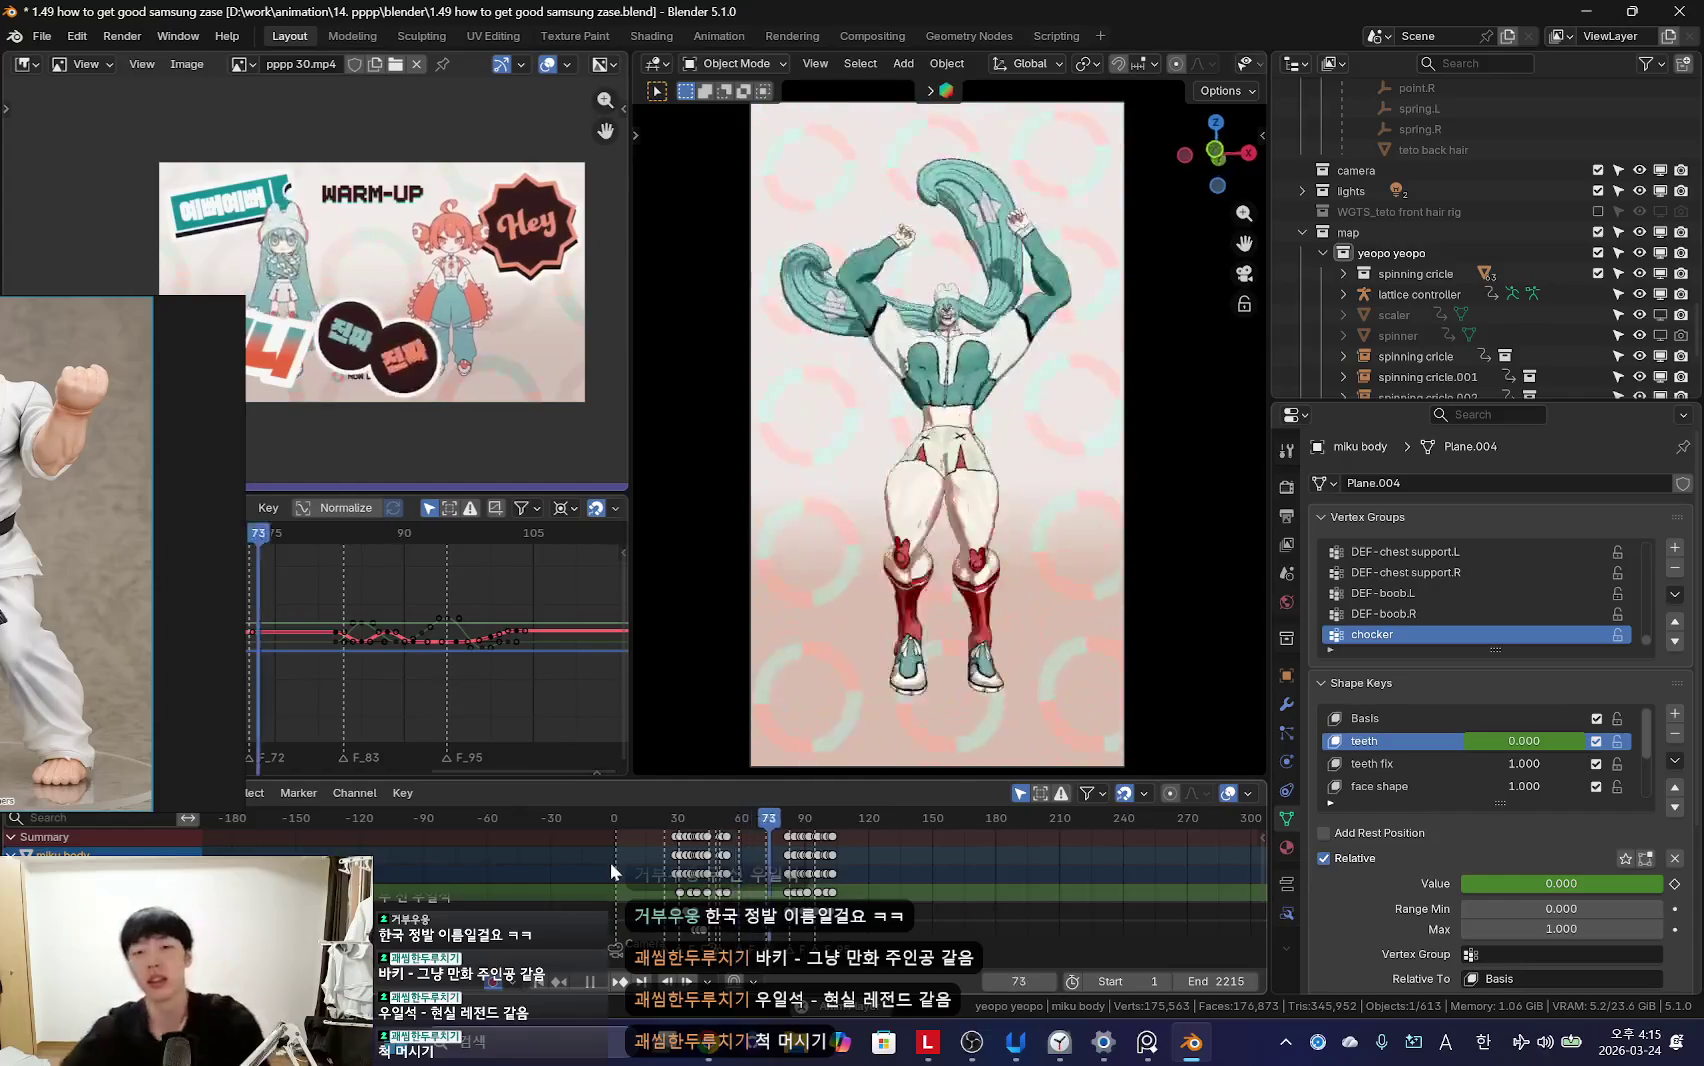
# Step: Play the dance animation and exit camera view for a wide view of both dancers
pyautogui.scroll(2, 608, 863)
pyautogui.scroll(3, 700, 856)
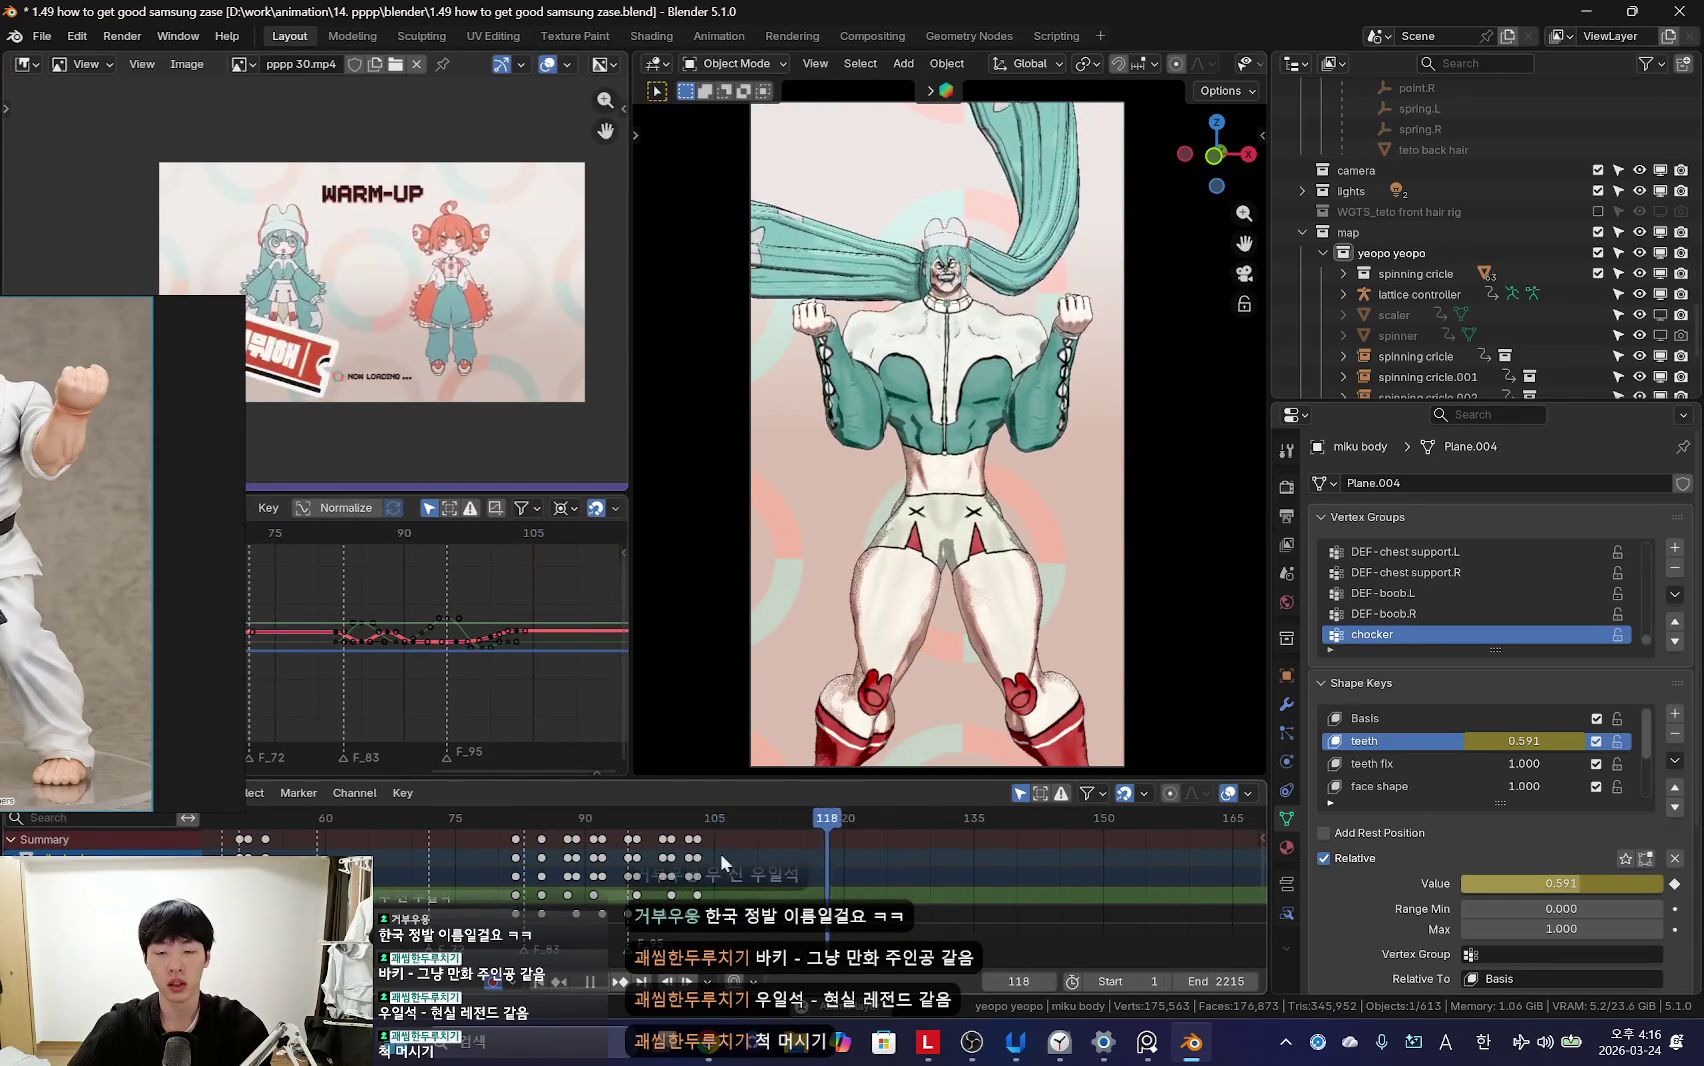
pyautogui.press('KP_0')
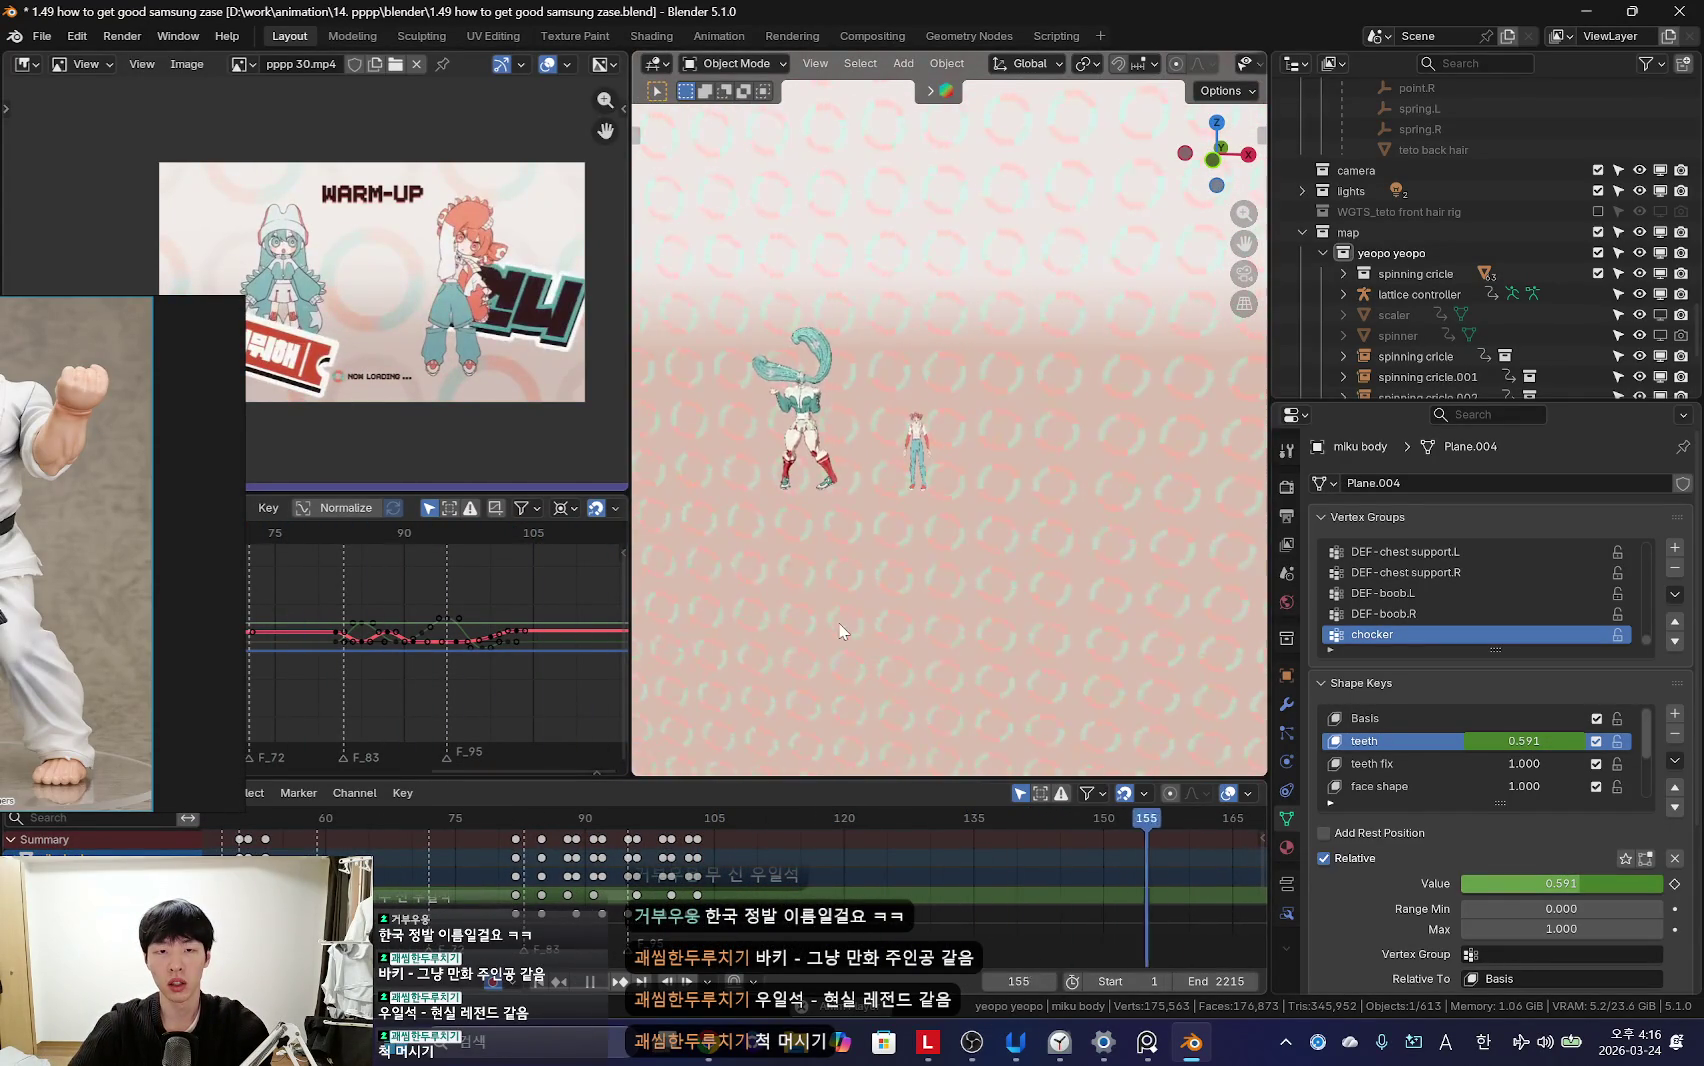
pyautogui.scroll(-3, 851, 867)
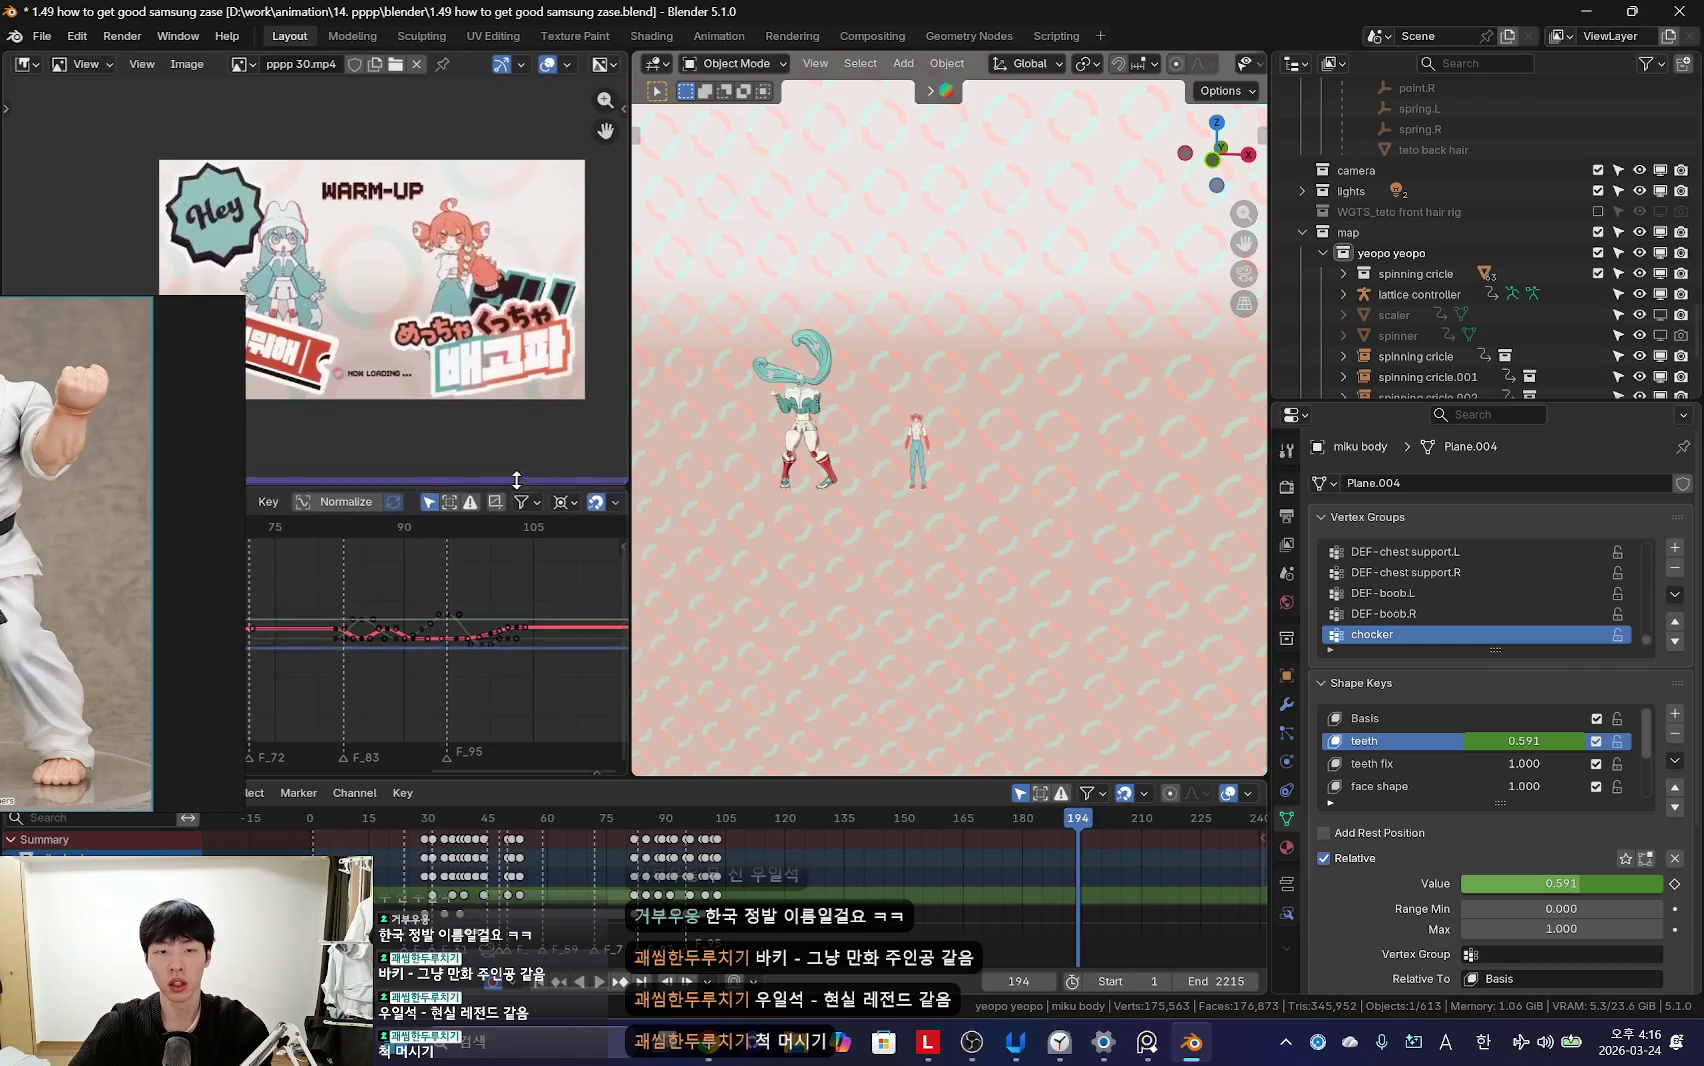
# Step: Widen the left editors, move the karate figure reference top-left, and switch to the browser
pyautogui.moveTo(525, 487); pyautogui.dragTo(525, 436)
pyautogui.moveTo(630, 417); pyautogui.dragTo(718, 417)
pyautogui.moveTo(93, 540)
pyautogui.mouseDown()
pyautogui.moveTo(190, 596)
pyautogui.moveTo(859, 445)
pyautogui.moveTo(970, 465)
pyautogui.moveTo(454, 301)
pyautogui.moveTo(636, 625)
pyautogui.mouseUp()
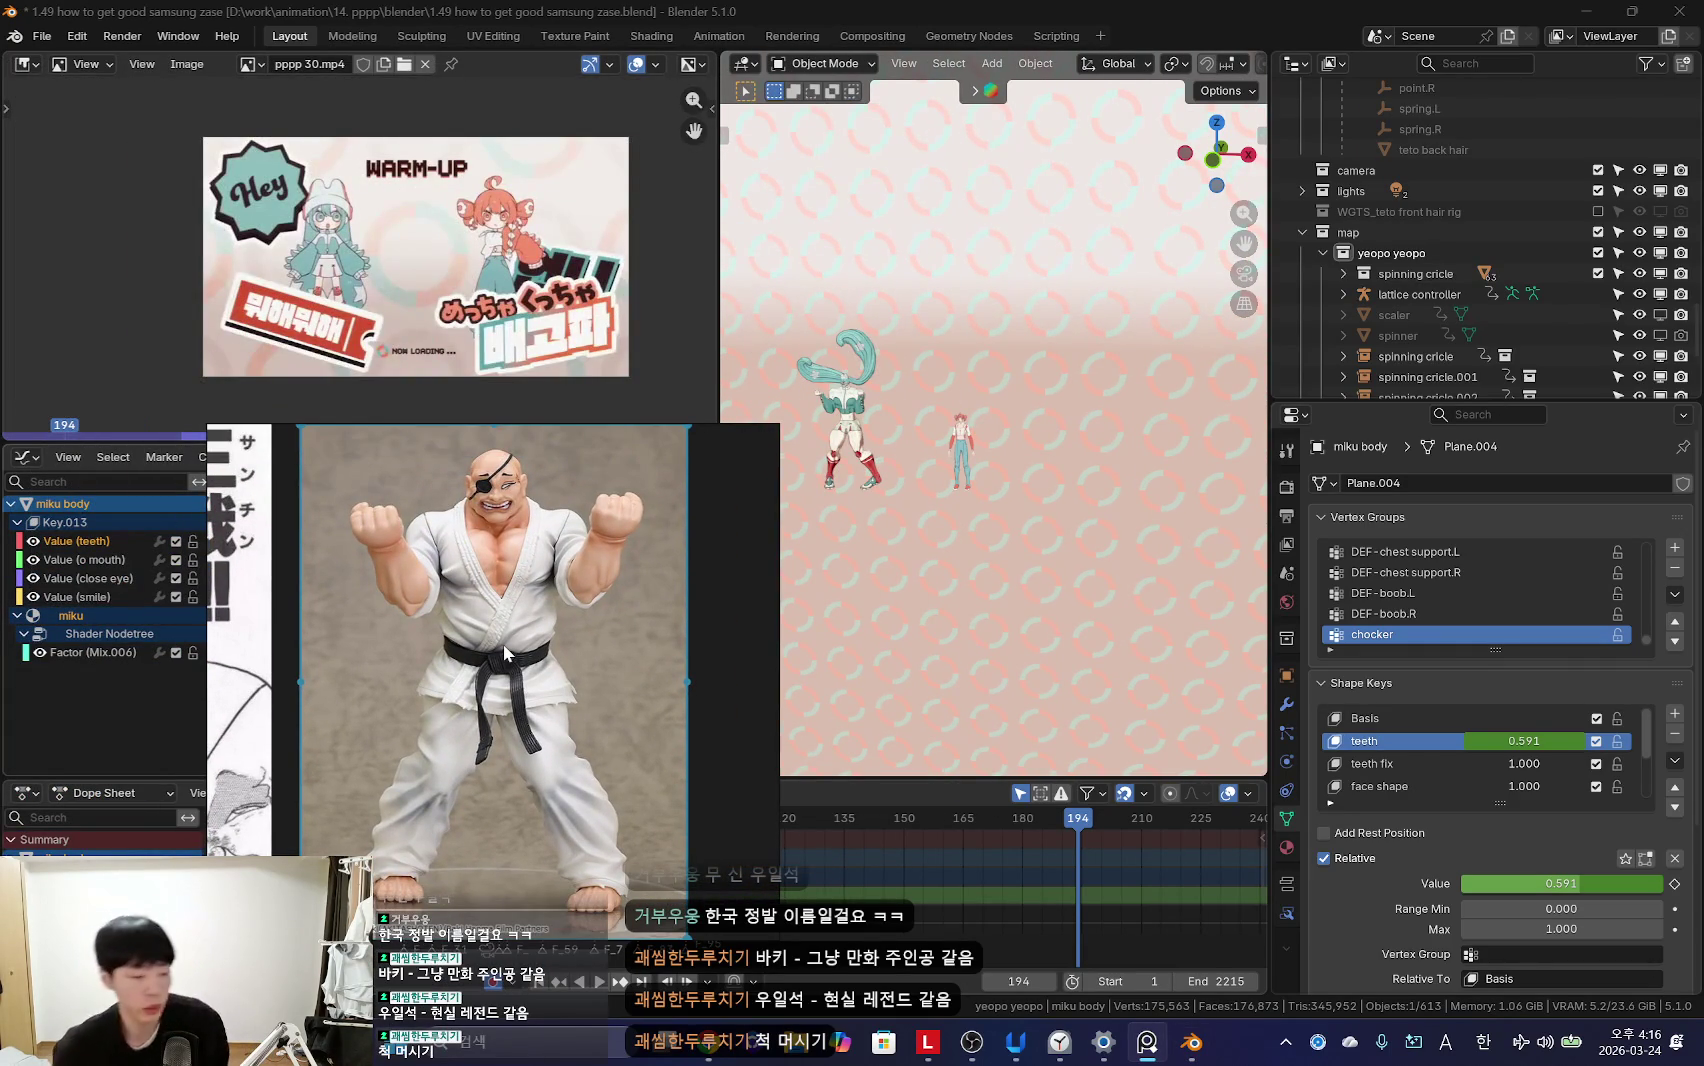
pyautogui.moveTo(518, 557); pyautogui.dragTo(101, 483)
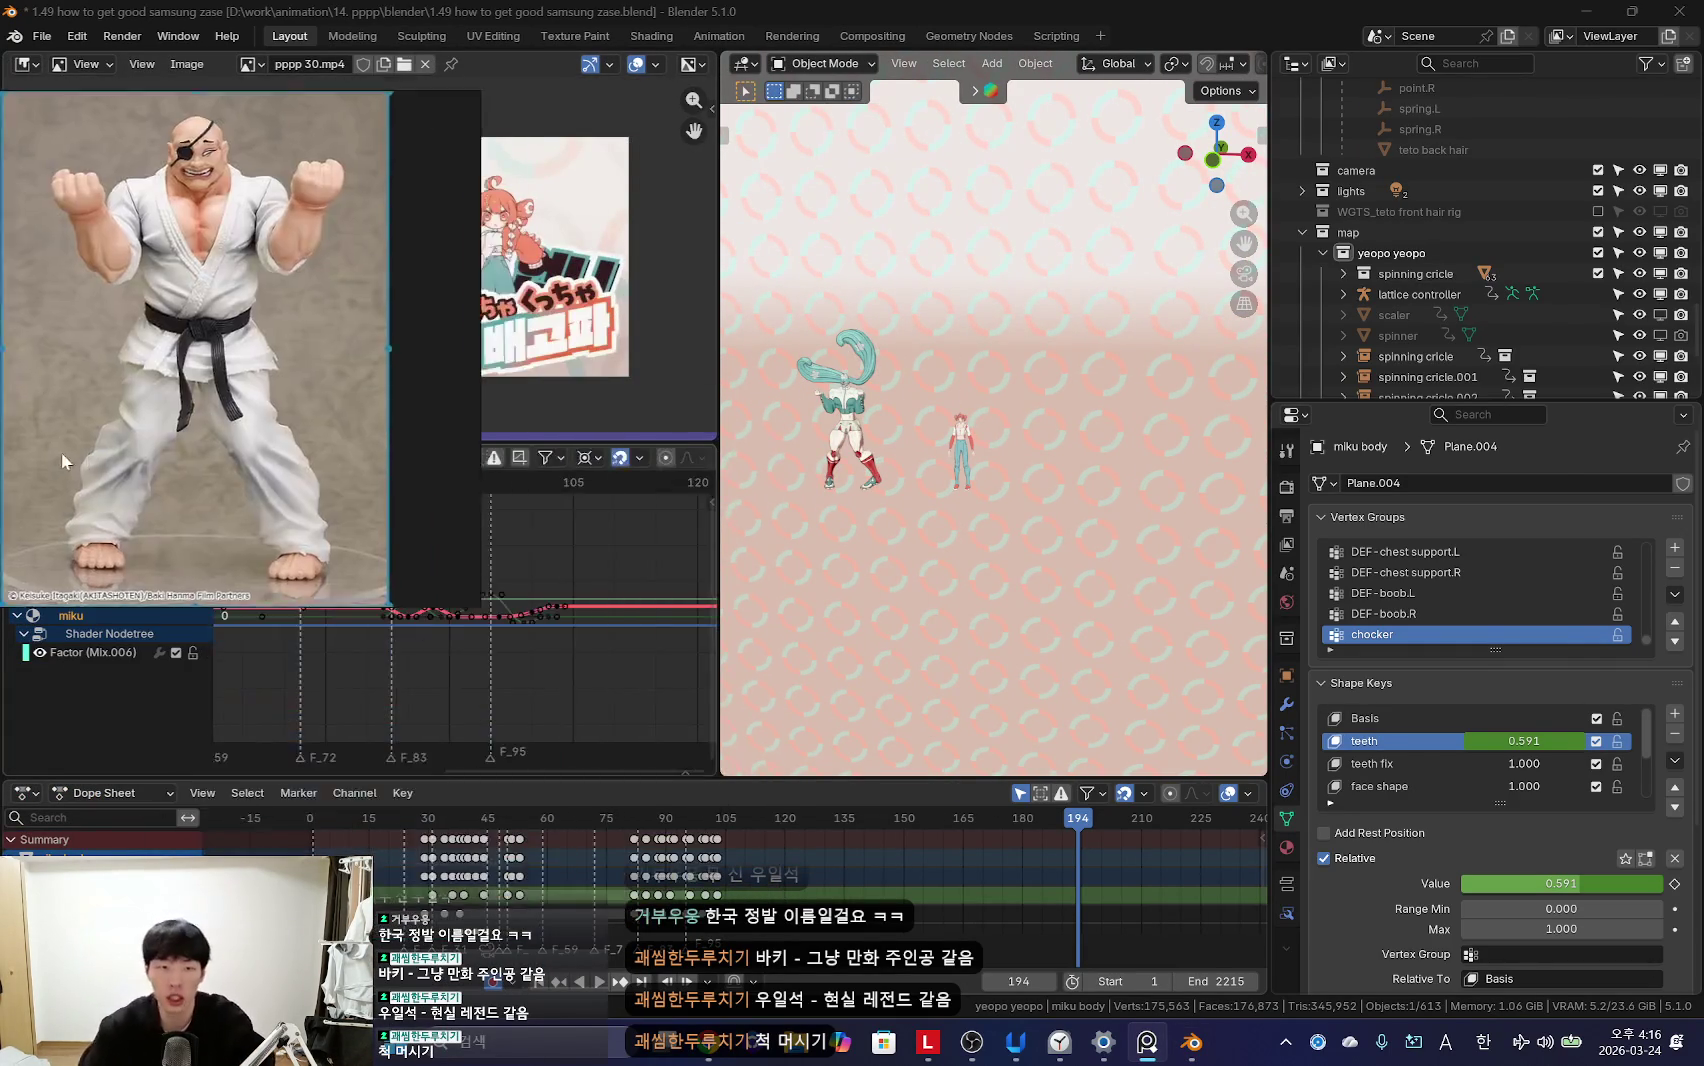
pyautogui.hotkey('alt', 'Tab')
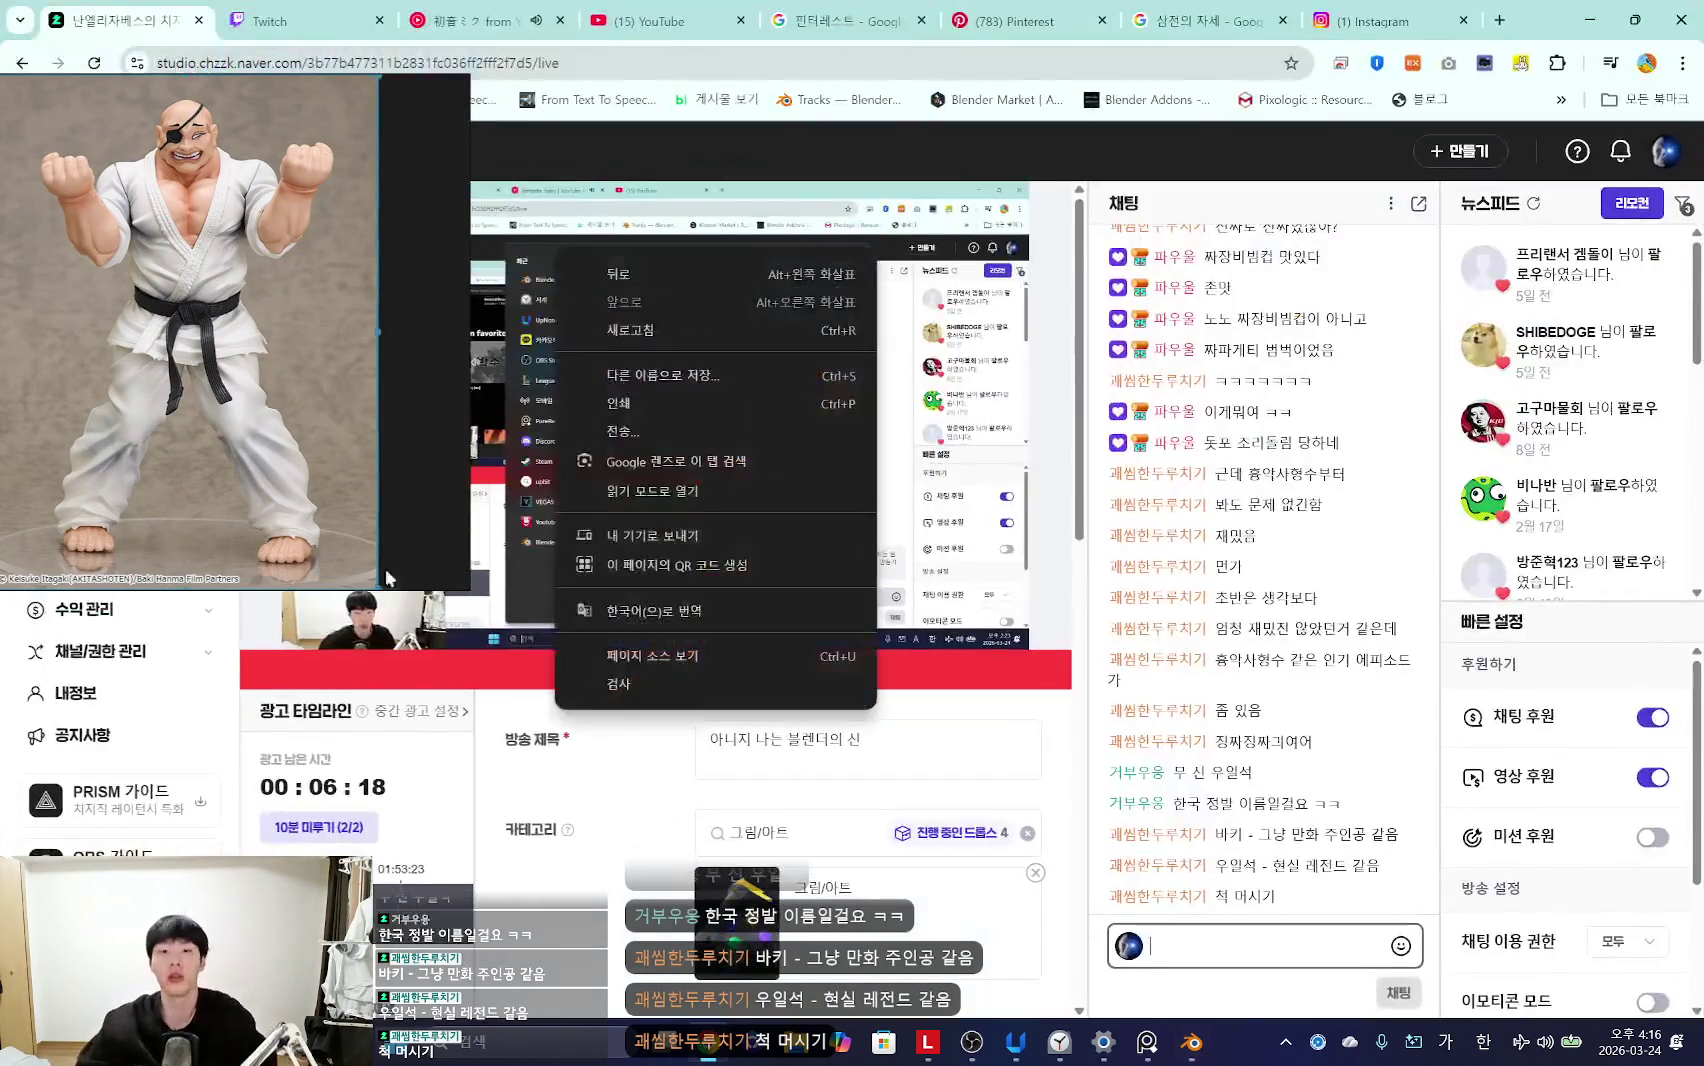
# Step: Search YouTube for 'pppp mr' after switching input to English
pyautogui.click(470, 20)
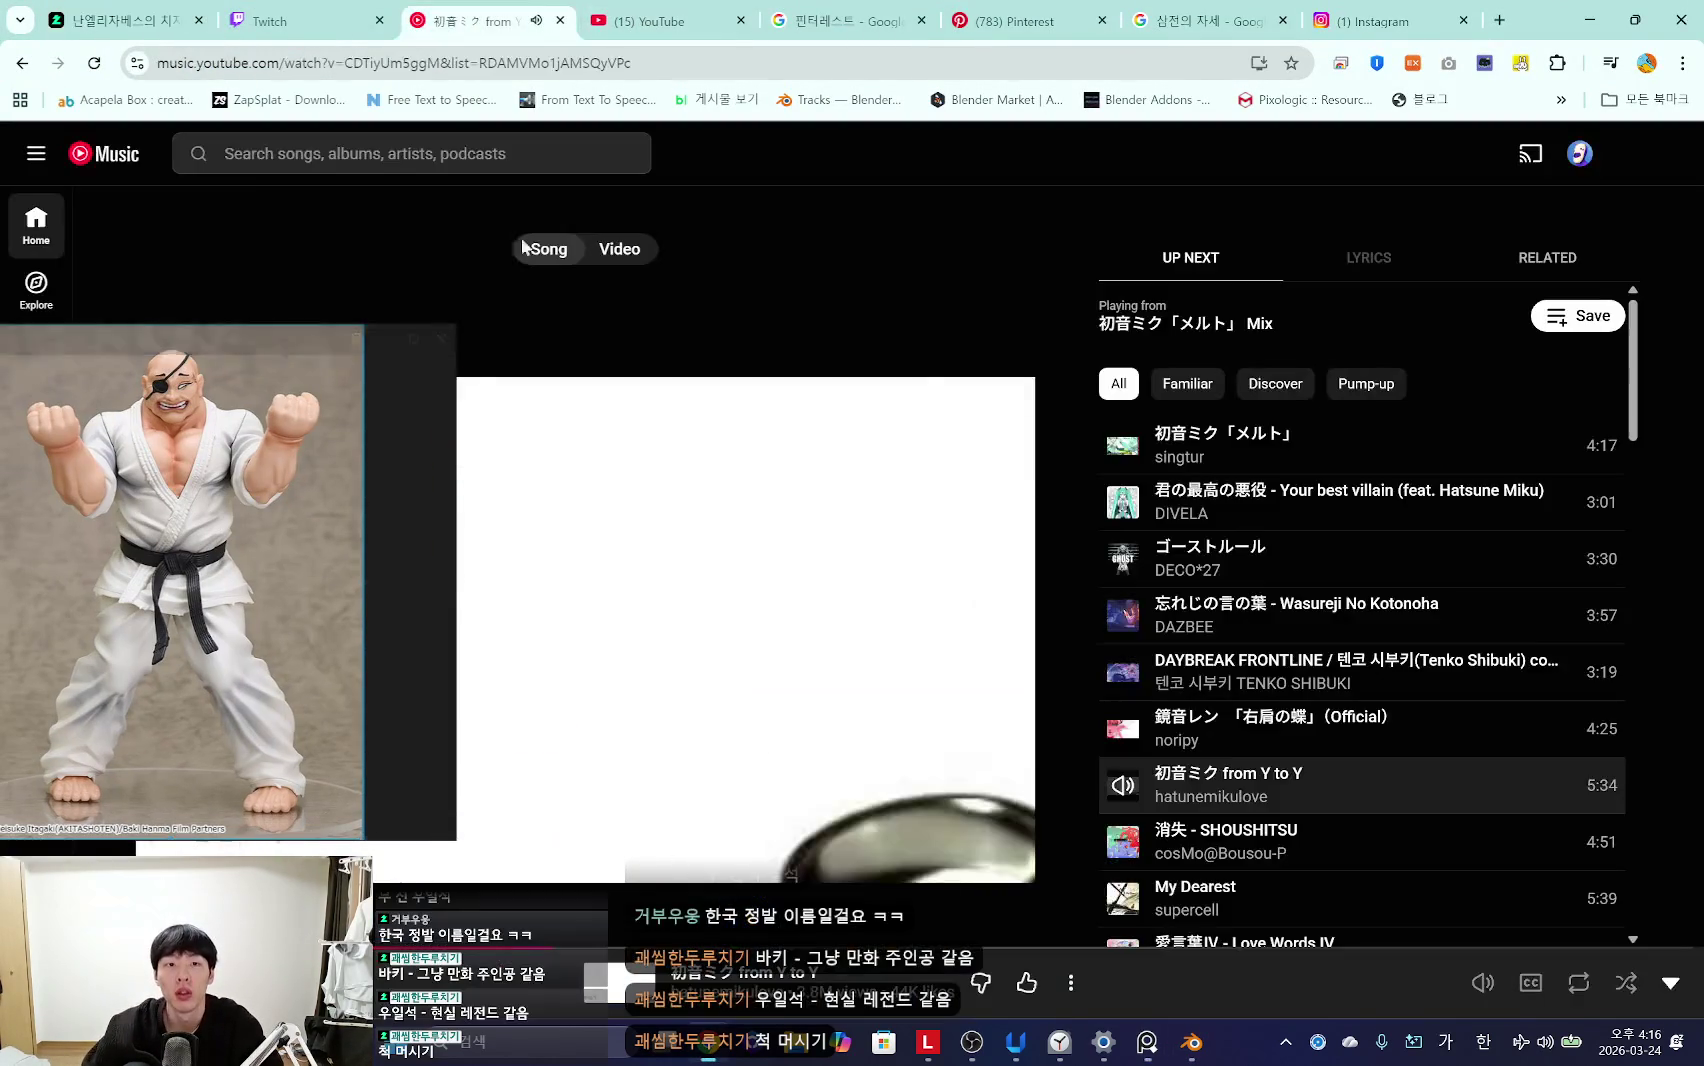
pyautogui.click(660, 20)
pyautogui.write('ㅐ')
pyautogui.press('BackSpace')
pyautogui.write('ㅔ')
pyautogui.press('BackSpace')
pyautogui.press('Hangul')
pyautogui.write('pppp')
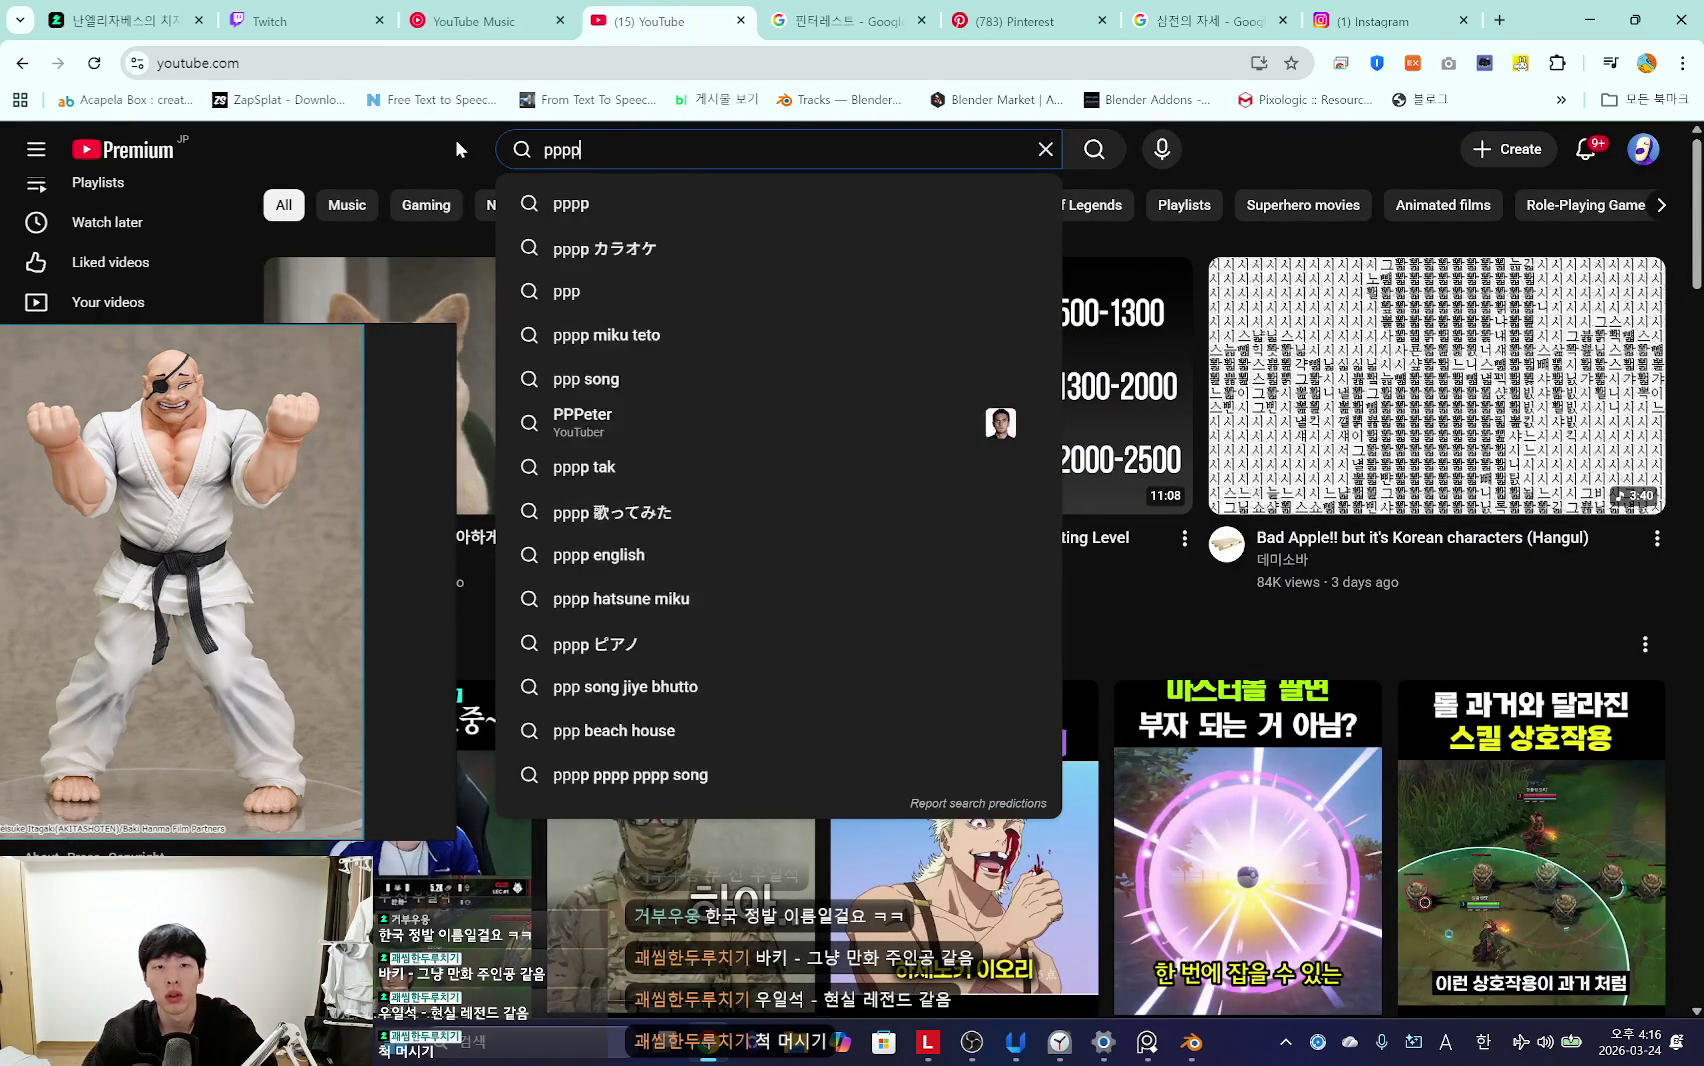
pyautogui.write(' mr')
pyautogui.press('Return')
# Step: Open the PPPP (Instrumental) video, reposition the figure reference, and select the video's web address
pyautogui.moveTo(362, 601); pyautogui.dragTo(153, 551)
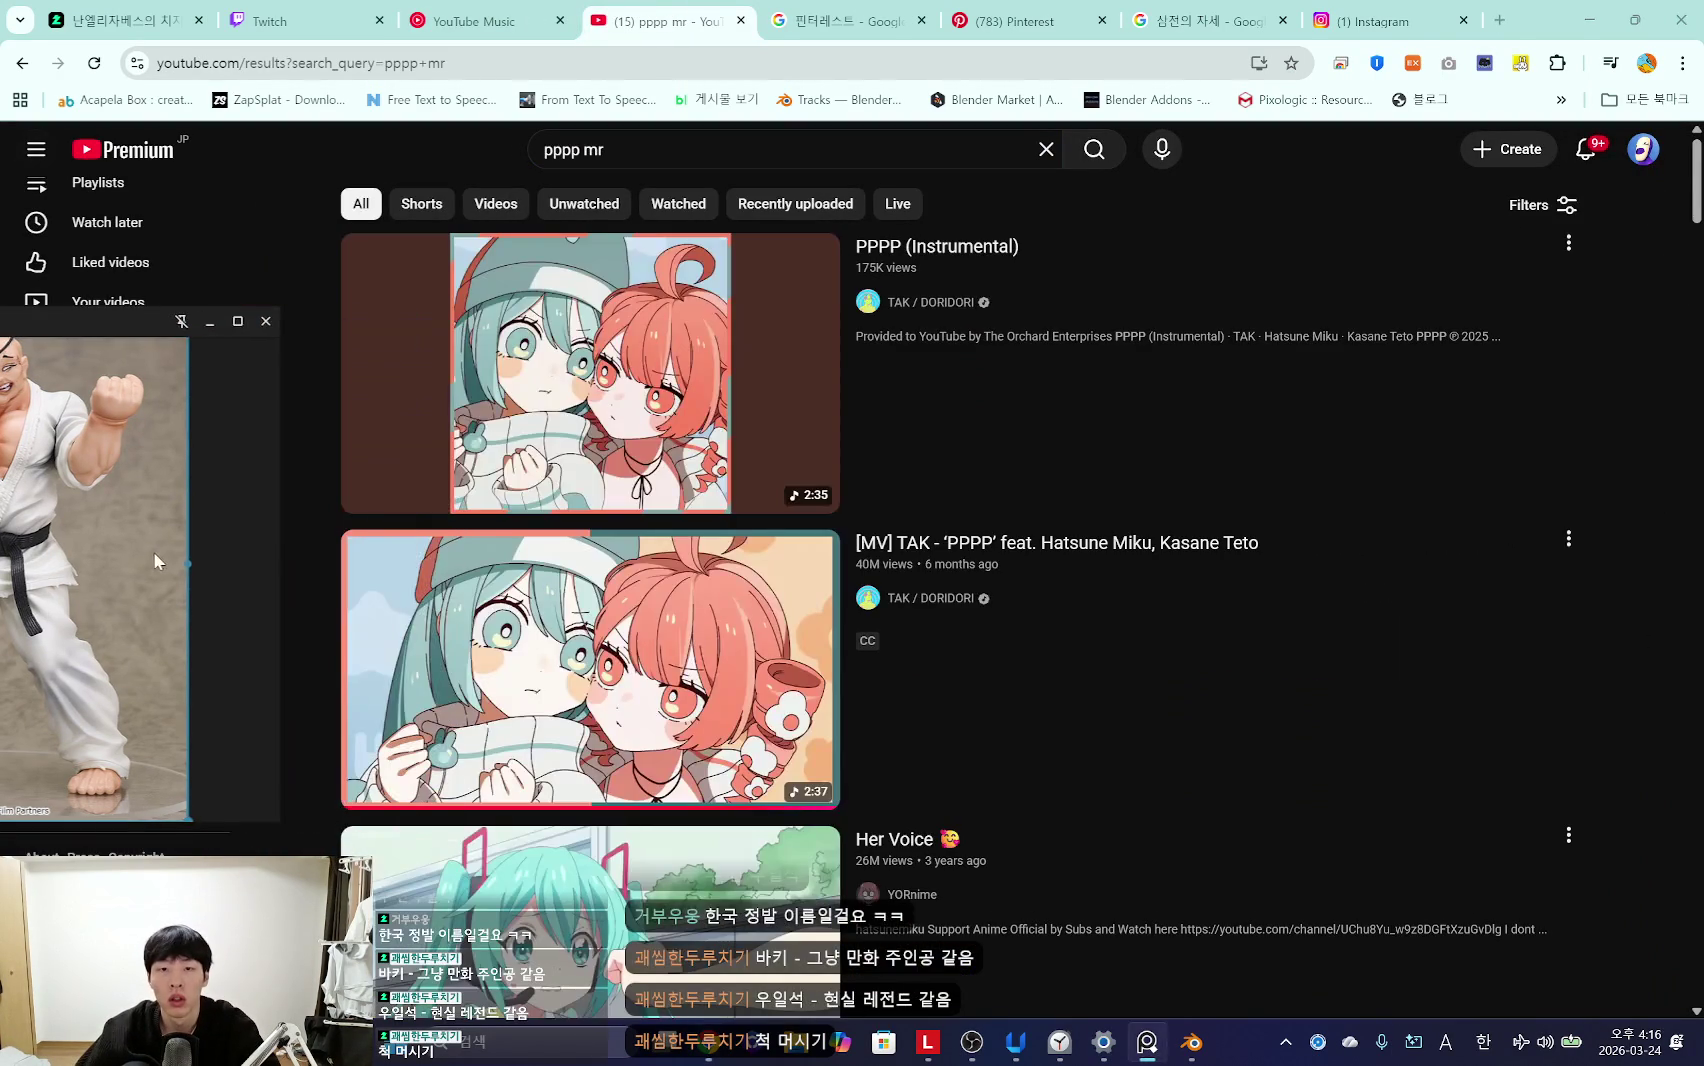
pyautogui.click(560, 660)
pyautogui.moveTo(52, 432); pyautogui.dragTo(837, 575)
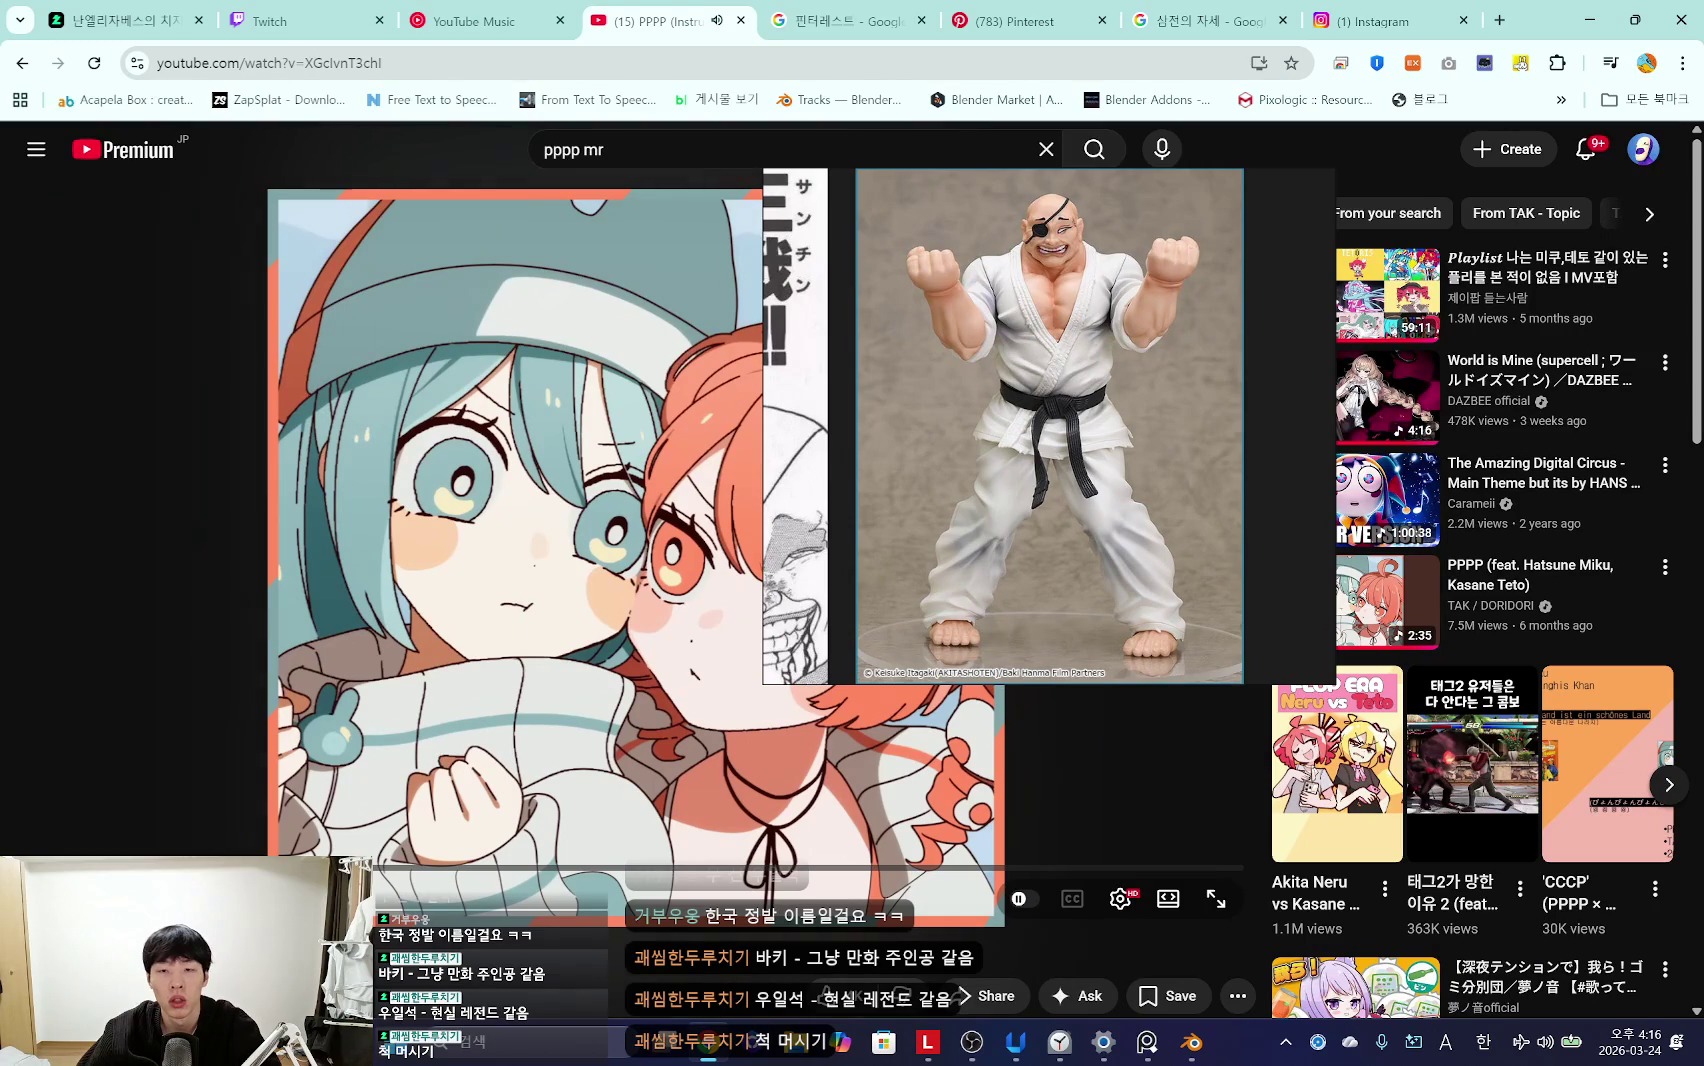
pyautogui.moveTo(1062, 452)
pyautogui.mouseDown()
pyautogui.moveTo(1286, 546)
pyautogui.moveTo(1395, 473)
pyautogui.mouseUp()
pyautogui.click(668, 588)
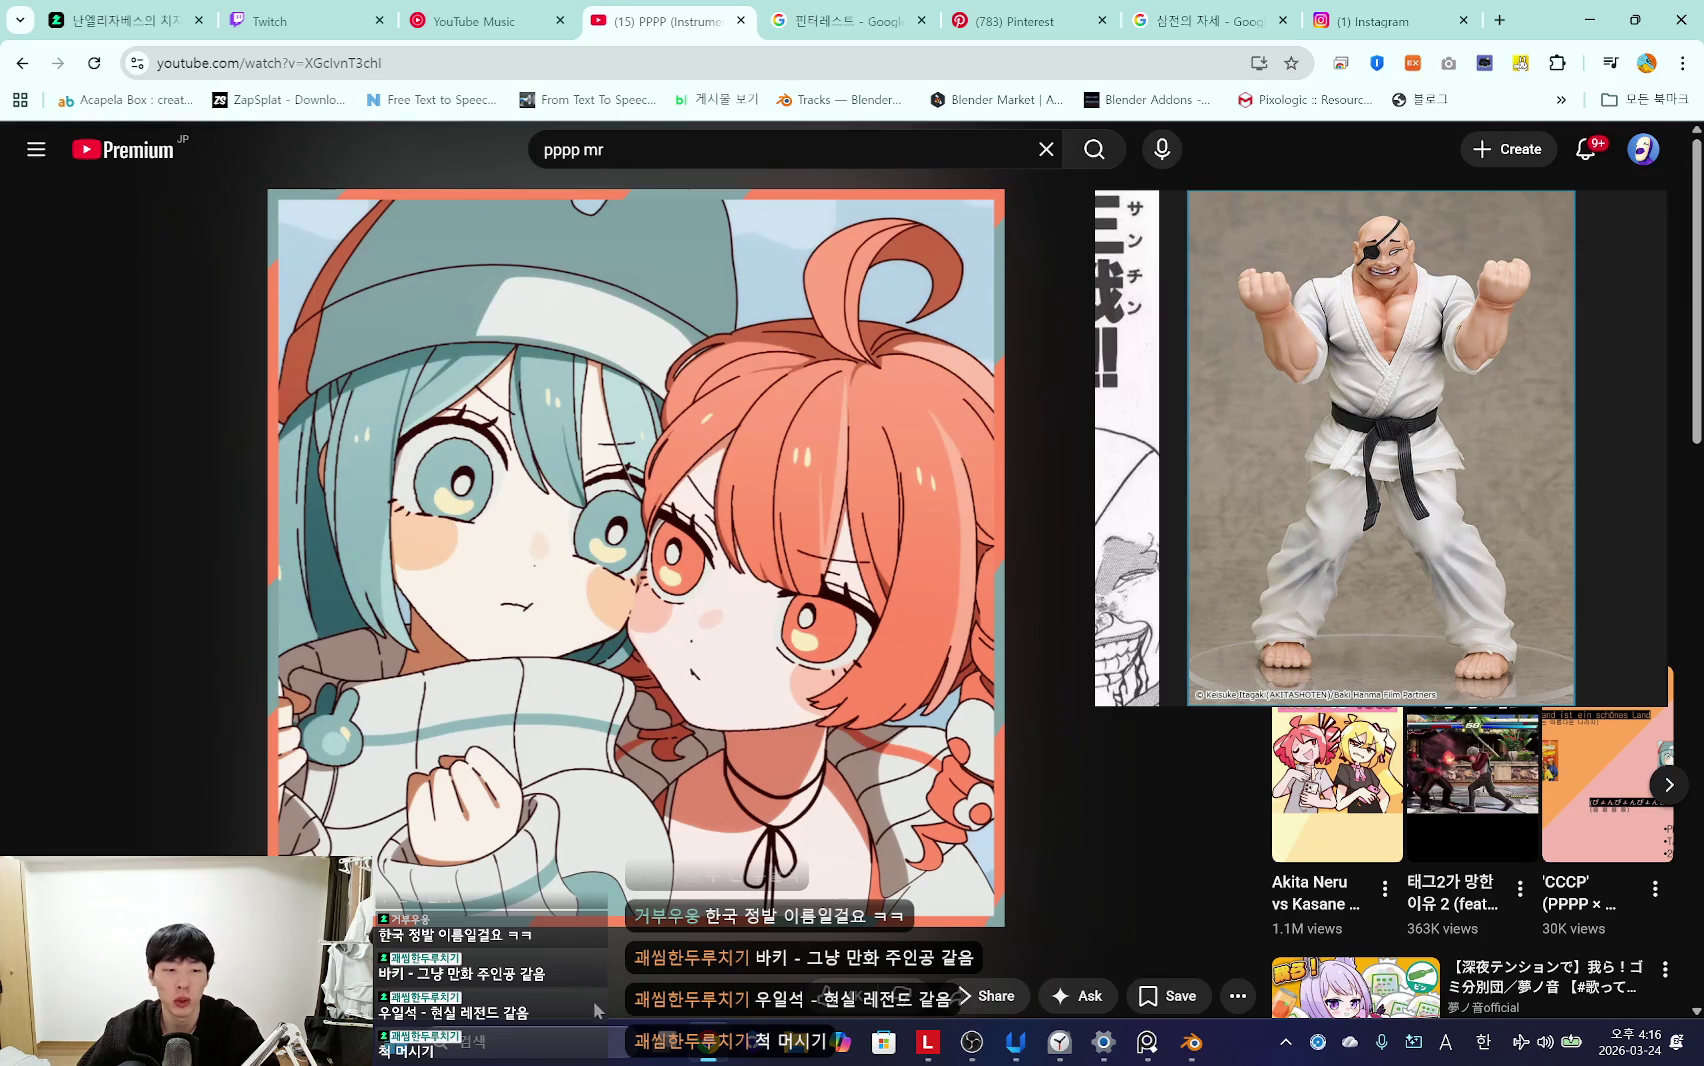
pyautogui.click(310, 63)
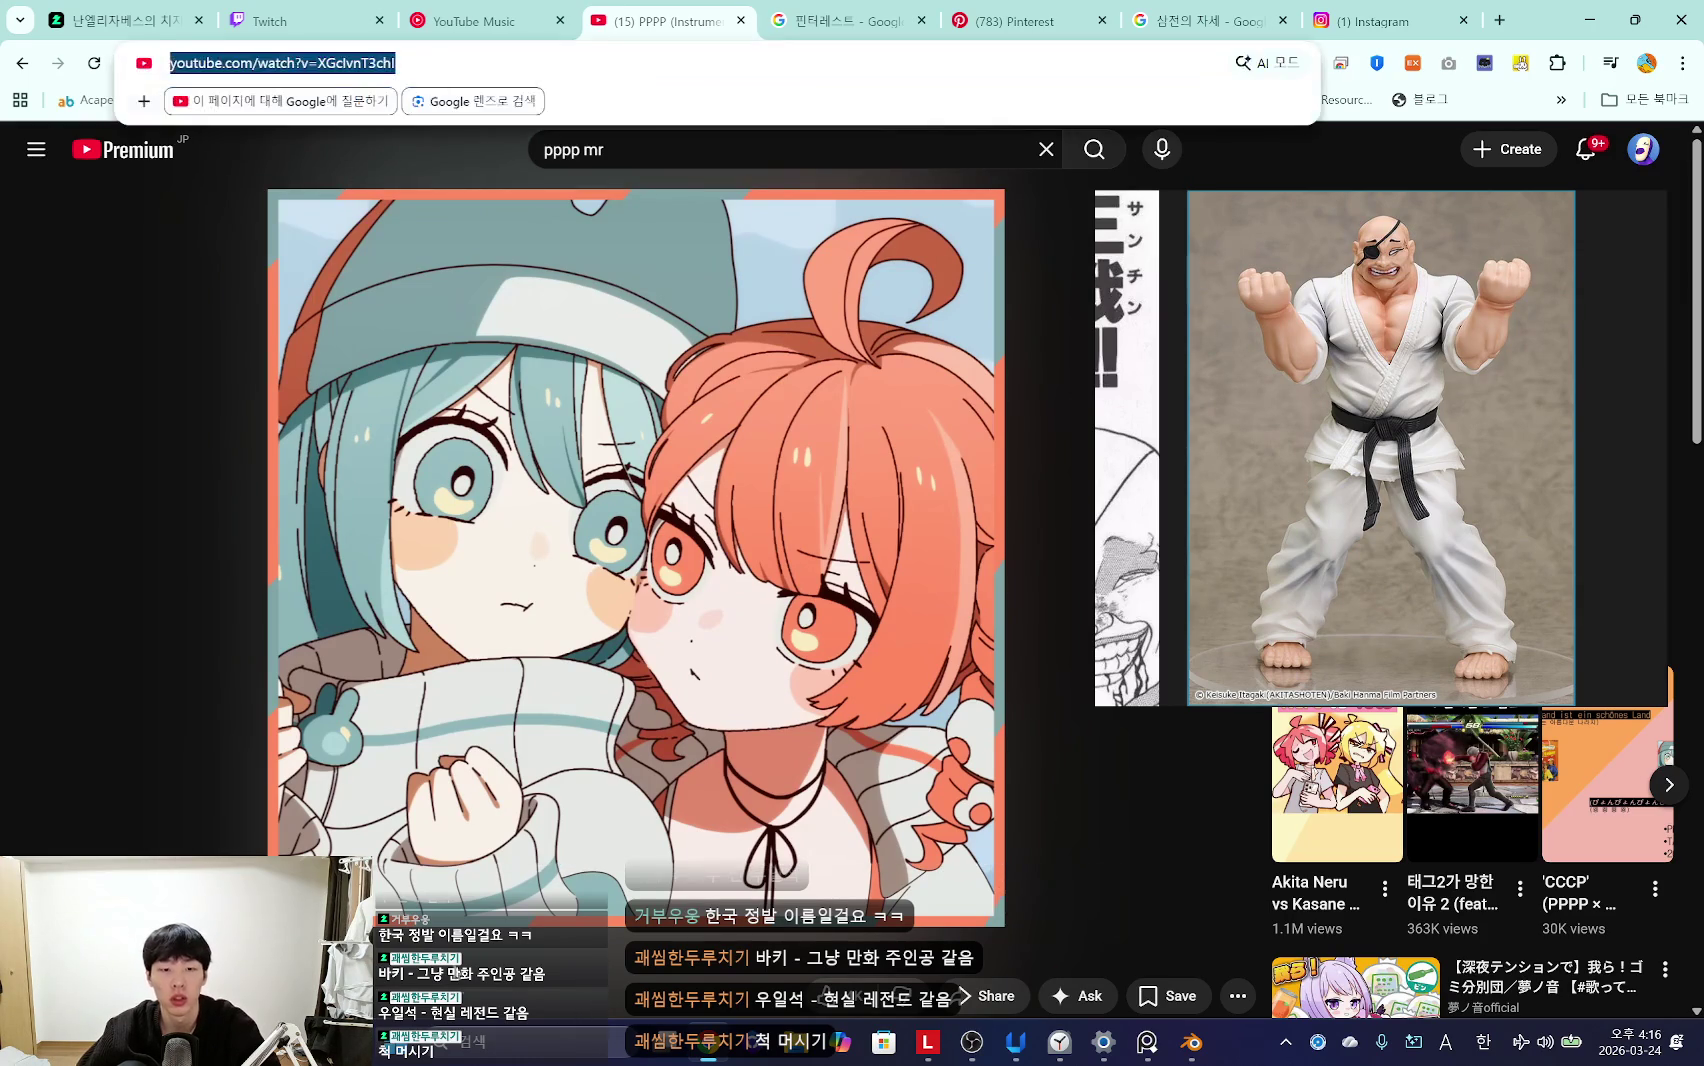
# Step: Launch YouTube Downloader HD, dismiss its update notice, and move its window aside
pyautogui.click(525, 1040)
pyautogui.write('you')
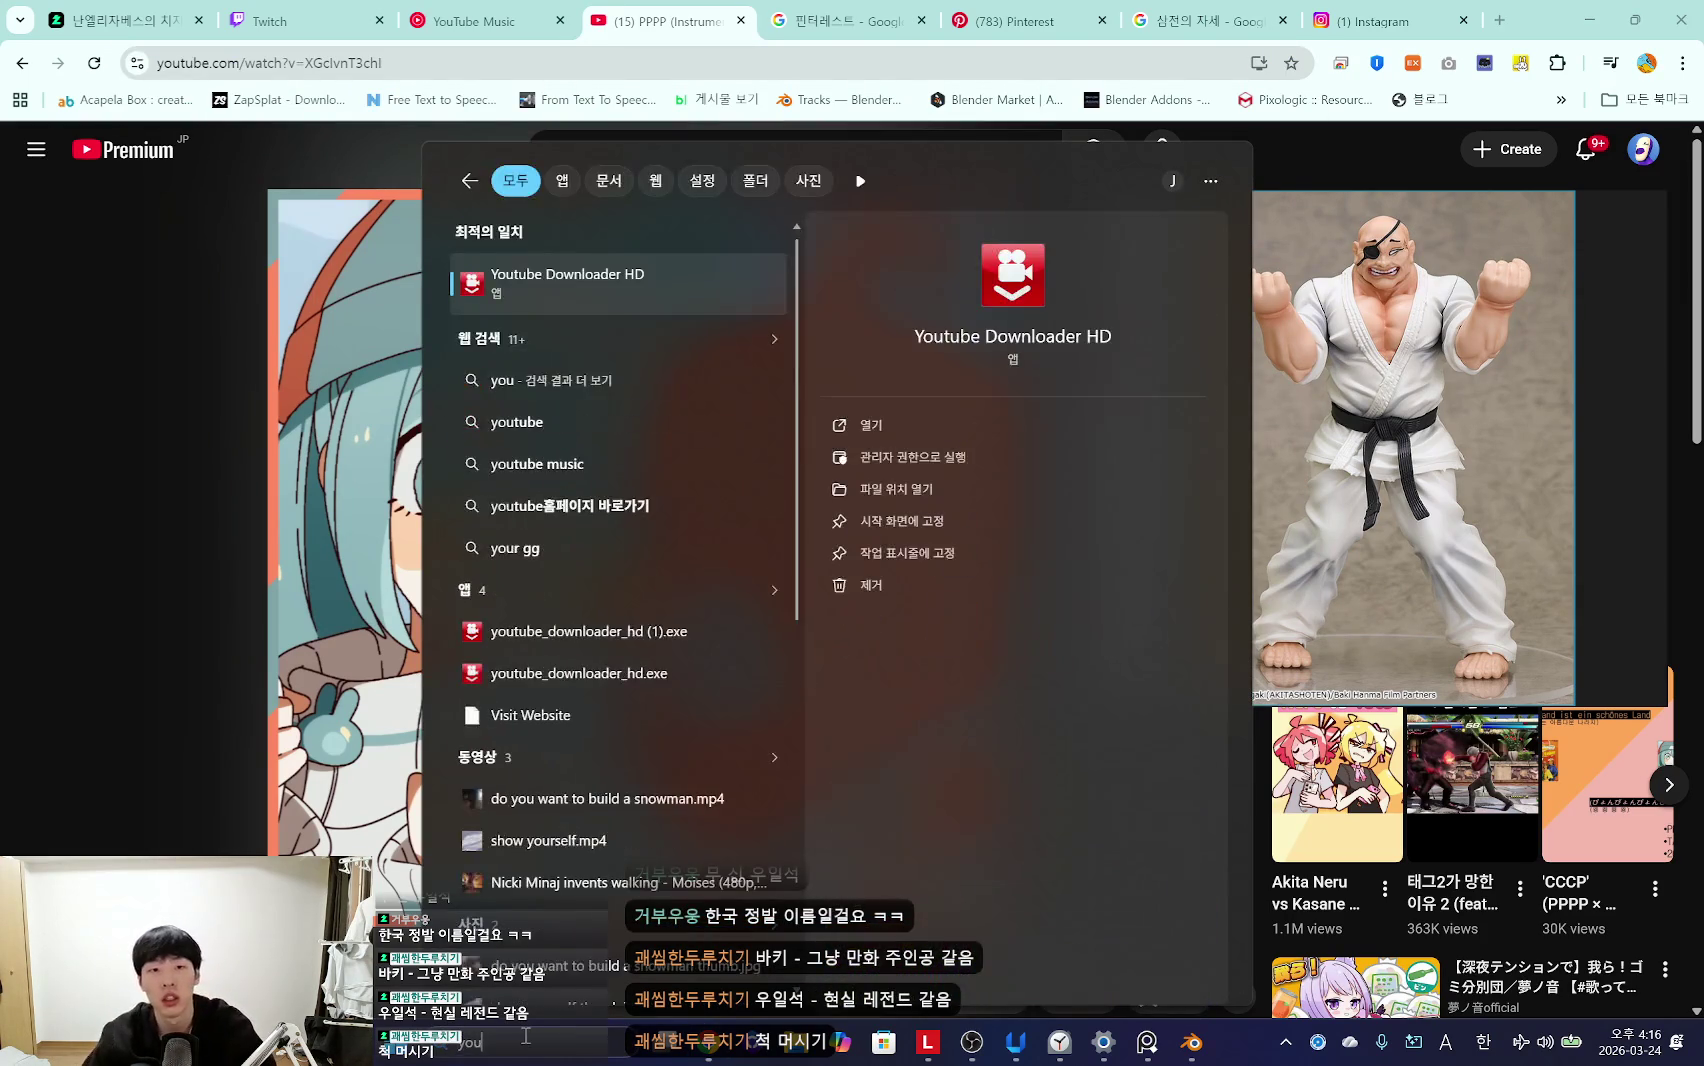
pyautogui.press('Return')
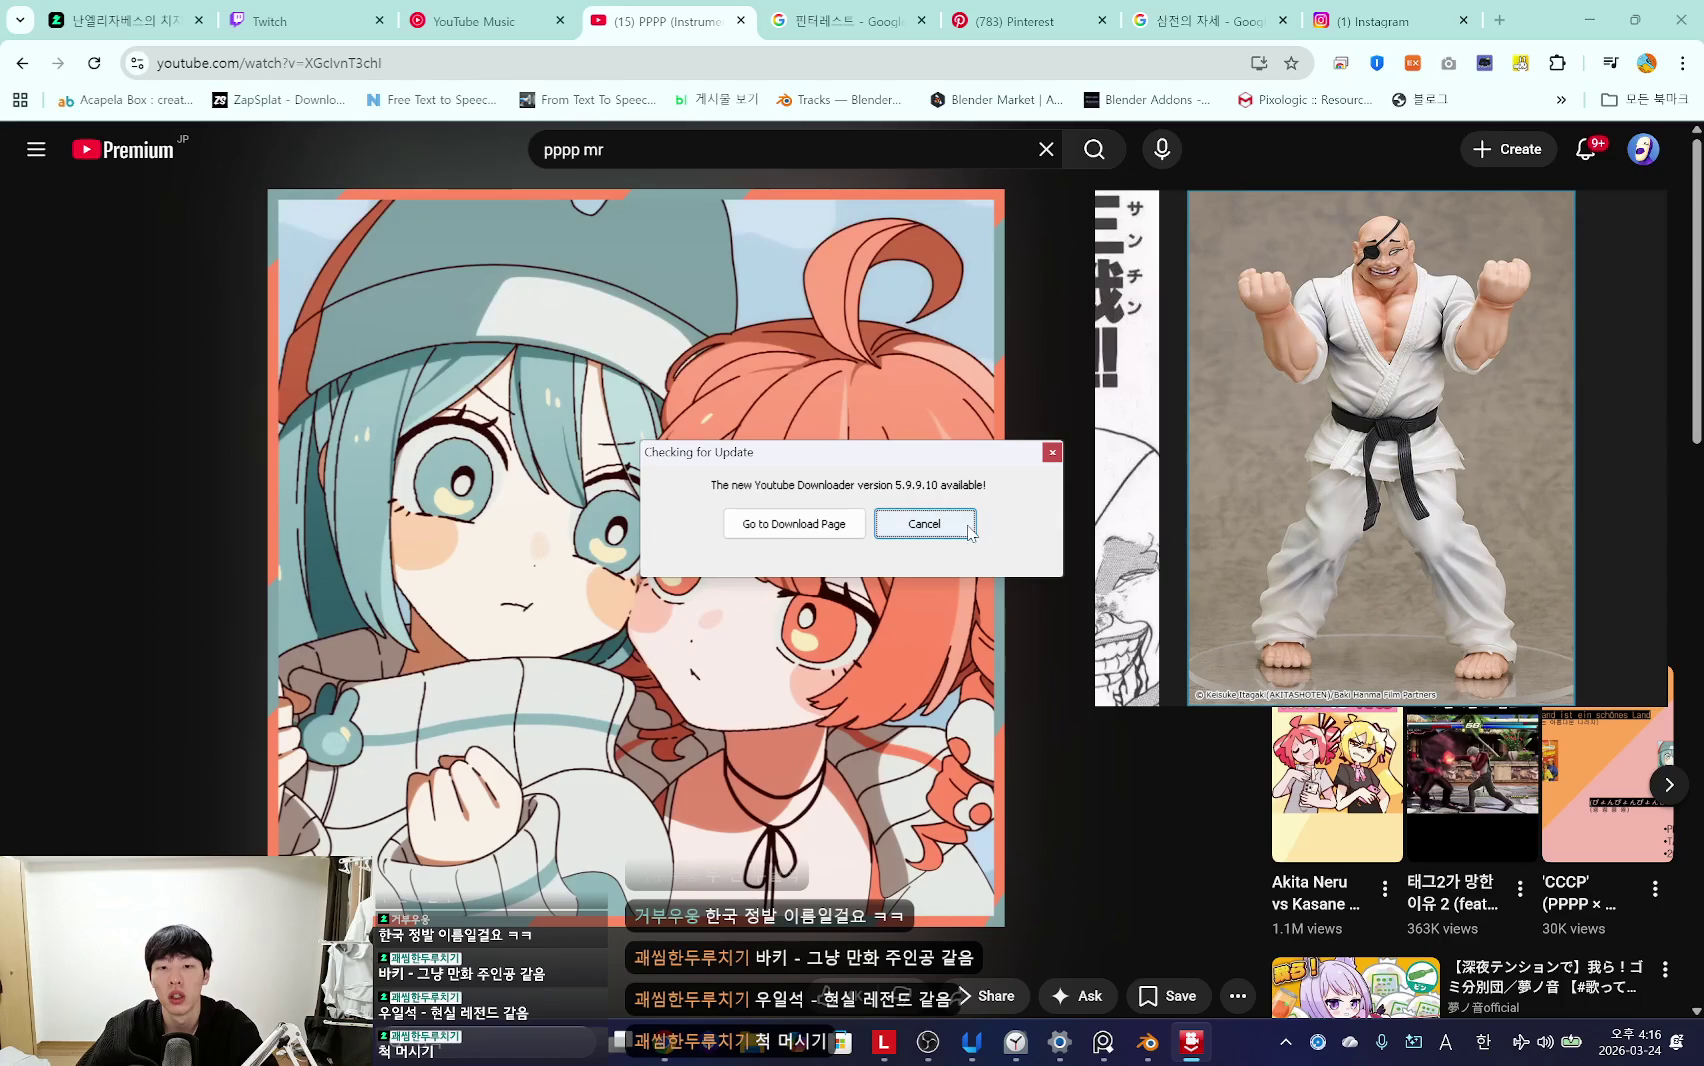
pyautogui.click(1052, 453)
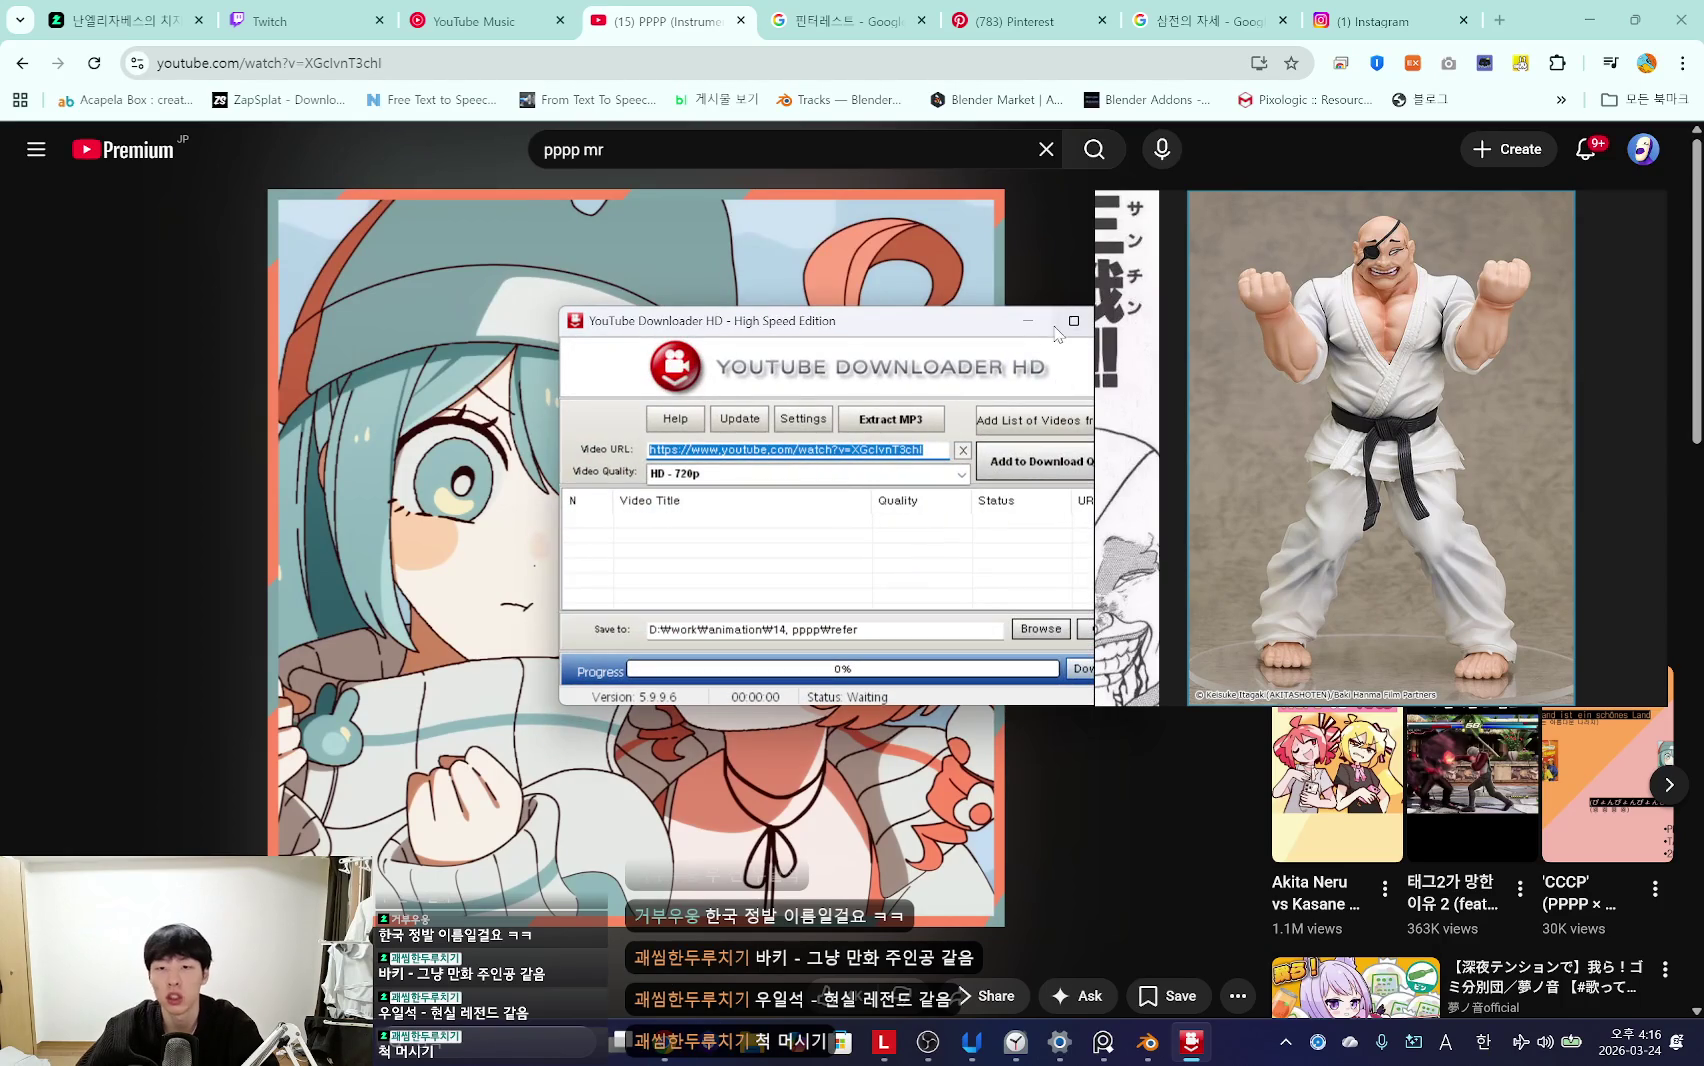
pyautogui.moveTo(1060, 329); pyautogui.dragTo(860, 320)
# Step: Launch Audacity and move the figure reference further right
pyautogui.write('auda')
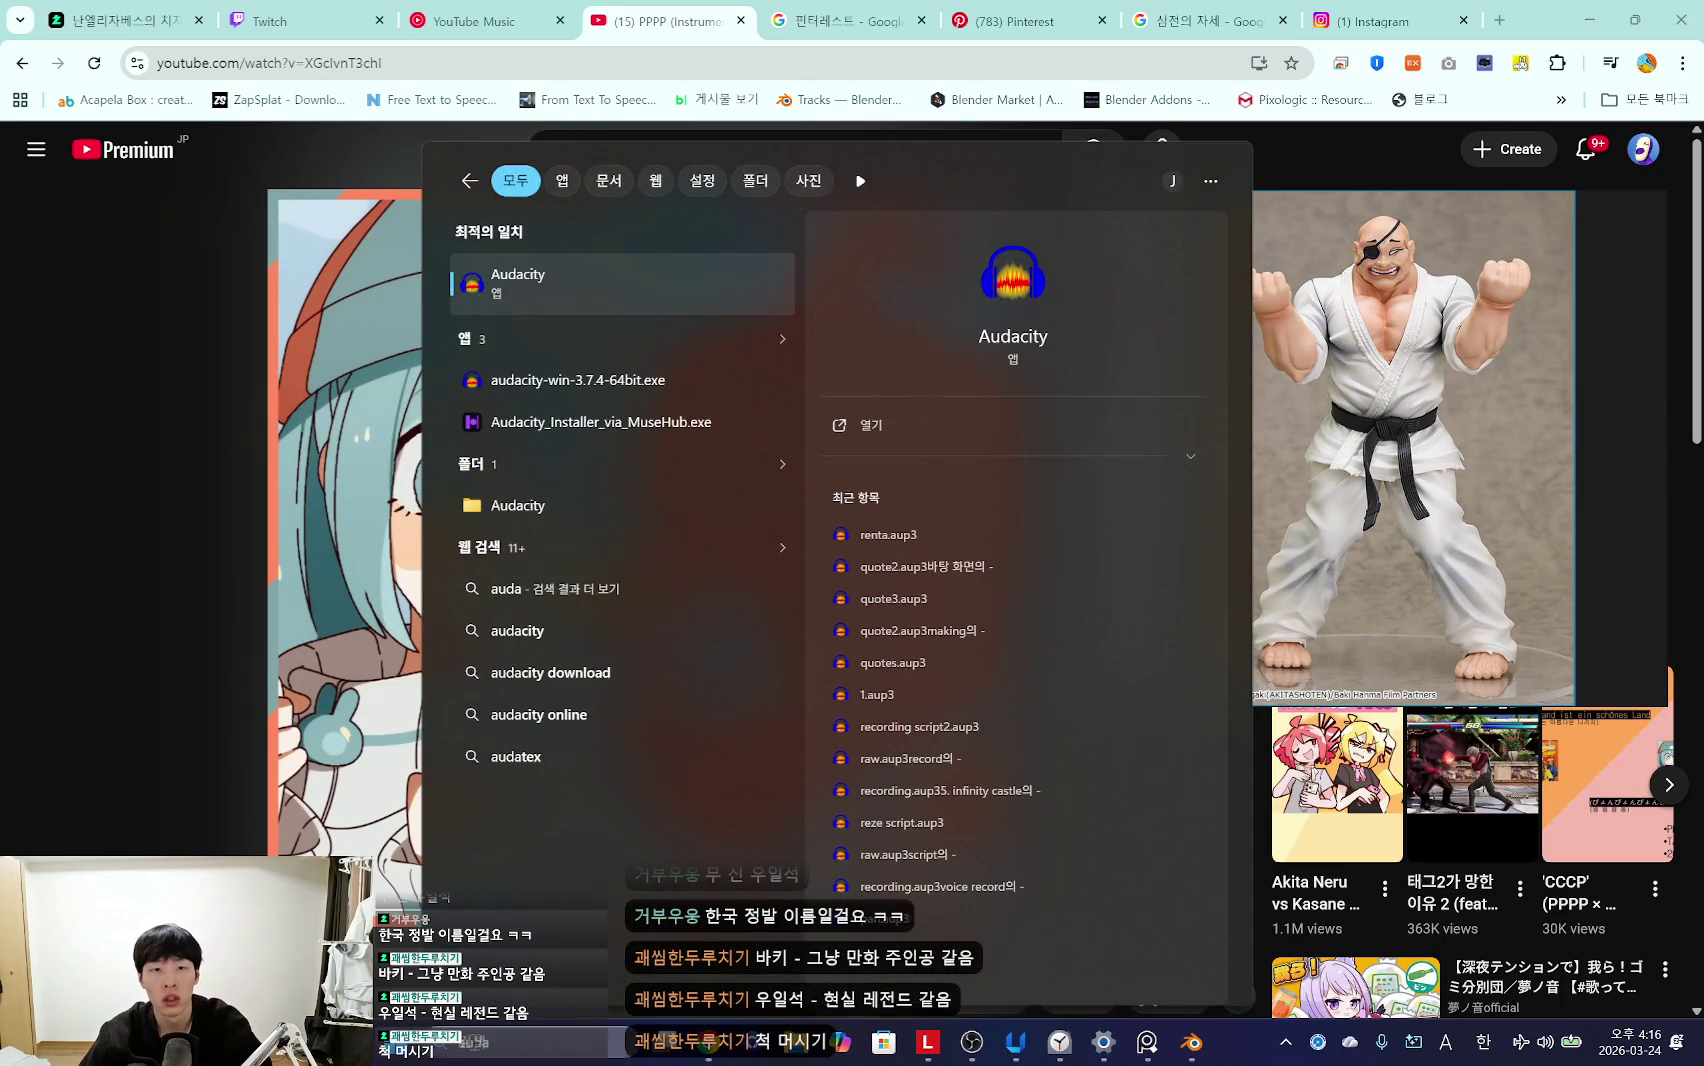
pyautogui.press('Return')
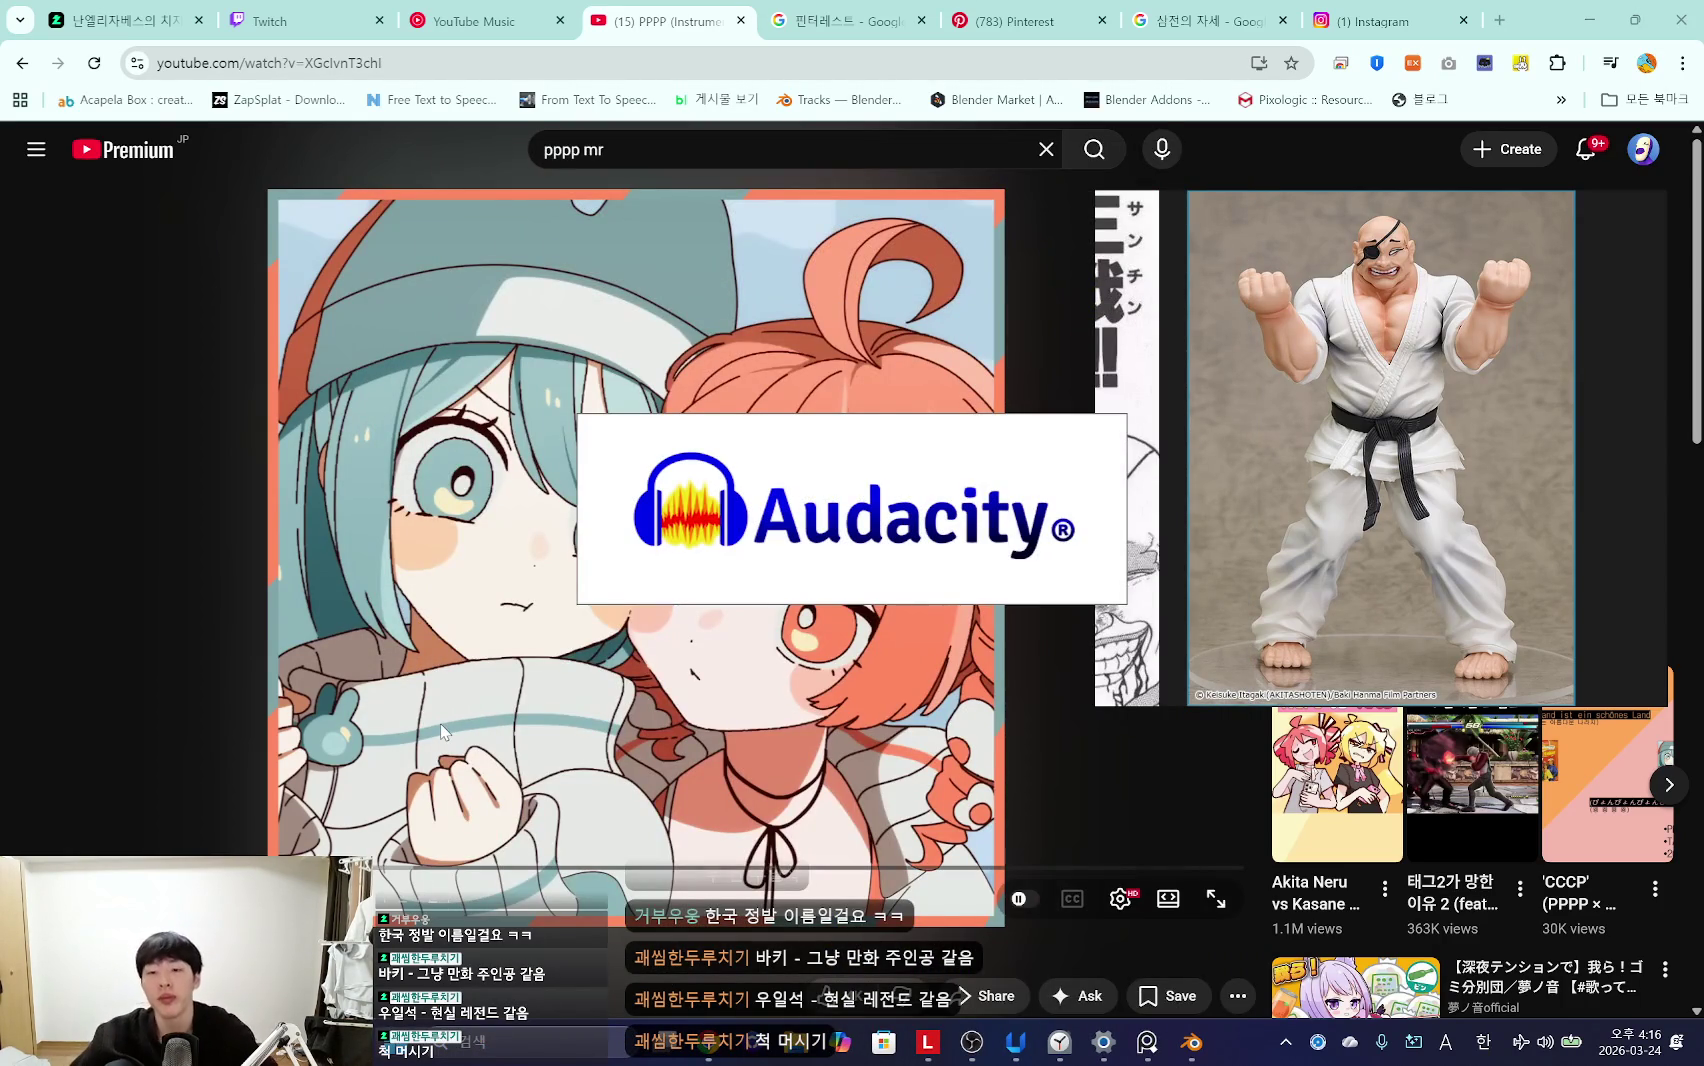
pyautogui.scroll(-5, 536, 950)
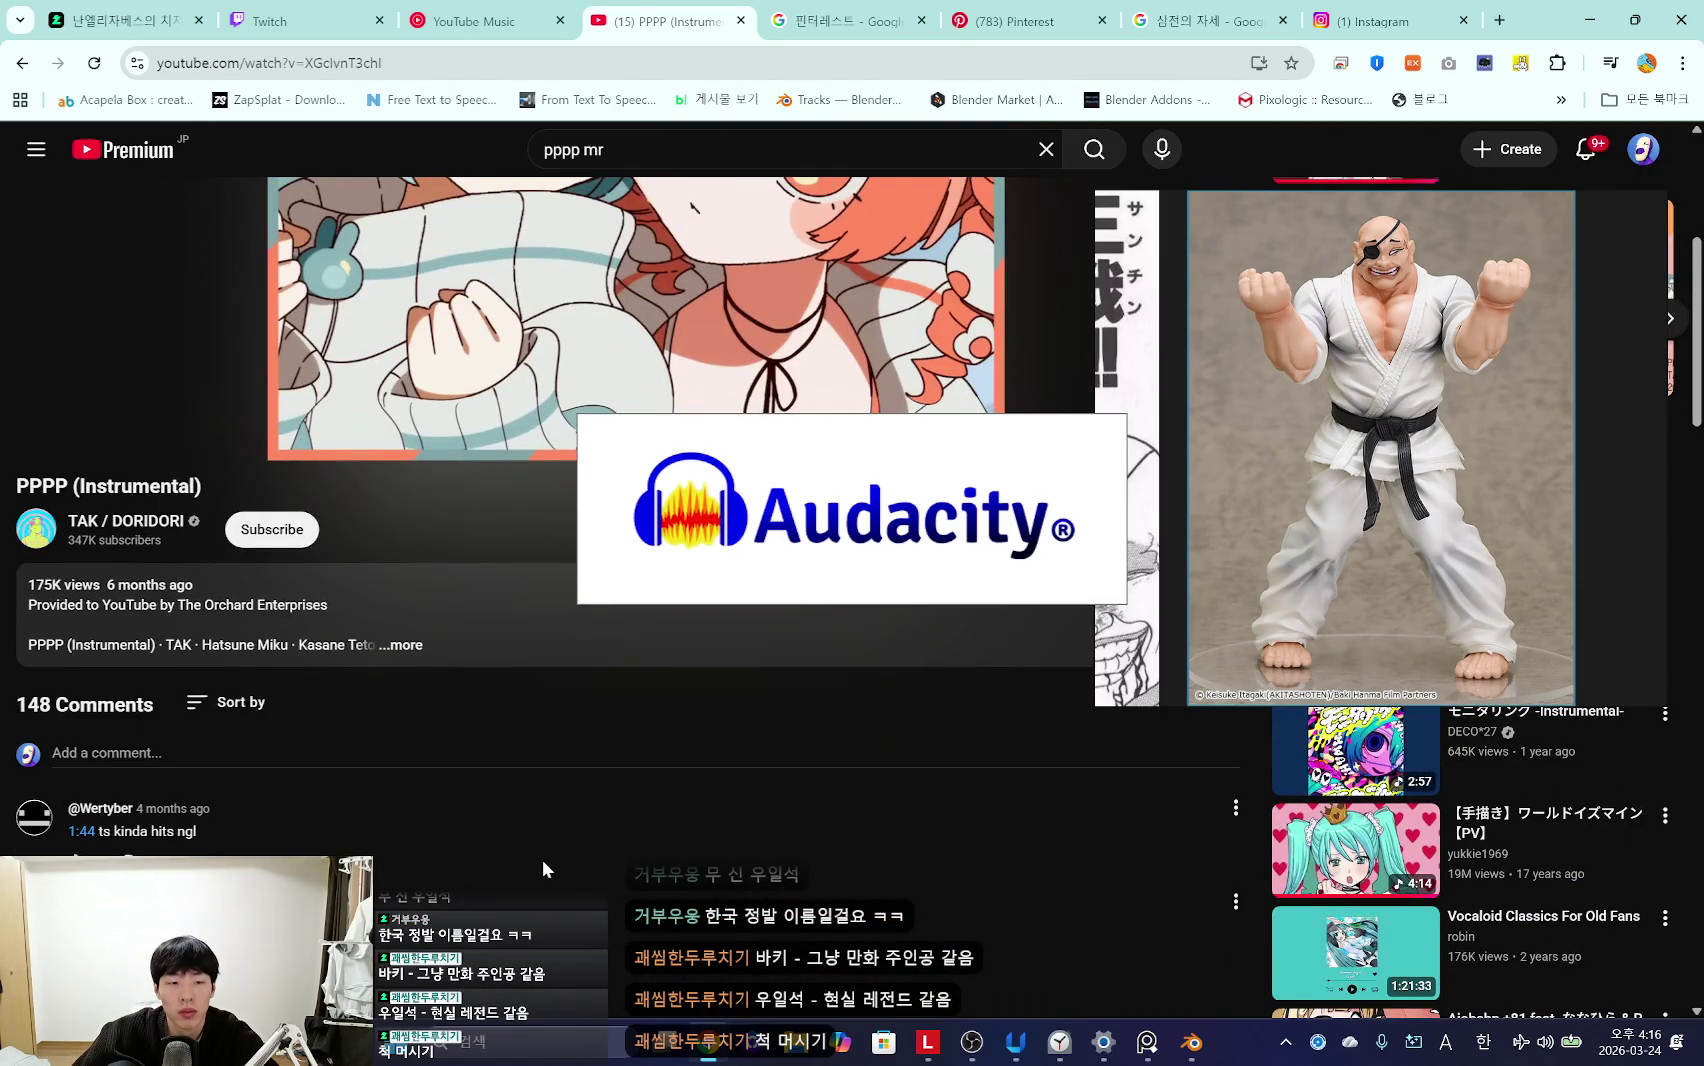
pyautogui.scroll(-2, 530, 855)
pyautogui.scroll(-2, 517, 855)
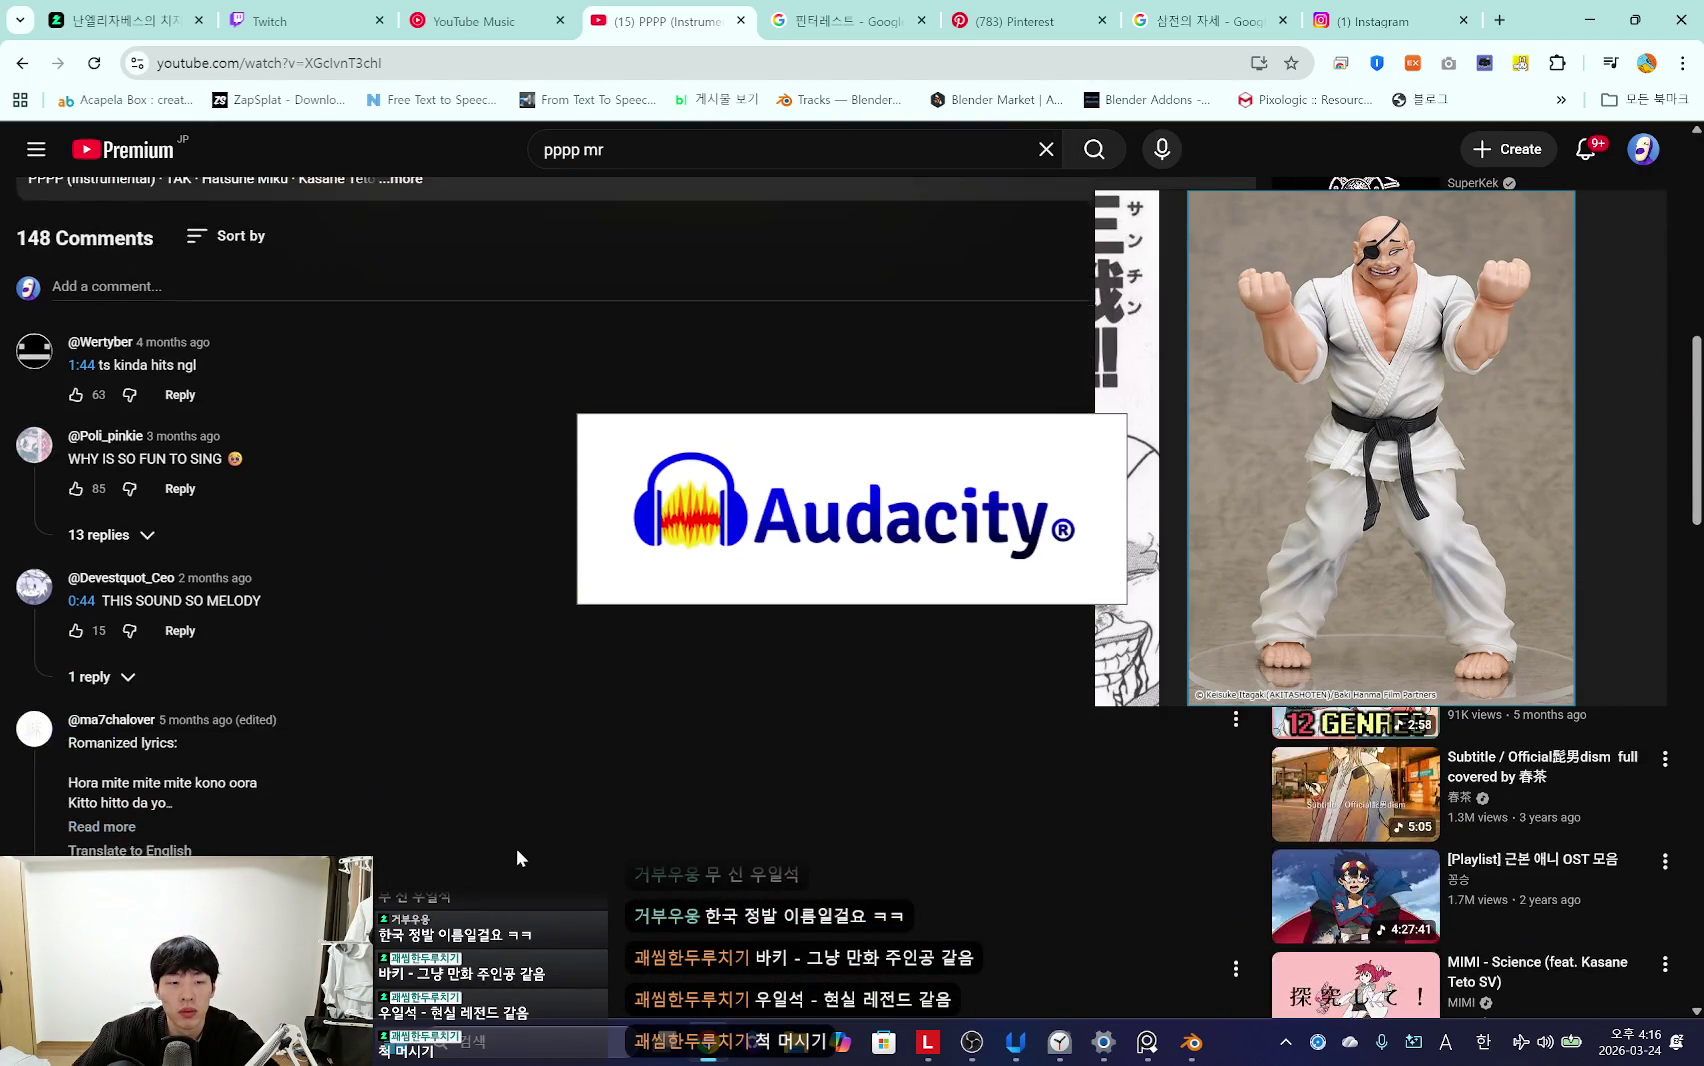
pyautogui.scroll(-2, 545, 858)
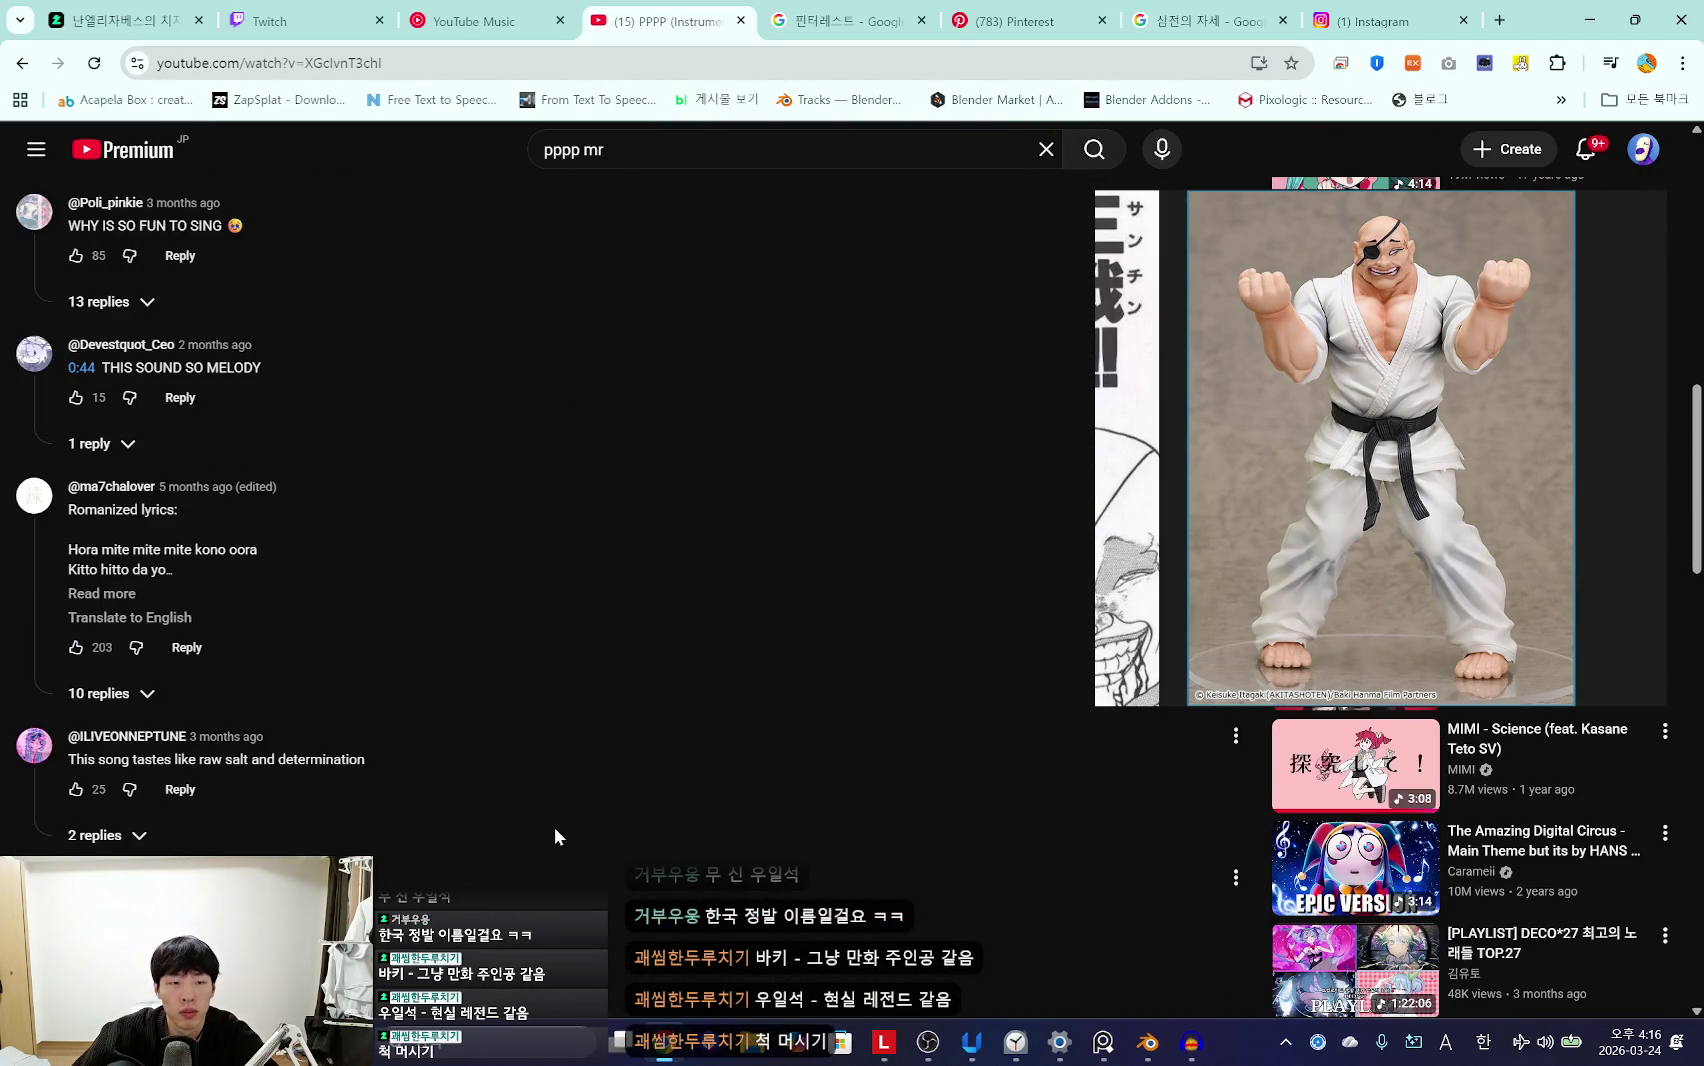
pyautogui.moveTo(1299, 594); pyautogui.dragTo(1582, 568)
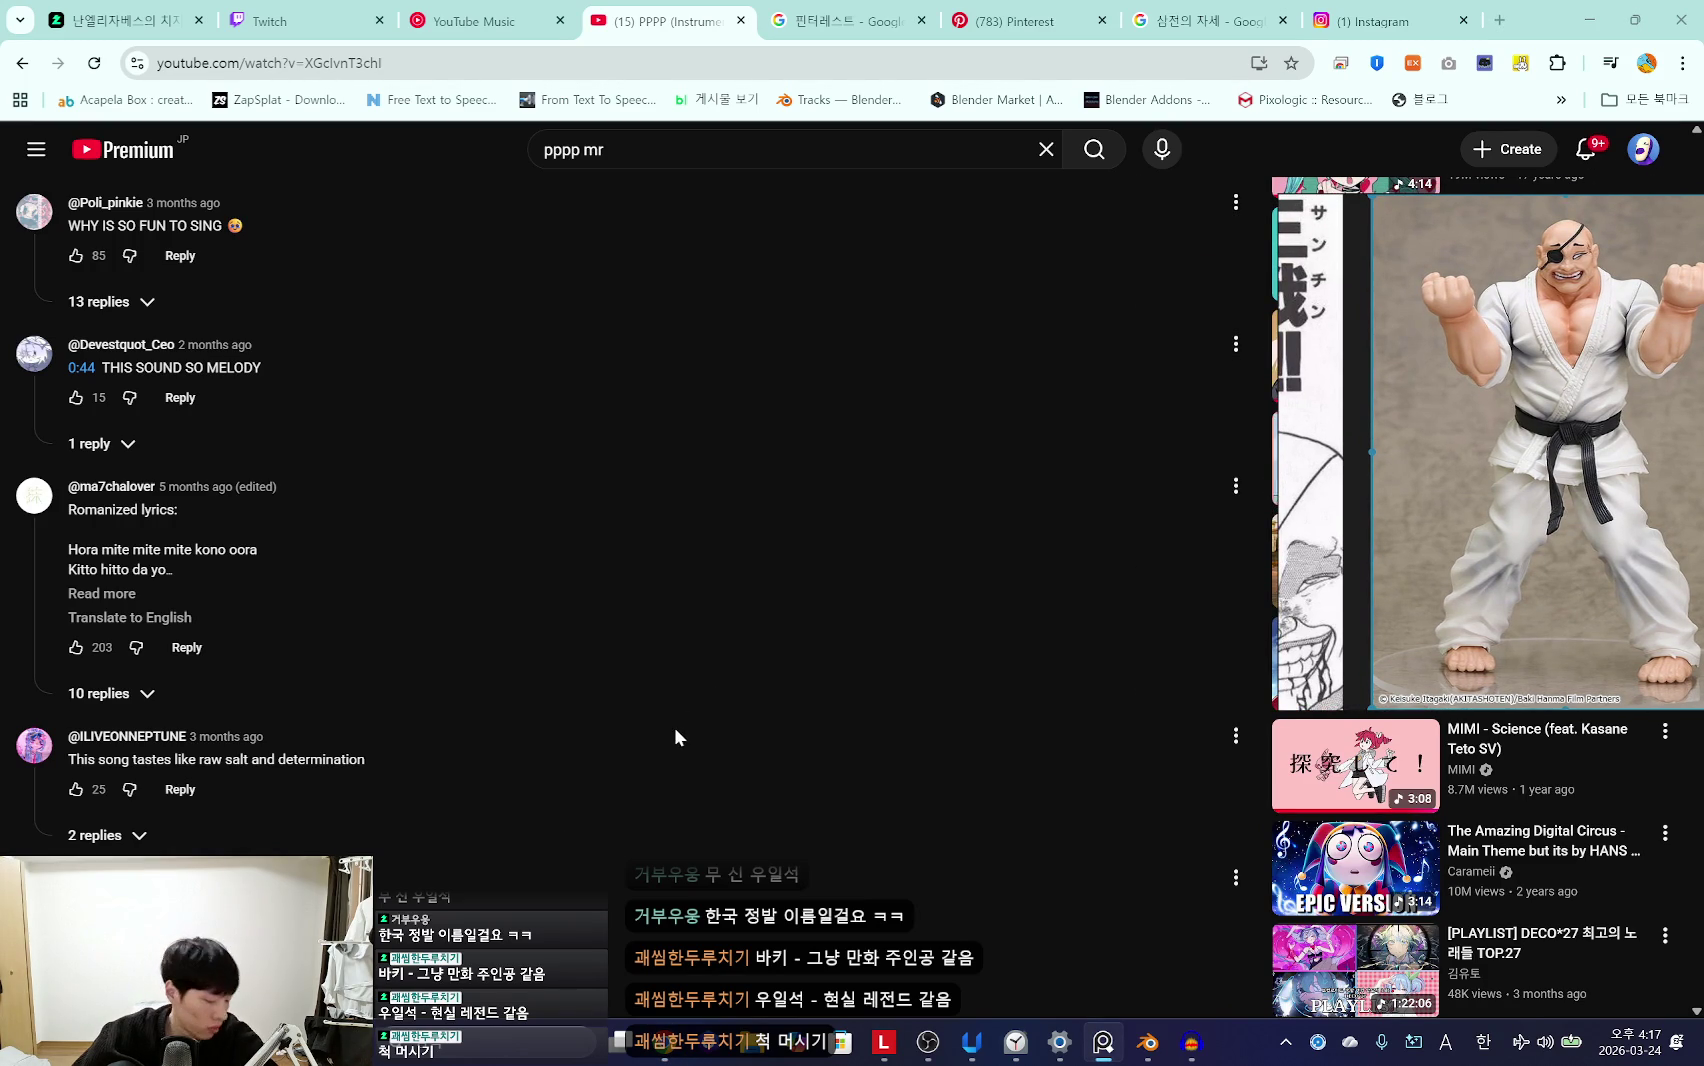
# Step: Skip Audacity's update offer and start recording onto a new audio track
pyautogui.click(1195, 1047)
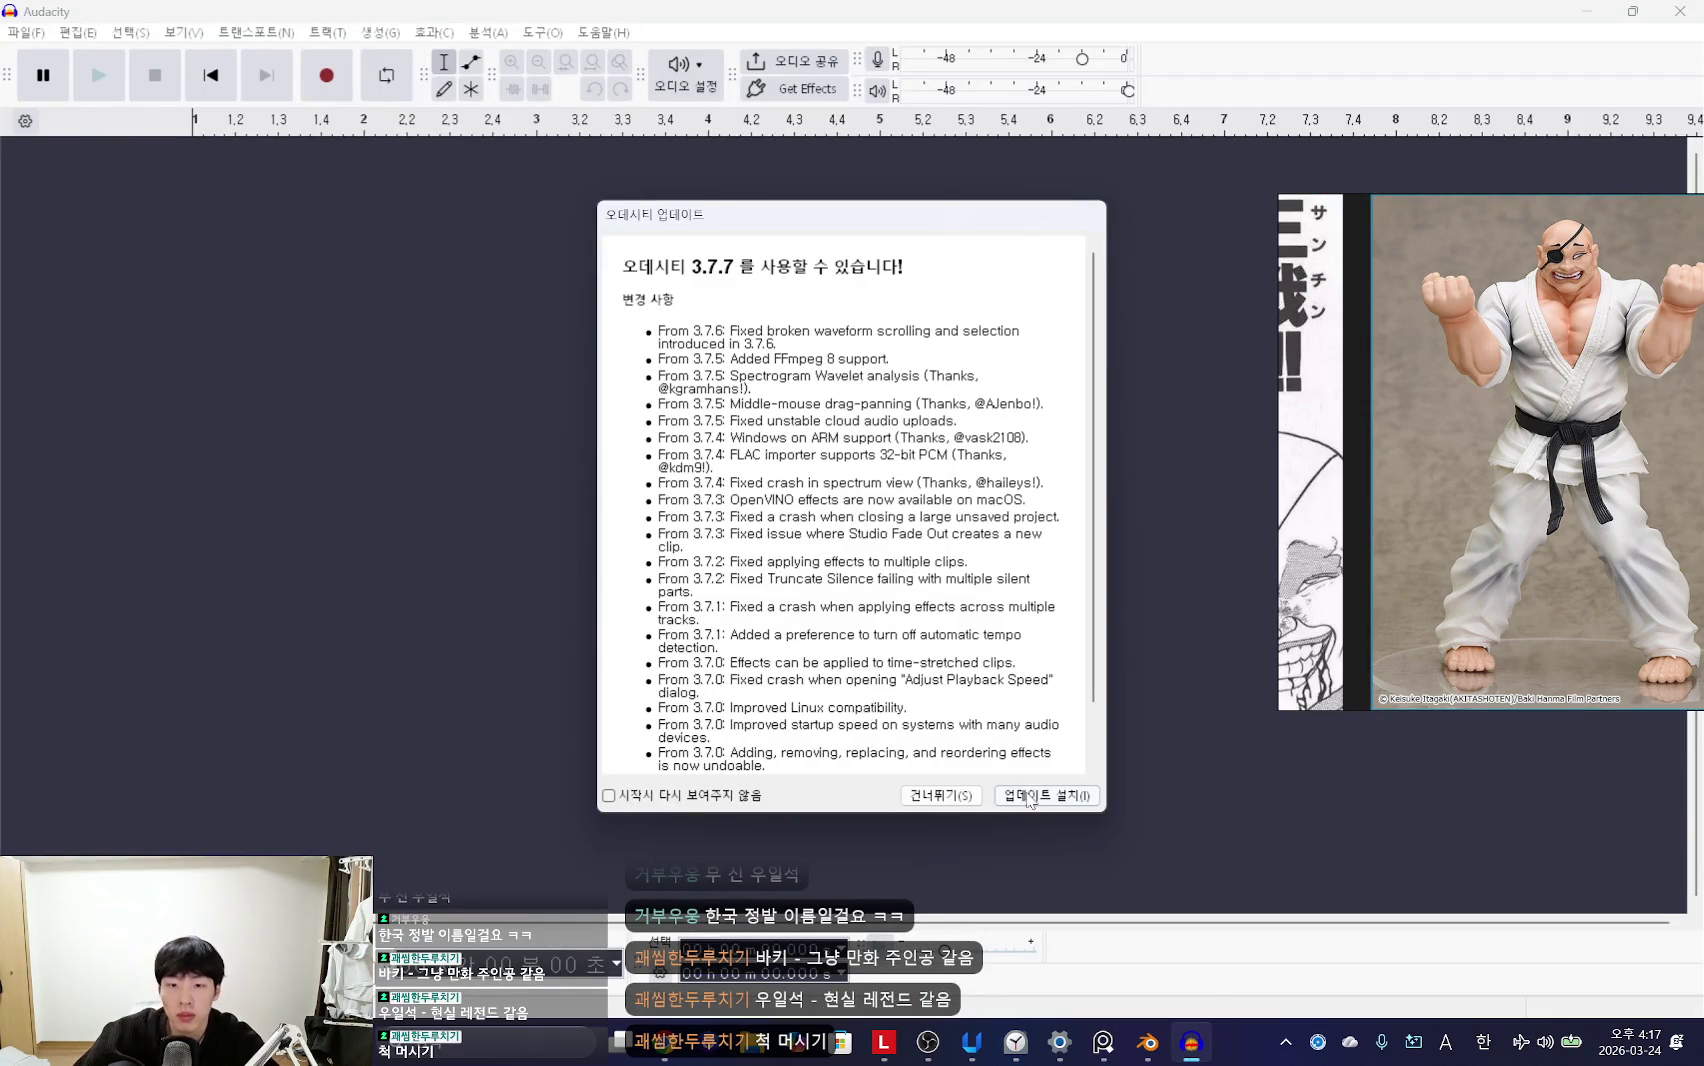
pyautogui.click(937, 803)
pyautogui.click(328, 78)
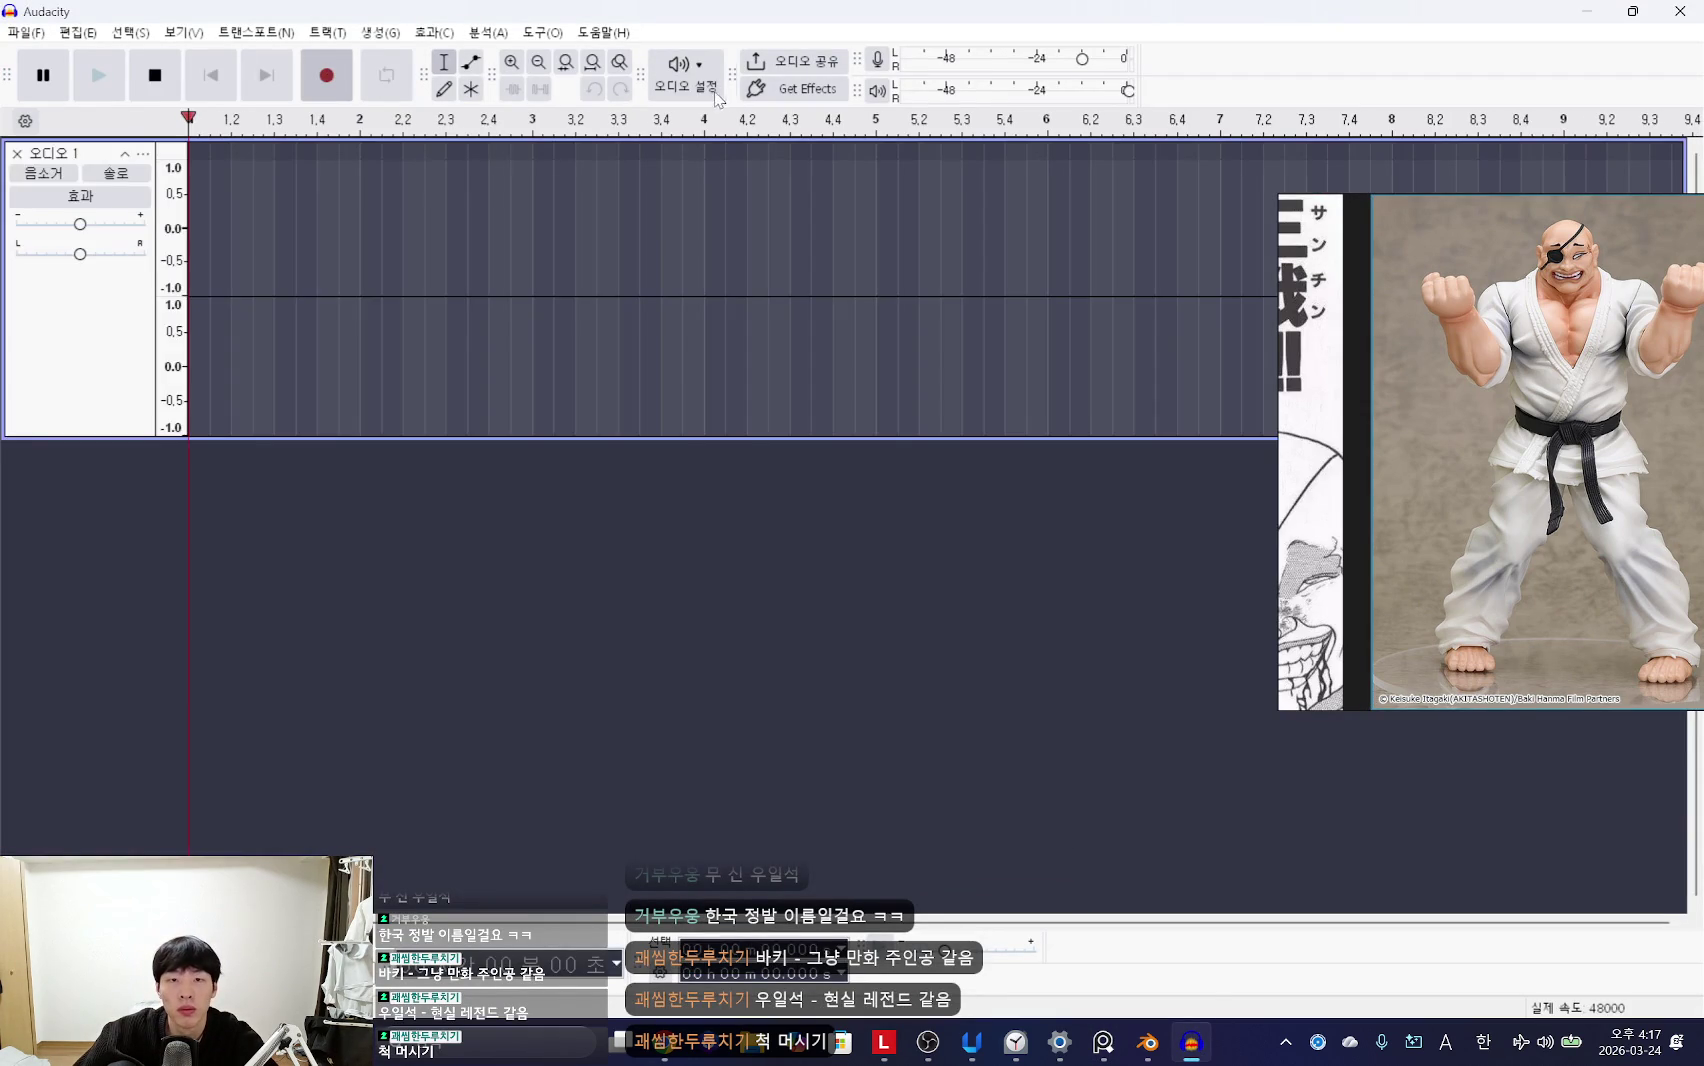
pyautogui.click(669, 513)
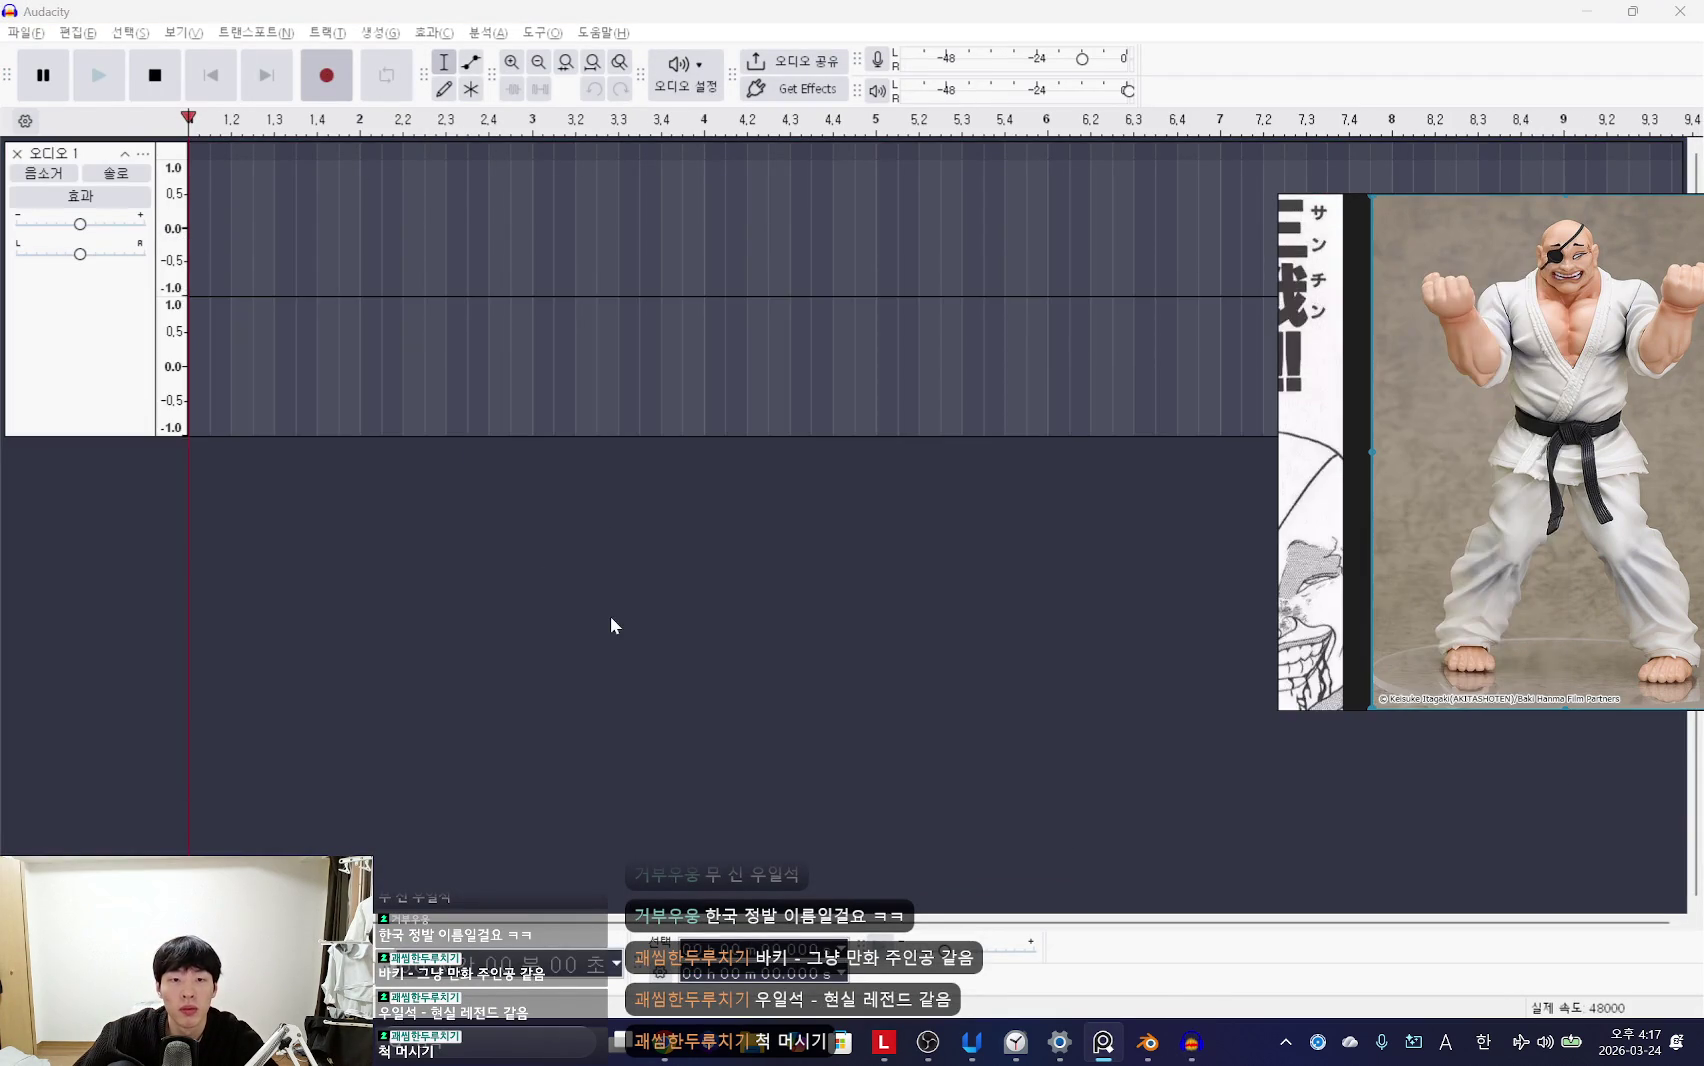
# Step: Play the PPPP instrumental on YouTube for about 25 seconds, then pause and return to Audacity
pyautogui.hotkey('alt', 'Tab')
pyautogui.scroll(10, 600, 608)
pyautogui.click(190, 781)
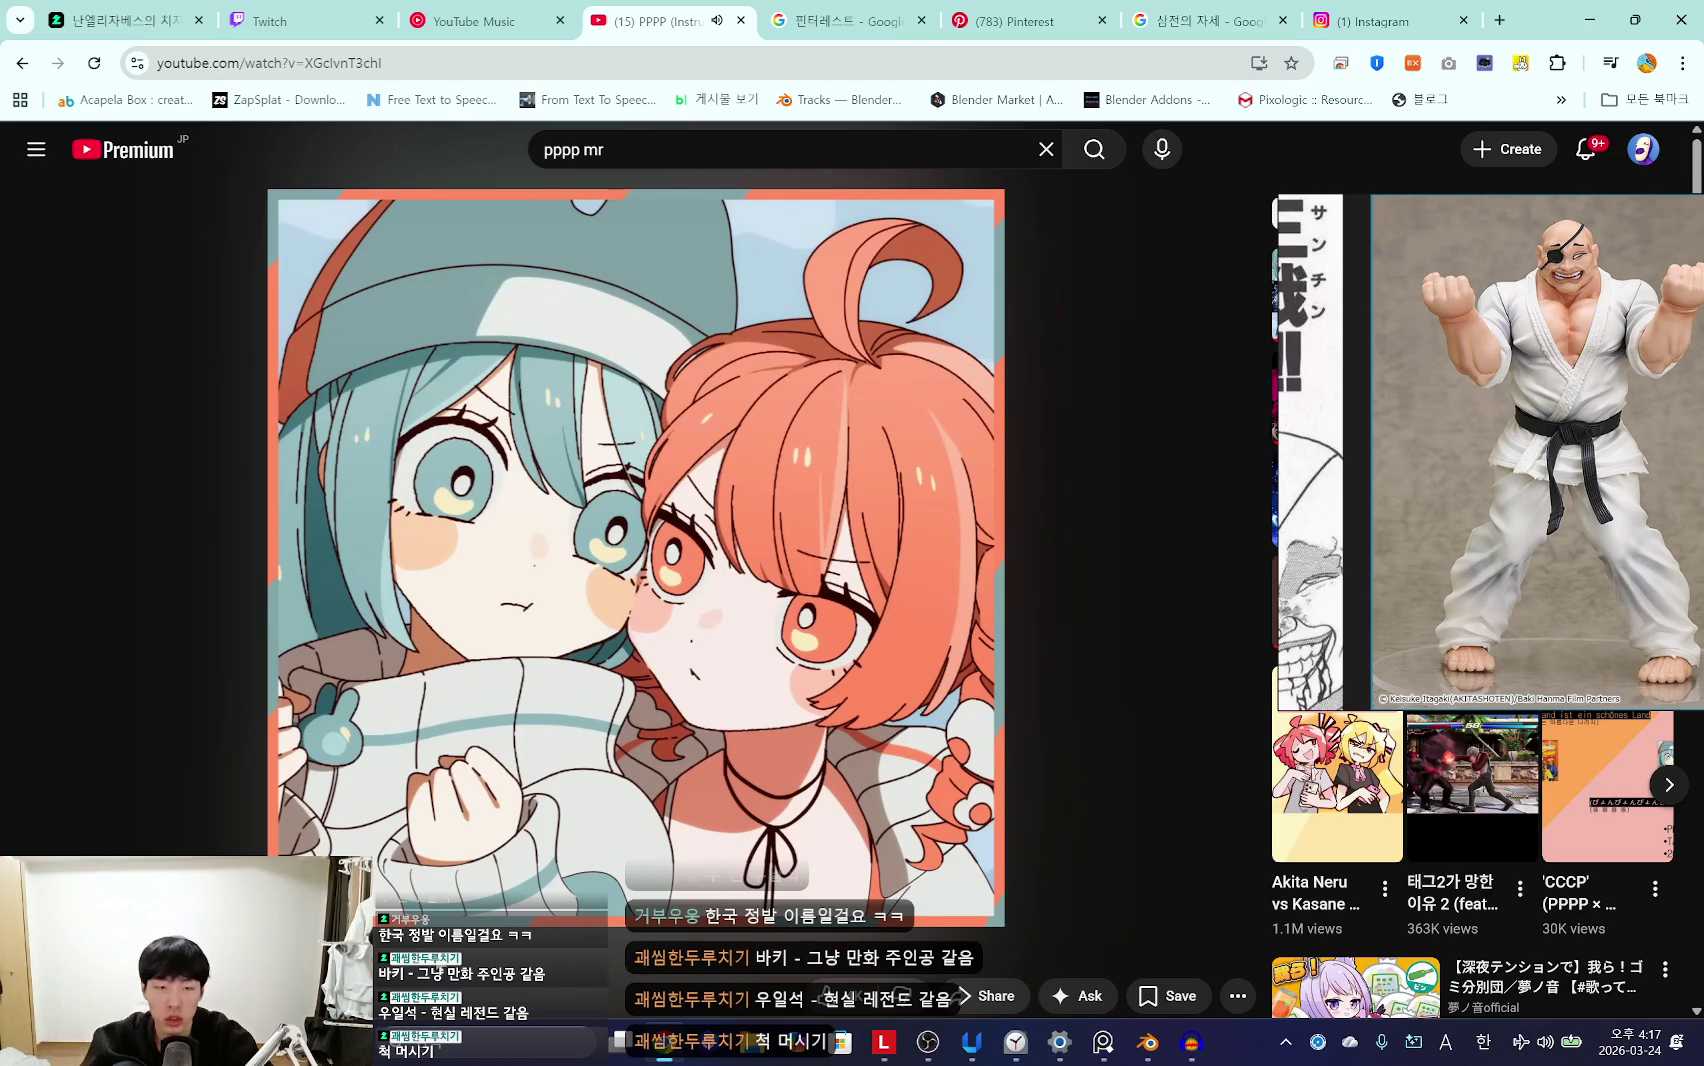
pyautogui.moveTo(636, 666)
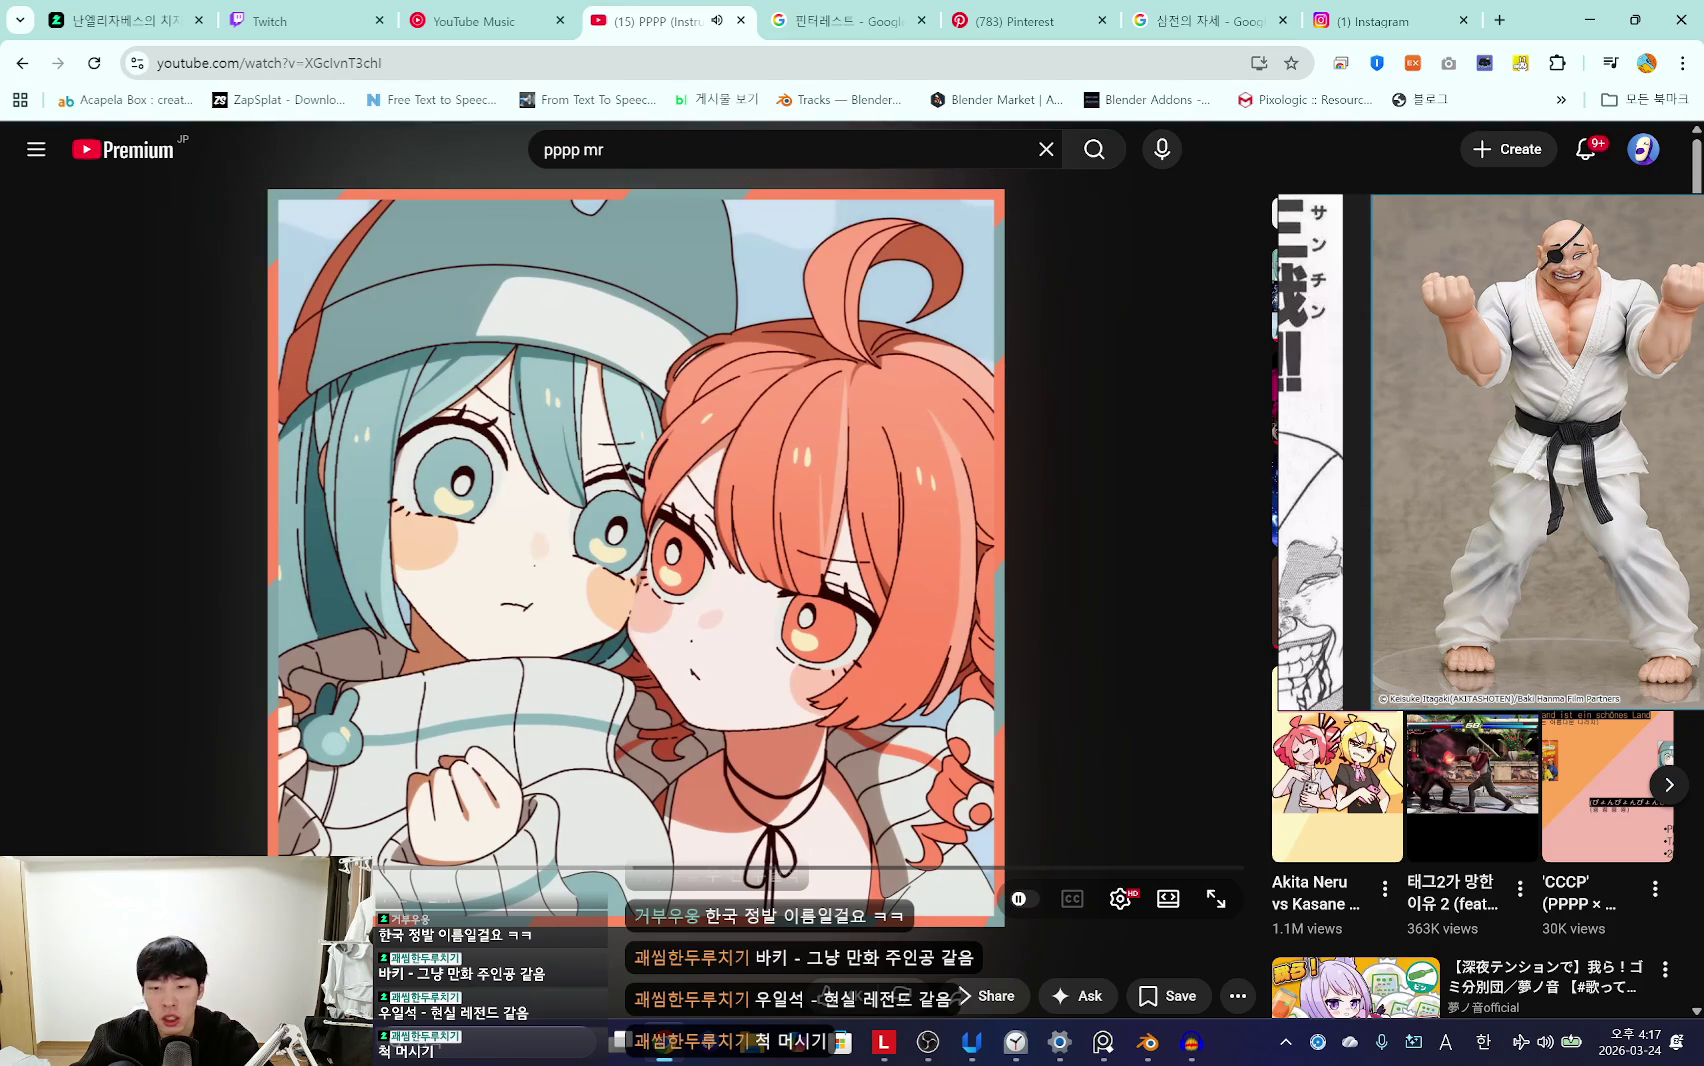
pyautogui.press('space')
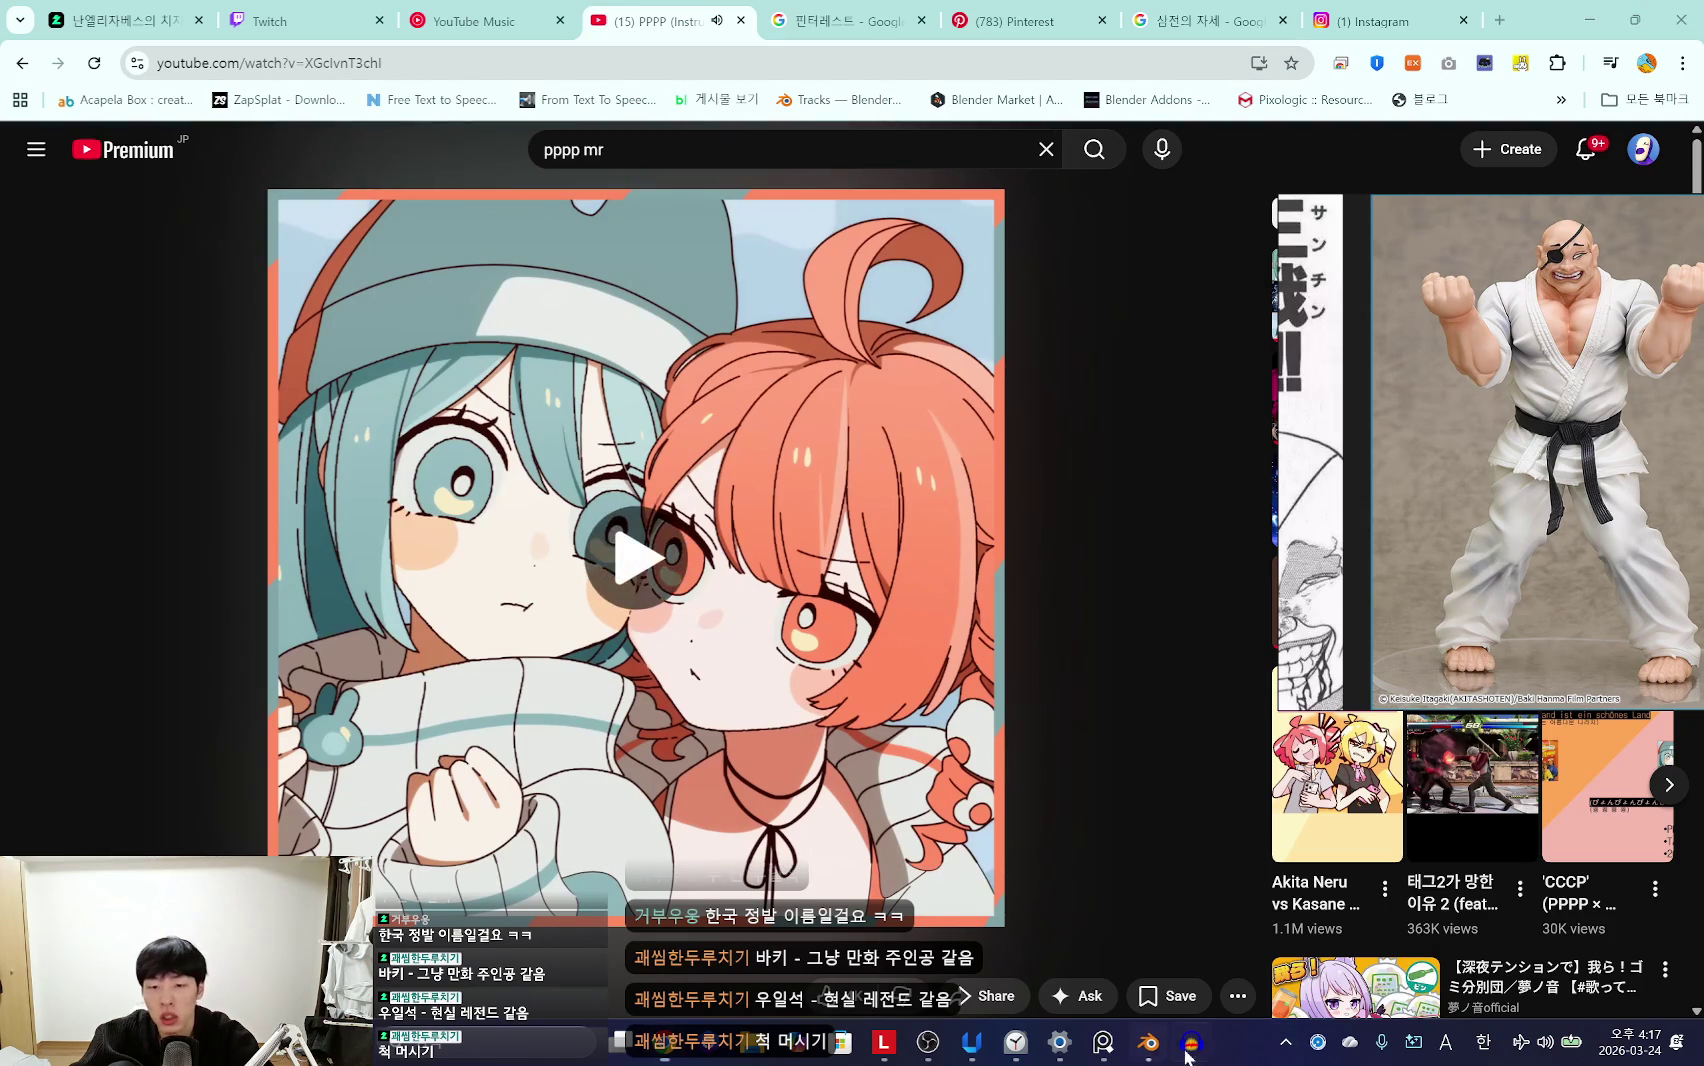
pyautogui.click(1188, 1043)
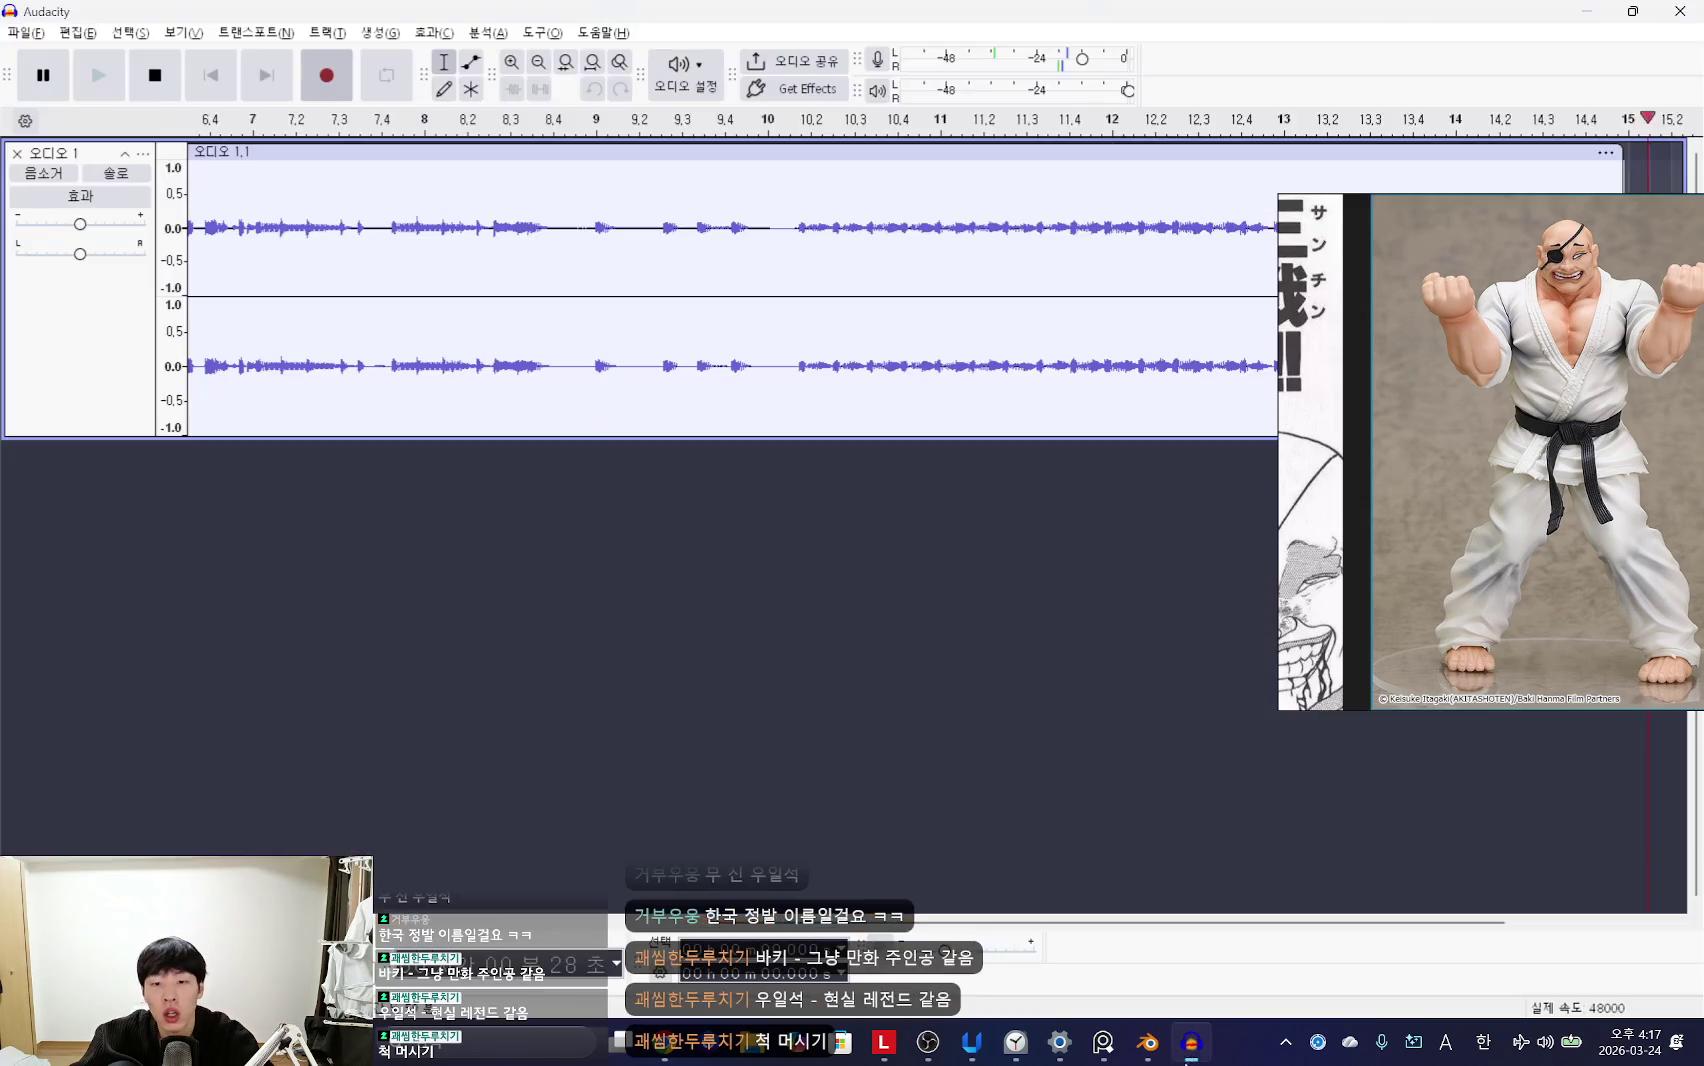
# Step: Preview the recording, select all of it, and normalize it to a -1.0 dB peak
pyautogui.click(545, 250)
pyautogui.press('space')
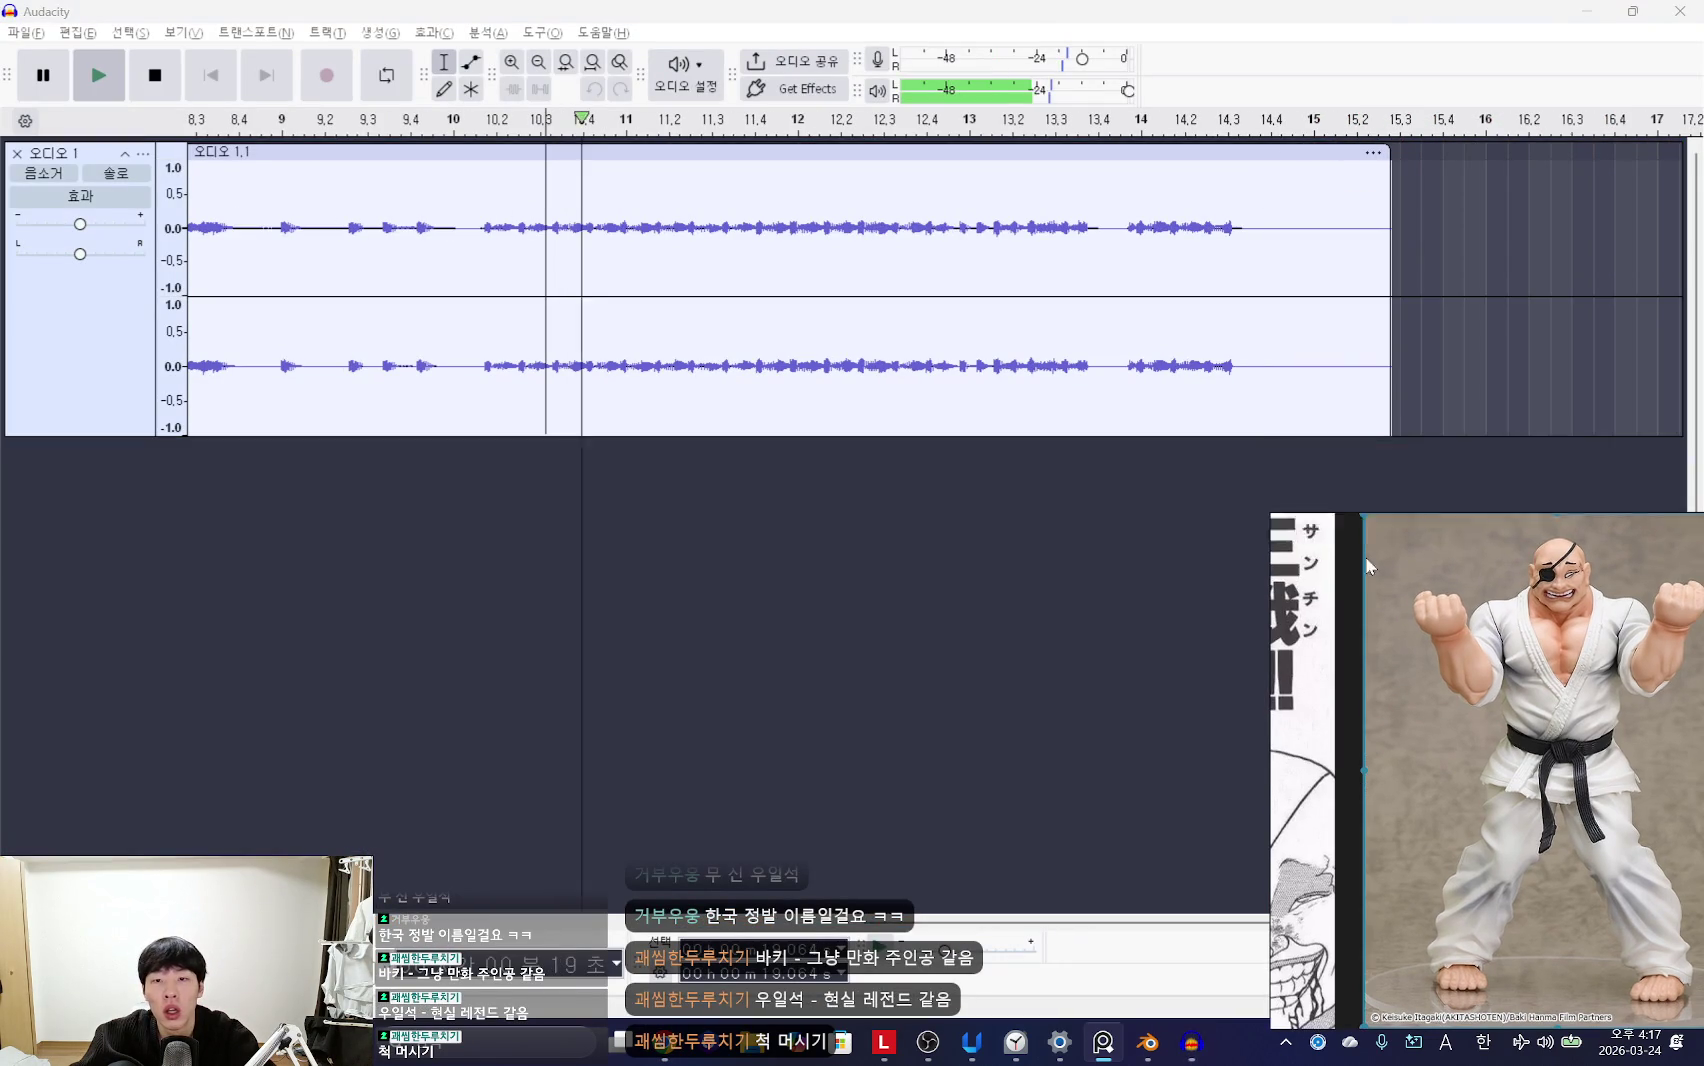
pyautogui.keyDown('ctrl'); pyautogui.scroll(-2, 700, 290); pyautogui.keyUp('ctrl')
pyautogui.keyDown('ctrl'); pyautogui.scroll(1, 700, 290); pyautogui.keyUp('ctrl')
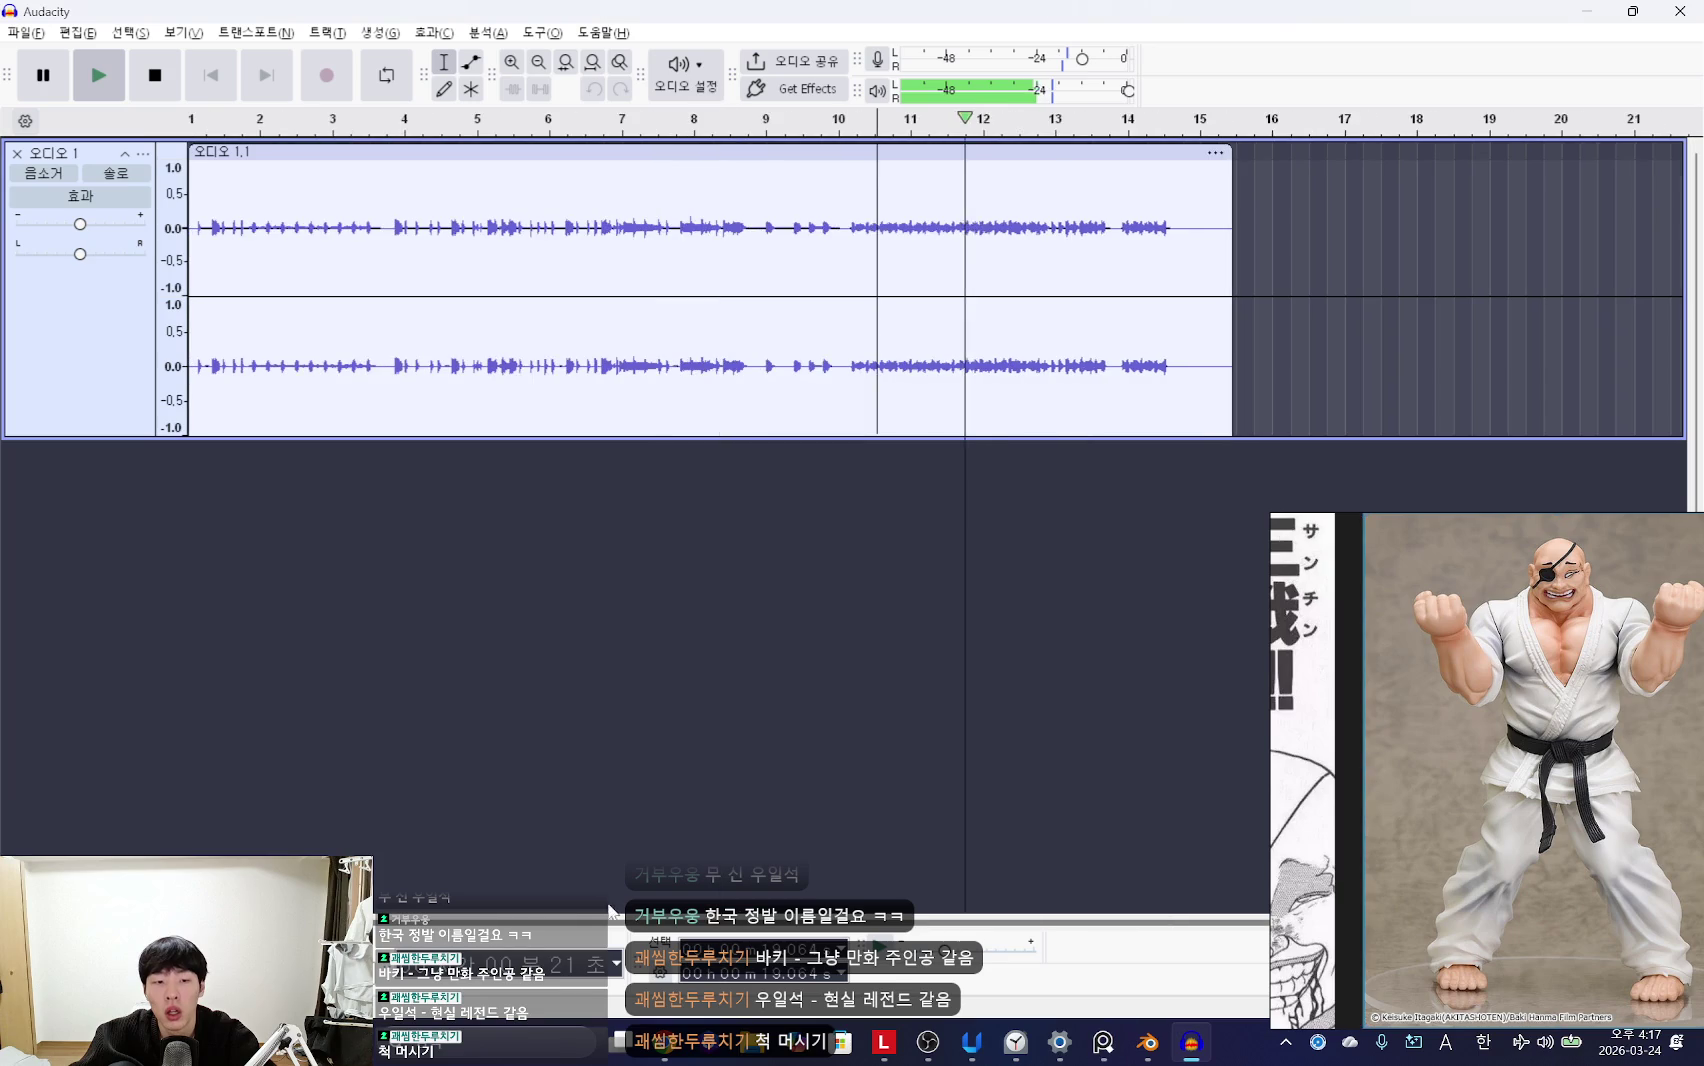
pyautogui.press('space')
pyautogui.hotkey('ctrl', 'a')
pyautogui.click(434, 32)
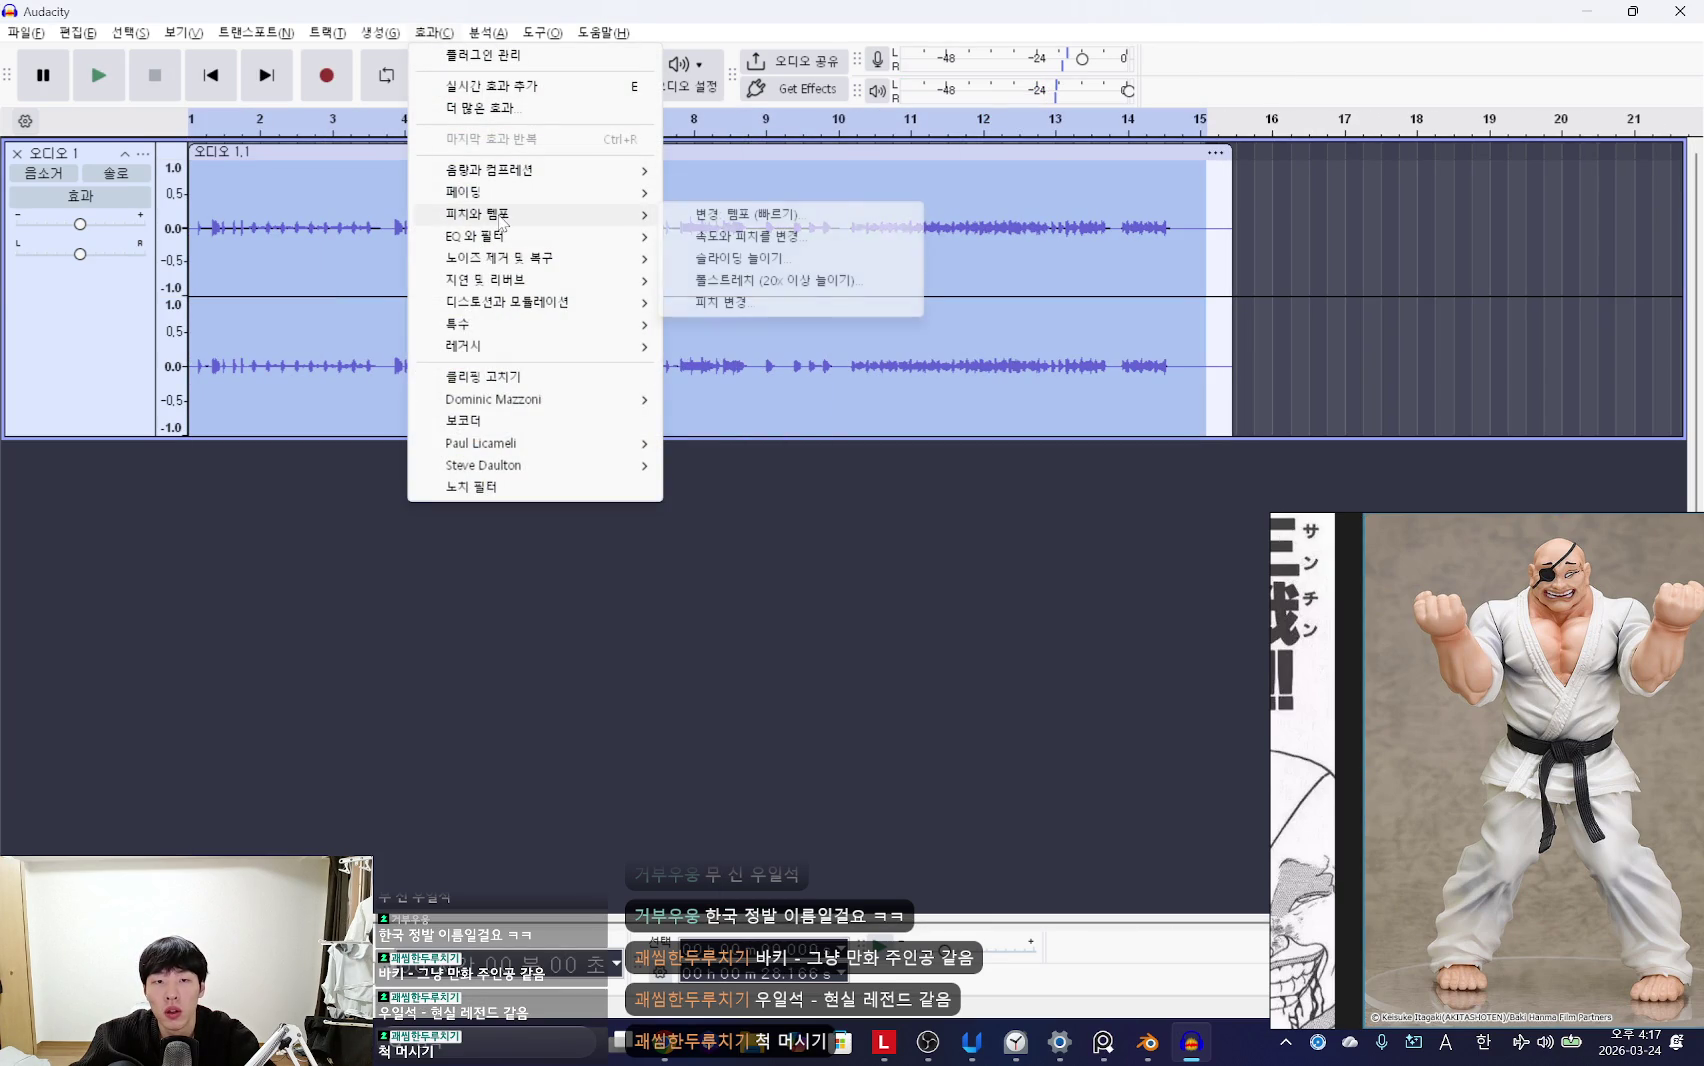
pyautogui.moveTo(532, 170)
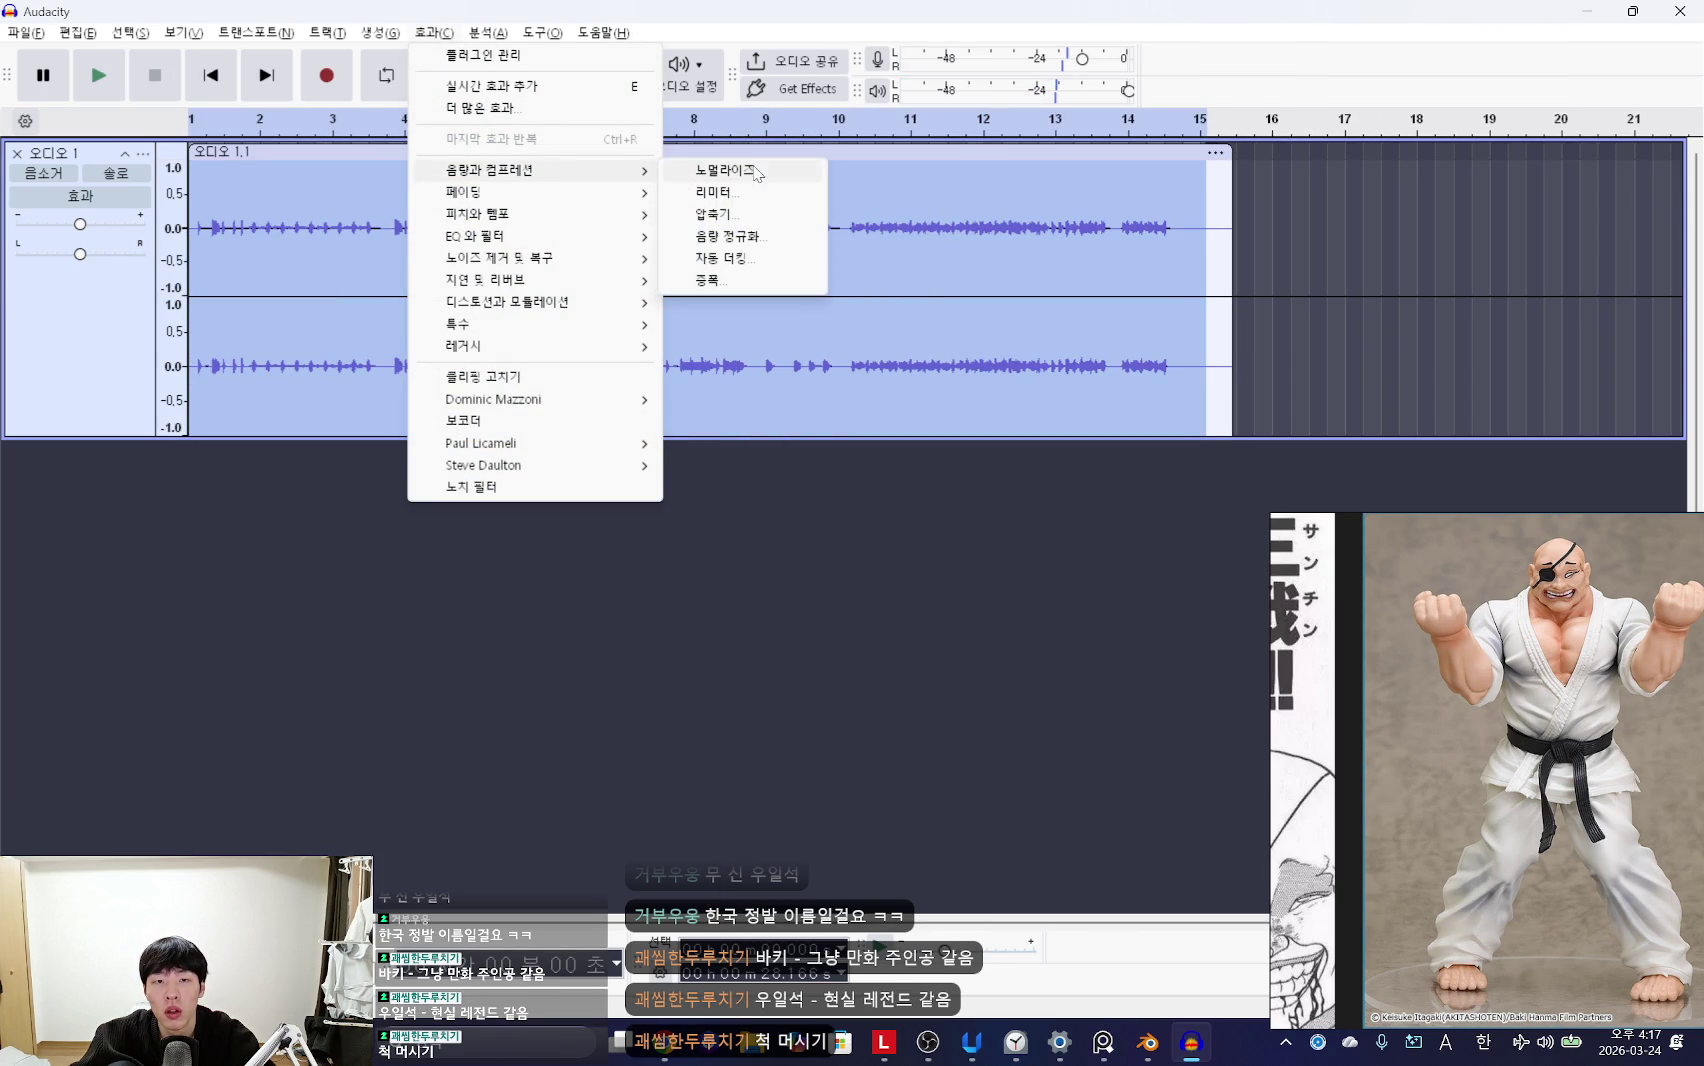
pyautogui.click(726, 170)
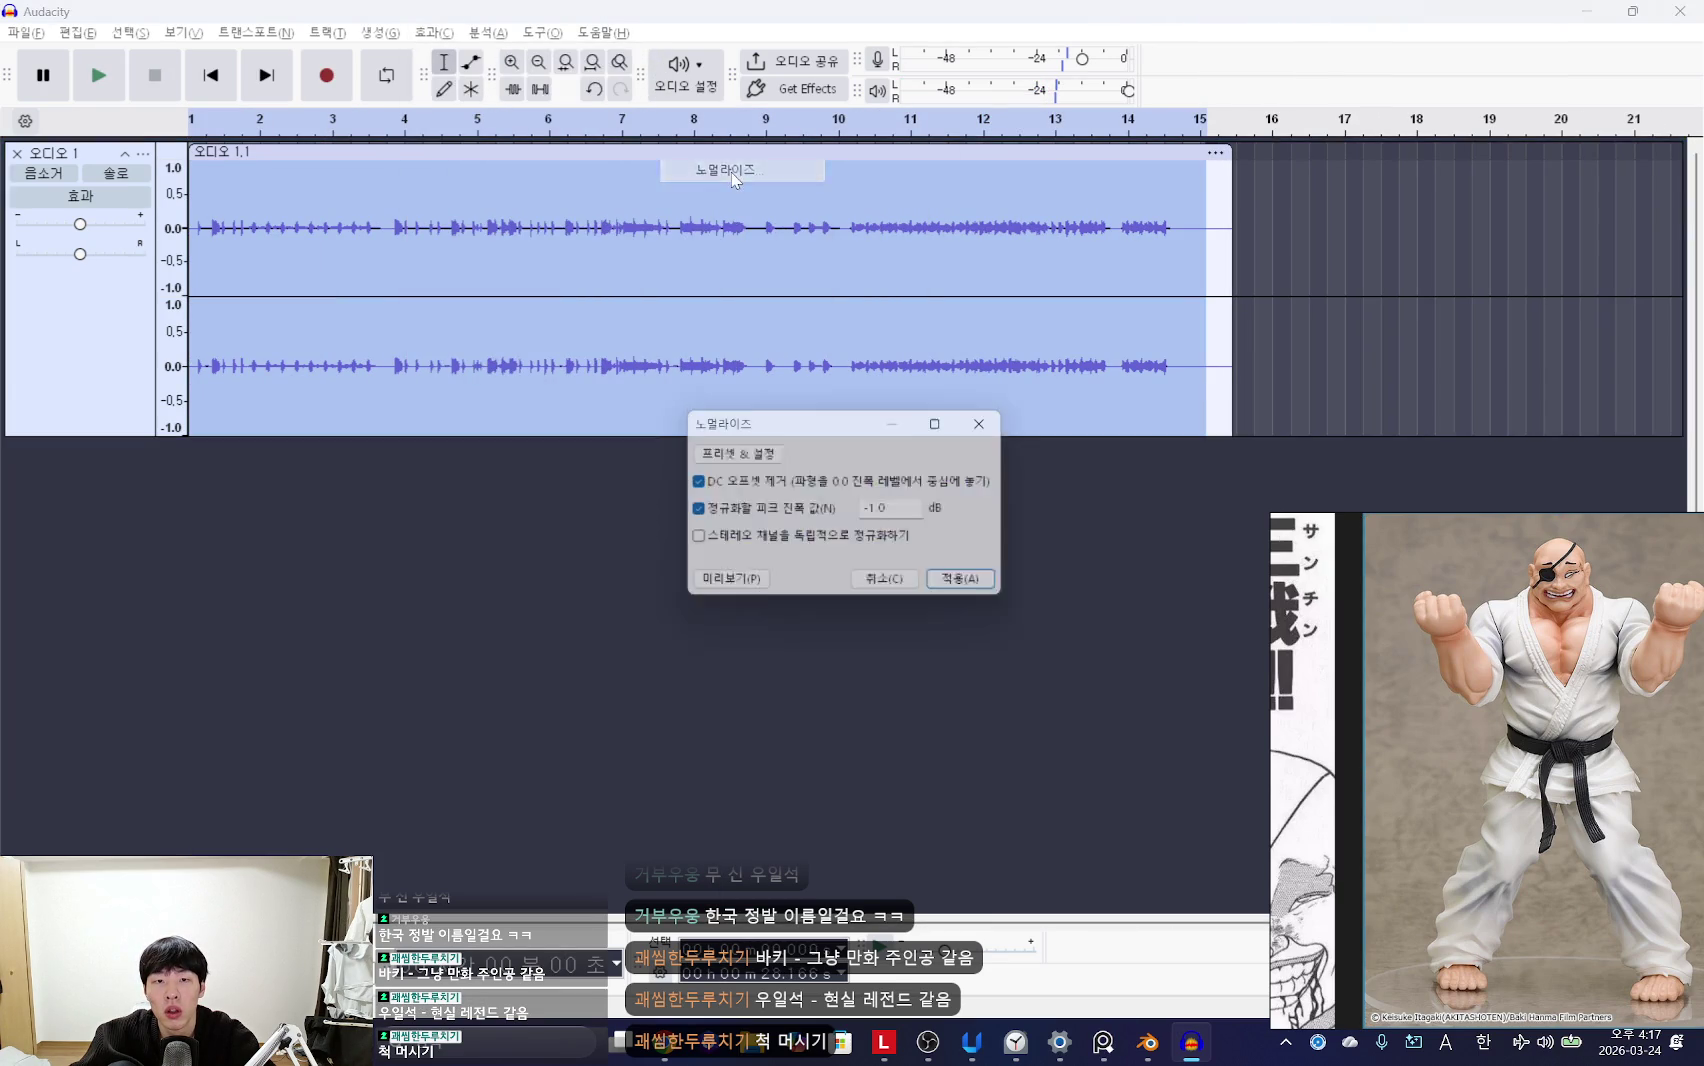
pyautogui.click(975, 587)
# Step: Lower the clip's volume by 12.7 dB with Amplify and play back the result
pyautogui.press('space')
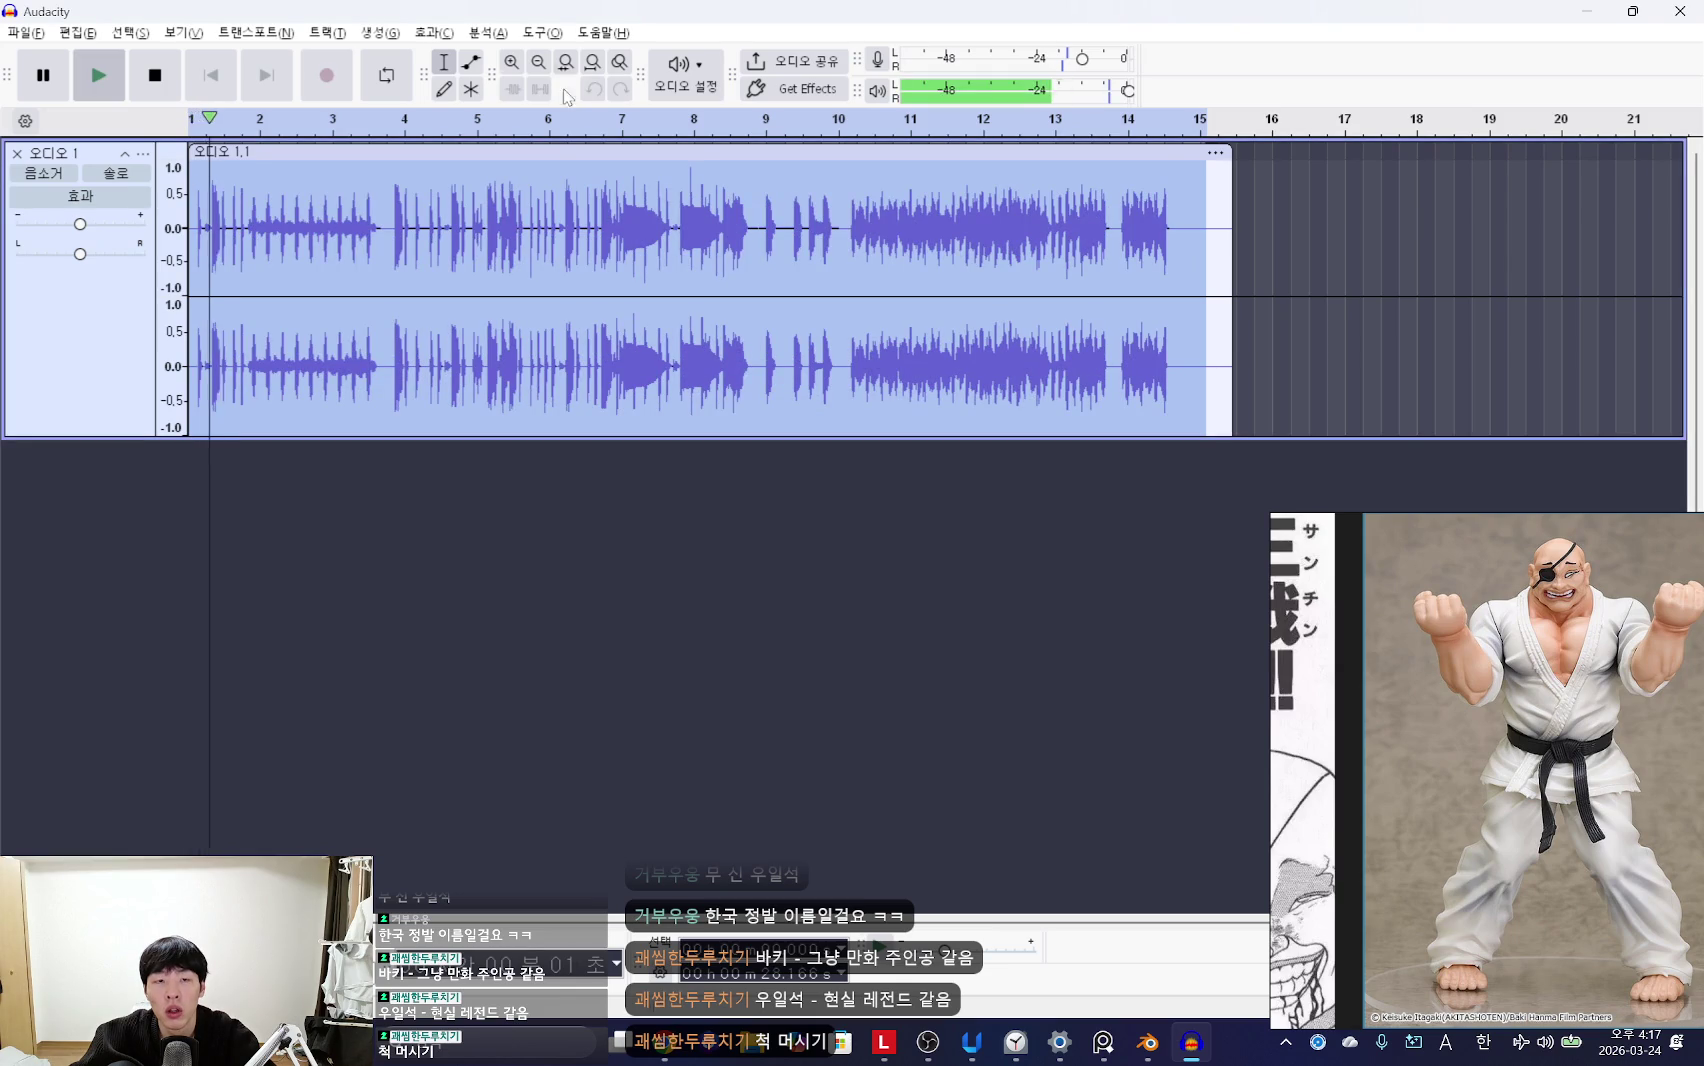
pyautogui.press('space')
pyautogui.click(433, 33)
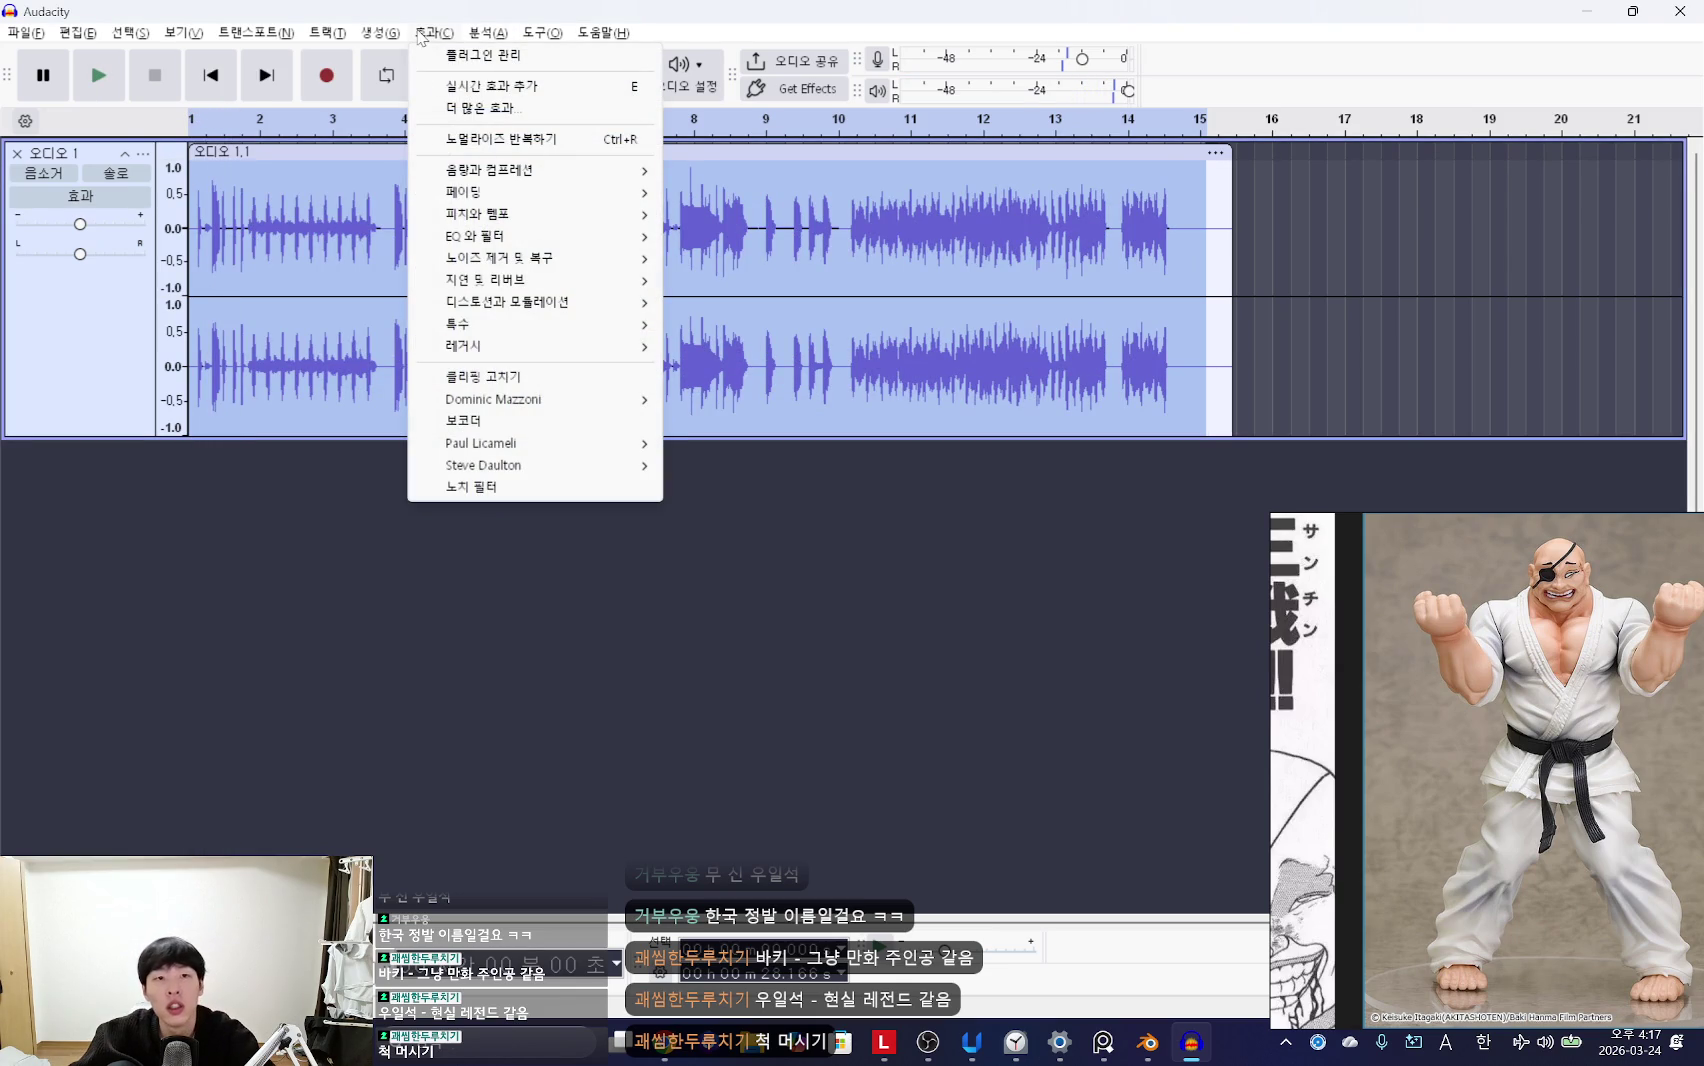
pyautogui.moveTo(532, 170)
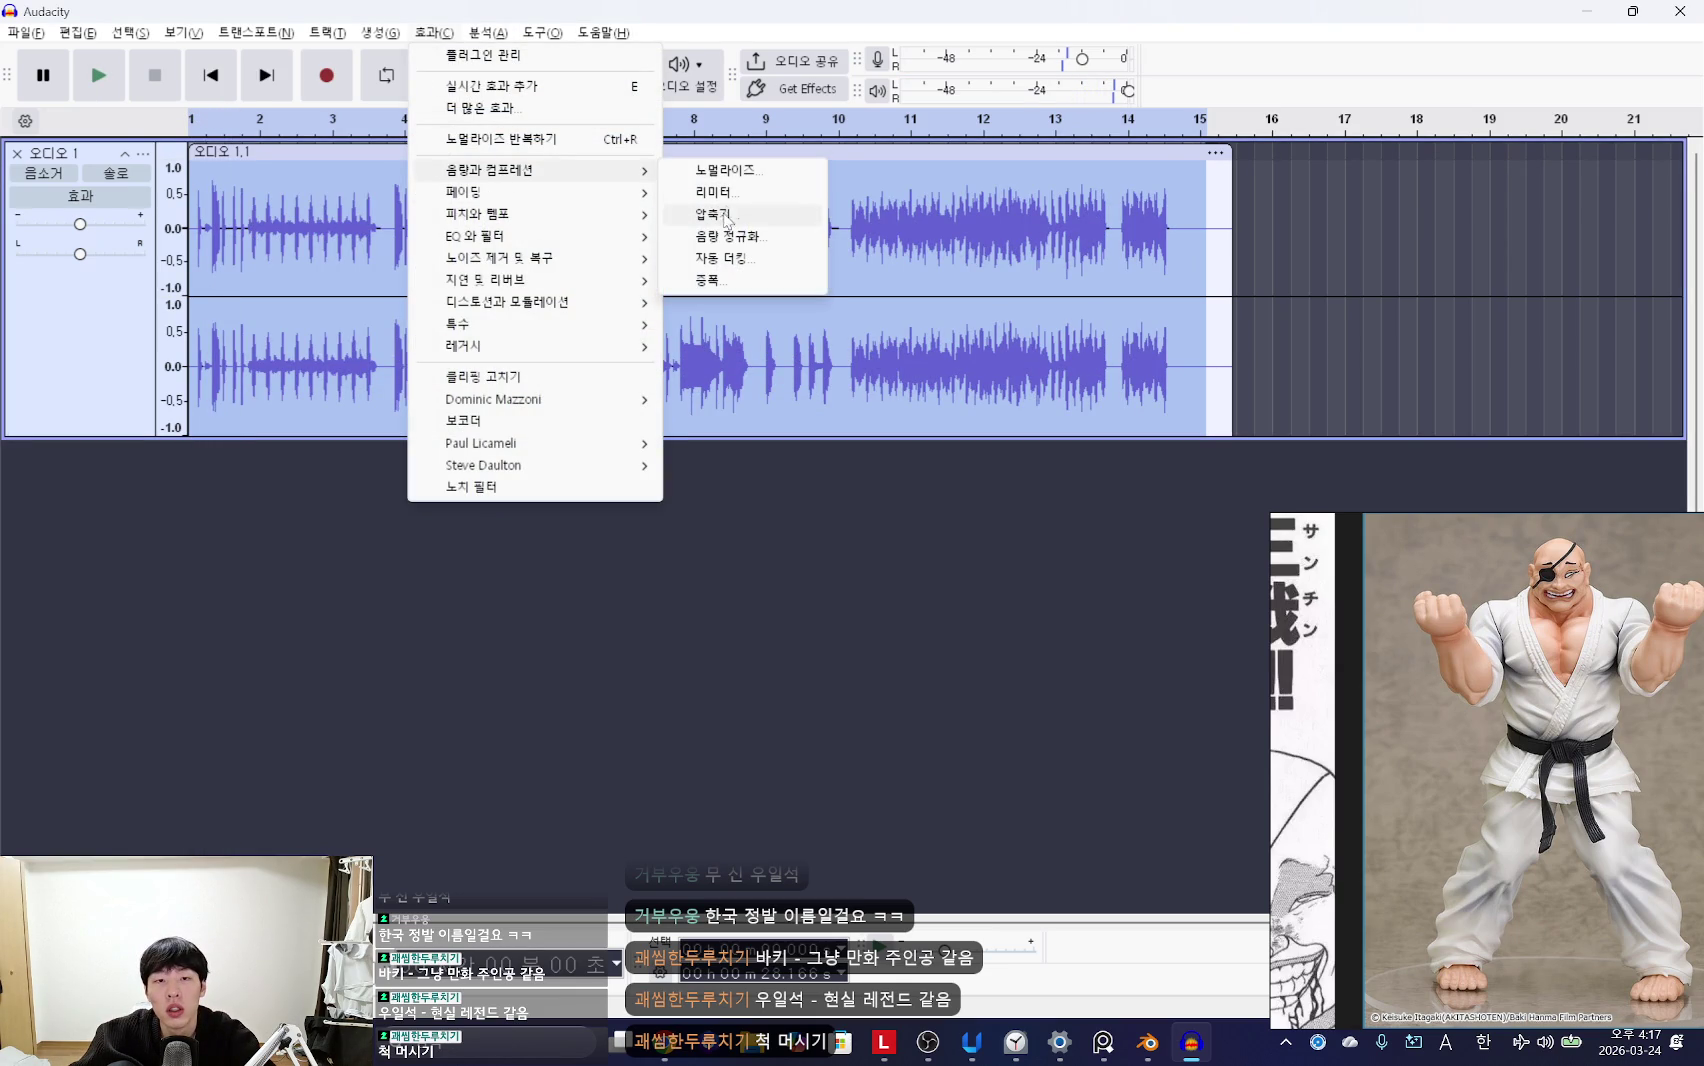
pyautogui.click(724, 283)
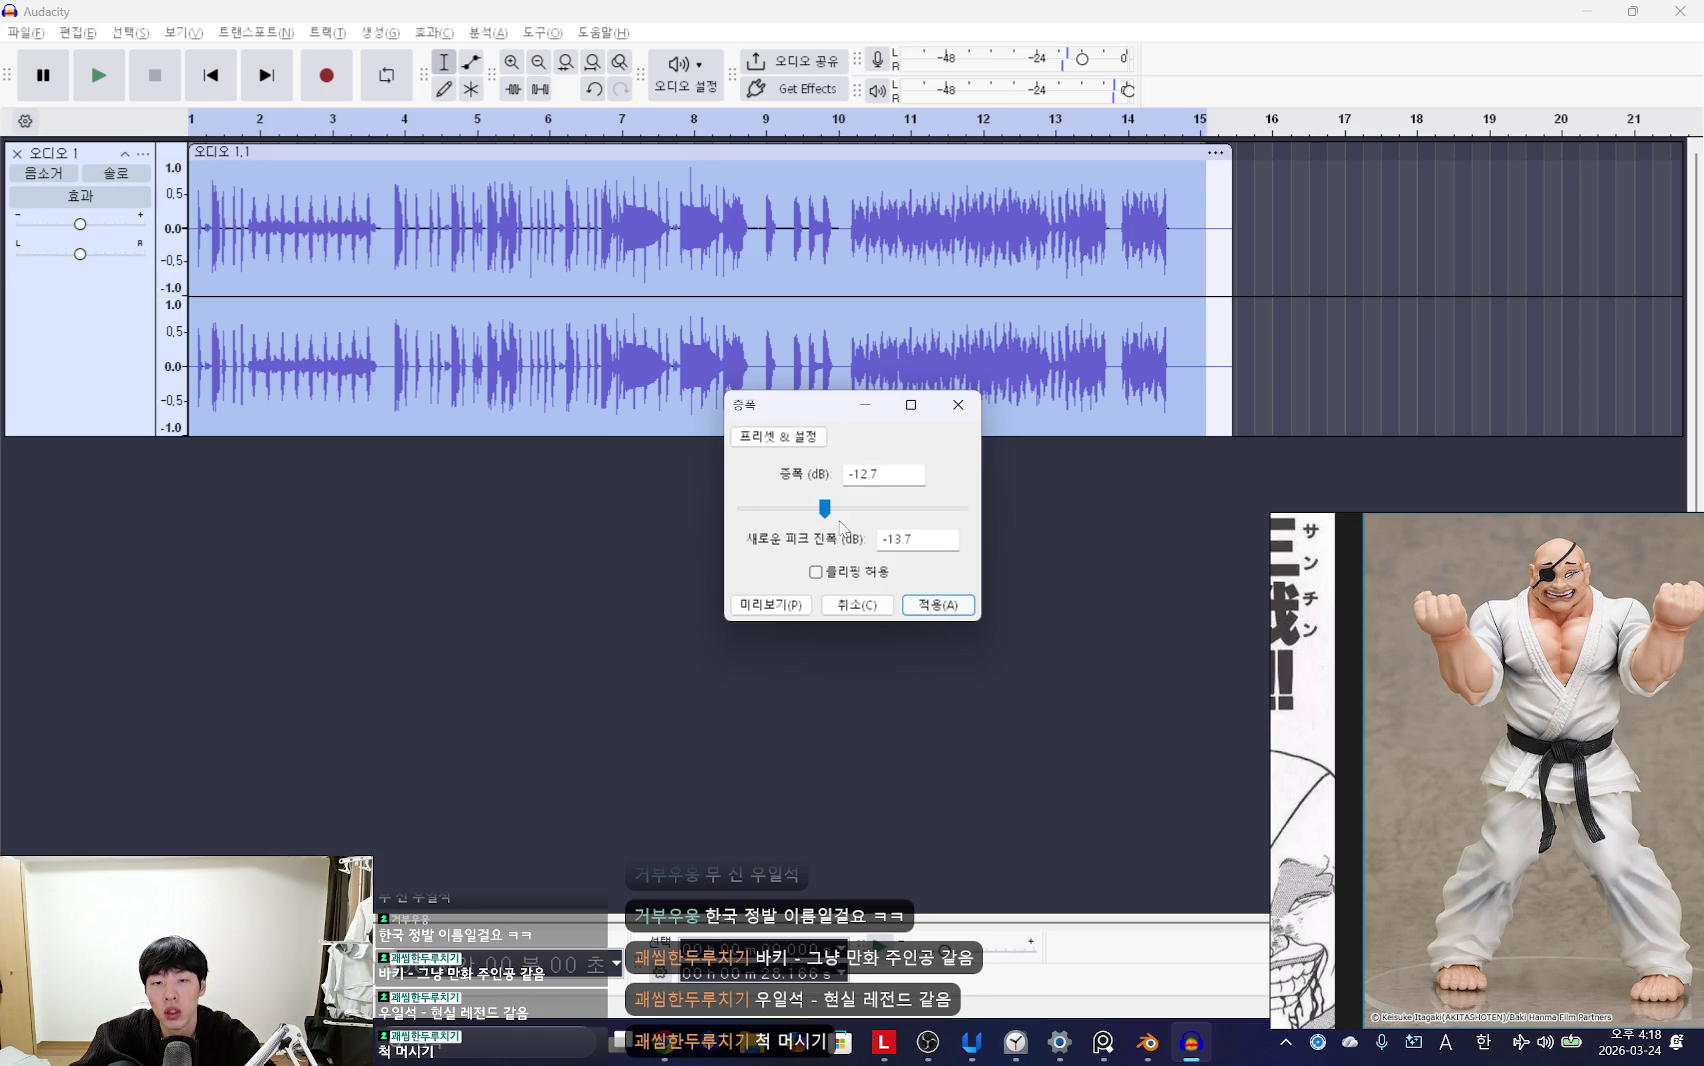
pyautogui.click(947, 605)
pyautogui.click(98, 75)
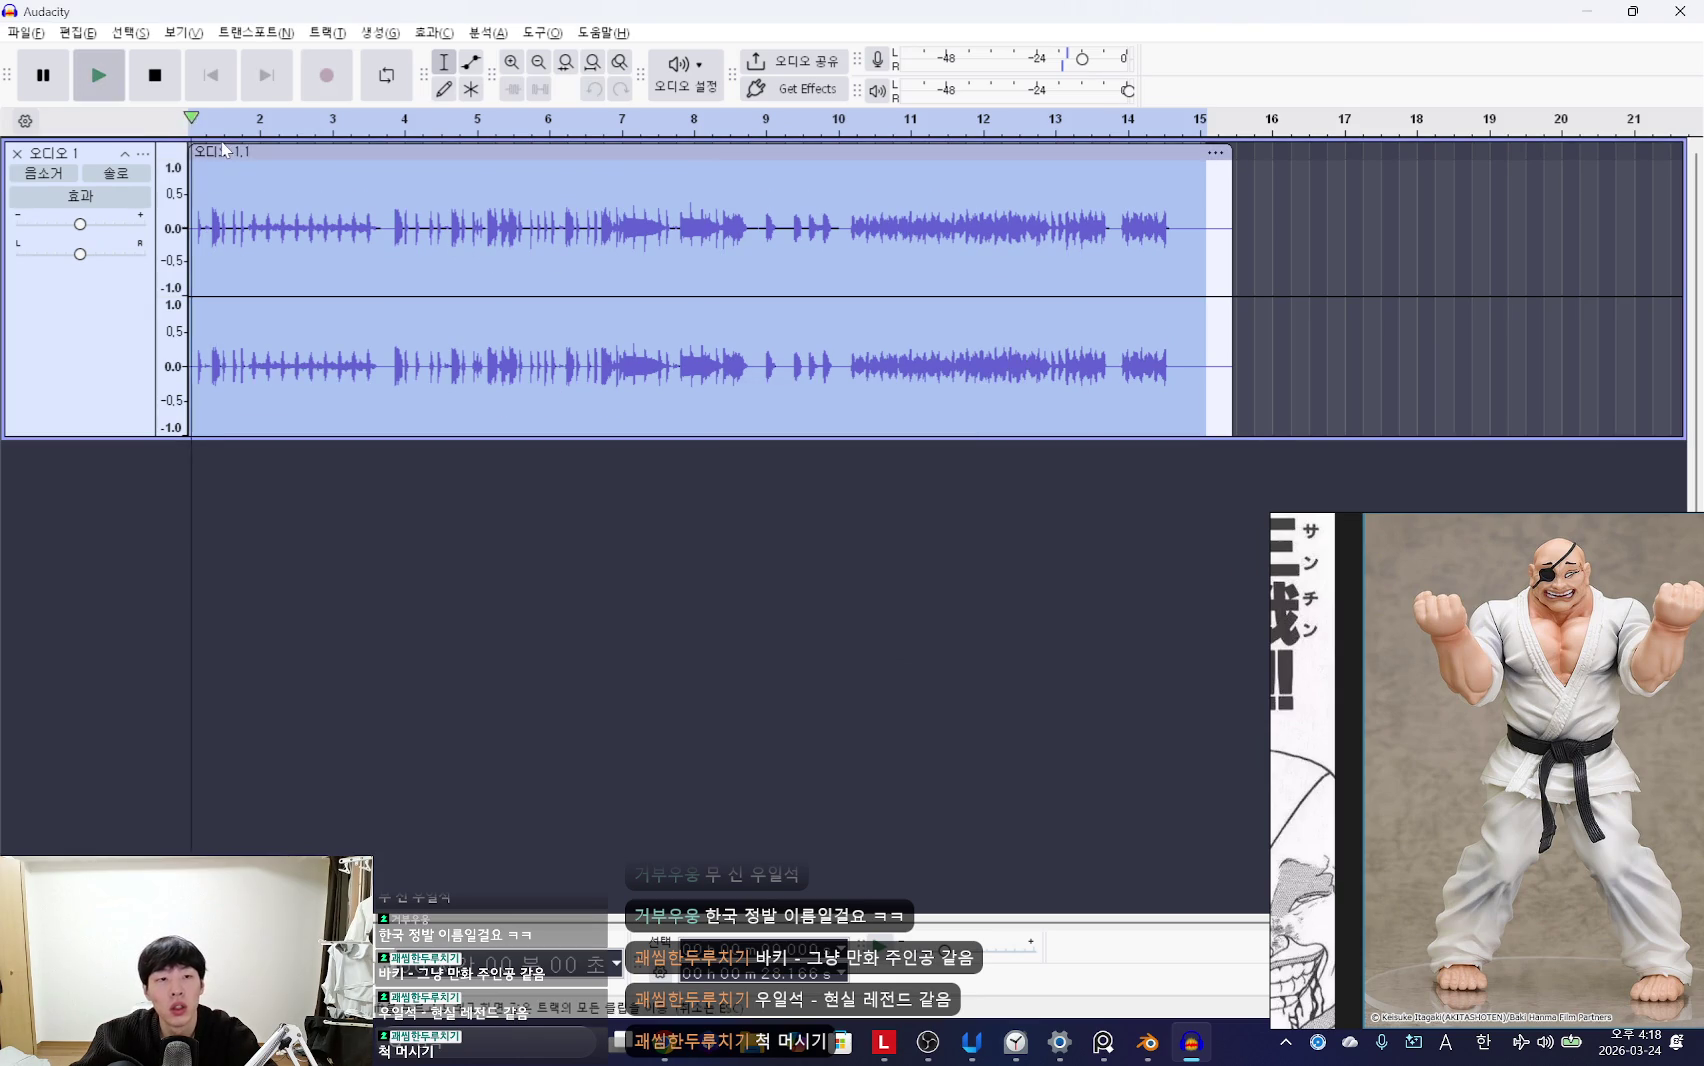
pyautogui.click(33, 35)
pyautogui.moveTo(84, 152)
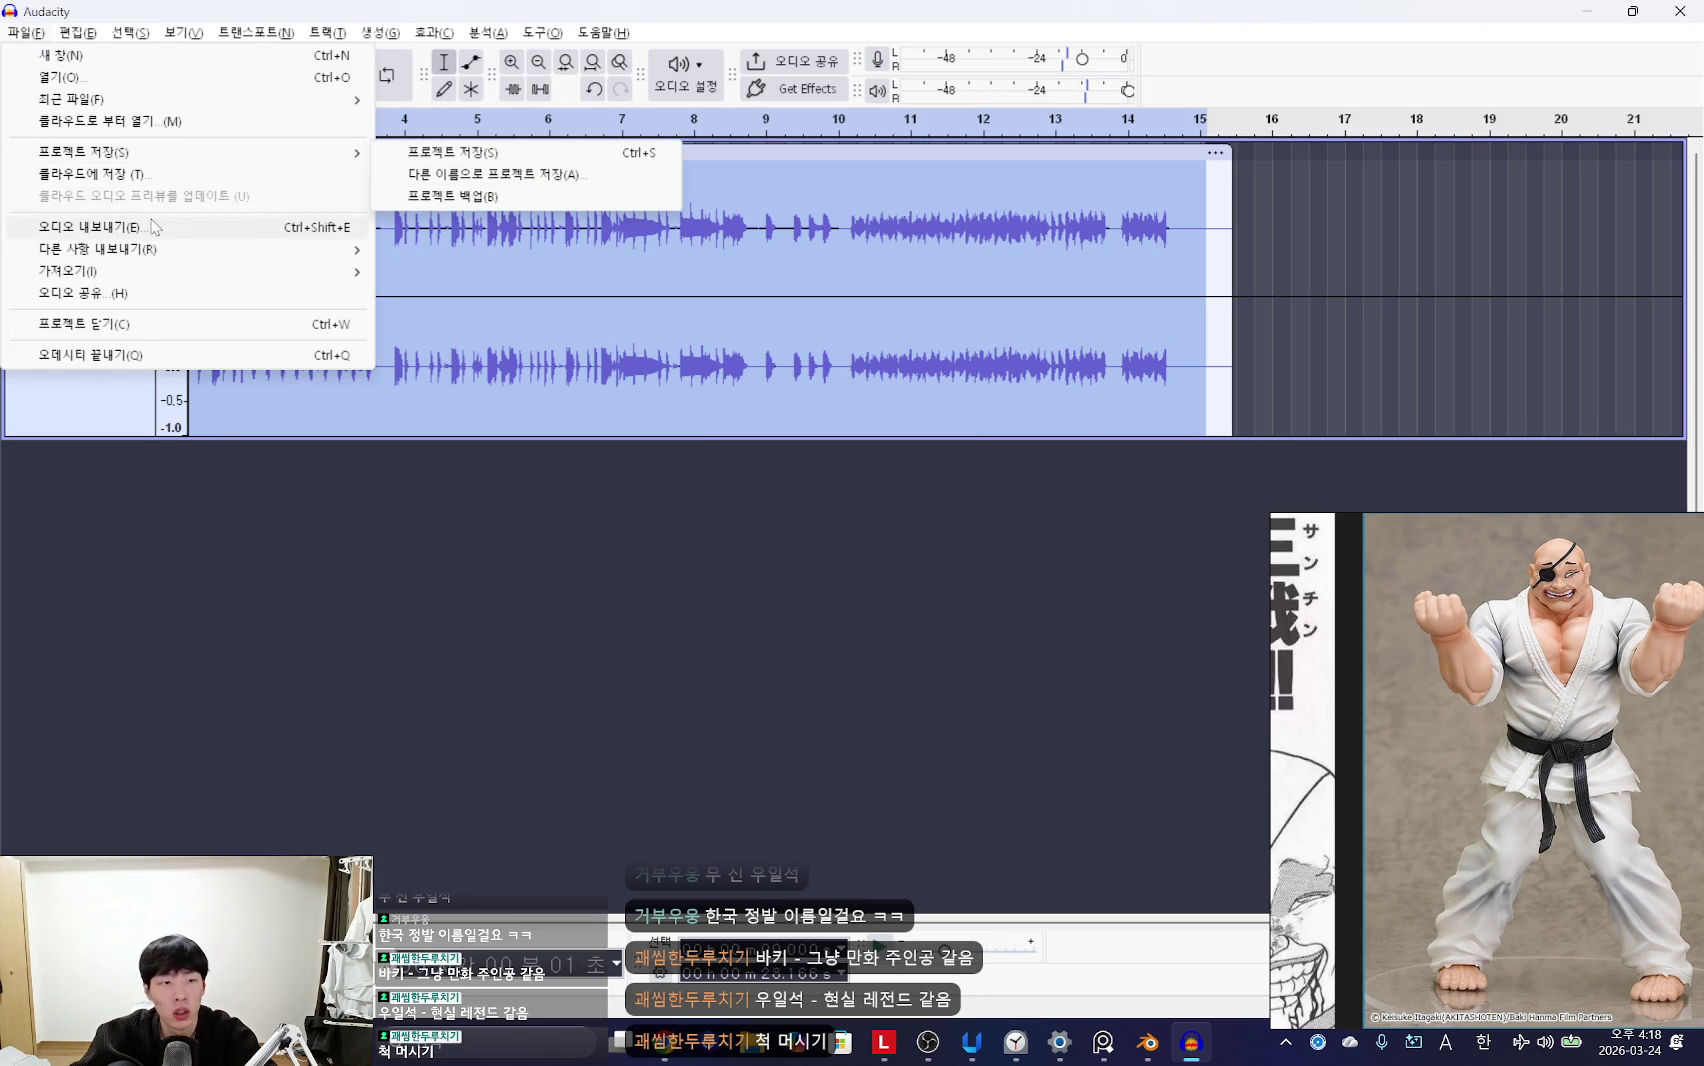
# Step: Name the exported audio file pppp mr.wav and start browsing for a save location
pyautogui.click(365, 228)
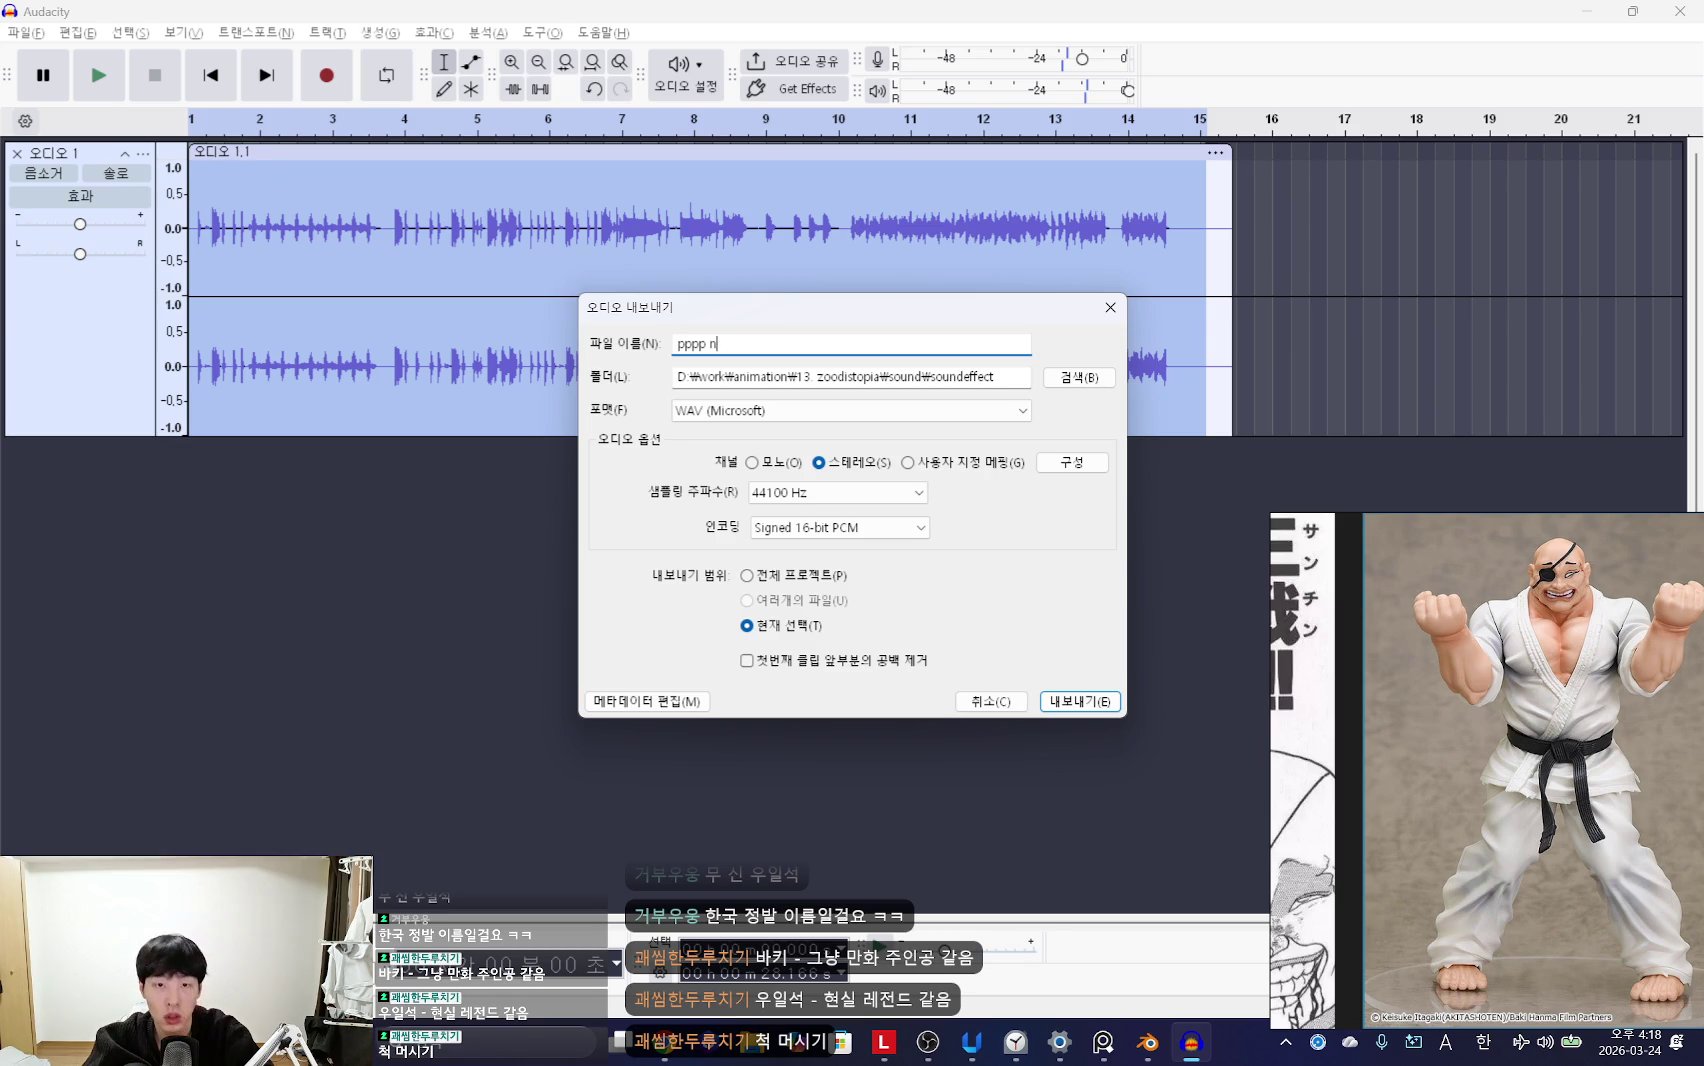
pyautogui.write('.wav')
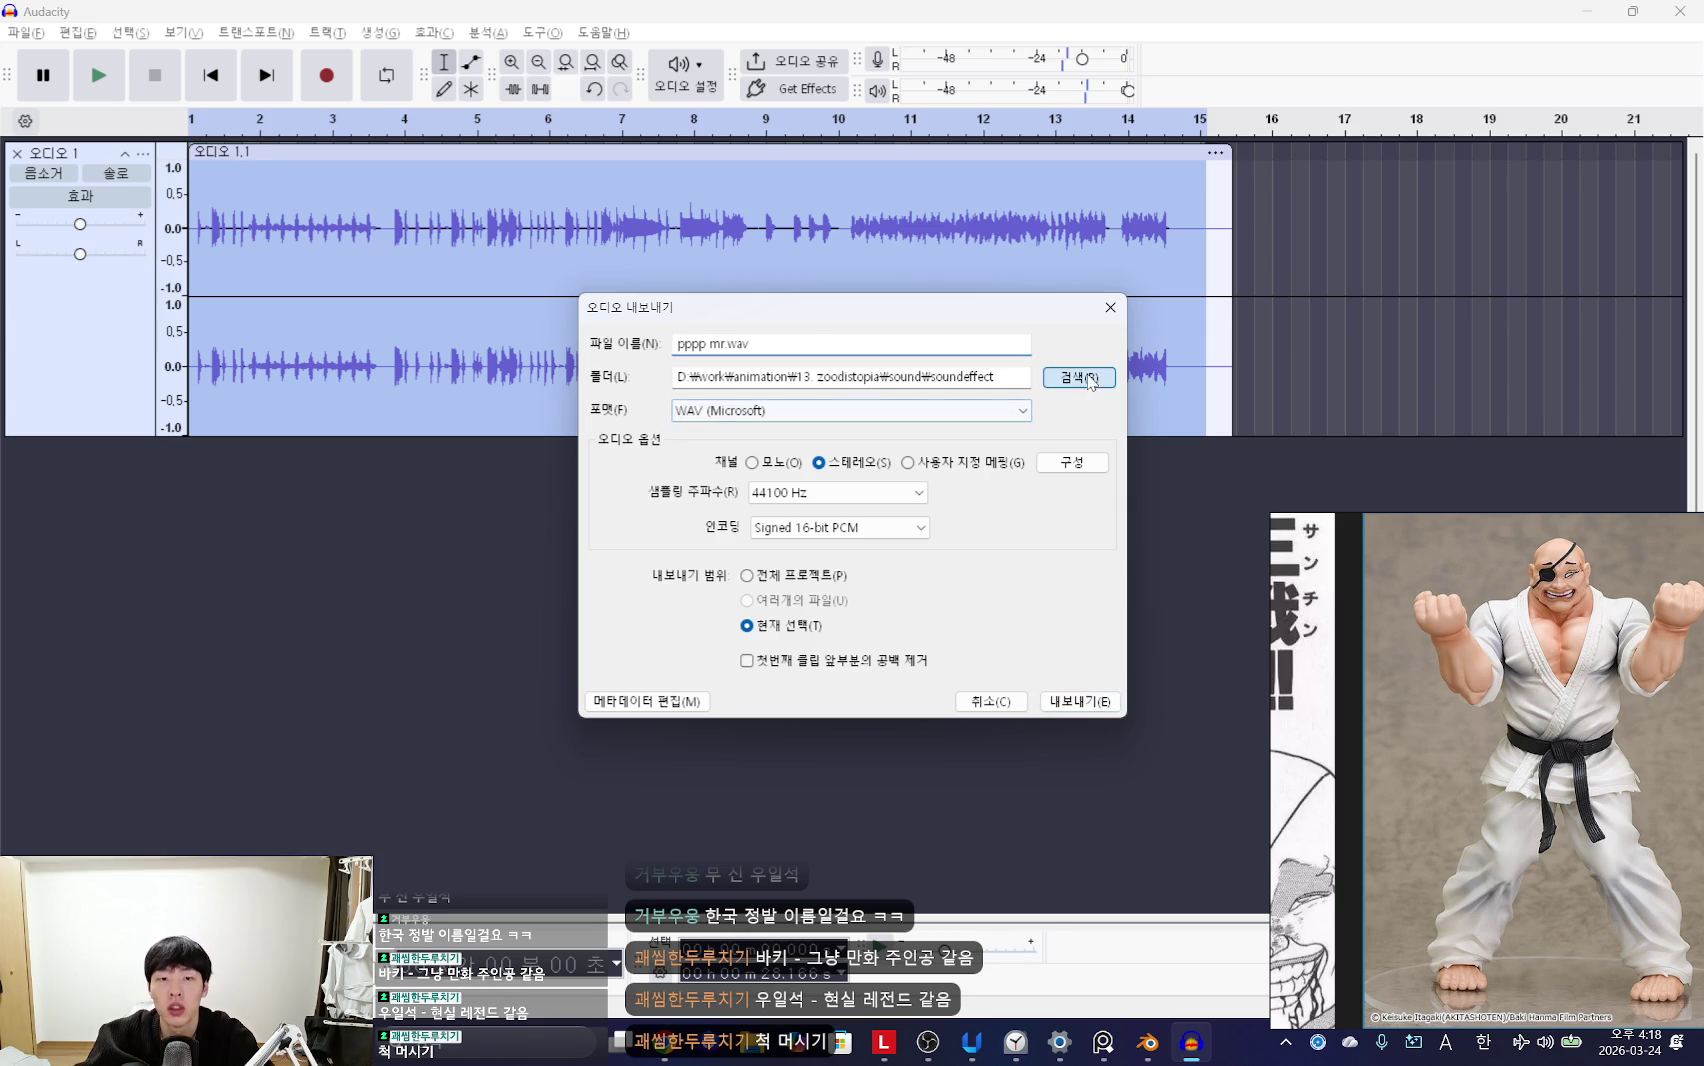
pyautogui.click(1087, 381)
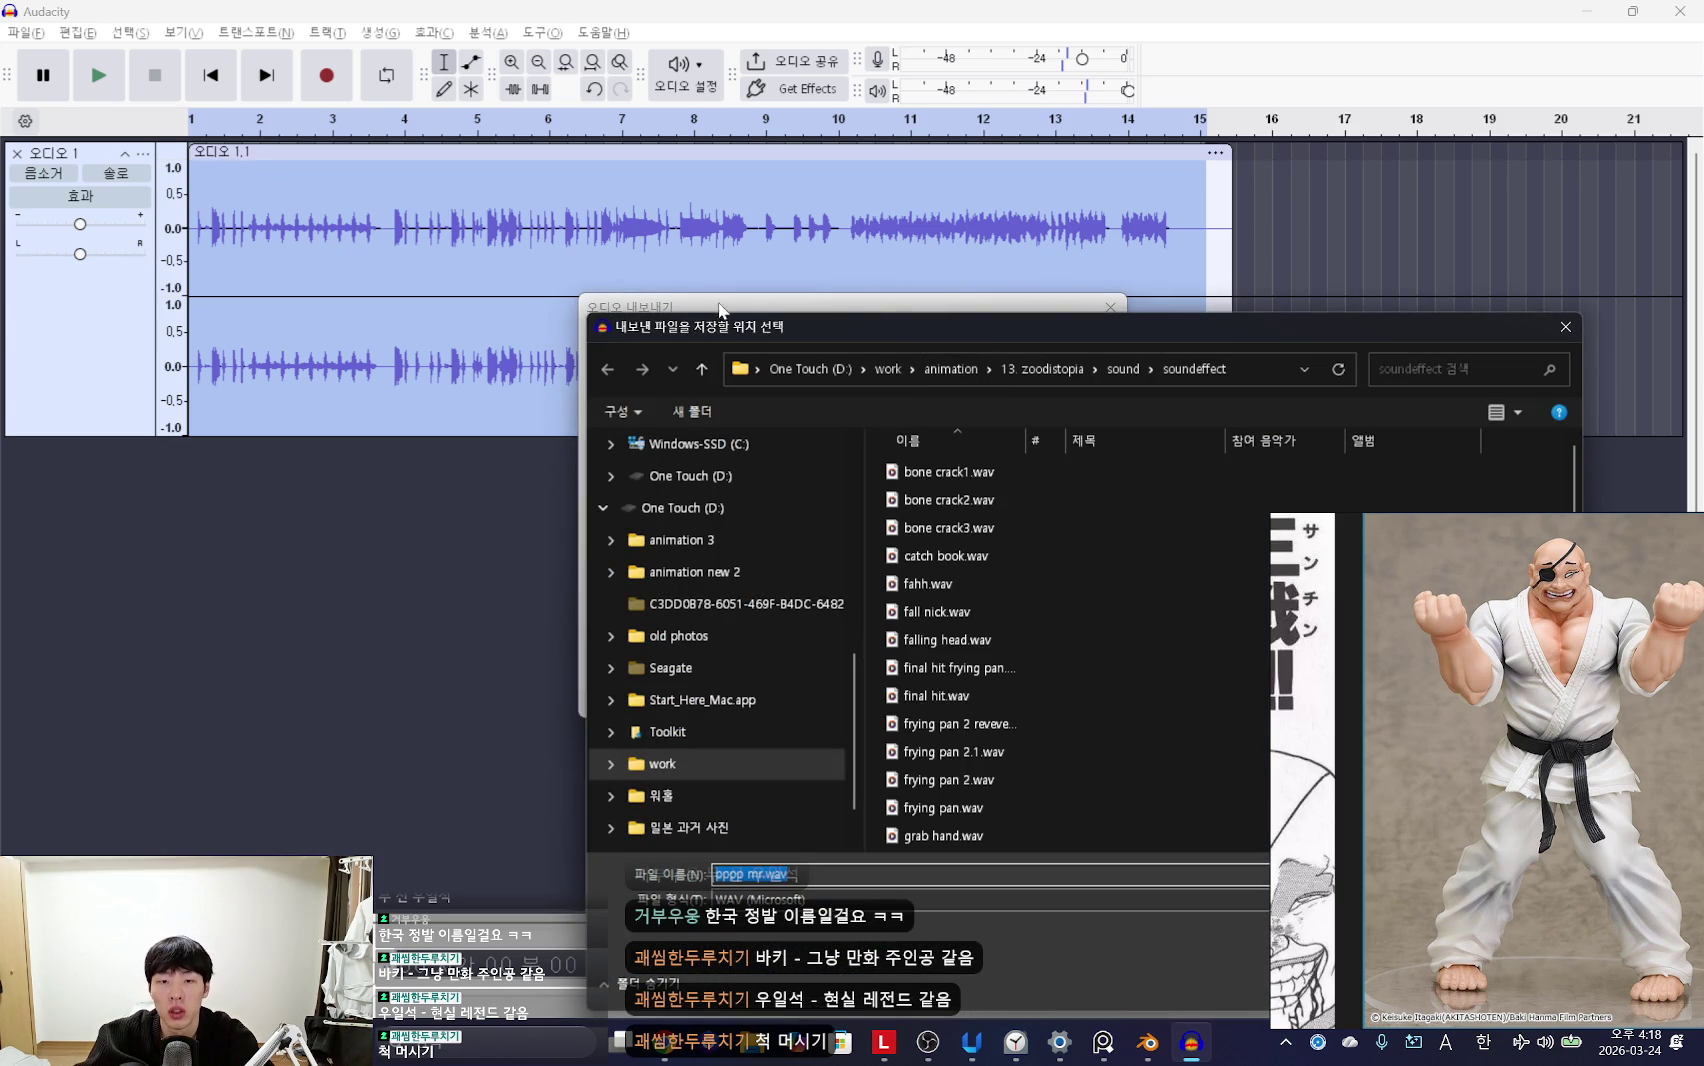
pyautogui.moveTo(800, 335); pyautogui.dragTo(478, 280)
pyautogui.click(380, 316)
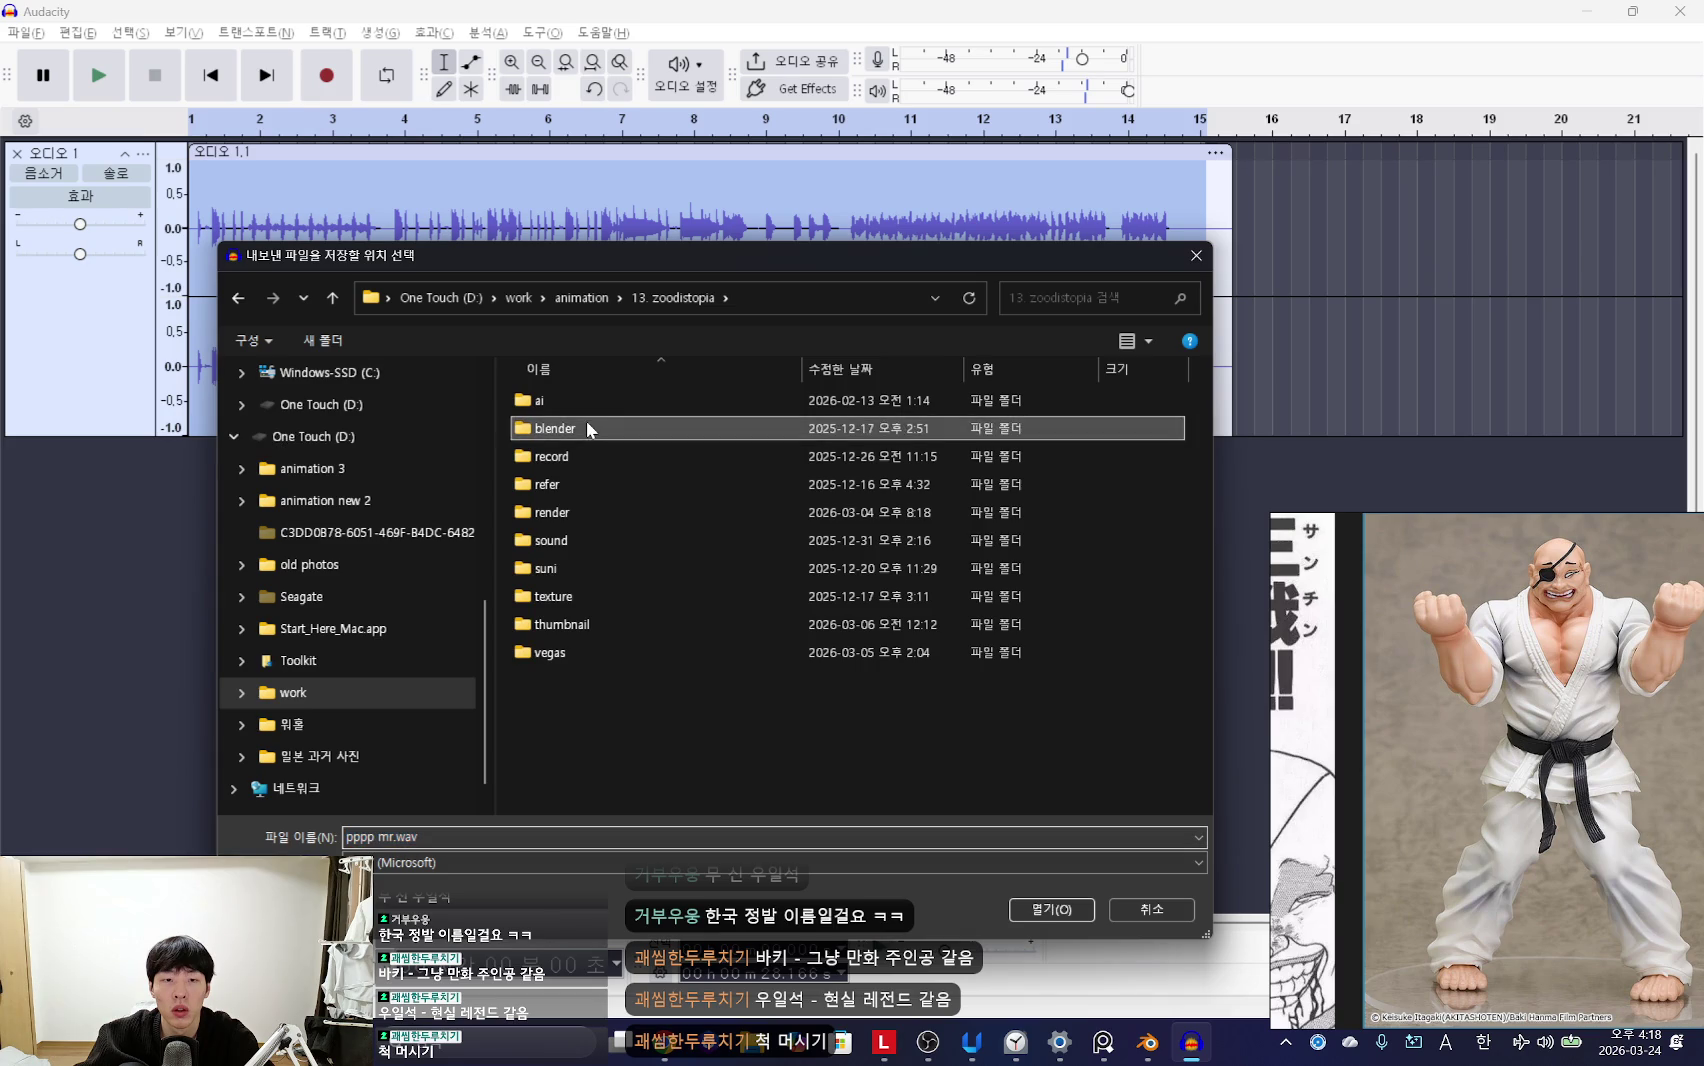
# Step: Browse the 13. zoodistopia project's blender, sound and soundeffect folders
pyautogui.doubleClick(586, 426)
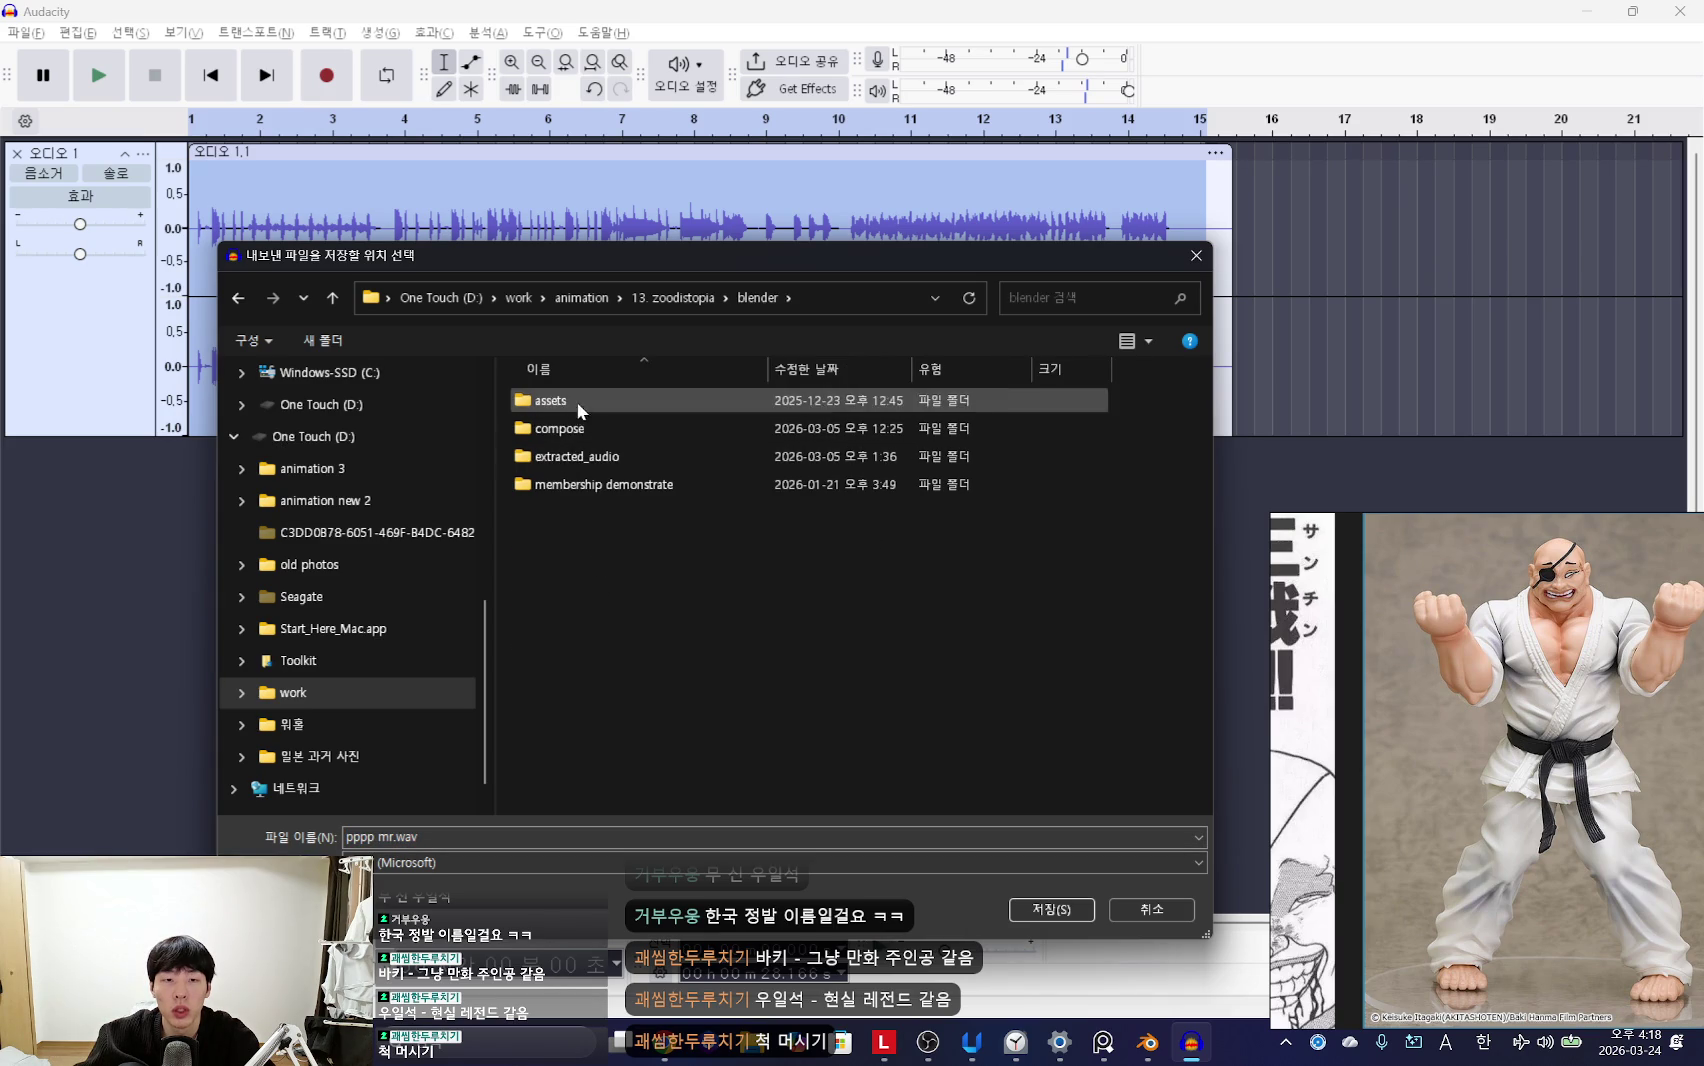
pyautogui.click(332, 298)
pyautogui.doubleClick(568, 430)
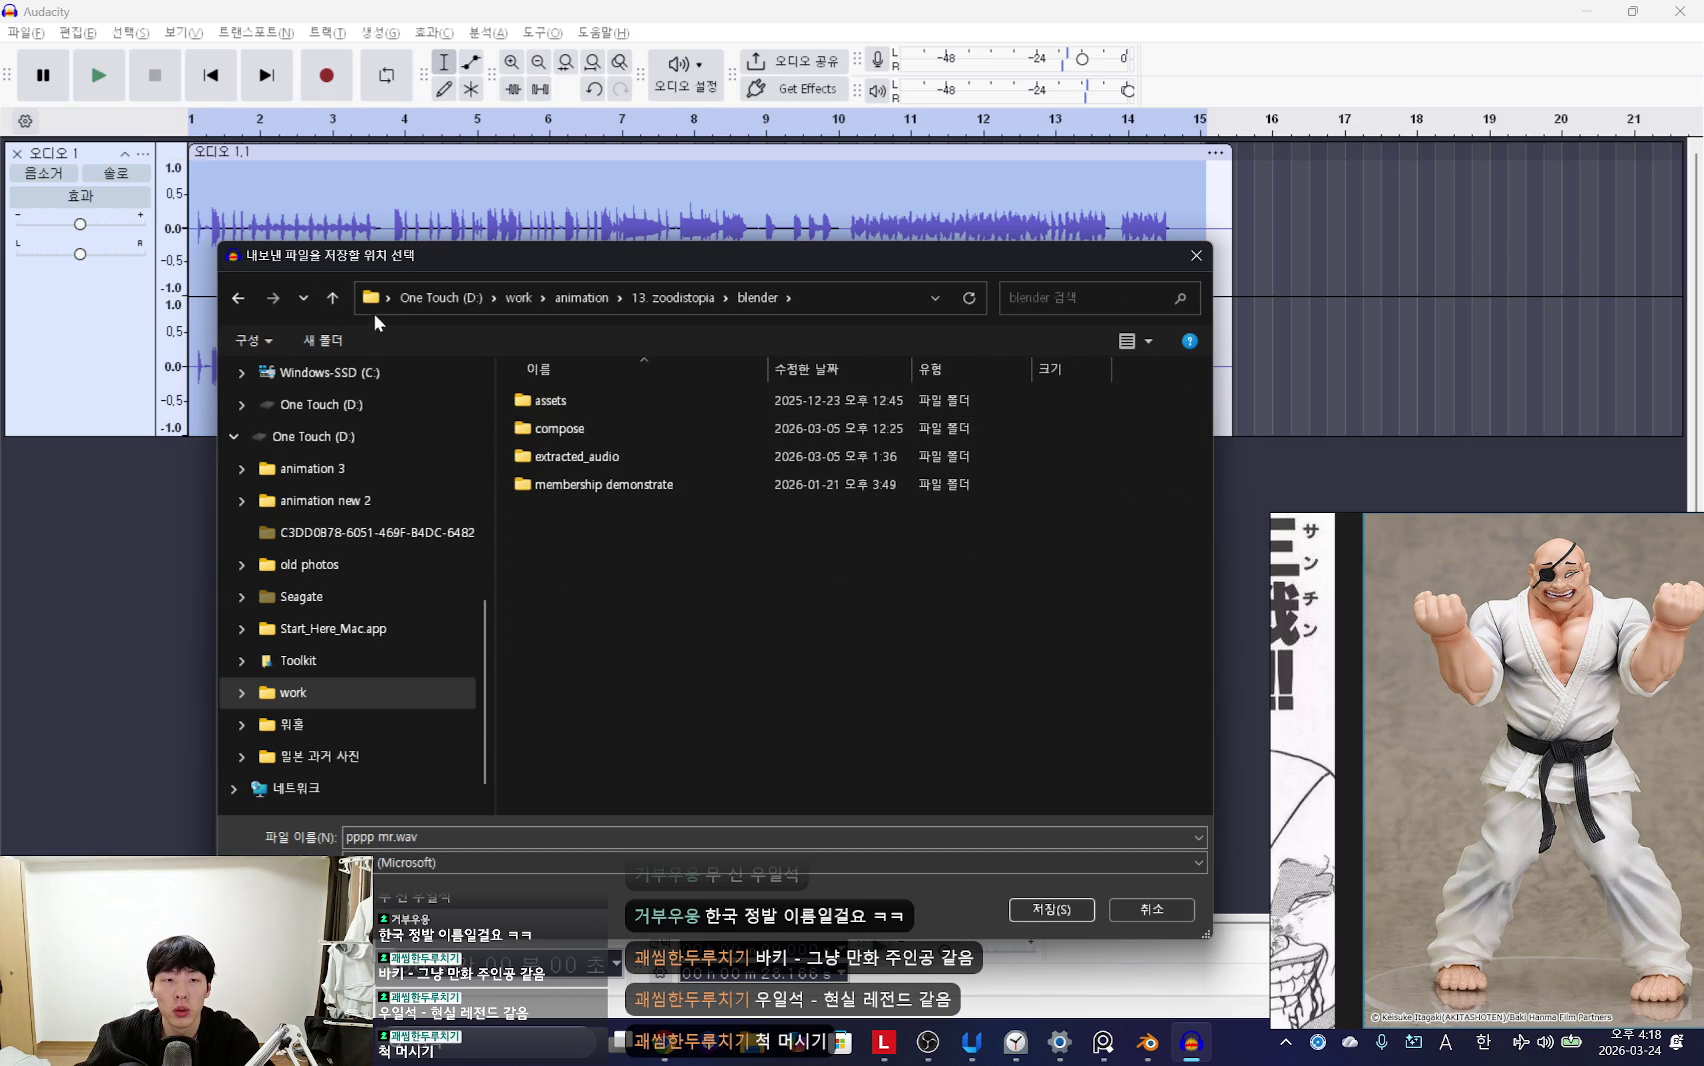
pyautogui.click(332, 298)
pyautogui.doubleClick(586, 541)
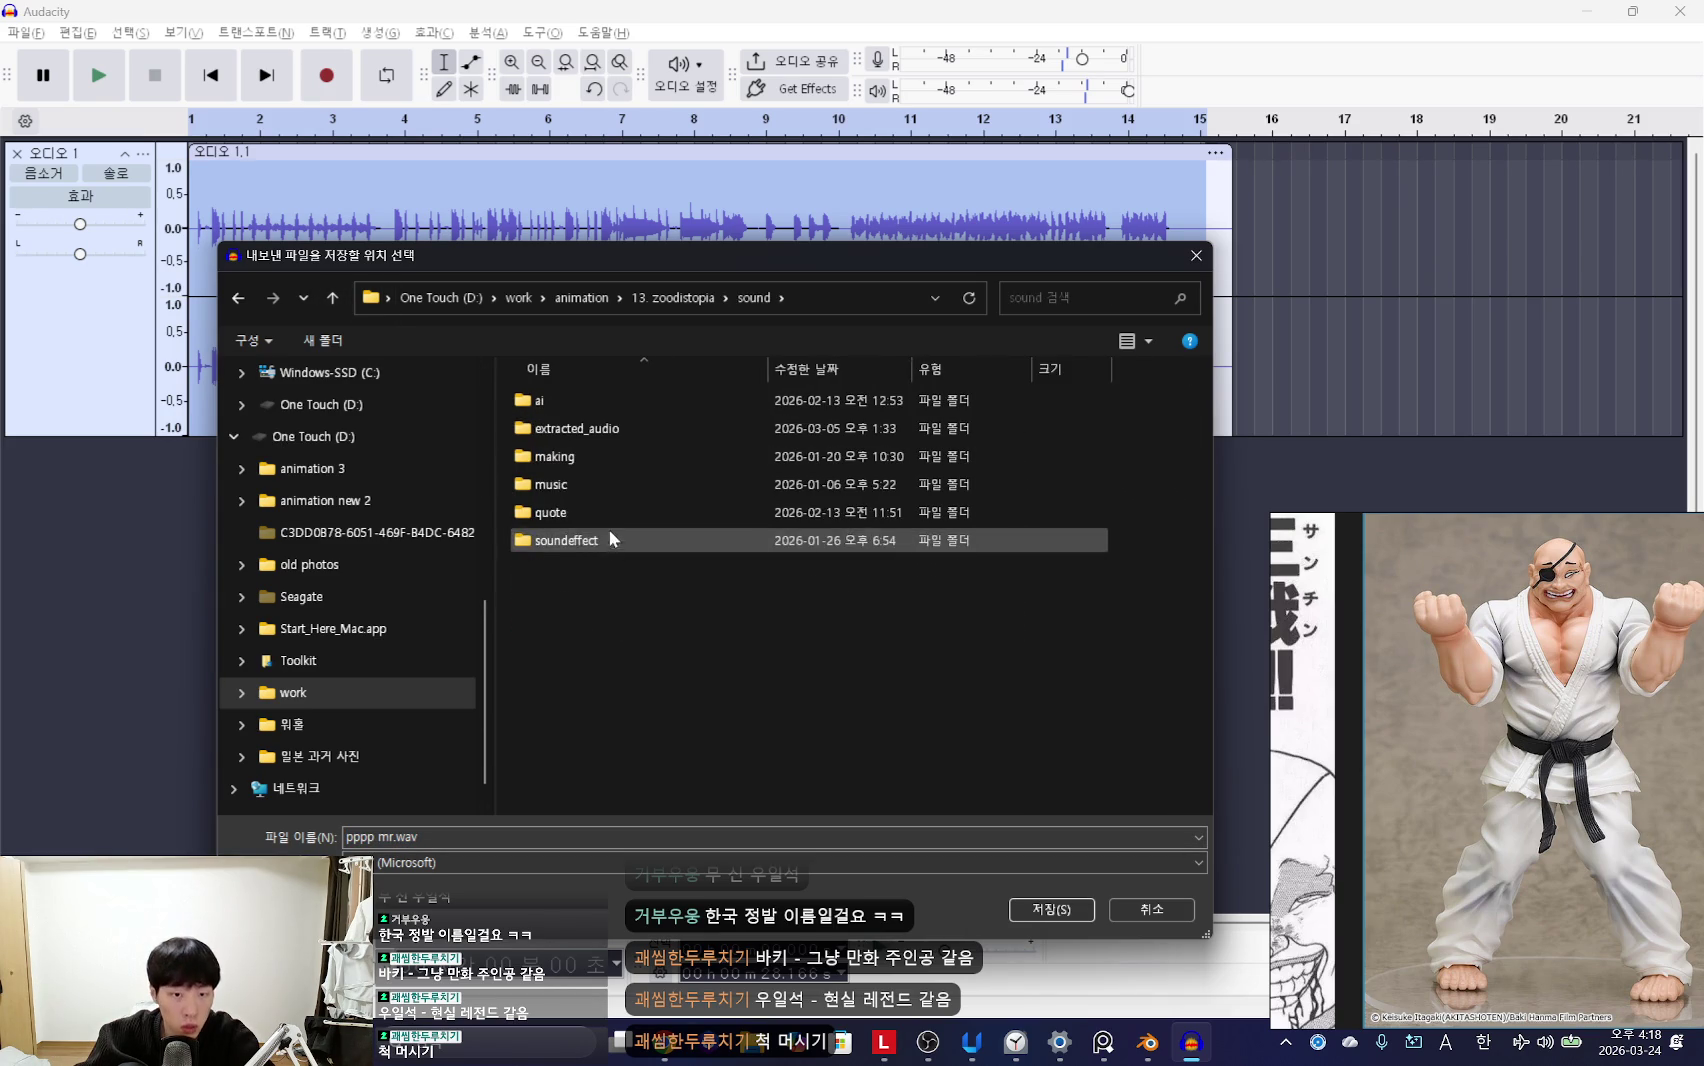
pyautogui.doubleClick(566, 540)
pyautogui.scroll(-3, 684, 612)
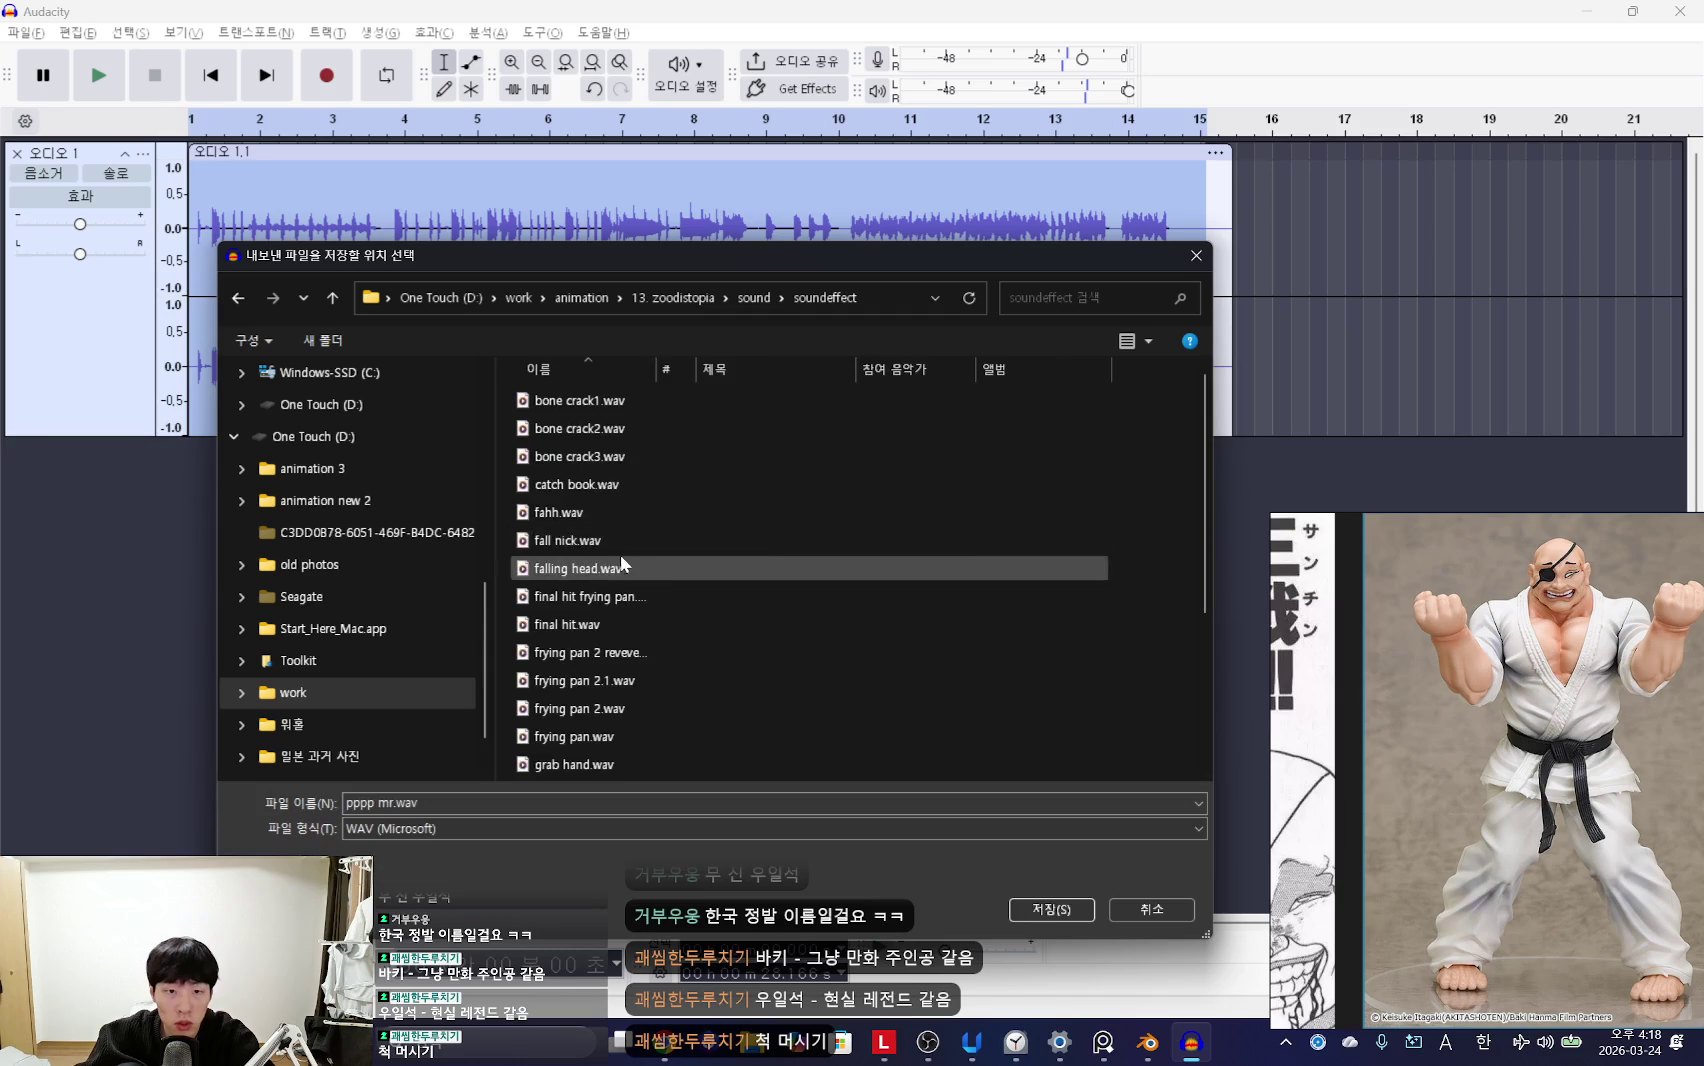
# Step: Choose D:\work\animation\14. pppp\sound as the destination and export the WAV
pyautogui.click(332, 300)
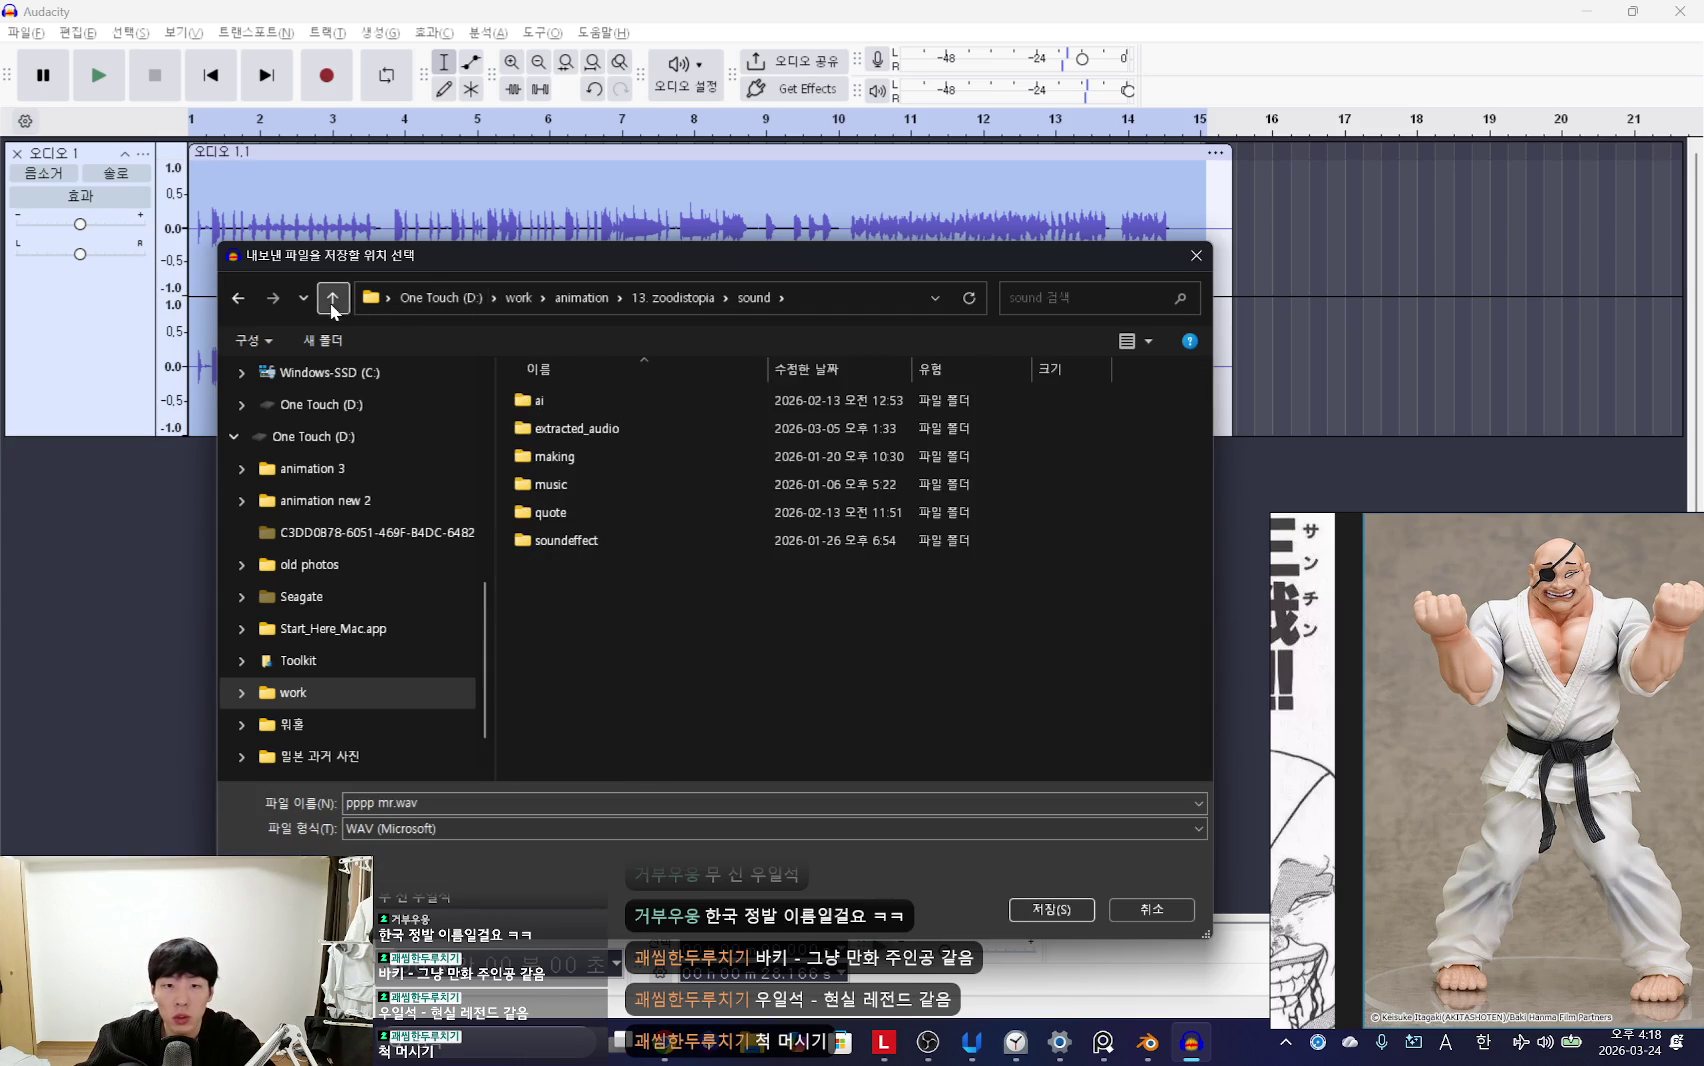
pyautogui.click(330, 304)
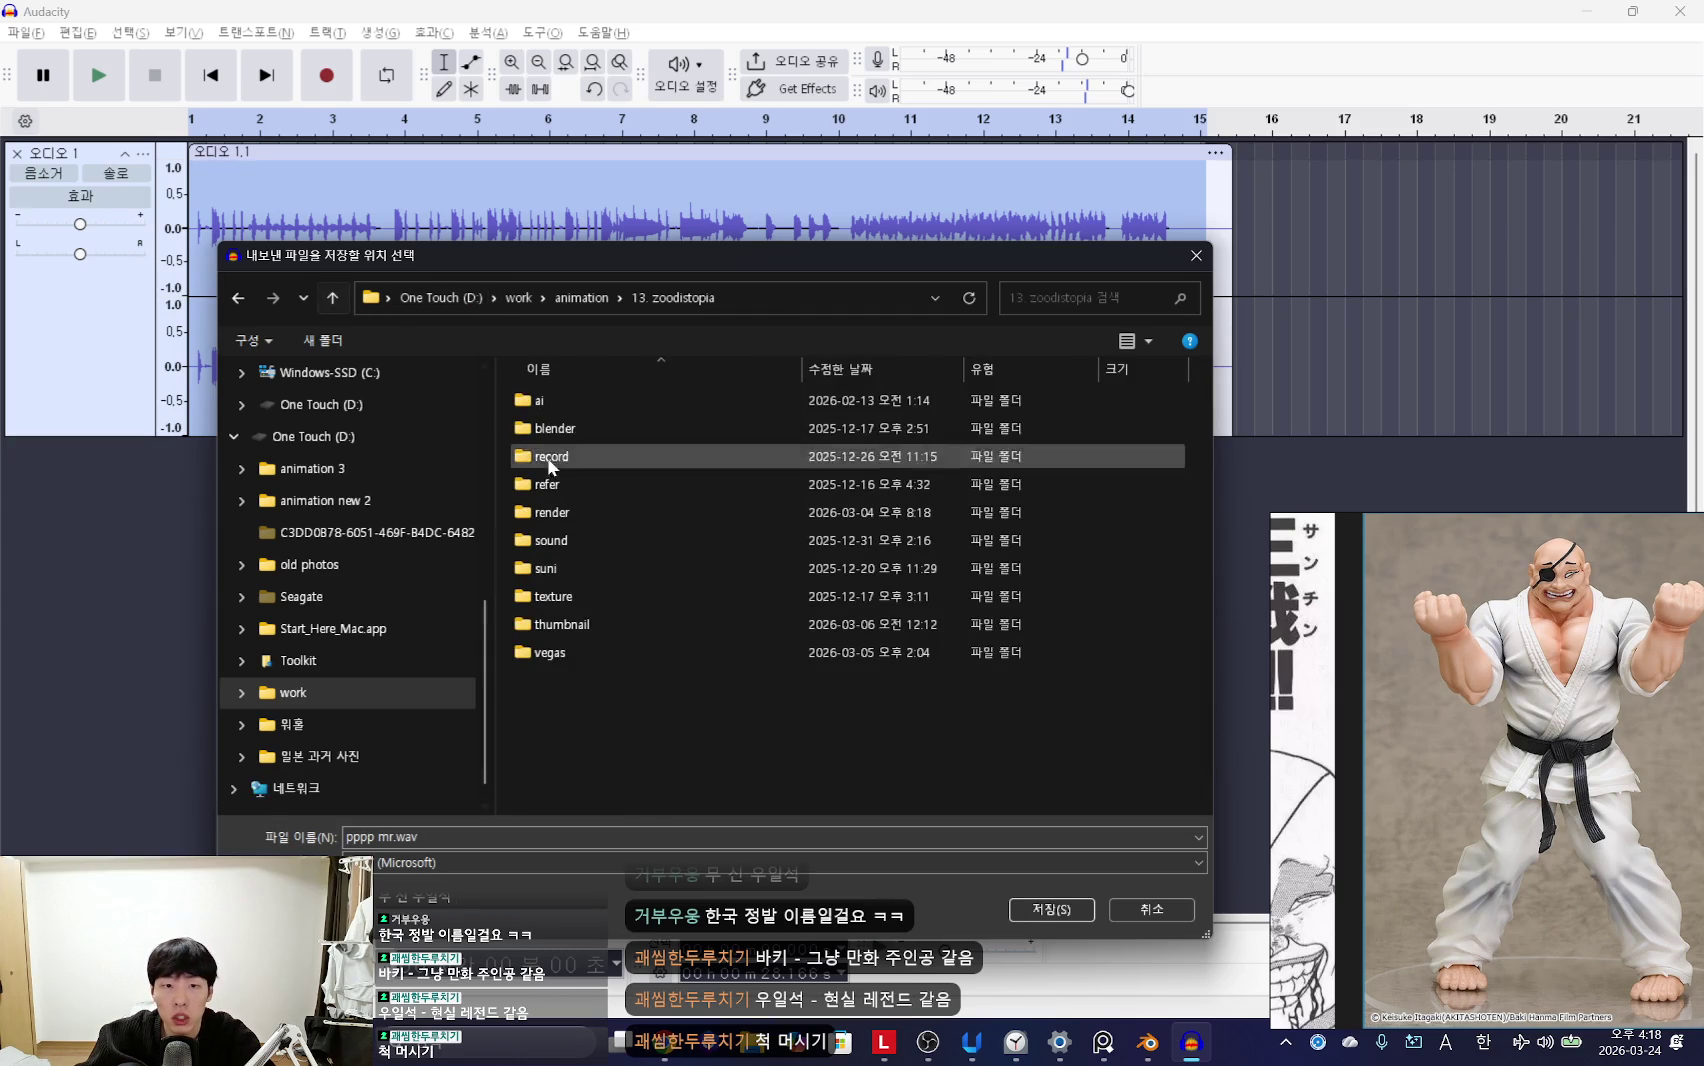
pyautogui.click(333, 298)
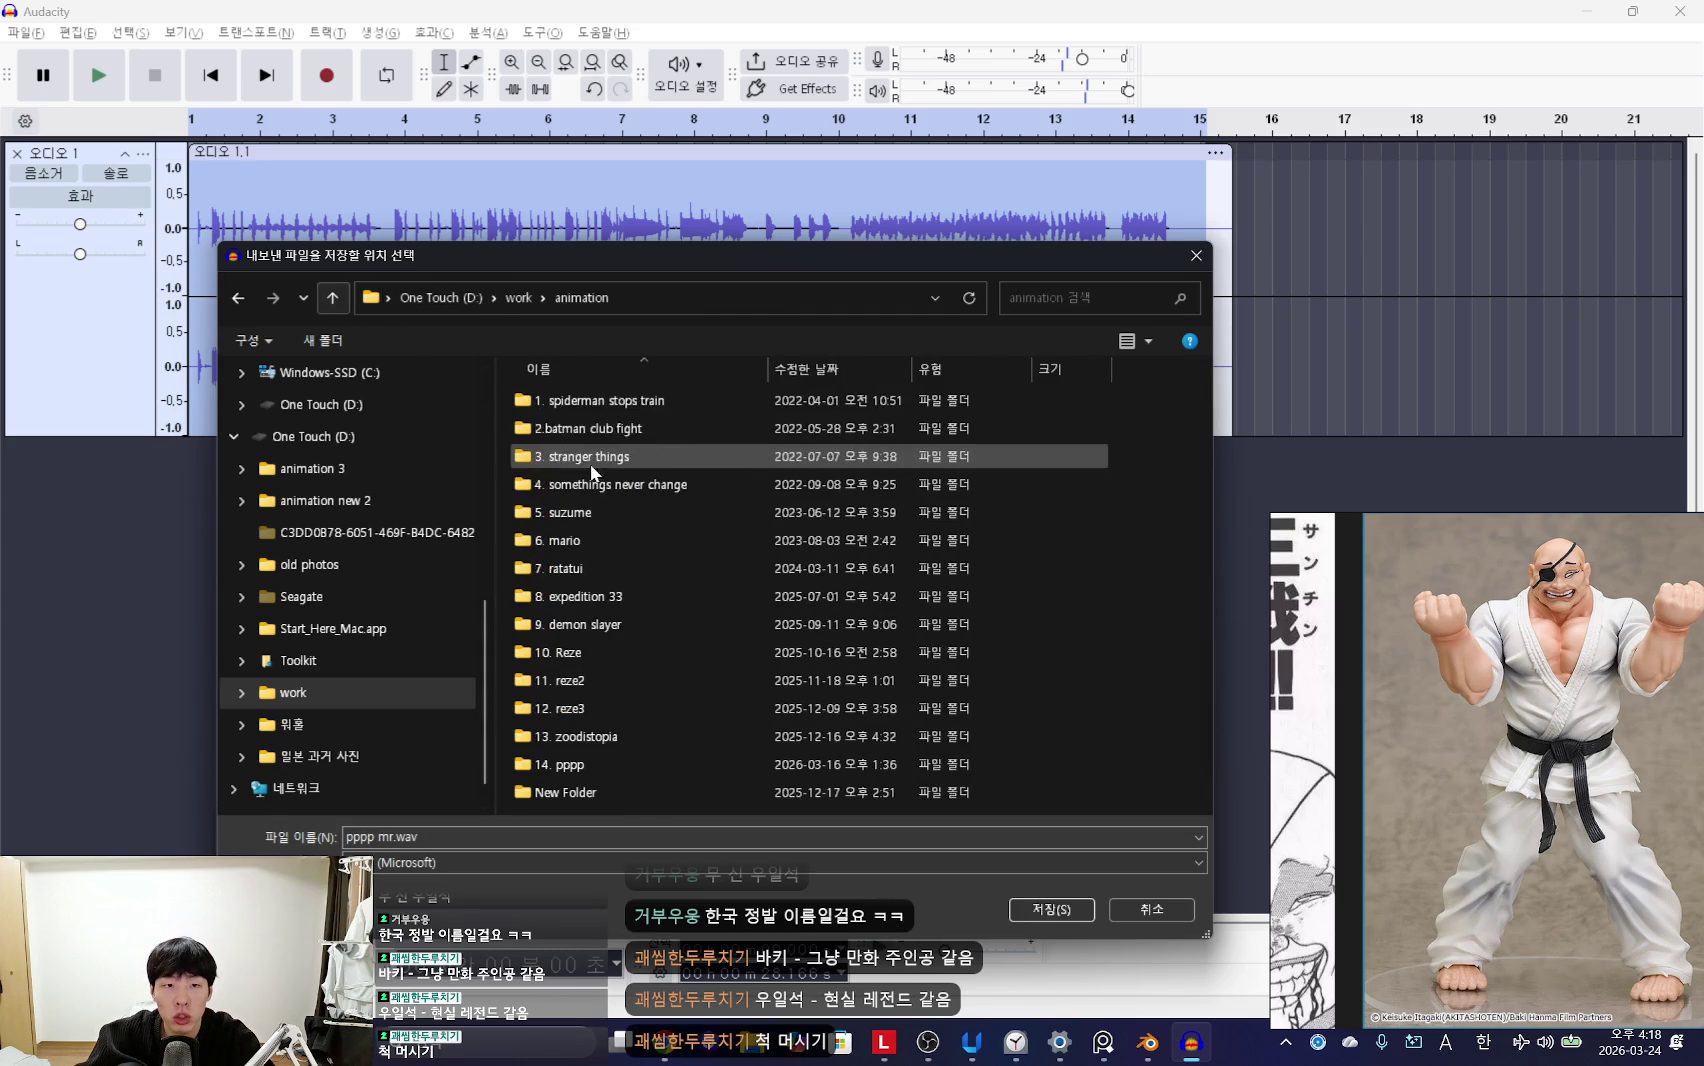
pyautogui.doubleClick(614, 763)
pyautogui.doubleClick(575, 517)
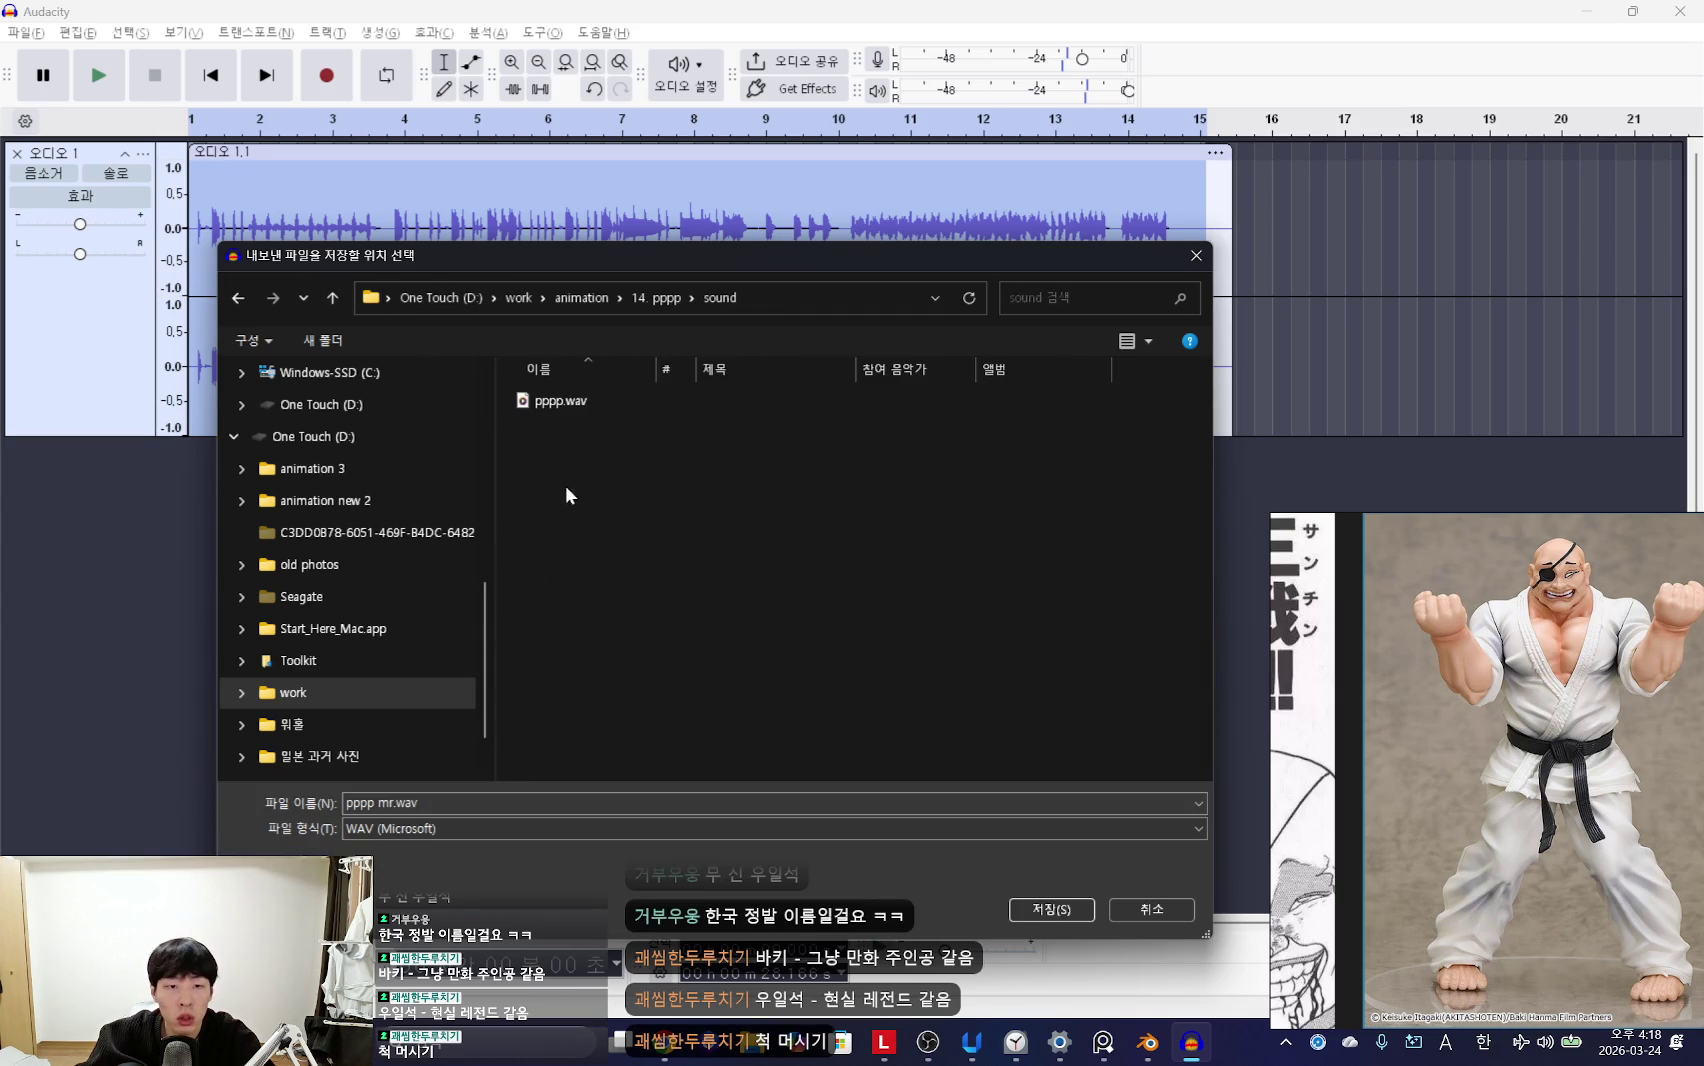
pyautogui.click(1037, 909)
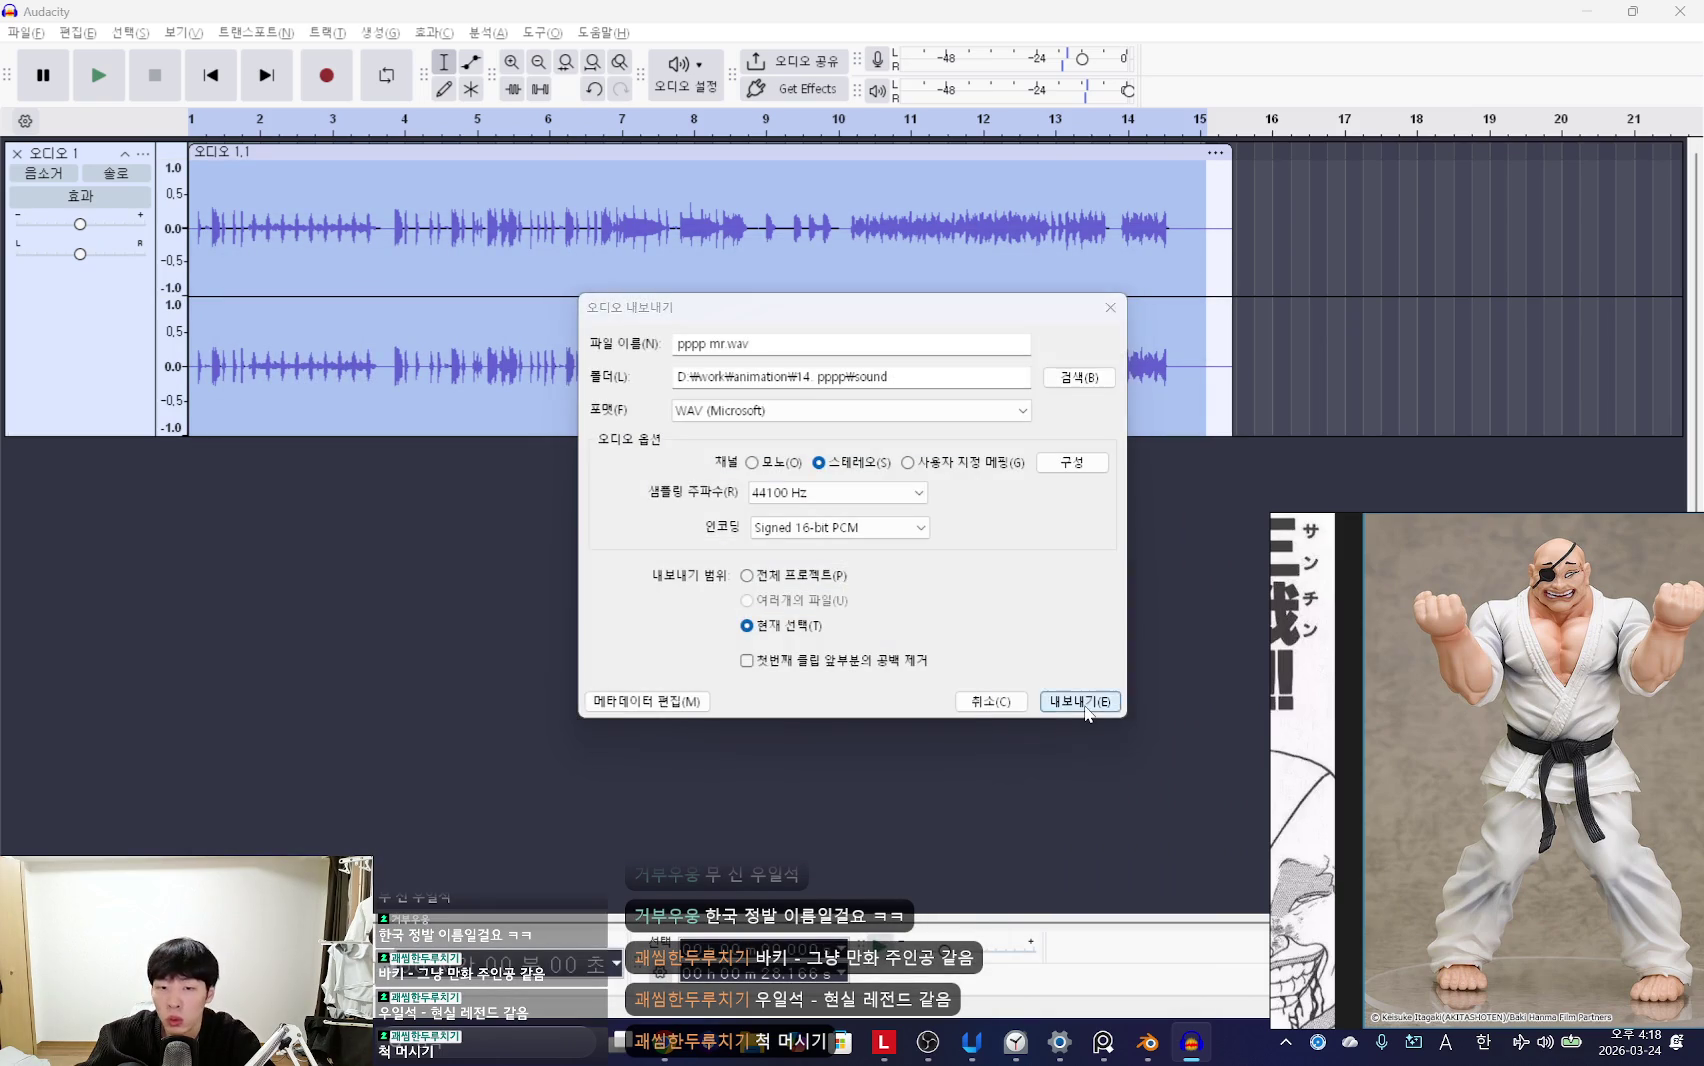
pyautogui.click(1084, 704)
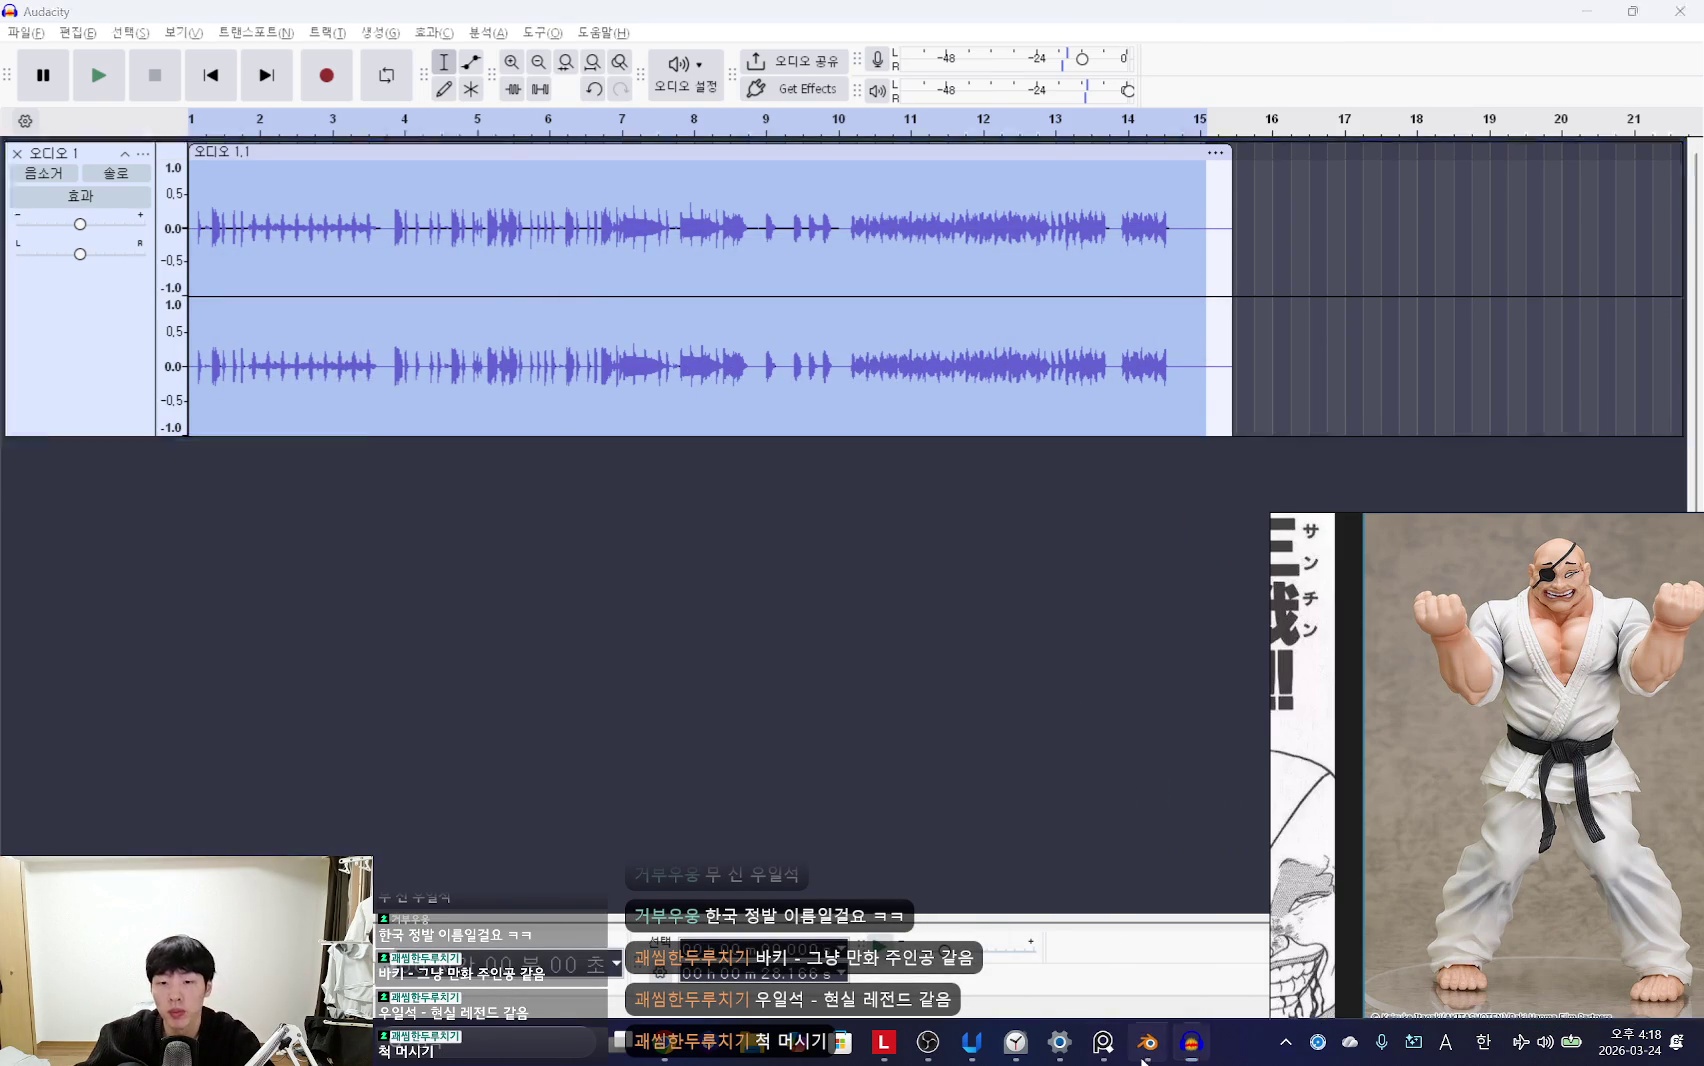
# Step: Back in Blender, turn the Graph Editor area into an enlarged Video Sequencer
pyautogui.click(1142, 1058)
pyautogui.click(24, 466)
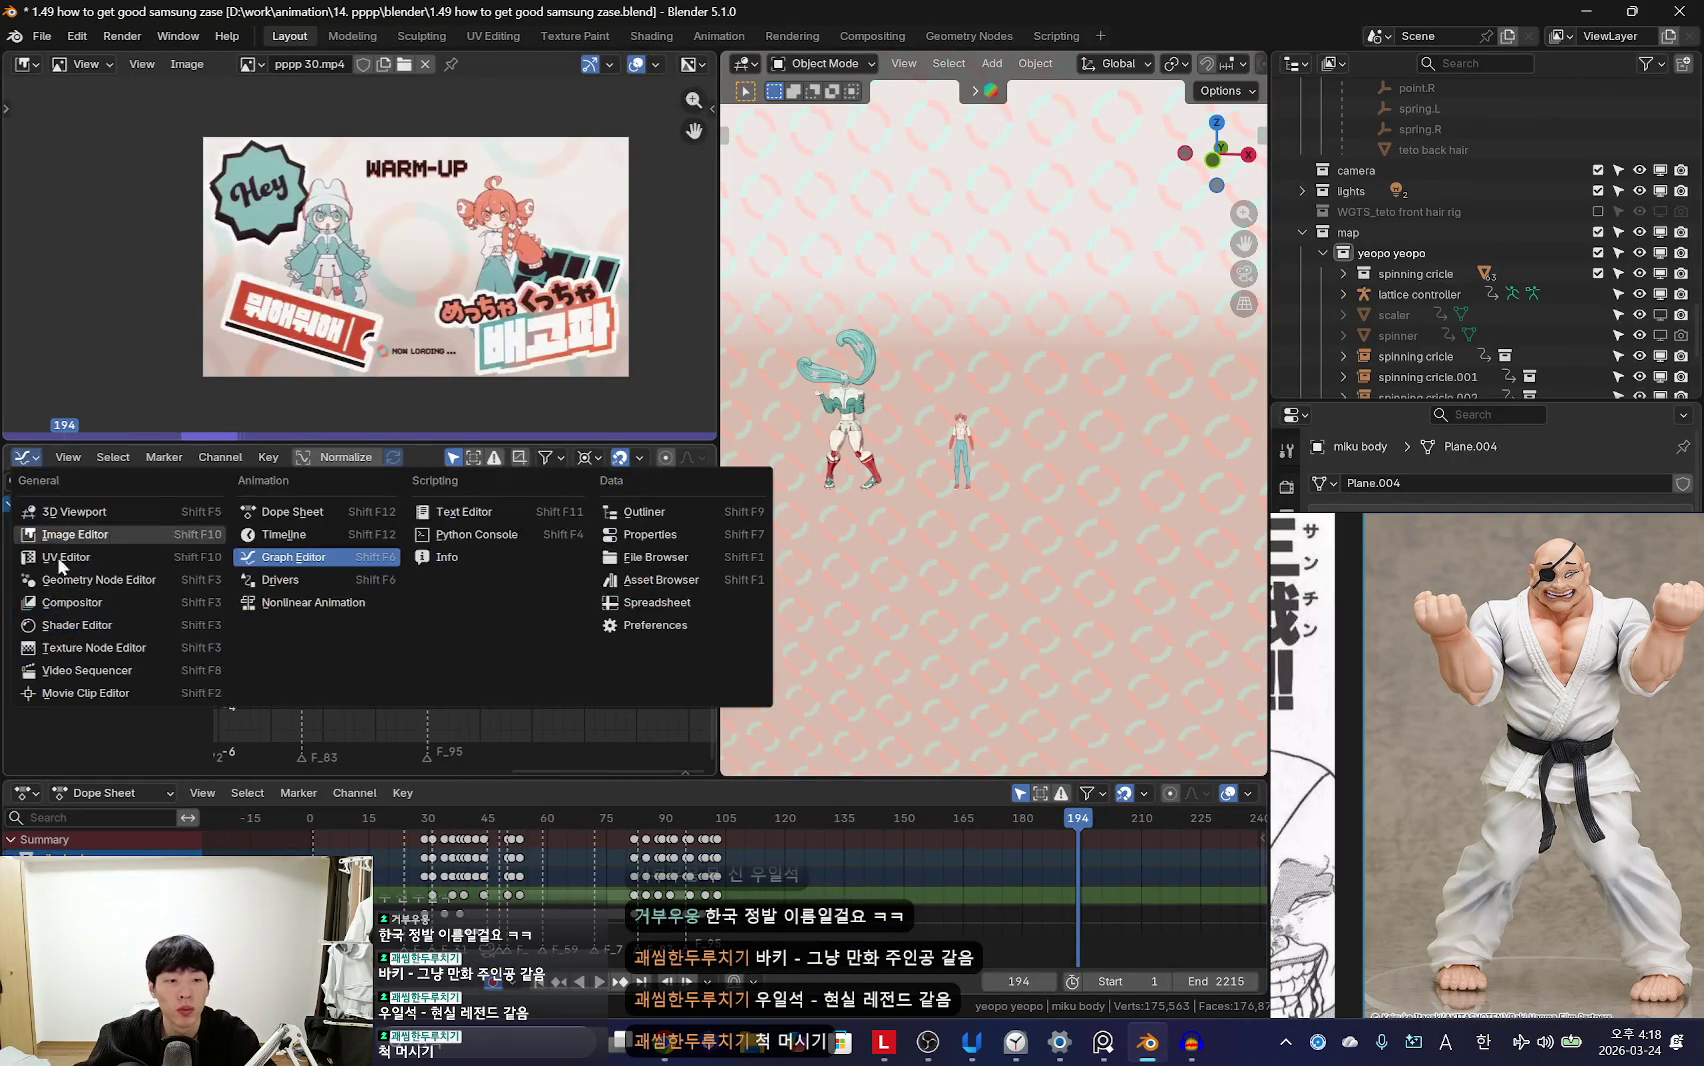
pyautogui.click(60, 675)
pyautogui.moveTo(465, 447); pyautogui.dragTo(470, 383)
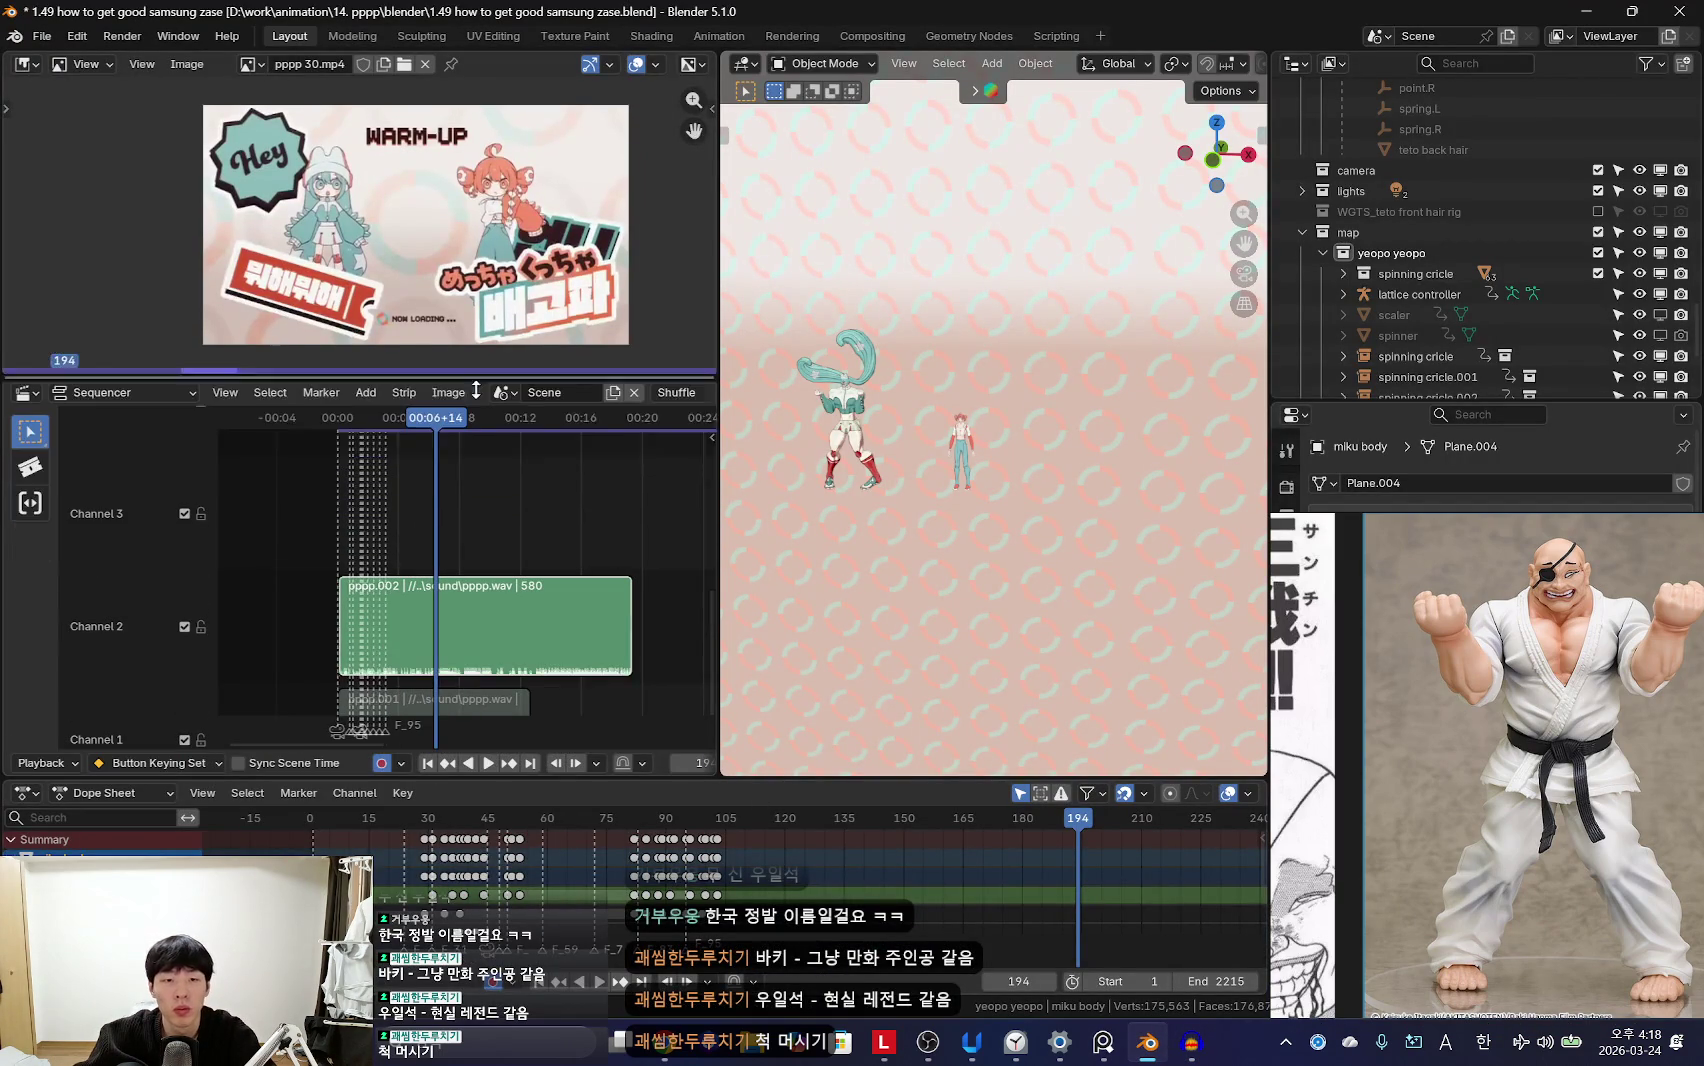
pyautogui.scroll(2, 507, 519)
# Step: Add pppp mr.wav as a sound strip on Channel 3
pyautogui.hotkey('shift', 'a')
pyautogui.click(433, 632)
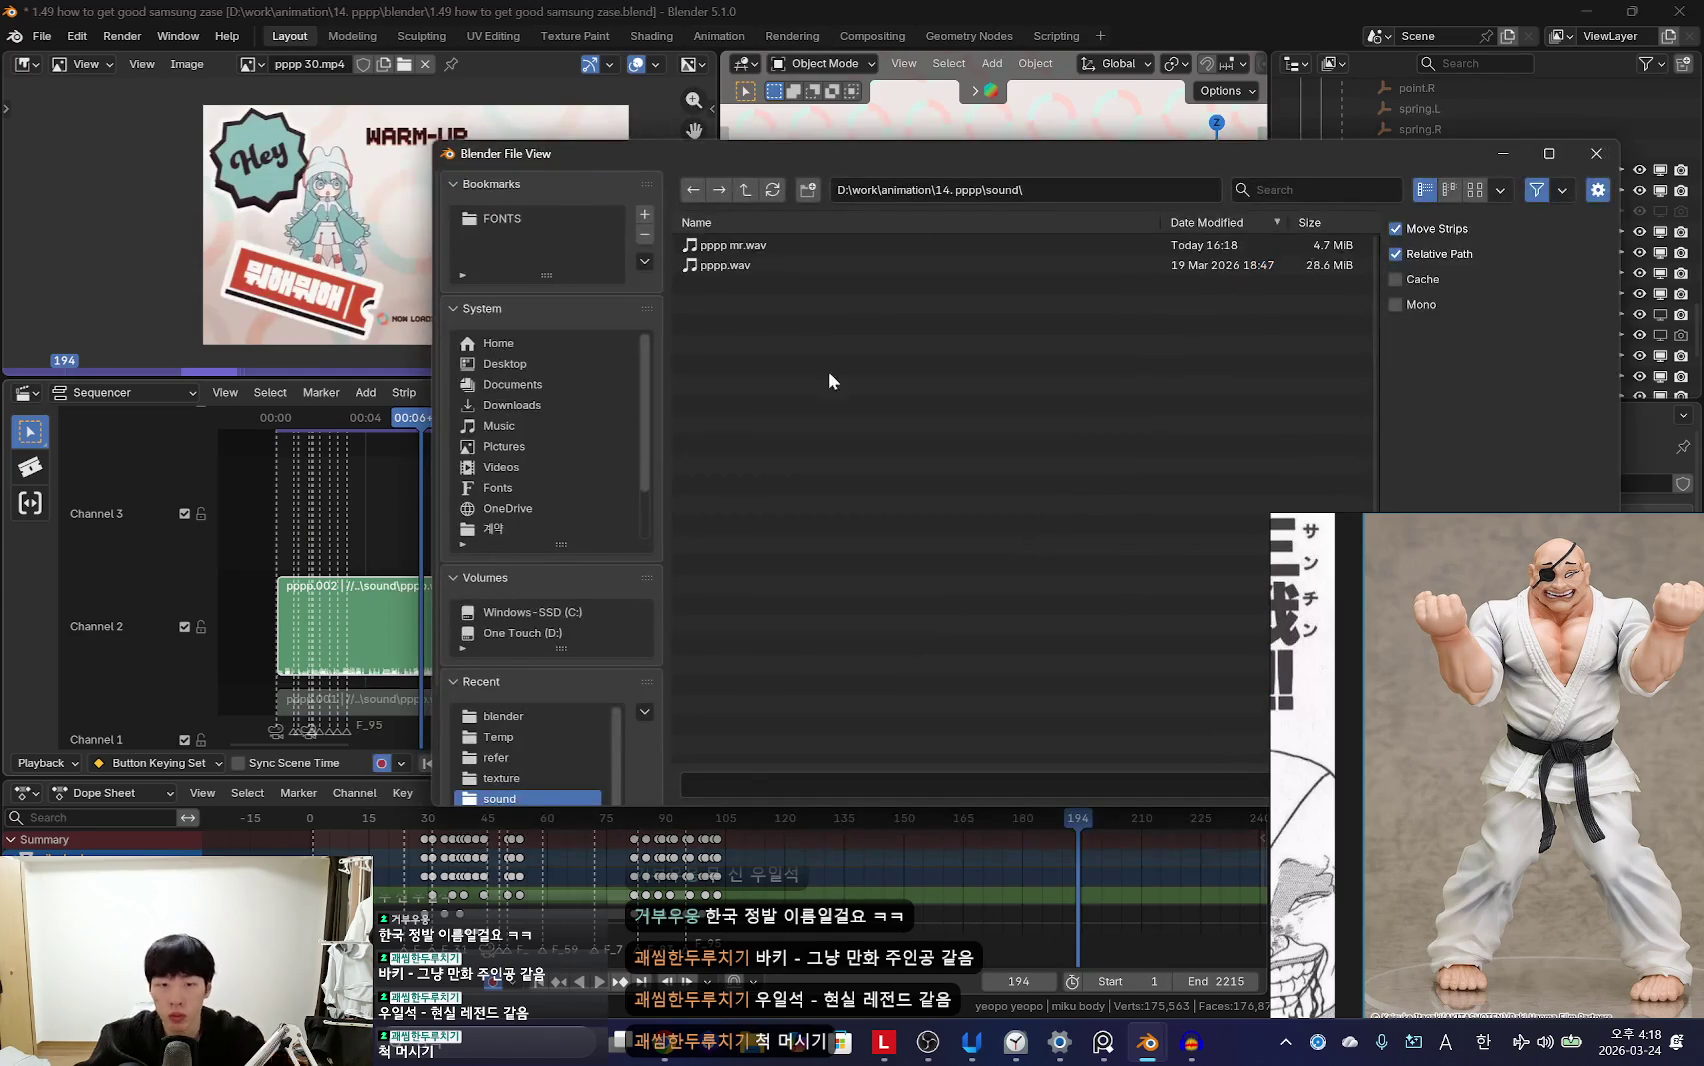
pyautogui.doubleClick(764, 248)
pyautogui.click(530, 390)
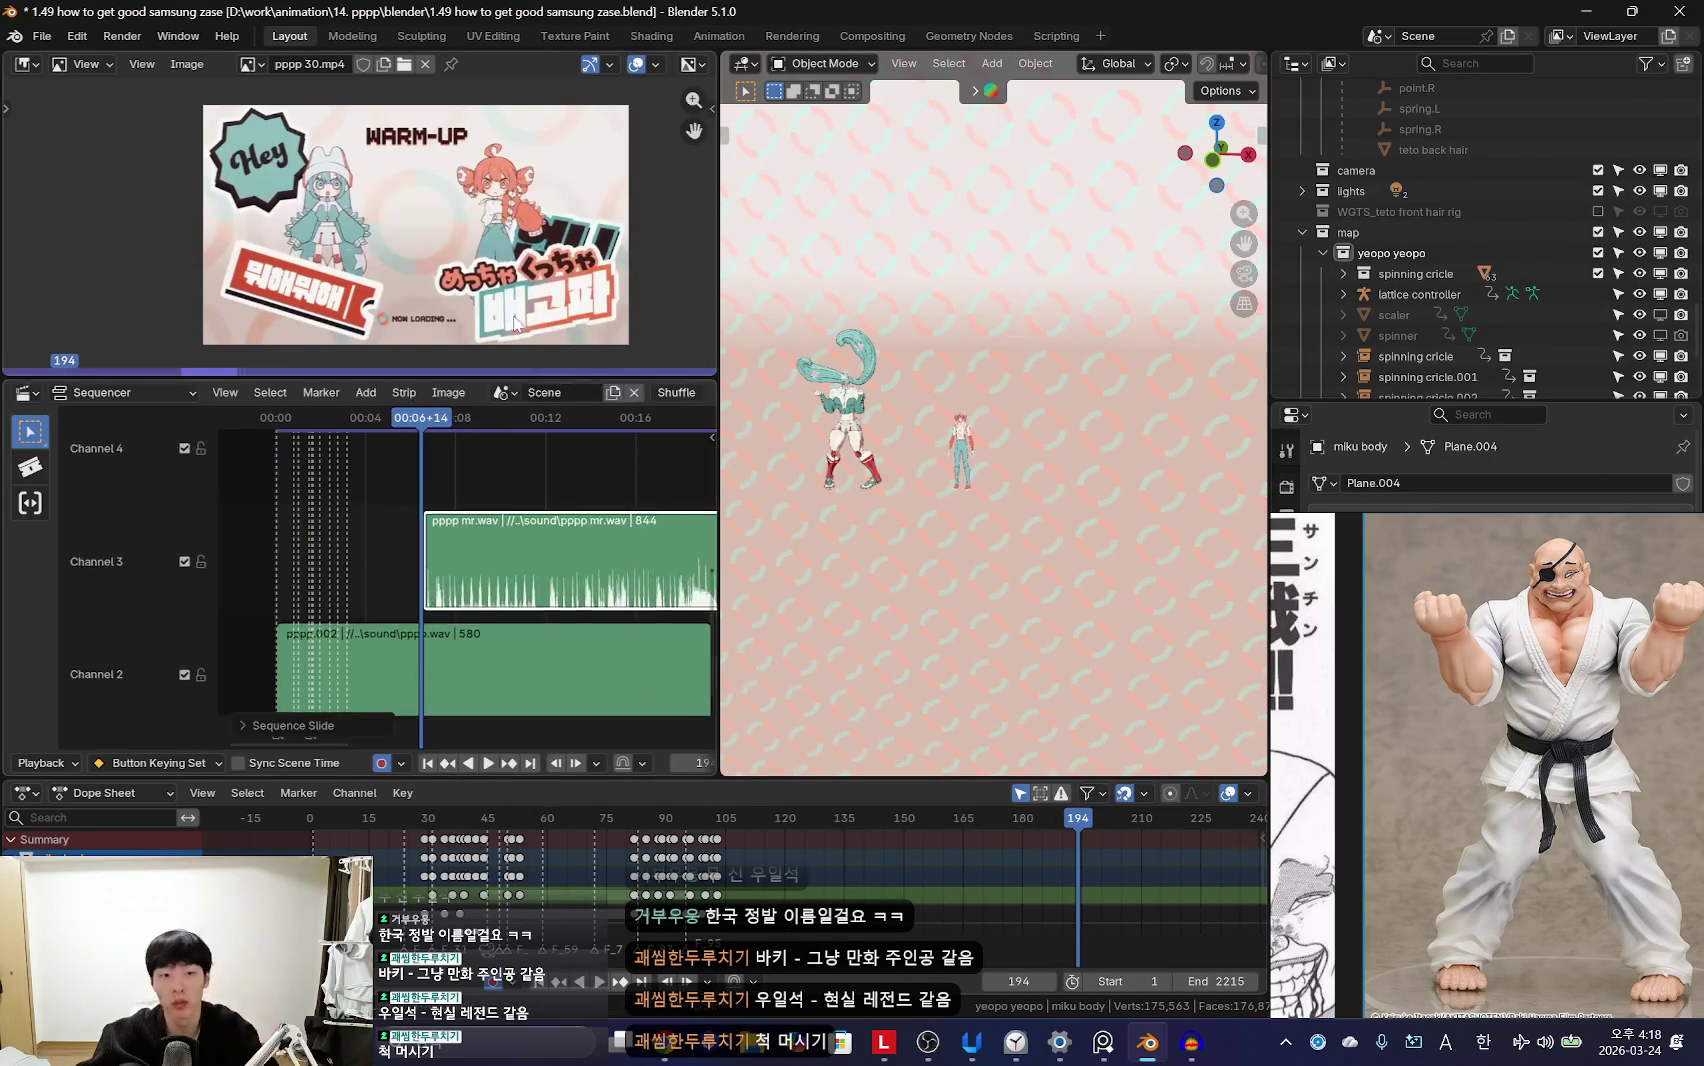
pyautogui.scroll(2, 545, 397)
pyautogui.moveTo(545, 381); pyautogui.dragTo(545, 336)
# Step: Play both tracks from the start and mute the original Channel 2 audio strip
pyautogui.press('space')
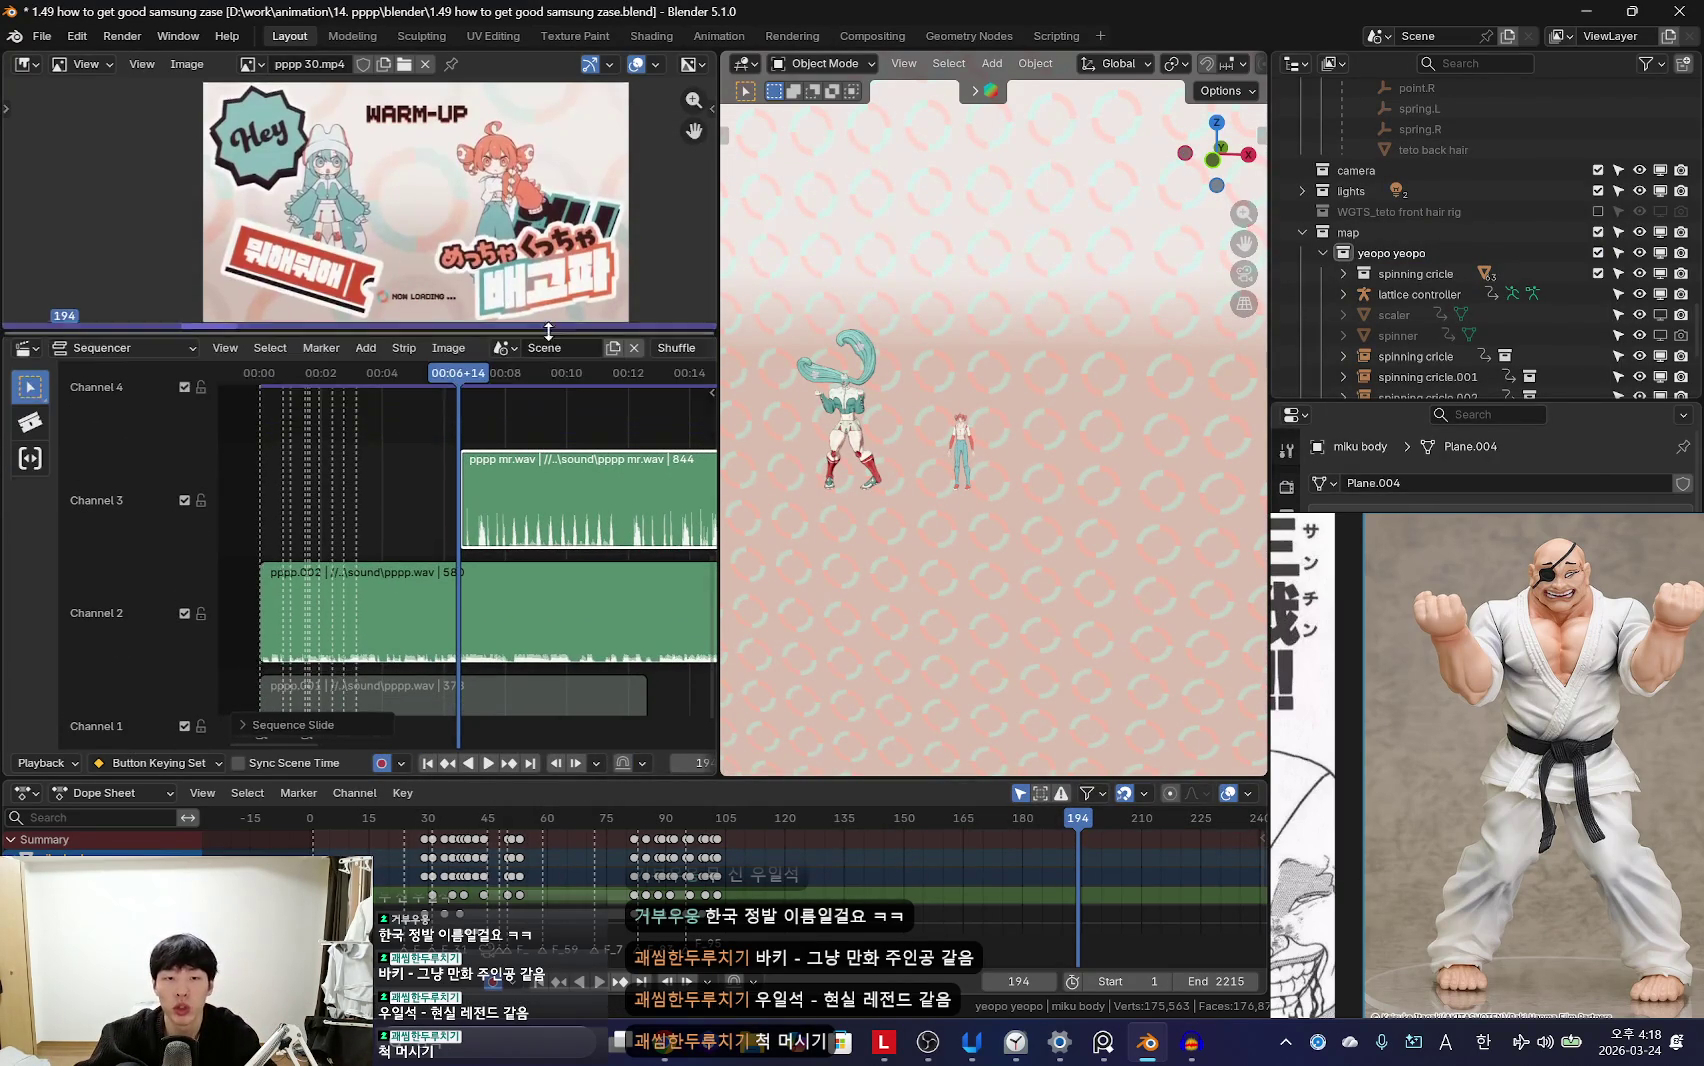
pyautogui.scroll(-2, 530, 530)
pyautogui.press('space')
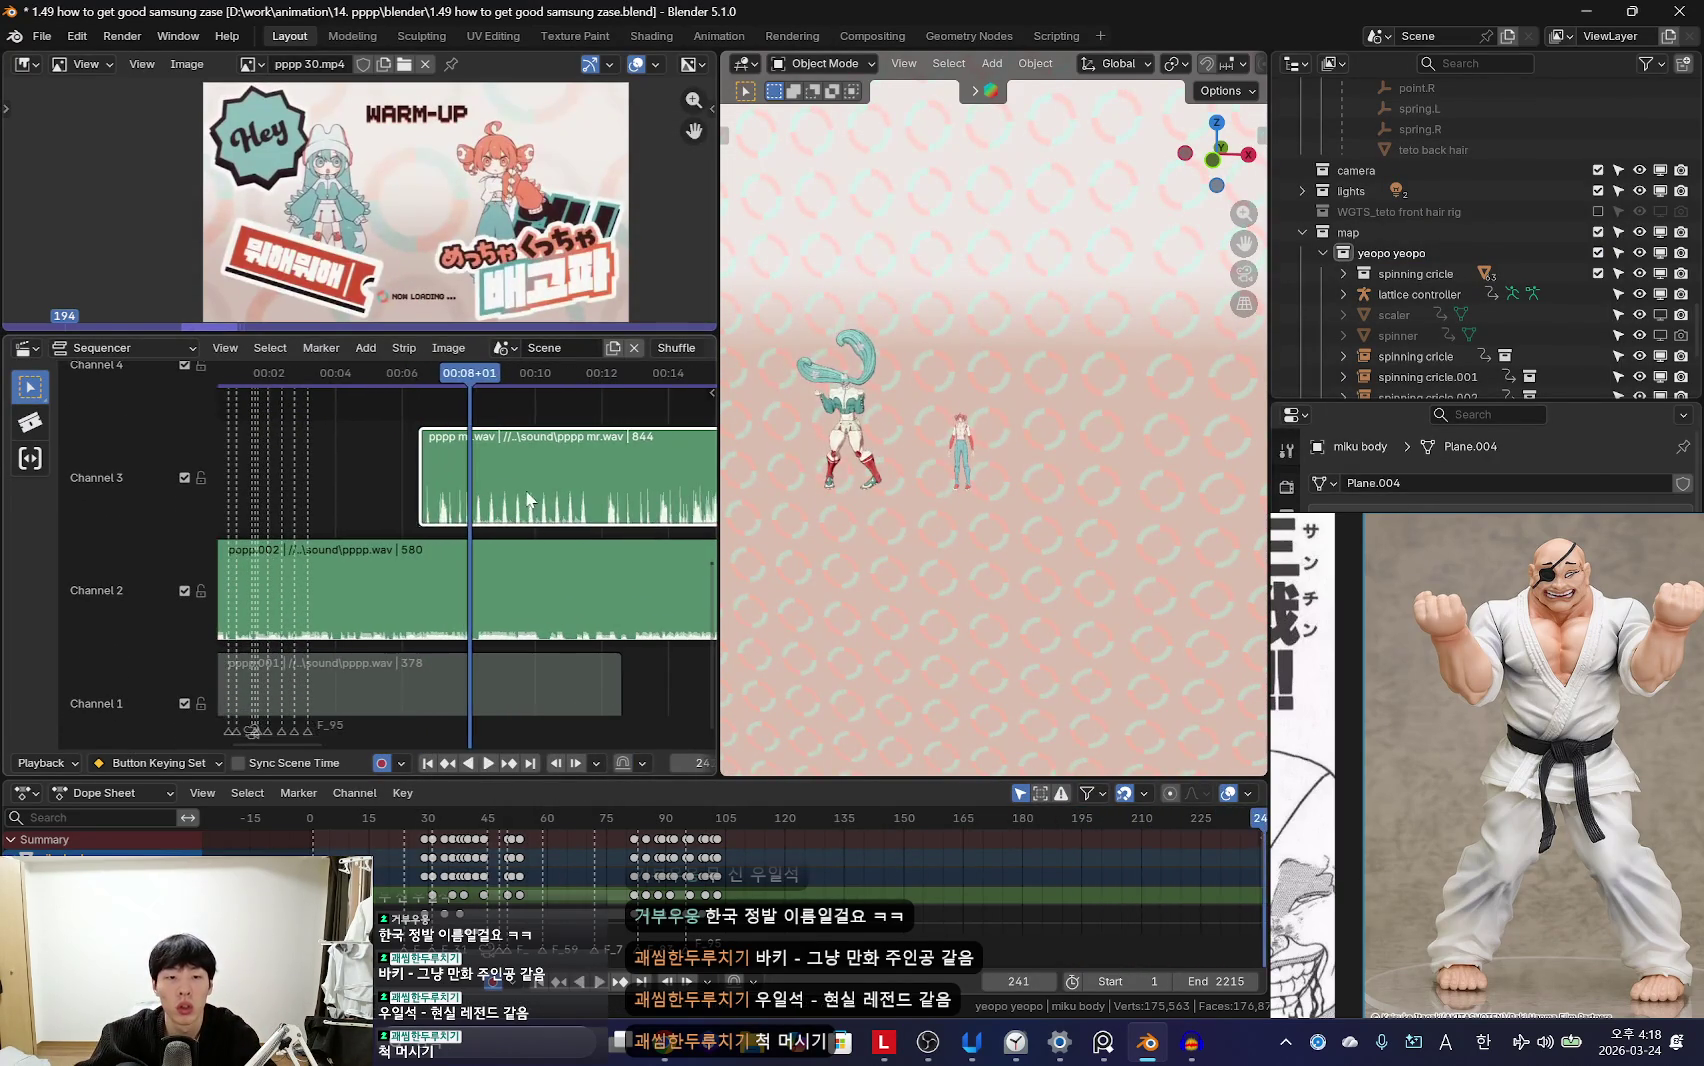
pyautogui.scroll(2, 455, 530)
pyautogui.hotkey('shift', 'Left')
pyautogui.press('space')
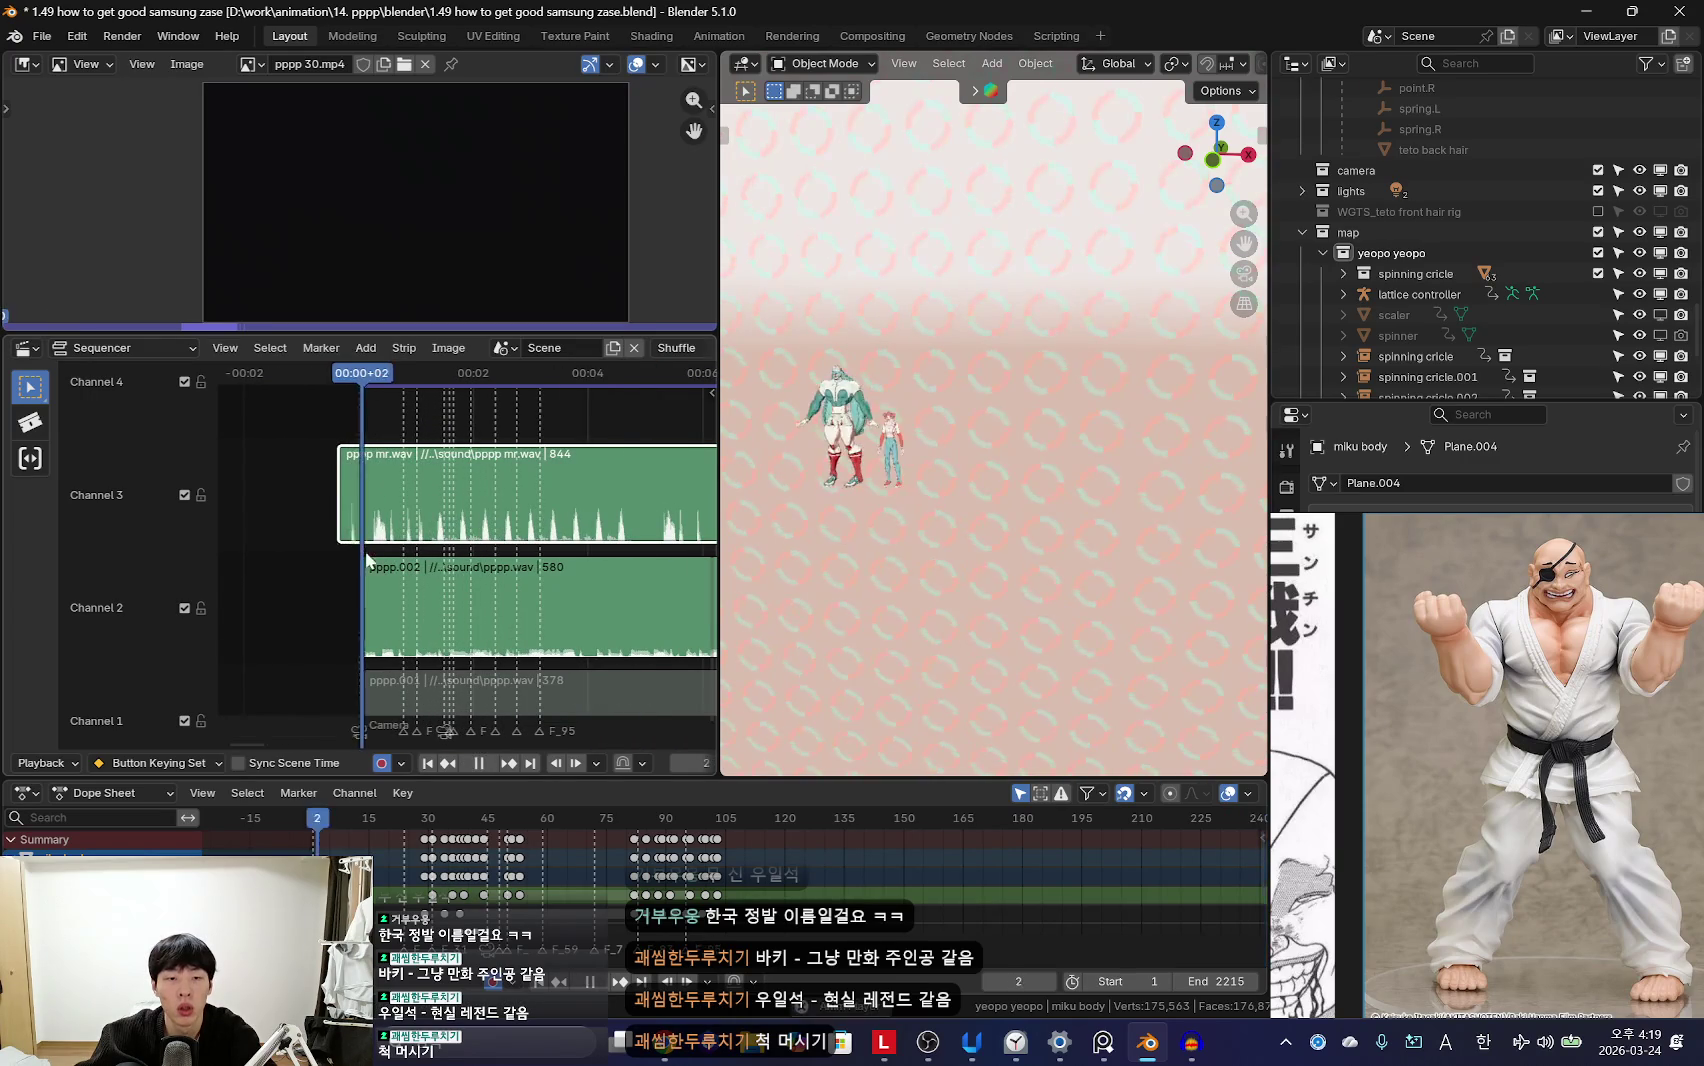
pyautogui.scroll(-2, 480, 545)
pyautogui.click(509, 560)
pyautogui.press('h')
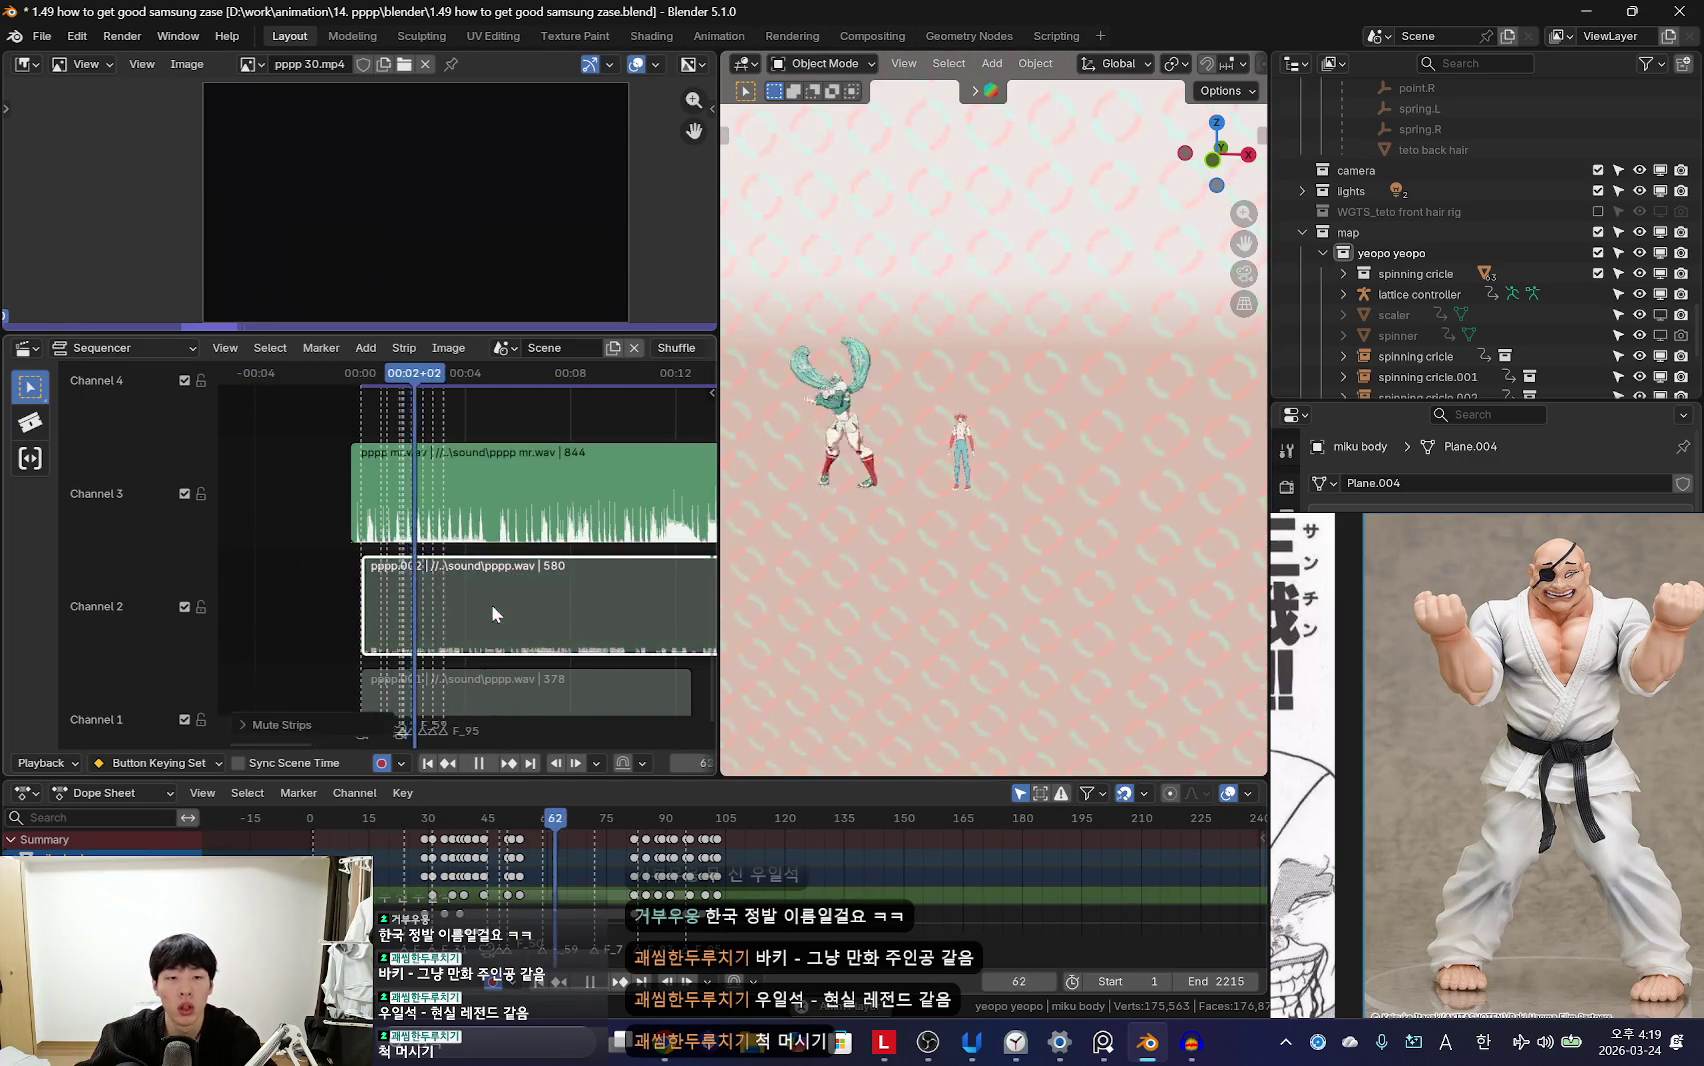
# Step: Set the frame to 158, split and delete, then undo the mistaken cut
pyautogui.scroll(1, 497, 556)
pyautogui.scroll(3, 481, 579)
pyautogui.moveTo(453, 579); pyautogui.dragTo(390, 553)
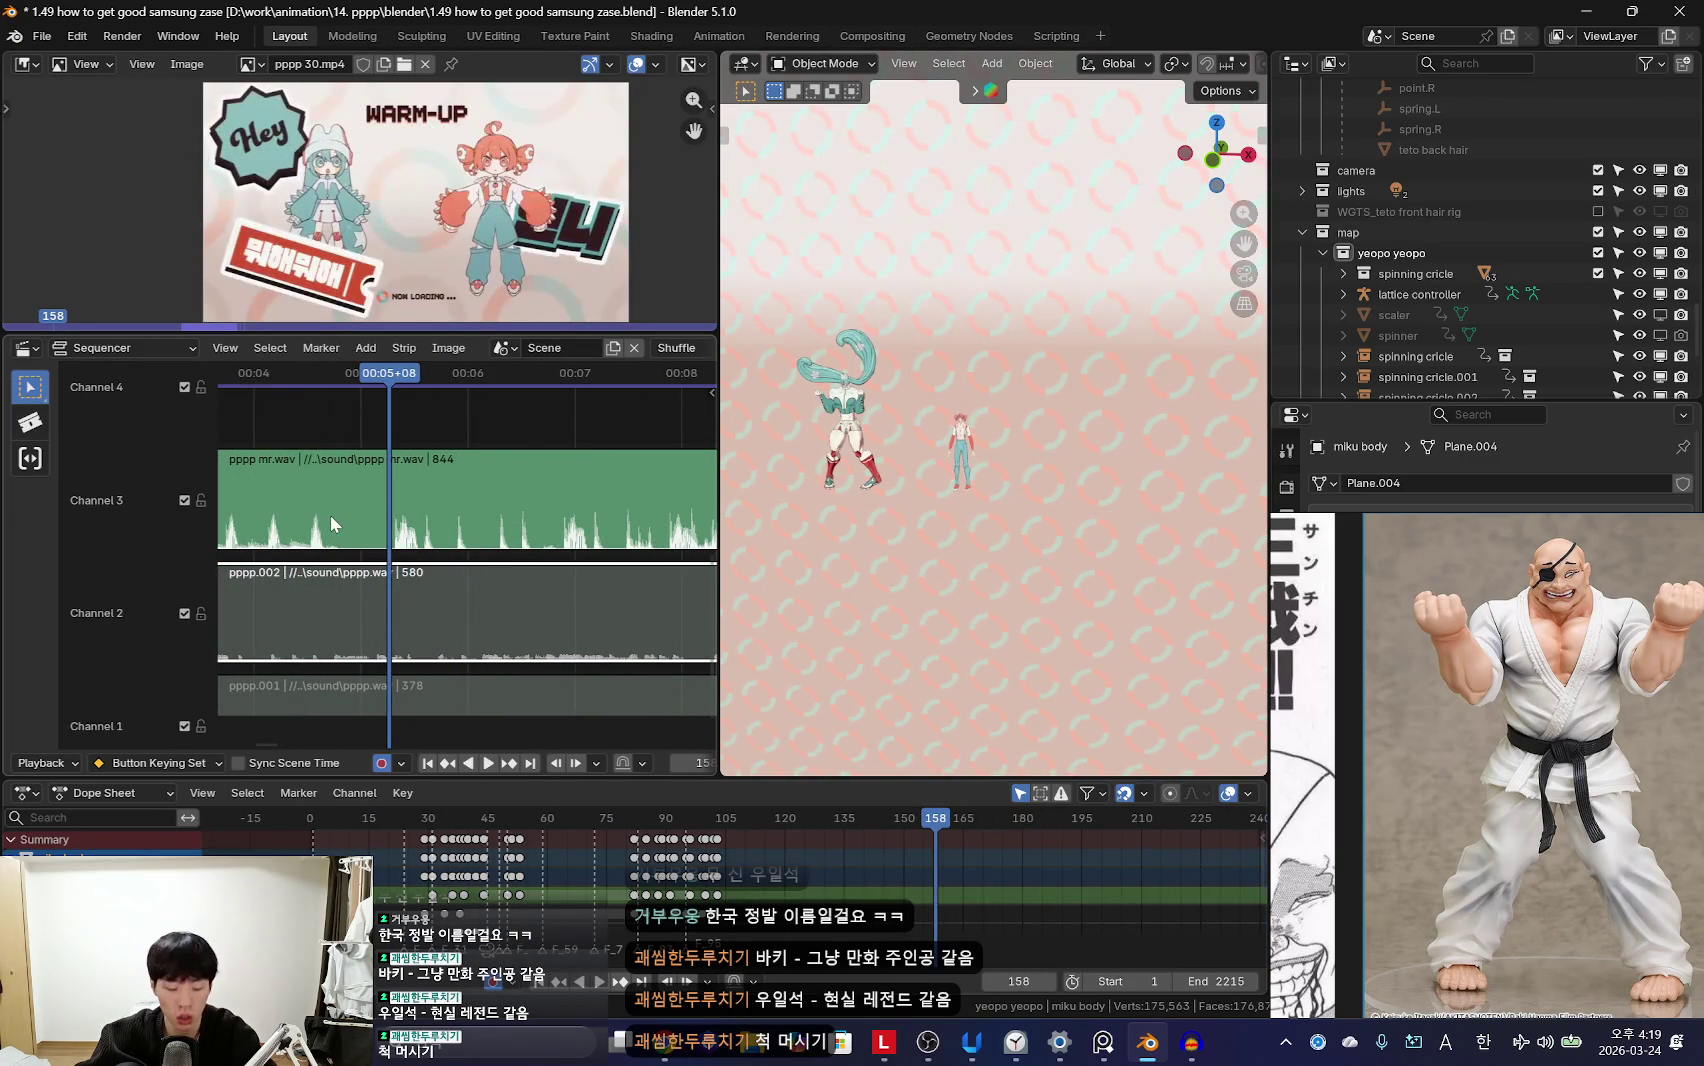
pyautogui.press('k')
pyautogui.press('x')
pyautogui.hotkey('ctrl', 'z')
pyautogui.hotkey('ctrl', 'z')
# Step: Split pppp mr.wav at frame 158, delete the earlier part, and slide the rest toward the start
pyautogui.click(399, 502)
pyautogui.press('k')
pyautogui.click(323, 503)
pyautogui.press('x')
pyautogui.scroll(-2, 430, 552)
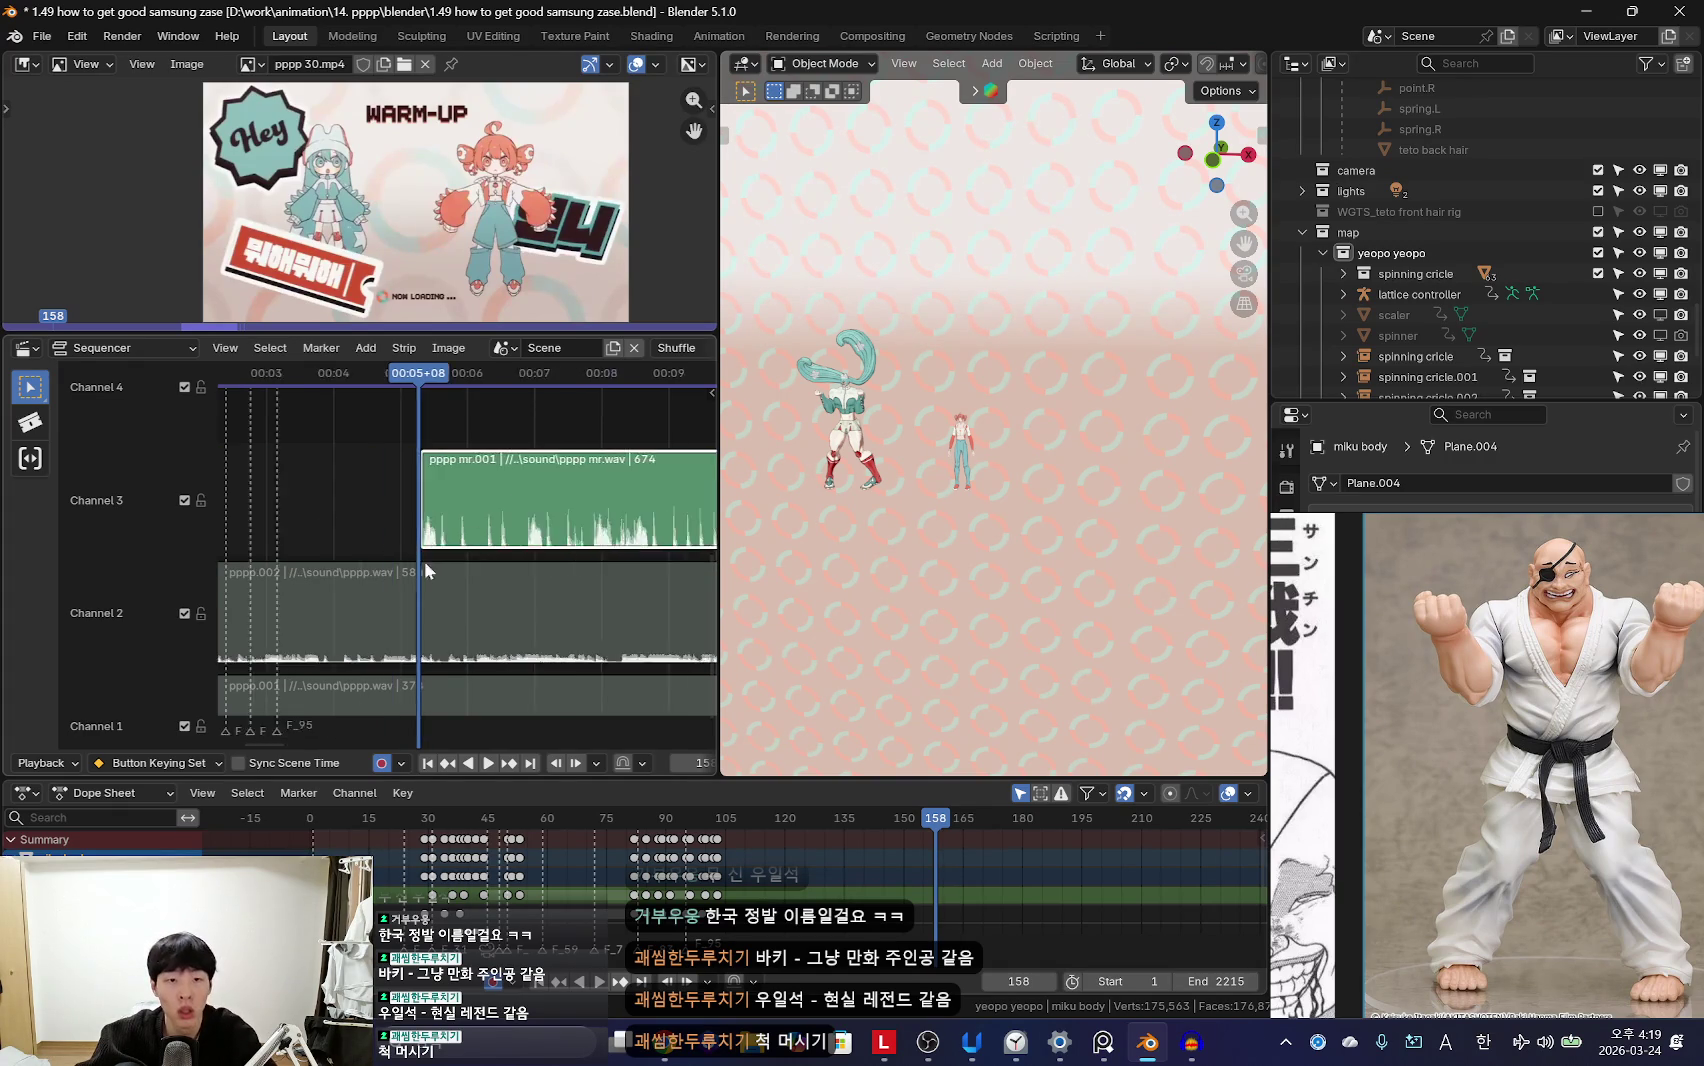
pyautogui.scroll(3, 430, 552)
pyautogui.moveTo(583, 531); pyautogui.dragTo(352, 556)
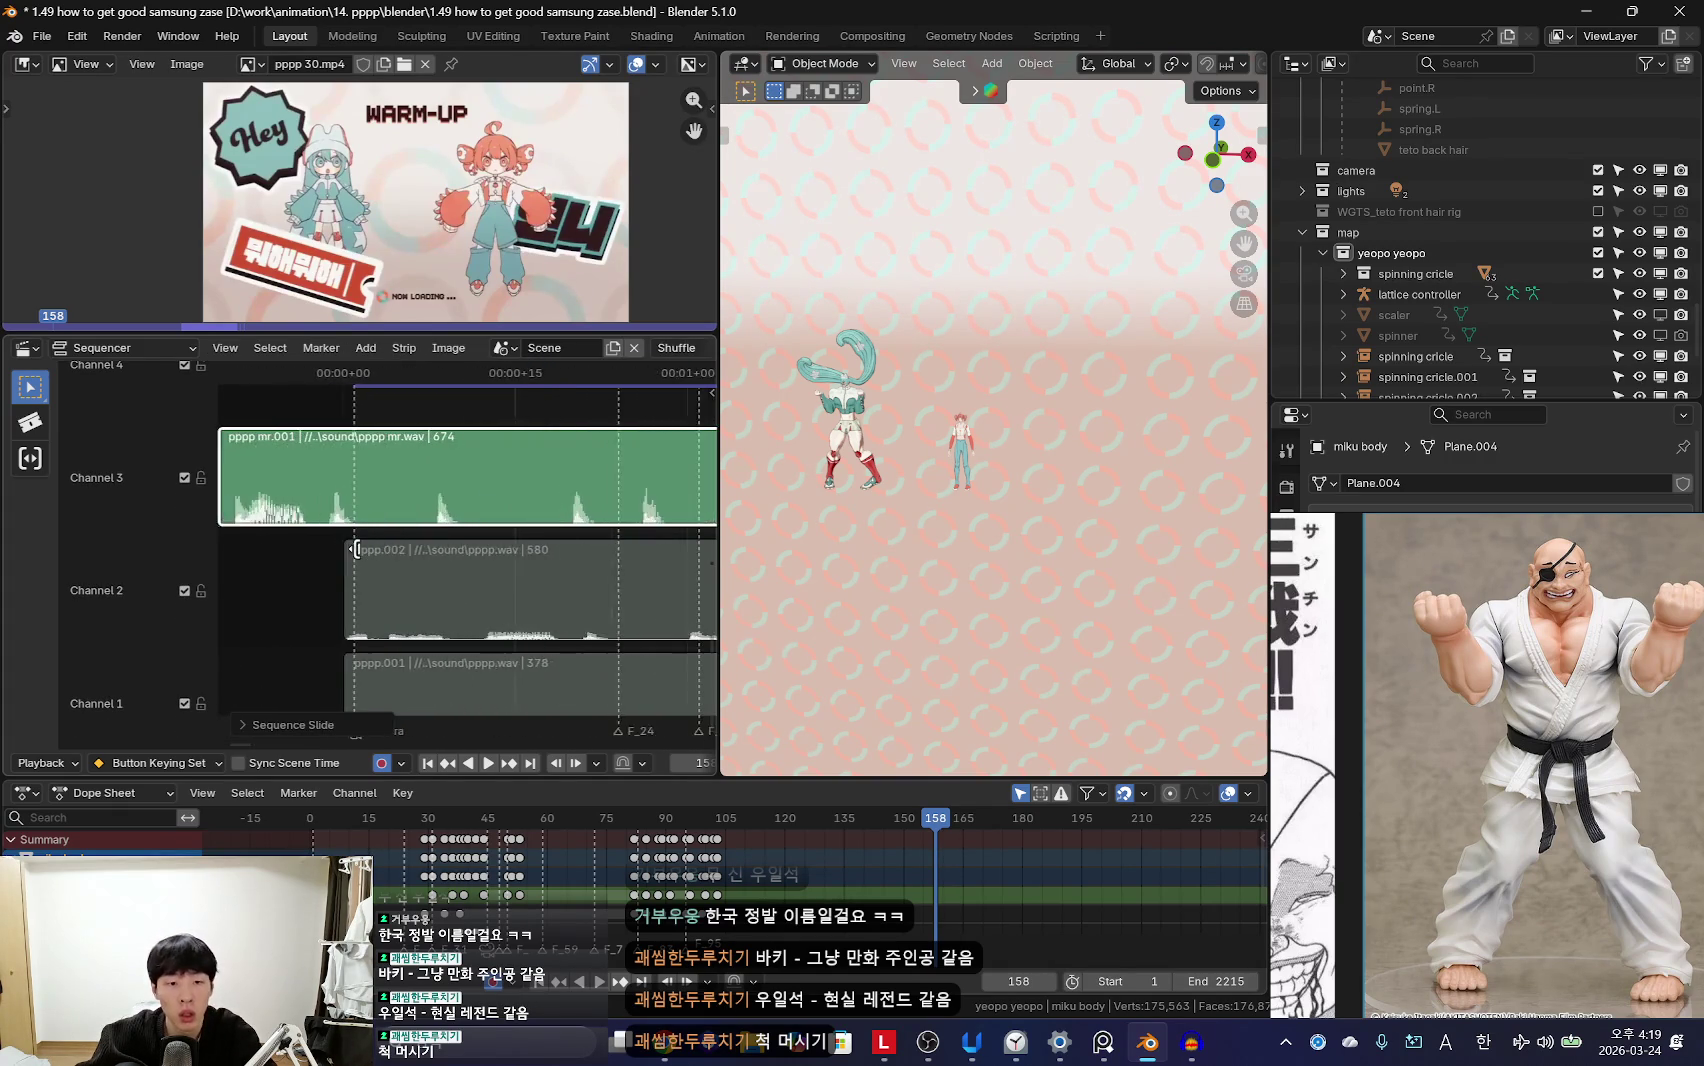
# Step: Reposition the trimmed strip and play the animation from frame one with the new audio
pyautogui.scroll(2, 352, 556)
pyautogui.press('g')
pyautogui.click(537, 550)
pyautogui.scroll(2, 400, 600)
pyautogui.hotkey('shift', 'Left')
pyautogui.press('space')
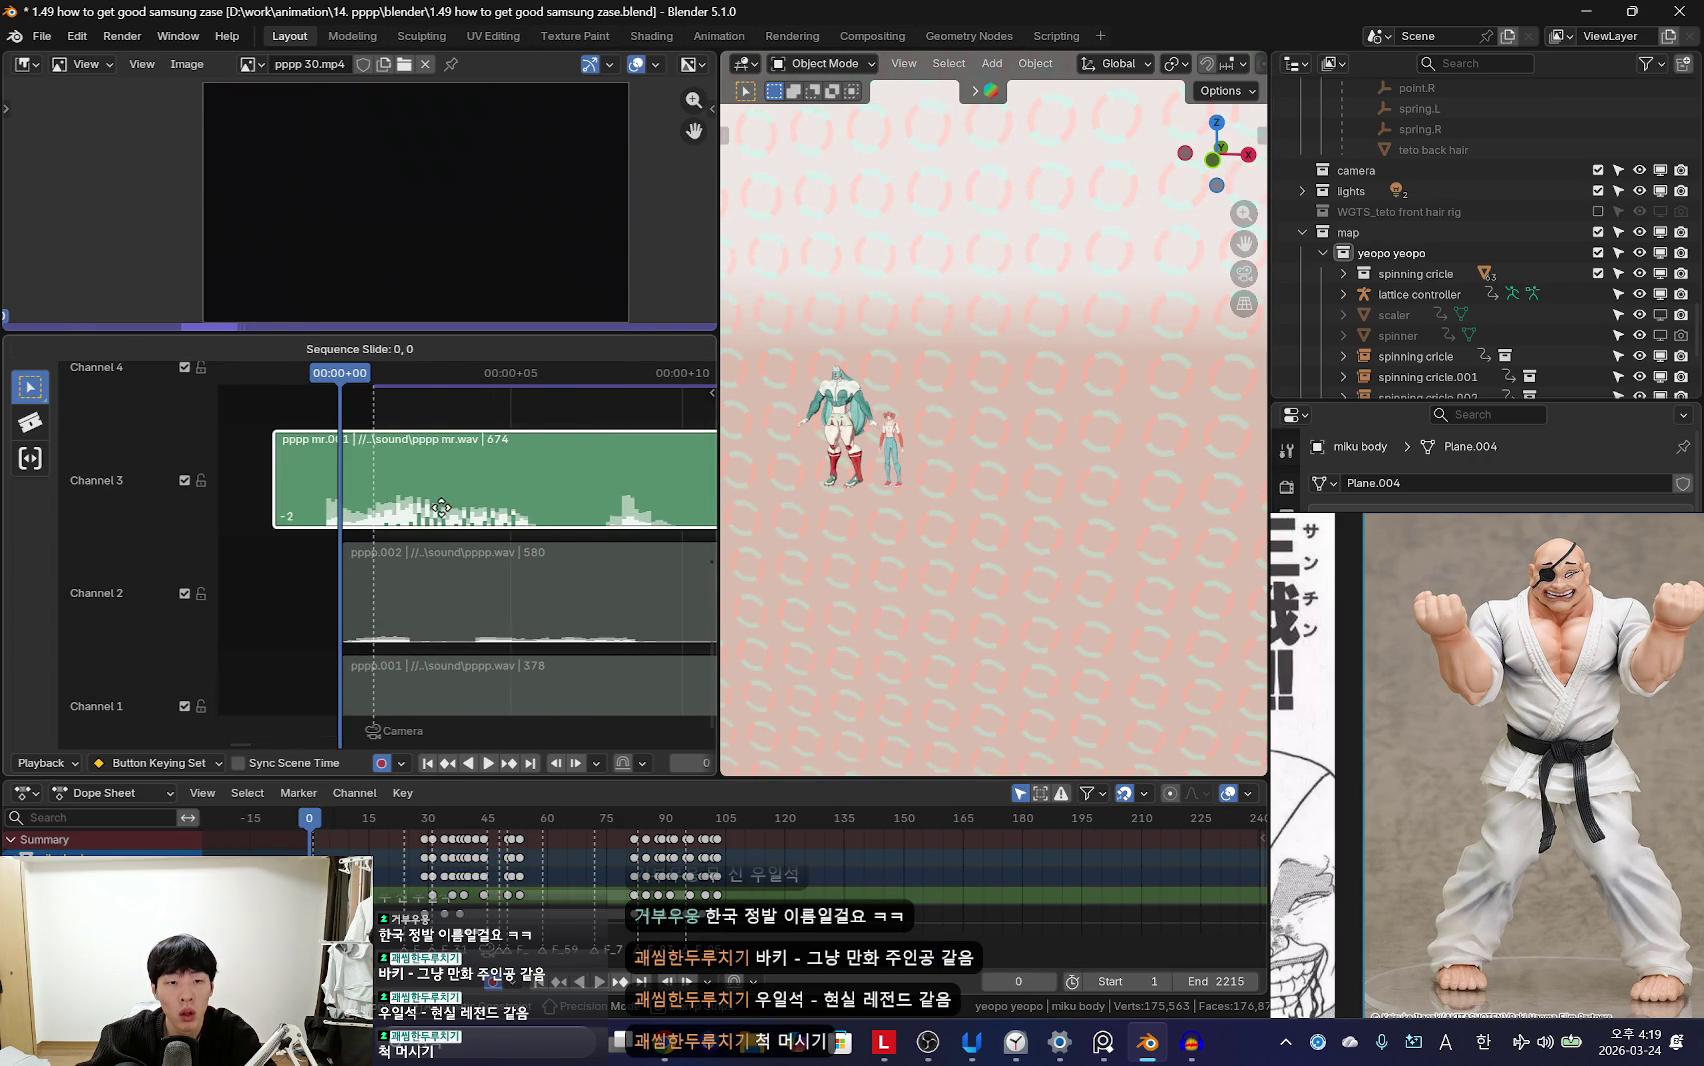
pyautogui.scroll(-3, 455, 533)
# Step: Compare playback against pppp.002 with the pppp mr.001 strip muted
pyautogui.click(465, 600)
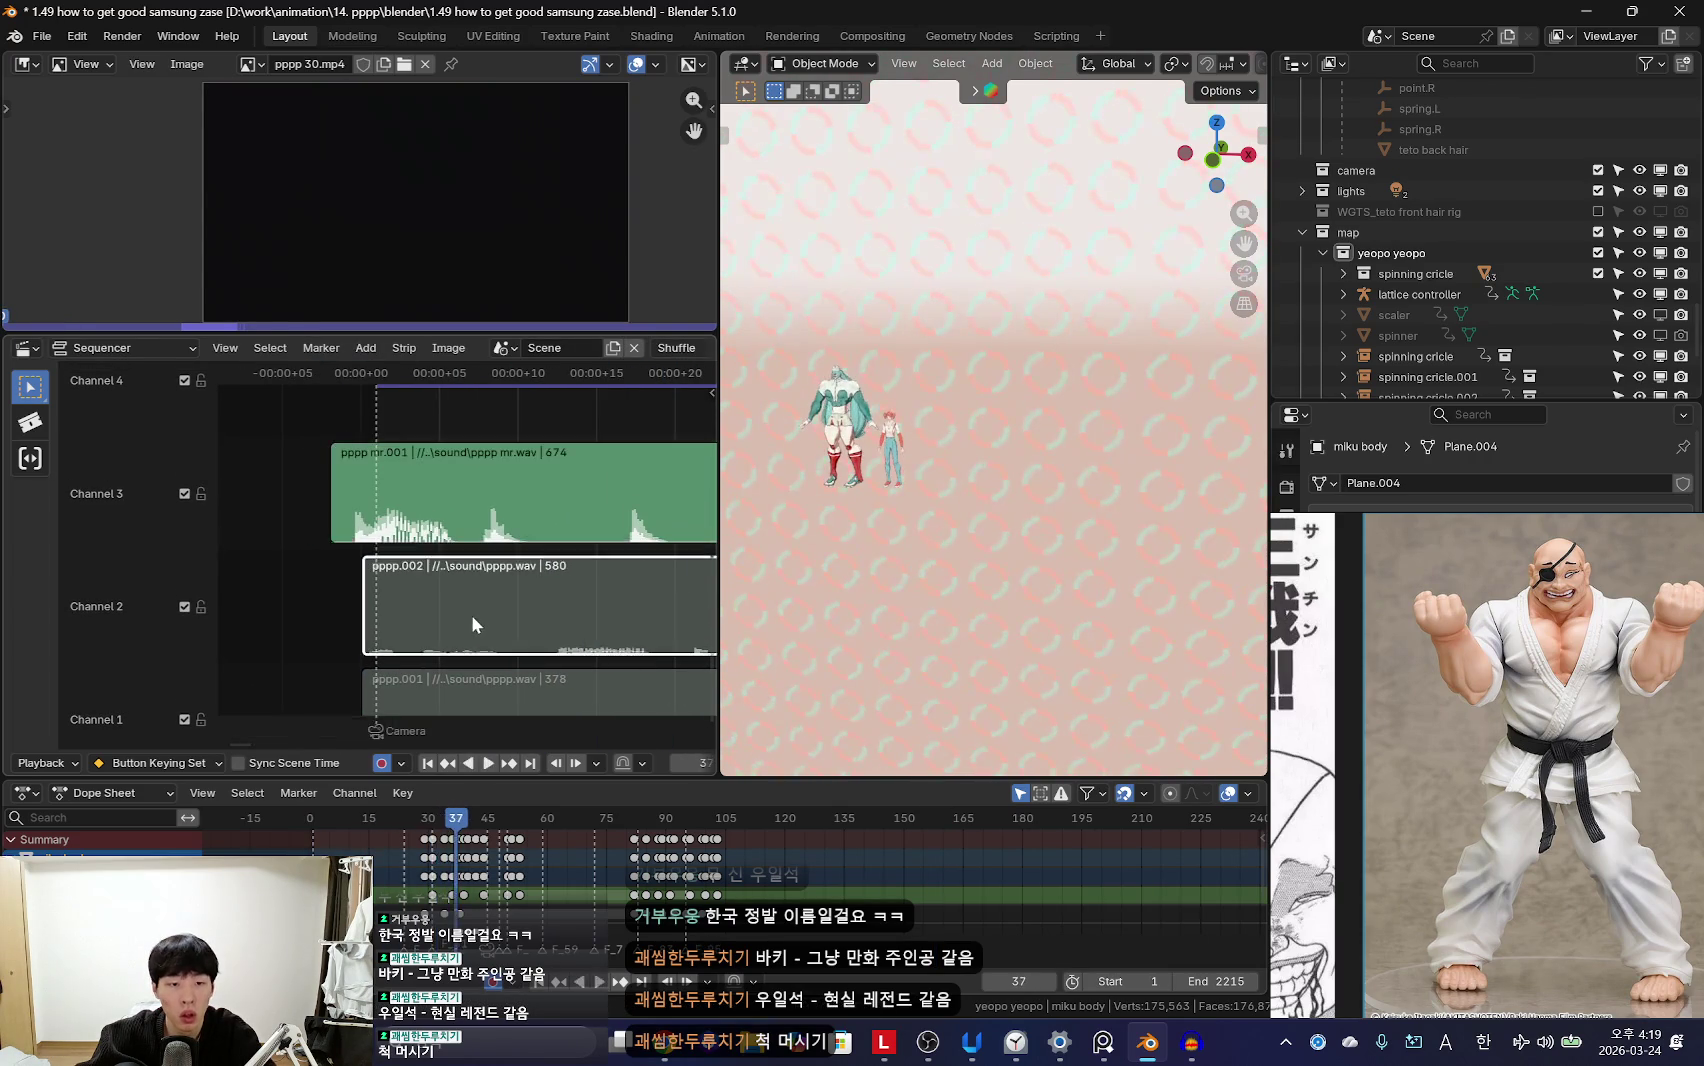
pyautogui.press('space')
pyautogui.scroll(-2, 435, 572)
pyautogui.scroll(-1, 463, 571)
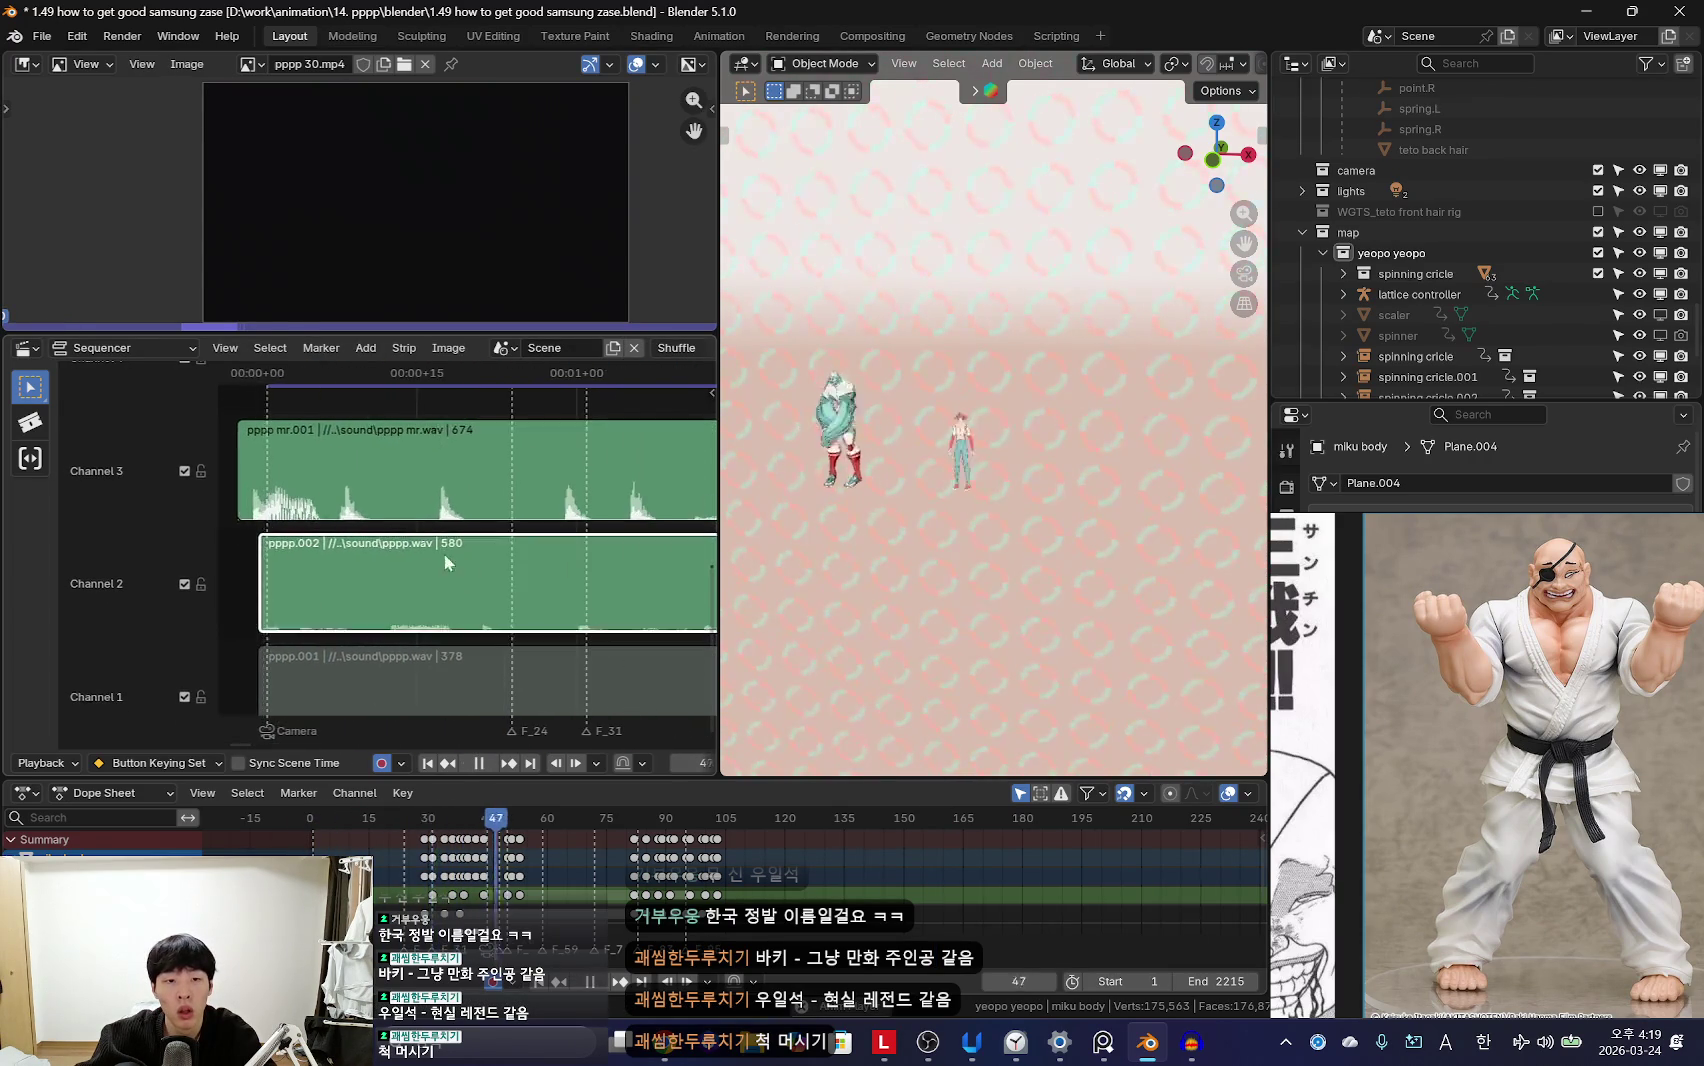
pyautogui.click(398, 505)
pyautogui.press('space')
pyautogui.hotkey('shift', 'Left')
pyautogui.press('space')
pyautogui.press('h')
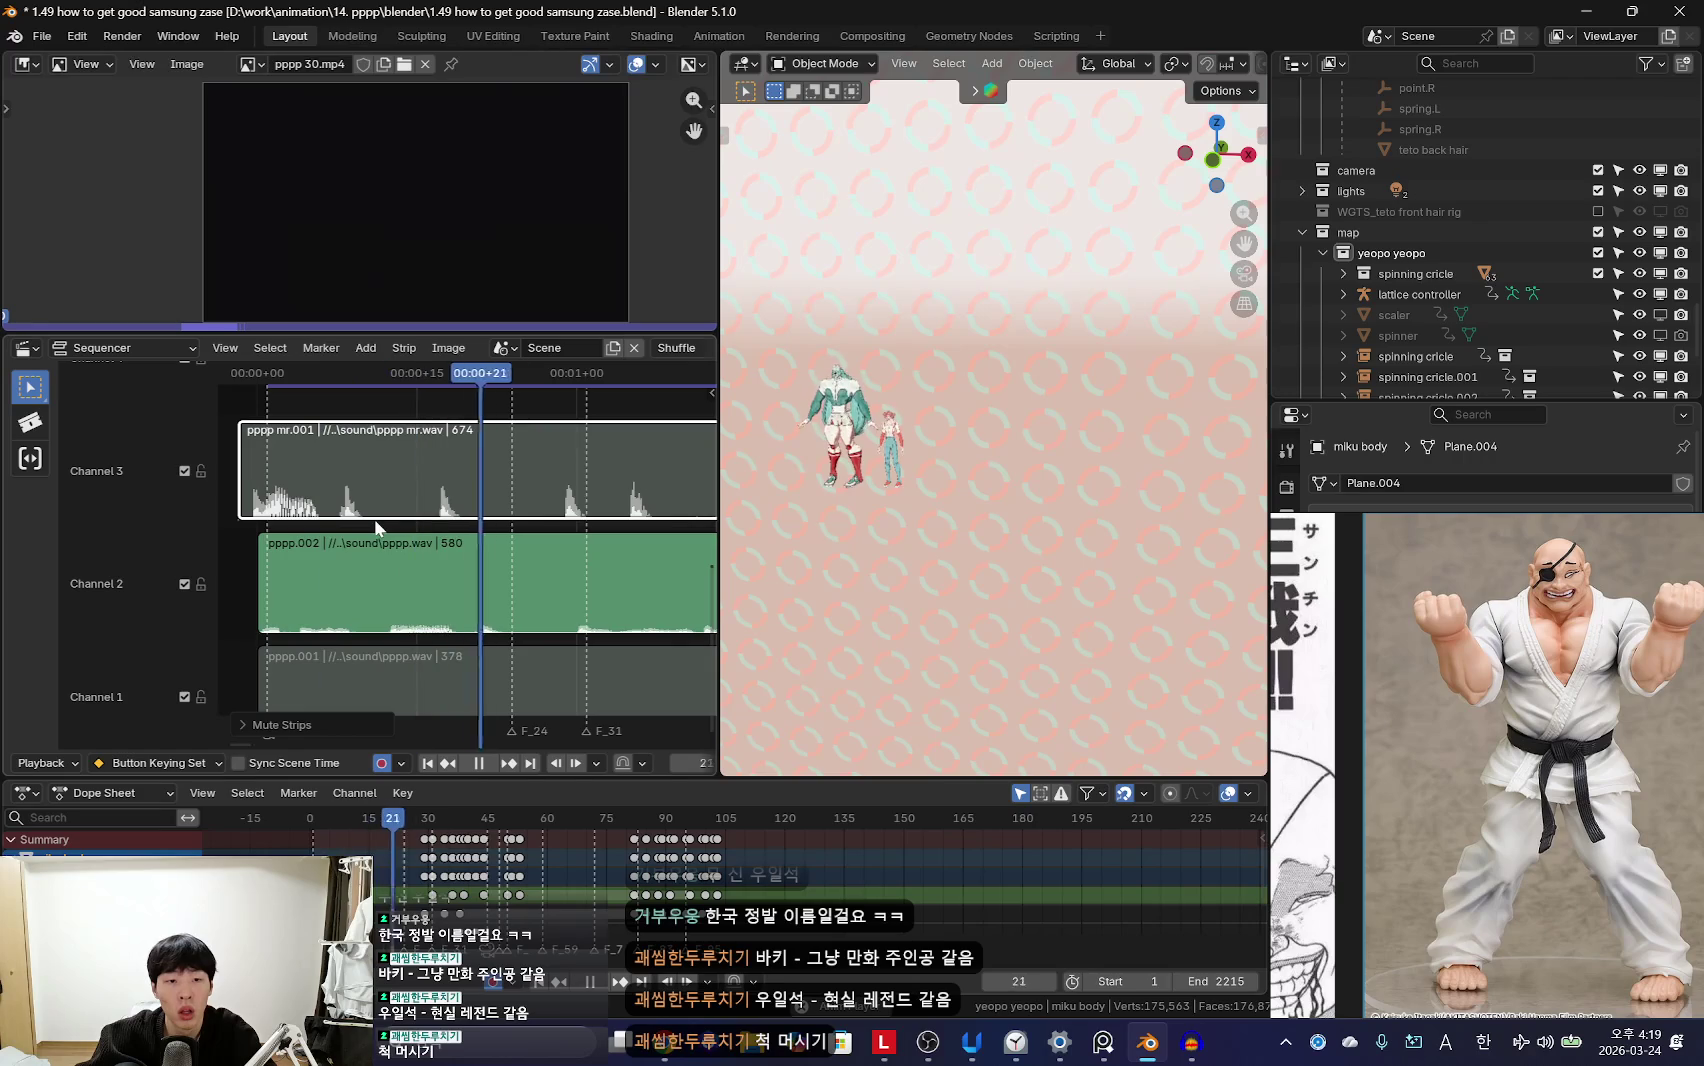
pyautogui.hotkey('shift', 'Left')
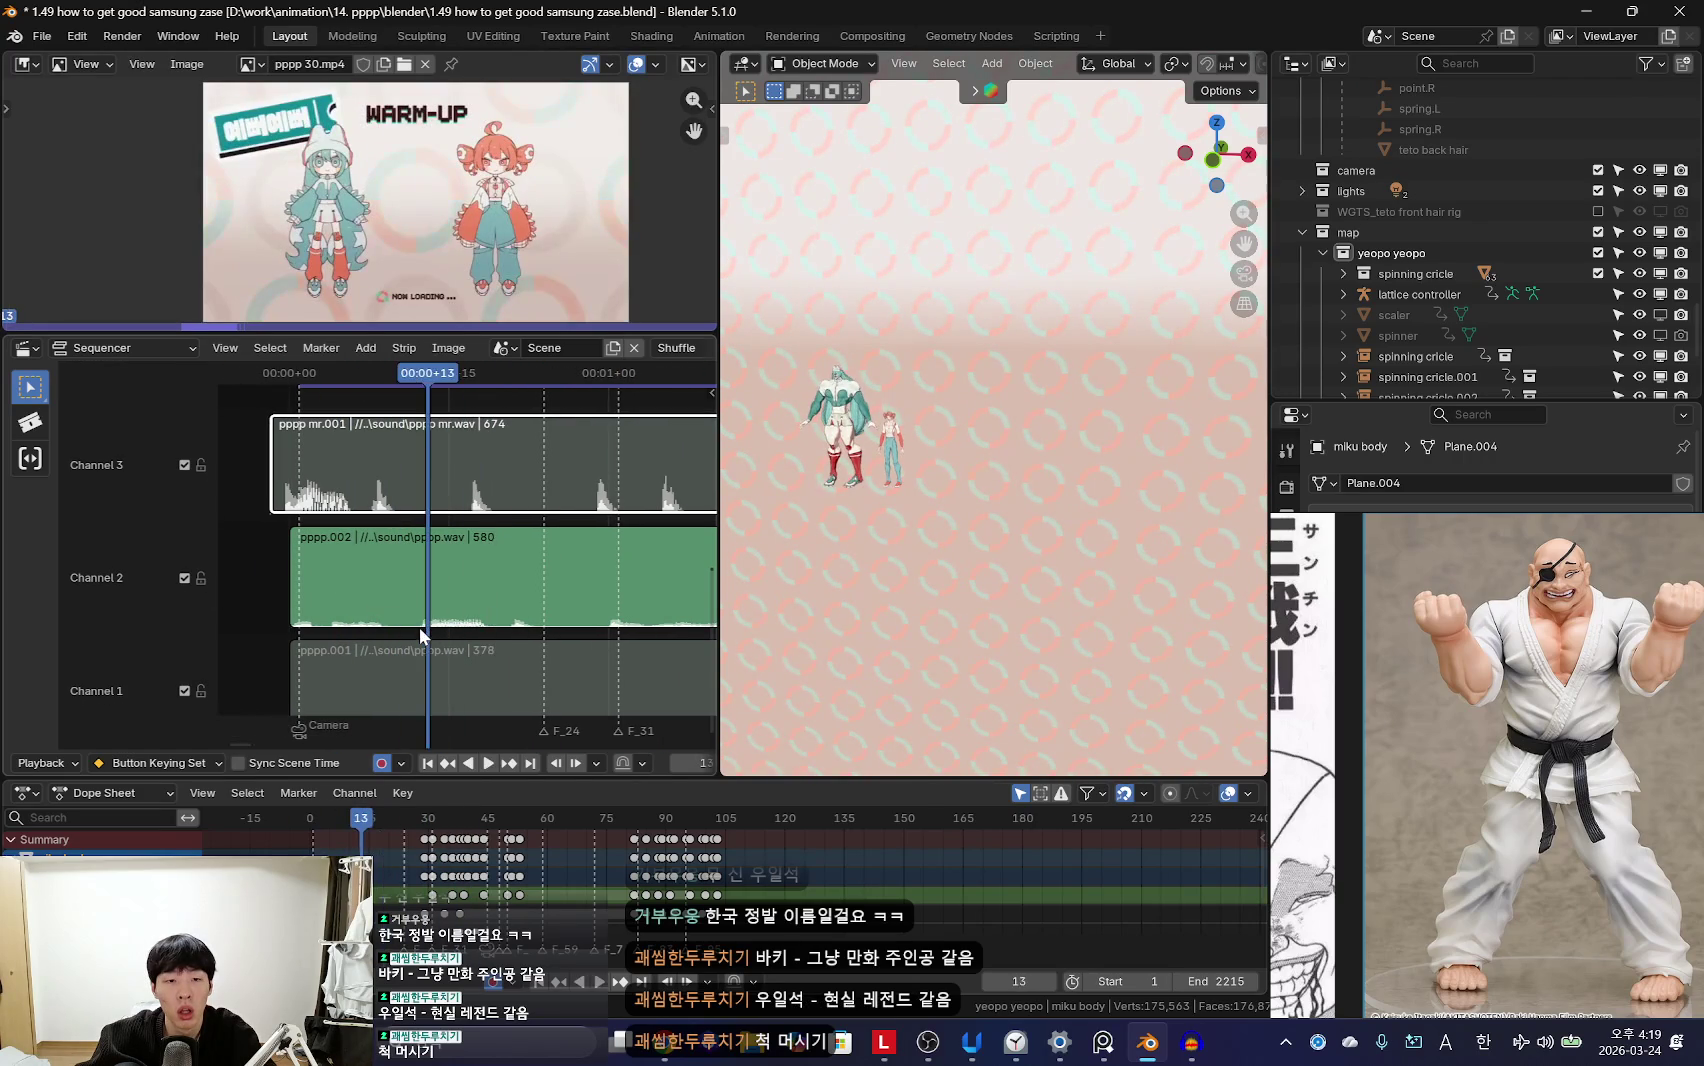
pyautogui.press('Escape')
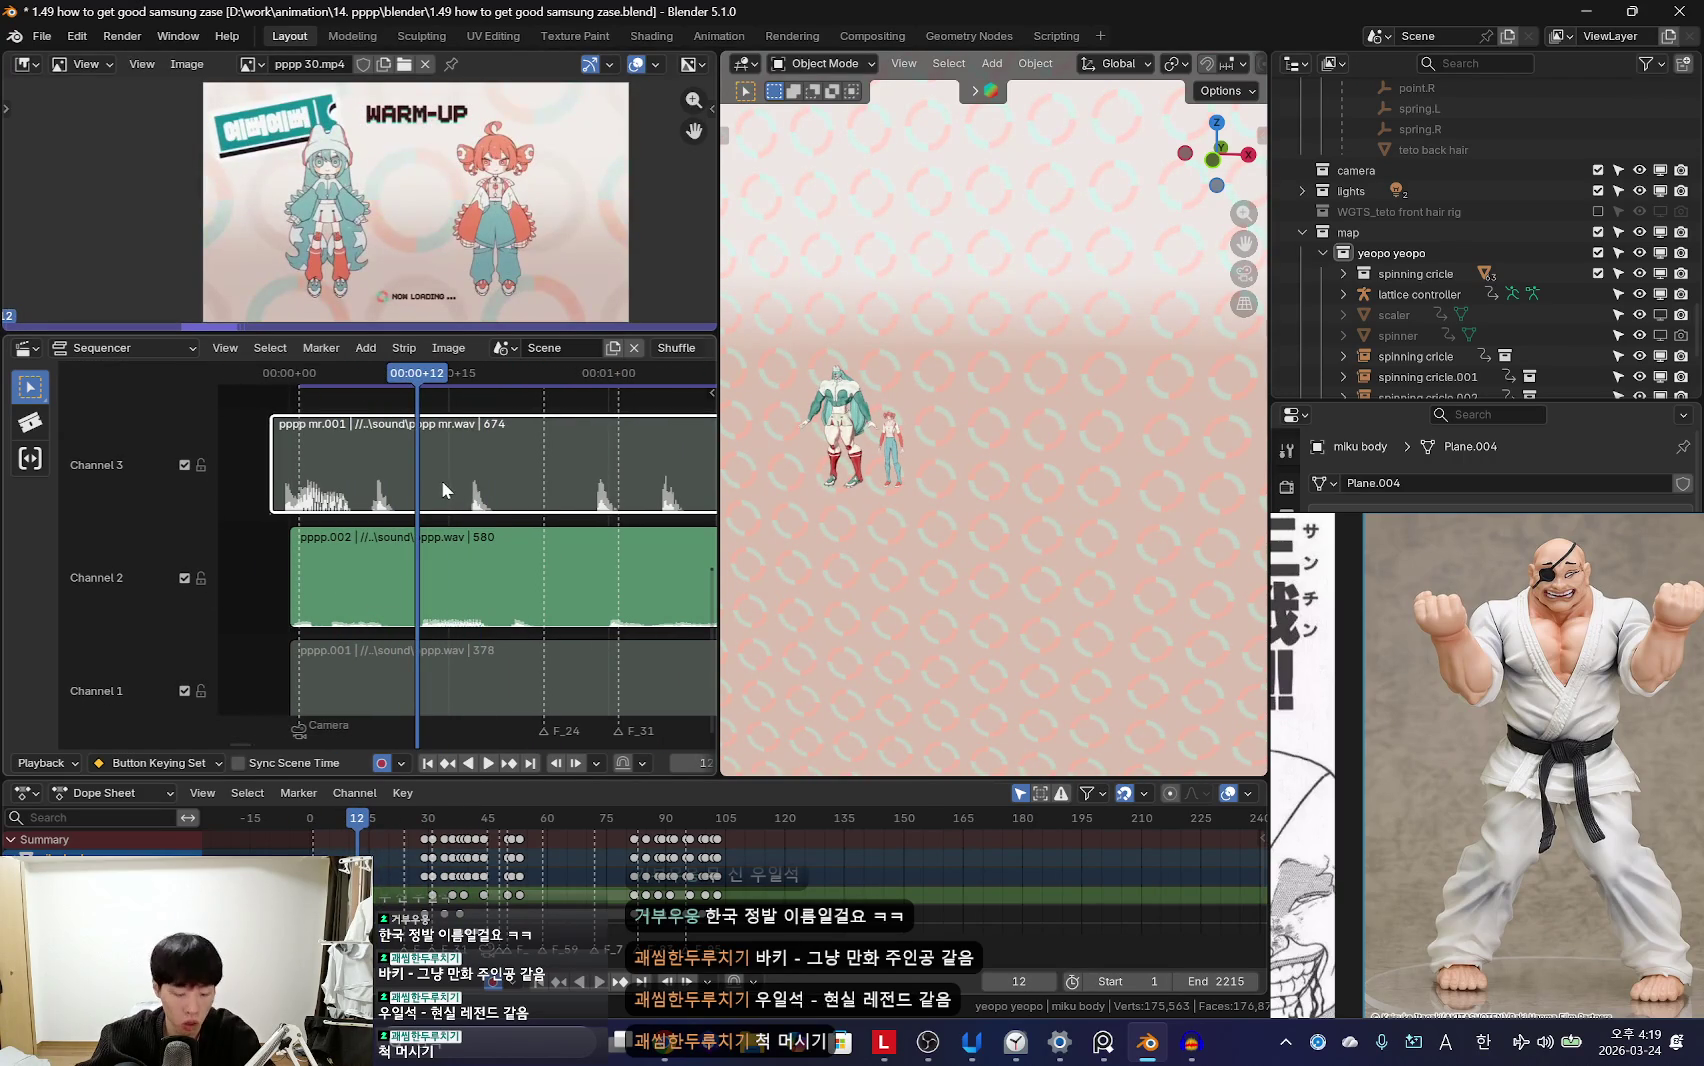
# Step: Unmute pppp mr.001, slide it about 11 frames later, and enlarge the sequencer area
pyautogui.hotkey('alt', 'h')
pyautogui.scroll(-2, 400, 478)
pyautogui.press('g')
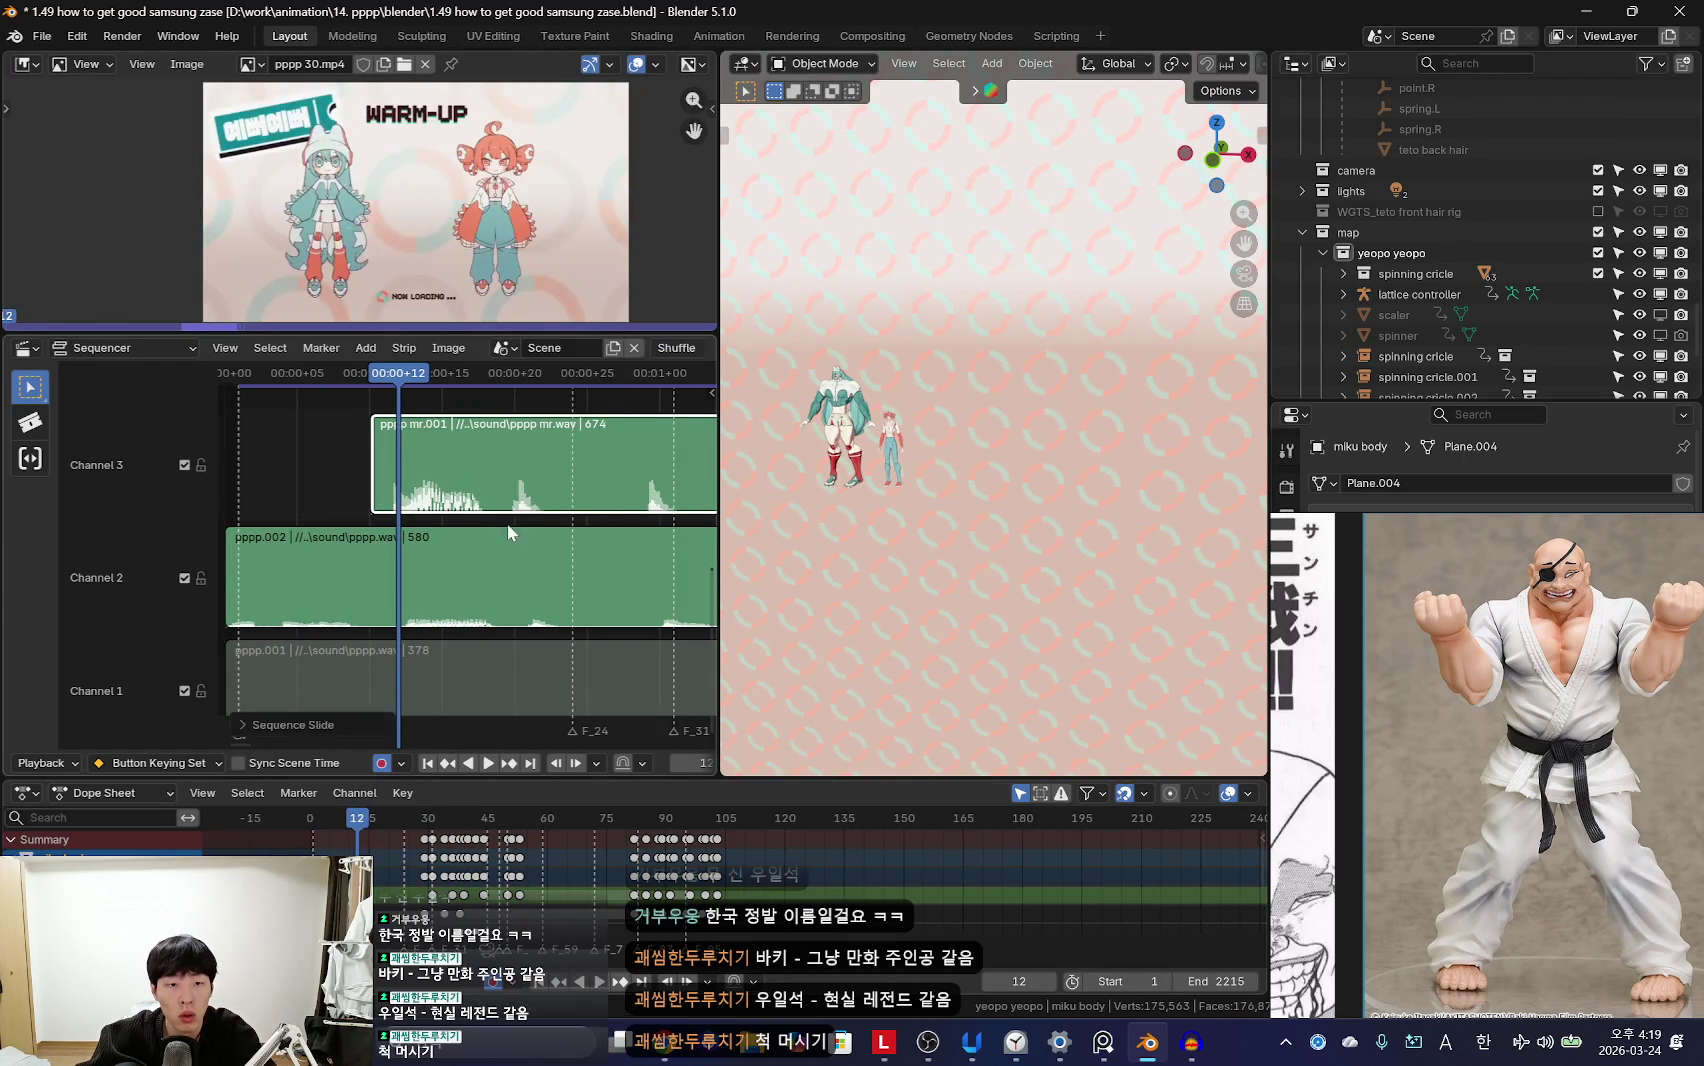
pyautogui.scroll(2, 528, 506)
pyautogui.moveTo(713, 282); pyautogui.dragTo(944, 300)
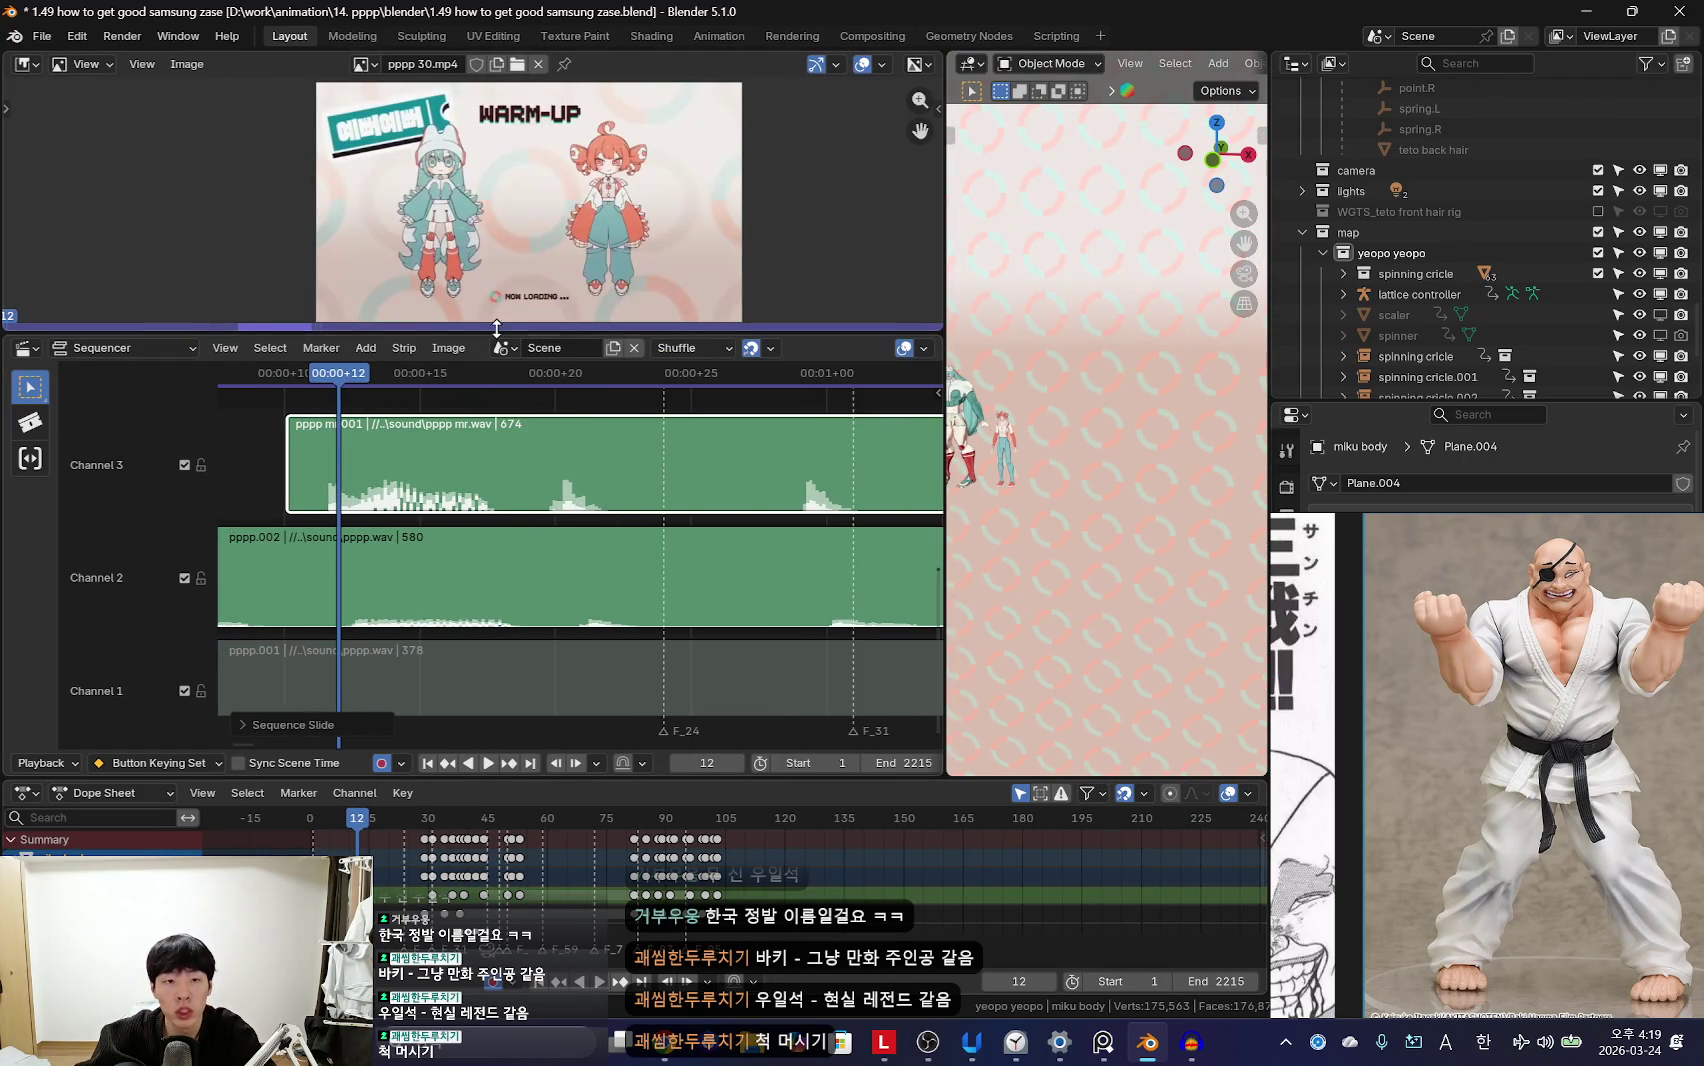
pyautogui.moveTo(495, 328); pyautogui.dragTo(495, 244)
pyautogui.moveTo(516, 450)
pyautogui.keyDown('ctrl'); pyautogui.mouseDown(button='middle')
pyautogui.moveTo(516, 424)
pyautogui.moveTo(573, 433)
pyautogui.mouseUp(button='middle'); pyautogui.keyUp('ctrl')
# Step: Split the pppp mr.001 strip at frame 12 and slip its audio by a 0.024 offset
pyautogui.press('k')
pyautogui.rightClick(652, 428)
pyautogui.click(558, 563)
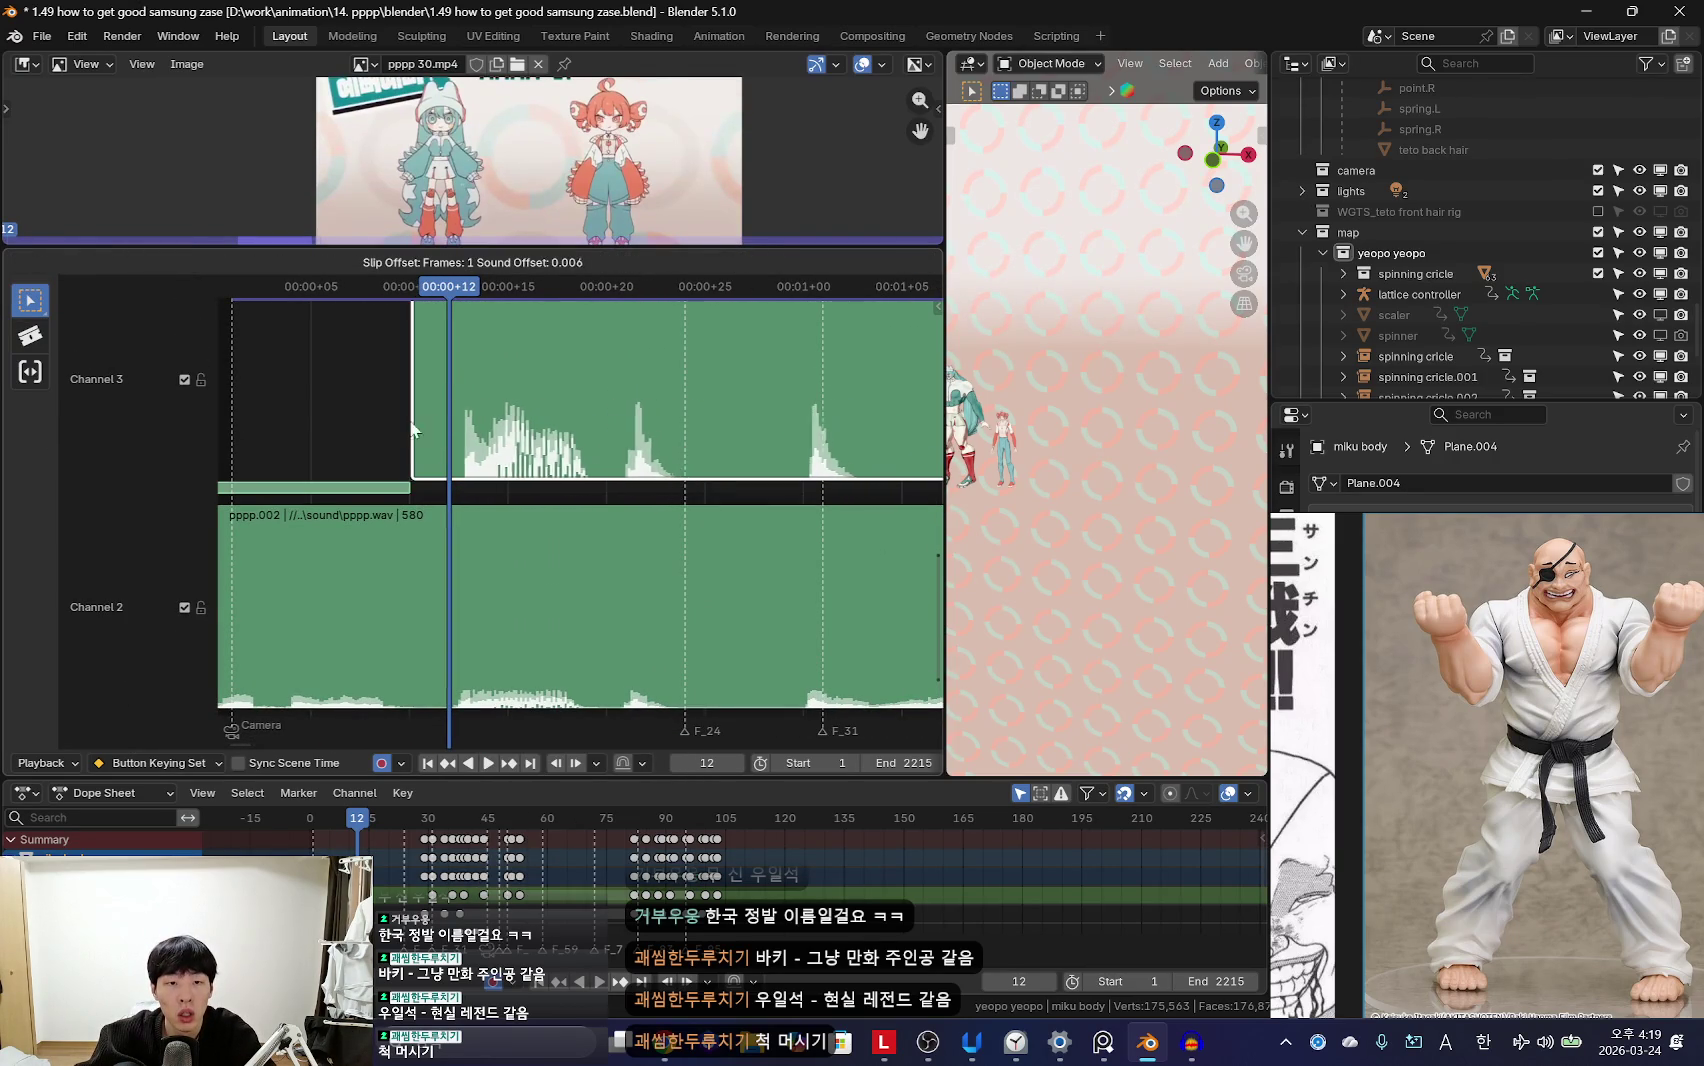
pyautogui.click(327, 430)
# Step: Play both tracks to about frame 147 to check the beats line up with pppp.002
pyautogui.press('space')
pyautogui.scroll(-3, 513, 531)
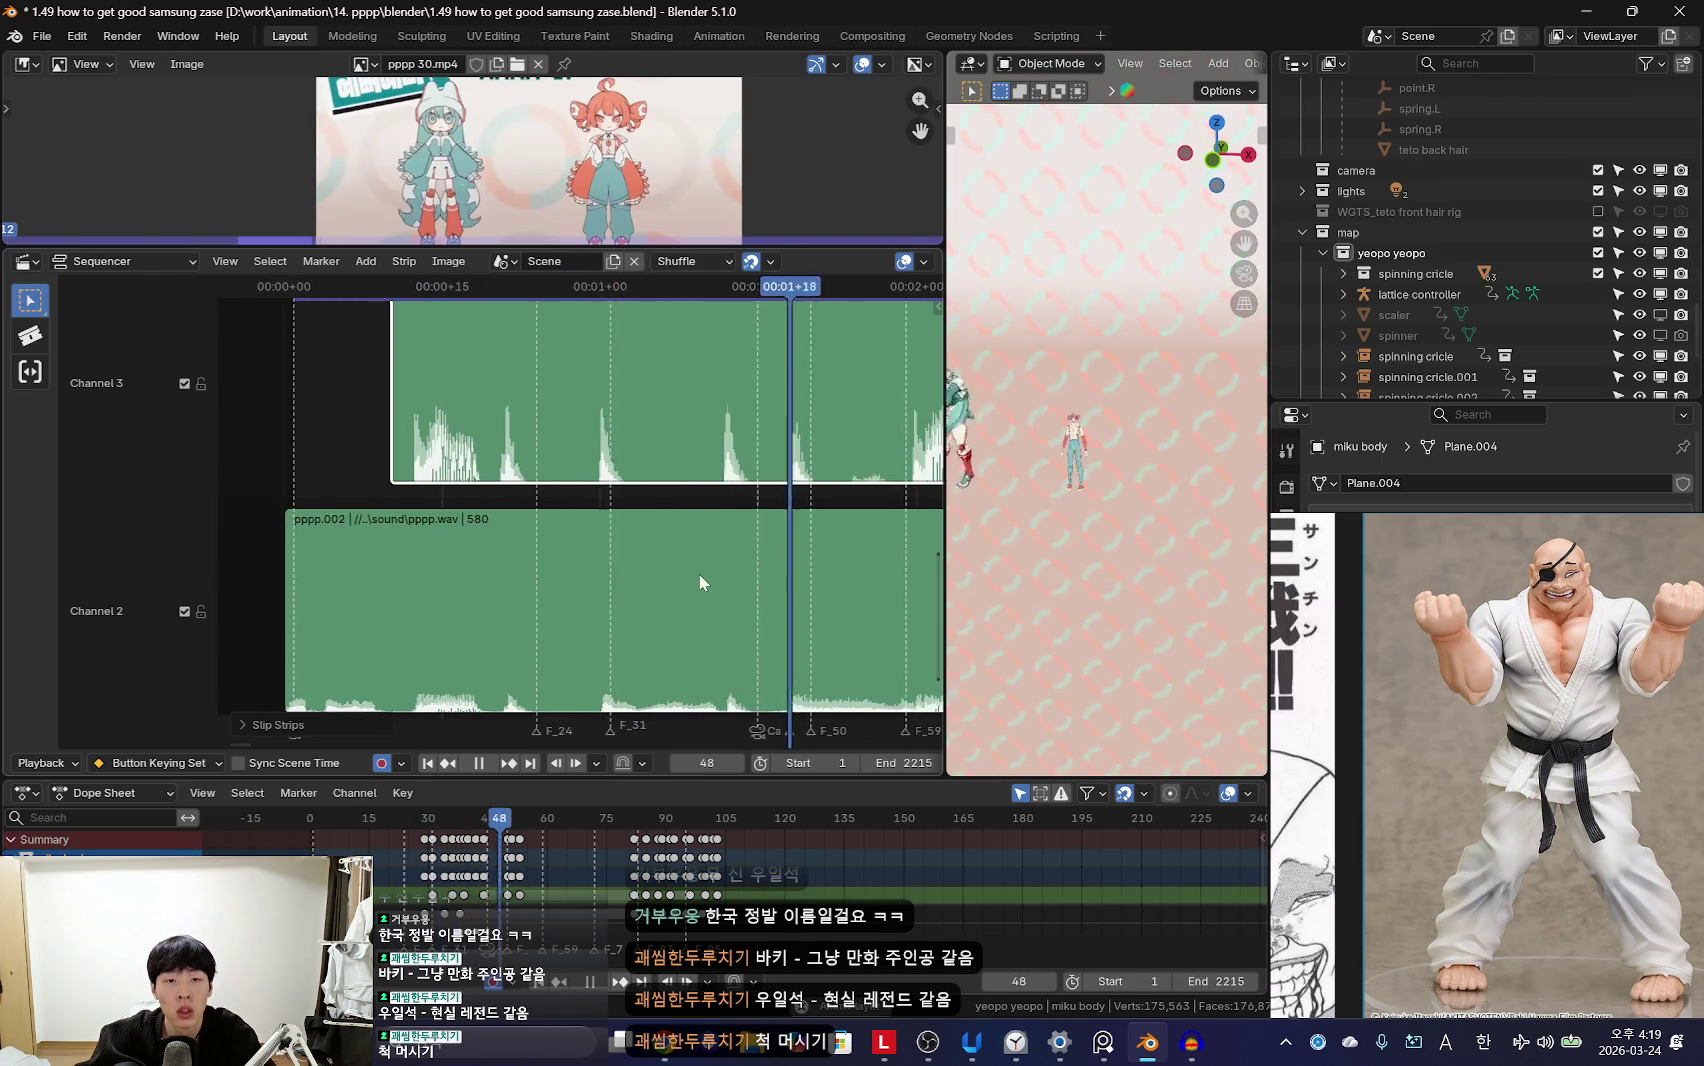
pyautogui.scroll(-3, 706, 584)
pyautogui.scroll(-2, 706, 592)
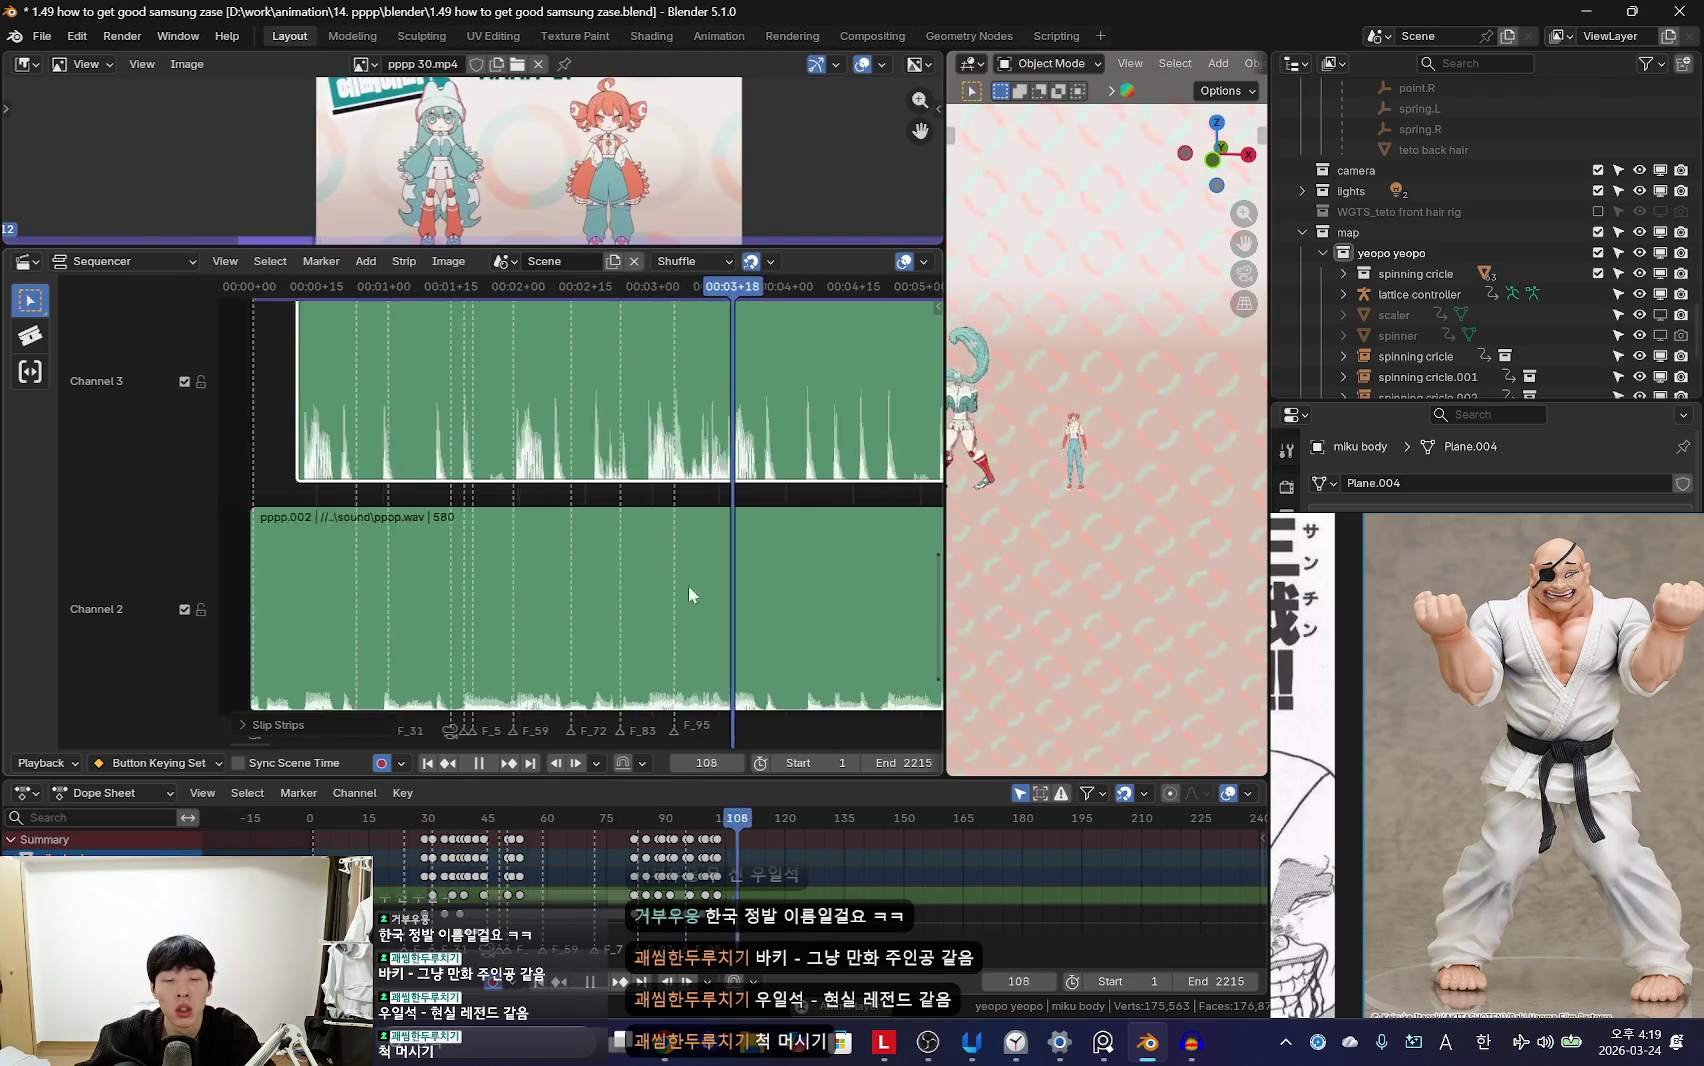
pyautogui.scroll(-2, 560, 556)
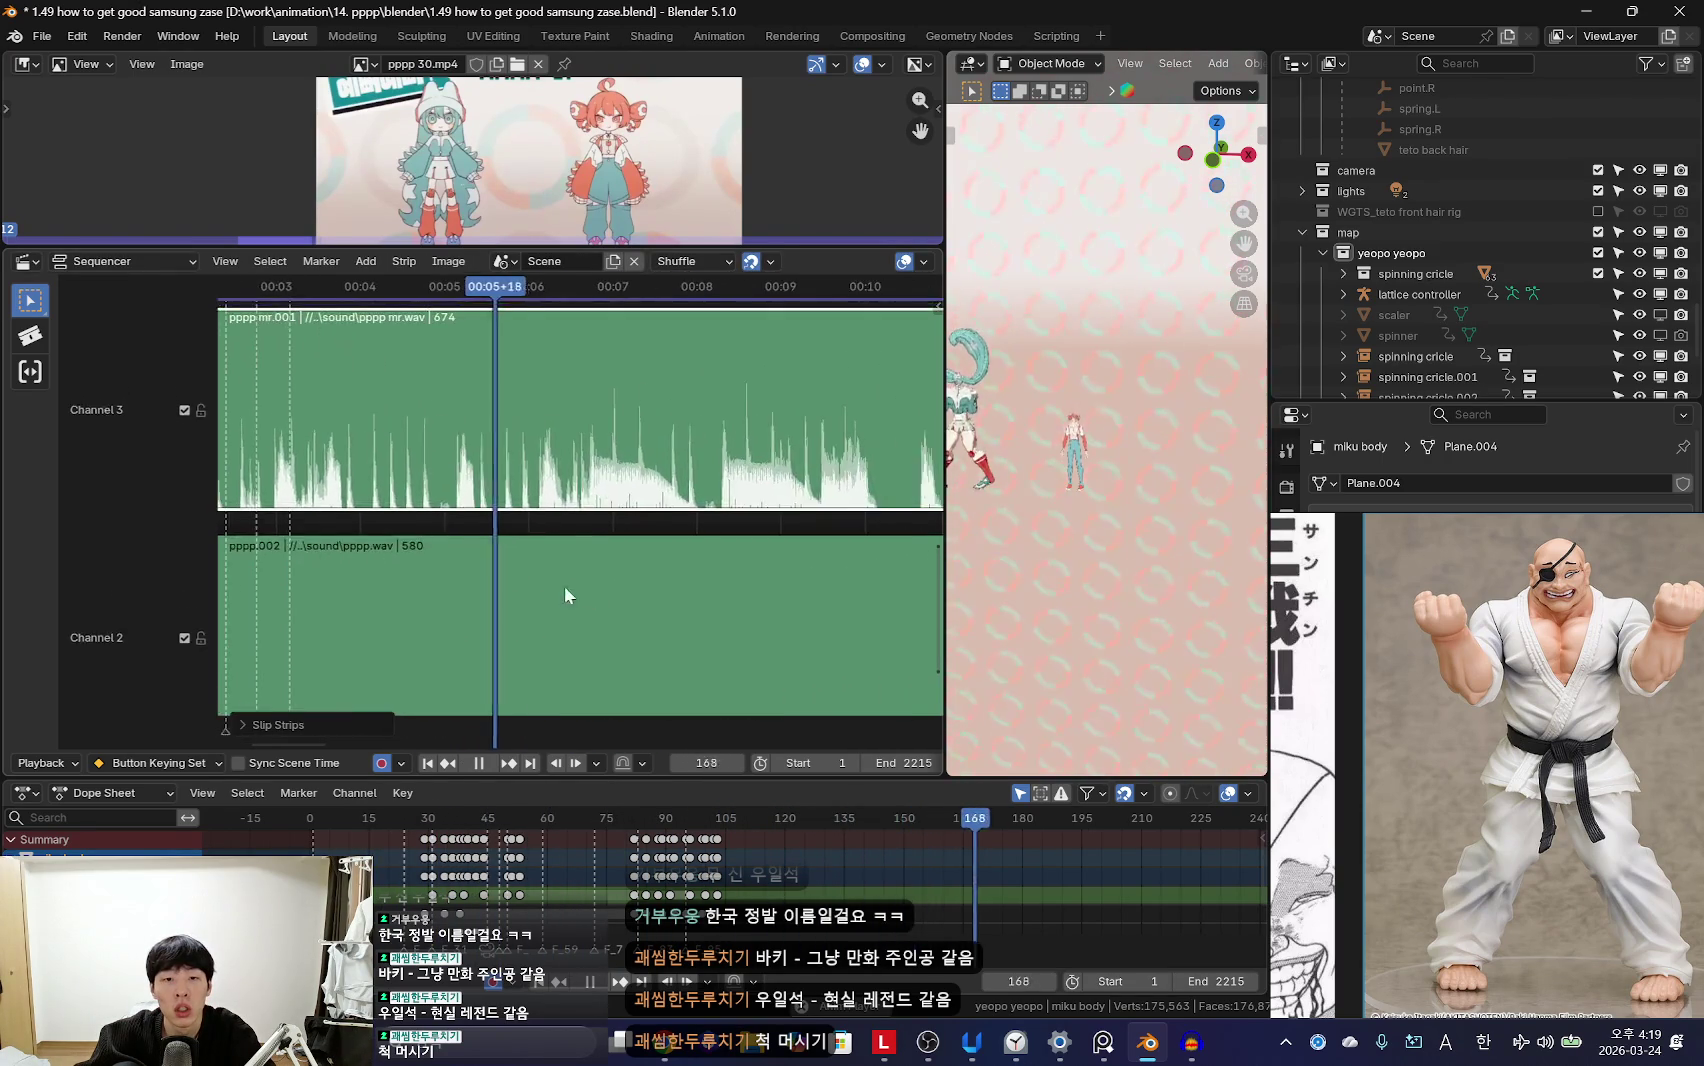
pyautogui.scroll(-2, 600, 540)
pyautogui.scroll(-2, 645, 503)
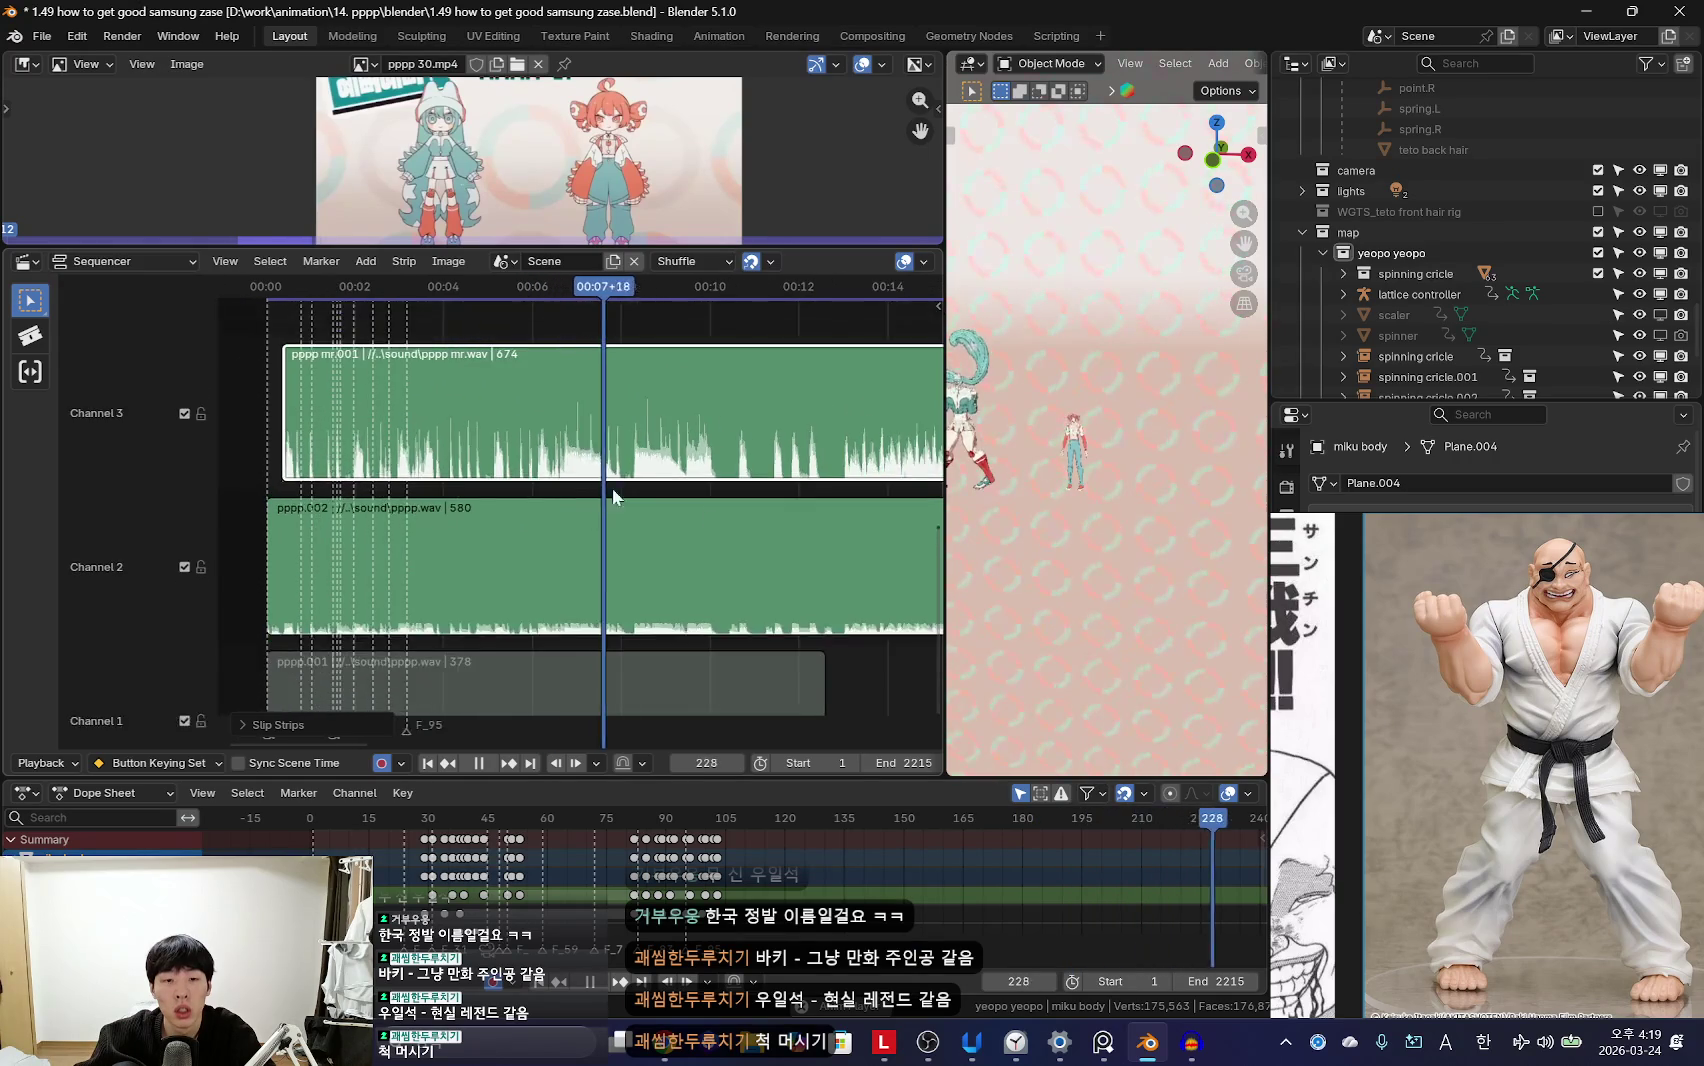
pyautogui.scroll(3, 645, 503)
pyautogui.press('space')
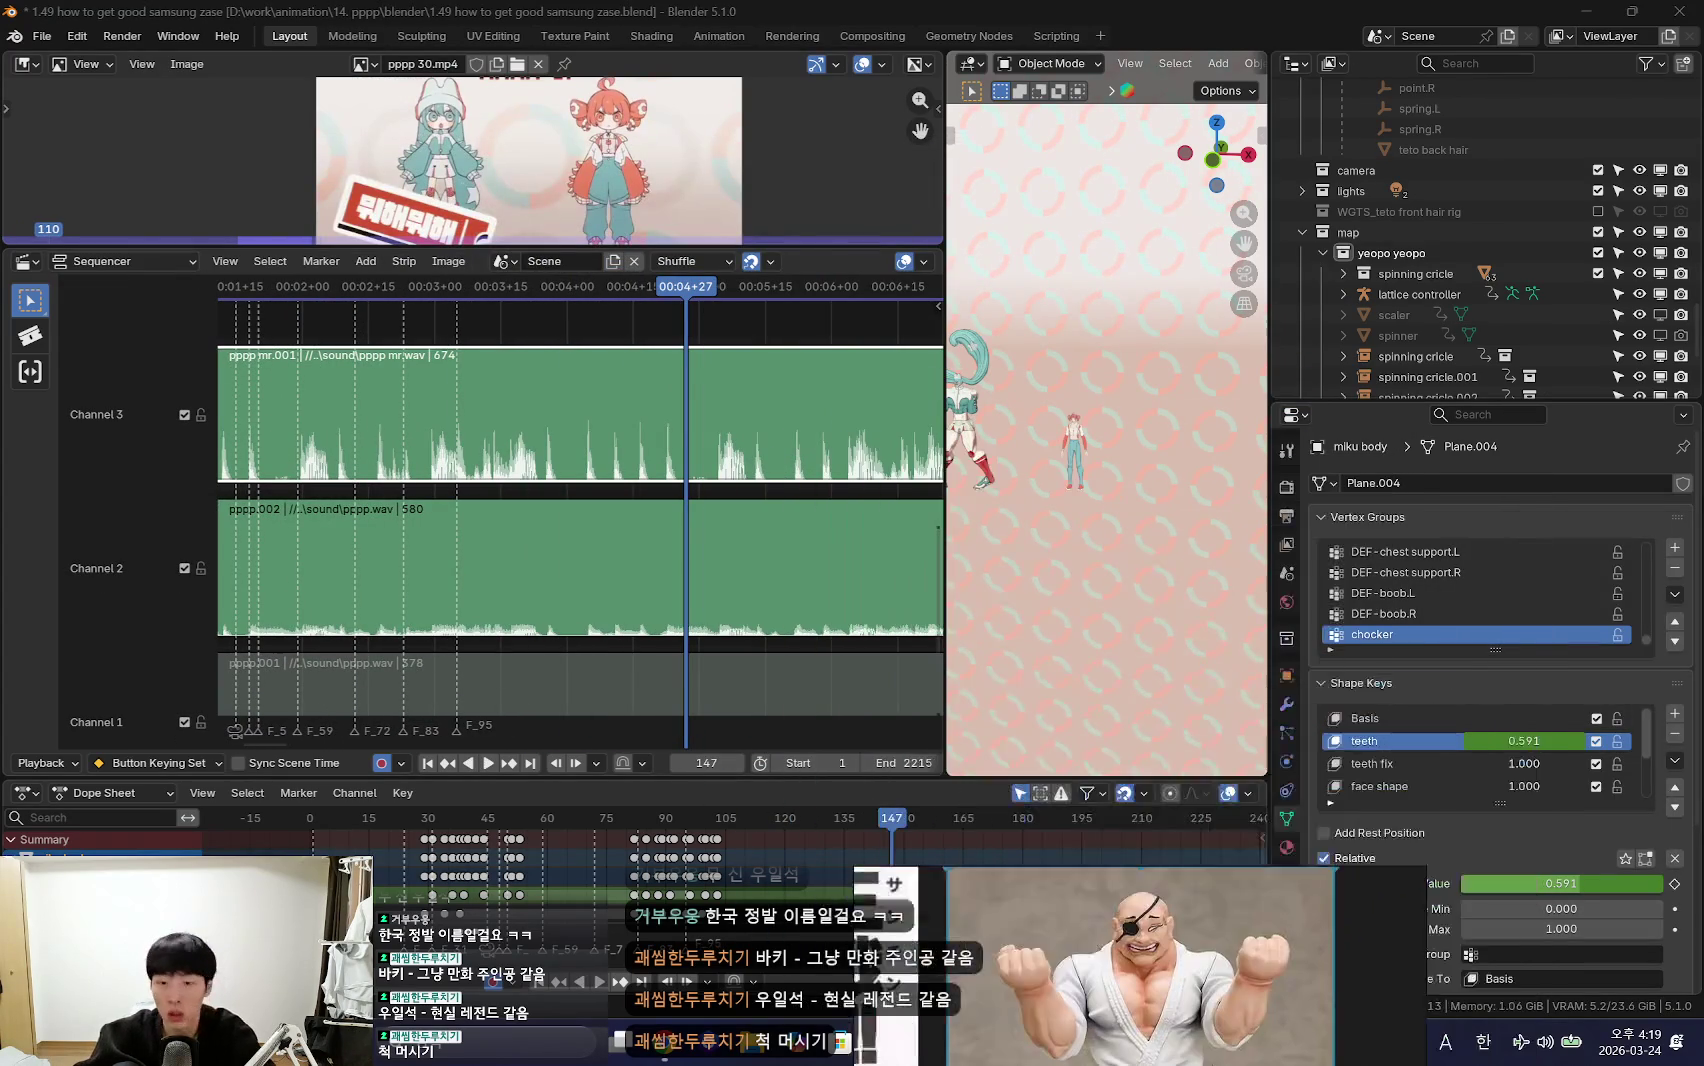
# Step: Move the current frame to 141, undoing an accidental split of pppp.002
pyautogui.hotkey('shift', 'ctrl', 'space')
pyautogui.scroll(2, 503, 603)
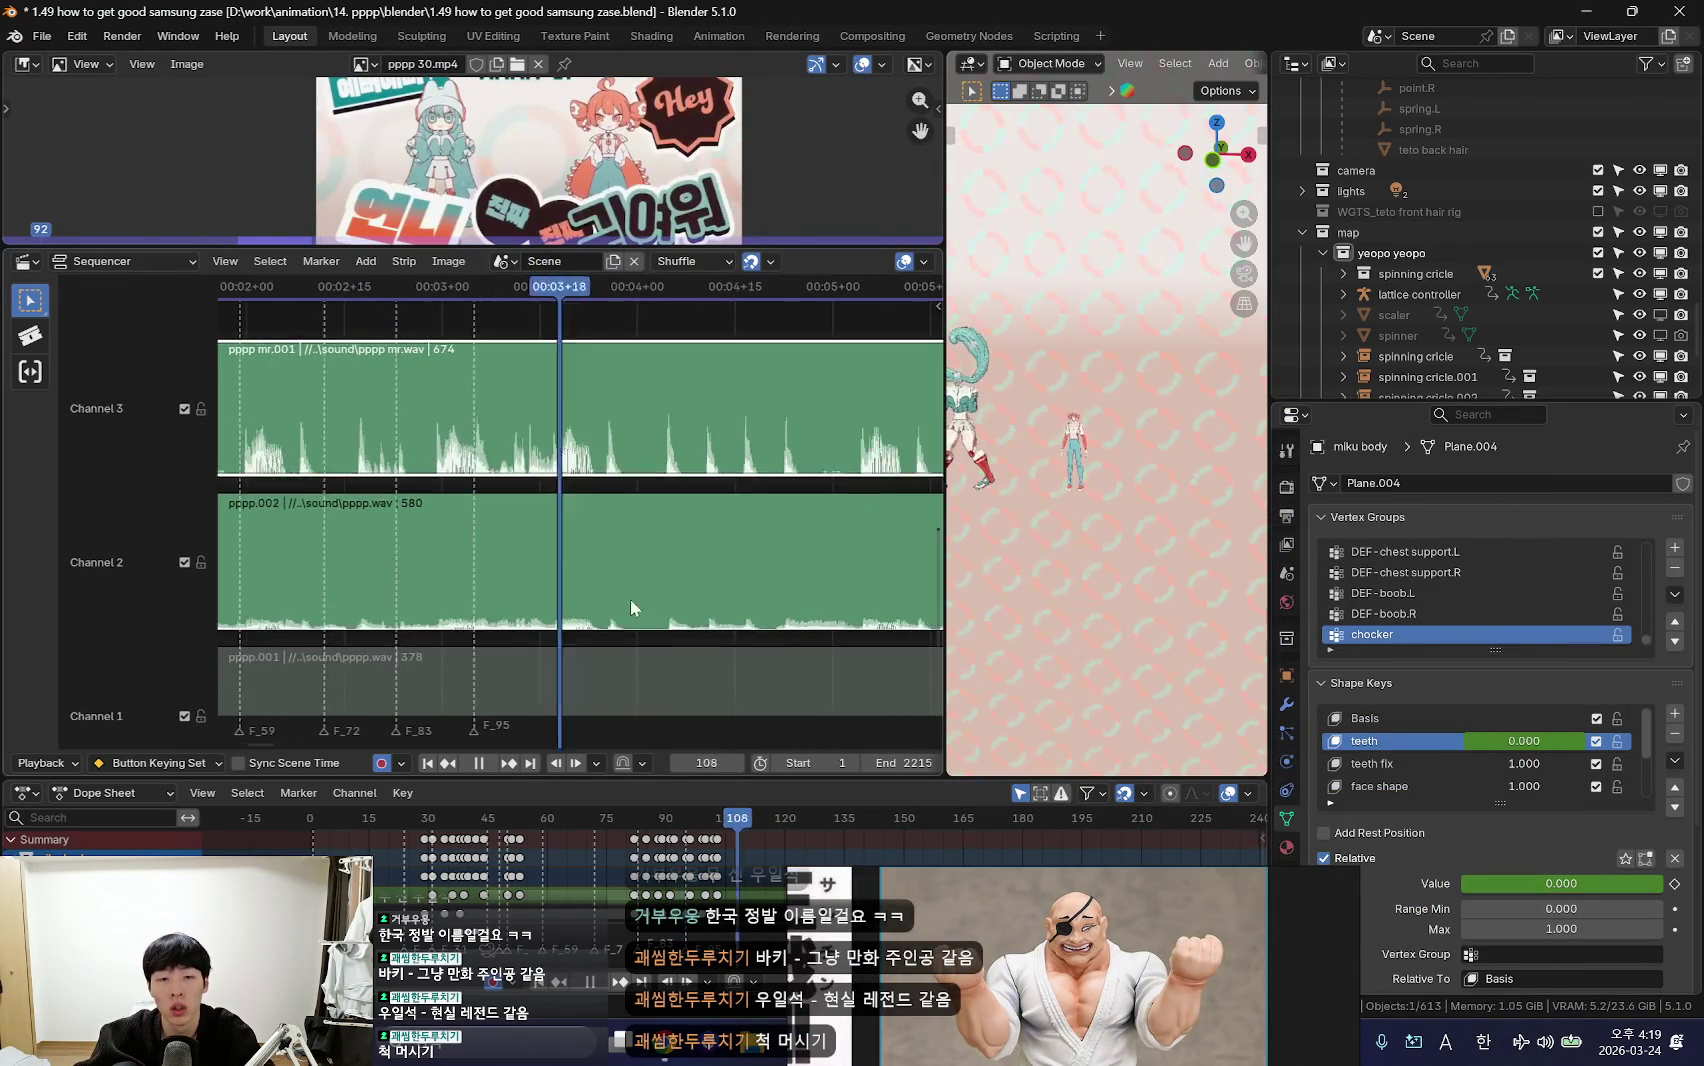
pyautogui.moveTo(640, 600); pyautogui.dragTo(565, 630, button='middle')
pyautogui.press('space')
pyautogui.moveTo(566, 632); pyautogui.dragTo(596, 630)
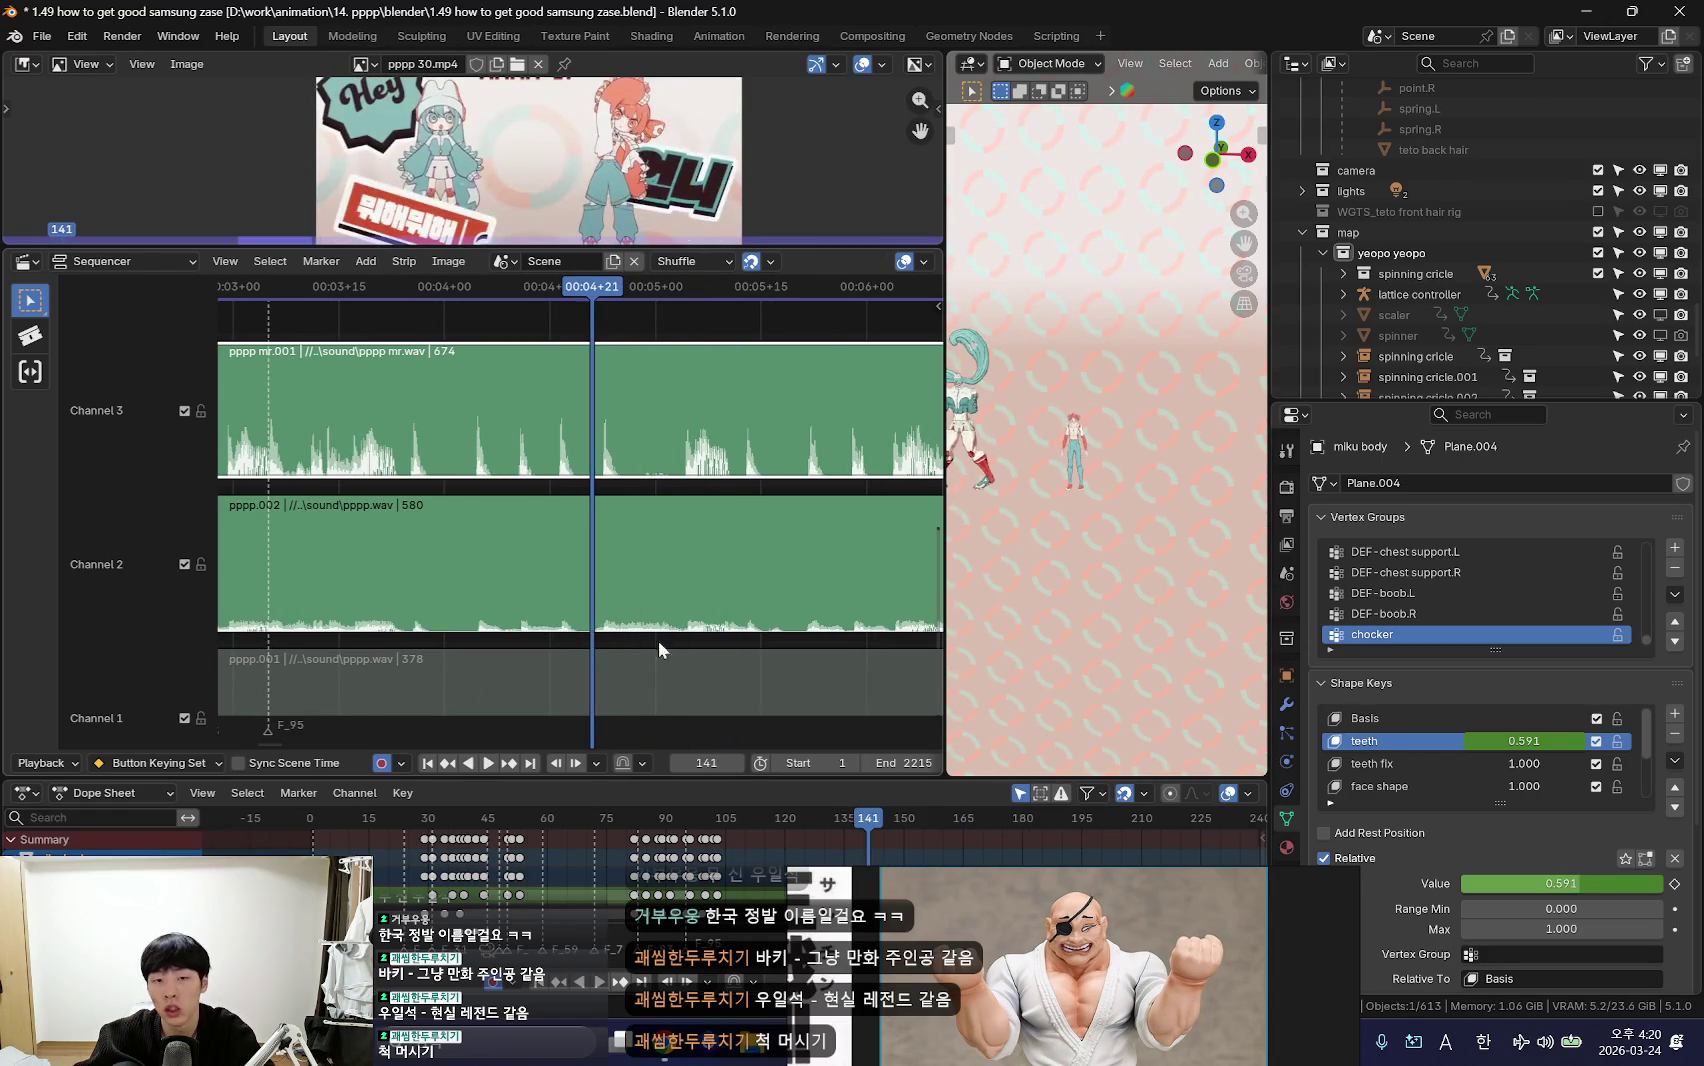
pyautogui.press('k')
pyautogui.hotkey('ctrl', 'z')
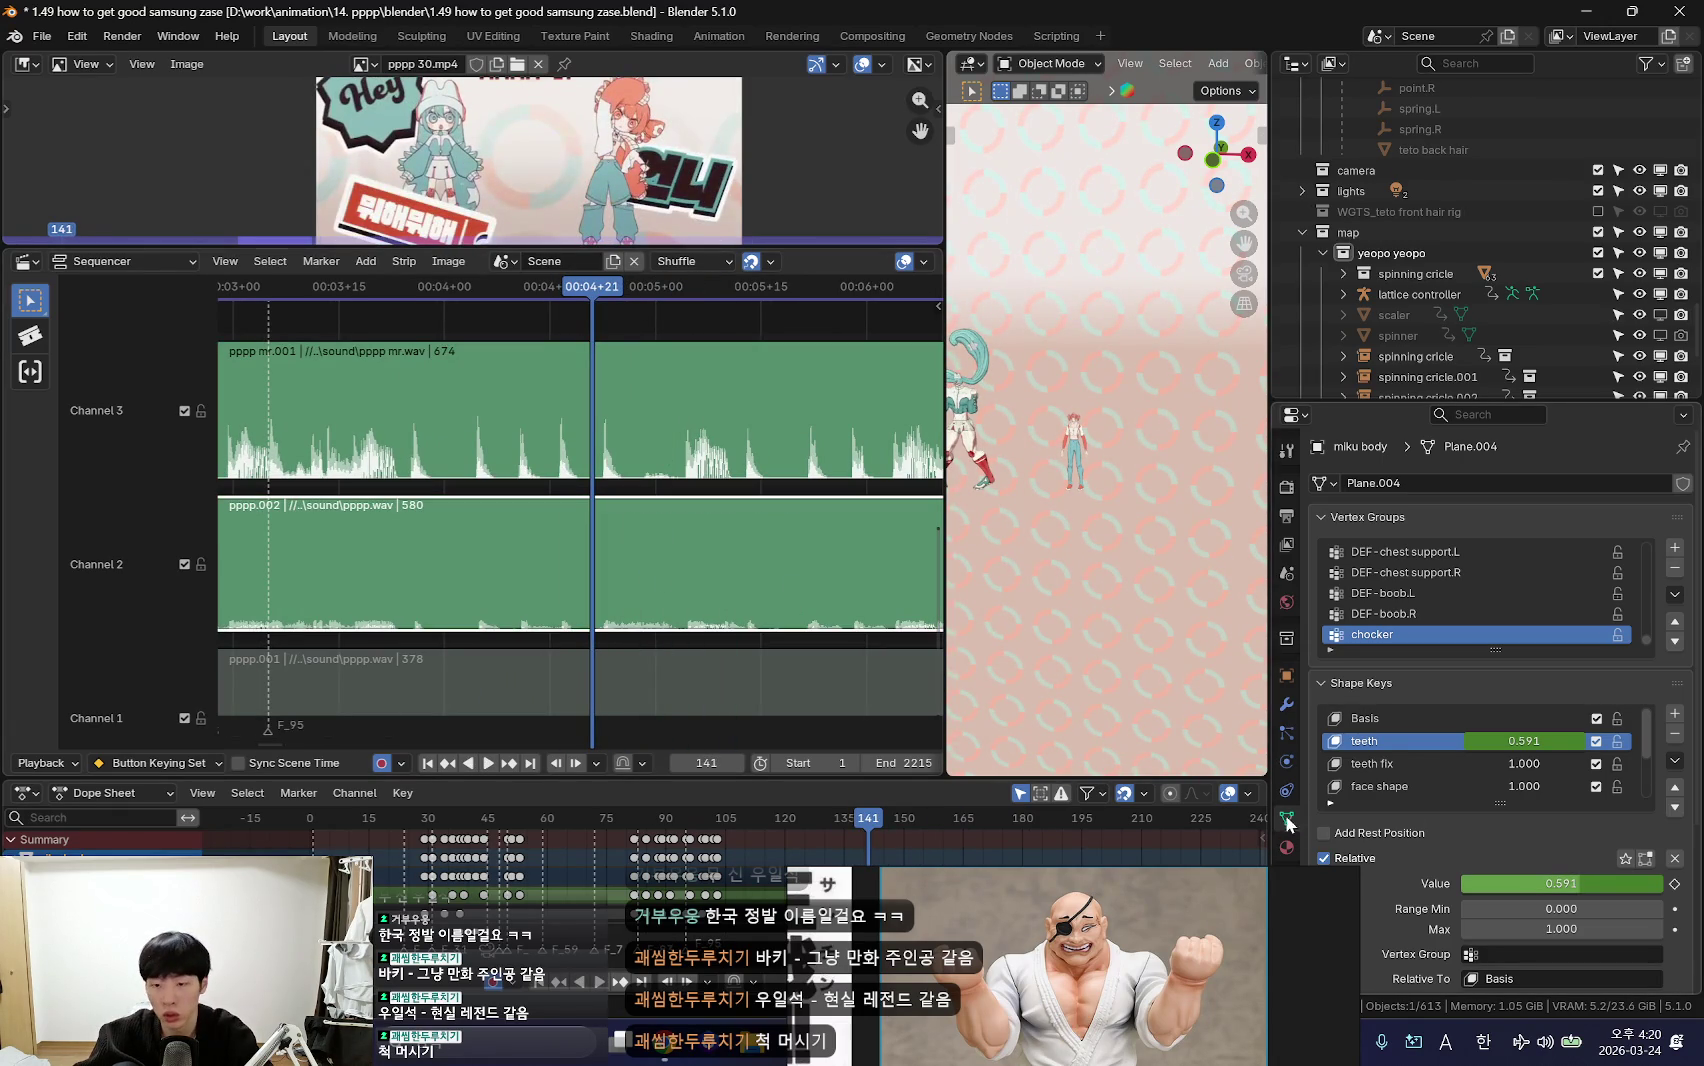
# Step: Keyframe the pppp.002 volume at 0.100 on frame 141 and play from there
pyautogui.click(1287, 884)
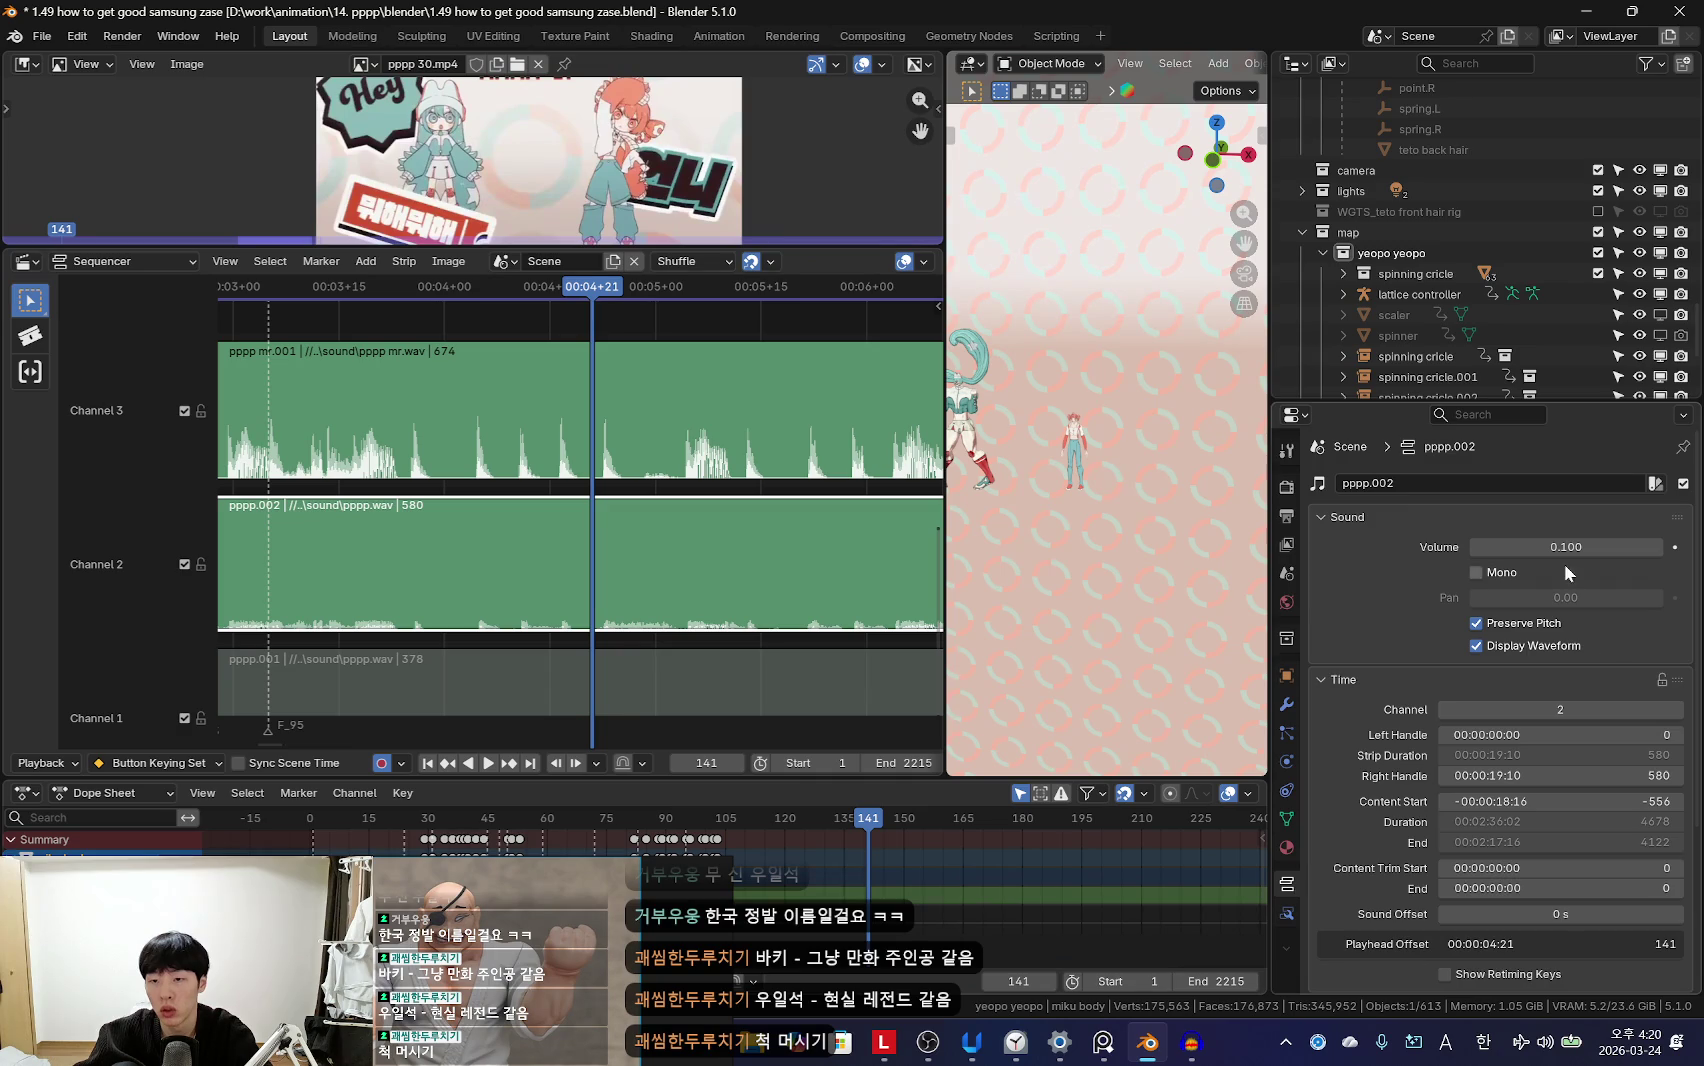
pyautogui.press('i')
pyautogui.scroll(2, 690, 615)
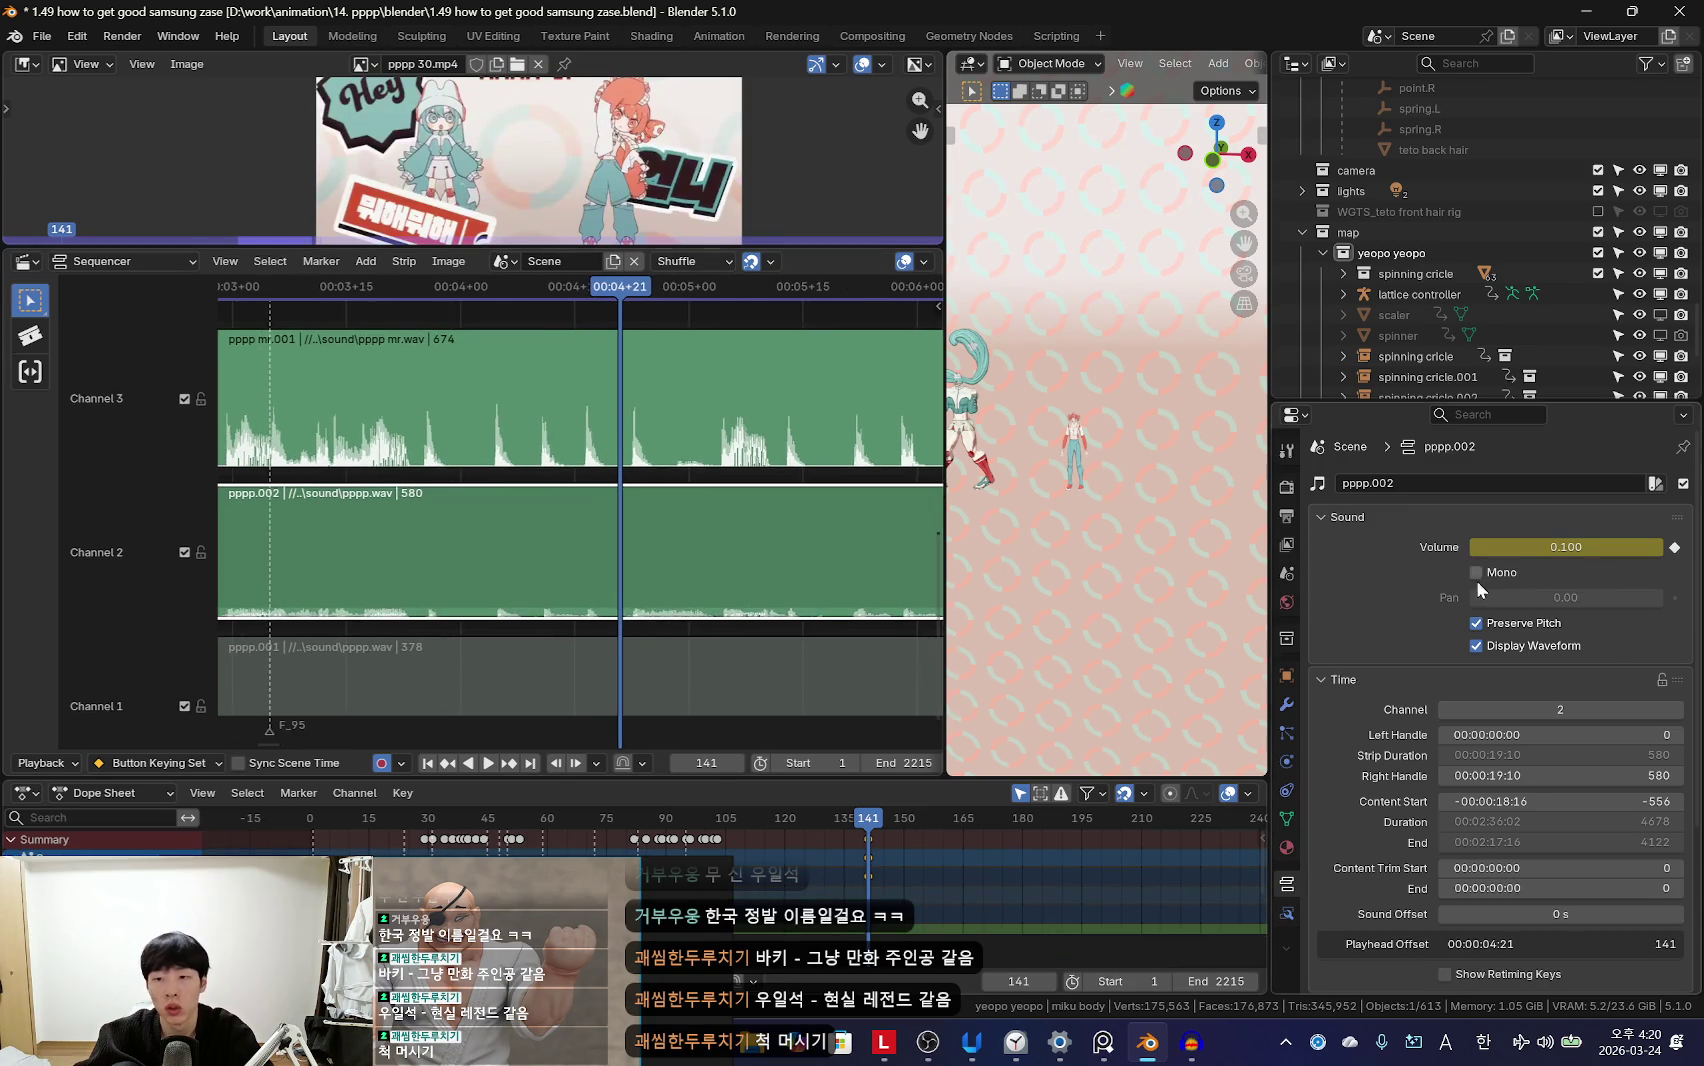
pyautogui.press('space')
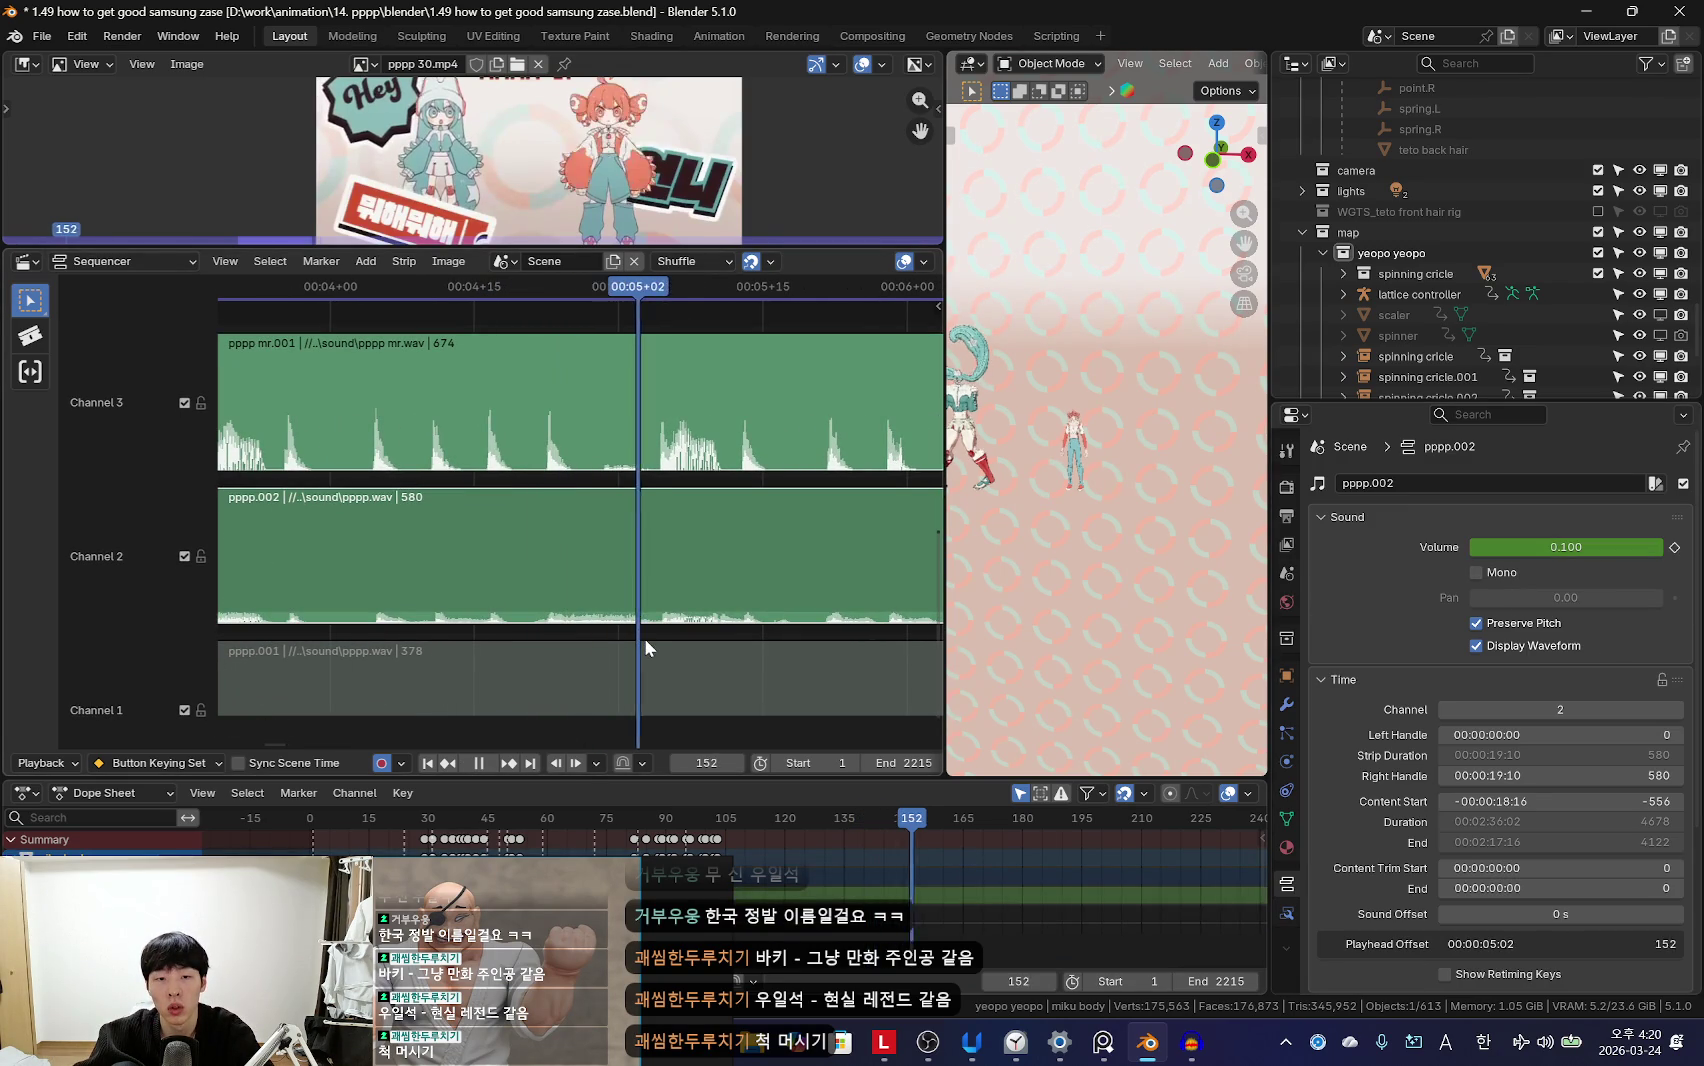
pyautogui.moveTo(655, 648); pyautogui.dragTo(580, 638)
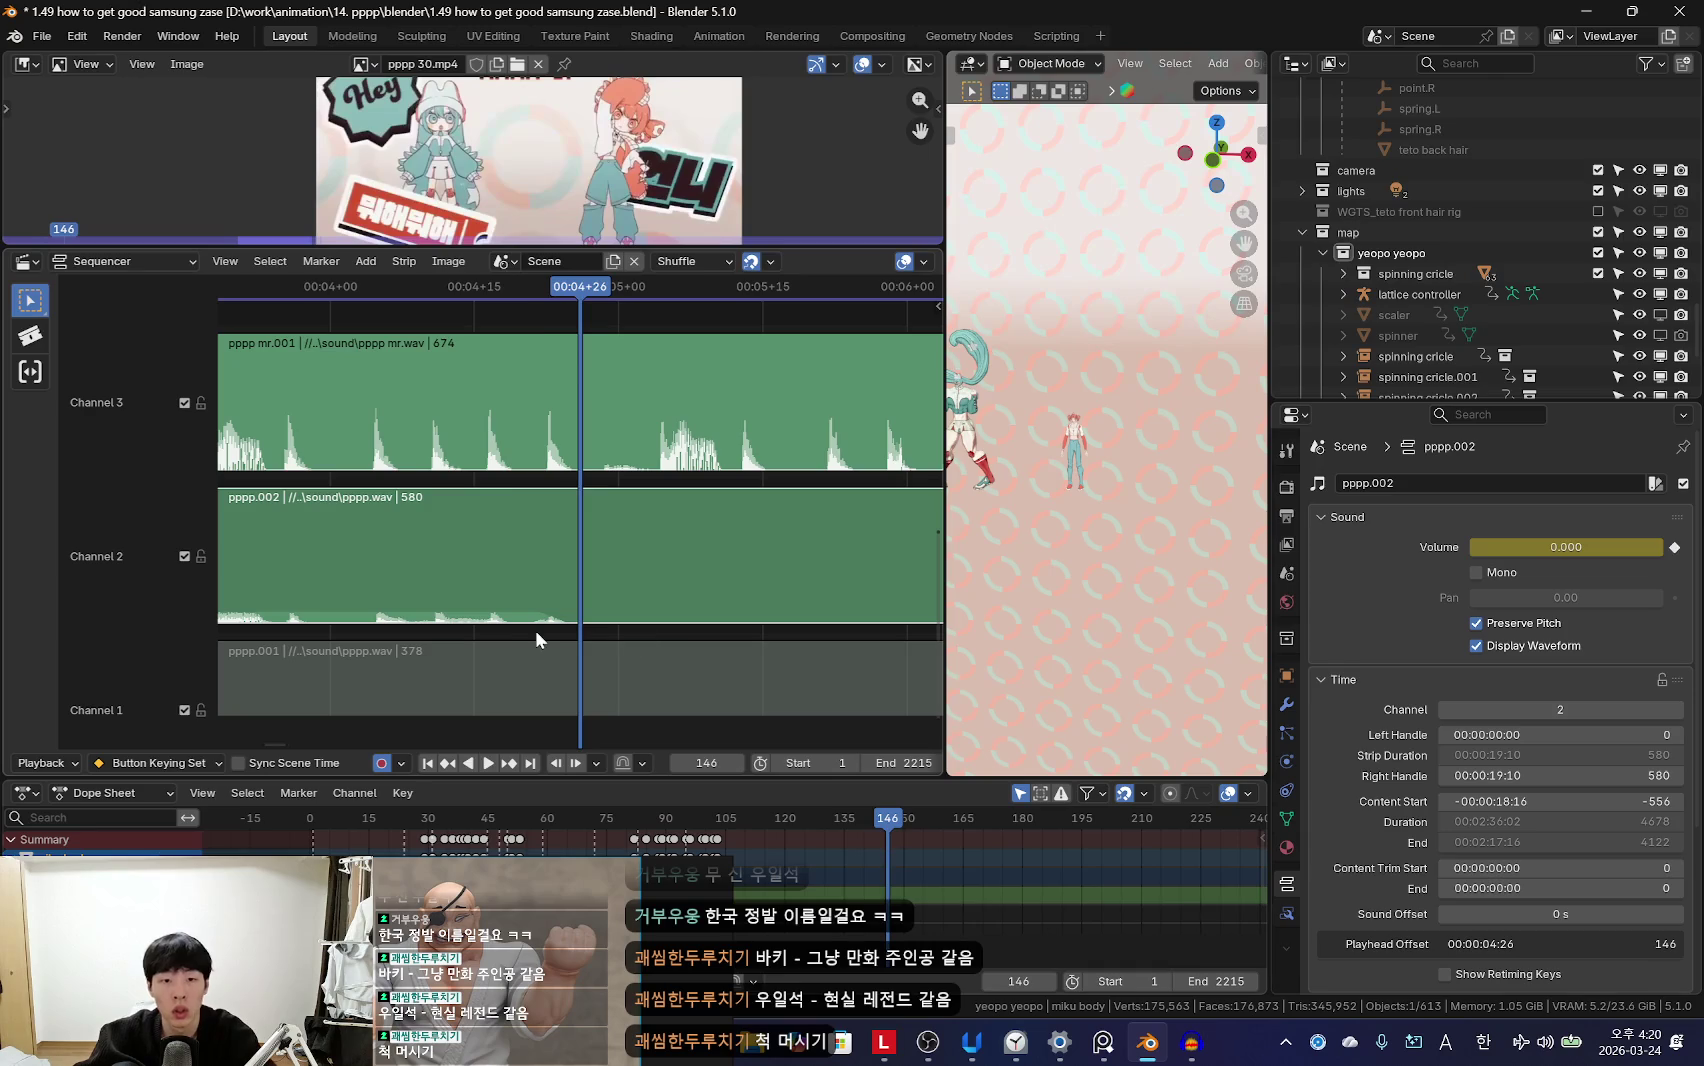
pyautogui.press('space')
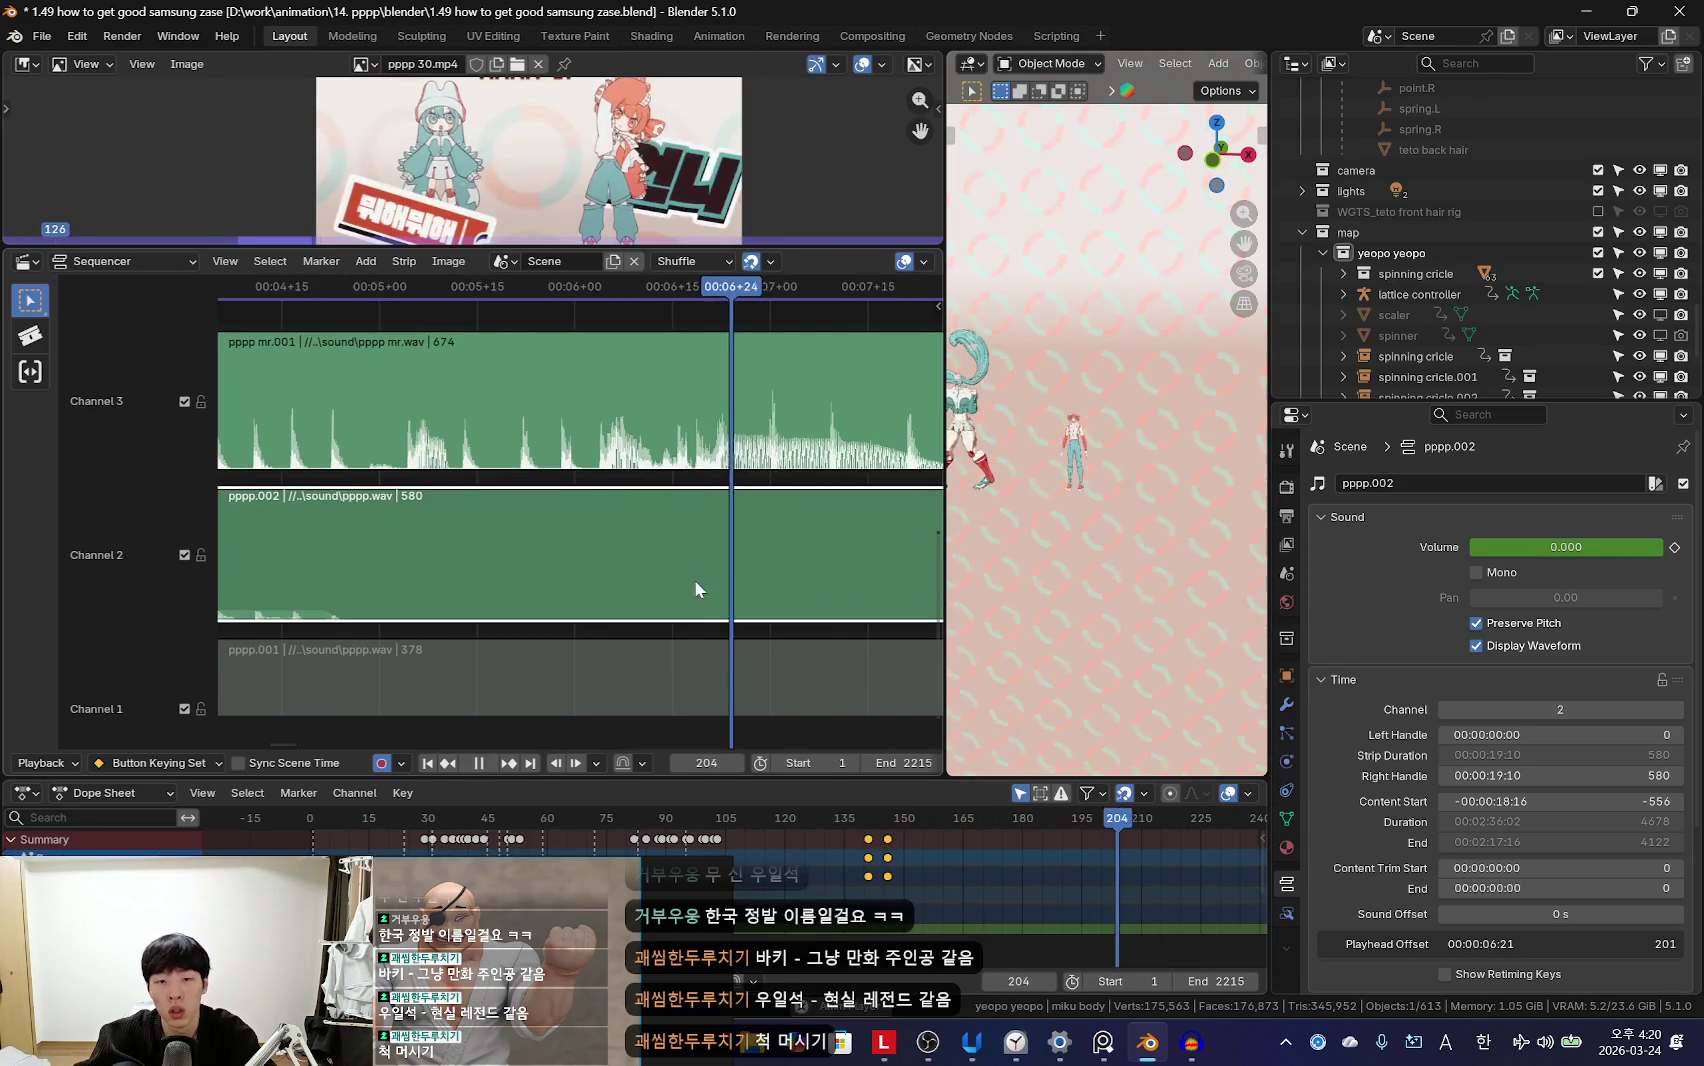
# Step: Keyframe the pppp.002 volume at 0.000 on frame 198
pyautogui.moveTo(662, 503); pyautogui.dragTo(690, 491)
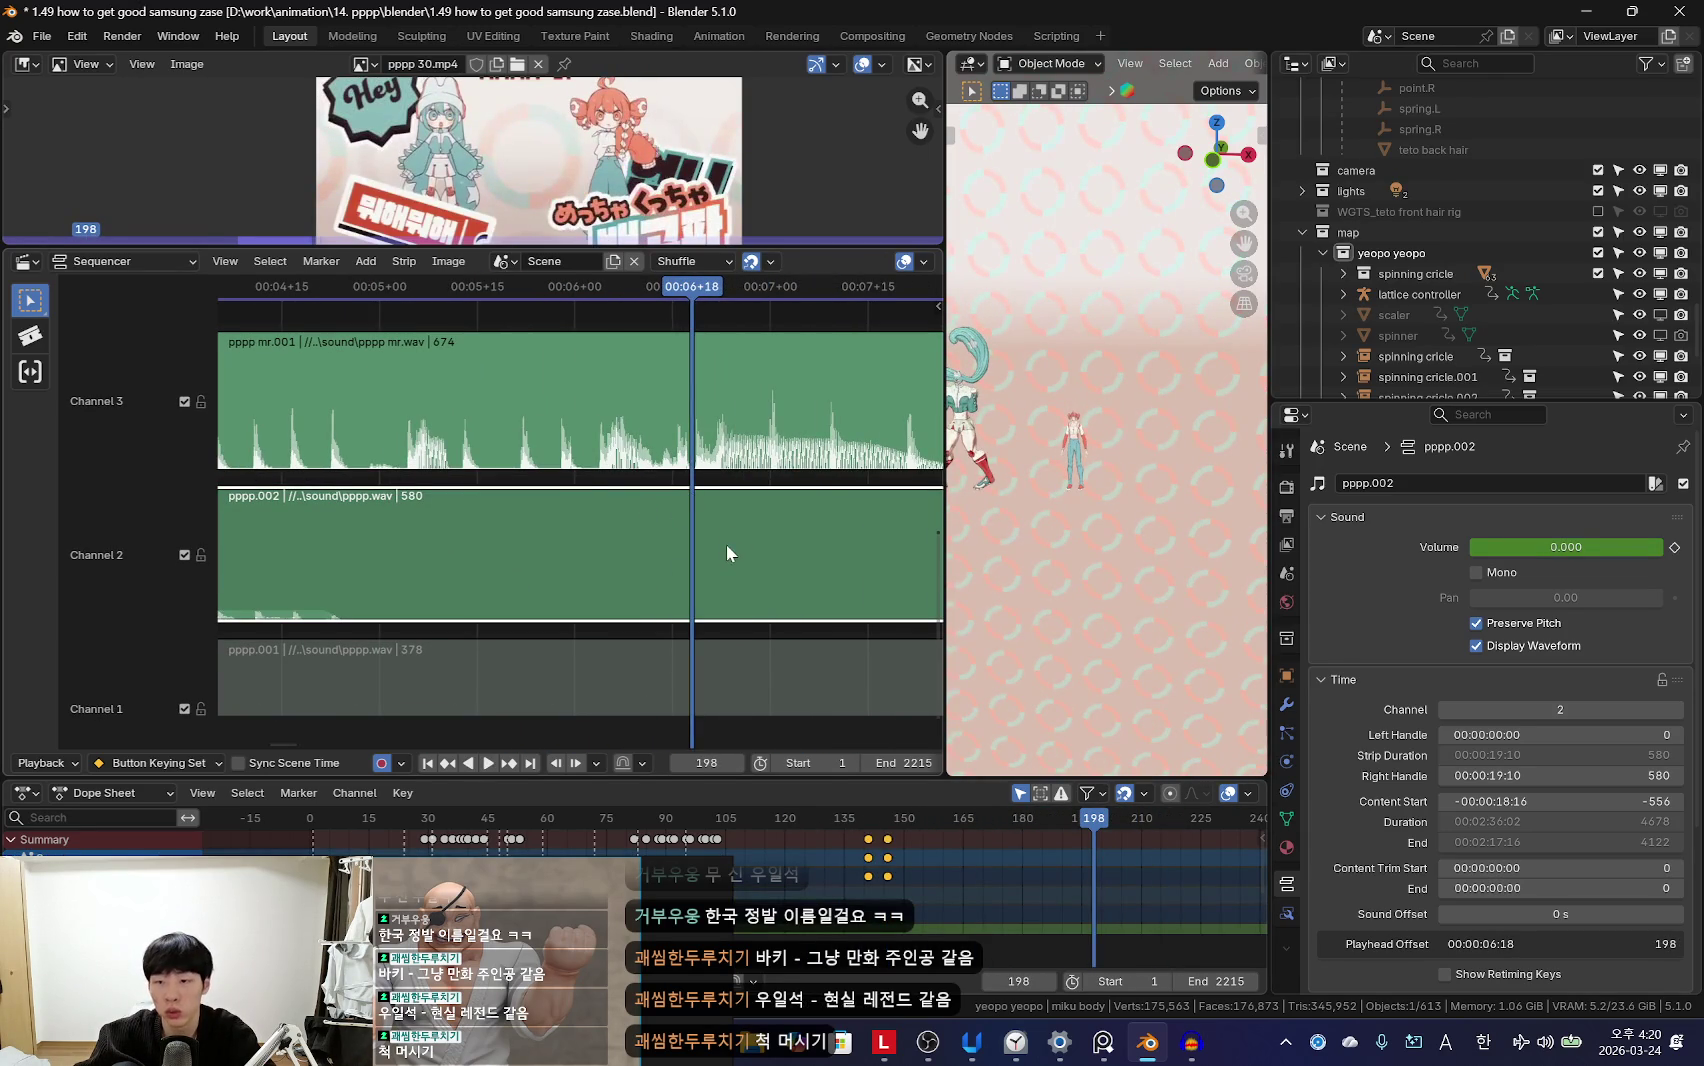
pyautogui.press('i')
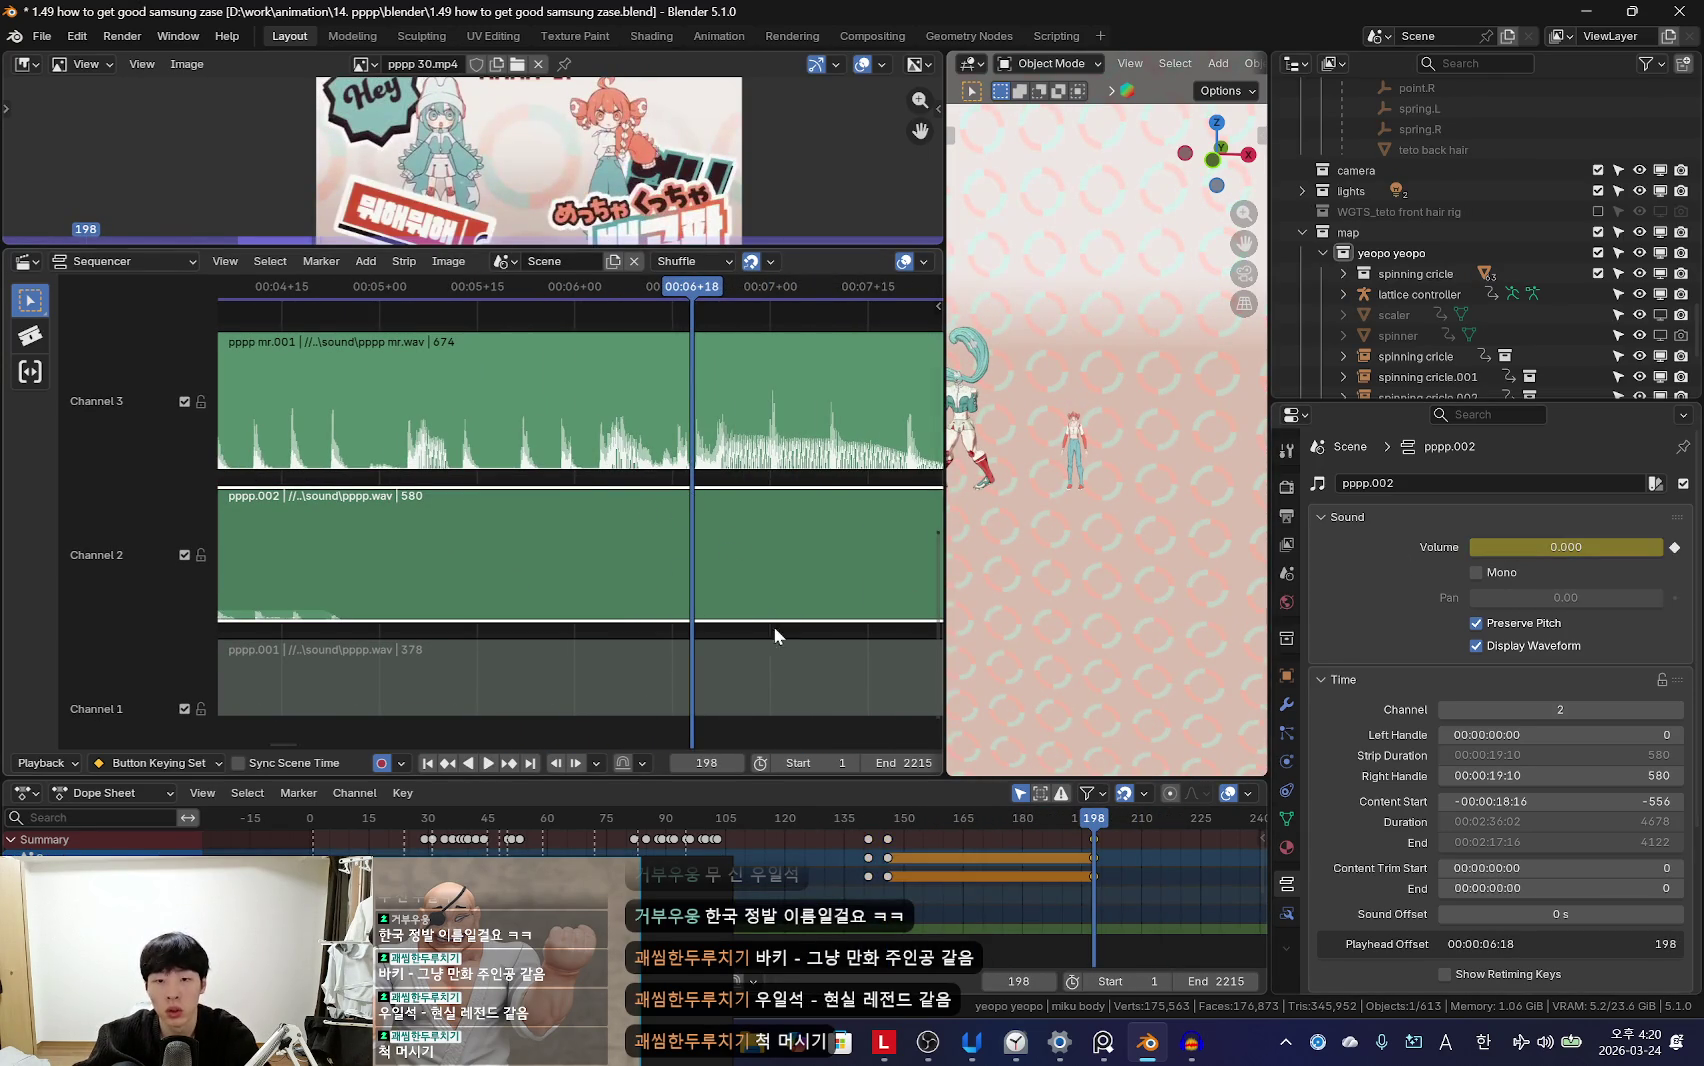
pyautogui.scroll(3, 927, 574)
pyautogui.press('Right')
pyautogui.press('Right')
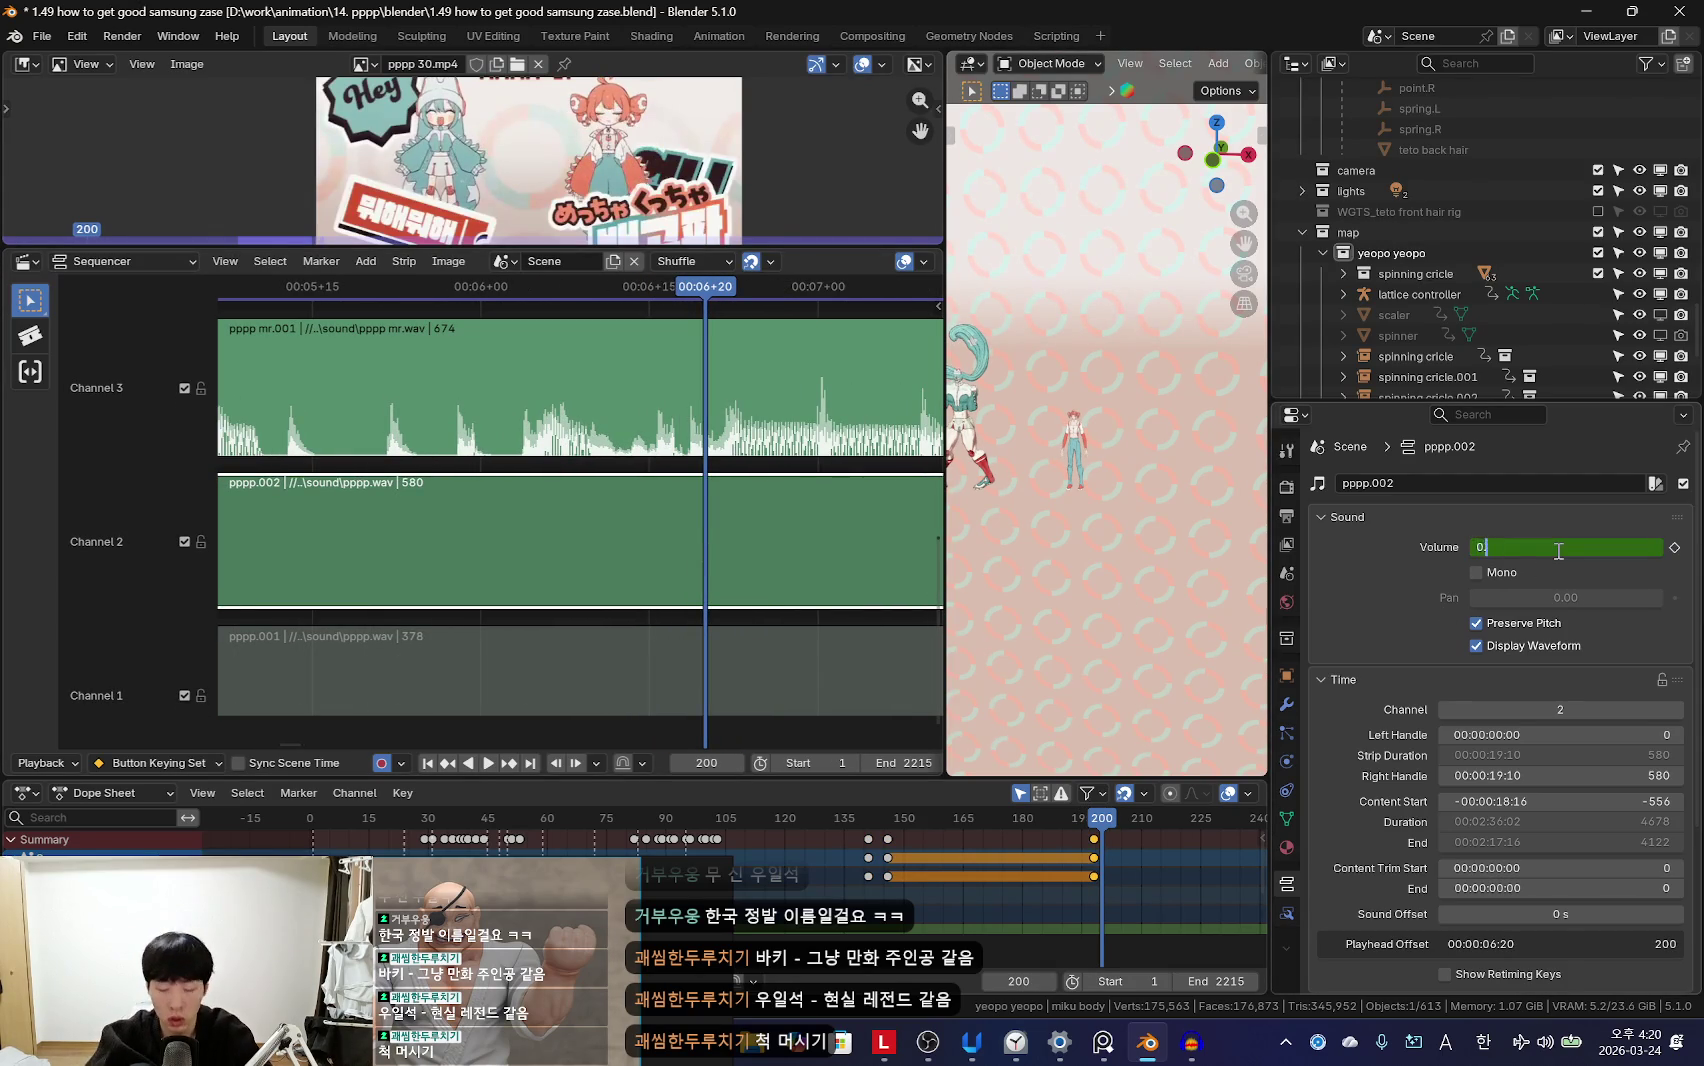
pyautogui.scroll(3, 871, 843)
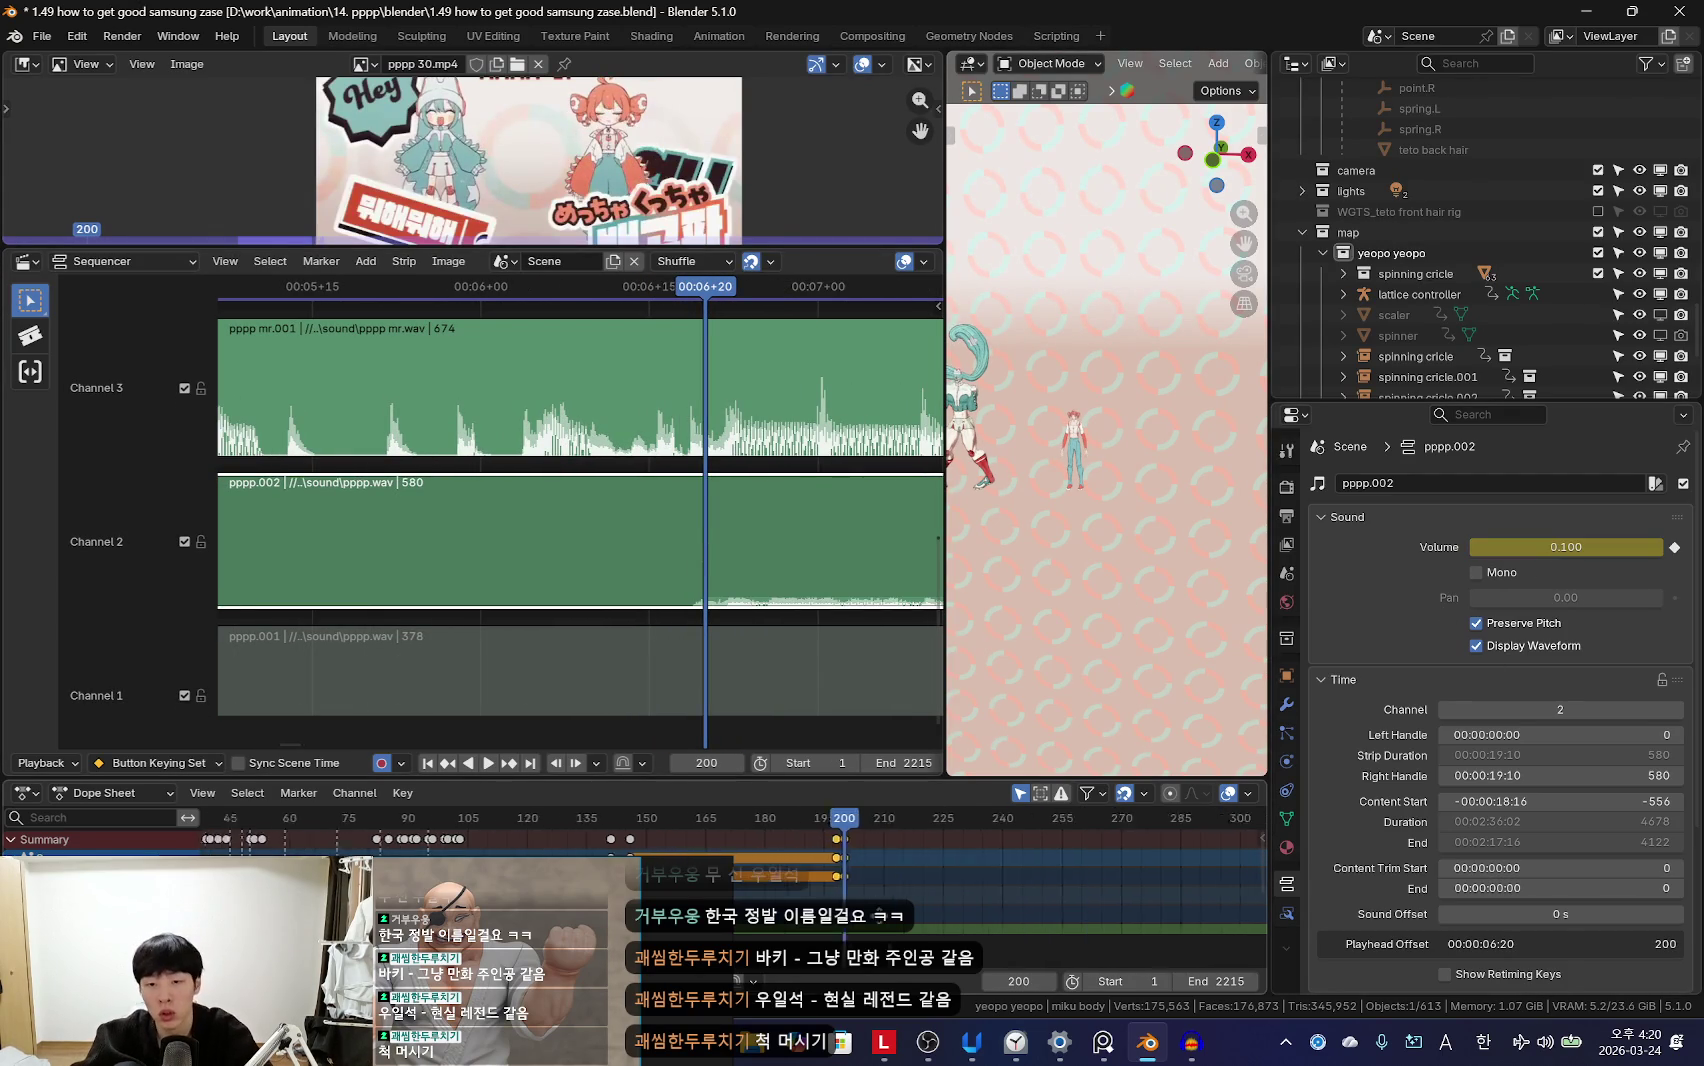
# Step: Shift the pppp.002 volume keyframes so the fade lands around frame 200
pyautogui.click(919, 872)
pyautogui.press('space')
pyautogui.click(606, 556)
pyautogui.click(849, 860)
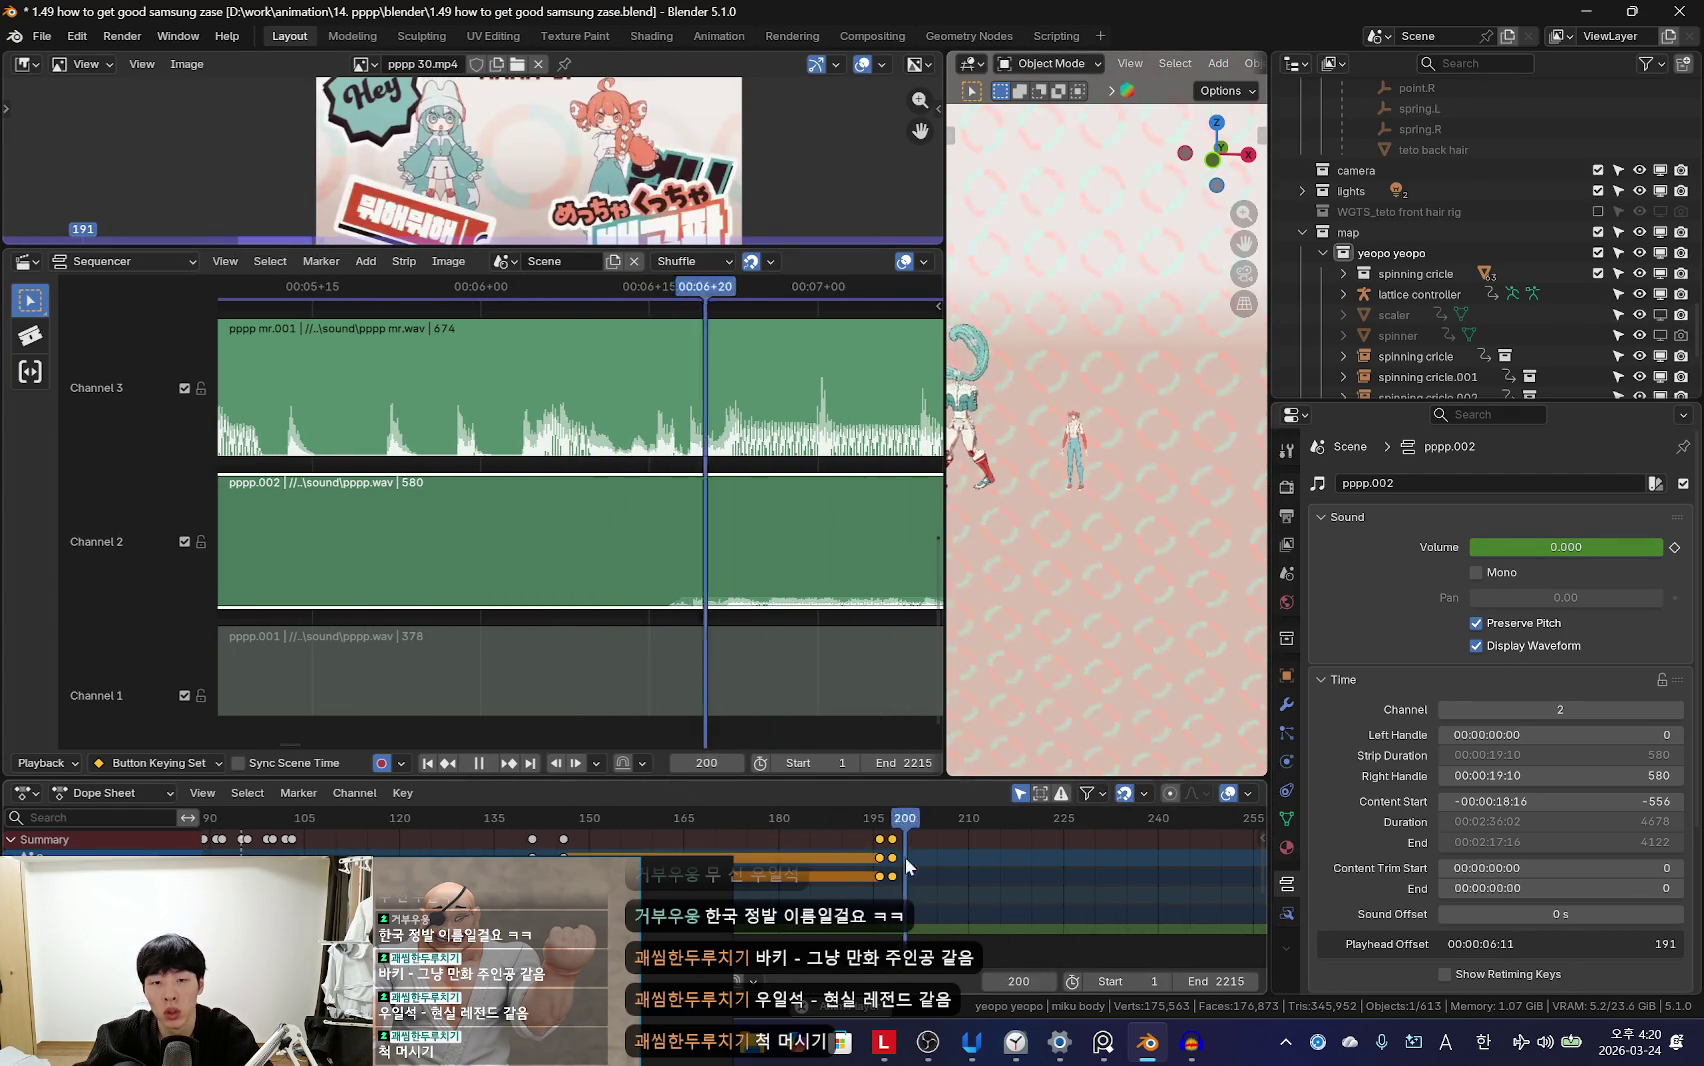
pyautogui.moveTo(887, 857); pyautogui.dragTo(927, 872)
pyautogui.click(917, 870)
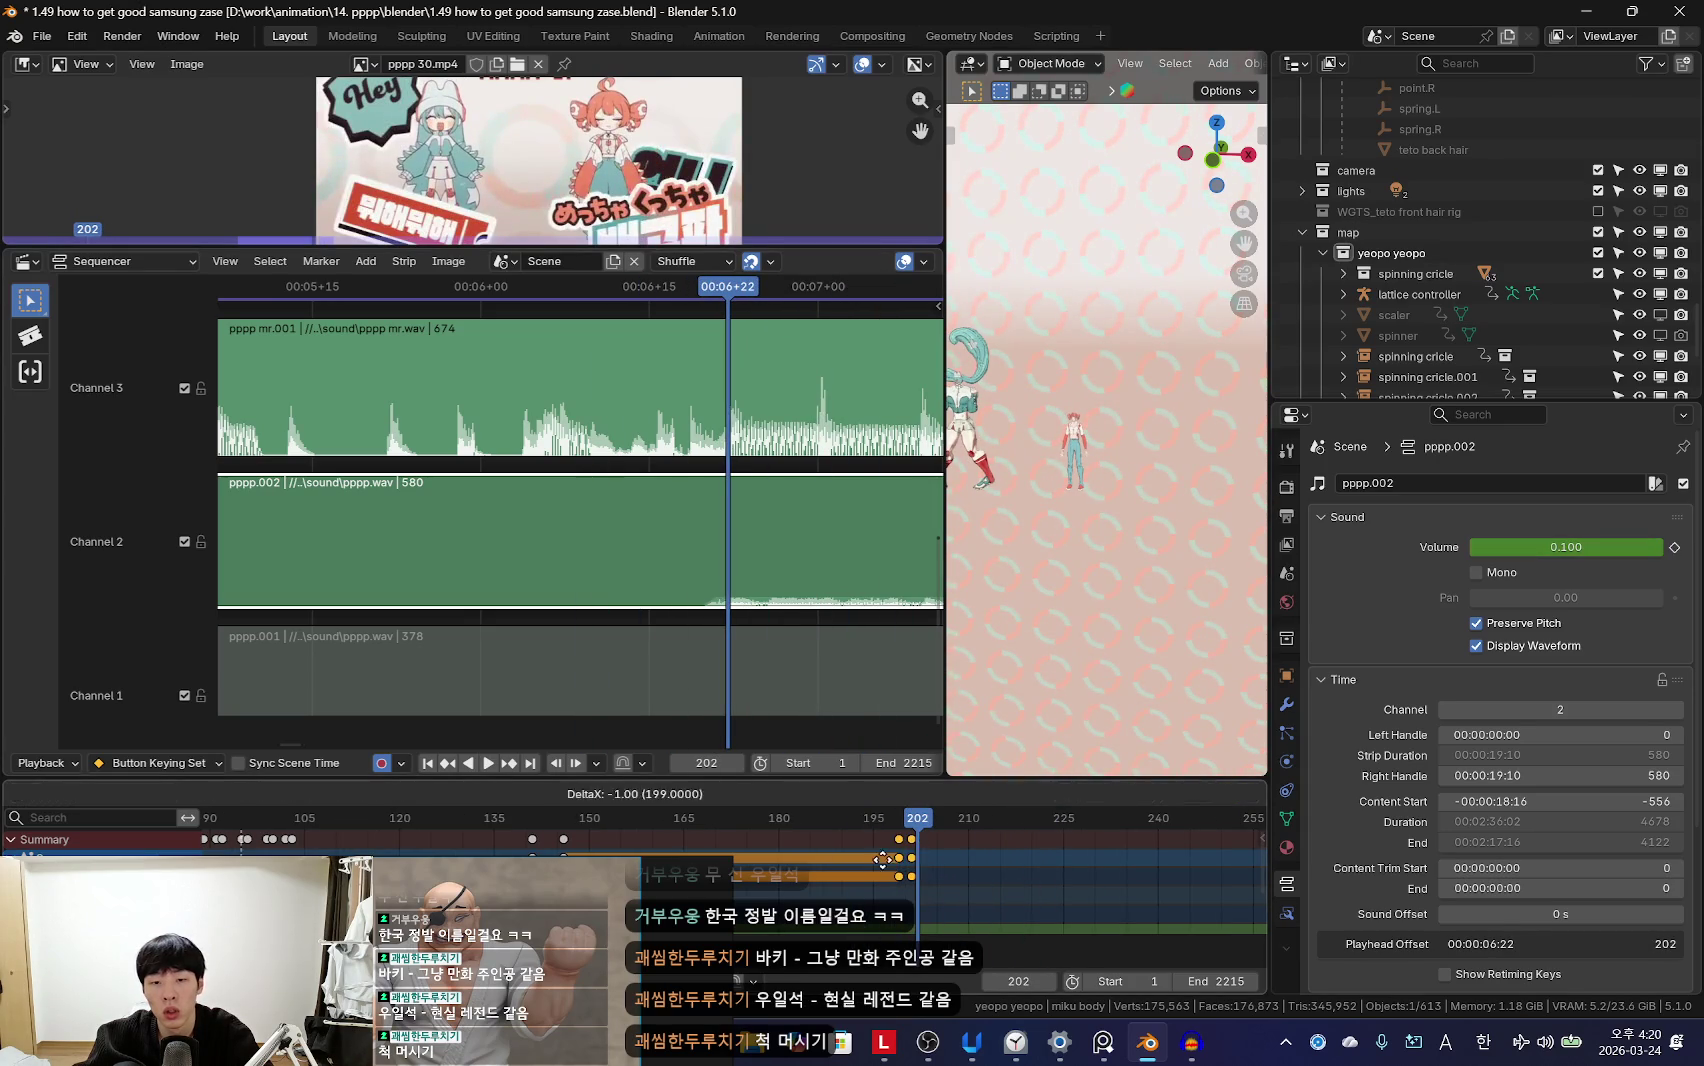
pyautogui.moveTo(886, 860); pyautogui.dragTo(877, 860)
pyautogui.click(877, 860)
# Step: Play back the pppp.002 volume fade to check it
pyautogui.press('space')
pyautogui.click(845, 856)
pyautogui.scroll(-2, 860, 865)
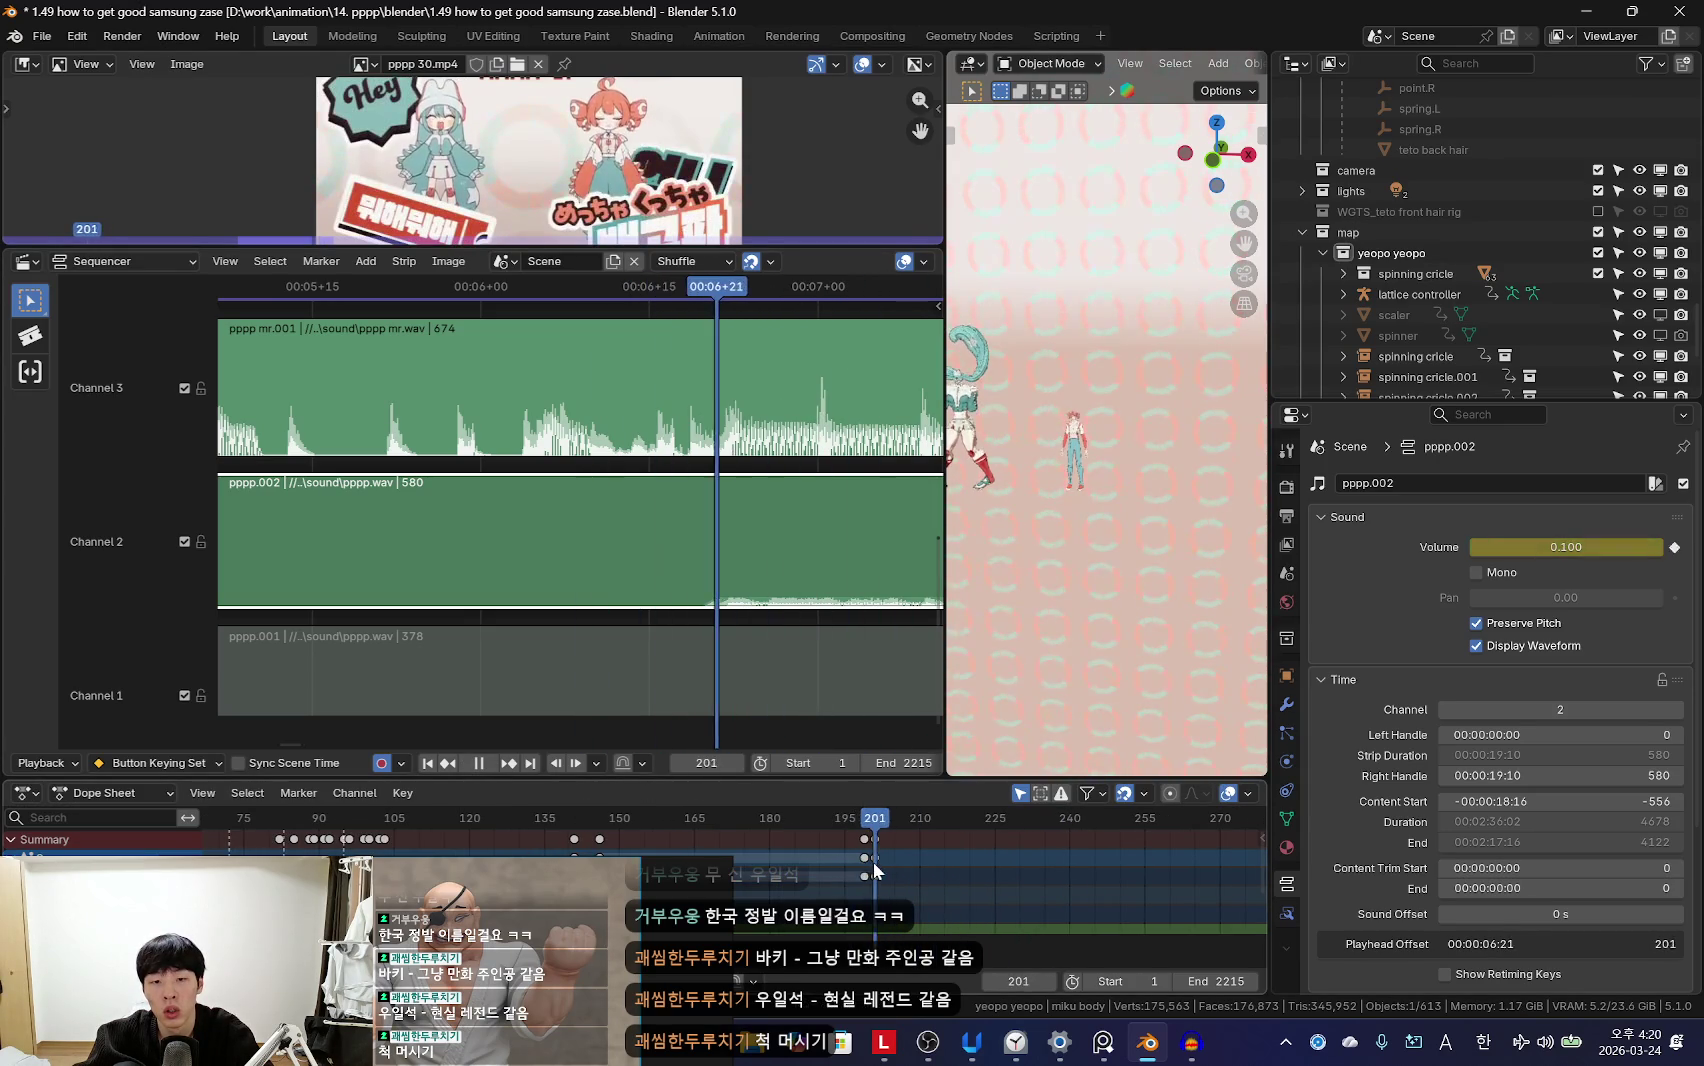
pyautogui.scroll(-3, 620, 570)
pyautogui.scroll(-2, 625, 563)
pyautogui.scroll(-2, 638, 560)
pyautogui.scroll(-1, 648, 585)
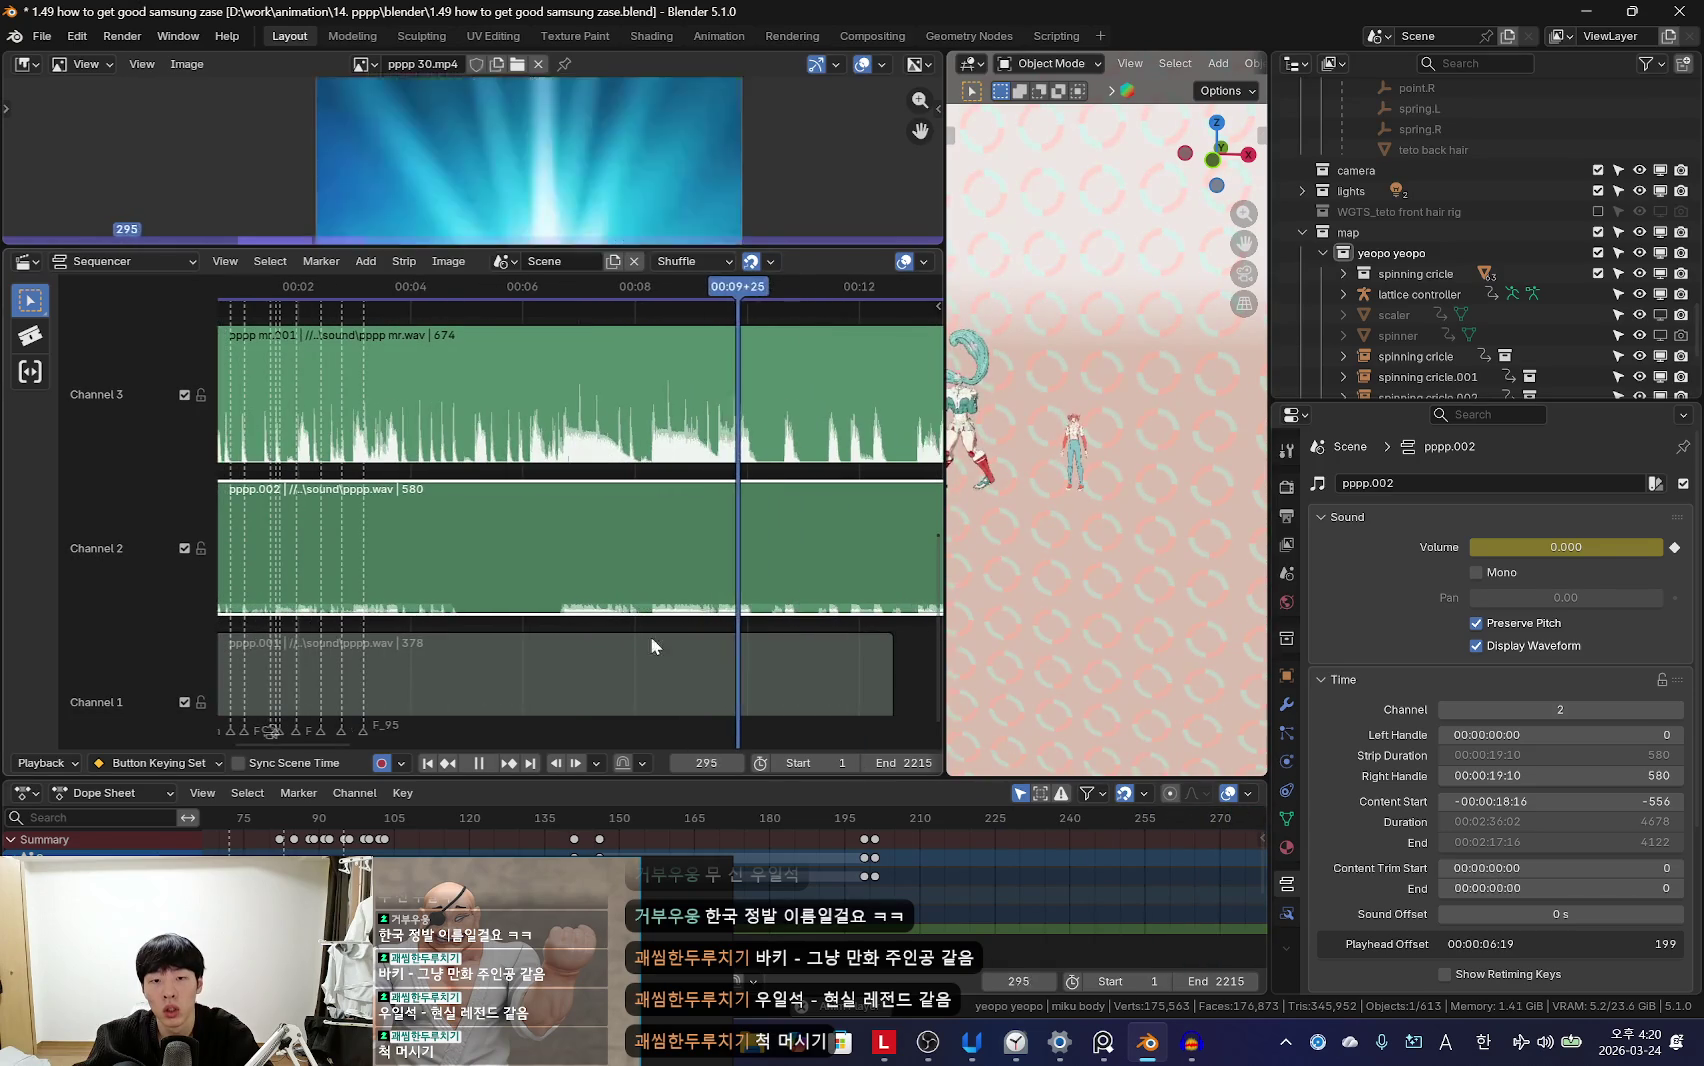
pyautogui.press('space')
pyautogui.click(497, 450)
# Step: Rewind to the start of the tracks and listen to the sounds
pyautogui.moveTo(497, 489); pyautogui.dragTo(639, 489, button='middle')
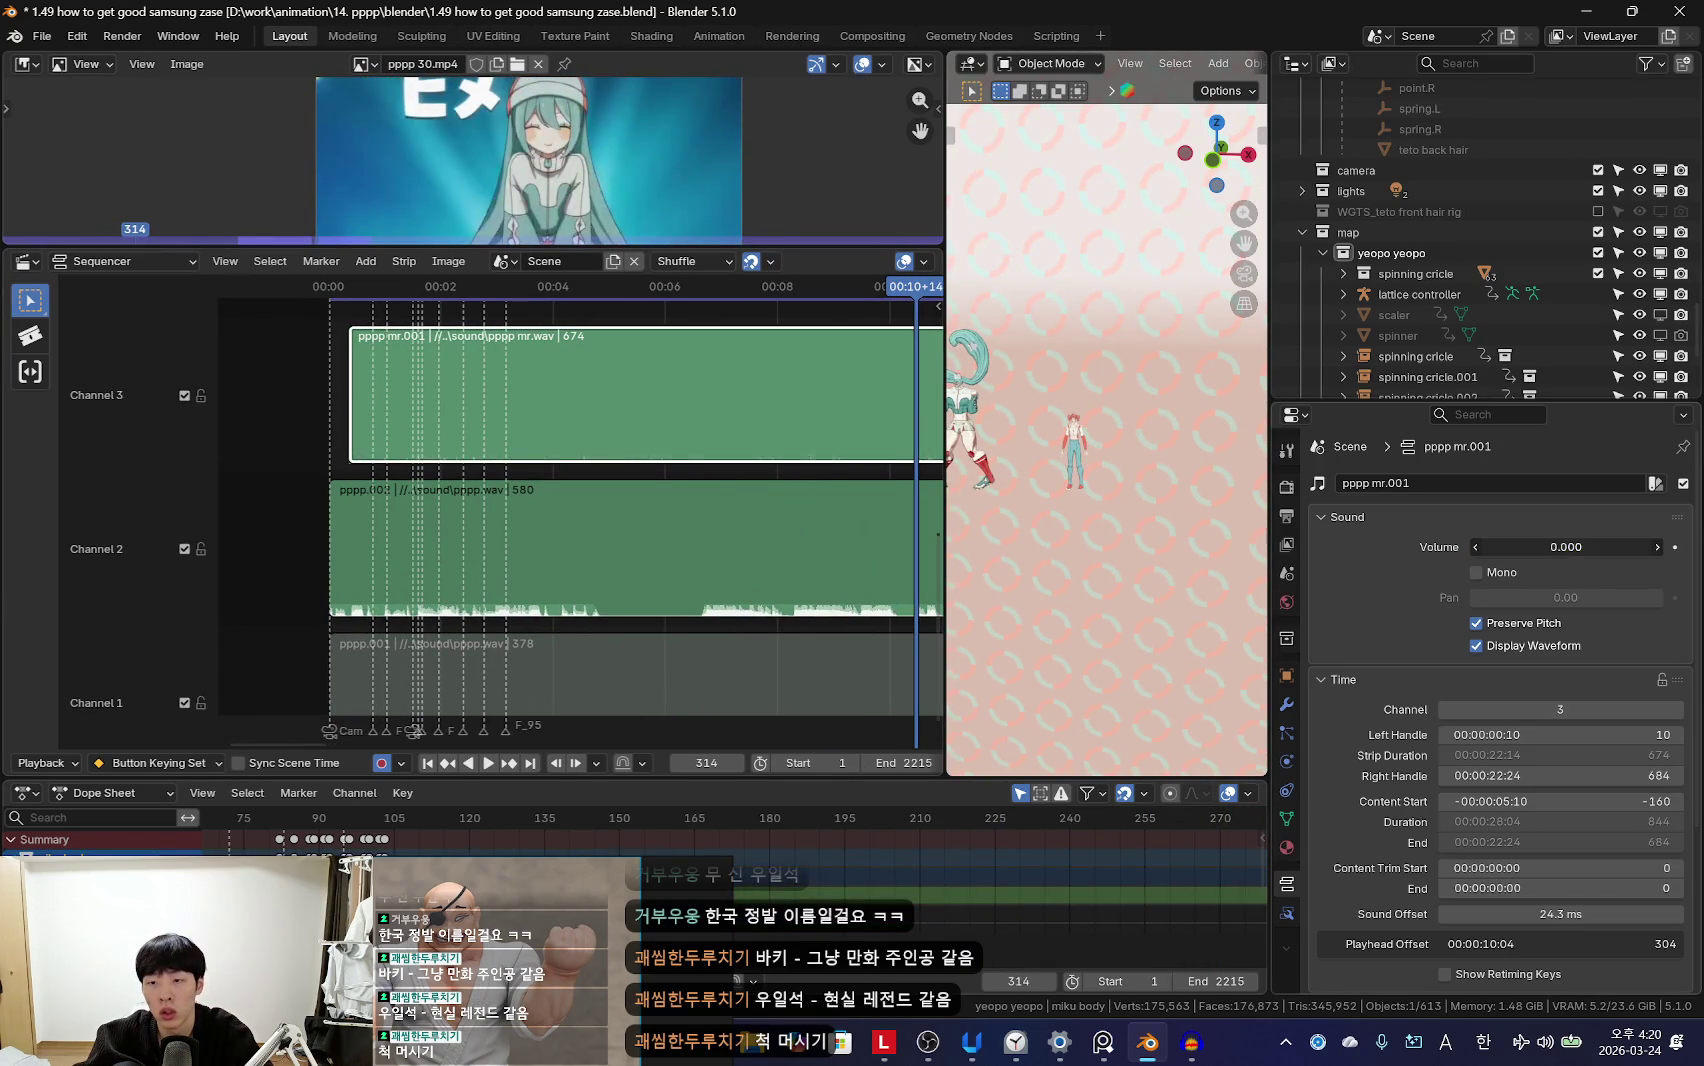
pyautogui.moveTo(535, 495); pyautogui.dragTo(368, 499)
pyautogui.press('space')
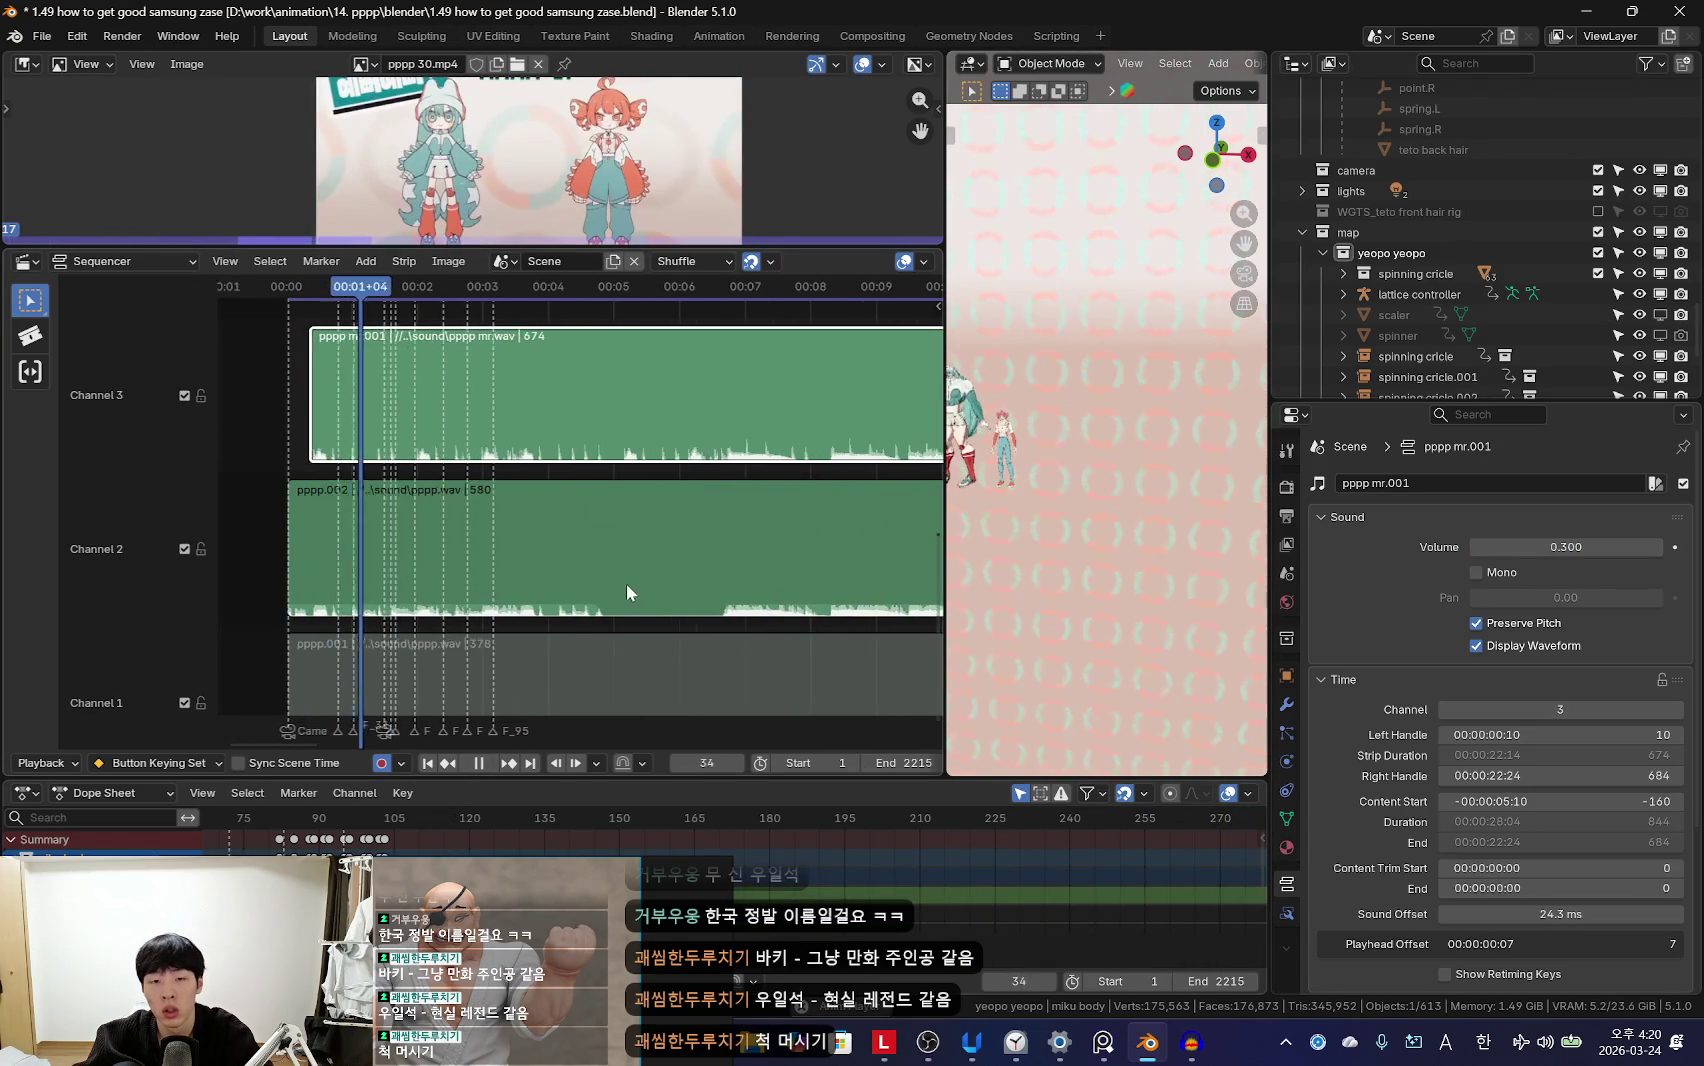
pyautogui.scroll(3, 622, 579)
pyautogui.press('space')
pyautogui.click(635, 550)
pyautogui.scroll(3, 948, 860)
# Step: Keyframe the pppp mr.001 volume at 0 so it is silent up to frame 141
pyautogui.click(604, 420)
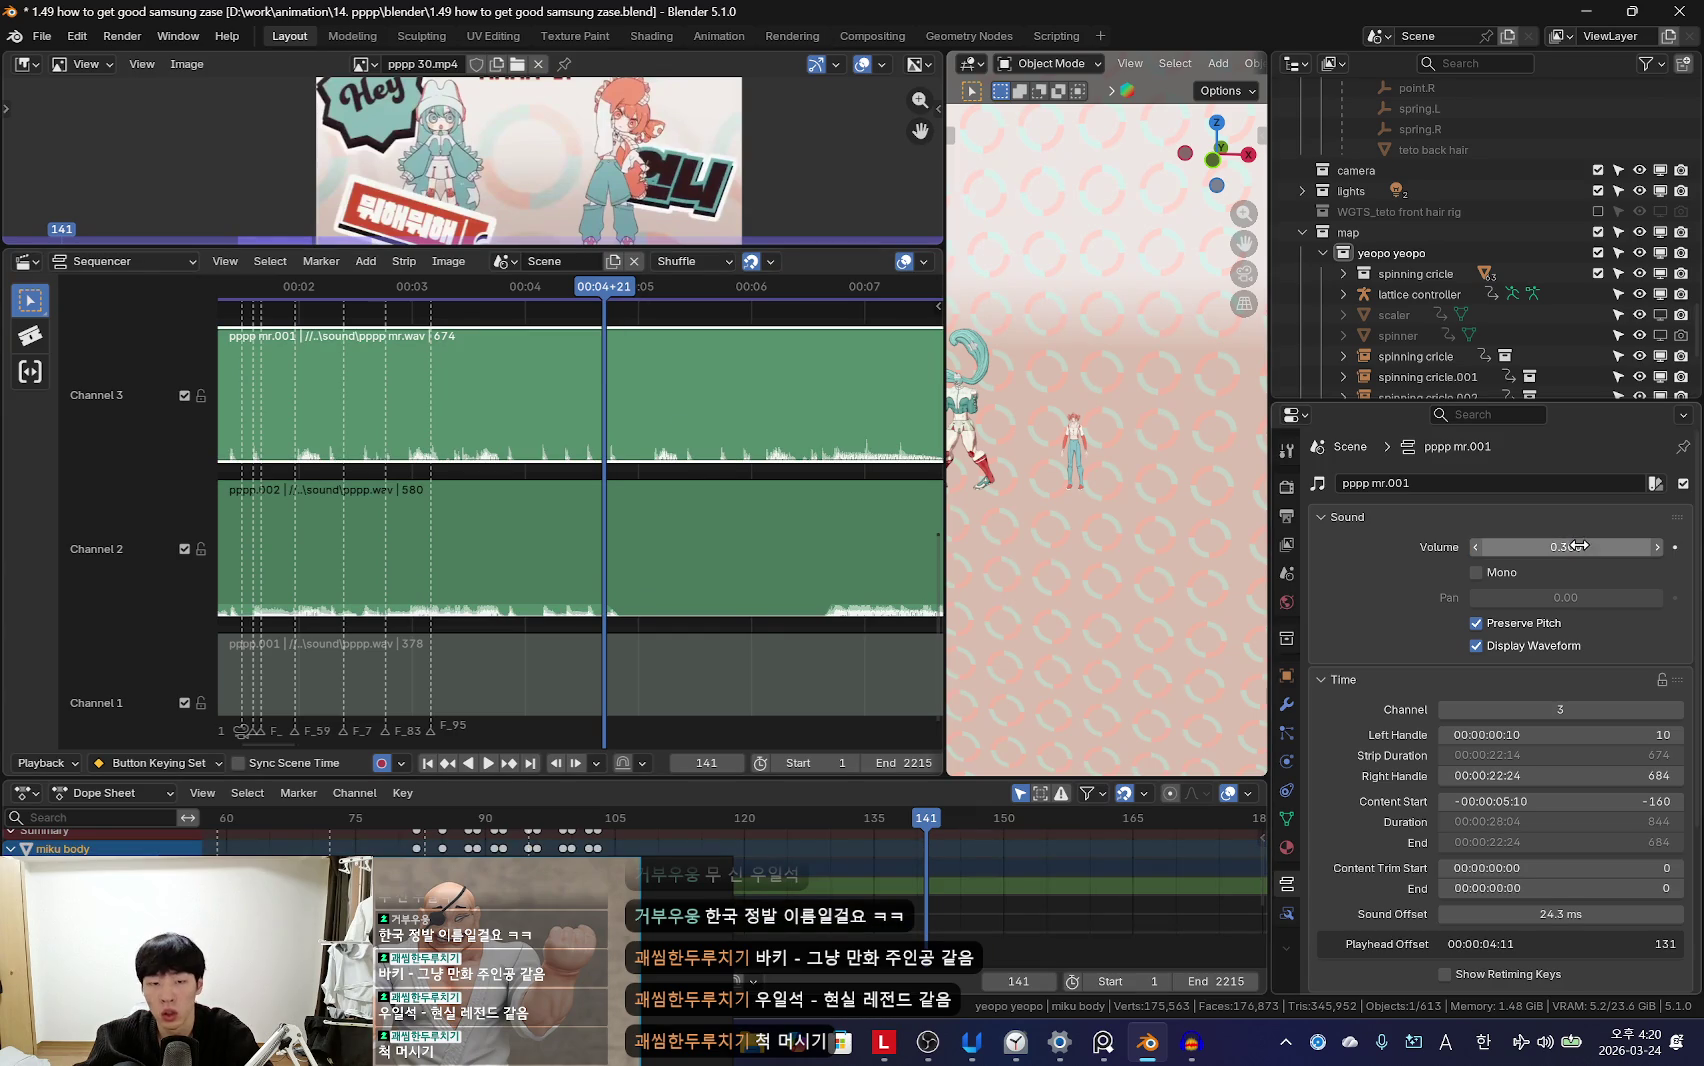
pyautogui.press('i')
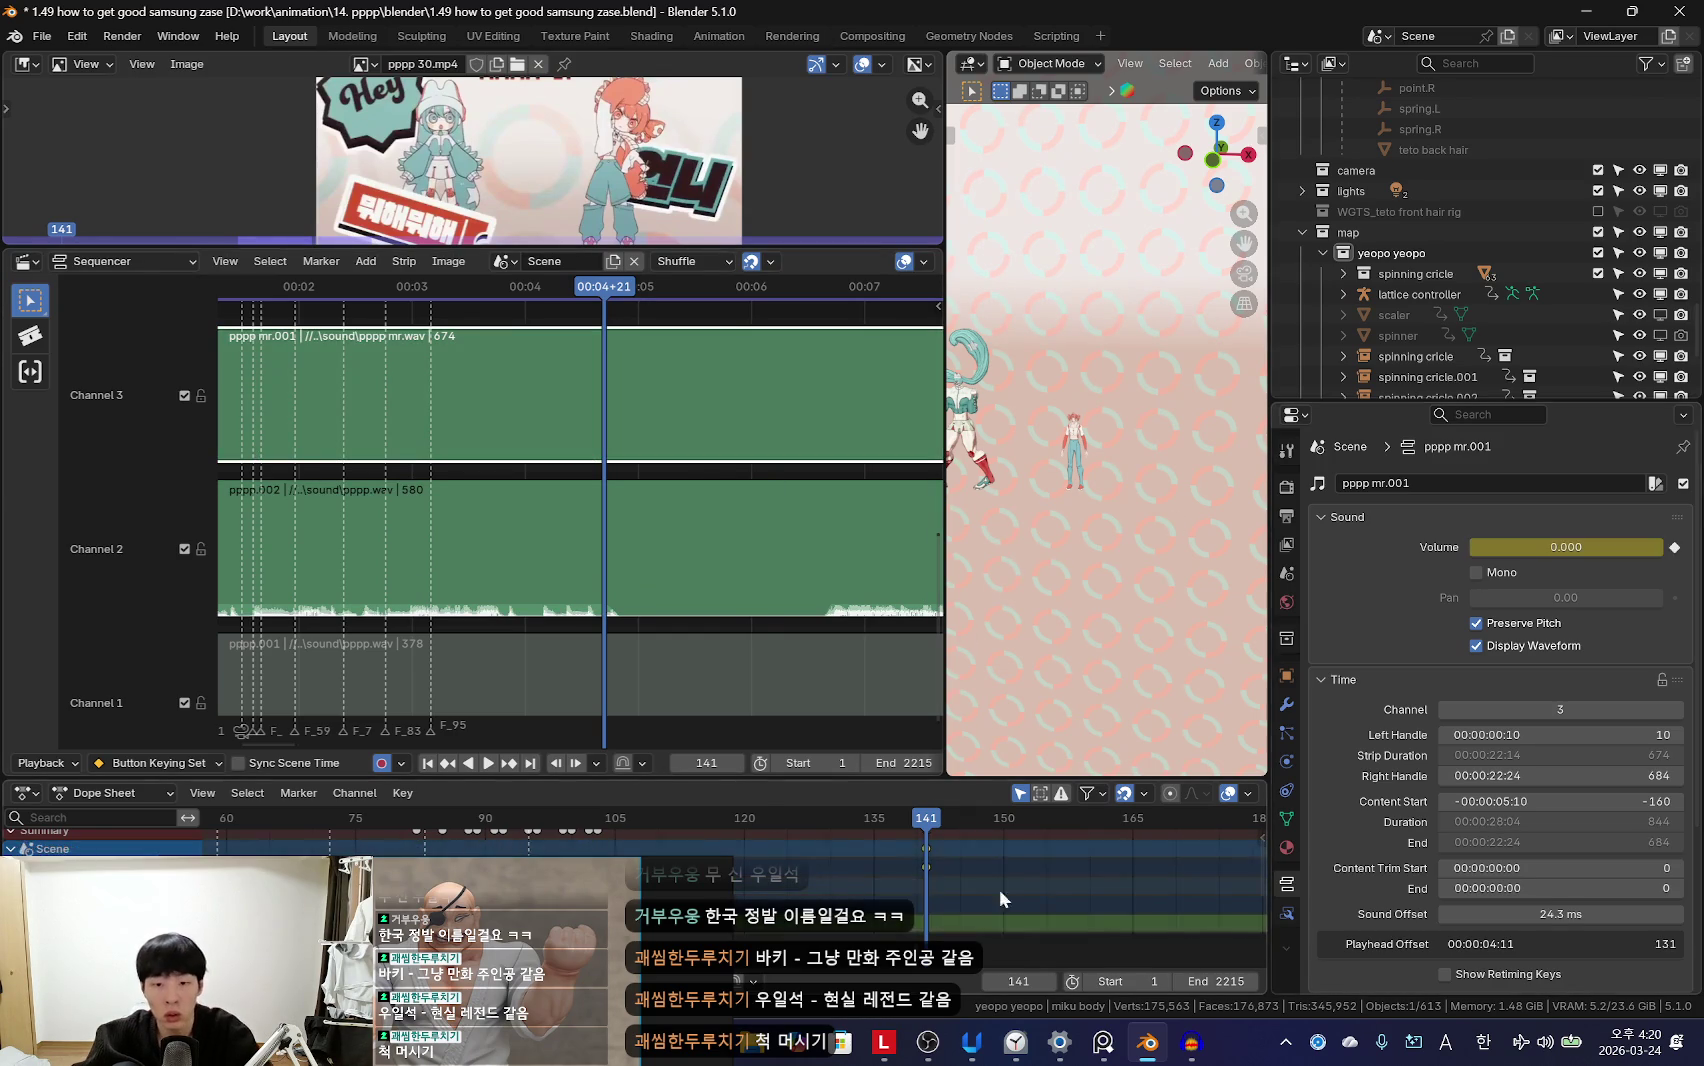
pyautogui.scroll(2, 900, 870)
pyautogui.press('space')
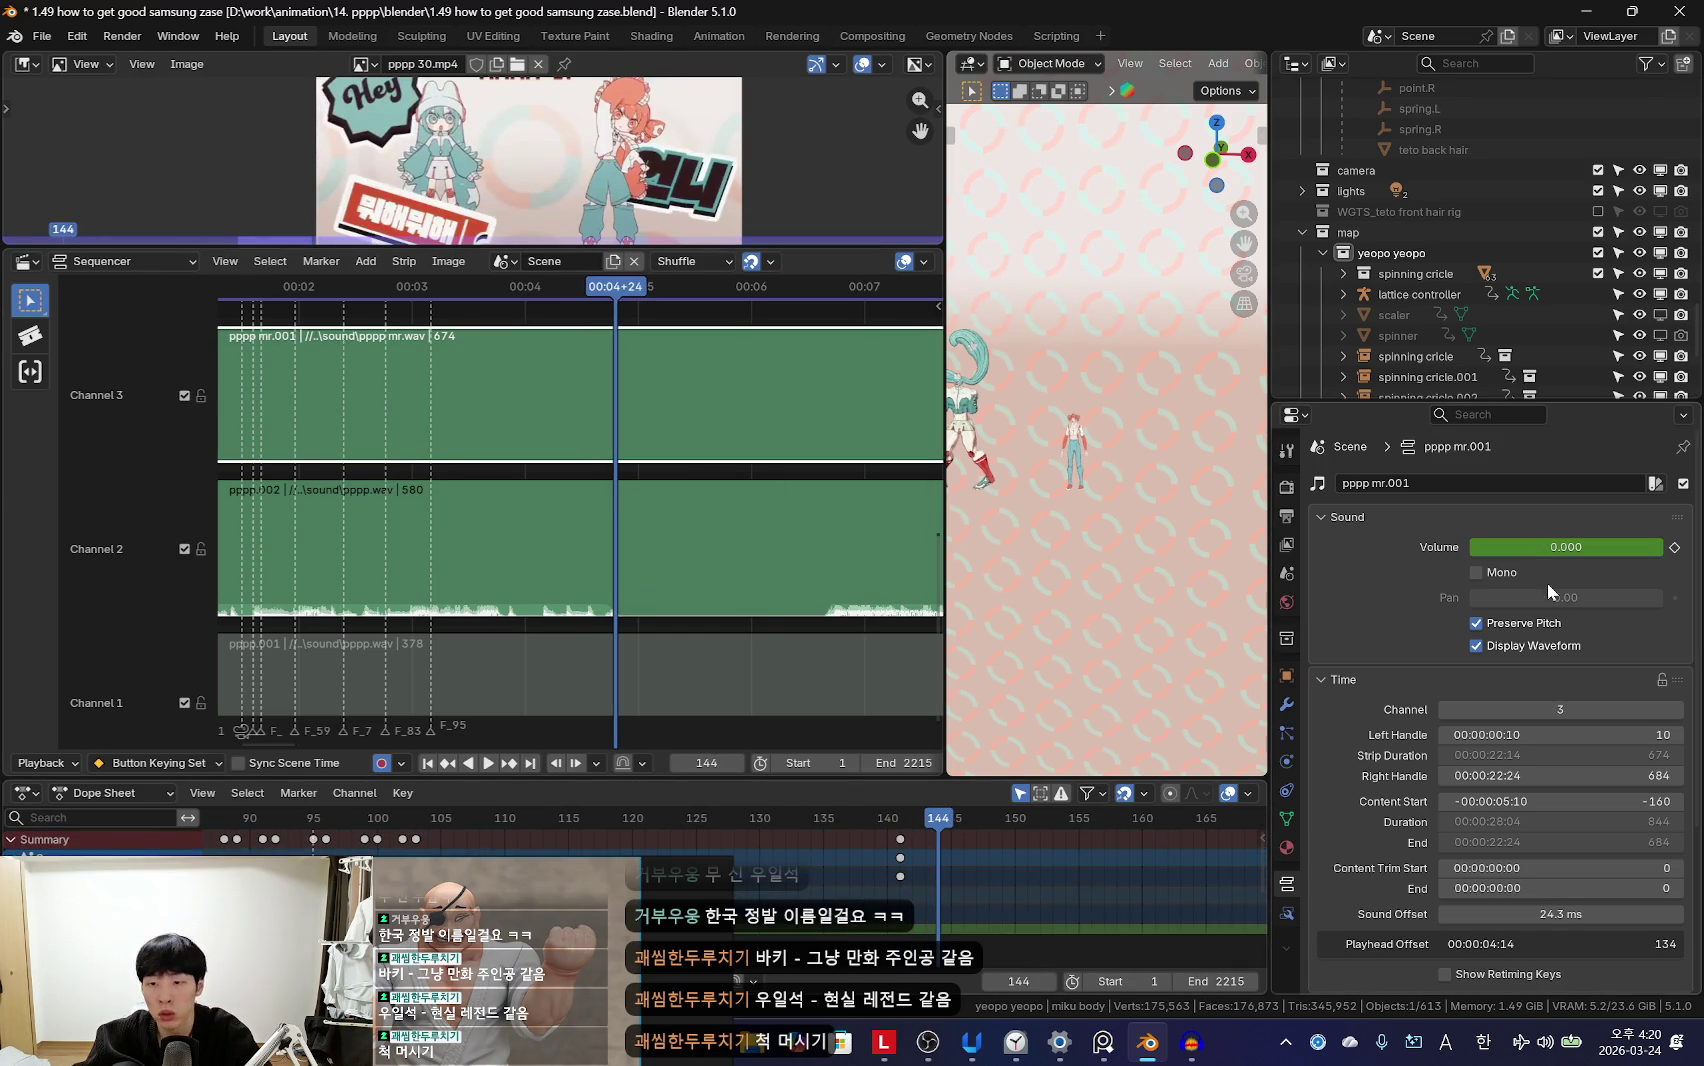
pyautogui.write('2')
pyautogui.press('Return')
# Step: Replay the section around frame 140 to hear the sound transition
pyautogui.click(821, 860)
pyautogui.press('space')
pyautogui.scroll(-2, 787, 852)
pyautogui.click(793, 859)
pyautogui.scroll(-1, 793, 859)
pyautogui.press('space')
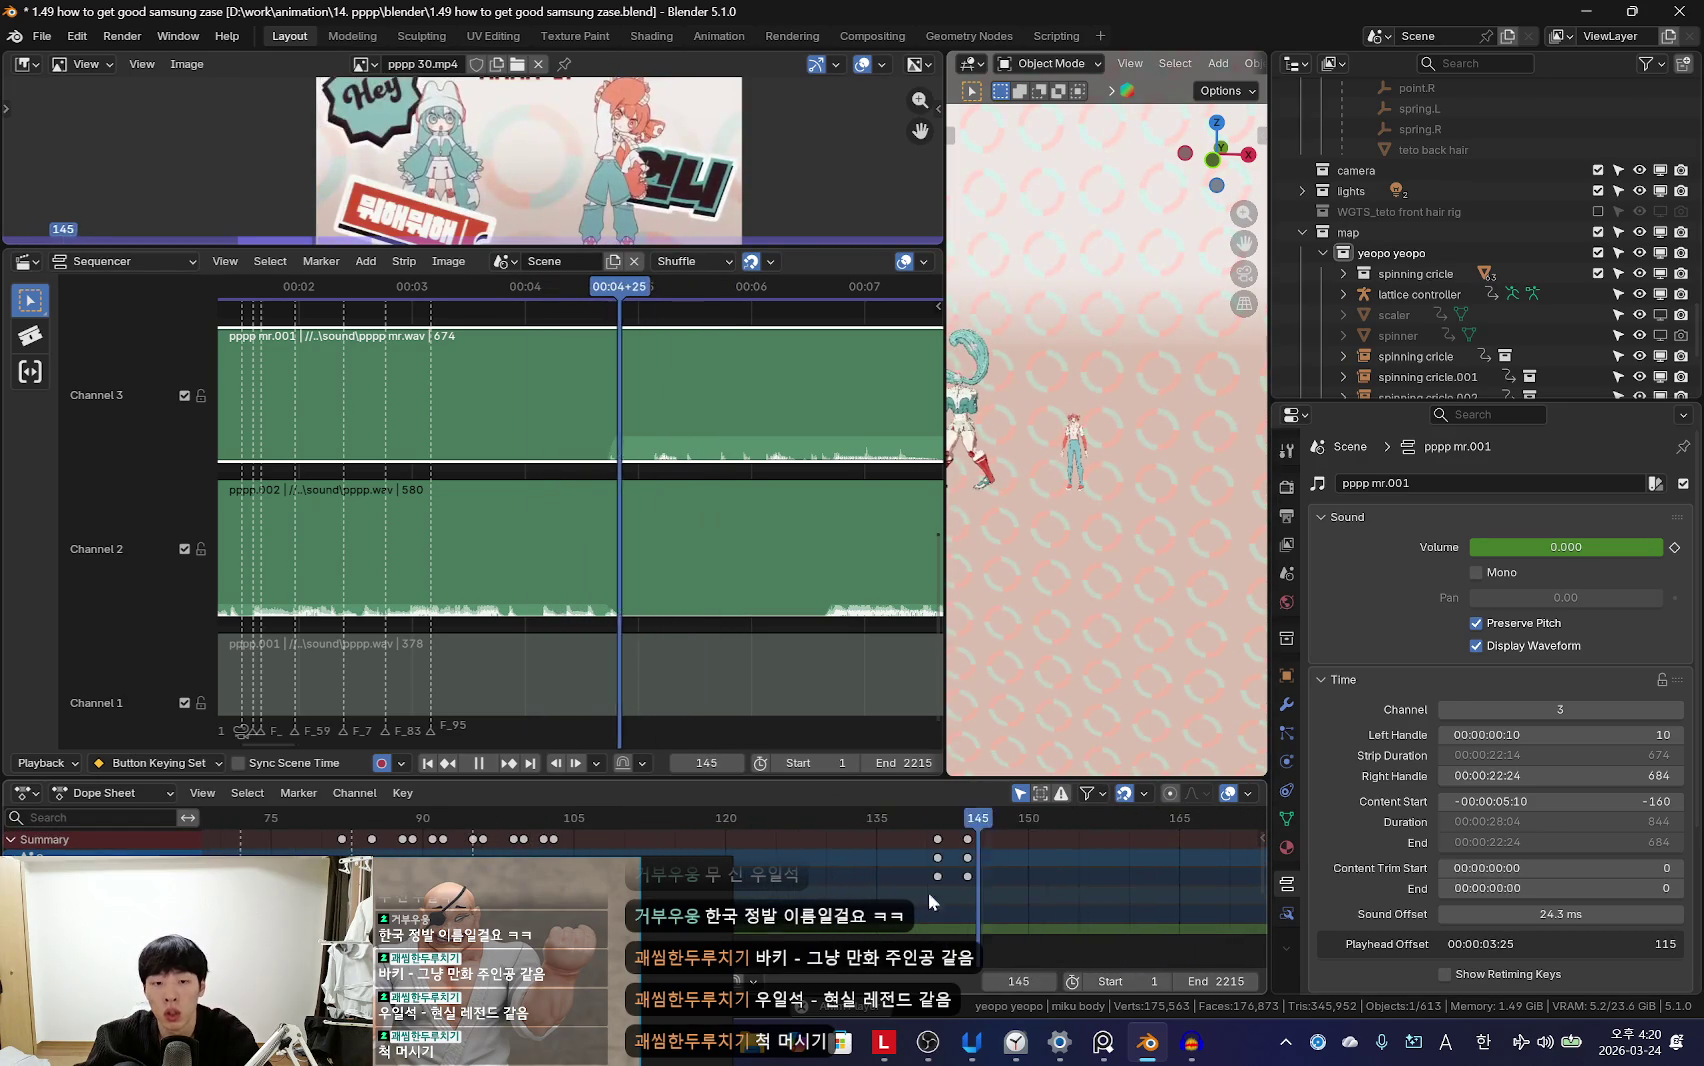
# Step: Move the pppp.002 volume keys earlier so the fade starts around frame 139
pyautogui.click(840, 560)
pyautogui.scroll(2, 992, 917)
pyautogui.keyDown('ctrl'); pyautogui.click(995, 858); pyautogui.keyUp('ctrl')
pyautogui.click(887, 859)
pyautogui.press('space')
pyautogui.scroll(-1, 931, 869)
pyautogui.click(869, 856)
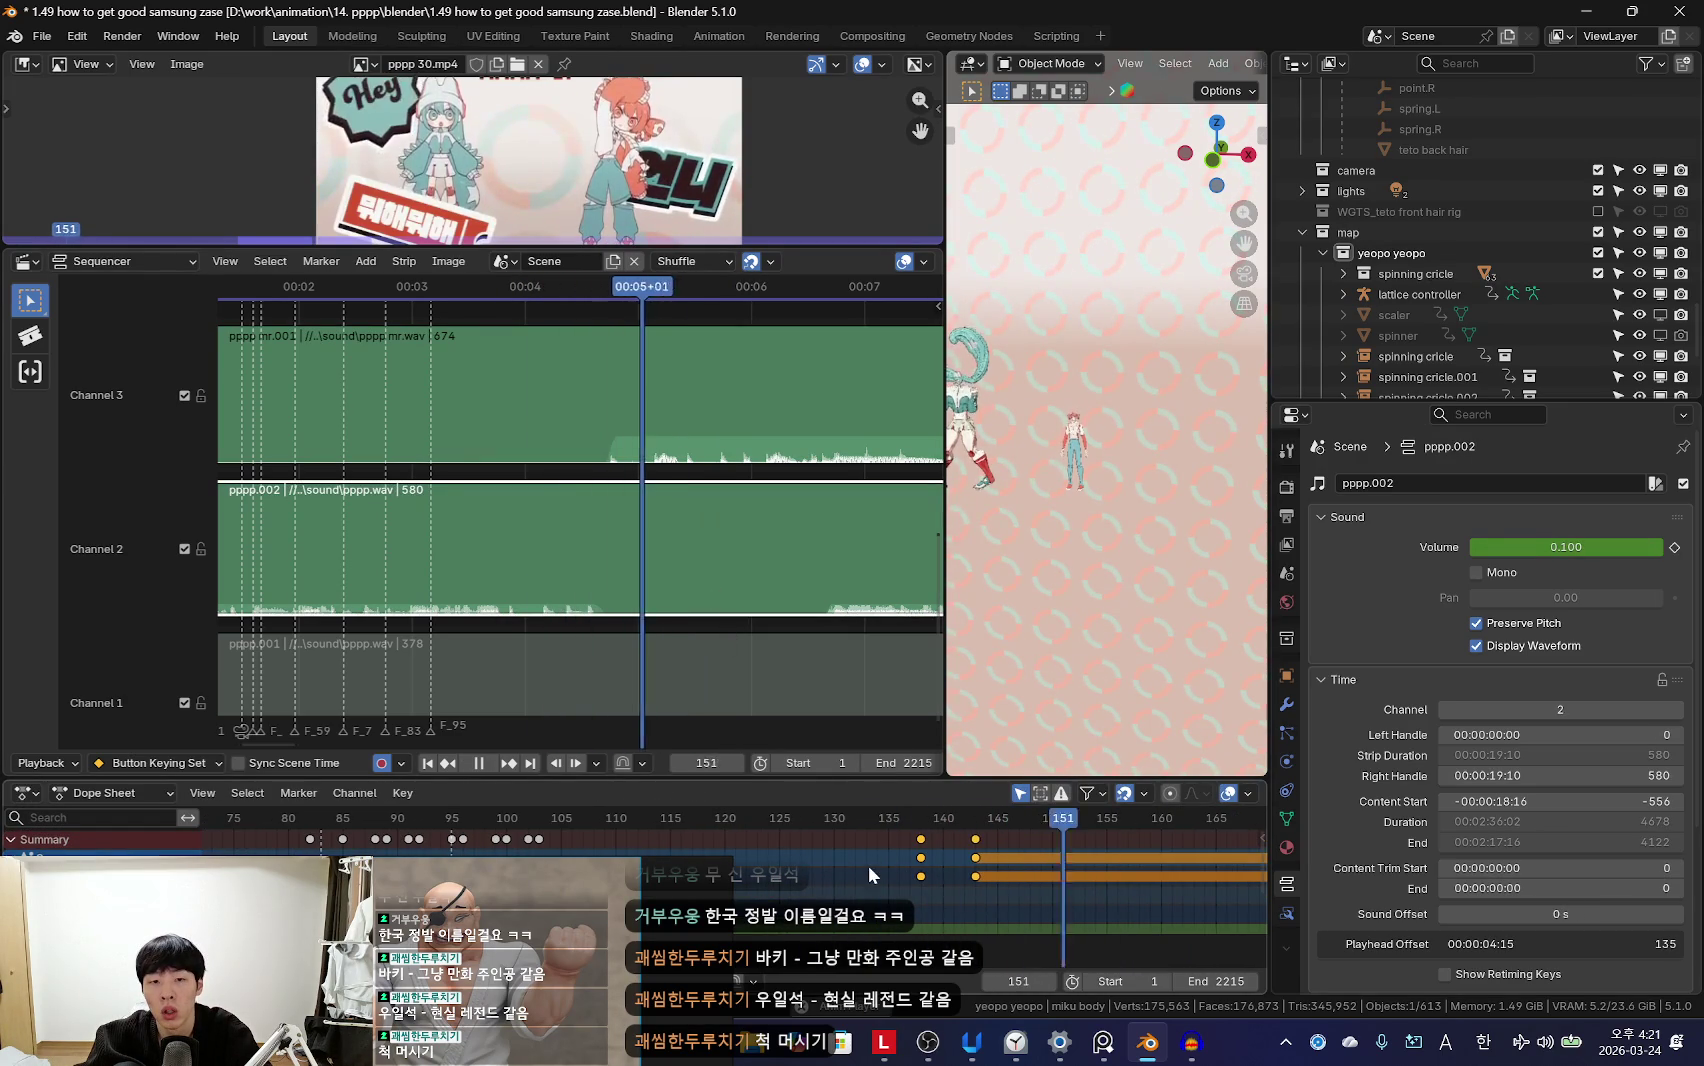
pyautogui.press('space')
pyautogui.press('g')
pyautogui.click(935, 857)
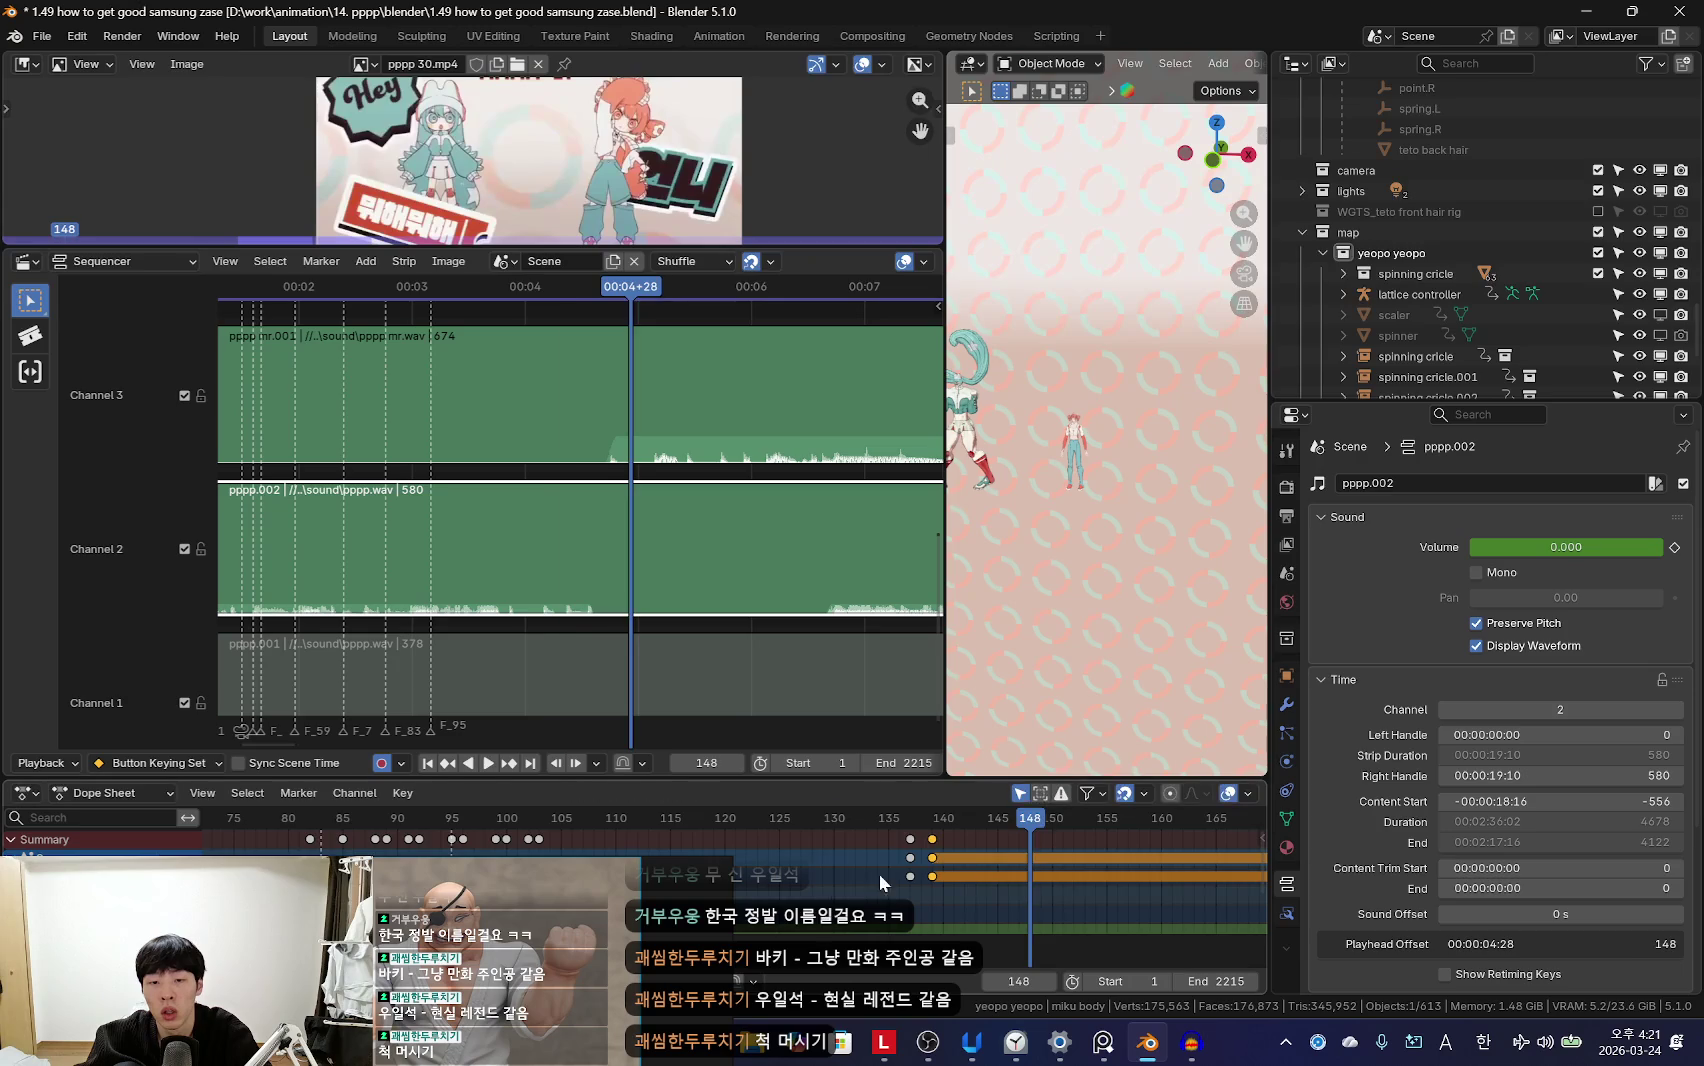
# Step: Nudge the pppp mr.001 volume keys one frame earlier and play back to listen
pyautogui.press('space')
pyautogui.scroll(-2, 880, 866)
pyautogui.press('Escape')
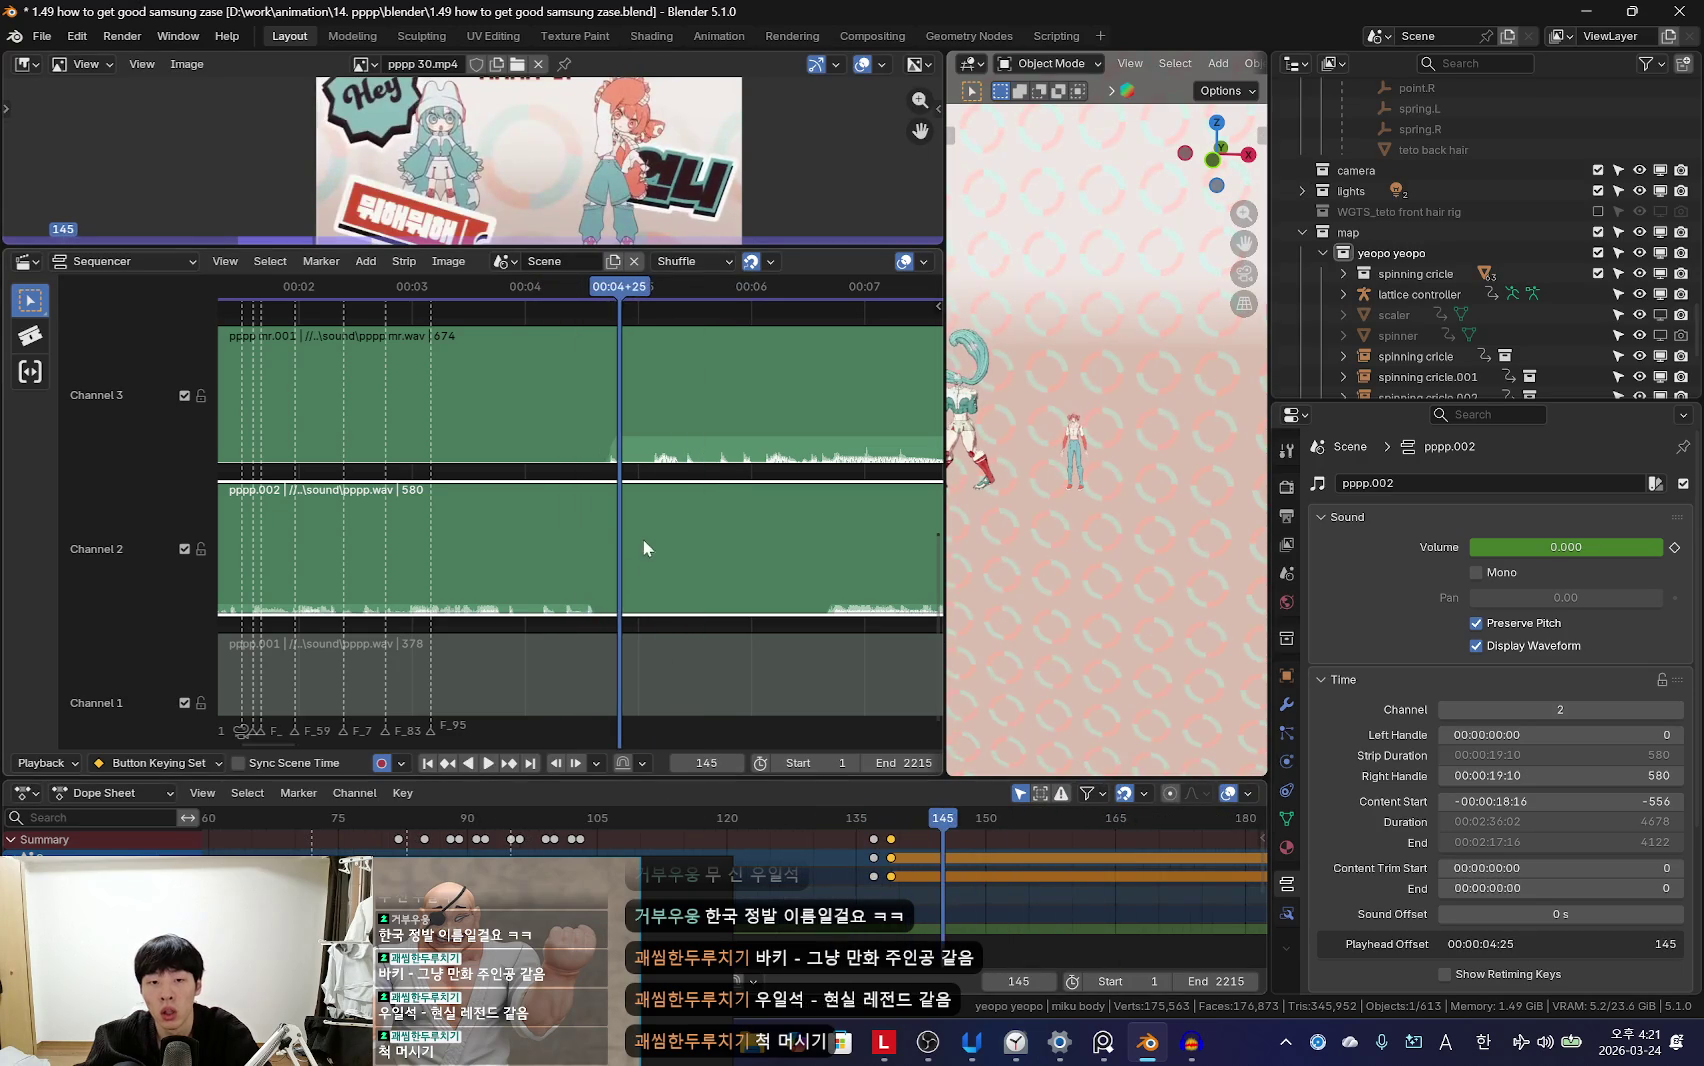
pyautogui.click(642, 421)
pyautogui.click(891, 818)
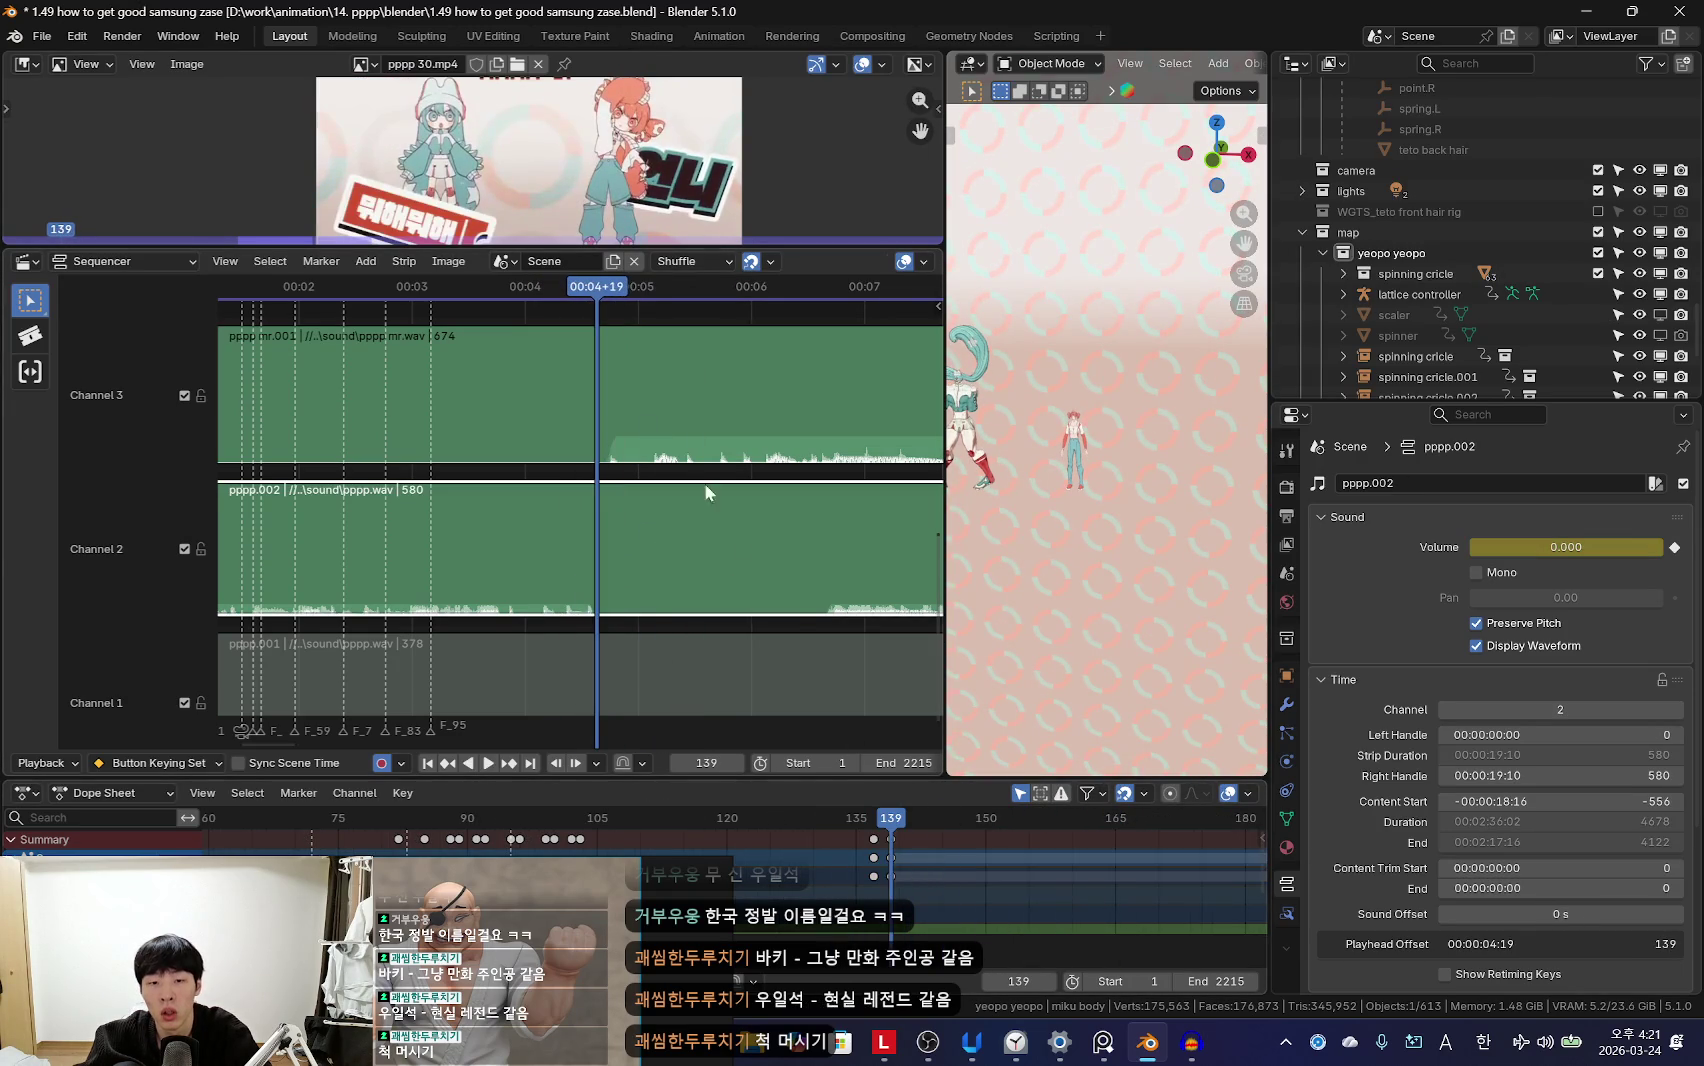
pyautogui.click(886, 868)
pyautogui.press('space')
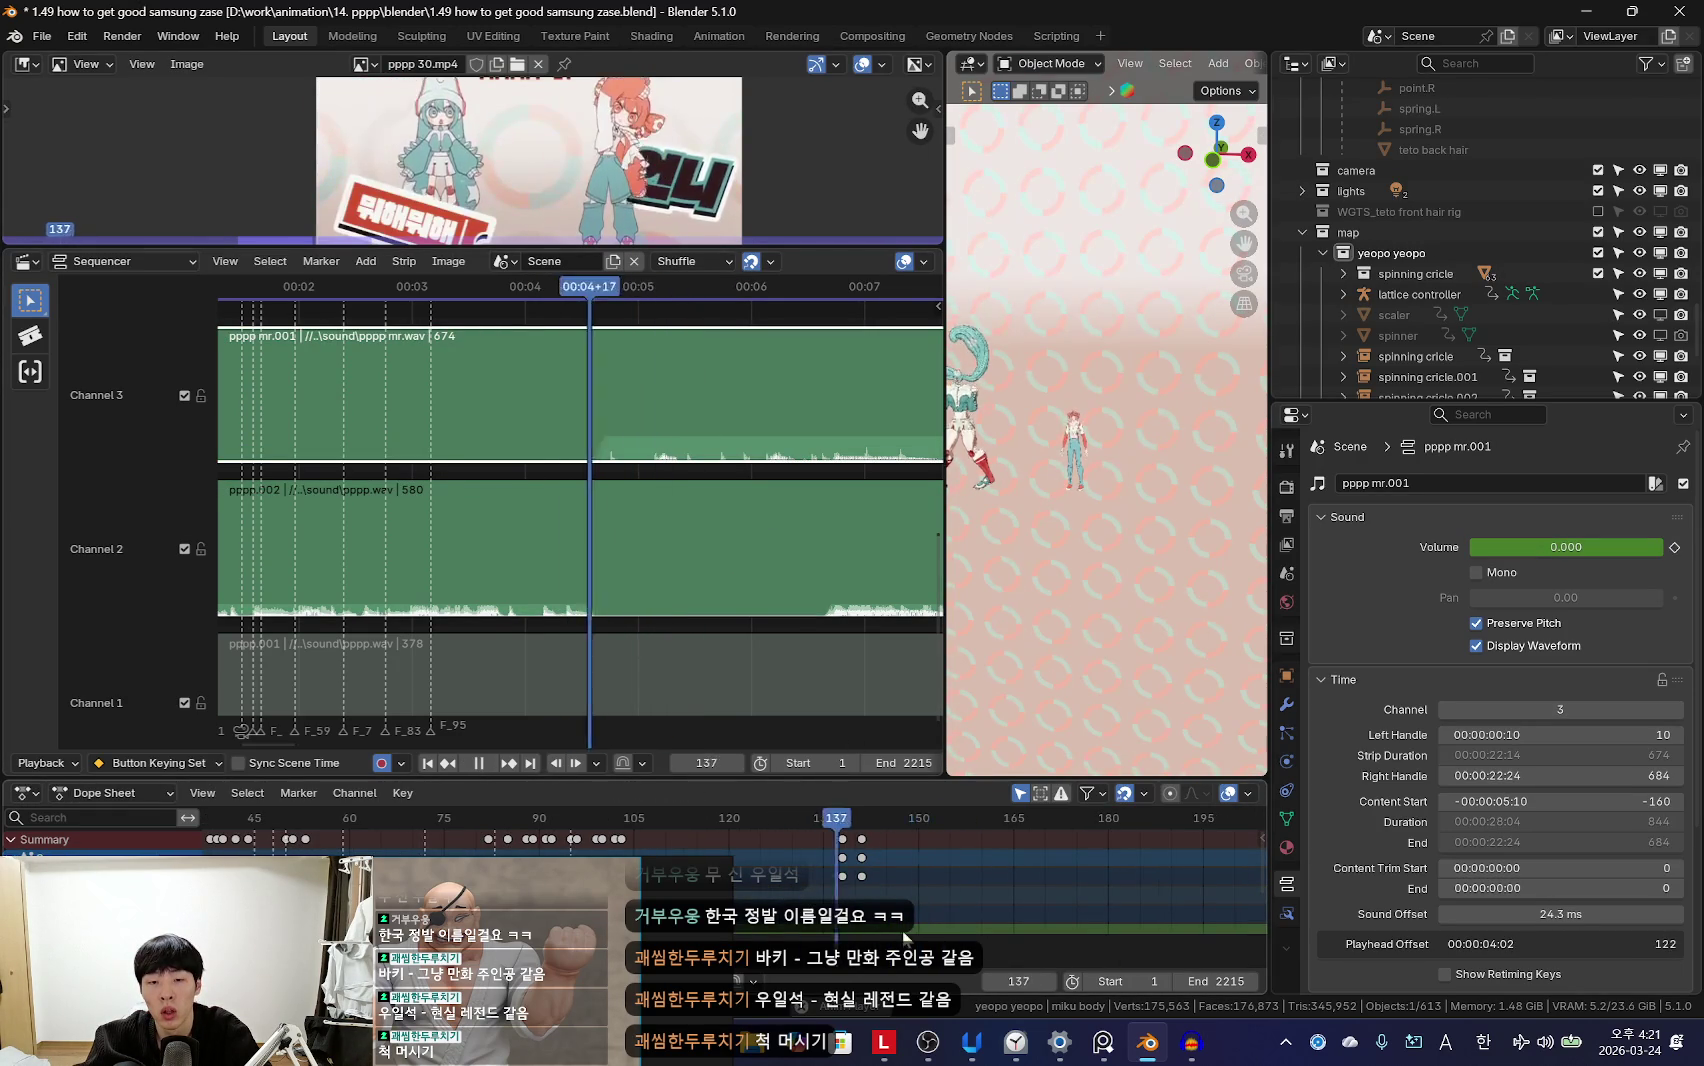
# Step: Listen to the pppp mr.001 audio around frame 141 a couple of times
pyautogui.click(909, 875)
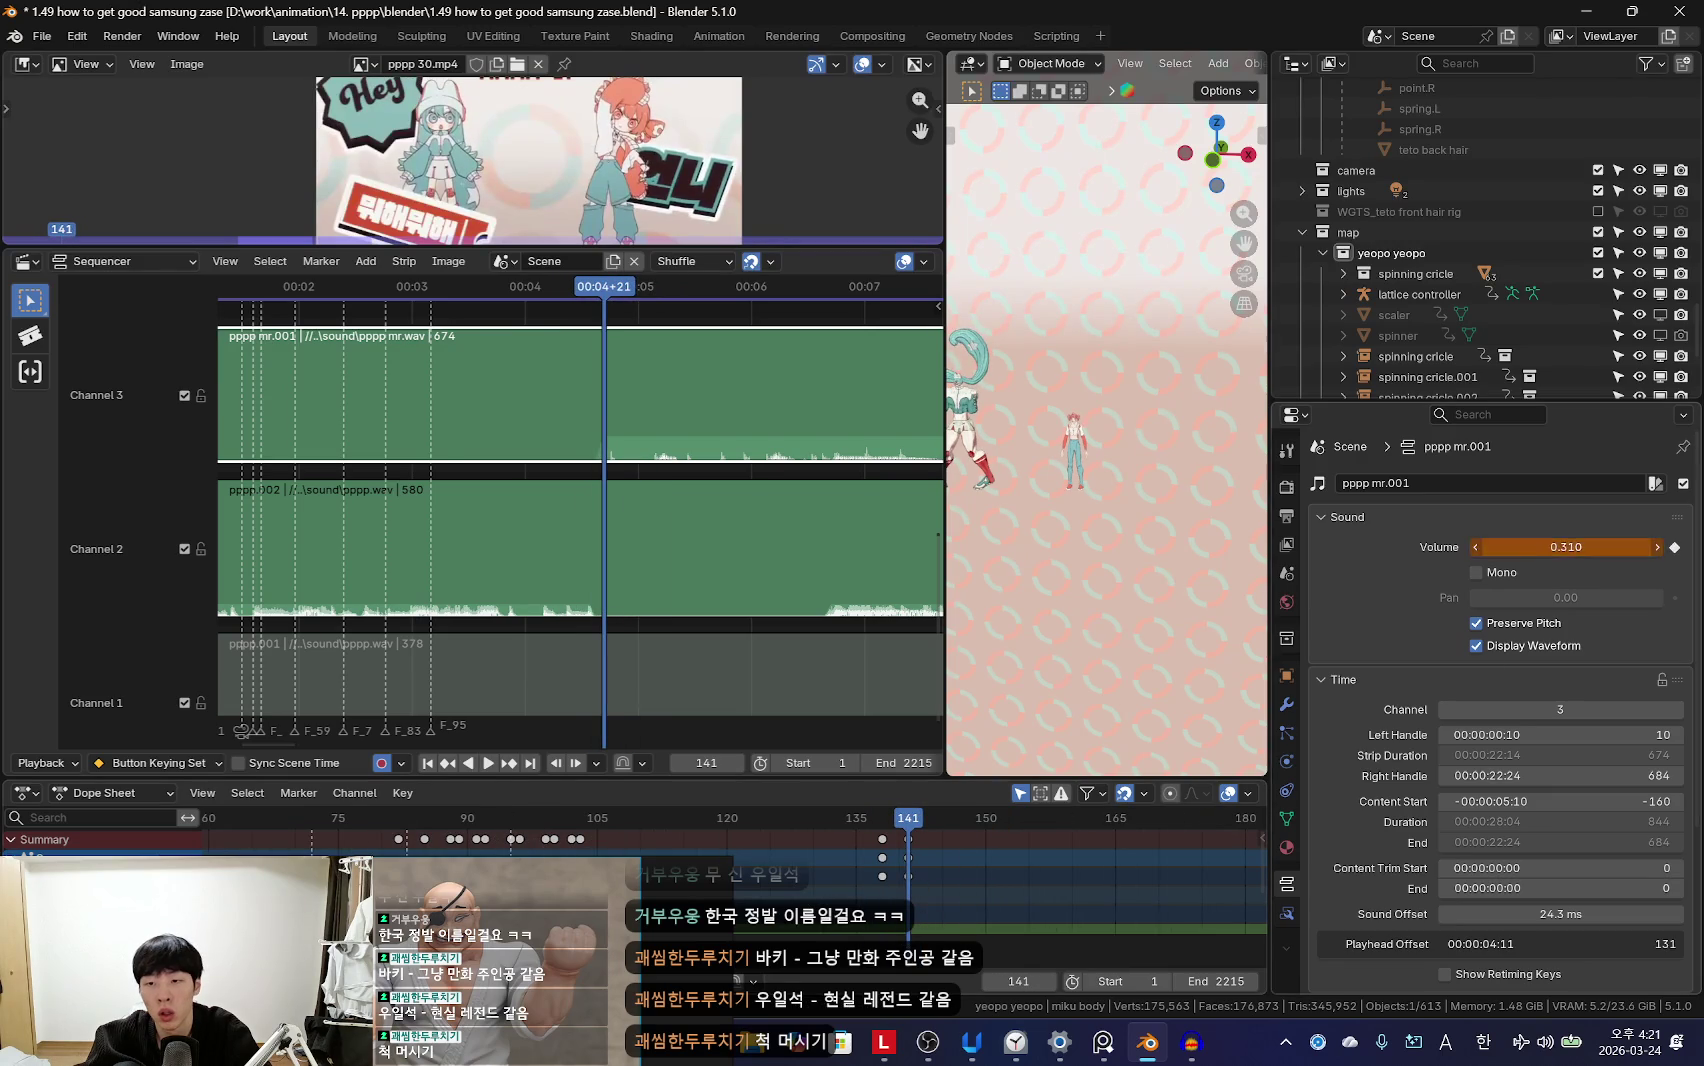
pyautogui.press('space')
pyautogui.scroll(-3, 760, 871)
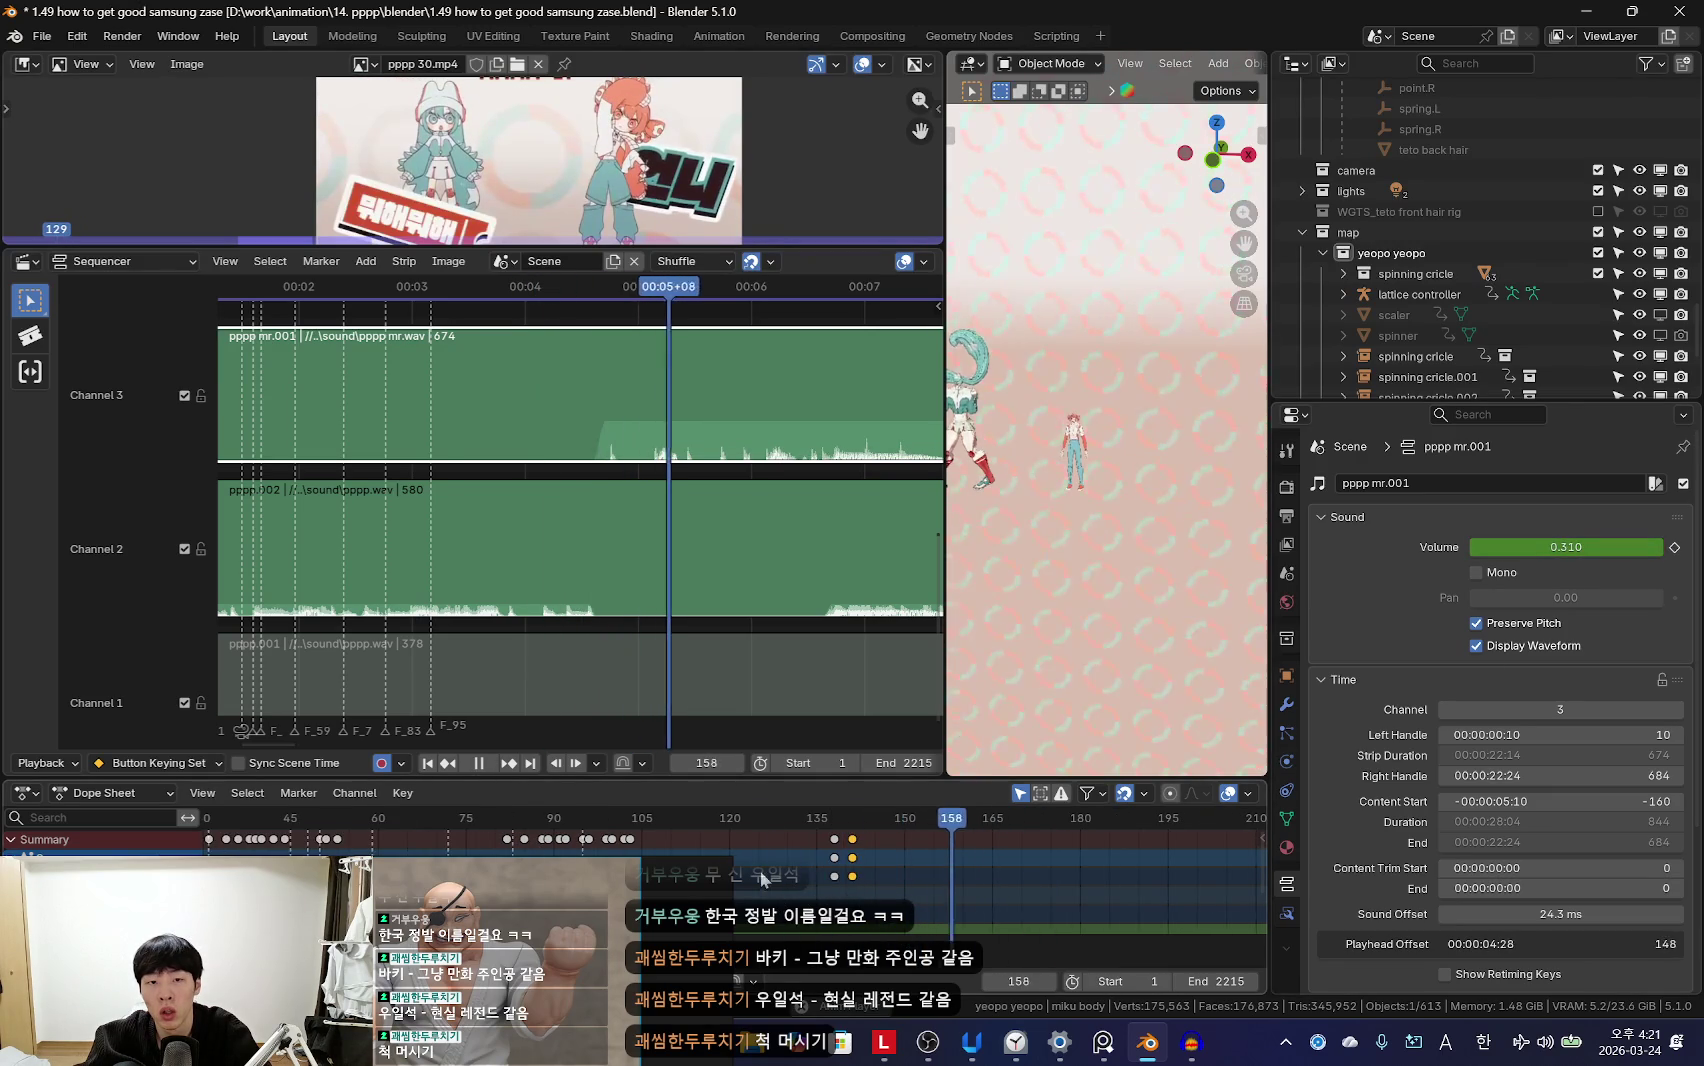
pyautogui.scroll(2, 760, 871)
pyautogui.press('Escape')
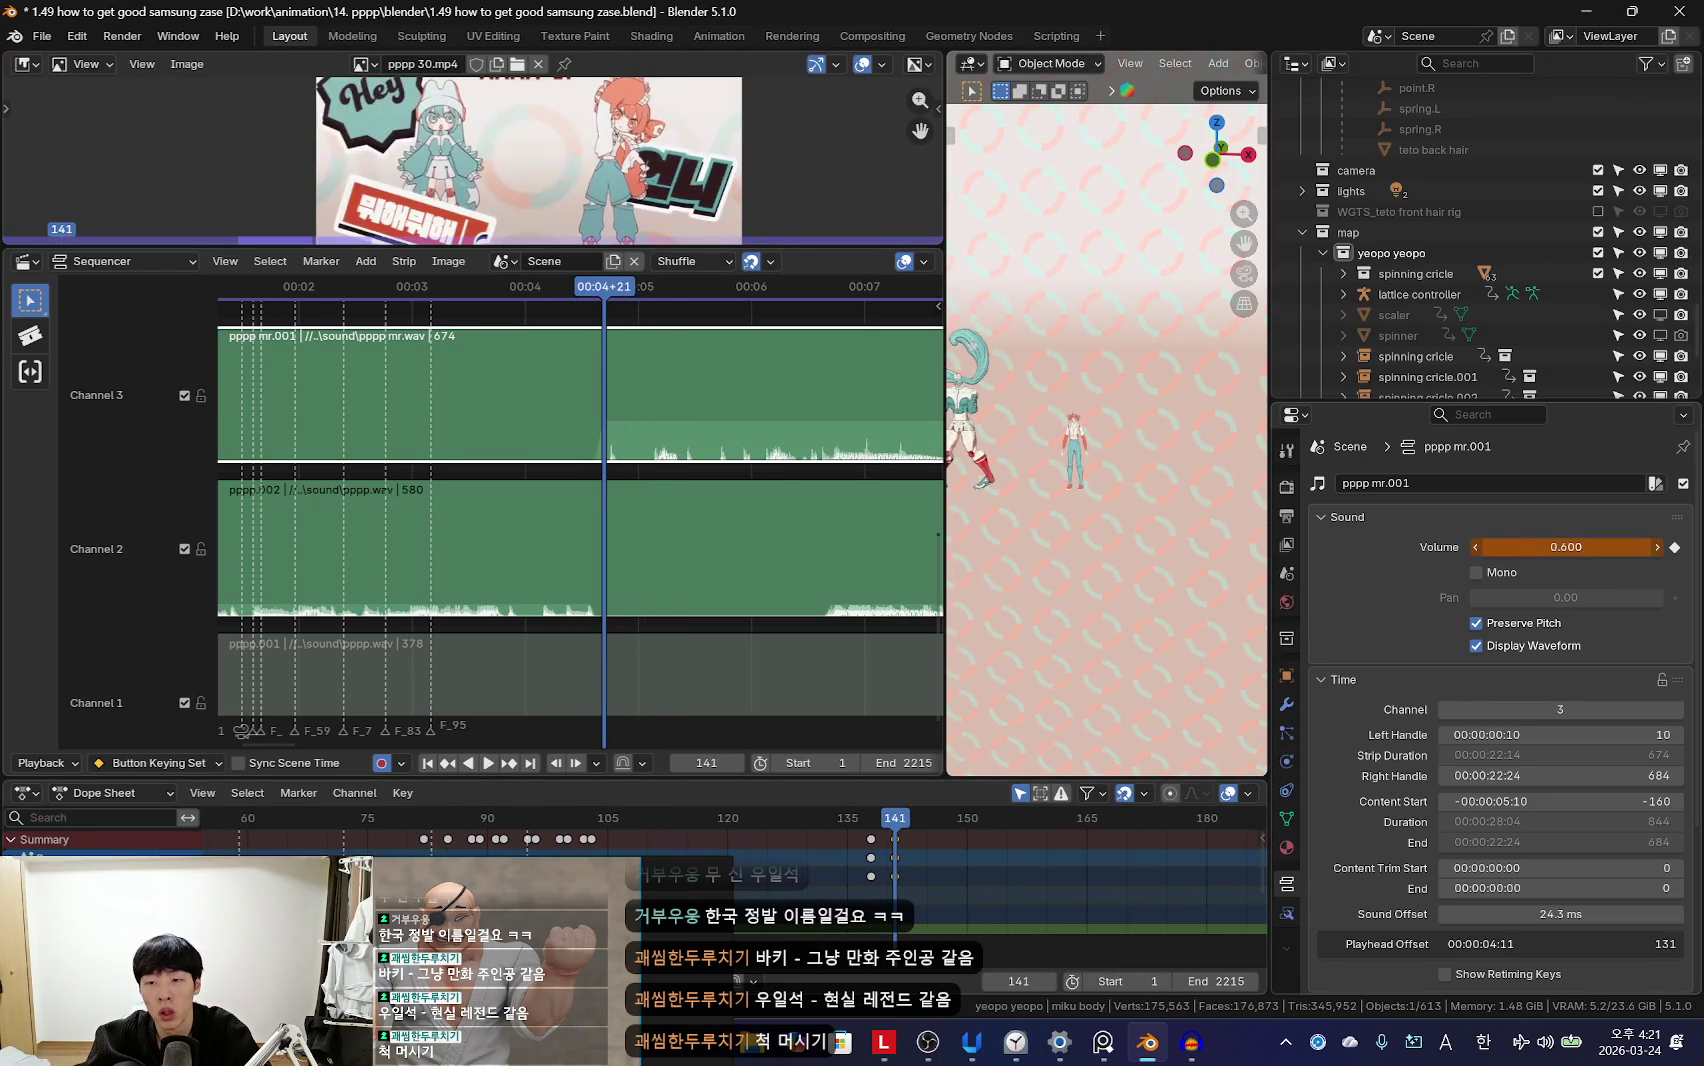
pyautogui.press('space')
pyautogui.scroll(-1, 801, 871)
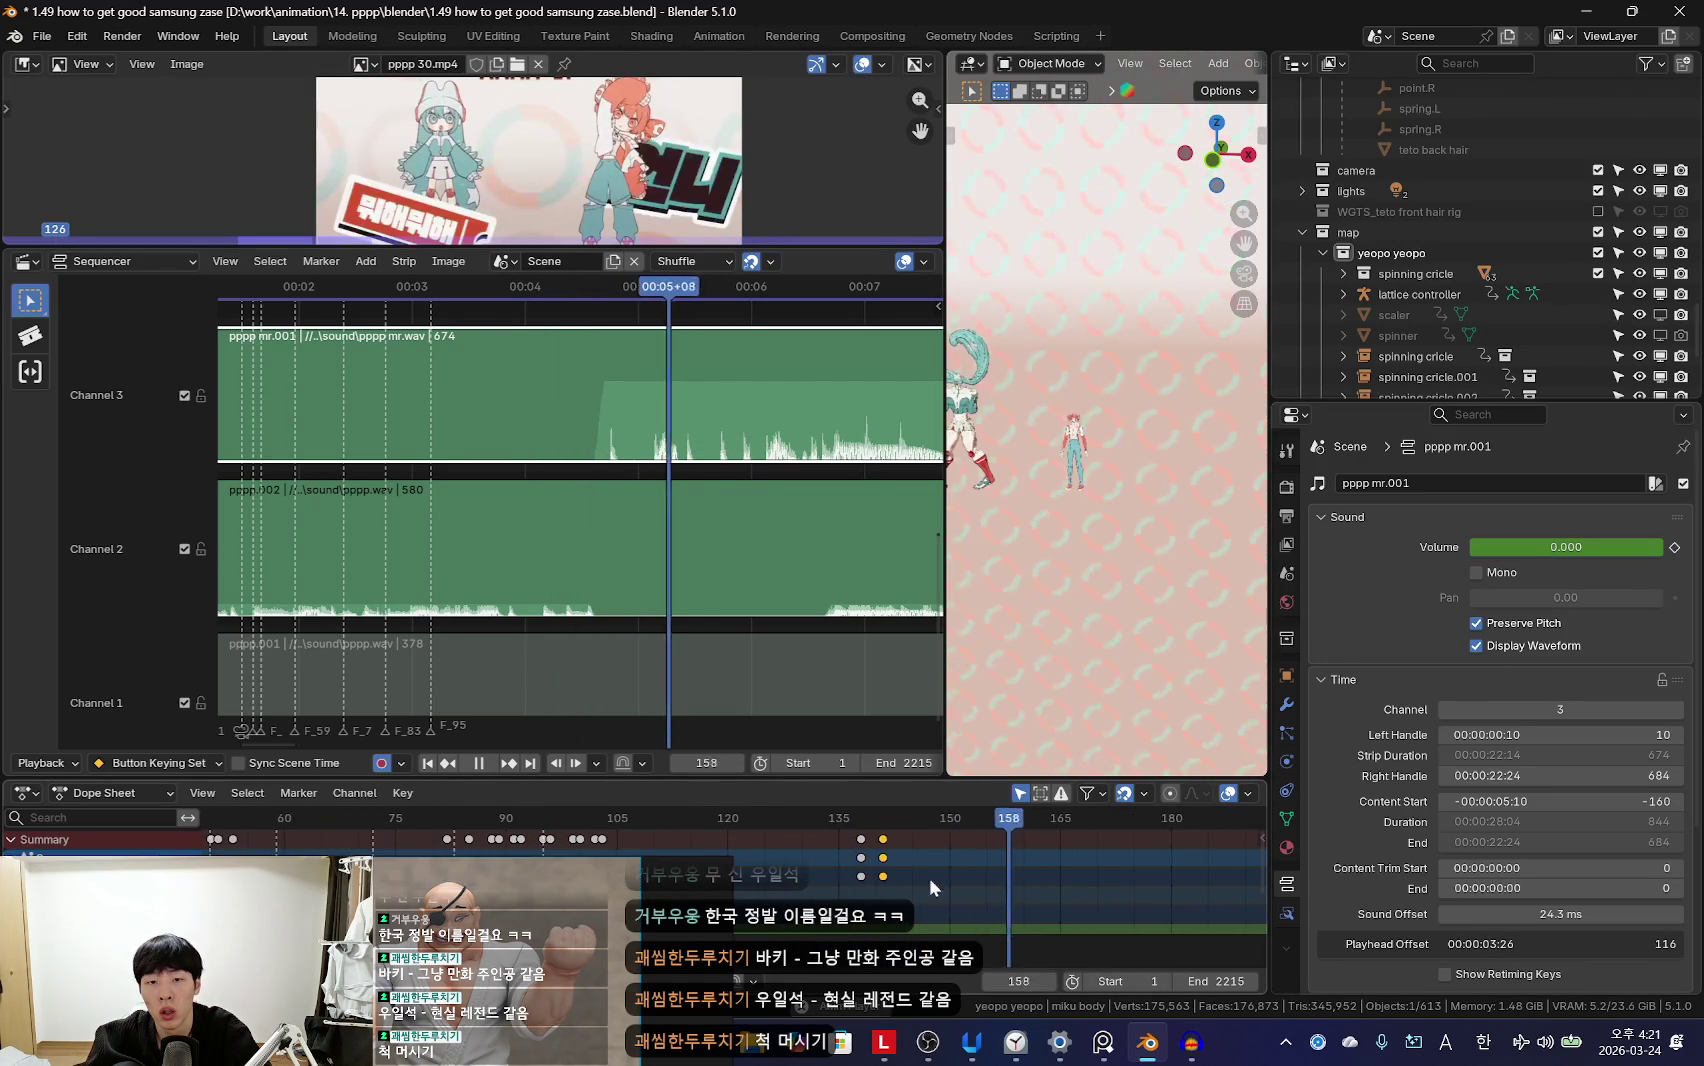
# Step: Insert a pppp mr.001 volume keyframe at frame 141 and play it back
pyautogui.press('Down')
pyautogui.scroll(-2, 923, 876)
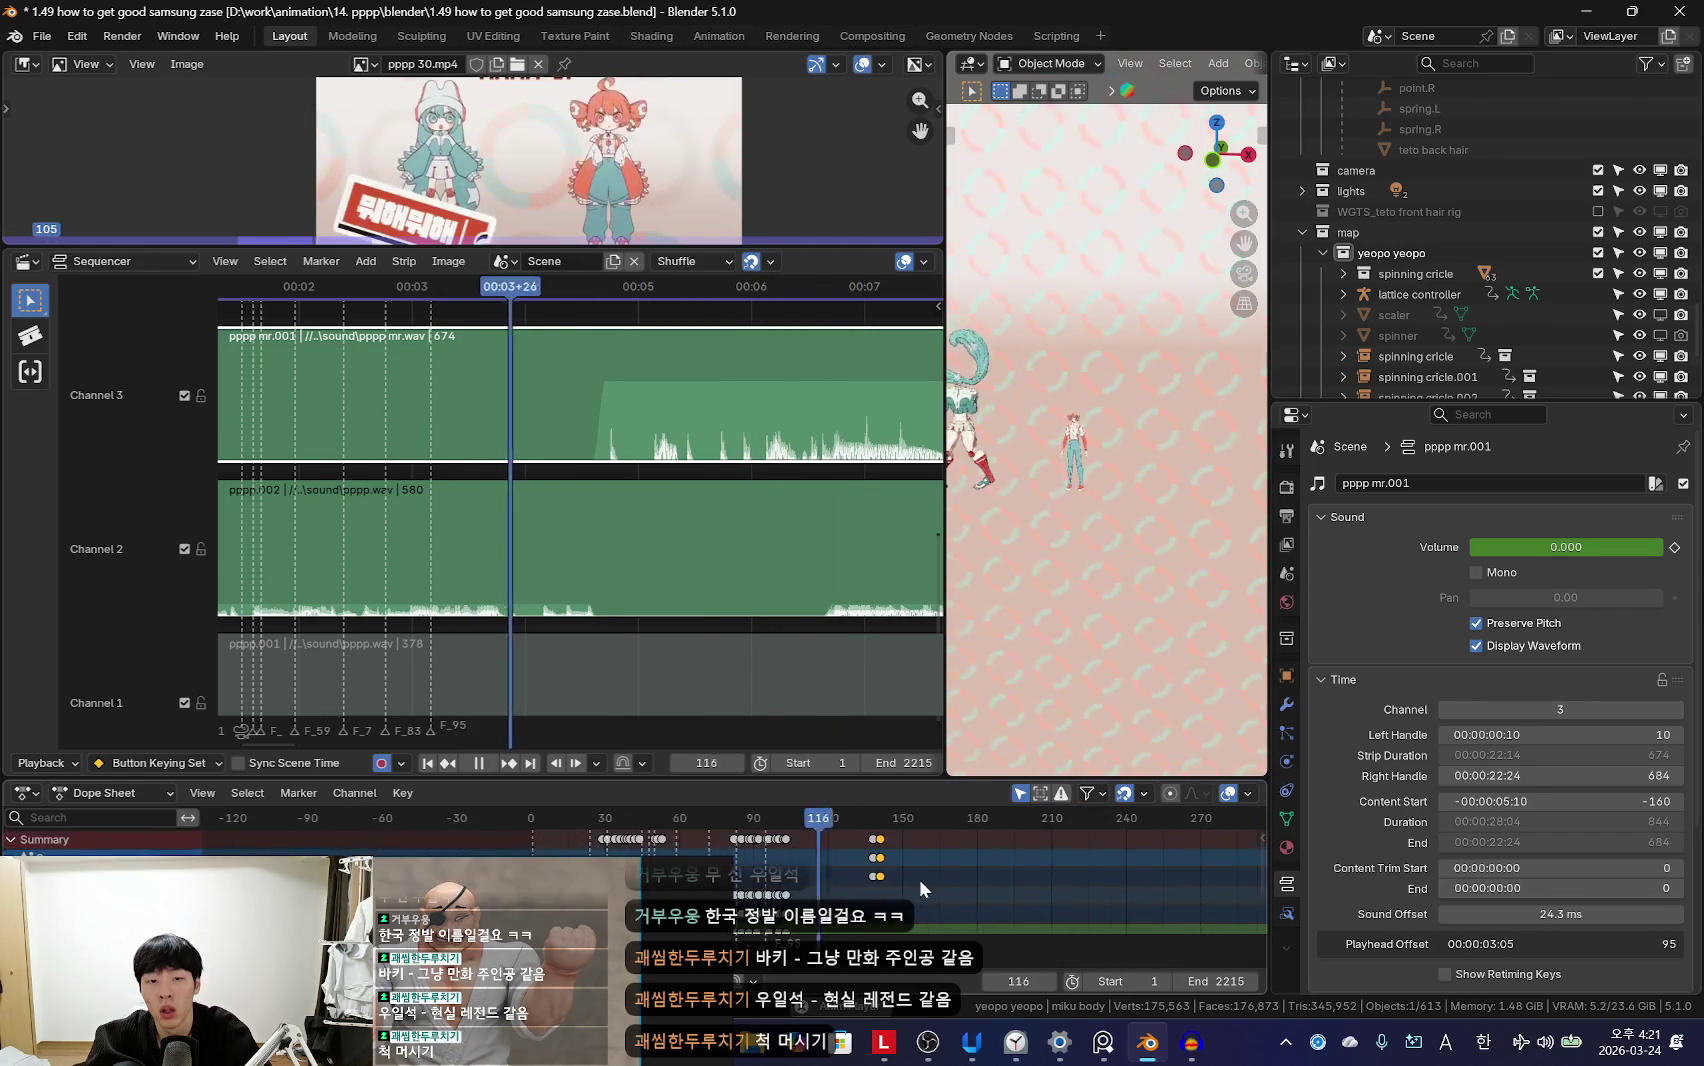
pyautogui.scroll(4, 893, 876)
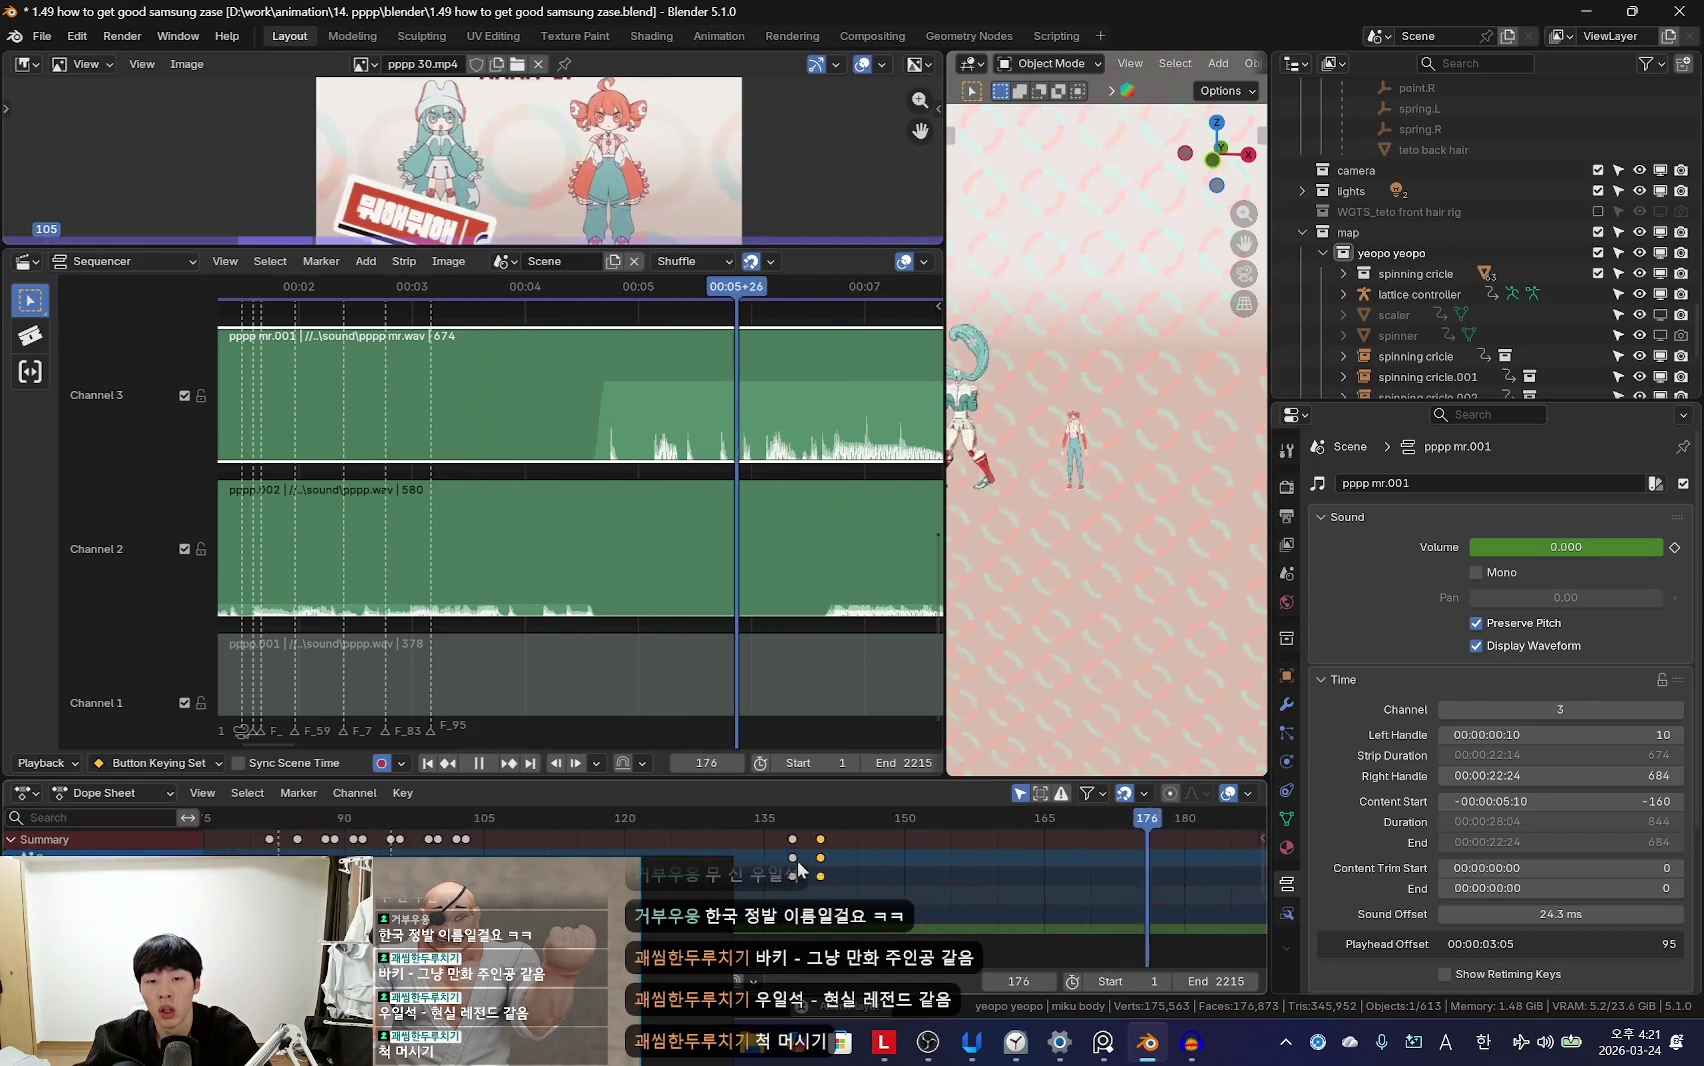
pyautogui.press('Down')
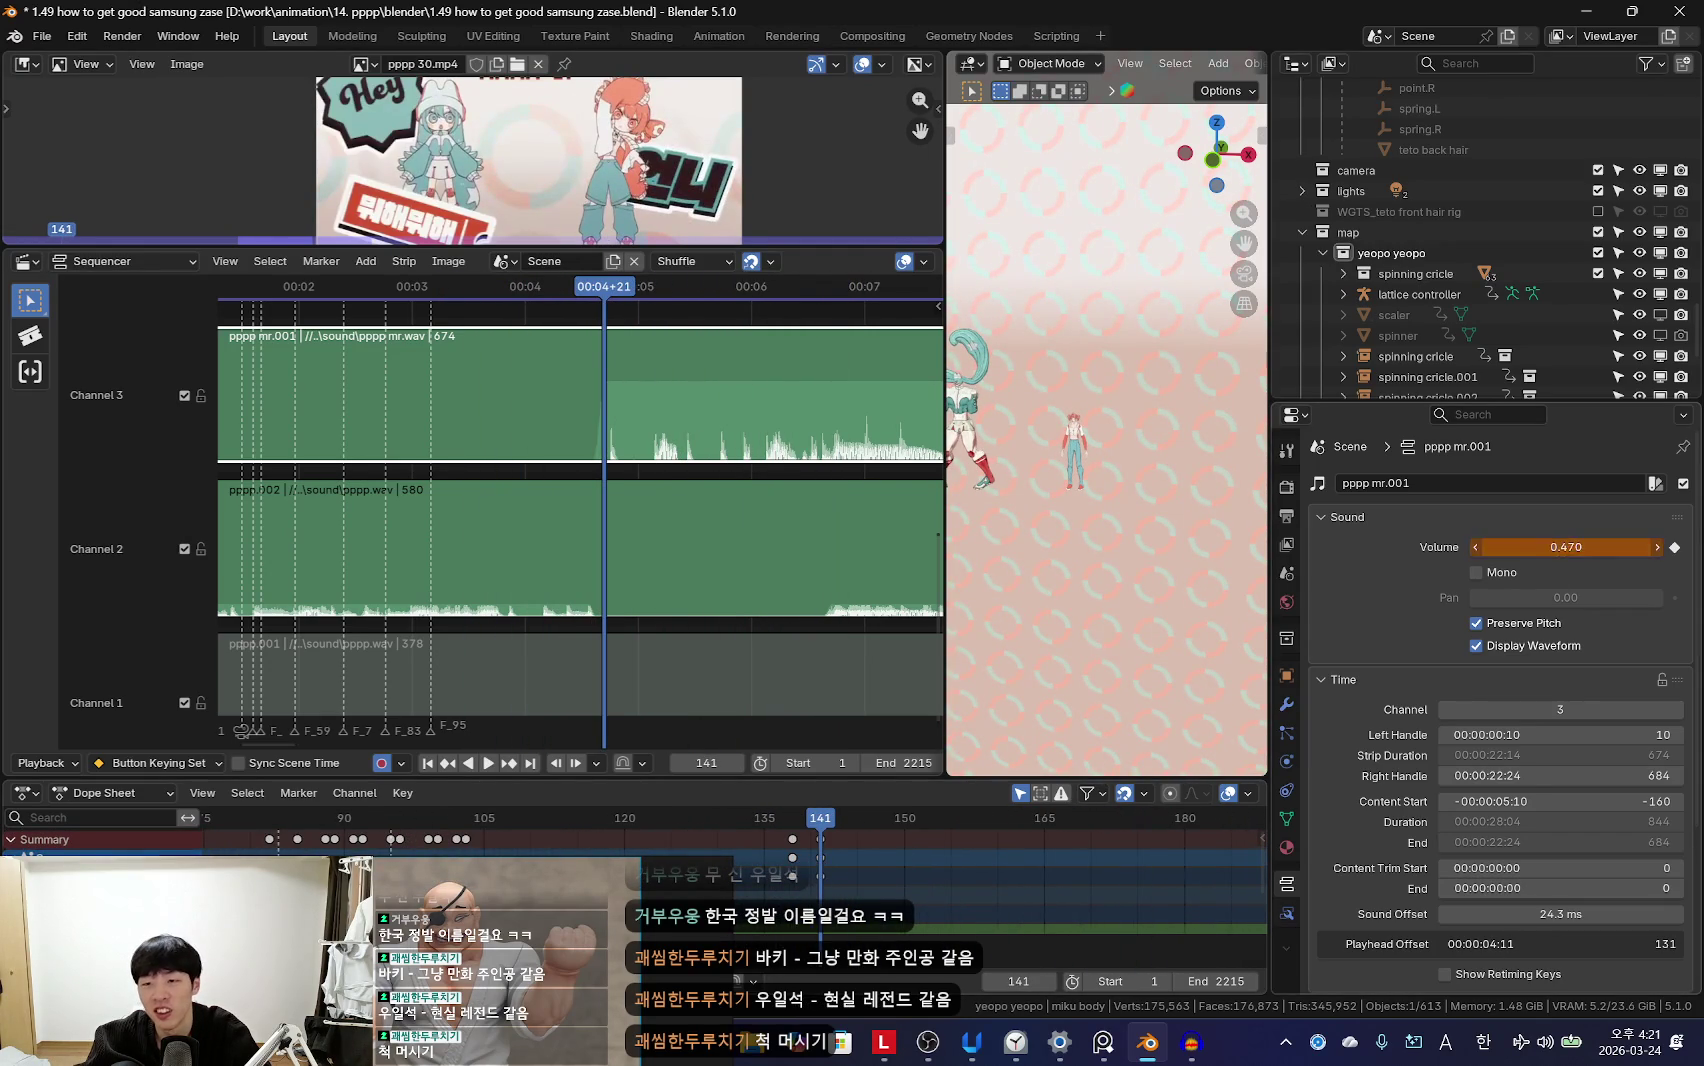
pyautogui.press('i')
pyautogui.press('space')
pyautogui.scroll(-2, 883, 897)
pyautogui.scroll(-2, 883, 897)
# Step: Set the pppp mr.001 volume to 0.520 at frame 141 and play the fade-in
pyautogui.moveTo(785, 855); pyautogui.dragTo(785, 865)
pyautogui.press('Right')
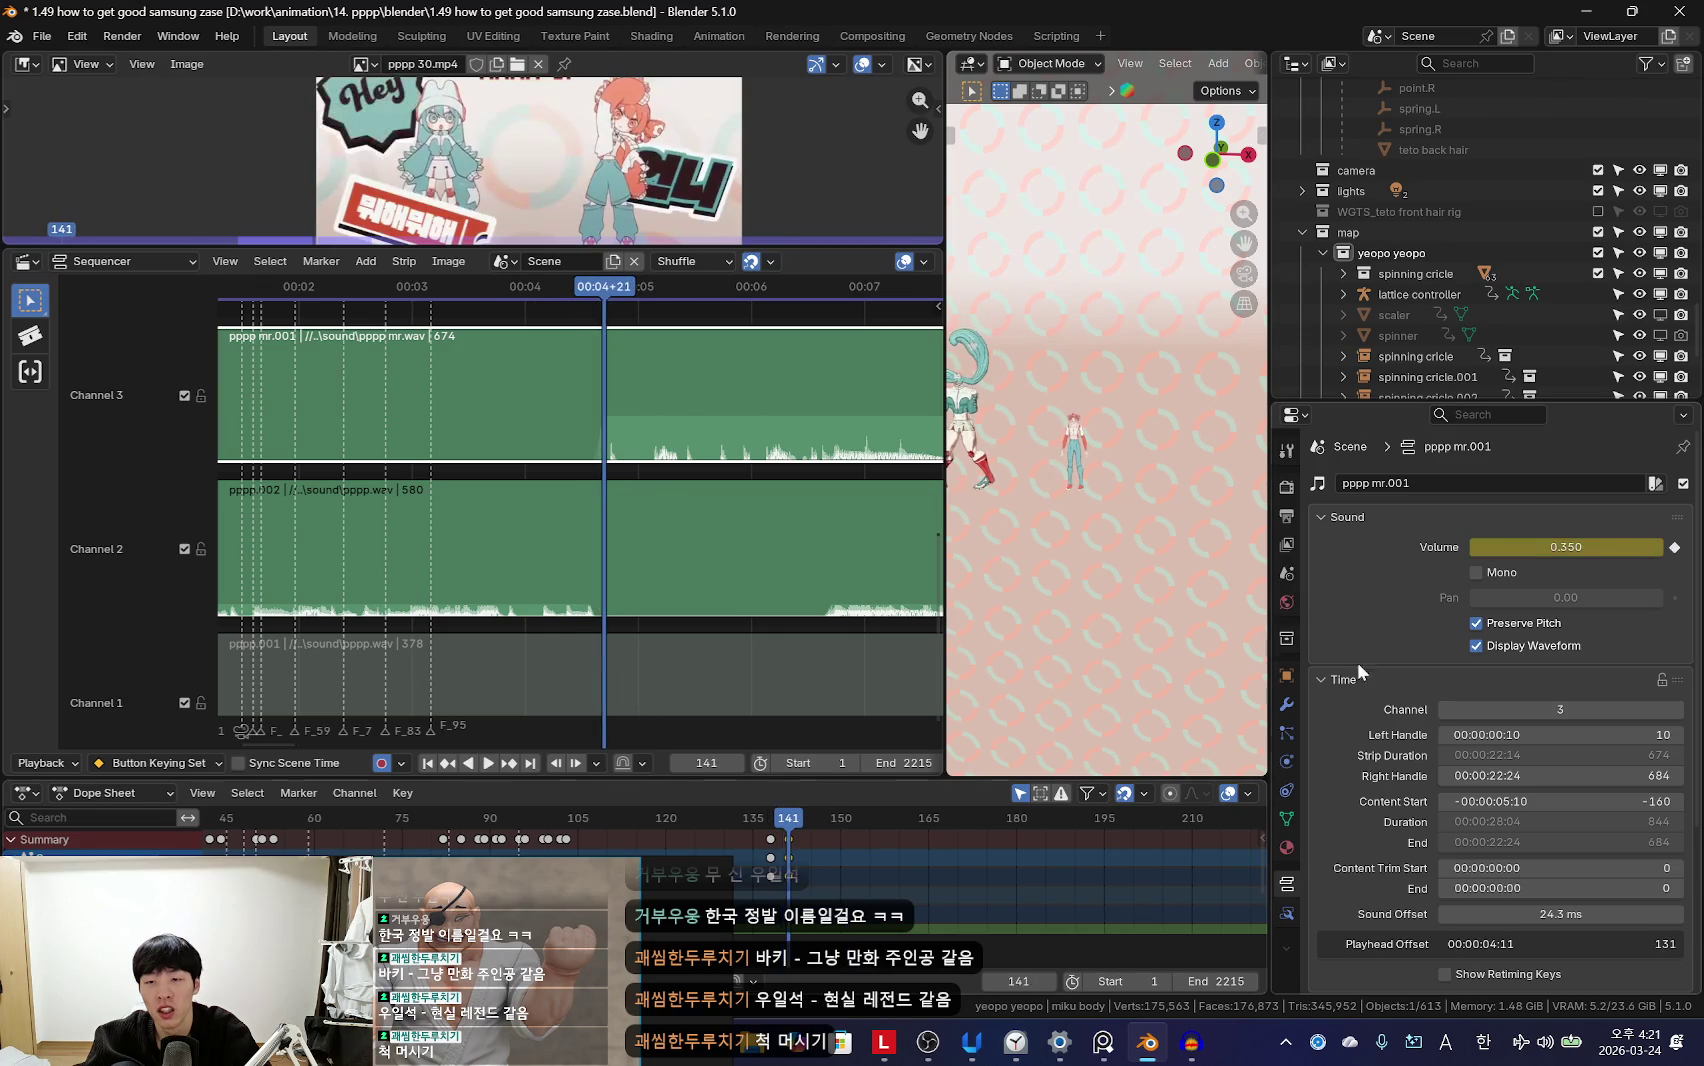
pyautogui.moveTo(1566, 547); pyautogui.dragTo(1550, 547)
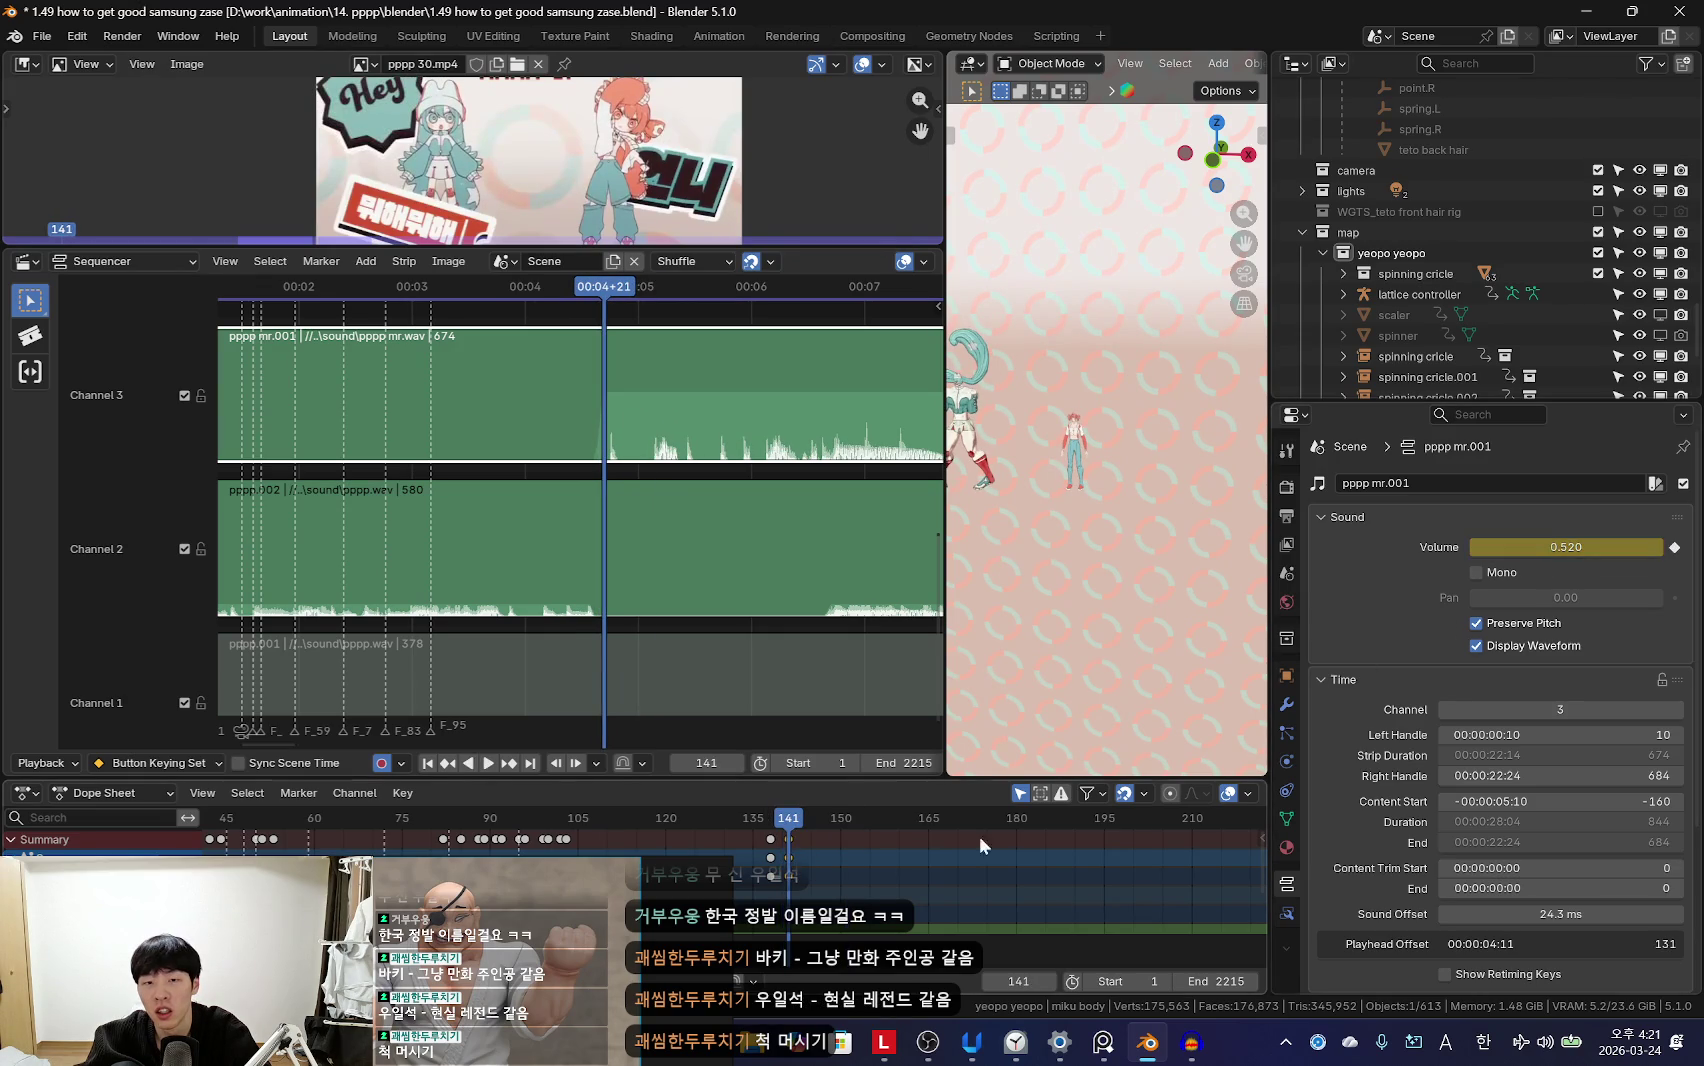
pyautogui.press('space')
pyautogui.scroll(-2, 915, 863)
# Step: Review the later volume keys near frame 199 and step to frame 201
pyautogui.moveTo(937, 919); pyautogui.dragTo(993, 887, button='middle')
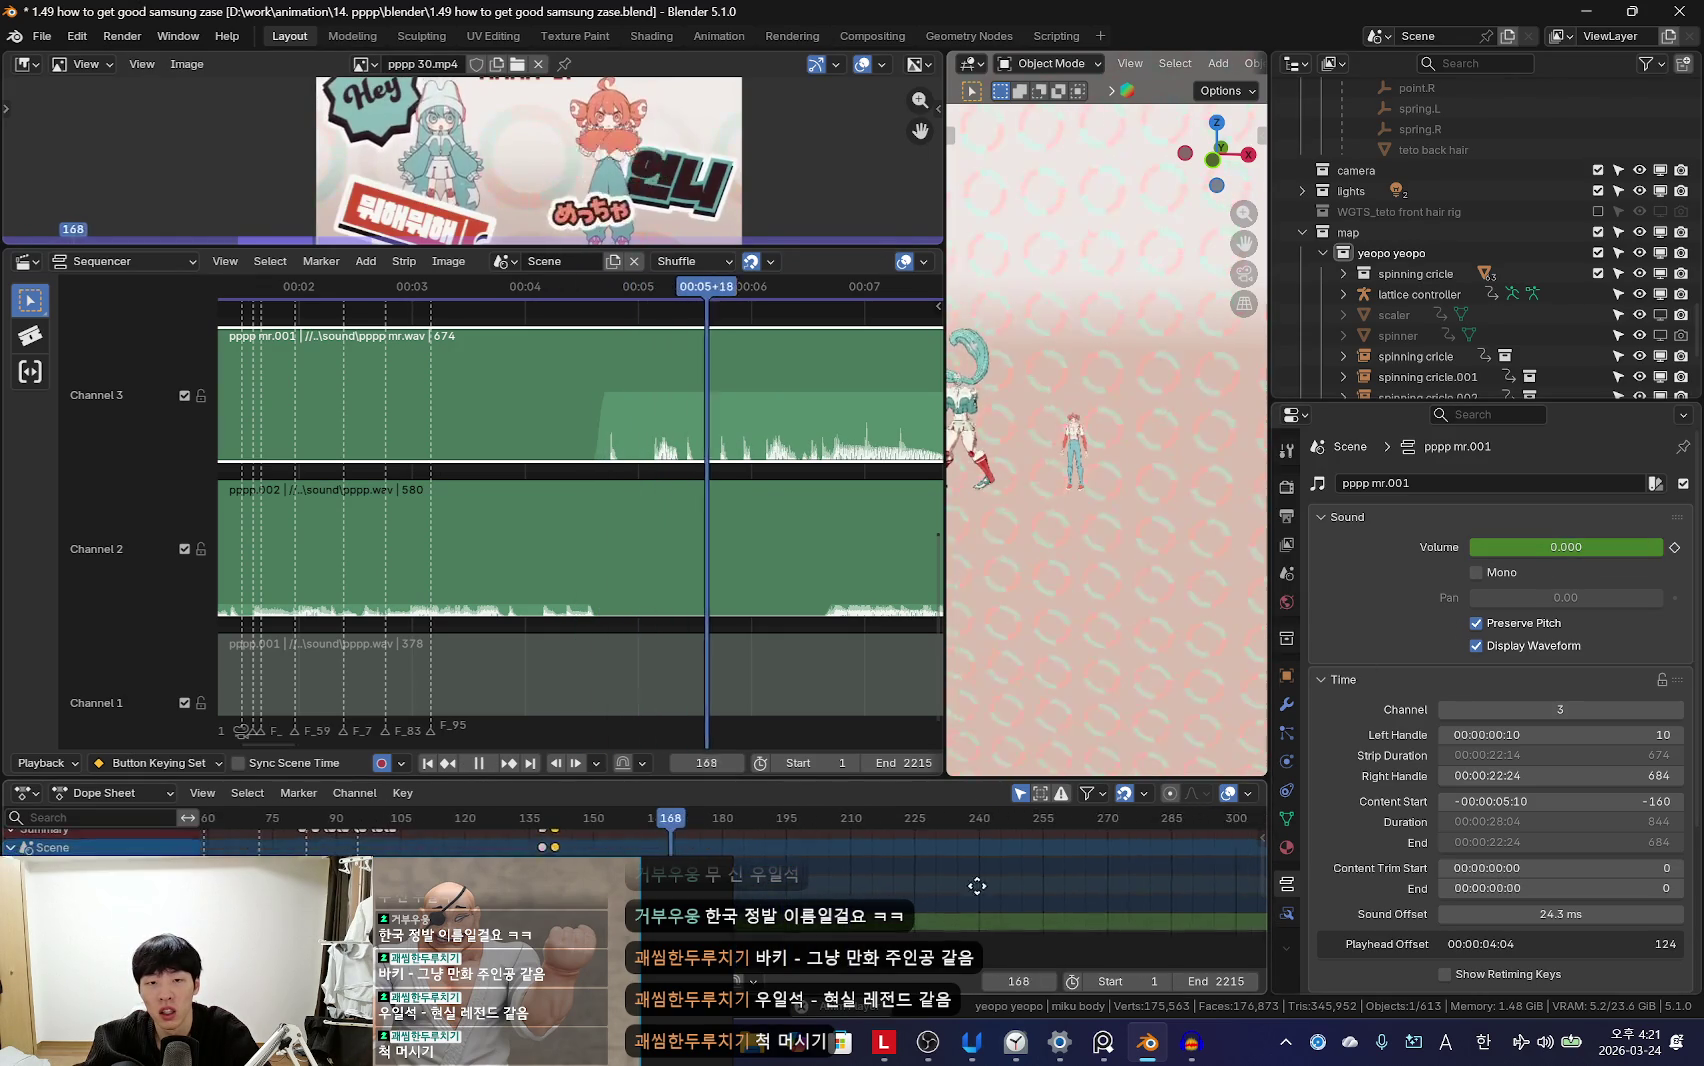
pyautogui.scroll(3, 893, 863)
pyautogui.moveTo(880, 860); pyautogui.dragTo(812, 877)
pyautogui.press('space')
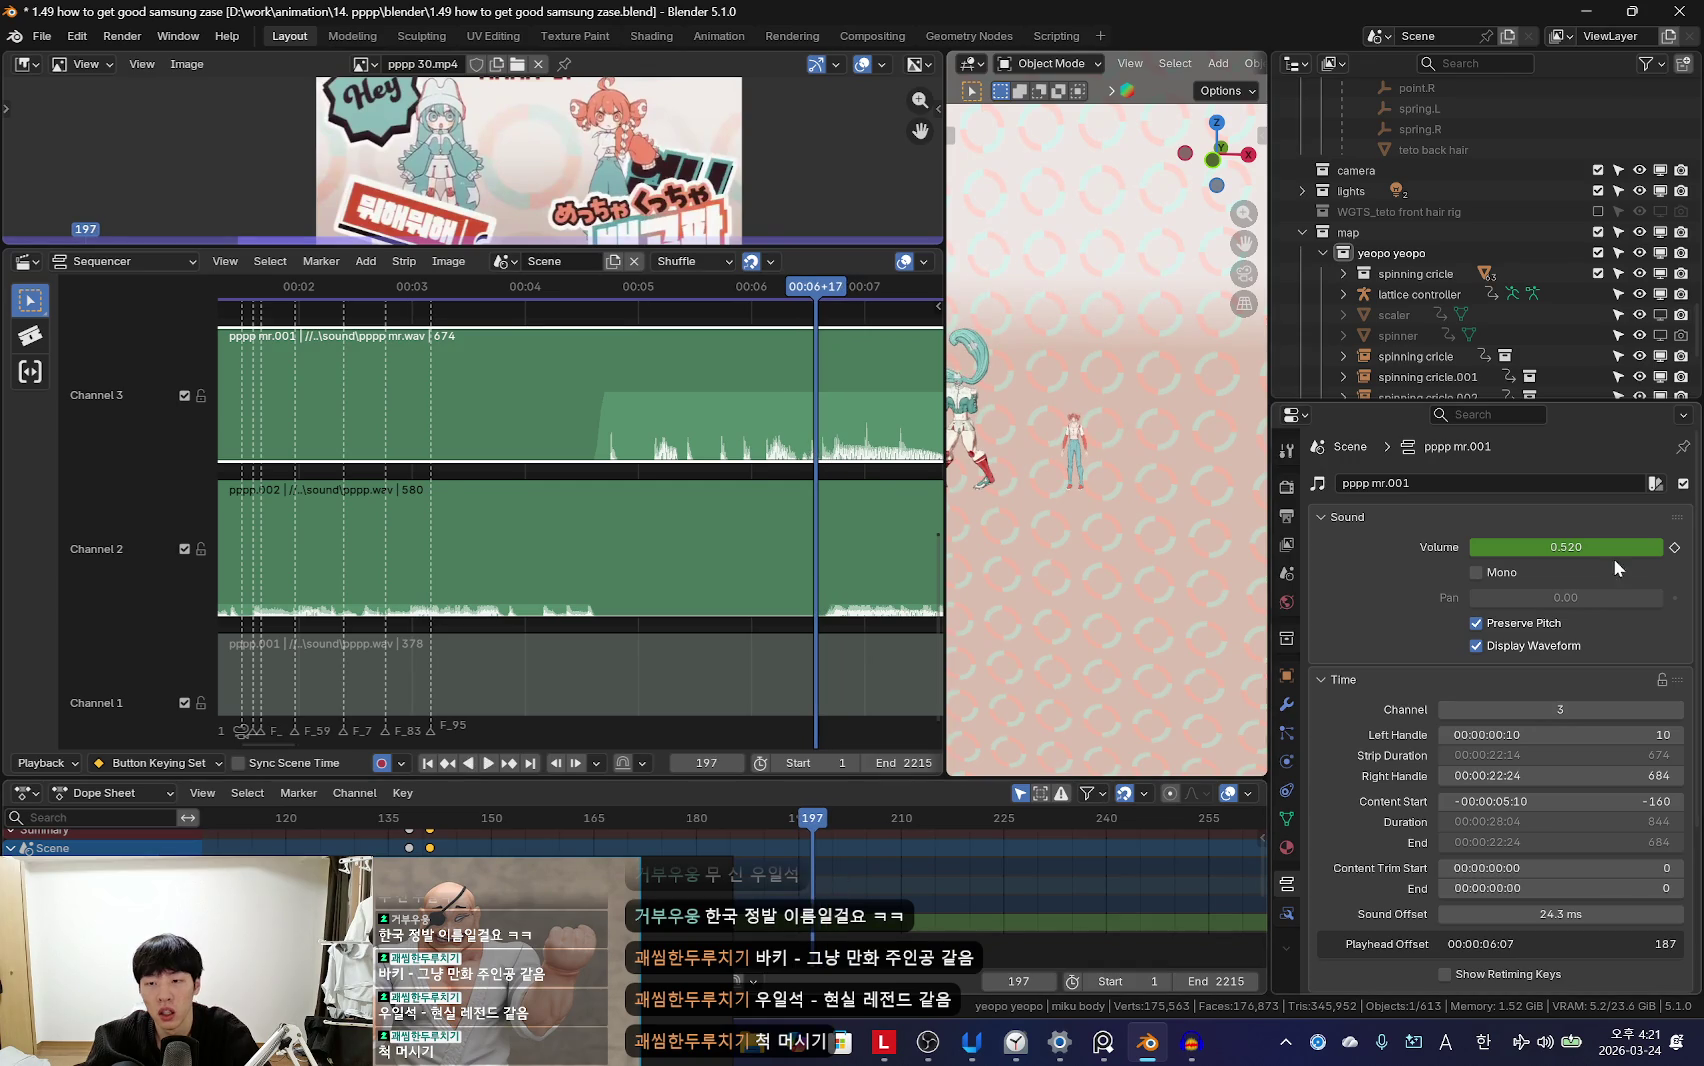
pyautogui.moveTo(1087, 874); pyautogui.dragTo(1087, 883, button='middle')
pyautogui.click(893, 878)
pyautogui.press('Right')
pyautogui.press('Right')
pyautogui.press('Right')
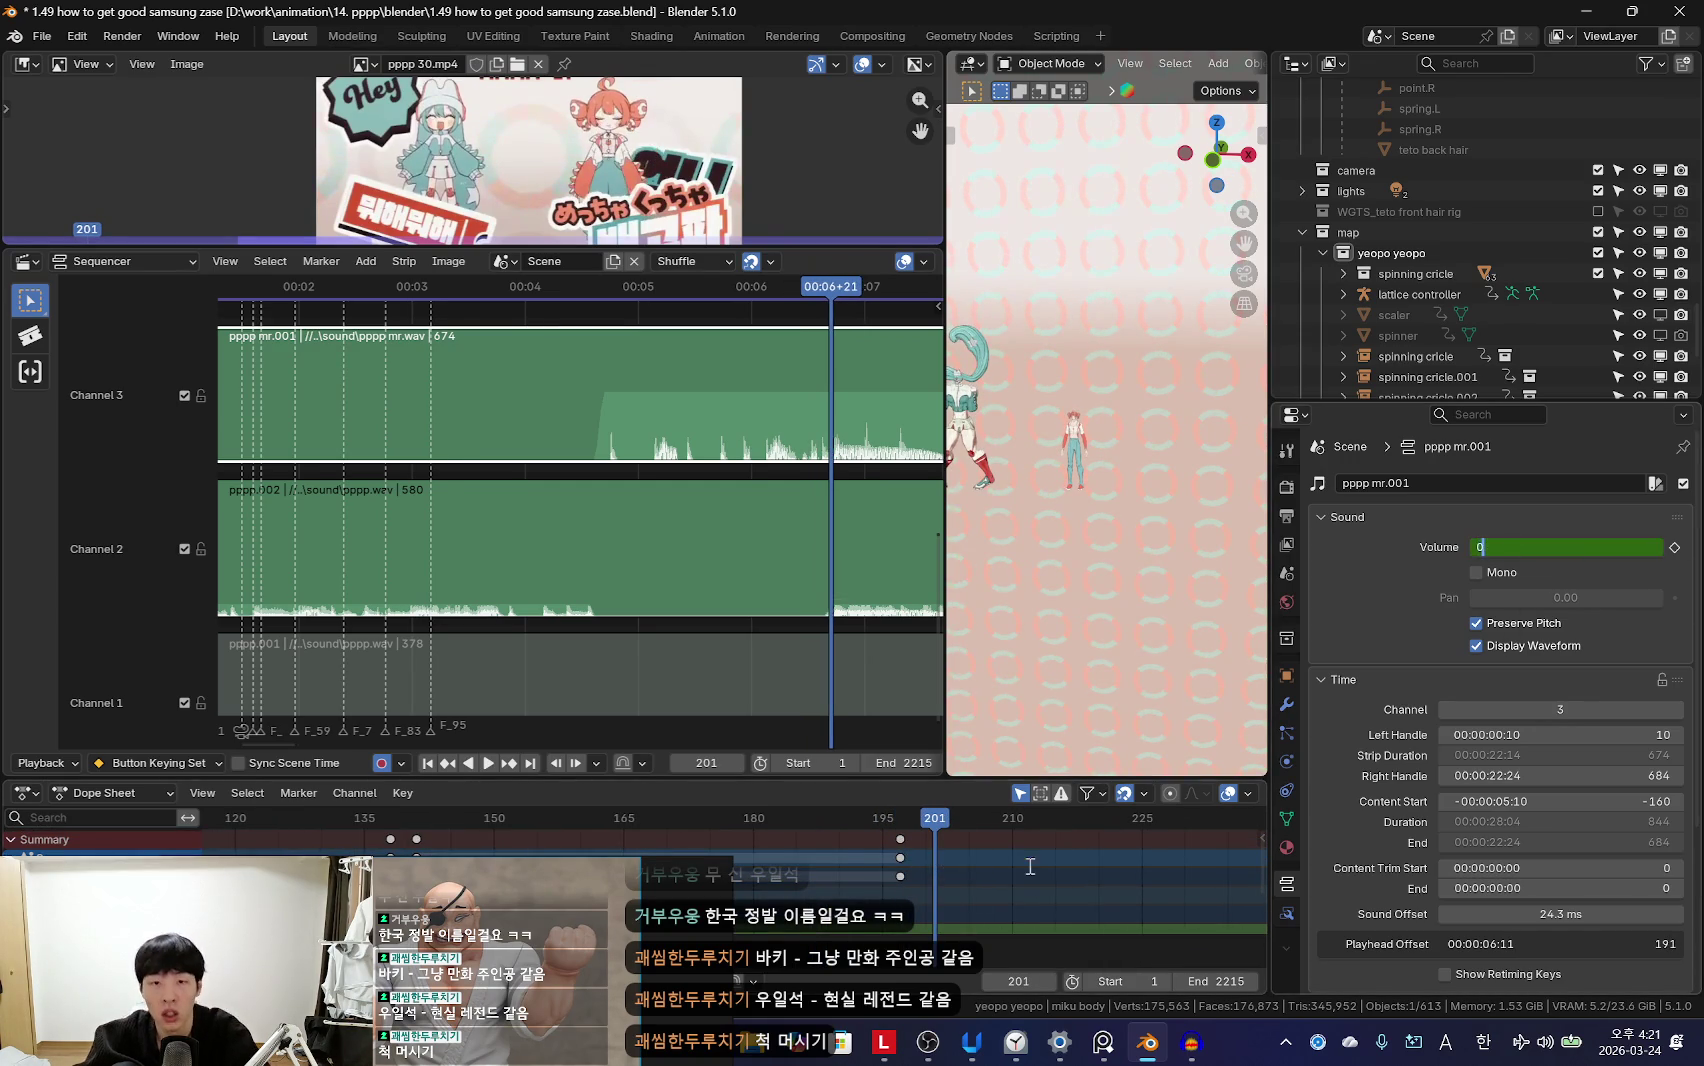
# Step: Key pppp mr.001's volume to 0.000 at frame 201 and scrub frames 197–201 to check
pyautogui.press('Return')
pyautogui.scroll(2, 901, 876)
pyautogui.press('Right')
pyautogui.press('Right')
pyautogui.press('Right')
pyautogui.press('Down')
pyautogui.press('Down')
pyautogui.moveTo(997, 859); pyautogui.dragTo(1052, 887)
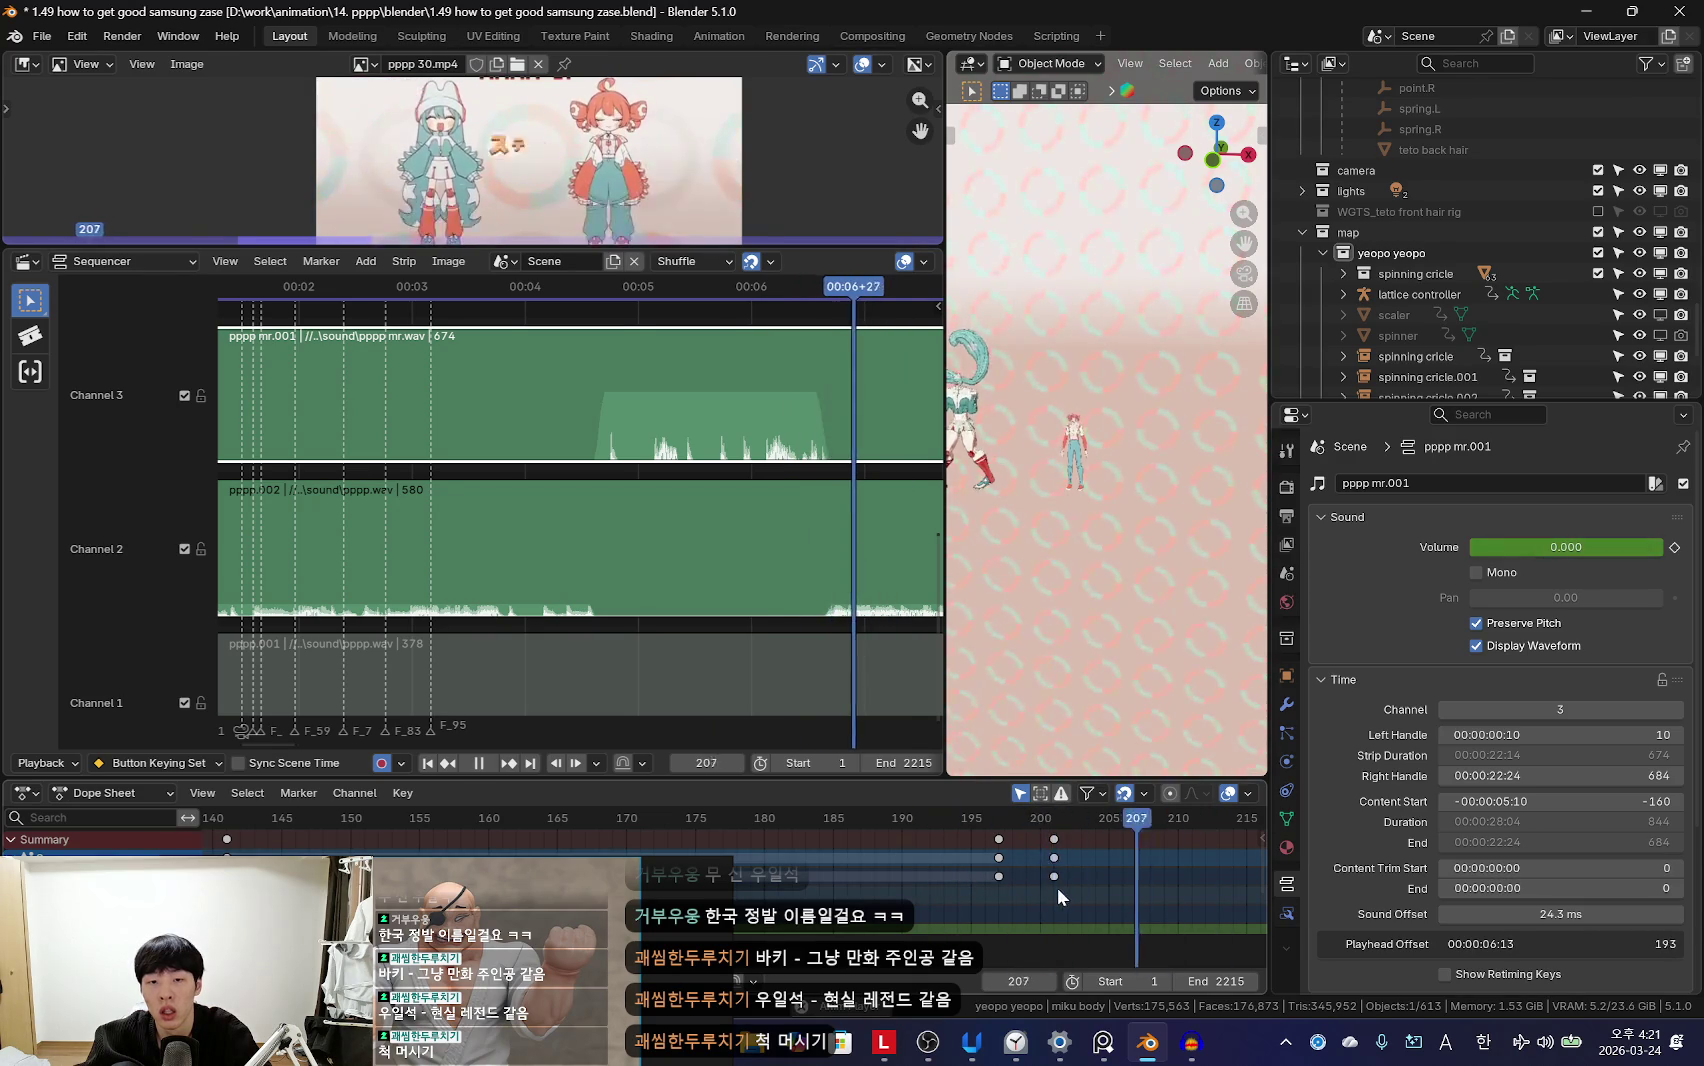
# Step: Select the pppp.002 volume keys near frame 197 and move to frame 200
pyautogui.click(803, 610)
pyautogui.scroll(1, 1100, 850)
pyautogui.click(1103, 857)
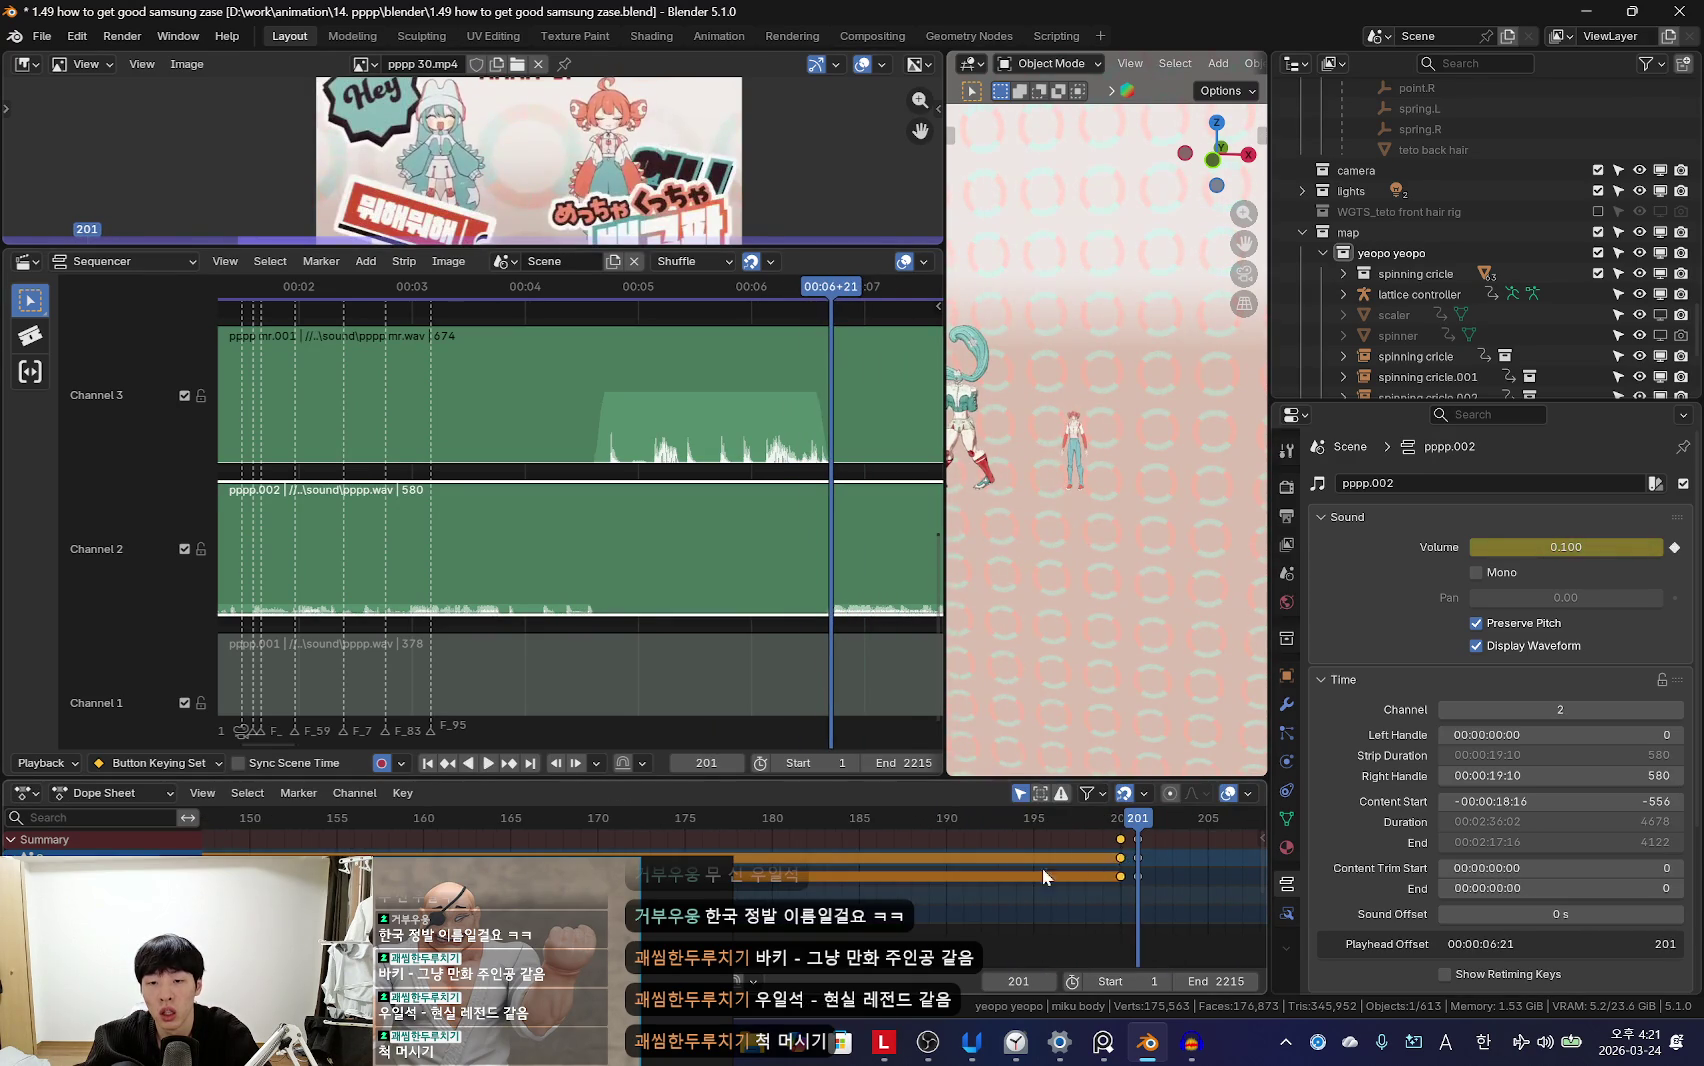
pyautogui.scroll(-1, 1092, 862)
pyautogui.moveTo(1085, 860); pyautogui.dragTo(1038, 857)
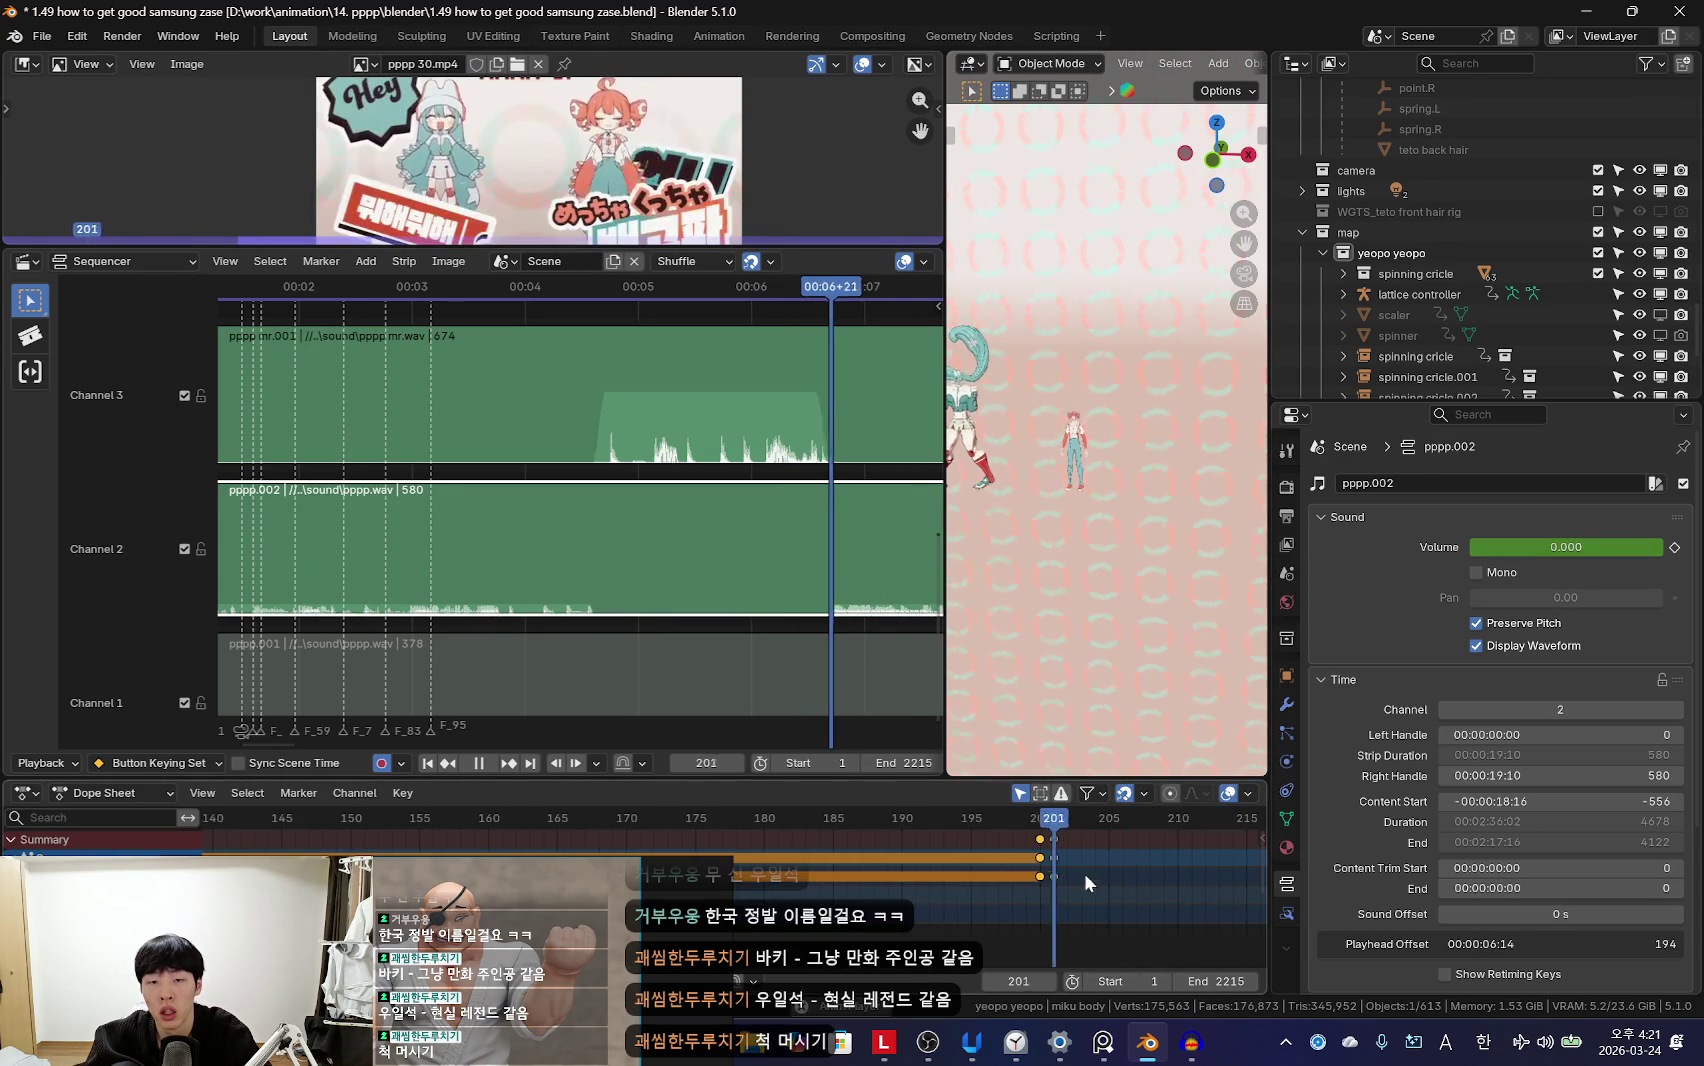
pyautogui.keyDown('shift'); pyautogui.click(860, 430); pyautogui.keyUp('shift')
pyautogui.click(1034, 860)
# Step: Move the pppp mr.001 volume keys so its fade-out ends around frame 202
pyautogui.click(804, 489)
pyautogui.keyDown('shift'); pyautogui.click(803, 425); pyautogui.keyUp('shift')
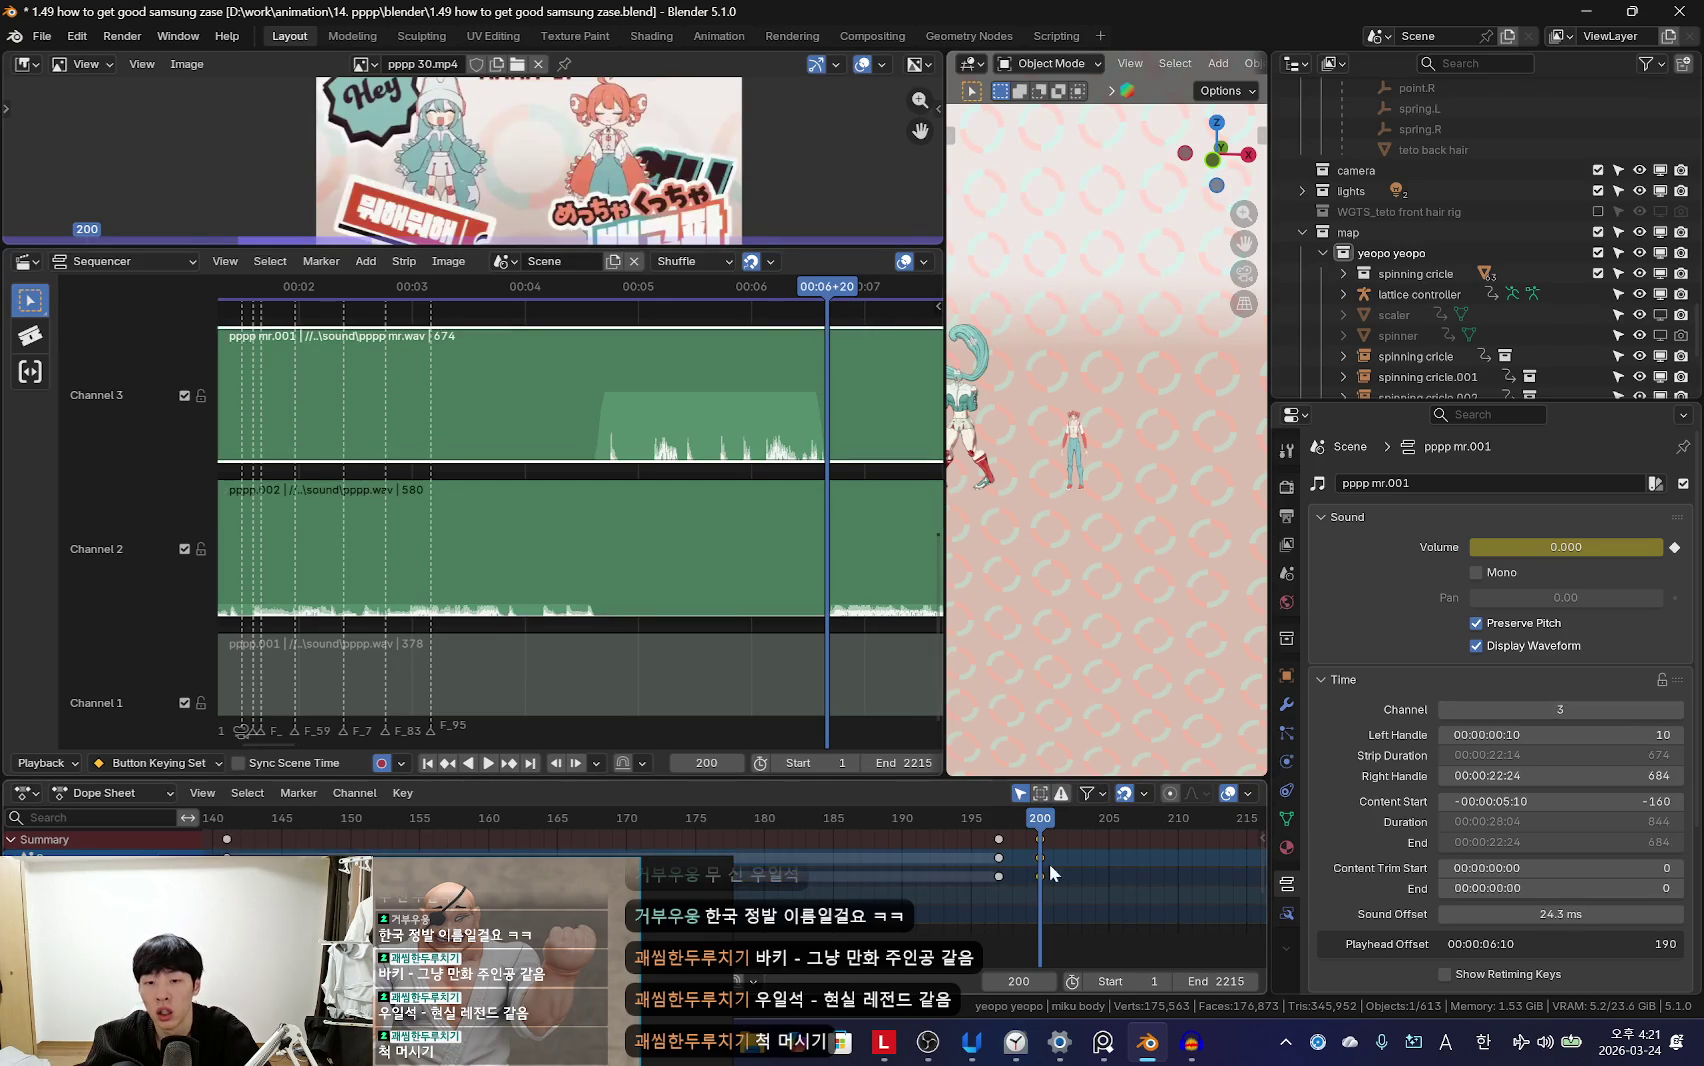
pyautogui.press('g')
pyautogui.click(1045, 857)
pyautogui.click(849, 569)
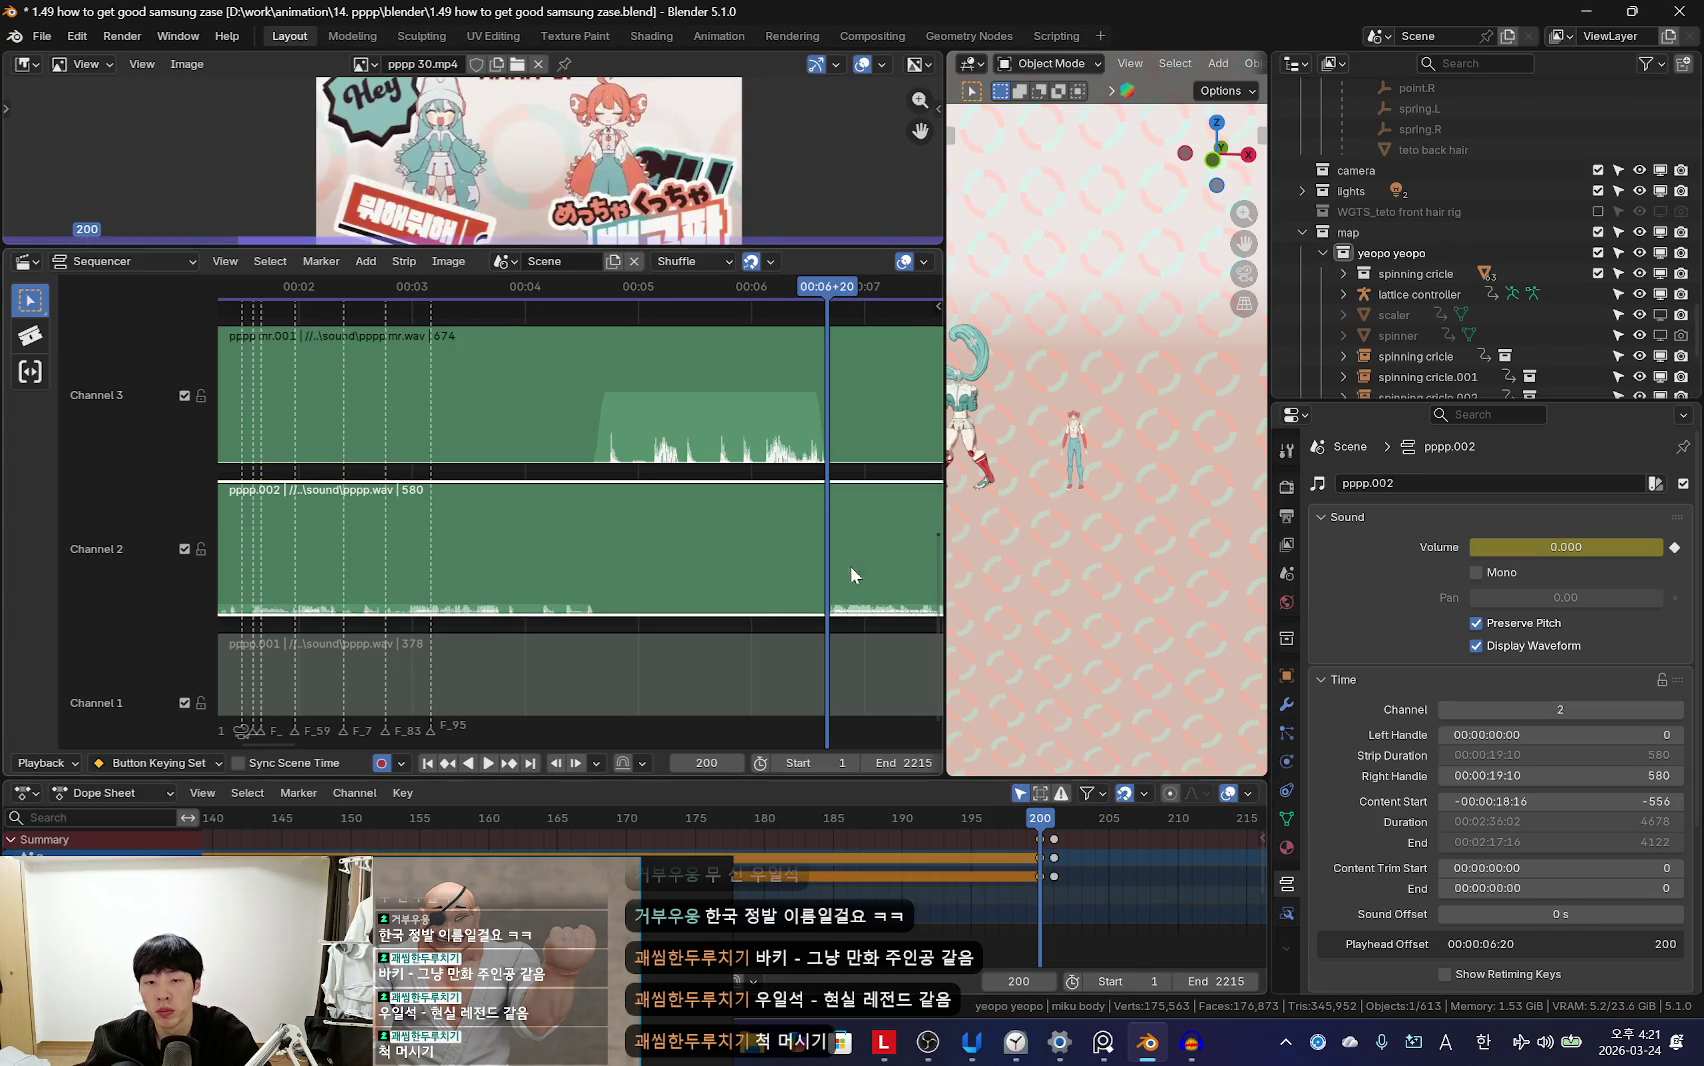
pyautogui.click(825, 483)
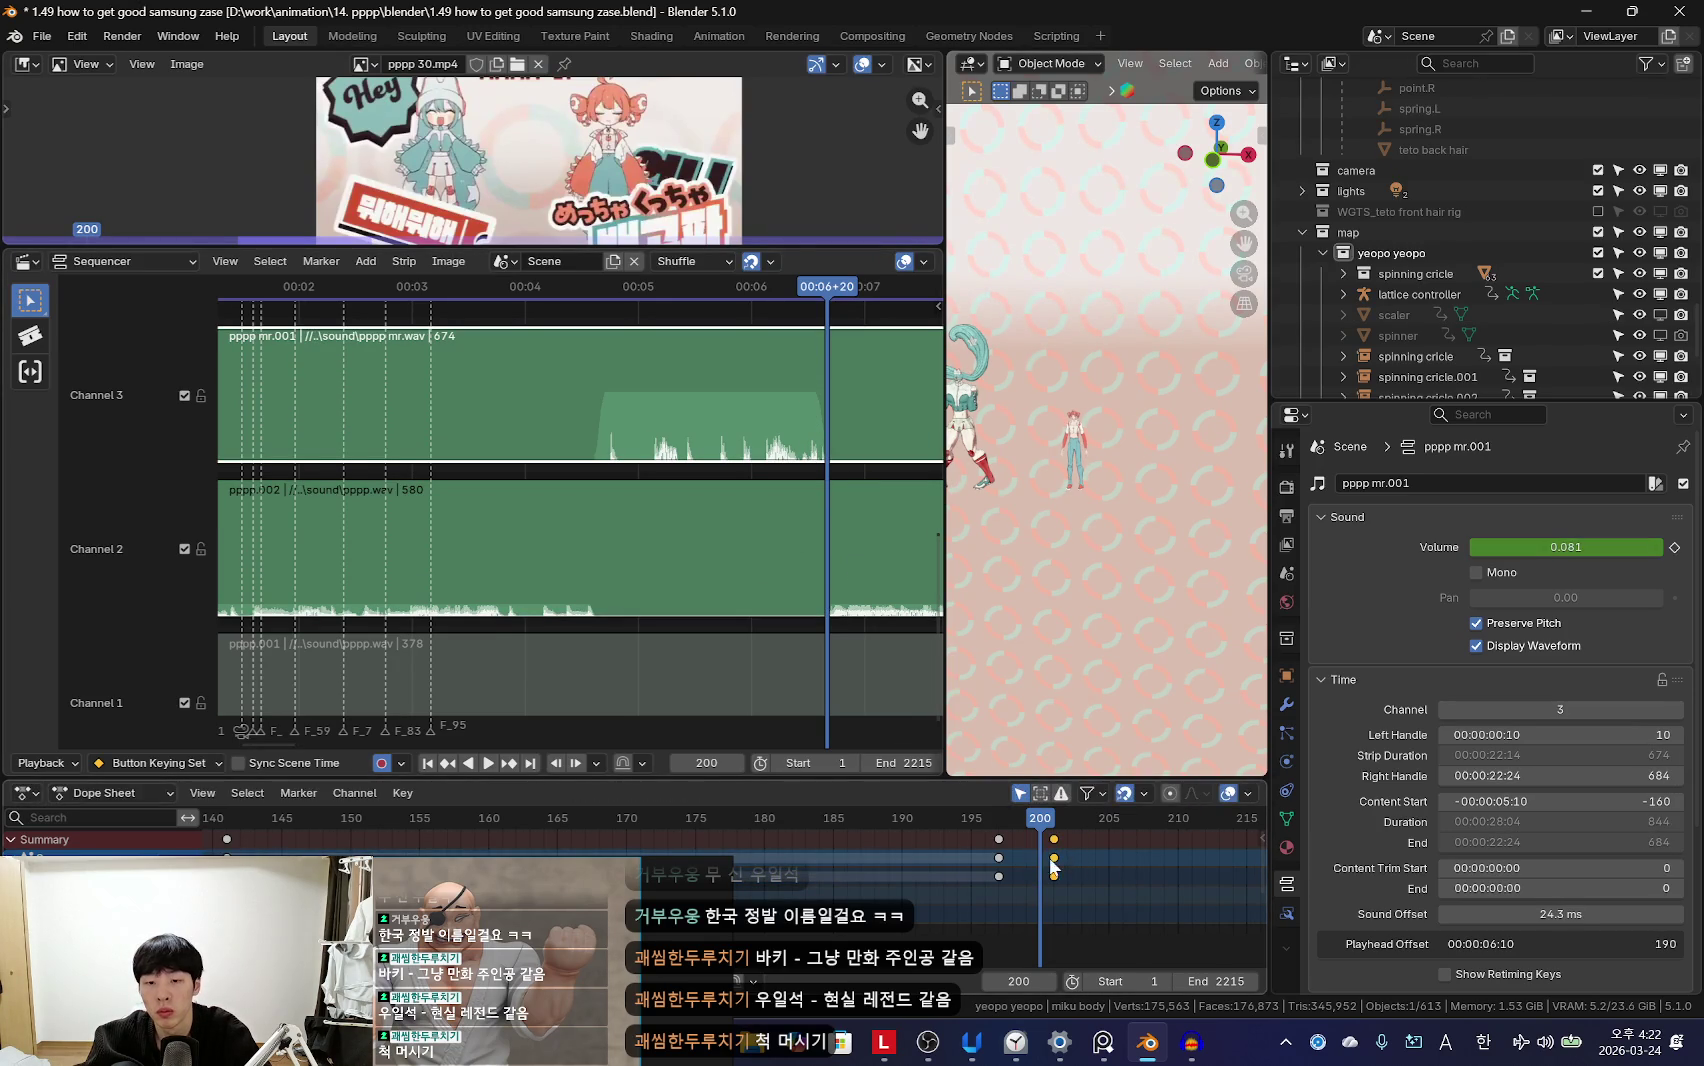
# Step: Play back the crossfade and enlarge the video preview above the Sequencer
pyautogui.scroll(-3, 907, 881)
pyautogui.press('space')
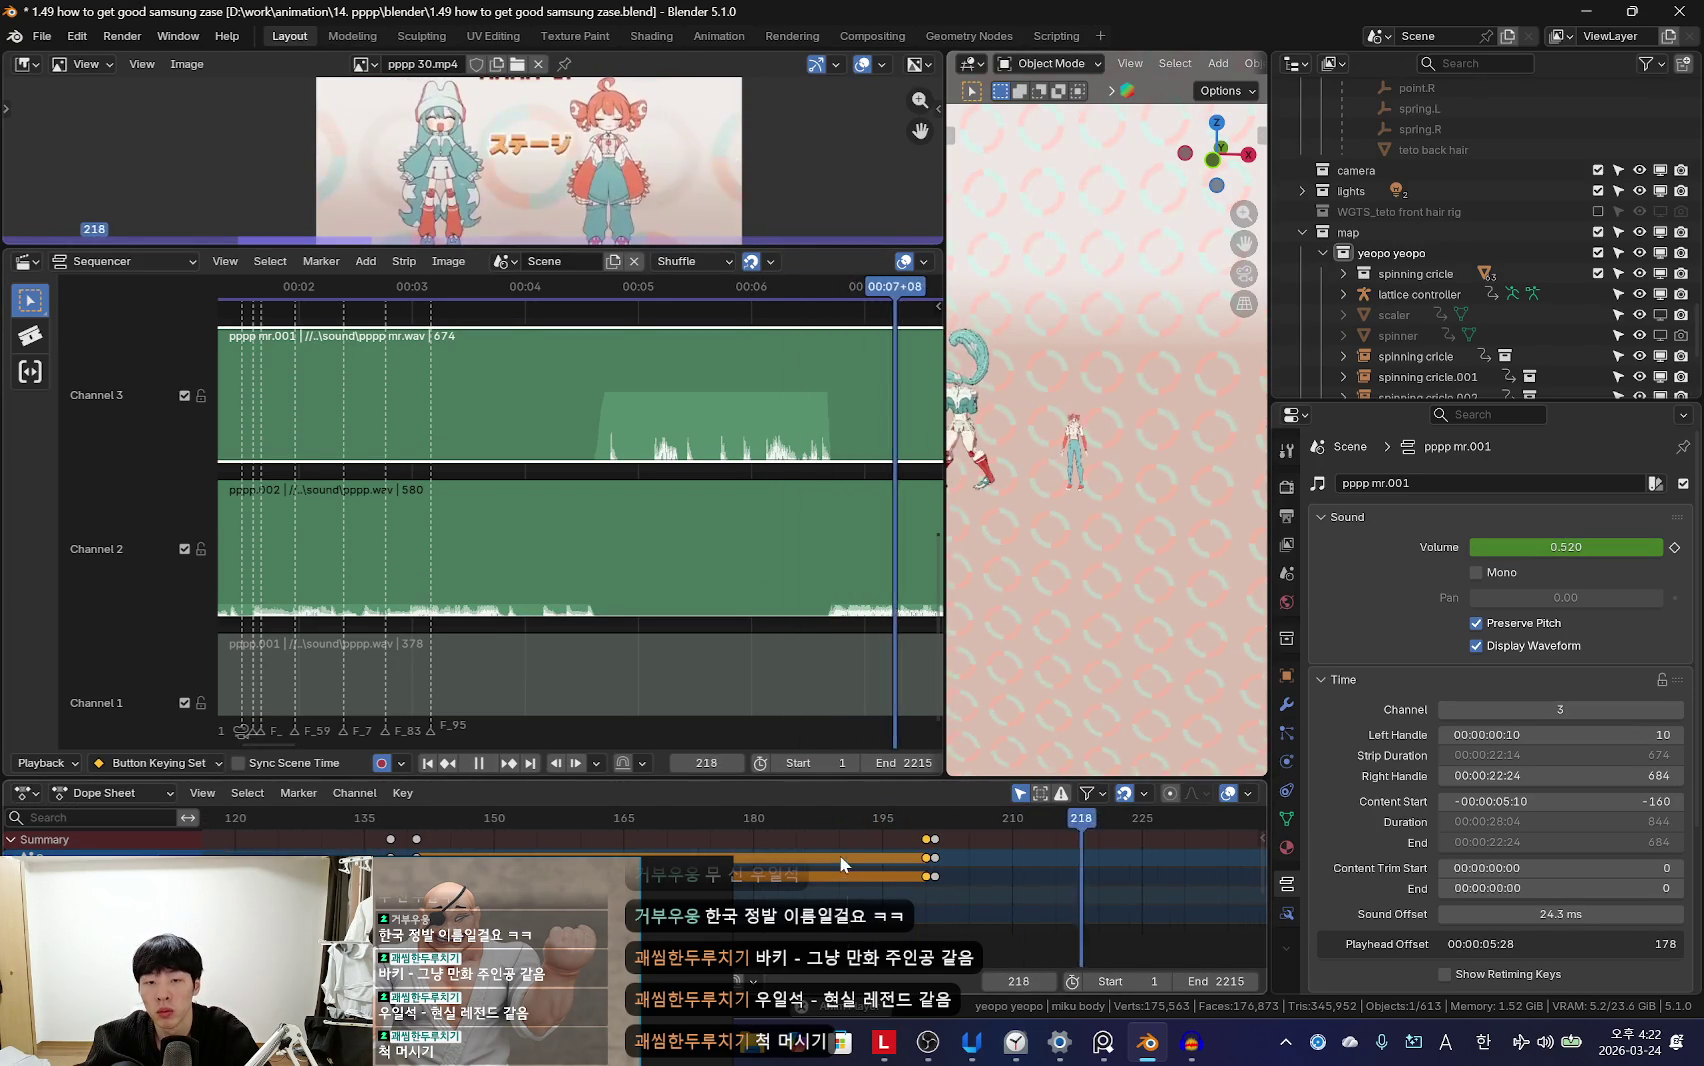
pyautogui.scroll(-5, 1001, 859)
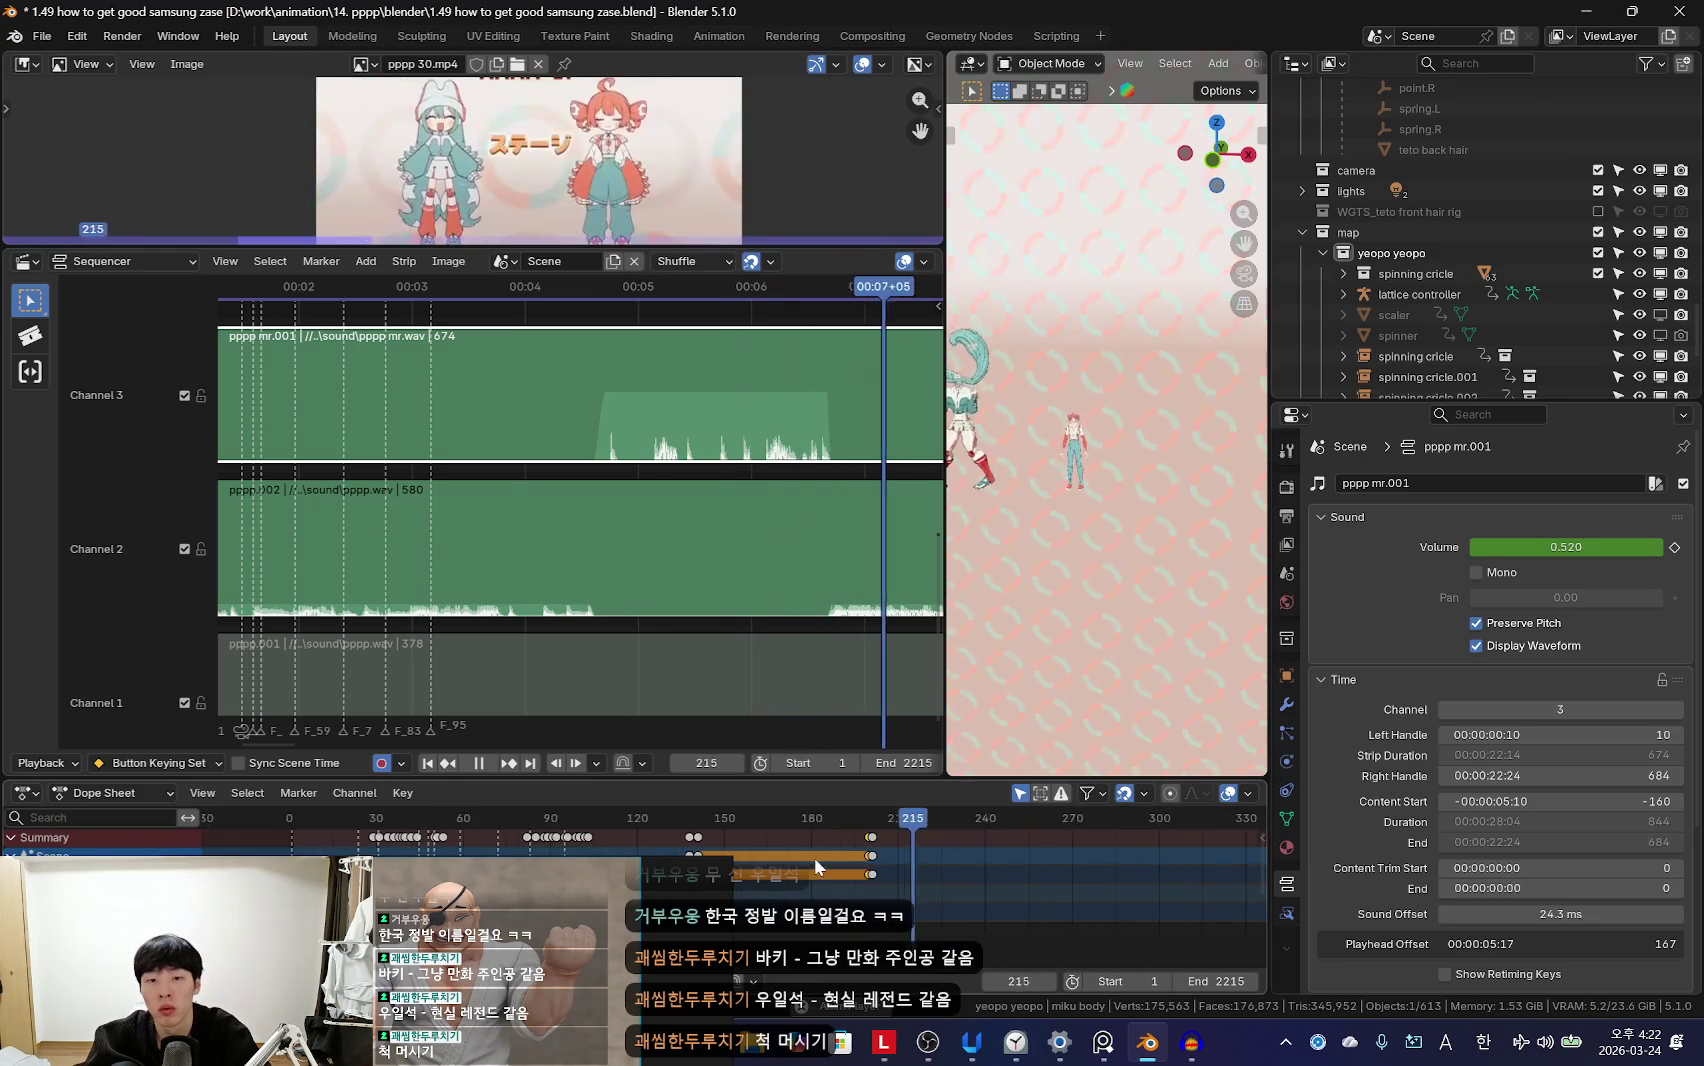
pyautogui.scroll(-3, 812, 860)
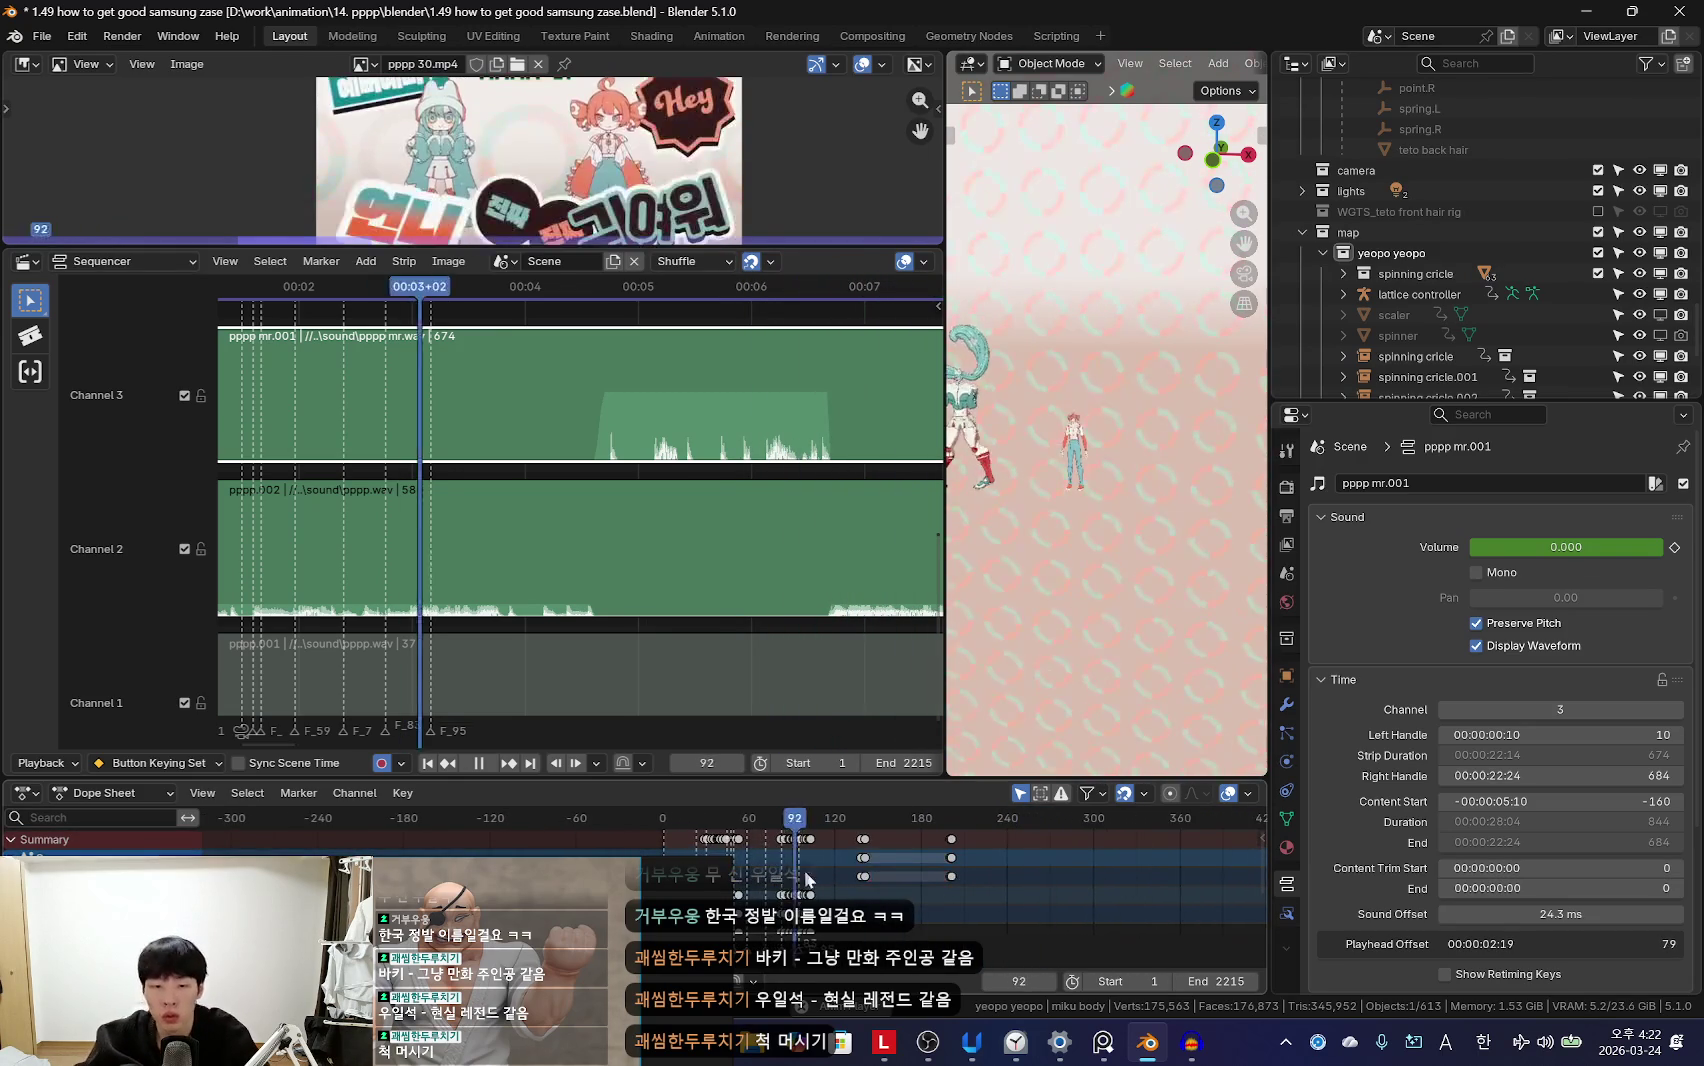
pyautogui.scroll(-3, 871, 883)
pyautogui.scroll(-3, 885, 885)
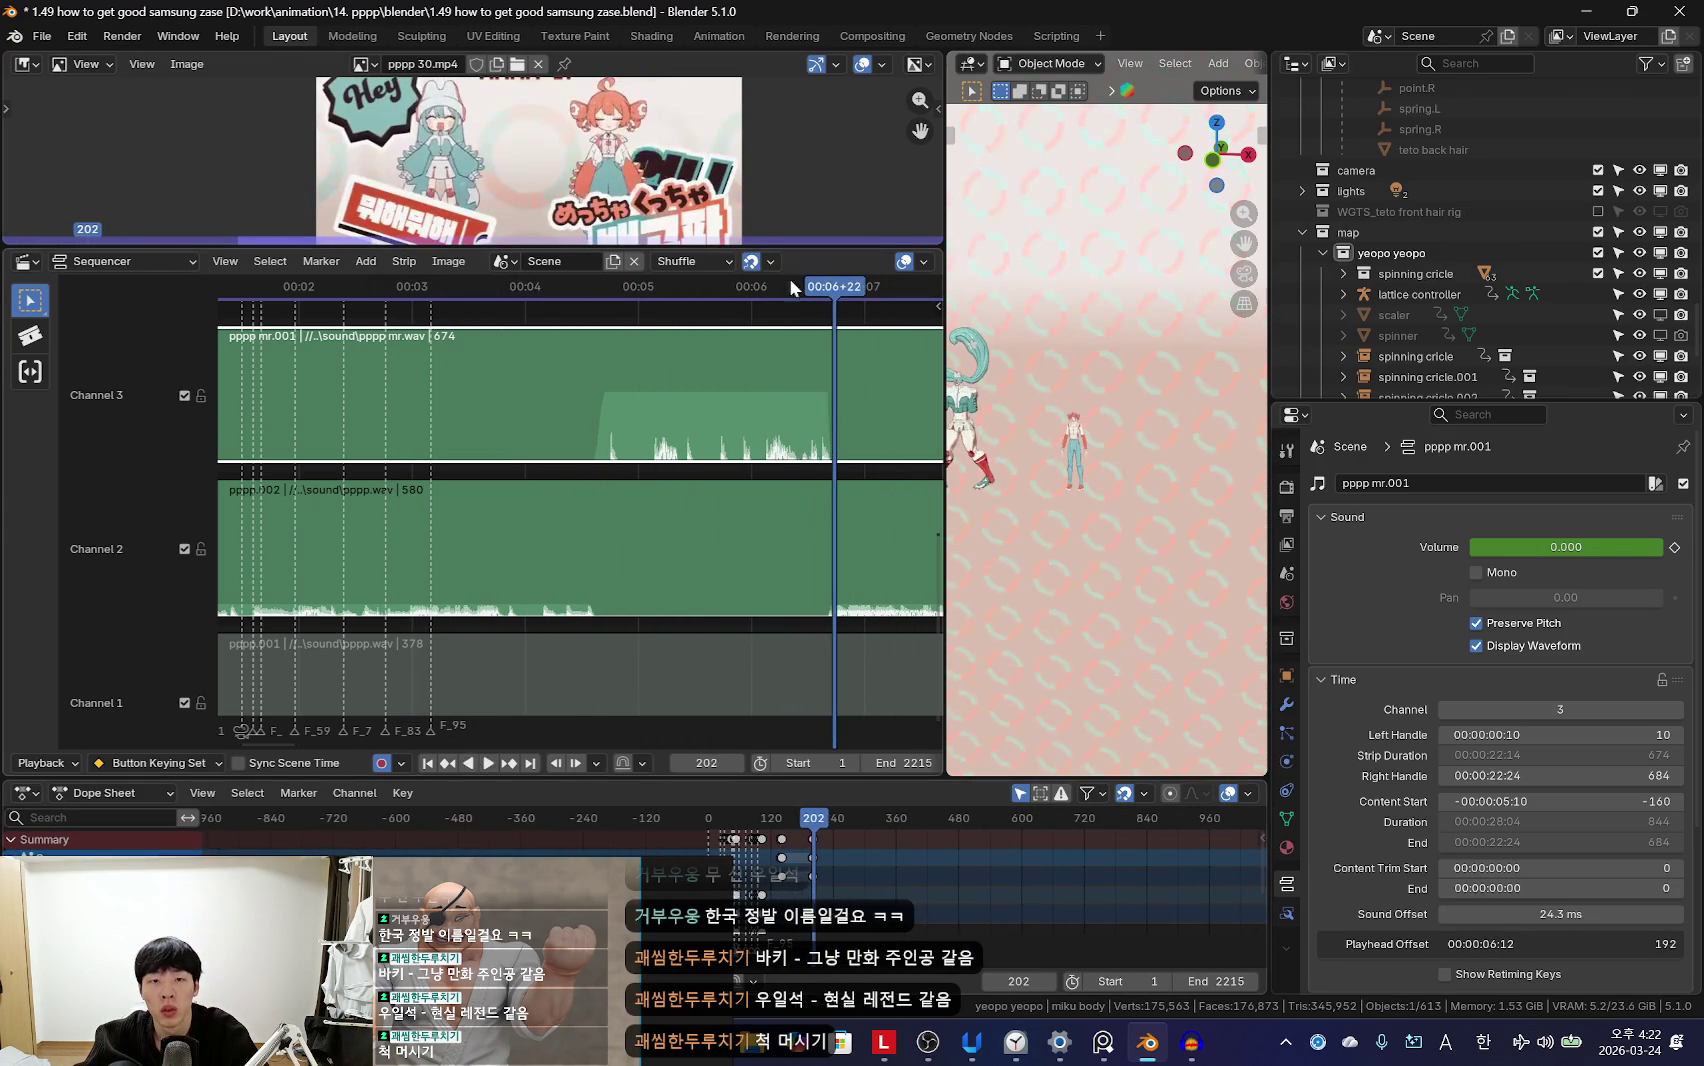
pyautogui.moveTo(789, 247); pyautogui.dragTo(789, 351)
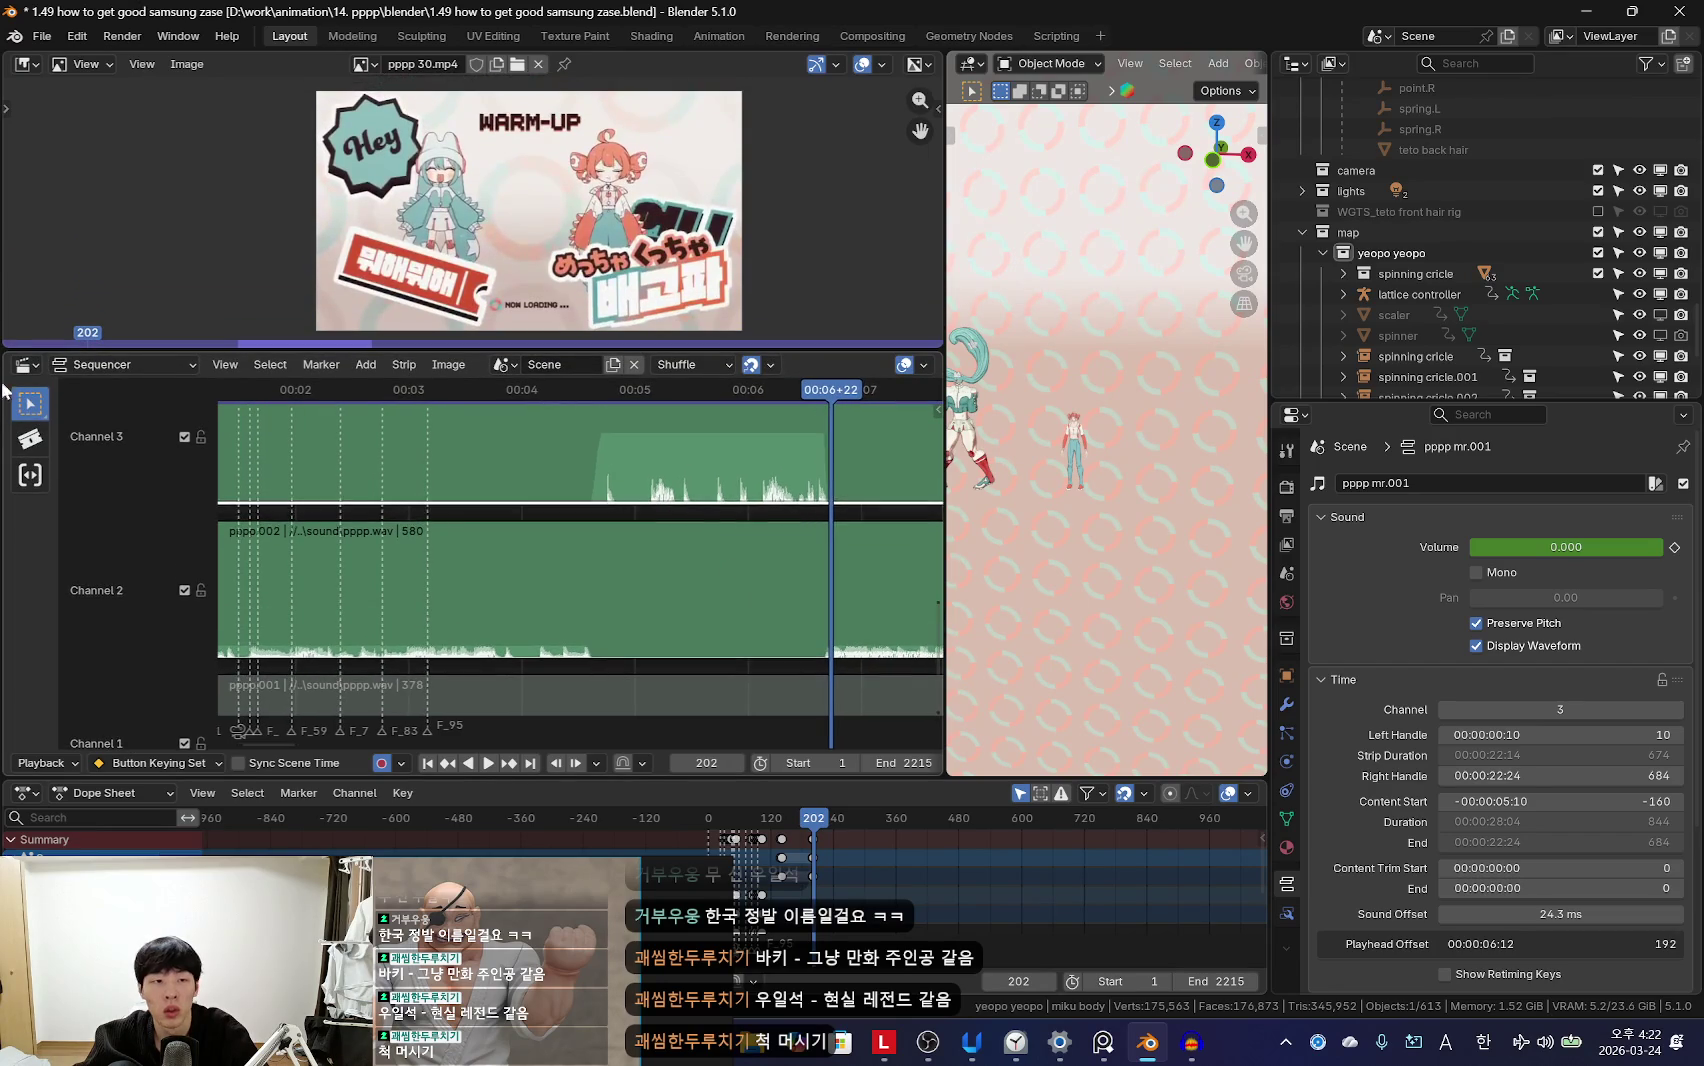
pyautogui.scroll(-2, 686, 551)
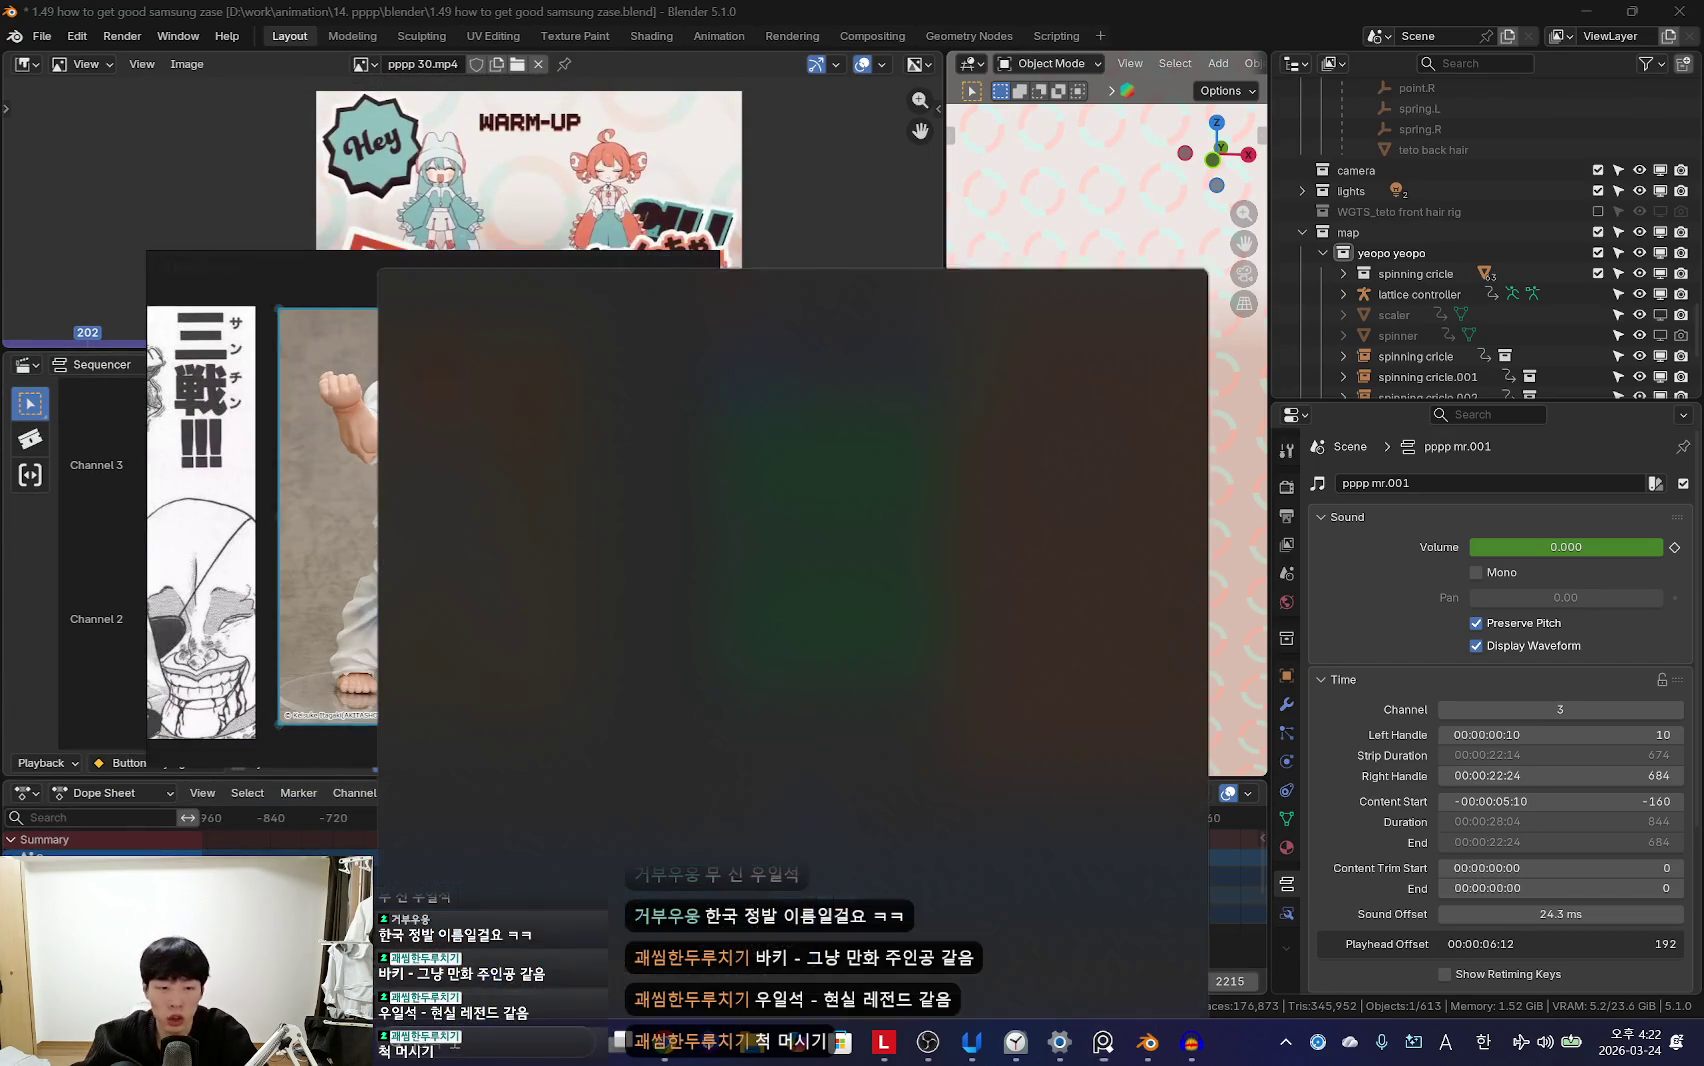
# Step: Launch Soundly from Start search, close the stray Clock window, and bring Soundly to the front
pyautogui.write('spsoundly')
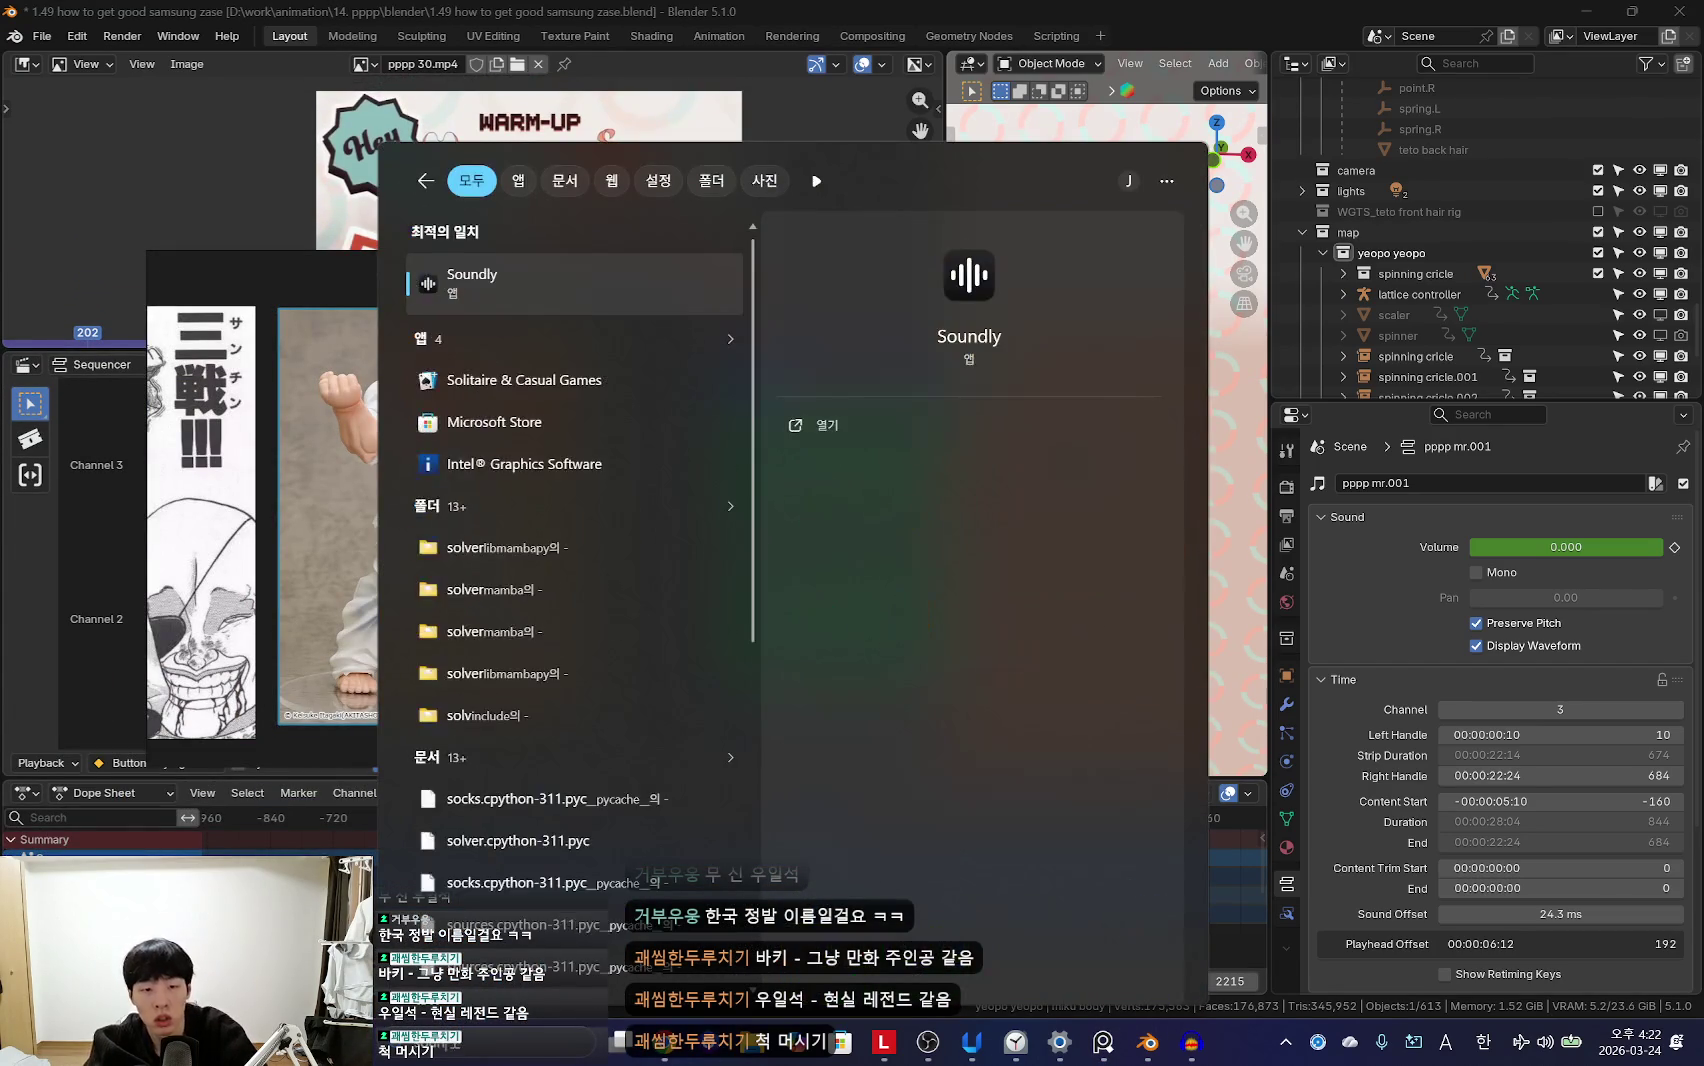
pyautogui.press('Return')
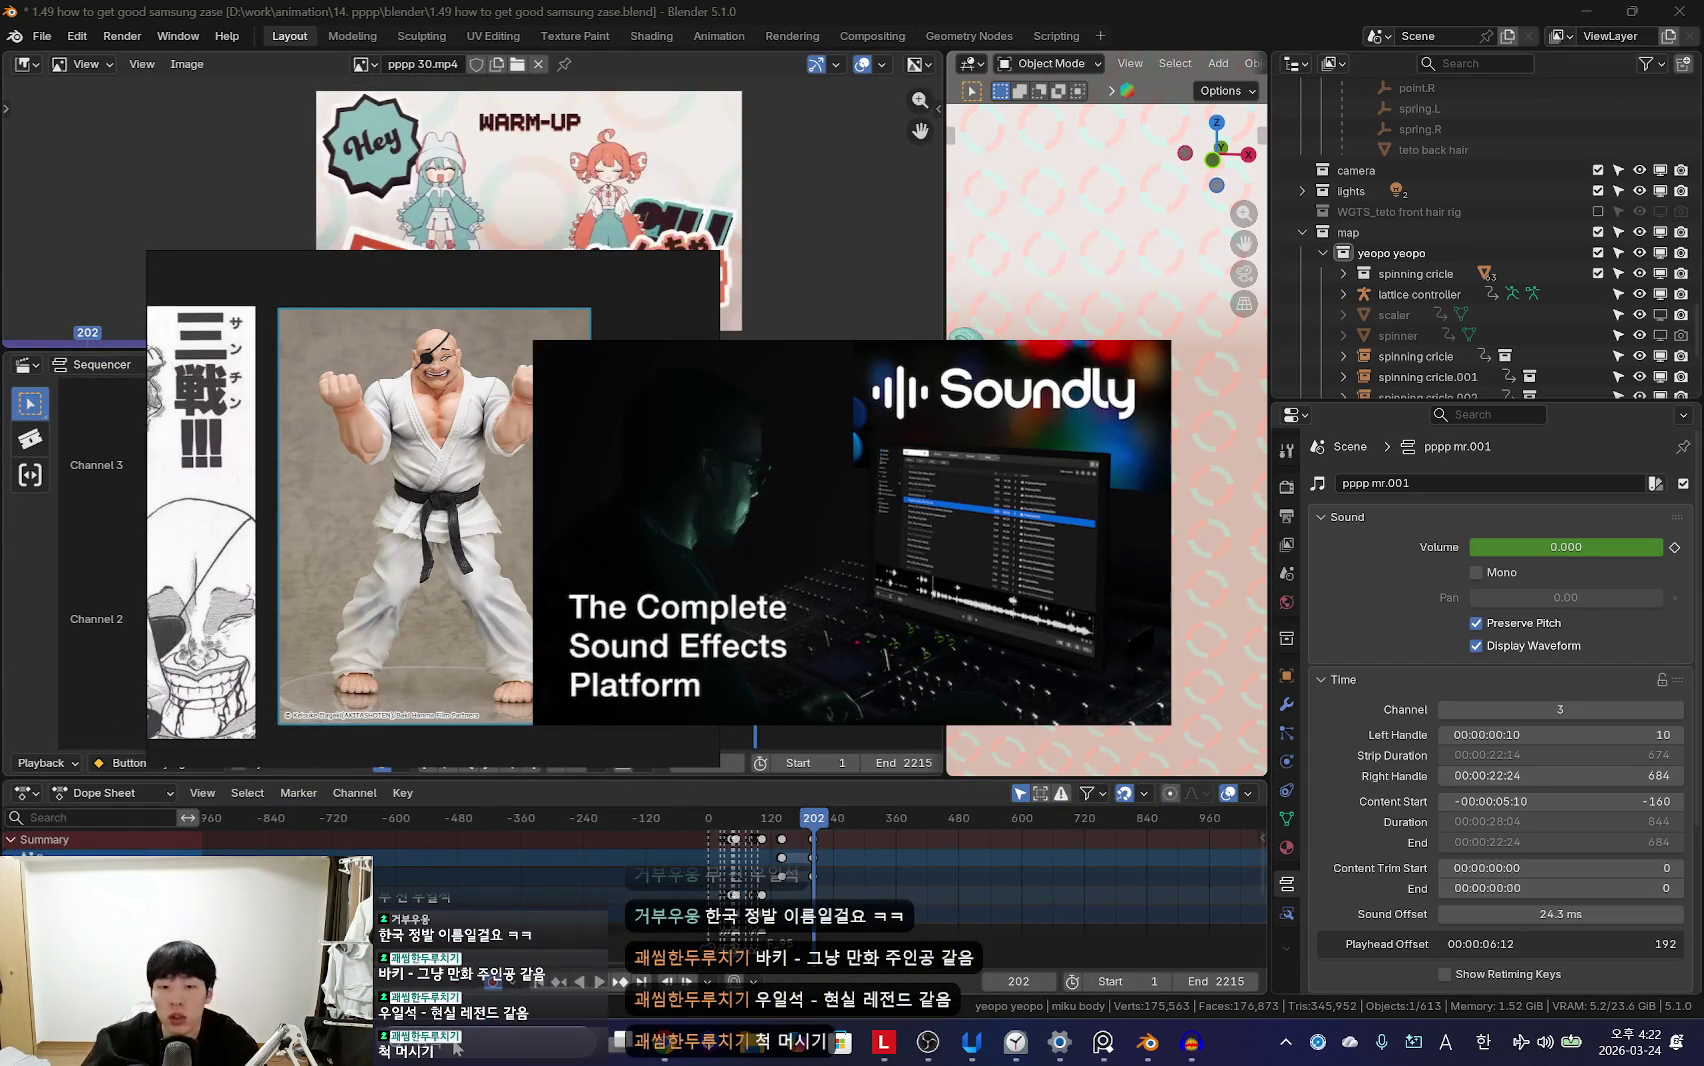
pyautogui.click(1015, 1042)
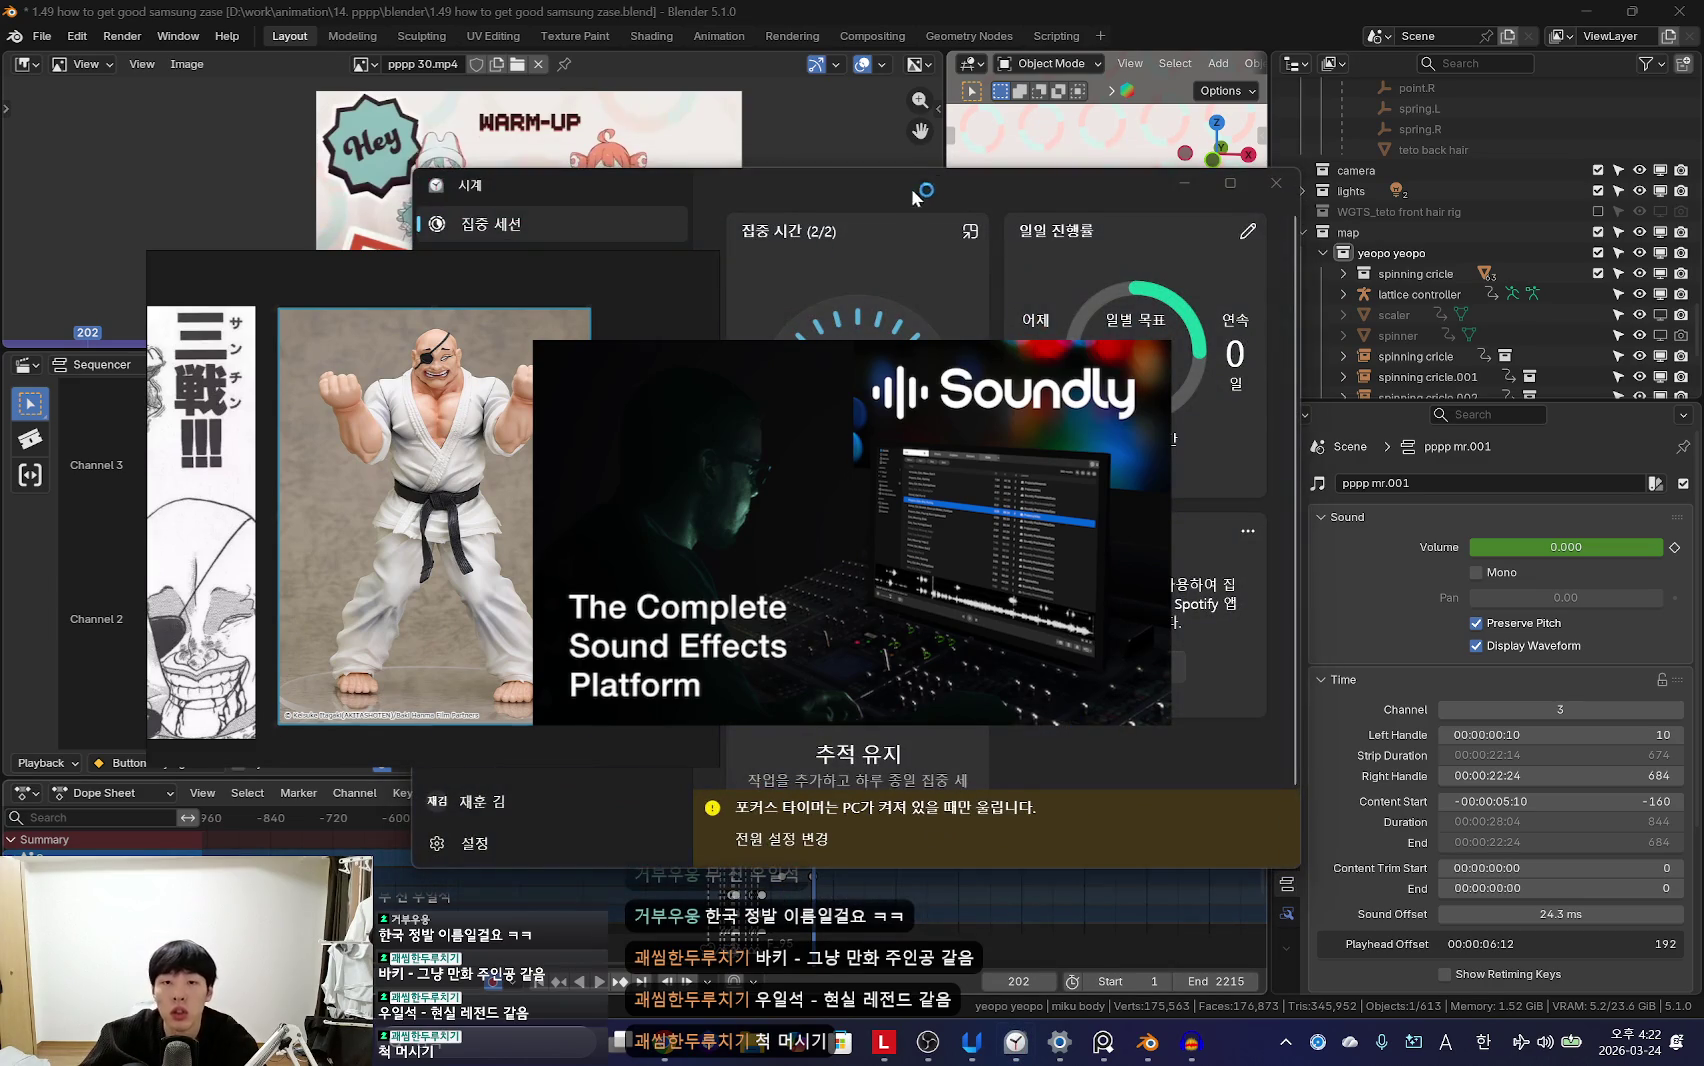
pyautogui.click(1559, 134)
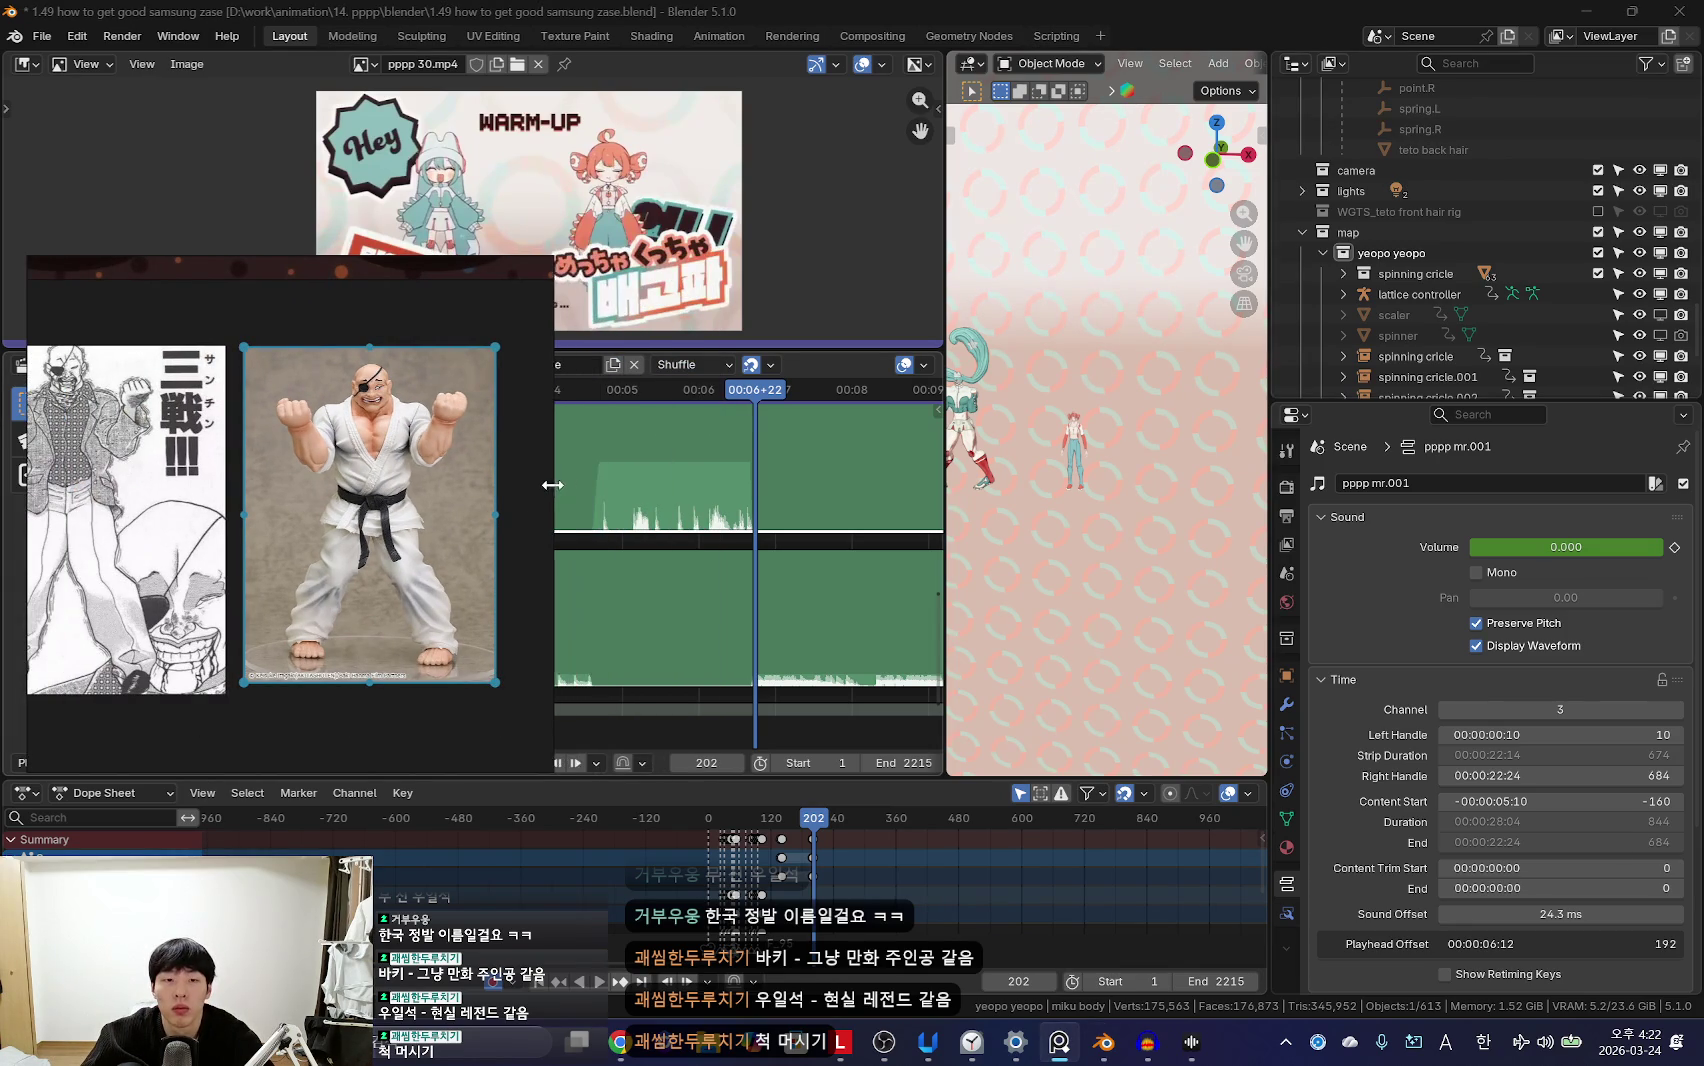
pyautogui.click(1192, 1050)
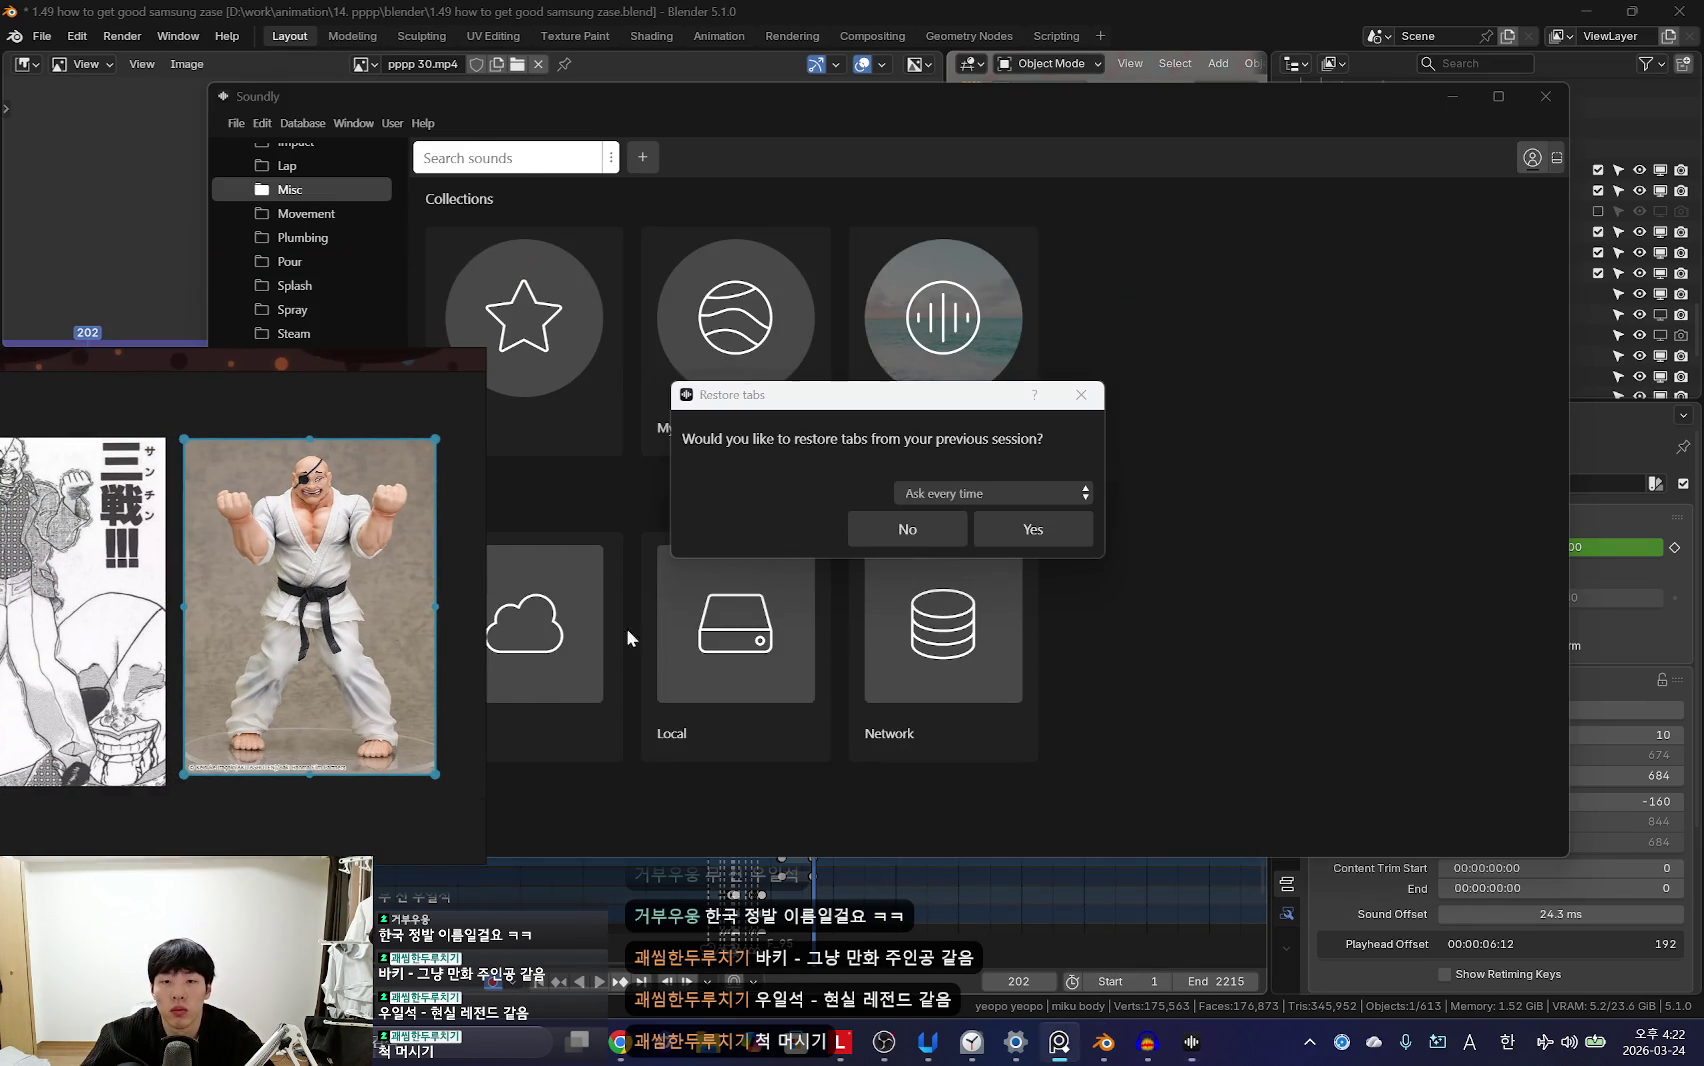
# Step: Decline restoring previous-session tabs and reposition the Soundly window
pyautogui.click(919, 529)
pyautogui.moveTo(809, 112); pyautogui.dragTo(982, 106)
pyautogui.scroll(-5, 465, 646)
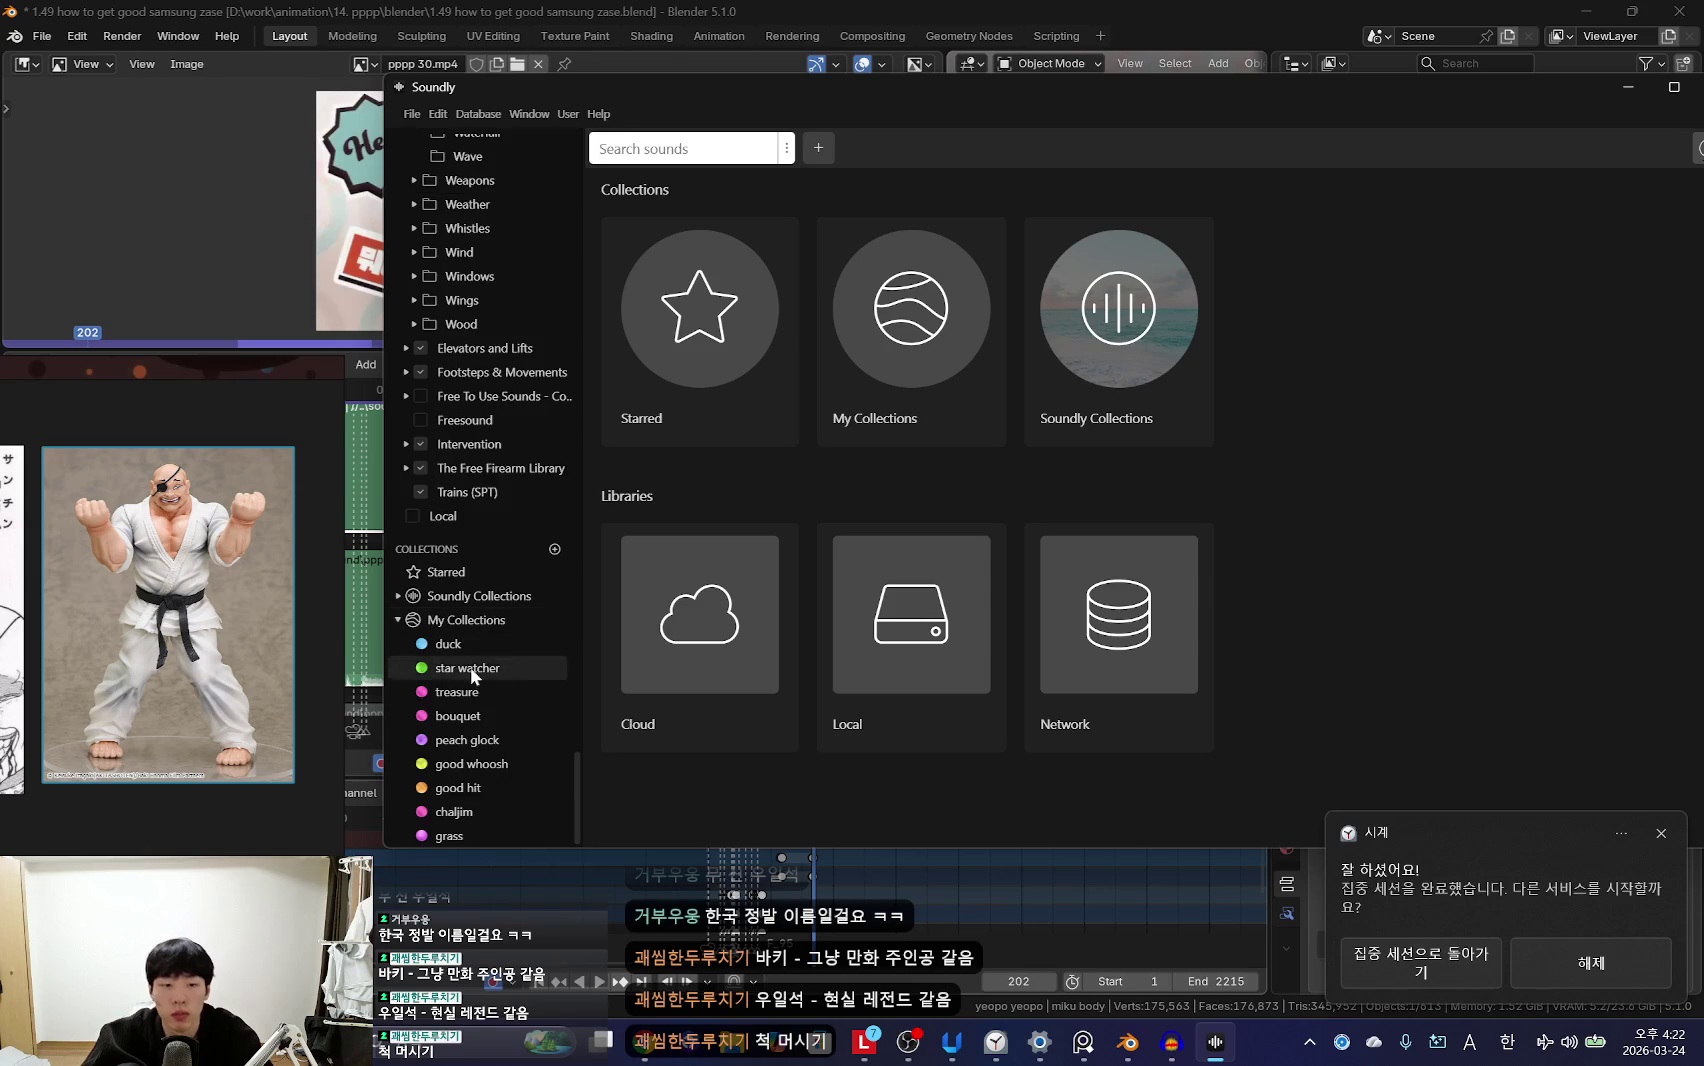
pyautogui.scroll(5, 483, 462)
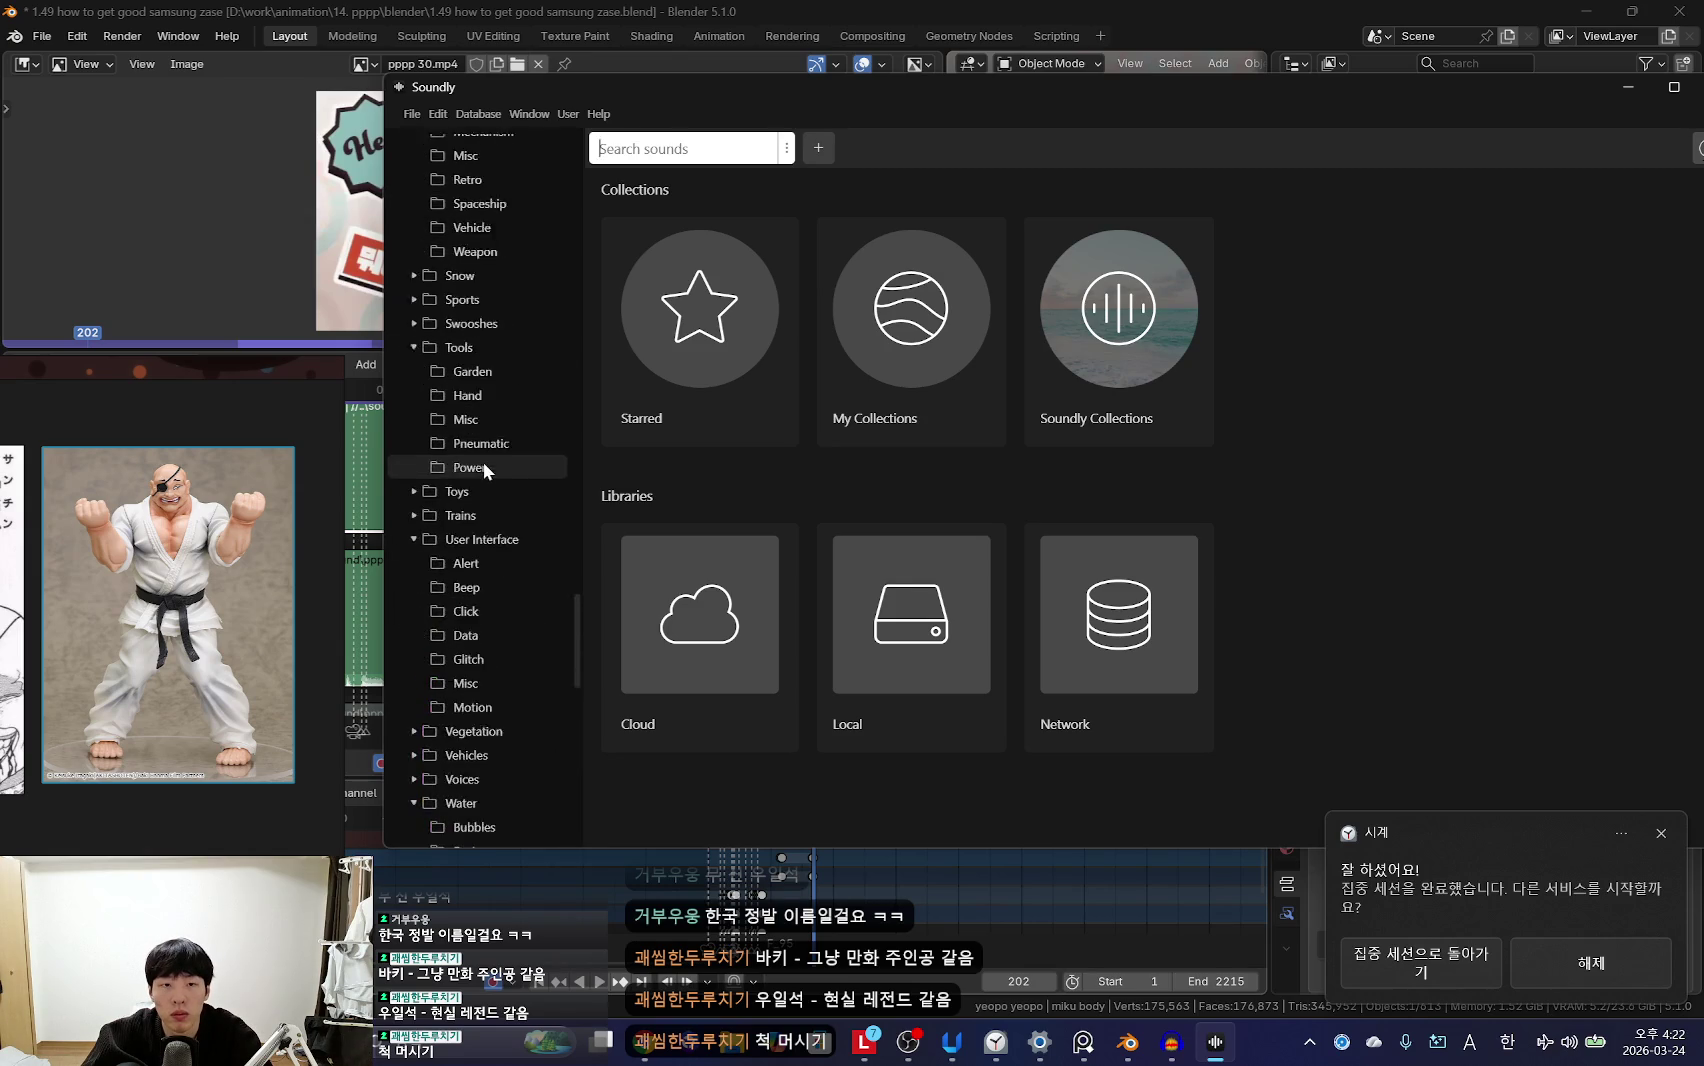
pyautogui.scroll(-5, 480, 460)
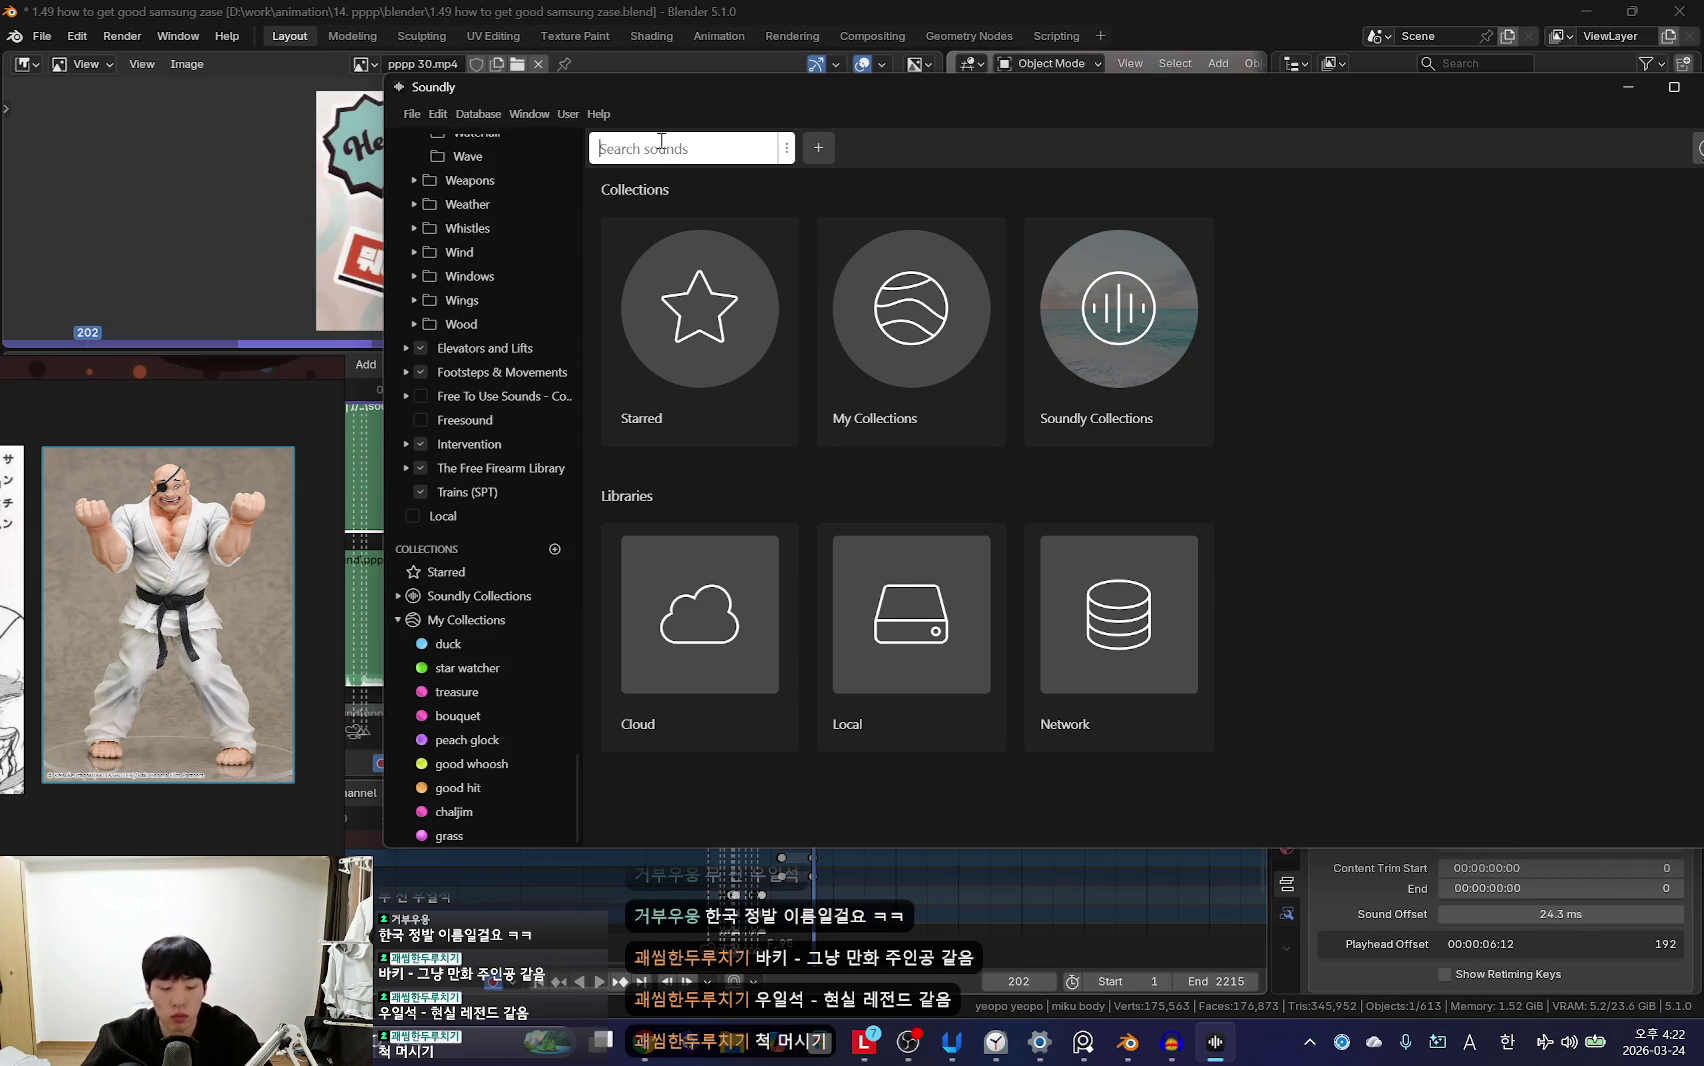
# Step: Search Soundly for 'cinematic' and preview the first result
pyautogui.write('cinematic')
pyautogui.press('Return')
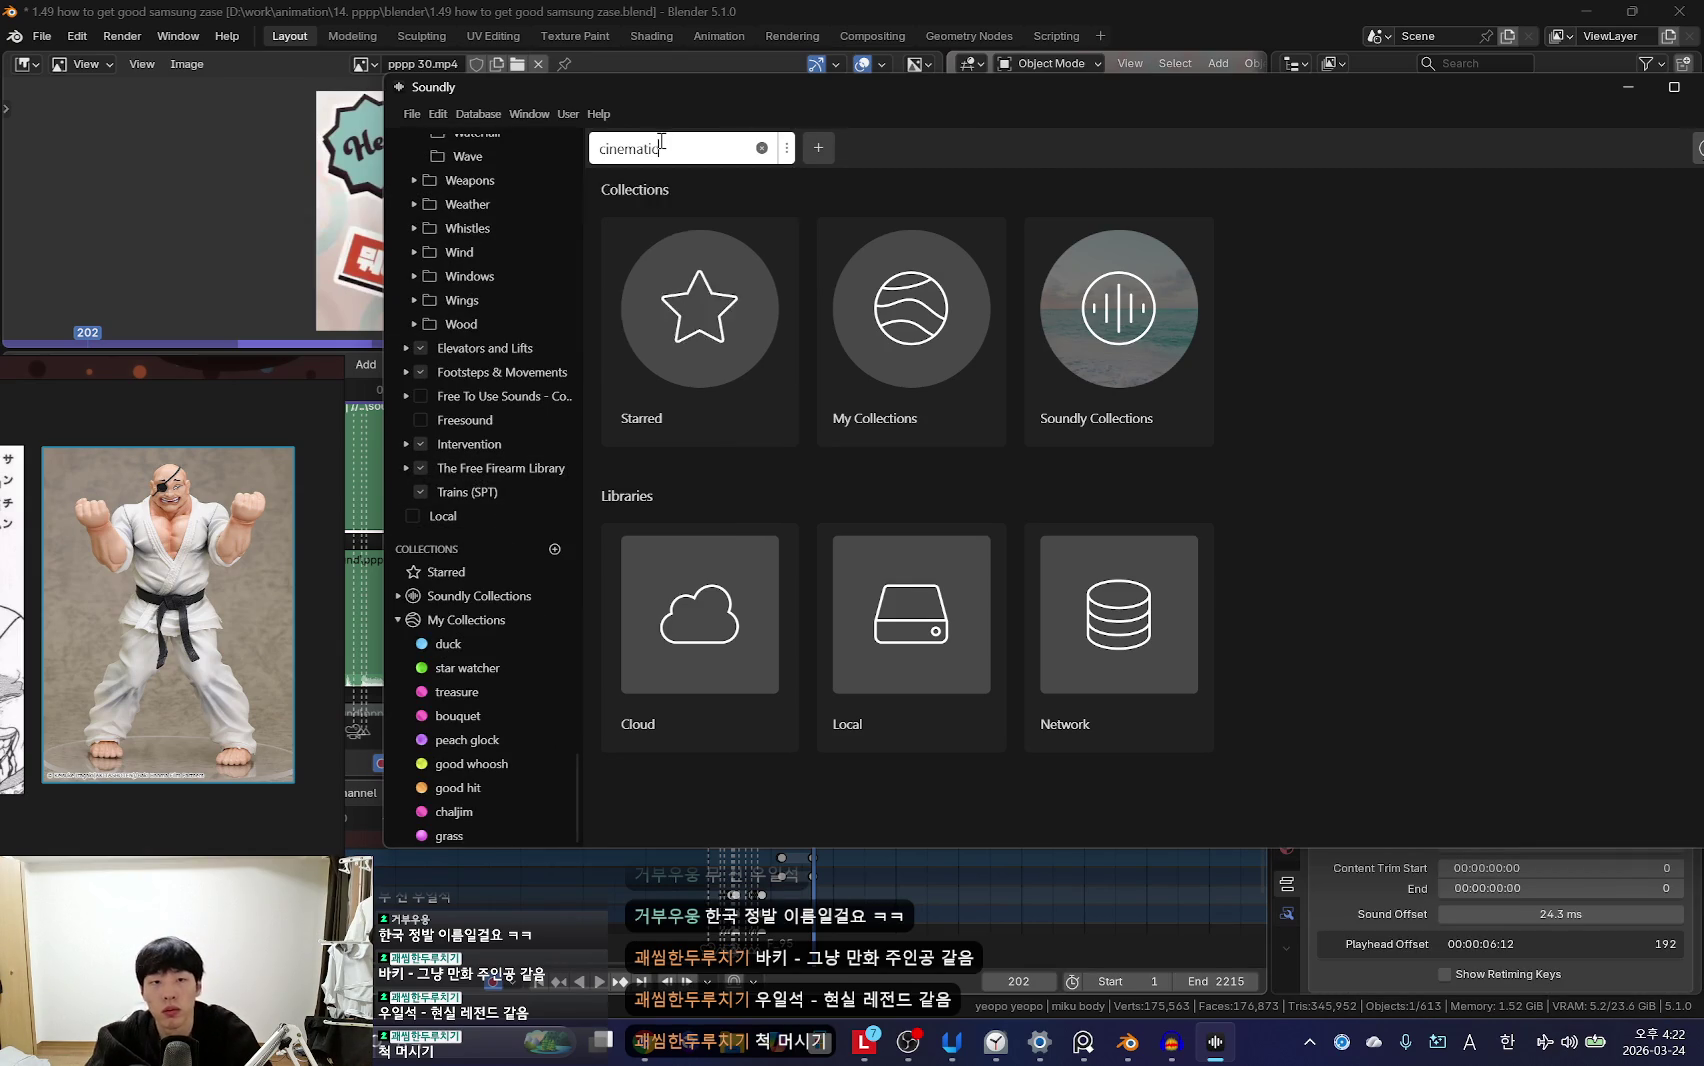
pyautogui.click(800, 247)
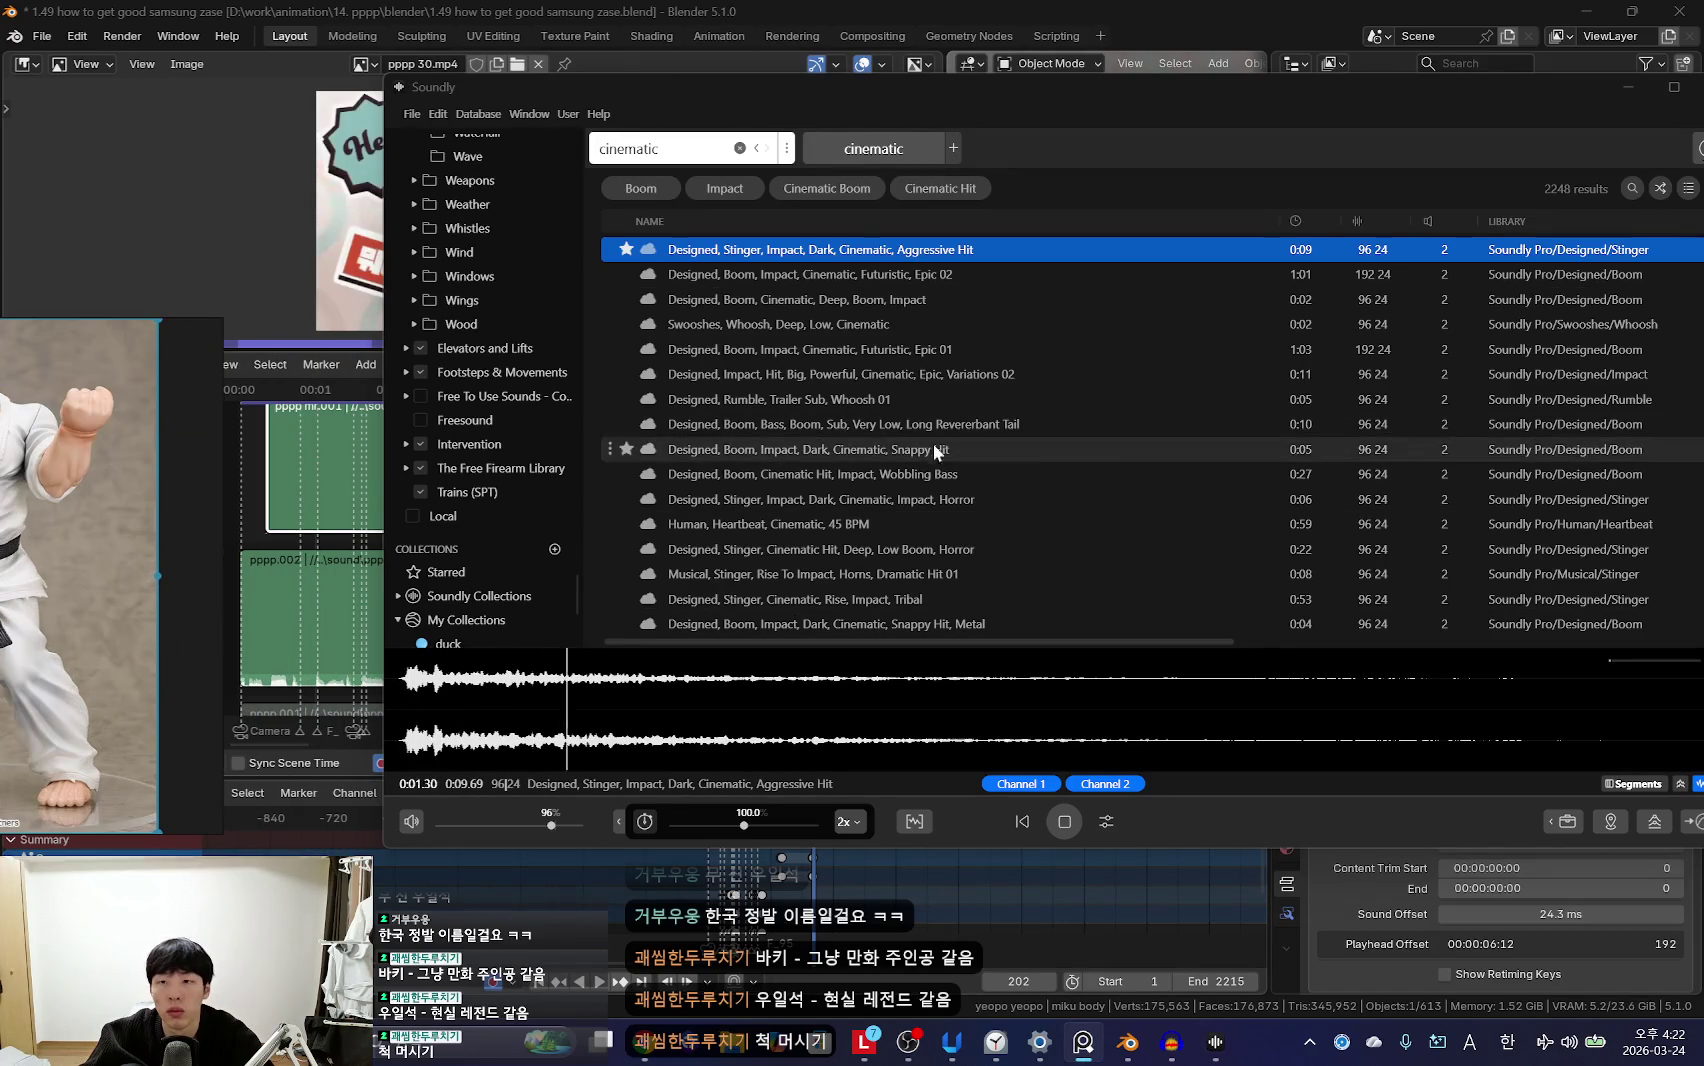
pyautogui.press('space')
pyautogui.moveTo(555, 827); pyautogui.dragTo(527, 825)
pyautogui.scroll(-5, 865, 507)
pyautogui.scroll(5, 840, 507)
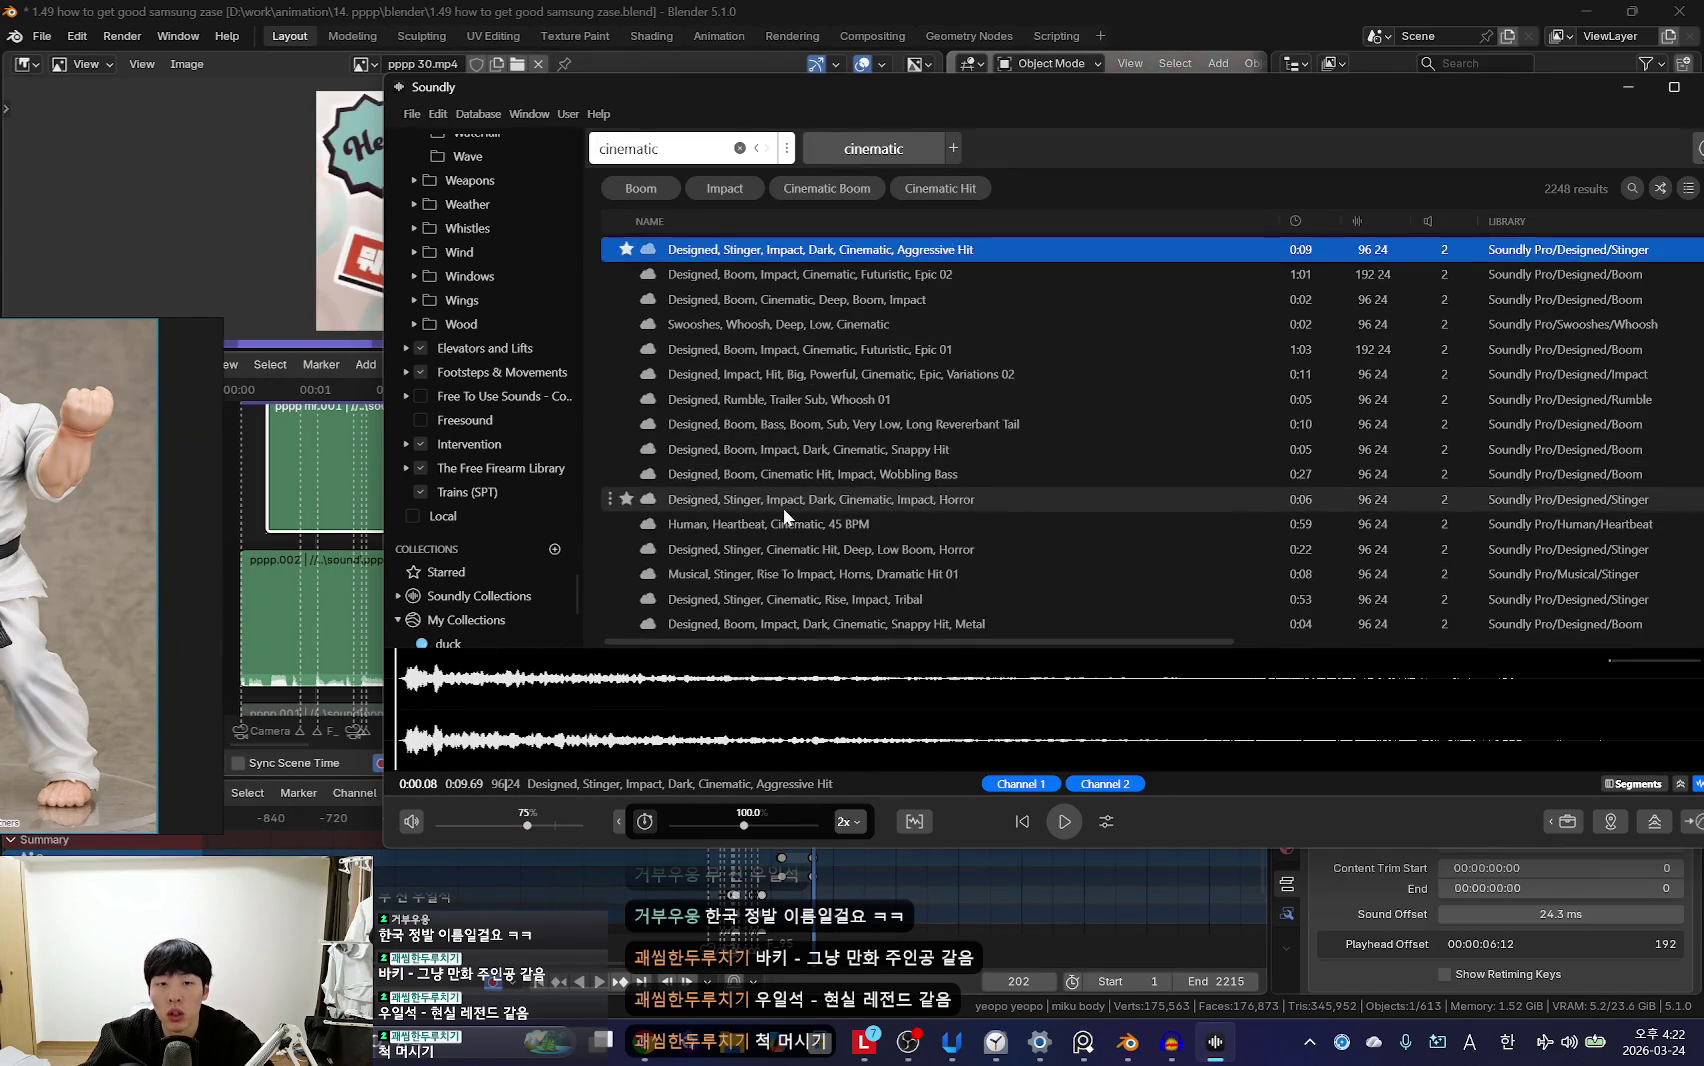
# Step: Search Soundly for 'boom', then replace the search with 'hit'
pyautogui.click(682, 147)
pyautogui.hotkey('ctrl', 'a')
pyautogui.write('boom')
pyautogui.press('Return')
pyautogui.hotkey('ctrl', 'a')
pyautogui.press('BackSpace')
pyautogui.write('hit')
pyautogui.press('Return')
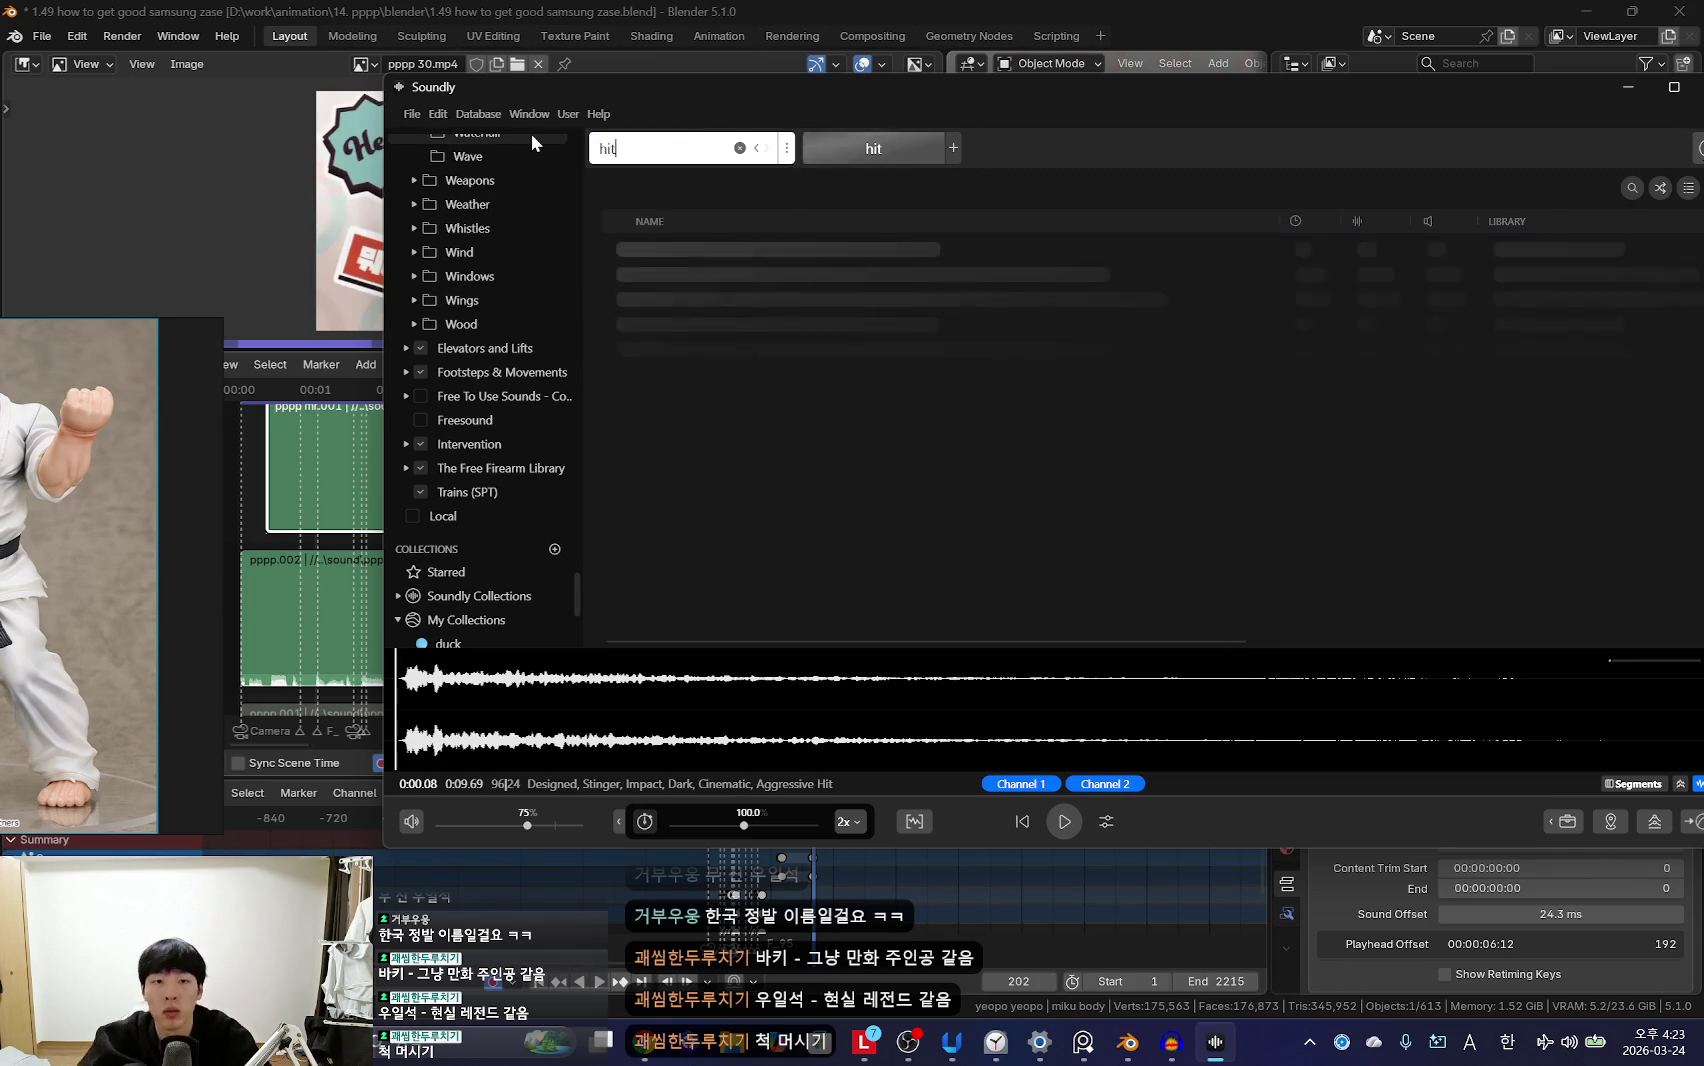
# Step: Preview the Designed, Stinger, Impact, Final Hit sound, then open the Starred collection
pyautogui.click(778, 299)
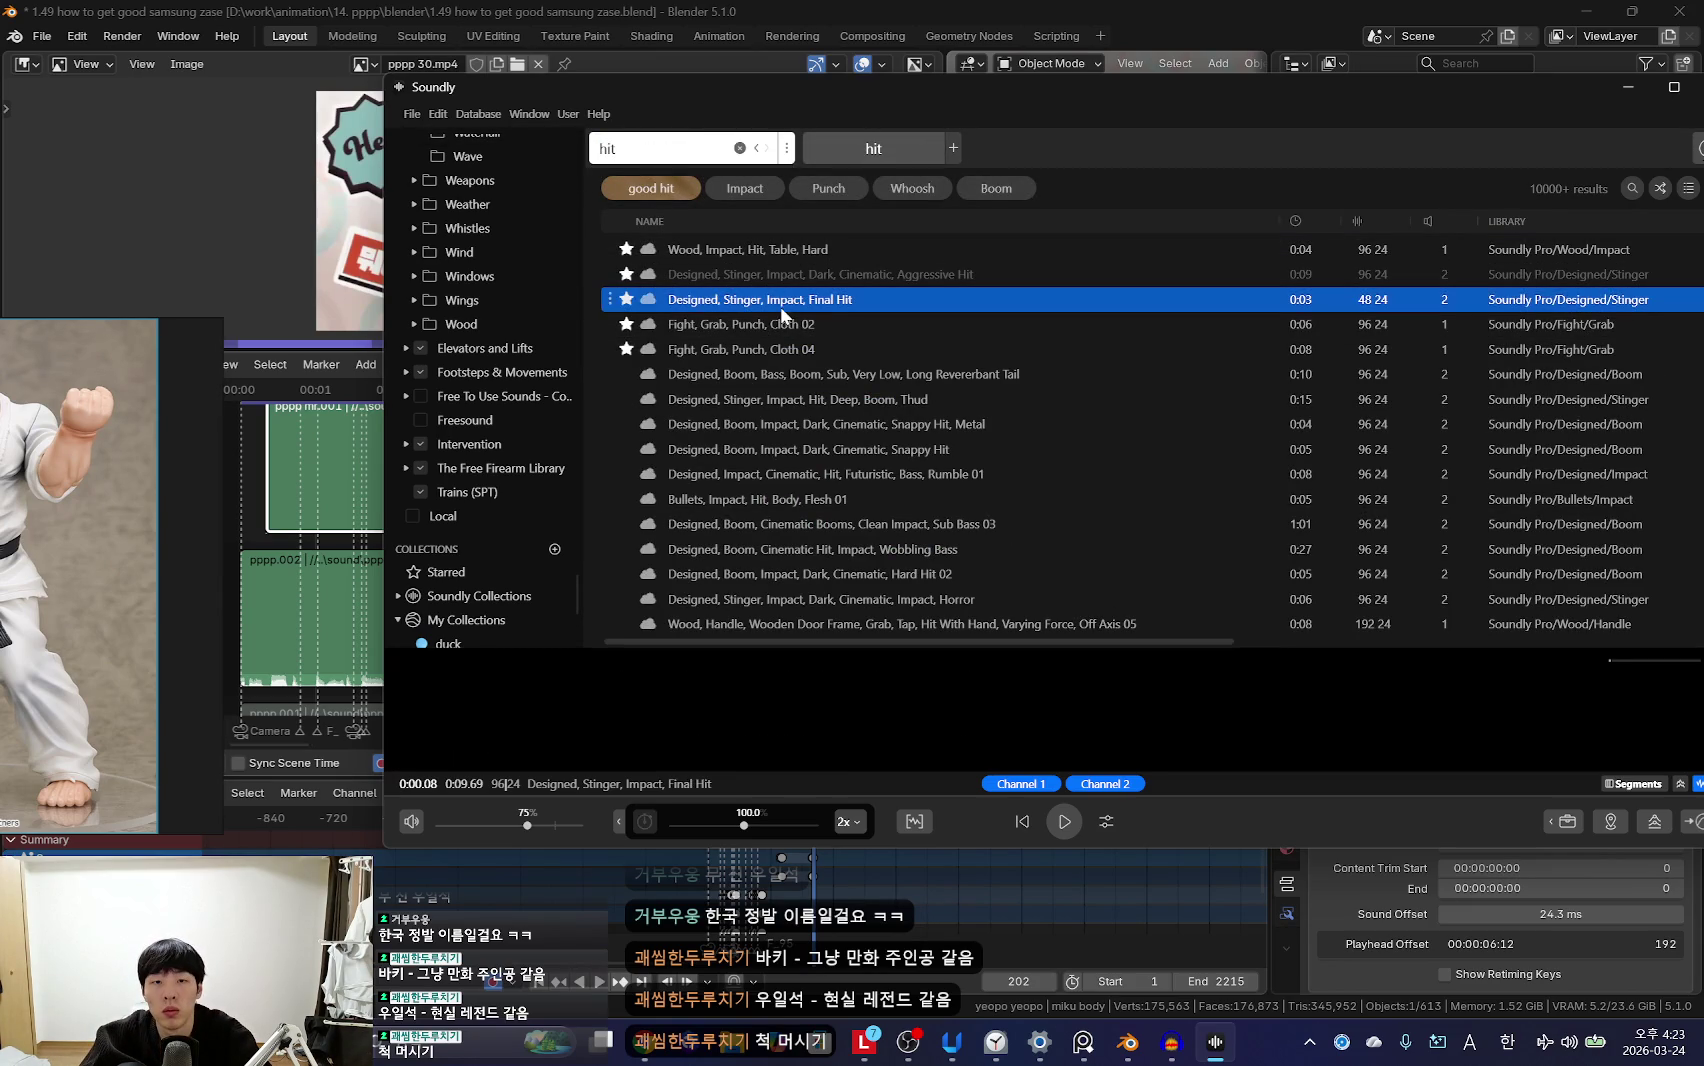
pyautogui.click(391, 692)
pyautogui.press('space')
pyautogui.click(468, 575)
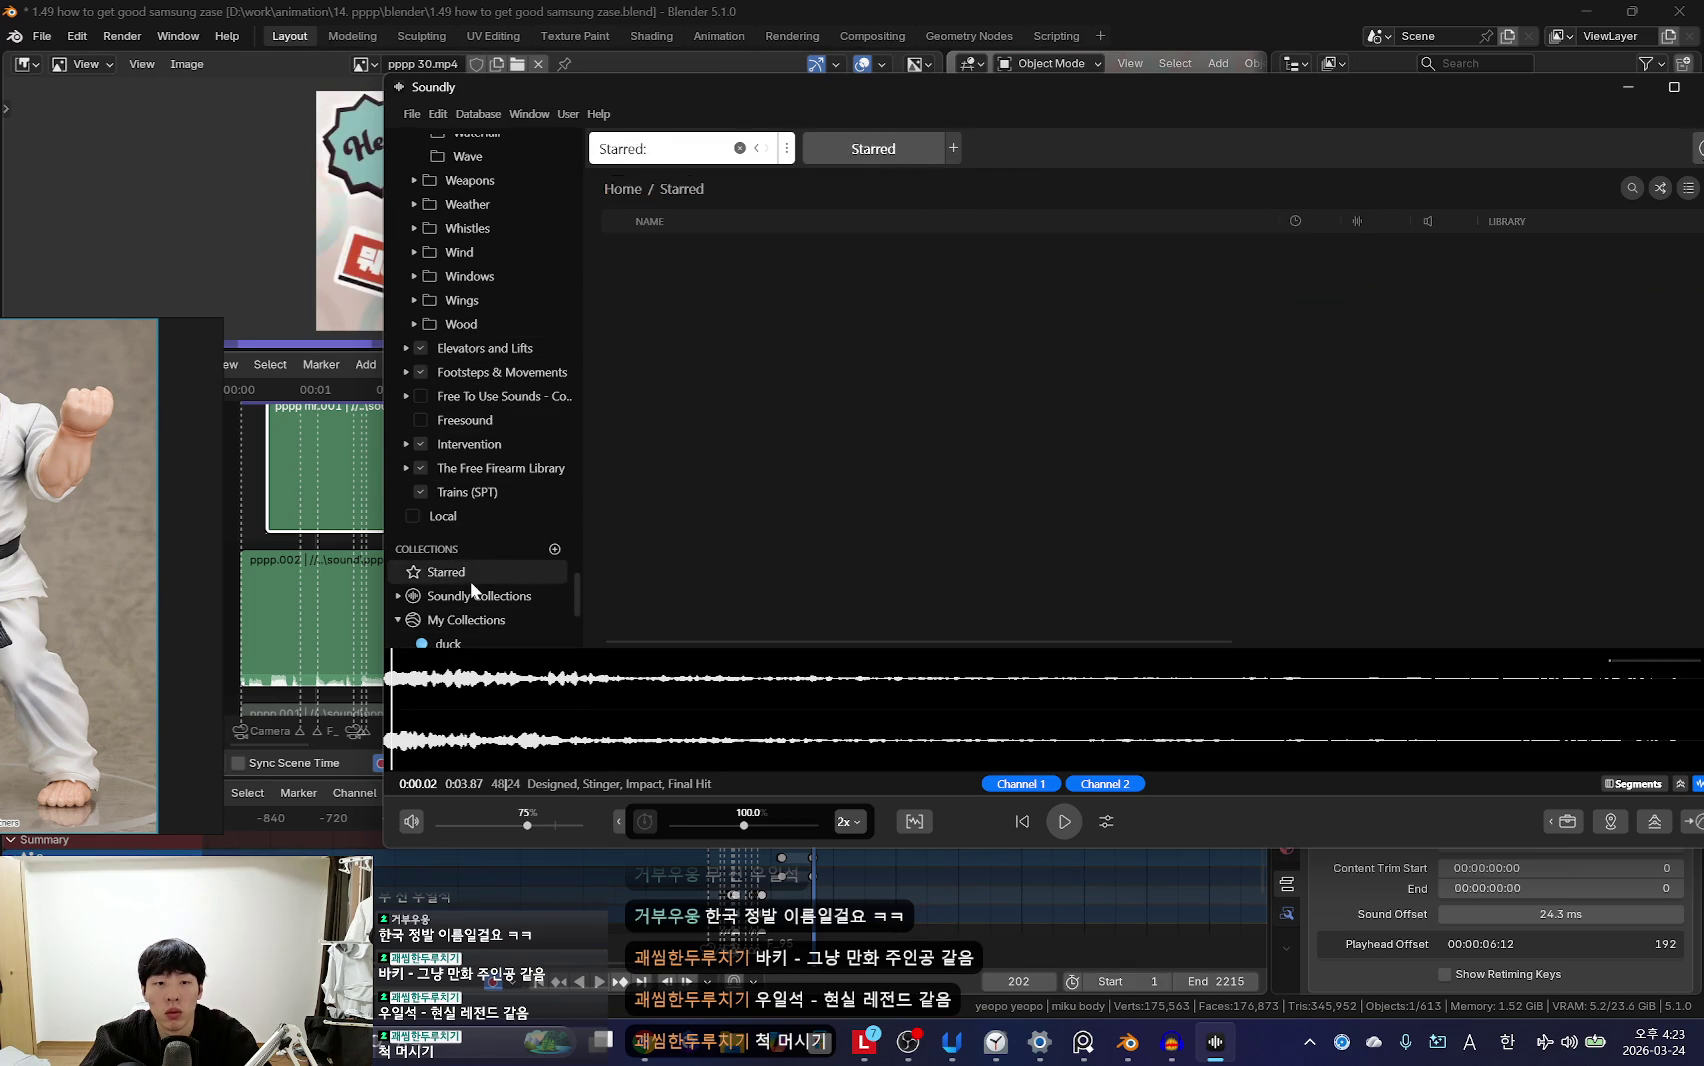
# Step: Browse the starred sounds and preview Designed, Bass Dive, Boom, Cinematic Drop
pyautogui.scroll(-5, 831, 433)
pyautogui.scroll(-5, 831, 536)
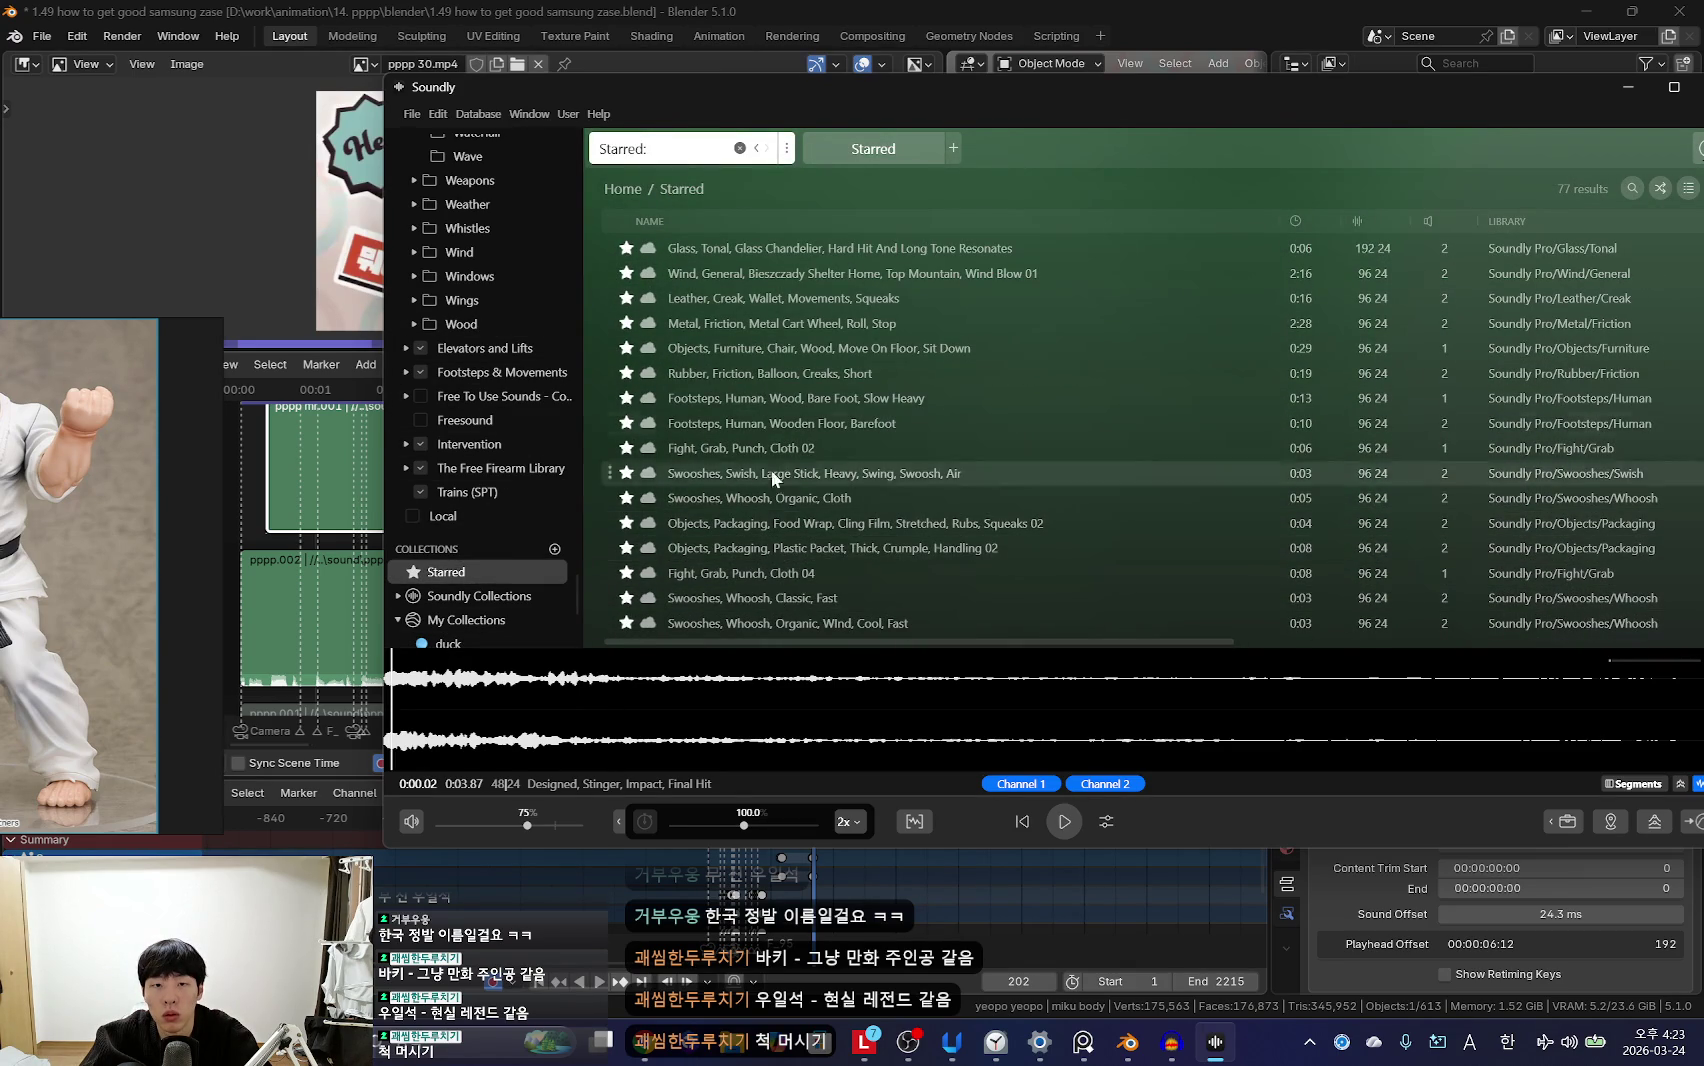
pyautogui.scroll(-5, 756, 467)
pyautogui.scroll(-5, 756, 469)
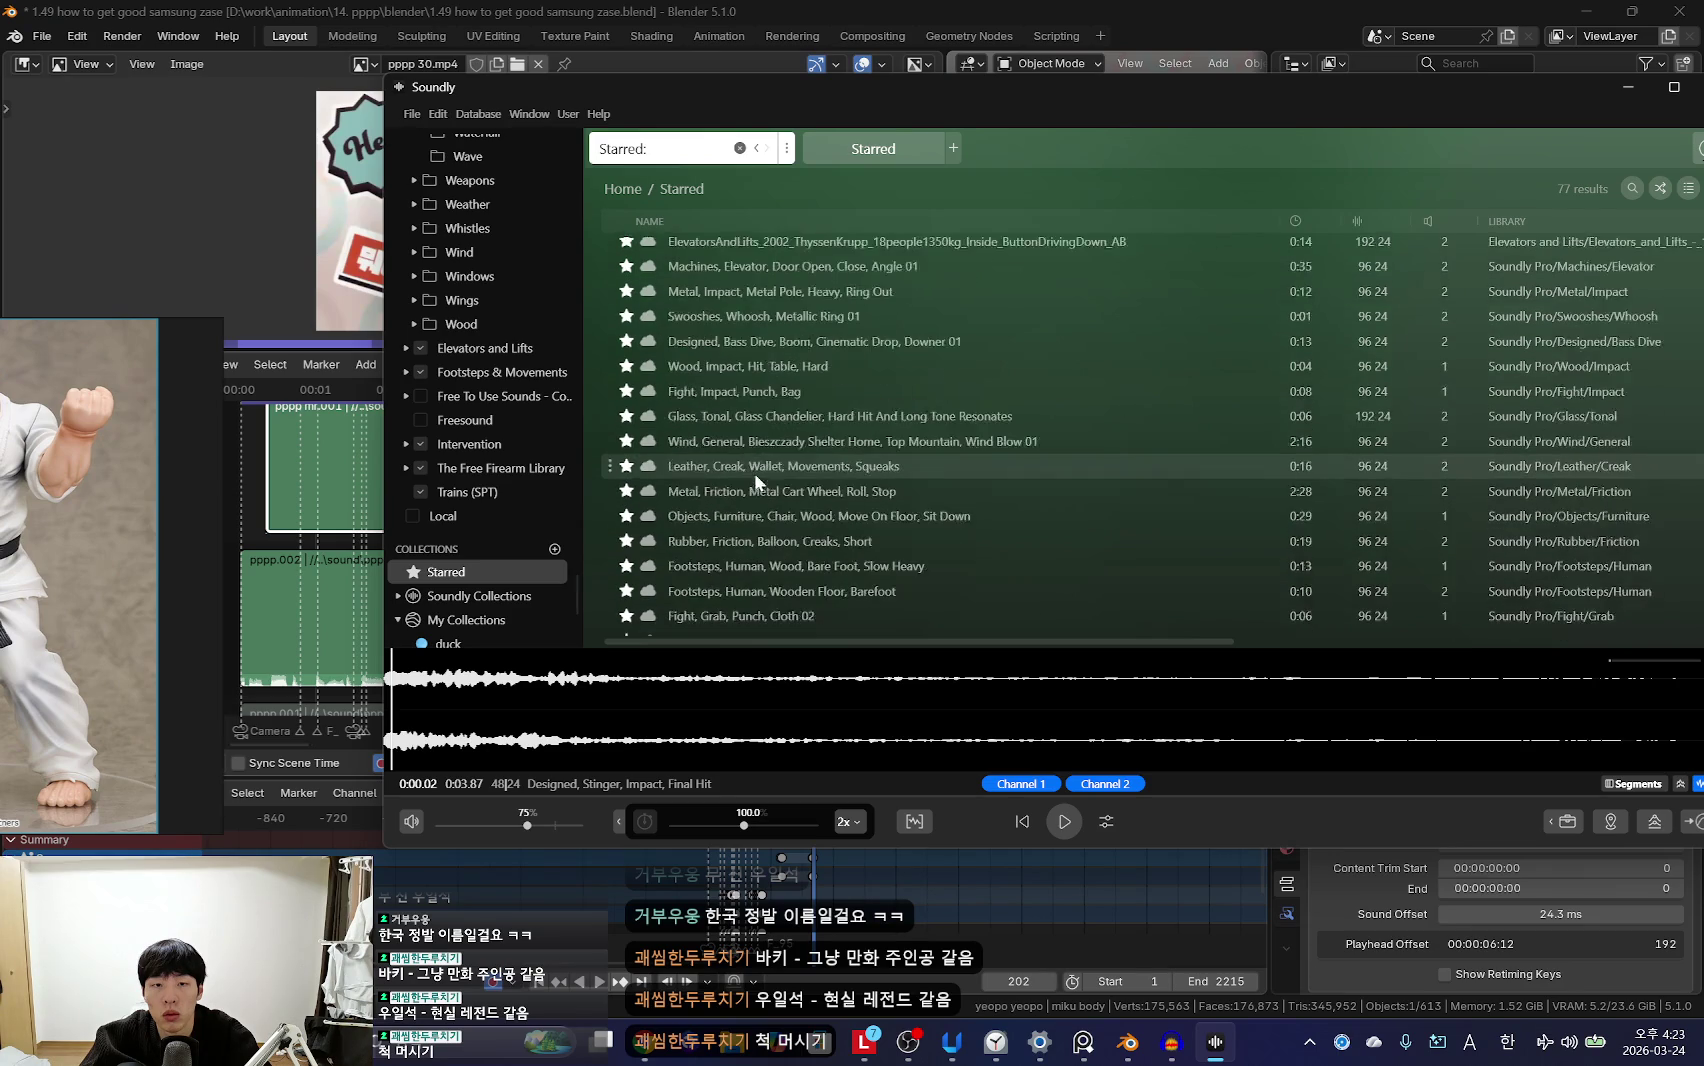
pyautogui.scroll(-5, 765, 460)
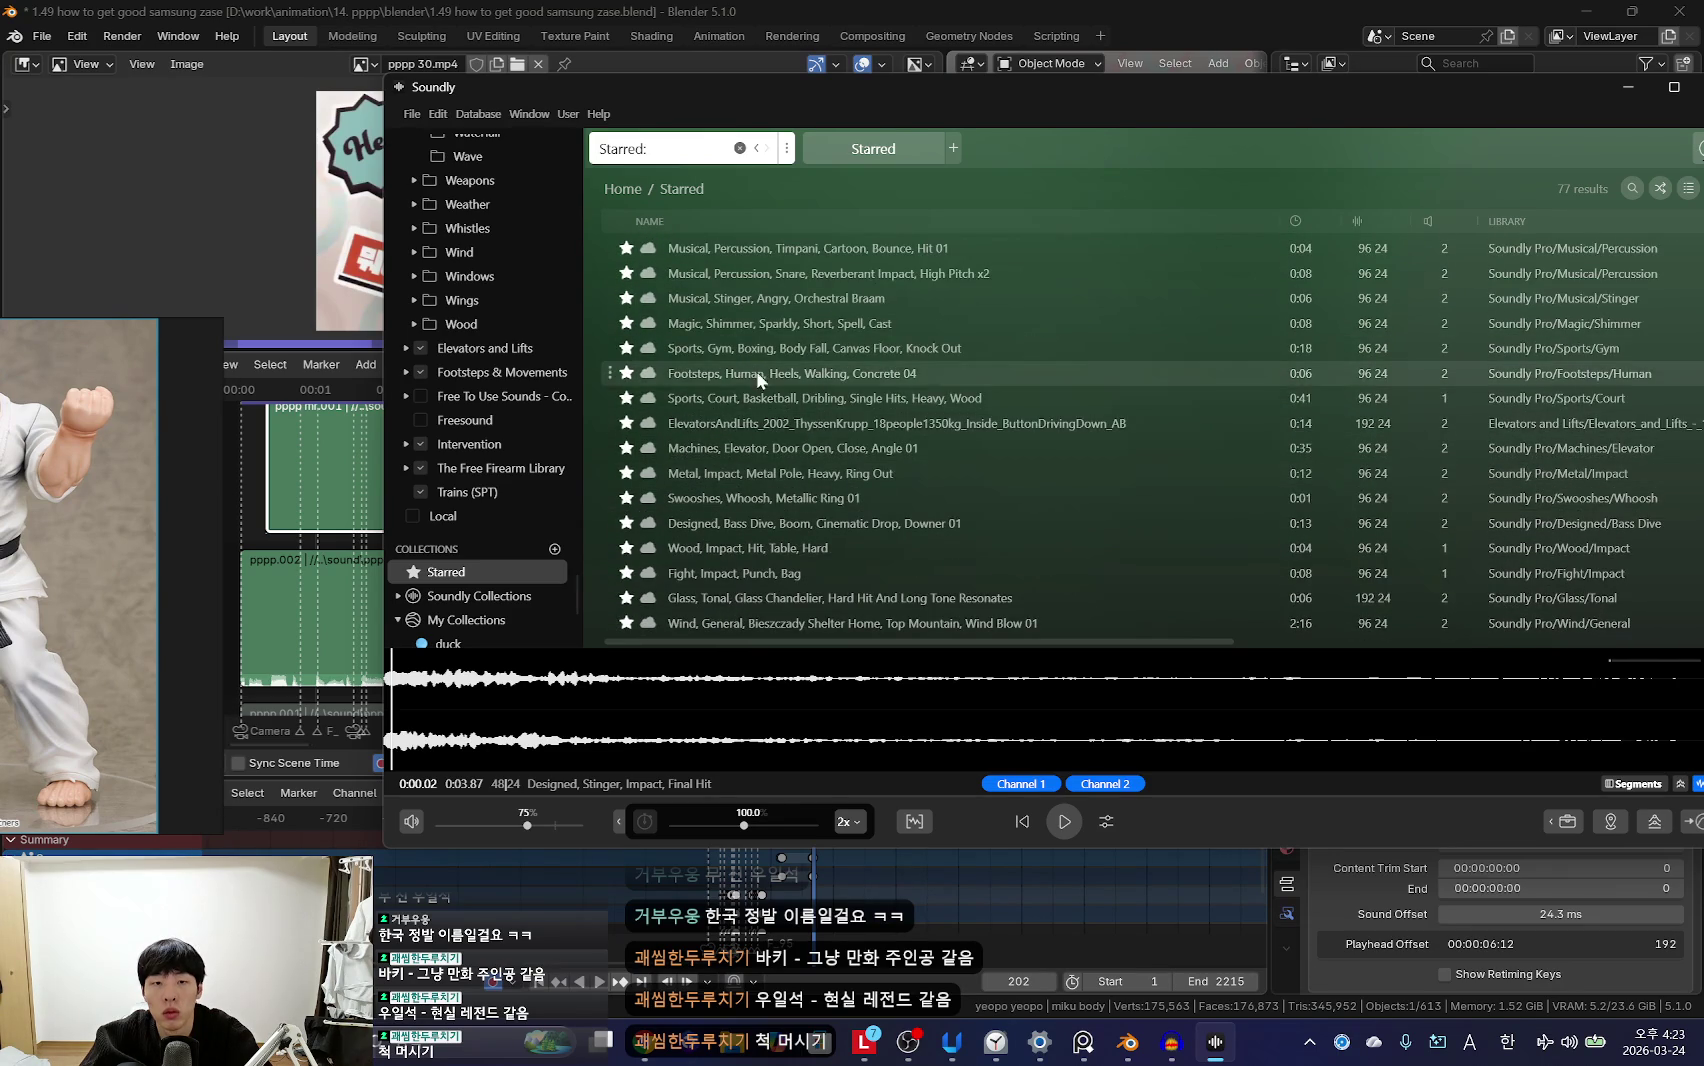
pyautogui.scroll(-5, 760, 380)
pyautogui.scroll(-3, 739, 543)
pyautogui.click(733, 528)
pyautogui.press('space')
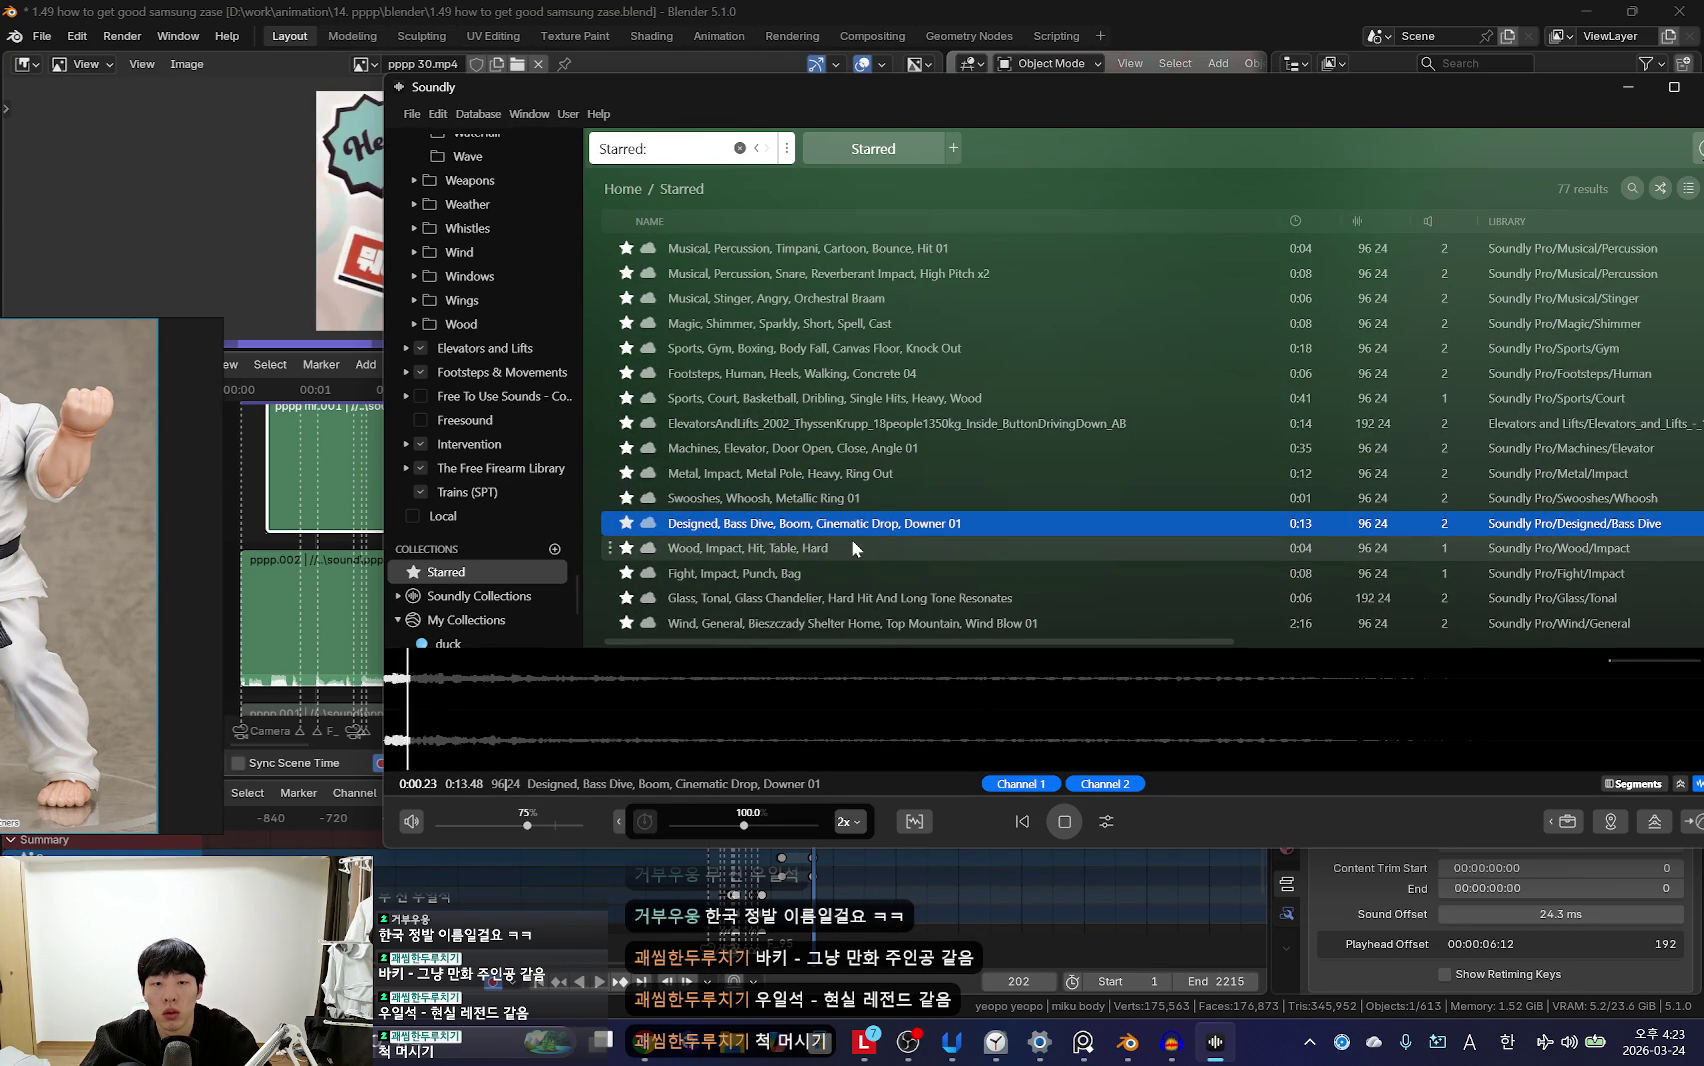
# Step: Play Big Hollywood Hit at 98% volume and drag a 3-second clip into Blender
pyautogui.scroll(3, 851, 539)
pyautogui.scroll(3, 851, 539)
pyautogui.scroll(3, 790, 473)
pyautogui.scroll(3, 781, 450)
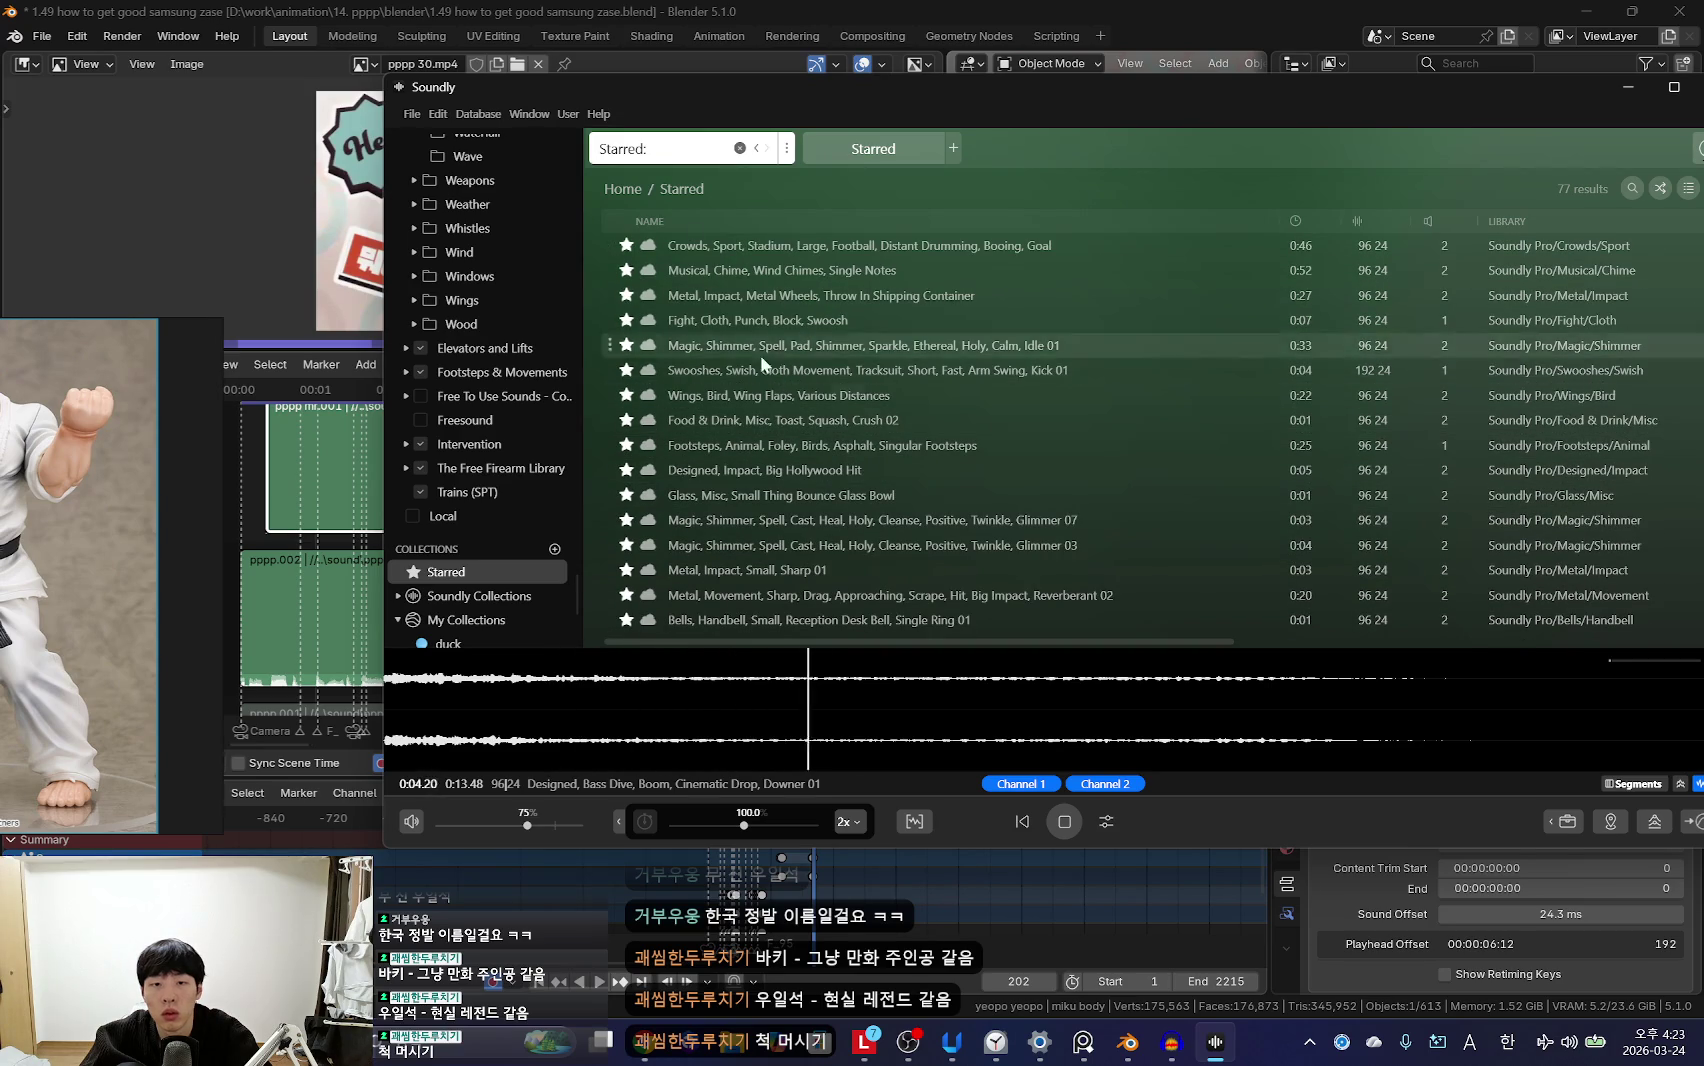
pyautogui.click(753, 479)
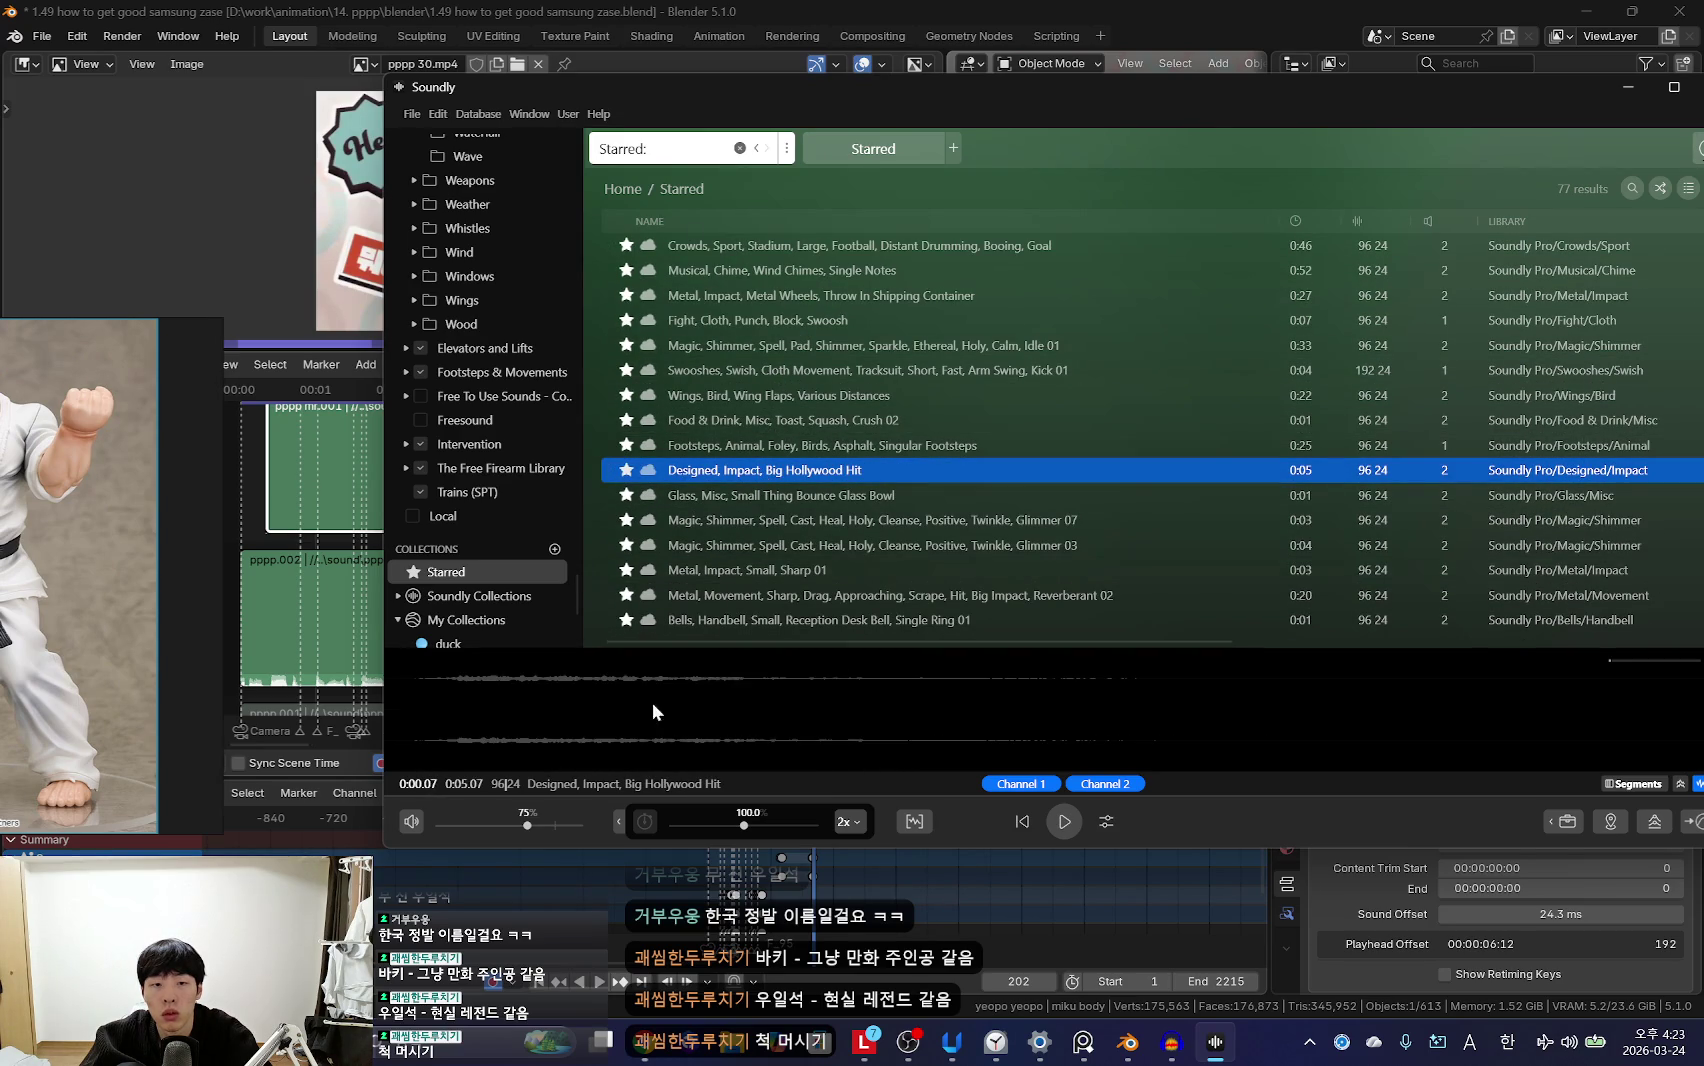
pyautogui.press('space')
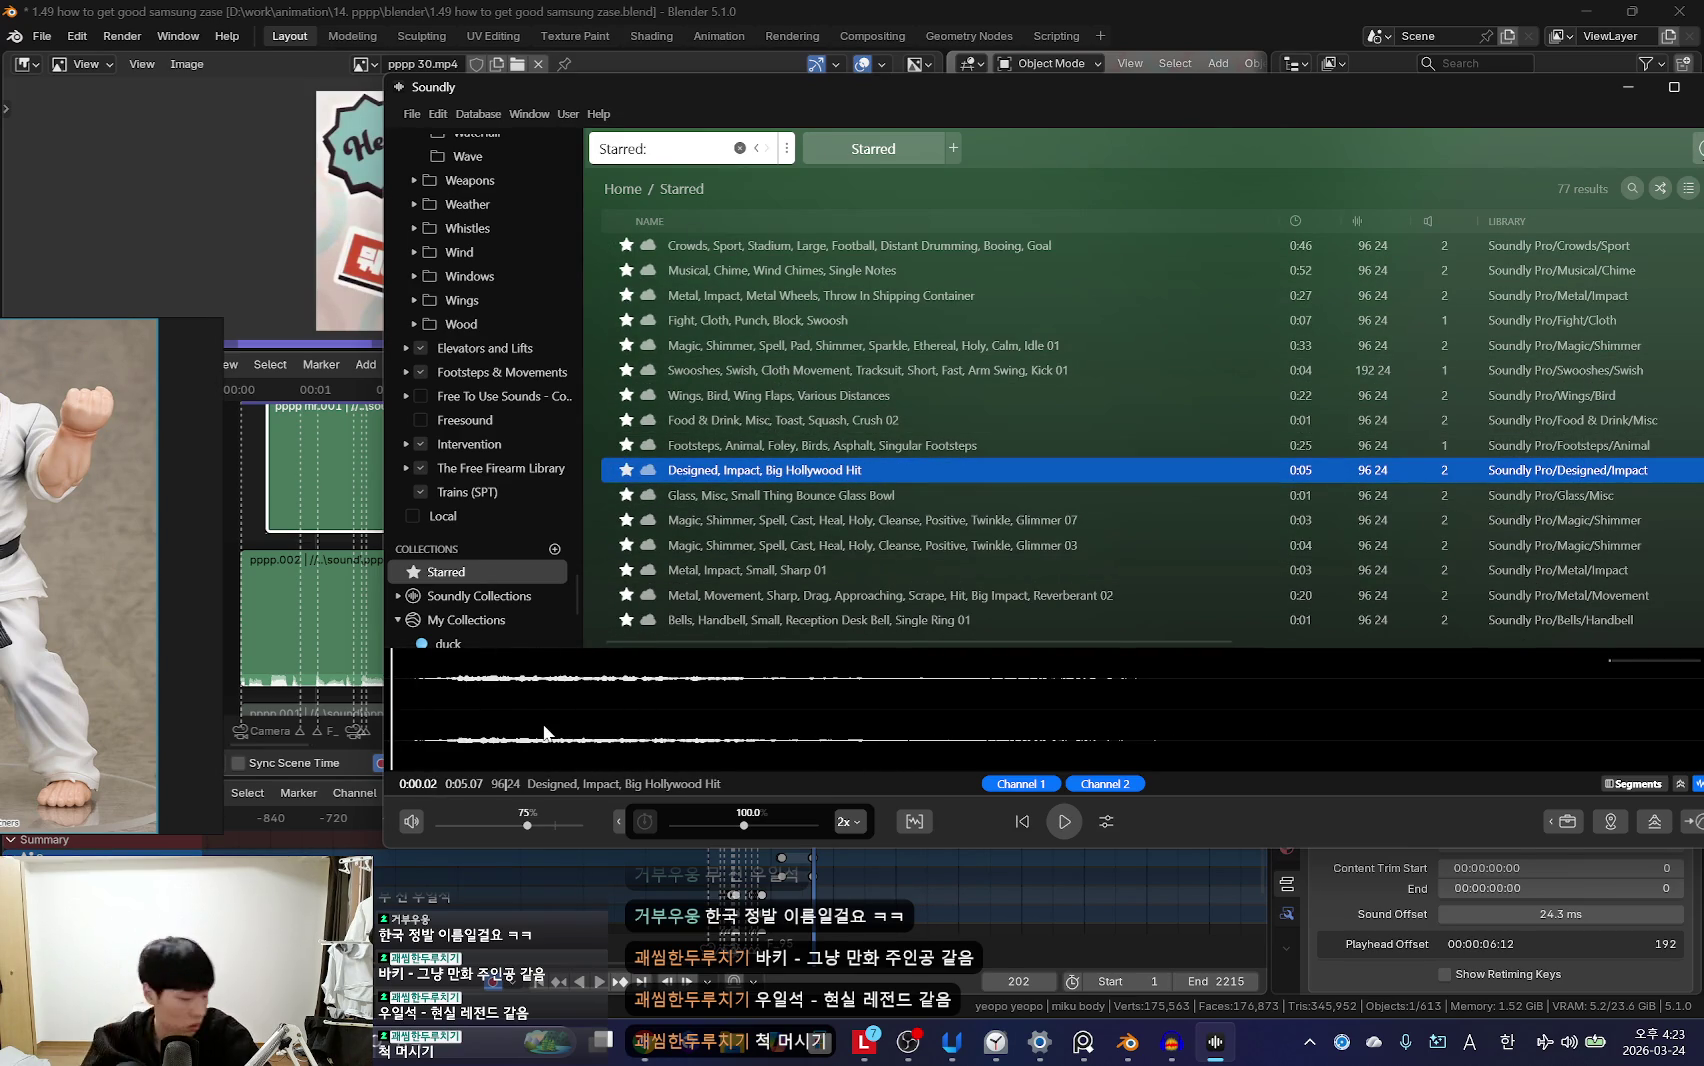
pyautogui.moveTo(542, 826); pyautogui.dragTo(555, 826)
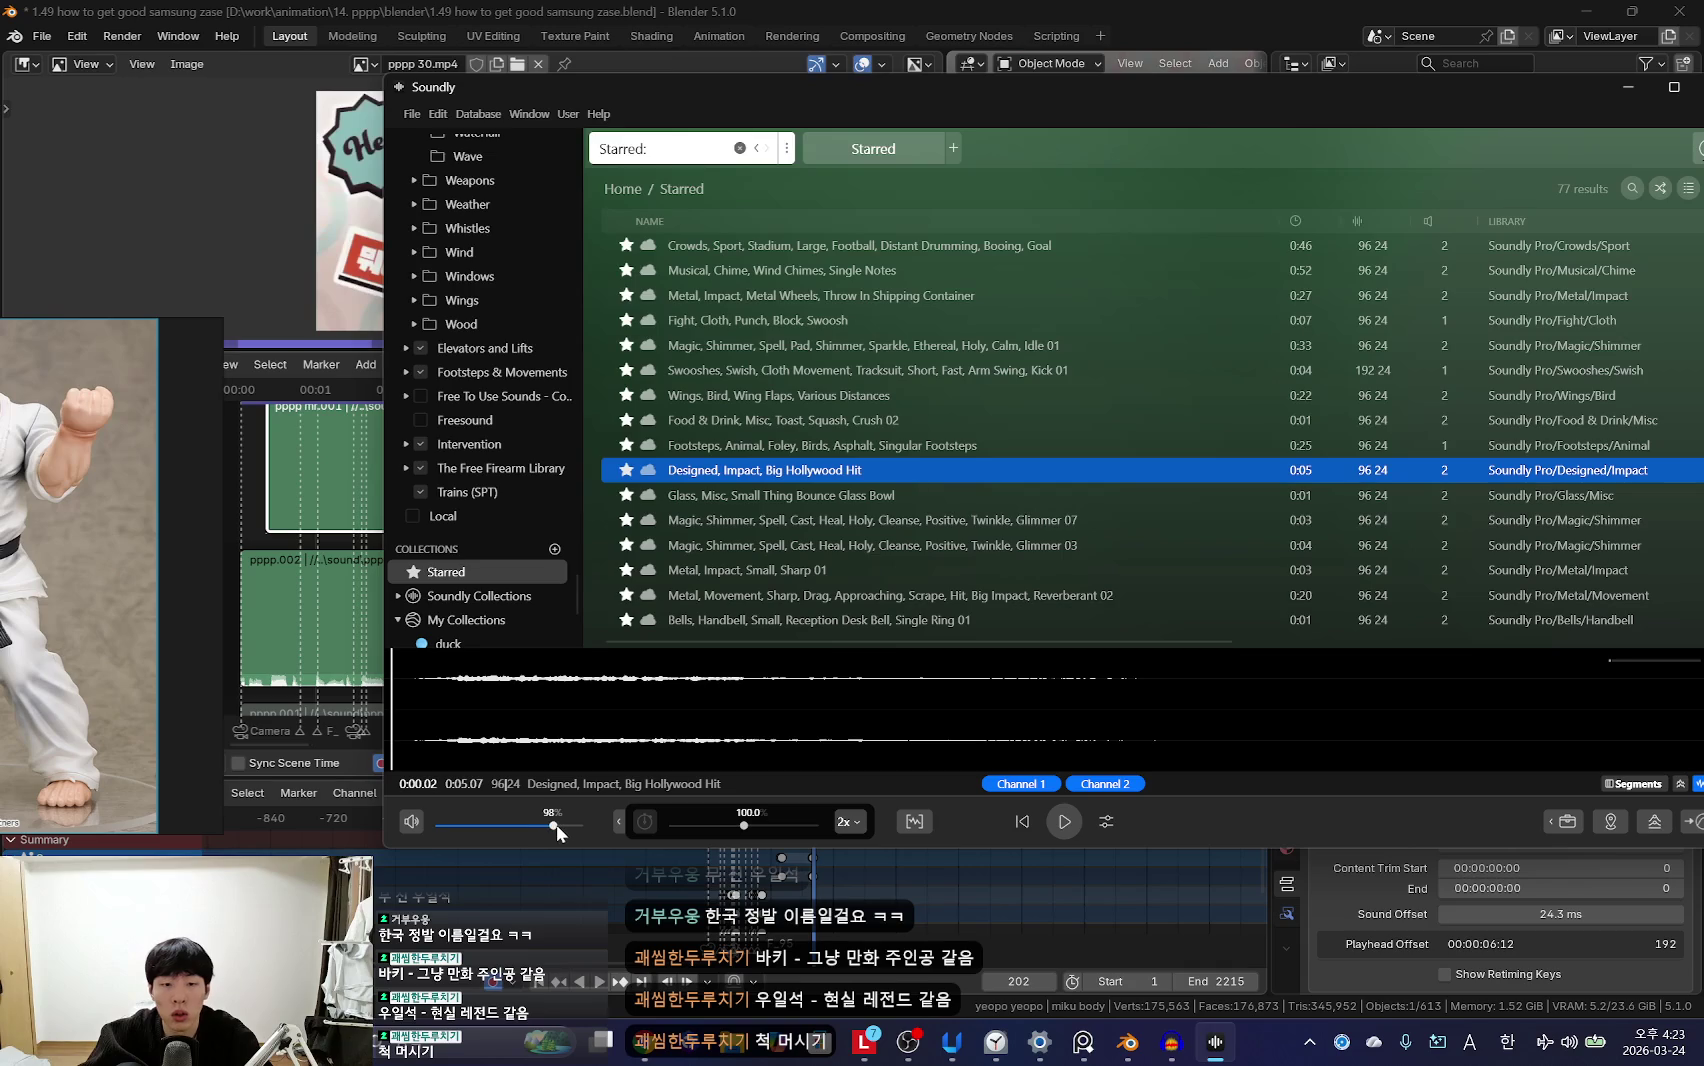
pyautogui.moveTo(412, 704)
pyautogui.mouseDown()
pyautogui.moveTo(1220, 704)
pyautogui.moveTo(660, 720)
pyautogui.moveTo(366, 500)
pyautogui.mouseUp()
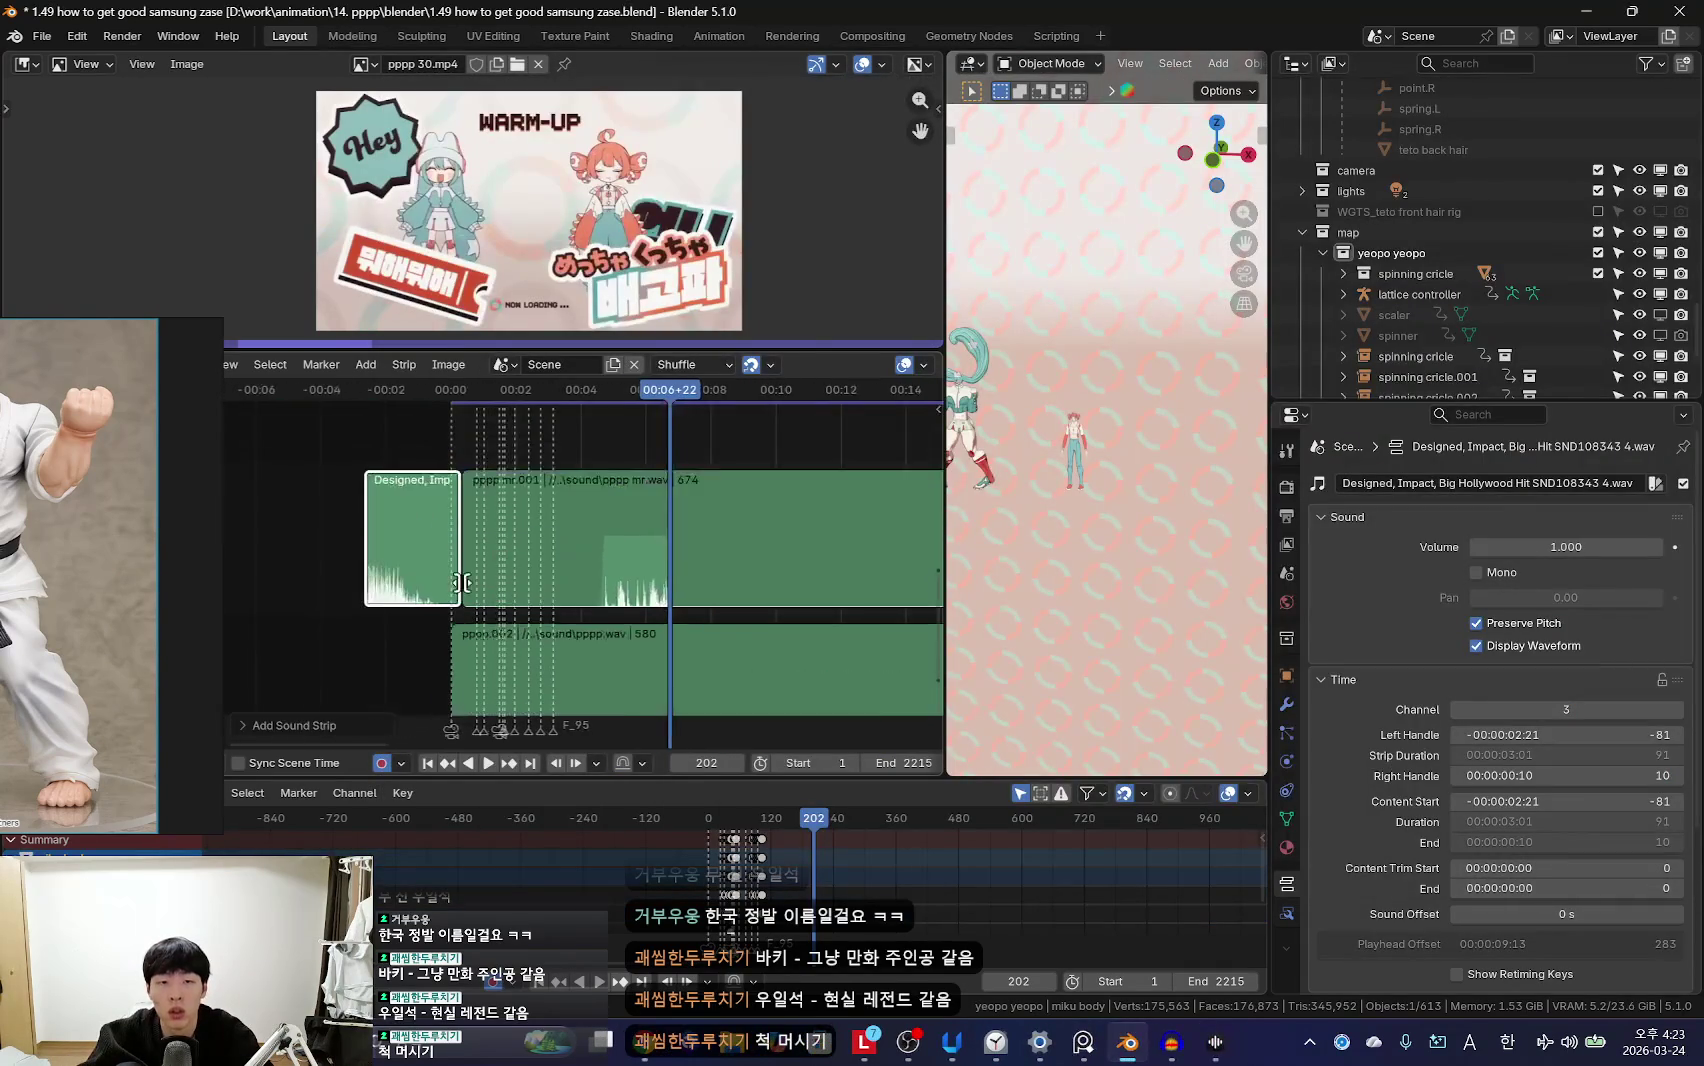
# Step: Drop the hit strip into the sequencer and time it to frame 136
pyautogui.click(727, 482)
pyautogui.press('space')
pyautogui.scroll(2, 600, 520)
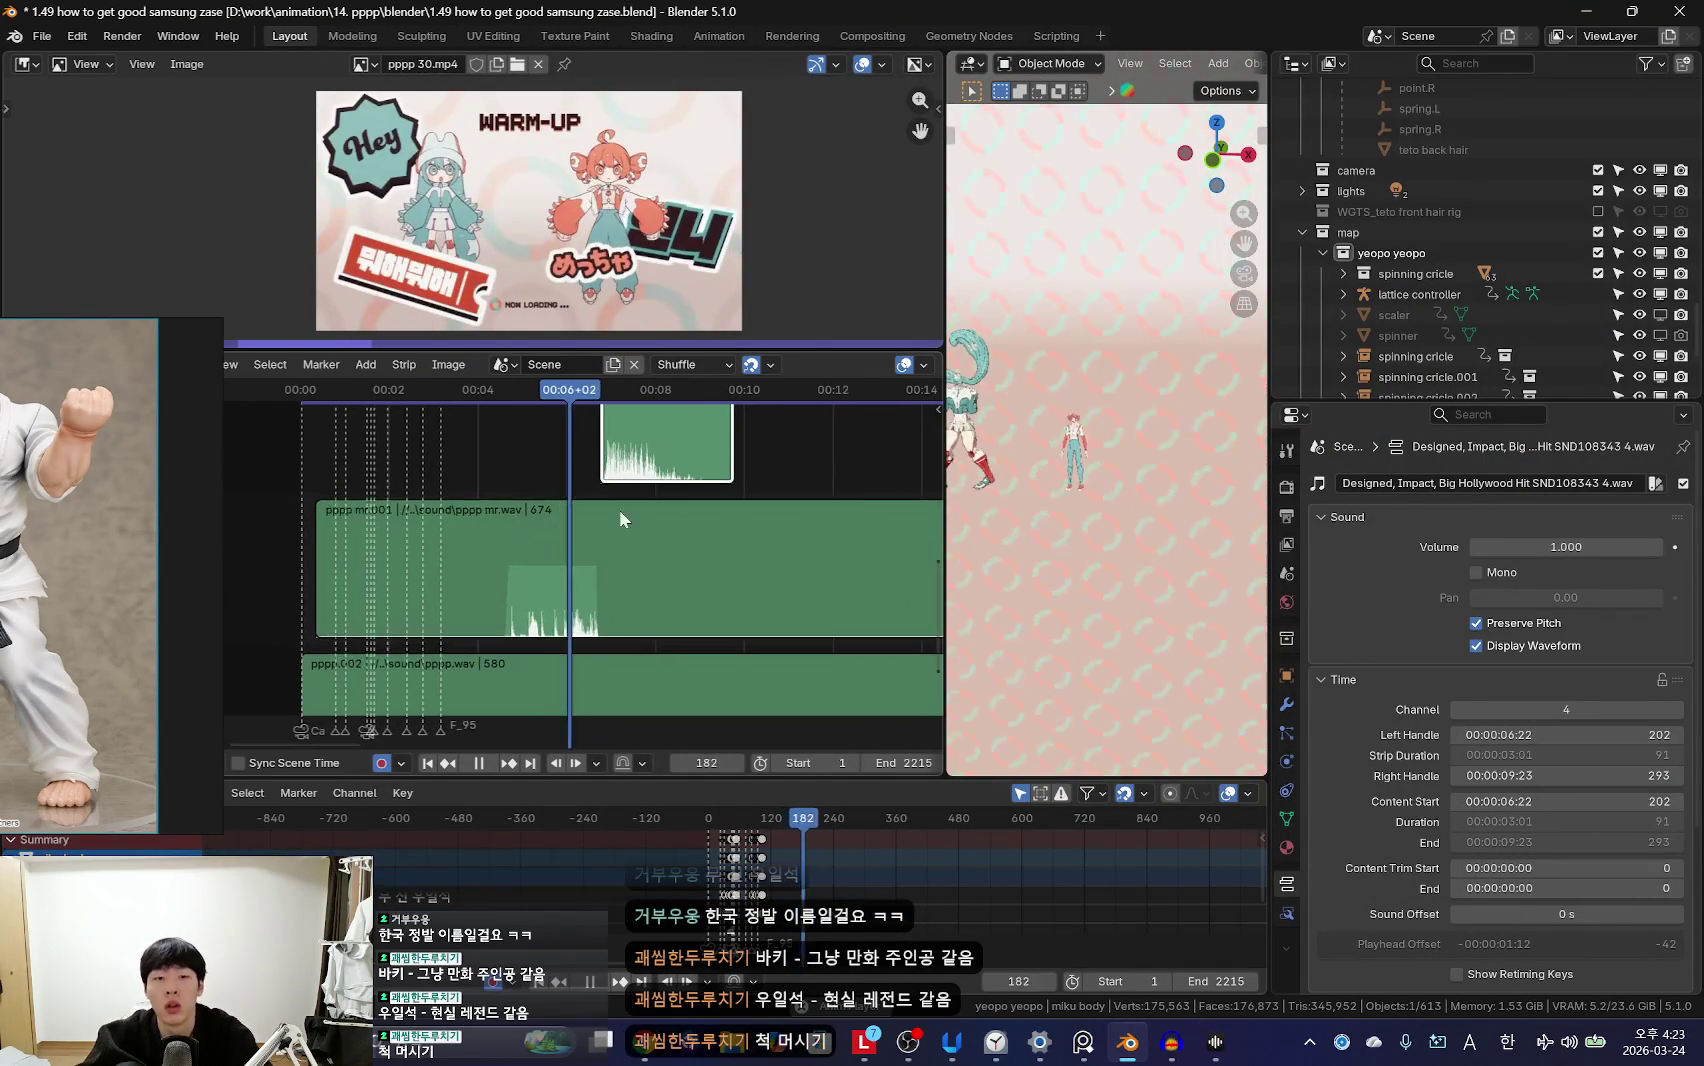
pyautogui.press('g')
pyautogui.click(505, 560)
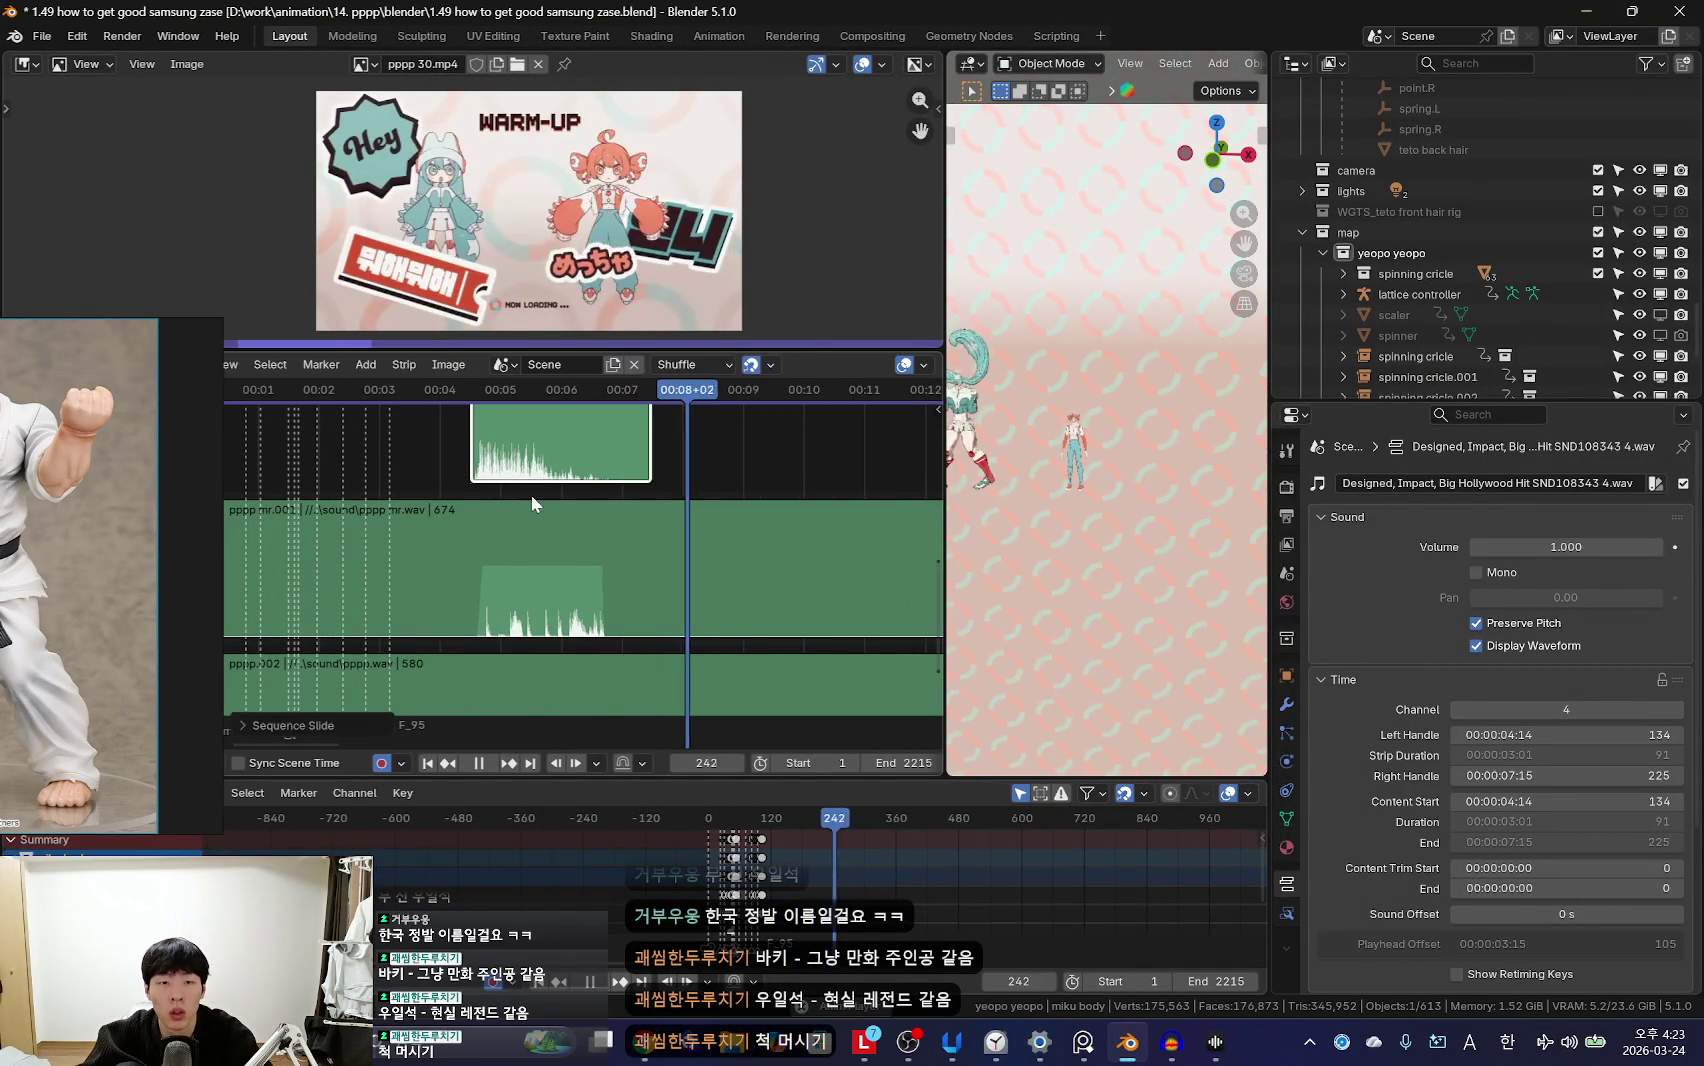
pyautogui.press('Escape')
pyautogui.scroll(2, 499, 563)
pyautogui.scroll(1, 510, 550)
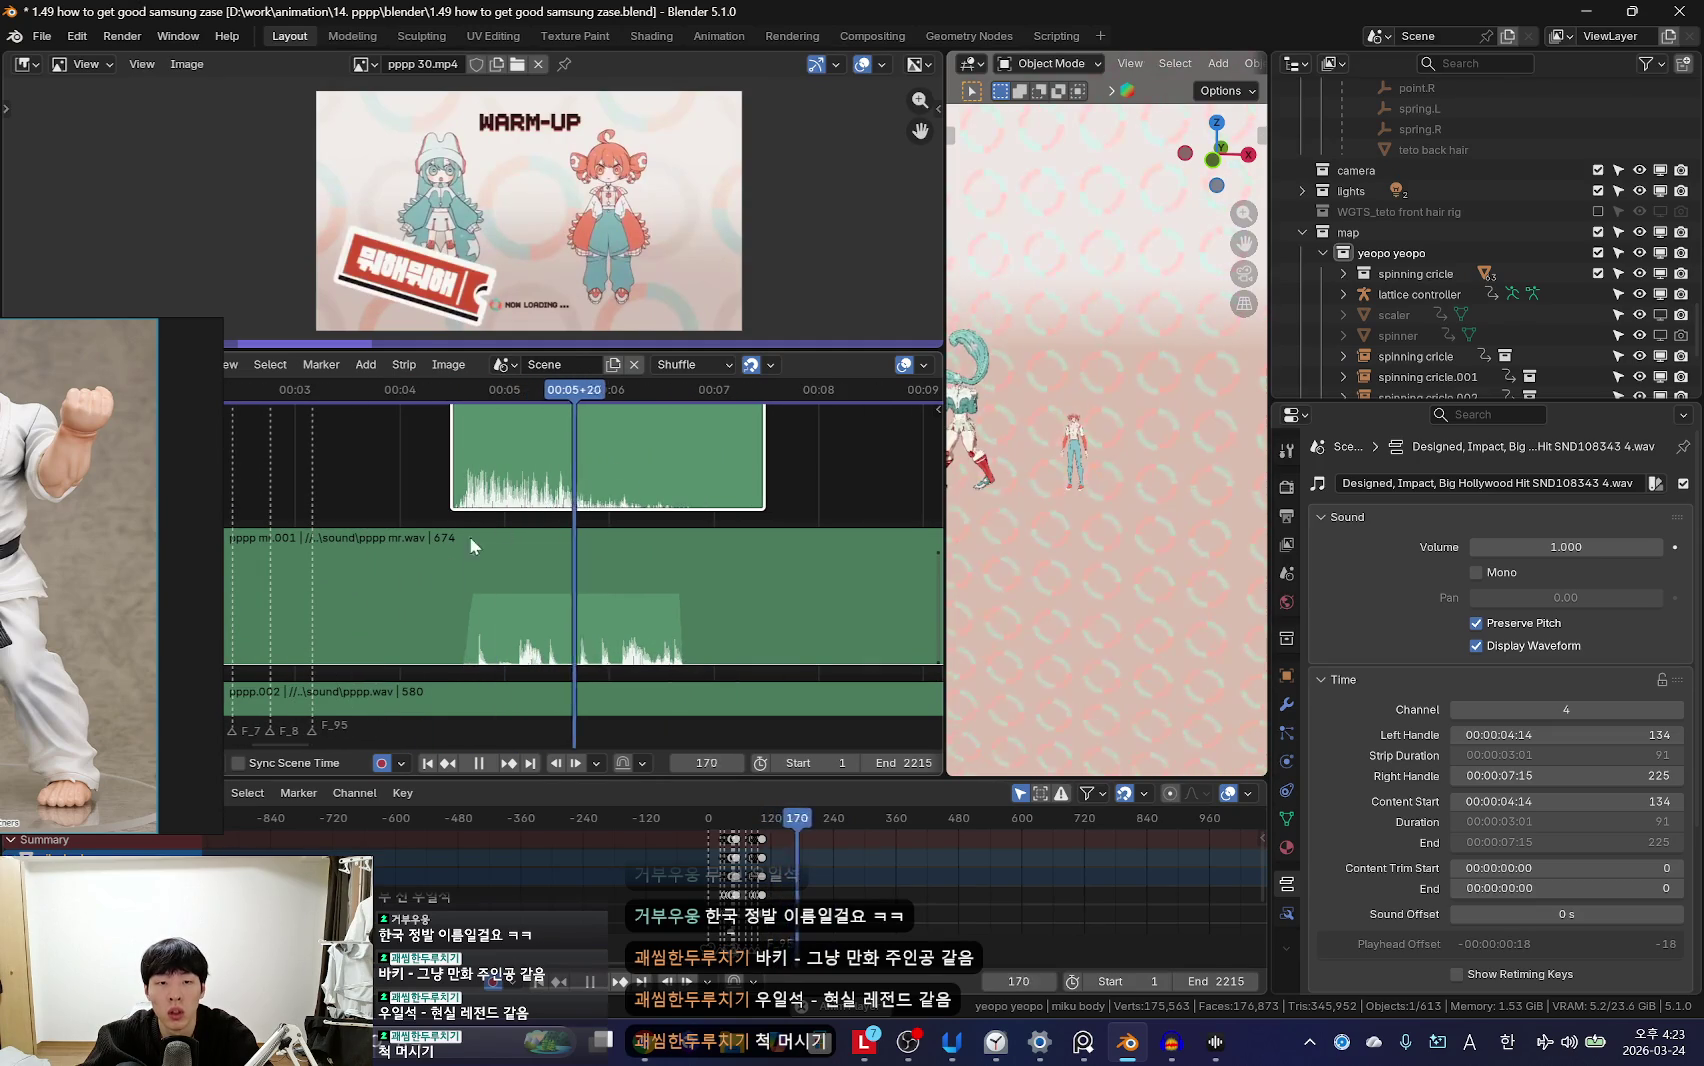
pyautogui.scroll(1, 487, 604)
pyautogui.press('g')
pyautogui.click(399, 567)
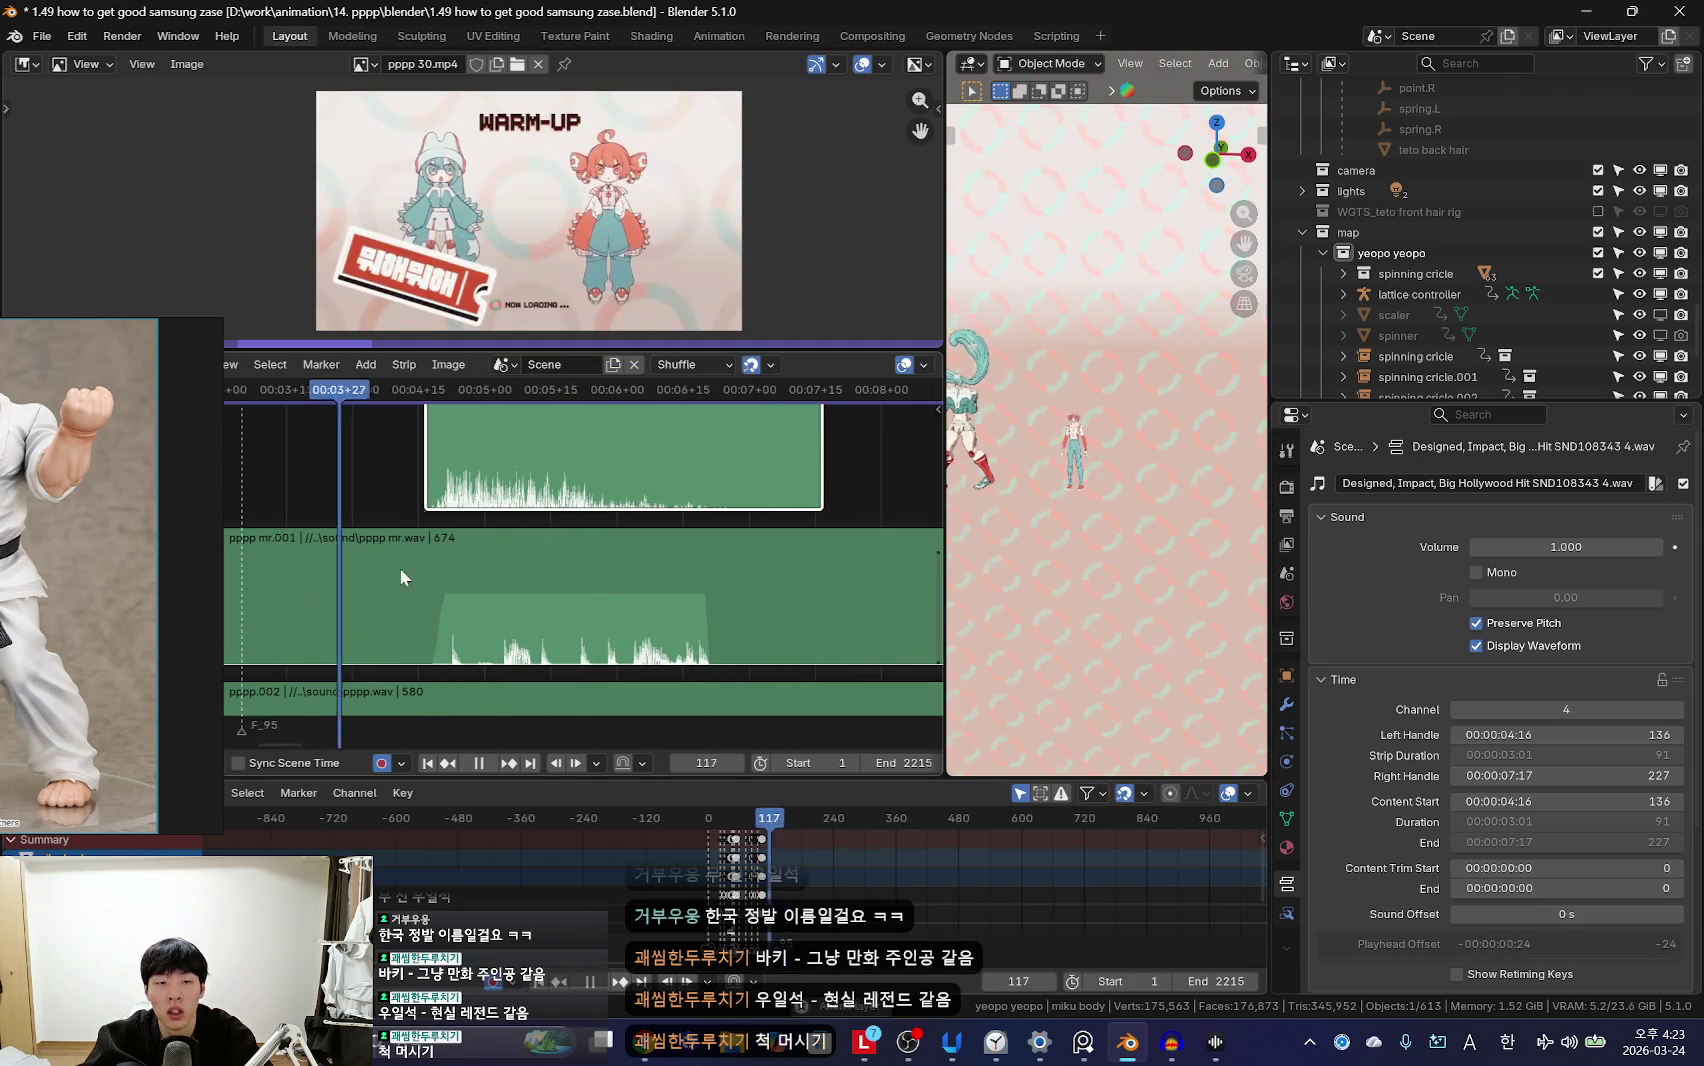
pyautogui.scroll(1, 483, 555)
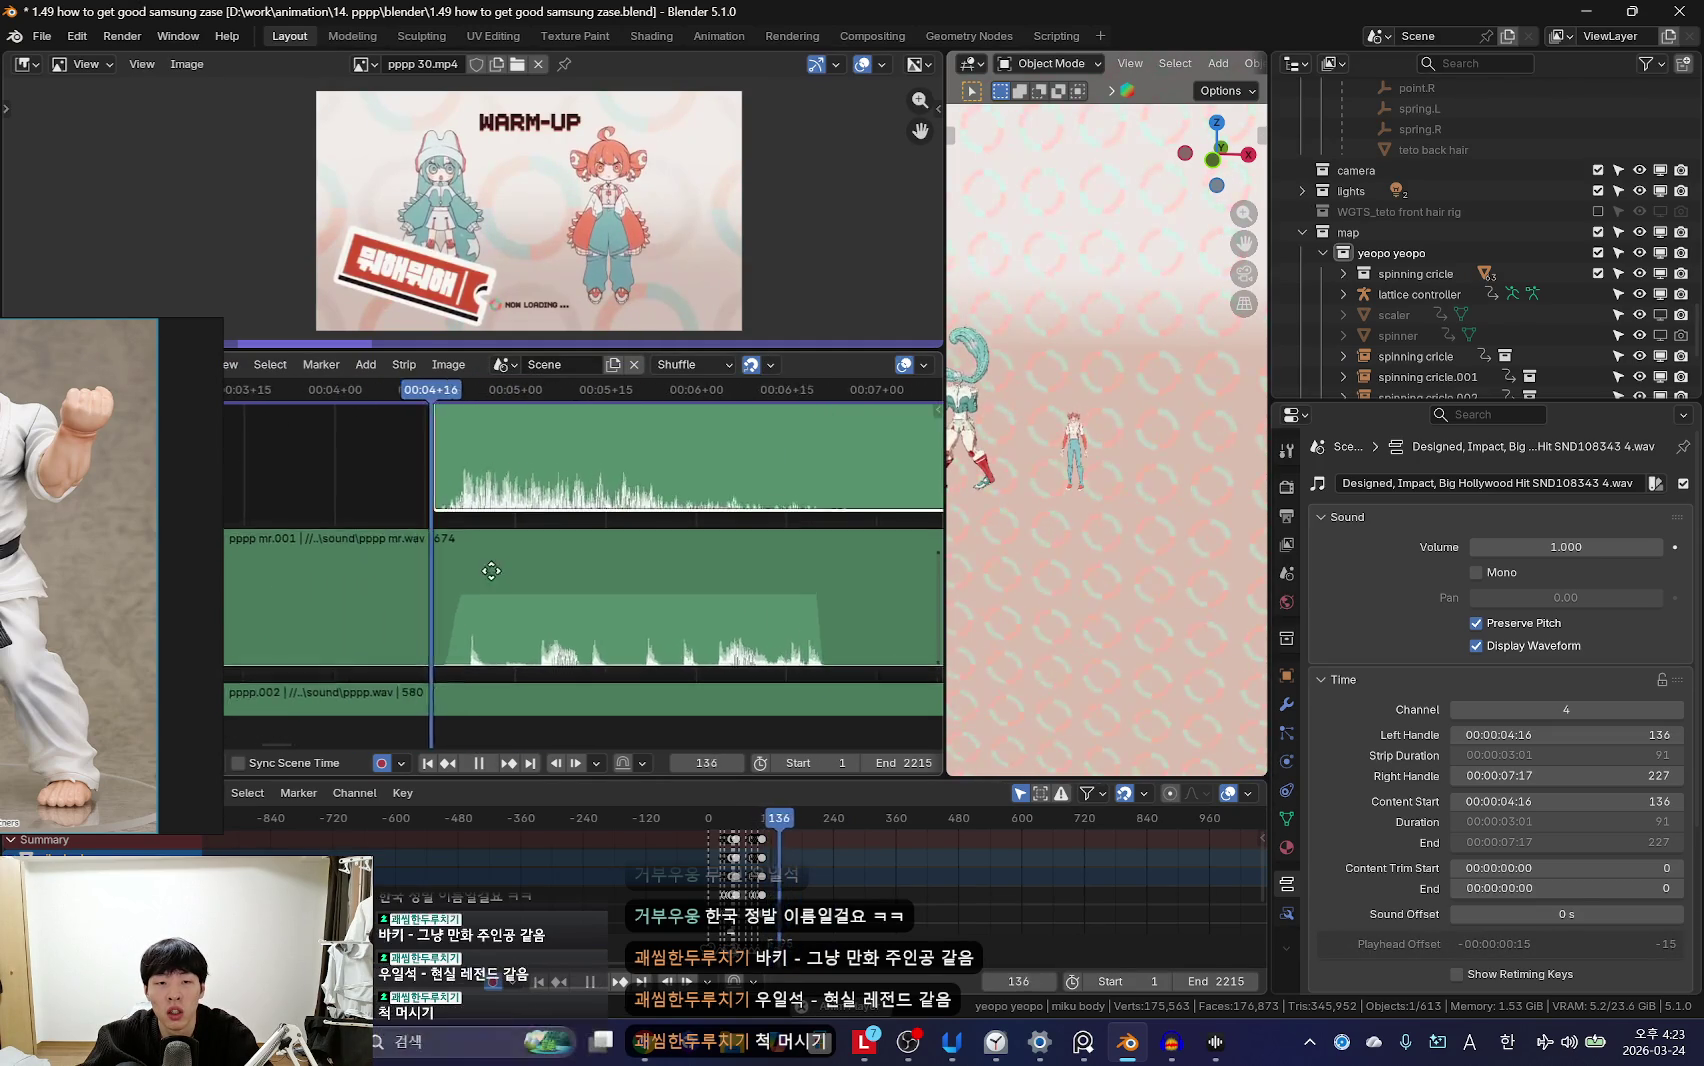
pyautogui.scroll(1, 518, 545)
pyautogui.press('space')
# Step: Widen the 3D viewport and replay the dance animation from the start
pyautogui.scroll(-2, 510, 575)
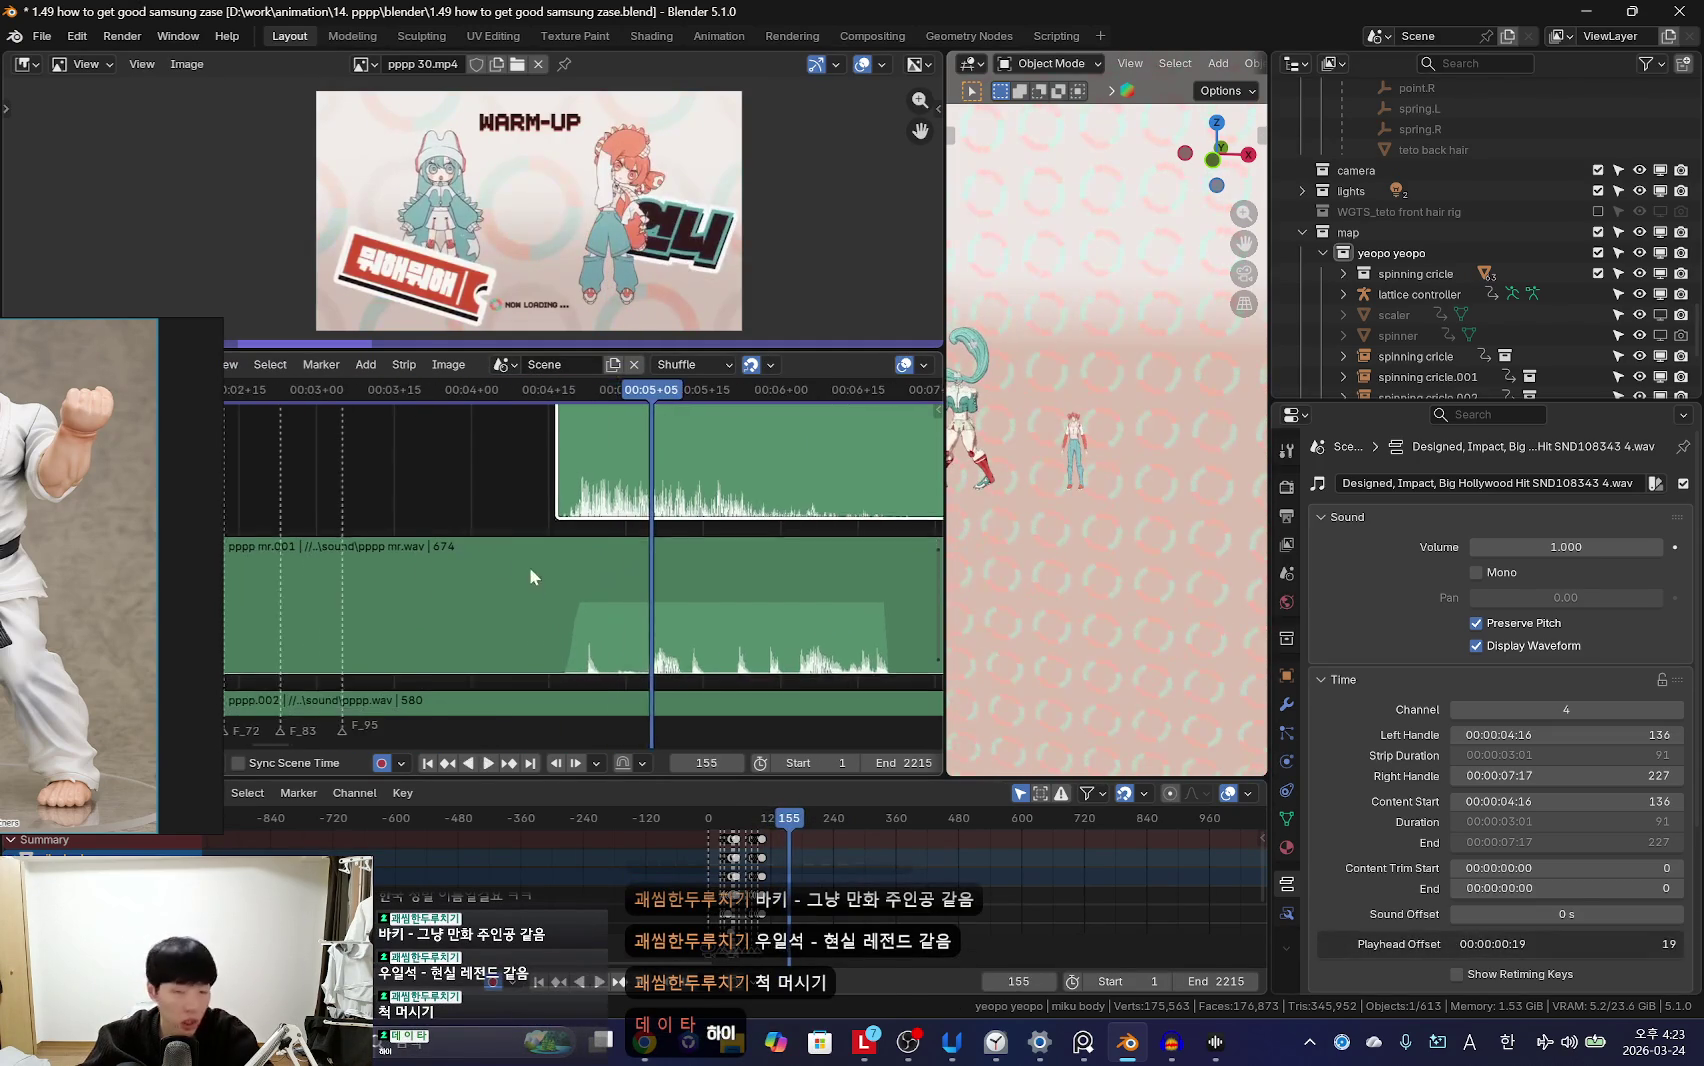
pyautogui.scroll(-1, 515, 477)
pyautogui.press('space')
pyautogui.scroll(-1, 600, 530)
pyautogui.scroll(-1, 570, 527)
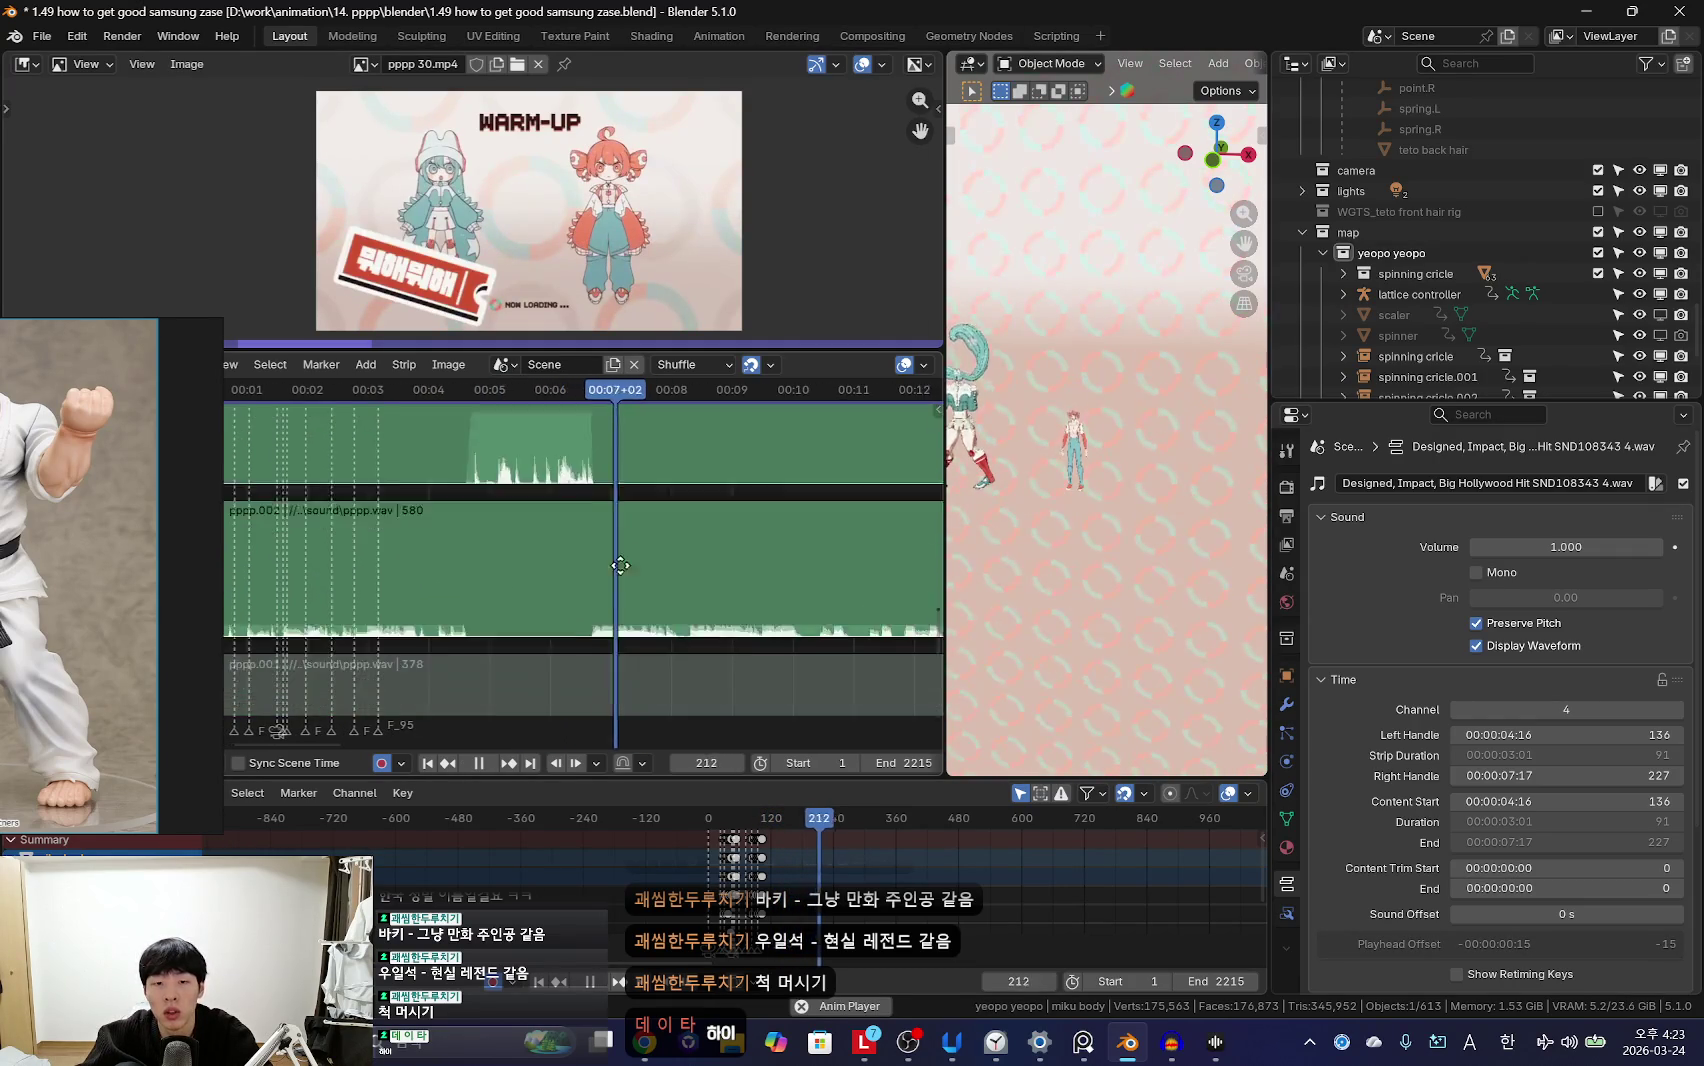
pyautogui.hotkey('shift', 'Left')
pyautogui.press('space')
pyautogui.moveTo(945, 293); pyautogui.dragTo(630, 293)
pyautogui.press('space')
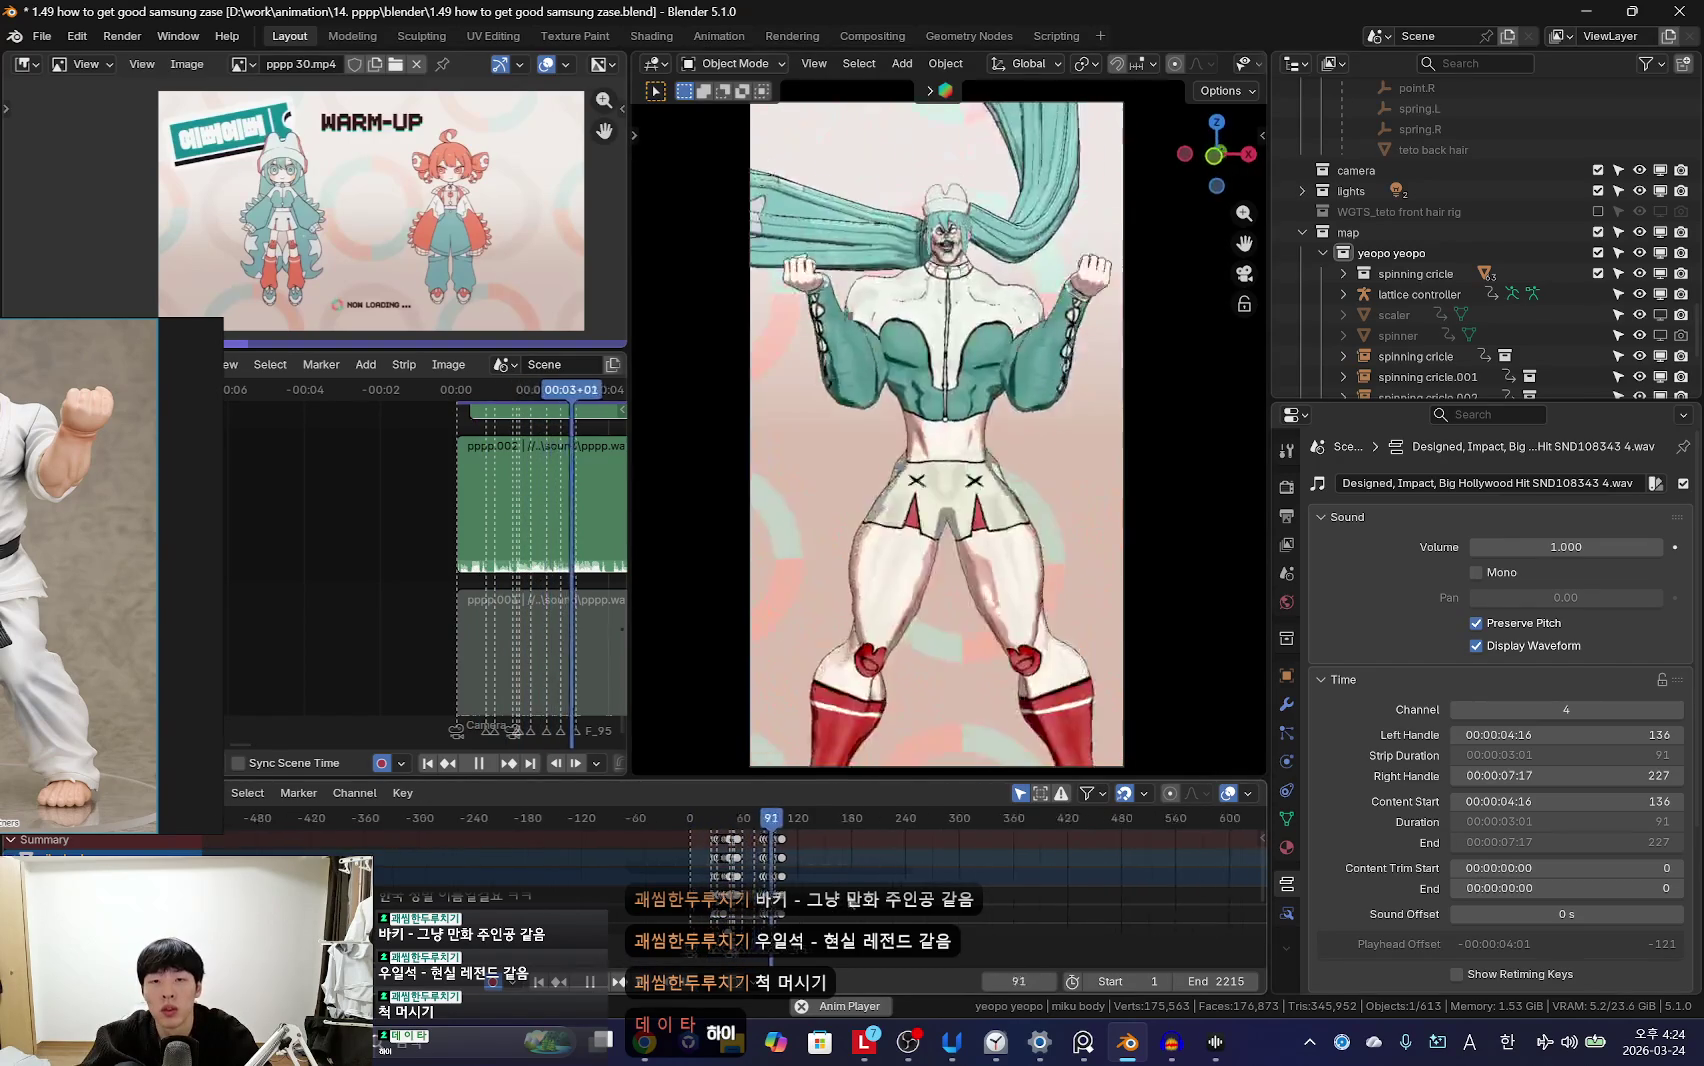
pyautogui.hotkey('shift', 'Left')
pyautogui.press('space')
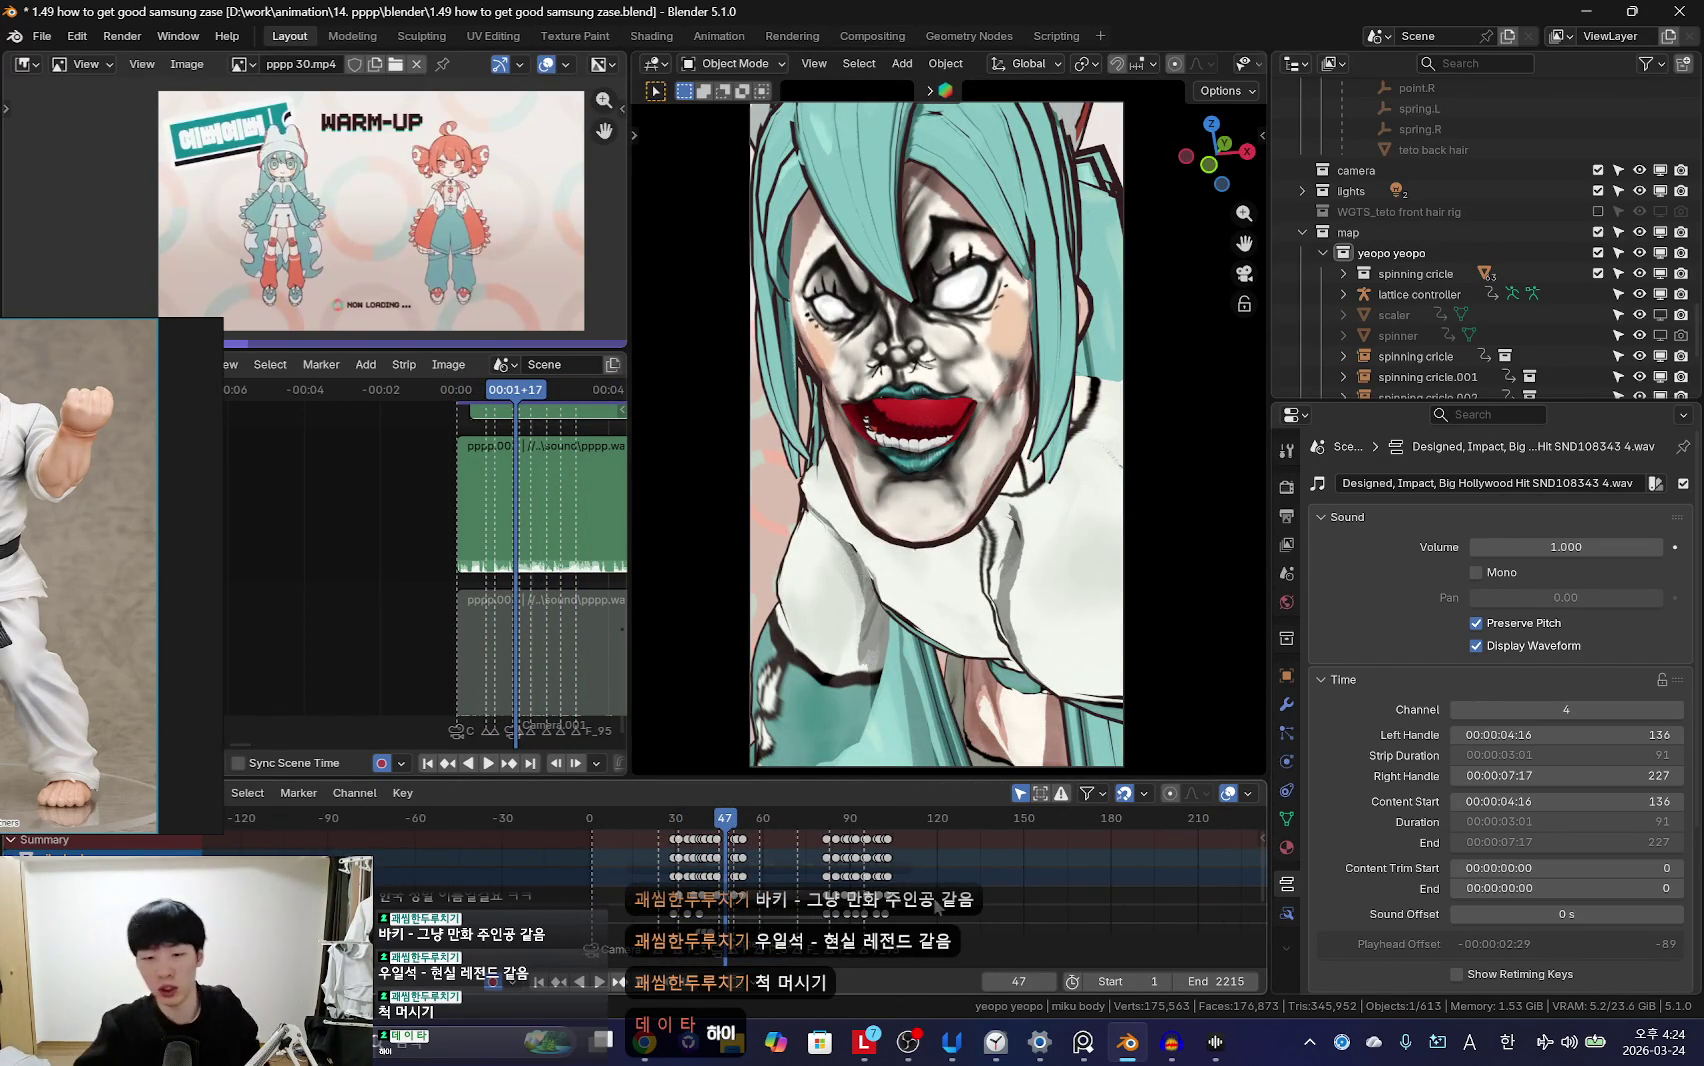
# Step: Start a 5-minute timer in Windows Clock, then bring the browser forward
pyautogui.click(1001, 1052)
pyautogui.moveTo(1293, 129); pyautogui.dragTo(923, 145)
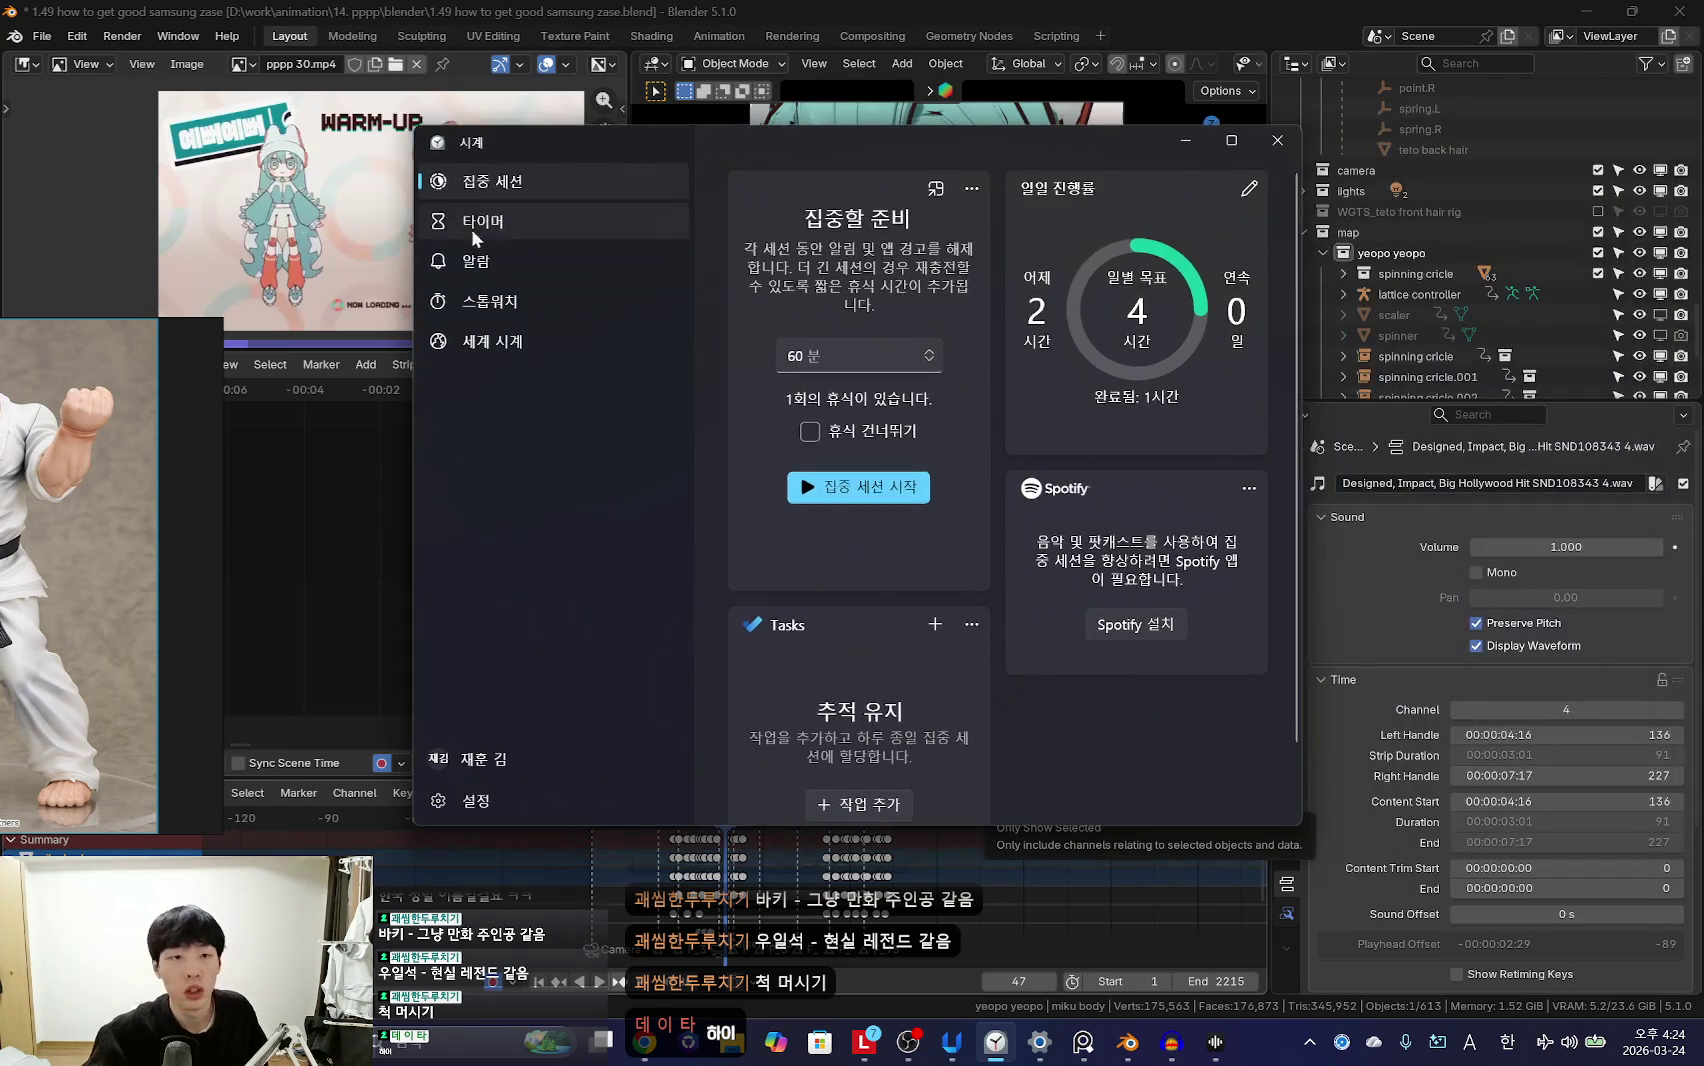
pyautogui.click(461, 222)
pyautogui.scroll(-6, 994, 600)
pyautogui.click(977, 431)
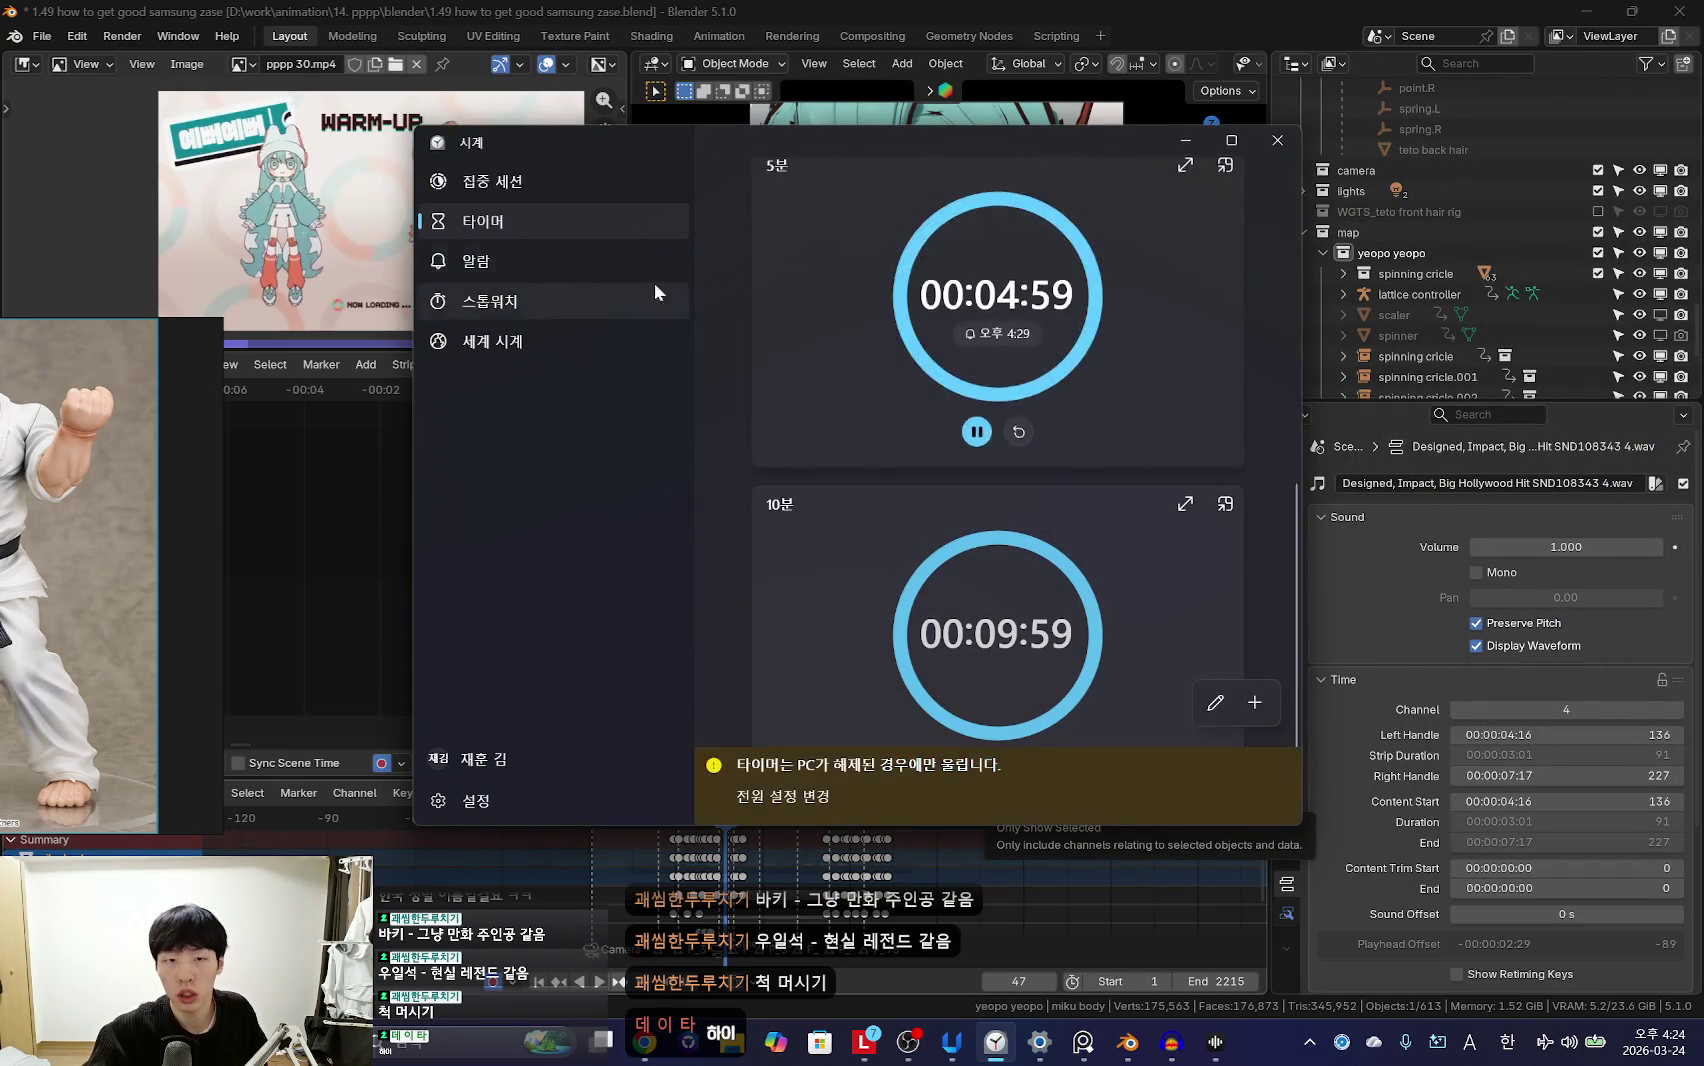
pyautogui.click(1224, 166)
pyautogui.click(644, 1042)
# Step: Search YouTube Music for 하츠네미쿠의 소실 and play the top SHOUSHITSU result
pyautogui.hotkey('ctrl', 'shift', 'Tab')
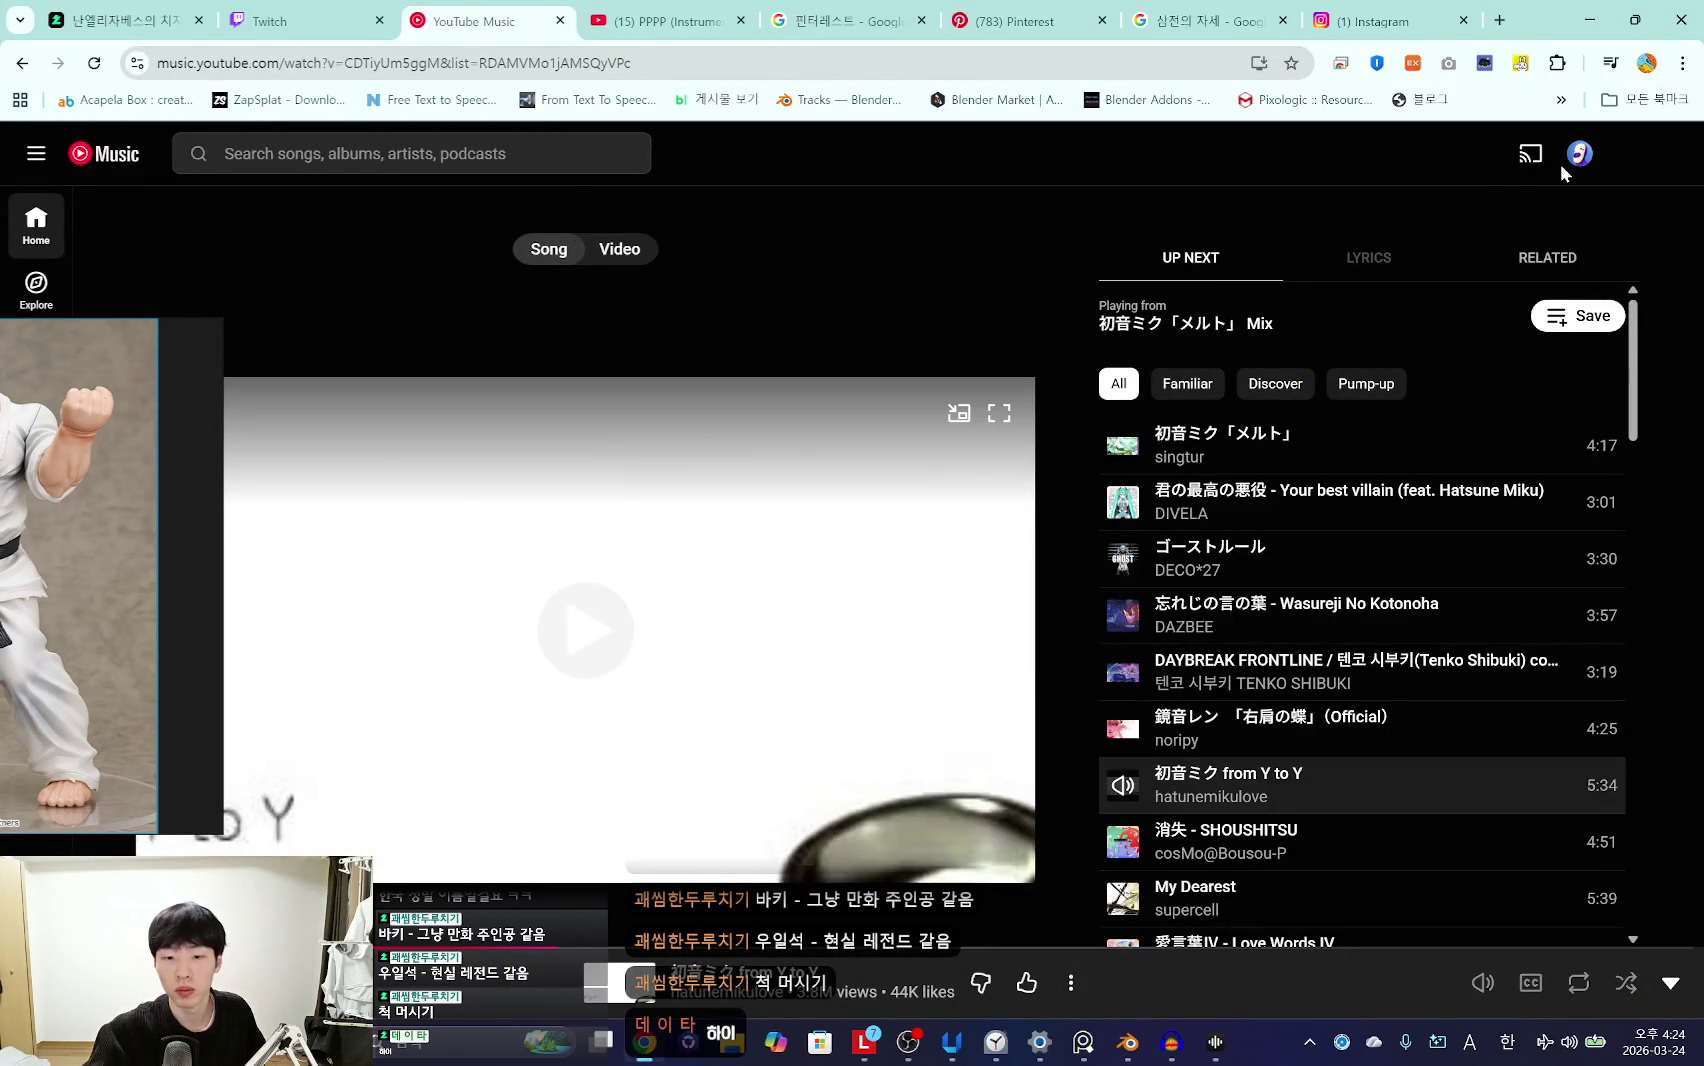
pyautogui.click(200, 546)
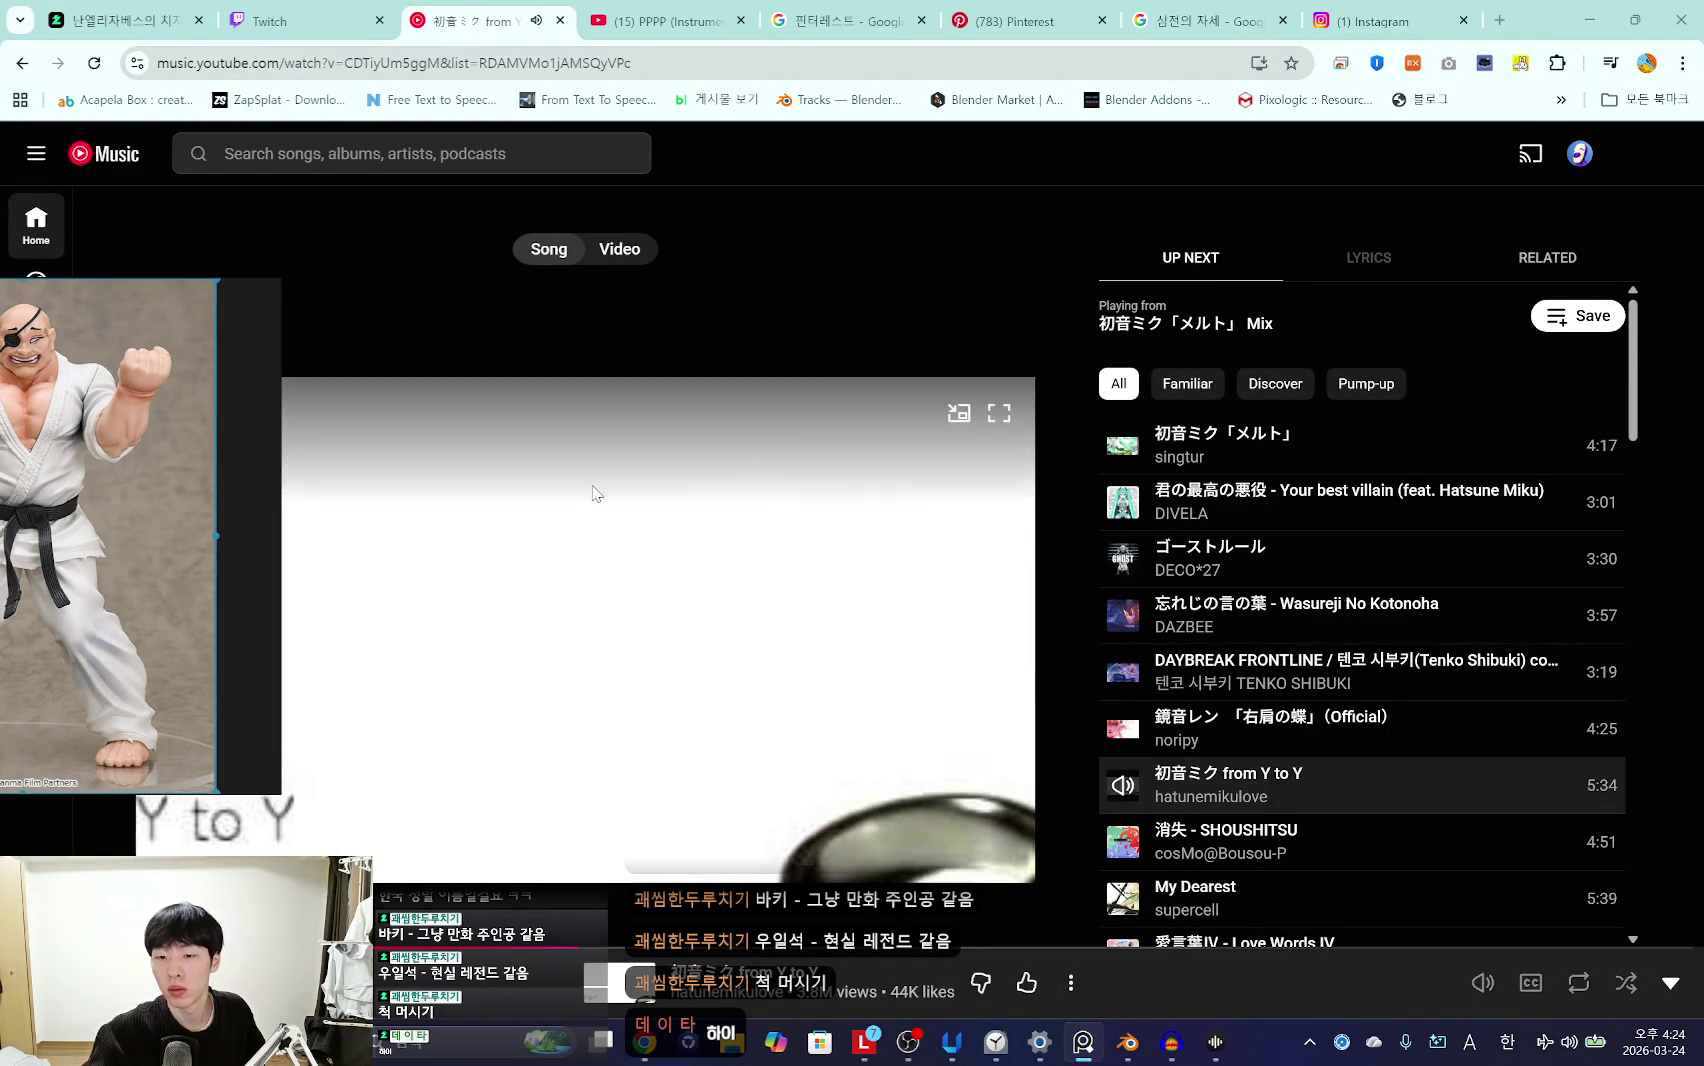
pyautogui.click(592, 155)
pyautogui.write('gkcmsl')
pyautogui.press('BackSpace')
pyautogui.press('BackSpace')
pyautogui.press('BackSpace')
pyautogui.press('BackSpace')
pyautogui.press('BackSpace')
pyautogui.press('Hangul')
pyautogui.write('하')
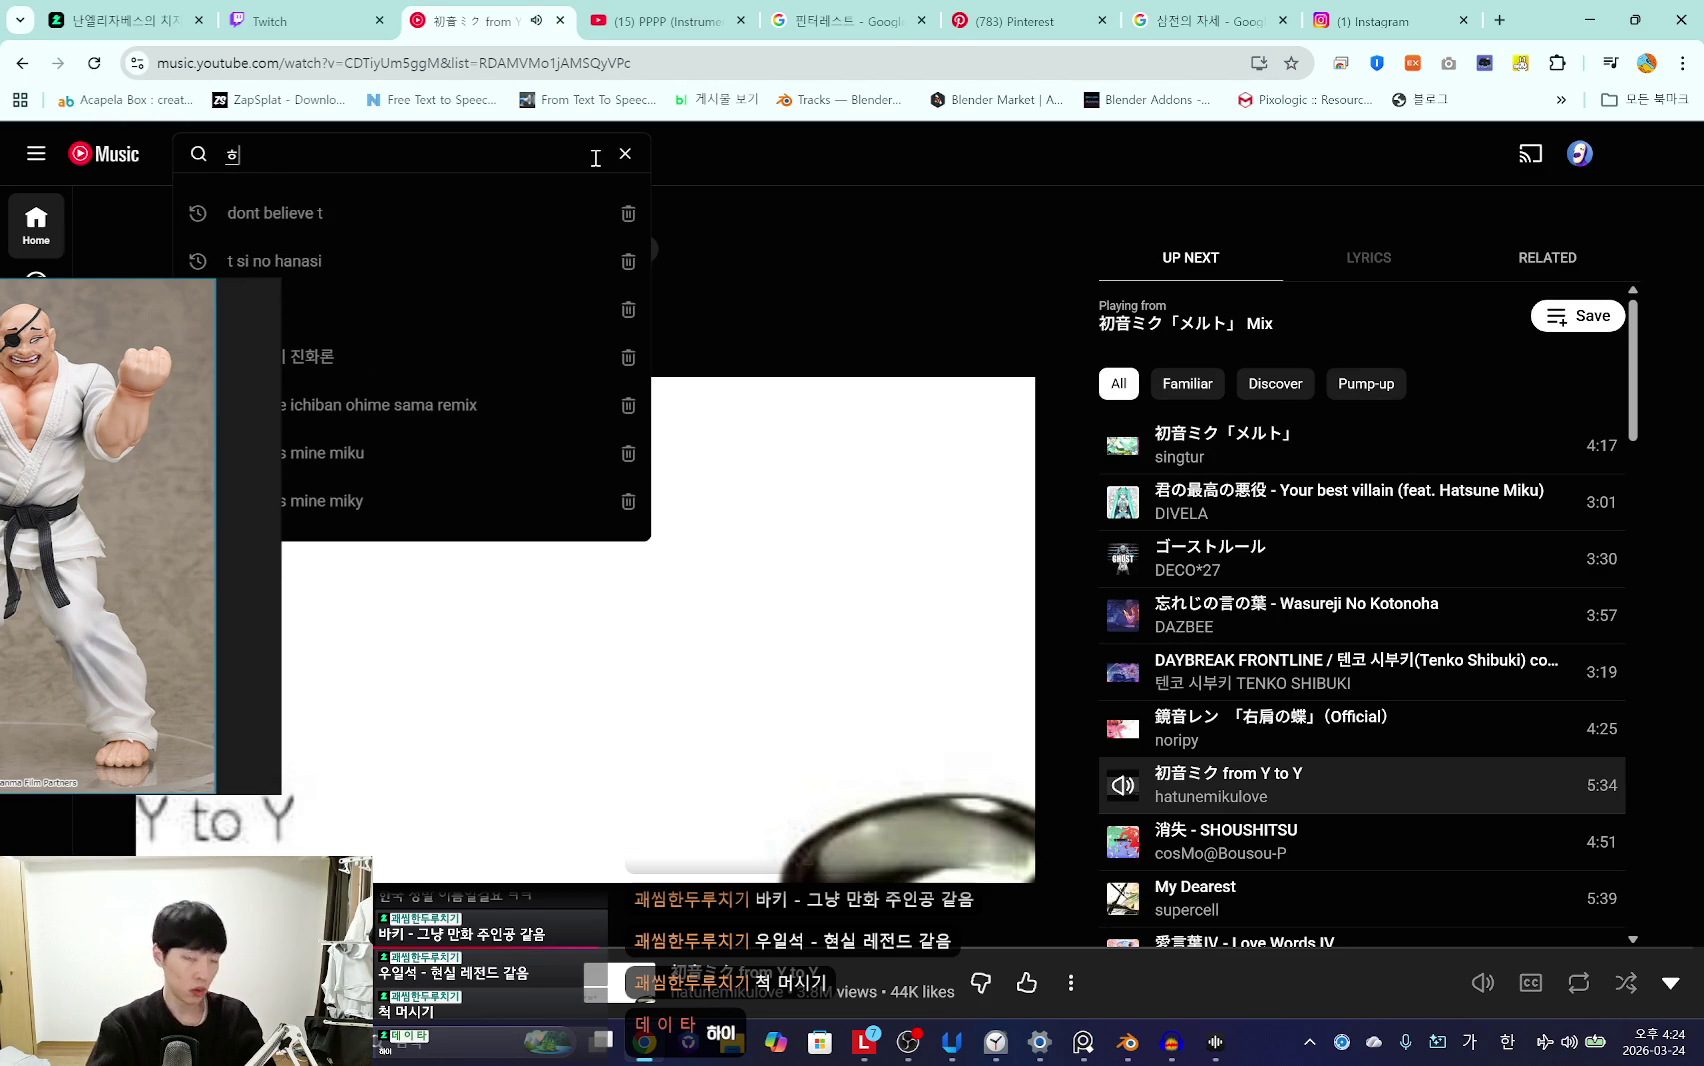
pyautogui.write('츠네미쿠의 소시')
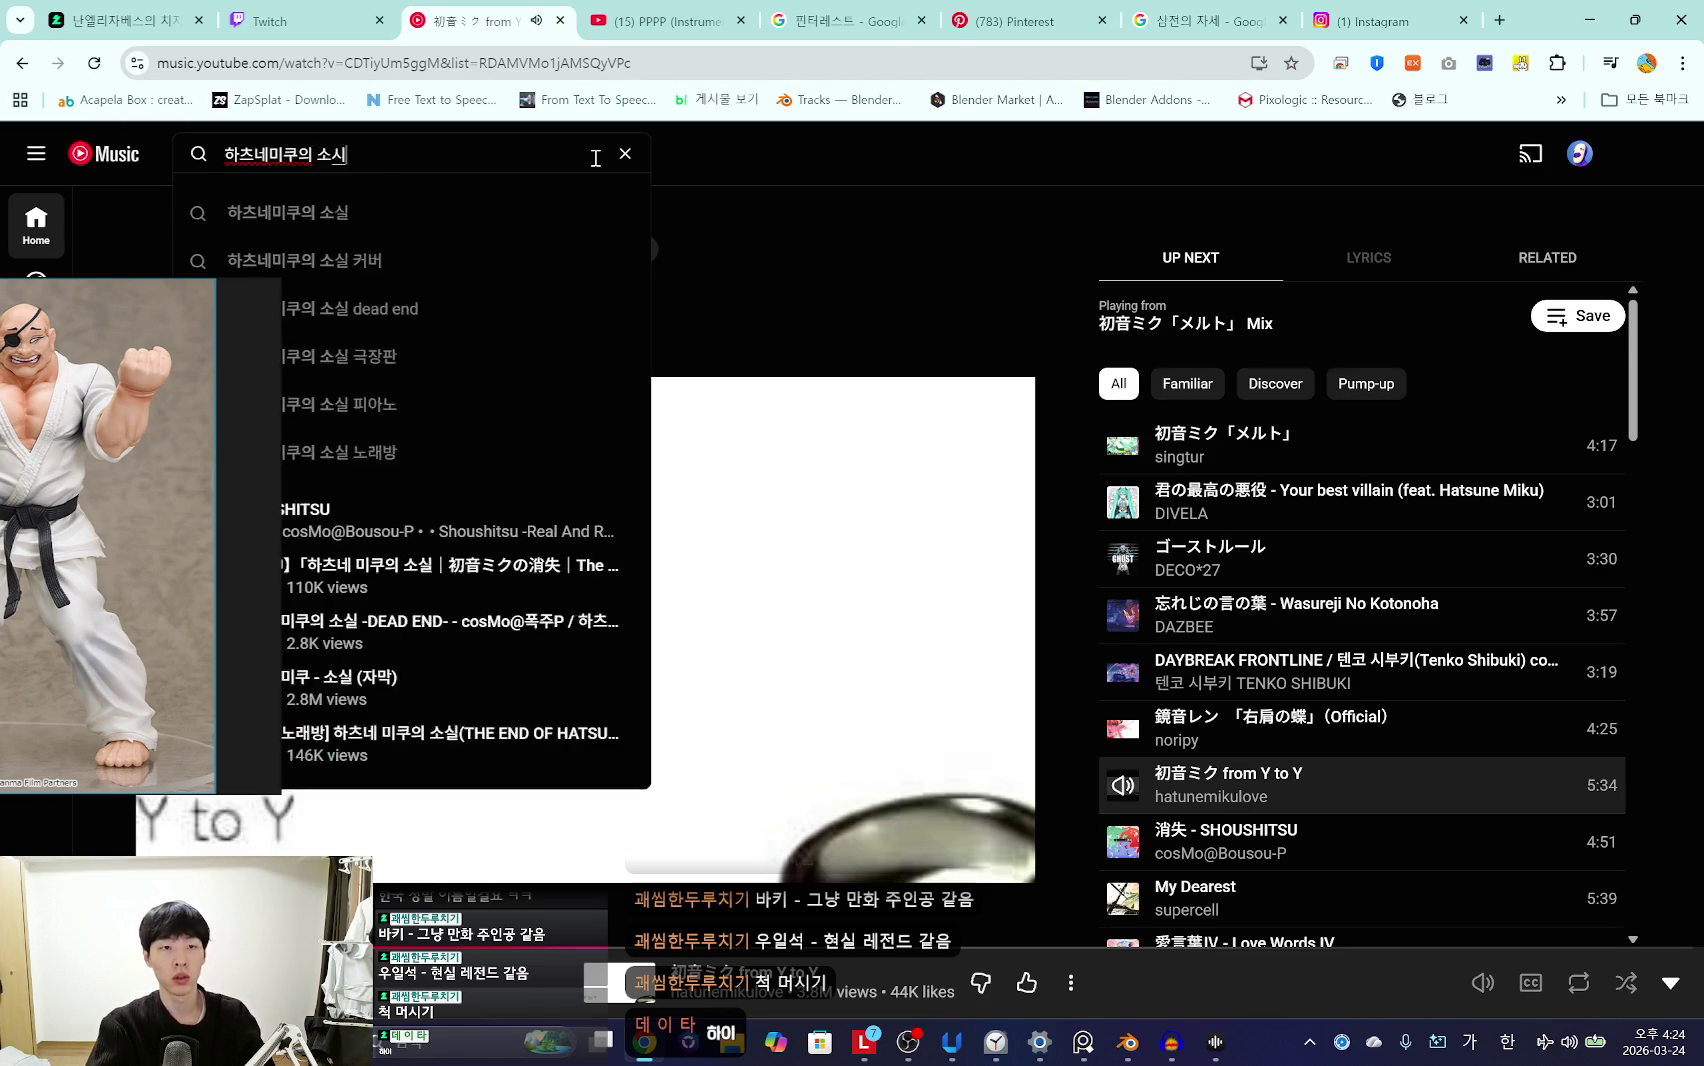
pyautogui.write('실')
pyautogui.press('Return')
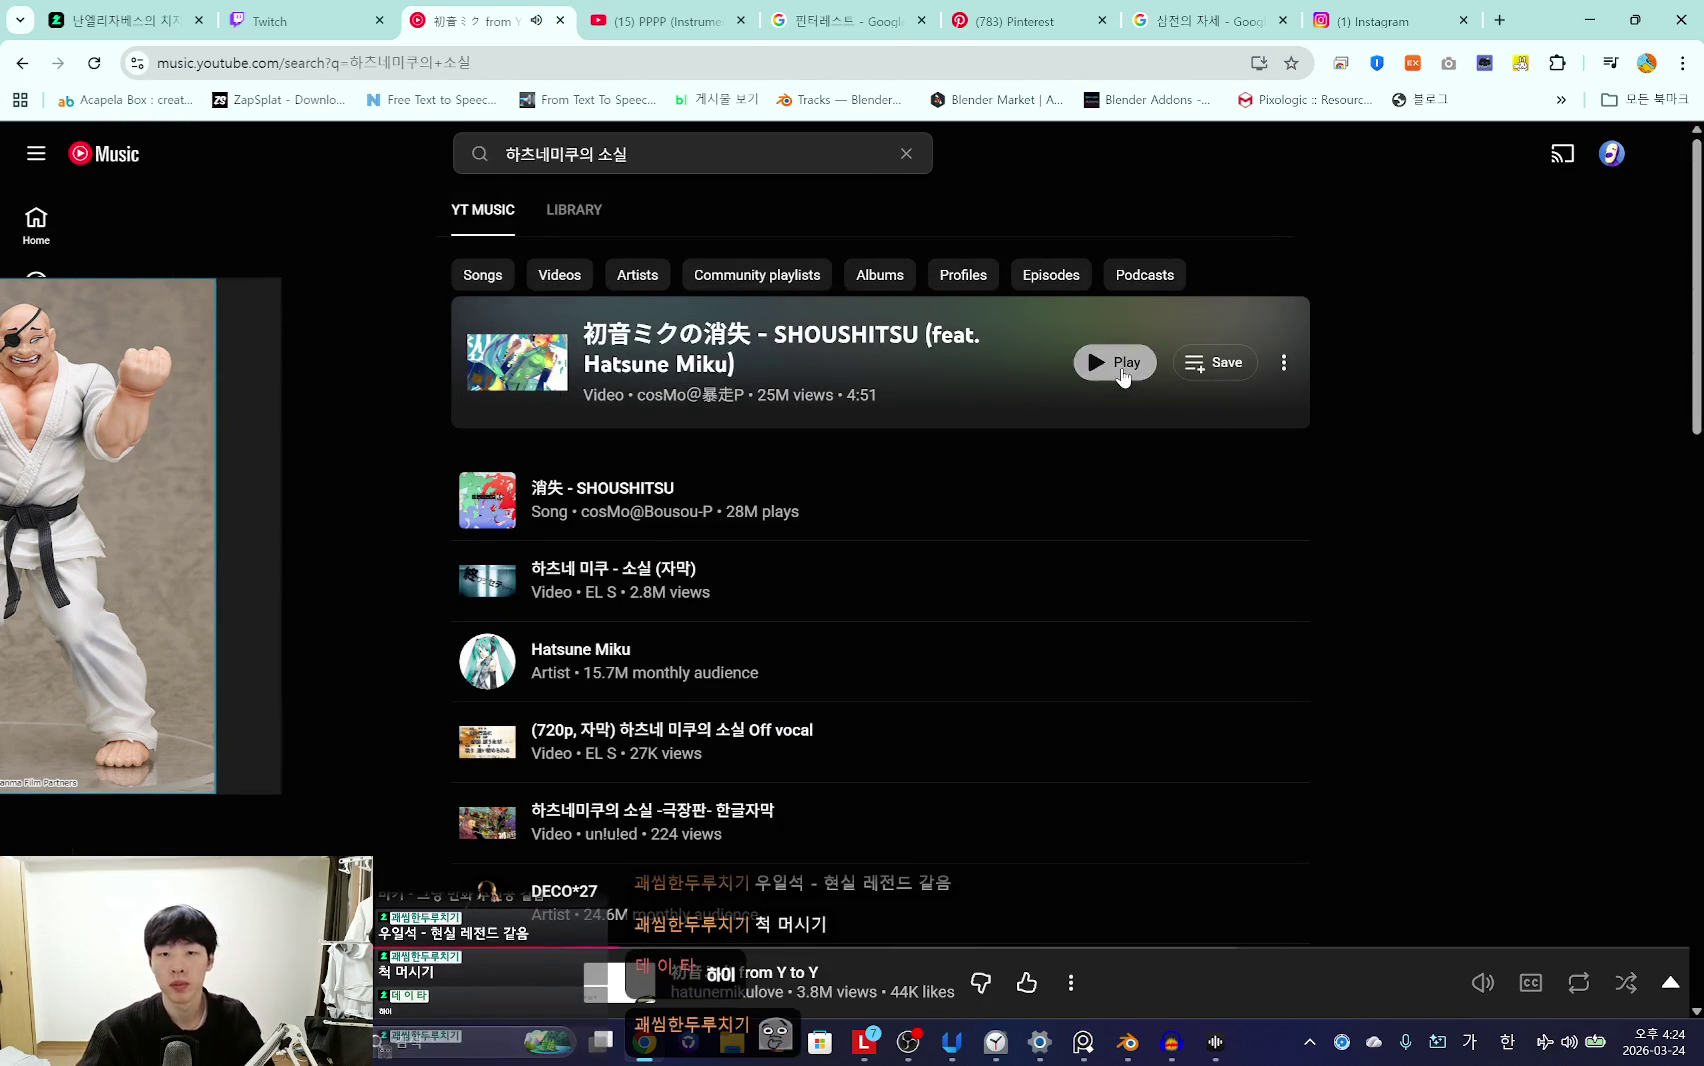
pyautogui.click(1108, 361)
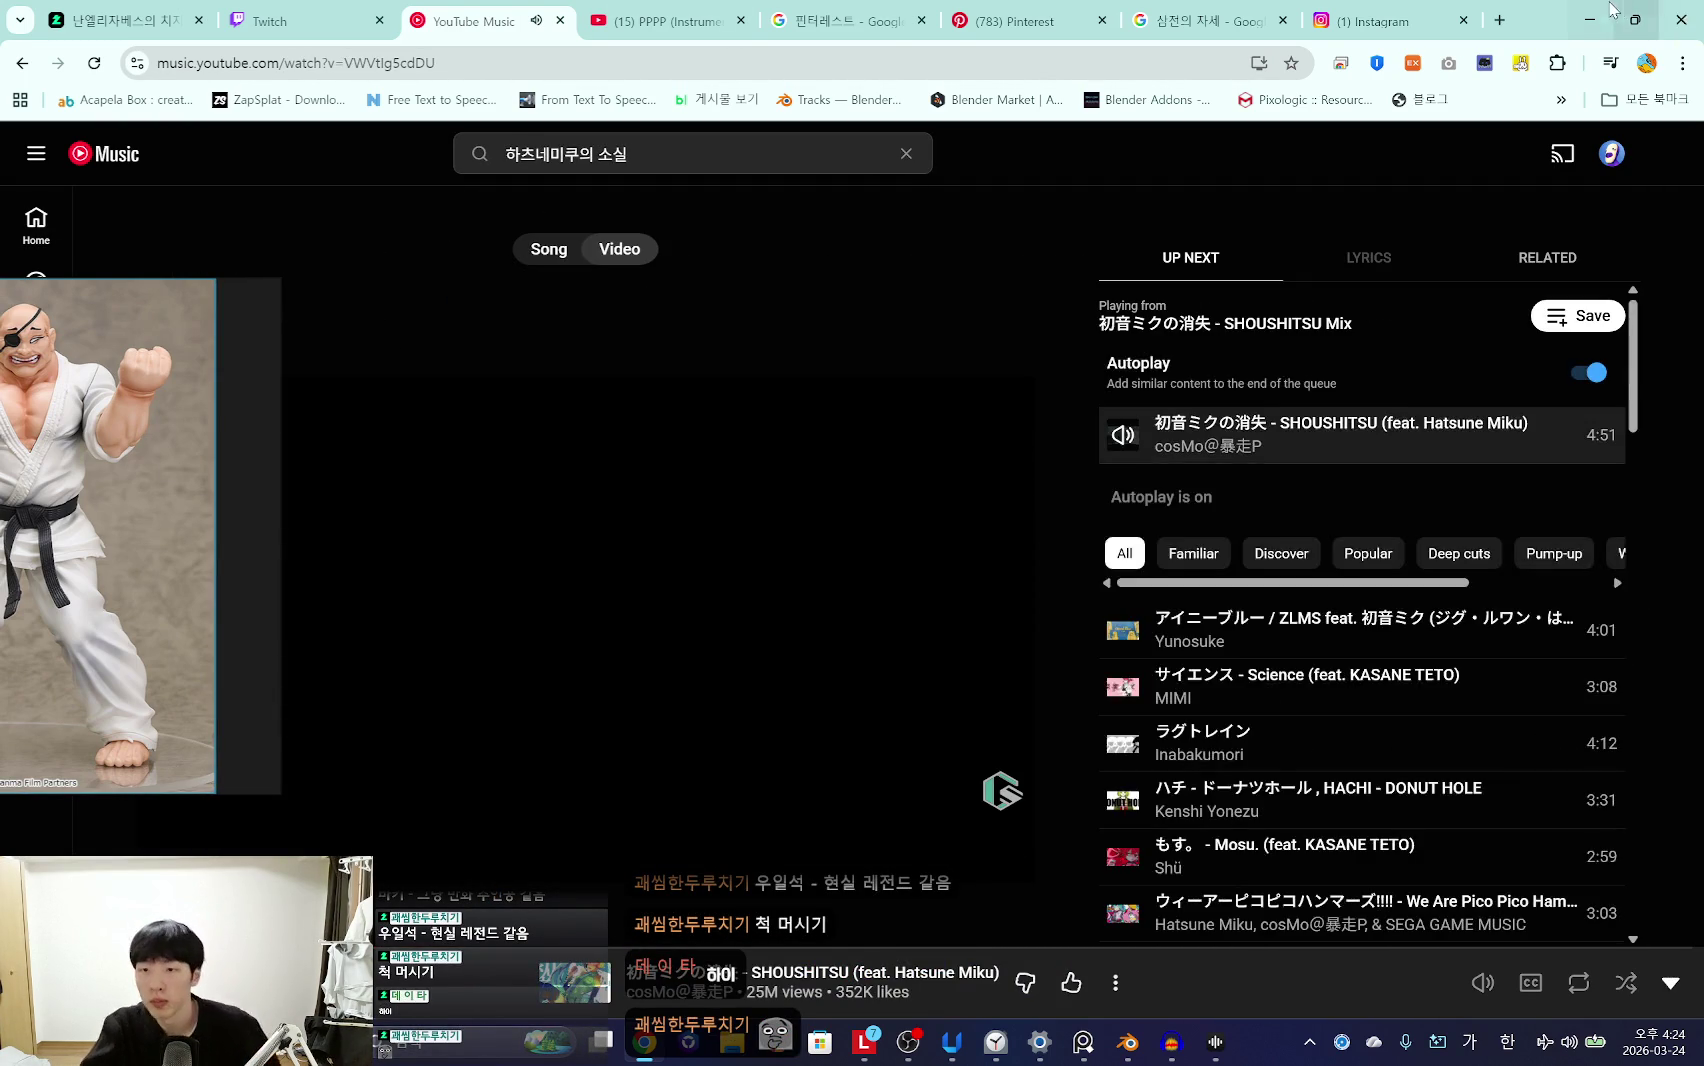
# Step: Minimize the browser, later raise the music volume slightly and move the figure reference right
pyautogui.click(1592, 16)
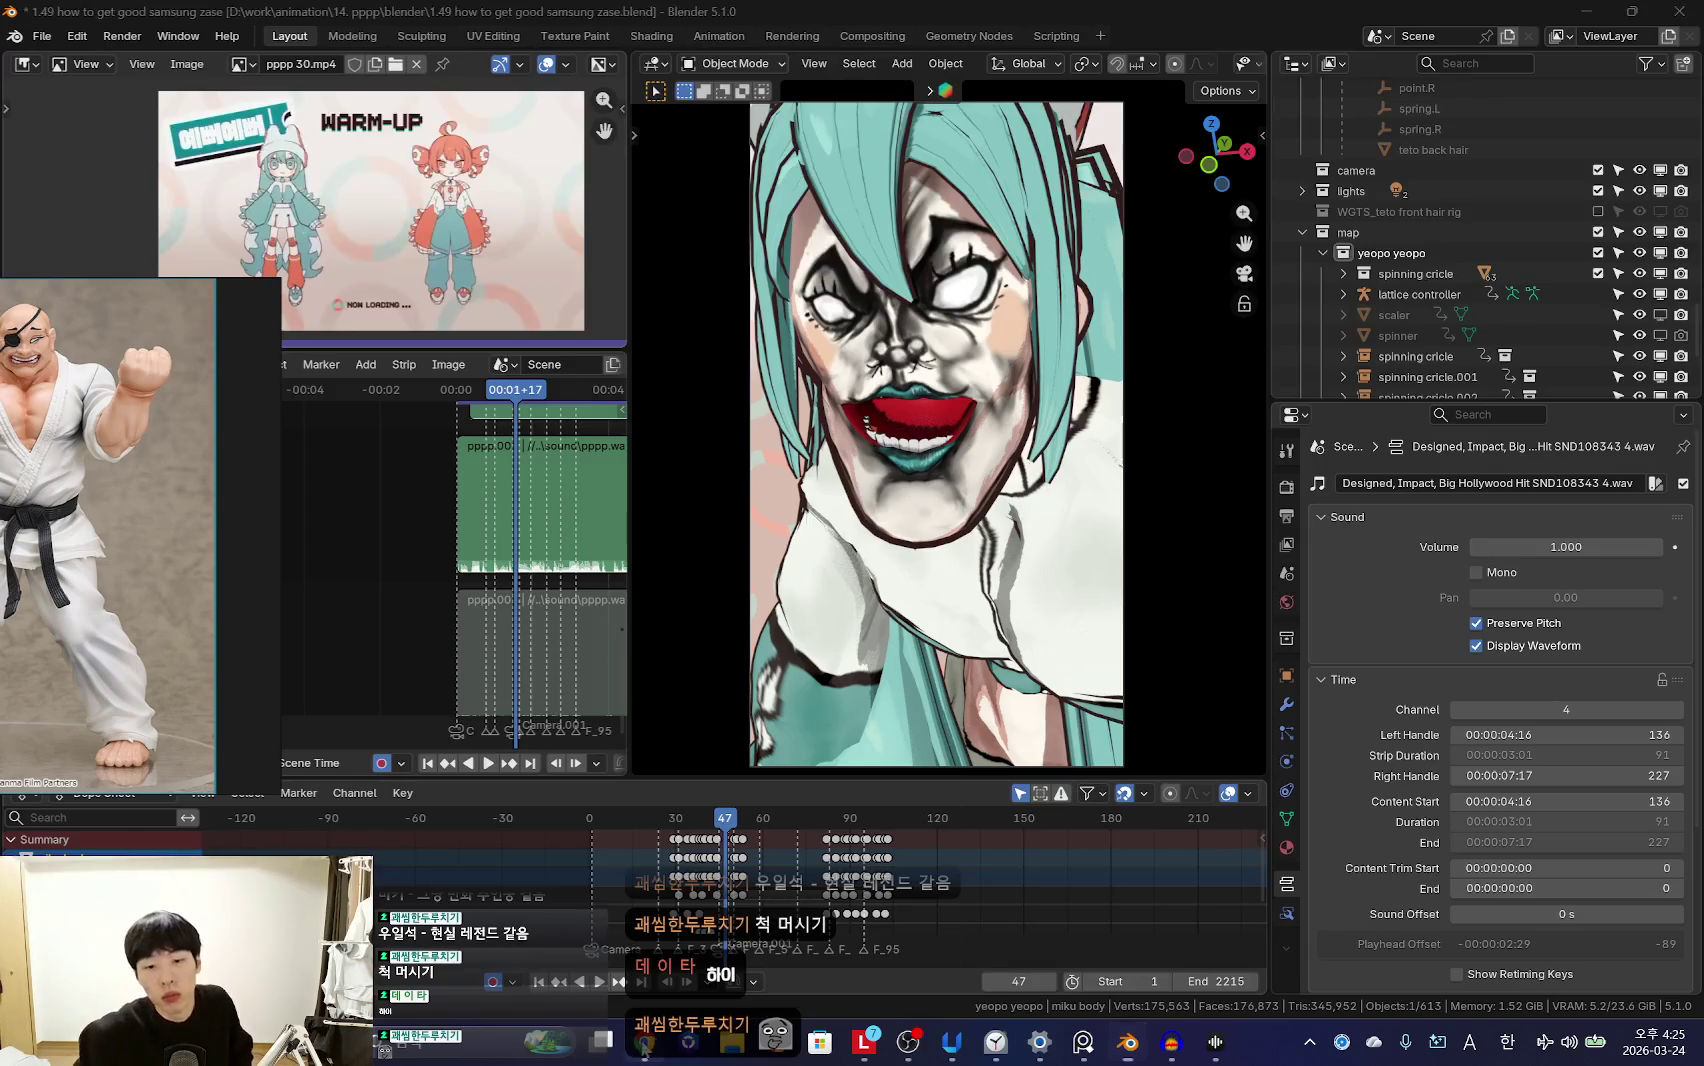
pyautogui.hotkey('alt', 'Tab')
pyautogui.moveTo(1392, 989); pyautogui.dragTo(1397, 988)
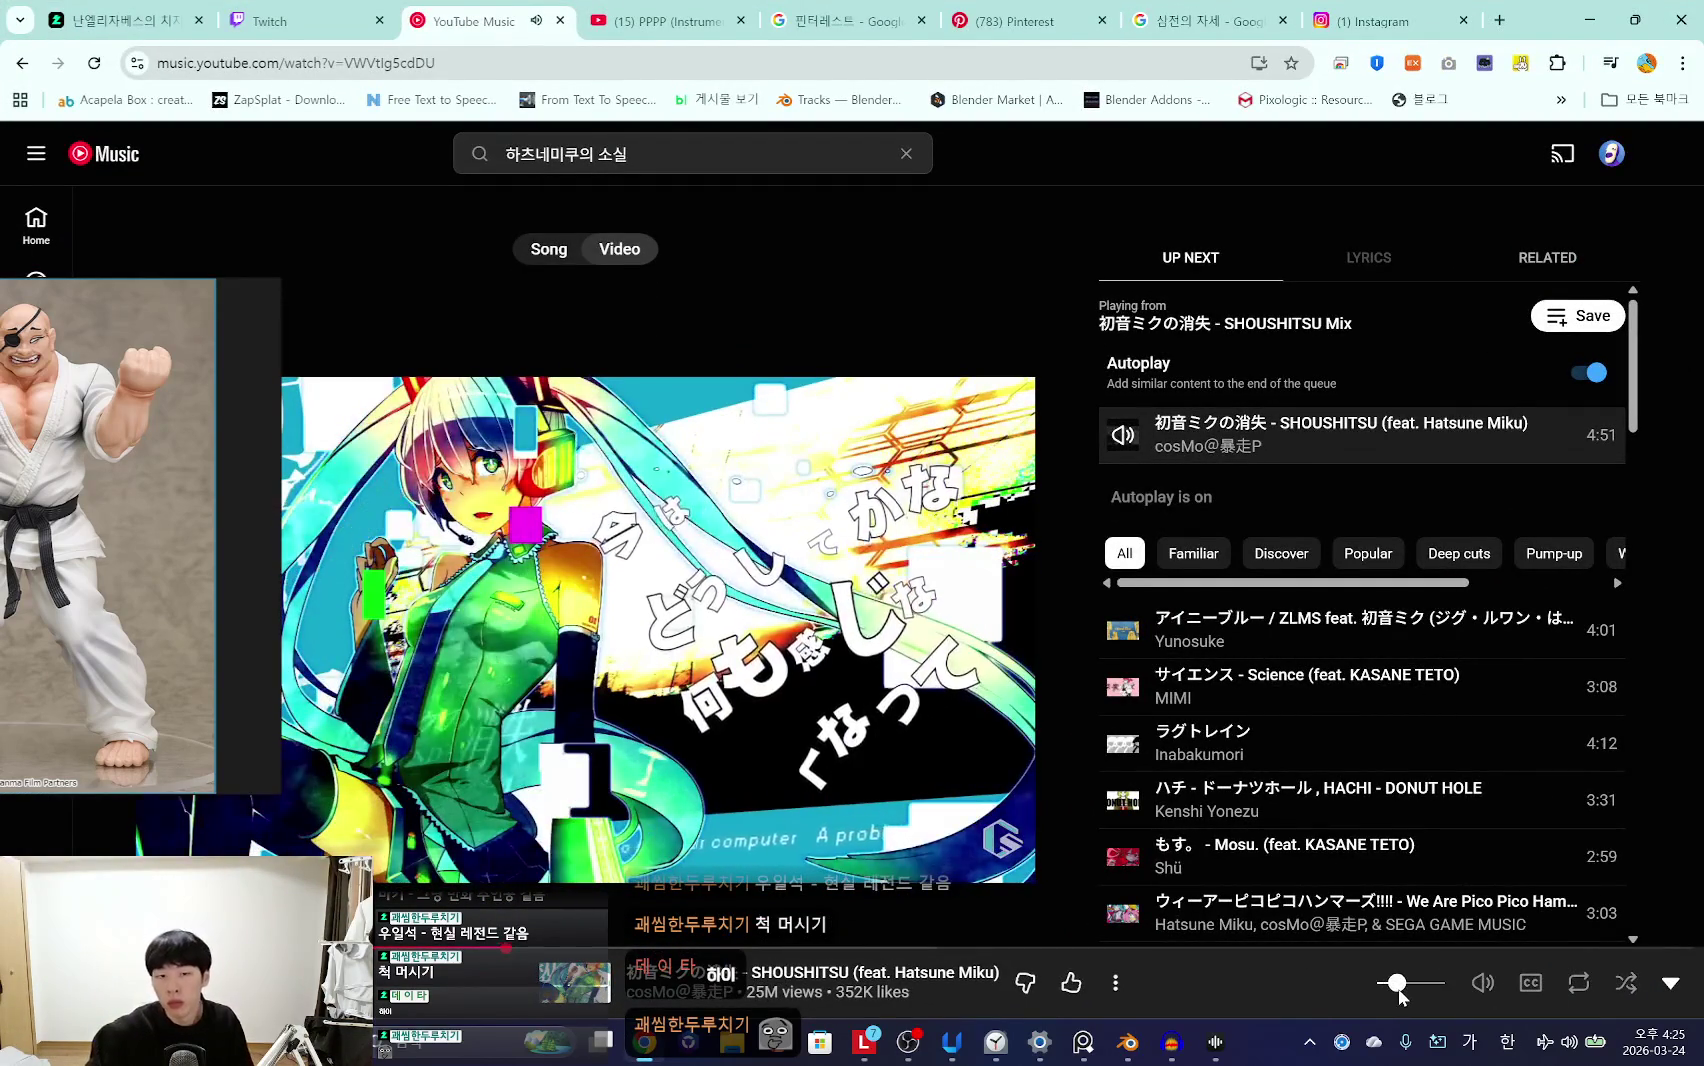
pyautogui.moveTo(136, 559); pyautogui.dragTo(1540, 470)
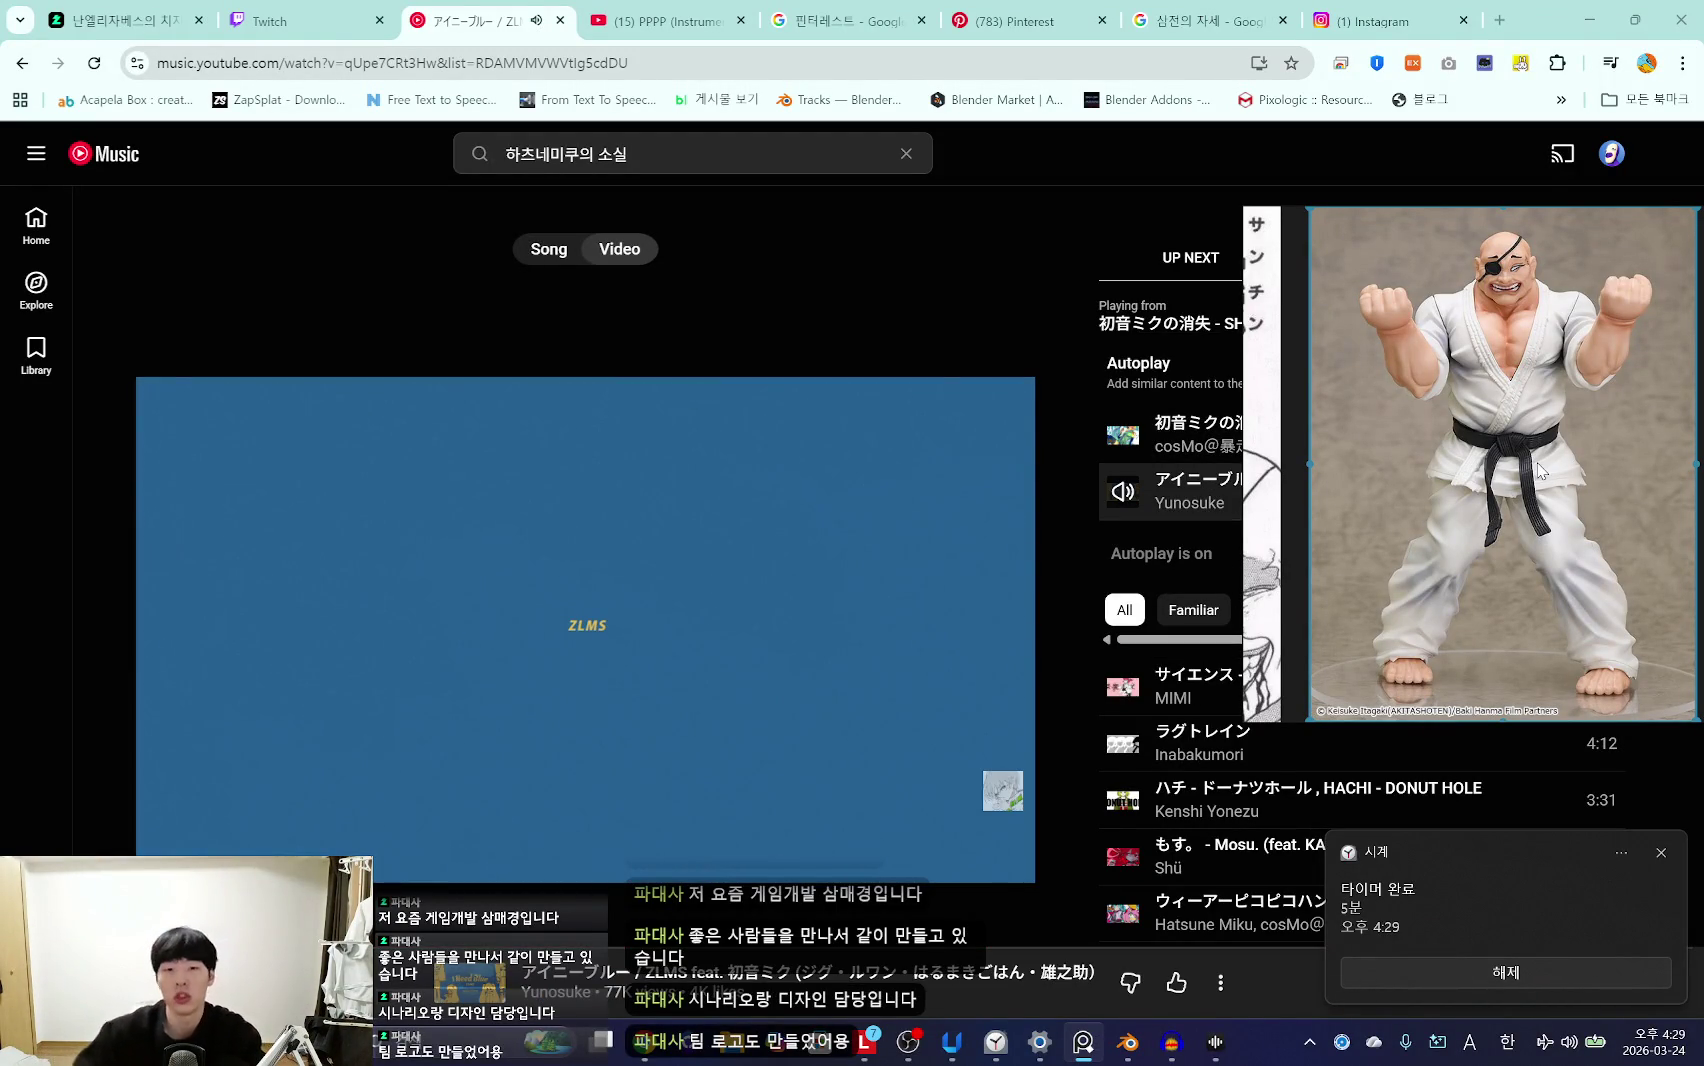
# Step: Dismiss the finished-timer notification and launch Discord by searching 'dis'
pyautogui.click(1495, 968)
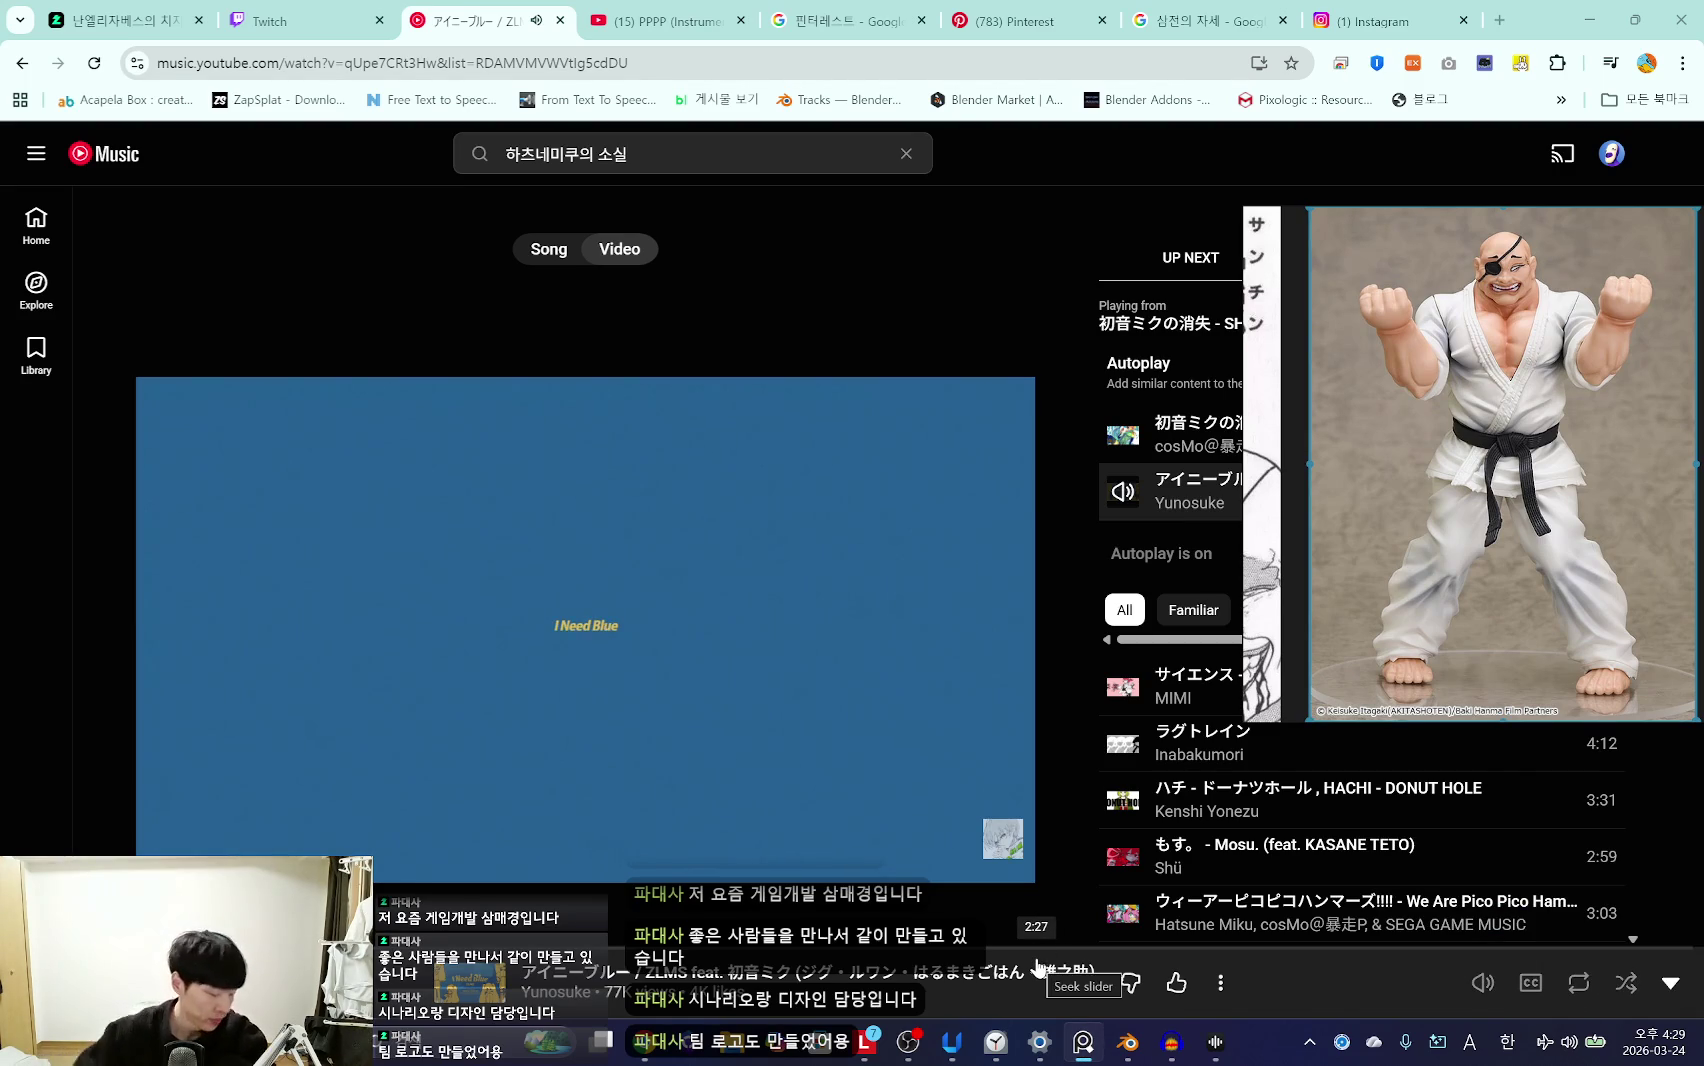
pyautogui.click(503, 1046)
pyautogui.write('dis')
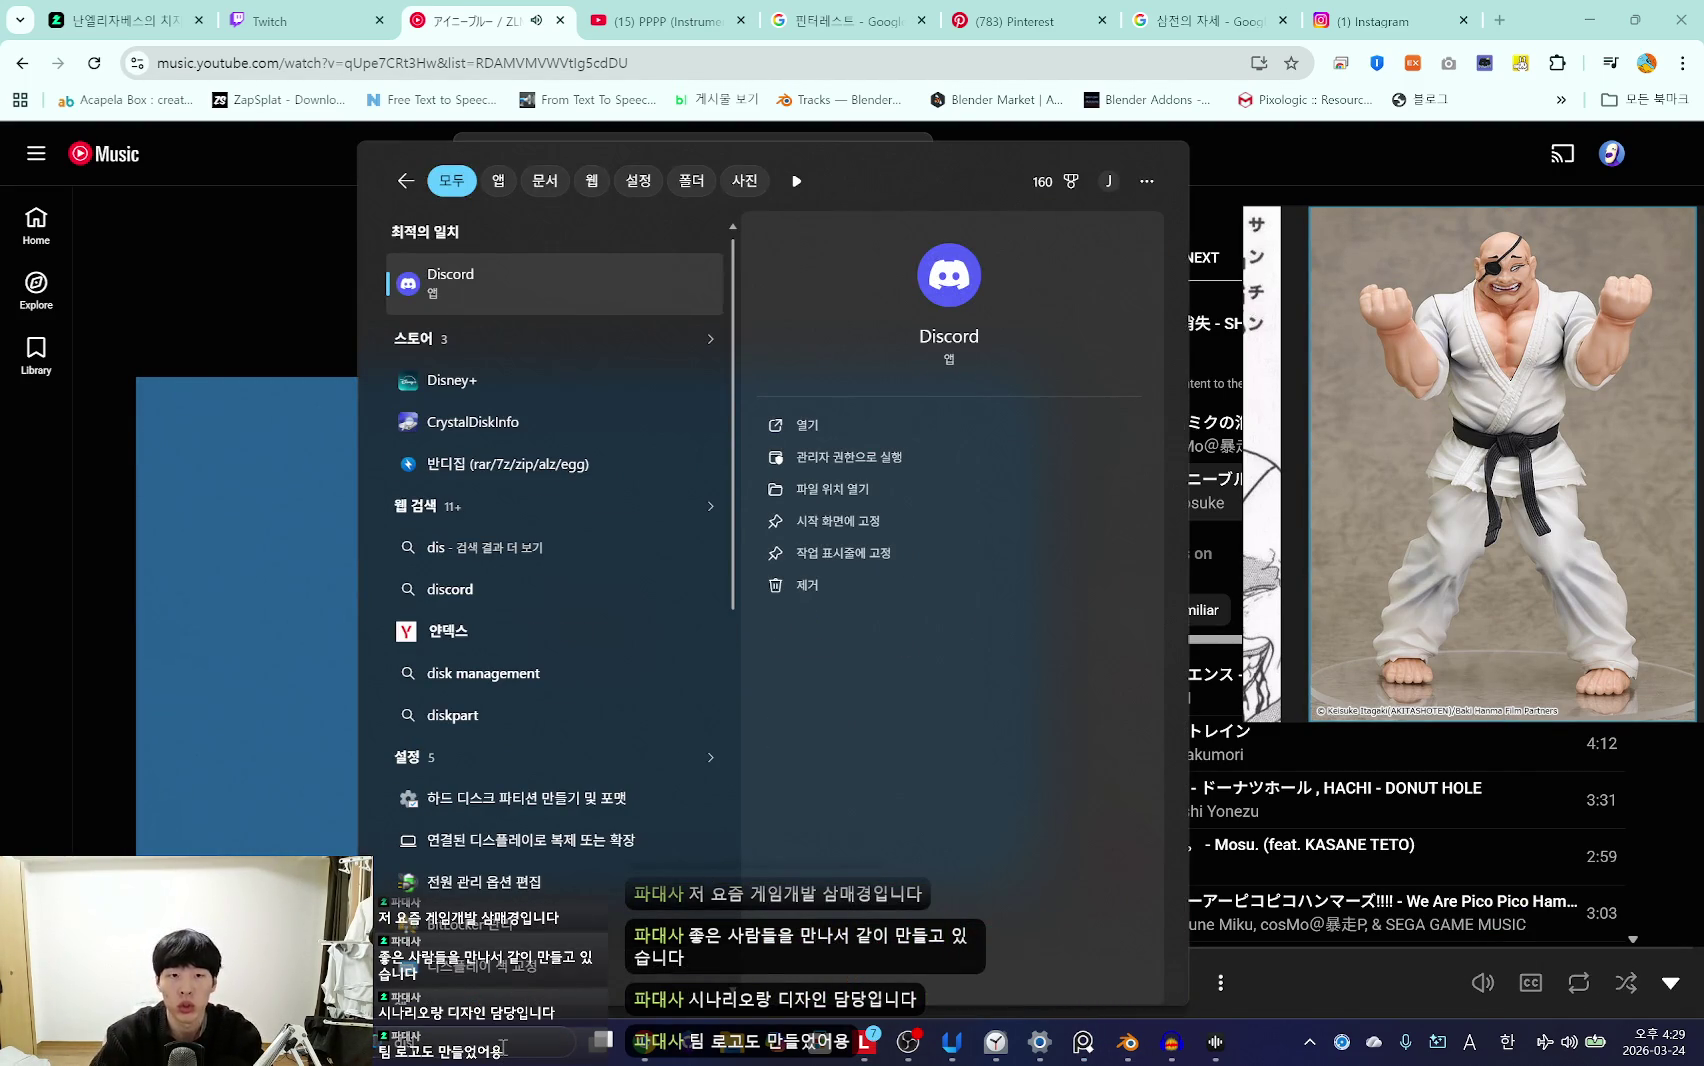
pyautogui.press('Return')
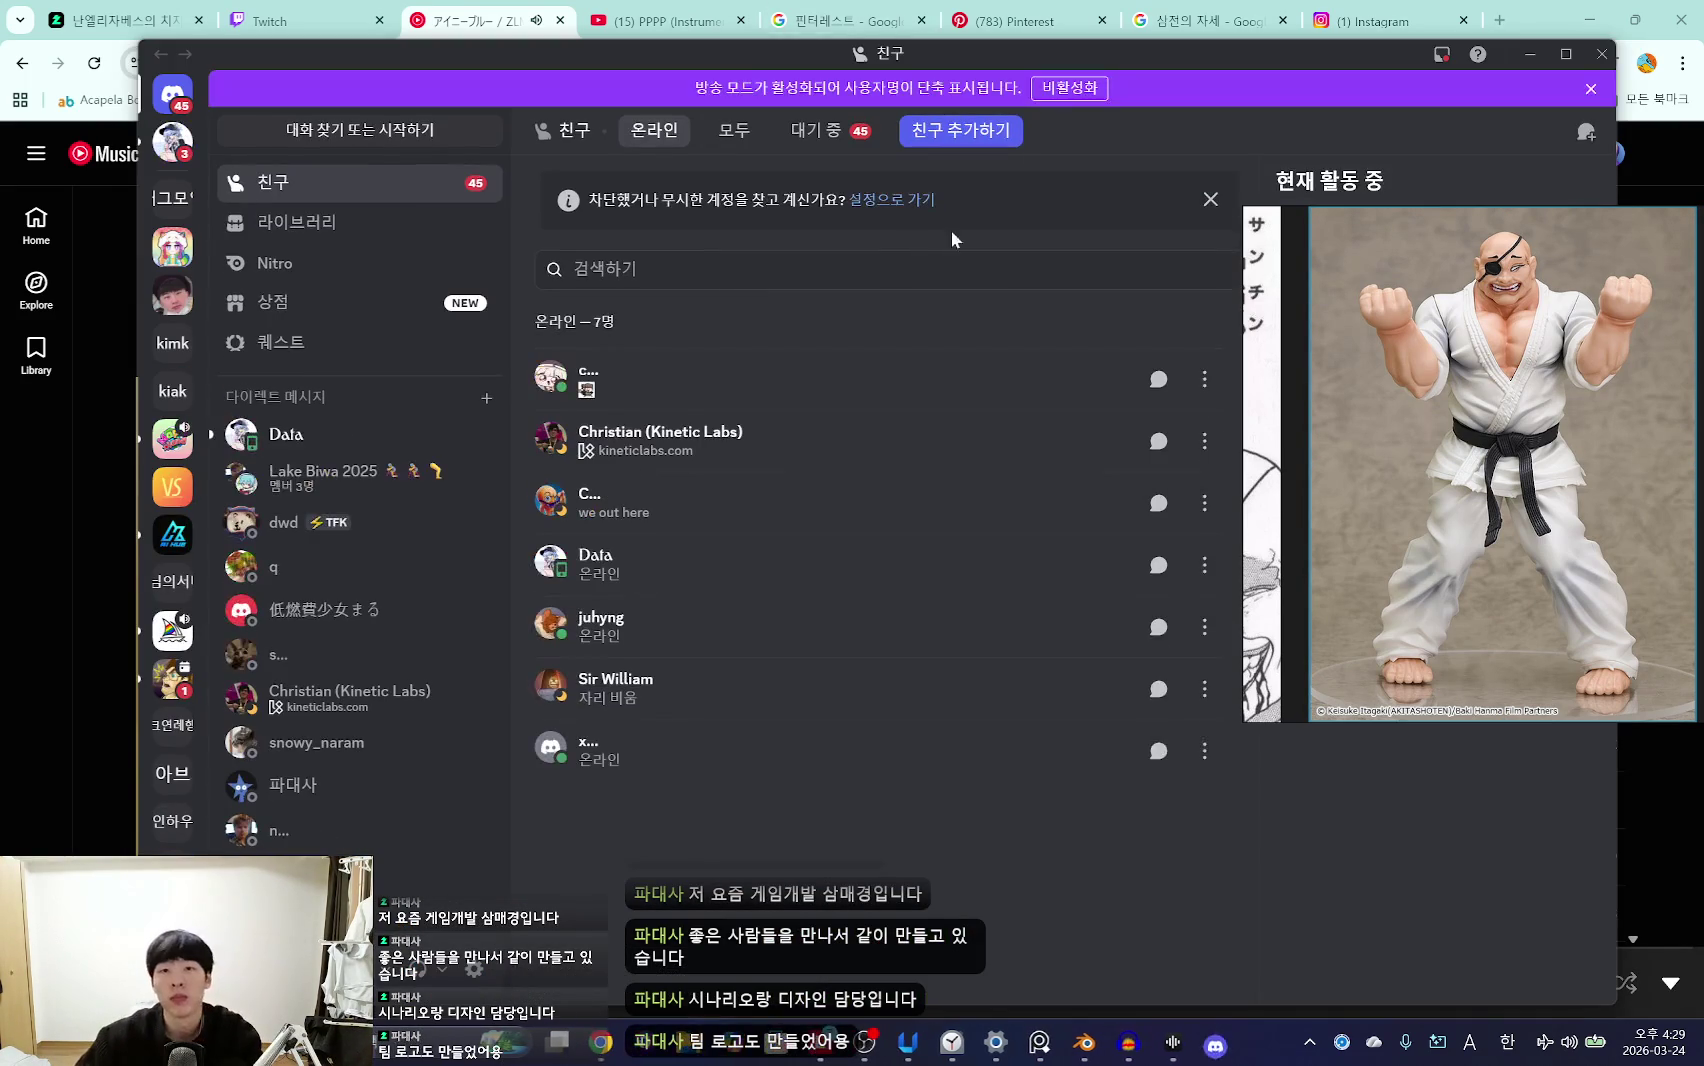
# Step: Close the streaming-mode banner and reply 'ㄴㄴ 넣을수있음' in the direct message
pyautogui.click(1068, 88)
pyautogui.click(171, 143)
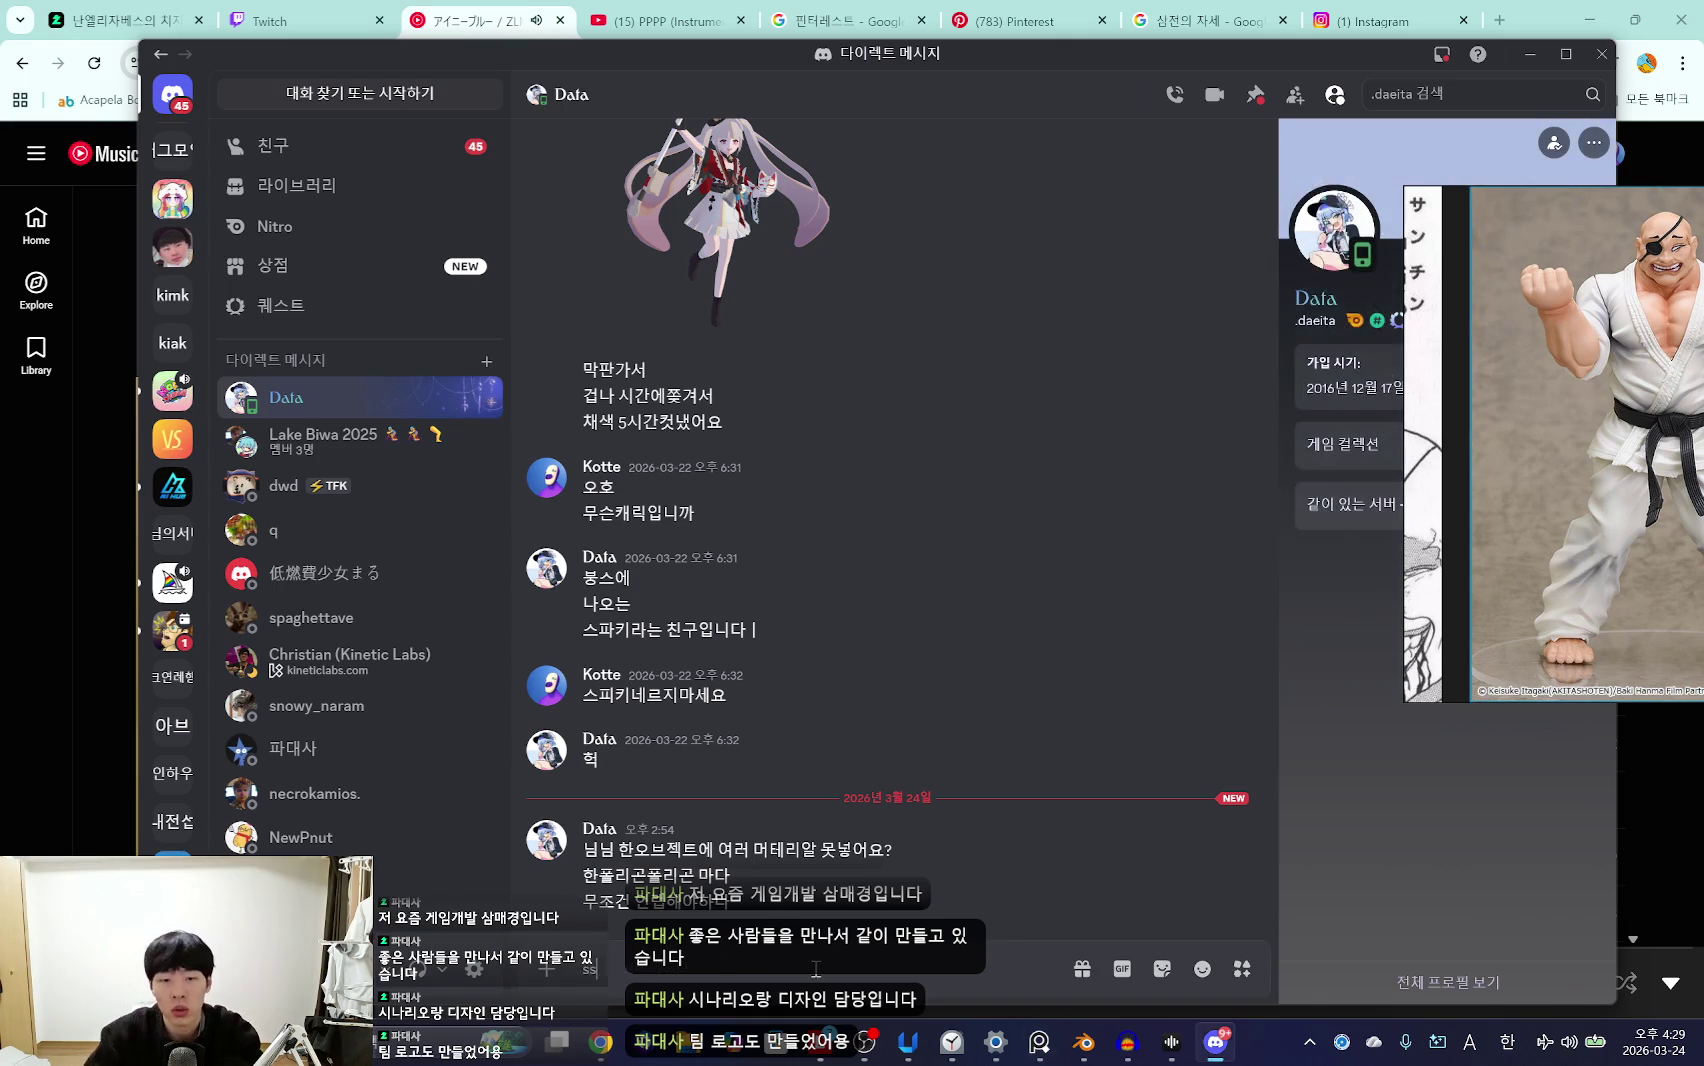
pyautogui.write('ㄴㄴ 넣을수있음')
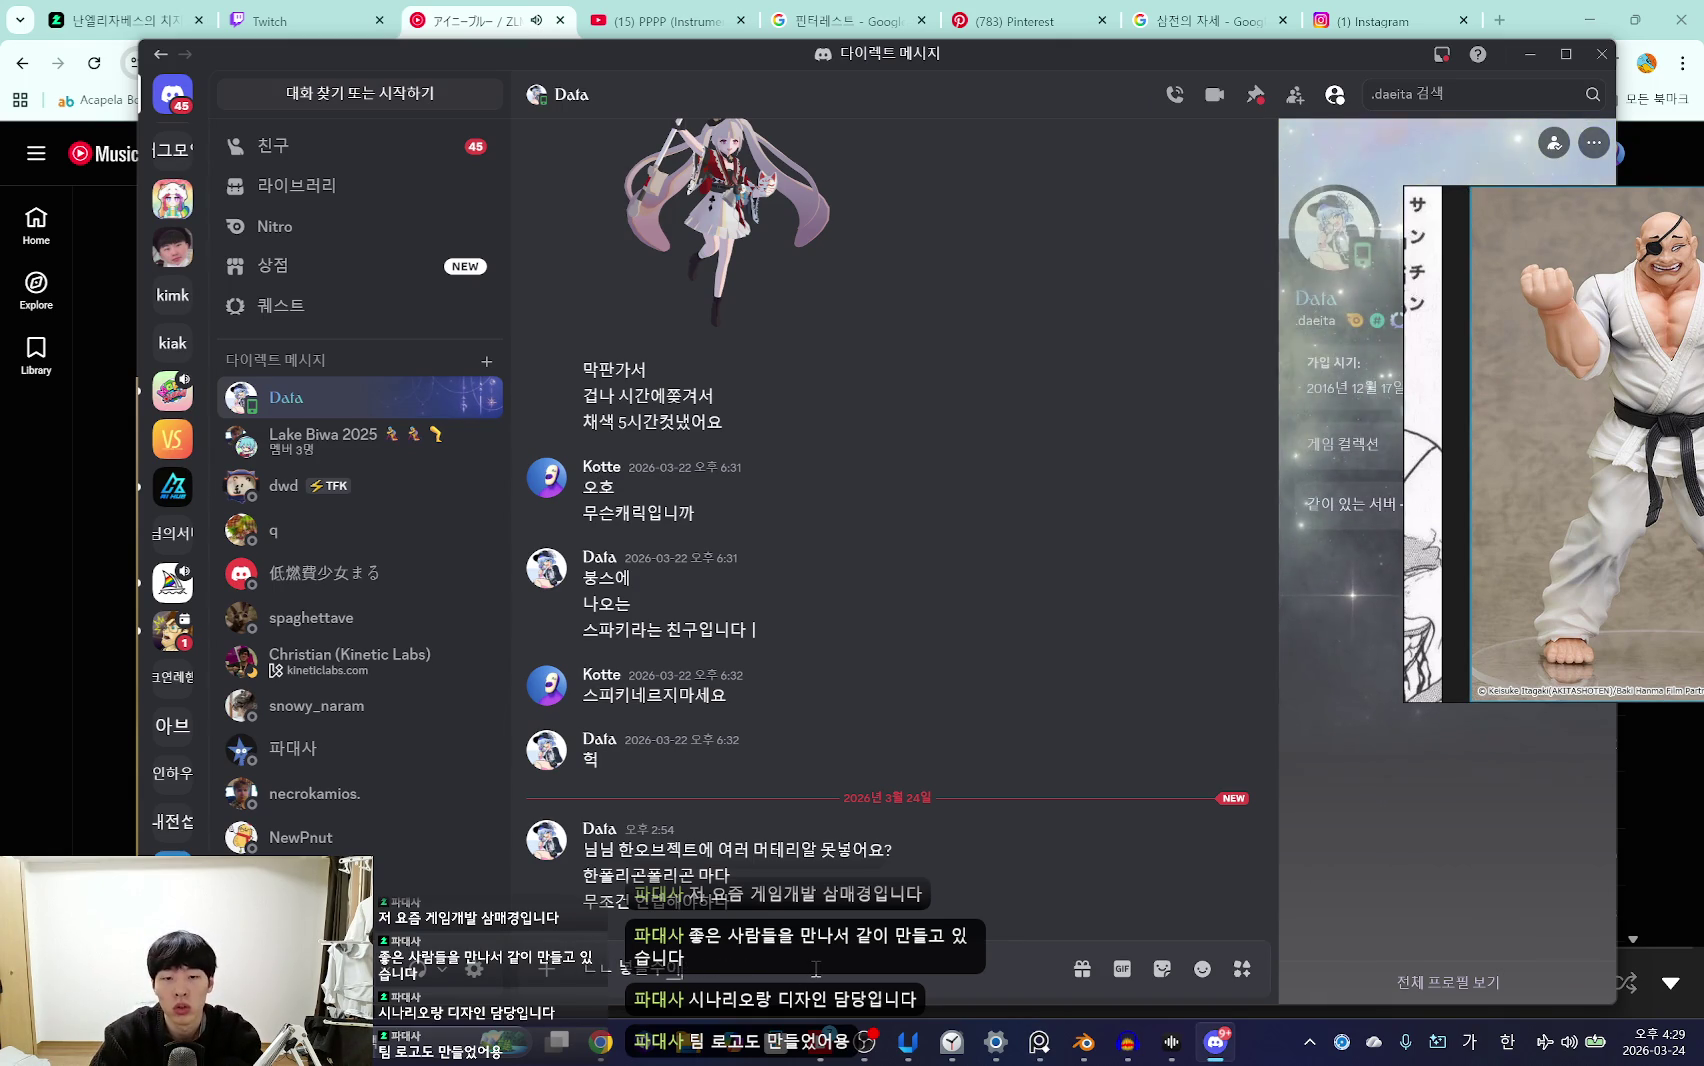
pyautogui.press('Return')
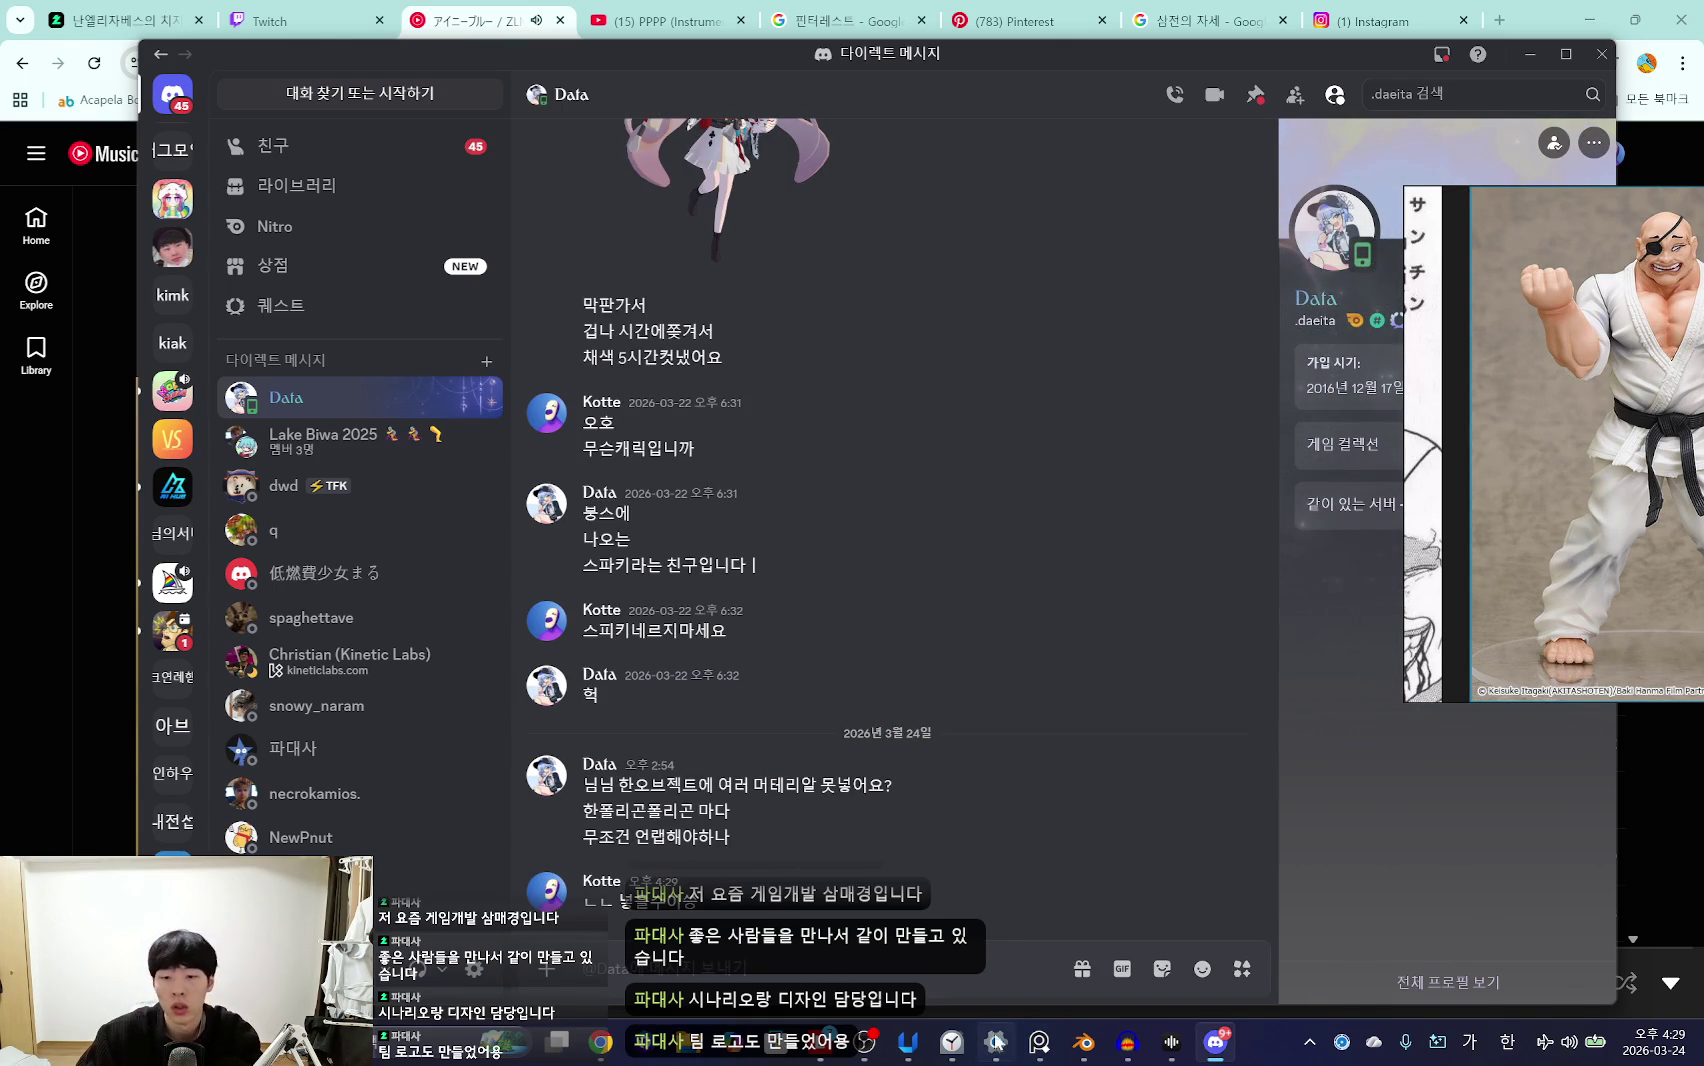
# Step: Return to Blender, moving the figure reference left and adjusting the view of Miku
pyautogui.click(1083, 1041)
pyautogui.moveTo(1540, 461); pyautogui.dragTo(116, 397)
pyautogui.moveTo(900, 480); pyautogui.dragTo(957, 531, button='middle')
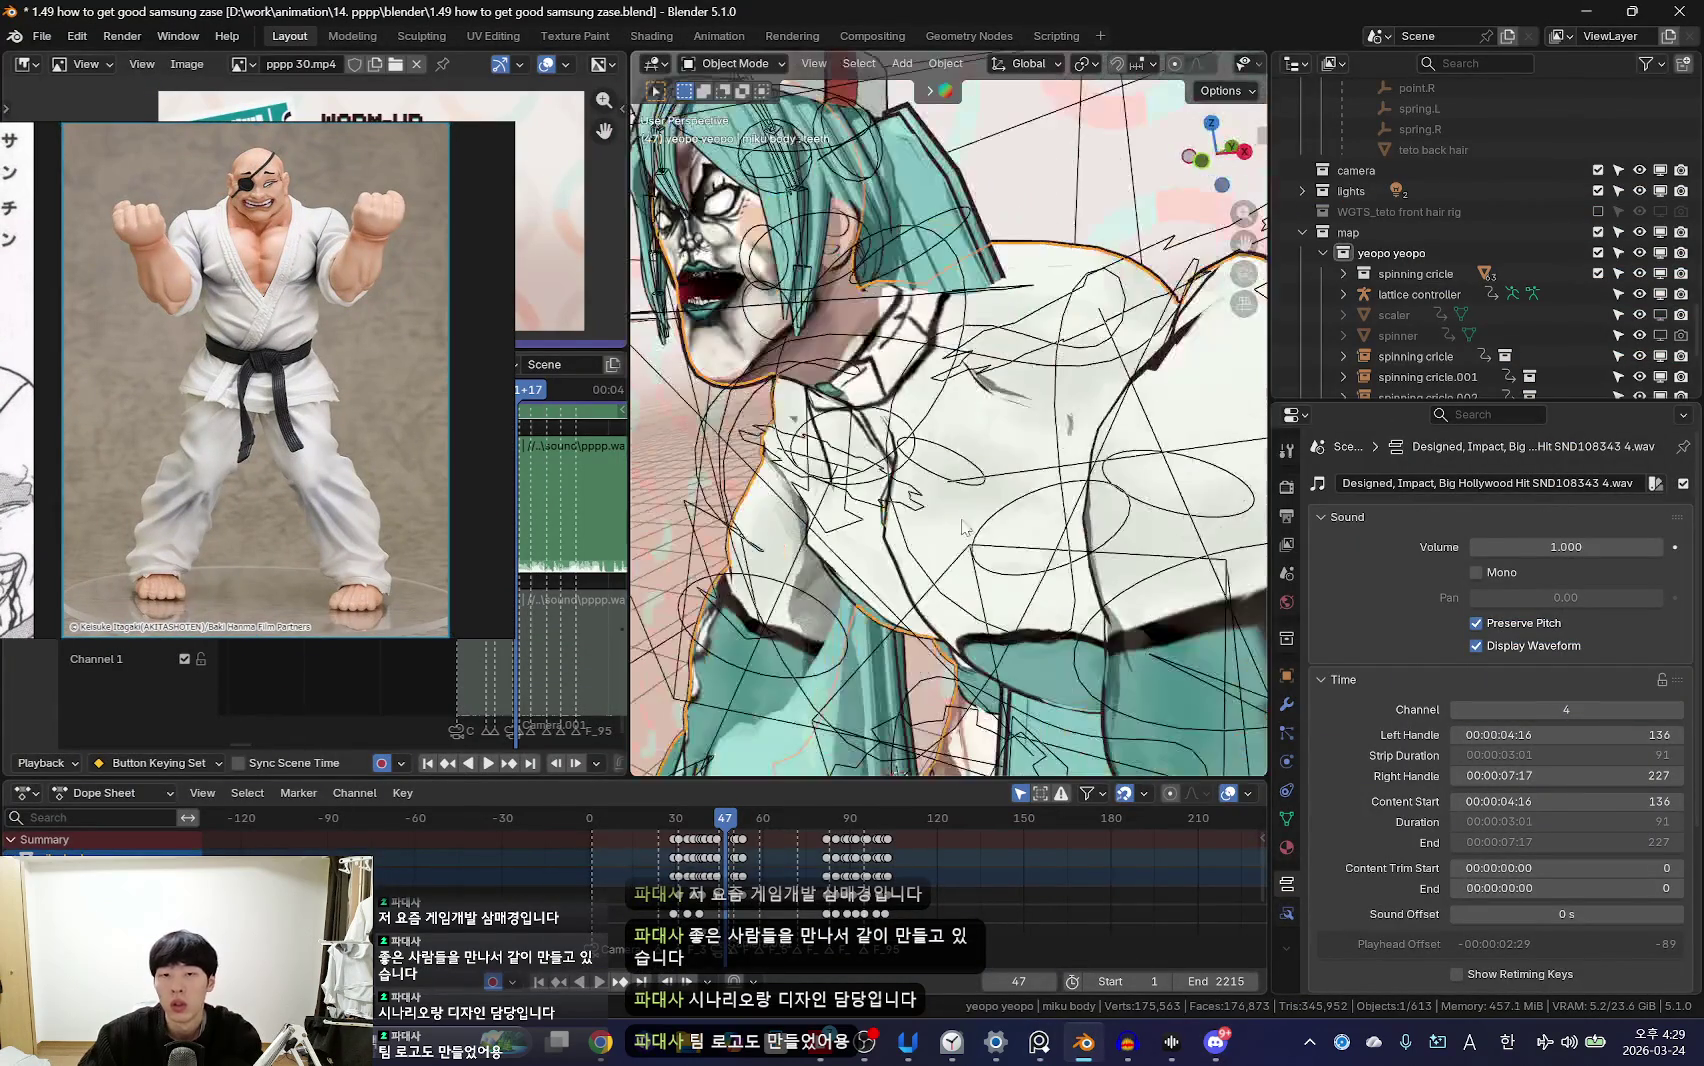
# Step: Snip miku body's material slot list to the clipboard with Win+Shift+S
pyautogui.click(1287, 847)
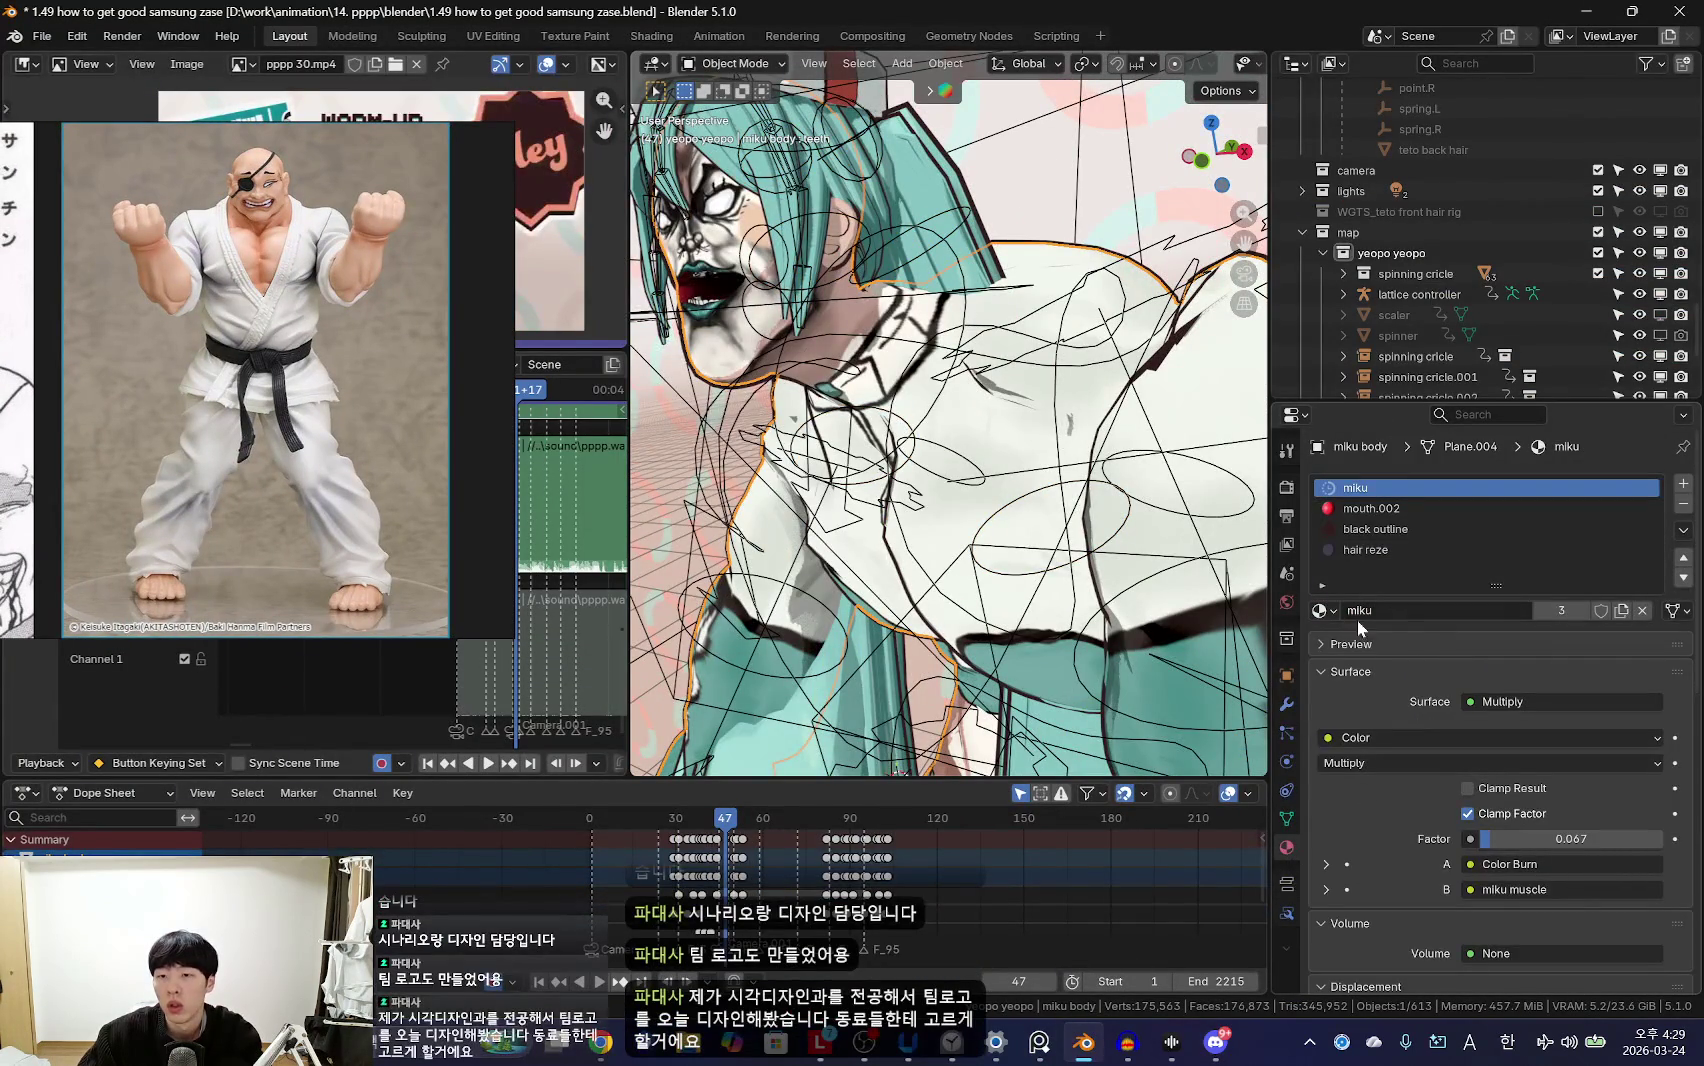
pyautogui.moveTo(1060, 560); pyautogui.dragTo(1000, 590, button='middle')
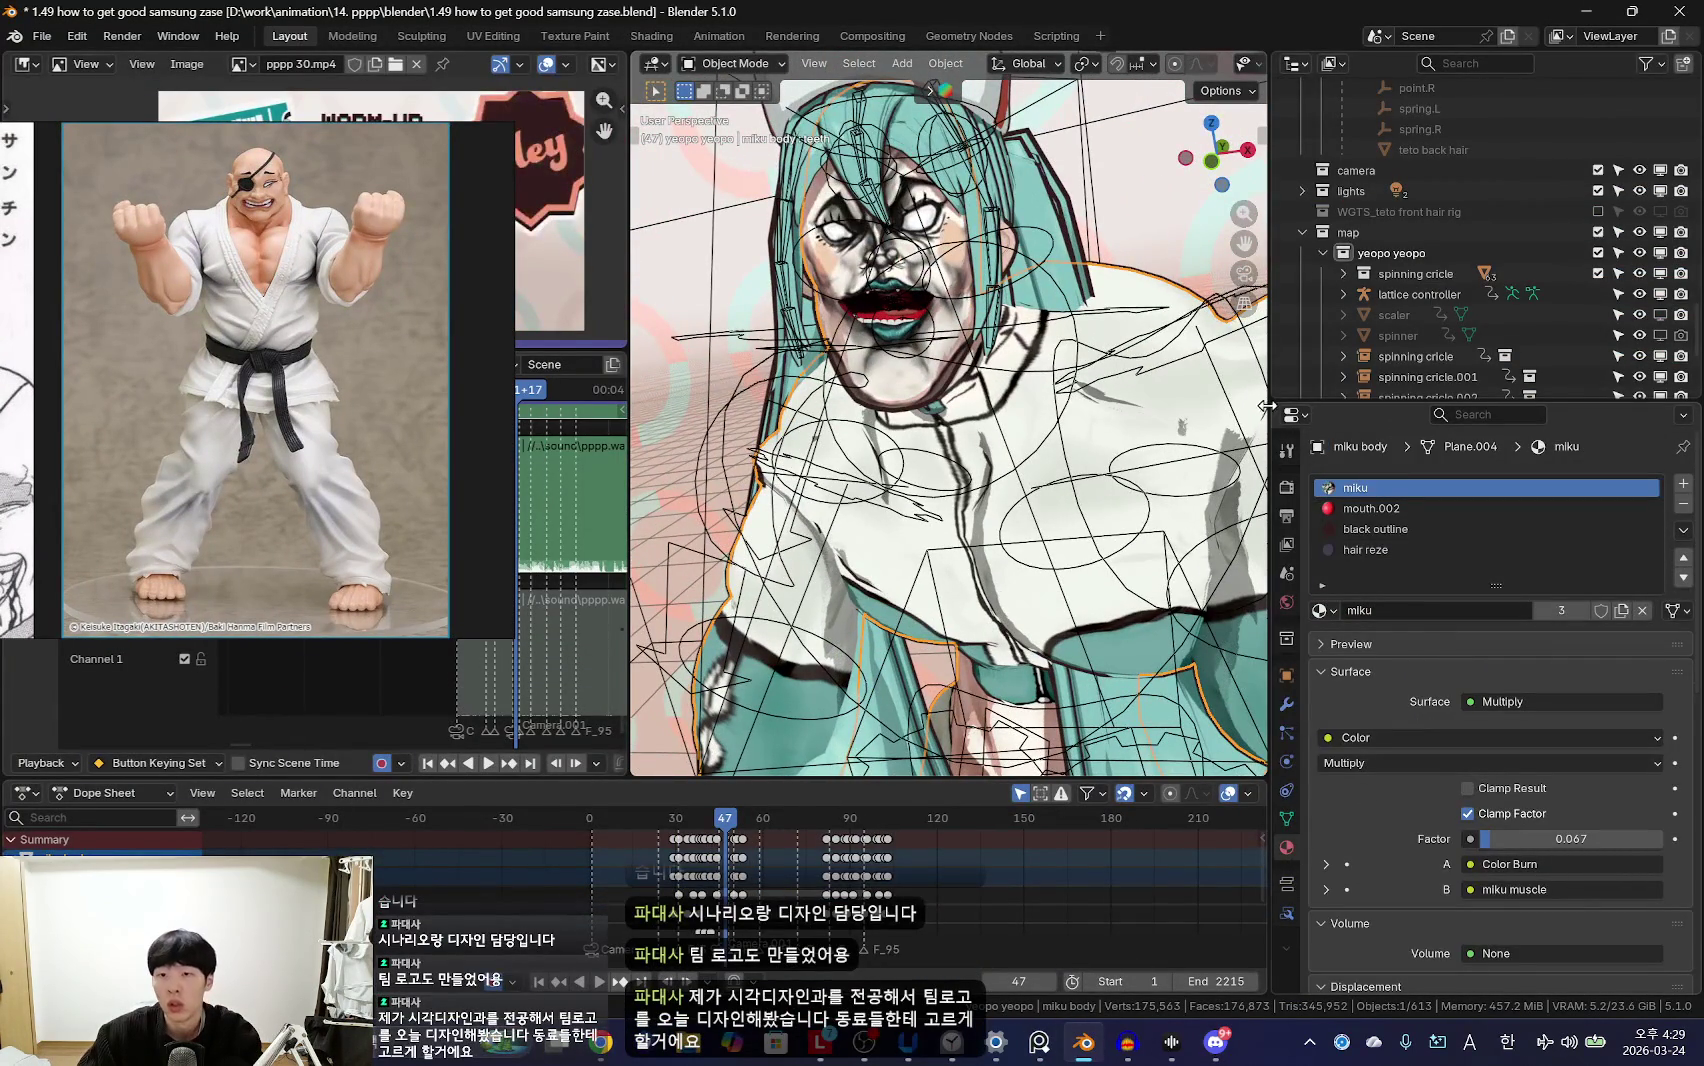
pyautogui.press('super+shift+s')
pyautogui.moveTo(1258, 391); pyautogui.dragTo(1702, 642)
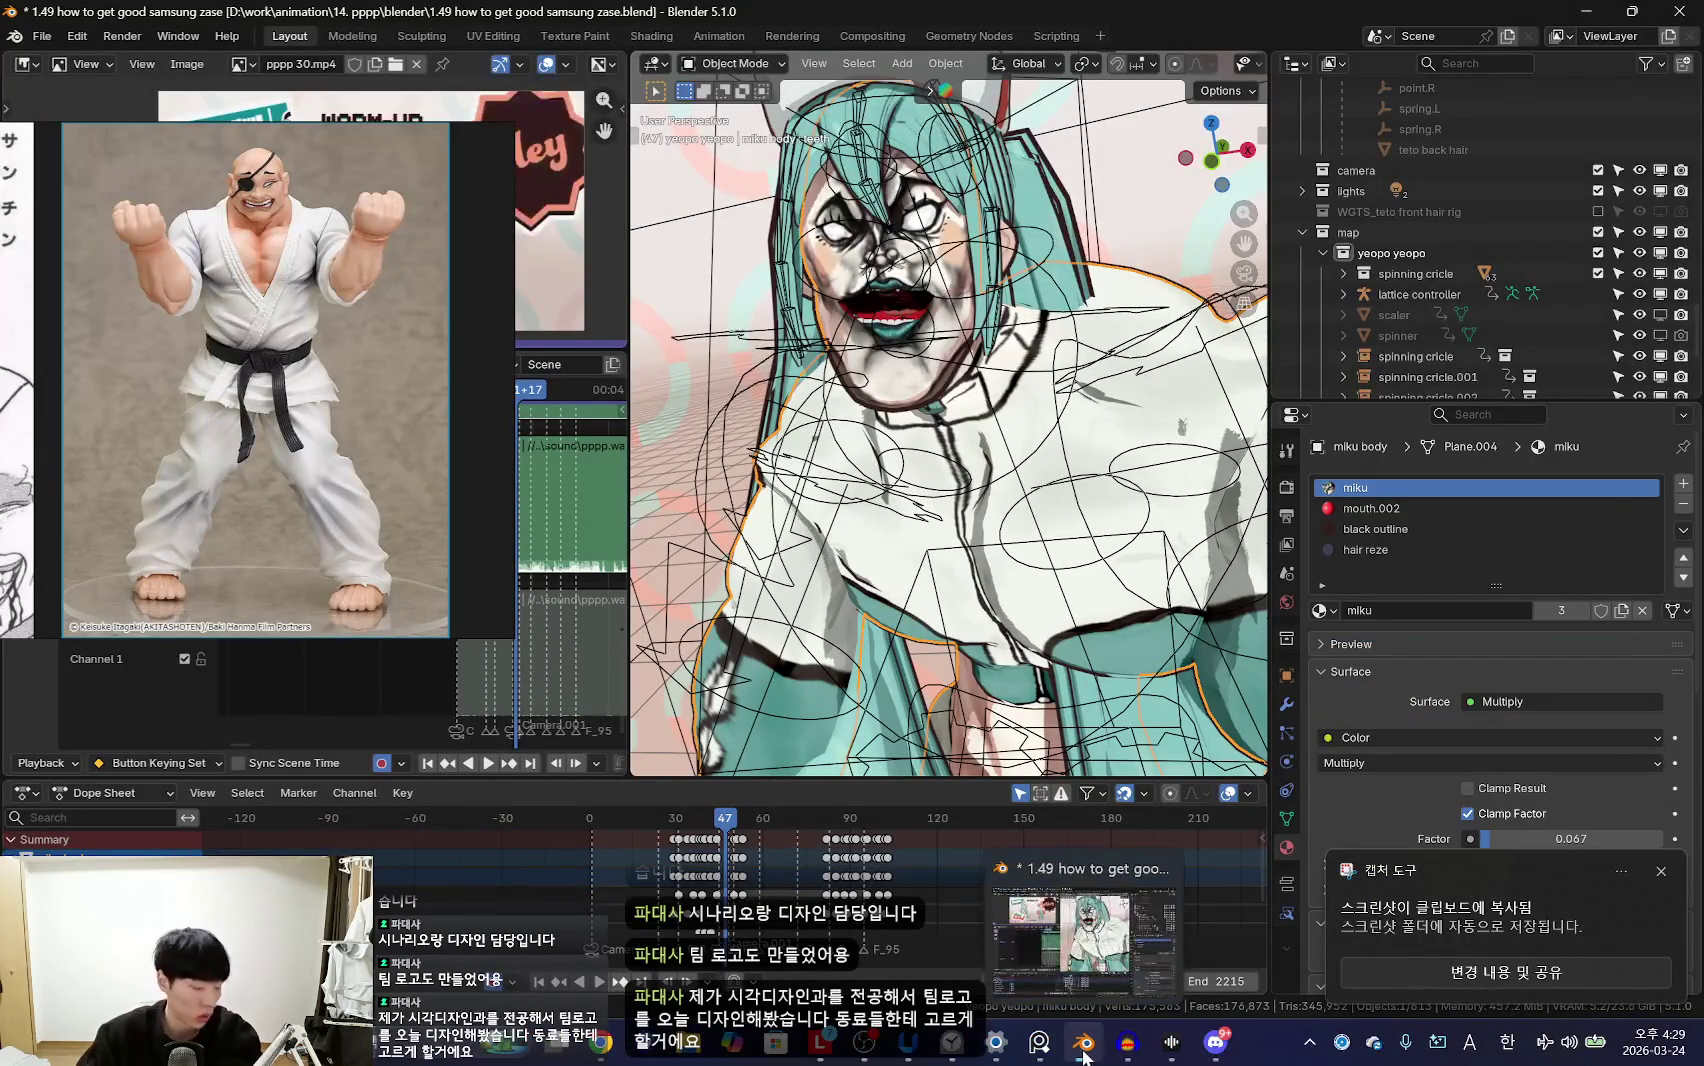
pyautogui.click(1215, 1042)
# Step: Paste the material-slot screenshot and send a Korean note on adding and assigning materials
pyautogui.hotkey('ctrl', 'v')
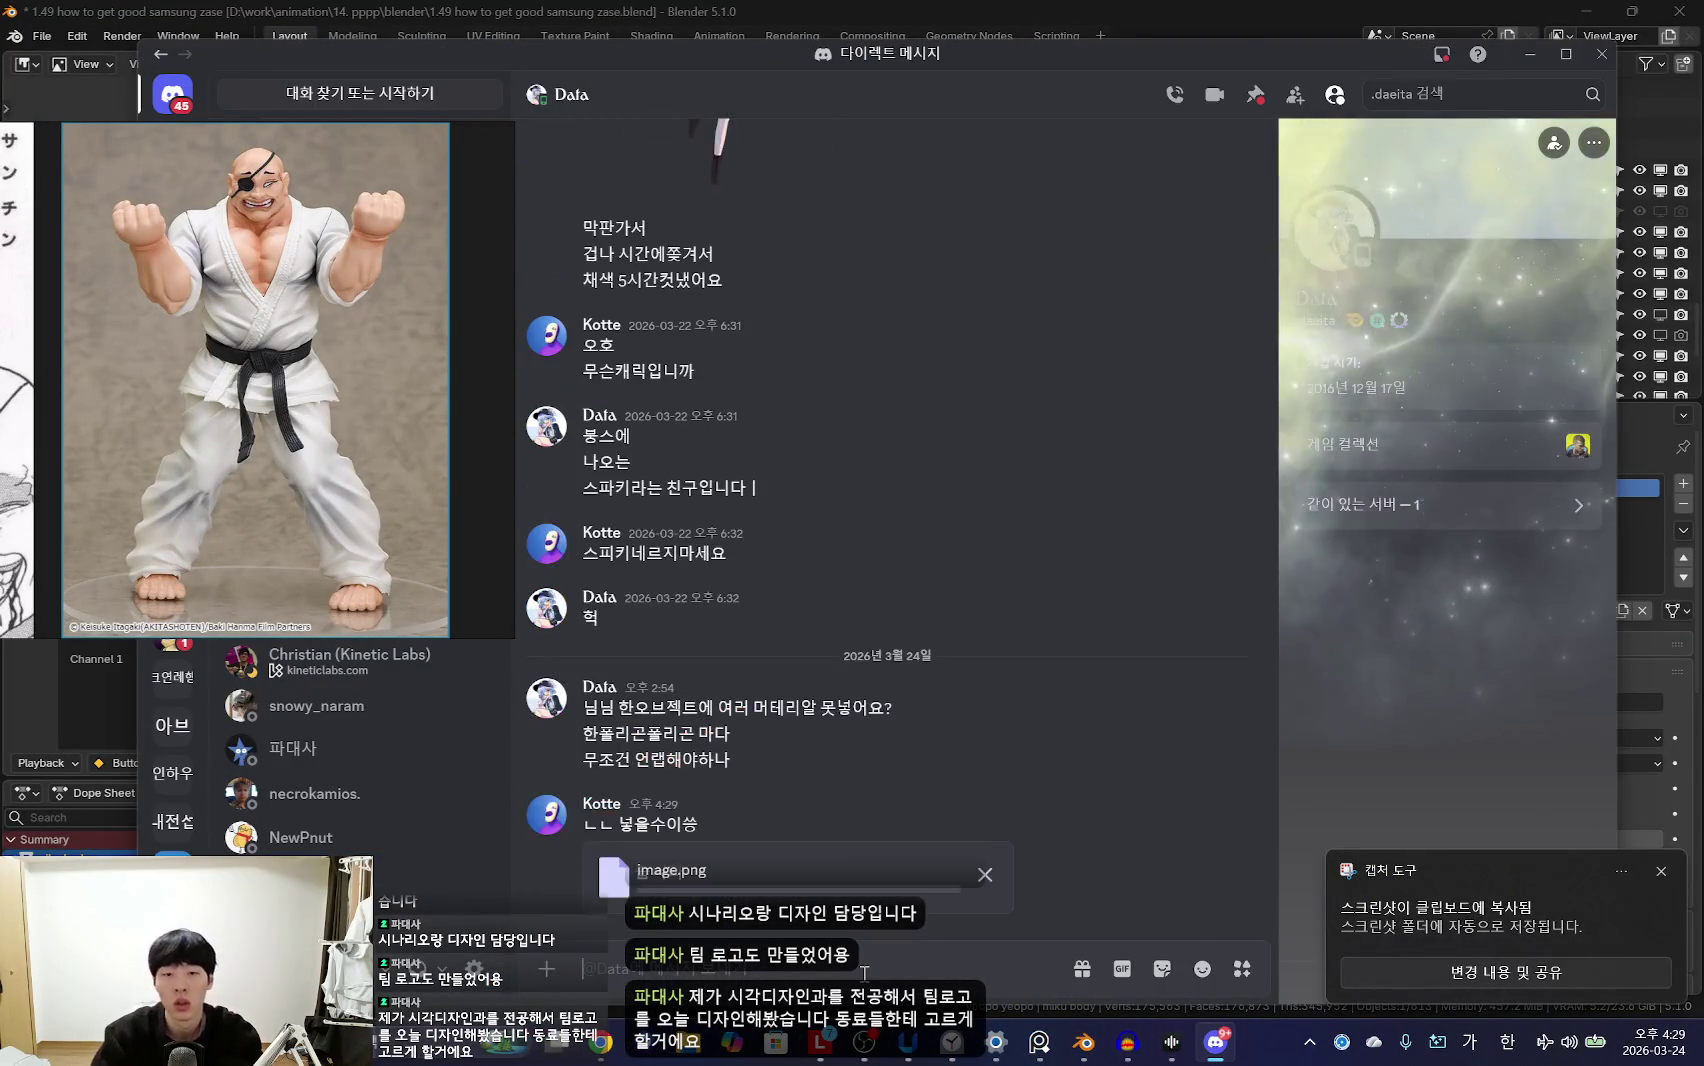
pyautogui.write('오른쪽에 팀')
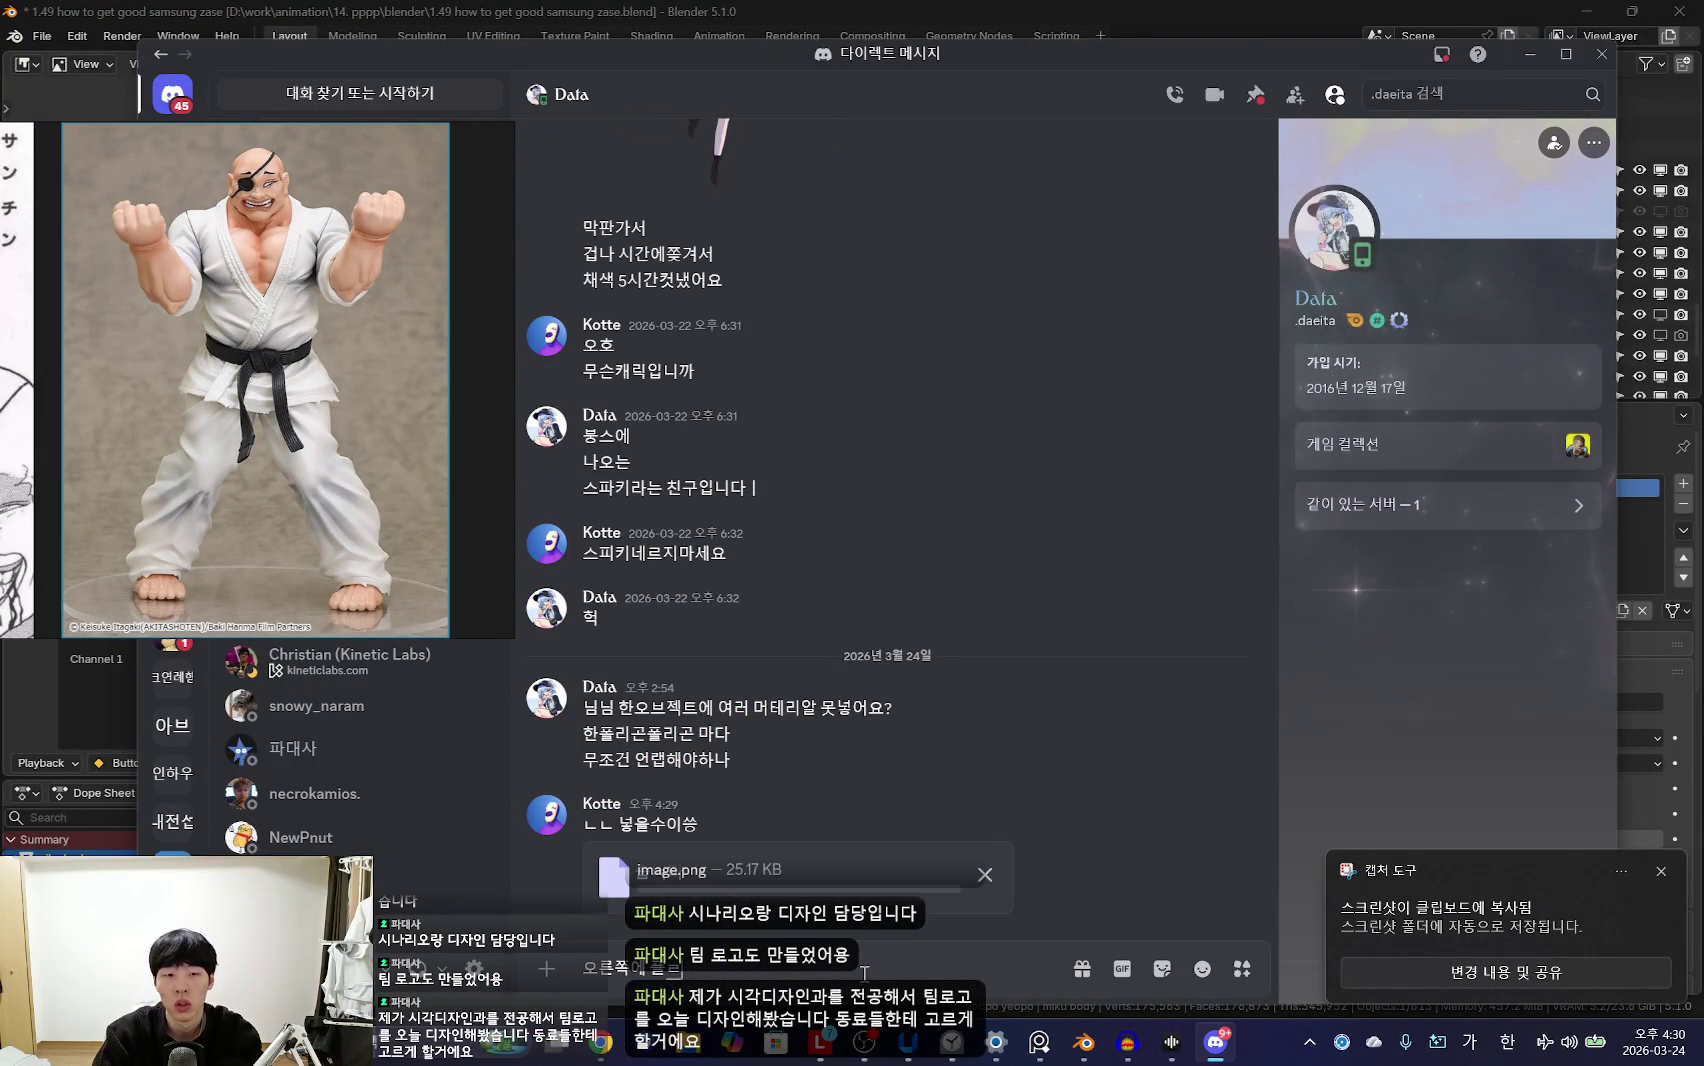
pyautogui.write('플러스키 누르면')
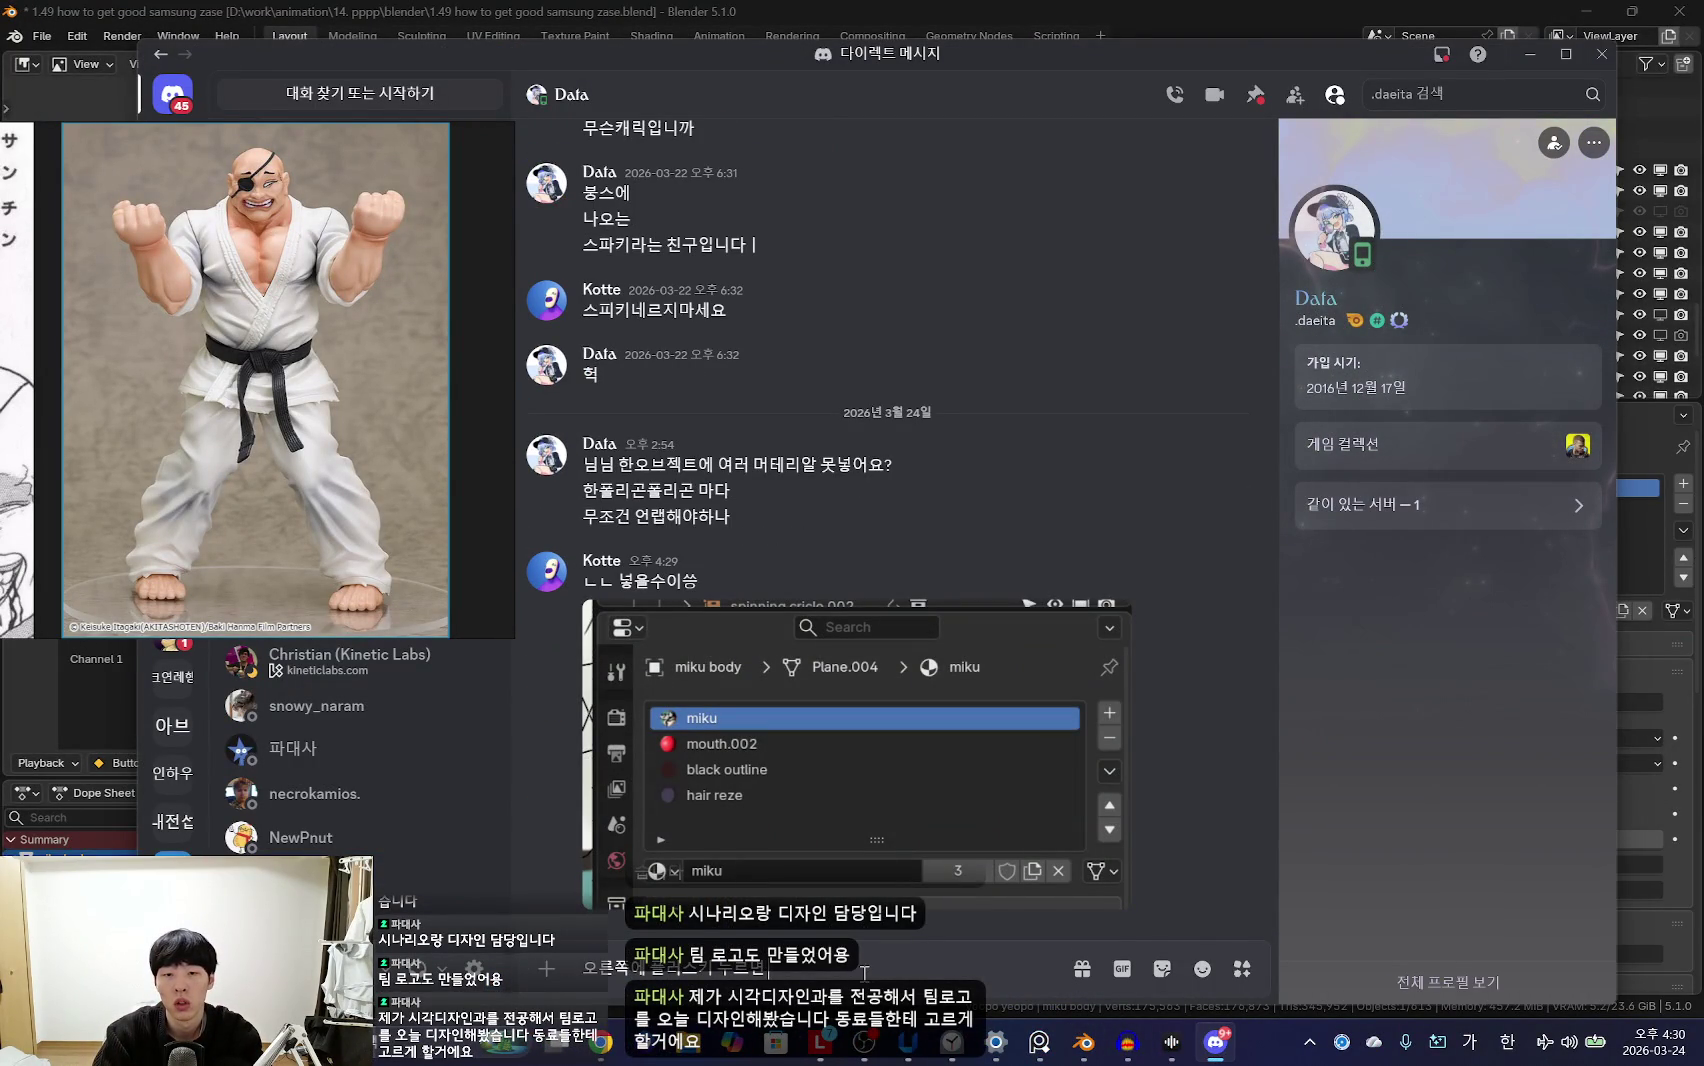
pyautogui.write('테리얼 하나 더 생')
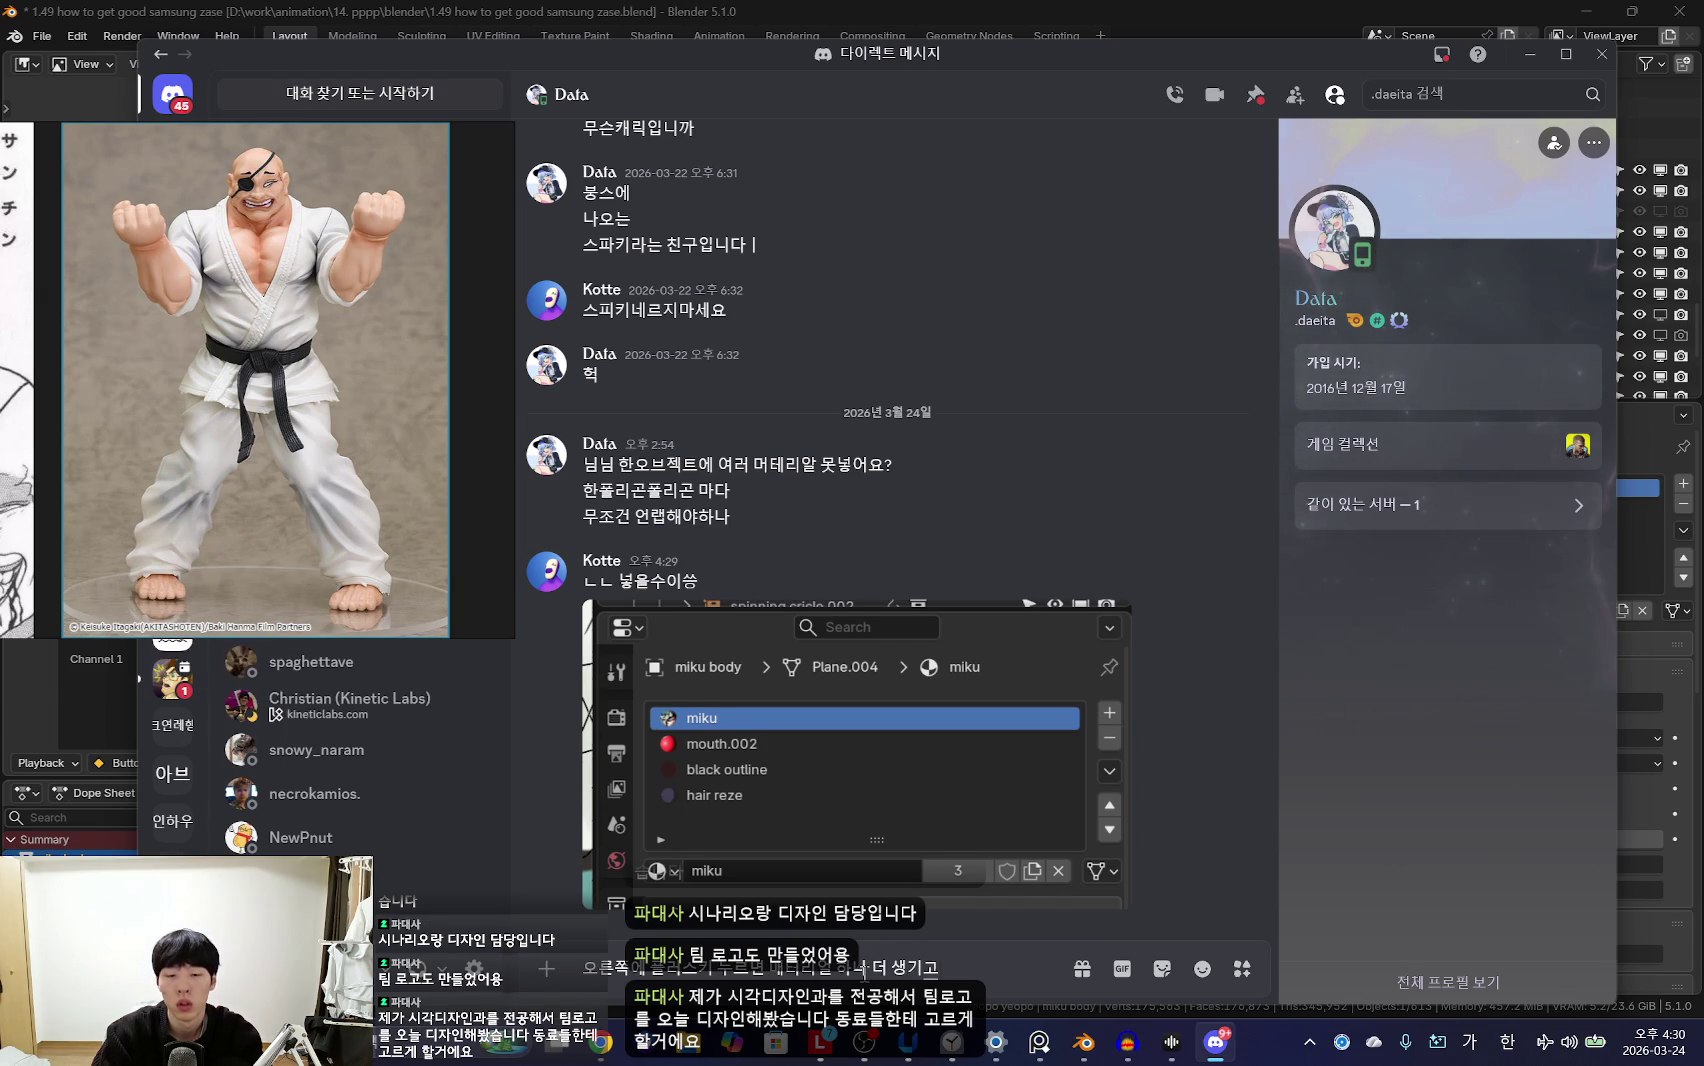
pyautogui.write('기고원하는게')
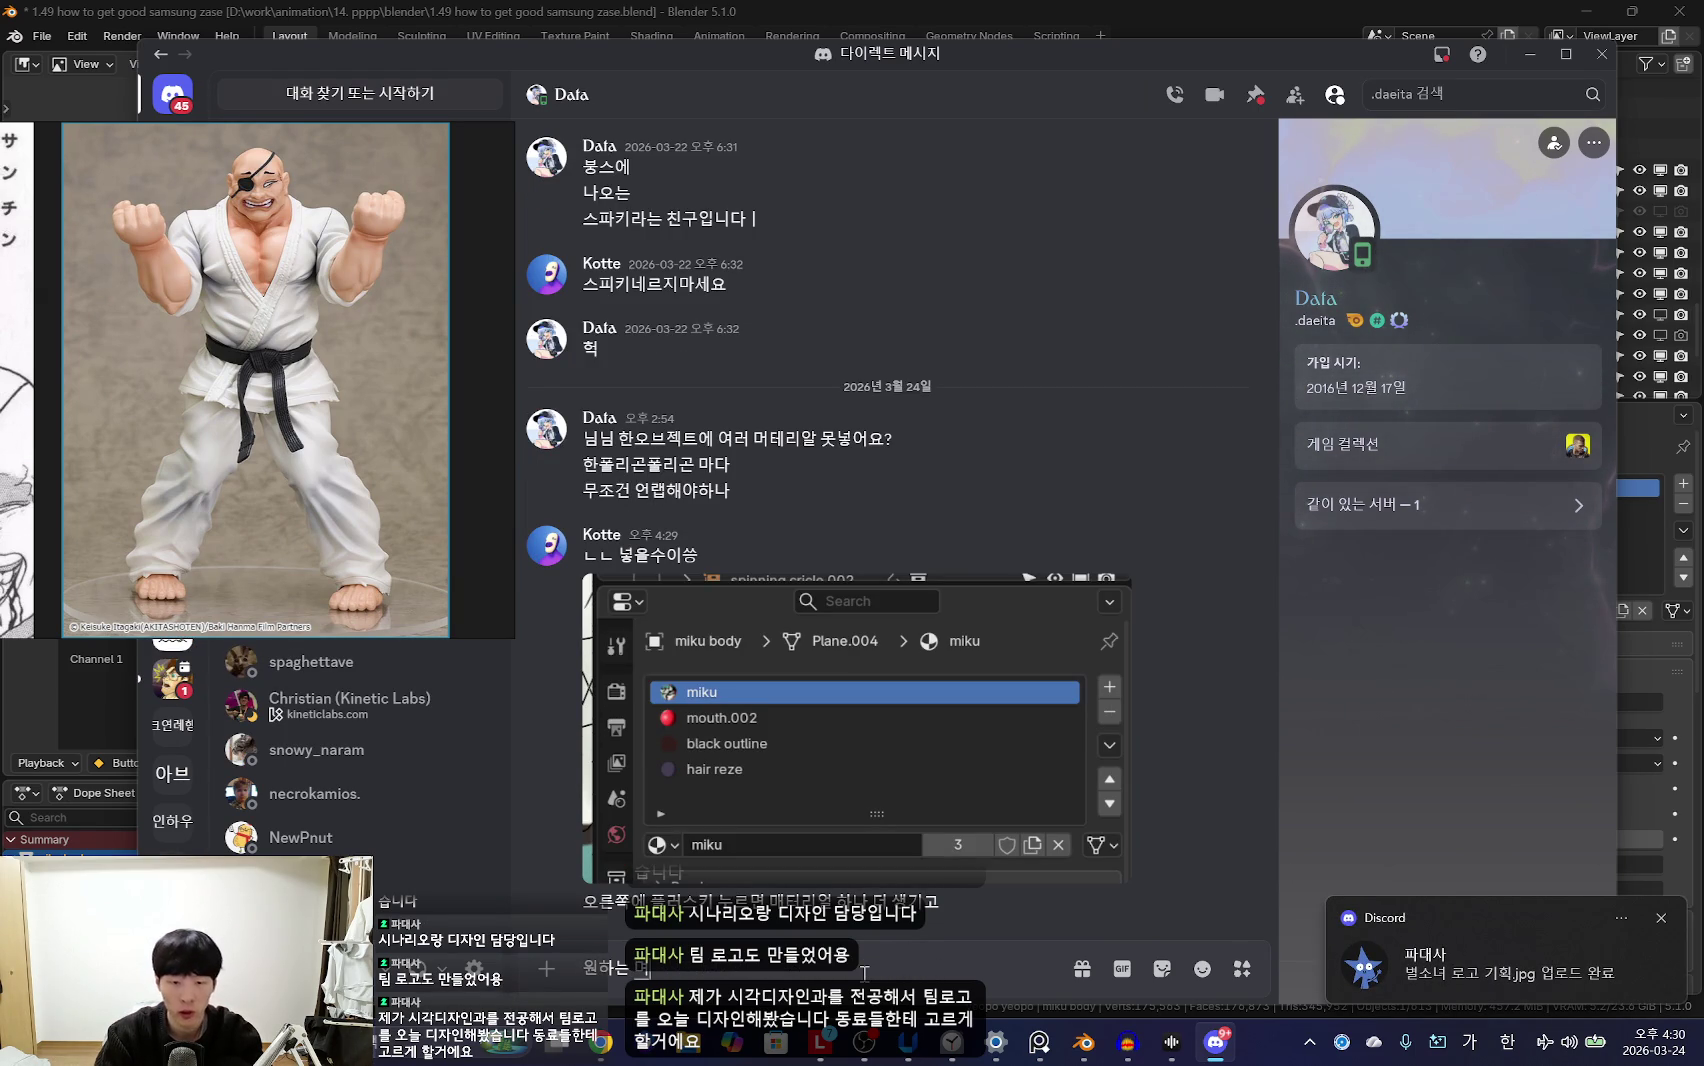
pyautogui.write('면 선택한다음에')
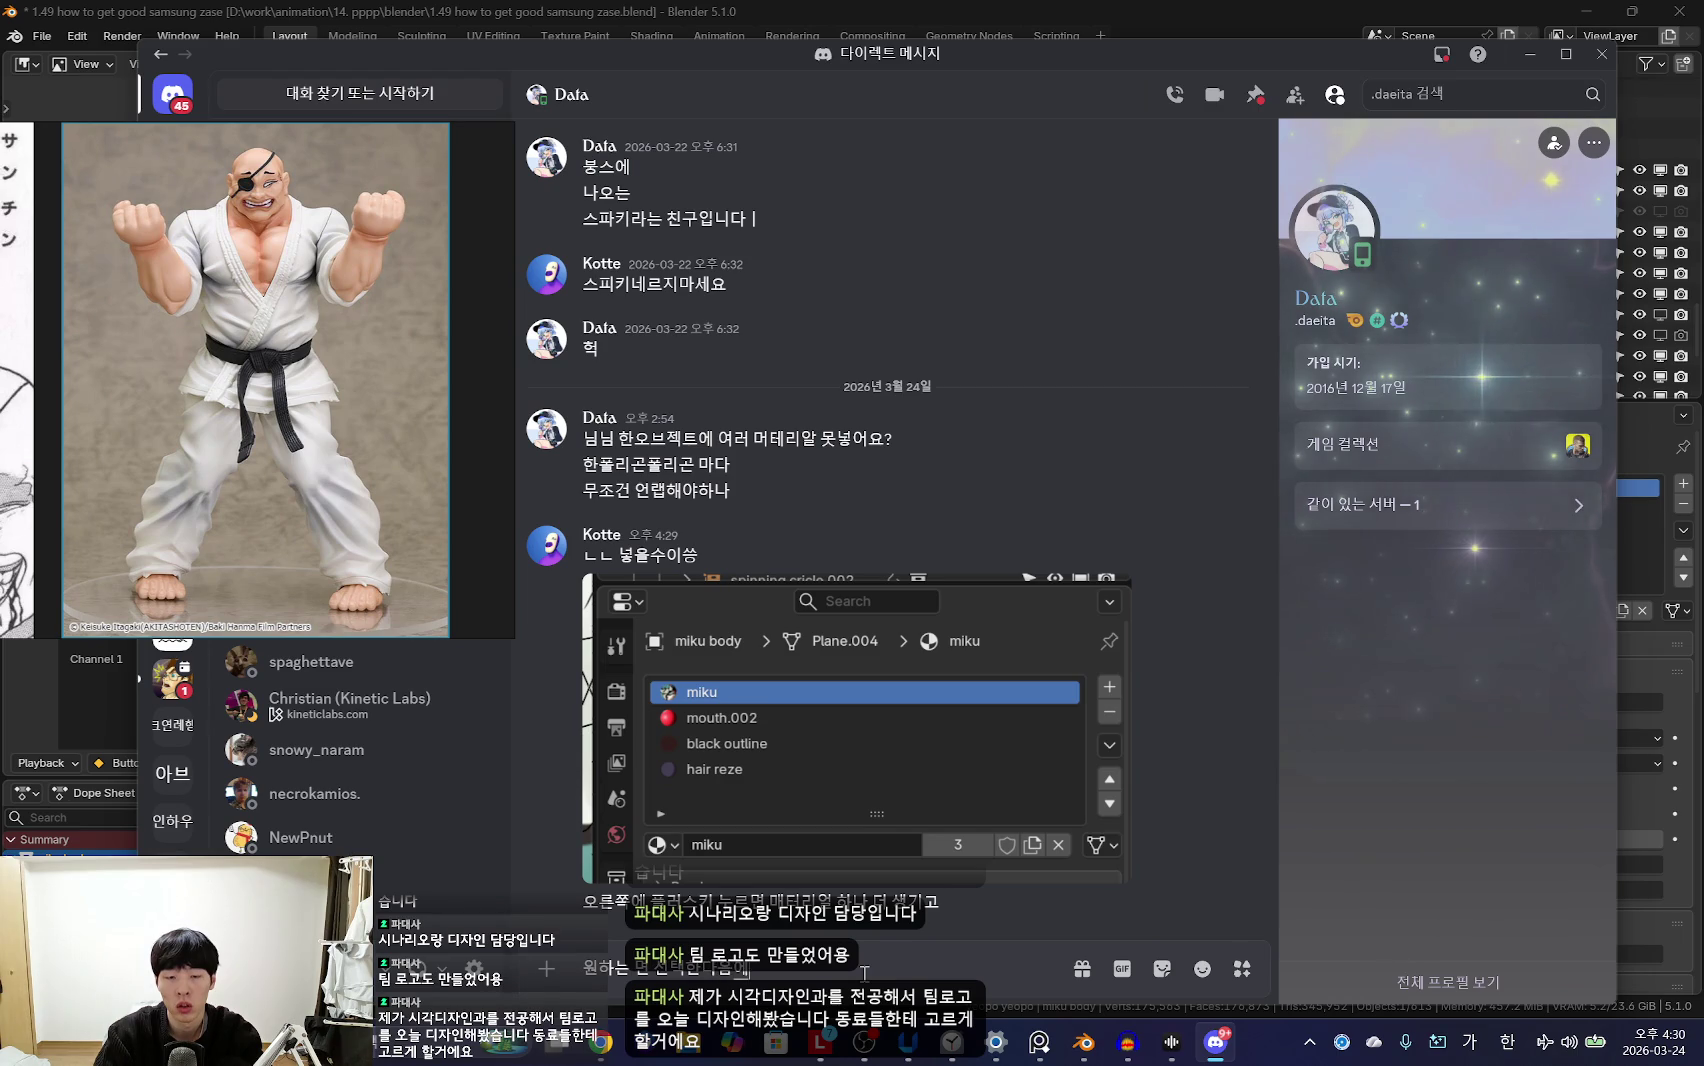
pyautogui.press('Hangul')
pyautogui.write('assgine 에딧모드에서 하면 되')
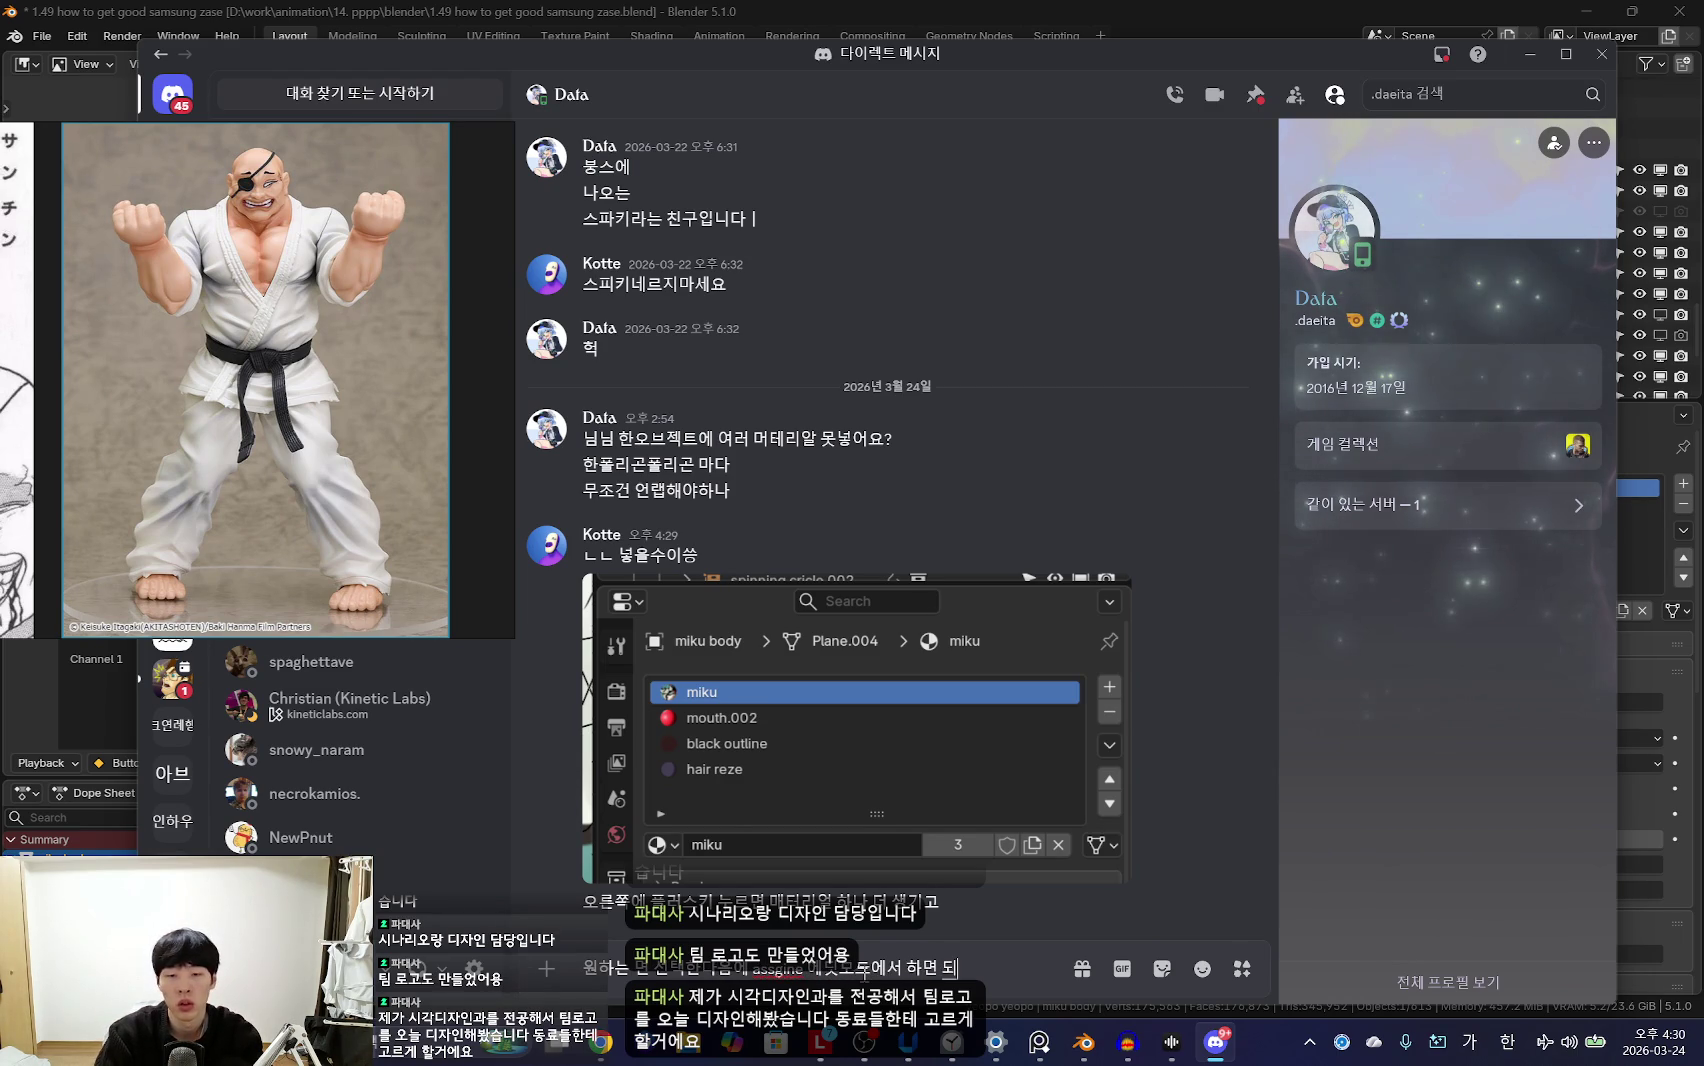
pyautogui.write('ㅣㅂ니다')
pyautogui.press('Return')
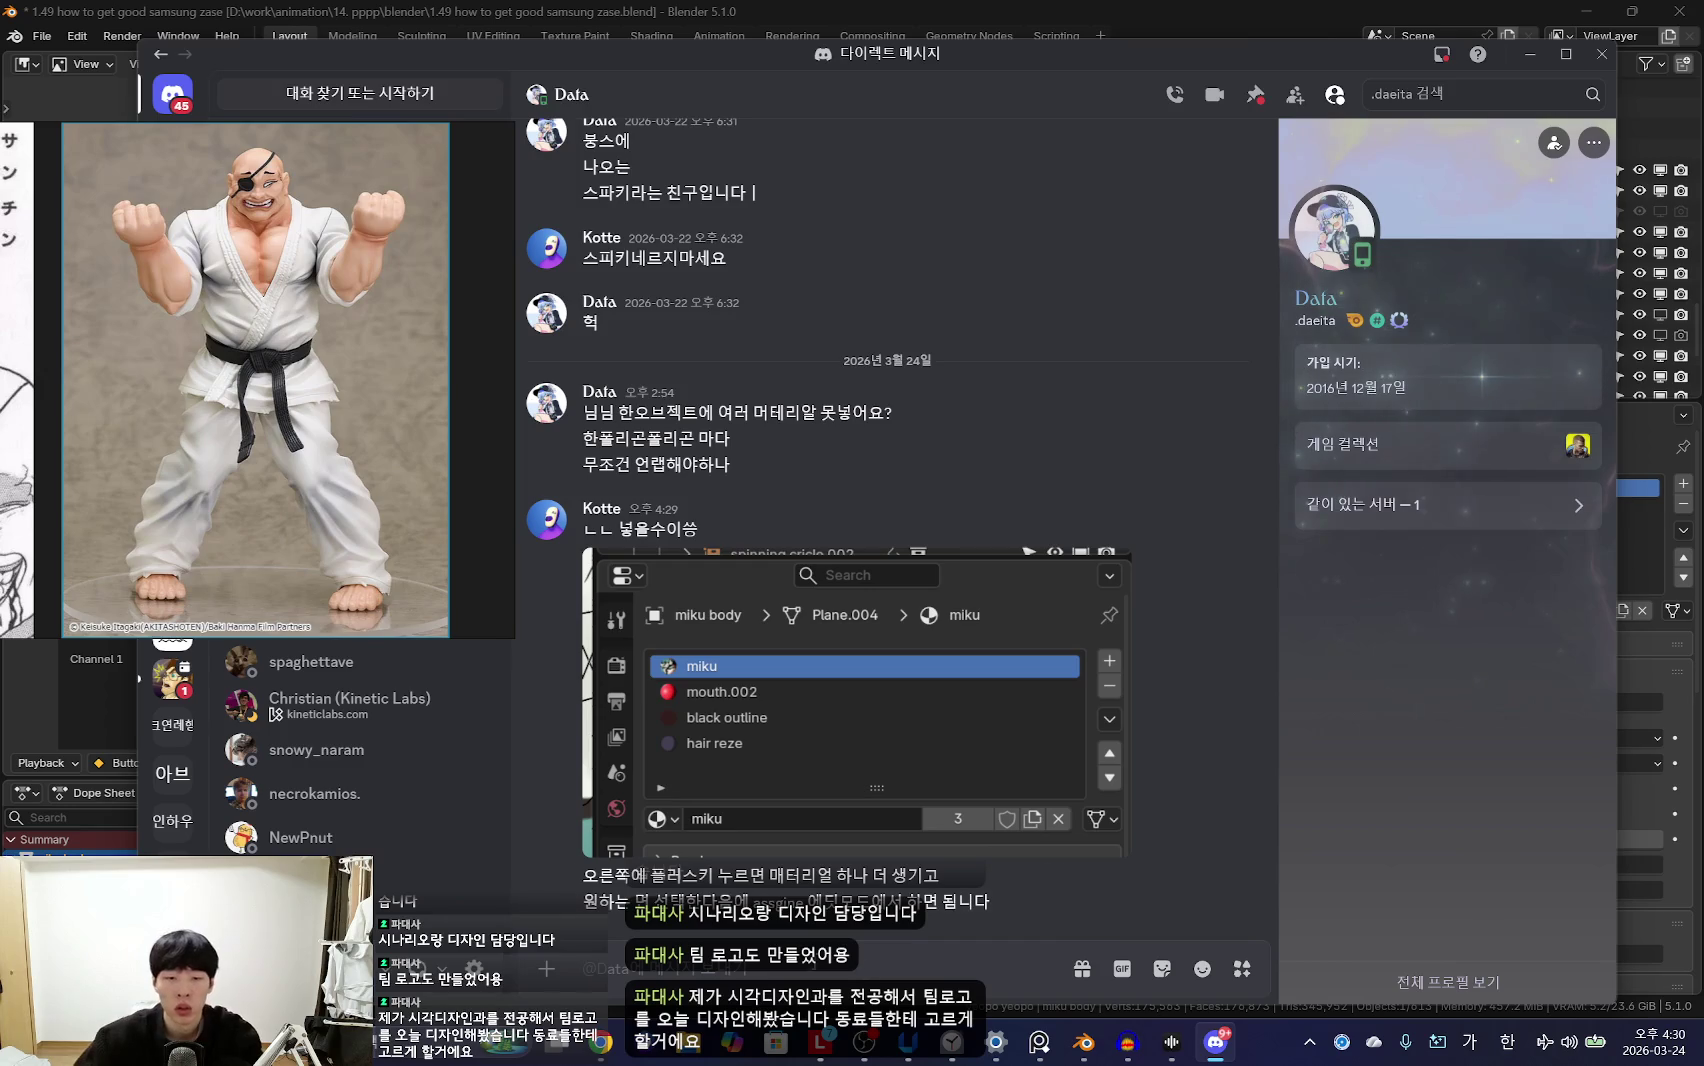
# Step: View the logo design sheet shared in the other direct message full size
pyautogui.click(176, 150)
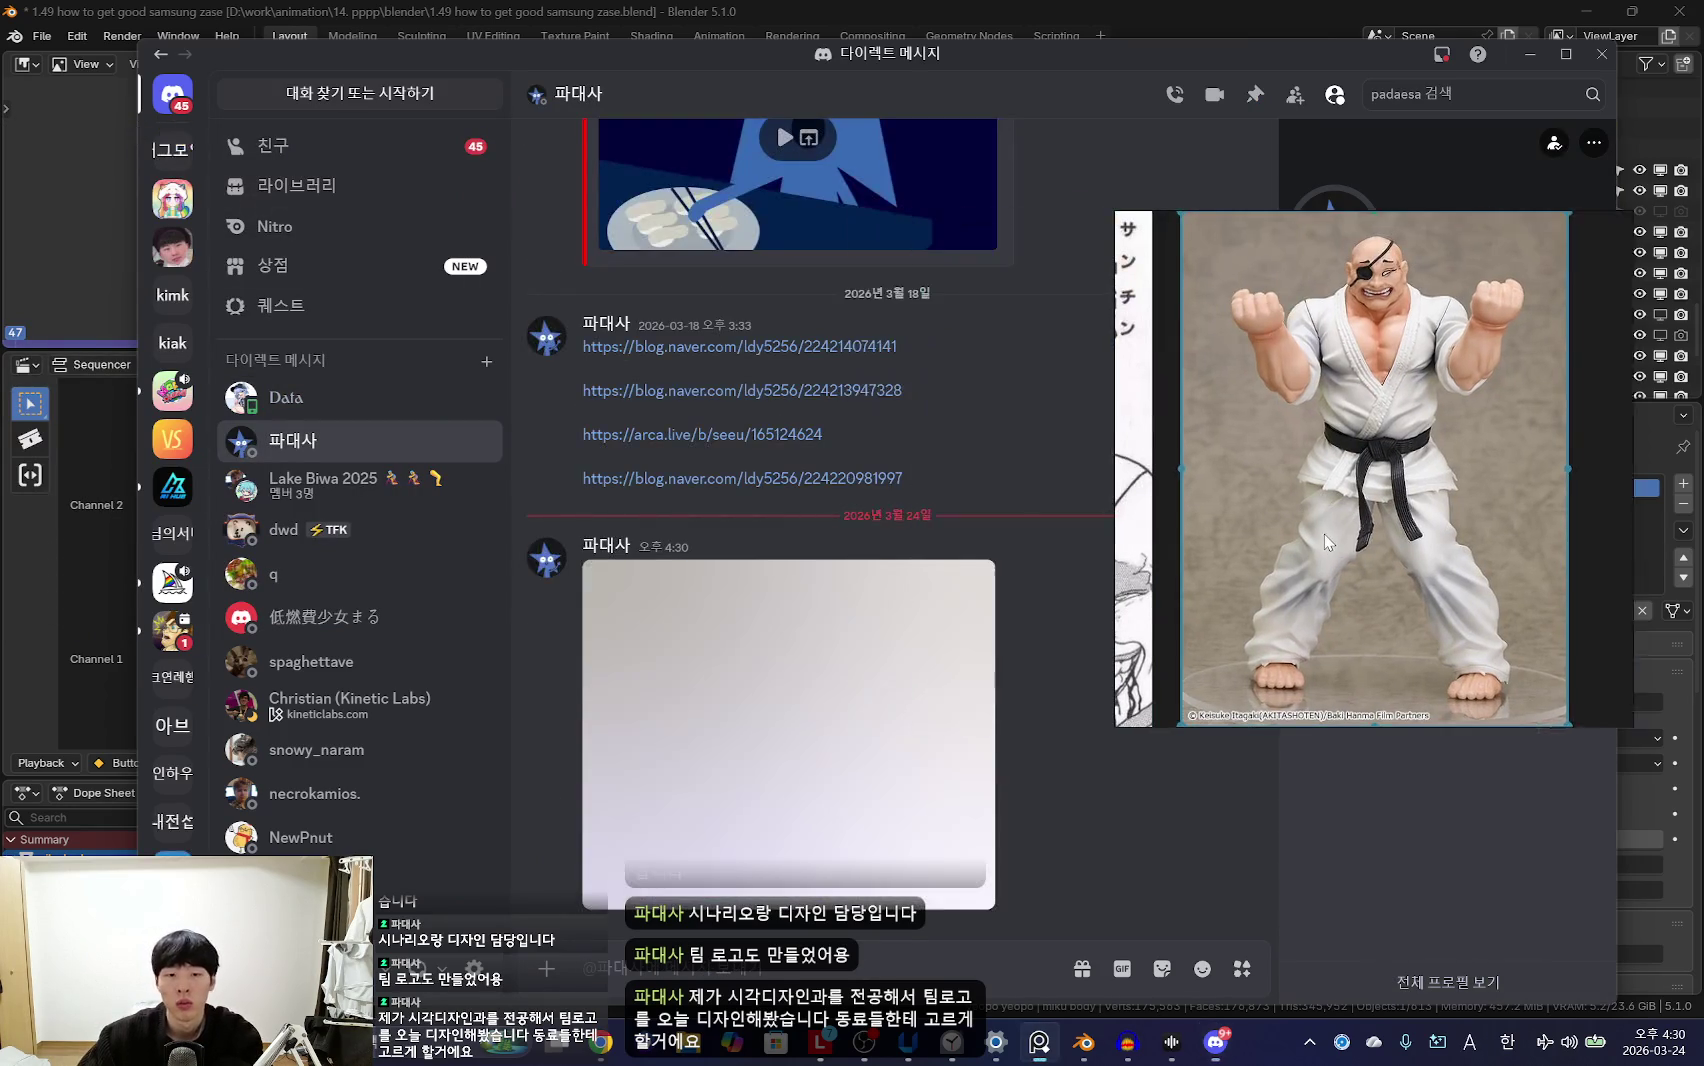
pyautogui.click(845, 695)
pyautogui.moveTo(1414, 543); pyautogui.dragTo(1500, 545)
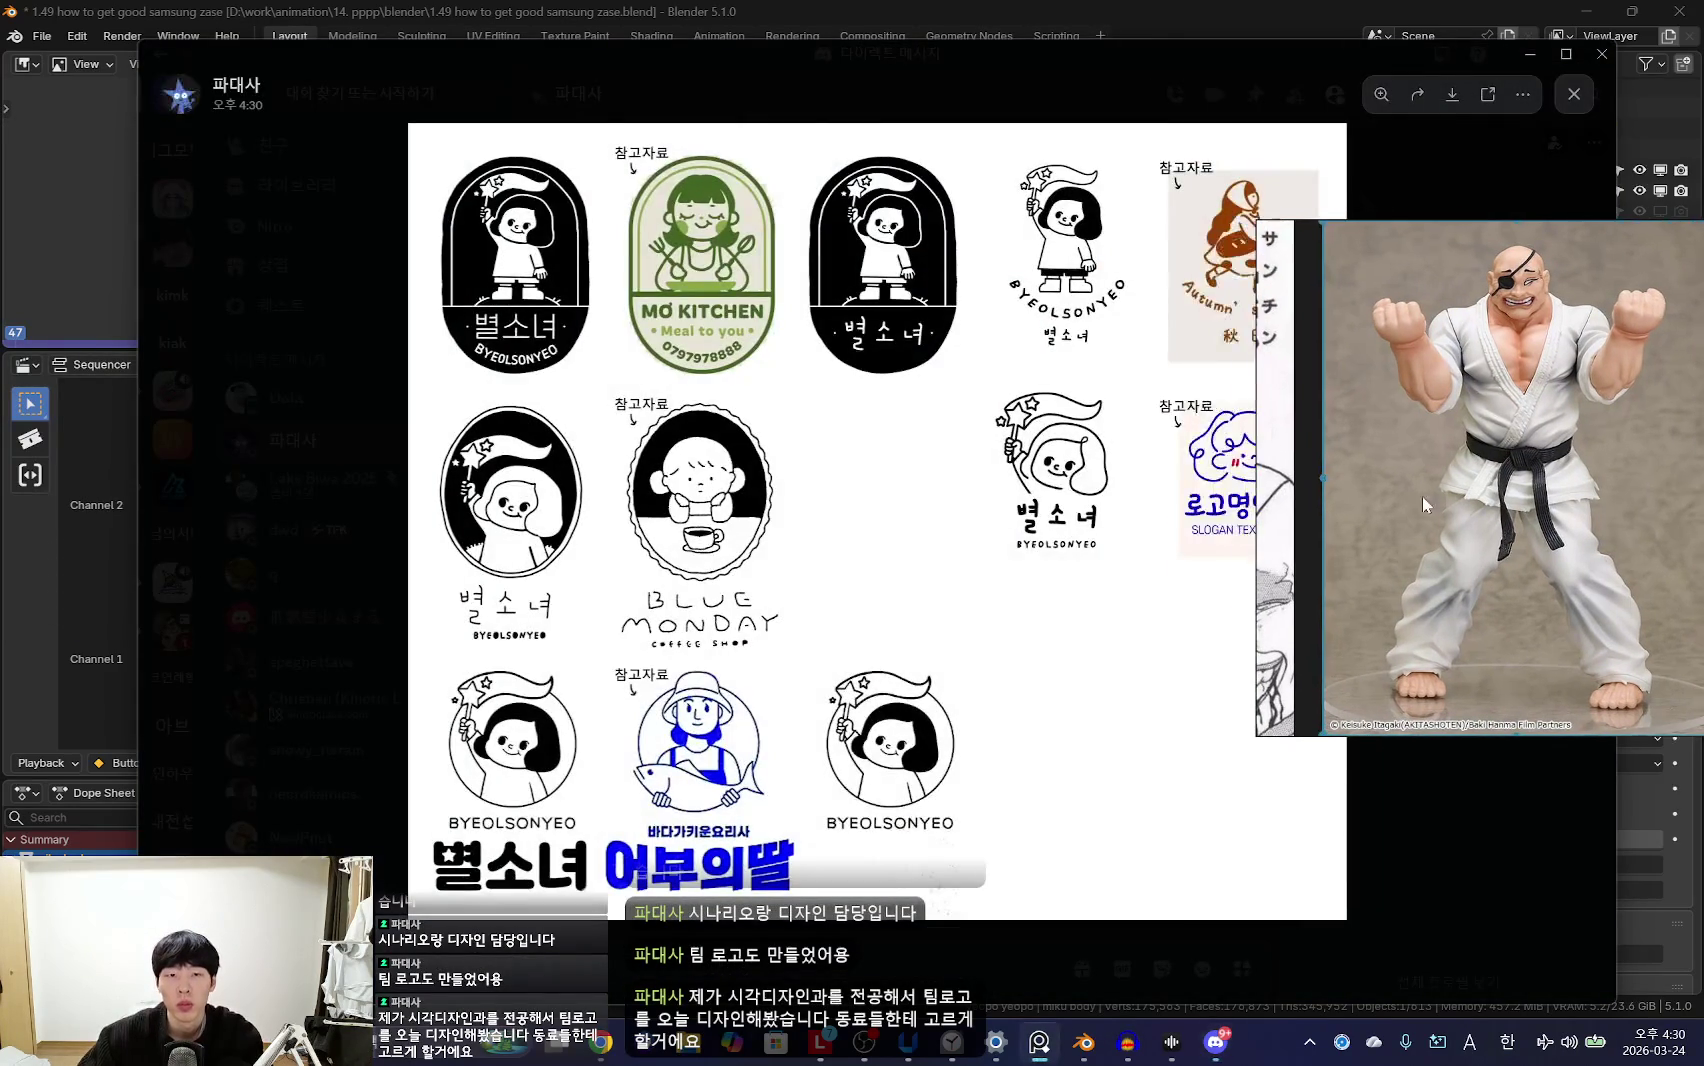
pyautogui.moveTo(1337, 79); pyautogui.dragTo(1159, 70)
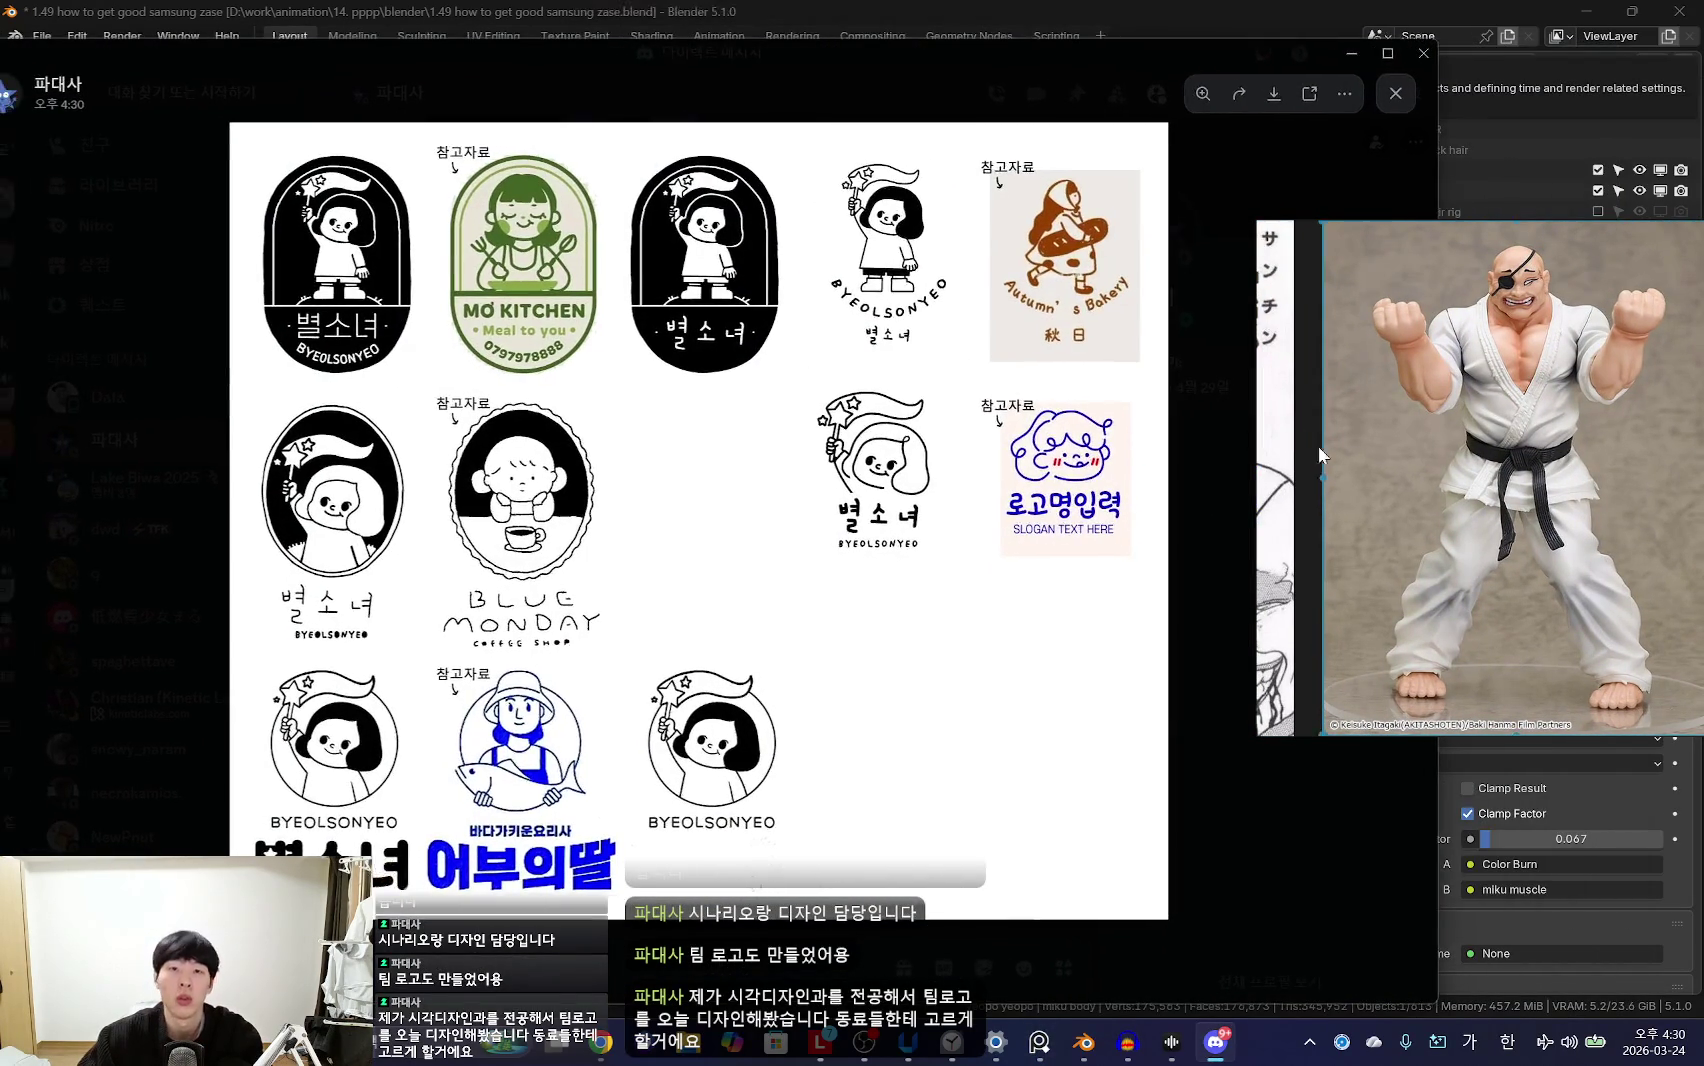
pyautogui.moveTo(1299, 431); pyautogui.dragTo(1462, 467)
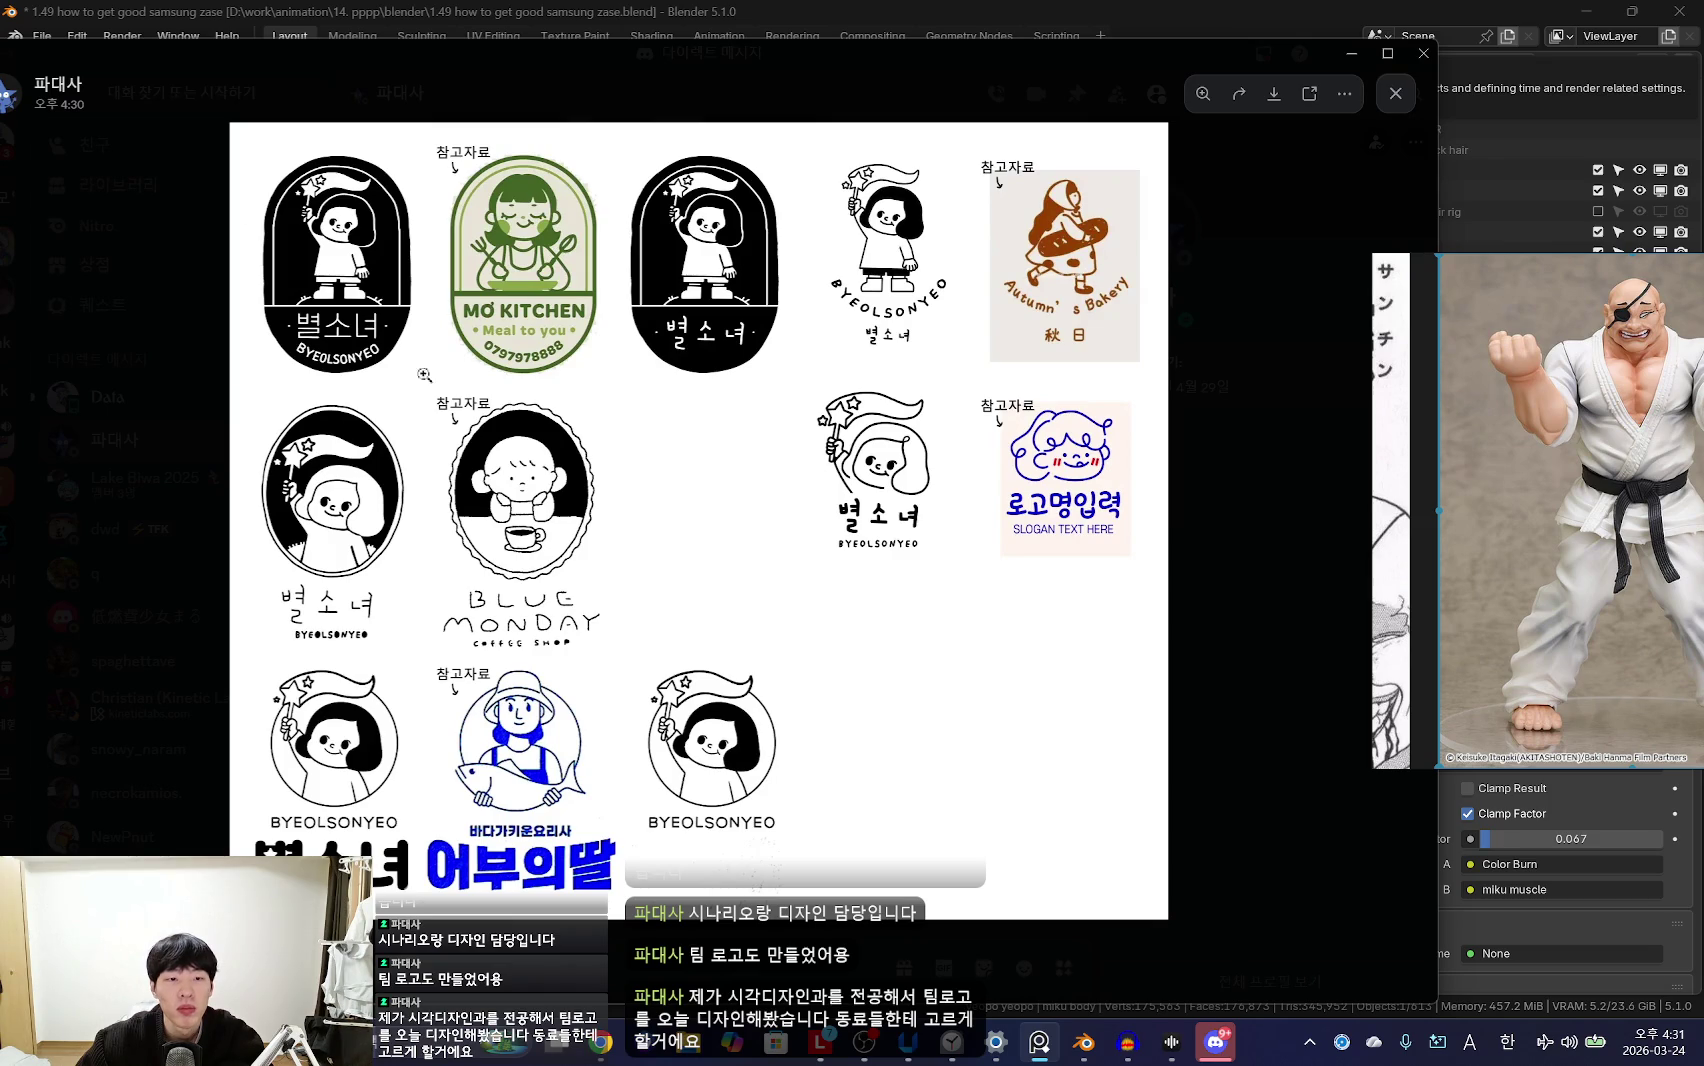
pyautogui.click(1395, 93)
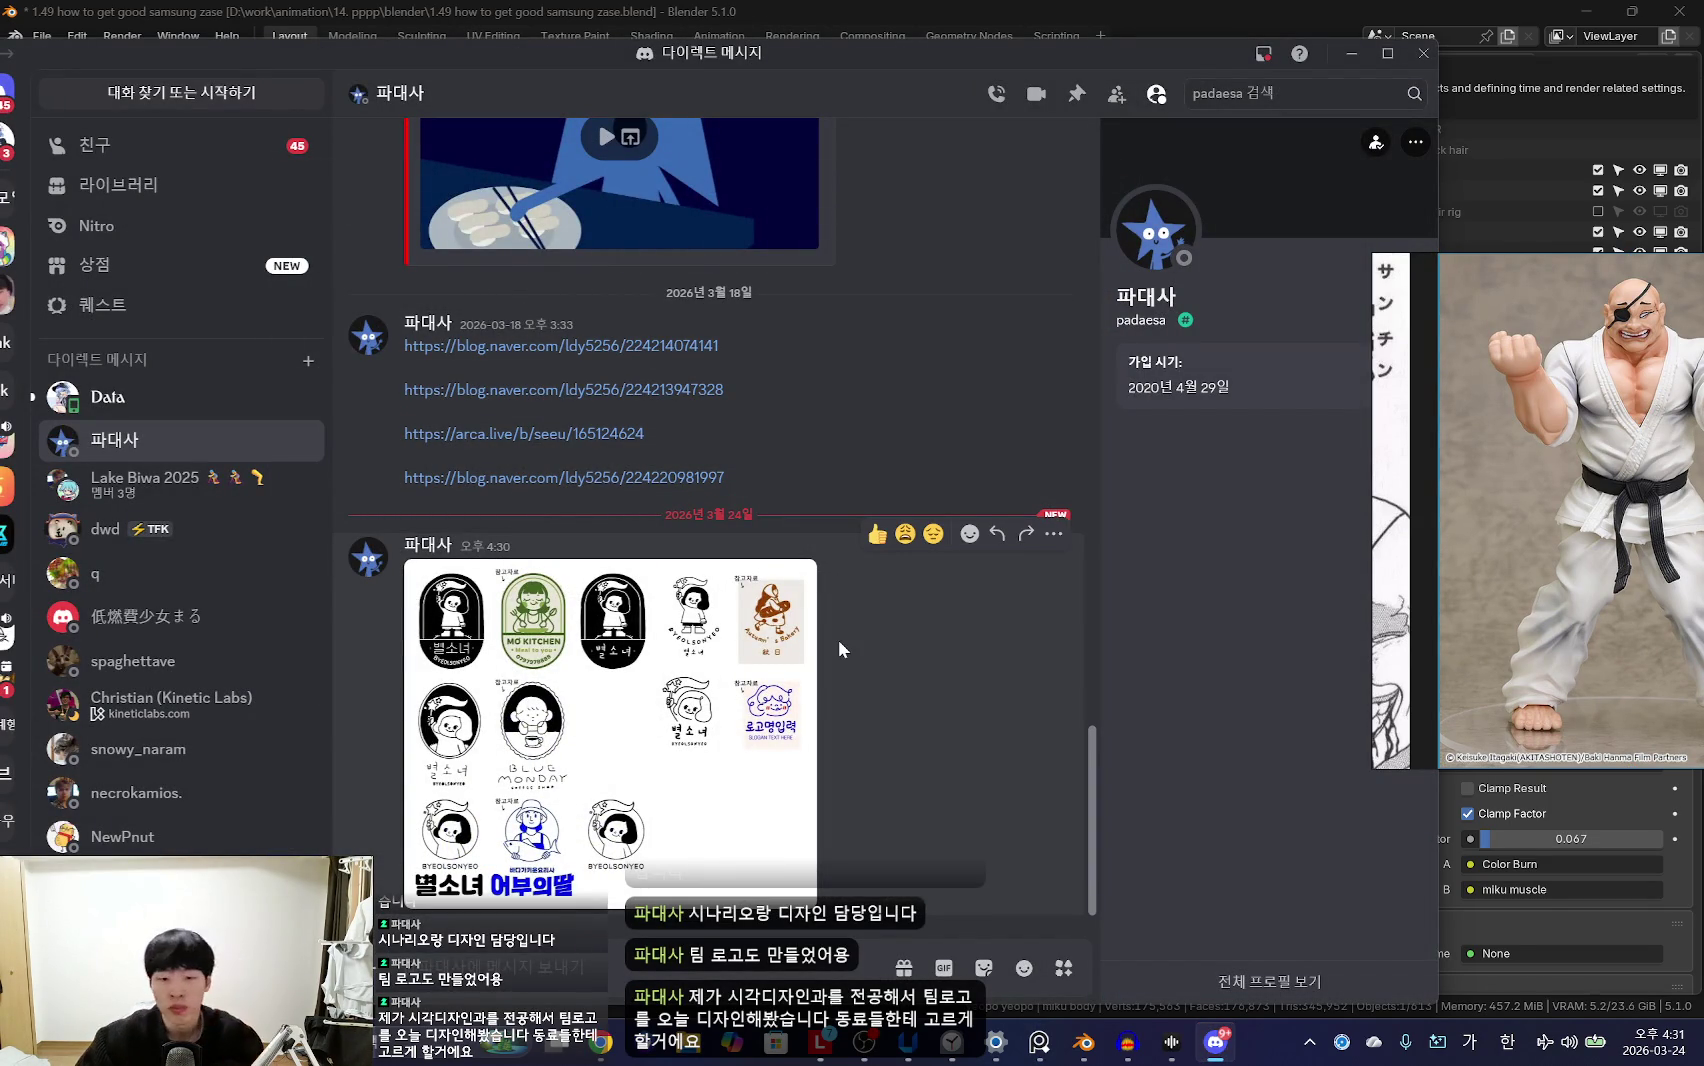
# Step: Go back to the earlier conversation and minimise Discord
pyautogui.moveTo(475, 55); pyautogui.dragTo(545, 50)
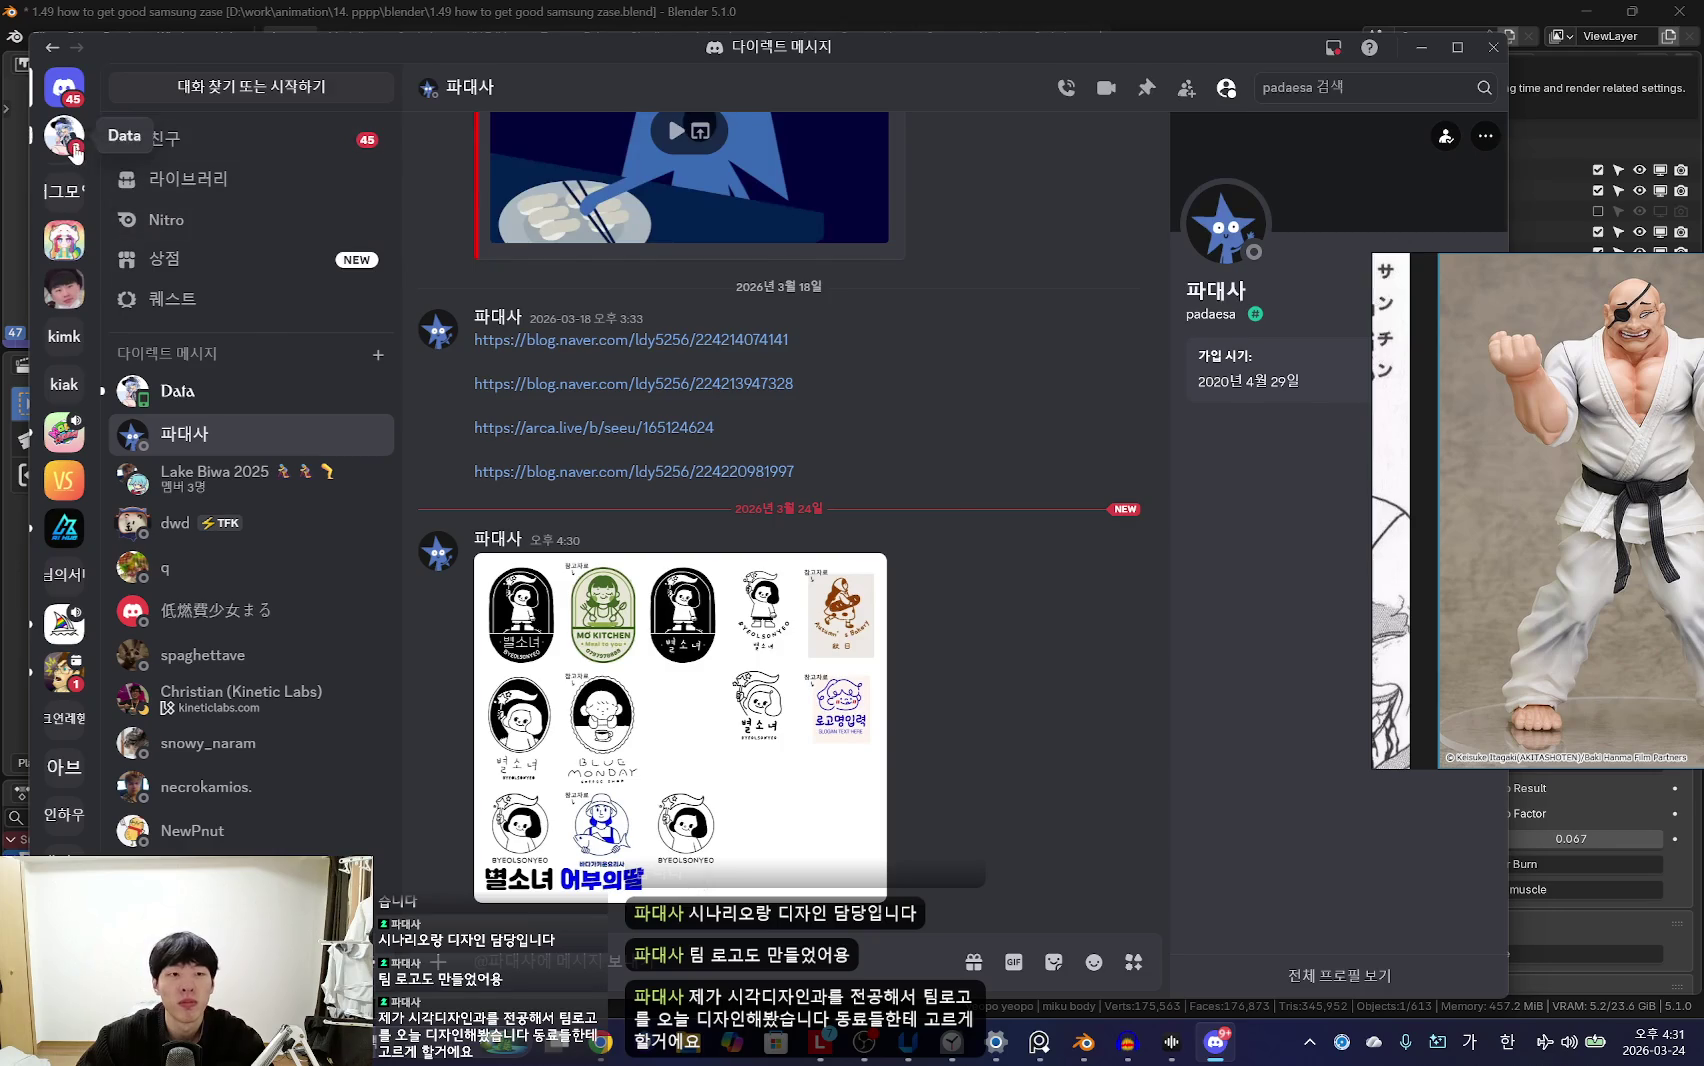
pyautogui.hotkey('alt', 'Up')
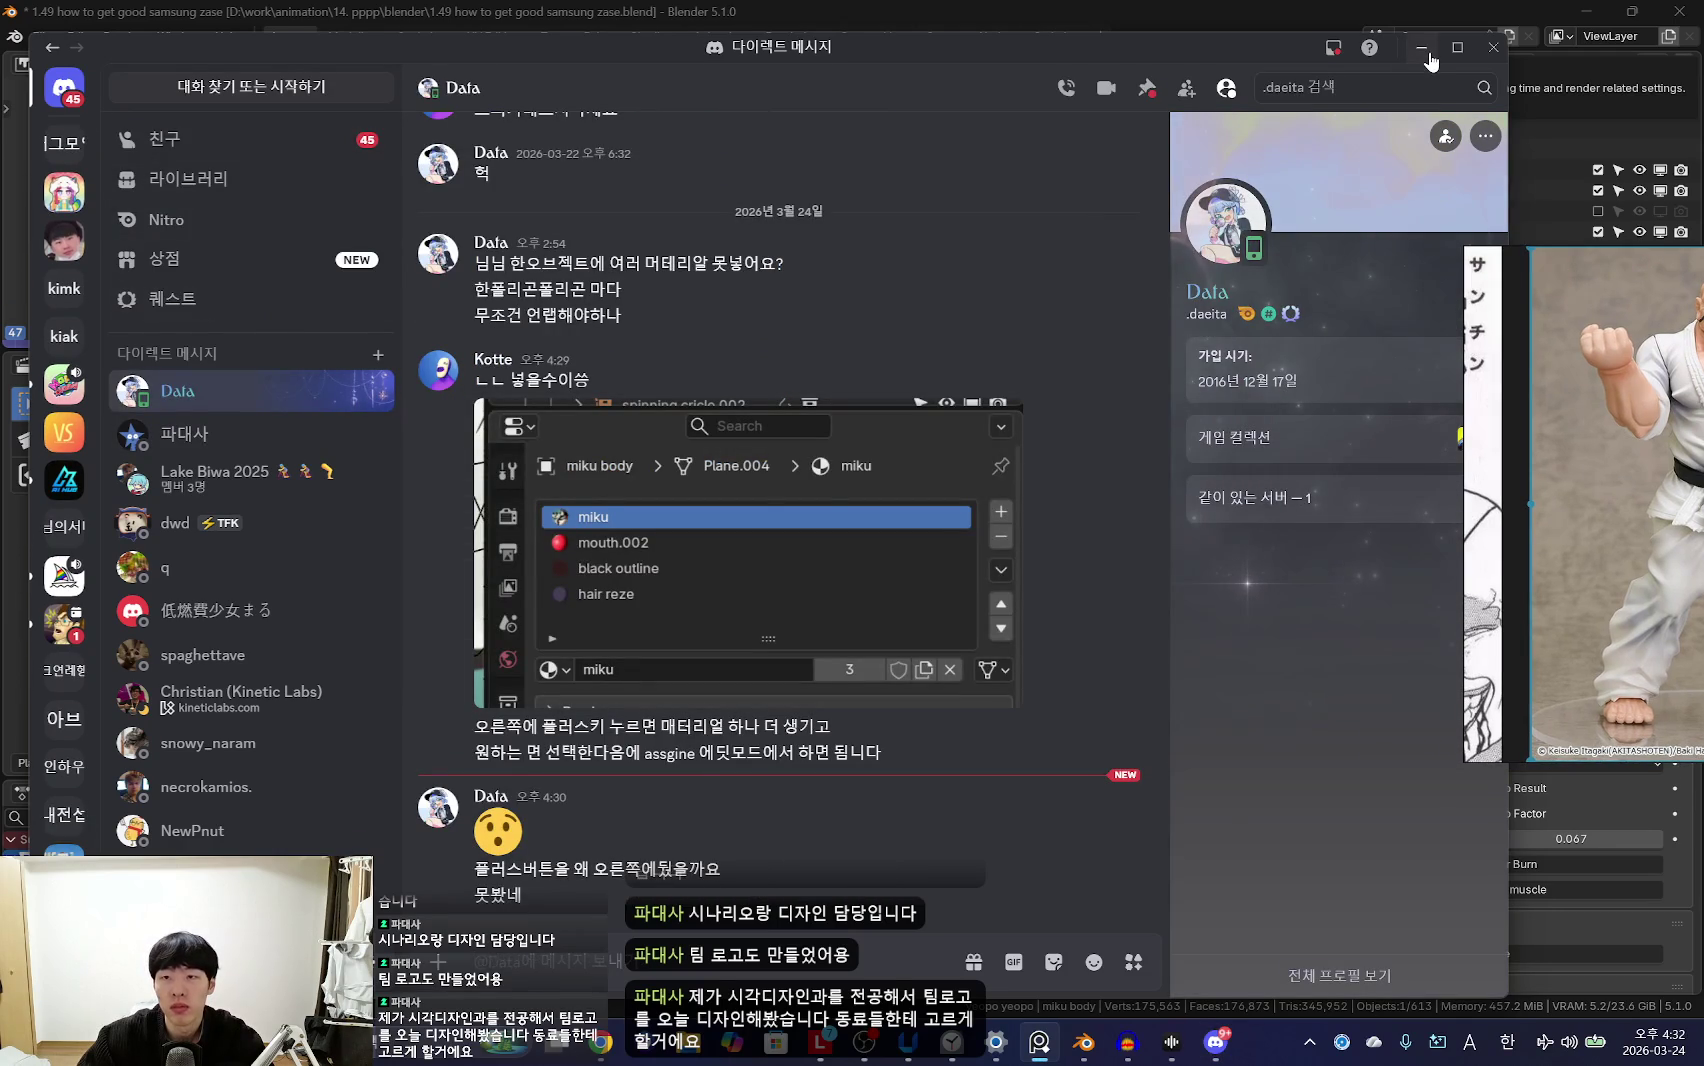
pyautogui.click(1421, 48)
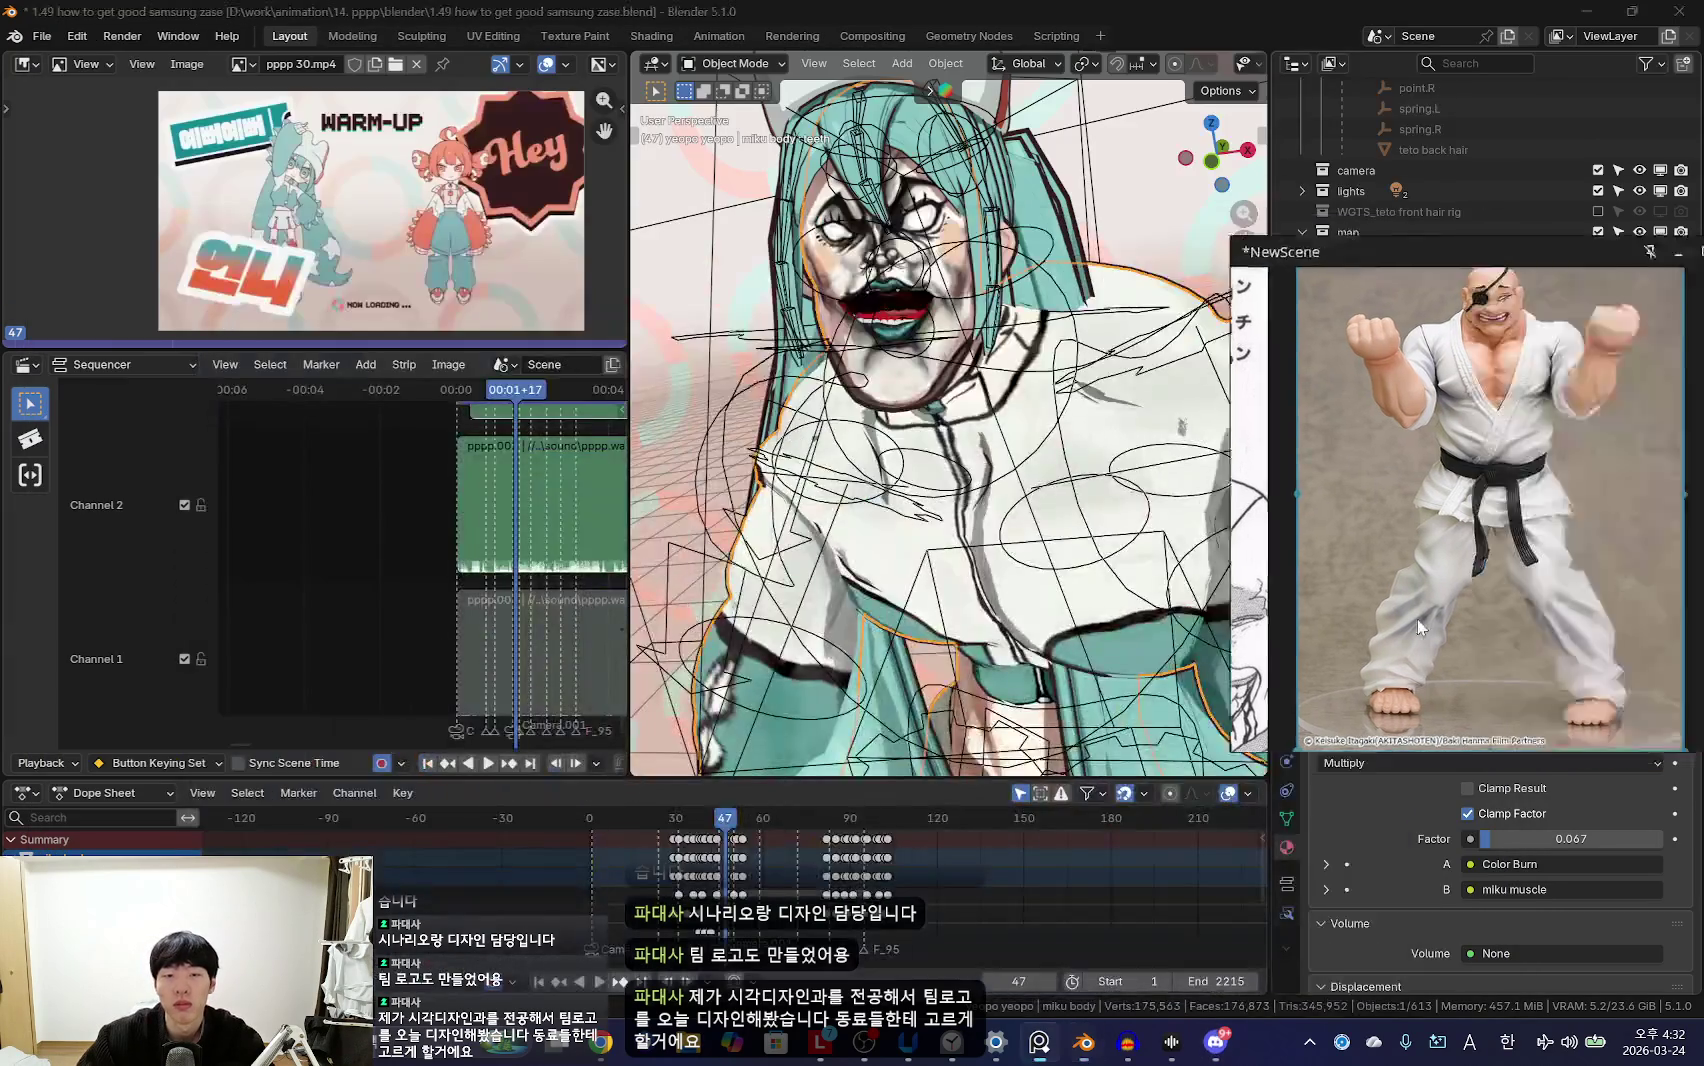
# Step: Look through the scene camera and play the dance animation
pyautogui.press('KP_0')
pyautogui.hotkey('shift', 'Left')
pyautogui.press('space')
pyautogui.scroll(-3, 672, 870)
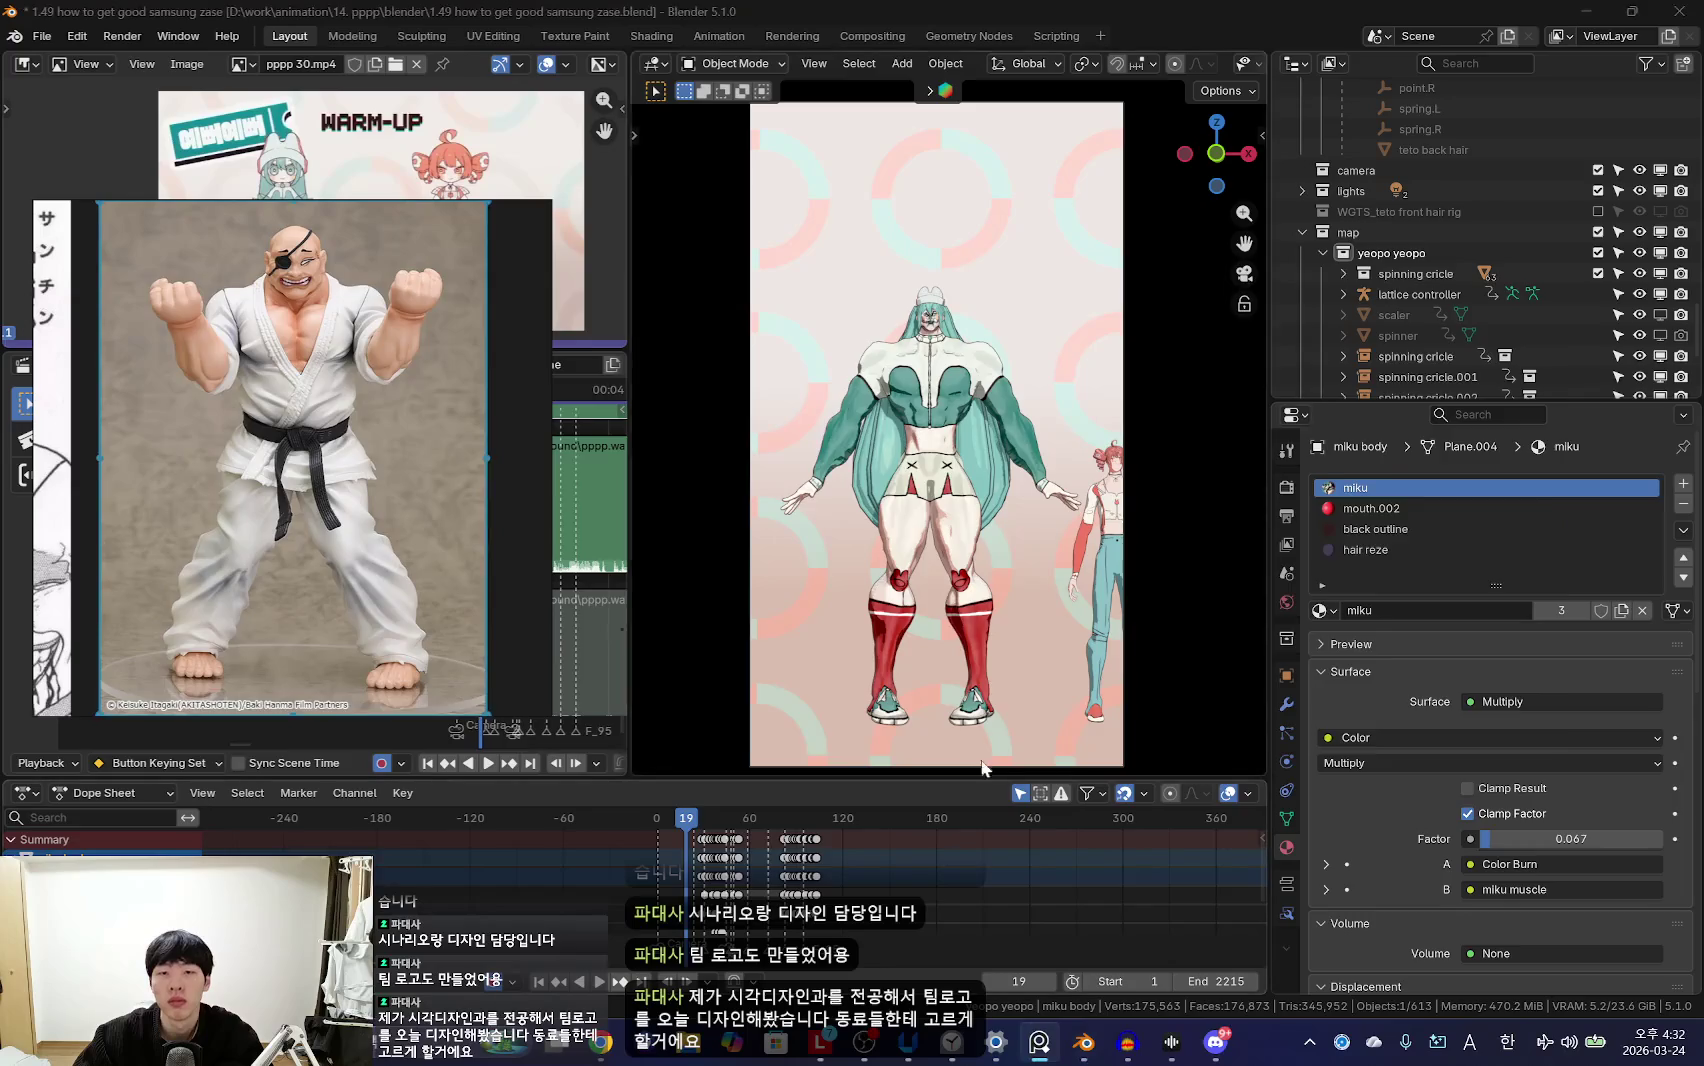
# Step: Turn the YouTube Music volume down slightly and move the reference window up
pyautogui.hotkey('alt', 'Tab')
pyautogui.click(1389, 984)
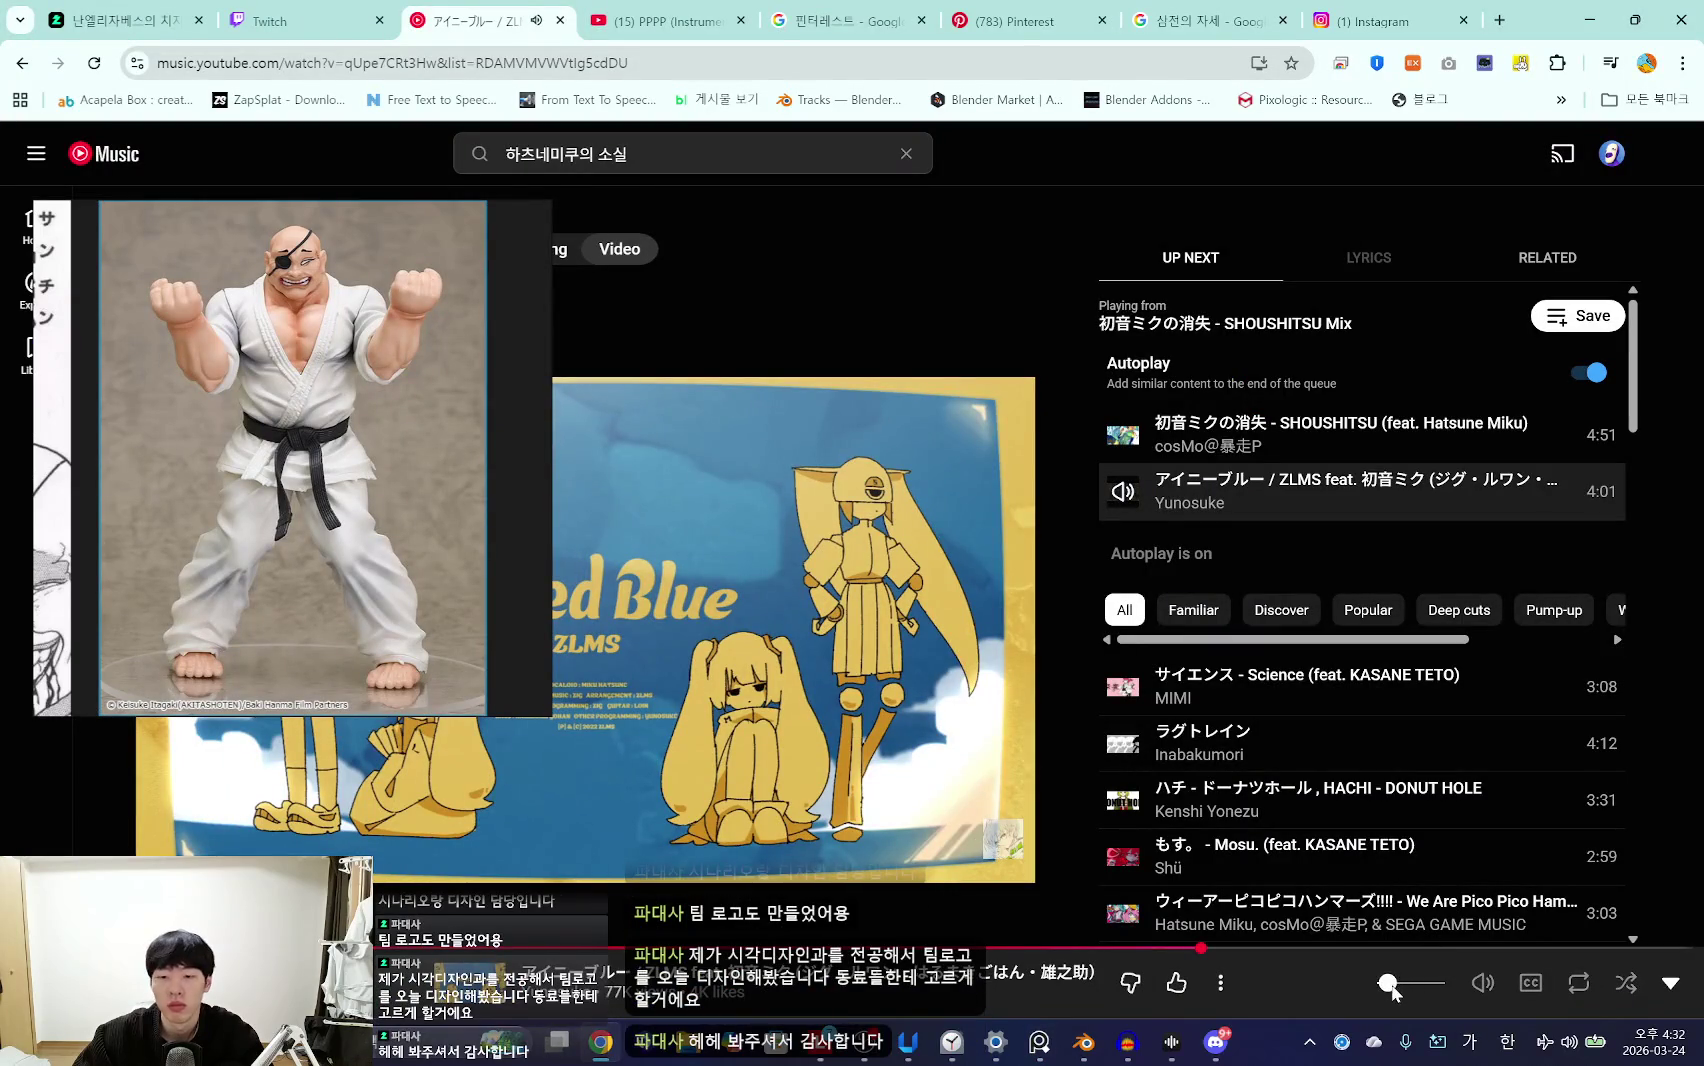
pyautogui.hotkey('alt', 'Tab')
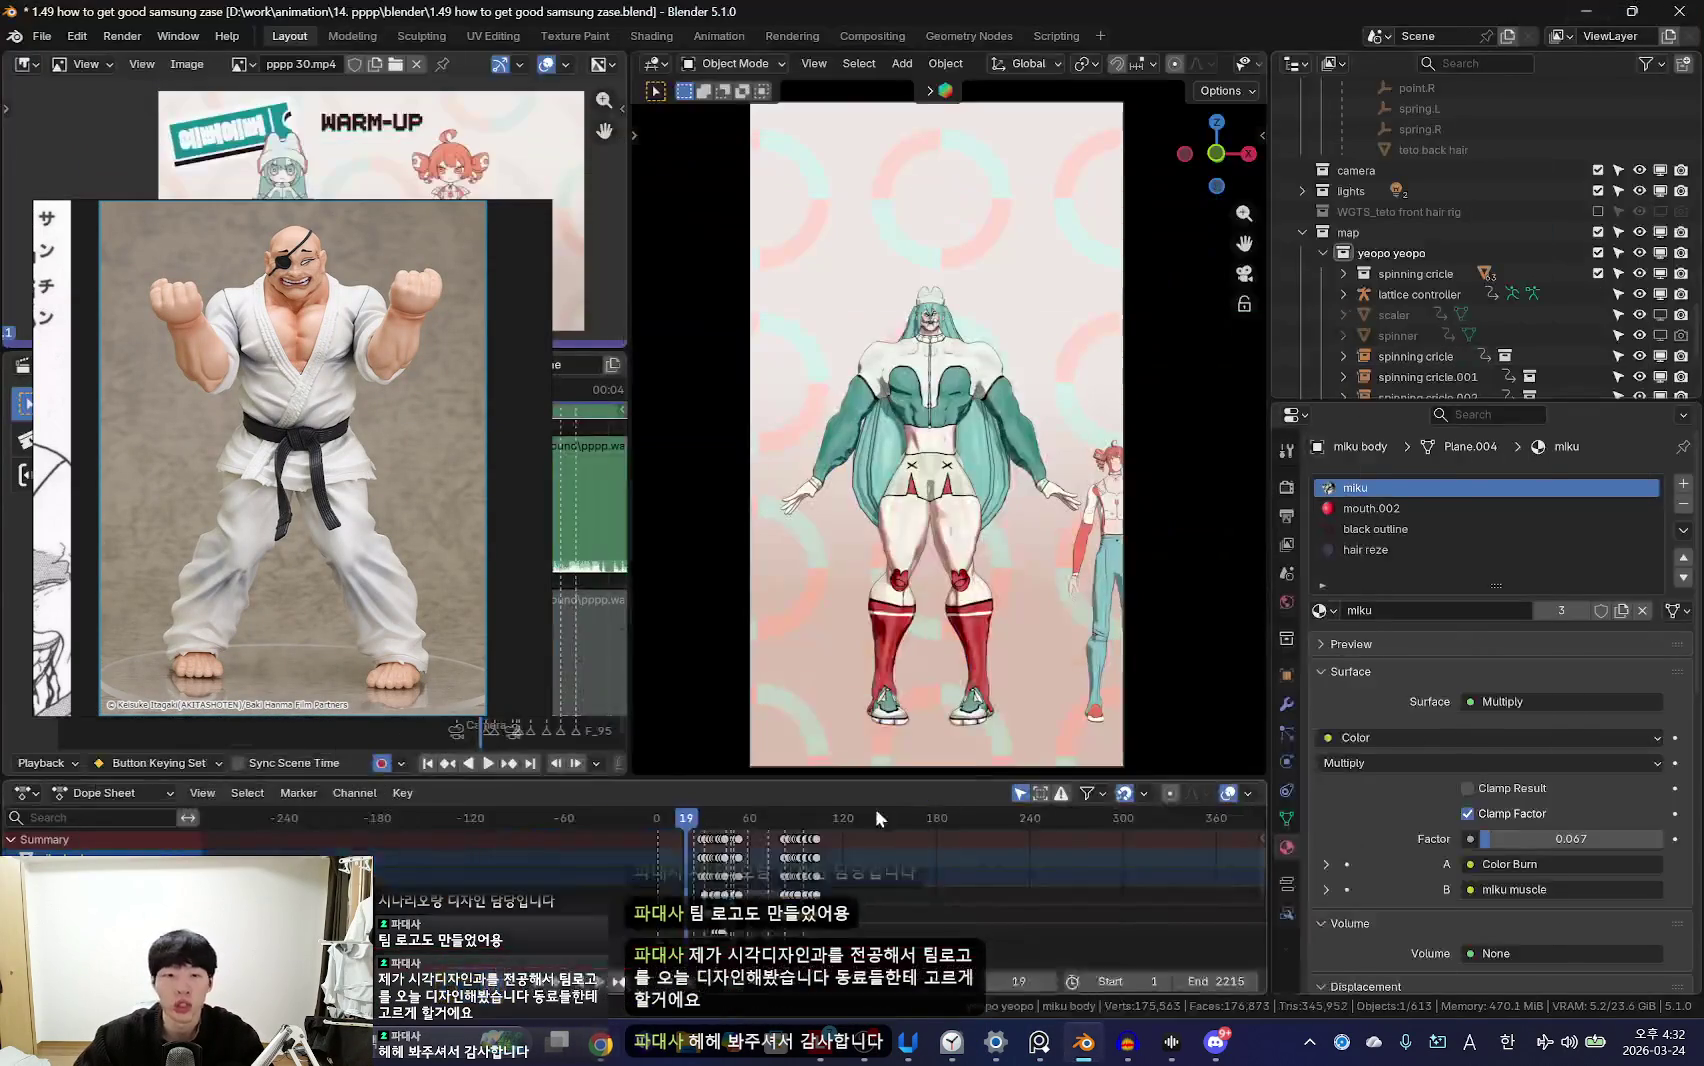
pyautogui.moveTo(471, 707); pyautogui.dragTo(471, 661)
pyautogui.scroll(5, 693, 870)
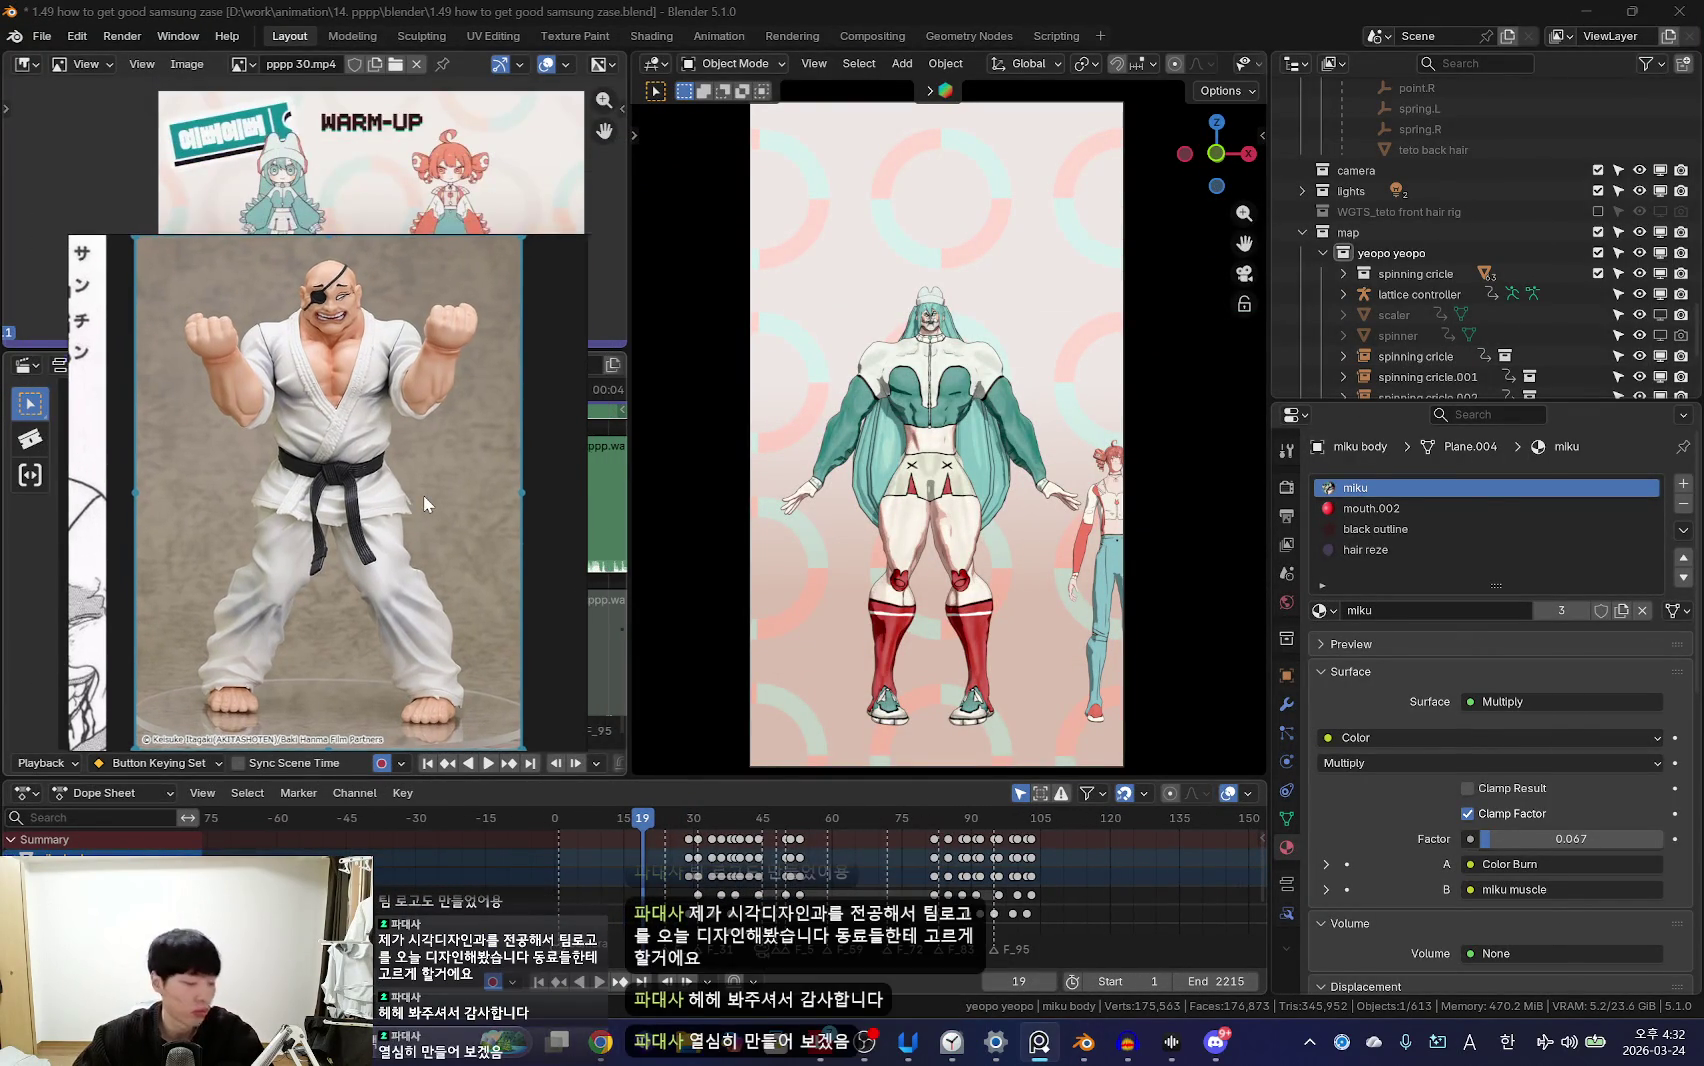
# Step: Move the PureRef window down and give the 3D view a little more height
pyautogui.moveTo(416, 436); pyautogui.dragTo(429, 511)
pyautogui.moveTo(783, 777); pyautogui.dragTo(783, 789)
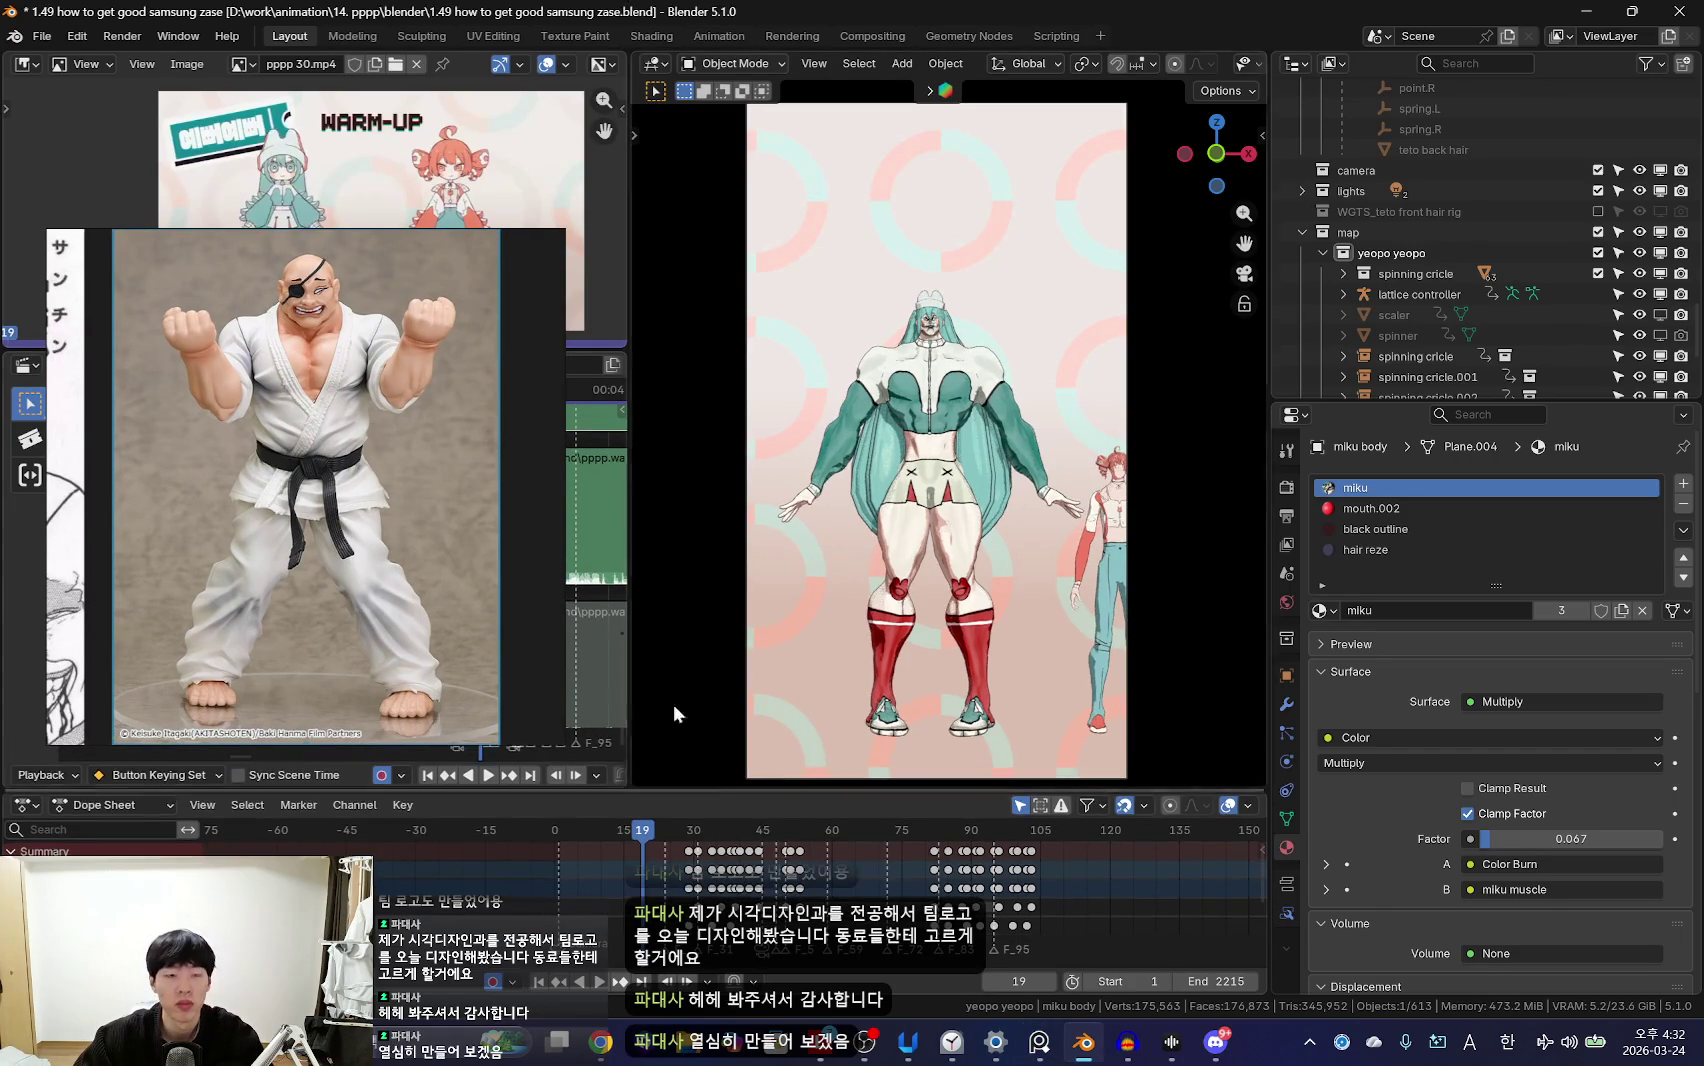
pyautogui.moveTo(390, 495); pyautogui.dragTo(385, 530)
pyautogui.scroll(2, 535, 900)
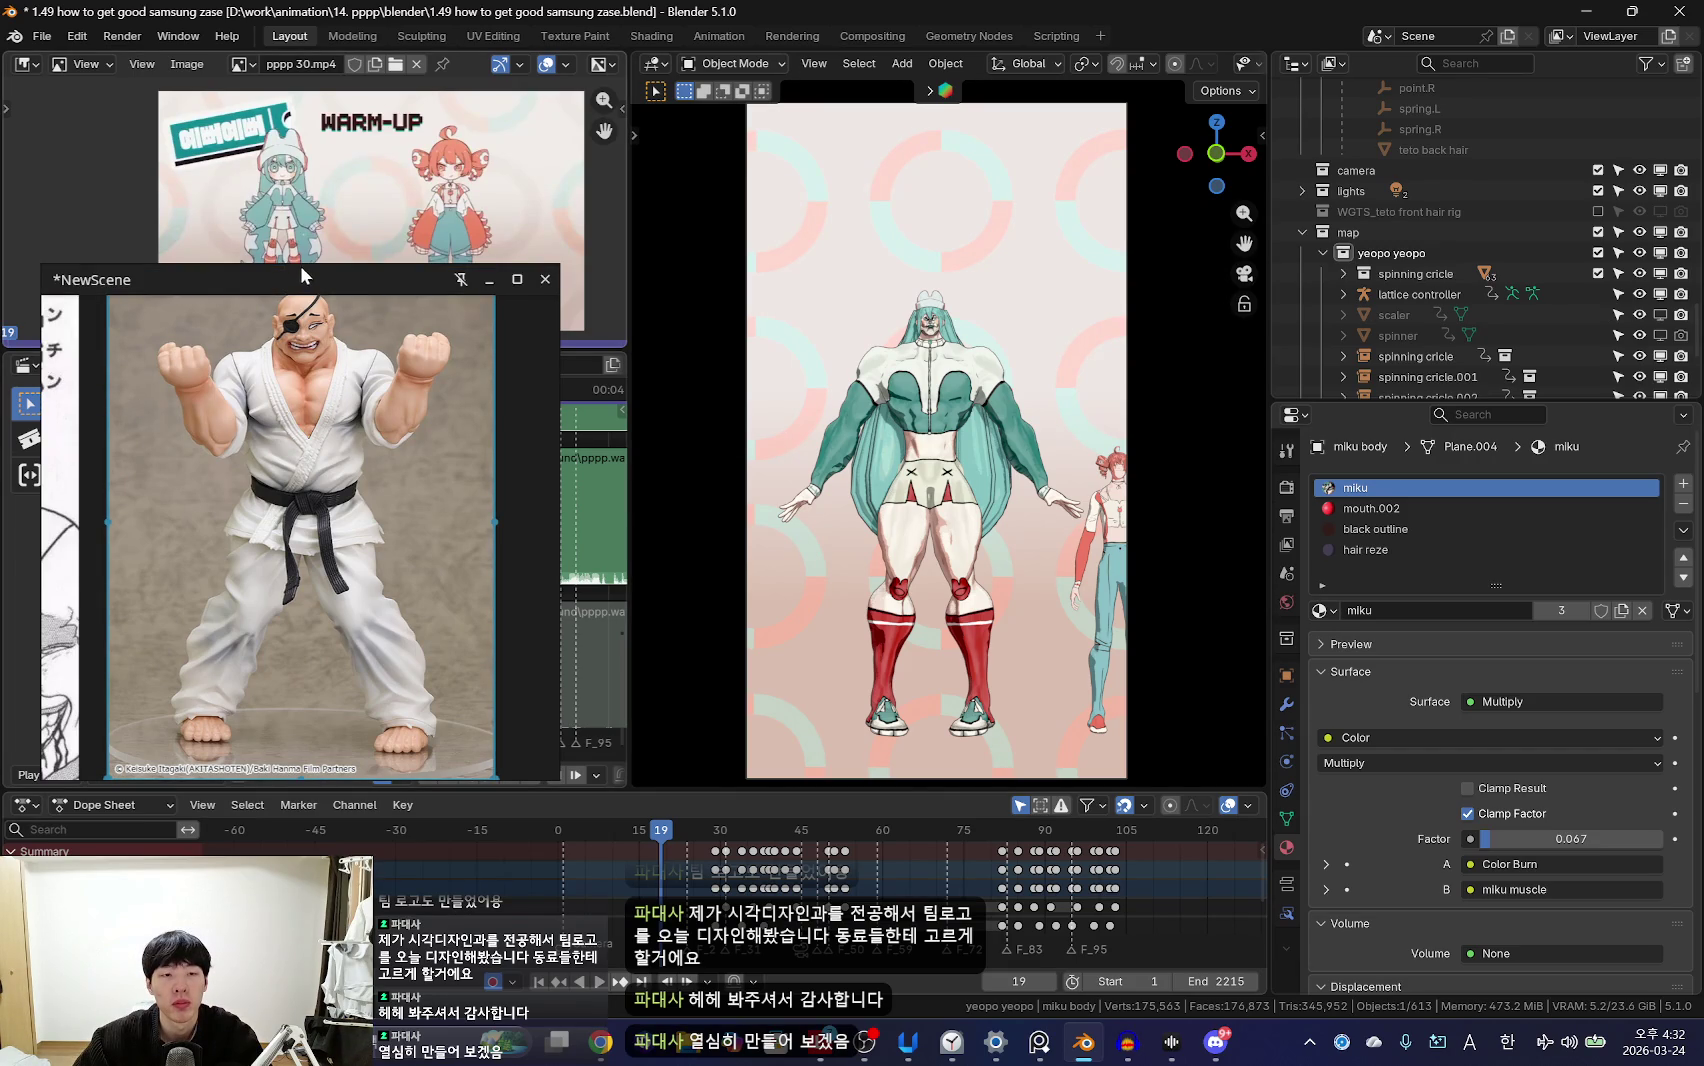
pyautogui.moveTo(303, 277); pyautogui.dragTo(303, 293)
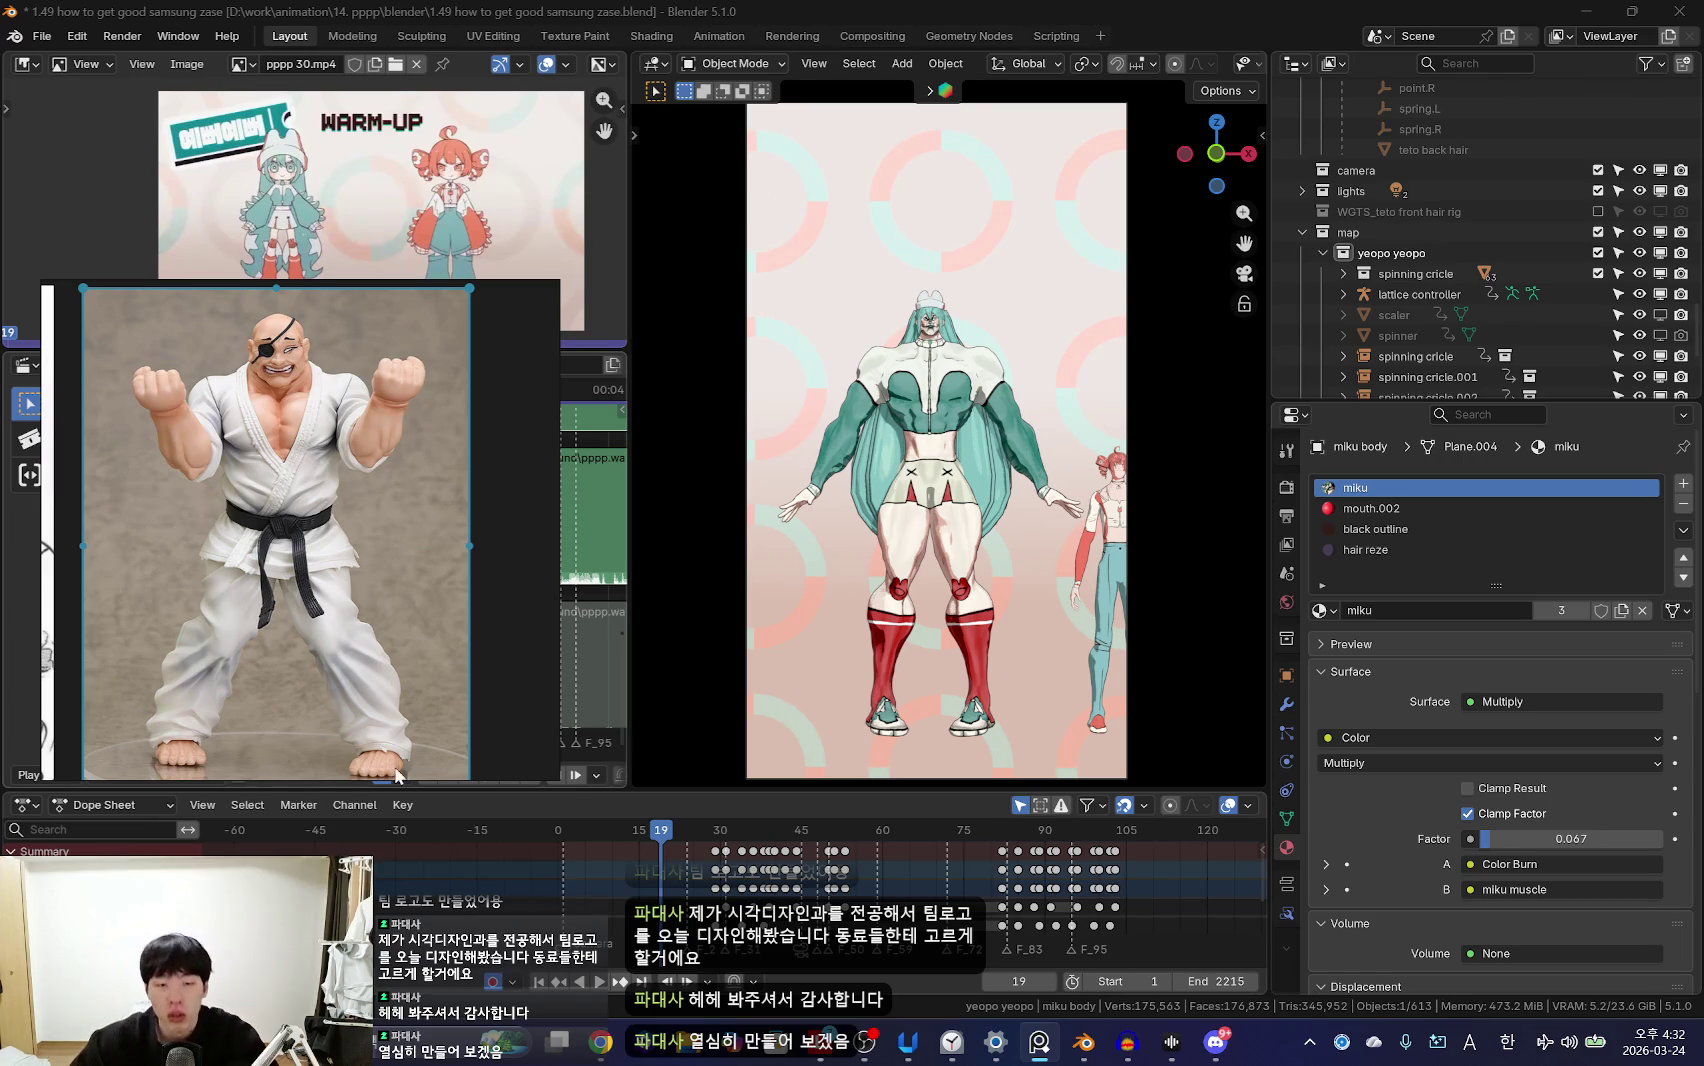
# Step: Zoom the PureRef board so the karate figure and manga page sit side by side, then play the dance
pyautogui.scroll(-1, 210, 692)
pyautogui.scroll(-1, 387, 708)
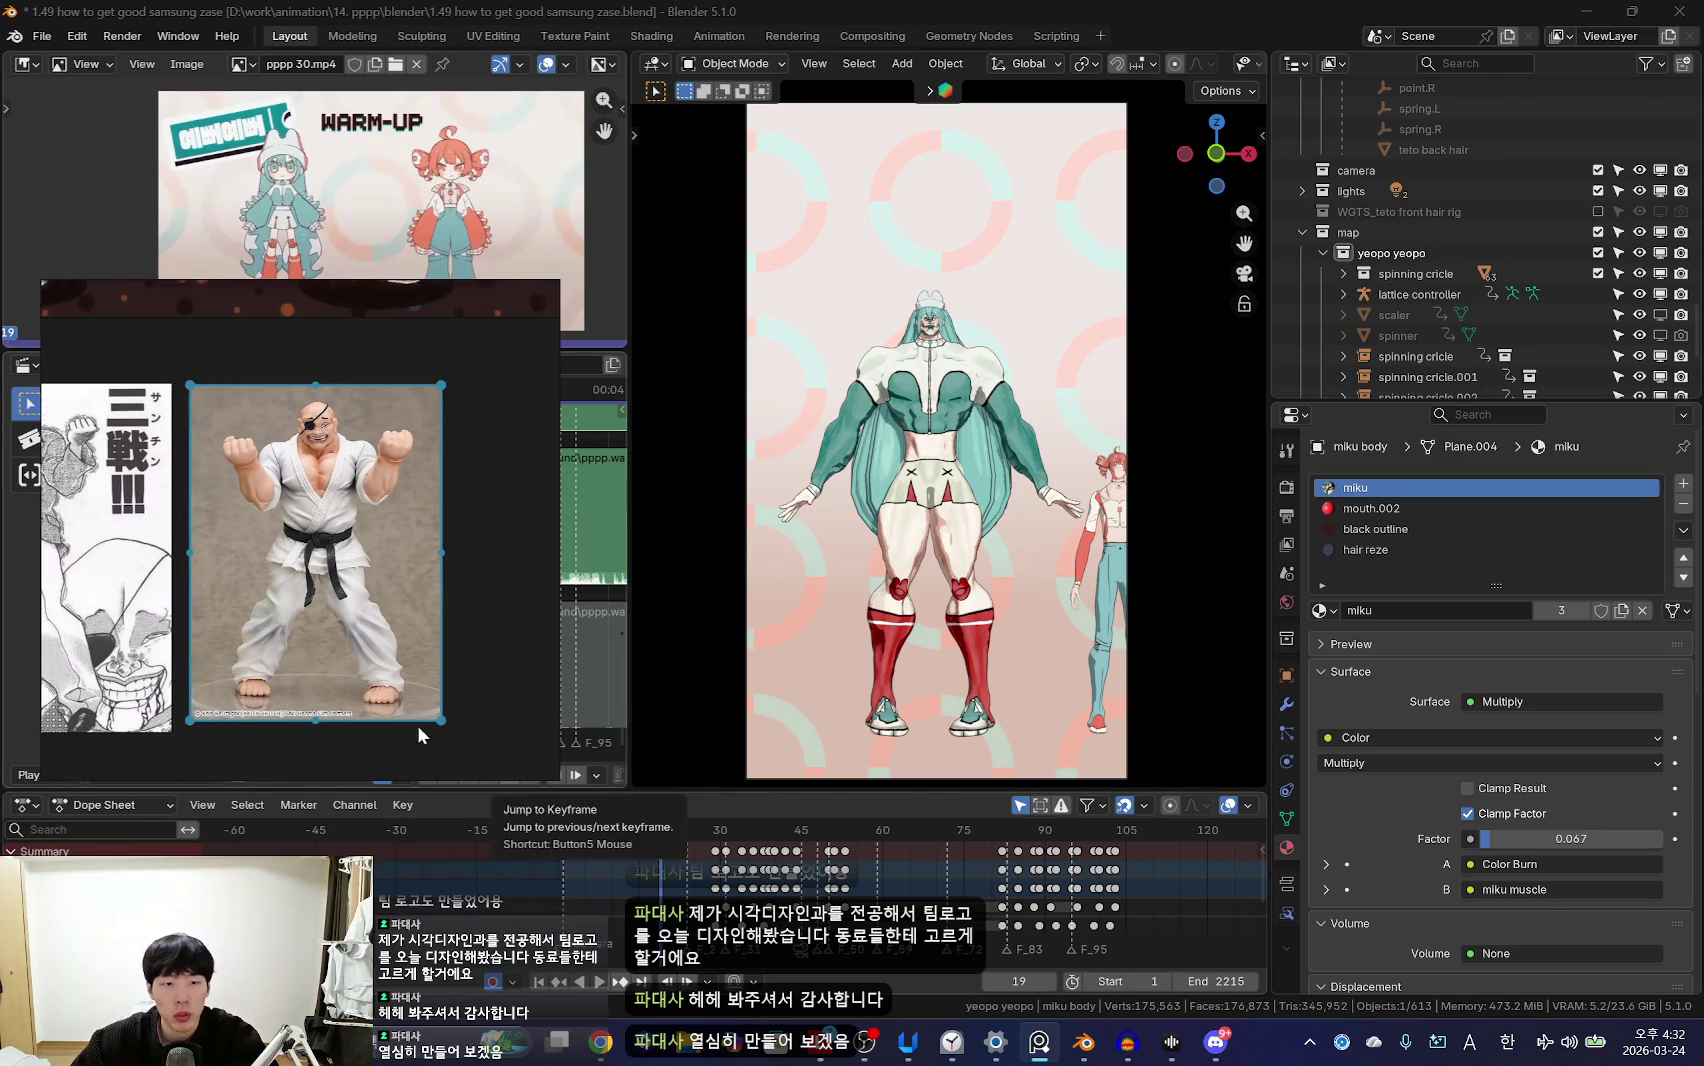
pyautogui.scroll(2, 463, 734)
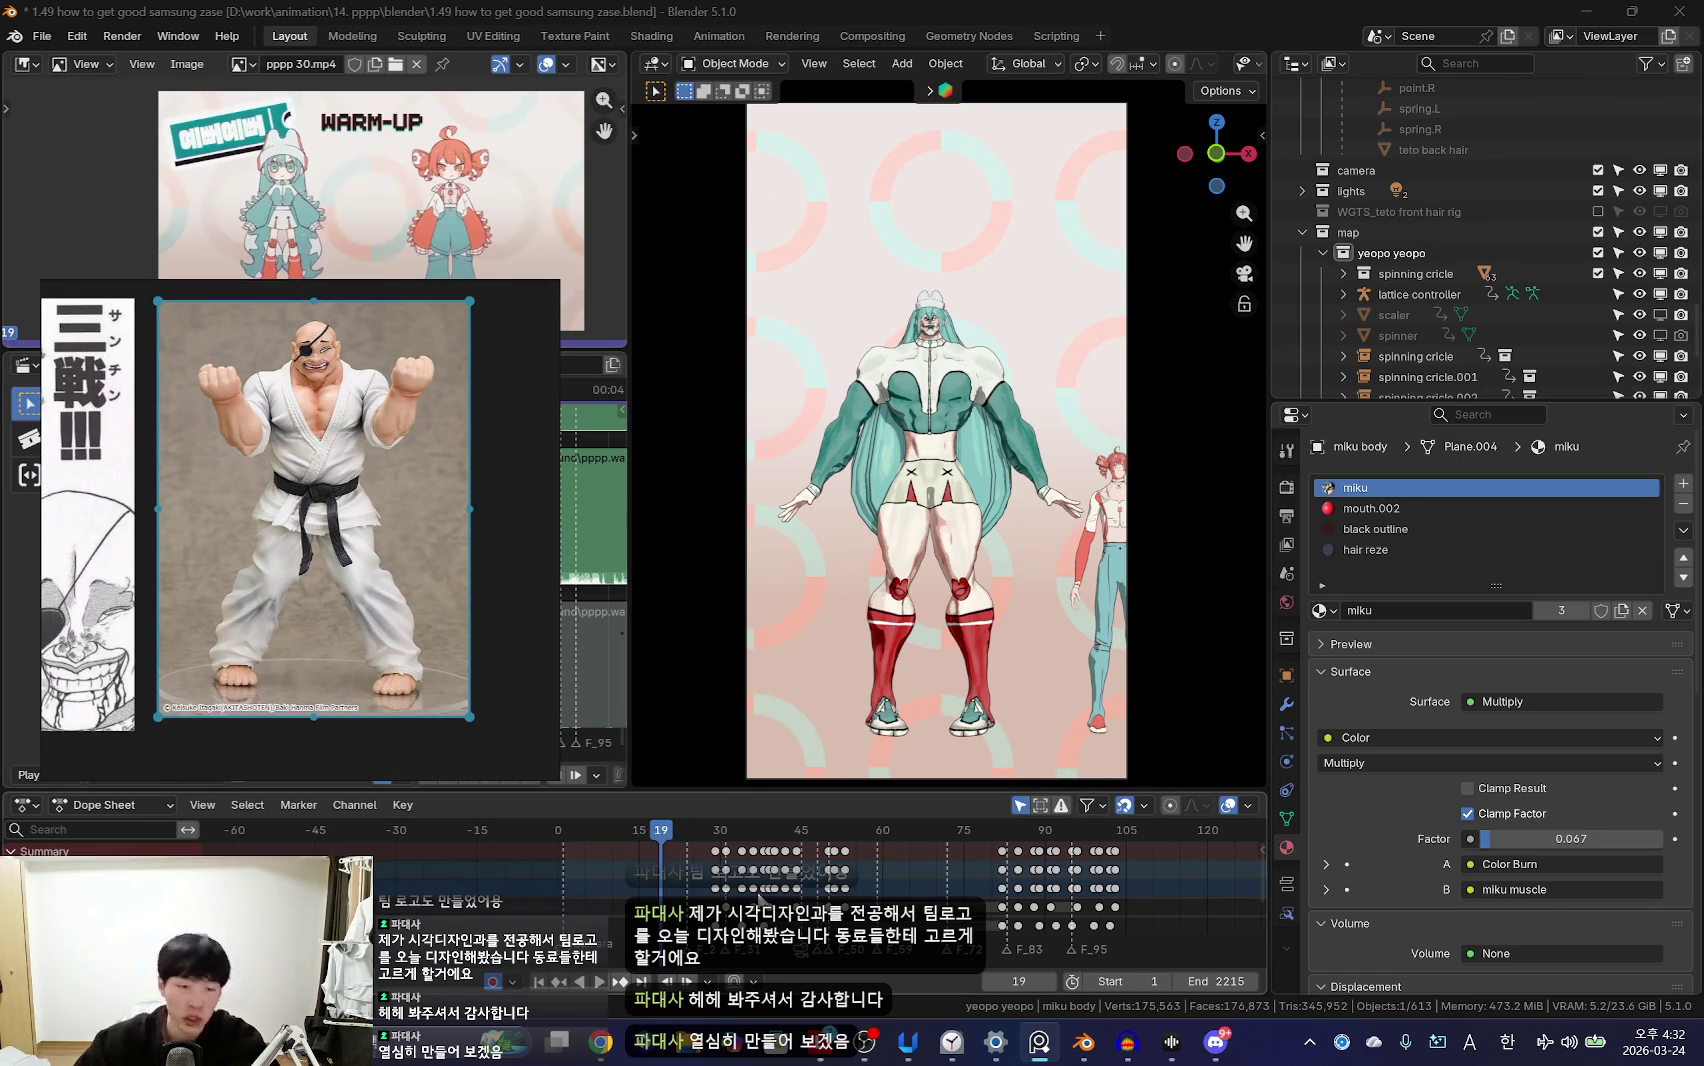
pyautogui.scroll(2, 852, 900)
pyautogui.scroll(1, 592, 844)
pyautogui.hotkey('shift', 'ctrl', 'space')
pyautogui.scroll(-3, 560, 873)
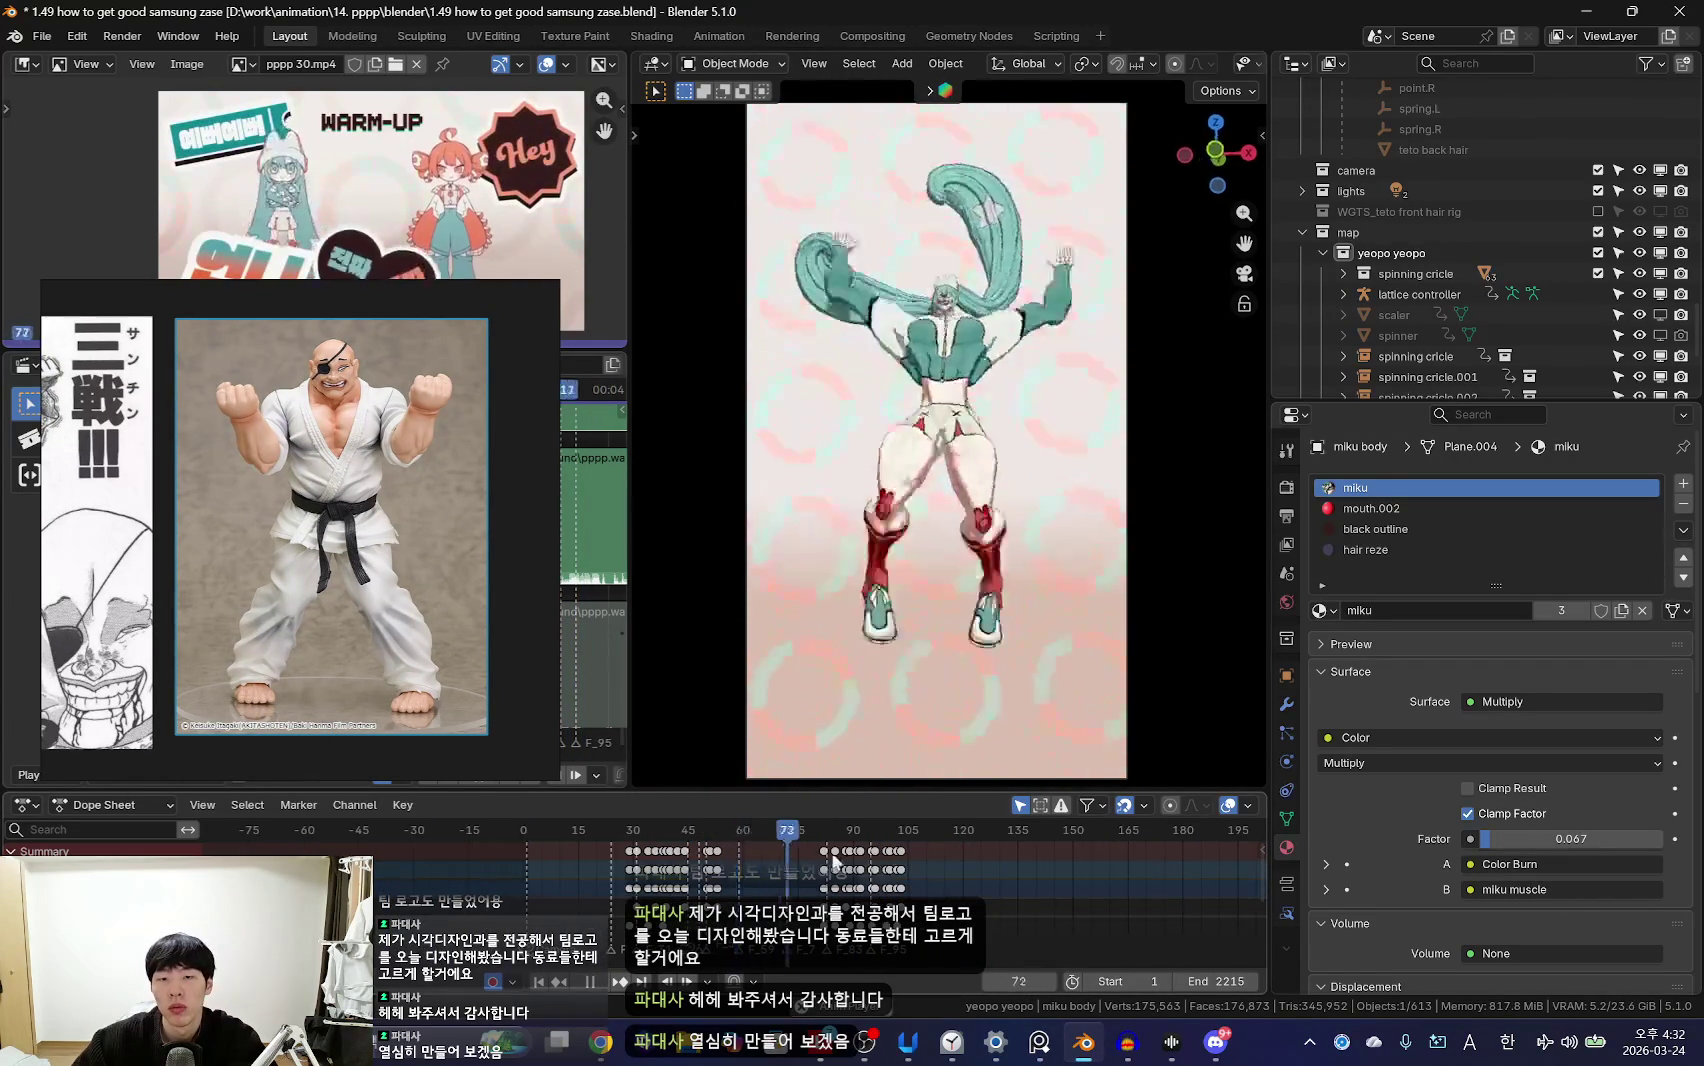
# Step: Watch the dance play through to frame 127, then stop playback
pyautogui.scroll(2, 712, 855)
pyautogui.scroll(-5, 966, 881)
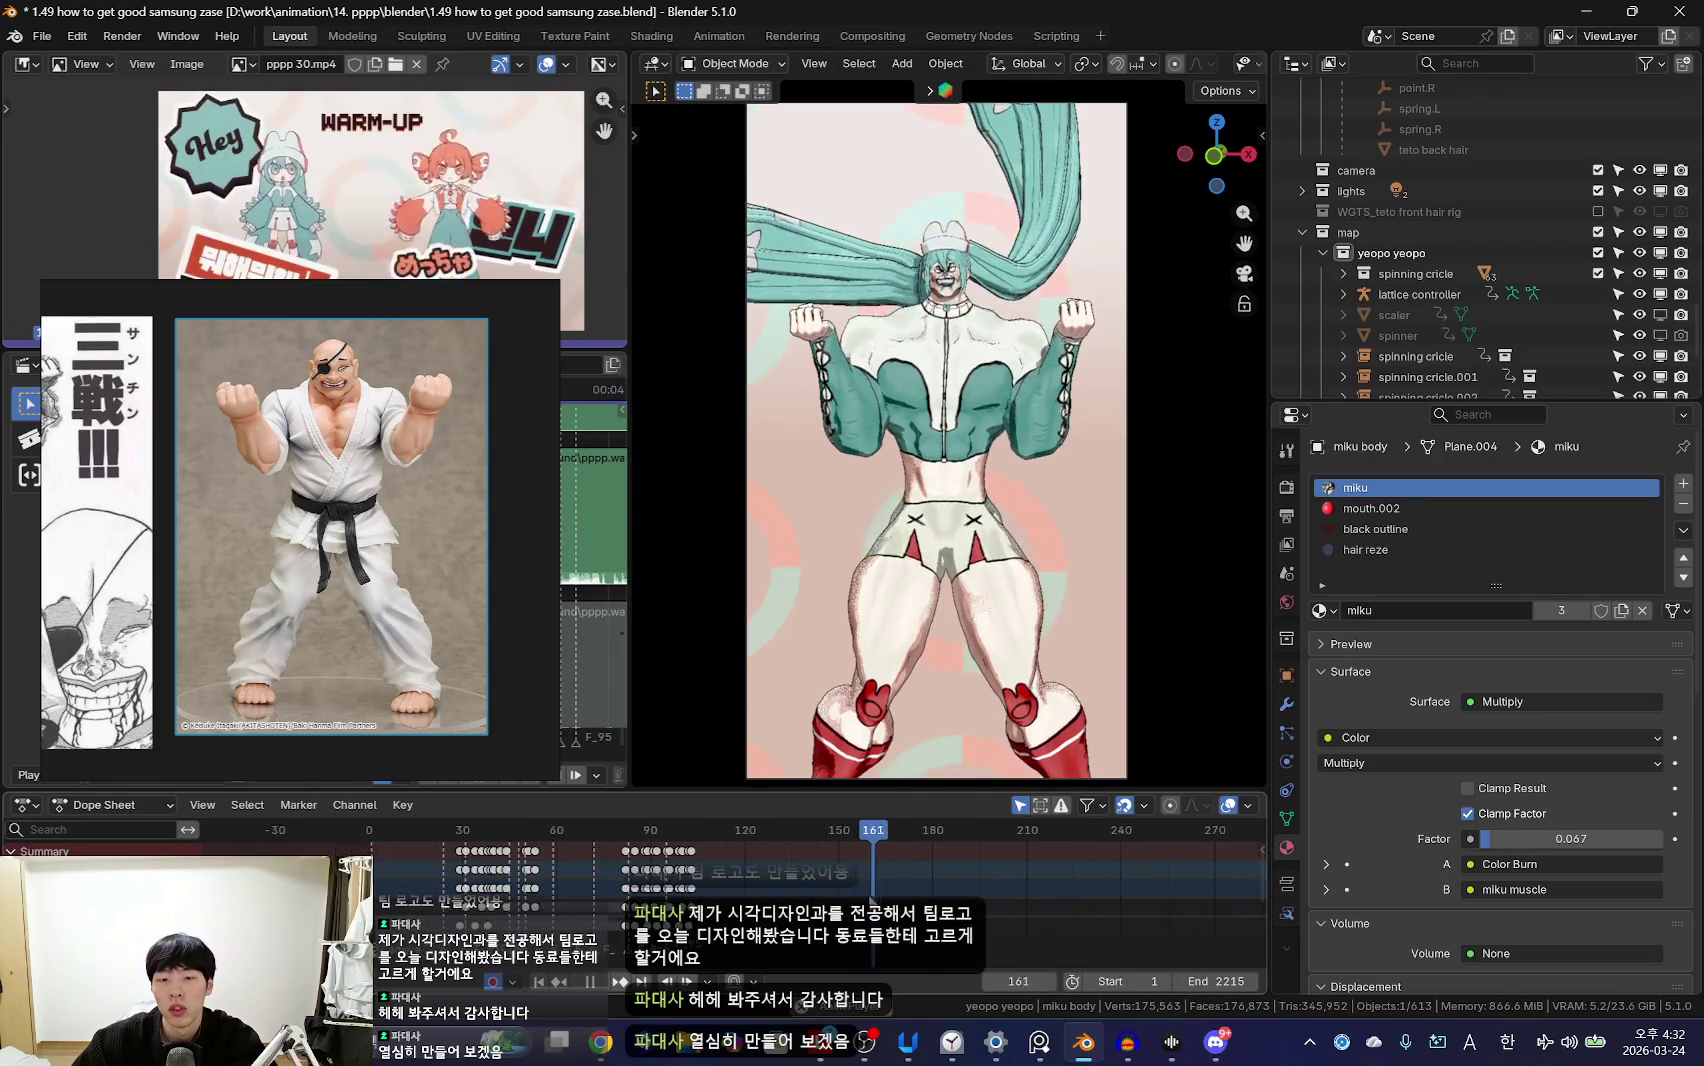
pyautogui.scroll(-3, 700, 900)
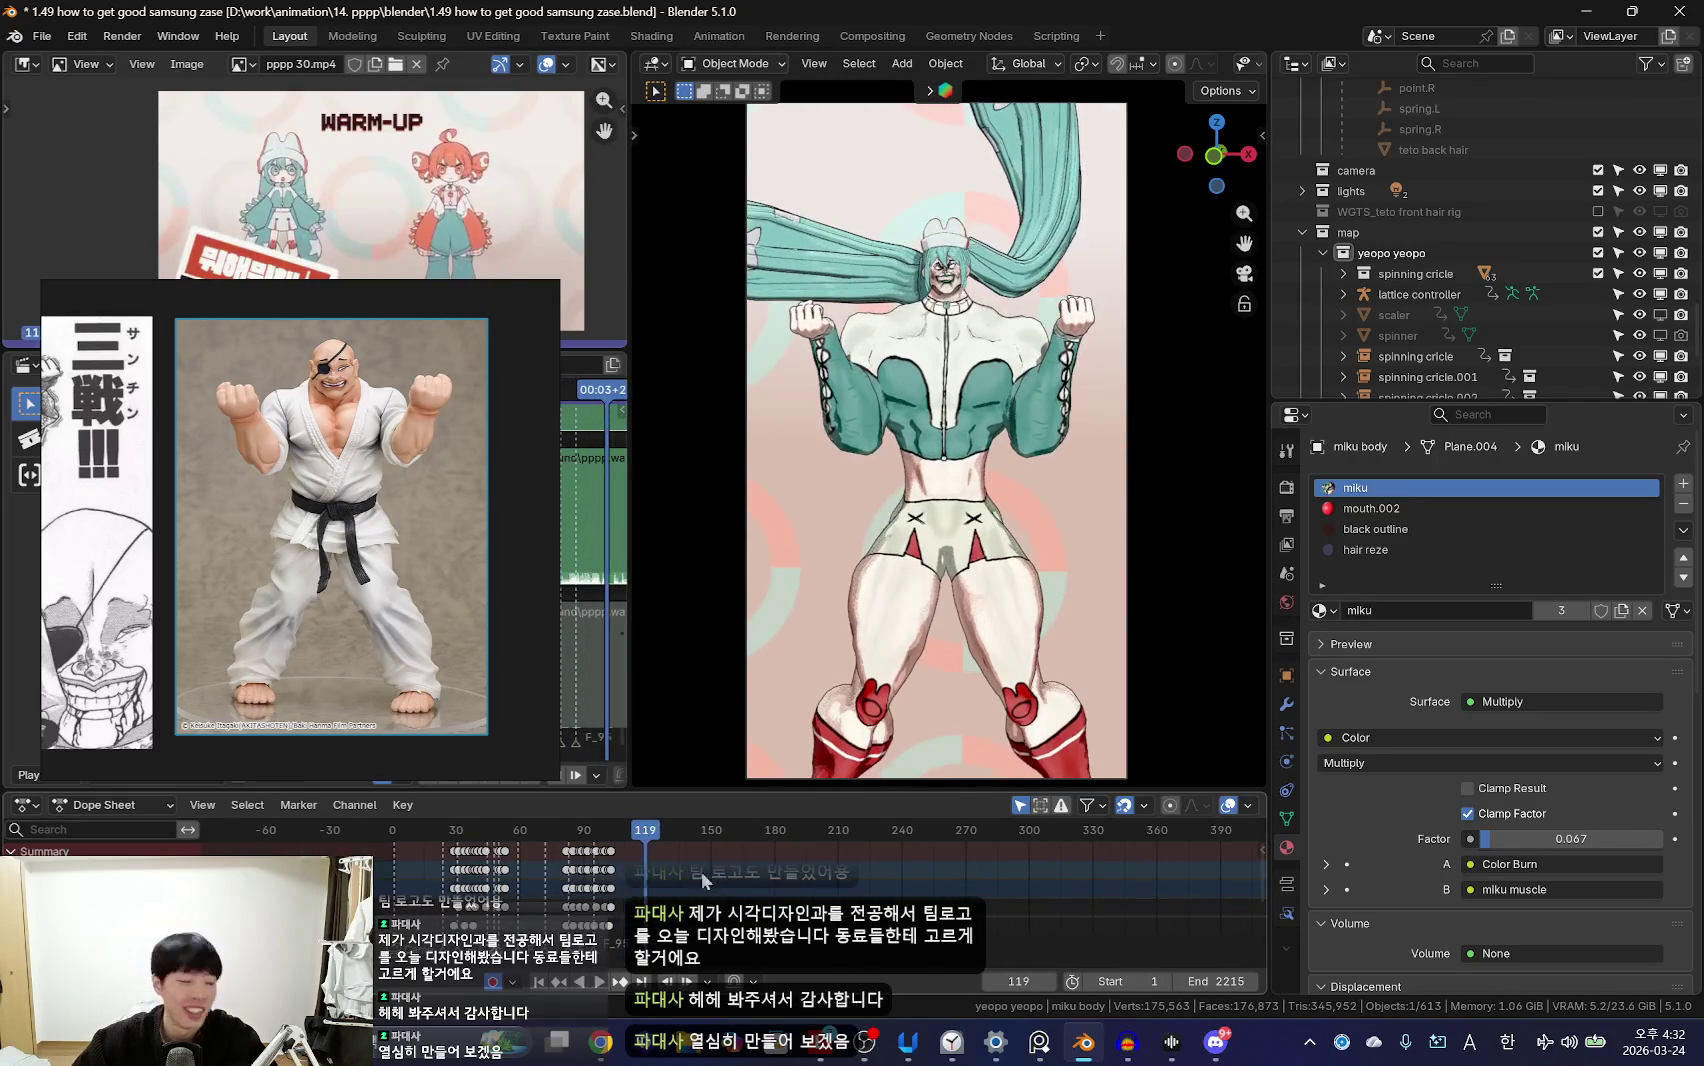
pyautogui.keyDown('ctrl'); pyautogui.scroll(2, 718, 868); pyautogui.keyUp('ctrl')
pyautogui.press('space')
# Step: Start a 27-minute focus session in the Windows Clock app and minimise it
pyautogui.click(952, 1045)
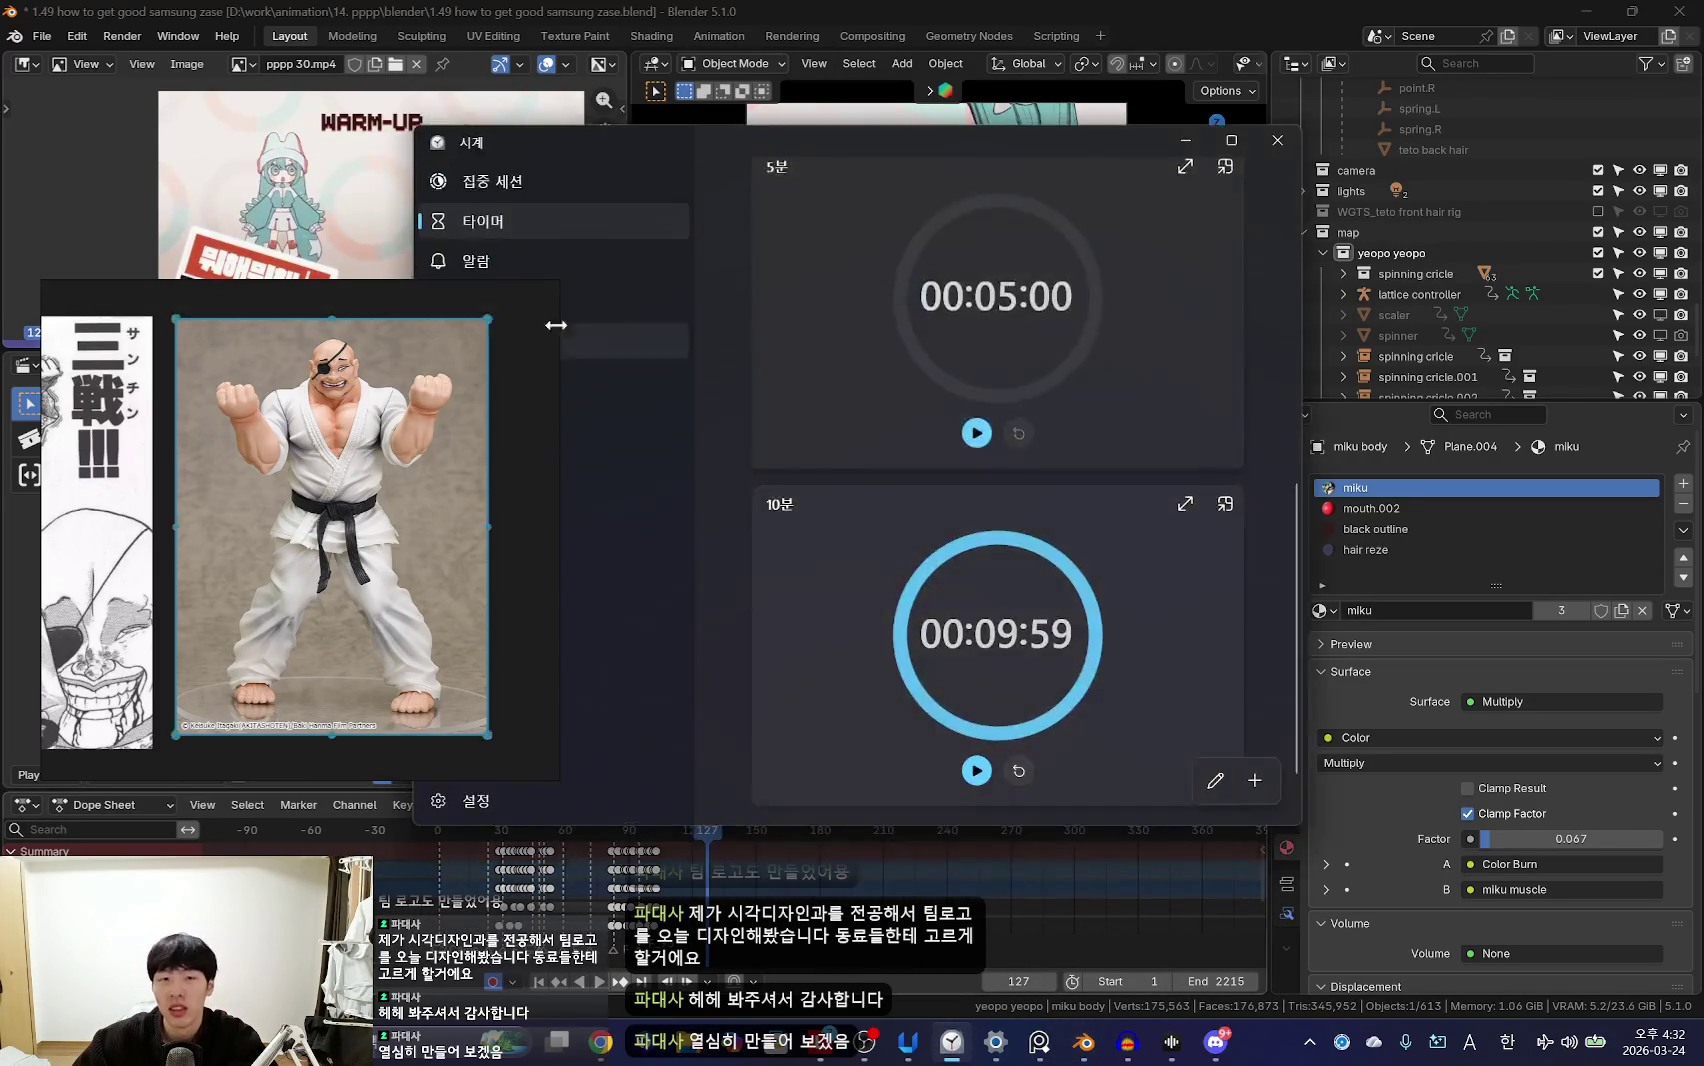
pyautogui.click(606, 183)
pyautogui.click(1030, 490)
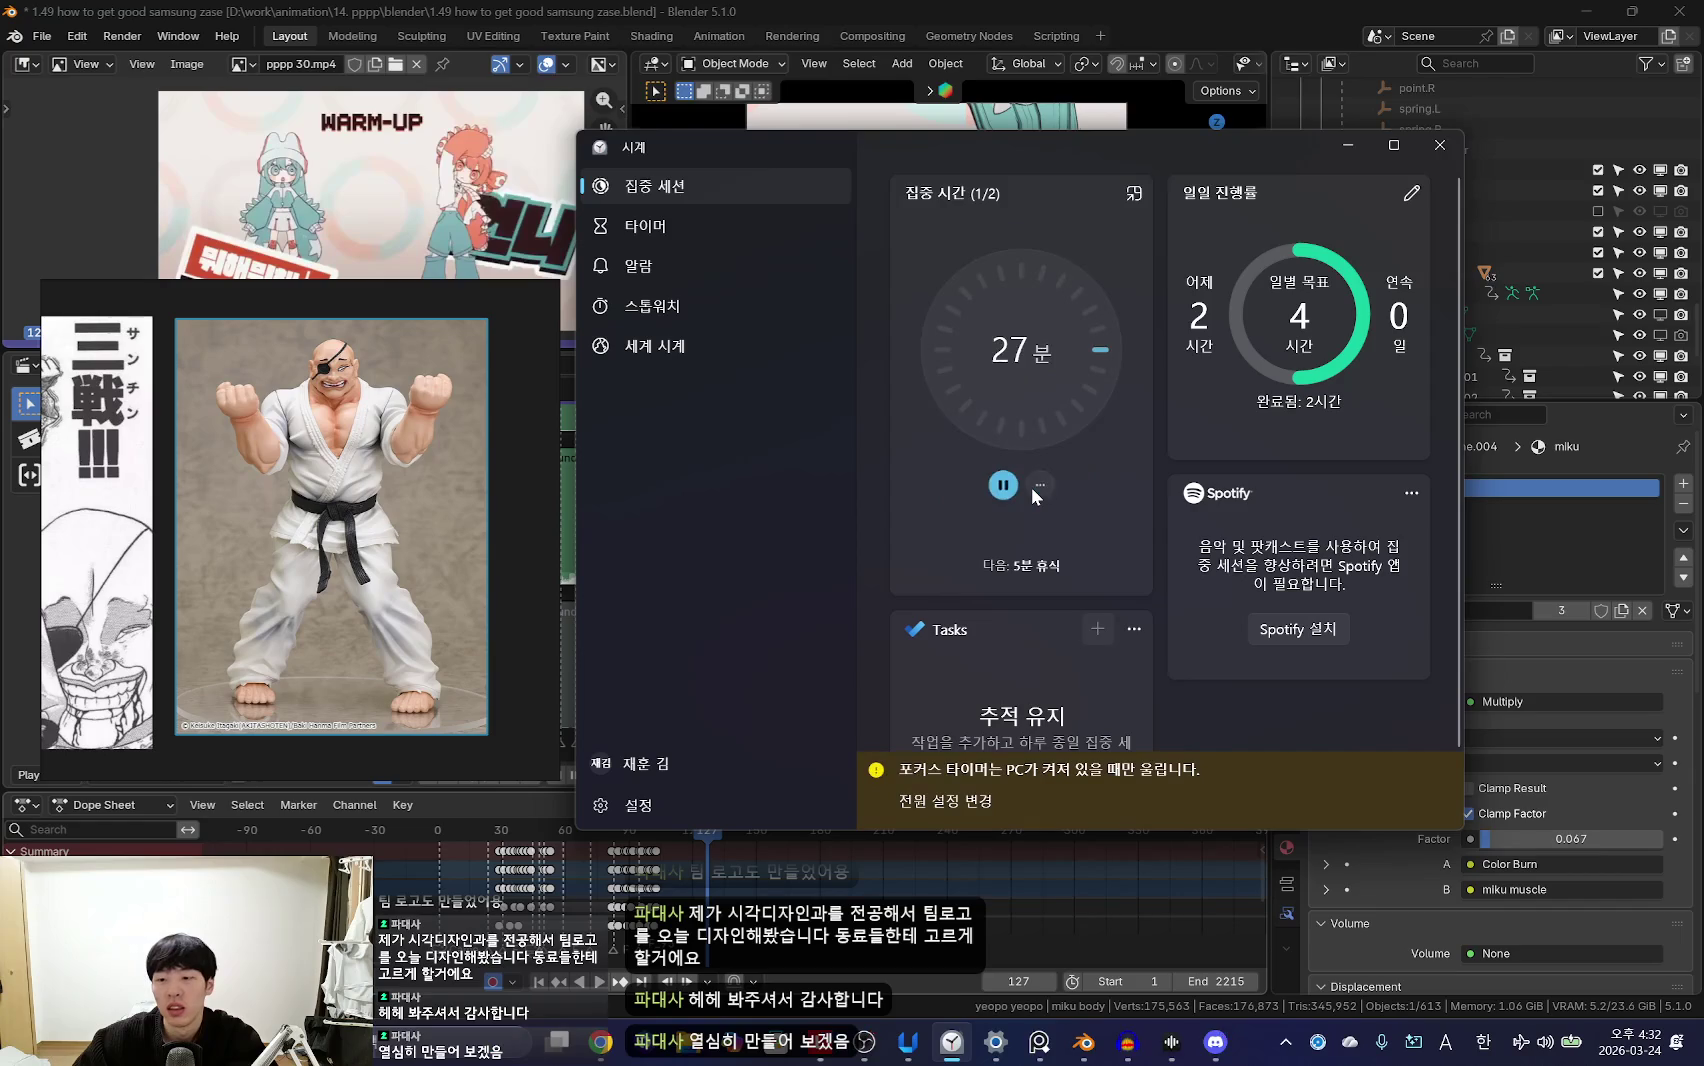
pyautogui.click(1363, 146)
pyautogui.scroll(2, 821, 880)
pyautogui.scroll(2, 821, 880)
# Step: Scrub the Dope Sheet playhead back to frame 1 and enlarge the karate figure reference in PureRef
pyautogui.click(688, 830)
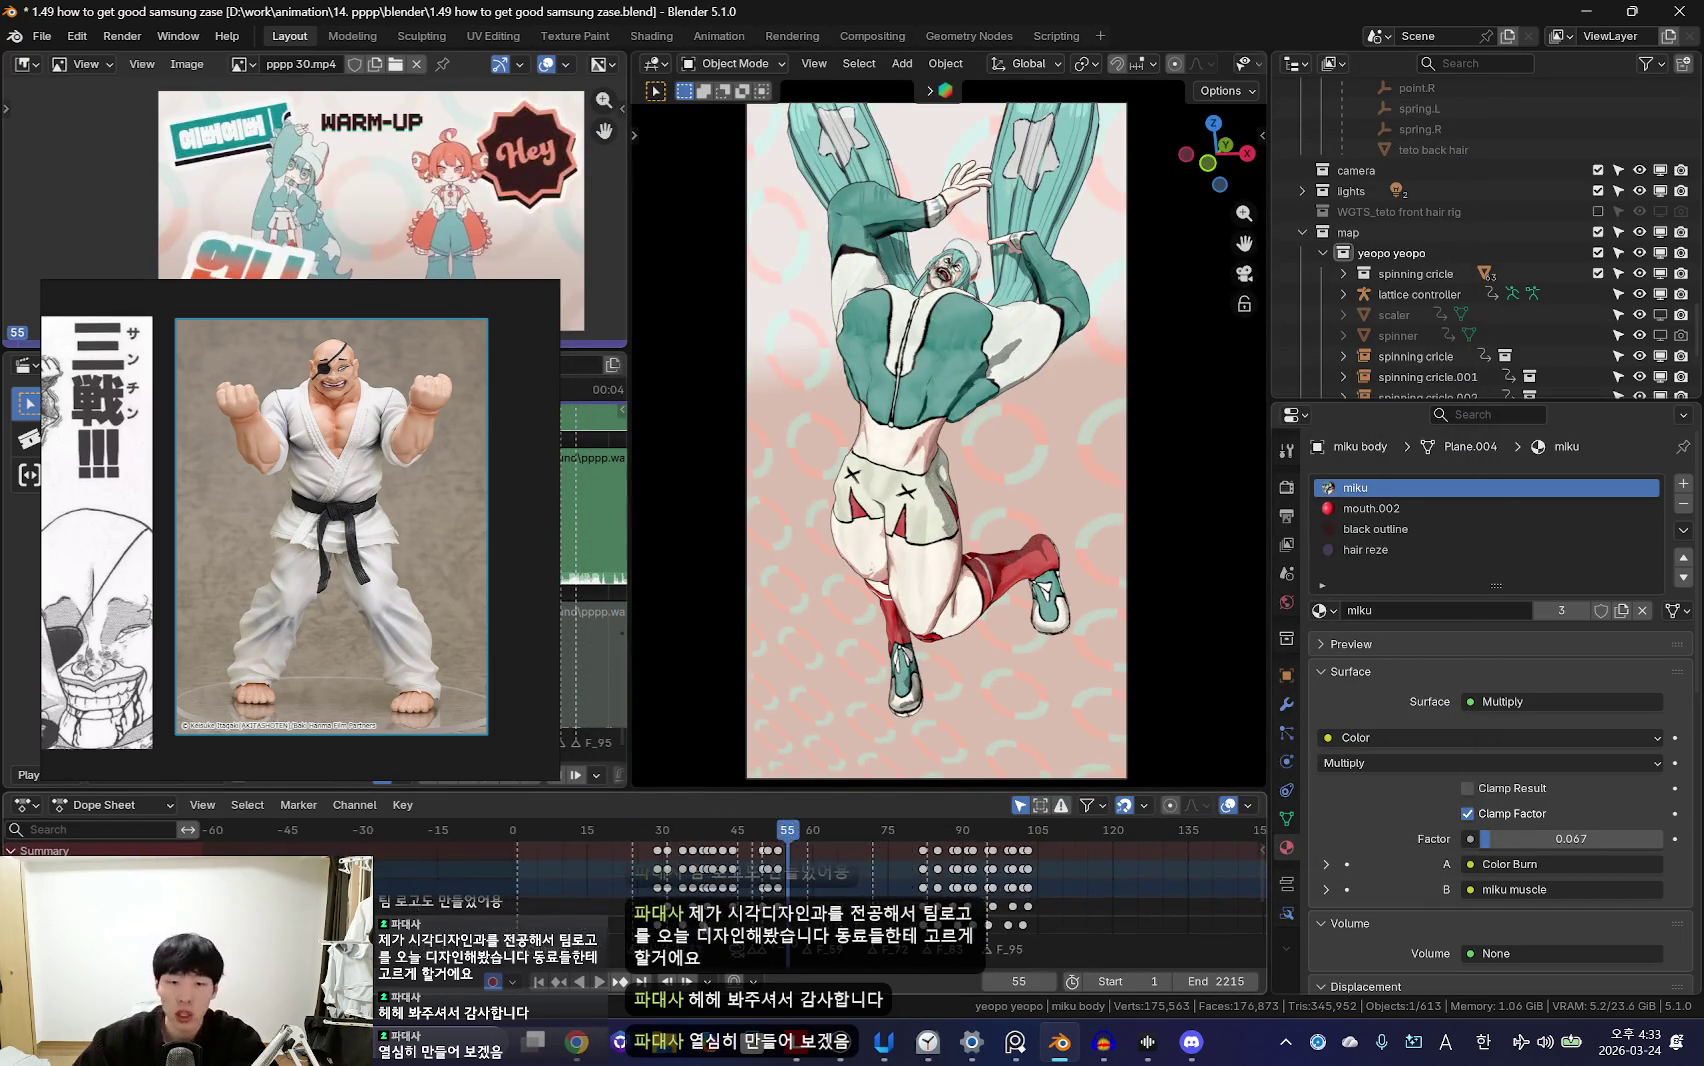
pyautogui.moveTo(688, 830); pyautogui.dragTo(517, 830)
pyautogui.moveTo(468, 716); pyautogui.dragTo(468, 688)
pyautogui.scroll(3, 450, 579)
pyautogui.scroll(2, 445, 588)
pyautogui.scroll(2, 572, 863)
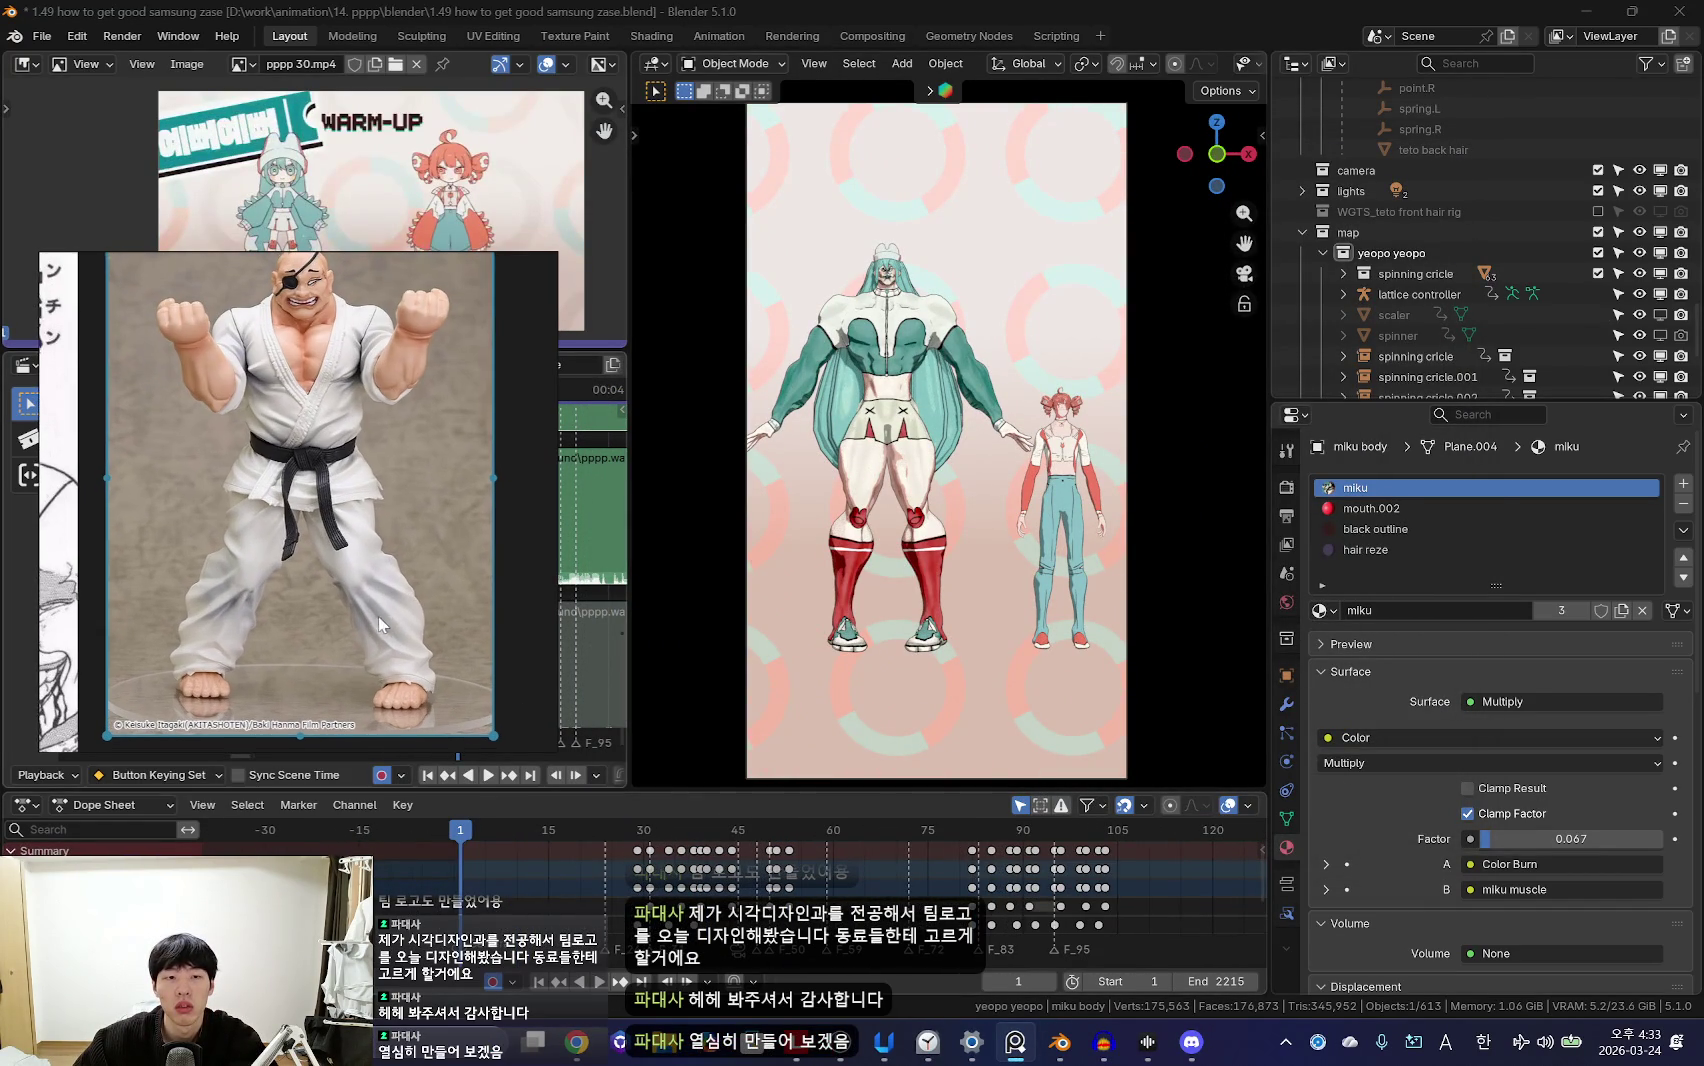
pyautogui.moveTo(375, 617); pyautogui.dragTo(377, 636, button='middle')
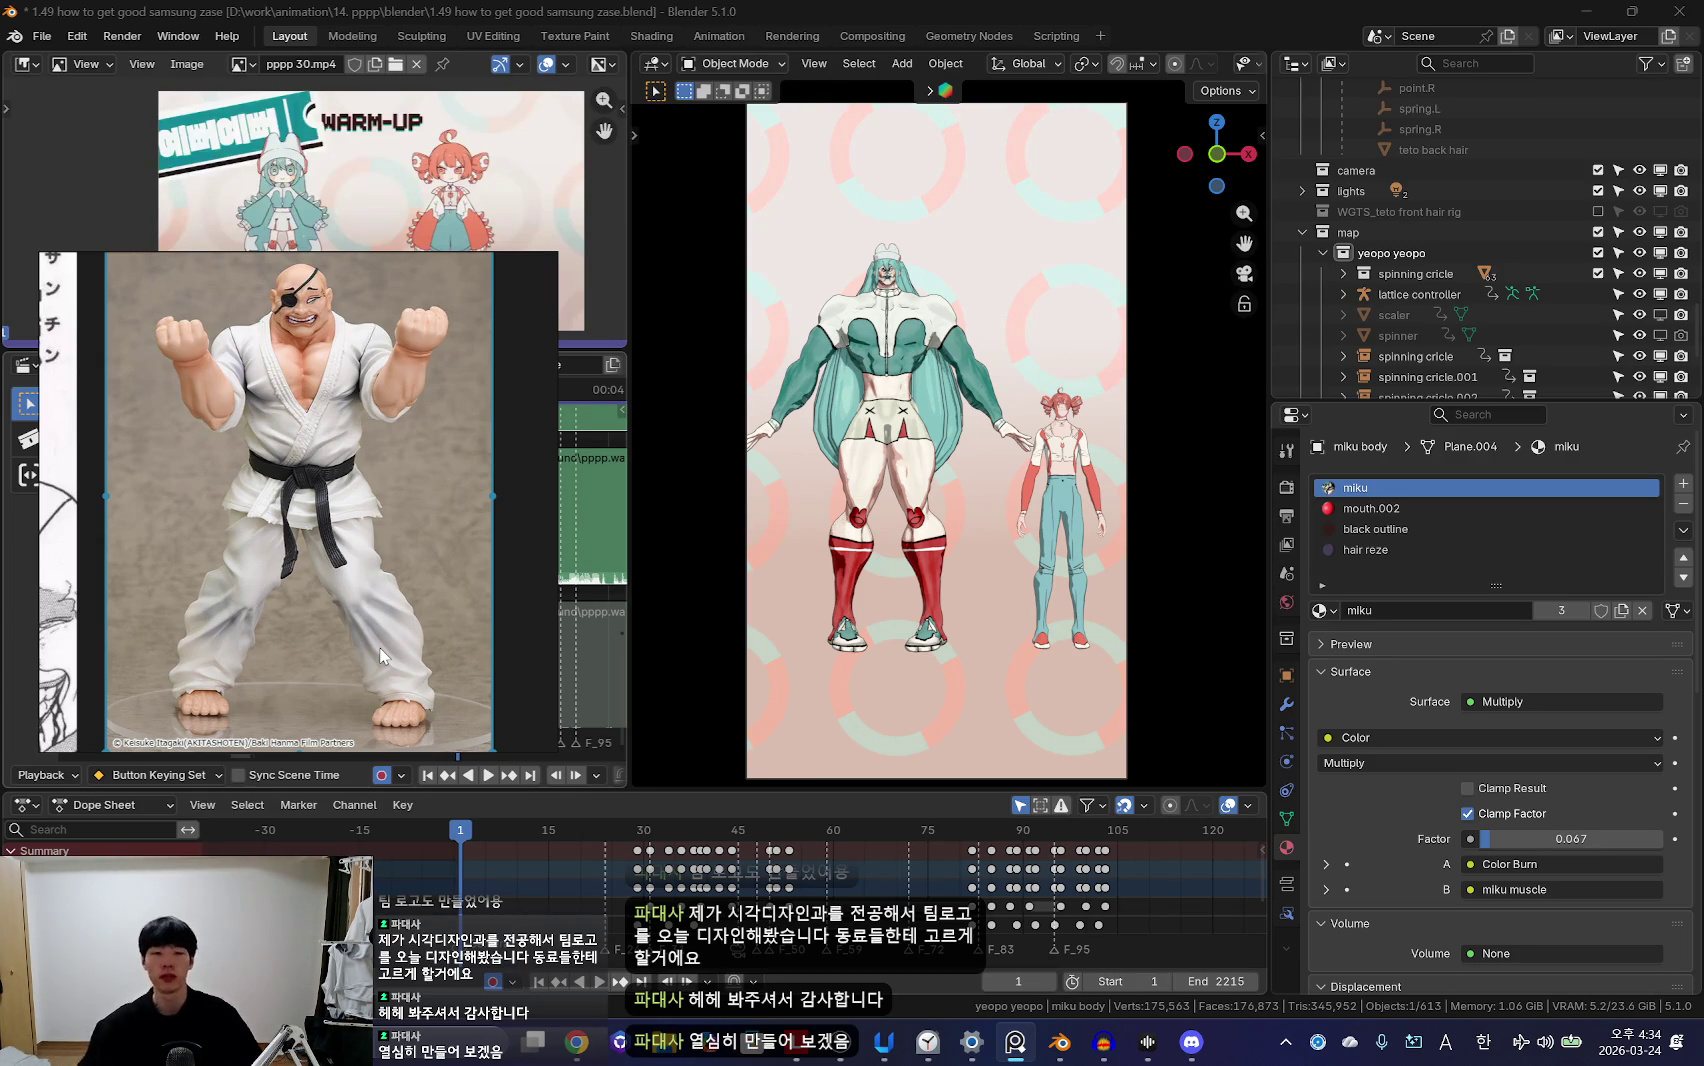
# Step: Play the dance and stop it at frame 97
pyautogui.press('space')
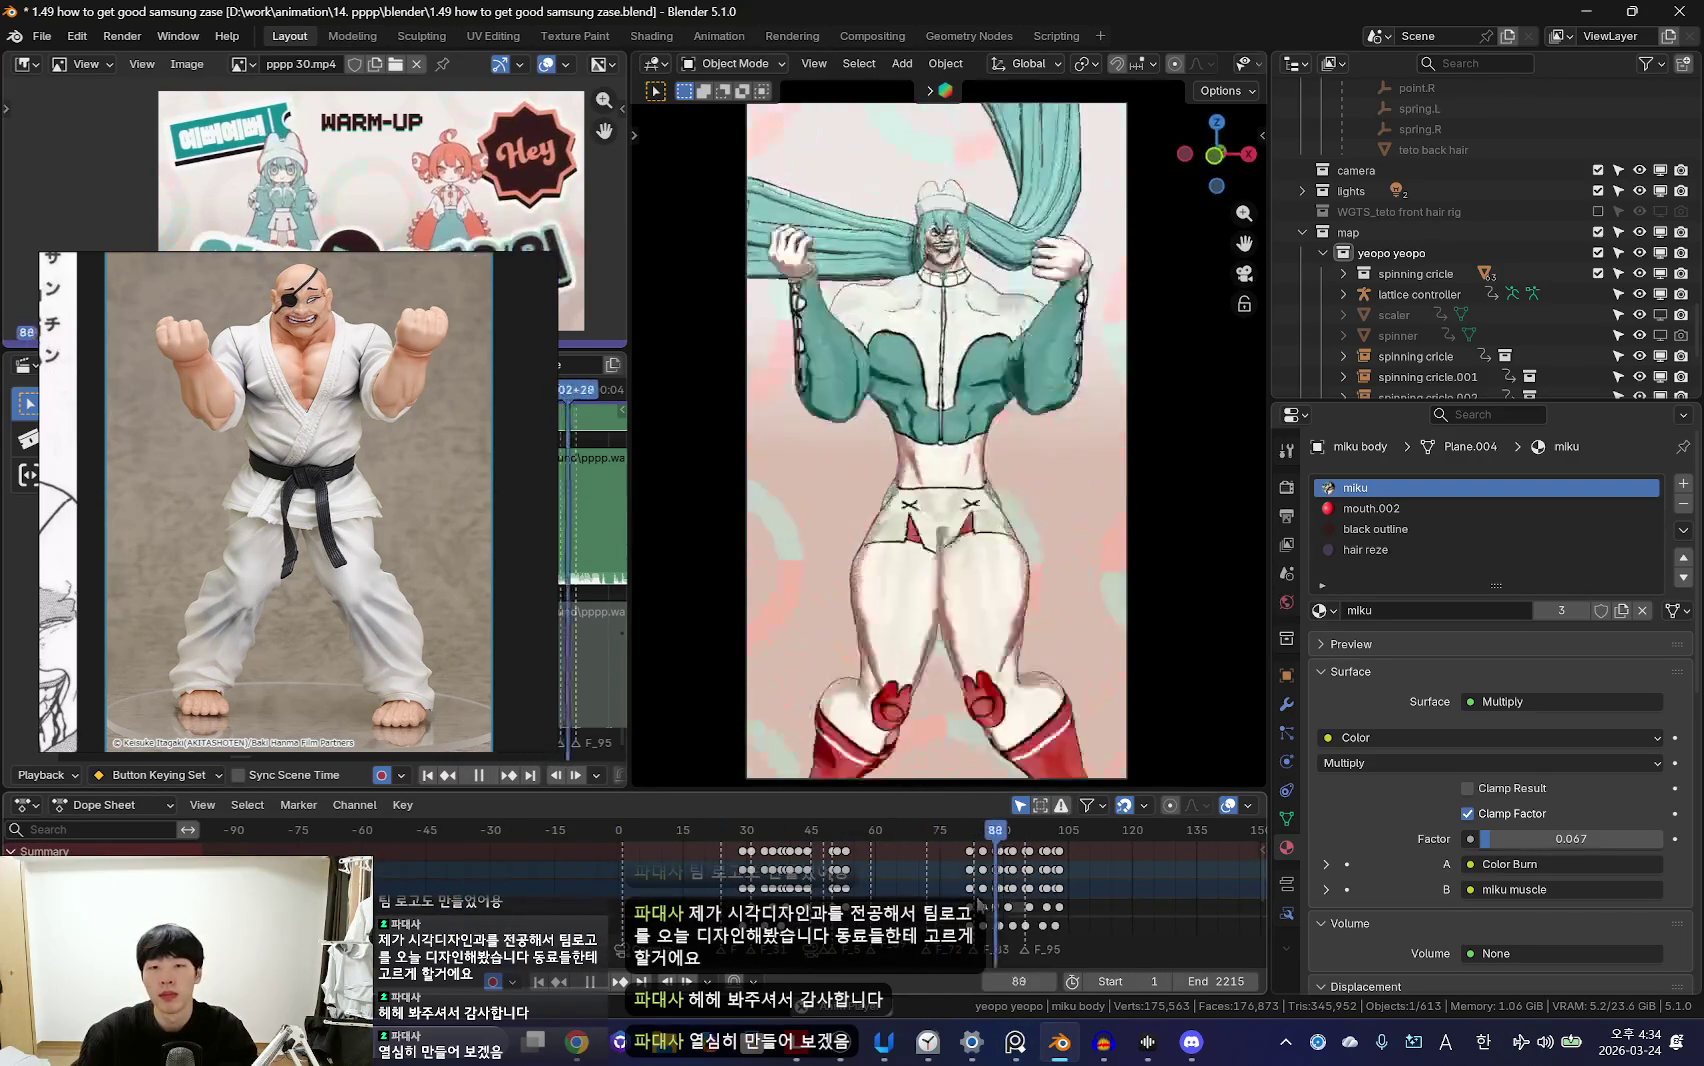
pyautogui.hotkey('shift', 'alt', 'z')
pyautogui.press('space')
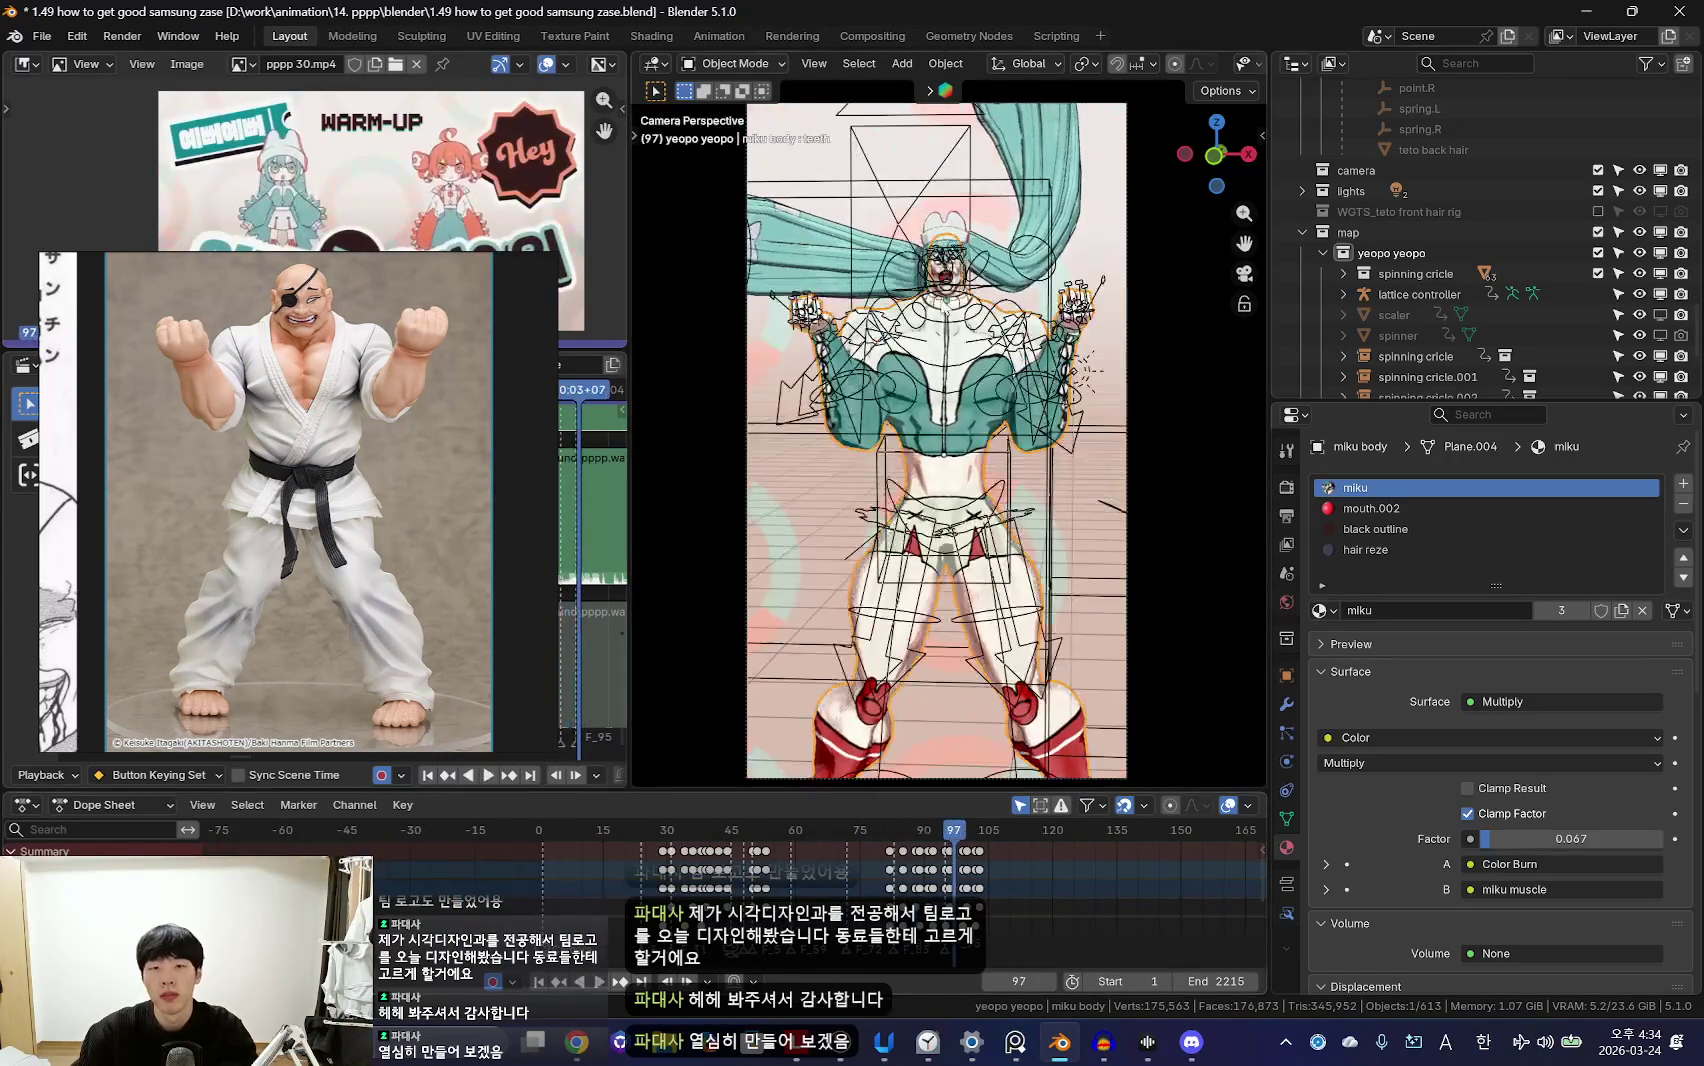
# Step: Select Miku's body rig, after trying the ponytail and hat, and put it in Pose Mode
pyautogui.click(965, 250)
pyautogui.hotkey('ctrl', 'Tab')
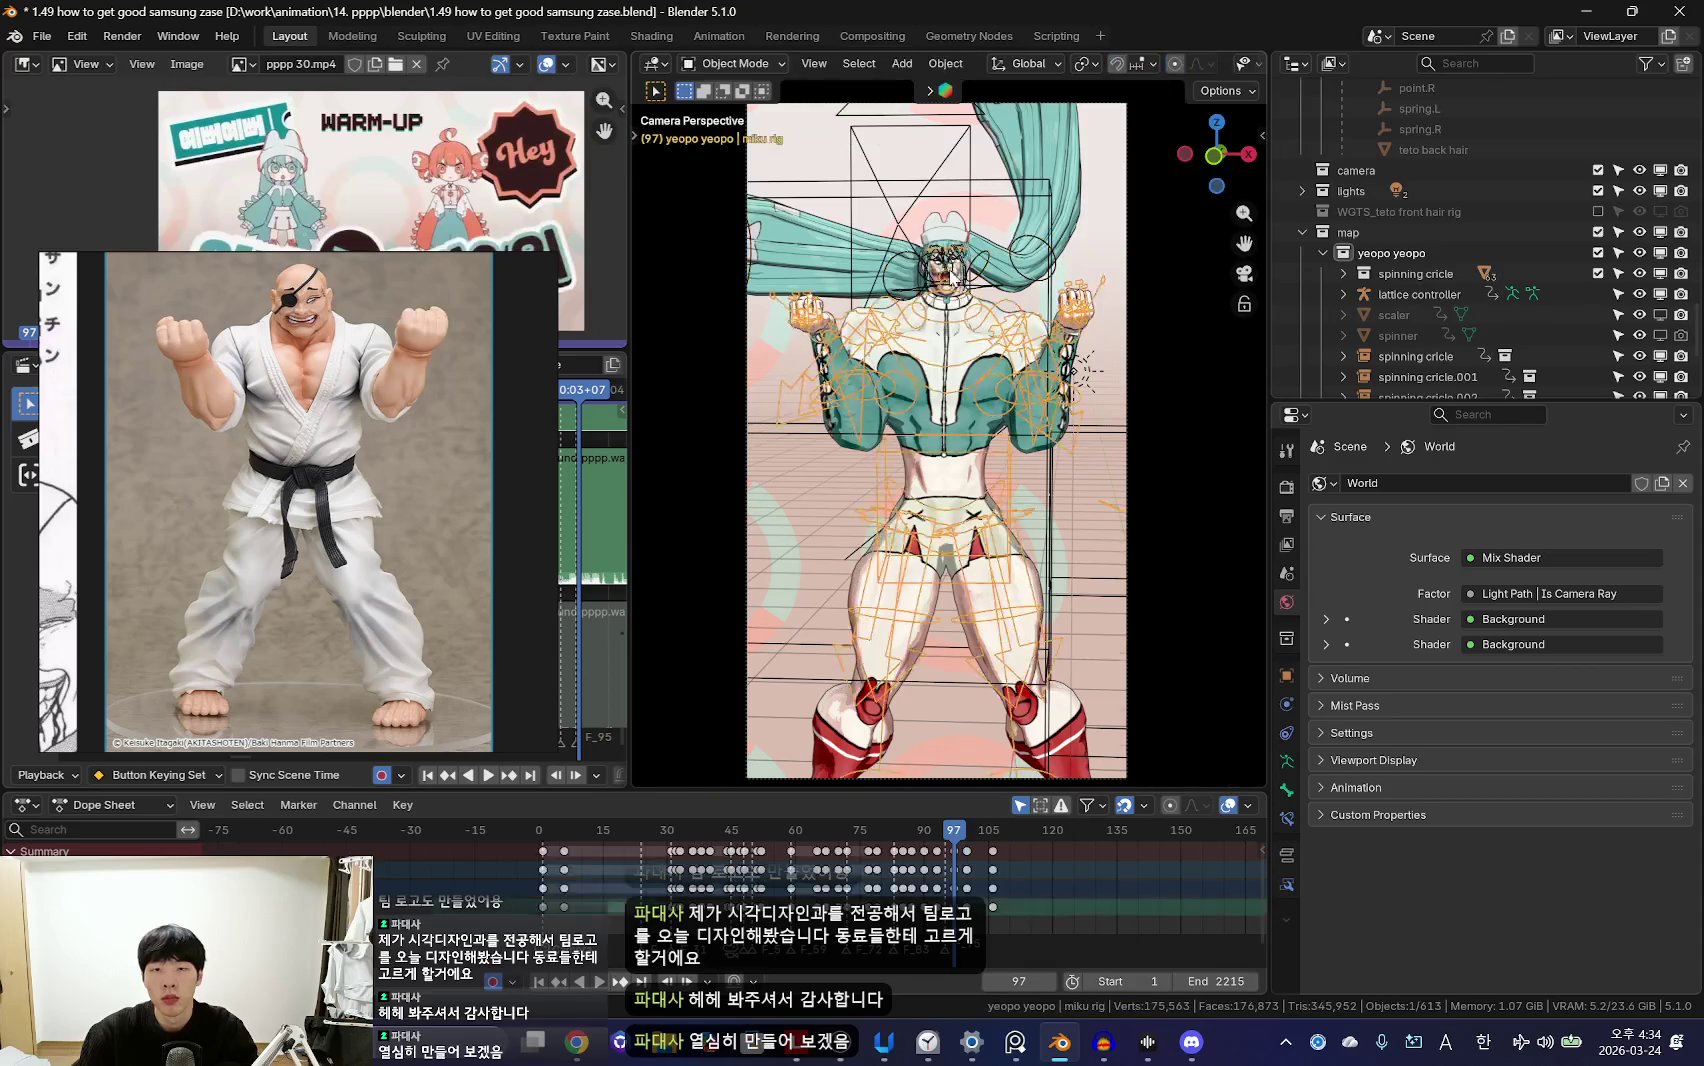
pyautogui.scroll(3, 966, 262)
pyautogui.scroll(2, 966, 262)
pyautogui.hotkey('ctrl', 'Tab')
pyautogui.click(993, 140)
pyautogui.click(993, 140)
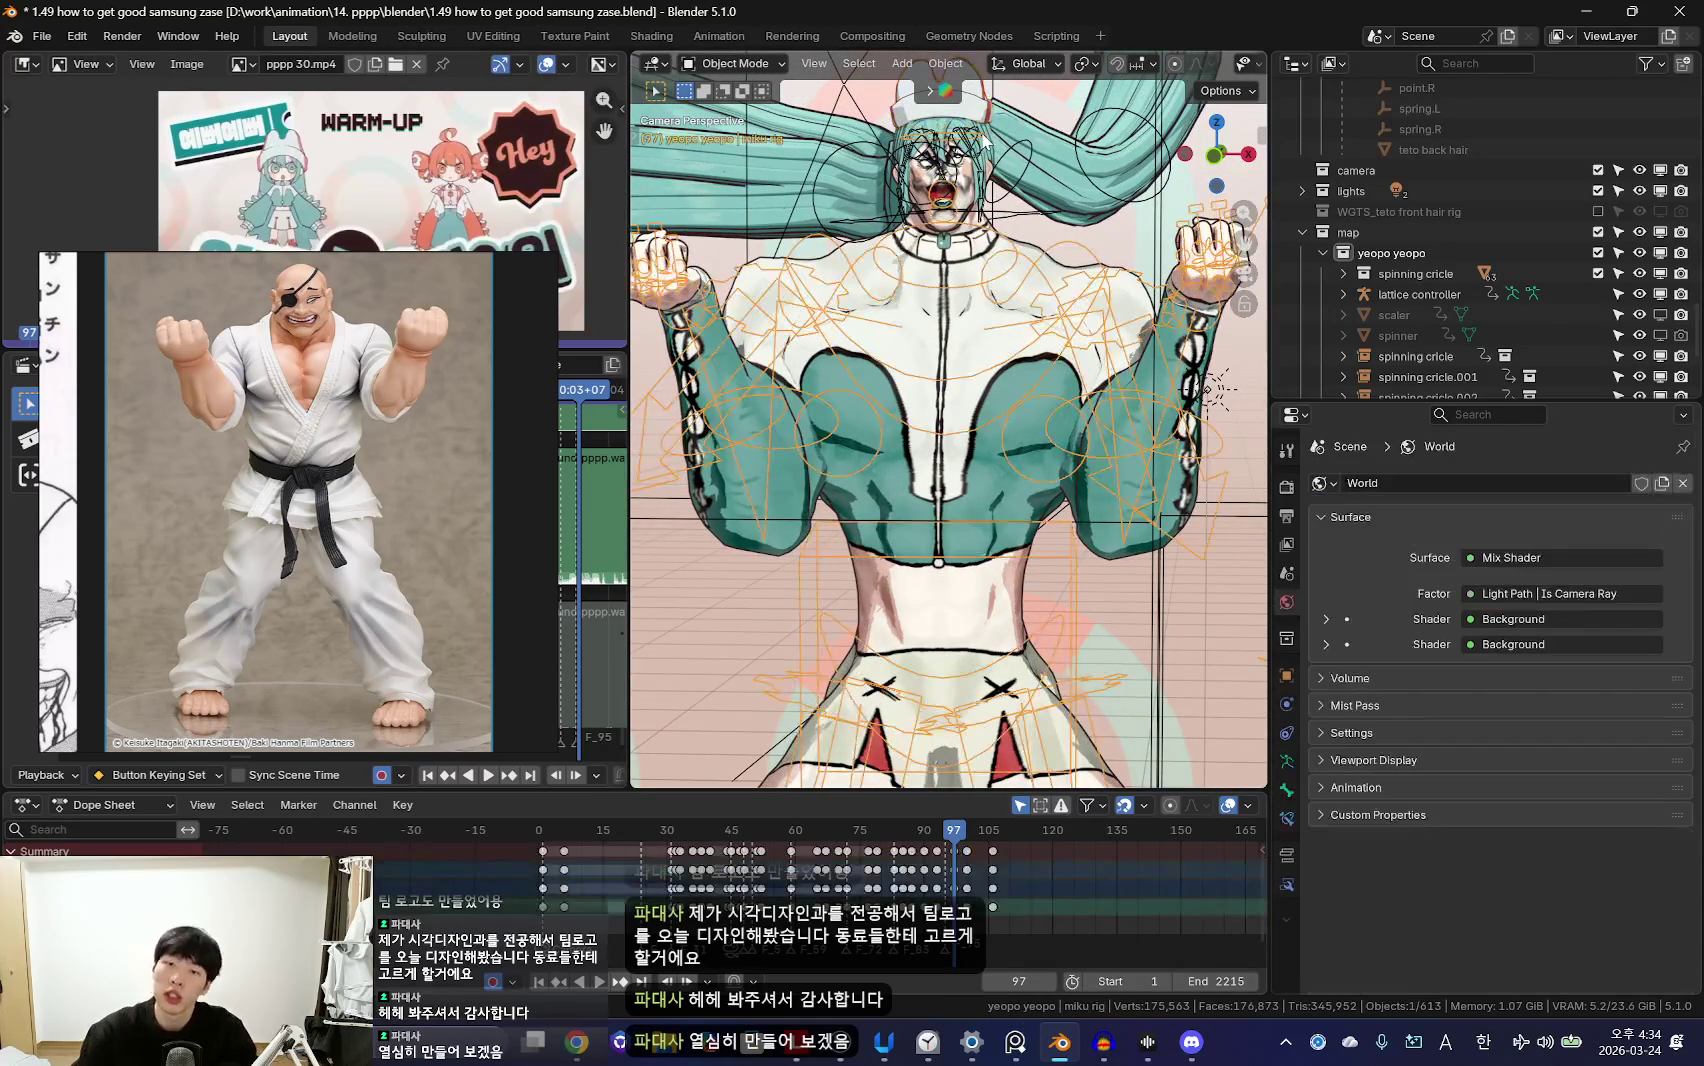
pyautogui.hotkey('ctrl', 'Tab')
pyautogui.scroll(3, 686, 900)
pyautogui.press('space')
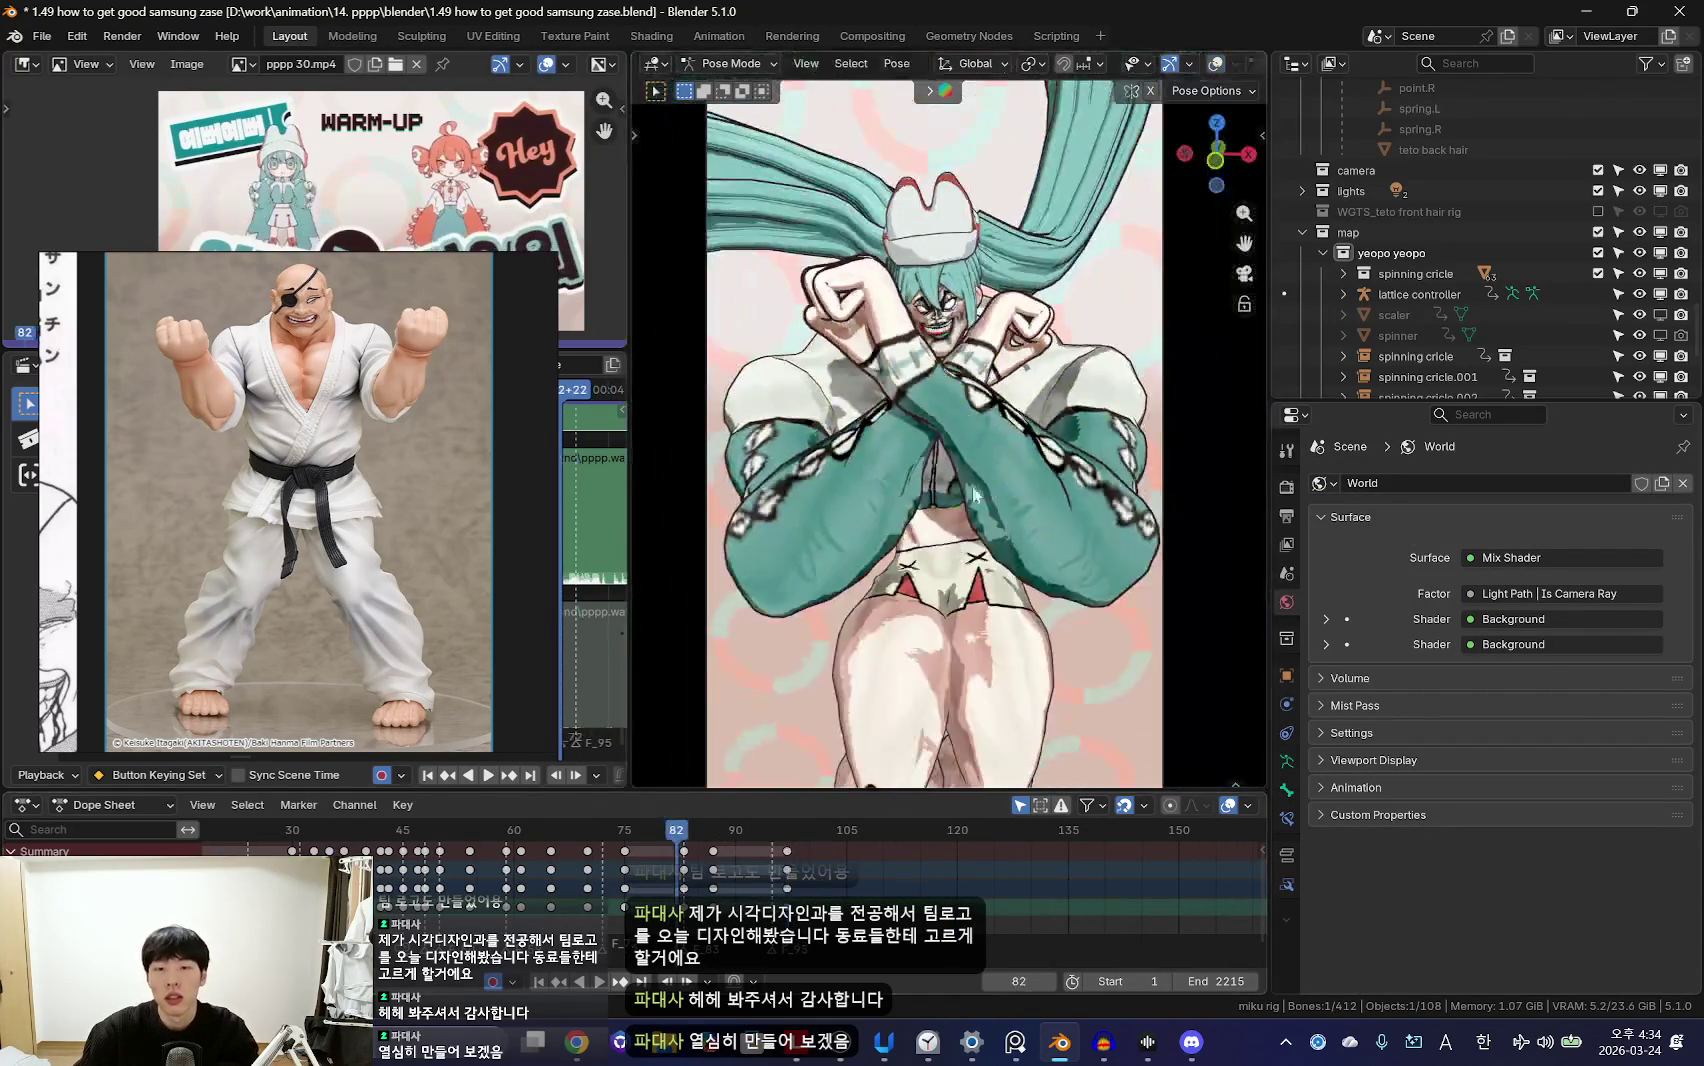
# Step: Review Miku's arm keys around frame 90, stepping frames and replaying to frame 95
pyautogui.scroll(1, 640, 880)
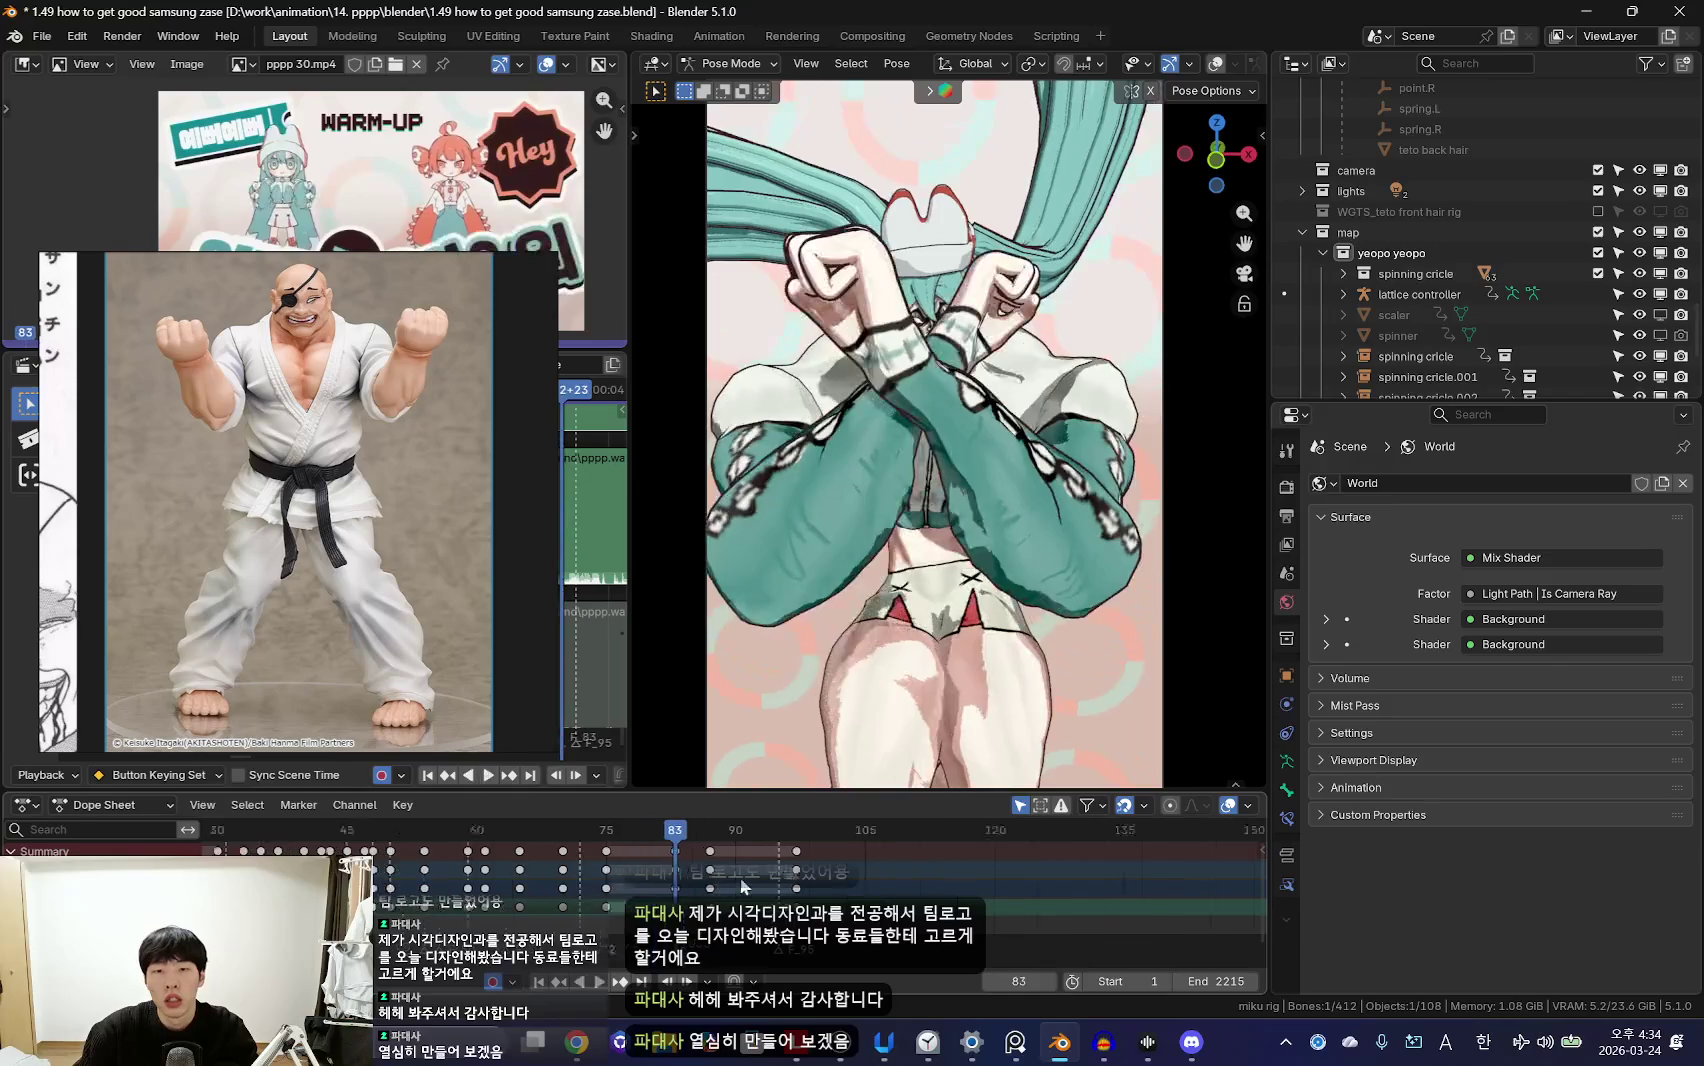
pyautogui.scroll(3, 700, 875)
pyautogui.click(735, 887)
pyautogui.press('space')
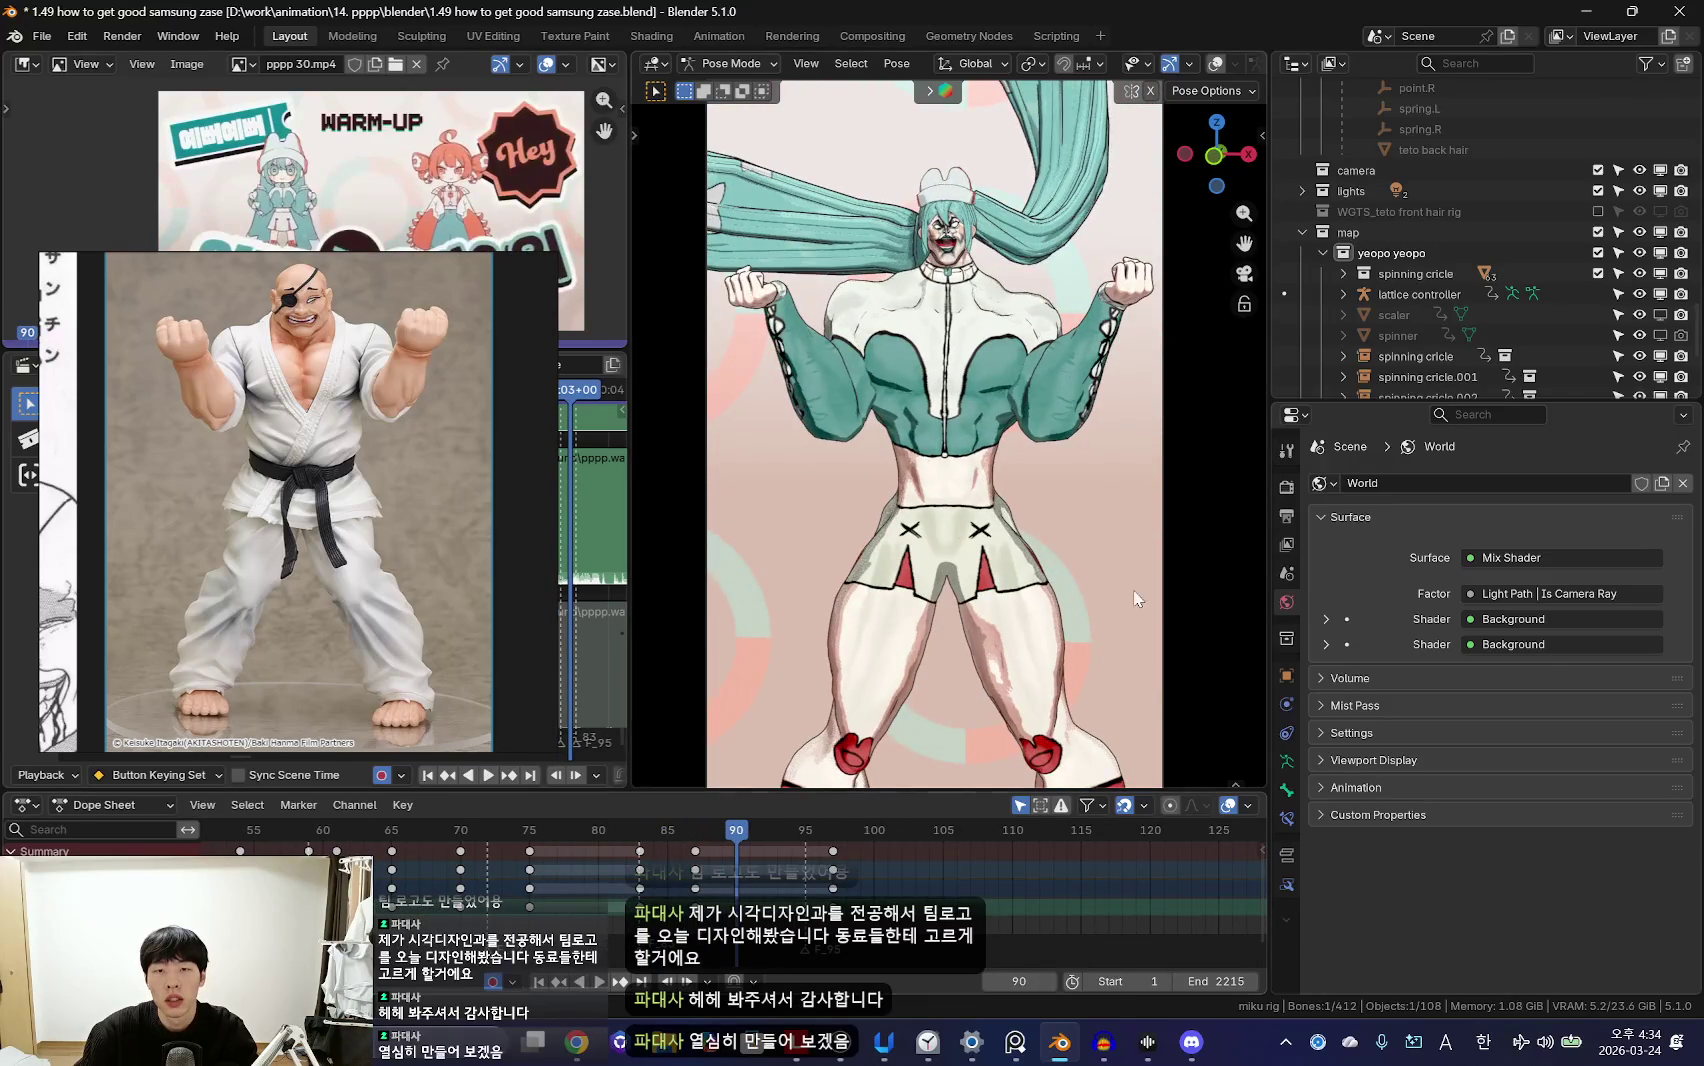
pyautogui.press('Left')
pyautogui.press('Left')
pyautogui.press('Left')
pyautogui.scroll(-3, 752, 884)
pyautogui.press('Right')
pyautogui.press('Right')
pyautogui.press('Right')
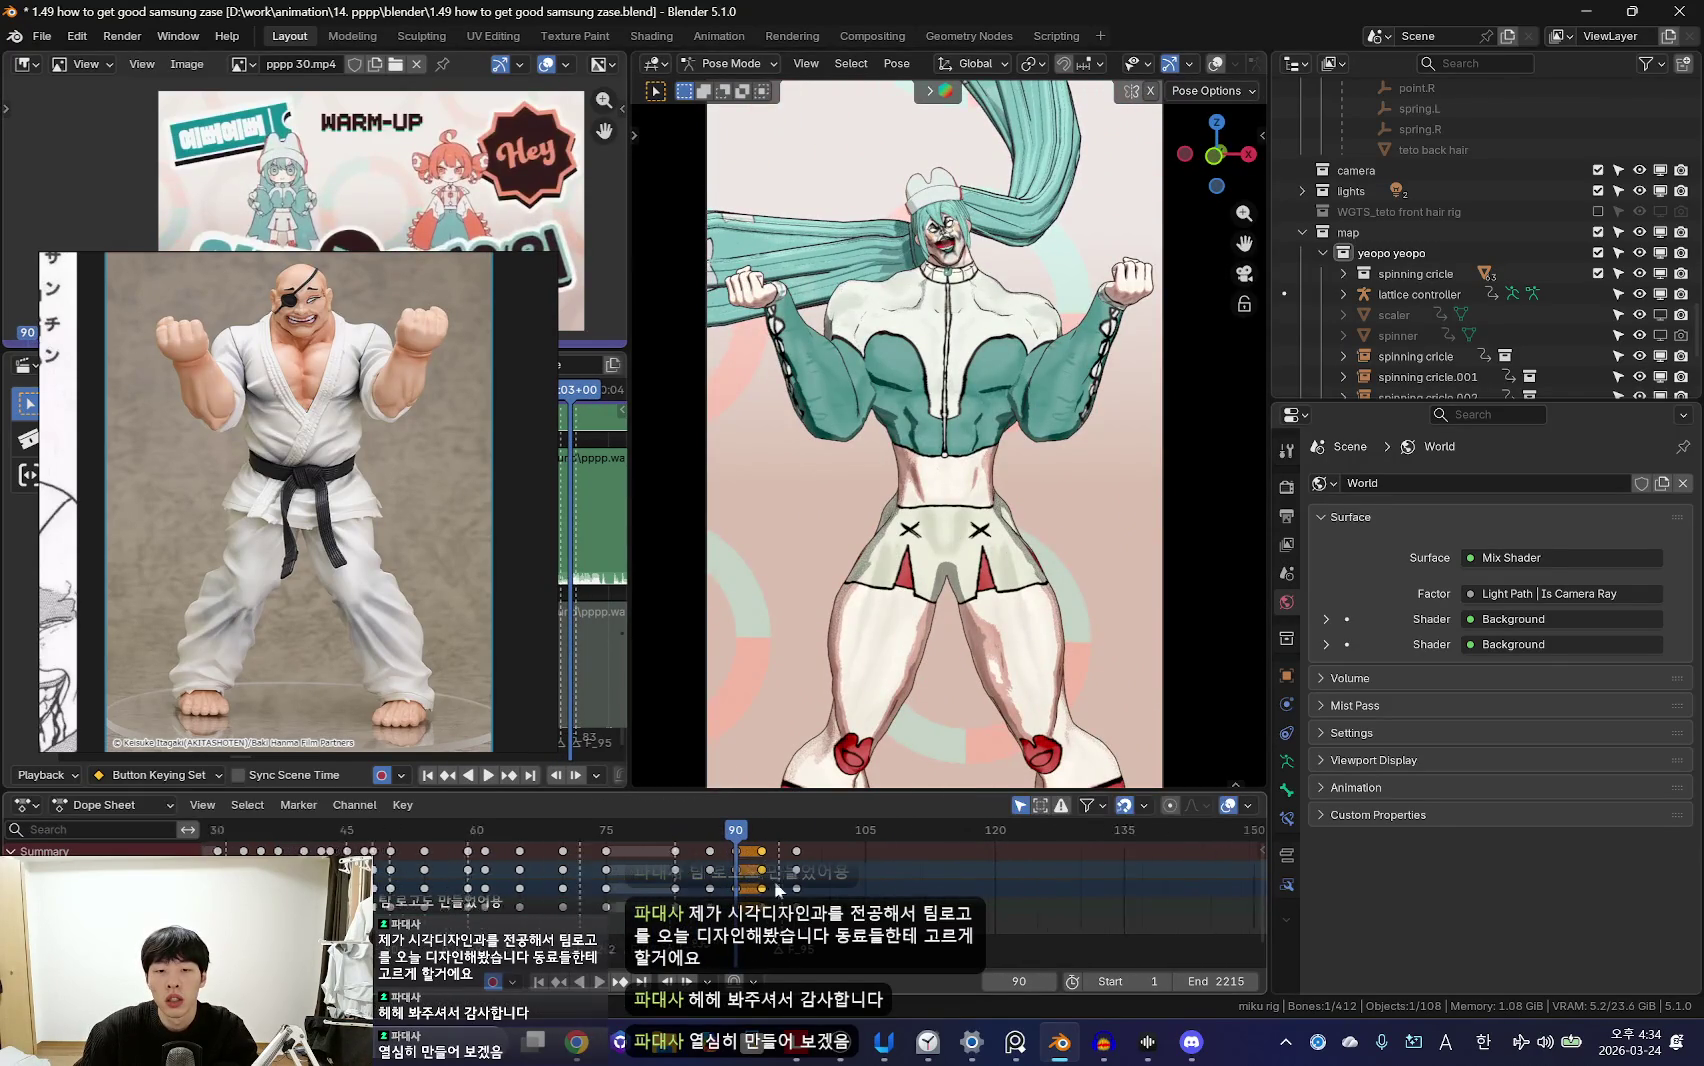
pyautogui.press('space')
pyautogui.scroll(2, 797, 899)
pyautogui.press('space')
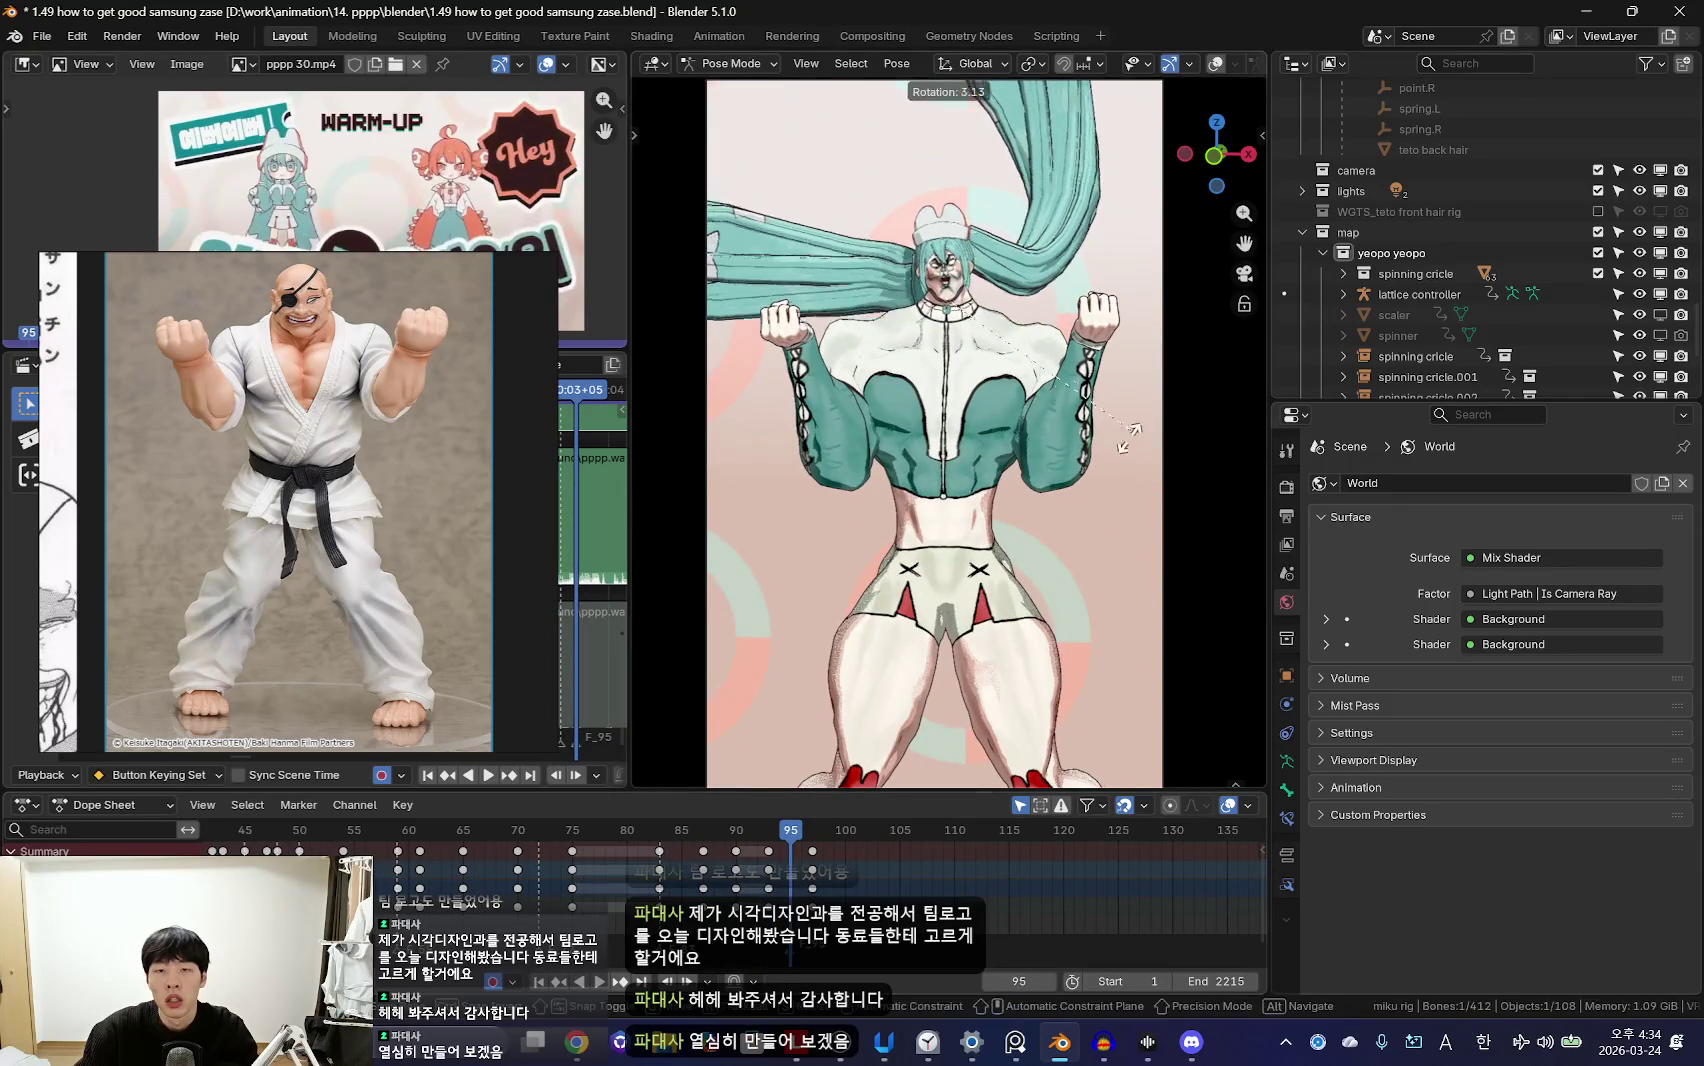
# Step: Remove the arm key at frame 99 from the keys between frames 90 and 99
pyautogui.click(814, 852)
pyautogui.hotkey('ctrl', 'z')
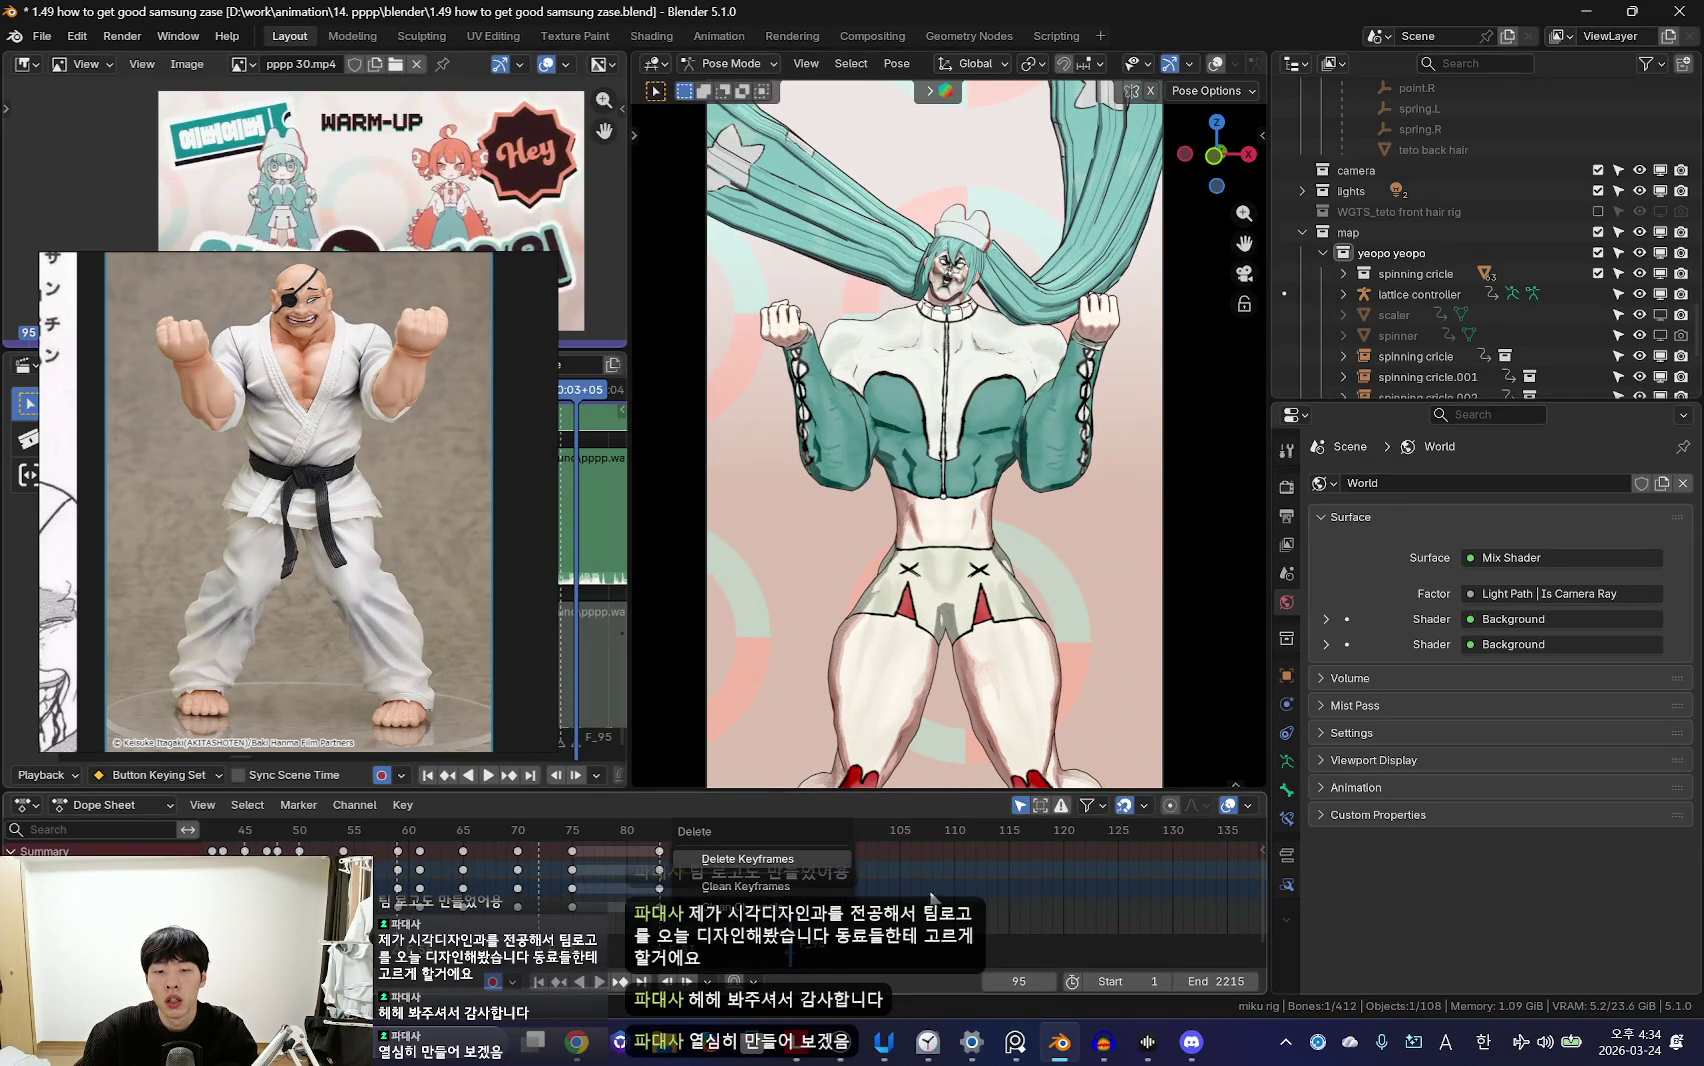
pyautogui.scroll(1, 863, 880)
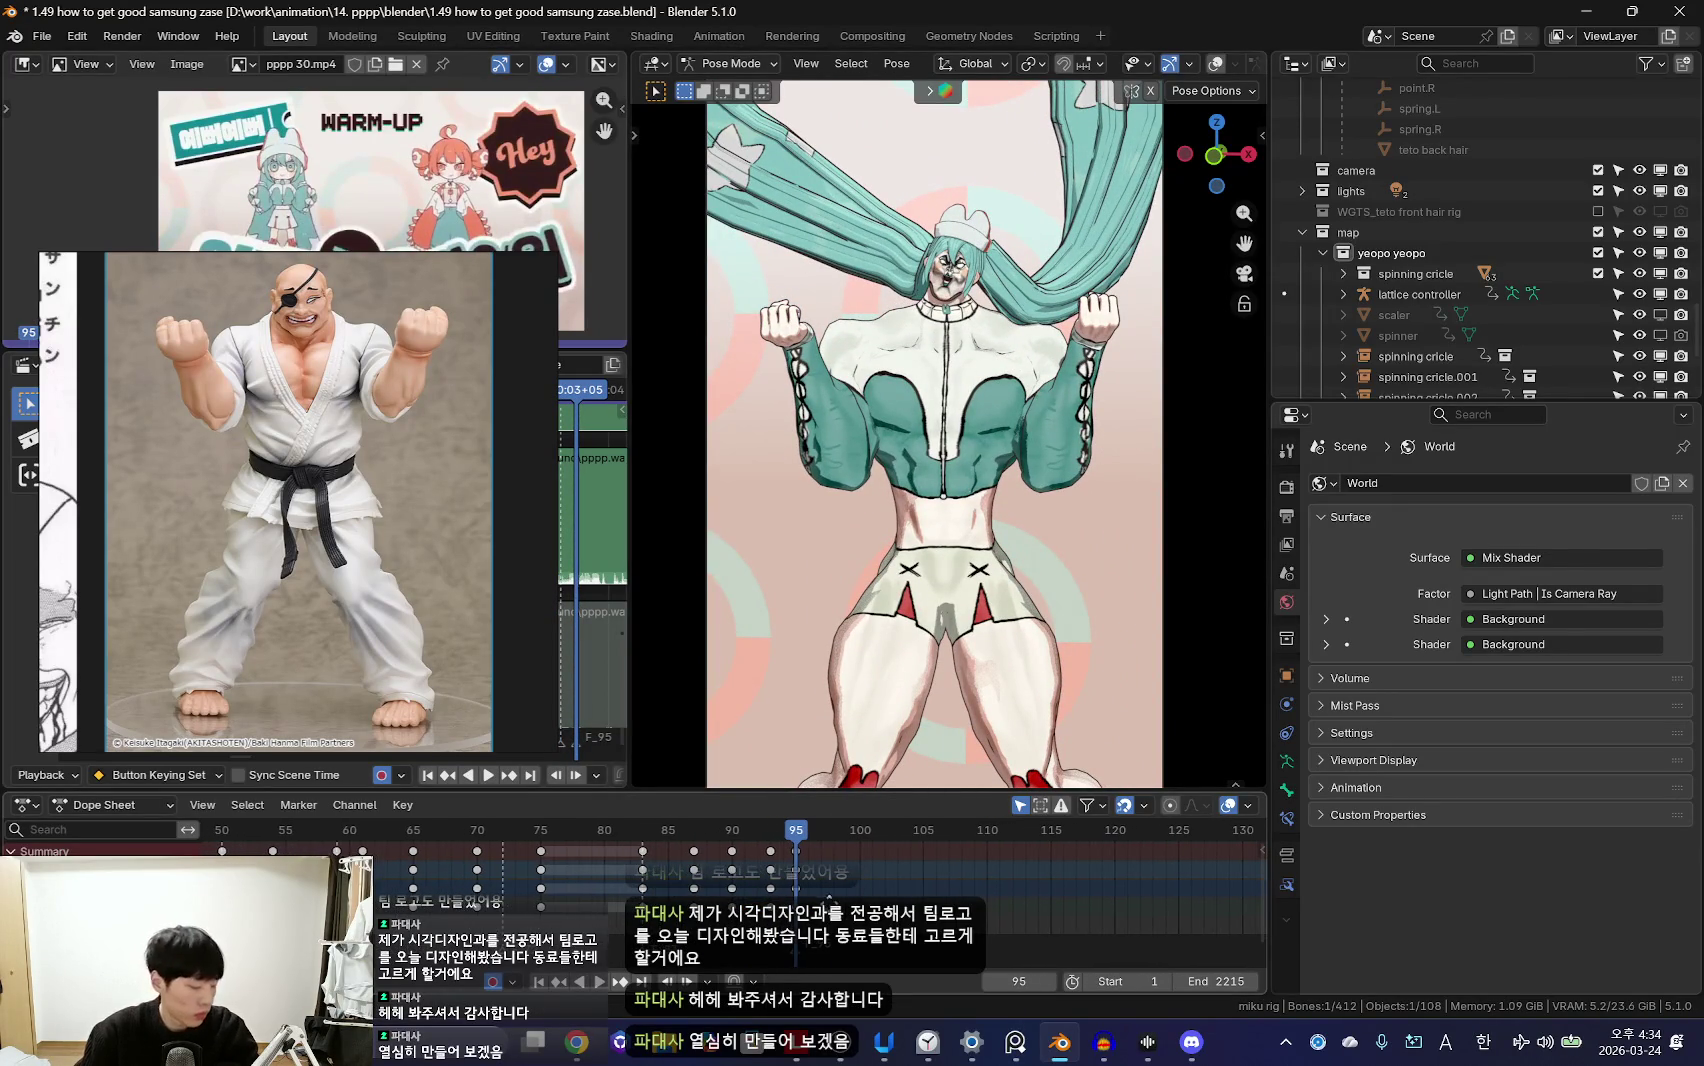
# Step: Nudge the YouTube Music volume slightly and return to Blender
pyautogui.hotkey('alt', 'Tab')
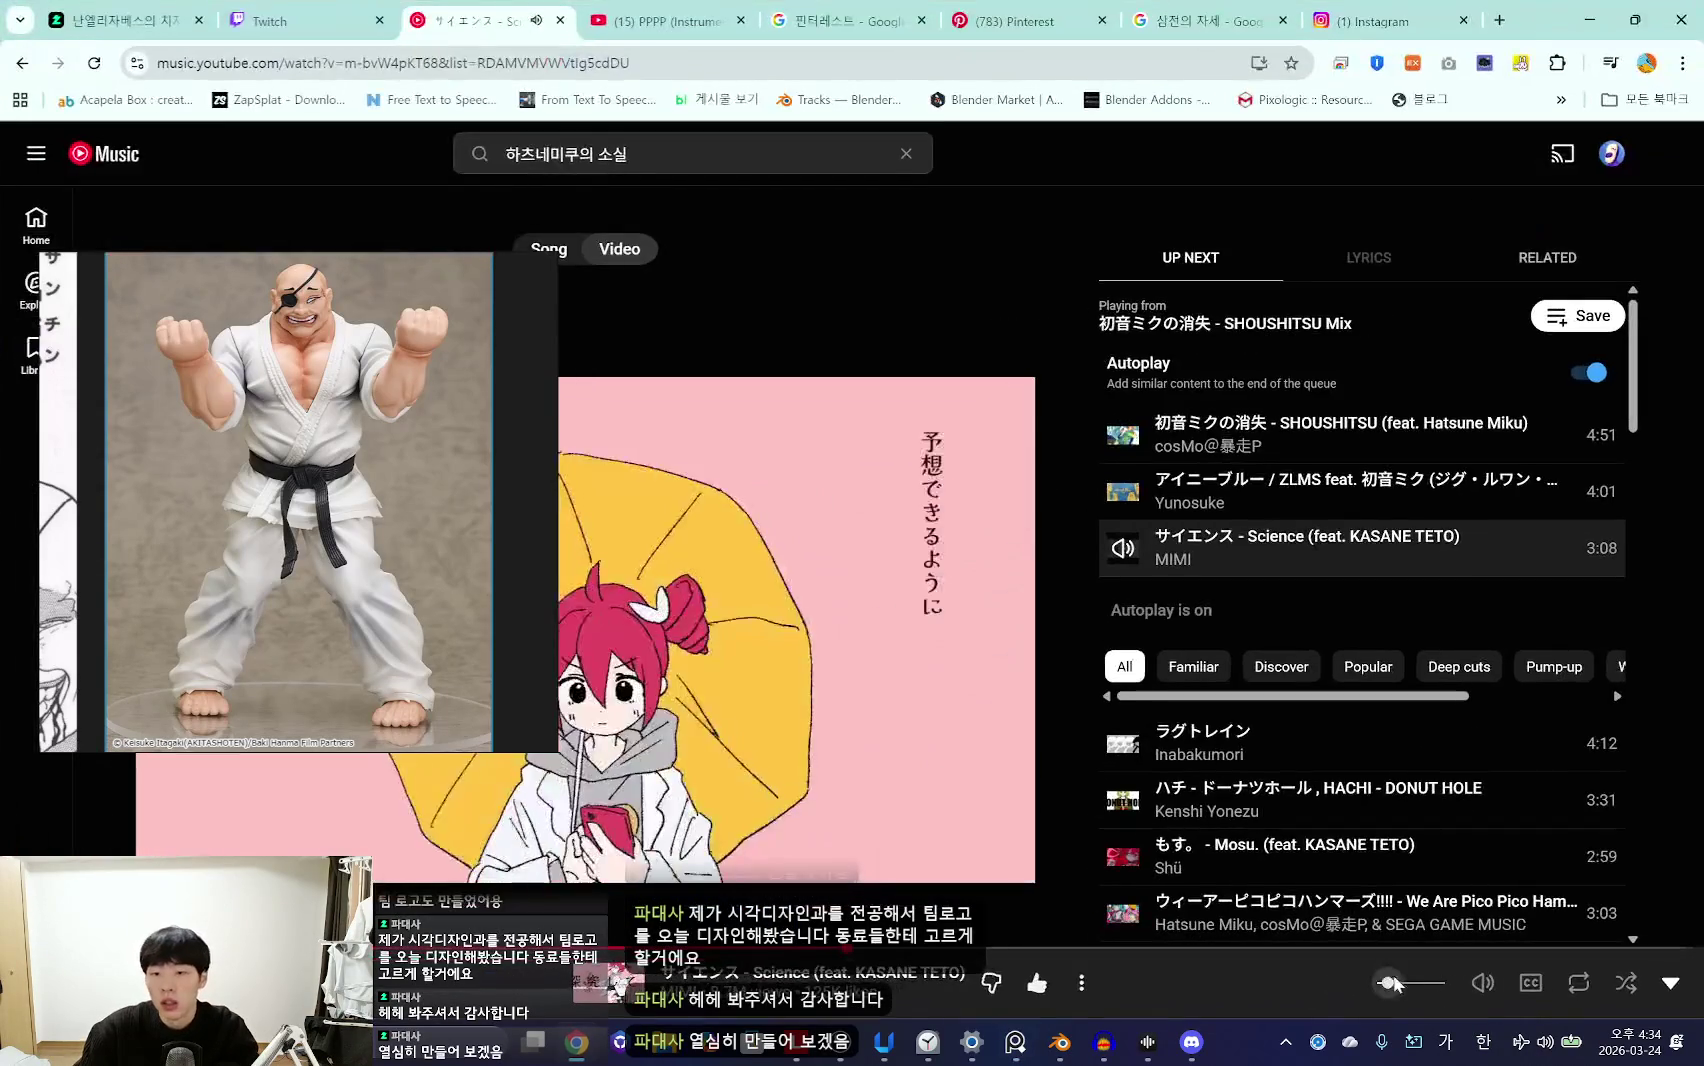
pyautogui.click(1393, 988)
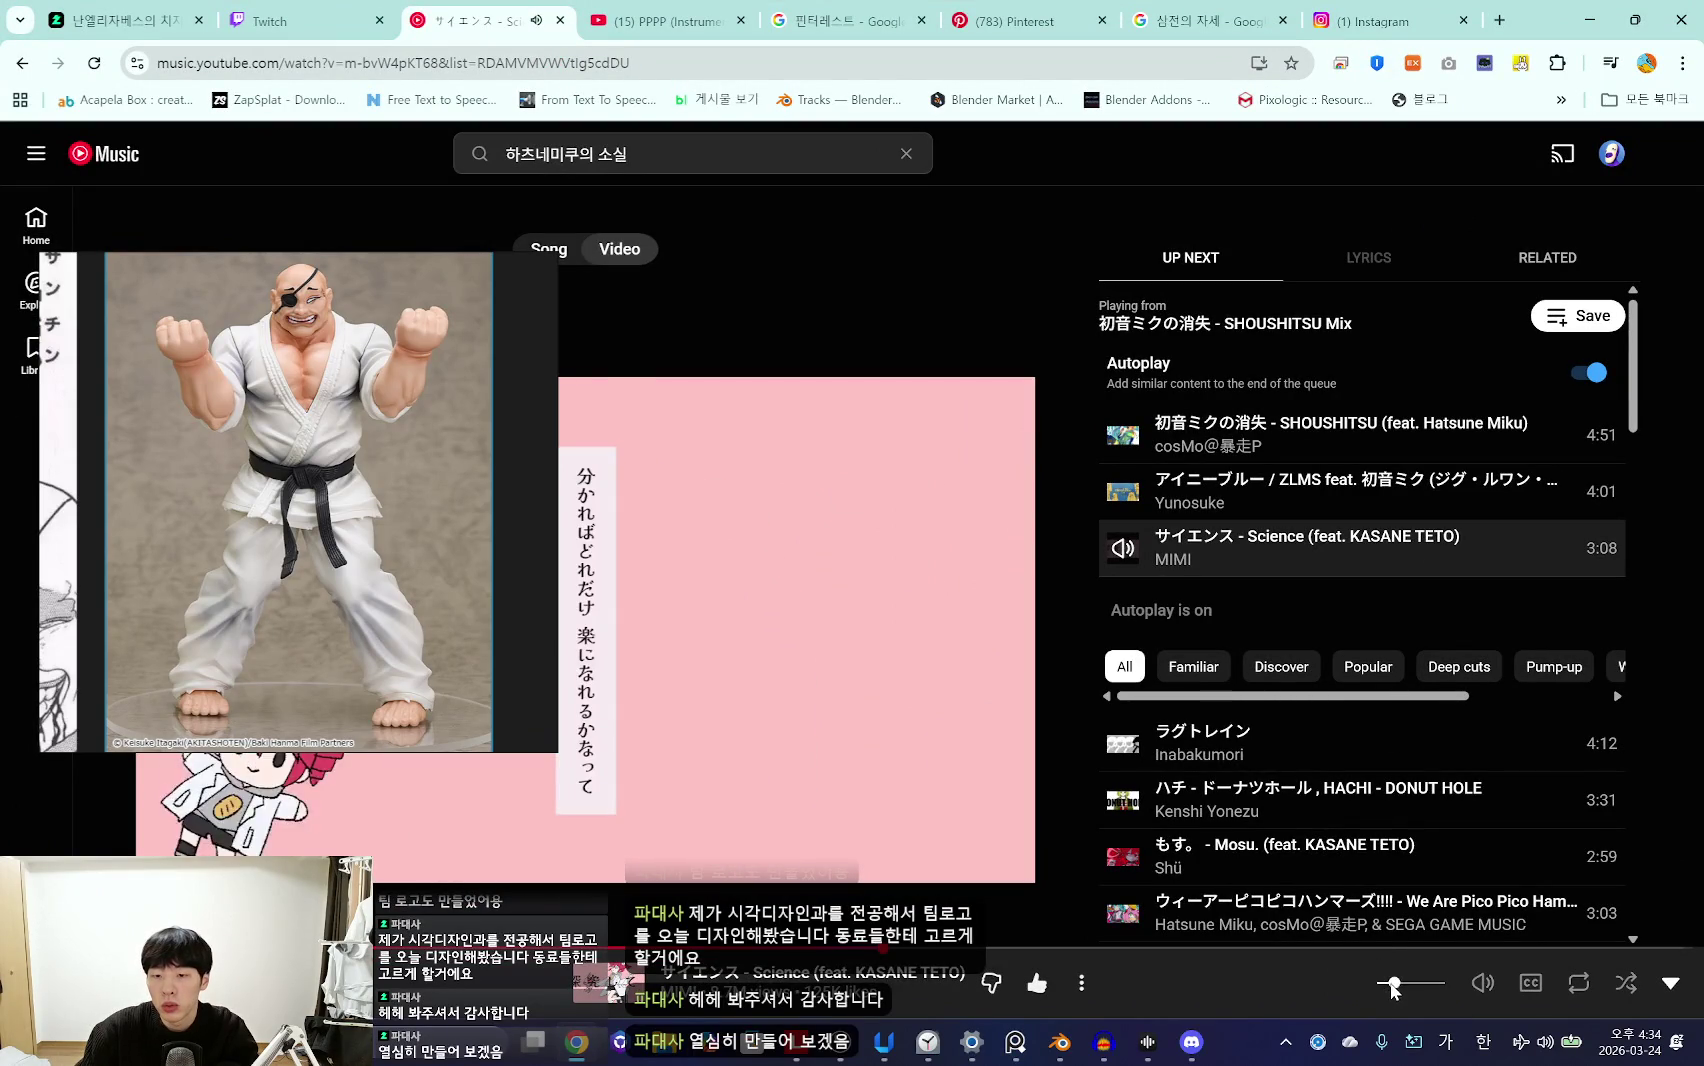
pyautogui.moveTo(1393, 988); pyautogui.dragTo(1388, 988)
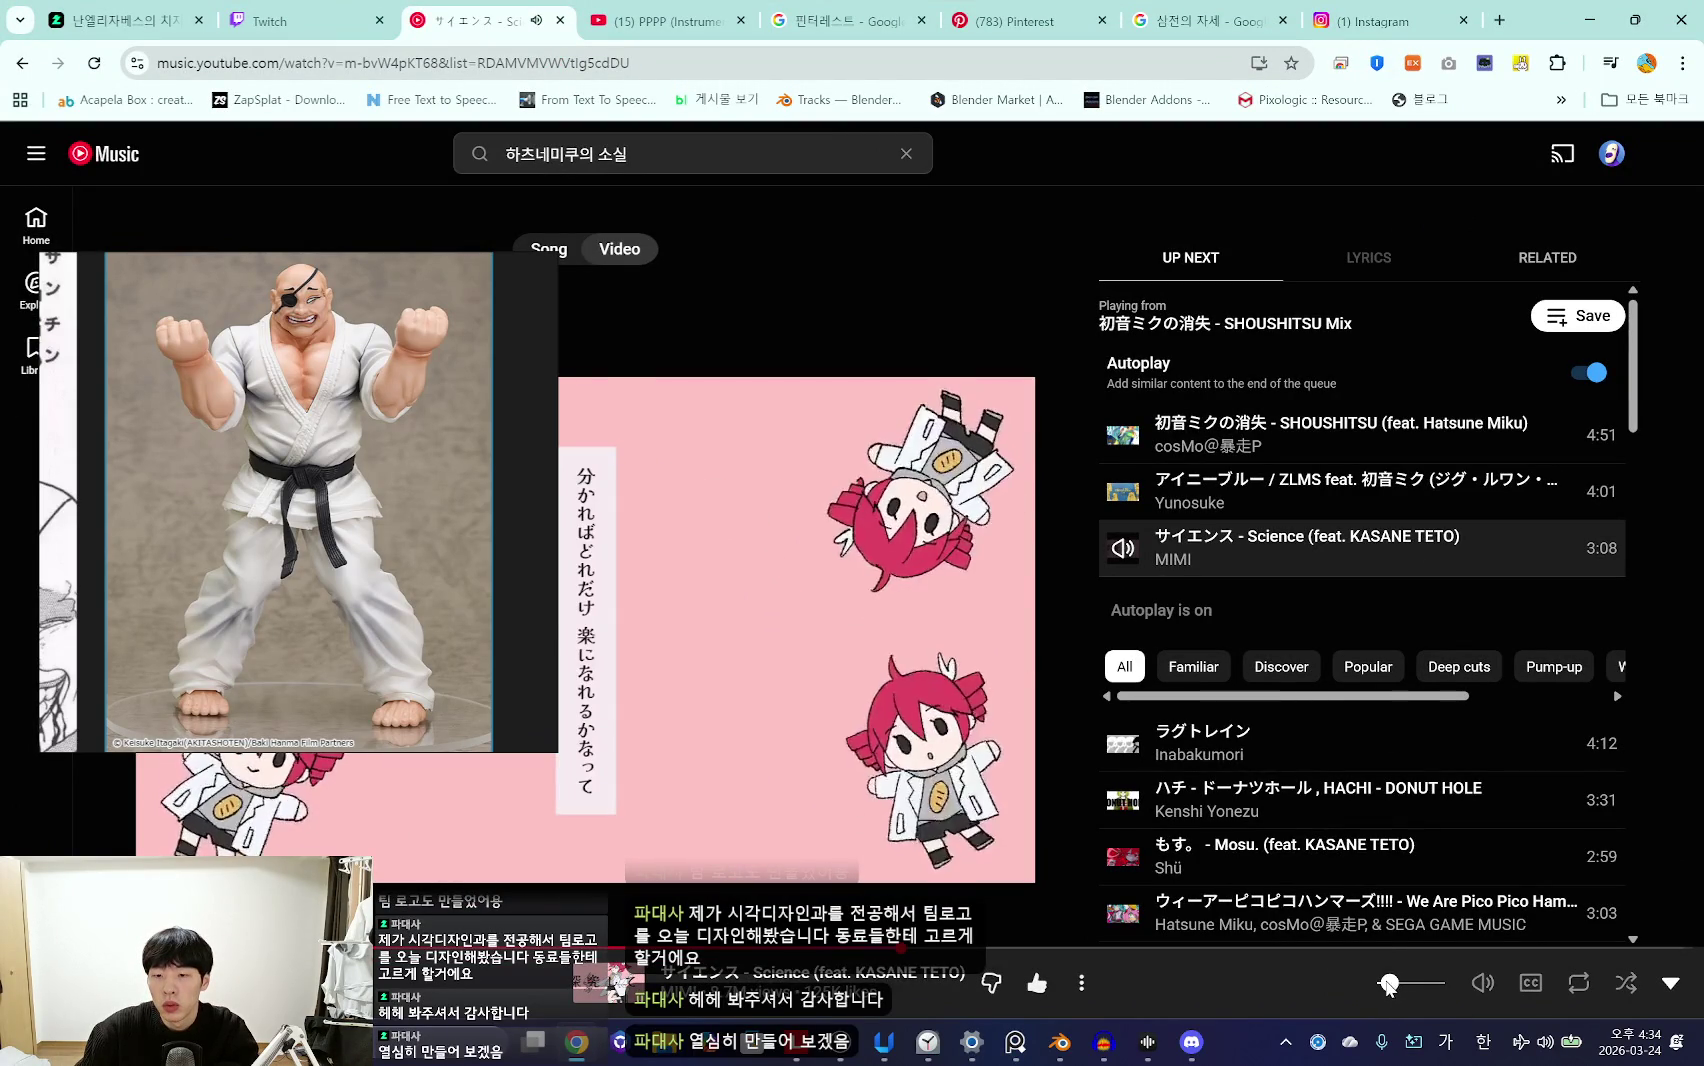
pyautogui.hotkey('alt', 'Tab')
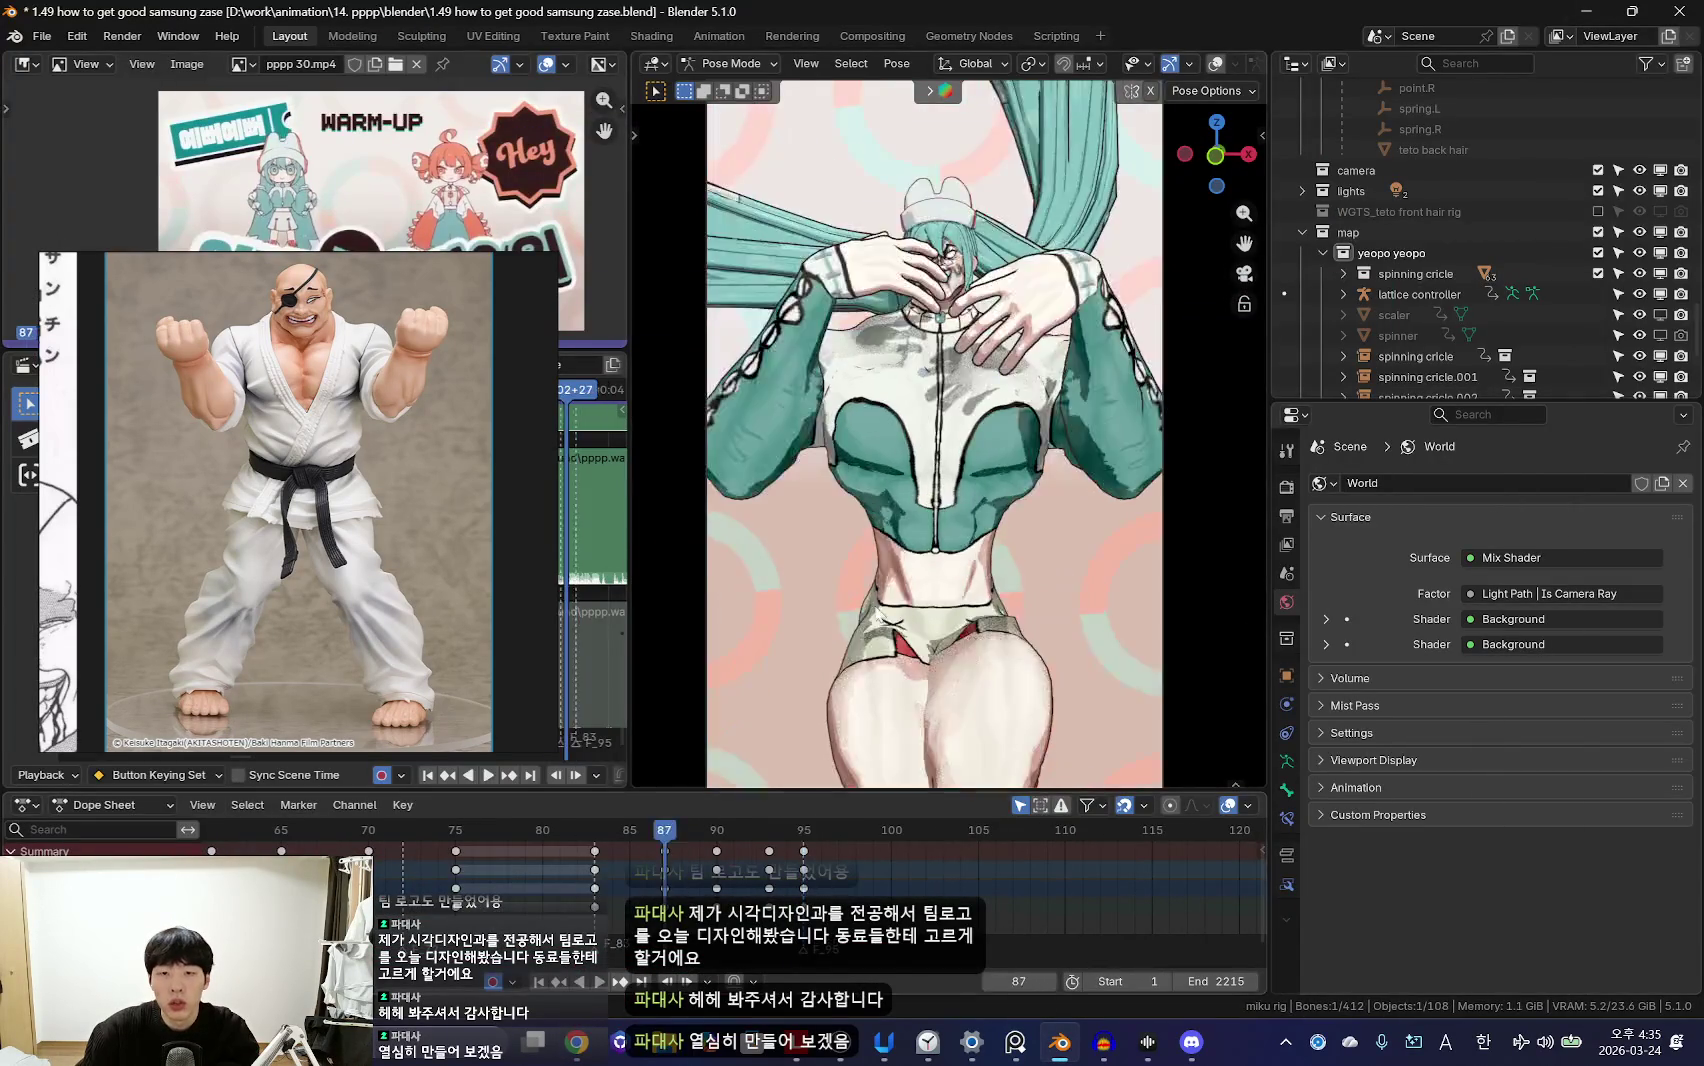
# Step: Shift the late arm keys a few frames later and review the timing up to frame 108
pyautogui.press('space')
pyautogui.scroll(-2, 522, 871)
pyautogui.scroll(3, 703, 884)
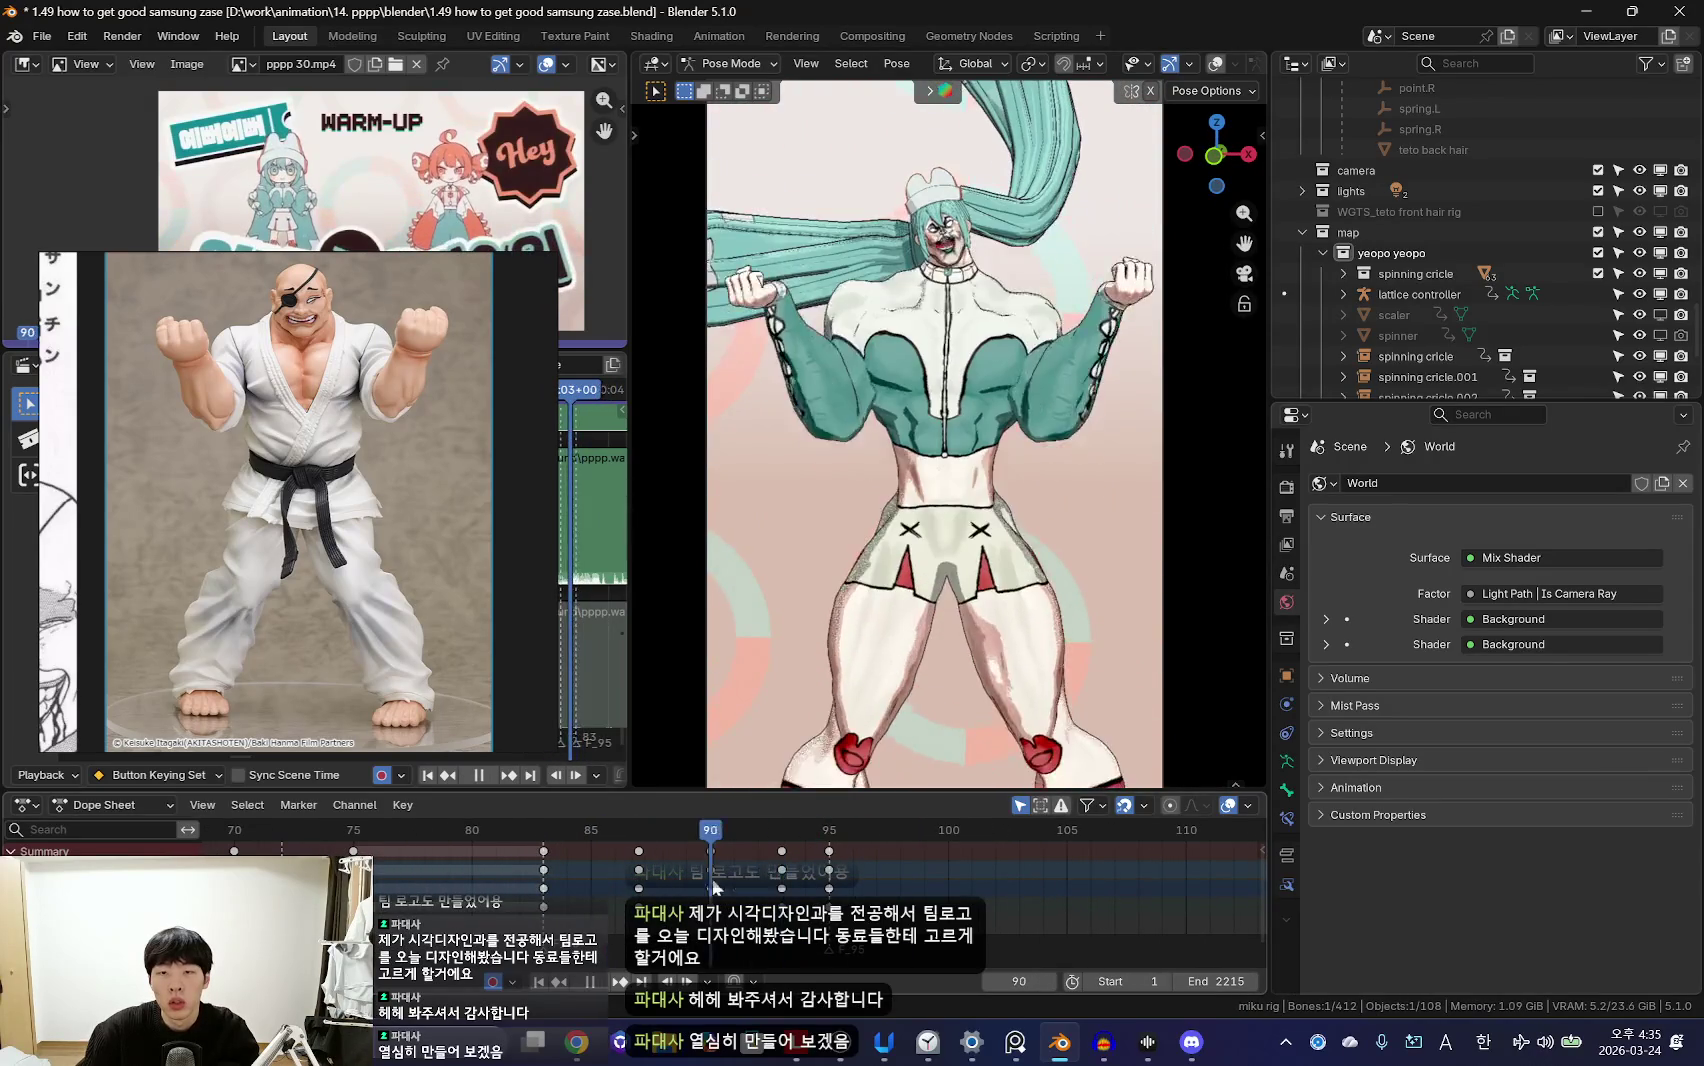
pyautogui.moveTo(765, 845); pyautogui.dragTo(840, 895)
pyautogui.scroll(-2, 634, 892)
pyautogui.scroll(-1, 634, 892)
pyautogui.press('space')
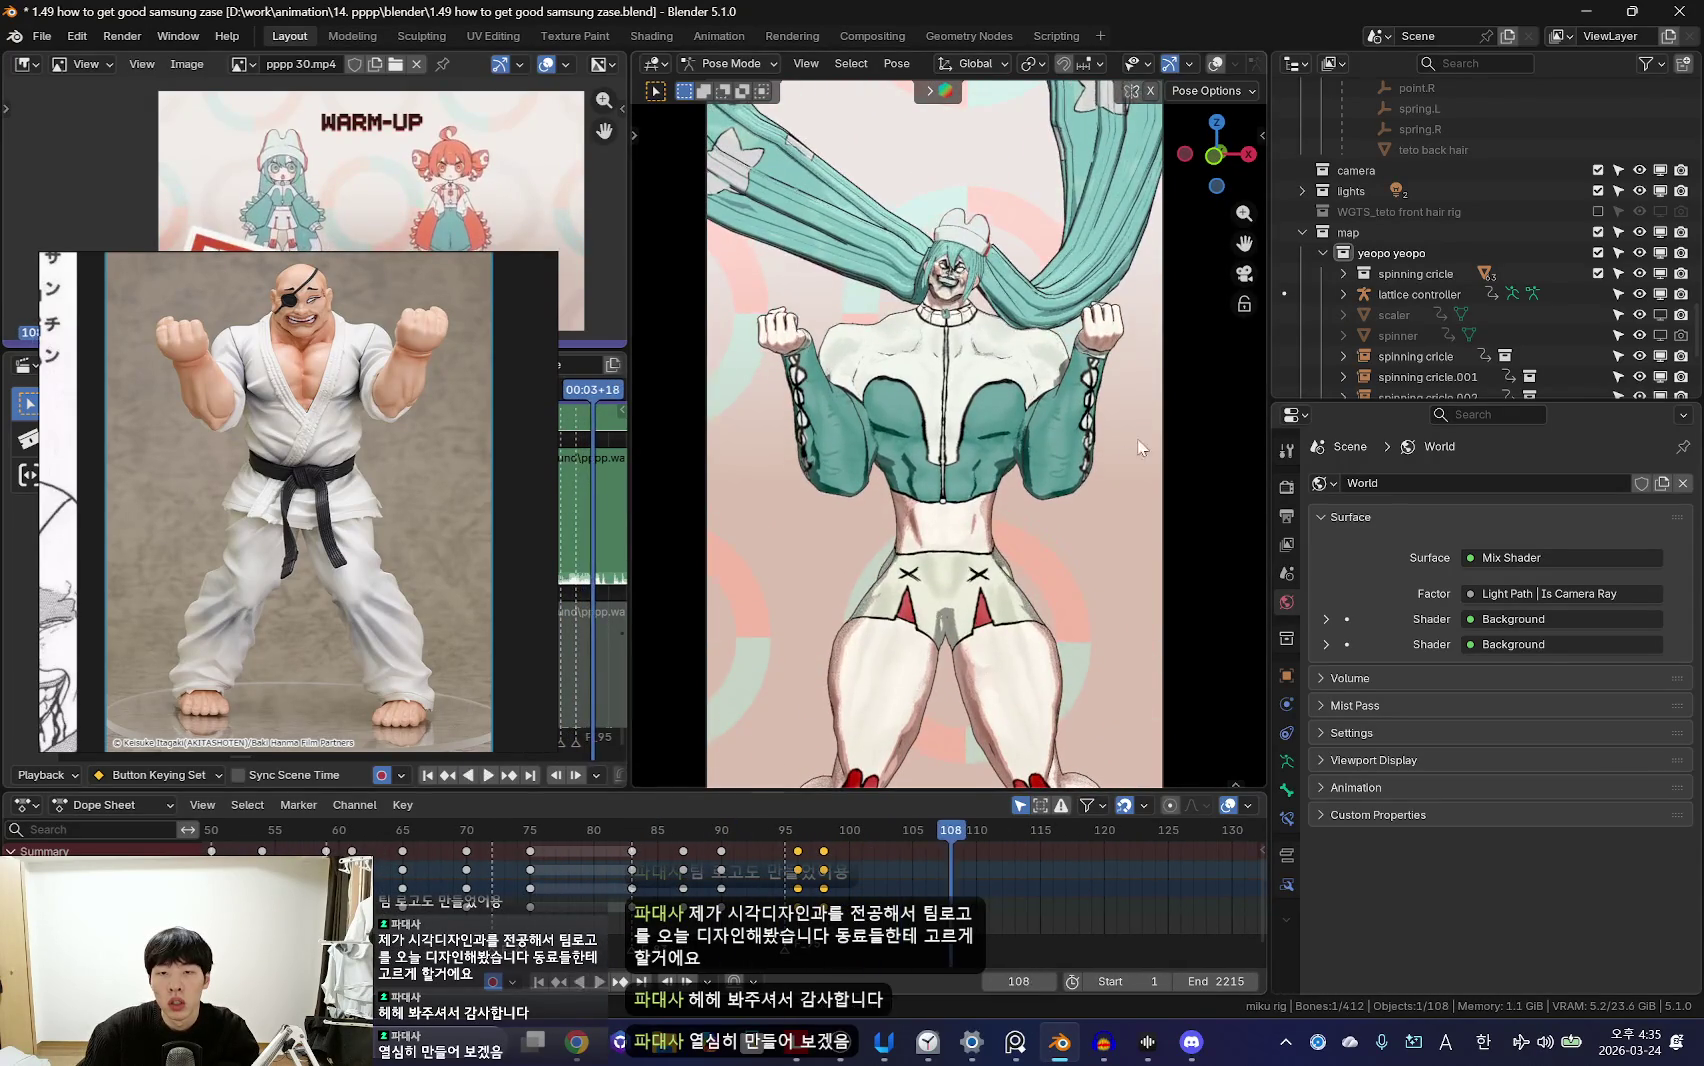
pyautogui.press('space')
pyautogui.scroll(-4, 727, 870)
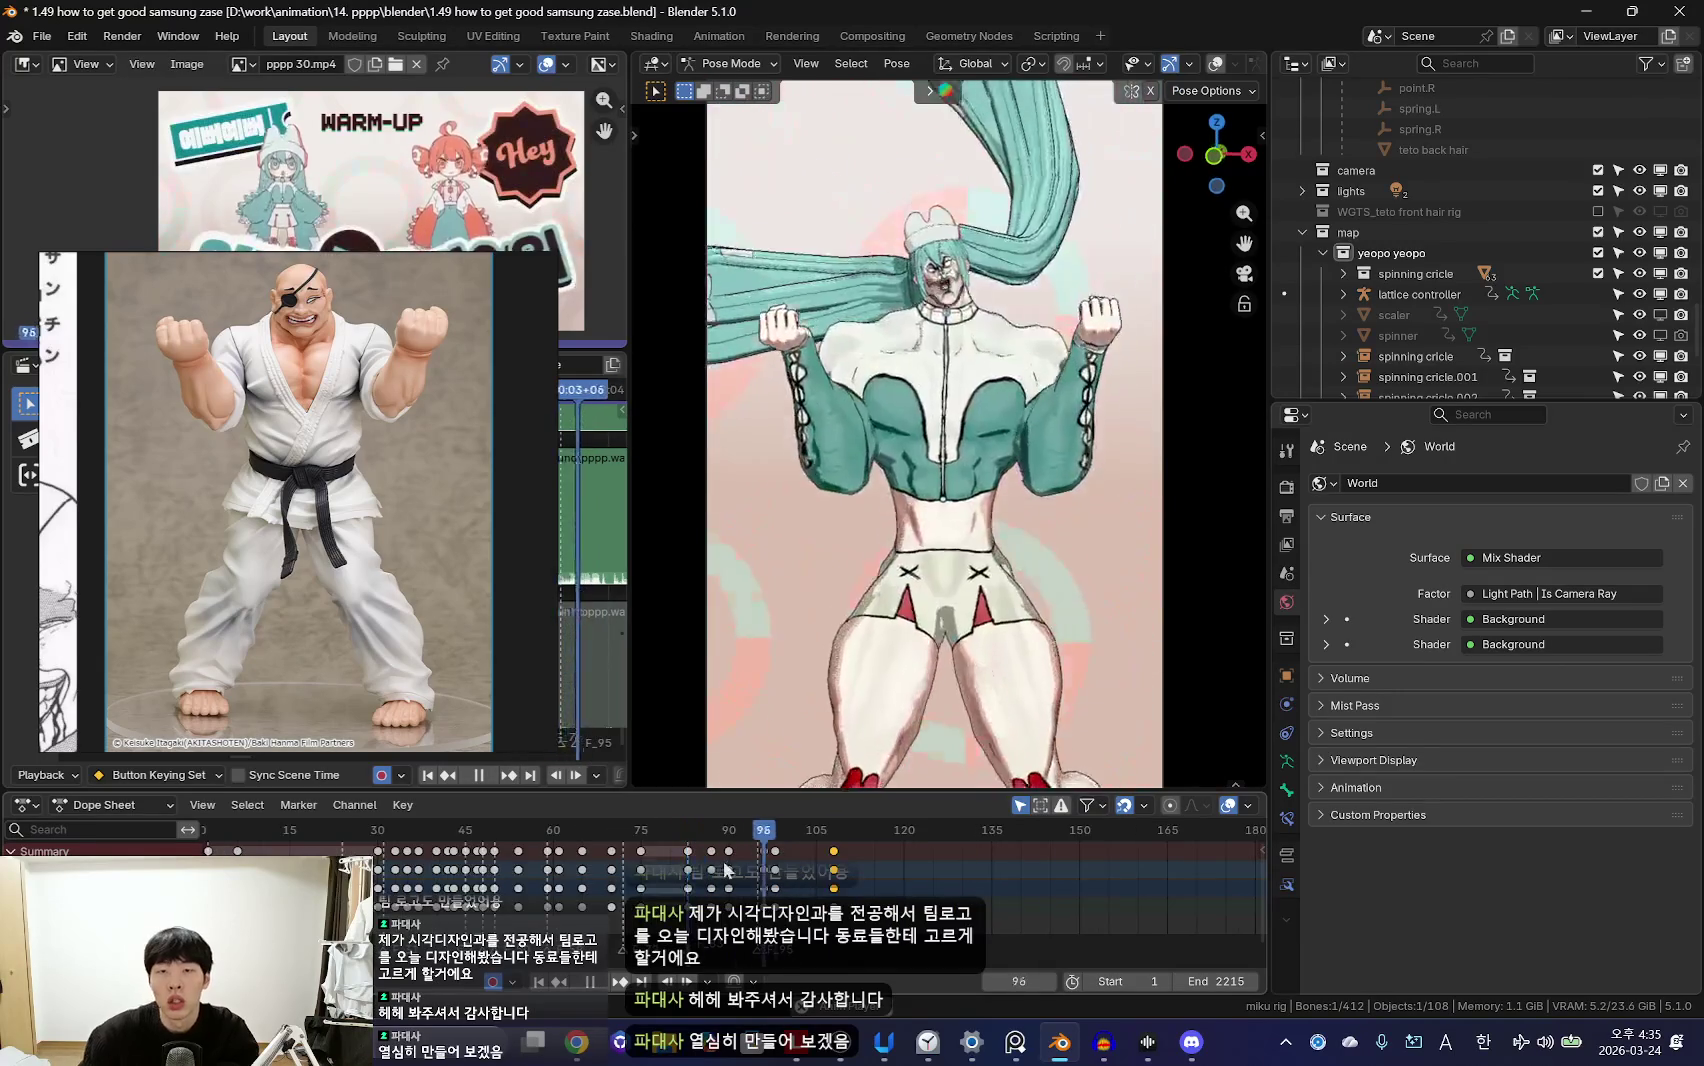
pyautogui.press('space')
pyautogui.scroll(4, 780, 870)
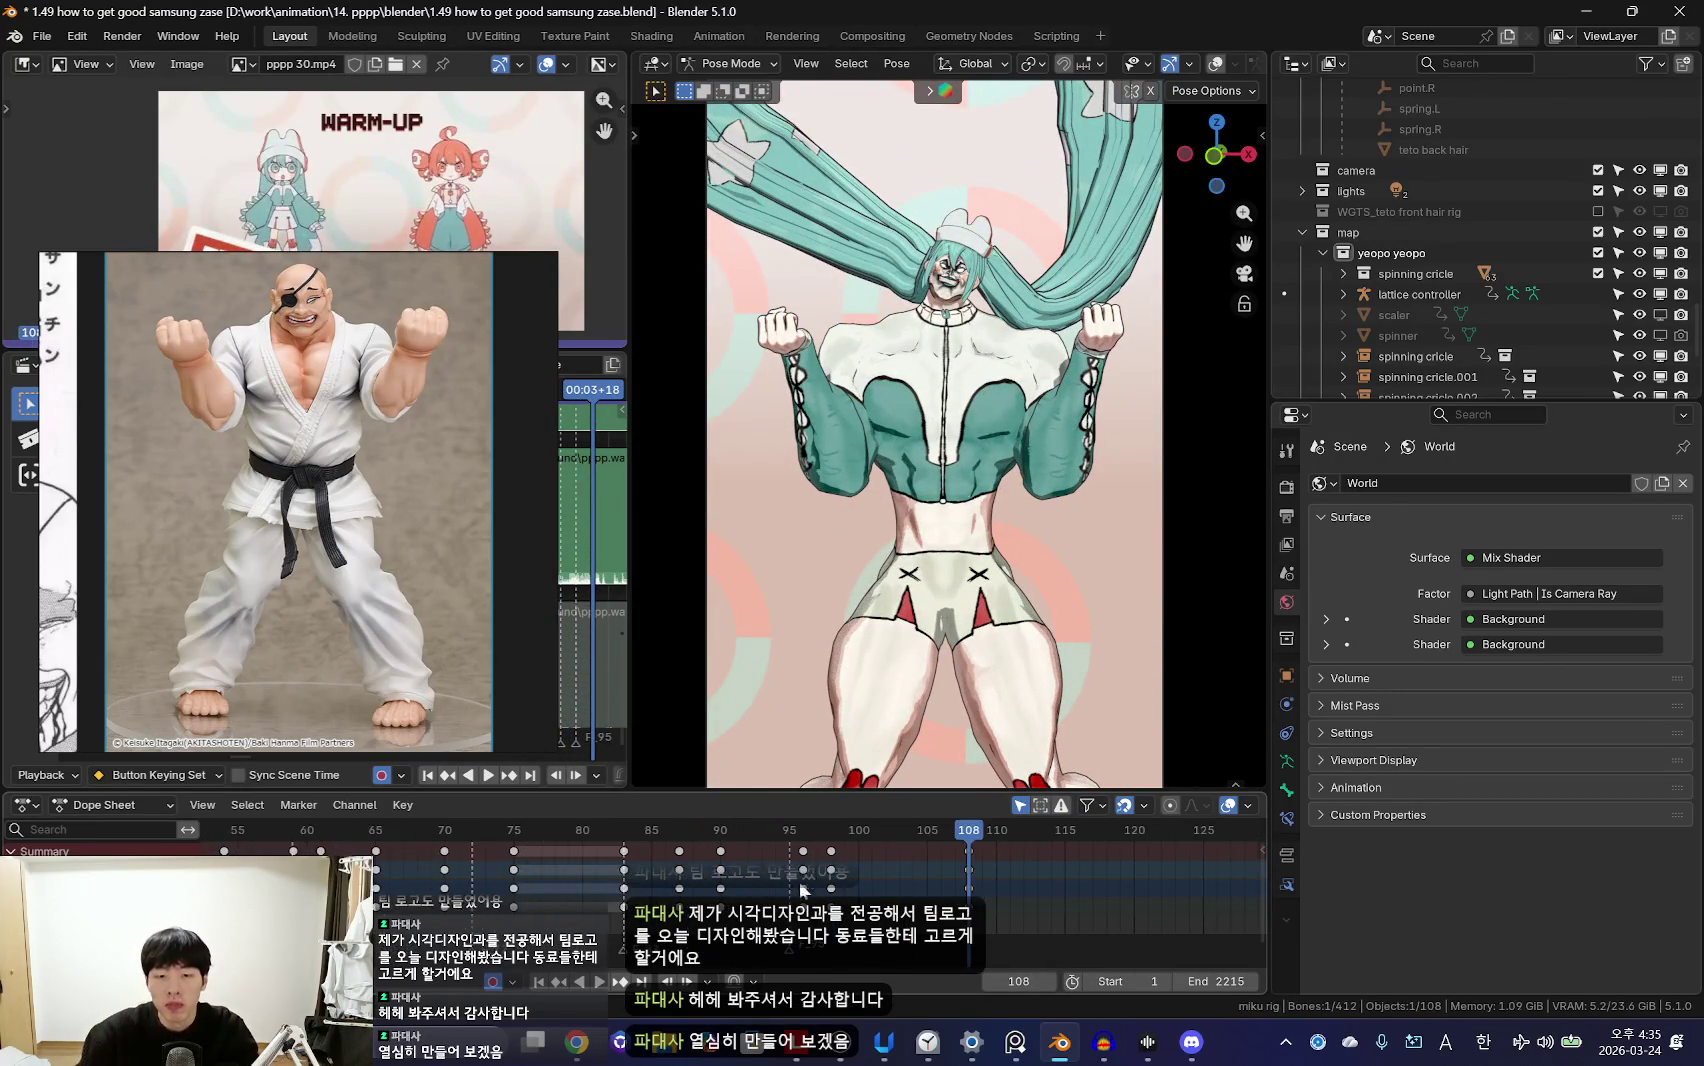
pyautogui.press('space')
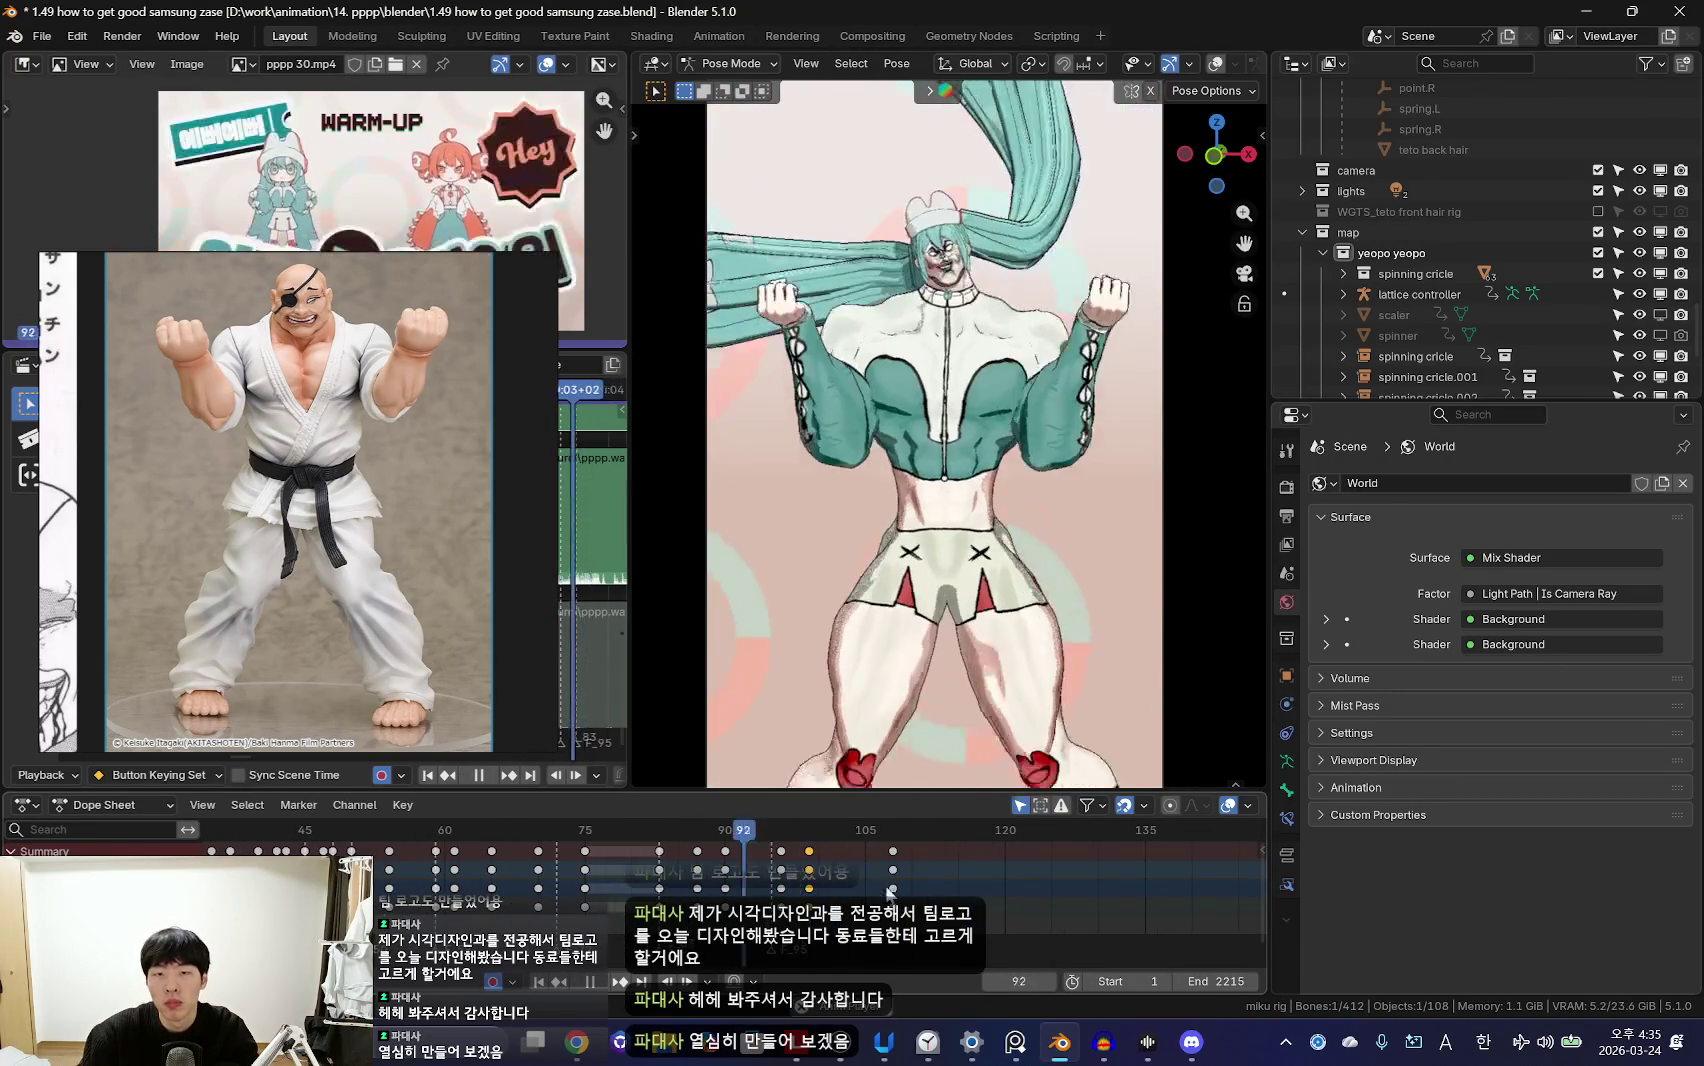
# Step: Rotate and freely tilt the arm bone into a stronger flex at frame 99
pyautogui.press('r')
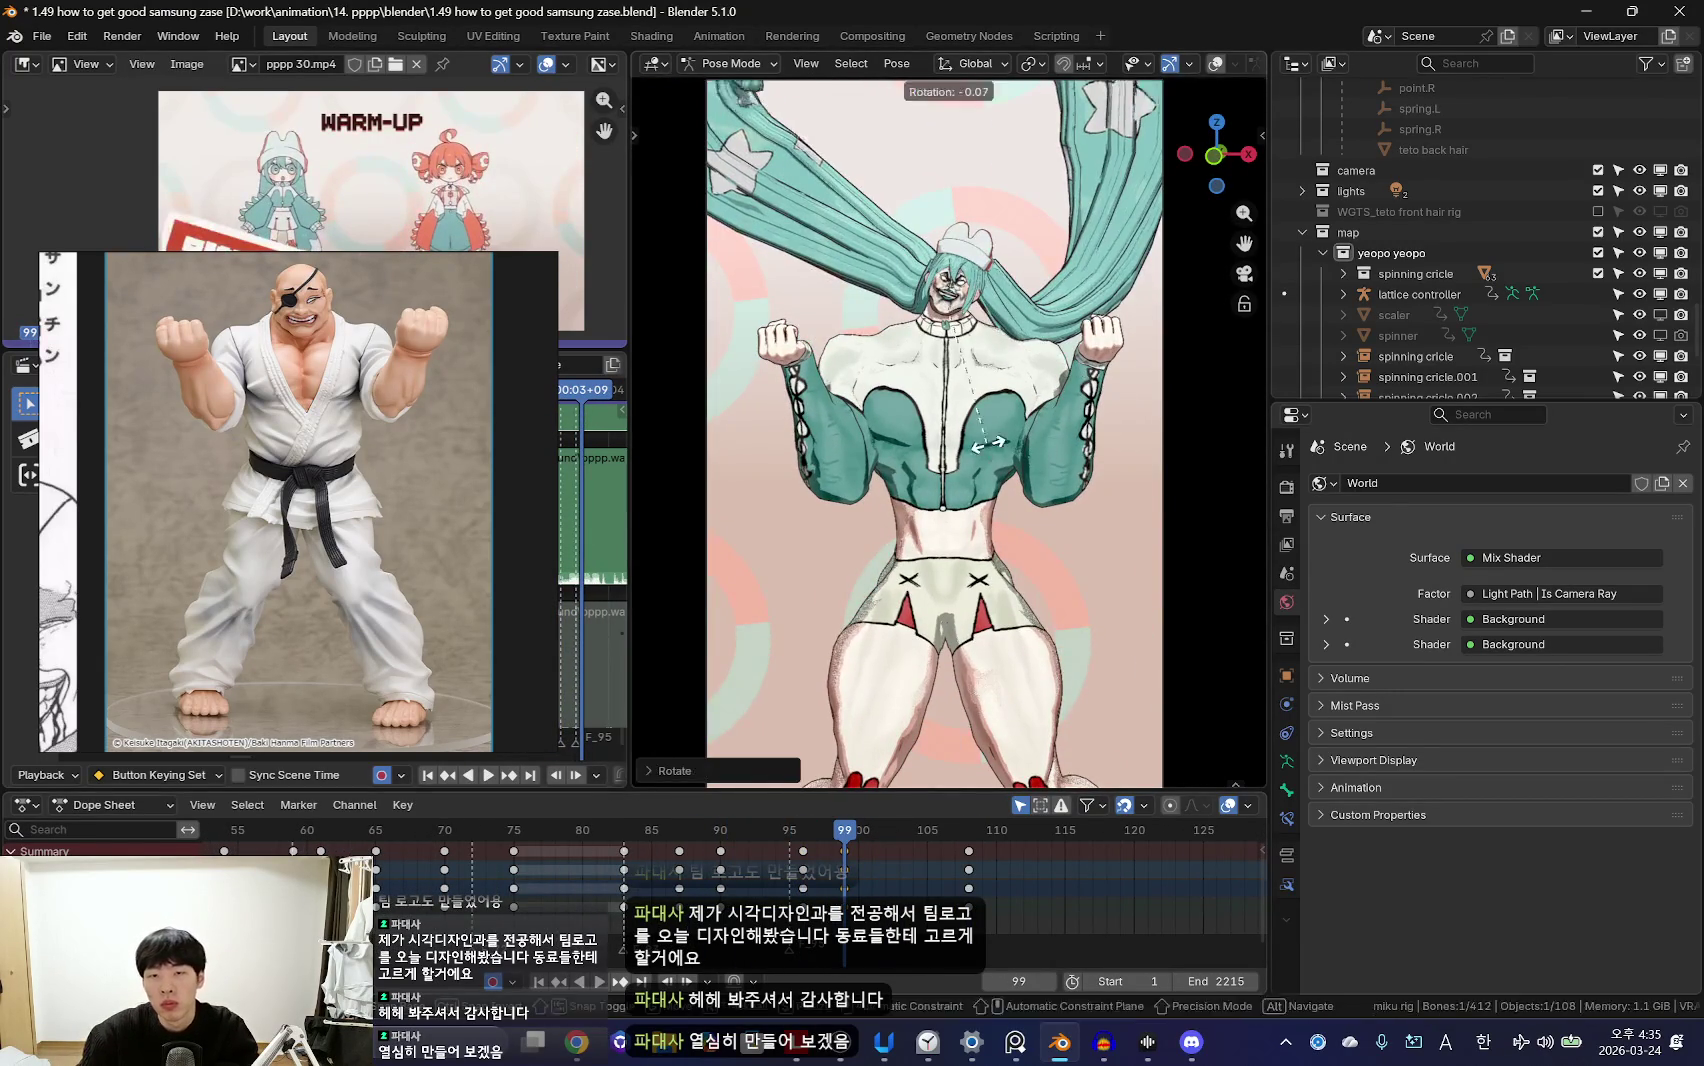
pyautogui.click(1110, 428)
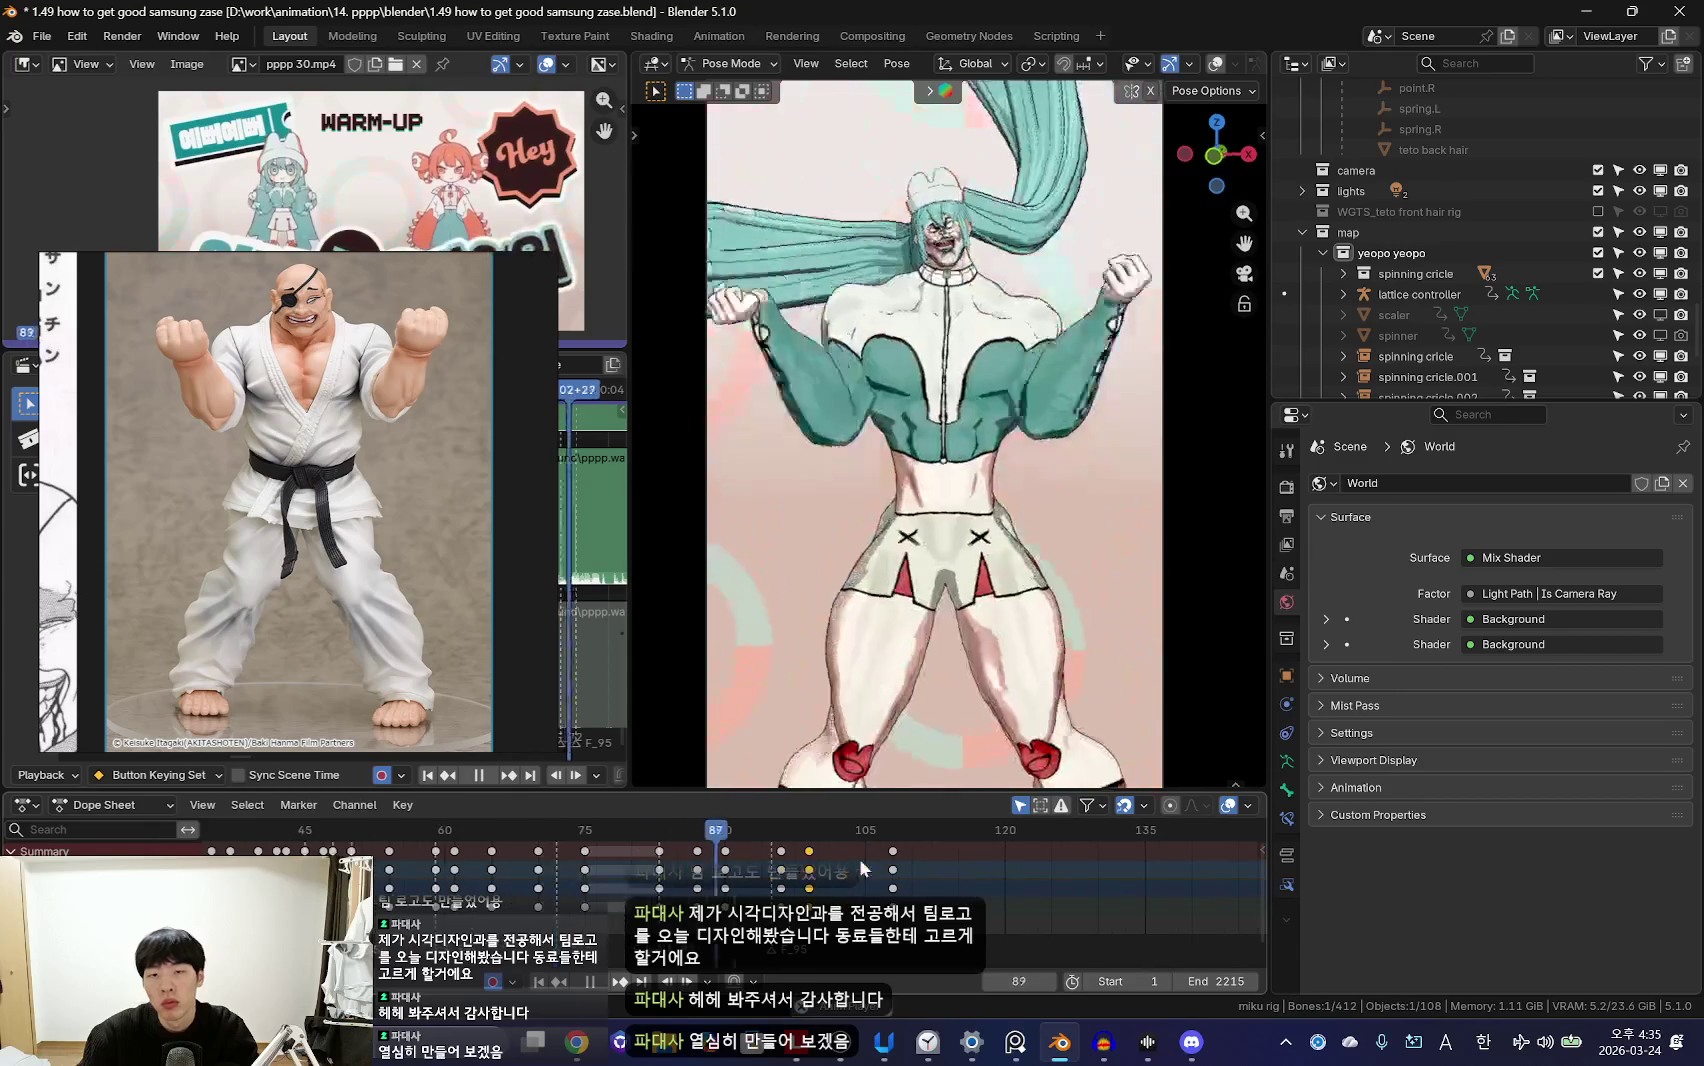
pyautogui.scroll(-3, 880, 865)
pyautogui.press('Escape')
pyautogui.scroll(2, 903, 867)
pyautogui.press('r')
pyautogui.press('r')
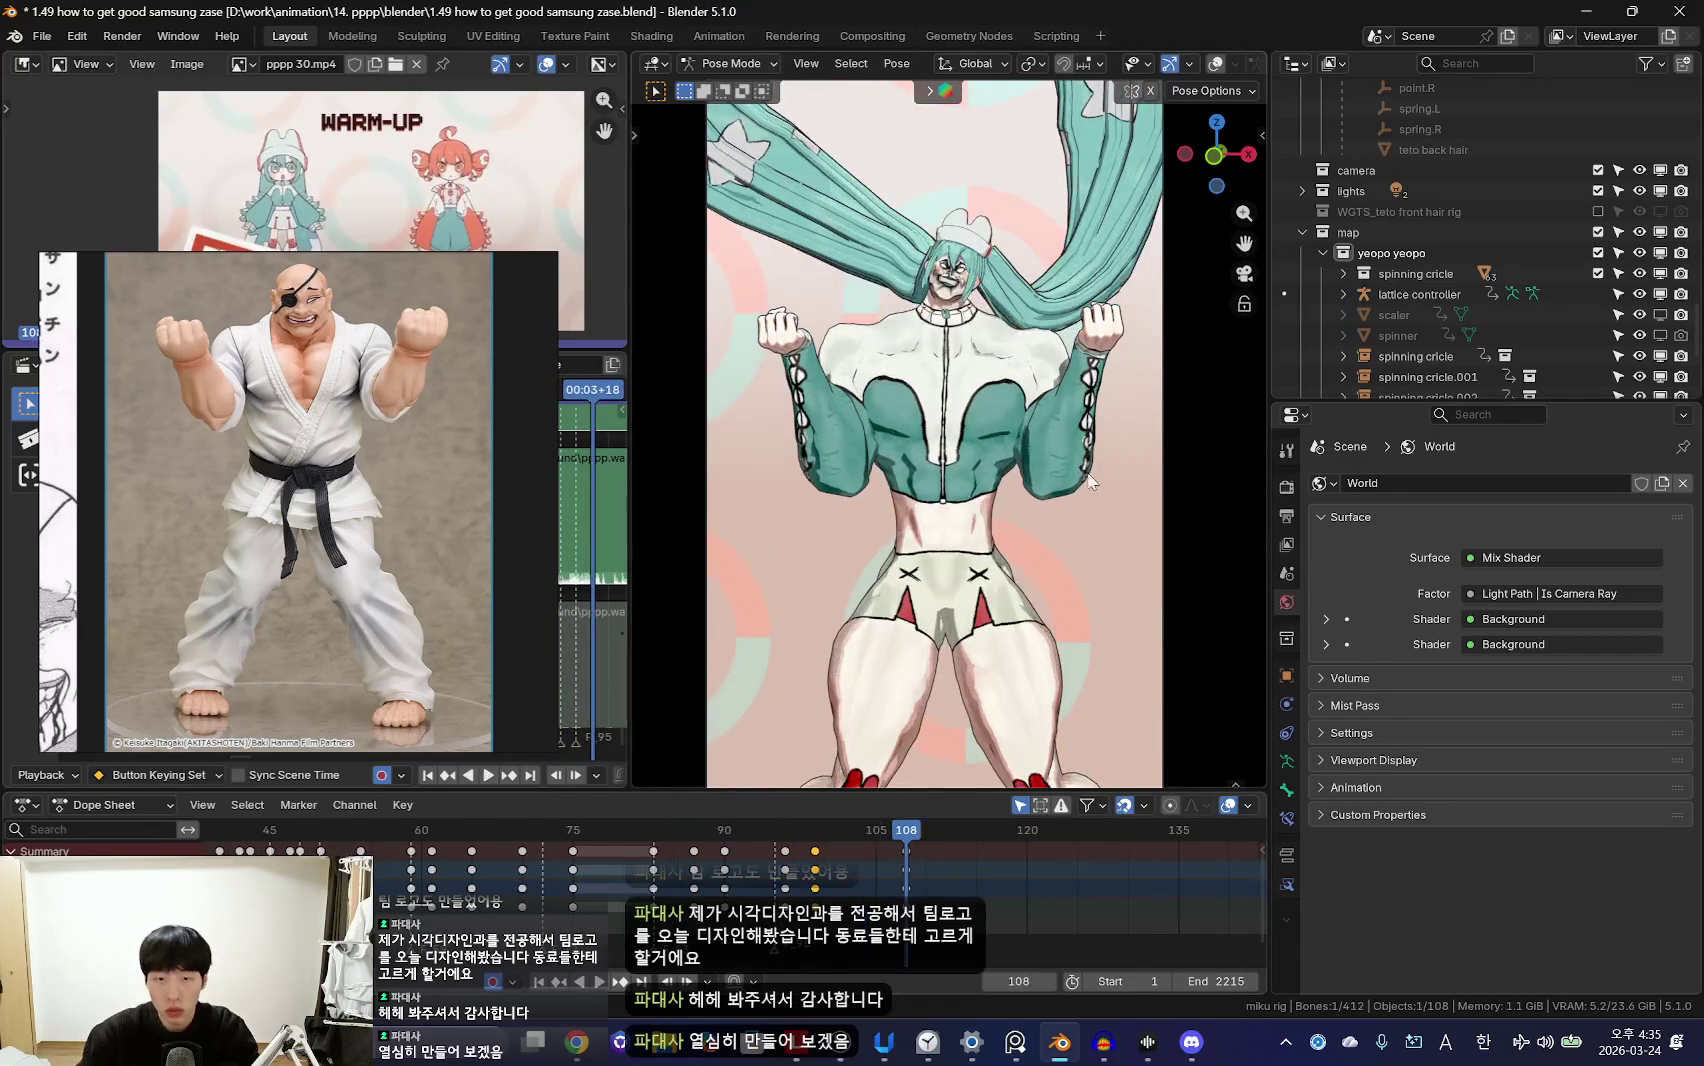
pyautogui.click(1126, 433)
pyautogui.press('space')
pyautogui.scroll(-3, 823, 897)
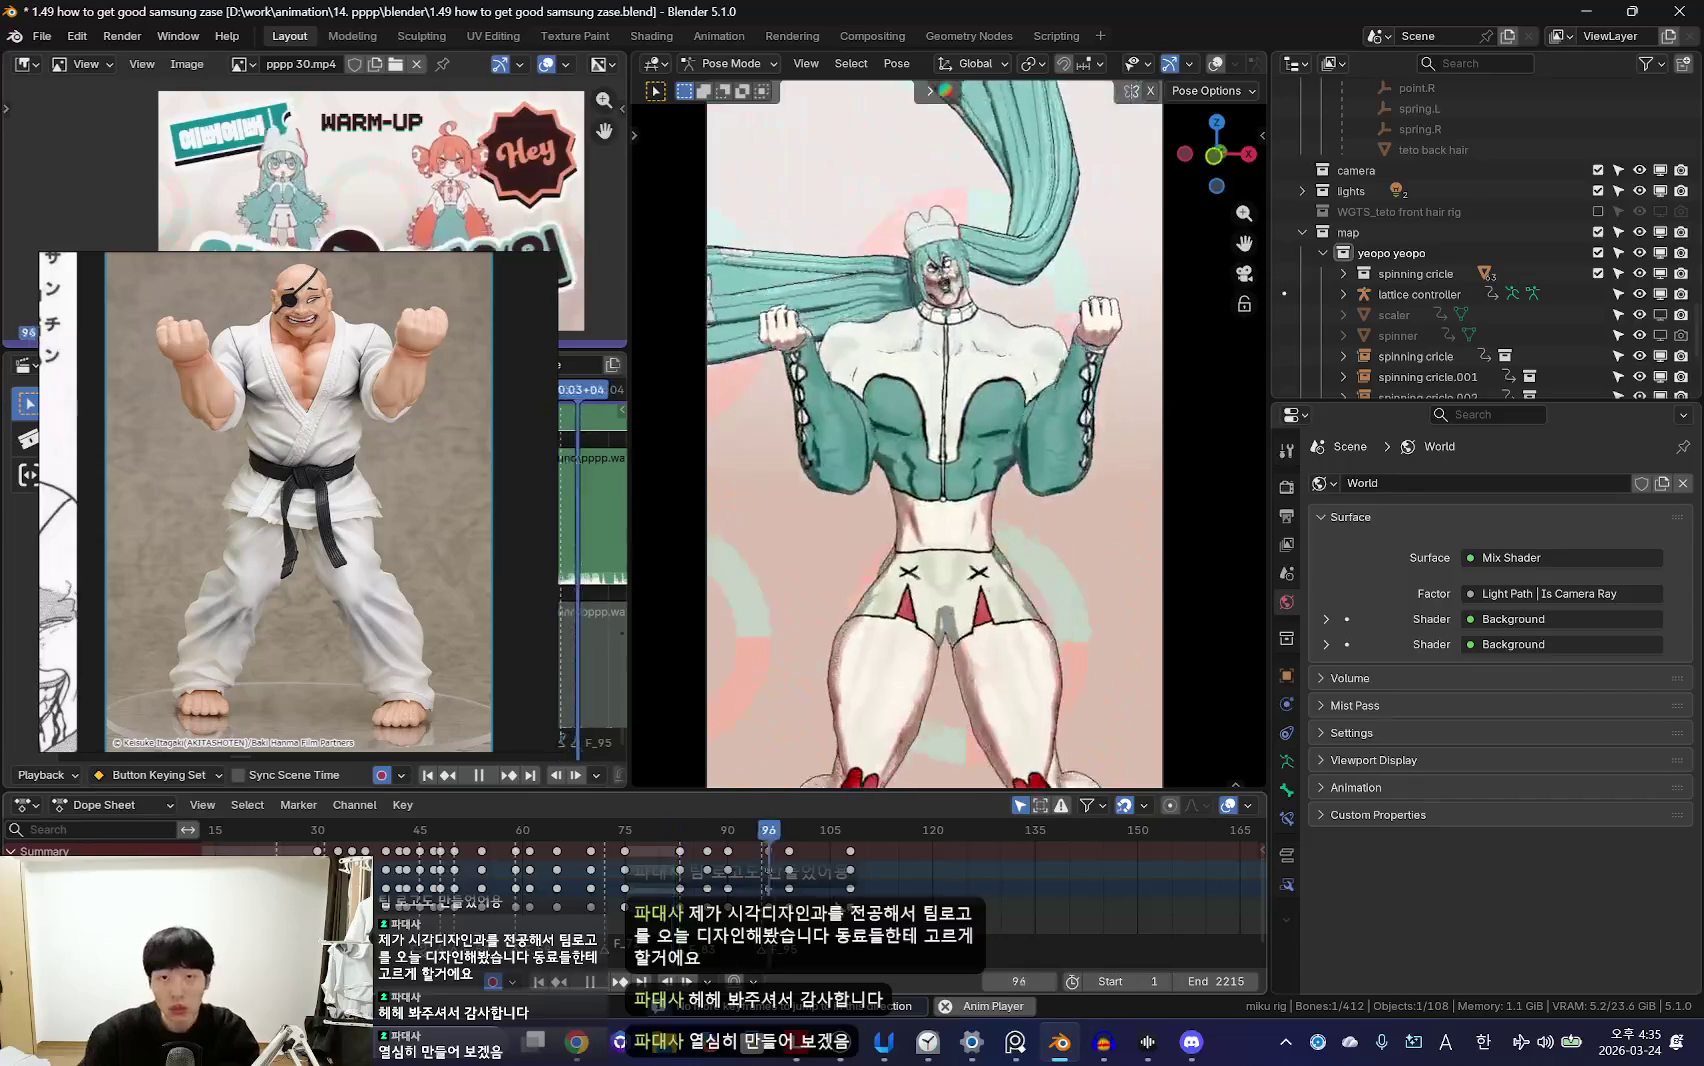
pyautogui.press('space')
pyautogui.scroll(3, 823, 897)
# Step: Delete the arm keyframes after frame 90 and return to frame 90
pyautogui.press('x')
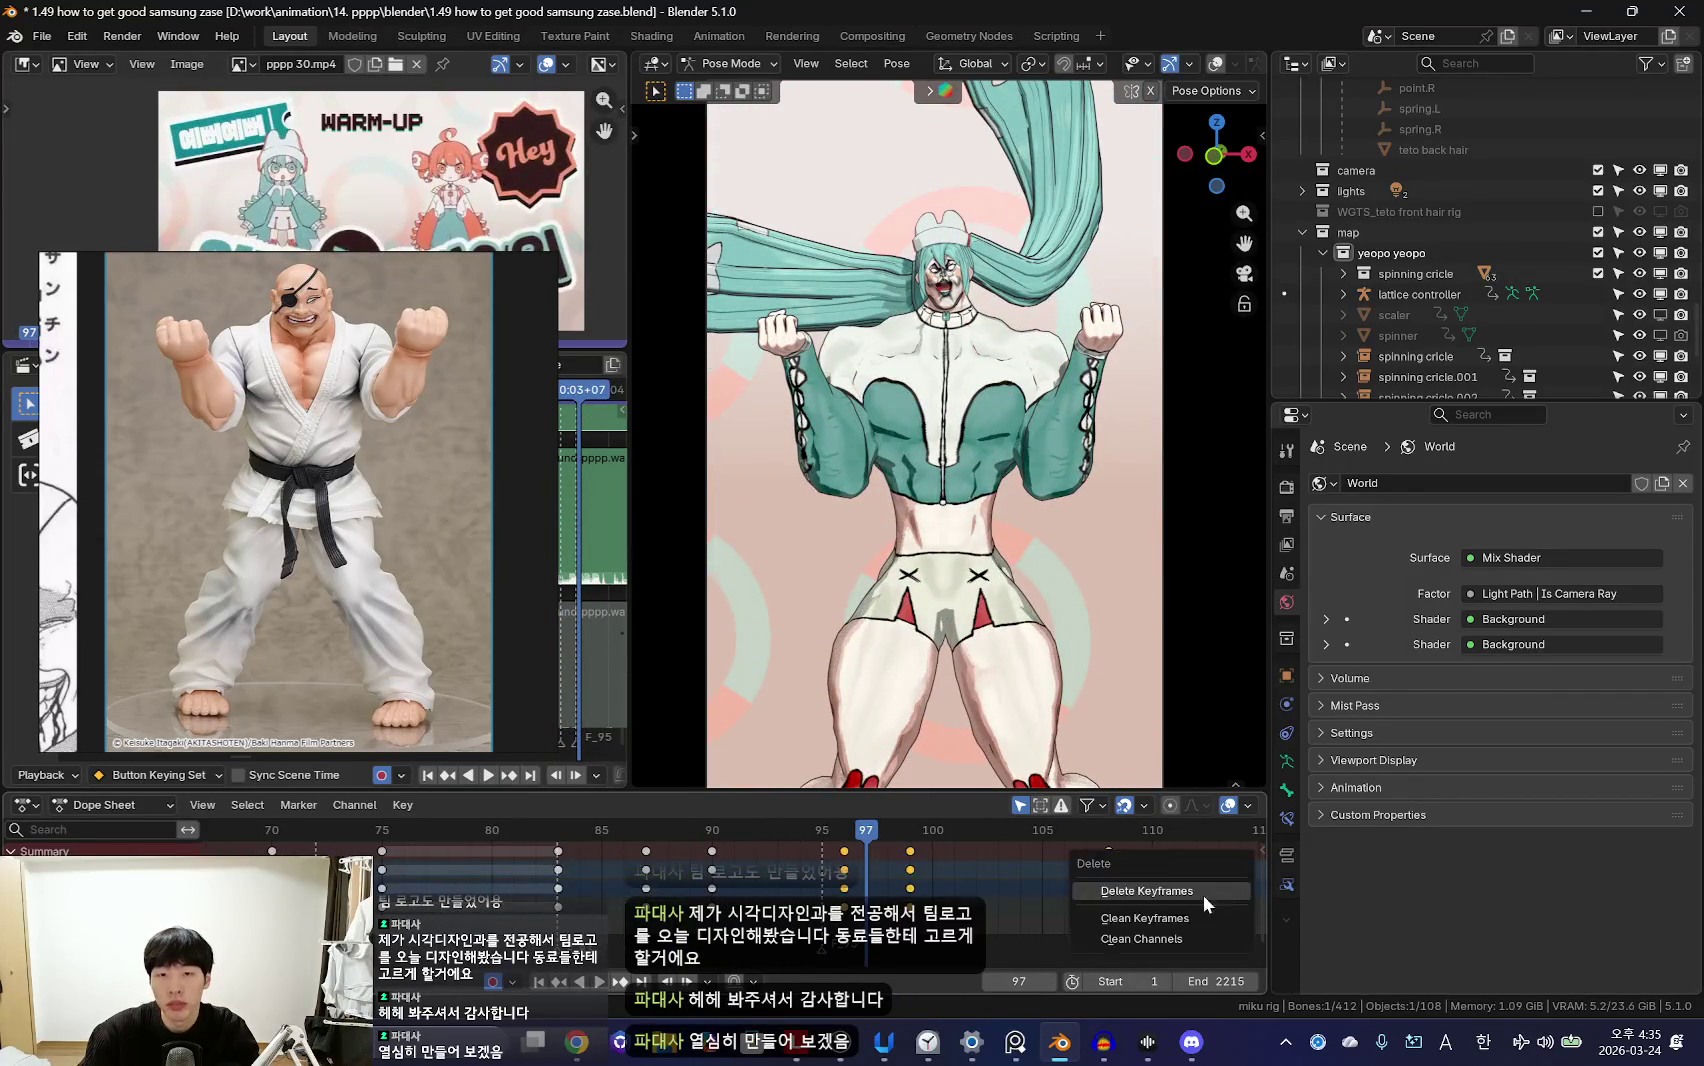
pyautogui.click(1170, 885)
pyautogui.press('space')
pyautogui.press('Escape')
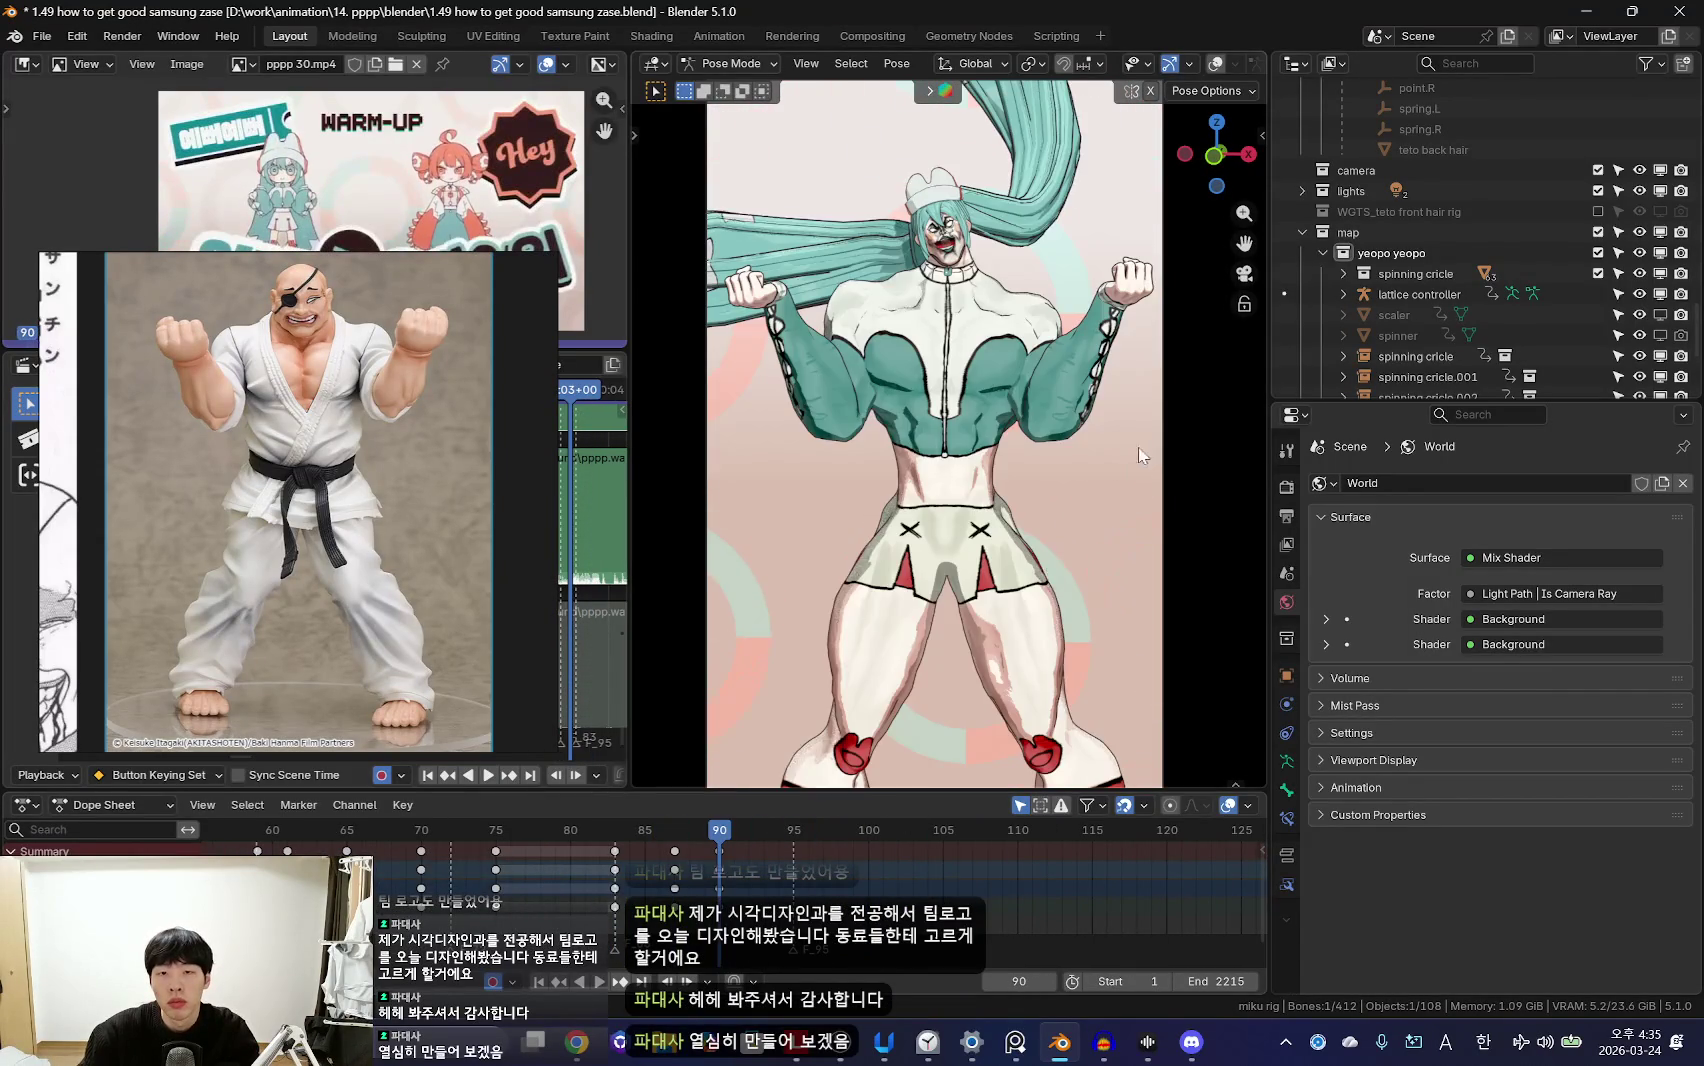
# Step: Rotate the arm bone into a reworked flex pose, key it at frame 90, and review it
pyautogui.press('r')
pyautogui.click(1112, 535)
pyautogui.press('i')
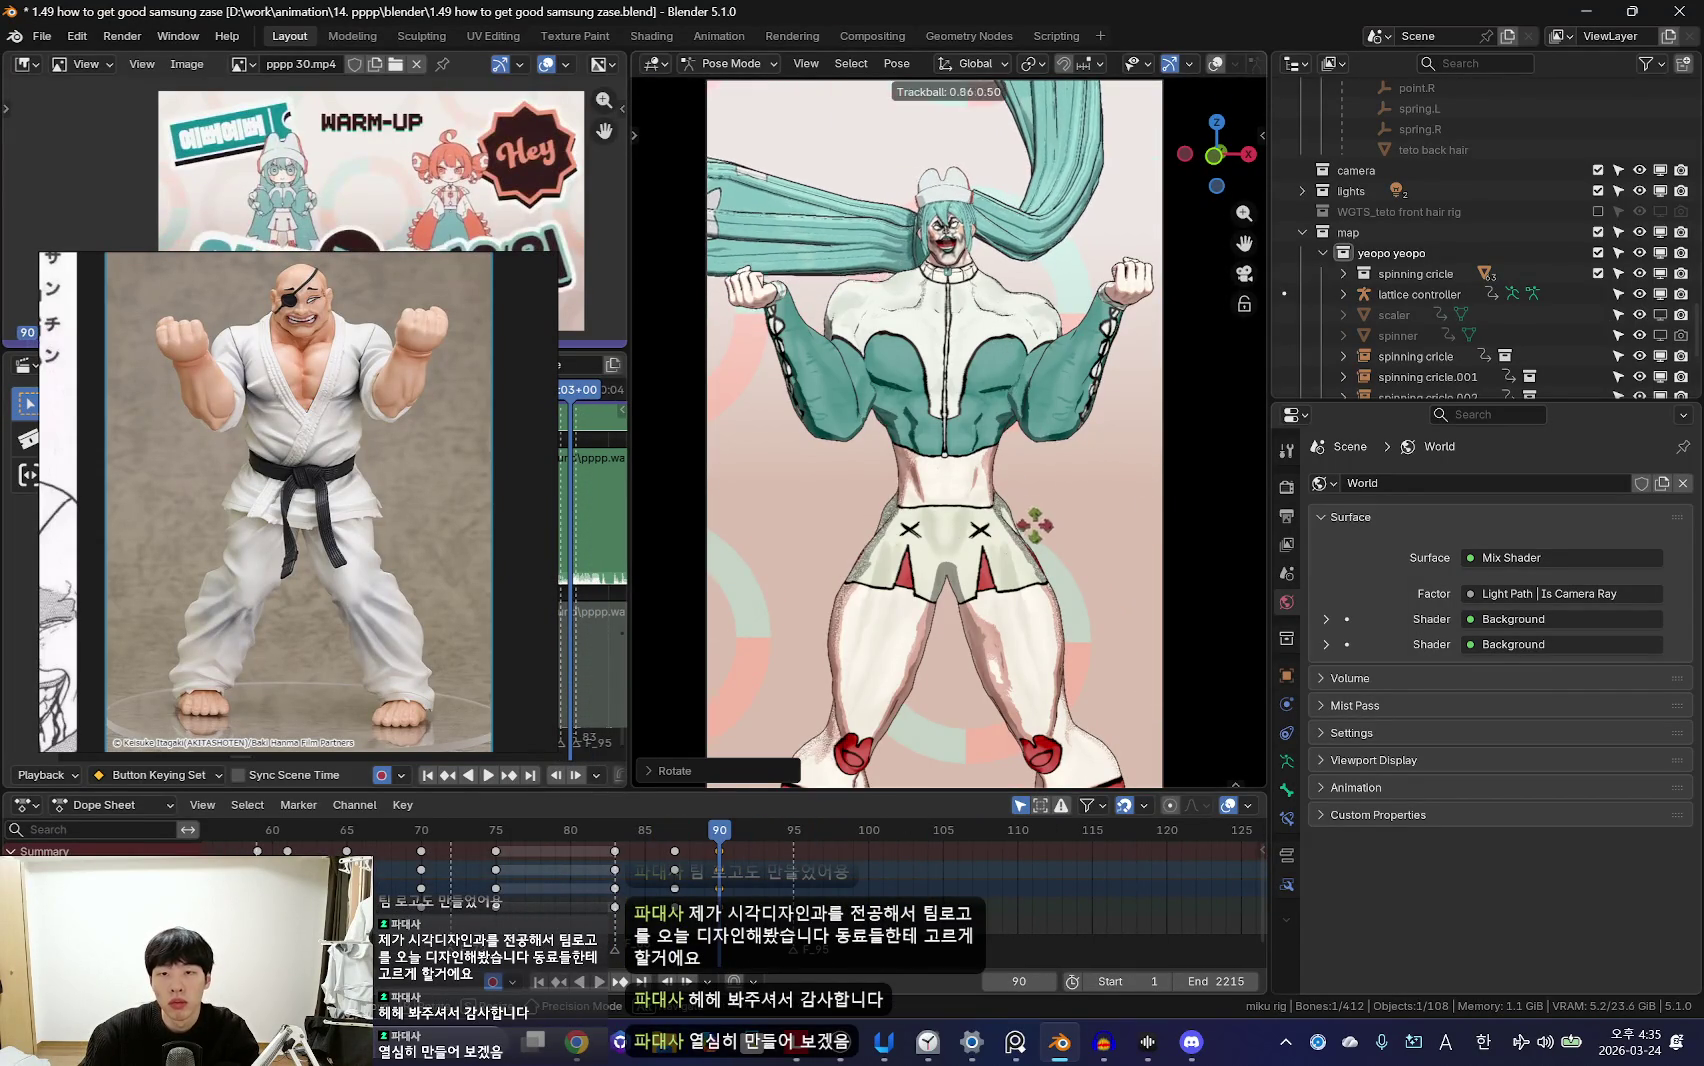
pyautogui.press('Left')
pyautogui.press('Left')
pyautogui.press('Left')
pyautogui.hotkey('ctrl', 'z')
pyautogui.hotkey('ctrl', 'z')
pyautogui.hotkey('ctrl', 'shift', 'z')
pyautogui.hotkey('ctrl', 'shift', 'z')
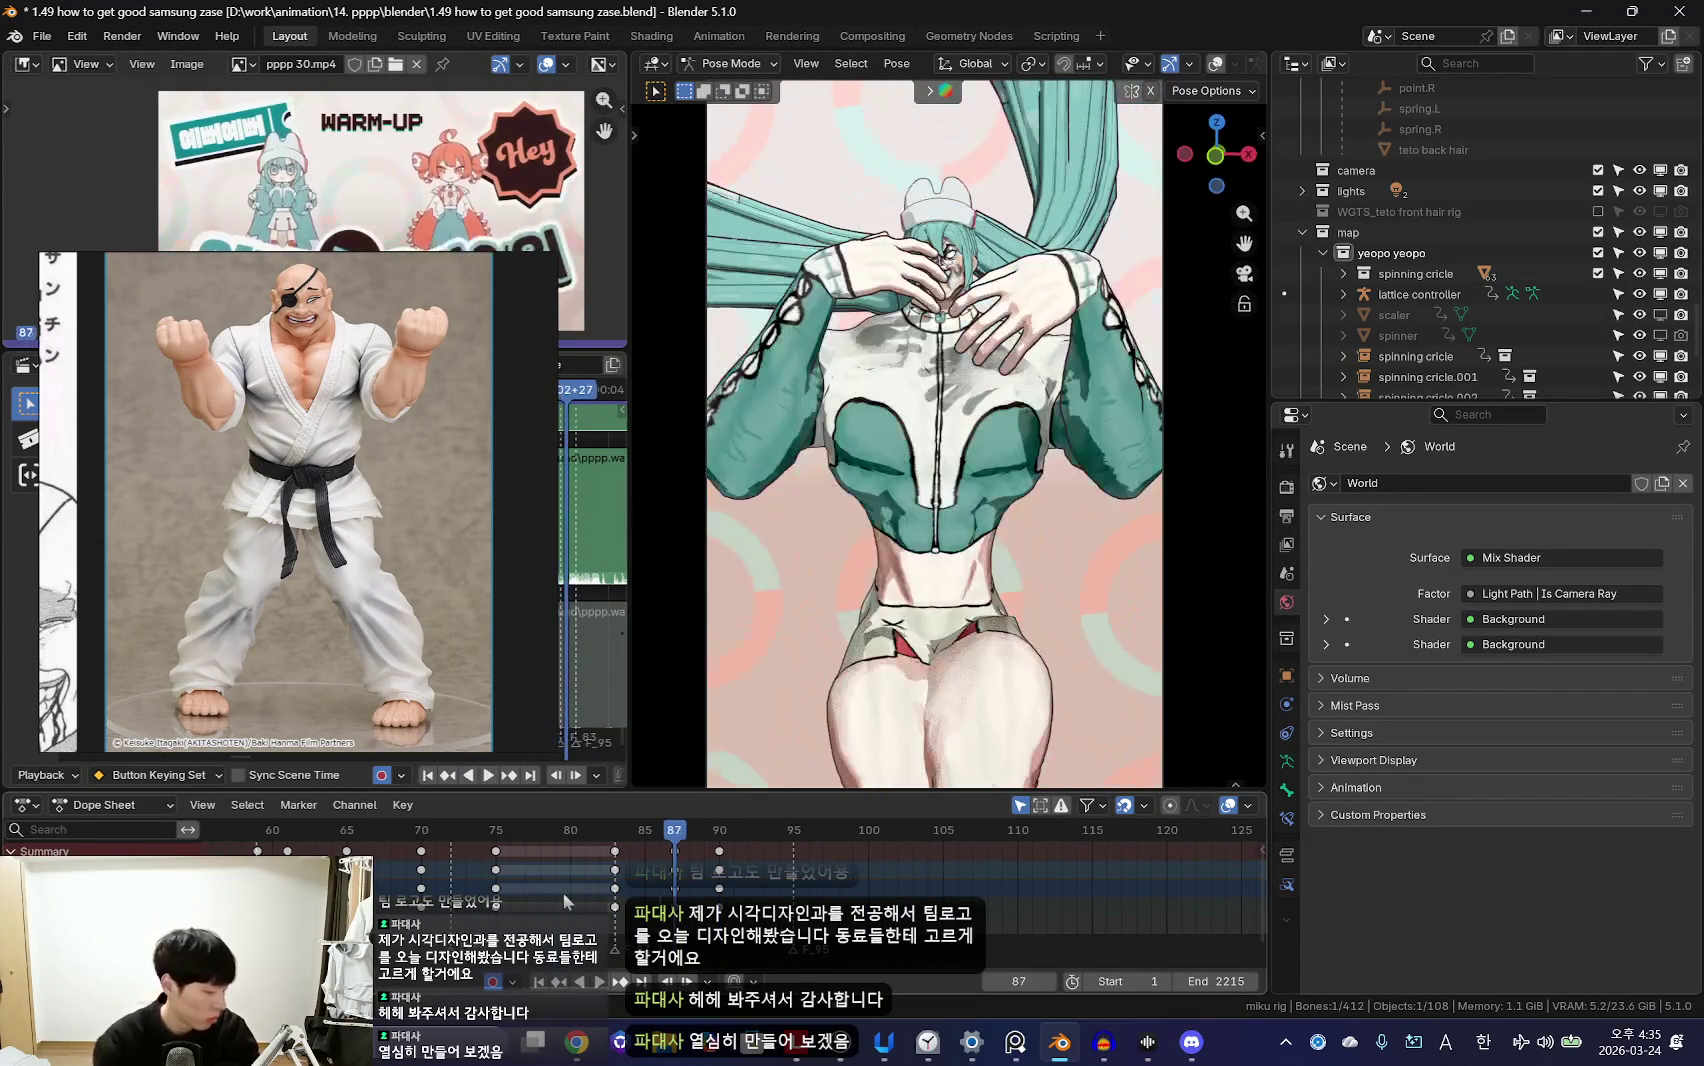
pyautogui.scroll(-3, 522, 888)
pyautogui.press('space')
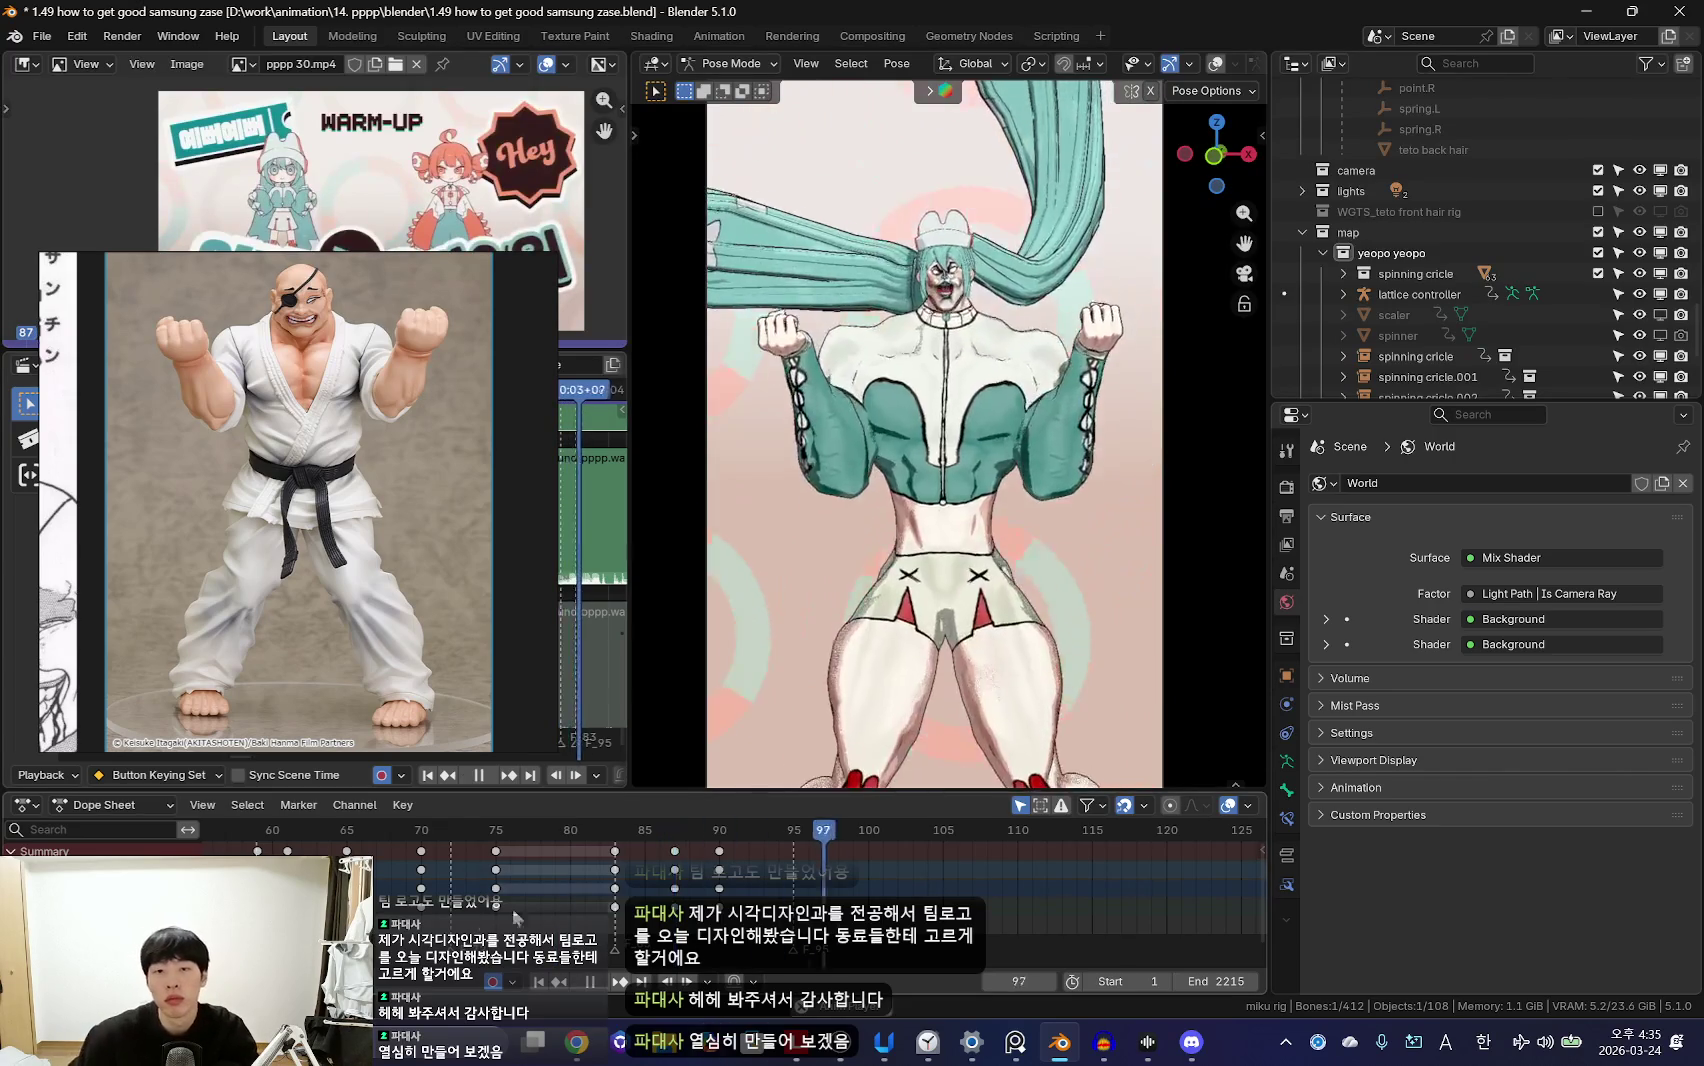
pyautogui.scroll(-3, 742, 900)
pyautogui.scroll(-2, 720, 870)
pyautogui.scroll(3, 800, 860)
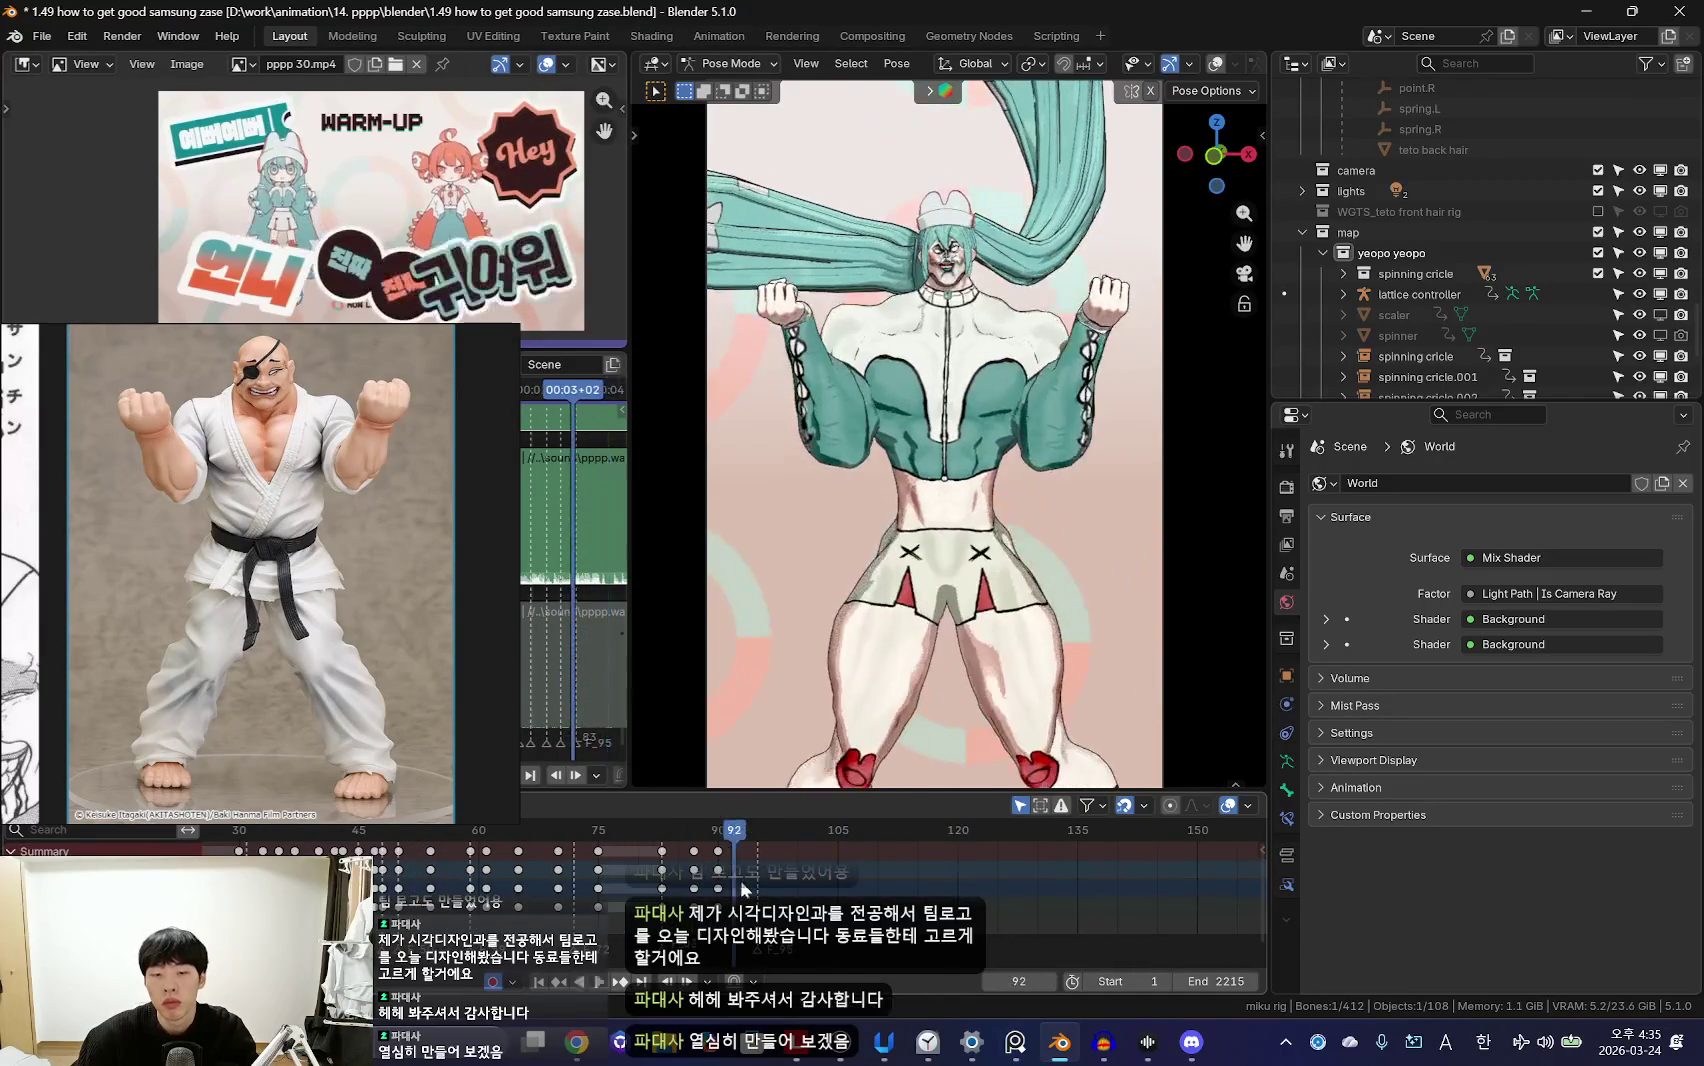
pyautogui.scroll(2, 780, 880)
pyautogui.scroll(-3, 1000, 600)
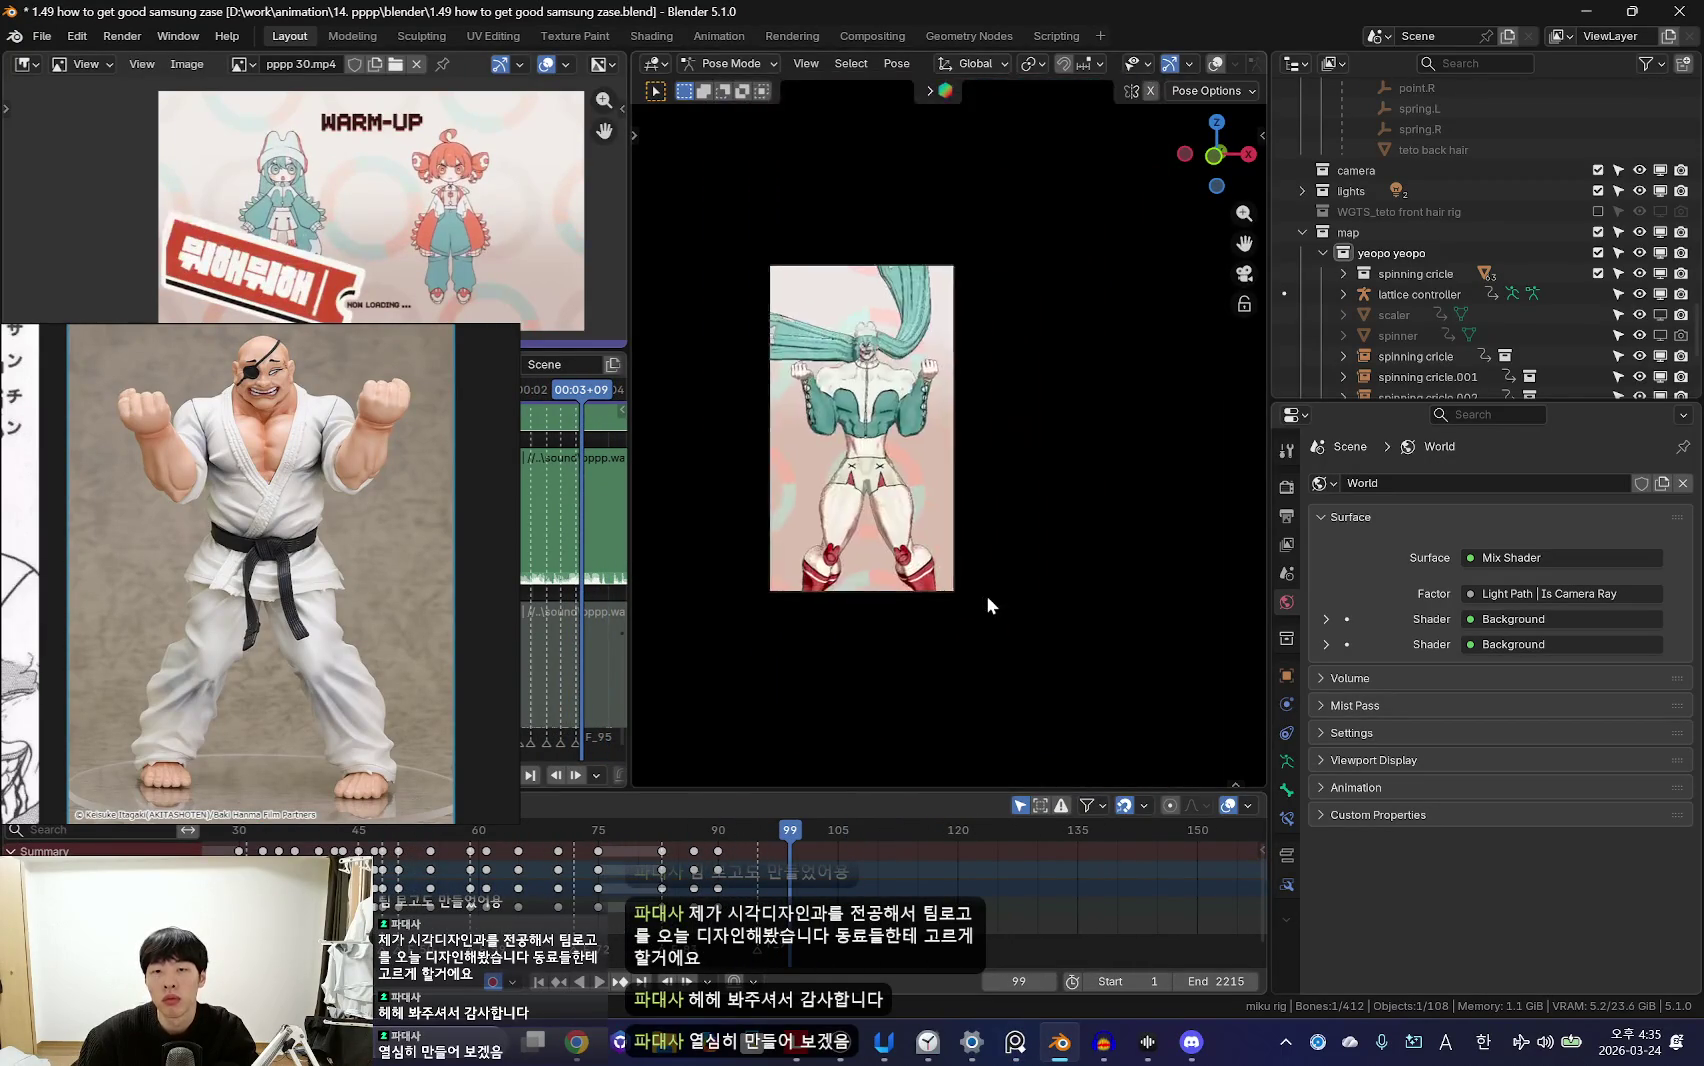
# Step: Leave camera view, make the Teto rig active in Pose Mode, zoom in, and play the dance
pyautogui.moveTo(1018, 598); pyautogui.dragTo(1106, 602, button='middle')
pyautogui.click(1122, 521)
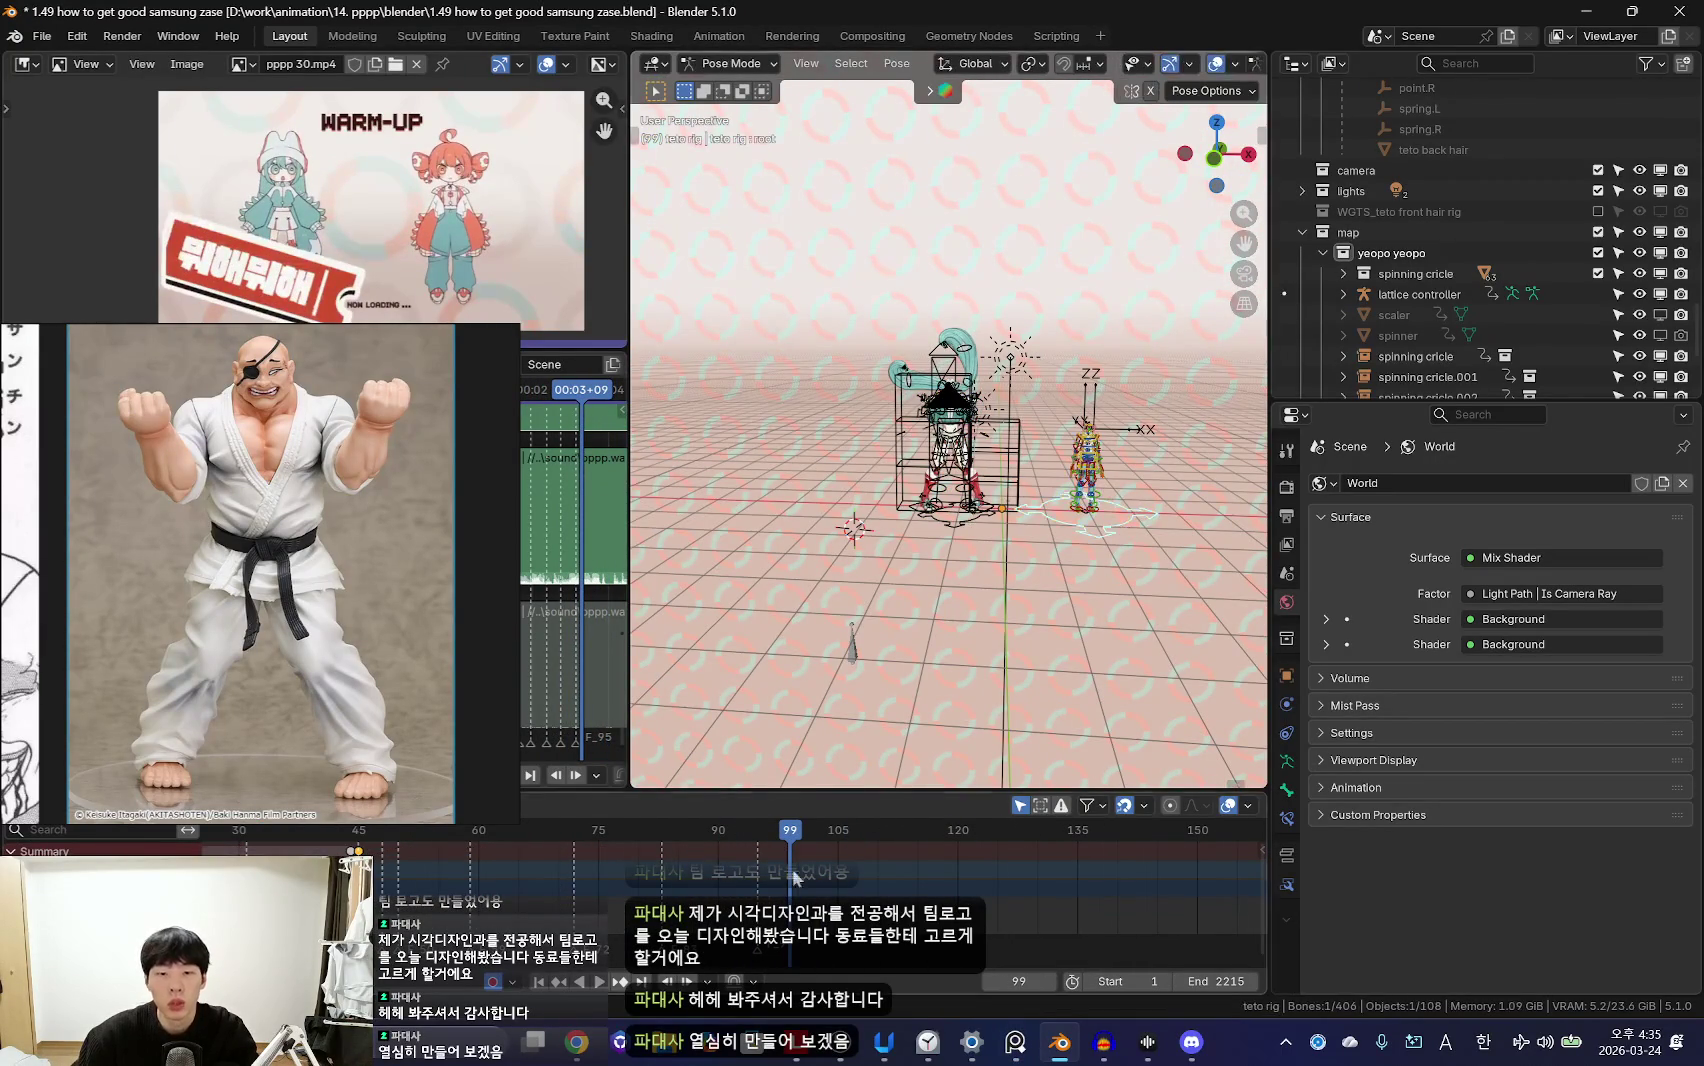
pyautogui.scroll(2, 861, 825)
pyautogui.hotkey('shift', 'alt', 'z')
pyautogui.scroll(3, 943, 626)
pyautogui.press('space')
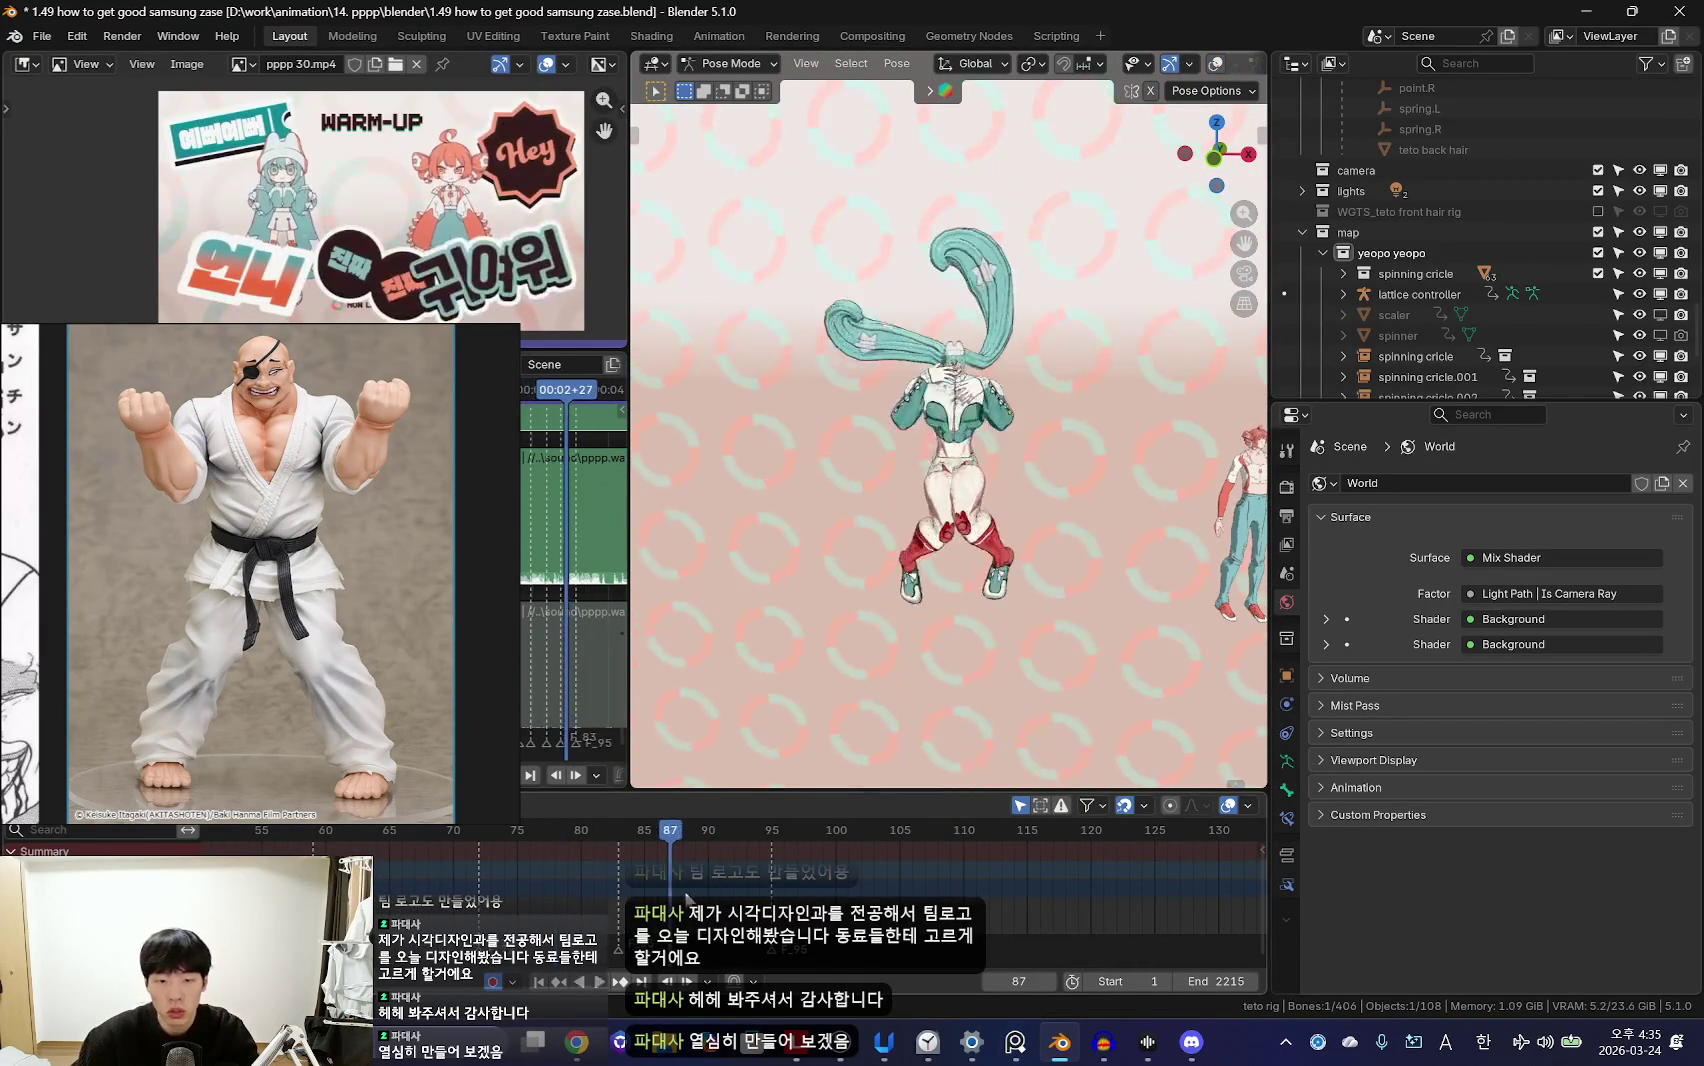
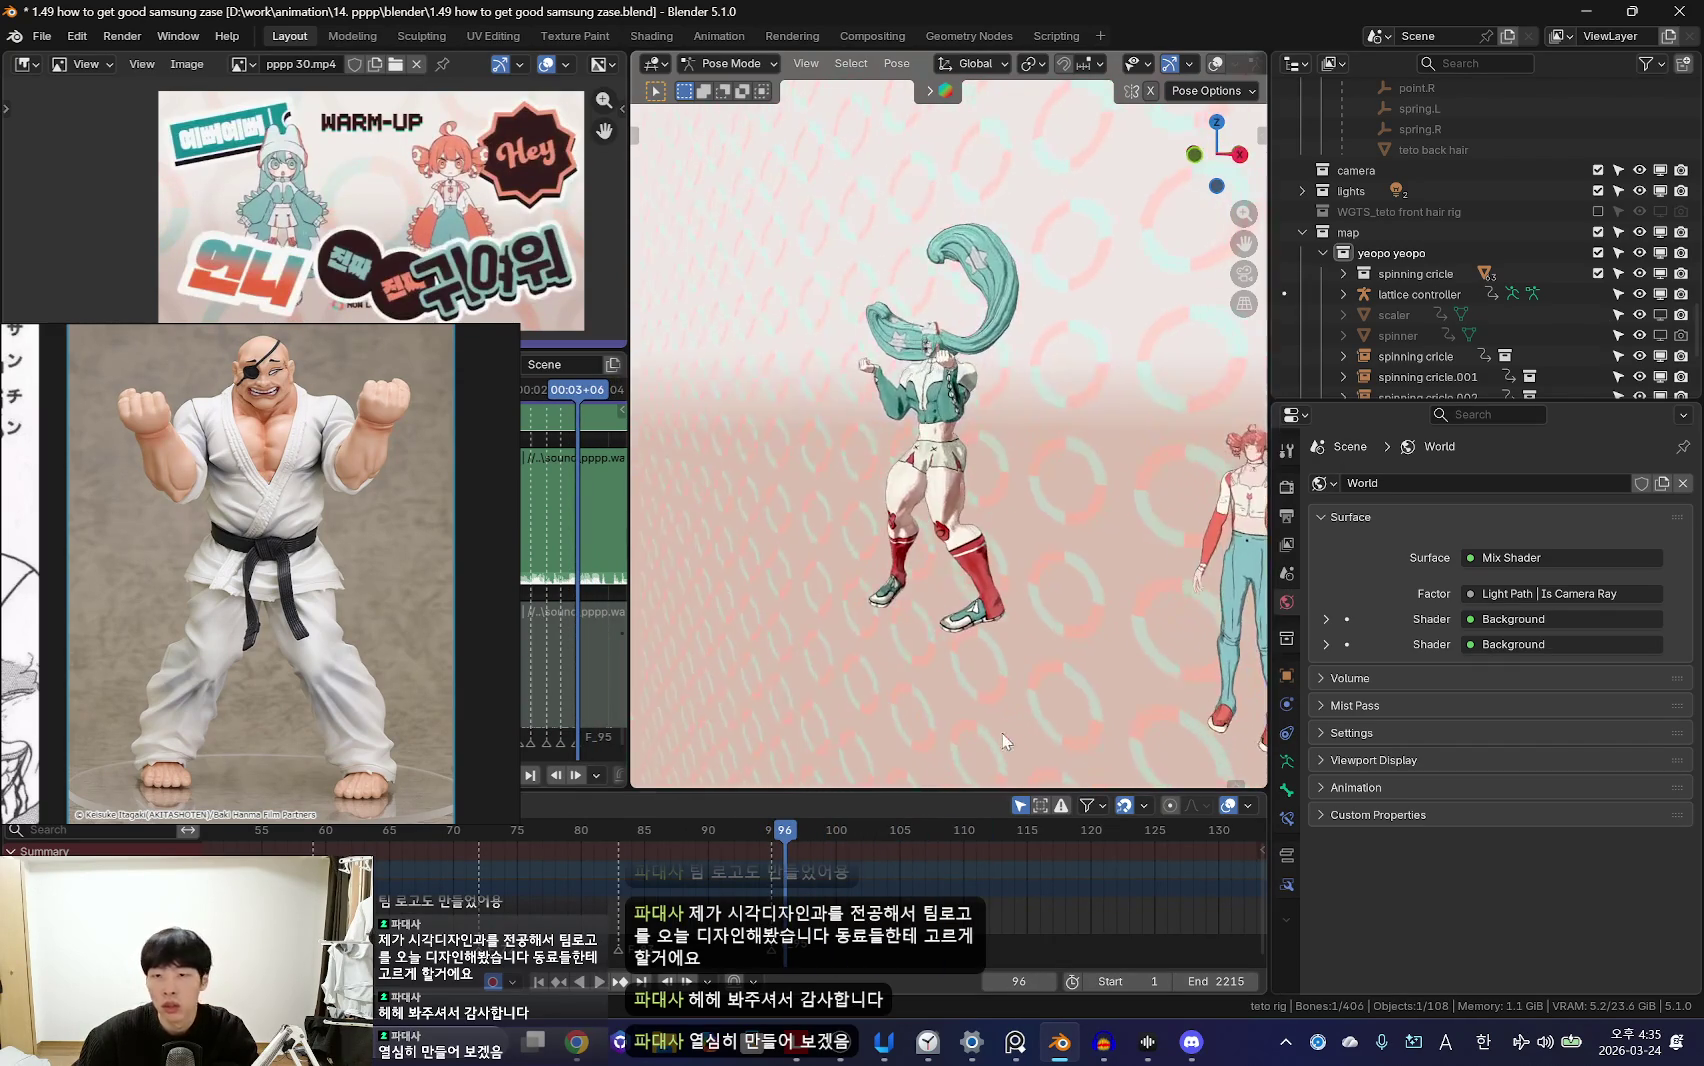
# Step: Stop playback, then slide the red-haired character's rig left along the X axis
pyautogui.hotkey('ctrl', 'Tab')
pyautogui.press('space')
pyautogui.moveTo(915, 753); pyautogui.dragTo(1077, 616, button='middle')
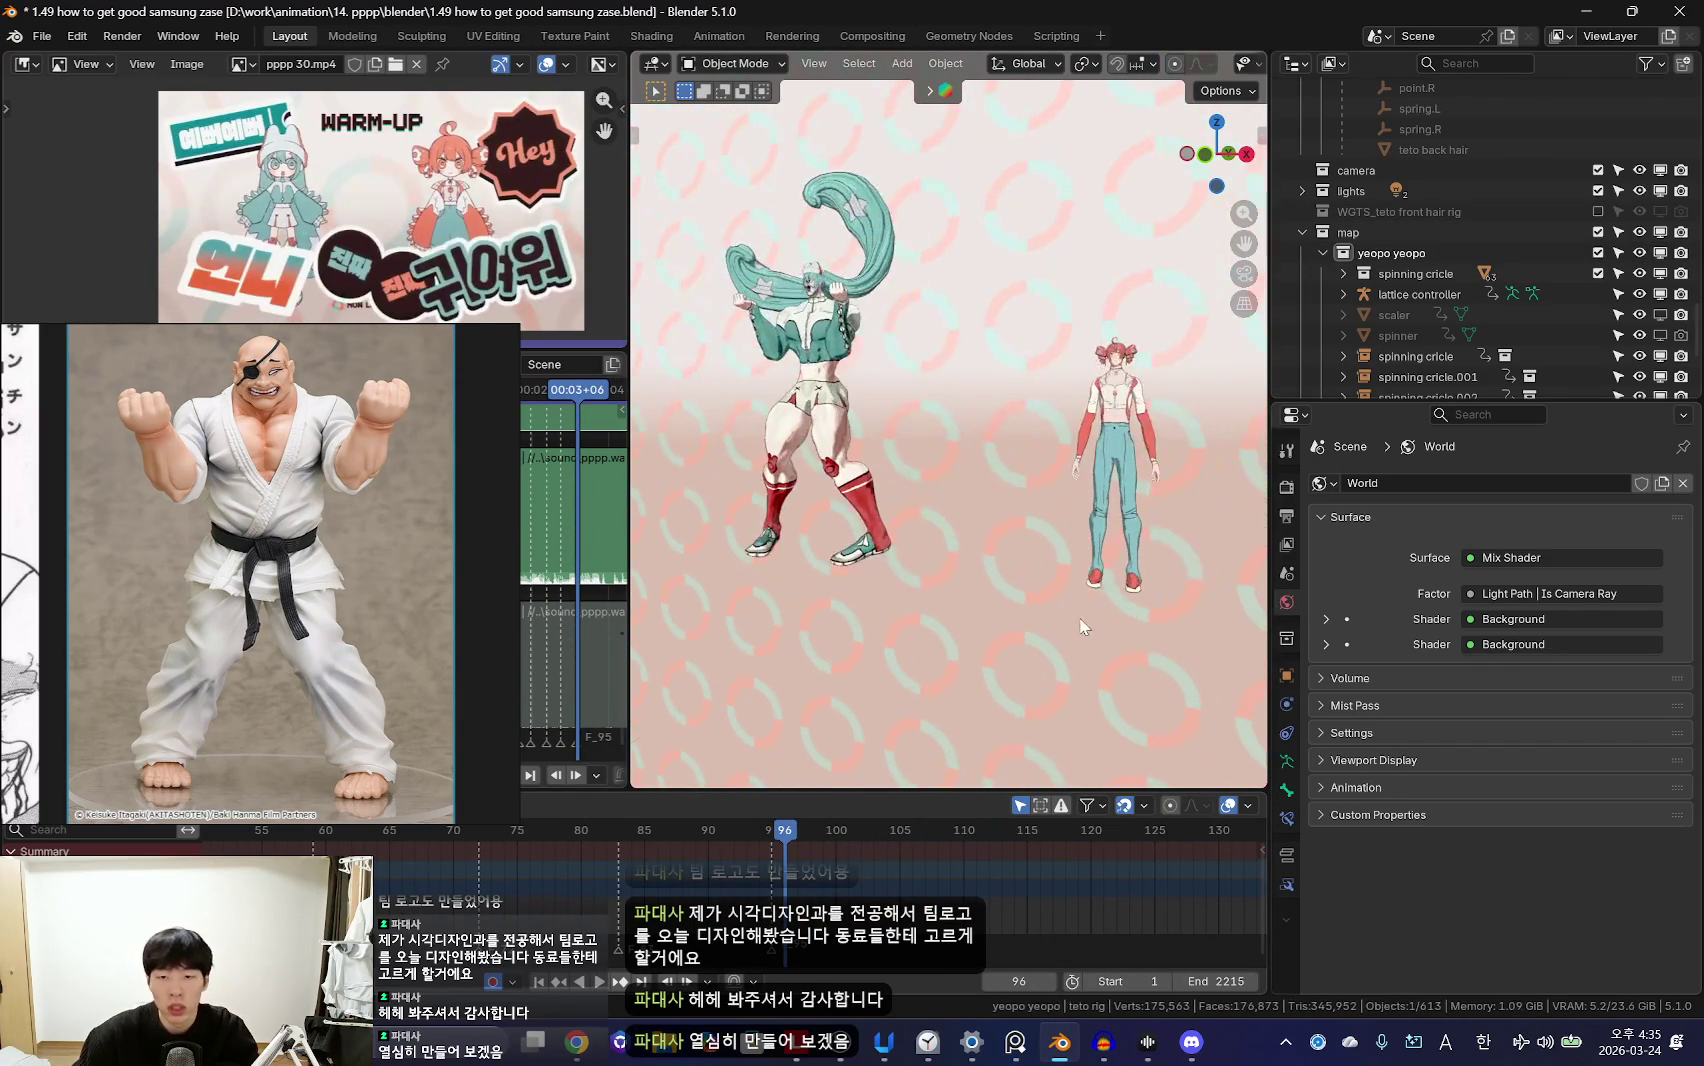
pyautogui.hotkey('shift', 'alt', 'z')
pyautogui.hotkey('ctrl', 'Tab')
pyautogui.scroll(2, 1102, 674)
pyautogui.press('g')
pyautogui.press('x')
pyautogui.click(944, 644)
pyautogui.hotkey('shift', 'alt', 'z')
# Step: Review the repositioned rig with reverse playback, then select the teto cone hair object
pyautogui.press('Left')
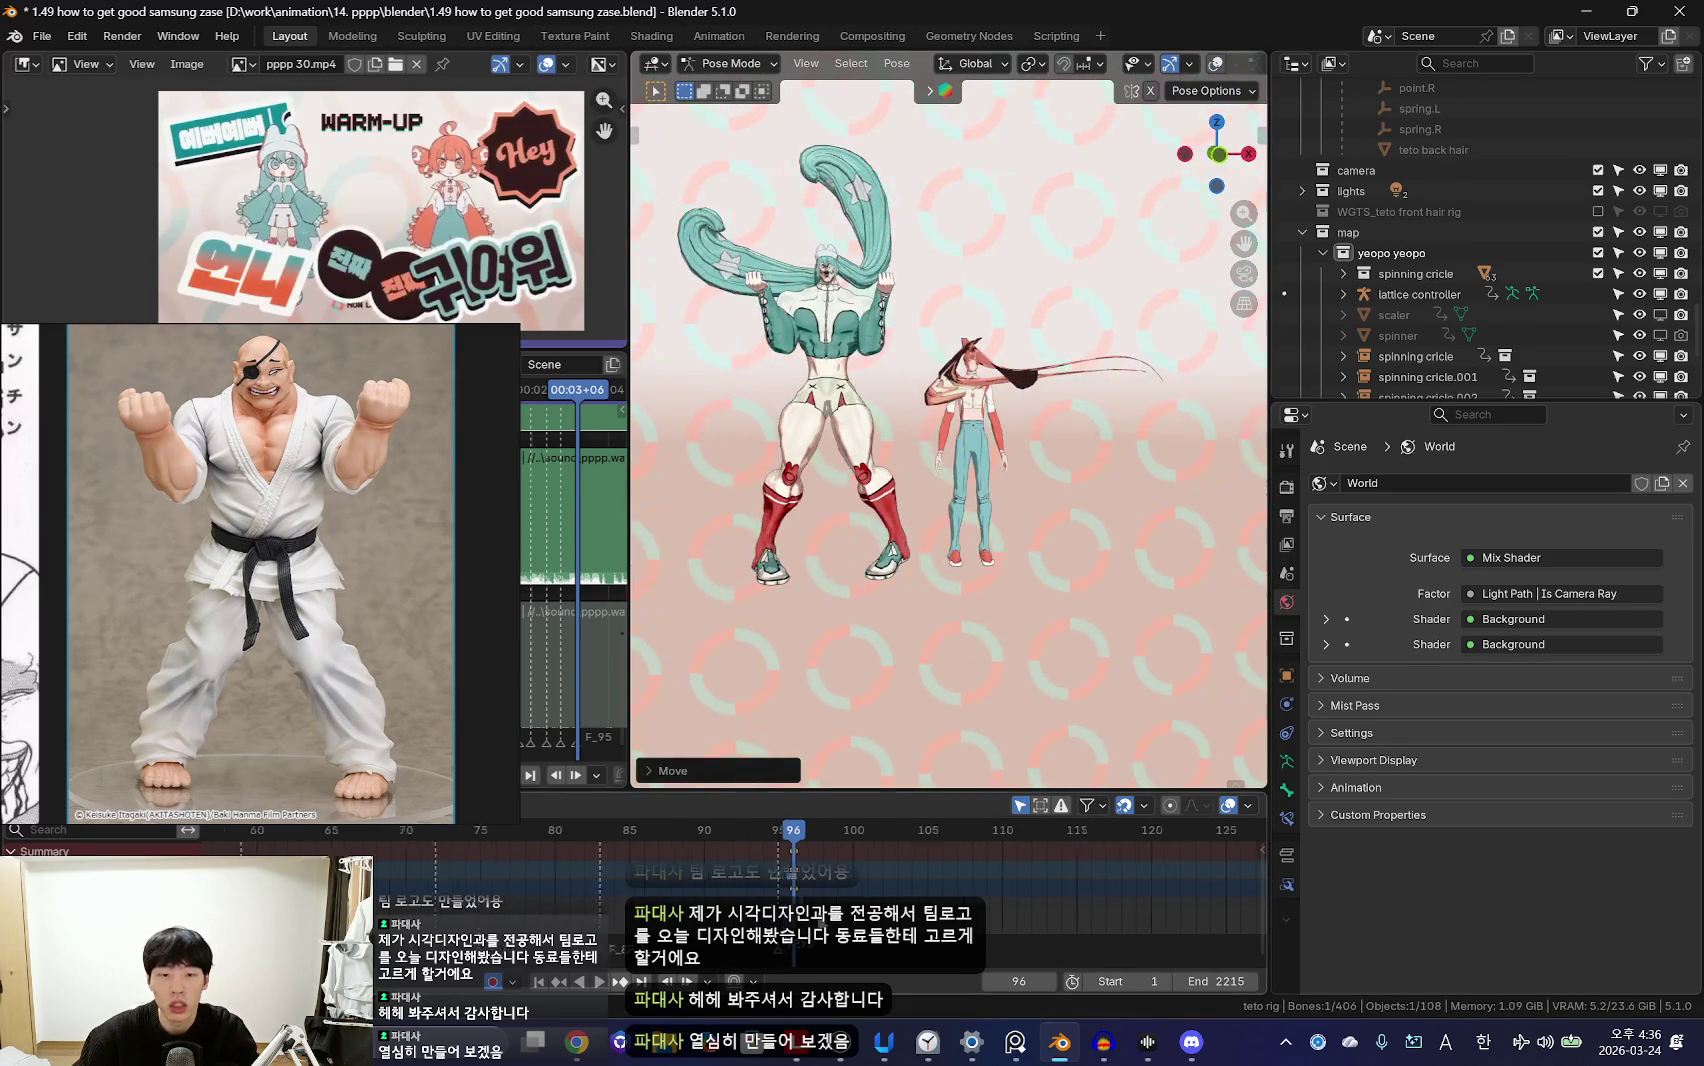
pyautogui.scroll(-2, 652, 866)
pyautogui.scroll(-2, 572, 901)
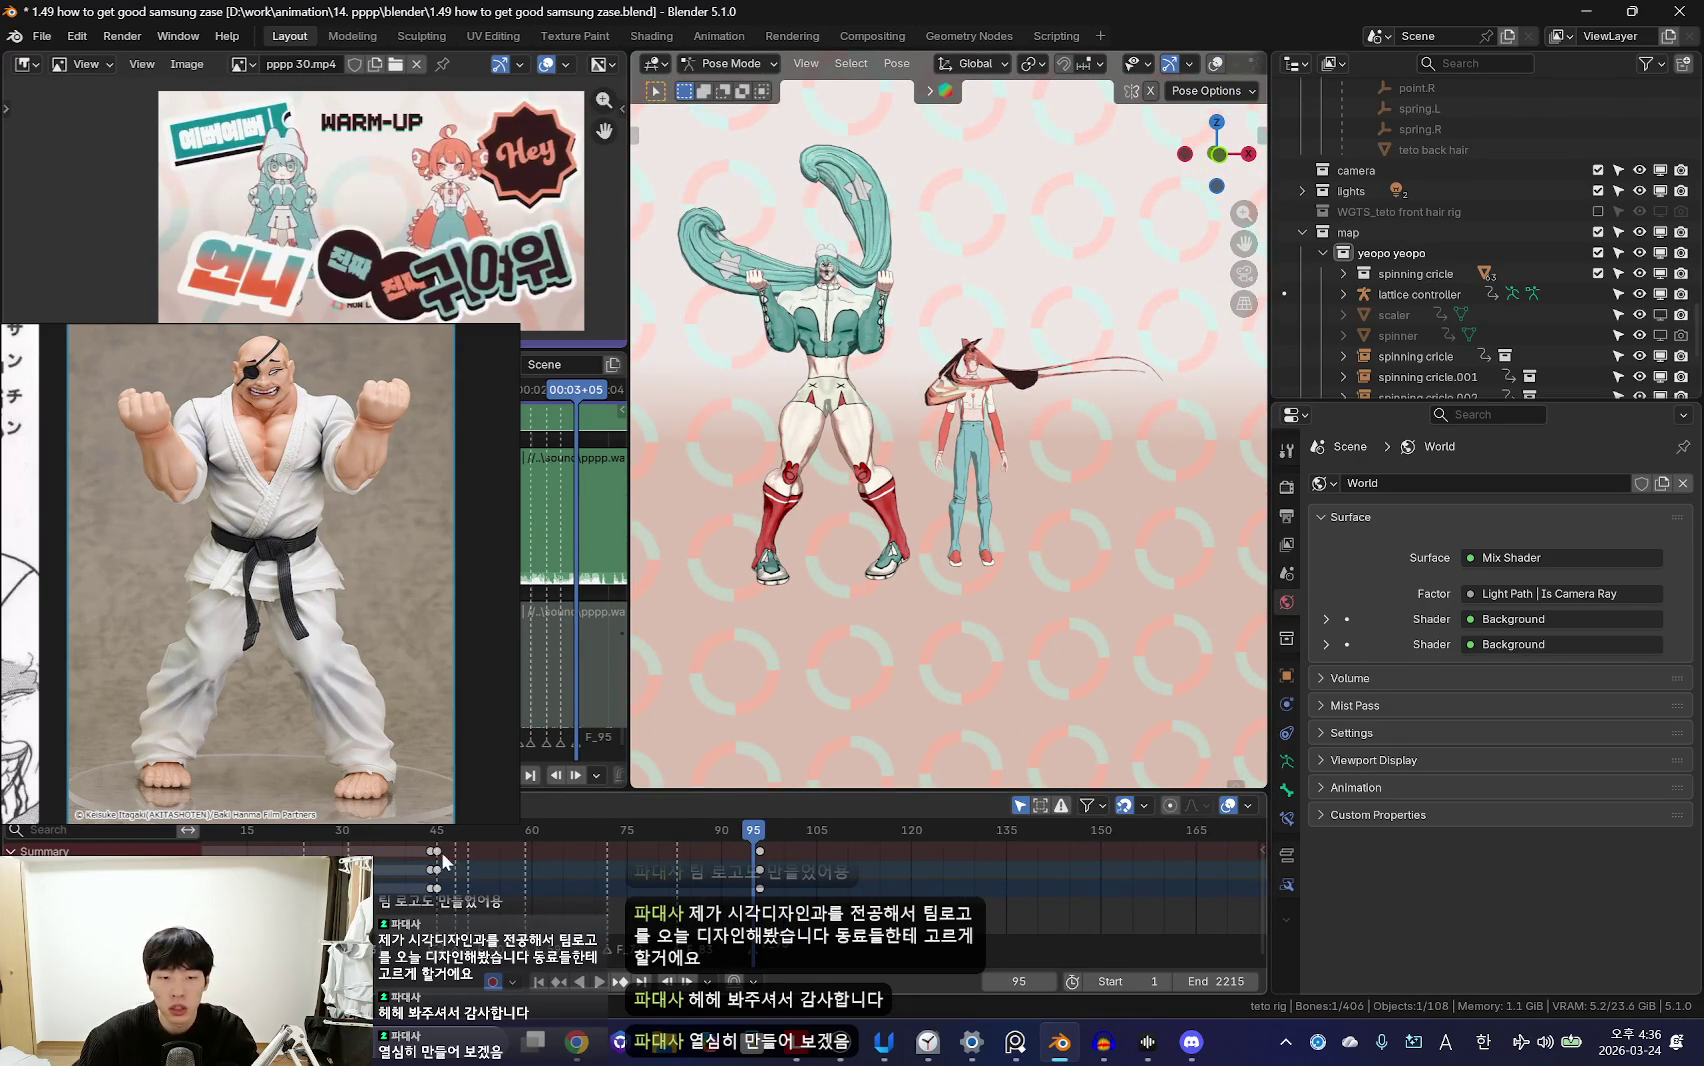
pyautogui.hotkey('shift', 'ctrl', 'space')
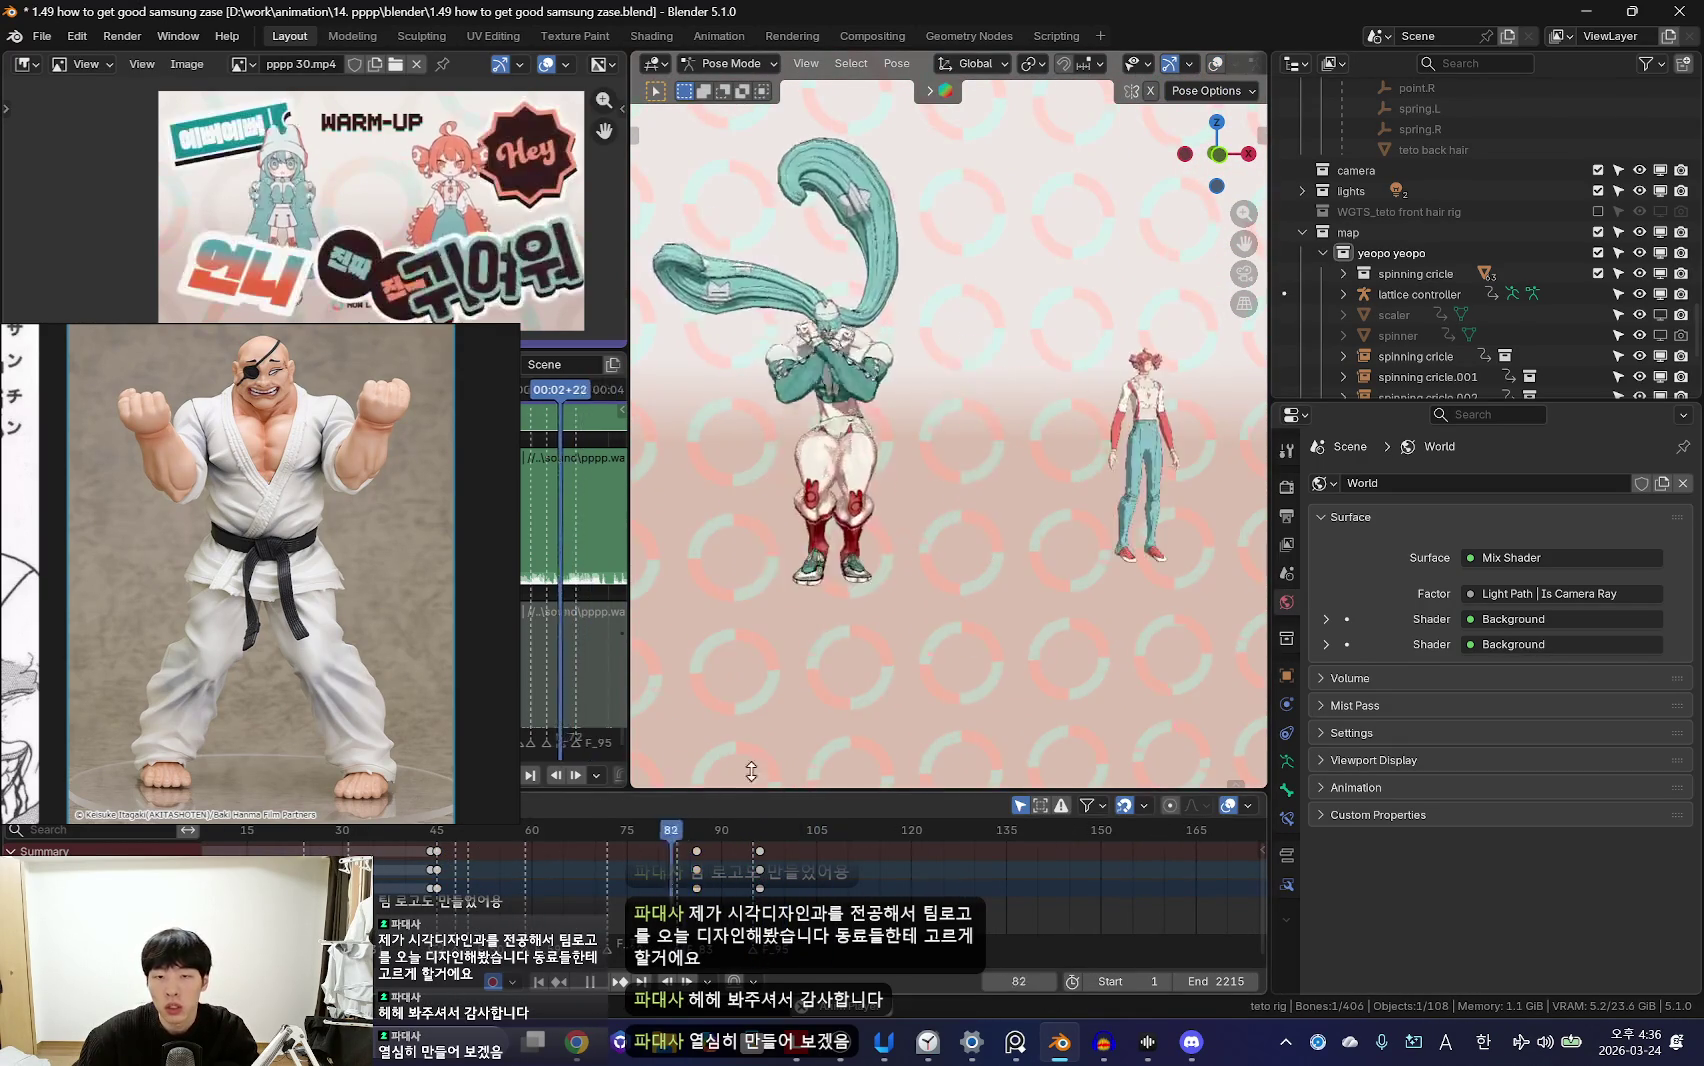
pyautogui.press('space')
pyautogui.hotkey('shift', 'alt', 'z')
pyautogui.click(1067, 386)
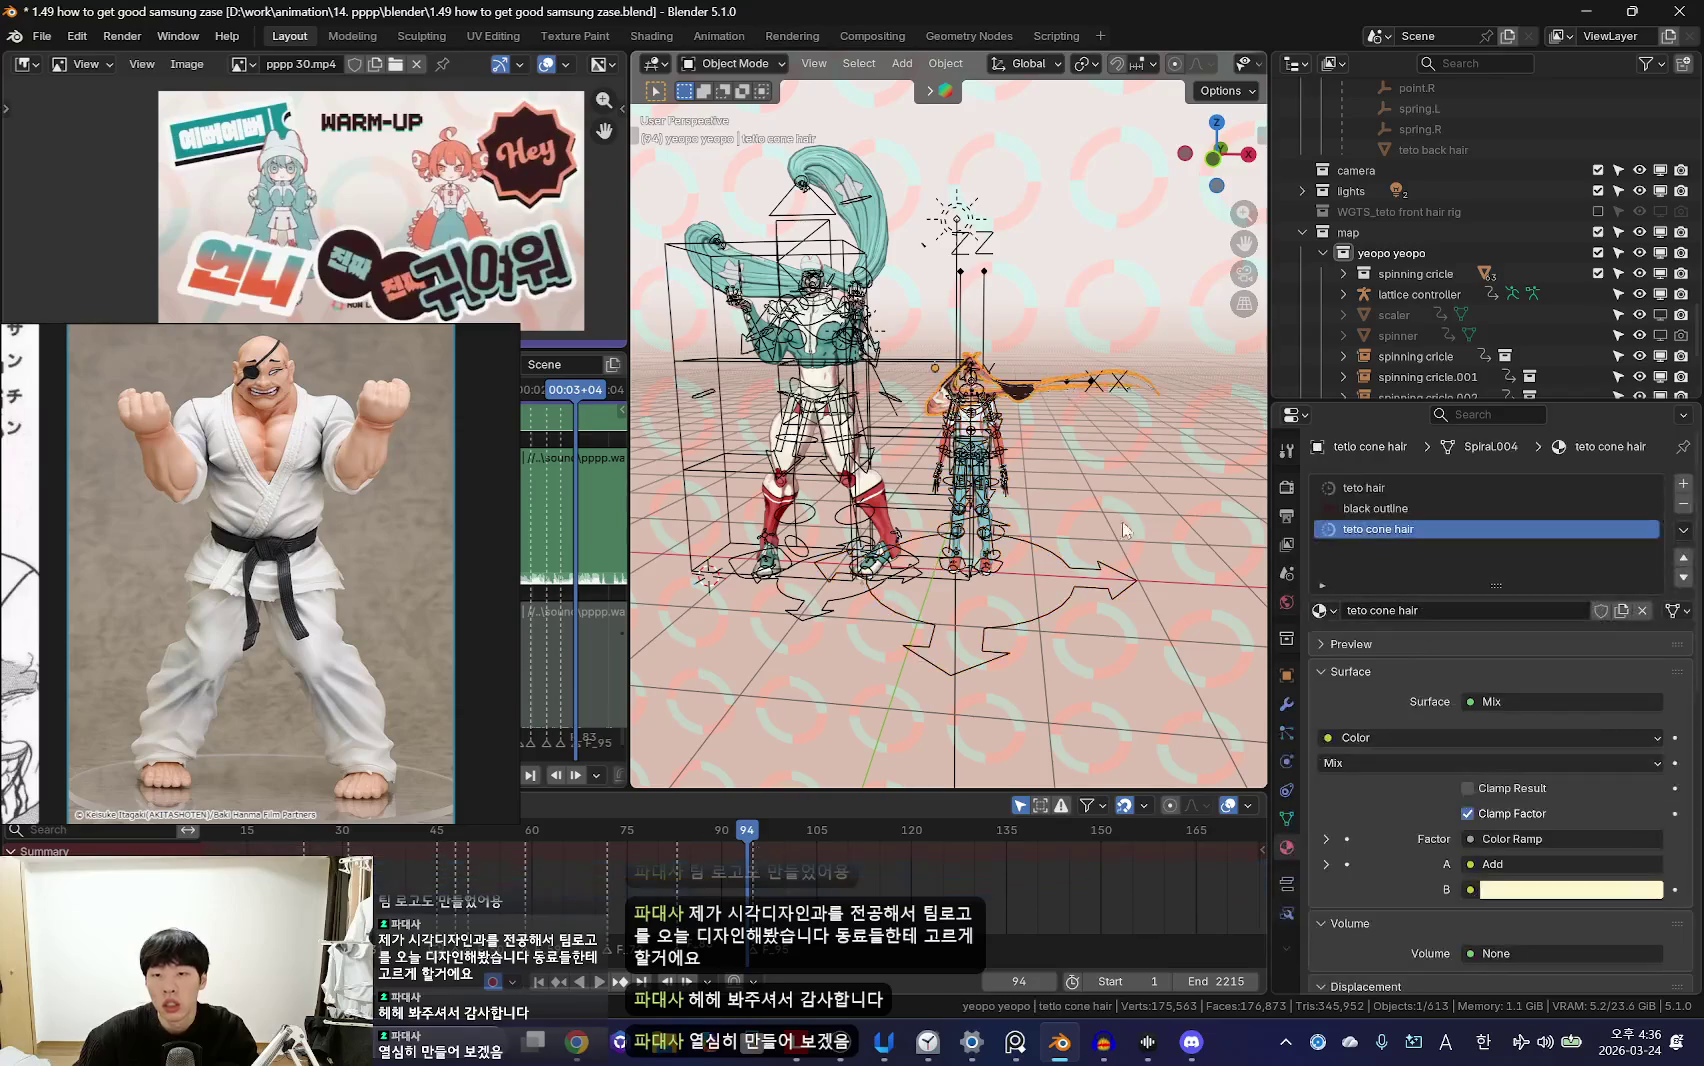
# Step: Delete the rigid body bake in Scene properties' Rigid Body World cache
pyautogui.click(1287, 573)
pyautogui.scroll(-5, 1390, 832)
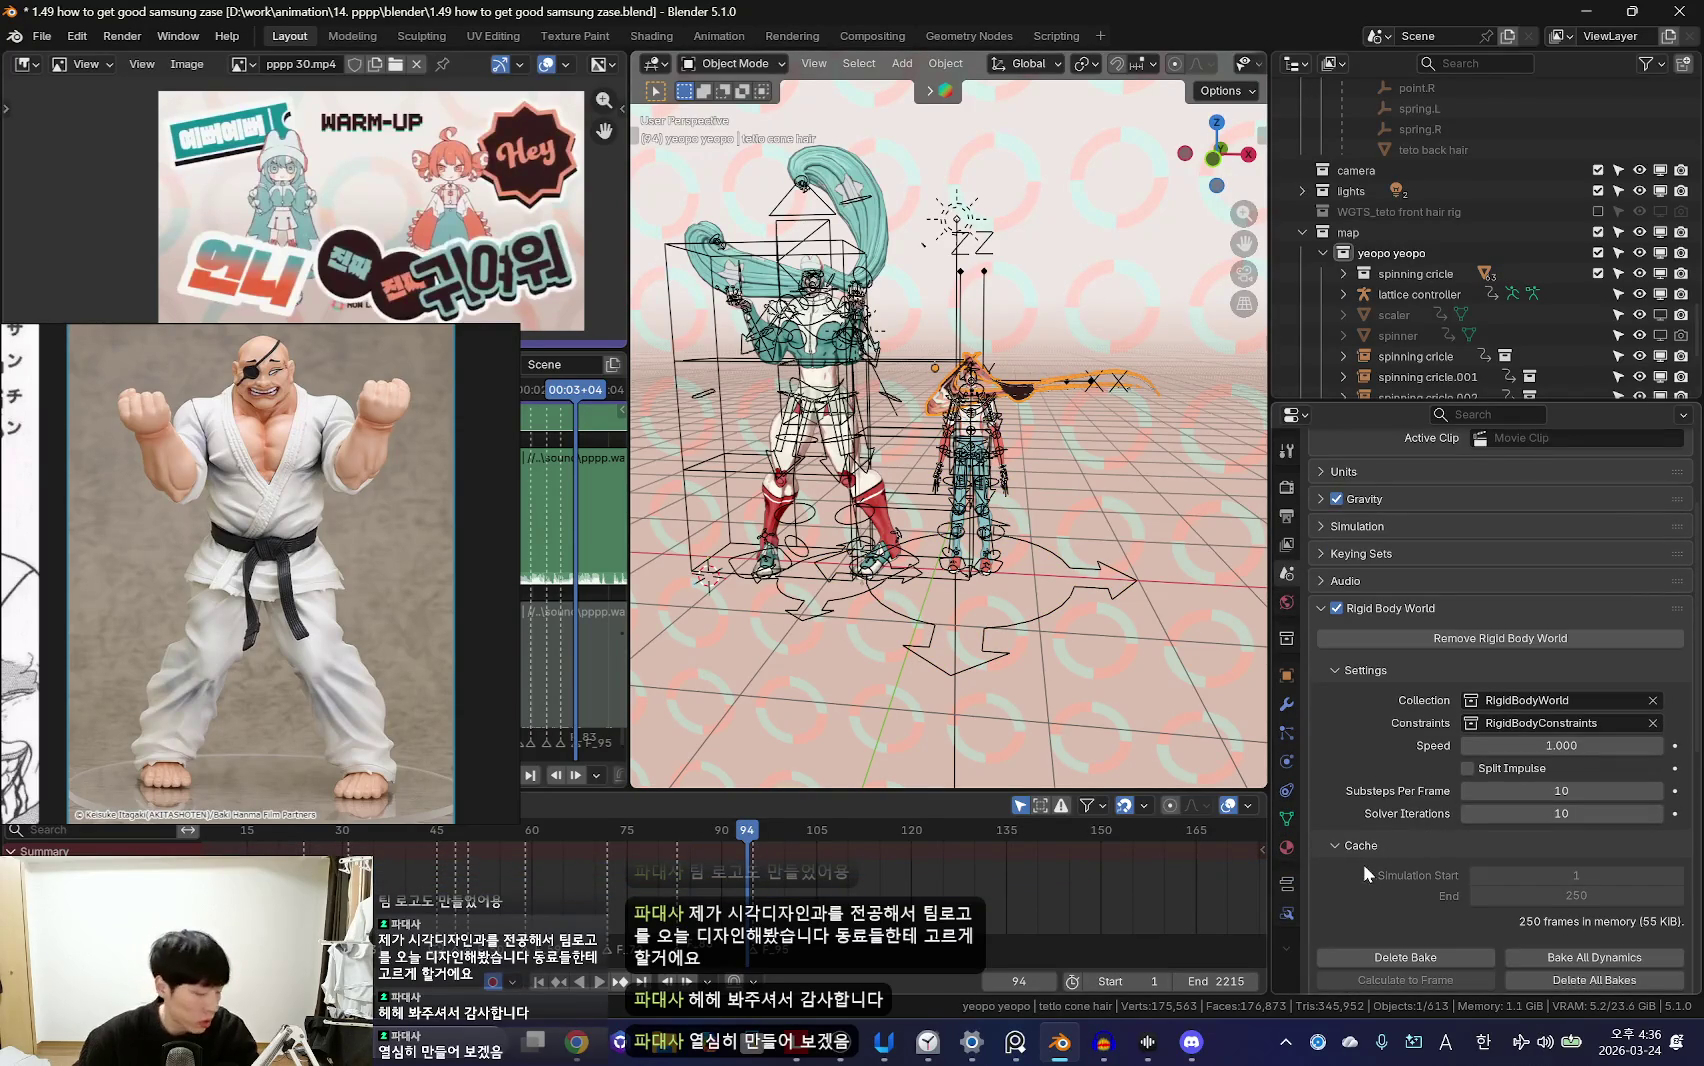
pyautogui.click(1414, 958)
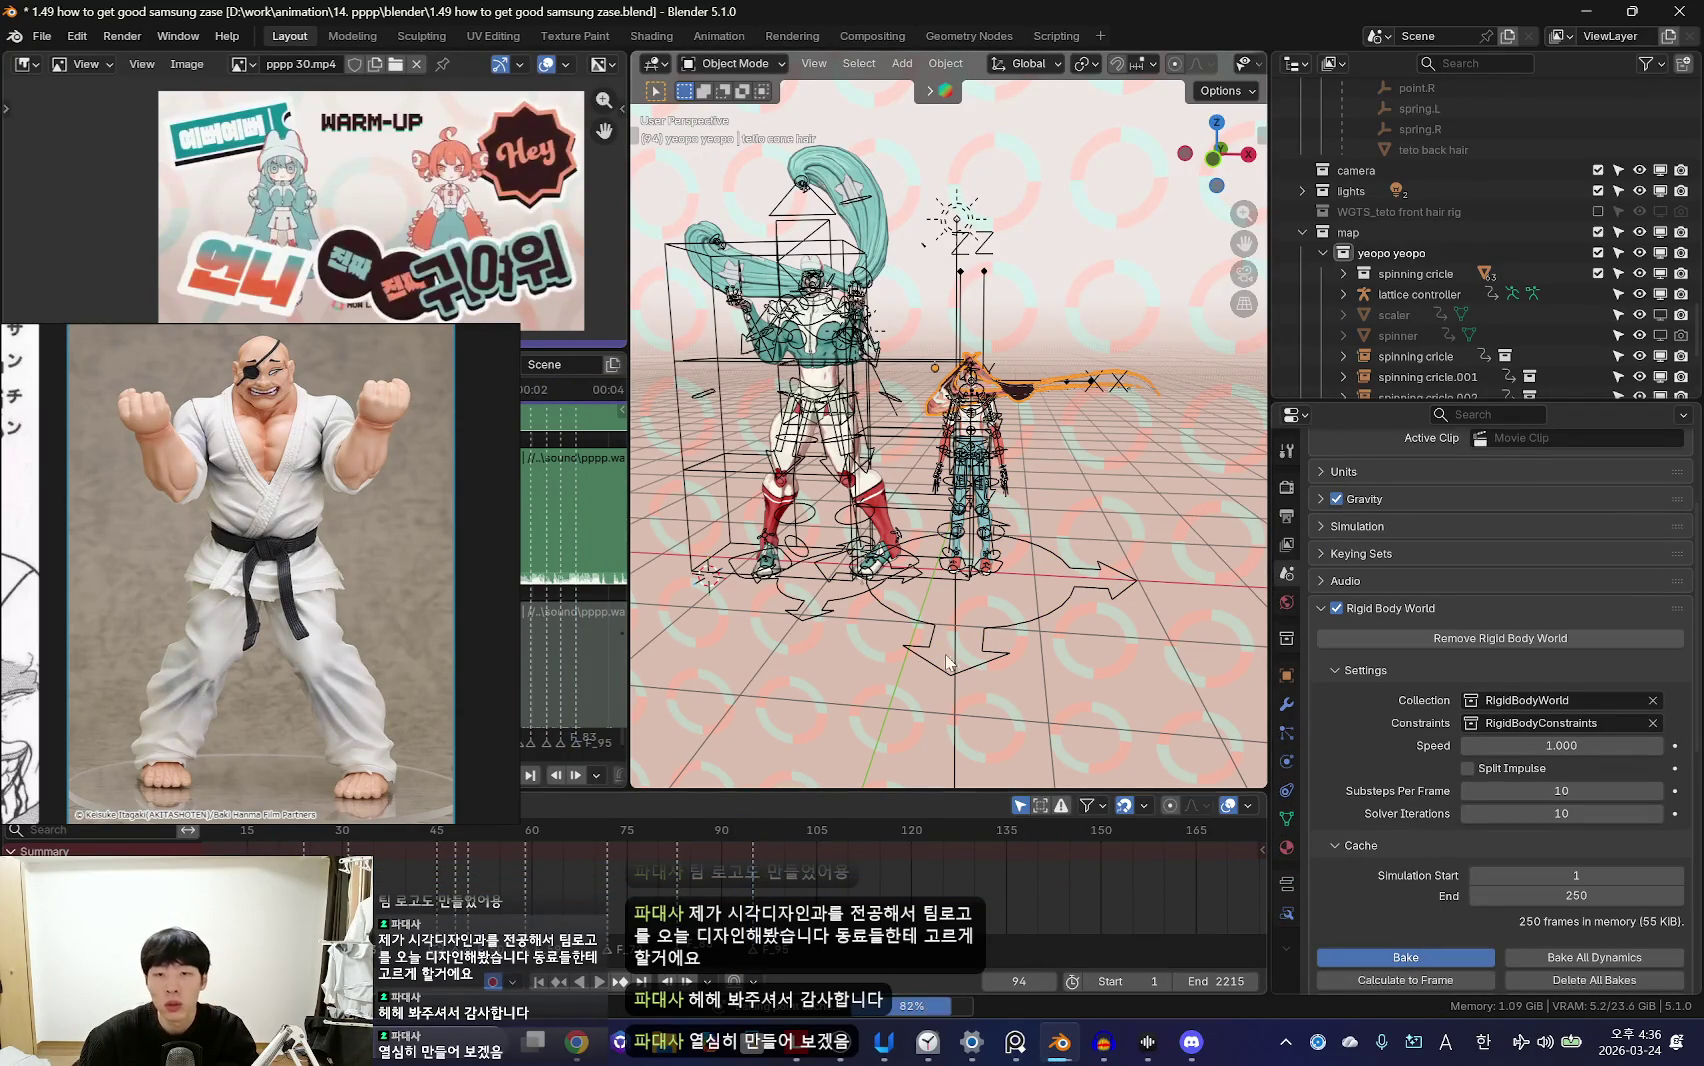
# Step: Play the animation through the active camera view with overlays hidden
pyautogui.hotkey('shift', 'alt', 'z')
pyautogui.press('space')
pyautogui.press('KP_0')
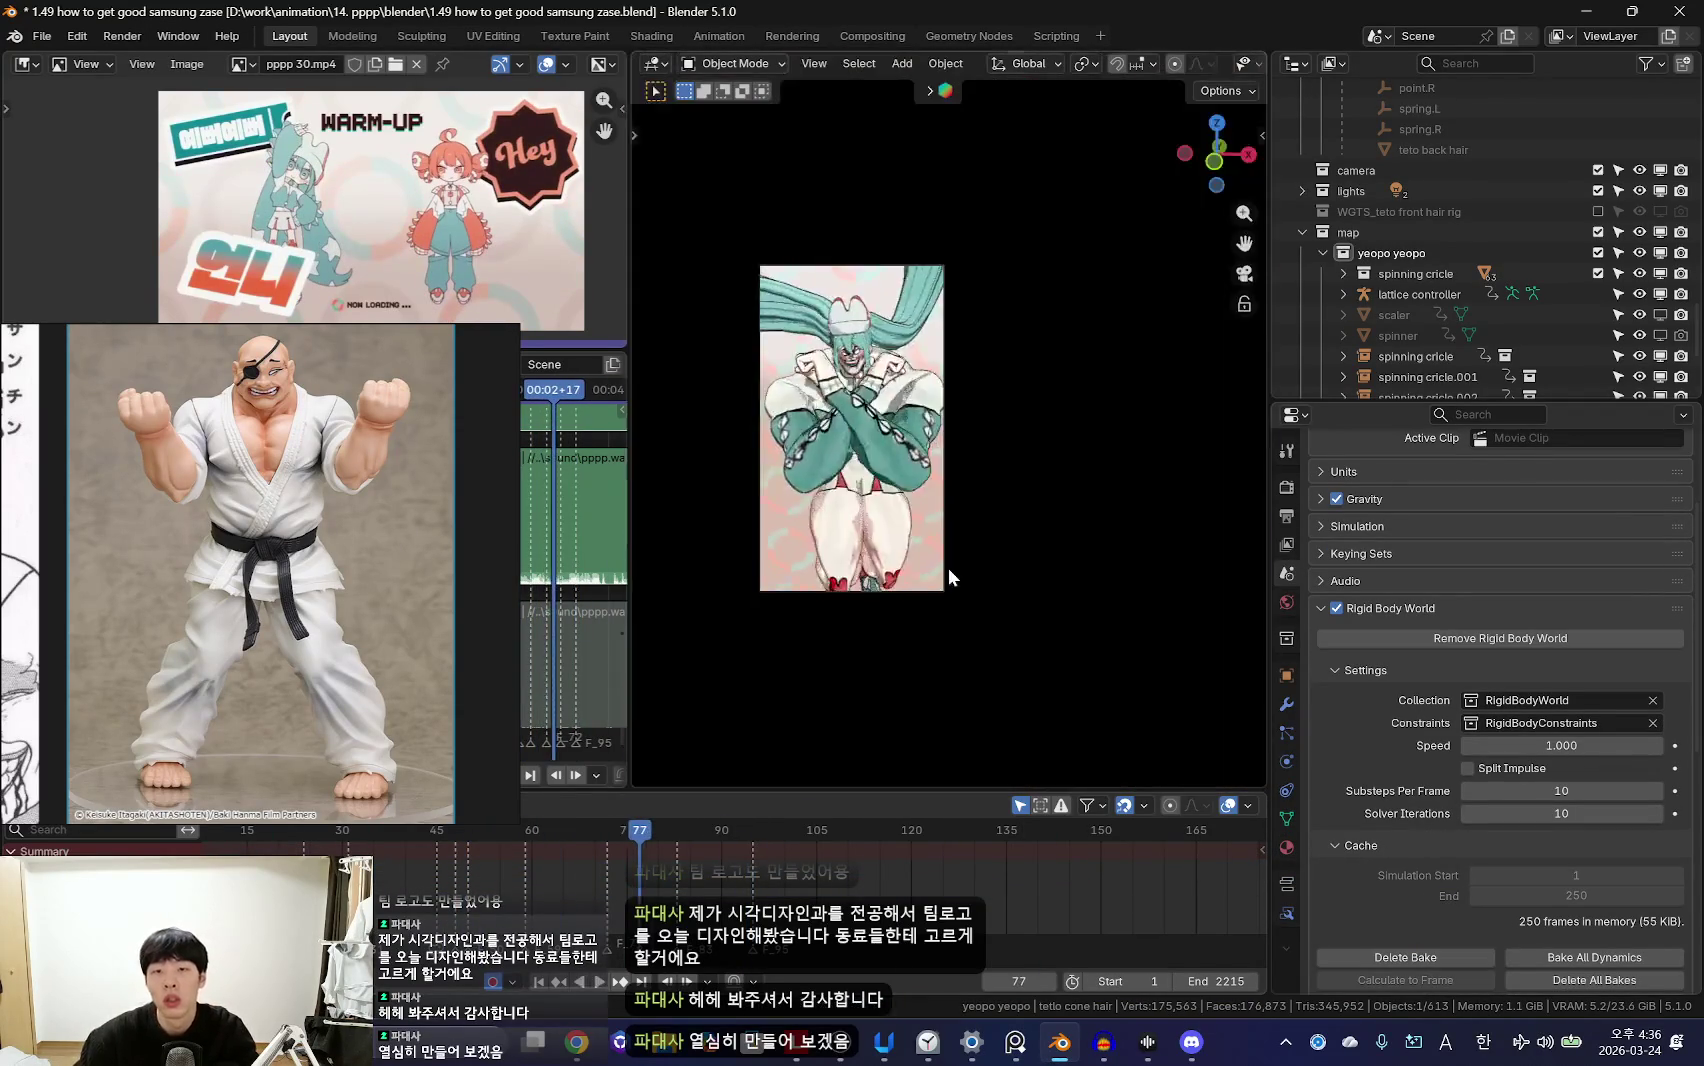
pyautogui.press('Home')
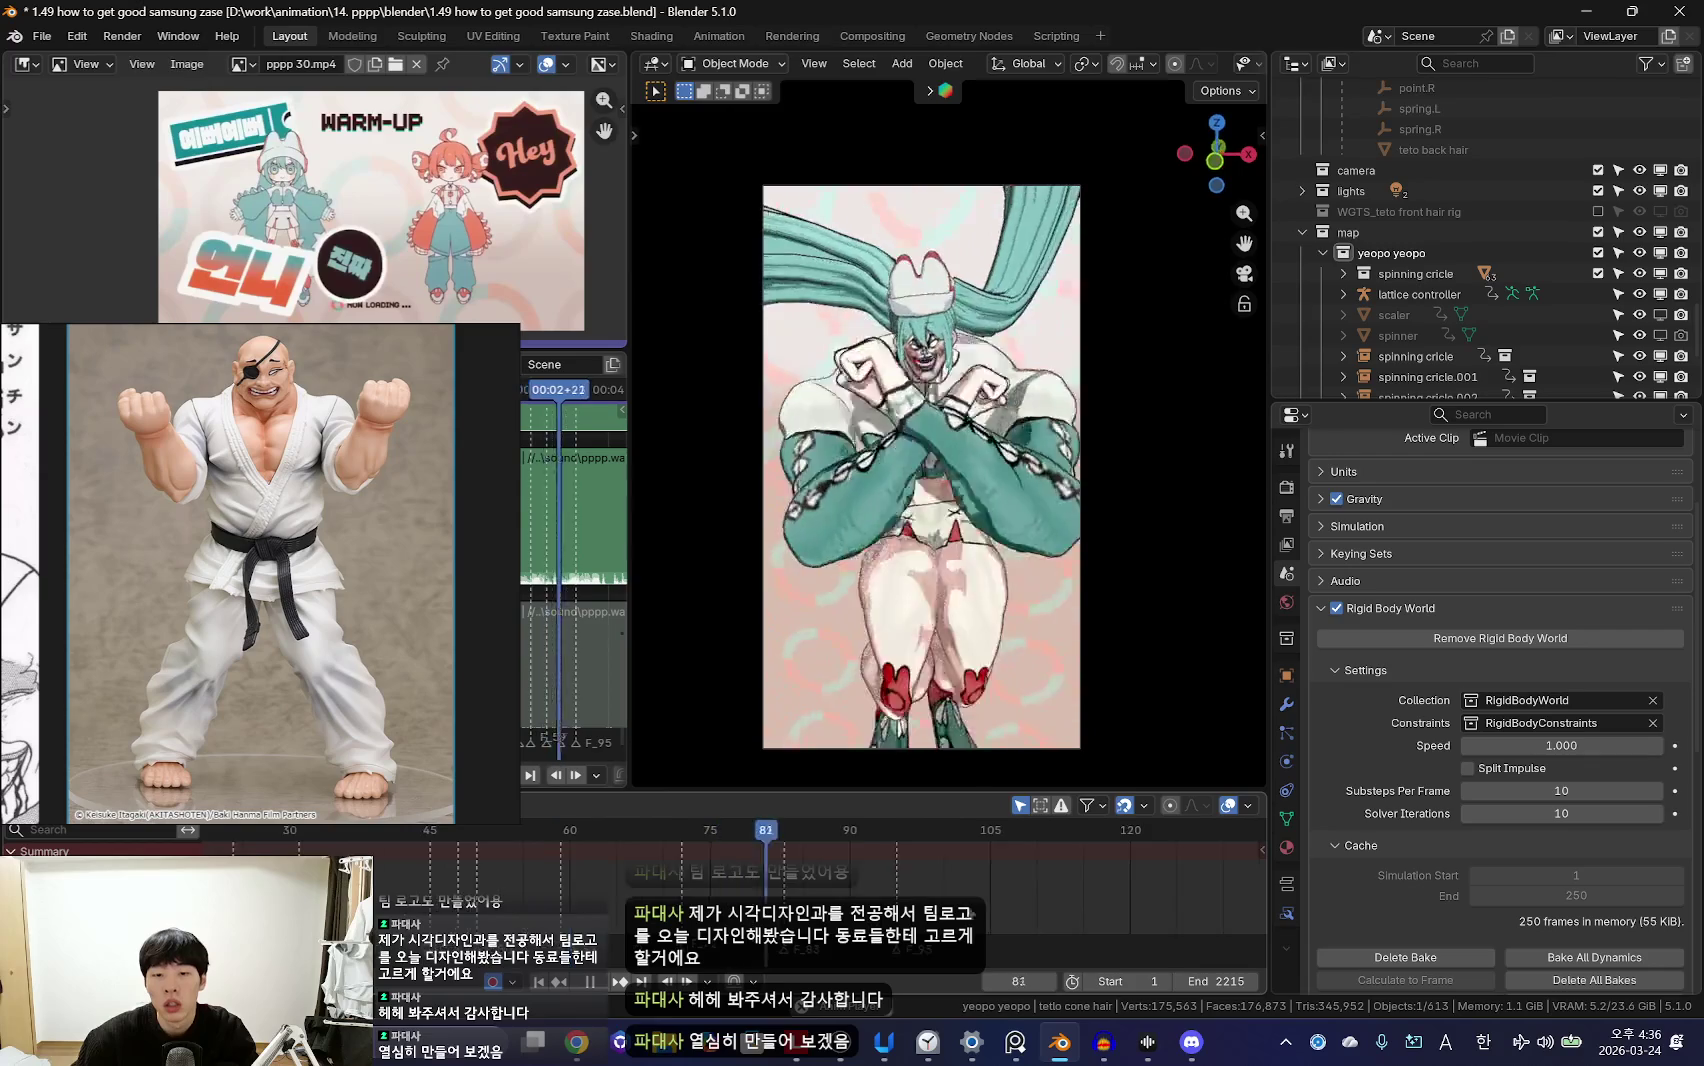
pyautogui.press('space')
pyautogui.scroll(-5, 1450, 357)
pyautogui.scroll(-5, 1442, 242)
pyautogui.scroll(-5, 1454, 289)
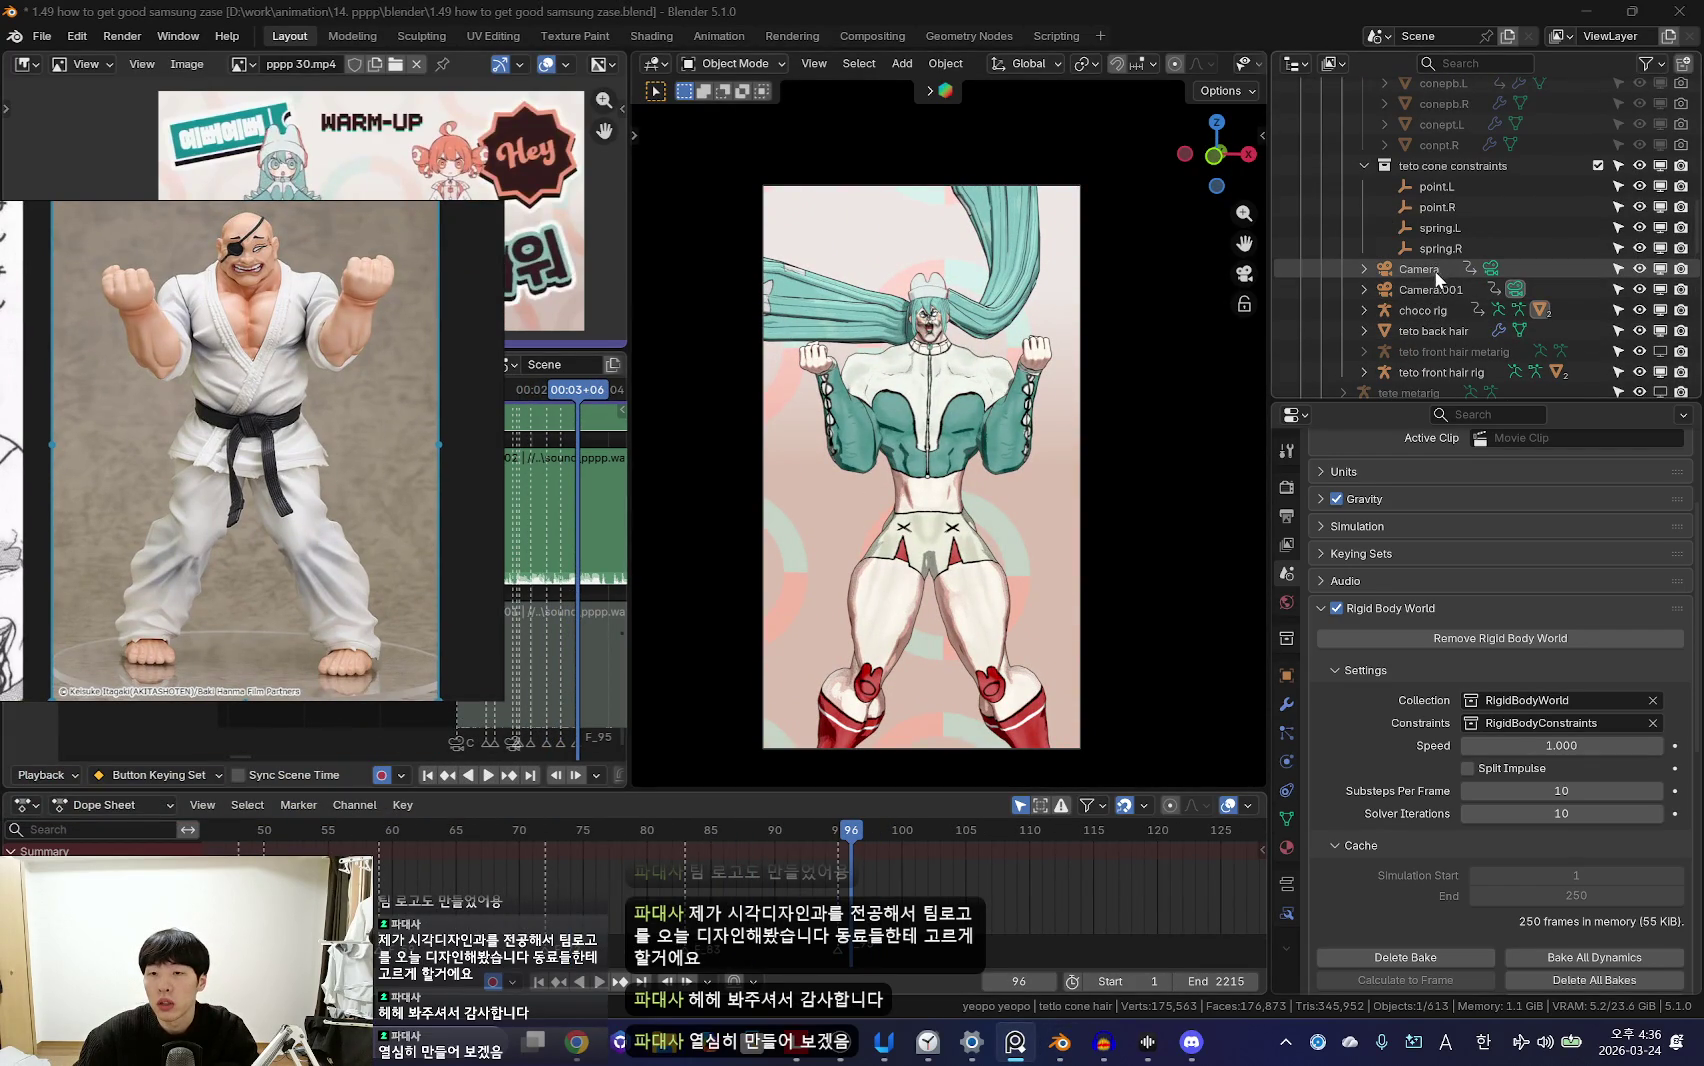
# Step: Move Camera and Camera.001 into the 'camera' collection and bind Camera to a frame-96 marker
pyautogui.press('m')
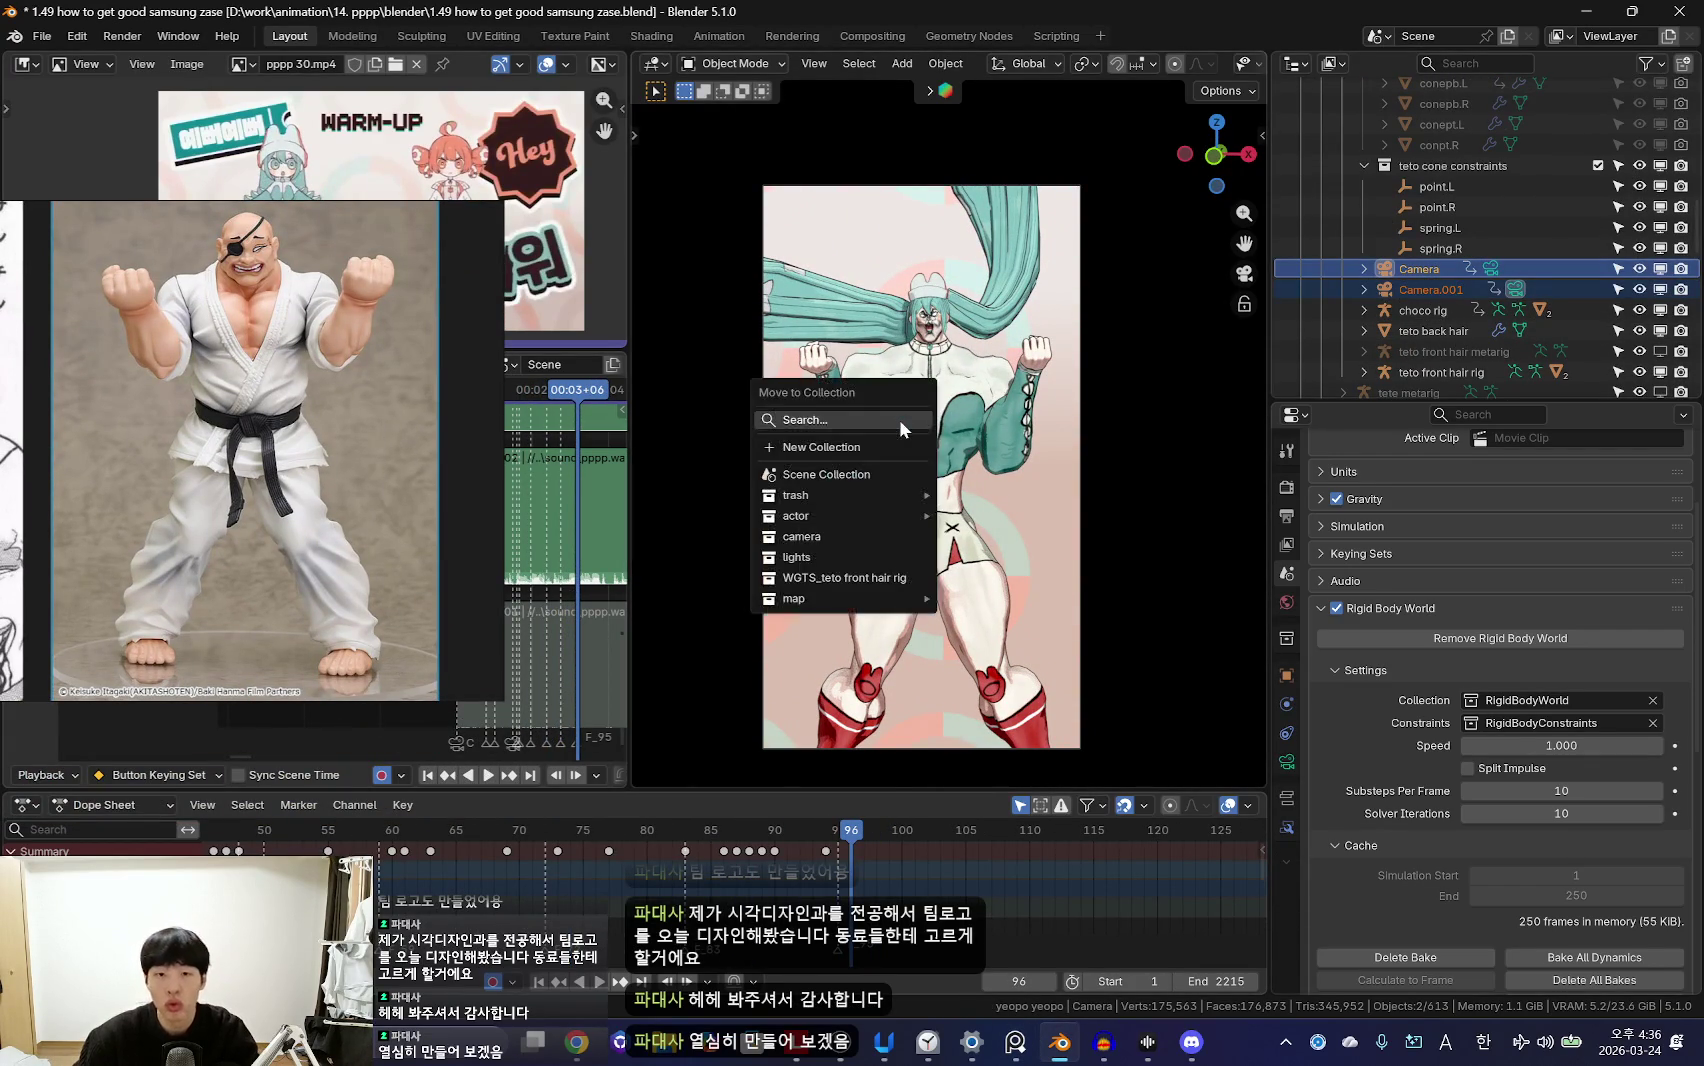
pyautogui.click(849, 522)
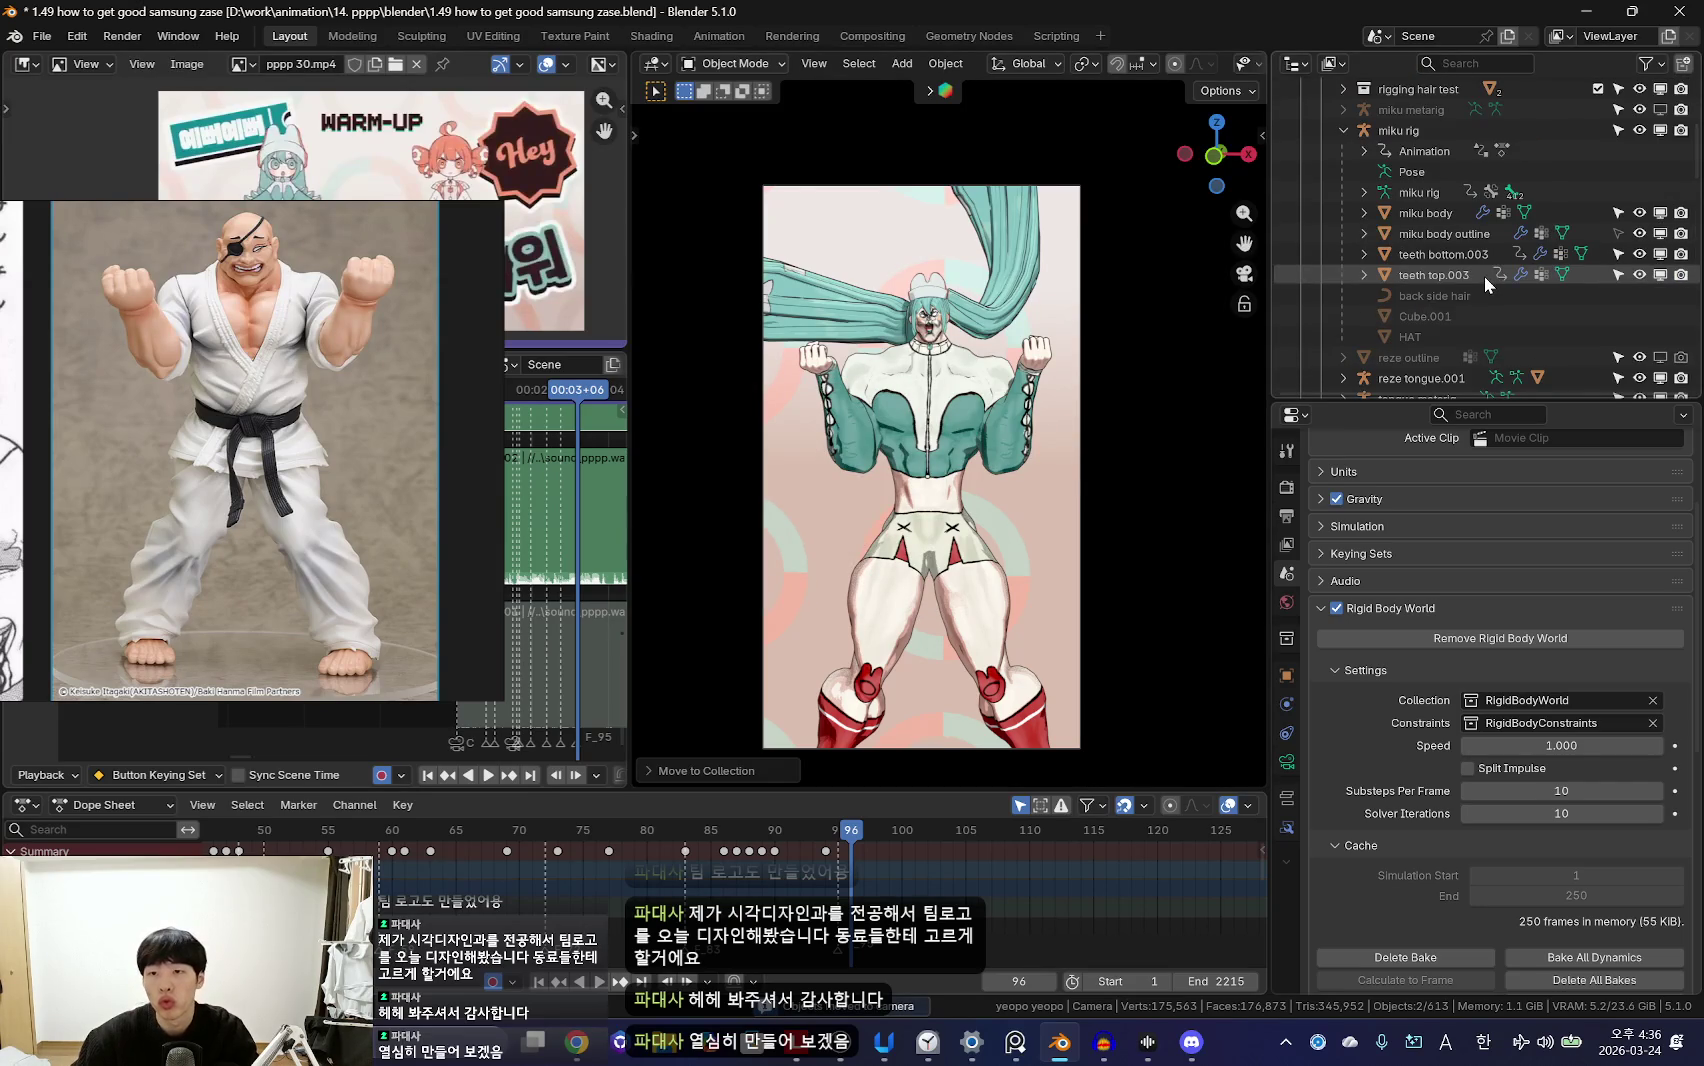
pyautogui.scroll(-5, 1484, 276)
pyautogui.click(1344, 249)
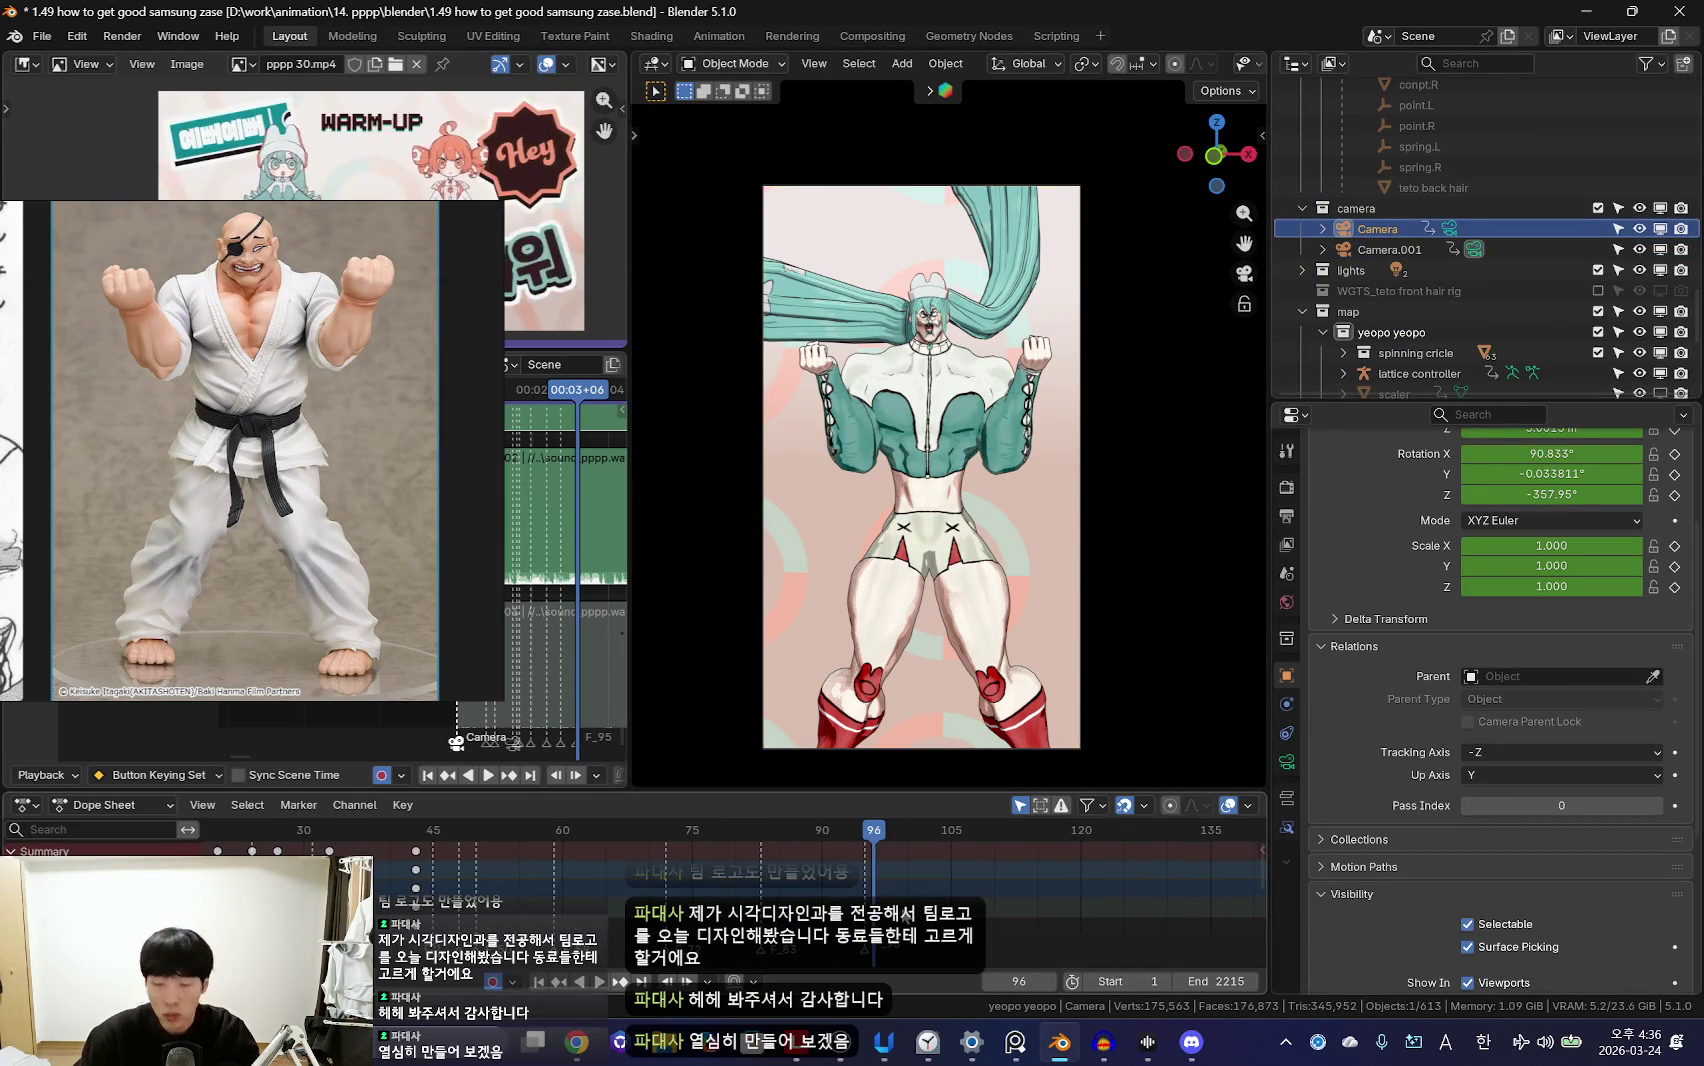
pyautogui.hotkey('ctrl', 'b')
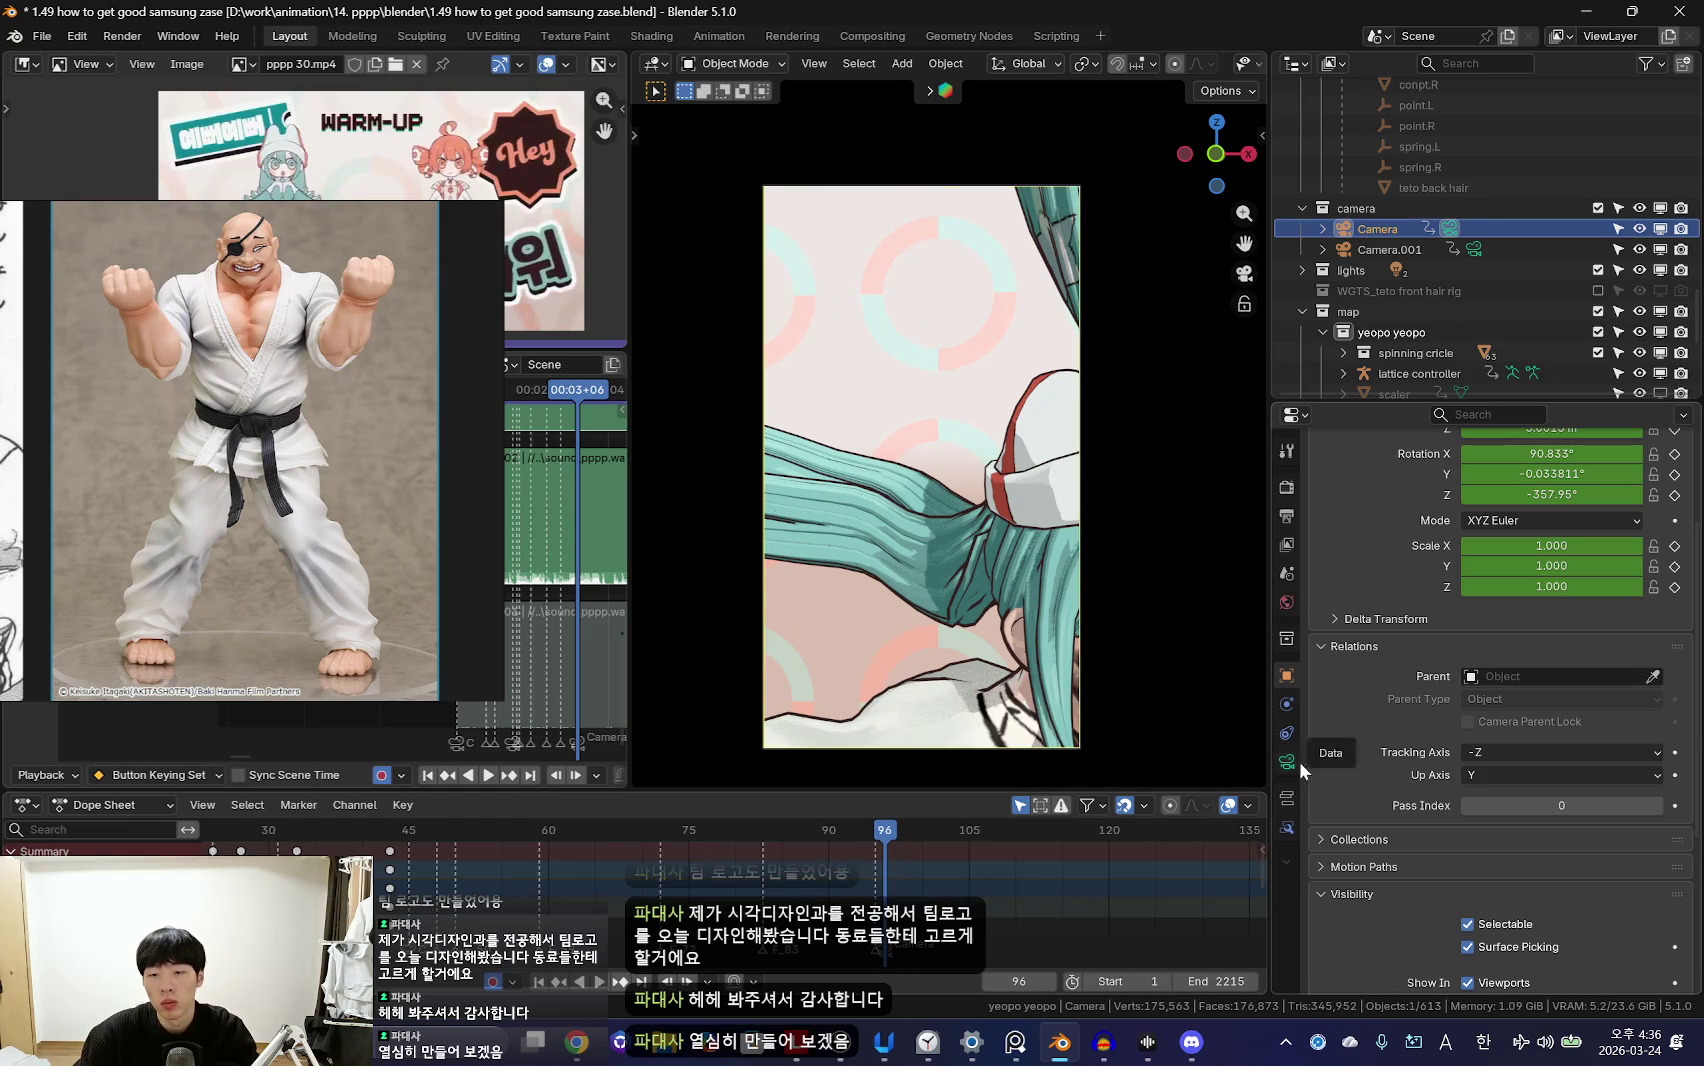
# Step: Insert a camera keyframe at the previous keyframe, with lens settings shown
pyautogui.click(1297, 761)
pyautogui.press('Down')
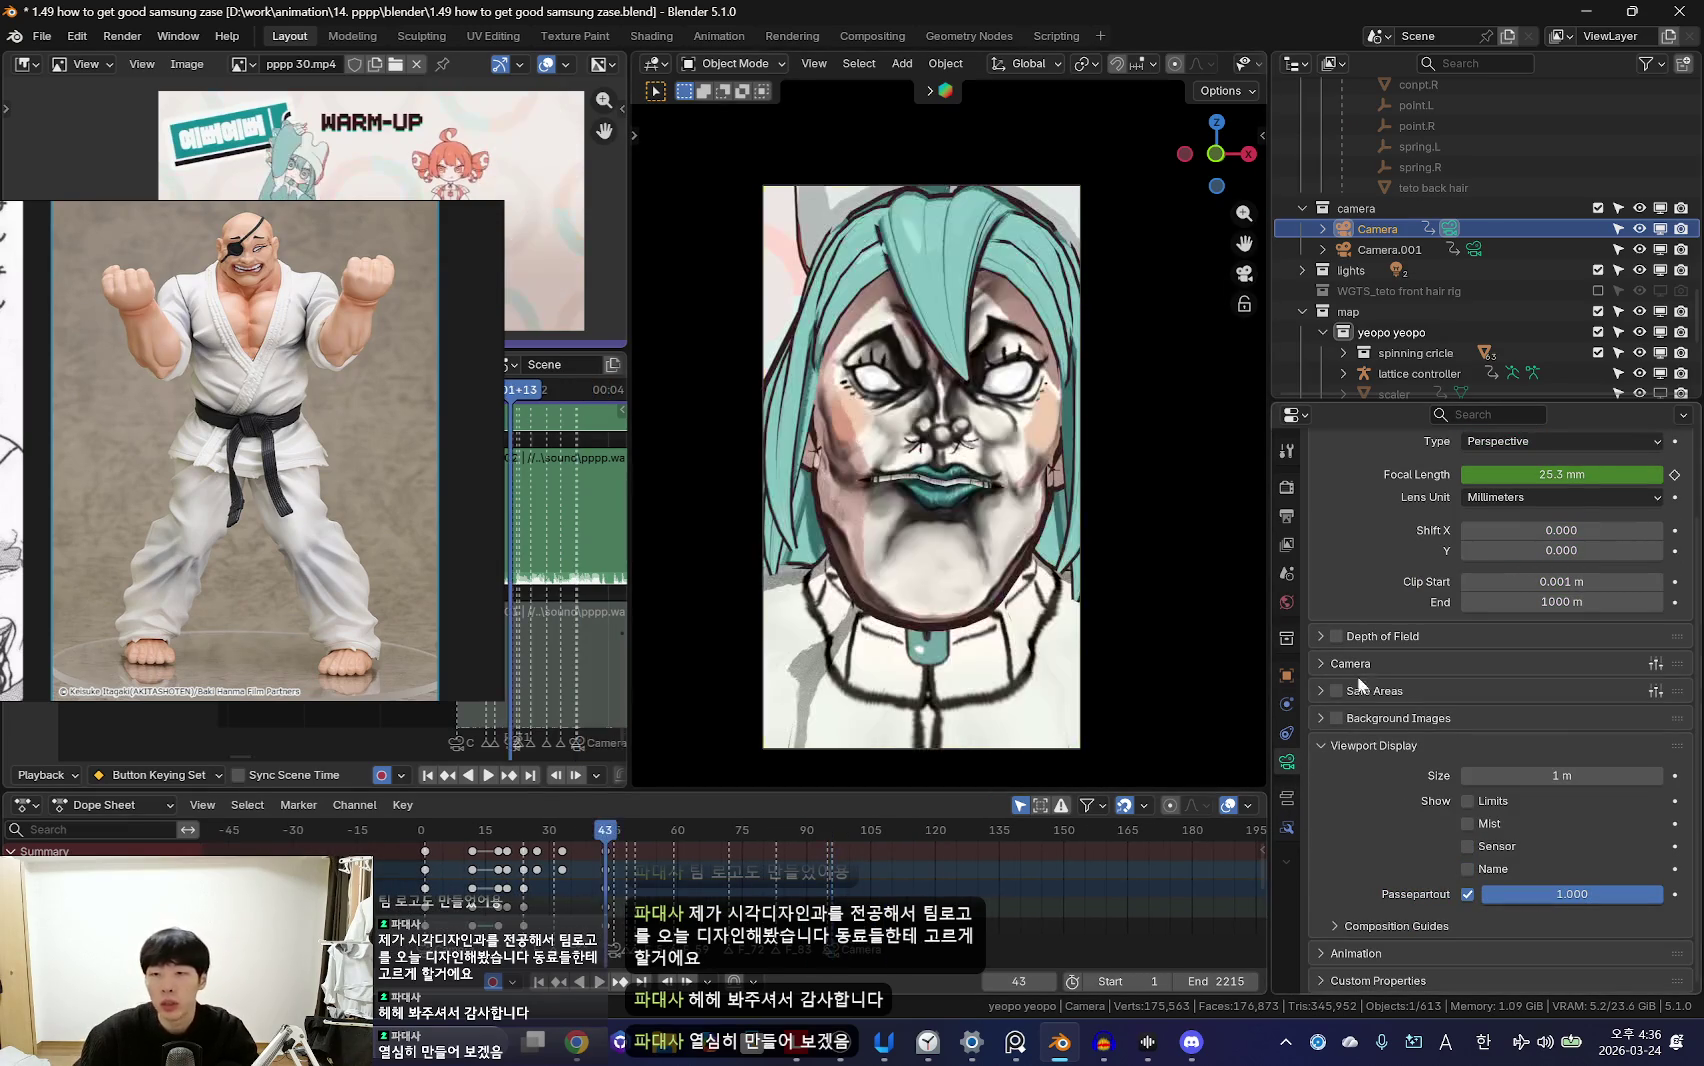
pyautogui.press('k')
pyautogui.click(920, 534)
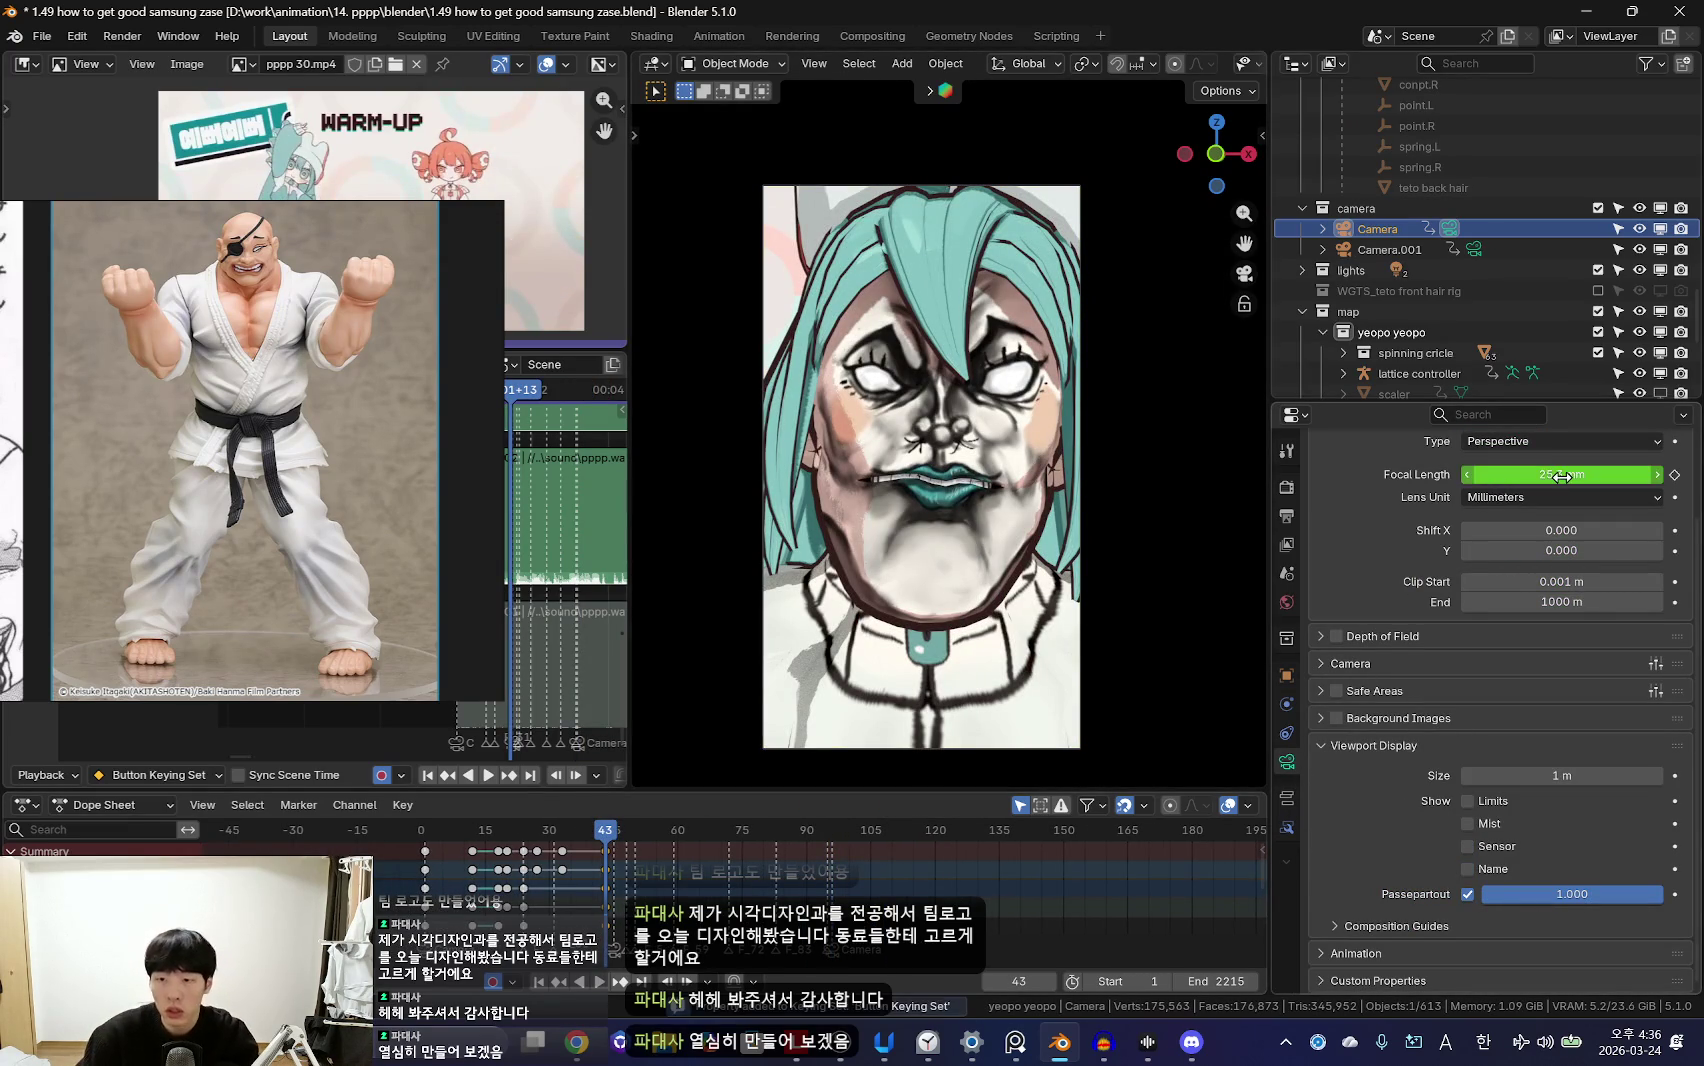
# Step: At frame 96, walk-fly the camera into a low-angle close-up of her face and keyframe it
pyautogui.press('space')
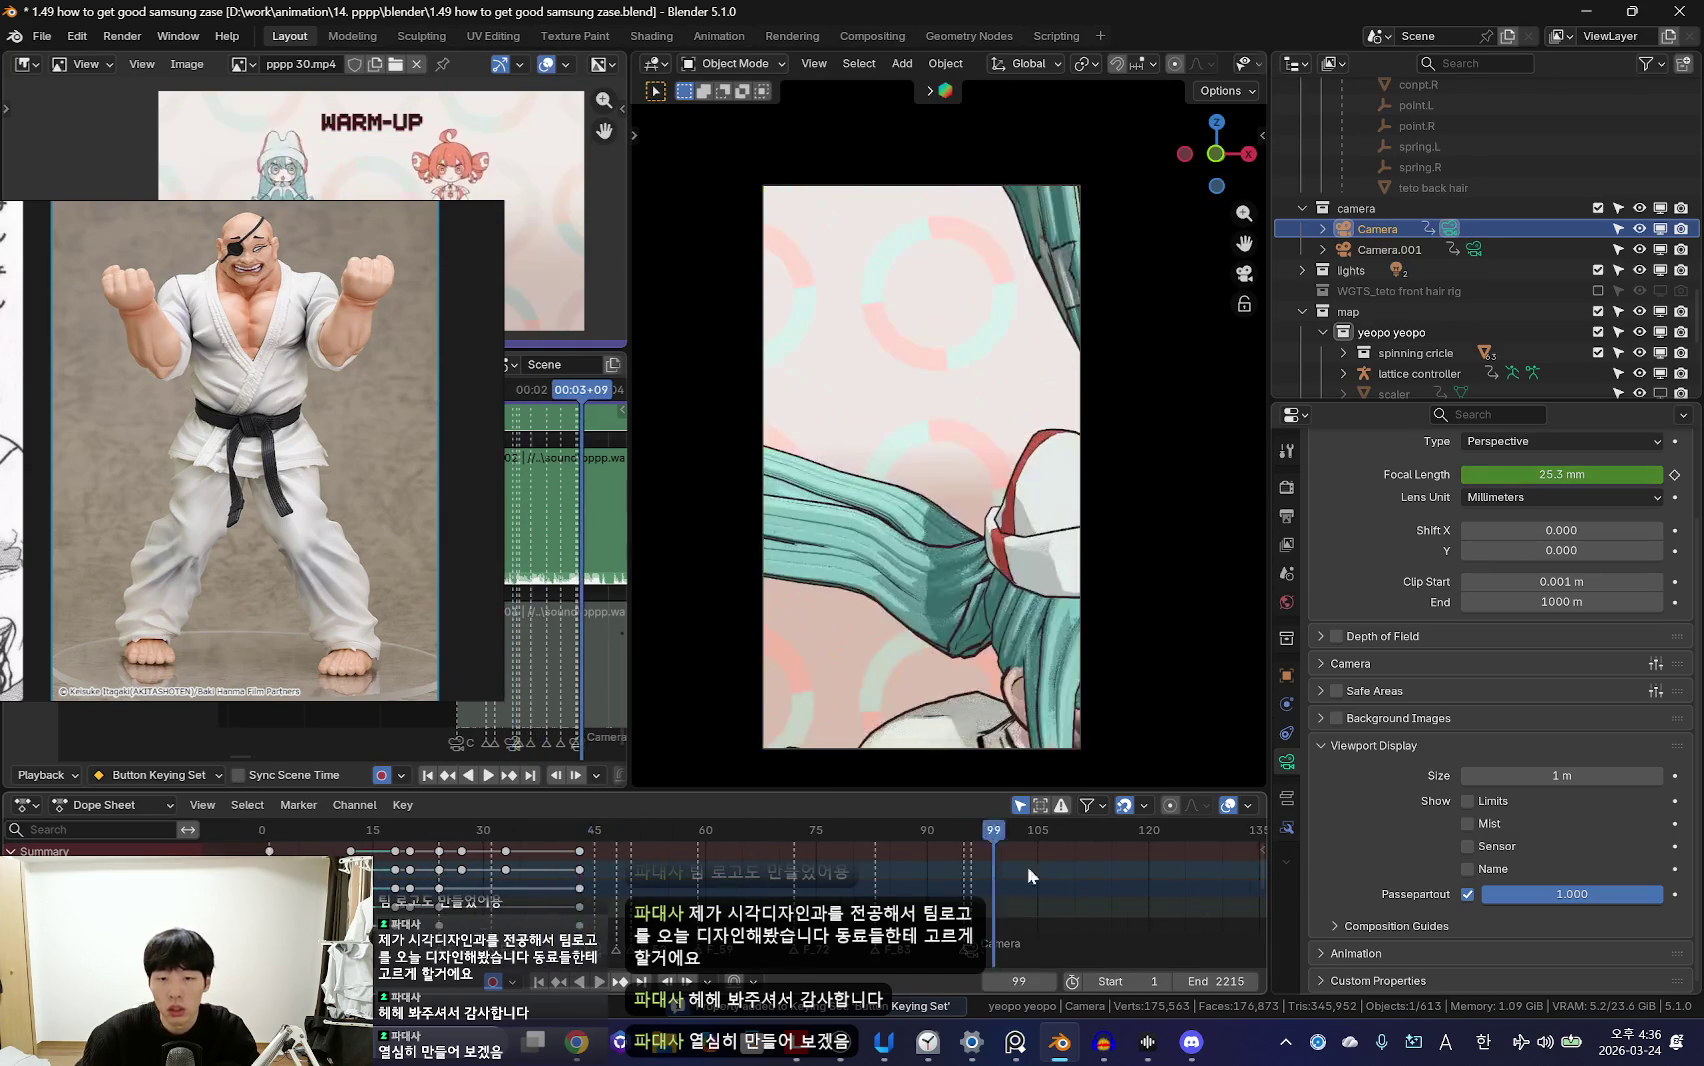
pyautogui.hotkey('shift', '`')
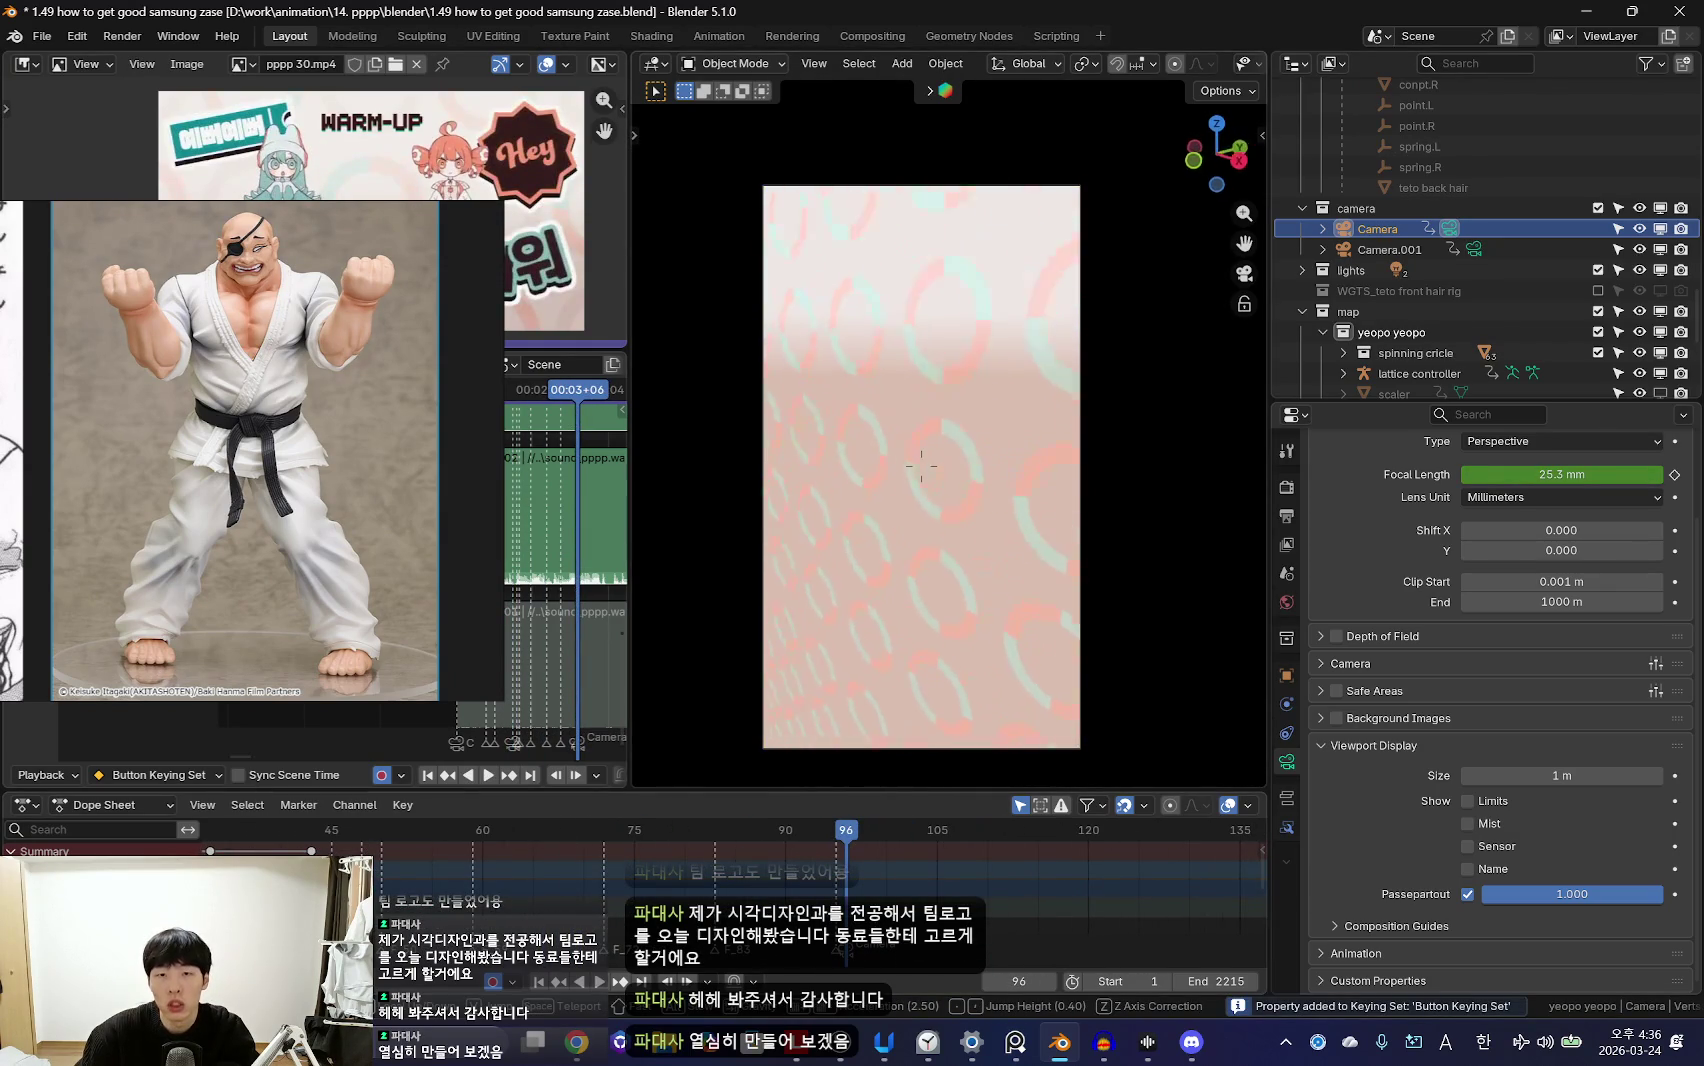
pyautogui.press('w')
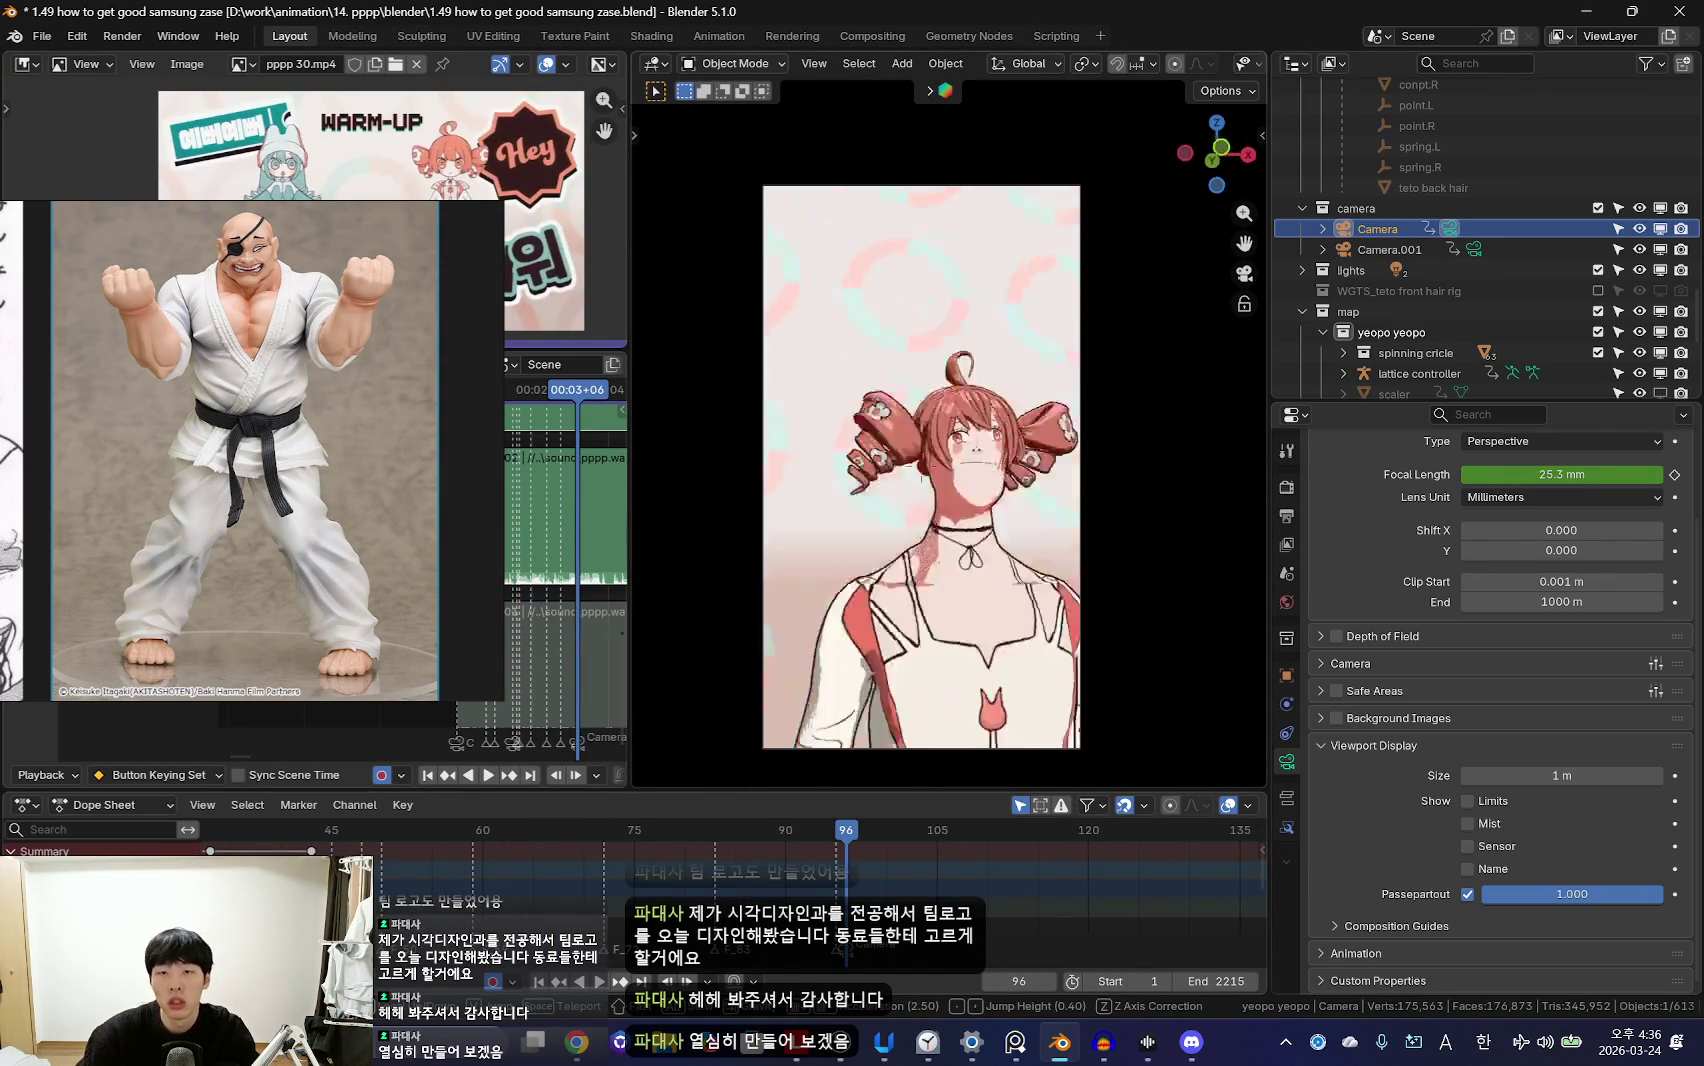
pyautogui.press('s')
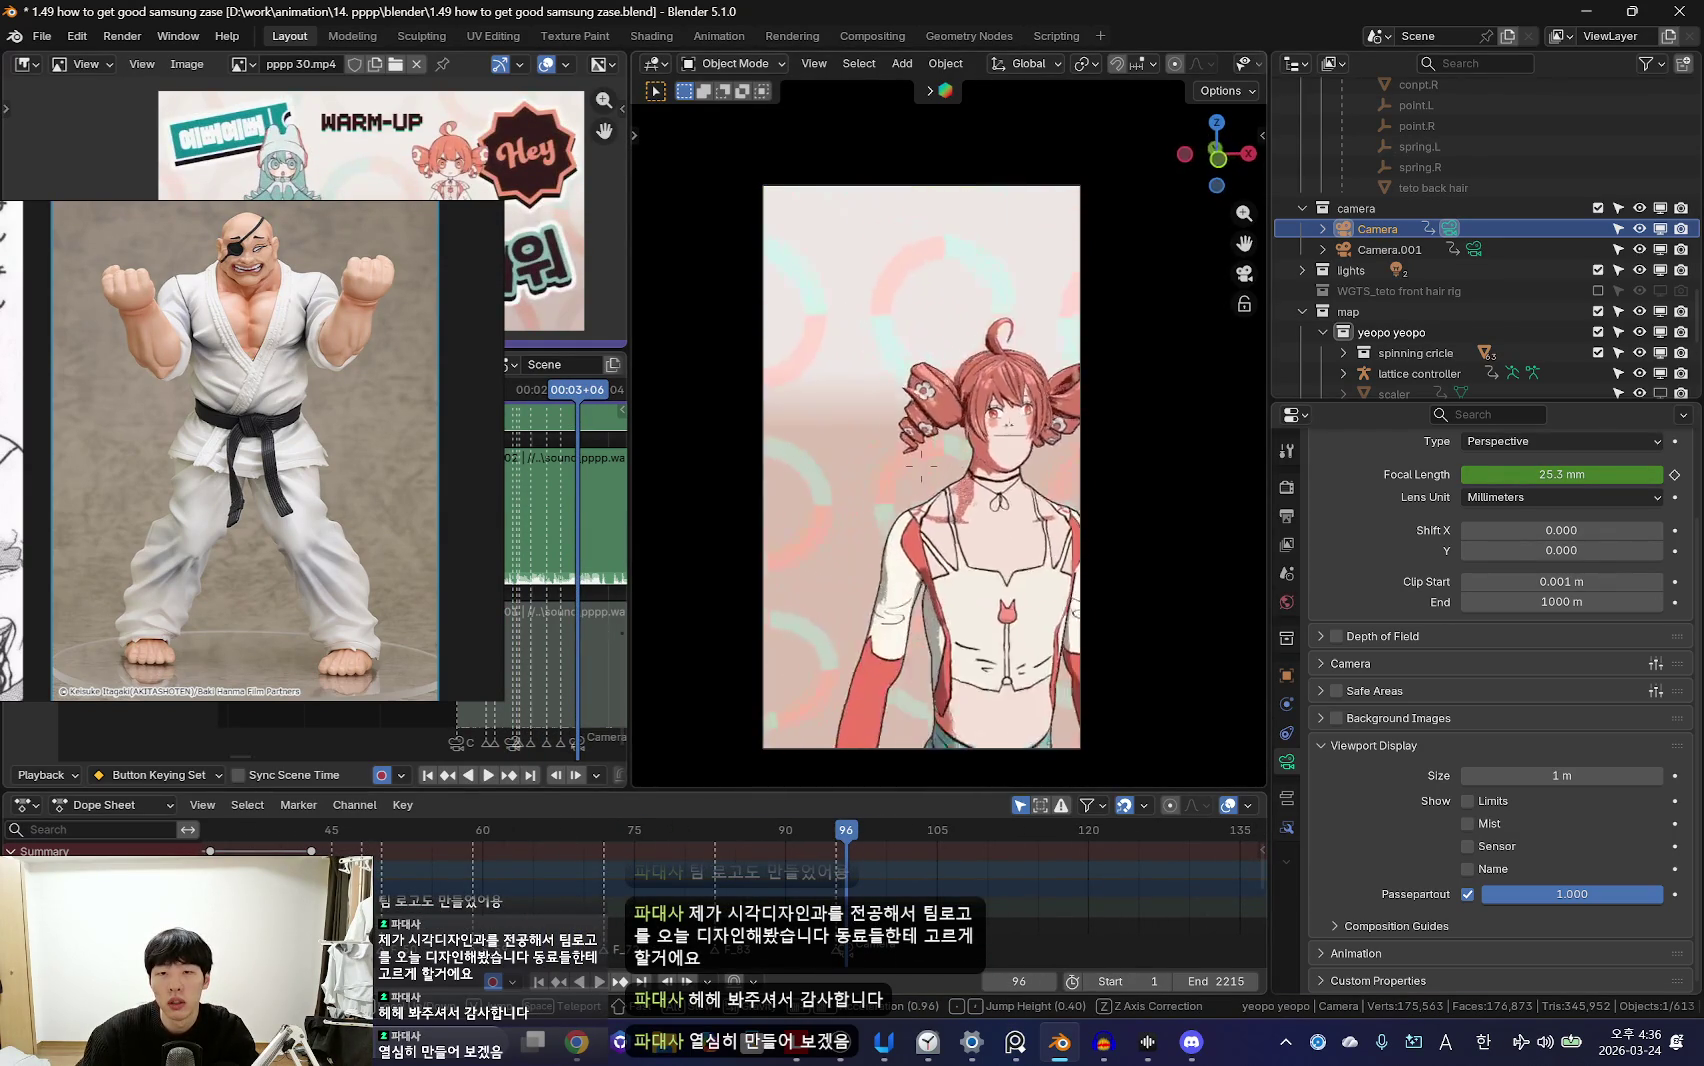
pyautogui.press('e')
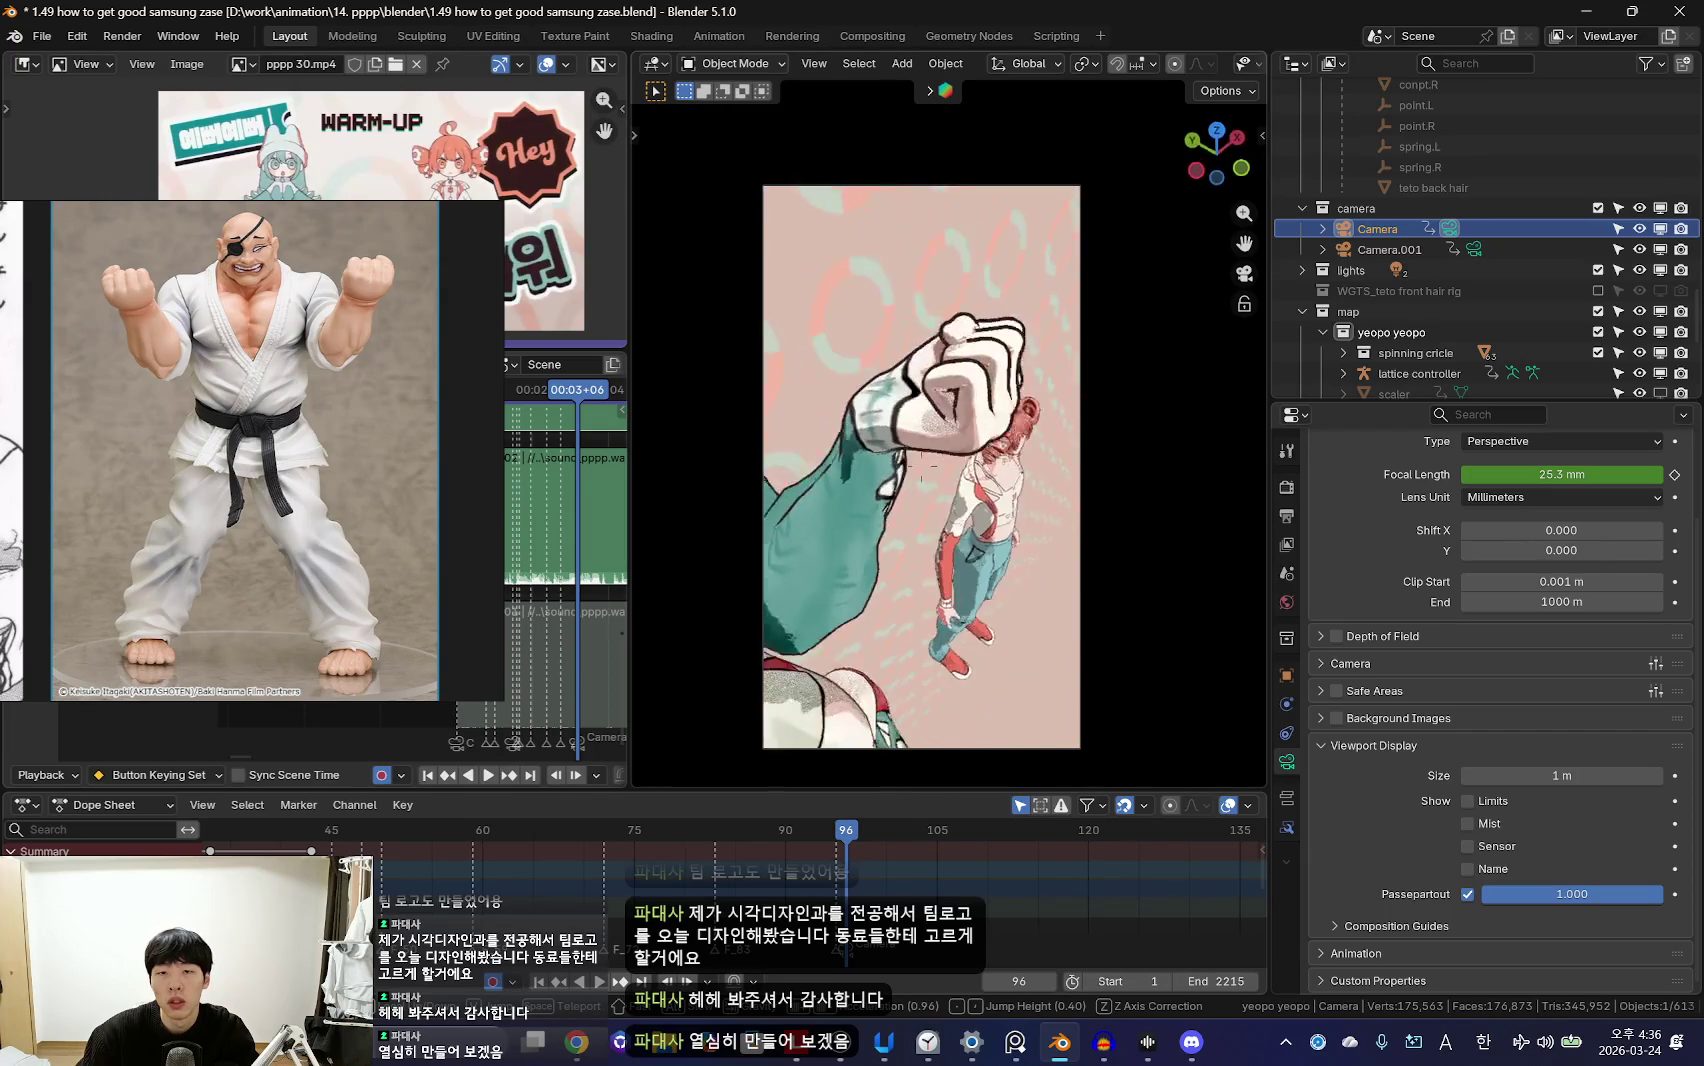
pyautogui.press('q')
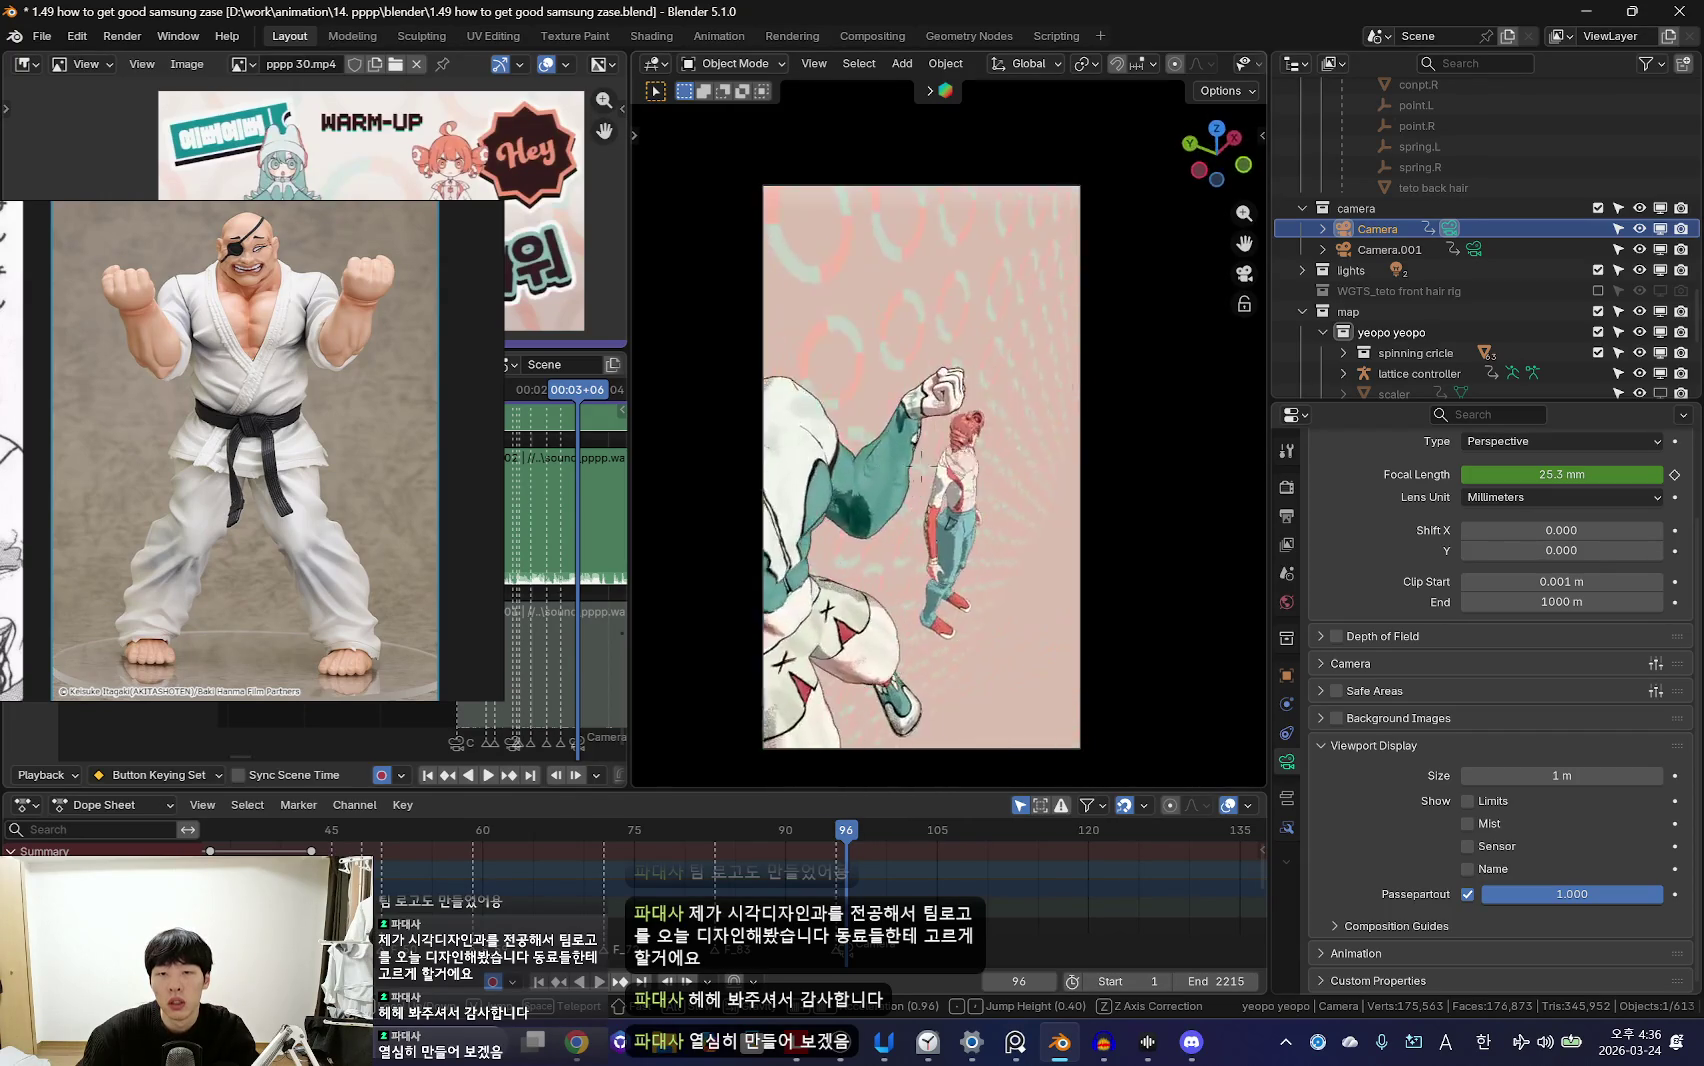
pyautogui.press('w')
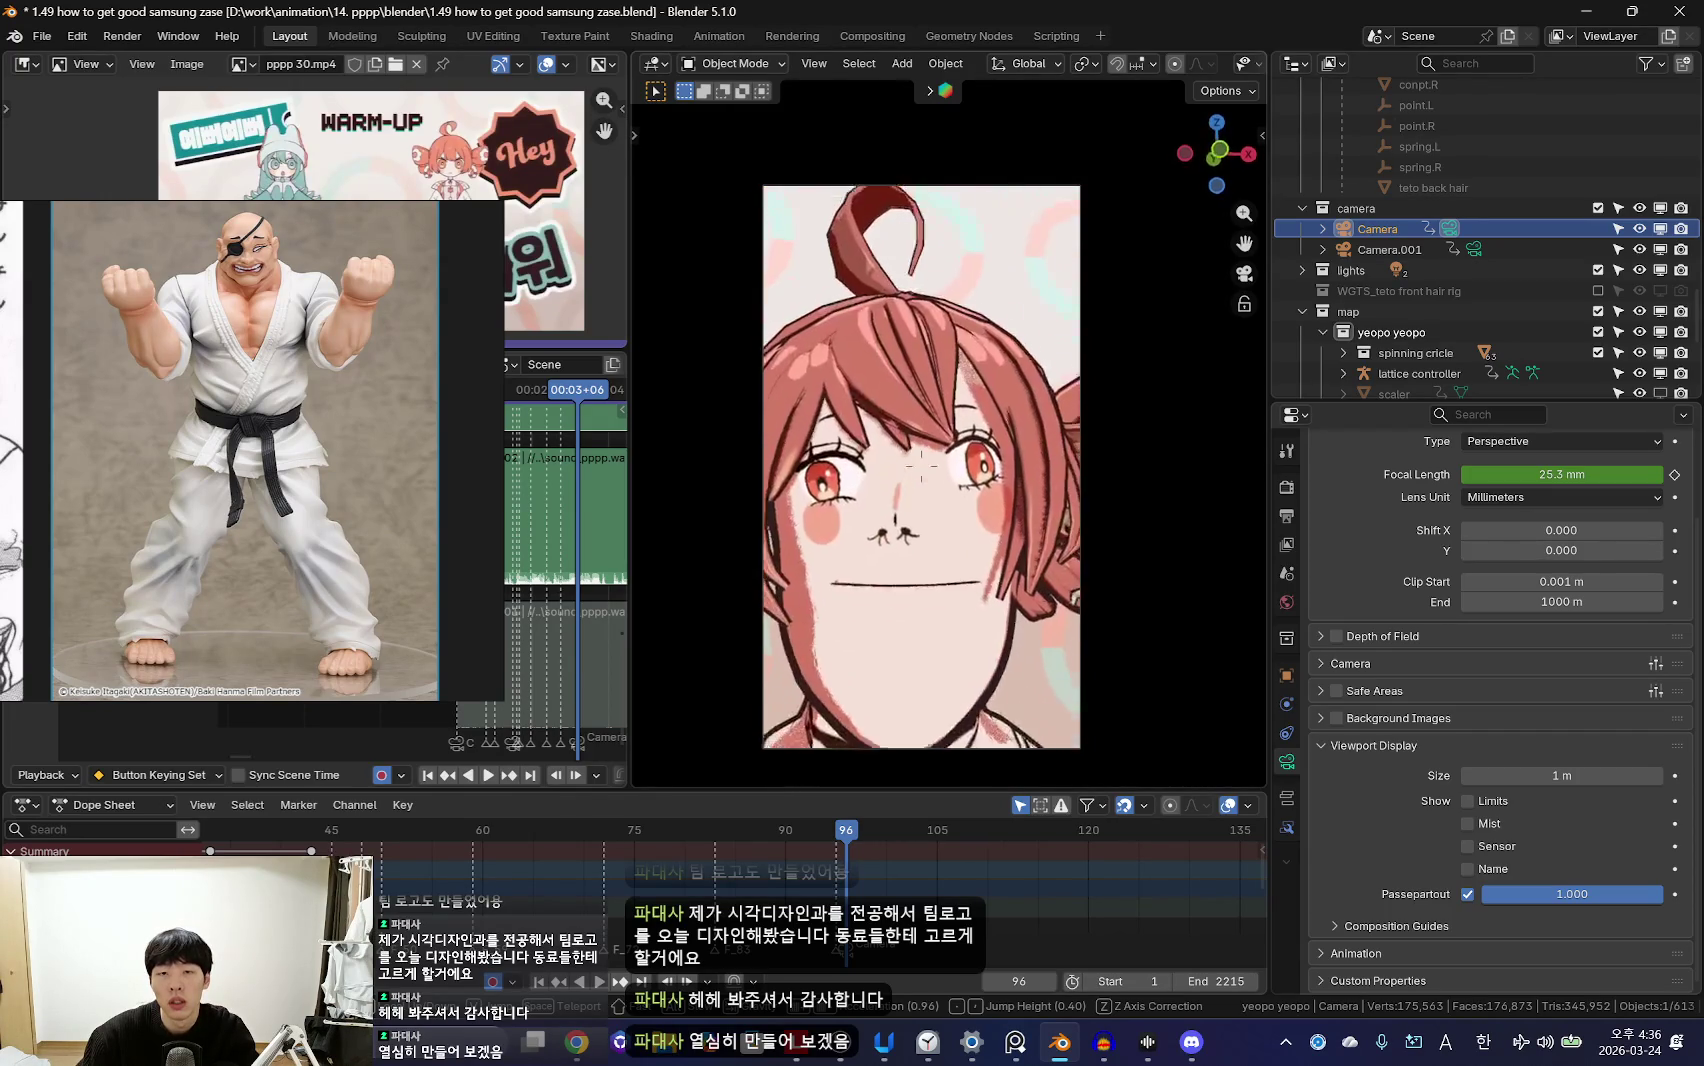
pyautogui.click(871, 572)
# Step: Replay the animation through the camera to review the close-up move
pyautogui.press('space')
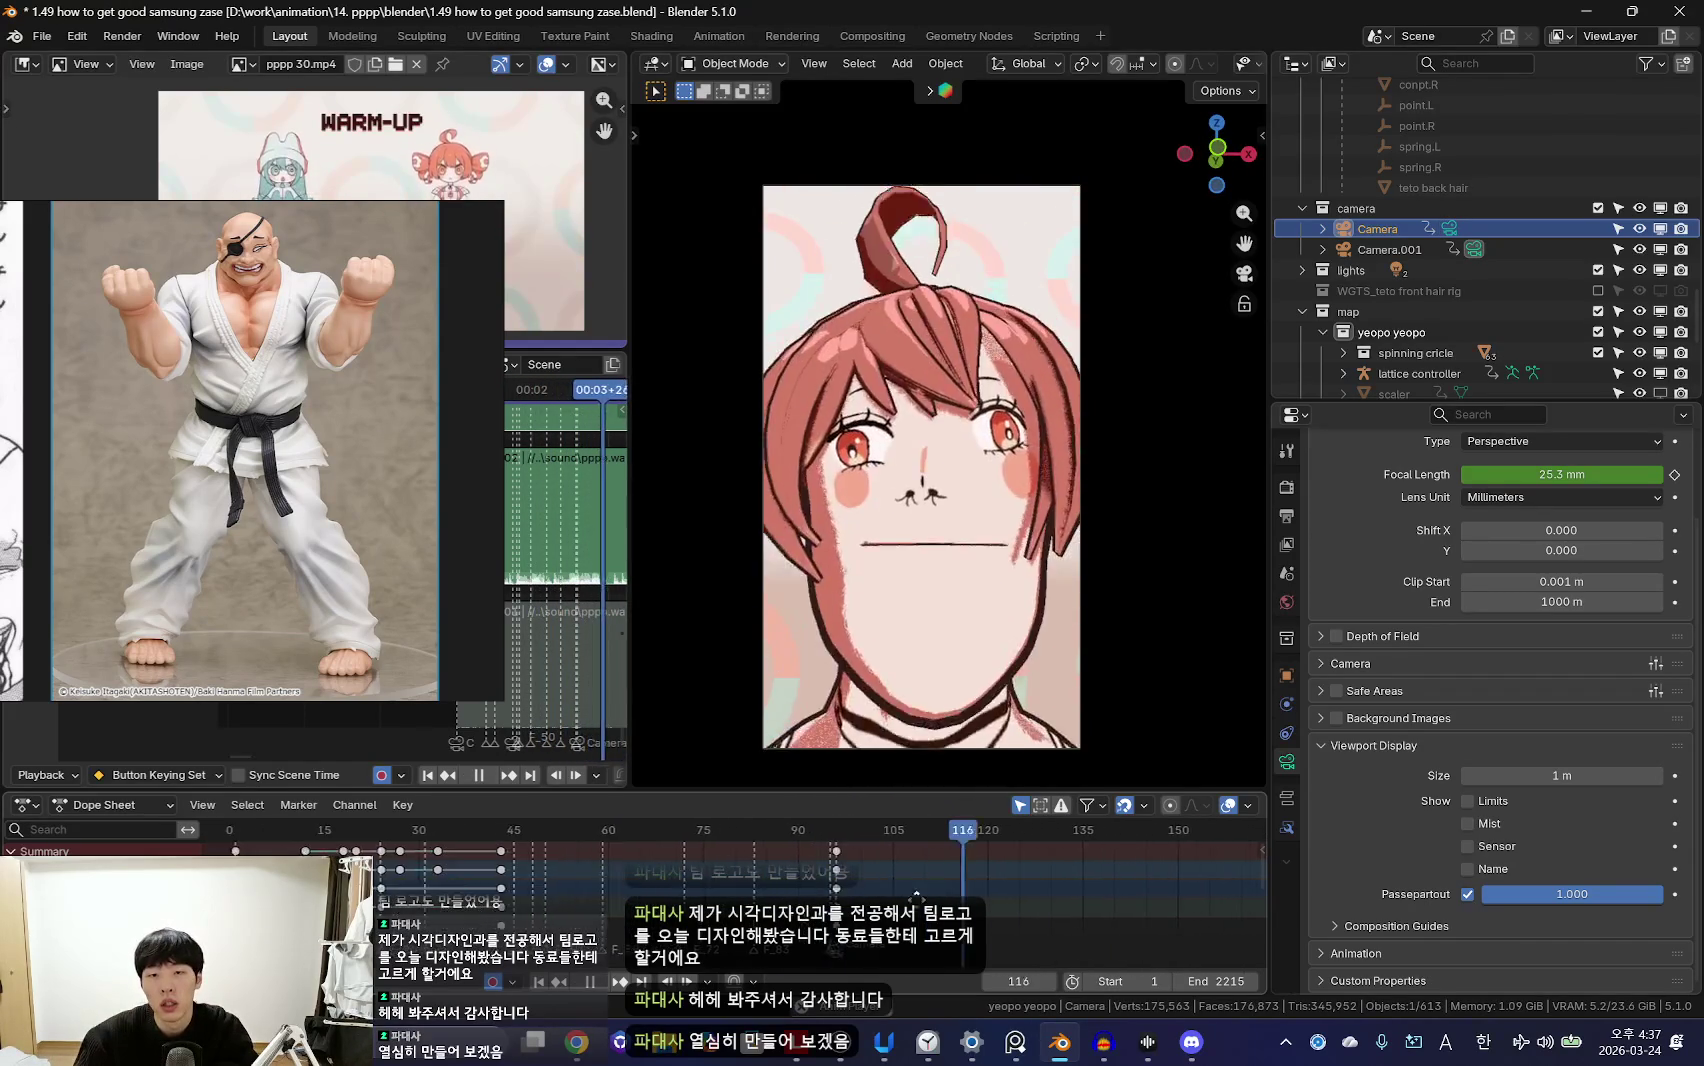
pyautogui.scroll(2, 741, 897)
pyautogui.press('space')
pyautogui.press('space')
pyautogui.press('KP_0')
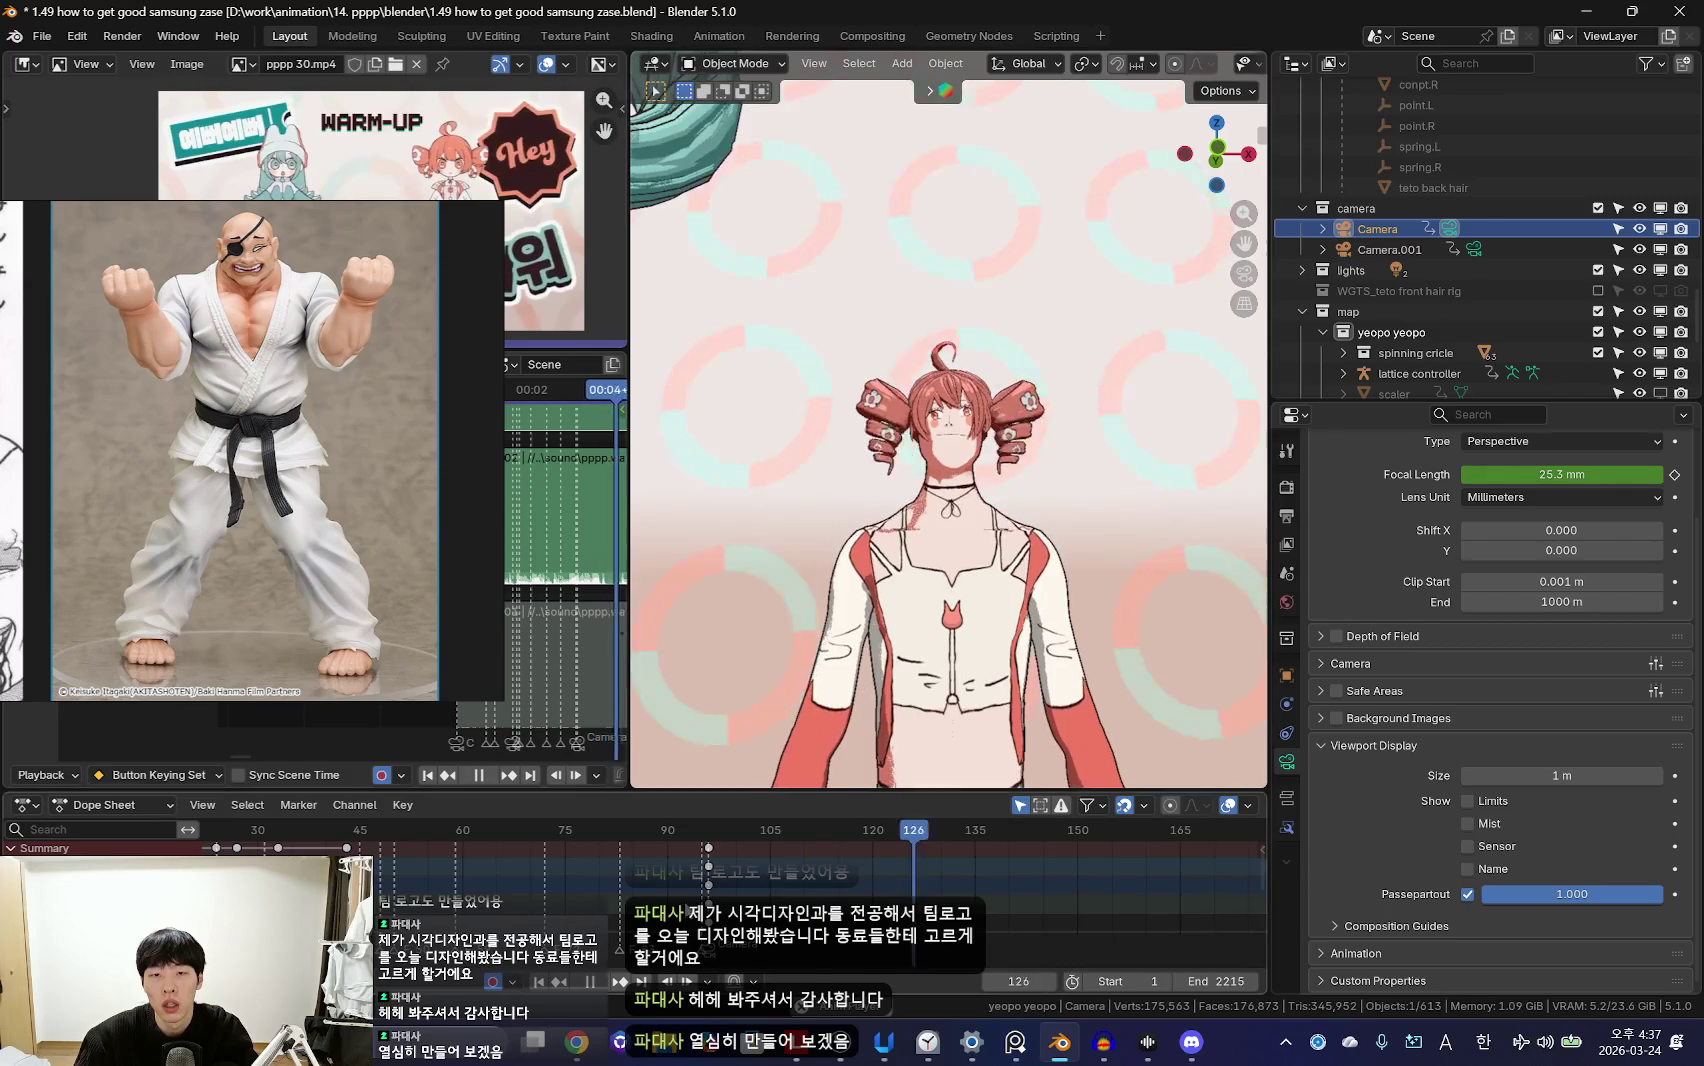
# Step: Replay the animation through the camera, pausing to check the shot
pyautogui.press('space')
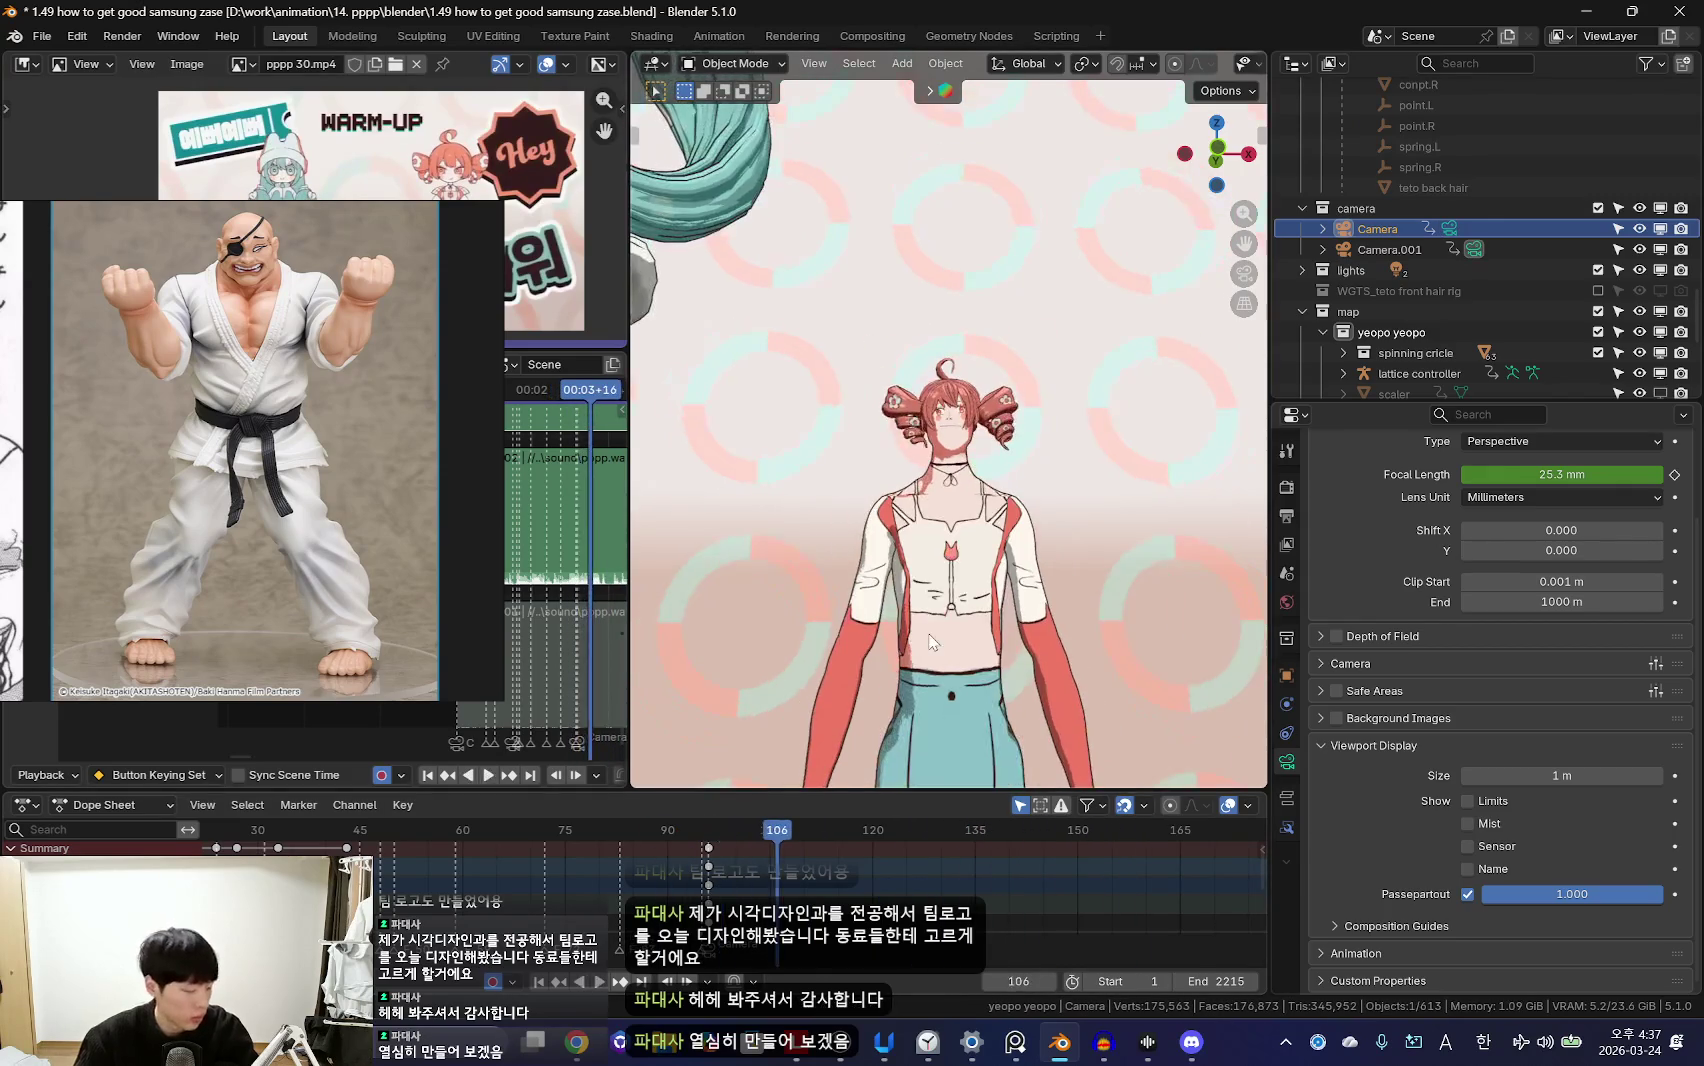
pyautogui.press('space')
pyautogui.press('KP_0')
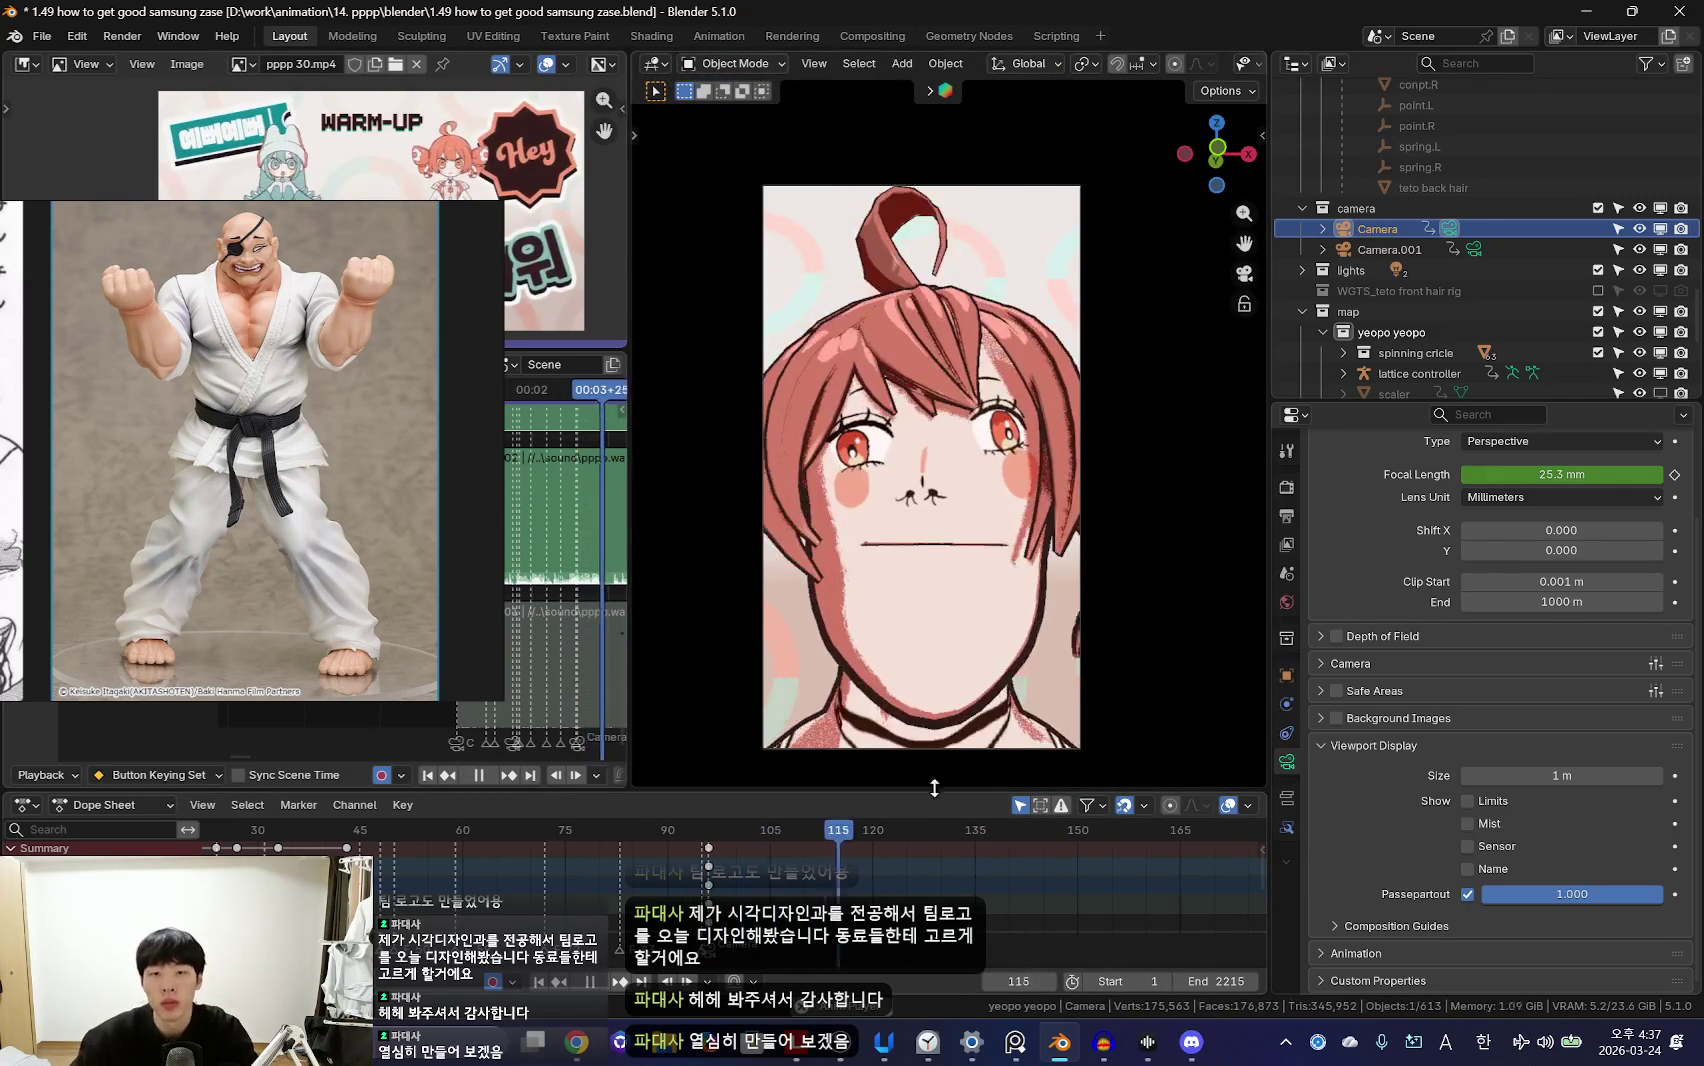
pyautogui.press('space')
pyautogui.scroll(2, 750, 888)
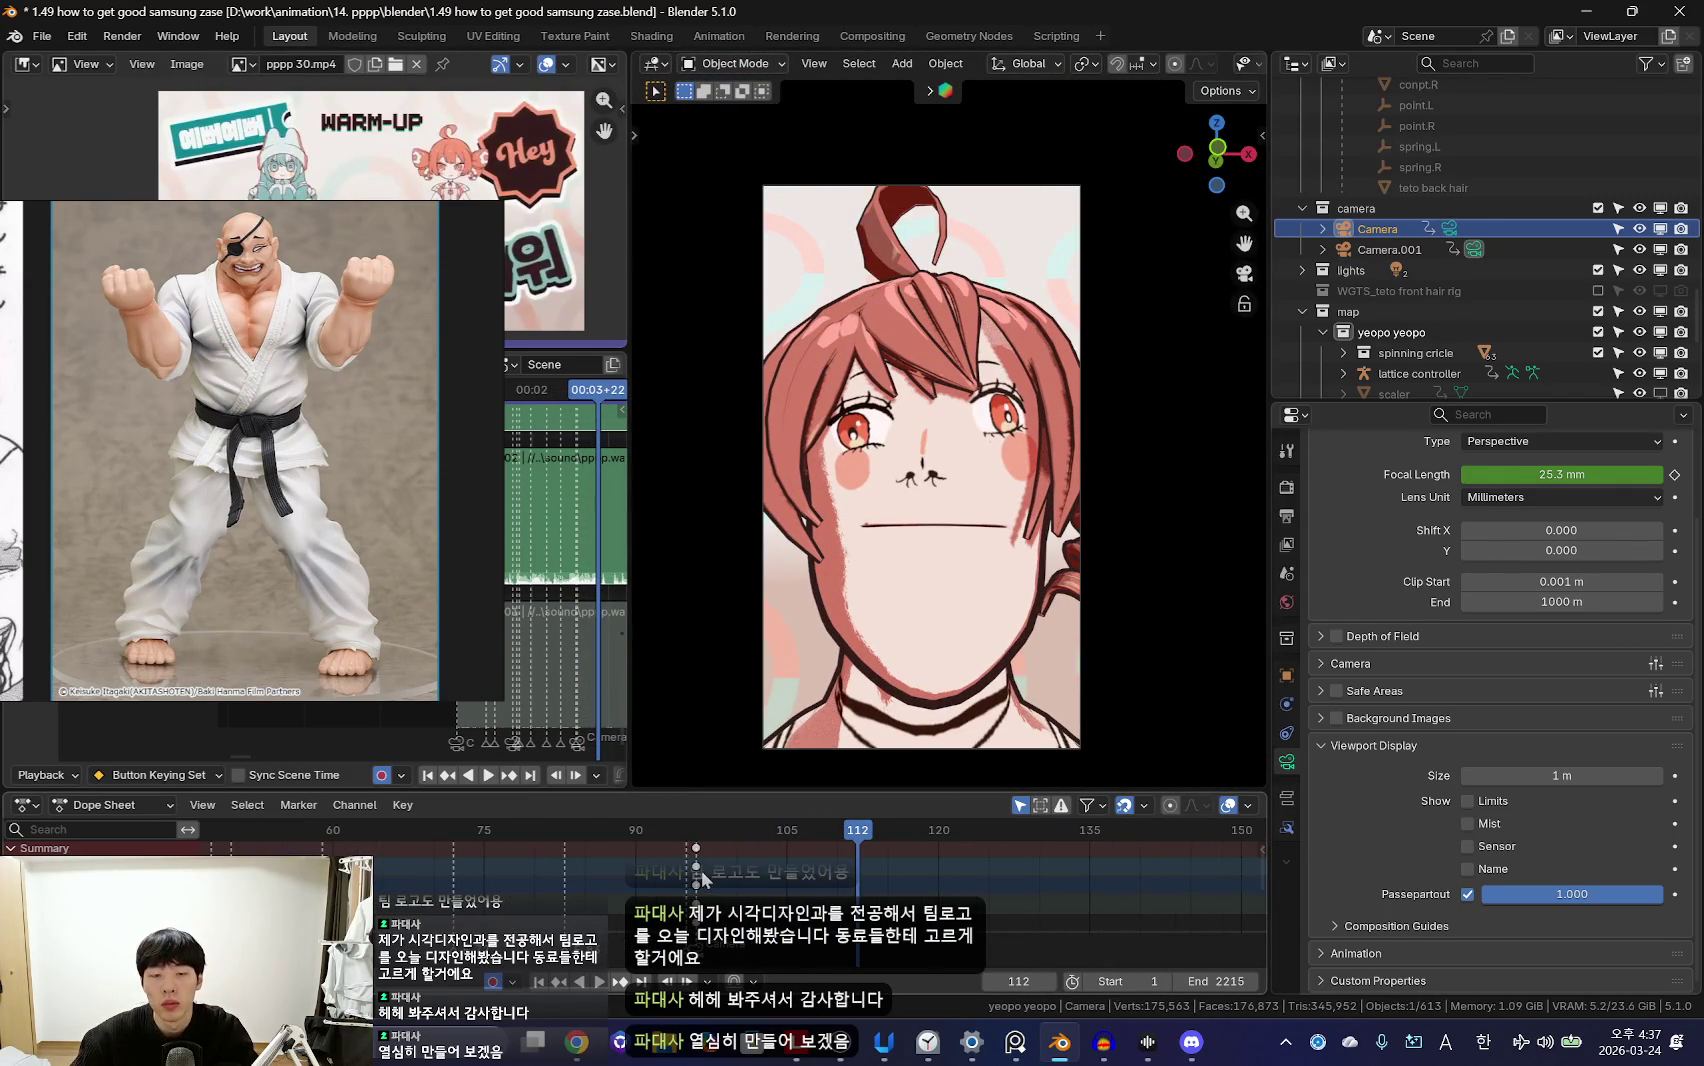
pyautogui.press('space')
pyautogui.scroll(-3, 600, 876)
pyautogui.scroll(2, 622, 875)
pyautogui.press('space')
pyautogui.press('space')
# Step: Stop playback and step back to frame 90, where Camera.001's 79.5 mm focal length is keyed
pyautogui.scroll(3, 784, 877)
pyautogui.scroll(-3, 622, 872)
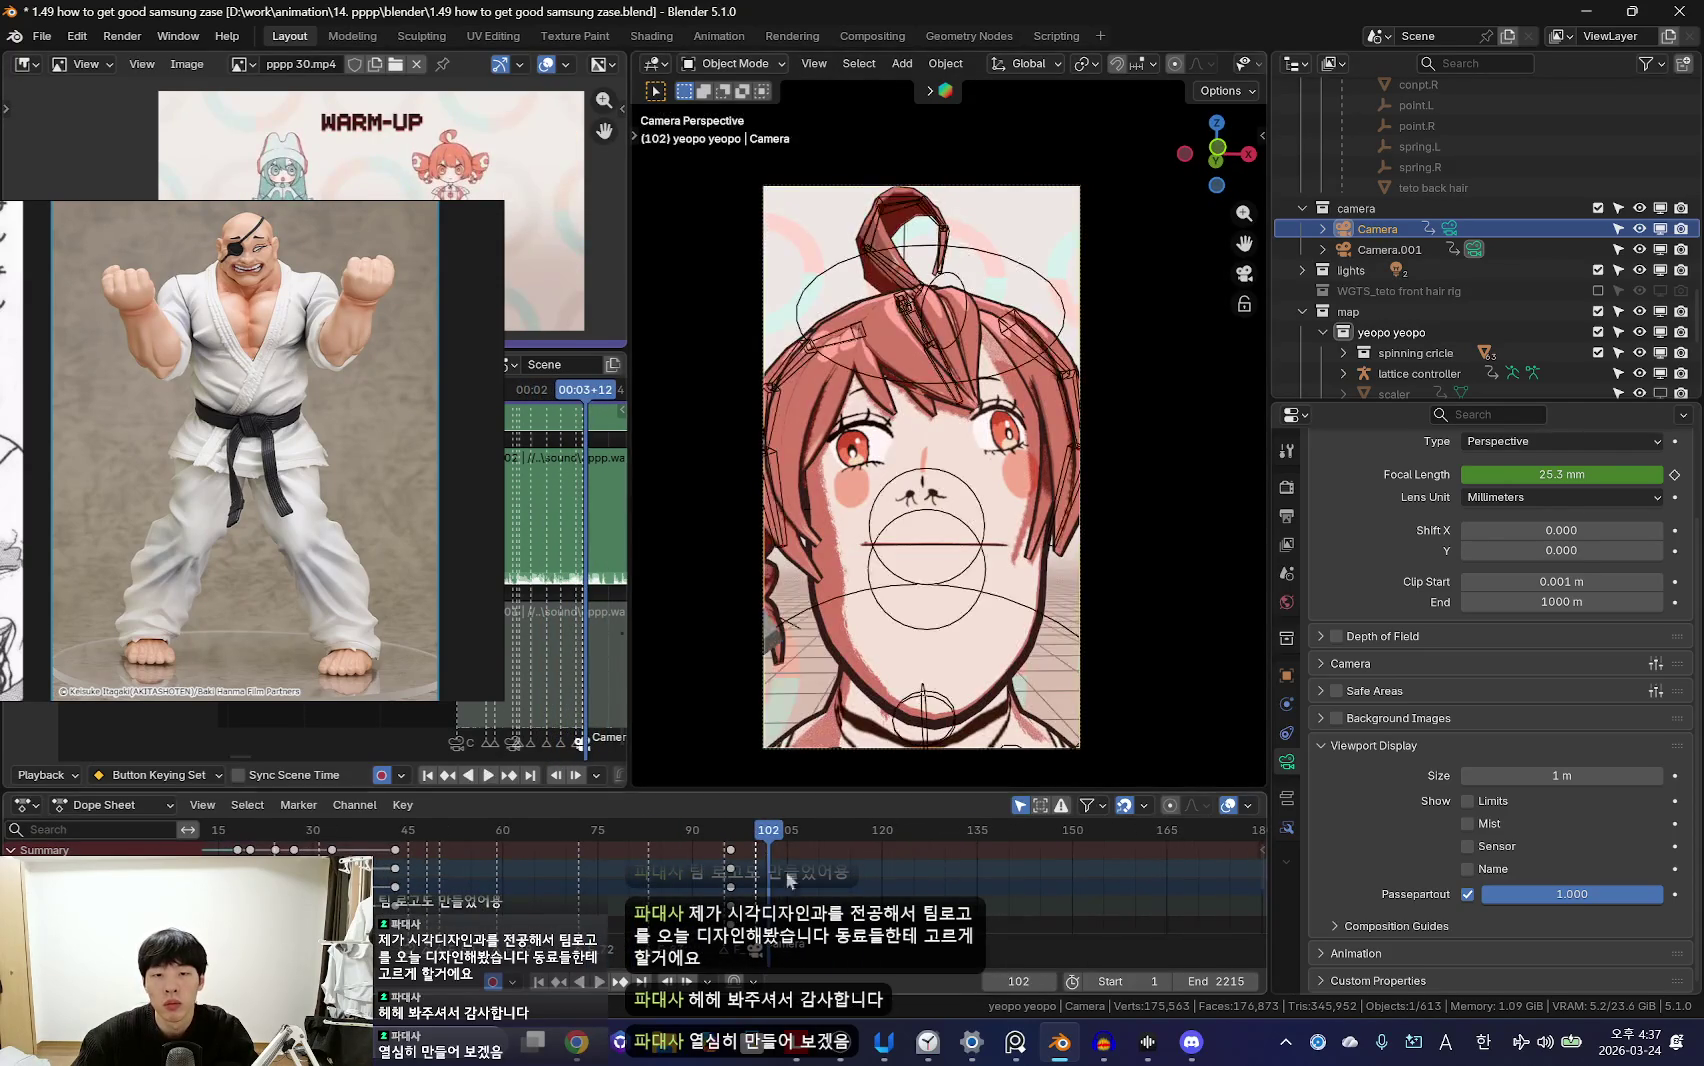
pyautogui.scroll(2, 559, 879)
pyautogui.press('space')
pyautogui.press('space')
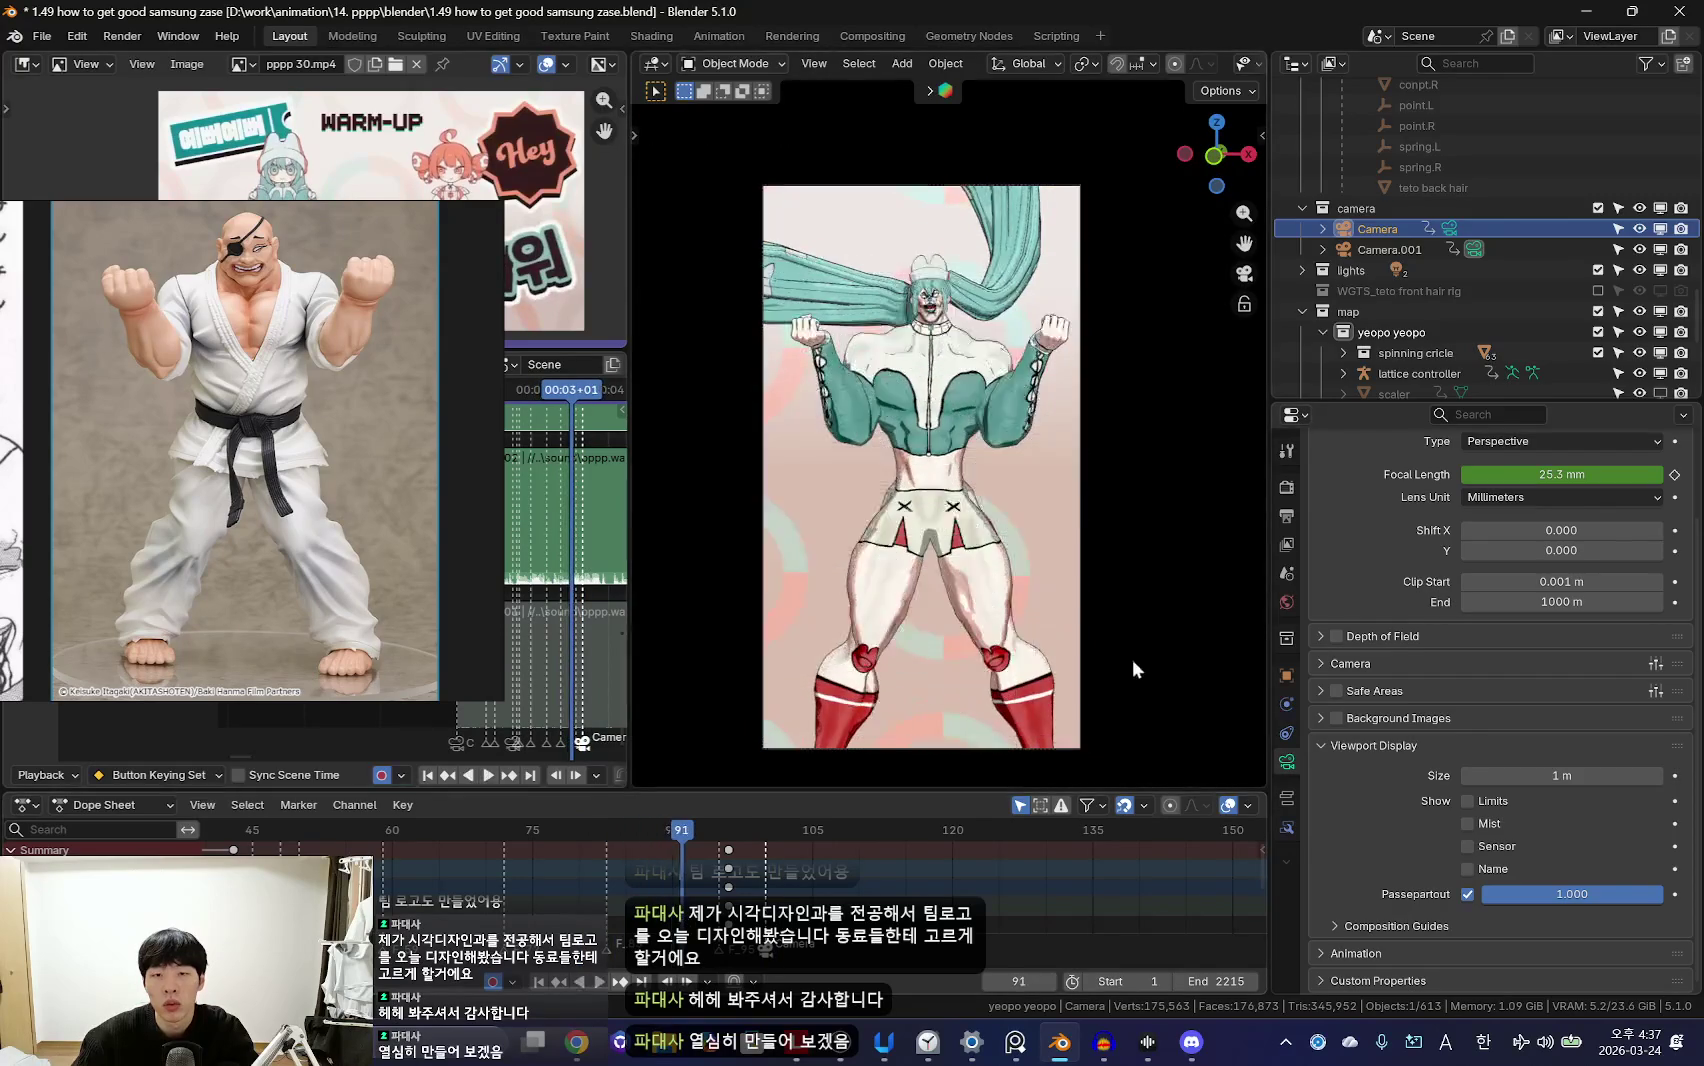
pyautogui.press('space')
pyautogui.scroll(3, 783, 879)
pyautogui.scroll(2, 783, 879)
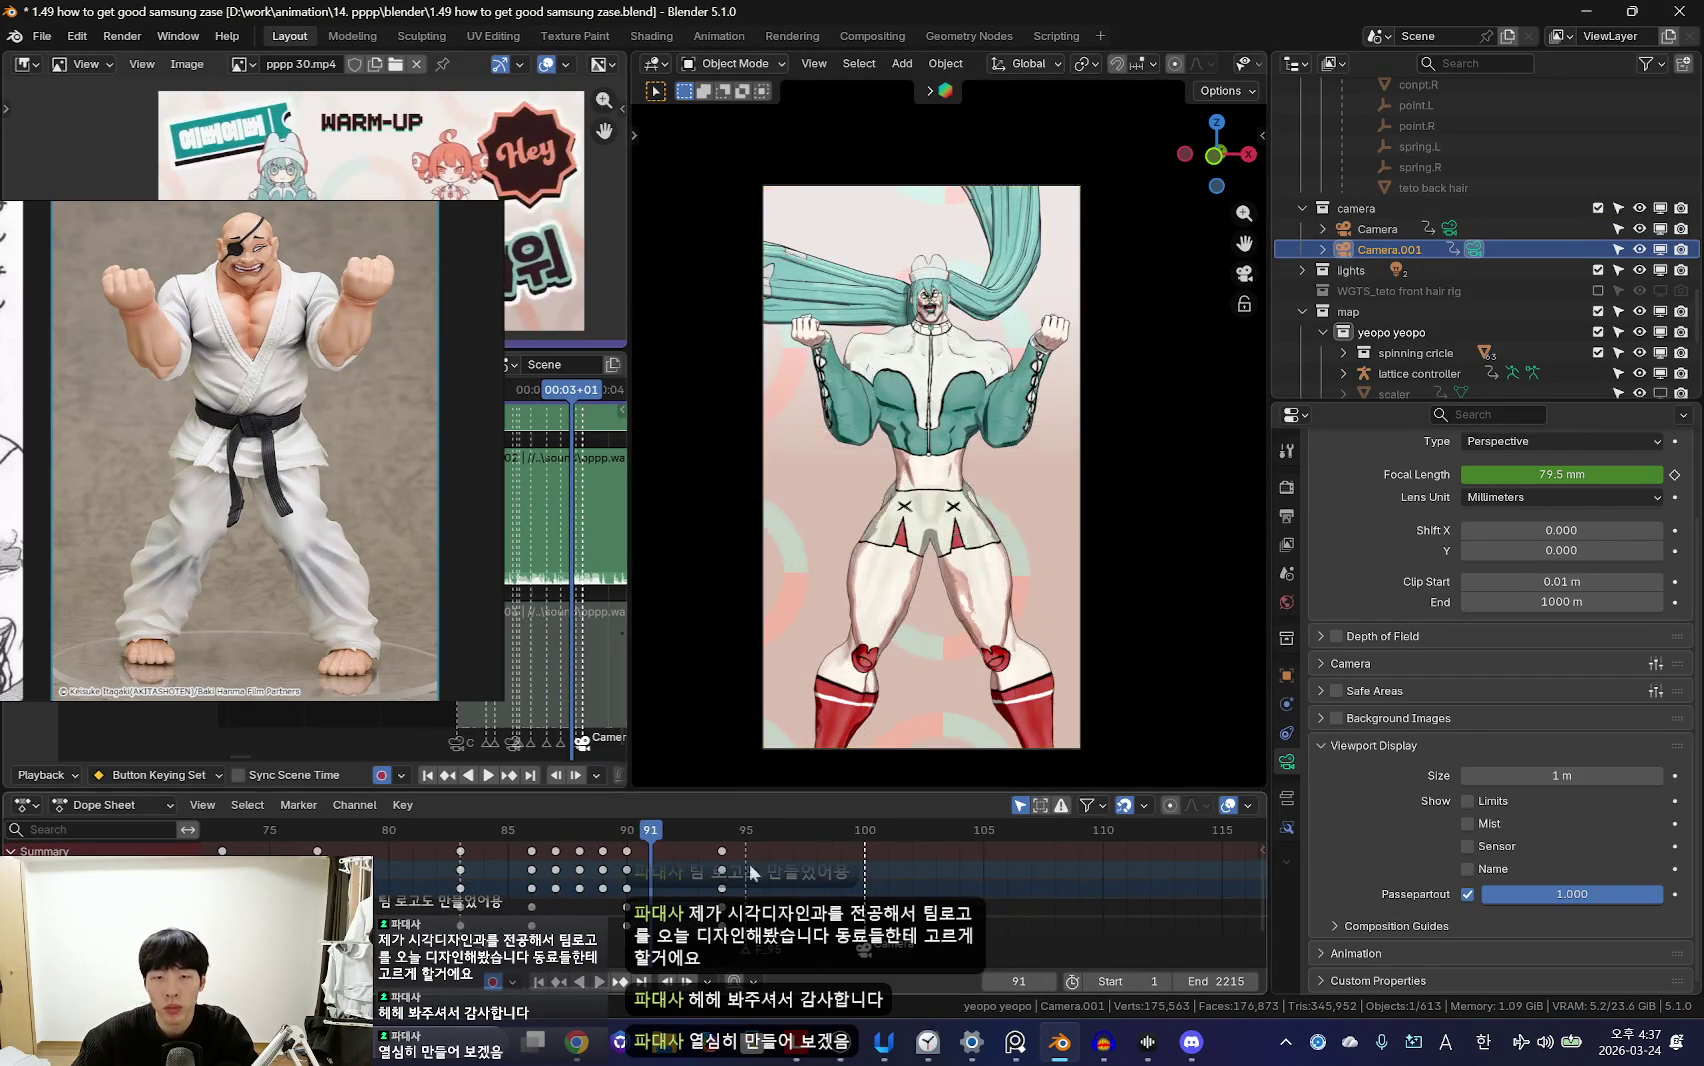
pyautogui.scroll(1, 1490, 560)
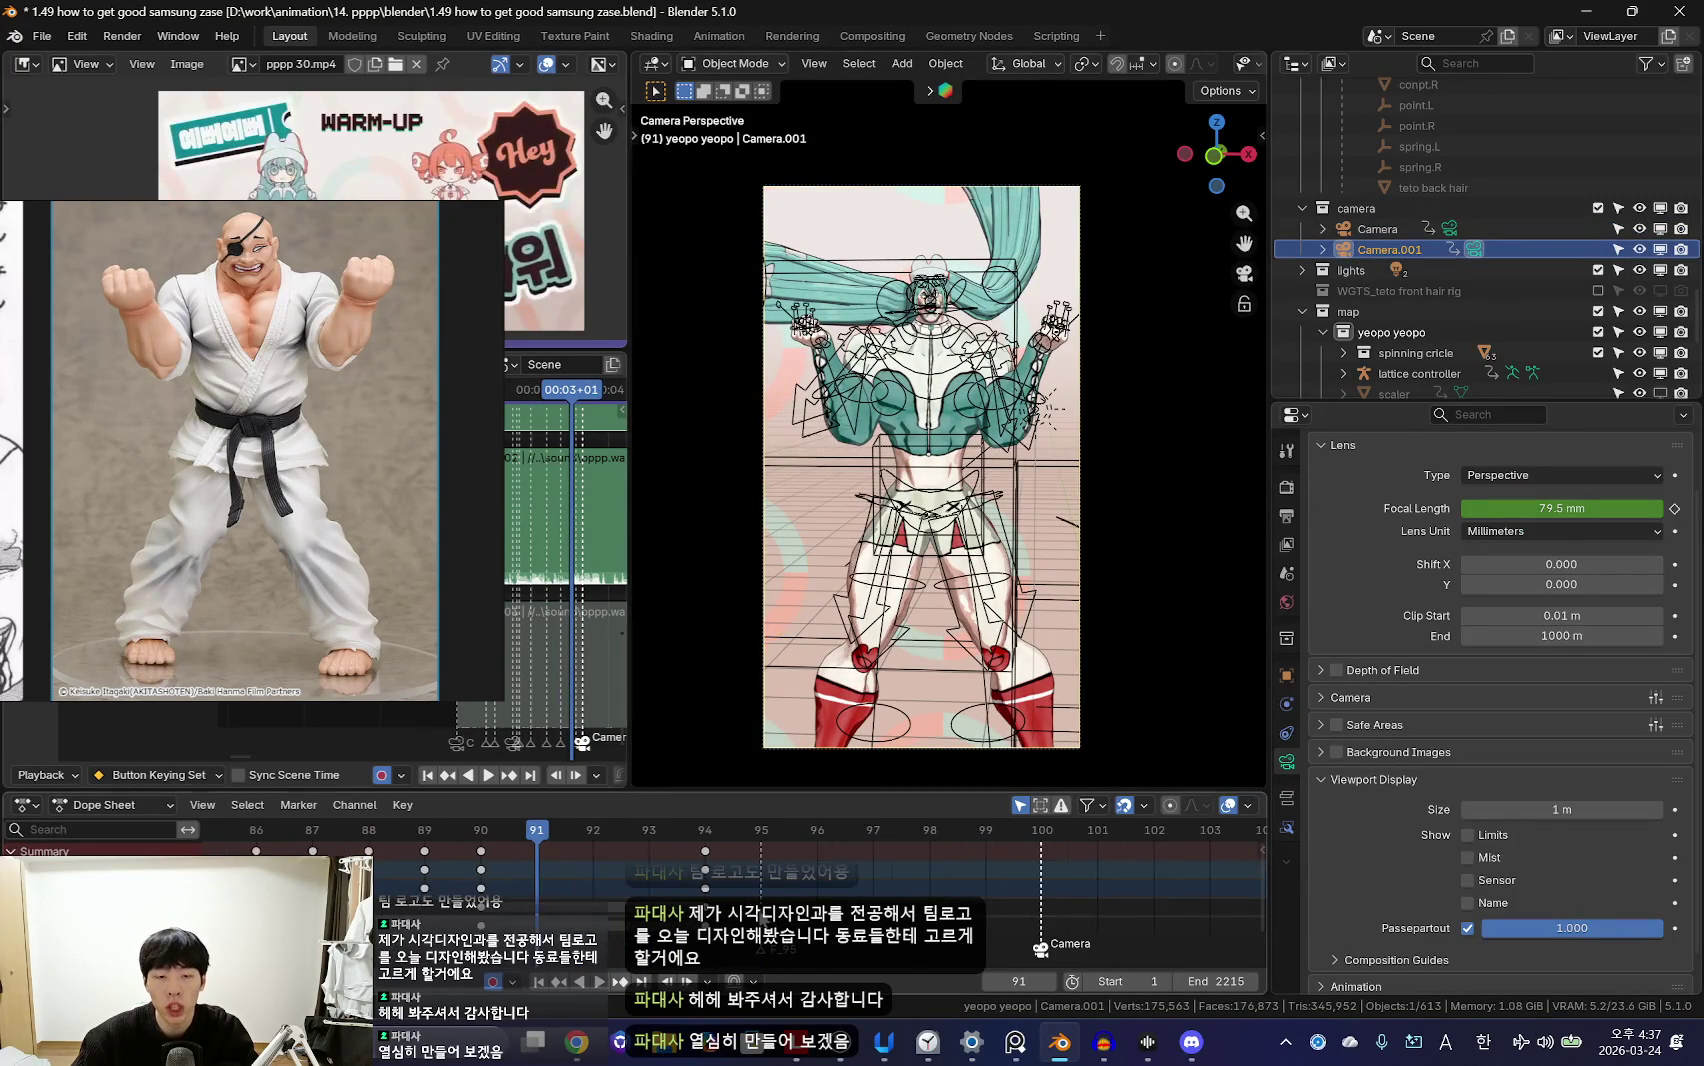
pyautogui.press('Left')
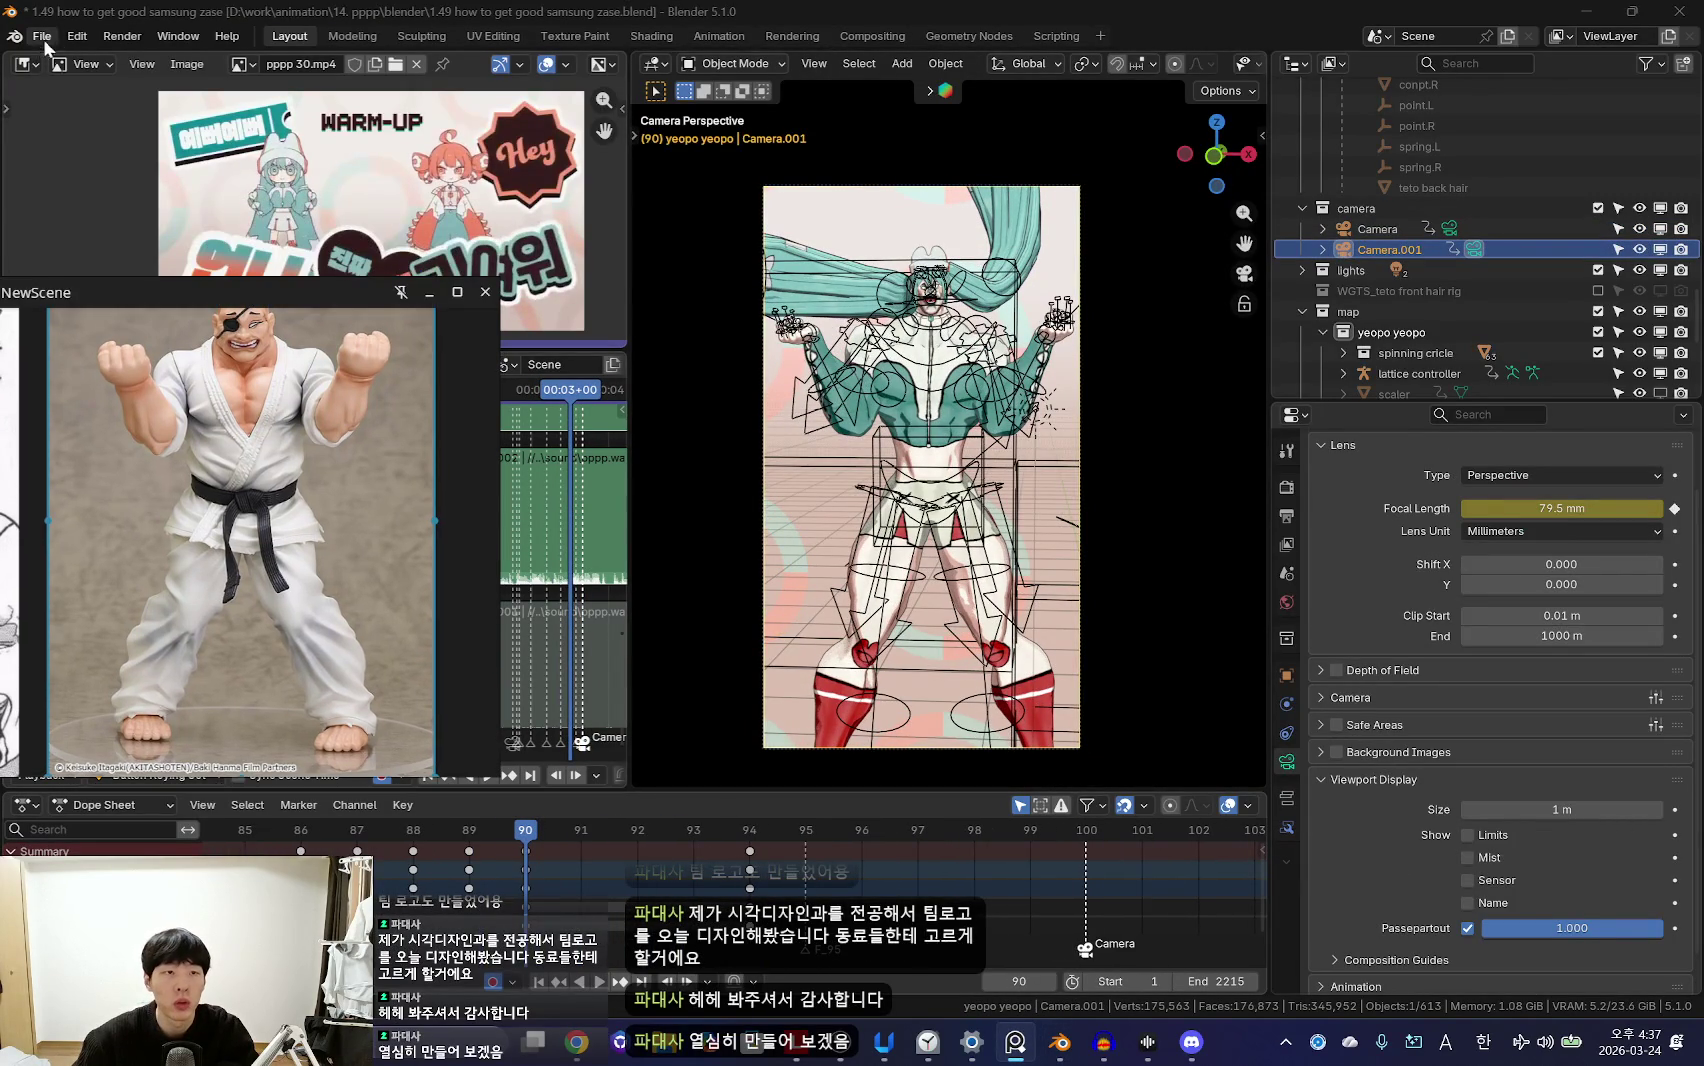
# Step: Save the project via Save As as '1.50 zoom in war.blend' in the blender folder
pyautogui.click(44, 42)
pyautogui.click(82, 190)
pyautogui.write('1.50 zoom in wa')
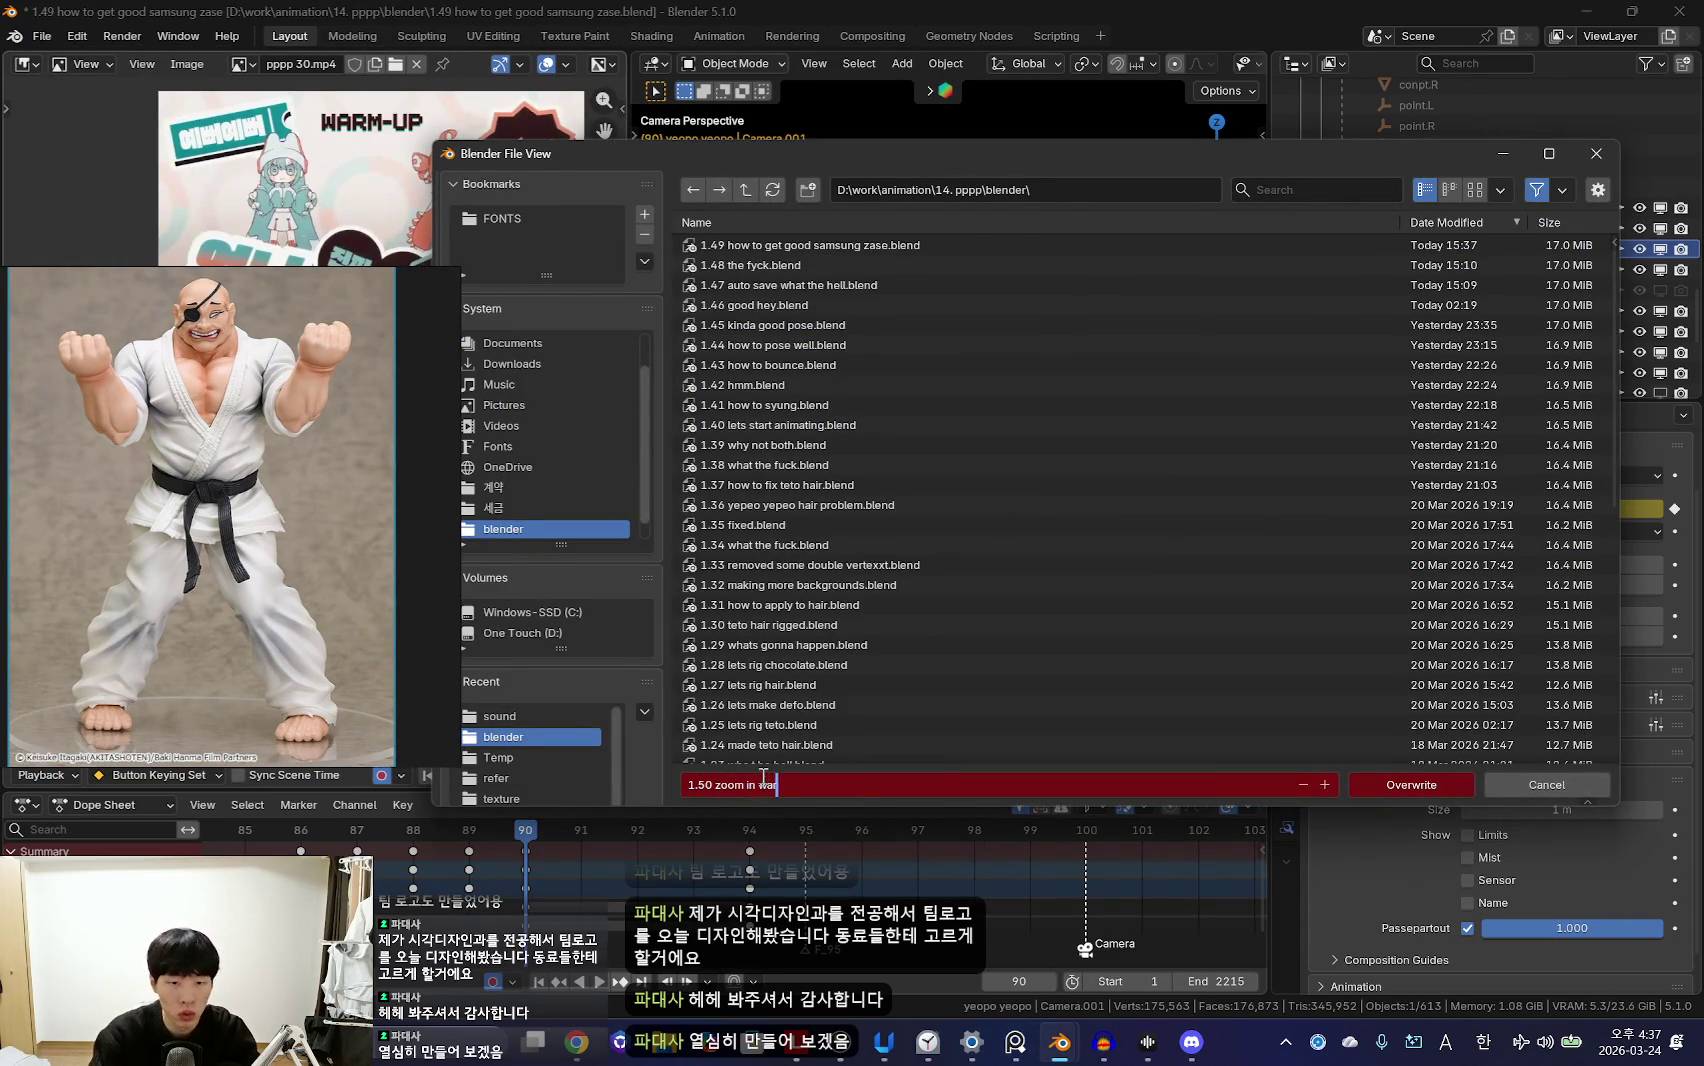
pyautogui.press('Return')
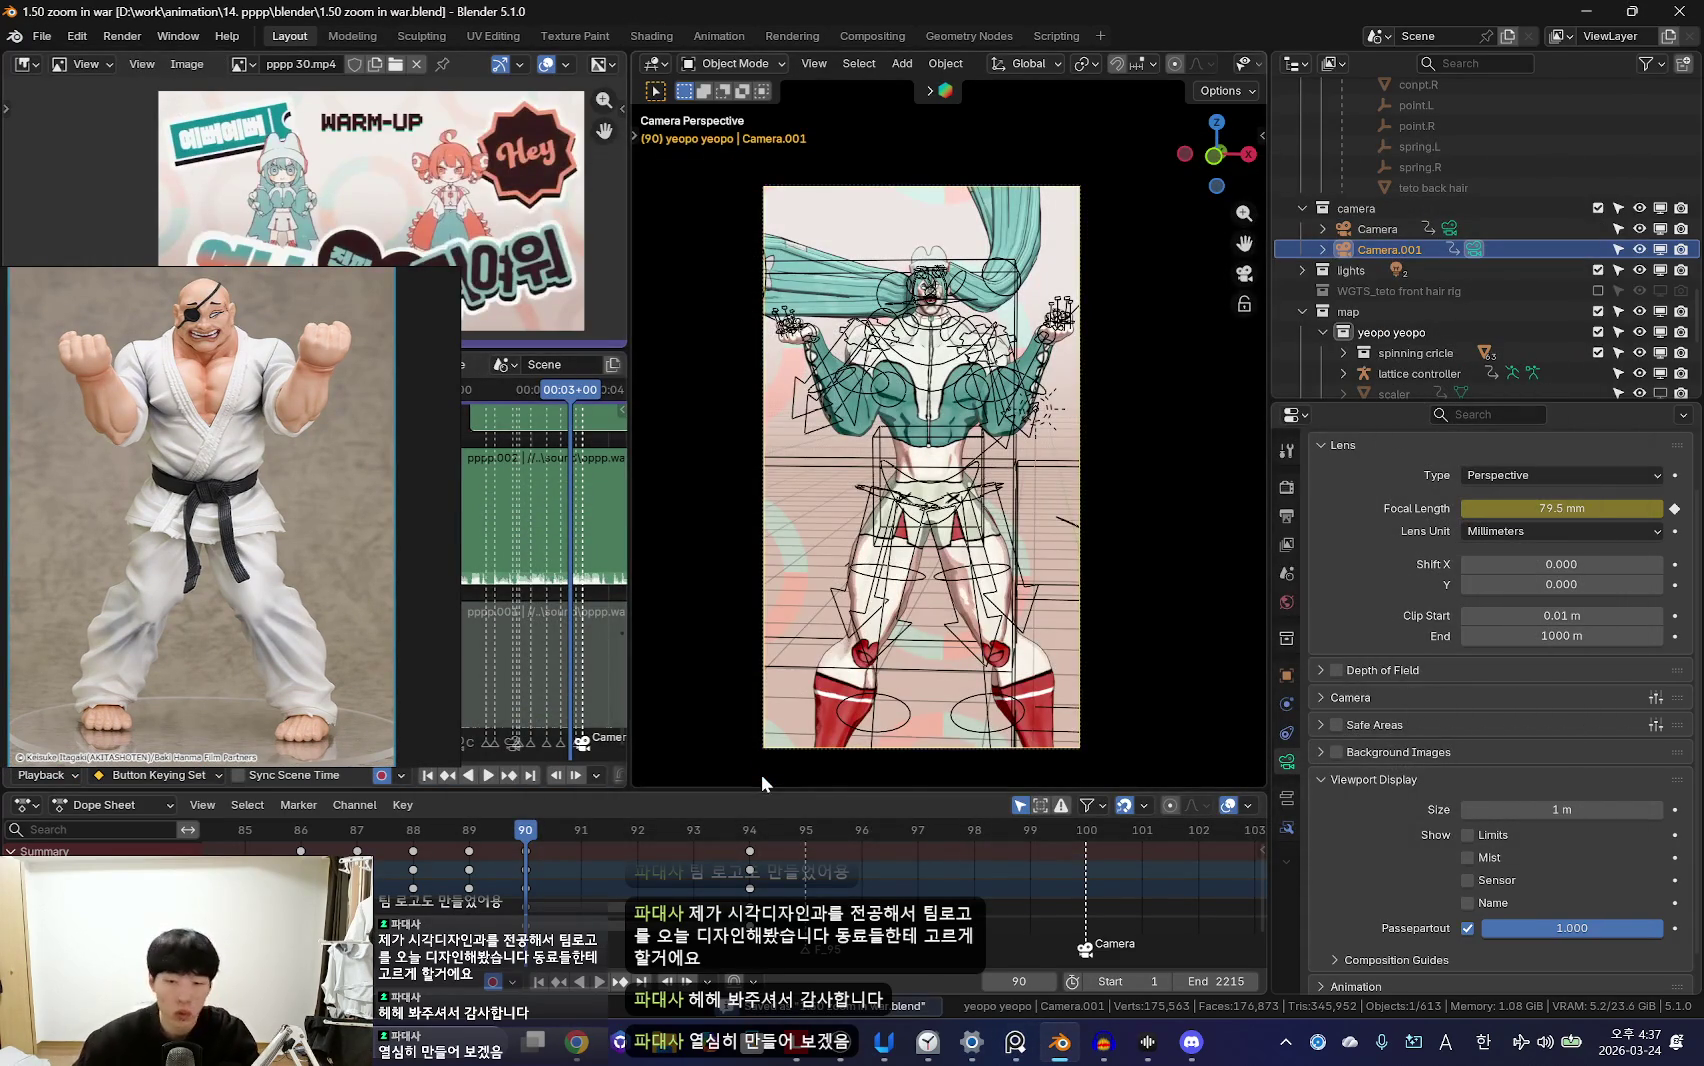
# Step: Hide overlays and play the shot back from frame 87
pyautogui.click(971, 1042)
pyautogui.click(971, 1042)
pyautogui.hotkey('shift', 'alt', 'z')
pyautogui.press('Left')
pyautogui.press('Left')
pyautogui.press('Left')
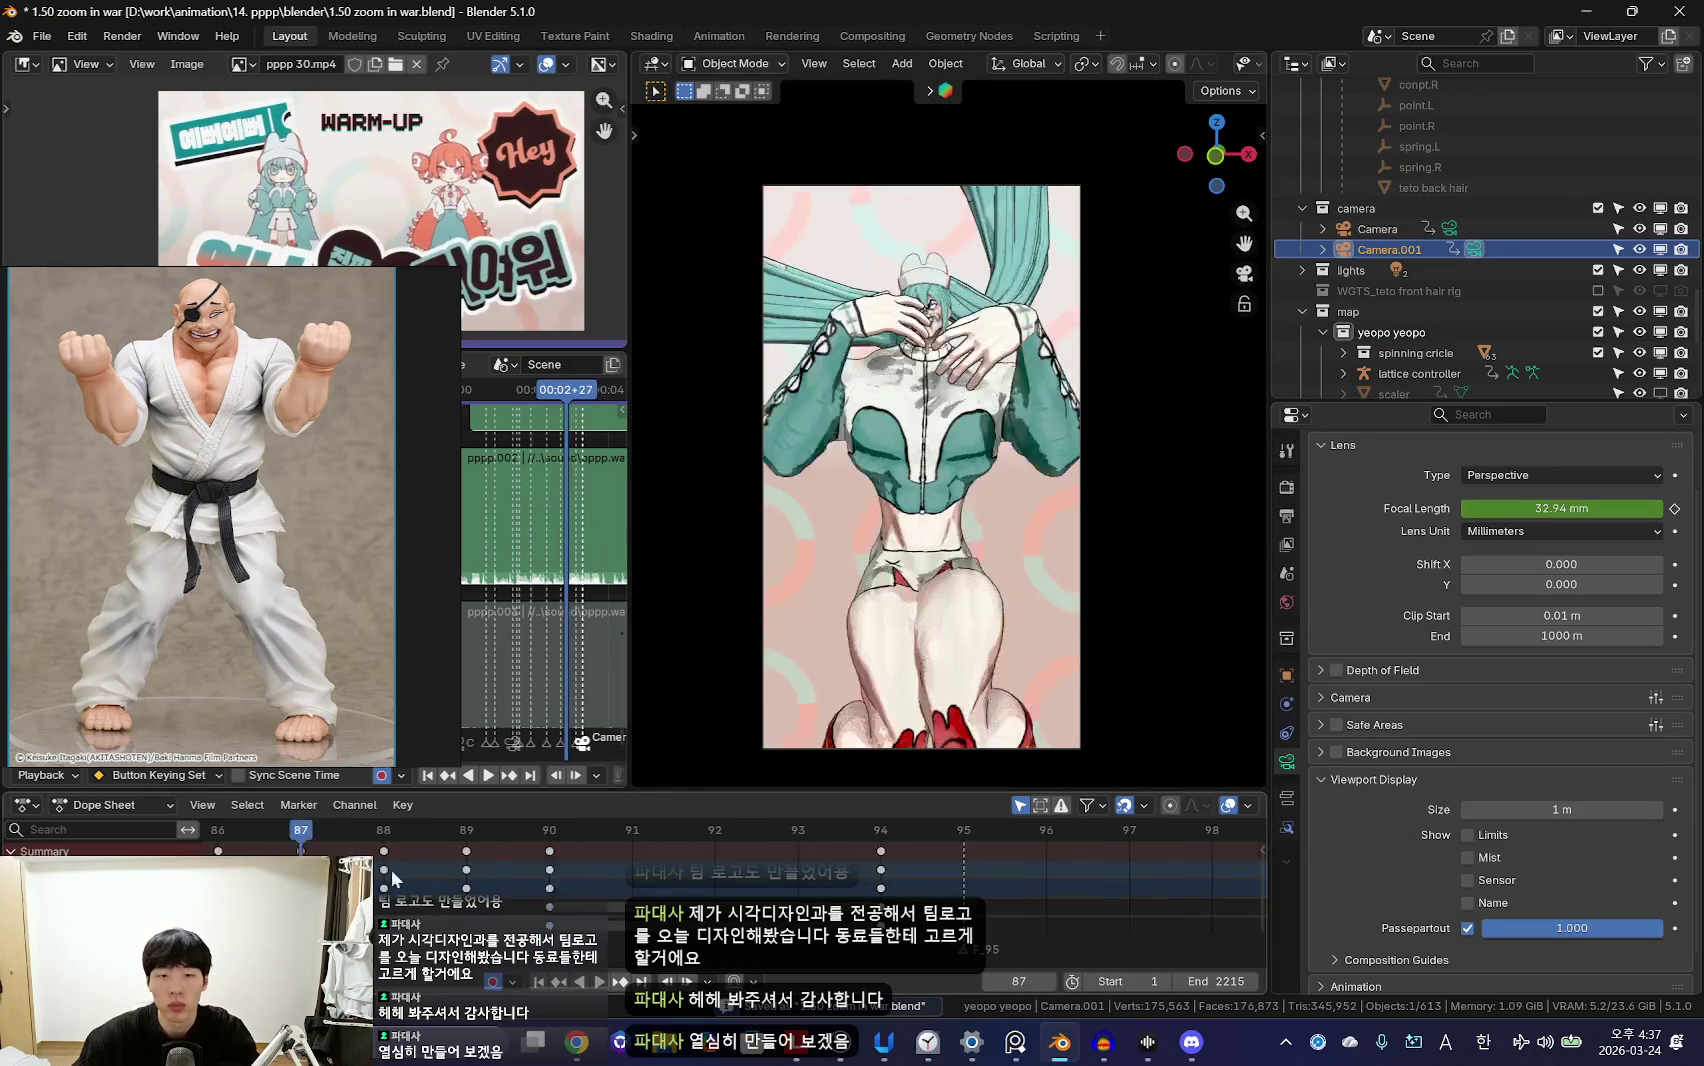
pyautogui.press('space')
pyautogui.scroll(-3, 789, 905)
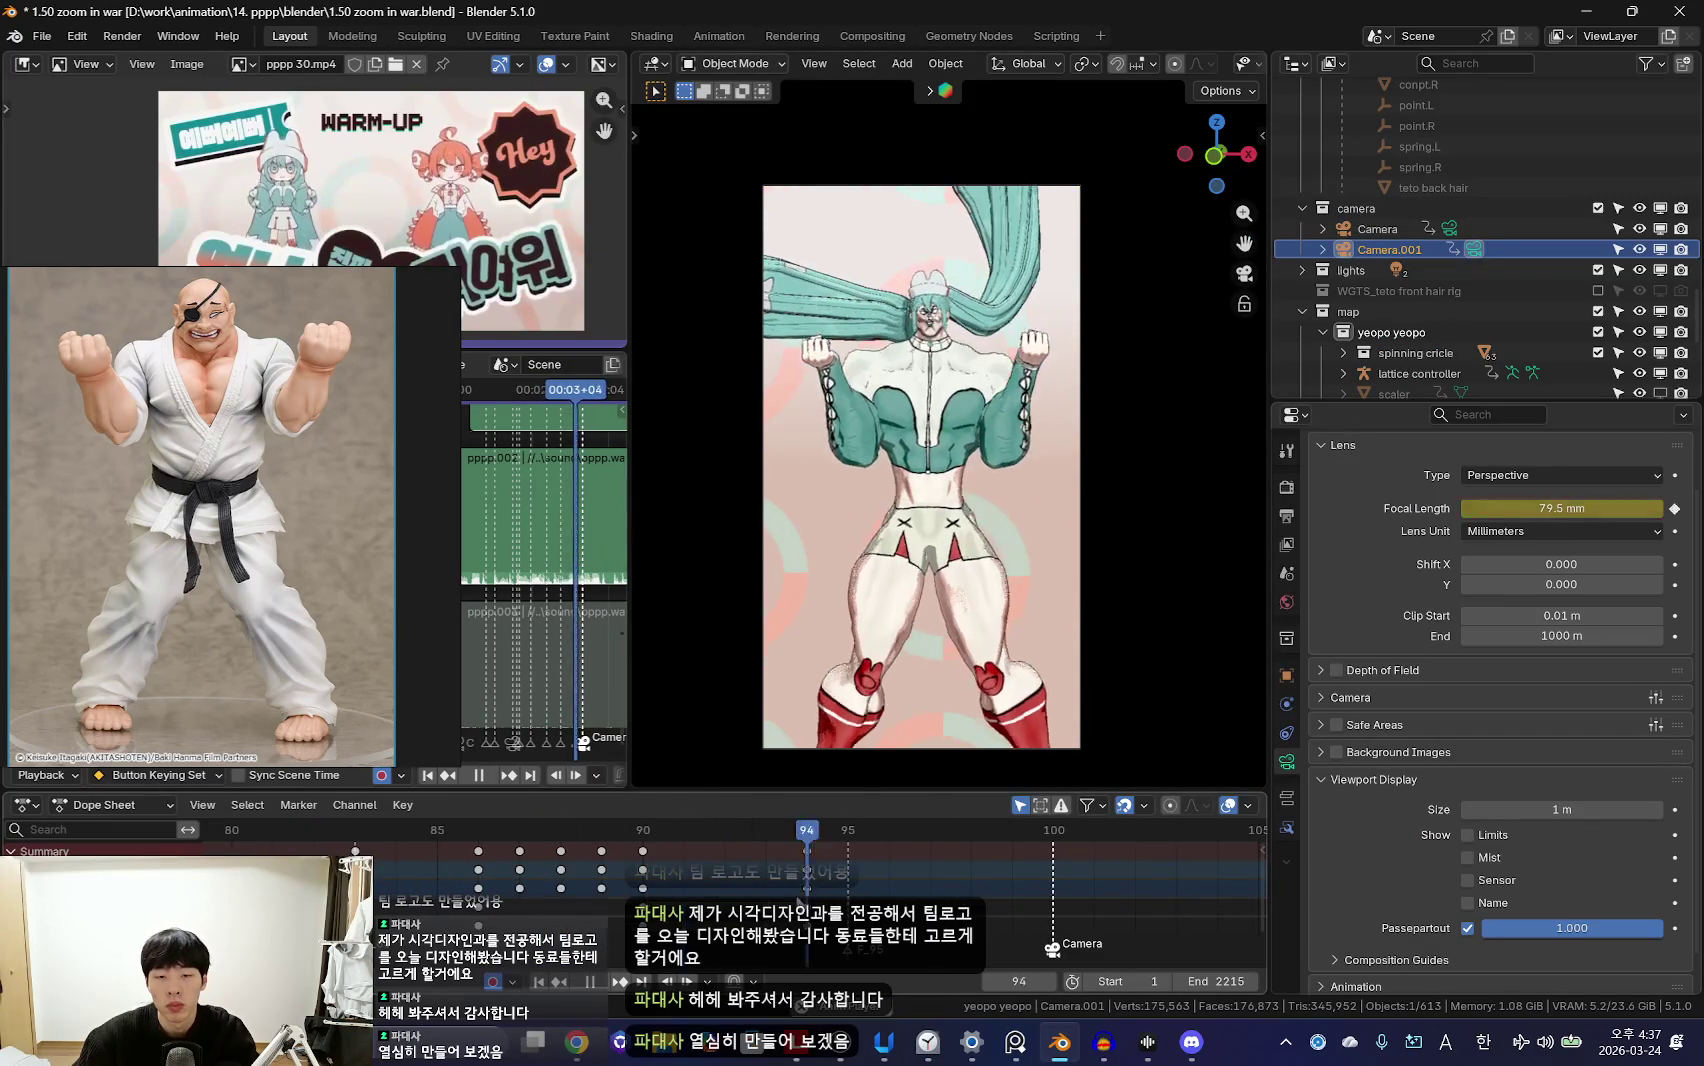
pyautogui.rightClick(651, 888)
pyautogui.press('Escape')
pyautogui.press('space')
pyautogui.press('space')
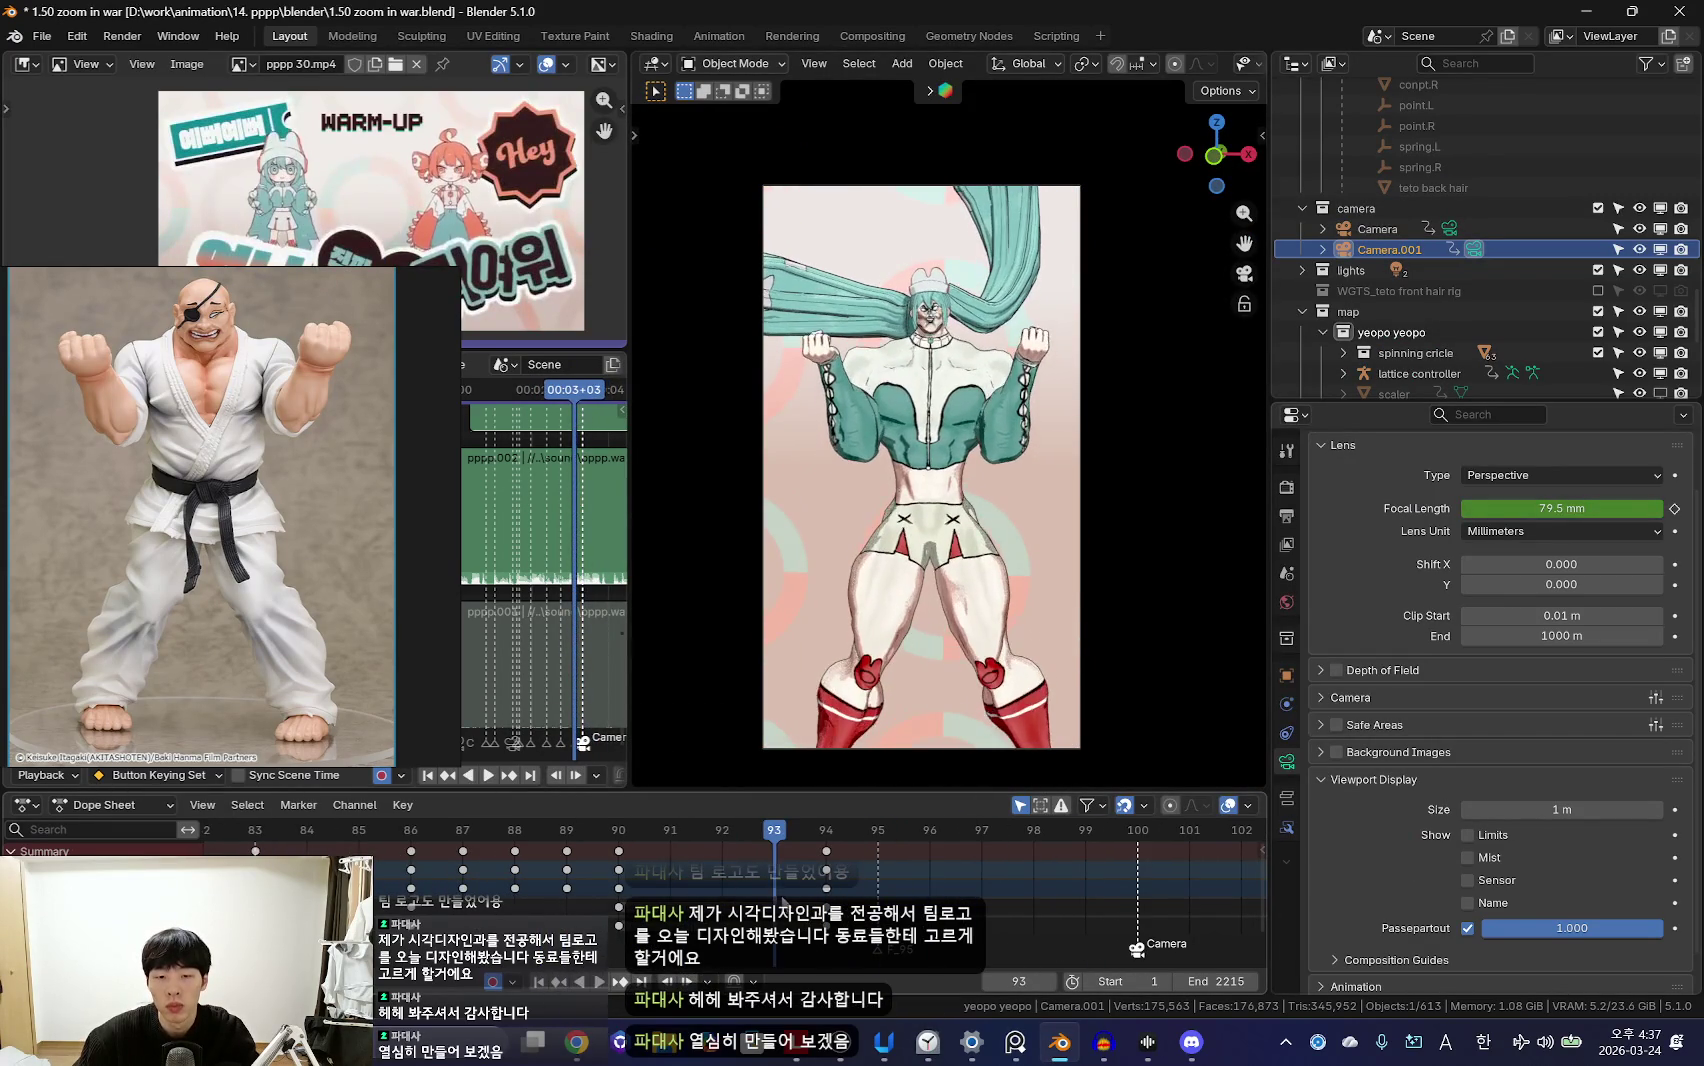
# Step: Zoom Camera.001 to about 138.8 mm and rotate it so the head shows
pyautogui.hscroll(1, 820, 880)
pyautogui.hscroll(1, 820, 880)
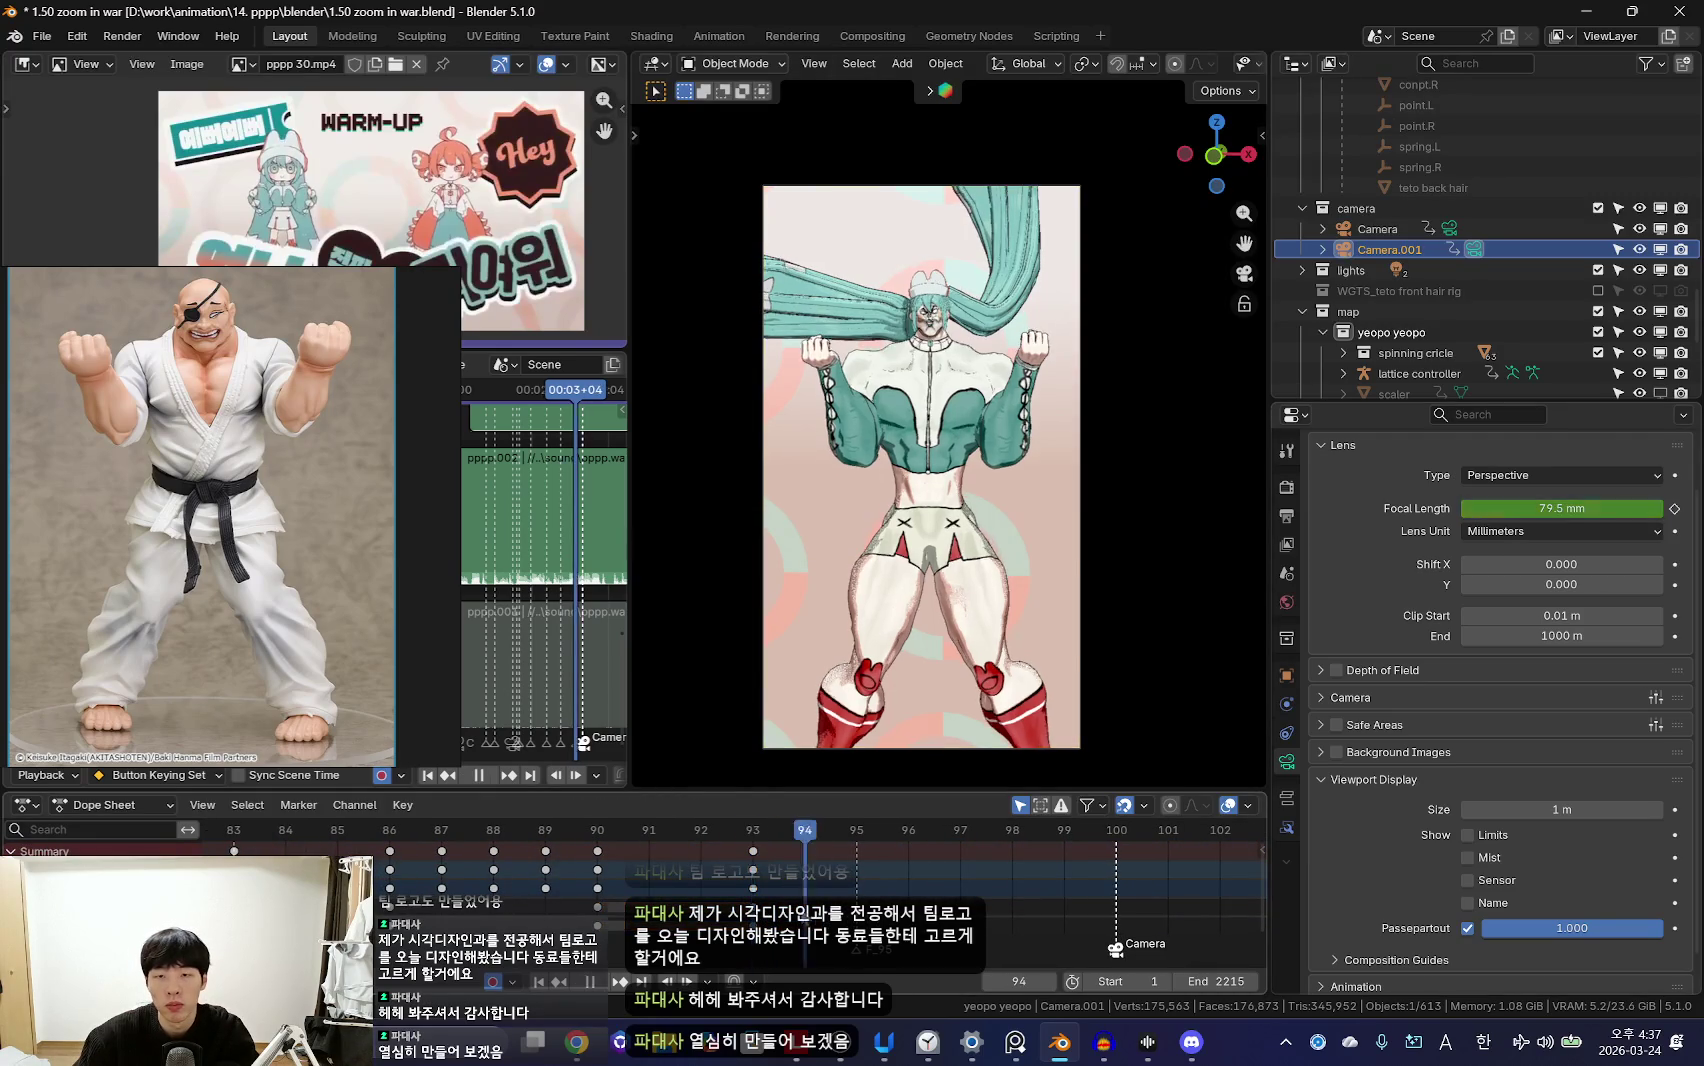
pyautogui.moveTo(1630, 508); pyautogui.dragTo(1700, 508)
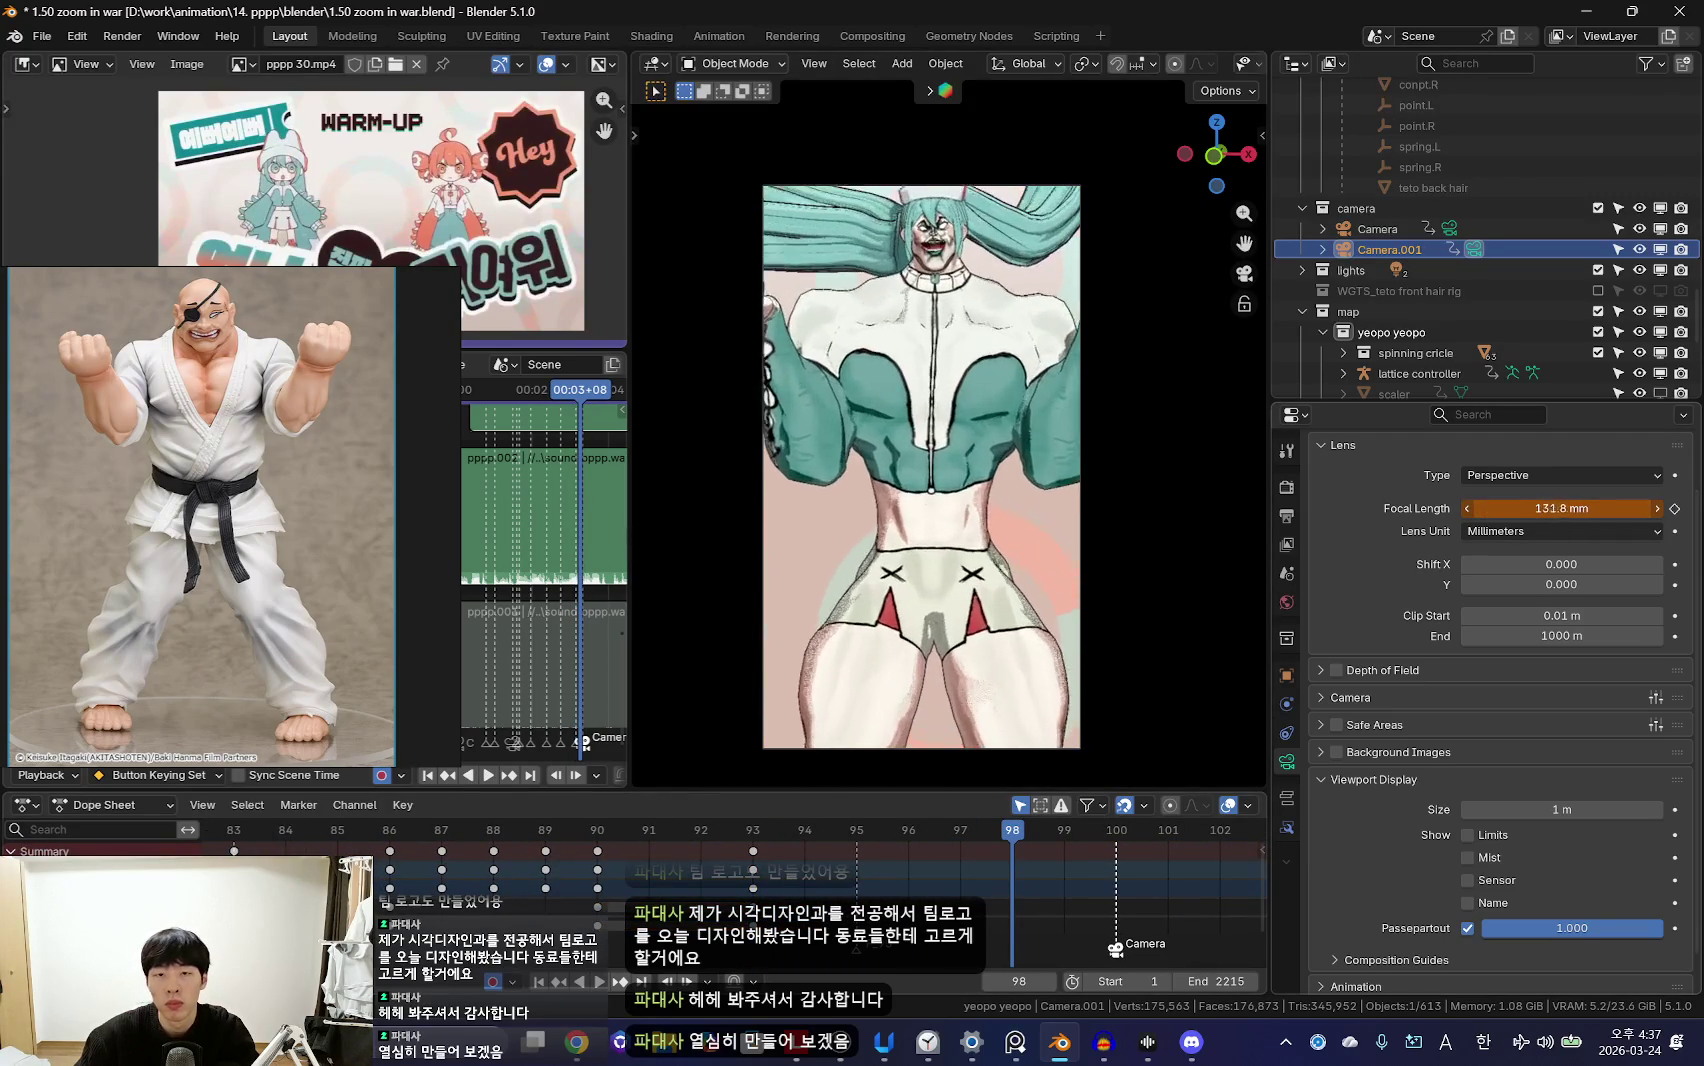
pyautogui.press('F2')
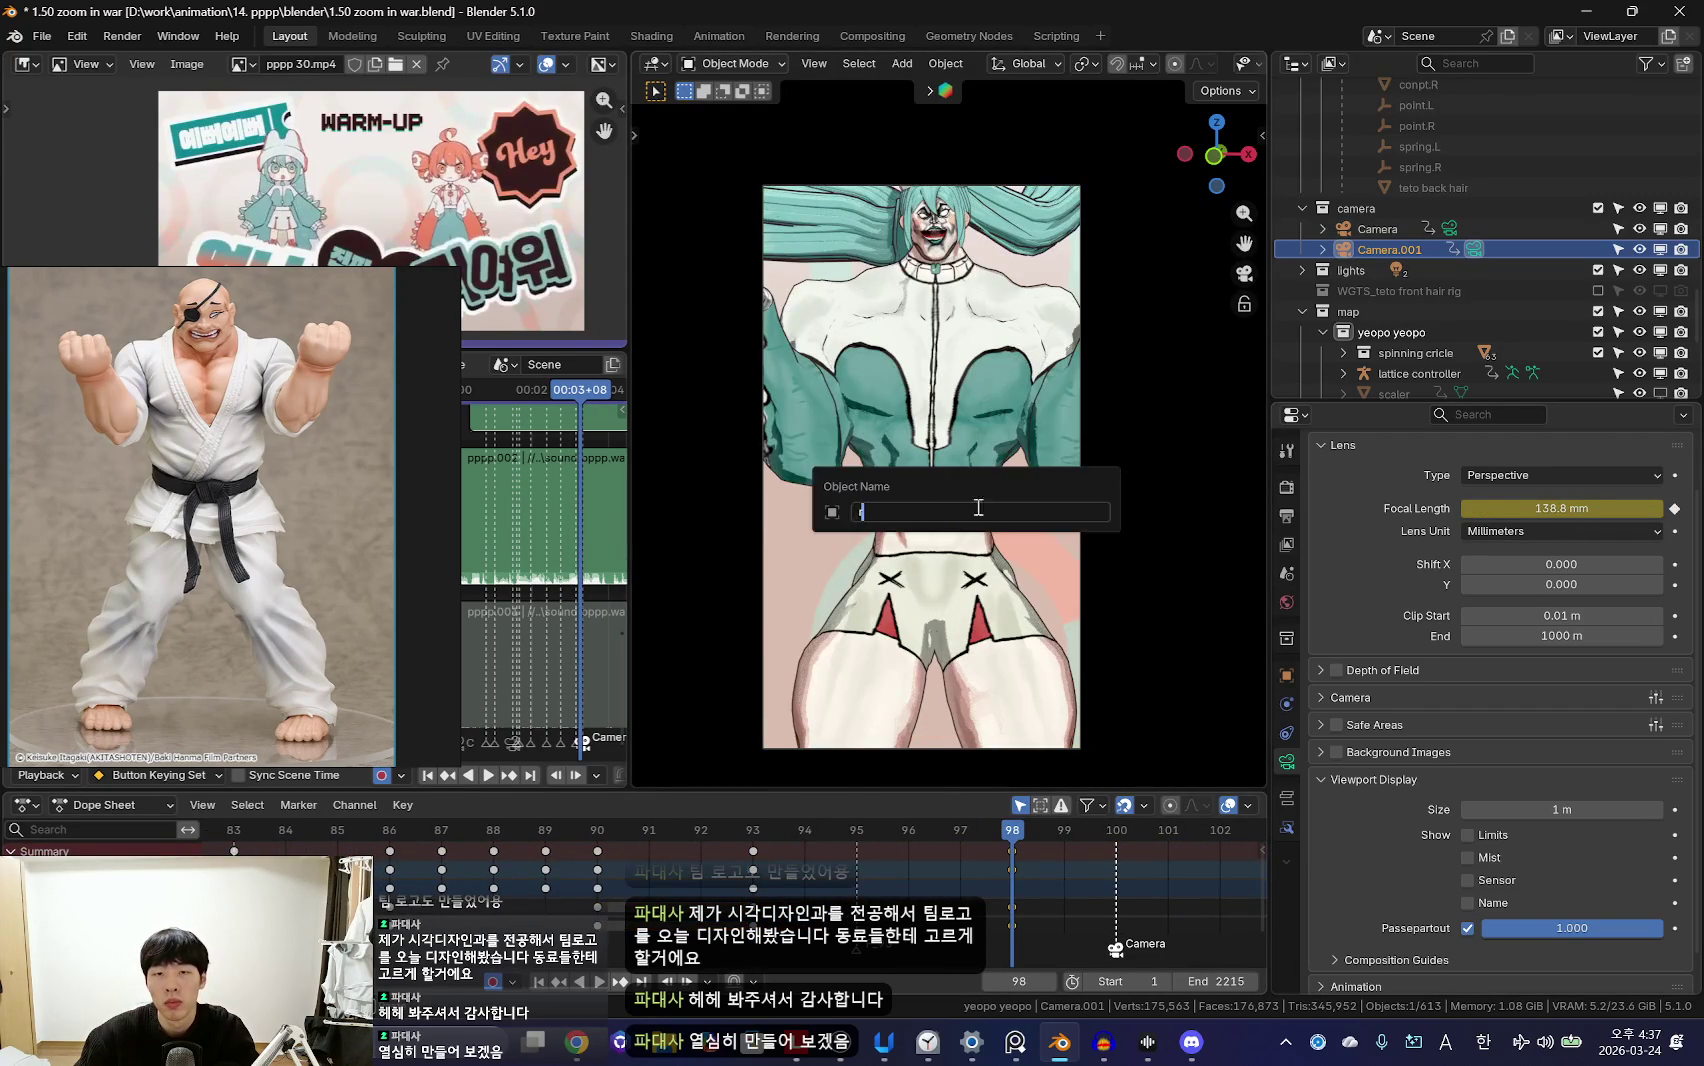
pyautogui.press('r')
pyautogui.press('r')
pyautogui.click(974, 548)
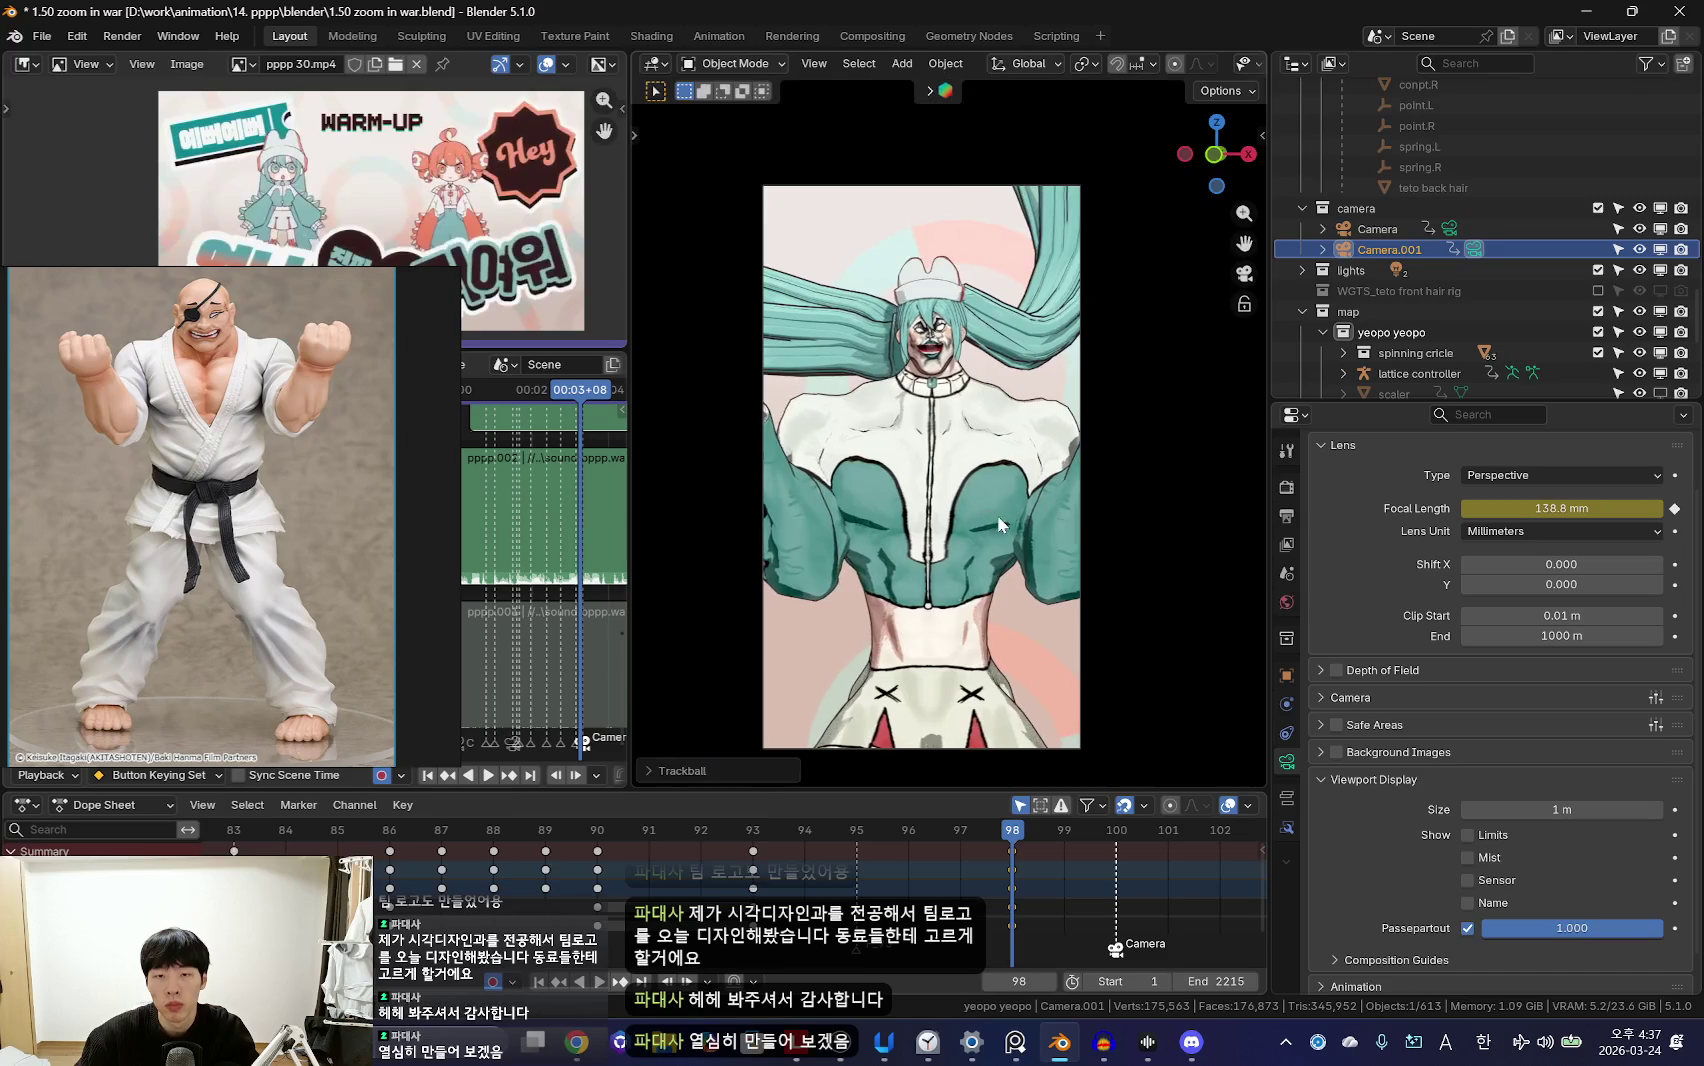
pyautogui.press('space')
pyautogui.scroll(-3, 695, 876)
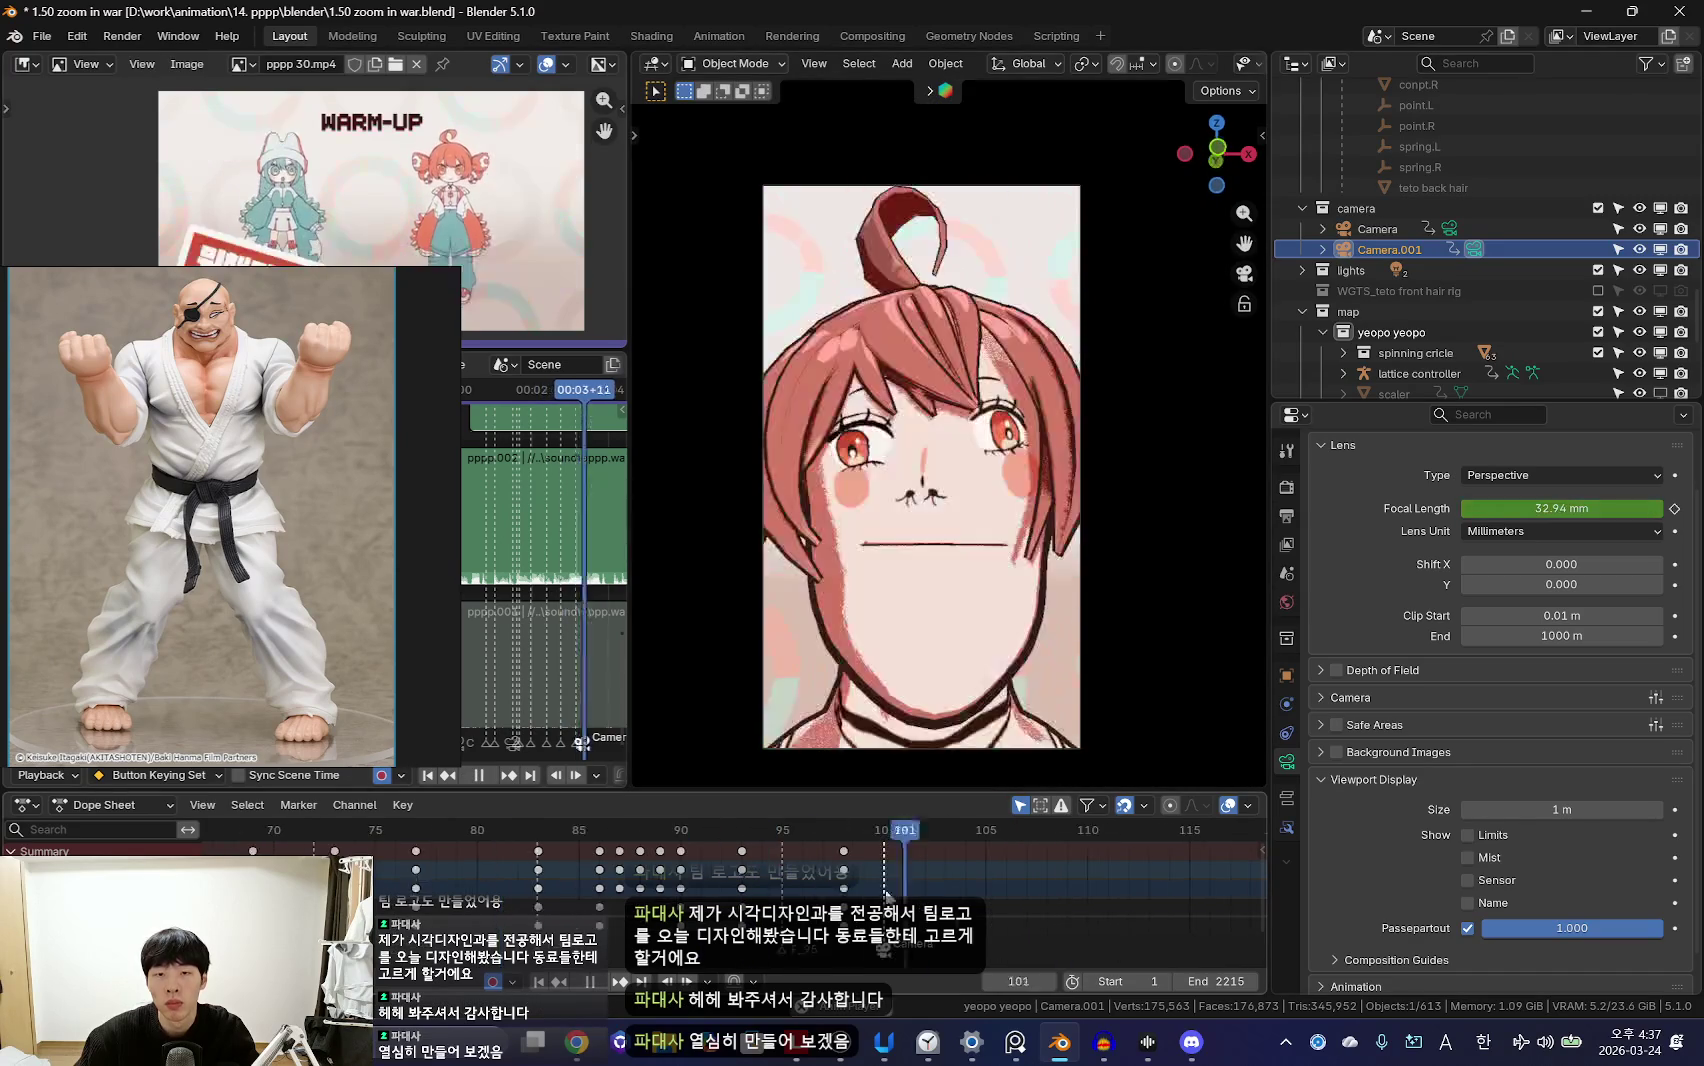
# Step: Key the focal length and push the zoom to about 229.8 mm, then review from frame 93
pyautogui.press('g')
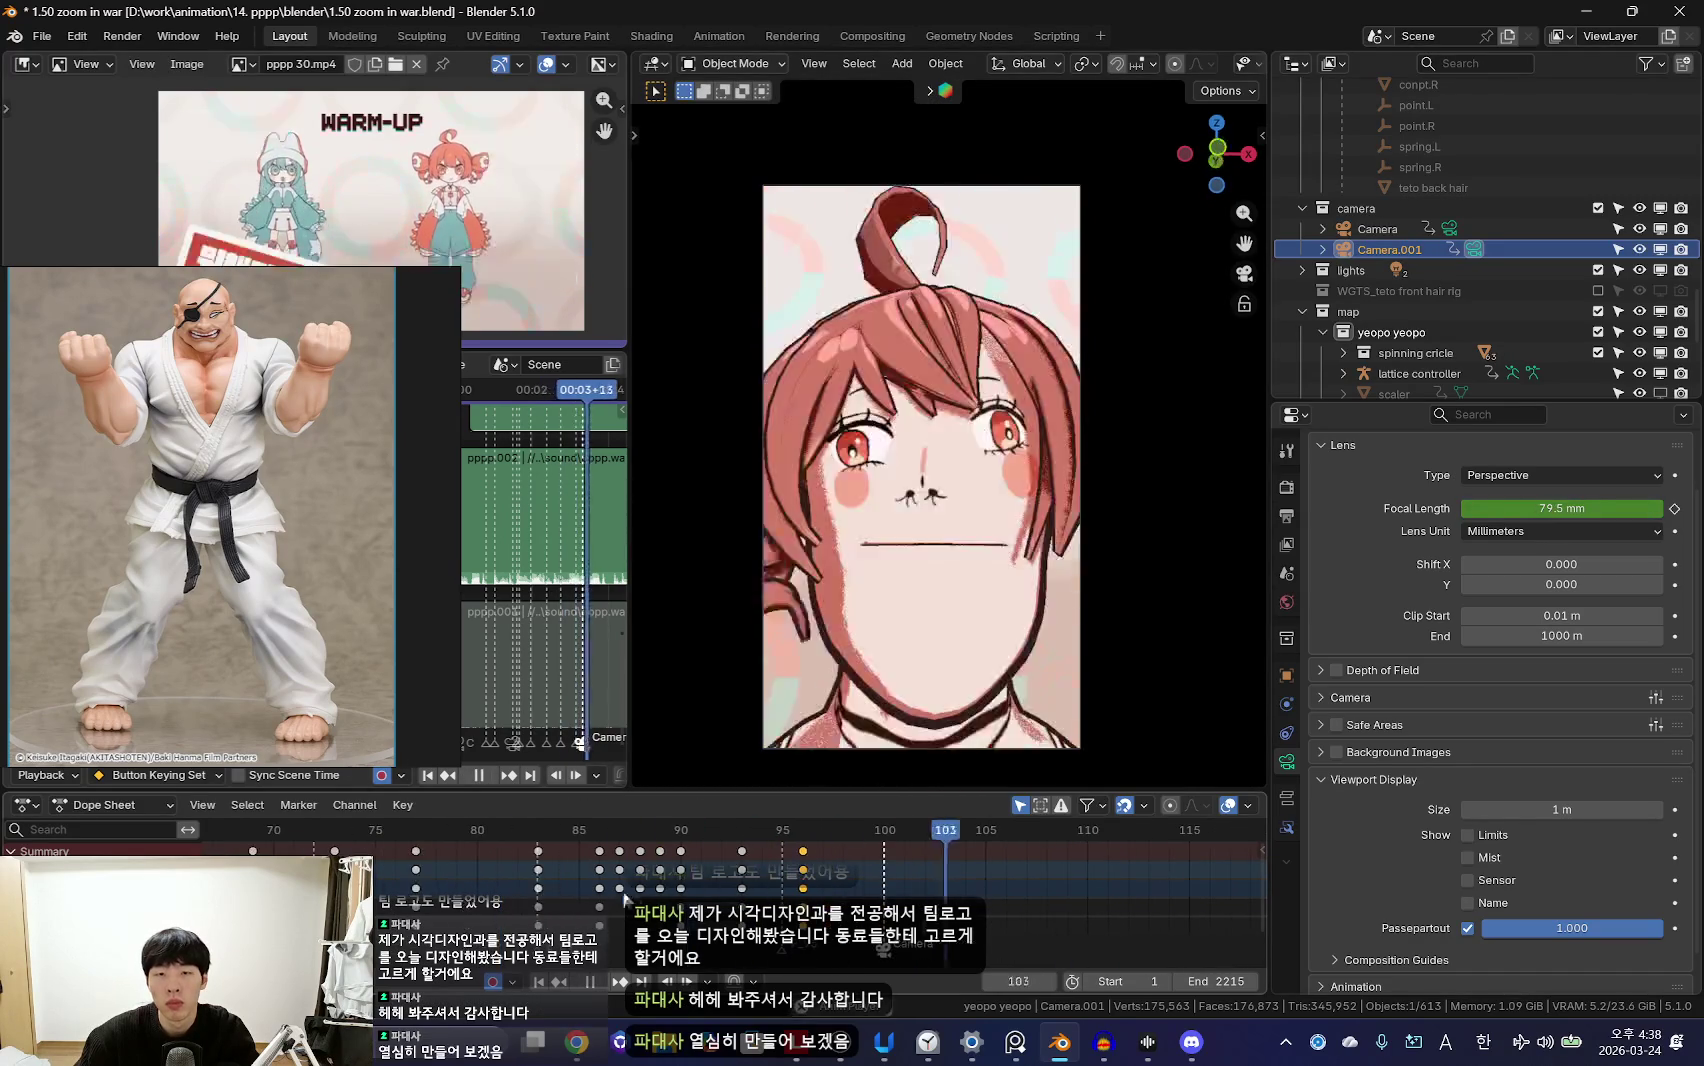
pyautogui.click(795, 885)
pyautogui.moveTo(1548, 508); pyautogui.dragTo(1640, 508)
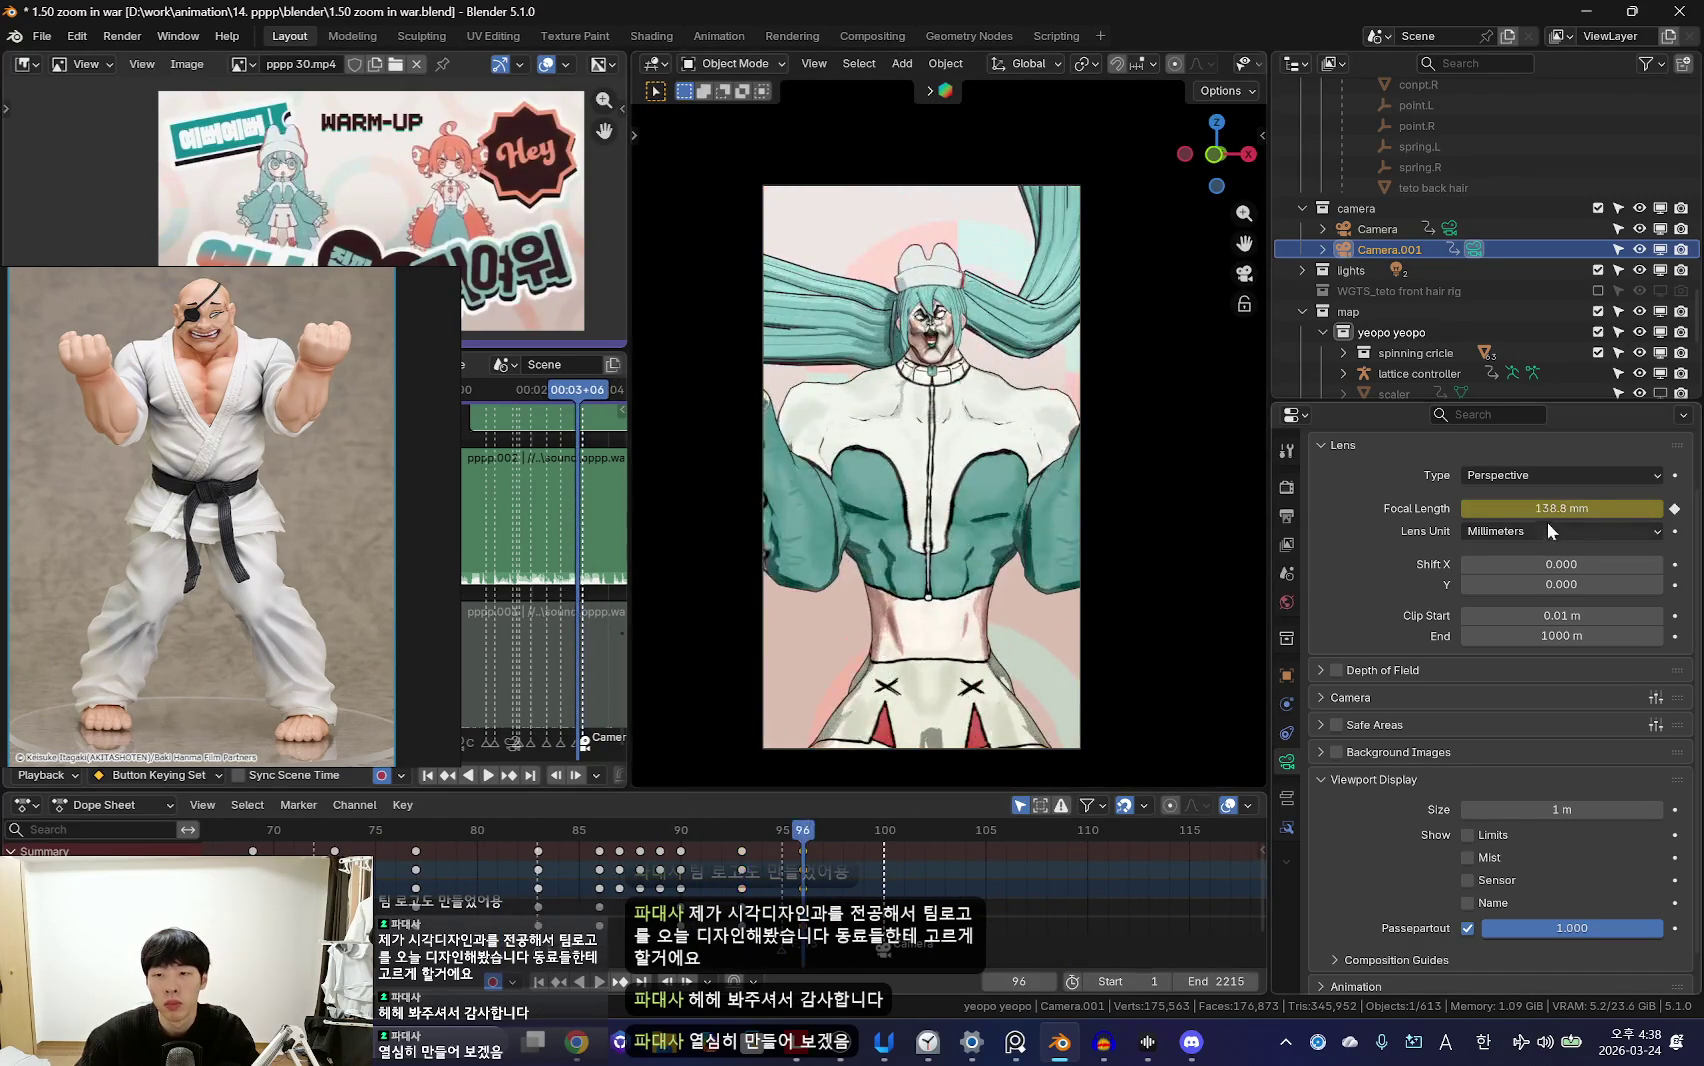
pyautogui.press('Left')
pyautogui.press('Left')
pyautogui.press('Left')
pyautogui.press('space')
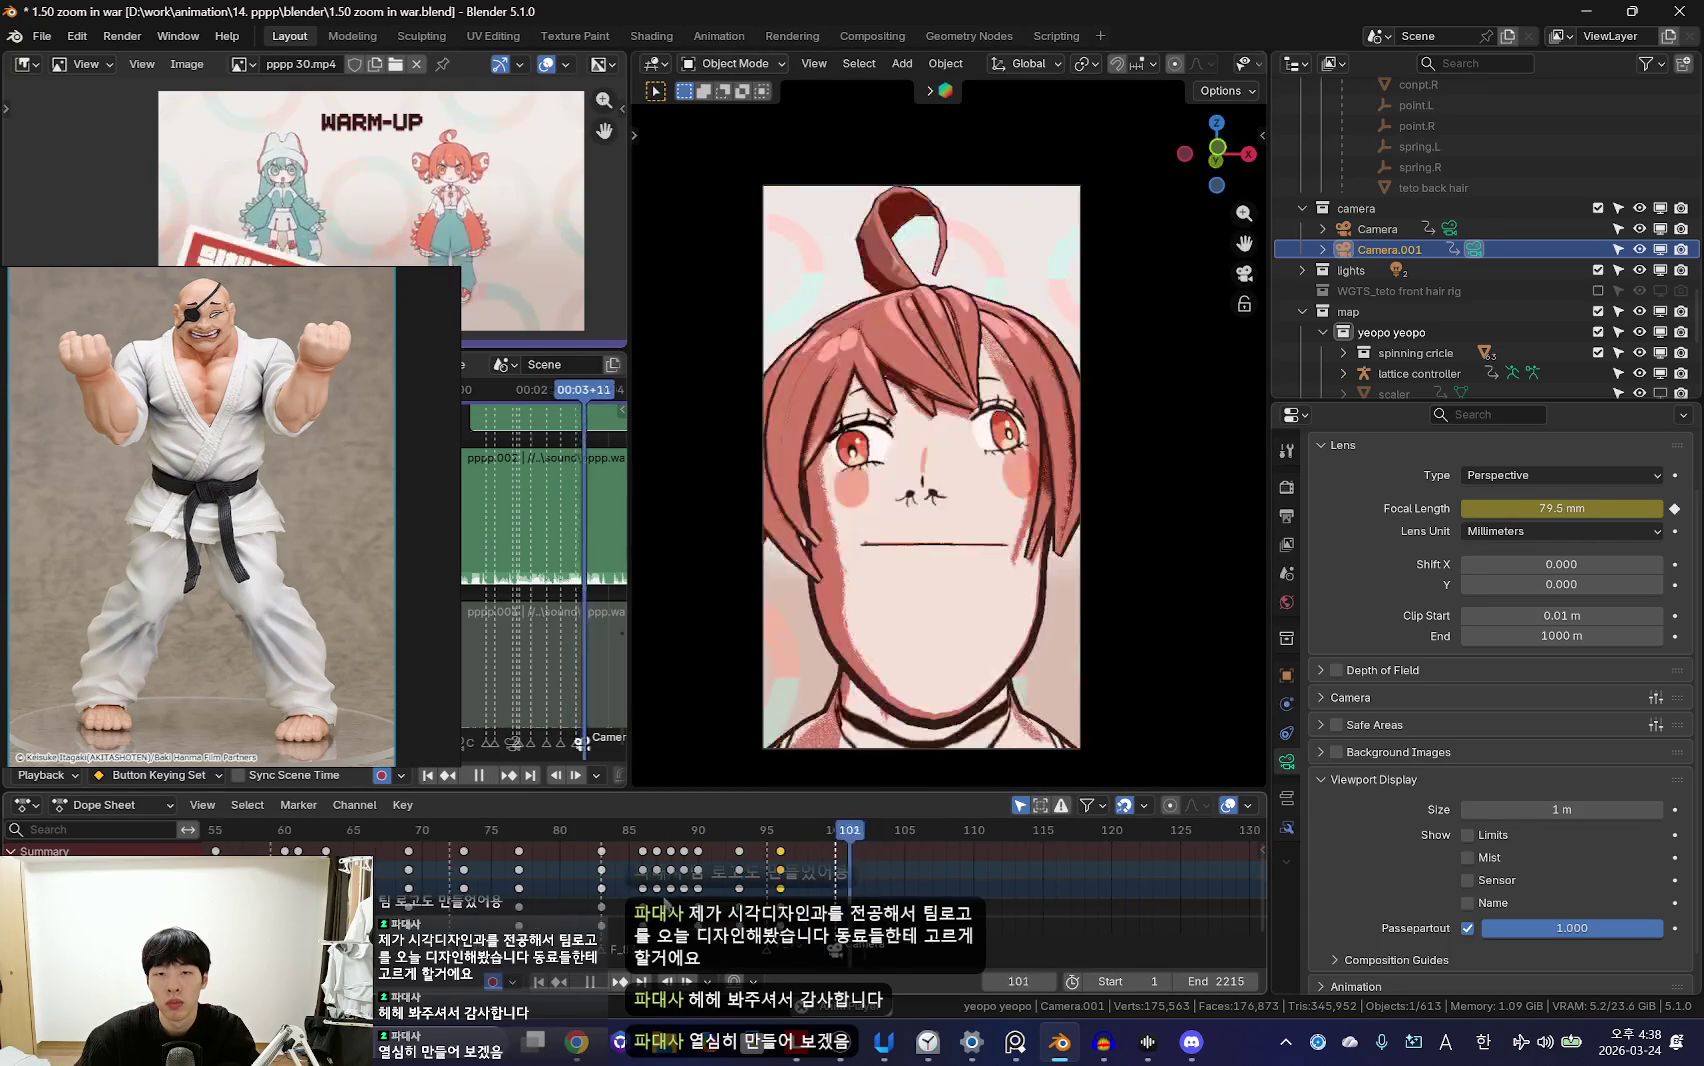
pyautogui.scroll(2, 750, 870)
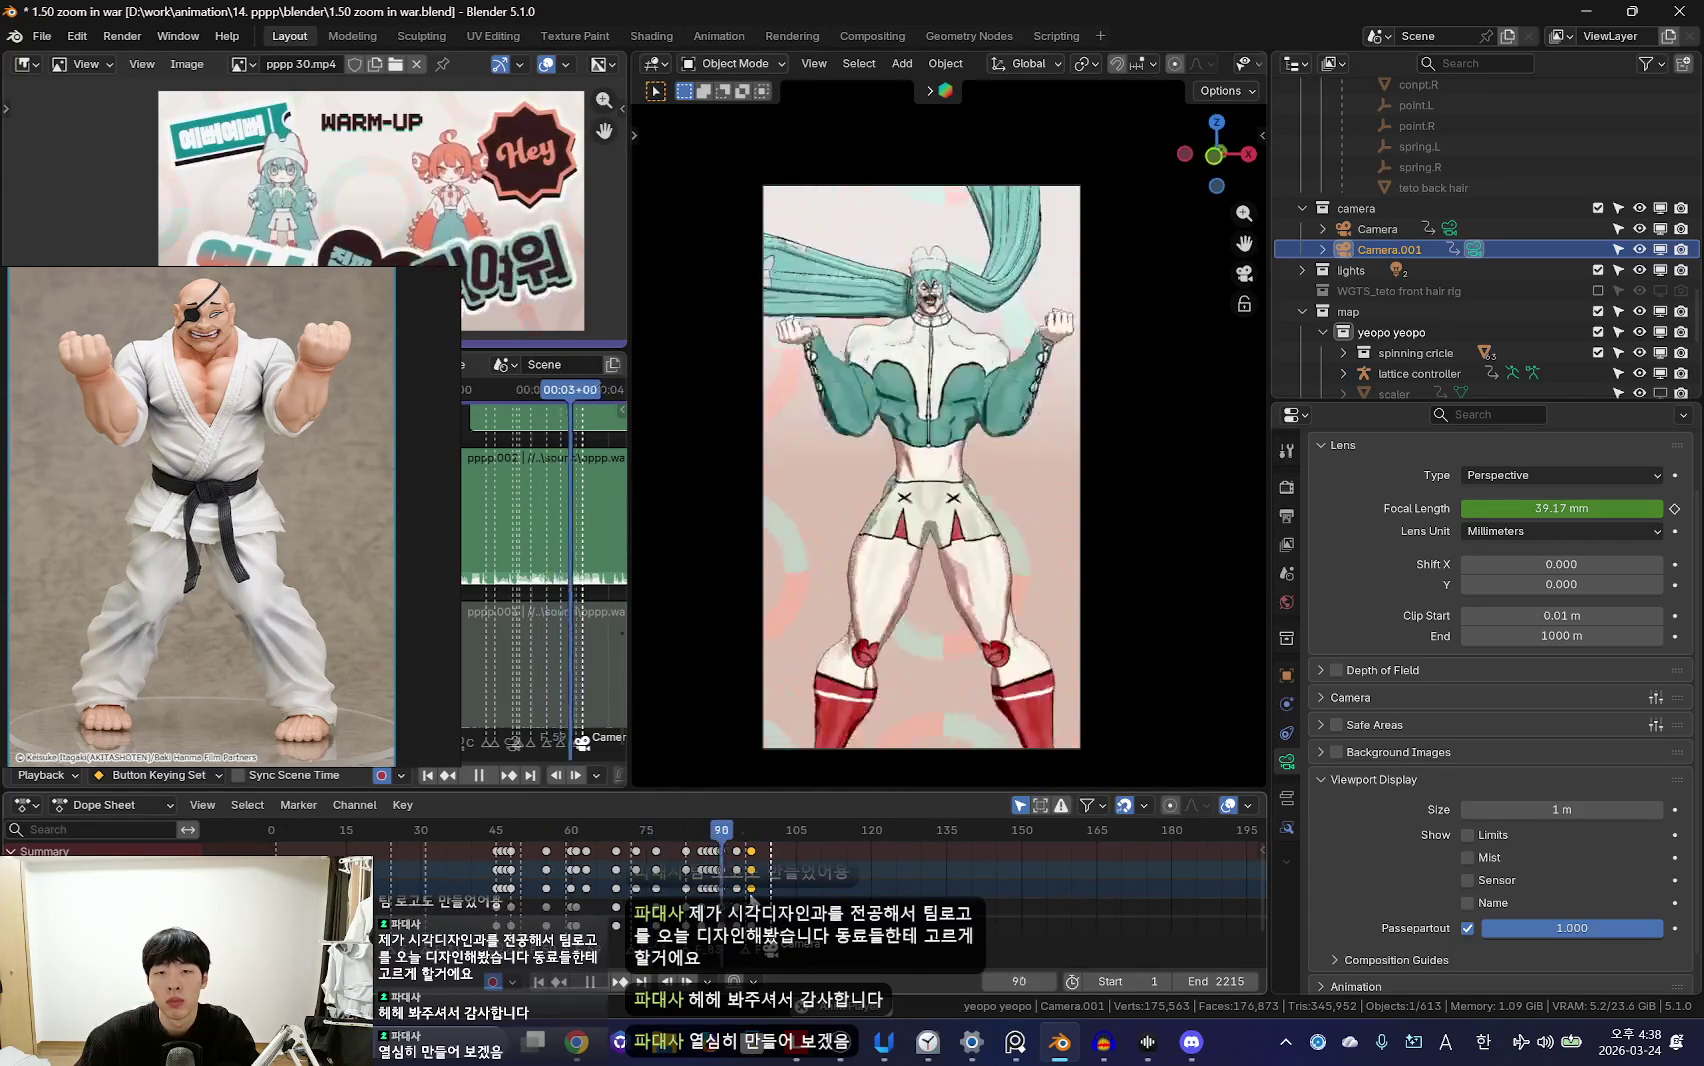
pyautogui.scroll(2, 737, 888)
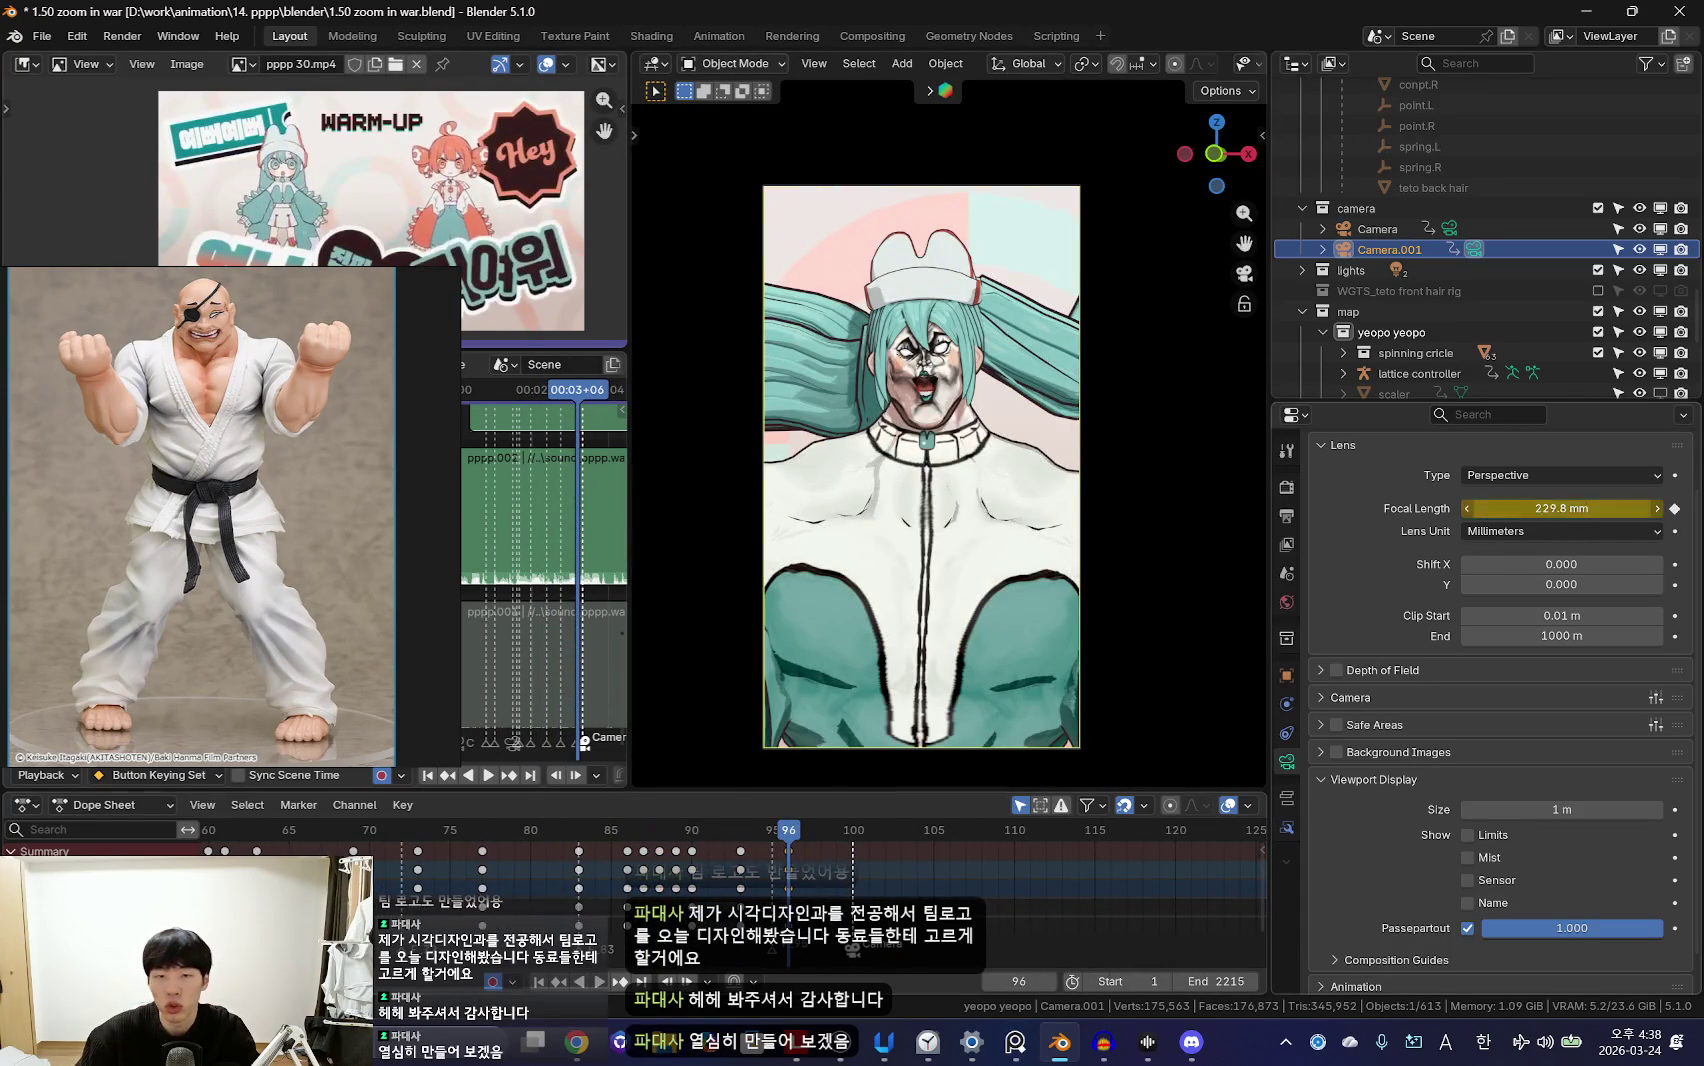
# Step: Ease the focal length back to about 136.9 mm and replay from frame 99
pyautogui.moveTo(1560, 508); pyautogui.dragTo(1480, 508)
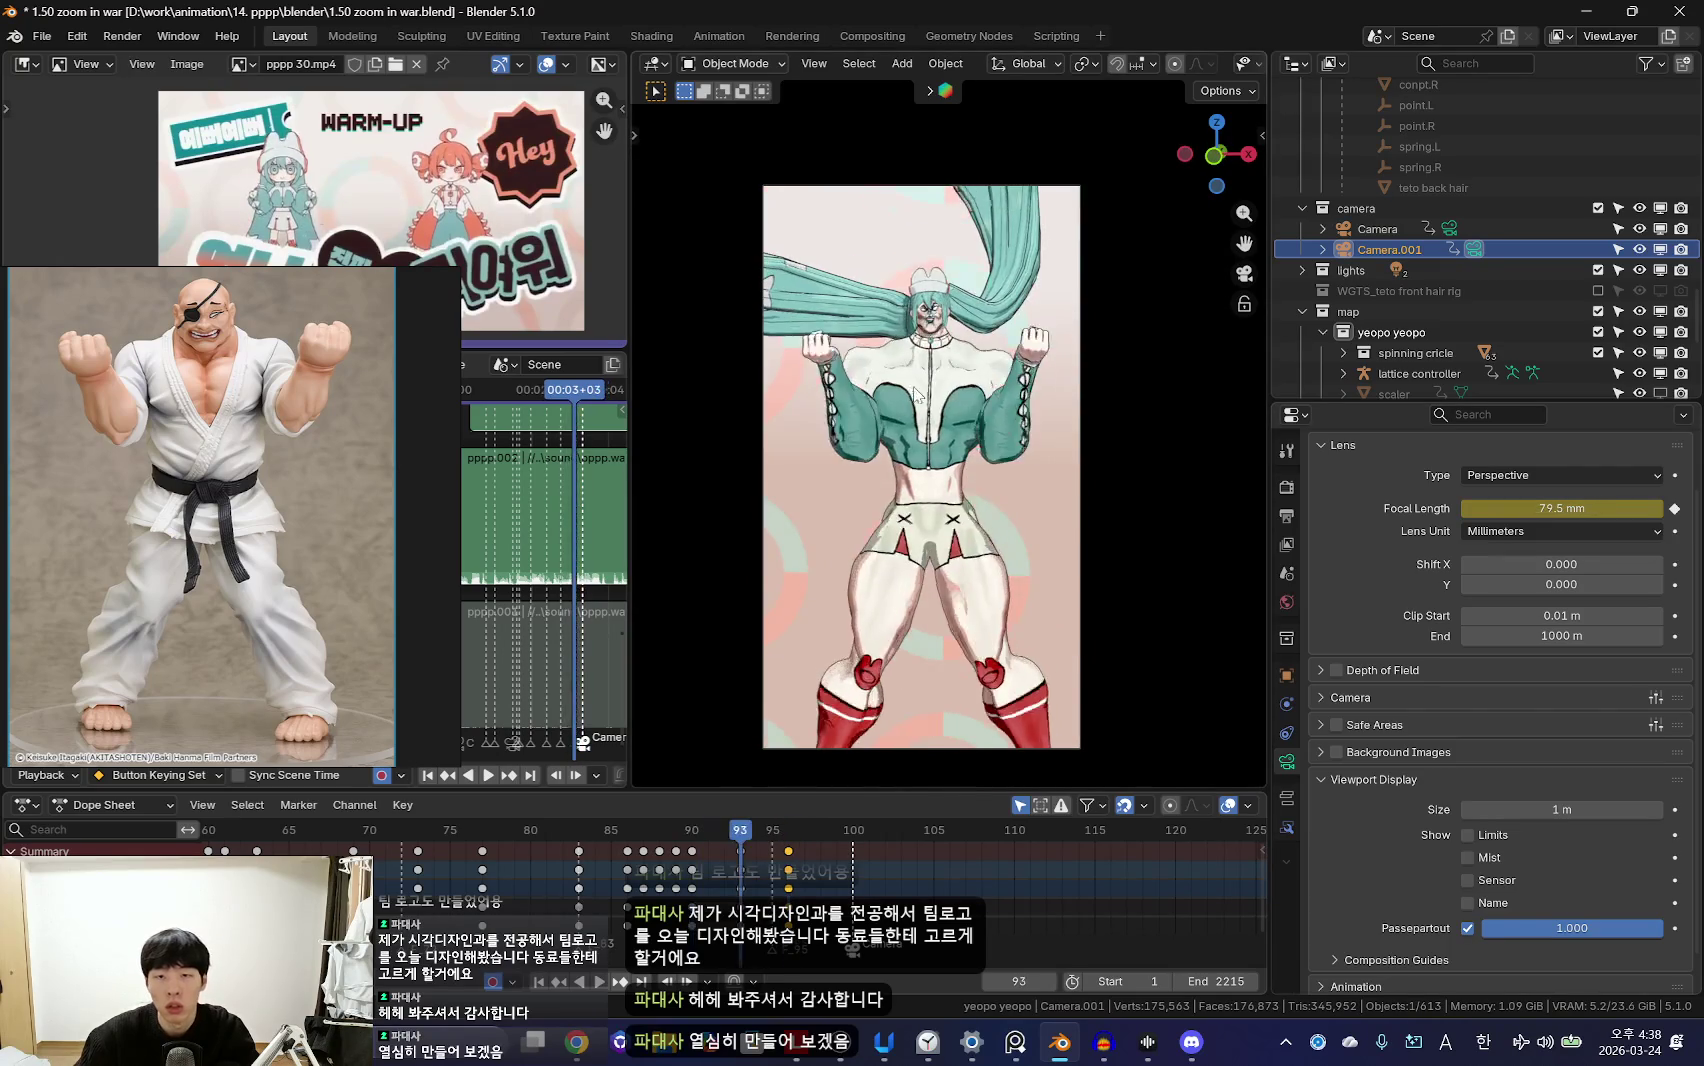
pyautogui.press('r')
pyautogui.press('r')
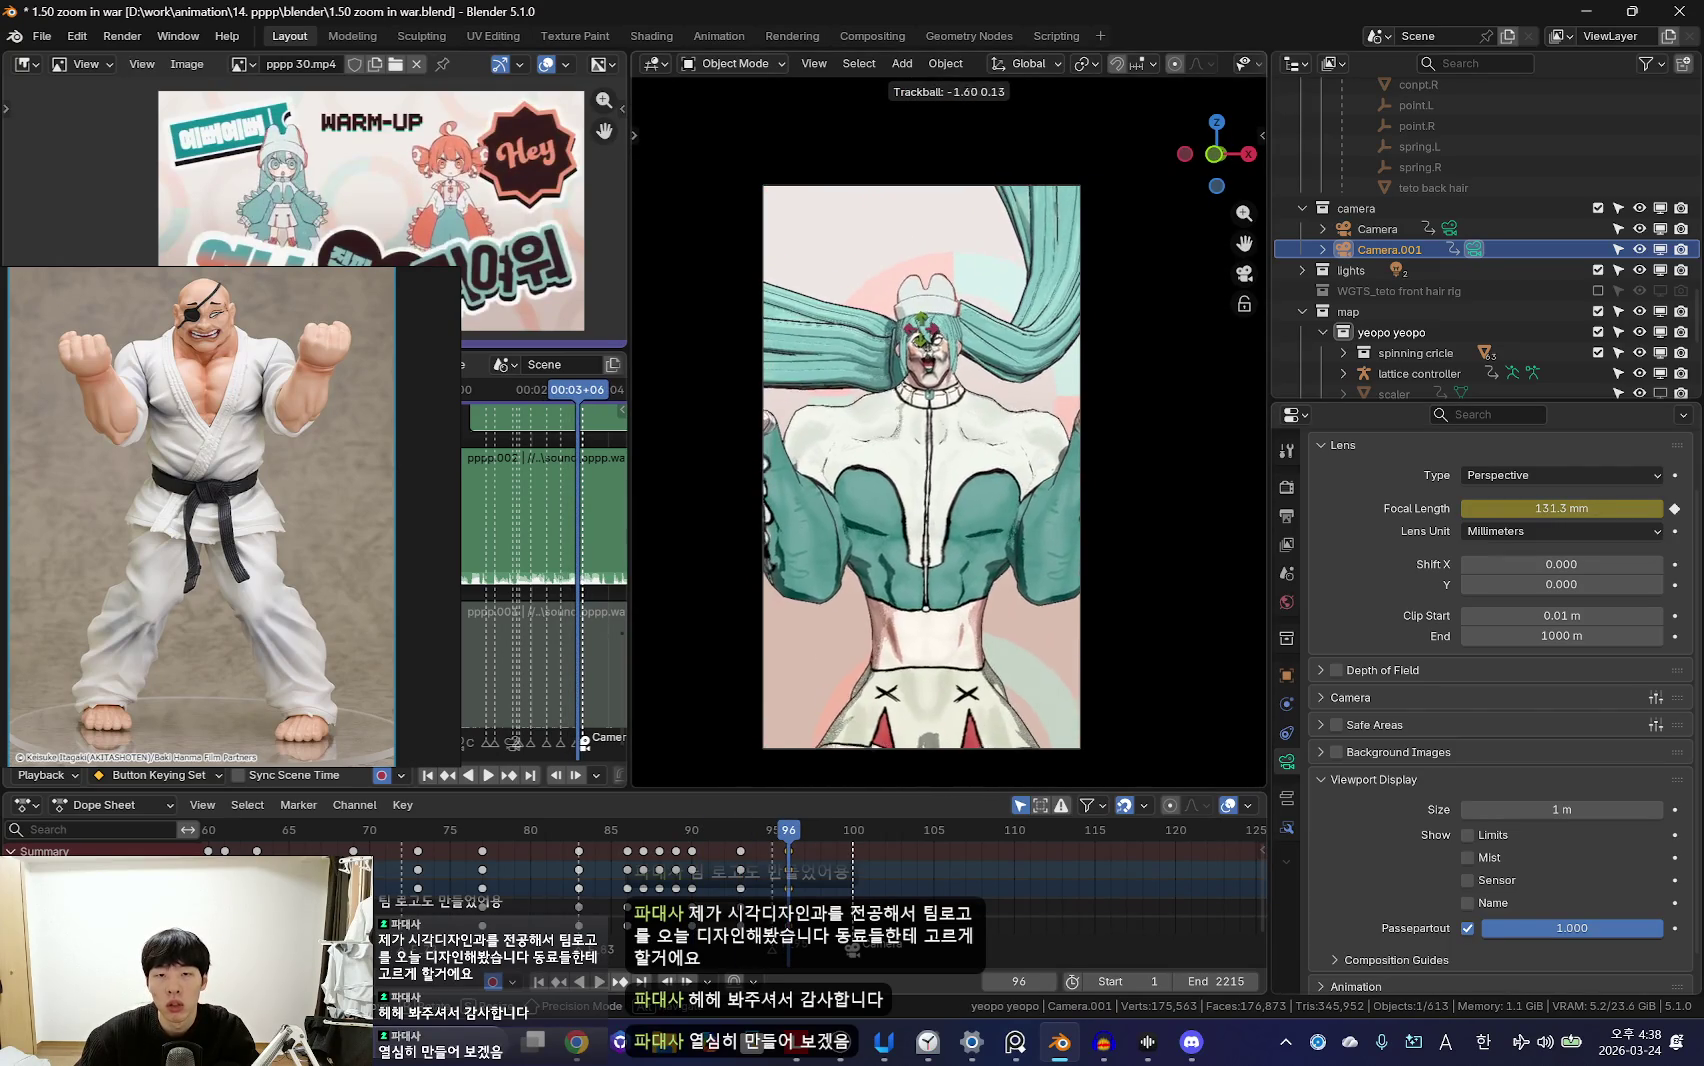
pyautogui.press('Escape')
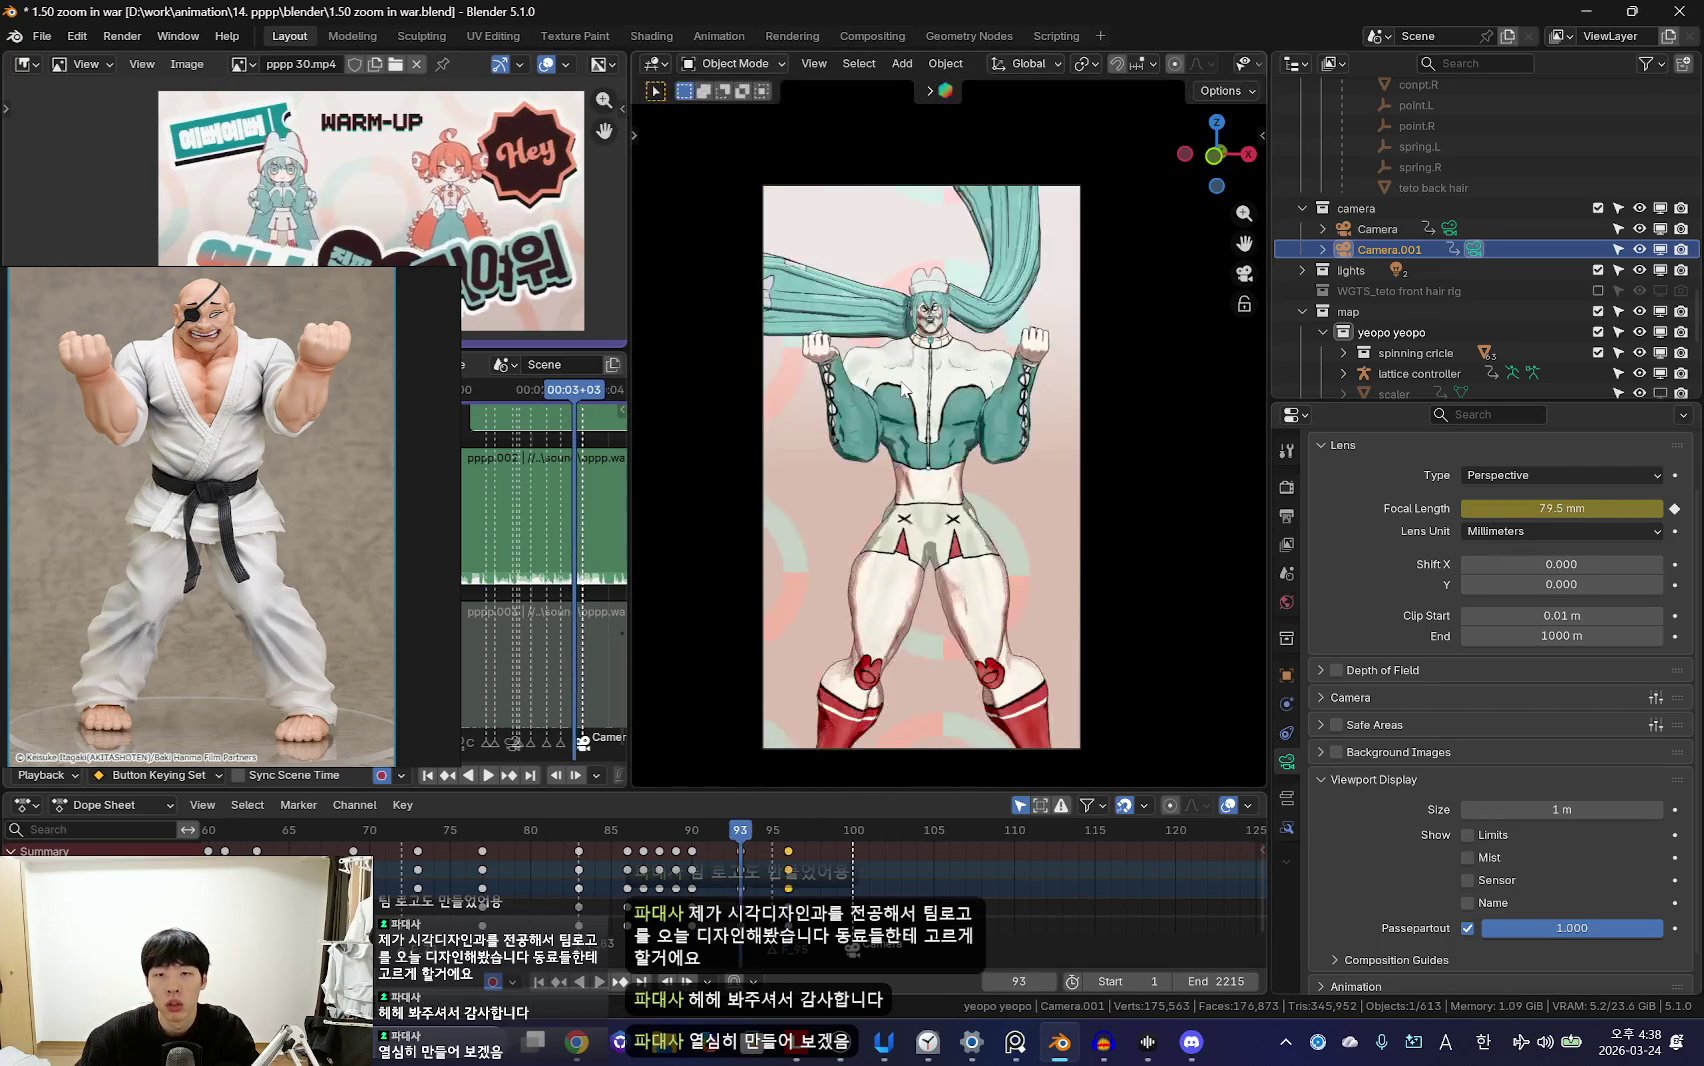
pyautogui.moveTo(880, 876); pyautogui.dragTo(845, 876)
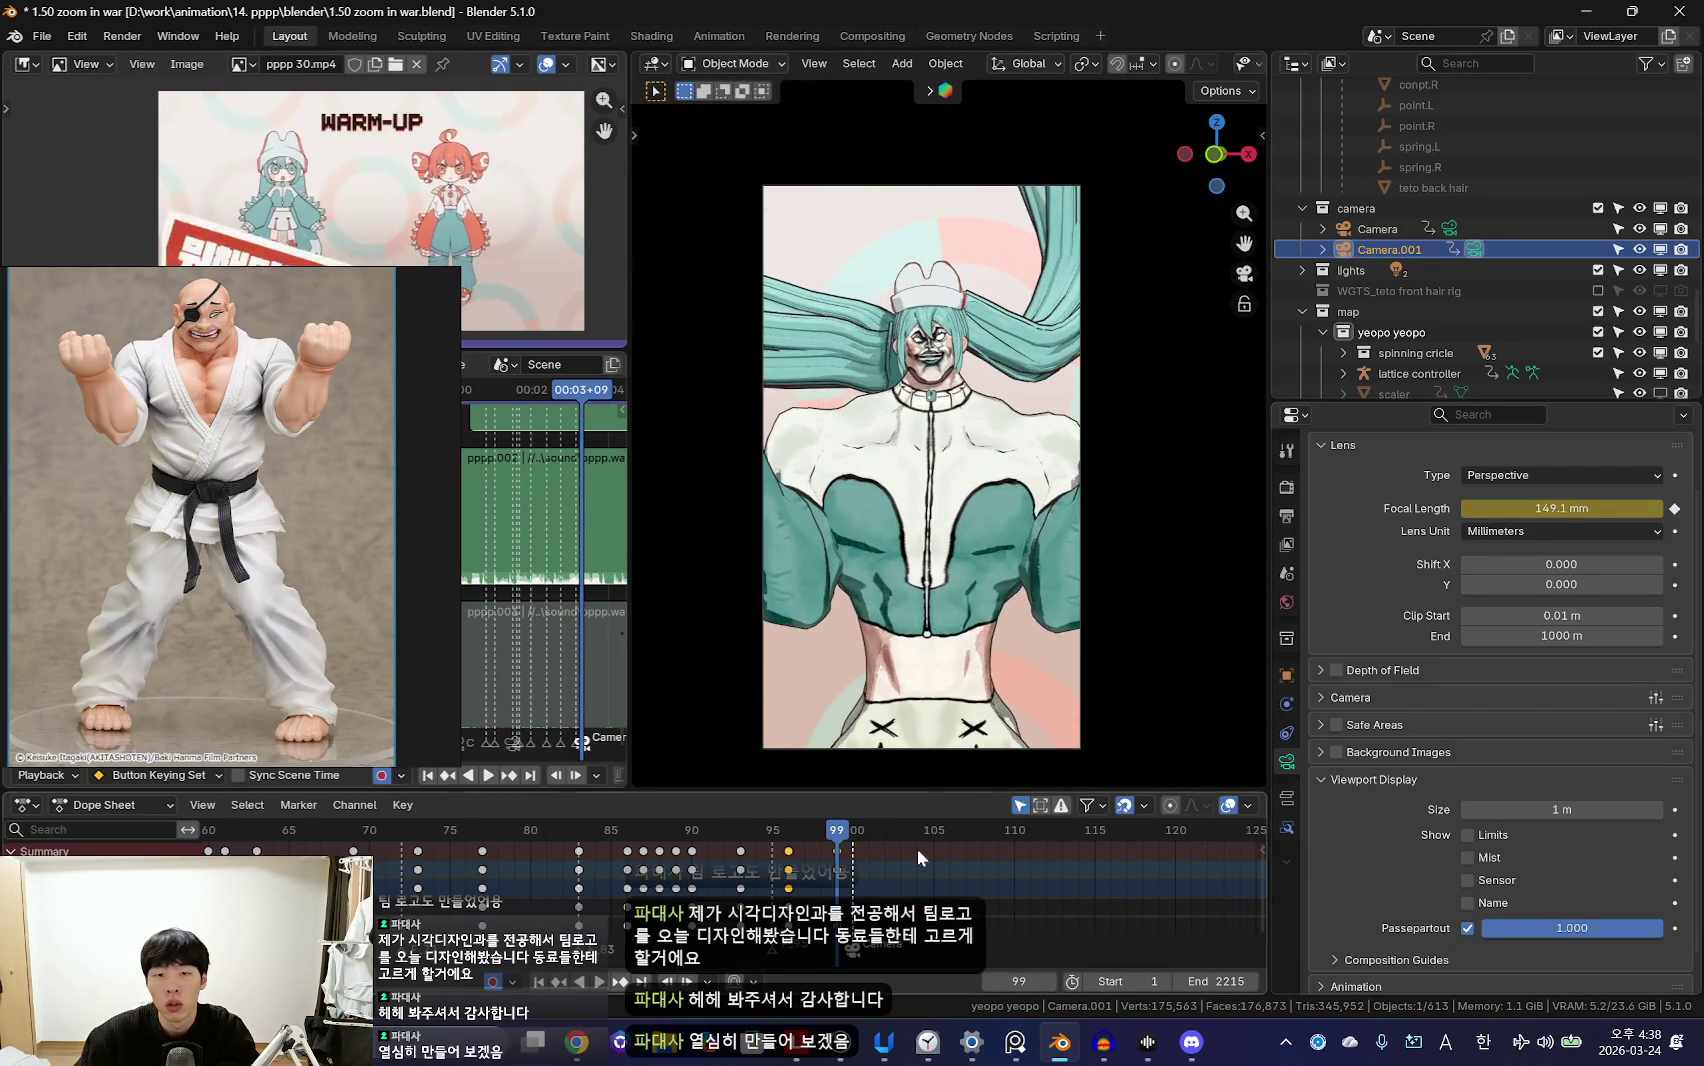
pyautogui.press('space')
pyautogui.scroll(-4, 955, 862)
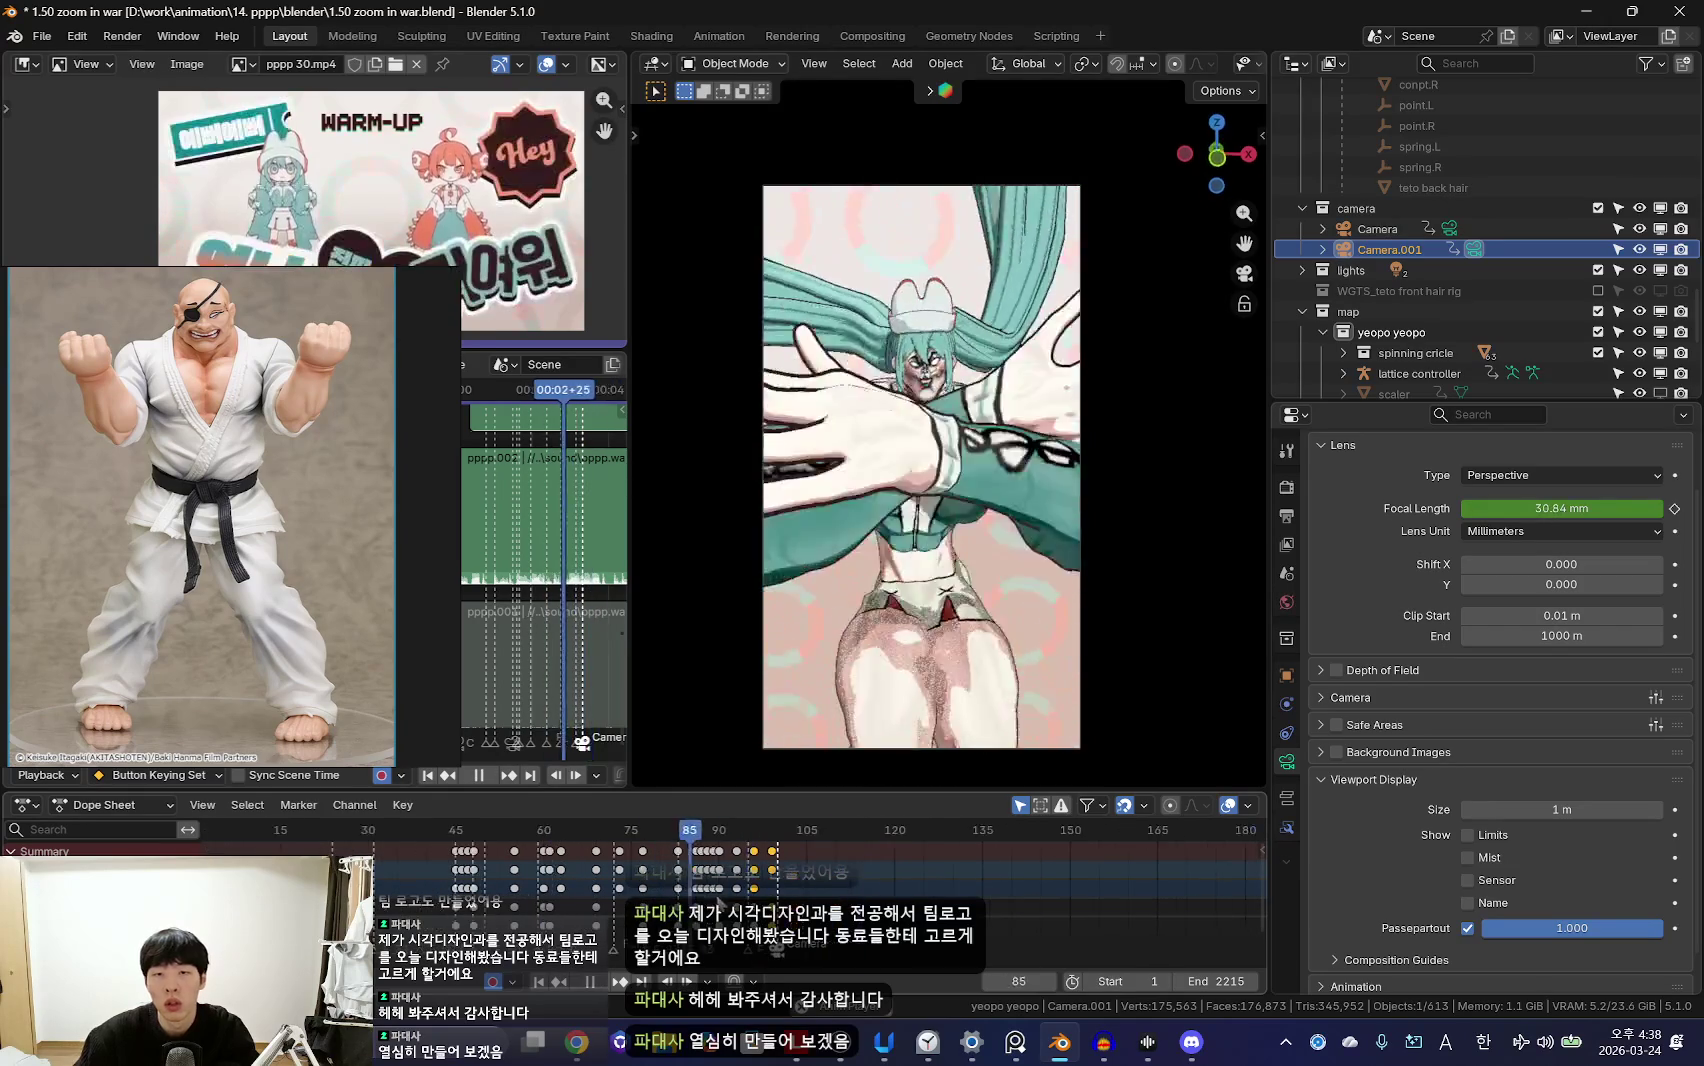
pyautogui.scroll(-4, 845, 880)
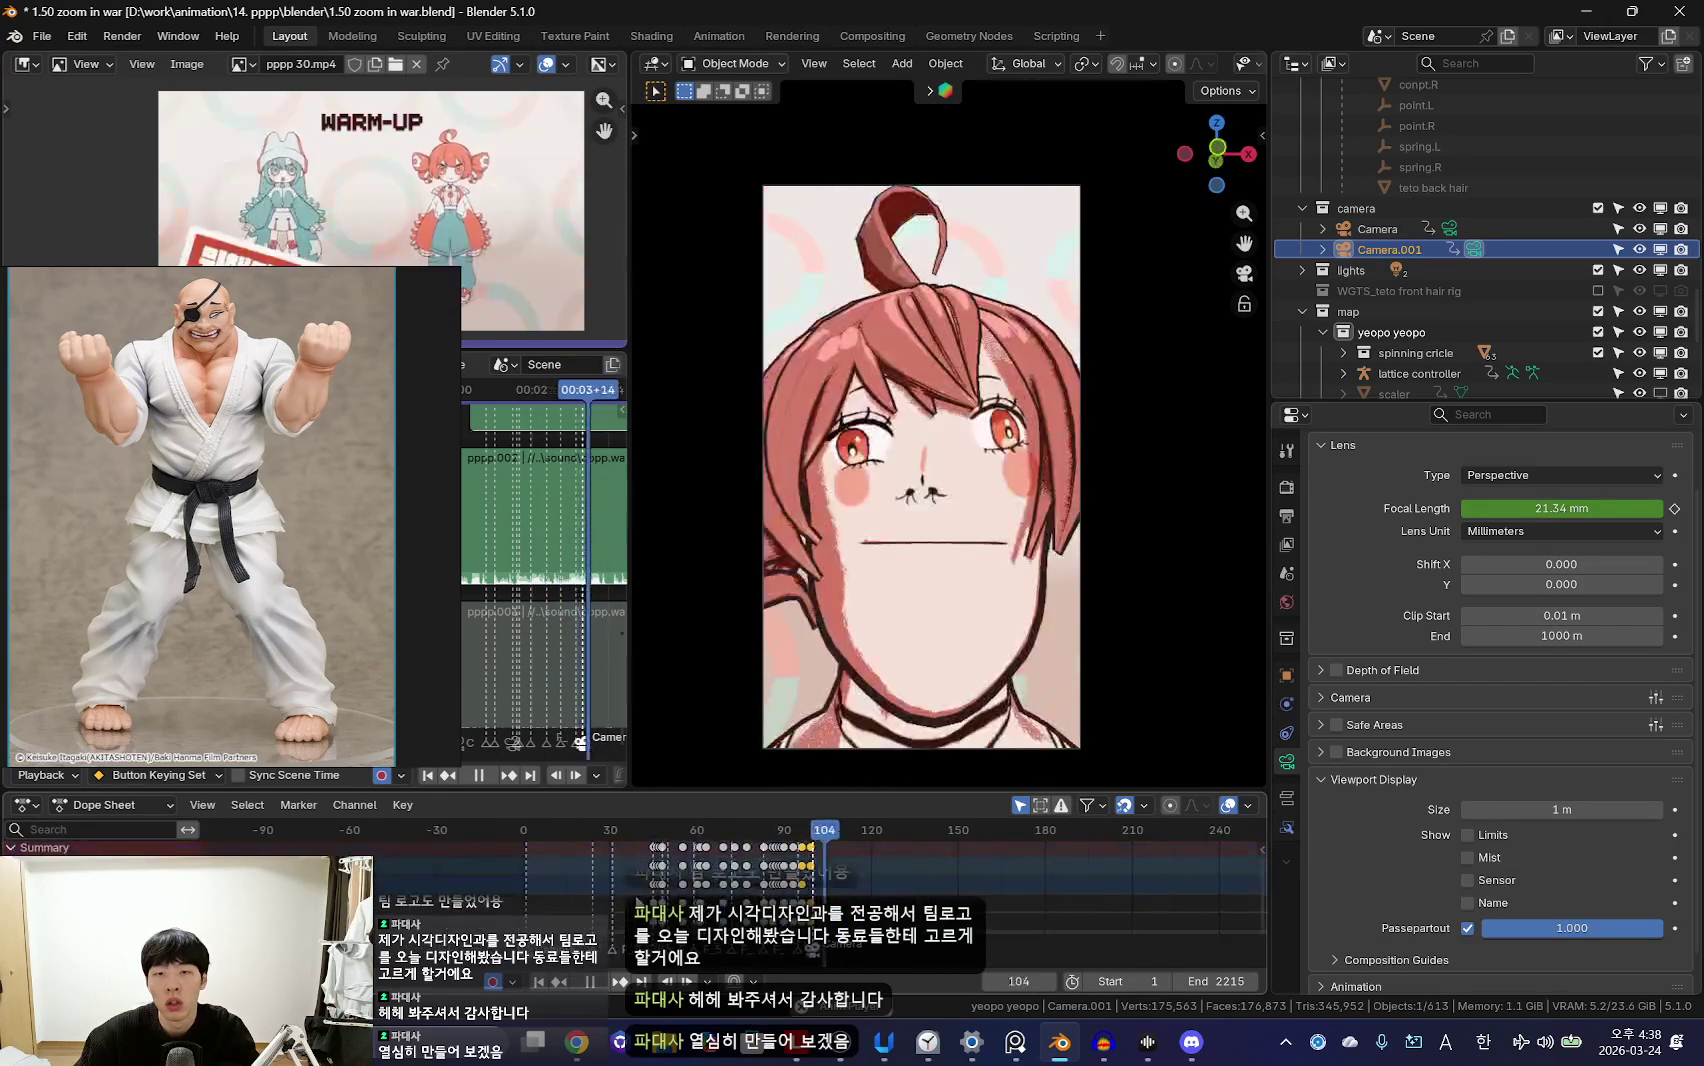
pyautogui.scroll(-3, 856, 884)
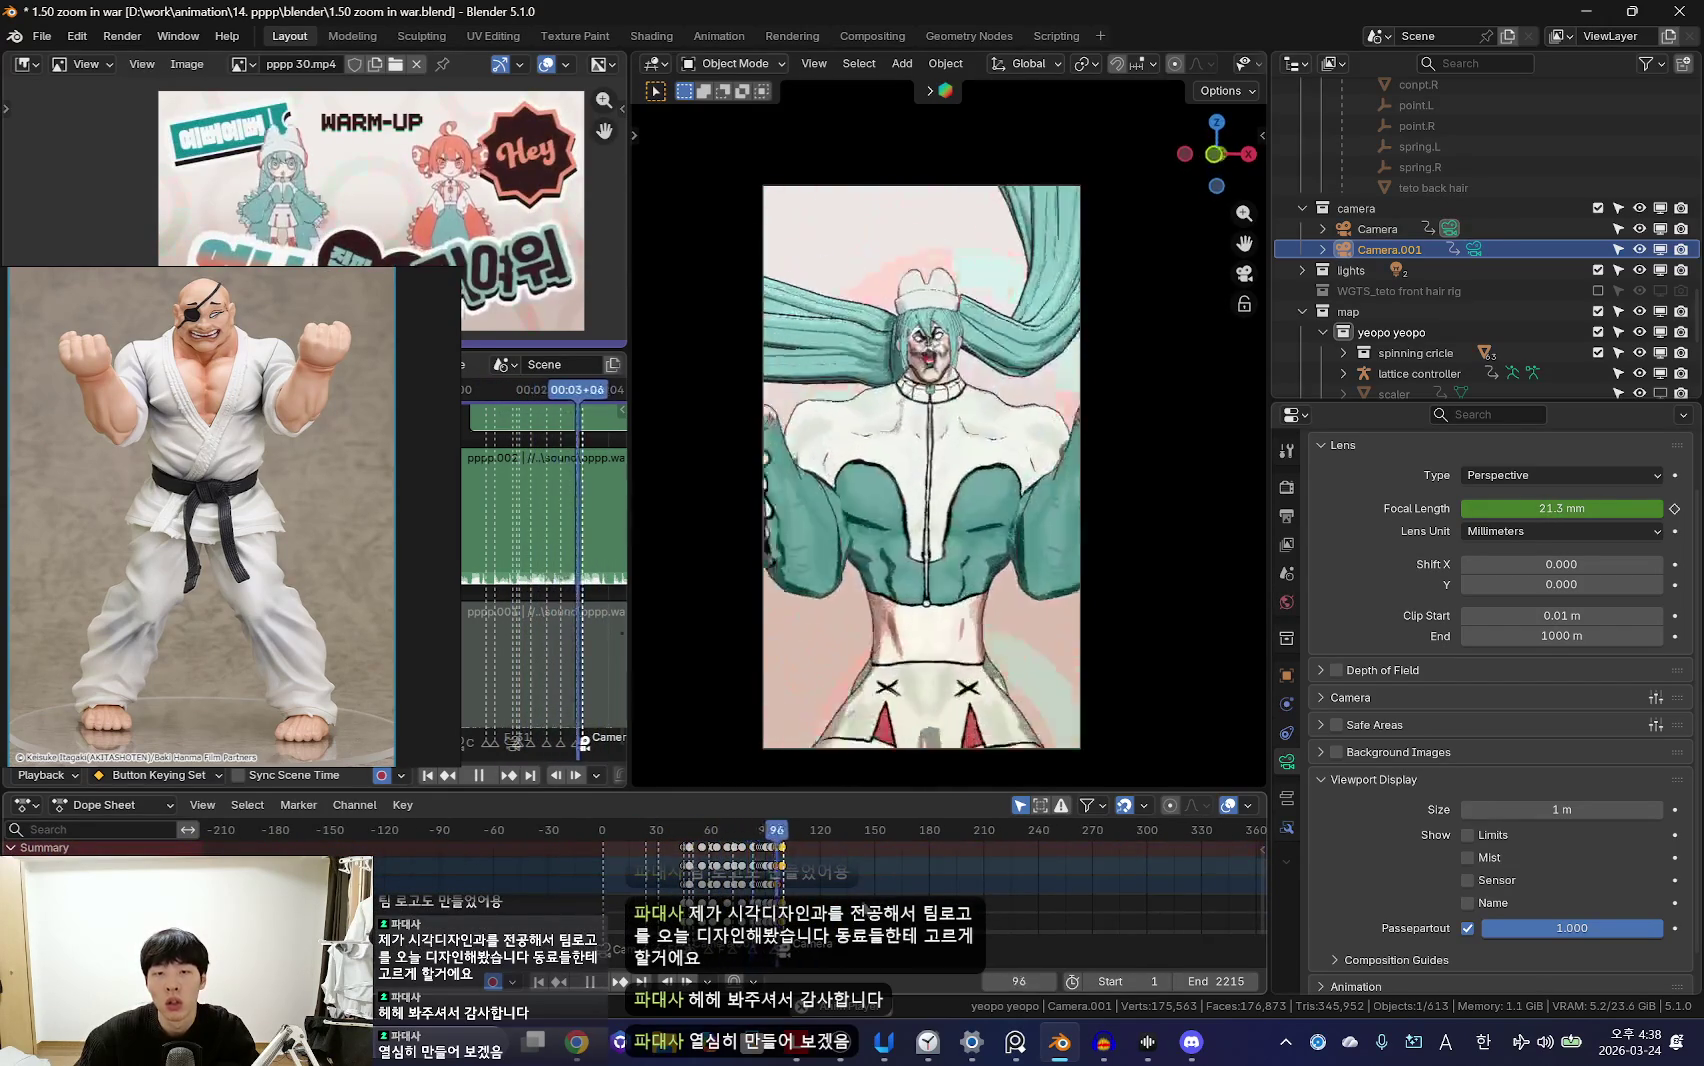
# Step: Jump to frame 94 and check the zoom in the timeline
pyautogui.scroll(4, 870, 890)
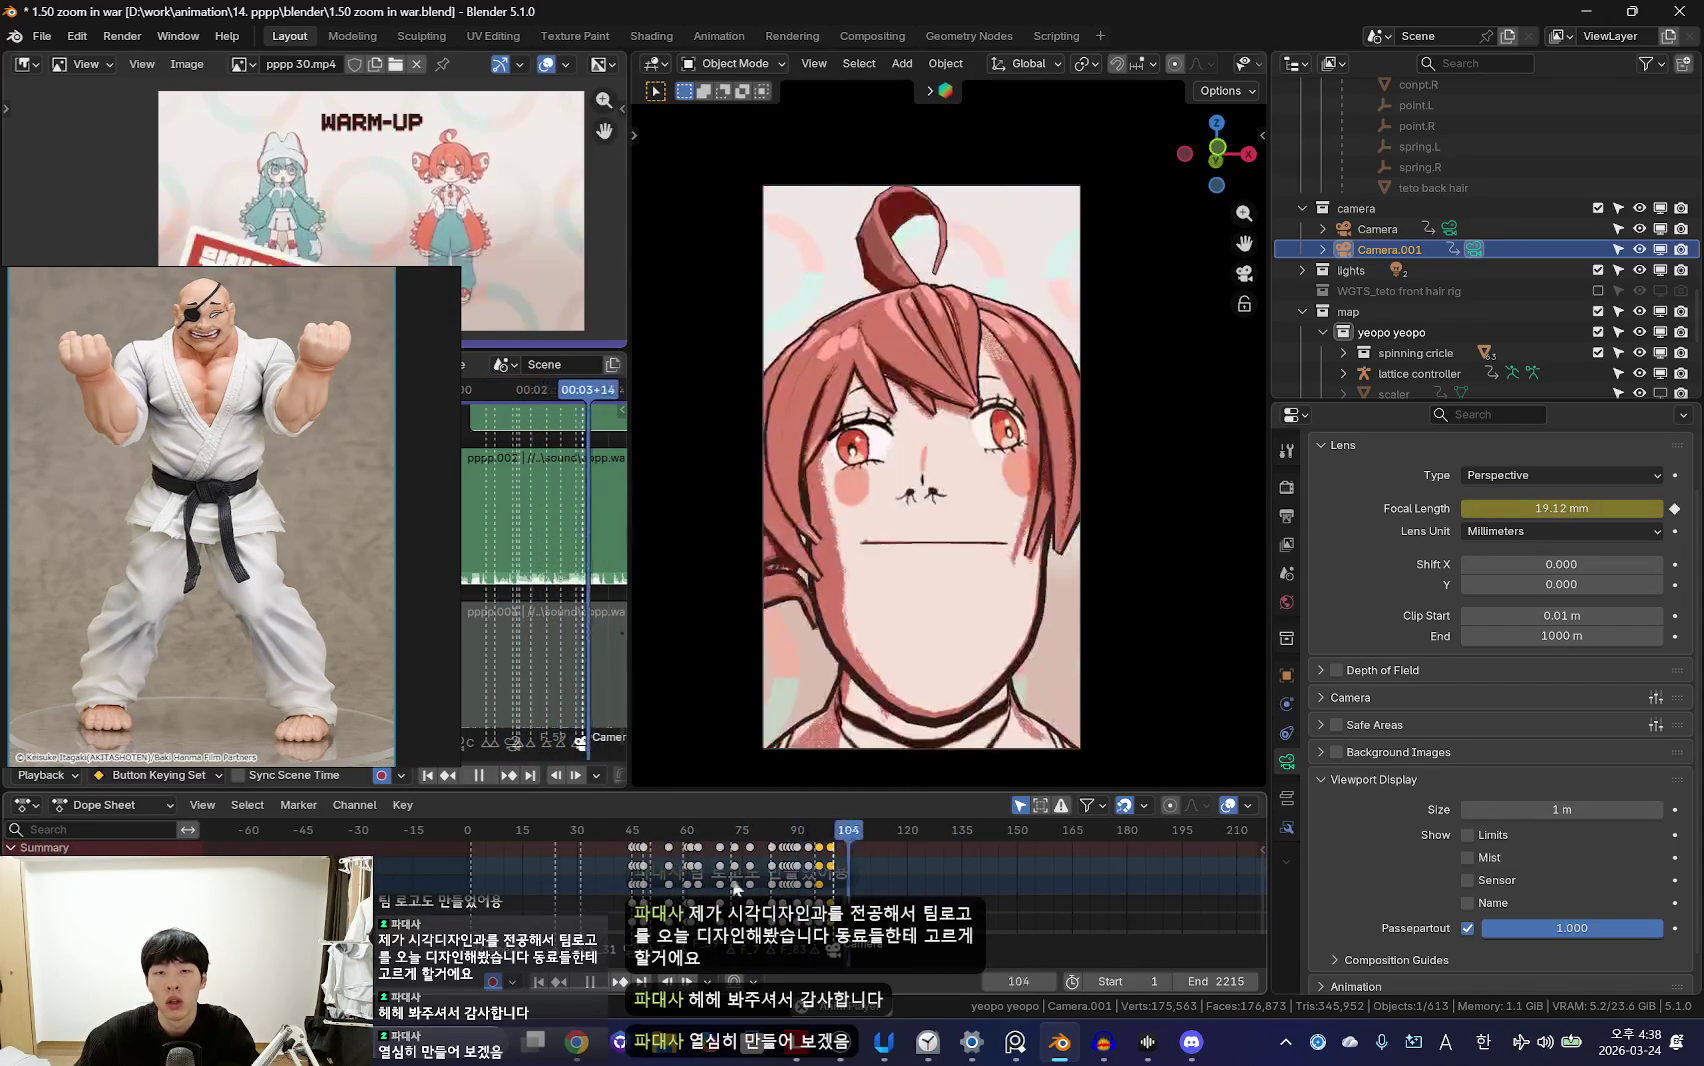
pyautogui.scroll(1, 740, 893)
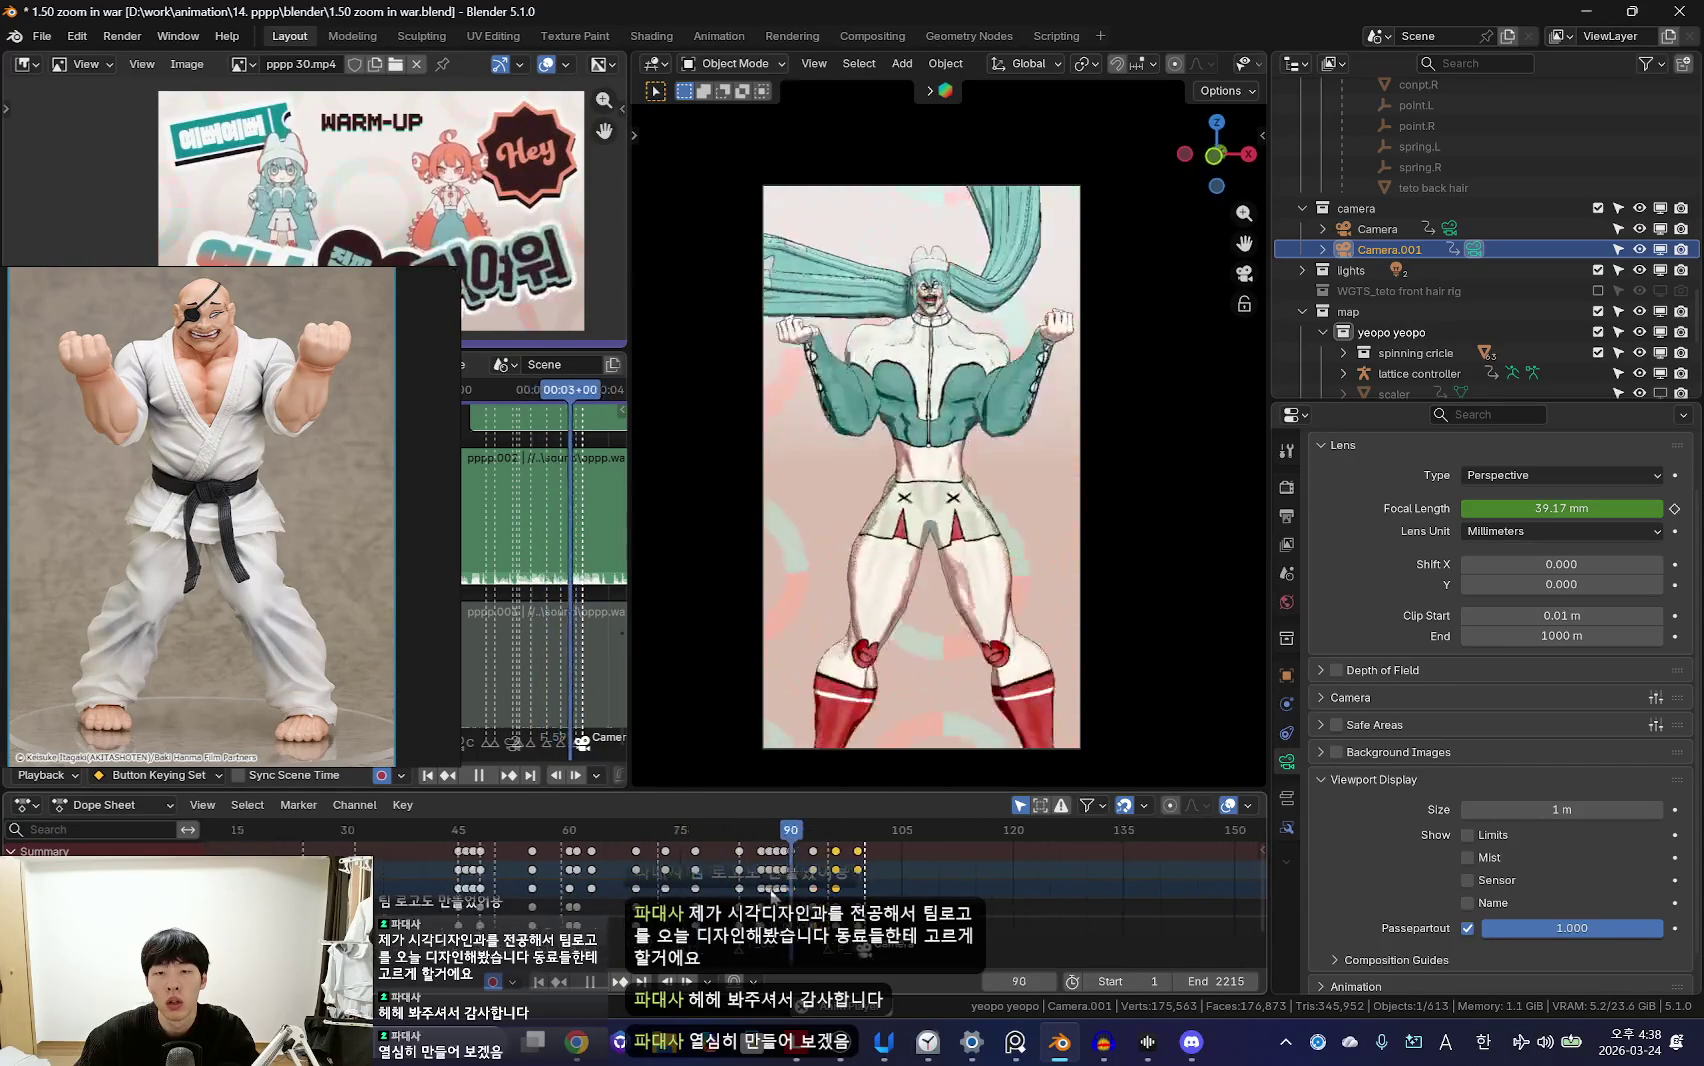
pyautogui.scroll(4, 773, 893)
pyautogui.click(760, 890)
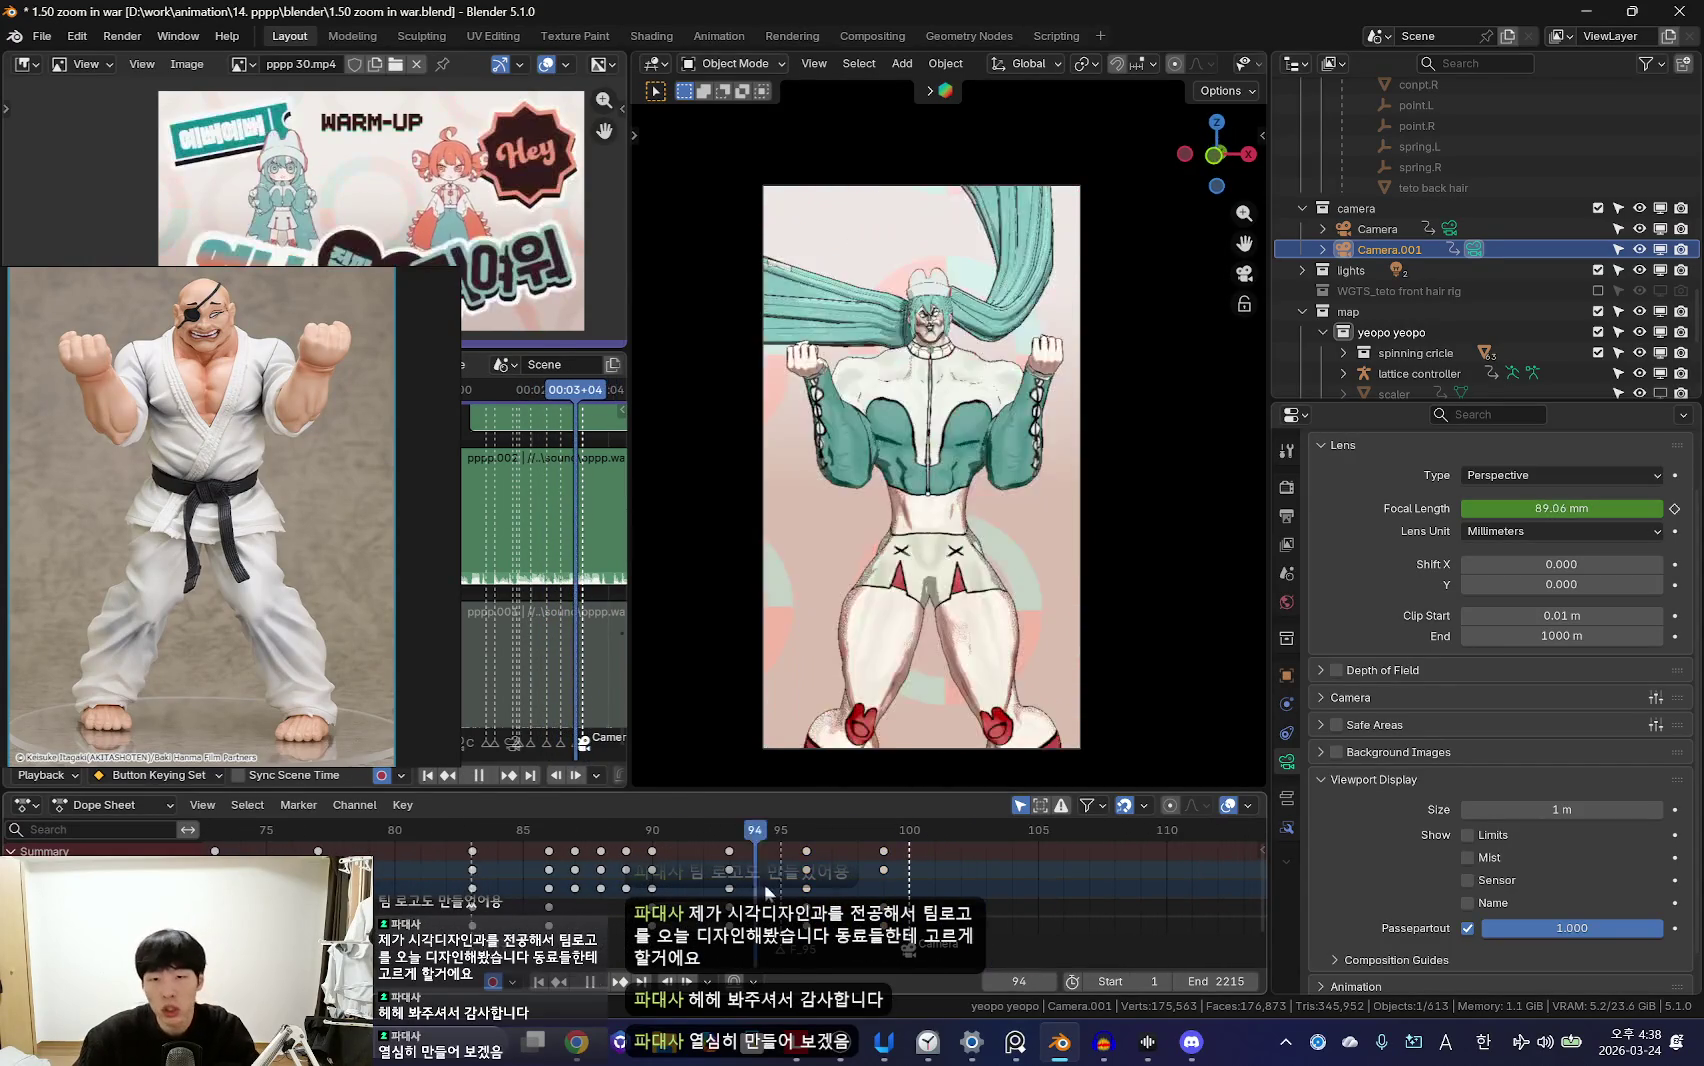
pyautogui.scroll(-4, 550, 890)
pyautogui.scroll(-8, 550, 890)
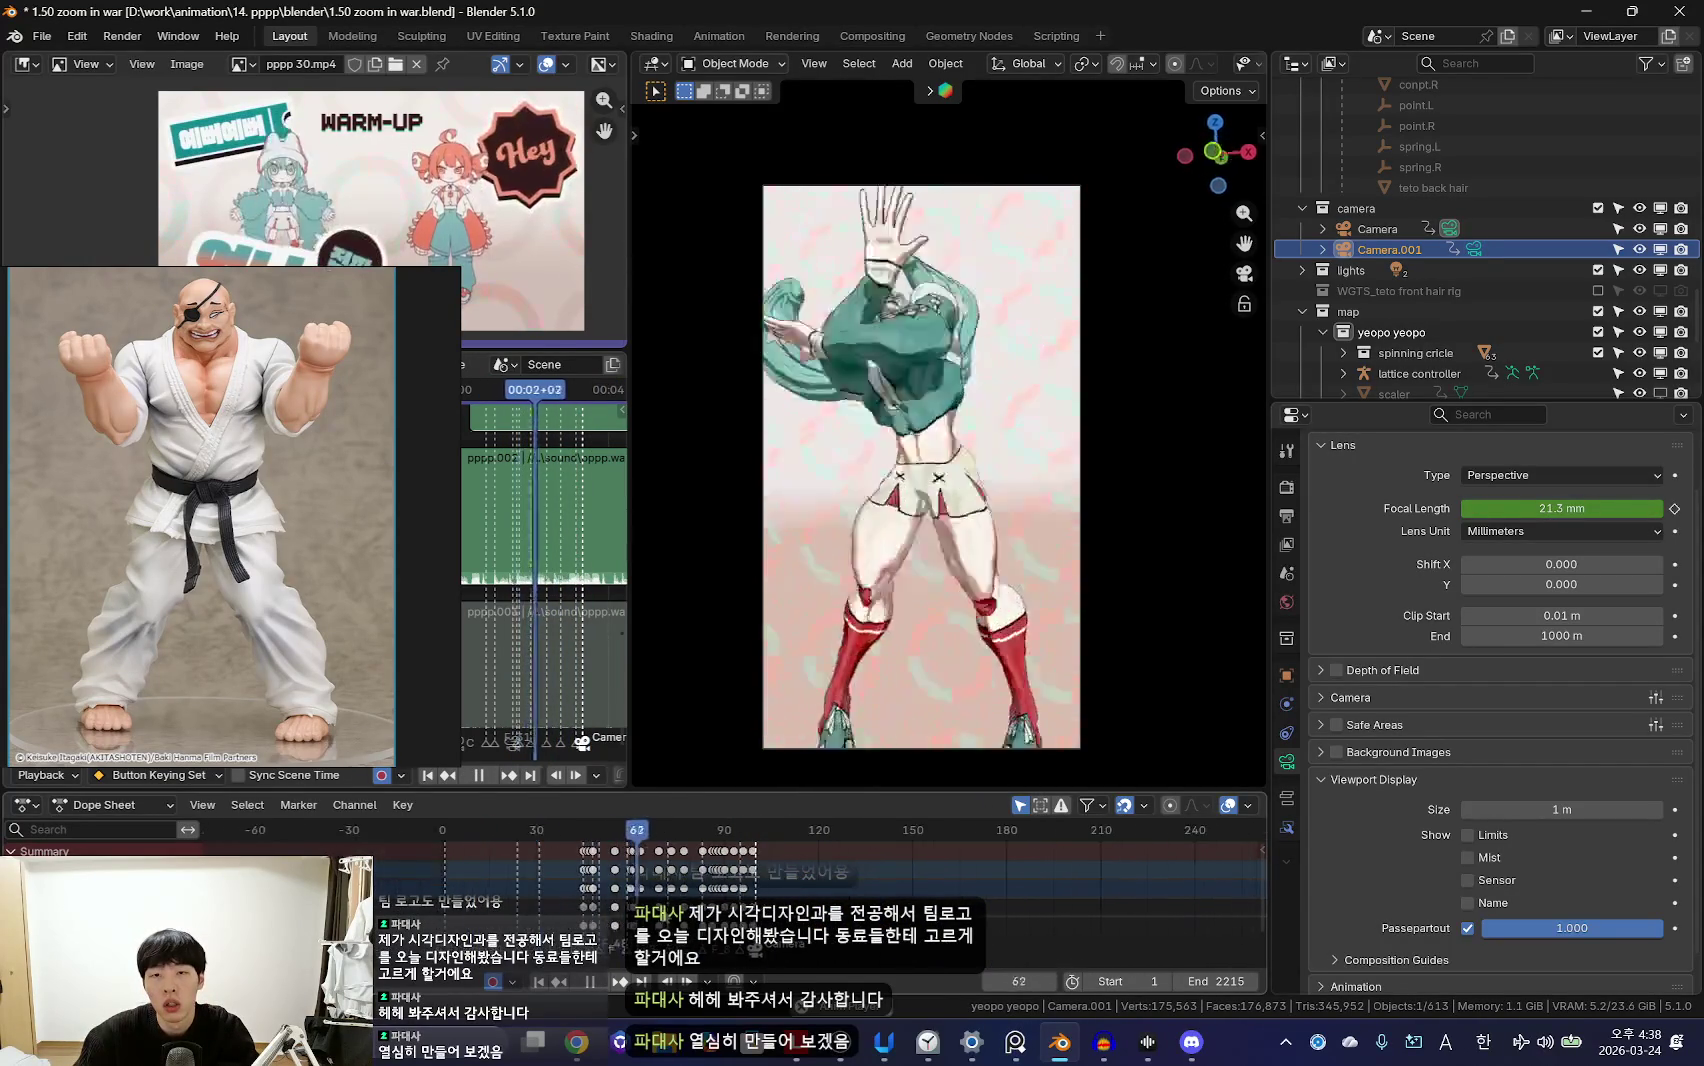
pyautogui.scroll(4, 820, 890)
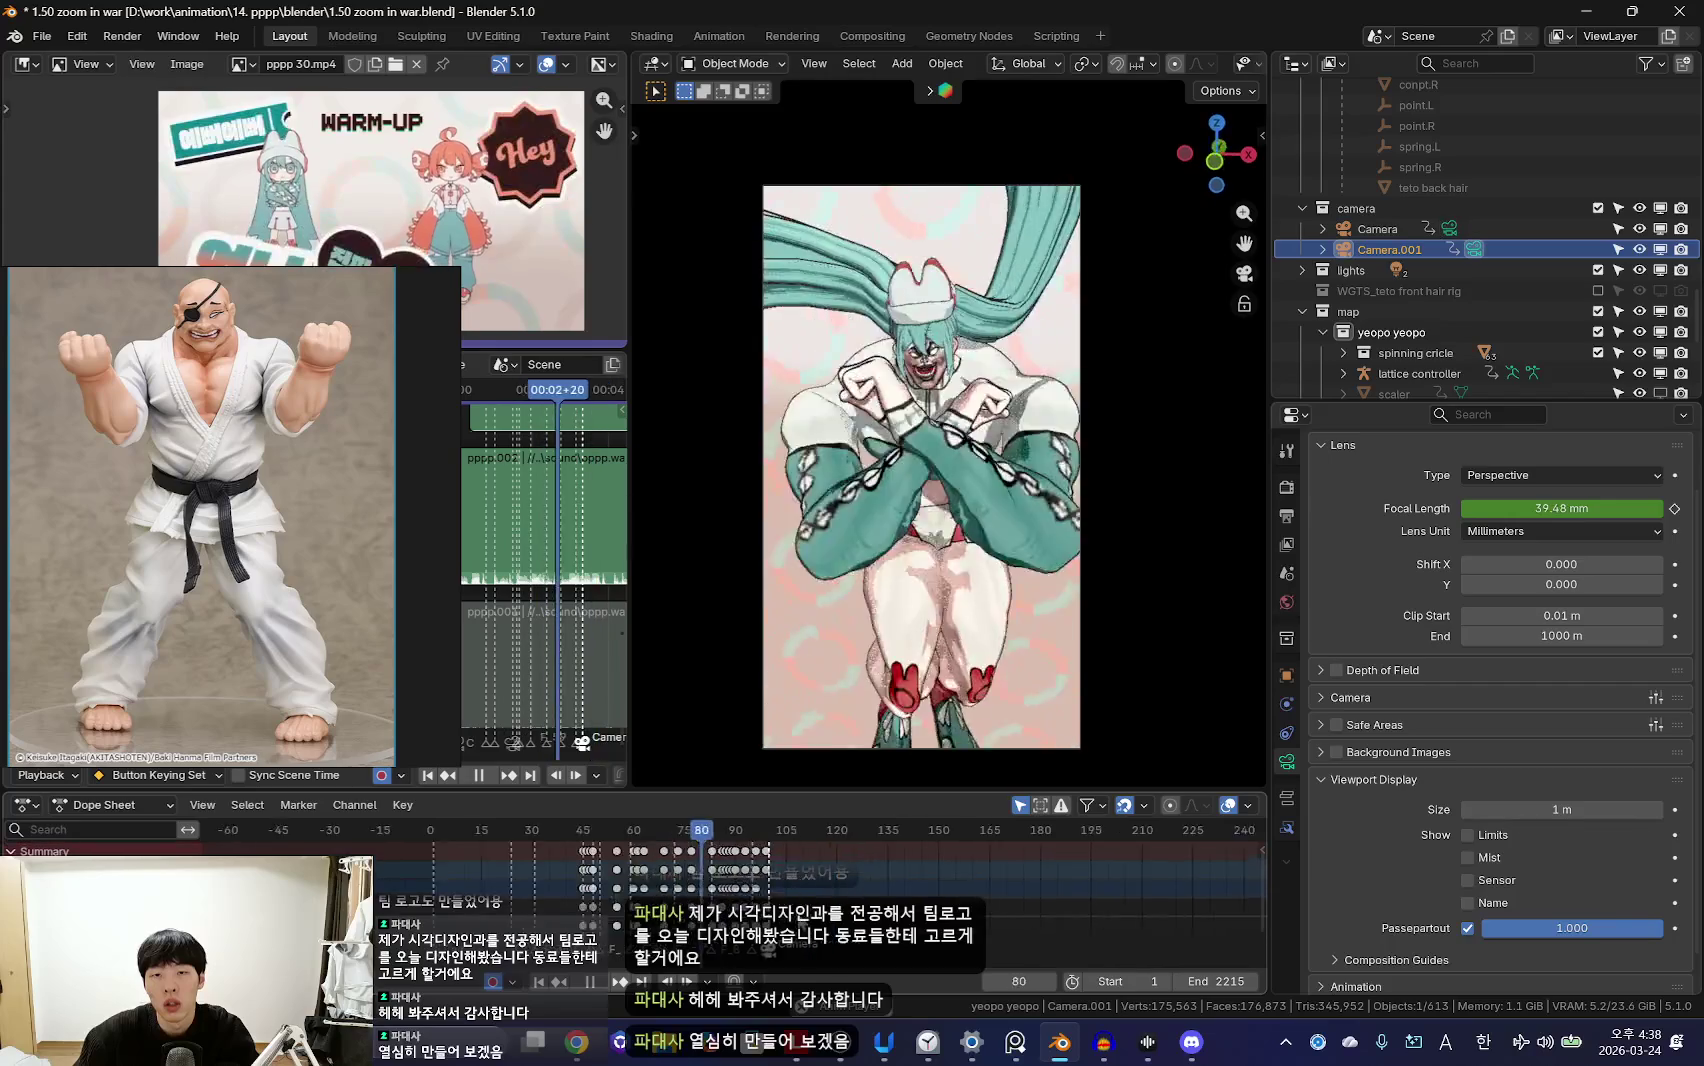
pyautogui.scroll(5, 868, 876)
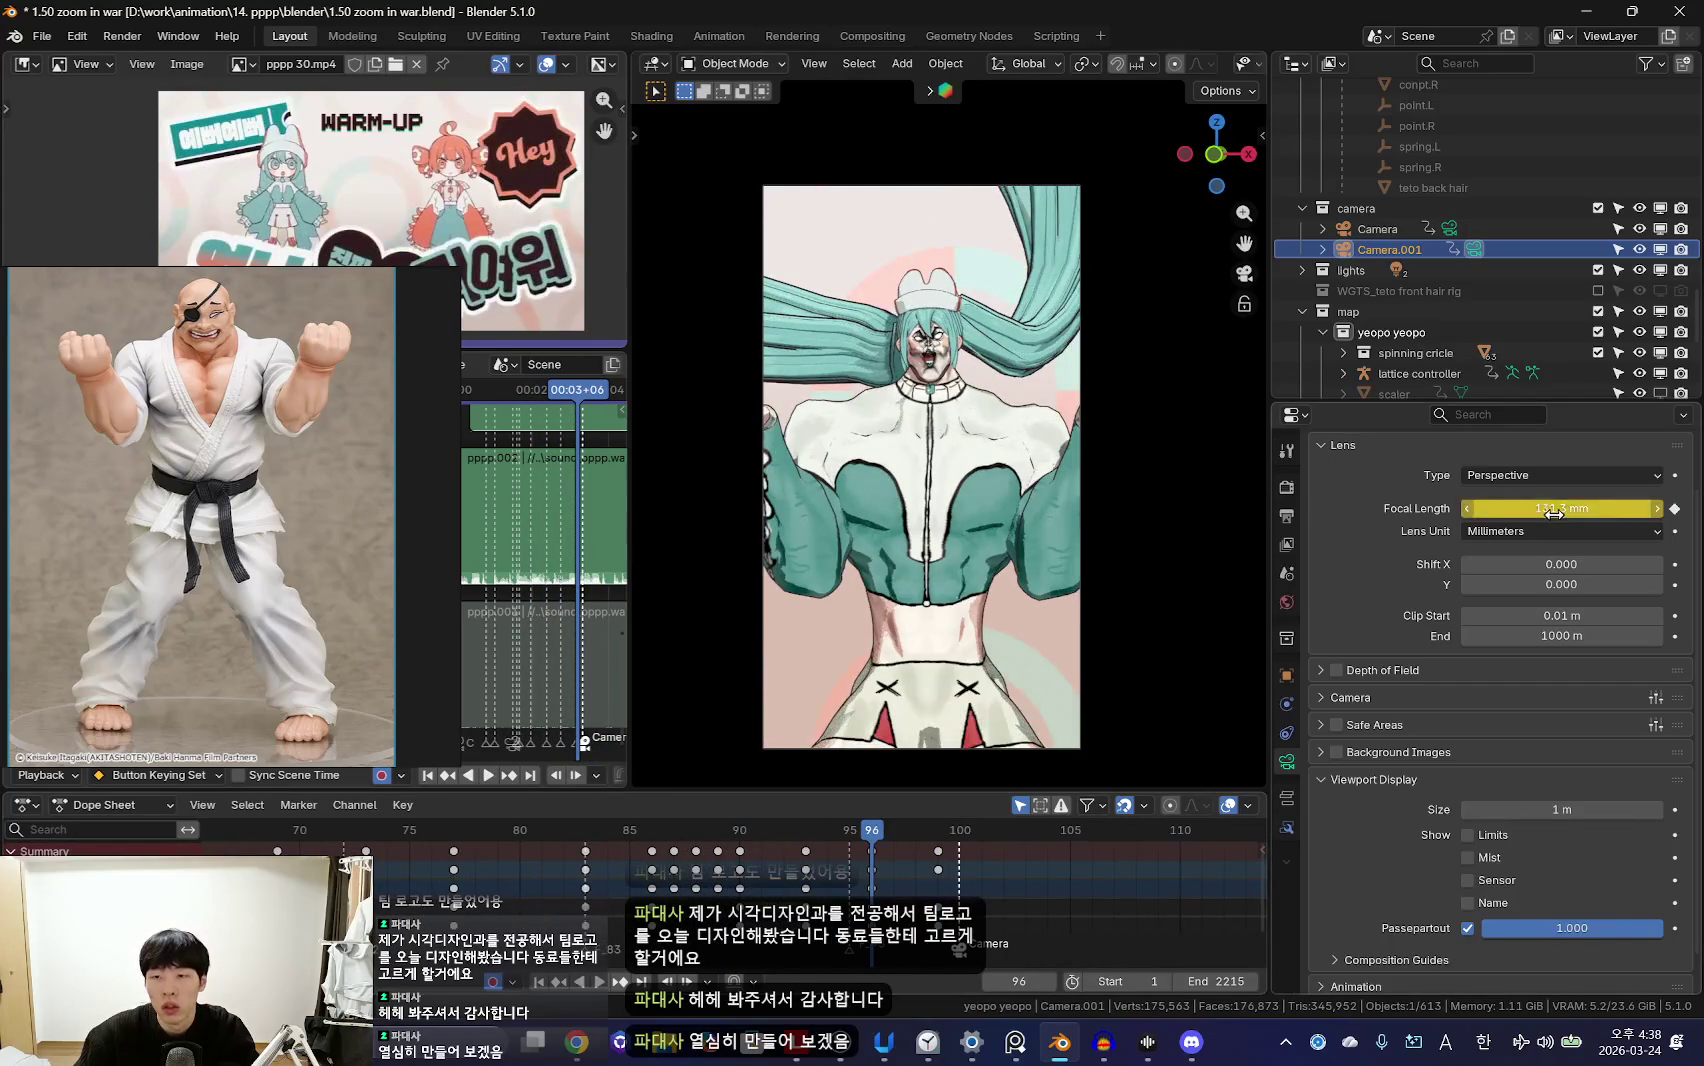
# Step: Zoom Camera.001 to about 211 mm and delete the camera key at frame 99
pyautogui.moveTo(1550, 513); pyautogui.dragTo(1620, 513)
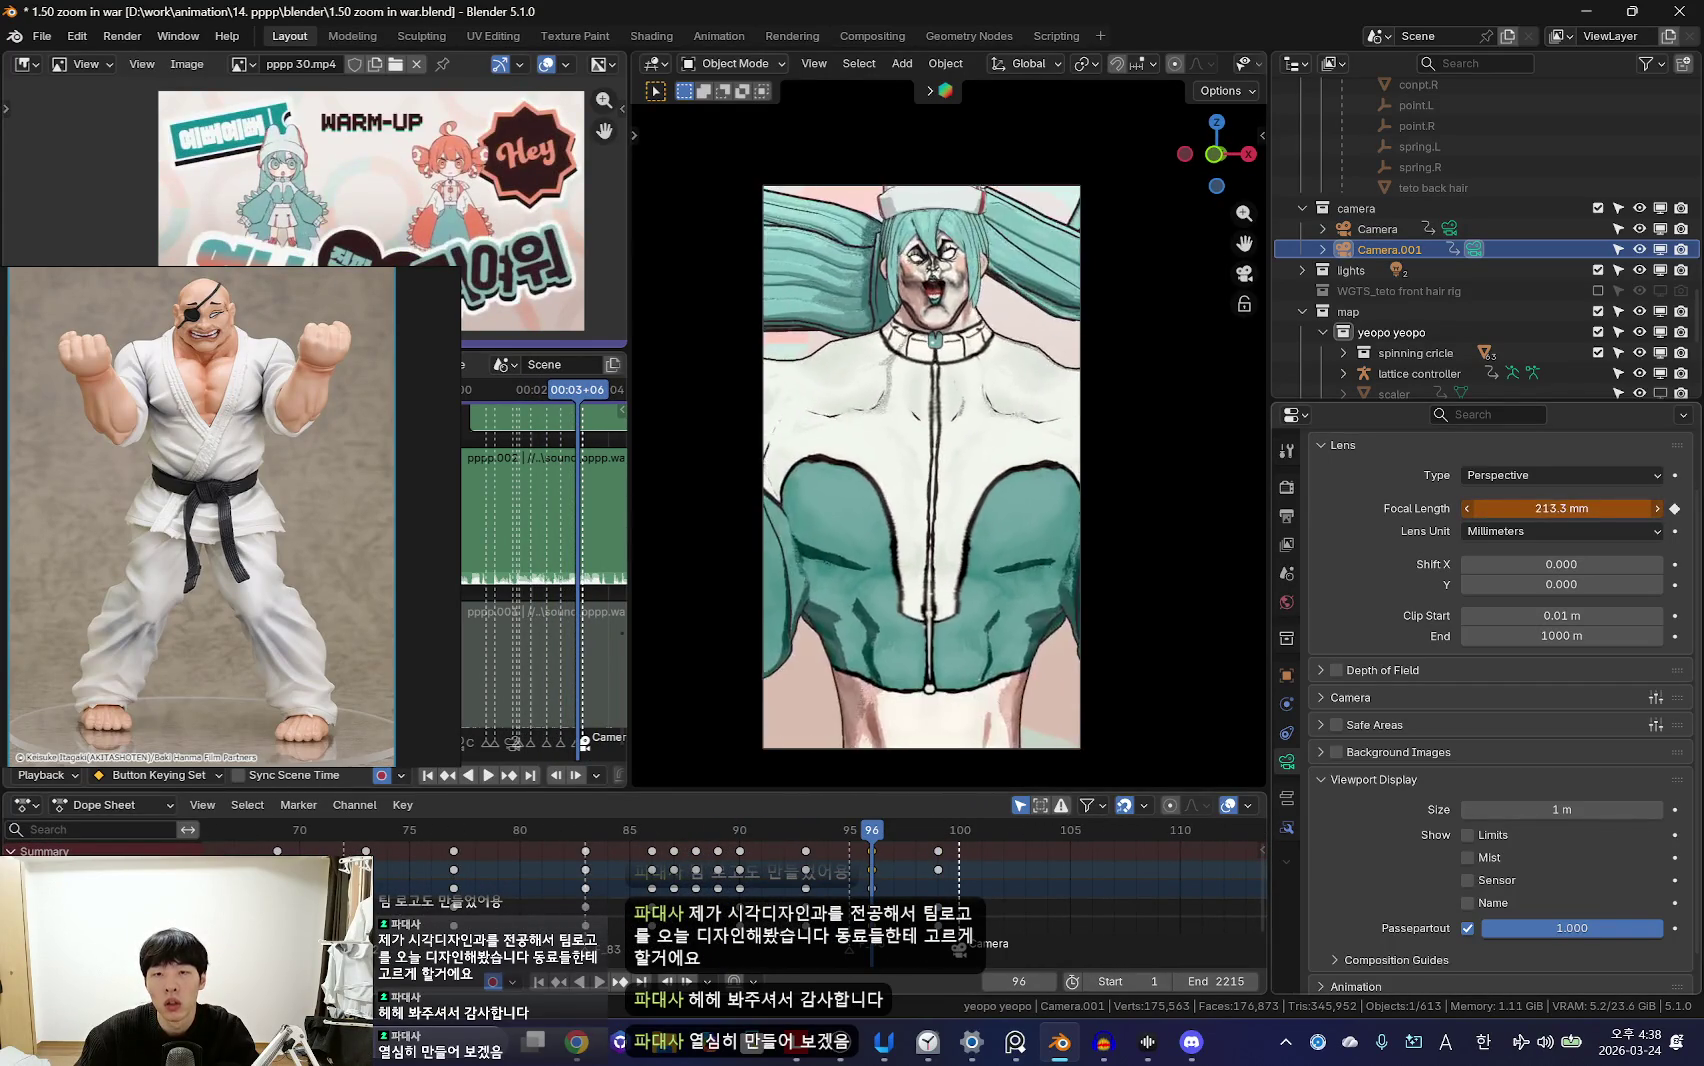
pyautogui.keyDown('alt'); pyautogui.scroll(5, 975, 500); pyautogui.keyUp('alt')
pyautogui.keyDown('alt'); pyautogui.scroll(-5, 955, 527); pyautogui.keyUp('alt')
pyautogui.keyDown('alt'); pyautogui.scroll(-3, 955, 527); pyautogui.keyUp('alt')
pyautogui.moveTo(917, 852); pyautogui.dragTo(966, 875)
pyautogui.press('Delete')
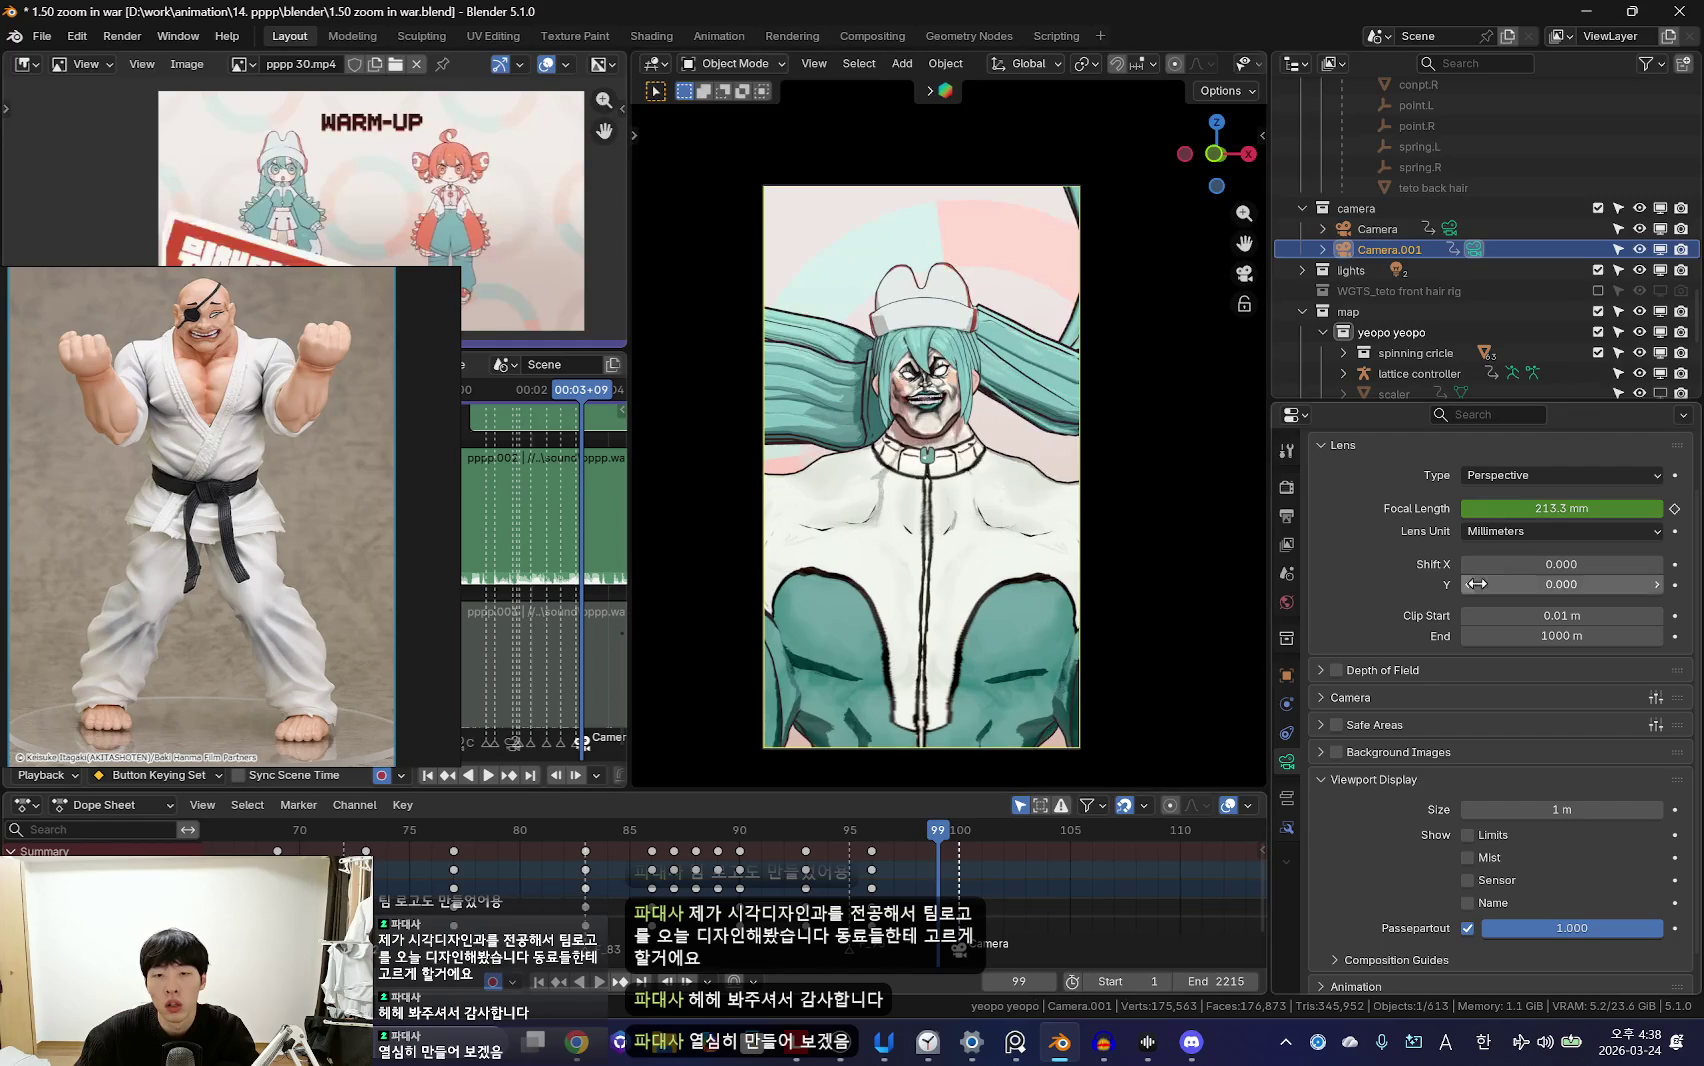
pyautogui.click(1028, 532)
# Step: Play the shot and scrub between frames 101 and 108 to review the zoom
pyautogui.press('space')
pyautogui.scroll(-3, 730, 876)
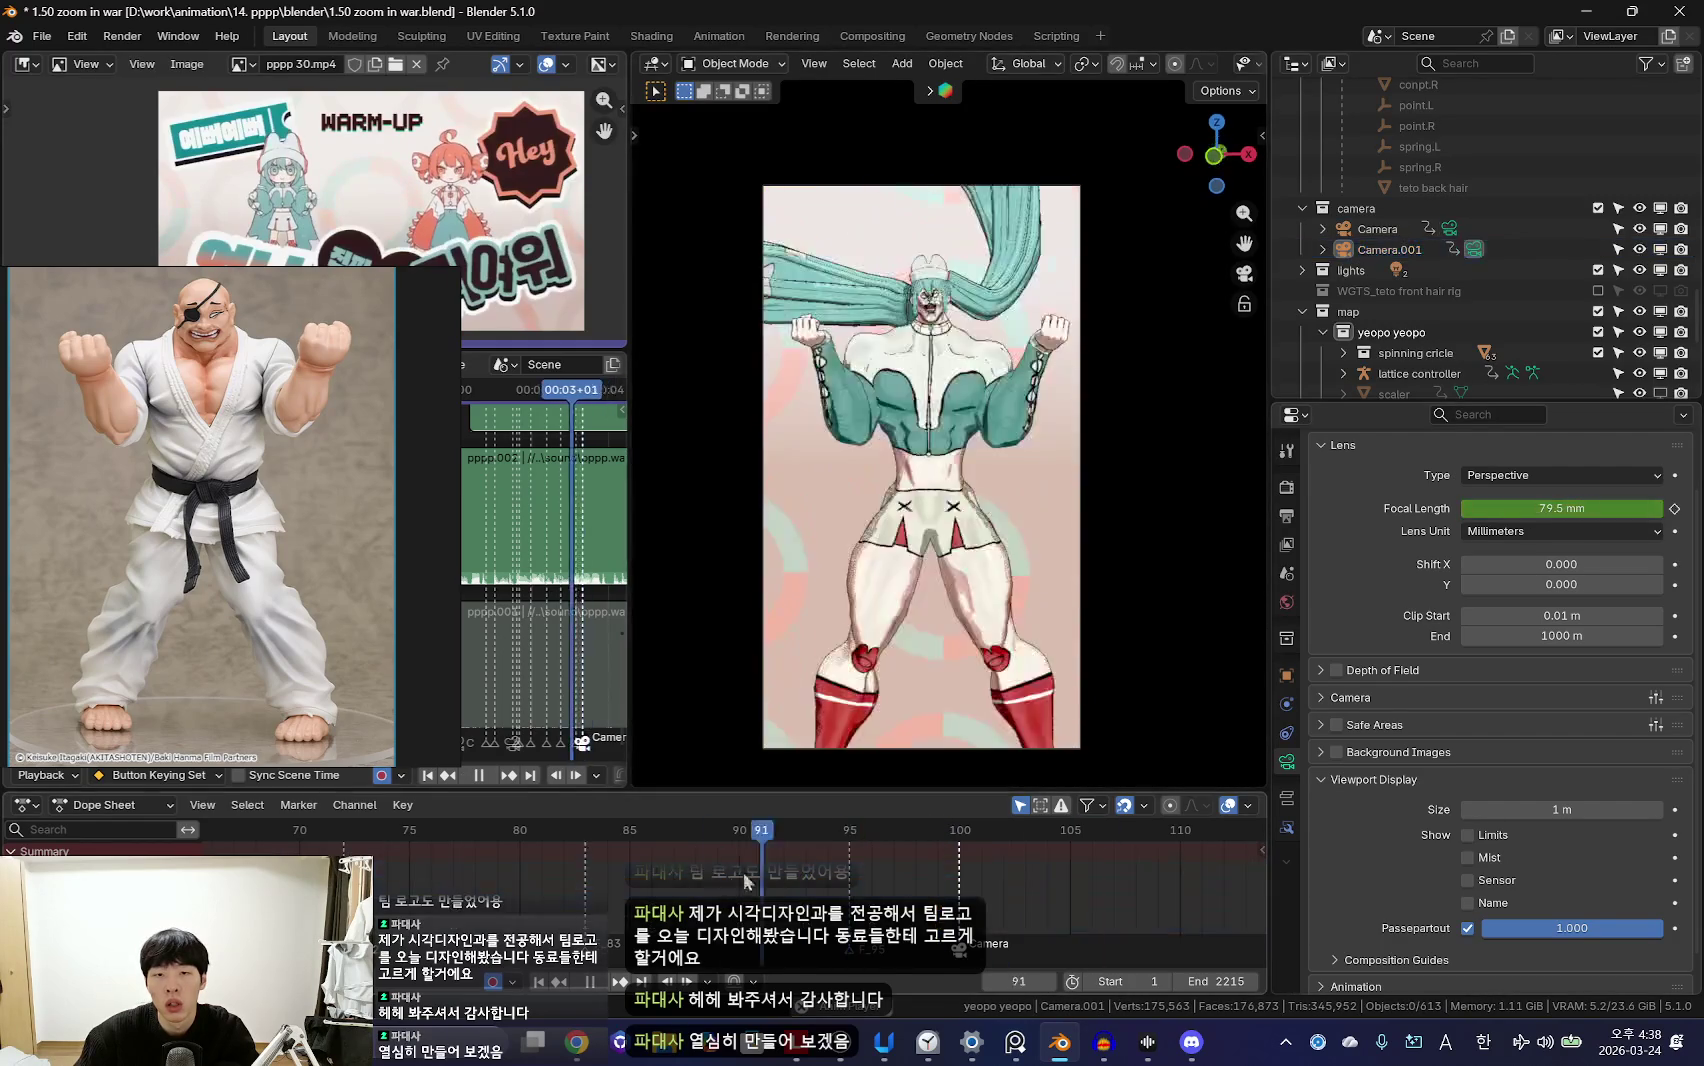
pyautogui.scroll(-5, 844, 829)
pyautogui.press('space')
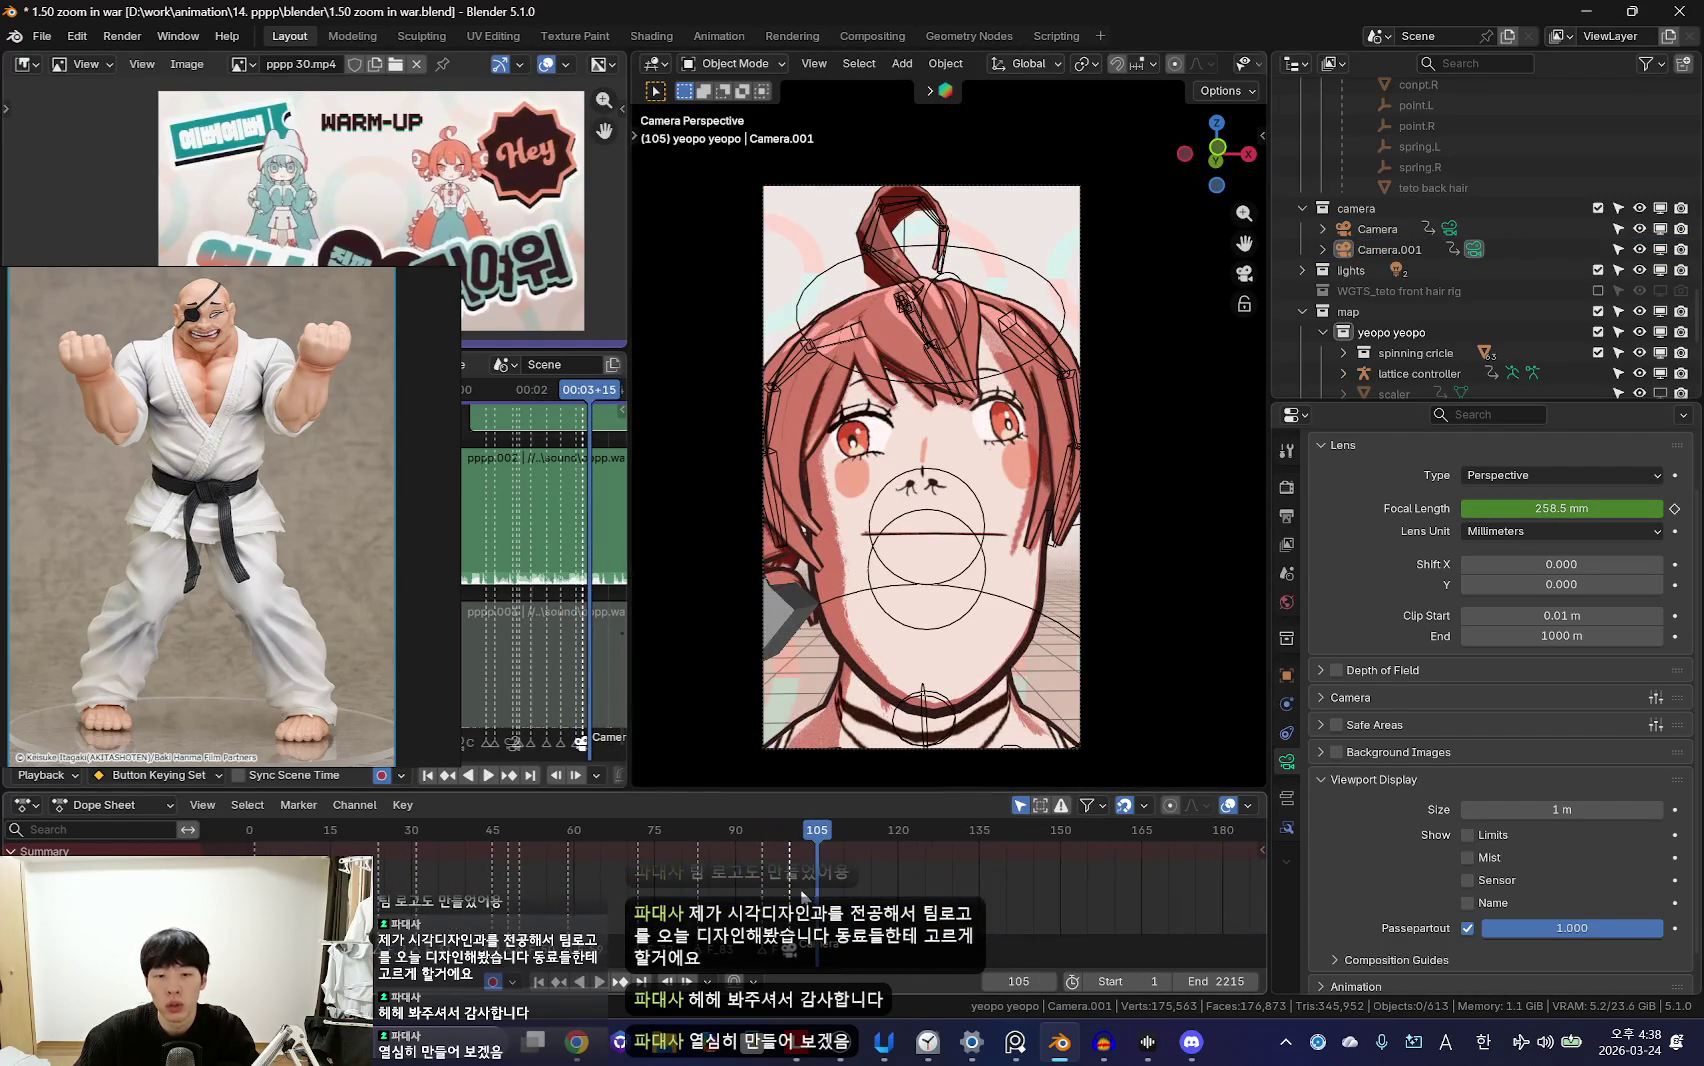
pyautogui.moveTo(781, 895); pyautogui.dragTo(798, 893)
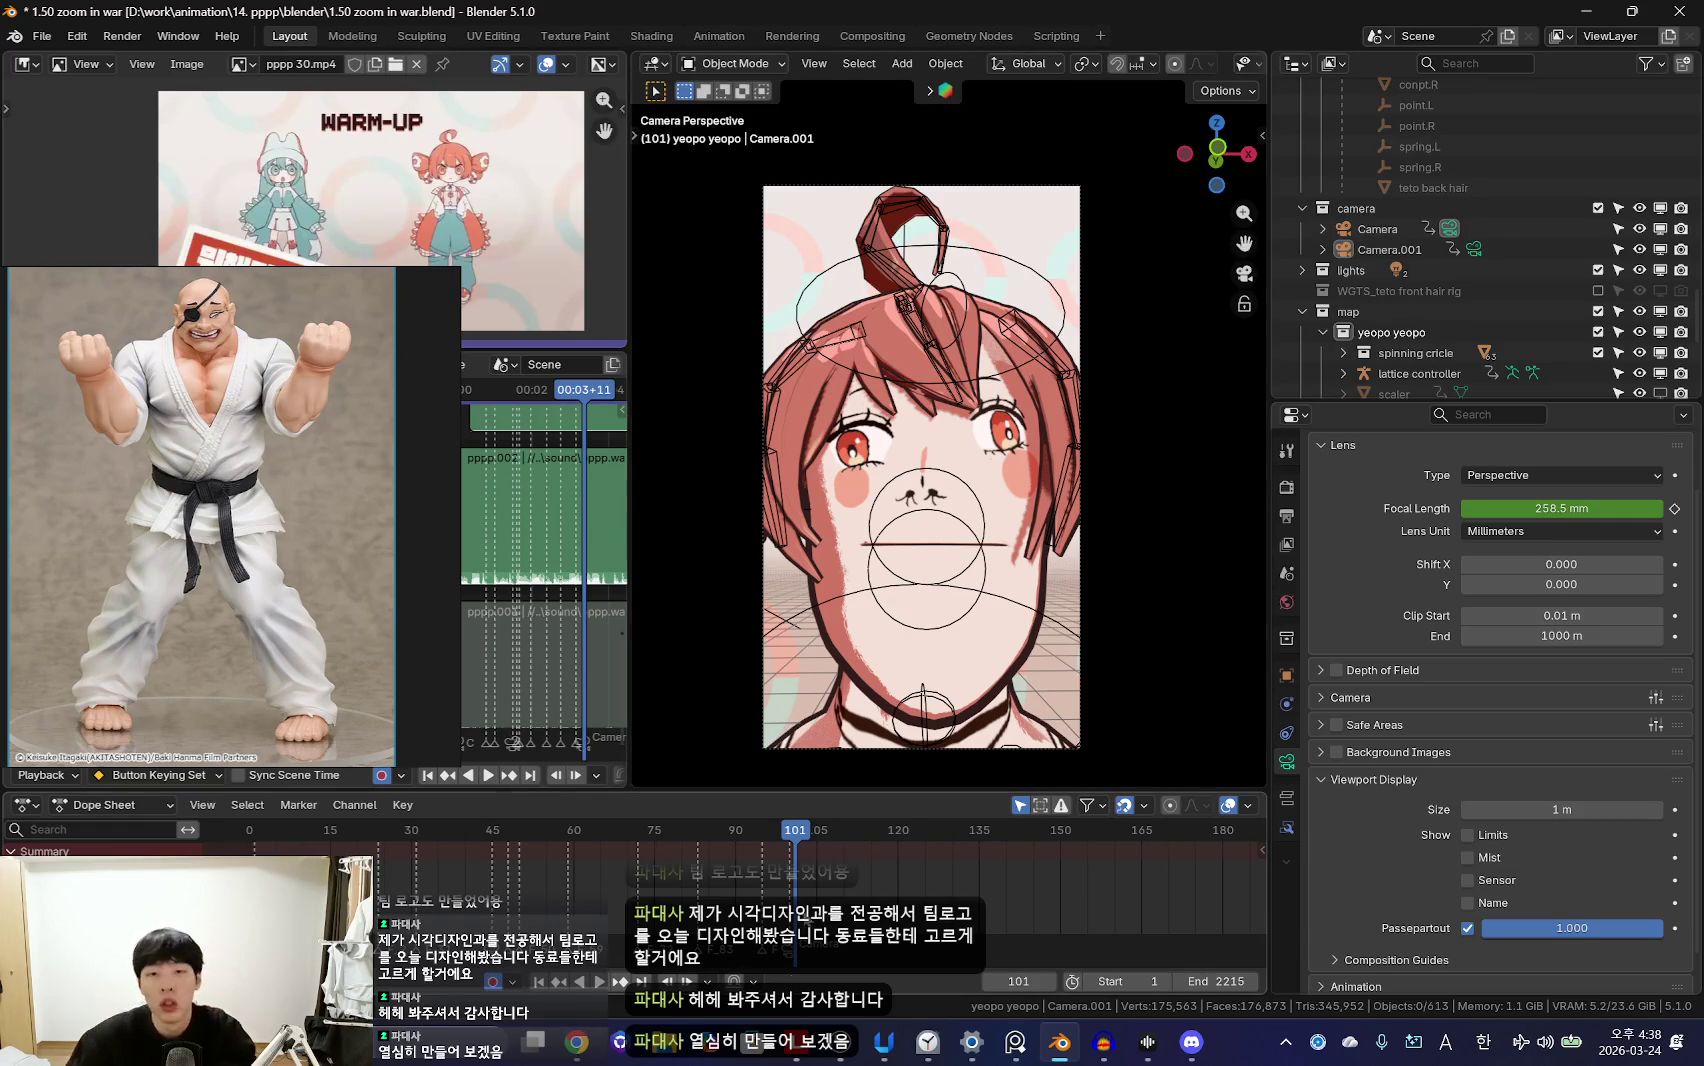
pyautogui.press('space')
pyautogui.scroll(2, 723, 849)
# Step: Select the main Camera and replay the animation
pyautogui.click(1078, 745)
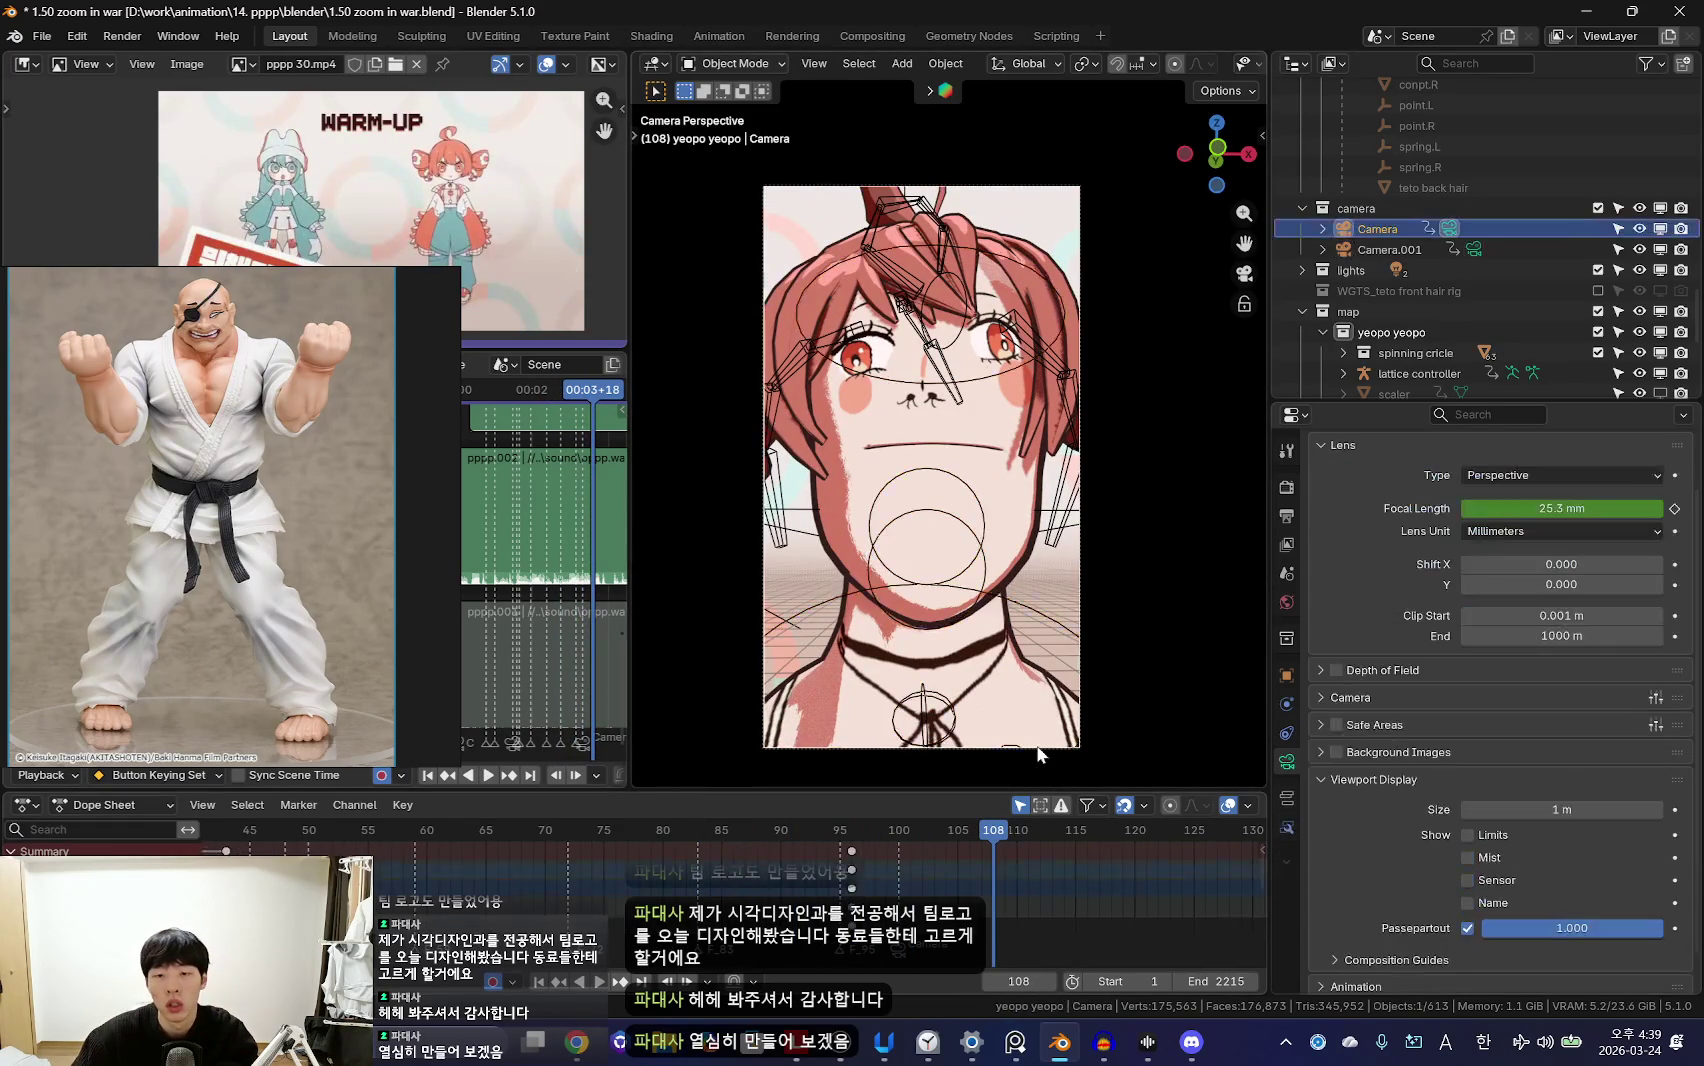
pyautogui.press('space')
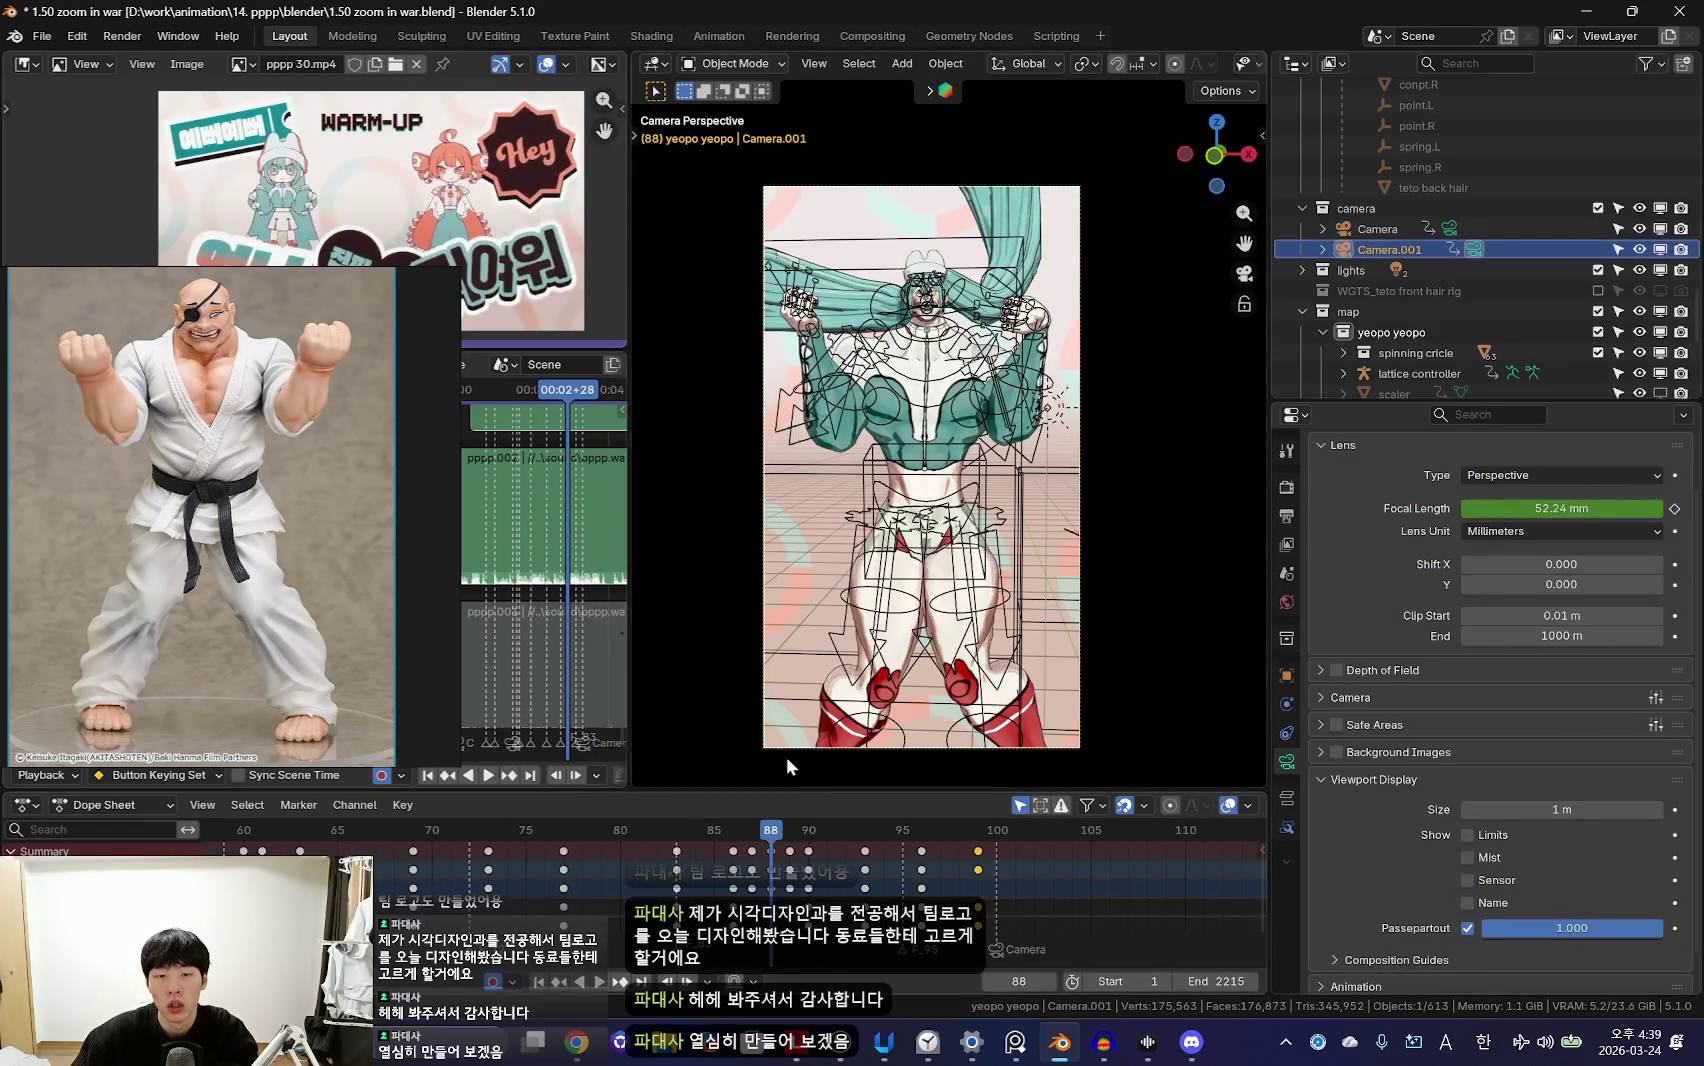
pyautogui.press('space')
pyautogui.scroll(-4, 616, 872)
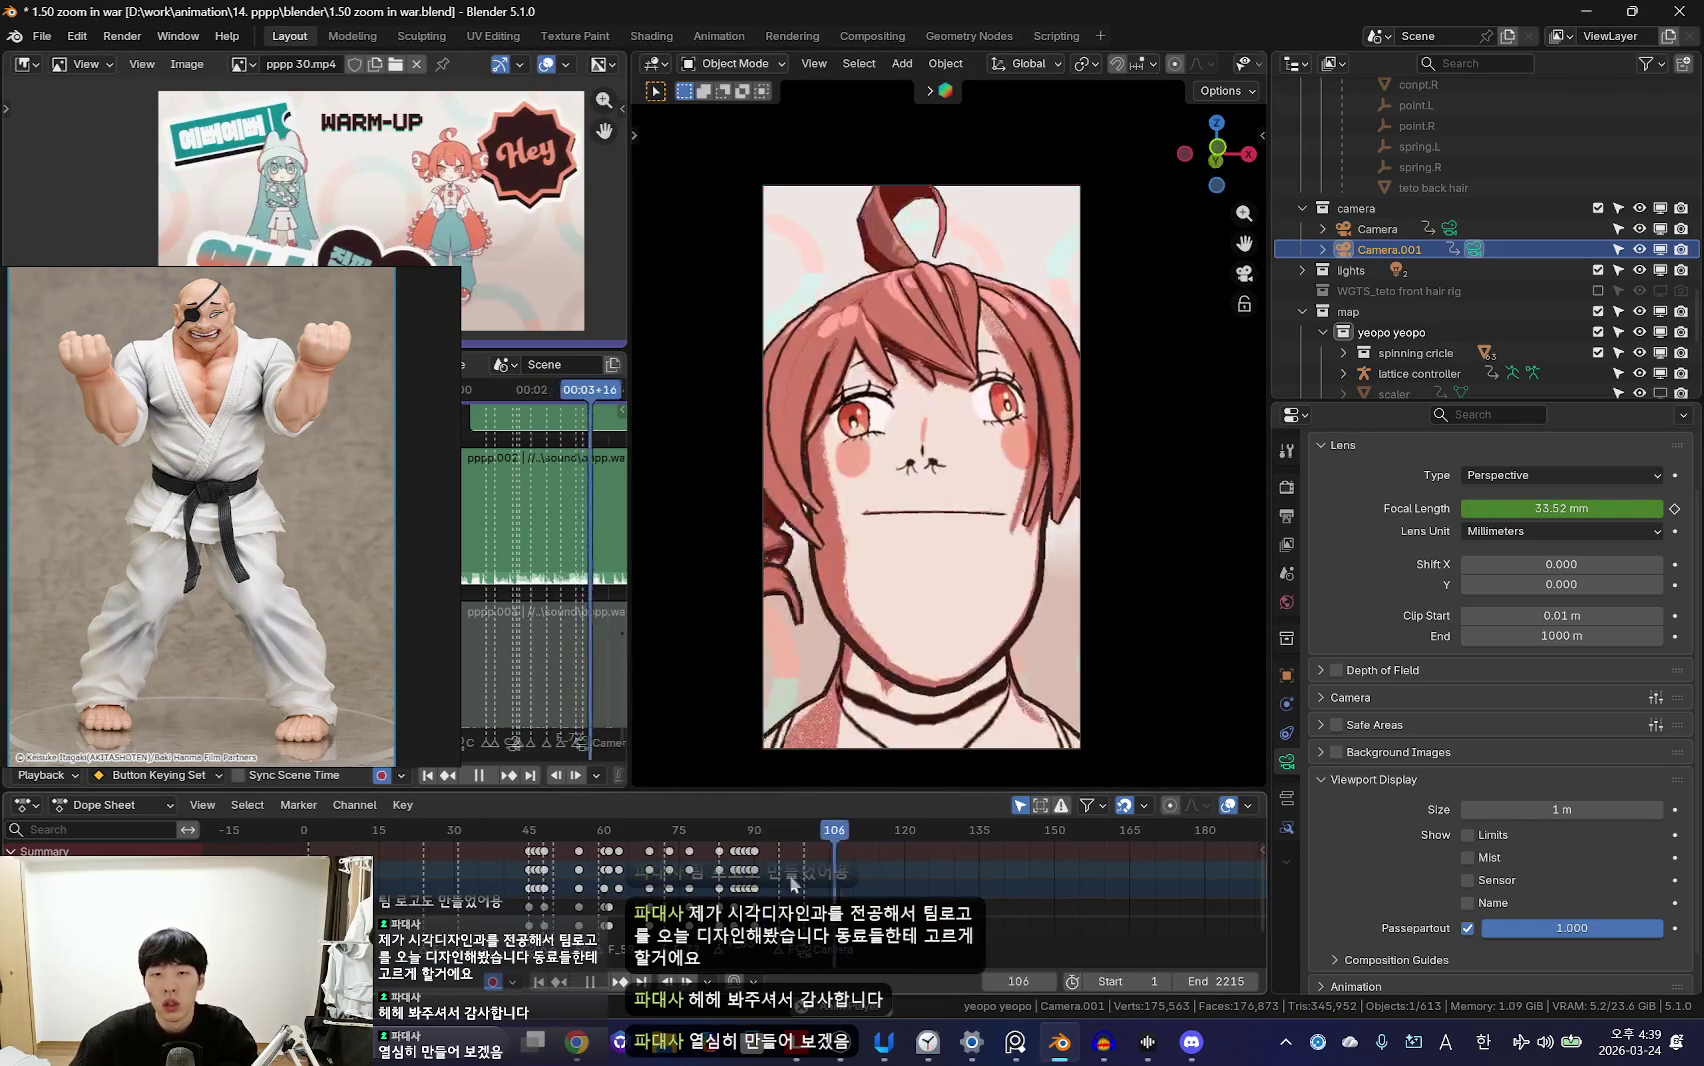
pyautogui.scroll(-3, 655, 820)
pyautogui.press('Escape')
pyautogui.press('space')
pyautogui.scroll(-2, 745, 897)
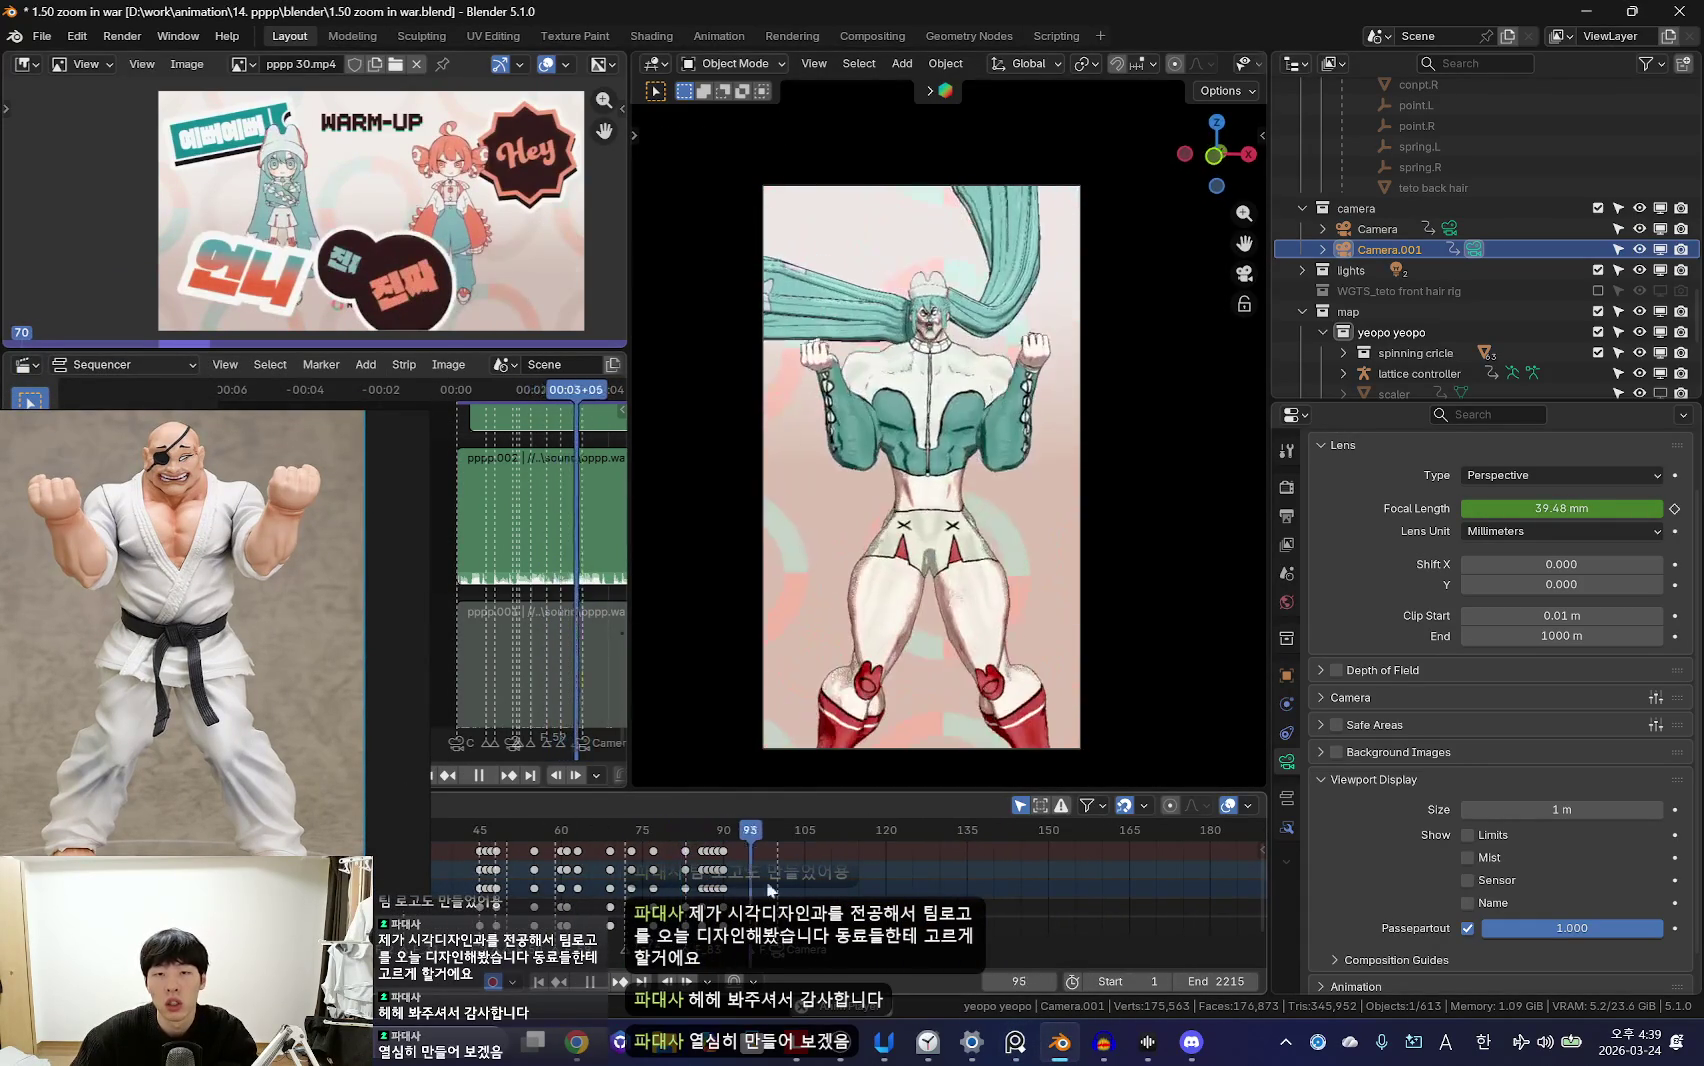
# Step: At frame 100, walk Camera.001 back and forward to look down on the teal-haired fighter, then select Camera
pyautogui.press('space')
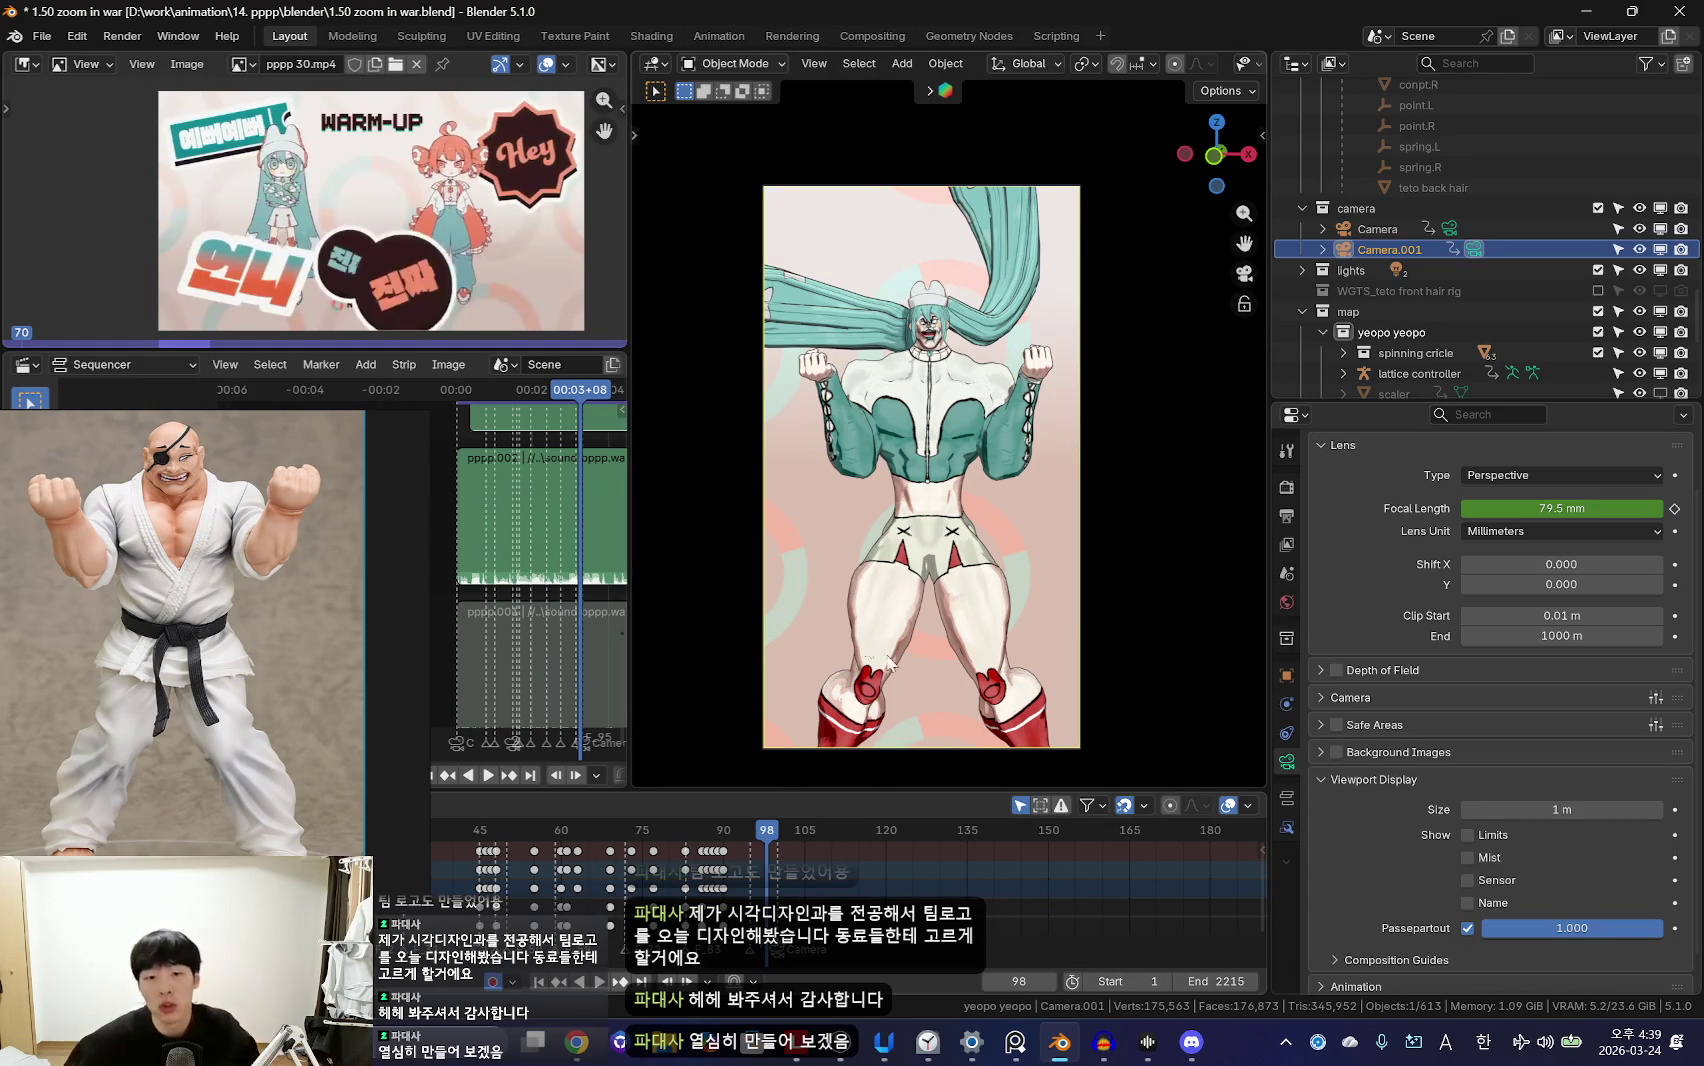
pyautogui.press('space')
pyautogui.scroll(2, 735, 880)
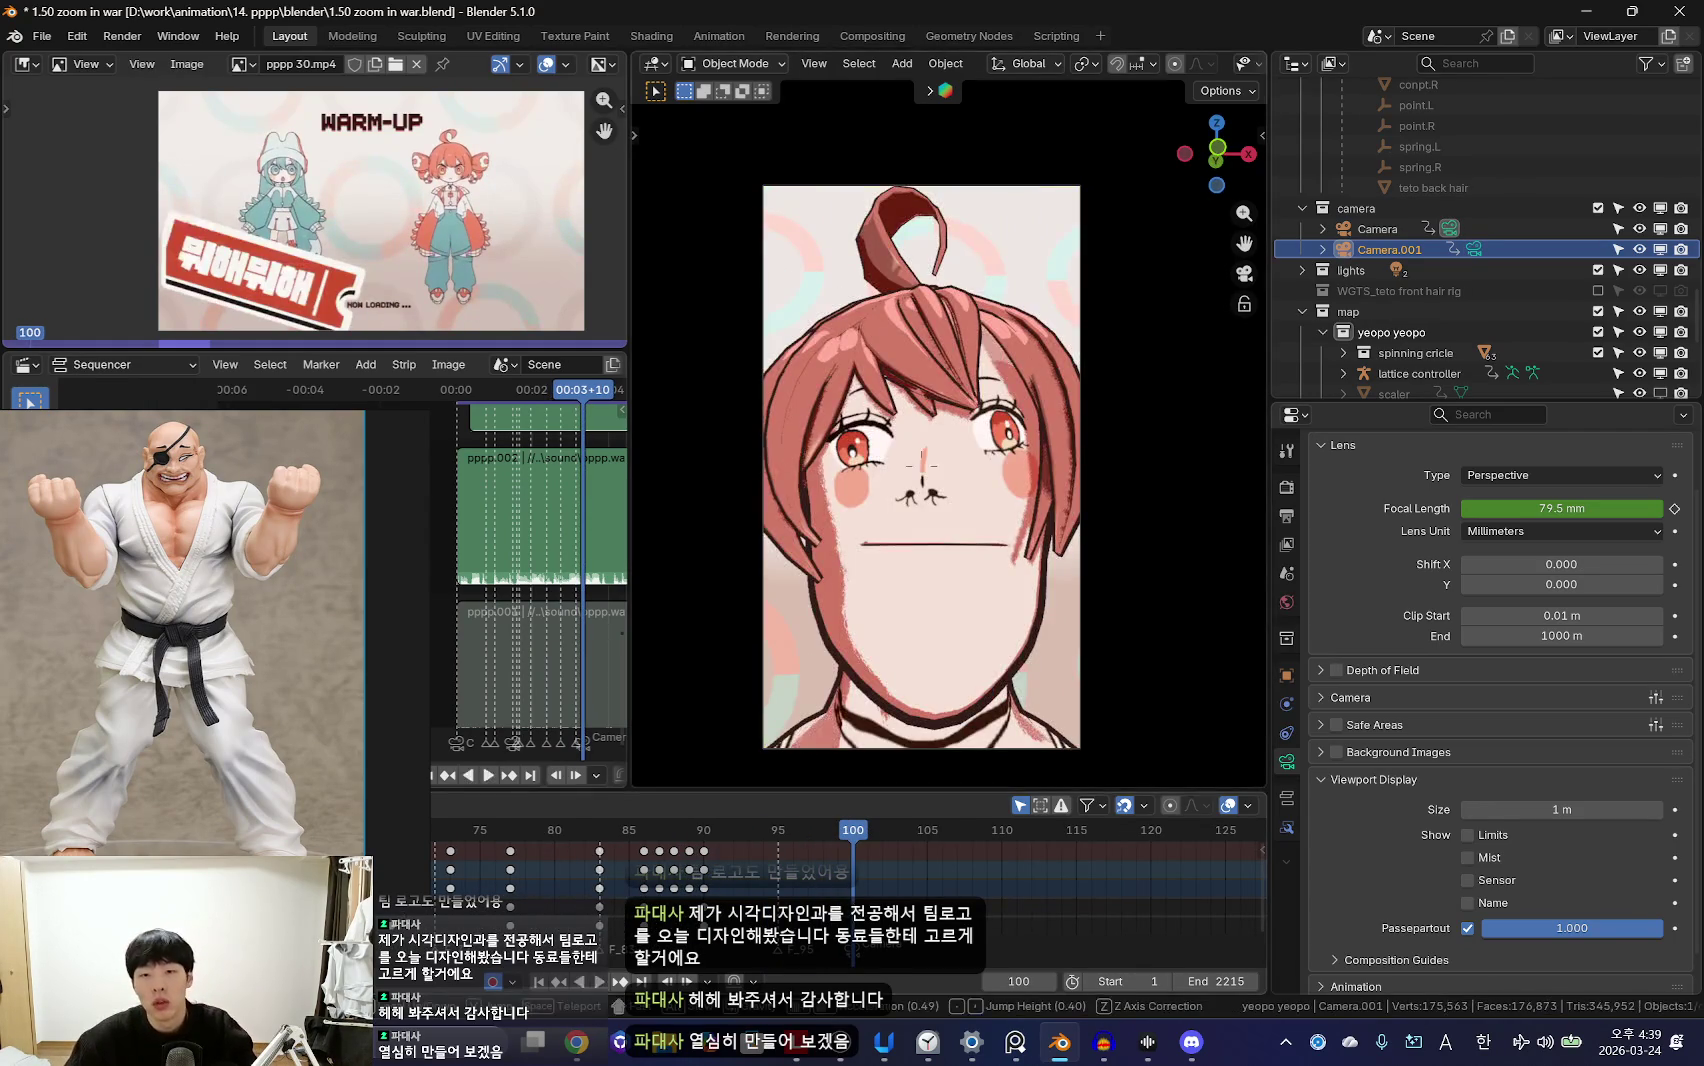
pyautogui.press('s')
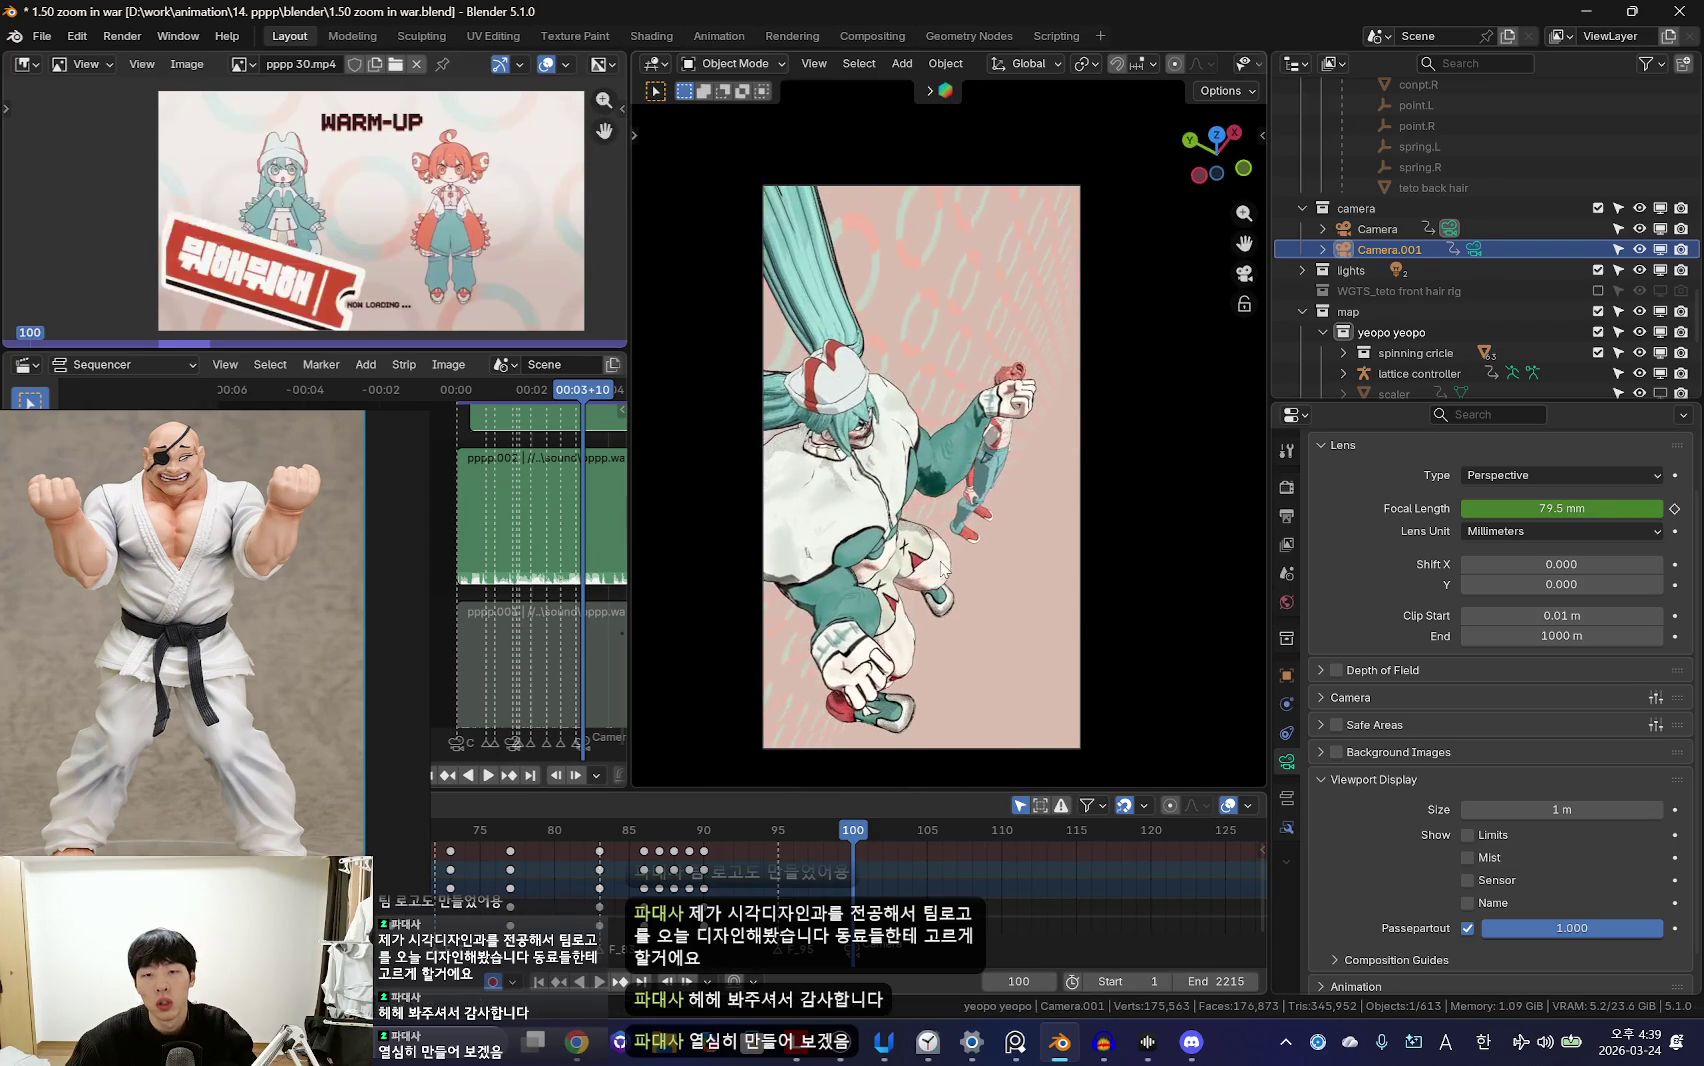
pyautogui.scroll(-3, 891, 860)
pyautogui.press('Escape')
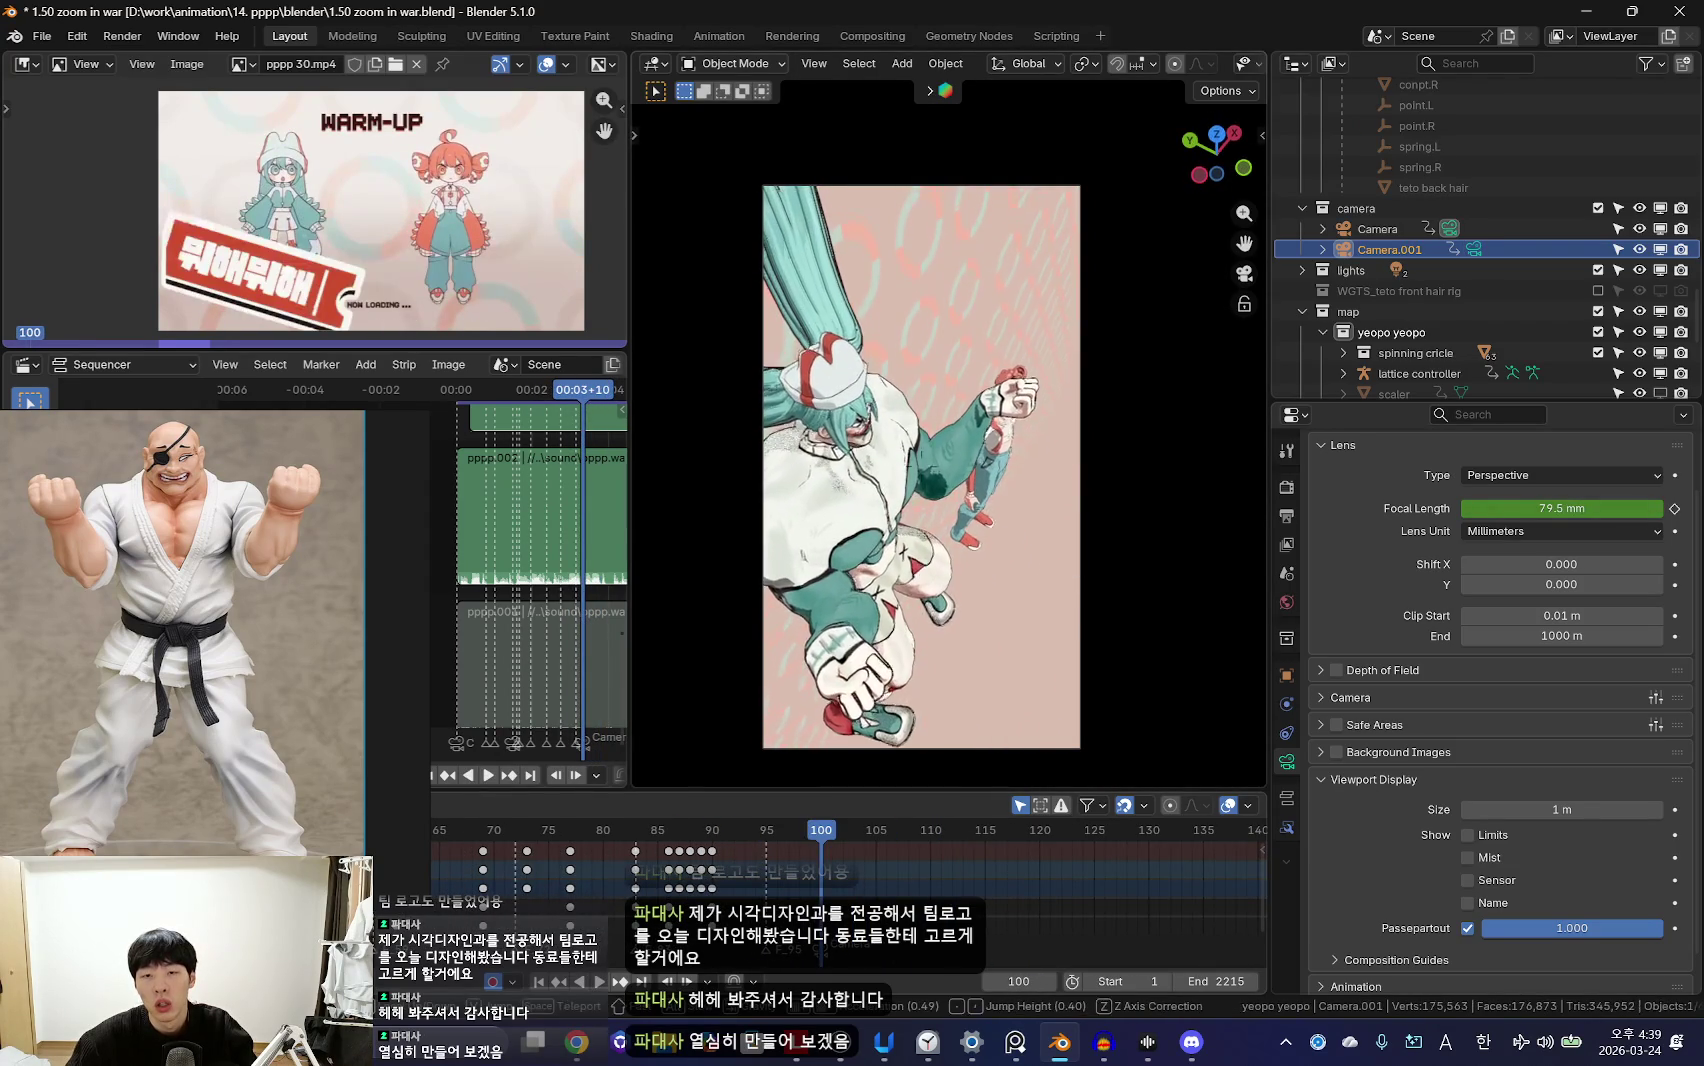
pyautogui.press('w')
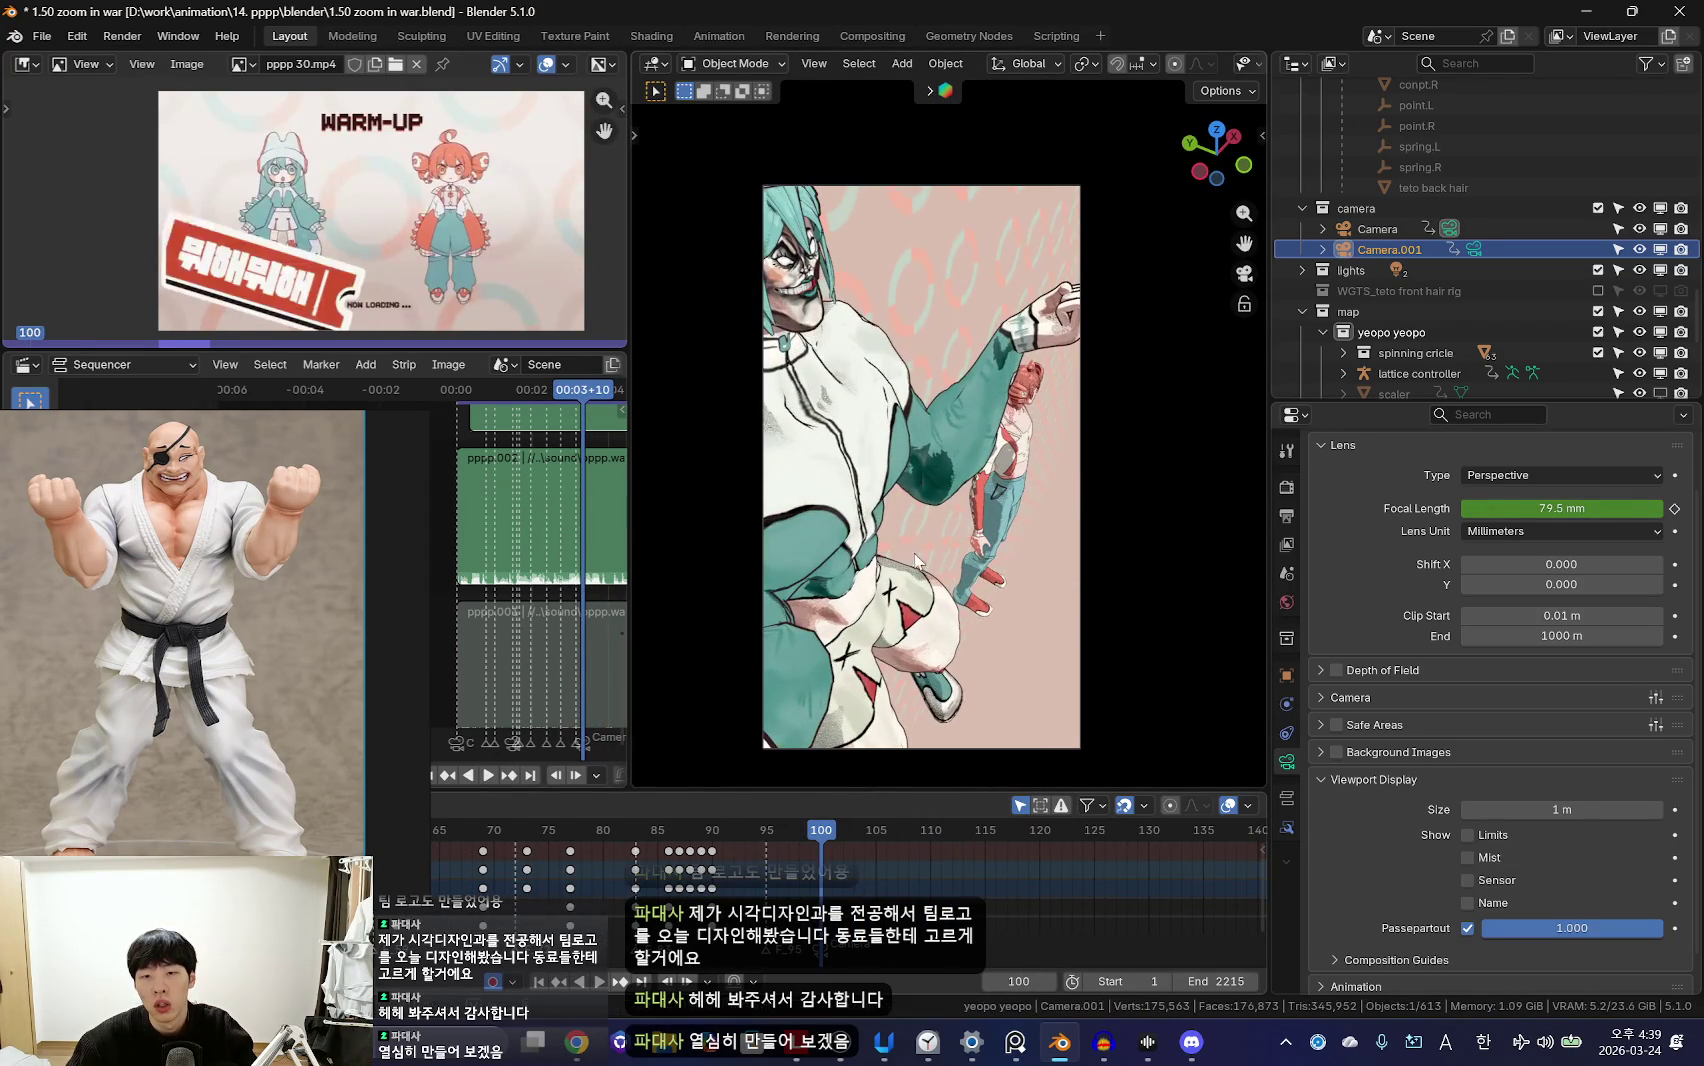
pyautogui.click(1080, 636)
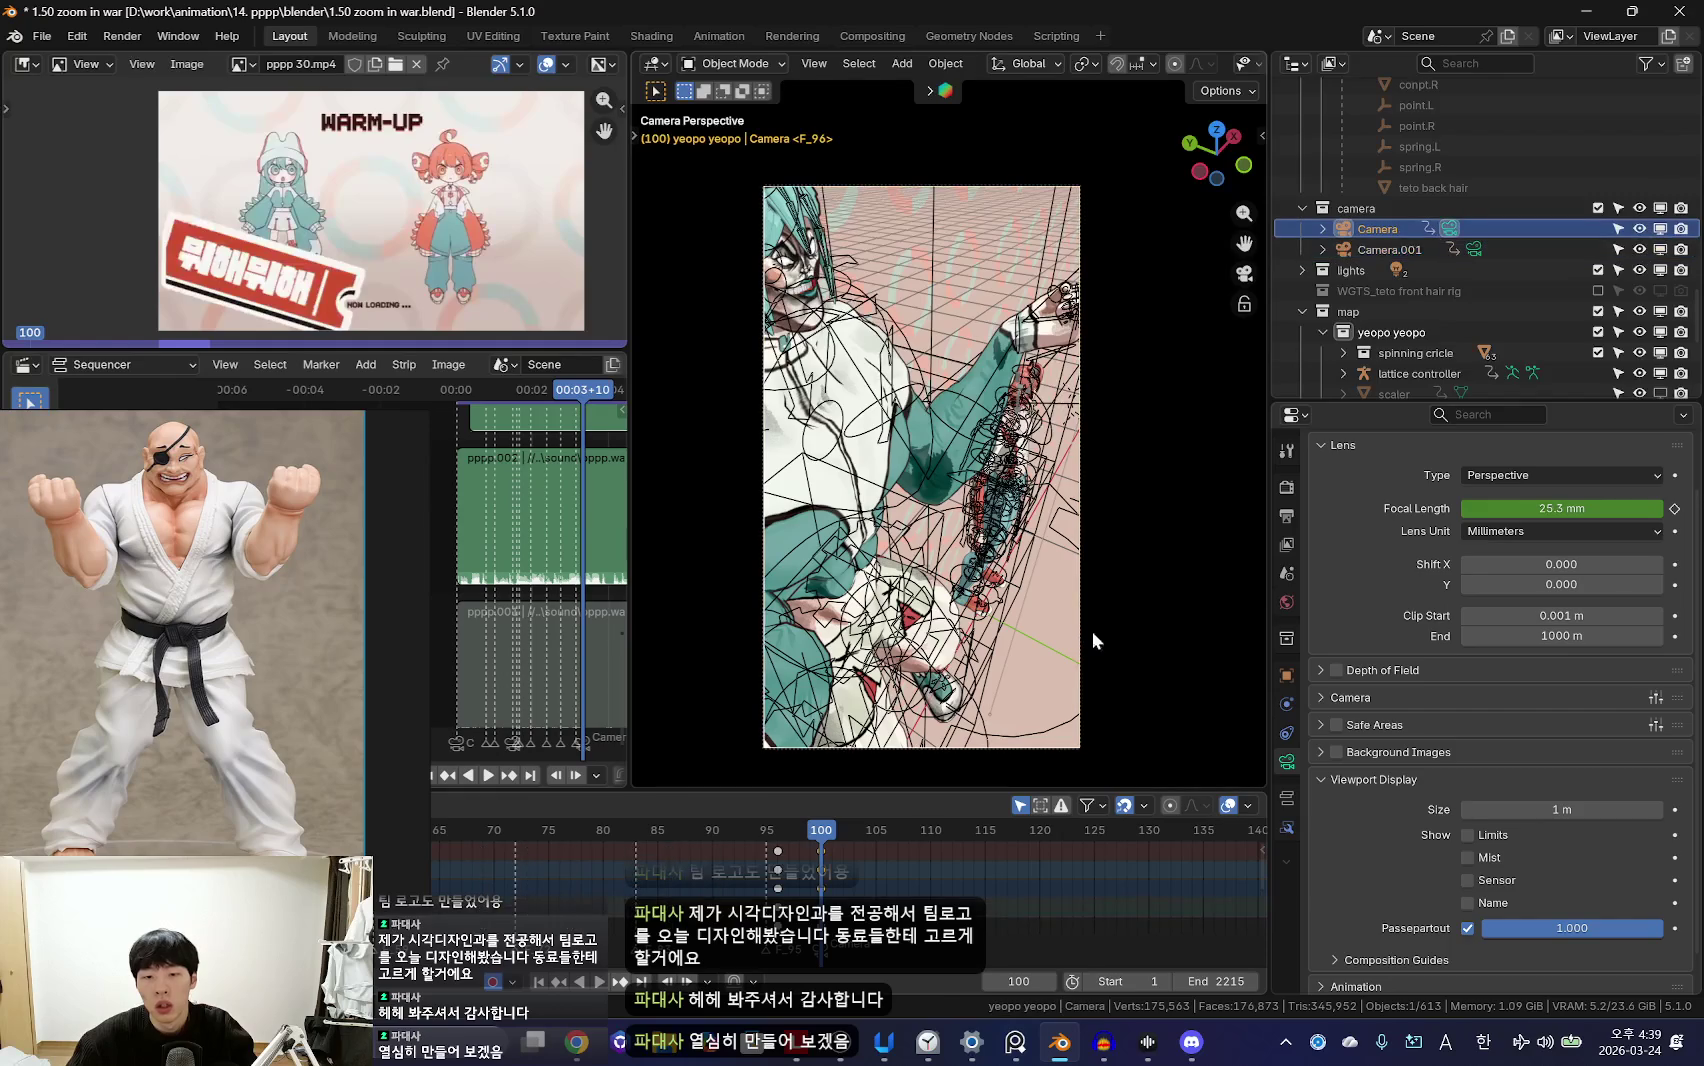
# Step: Frame the Camera on the teal-haired fighter with the redhead behind, at 54.7 mm focal length
pyautogui.hotkey('shift', 'alt', 'z')
pyautogui.hotkey('shift', '`')
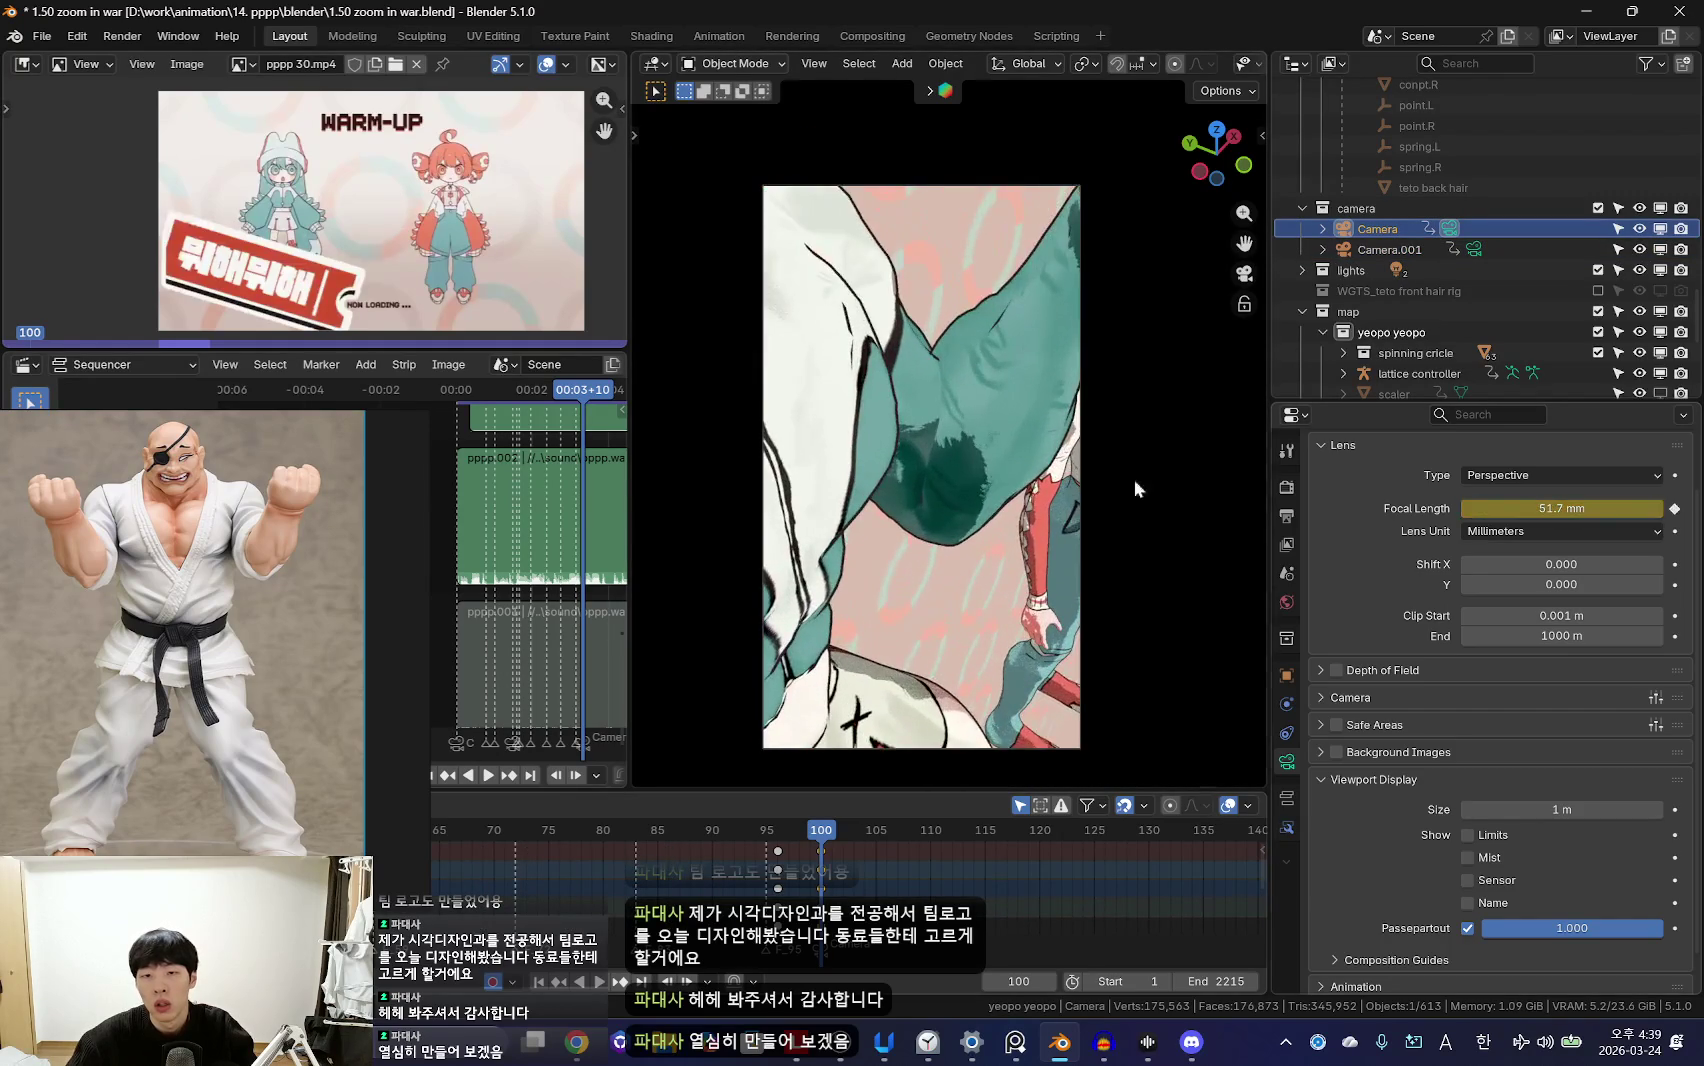
pyautogui.press('q')
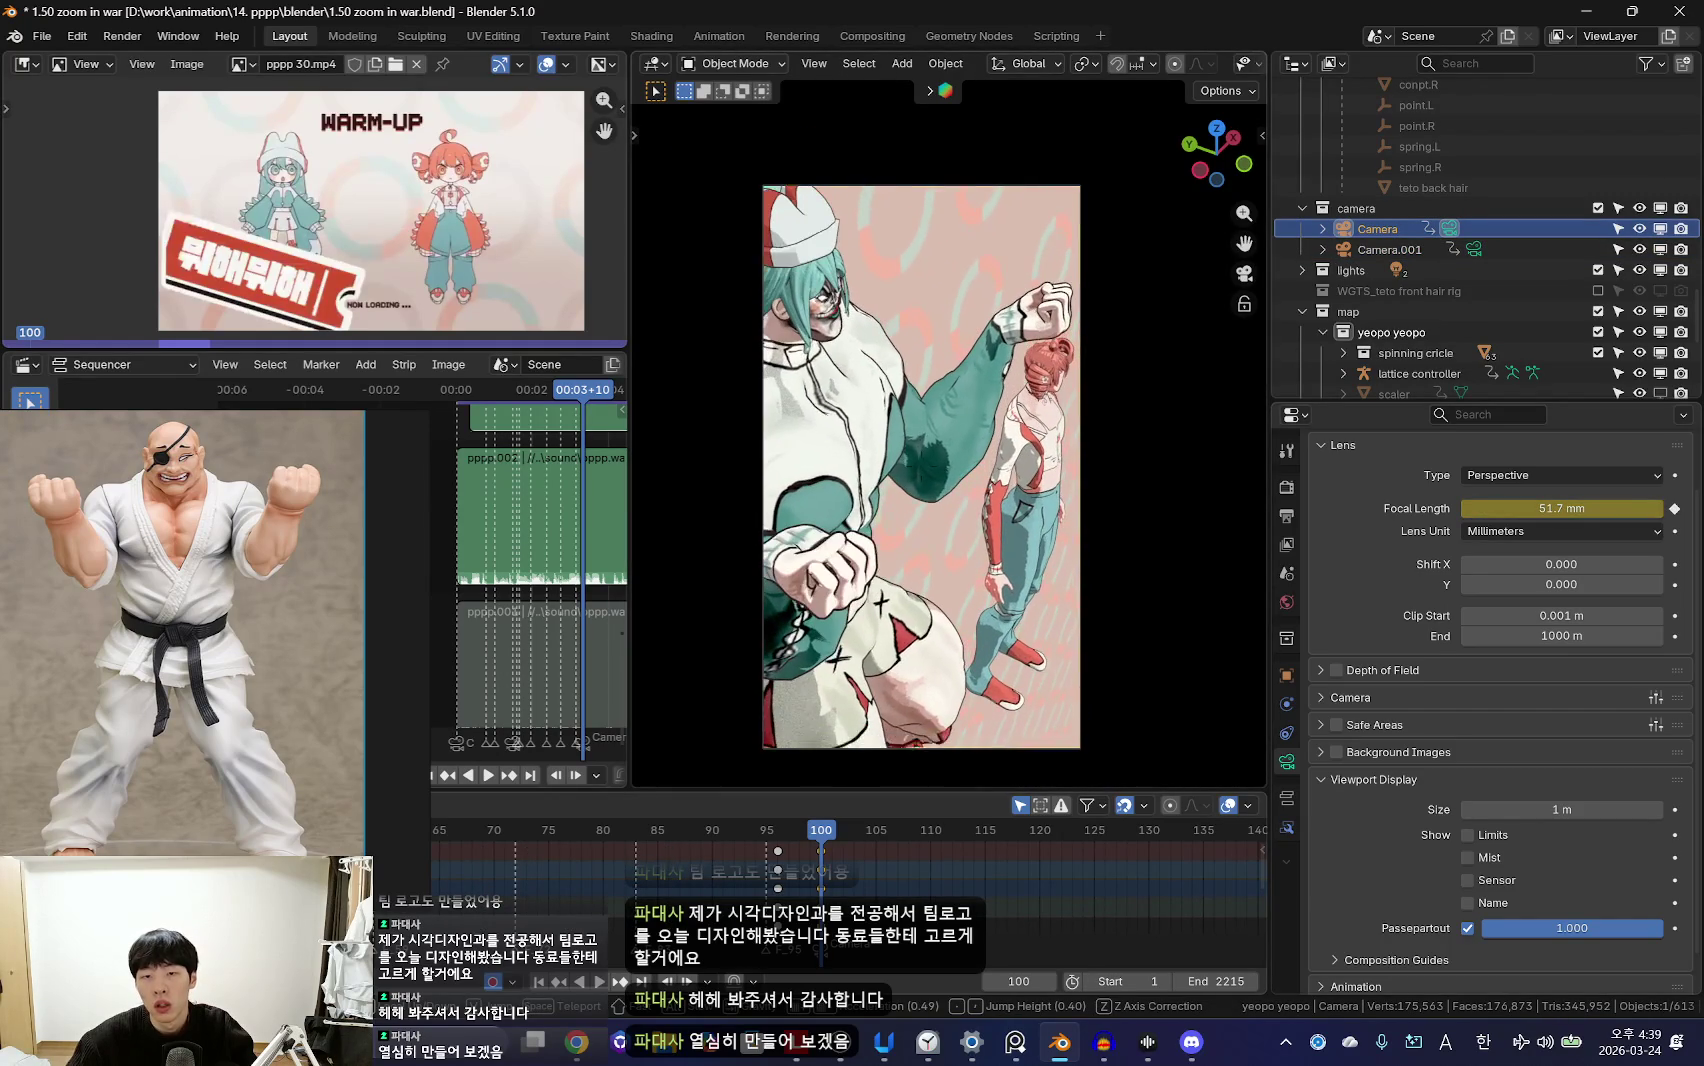
pyautogui.moveTo(1530, 503)
pyautogui.mouseDown()
pyautogui.moveTo(1630, 503)
pyautogui.moveTo(1480, 508)
pyautogui.mouseUp()
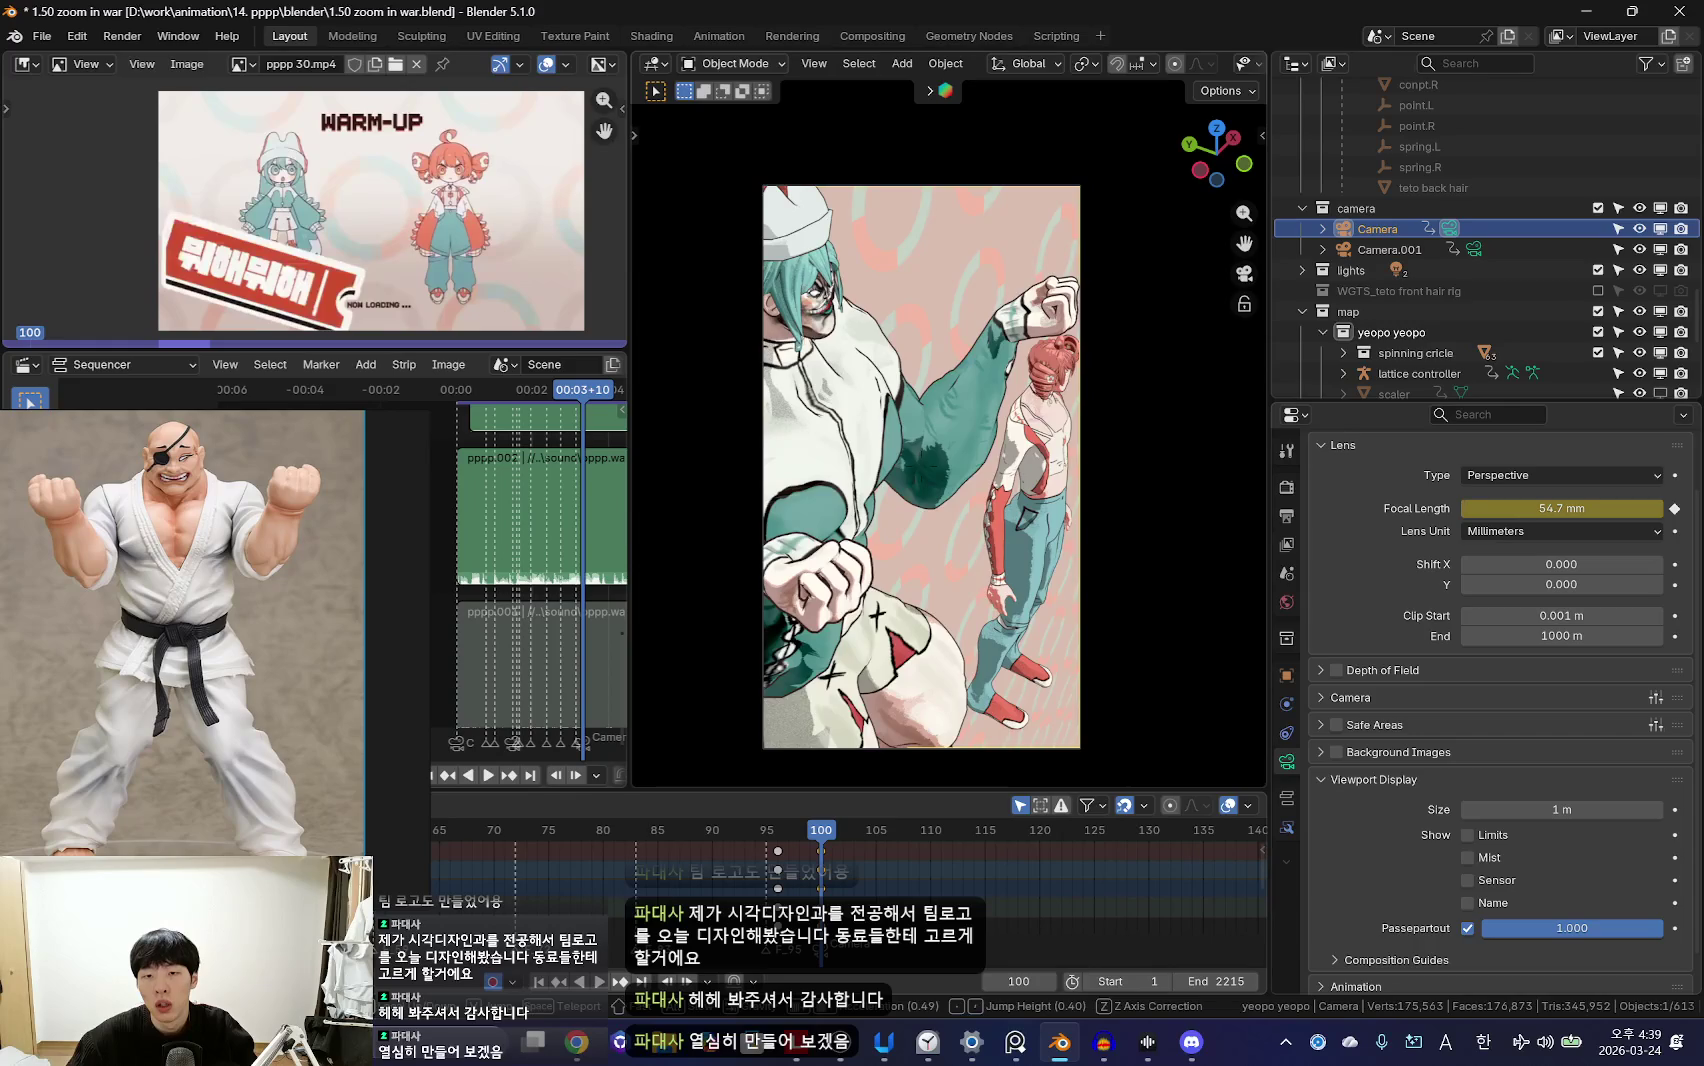
pyautogui.press('q')
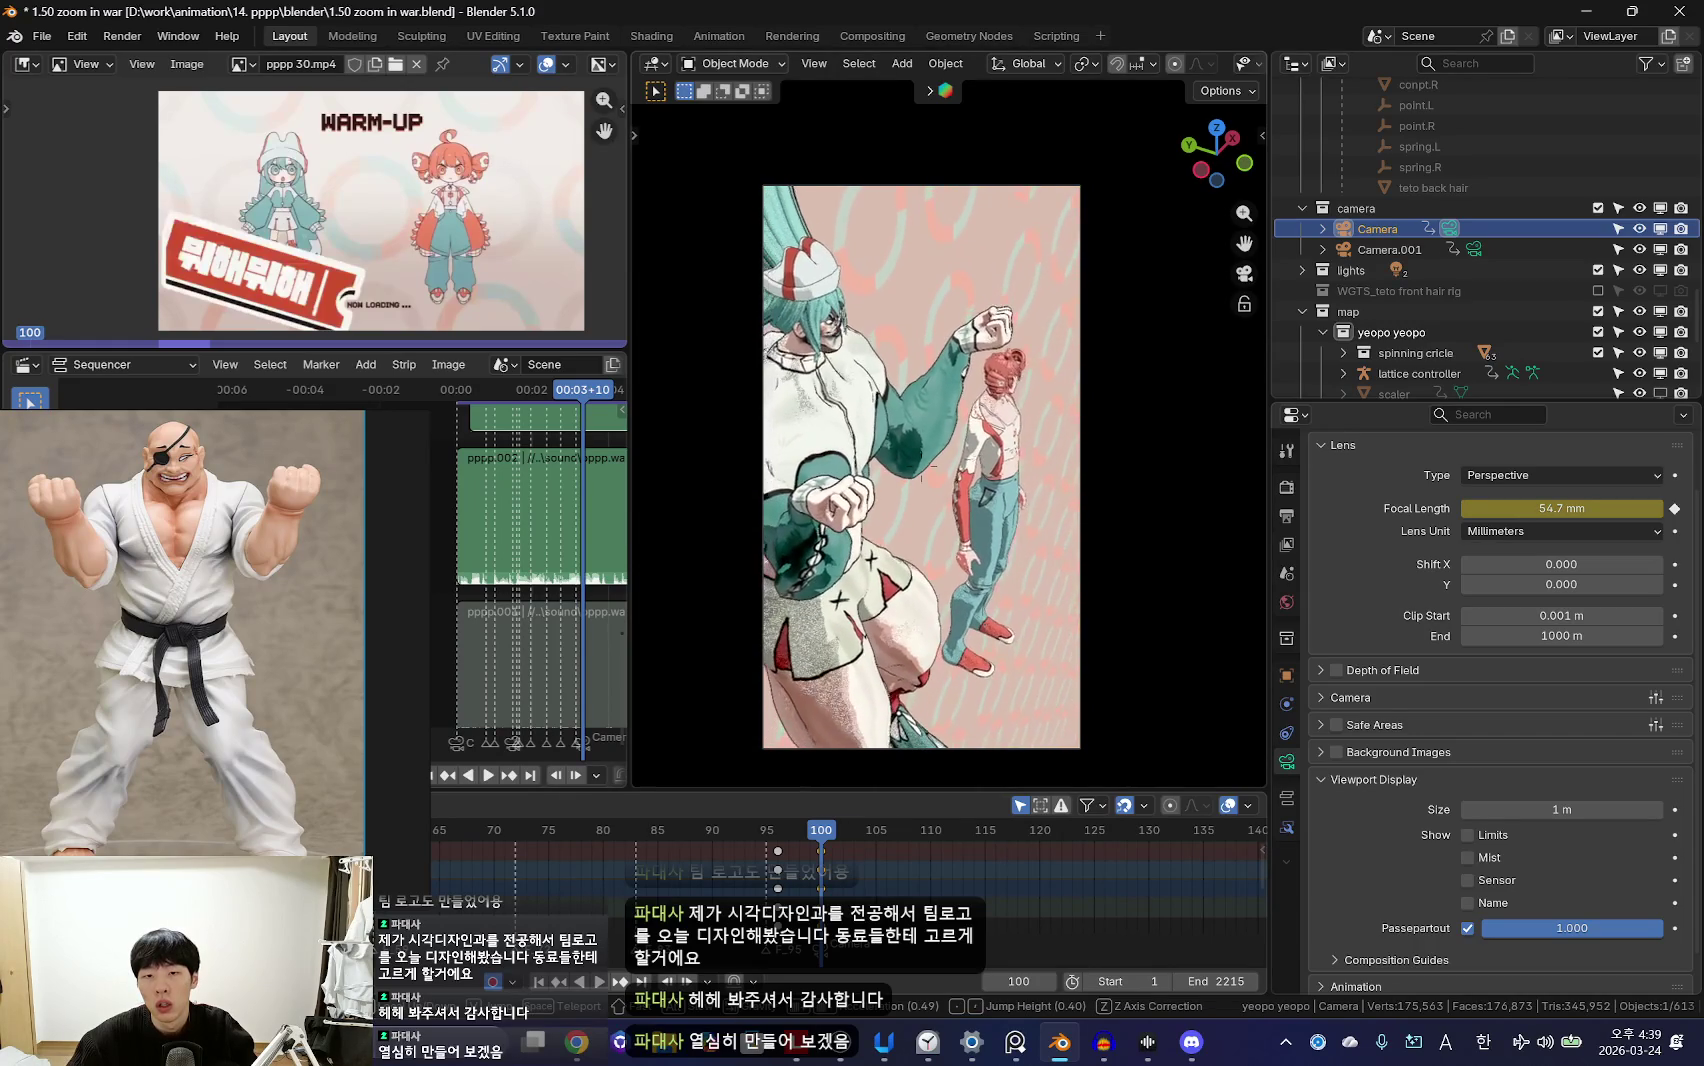
pyautogui.hotkey('shift', '`')
# Step: Play the animation forward and backward to check the shot, stopping at frame 118
pyautogui.press('space')
pyautogui.scroll(-4, 850, 880)
pyautogui.scroll(4, 850, 880)
pyautogui.press('space')
pyautogui.hotkey('ctrl', 'shift', 'space')
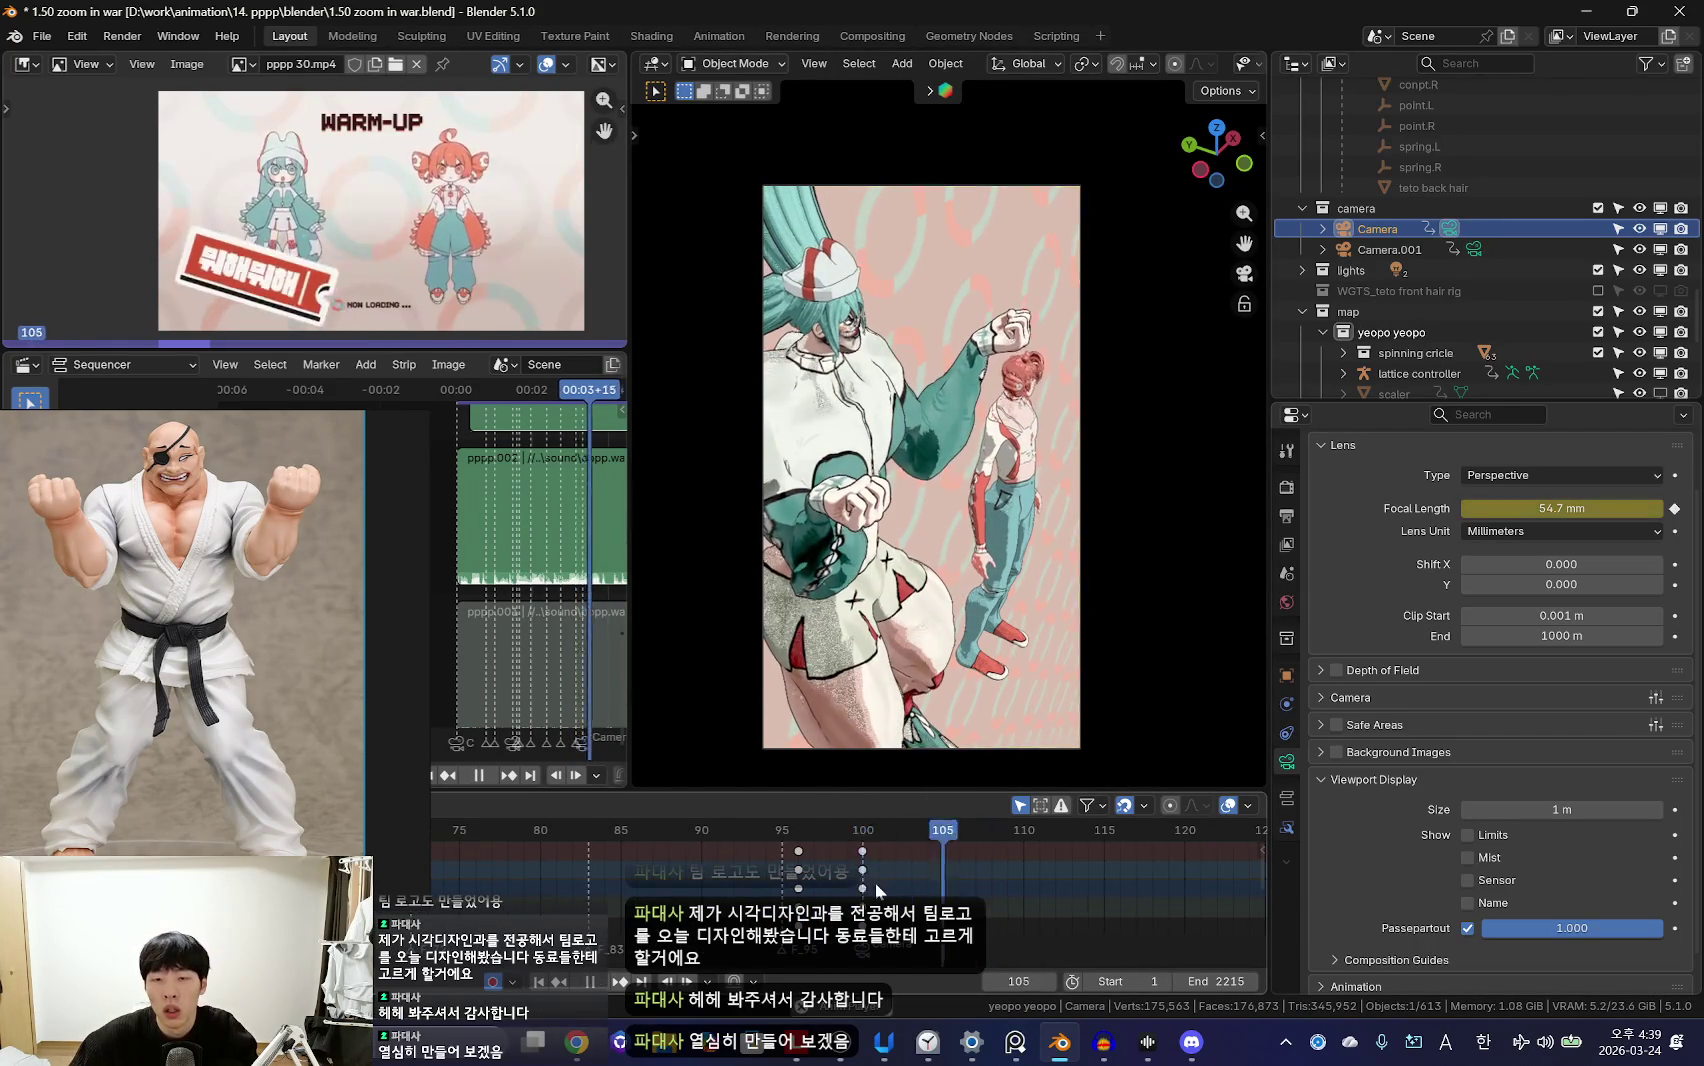
pyautogui.scroll(-1, 843, 890)
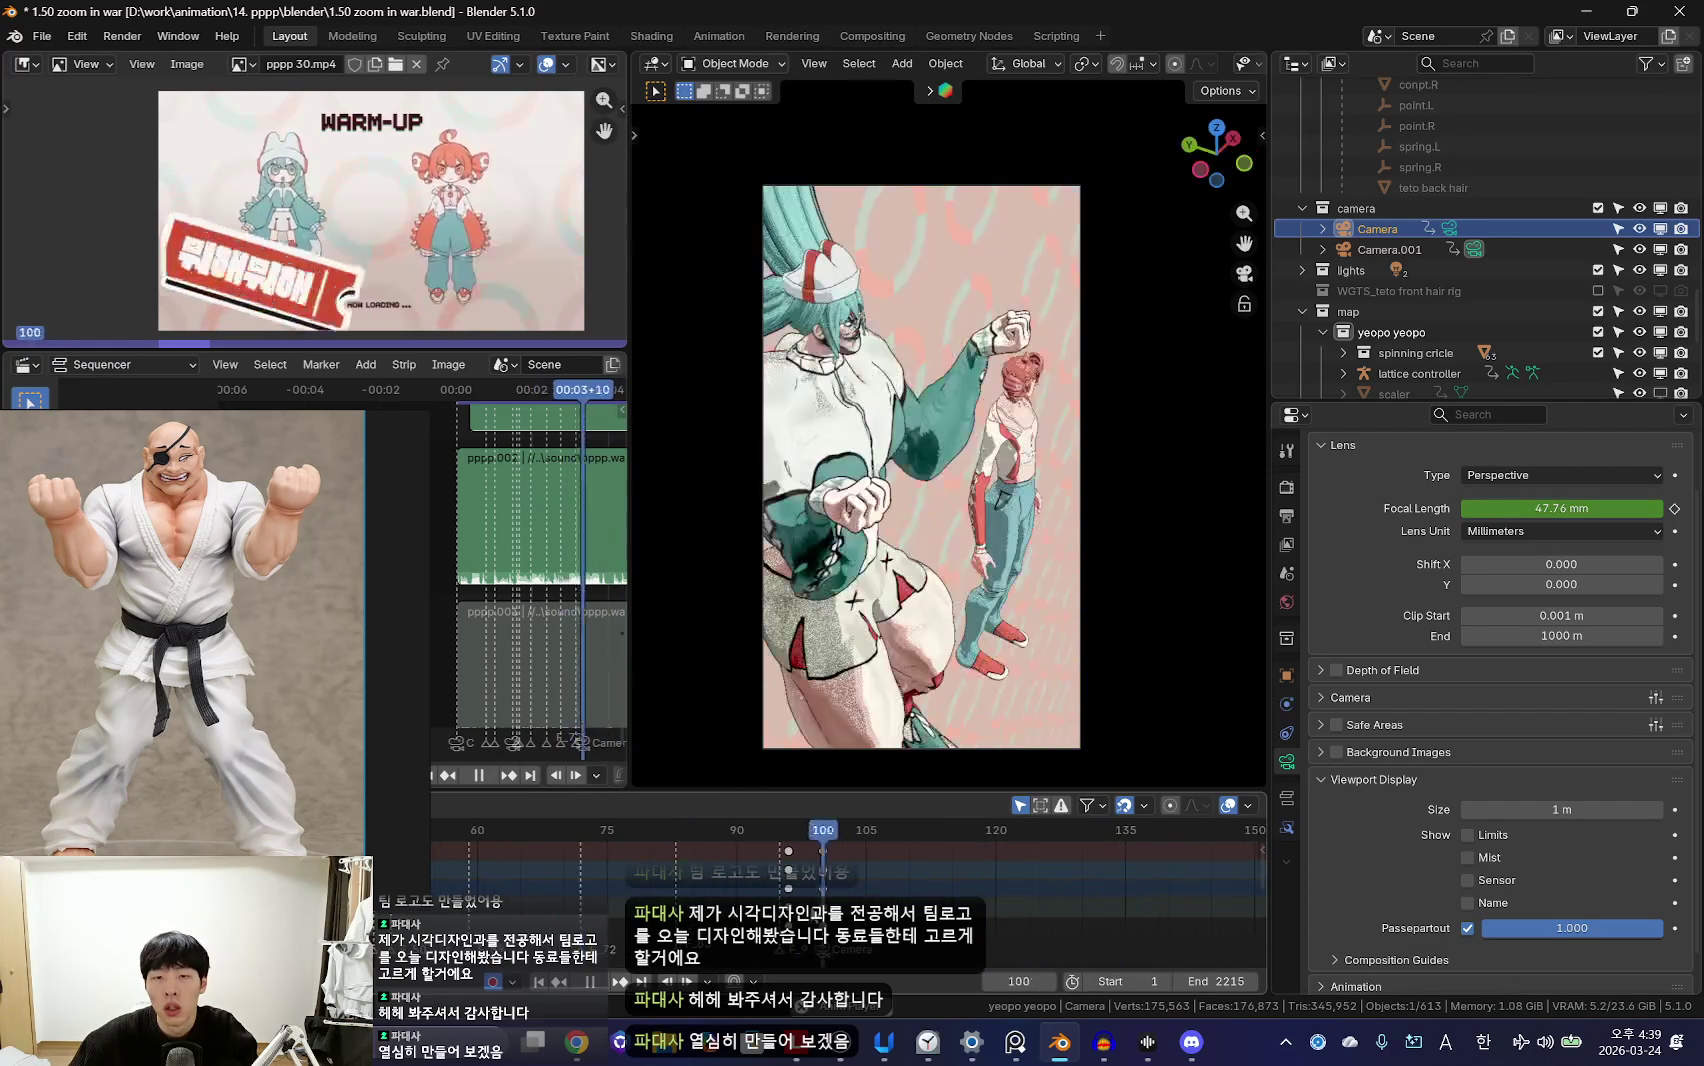
pyautogui.scroll(-6, 627, 900)
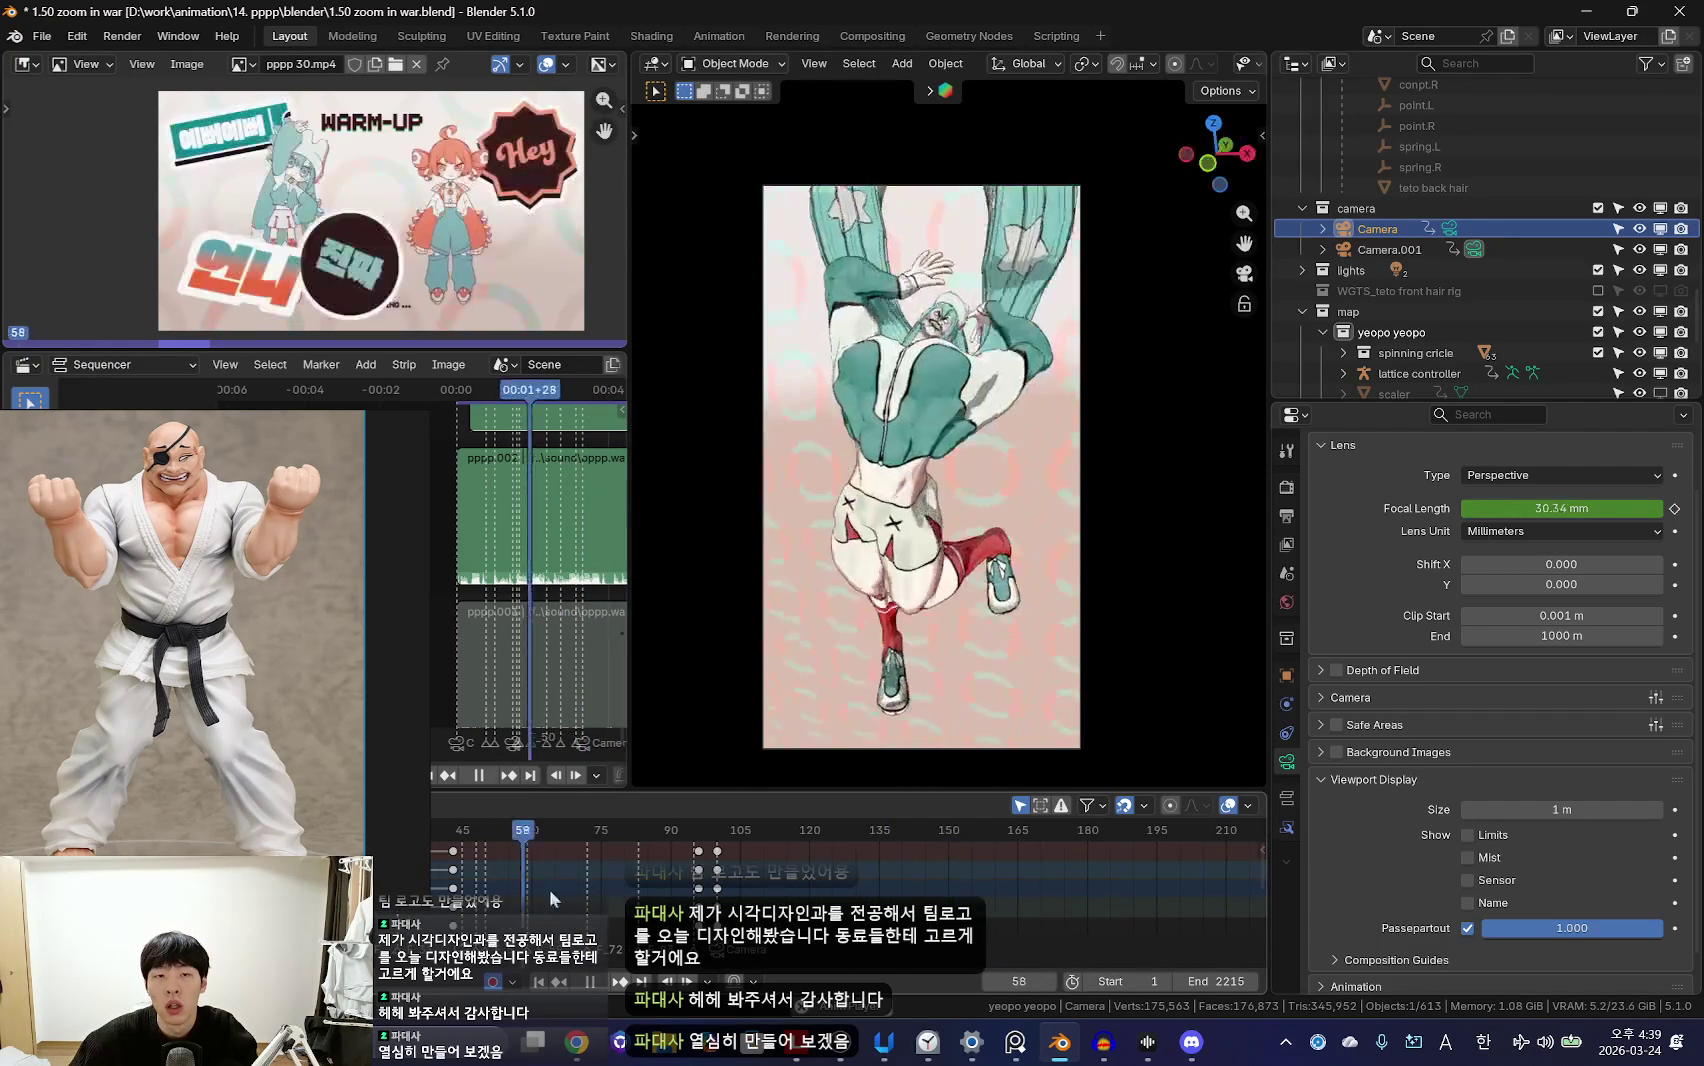
pyautogui.scroll(2, 627, 898)
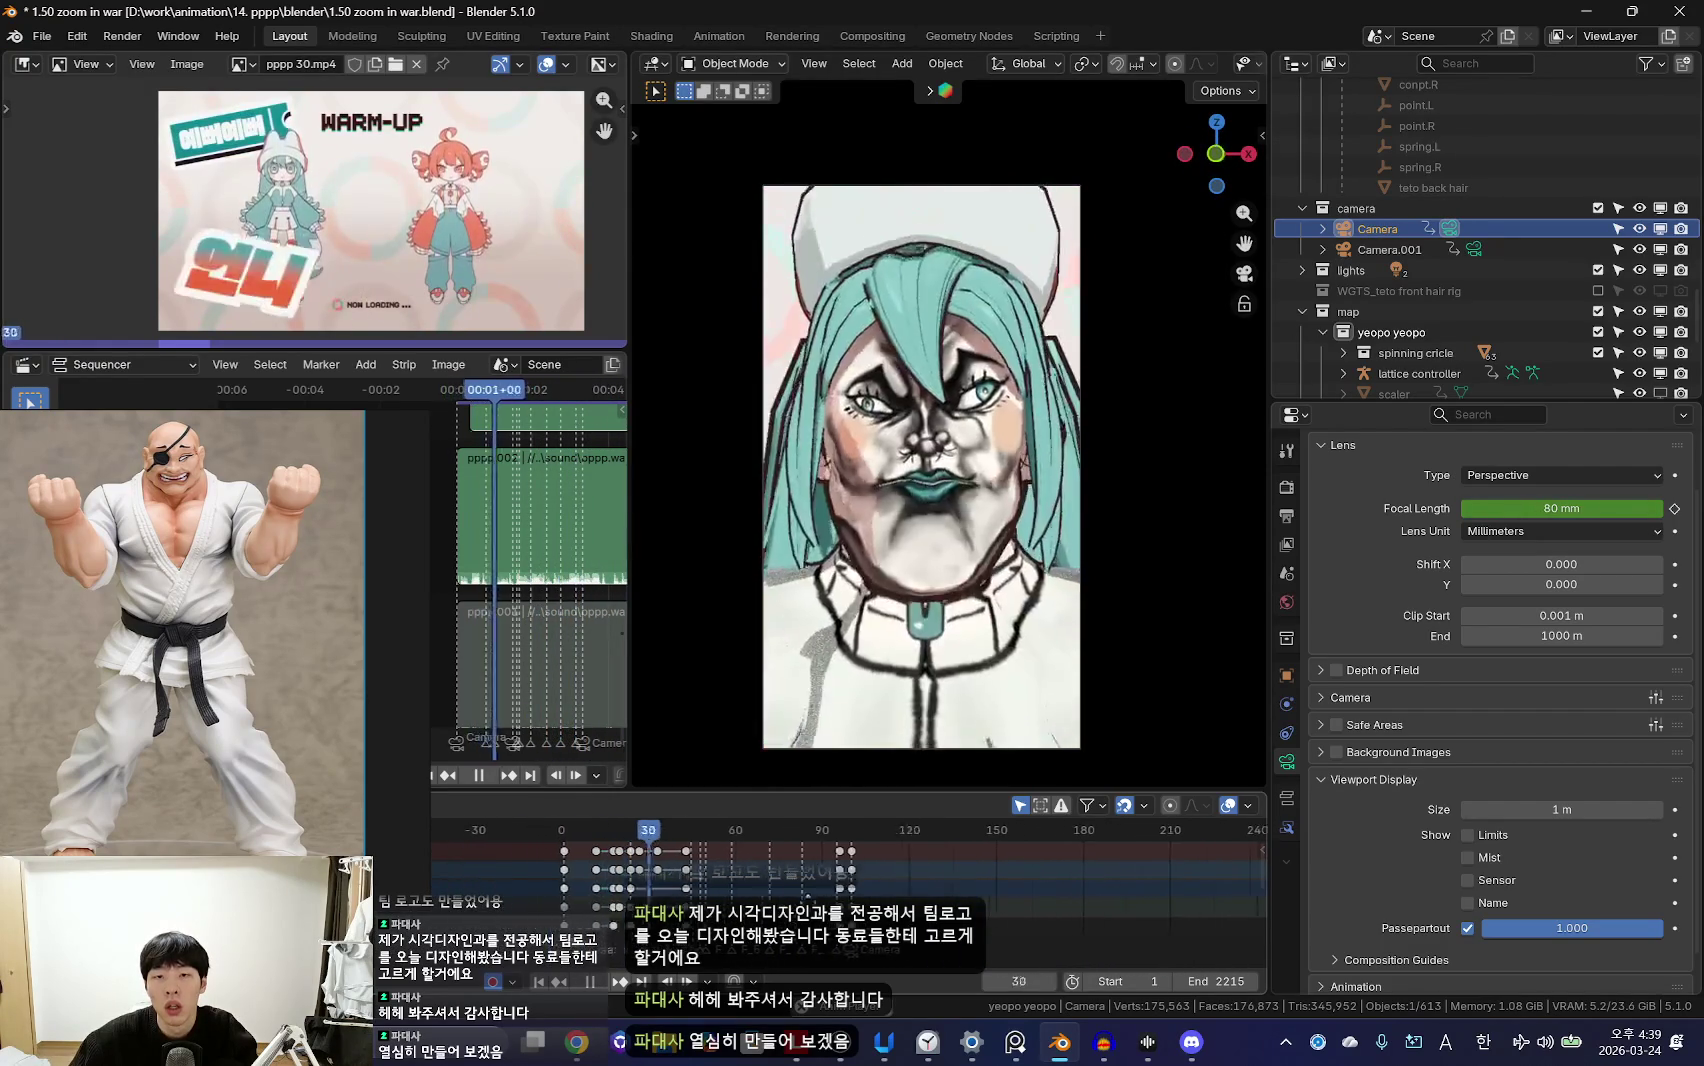
pyautogui.scroll(1, 740, 890)
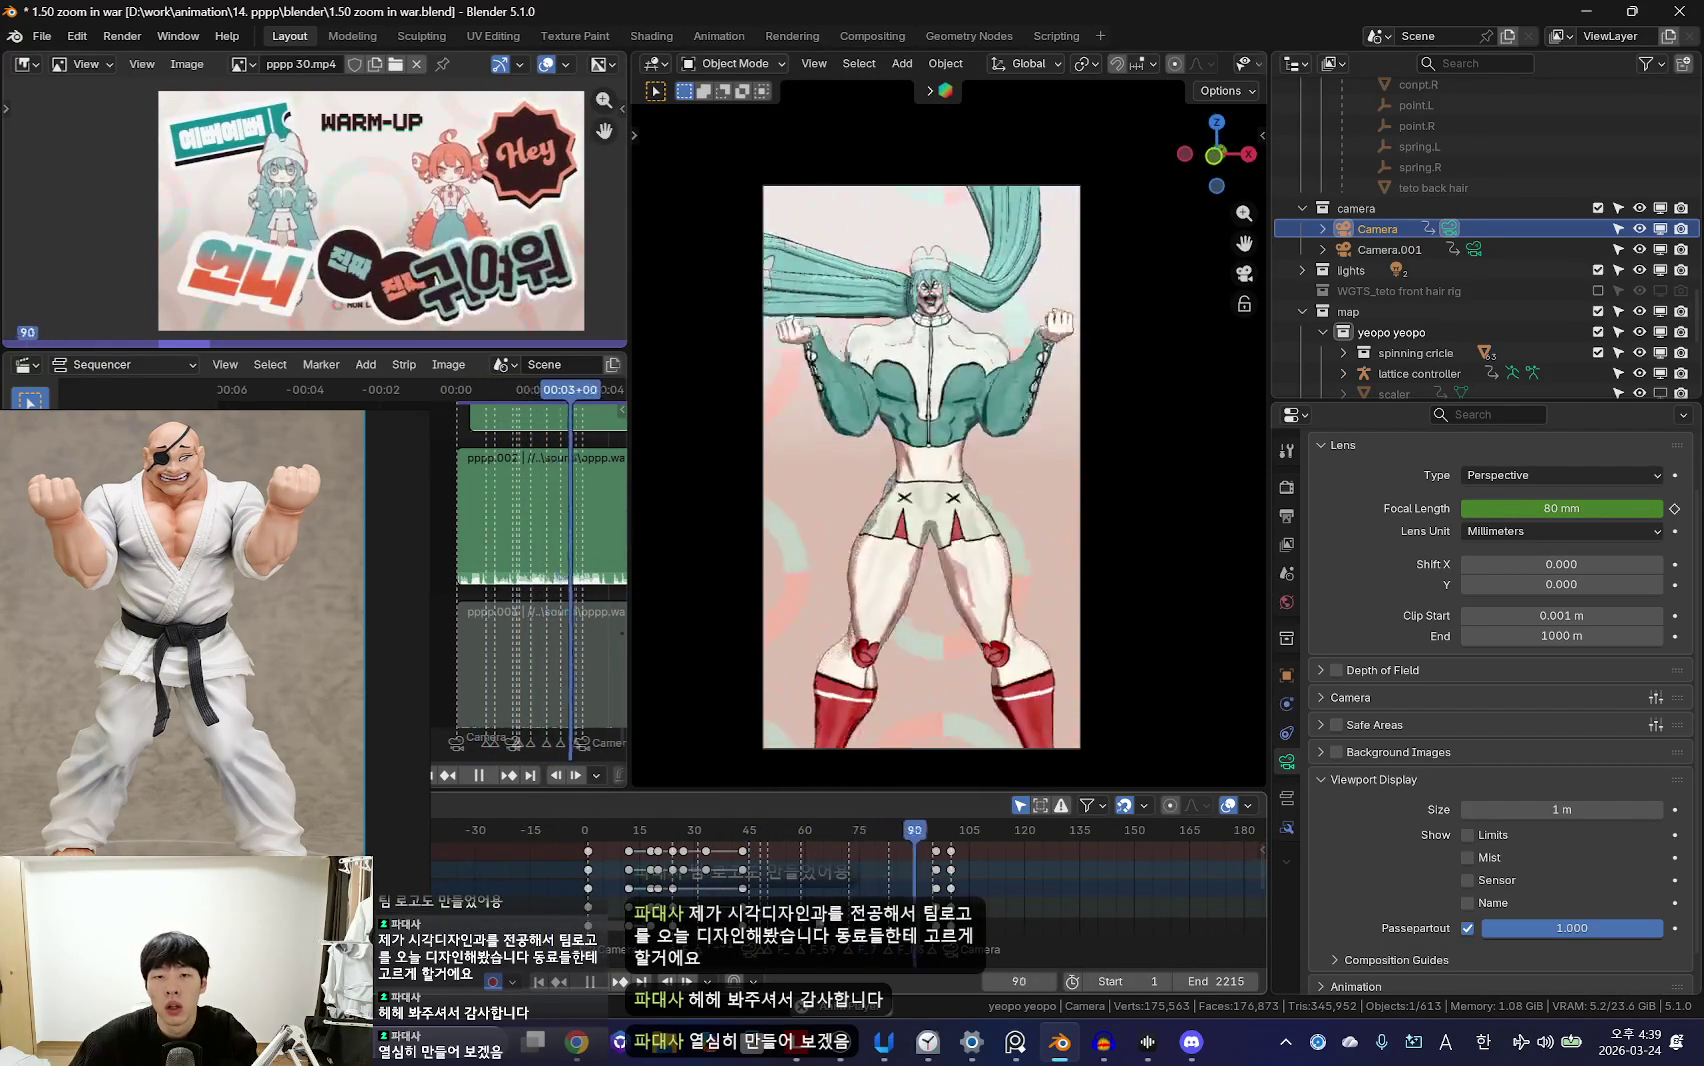
pyautogui.scroll(1, 905, 897)
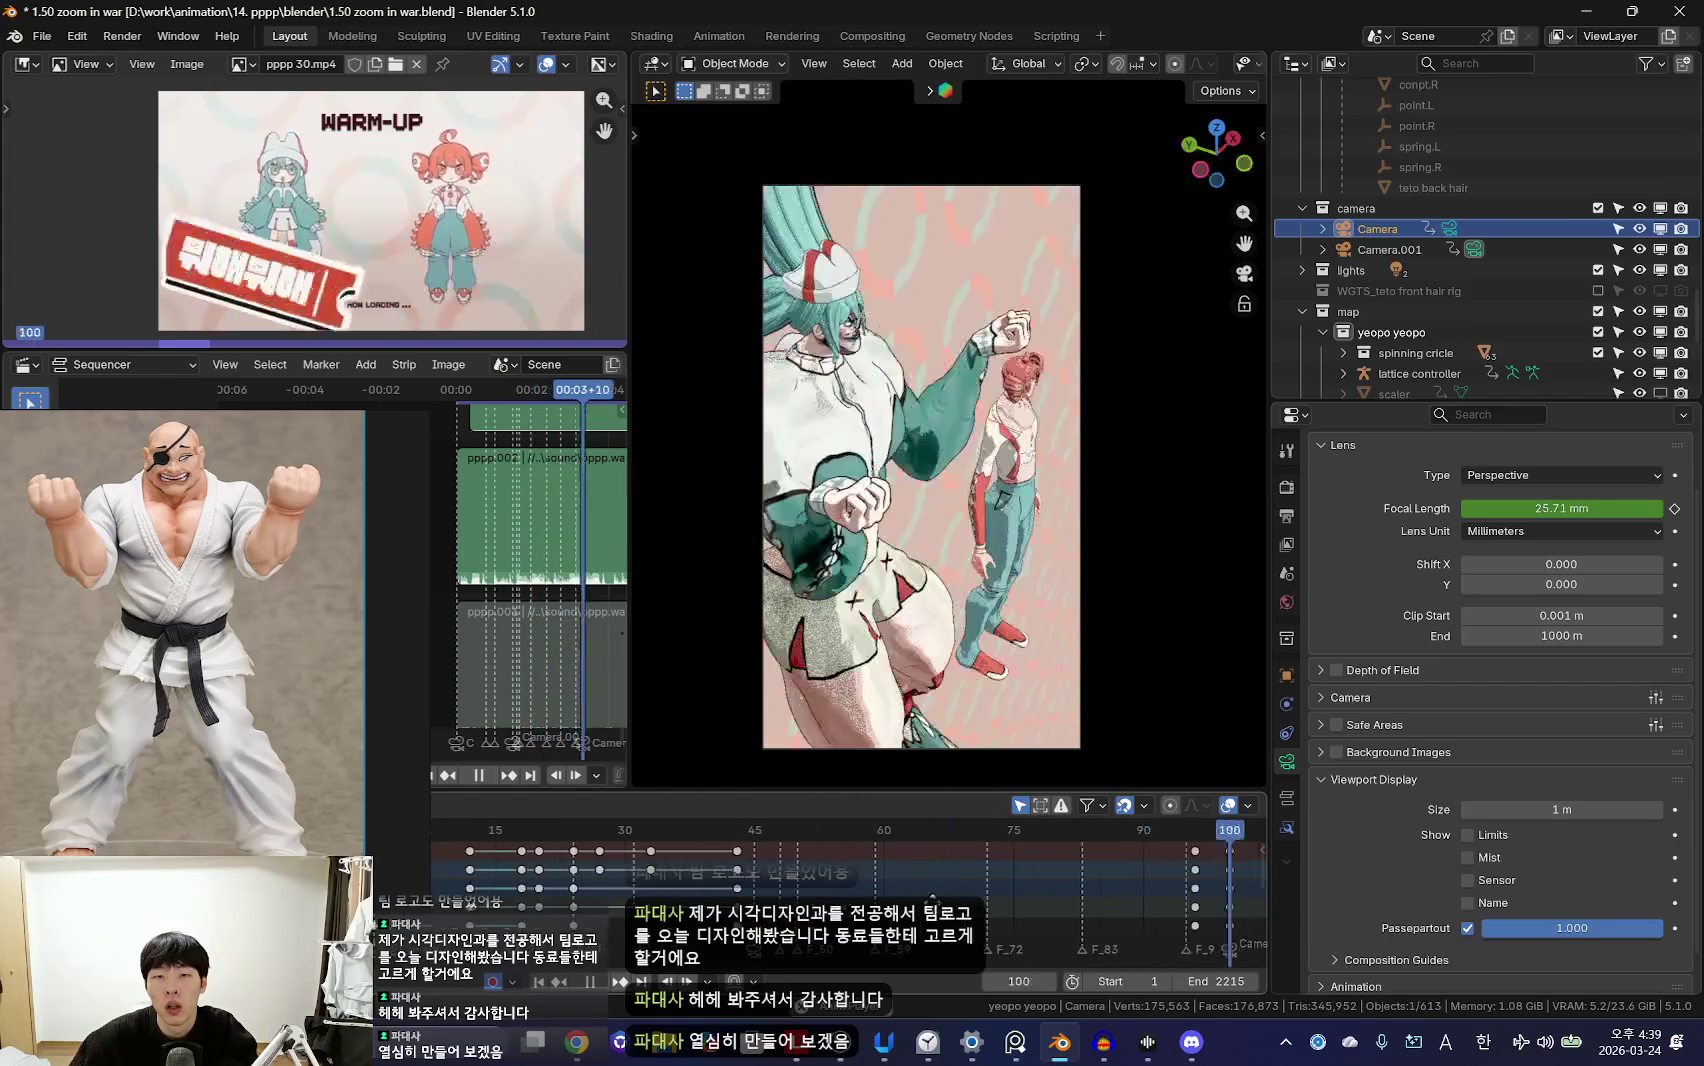
pyautogui.scroll(1, 905, 897)
pyautogui.press('space')
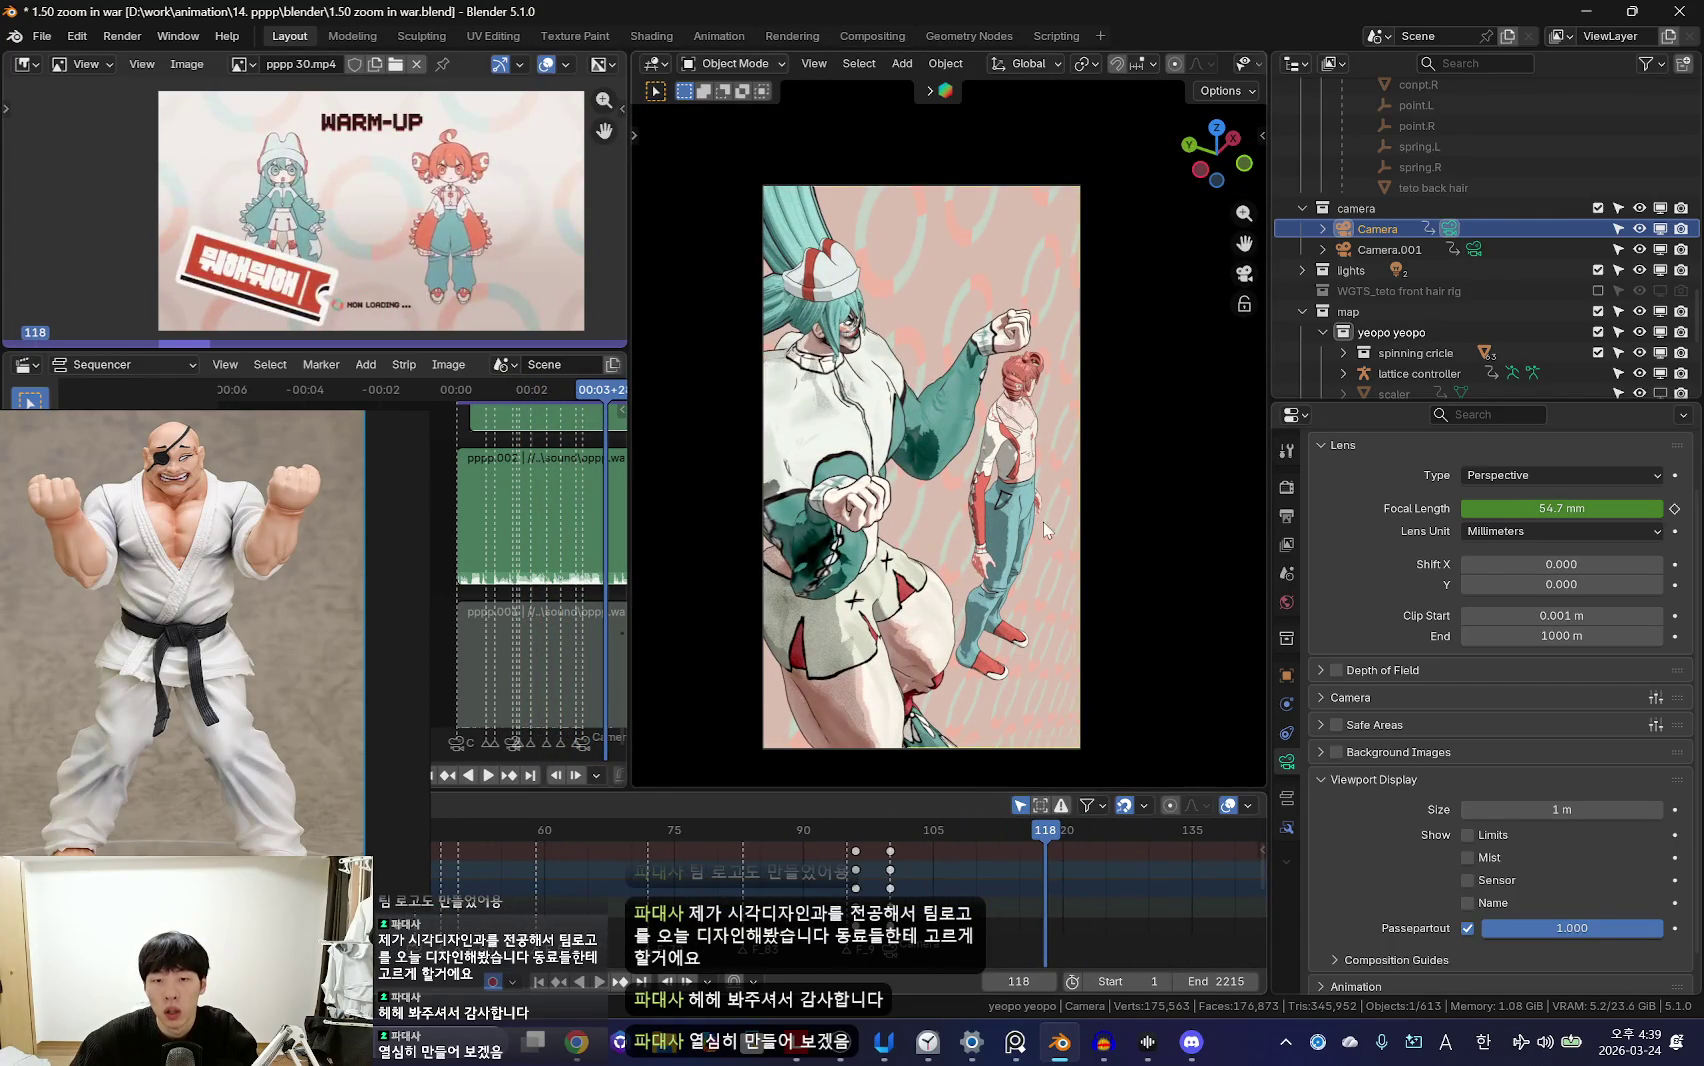
# Step: Rotate the teto rig's head bone at frame 100 in Pose Mode, then return to Object Mode
pyautogui.click(1037, 374)
pyautogui.hotkey('ctrl', 'Tab')
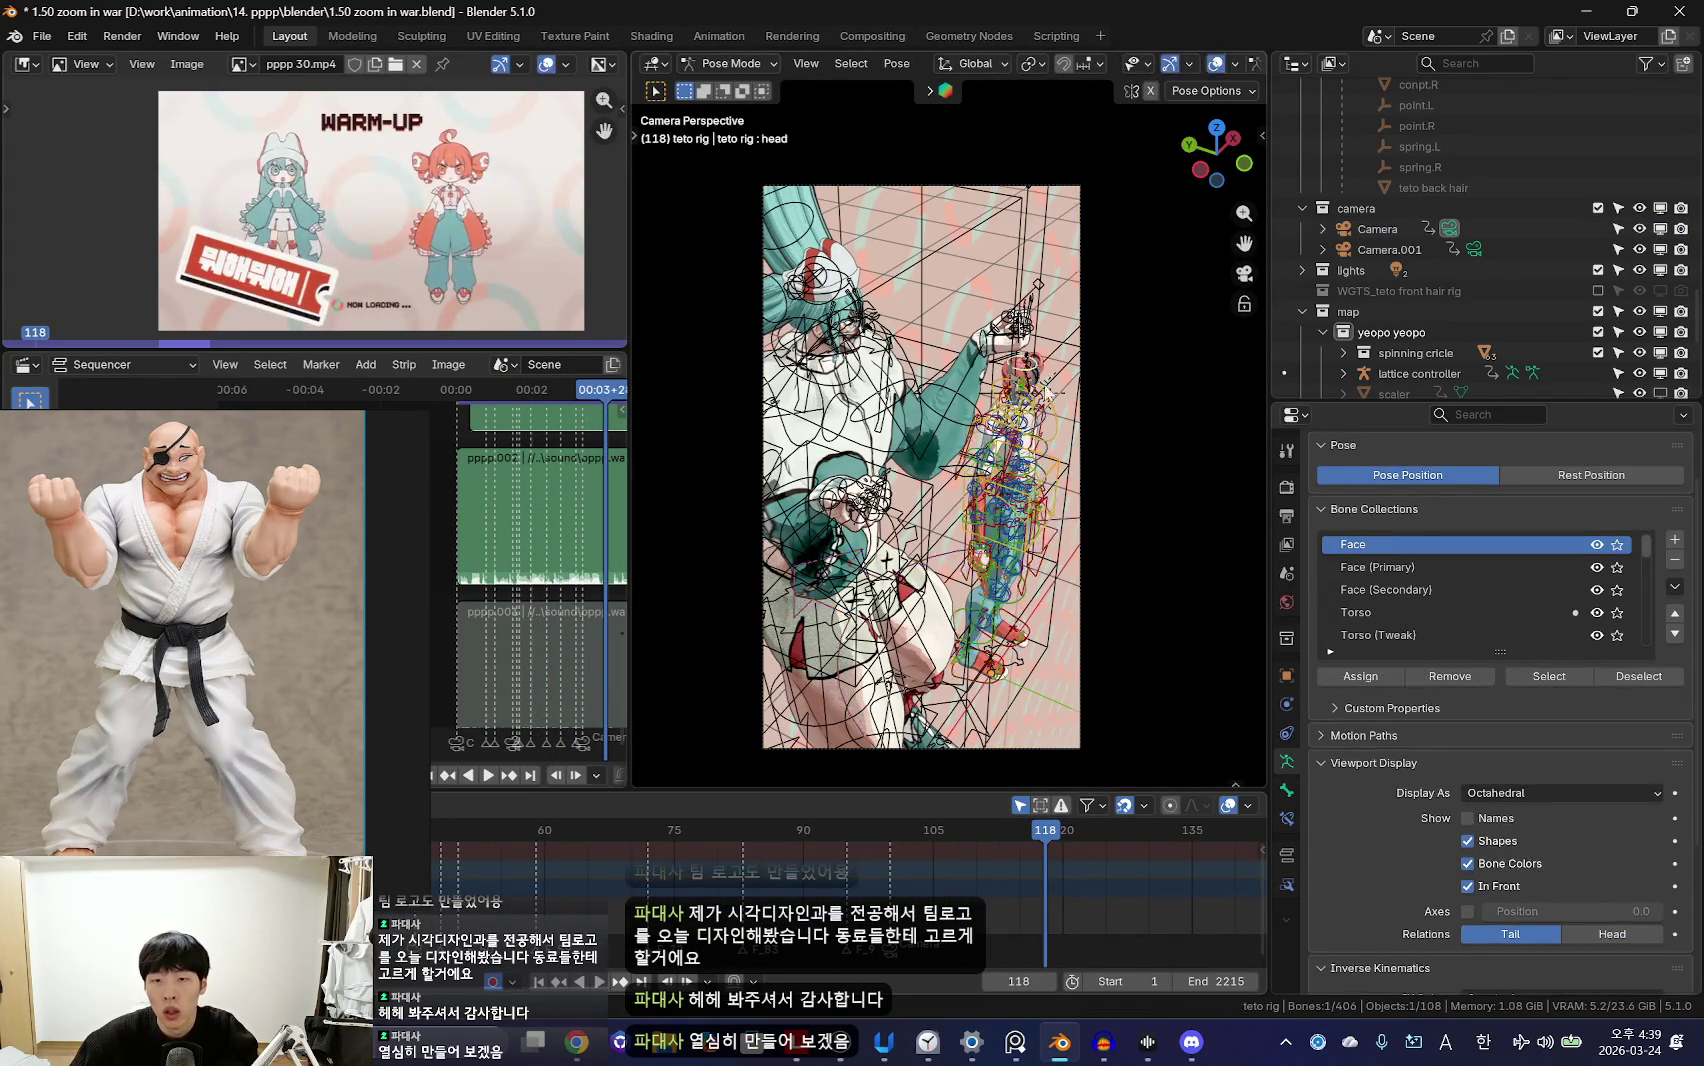
pyautogui.click(964, 875)
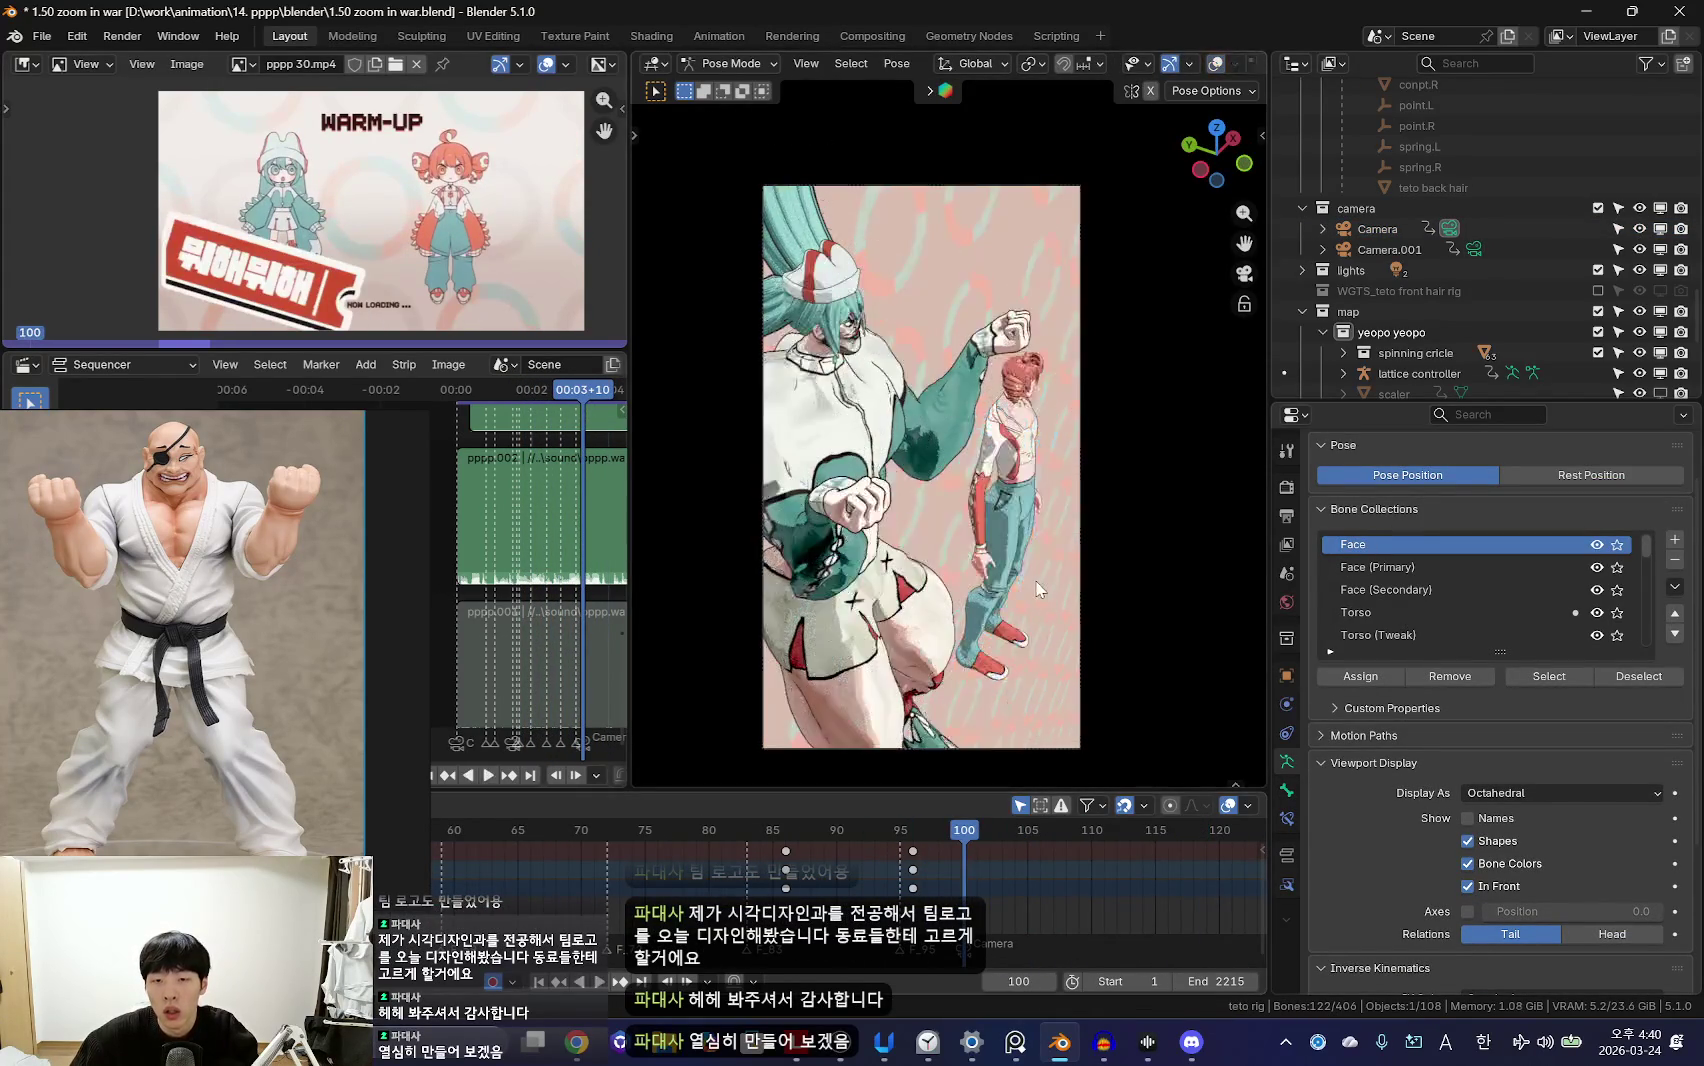
pyautogui.hotkey('shift', 'alt', 'z')
pyautogui.press('r')
pyautogui.press('r')
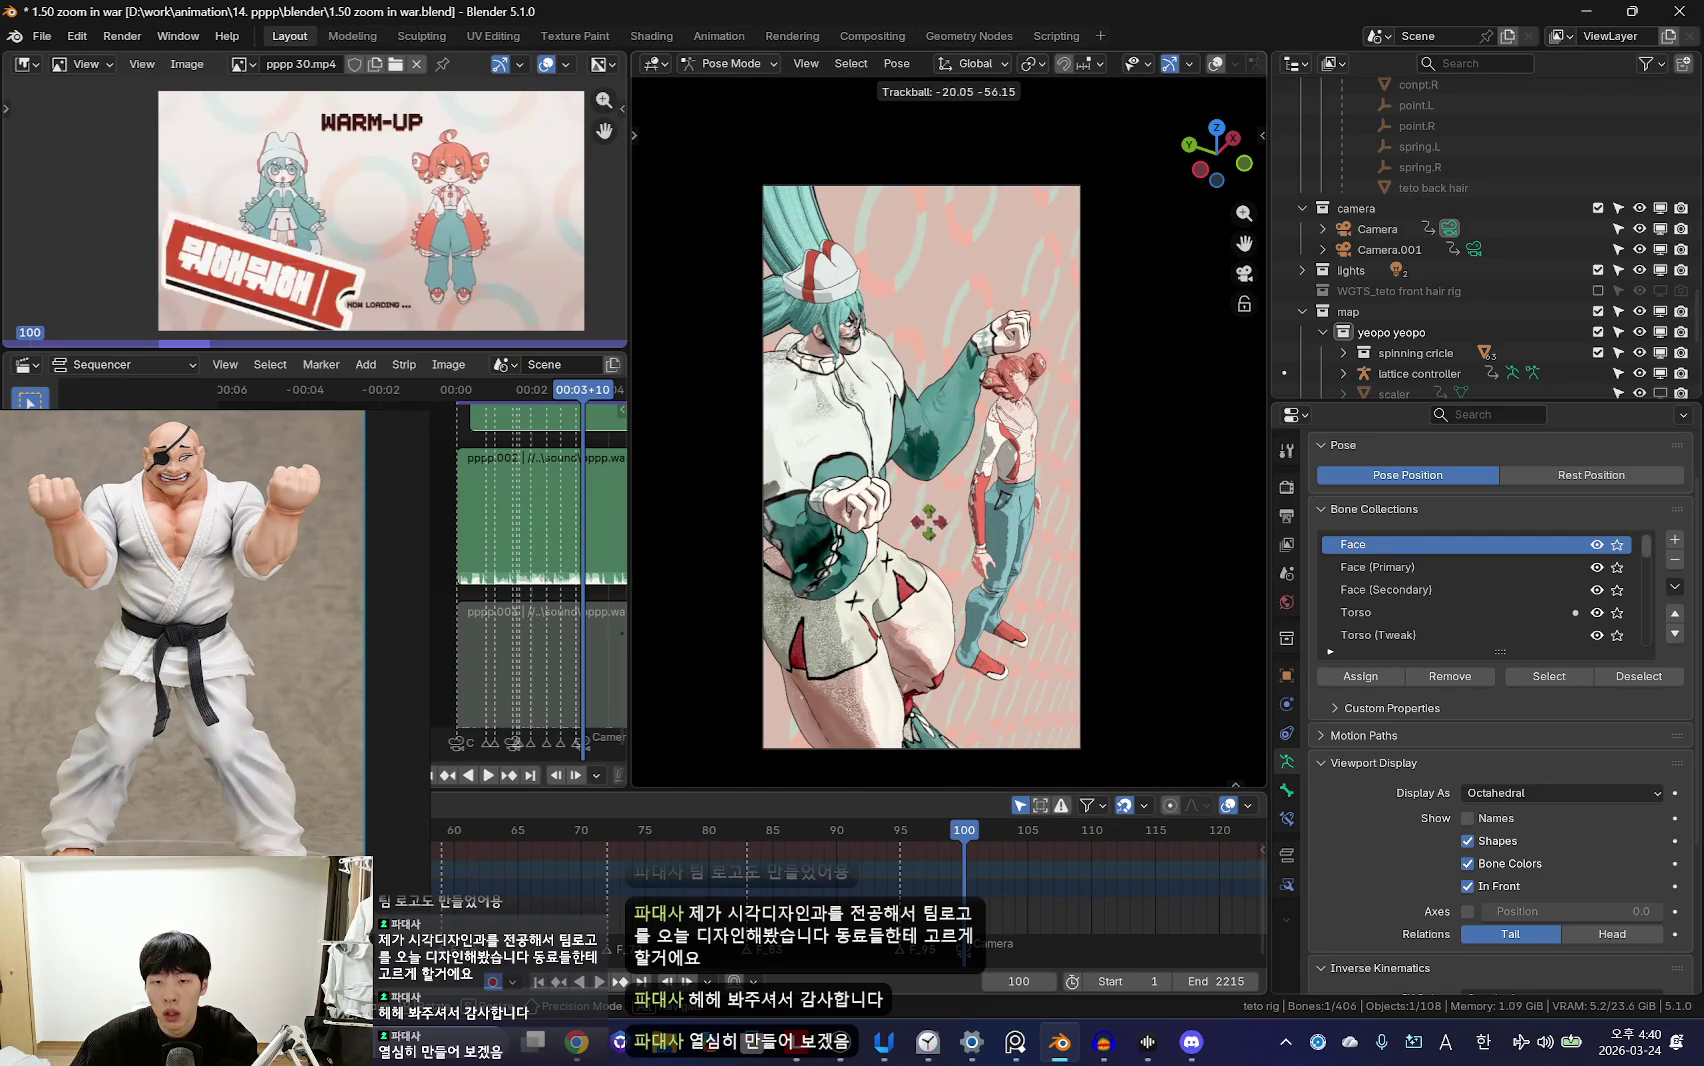
pyautogui.click(924, 540)
pyautogui.scroll(3, 924, 540)
pyautogui.press('r')
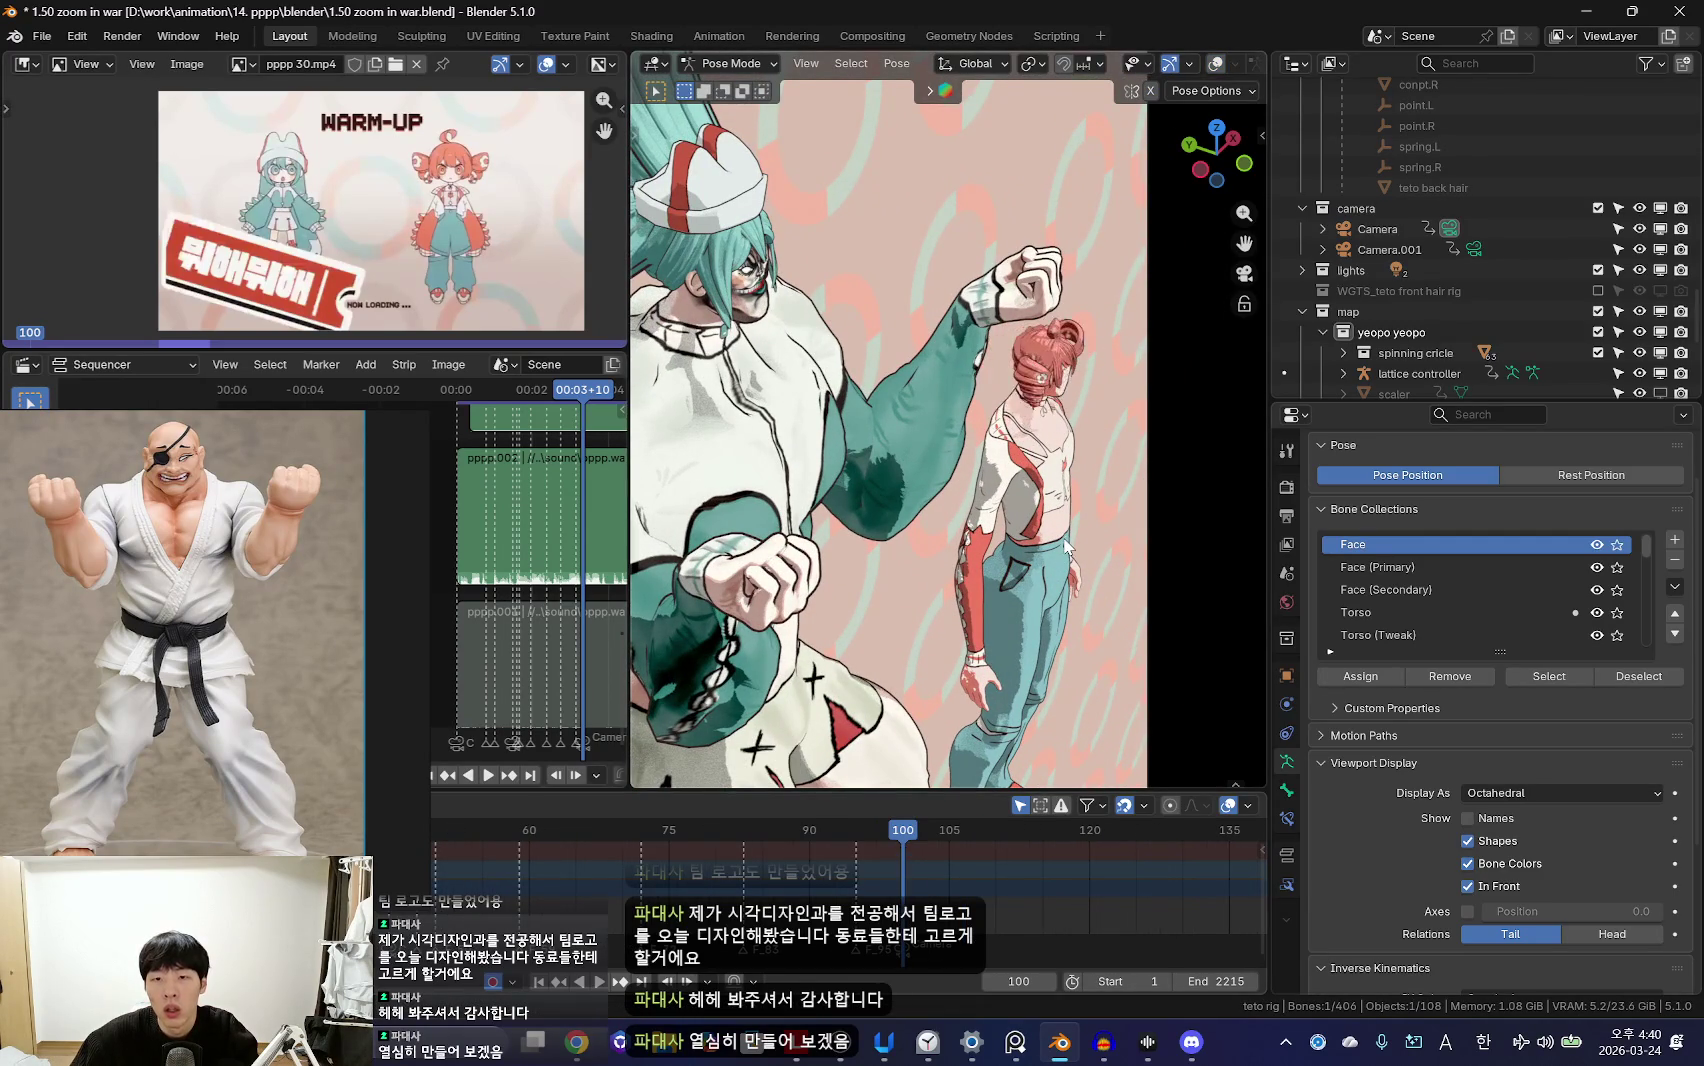
pyautogui.hotkey('ctrl', 'Tab')
pyautogui.press('Home')
pyautogui.hotkey('shift', 'alt', 'z')
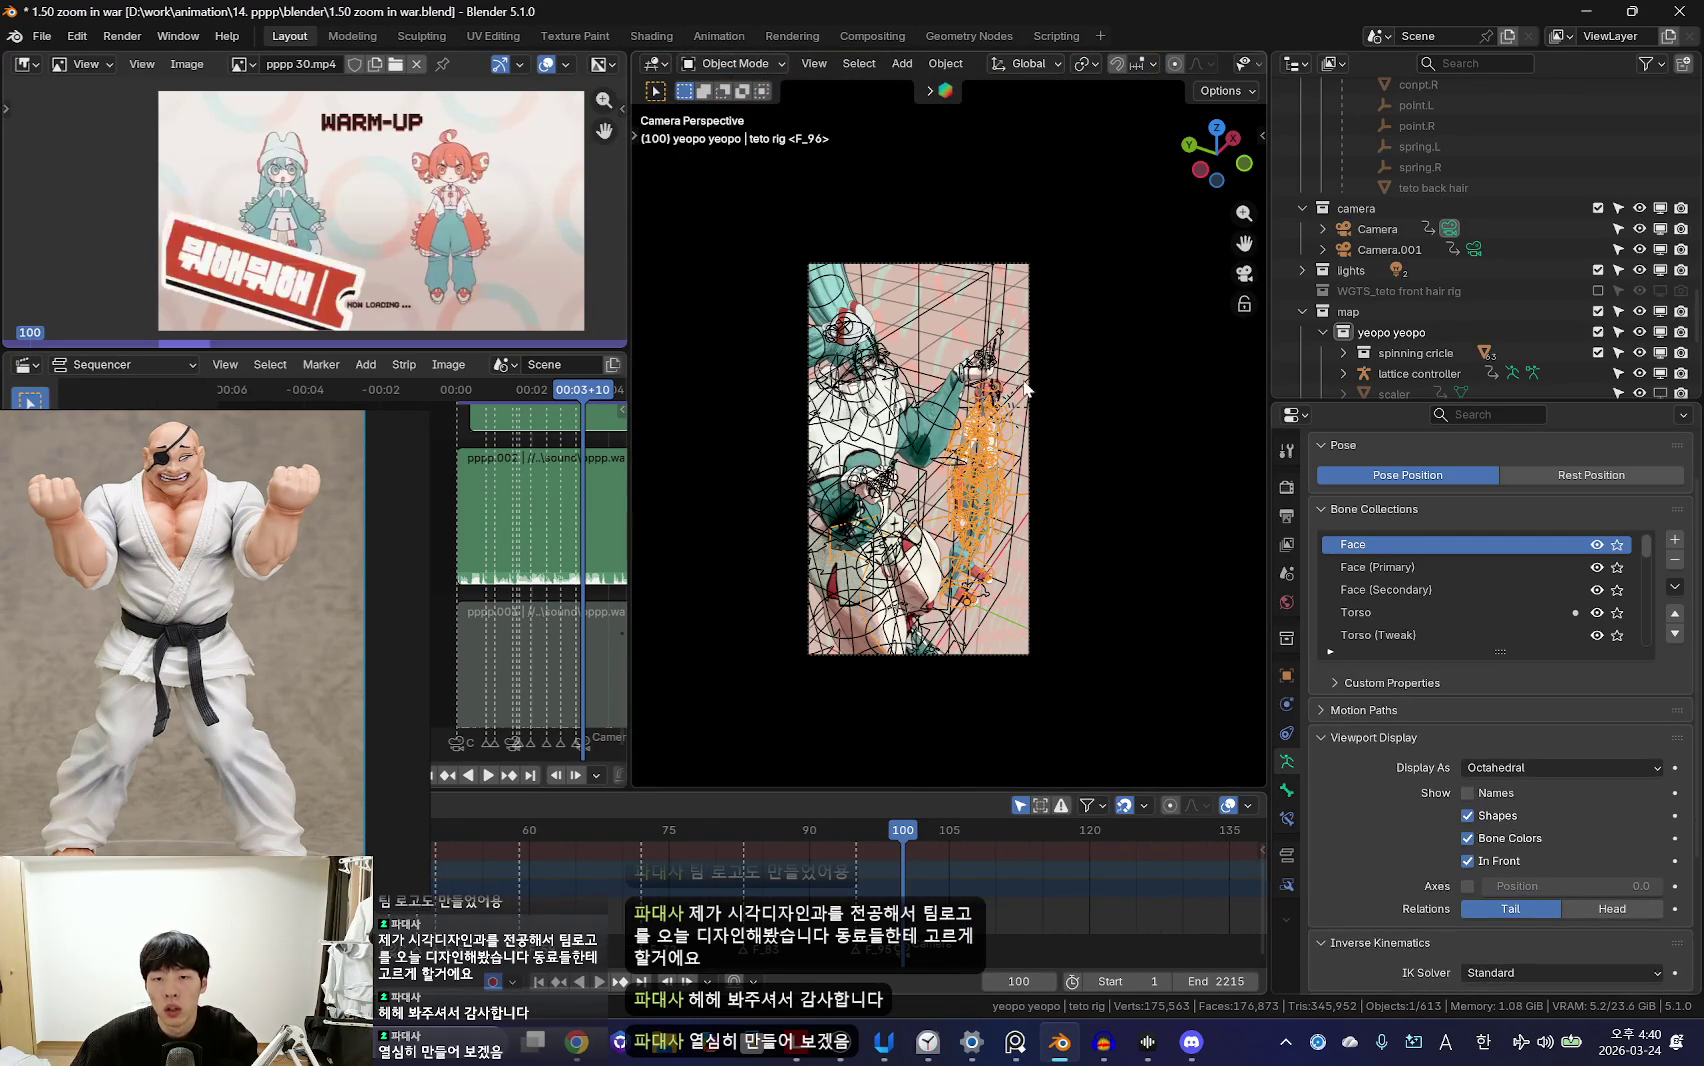
# Step: Fly the Camera into a close-up of the redhead's face with a 14.6 mm focal length
pyautogui.click(933, 266)
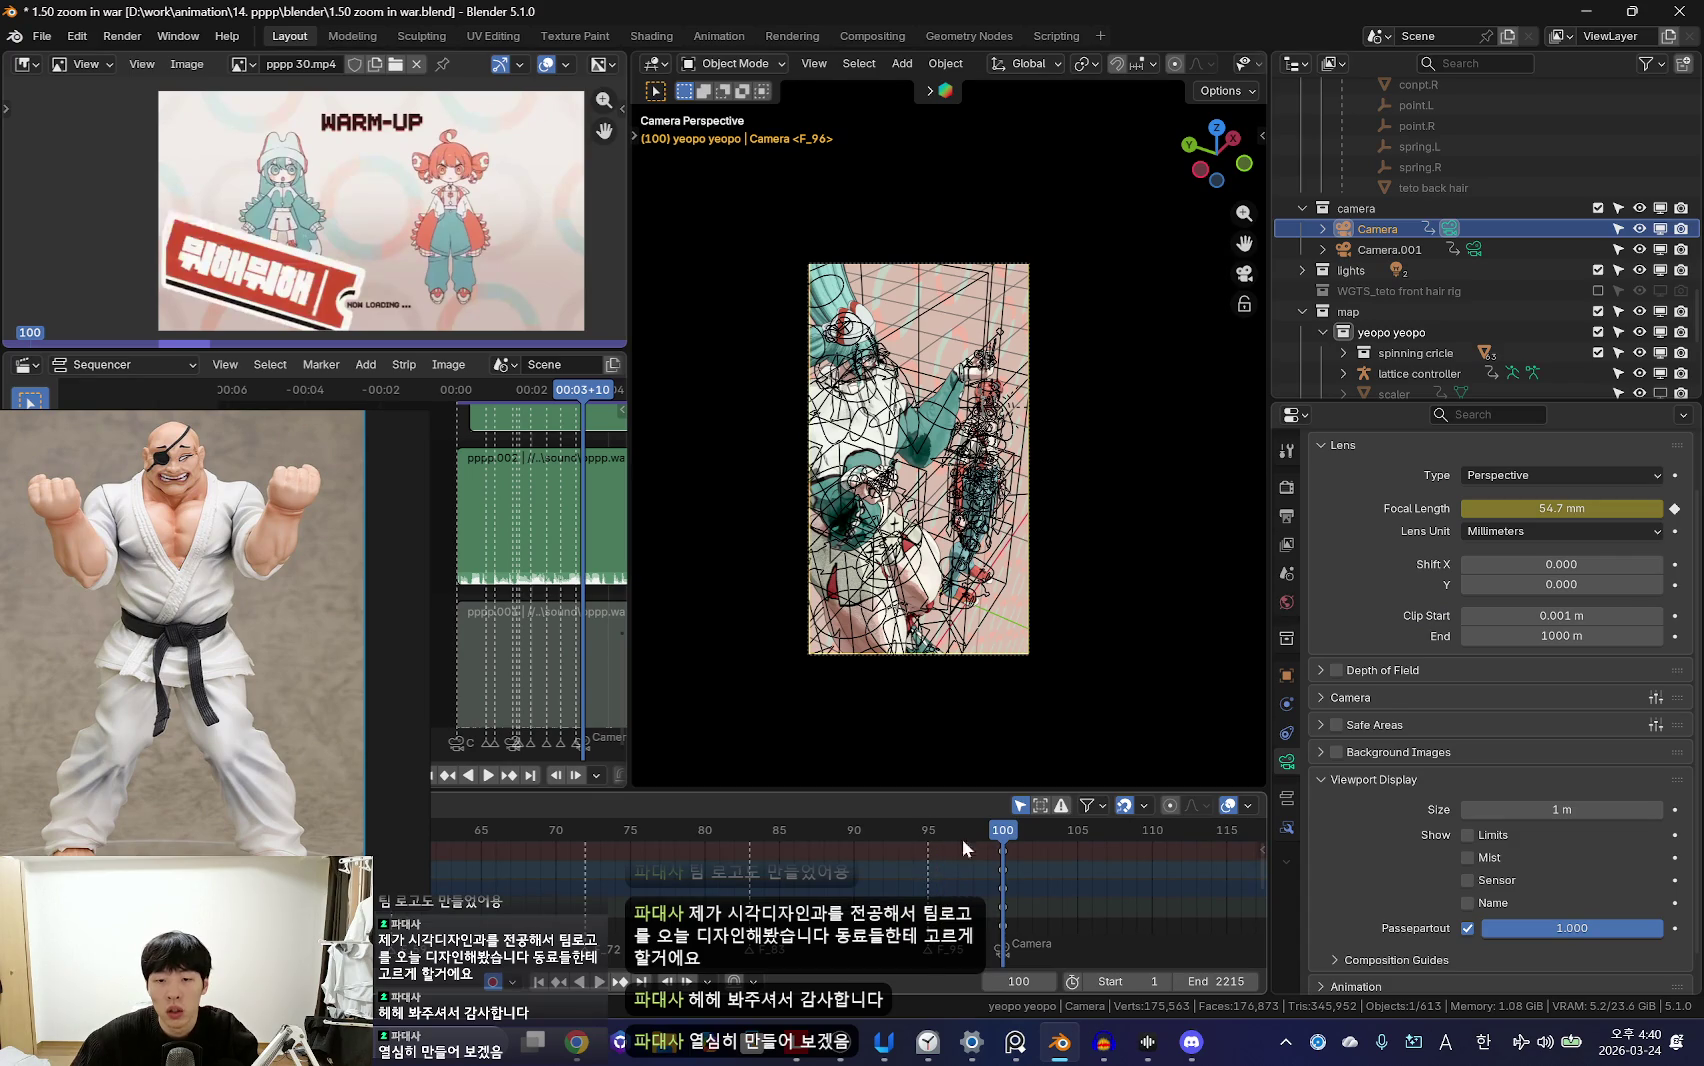
pyautogui.hotkey('shift', 'alt', 'z')
pyautogui.hotkey('shift', '`')
pyautogui.scroll(6, 918, 459)
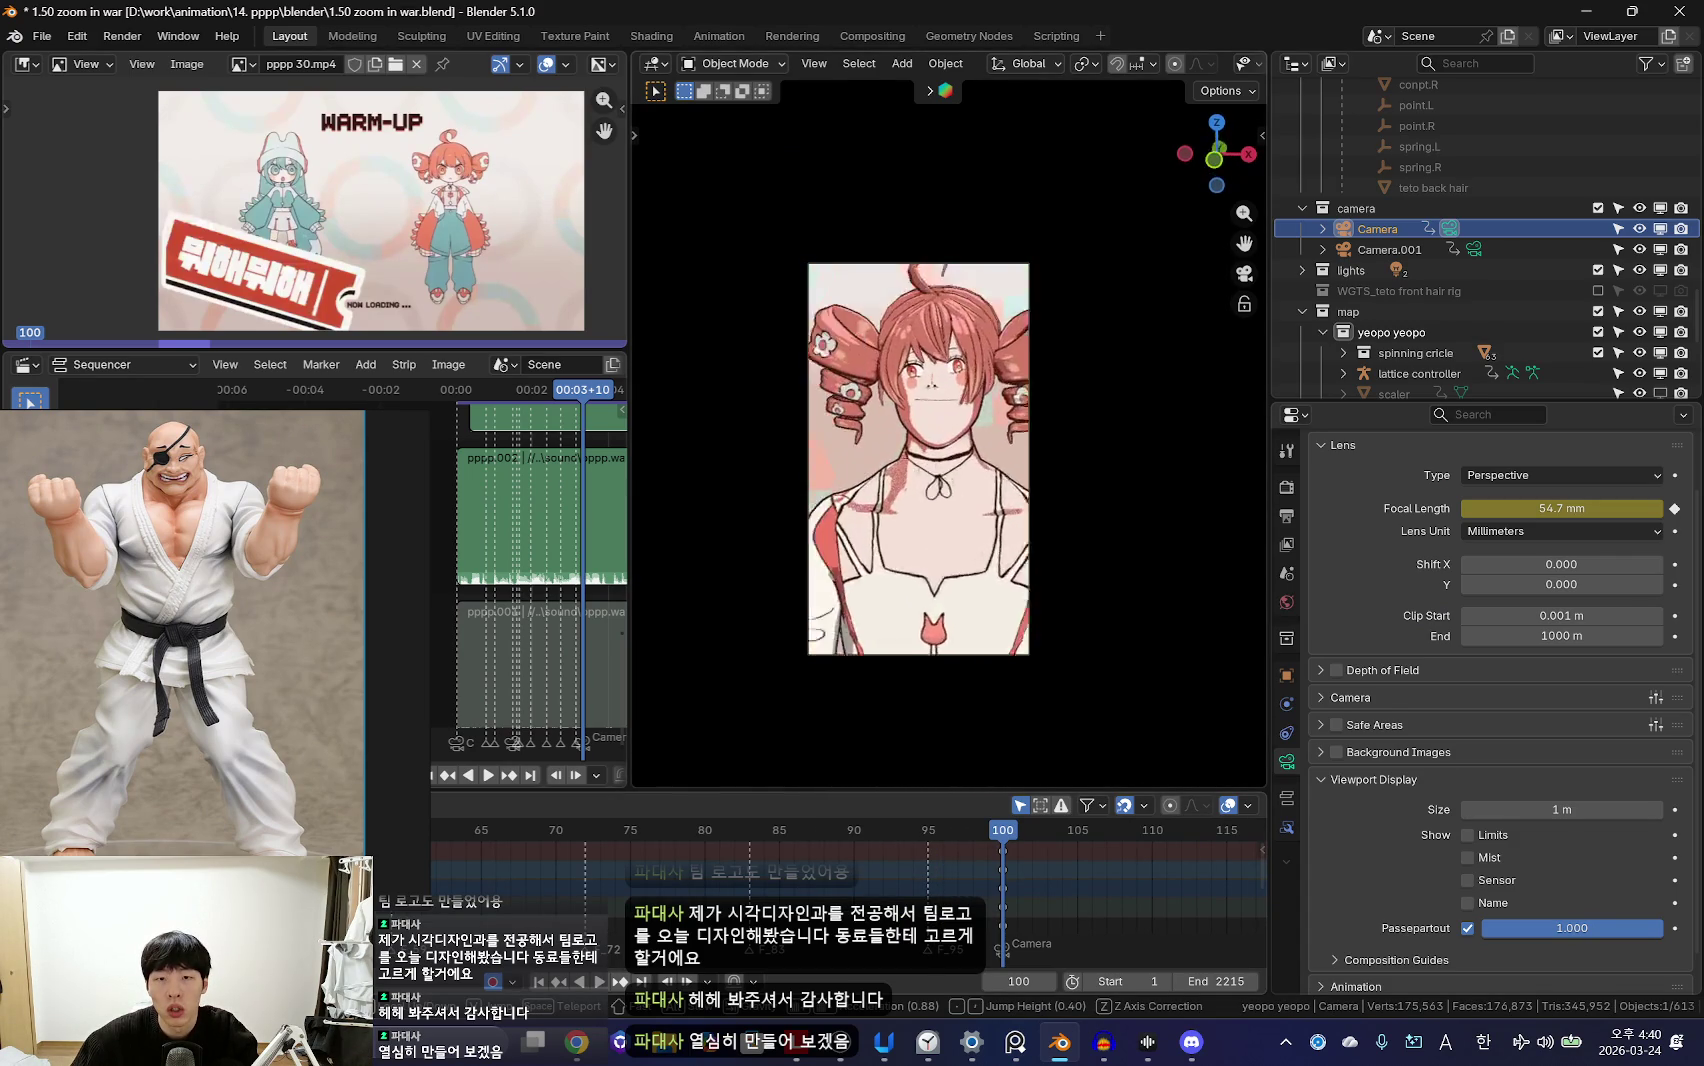
pyautogui.click(960, 616)
pyautogui.moveTo(1561, 508)
pyautogui.mouseDown()
pyautogui.moveTo(1265, 525)
pyautogui.moveTo(1344, 505)
pyautogui.mouseUp()
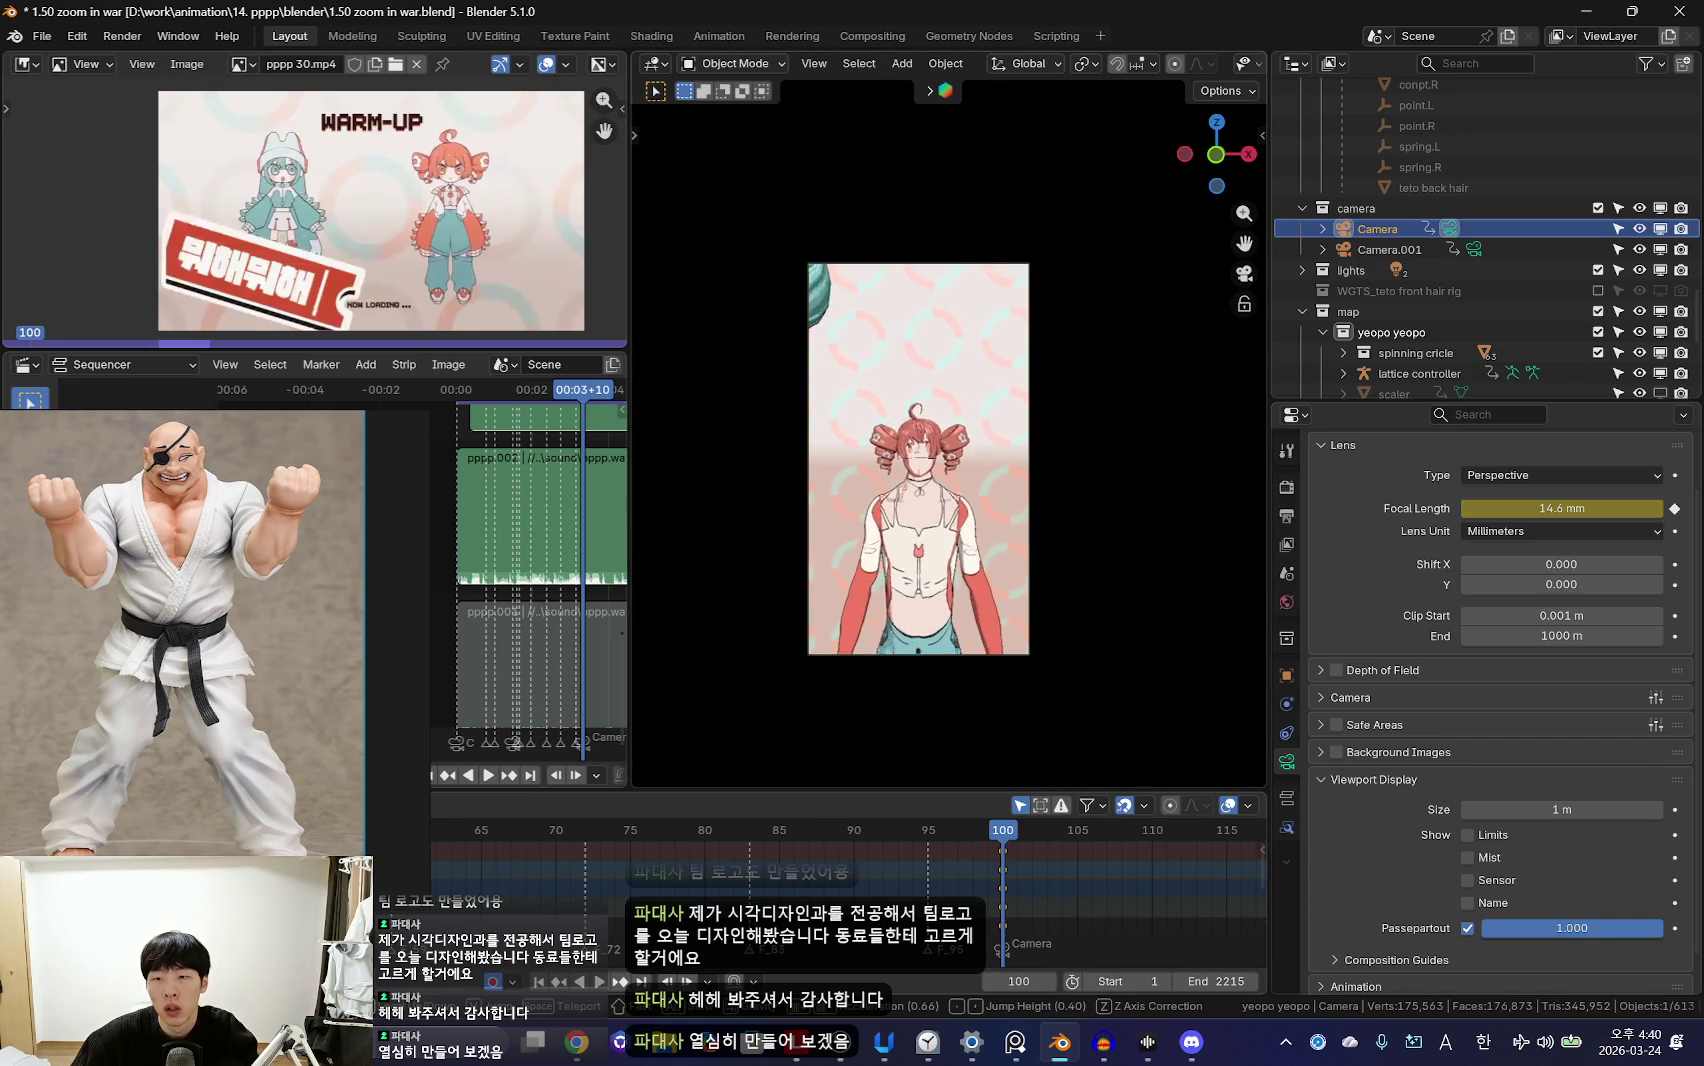
pyautogui.press('w')
pyautogui.click(1118, 497)
# Step: Enable depth of field on the Camera at f/2.8
pyautogui.scroll(2, 1120, 498)
pyautogui.scroll(2, 1122, 505)
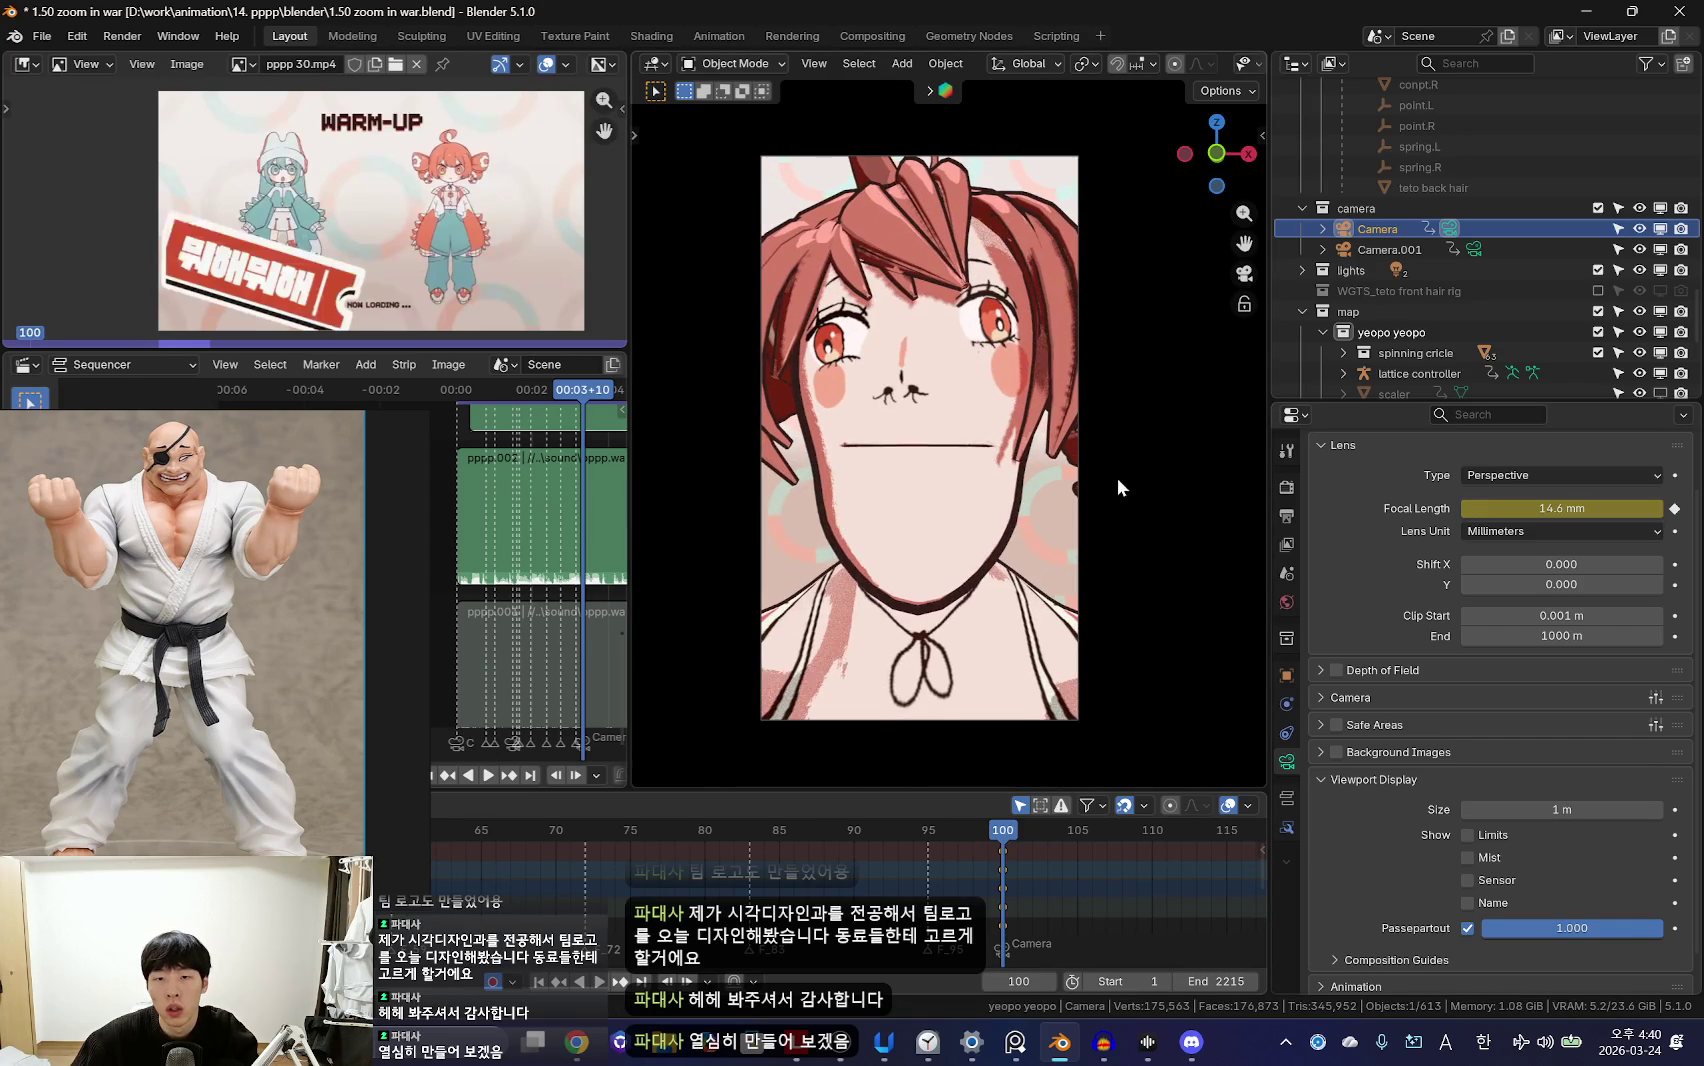
pyautogui.click(1345, 670)
pyautogui.click(1337, 671)
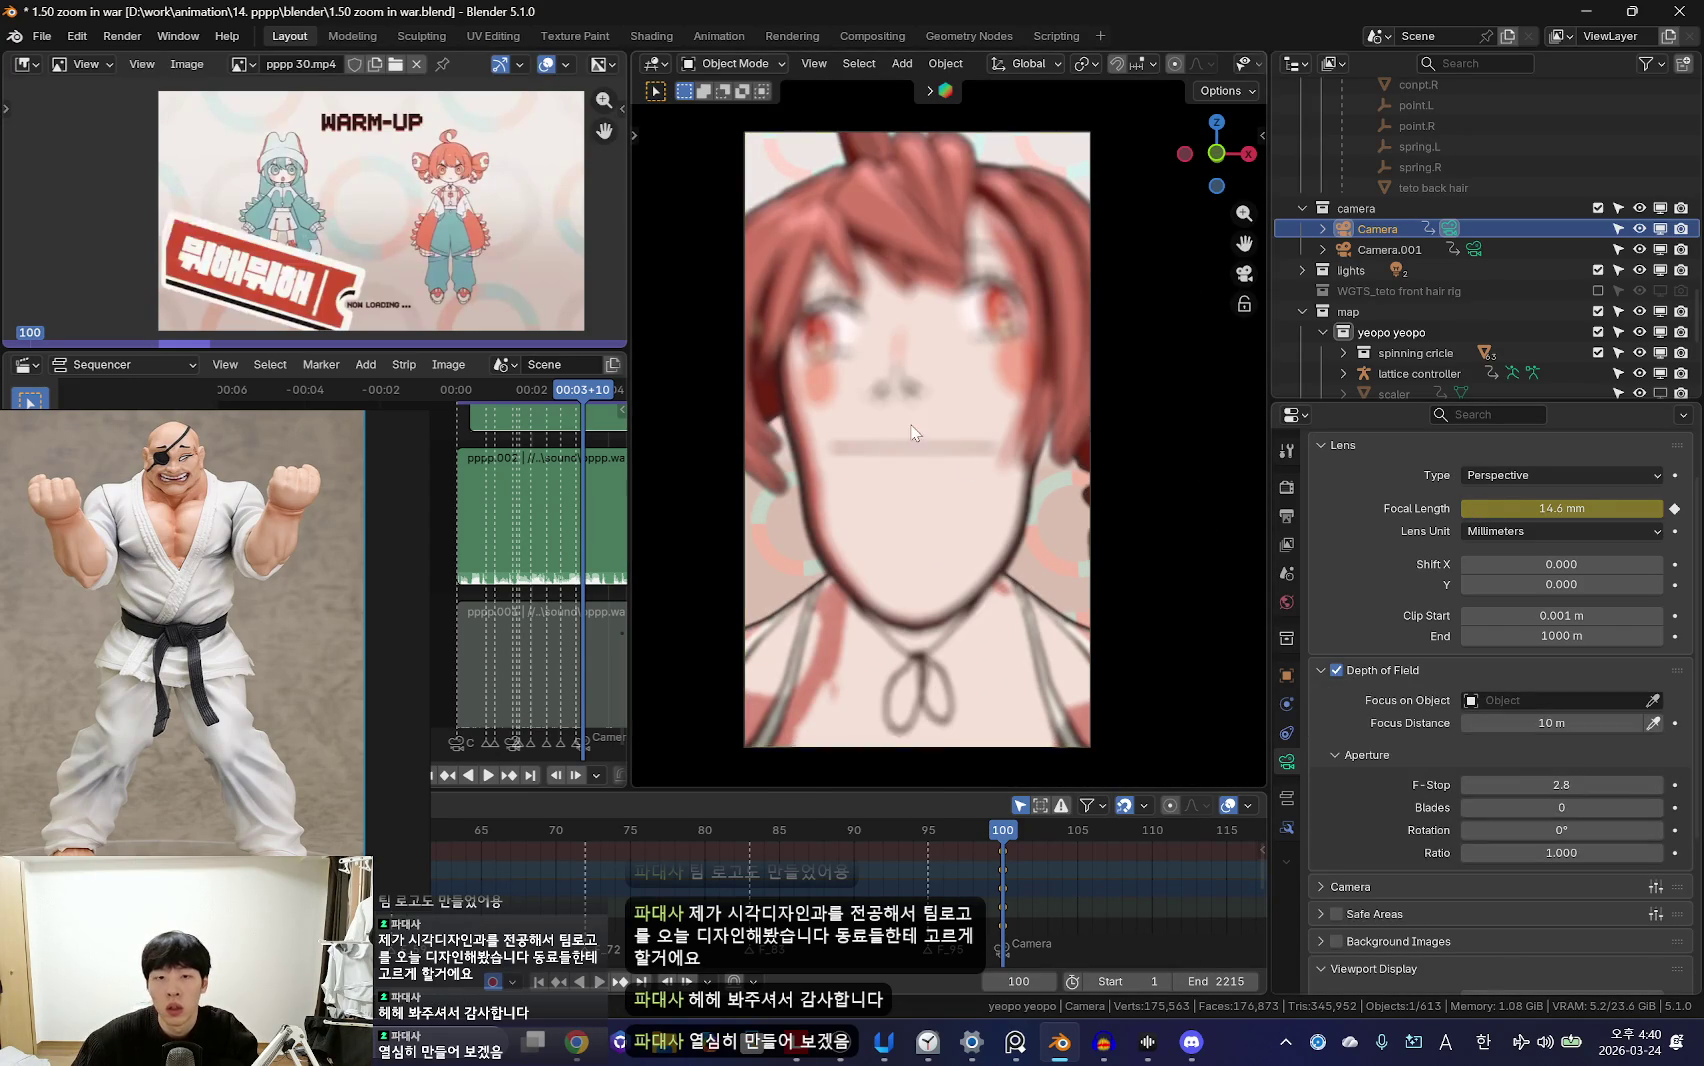
# Step: Add a plain axes empty named 'focus' to the camera collection as Camera's focus object
pyautogui.hotkey('shift', 'a')
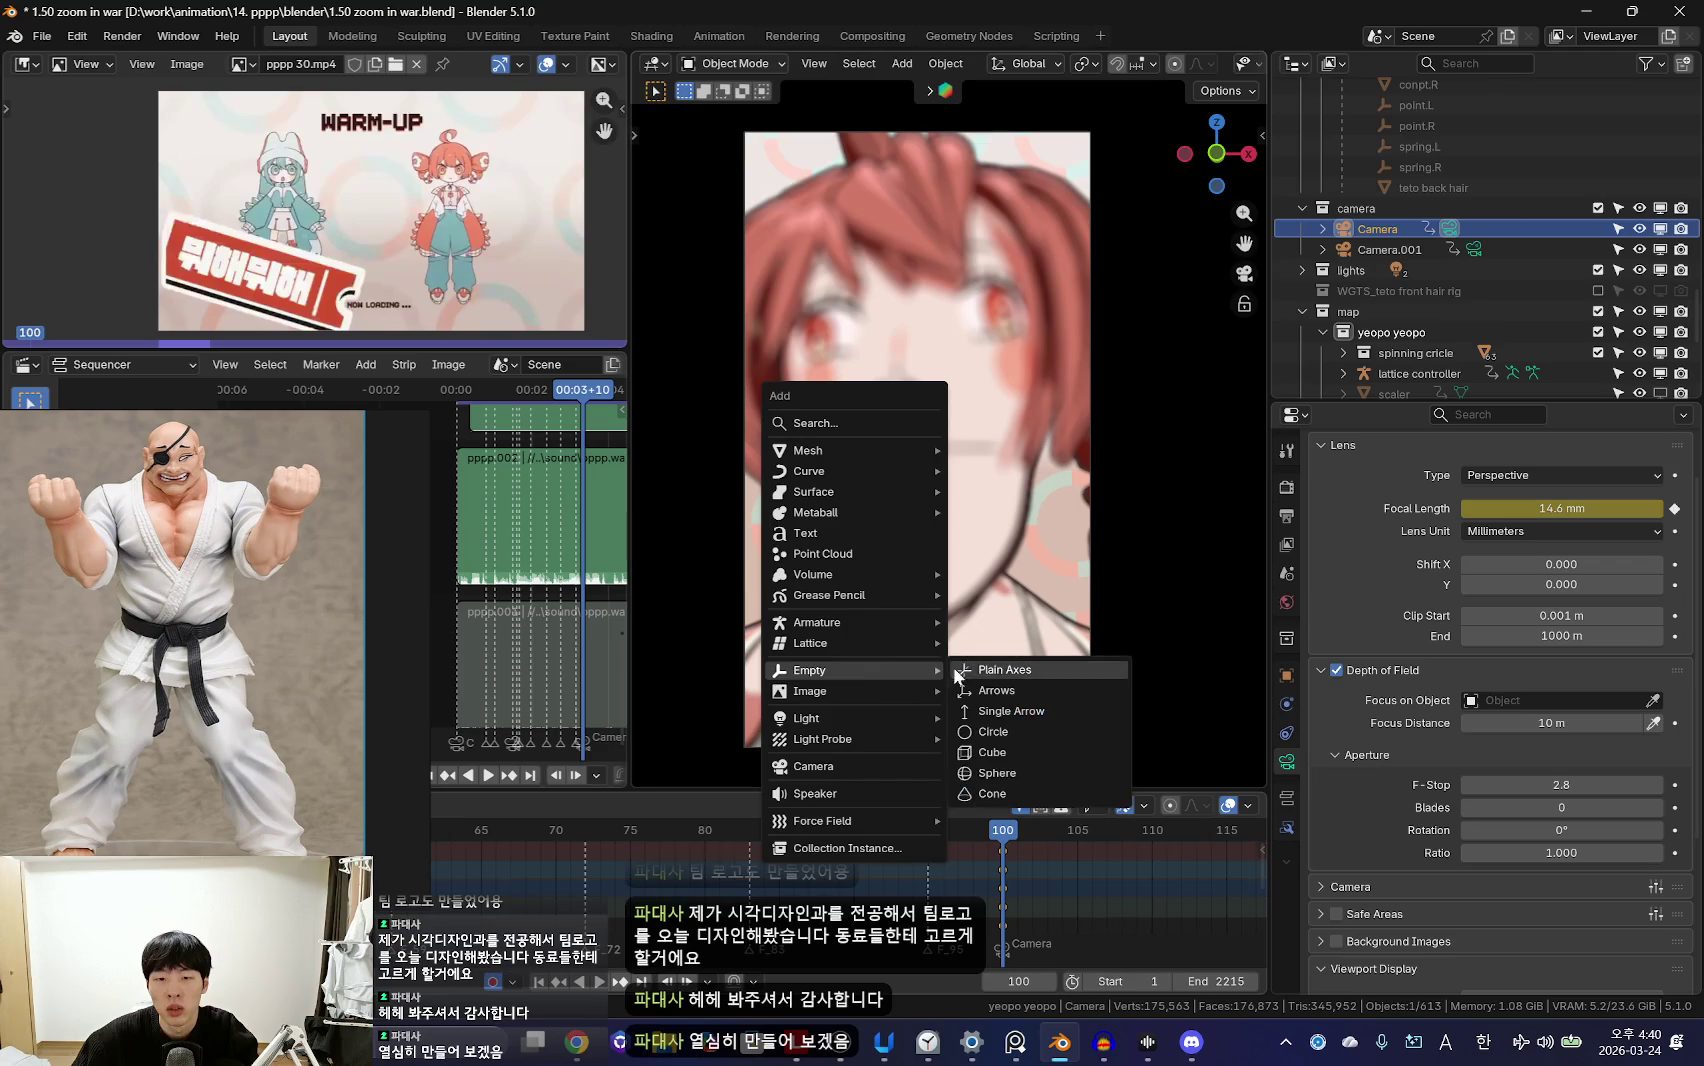
pyautogui.click(1005, 672)
pyautogui.doubleClick(1403, 376)
pyautogui.write('focus')
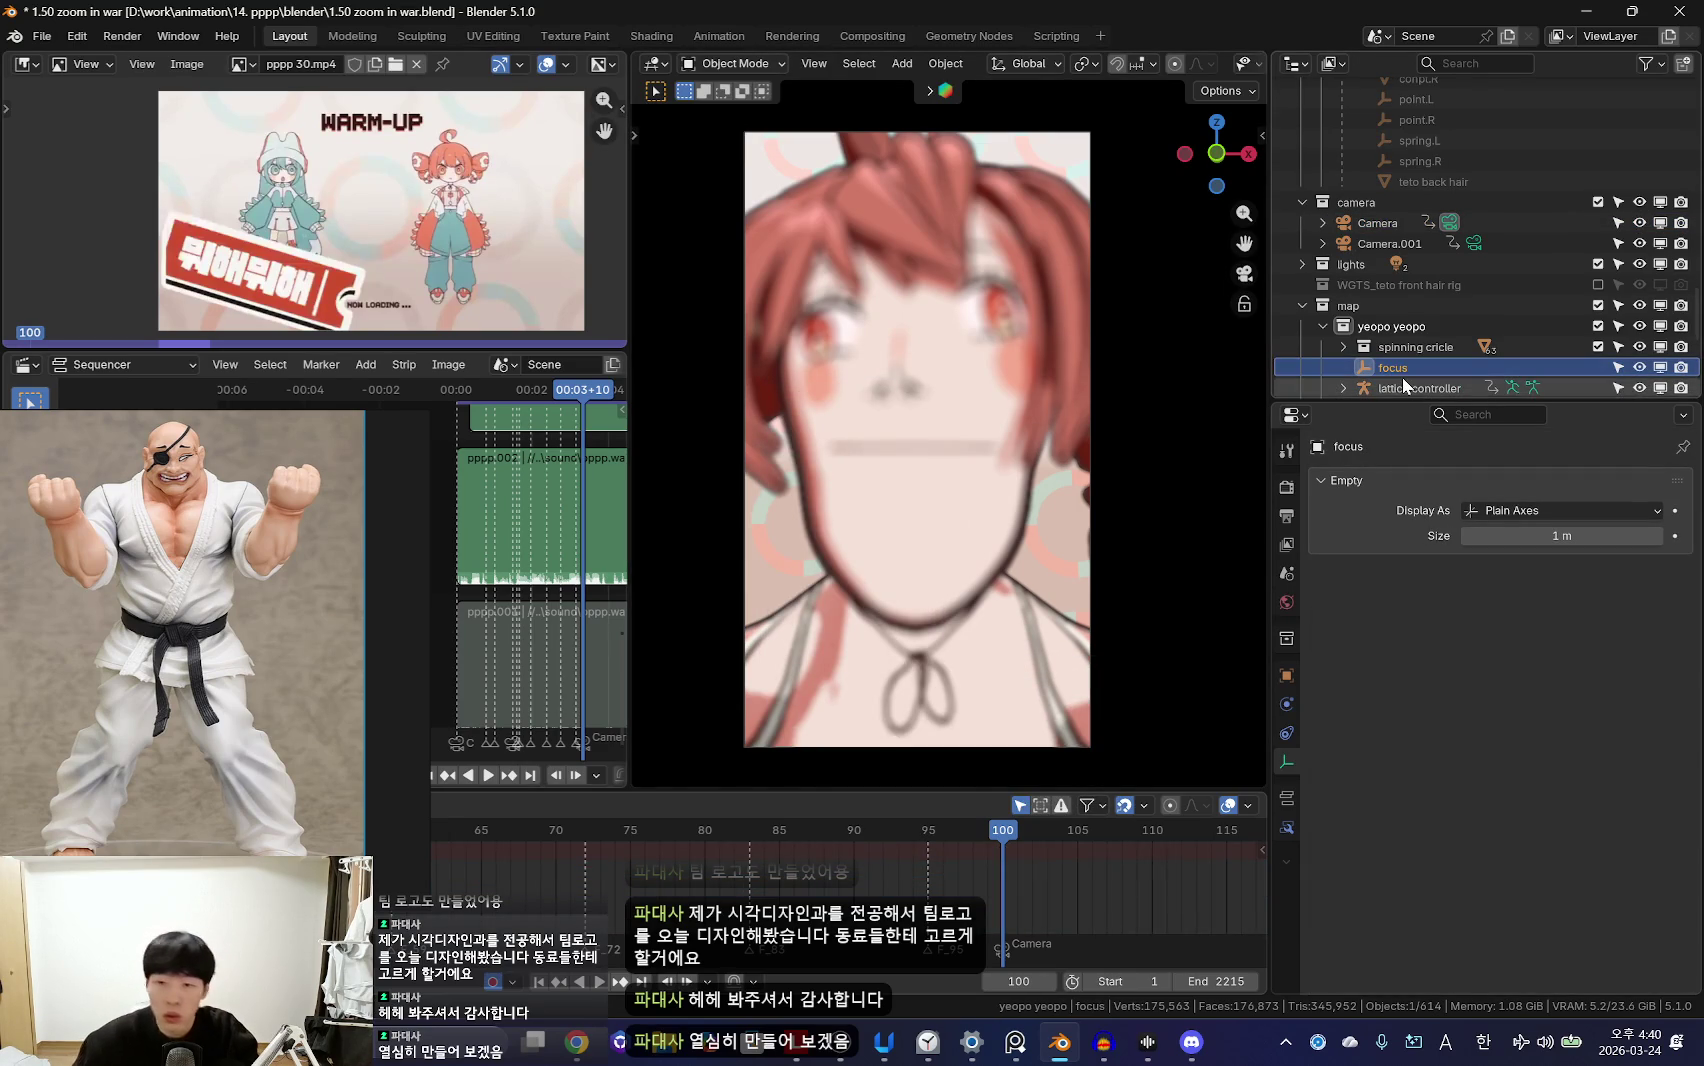
pyautogui.moveTo(1402, 377); pyautogui.dragTo(1390, 194)
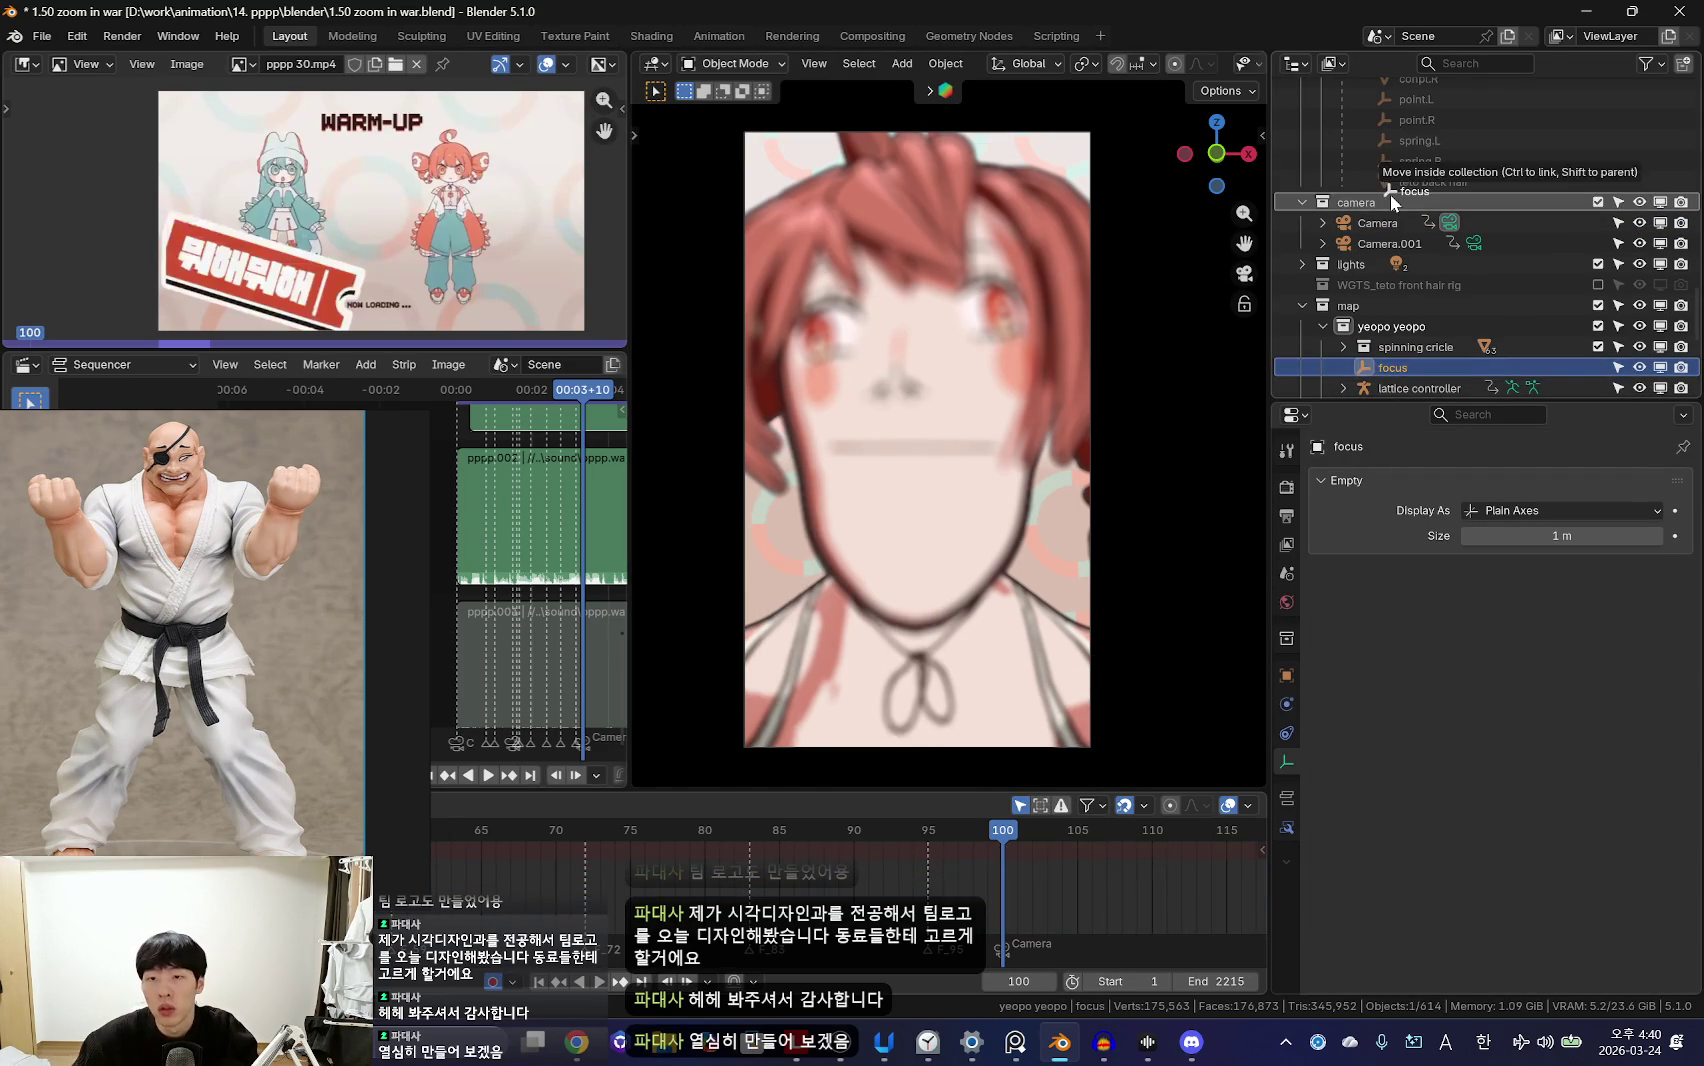
pyautogui.click(1377, 222)
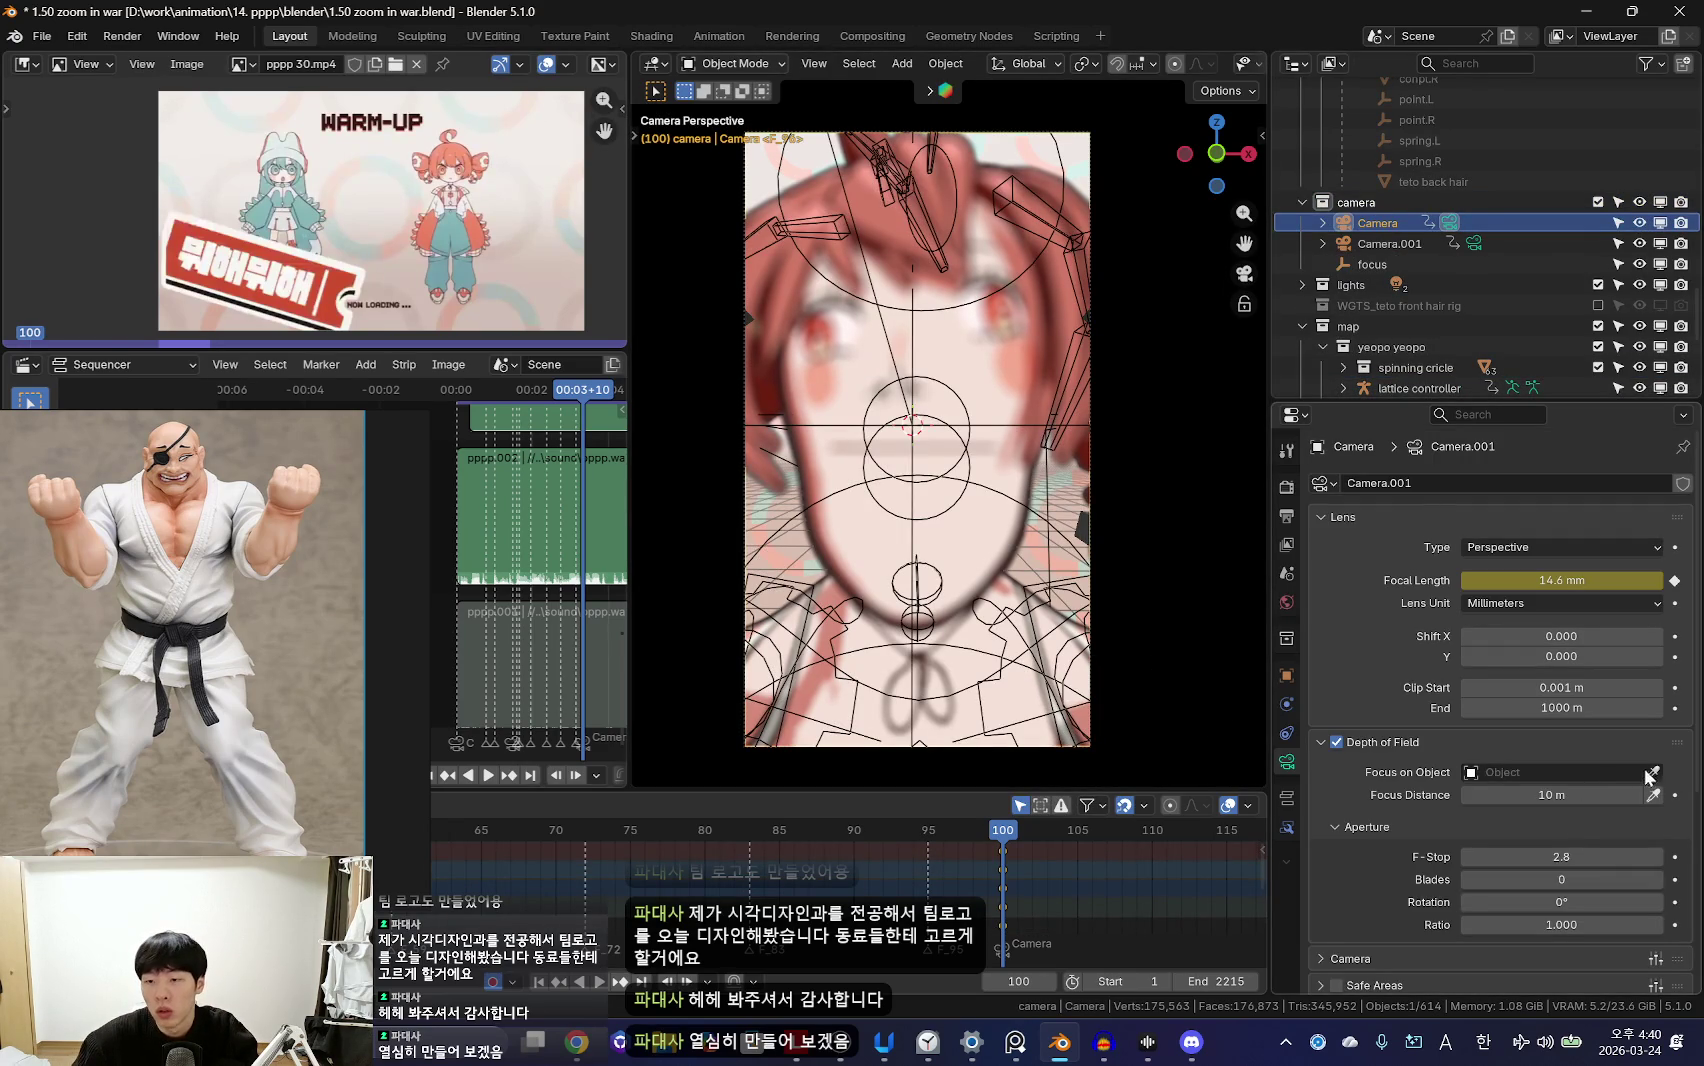
pyautogui.click(1385, 258)
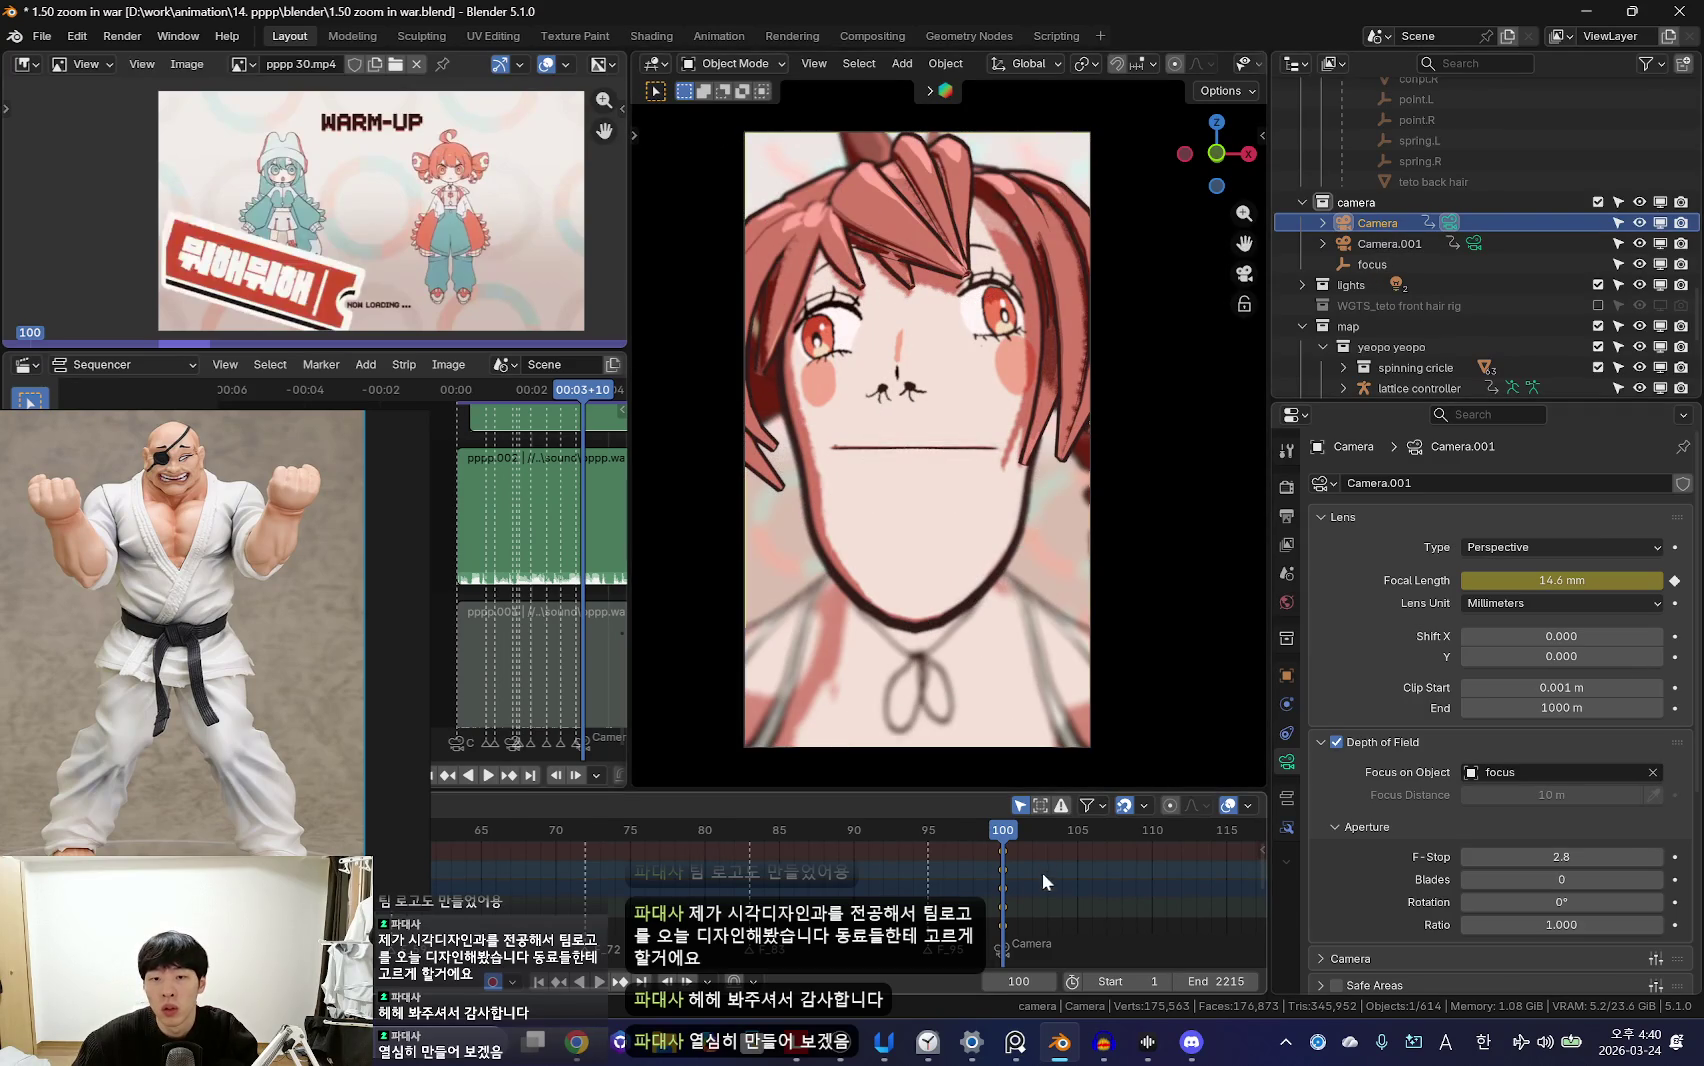
# Step: Play back to check the focus, settle on frame 43, and select the focus empty
pyautogui.scroll(-4, 1056, 884)
pyautogui.press('space')
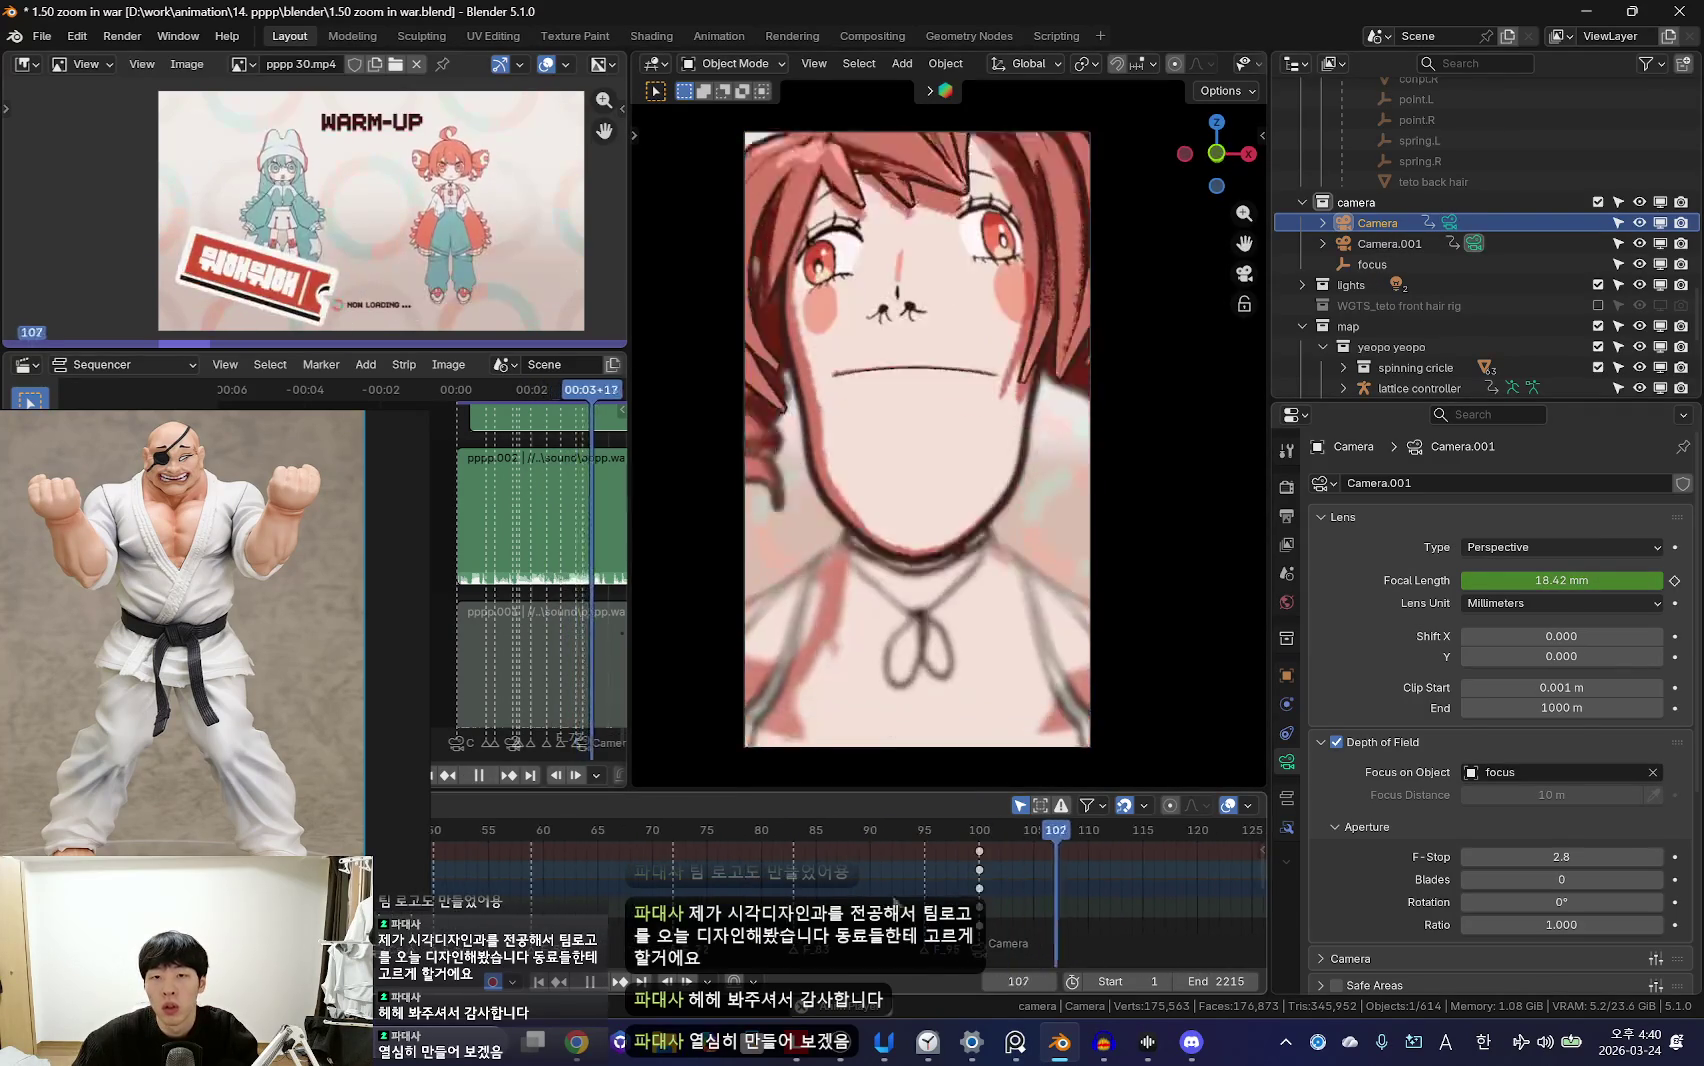
pyautogui.scroll(-3, 690, 940)
pyautogui.hotkey('shift', 'Left')
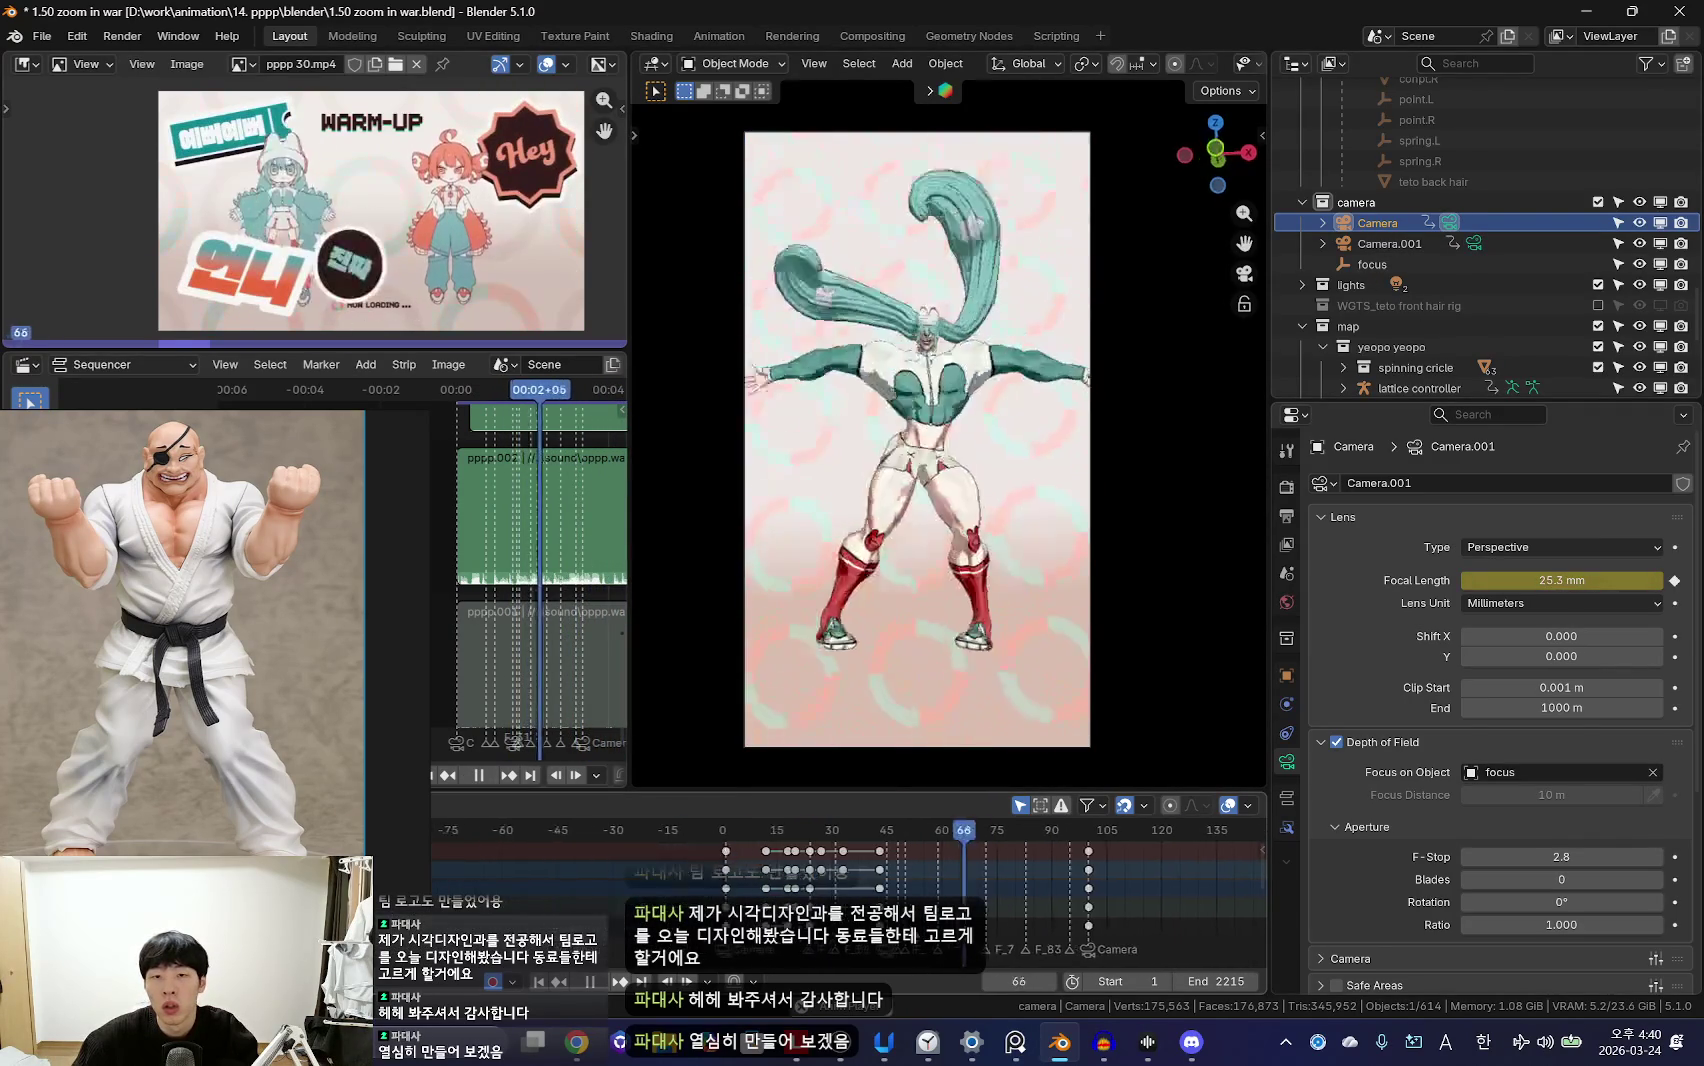
pyautogui.hotkey('shift', 'Left')
pyautogui.scroll(3, 850, 880)
pyautogui.press('space')
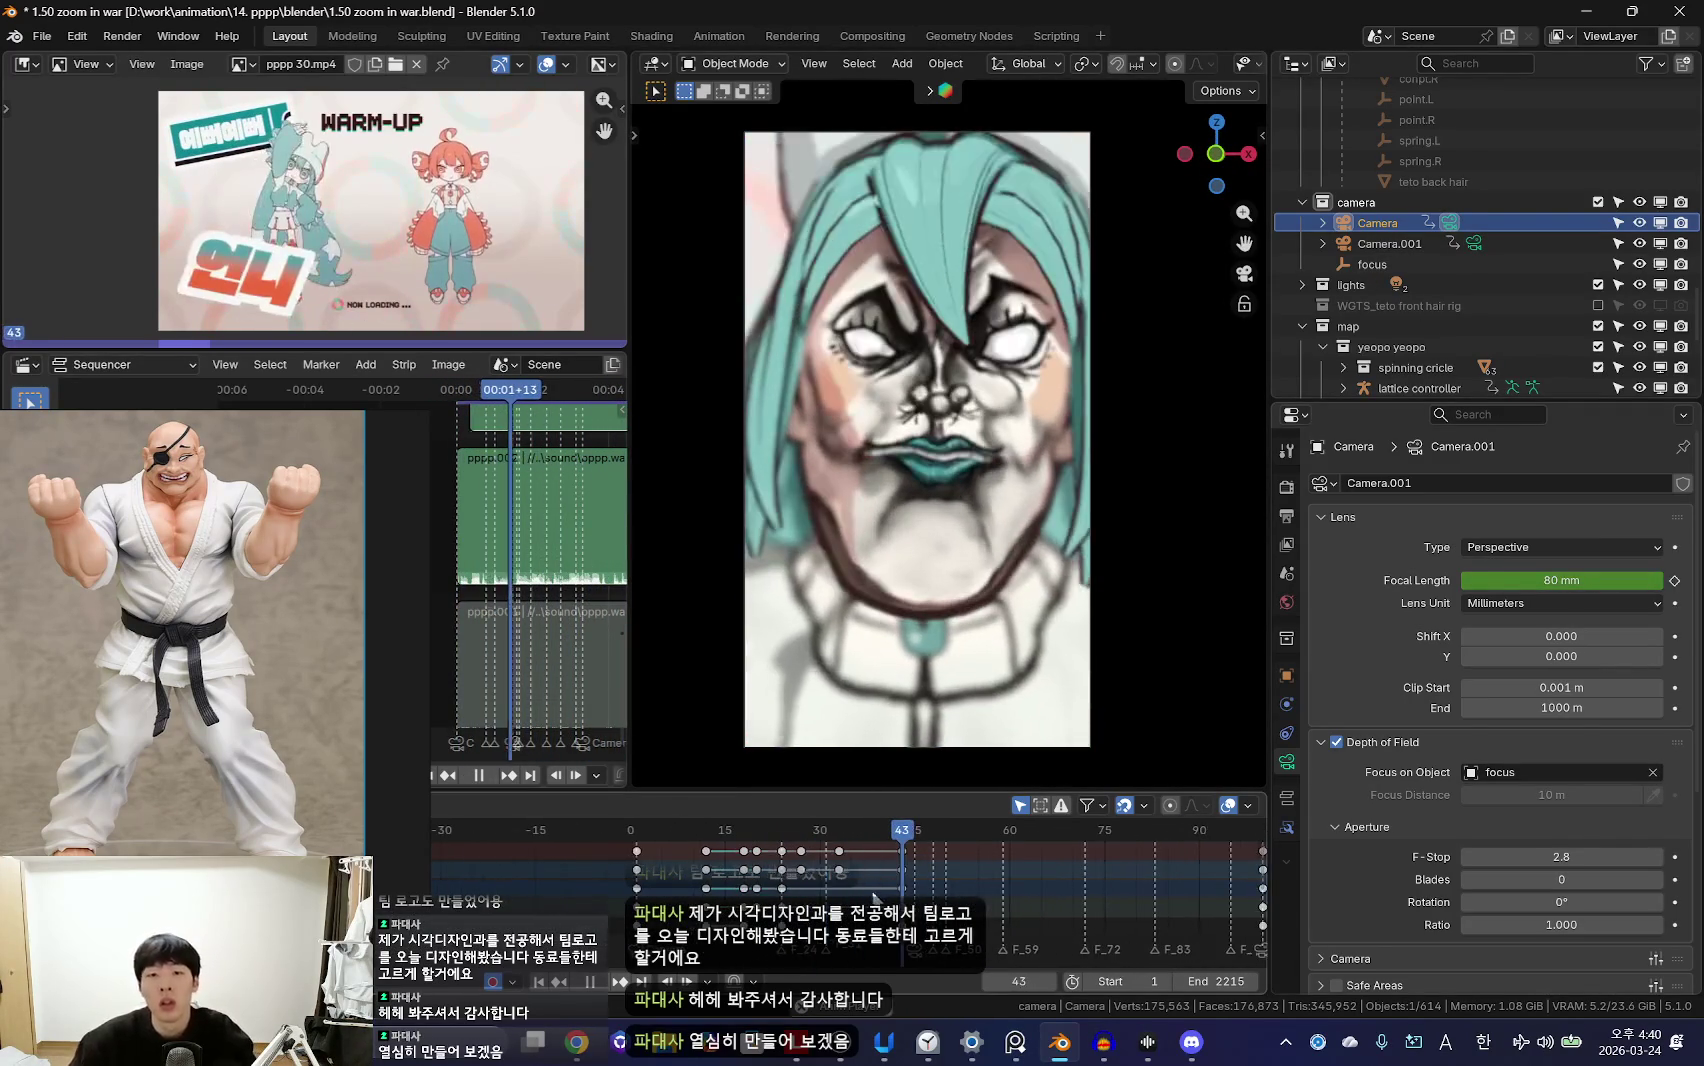
pyautogui.hotkey('shift', 'alt', 'z')
pyautogui.click(1372, 264)
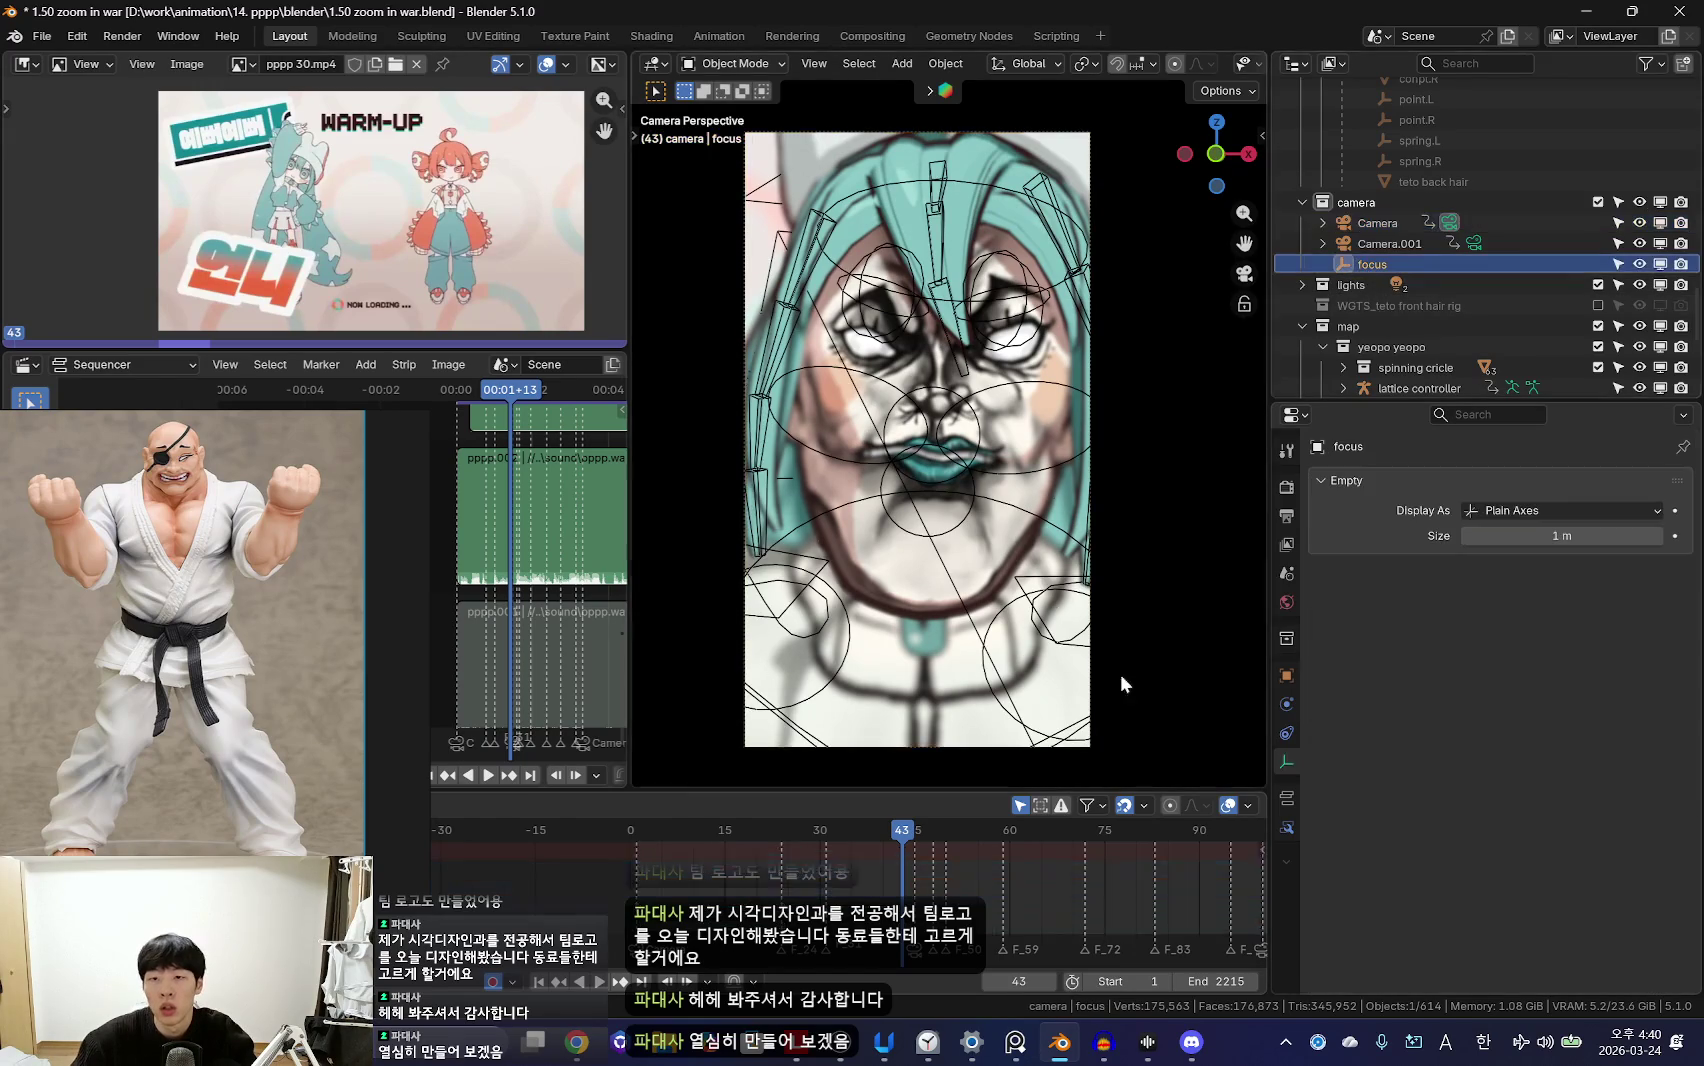
# Step: Replay the animation from frame 1 and scrub back to the face close-up near frame 44
pyautogui.moveTo(811, 883); pyautogui.dragTo(572, 884)
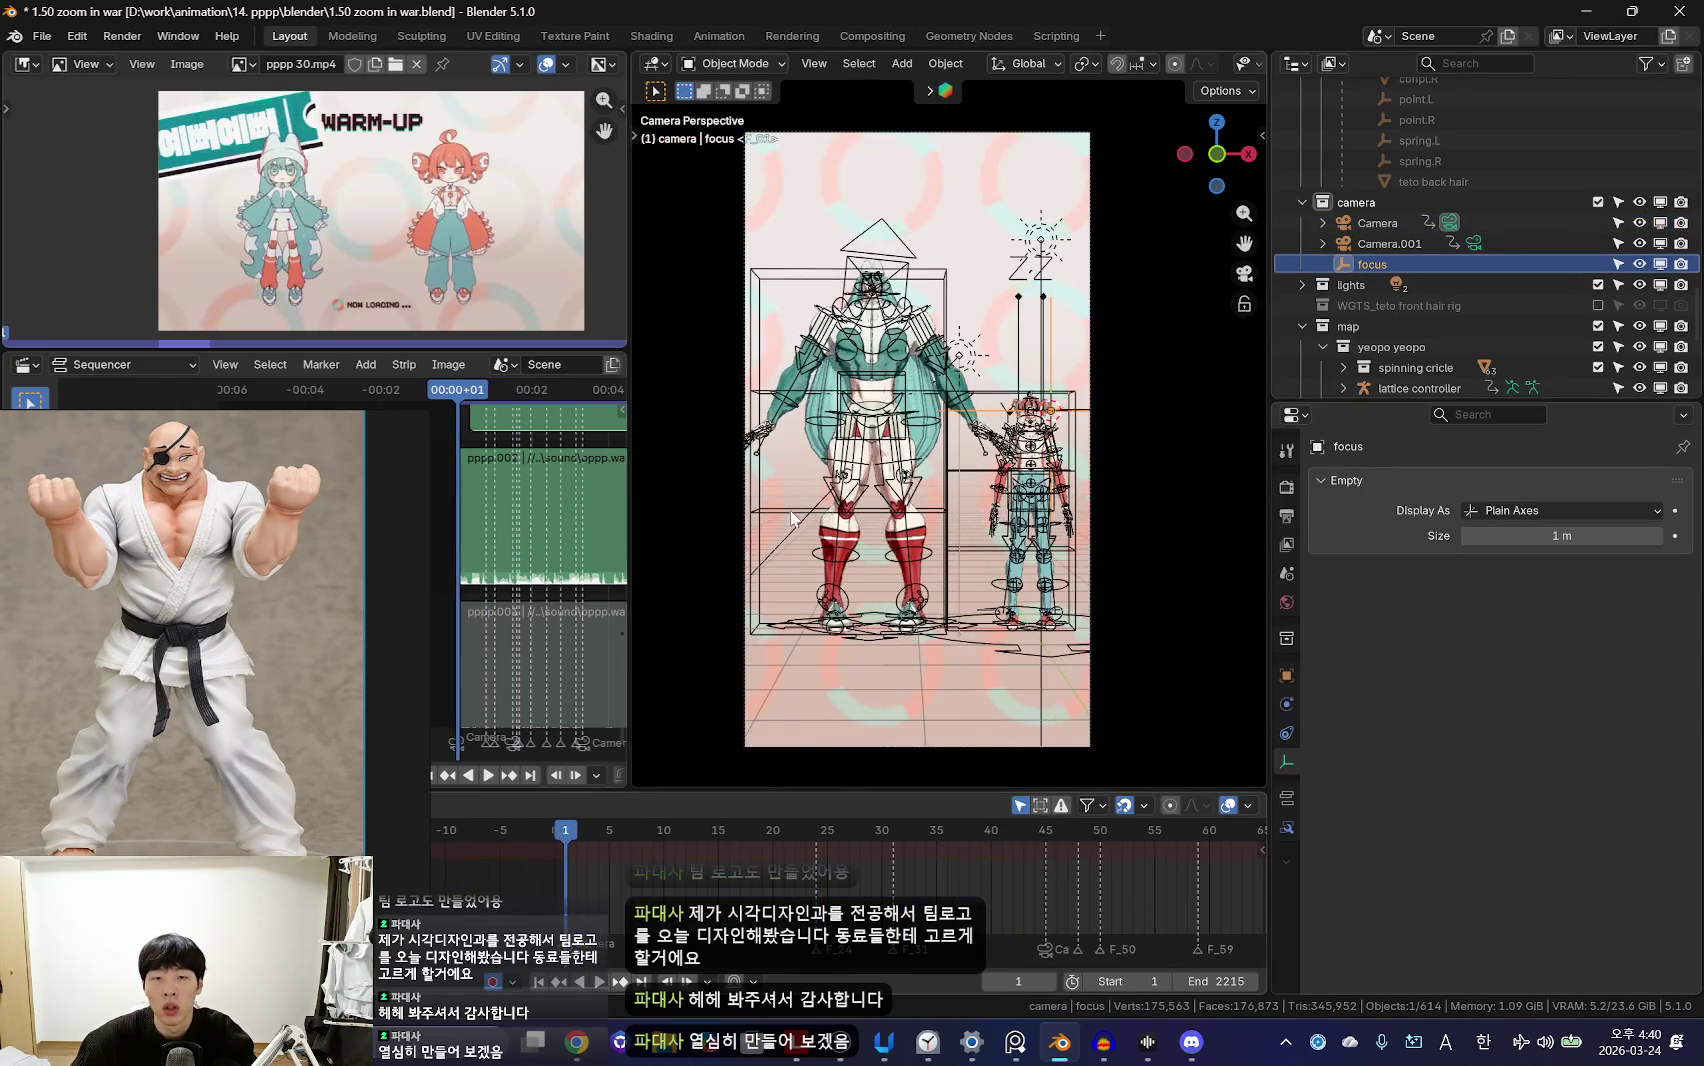
pyautogui.hotkey('shift', 'alt', 'z')
pyautogui.press('space')
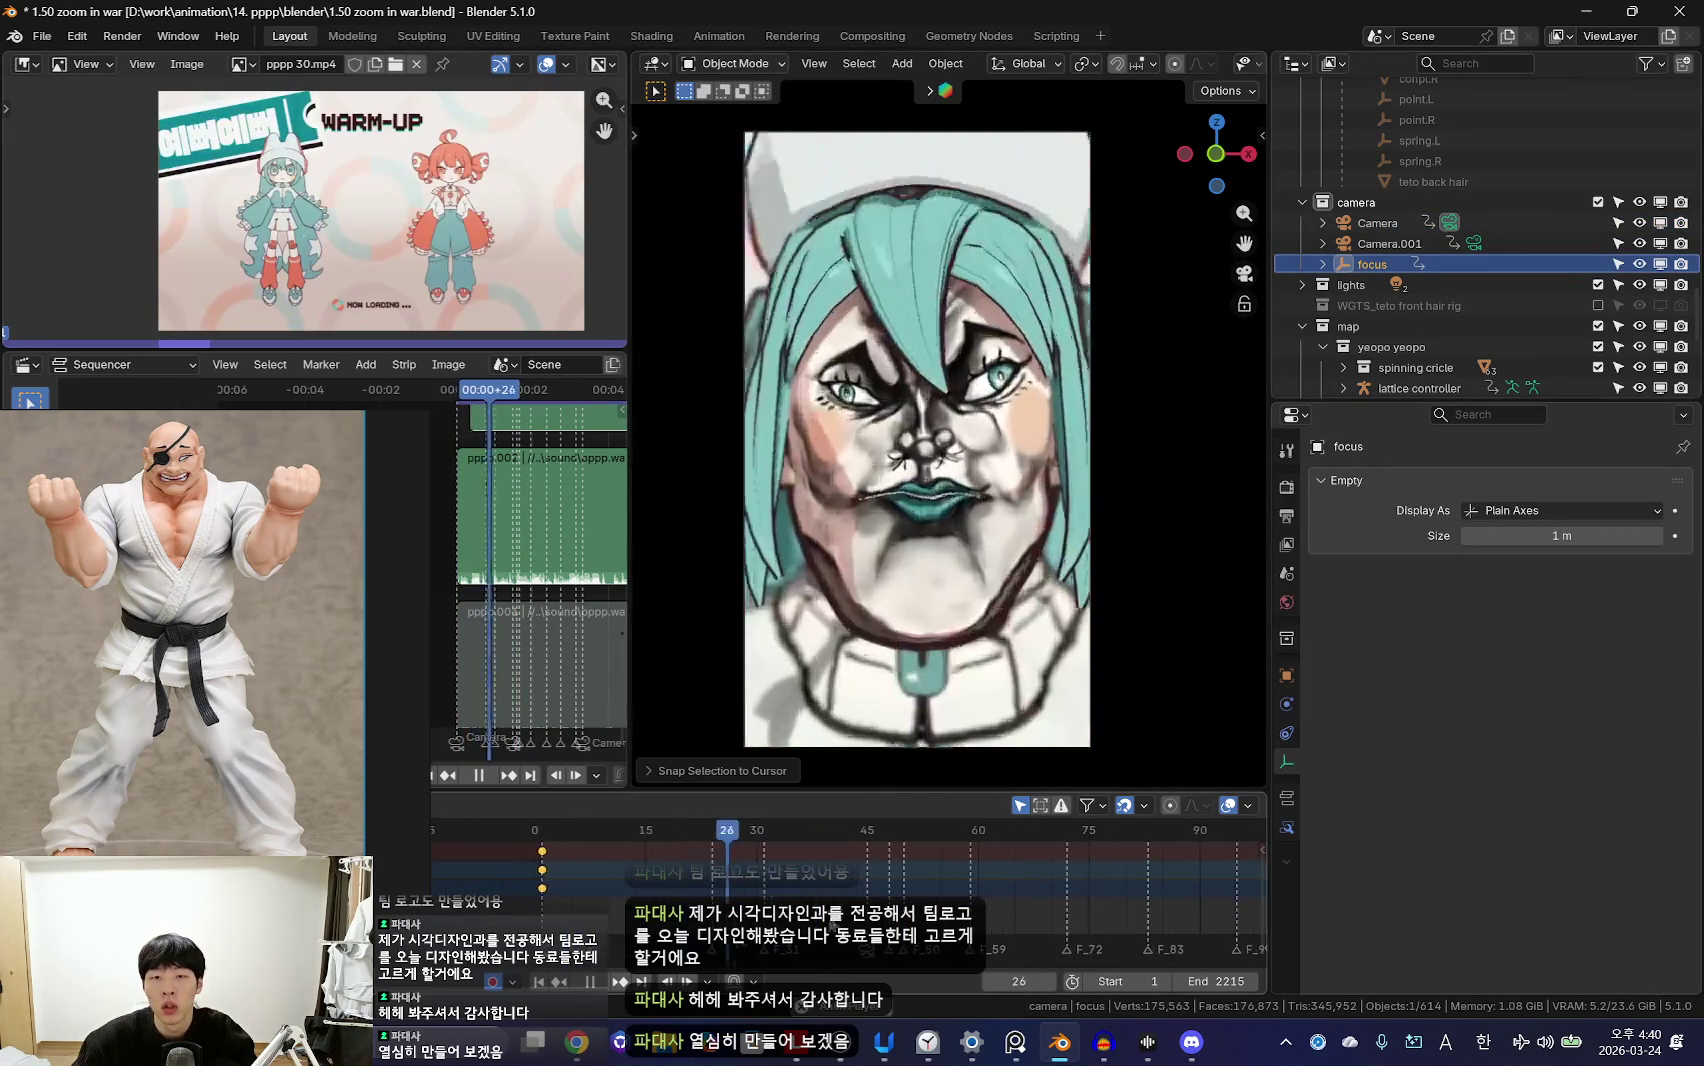
pyautogui.scroll(-2, 898, 884)
pyautogui.click(845, 884)
pyautogui.press('space')
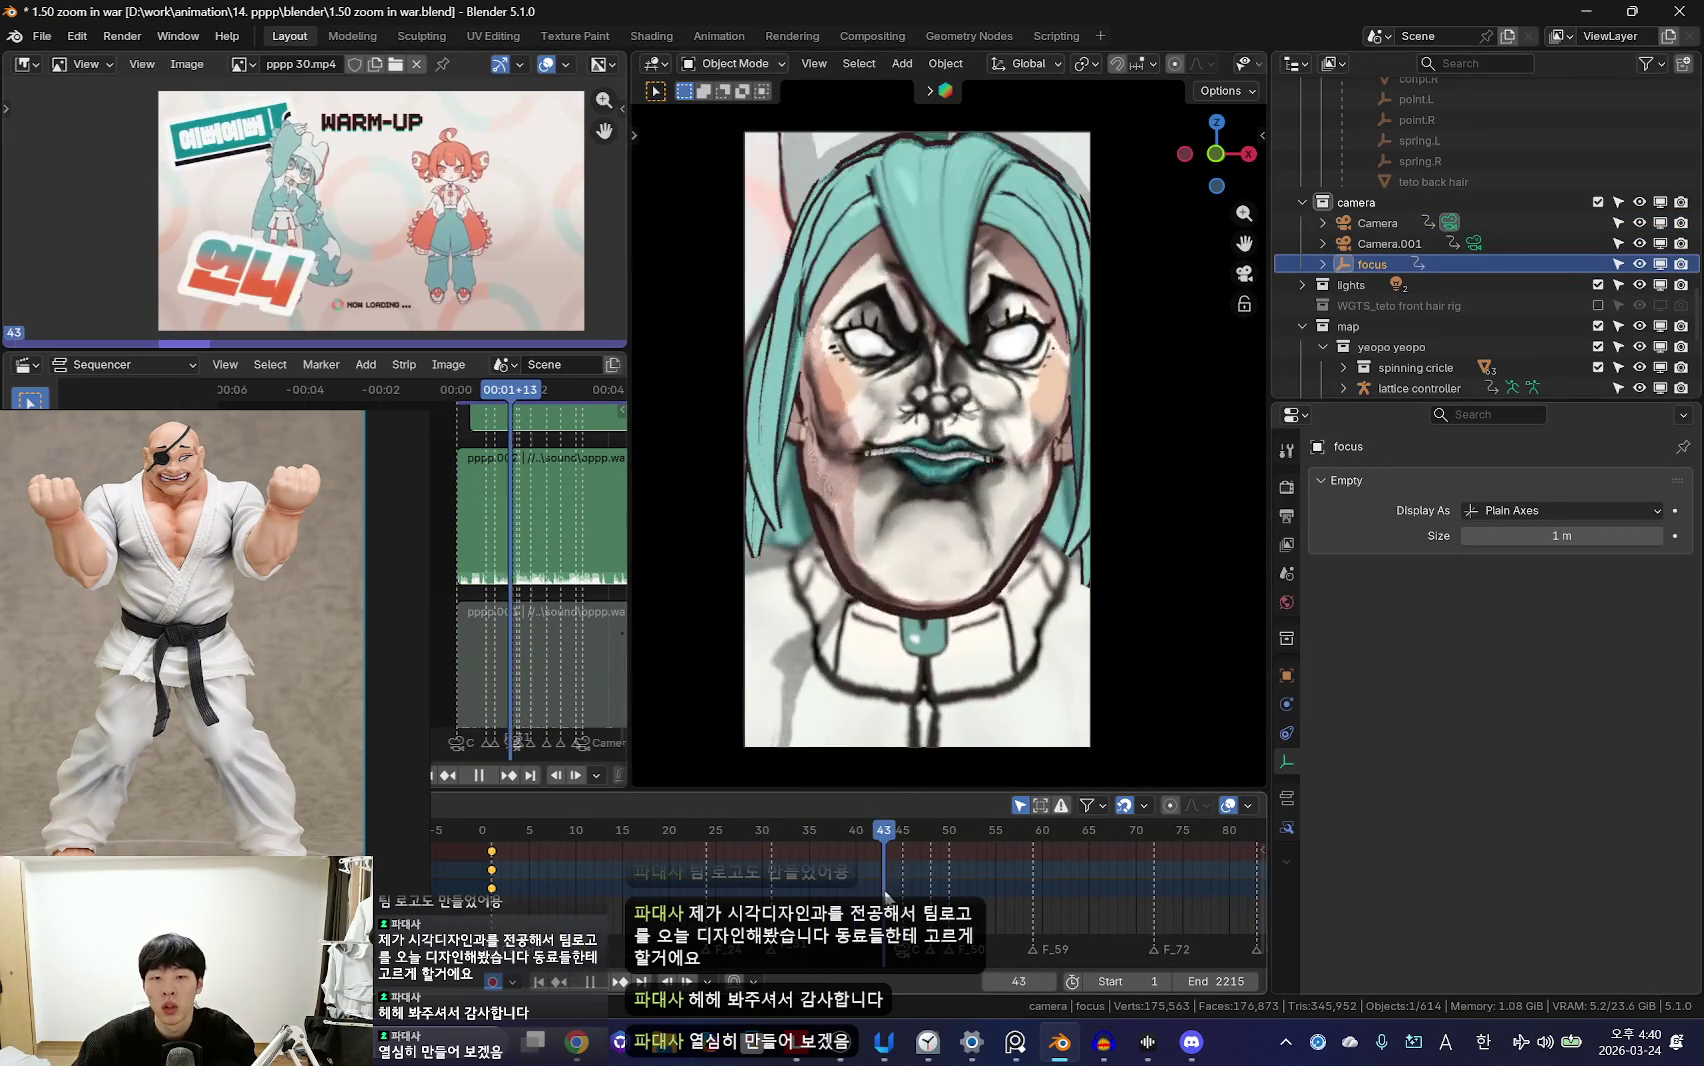
pyautogui.click(885, 871)
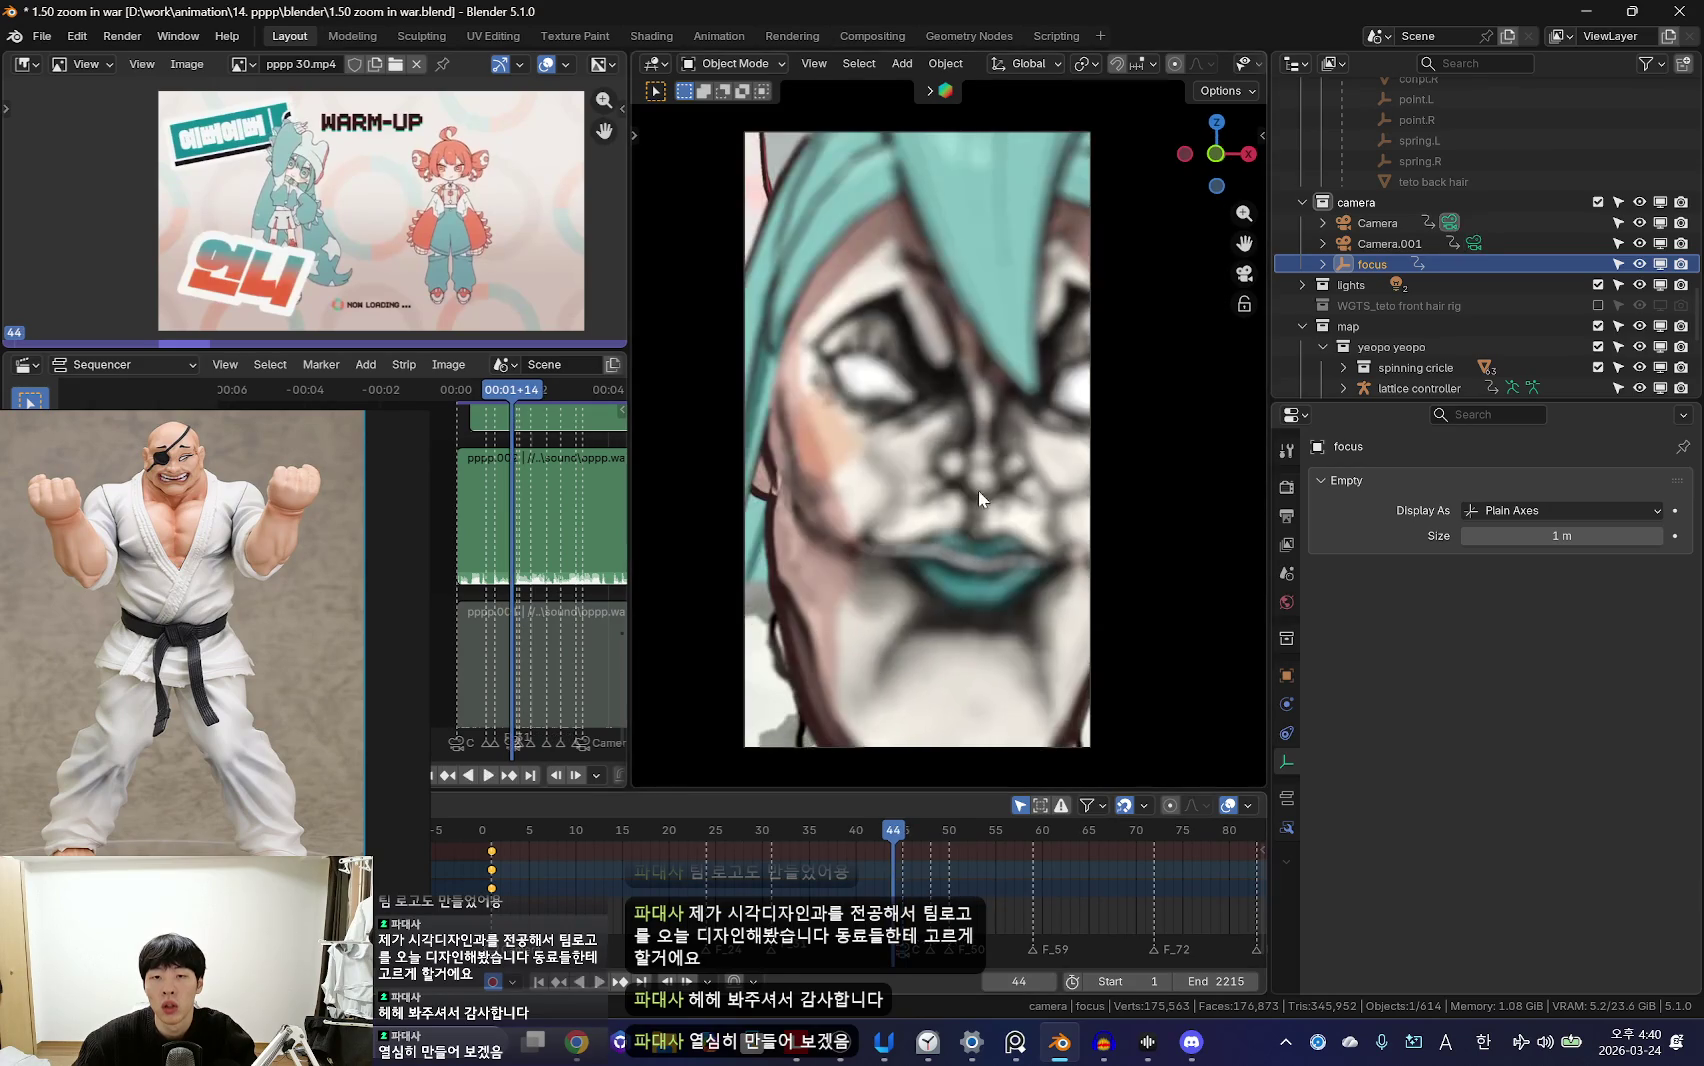
# Step: Snap the focus empty to the 3D cursor on the face and keyframe it at frames 42 and 43
pyautogui.press('Left')
pyautogui.press('Left')
pyautogui.press('Left')
pyautogui.hotkey('shift', 's')
pyautogui.click(987, 756)
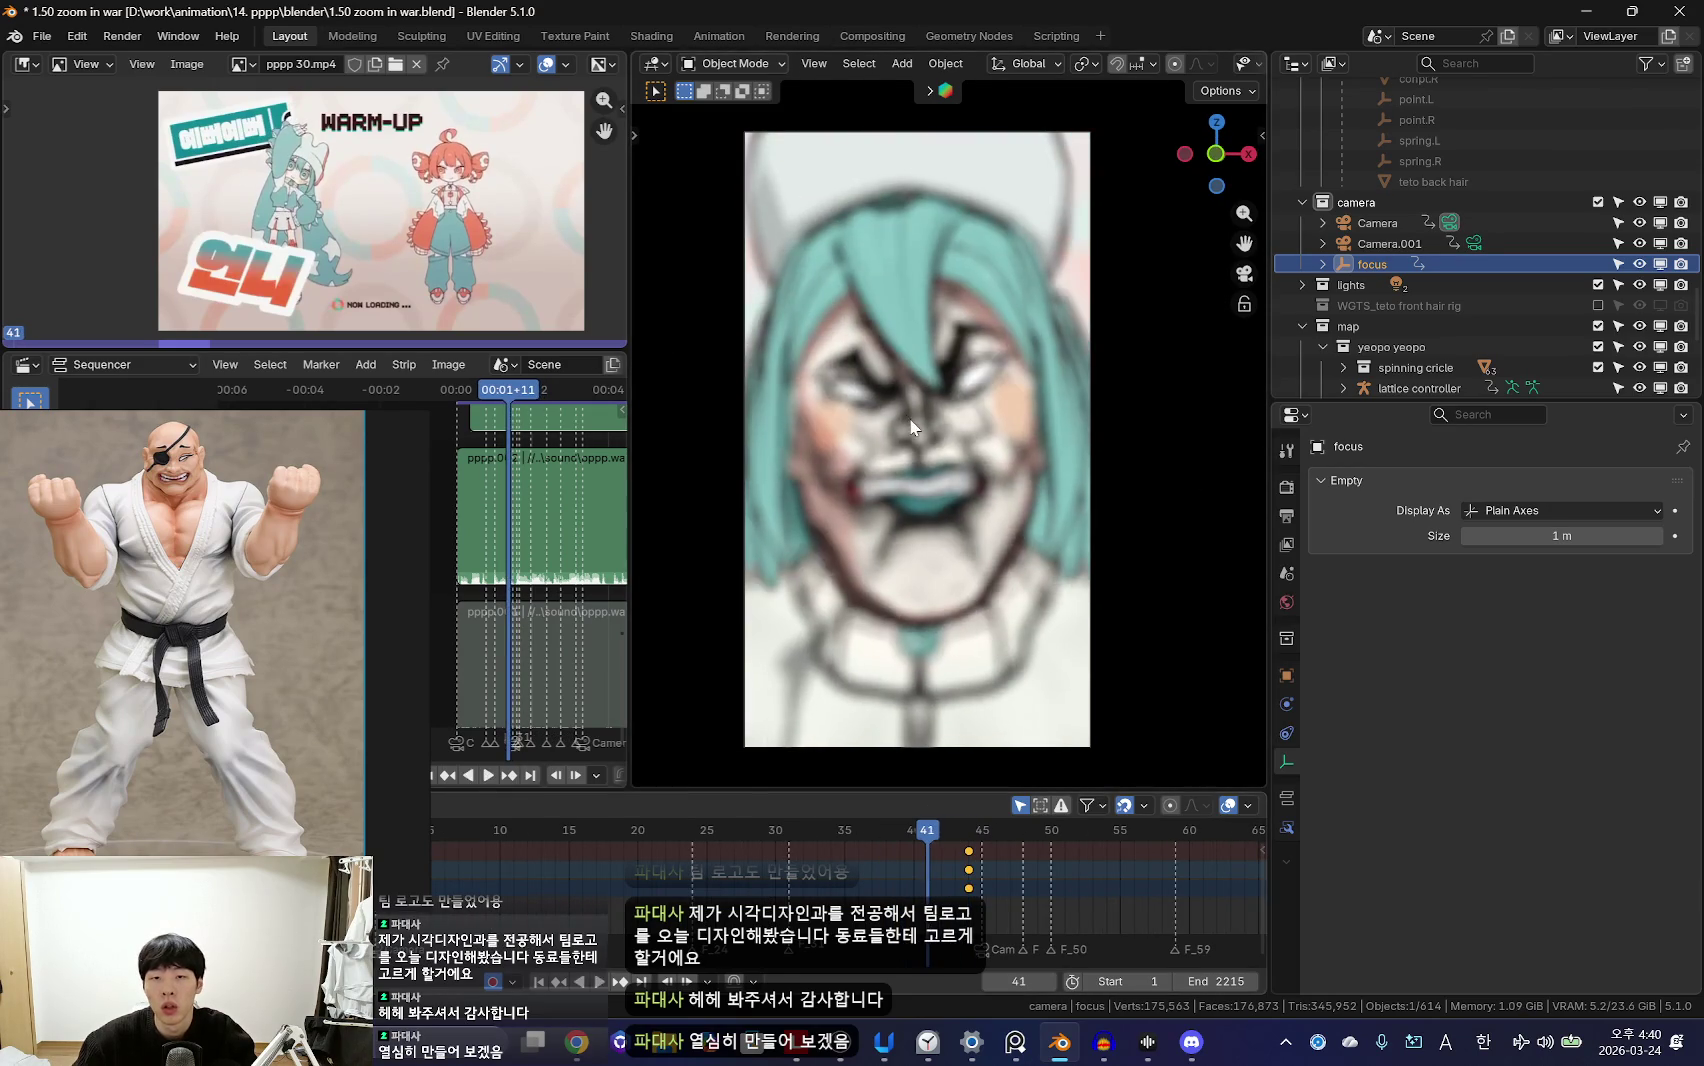
pyautogui.press('space')
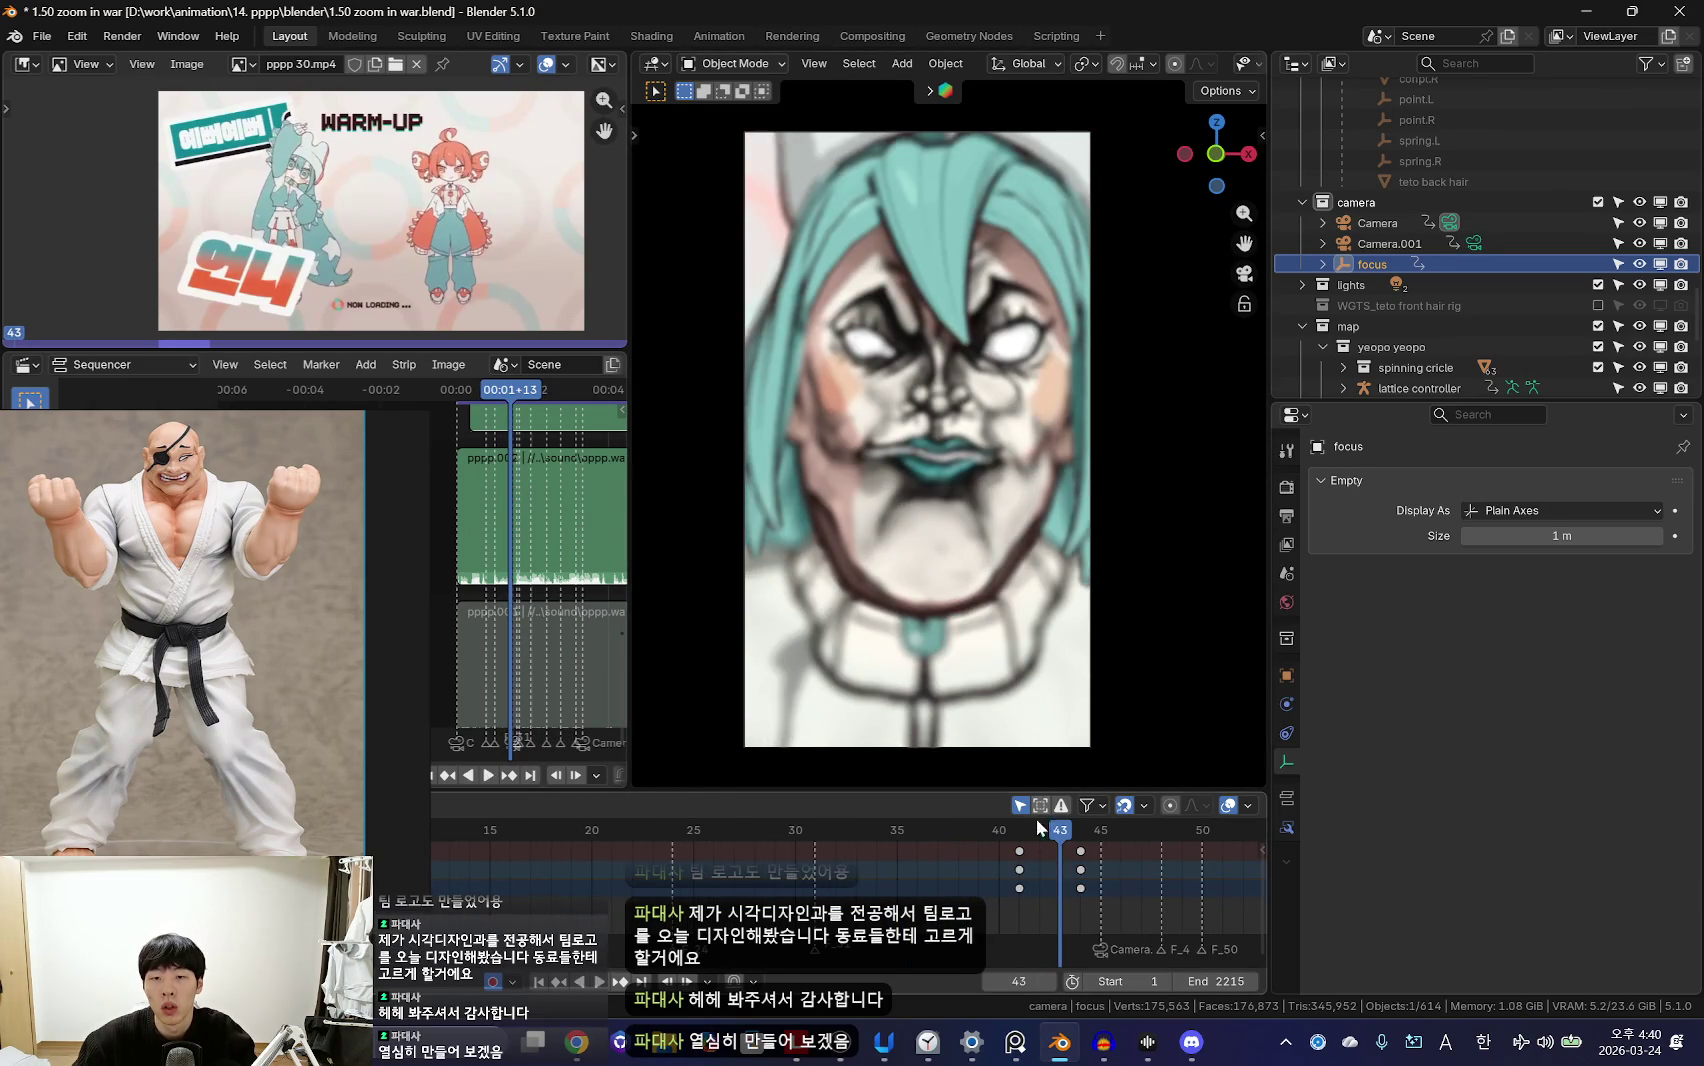
pyautogui.press('Right')
pyautogui.hotkey('shift', 's')
pyautogui.click(920, 254)
pyautogui.press('space')
pyautogui.hotkey('shift', 's')
pyautogui.click(927, 194)
pyautogui.press('Left')
pyautogui.press('Left')
pyautogui.press('Left')
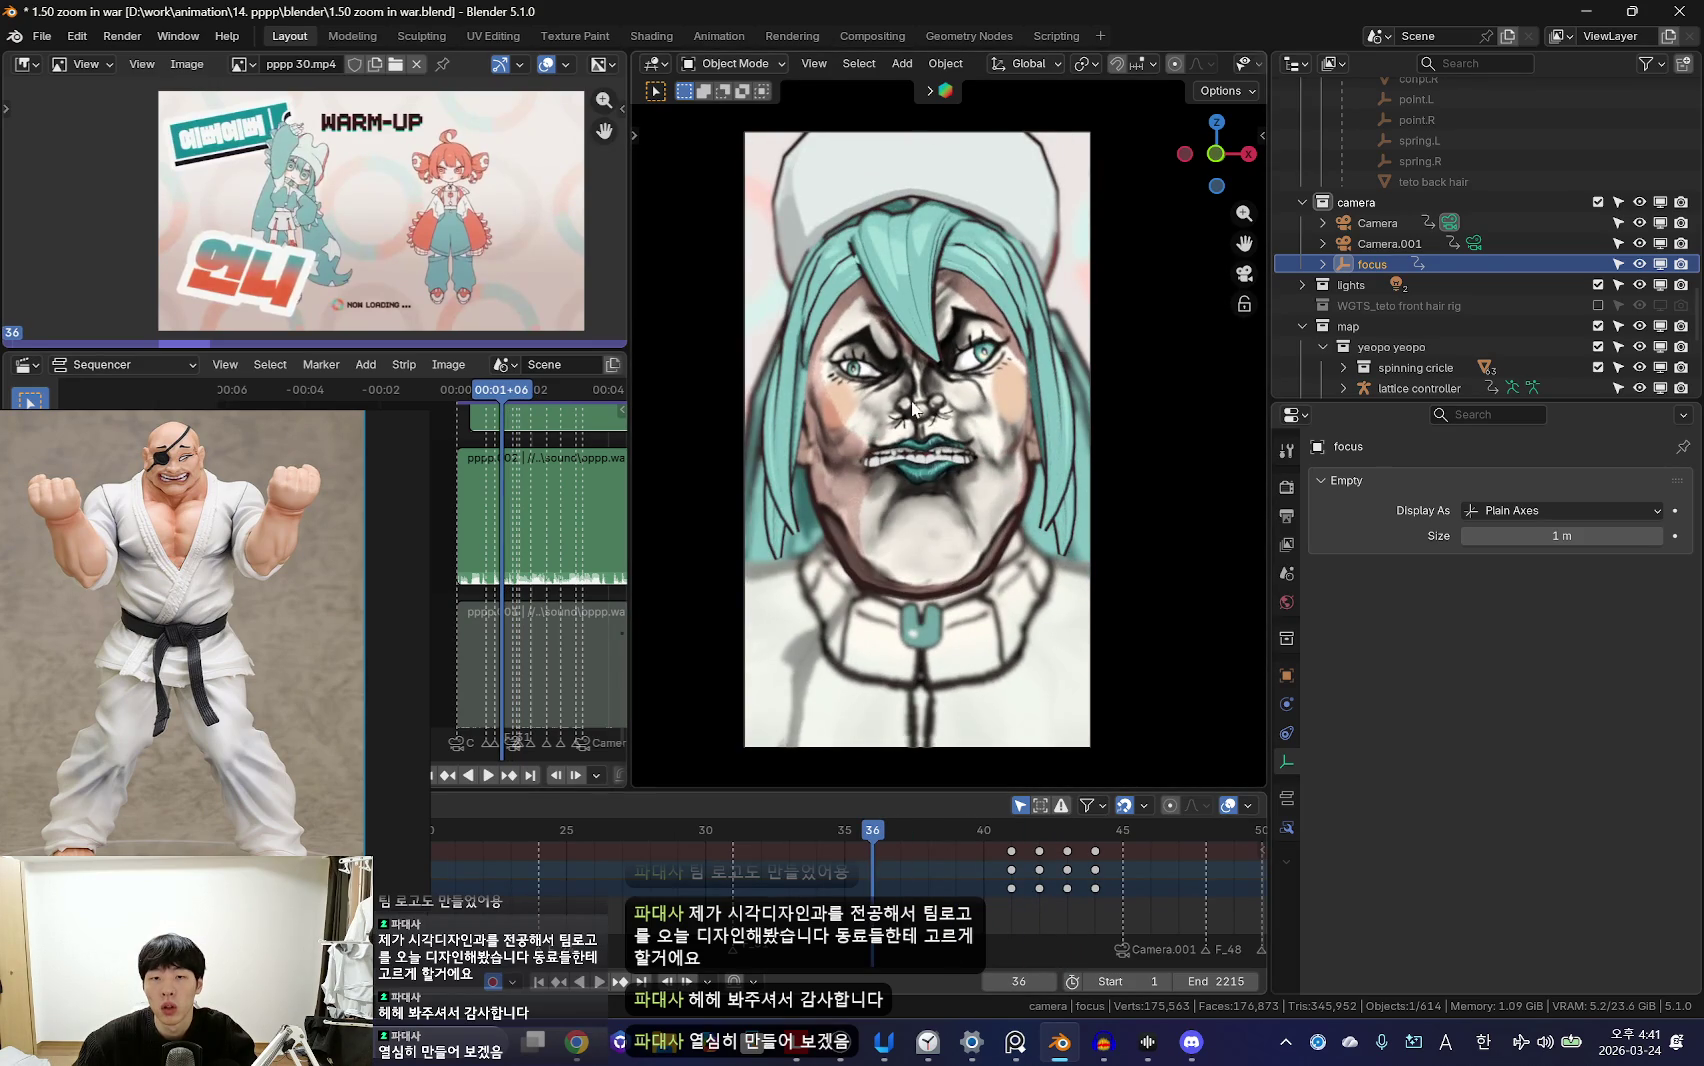
# Step: Play the animation to review the focus change on the close-up
pyautogui.press('space')
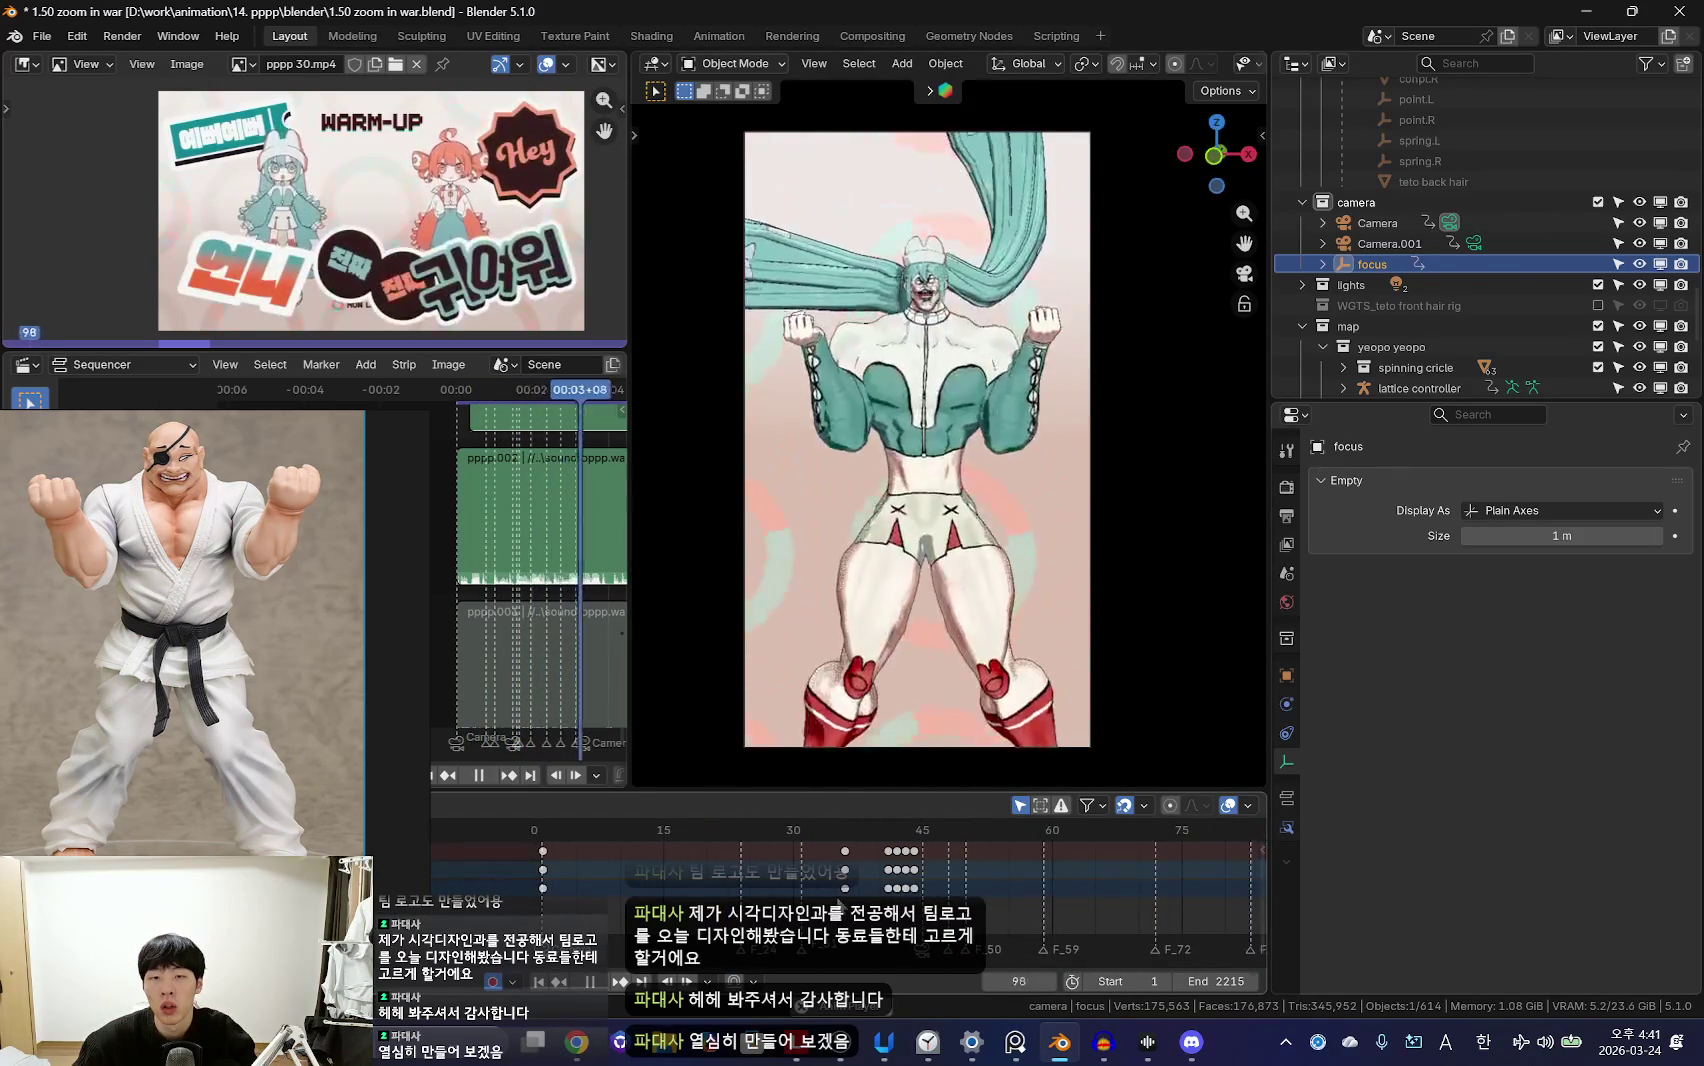
pyautogui.press('Escape')
pyautogui.press('space')
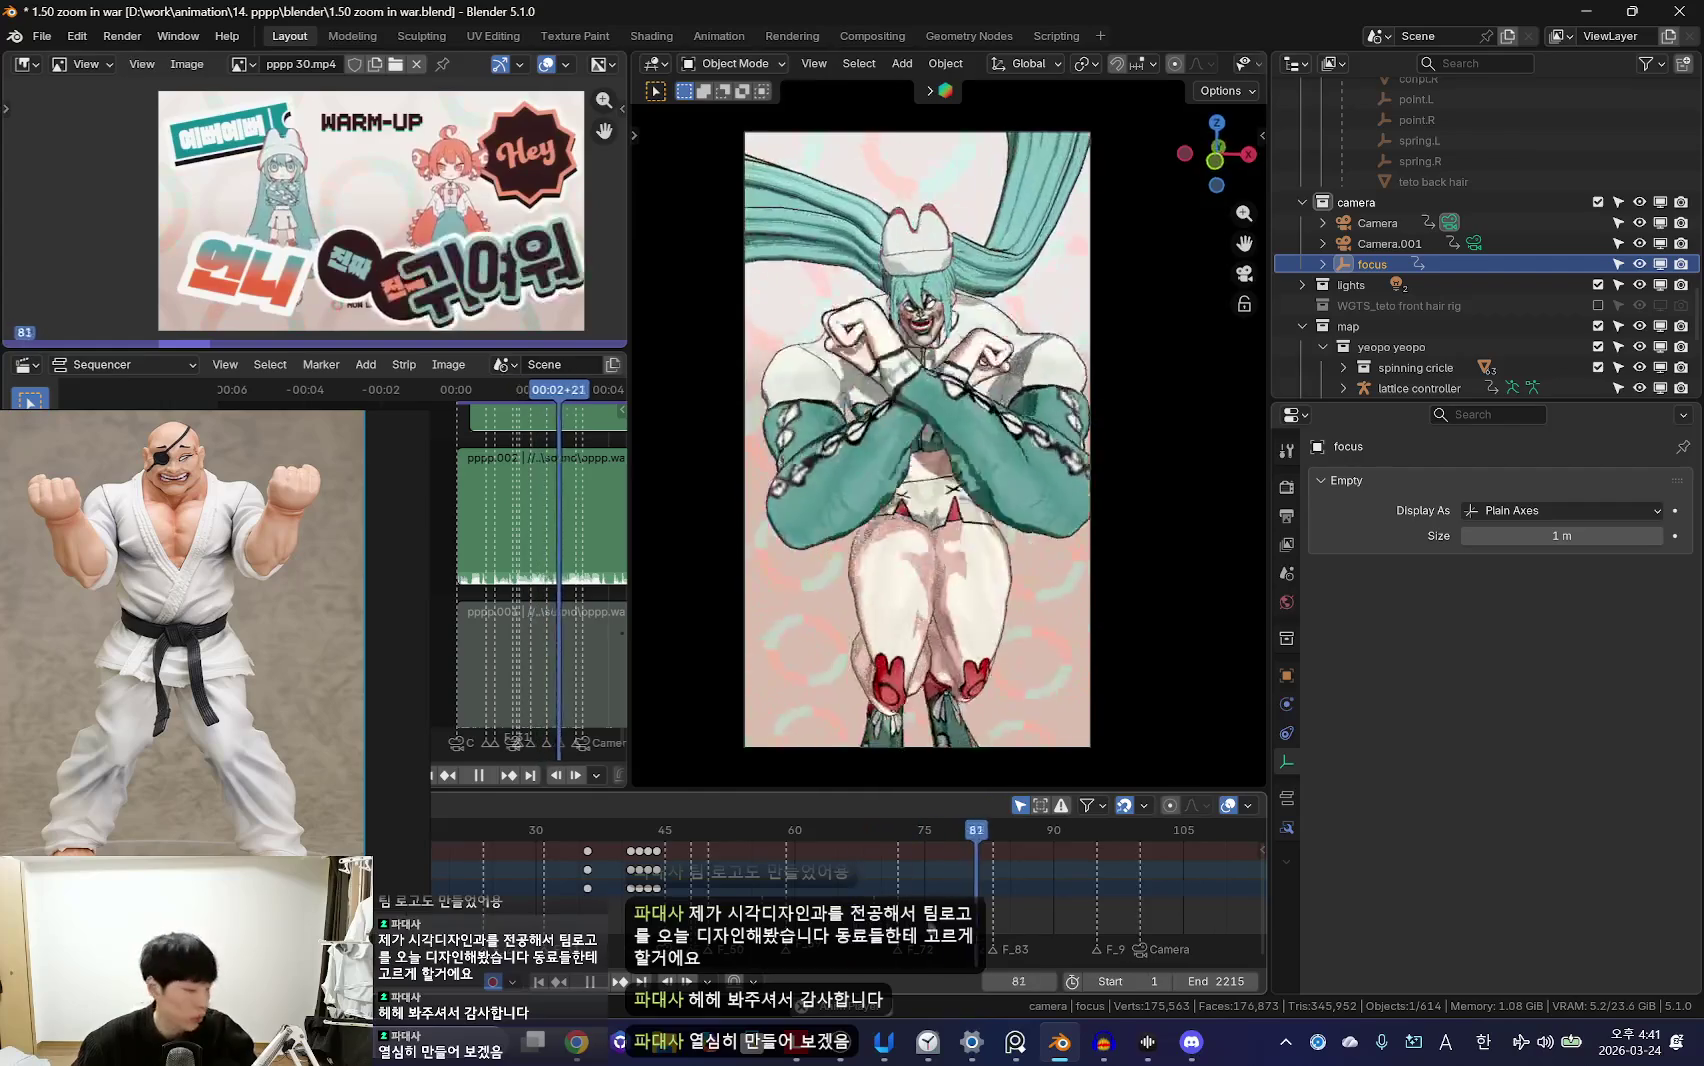
# Step: Replay the animation from the start to check the focus pull
pyautogui.press('space')
pyautogui.scroll(2, 983, 937)
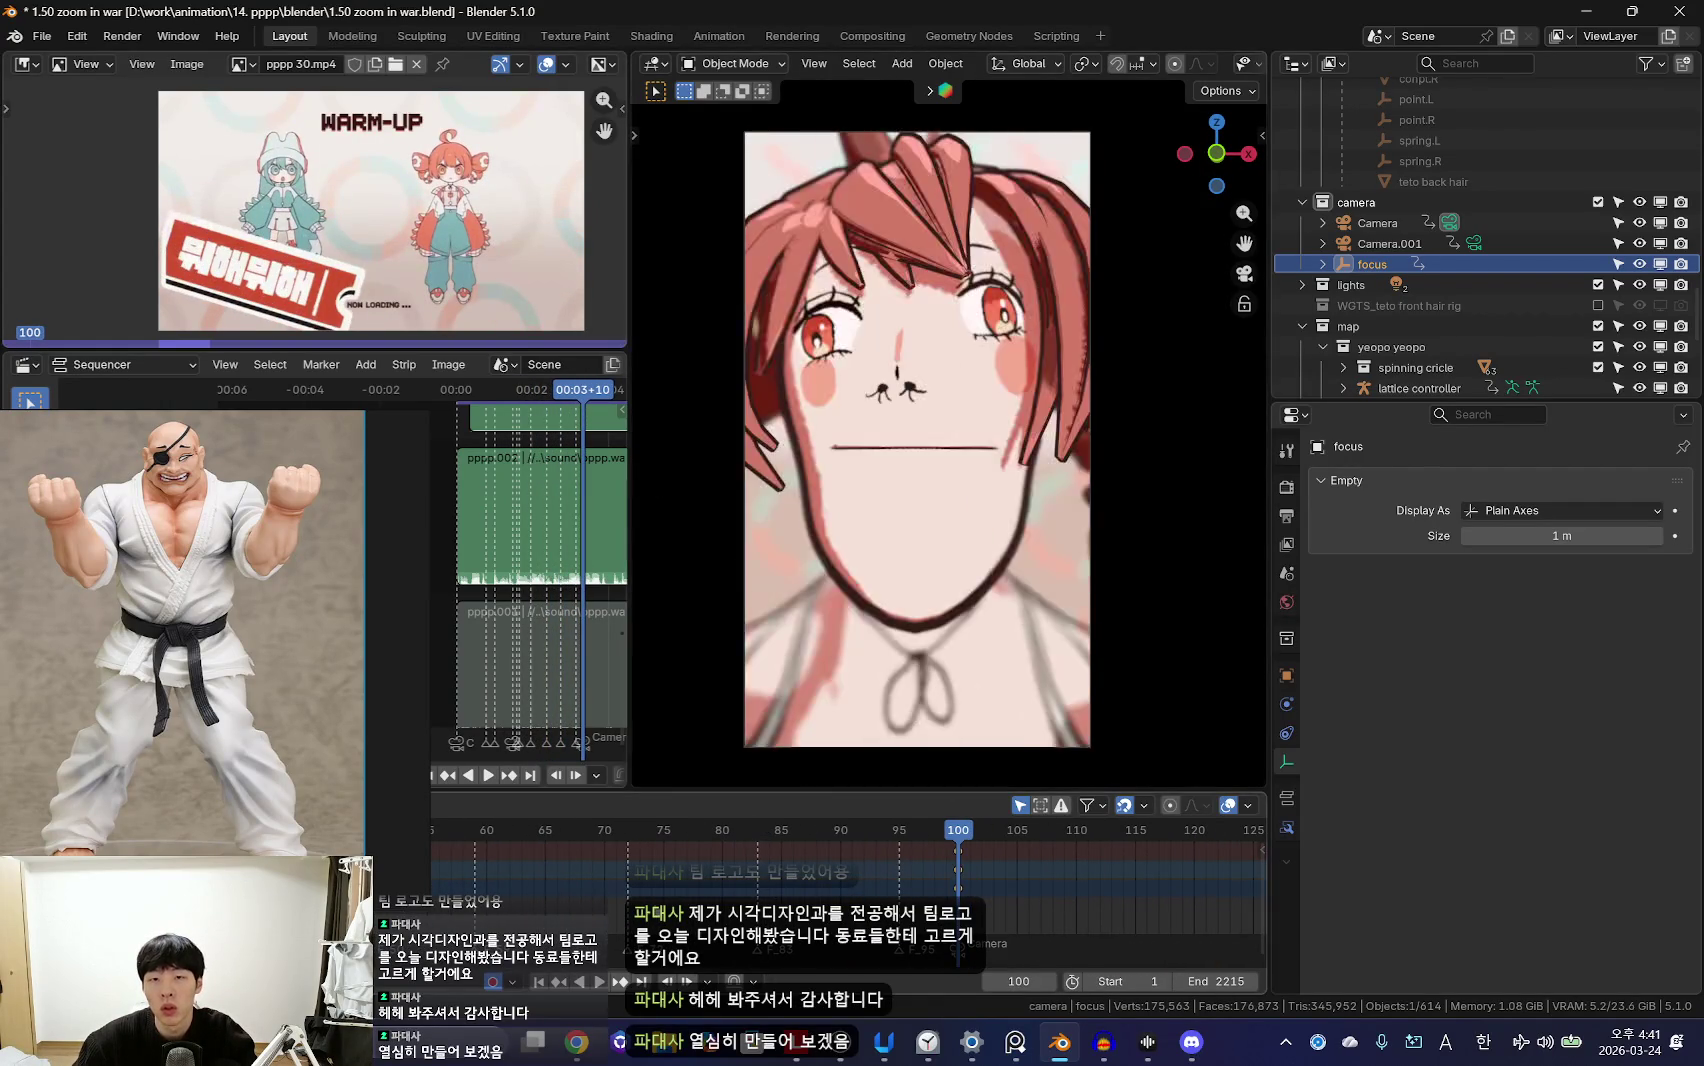
pyautogui.hotkey('shift', 'Left')
pyautogui.press('space')
pyautogui.hotkey('shift', 'Left')
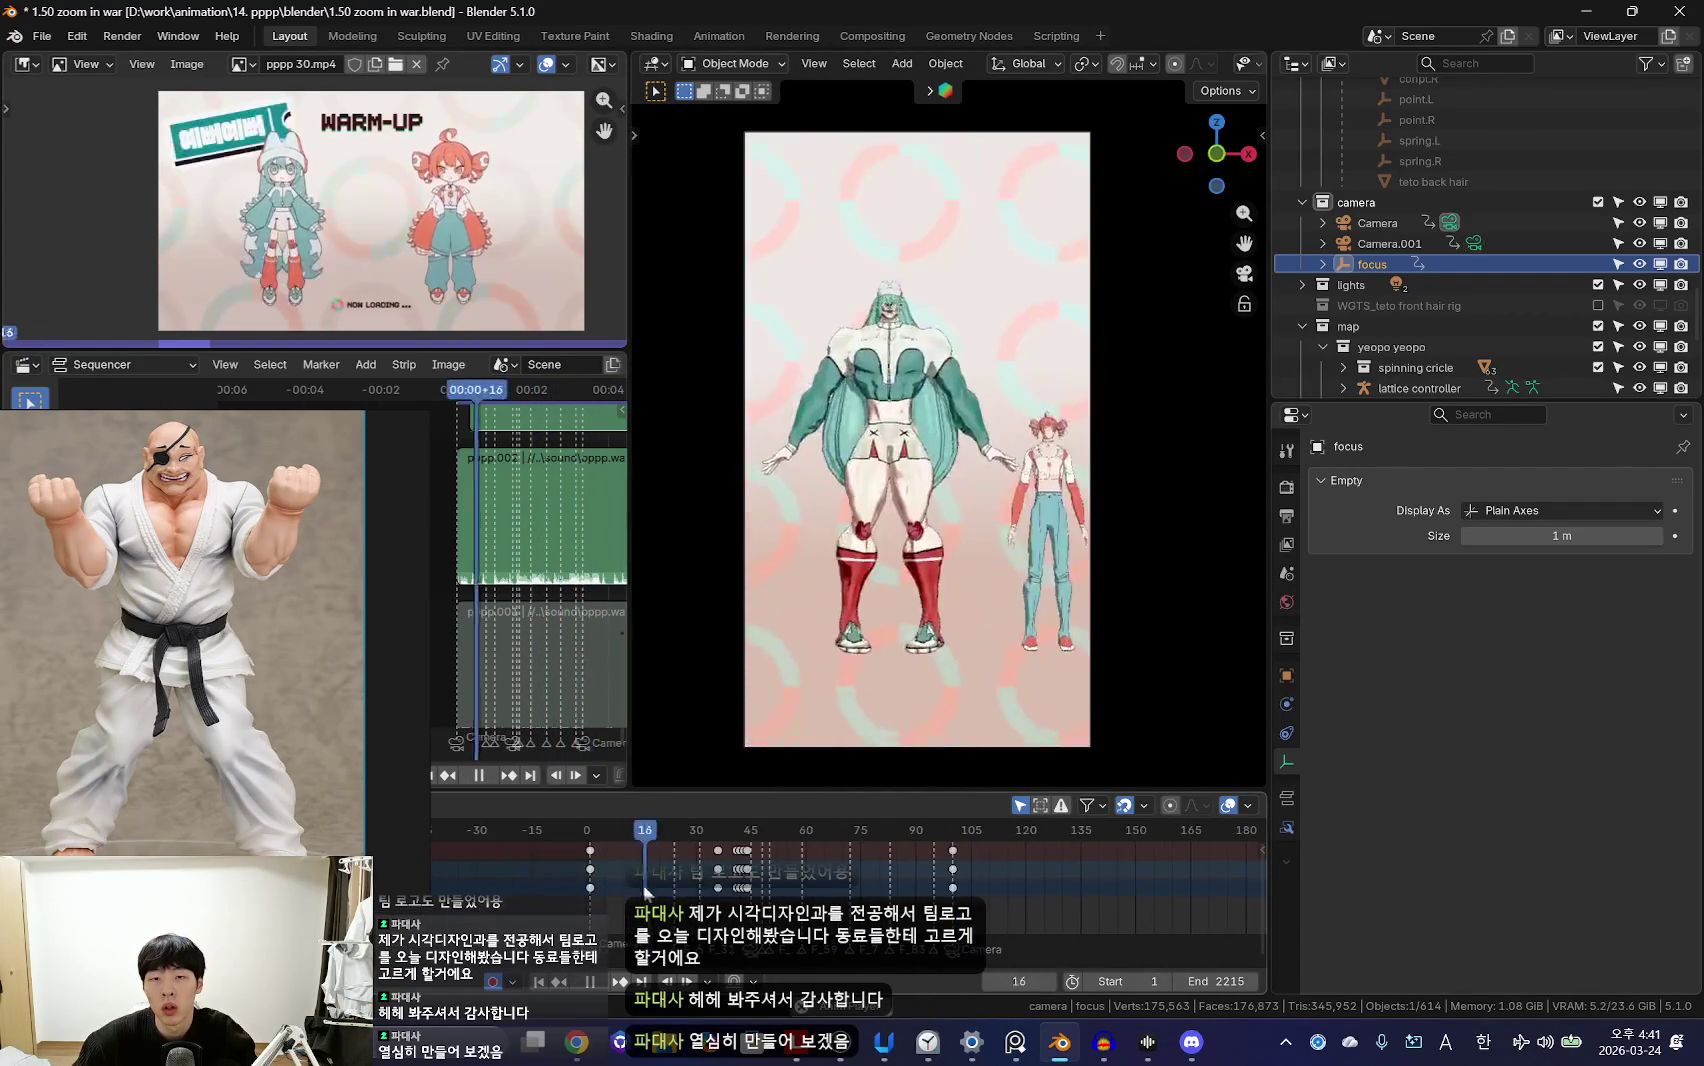
pyautogui.scroll(-2, 655, 888)
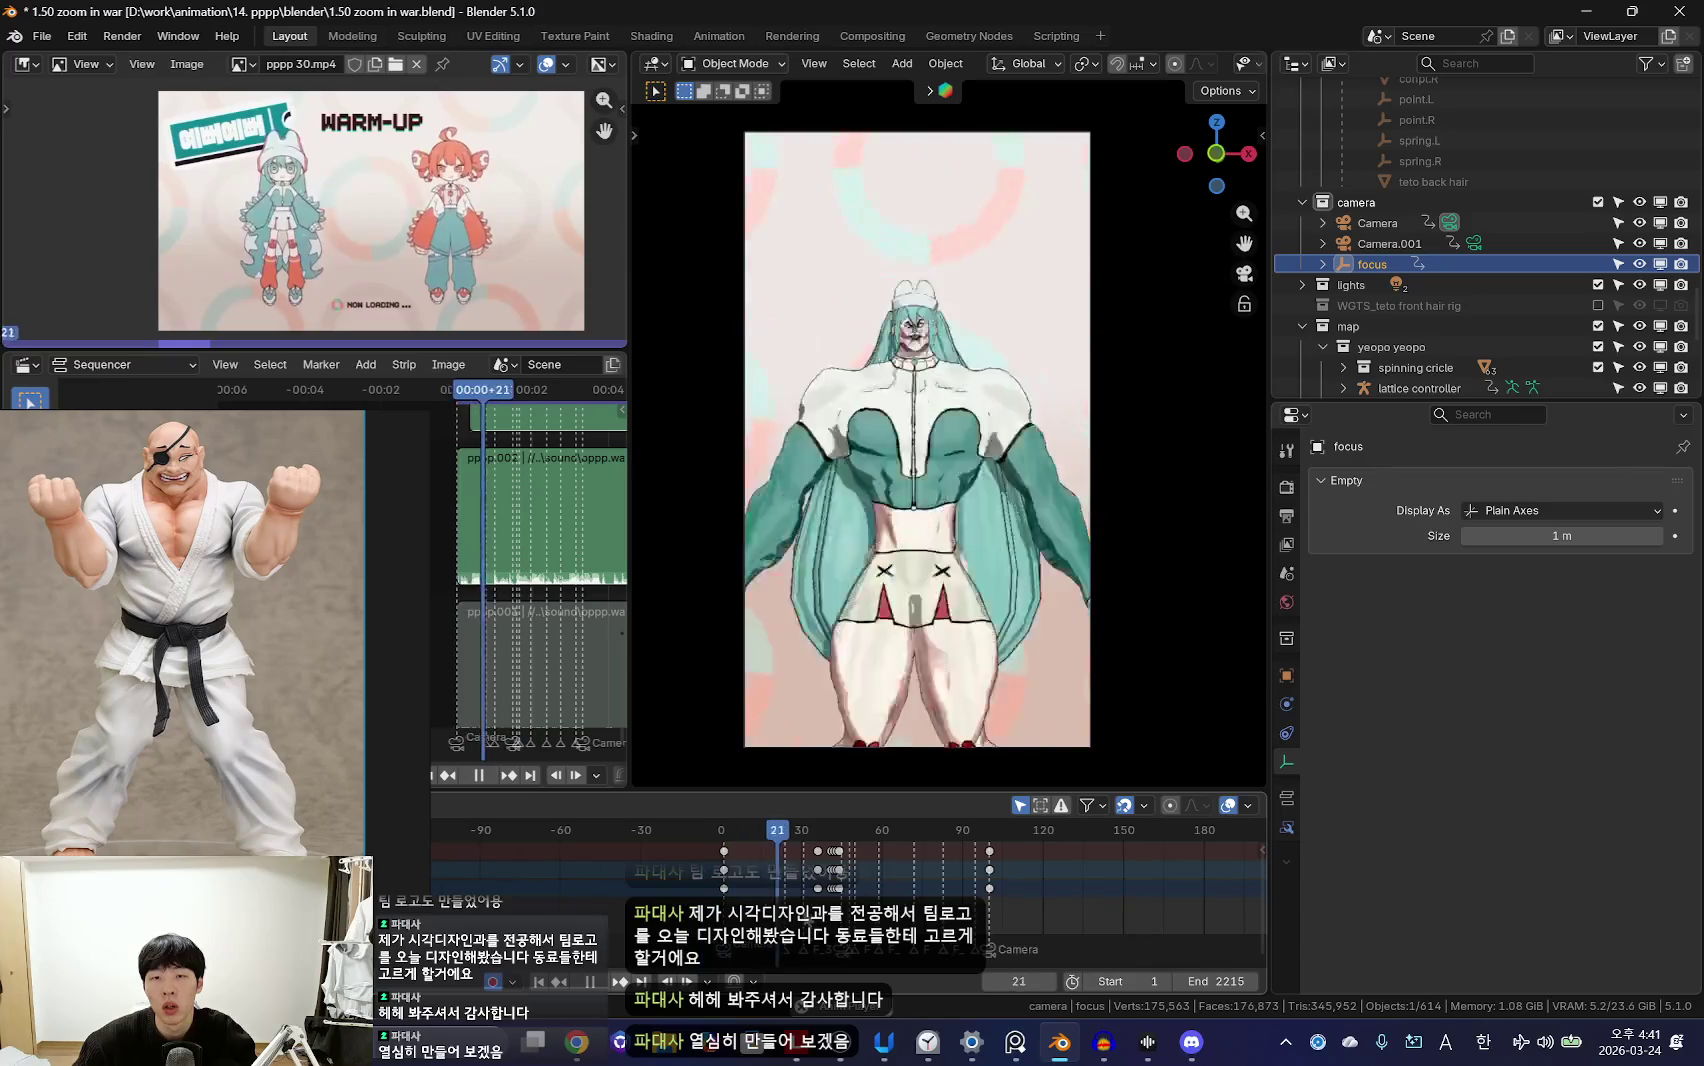
pyautogui.scroll(2, 655, 888)
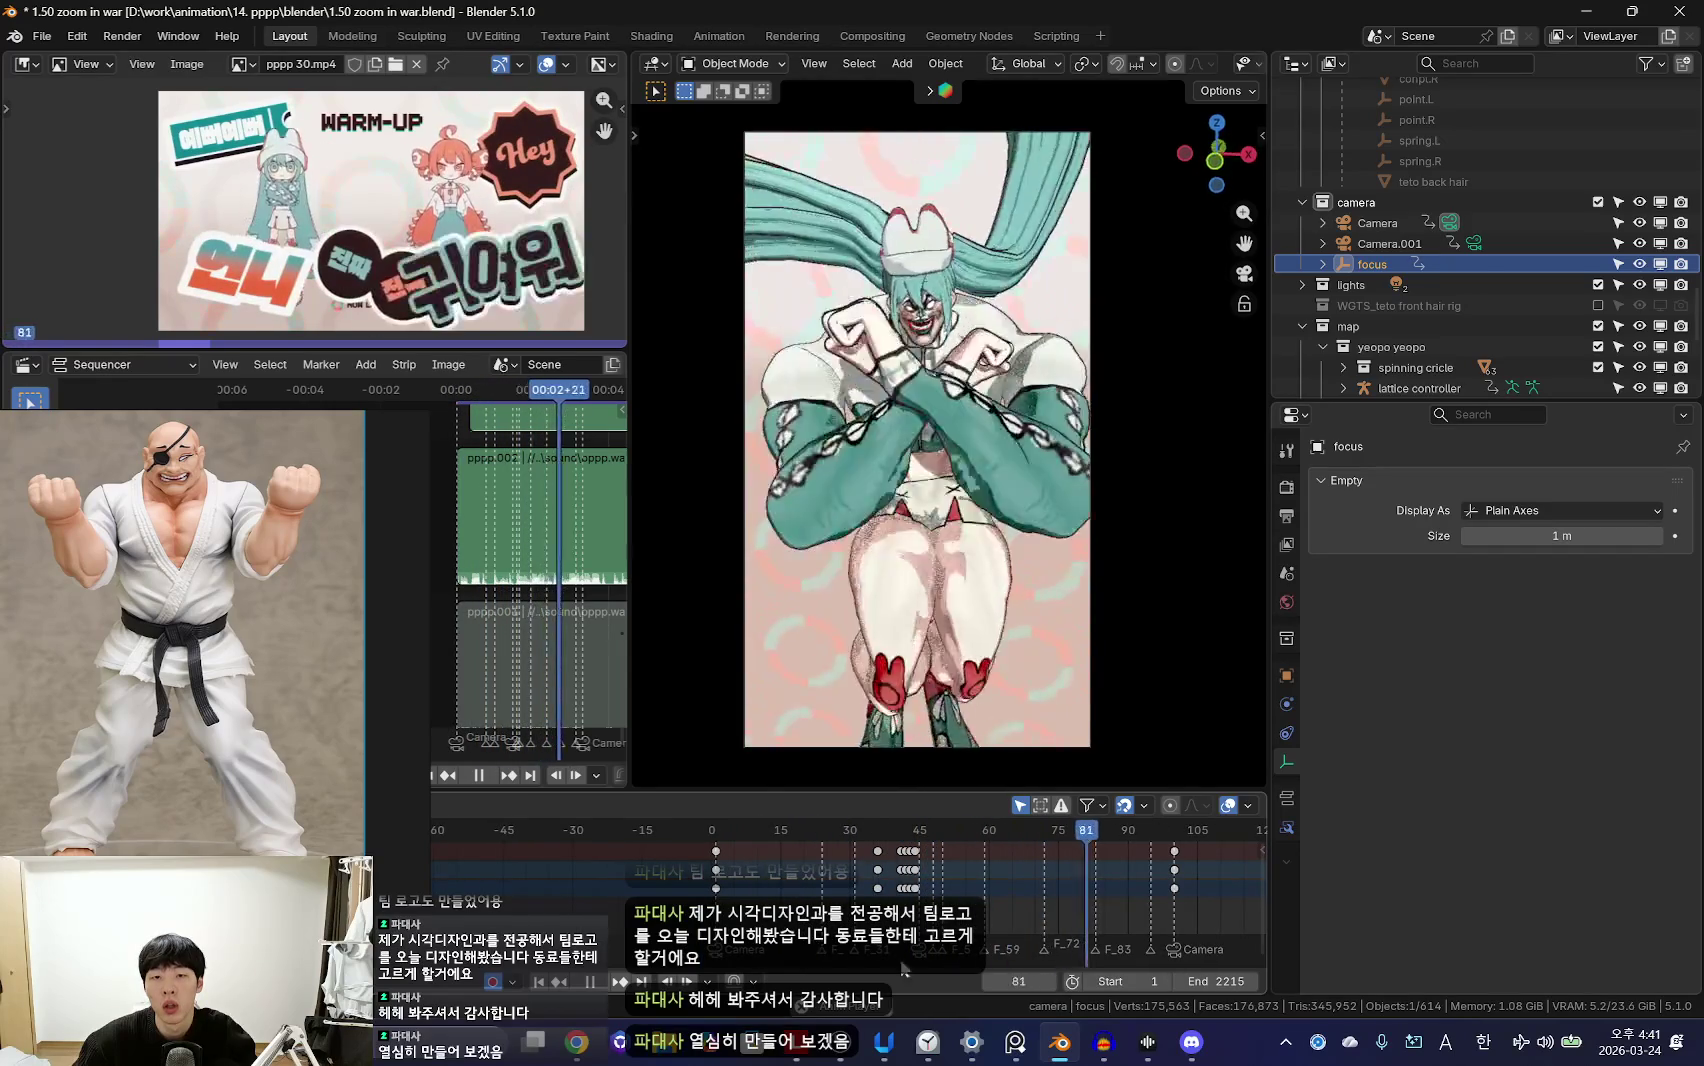
pyautogui.scroll(-1, 1000, 900)
pyautogui.scroll(2, 1012, 888)
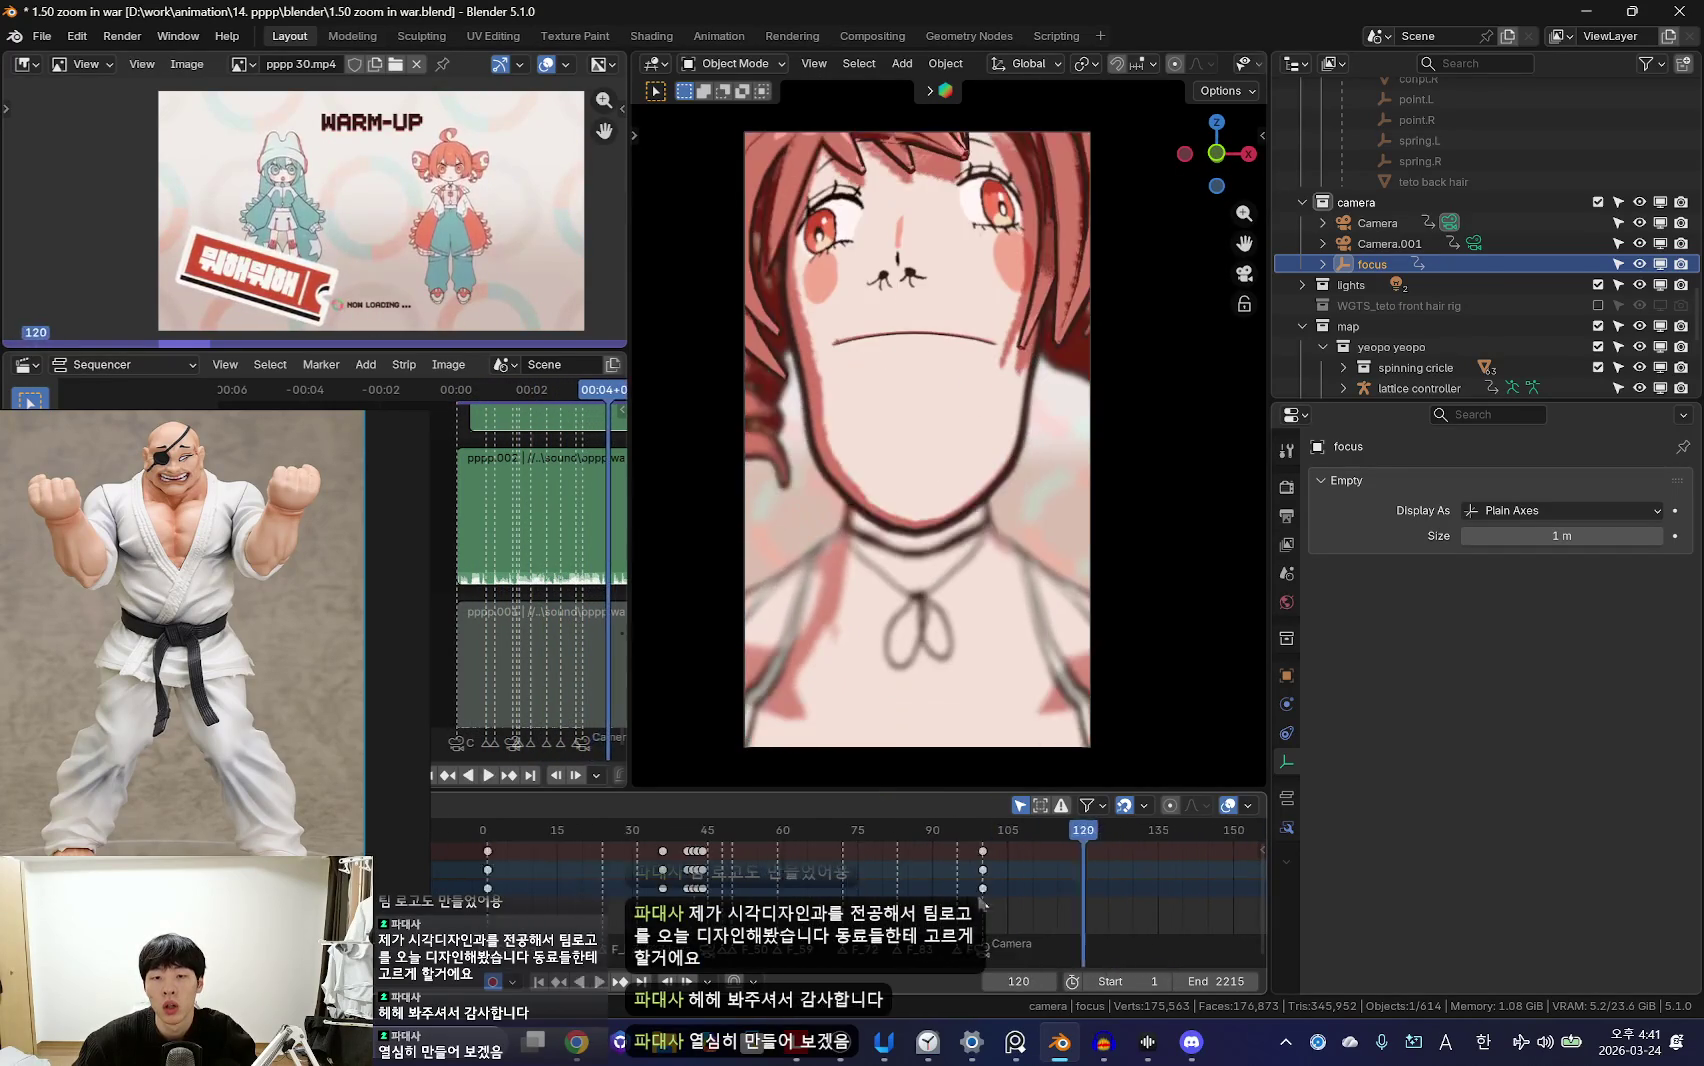
# Step: Go to frame 100 on the redhead's face close-up with overlays shown
pyautogui.click(958, 871)
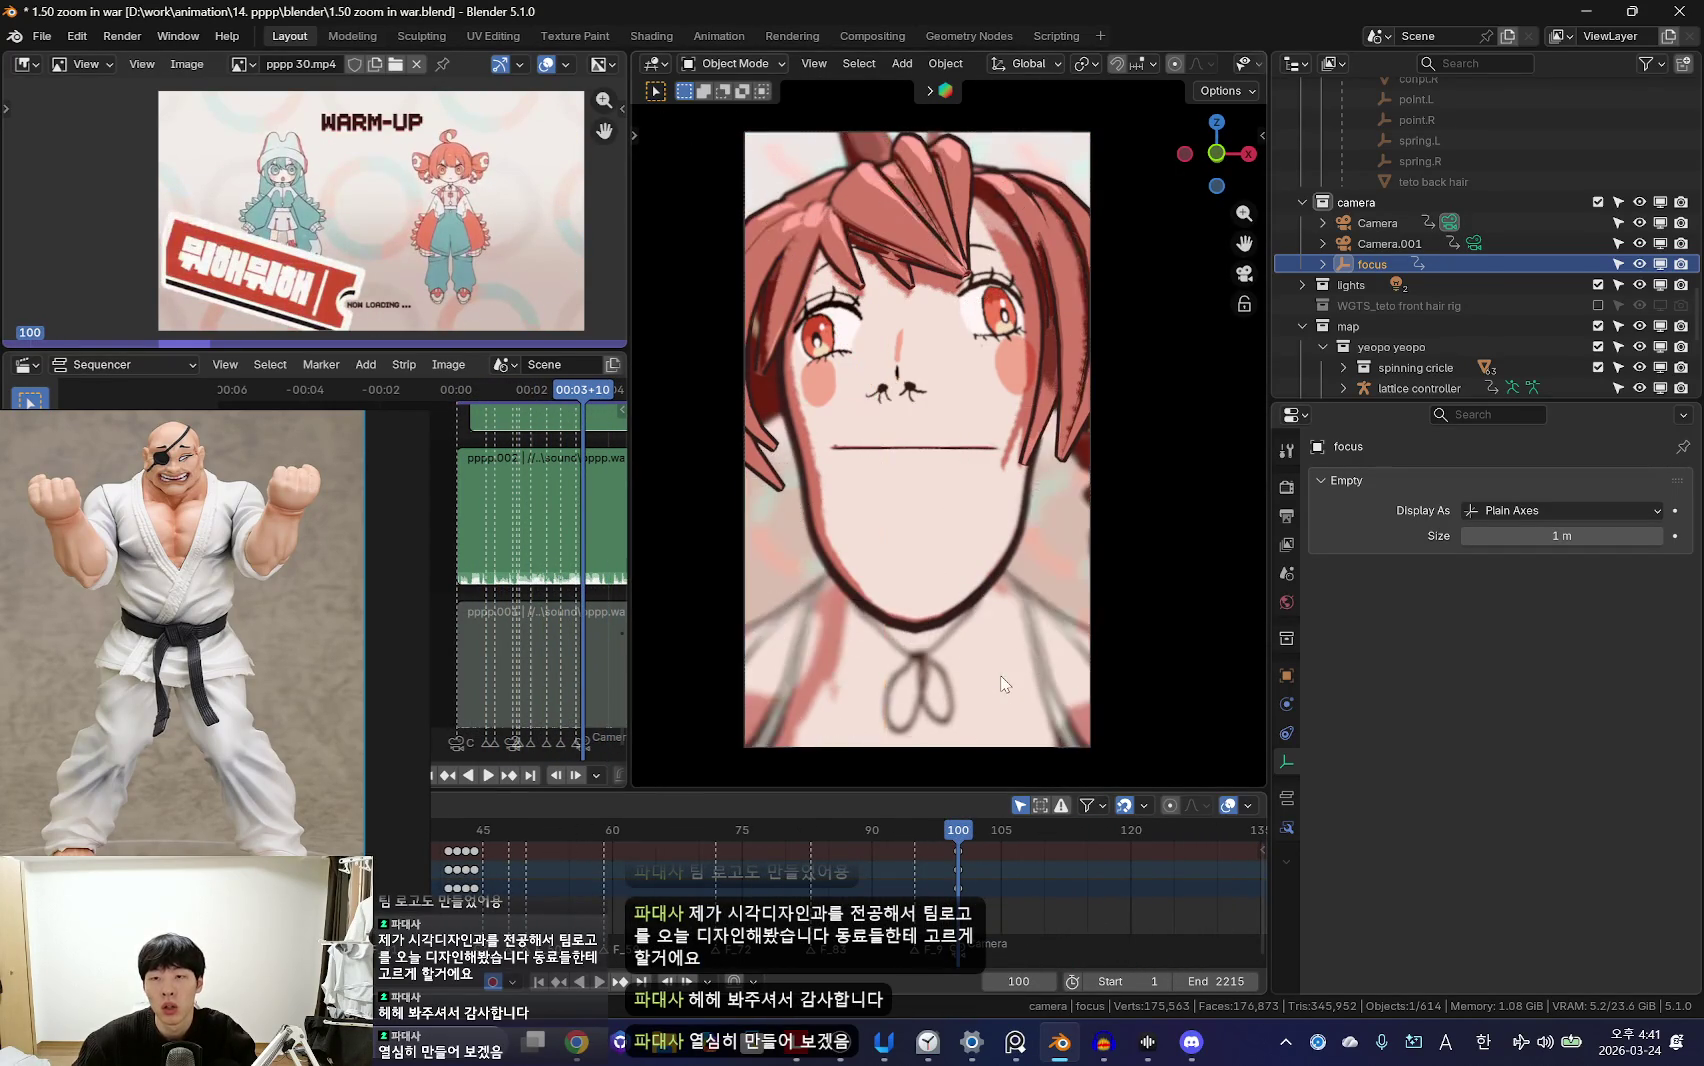
pyautogui.scroll(1, 975, 683)
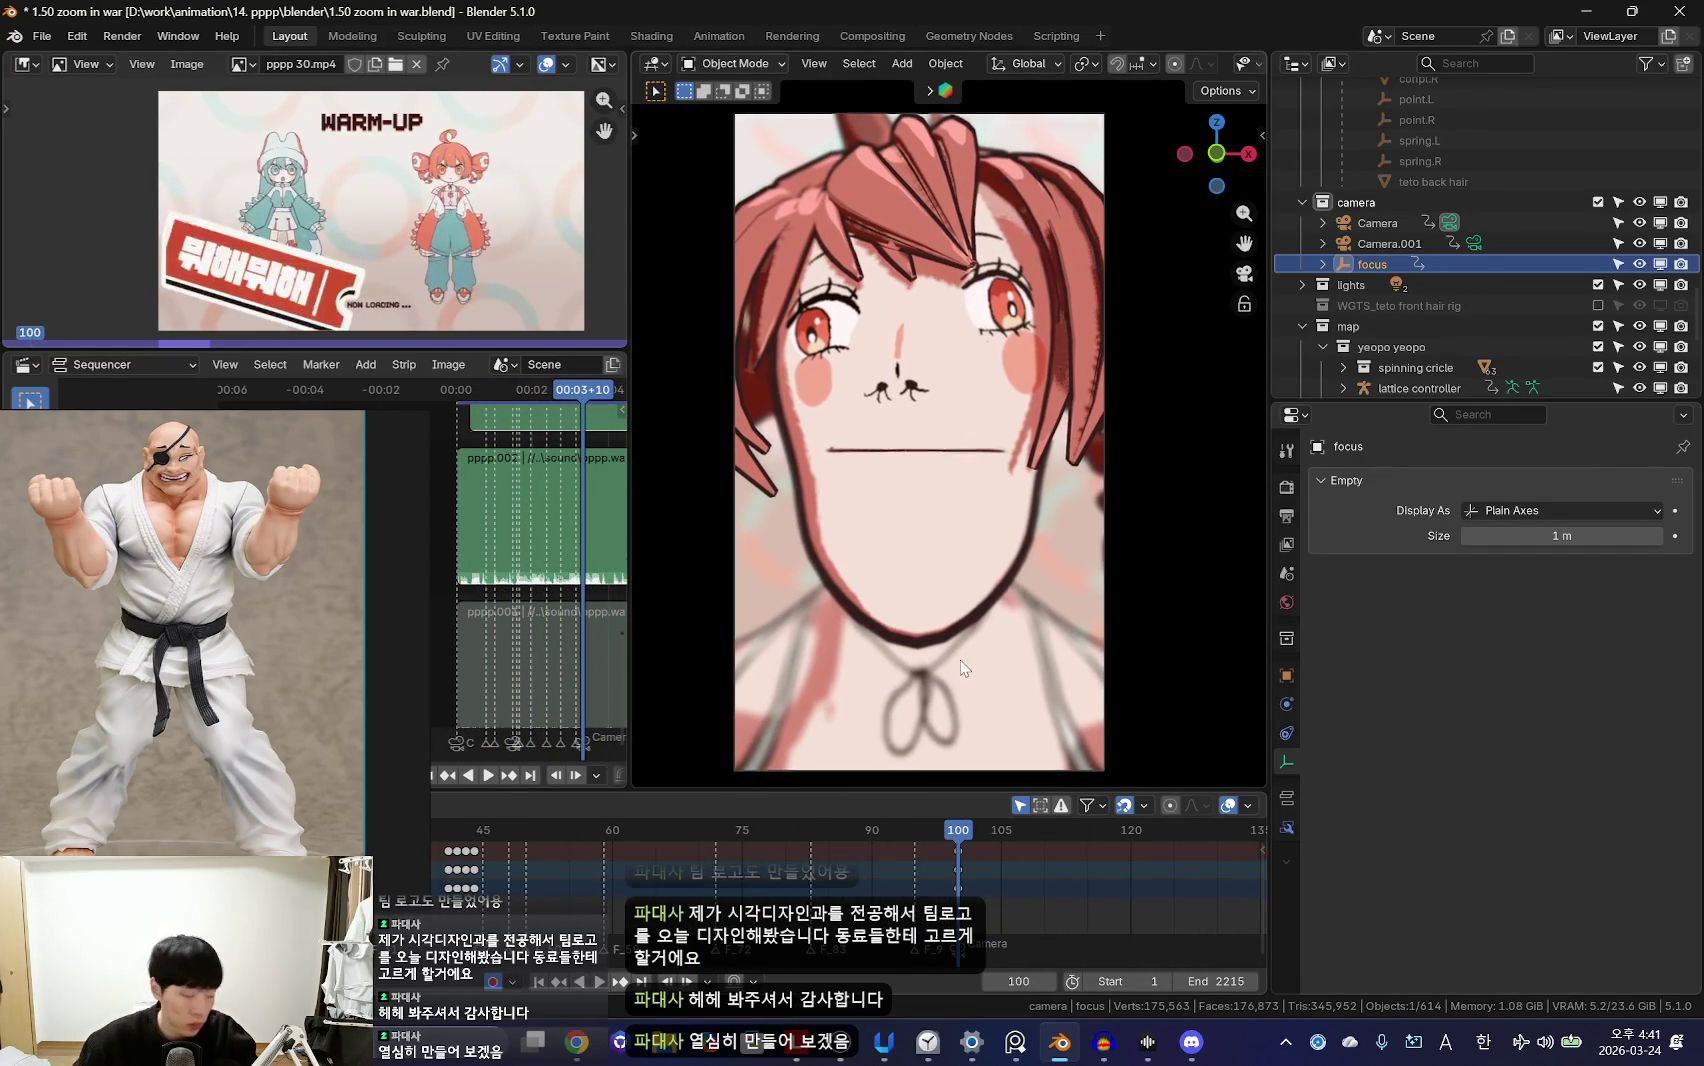
pyautogui.hotkey('shift', 'alt', 'z')
# Step: Put the teto rig into Pose Mode and move the playhead to frame 97
pyautogui.click(1035, 262)
pyautogui.hotkey('ctrl', 'Tab')
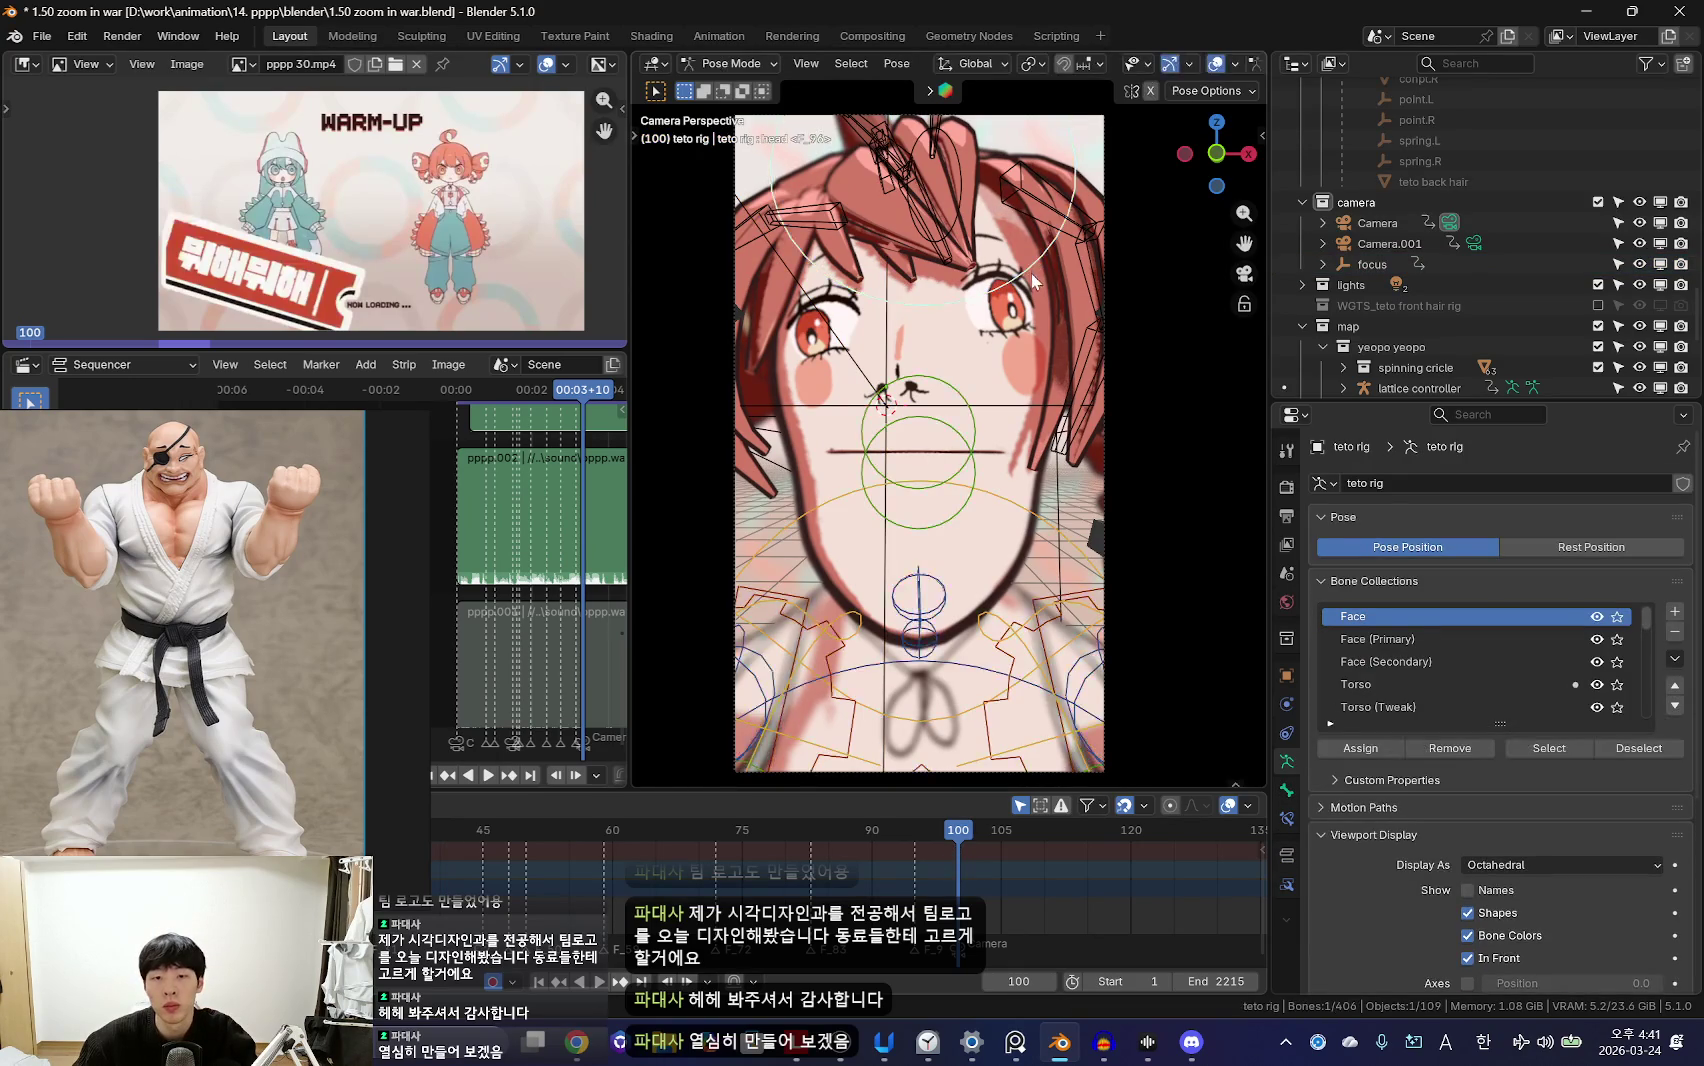
pyautogui.hotkey('shift', 'alt', 'z')
pyautogui.scroll(2, 1030, 272)
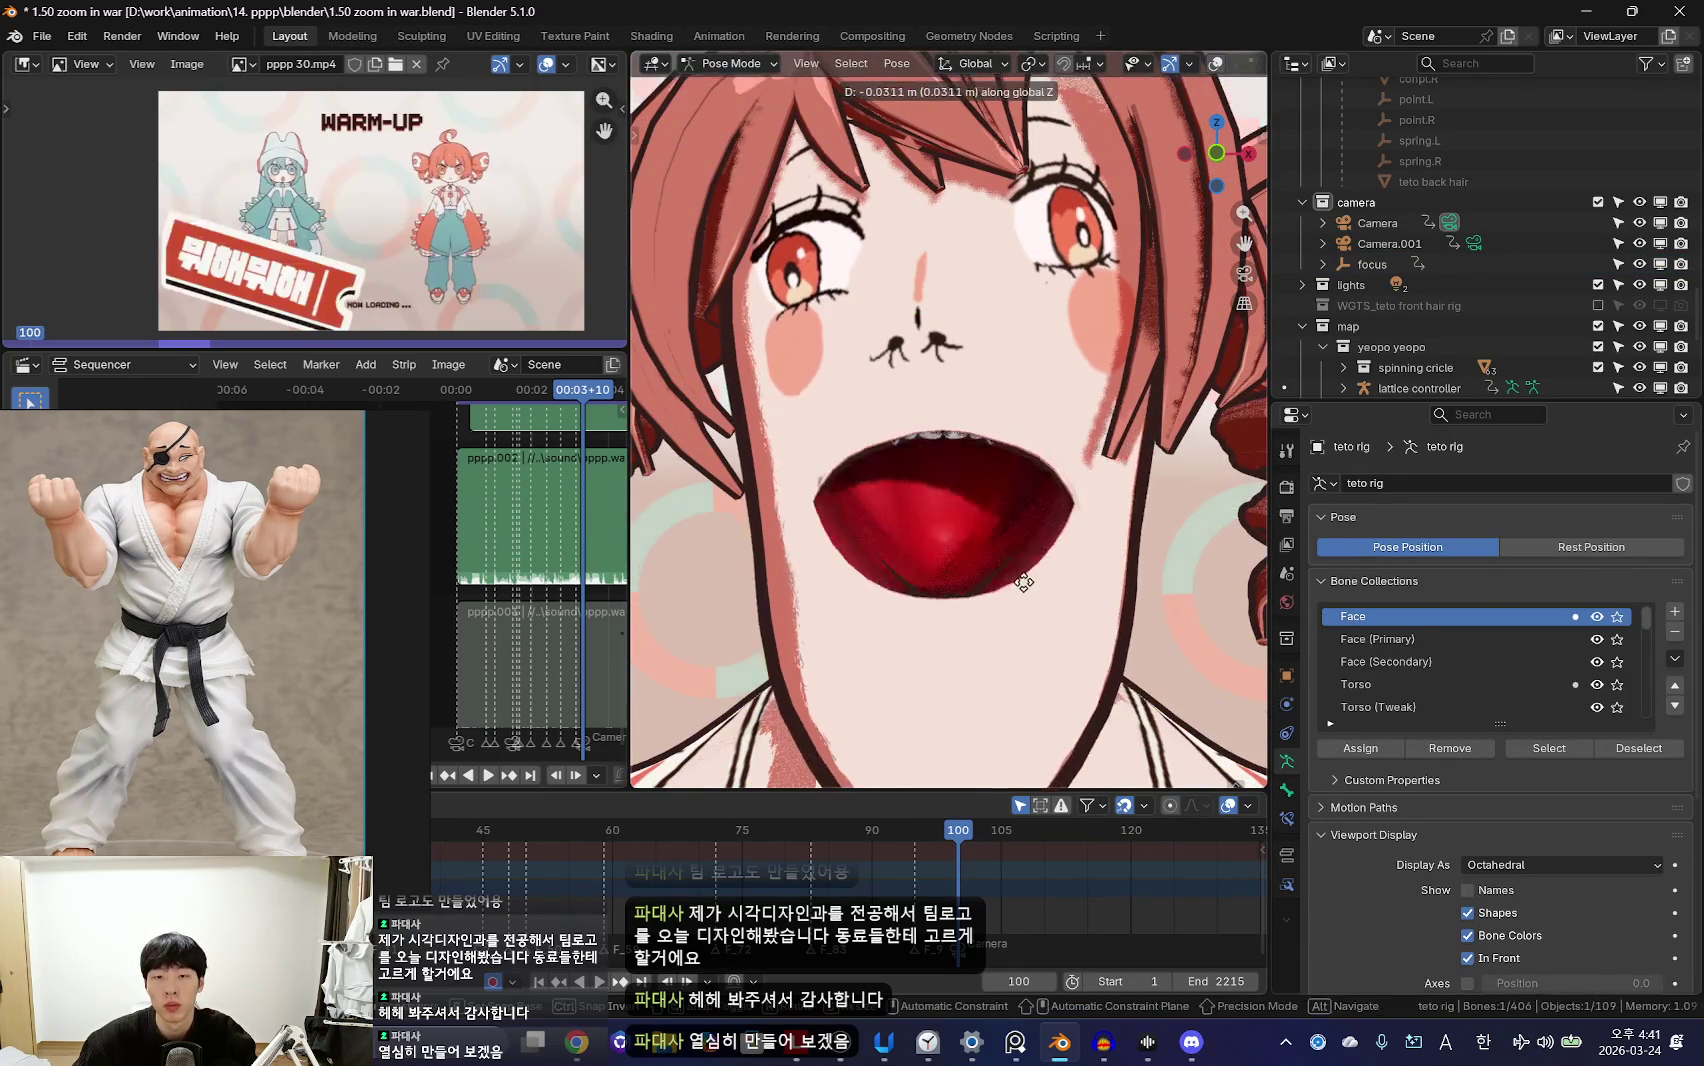
pyautogui.scroll(-2, 1030, 500)
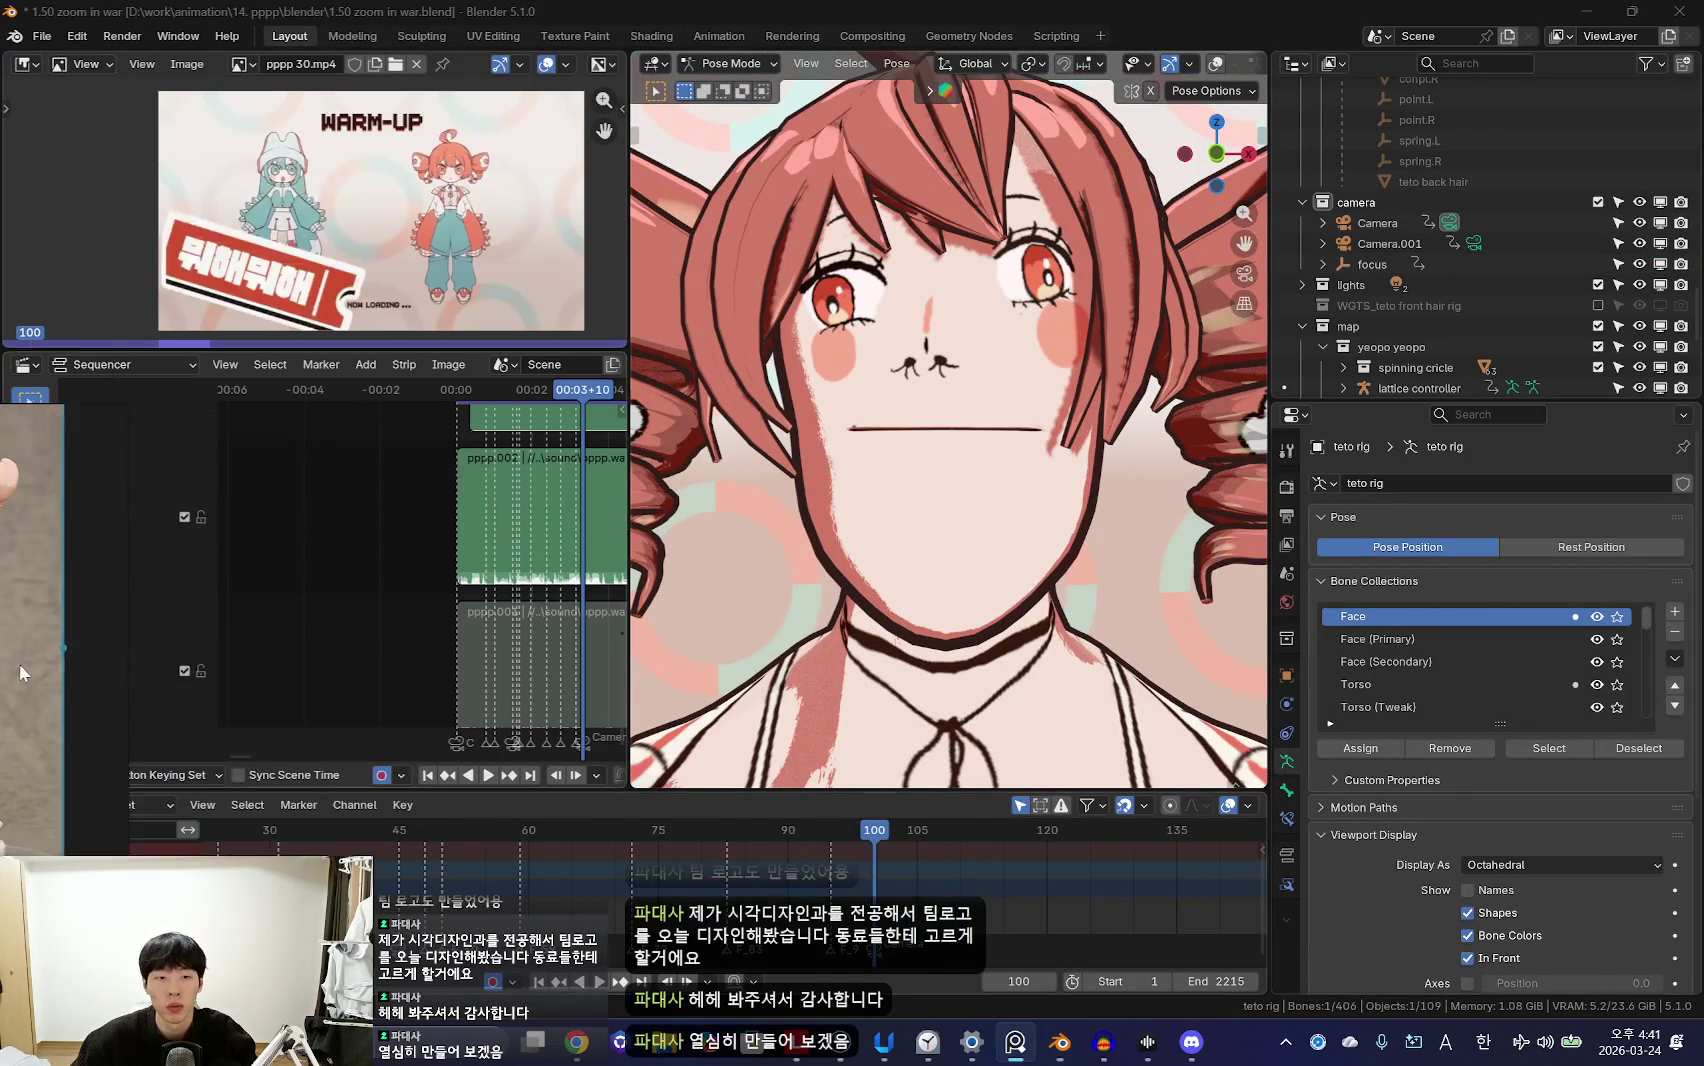
pyautogui.moveTo(805, 890); pyautogui.dragTo(700, 885)
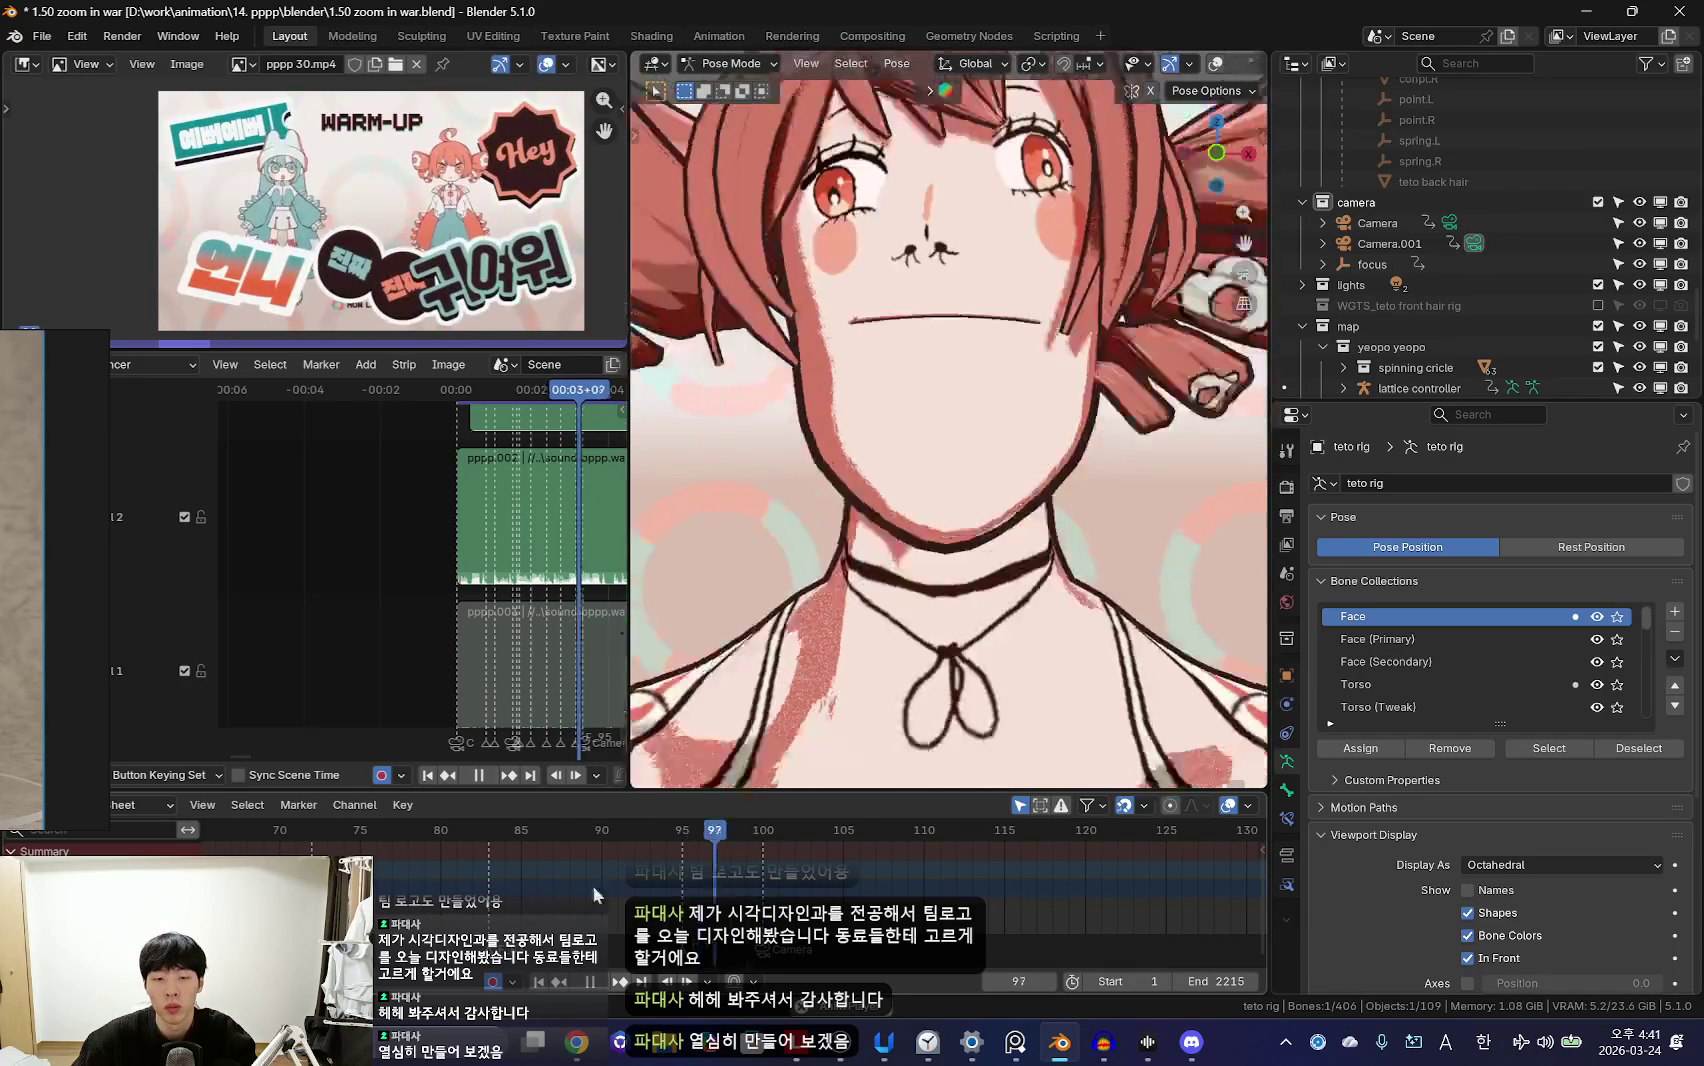
pyautogui.press('Escape')
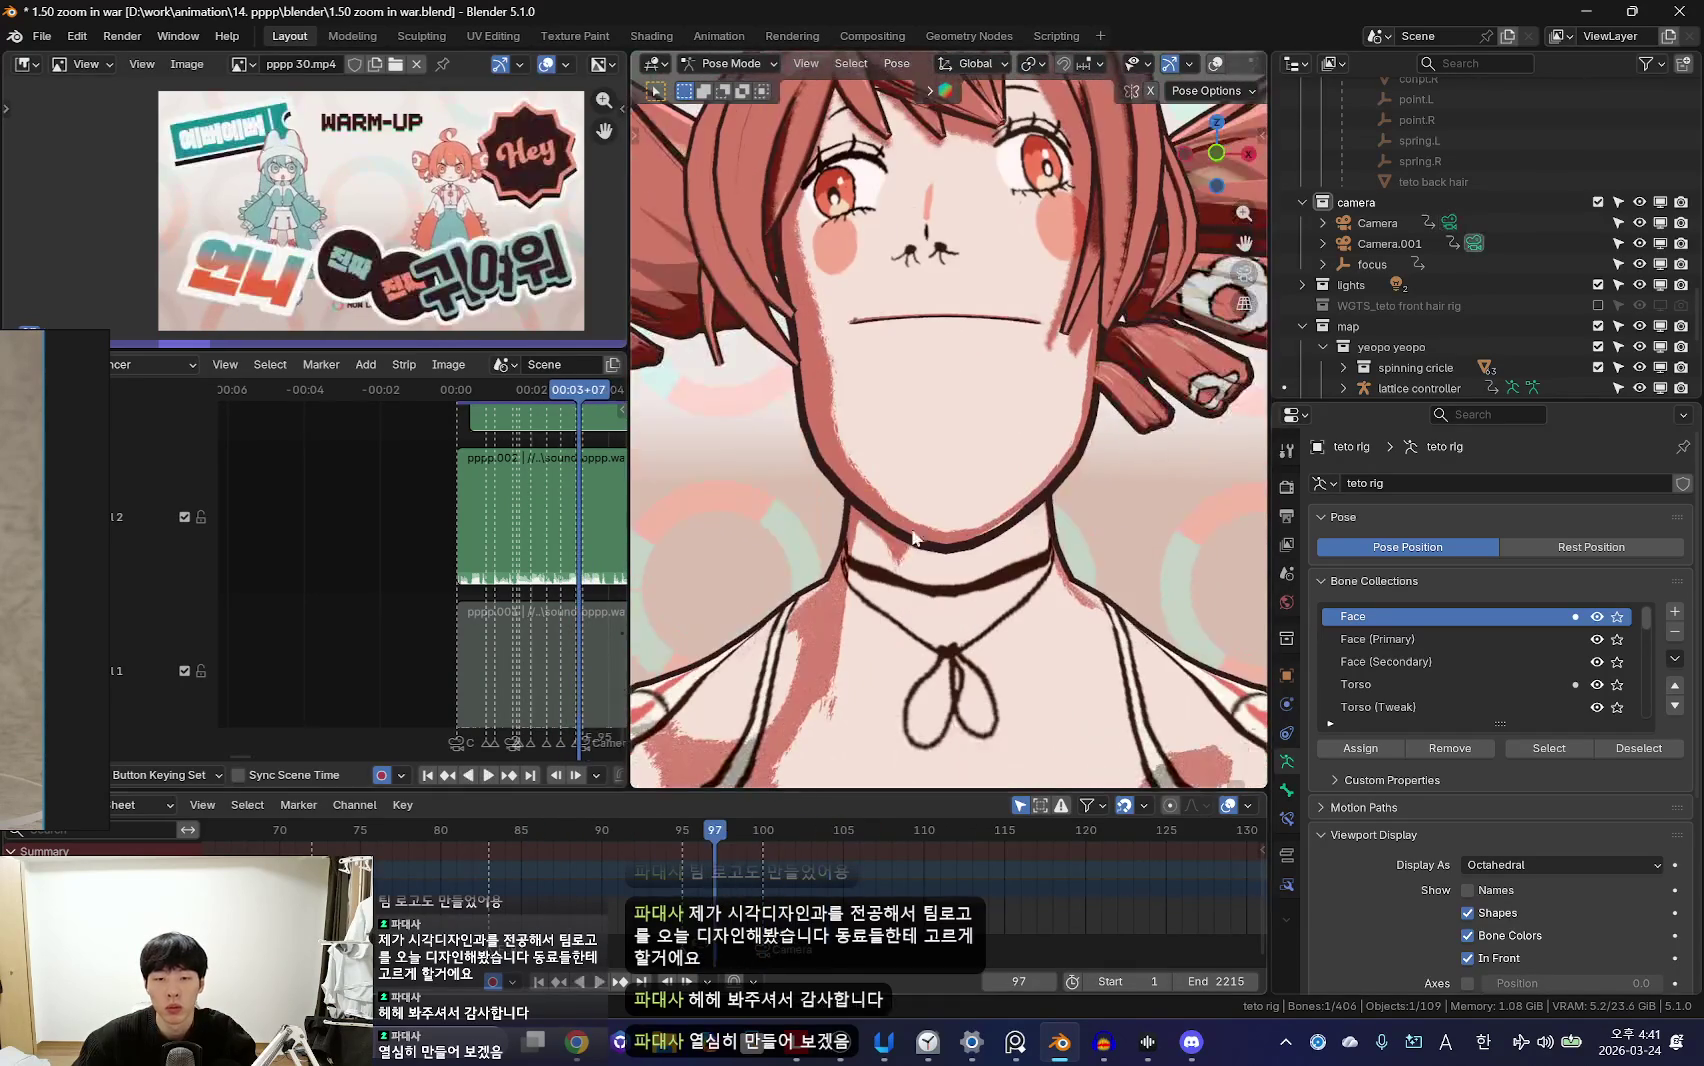
pyautogui.hotkey('shift', 'alt', 'z')
# Step: Rotate the jaw bone open and keyframe the open-mouth pose at frame 97
pyautogui.press('r')
pyautogui.press('r')
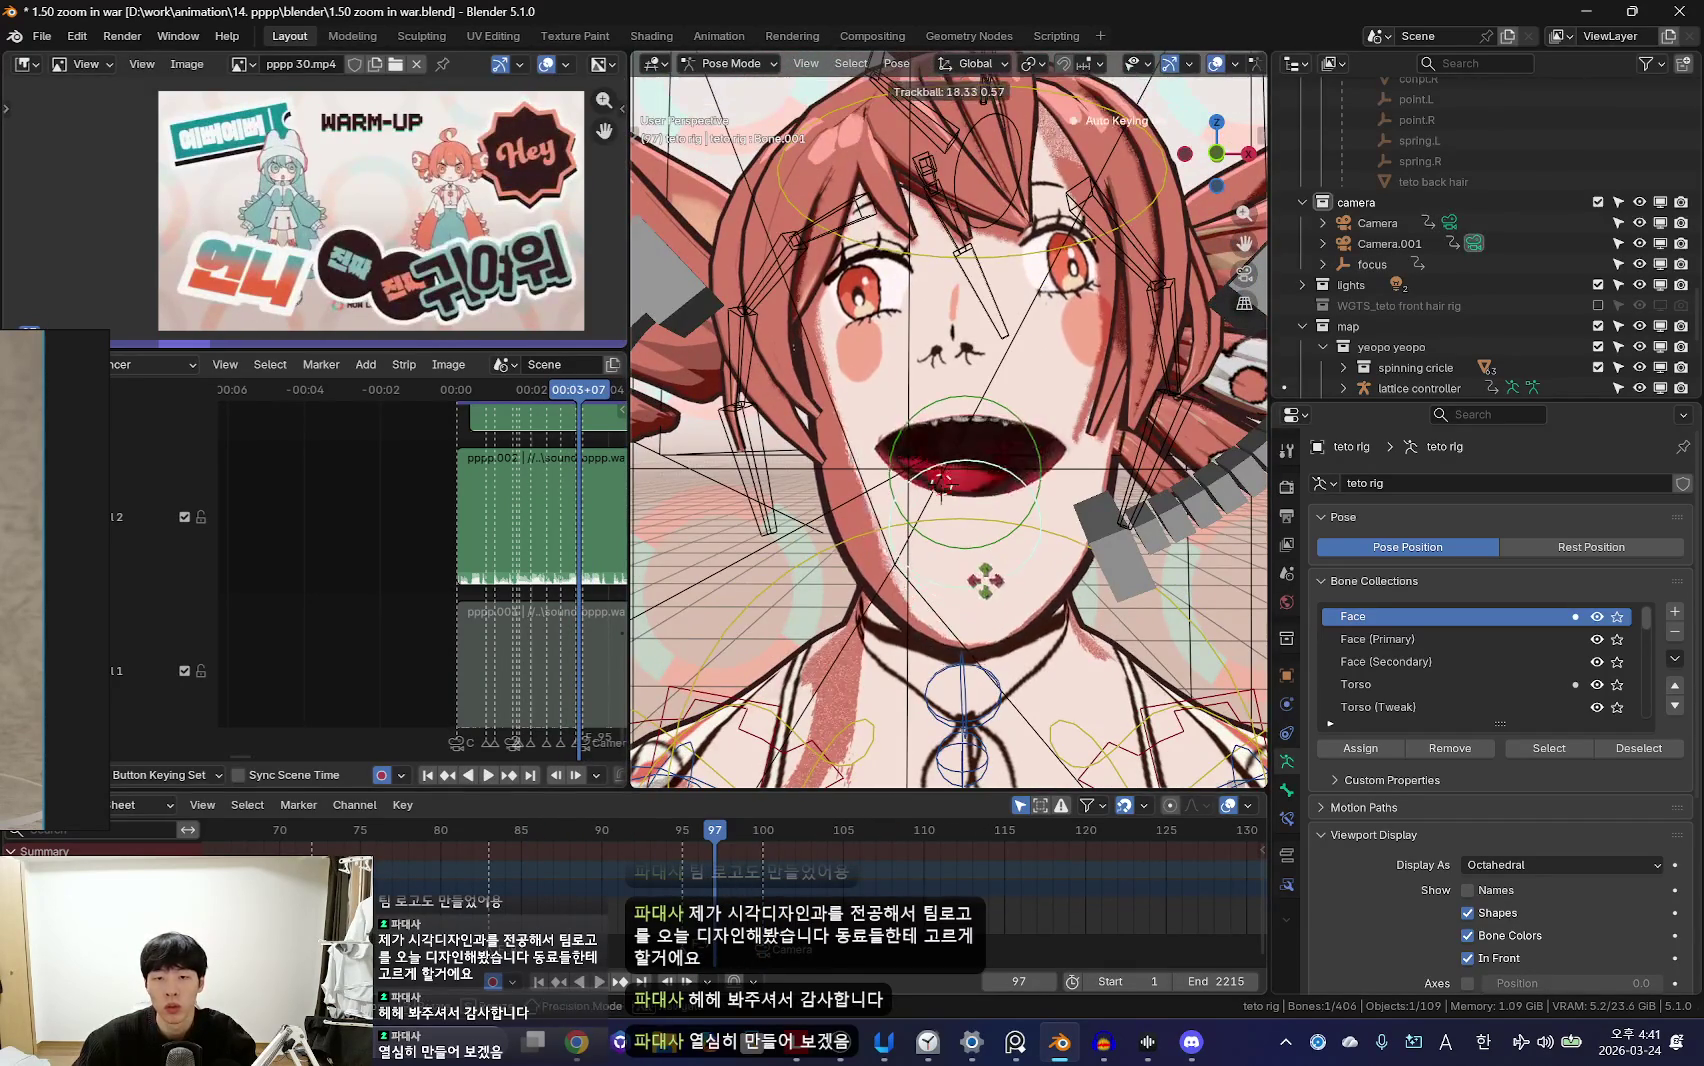
pyautogui.click(996, 620)
pyautogui.hotkey('shift', 'alt', 'z')
pyautogui.press('Left')
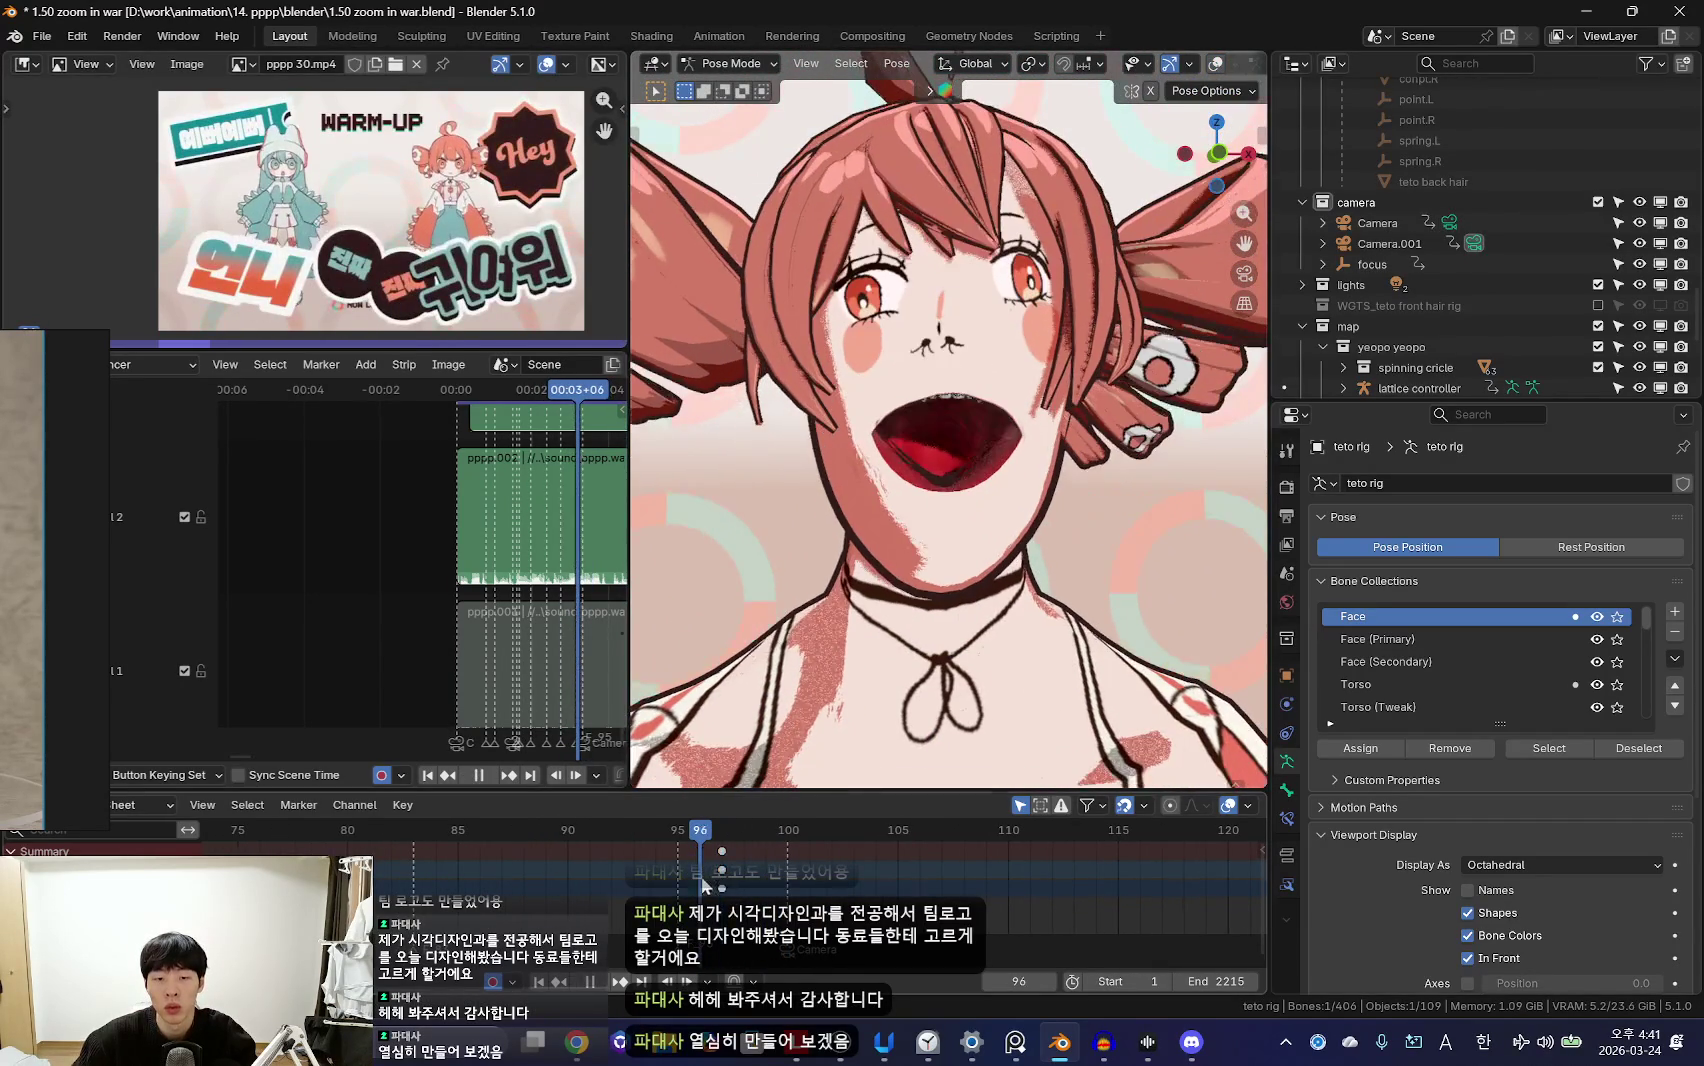
pyautogui.press('Left')
pyautogui.moveTo(678, 877); pyautogui.dragTo(768, 890)
pyautogui.press('i')
# Step: Play back the jaw animation from frame 97 to preview the opening mouth
pyautogui.click(766, 883)
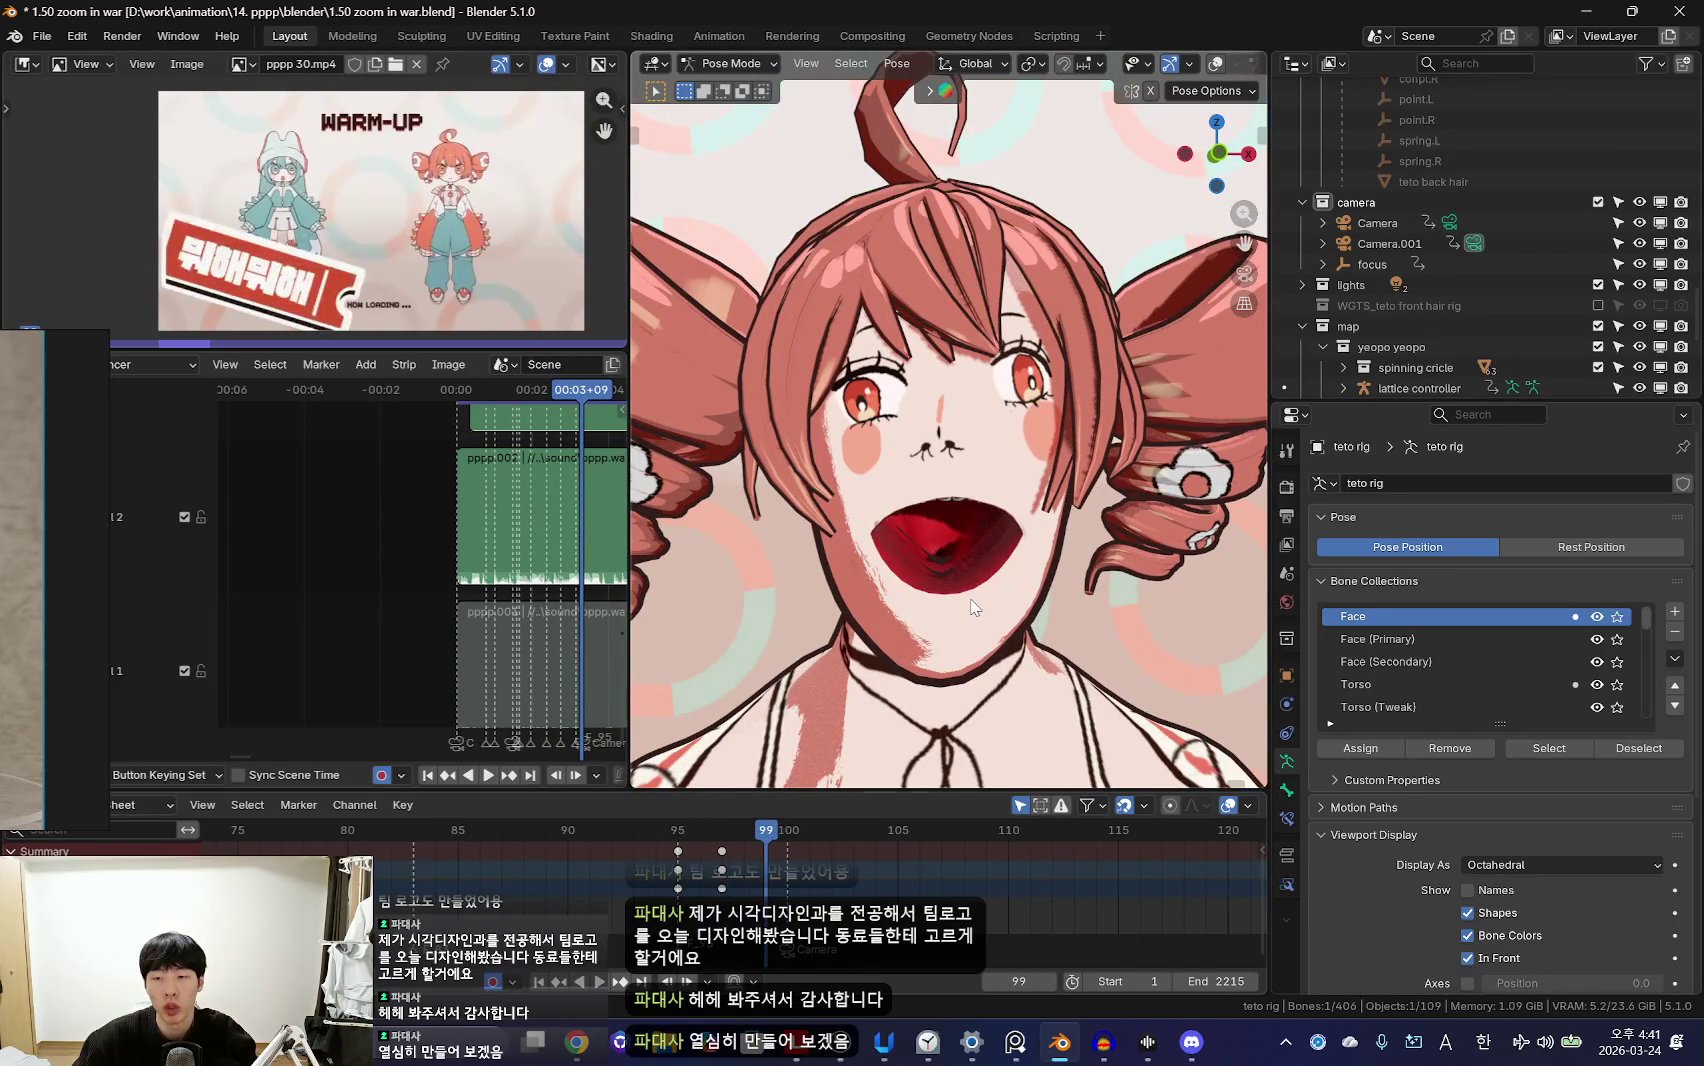
pyautogui.scroll(2, 733, 890)
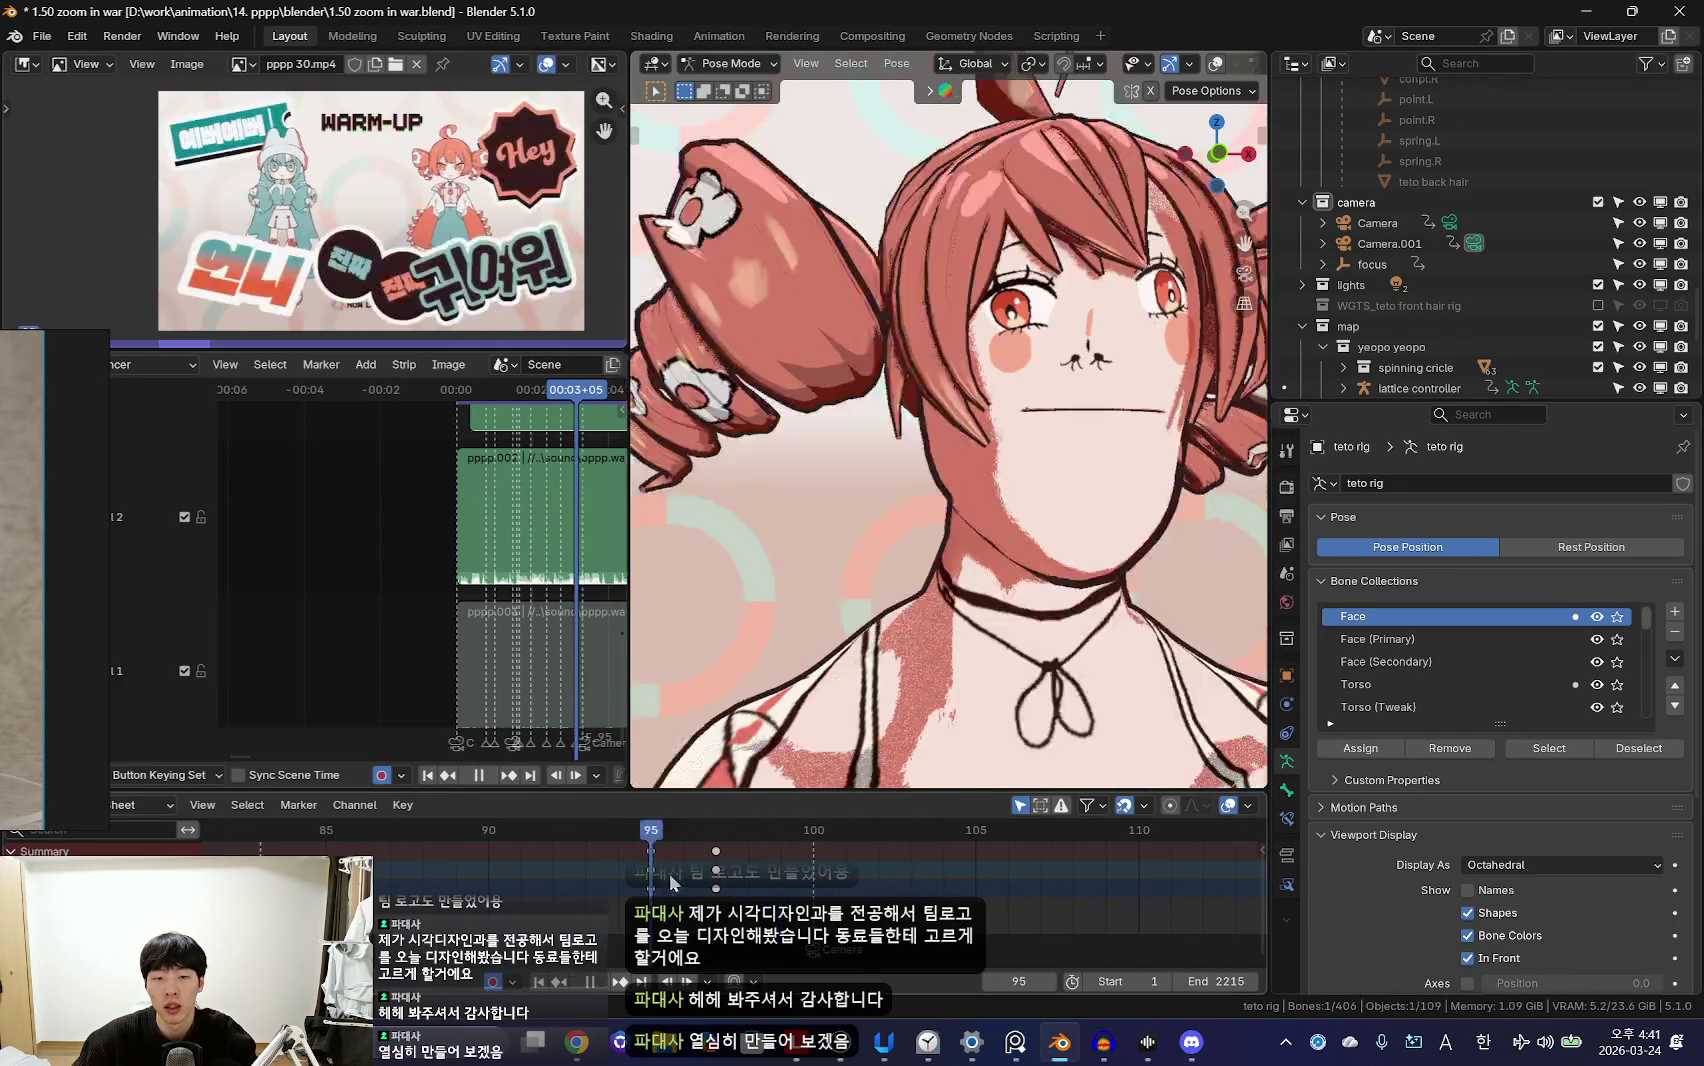
pyautogui.click(722, 885)
pyautogui.press('space')
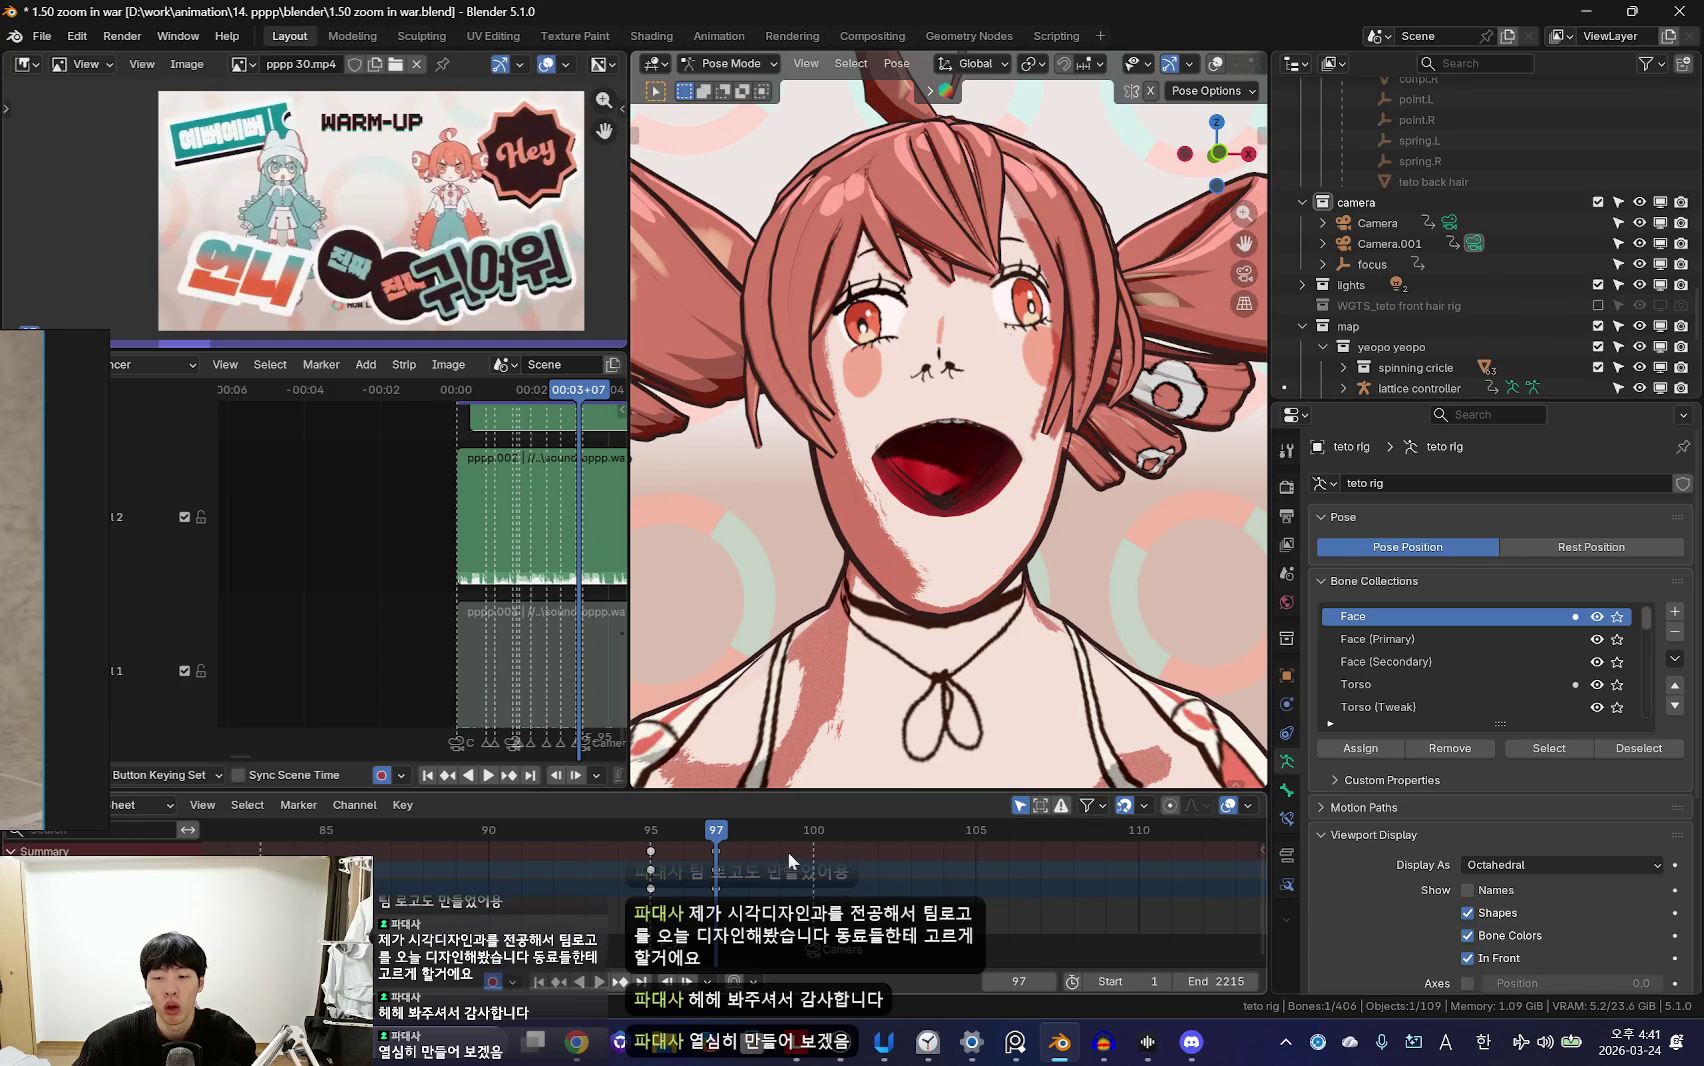
pyautogui.press('space')
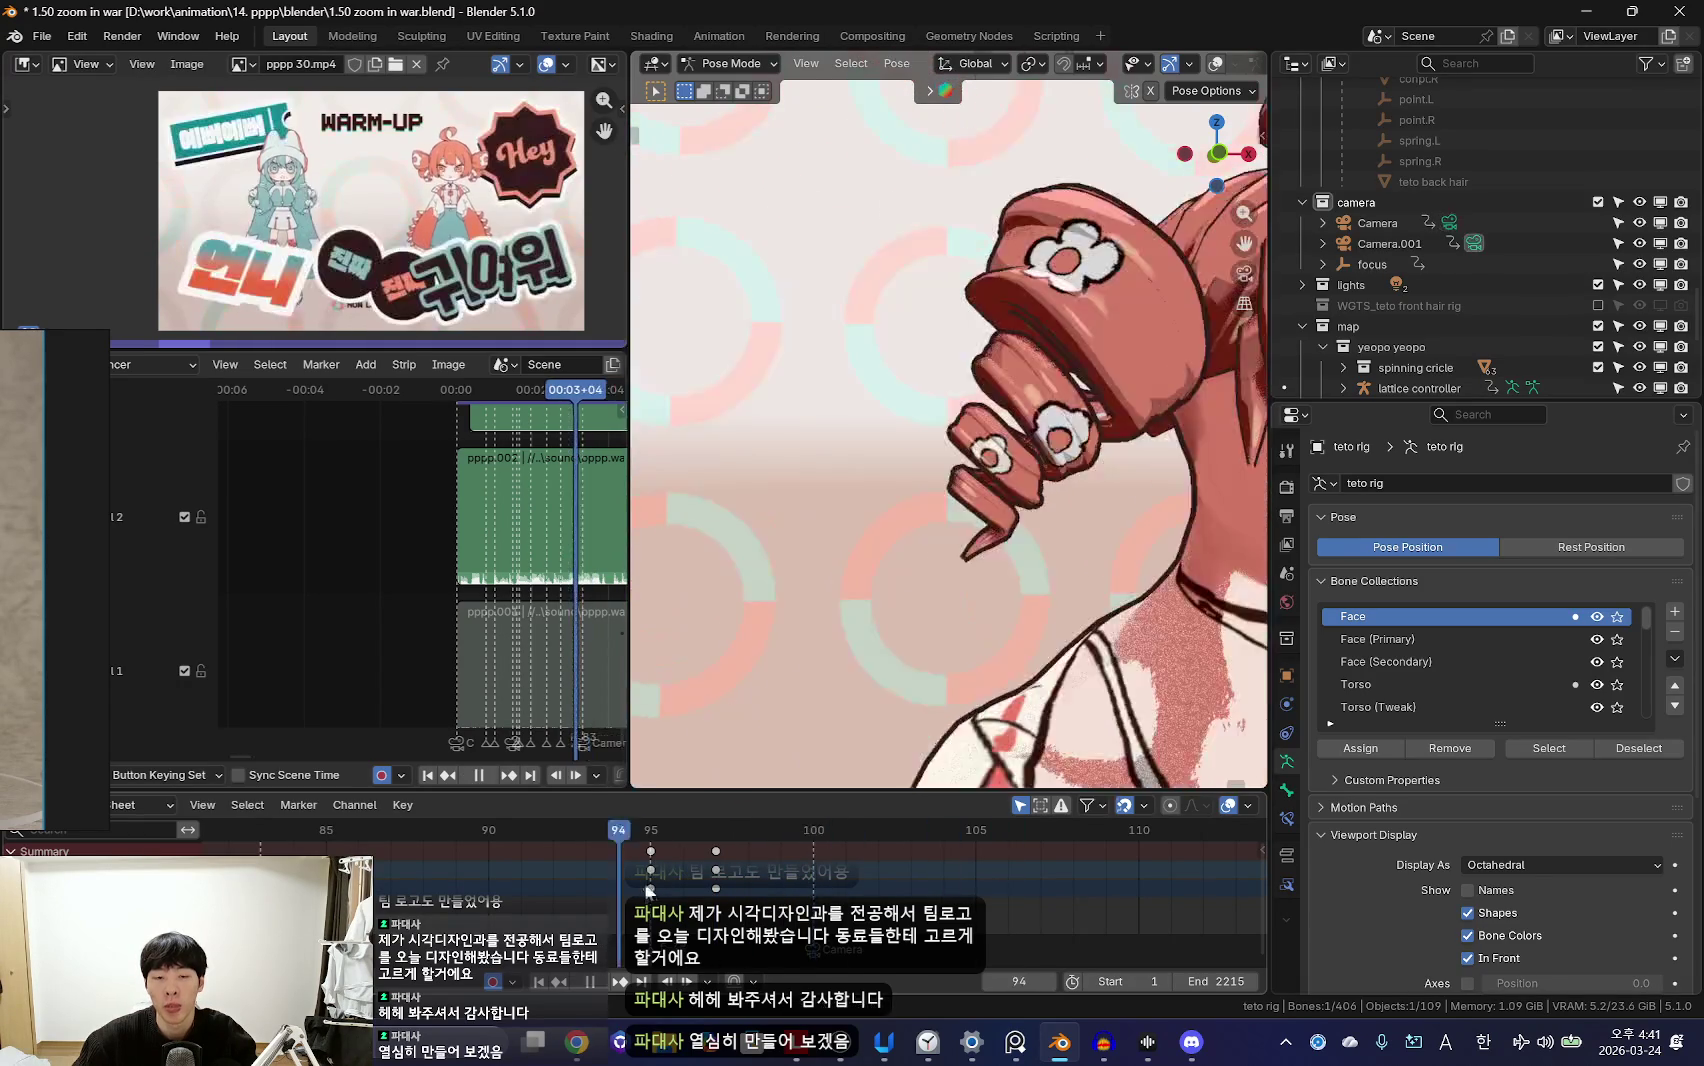
pyautogui.press('space')
pyautogui.press('space')
pyautogui.press('space')
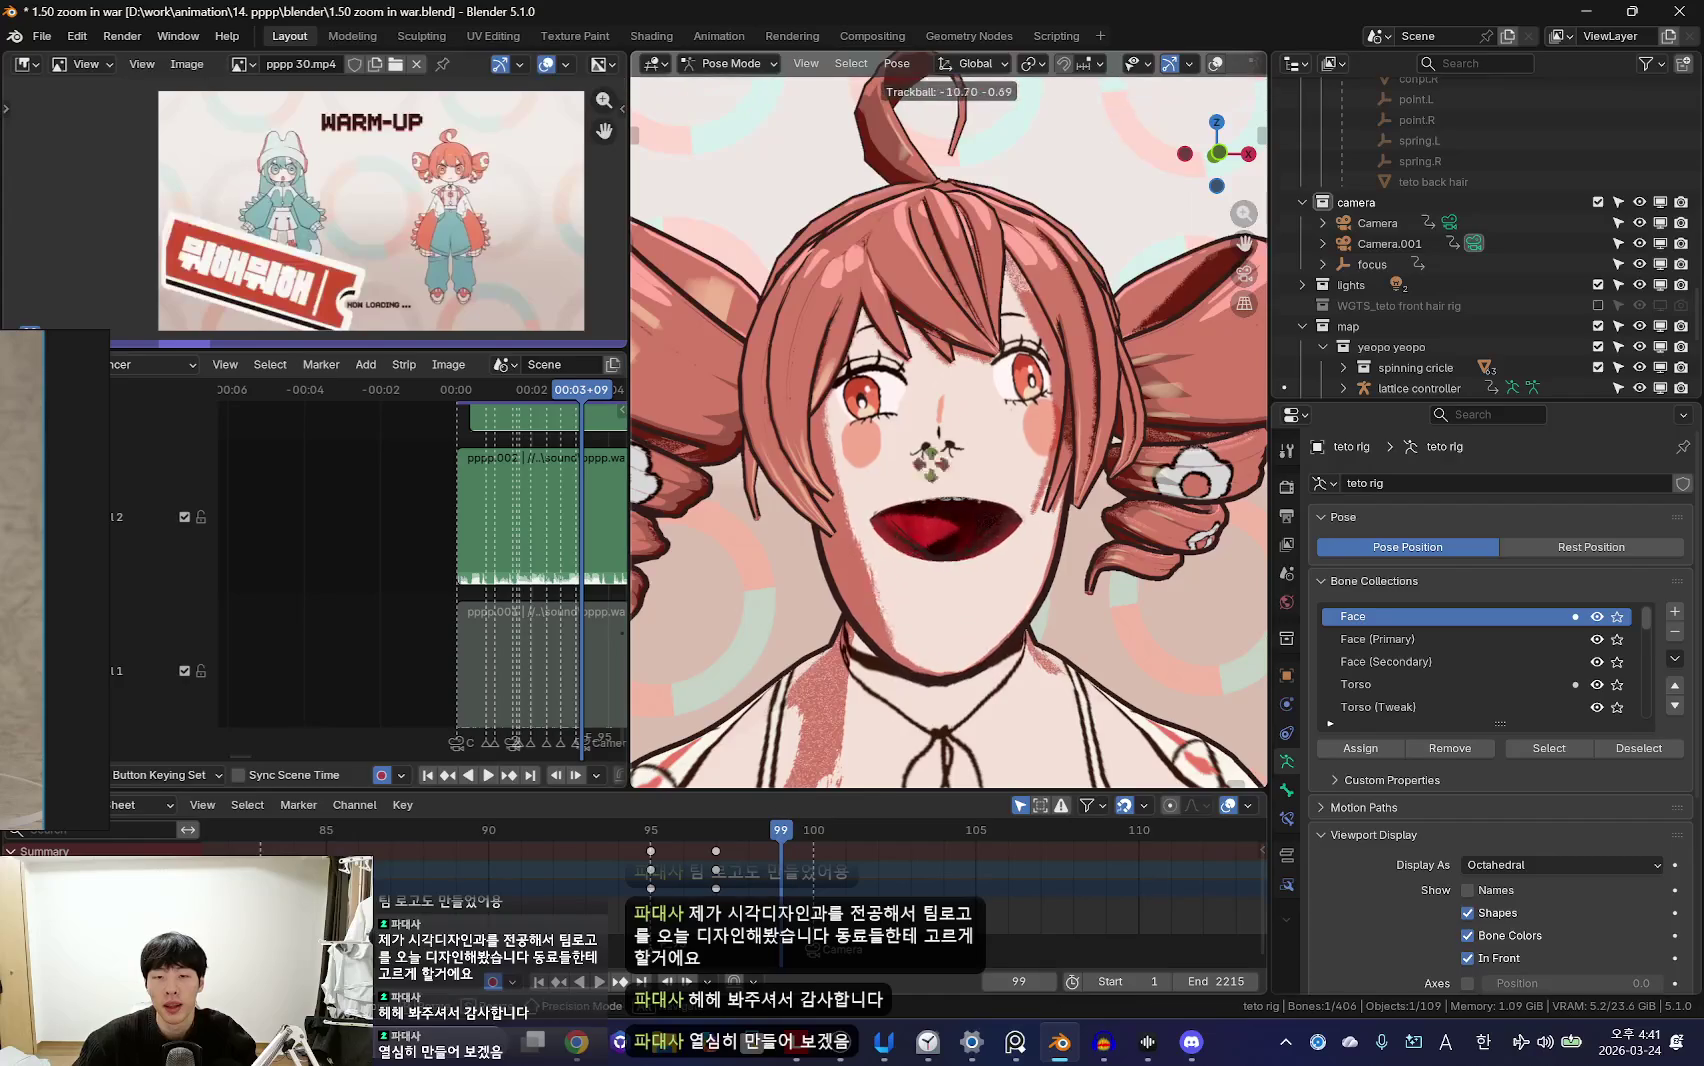
pyautogui.press('space')
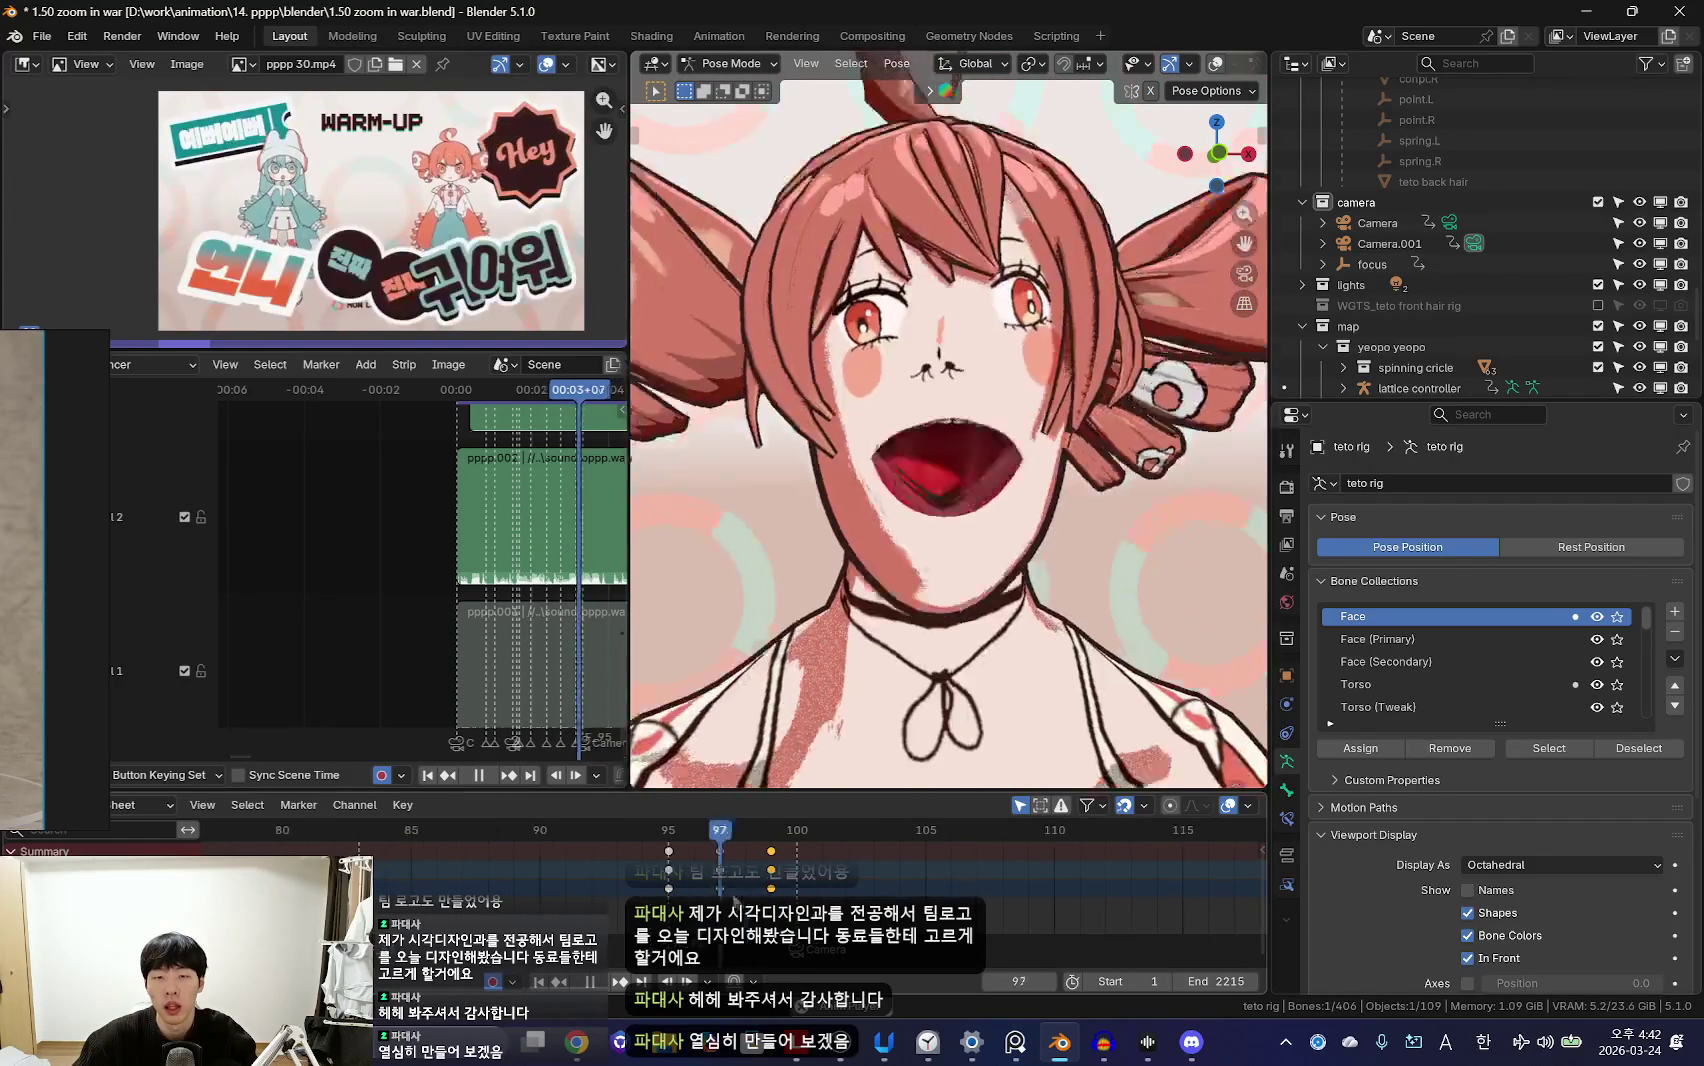
pyautogui.rightClick(798, 888)
pyautogui.press('Escape')
pyautogui.press('space')
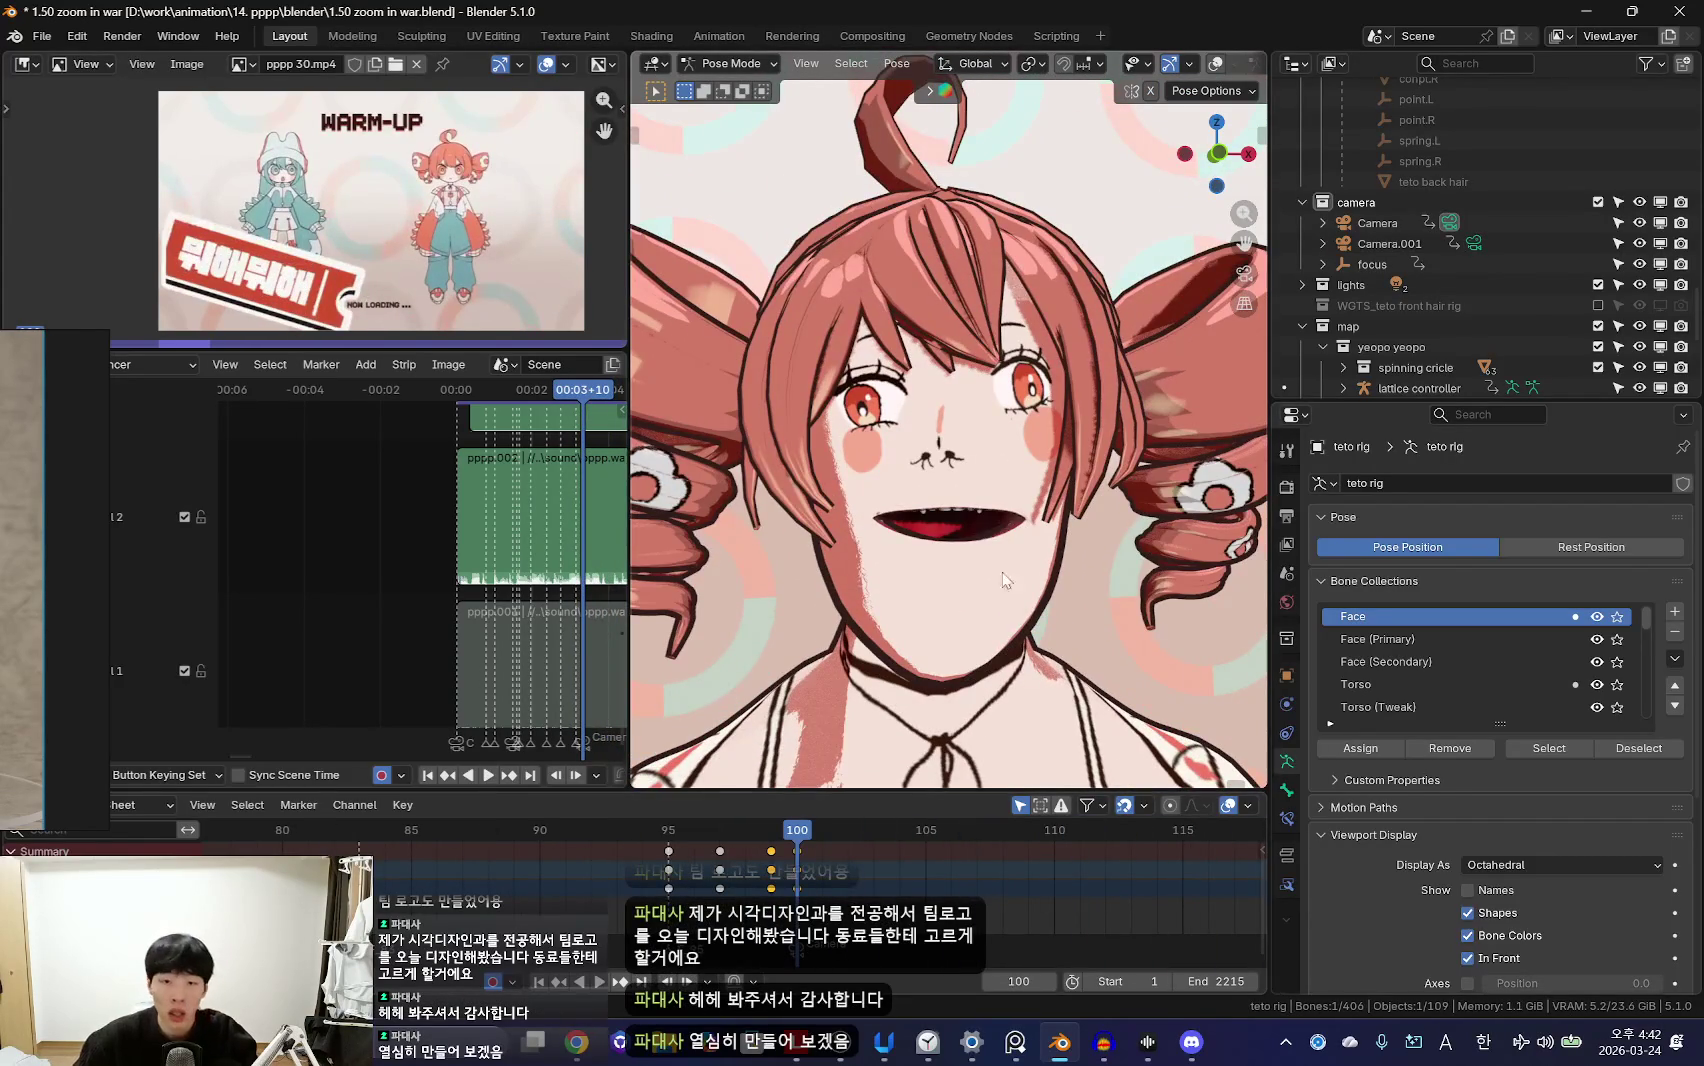
# Step: Replay the mouth motion from frames 100–102 to check its timing
pyautogui.press('space')
pyautogui.scroll(-2, 790, 878)
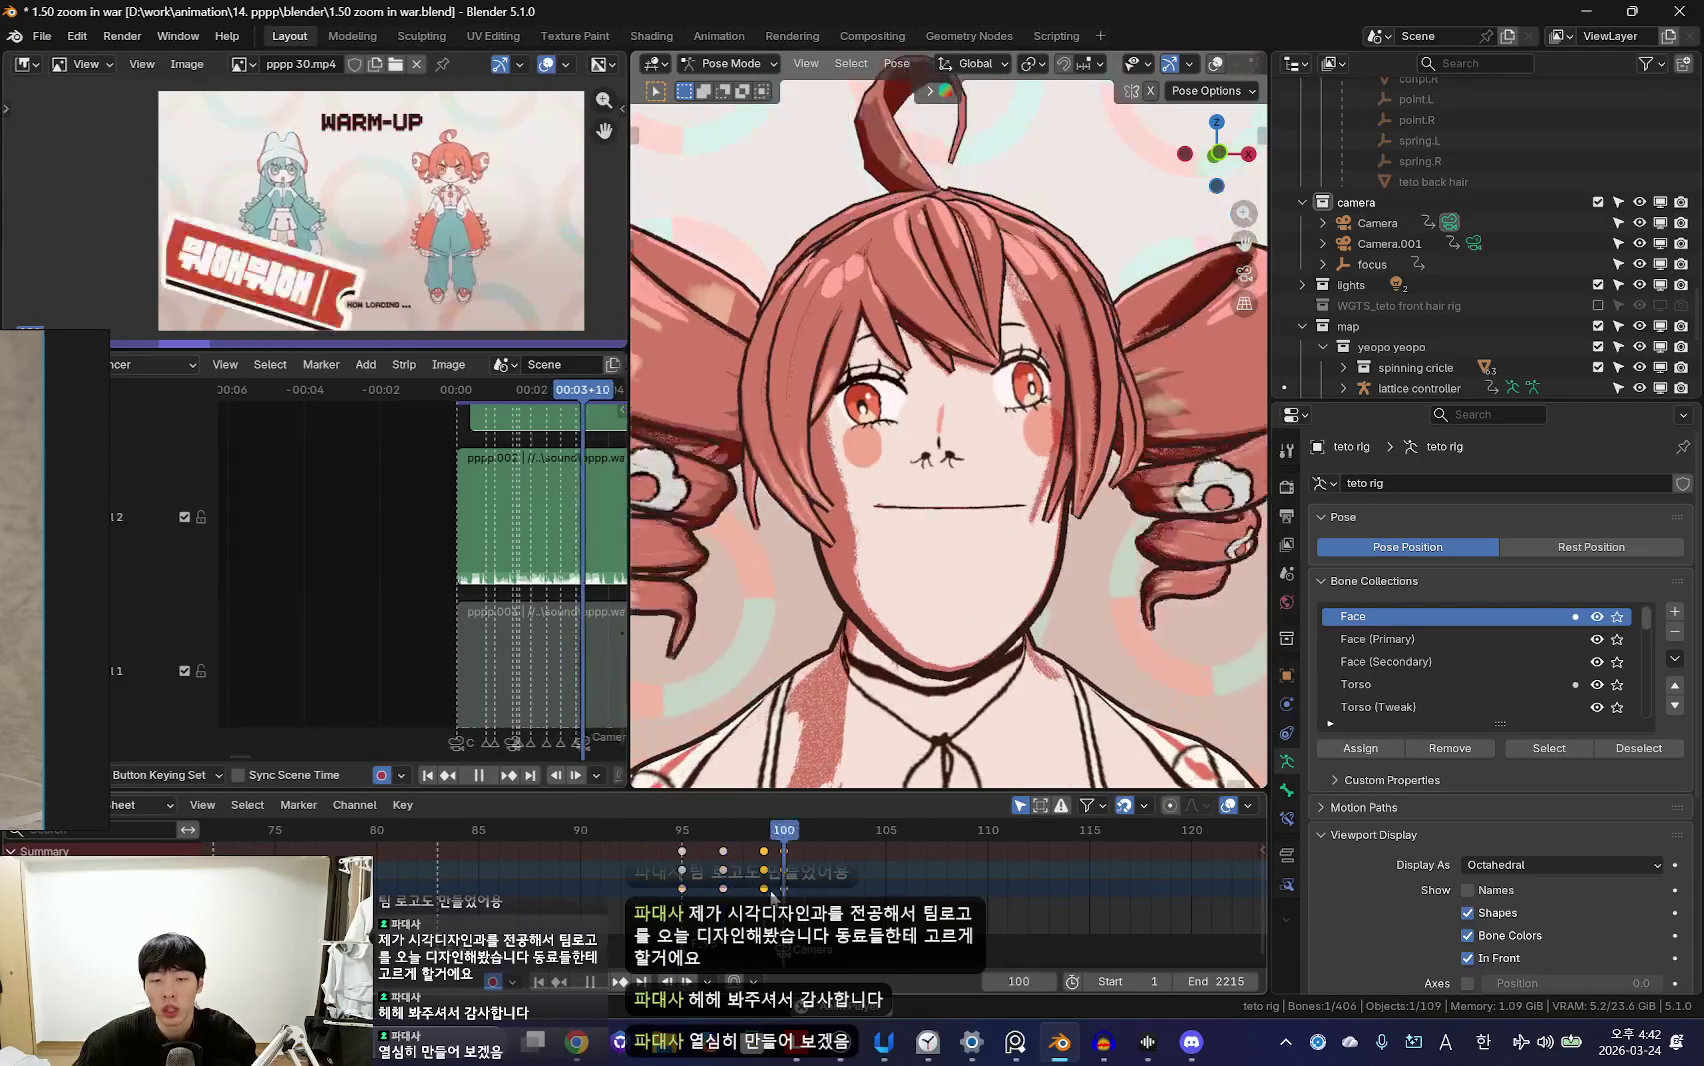
pyautogui.press('space')
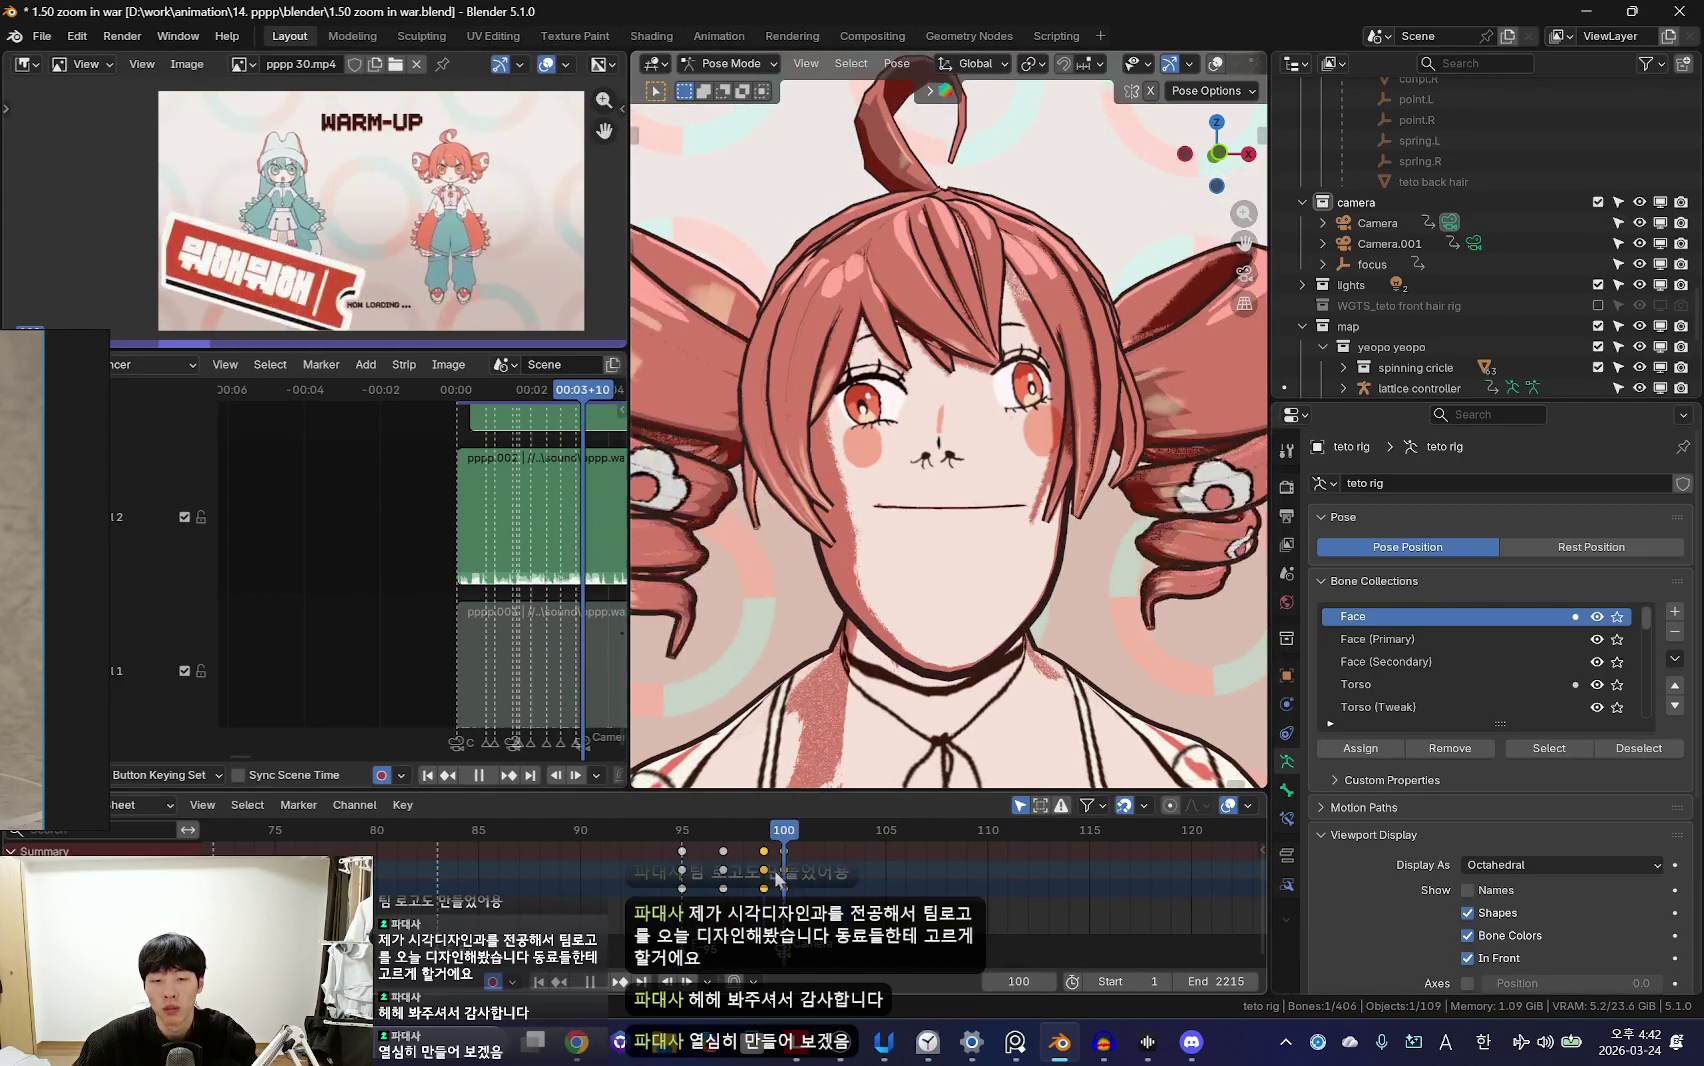
pyautogui.click(830, 889)
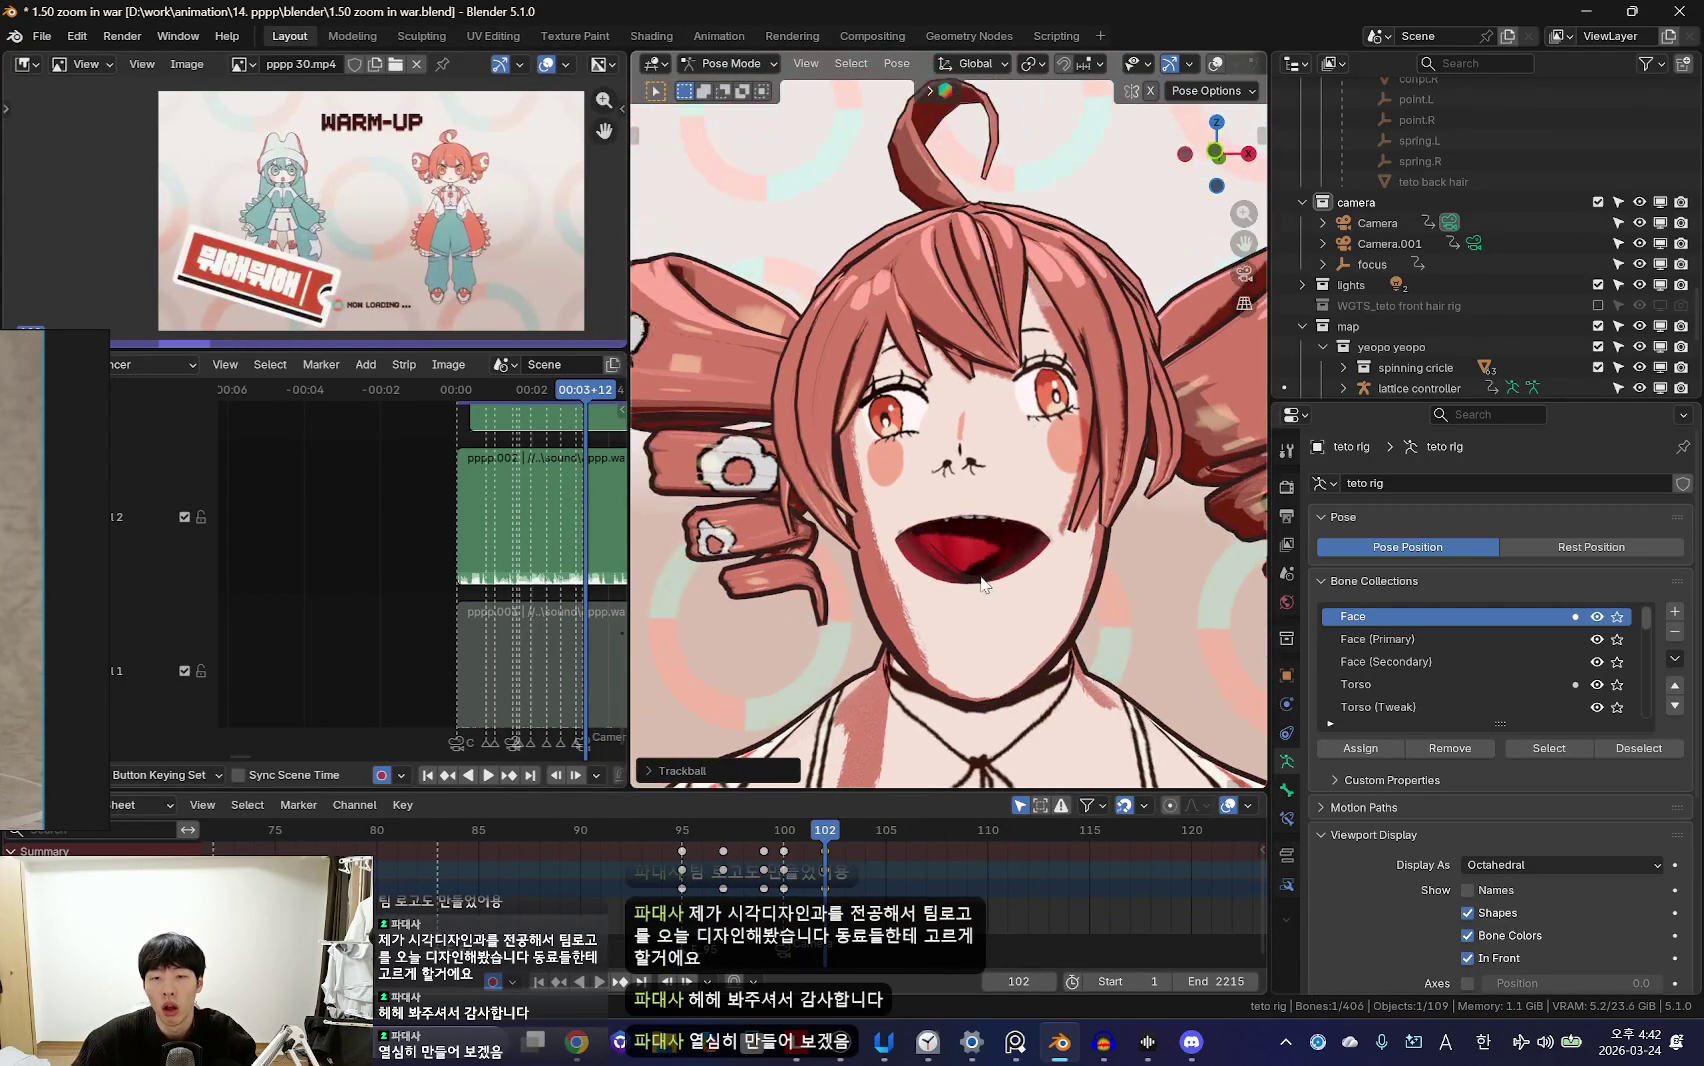
pyautogui.press('space')
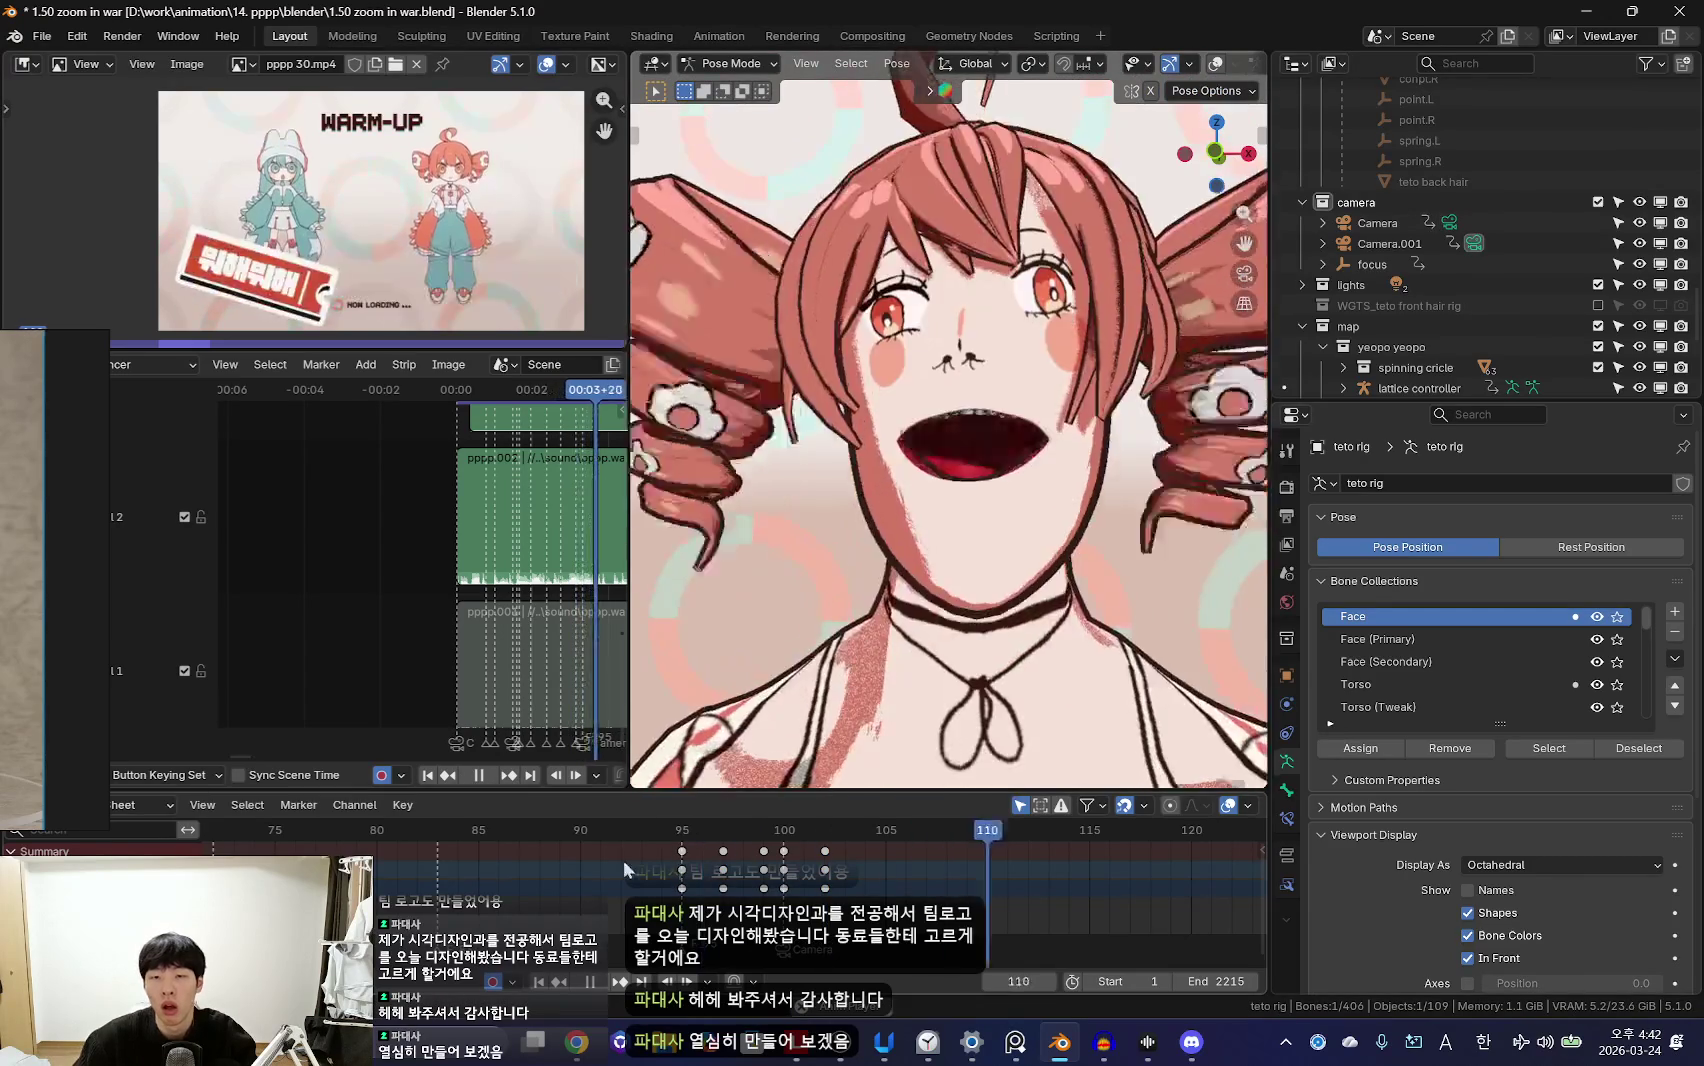
pyautogui.press('space')
pyautogui.click(733, 889)
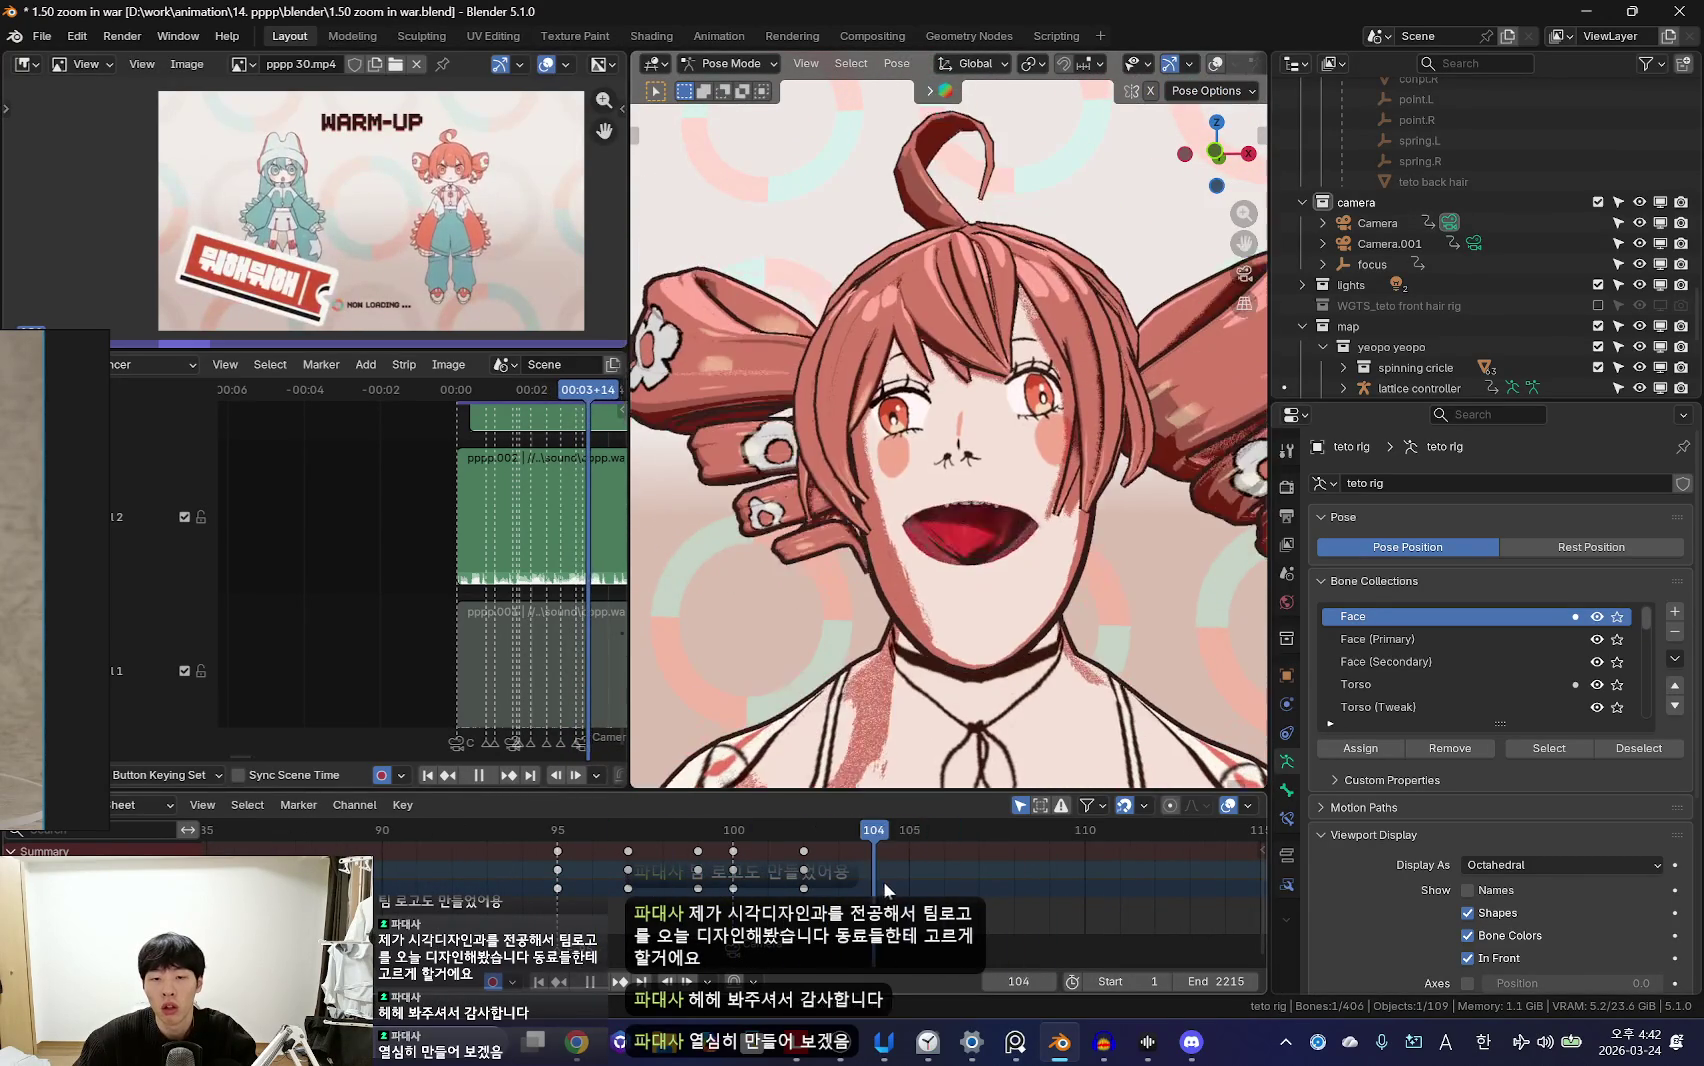
pyautogui.scroll(-2, 775, 873)
pyautogui.click(775, 873)
pyautogui.press('space')
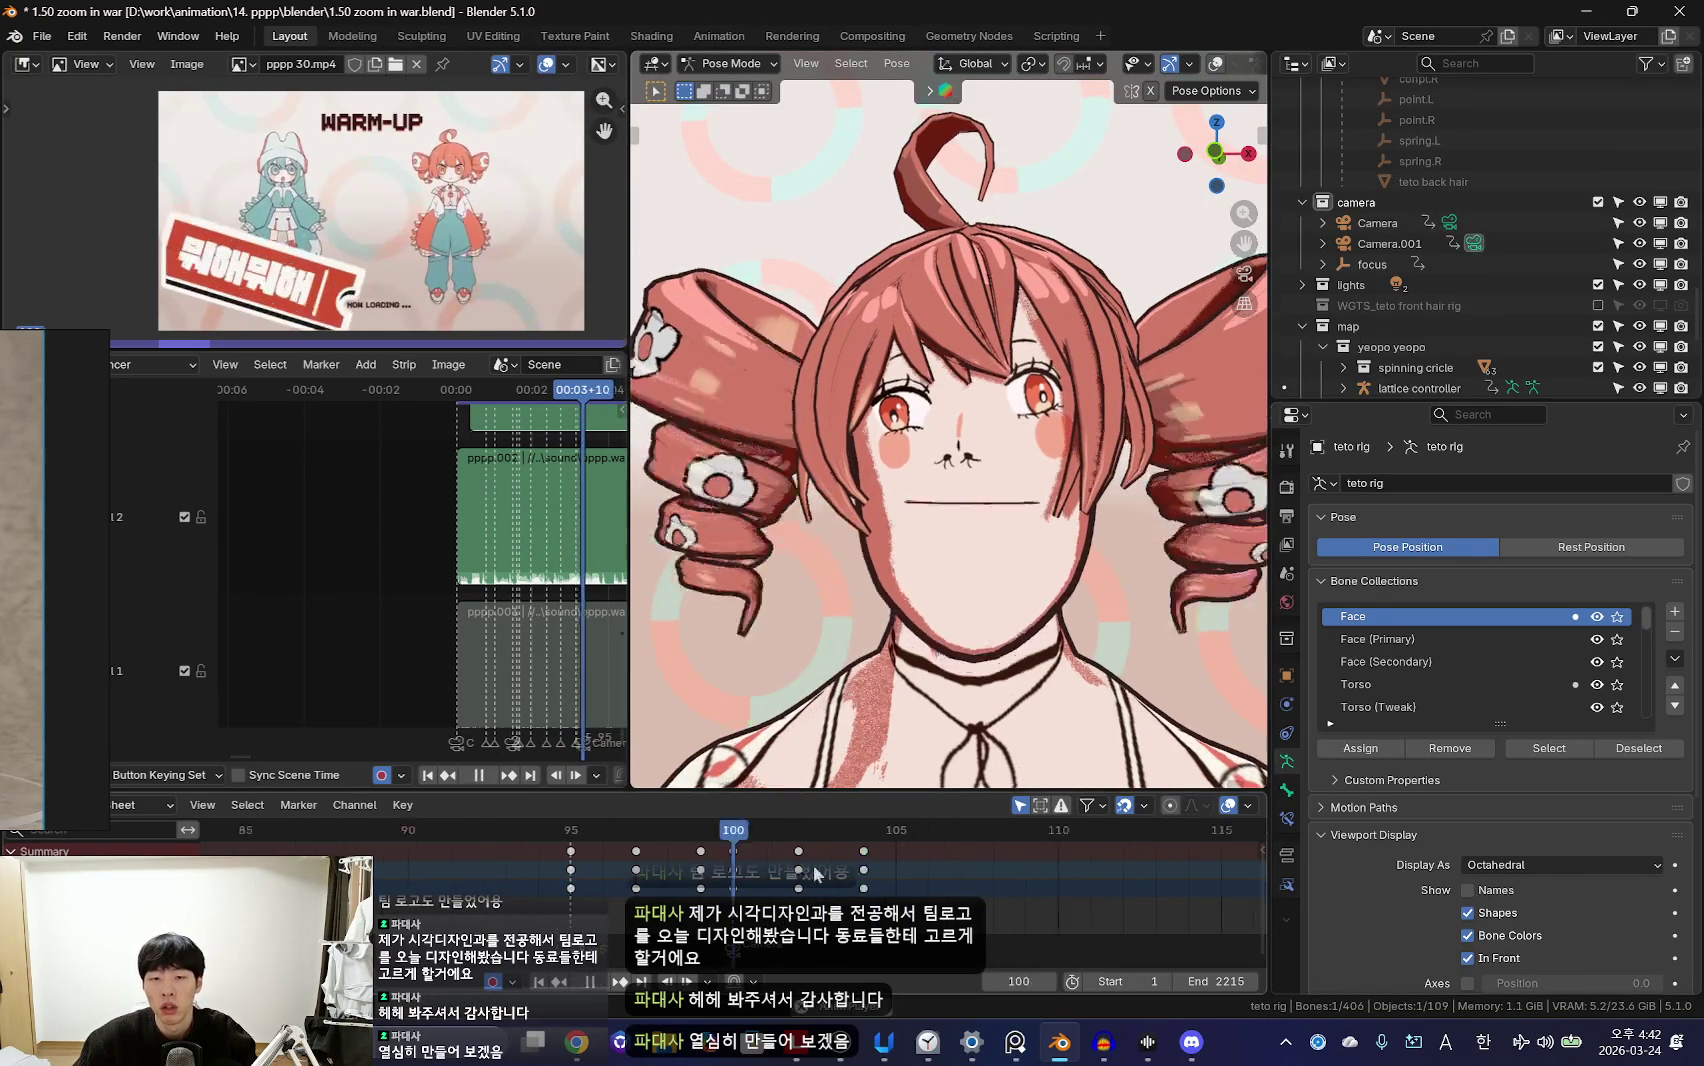
# Step: Scrub and play through frames 102–106 to choose the next jaw key
pyautogui.click(808, 895)
pyautogui.press('space')
pyautogui.press('space')
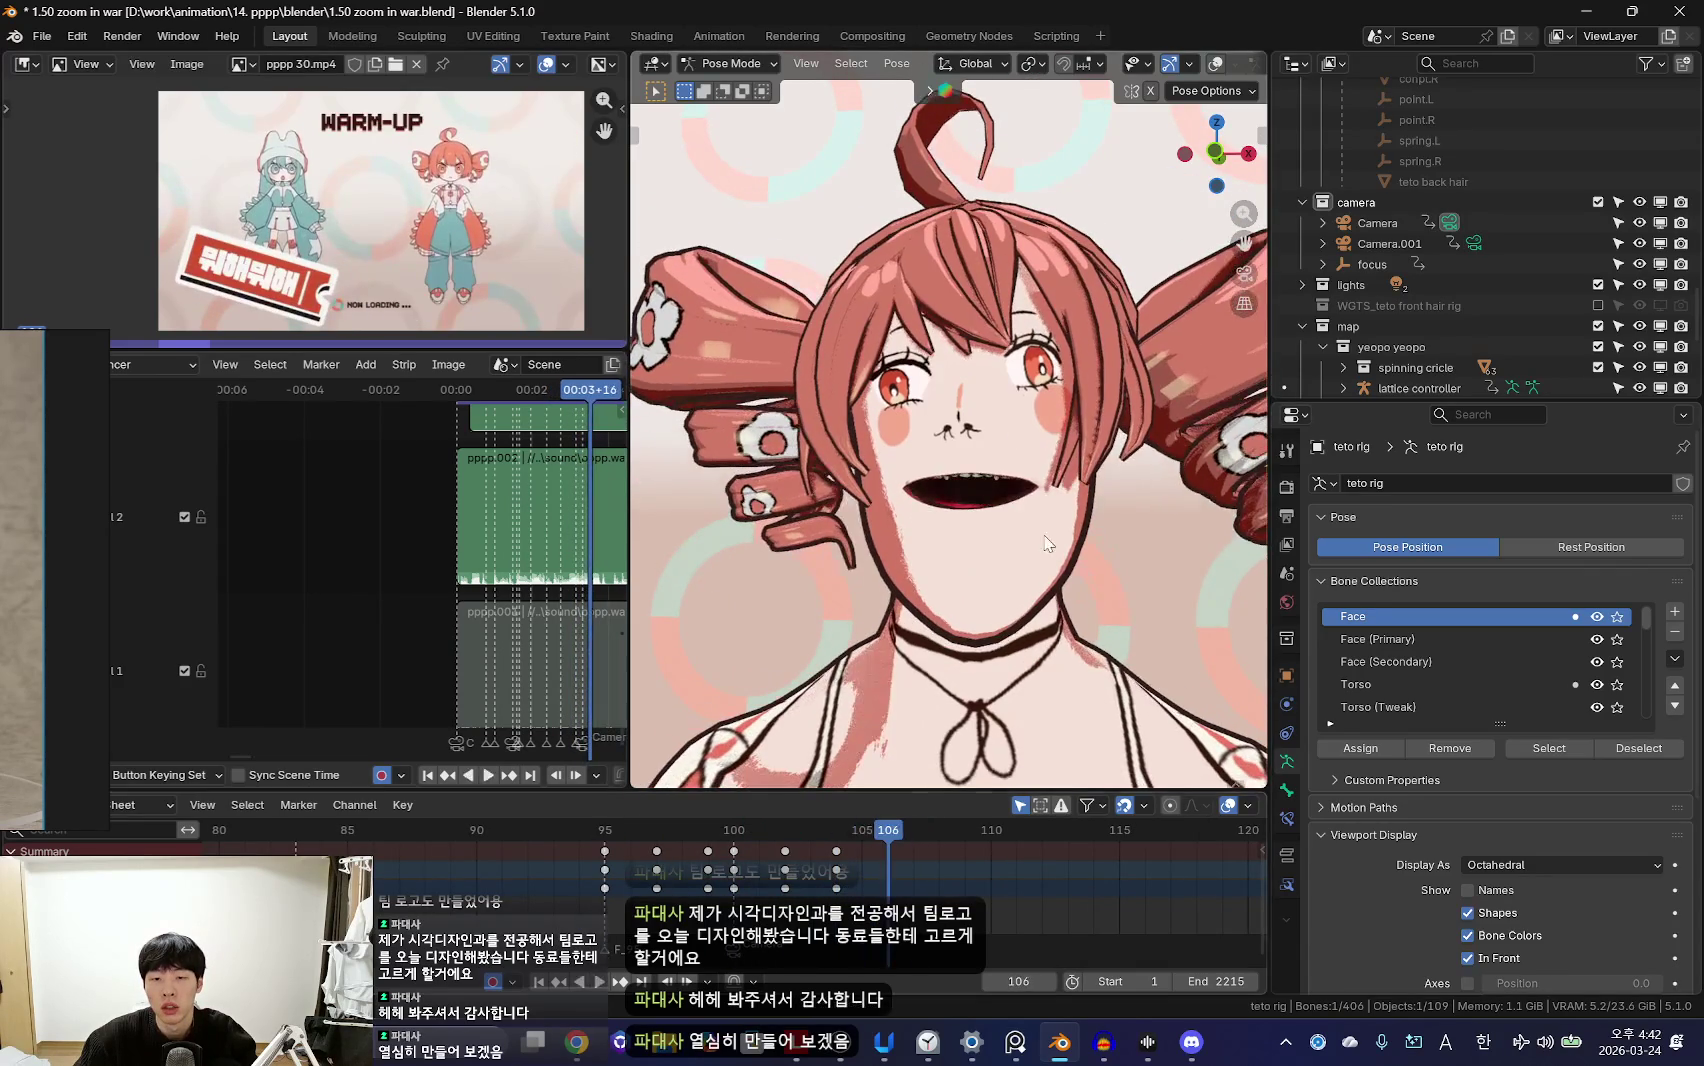
pyautogui.press('space')
pyautogui.scroll(-3, 780, 878)
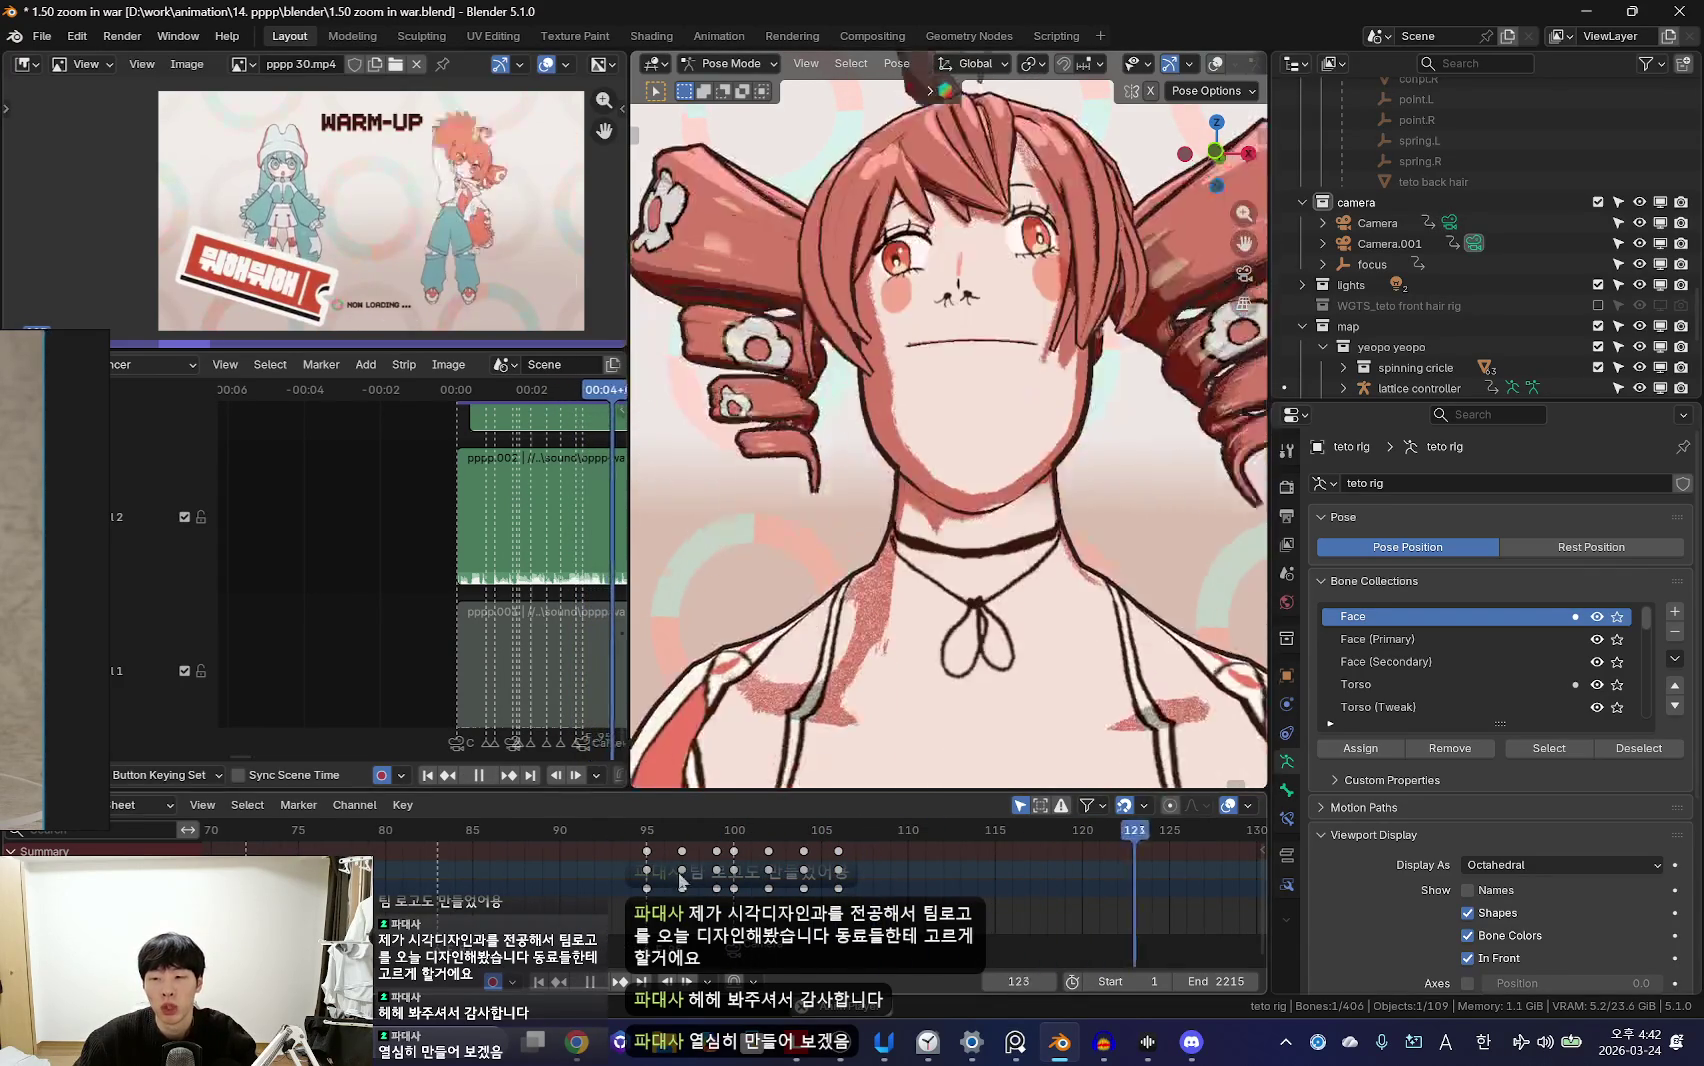
pyautogui.press('space')
pyautogui.click(752, 868)
pyautogui.press('space')
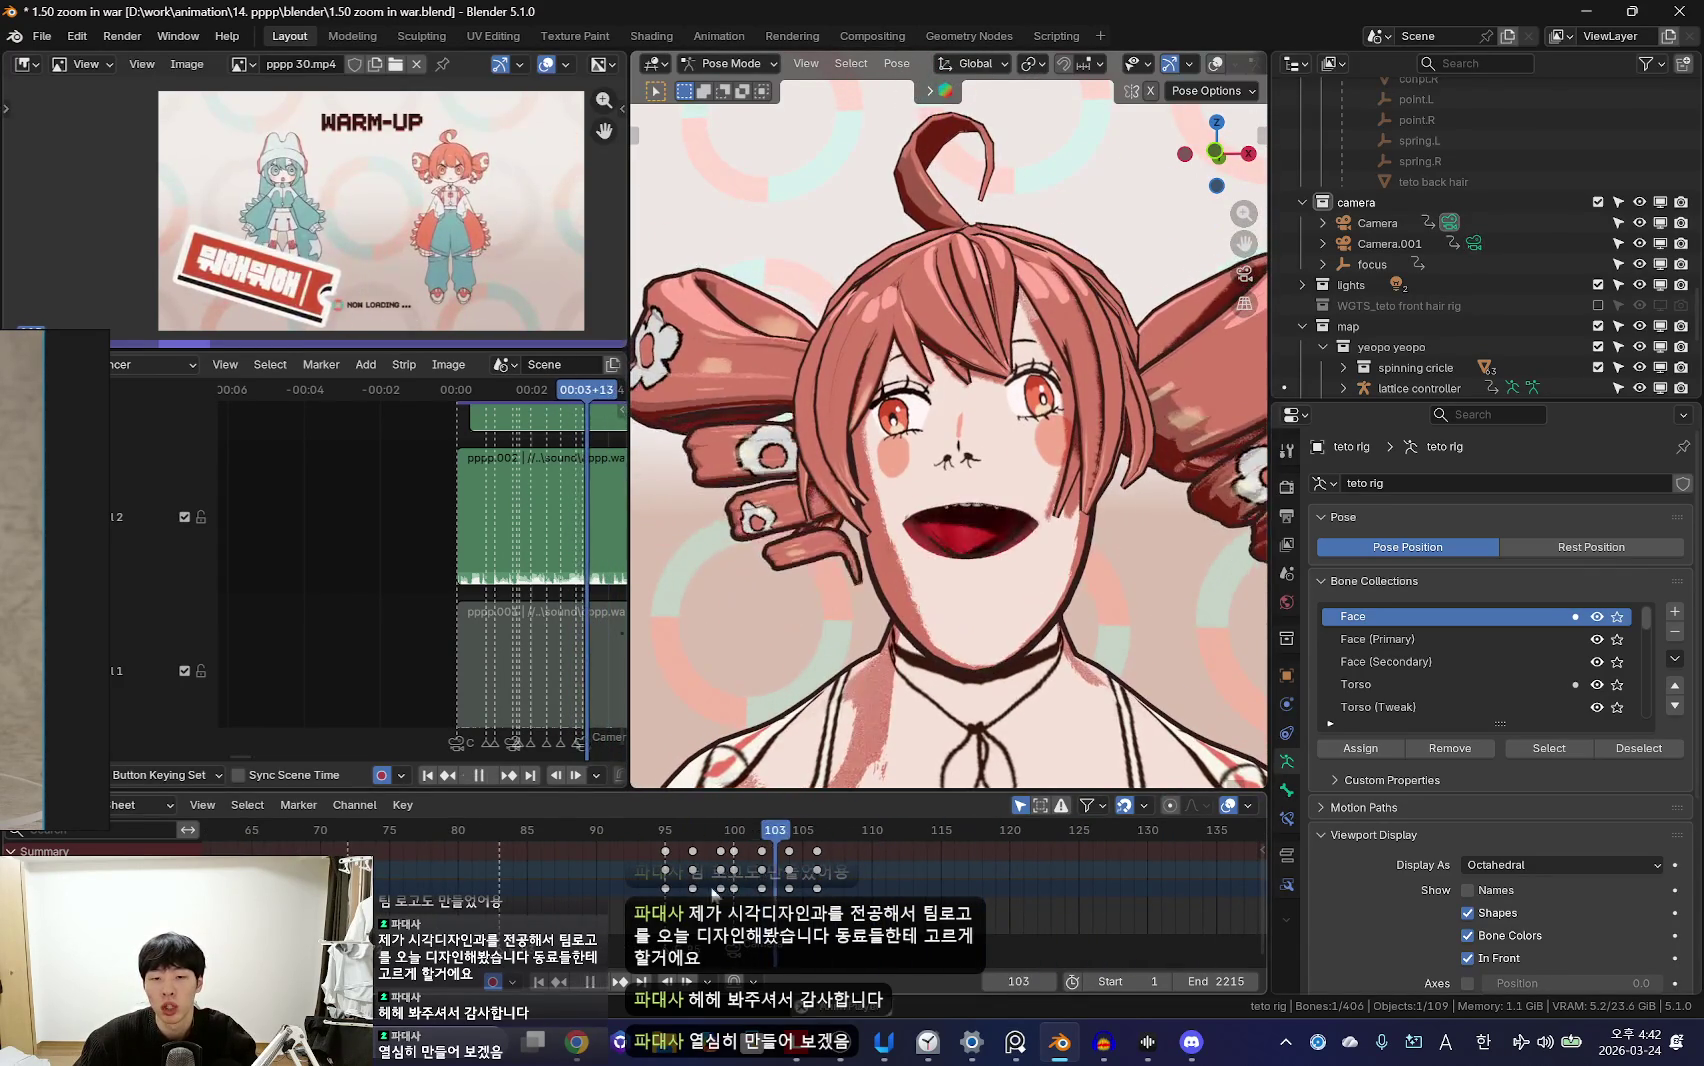
pyautogui.press('space')
pyautogui.click(789, 876)
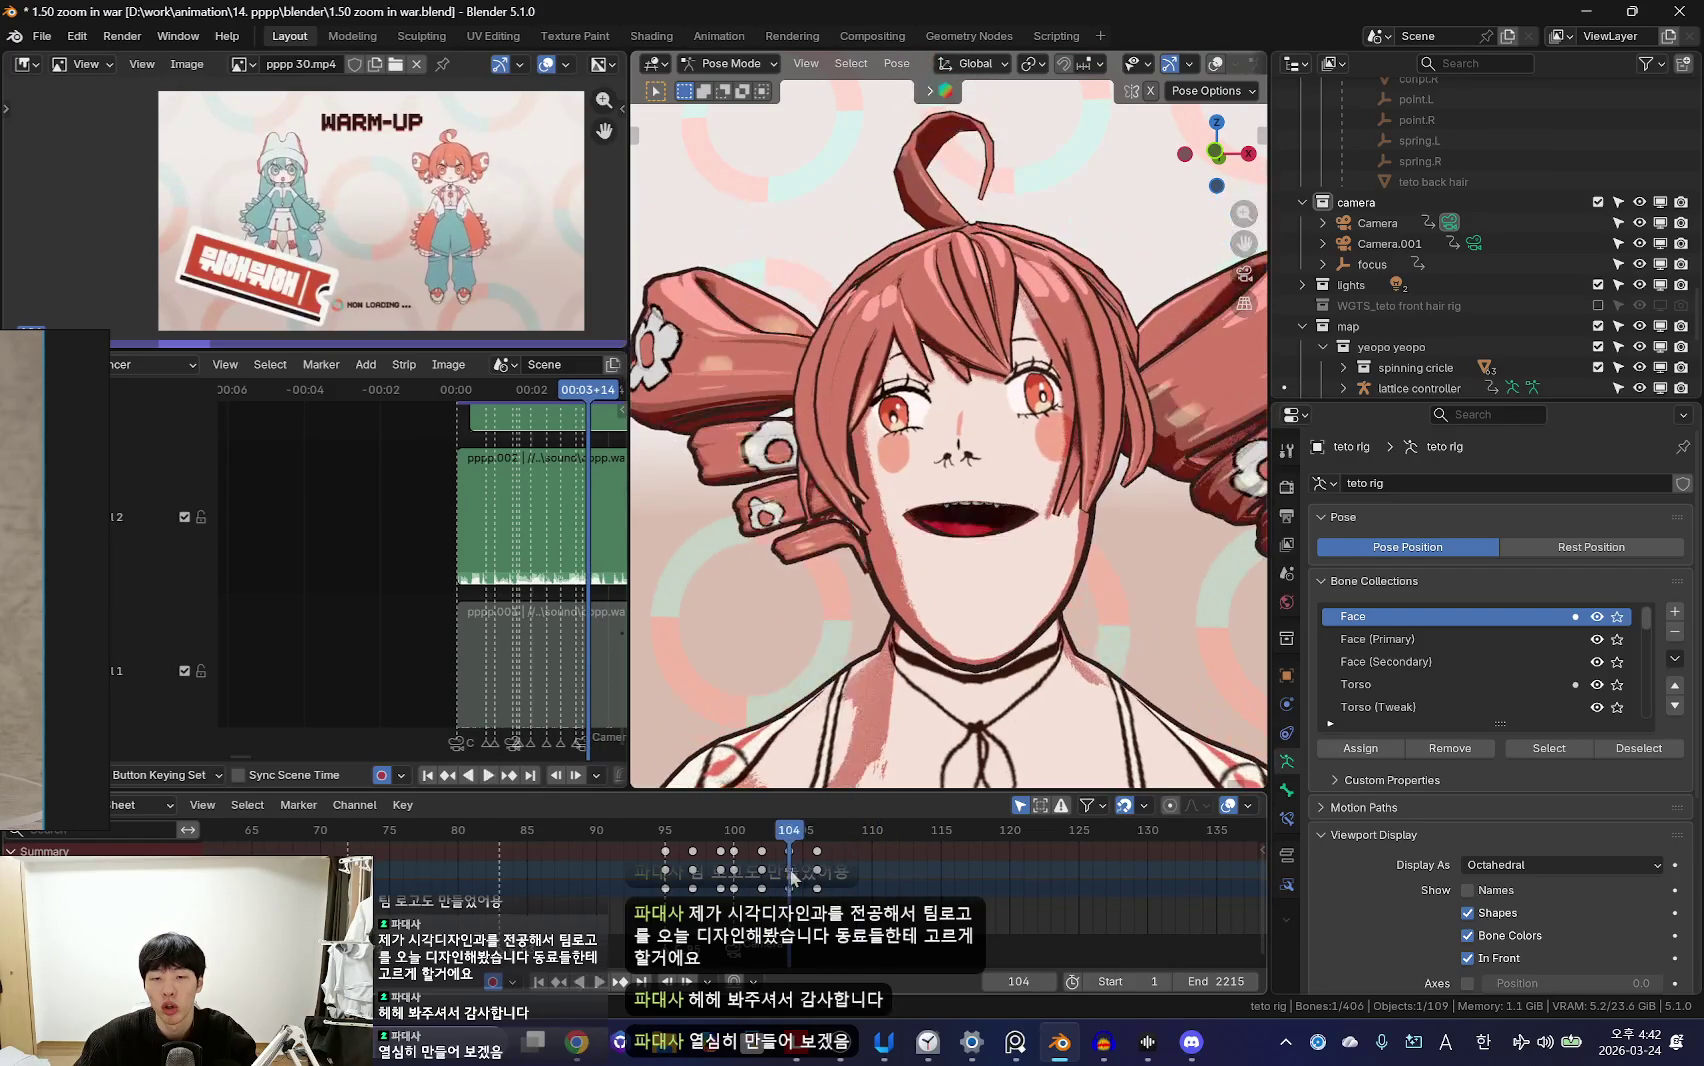
# Step: Keyframe the jaw pose at frame 108 and play through to frame 109
pyautogui.press('Right')
pyautogui.press('Right')
pyautogui.press('Right')
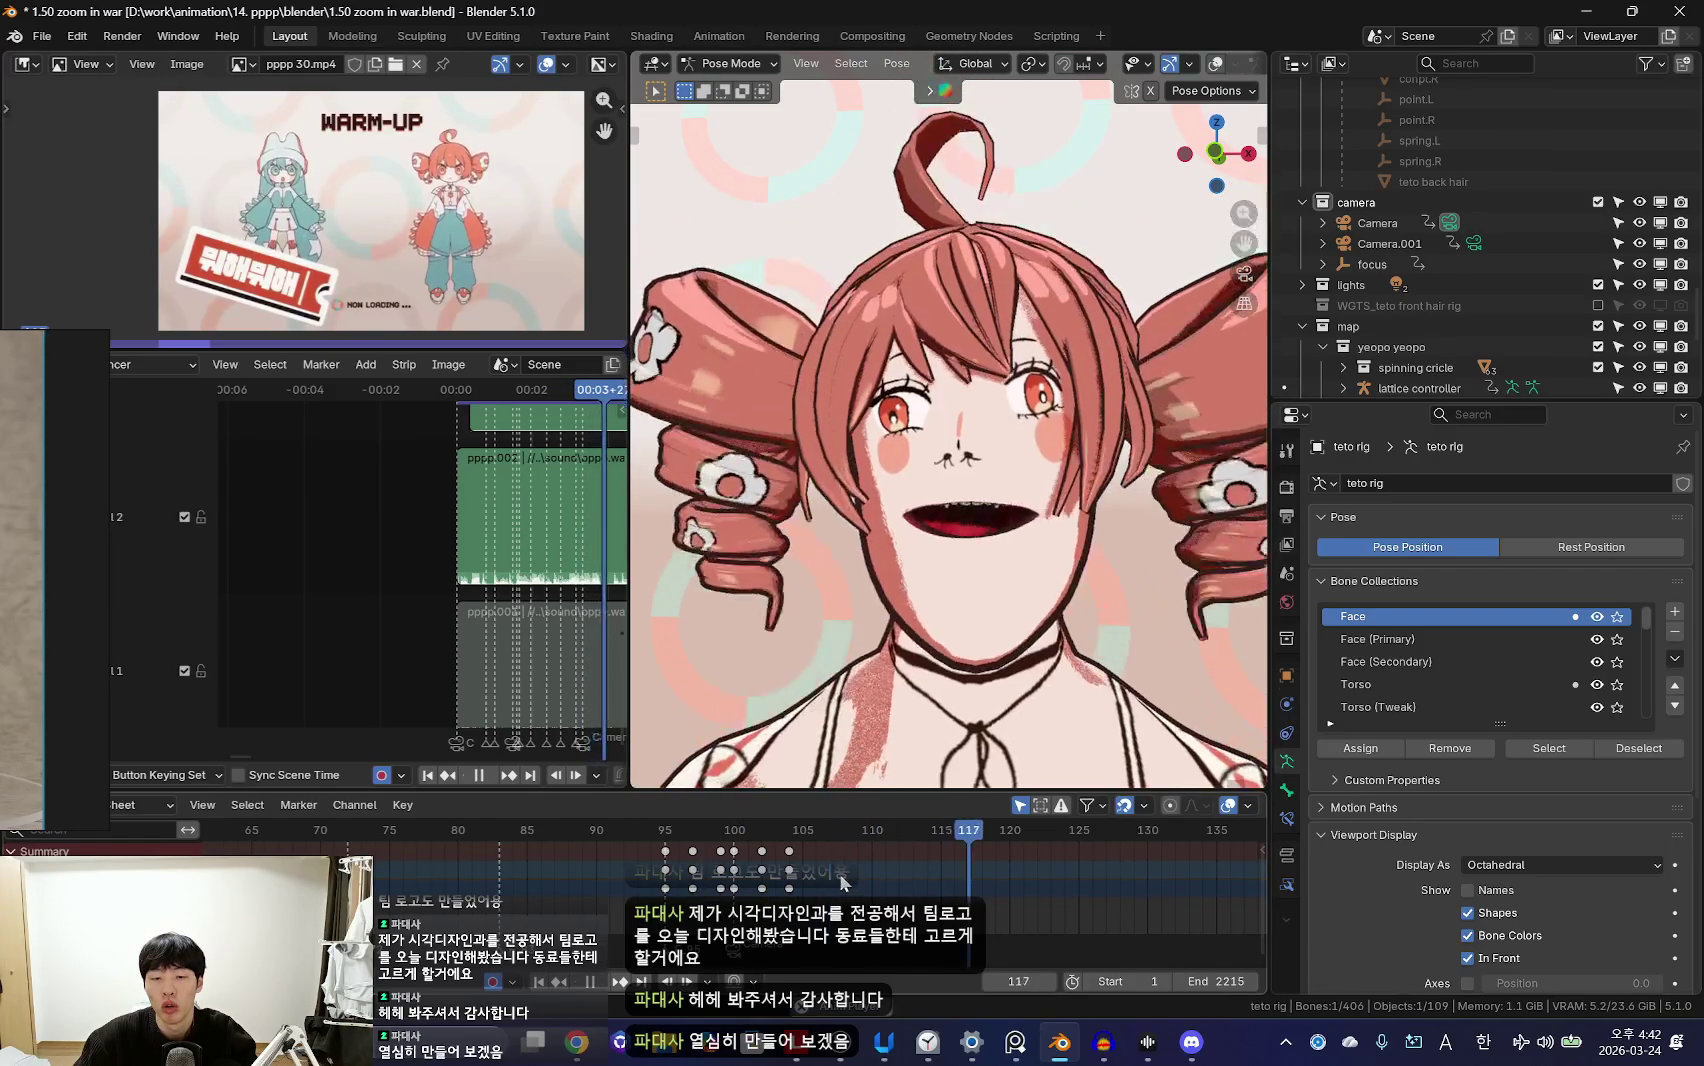
pyautogui.press('Right')
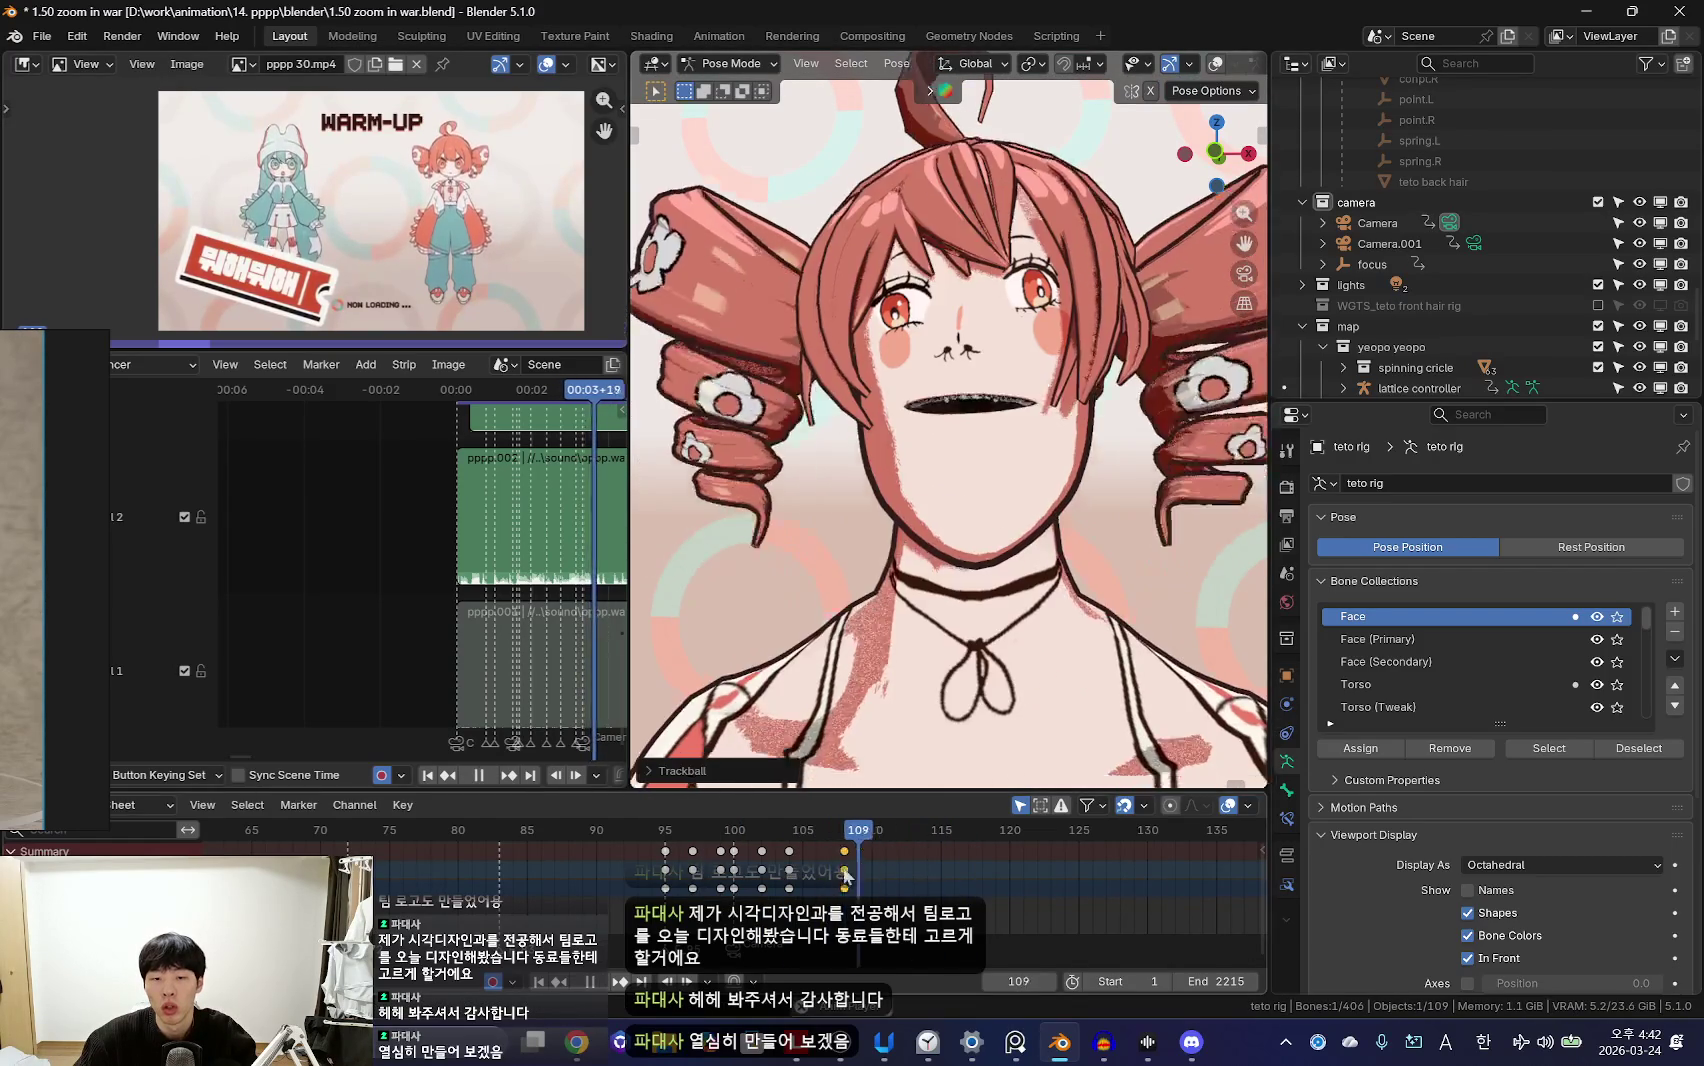
pyautogui.press('i')
pyautogui.press('Right')
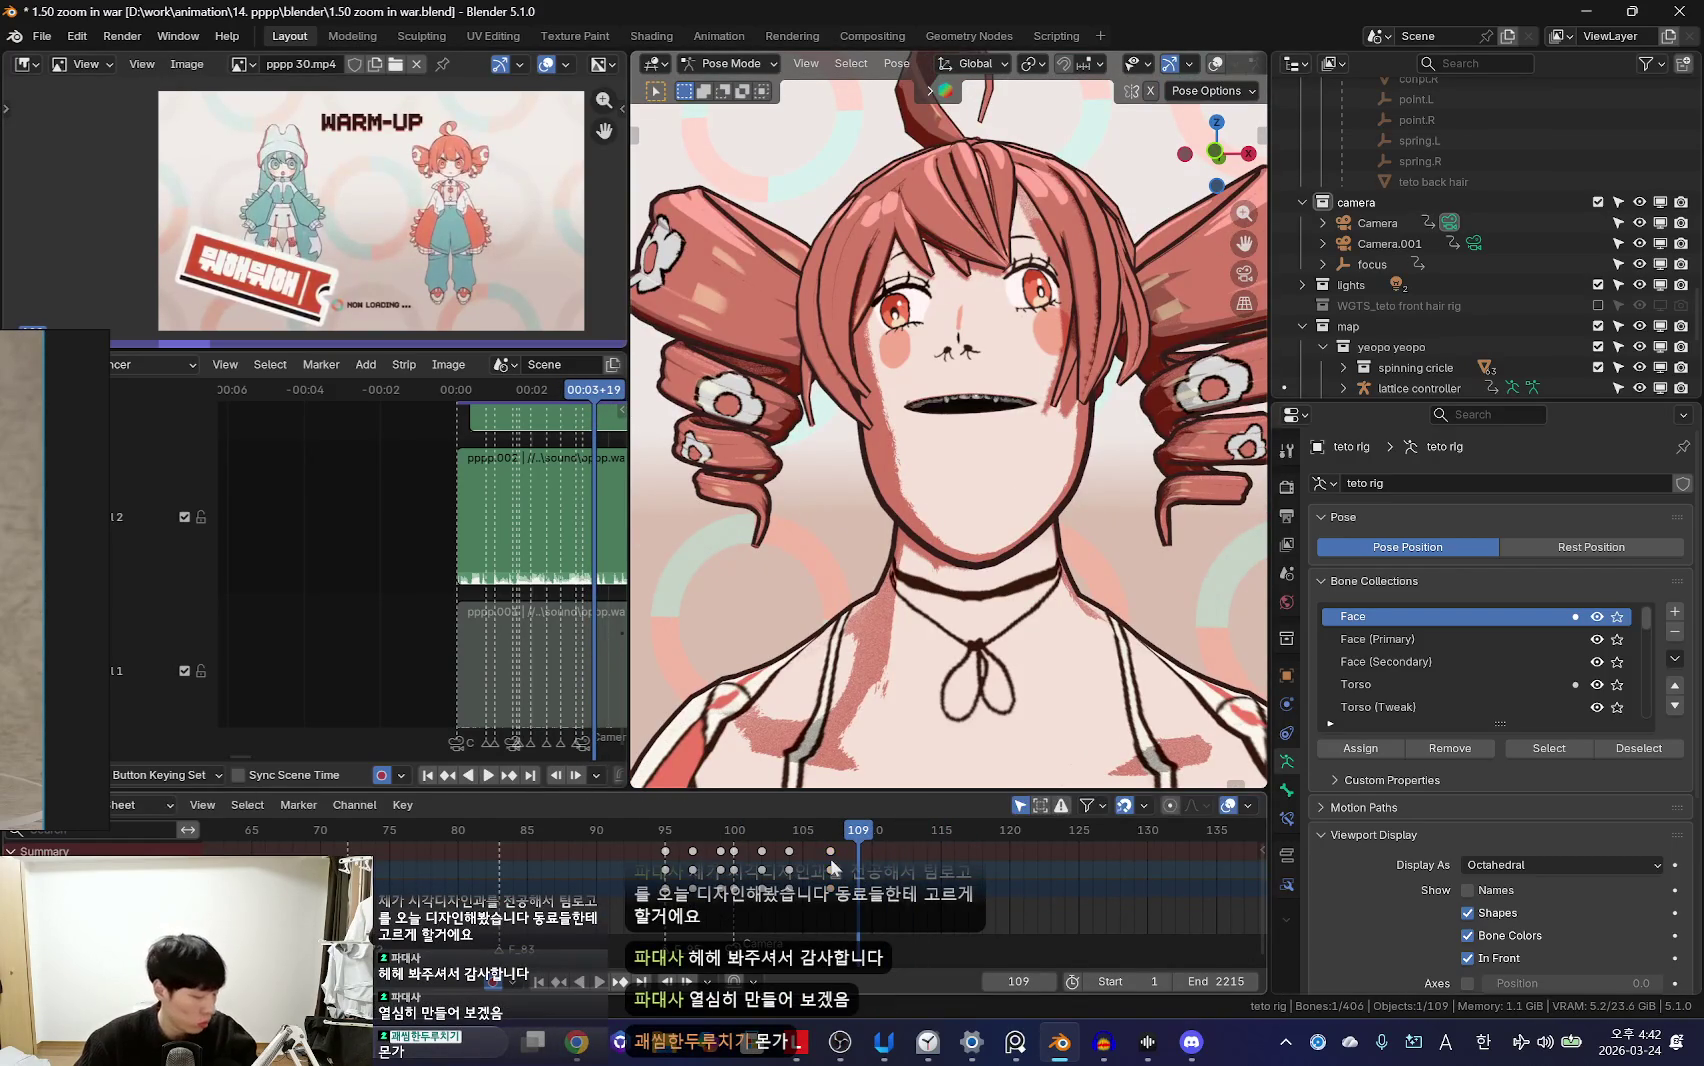
pyautogui.click(832, 866)
pyautogui.press('space')
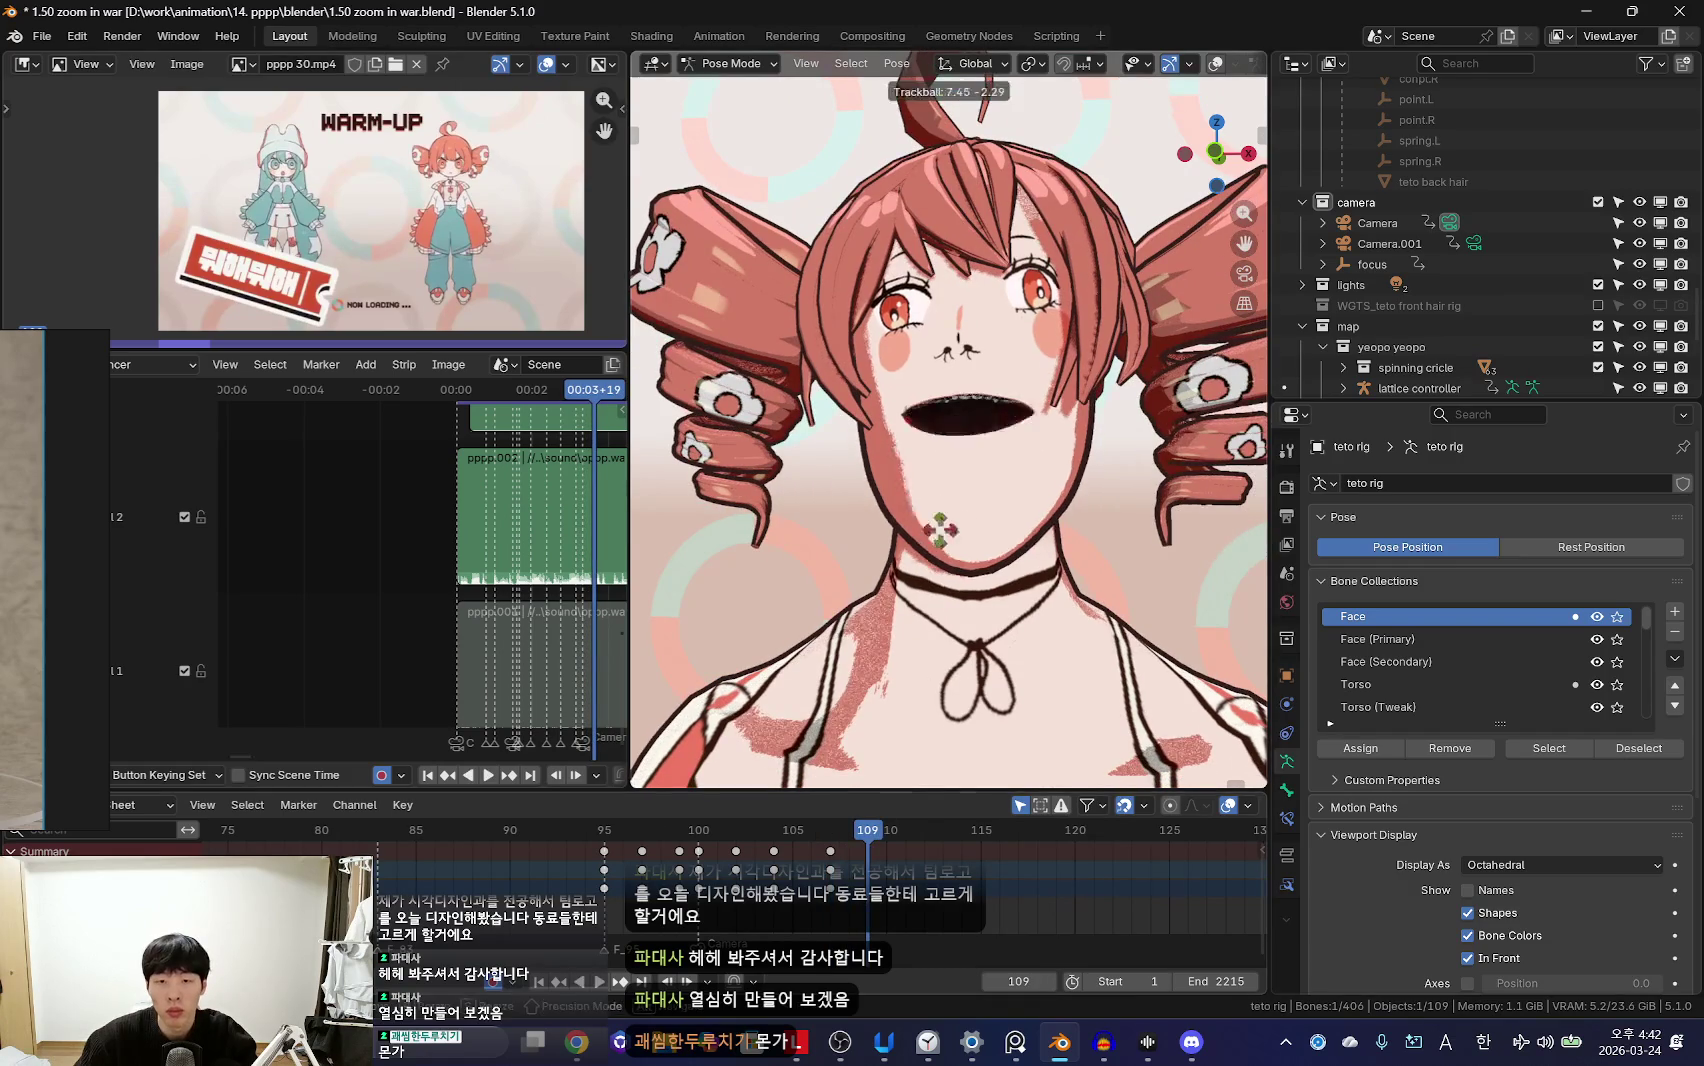
pyautogui.click(958, 570)
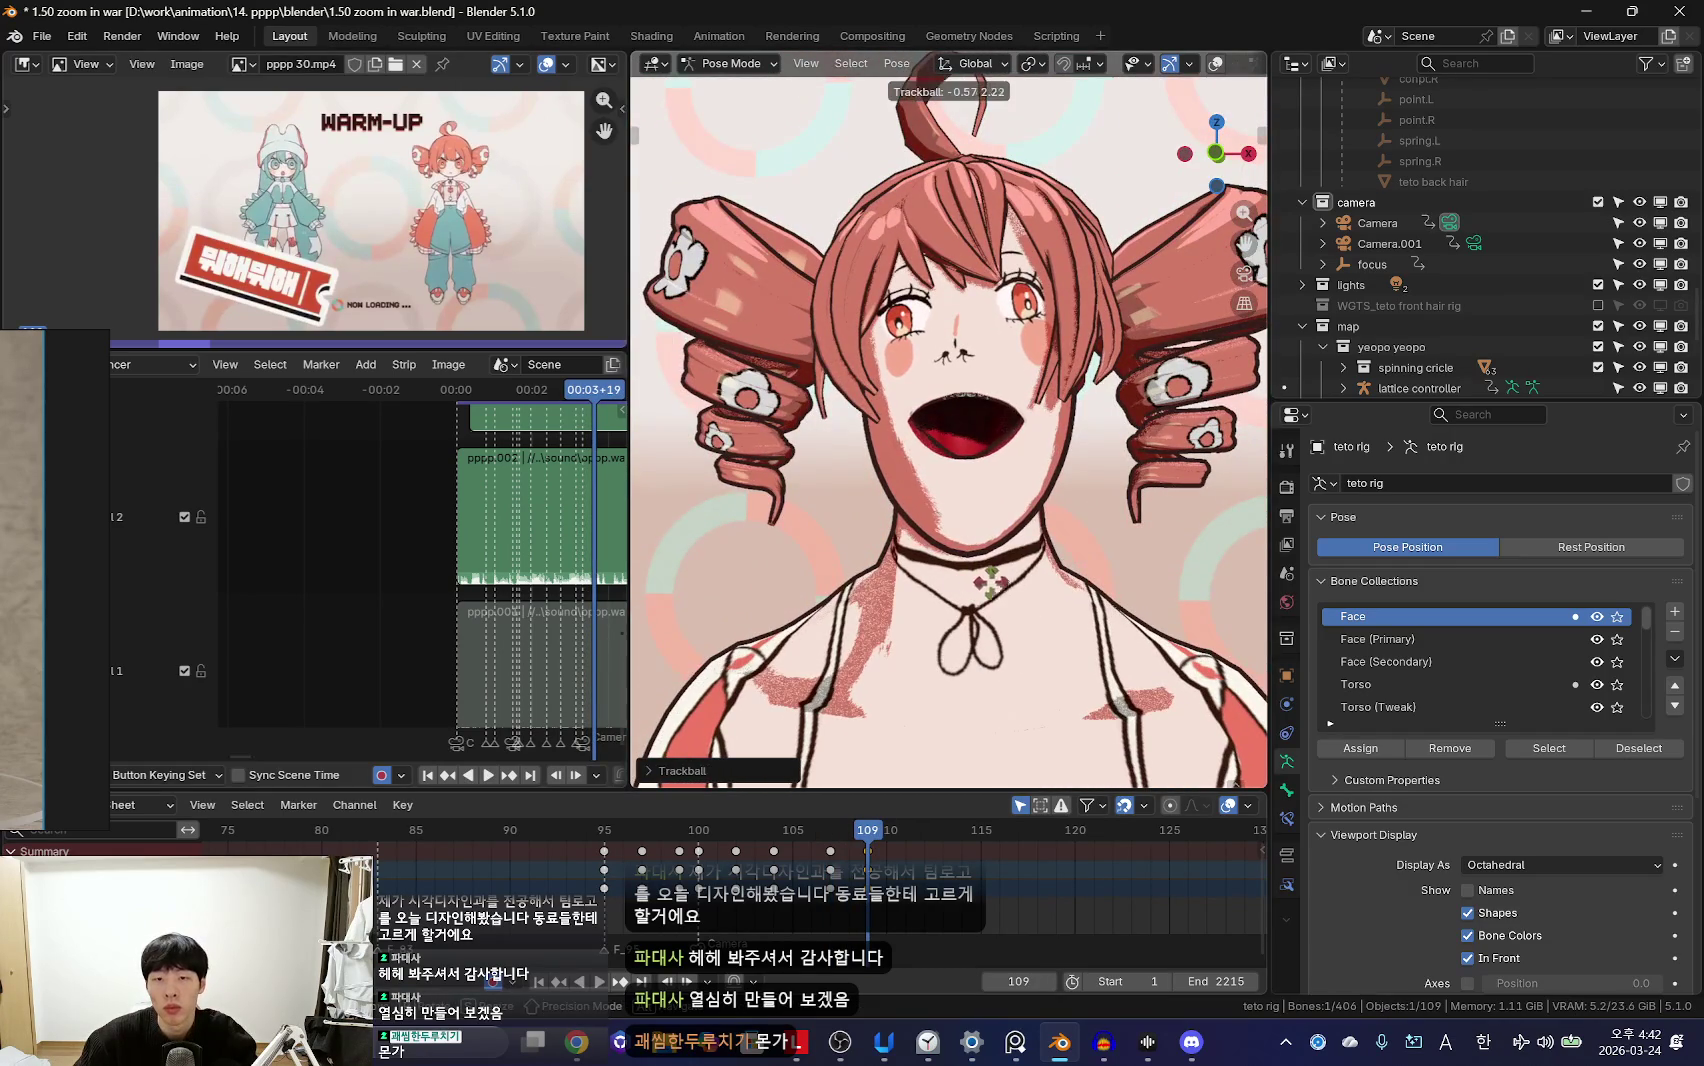
# Step: Close in on the mouth in Object Mode and select the upper teeth
pyautogui.moveTo(958, 380)
pyautogui.mouseDown(button='middle')
pyautogui.moveTo(981, 620)
pyautogui.moveTo(956, 490)
pyautogui.mouseUp(button='middle')
pyautogui.hotkey('ctrl', 'Tab')
pyautogui.press('KP_0')
pyautogui.click(1019, 490)
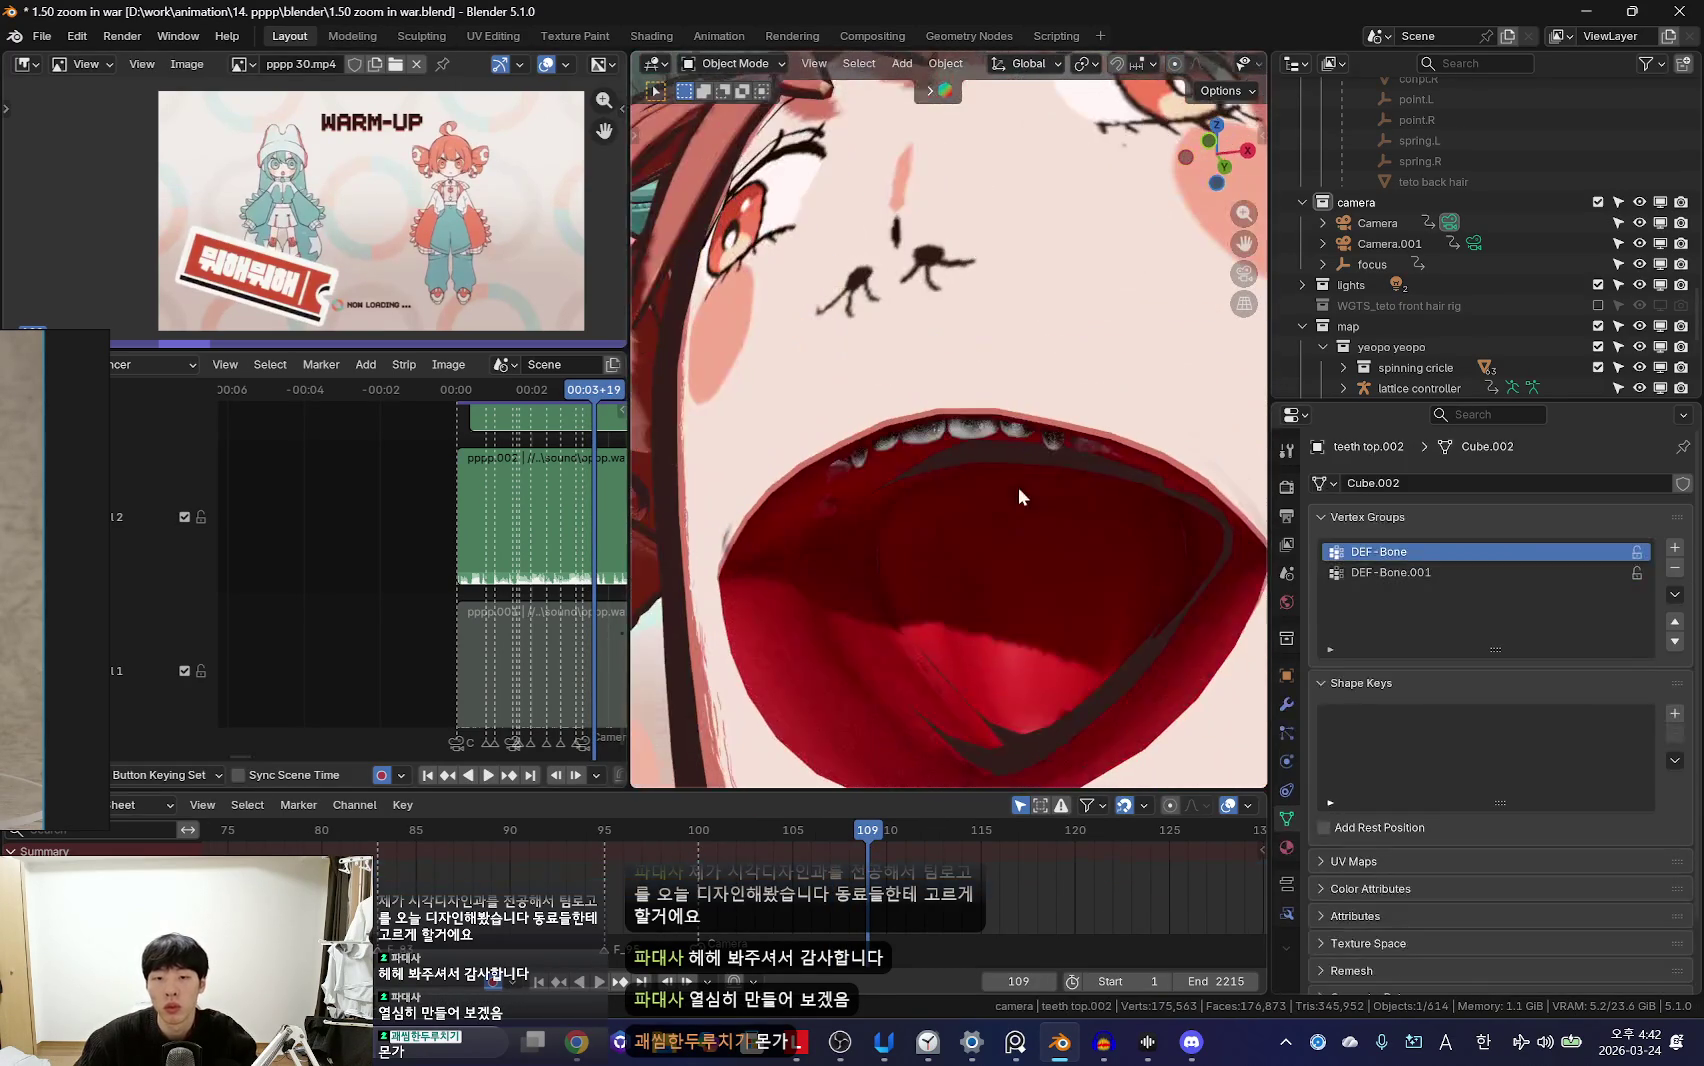
# Step: Lower teeth top.002 along Z inside the mouth, then orbit around the face to check it
pyautogui.press('g')
pyautogui.press('z')
pyautogui.click(1015, 597)
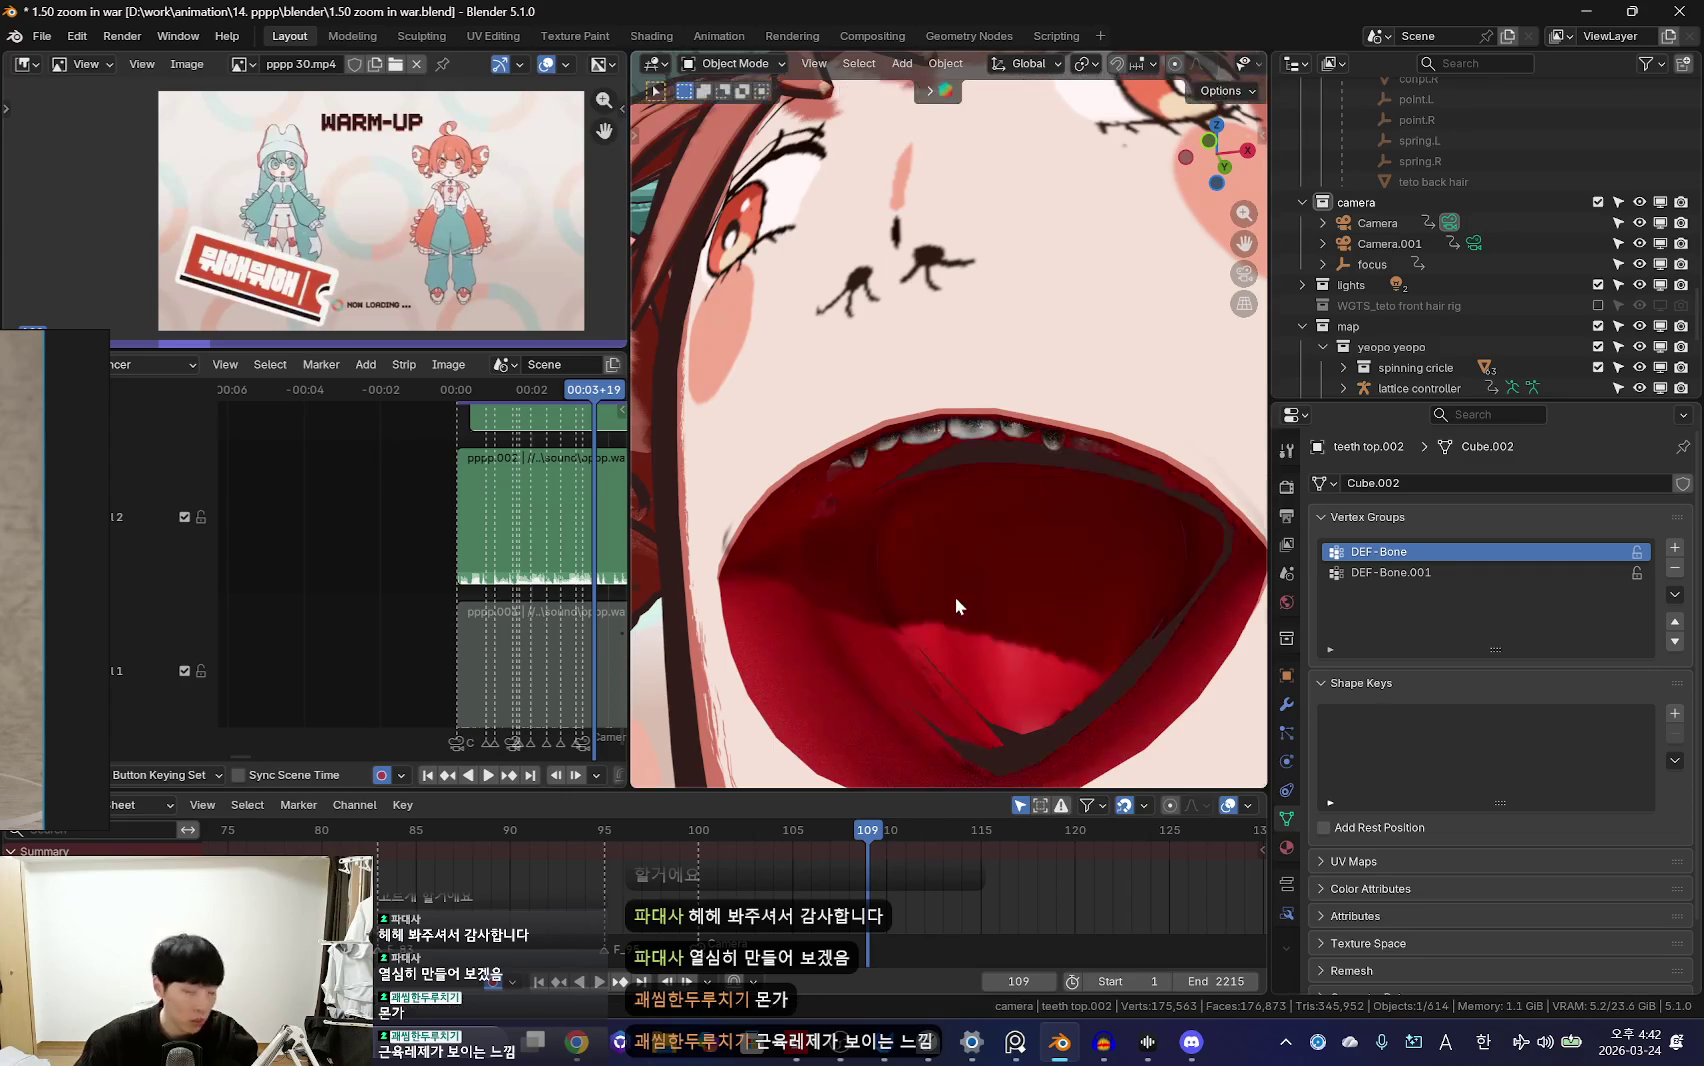
pyautogui.scroll(-5, 1008, 640)
pyautogui.scroll(-4, 1008, 640)
pyautogui.moveTo(1008, 642)
pyautogui.mouseDown(button='middle')
pyautogui.moveTo(922, 543)
pyautogui.moveTo(989, 567)
pyautogui.mouseUp(button='middle')
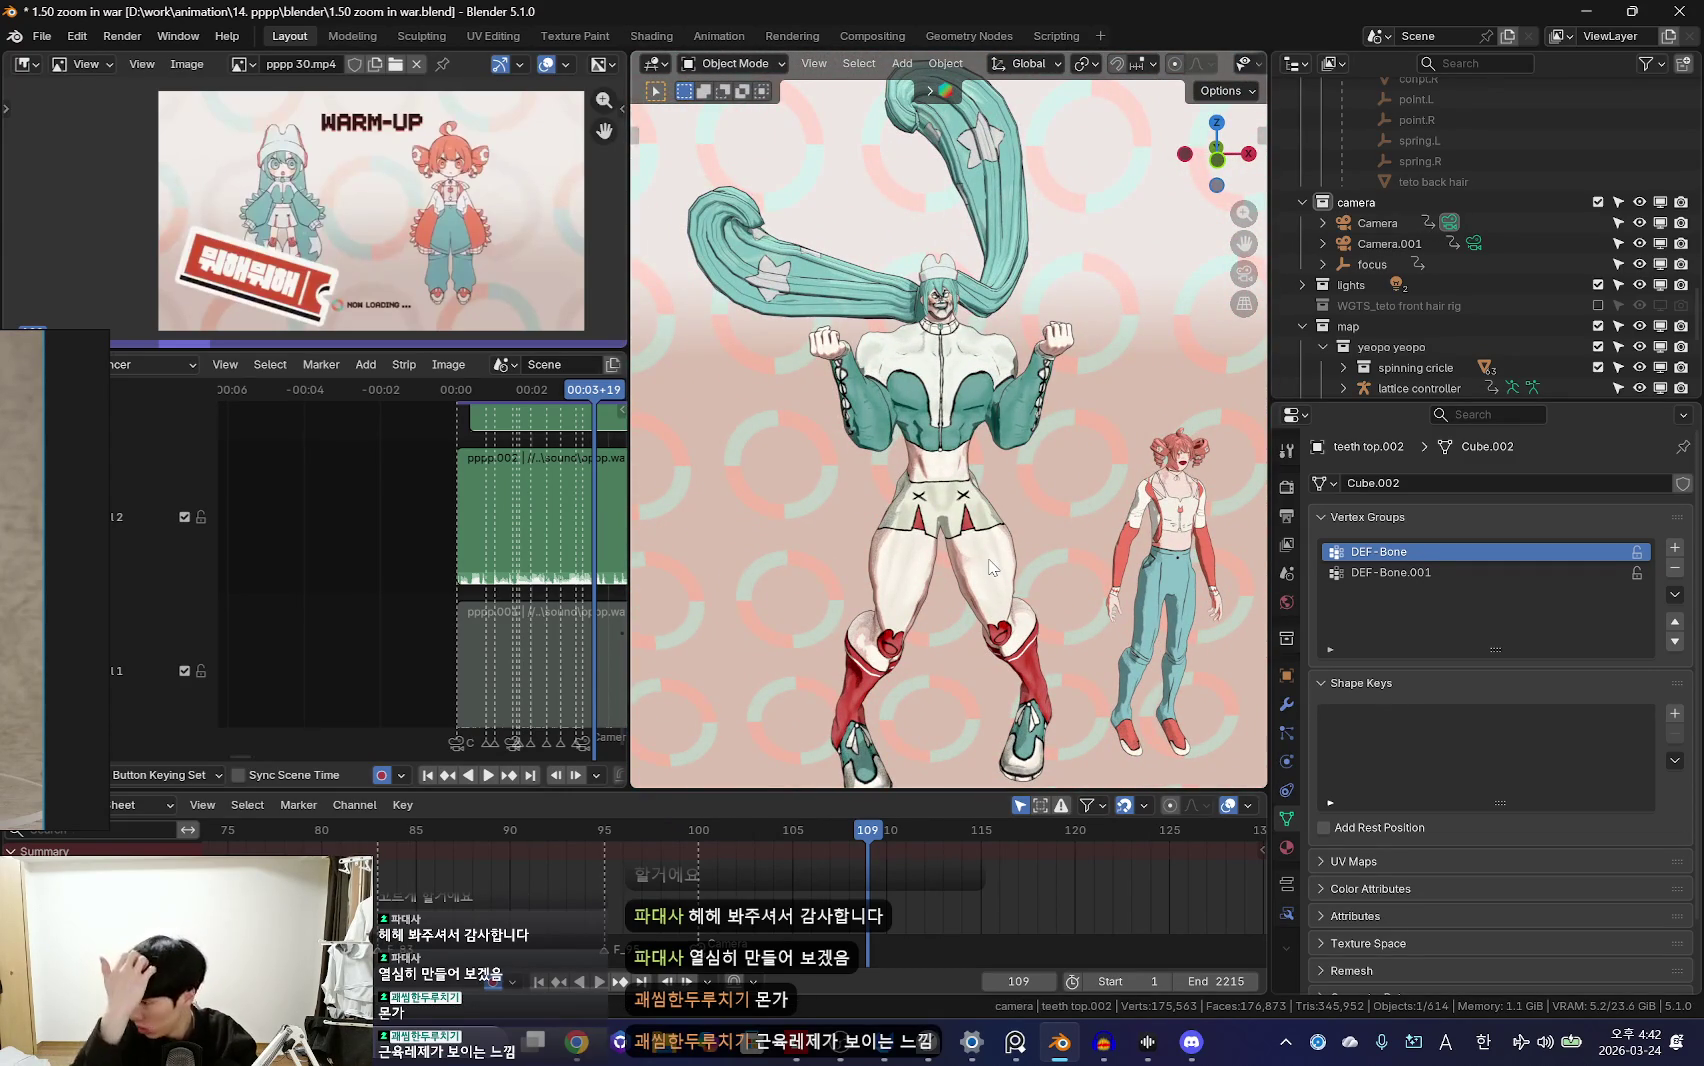
pyautogui.scroll(3, 946, 530)
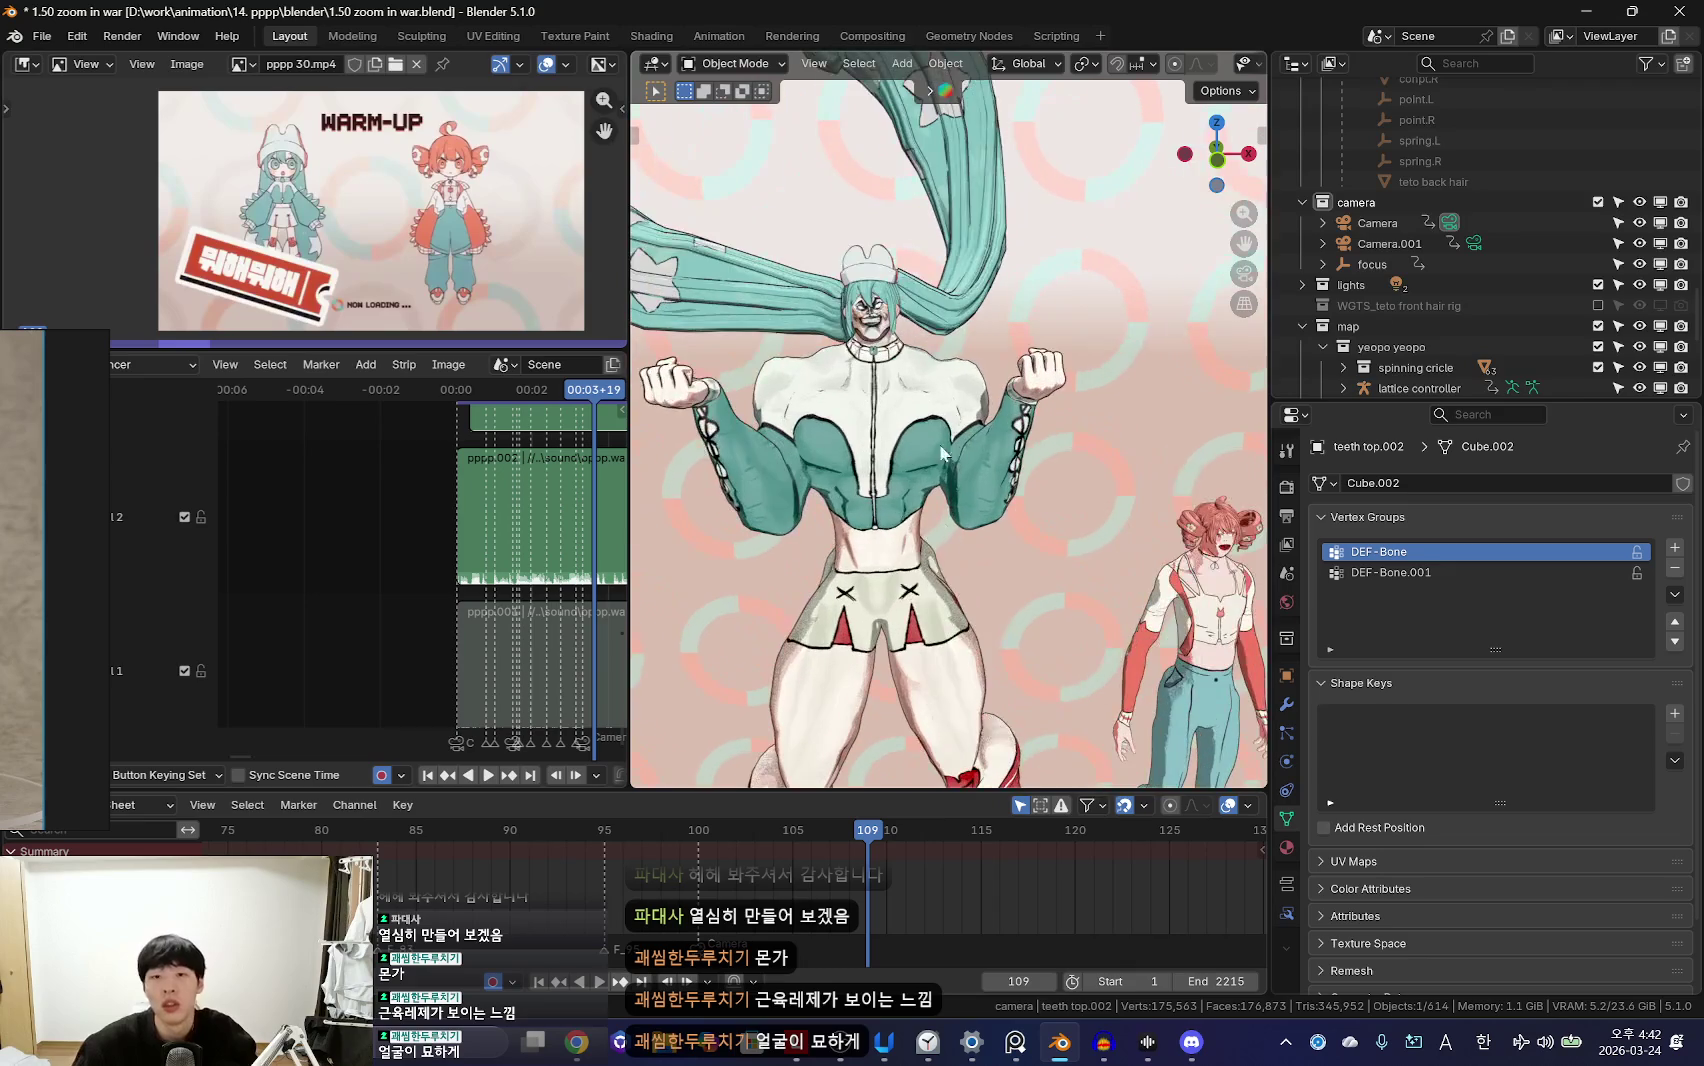
pyautogui.moveTo(1076, 585)
pyautogui.mouseDown(button='middle')
pyautogui.moveTo(932, 598)
pyautogui.moveTo(868, 383)
pyautogui.moveTo(988, 457)
pyautogui.moveTo(841, 374)
pyautogui.mouseUp(button='middle')
pyautogui.scroll(5, 988, 457)
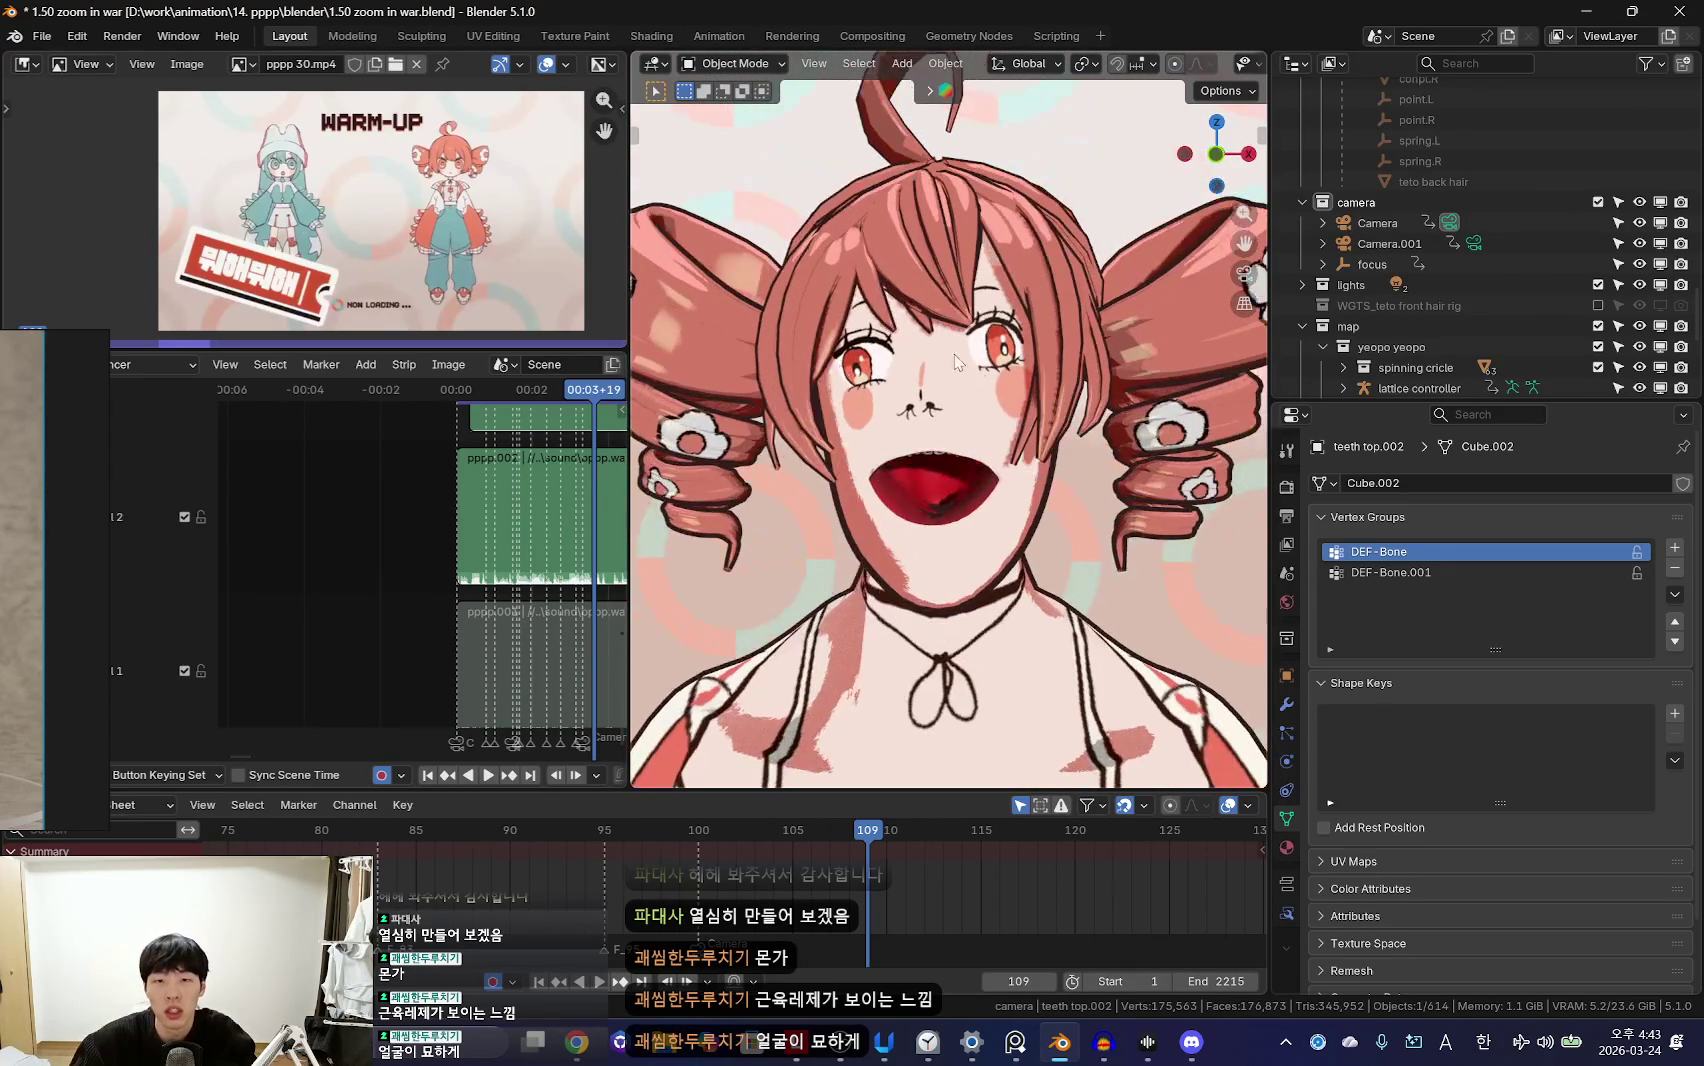
pyautogui.moveTo(791, 585); pyautogui.dragTo(648, 306, button='middle')
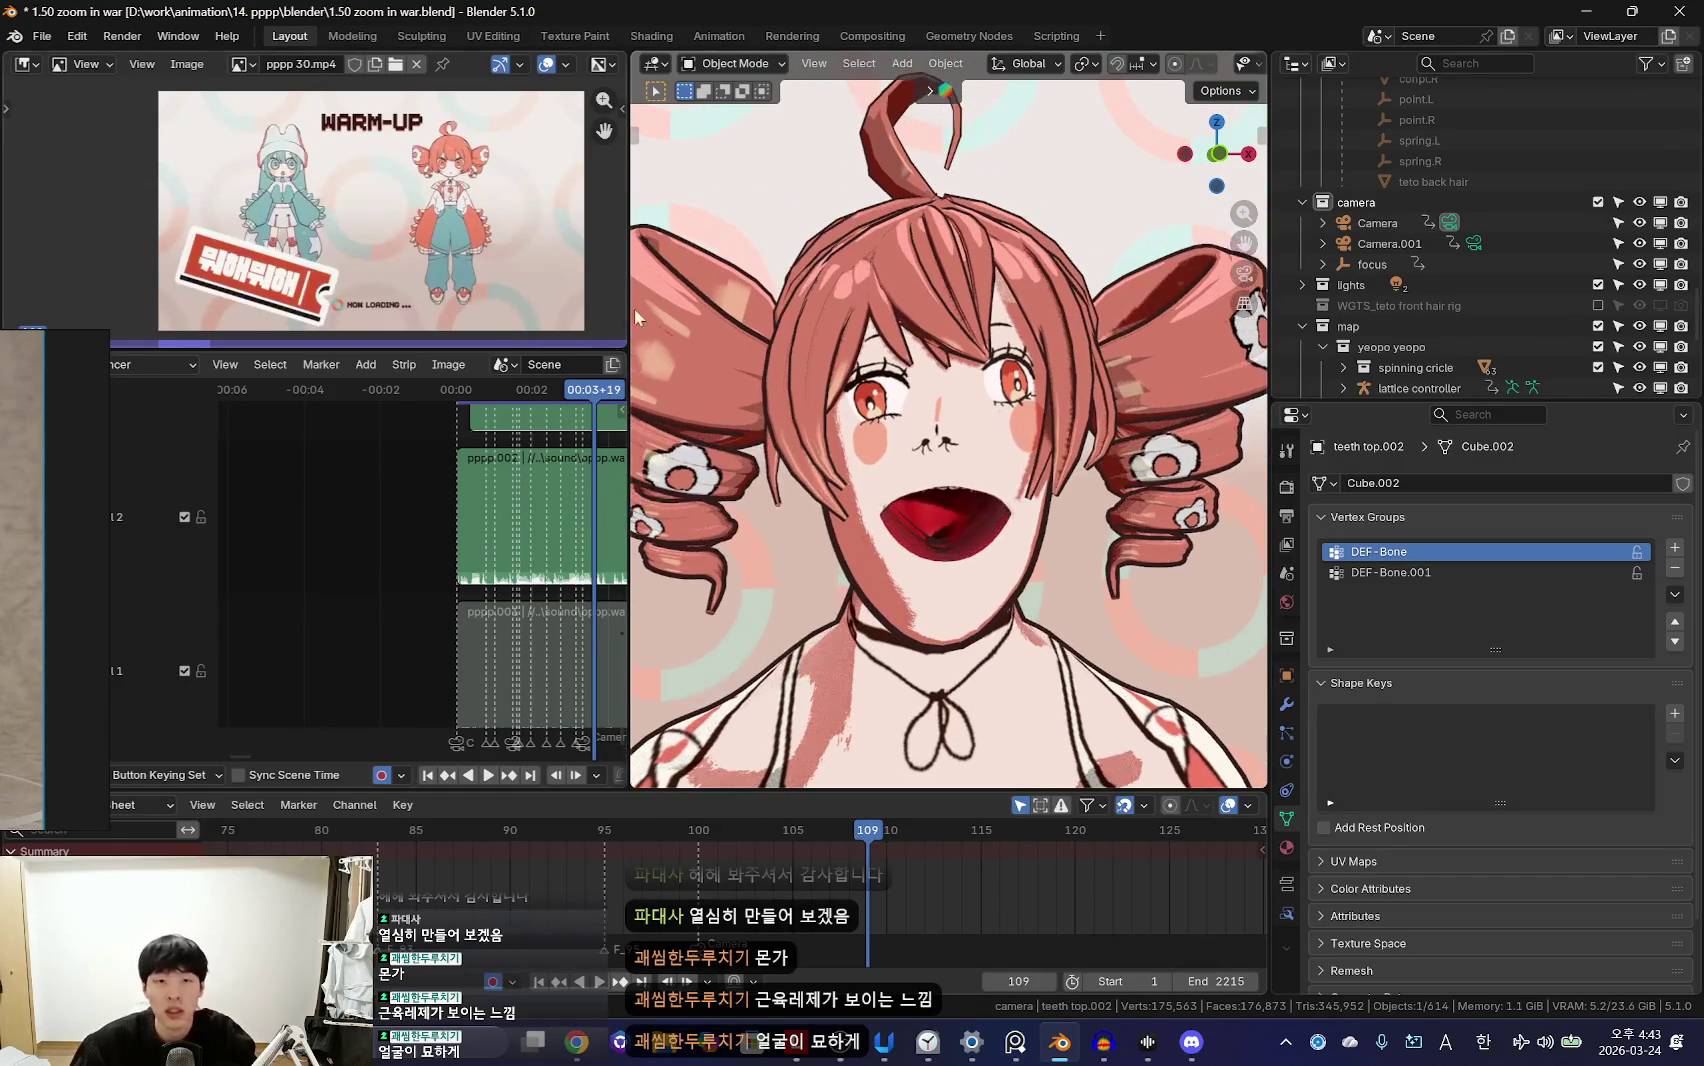
pyautogui.moveTo(629, 300); pyautogui.dragTo(552, 300)
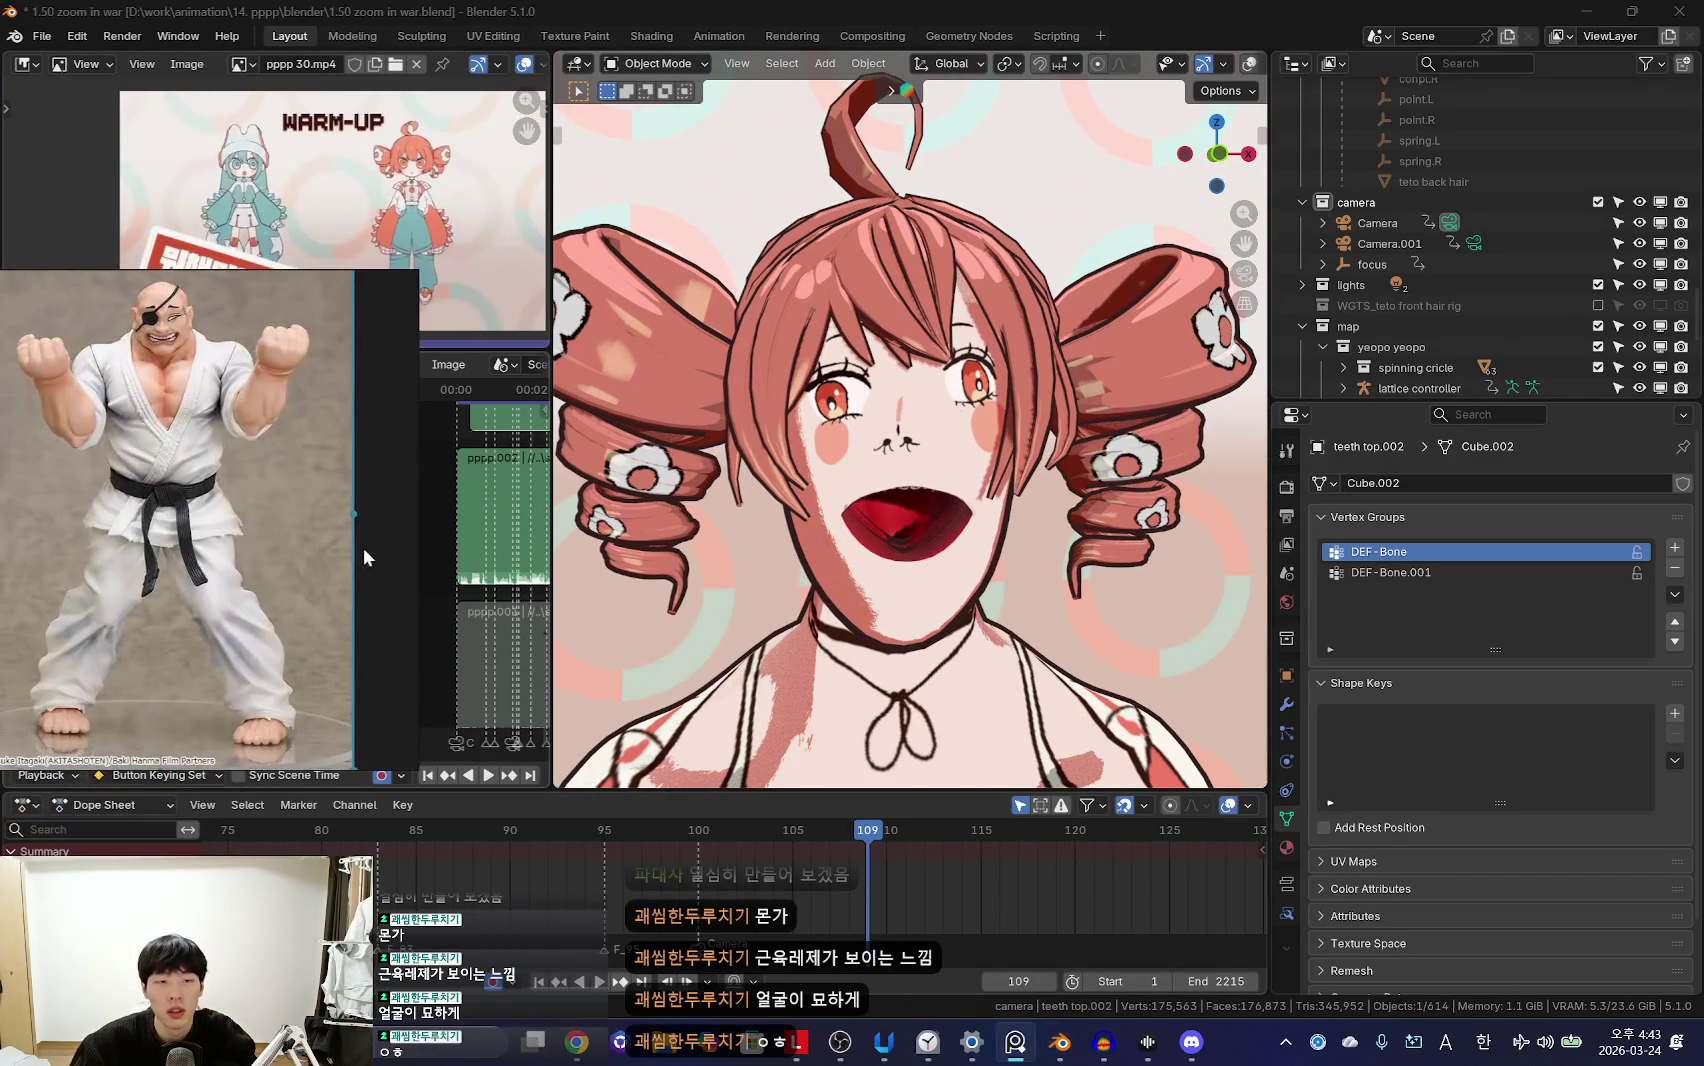
# Step: At frame 100, select the teto body, activate its teto face fix key and view through the camera
pyautogui.keyDown('shift'); pyautogui.moveTo(985, 580); pyautogui.dragTo(955, 500, button='middle'); pyautogui.keyUp('shift')
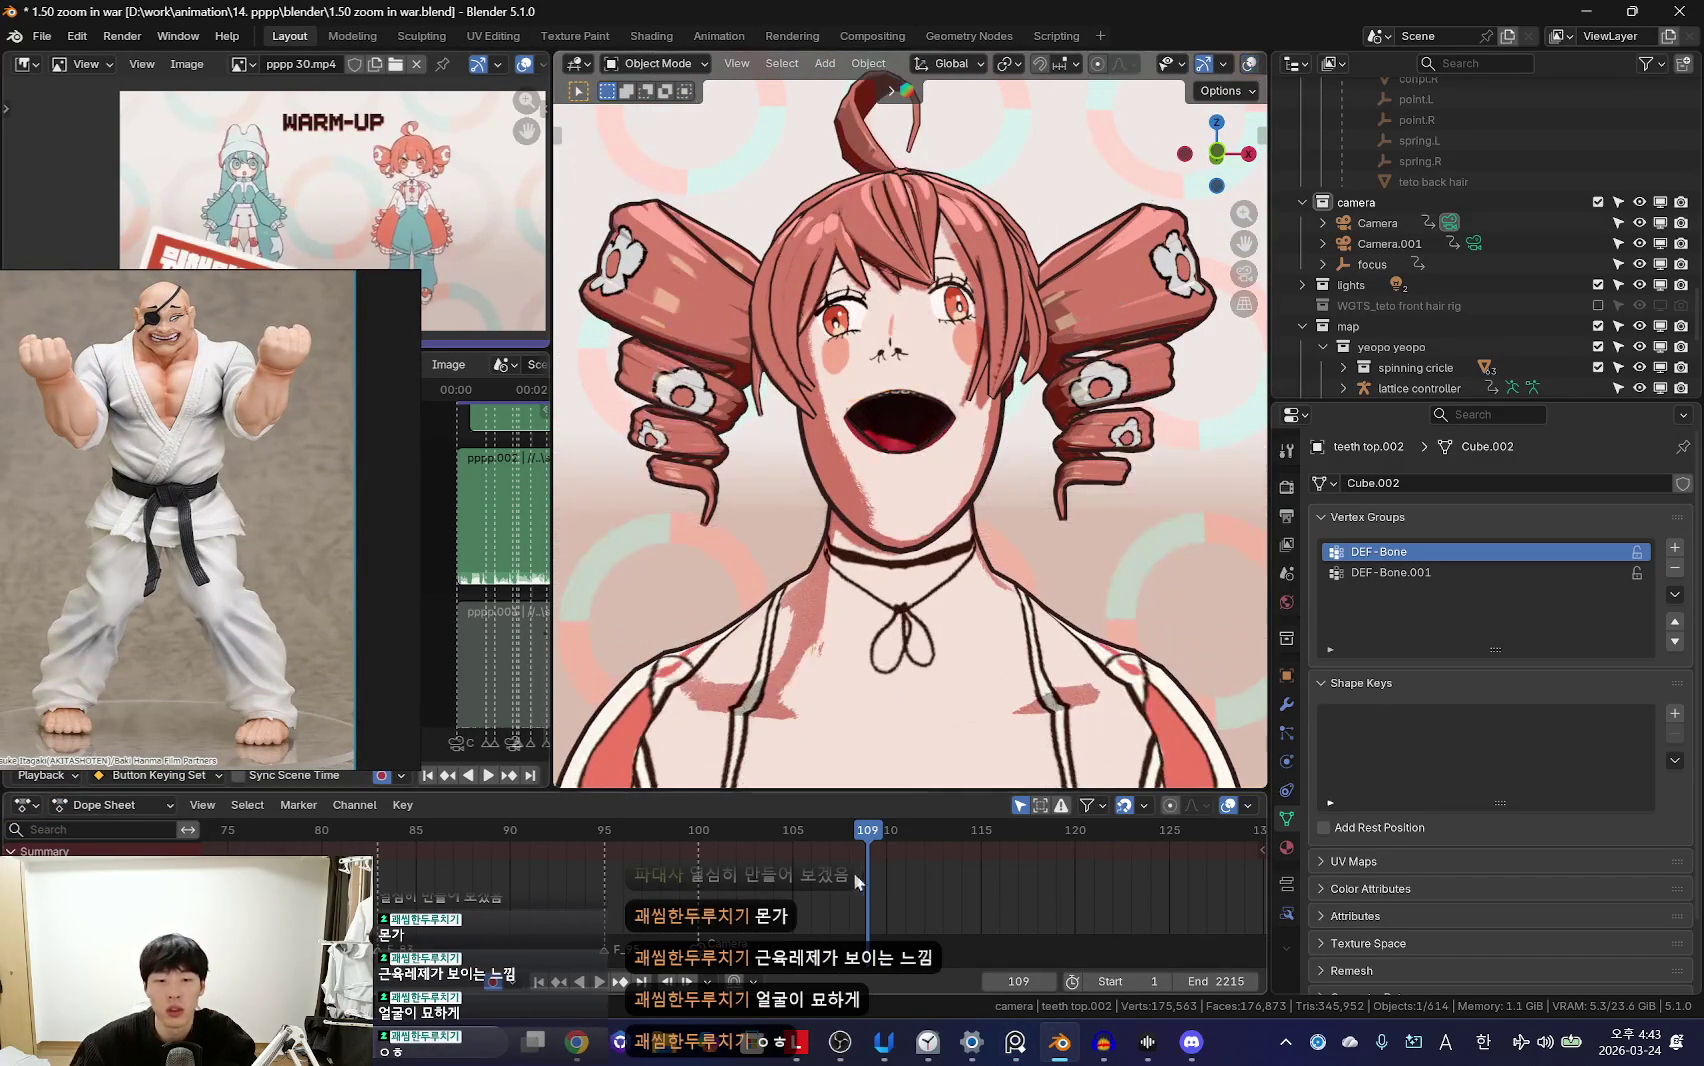
pyautogui.press('Down')
pyautogui.scroll(3, 899, 615)
pyautogui.hotkey('shift', 'alt', 'z')
pyautogui.click(1234, 683)
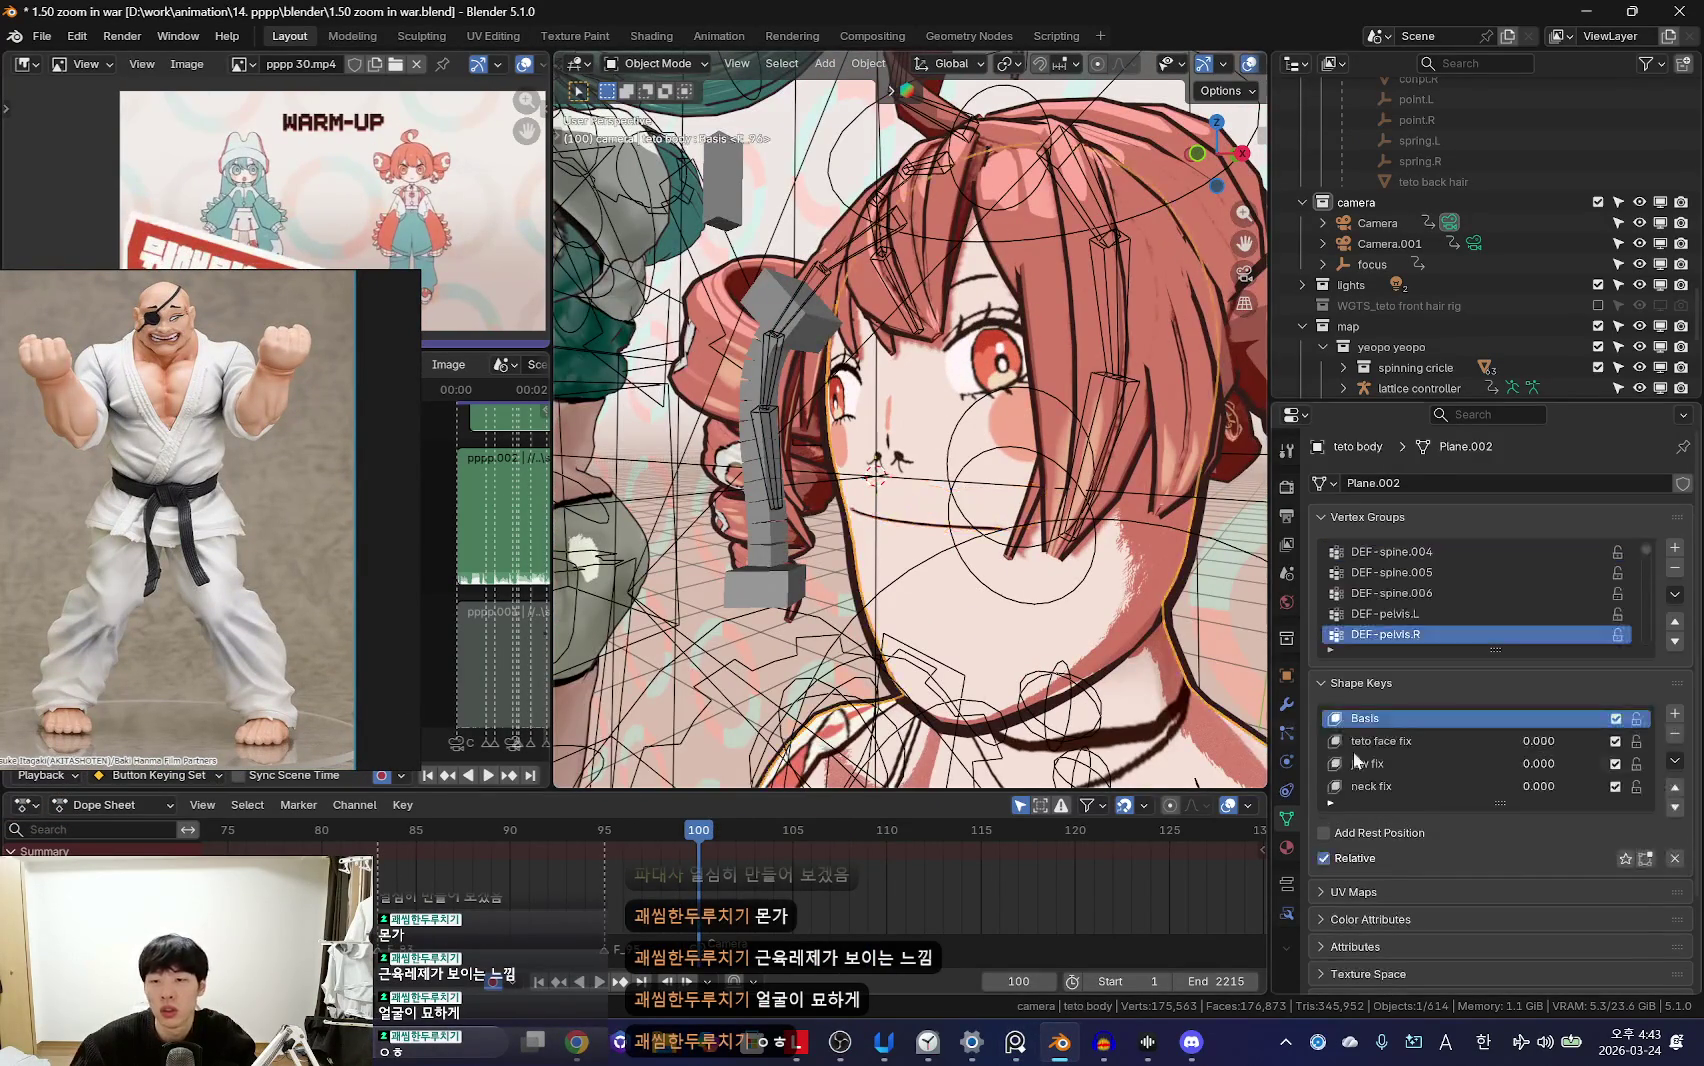
pyautogui.scroll(-3, 1395, 780)
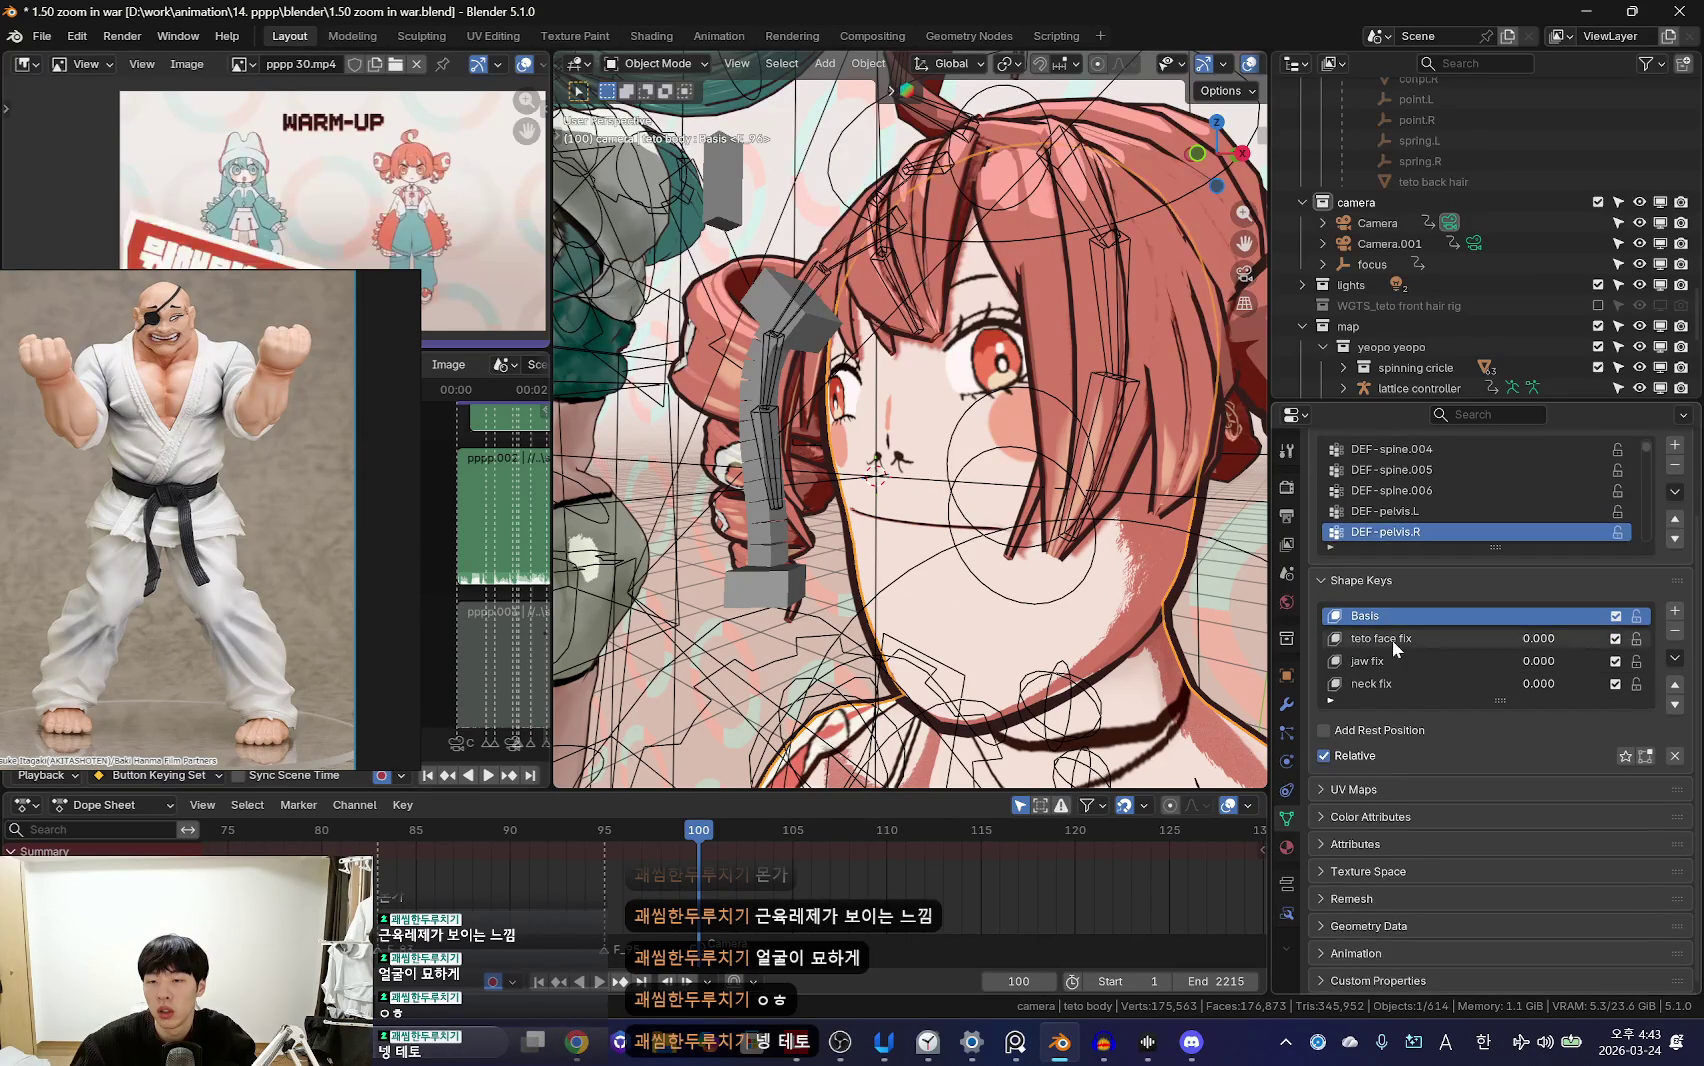
pyautogui.click(1405, 638)
pyautogui.press('KP_0')
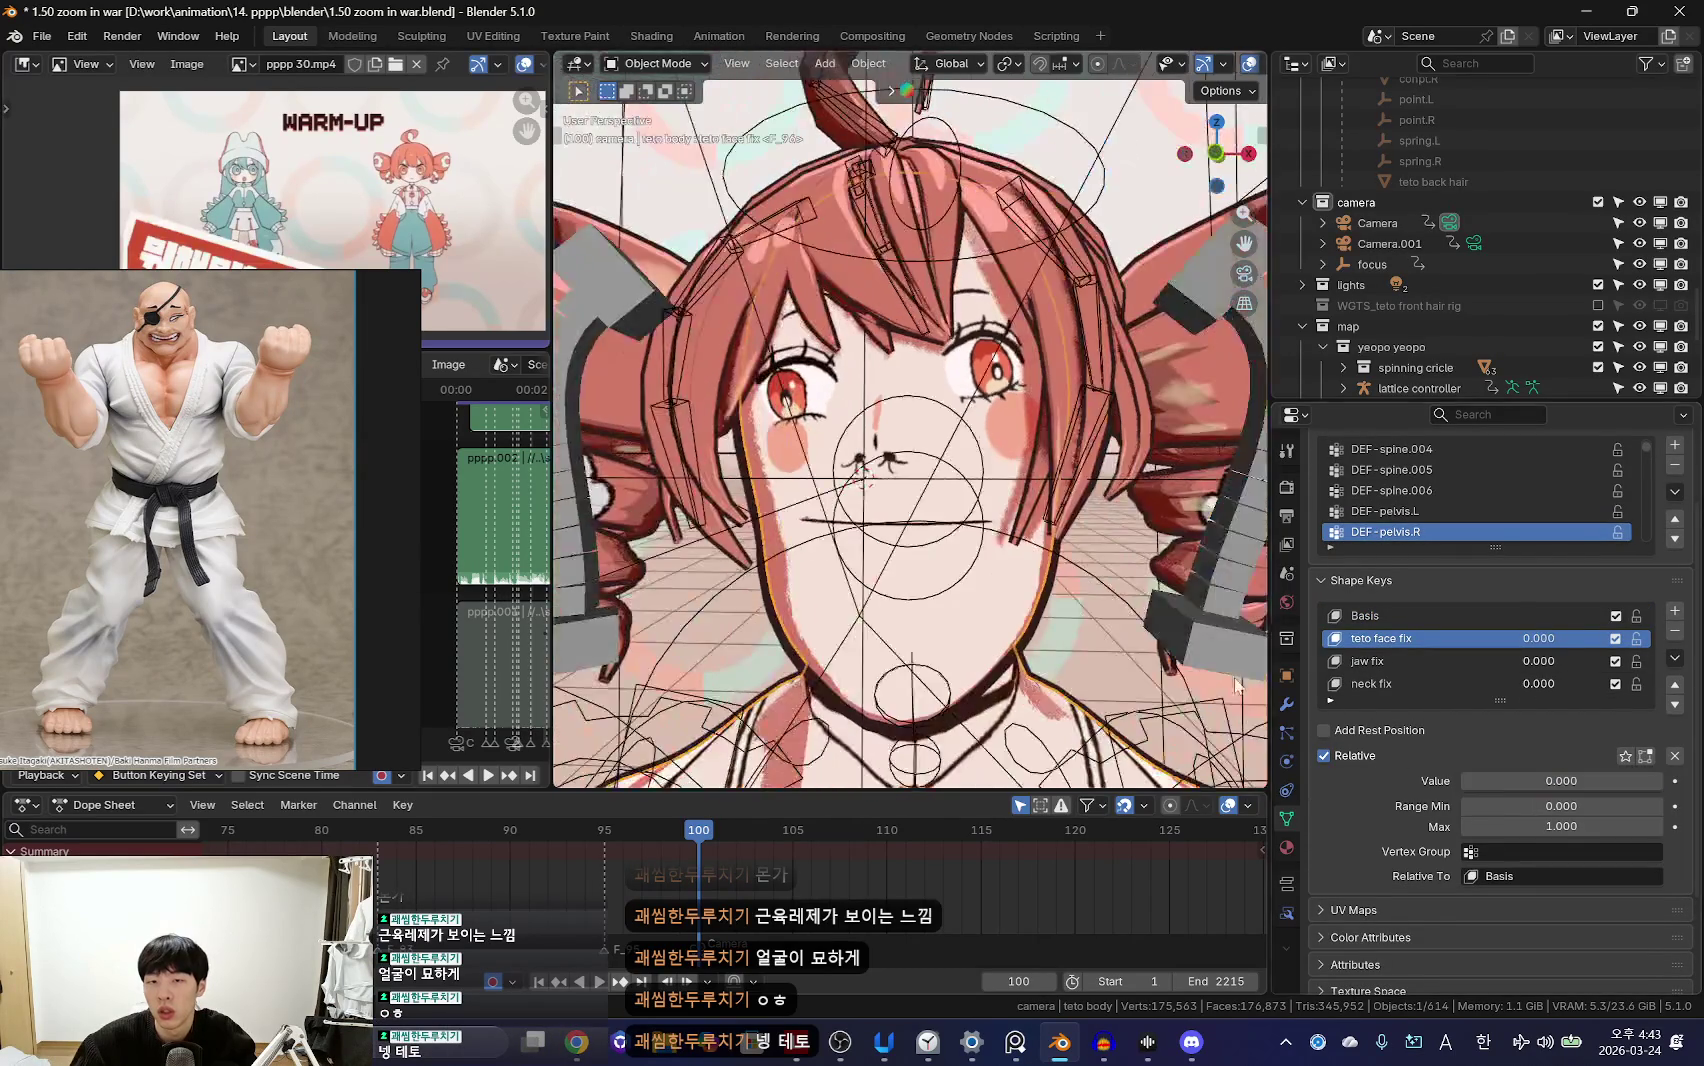
pyautogui.hotkey('shift', 'alt', 'z')
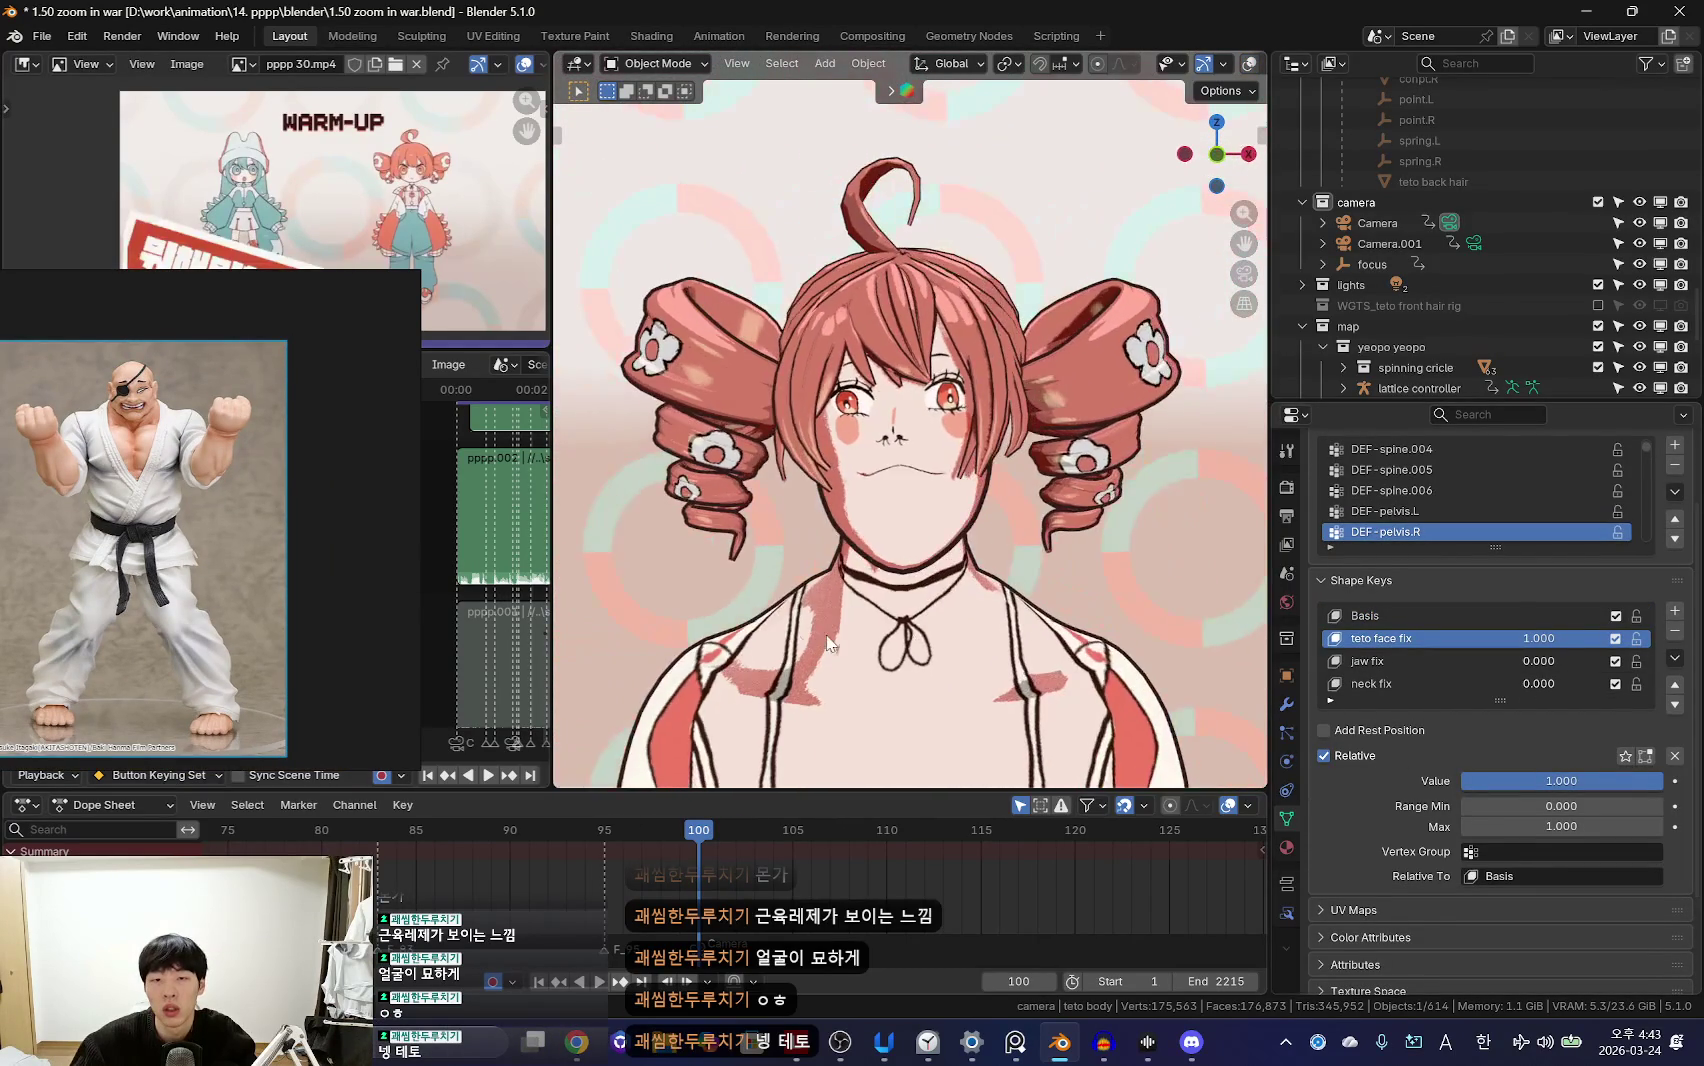
# Step: Compare the face fix key, then add a new shape key named teeth at value 1.0
pyautogui.hotkey('ctrl', 'z')
pyautogui.scroll(3, 984, 562)
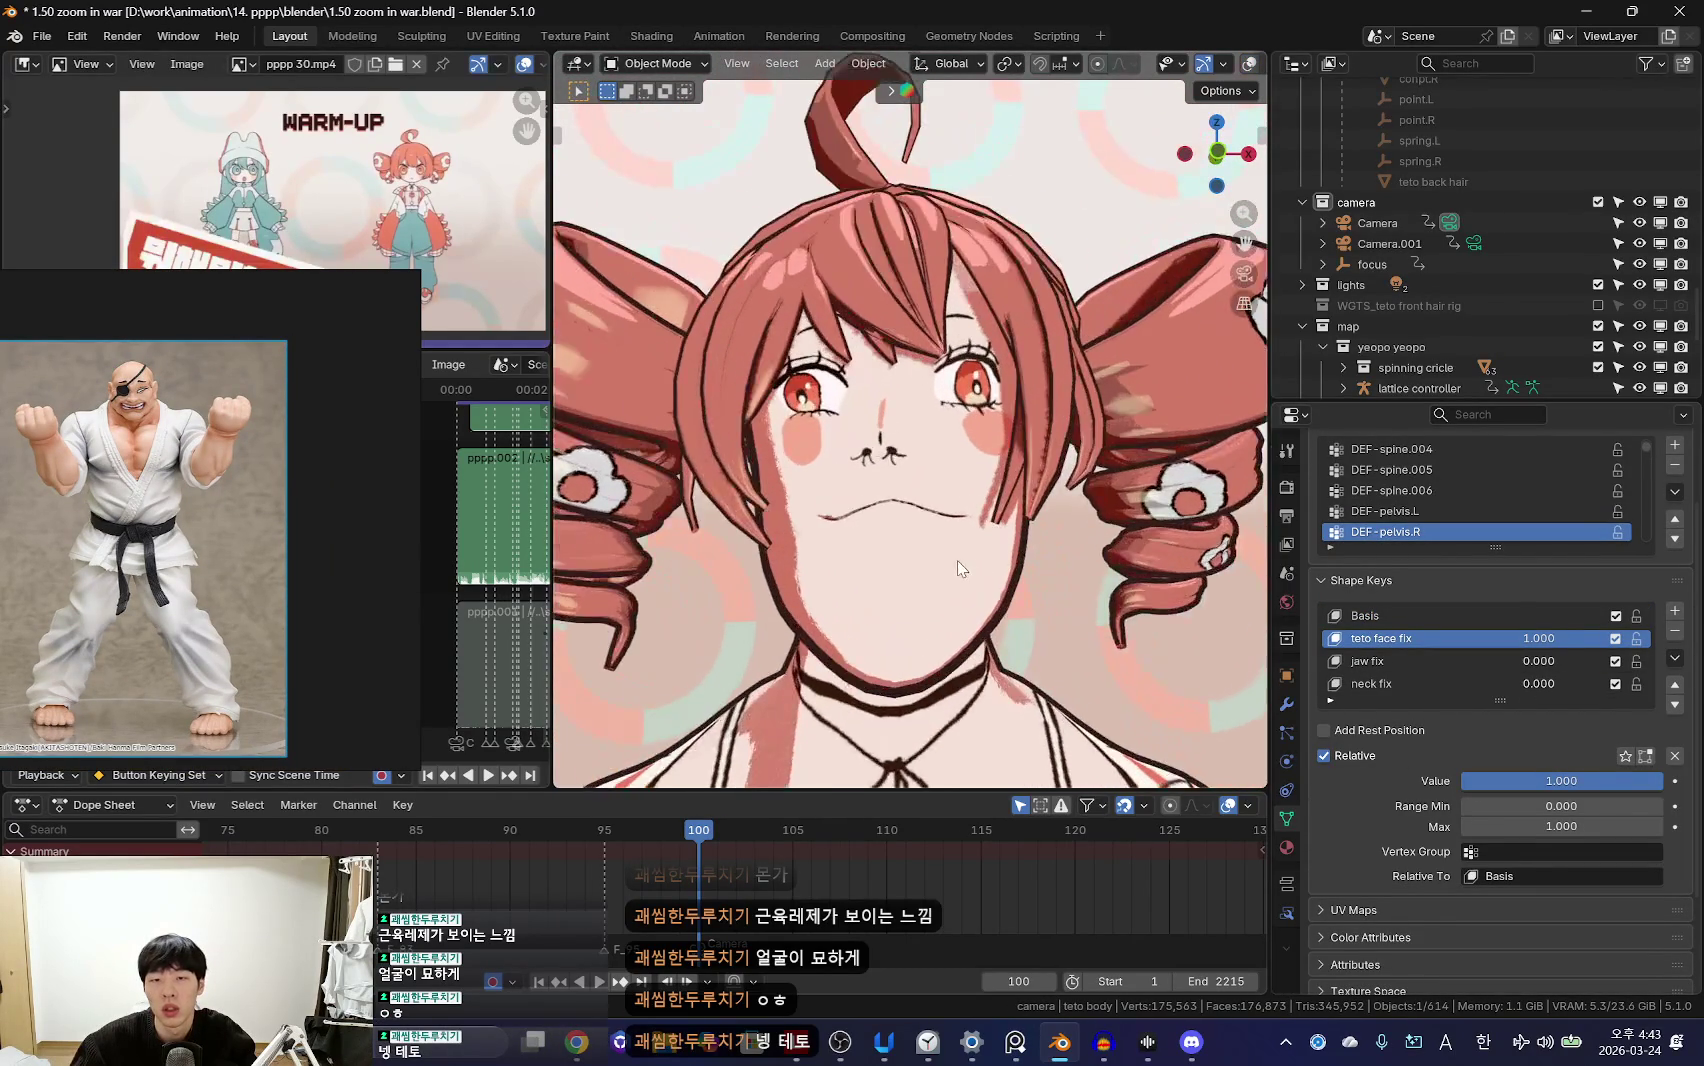
pyautogui.hotkey('ctrl', 'z')
pyautogui.click(1376, 668)
pyautogui.scroll(1, 1400, 664)
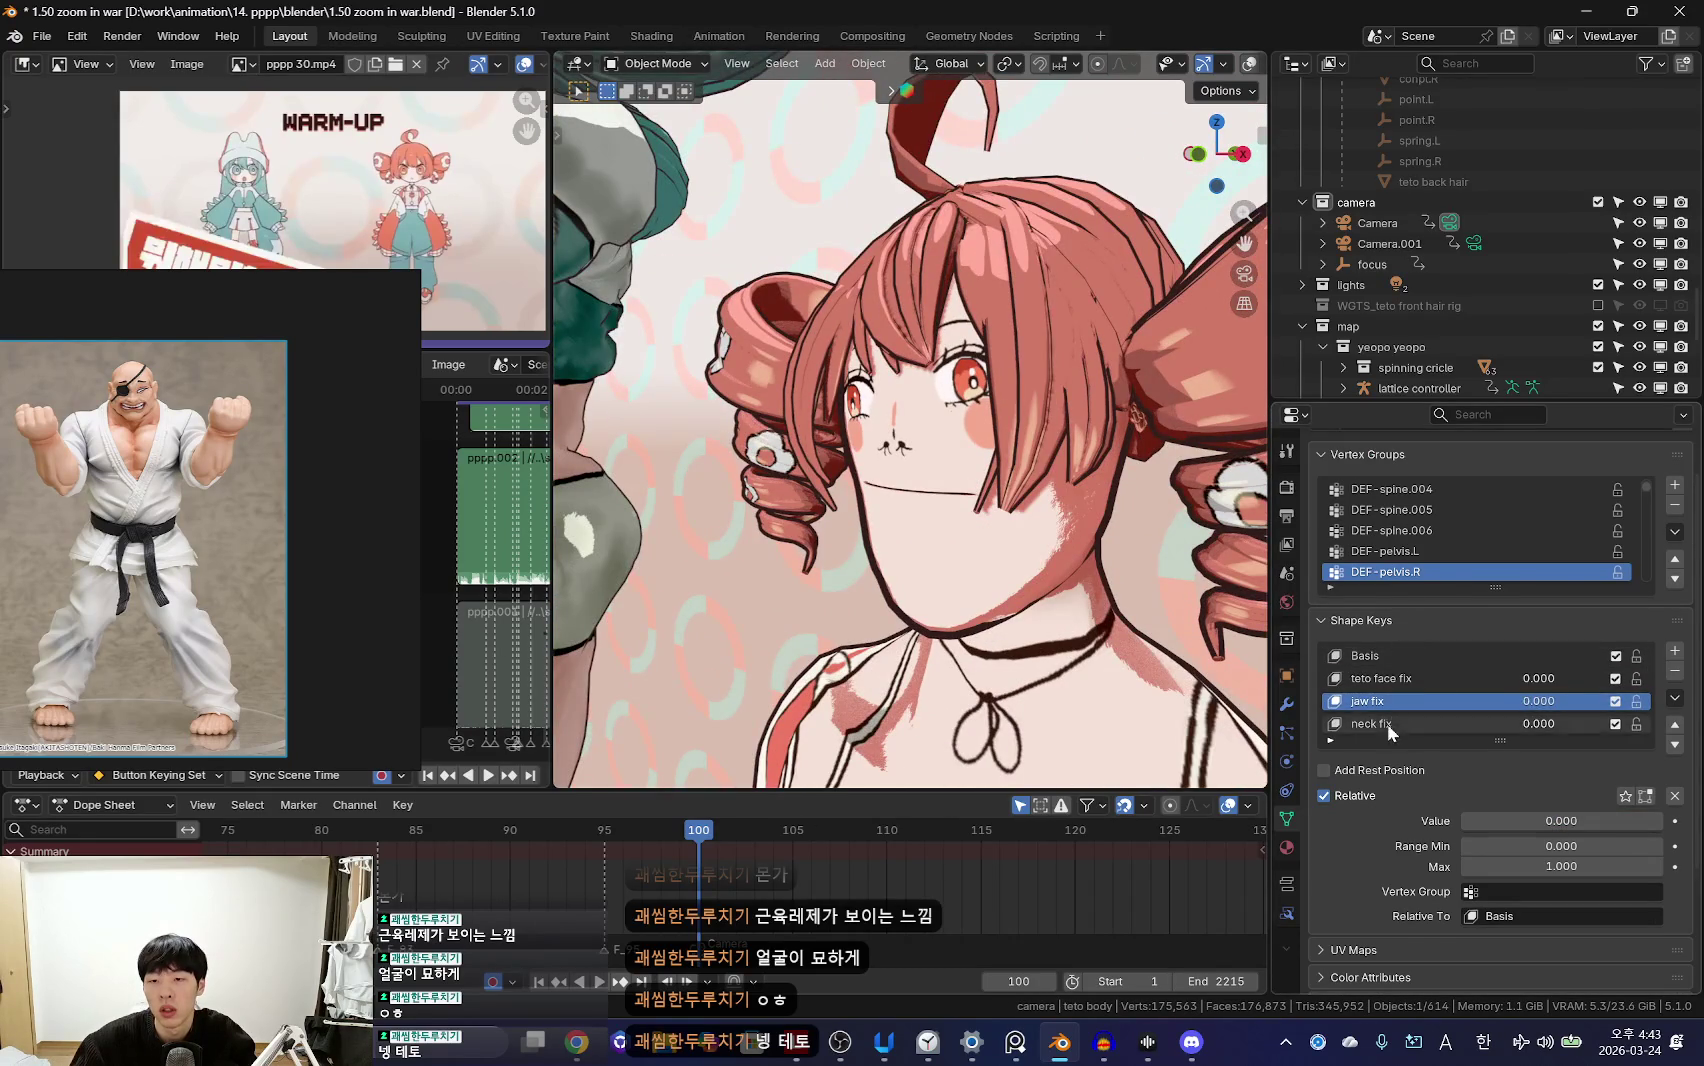
pyautogui.scroll(-5, 1084, 614)
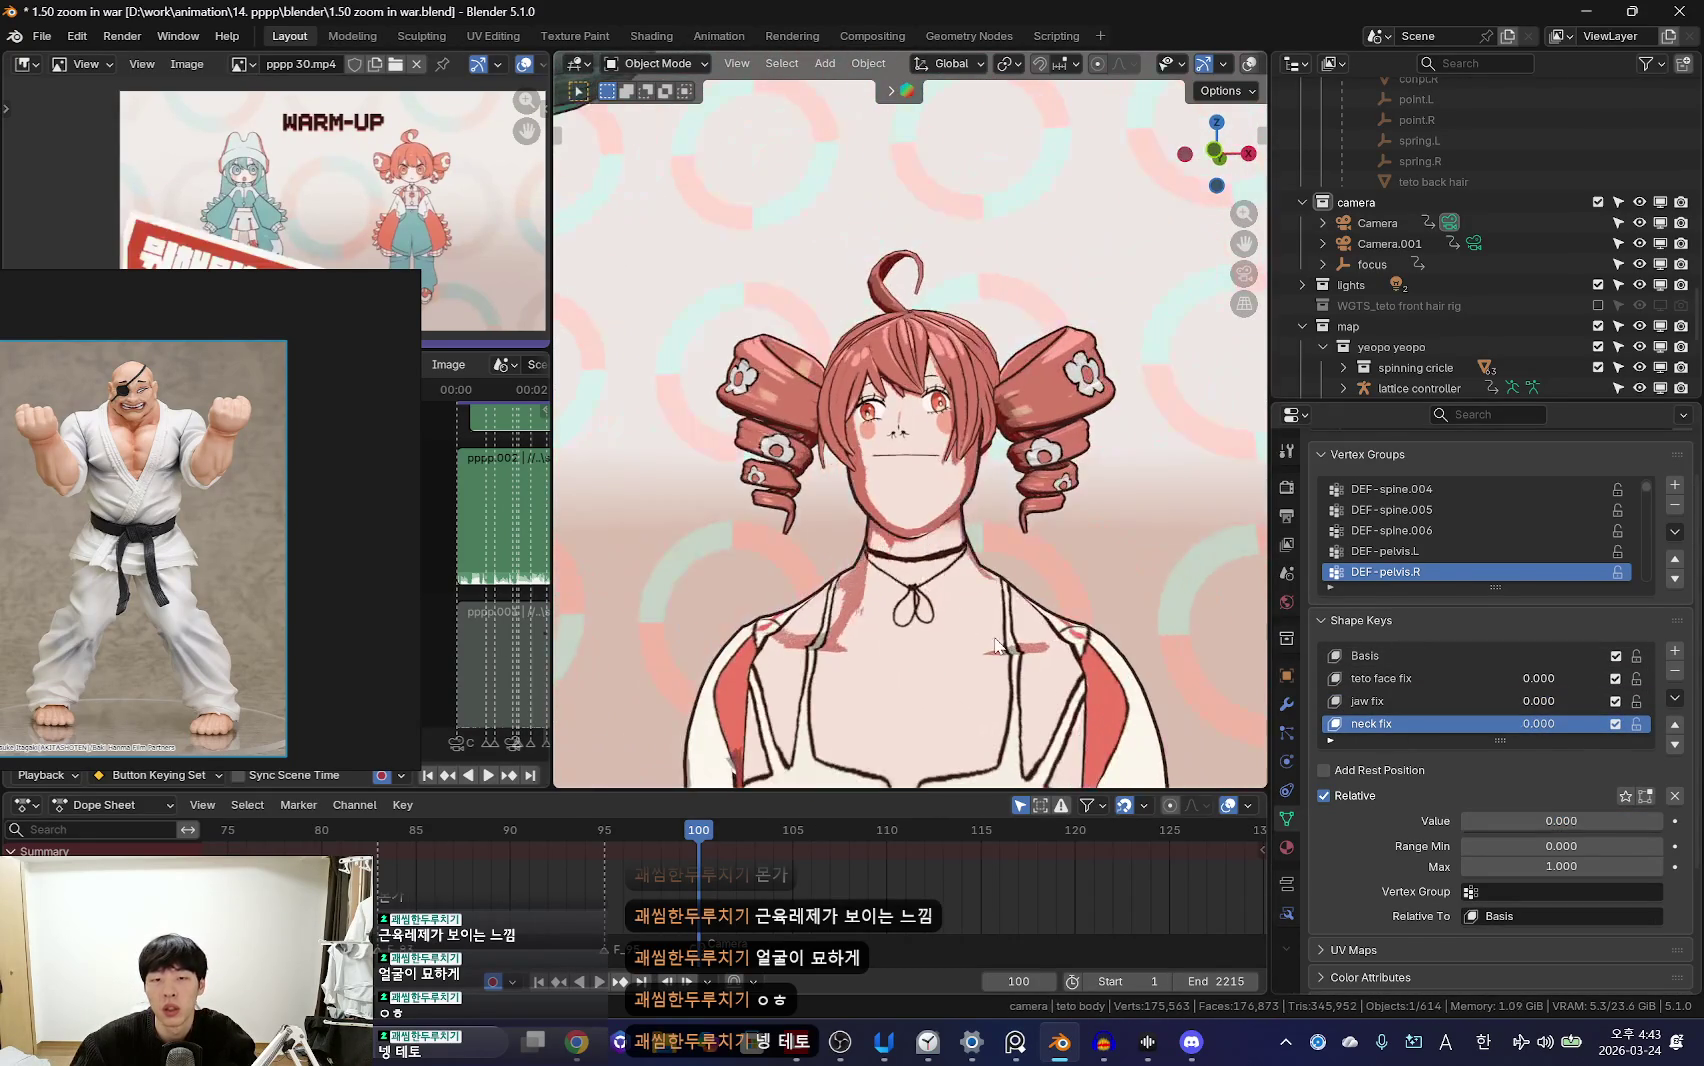
pyautogui.scroll(1, 1004, 670)
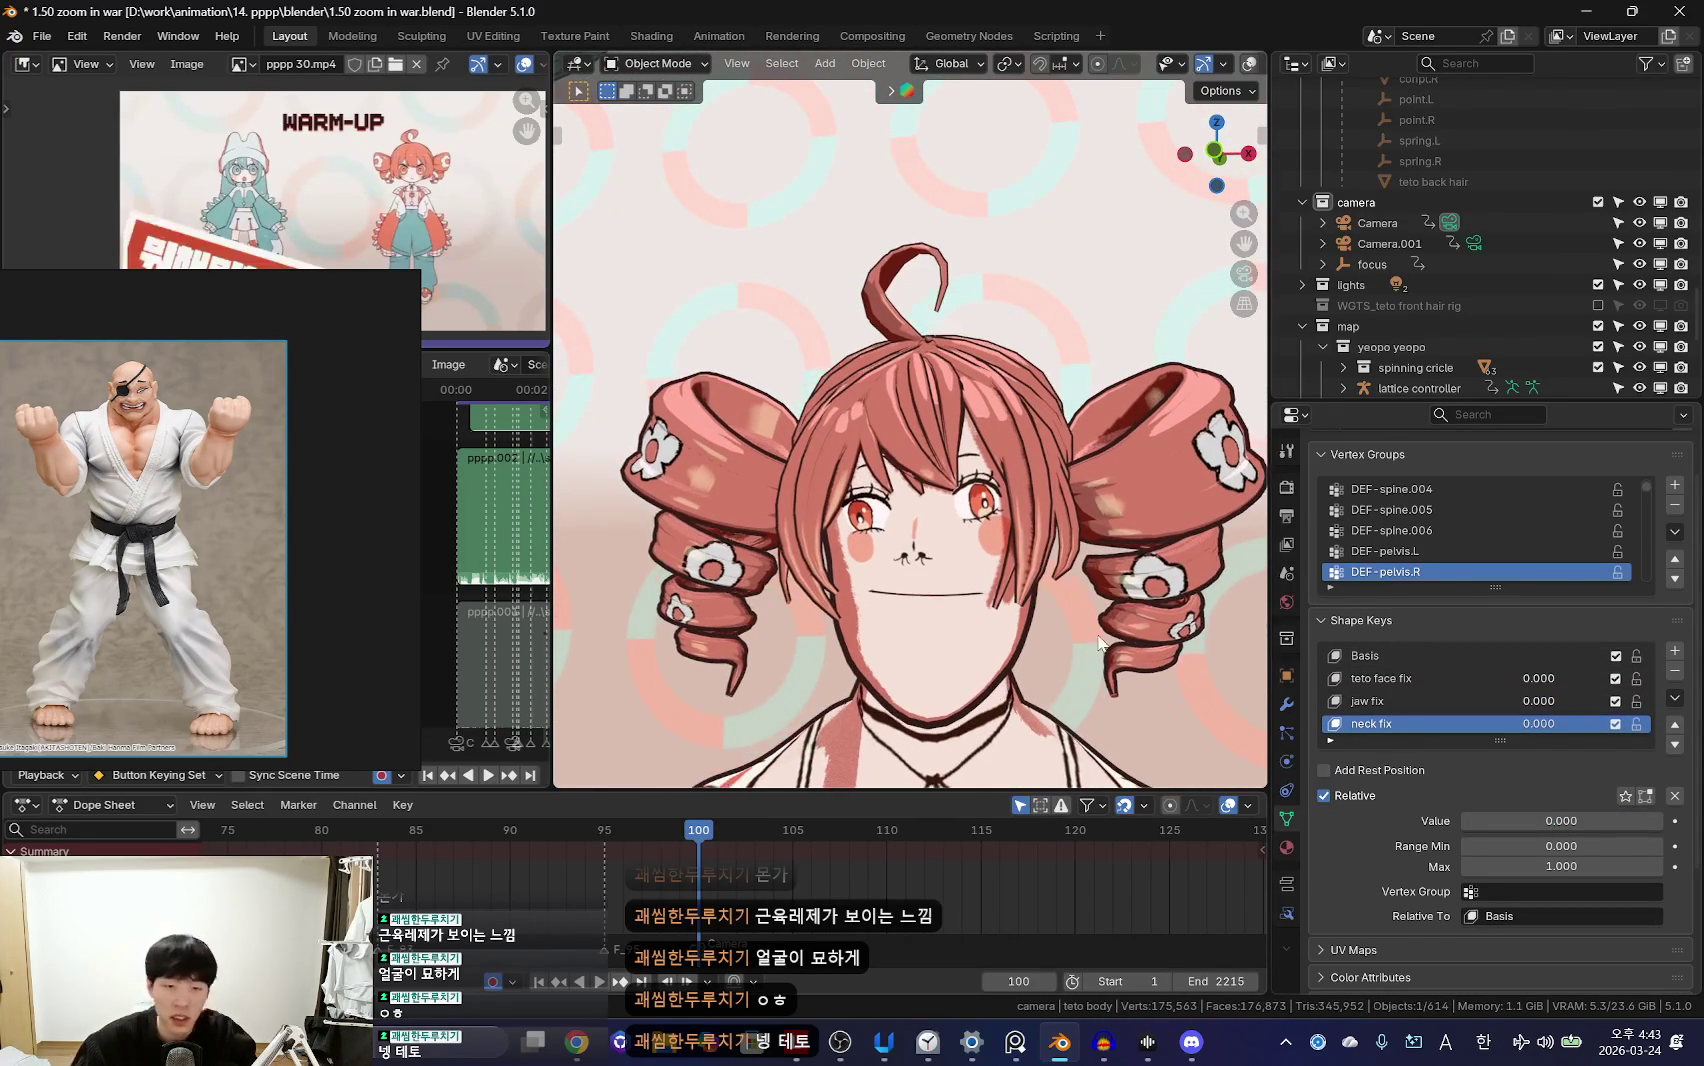
pyautogui.scroll(2, 1006, 700)
pyautogui.scroll(-2, 1005, 708)
pyautogui.scroll(2, 1005, 708)
pyautogui.scroll(1, 1005, 708)
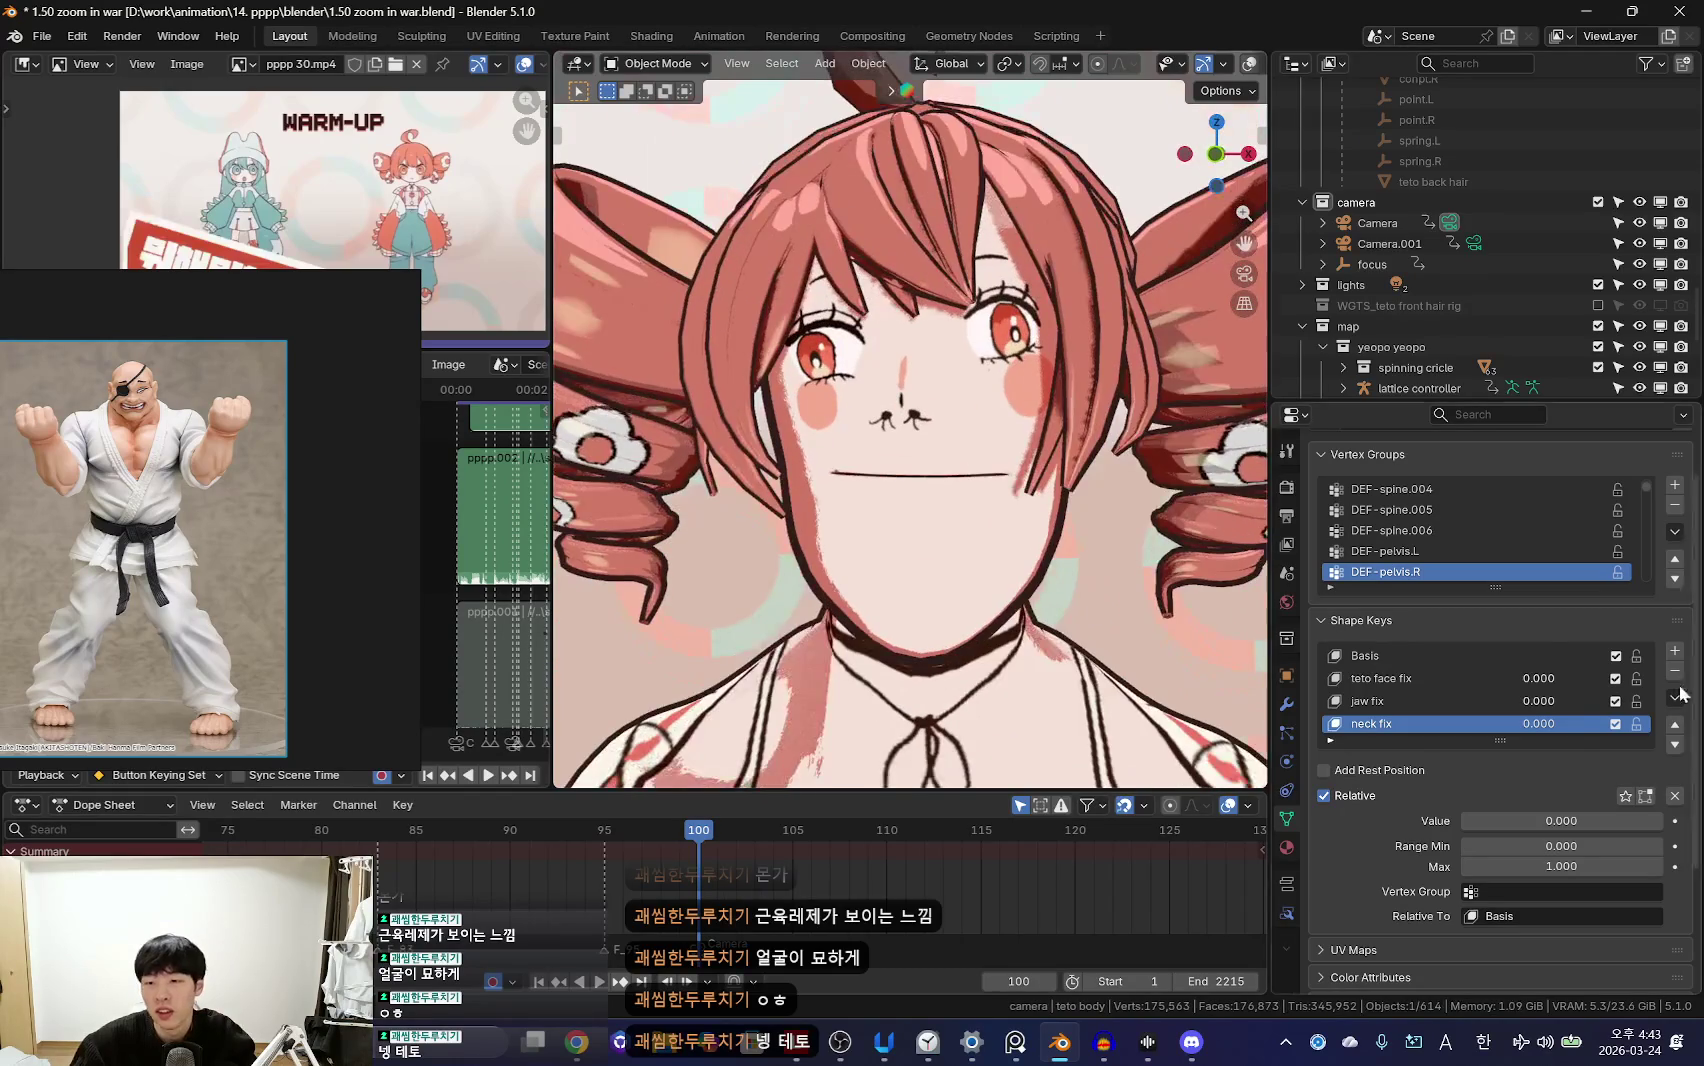
pyautogui.doubleClick(1375, 724)
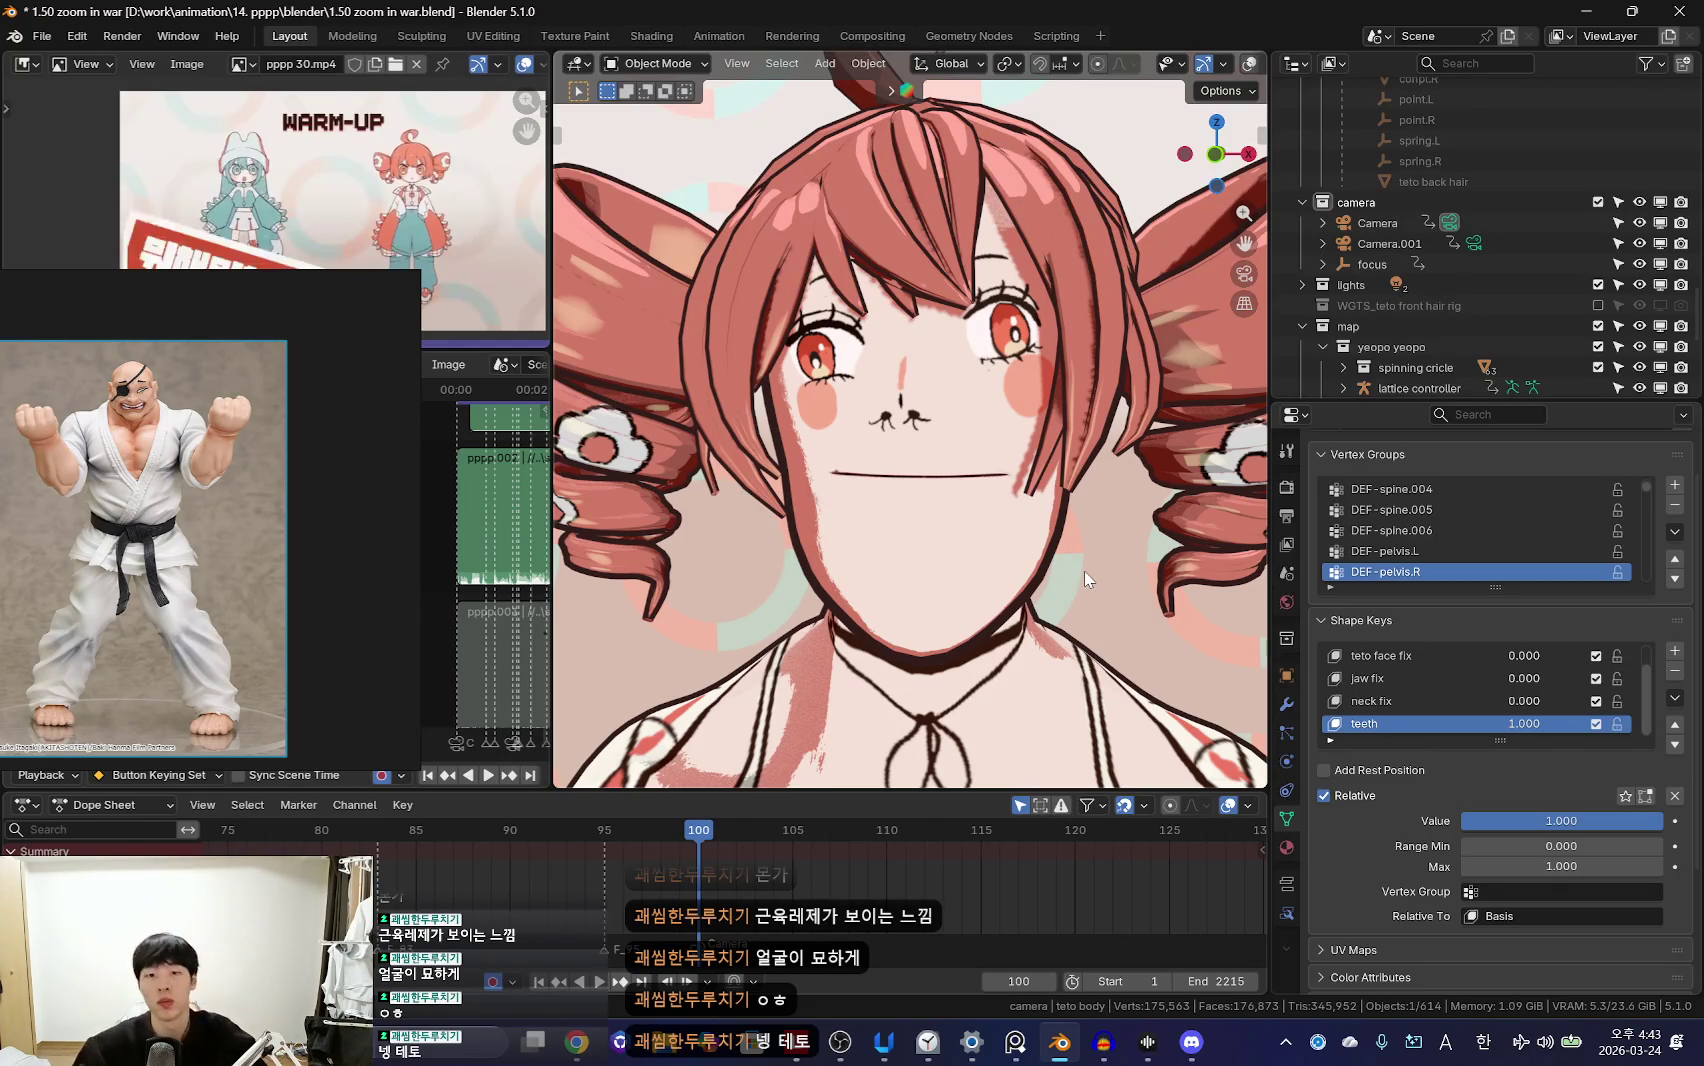
pyautogui.moveTo(905, 517); pyautogui.dragTo(905, 503, button='middle')
# Step: Briefly sculpt the teto body's mouth area, then return to Object Mode and zoom out
pyautogui.hotkey('ctrl', 'Tab')
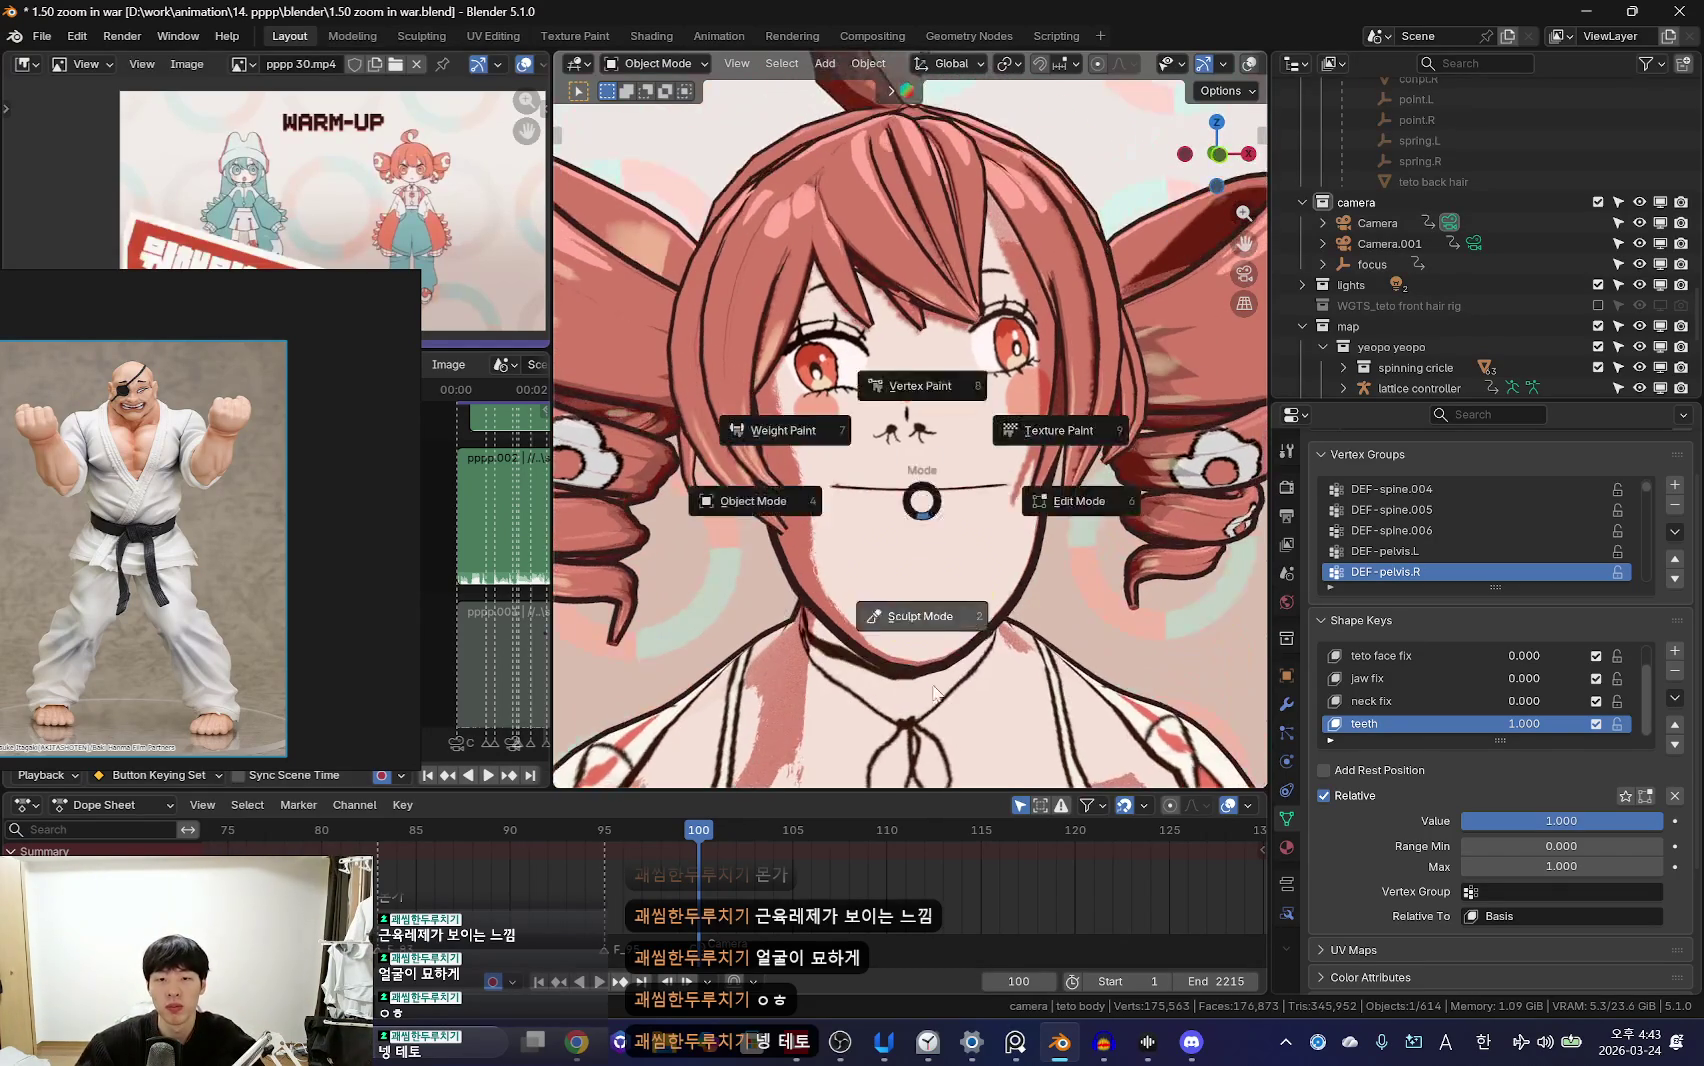
pyautogui.click(928, 537)
pyautogui.moveTo(954, 522); pyautogui.dragTo(1105, 200)
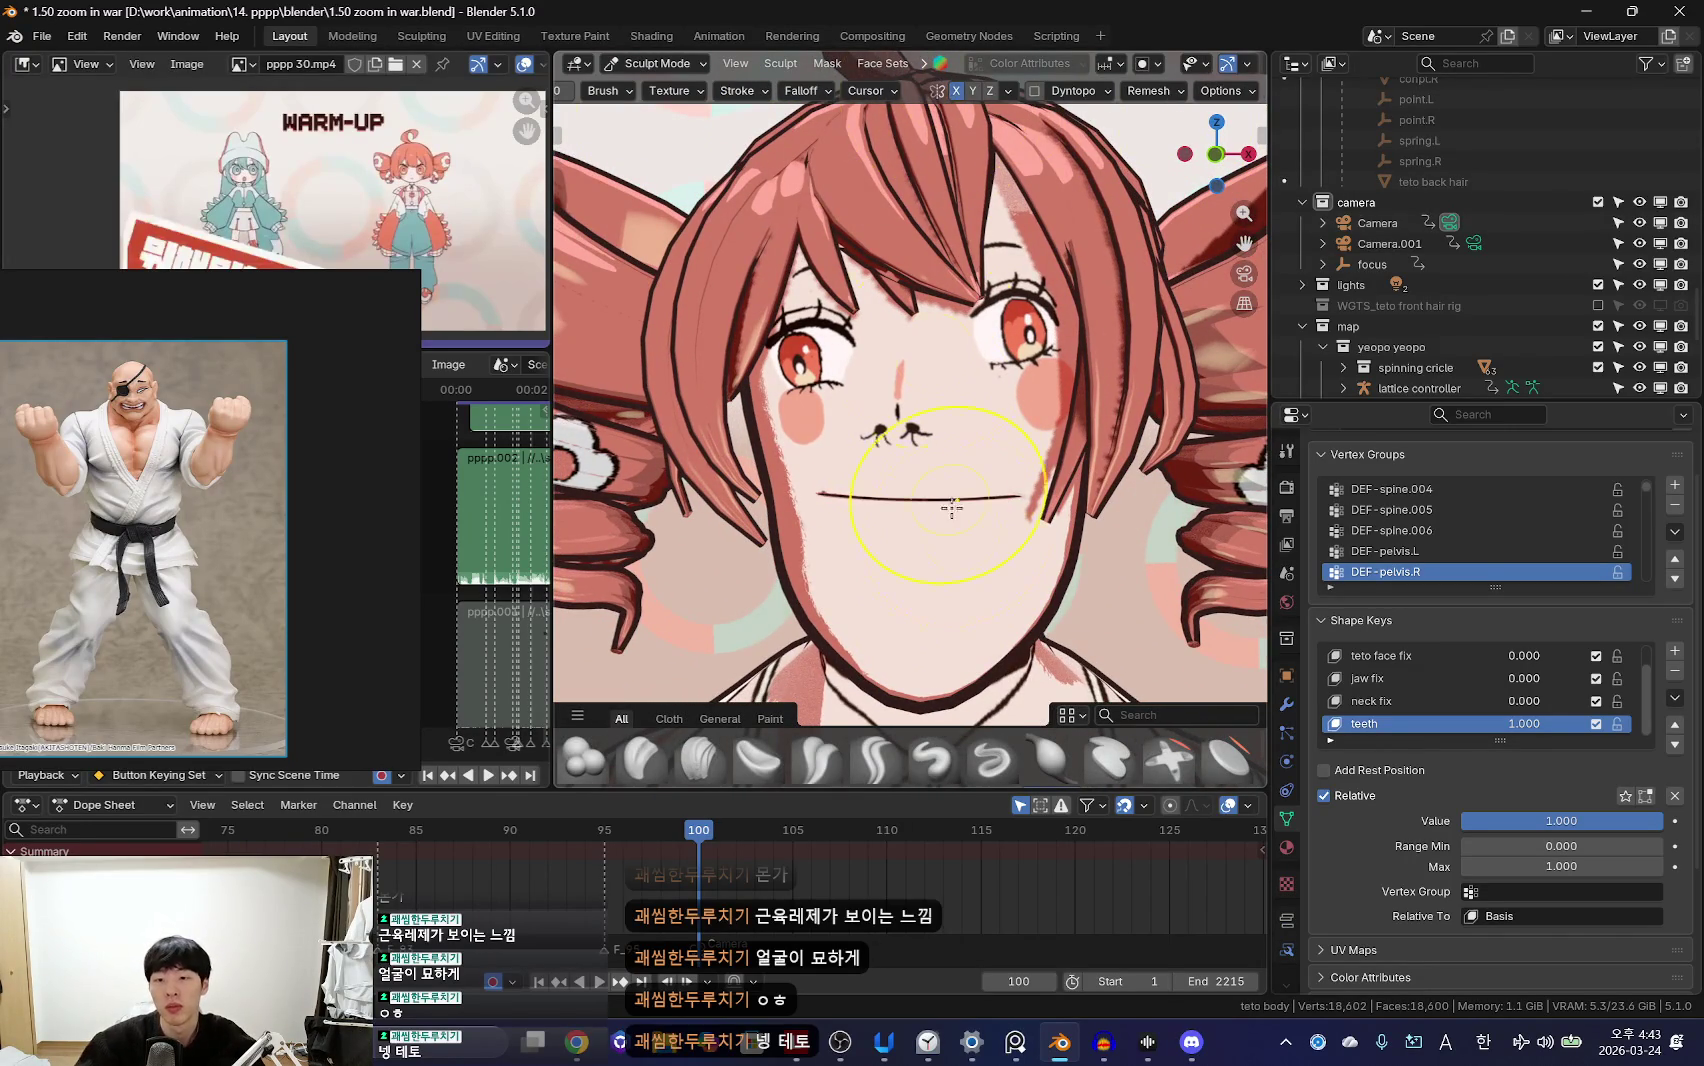
pyautogui.moveTo(940, 450); pyautogui.dragTo(985, 545, button='middle')
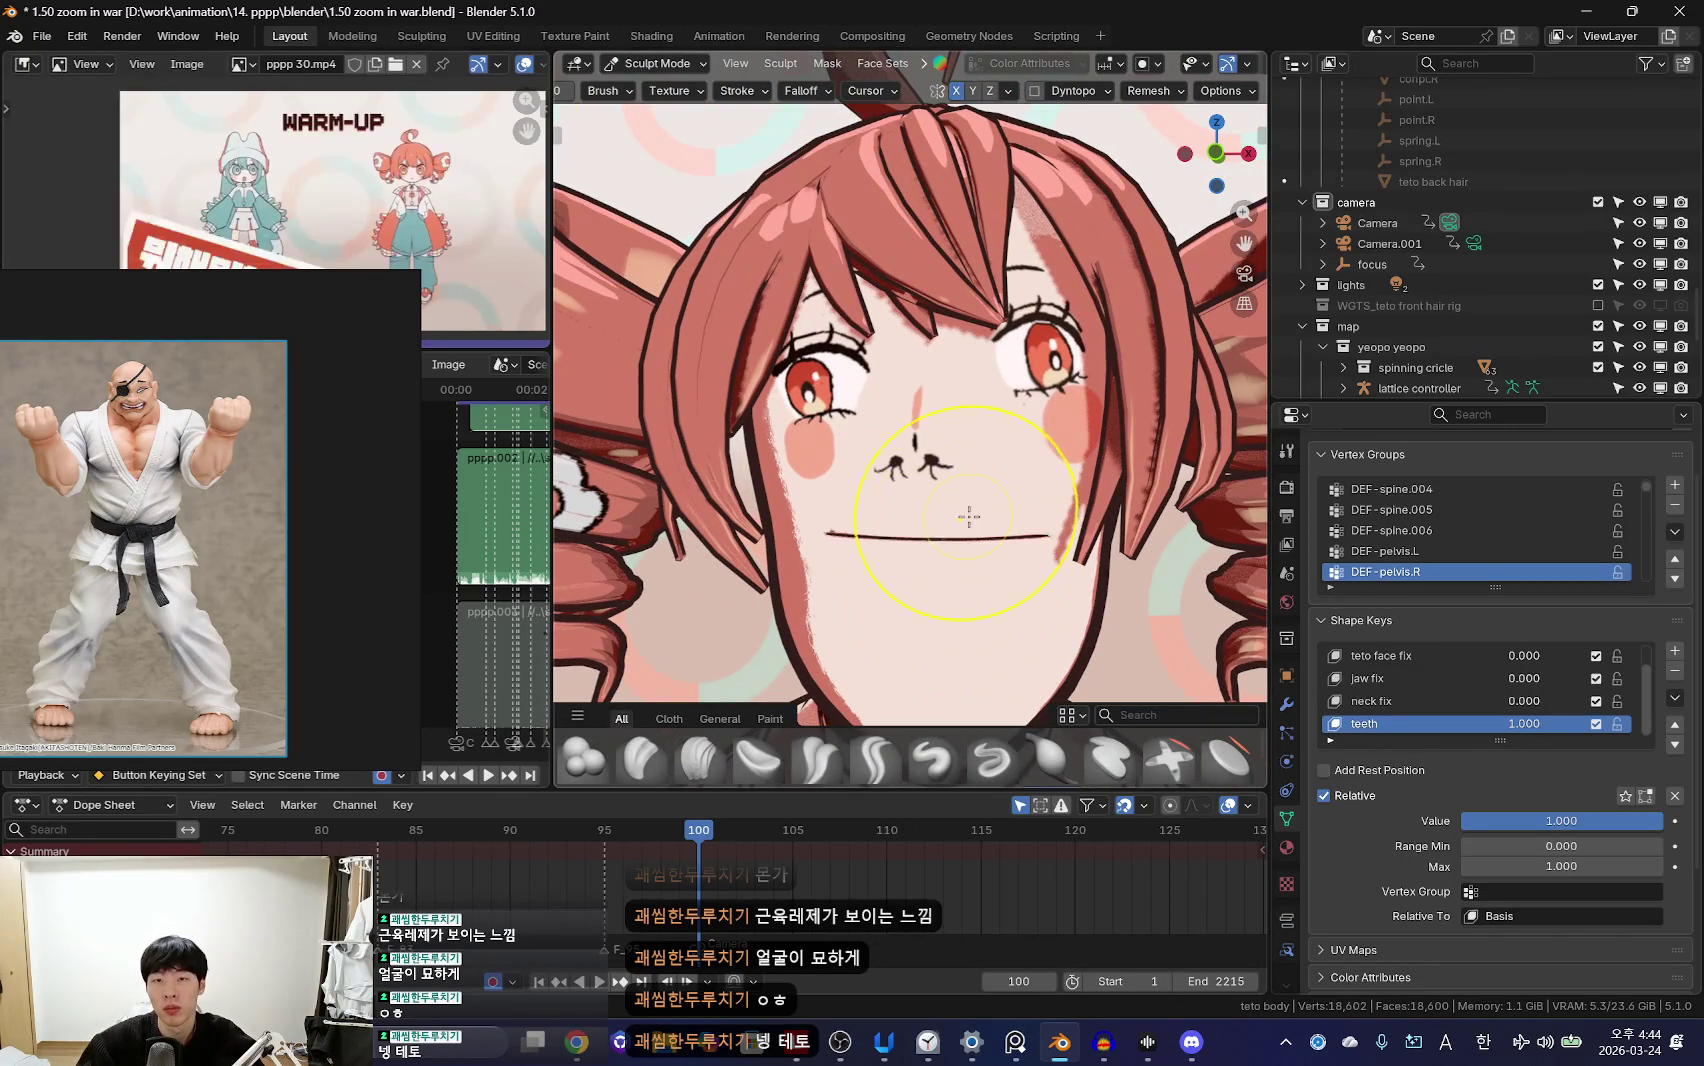
pyautogui.hotkey('ctrl', 'Tab')
pyautogui.hotkey('shift', 'alt', 'z')
pyautogui.moveTo(963, 408); pyautogui.dragTo(930, 480, button='middle')
pyautogui.scroll(-5, 910, 558)
pyautogui.scroll(-3, 910, 558)
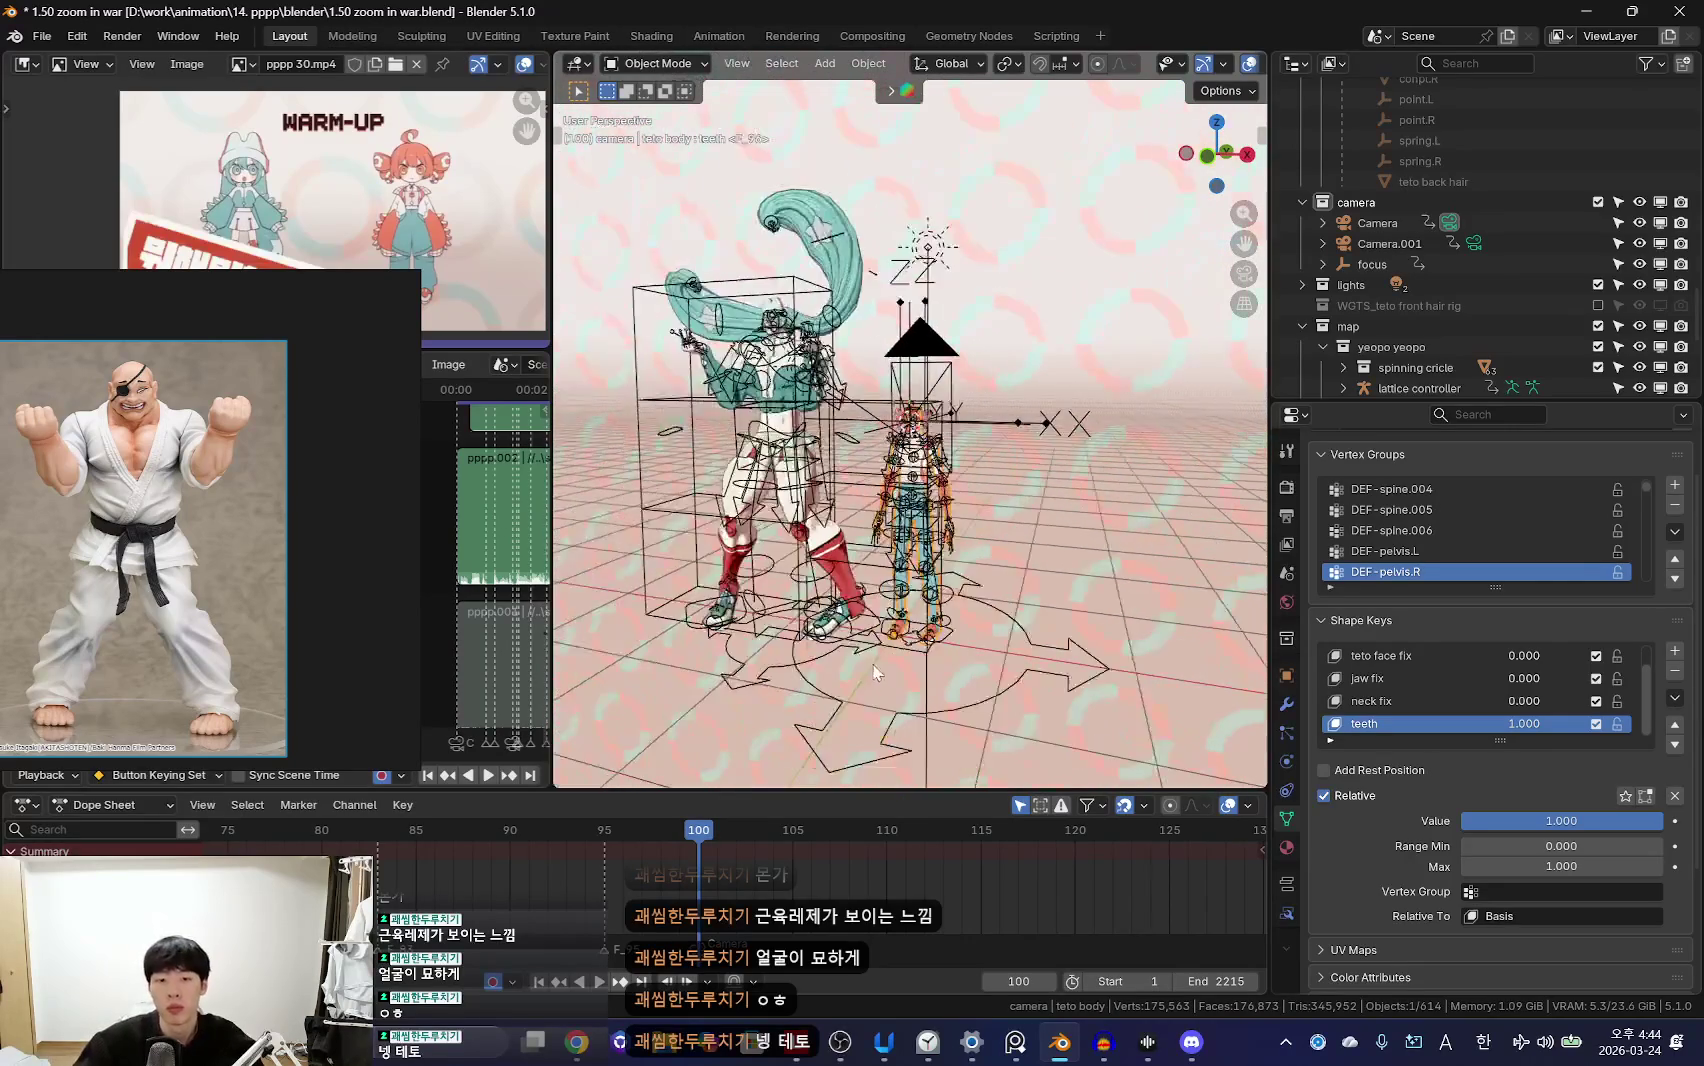
# Step: Check the face through the camera with the rig, then hide the bone chain blocking it
pyautogui.click(1022, 631)
pyautogui.hotkey('ctrl', 'Tab')
pyautogui.press('KP_0')
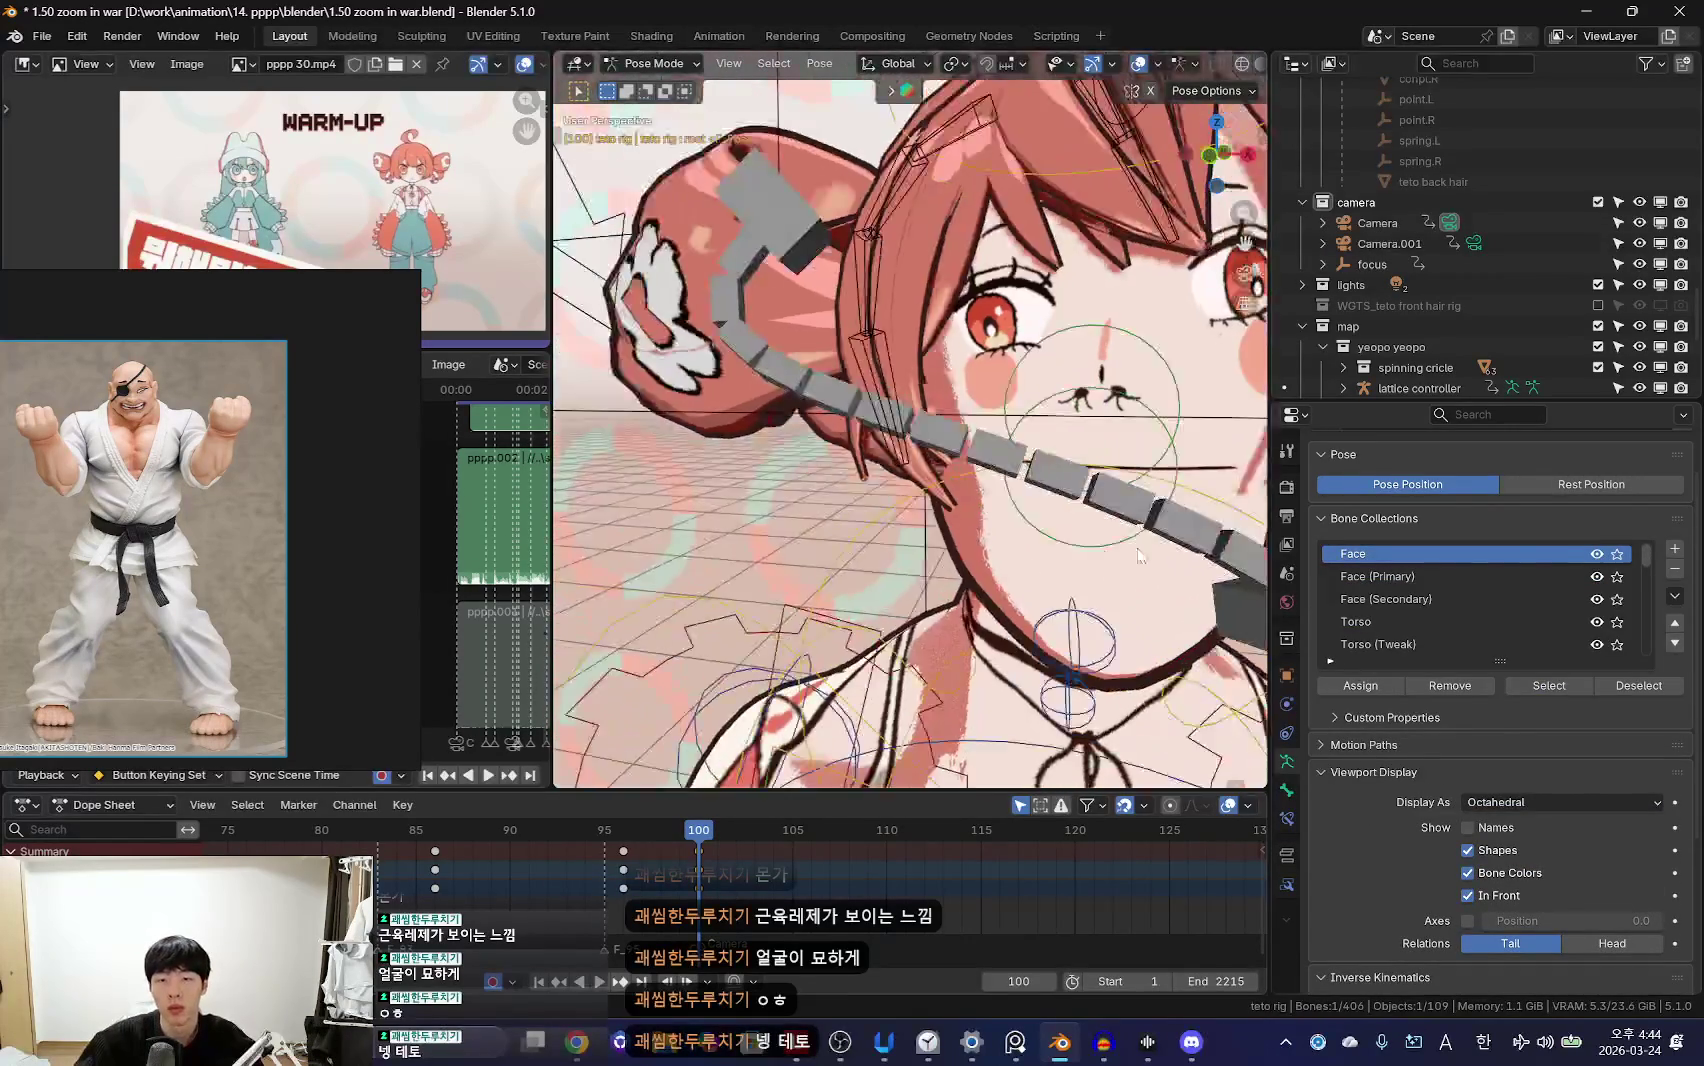
pyautogui.hotkey('shift', 'alt', 'z')
pyautogui.moveTo(1137, 558); pyautogui.dragTo(888, 552, button='middle')
pyautogui.hotkey('ctrl', 'Tab')
pyautogui.click(890, 490)
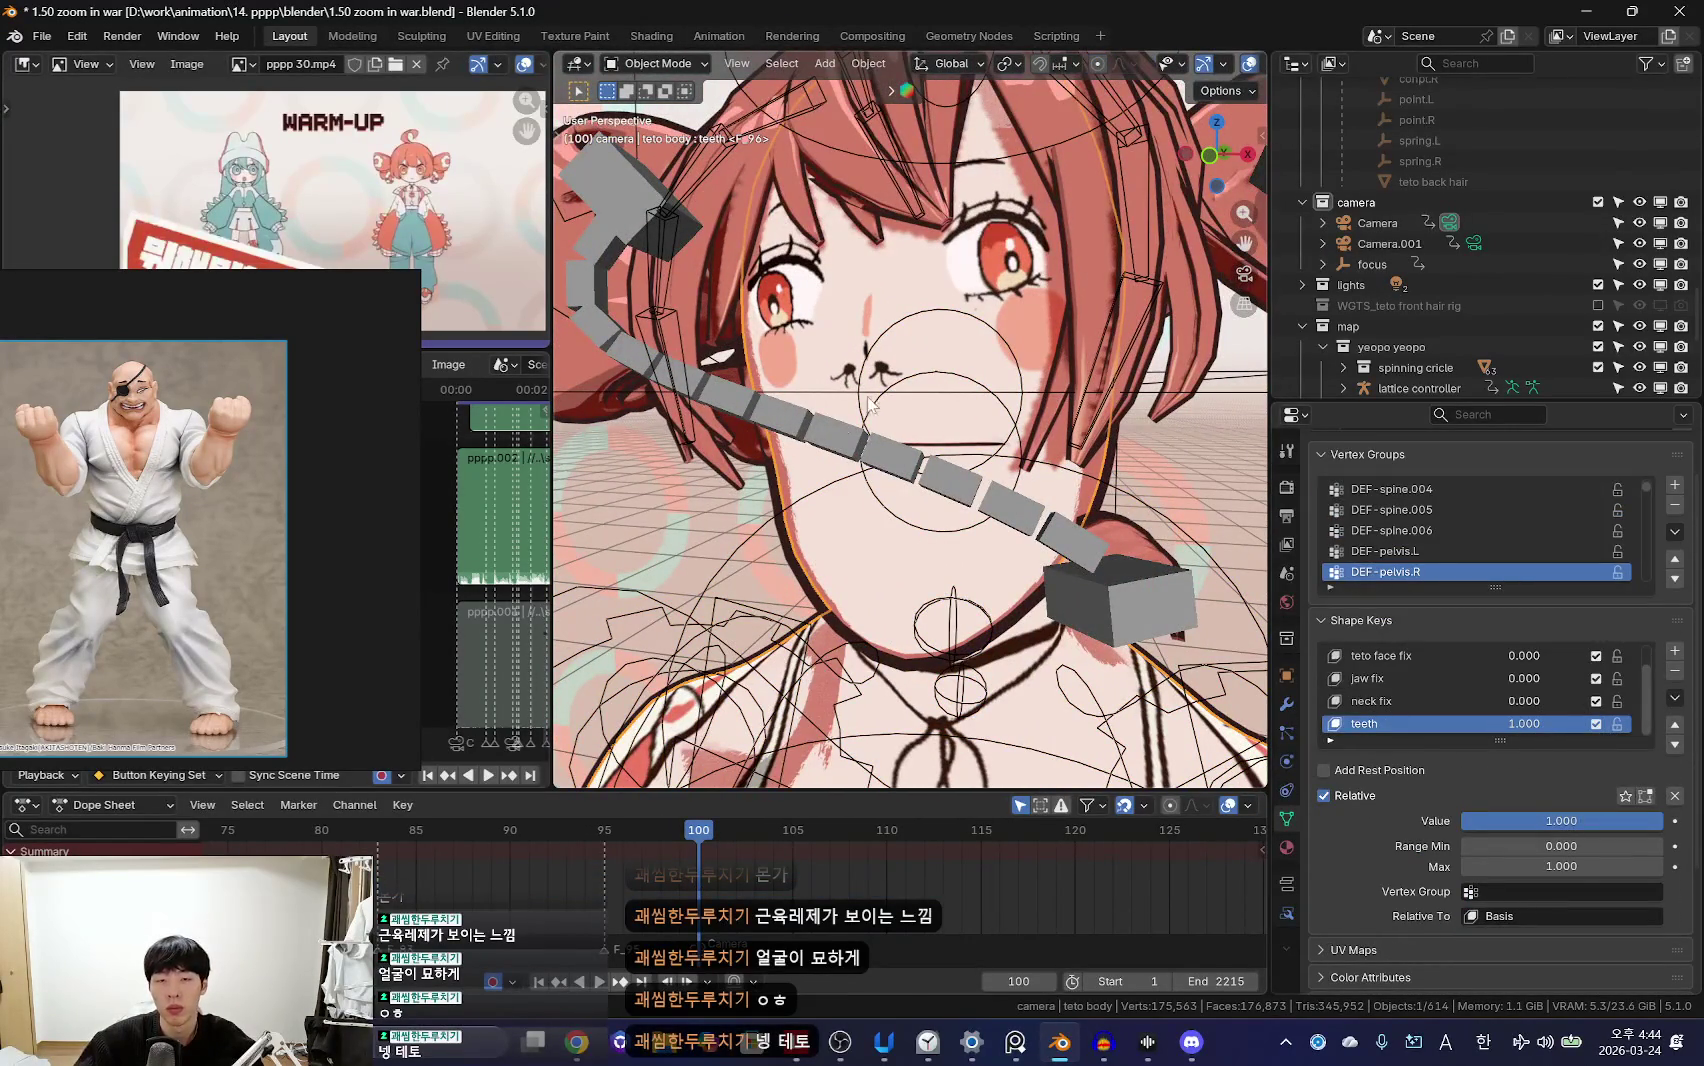
pyautogui.press('h')
# Step: Sculpt the face mesh with the Grab brush, pulling the lips apart into a wide toothy grin
pyautogui.click(894, 415)
pyautogui.hotkey('ctrl', 'Tab')
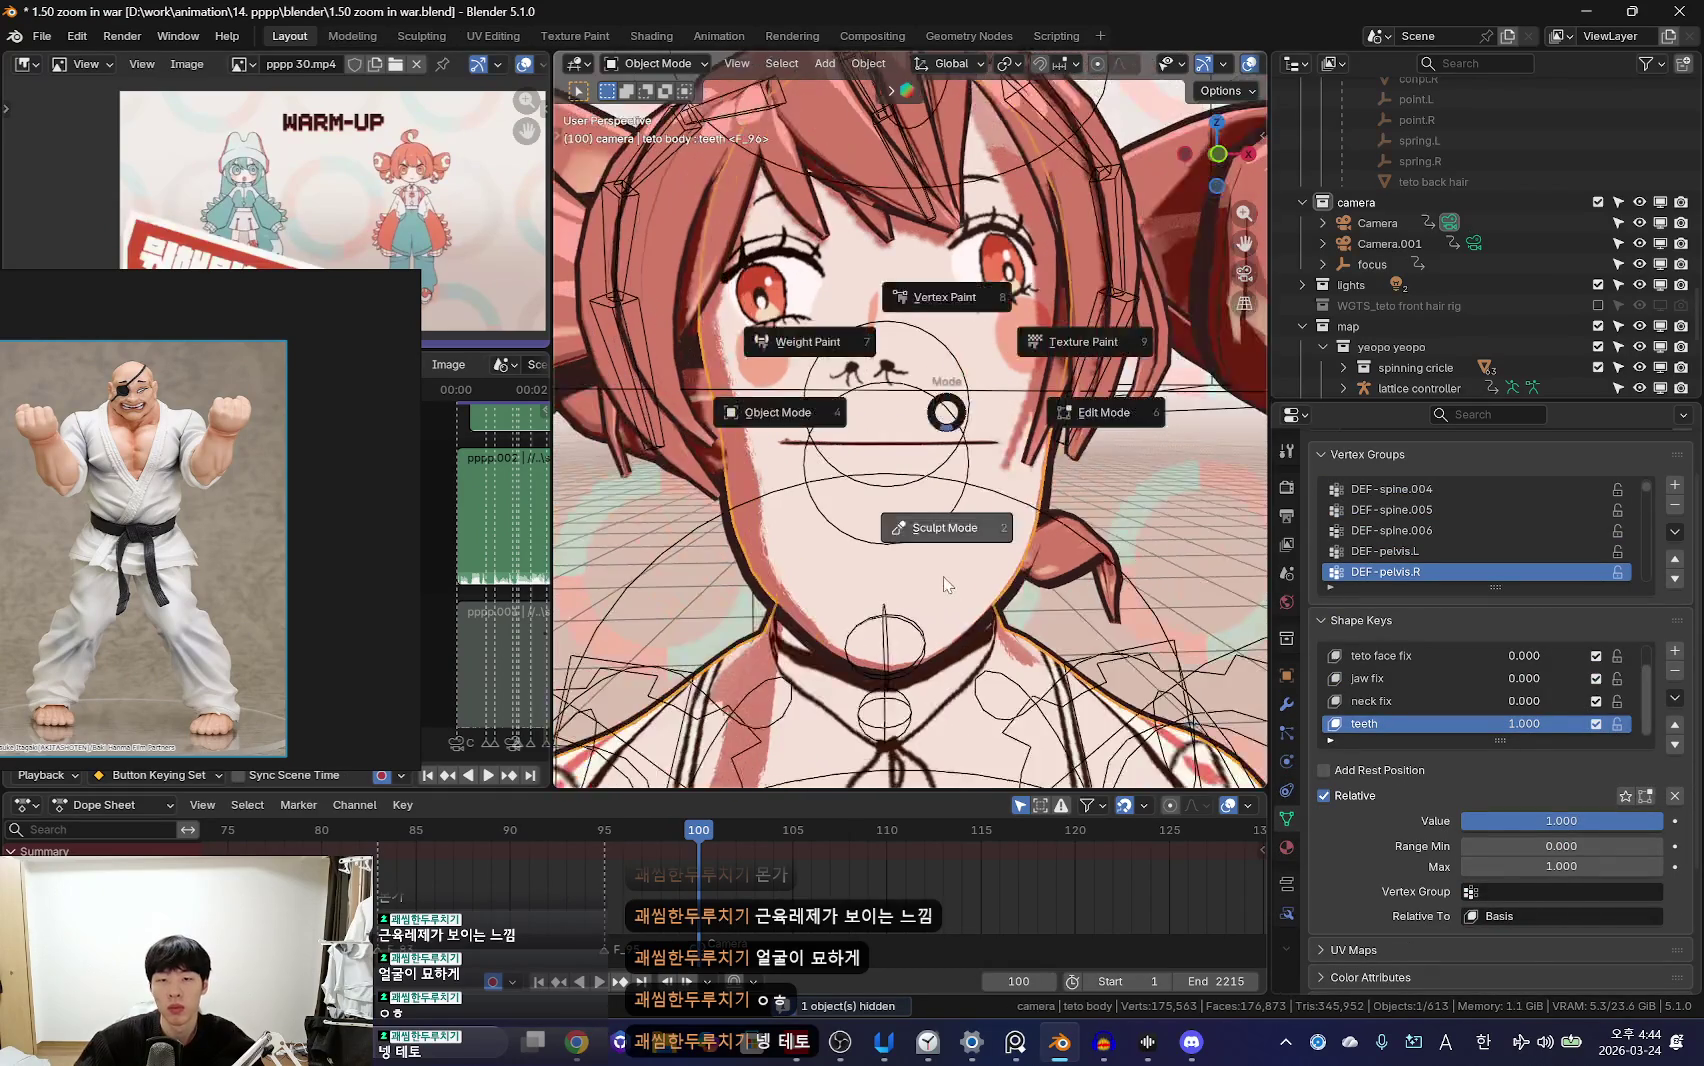
pyautogui.click(915, 525)
pyautogui.hotkey('shift', 'alt', 'z')
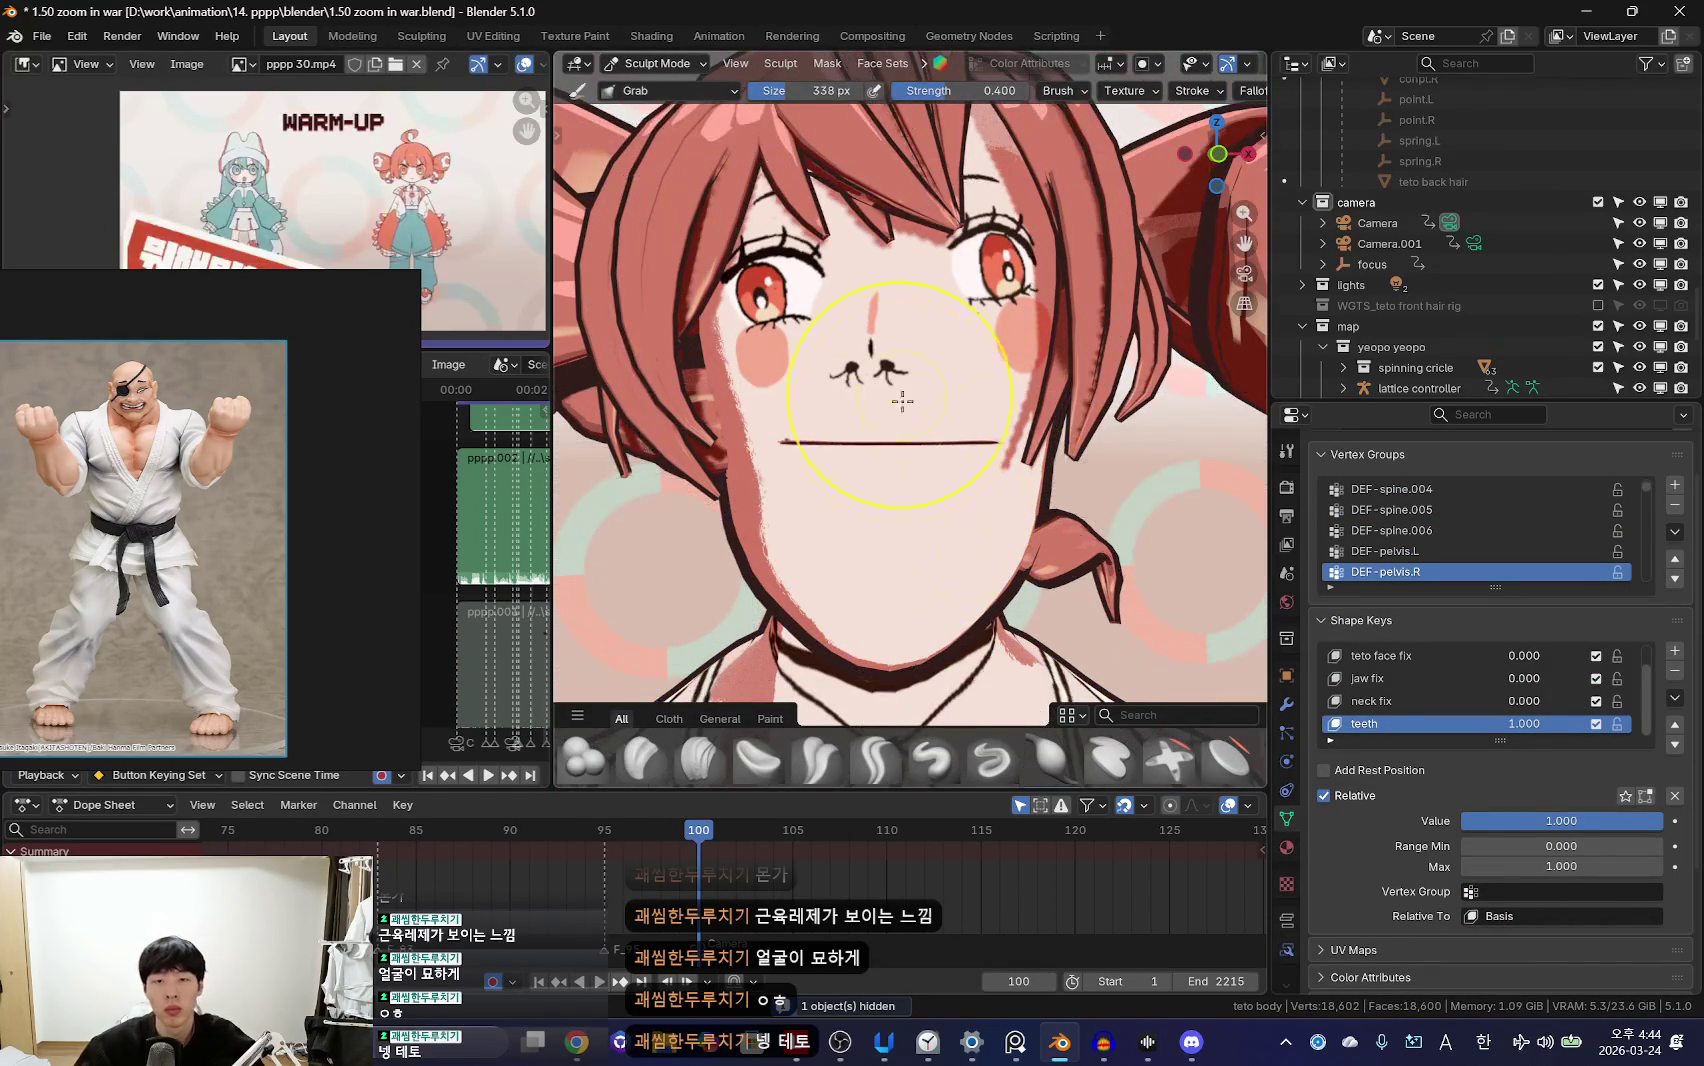
pyautogui.press('KP_0')
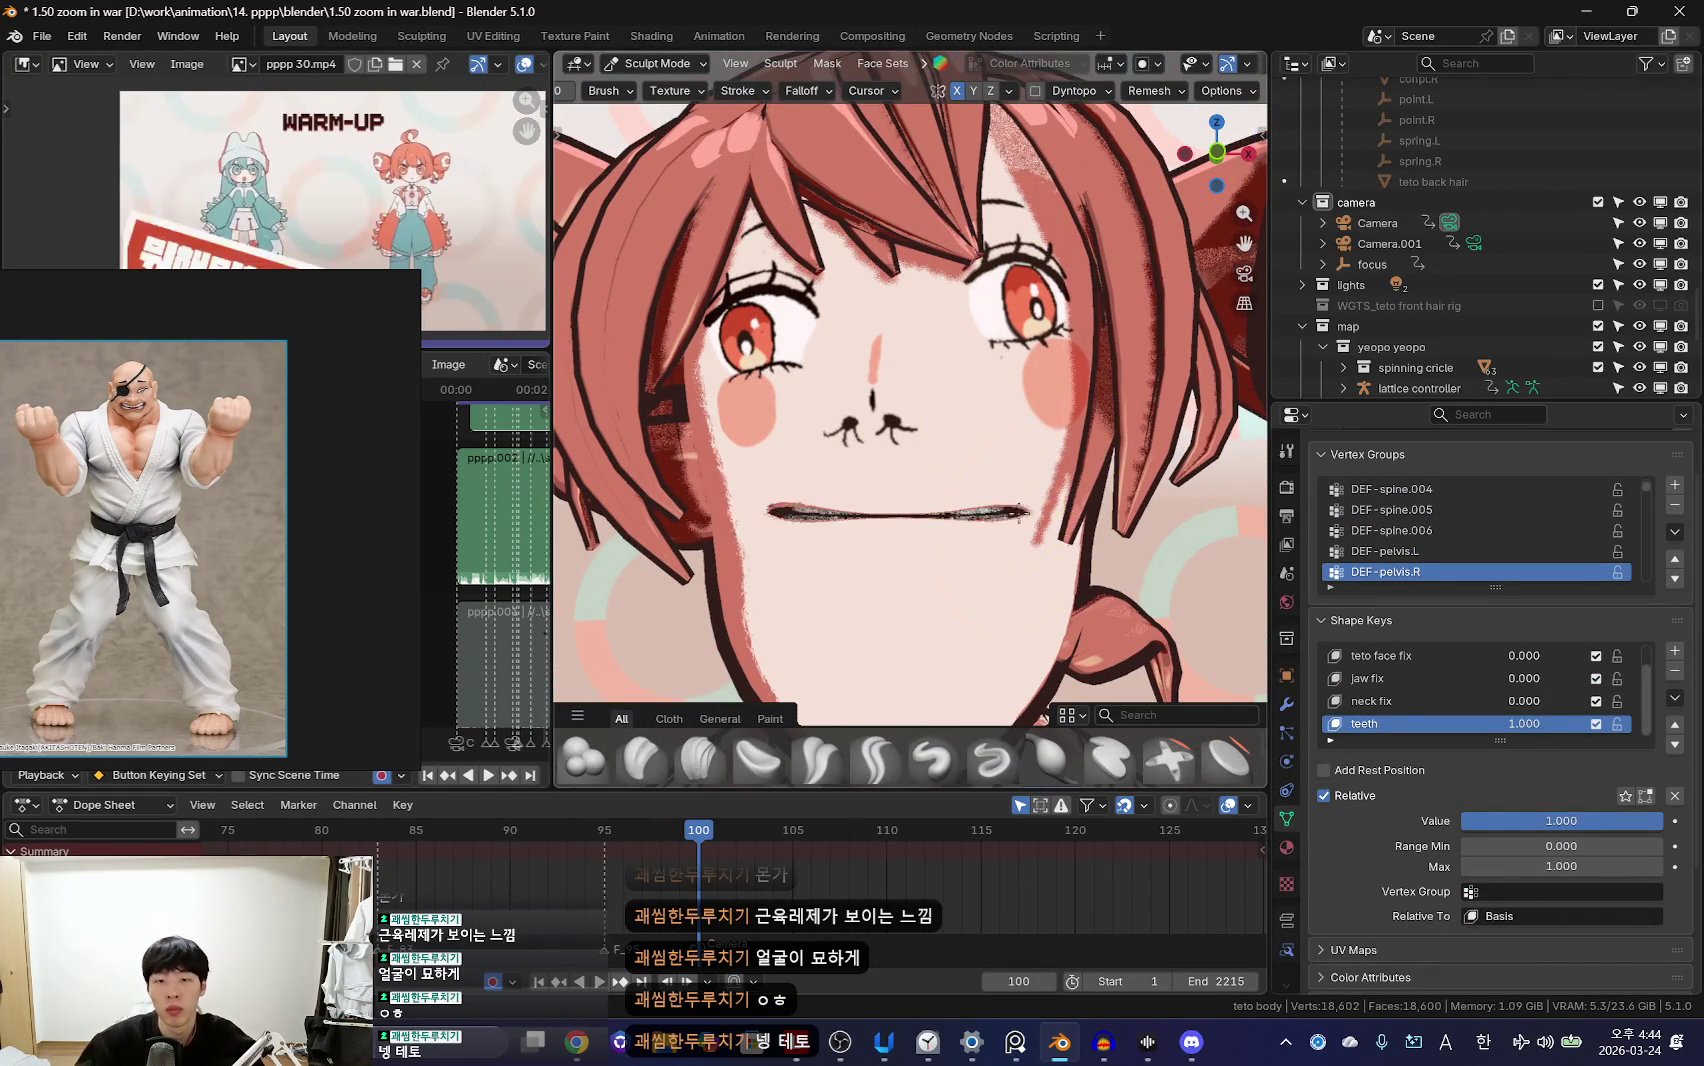
pyautogui.moveTo(903, 535); pyautogui.dragTo(984, 503, button='middle')
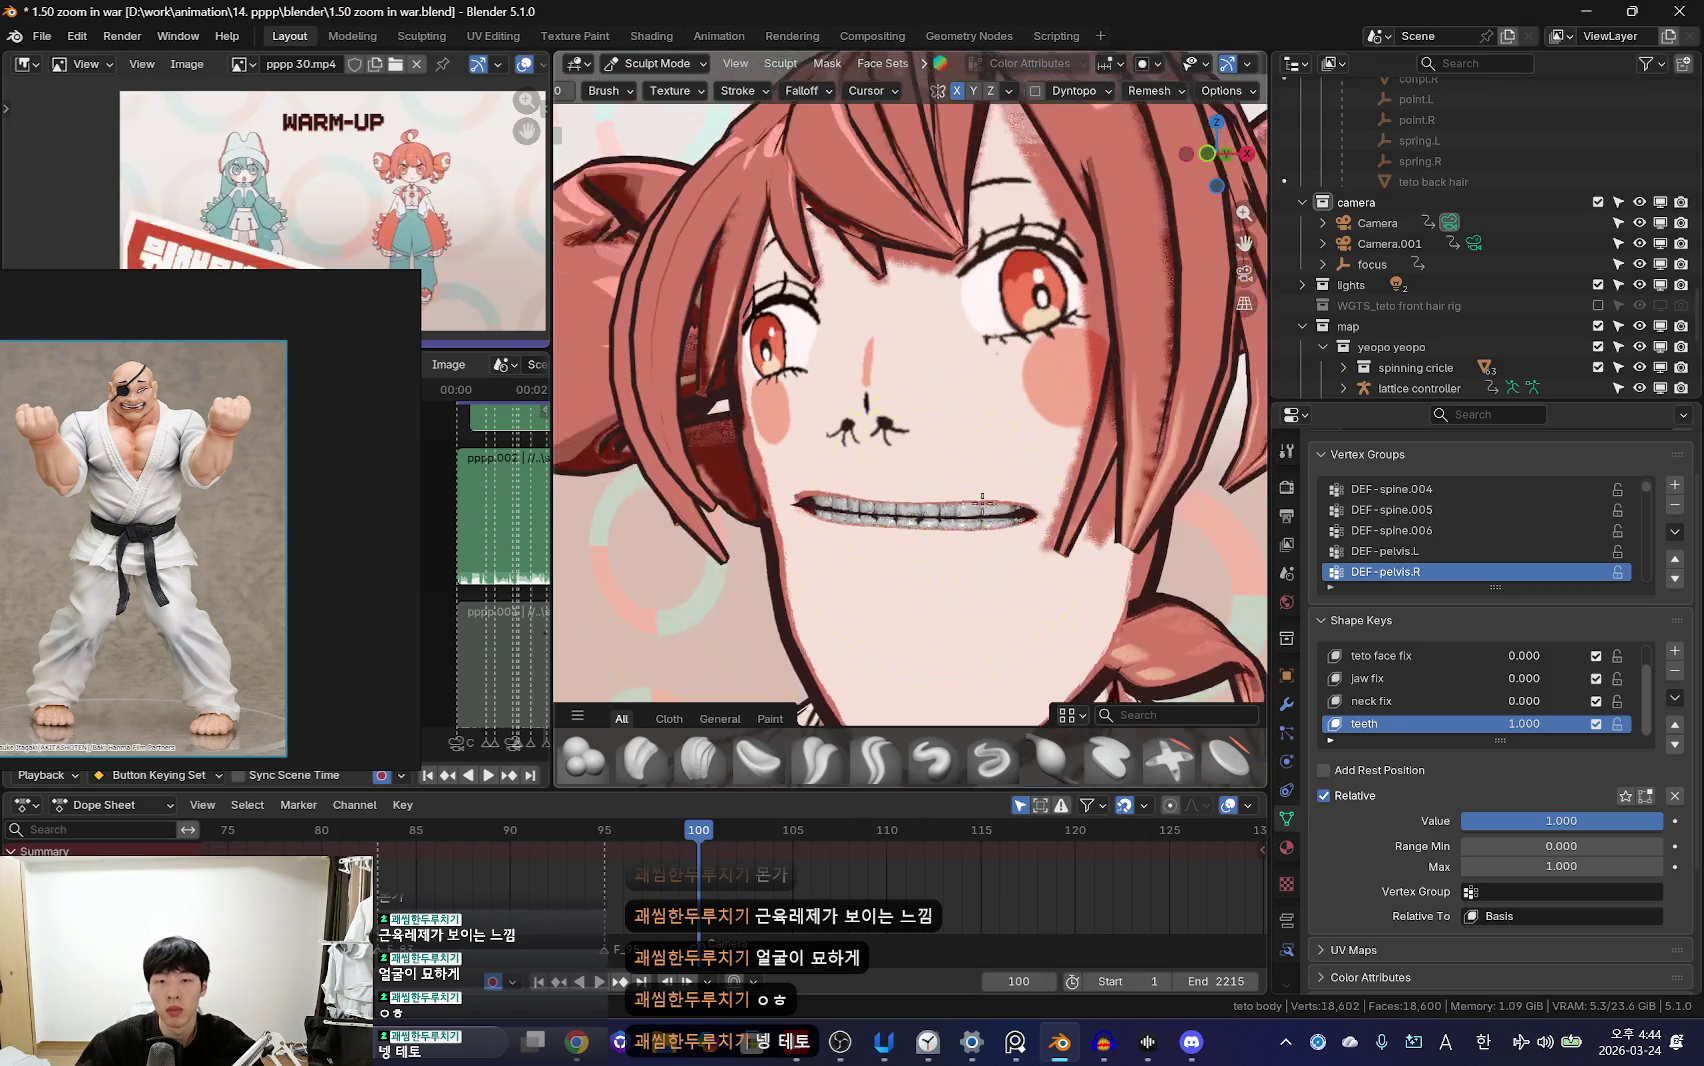
pyautogui.moveTo(878, 488); pyautogui.dragTo(1023, 581, button='middle')
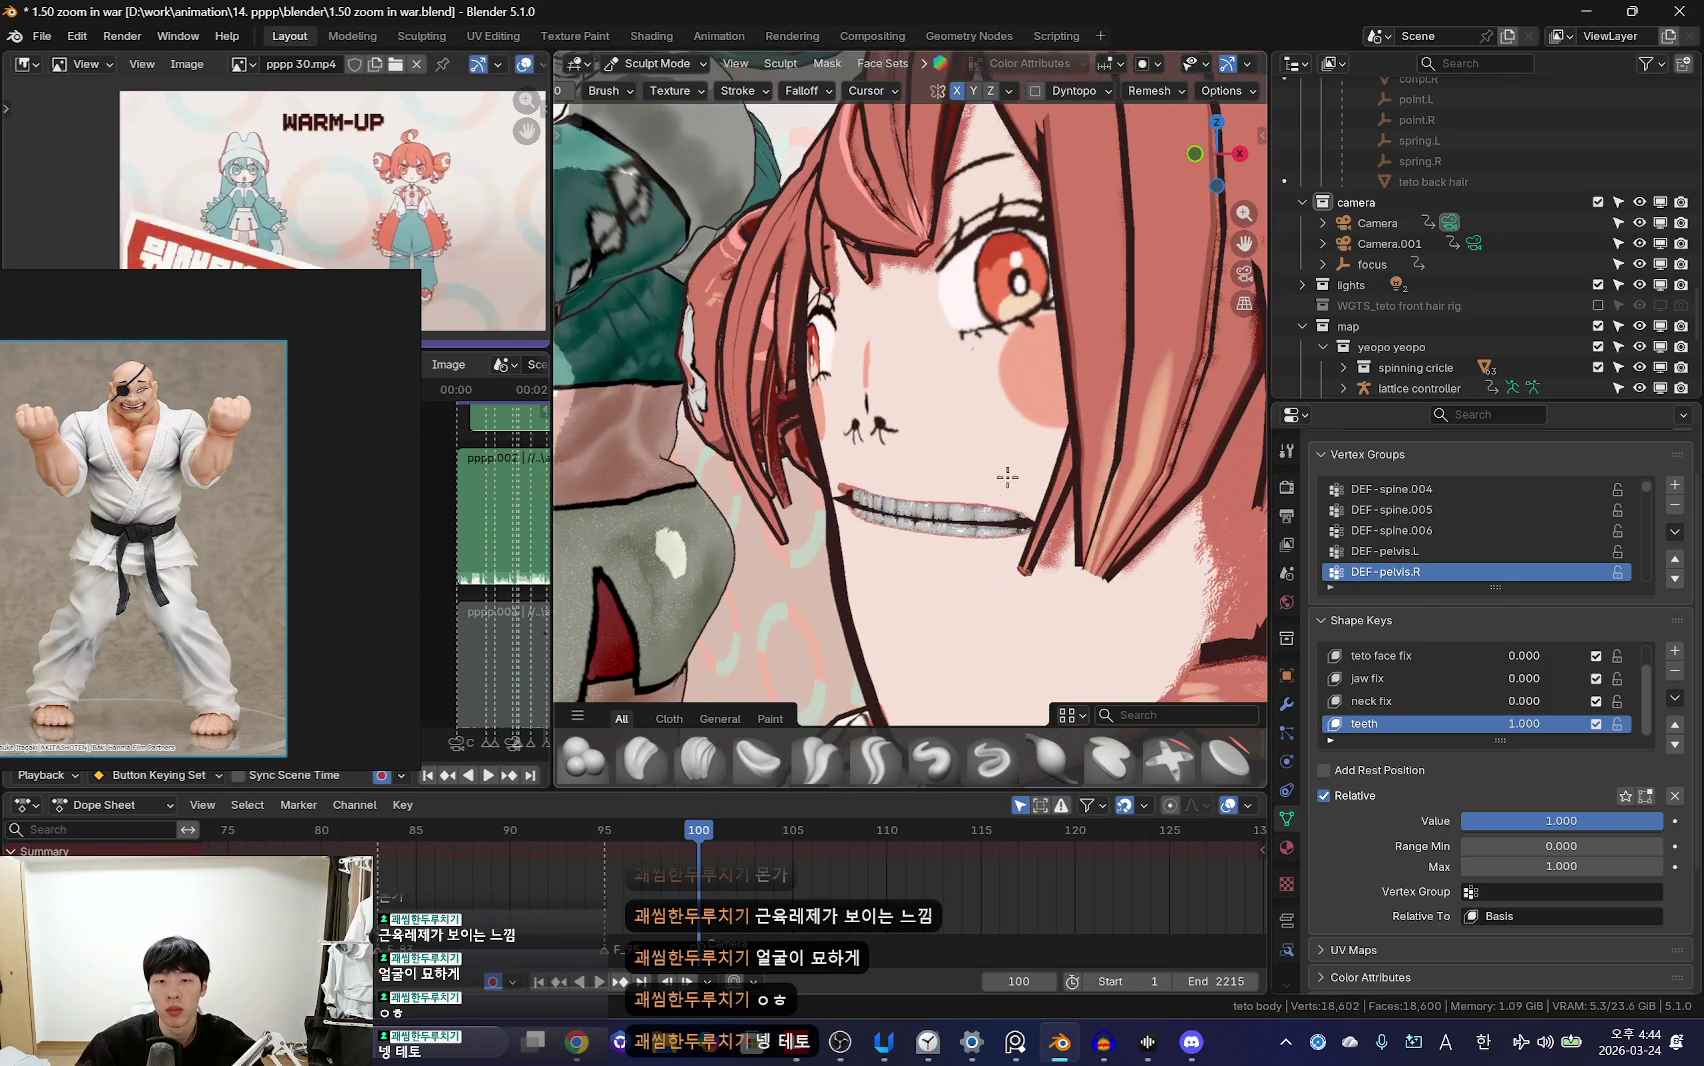
pyautogui.moveTo(930, 503)
pyautogui.mouseDown(button='middle')
pyautogui.moveTo(948, 490)
pyautogui.moveTo(985, 545)
pyautogui.moveTo(897, 439)
pyautogui.moveTo(931, 532)
pyautogui.moveTo(981, 559)
pyautogui.moveTo(921, 534)
pyautogui.moveTo(897, 590)
pyautogui.moveTo(1019, 563)
pyautogui.moveTo(1020, 522)
pyautogui.moveTo(985, 515)
pyautogui.moveTo(1027, 477)
pyautogui.moveTo(1040, 640)
pyautogui.moveTo(1003, 570)
pyautogui.moveTo(1017, 480)
pyautogui.moveTo(1033, 619)
pyautogui.moveTo(975, 380)
pyautogui.moveTo(951, 468)
pyautogui.moveTo(882, 478)
pyautogui.moveTo(1027, 418)
pyautogui.moveTo(961, 572)
pyautogui.moveTo(945, 538)
pyautogui.moveTo(946, 520)
pyautogui.moveTo(1018, 520)
pyautogui.moveTo(1033, 543)
pyautogui.mouseUp(button='middle')
pyautogui.press('f')
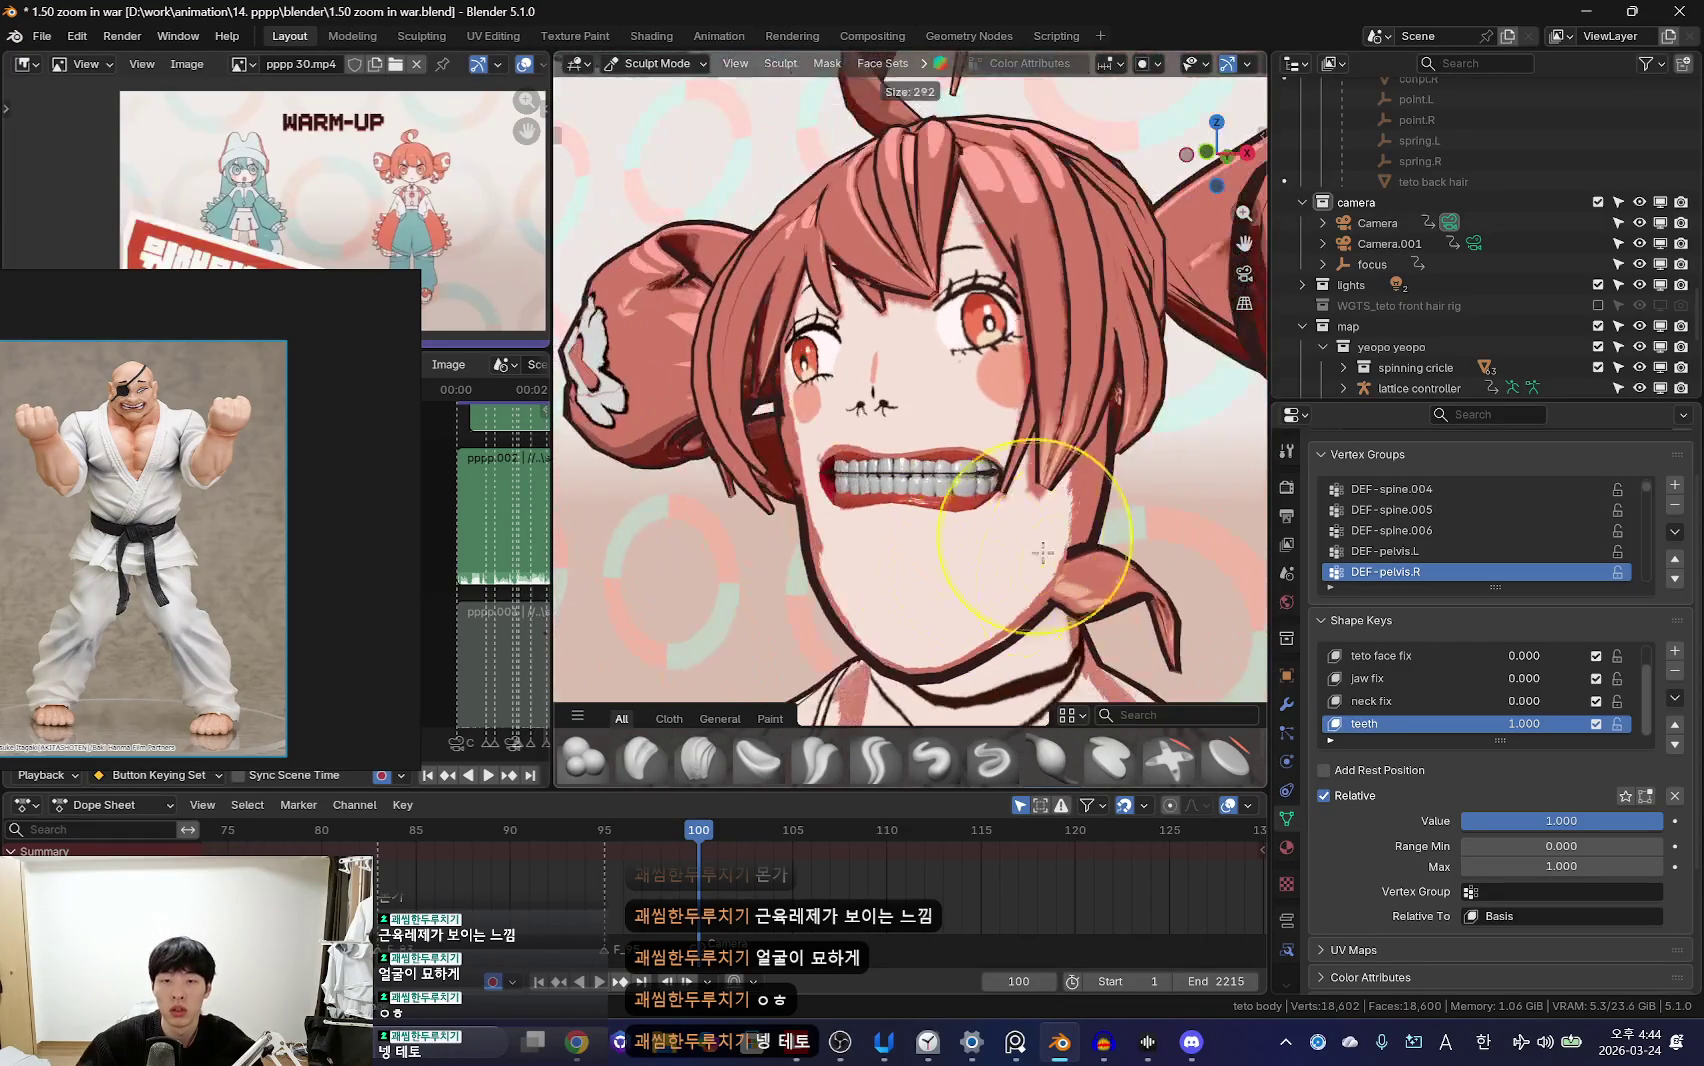
pyautogui.moveTo(894, 432); pyautogui.dragTo(1060, 500, button='middle')
pyautogui.hotkey('ctrl', 'Tab')
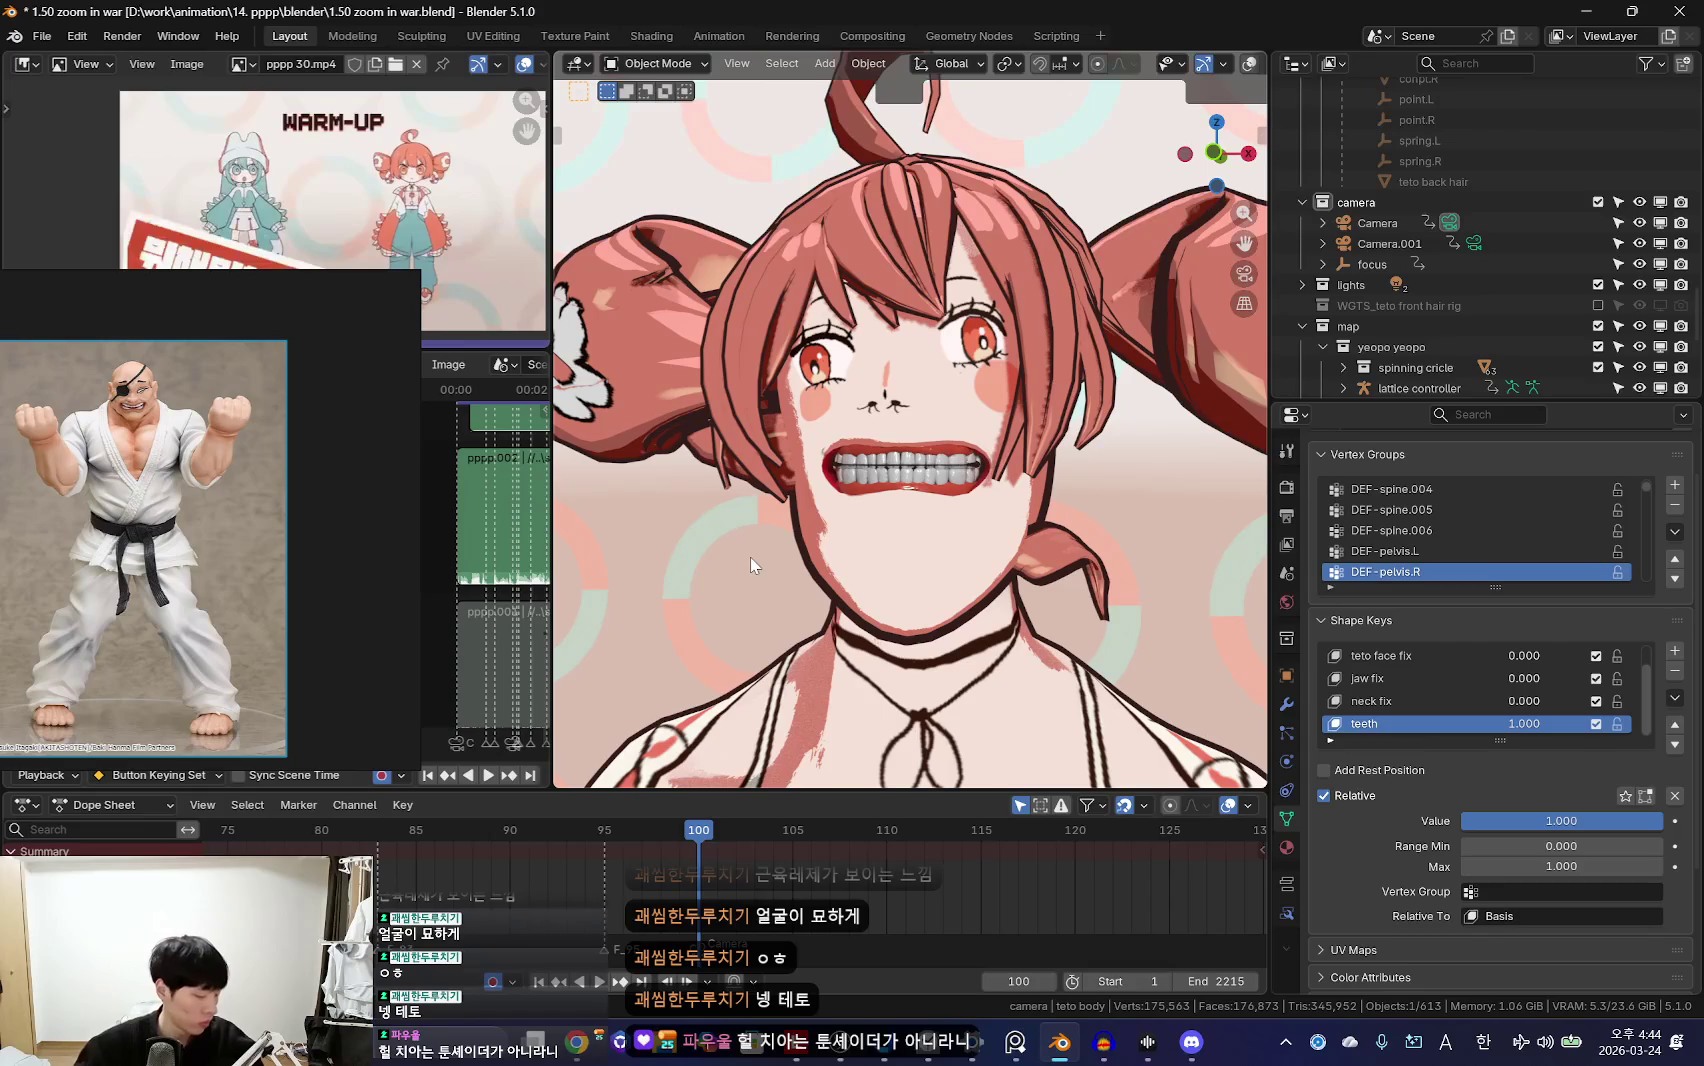
# Step: Select and frame the upper teeth, orbiting to a side view of the mouth
pyautogui.scroll(2, 910, 540)
pyautogui.scroll(4, 913, 560)
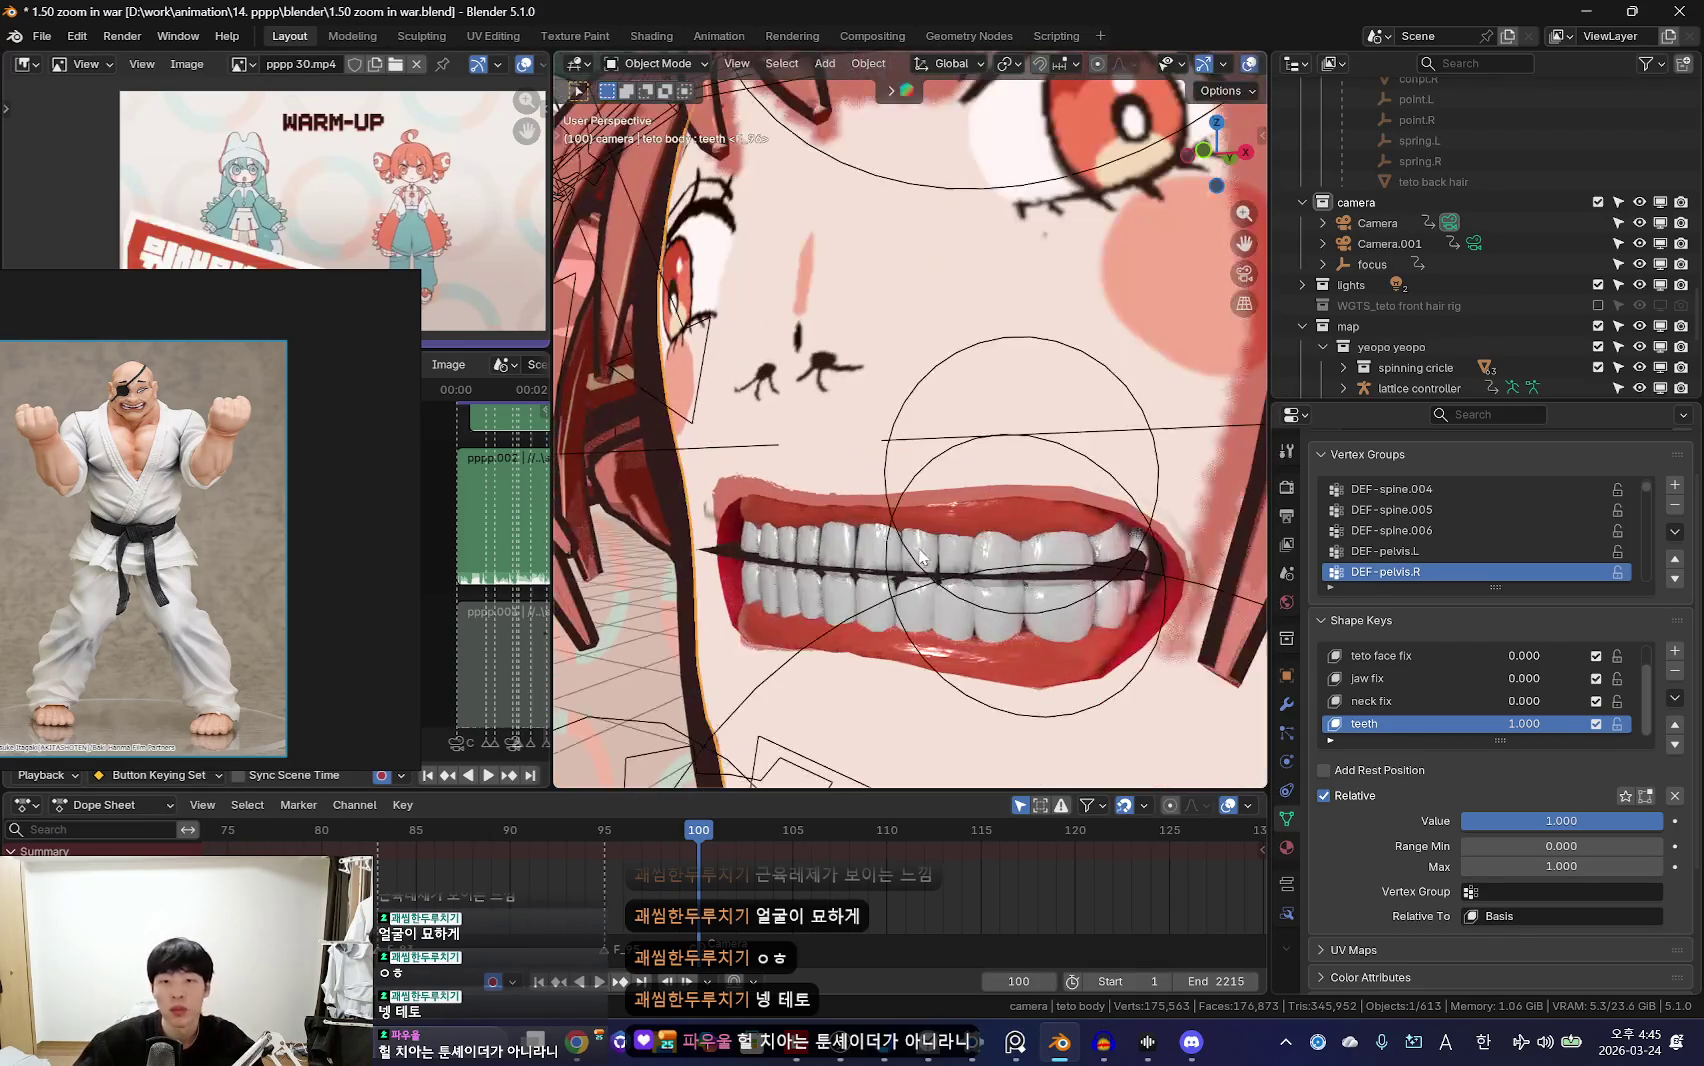
pyautogui.click(912, 560)
pyautogui.scroll(-3, 843, 530)
pyautogui.scroll(-3, 744, 466)
pyautogui.press('KP_Decimal')
pyautogui.scroll(-3, 970, 605)
pyautogui.scroll(3, 972, 580)
pyautogui.scroll(2, 975, 555)
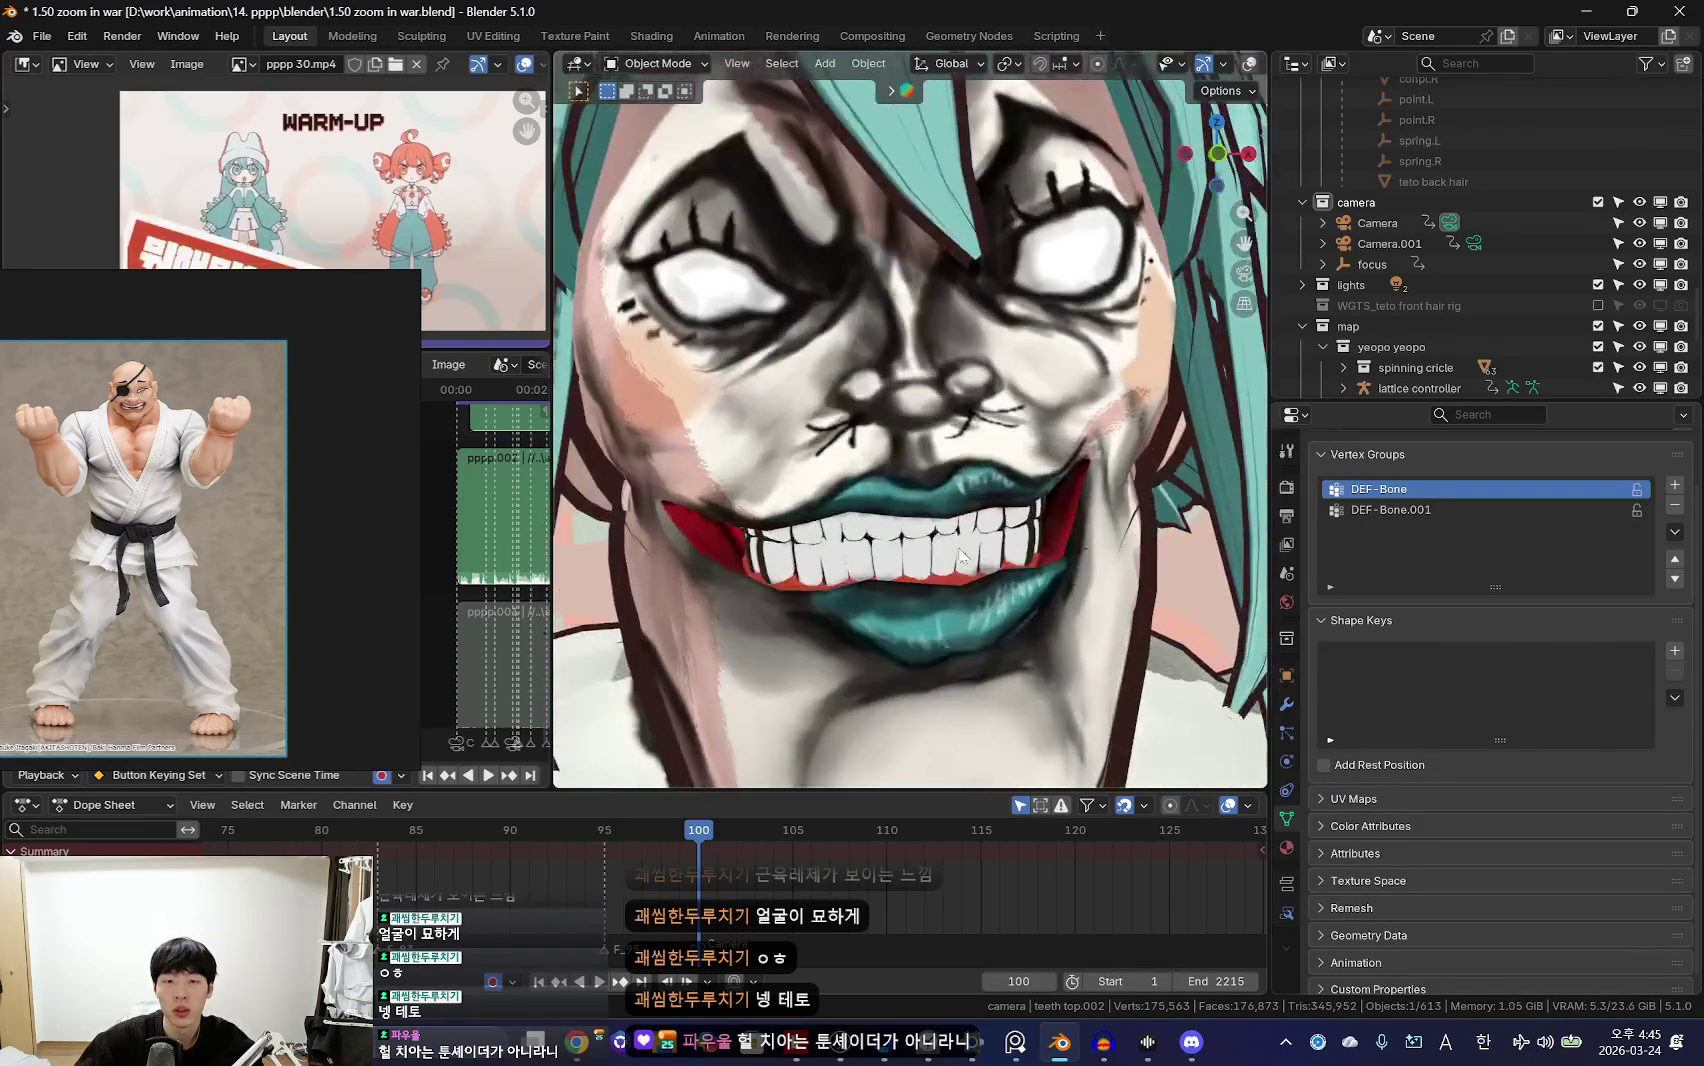
pyautogui.scroll(3, 975, 555)
pyautogui.moveTo(975, 555)
pyautogui.mouseDown(button='middle')
pyautogui.moveTo(989, 572)
pyautogui.moveTo(825, 567)
pyautogui.moveTo(1003, 563)
pyautogui.moveTo(1098, 590)
pyautogui.mouseUp(button='middle')
# Step: Select the lower teeth and inspect their material settings with overlays hidden
pyautogui.click(1098, 590)
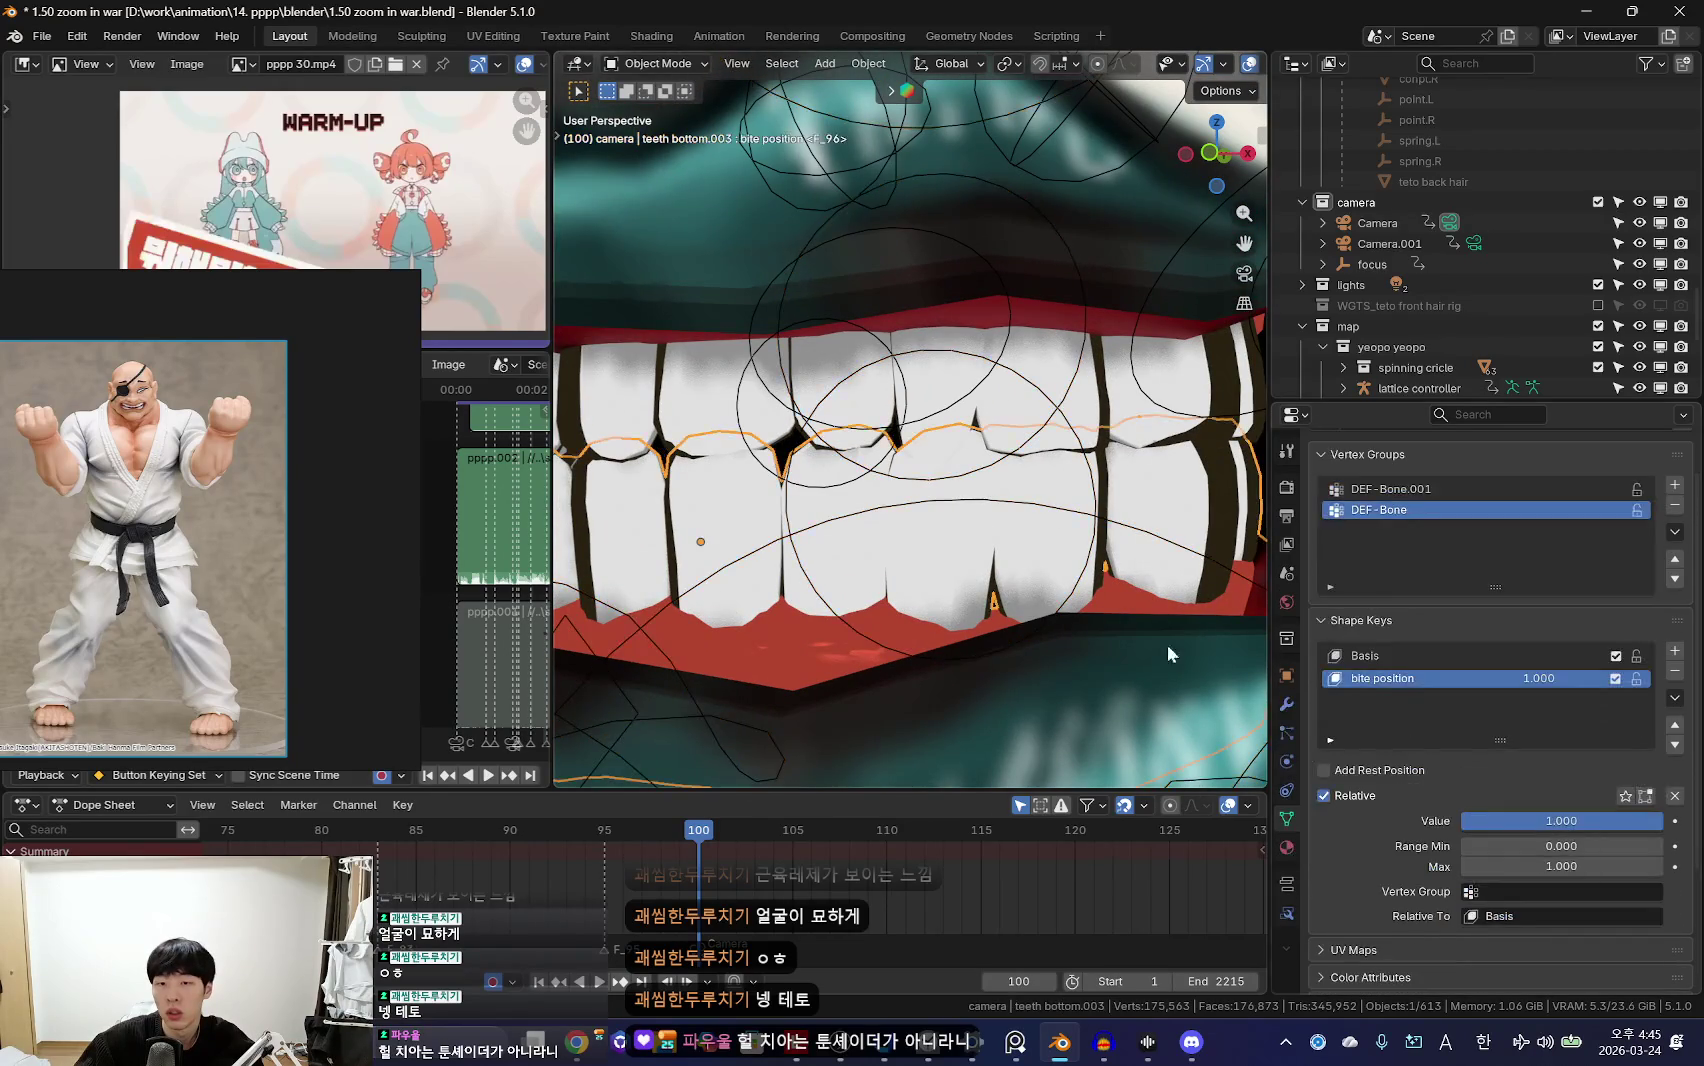
pyautogui.click(1287, 847)
pyautogui.scroll(-3, 1024, 540)
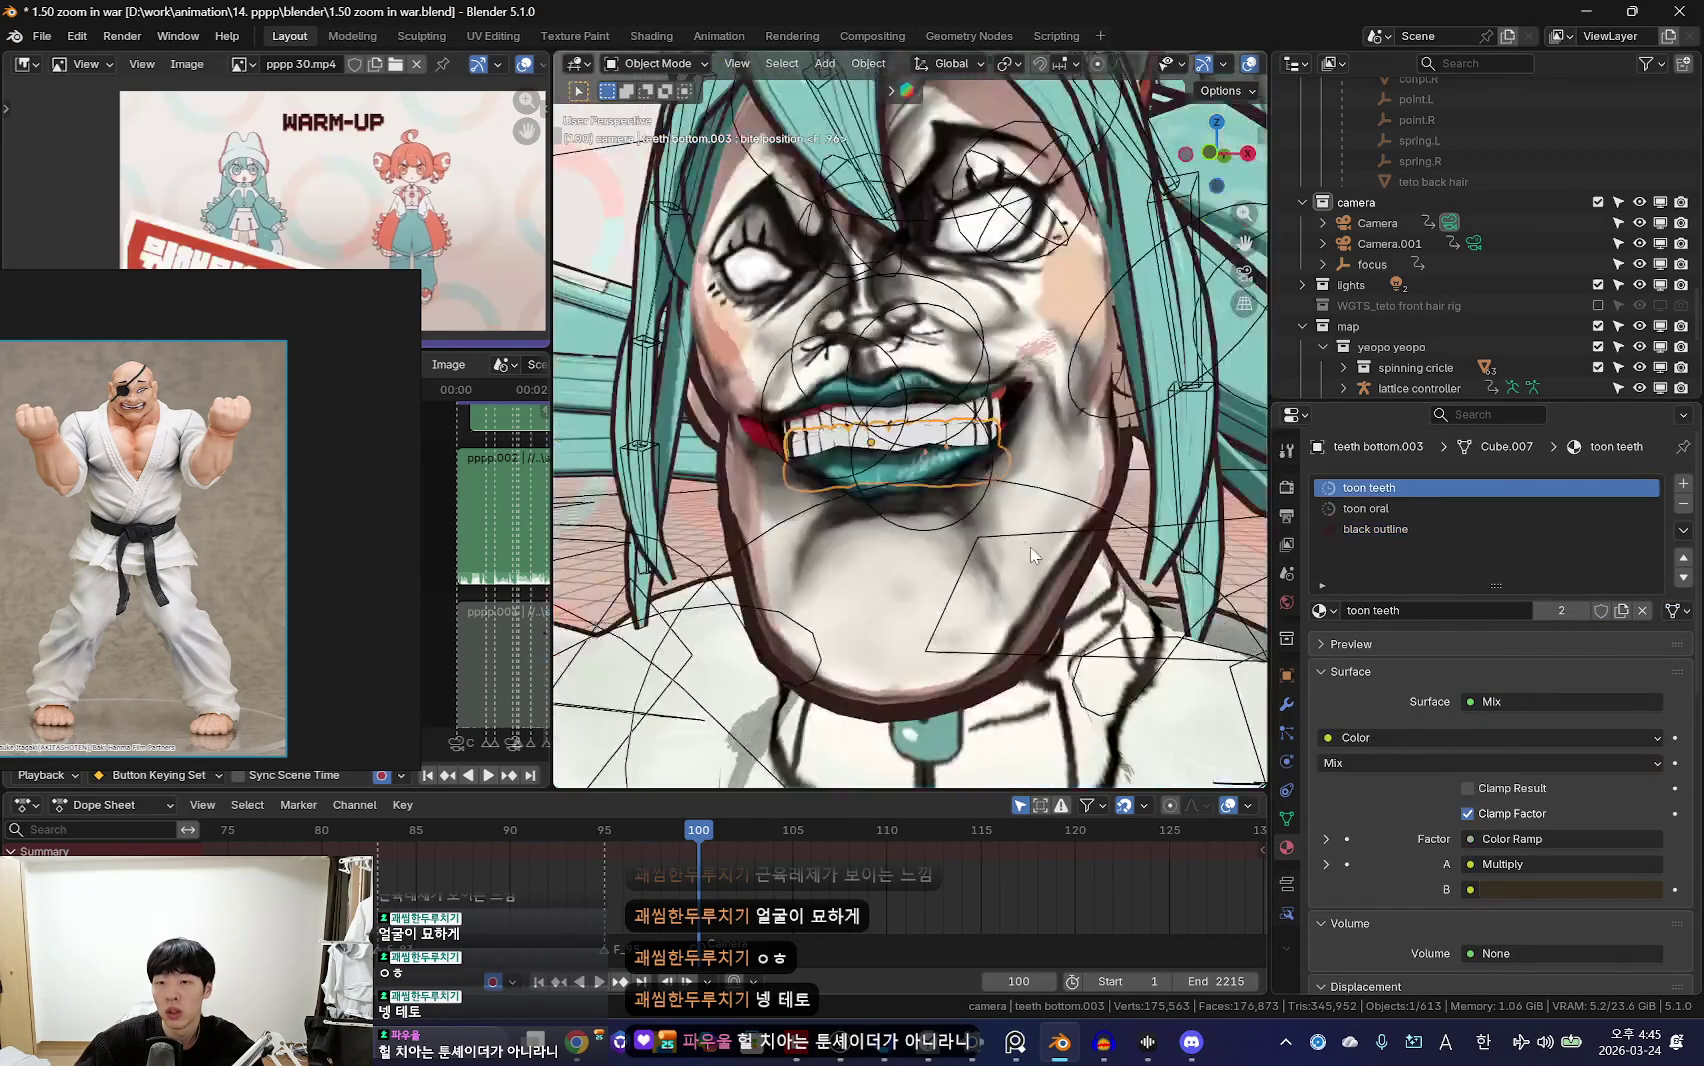
pyautogui.scroll(-3, 1024, 540)
pyautogui.scroll(-3, 917, 635)
pyautogui.hotkey('shift', 'alt', 'z')
pyautogui.scroll(3, 917, 635)
pyautogui.scroll(4, 917, 635)
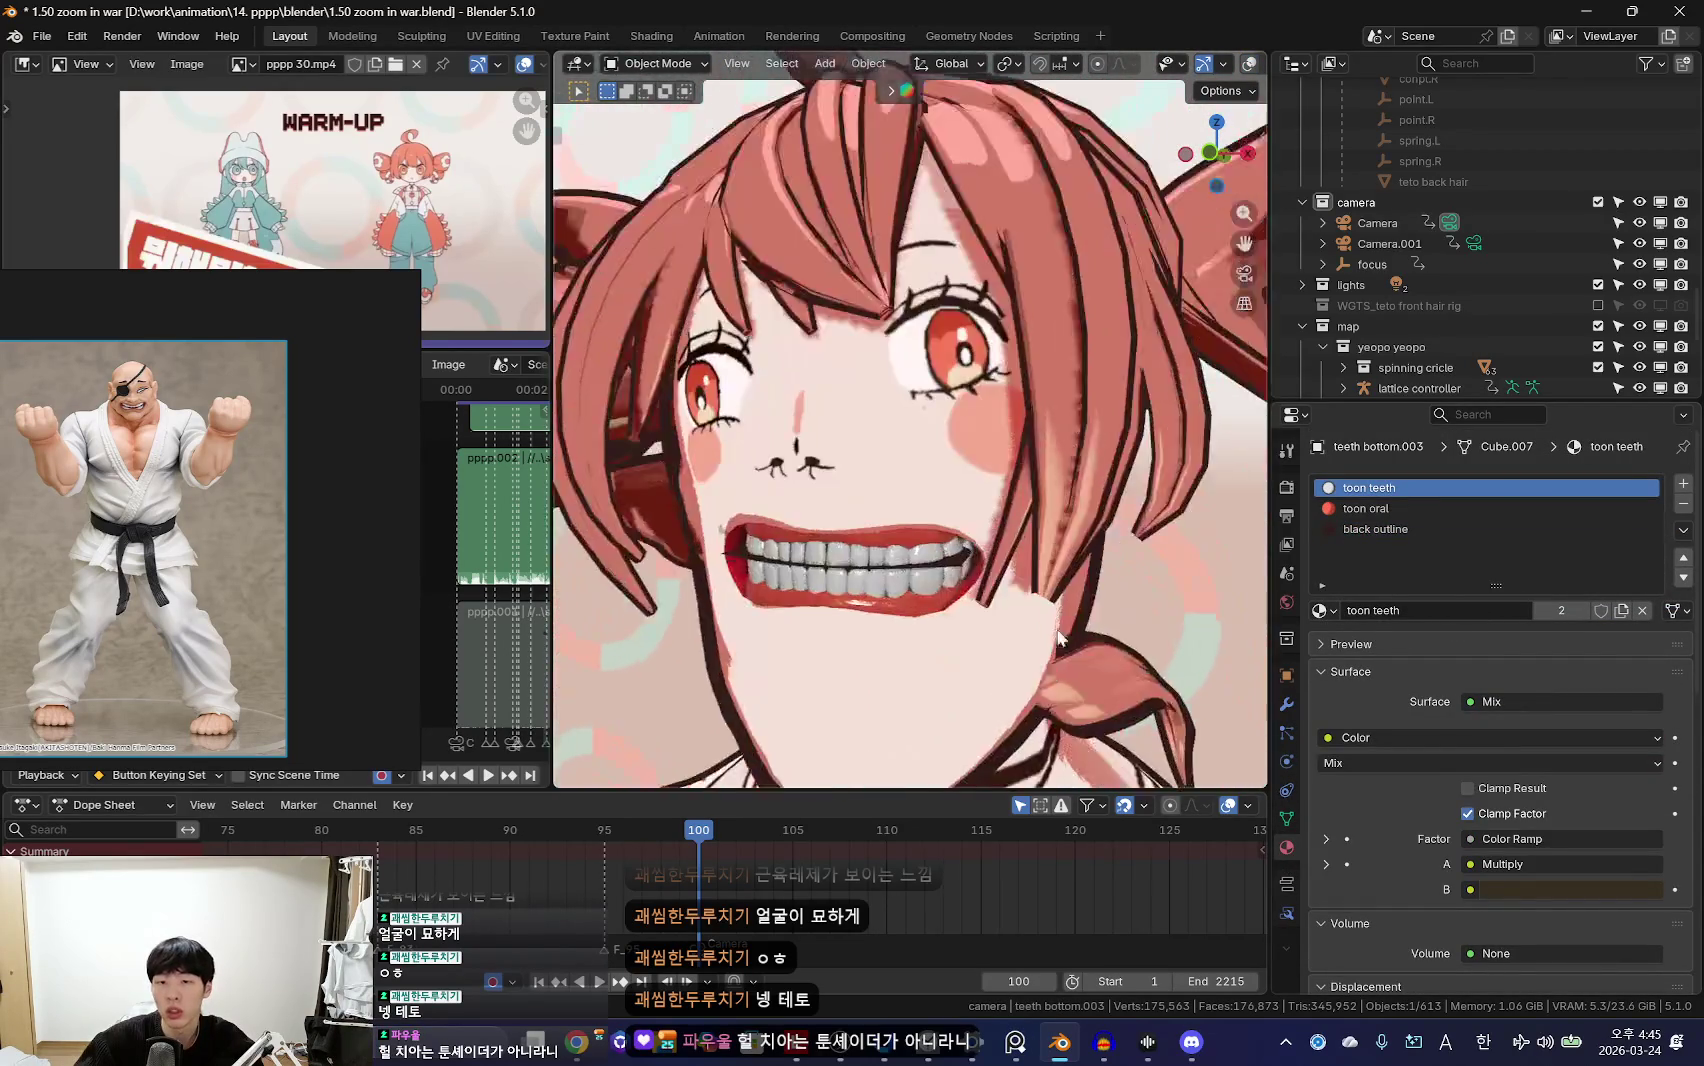
pyautogui.scroll(3, 917, 635)
pyautogui.scroll(-1, 917, 635)
# Step: Try the toon teeth material on the upper teeth, then undo to keep teeth.002
pyautogui.click(848, 628)
pyautogui.hotkey('shift', 'alt', 'z')
pyautogui.click(1339, 509)
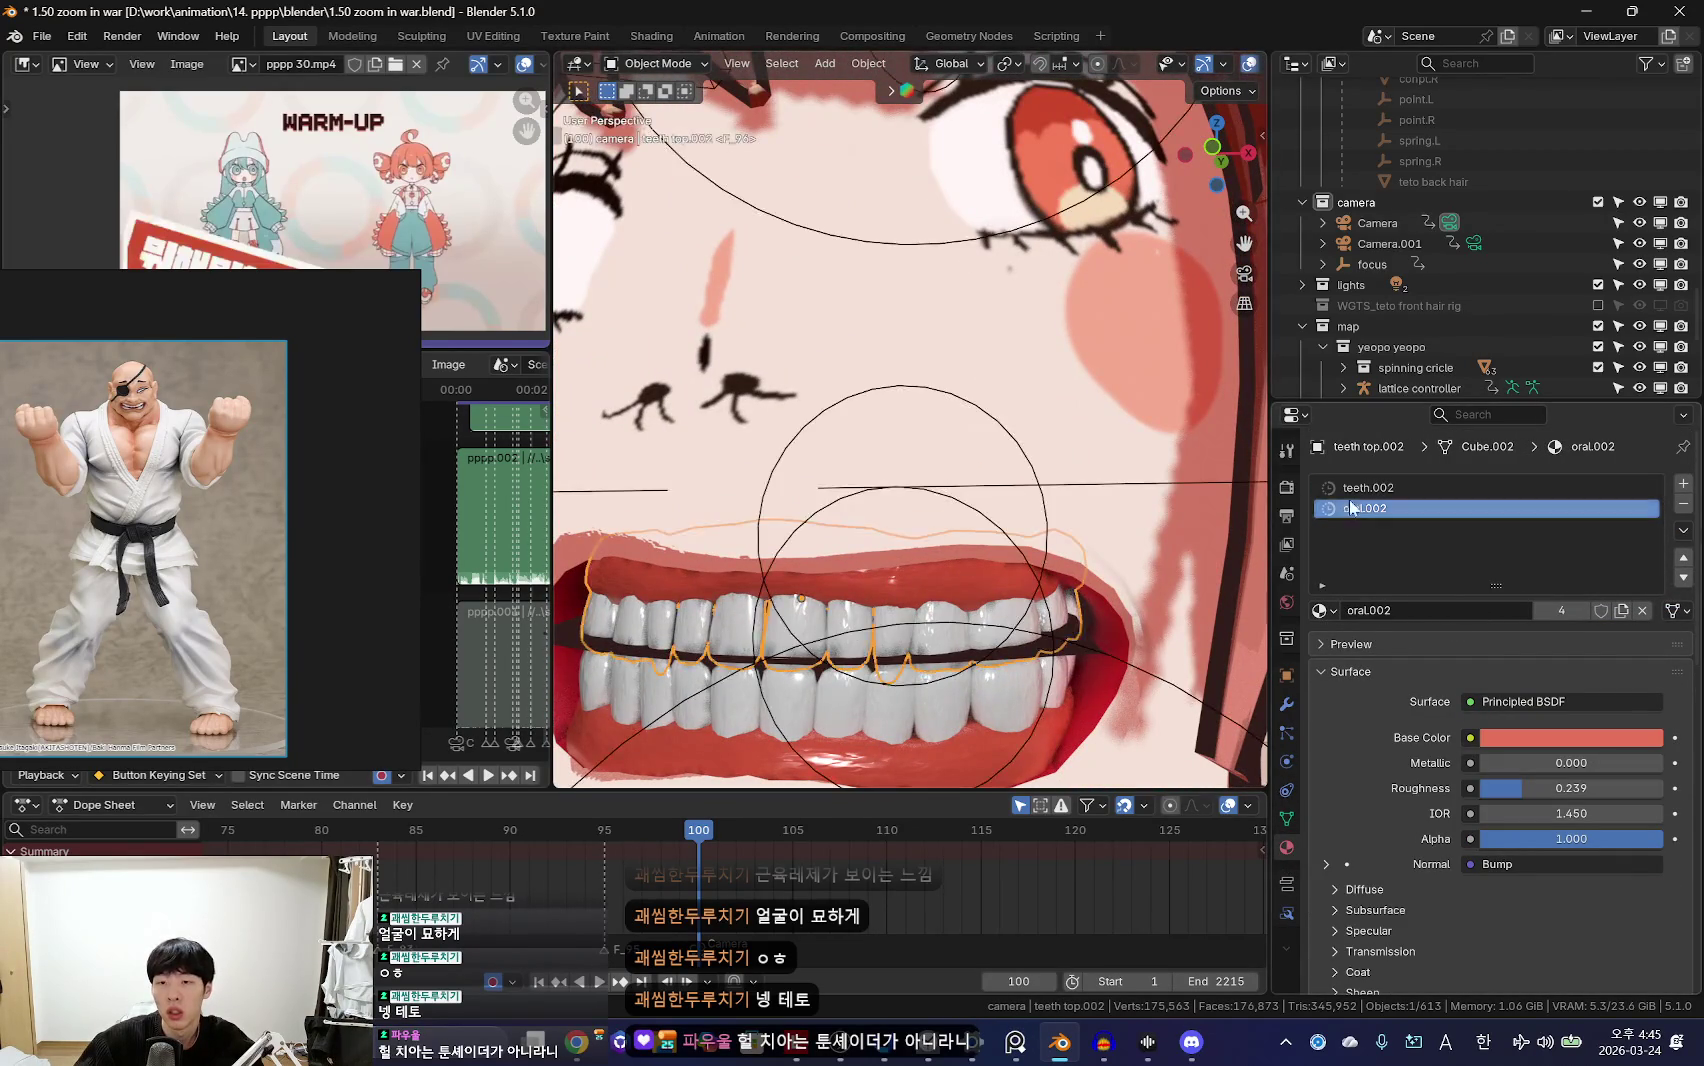
pyautogui.click(1323, 610)
pyautogui.write('toon')
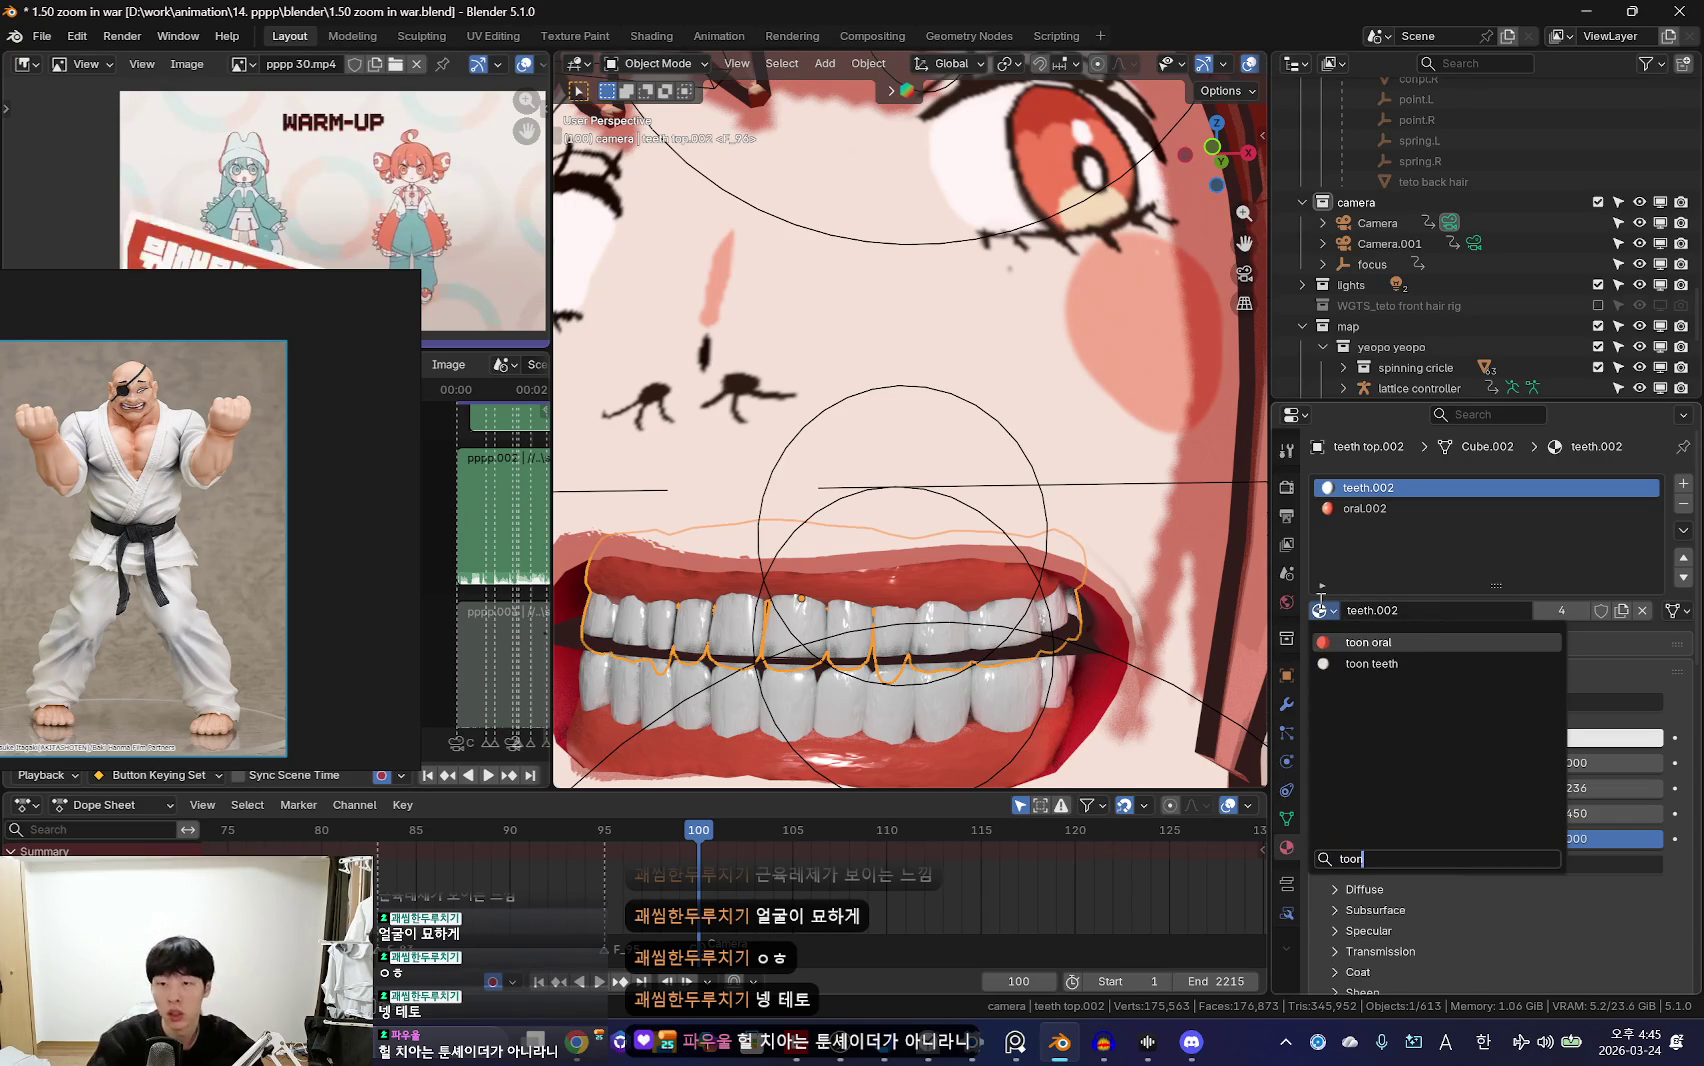
pyautogui.press('Return')
pyautogui.hotkey('shift', 'alt', 'z')
pyautogui.scroll(-2, 944, 552)
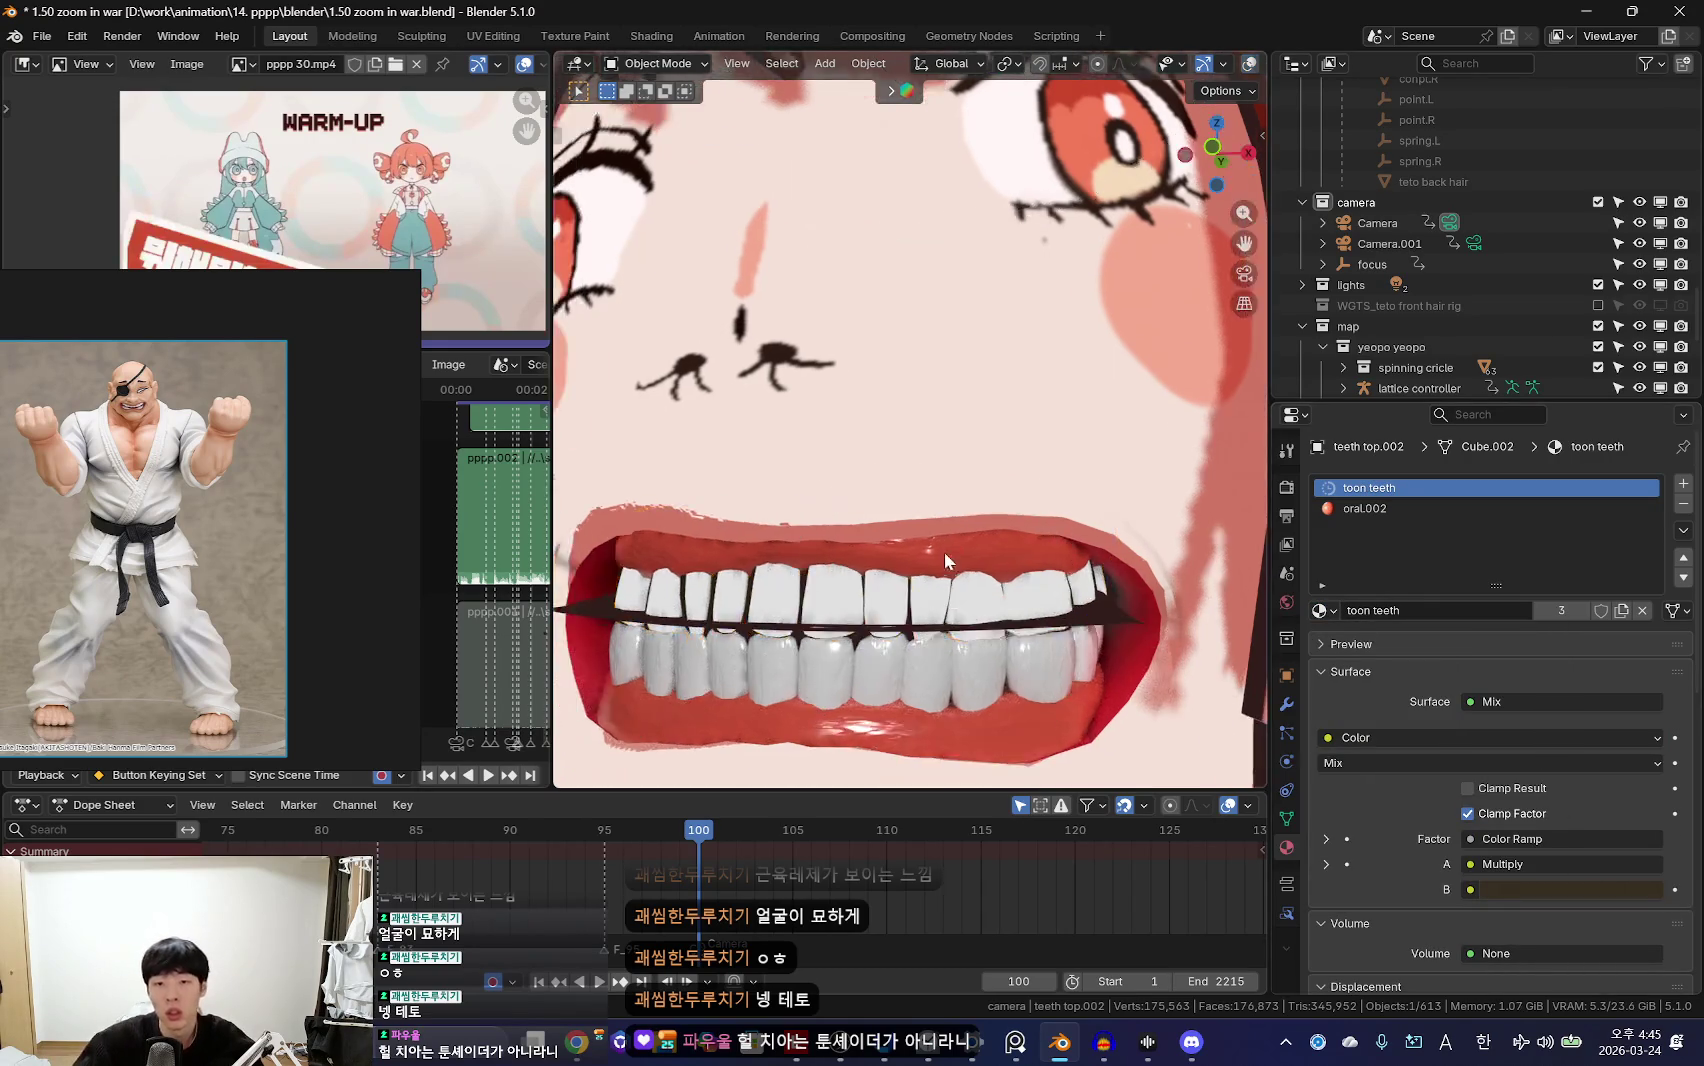
pyautogui.scroll(-2, 947, 591)
pyautogui.scroll(-1, 989, 545)
pyautogui.scroll(2, 989, 545)
pyautogui.hotkey('ctrl', 'z')
# Step: Select the teto body object from a tilted view of the face
pyautogui.scroll(2, 960, 542)
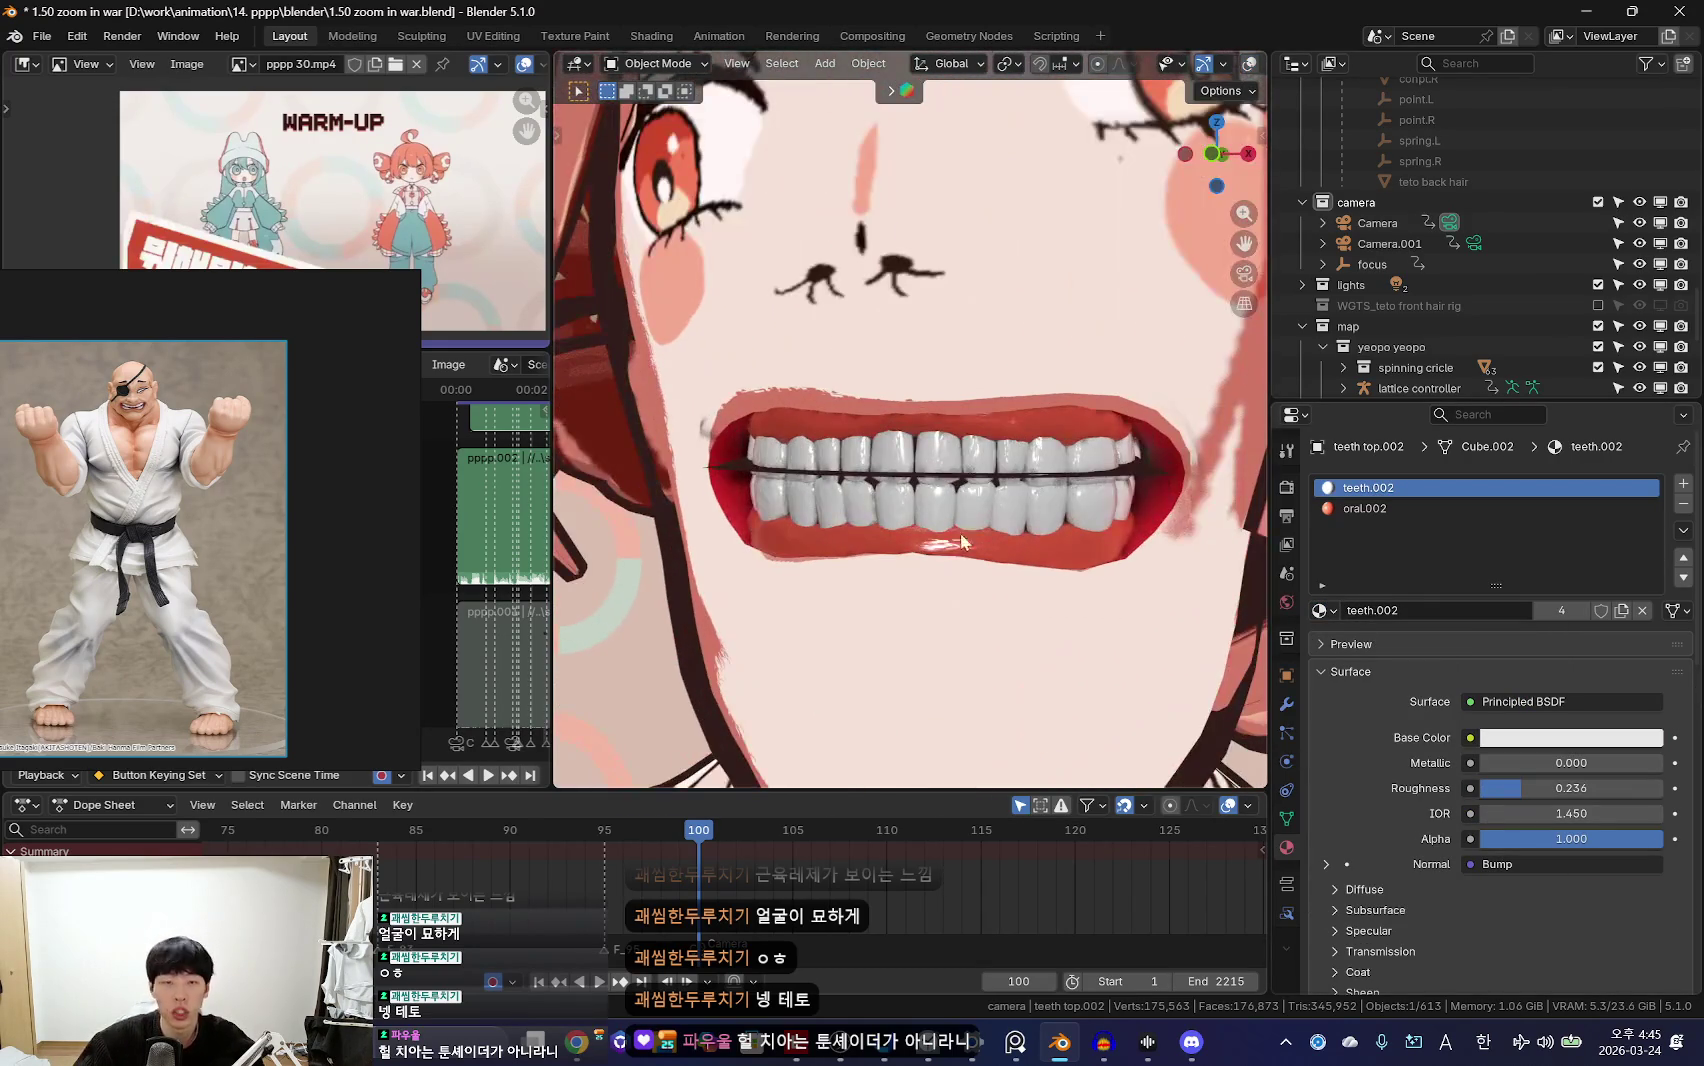
pyautogui.scroll(-3, 980, 536)
pyautogui.hotkey('shift', 'alt', 'z')
pyautogui.moveTo(980, 536); pyautogui.dragTo(967, 458, button='middle')
pyautogui.click(933, 468)
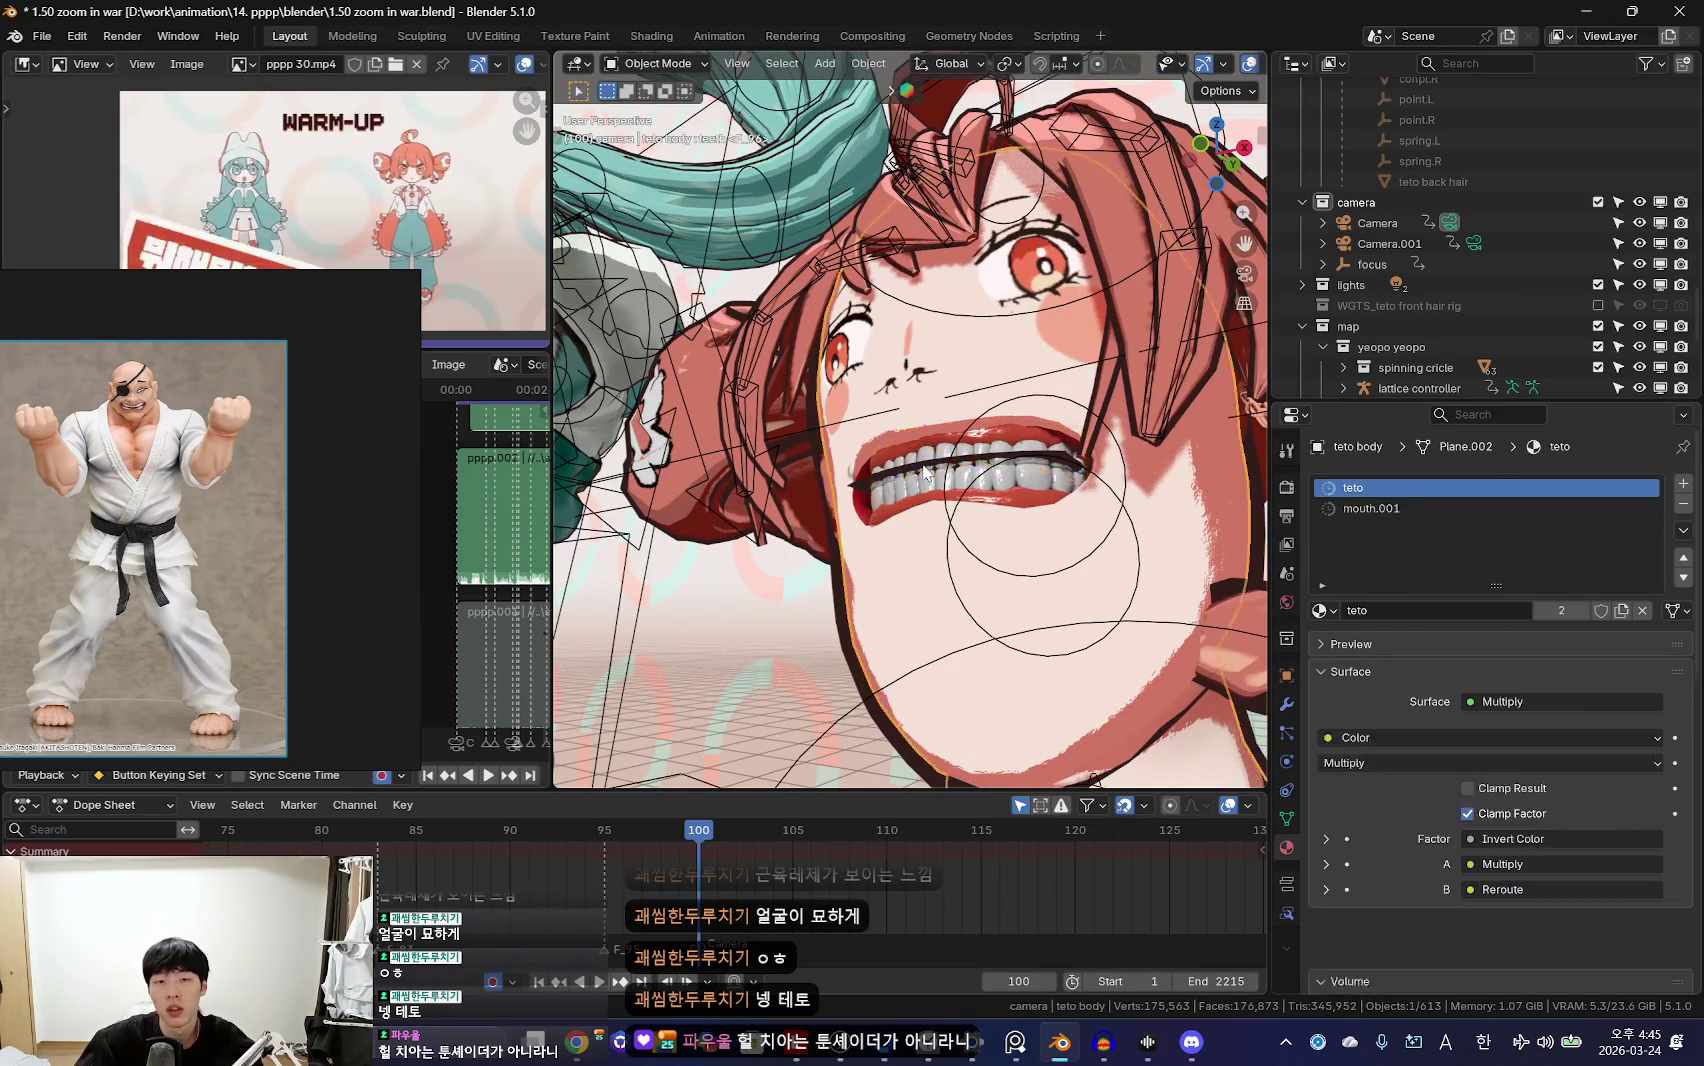
pyautogui.scroll(3, 1486, 226)
pyautogui.scroll(2, 1484, 228)
# Step: Isolate the teto outline mesh and delete the face loop around the mouth
pyautogui.click(1440, 196)
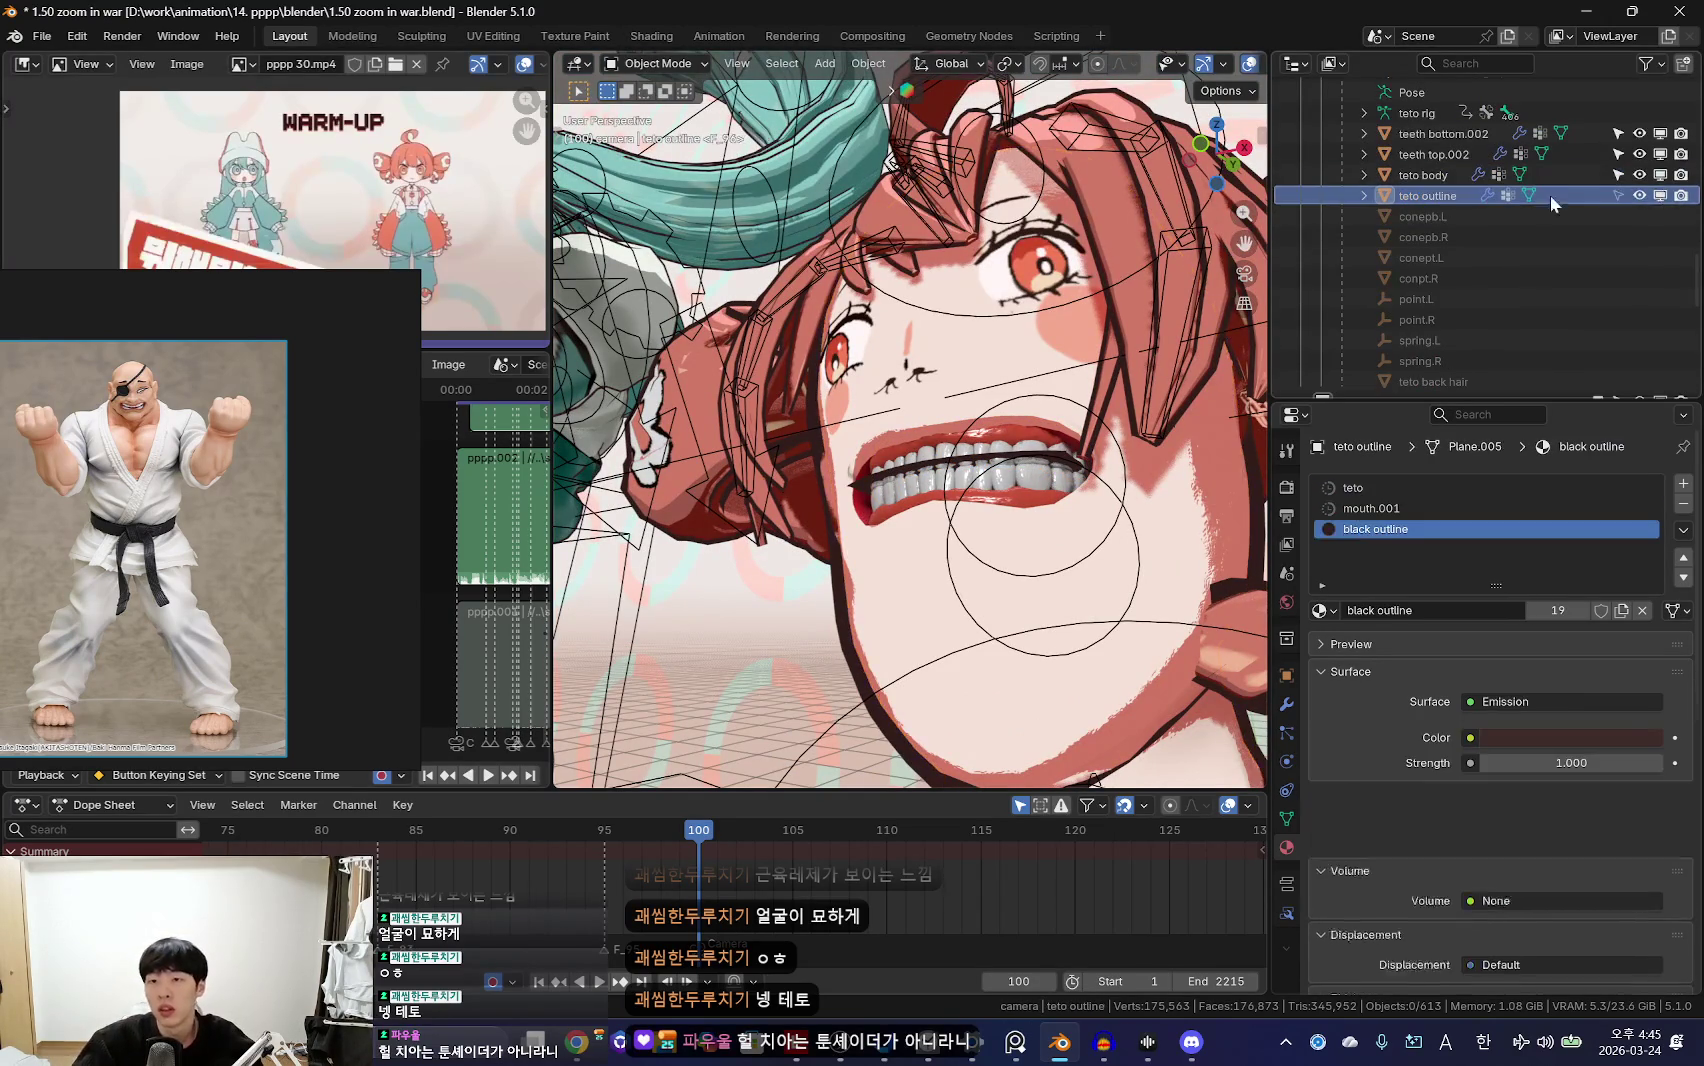
pyautogui.moveTo(1100, 260)
pyautogui.mouseDown(button='middle')
pyautogui.moveTo(1045, 304)
pyautogui.moveTo(1062, 588)
pyautogui.moveTo(1037, 623)
pyautogui.mouseUp(button='middle')
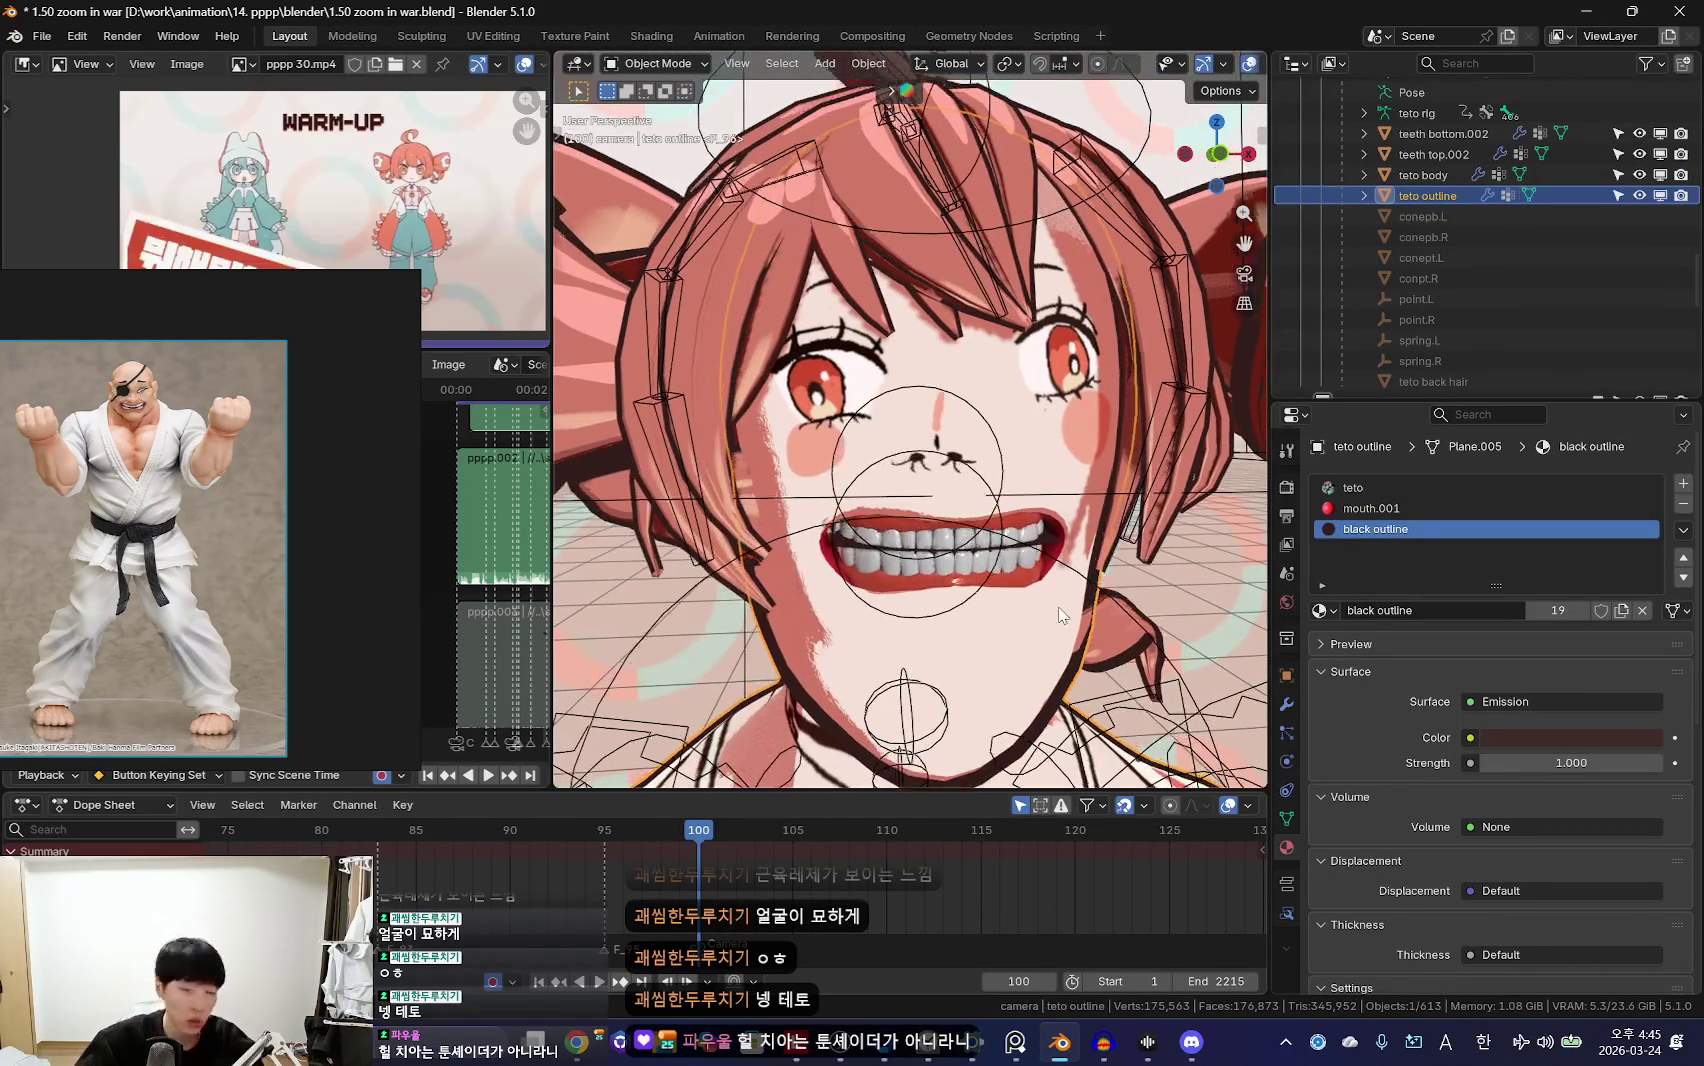
pyautogui.press('Tab')
pyautogui.press('Tab')
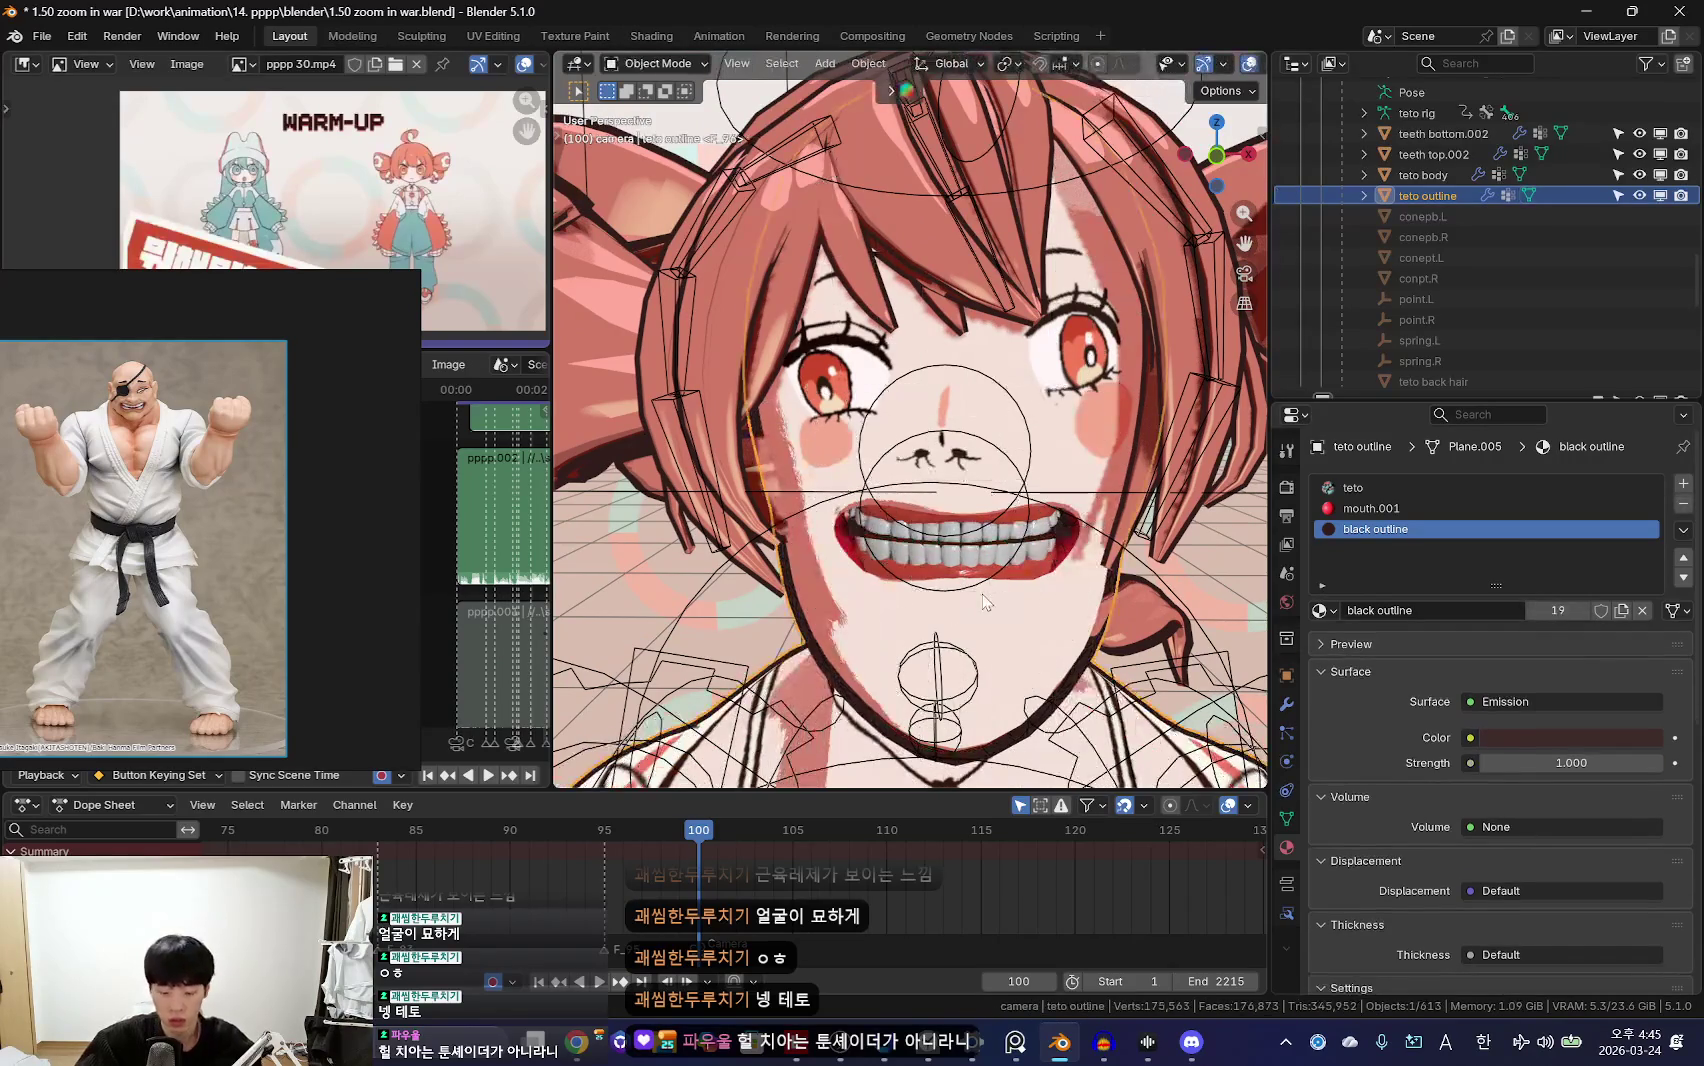
pyautogui.press('KP_0')
pyautogui.press('KP_Divide')
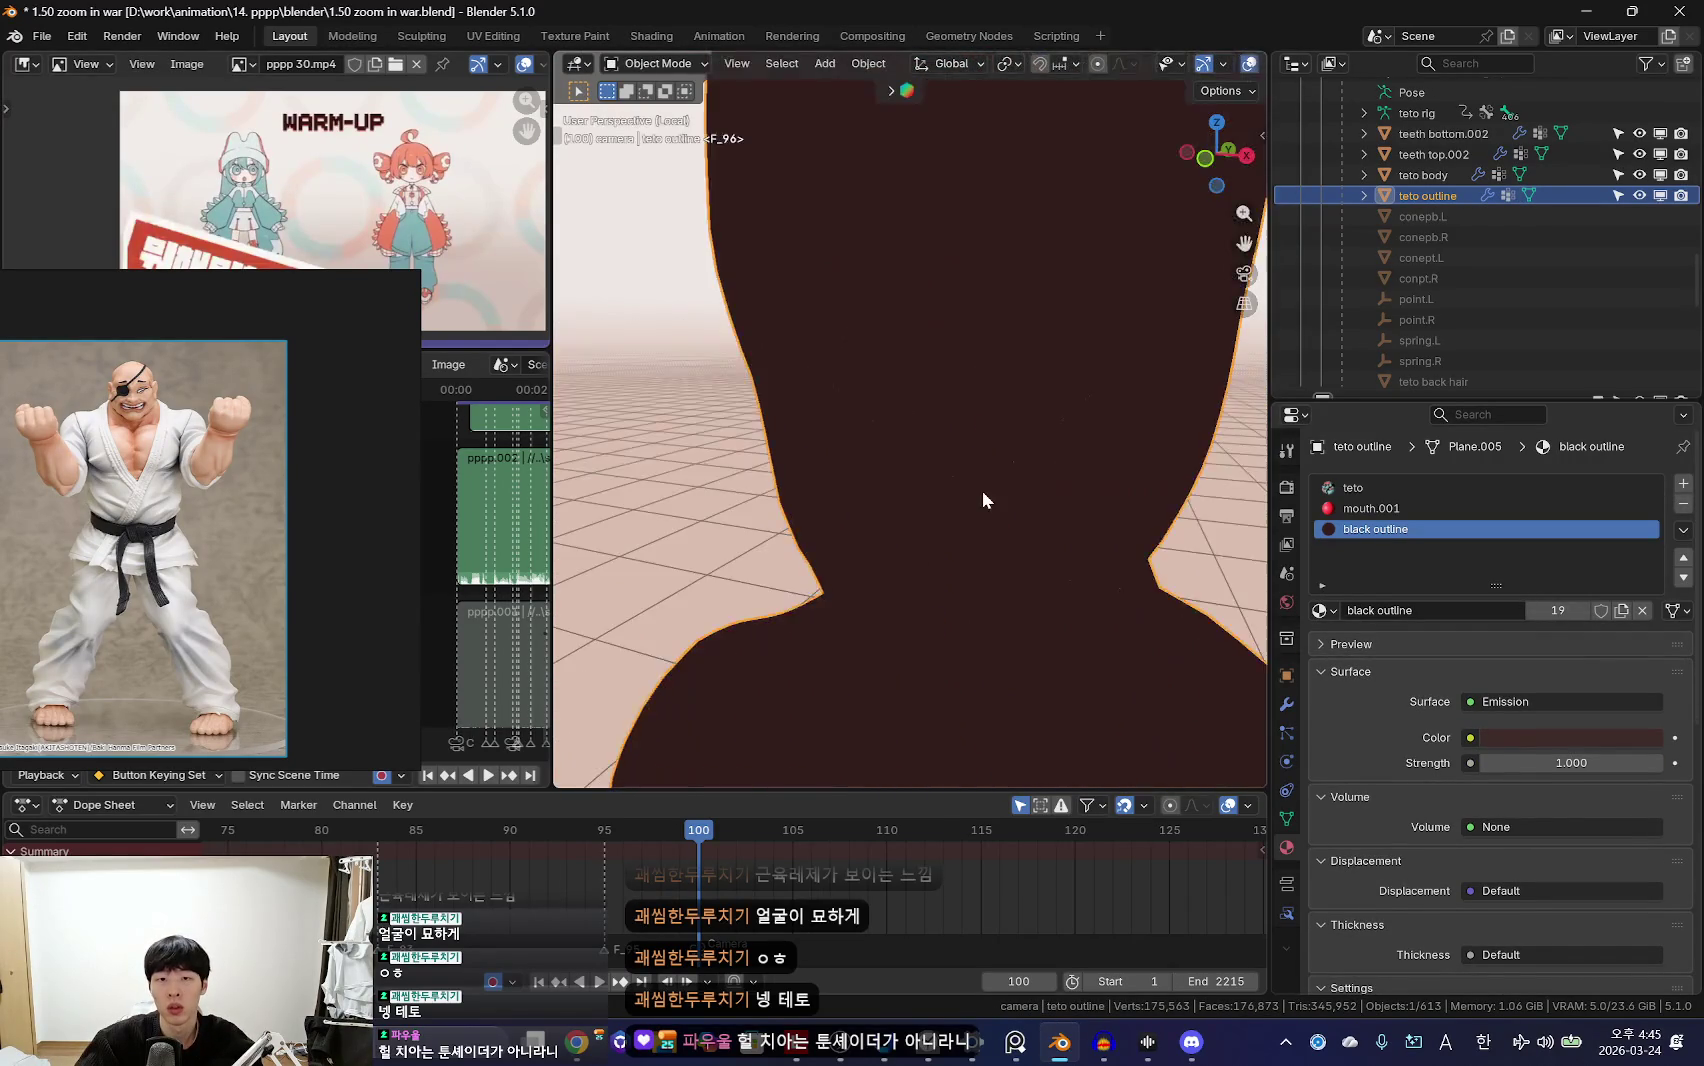
pyautogui.press('Tab')
pyautogui.moveTo(1011, 471)
pyautogui.mouseDown(button='middle')
pyautogui.moveTo(937, 533)
pyautogui.moveTo(973, 559)
pyautogui.moveTo(916, 467)
pyautogui.moveTo(883, 498)
pyautogui.moveTo(946, 589)
pyautogui.moveTo(1024, 536)
pyautogui.moveTo(1045, 578)
pyautogui.moveTo(872, 511)
pyautogui.moveTo(994, 445)
pyautogui.mouseUp(button='middle')
pyautogui.press('3')
pyautogui.keyDown('alt'); pyautogui.click(875, 498); pyautogui.keyUp('alt')
pyautogui.rightClick(1038, 584)
pyautogui.press('x')
pyautogui.click(945, 490)
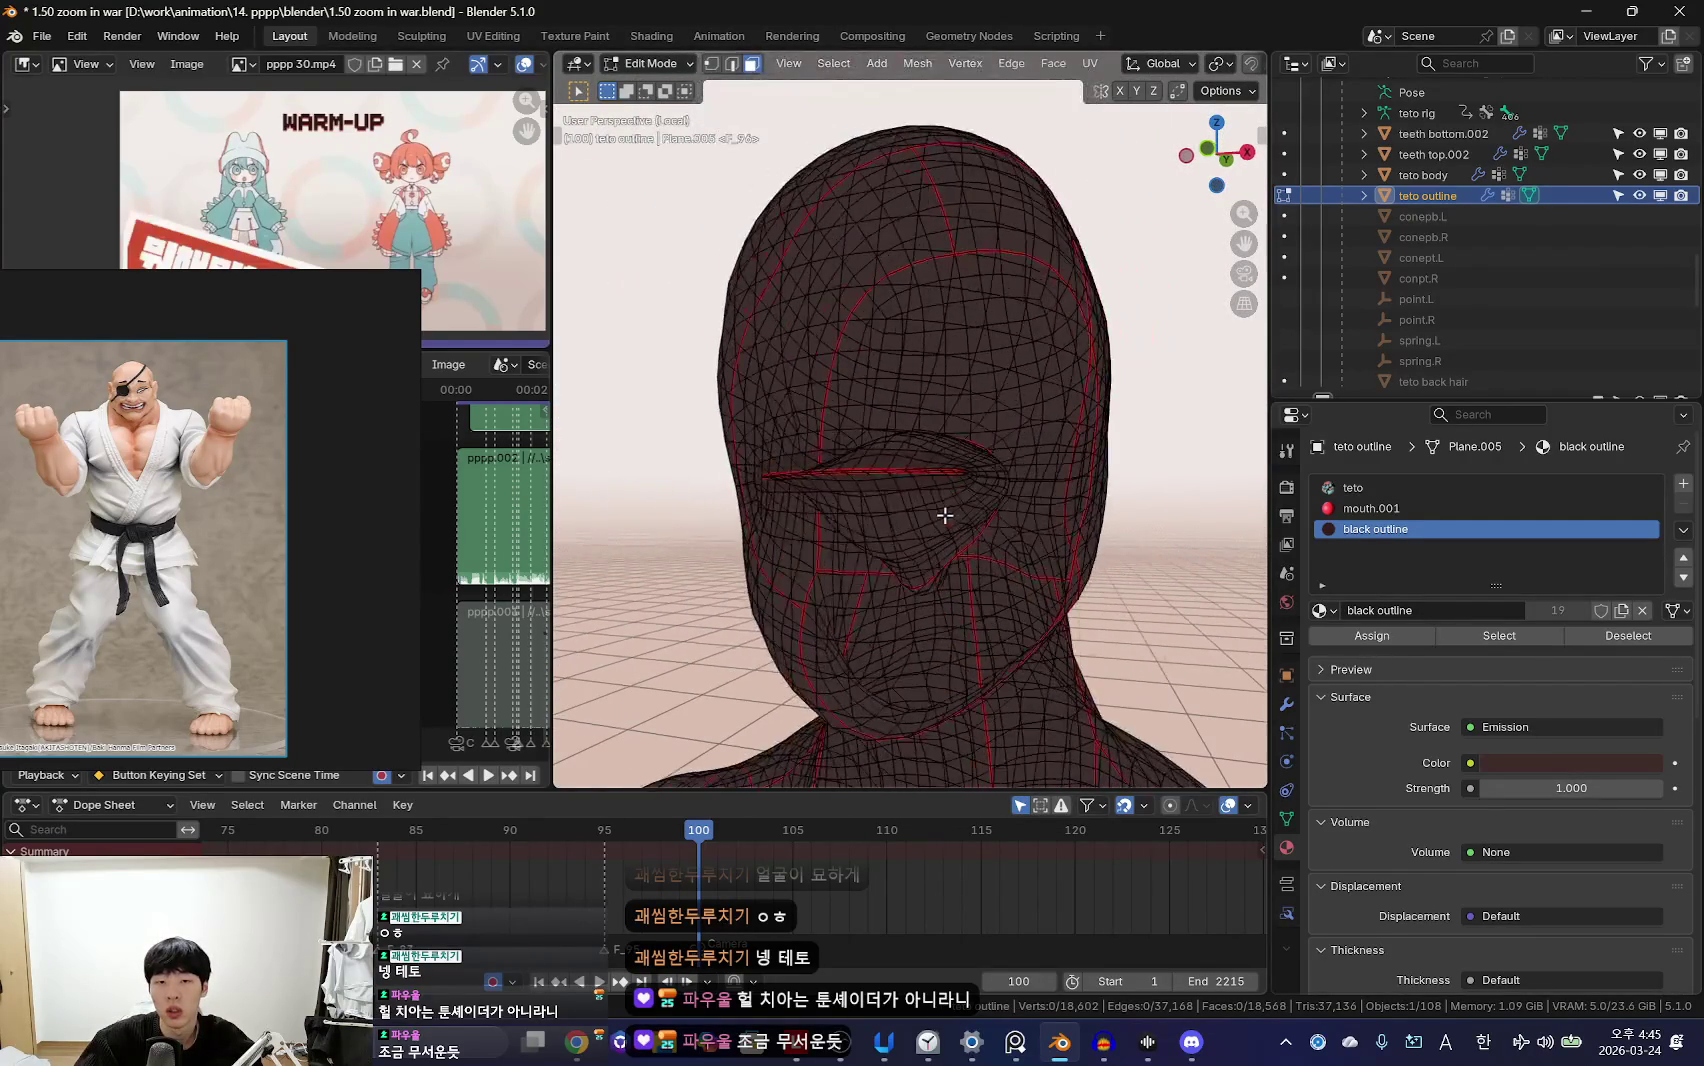
pyautogui.press('Tab')
# Step: Select the linked mouth outline faces, delimited by Normal, and delete them
pyautogui.press('KP_Divide')
pyautogui.press('Tab')
pyautogui.moveTo(915, 478)
pyautogui.mouseDown(button='middle')
pyautogui.moveTo(1073, 458)
pyautogui.moveTo(1049, 436)
pyautogui.moveTo(608, 784)
pyautogui.mouseUp(button='middle')
pyautogui.press('l')
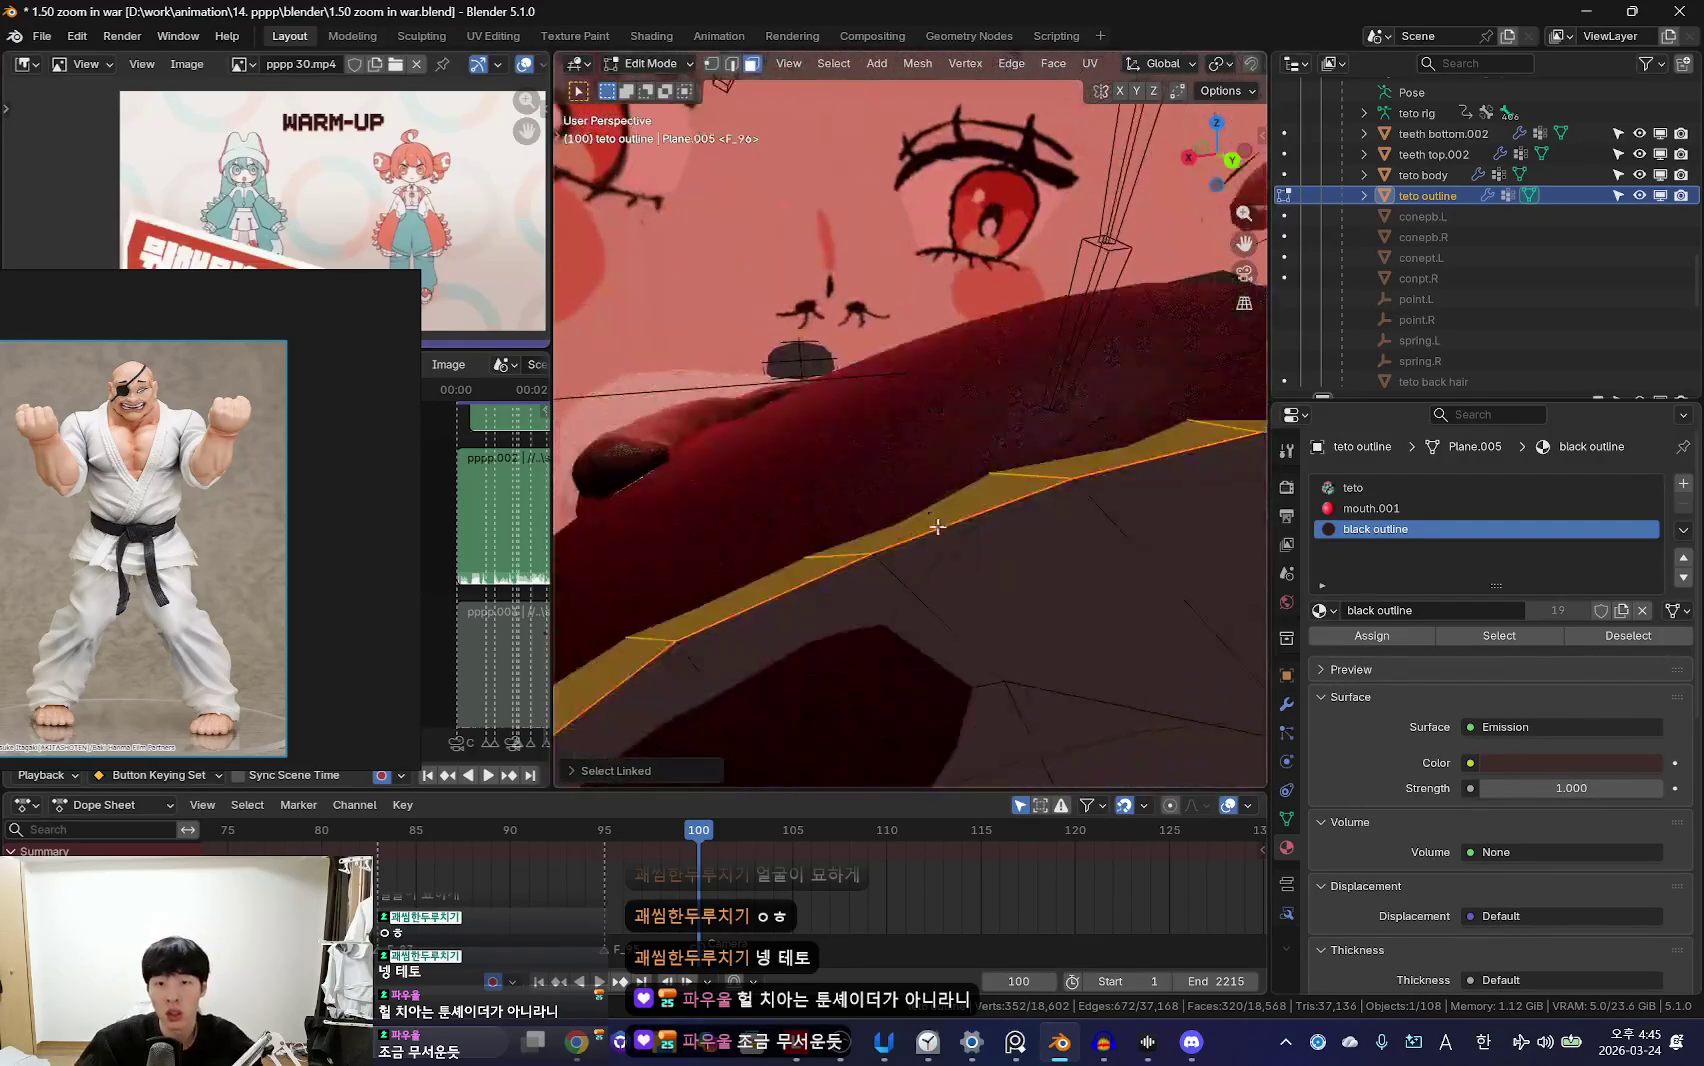
pyautogui.click(608, 776)
pyautogui.click(740, 681)
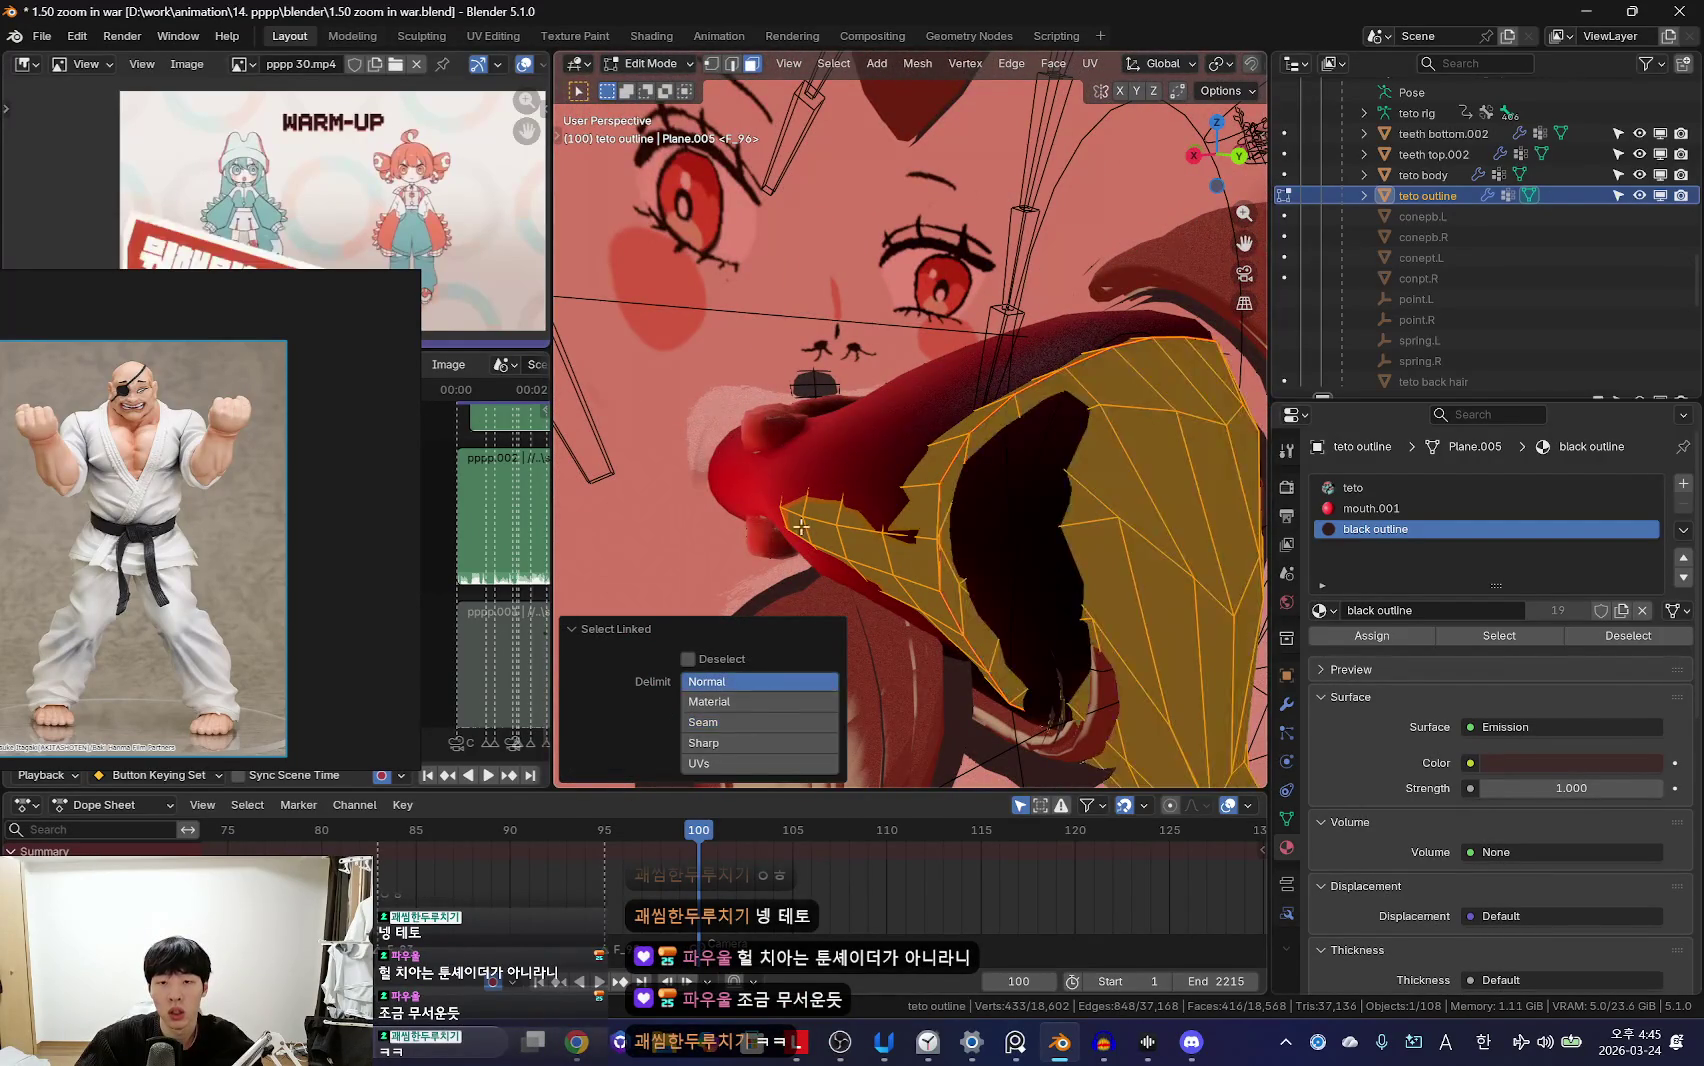
pyautogui.moveTo(740, 681); pyautogui.dragTo(1062, 470, button='middle')
pyautogui.press('x')
pyautogui.click(1042, 470)
pyautogui.press('Tab')
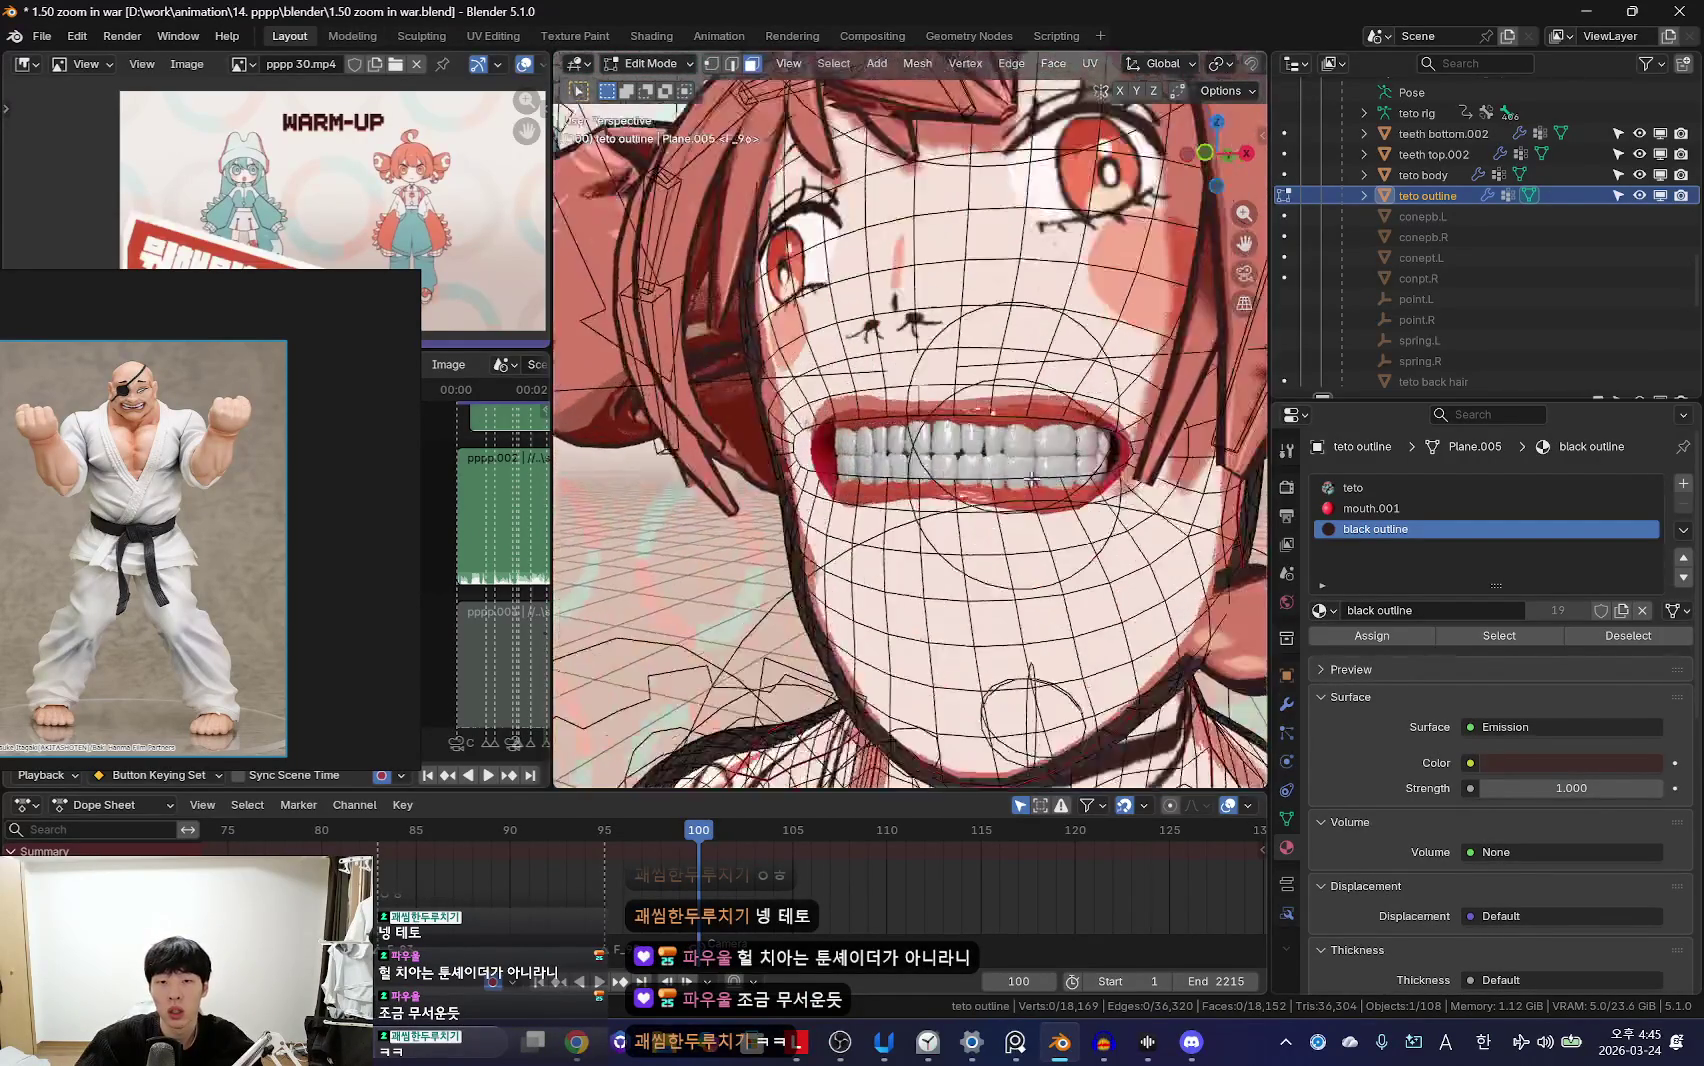
# Step: Orbit around the face to check the teeth now show without the black shell
pyautogui.moveTo(1015, 572); pyautogui.dragTo(989, 556, button='middle')
pyautogui.scroll(-3, 935, 603)
pyautogui.scroll(3, 976, 596)
pyautogui.scroll(-2, 976, 596)
pyautogui.scroll(5, 943, 612)
pyautogui.moveTo(869, 542); pyautogui.dragTo(897, 652, button='middle')
pyautogui.hotkey('shift', 'alt', 'z')
pyautogui.scroll(5, 321, 507)
pyautogui.scroll(-3, 777, 571)
pyautogui.hotkey('shift', 'alt', 'z')
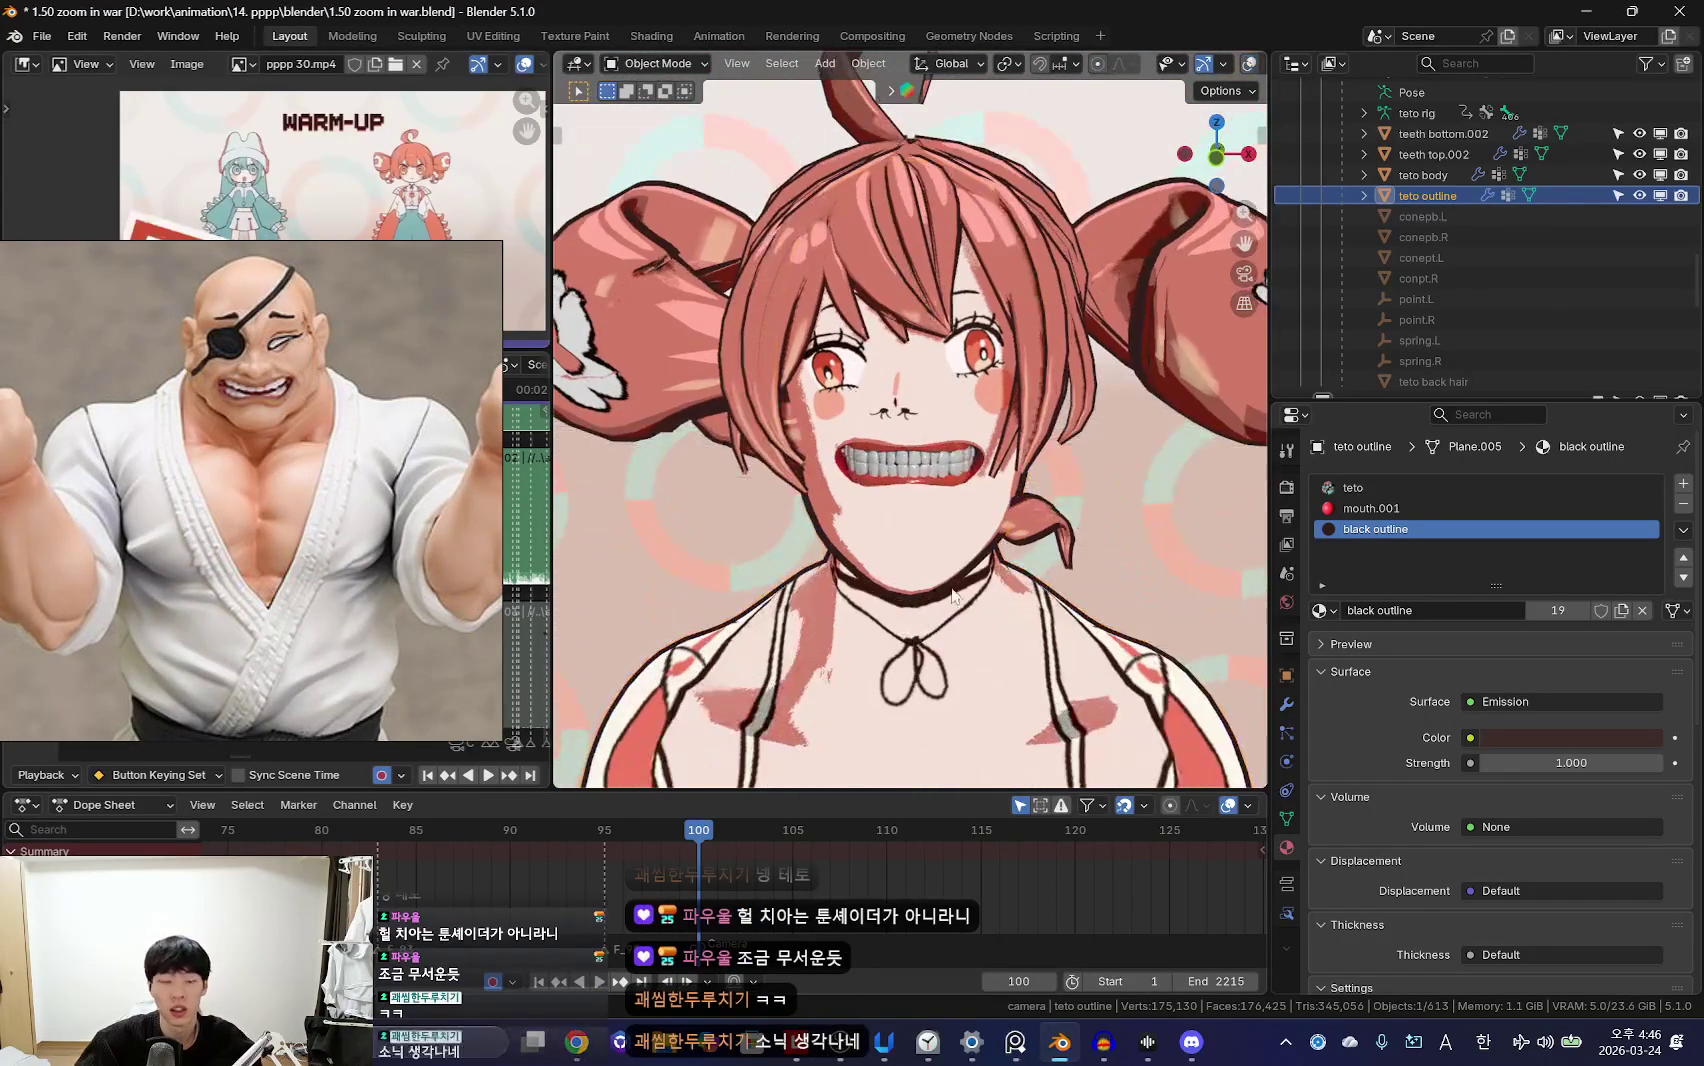
# Step: Move the reference photo window lower on the screen
pyautogui.scroll(2, 972, 567)
pyautogui.scroll(2, 939, 584)
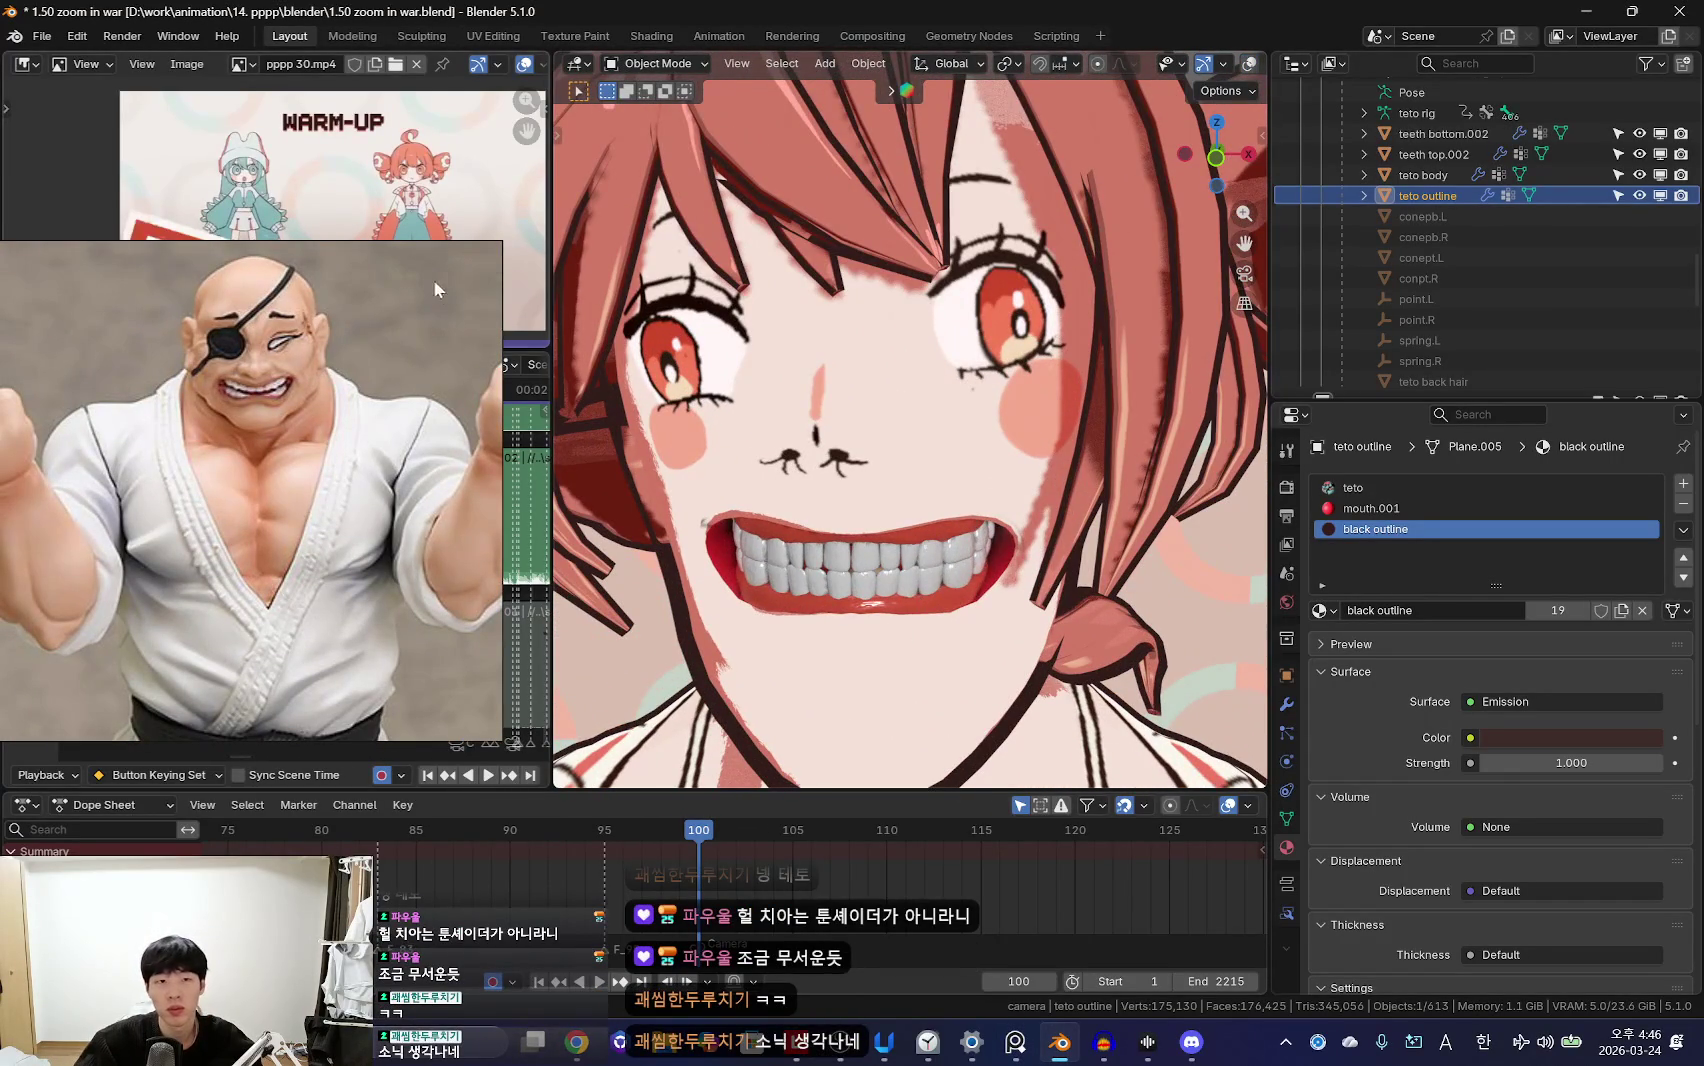
pyautogui.moveTo(402, 254); pyautogui.dragTo(402, 347)
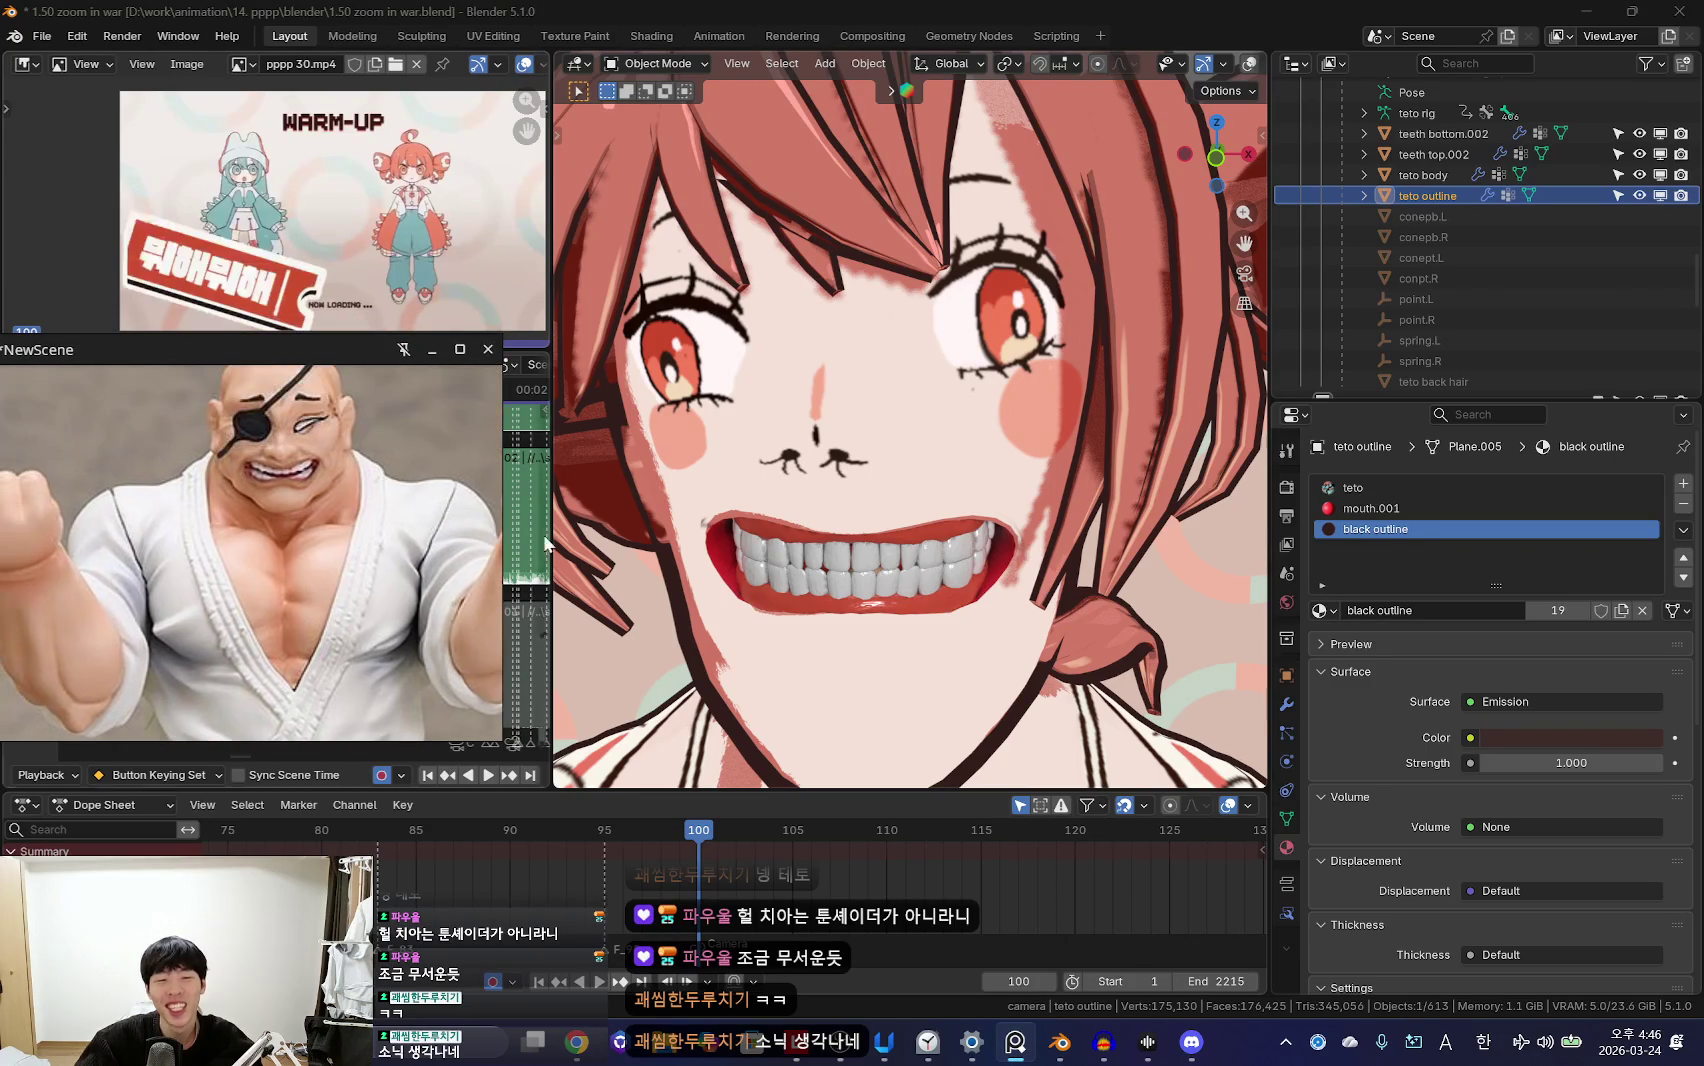
pyautogui.scroll(-4, 885, 563)
pyautogui.scroll(3, 885, 563)
pyautogui.hotkey('shift', 'alt', 'z')
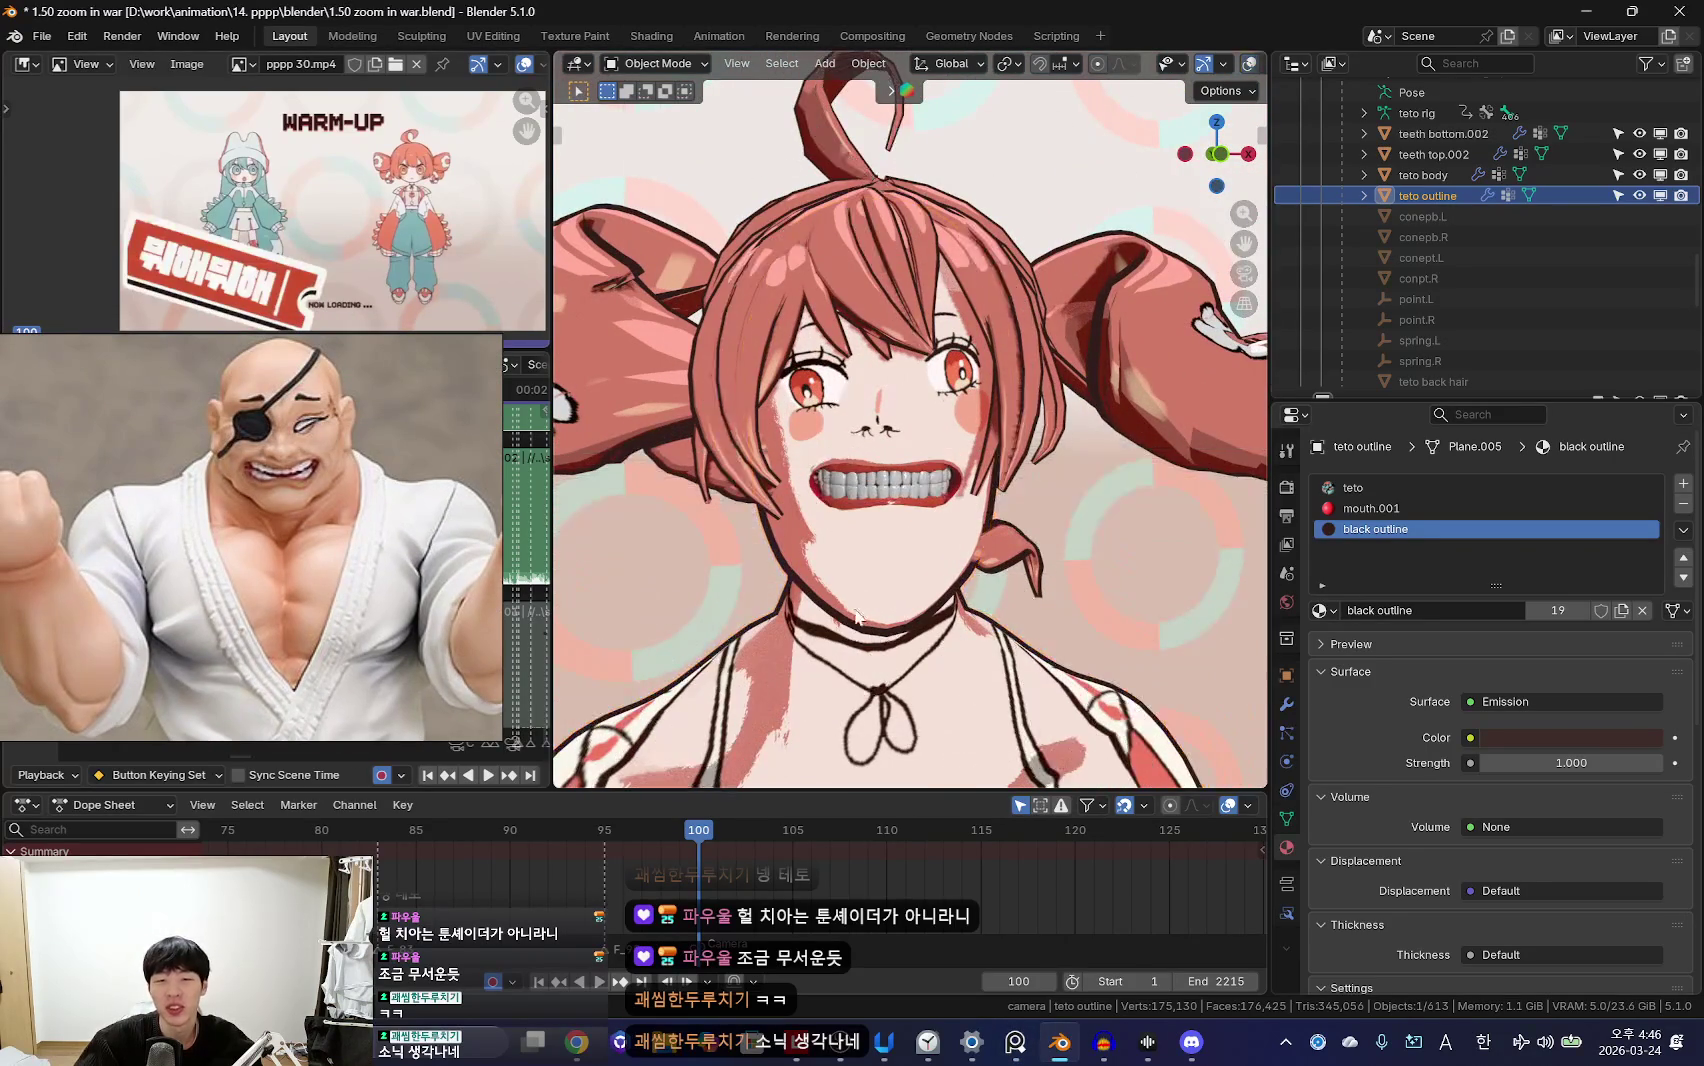
pyautogui.scroll(-8, 1015, 660)
# Step: Show teto body's Object Data properties with its Shape Keys list, including teeth
pyautogui.hotkey('ctrl', 'Tab')
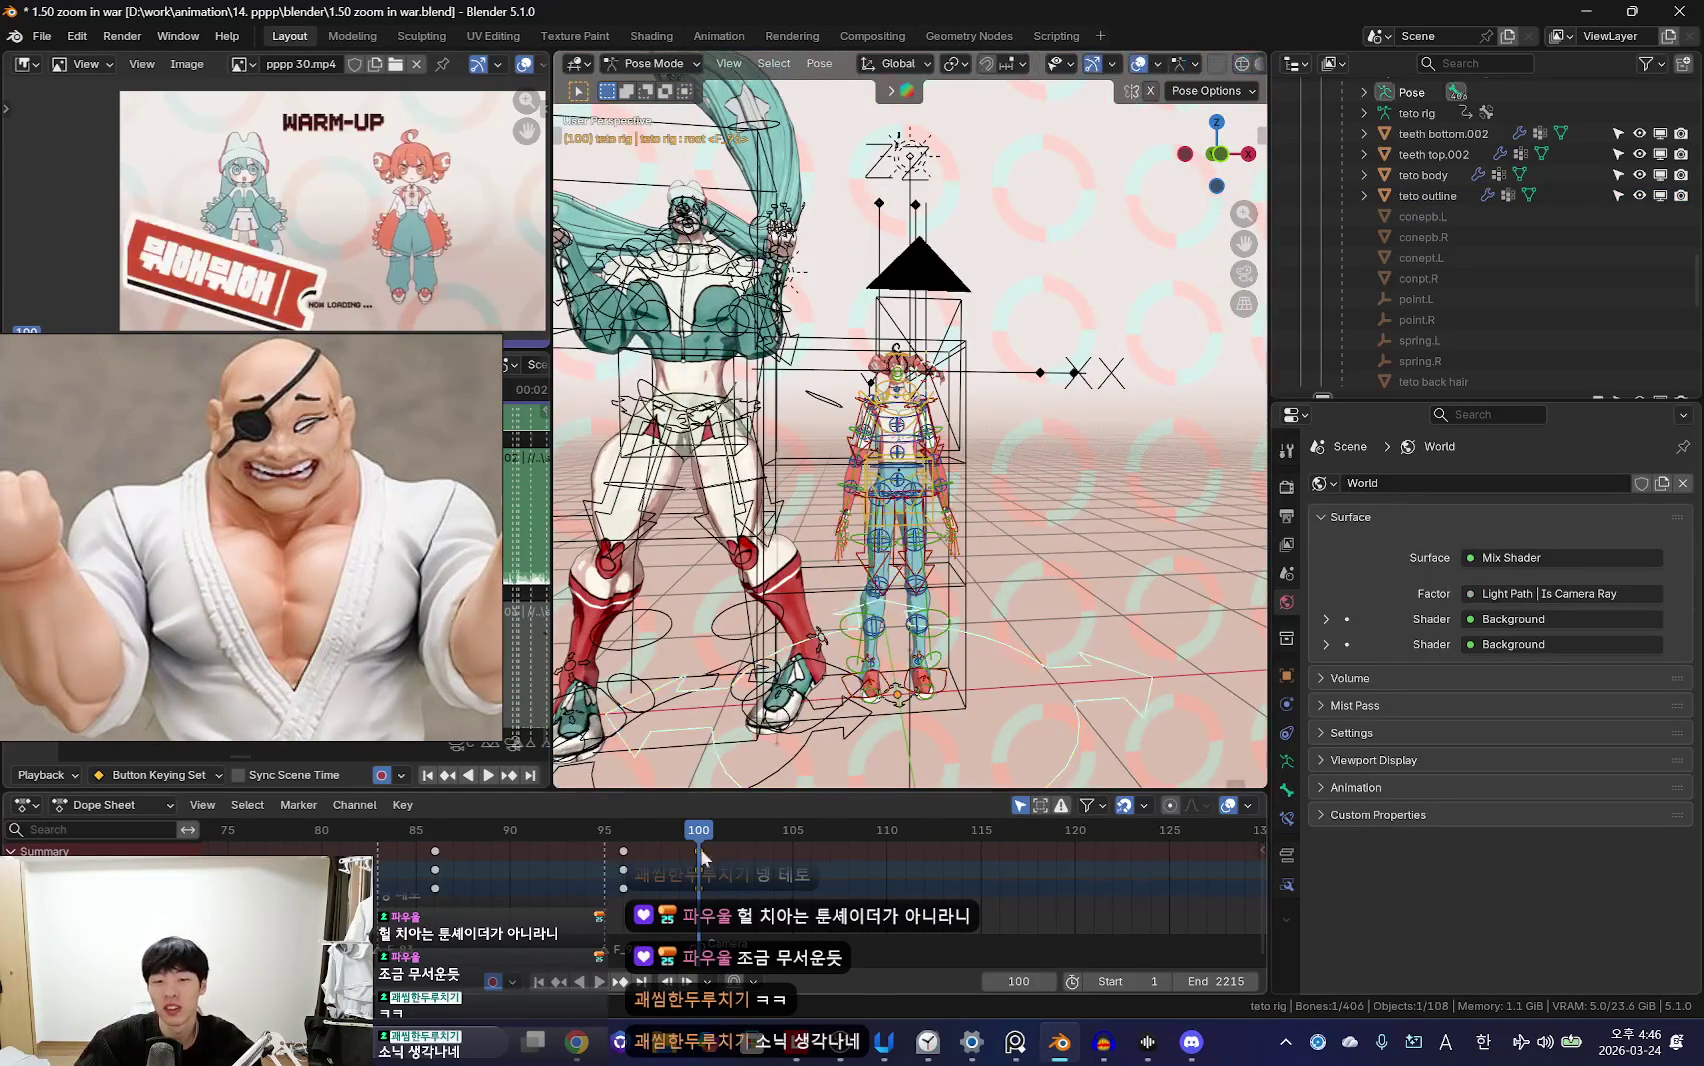
pyautogui.press('KP_0')
pyautogui.hotkey('ctrl', 'Tab')
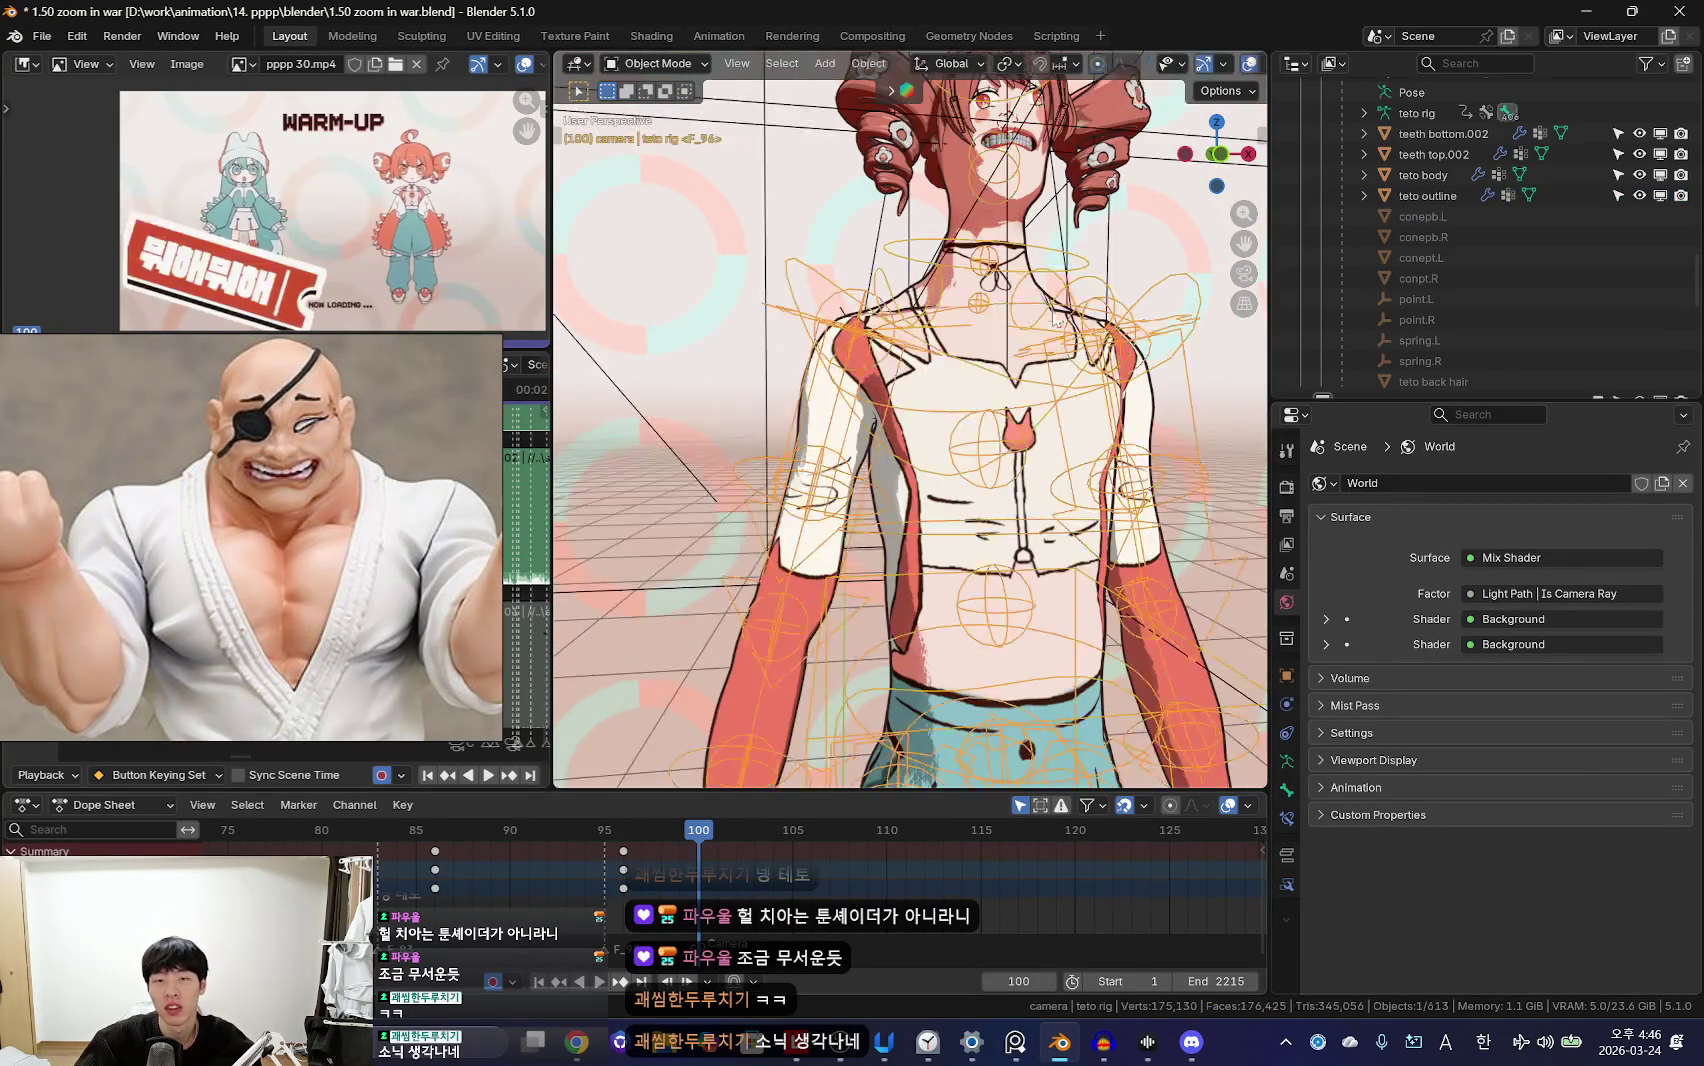
pyautogui.hotkey('shift', 'alt', 'z')
pyautogui.hotkey('shift', 'alt', 'z')
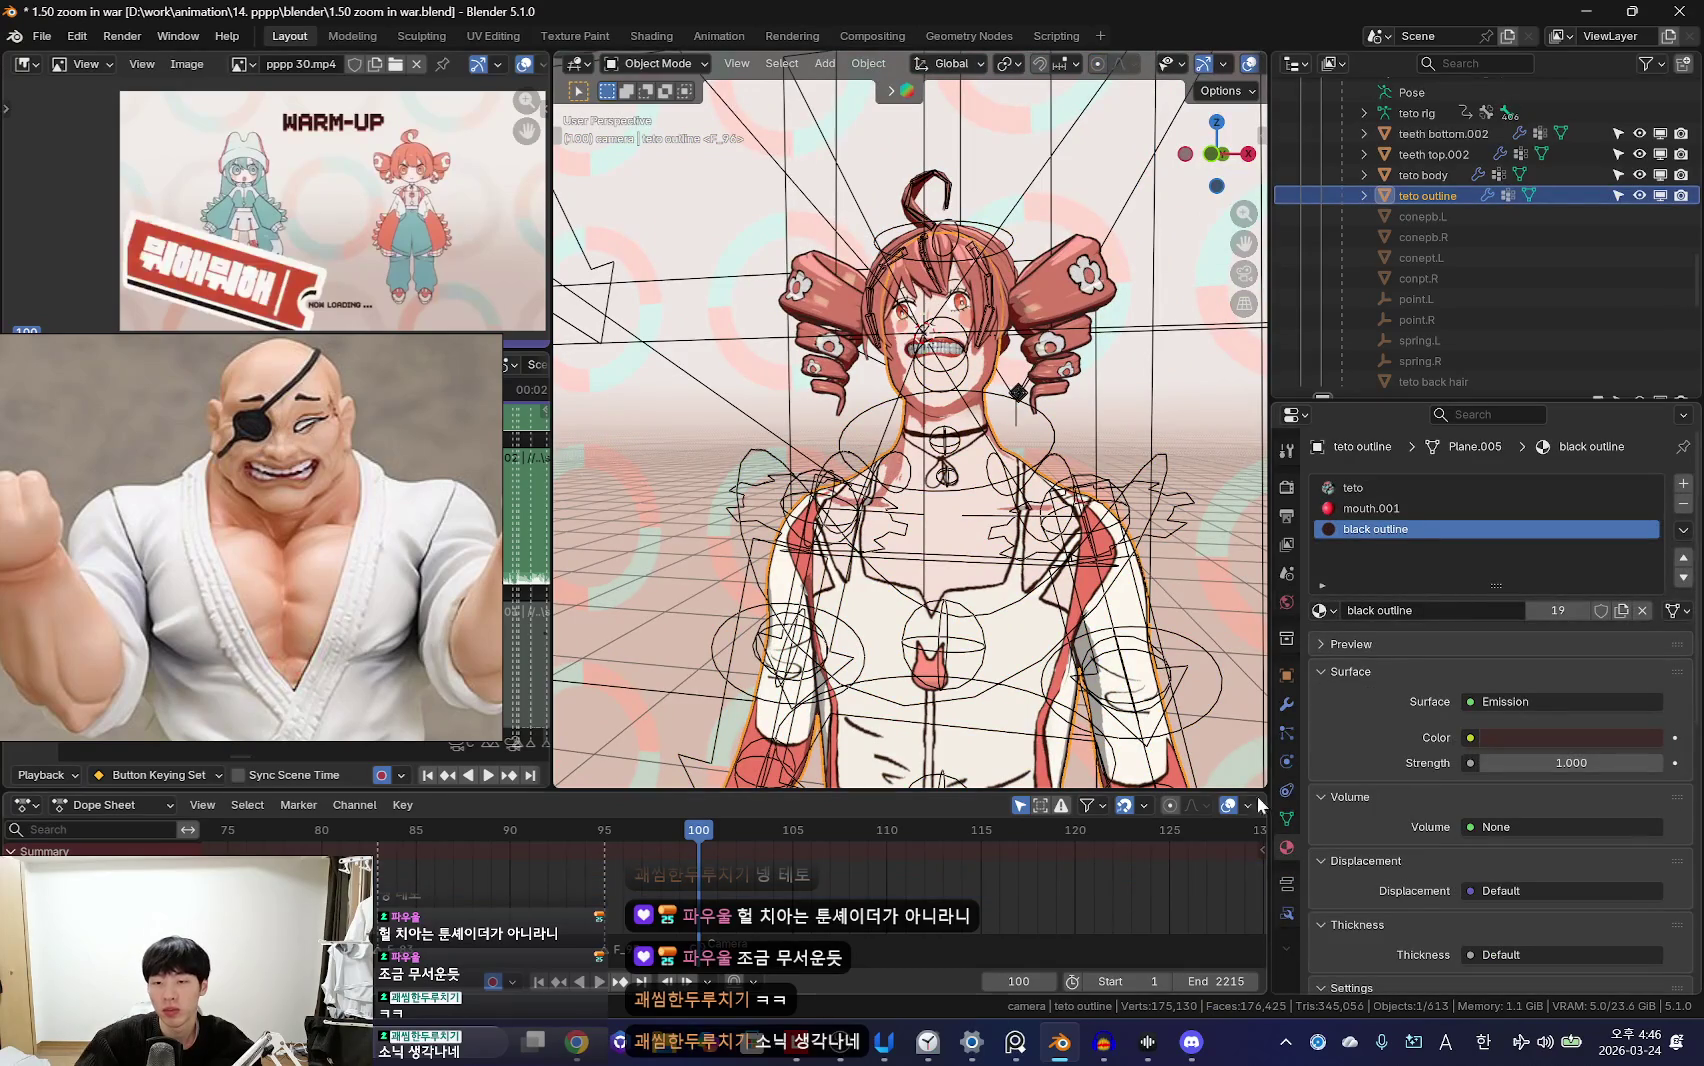
pyautogui.click(1287, 818)
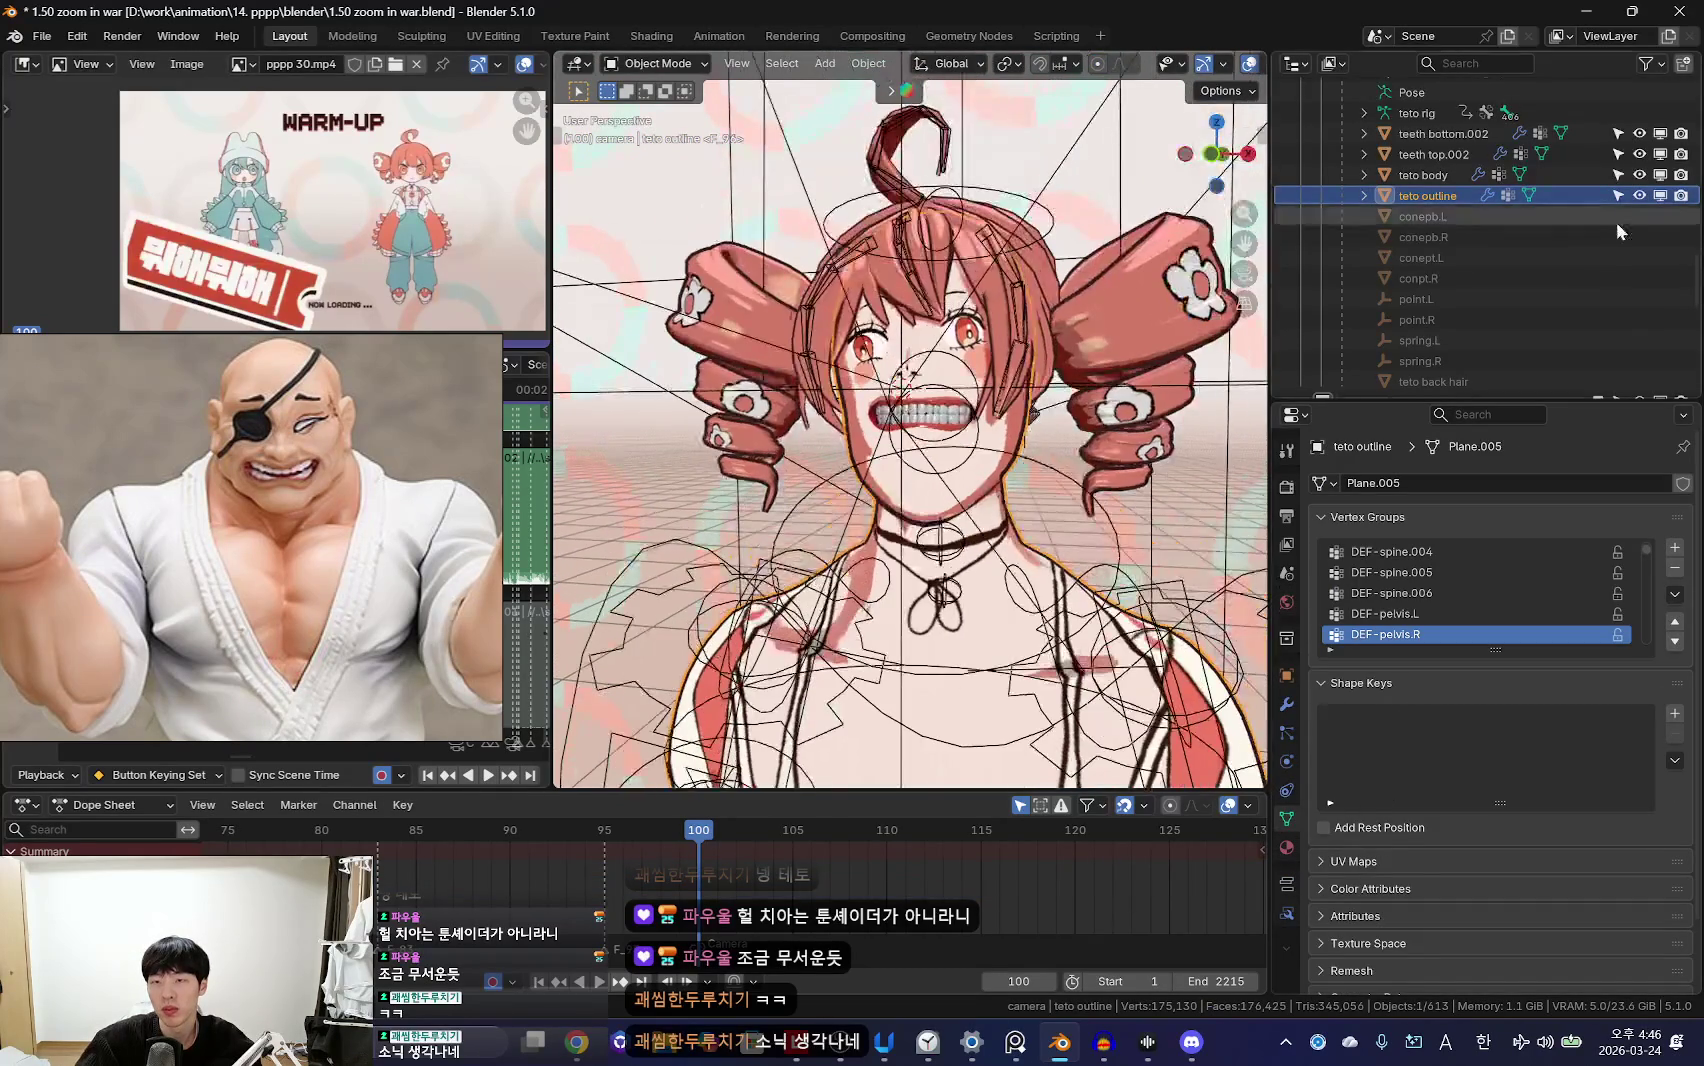
pyautogui.click(1423, 175)
pyautogui.hotkey('shift', 'alt', 'z')
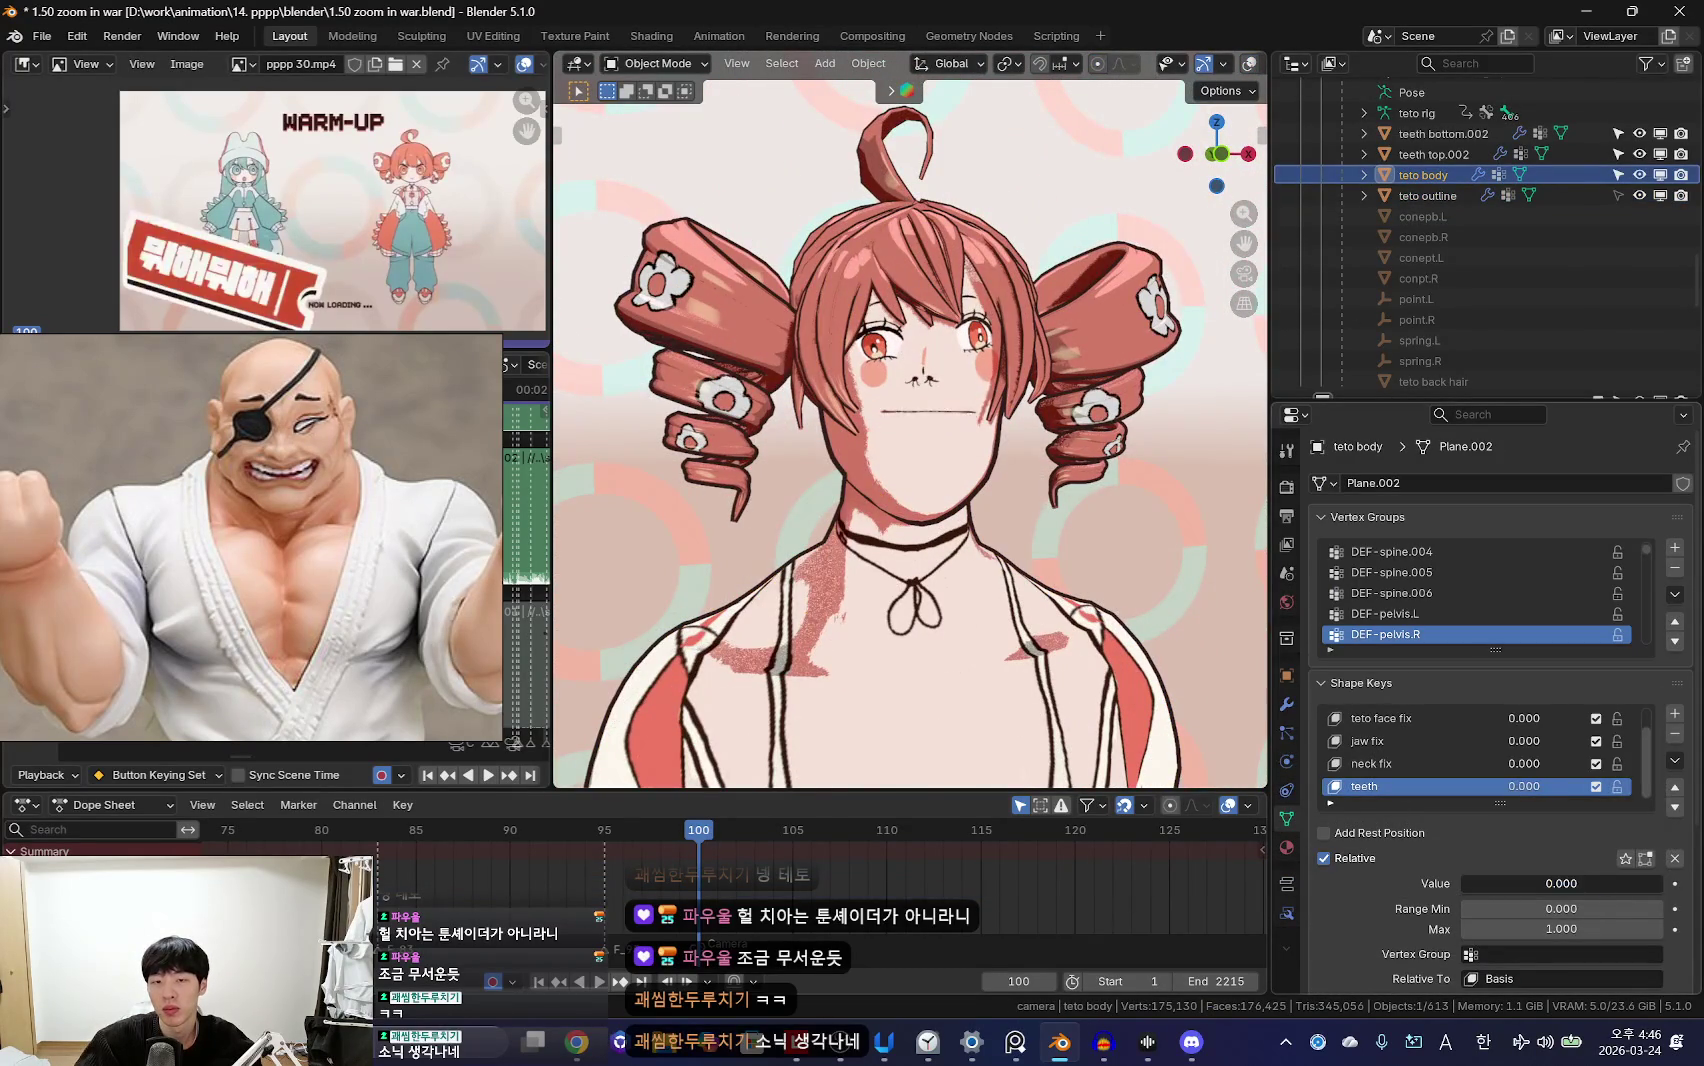
# Step: Turn the left area into the Shader Editor and set the Mix node factor to 0
pyautogui.scroll(4, 910, 420)
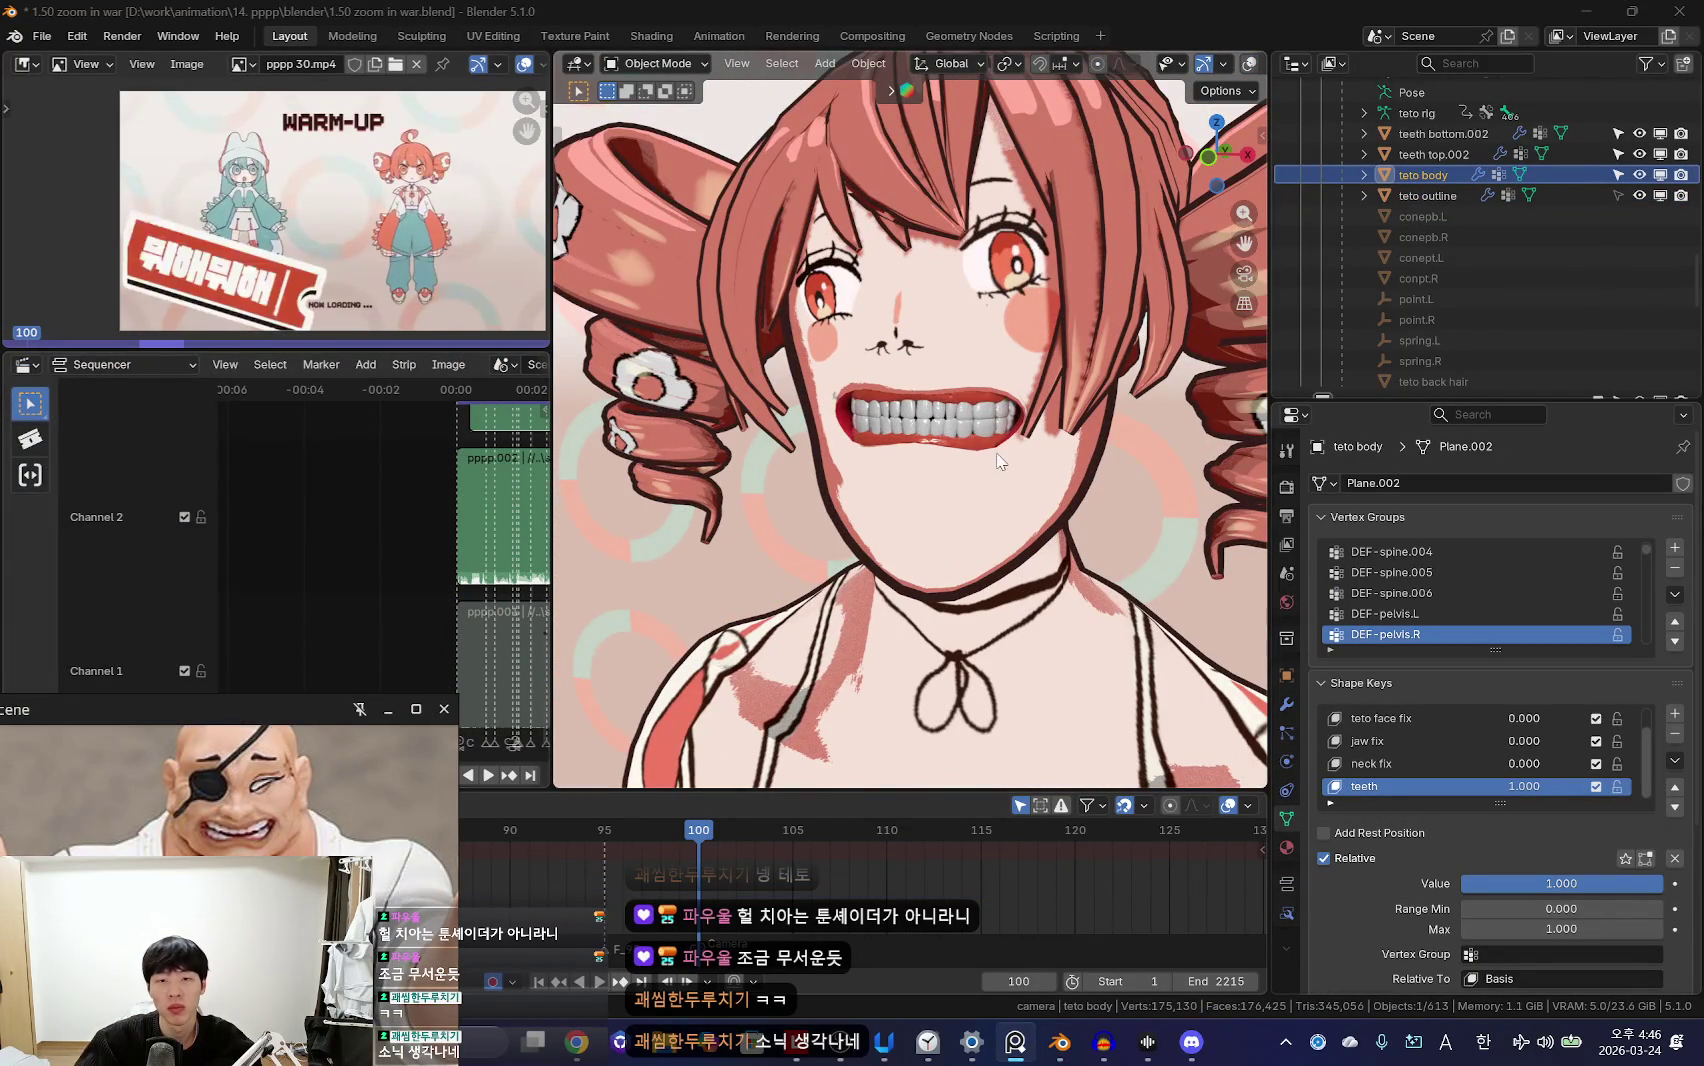
pyautogui.click(26, 365)
pyautogui.click(80, 543)
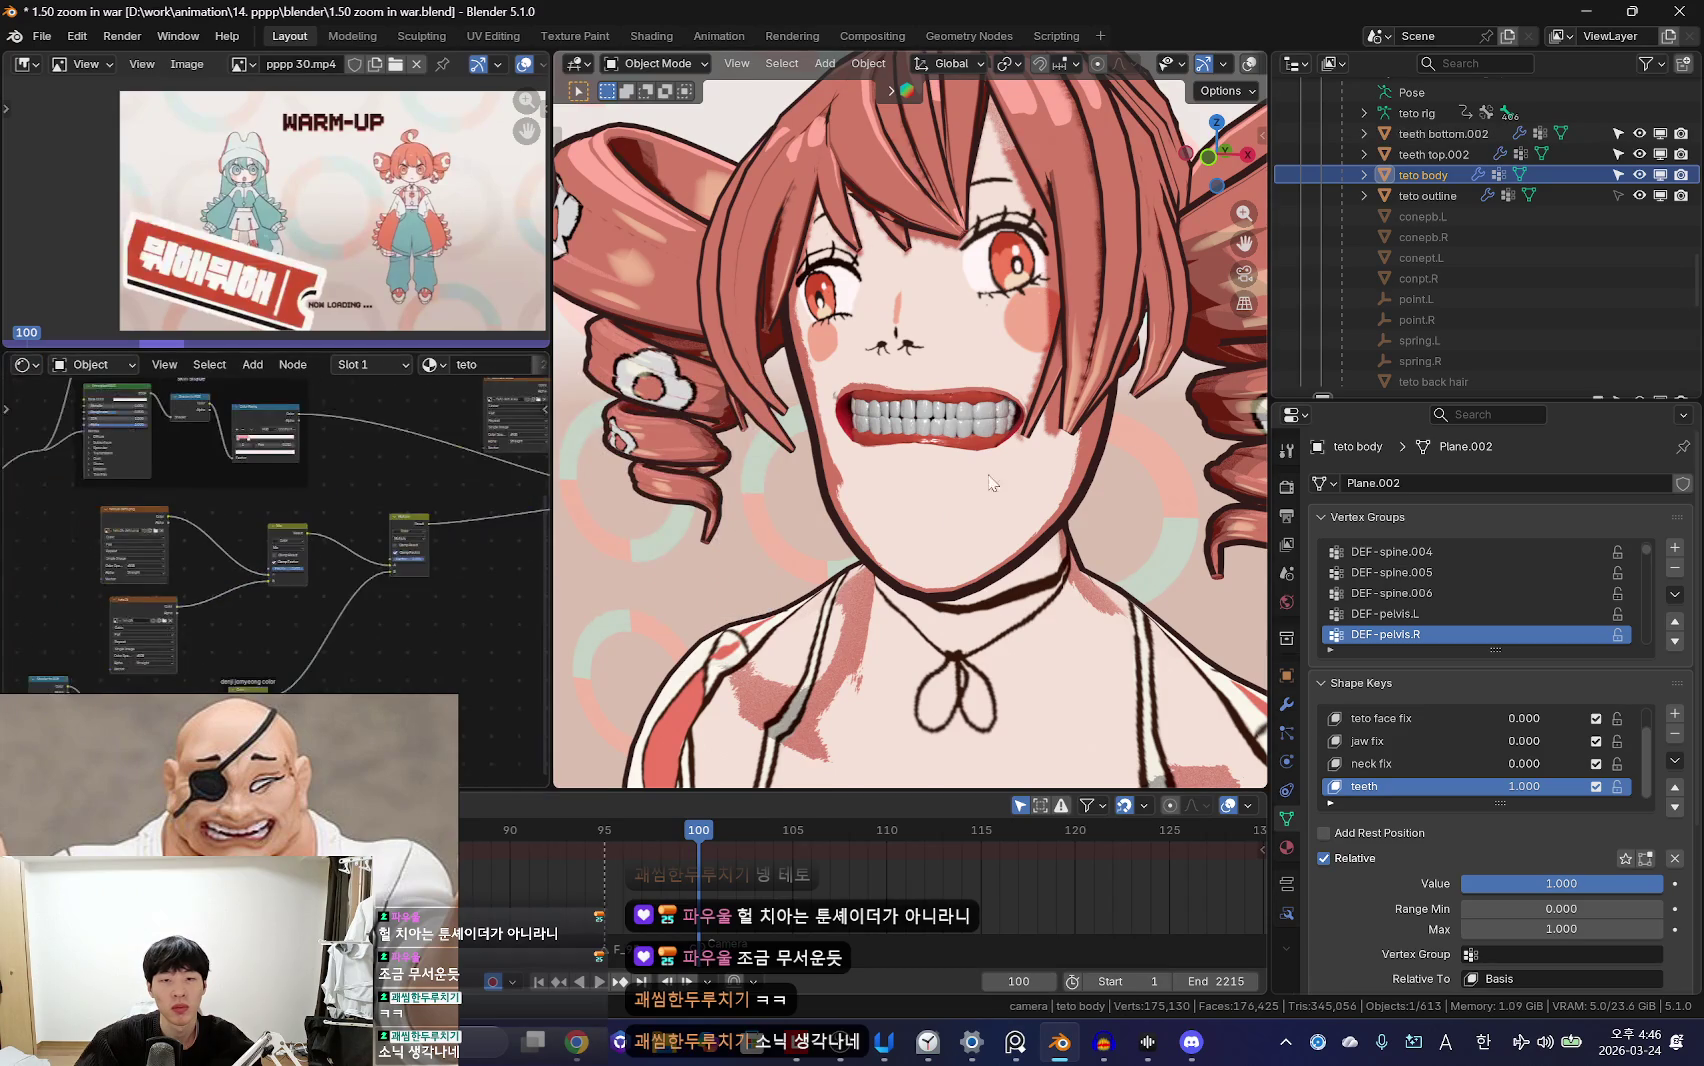
pyautogui.hotkey('shift', 'alt', 'z')
pyautogui.scroll(4, 483, 570)
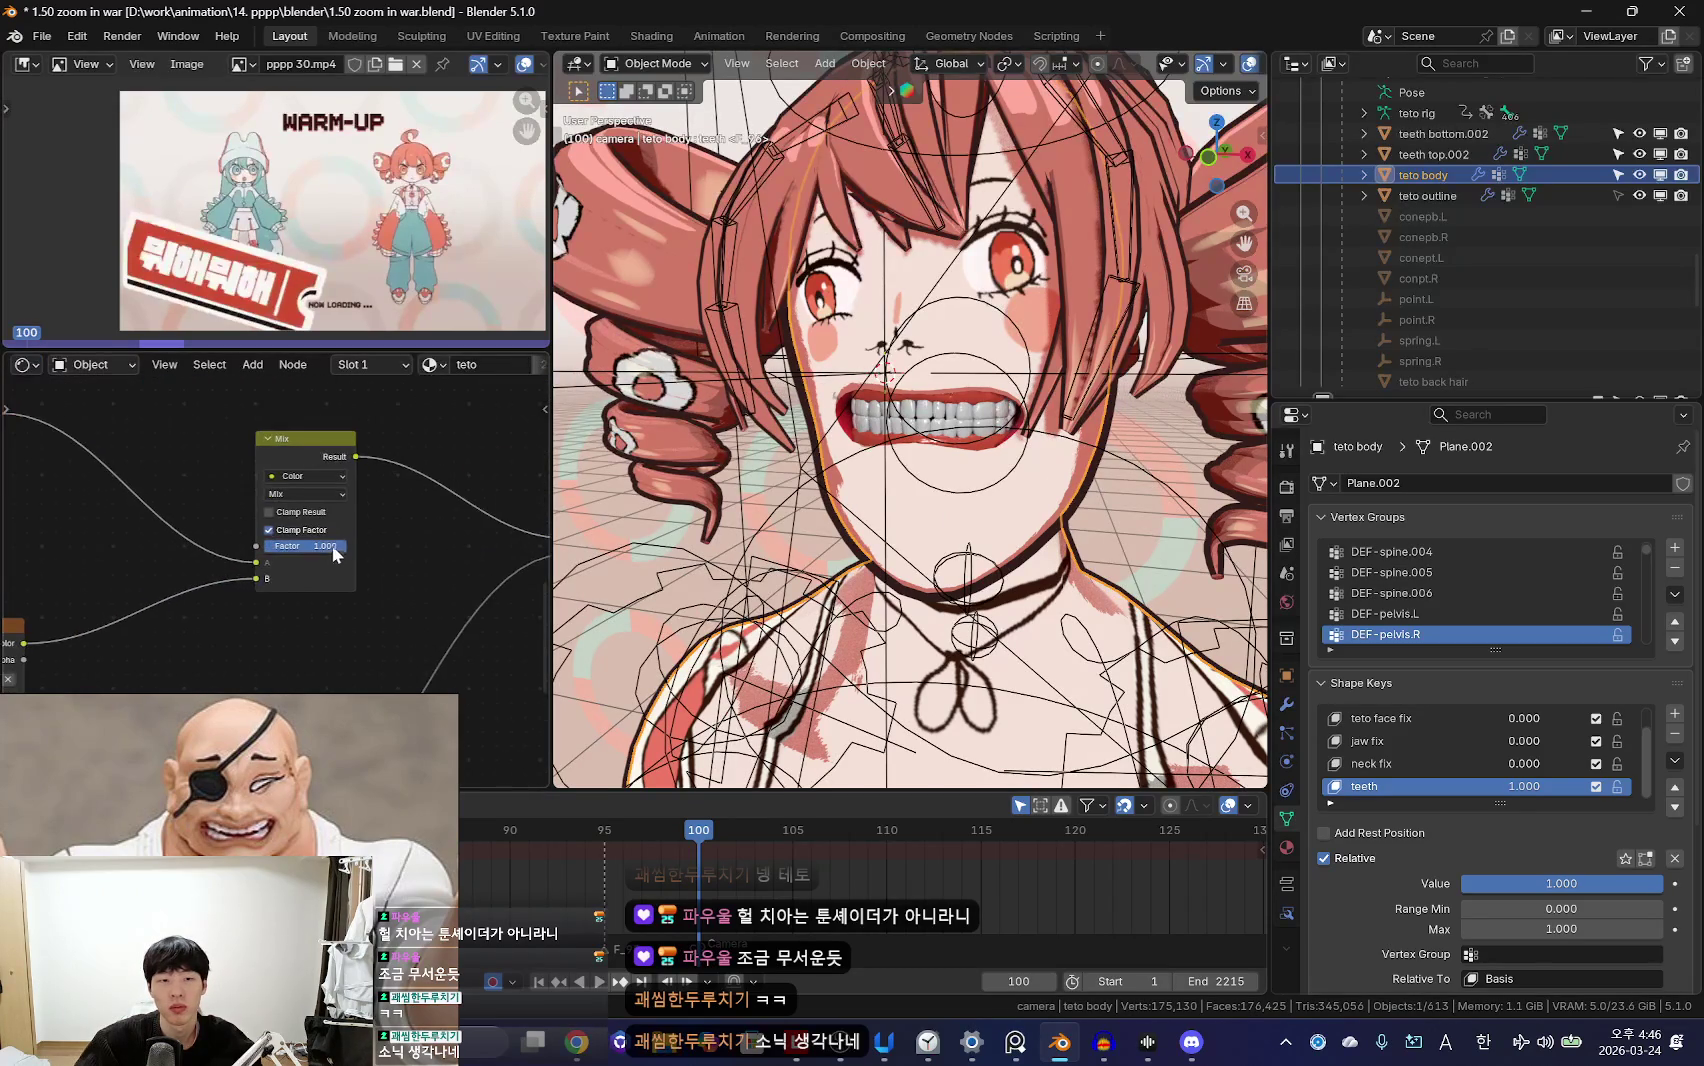
pyautogui.moveTo(330, 546); pyautogui.dragTo(318, 548)
pyautogui.hotkey('shift', 'alt', 'z')
# Step: Compare the shading, then set the Mix node factor back to 1
pyautogui.scroll(2, 932, 562)
pyautogui.scroll(2, 945, 575)
pyautogui.scroll(2, 958, 588)
pyautogui.scroll(-3, 752, 536)
pyautogui.scroll(-2, 752, 536)
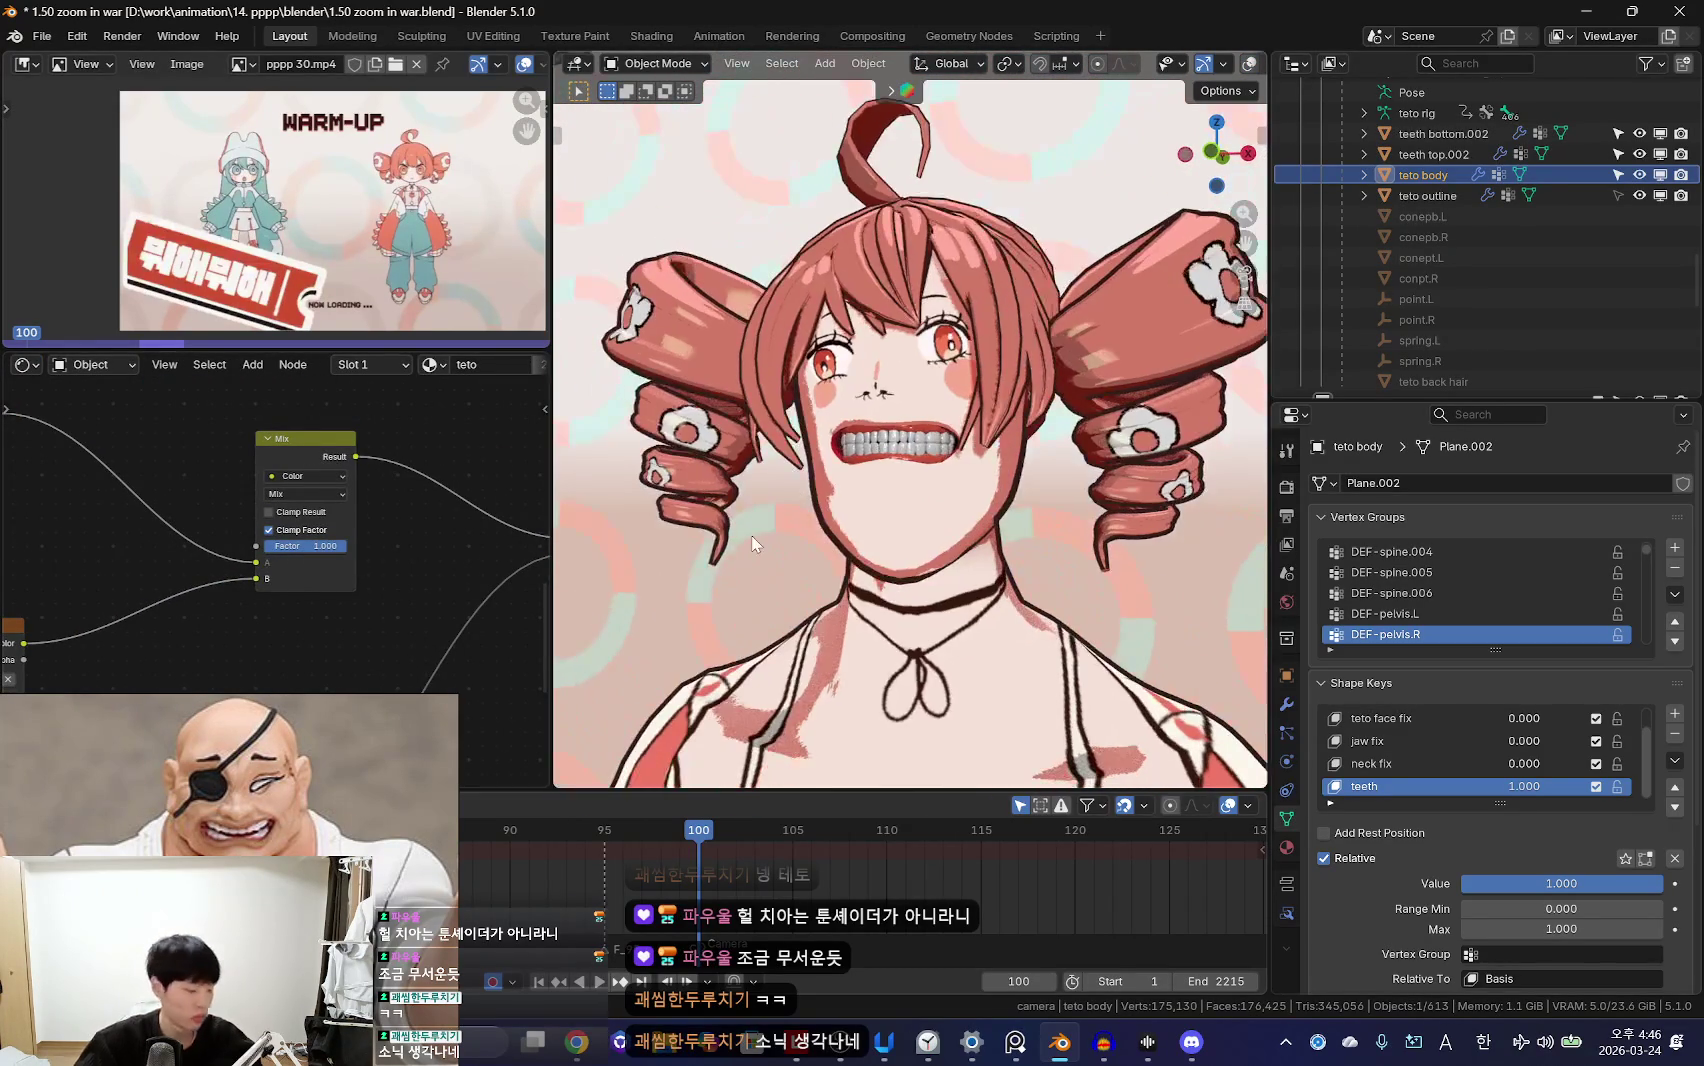
pyautogui.scroll(2, 275, 580)
pyautogui.moveTo(330, 528); pyautogui.dragTo(380, 528)
pyautogui.scroll(2, 968, 535)
pyautogui.scroll(1, 968, 535)
pyautogui.scroll(2, 968, 535)
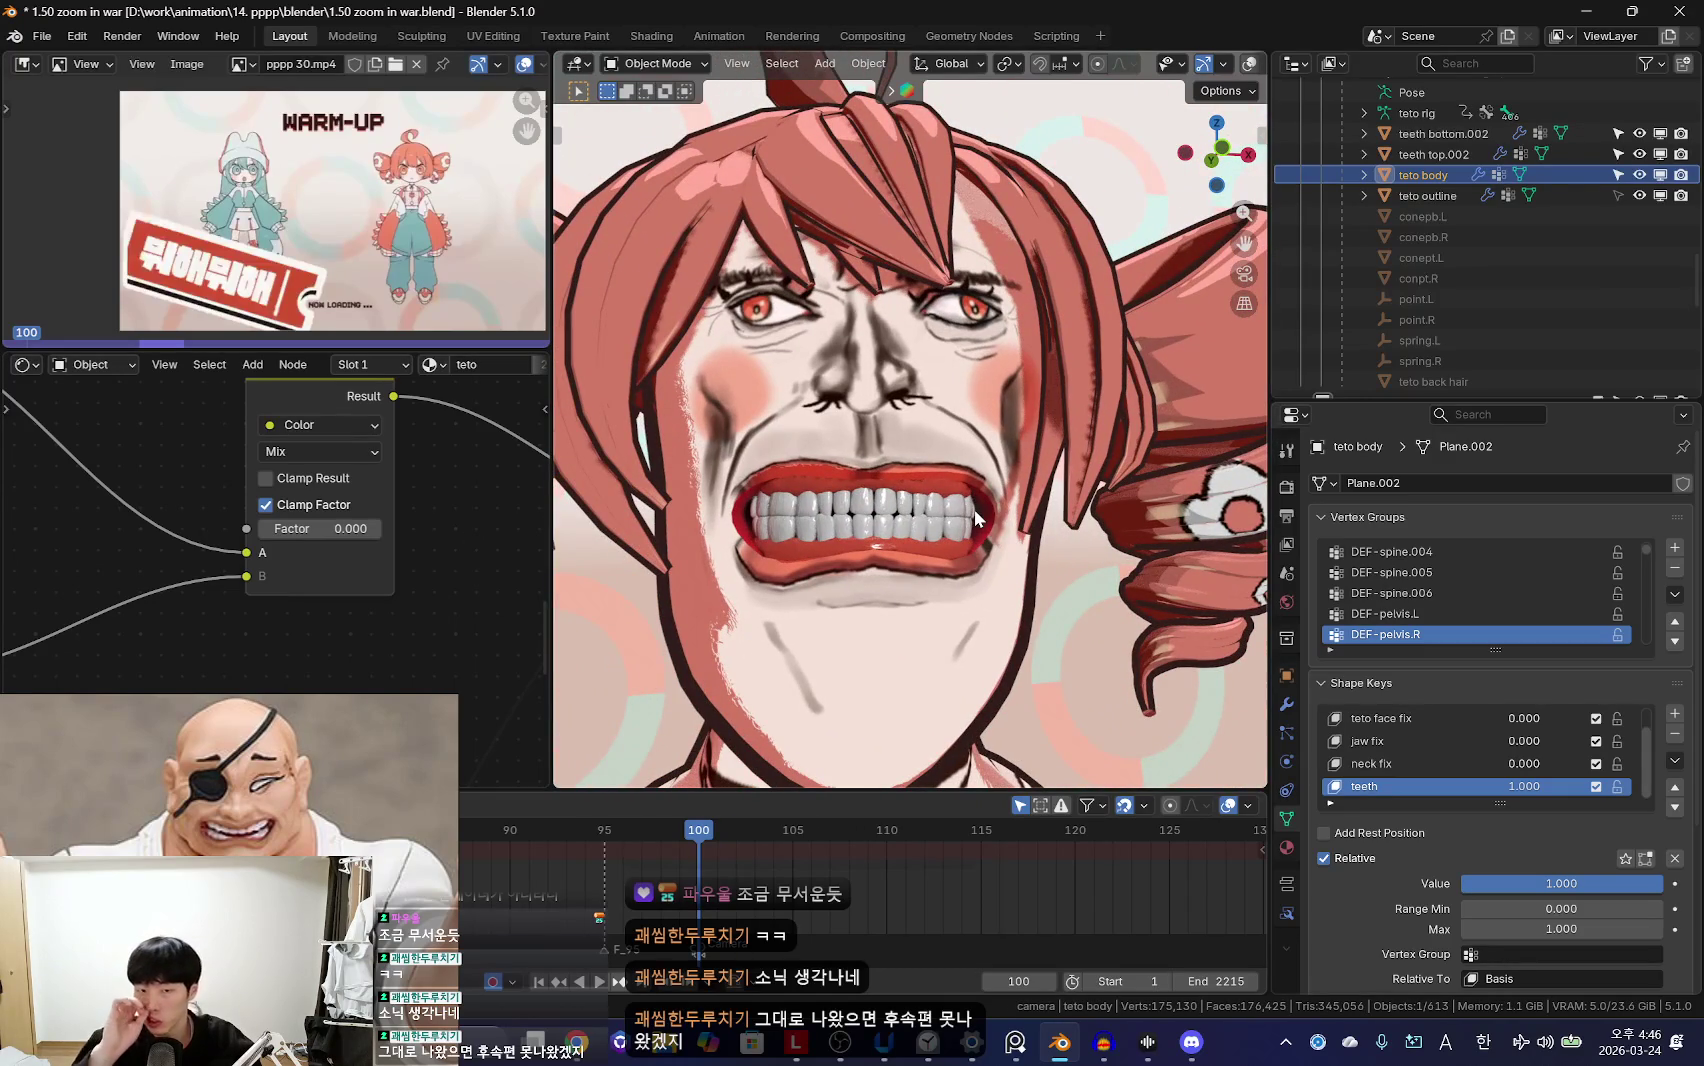
pyautogui.scroll(-2, 900, 556)
pyautogui.scroll(-1, 900, 556)
pyautogui.moveTo(330, 528); pyautogui.dragTo(380, 528)
# Step: Orbit slightly around the face to review the toon shading
pyautogui.scroll(-3, 1025, 538)
pyautogui.scroll(-1, 1025, 538)
pyautogui.scroll(-2, 290, 520)
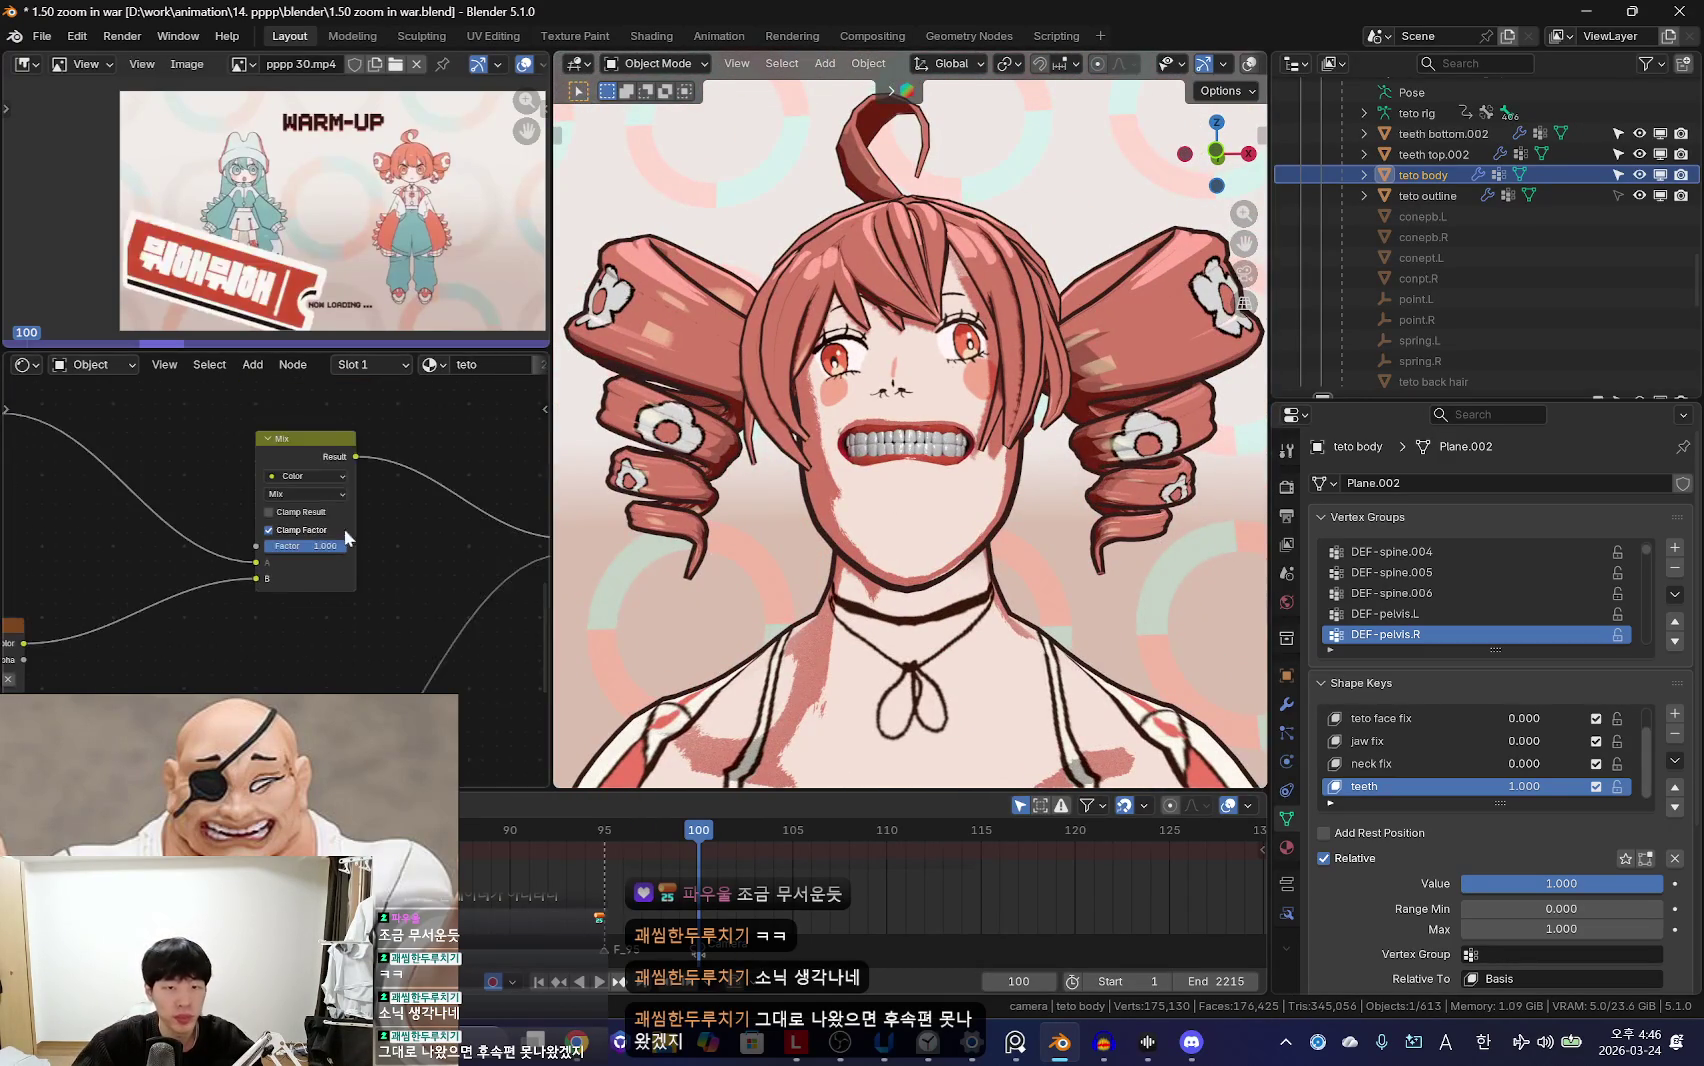
pyautogui.scroll(-1, 1009, 585)
pyautogui.moveTo(1034, 580); pyautogui.dragTo(803, 652, button='middle')
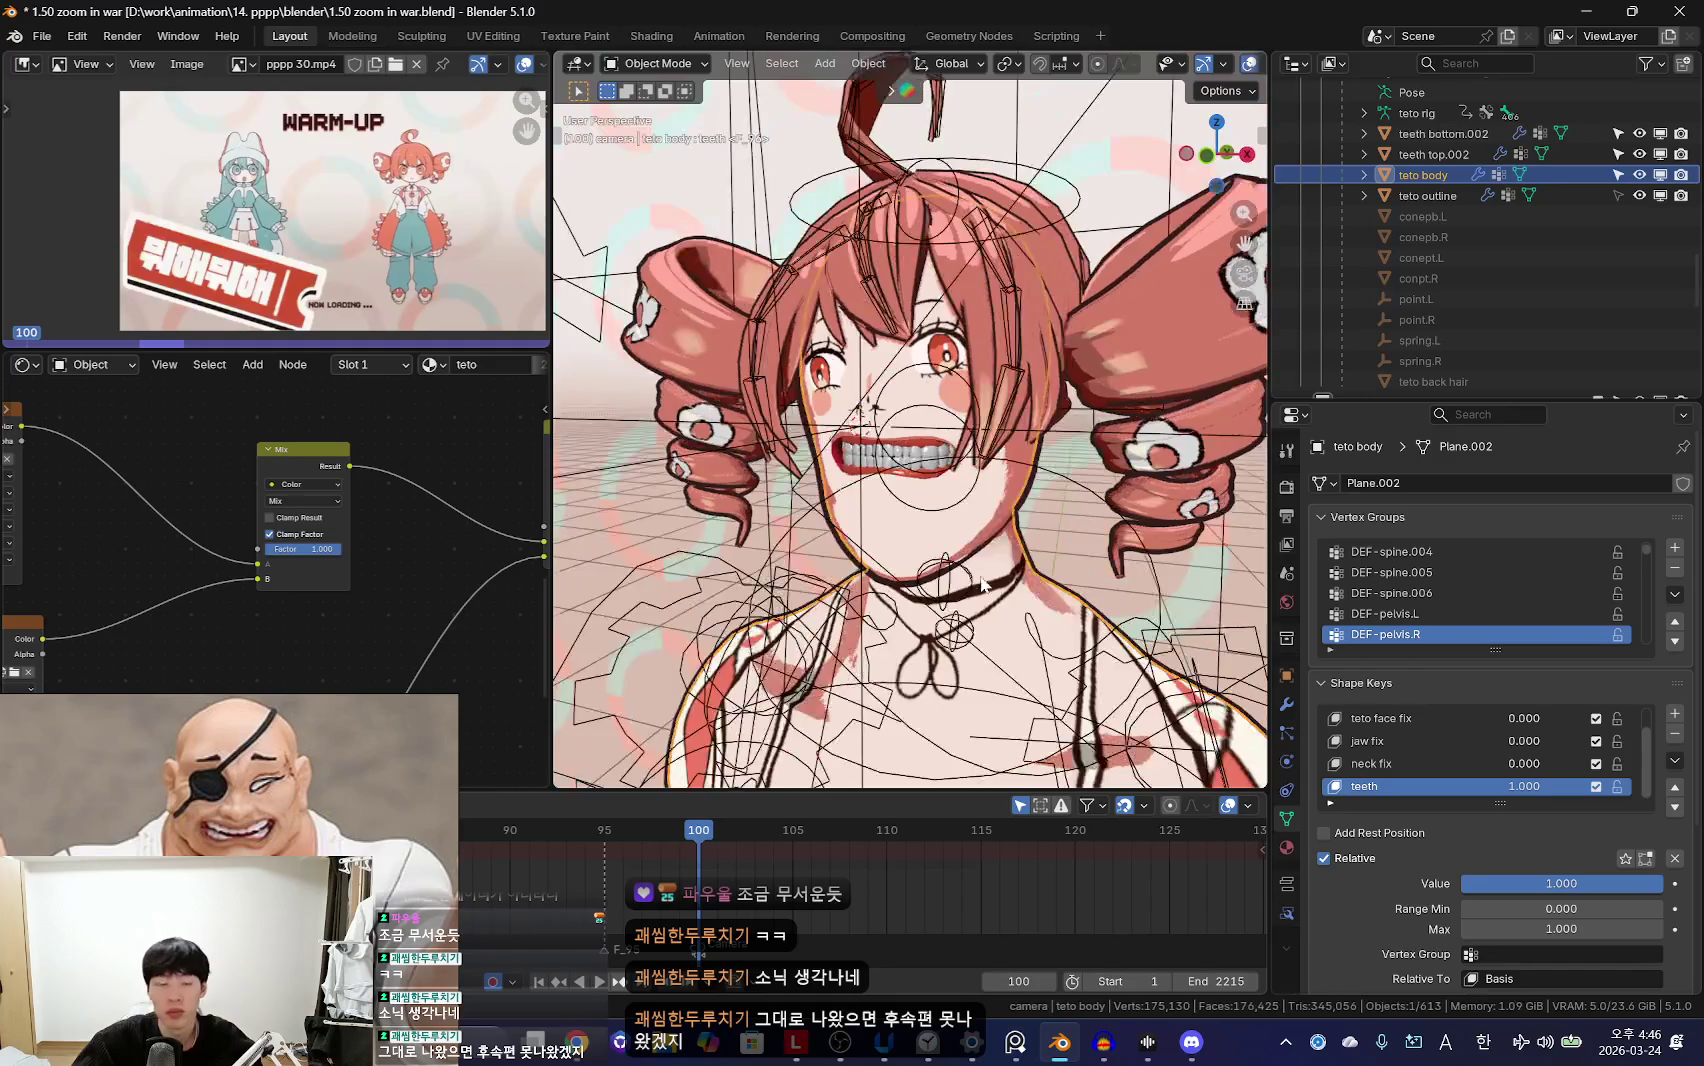
pyautogui.scroll(1, 803, 652)
pyautogui.scroll(2, 803, 652)
pyautogui.scroll(1, 803, 652)
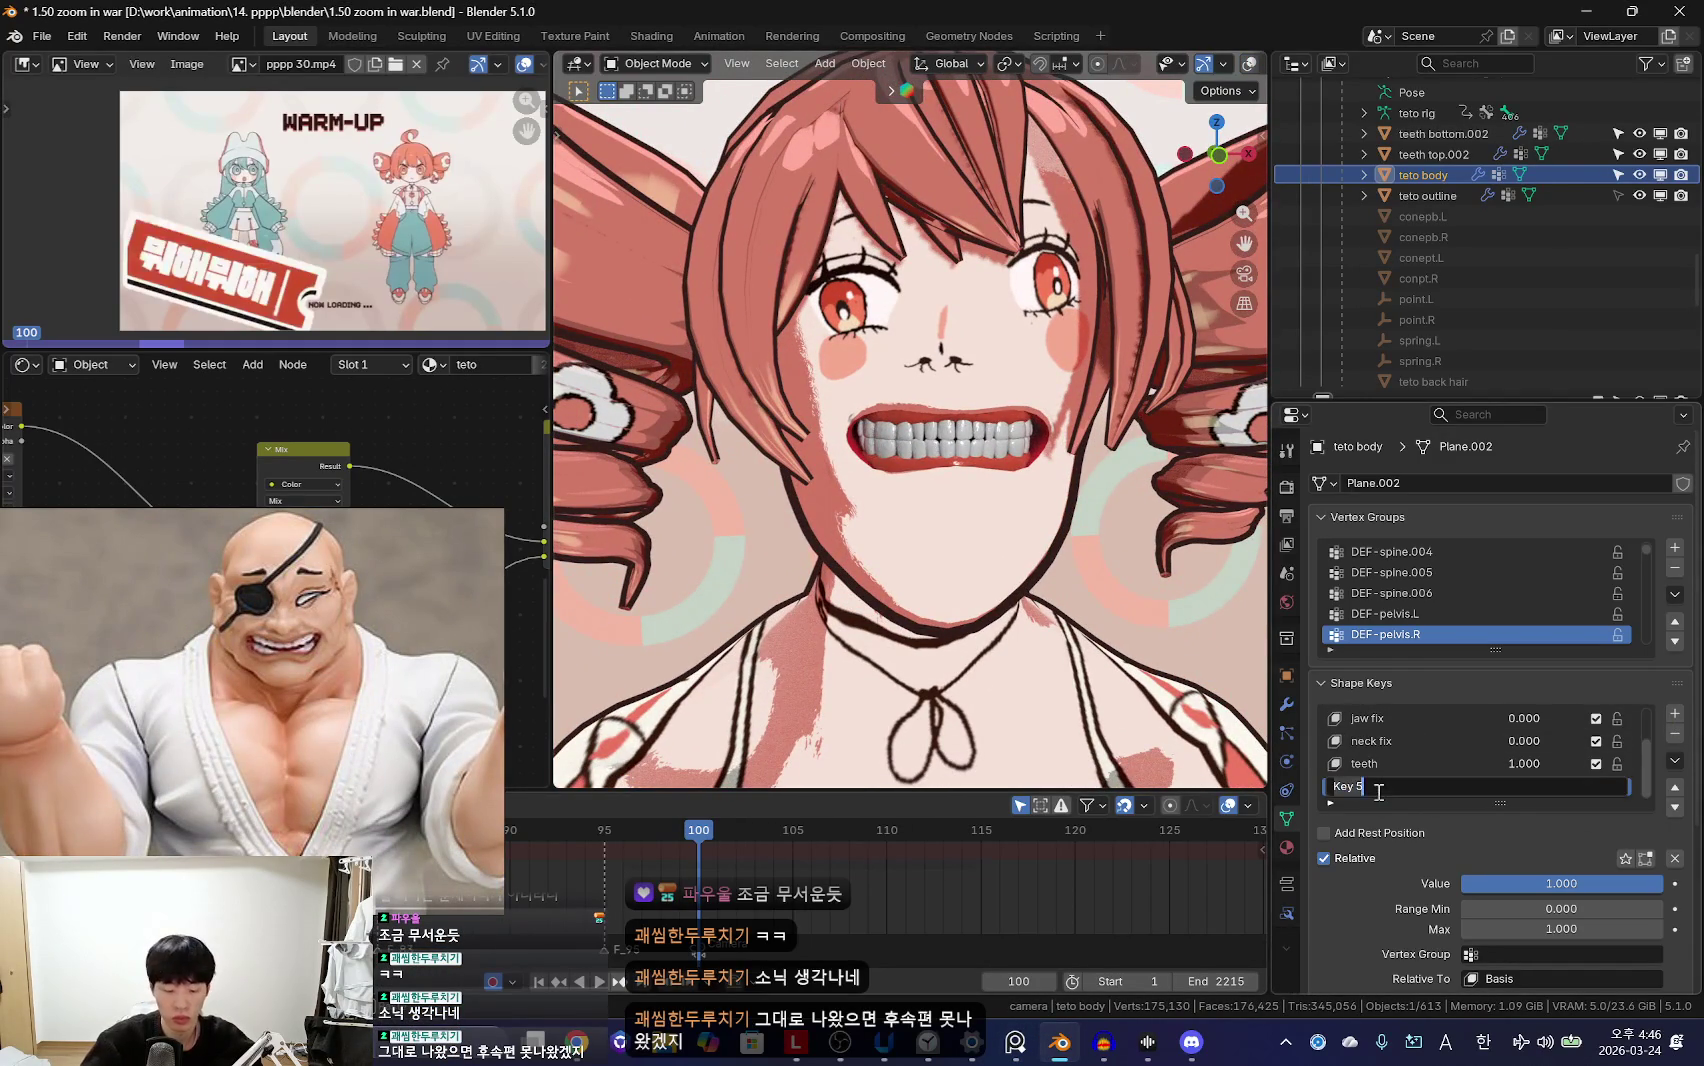
pyautogui.write('o mouth')
# Step: Show overlays, undo the teeth shape key back to 0, and briefly check the face in Sculpt Mode
pyautogui.moveTo(1167, 635)
pyautogui.mouseDown(button='middle')
pyautogui.moveTo(895, 539)
pyautogui.moveTo(1028, 612)
pyautogui.mouseUp(button='middle')
pyautogui.hotkey('shift', 'alt', 'z')
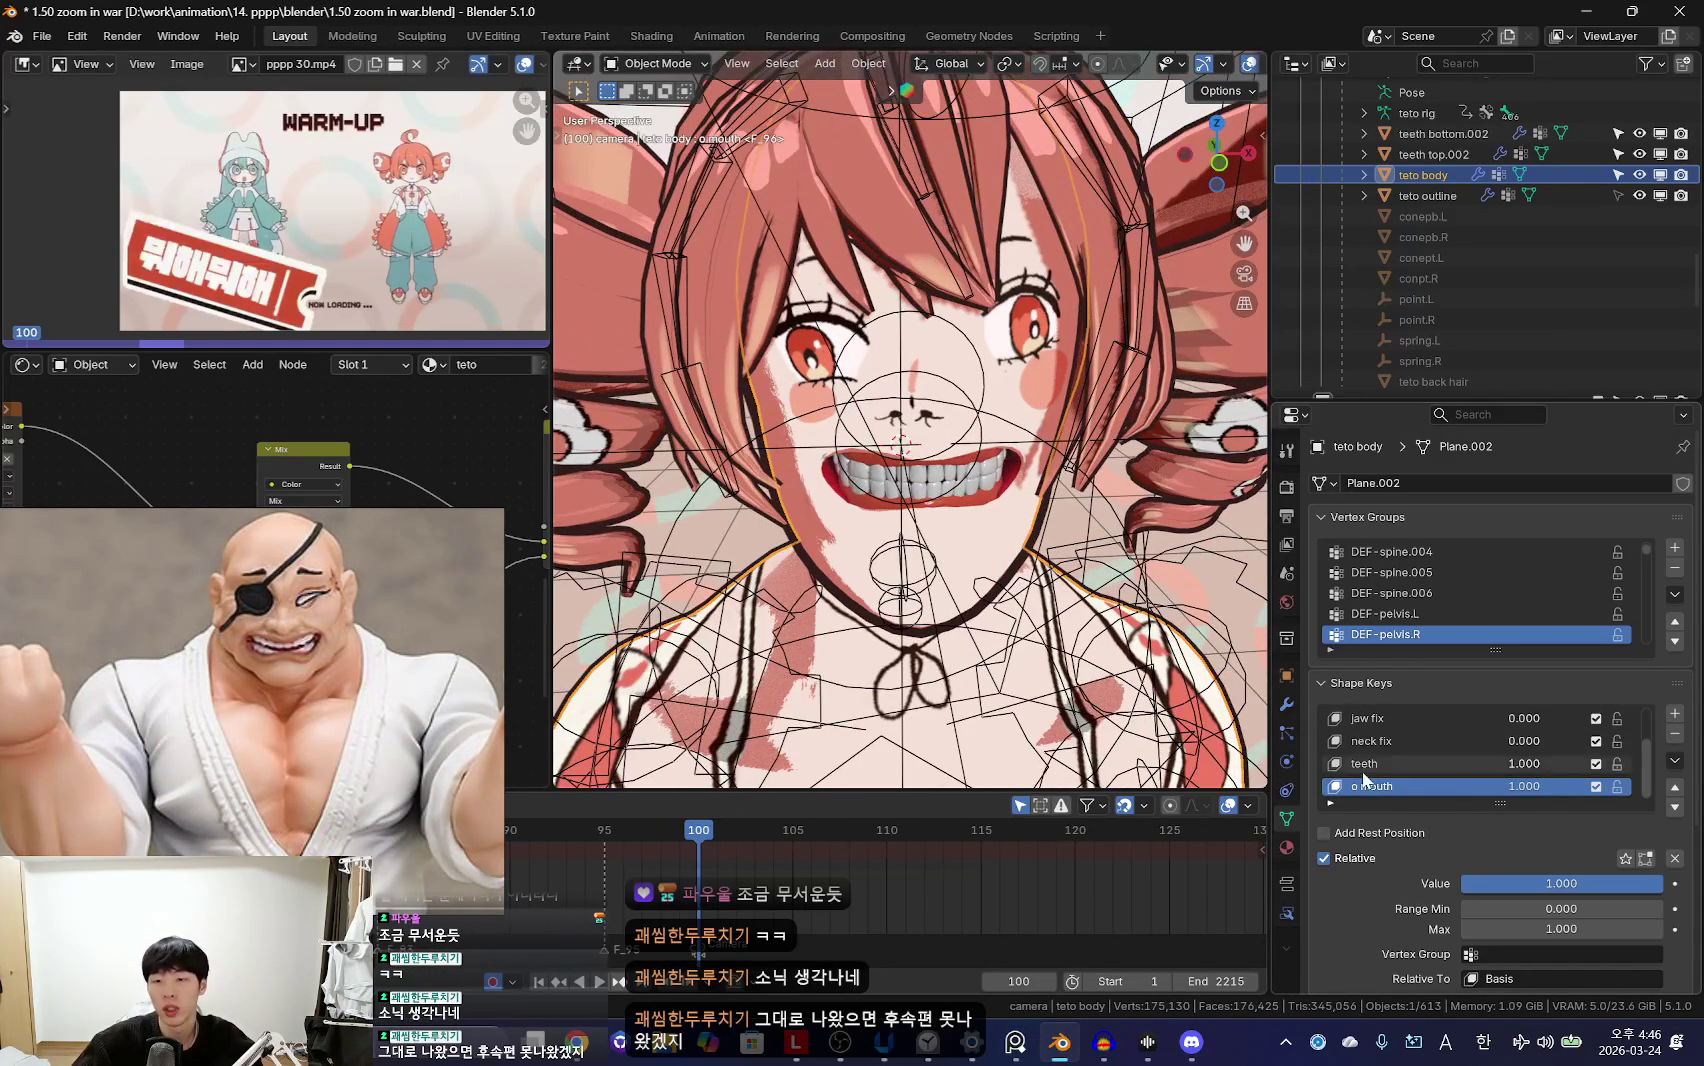
pyautogui.hotkey('ctrl', 'z')
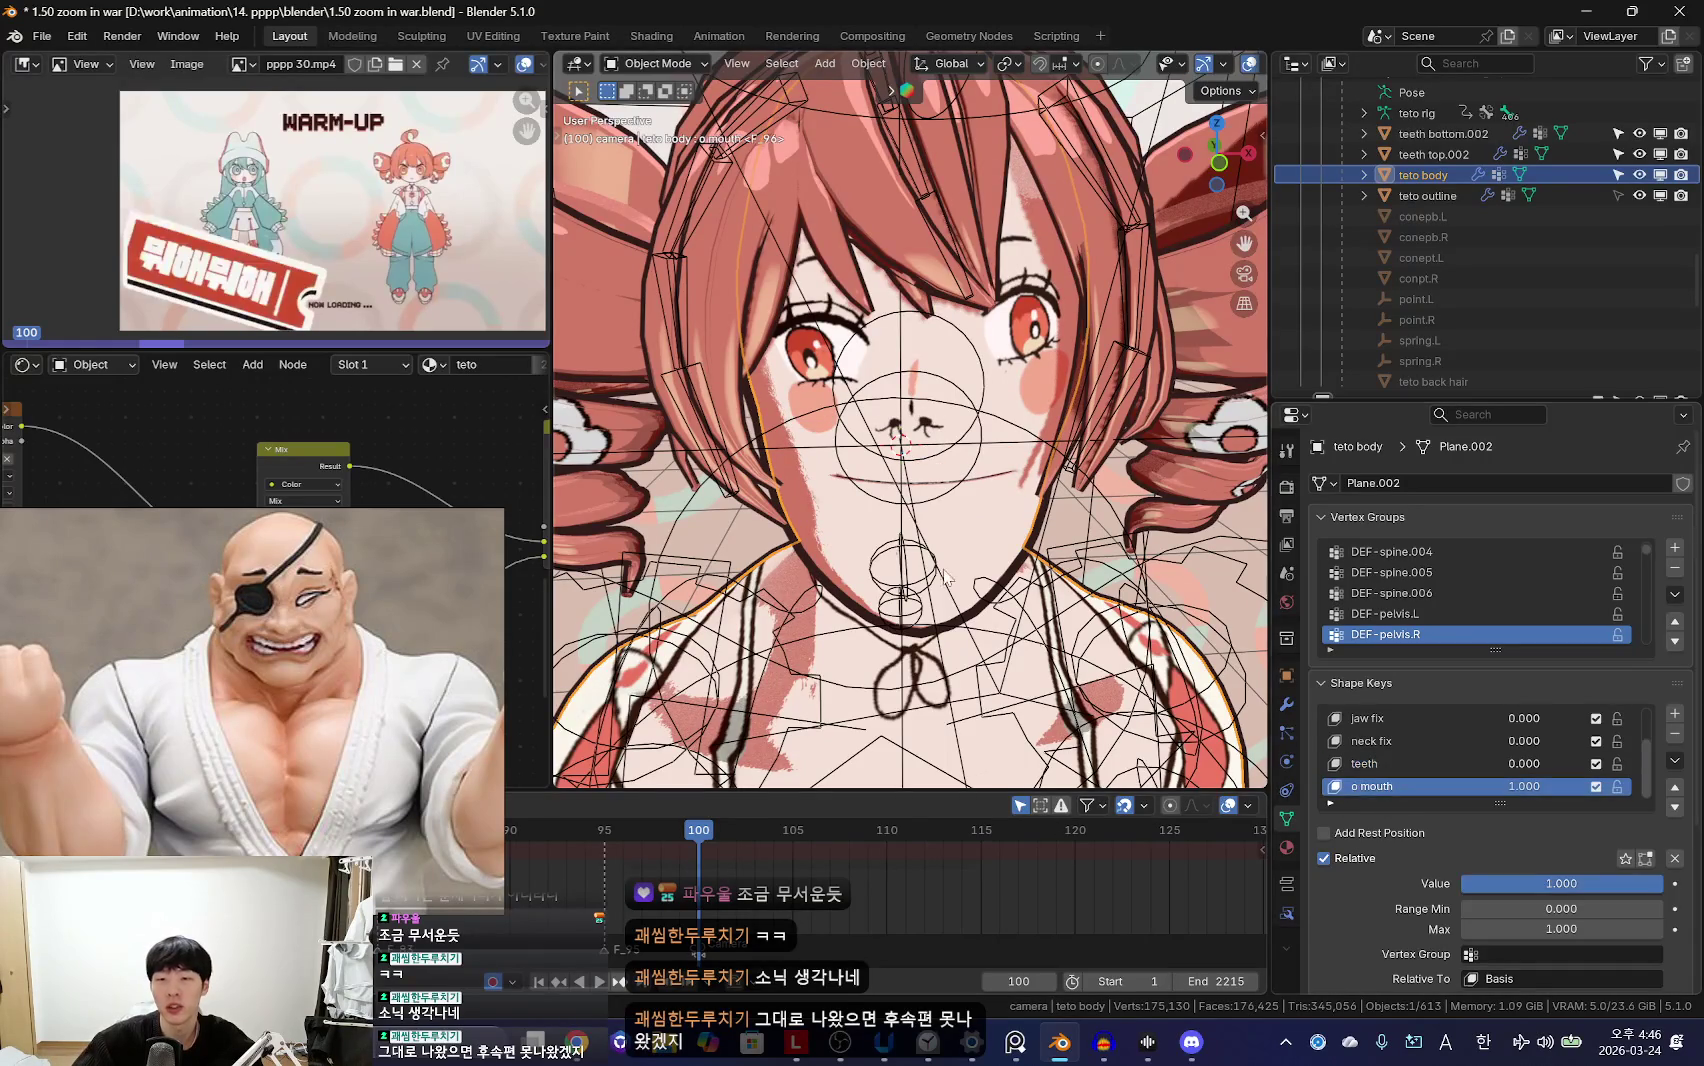
pyautogui.hotkey('ctrl', 'Tab')
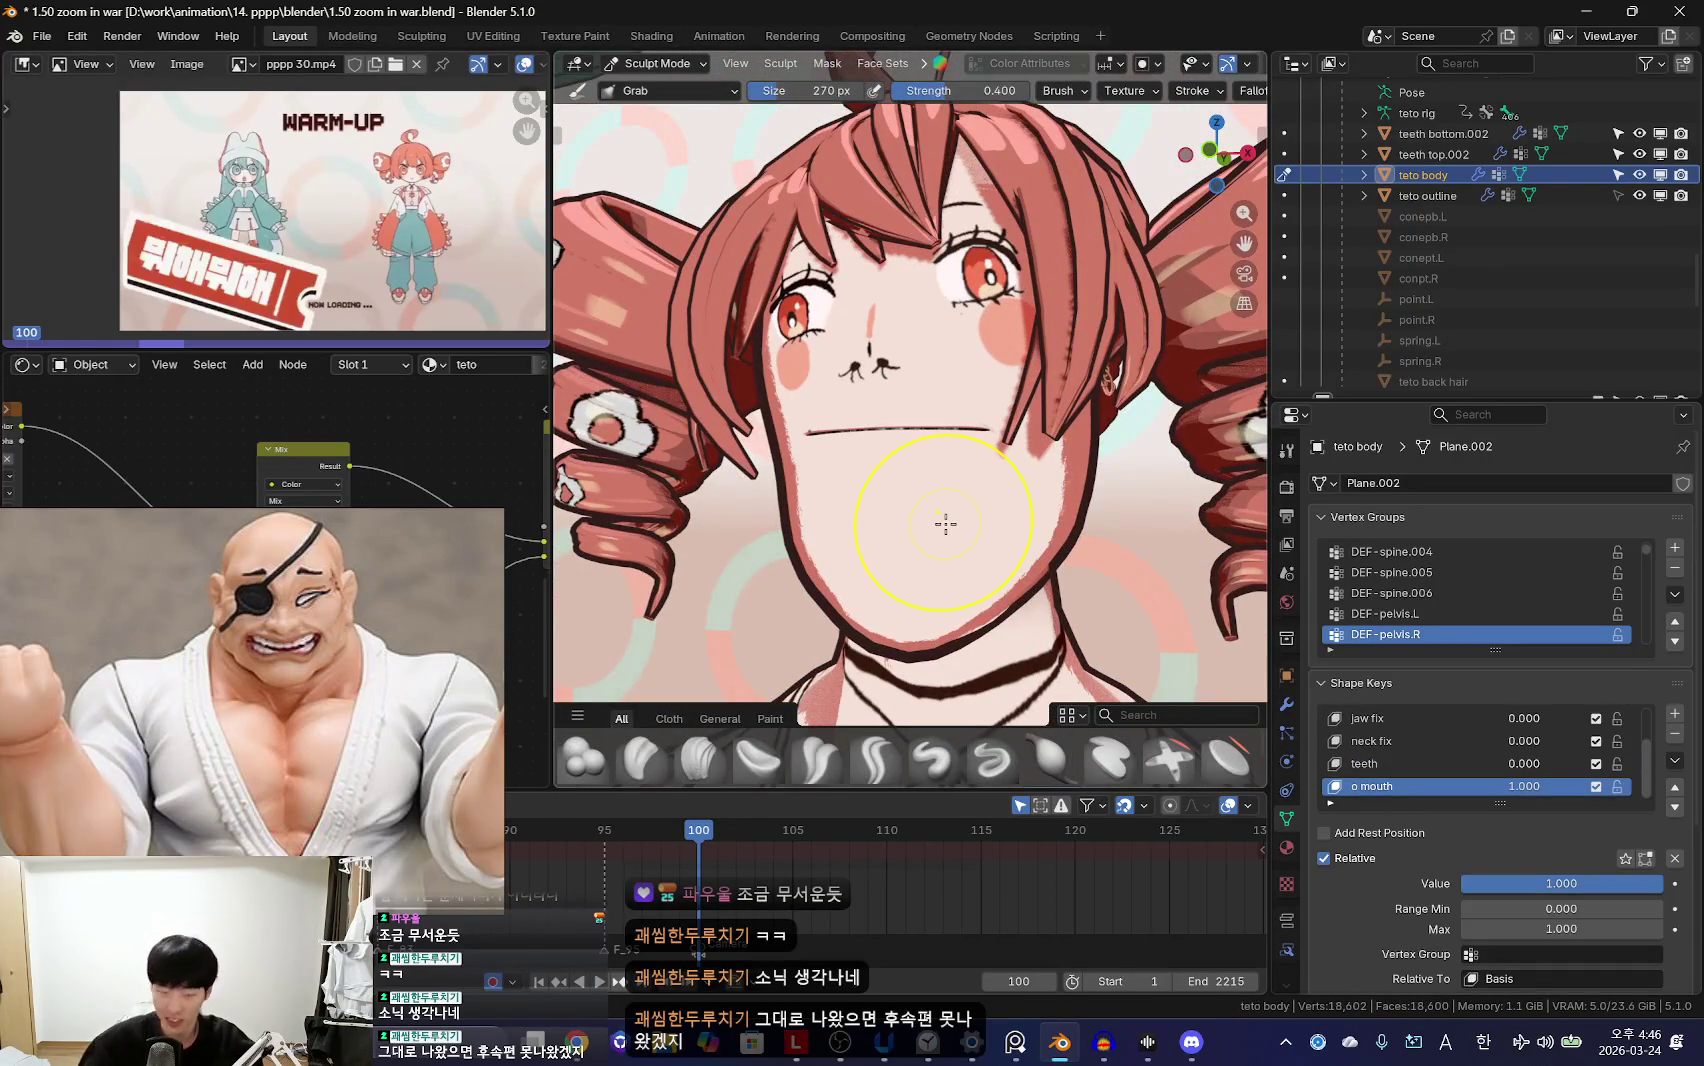
pyautogui.moveTo(933, 425); pyautogui.dragTo(1168, 100, button='middle')
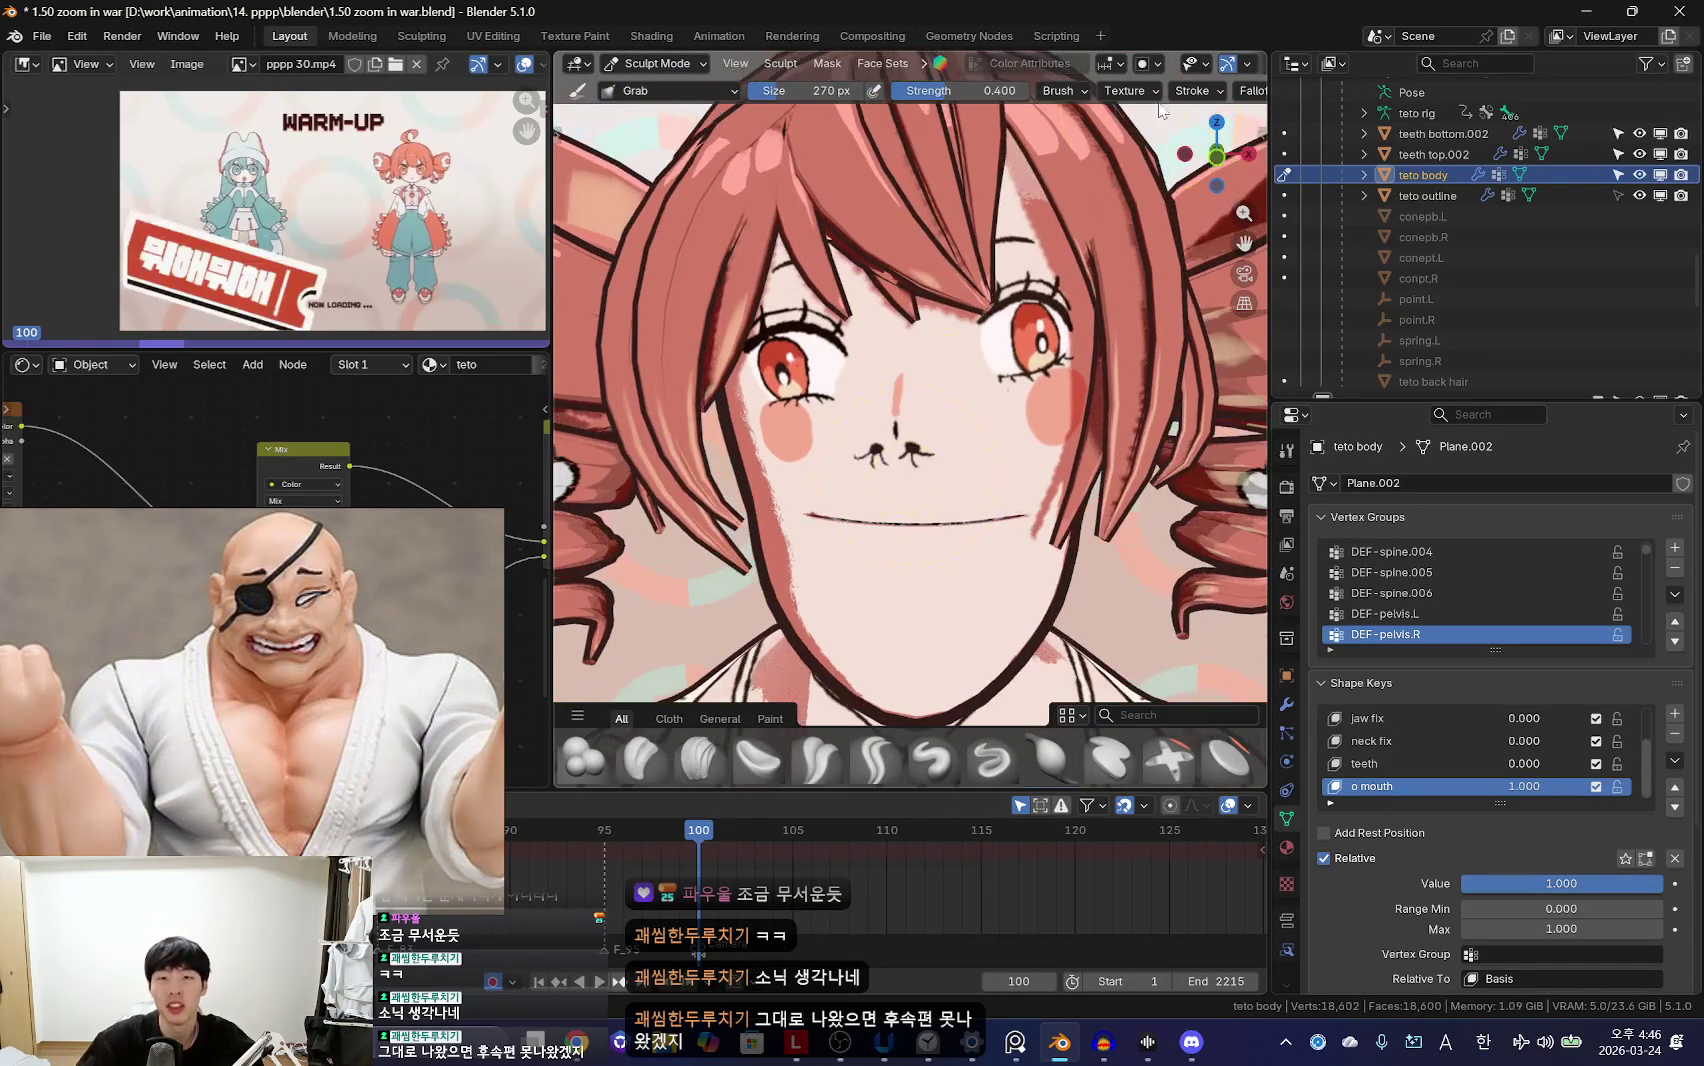
pyautogui.moveTo(1009, 207)
pyautogui.mouseDown(button='middle')
pyautogui.moveTo(933, 516)
pyautogui.moveTo(1008, 495)
pyautogui.mouseUp(button='middle')
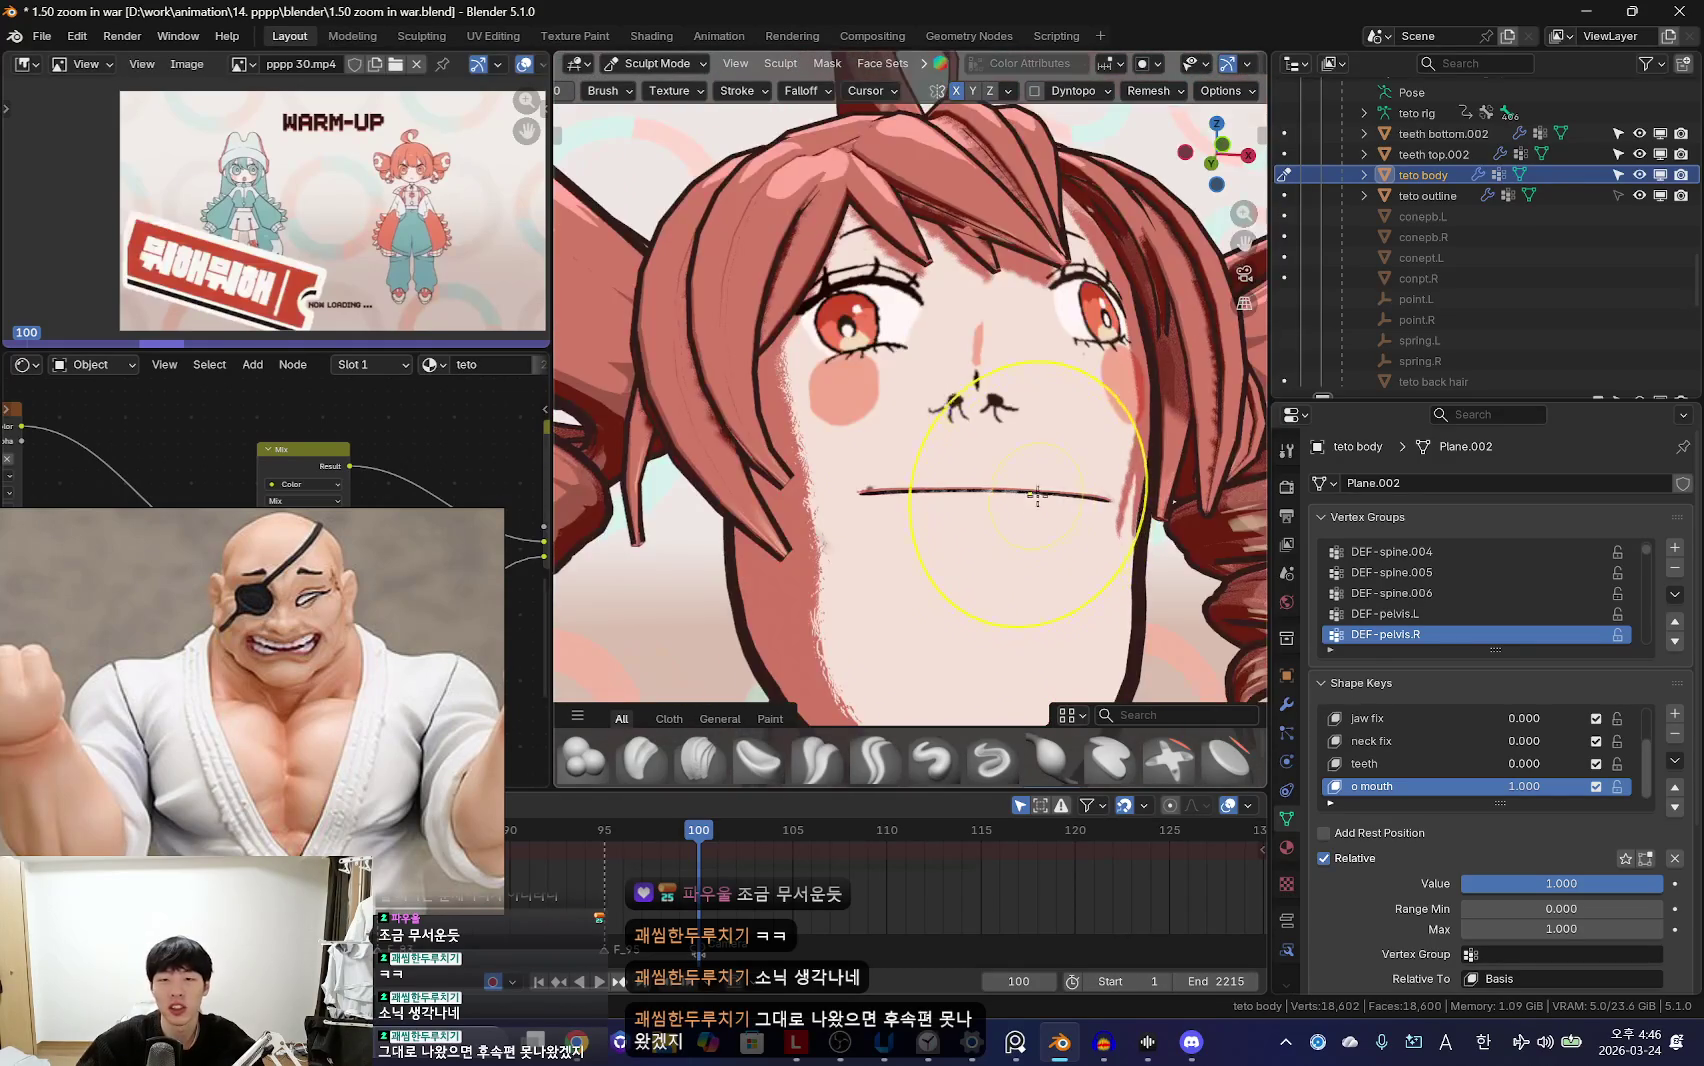
pyautogui.hotkey('ctrl', 'Tab')
# Step: Put the character rig in Pose Mode, then select the teto body and enter Sculpt Mode
pyautogui.scroll(-5, 1053, 595)
pyautogui.scroll(-5, 1030, 600)
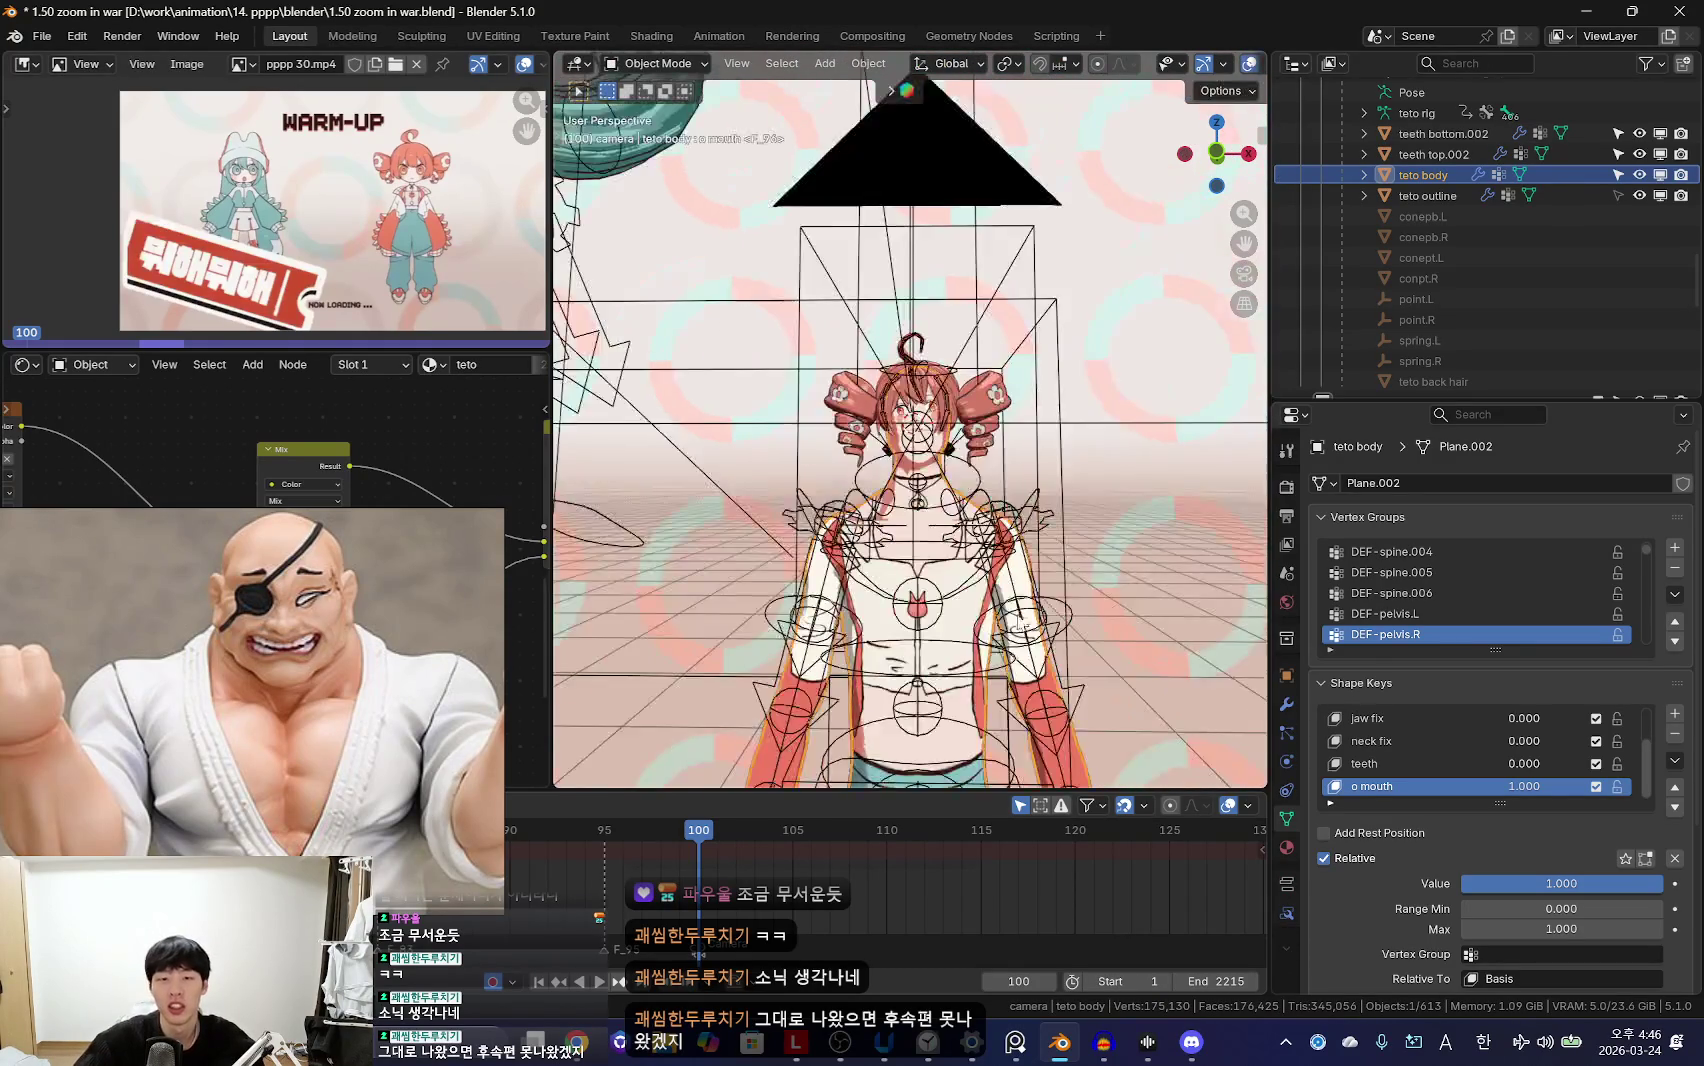
pyautogui.scroll(-3, 1001, 606)
pyautogui.click(1015, 718)
pyautogui.moveTo(1015, 718); pyautogui.dragTo(1033, 673, button='middle')
pyautogui.hotkey('ctrl', 'Tab')
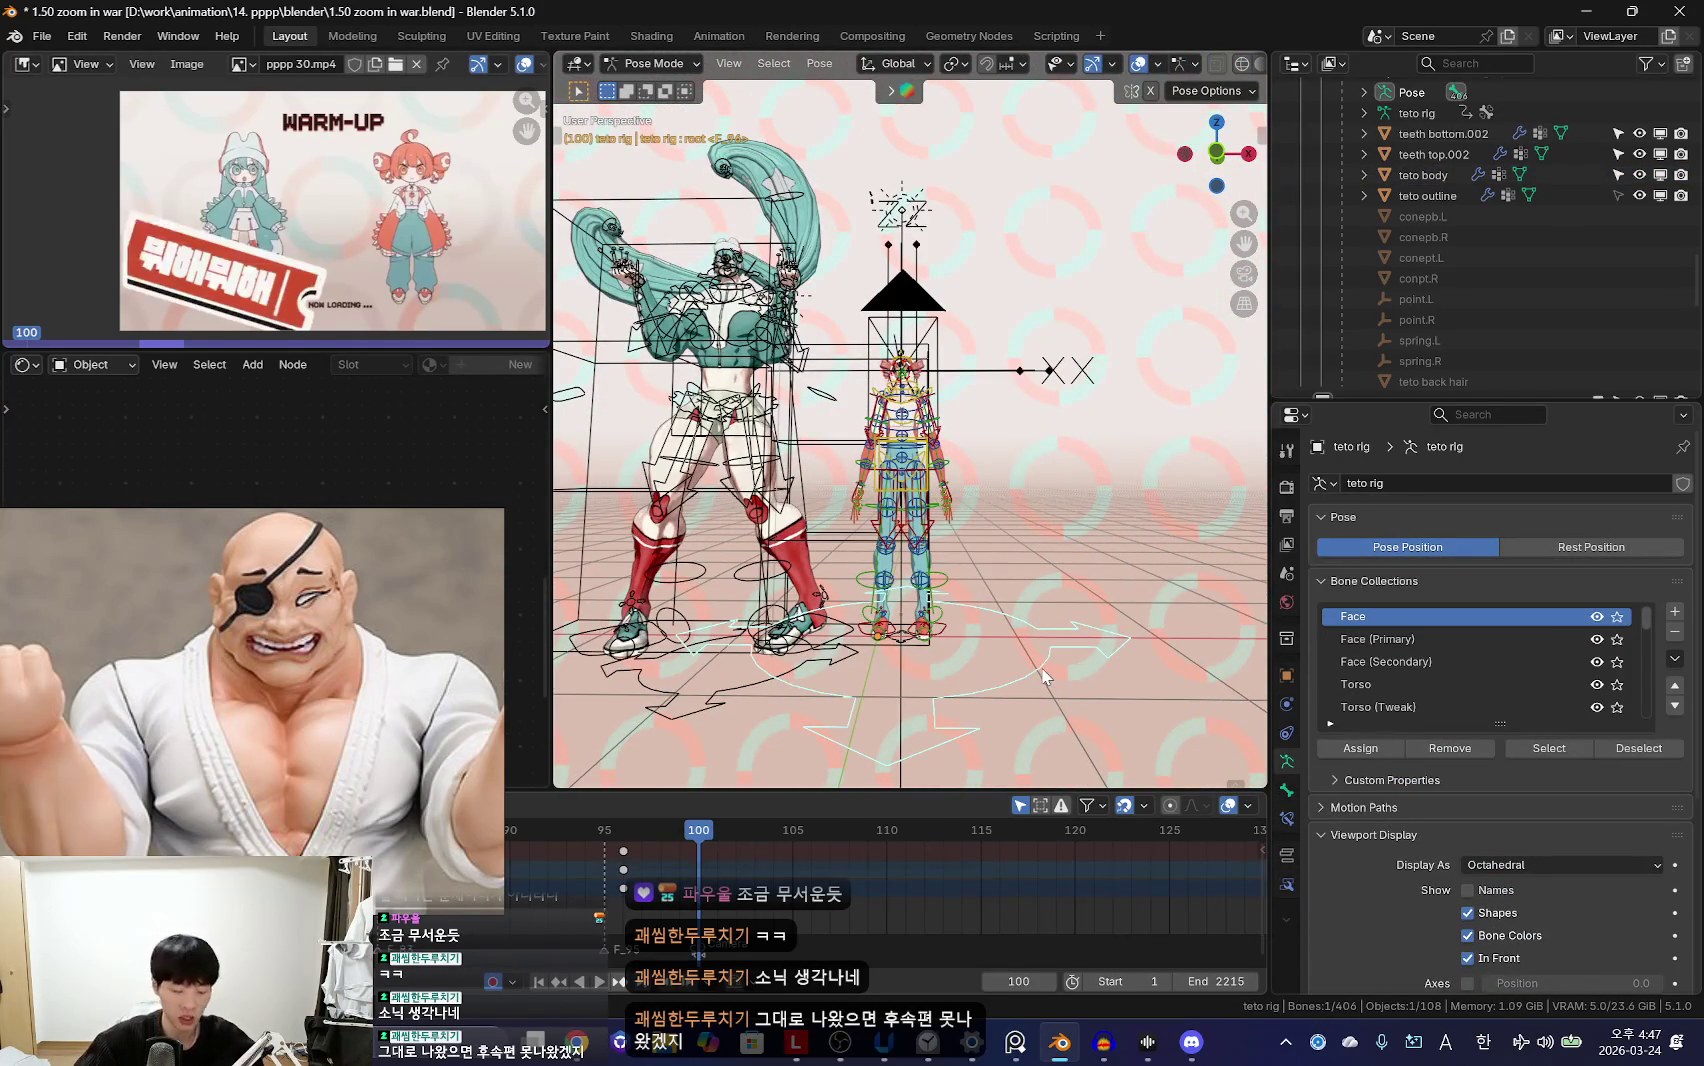
pyautogui.scroll(5, 895, 410)
pyautogui.scroll(5, 890, 432)
pyautogui.click(890, 435)
pyautogui.hotkey('ctrl', 'Tab')
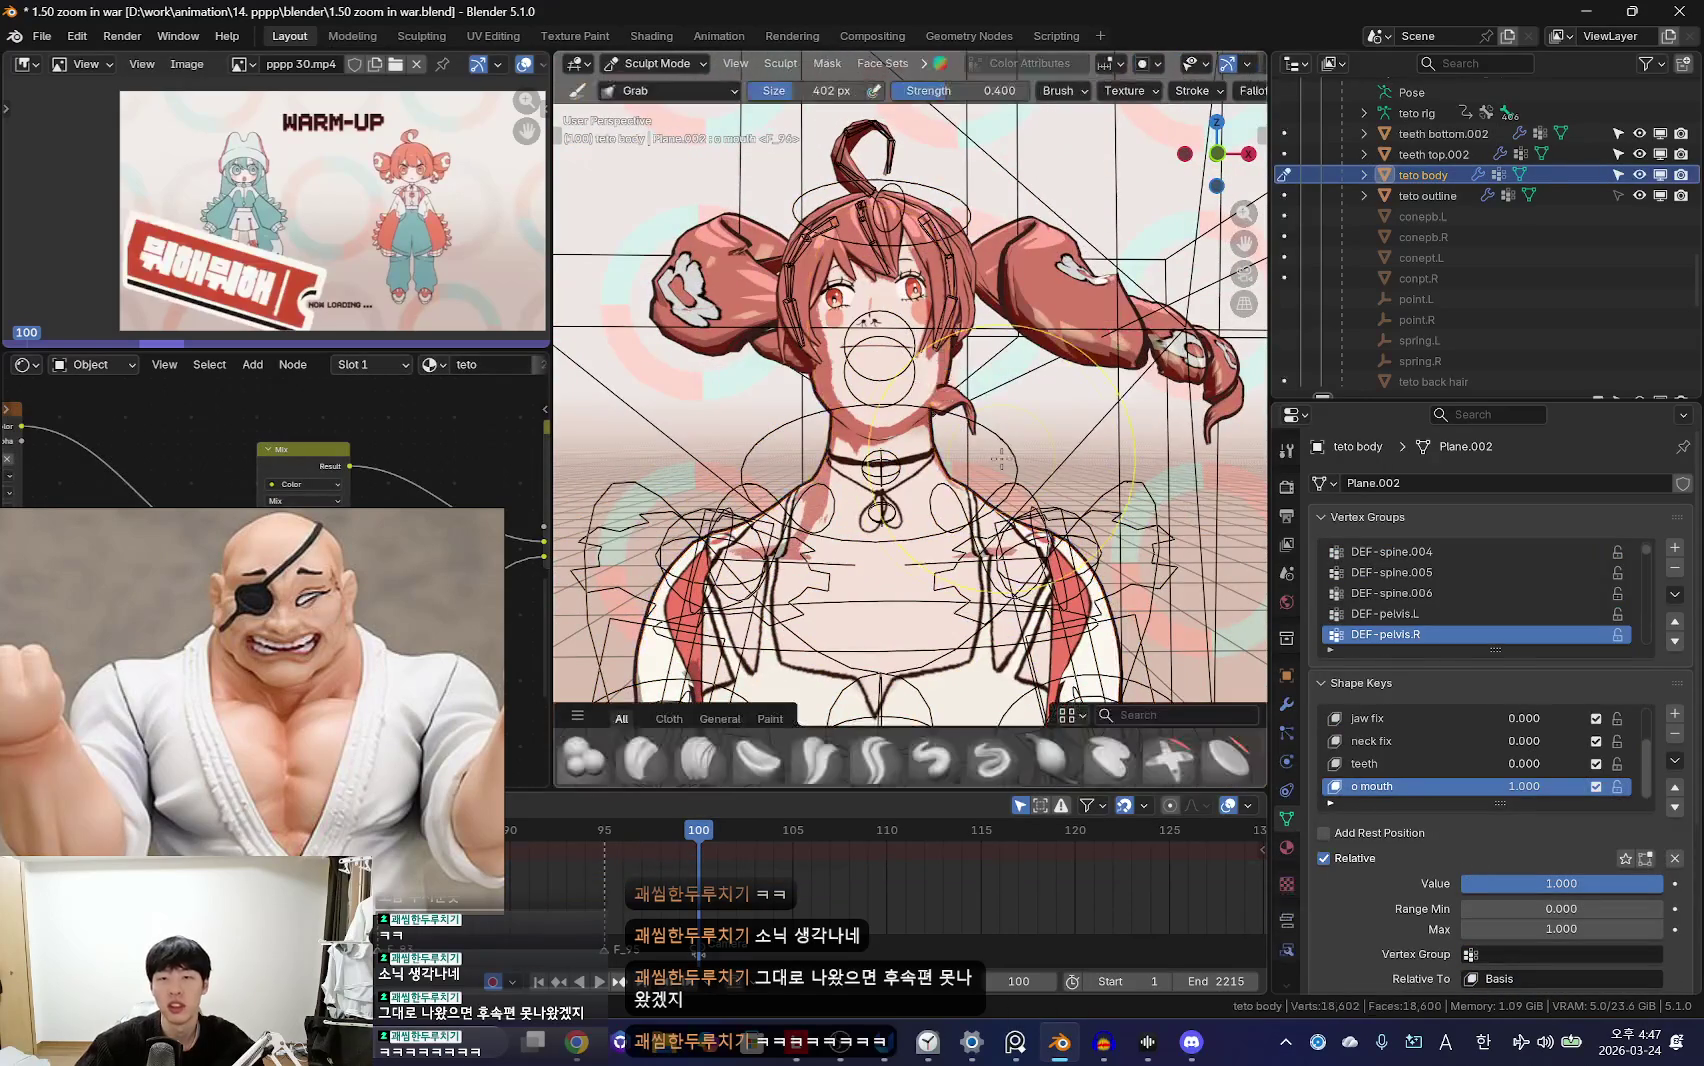
# Step: Grab-sculpt the mouth line on the face for the o mouth shape key
pyautogui.scroll(-2, 940, 395)
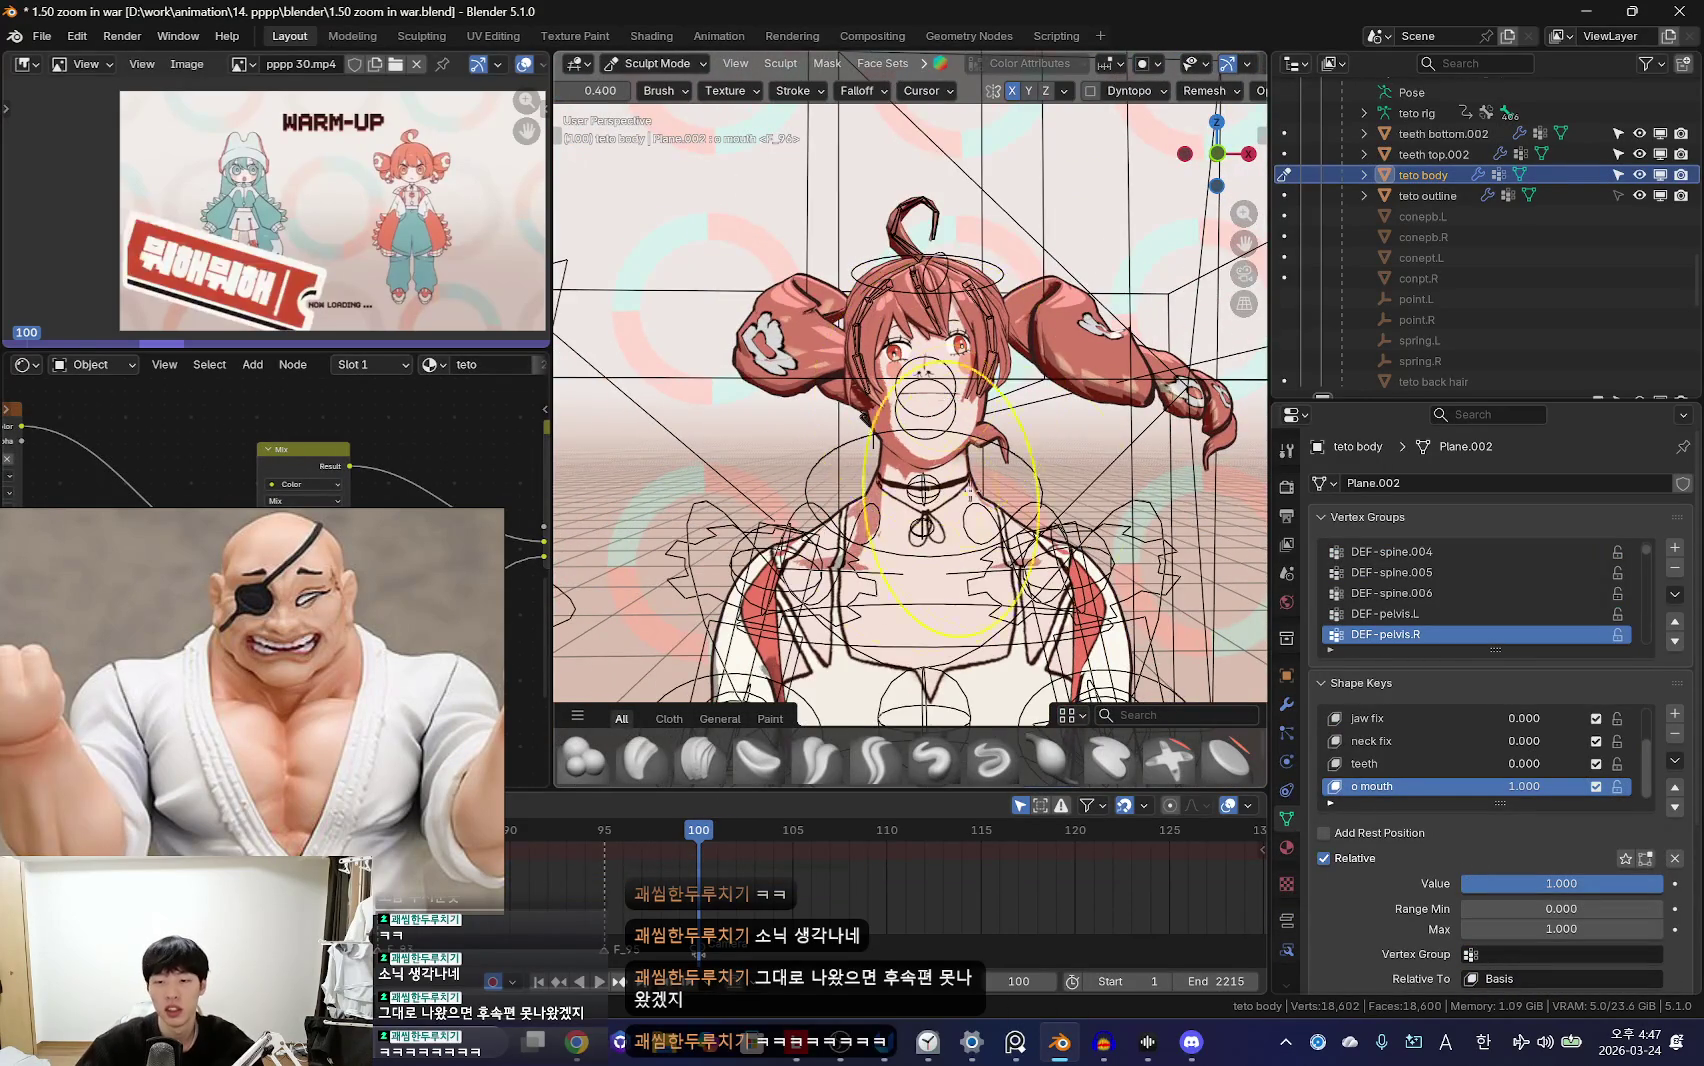
pyautogui.scroll(3, 926, 510)
pyautogui.scroll(3, 930, 500)
pyautogui.scroll(2, 960, 485)
pyautogui.scroll(1, 945, 488)
pyautogui.scroll(-1, 938, 490)
pyautogui.scroll(-2, 840, 520)
pyautogui.scroll(-1, 812, 462)
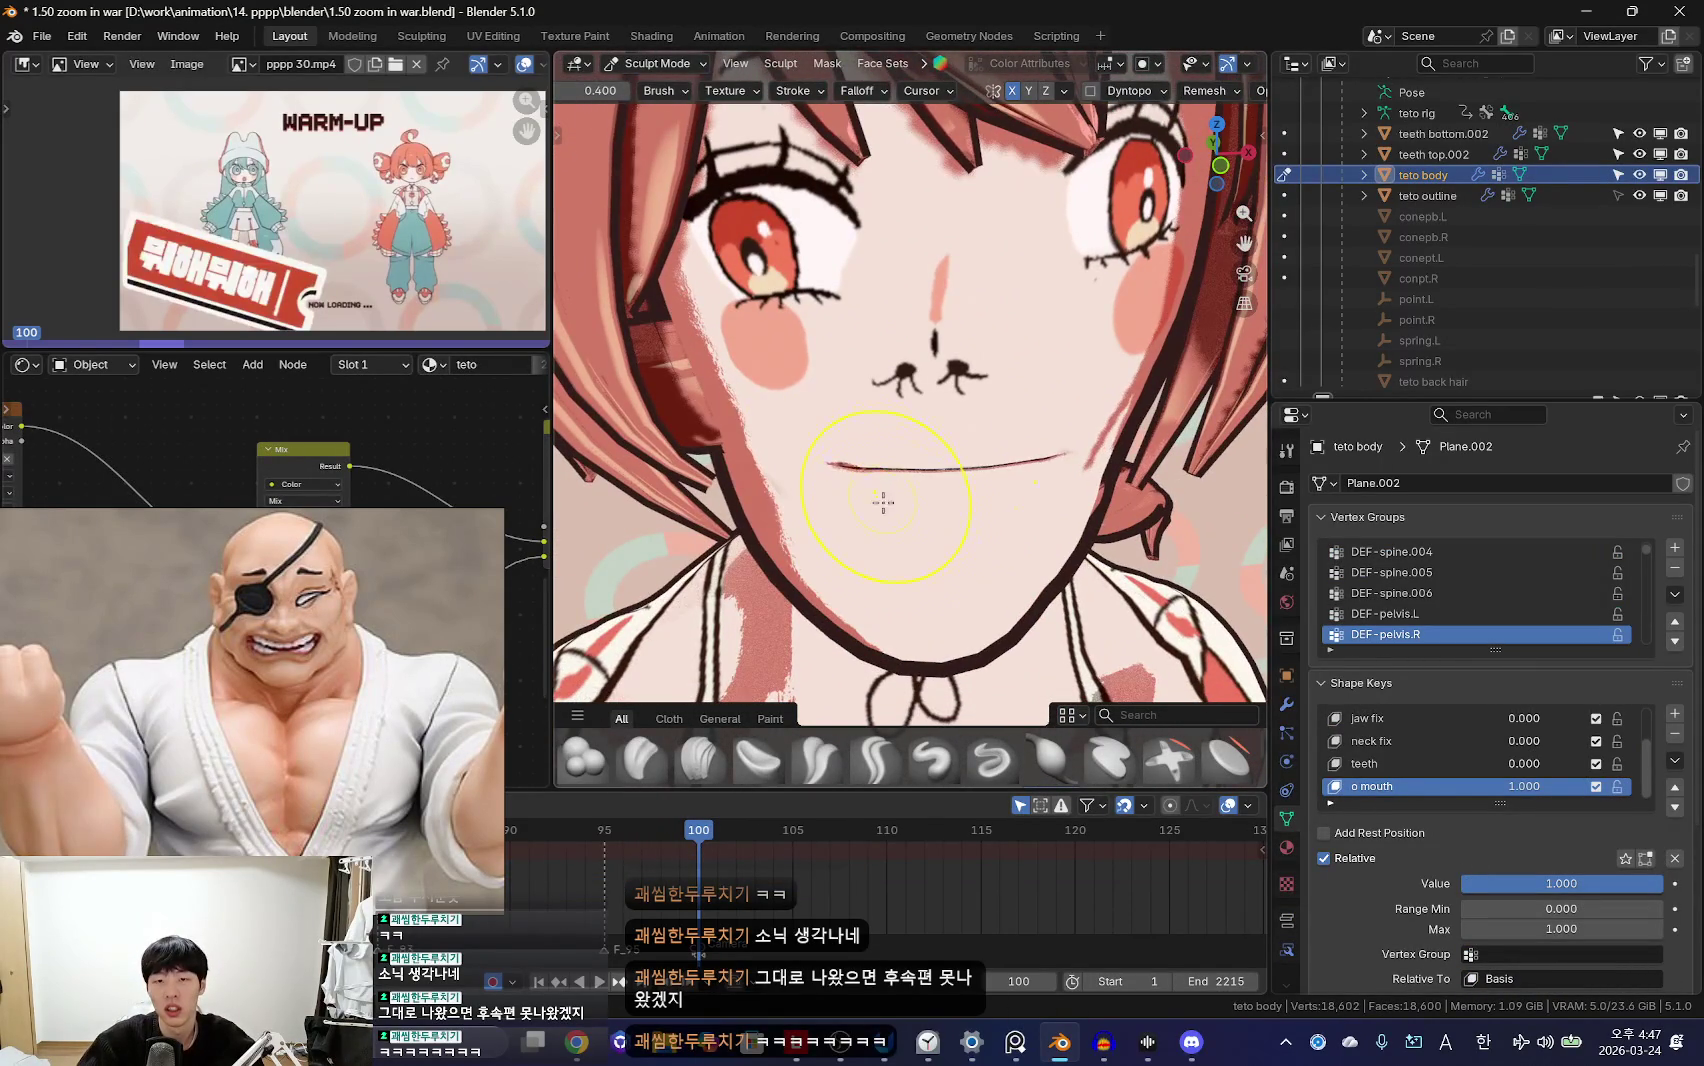
pyautogui.moveTo(903, 487)
pyautogui.mouseDown(button='middle')
pyautogui.moveTo(862, 475)
pyautogui.moveTo(967, 531)
pyautogui.mouseUp(button='middle')
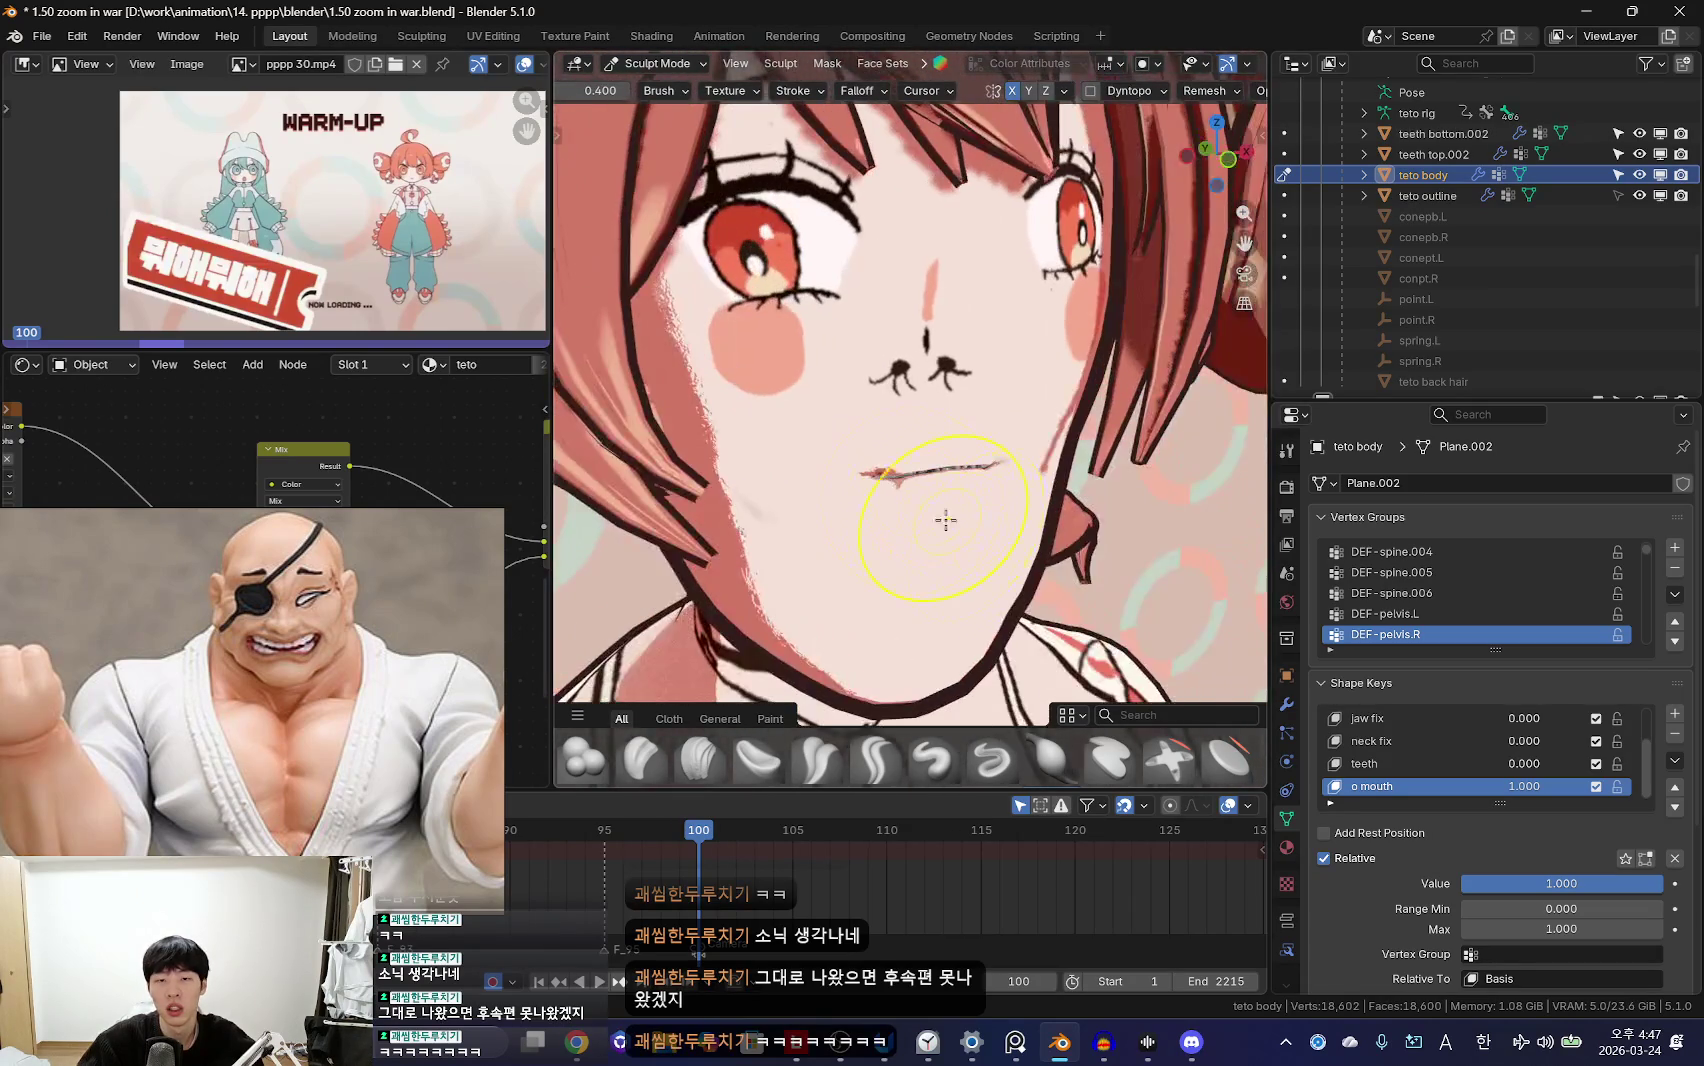
pyautogui.moveTo(931, 472)
pyautogui.mouseDown(button='middle')
pyautogui.moveTo(875, 502)
pyautogui.moveTo(924, 514)
pyautogui.moveTo(896, 540)
pyautogui.mouseUp(button='middle')
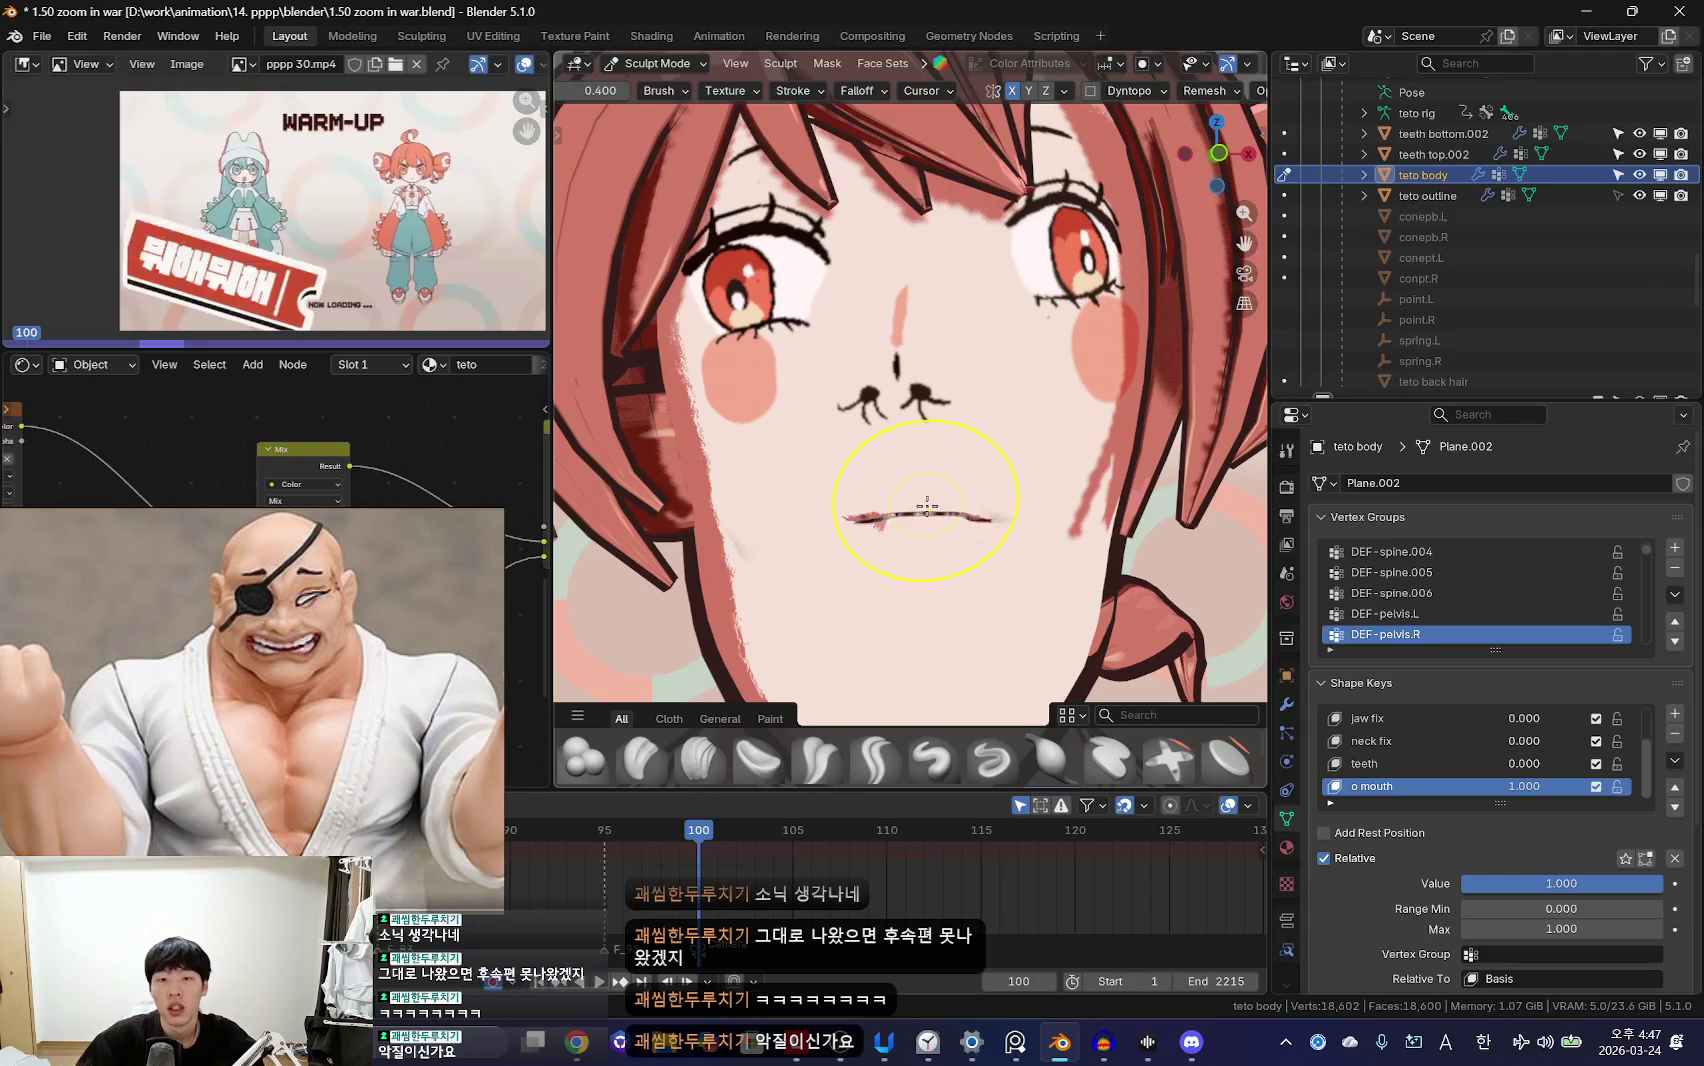
pyautogui.scroll(-5, 898, 487)
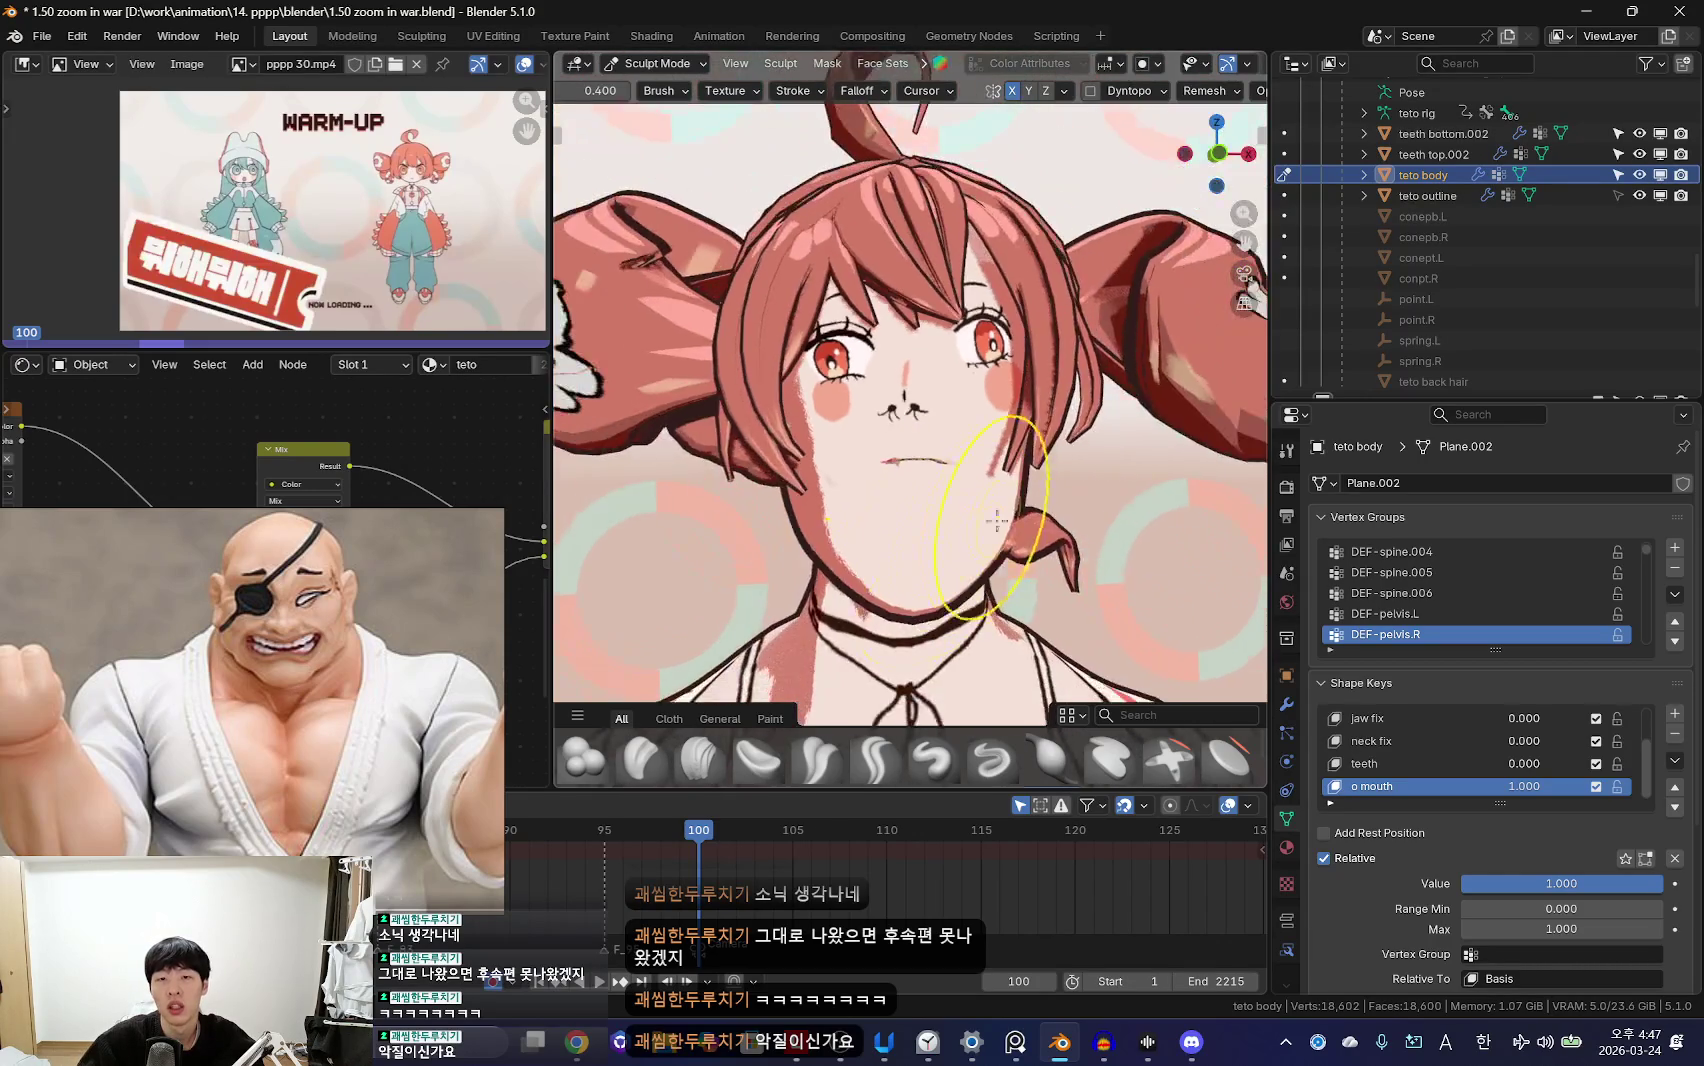
# Step: Return the teto body to Object Mode and look over the sculpted mouth
pyautogui.hotkey('ctrl', 'Tab')
pyautogui.click(768, 491)
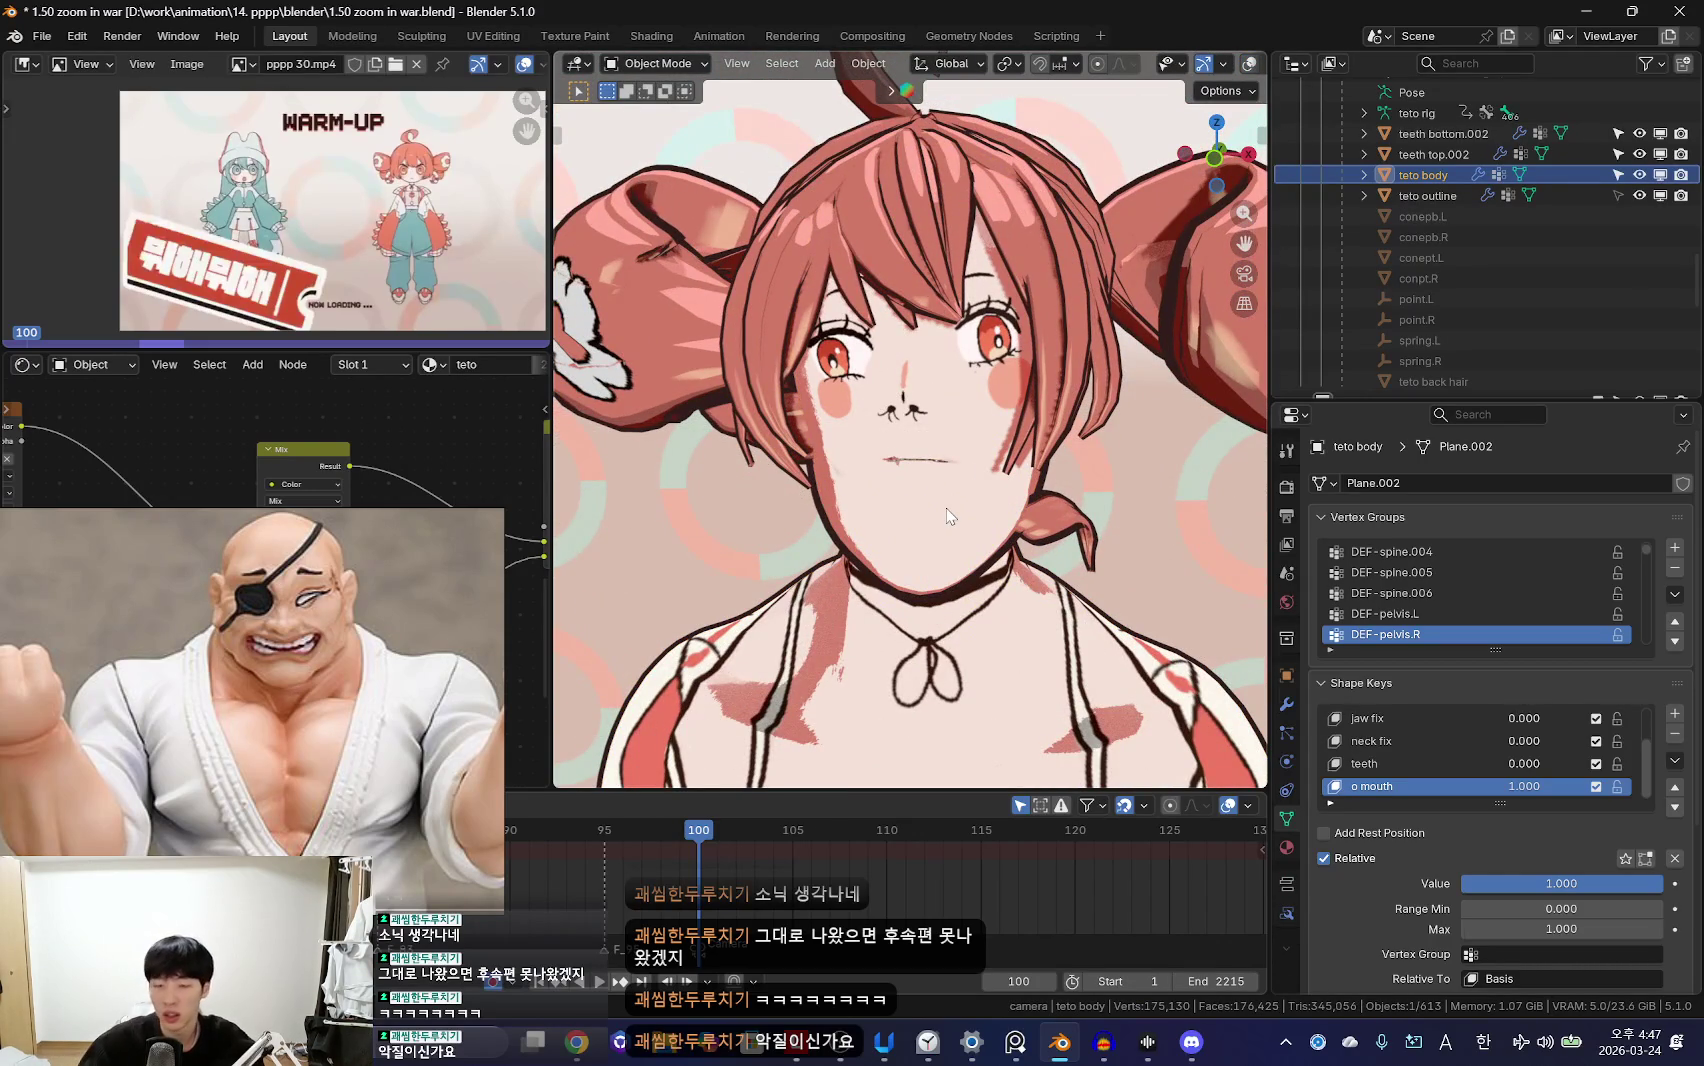
pyautogui.moveTo(978, 532); pyautogui.dragTo(1020, 550, button='middle')
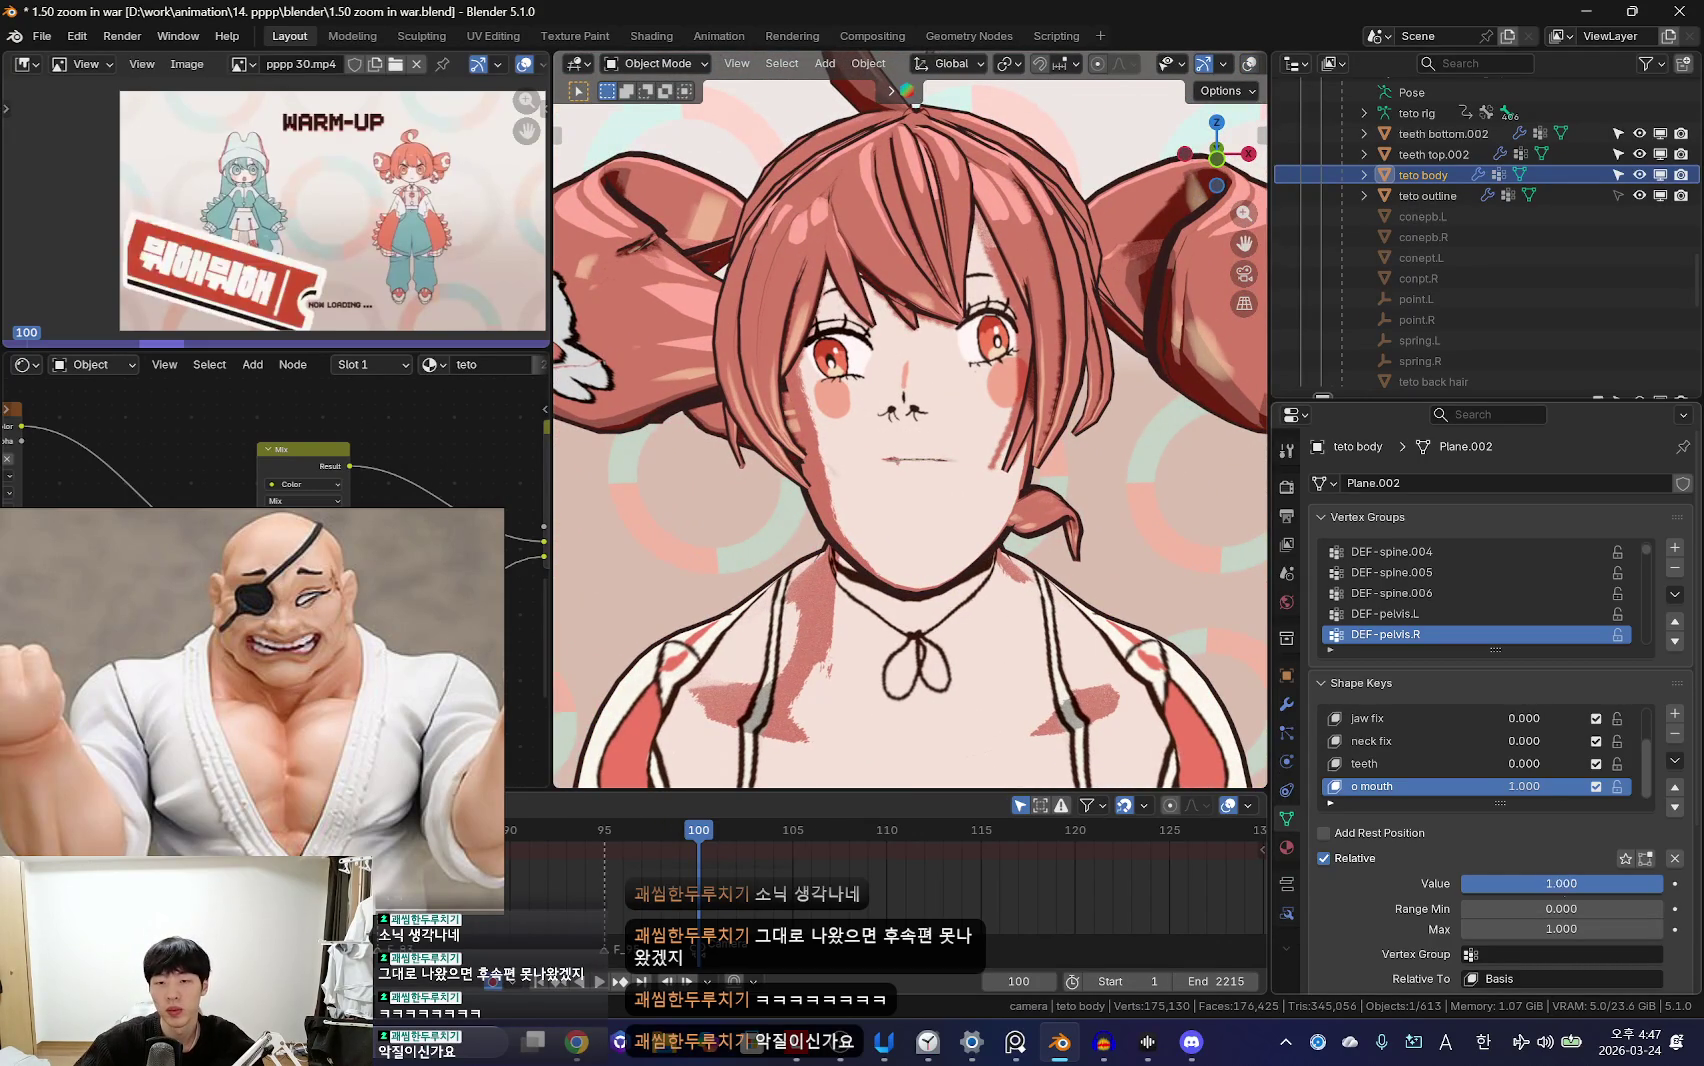
pyautogui.scroll(3, 716, 140)
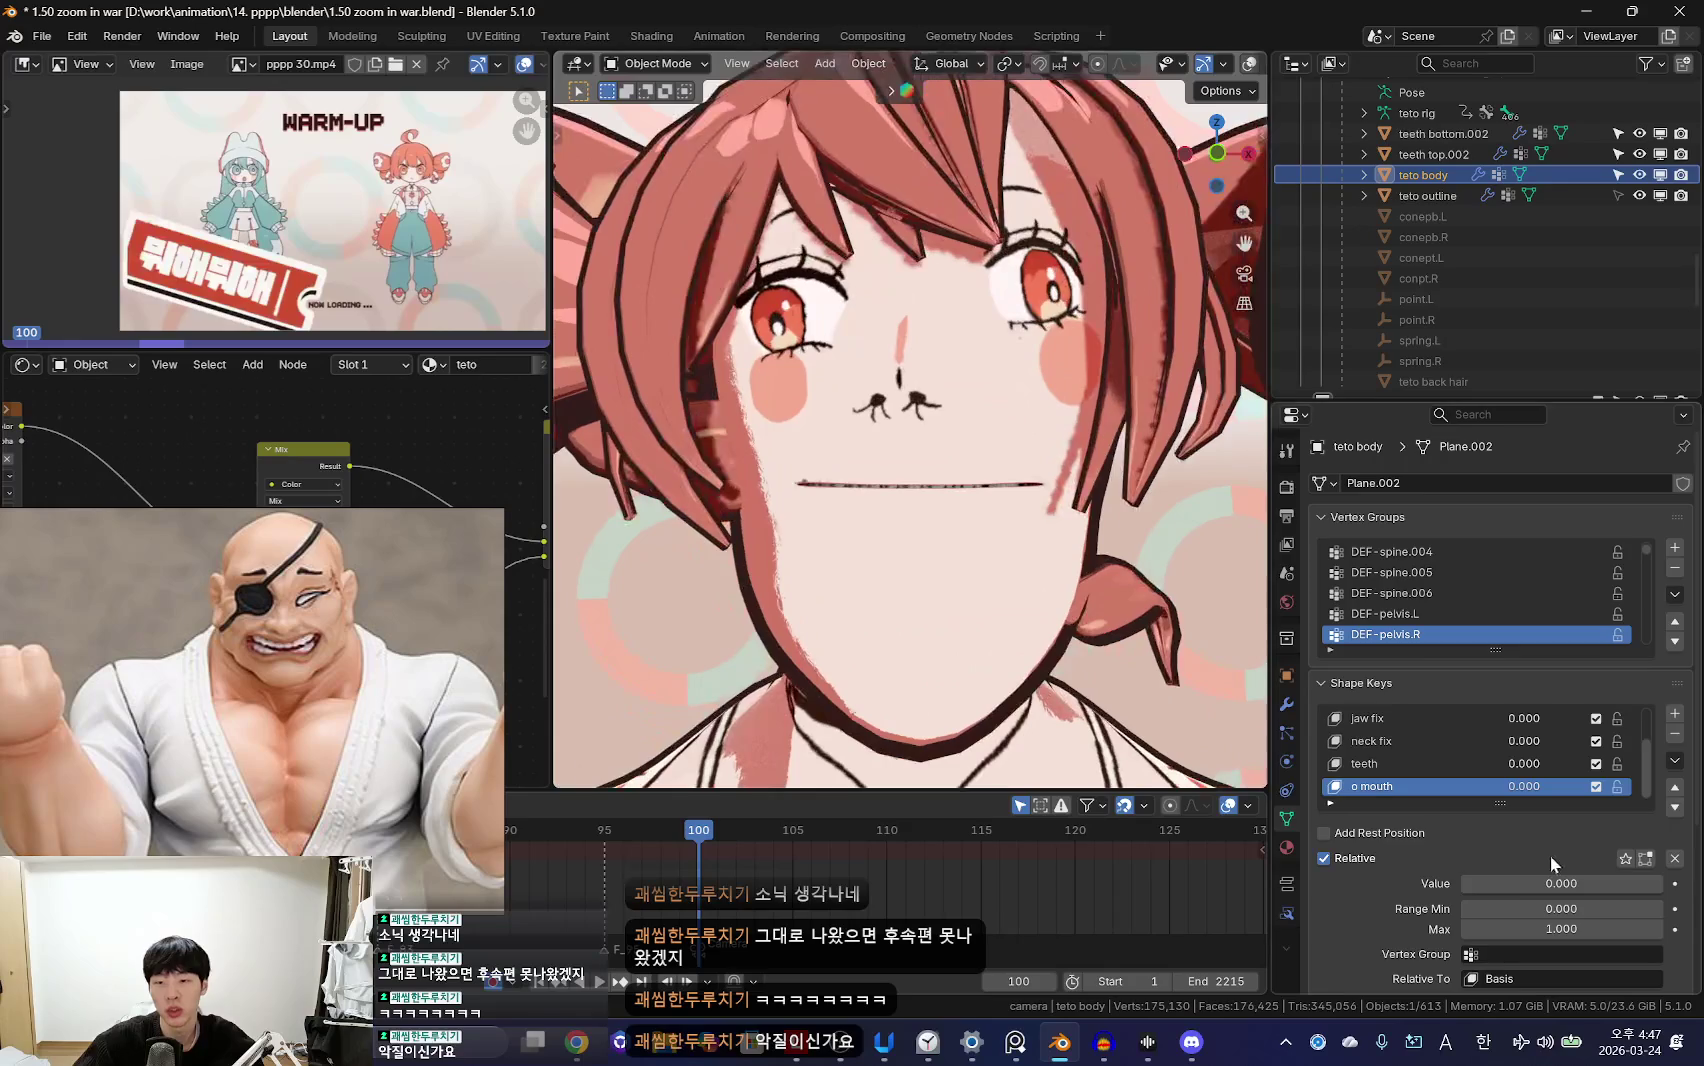
# Step: Preview the teeth shape key at full strength from the front, with overlays shown
pyautogui.moveTo(1230, 700)
pyautogui.mouseDown(button='middle')
pyautogui.moveTo(1133, 593)
pyautogui.moveTo(1085, 641)
pyautogui.mouseUp(button='middle')
pyautogui.moveTo(1521, 893)
pyautogui.mouseDown()
pyautogui.moveTo(1620, 893)
pyautogui.moveTo(1465, 883)
pyautogui.mouseUp()
pyautogui.press('KP_1')
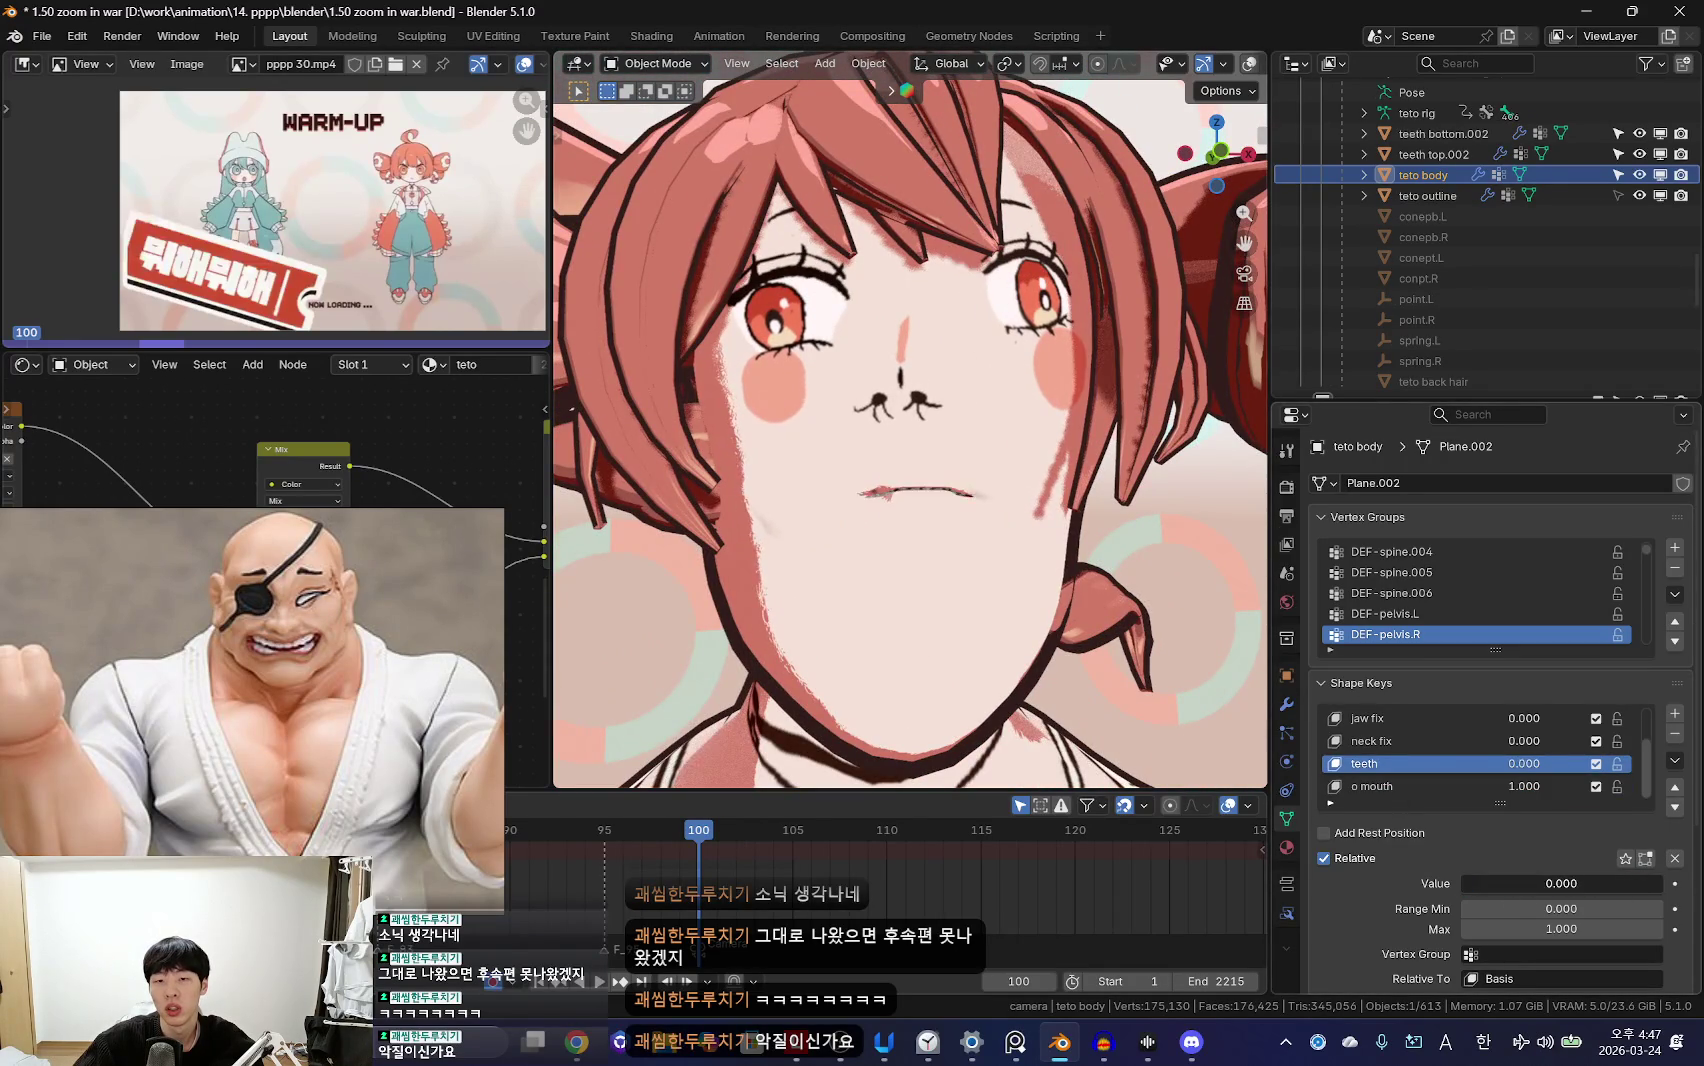
pyautogui.moveTo(1250, 722); pyautogui.dragTo(1150, 660, button='middle')
pyautogui.hotkey('shift', 'alt', 'z')
# Step: Enter Sculpt Mode on the body briefly, then return to Object Mode
pyautogui.hotkey('ctrl', 'Tab')
pyautogui.moveTo(1008, 533)
pyautogui.mouseDown(button='middle')
pyautogui.moveTo(955, 515)
pyautogui.moveTo(985, 458)
pyautogui.moveTo(882, 470)
pyautogui.moveTo(1069, 560)
pyautogui.mouseUp(button='middle')
pyautogui.hotkey('ctrl', 'Tab')
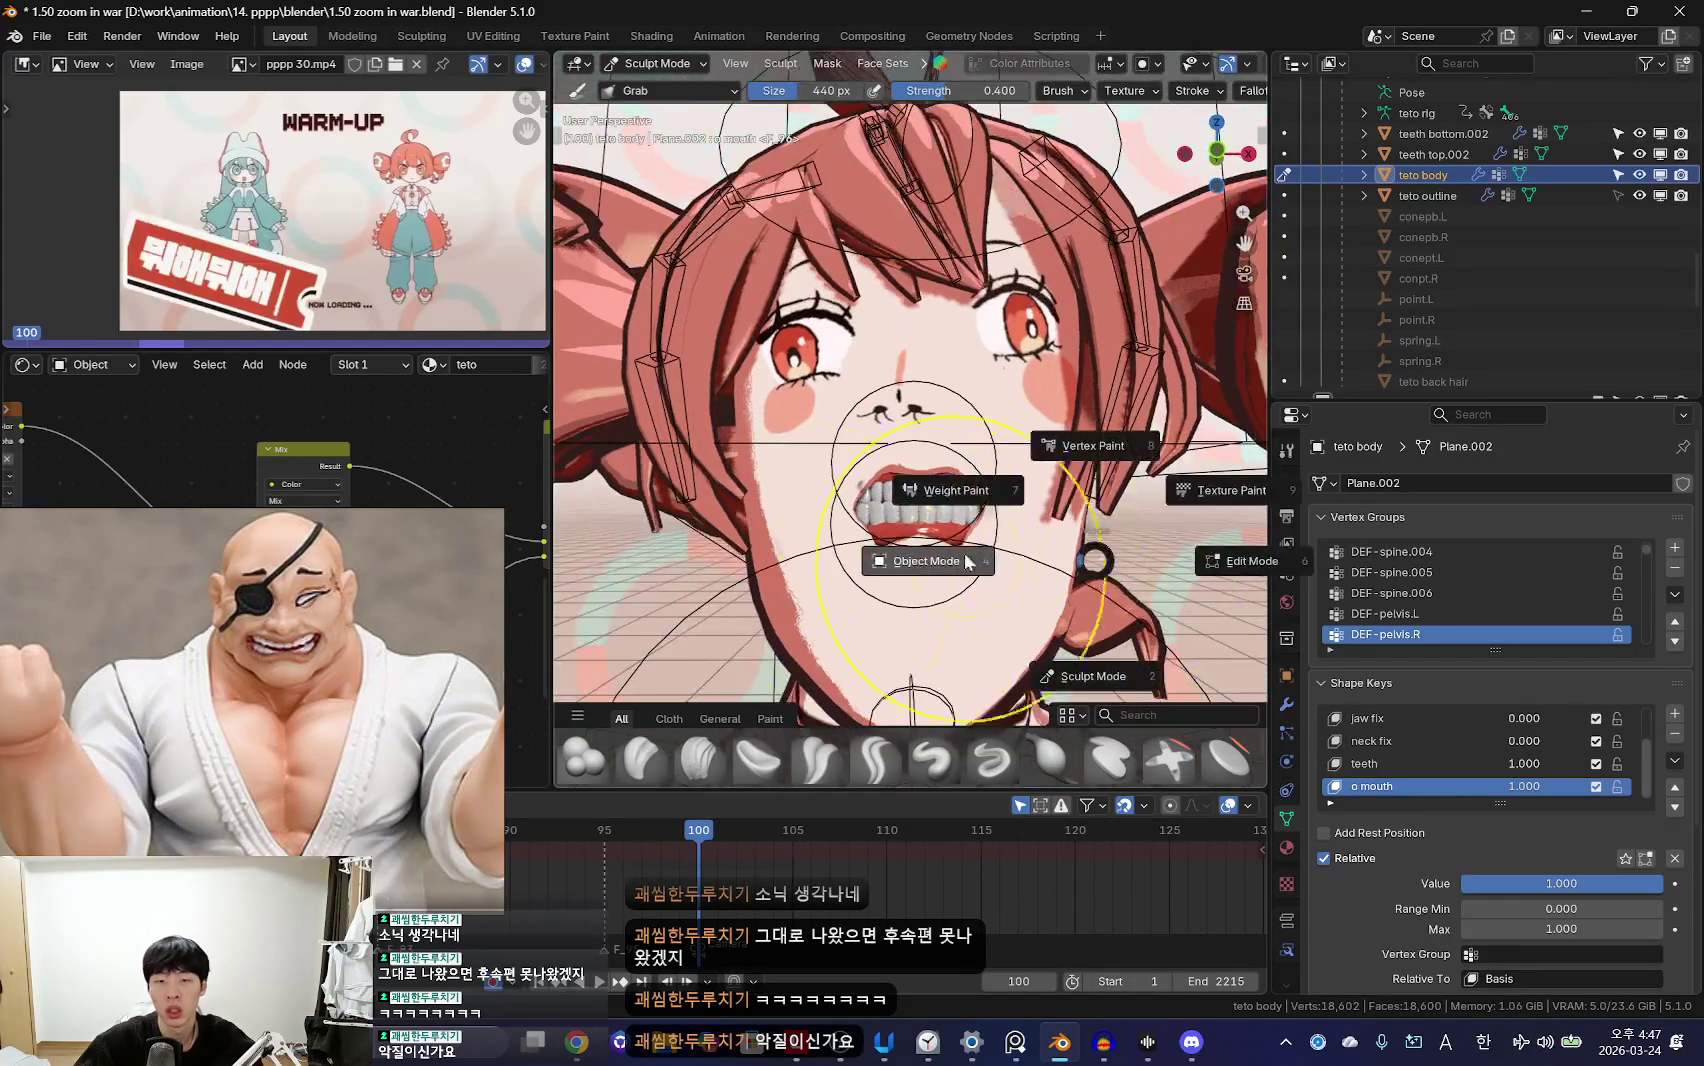
pyautogui.click(797, 575)
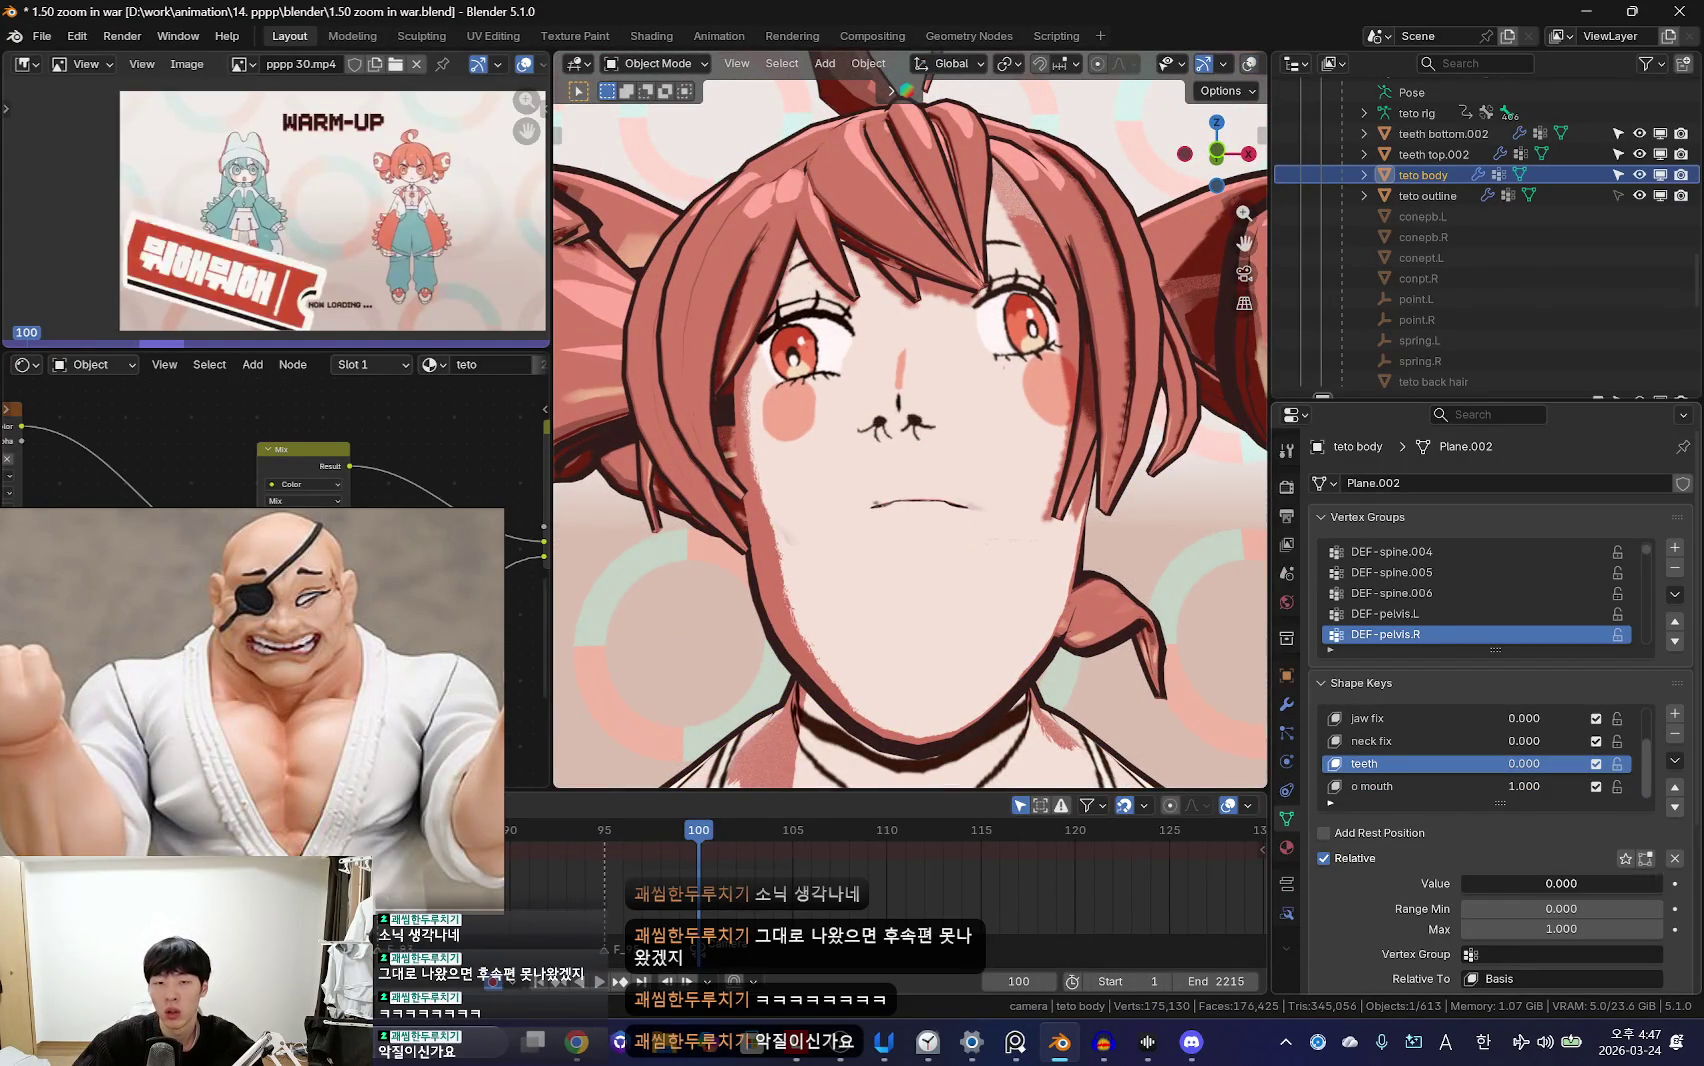
pyautogui.moveTo(1078, 584)
pyautogui.mouseDown(button='middle')
pyautogui.moveTo(1160, 610)
pyautogui.moveTo(875, 563)
pyautogui.moveTo(978, 469)
pyautogui.mouseUp(button='middle')
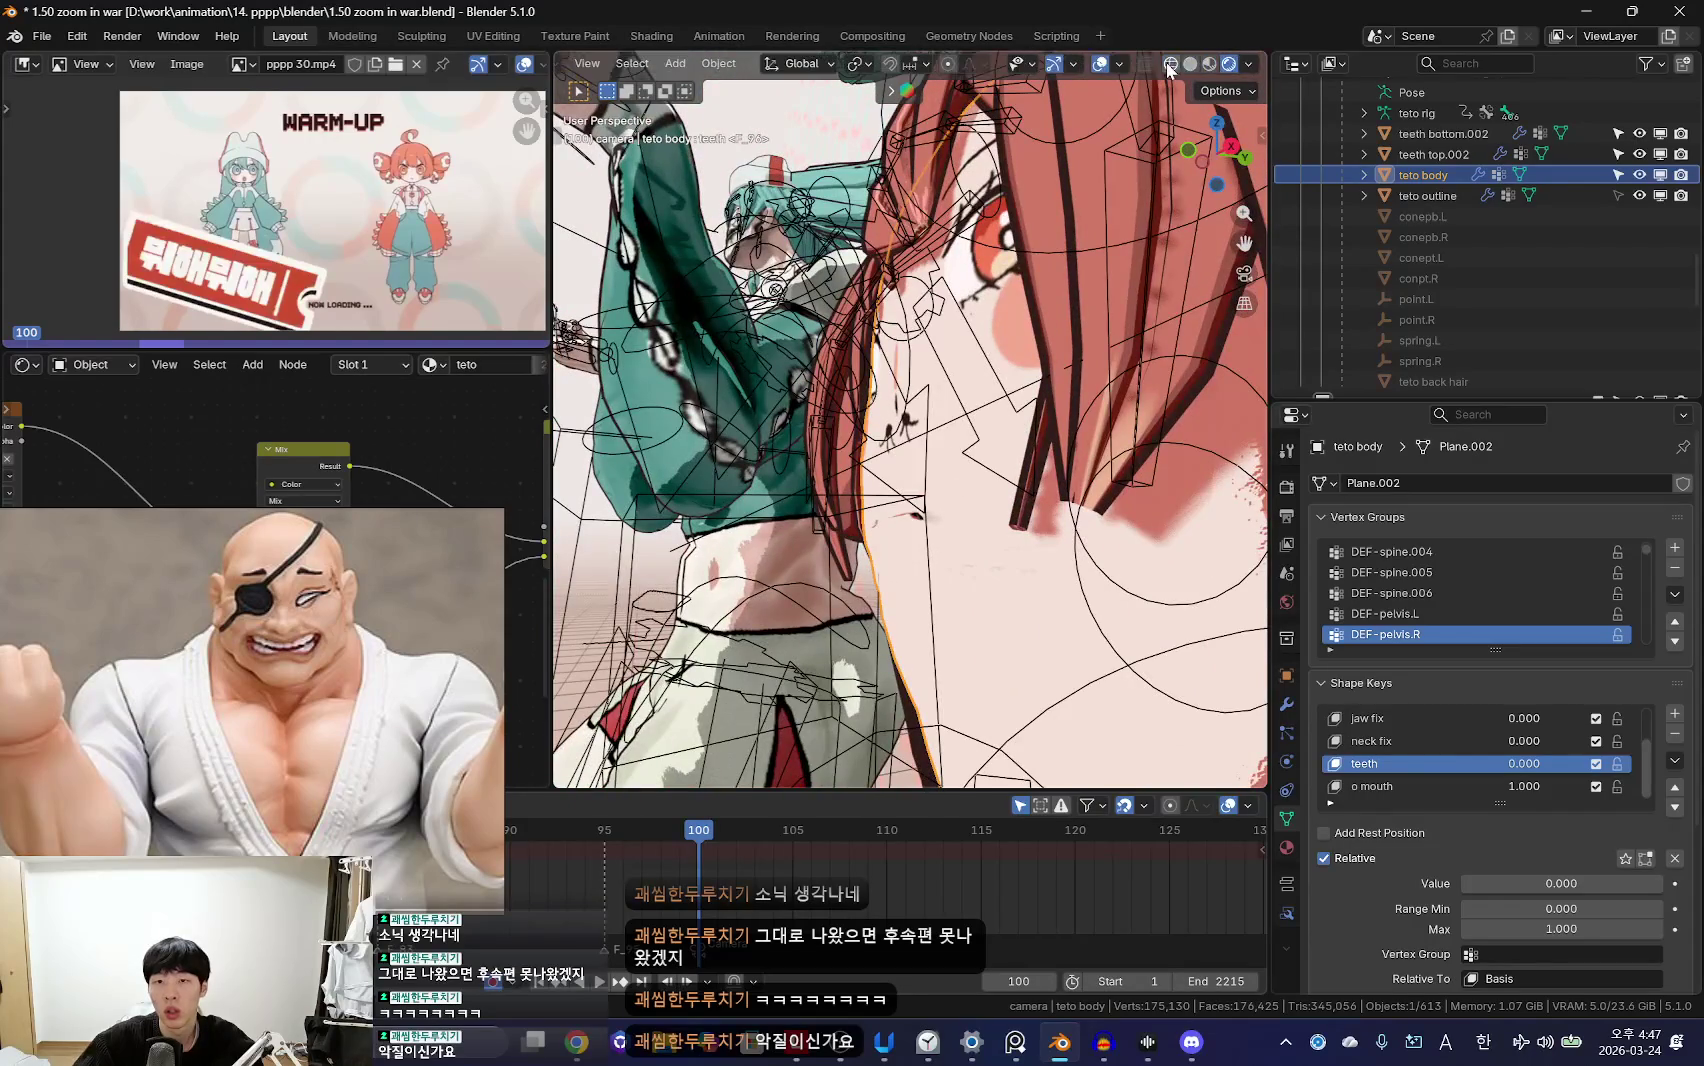
# Step: Switch to Solid shading and hide the teto outline object
pyautogui.click(1190, 63)
pyautogui.moveTo(943, 559); pyautogui.dragTo(1126, 413, button='middle')
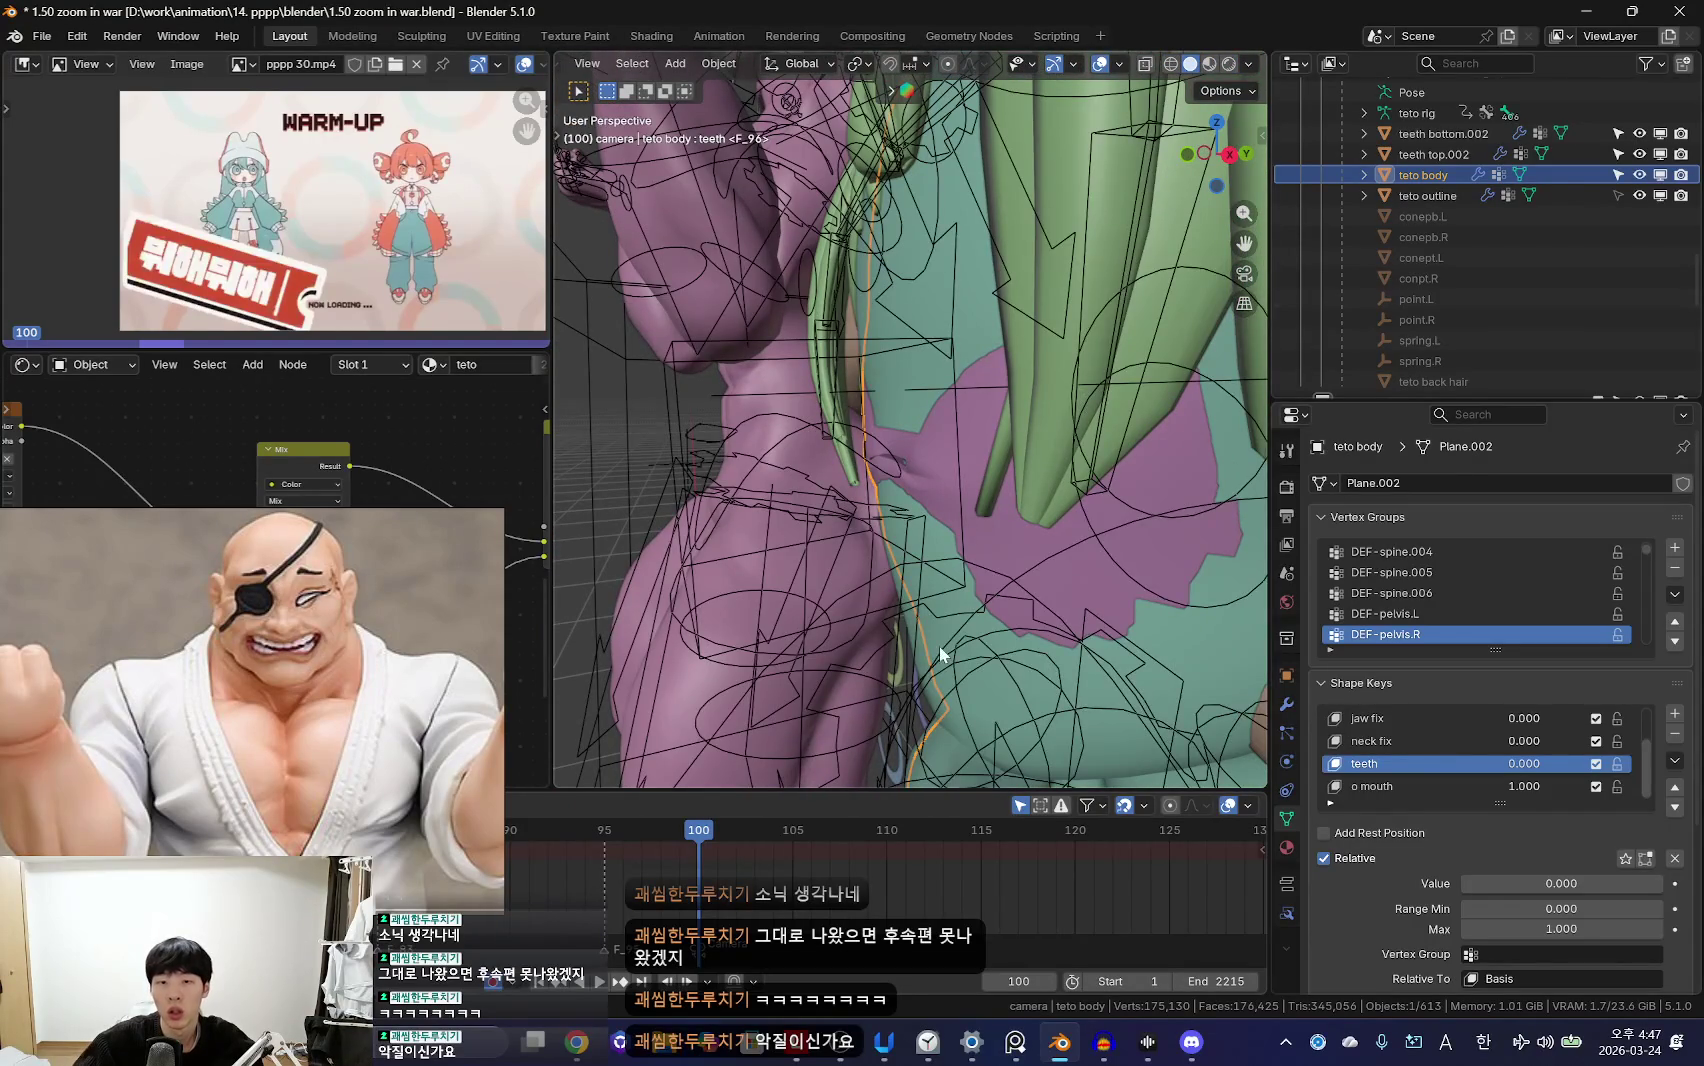
pyautogui.click(939, 646)
pyautogui.click(1562, 198)
pyautogui.moveTo(797, 551)
pyautogui.mouseDown(button='middle')
pyautogui.moveTo(931, 515)
pyautogui.moveTo(1151, 313)
pyautogui.mouseUp(button='middle')
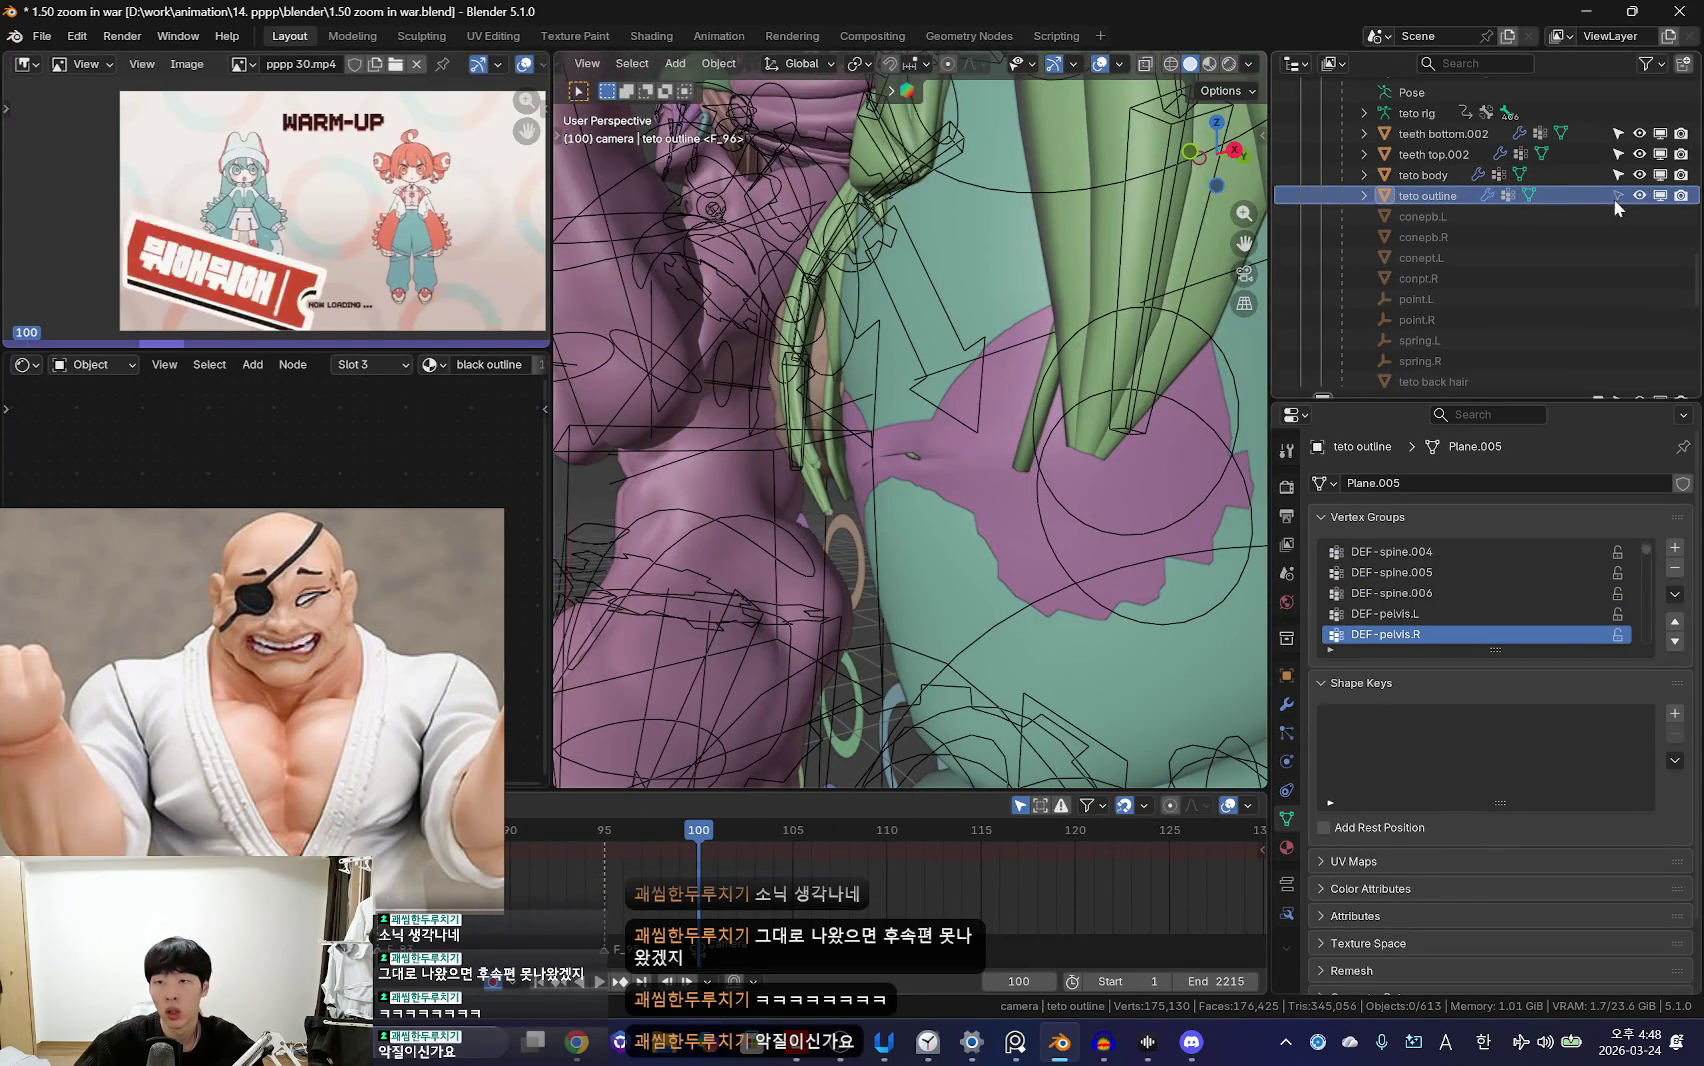
pyautogui.press('h')
pyautogui.moveTo(809, 513)
pyautogui.mouseDown(button='middle')
pyautogui.moveTo(929, 477)
pyautogui.moveTo(872, 362)
pyautogui.mouseUp(button='middle')
# Step: Inspect the teto body in Sculpt Mode, then go back to Object Mode
pyautogui.click(929, 477)
pyautogui.hotkey('ctrl', 'Tab')
pyautogui.click(898, 572)
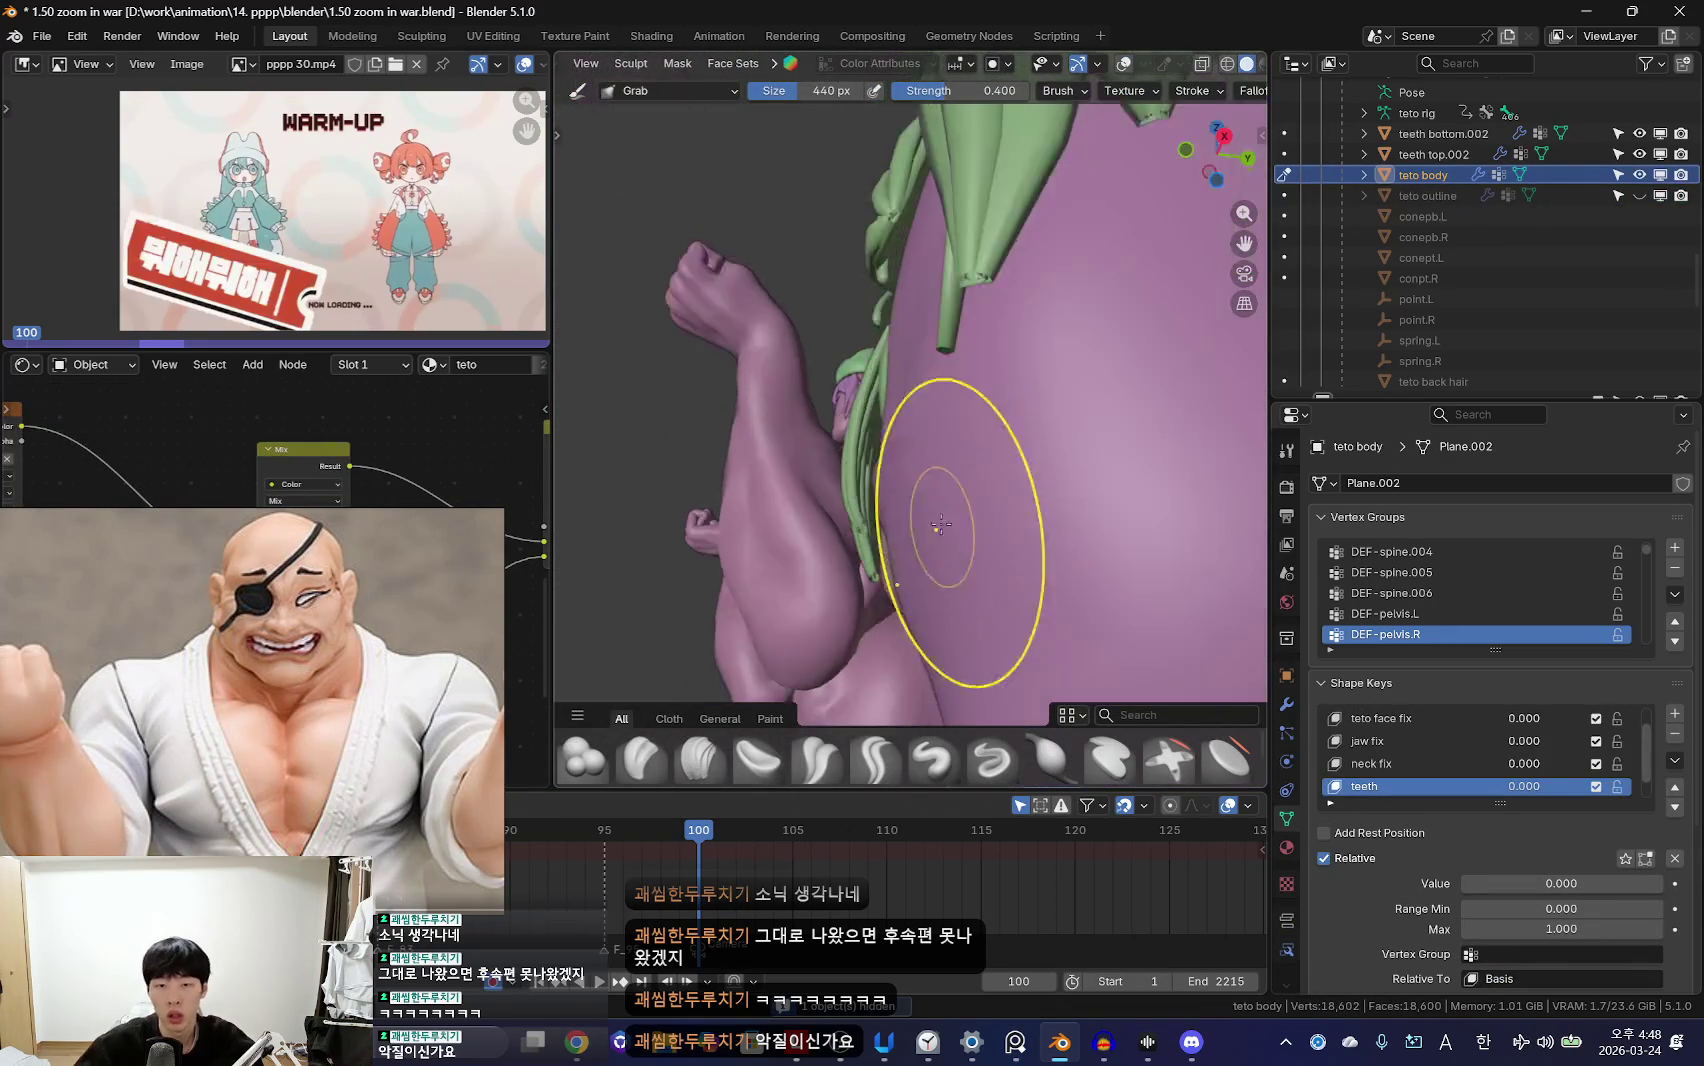
pyautogui.scroll(3, 1008, 545)
pyautogui.moveTo(1008, 545)
pyautogui.mouseDown(button='middle')
pyautogui.moveTo(993, 434)
pyautogui.moveTo(907, 477)
pyautogui.moveTo(1104, 499)
pyautogui.mouseUp(button='middle')
pyautogui.hotkey('ctrl', 'Tab')
pyautogui.click(937, 618)
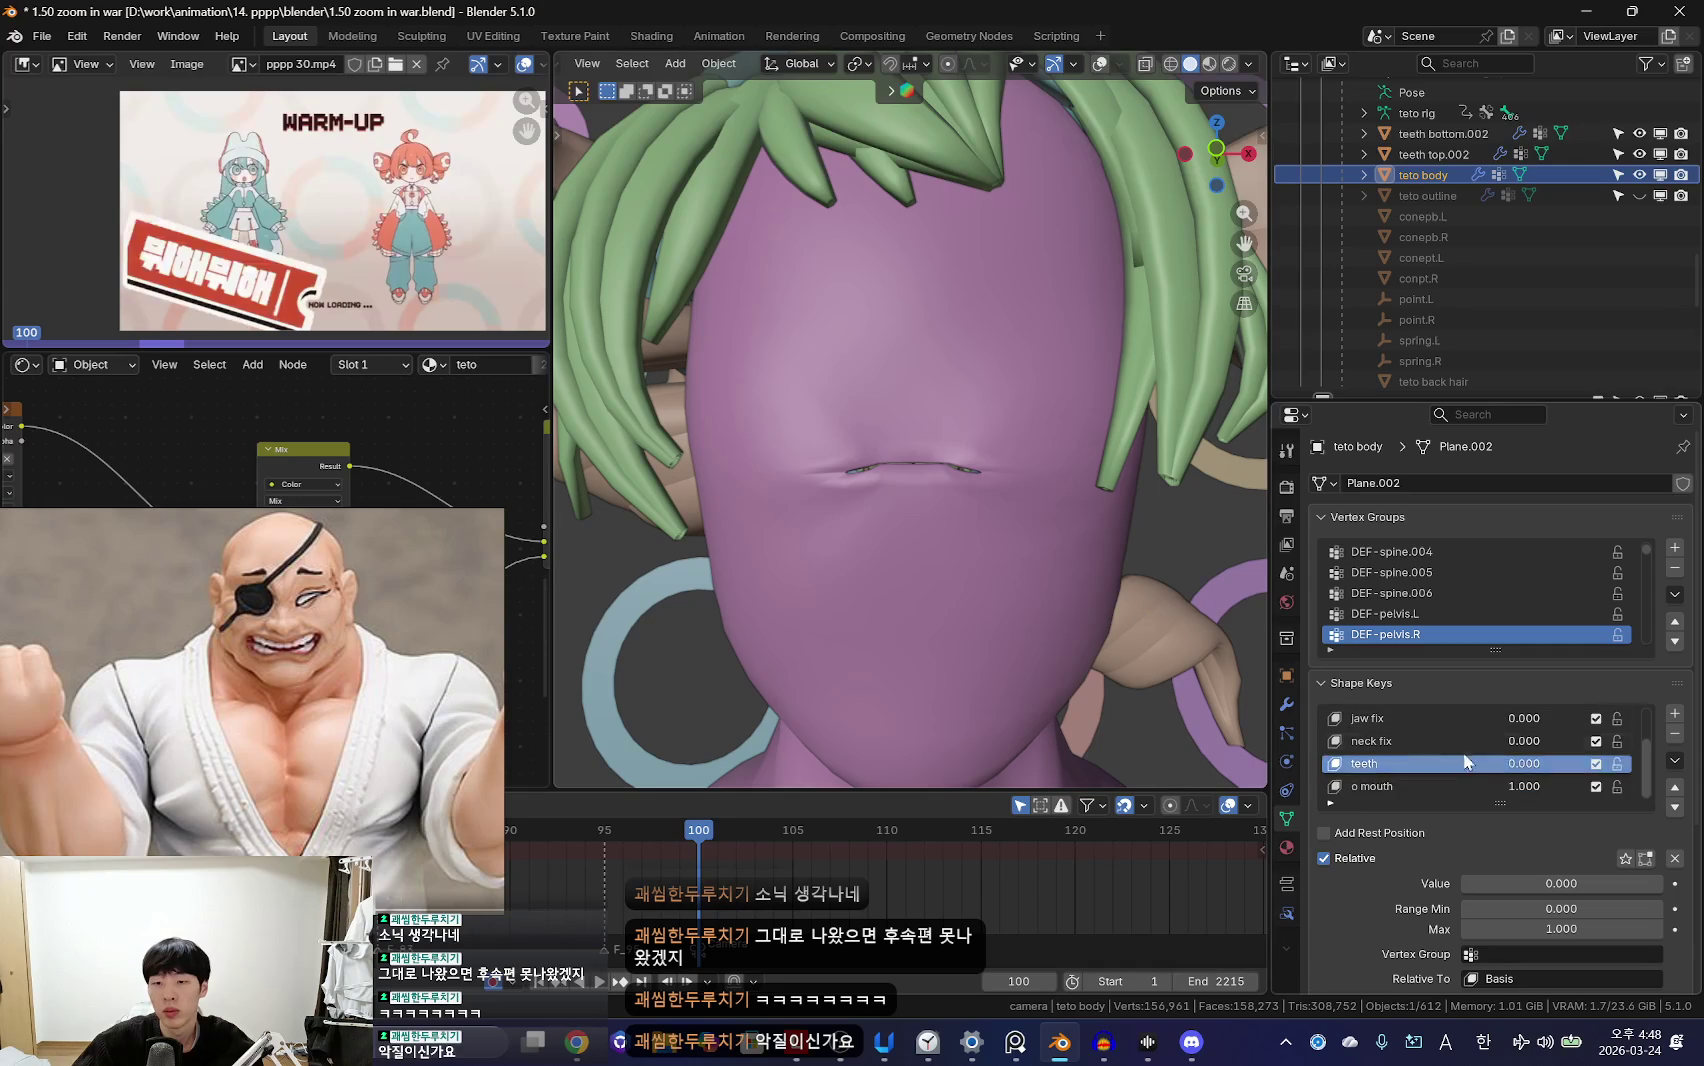
# Step: Drag o mouth to 0 and do more grab-sculpting on the body in Sculpt Mode
pyautogui.moveTo(761, 603); pyautogui.dragTo(1053, 668, button='middle')
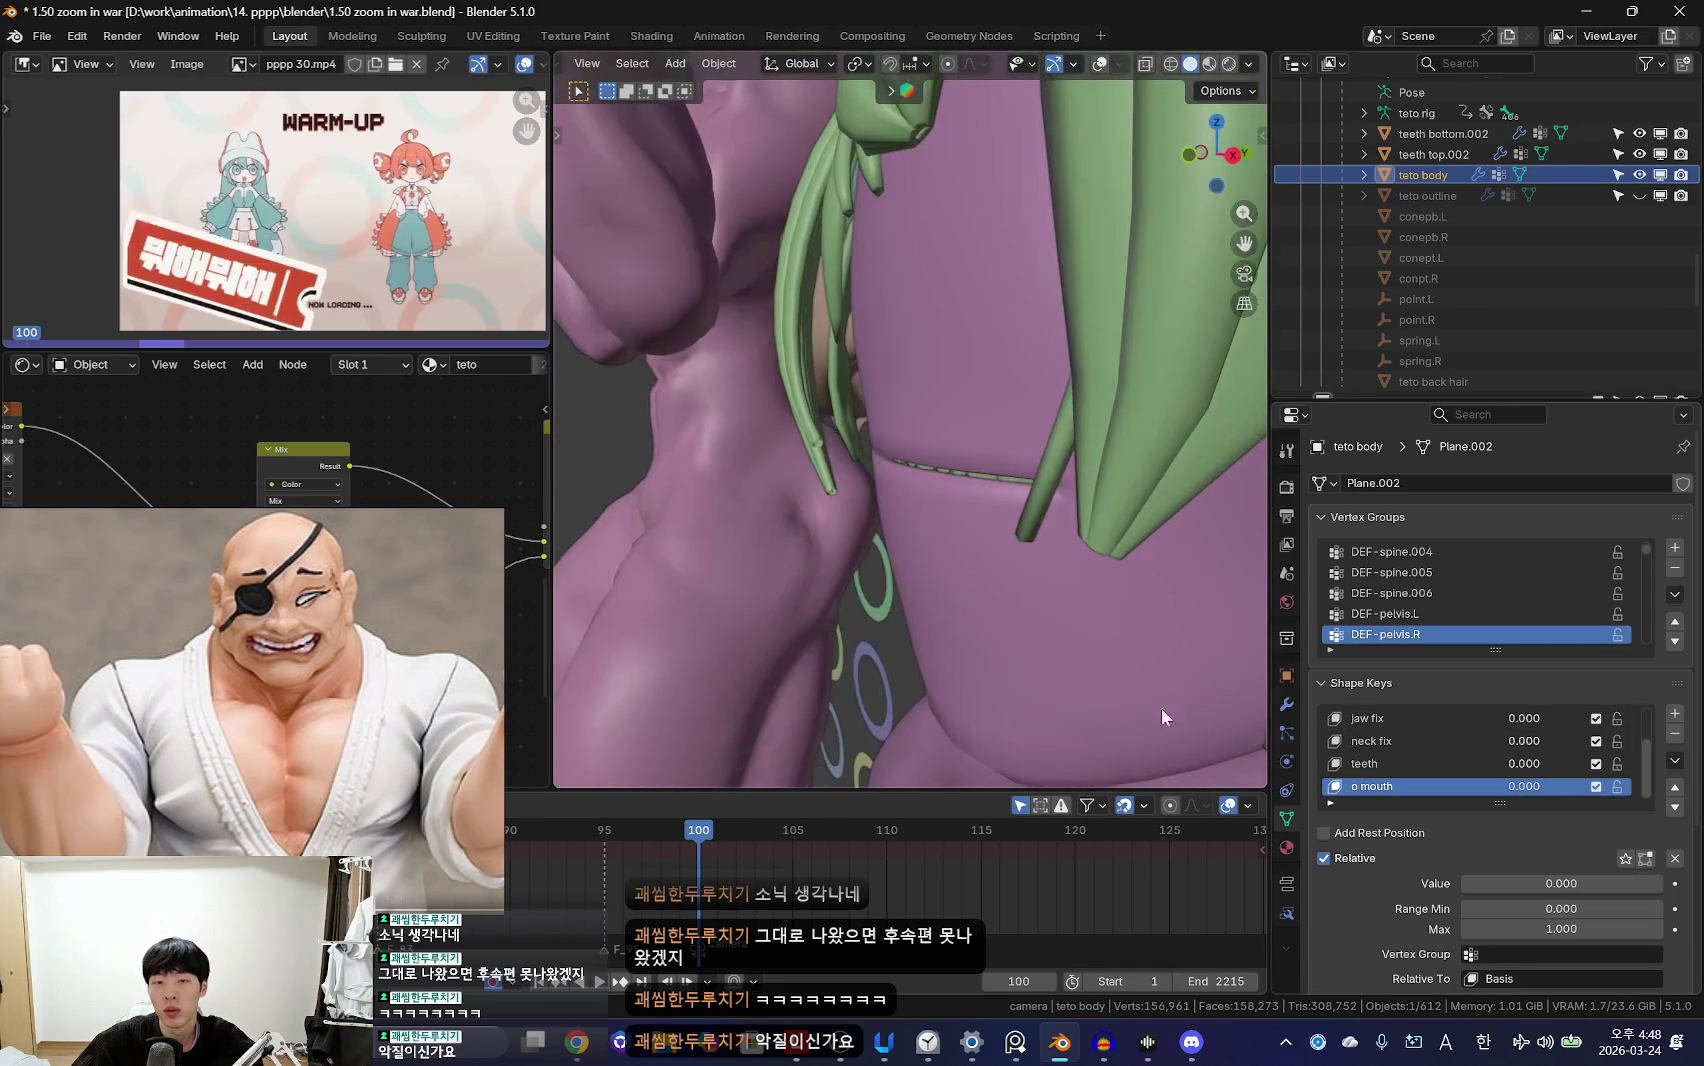
pyautogui.moveTo(1060, 520); pyautogui.dragTo(1153, 532, button='middle')
pyautogui.hotkey('ctrl', 'Tab')
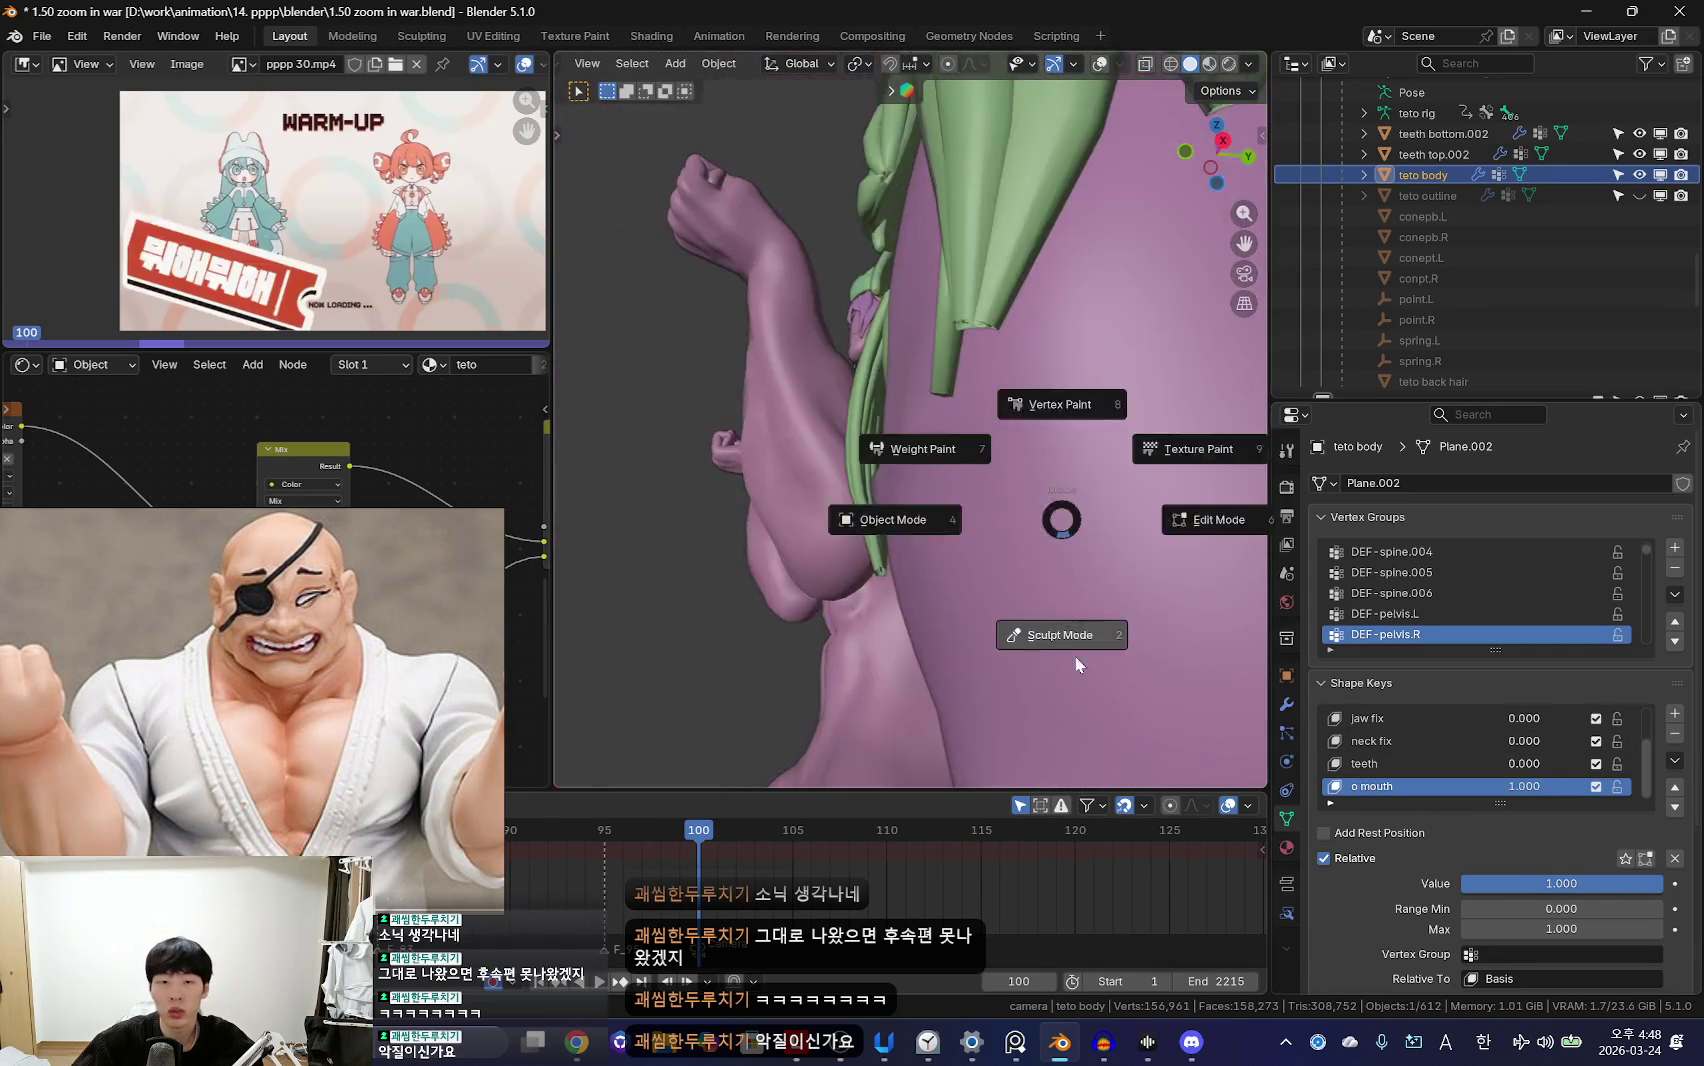
pyautogui.click(1035, 550)
pyautogui.moveTo(920, 535)
pyautogui.mouseDown(button='middle')
pyautogui.moveTo(932, 543)
pyautogui.moveTo(890, 481)
pyautogui.moveTo(878, 506)
pyautogui.moveTo(970, 494)
pyautogui.moveTo(810, 506)
pyautogui.moveTo(1020, 465)
pyautogui.mouseUp(button='middle')
pyautogui.hotkey('ctrl', 'Tab')
pyautogui.click(765, 521)
# Step: Enter 0 as the o mouth value and return to Rendered shading with overlays
pyautogui.press('KP_1')
pyautogui.click(1561, 883)
pyautogui.write('0')
pyautogui.press('Return')
pyautogui.hotkey('shift', 'alt', 'z')
pyautogui.scroll(2, 1002, 632)
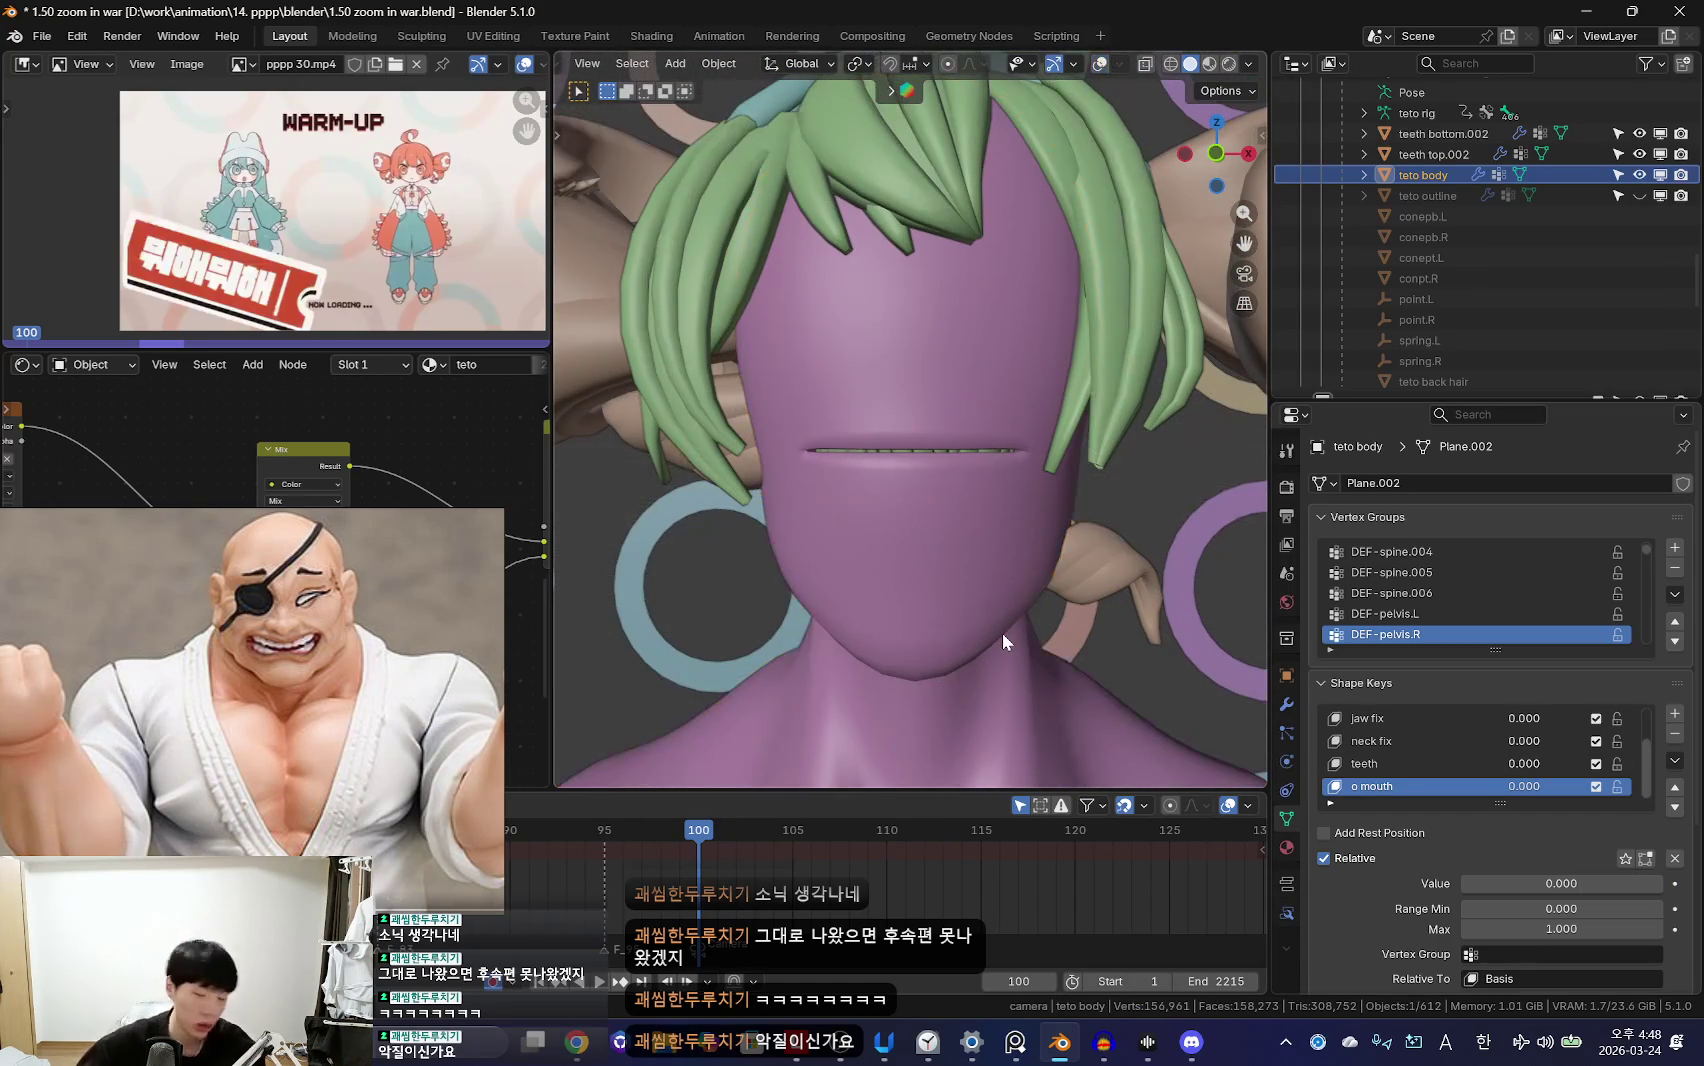
pyautogui.click(1229, 63)
pyautogui.hotkey('shift', 'alt', 'z')
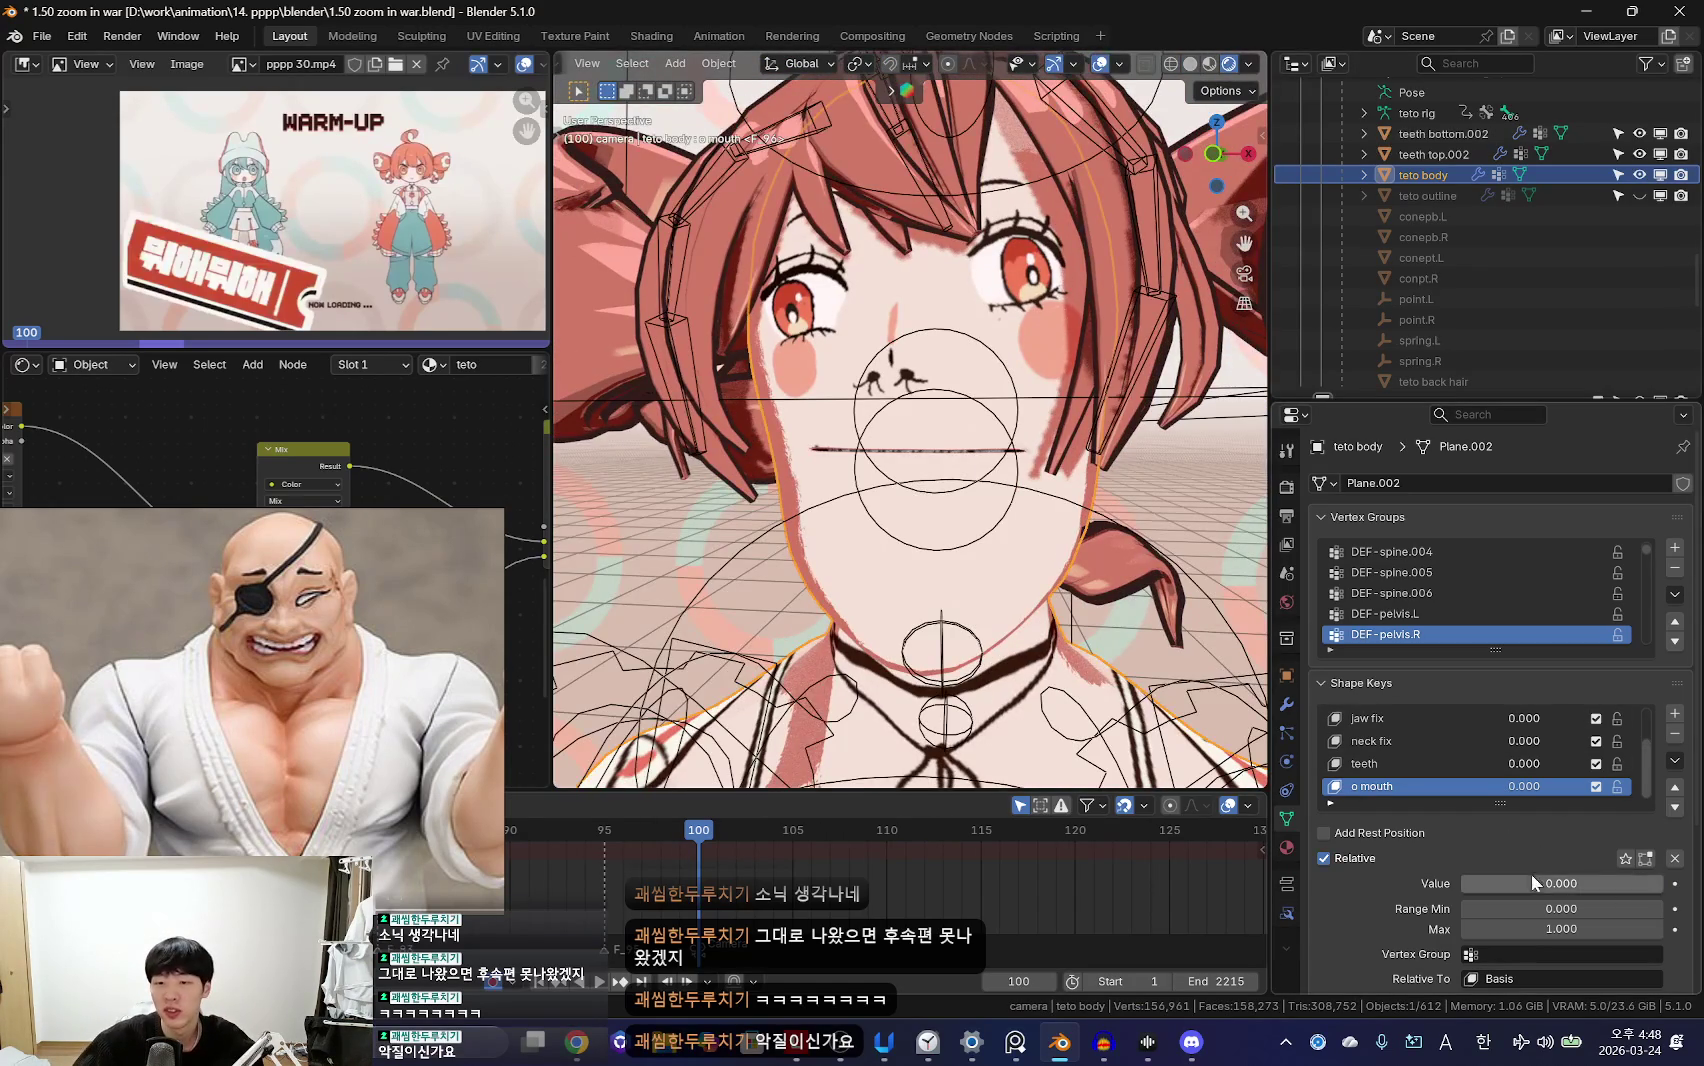
# Step: With overlays hidden, preview o mouth and teeth shape keys at full strength from several angles
pyautogui.hotkey('shift', 'alt', 'z')
pyautogui.moveTo(1233, 703); pyautogui.dragTo(889, 581, button='middle')
pyautogui.moveTo(1602, 895); pyautogui.dragTo(1662, 890)
pyautogui.moveTo(1068, 658); pyautogui.dragTo(955, 567, button='middle')
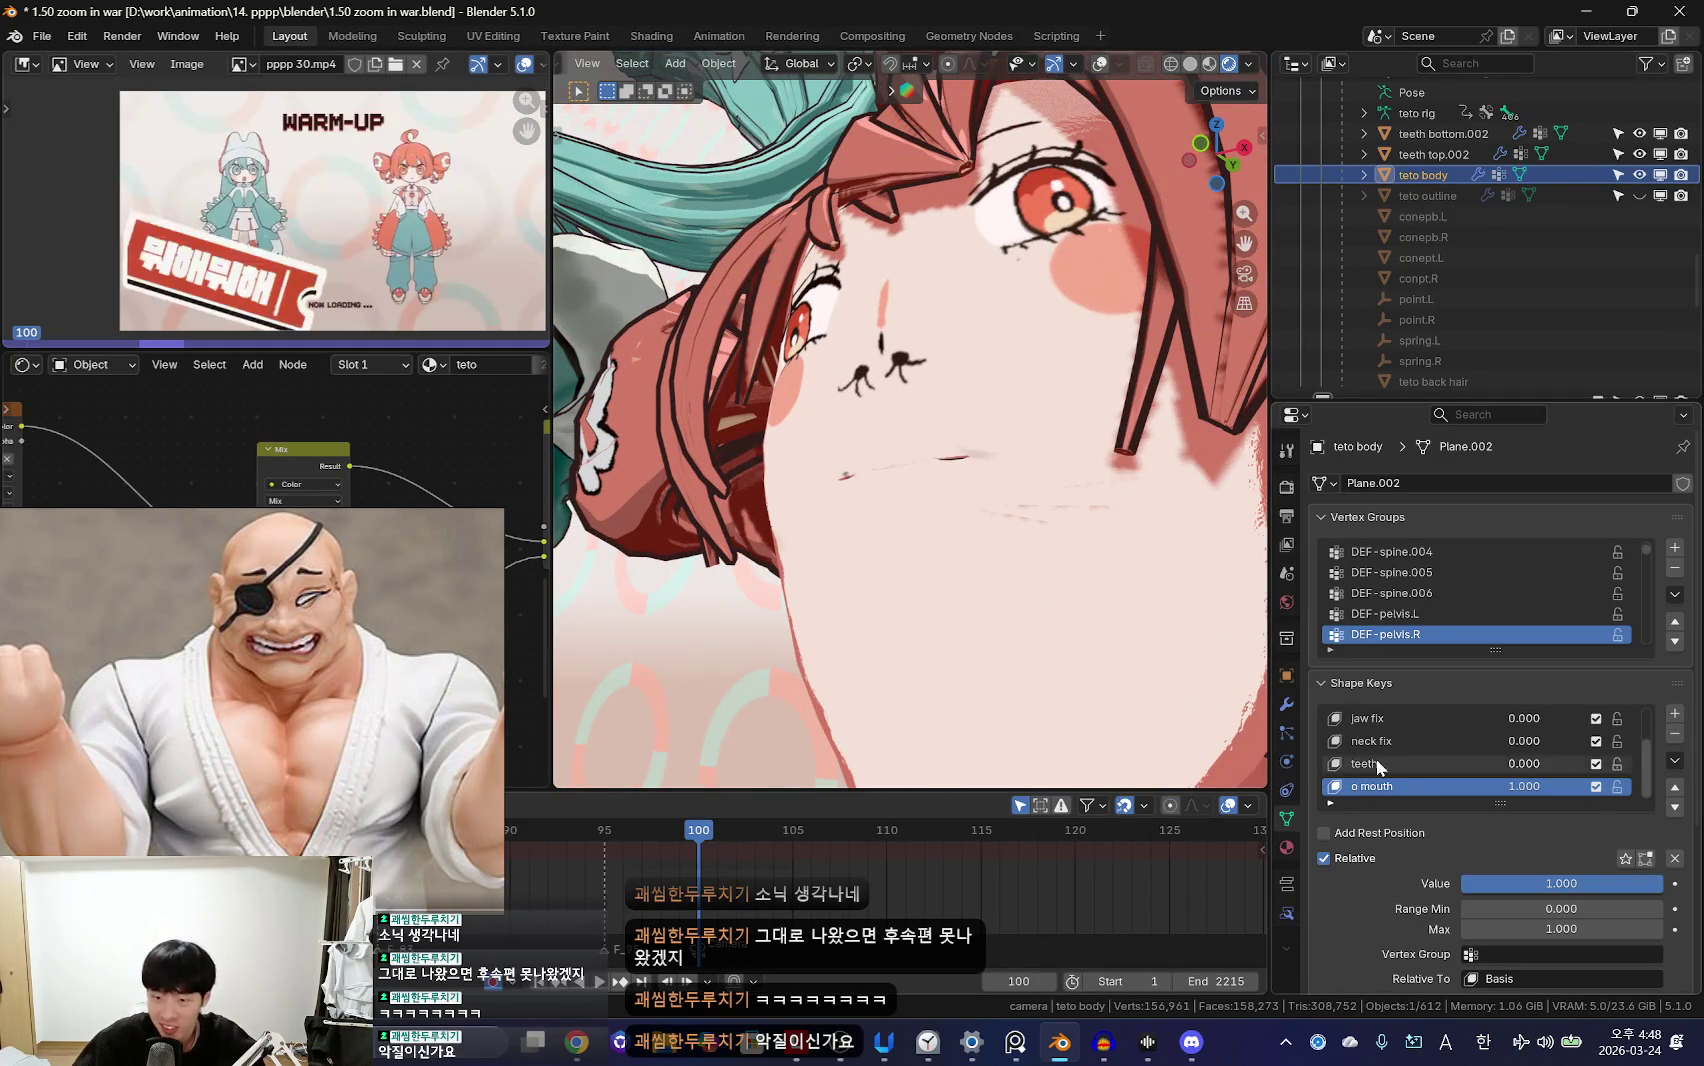
pyautogui.moveTo(1580, 885); pyautogui.dragTo(1662, 885)
pyautogui.moveTo(1150, 650)
pyautogui.mouseDown(button='middle')
pyautogui.moveTo(1058, 602)
pyautogui.moveTo(1000, 597)
pyautogui.mouseUp(button='middle')
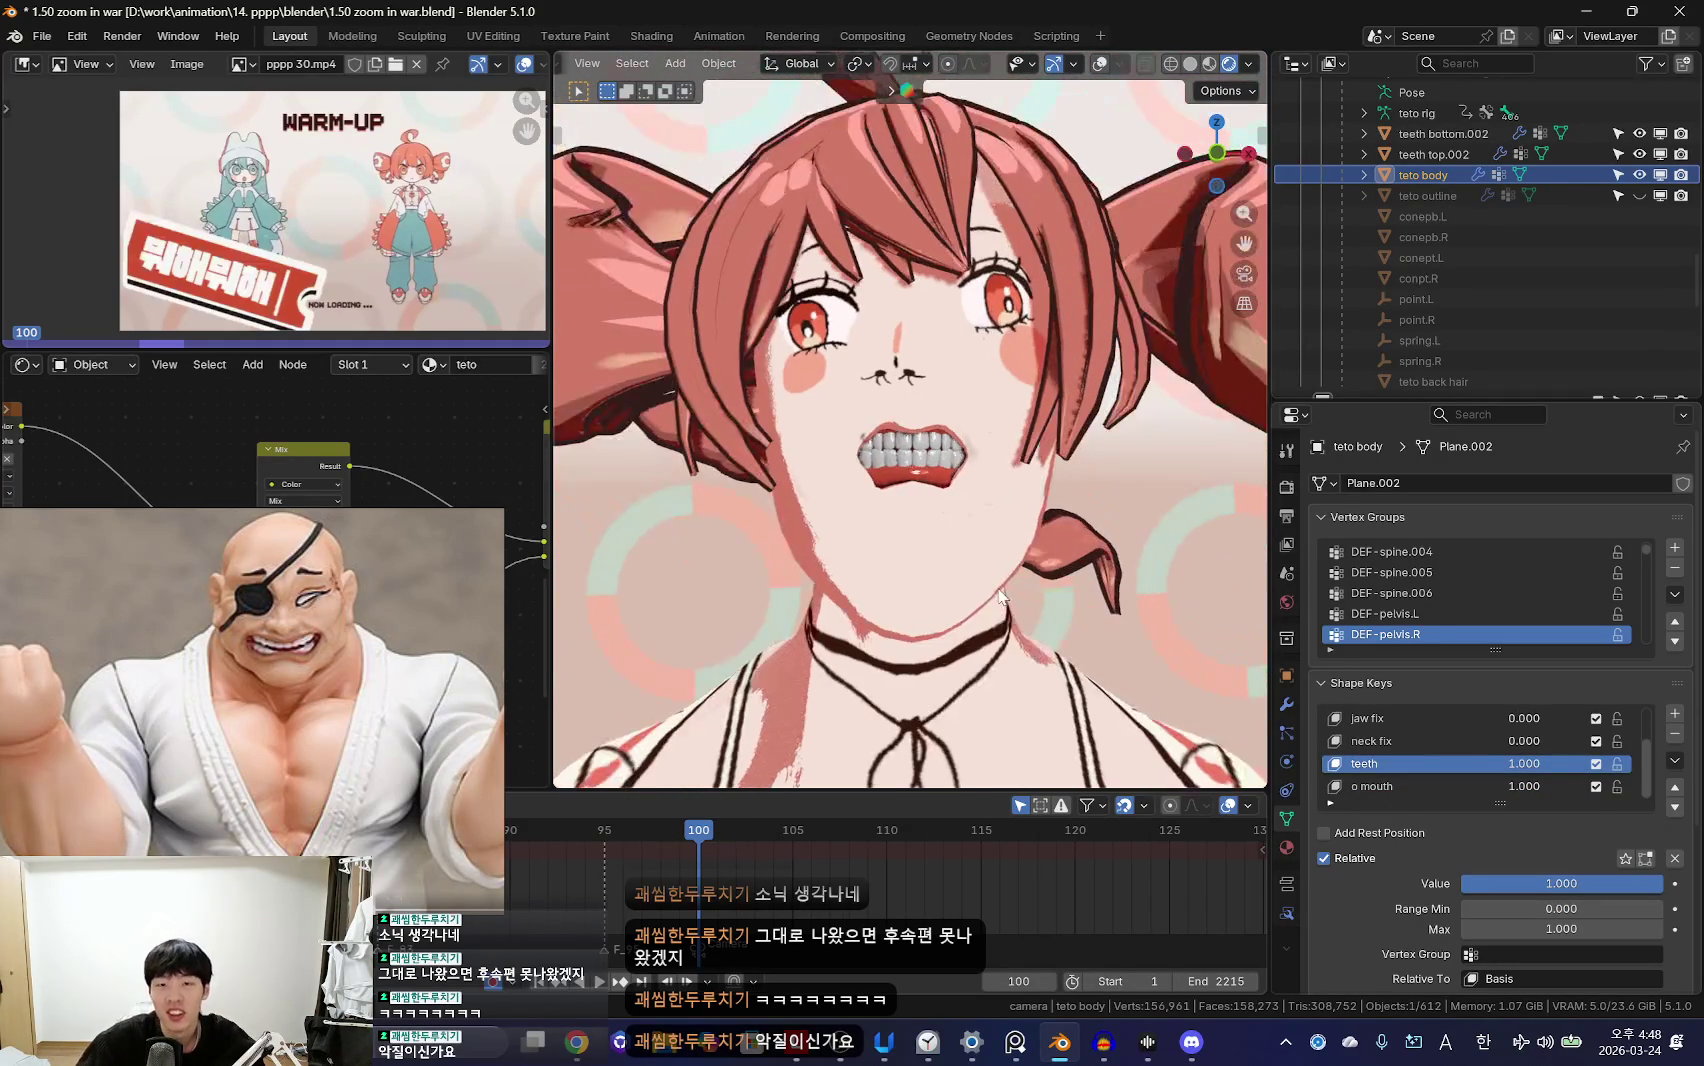
pyautogui.moveTo(1108, 765); pyautogui.dragTo(1040, 720, button='middle')
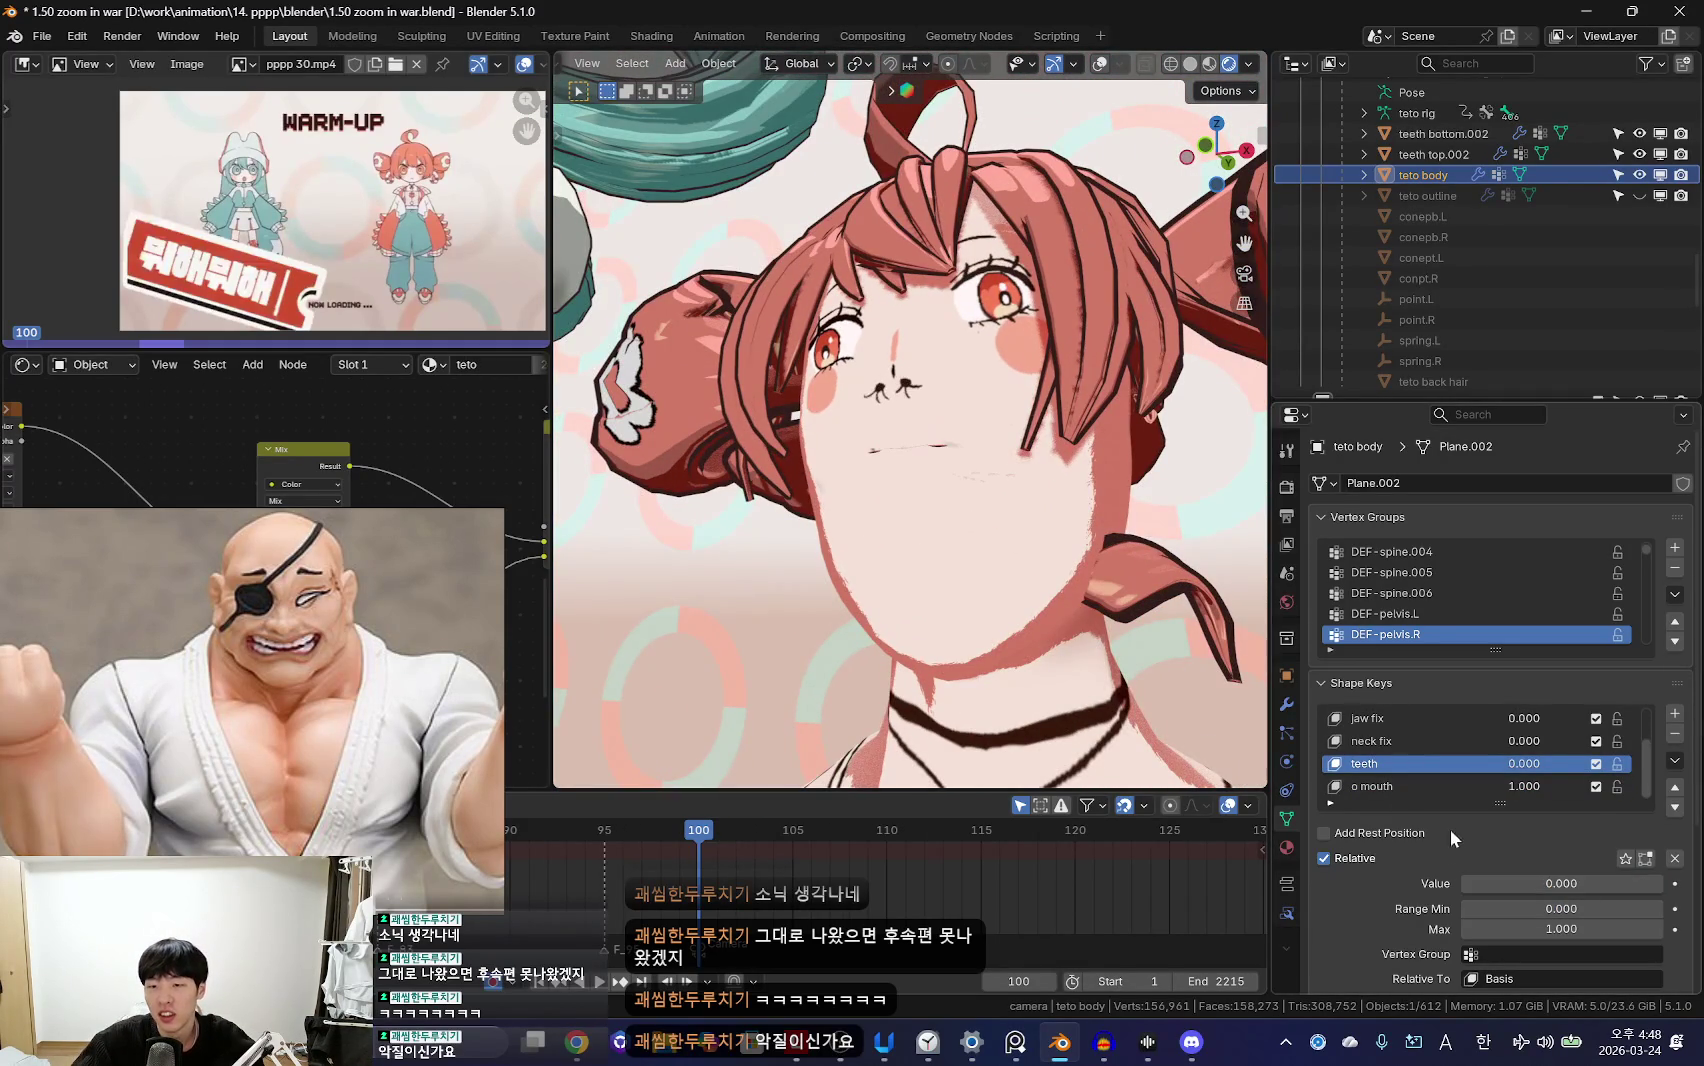
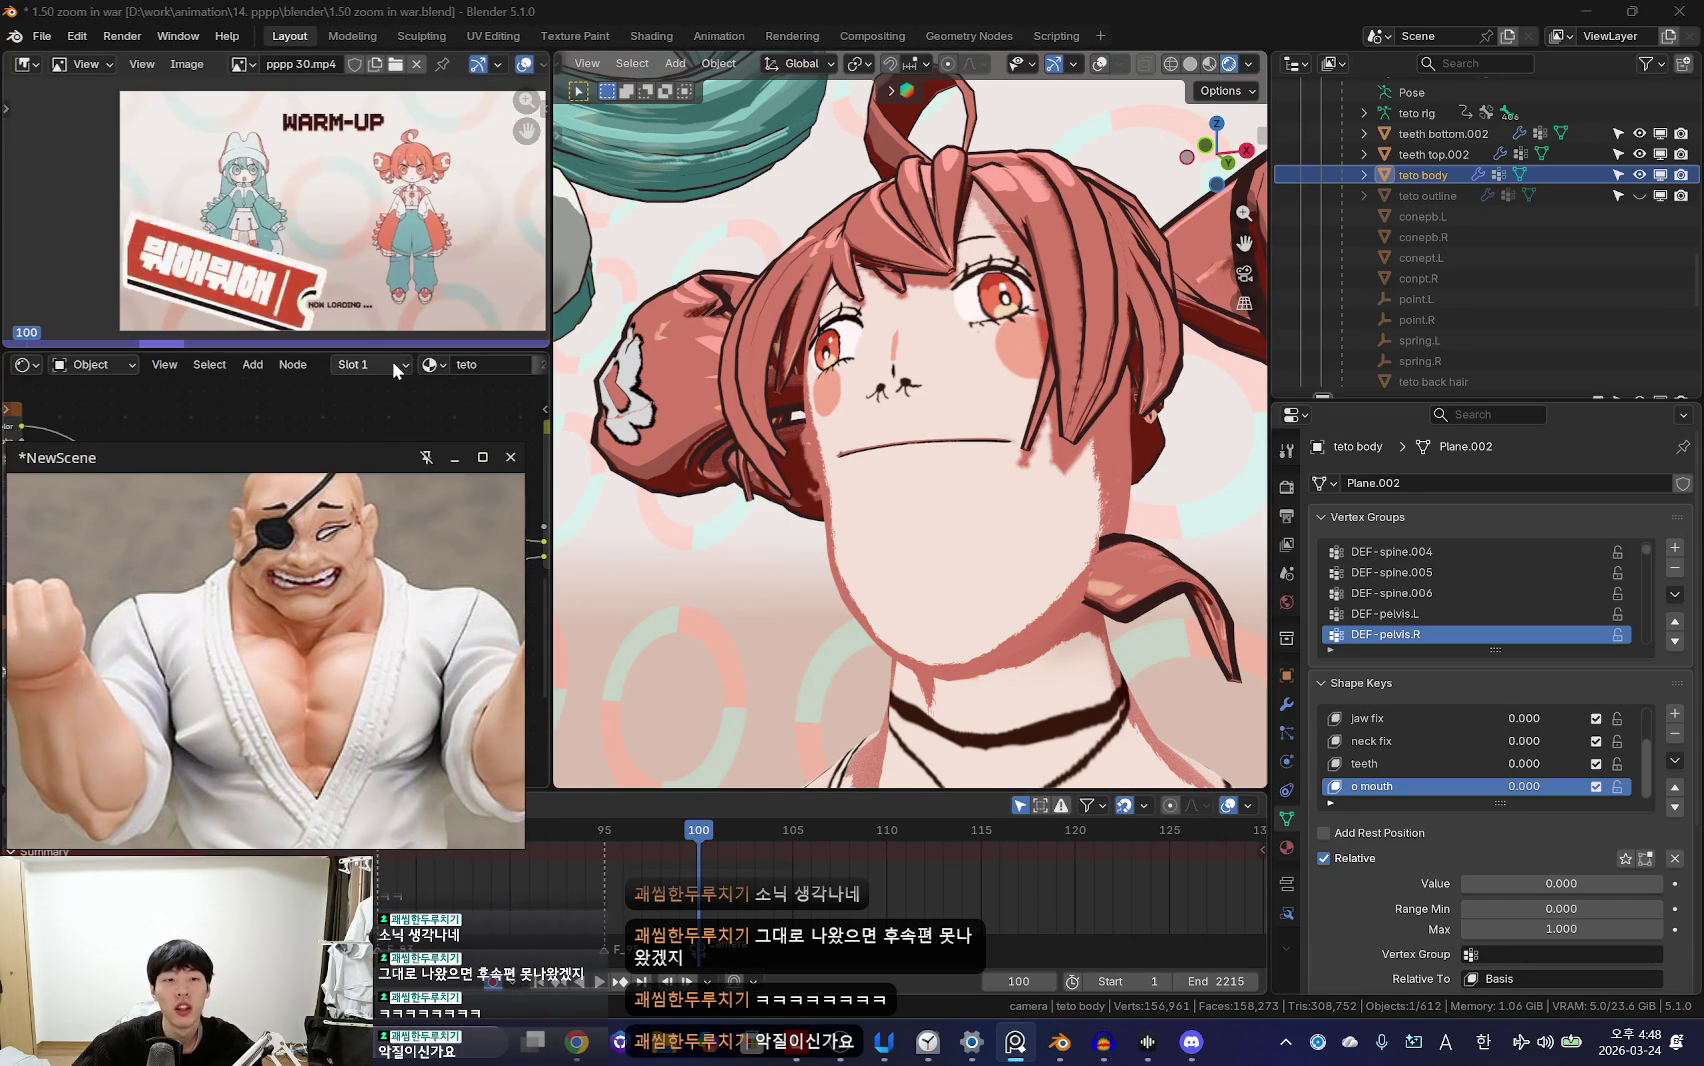
# Step: Unhide the teto outline object in the Outliner, checking it through the camera view
pyautogui.hotkey('shift', 'alt', 'z')
pyautogui.moveTo(930, 490); pyautogui.dragTo(987, 511, button='middle')
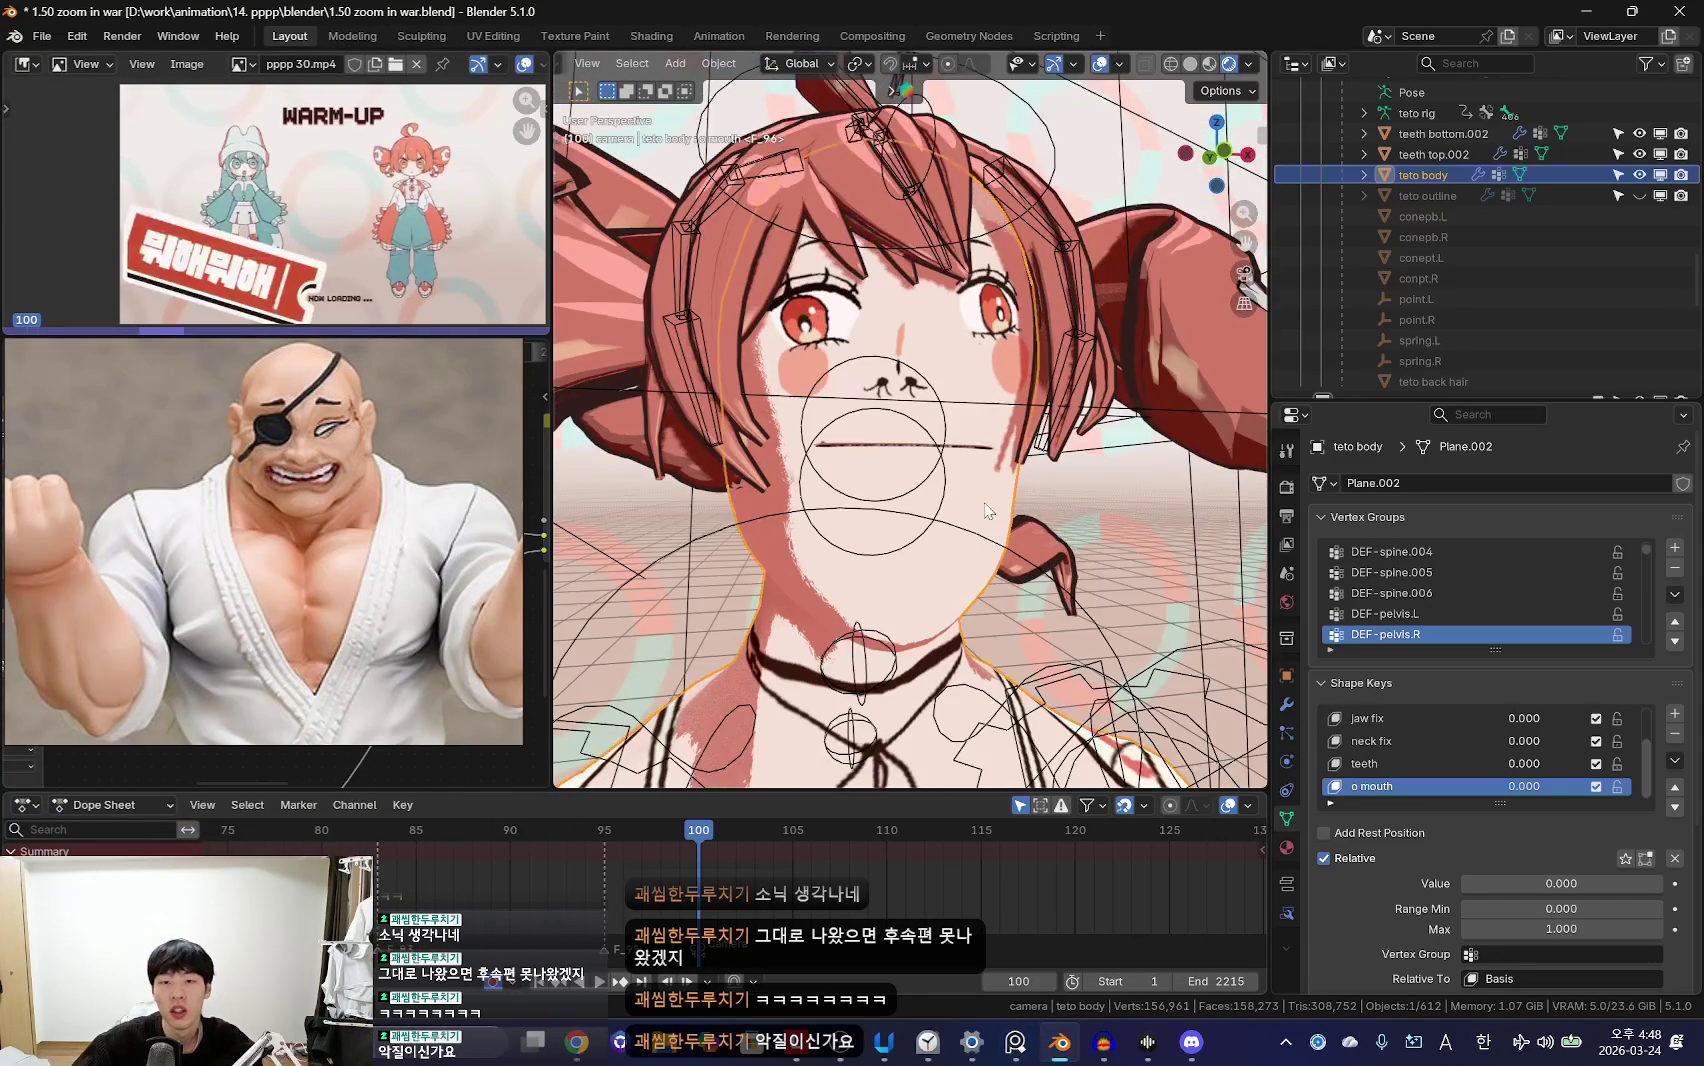
pyautogui.hotkey('shift', 'alt', 'z')
pyautogui.press('KP_0')
pyautogui.hotkey('shift', 'alt', 'z')
pyautogui.click(1639, 195)
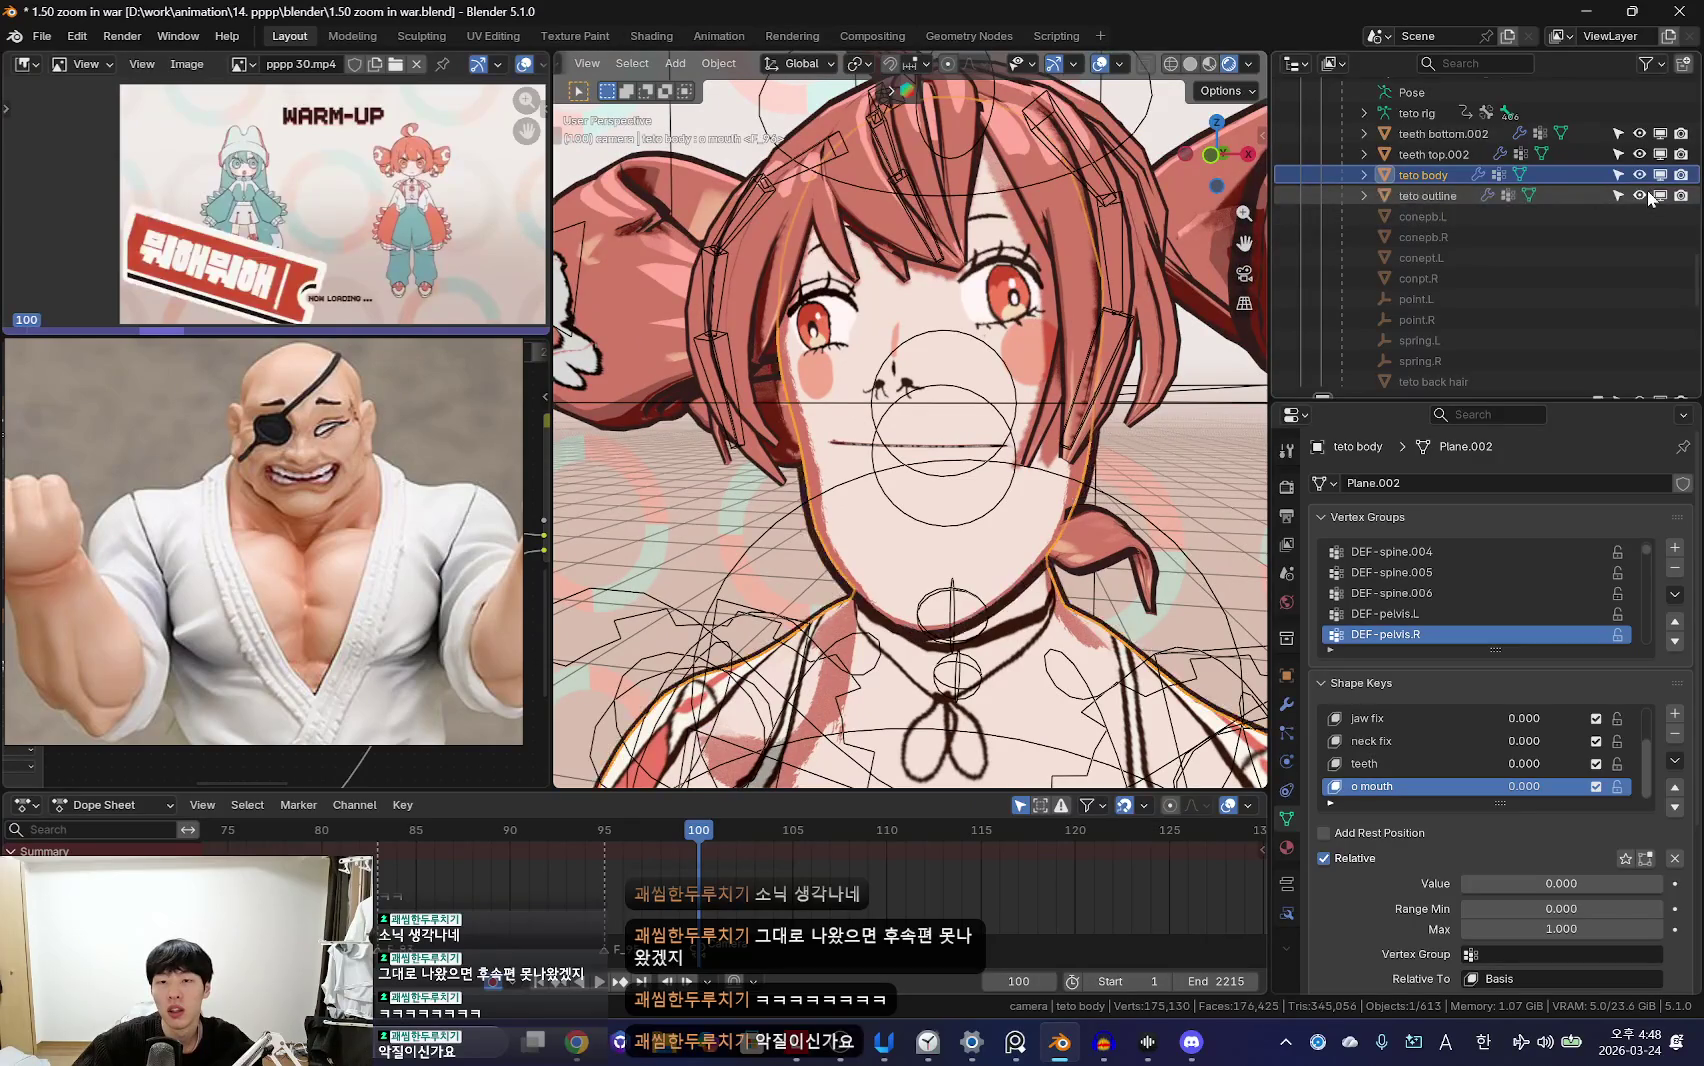
pyautogui.hotkey('shift', 'alt', 'z')
# Step: Put the teto rig into Pose Mode and zoom the viewport out
pyautogui.moveTo(993, 491); pyautogui.dragTo(993, 480, button='middle')
pyautogui.hotkey('shift', 'alt', 'z')
pyautogui.scroll(-5, 993, 478)
pyautogui.scroll(-4, 1005, 510)
pyautogui.scroll(-3, 1023, 548)
pyautogui.click(735, 893)
pyautogui.scroll(1, 1006, 555)
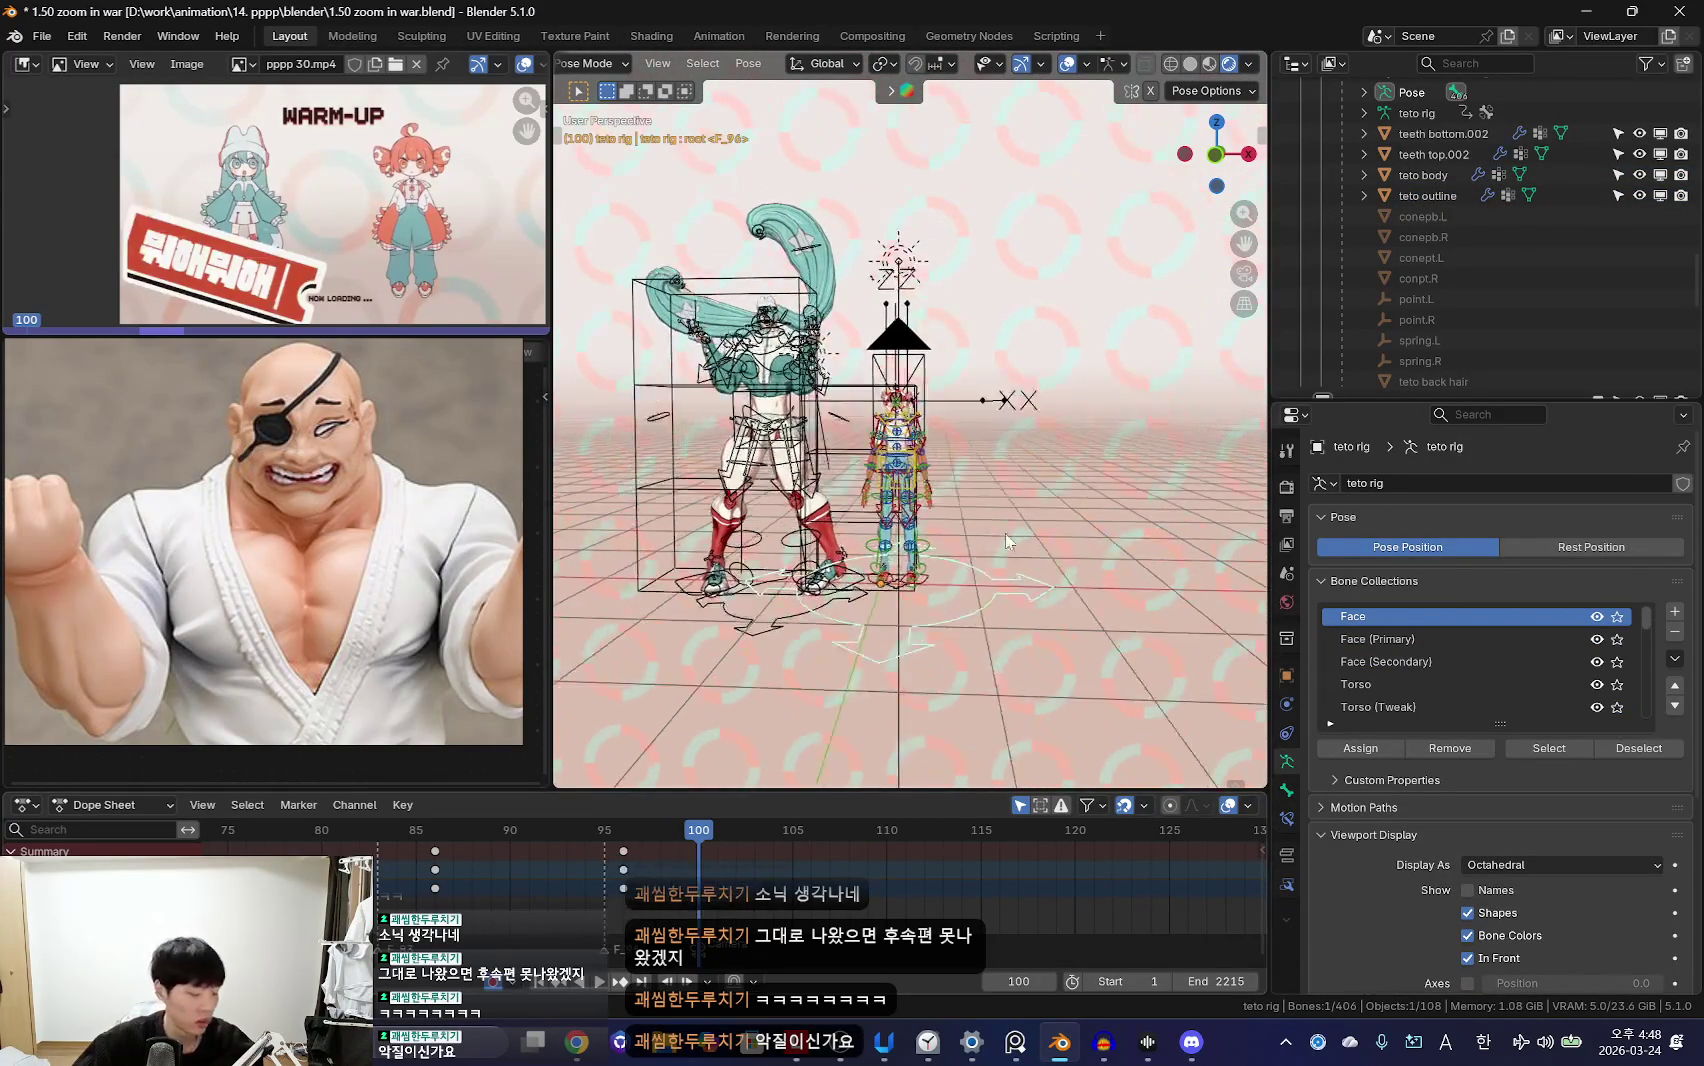
# Step: Select face bone Bone.001 and review the mouth through the camera near frame 113
pyautogui.click(921, 405)
pyautogui.scroll(6, 921, 405)
pyautogui.scroll(5, 921, 420)
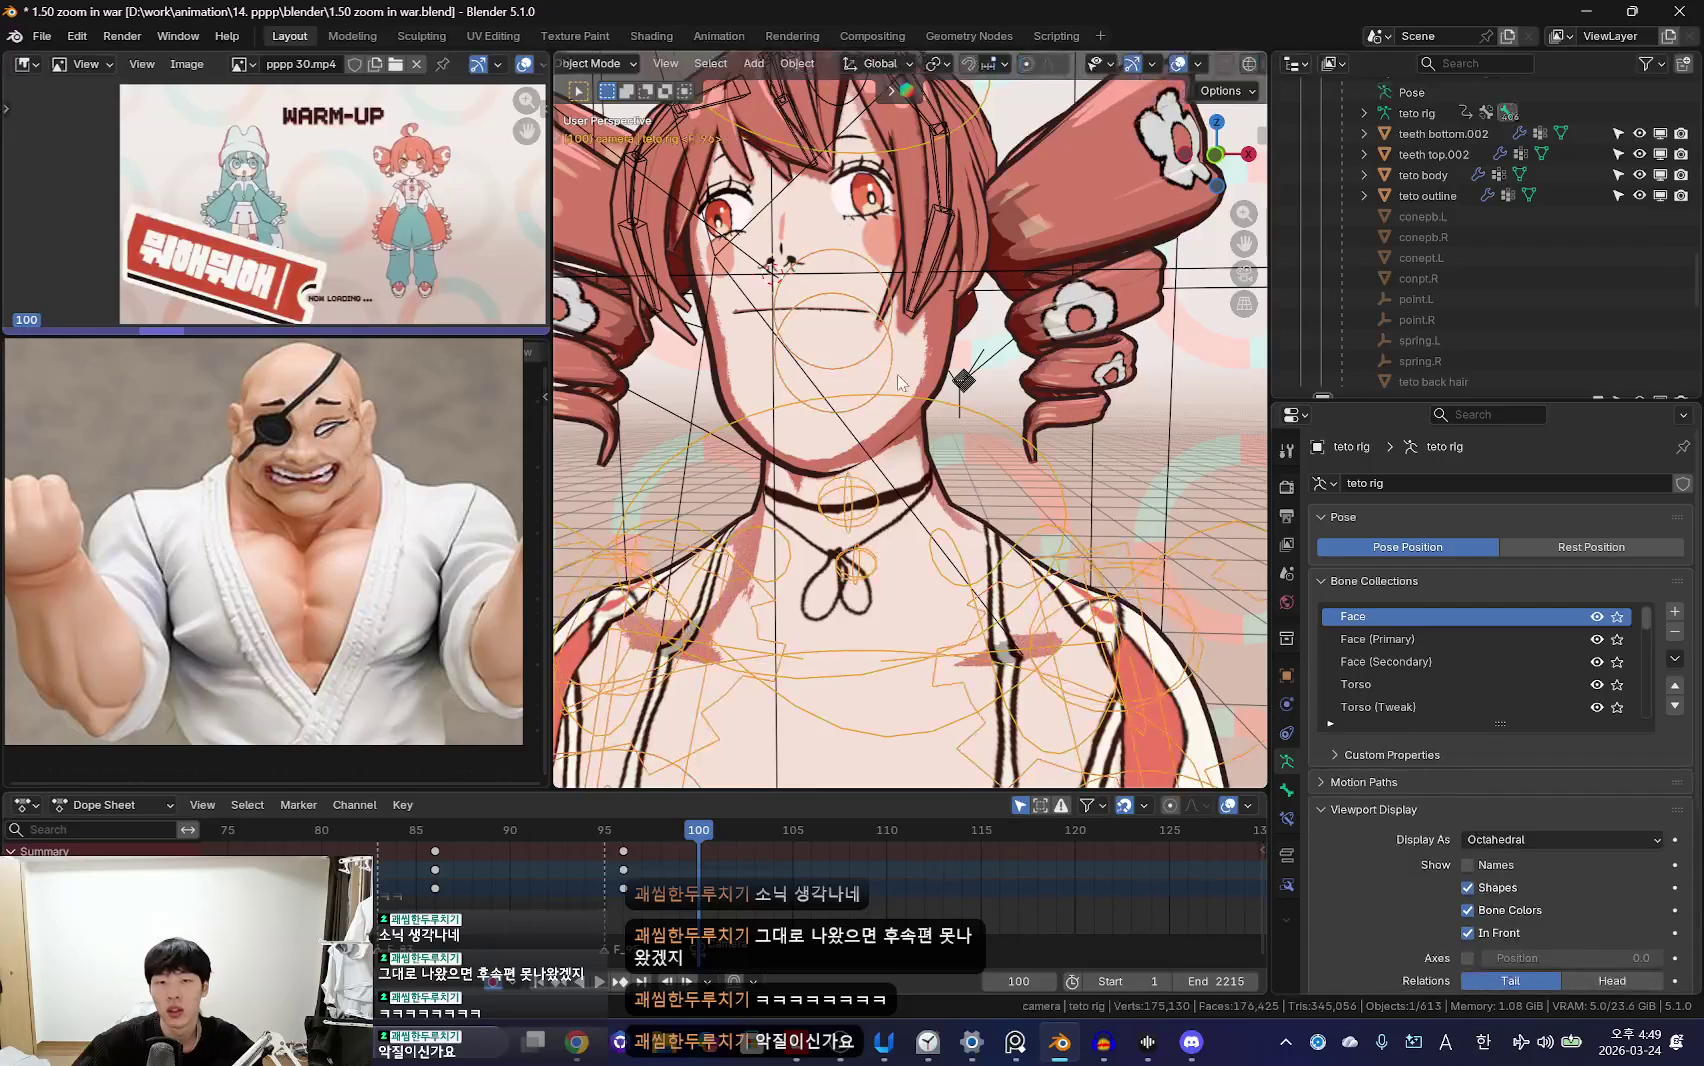
pyautogui.hotkey('shift', 'alt', 'z')
pyautogui.press('Left')
pyautogui.press('Left')
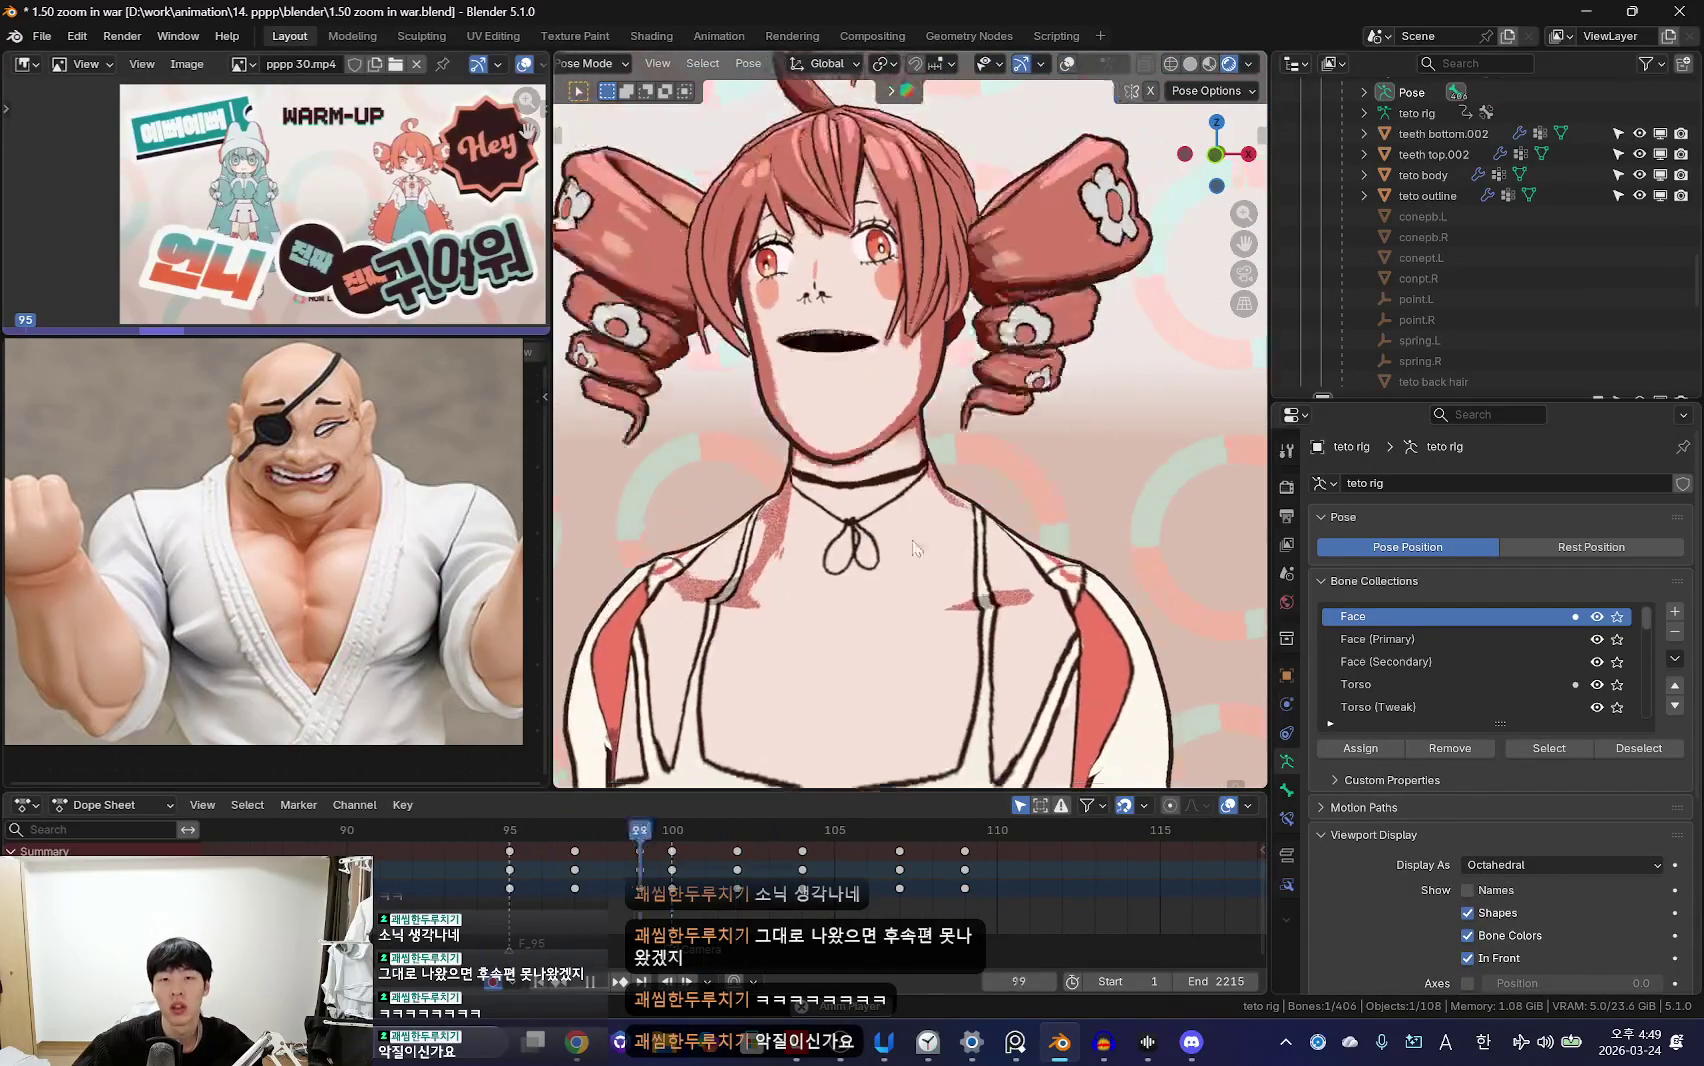
pyautogui.scroll(-10, 924, 454)
pyautogui.press('KP_0')
pyautogui.scroll(-3, 698, 875)
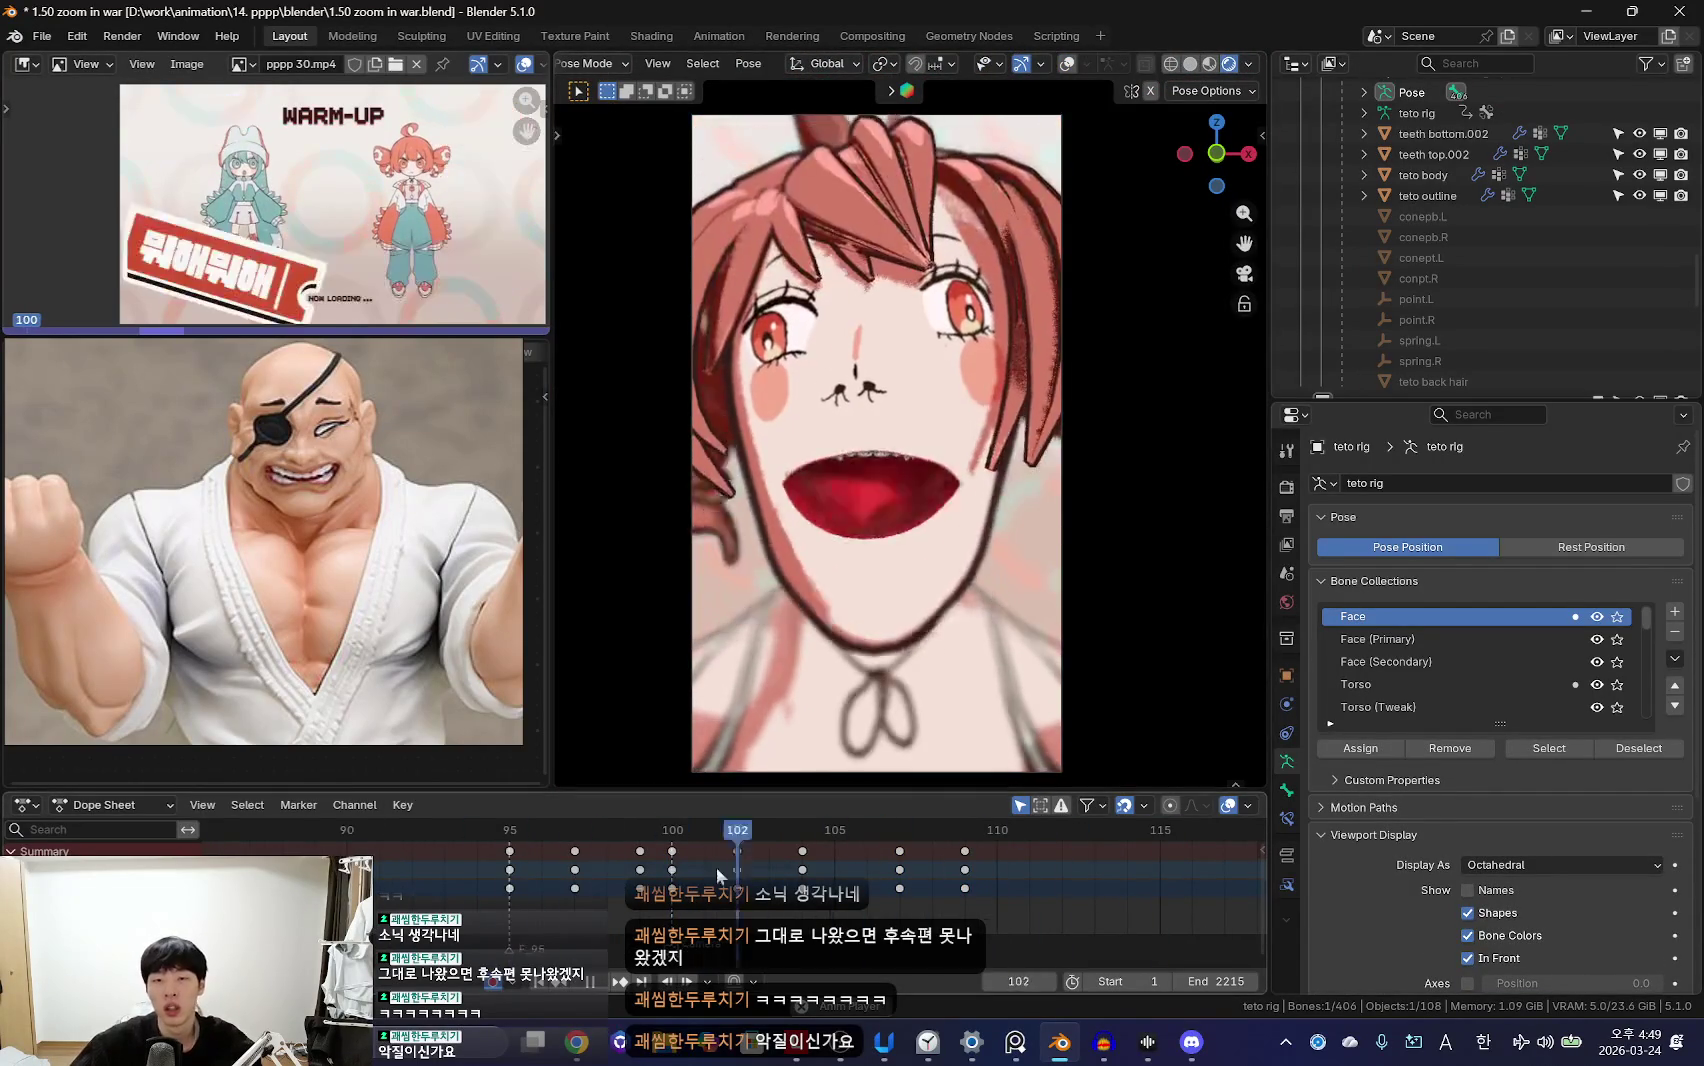
pyautogui.keyDown('alt'); pyautogui.scroll(-8, 740, 849); pyautogui.keyUp('alt')
pyautogui.scroll(4, 748, 872)
pyautogui.keyDown('alt'); pyautogui.scroll(-11, 831, 876); pyautogui.keyUp('alt')
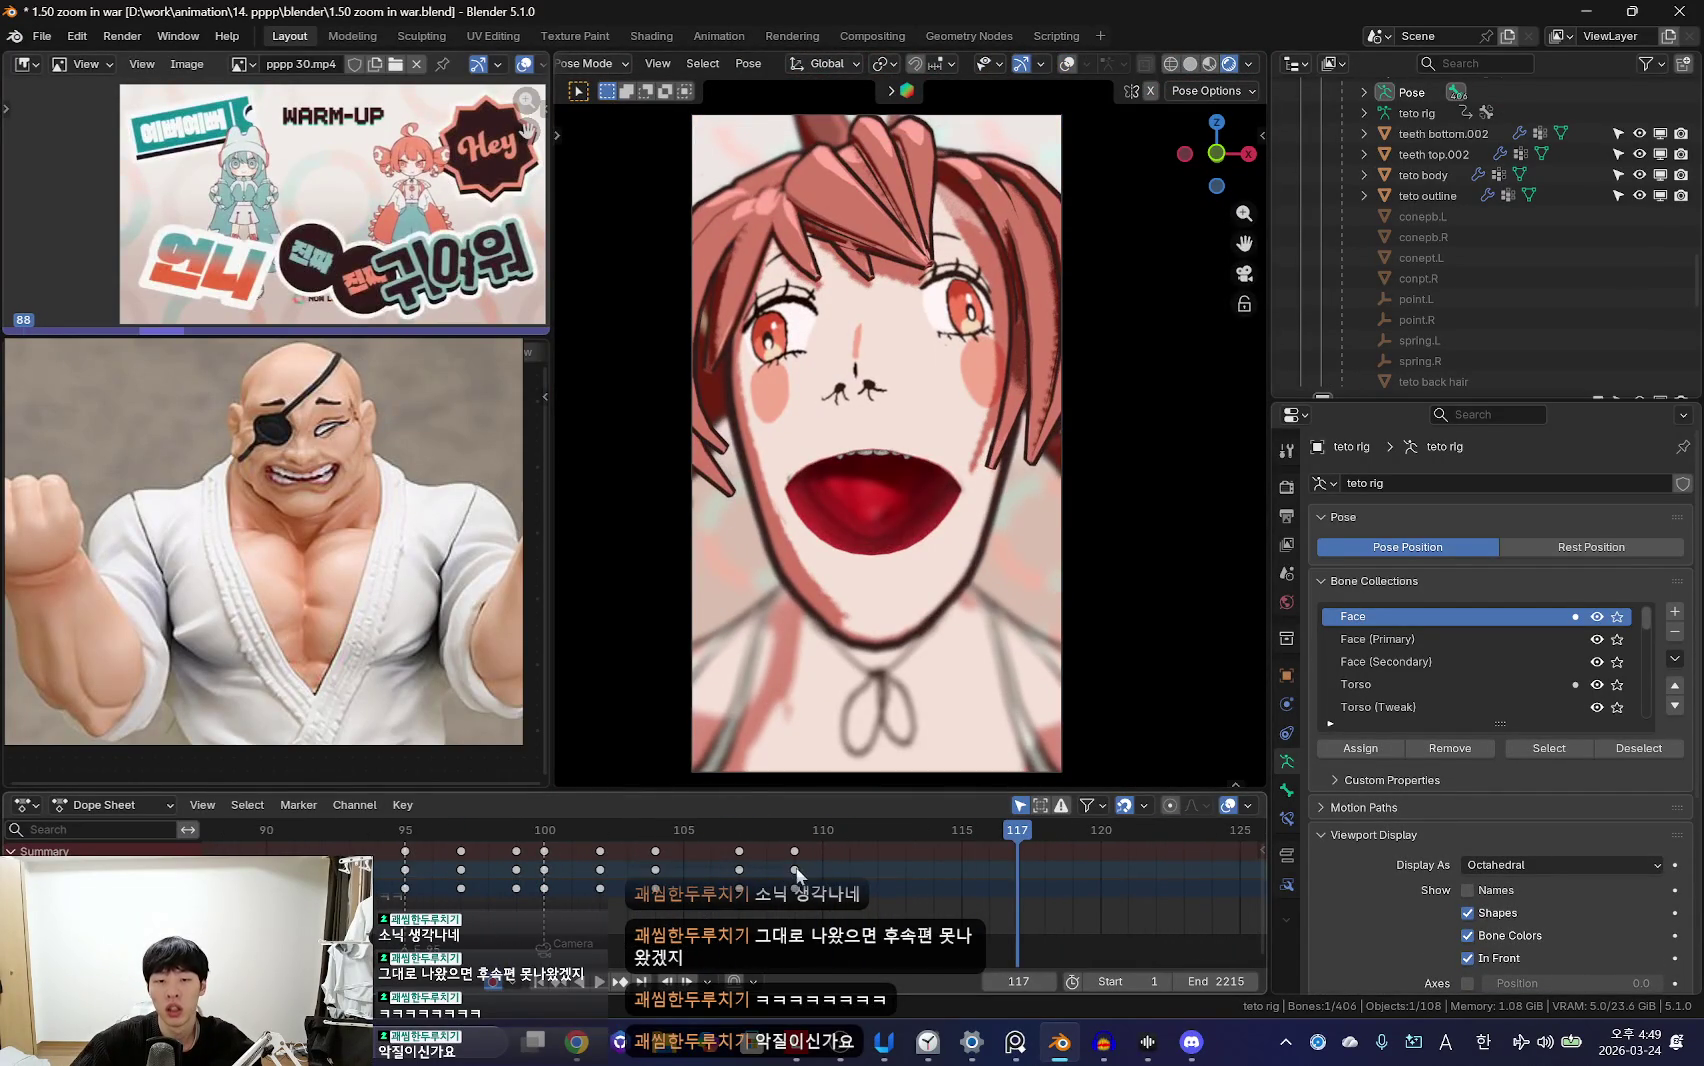
pyautogui.keyDown('alt'); pyautogui.scroll(4, 780, 870); pyautogui.keyUp('alt')
pyautogui.keyDown('alt'); pyautogui.scroll(5, 768, 868); pyautogui.keyUp('alt')
pyautogui.keyDown('alt'); pyautogui.scroll(-3, 760, 870); pyautogui.keyUp('alt')
pyautogui.keyDown('alt'); pyautogui.scroll(-7, 751, 876); pyautogui.keyUp('alt')
pyautogui.keyDown('alt'); pyautogui.scroll(9, 756, 874); pyautogui.keyUp('alt')
pyautogui.keyDown('alt'); pyautogui.scroll(4, 820, 874); pyautogui.keyUp('alt')
pyautogui.scroll(-1, 828, 878)
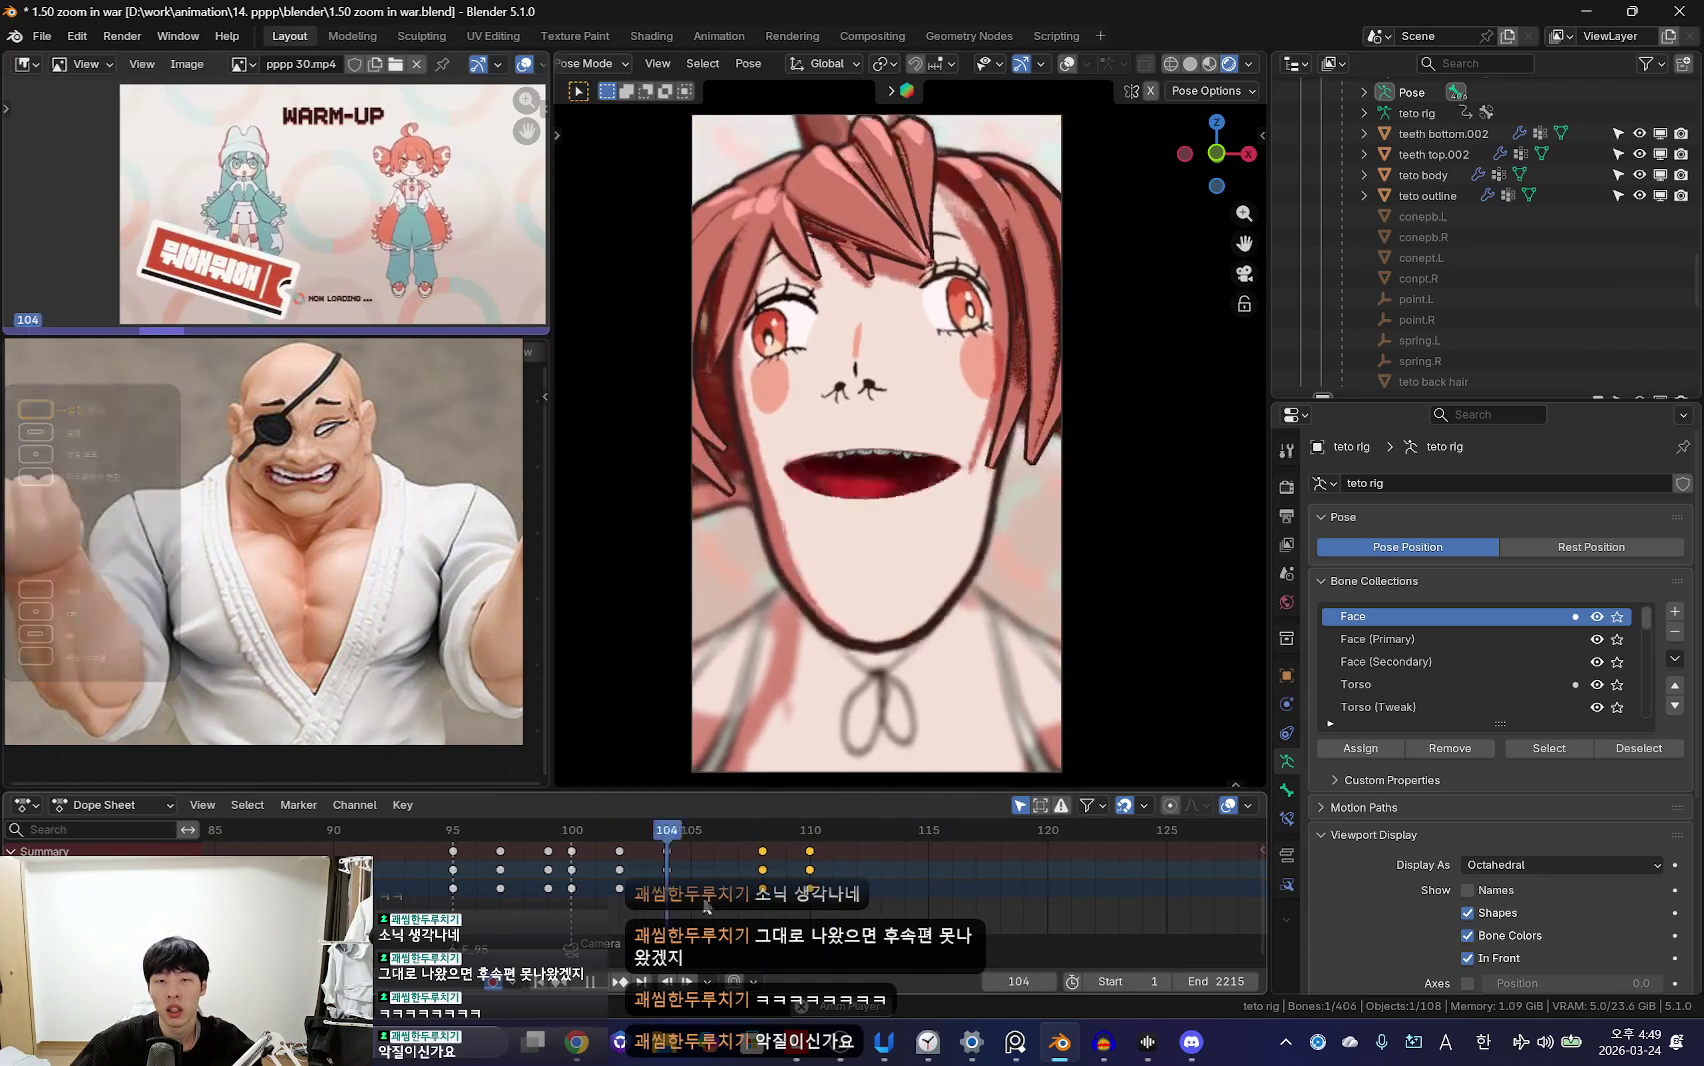
pyautogui.keyDown('alt'); pyautogui.scroll(-4, 836, 882); pyautogui.keyUp('alt')
pyautogui.keyDown('alt'); pyautogui.scroll(-3, 842, 887); pyautogui.keyUp('alt')
pyautogui.press('space')
# Step: Rotate Bone.001 into a narrower, nearly closed mouth at frame 113
pyautogui.rightClick(905, 877)
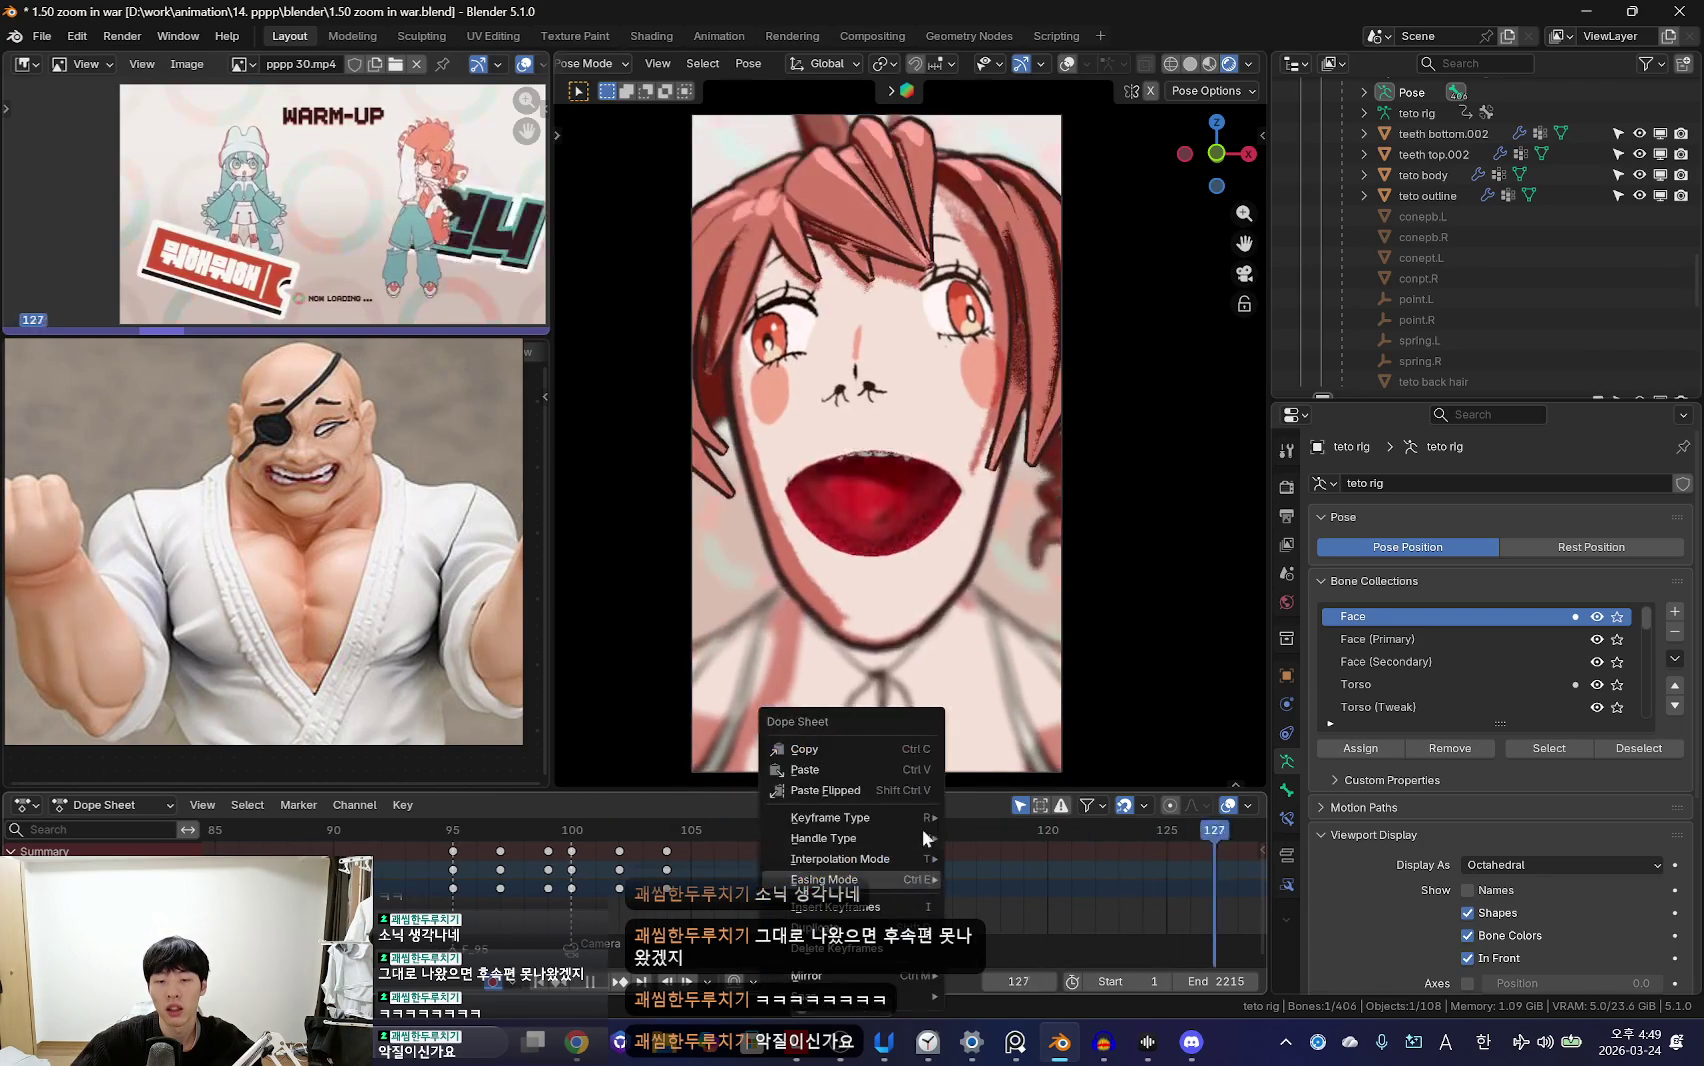
pyautogui.press('Escape')
pyautogui.press('Escape')
pyautogui.keyDown('alt'); pyautogui.scroll(-3, 820, 889); pyautogui.keyUp('alt')
pyautogui.keyDown('alt'); pyautogui.scroll(2, 869, 889); pyautogui.keyUp('alt')
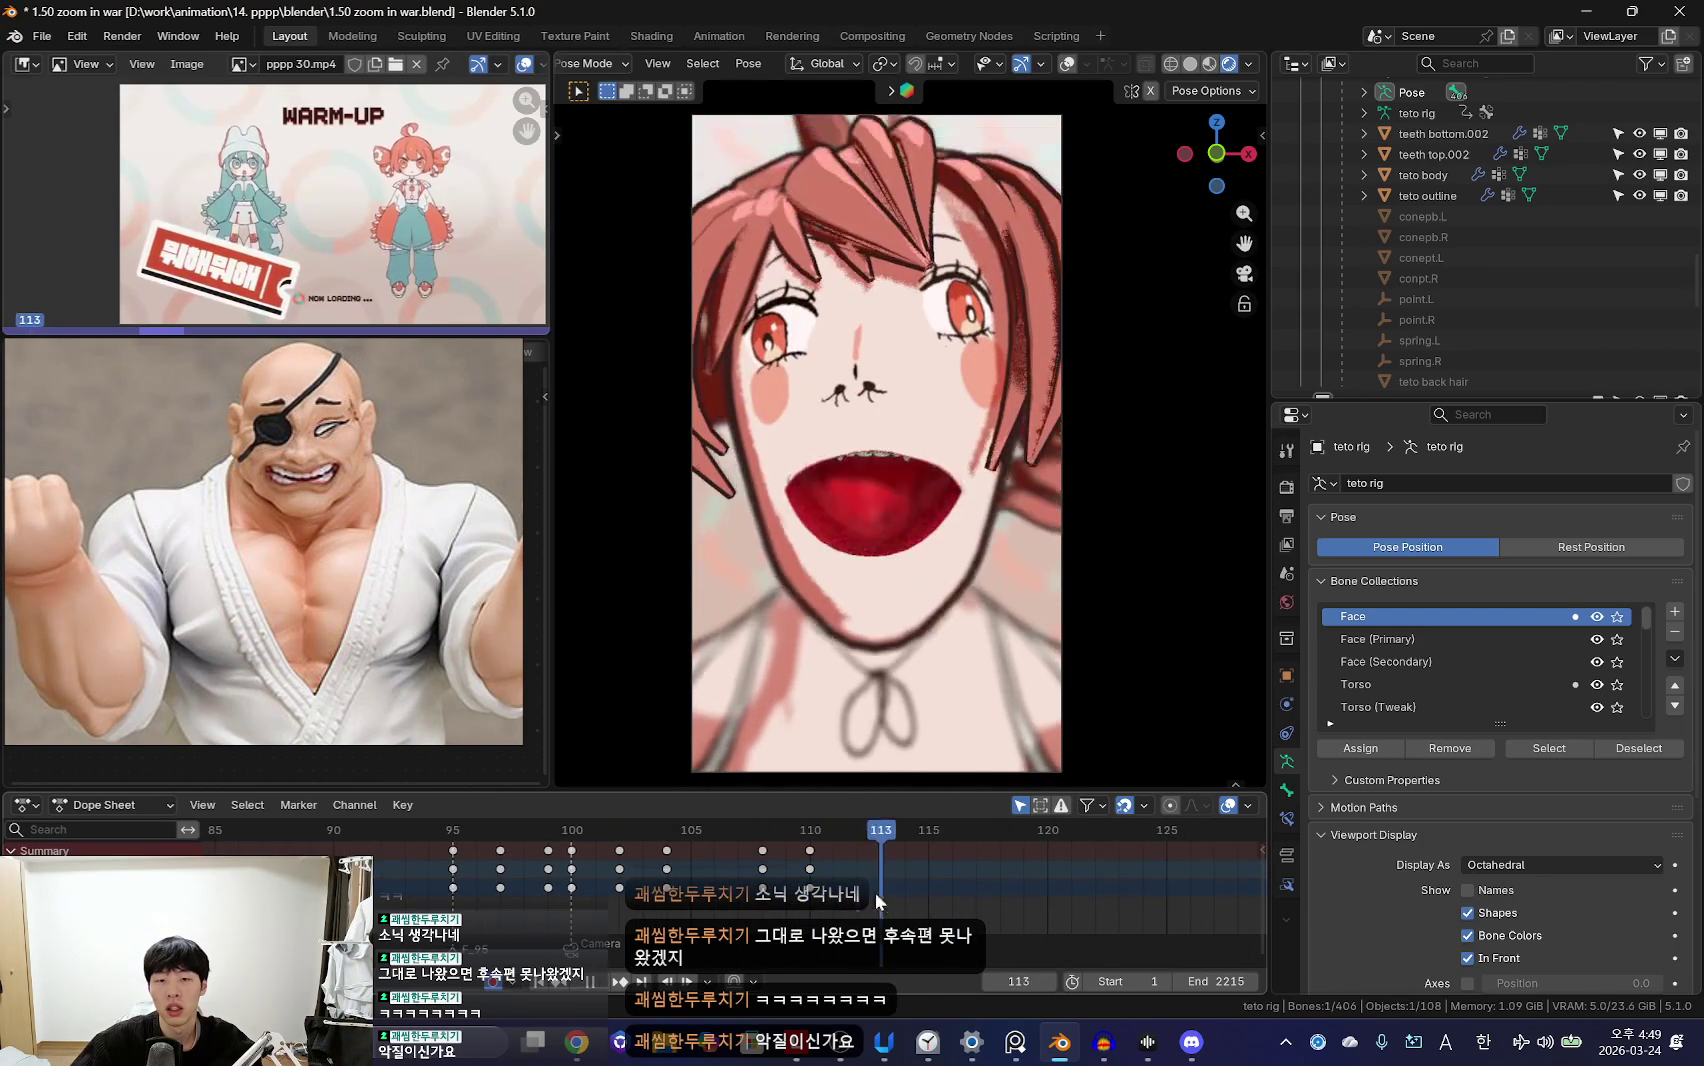
pyautogui.keyDown('alt'); pyautogui.scroll(-1, 869, 889); pyautogui.keyUp('alt')
pyautogui.press('r')
pyautogui.press('r')
pyautogui.click(940, 330)
# Step: Key the face pose at frame 115, then leave camera view and return to Object Mode
pyautogui.rightClick(647, 855)
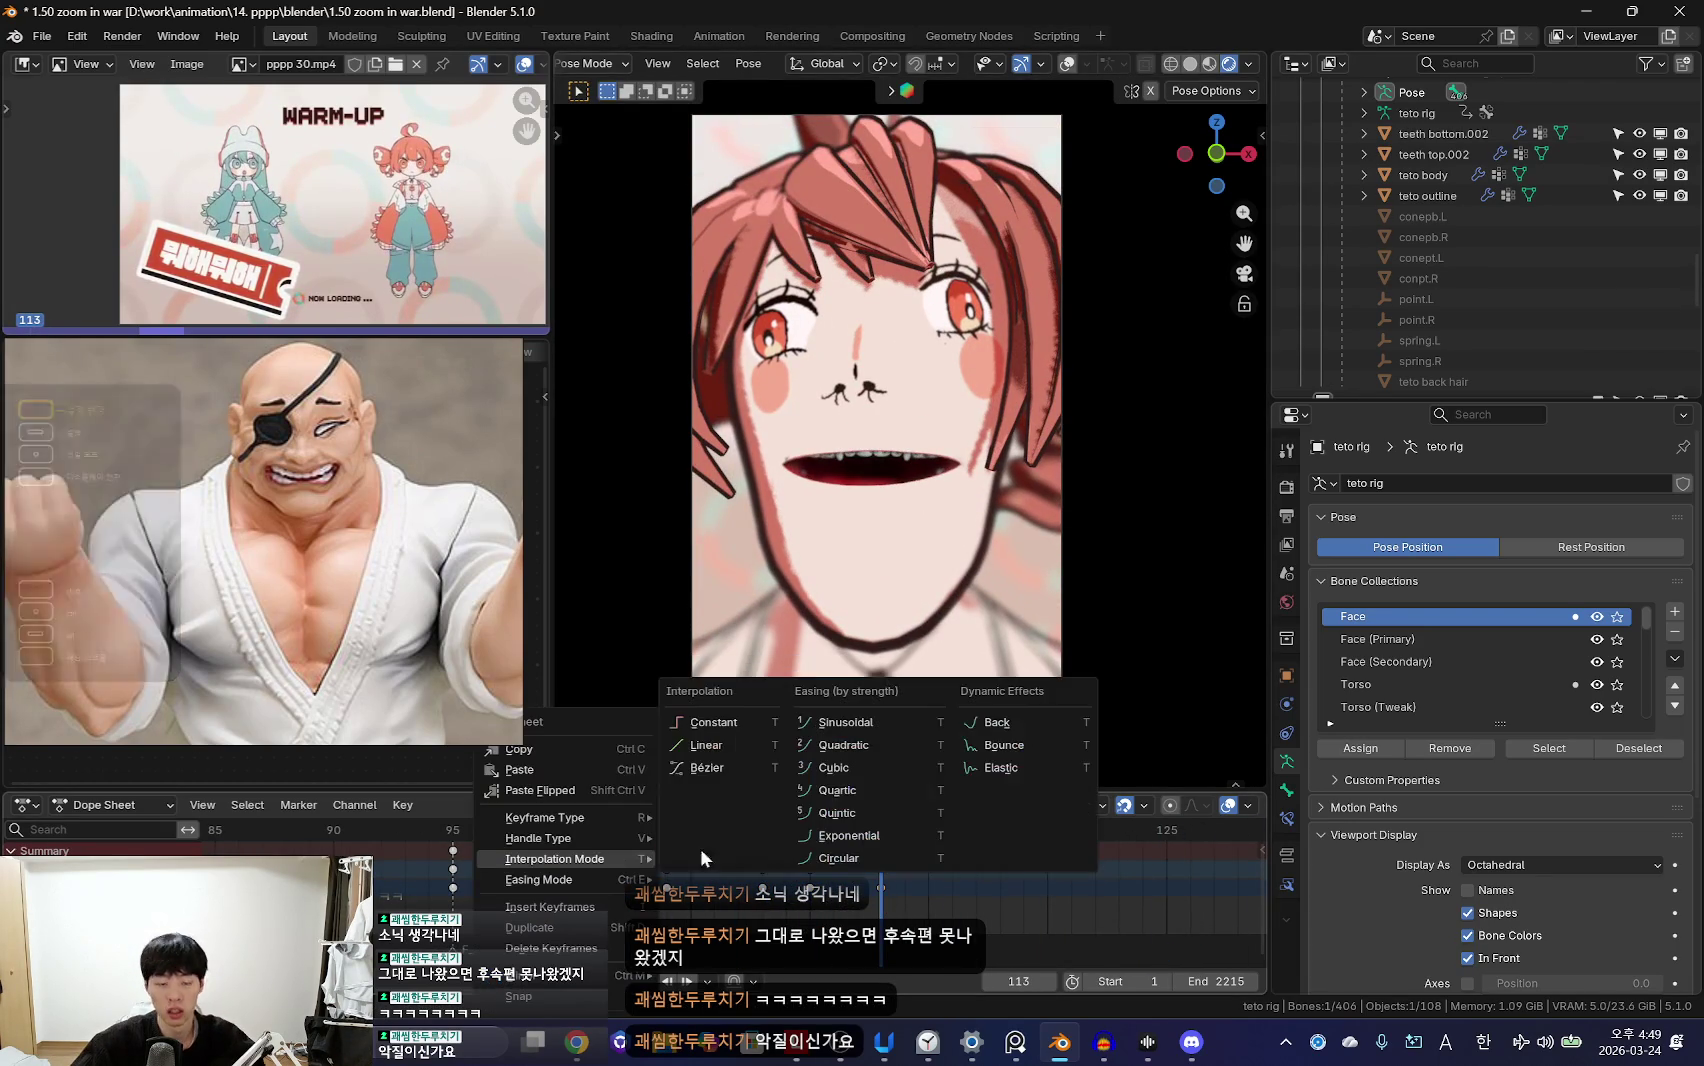
pyautogui.scroll(-4, 809, 908)
pyautogui.keyDown('alt'); pyautogui.scroll(-5, 809, 908); pyautogui.keyUp('alt')
pyautogui.keyDown('alt'); pyautogui.scroll(3, 809, 908); pyautogui.keyUp('alt')
pyautogui.scroll(3, 809, 908)
pyautogui.keyDown('alt'); pyautogui.scroll(6, 869, 883); pyautogui.keyUp('alt')
pyautogui.press('i')
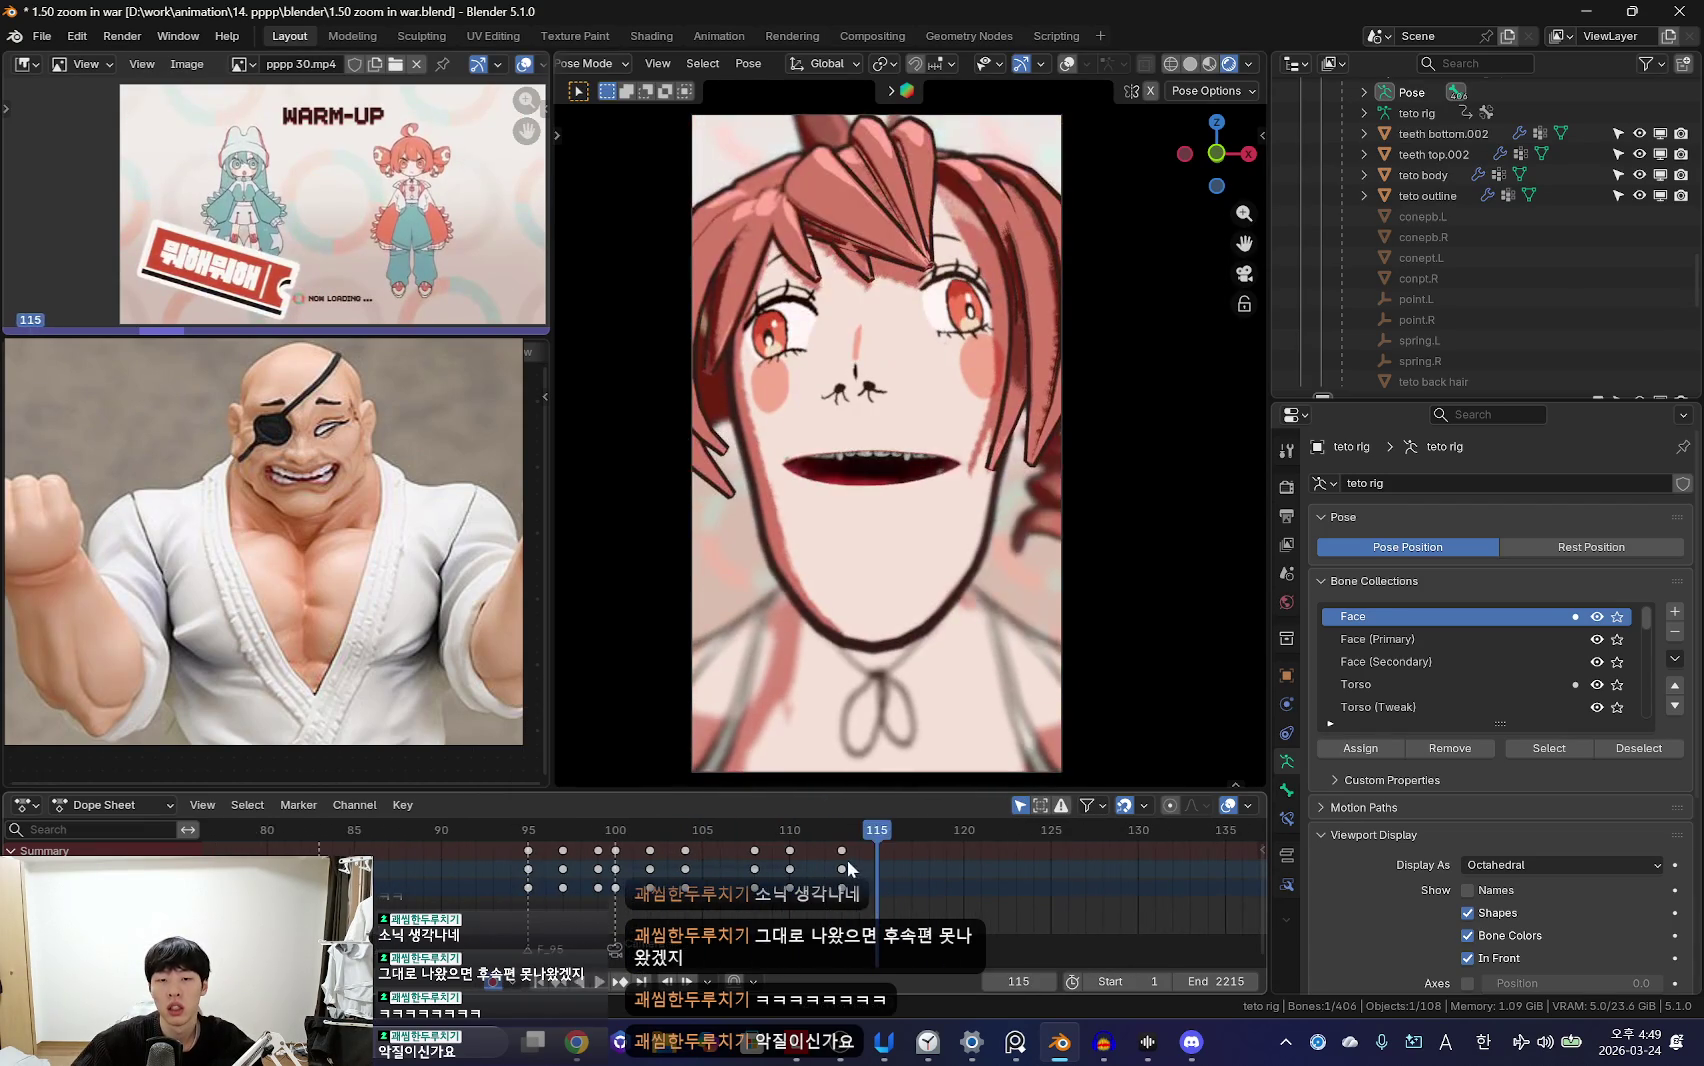
pyautogui.scroll(-3, 787, 867)
pyautogui.keyDown('alt'); pyautogui.scroll(12, 800, 890); pyautogui.keyUp('alt')
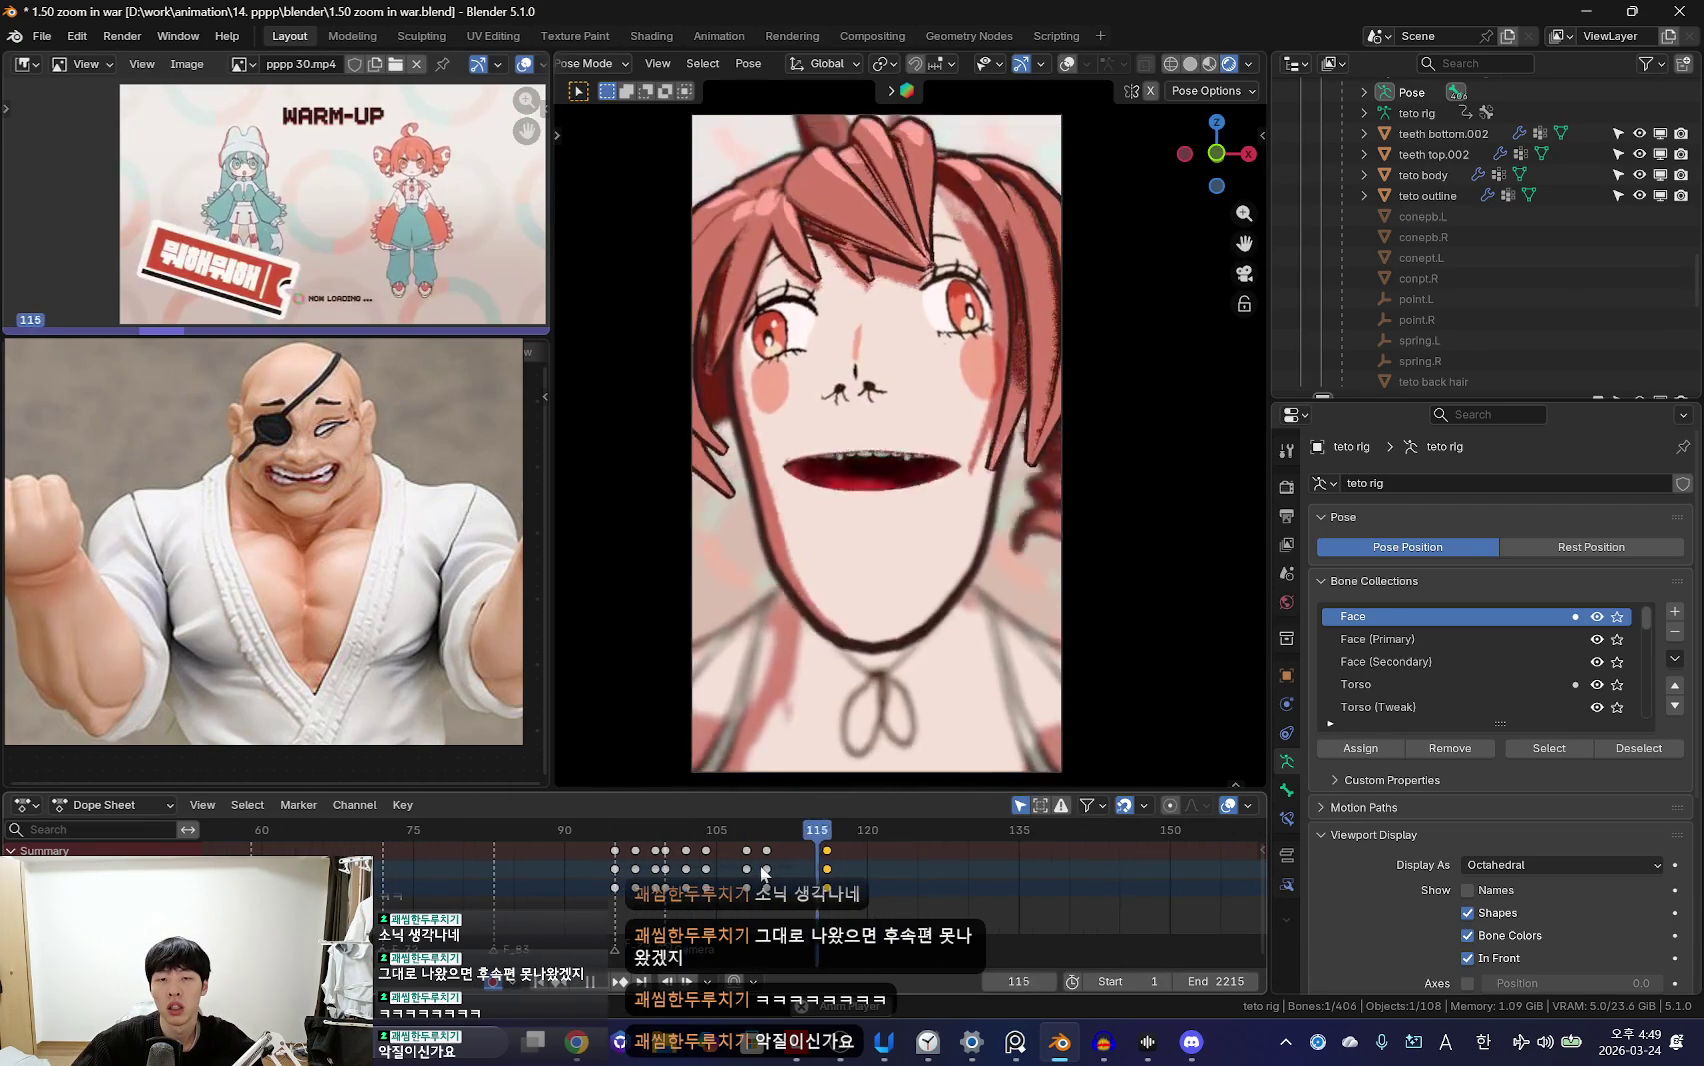
pyautogui.keyDown('alt'); pyautogui.scroll(-20, 812, 908); pyautogui.keyUp('alt')
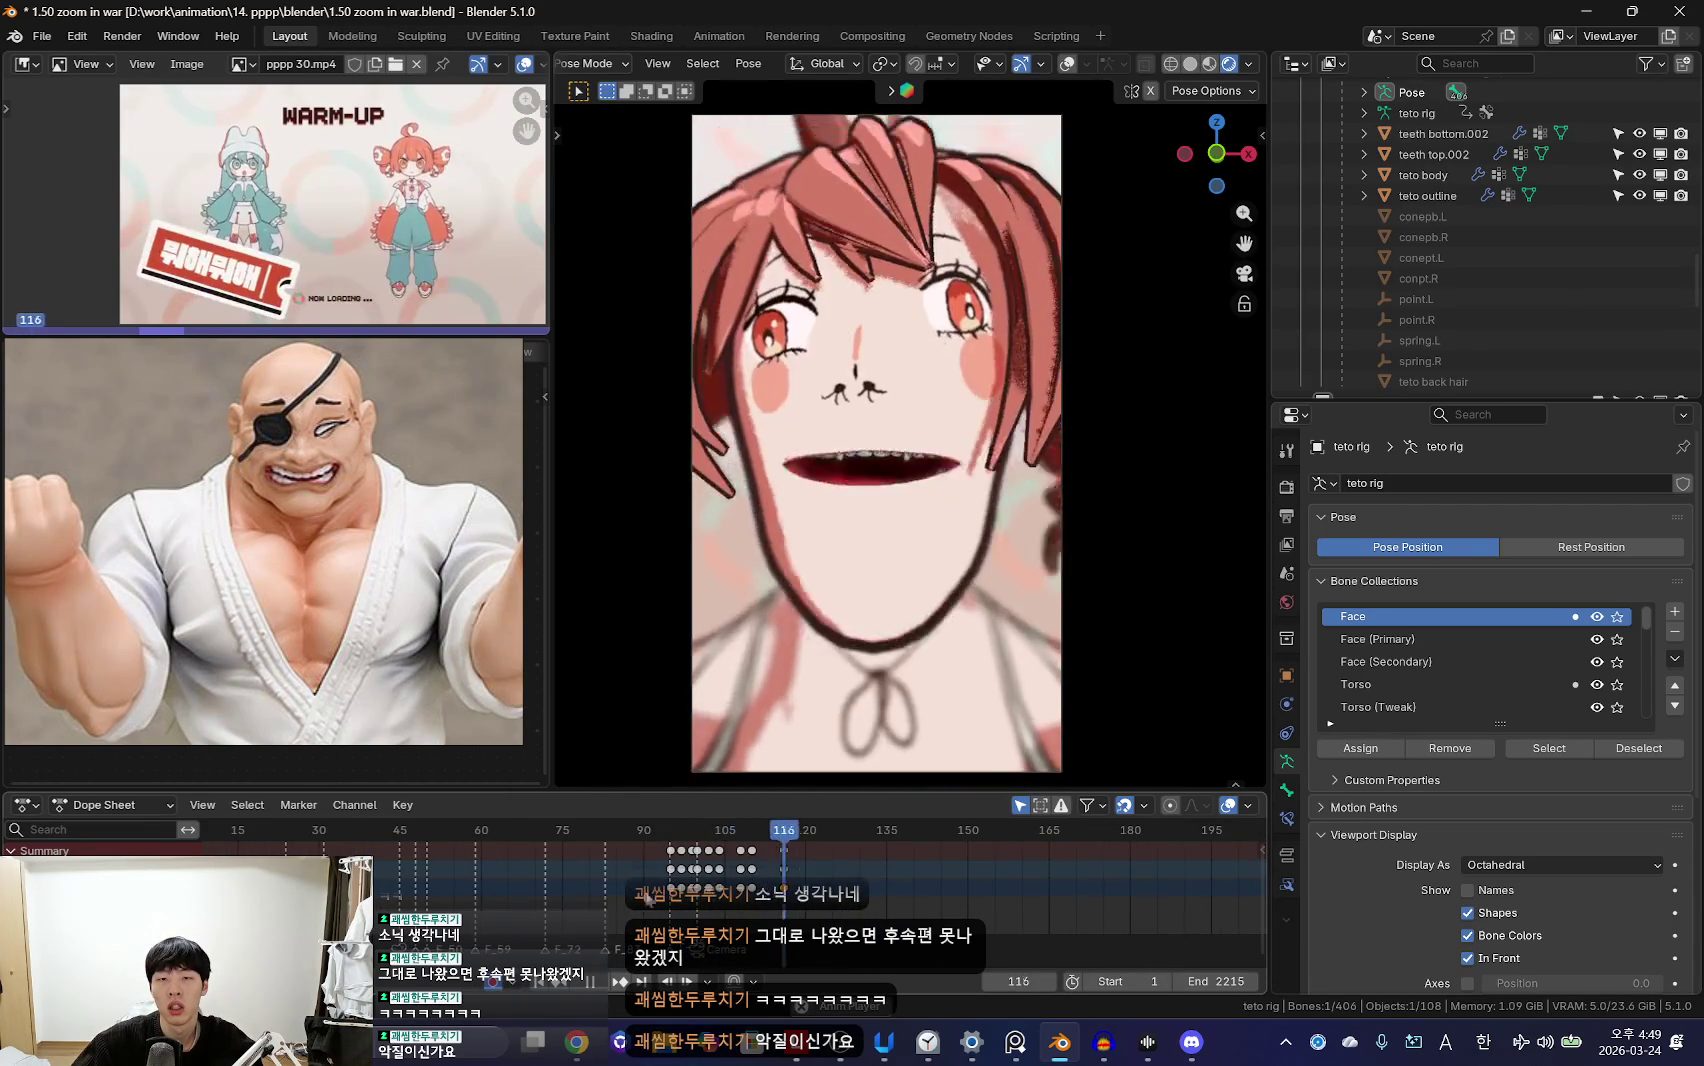
pyautogui.scroll(-2, 812, 908)
pyautogui.press('KP_0')
pyautogui.hotkey('ctrl', 'z')
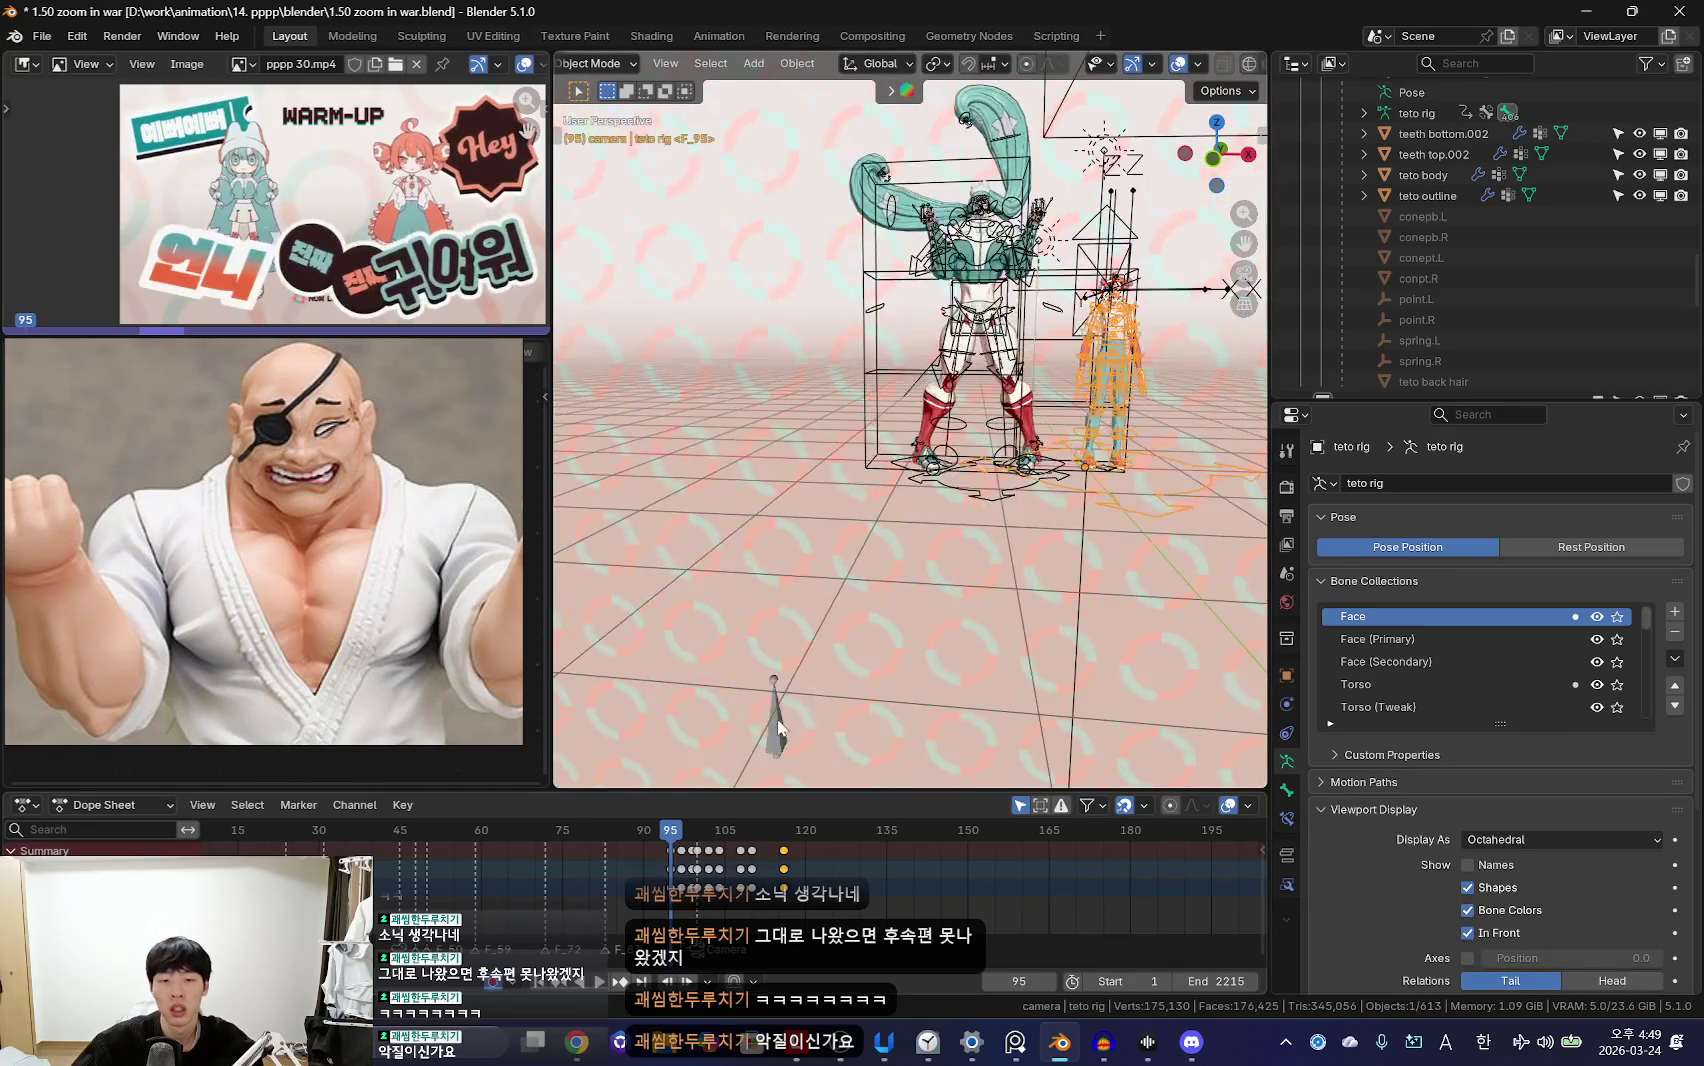
# Step: Switch the left editor to the Graph Editor showing the lattice controller's curves
pyautogui.click(22, 352)
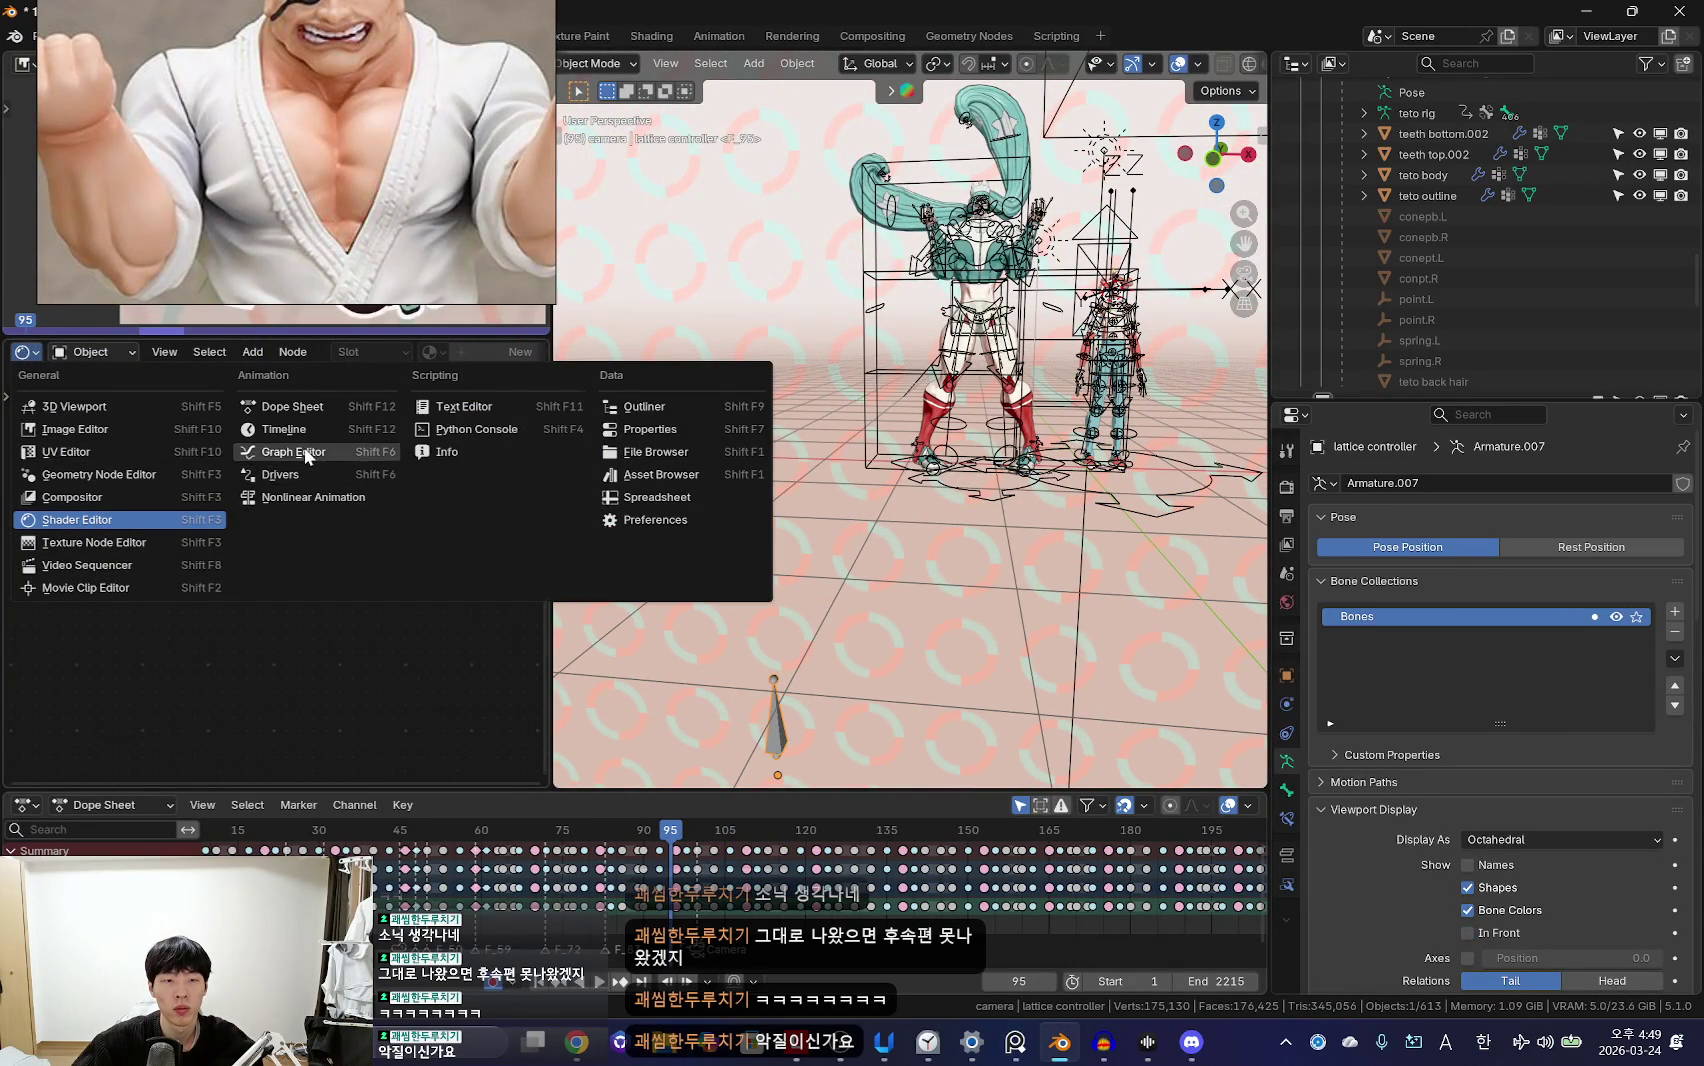
pyautogui.click(292, 452)
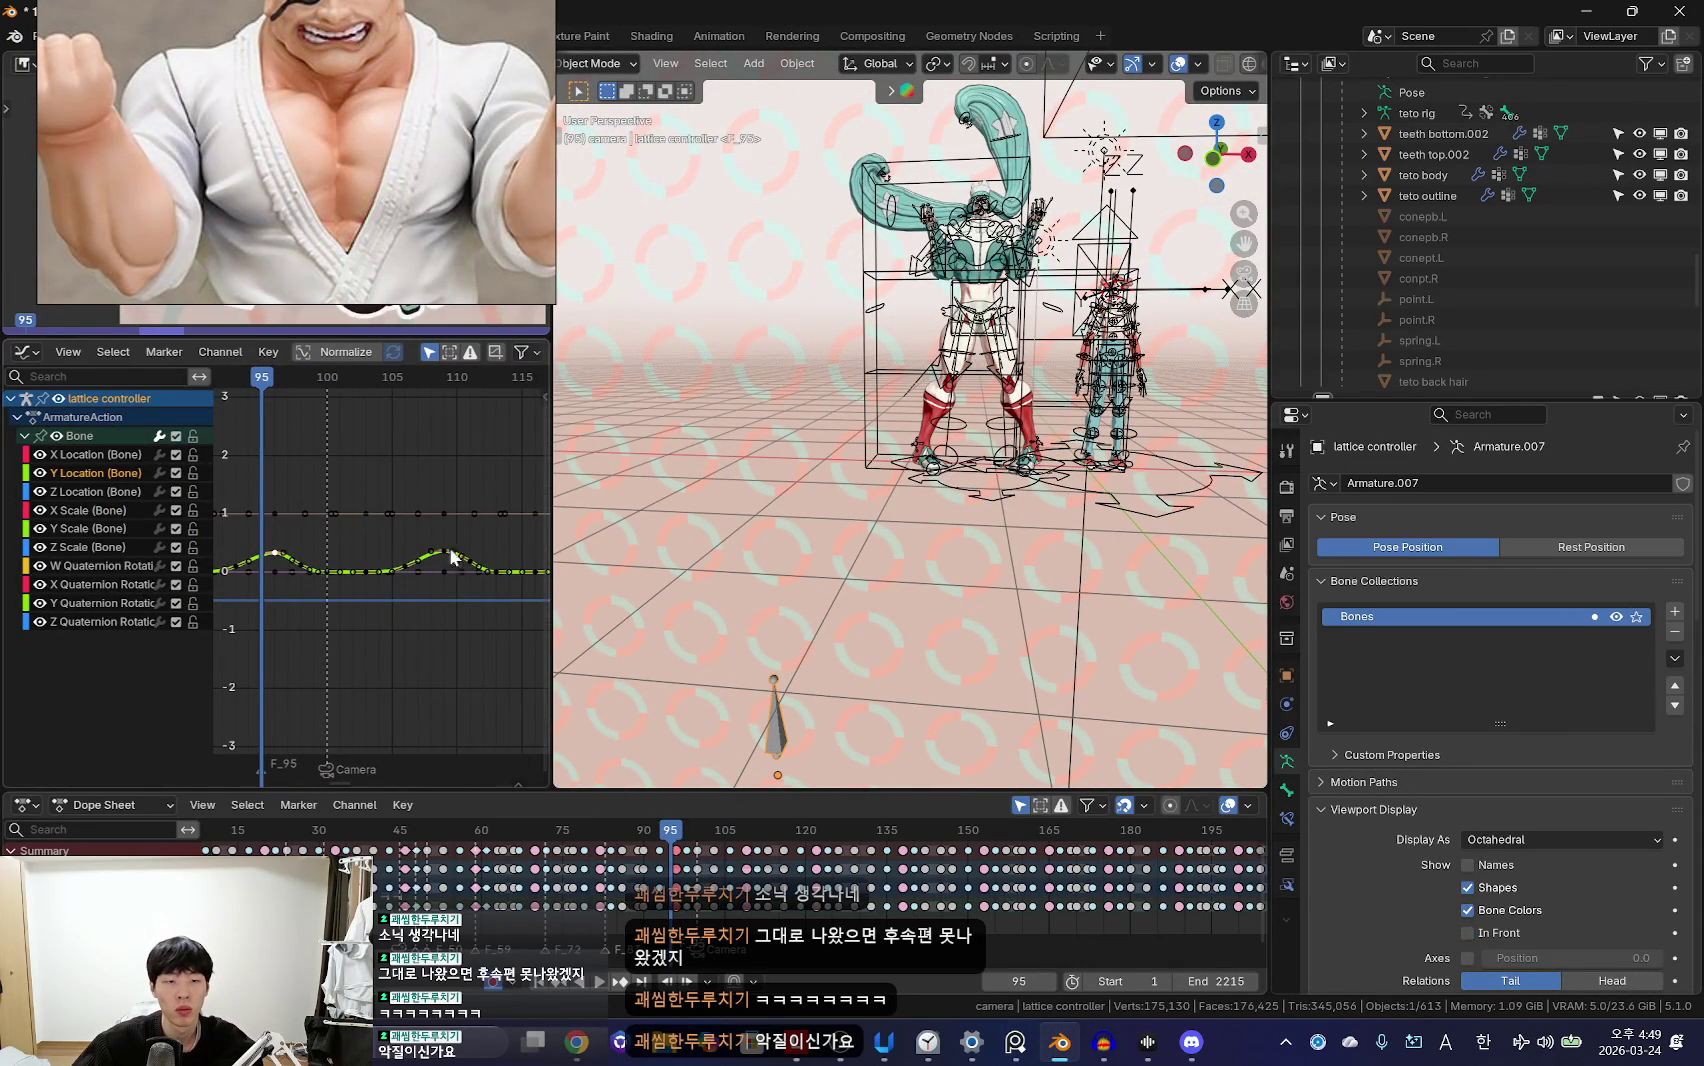
pyautogui.scroll(2, 300, 572)
pyautogui.scroll(1, 279, 572)
# Step: Play the animation through the camera and centre the curves on the current frame
pyautogui.press('space')
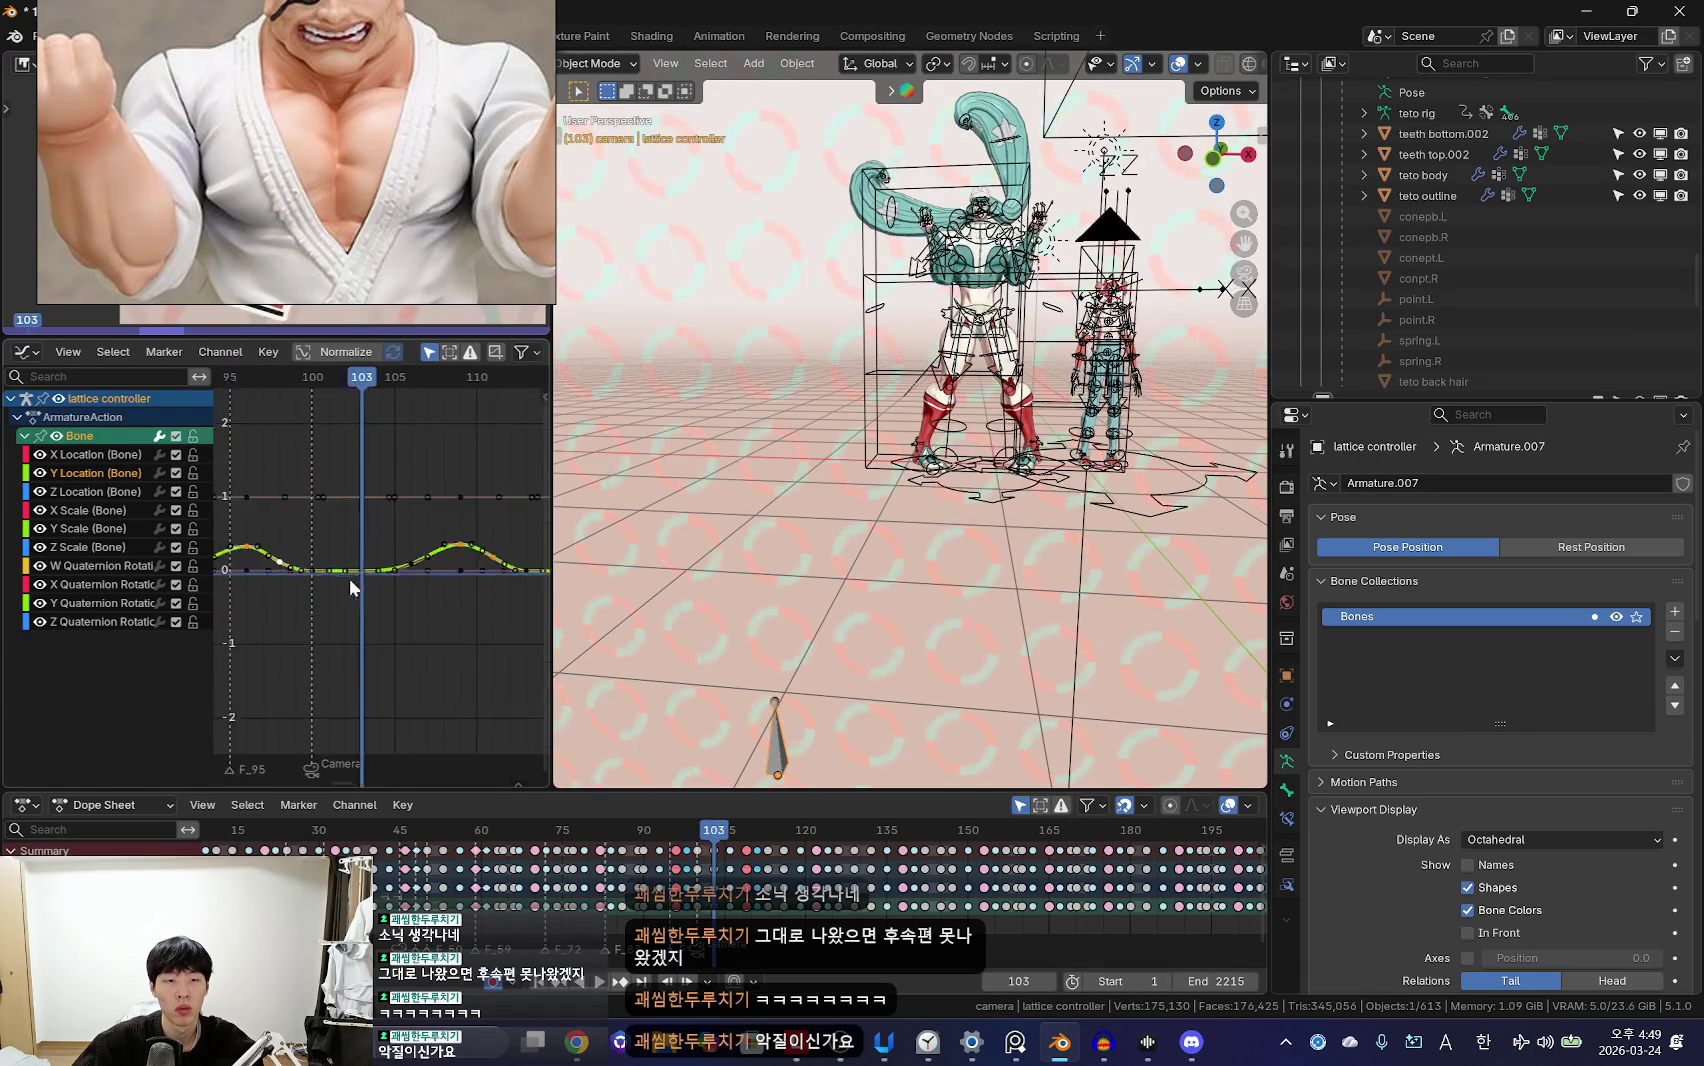
pyautogui.scroll(-1, 355, 571)
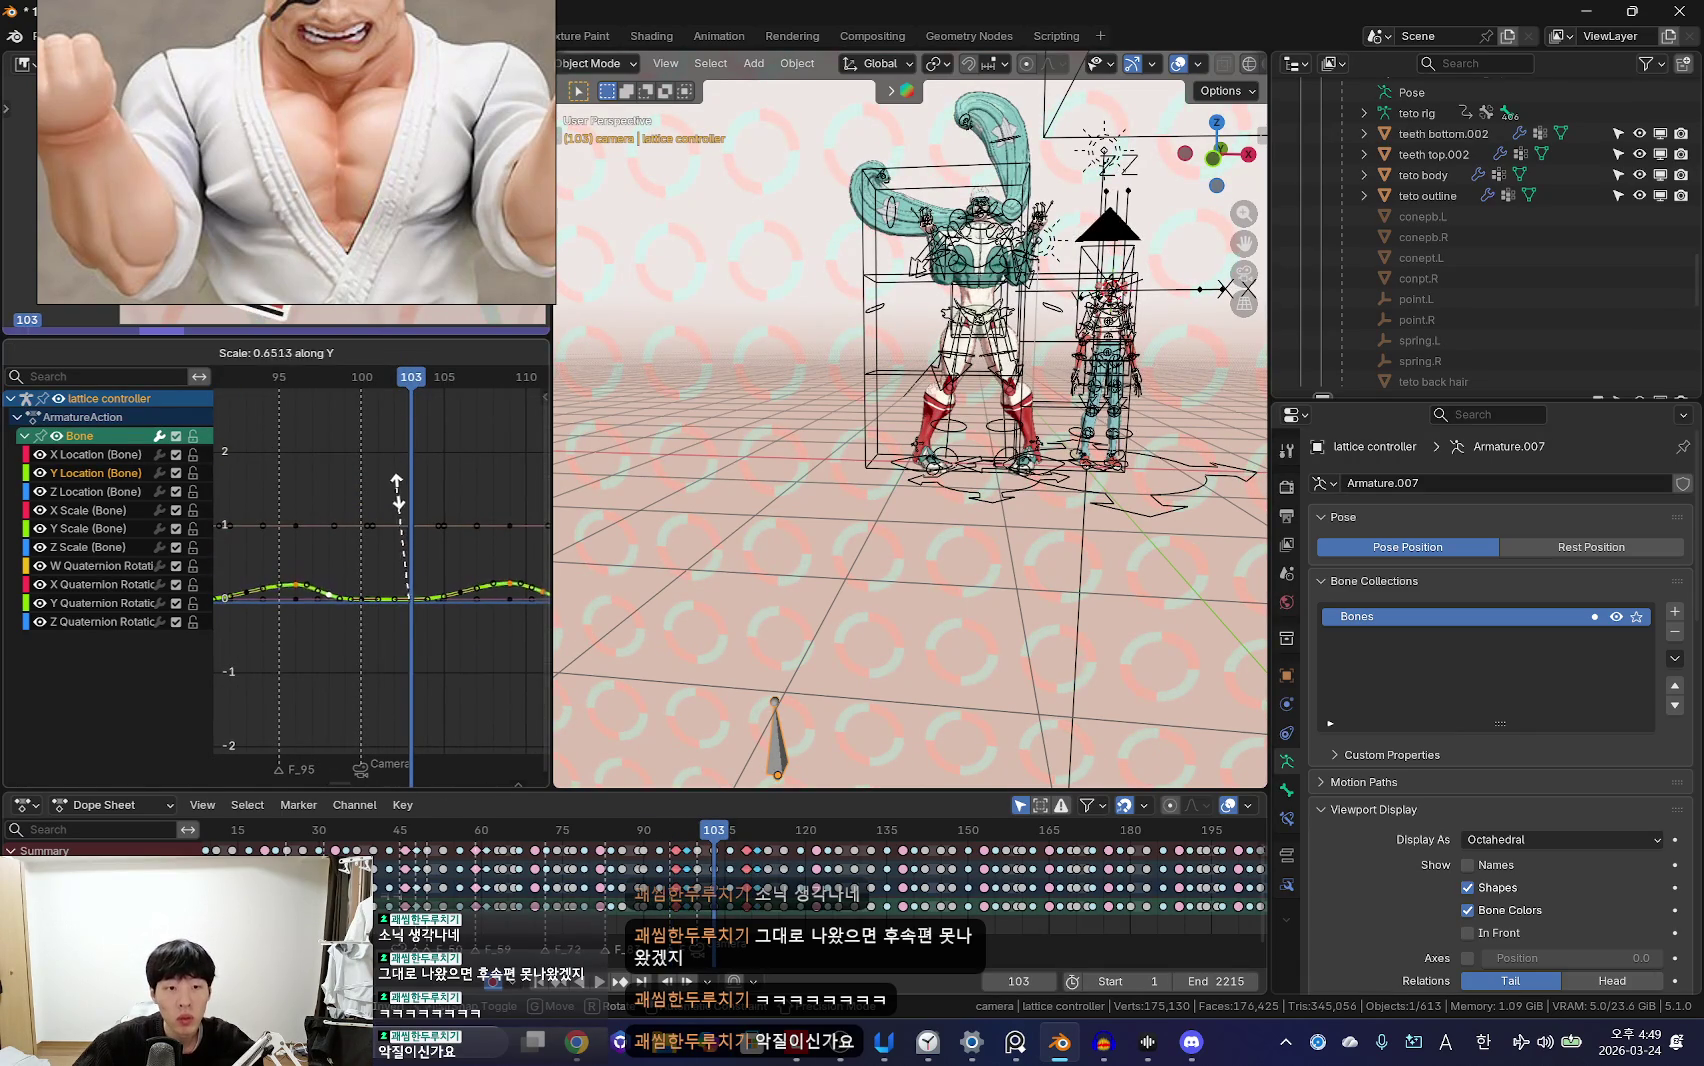
pyautogui.press('space')
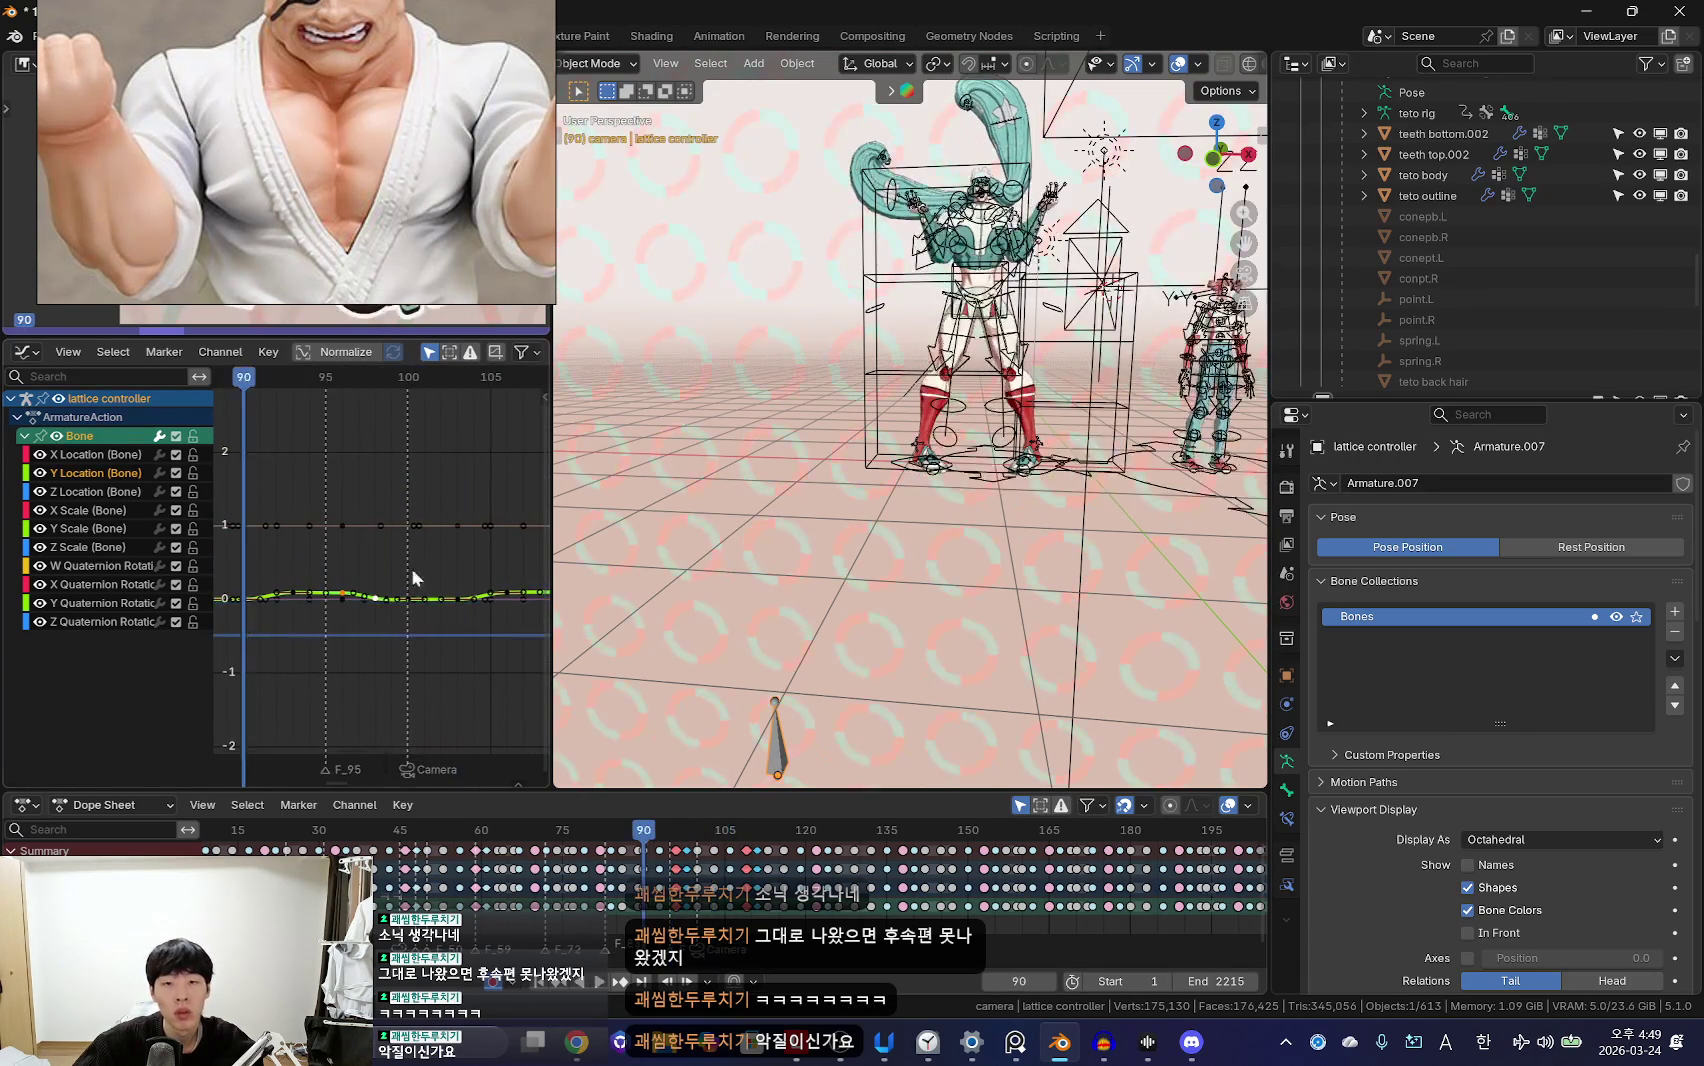
pyautogui.hotkey('shift', 'alt', 'z')
pyautogui.press('KP_0')
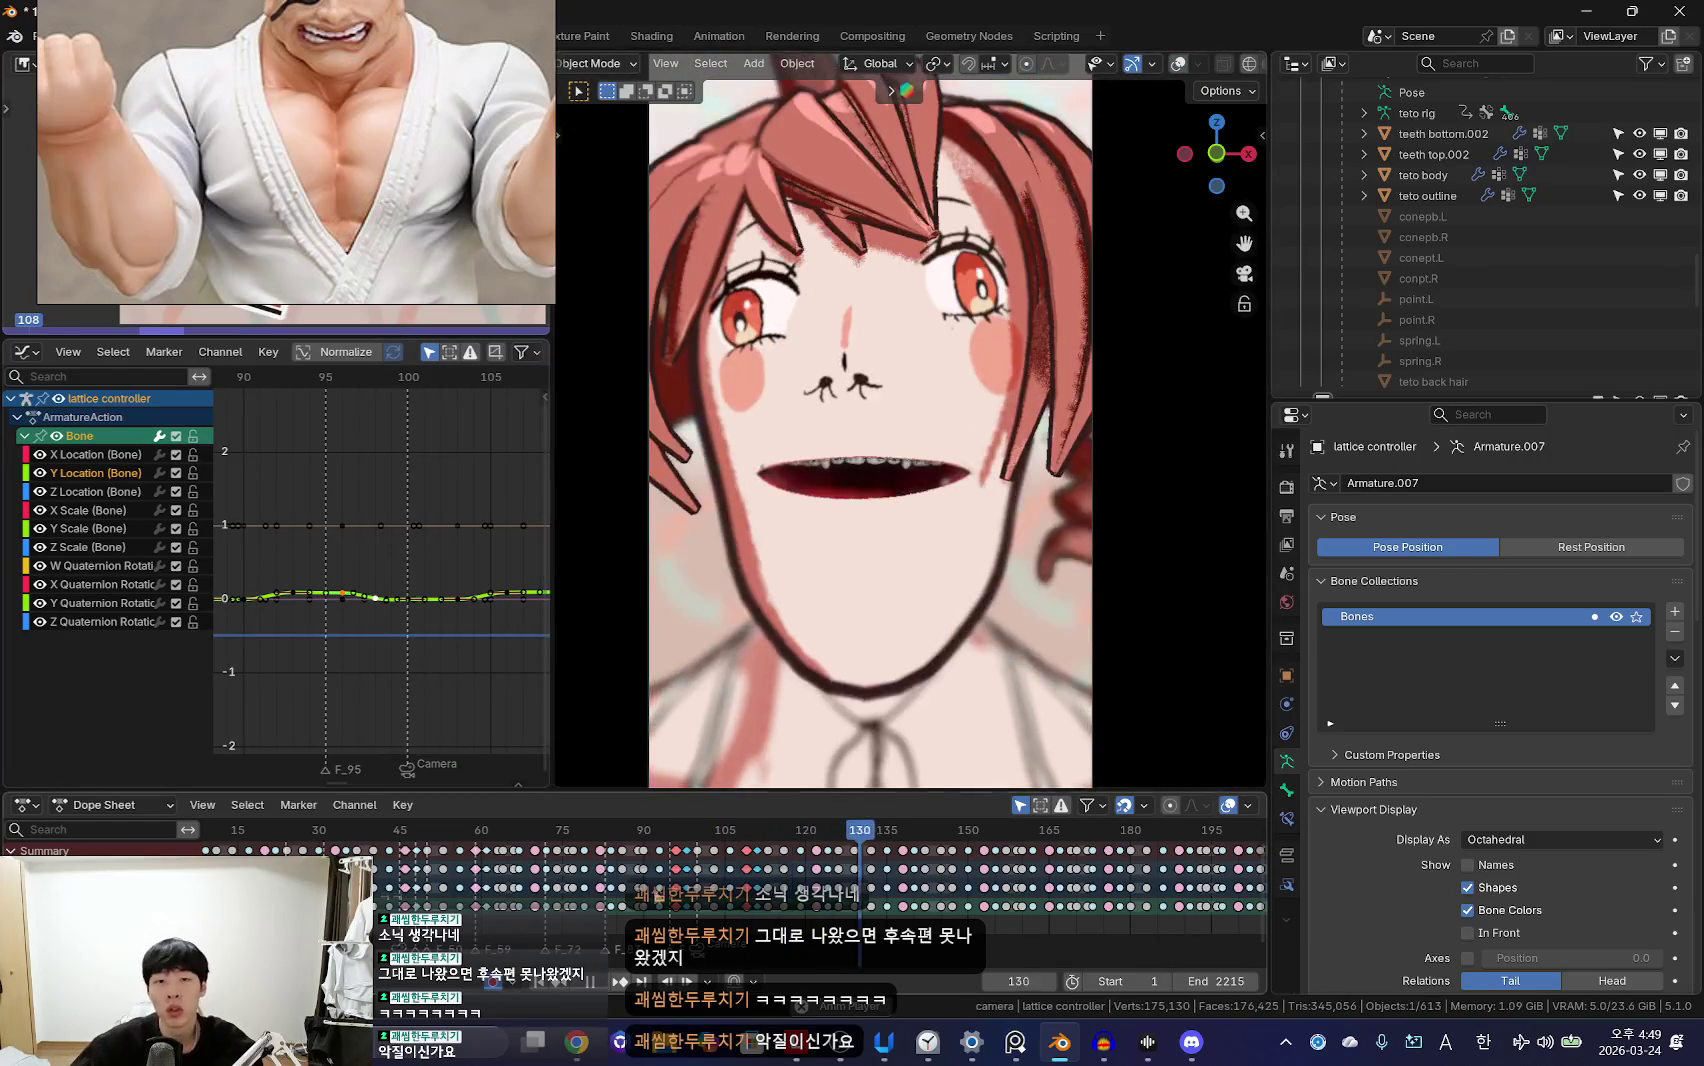
pyautogui.press('Home')
pyautogui.press('KP_Decimal')
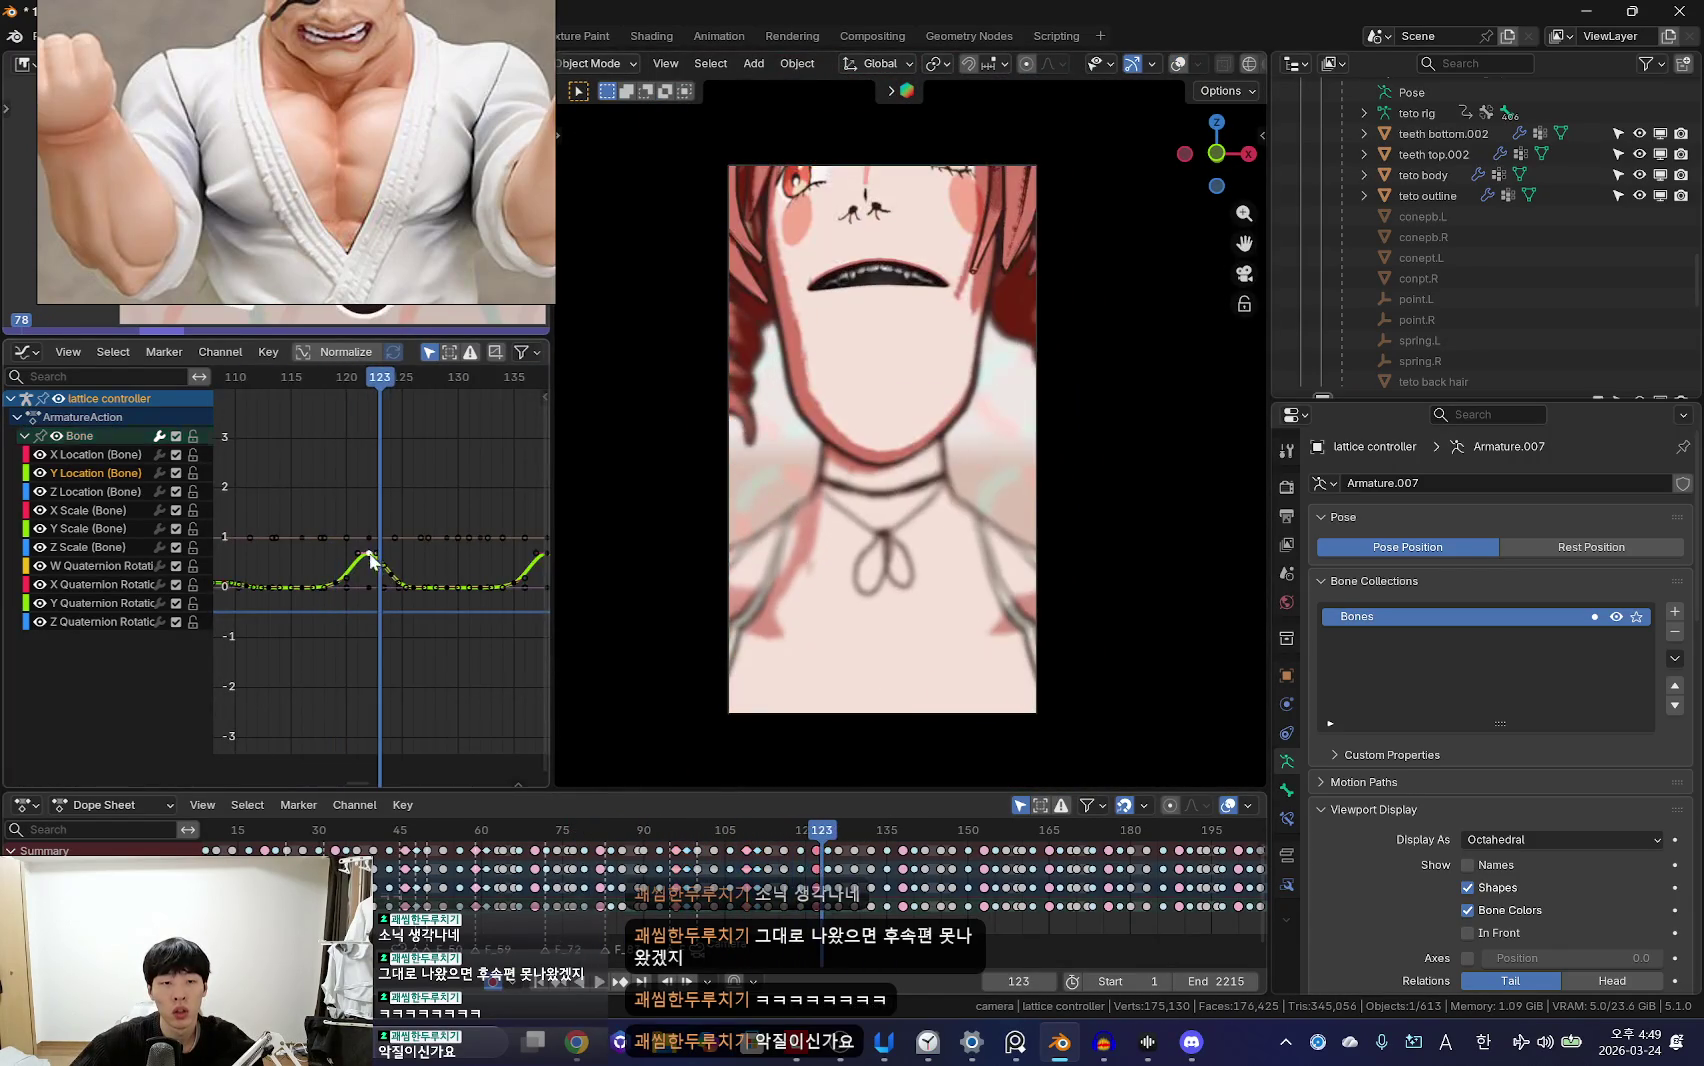
pyautogui.scroll(1, 388, 580)
pyautogui.keyDown('ctrl'); pyautogui.scroll(-3, 437, 552); pyautogui.keyUp('ctrl')
pyautogui.scroll(-2, 472, 587)
# Step: Scale down the Y Location peak near frame 128 and play back to check it
pyautogui.moveTo(419, 607)
pyautogui.mouseDown(button='middle')
pyautogui.moveTo(366, 610)
pyautogui.moveTo(414, 570)
pyautogui.mouseUp(button='middle')
pyautogui.click(415, 599)
pyautogui.scroll(1, 419, 537)
pyautogui.scroll(2, 419, 537)
pyautogui.press('s')
pyautogui.click(411, 529)
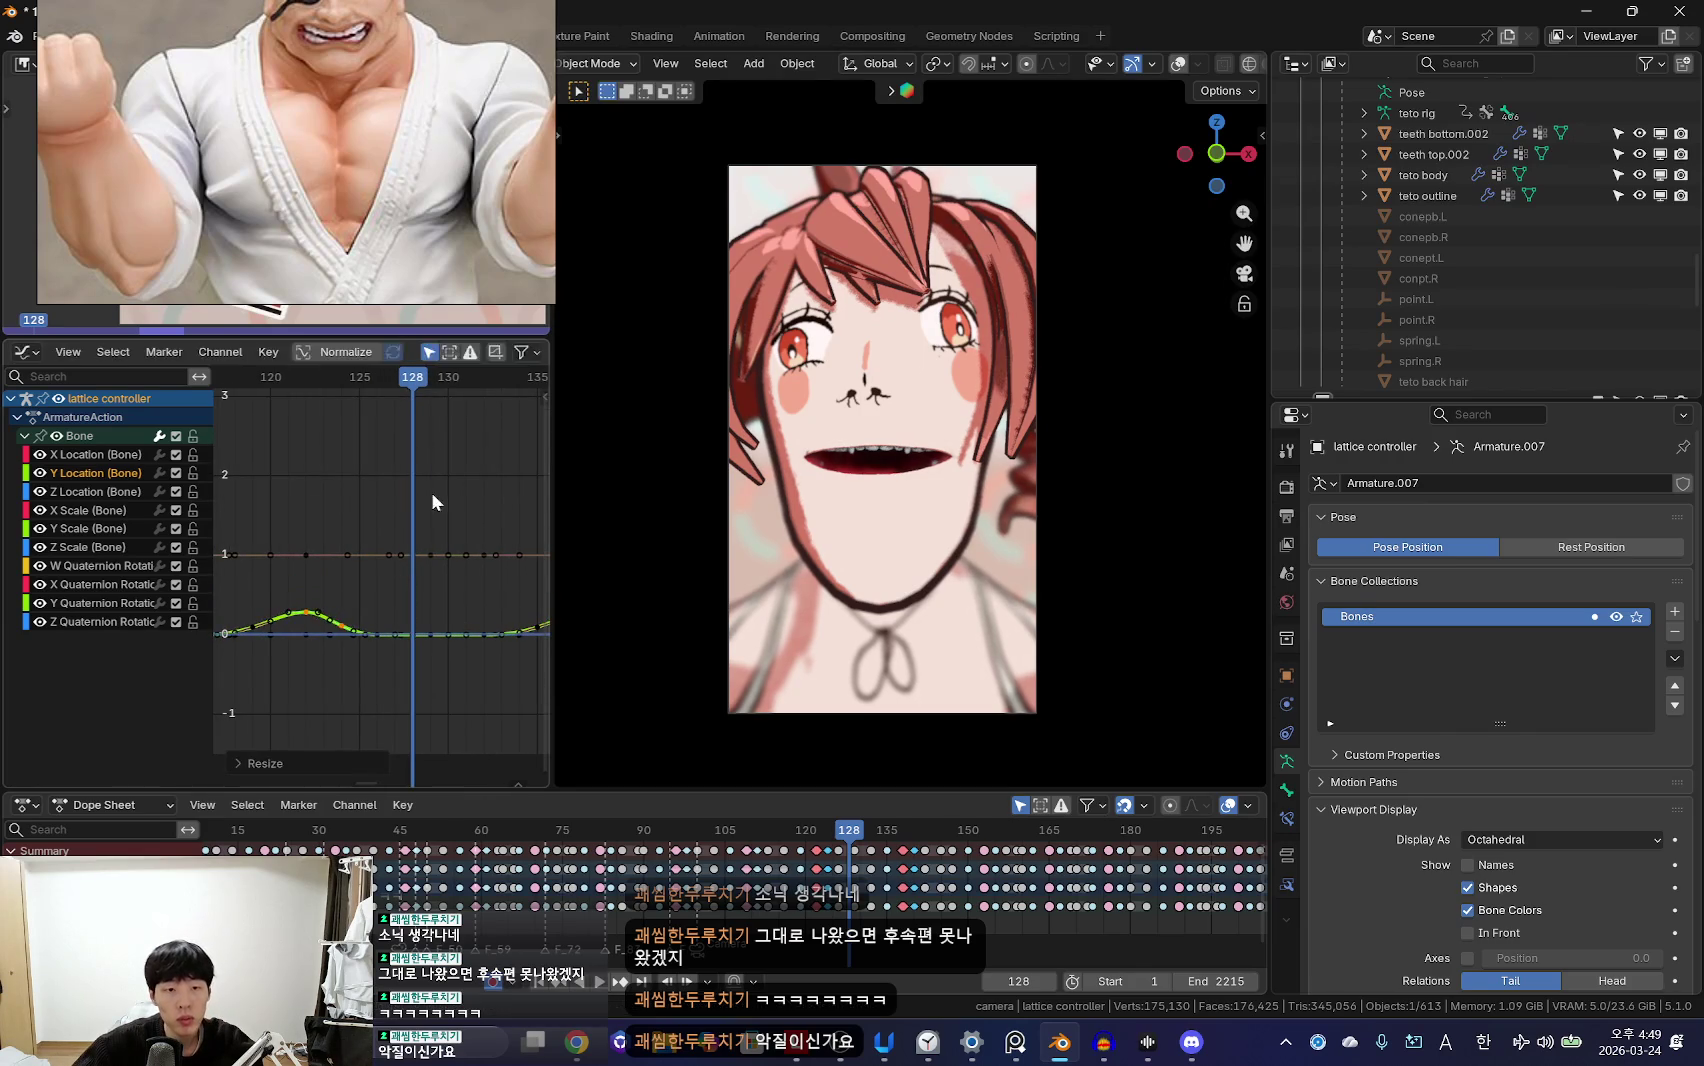
pyautogui.press('space')
pyautogui.scroll(-5, 367, 670)
pyautogui.scroll(1, 429, 616)
pyautogui.moveTo(437, 626); pyautogui.dragTo(344, 647, button='middle')
pyautogui.scroll(3, 325, 620)
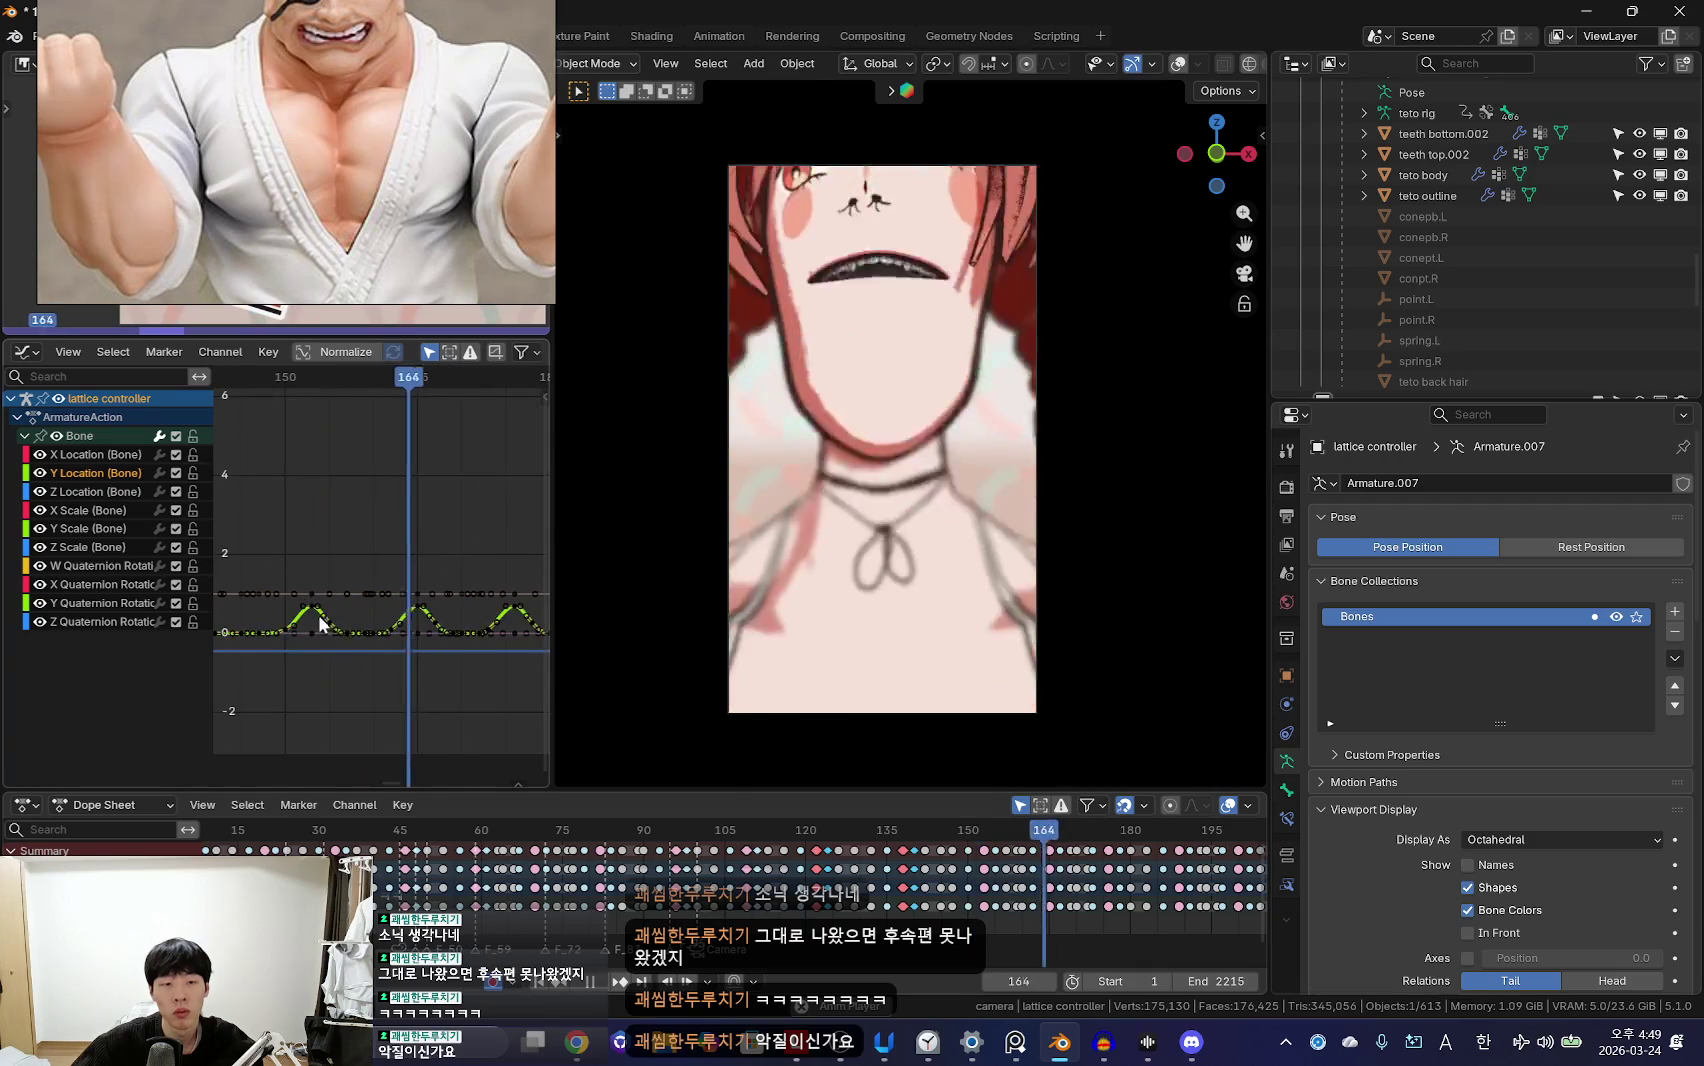
# Step: Flatten the lattice controller's curve peaks further by scaling the keys along Y
pyautogui.keyDown('ctrl'); pyautogui.scroll(-2, 490, 616); pyautogui.keyUp('ctrl')
pyautogui.keyDown('ctrl'); pyautogui.scroll(-2, 452, 614); pyautogui.keyUp('ctrl')
pyautogui.scroll(2, 264, 639)
pyautogui.keyDown('ctrl'); pyautogui.scroll(2, 300, 645); pyautogui.keyUp('ctrl')
pyautogui.keyDown('ctrl'); pyautogui.scroll(2, 371, 658); pyautogui.keyUp('ctrl')
pyautogui.scroll(-2, 367, 616)
pyautogui.scroll(-2, 380, 571)
pyautogui.scroll(-1, 377, 529)
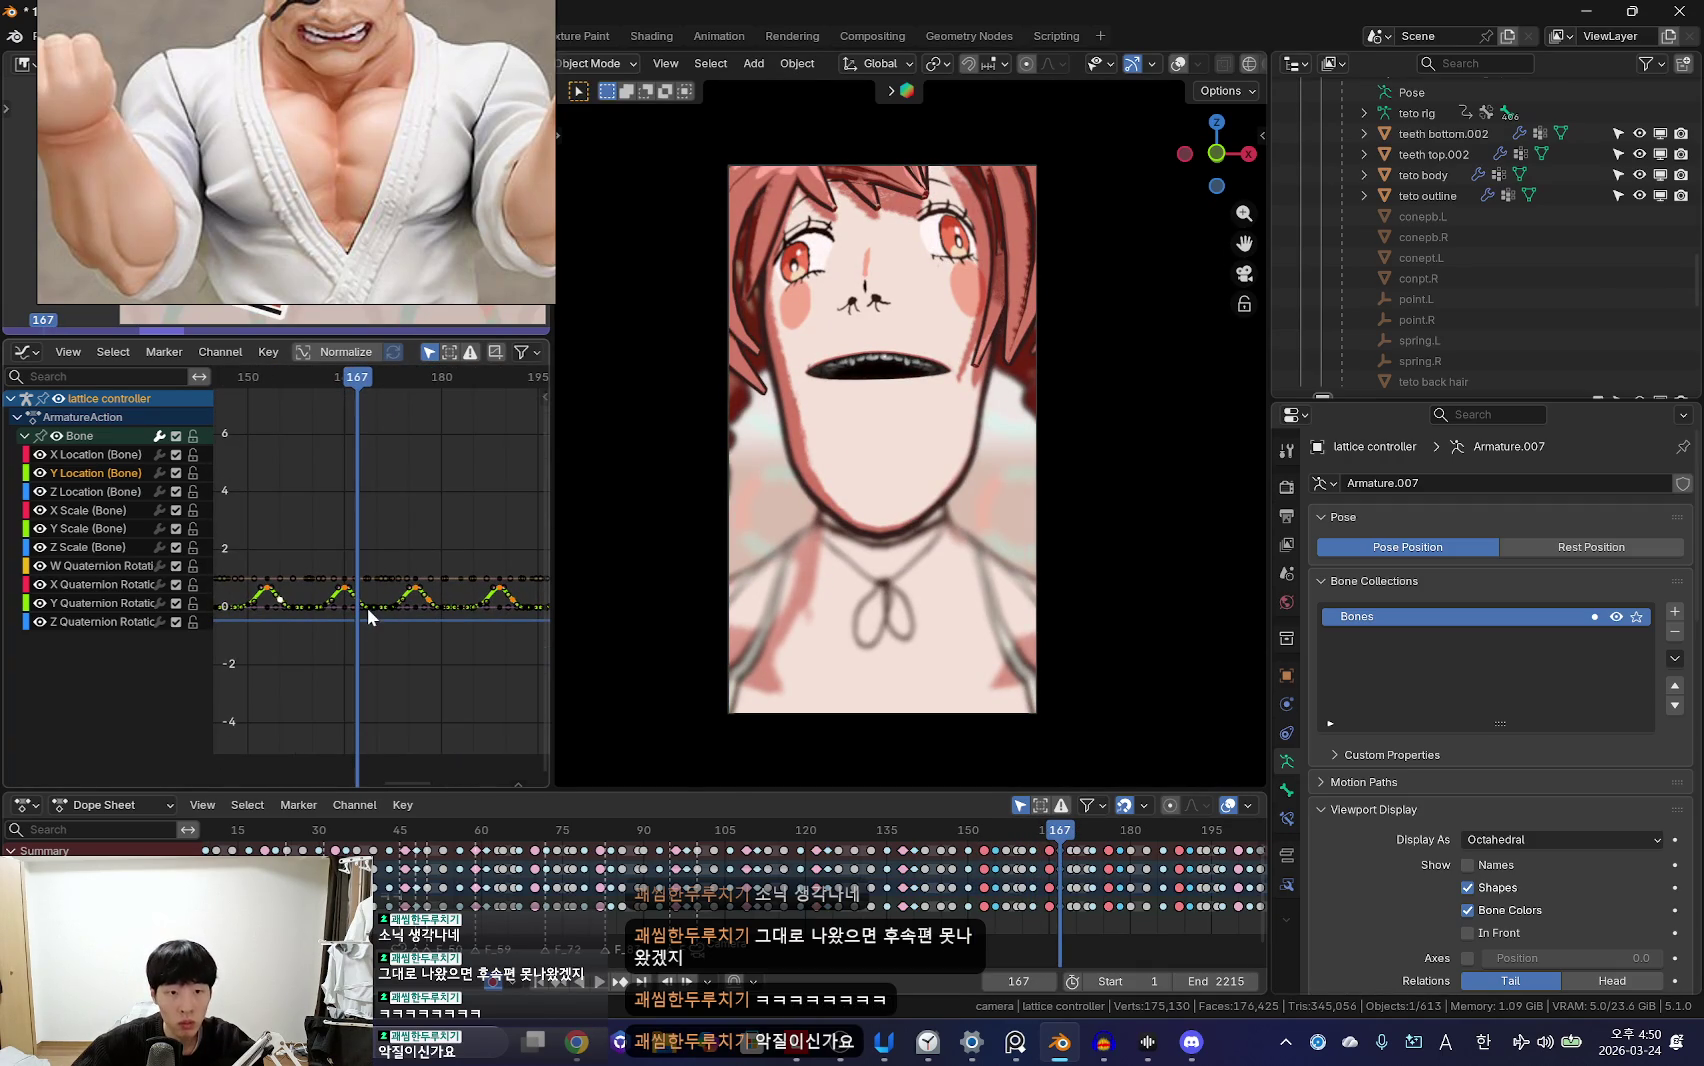
pyautogui.press('Up')
pyautogui.press('s')
pyautogui.press('y')
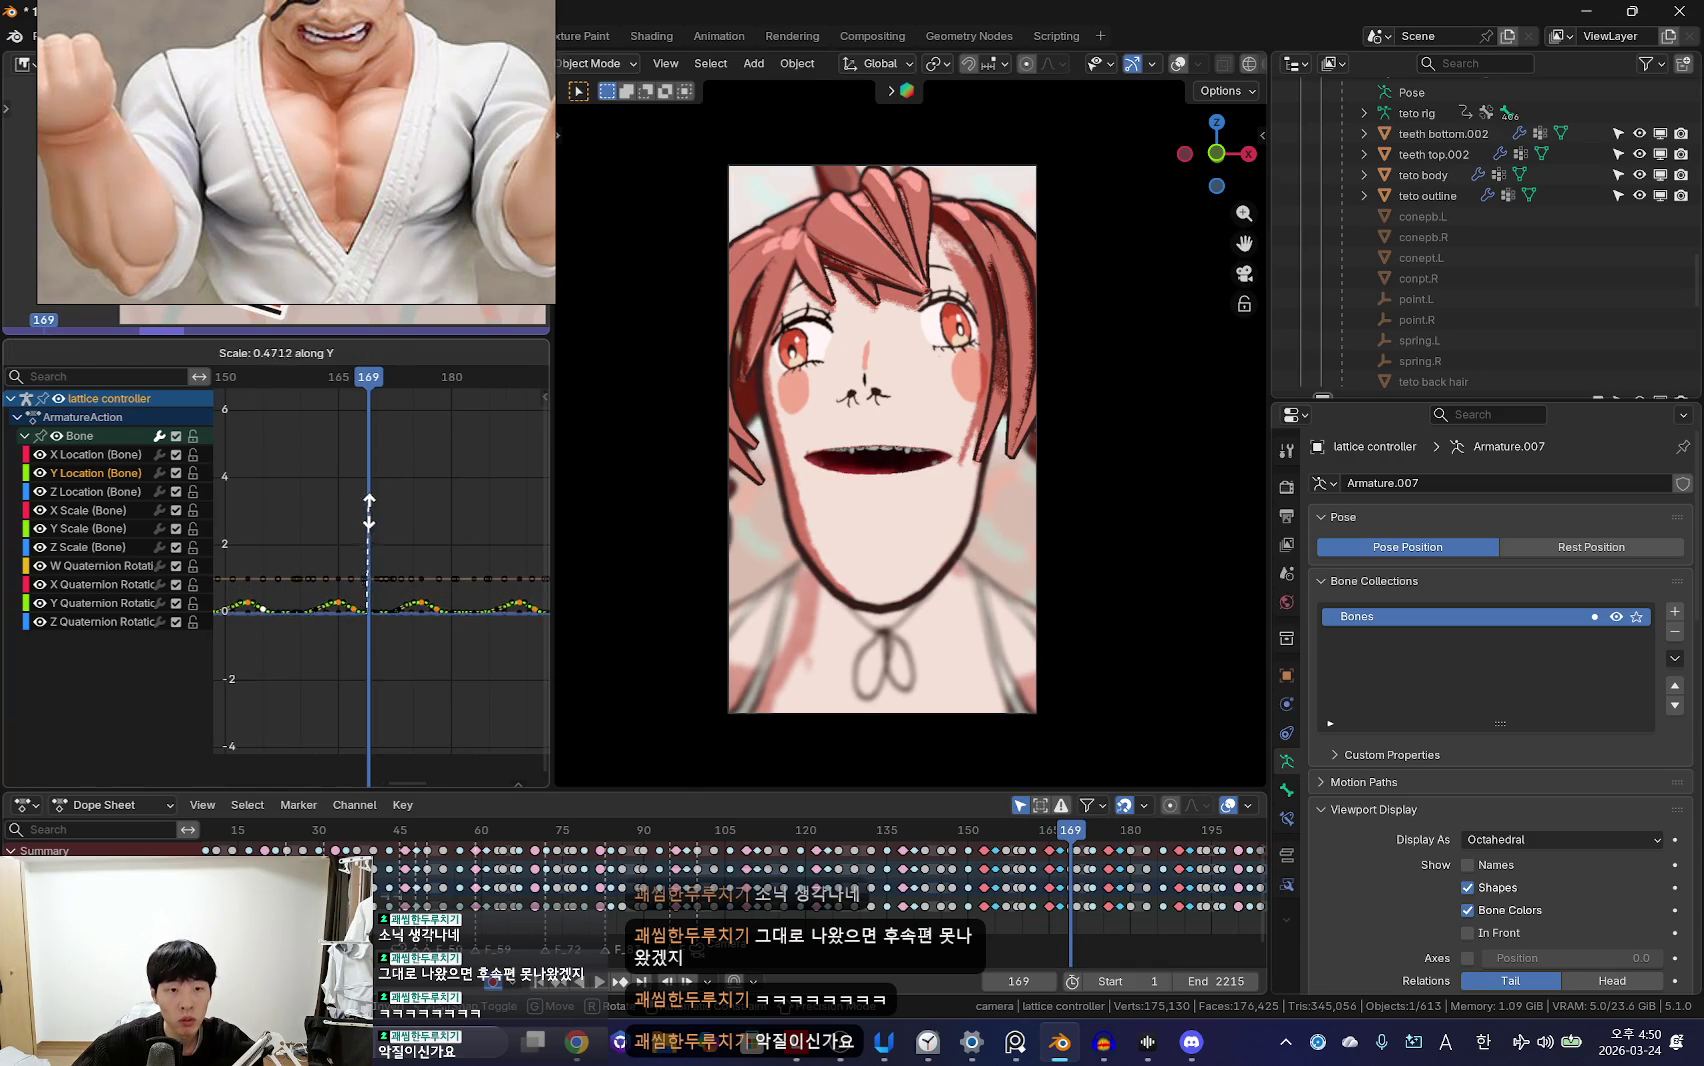
pyautogui.click(380, 470)
pyautogui.scroll(2, 300, 636)
pyautogui.hotkey('ctrl', 'shift', 'space')
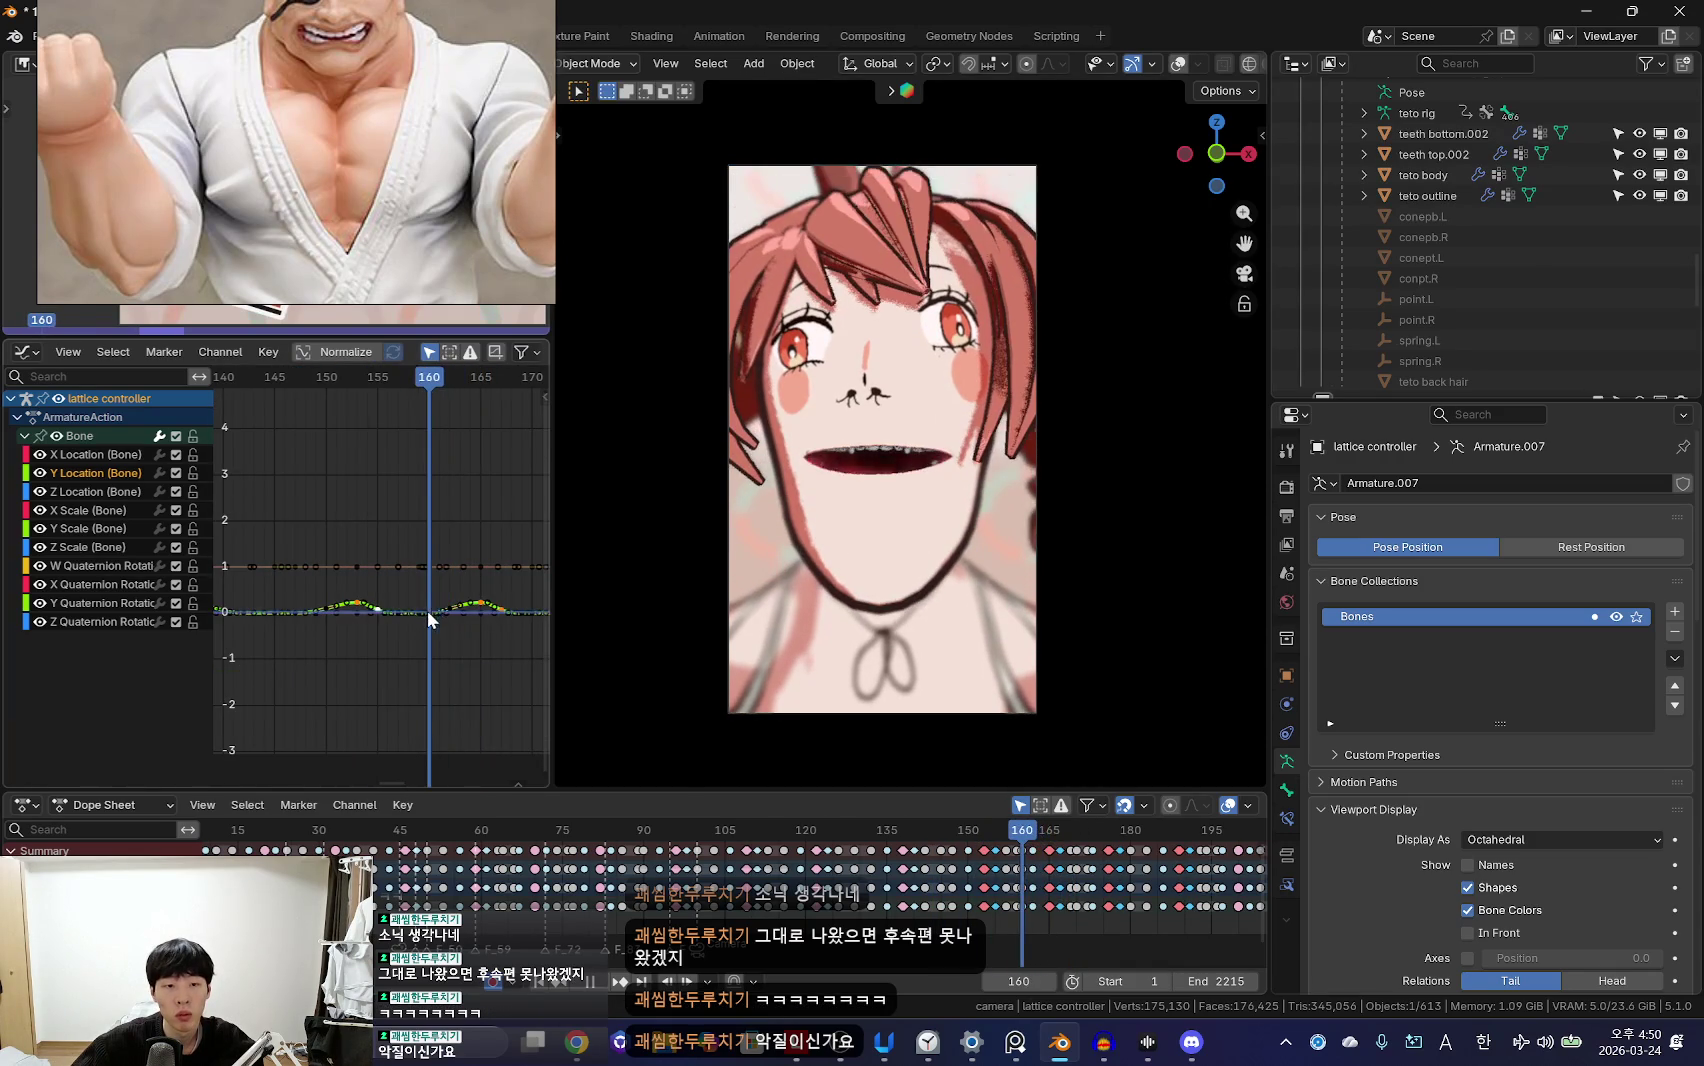
pyautogui.scroll(2, 393, 485)
pyautogui.click(386, 495)
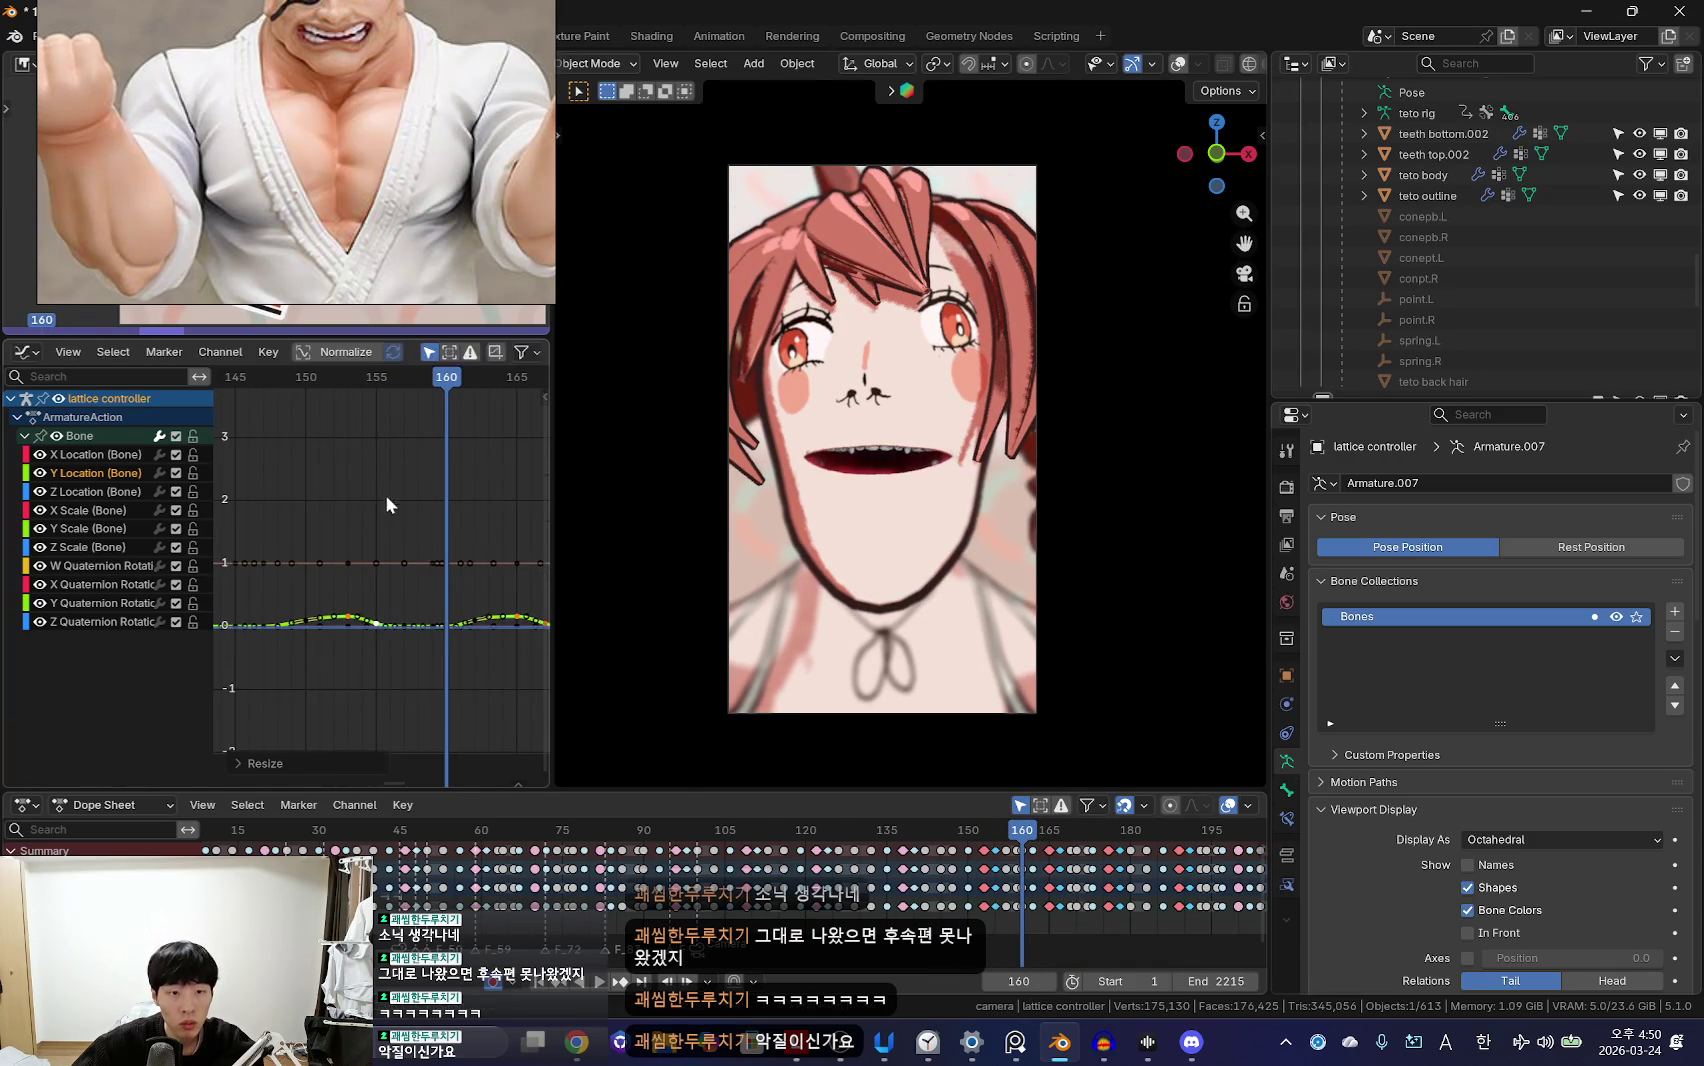
pyautogui.click(430, 643)
pyautogui.scroll(-3, 430, 643)
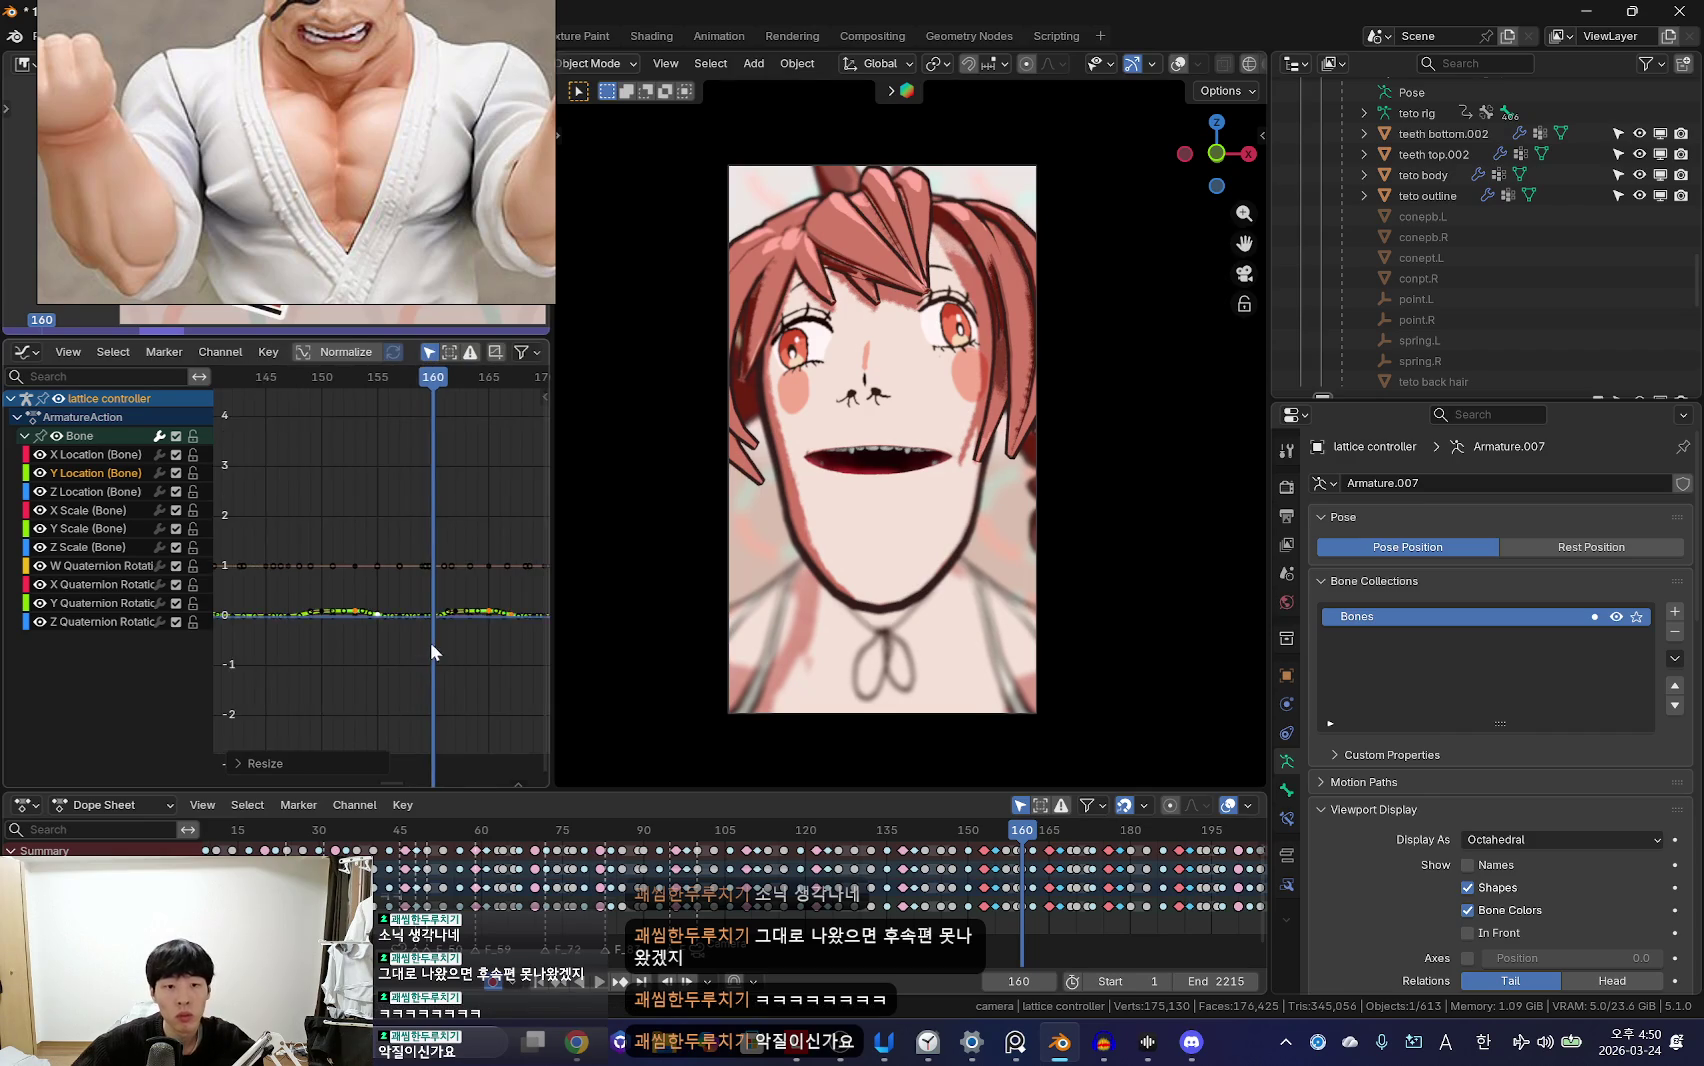
# Step: Replay the lip-sync from frame 85, stop at frame 129, and pose the lattice controller
pyautogui.moveTo(445, 640); pyautogui.dragTo(277, 608)
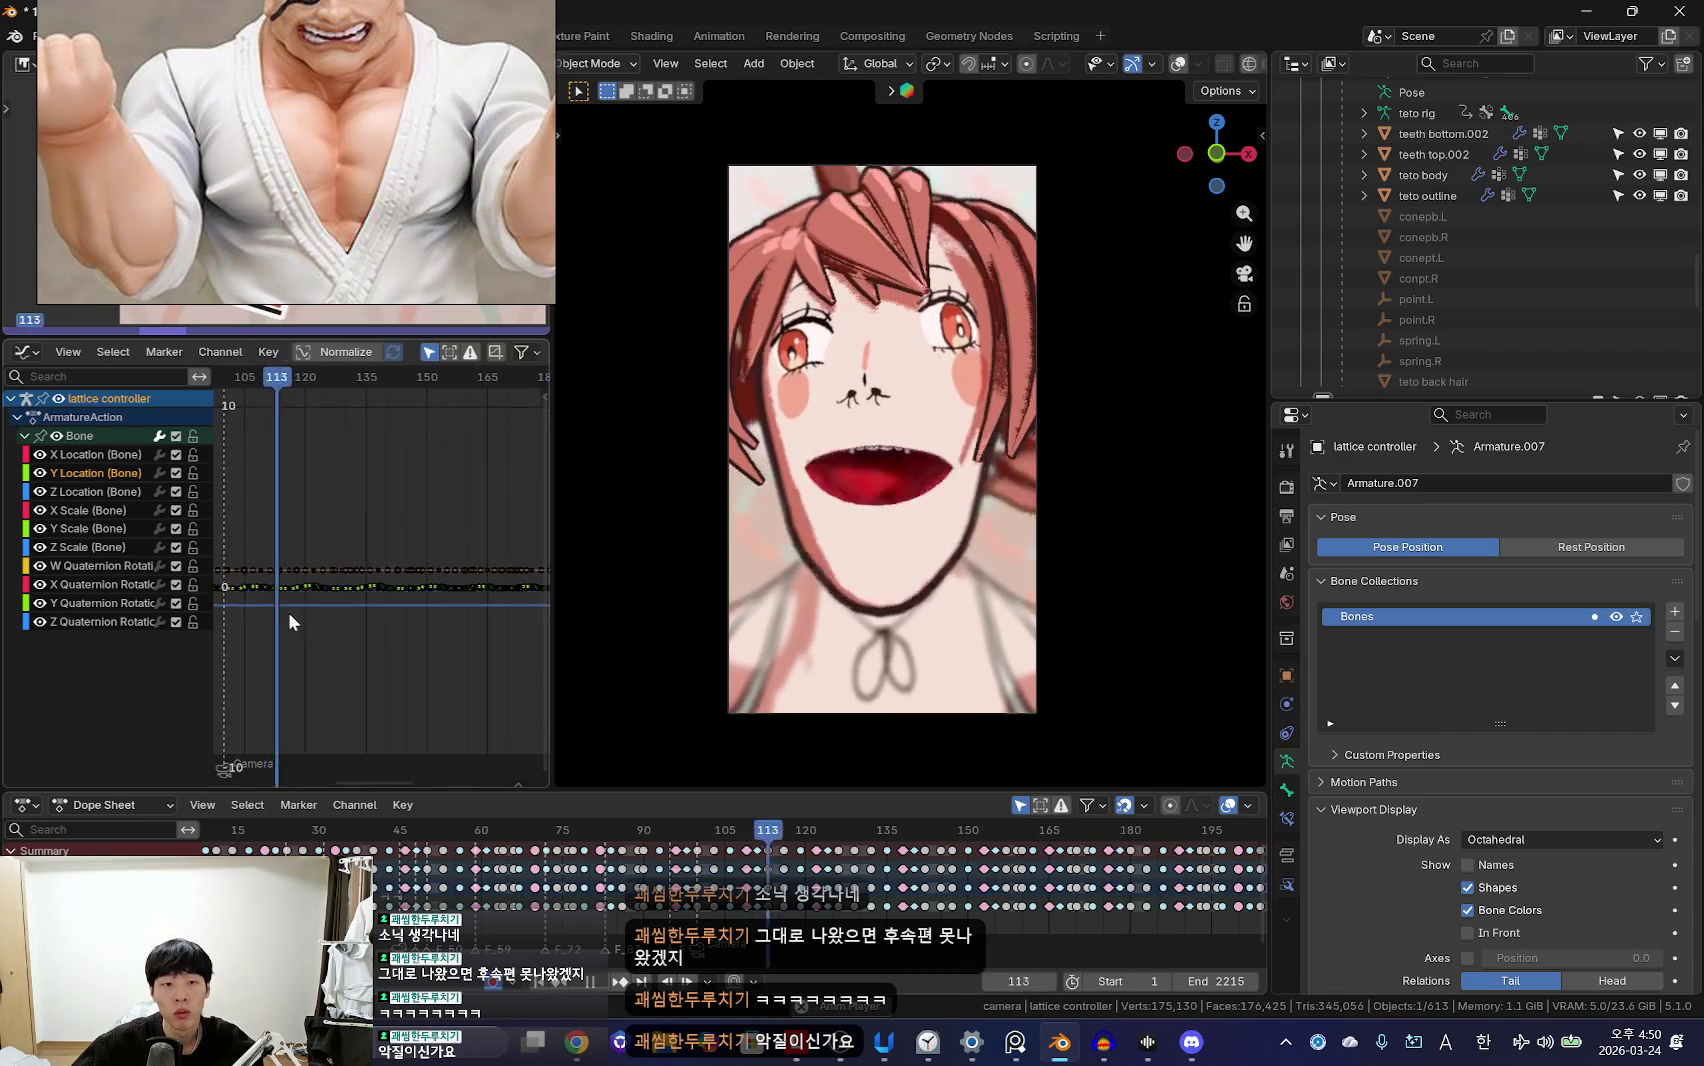
pyautogui.scroll(-2, 486, 607)
pyautogui.press('space')
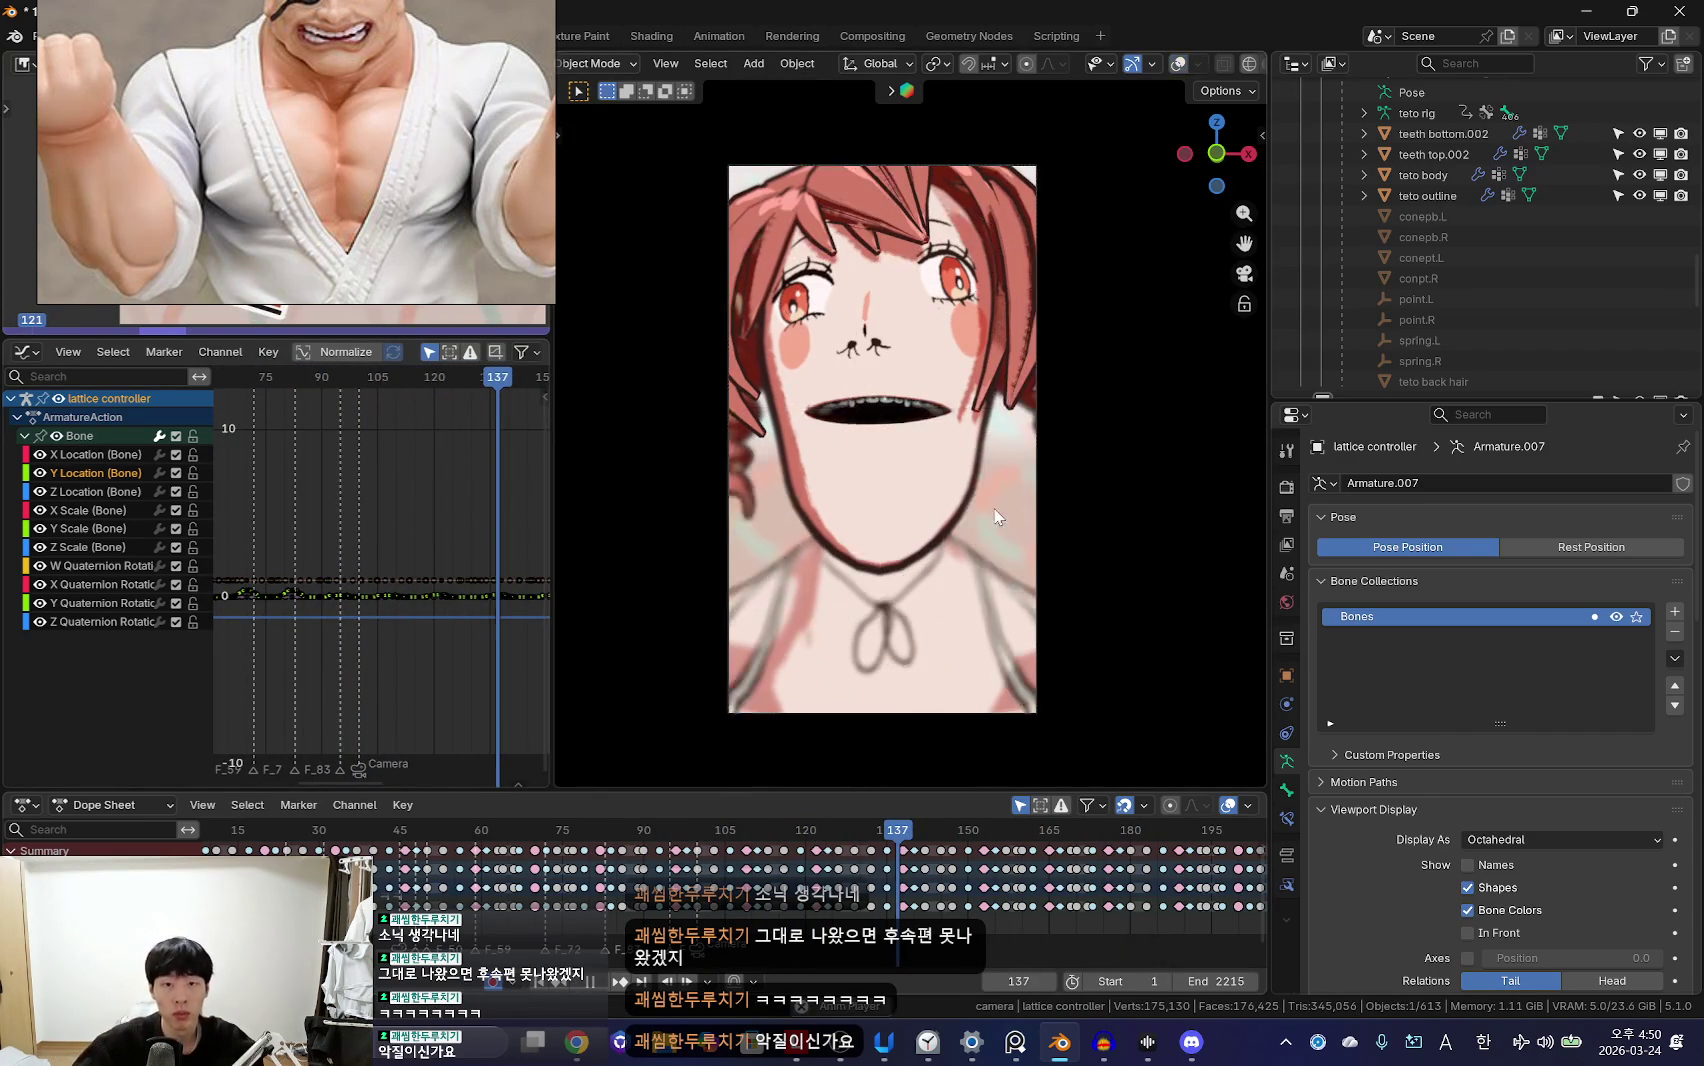
pyautogui.press('Escape')
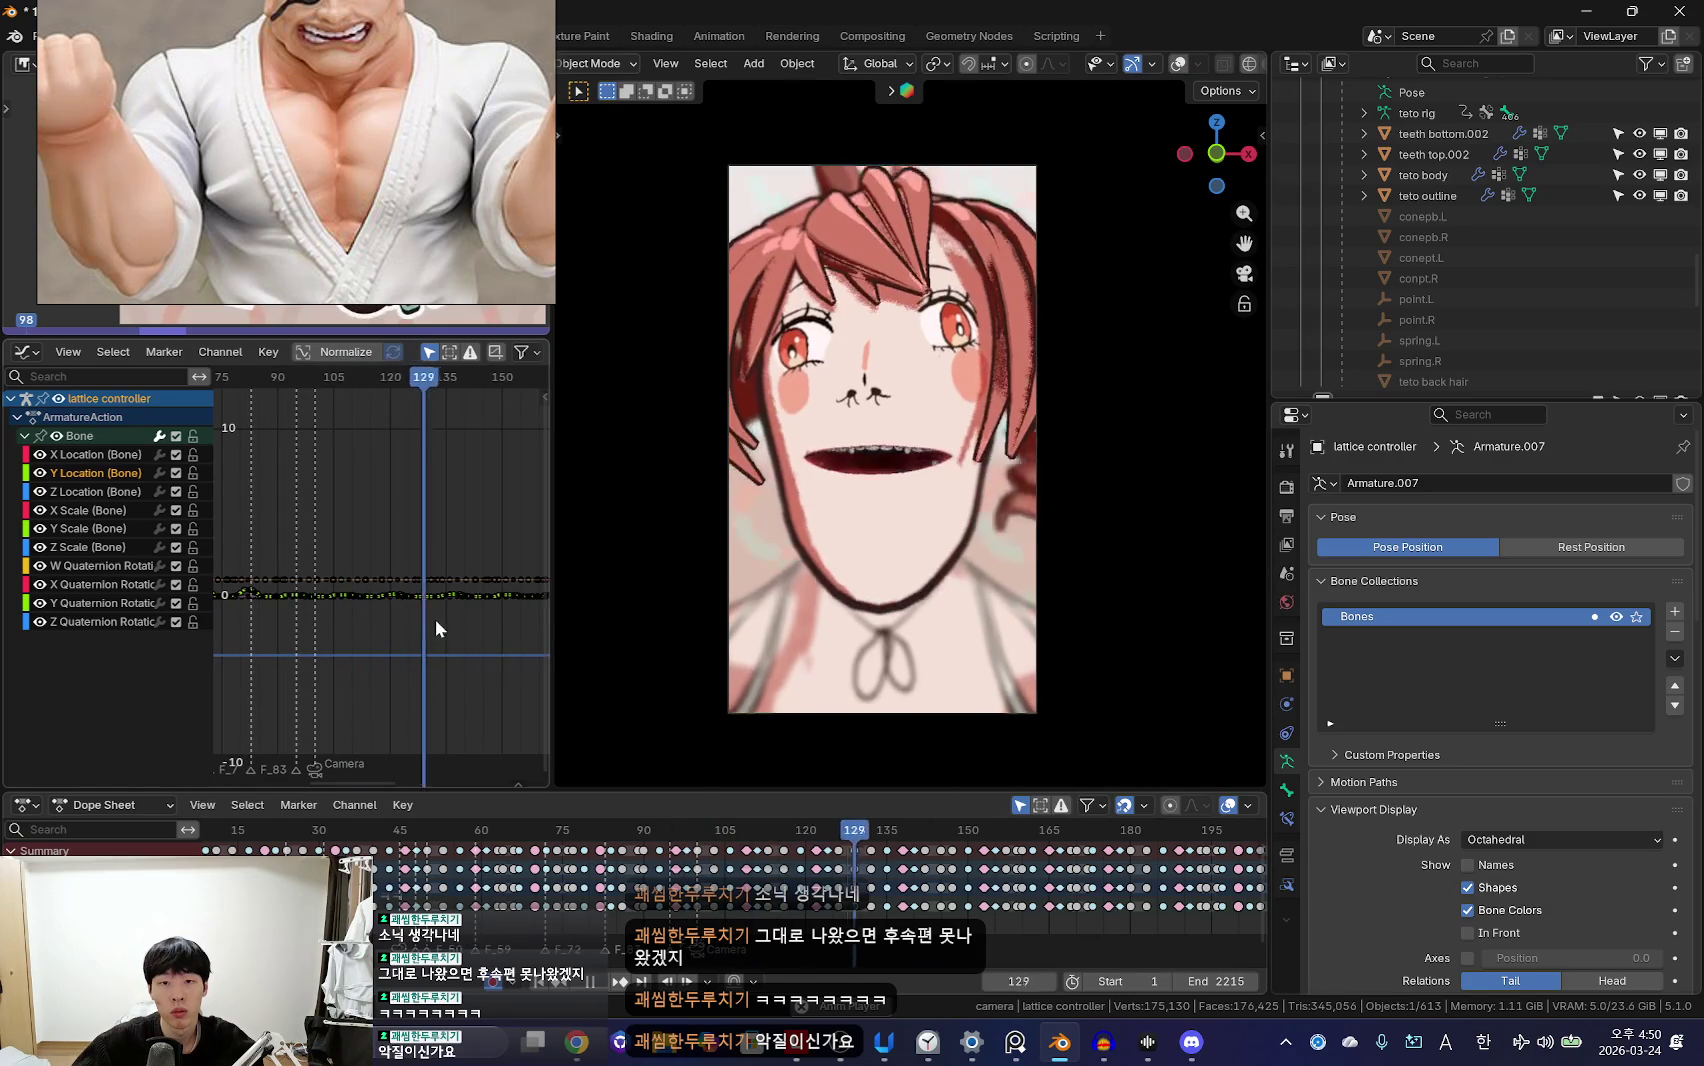
pyautogui.press('Escape')
pyautogui.press('space')
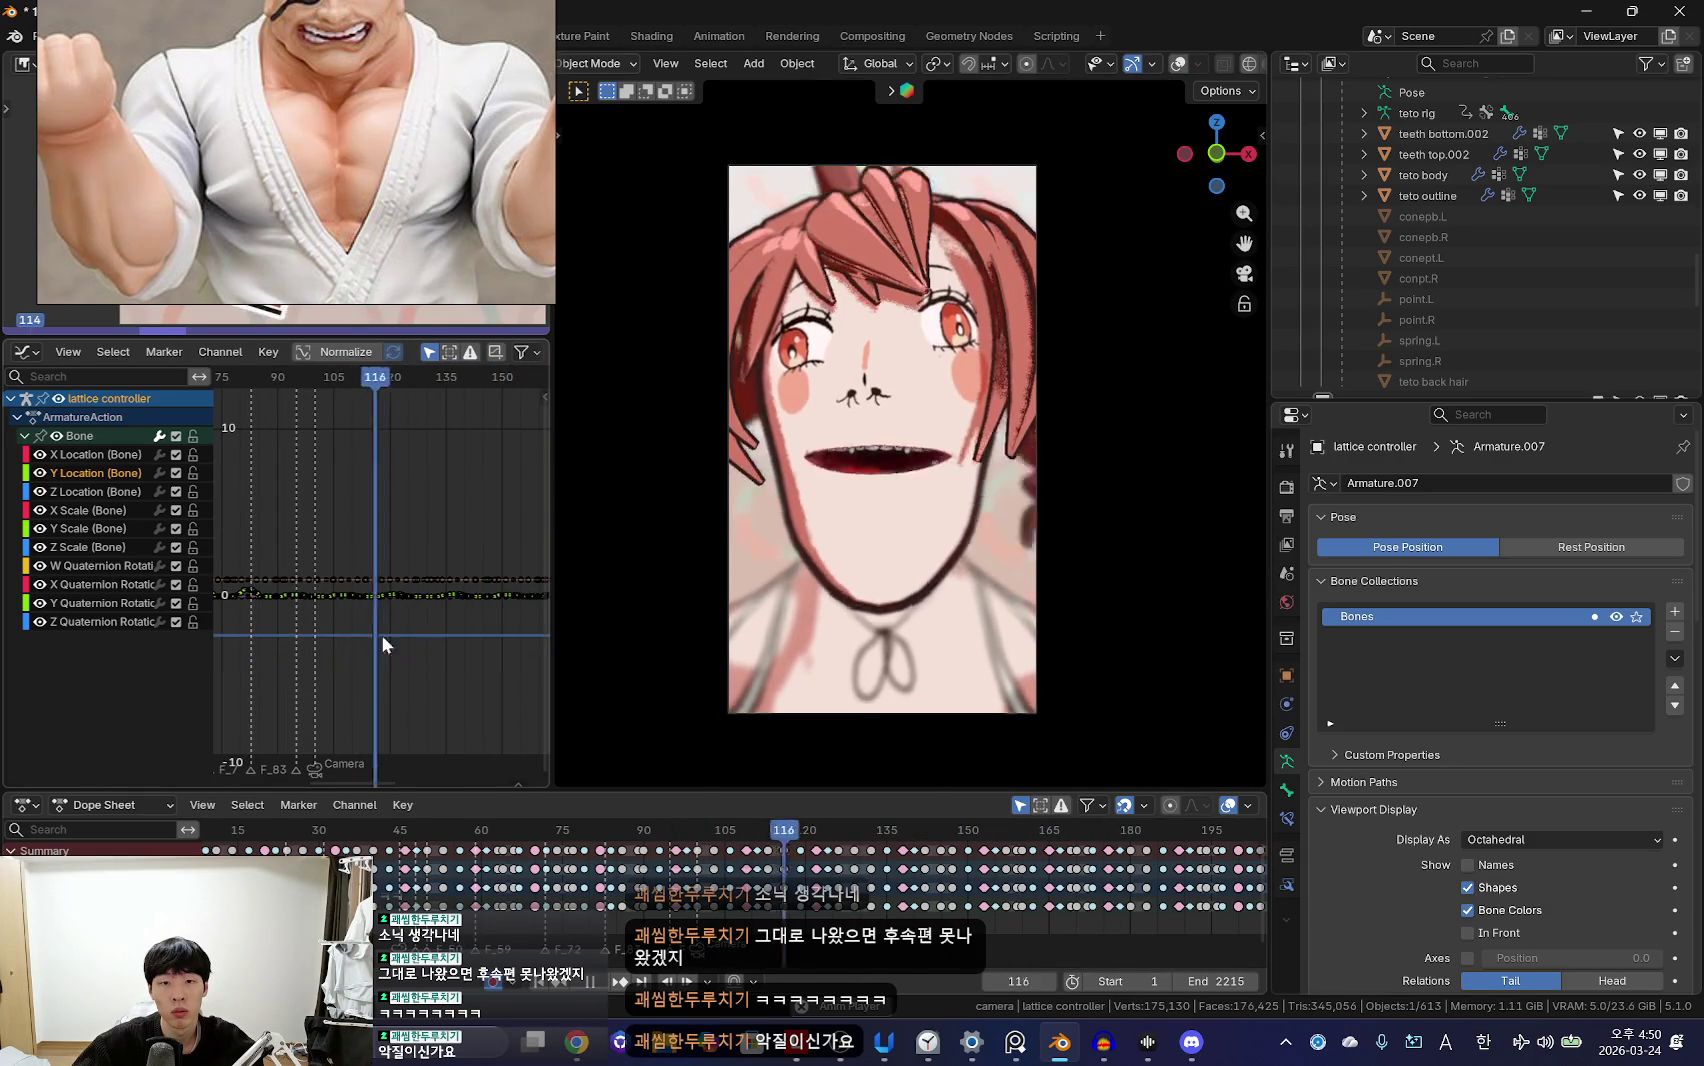
pyautogui.press('space')
pyautogui.hotkey('shift', 'alt', 'z')
pyautogui.hotkey('ctrl', 'Tab')
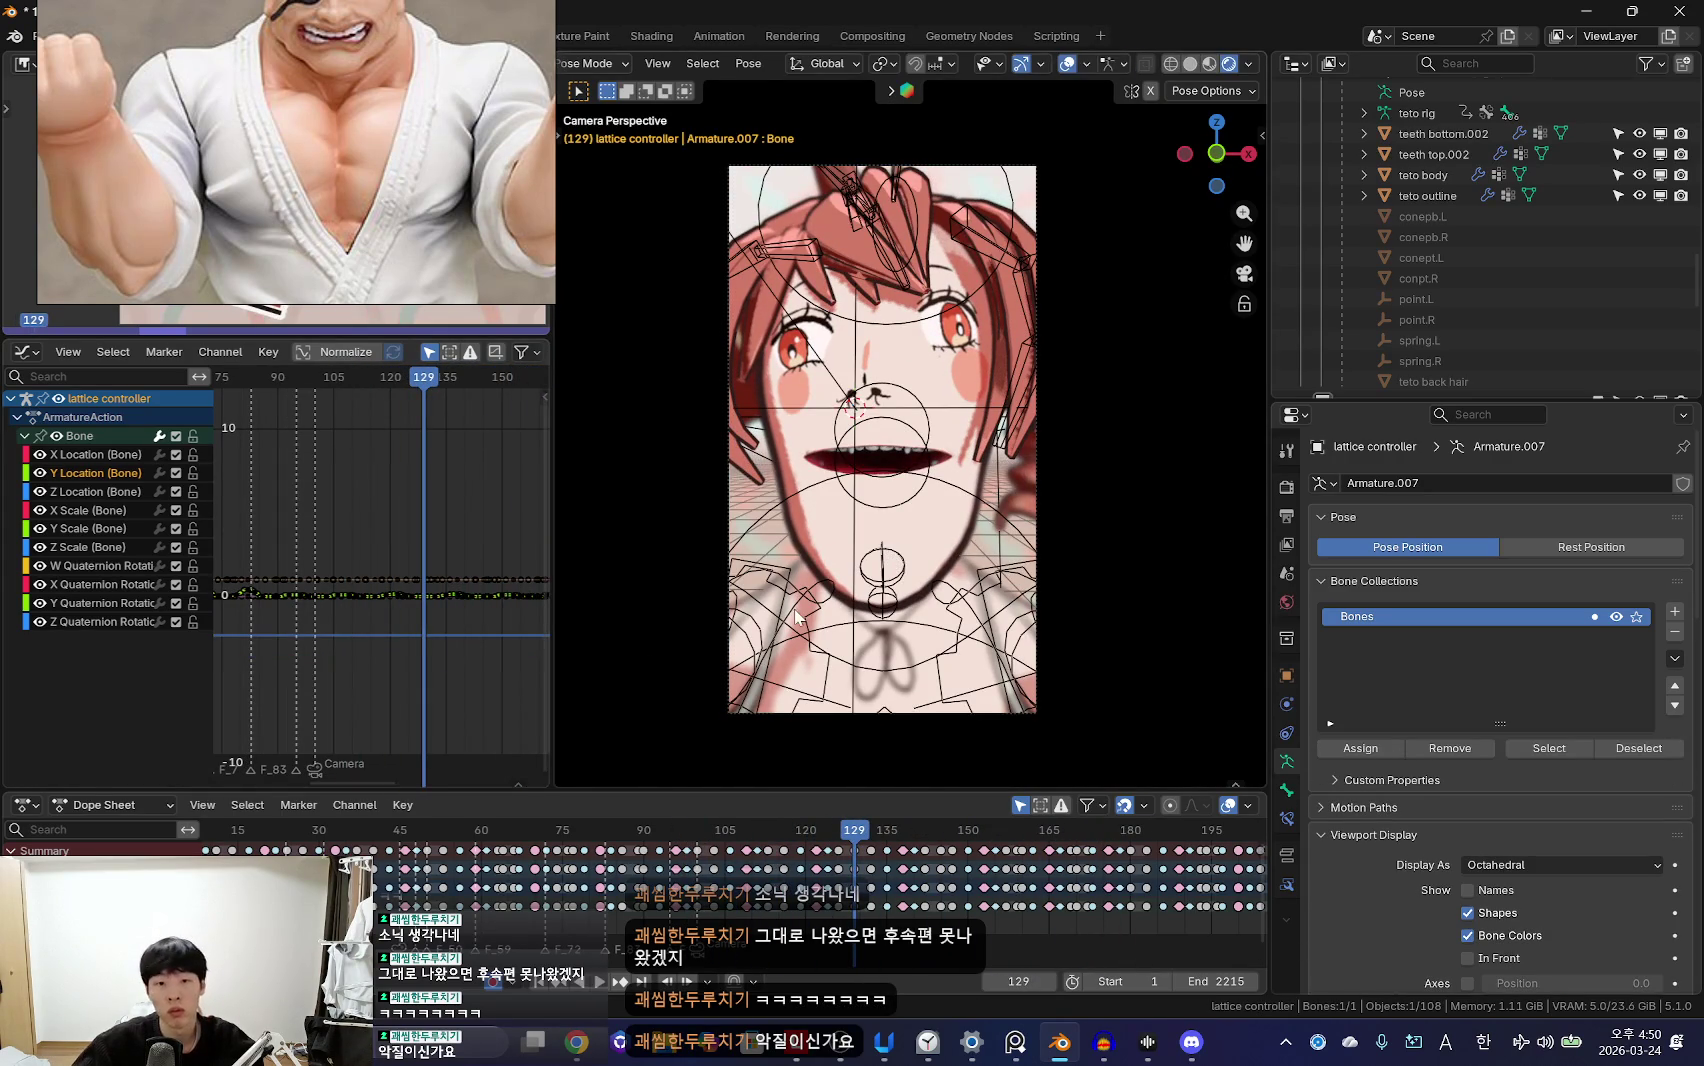
# Step: Leave the camera view, select the teto rig and put it into Pose Mode
pyautogui.moveTo(565, 565); pyautogui.dragTo(840, 620, button='middle')
pyautogui.scroll(-3, 840, 620)
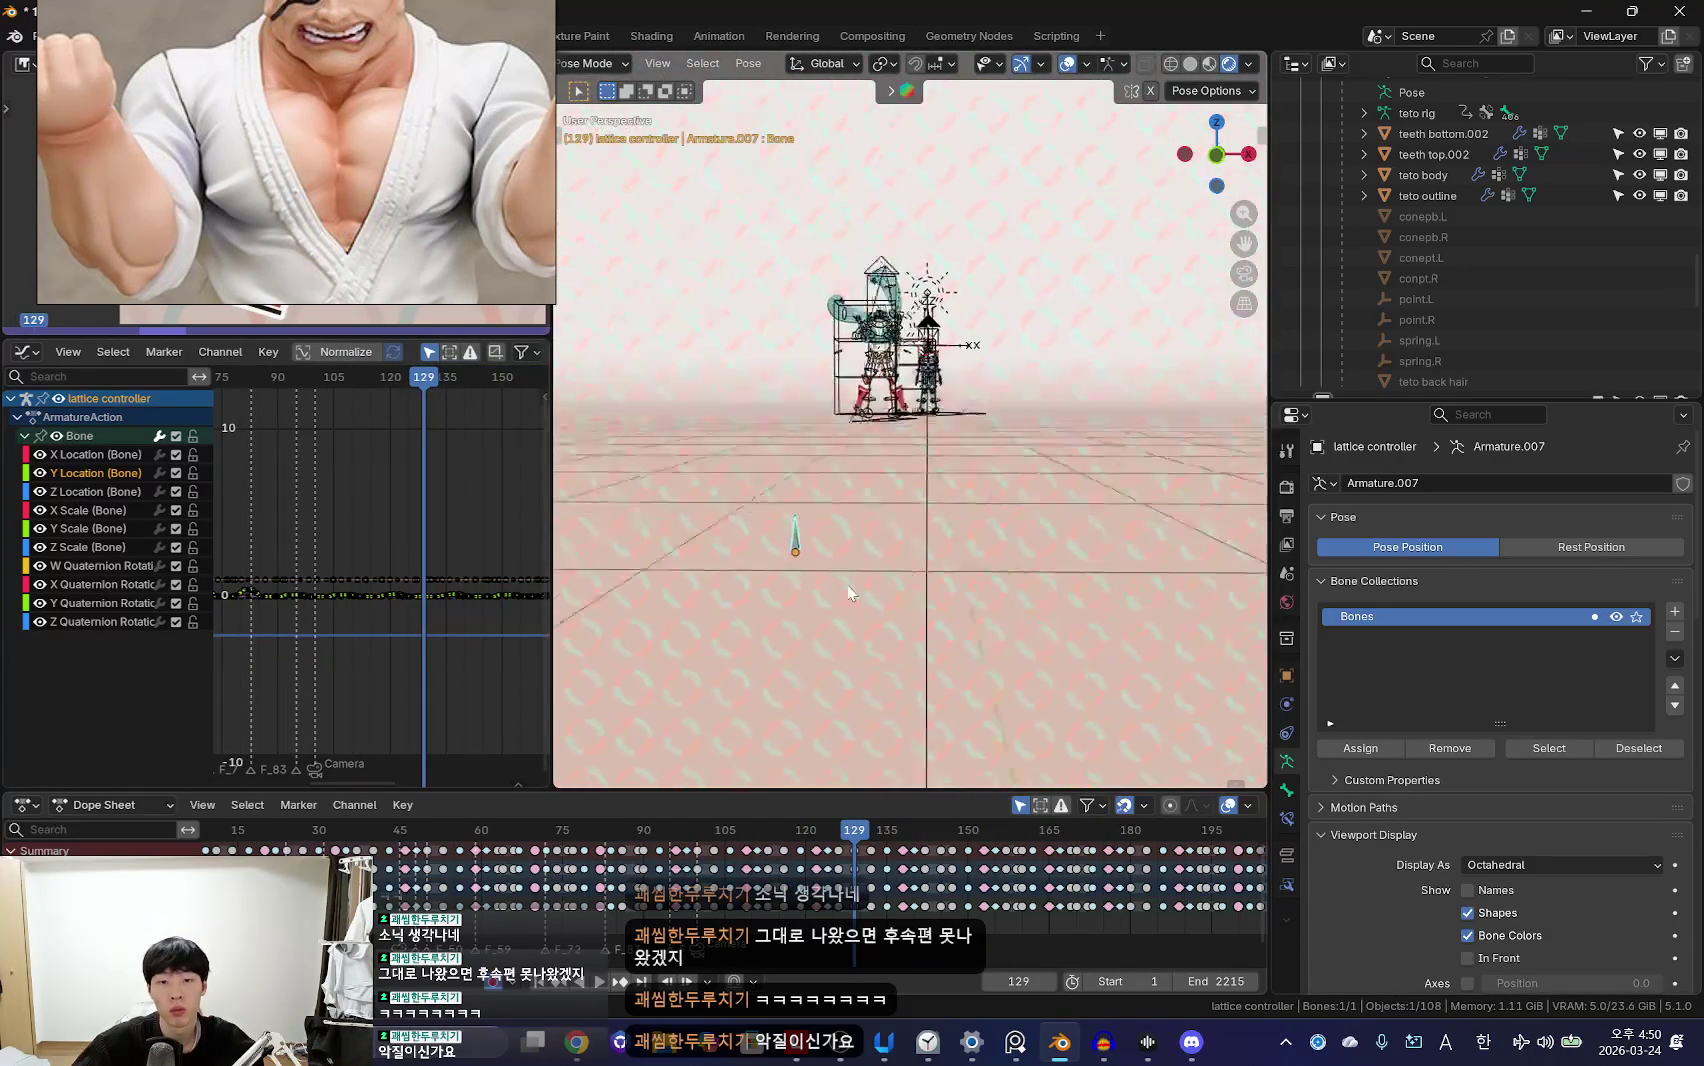
pyautogui.hotkey('ctrl', 'Tab')
pyautogui.scroll(5, 840, 620)
pyautogui.click(950, 320)
pyautogui.hotkey('ctrl', 'Tab')
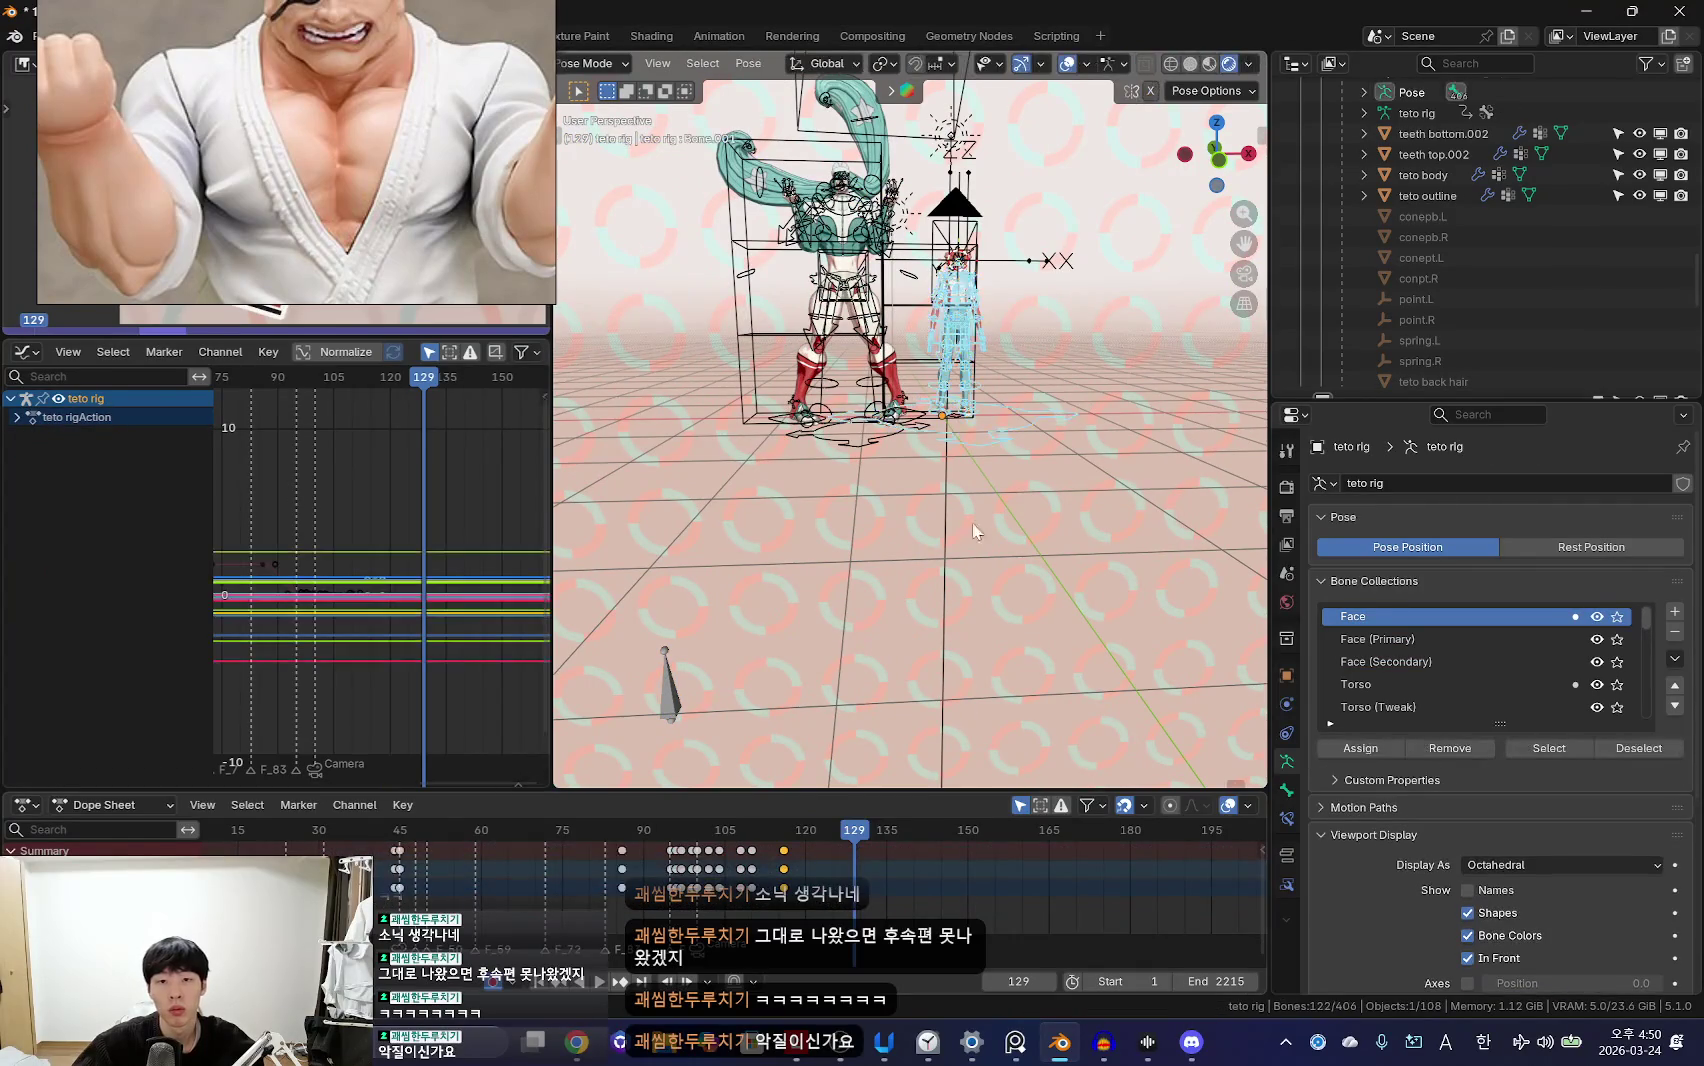
# Step: Scrub from frame 114 back to 106 through the full camera frame, overlays hidden
pyautogui.click(819, 880)
pyautogui.press('KP_0')
pyautogui.hotkey('shift', 'alt', 'z')
pyautogui.hotkey('shift', 'alt', 'z')
pyautogui.scroll(5, 962, 396)
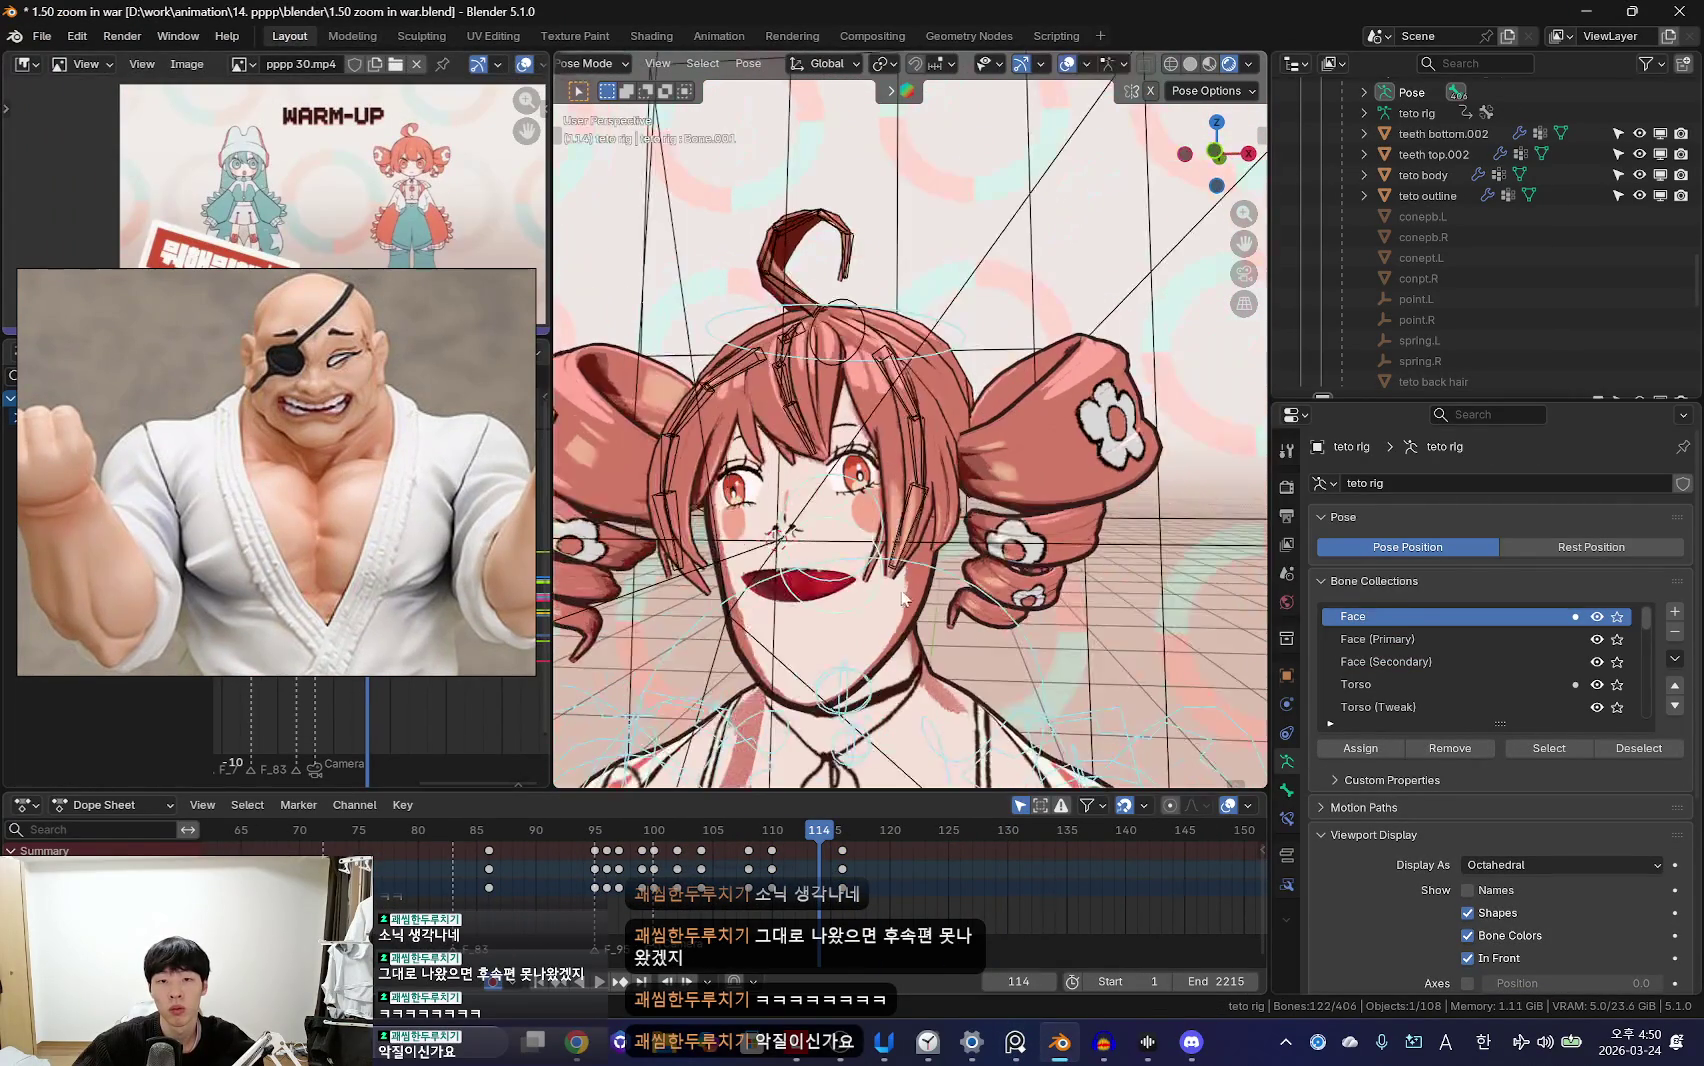
pyautogui.keyDown('alt'); pyautogui.scroll(-13, 938, 517); pyautogui.keyUp('alt')
pyautogui.hotkey('shift', 'alt', 'z')
pyautogui.press('Home')
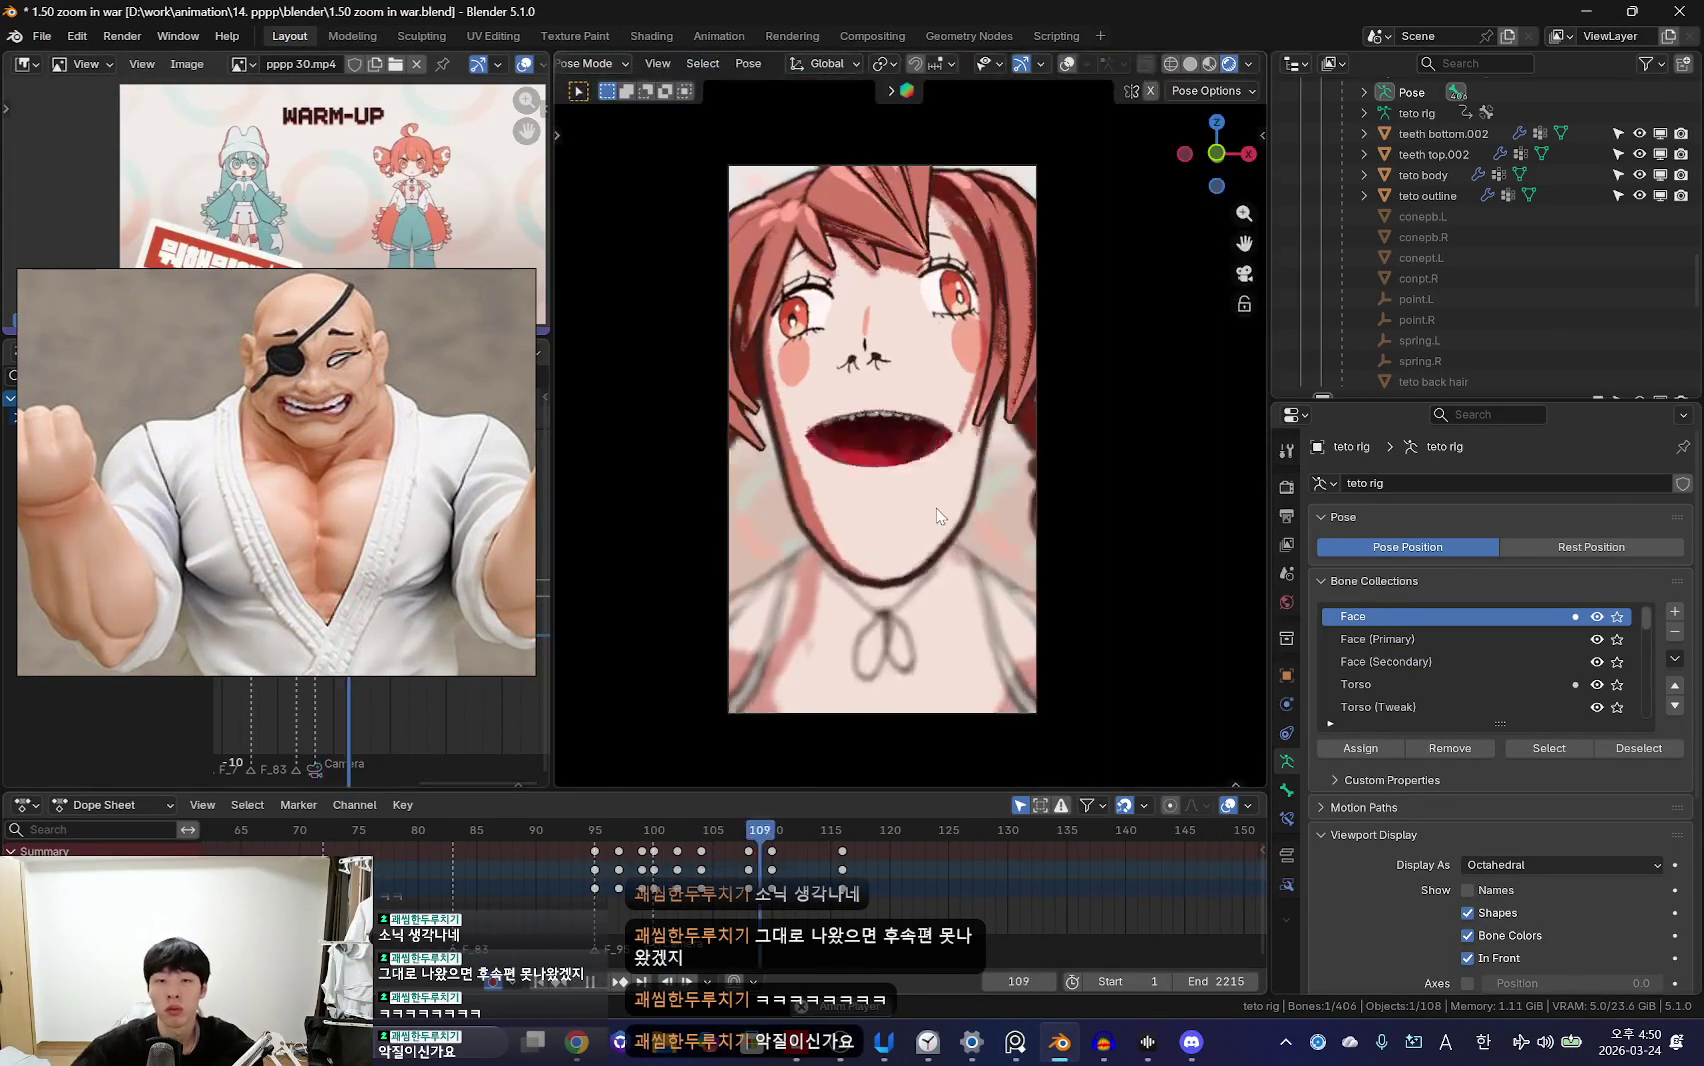
pyautogui.moveTo(665, 829); pyautogui.dragTo(728, 866)
pyautogui.scroll(3, 728, 870)
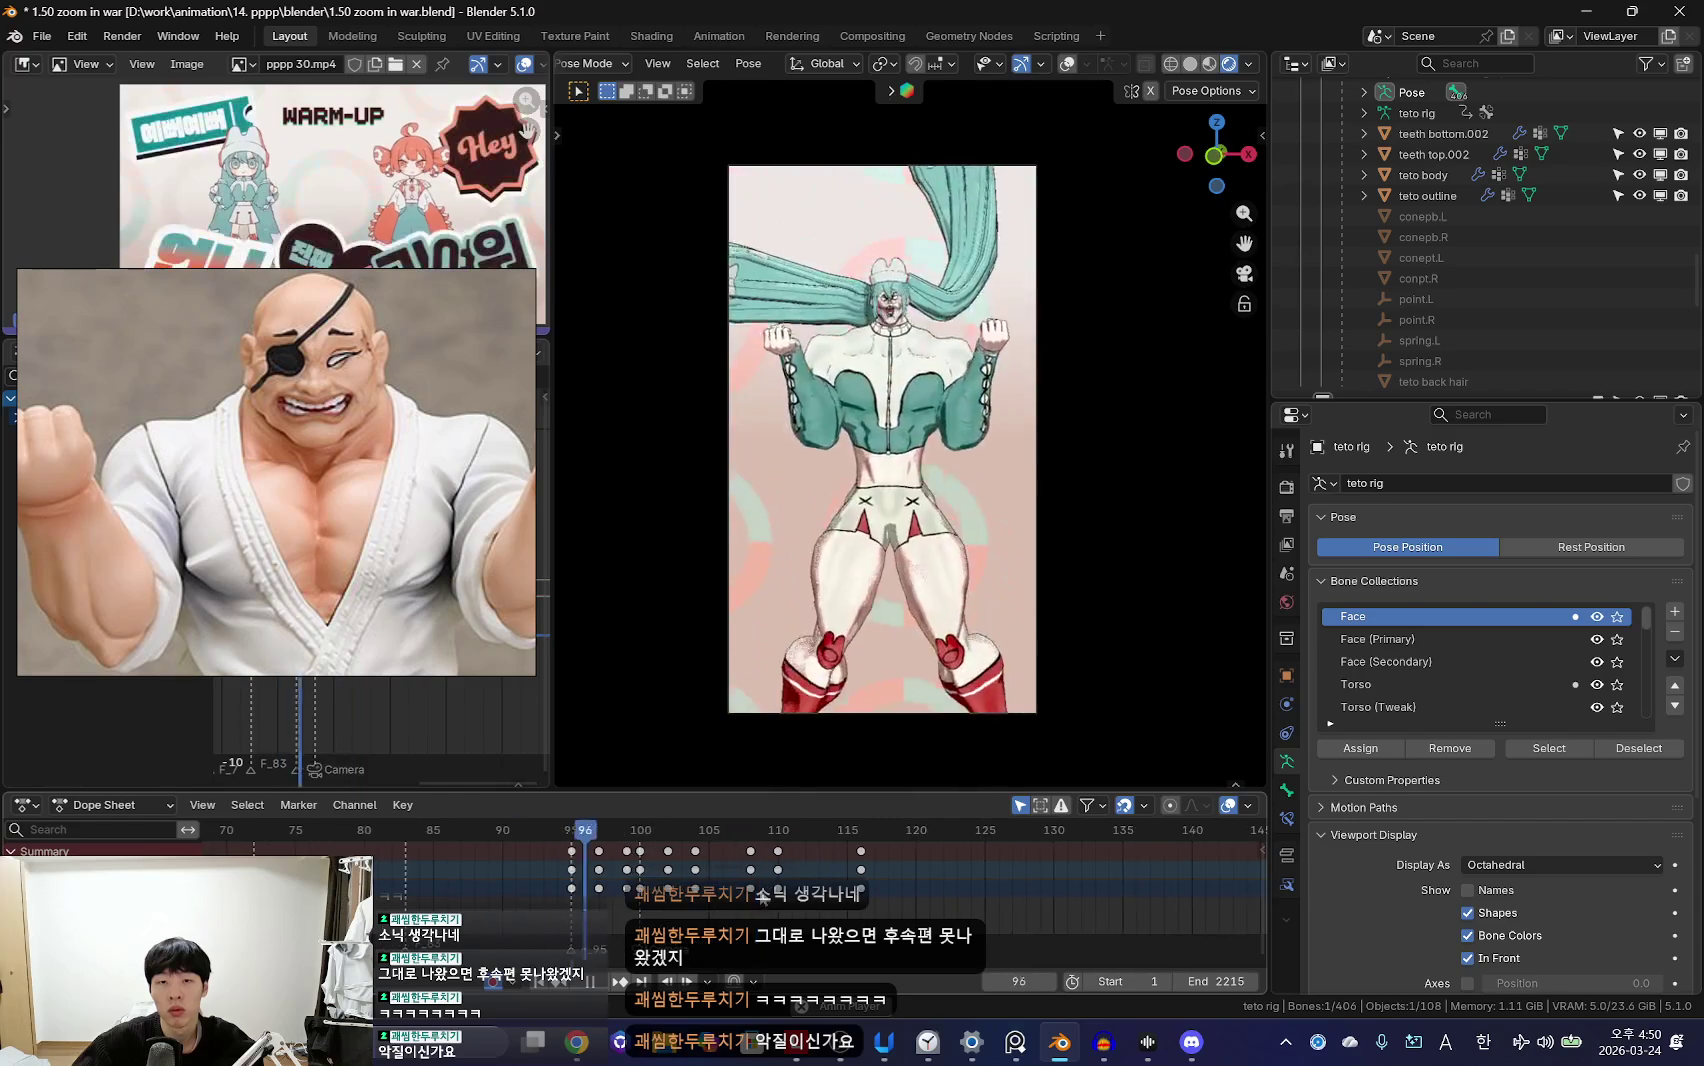
pyautogui.keyDown('alt'); pyautogui.scroll(-6, 734, 900); pyautogui.keyUp('alt')
# Step: Reselect the teto rig, replay from frame 100, and return to Object Mode
pyautogui.hotkey('shift', 'alt', 'z')
pyautogui.click(961, 660)
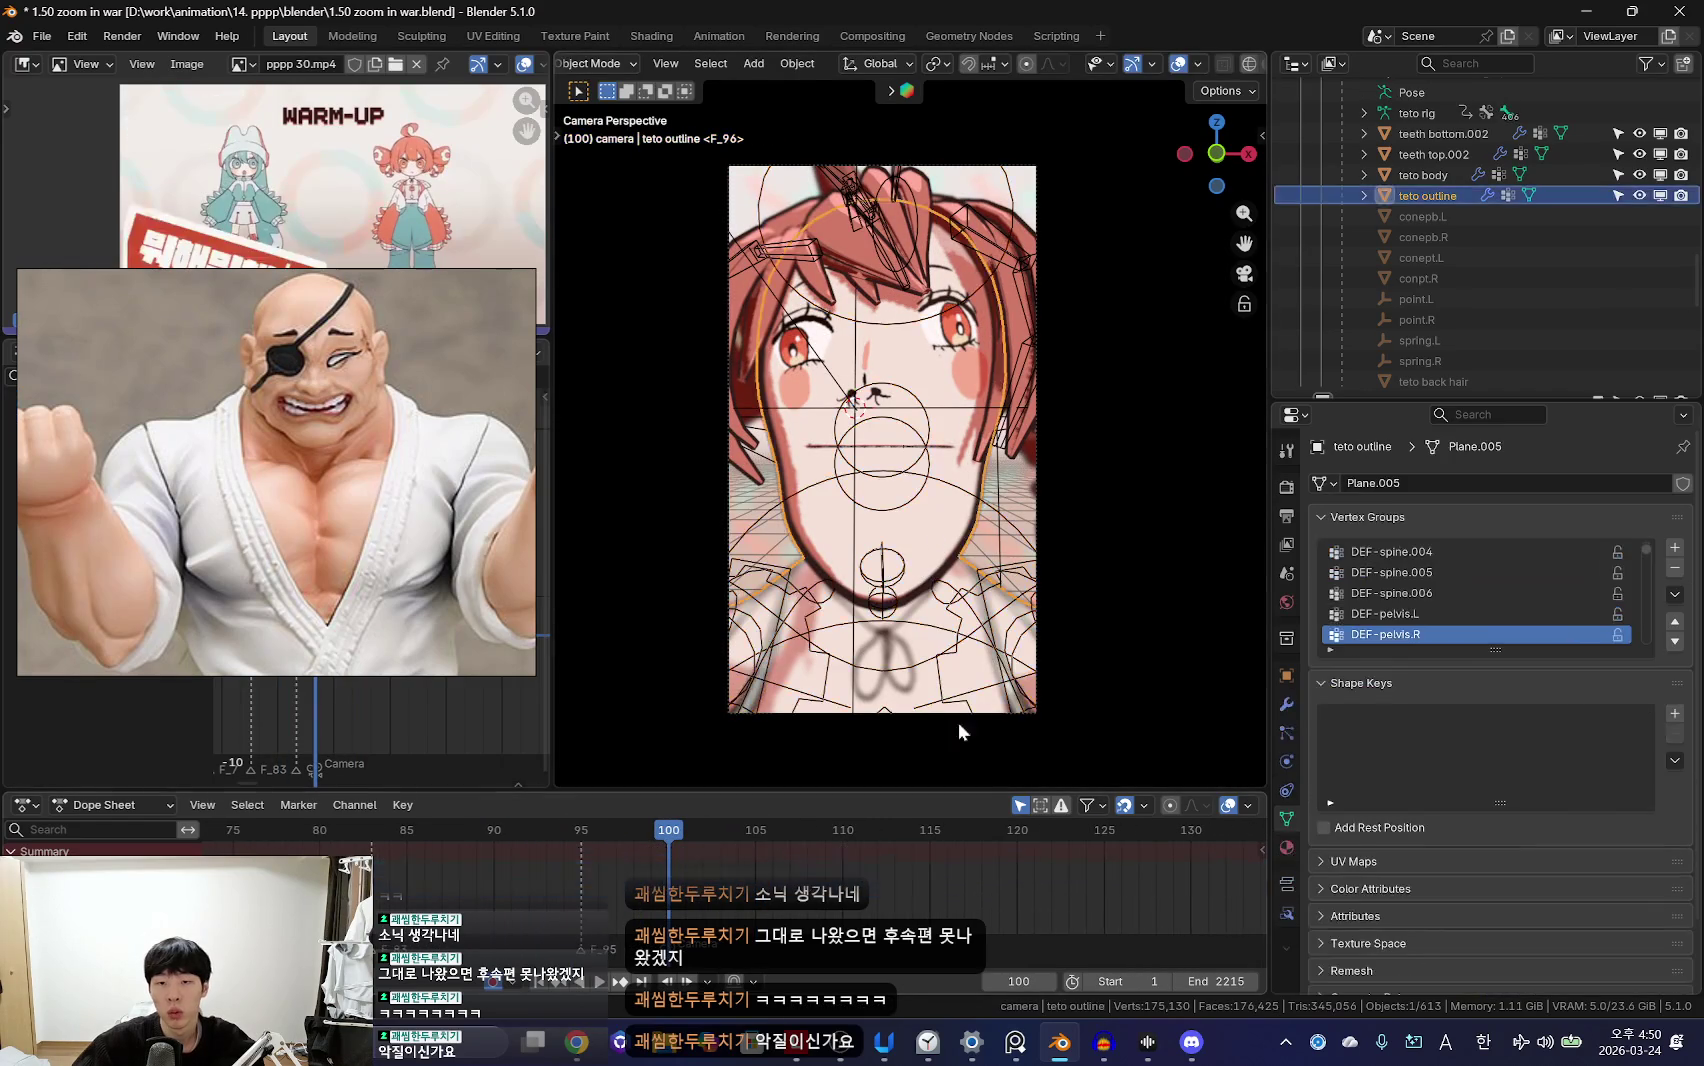
pyautogui.click(890, 628)
pyautogui.hotkey('ctrl', 'Tab')
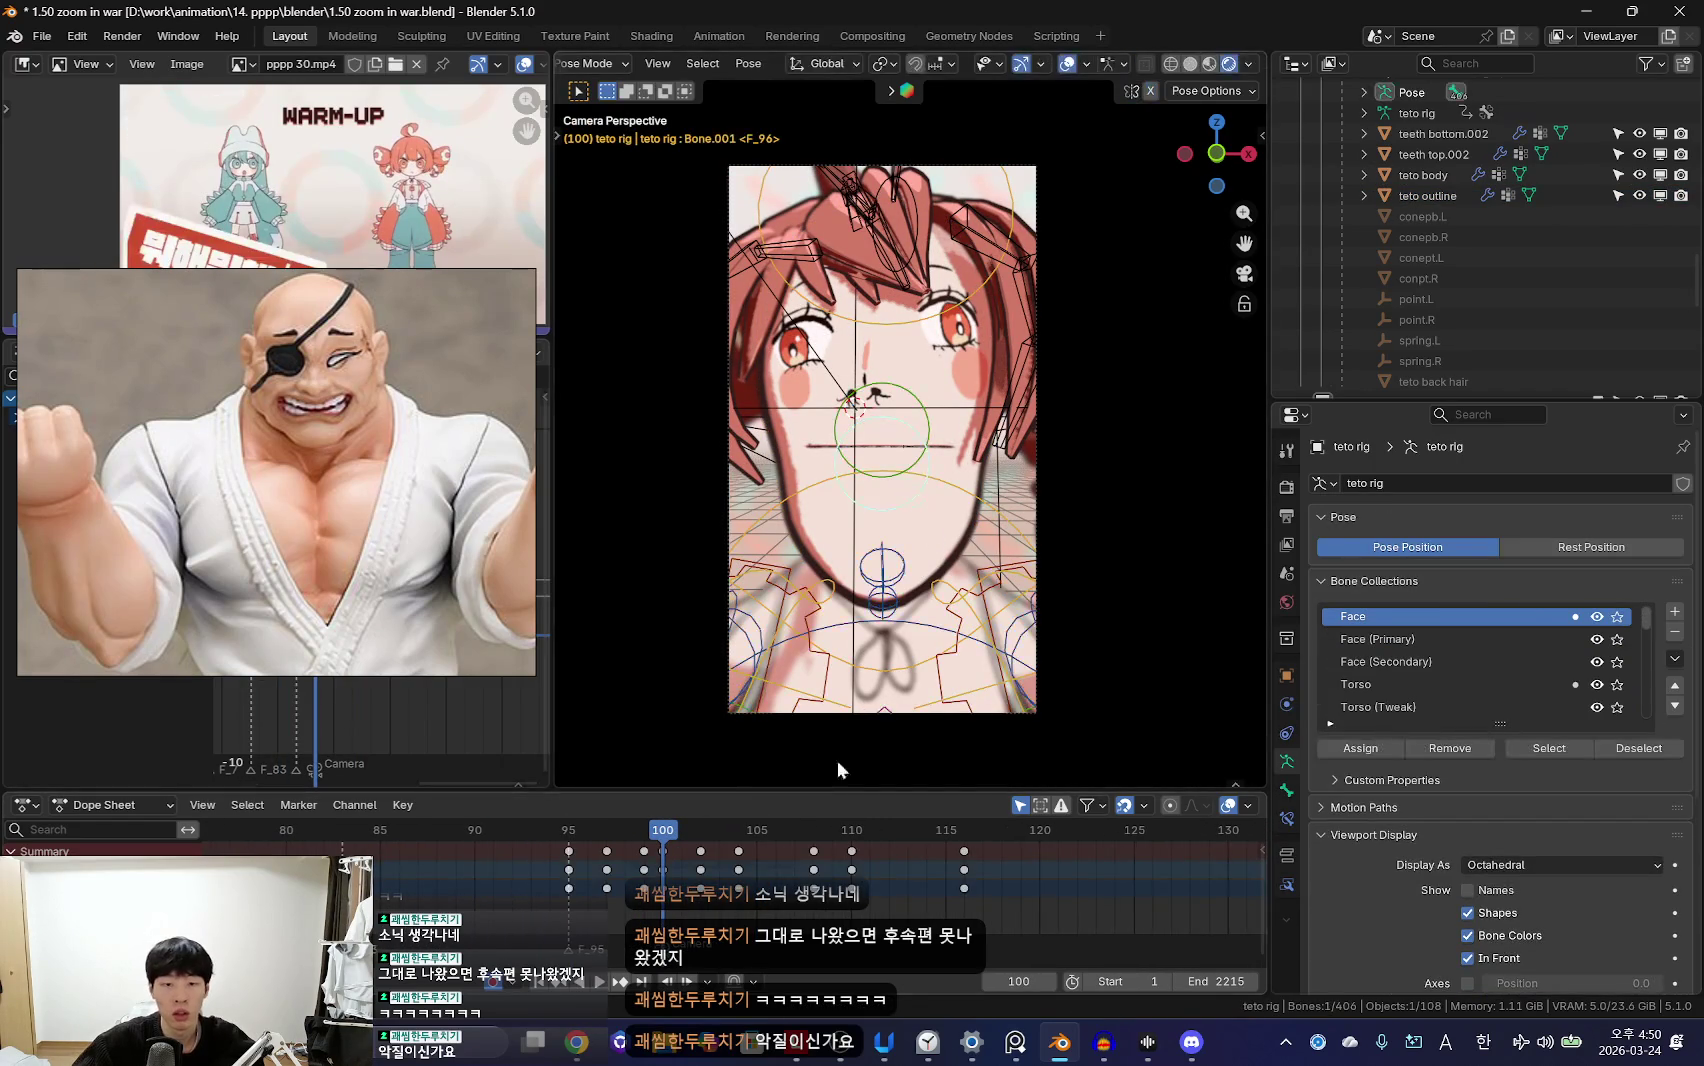
pyautogui.press('space')
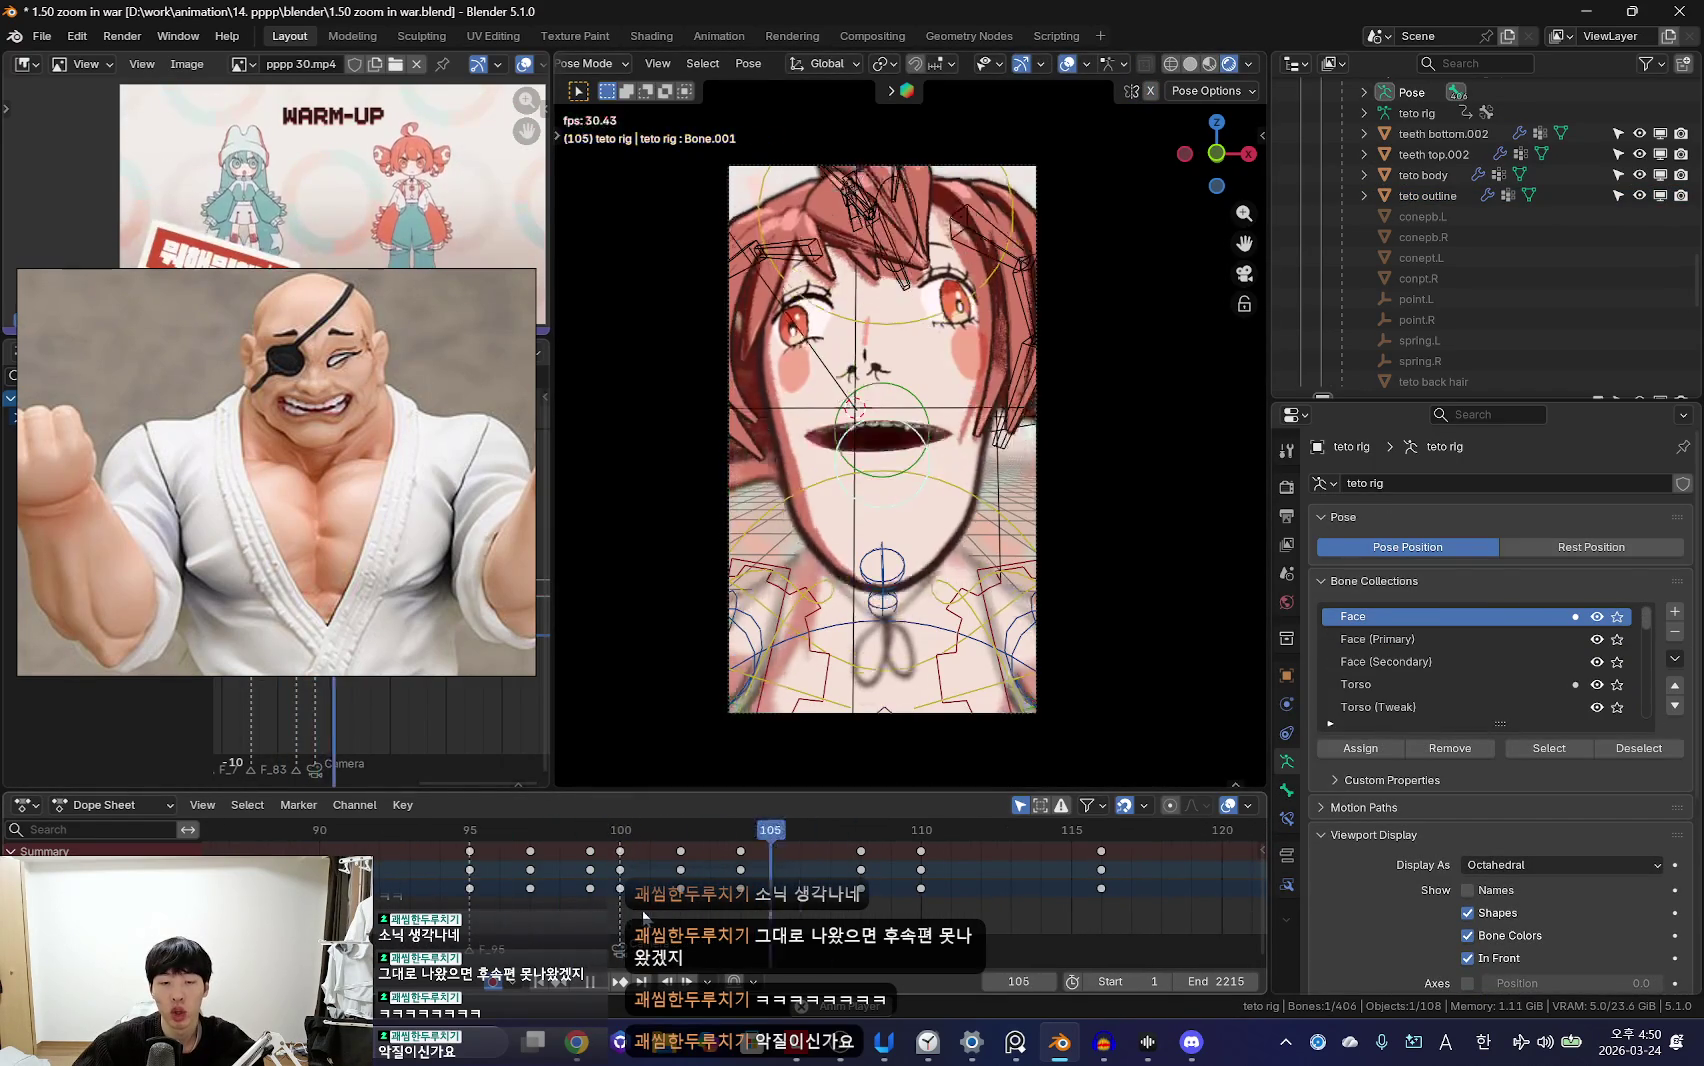
pyautogui.press('Escape')
pyautogui.hotkey('shift', 'alt', 'z')
pyautogui.hotkey('shift', 'alt', 'z')
pyautogui.hotkey('ctrl', 'z')
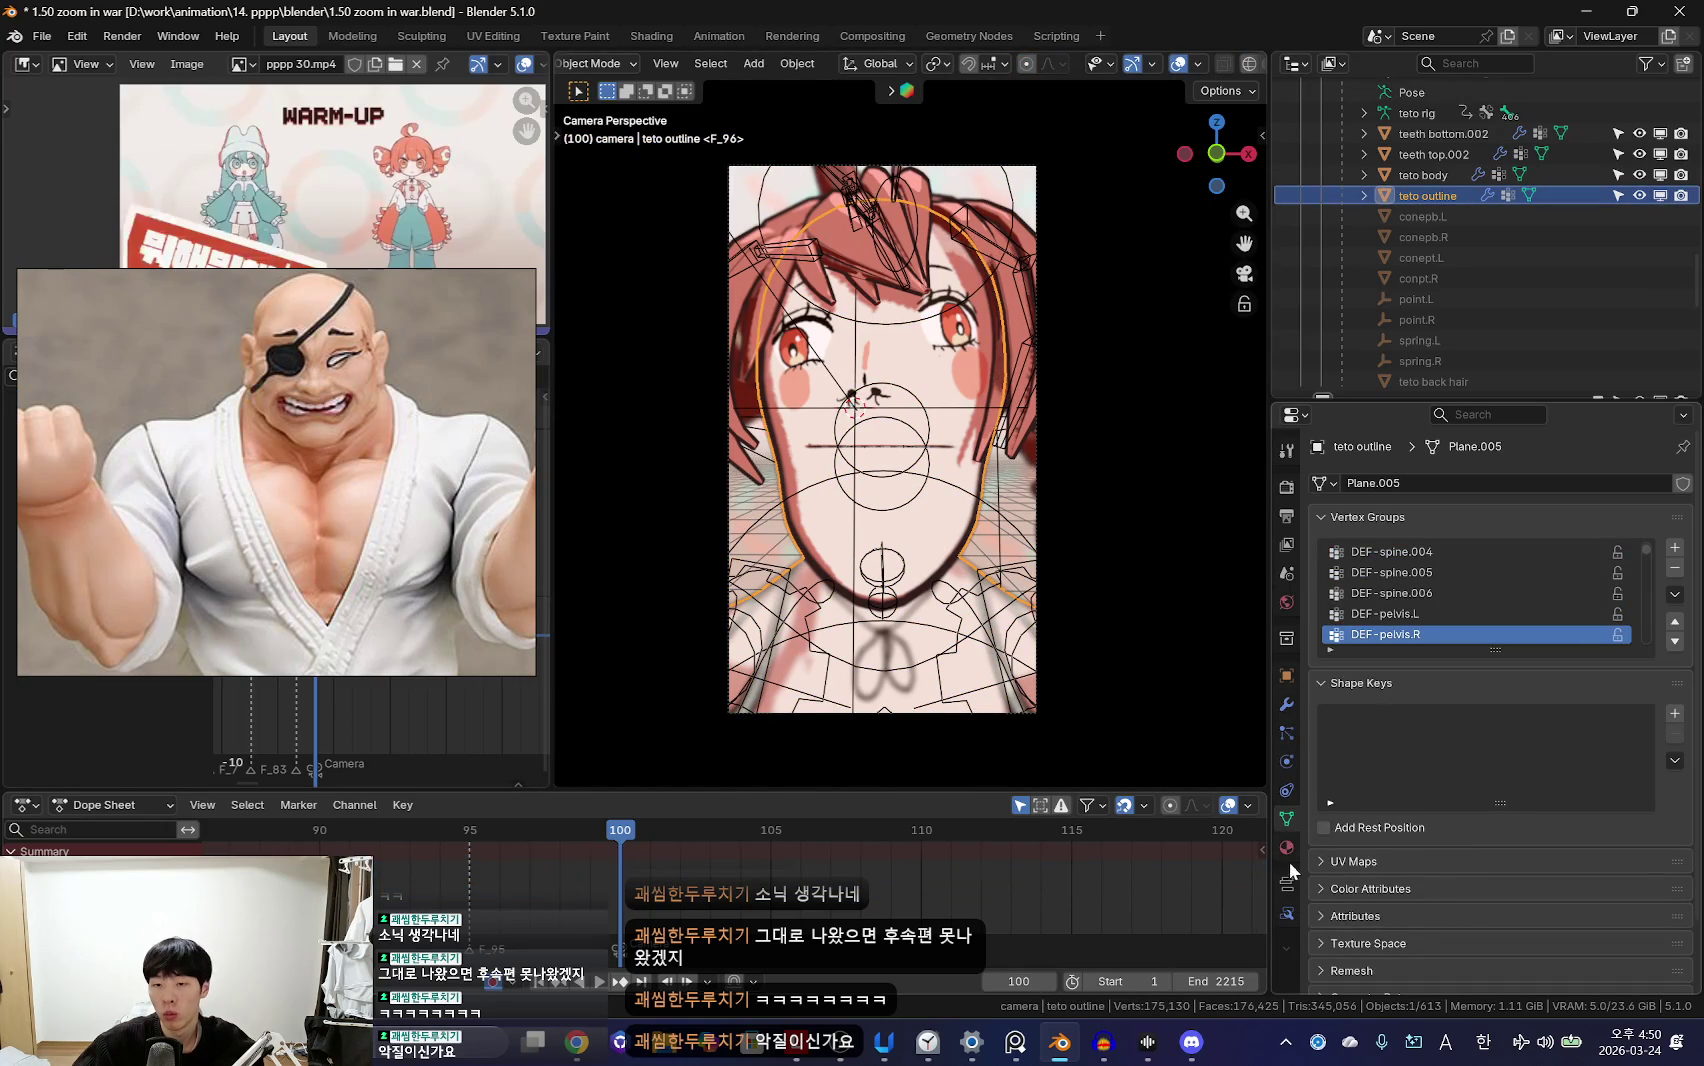
# Step: Select the teto body, preview o mouth at 1.000, then key it closed at 0
pyautogui.click(1287, 882)
pyautogui.click(1287, 818)
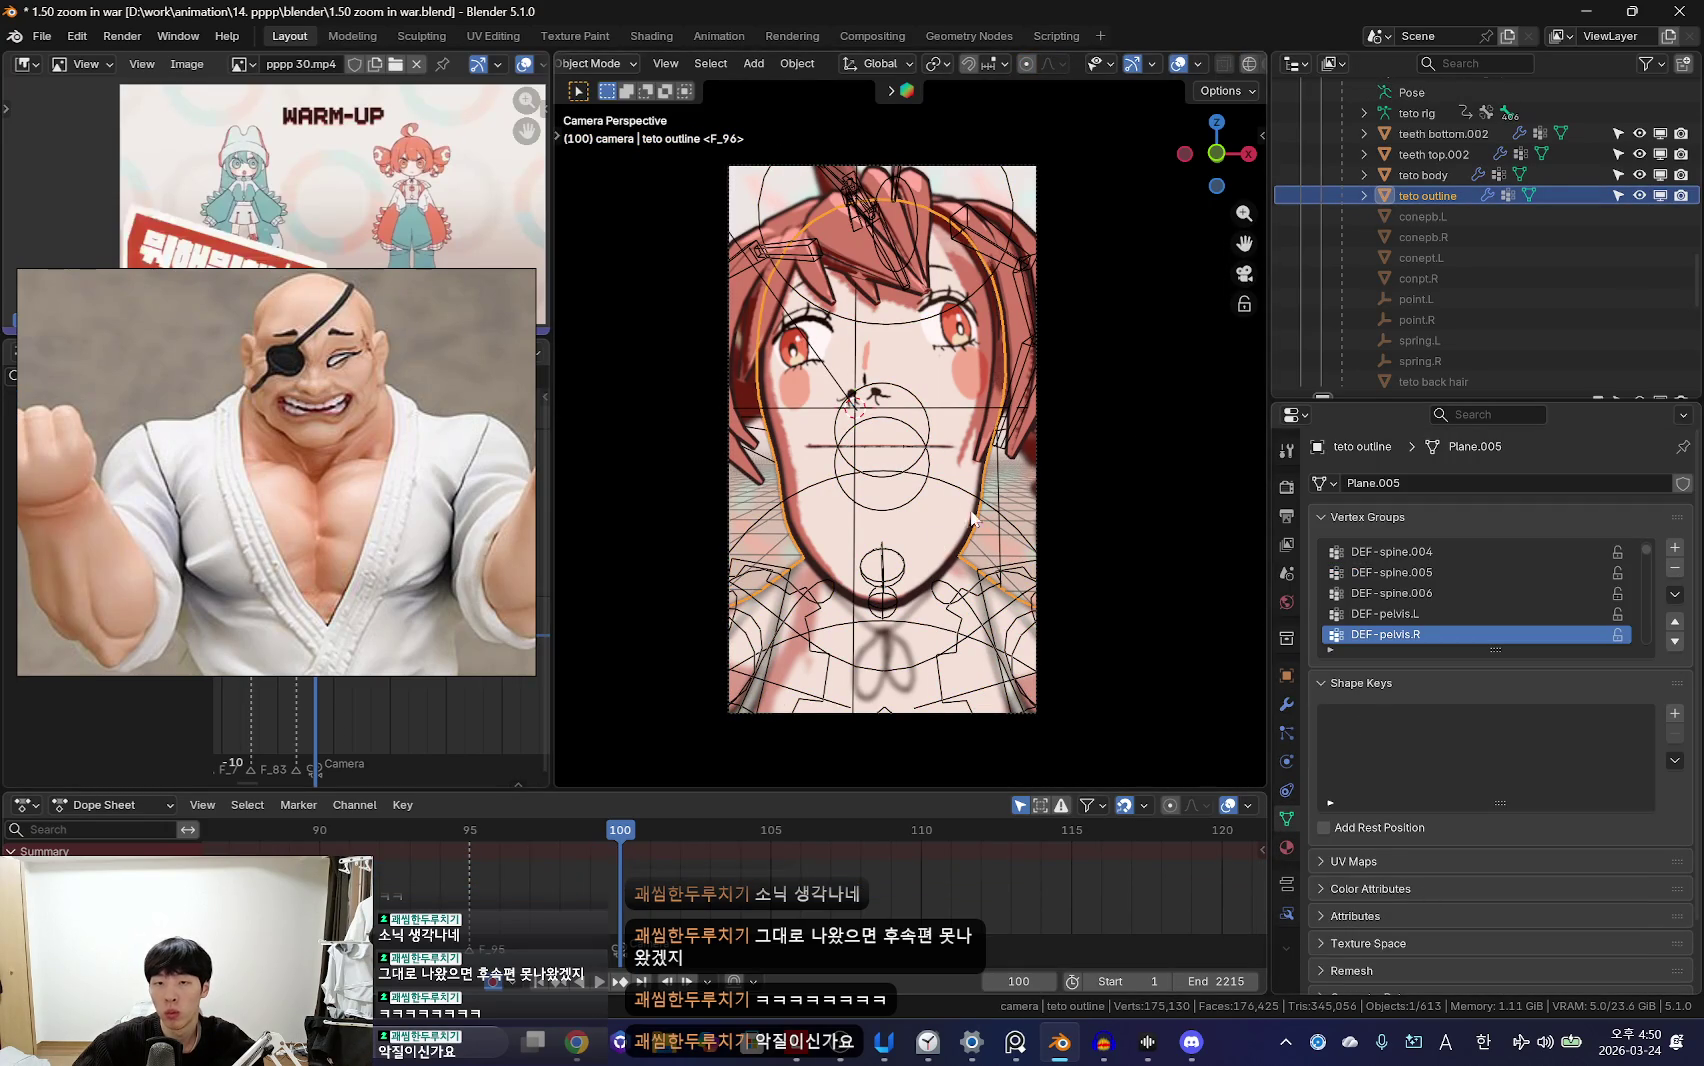
pyautogui.click(1430, 176)
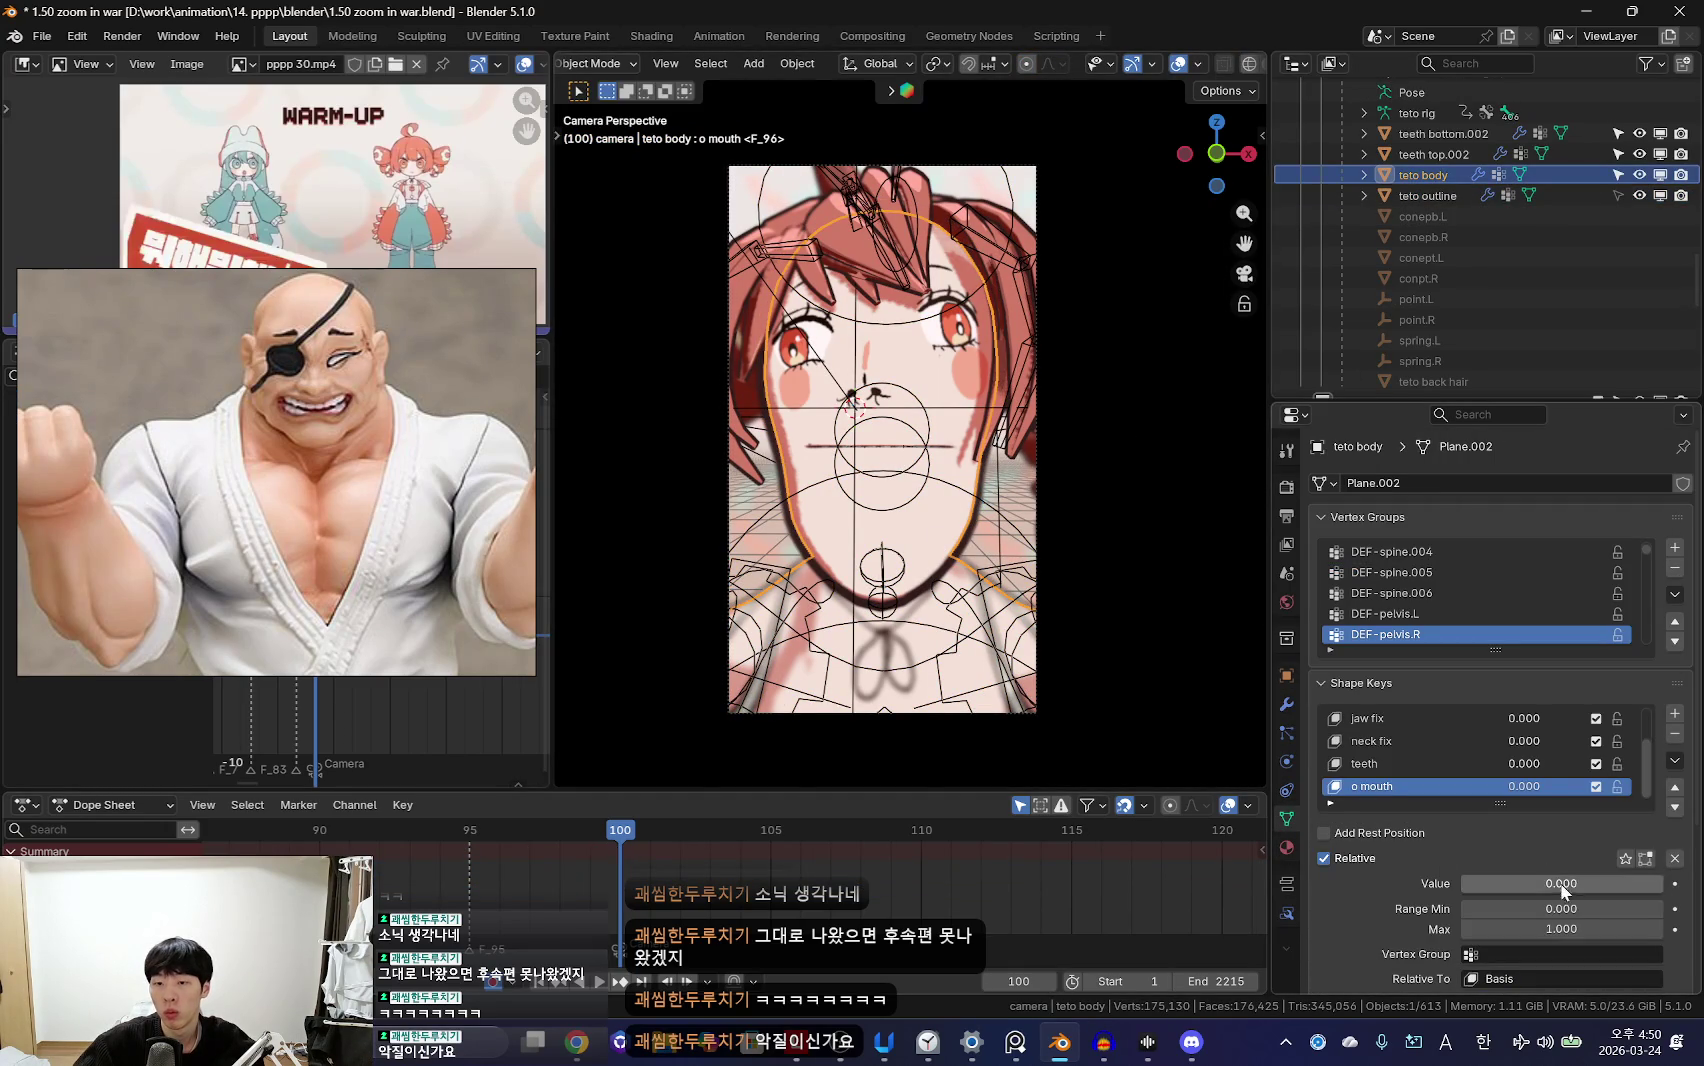
pyautogui.moveTo(1561, 883); pyautogui.dragTo(1660, 883)
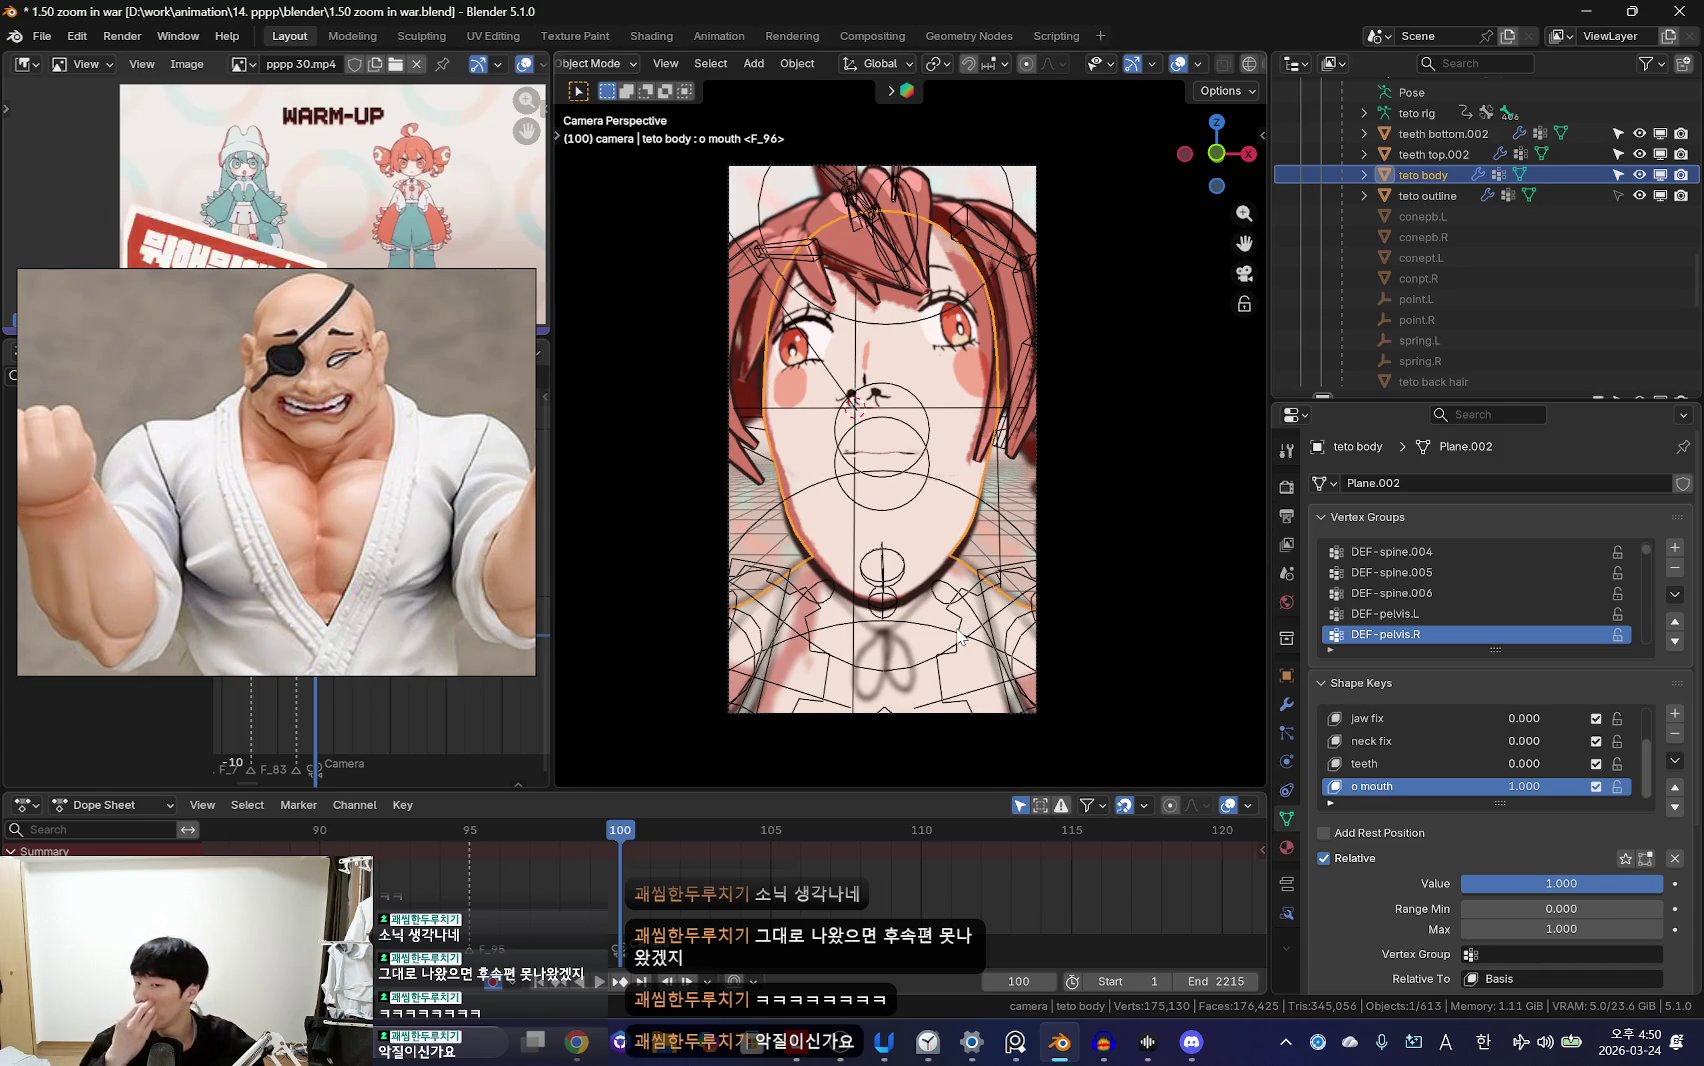
pyautogui.hotkey('shift', 'alt', 'z')
pyautogui.hotkey('shift', 'alt', 'z')
pyautogui.hotkey('shift', 'alt', 'z')
pyautogui.moveTo(1561, 883); pyautogui.dragTo(1522, 883)
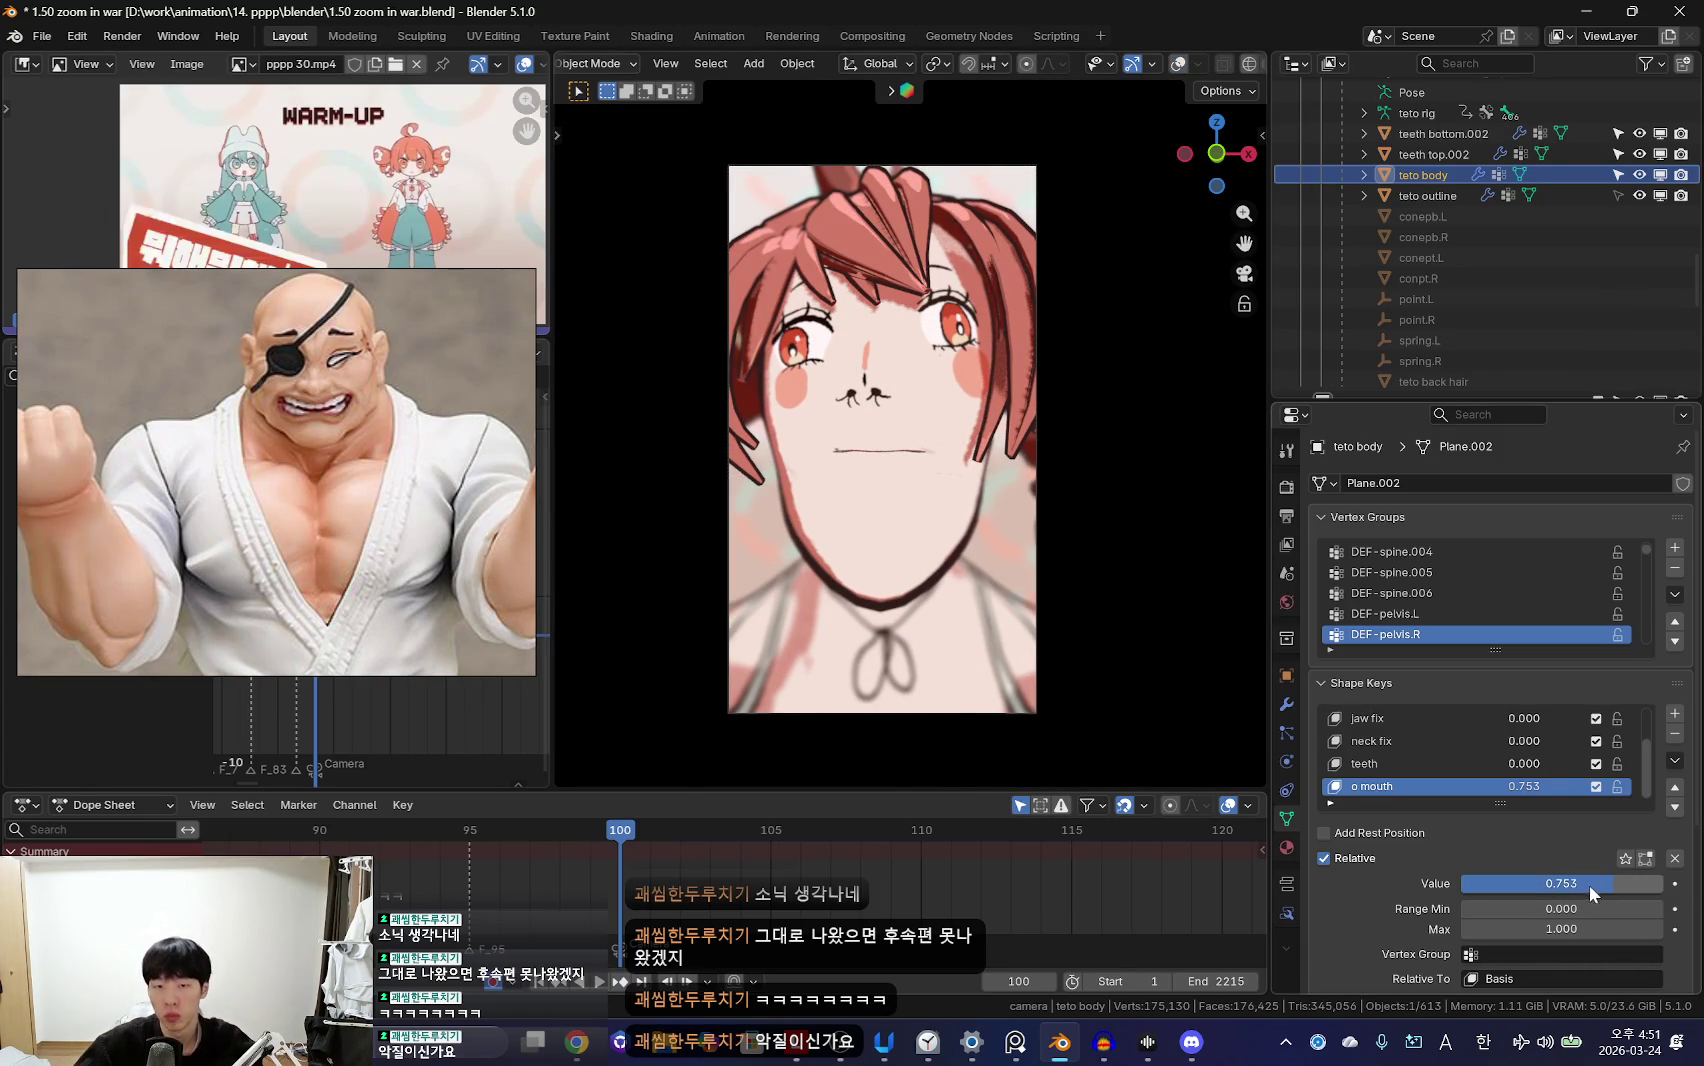
pyautogui.press('i')
# Step: Key the closed mouth at frame 98 and scrub frames 100–105 to check the motion
pyautogui.press('Left')
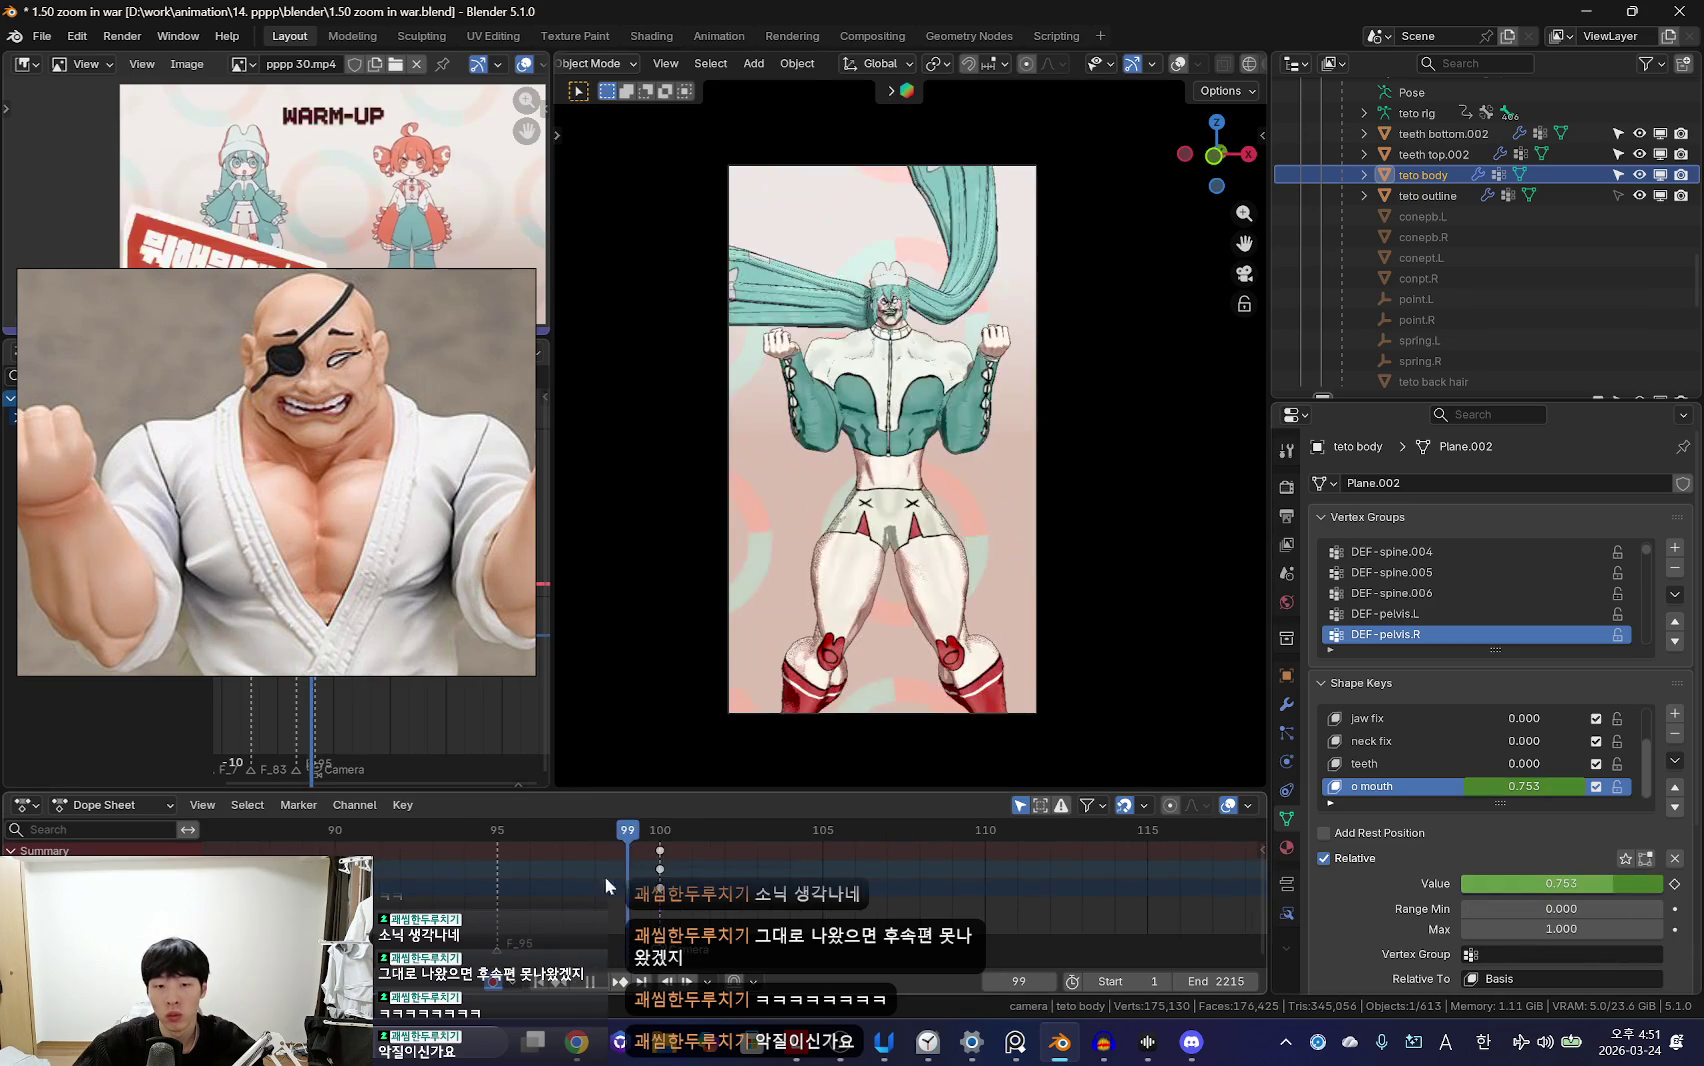
pyautogui.press('Left')
pyautogui.press('i')
pyautogui.press('Right')
pyautogui.press('Right')
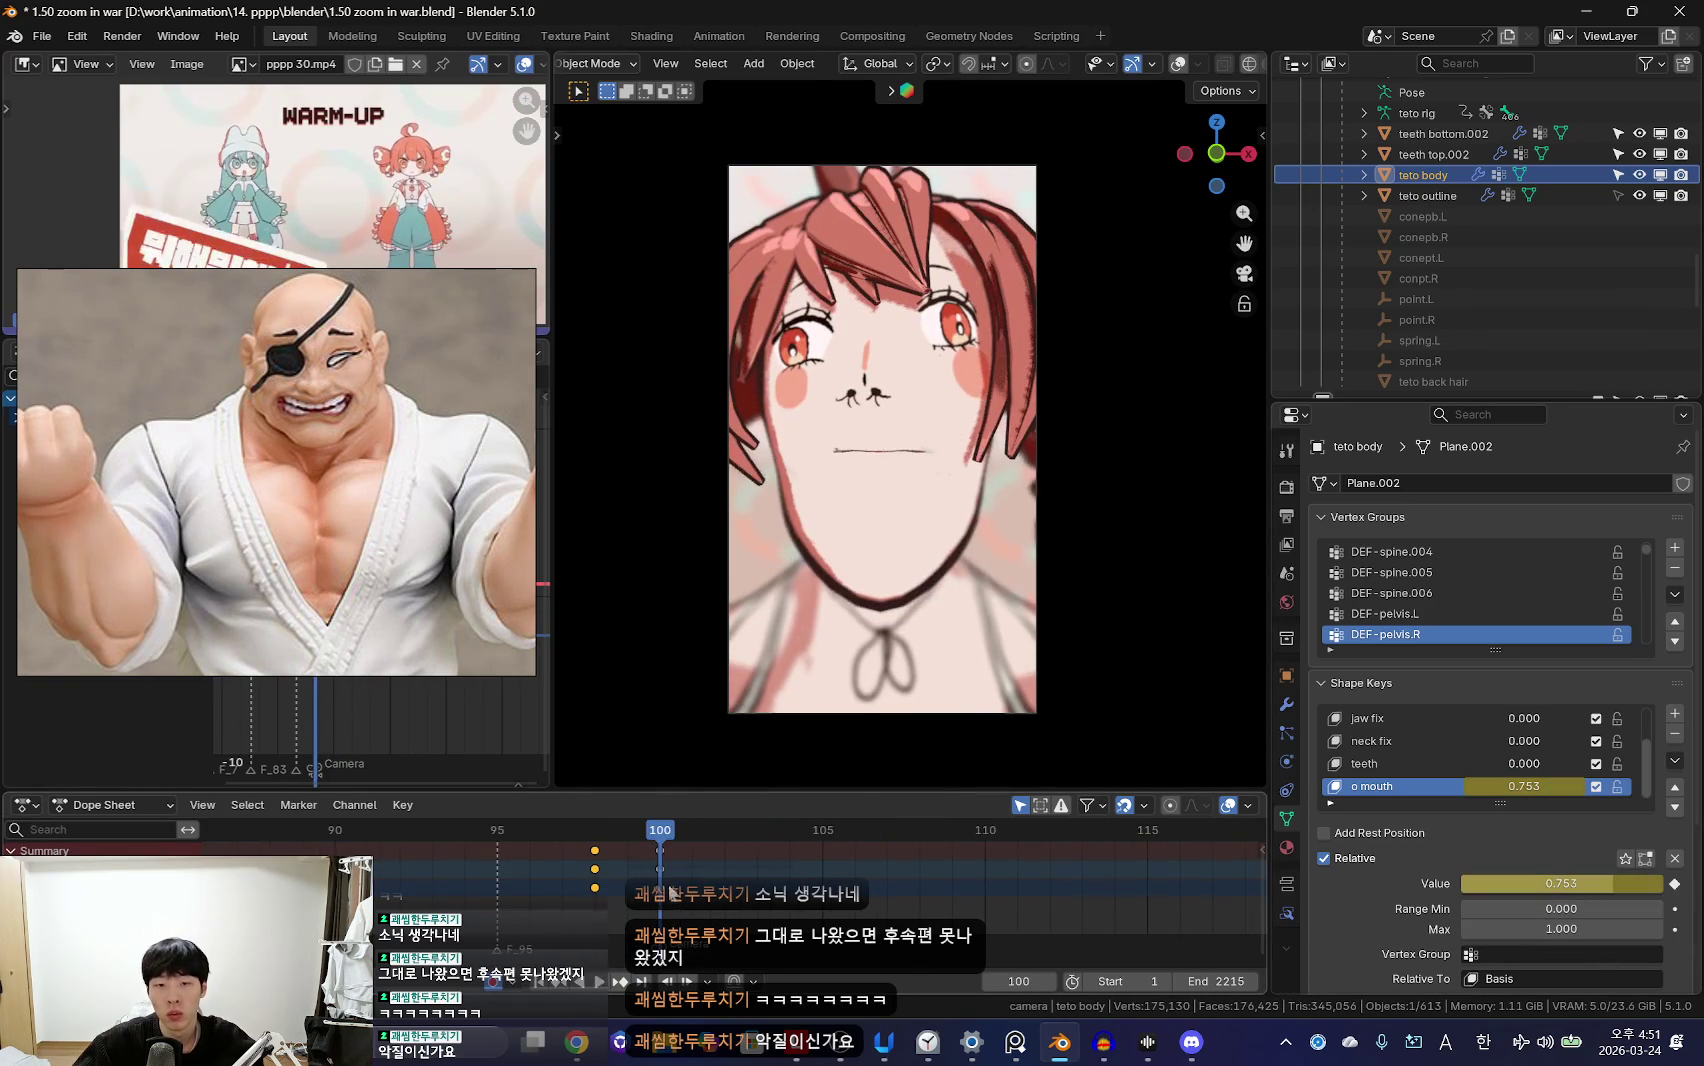
pyautogui.moveTo(669, 892); pyautogui.dragTo(715, 878)
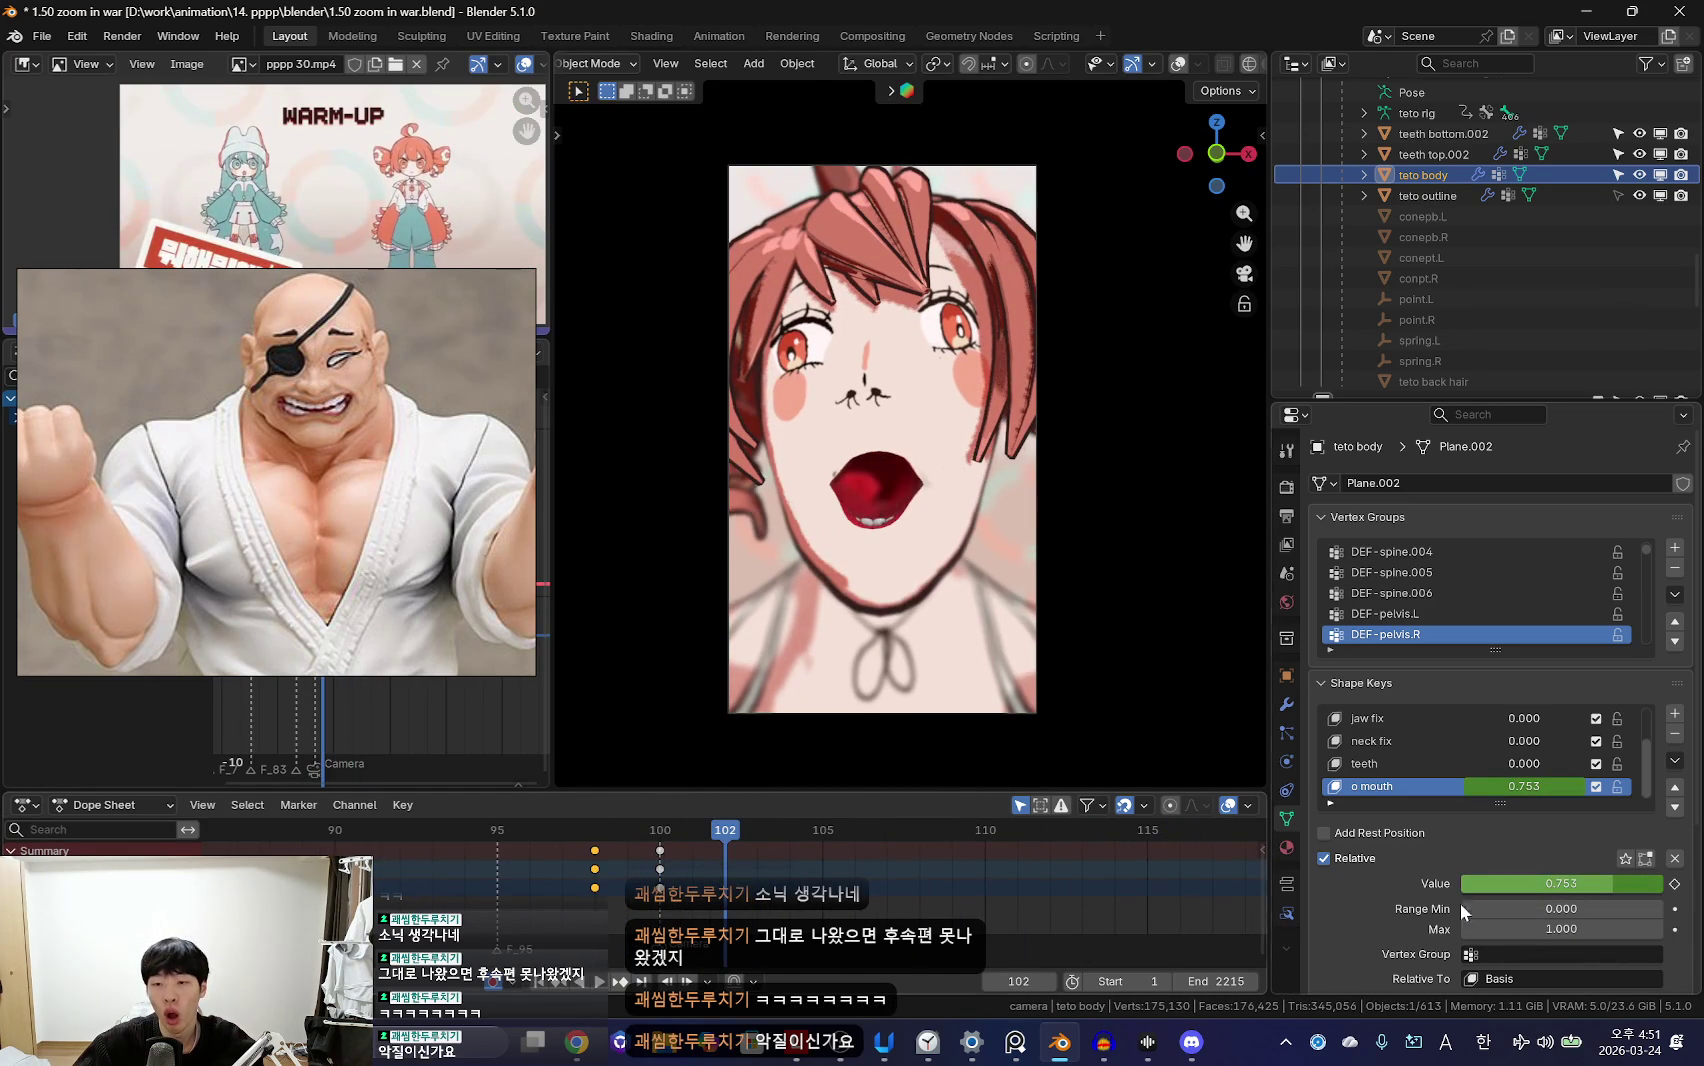
pyautogui.moveTo(627, 913)
pyautogui.mouseDown()
pyautogui.moveTo(737, 886)
pyautogui.moveTo(722, 883)
pyautogui.mouseUp()
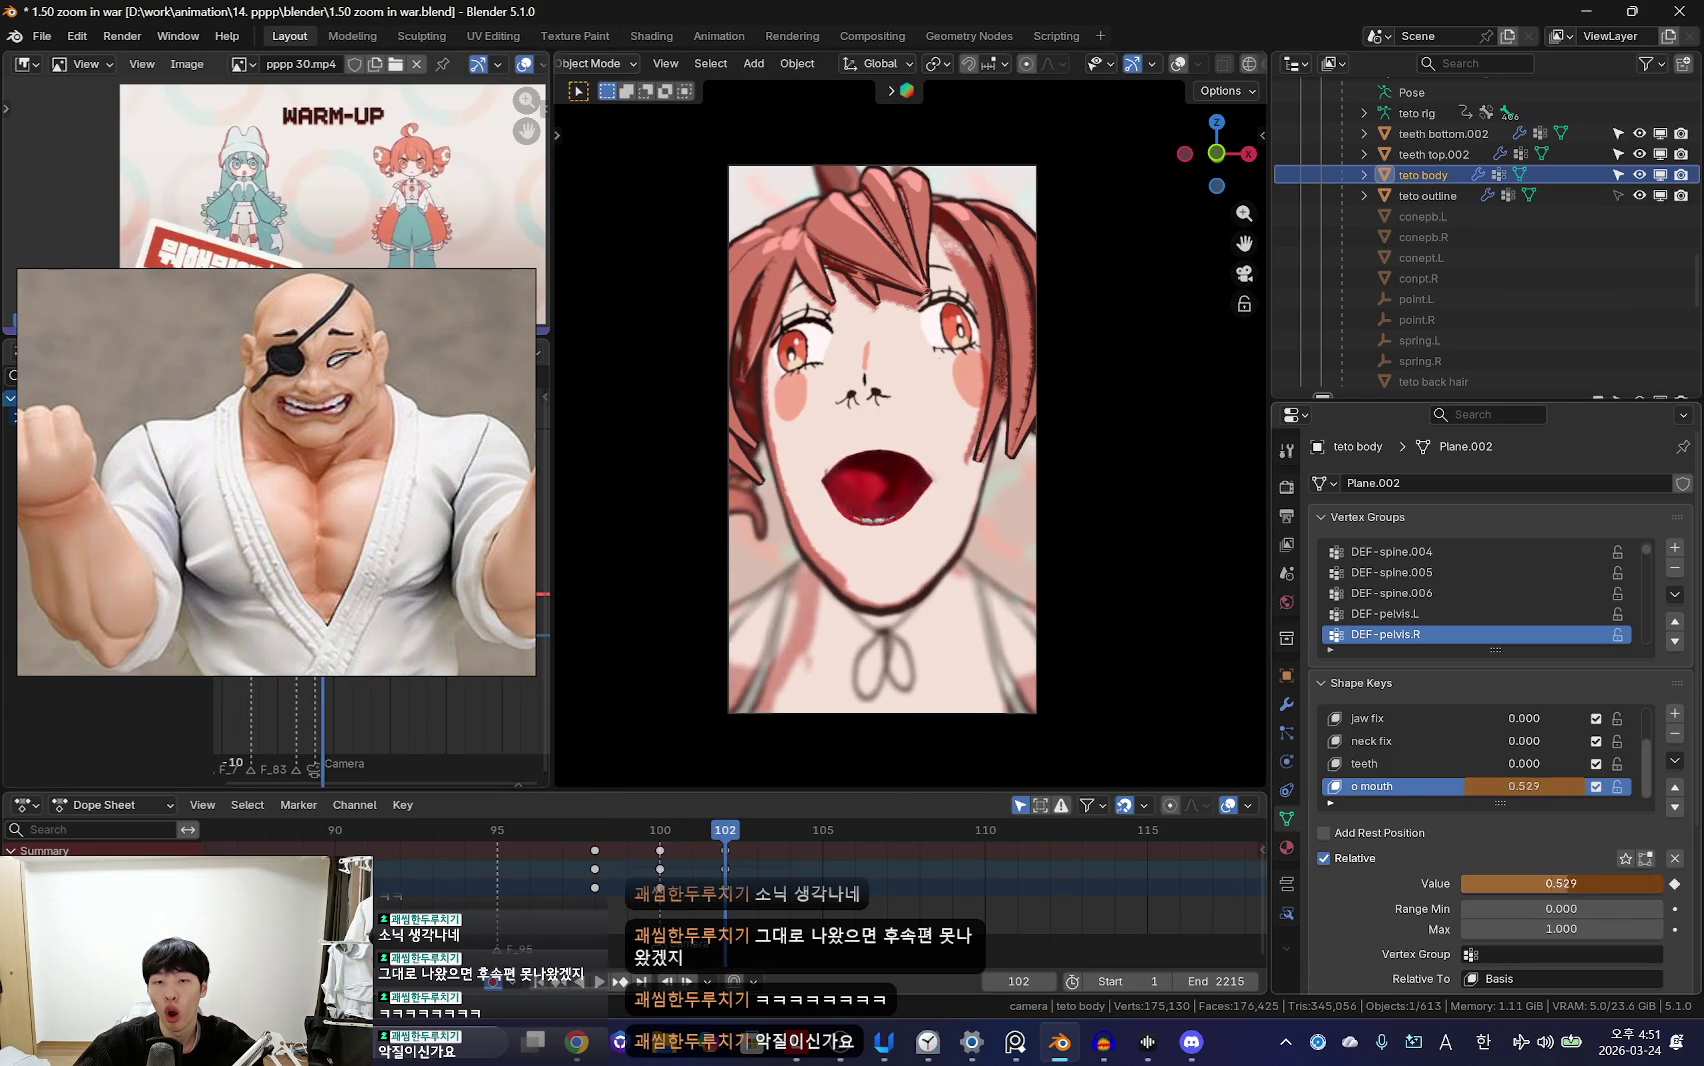
pyautogui.moveTo(797, 866); pyautogui.dragTo(822, 866)
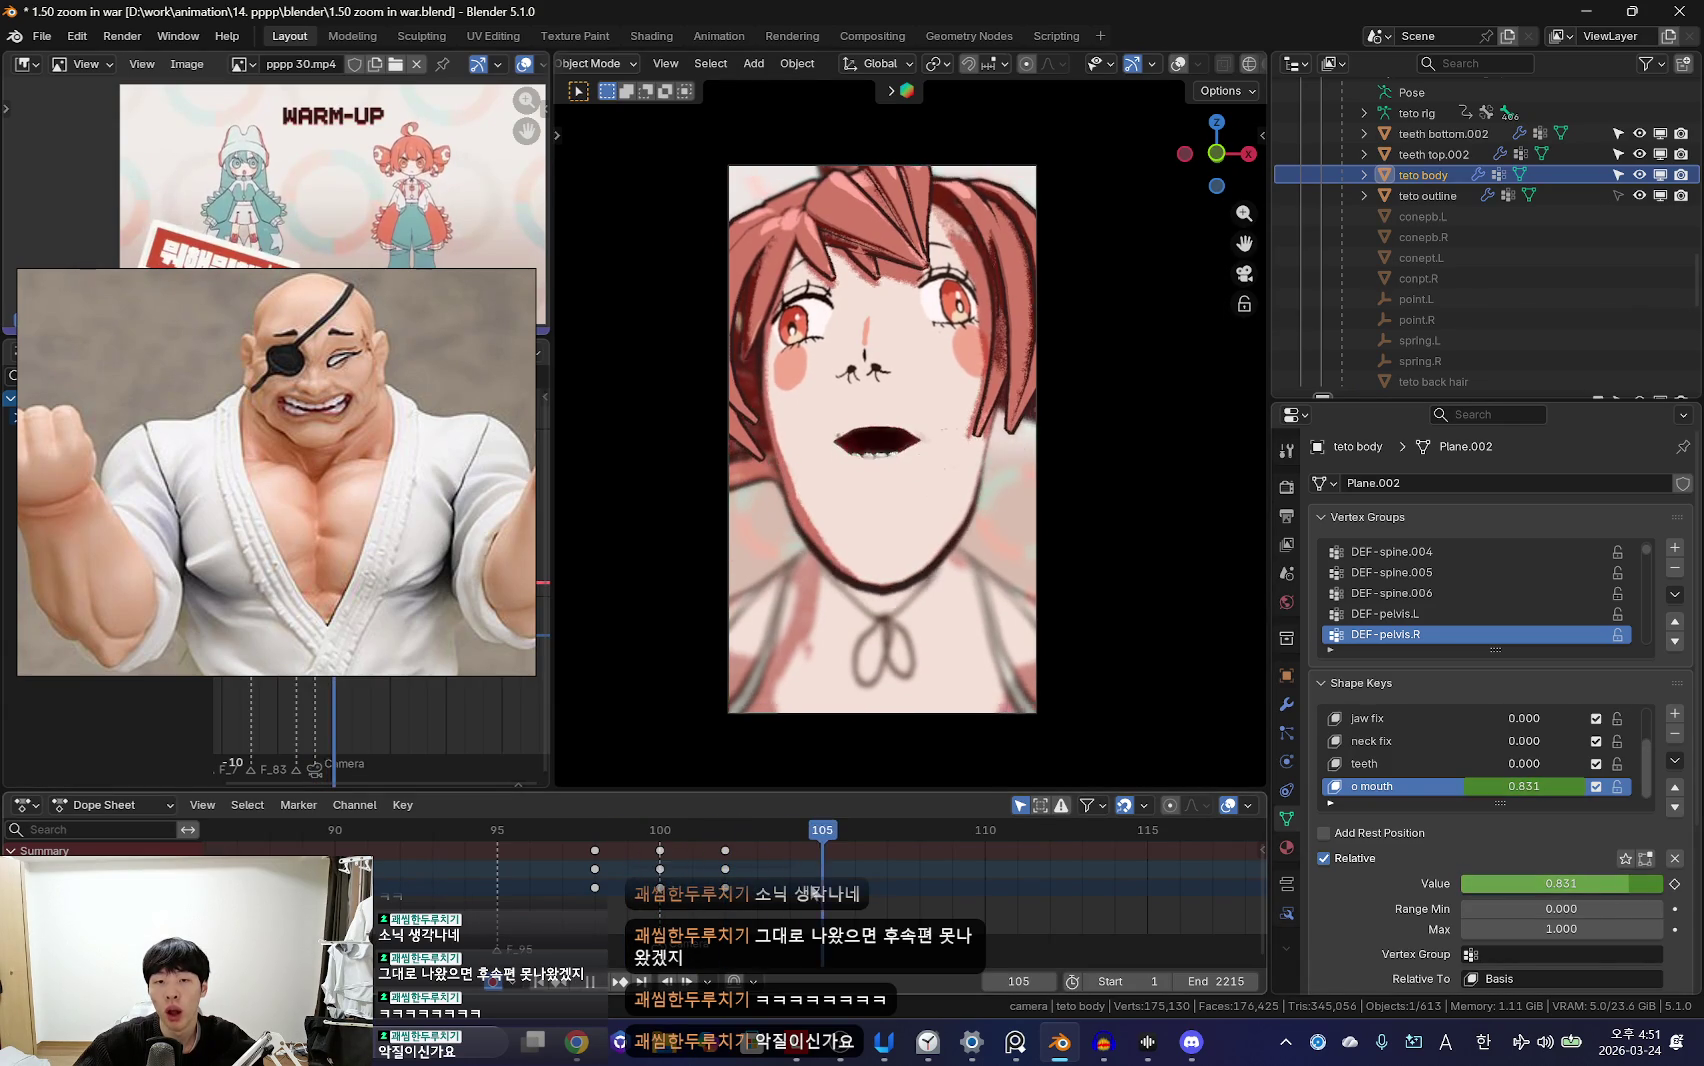
# Step: Play back the mouth animation from frames 99–101 and select the teeth shape key near frame 109
pyautogui.click(677, 869)
pyautogui.press('space')
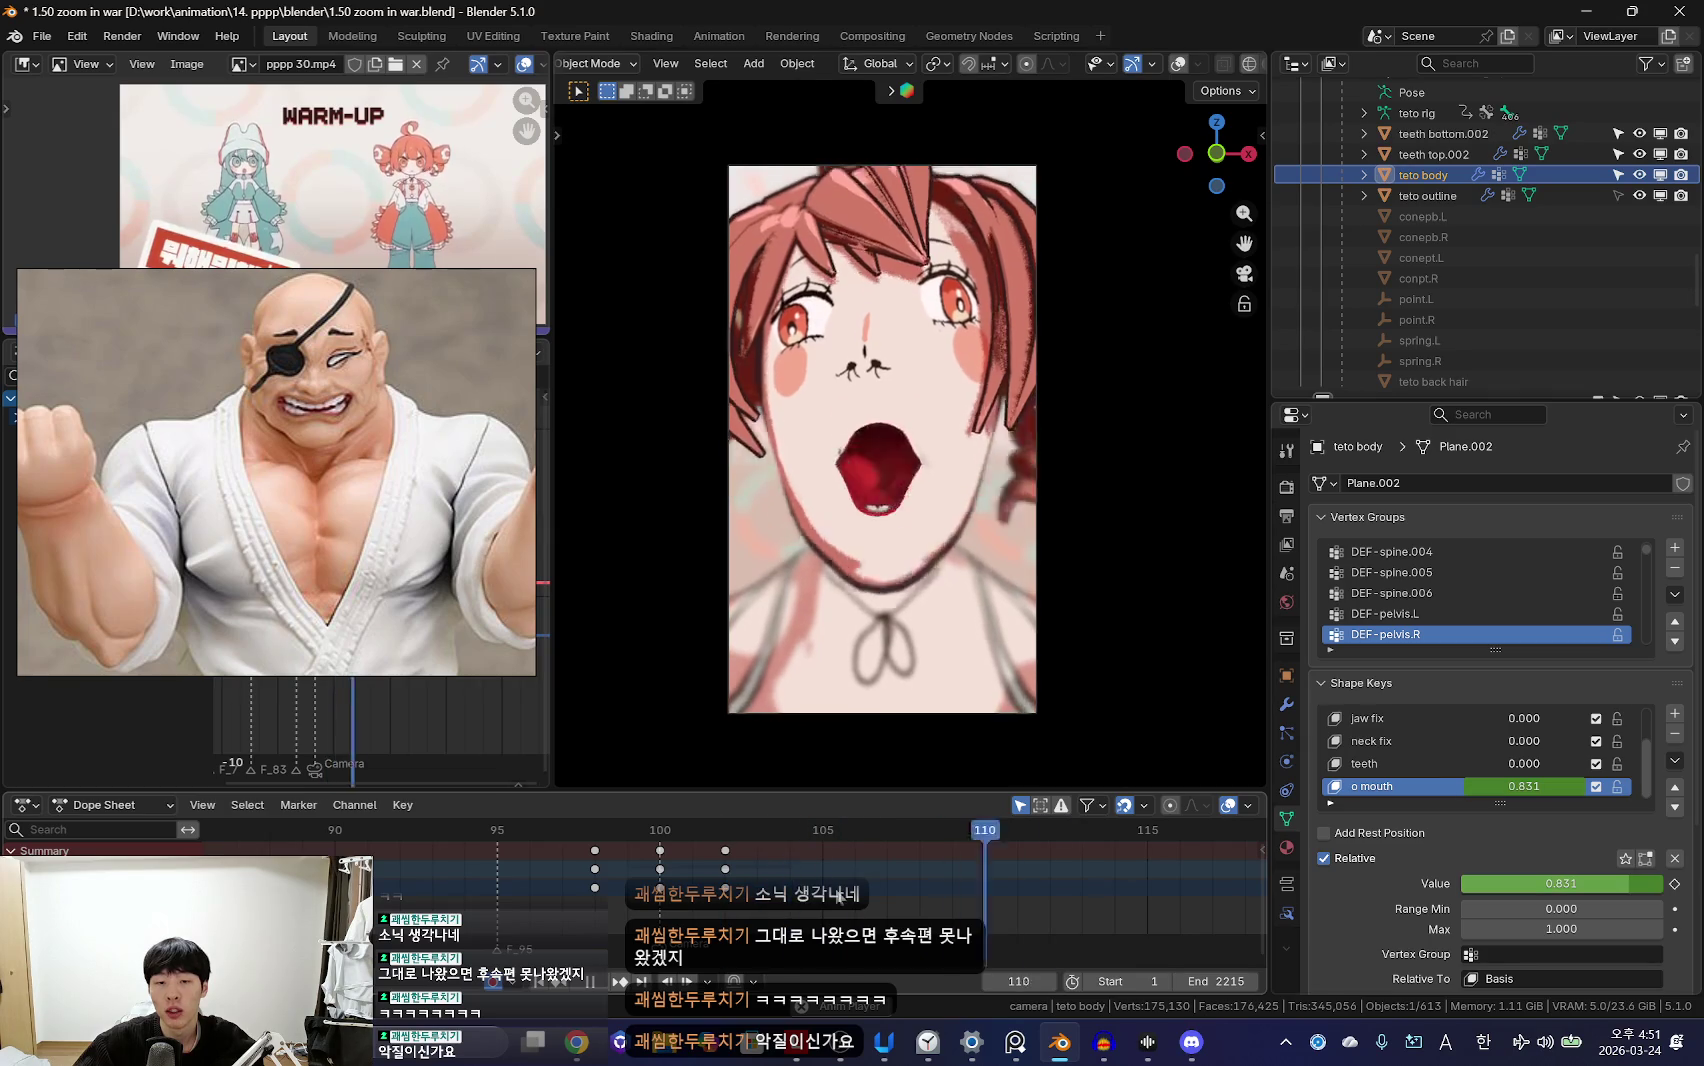
pyautogui.press('space')
pyautogui.click(628, 870)
pyautogui.press('space')
pyautogui.click(863, 876)
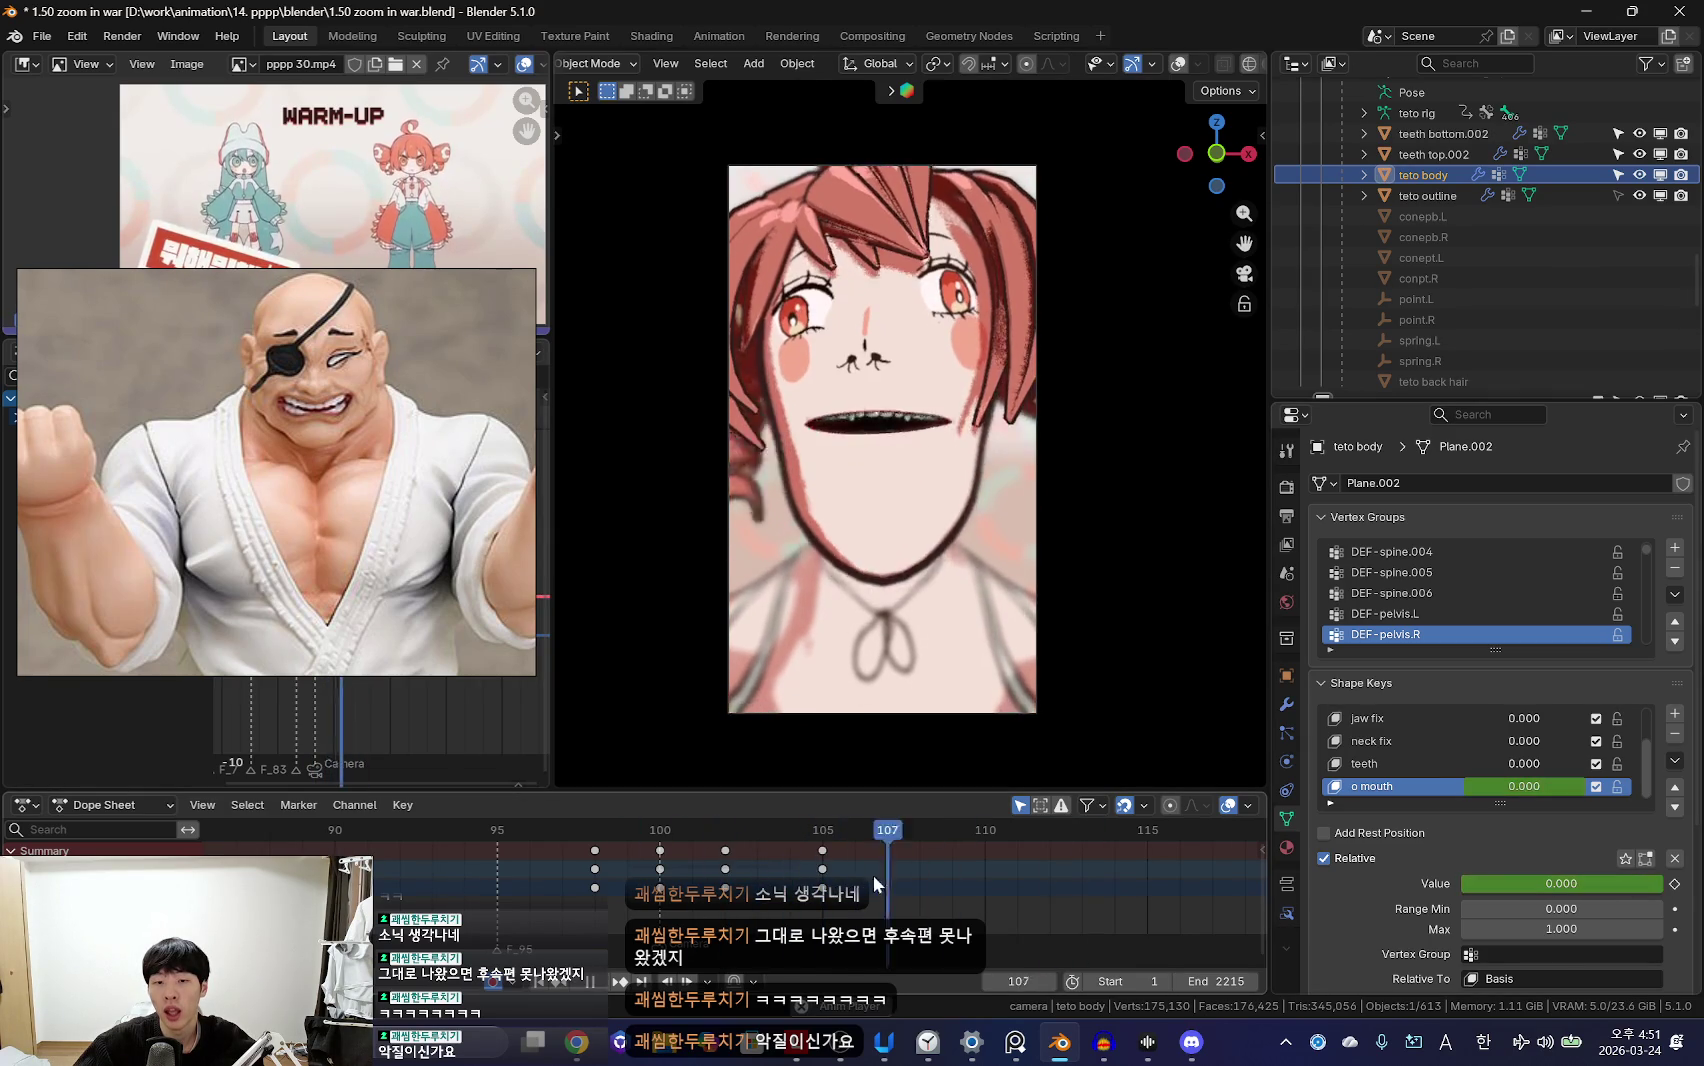
pyautogui.moveTo(916, 872); pyautogui.dragTo(950, 870)
pyautogui.click(1390, 763)
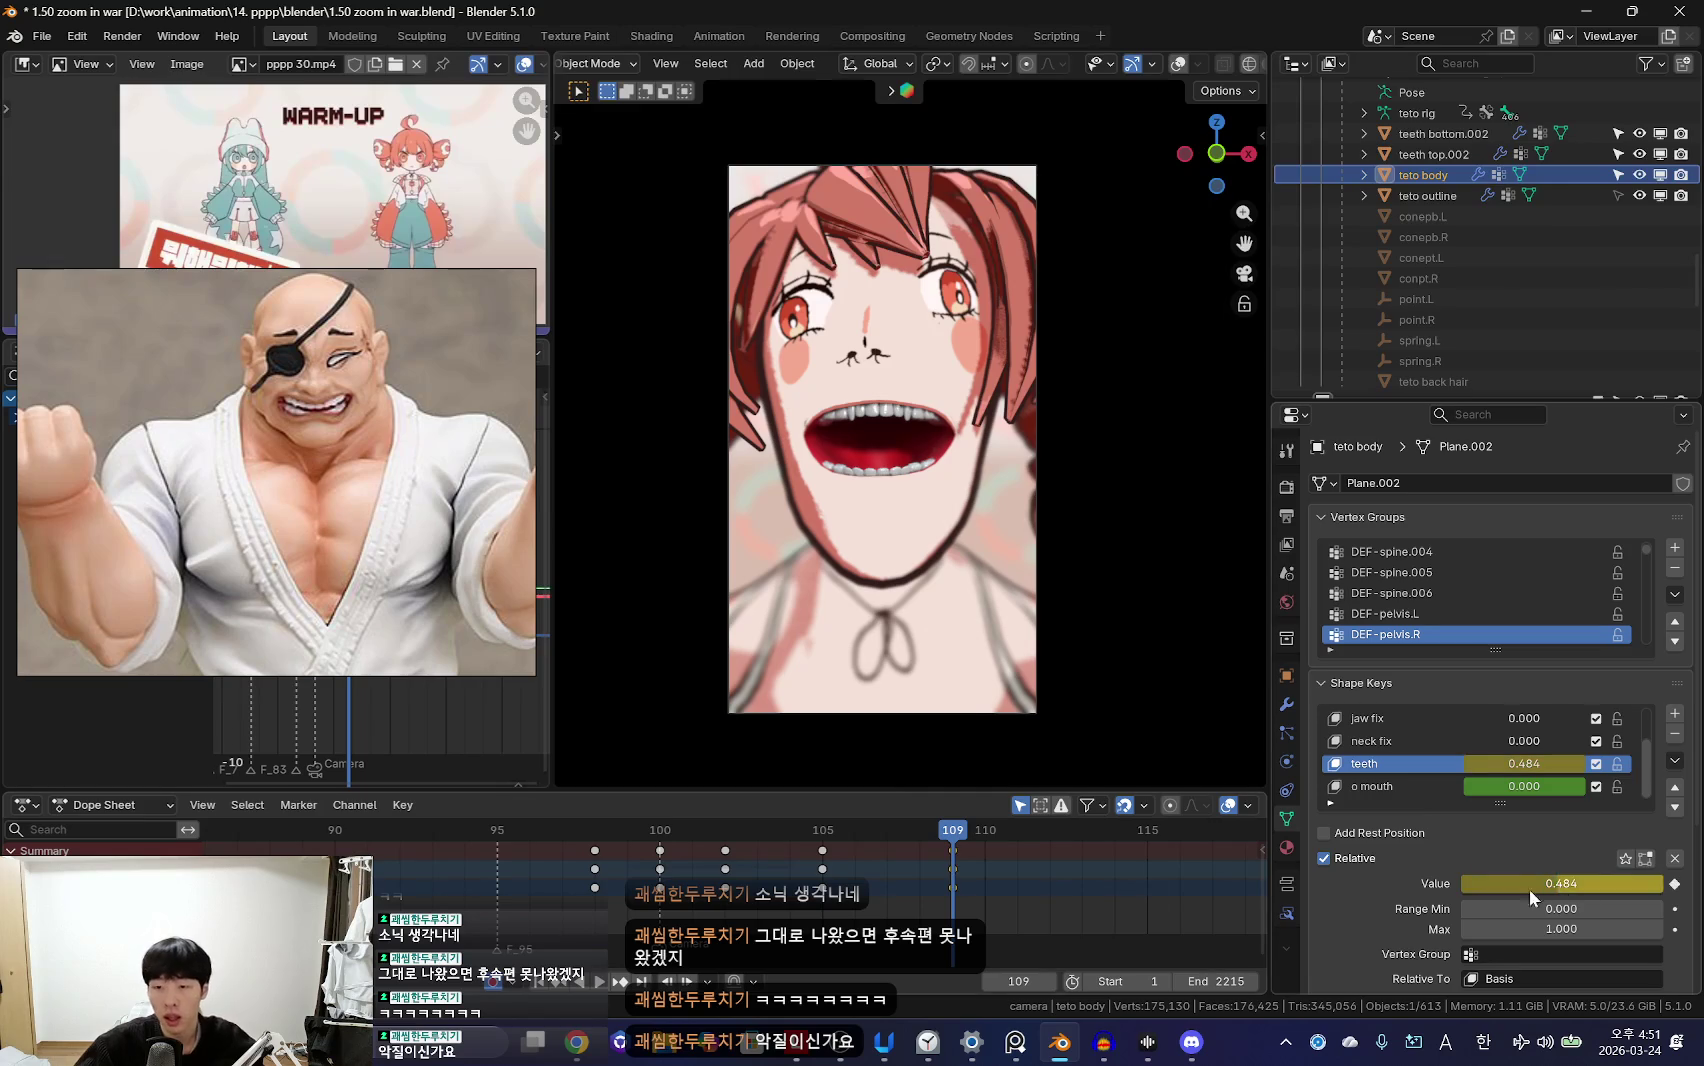
pyautogui.click(790, 870)
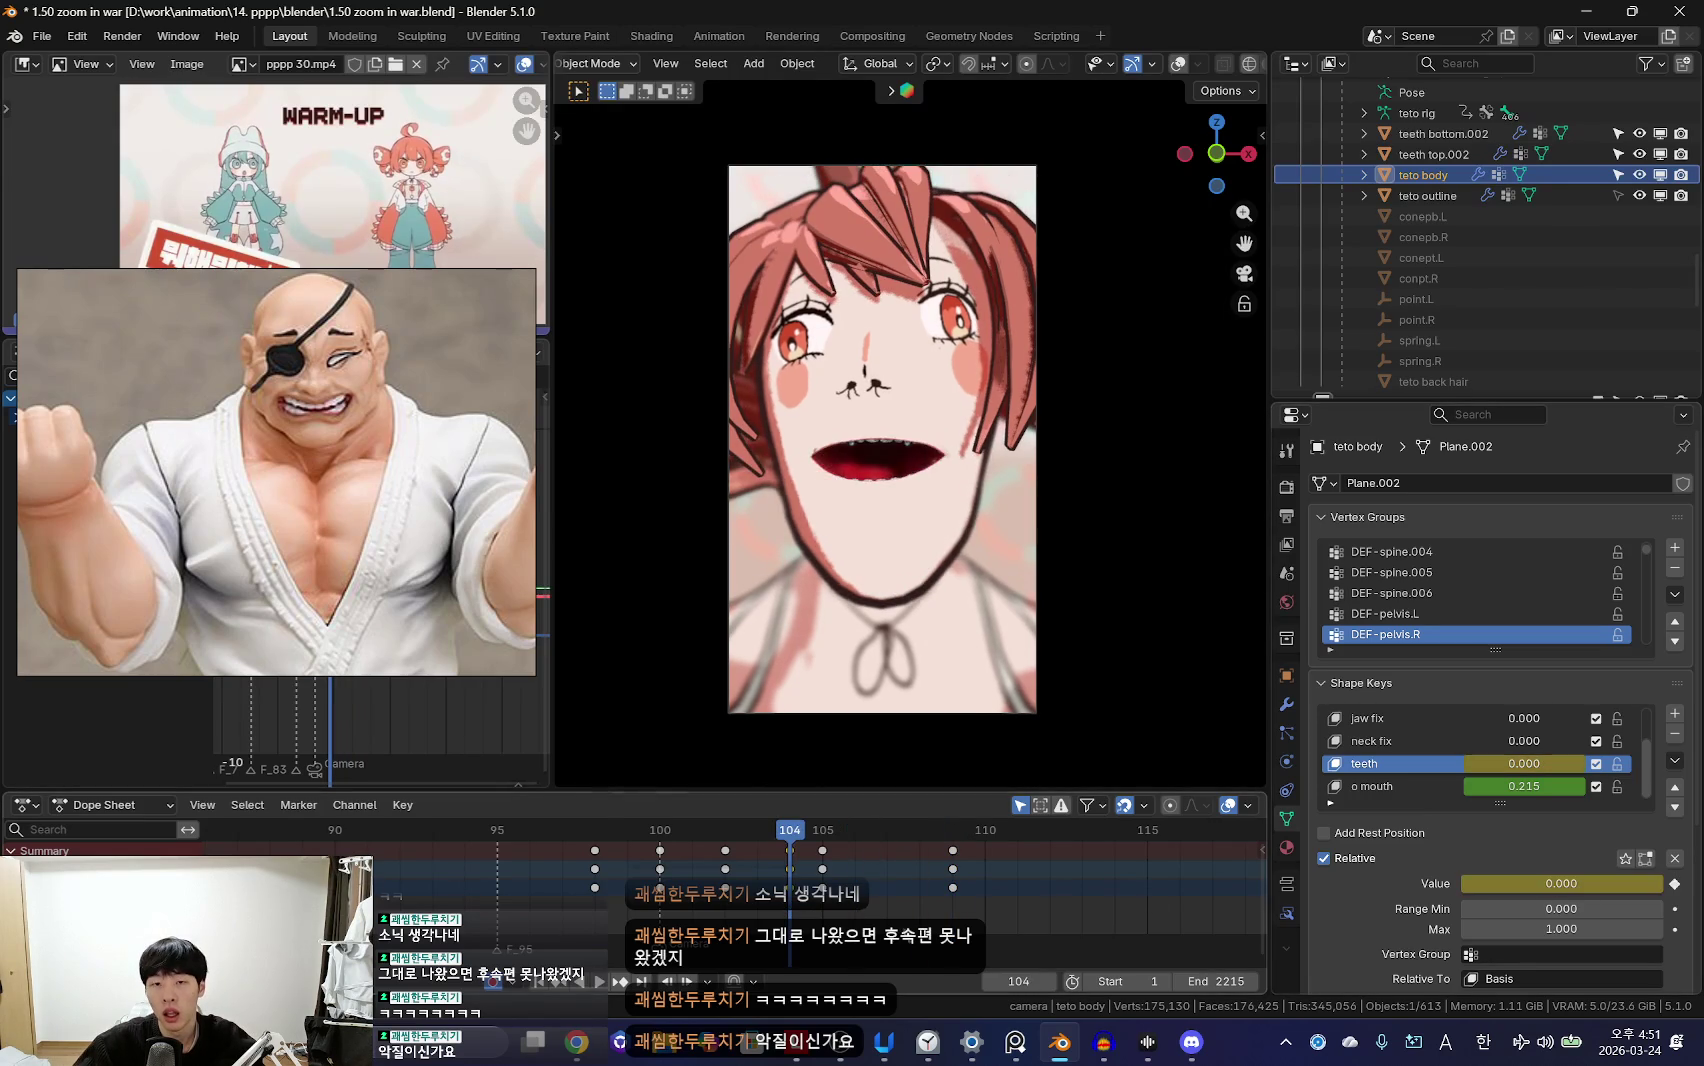
# Step: Review earlier frames 32–93 and enlarge the dope sheet timeline area
pyautogui.scroll(-5, 684, 872)
pyautogui.moveTo(684, 872)
pyautogui.mouseDown()
pyautogui.moveTo(718, 875)
pyautogui.moveTo(709, 901)
pyautogui.mouseUp()
pyautogui.scroll(-4, 763, 893)
pyautogui.scroll(-3, 709, 901)
pyautogui.moveTo(709, 901); pyautogui.dragTo(632, 900)
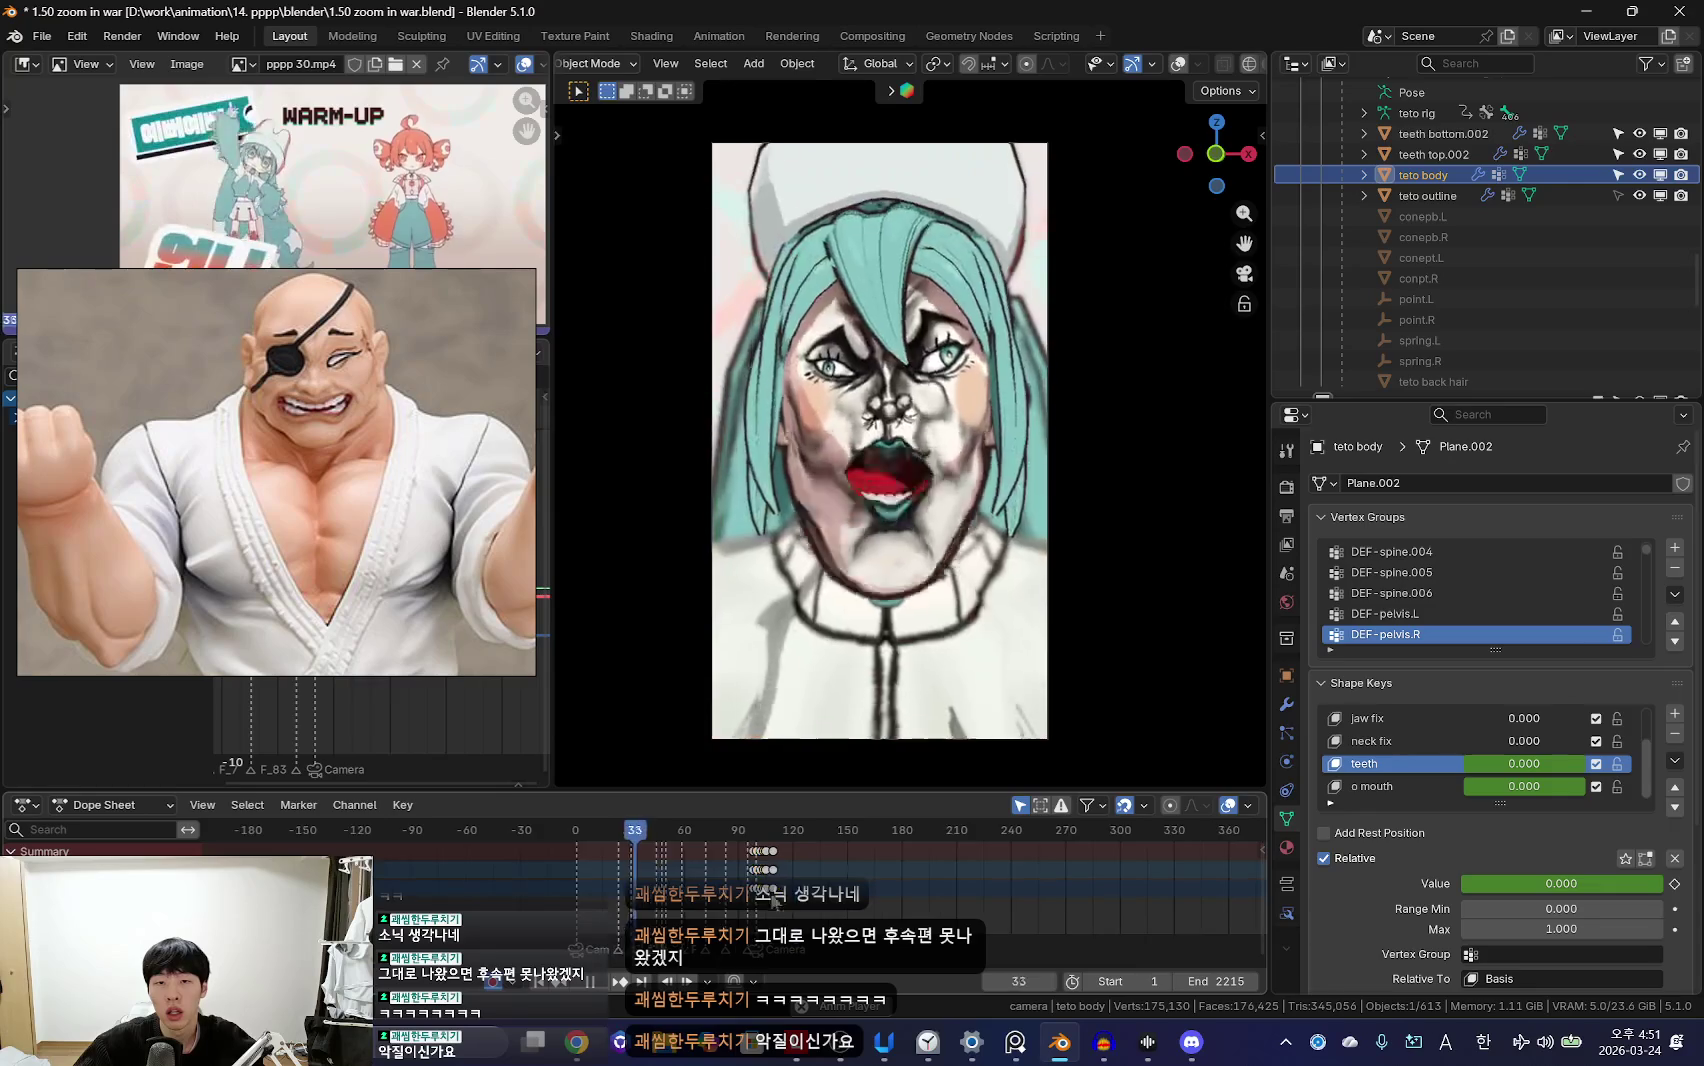
pyautogui.moveTo(777, 905)
pyautogui.mouseDown()
pyautogui.moveTo(742, 880)
pyautogui.moveTo(797, 882)
pyautogui.mouseUp()
pyautogui.scroll(4, 693, 878)
pyautogui.scroll(2, 797, 882)
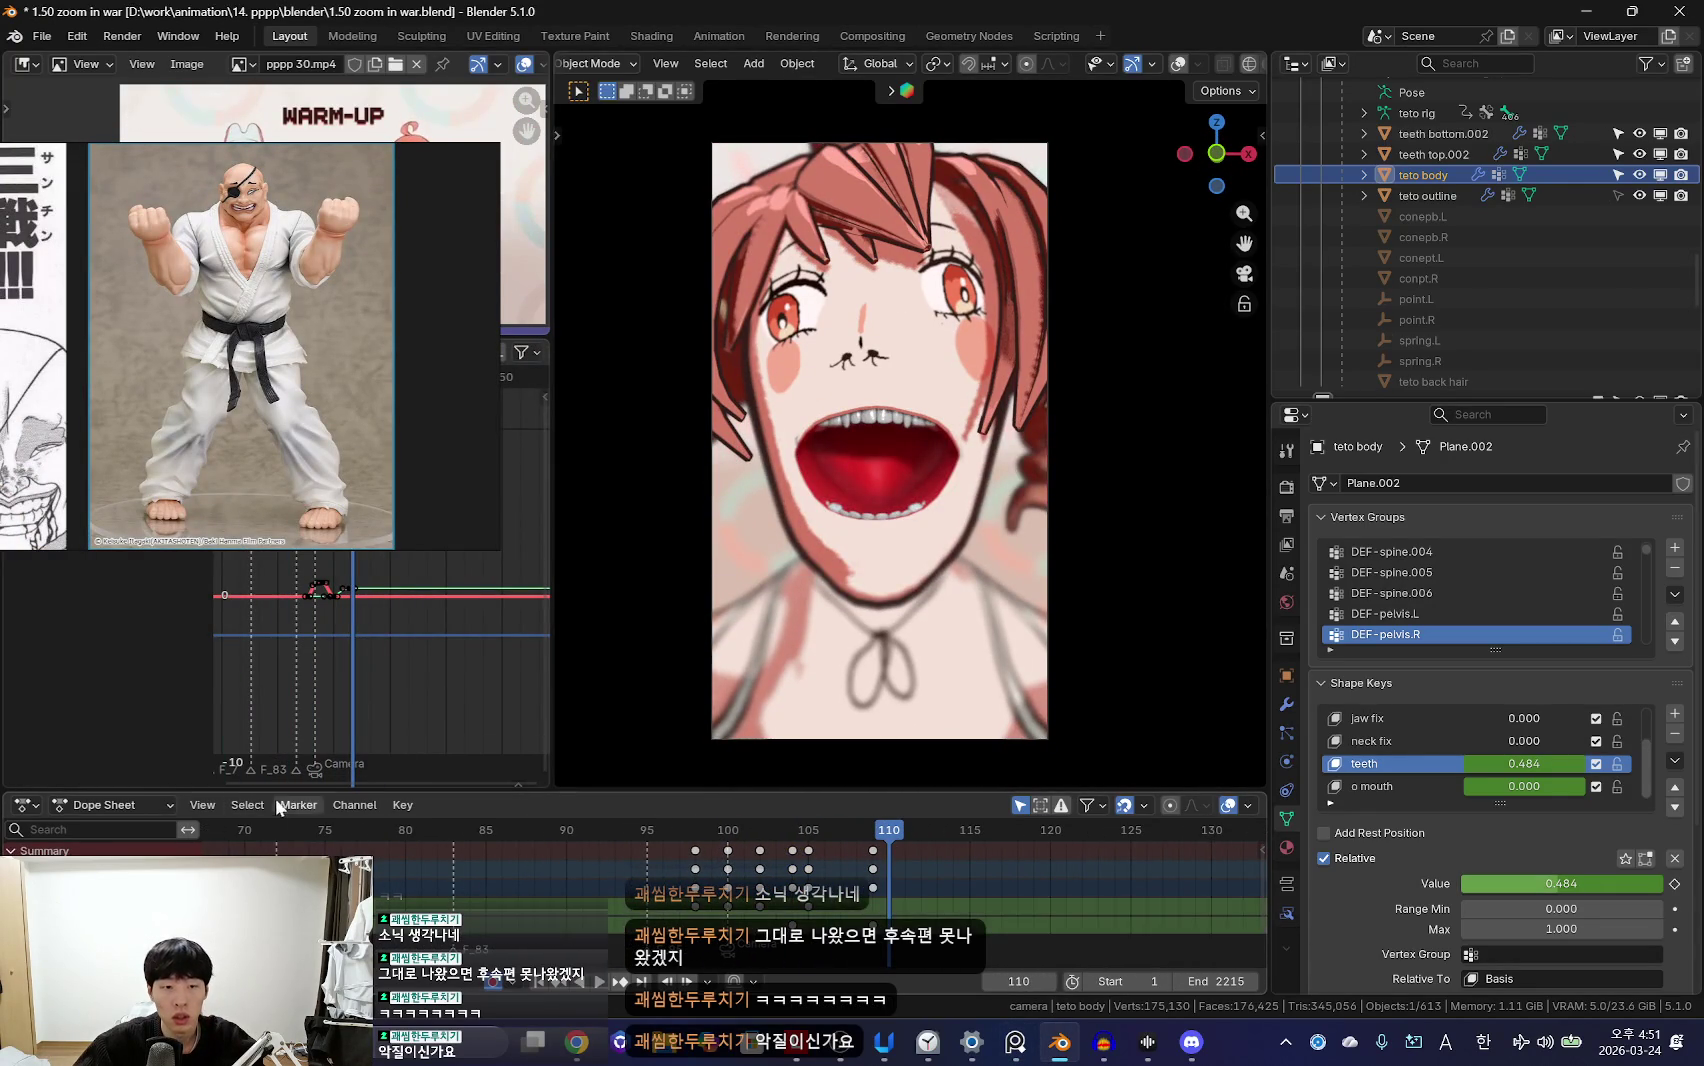
pyautogui.moveTo(273, 790); pyautogui.dragTo(273, 722)
pyautogui.scroll(2, 727, 856)
# Step: Move the o mouth key from frame 105 to 107 and play to check the timing
pyautogui.moveTo(659, 860); pyautogui.dragTo(837, 851)
pyautogui.scroll(1, 823, 841)
pyautogui.click(1400, 786)
pyautogui.scroll(1, 955, 864)
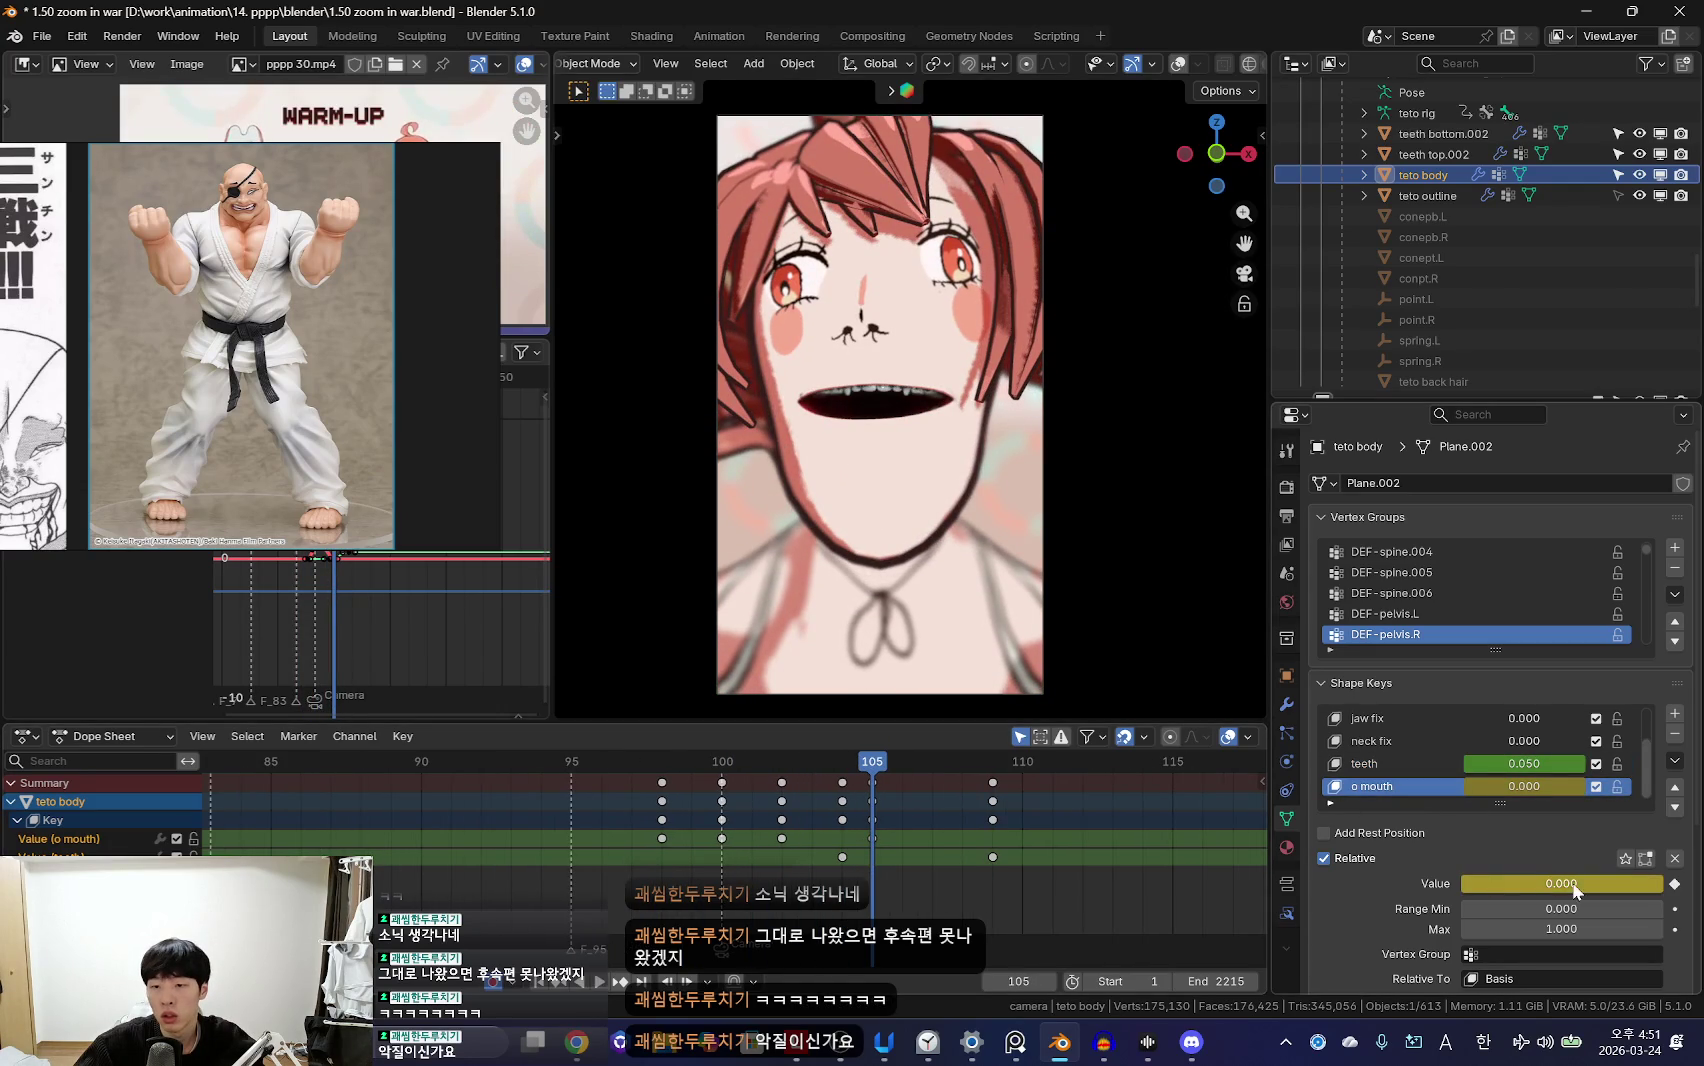
pyautogui.moveTo(873, 838); pyautogui.dragTo(932, 840)
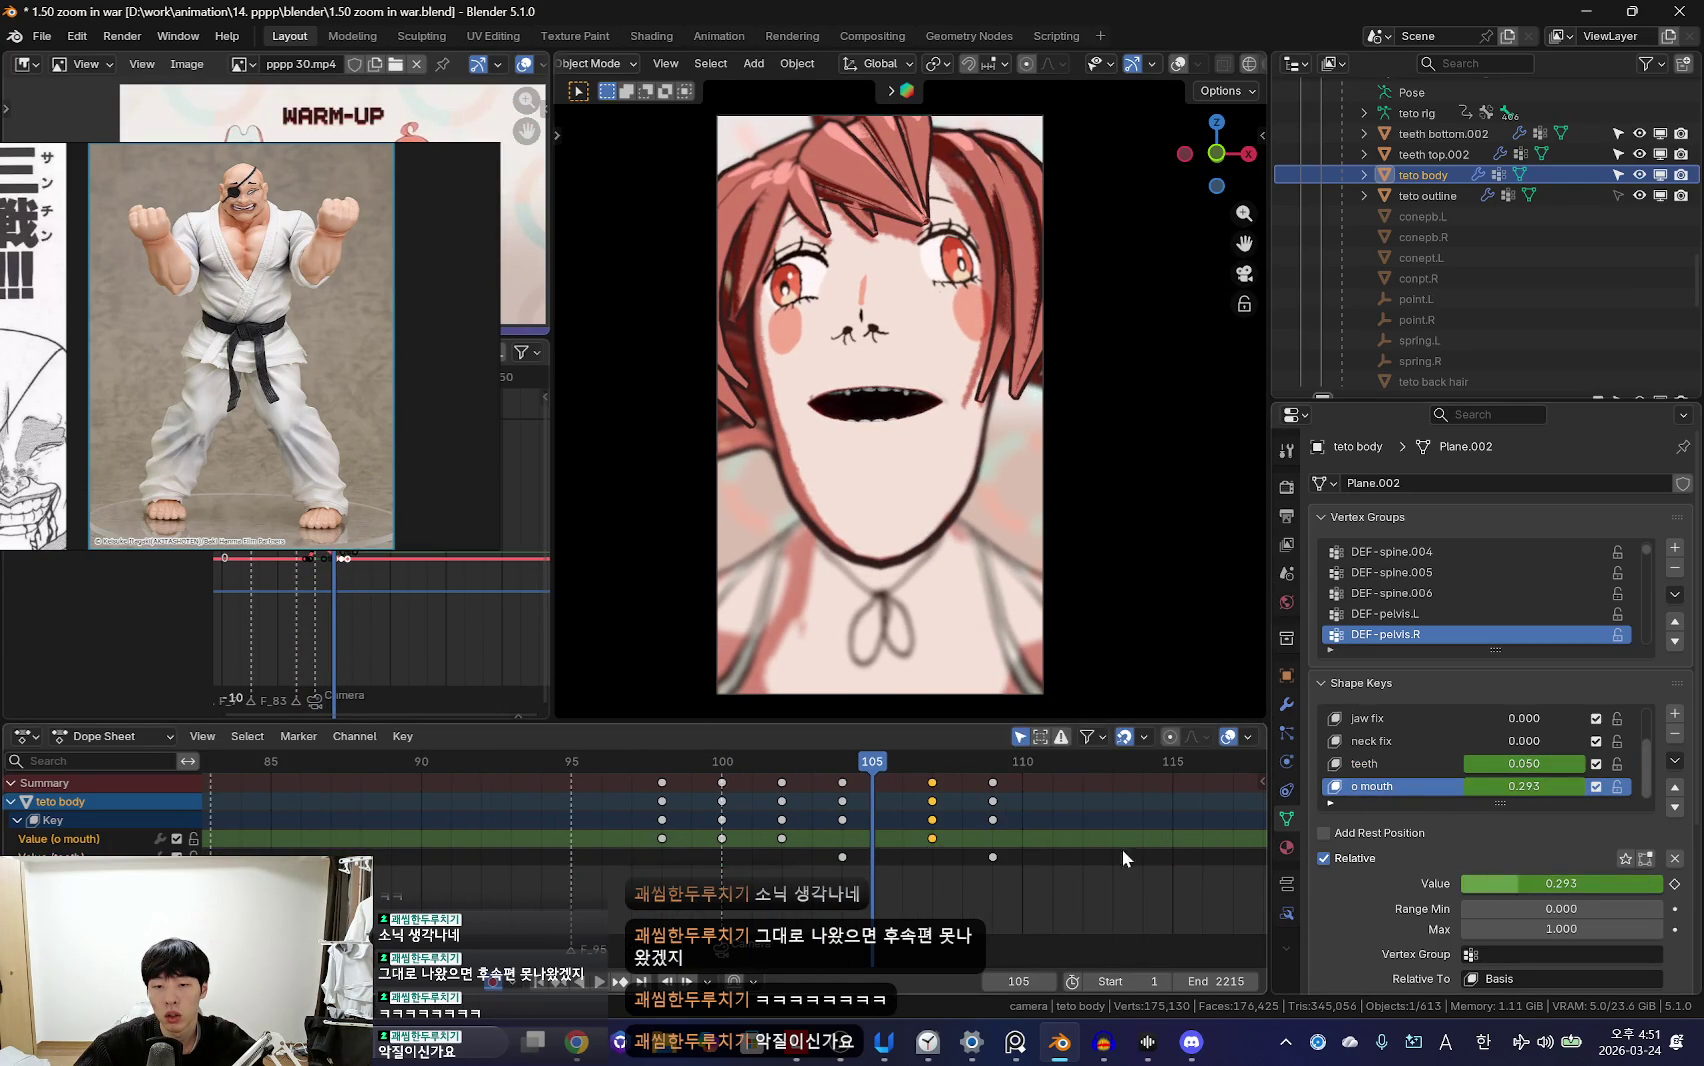
pyautogui.press('space')
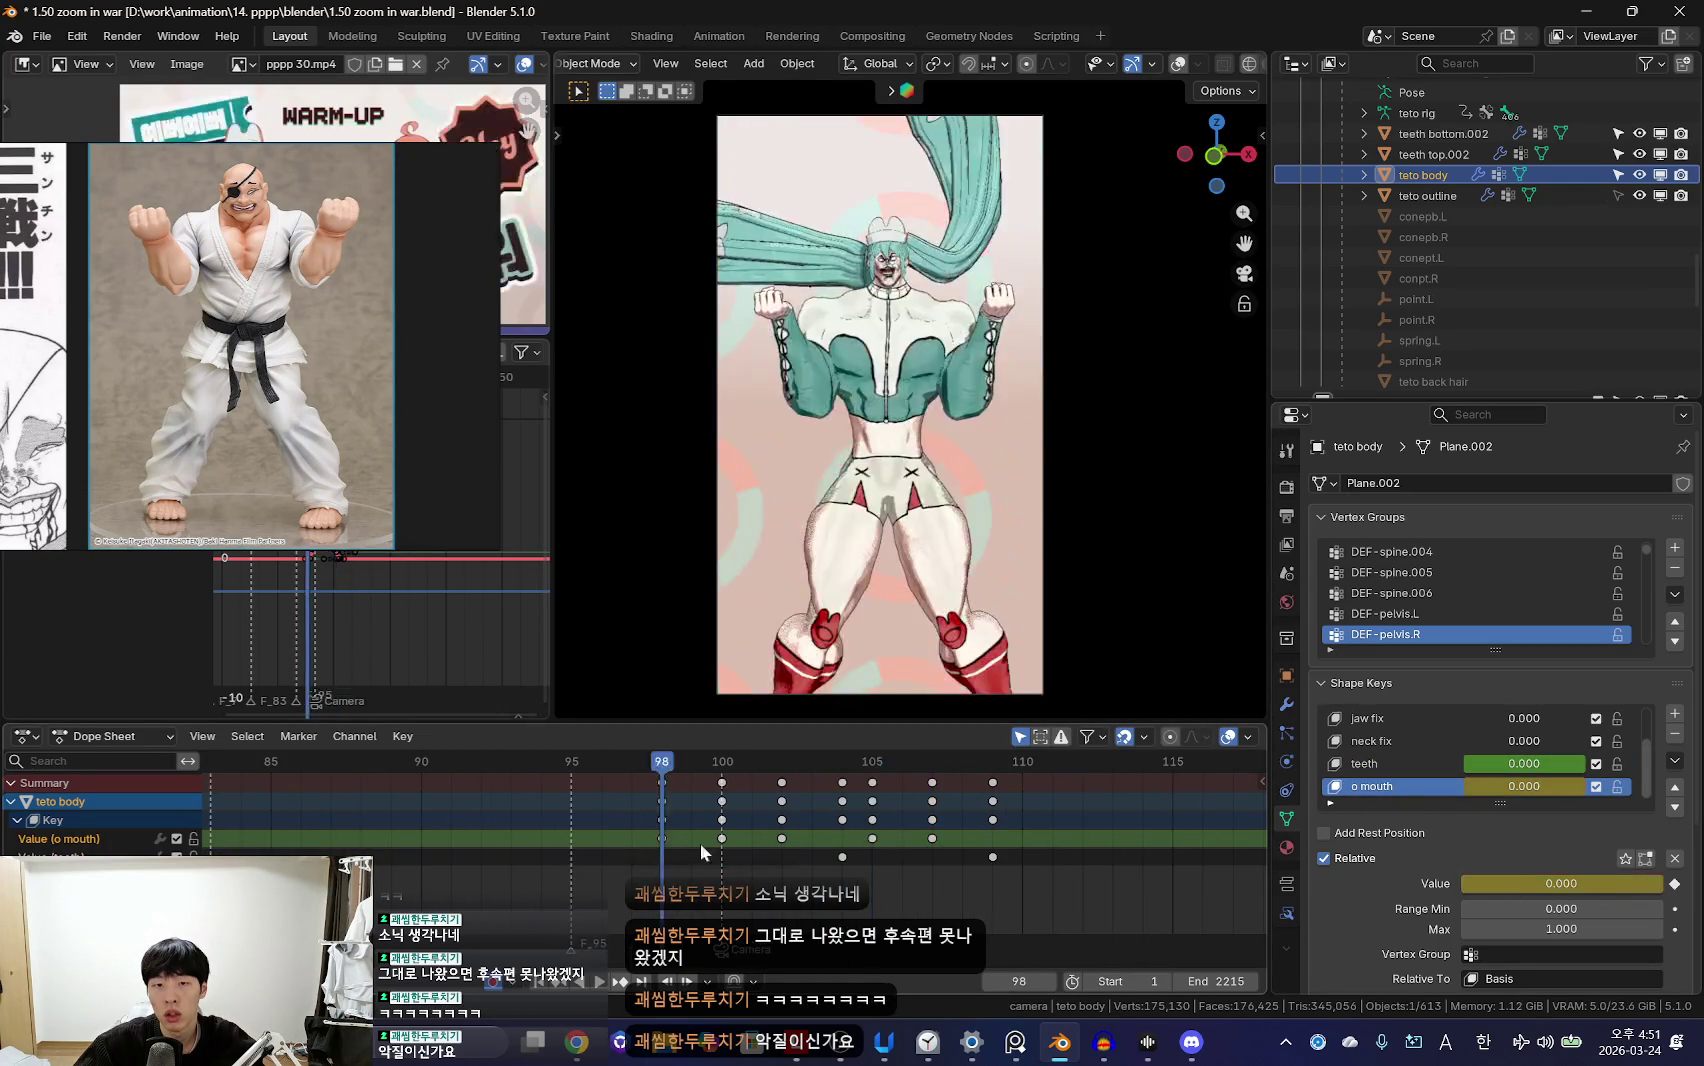
# Step: Inspect the Keyframe Type options menu, dismiss it, and return to frame 101
pyautogui.scroll(-4, 675, 844)
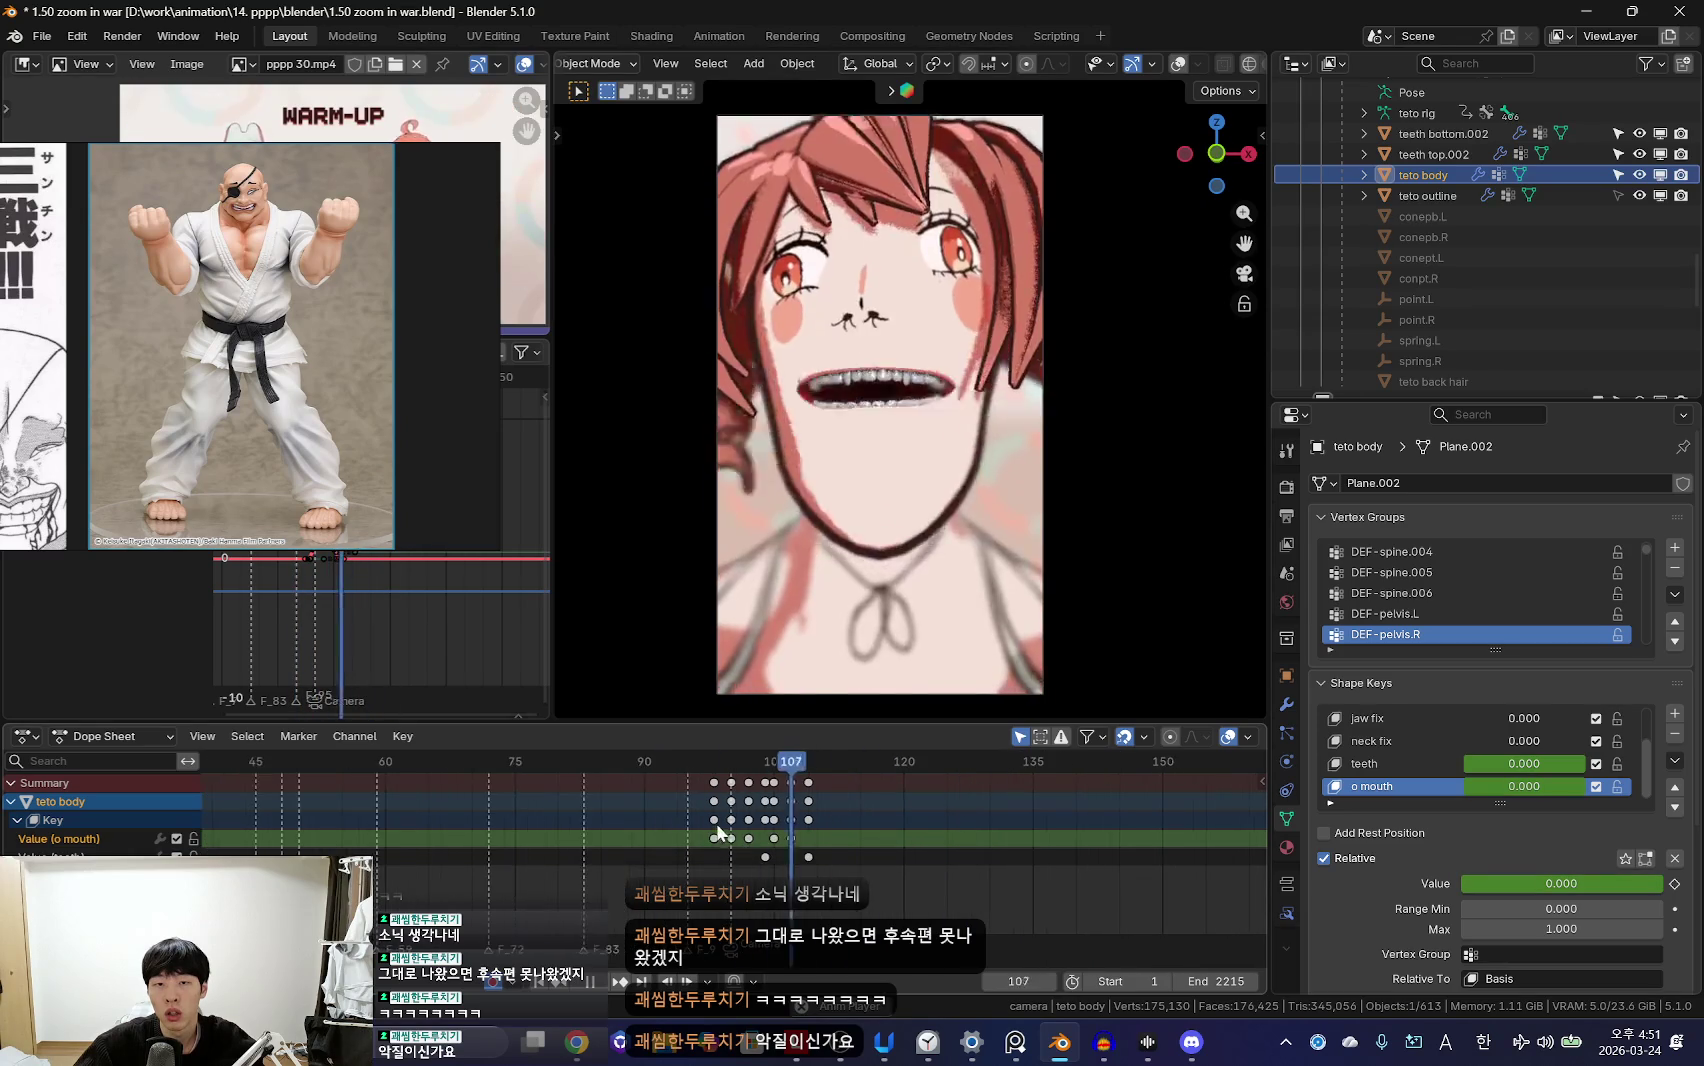
pyautogui.scroll(2, 700, 835)
pyautogui.rightClick(713, 833)
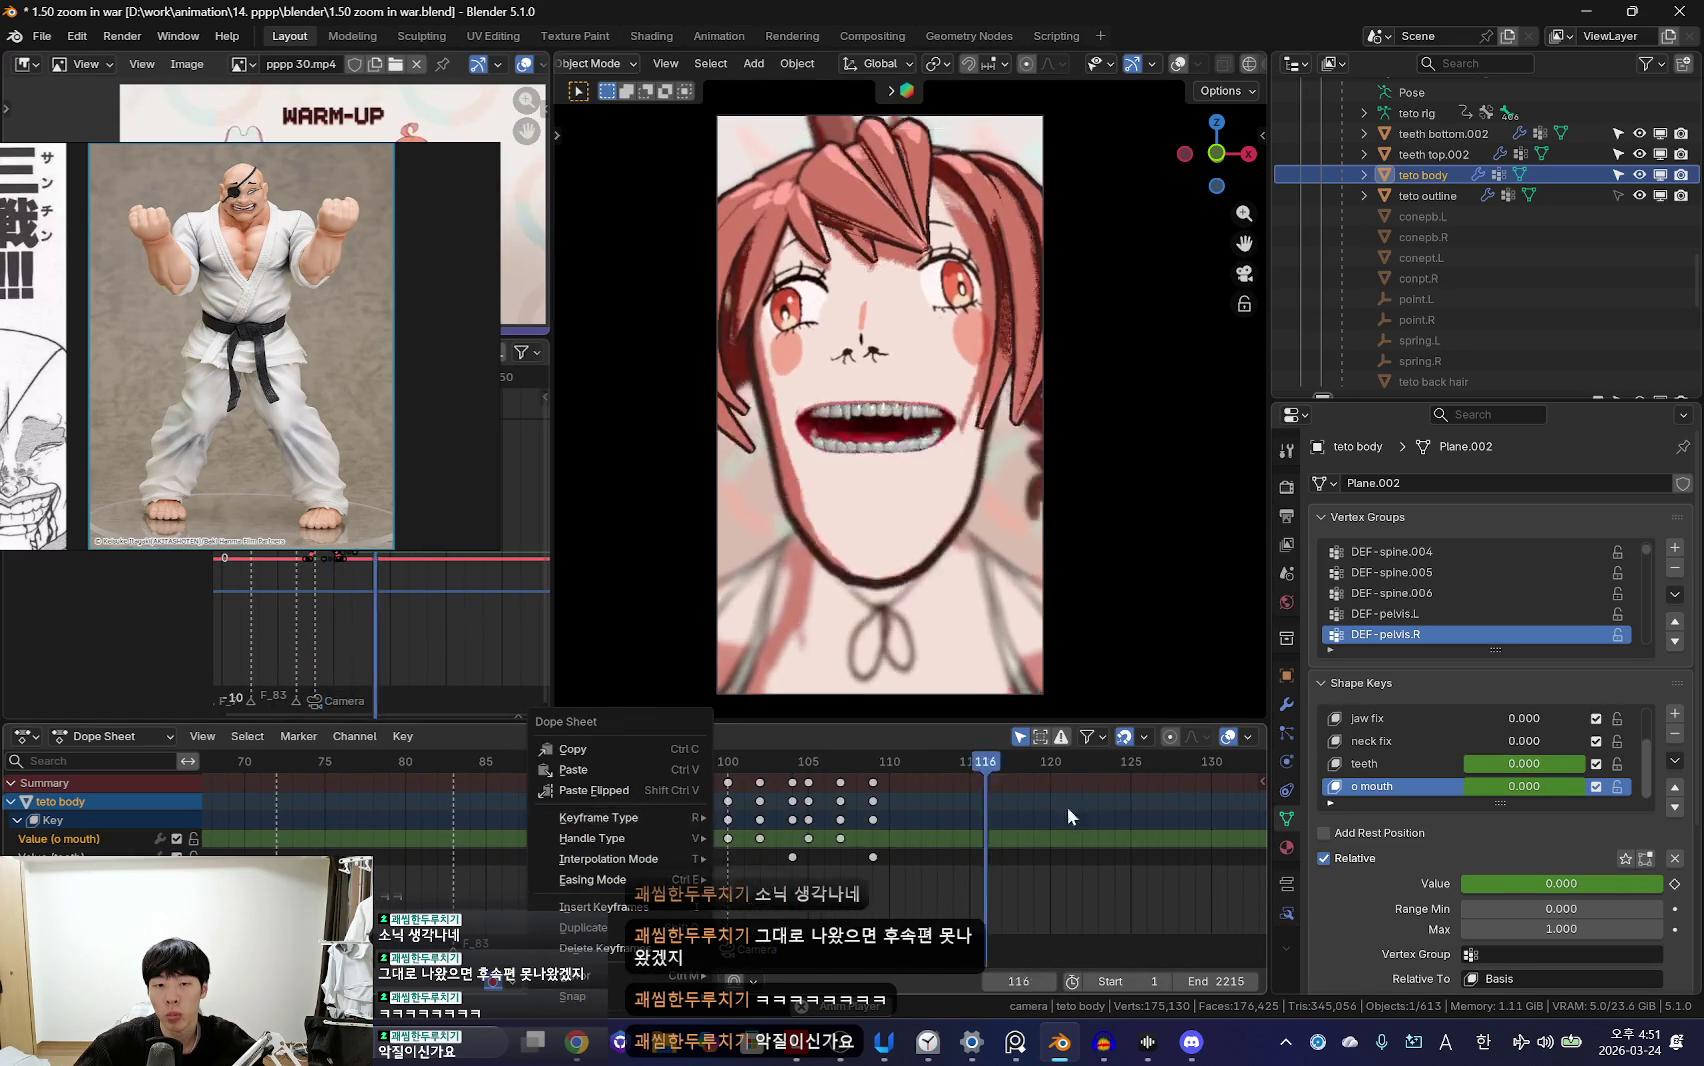
pyautogui.click(722, 820)
pyautogui.click(744, 840)
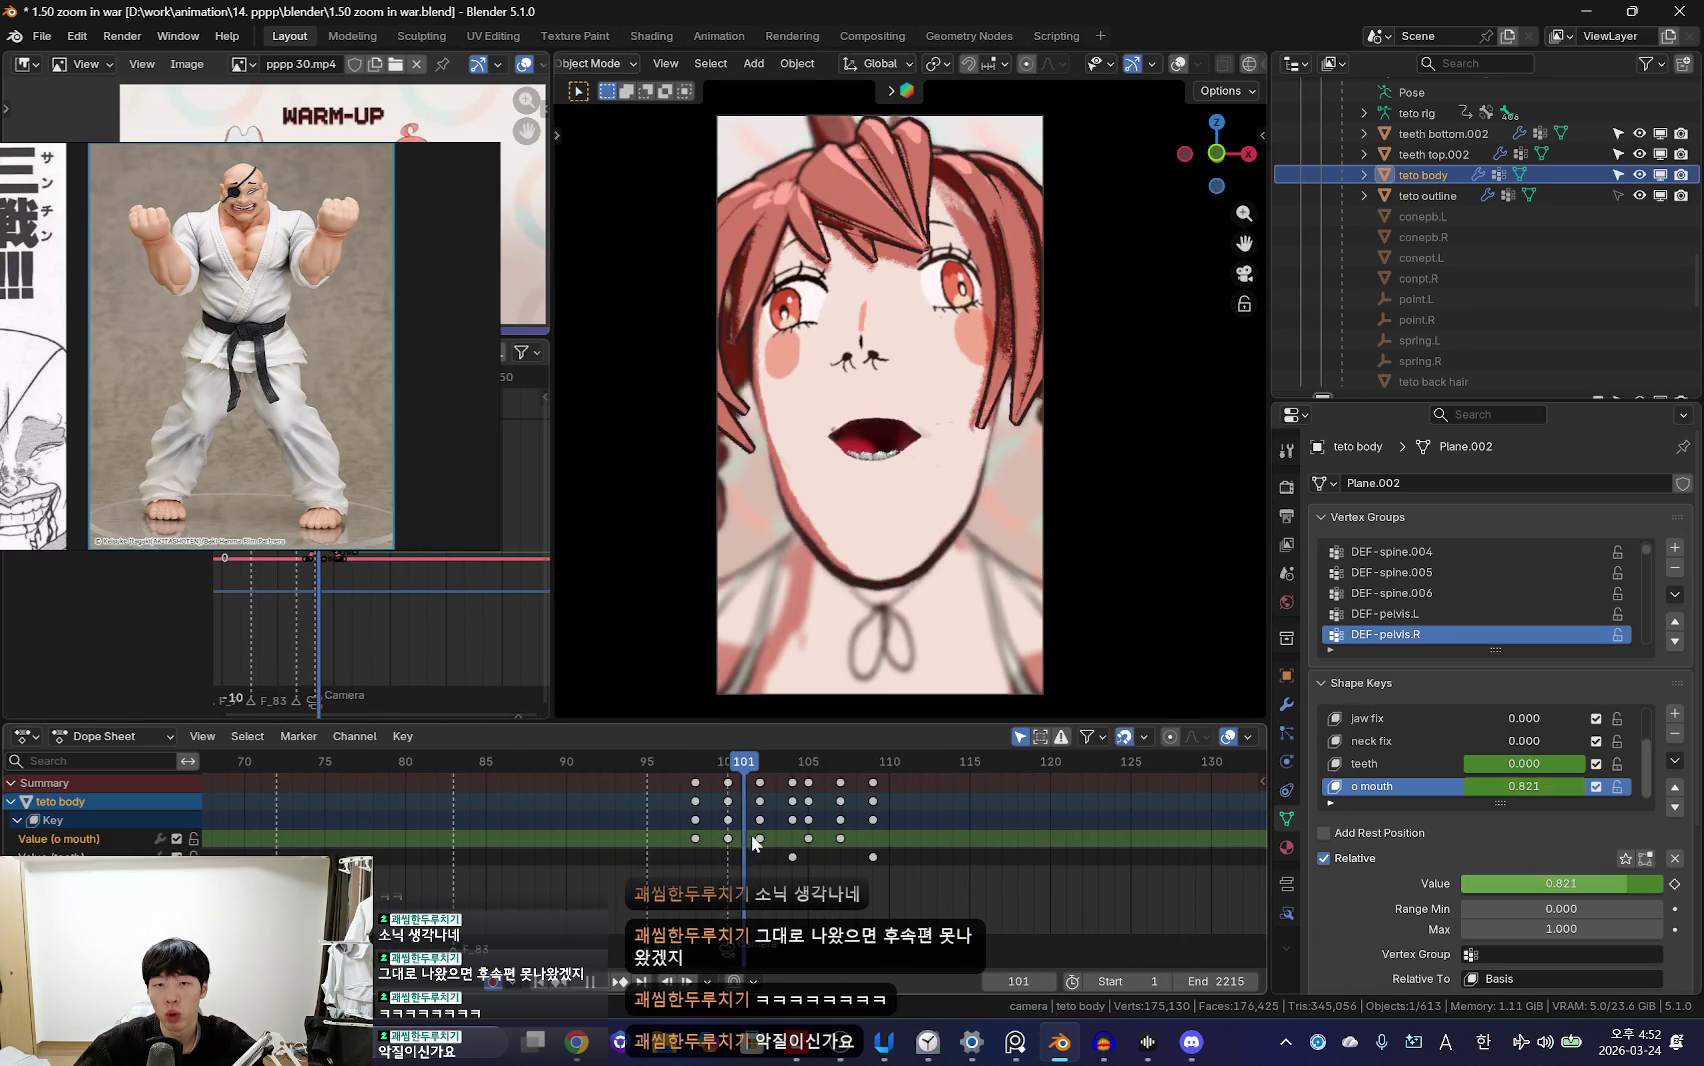
pyautogui.hotkey('shift', 'alt', 'z')
# Step: Put the teto rig in Pose Mode and rotate and nudge the mouth bone
pyautogui.click(857, 657)
pyautogui.hotkey('ctrl', 'Tab')
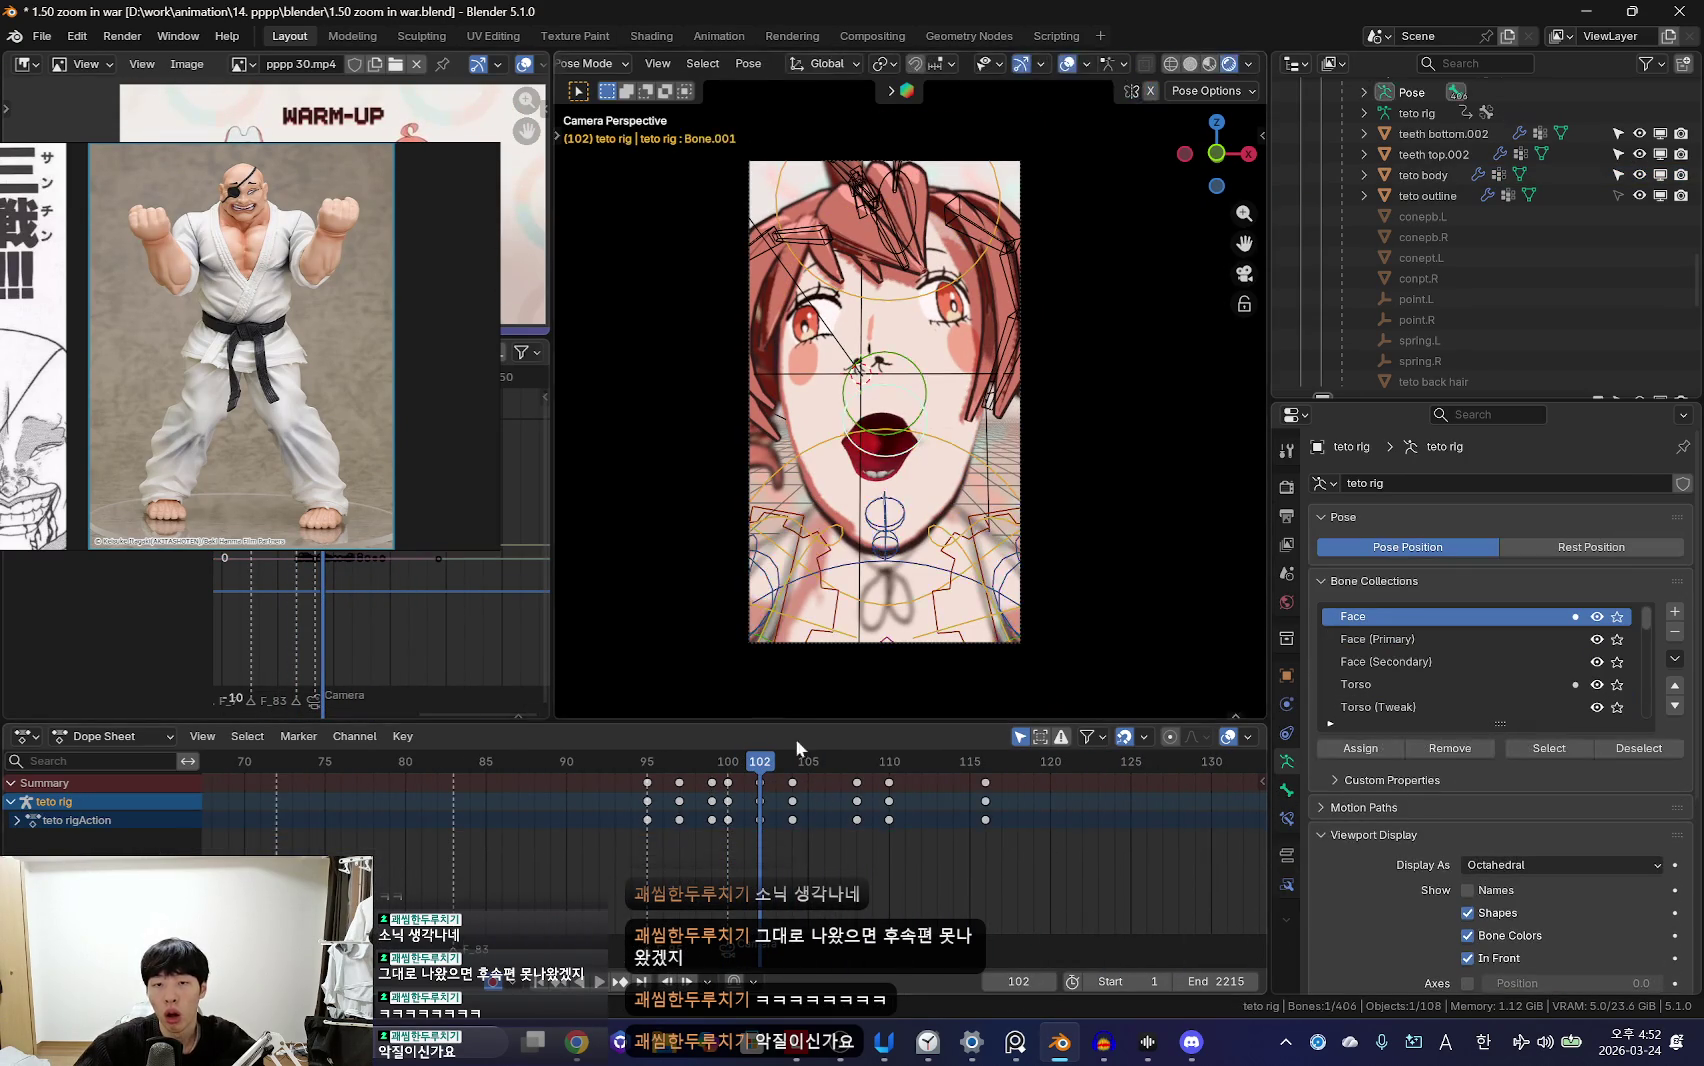
pyautogui.hotkey('shift', 'alt', 'z')
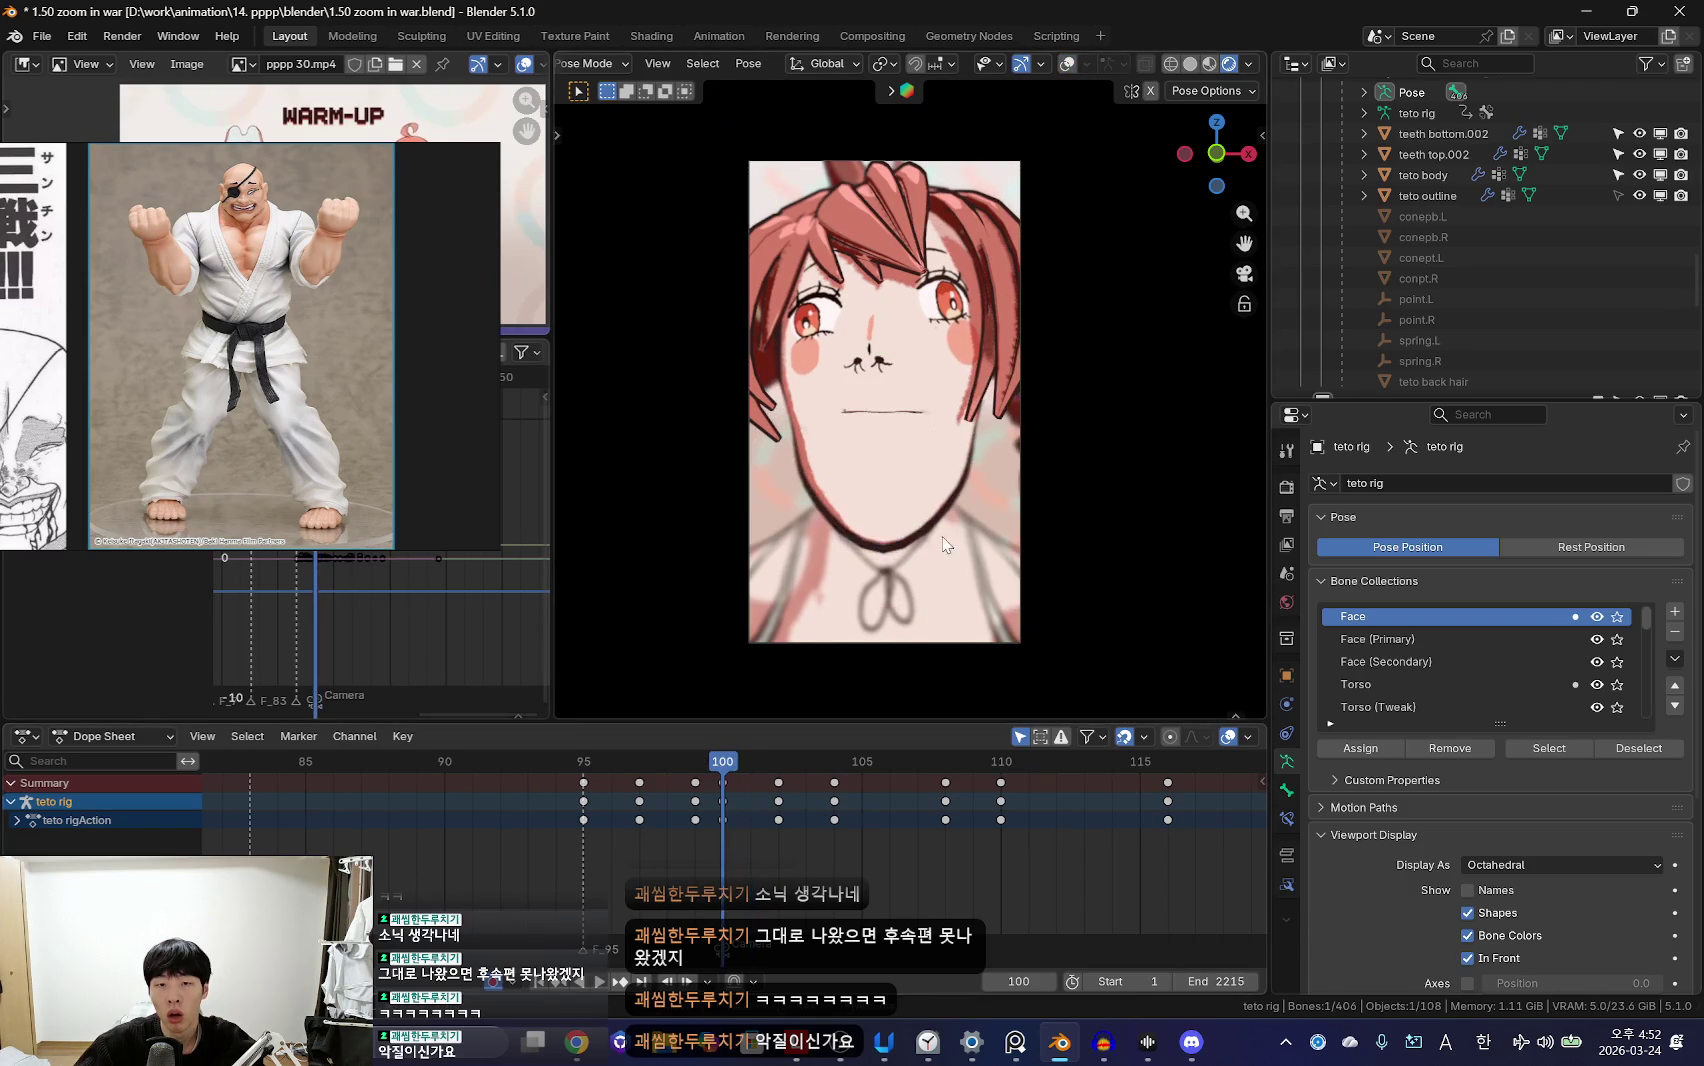
pyautogui.press('r')
pyautogui.press('r')
pyautogui.click(944, 548)
pyautogui.press('g')
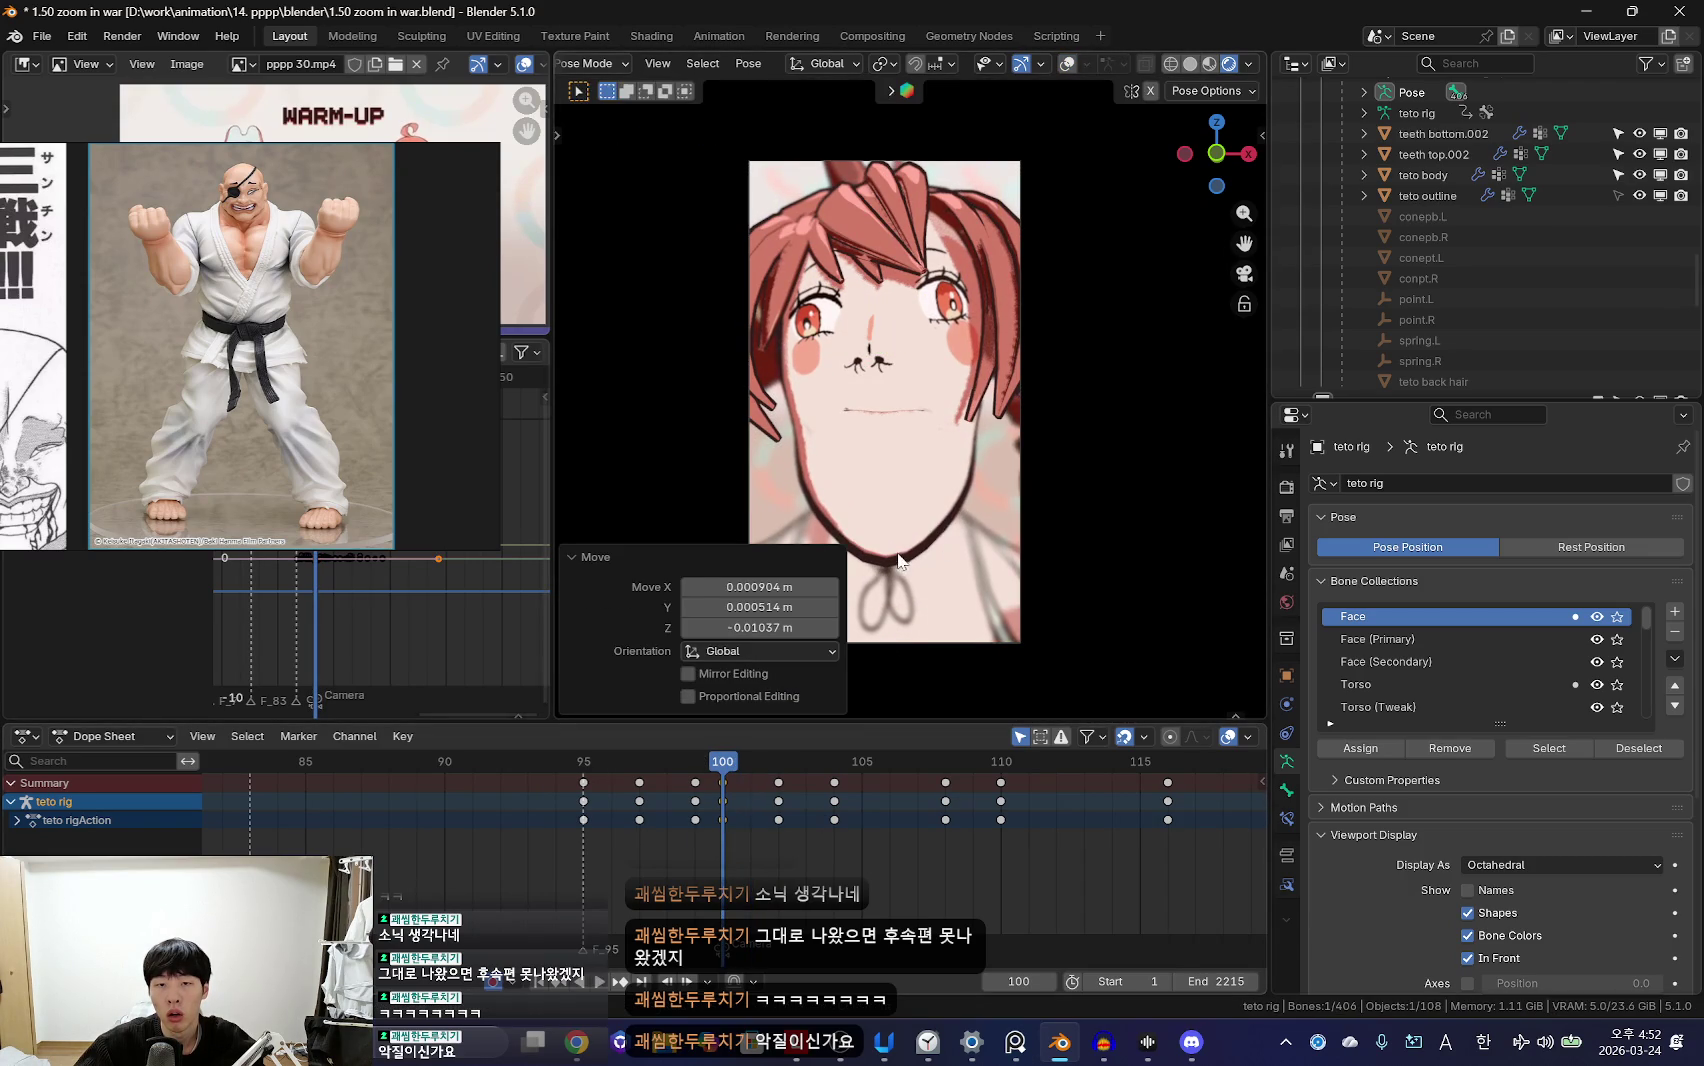
pyautogui.press('Escape')
# Step: Play back the animation and shift the mouth keyframes at frame 104 in time
pyautogui.press('Left')
pyautogui.press('space')
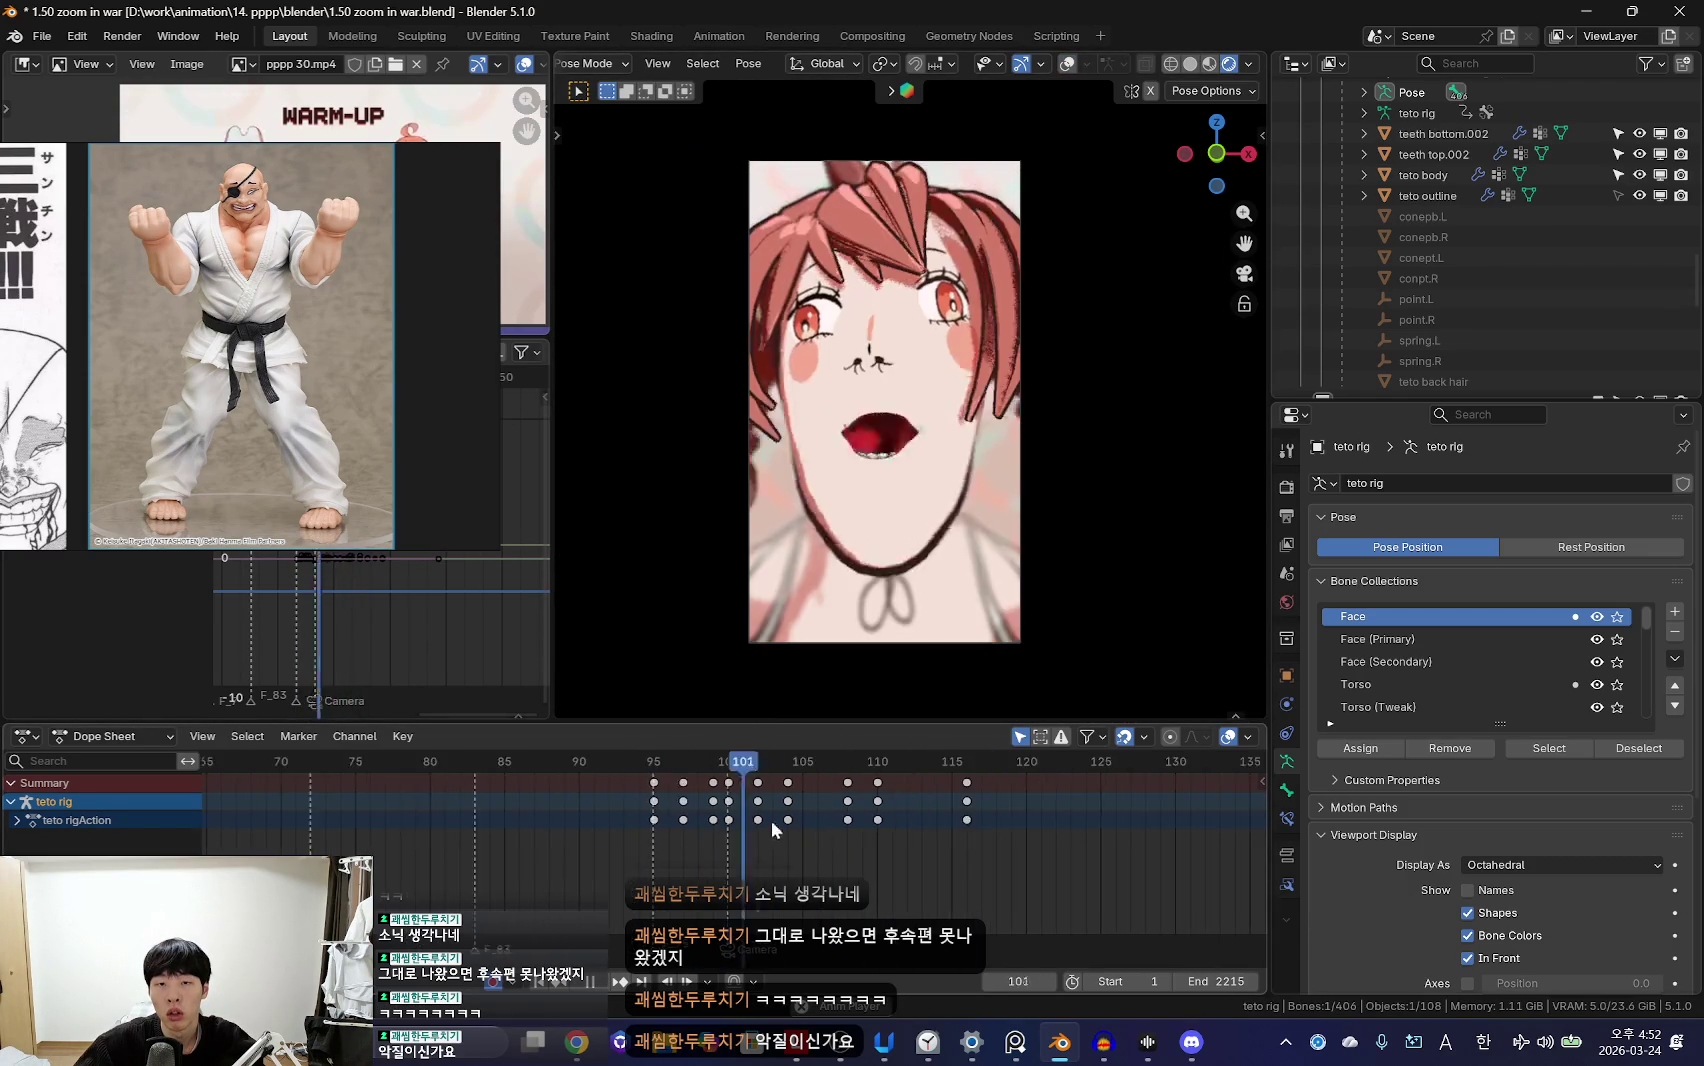
pyautogui.scroll(2, 760, 821)
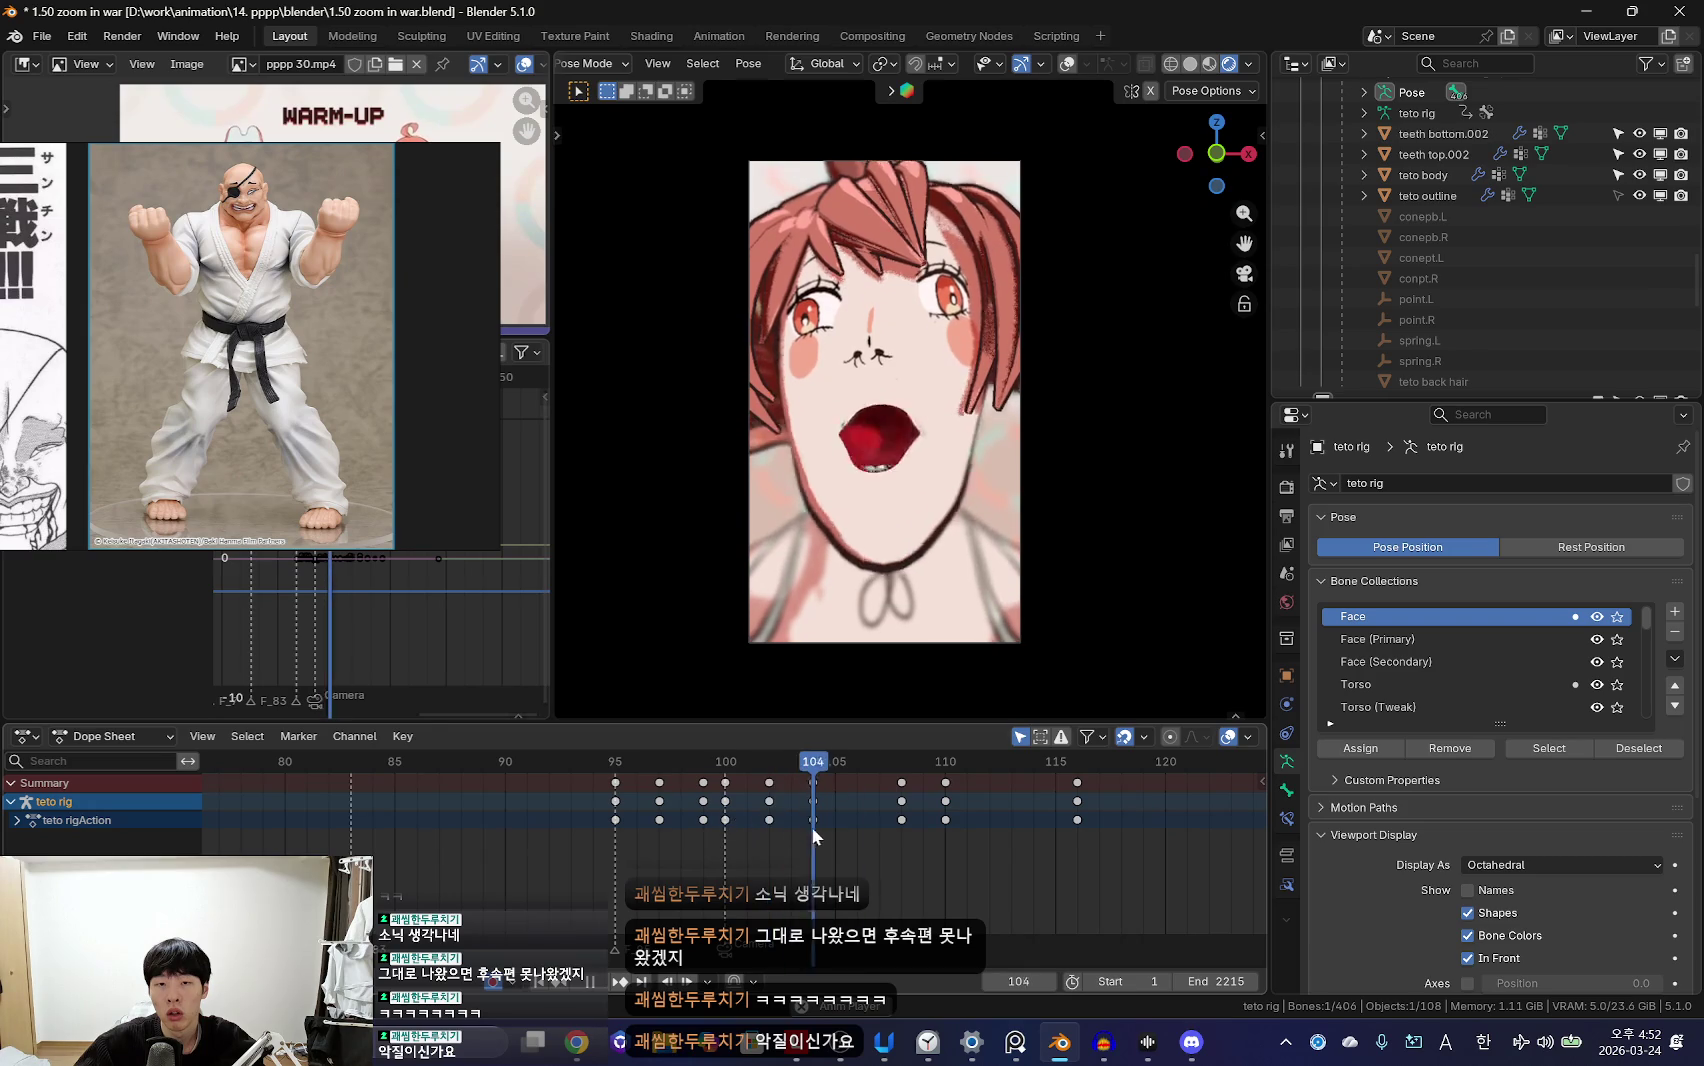
pyautogui.click(743, 816)
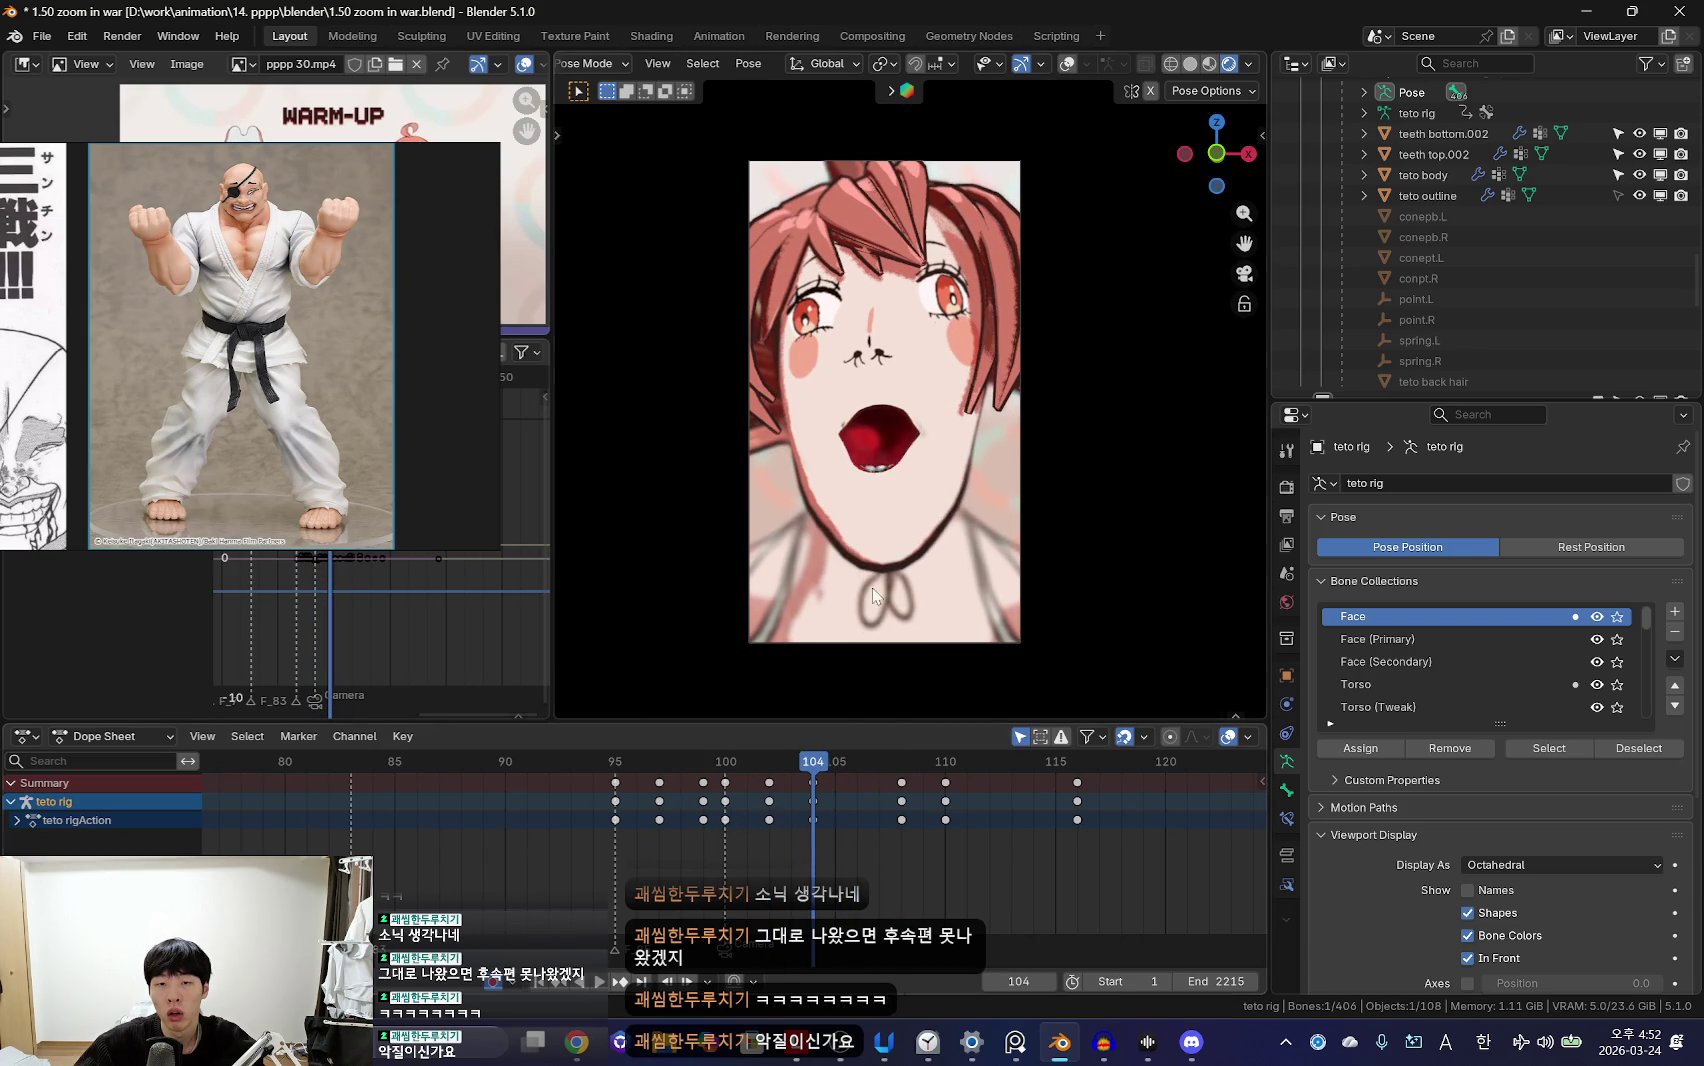
pyautogui.press('g')
pyautogui.press('Return')
pyautogui.press('Left')
pyautogui.press('Left')
pyautogui.press('Left')
pyautogui.press('Left')
pyautogui.press('Left')
pyautogui.scroll(-3, 722, 860)
pyautogui.press('Left')
pyautogui.press('Left')
pyautogui.press('Left')
# Step: Adjust the face pose keys around frame 108, then reselect the teto body
pyautogui.scroll(3, 795, 883)
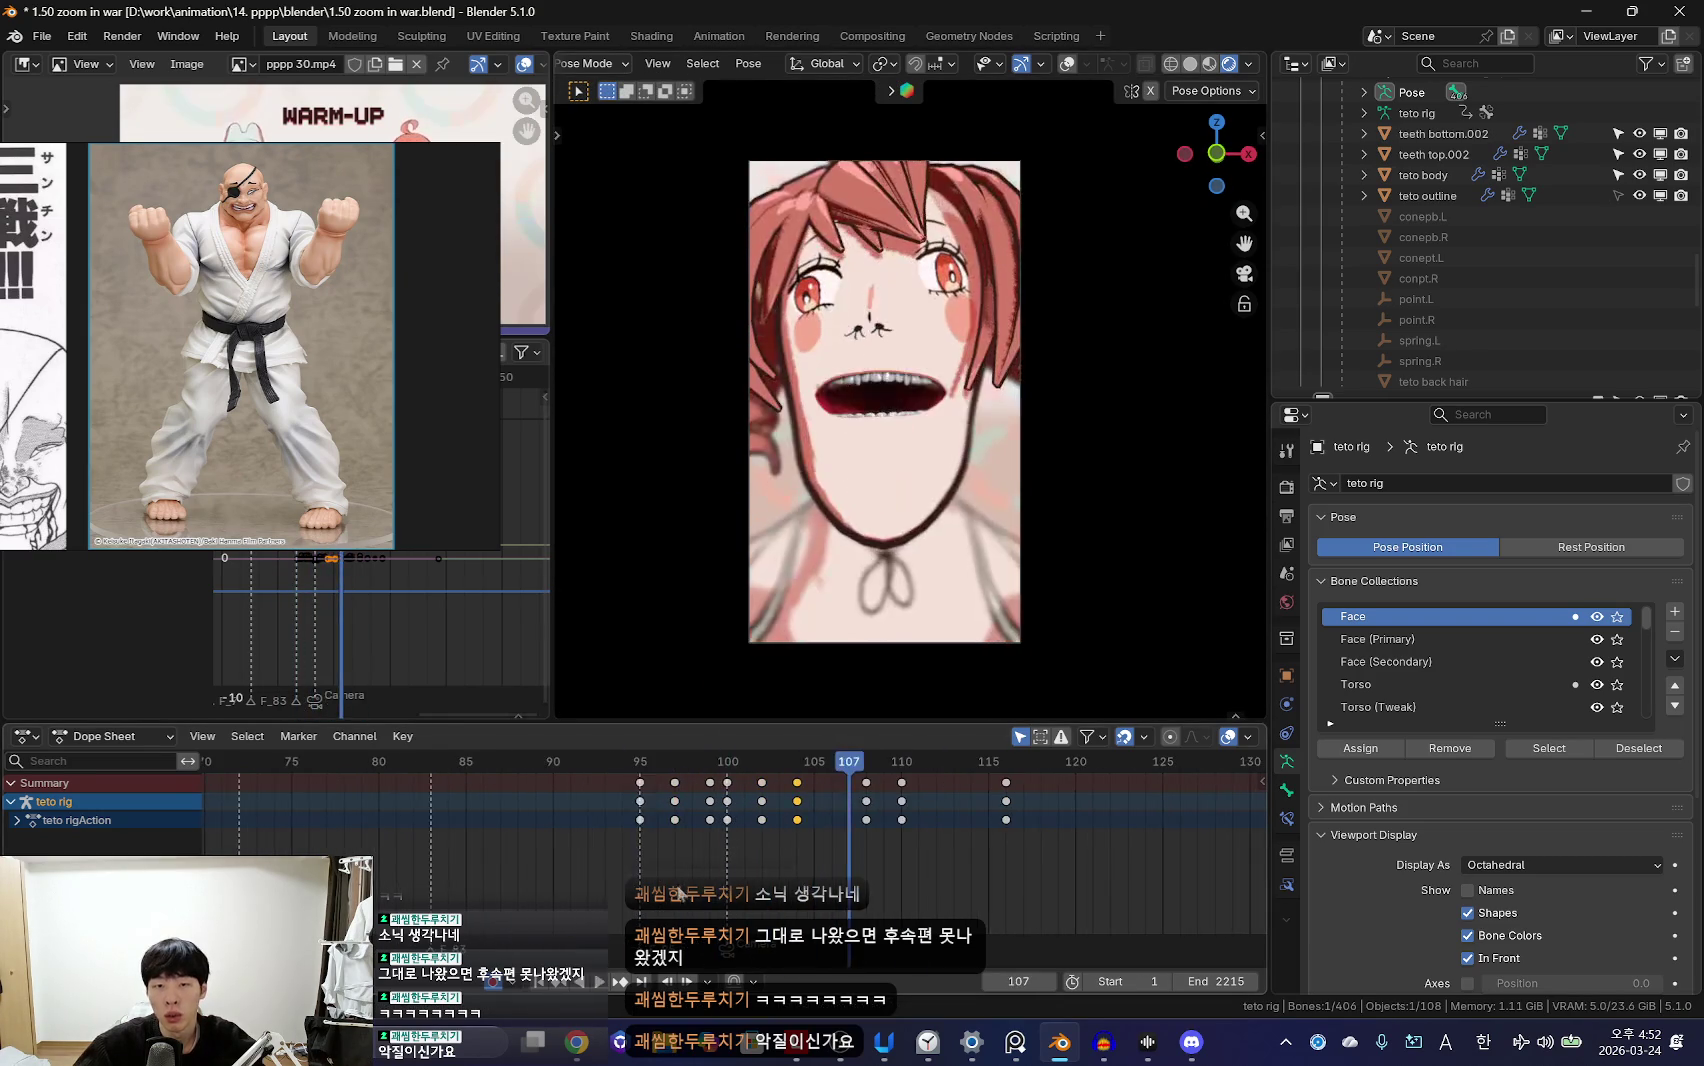
pyautogui.moveTo(710, 841)
pyautogui.mouseDown()
pyautogui.moveTo(797, 852)
pyautogui.moveTo(865, 812)
pyautogui.moveTo(895, 817)
pyautogui.moveTo(848, 805)
pyautogui.moveTo(678, 828)
pyautogui.moveTo(875, 833)
pyautogui.moveTo(931, 809)
pyautogui.moveTo(783, 829)
pyautogui.moveTo(913, 817)
pyautogui.moveTo(888, 817)
pyautogui.mouseUp()
pyautogui.press('s')
pyautogui.click(888, 613)
pyautogui.scroll(-1, 795, 829)
pyautogui.scroll(1, 871, 833)
pyautogui.click(1423, 175)
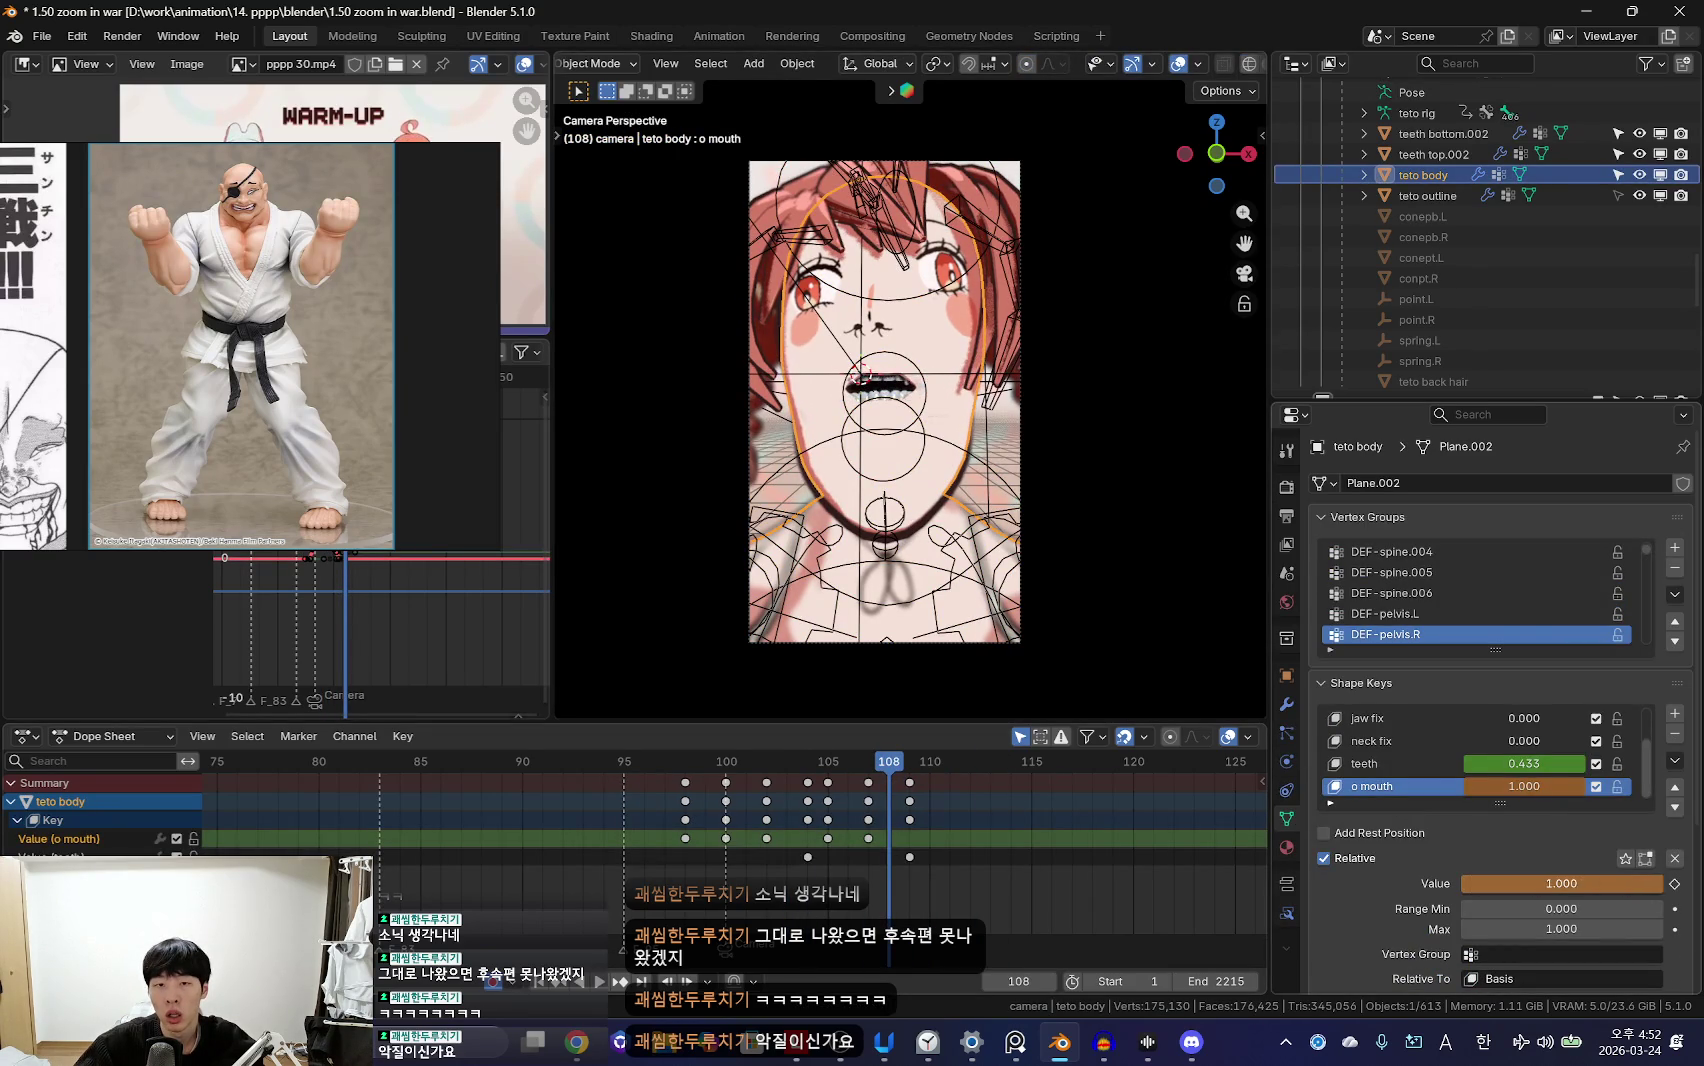
# Step: Scrub around frame 104 with overlays hidden to check the o mouth shape
pyautogui.moveTo(885, 845)
pyautogui.mouseDown()
pyautogui.moveTo(866, 843)
pyautogui.moveTo(935, 858)
pyautogui.mouseUp()
pyautogui.hotkey('shift', 'alt', 'z')
pyautogui.scroll(-4, 780, 816)
pyautogui.moveTo(780, 816)
pyautogui.mouseDown()
pyautogui.moveTo(690, 836)
pyautogui.moveTo(704, 813)
pyautogui.moveTo(769, 825)
pyautogui.moveTo(748, 825)
pyautogui.mouseUp()
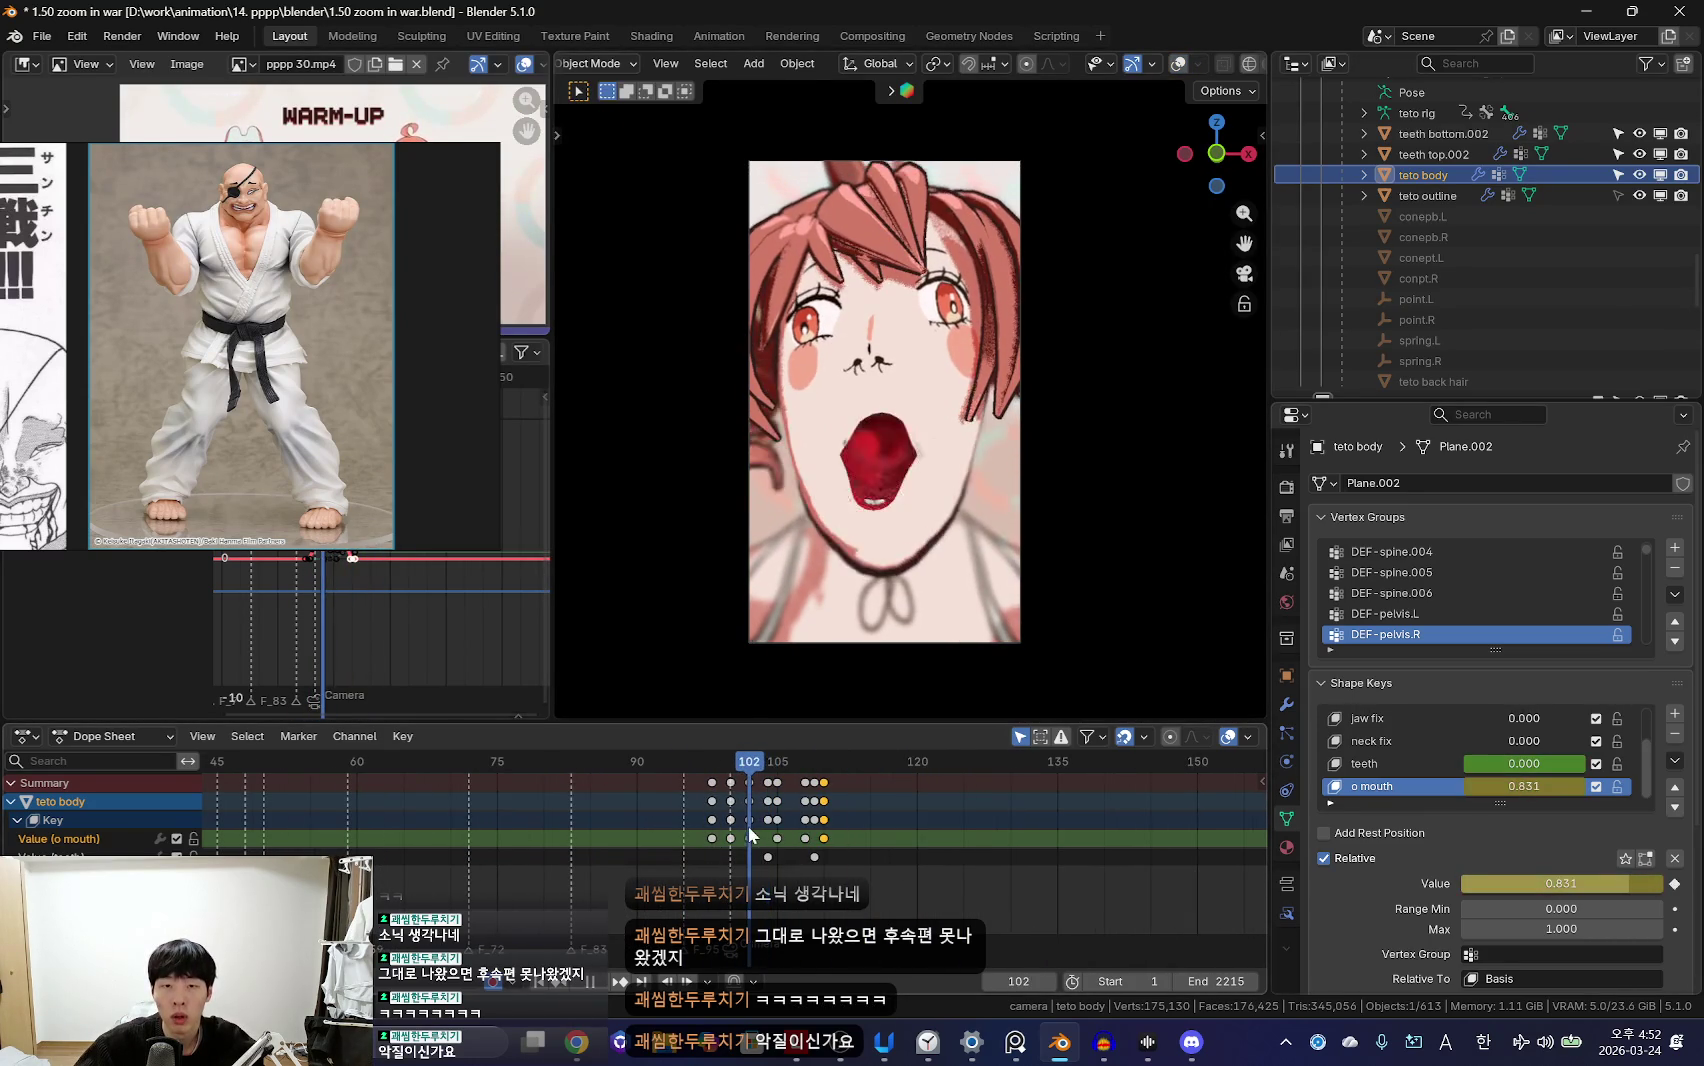
pyautogui.scroll(4, 955, 576)
pyautogui.hotkey('shift', 'alt', 'z')
# Step: Select the teeth shape key and go back to frames 98–100
pyautogui.click(1393, 743)
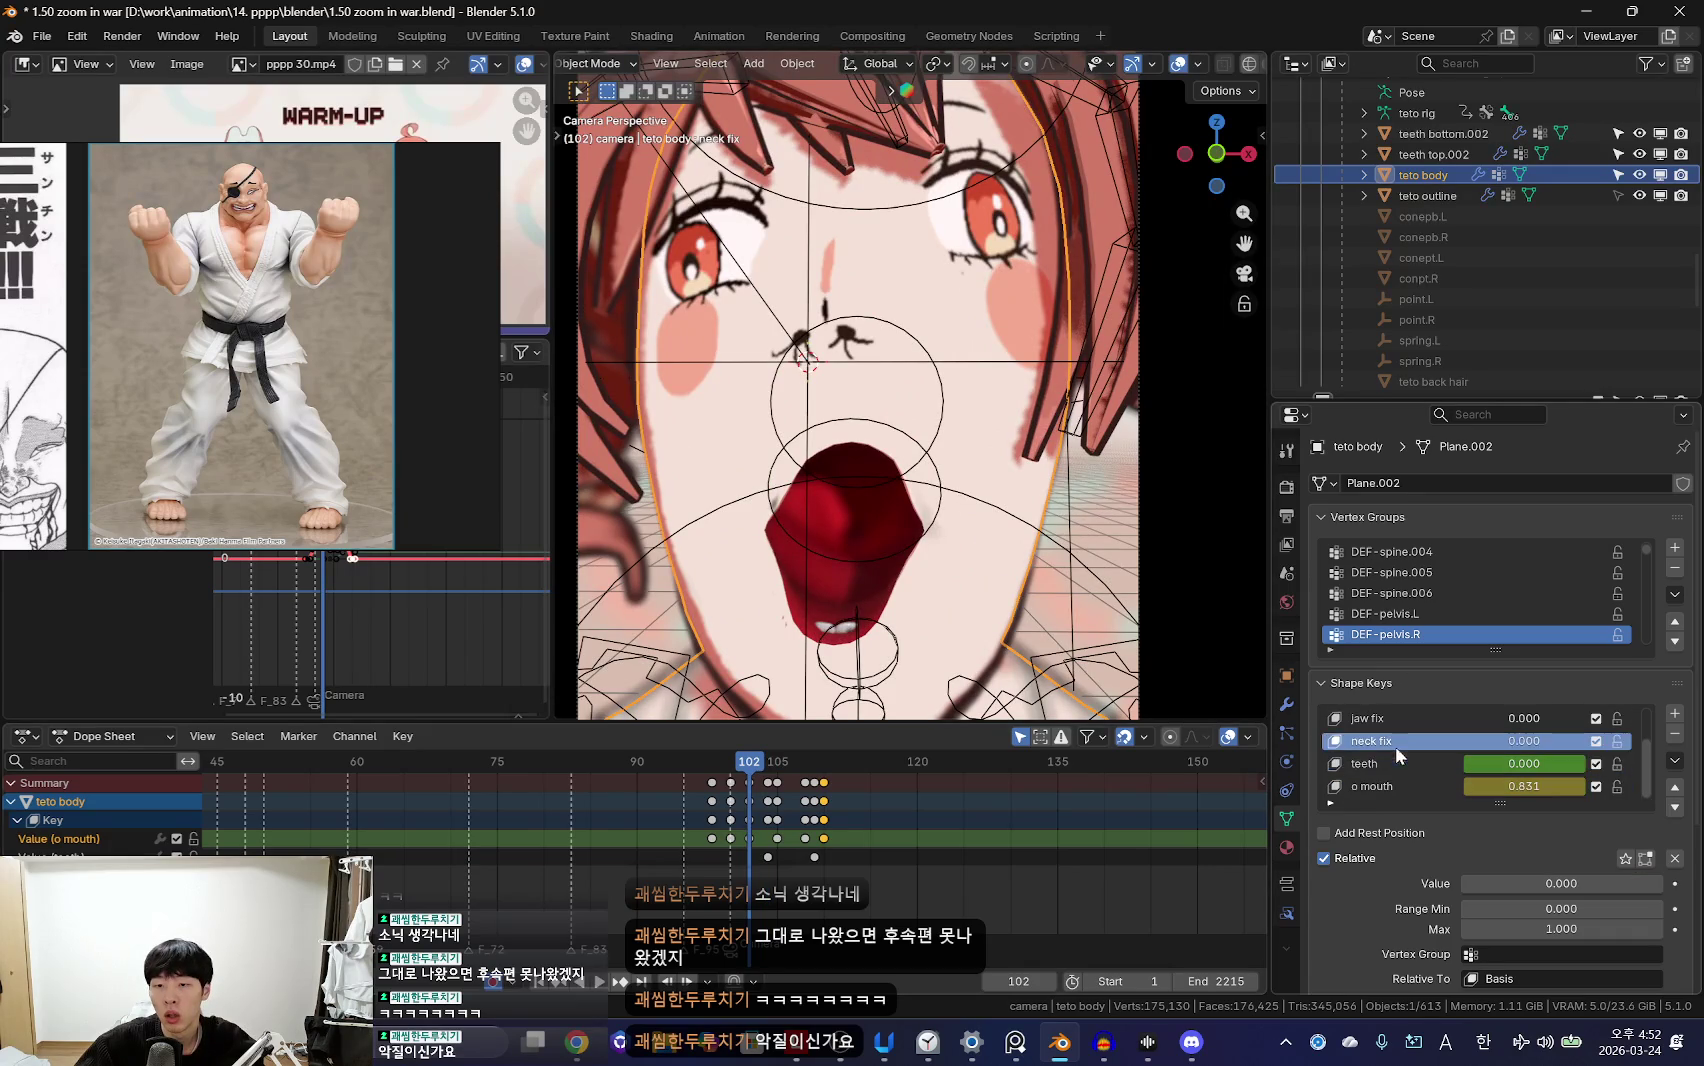
pyautogui.click(1390, 763)
pyautogui.scroll(3, 735, 898)
pyautogui.moveTo(756, 845); pyautogui.dragTo(689, 856)
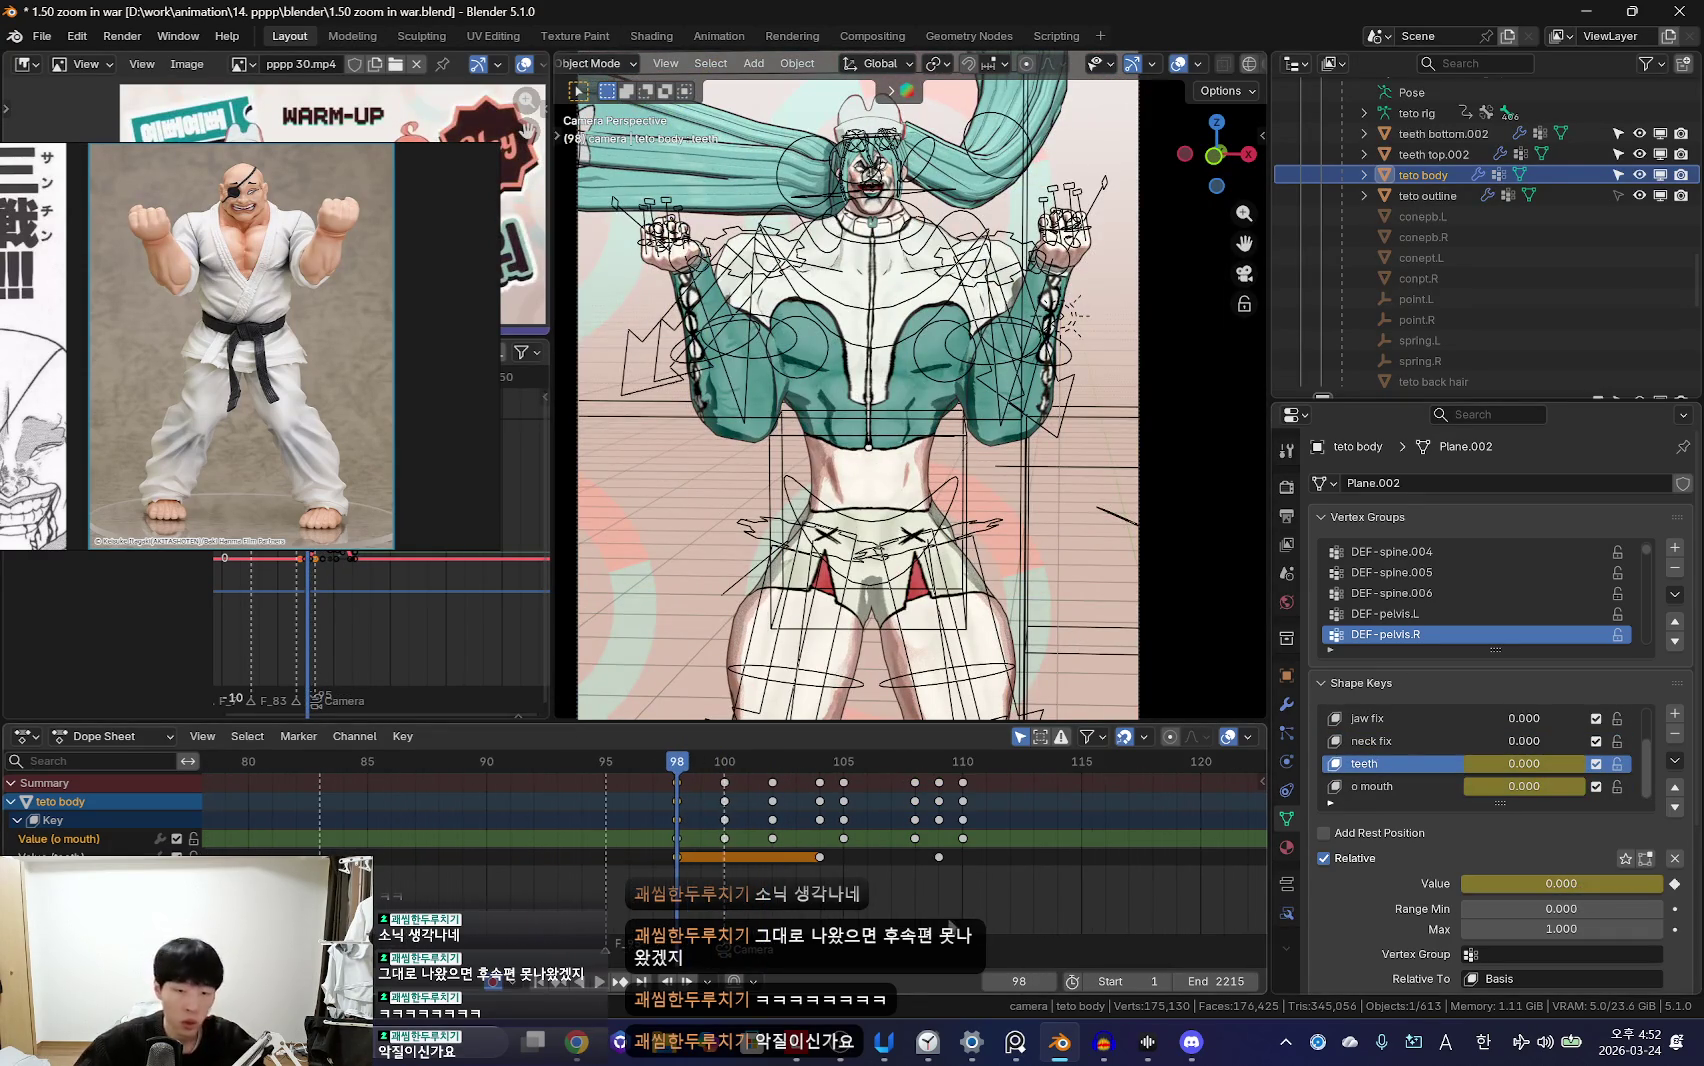
pyautogui.scroll(2, 738, 830)
pyautogui.click(724, 830)
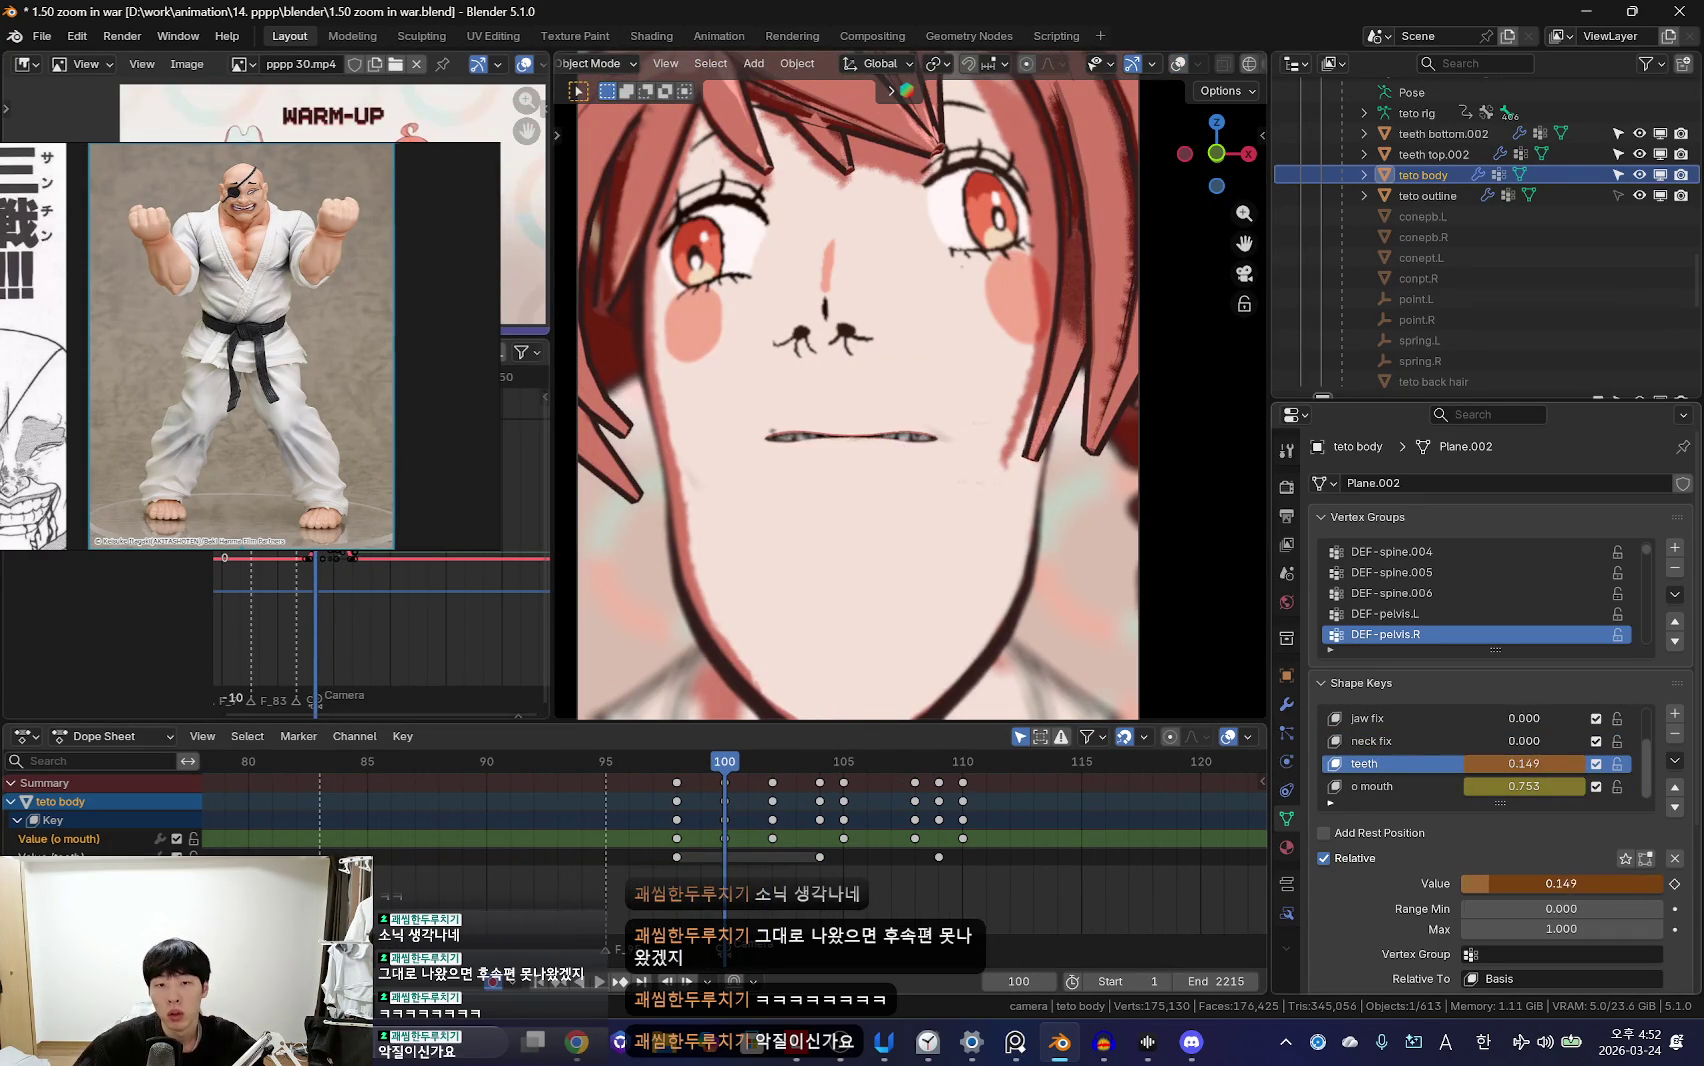
# Step: Scrub through the open-mouth frames to check the teeth as the mouth closes
pyautogui.moveTo(716, 866); pyautogui.dragTo(776, 870)
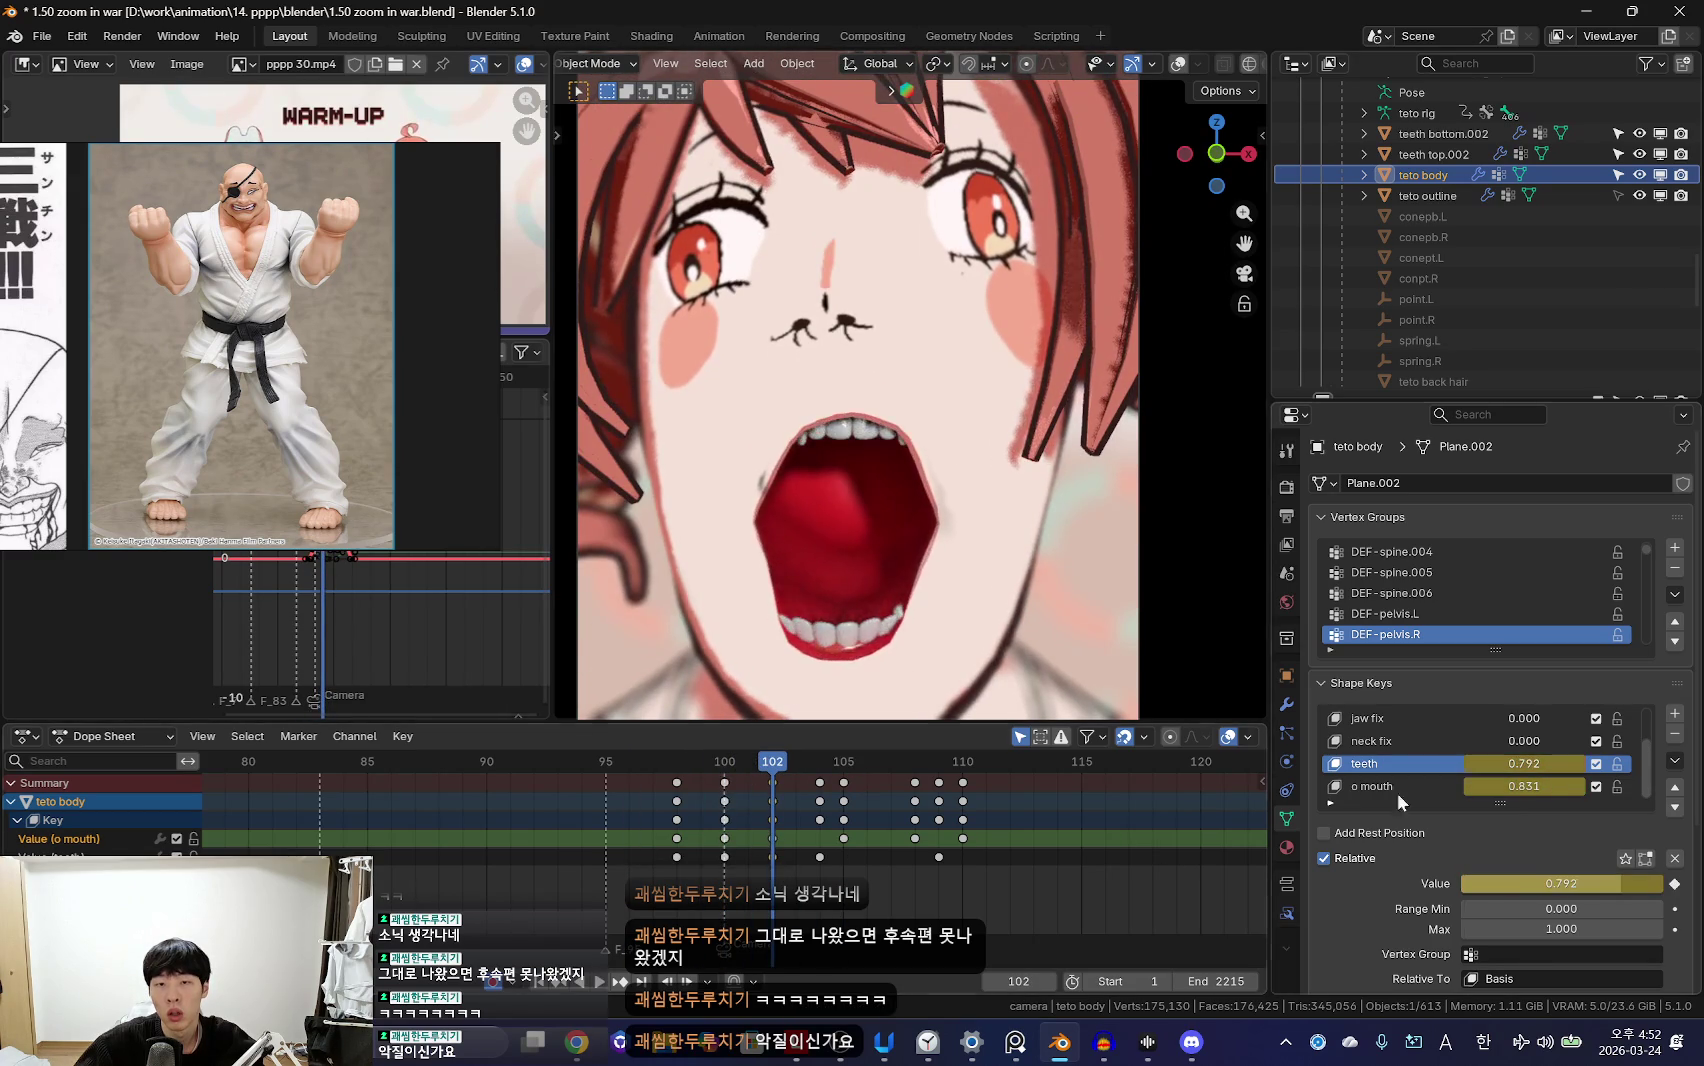
pyautogui.scroll(-2, 800, 848)
pyautogui.moveTo(780, 848)
pyautogui.mouseDown()
pyautogui.moveTo(824, 848)
pyautogui.moveTo(758, 855)
pyautogui.moveTo(713, 835)
pyautogui.moveTo(670, 857)
pyautogui.moveTo(723, 881)
pyautogui.moveTo(720, 866)
pyautogui.moveTo(757, 856)
pyautogui.mouseUp()
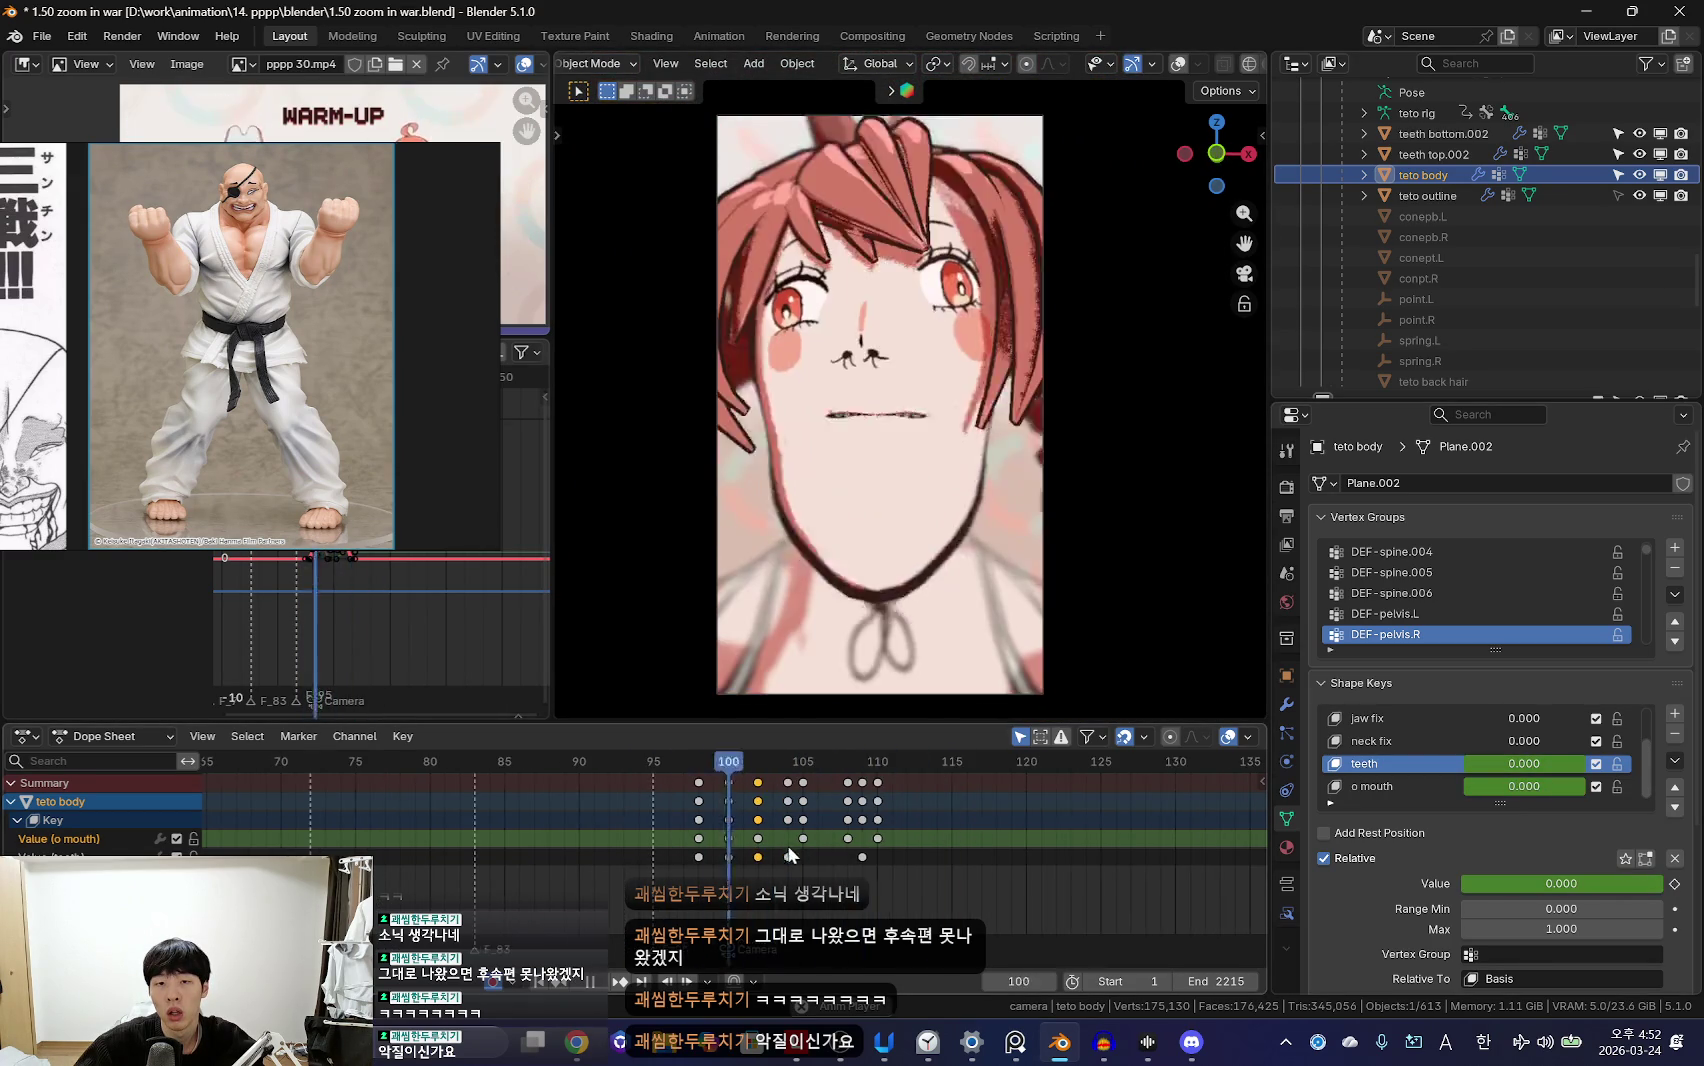
pyautogui.scroll(2, 790, 853)
pyautogui.scroll(-2, 711, 863)
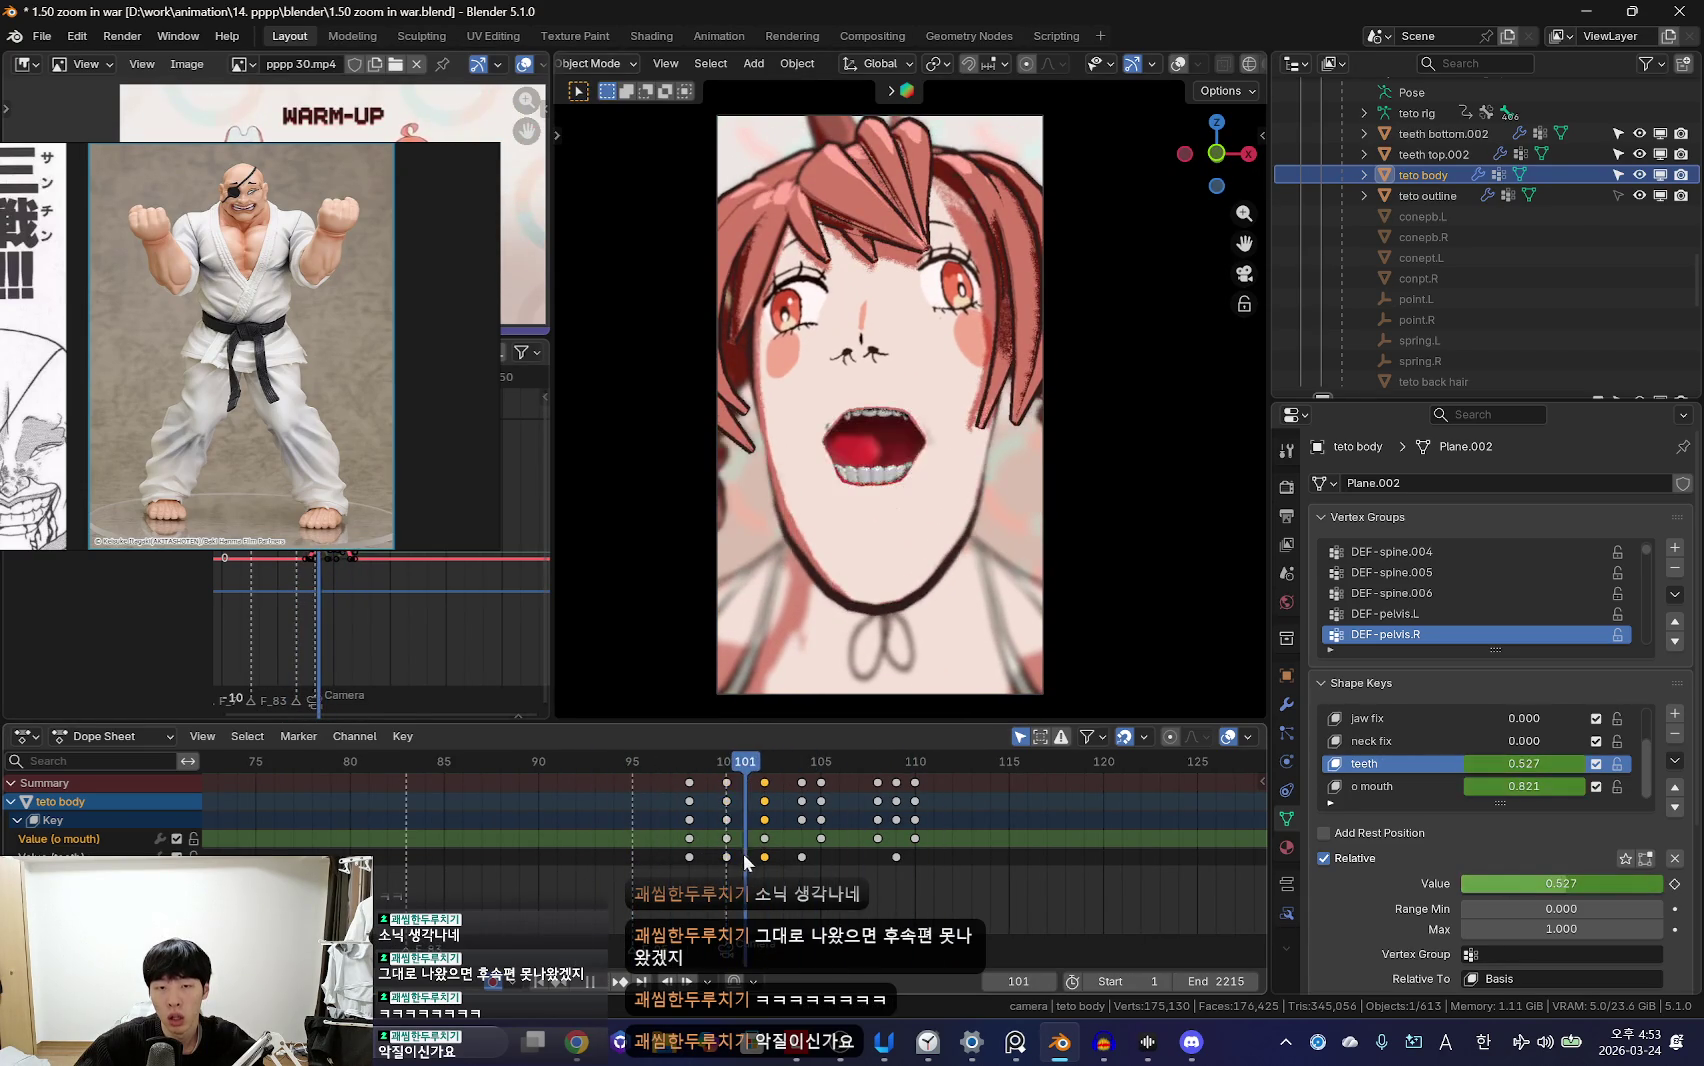
pyautogui.scroll(2, 805, 868)
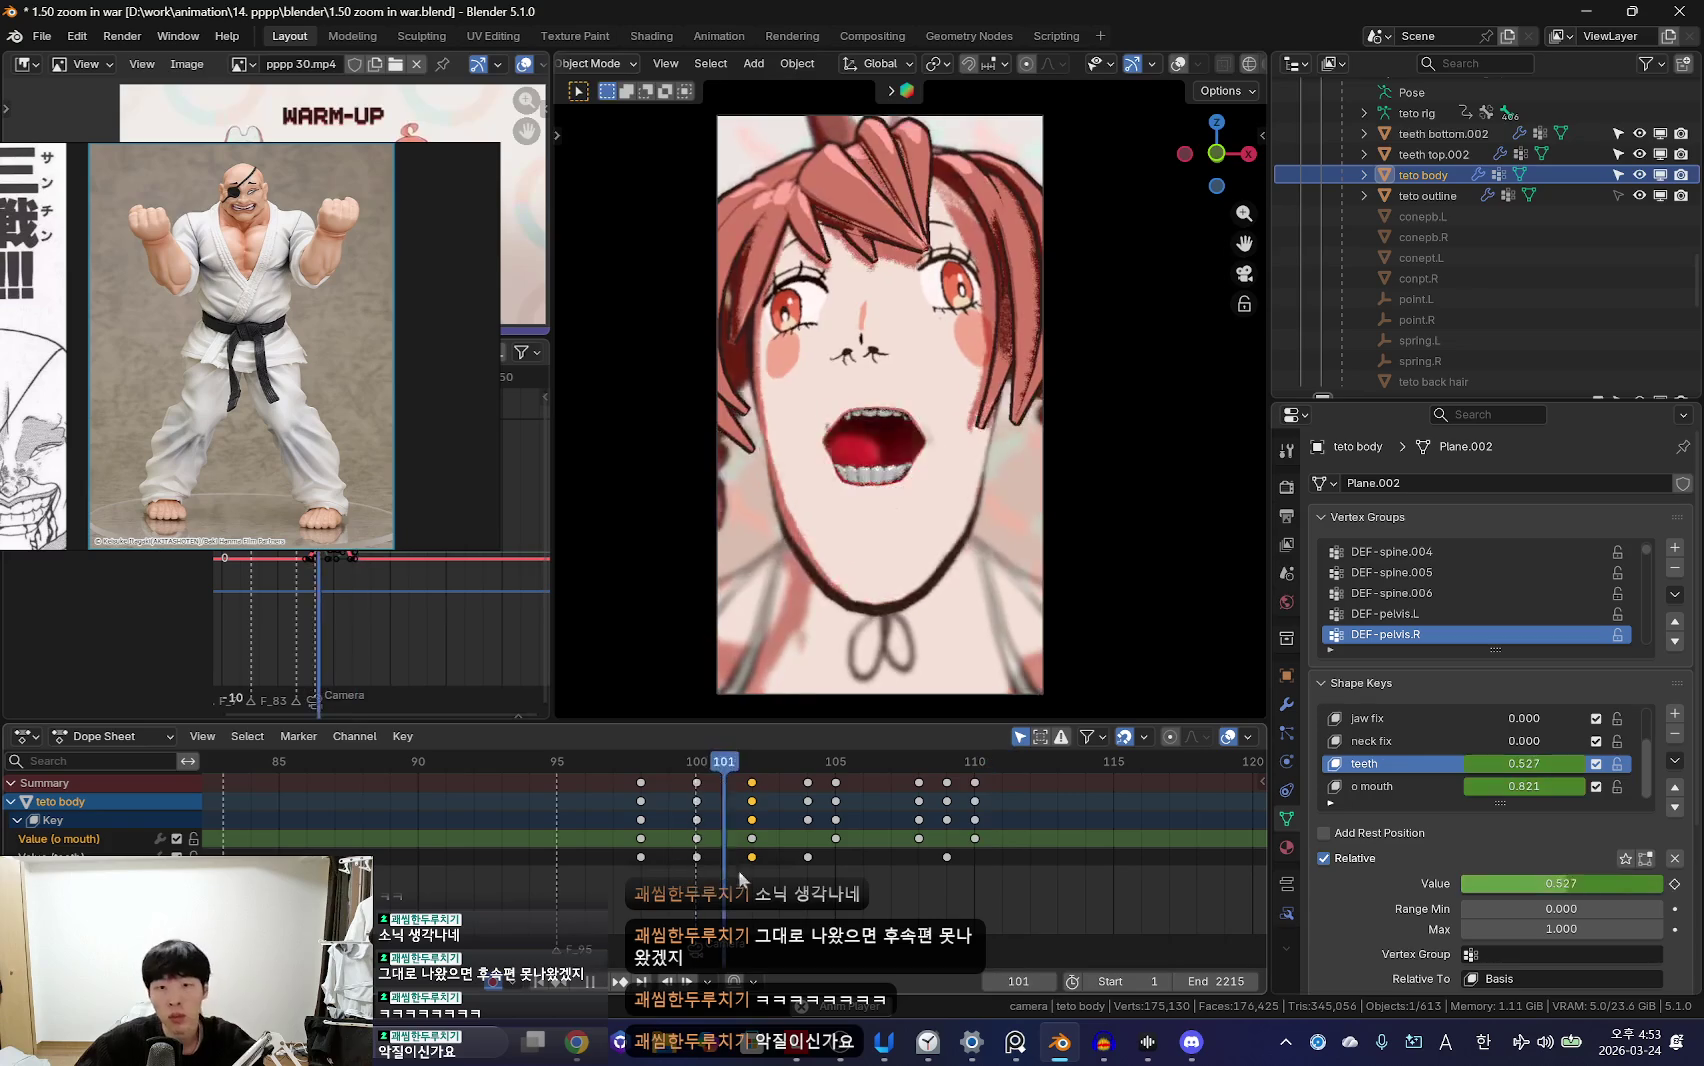
pyautogui.moveTo(790, 872)
pyautogui.mouseDown()
pyautogui.moveTo(837, 866)
pyautogui.moveTo(710, 807)
pyautogui.moveTo(851, 807)
pyautogui.mouseUp()
# Step: Put the teto rig in Pose Mode with overlays hidden and scrub the mouth animation
pyautogui.click(925, 483)
pyautogui.hotkey('ctrl', 'Tab')
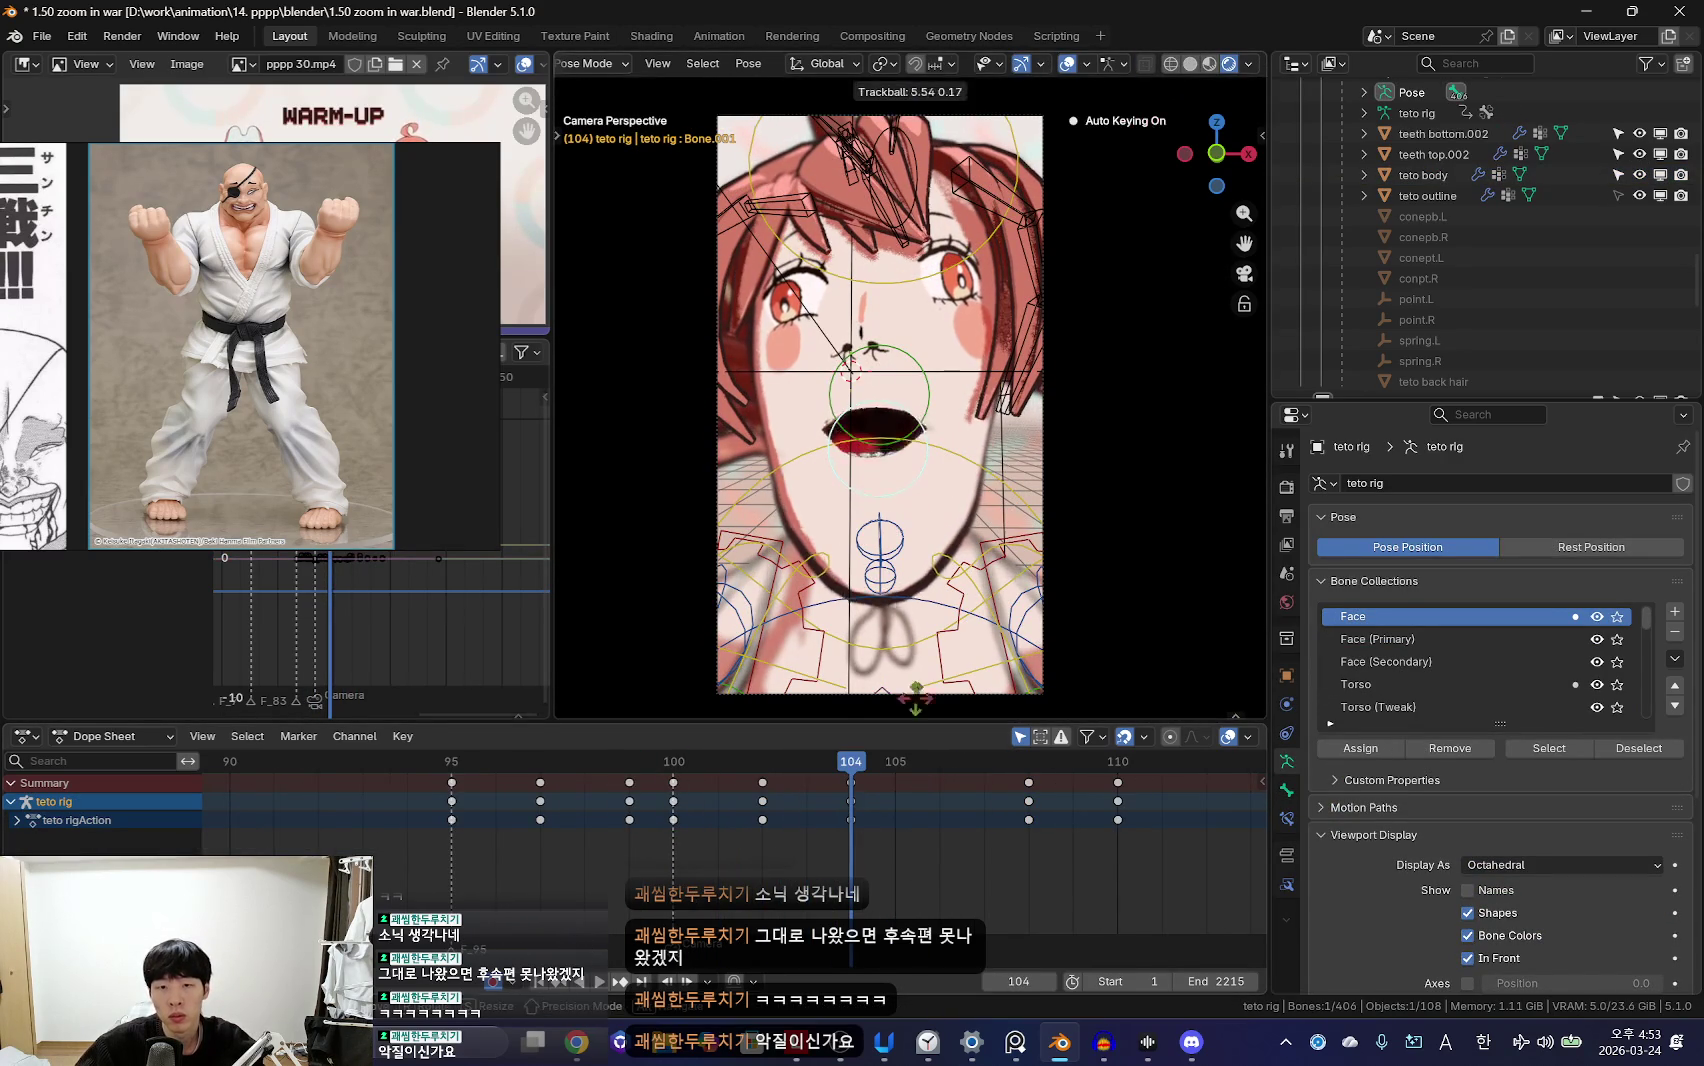
pyautogui.press('Return')
pyautogui.hotkey('shift', 'alt', 'z')
pyautogui.scroll(-2, 746, 829)
pyautogui.moveTo(746, 829)
pyautogui.mouseDown()
pyautogui.moveTo(630, 819)
pyautogui.moveTo(924, 842)
pyautogui.moveTo(1006, 832)
pyautogui.moveTo(714, 817)
pyautogui.moveTo(848, 830)
pyautogui.moveTo(1016, 809)
pyautogui.mouseUp()
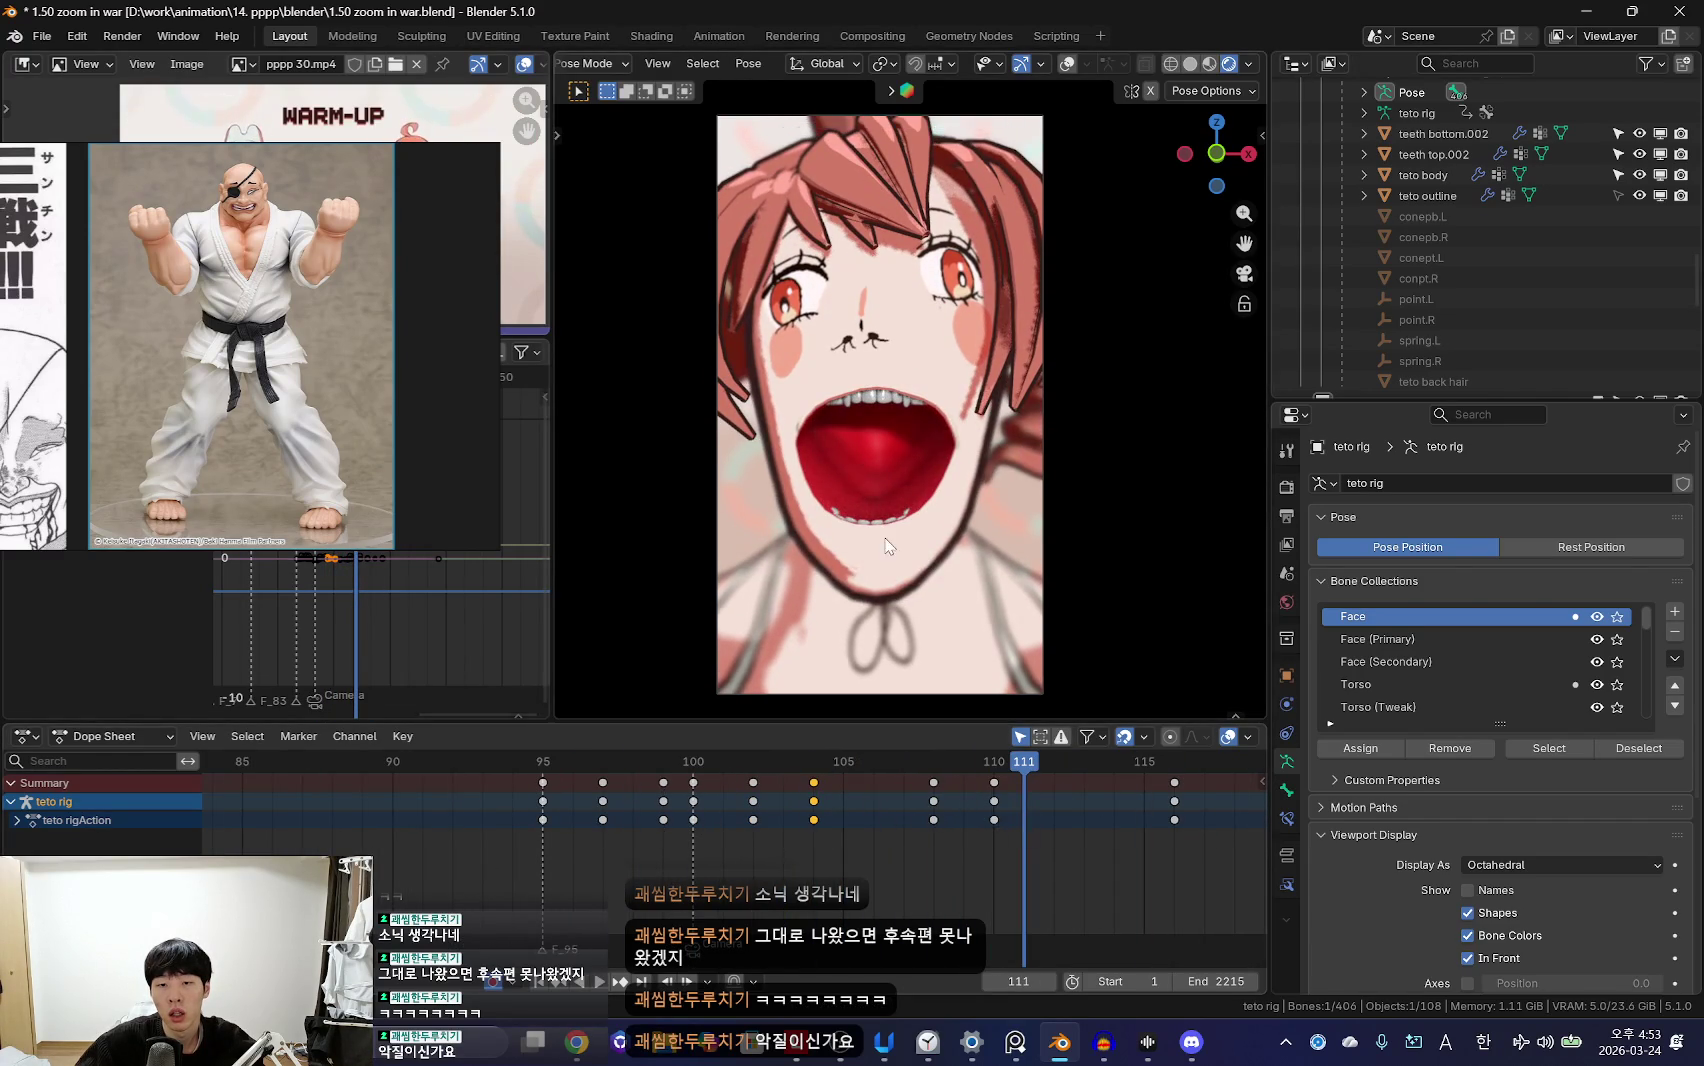
# Step: Rotate the mouth bone, undo it, and re-rotate it at frame 116
pyautogui.press('Left')
pyautogui.press('r')
pyautogui.press('r')
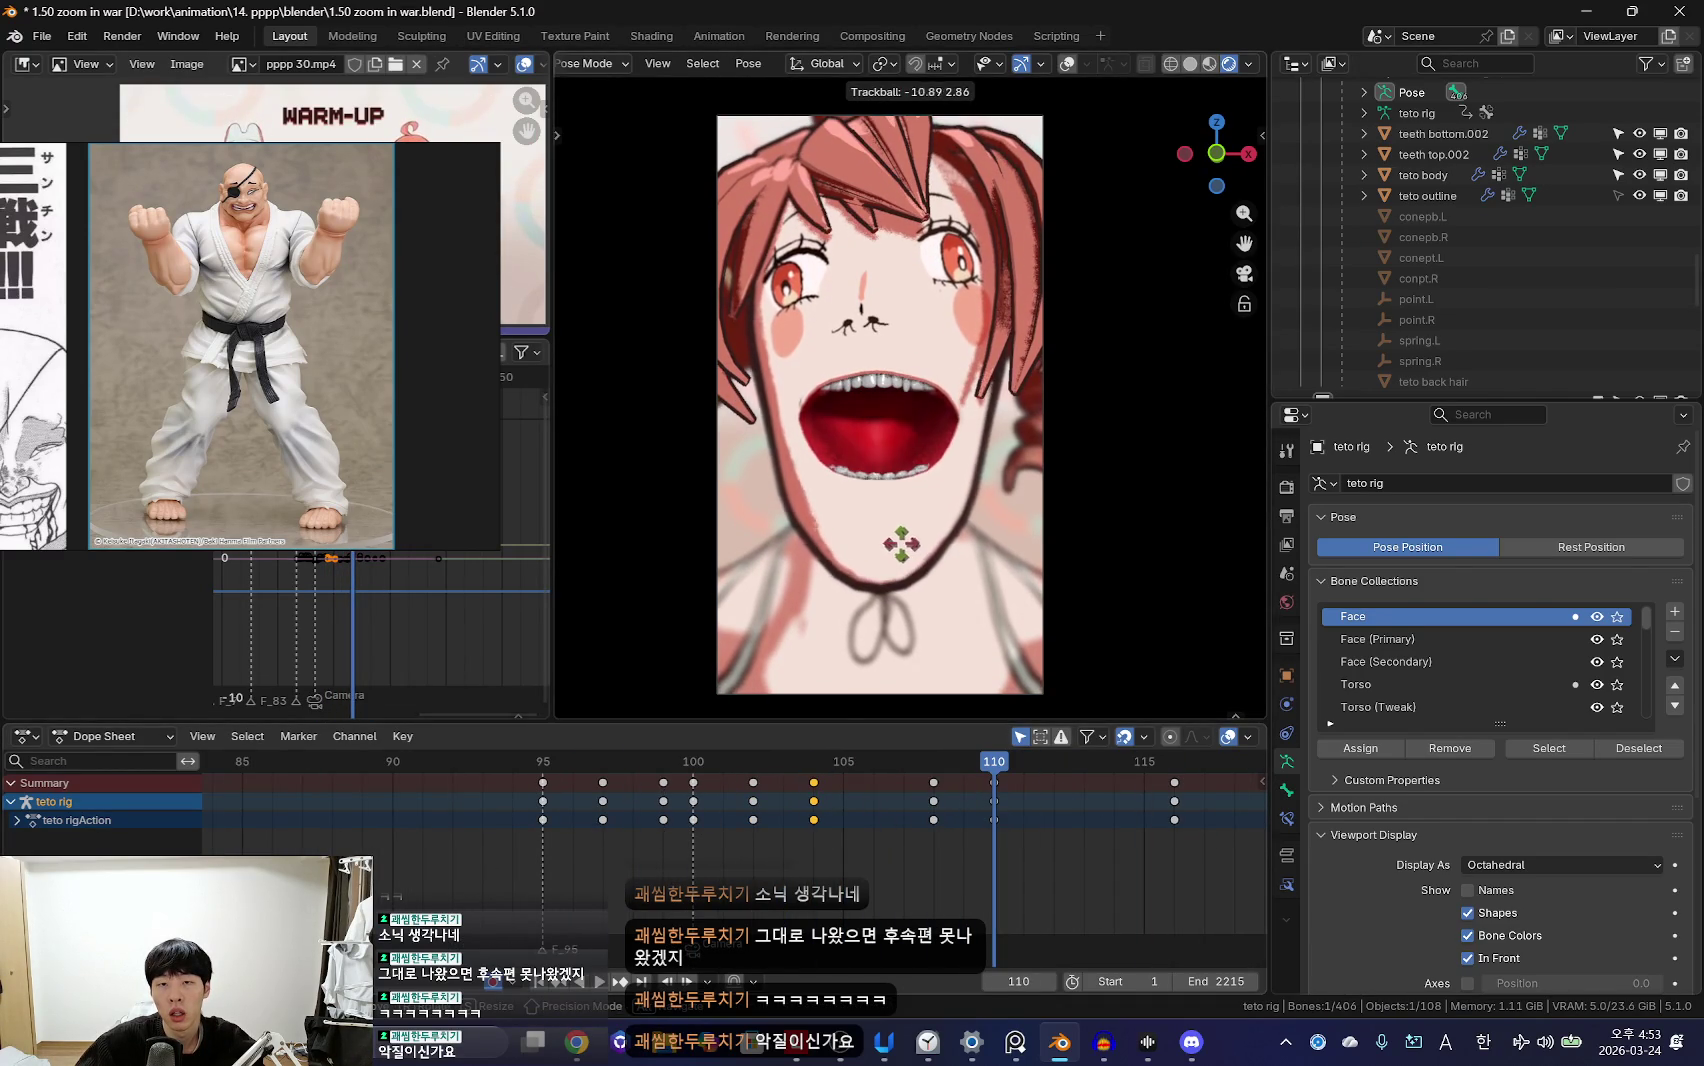
pyautogui.click(901, 542)
pyautogui.hotkey('ctrl', 'z')
pyautogui.scroll(-2, 933, 816)
pyautogui.scroll(-2, 913, 793)
pyautogui.press('Up')
pyautogui.press('Up')
pyautogui.press('Up')
pyautogui.press('Up')
pyautogui.press('r')
pyautogui.click(972, 328)
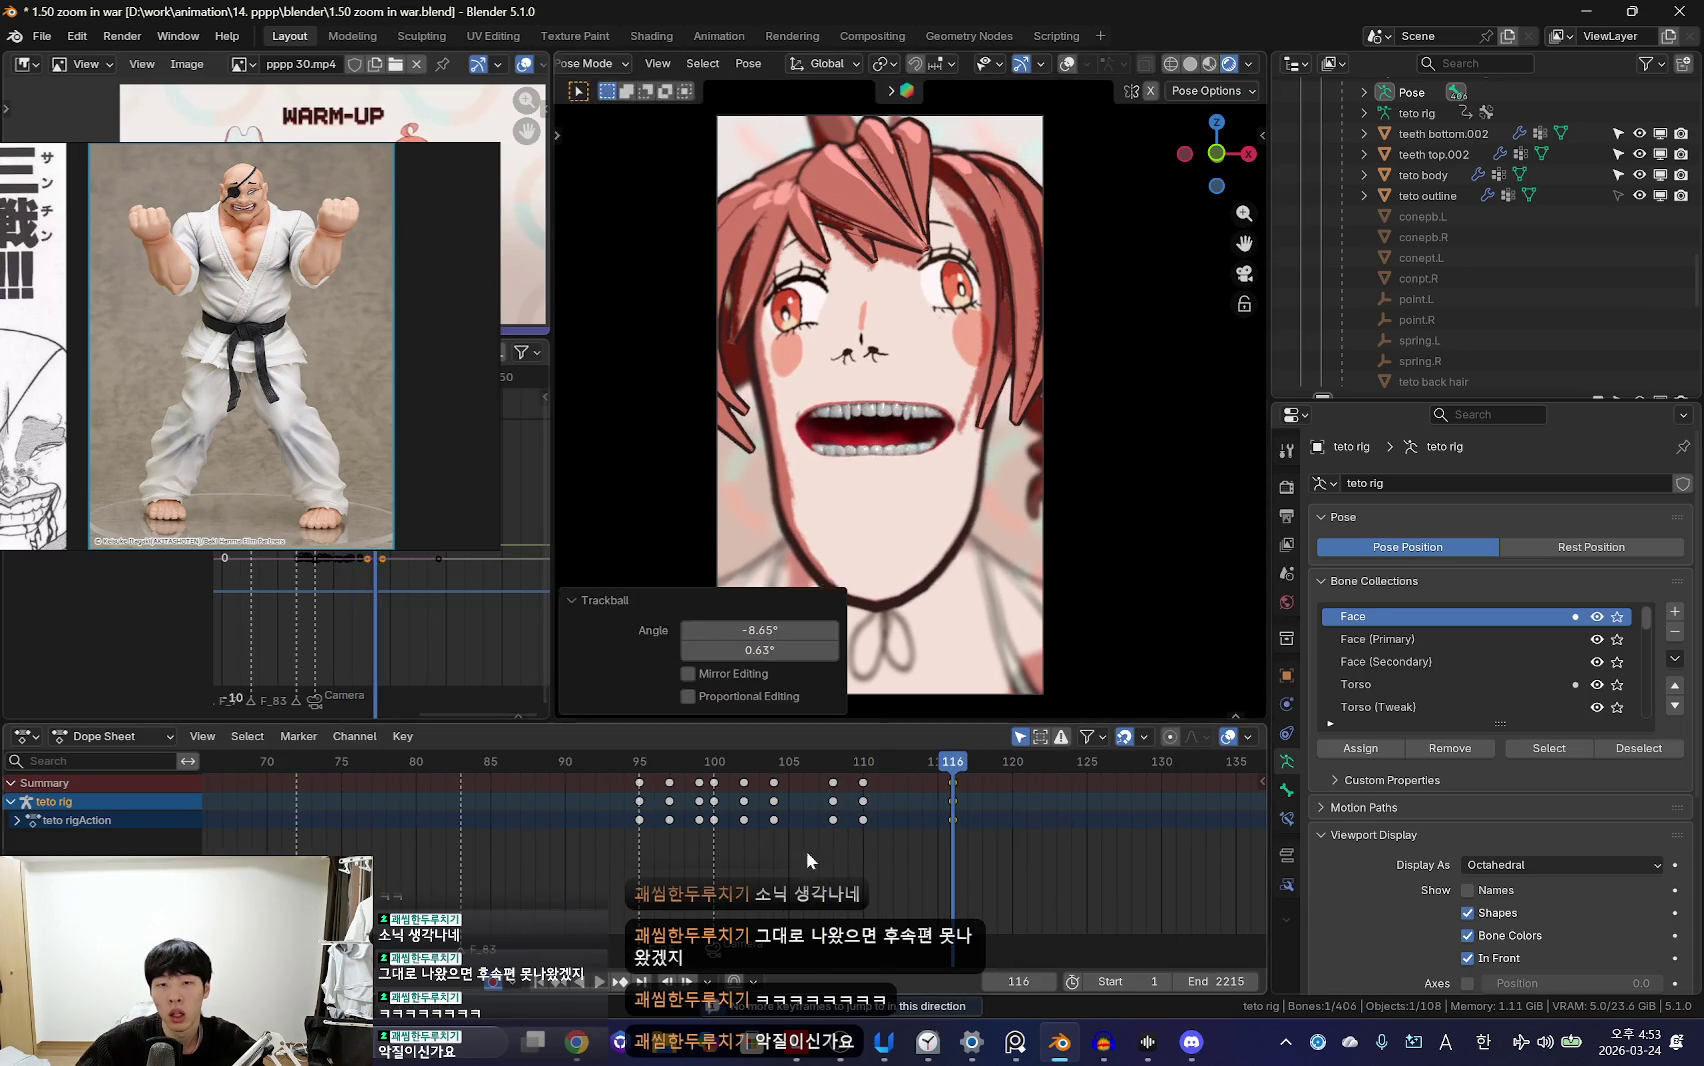
# Step: Key the face pose at frame 126 and play back the animation
pyautogui.scroll(-2, 823, 839)
pyautogui.press('Right')
pyautogui.press('Right')
pyautogui.press('Right')
pyautogui.press('Right')
pyautogui.scroll(-1, 800, 830)
pyautogui.press('Right')
pyautogui.press('Right')
pyautogui.press('Right')
pyautogui.press('Right')
pyautogui.press('Right')
pyautogui.press('Right')
pyautogui.press('i')
pyautogui.scroll(-2, 734, 835)
pyautogui.press('space')
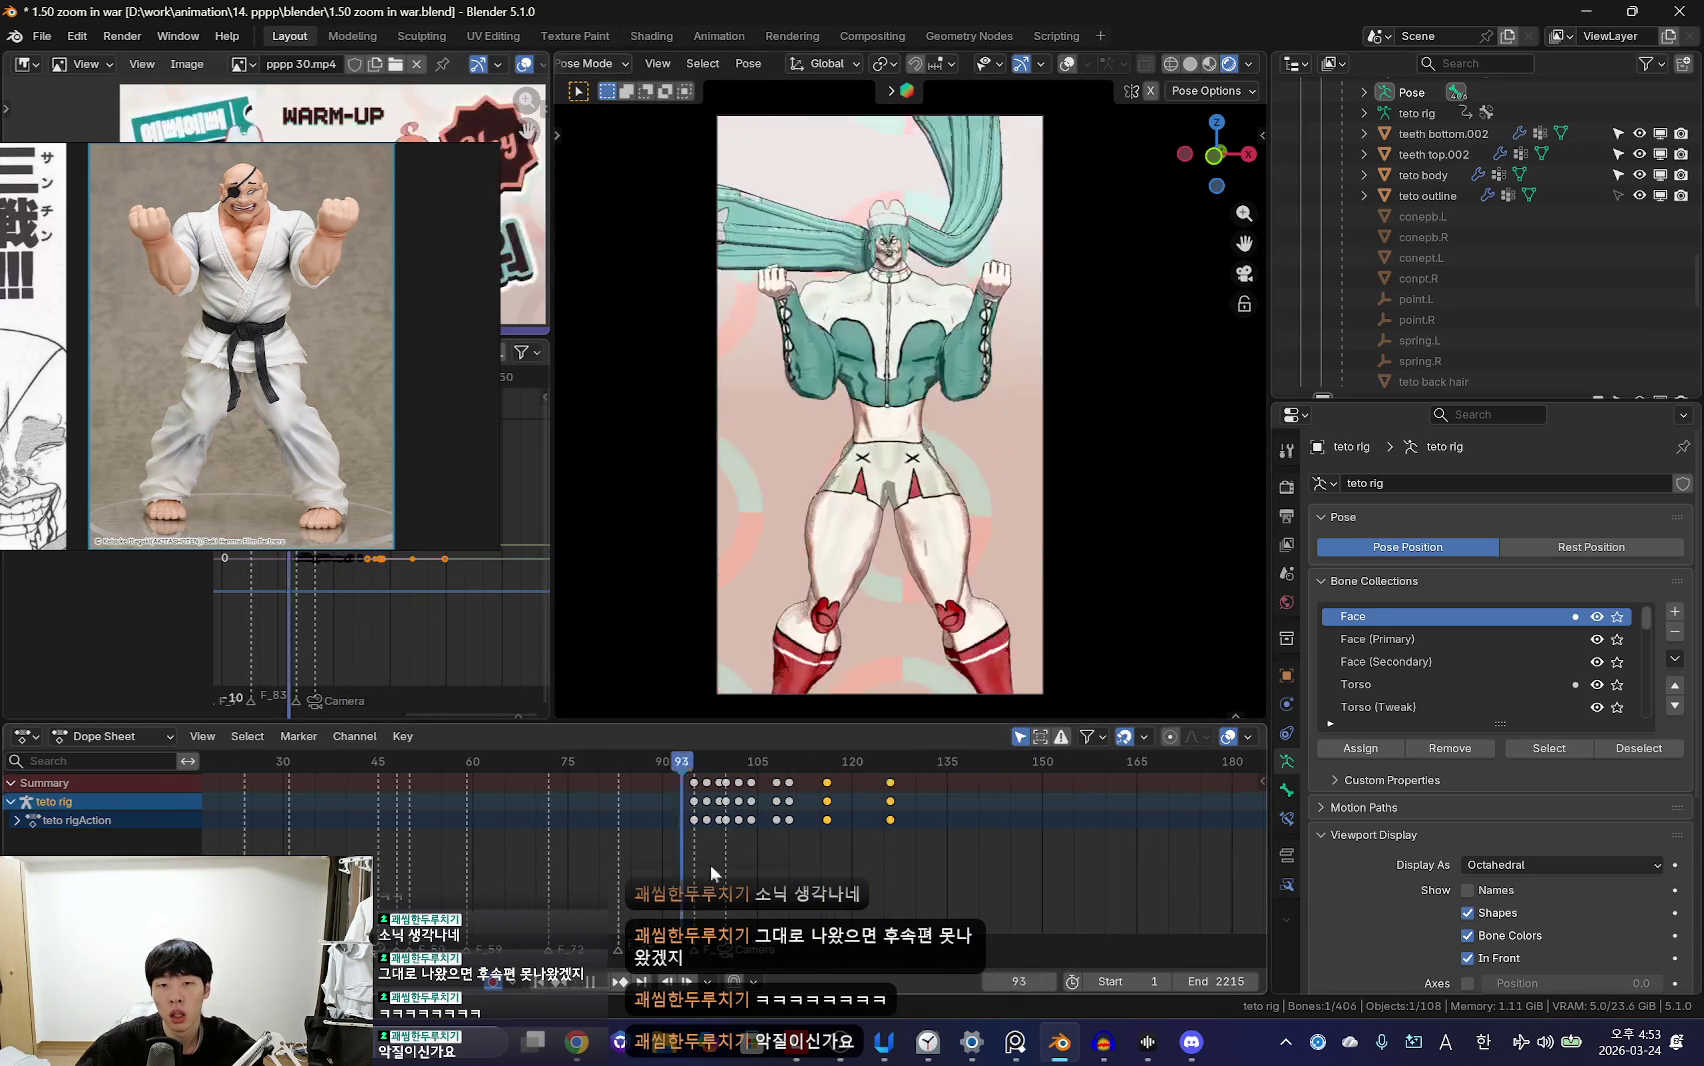
pyautogui.press('space')
pyautogui.scroll(2, 928, 840)
# Step: Move the keyframes to frame 125 and rotate the face bone at frame 128
pyautogui.rightClick(929, 824)
pyautogui.press('Escape')
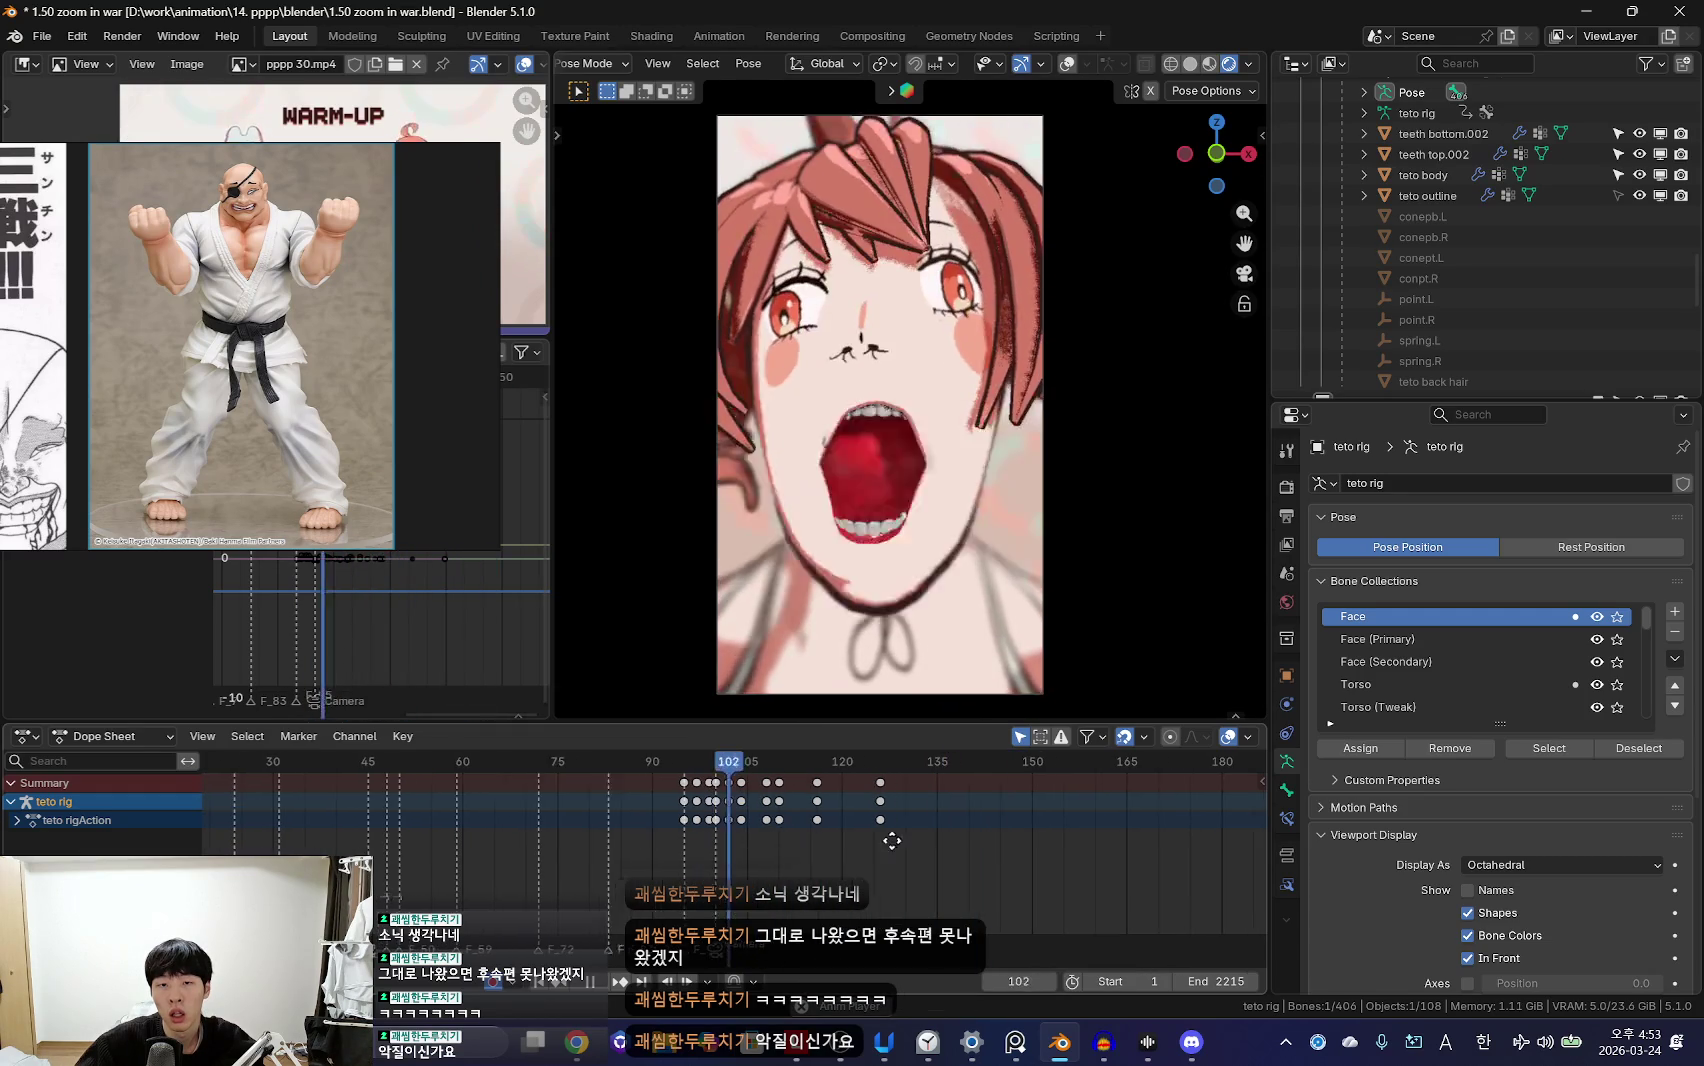
pyautogui.scroll(1, 716, 831)
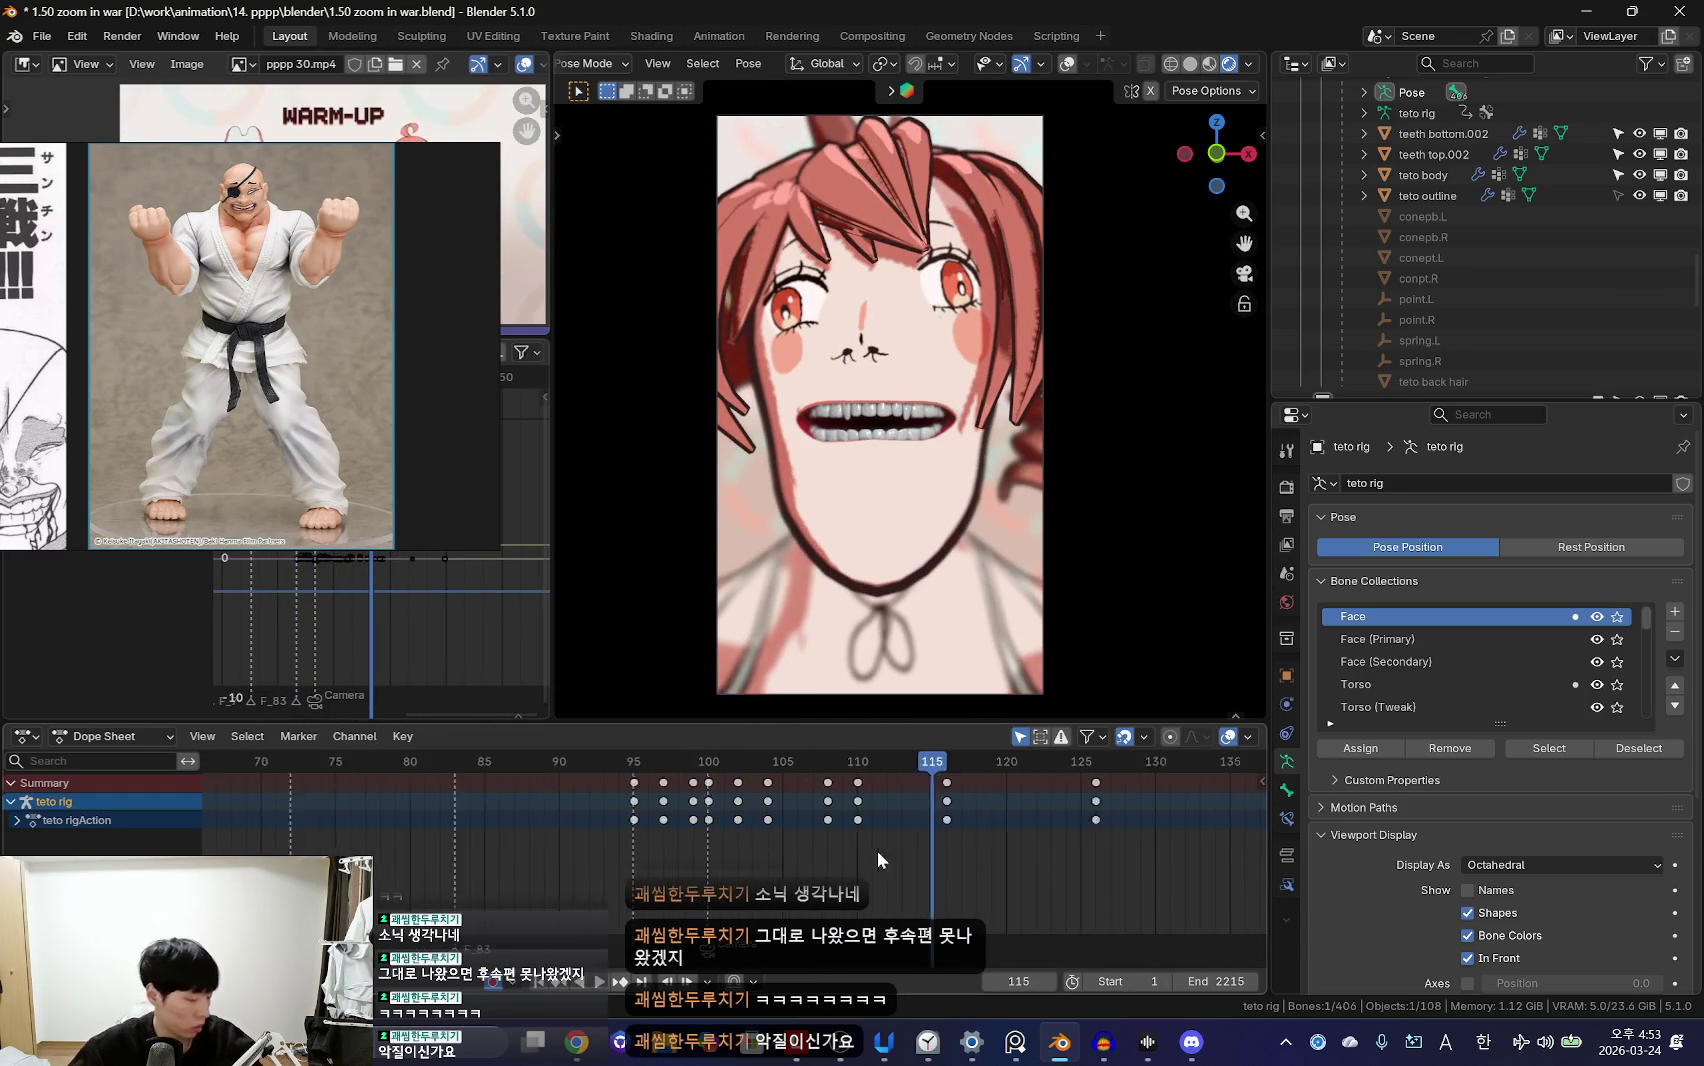
pyautogui.scroll(-3, 877, 845)
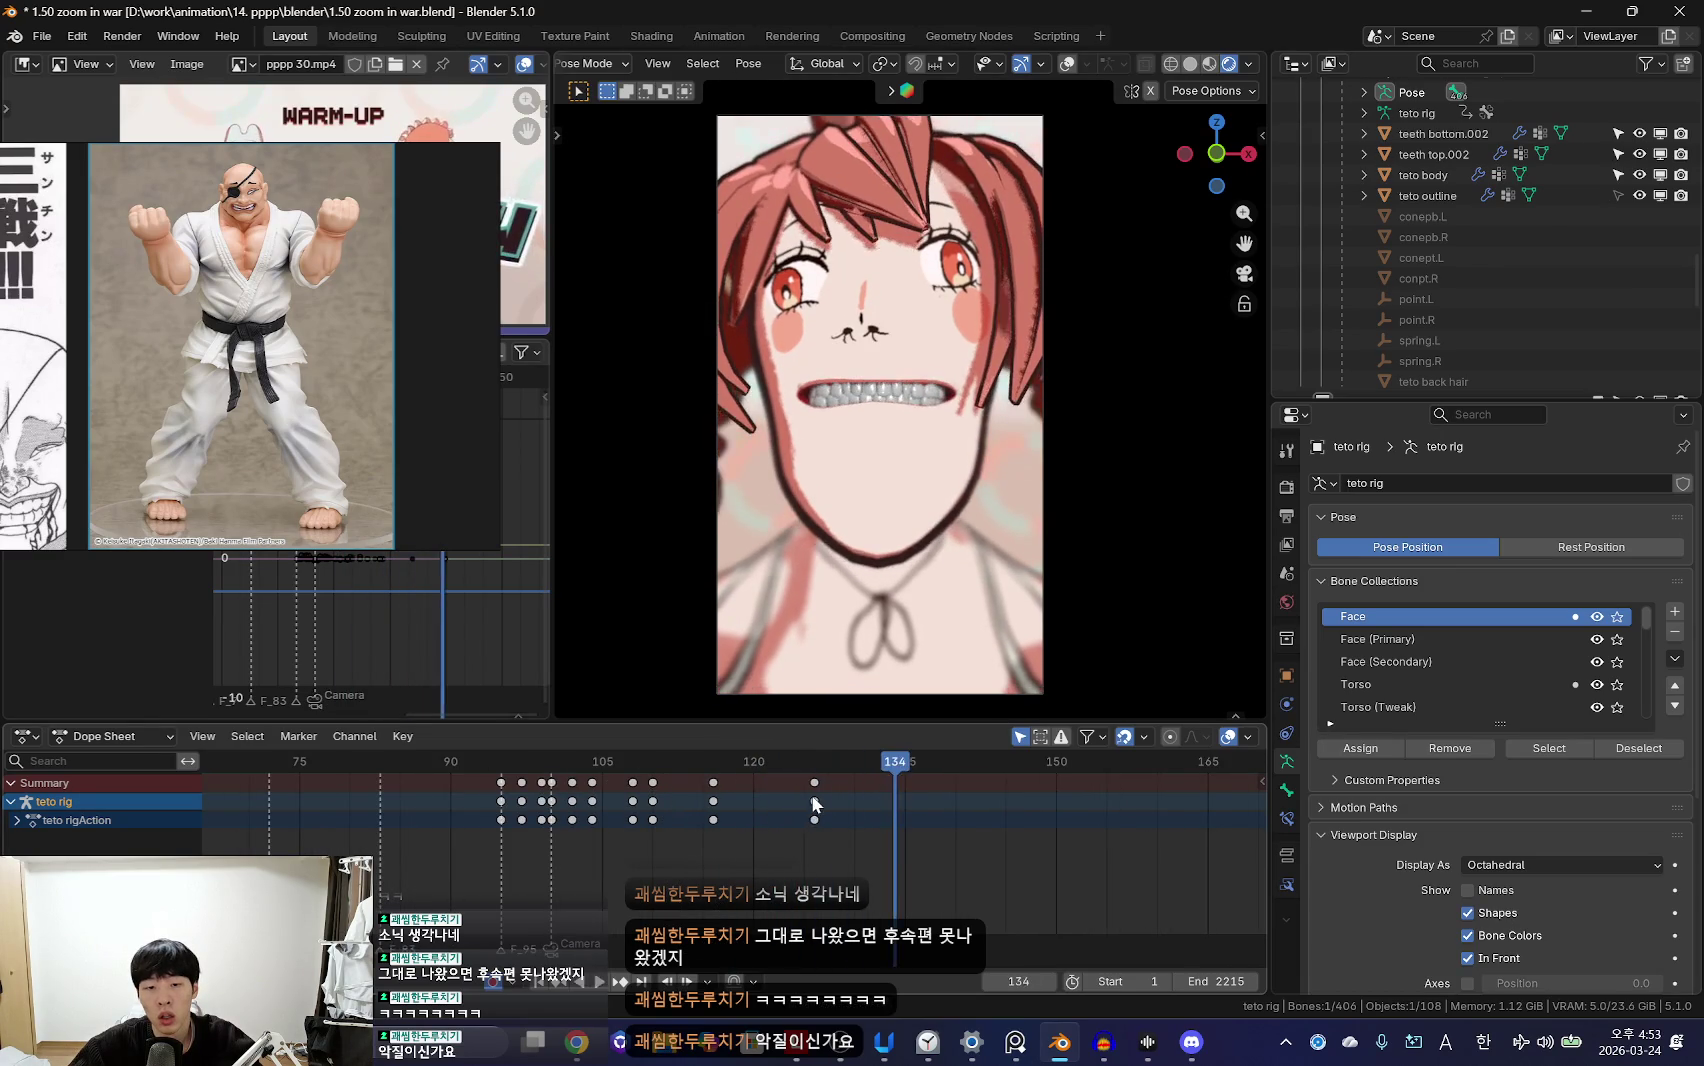
pyautogui.click(807, 803)
pyautogui.click(804, 804)
pyautogui.moveTo(805, 804); pyautogui.dragTo(834, 805)
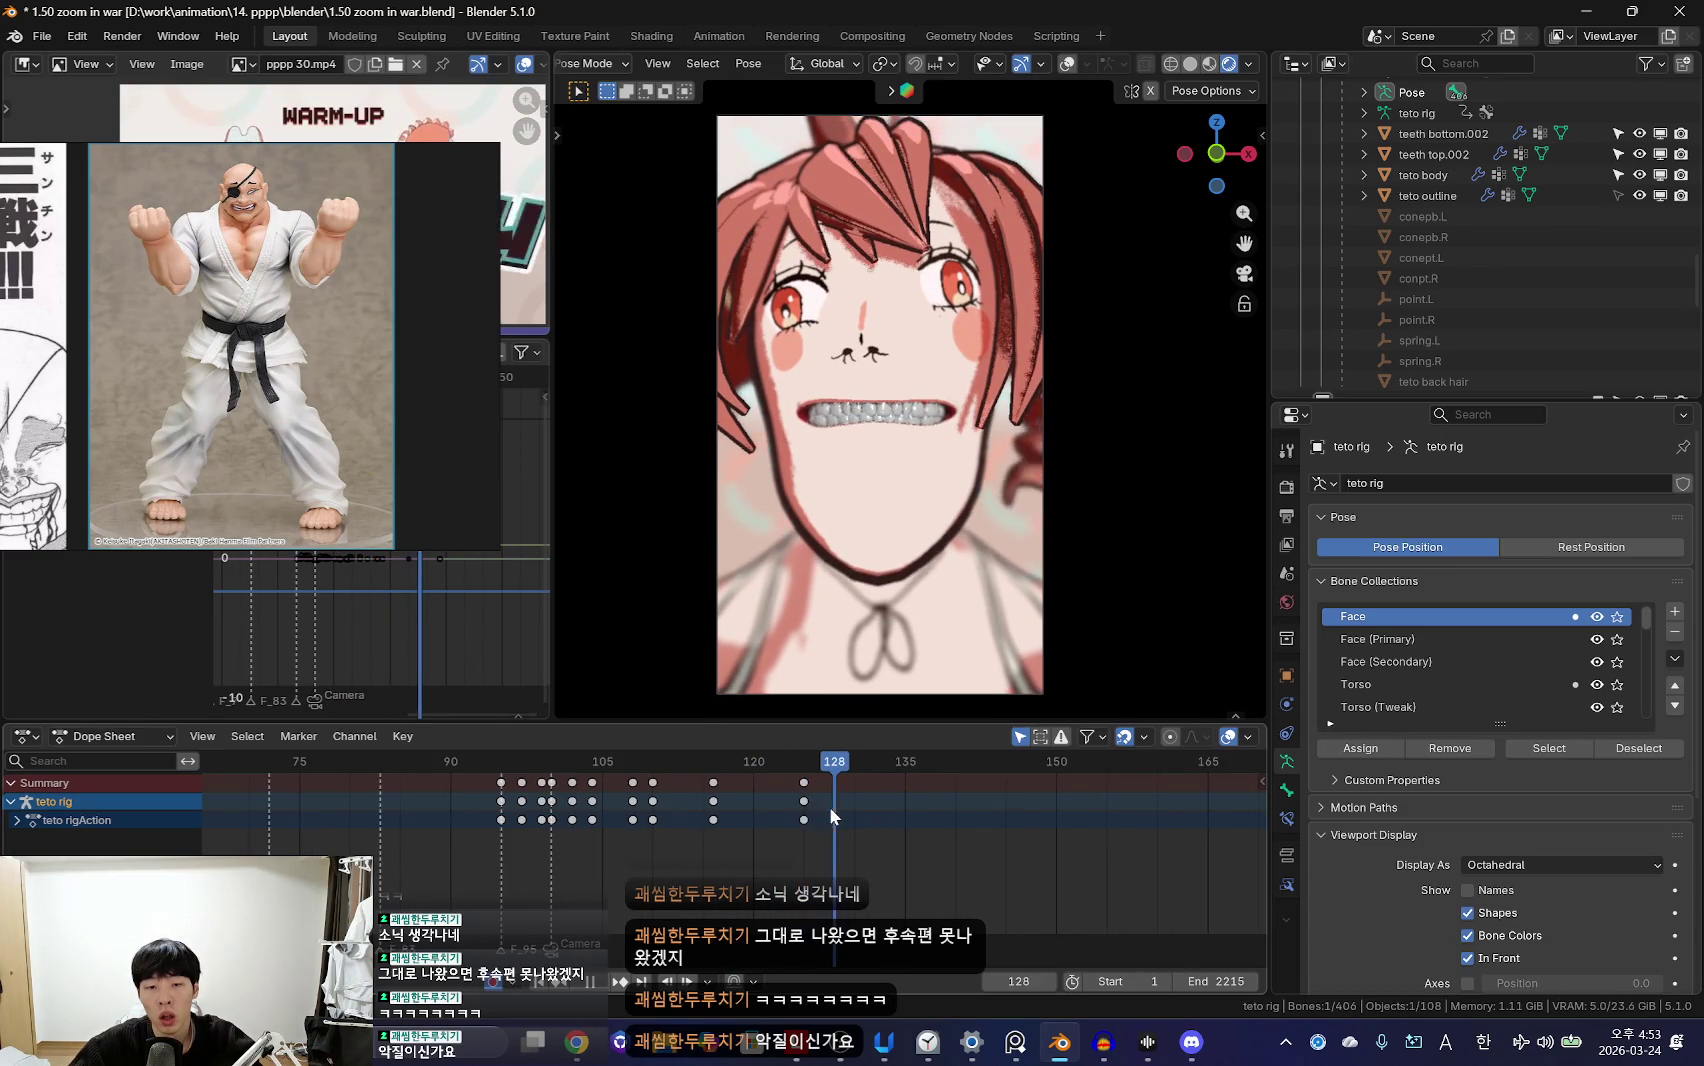
pyautogui.click(867, 578)
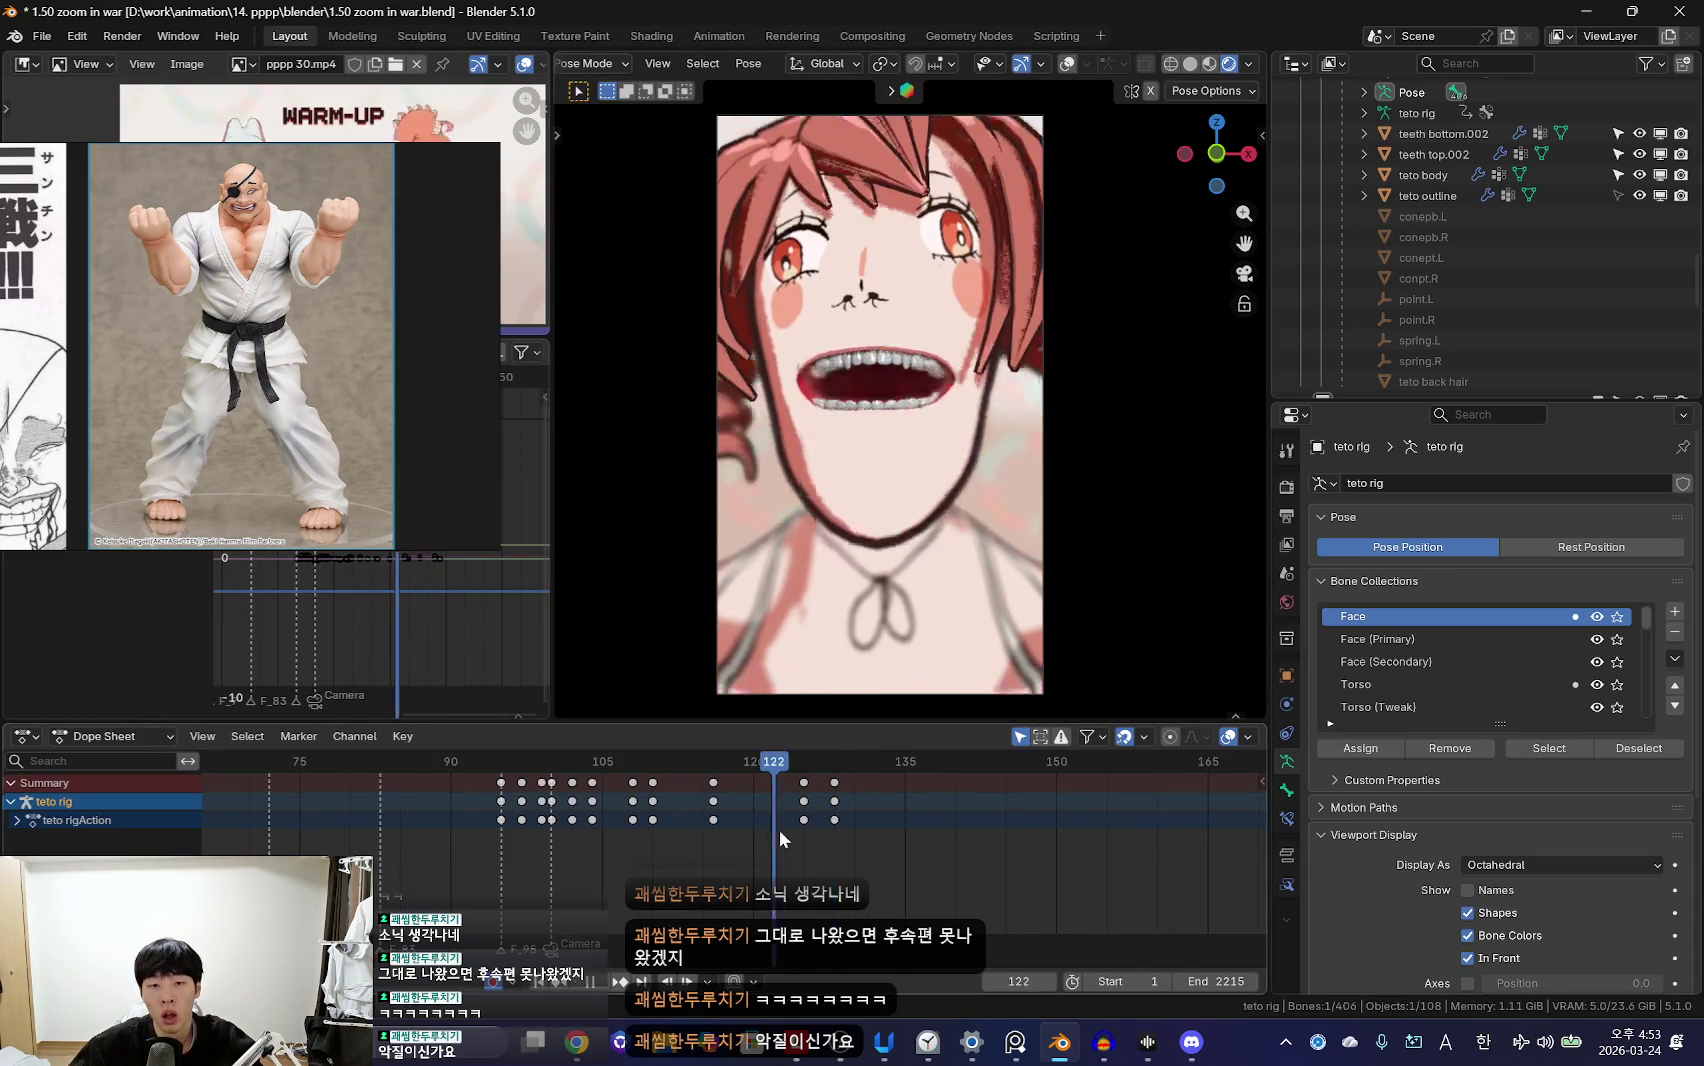
# Step: Key the gritted-teeth face pose at frame 129 and shift the new keys along the timeline
pyautogui.scroll(2, 752, 822)
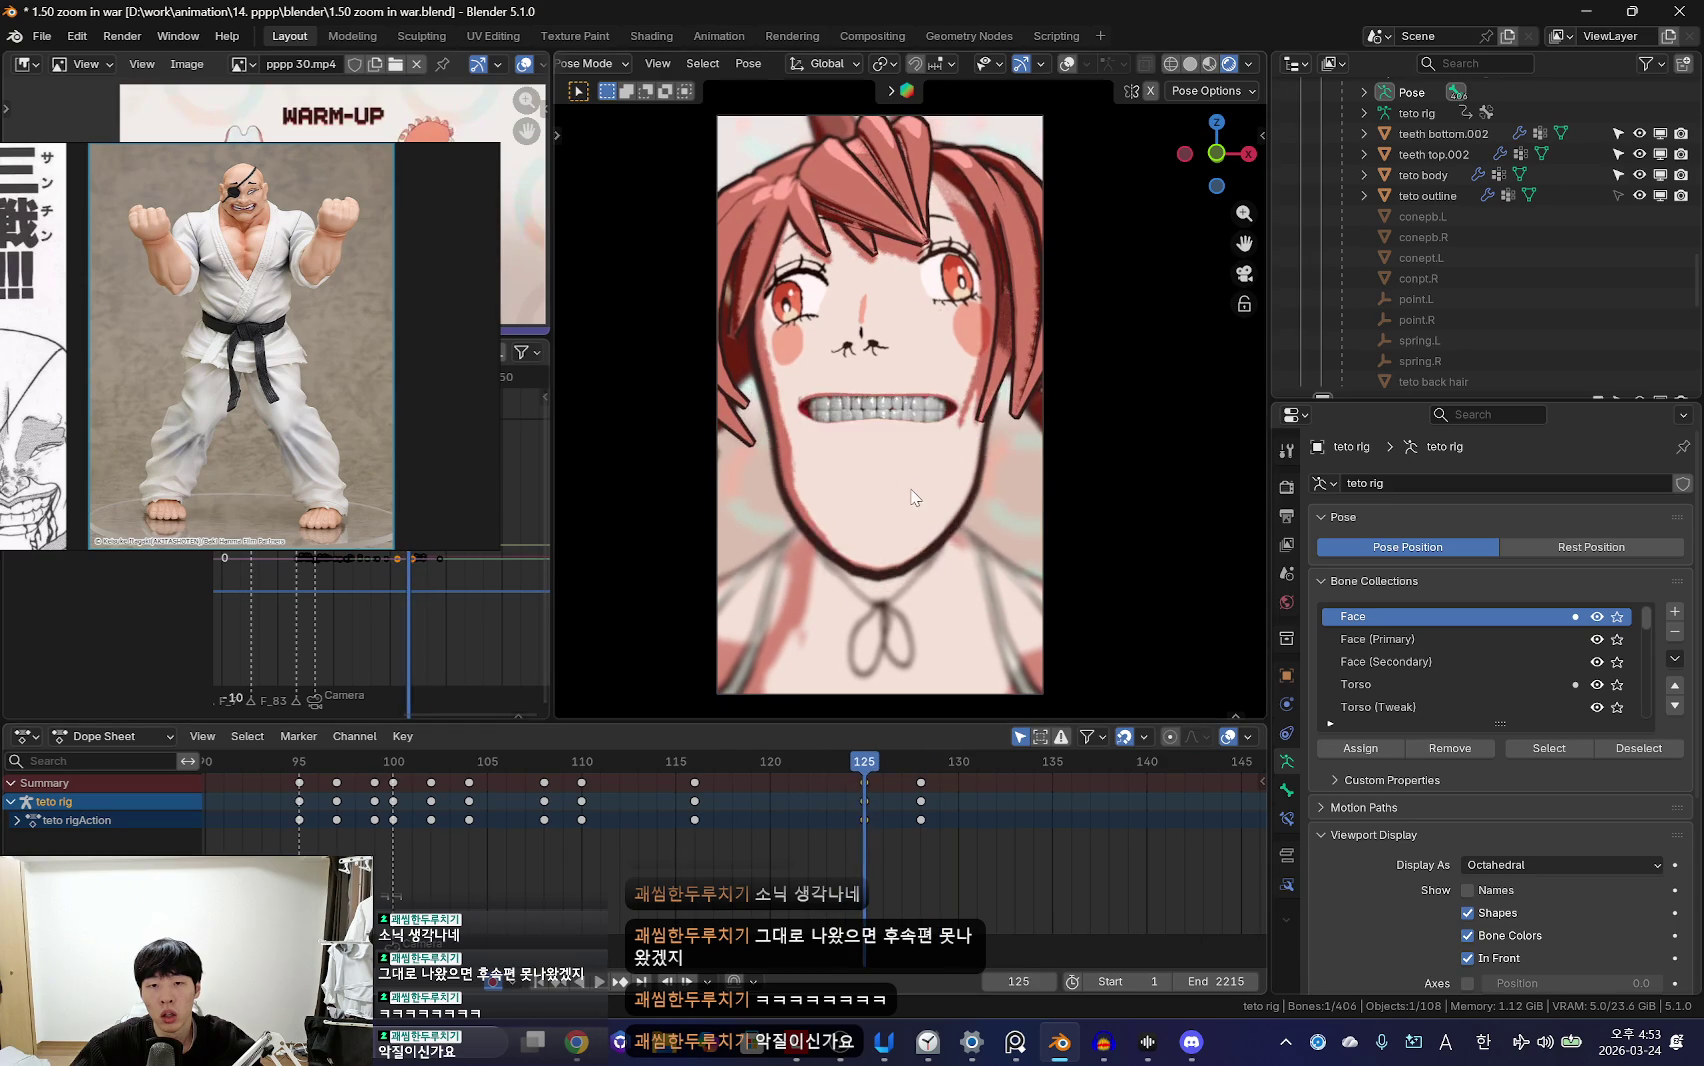
pyautogui.scroll(-2, 736, 830)
pyautogui.scroll(-2, 779, 827)
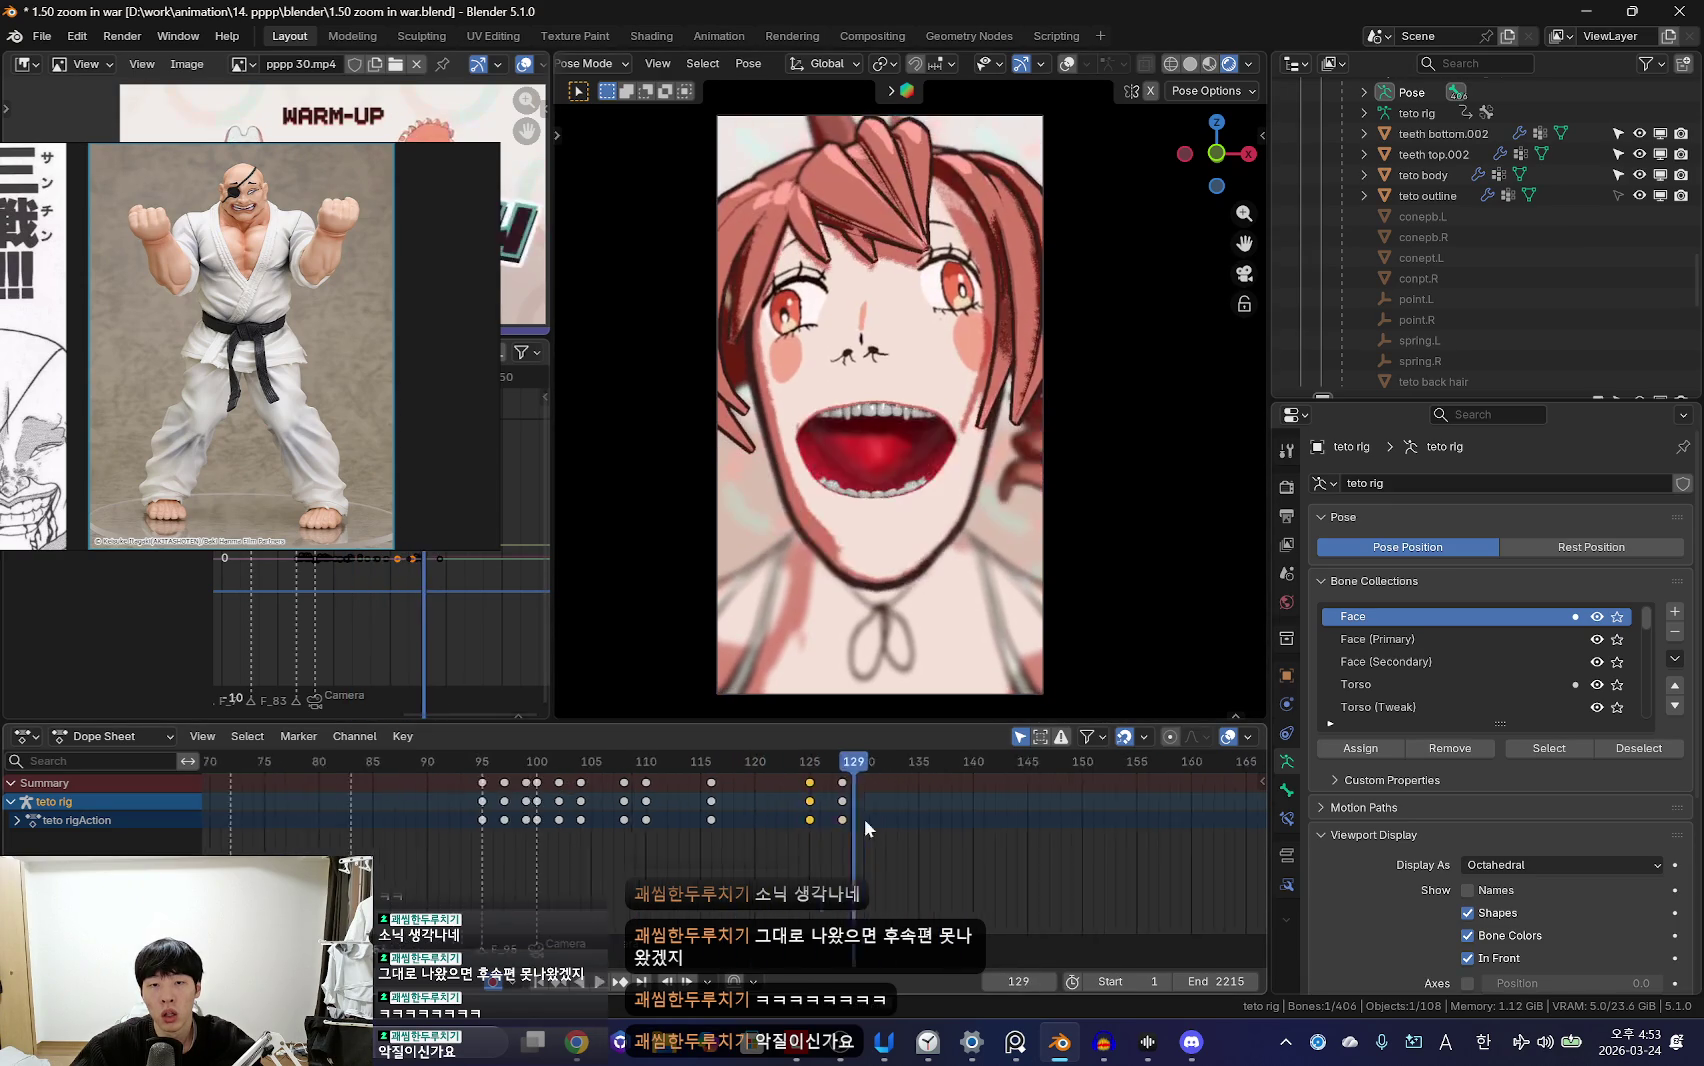
pyautogui.moveTo(864, 808); pyautogui.dragTo(899, 804)
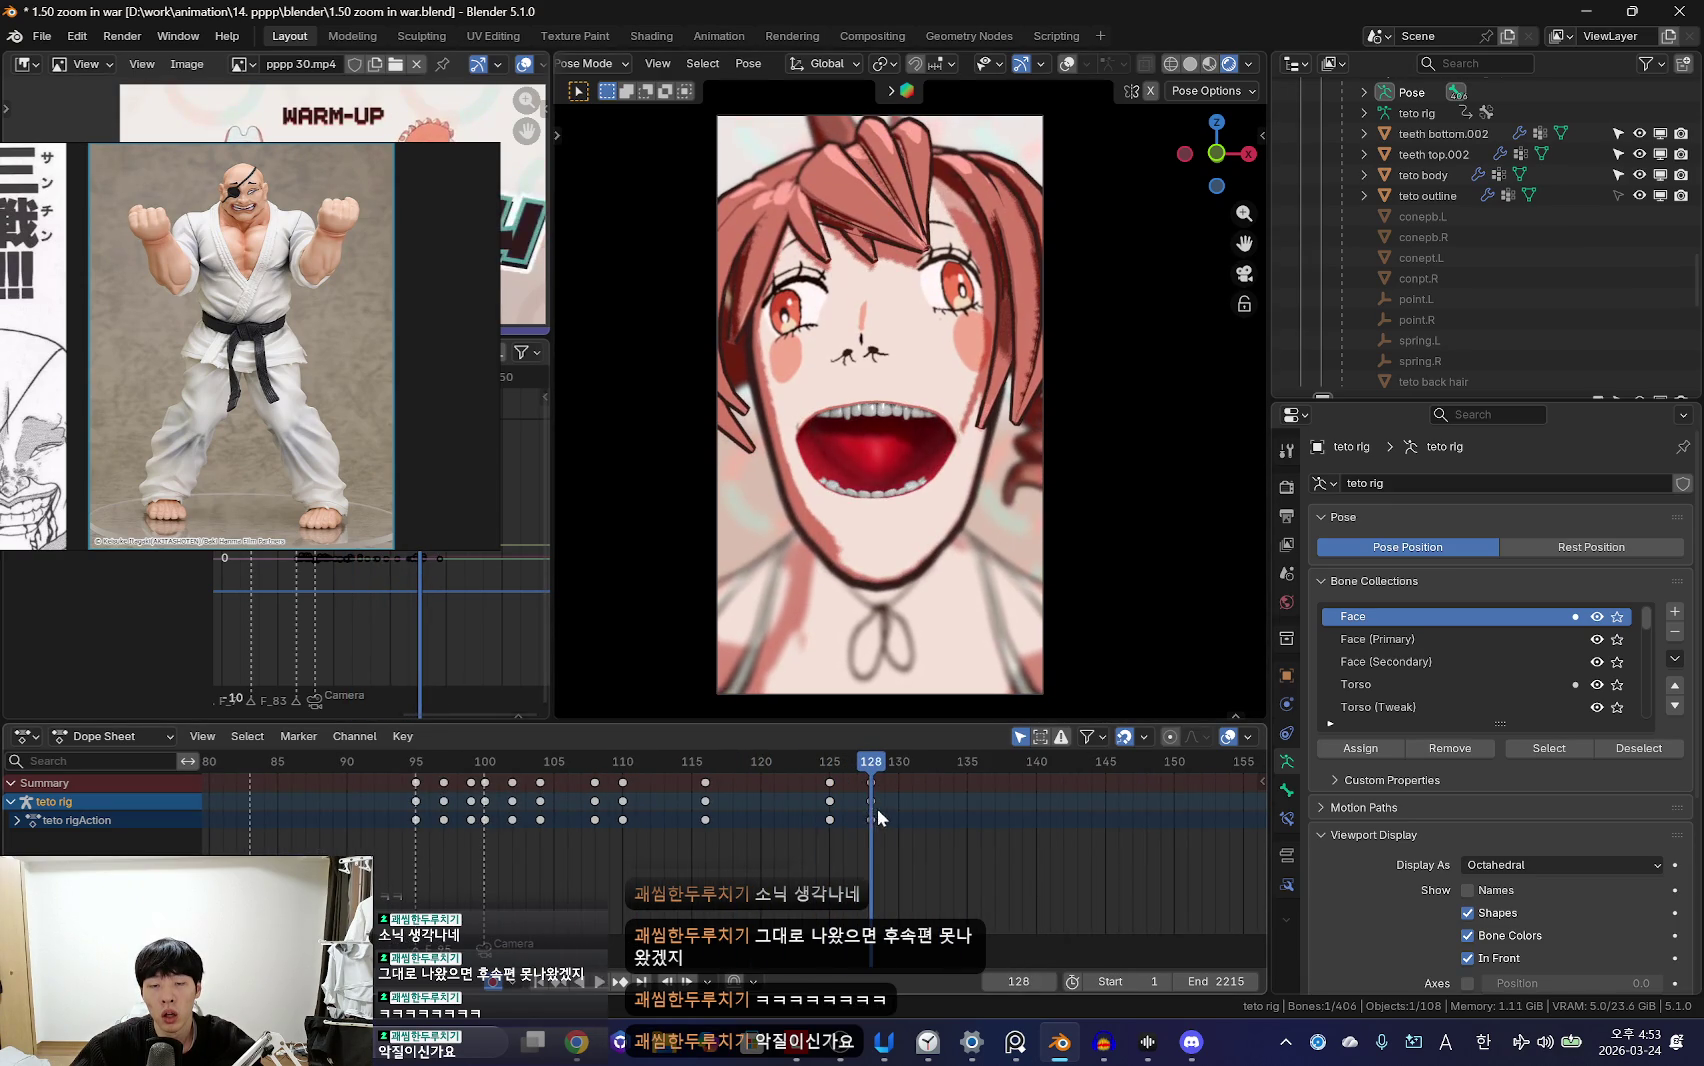
pyautogui.click(910, 800)
pyautogui.scroll(-1, 907, 810)
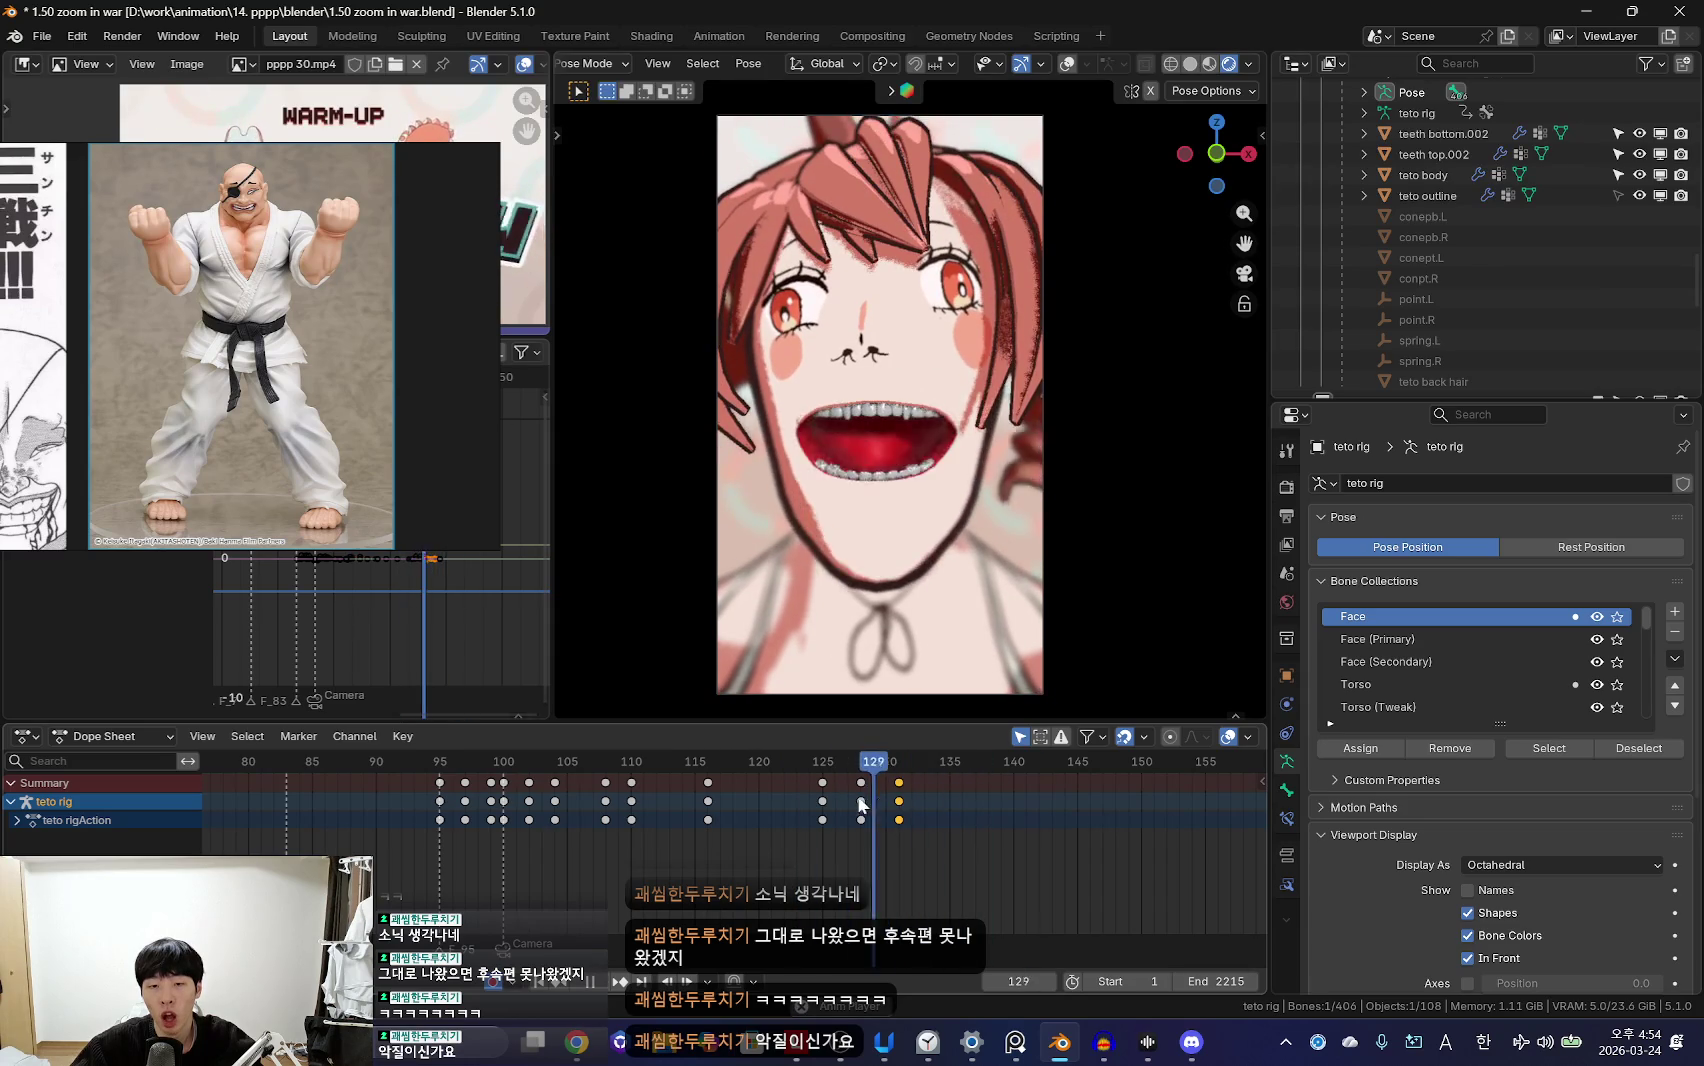
pyautogui.press('i')
pyautogui.scroll(-1, 880, 820)
pyautogui.press('Up')
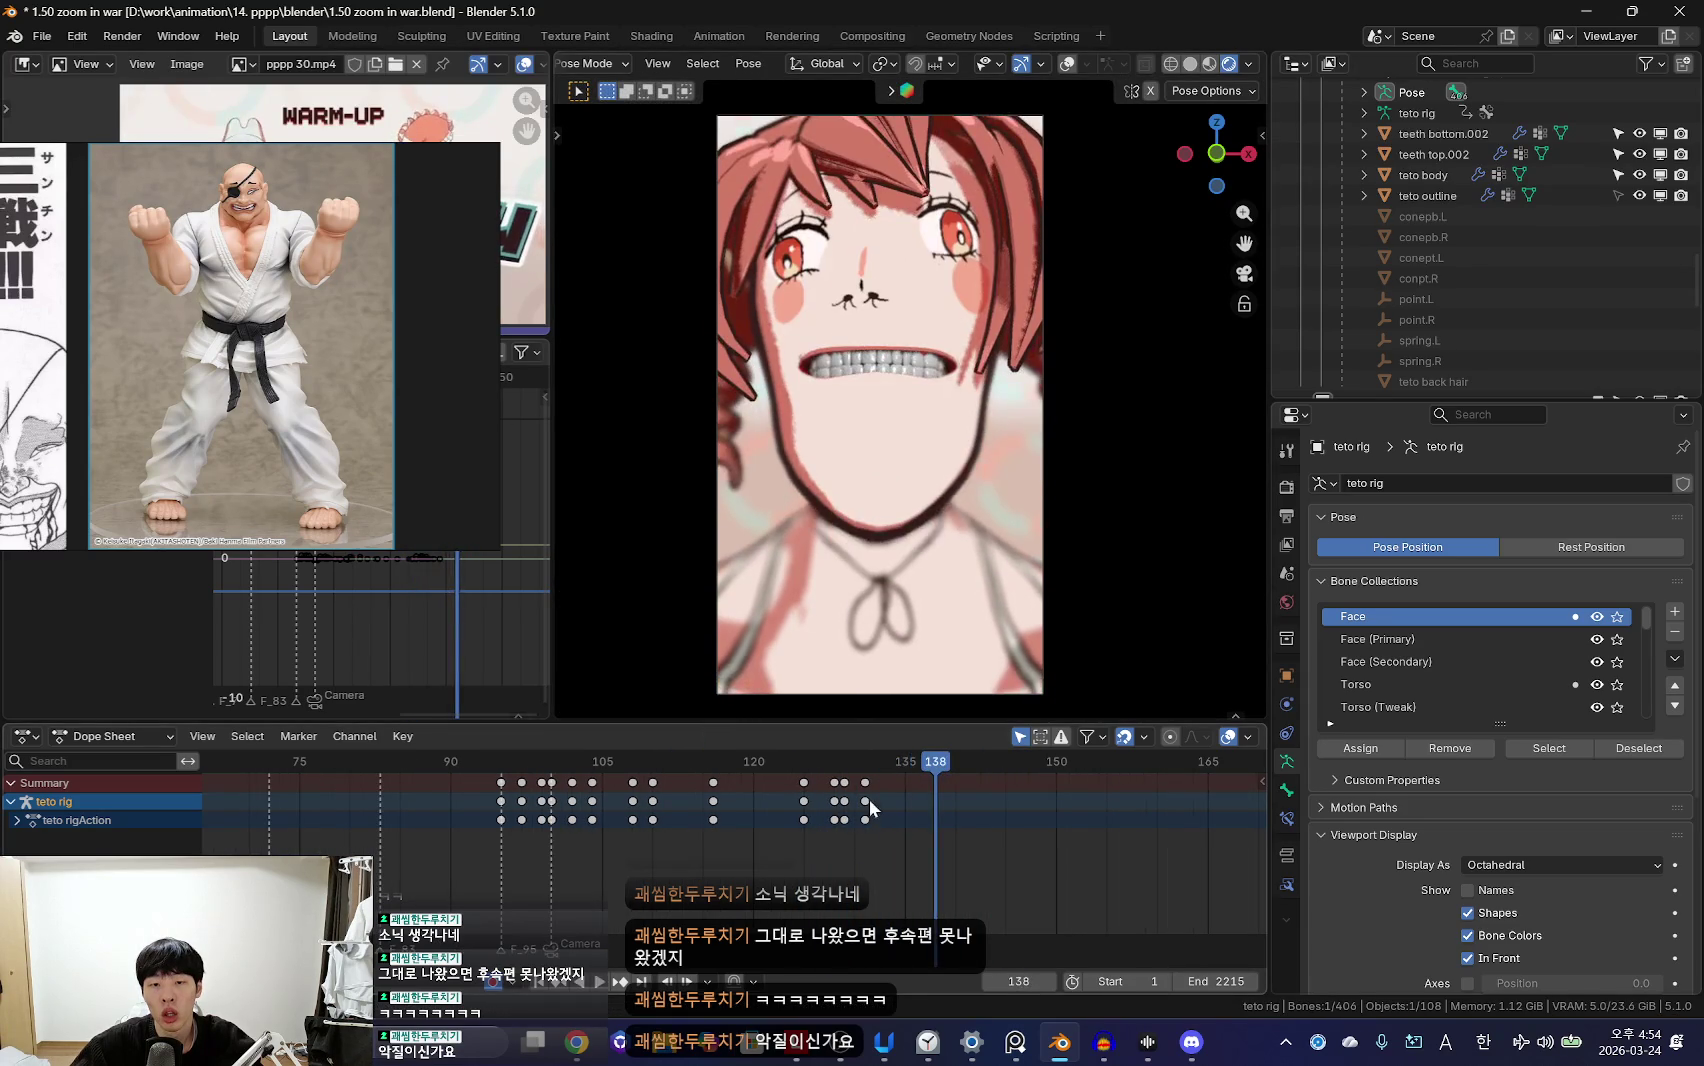
pyautogui.click(875, 797)
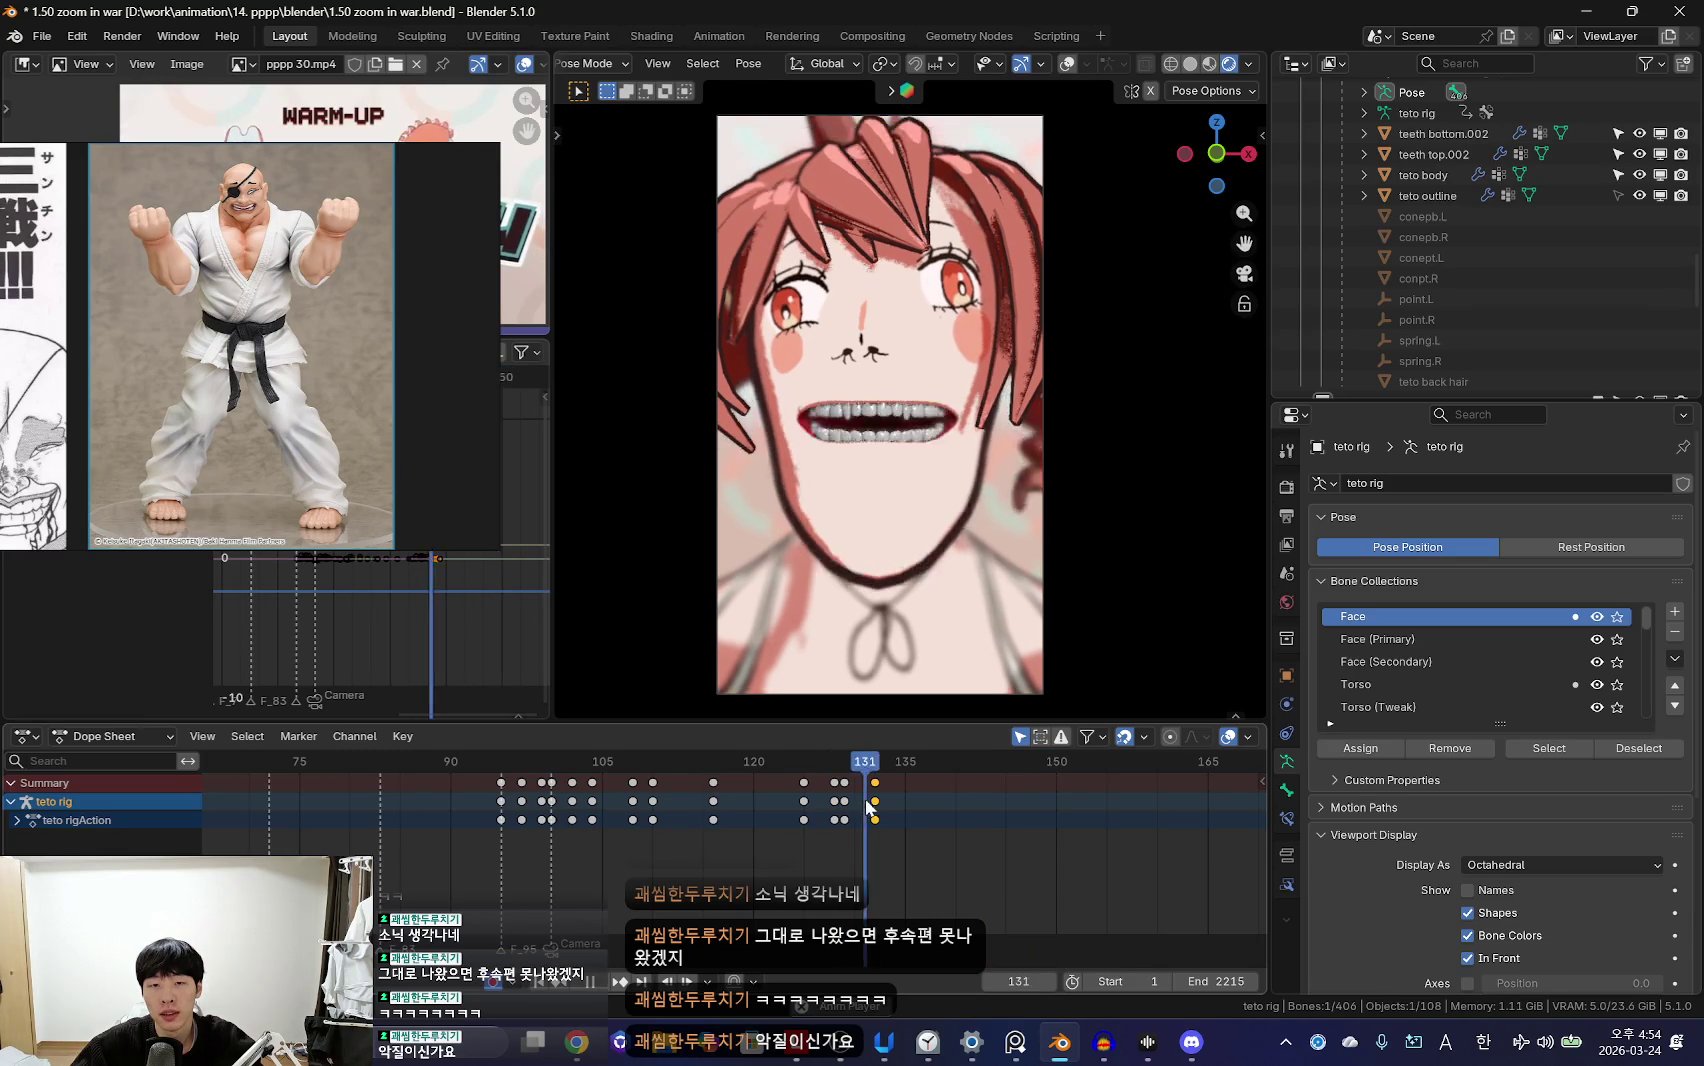
# Step: Key the pose at frame 143, return to Object Mode, and select teto body
pyautogui.rightClick(957, 823)
pyautogui.click(990, 789)
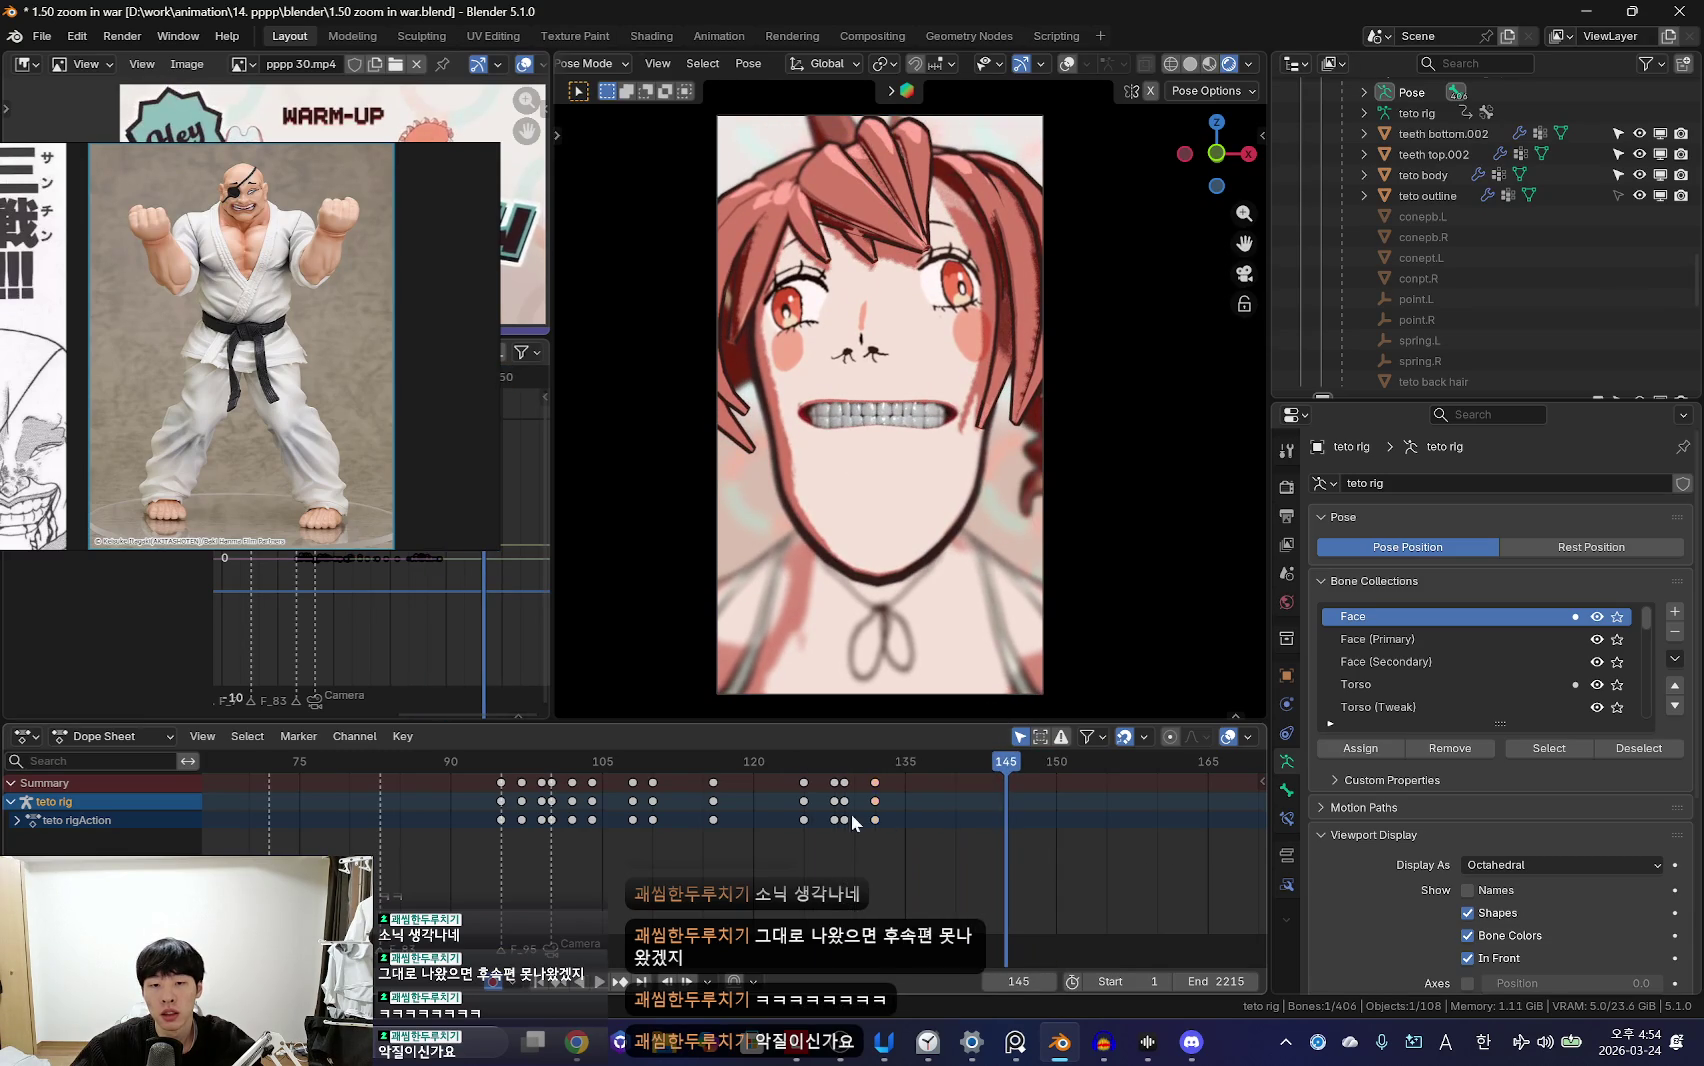
pyautogui.moveTo(957, 825); pyautogui.dragTo(986, 801)
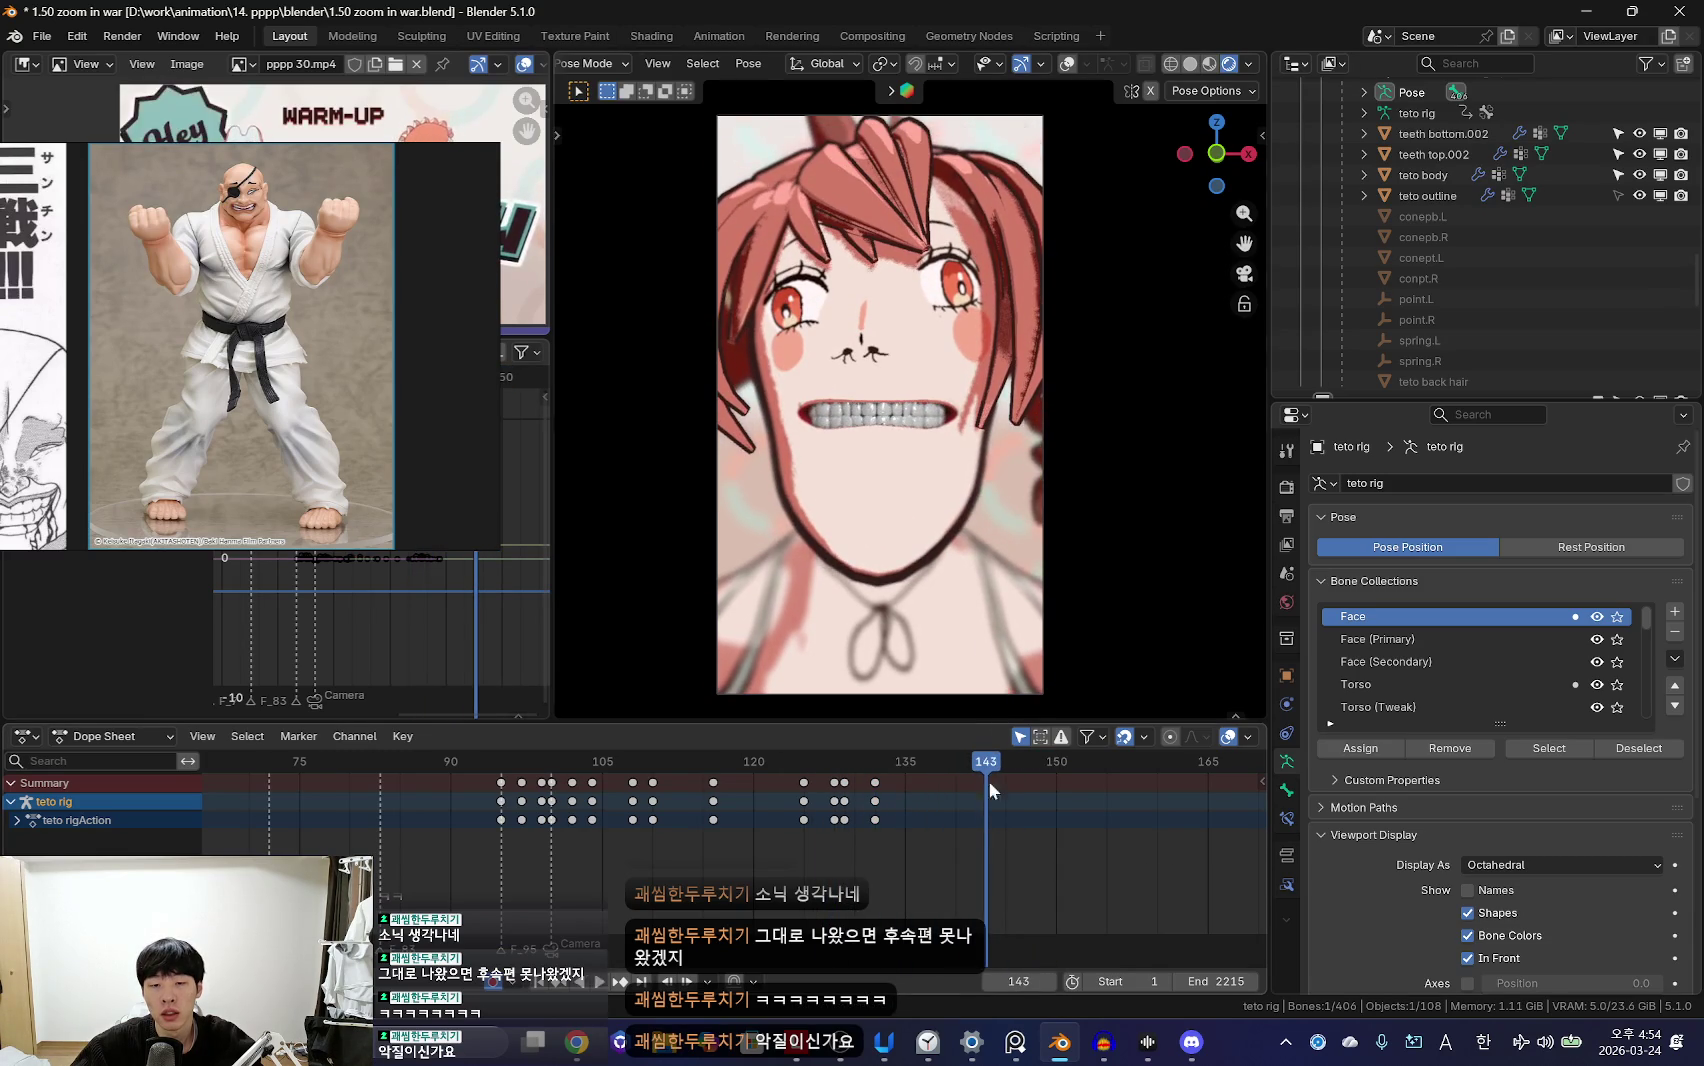
pyautogui.press('i')
pyautogui.scroll(2, 815, 827)
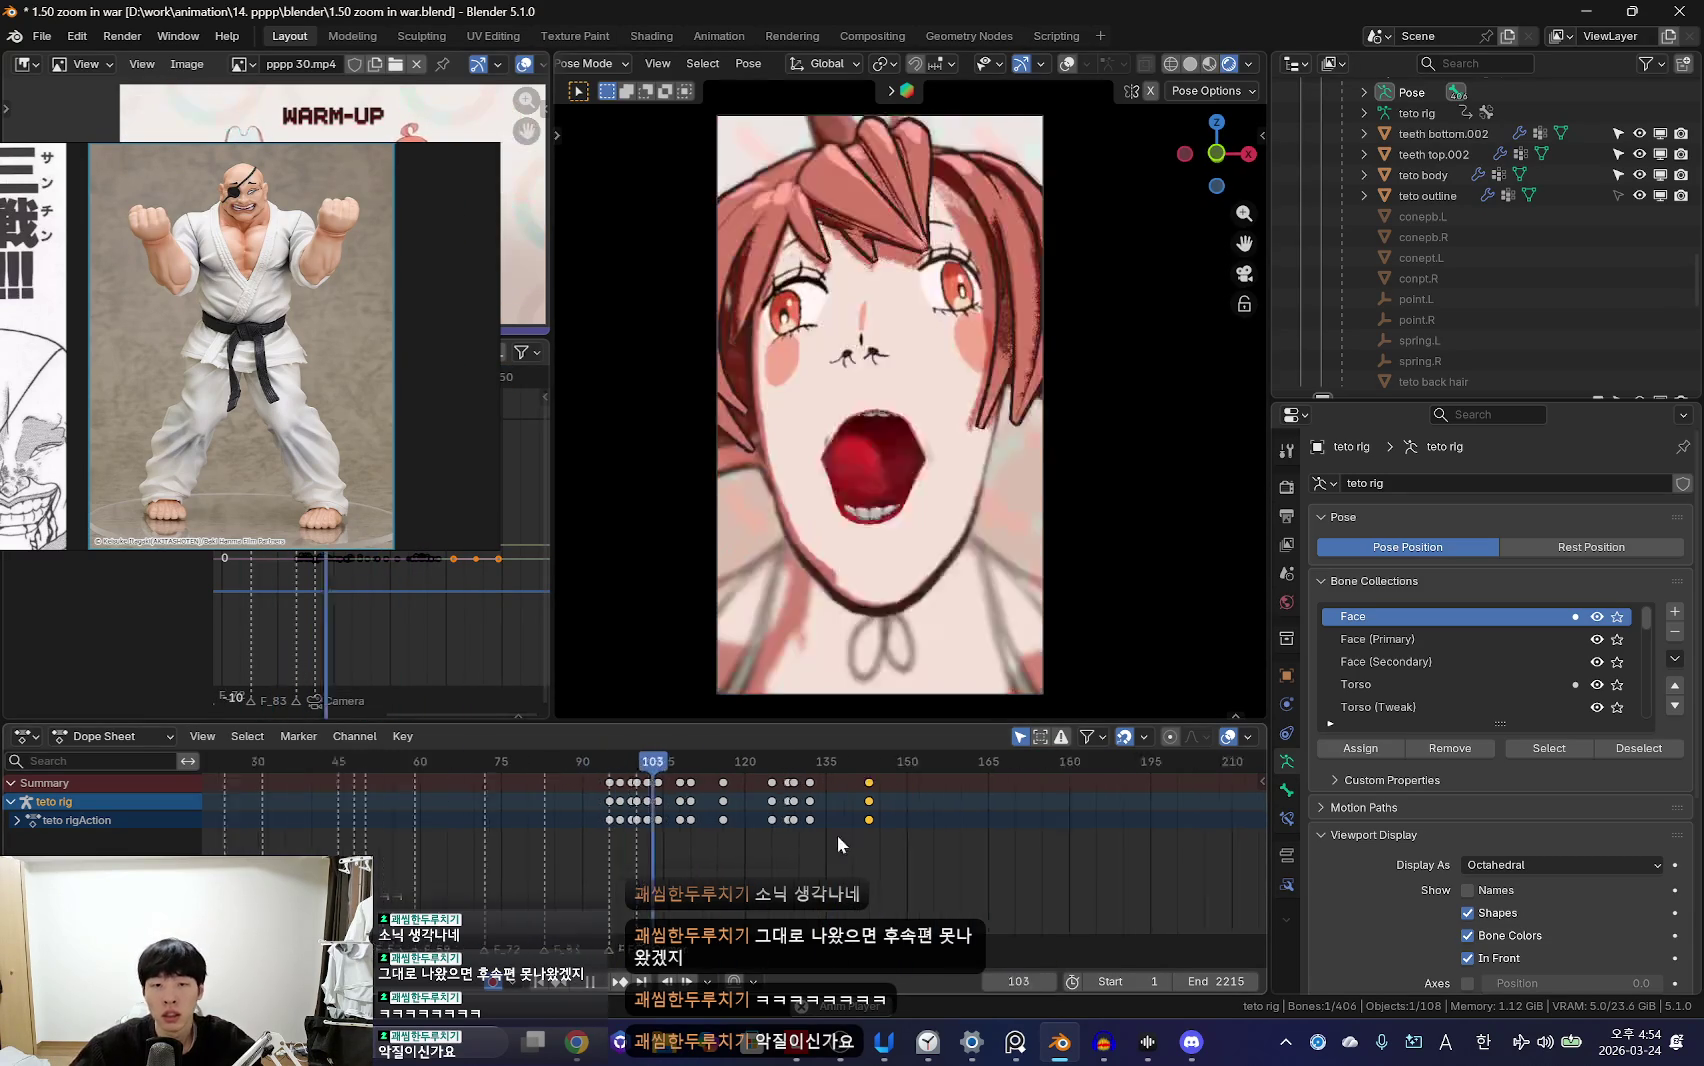
pyautogui.press('space')
pyautogui.click(928, 493)
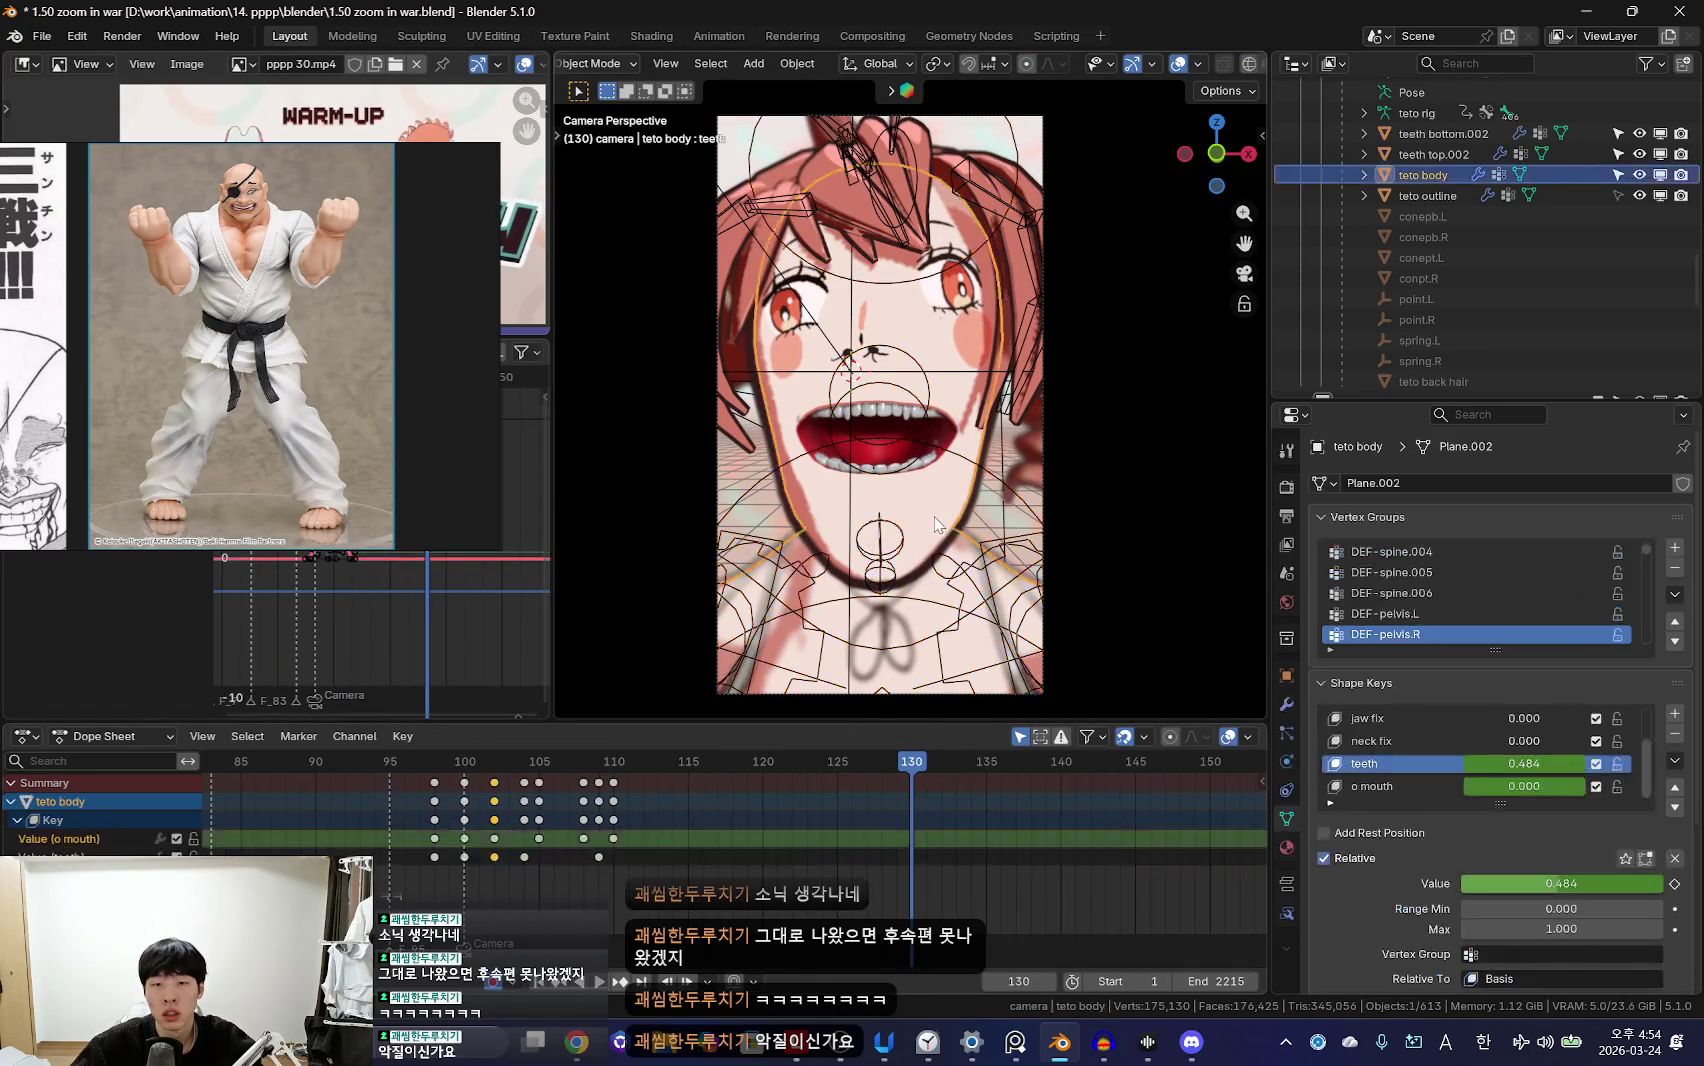
# Step: Play from about frame 113, stop at frame 119 and keyframe the o mouth value there
pyautogui.click(712, 832)
pyautogui.press('space')
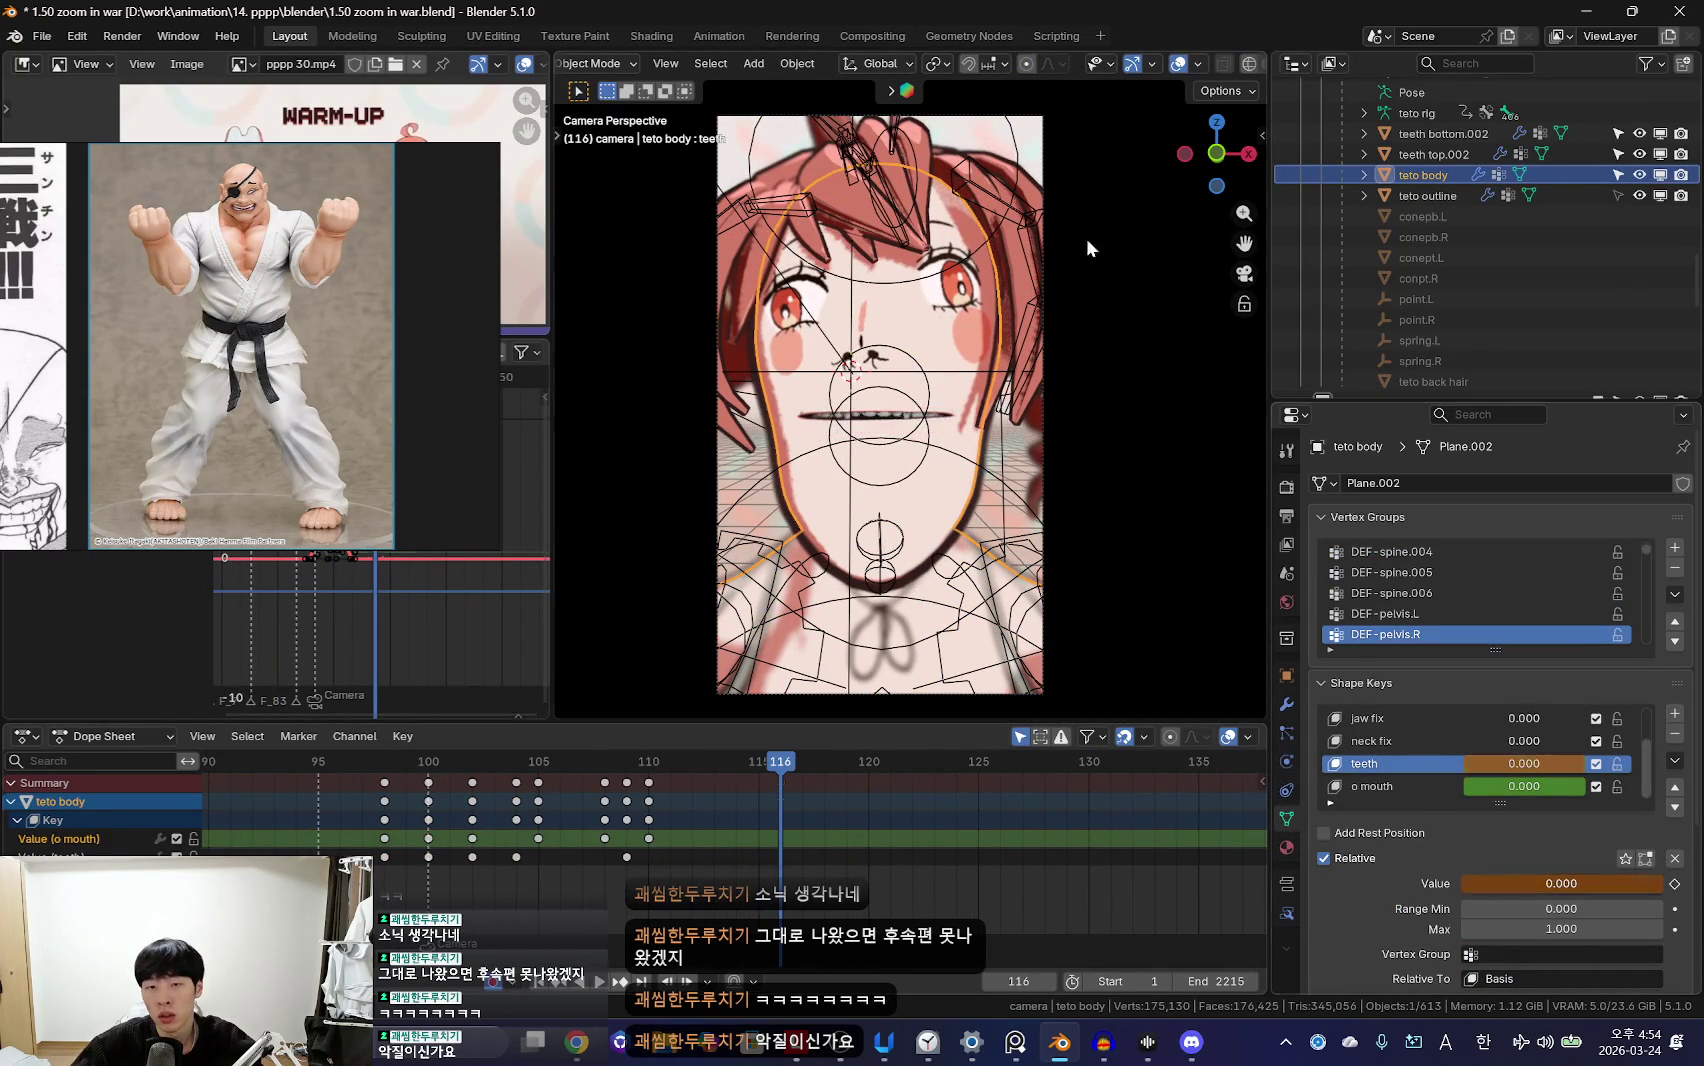
pyautogui.scroll(-3, 700, 865)
pyautogui.hotkey('shift', 'alt', 'z')
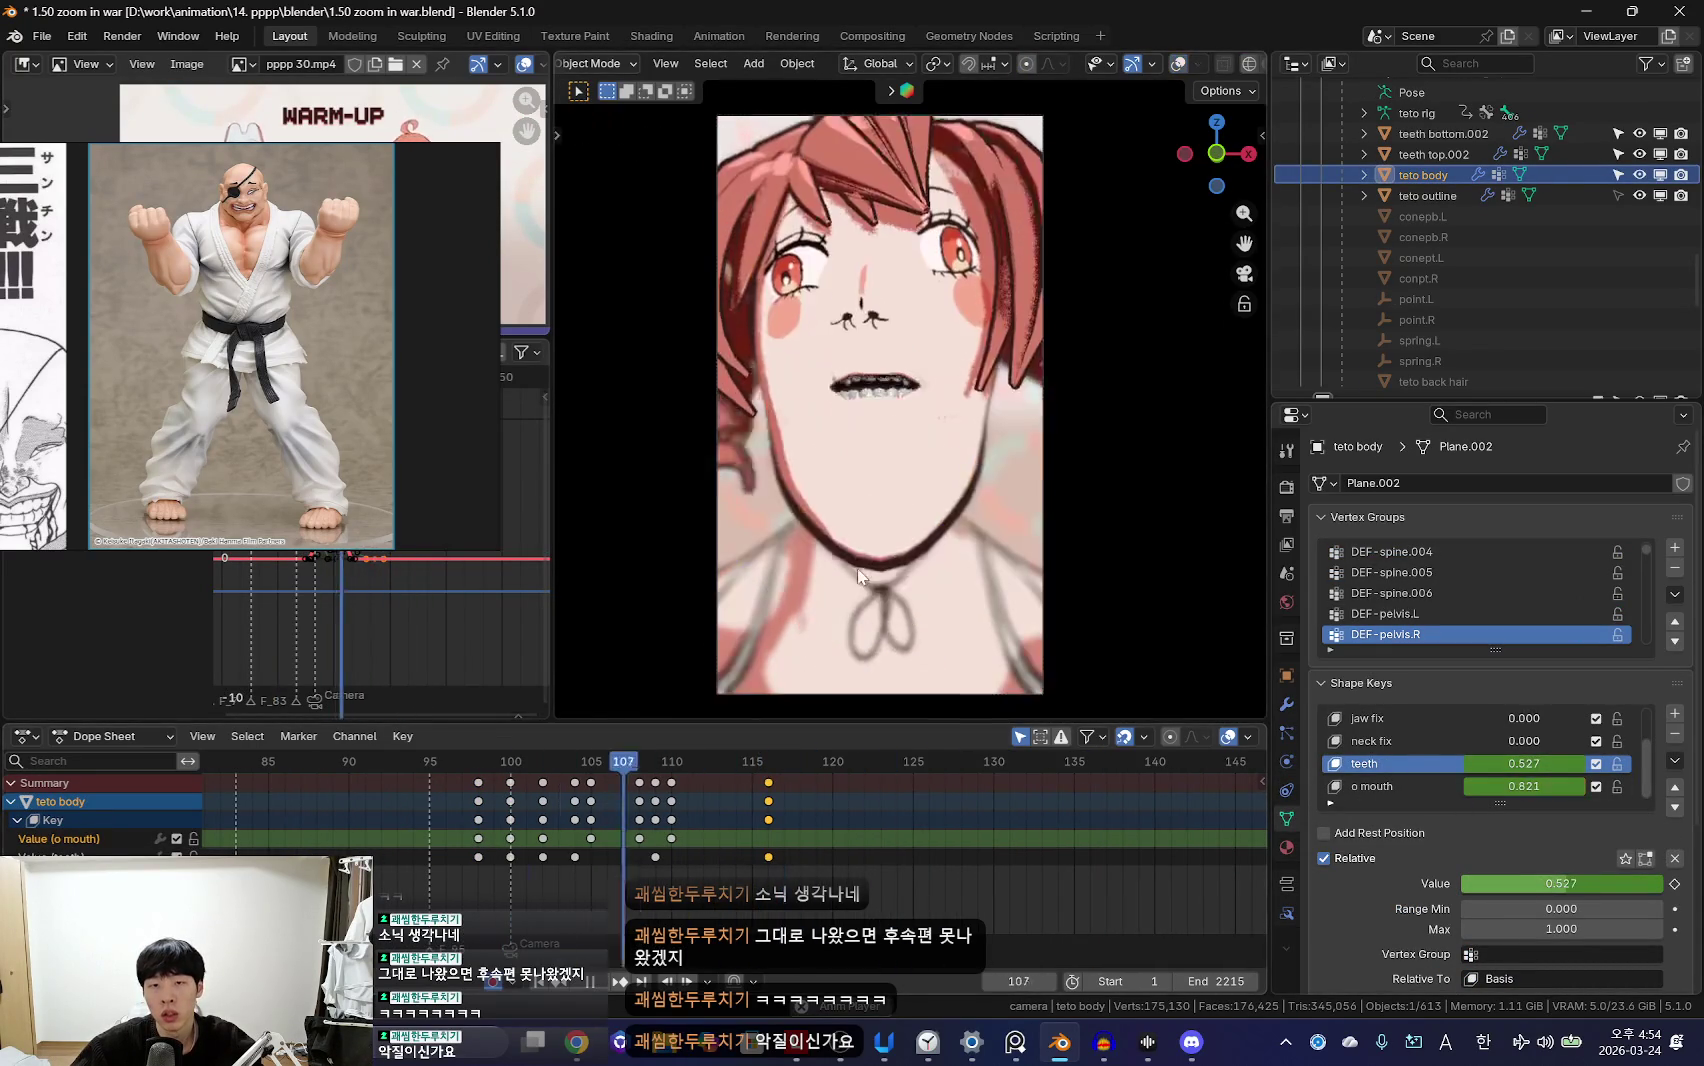
pyautogui.click(795, 823)
pyautogui.press('space')
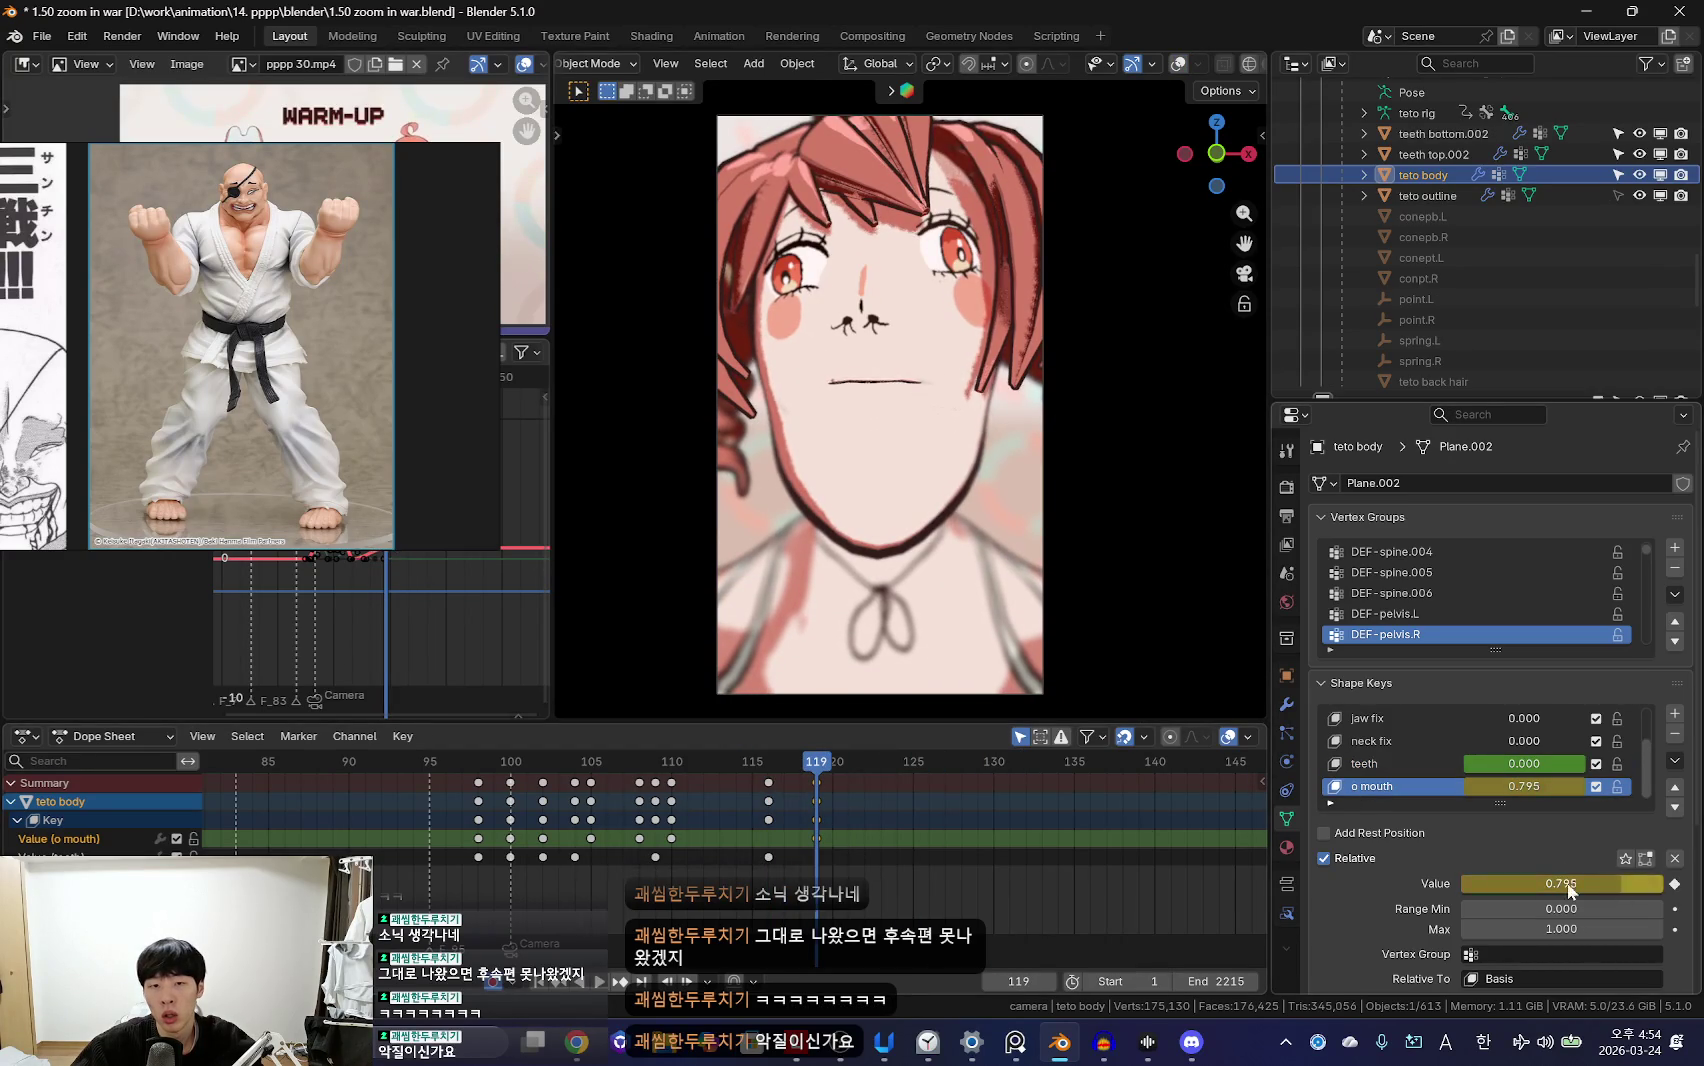
pyautogui.press('i')
pyautogui.press('space')
# Step: Shift the mouth keys to frame 126 and add an o mouth keyframe at frame 123
pyautogui.click(978, 841)
pyautogui.press('g')
pyautogui.click(923, 852)
pyautogui.press('i')
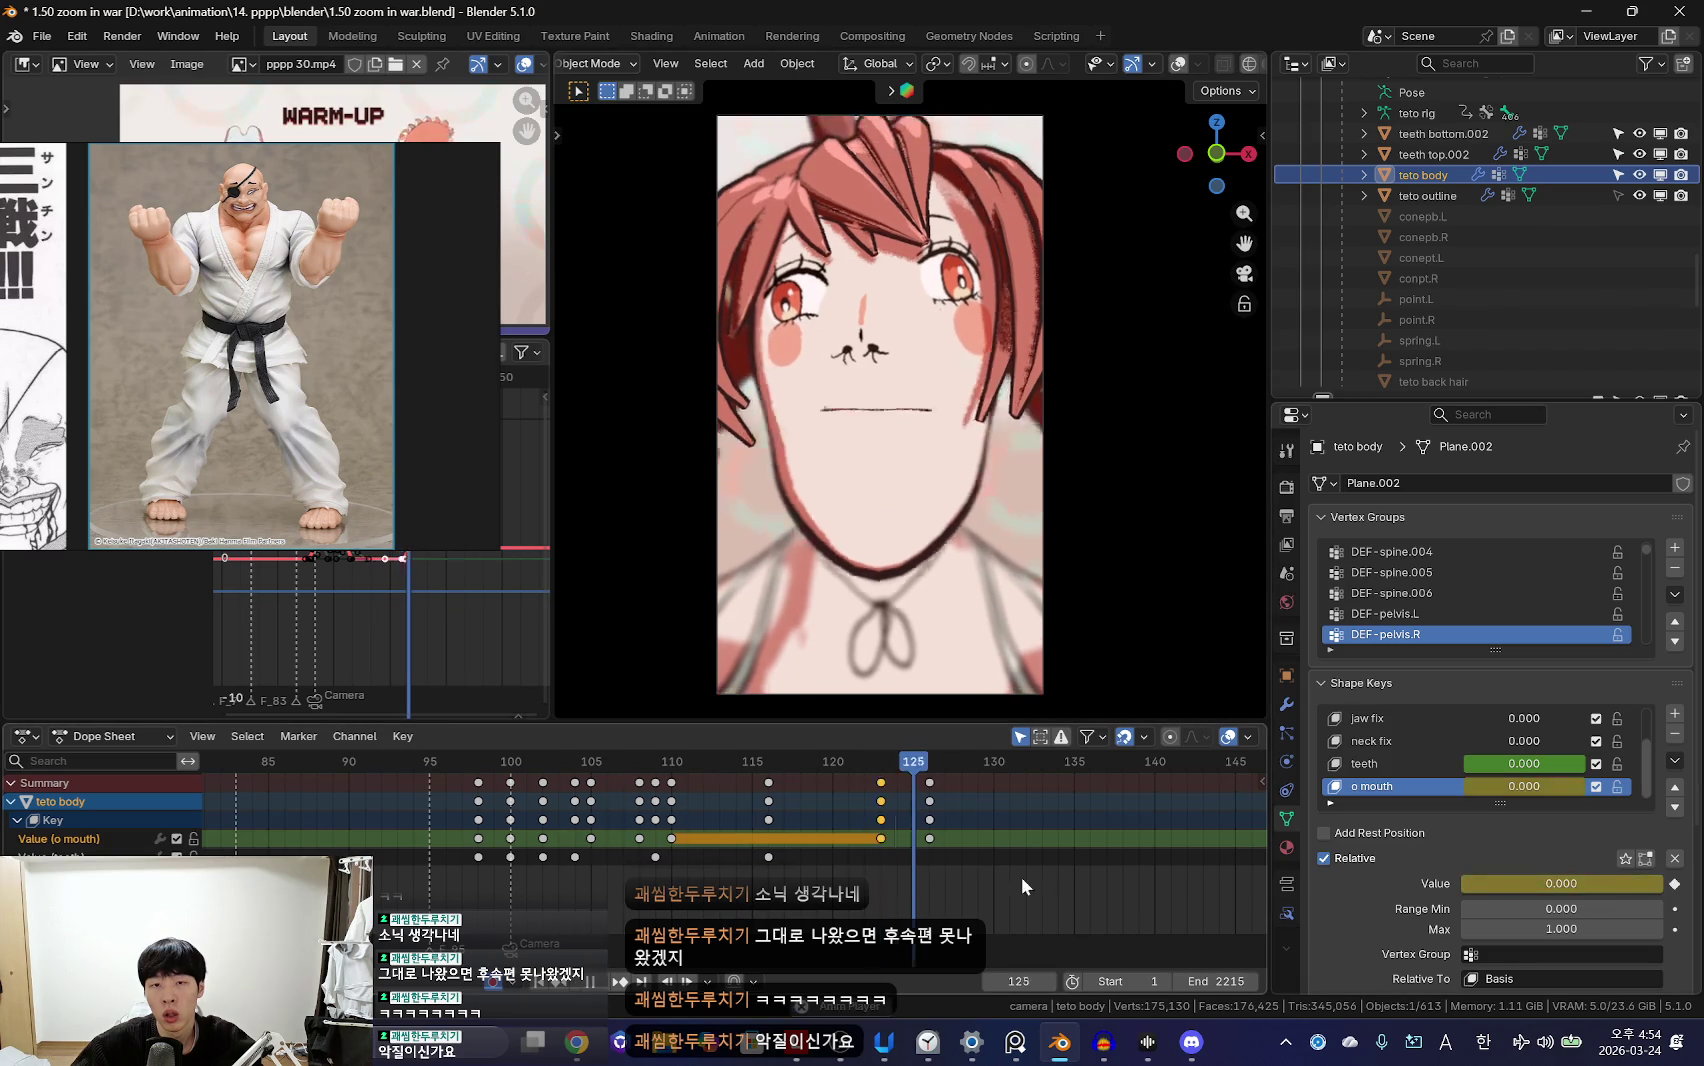
pyautogui.press('a')
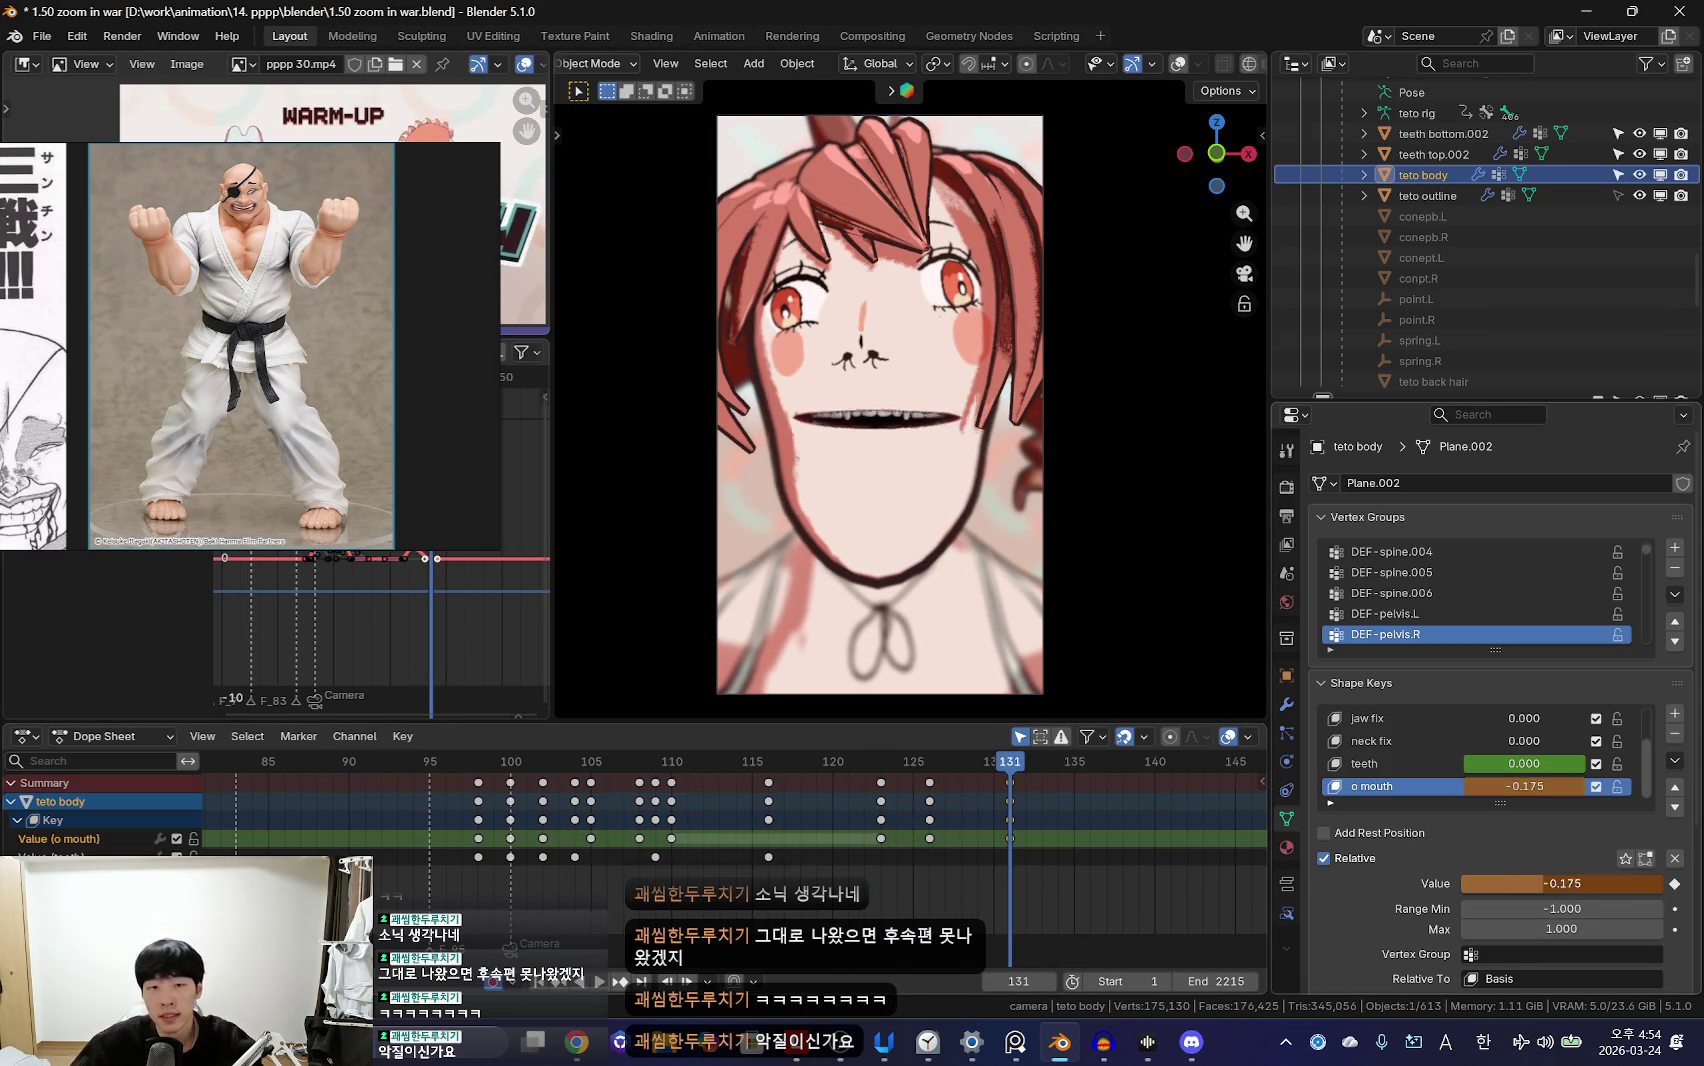
# Step: Scrub the frames around 124 to check the mouth opening and closing
pyautogui.scroll(-3, 889, 821)
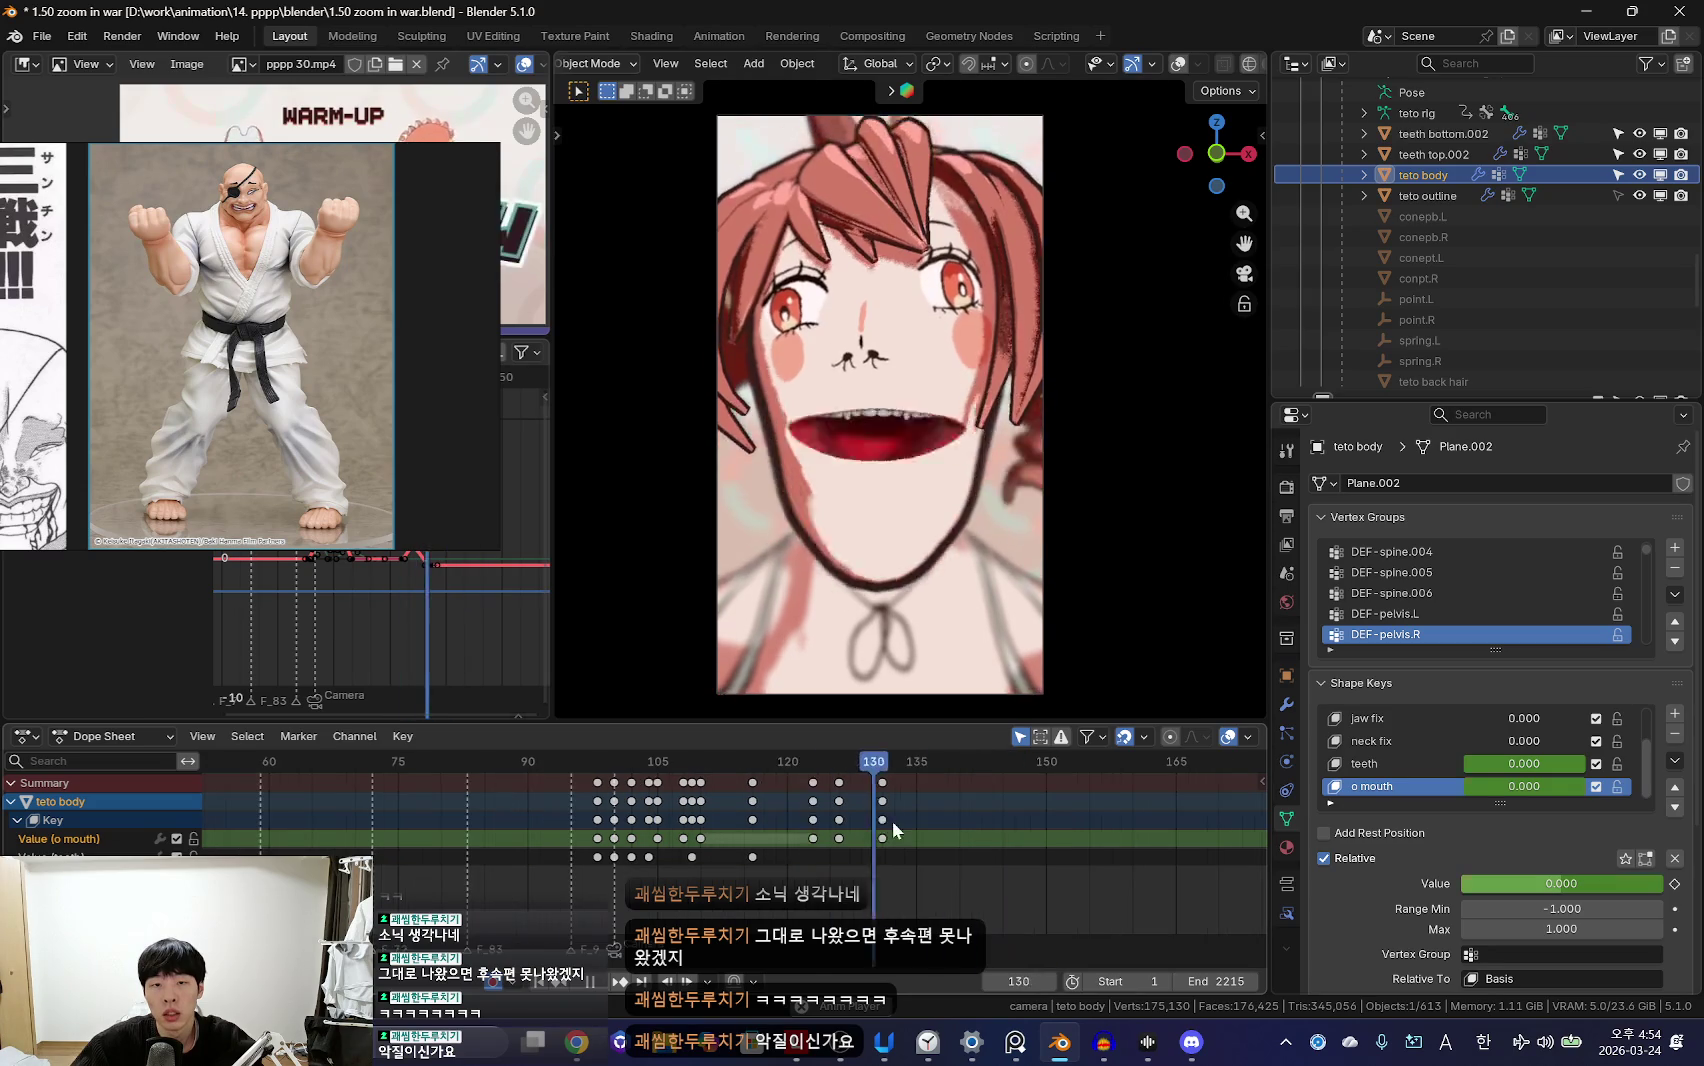
pyautogui.scroll(3, 868, 861)
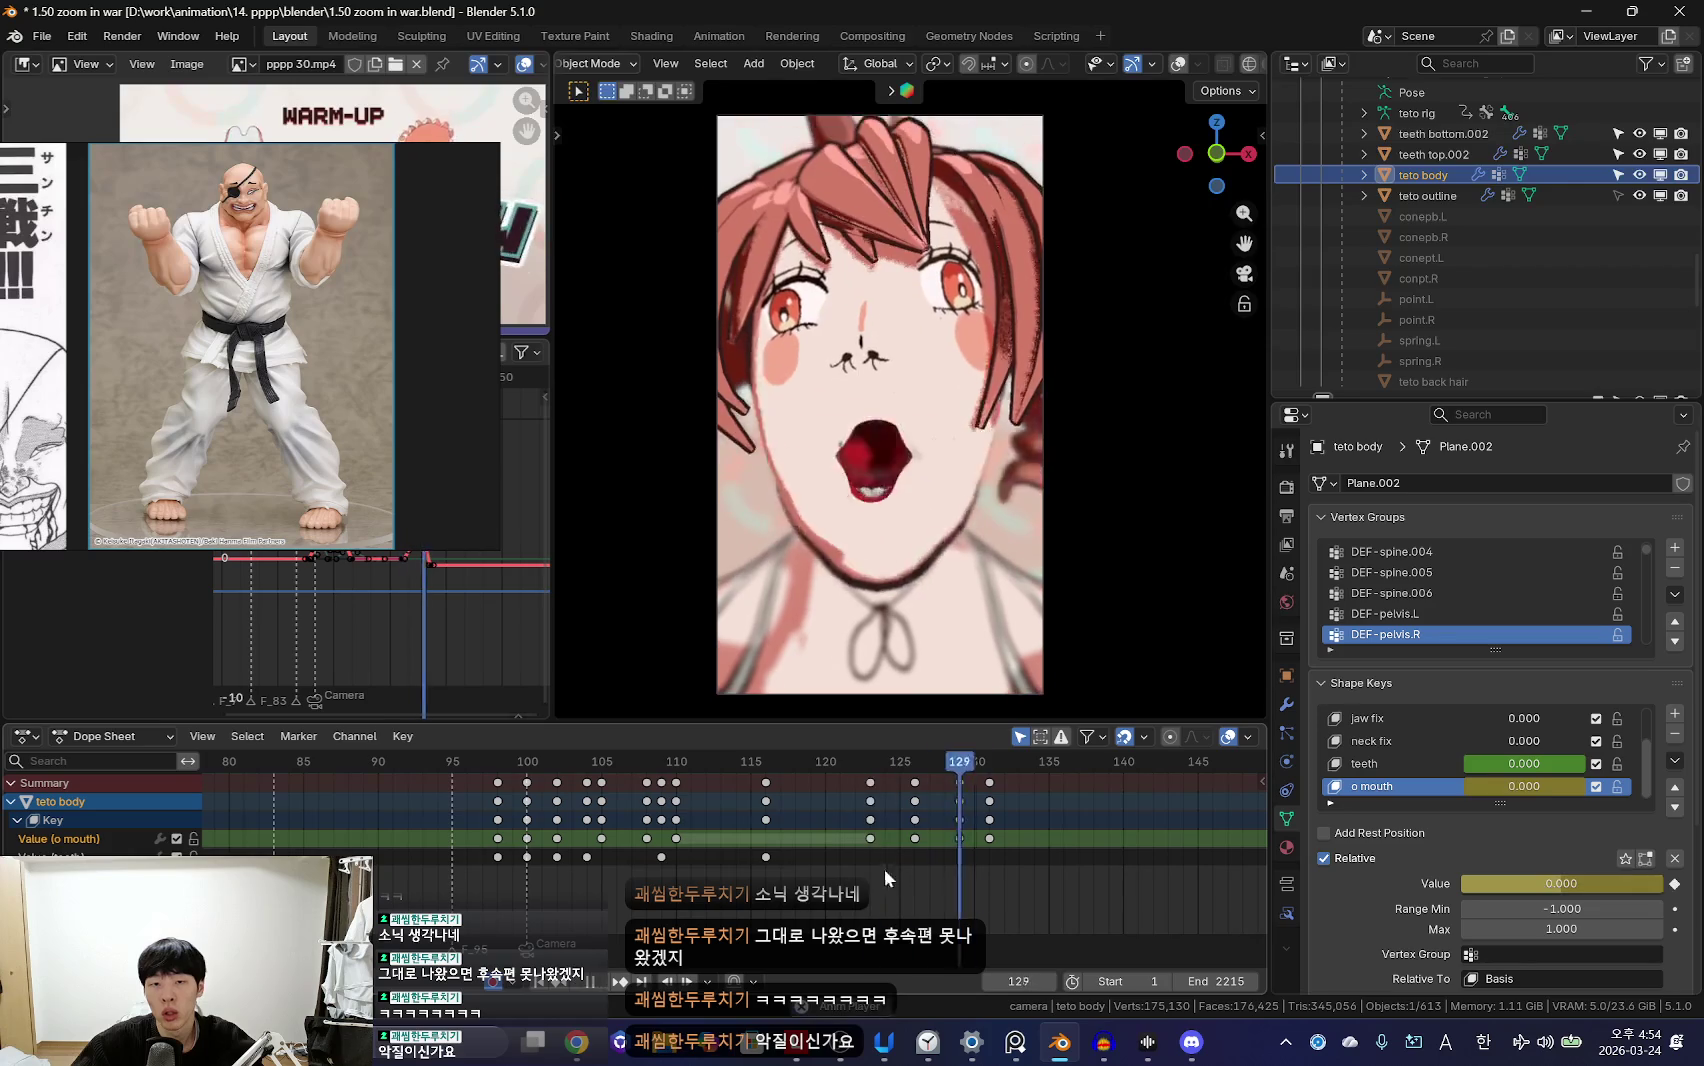
pyautogui.scroll(-2, 889, 857)
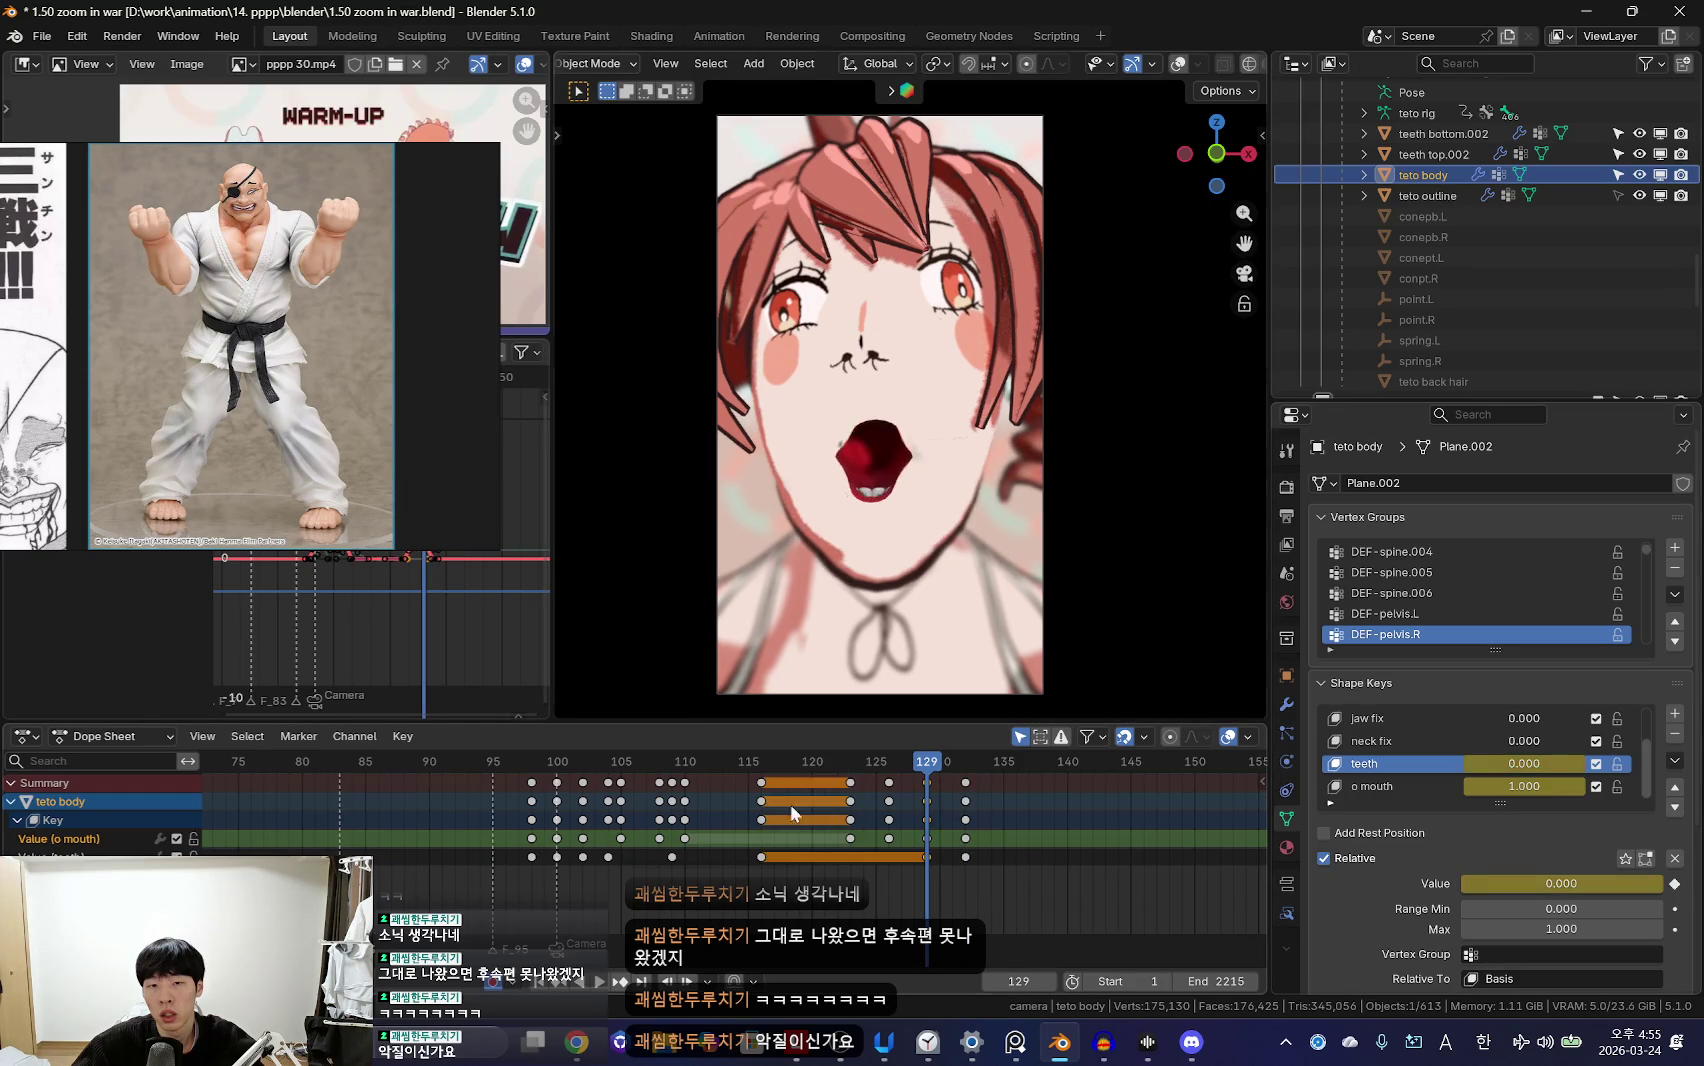
pyautogui.moveTo(801, 833); pyautogui.dragTo(915, 801)
pyautogui.scroll(-3, 915, 801)
pyautogui.moveTo(694, 867)
pyautogui.mouseDown()
pyautogui.moveTo(778, 840)
pyautogui.moveTo(825, 855)
pyautogui.mouseUp()
pyautogui.scroll(3, 487, 855)
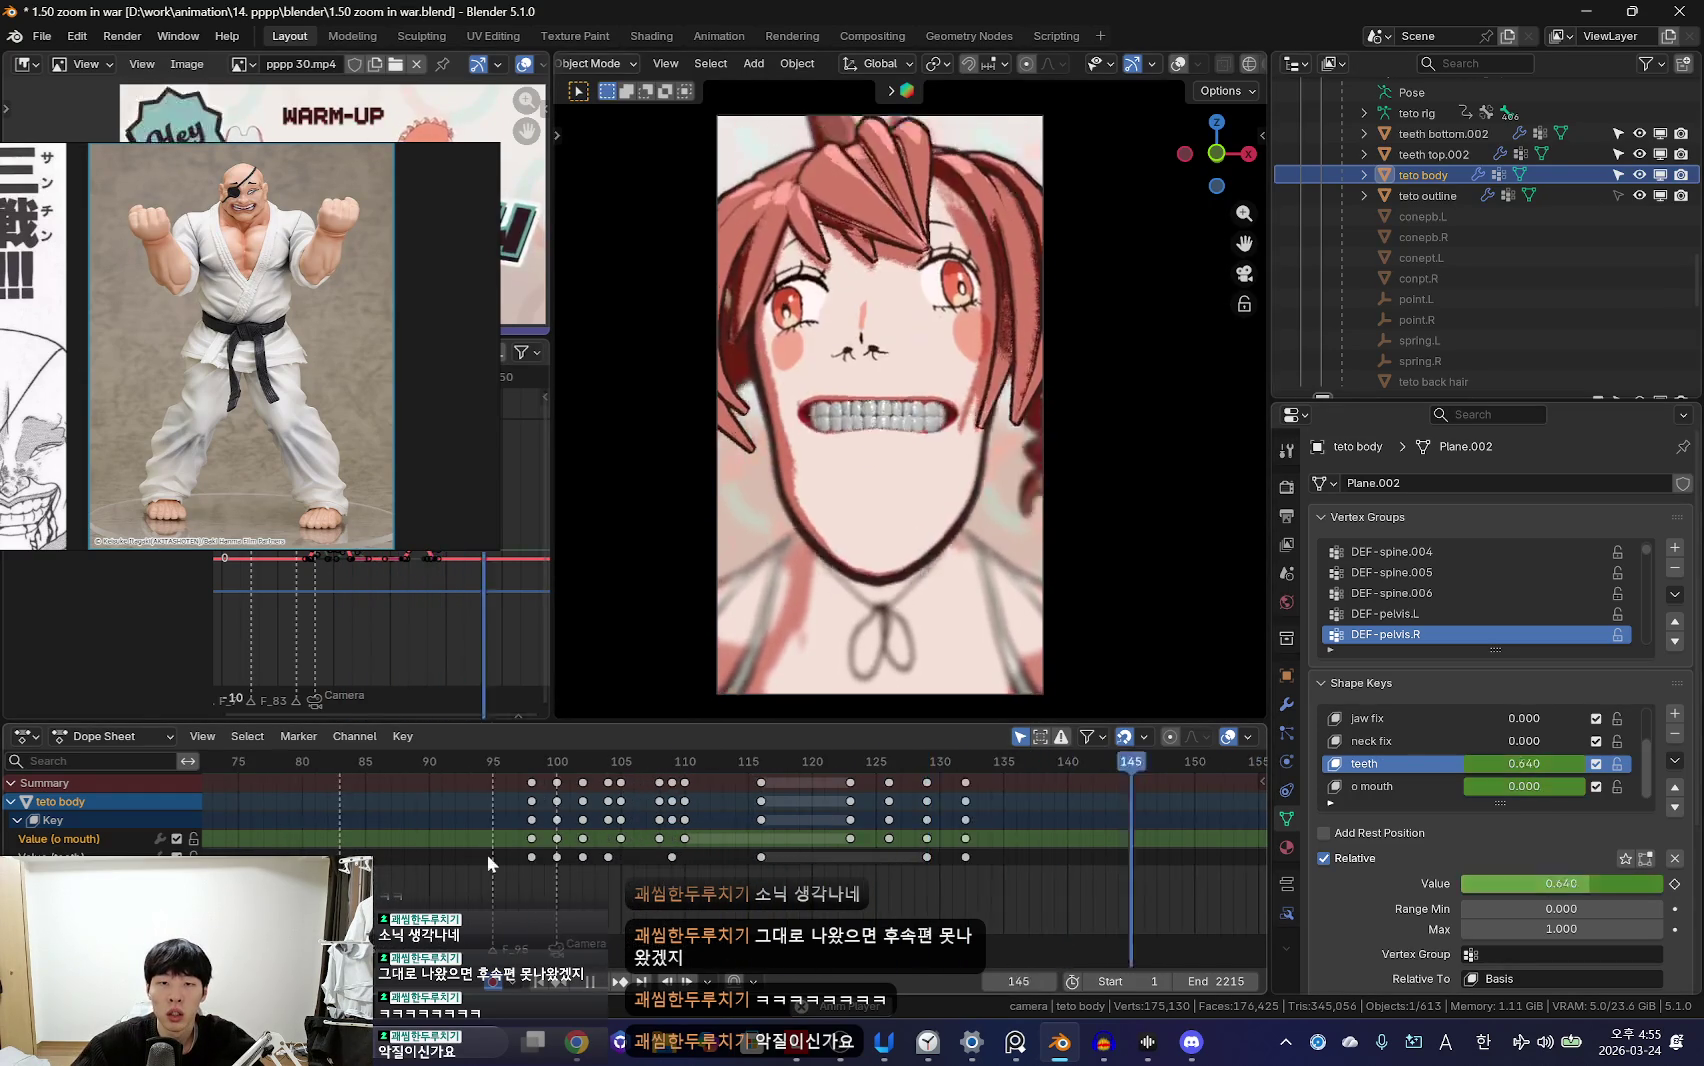
pyautogui.scroll(-3, 487, 855)
# Step: Review the full-body pose across frames 65–94
pyautogui.click(555, 761)
pyautogui.moveTo(783, 885)
pyautogui.mouseDown()
pyautogui.moveTo(670, 840)
pyautogui.moveTo(543, 851)
pyautogui.mouseUp()
pyautogui.scroll(-3, 664, 849)
pyautogui.scroll(-2, 664, 849)
# Step: Play the animation from the start to preview the lip-sync, then stop
pyautogui.press('space')
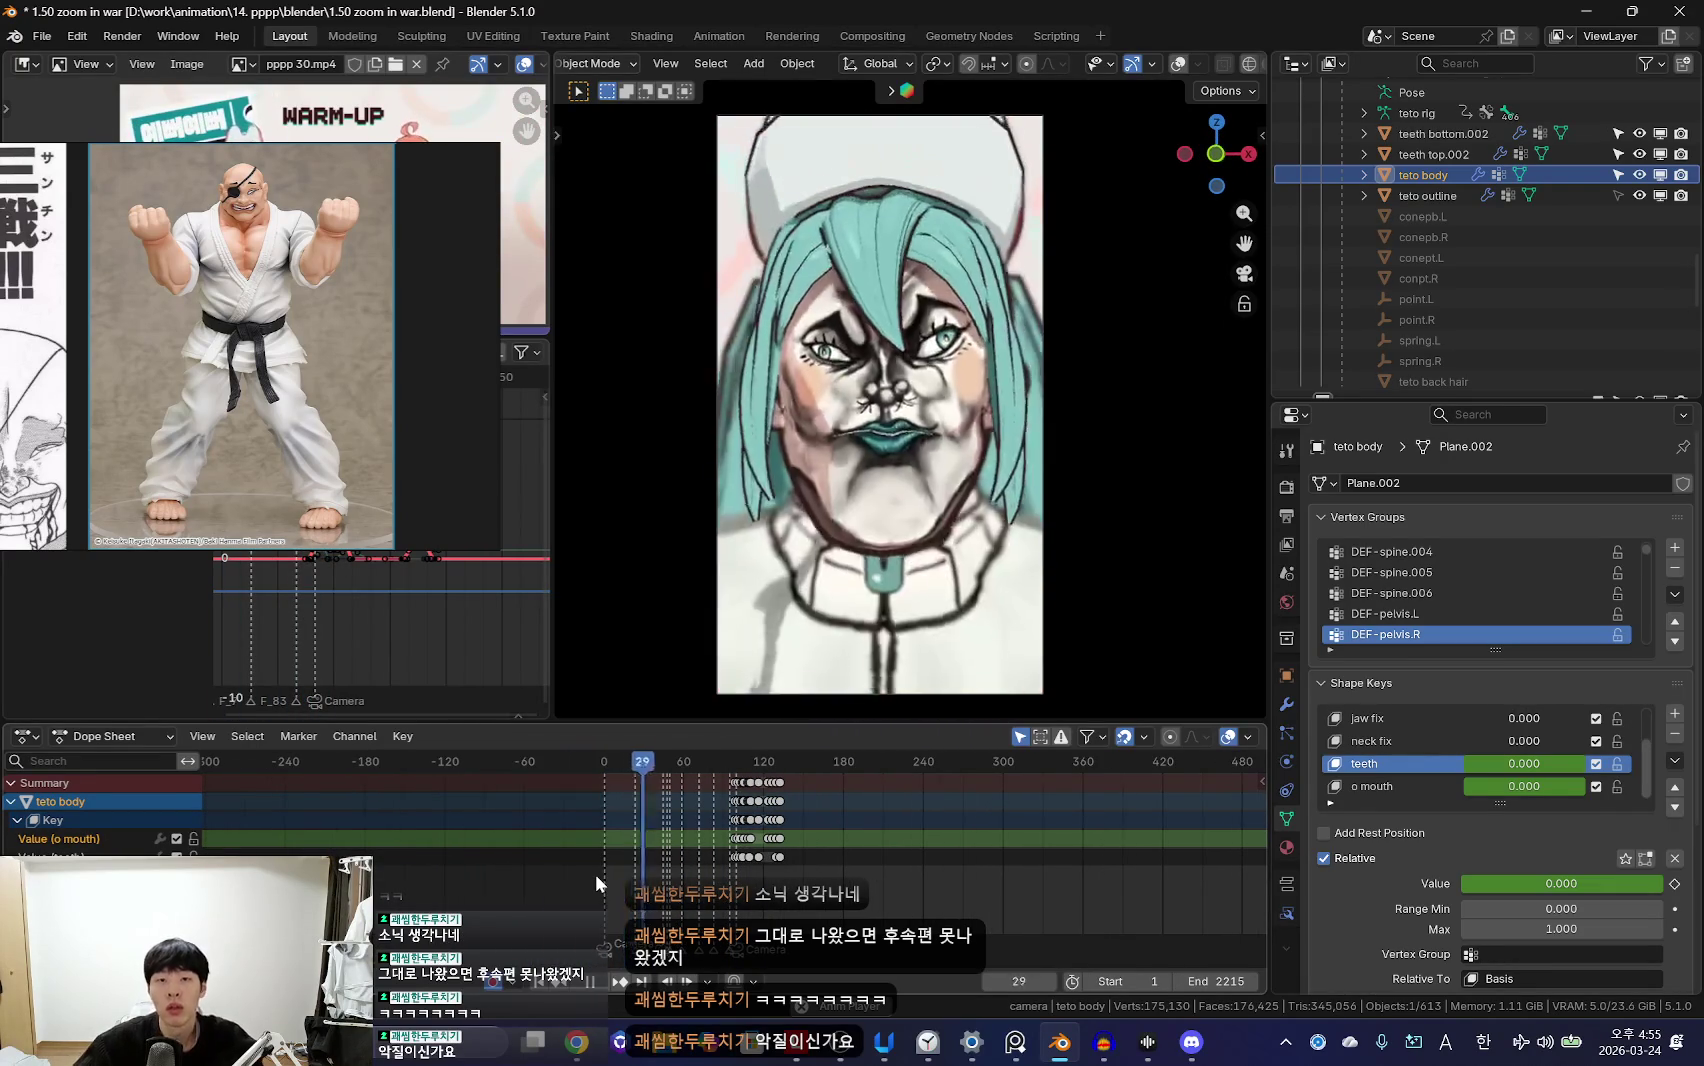
pyautogui.scroll(6, 768, 878)
pyautogui.scroll(4, 831, 861)
pyautogui.scroll(3, 916, 863)
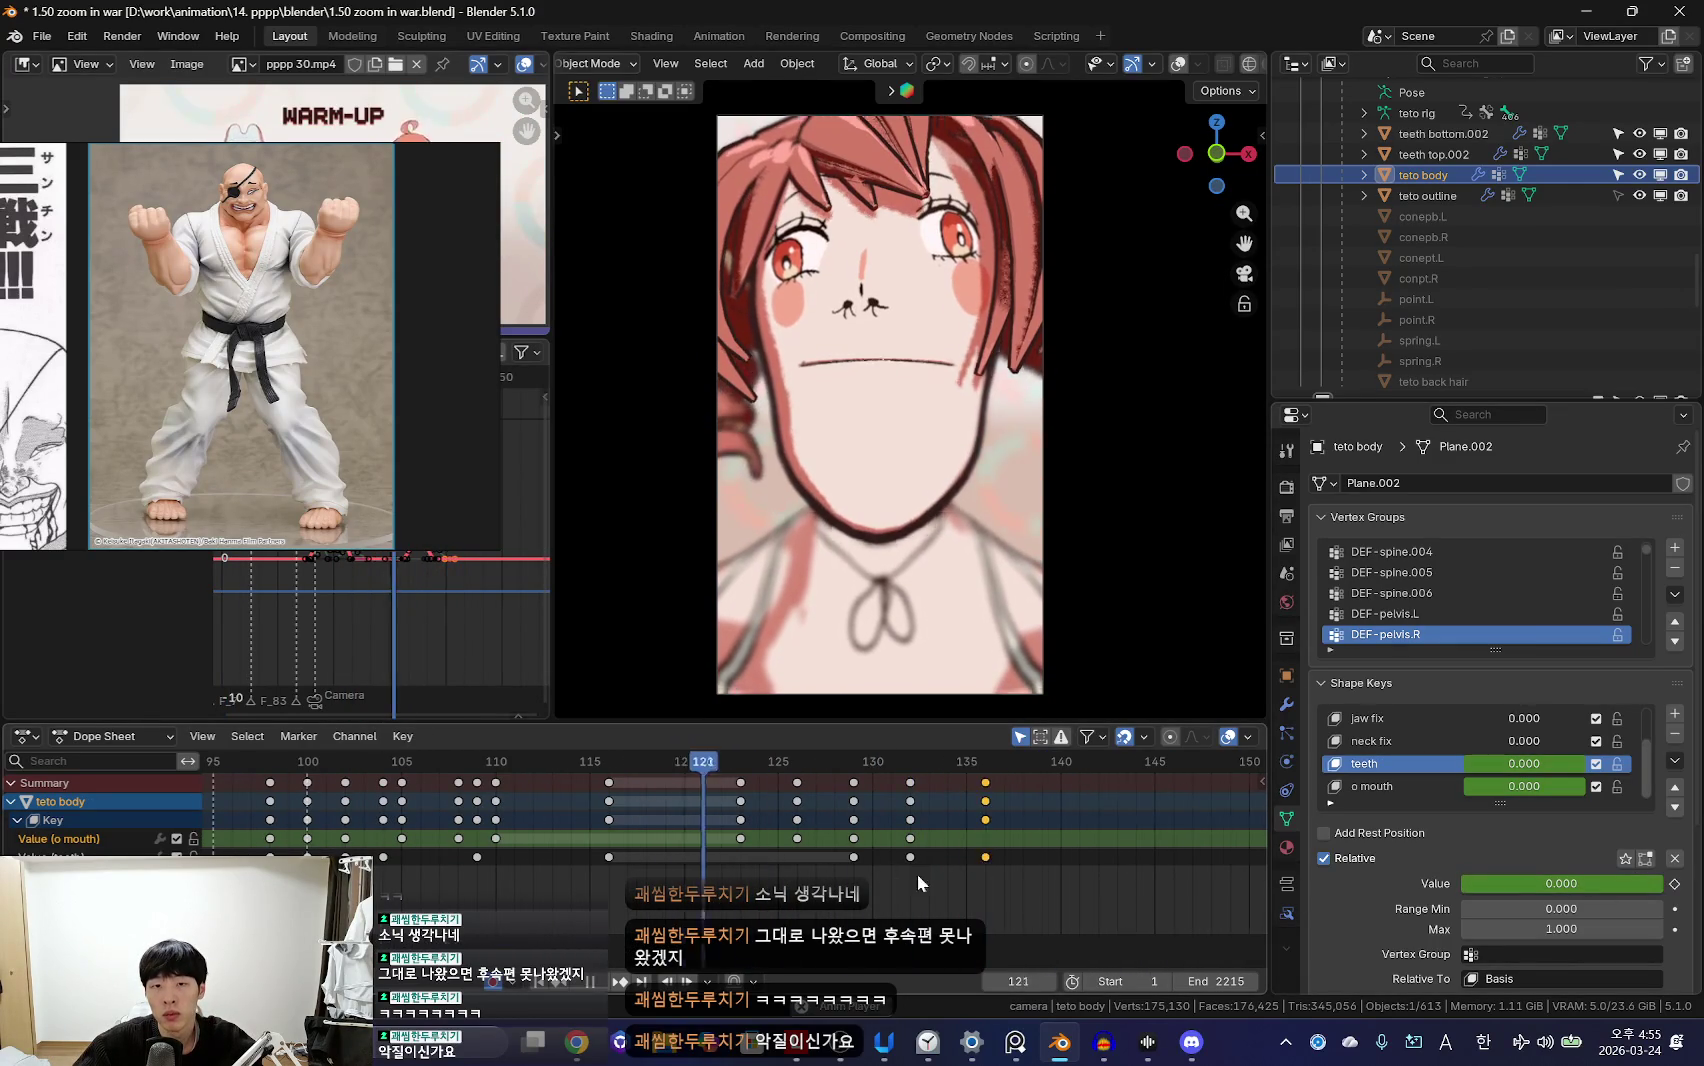
pyautogui.scroll(-3, 765, 847)
pyautogui.scroll(-3, 642, 868)
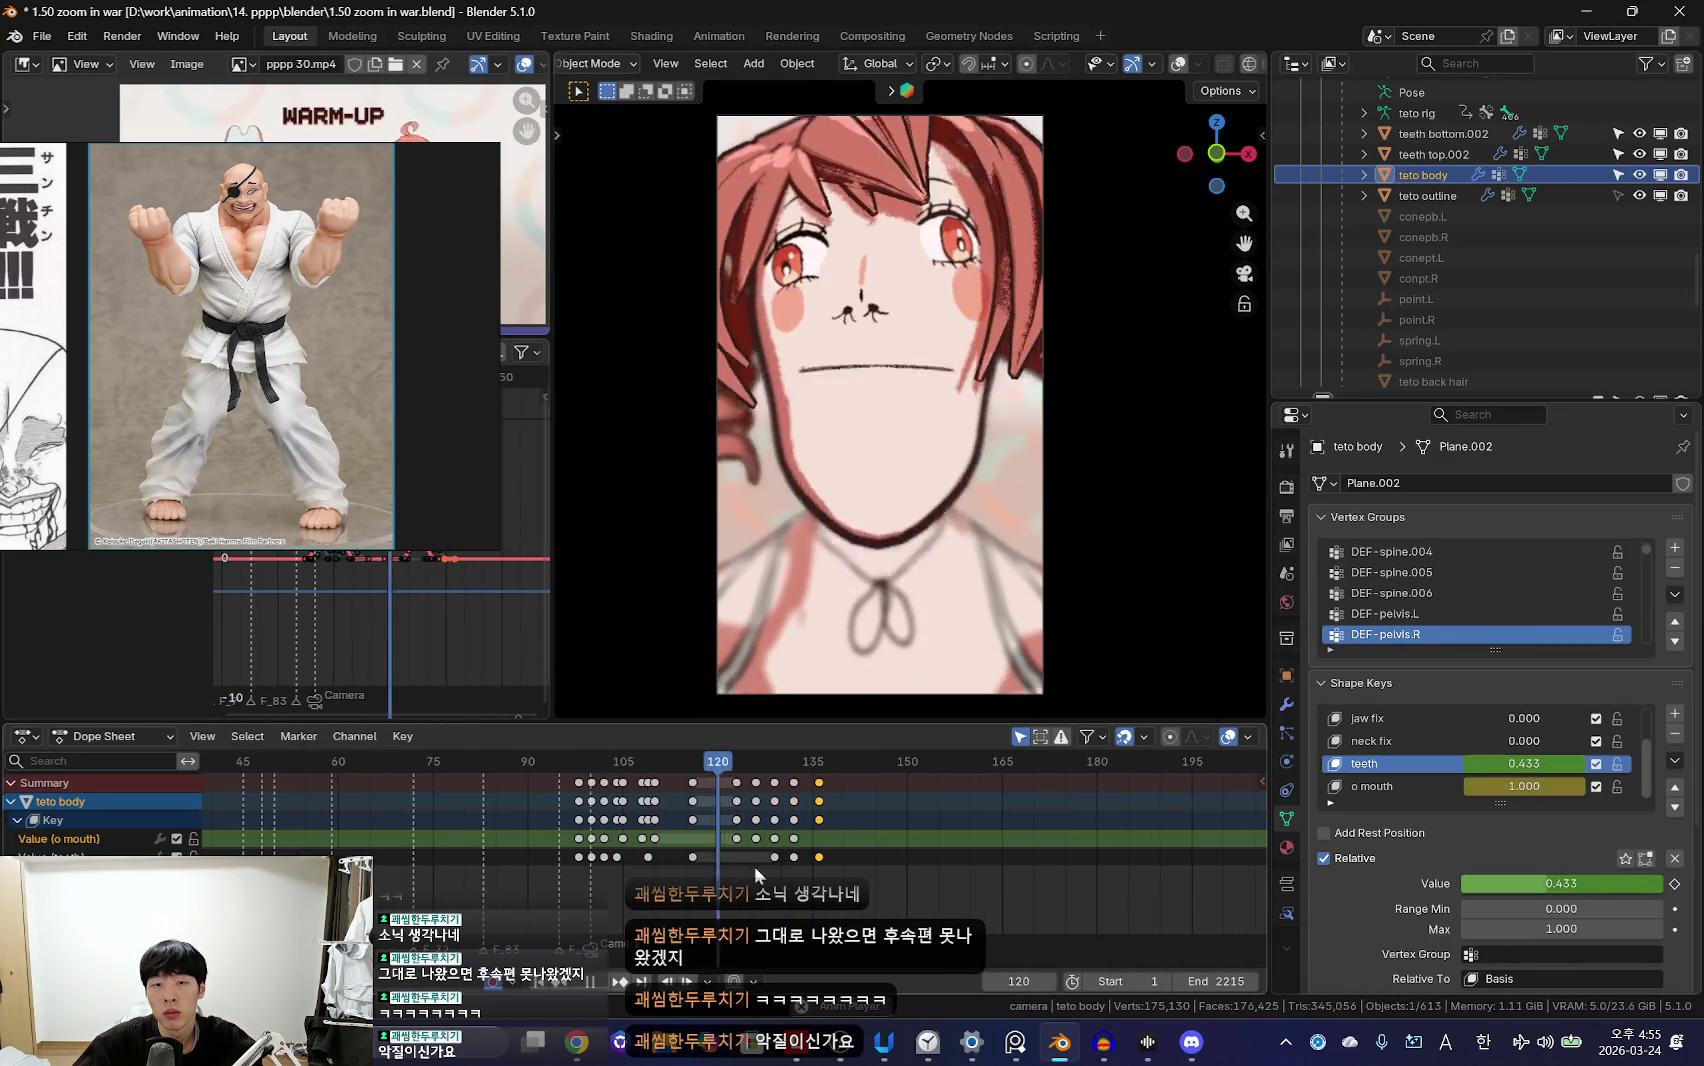
pyautogui.scroll(2, 760, 862)
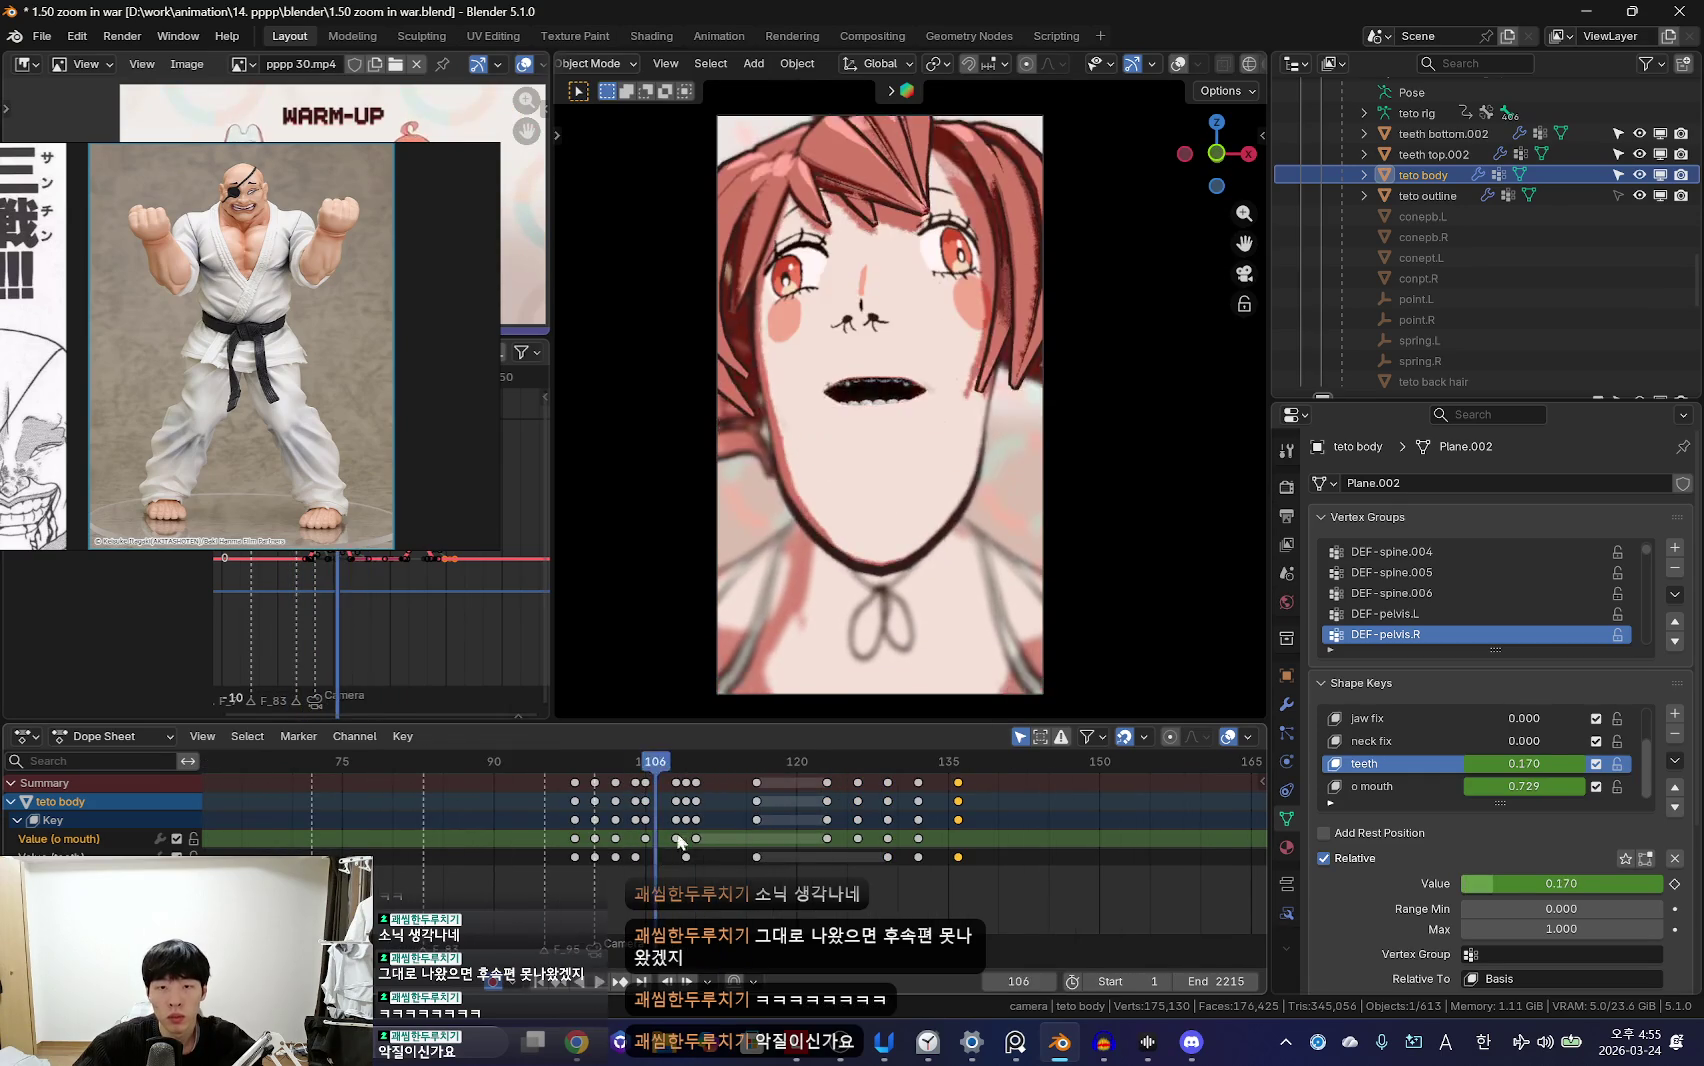
pyautogui.scroll(-2, 567, 842)
pyautogui.press('Escape')
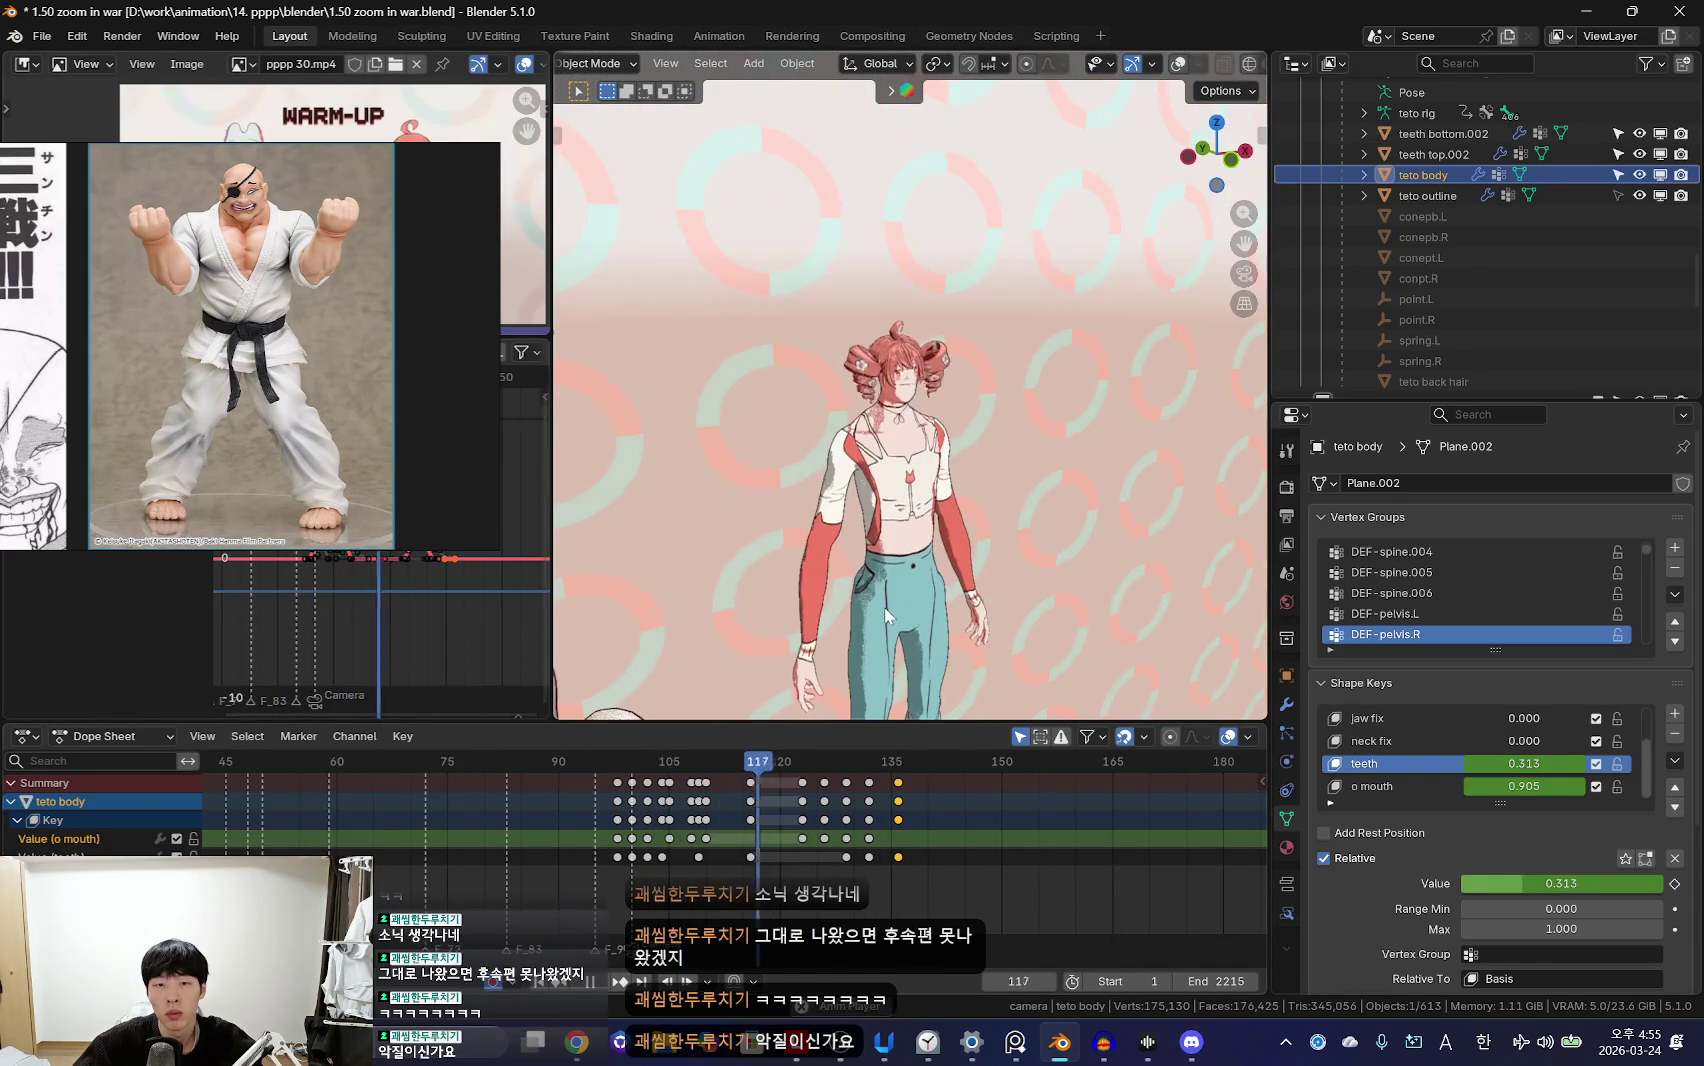
# Step: Put the teto rig into pose mode and orbit in to inspect the face bones
pyautogui.press('KP_0')
pyautogui.click(925, 360)
pyautogui.hotkey('ctrl', 'Tab')
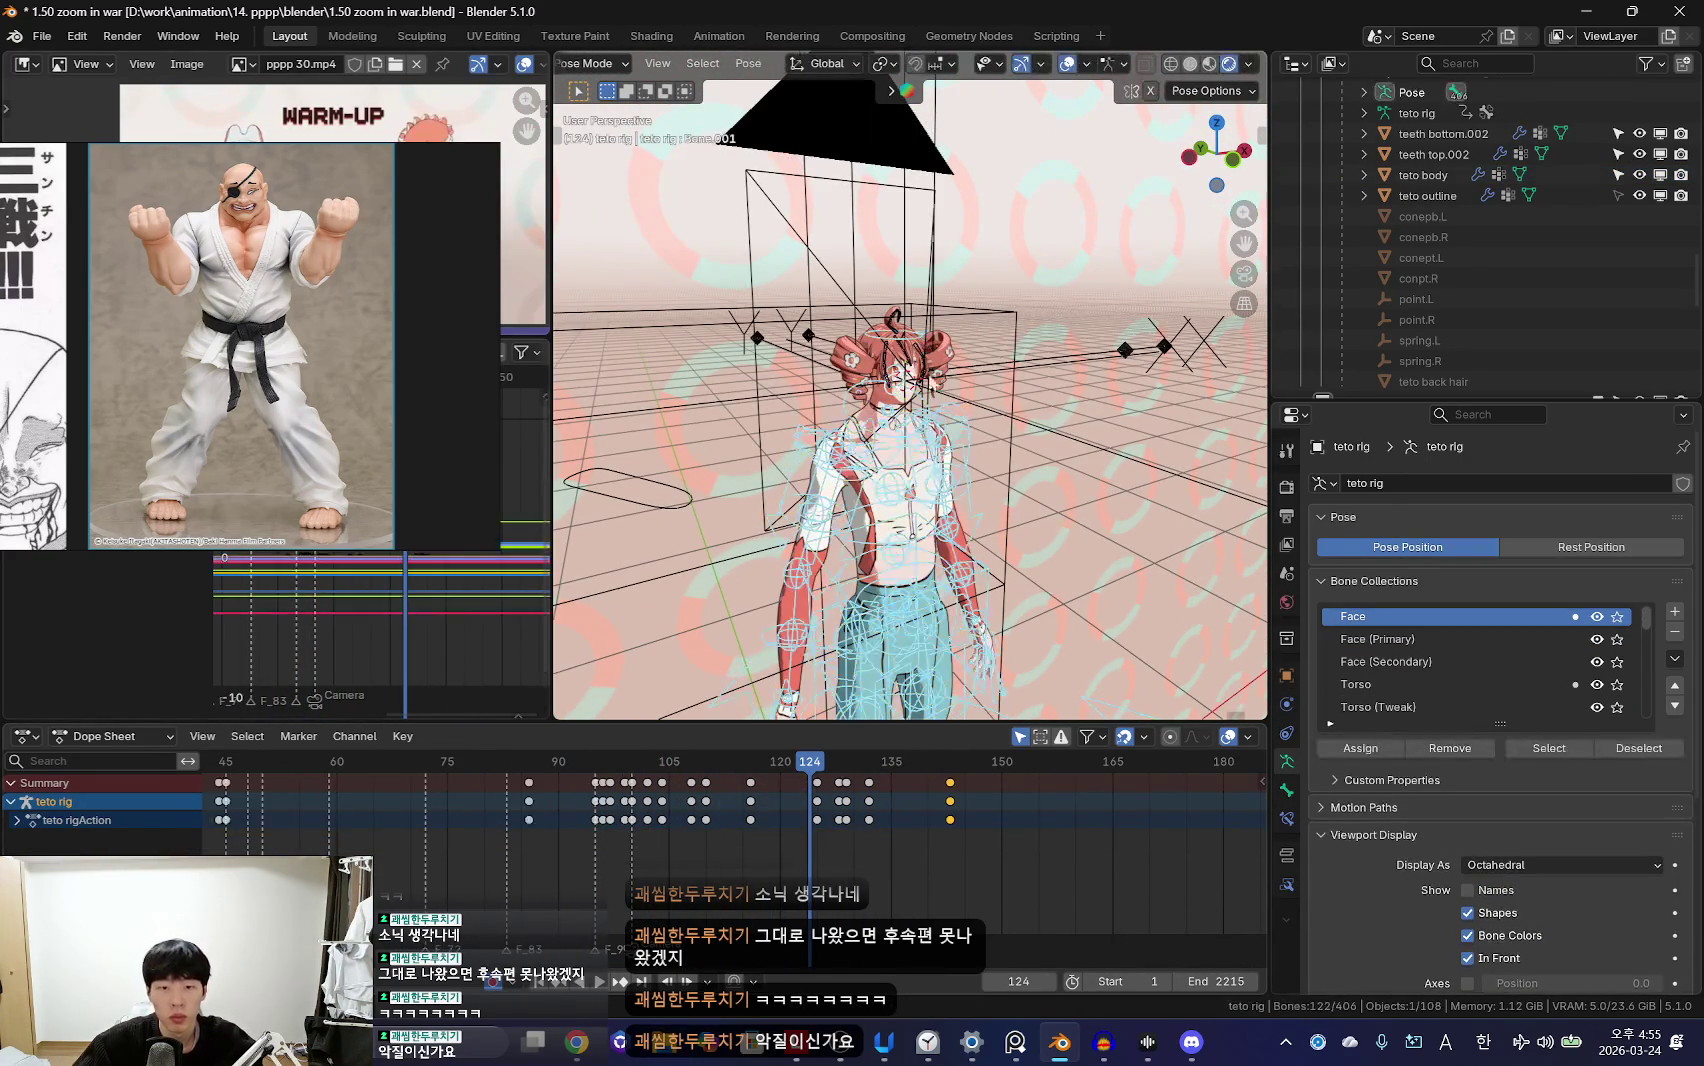
pyautogui.moveTo(925, 360); pyautogui.dragTo(905, 365, button='middle')
pyautogui.scroll(5, 905, 365)
pyautogui.keyDown('shift'); pyautogui.click(900, 330); pyautogui.keyUp('shift')
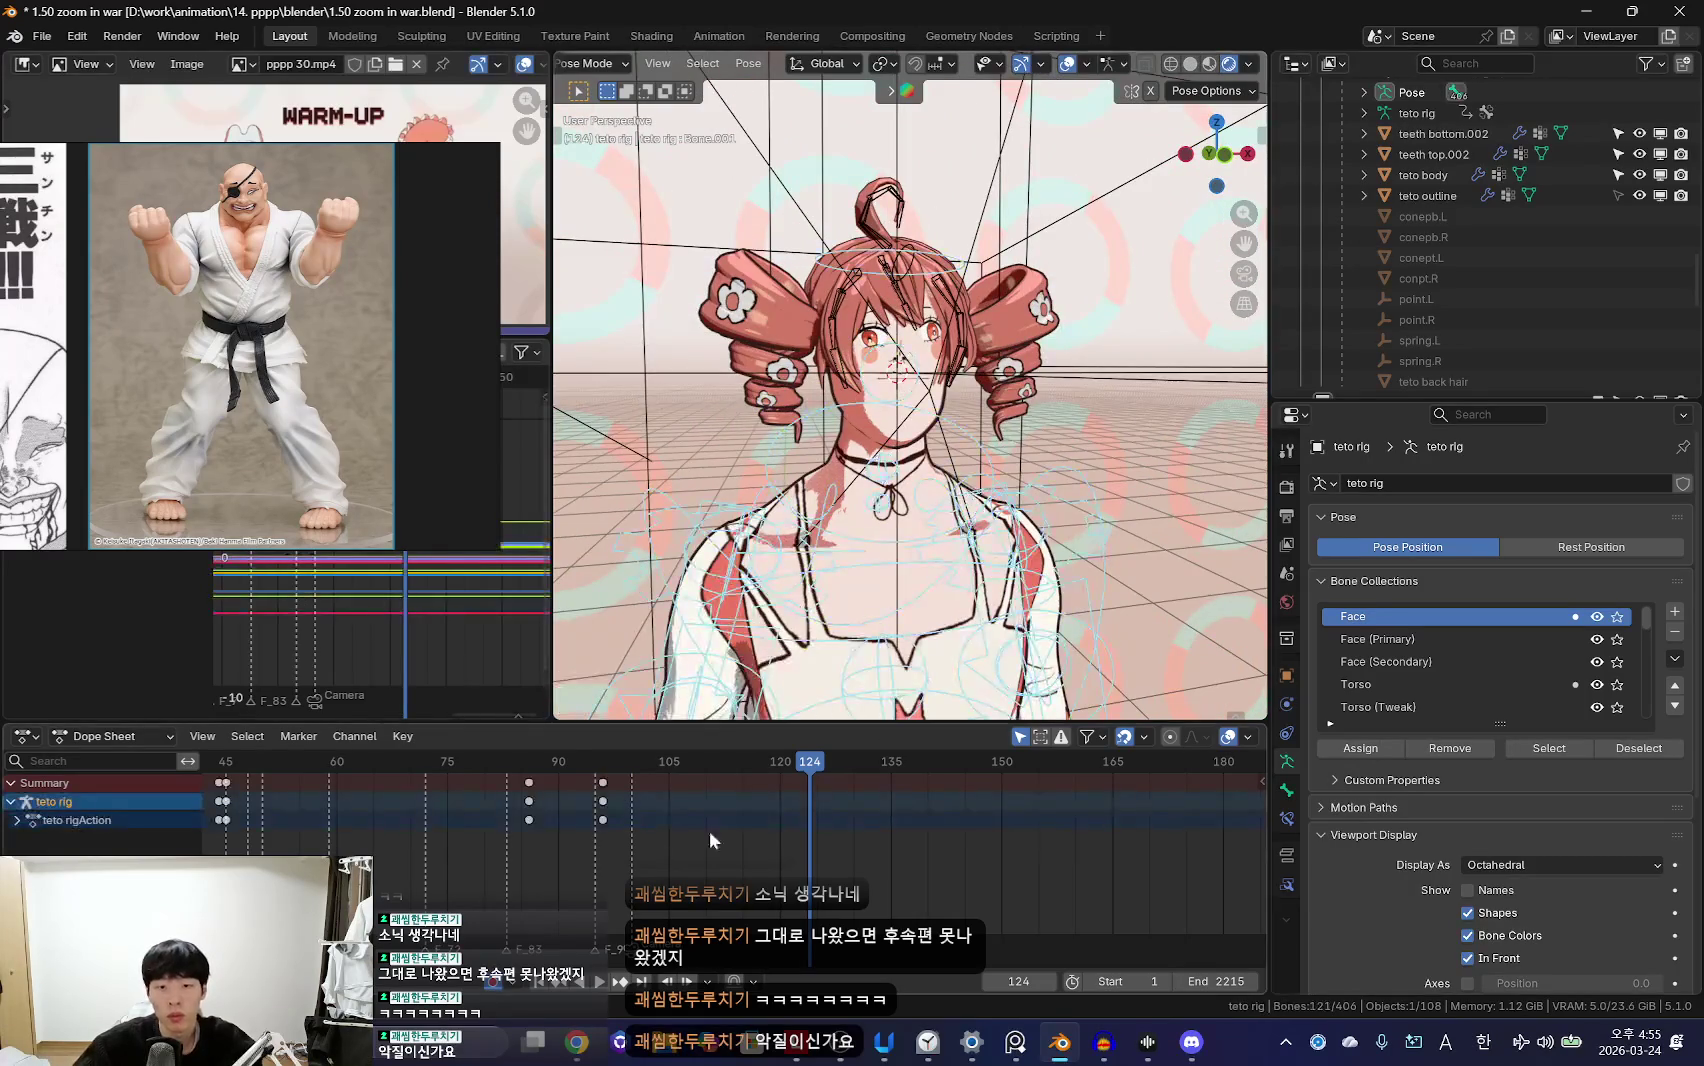
pyautogui.press('space')
# Step: Return to camera view, play back and scrub to frame 100
pyautogui.press('KP_0')
pyautogui.scroll(-3, 411, 823)
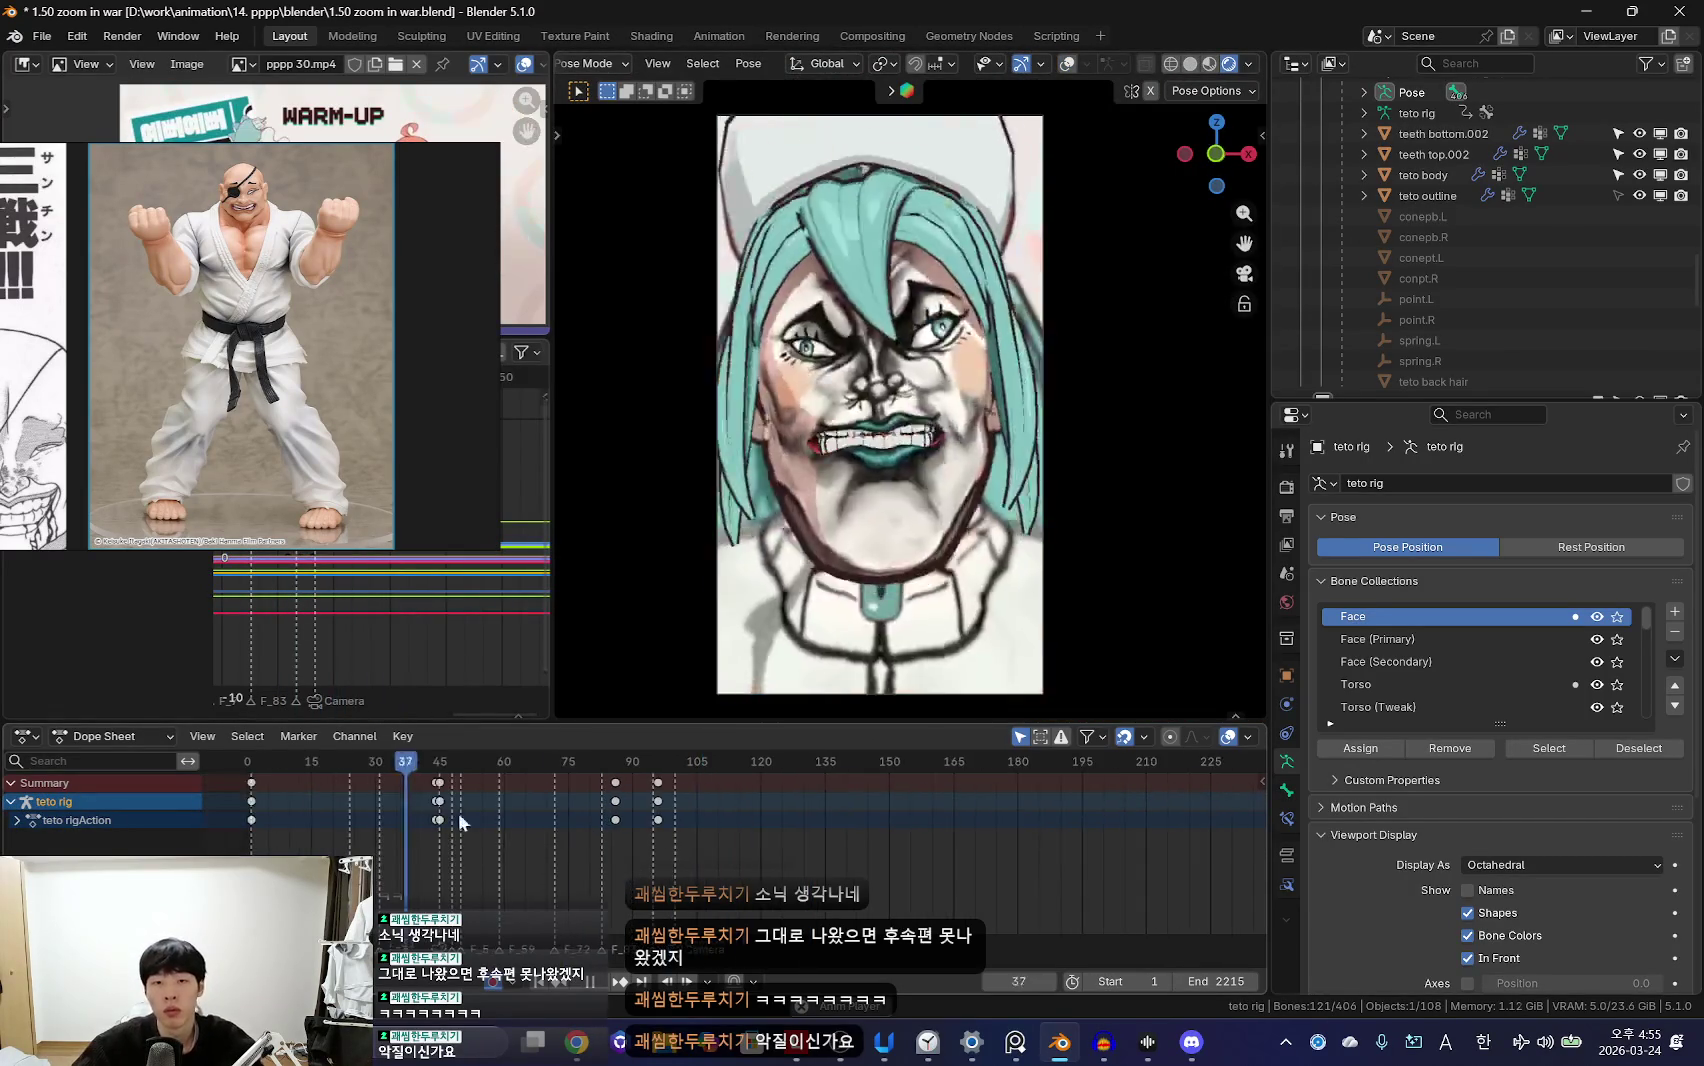
pyautogui.scroll(-1, 614, 849)
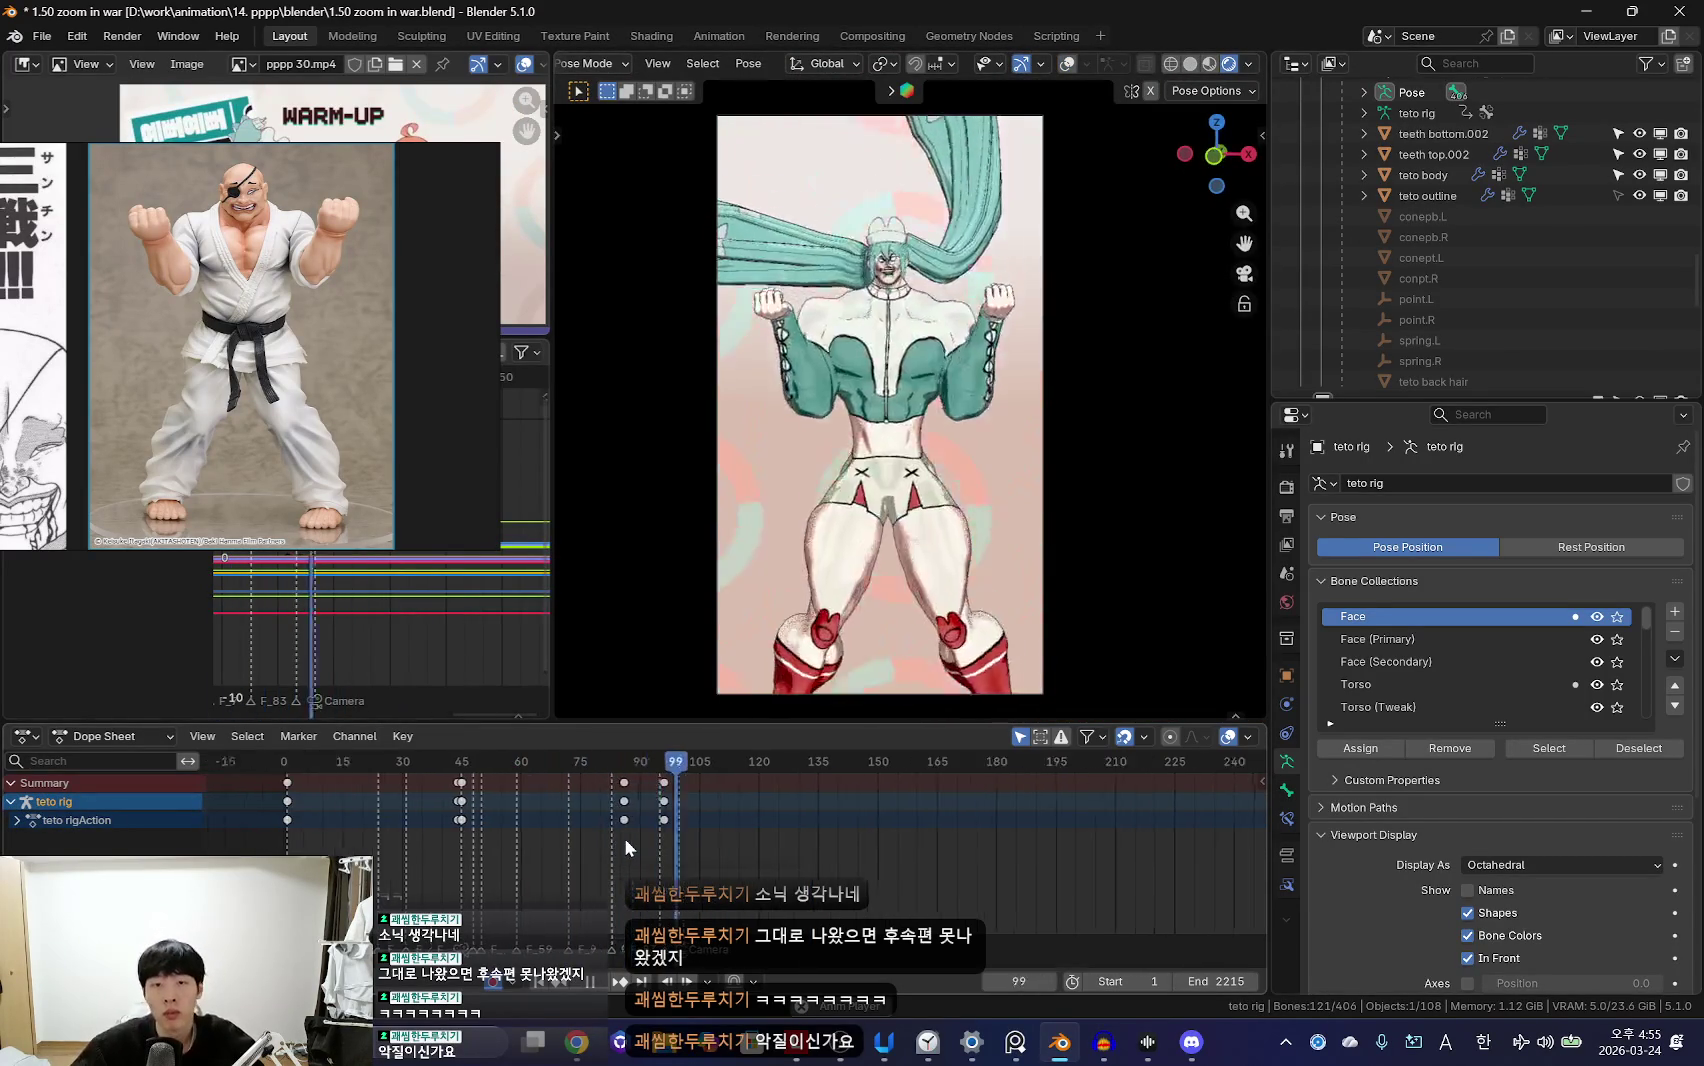
pyautogui.scroll(6, 624, 840)
pyautogui.moveTo(643, 840); pyautogui.dragTo(608, 865)
# Step: Select the camera in object mode and adjust its zoom between 12.2 and 19.2 mm focal length
pyautogui.hotkey('ctrl', 'Tab')
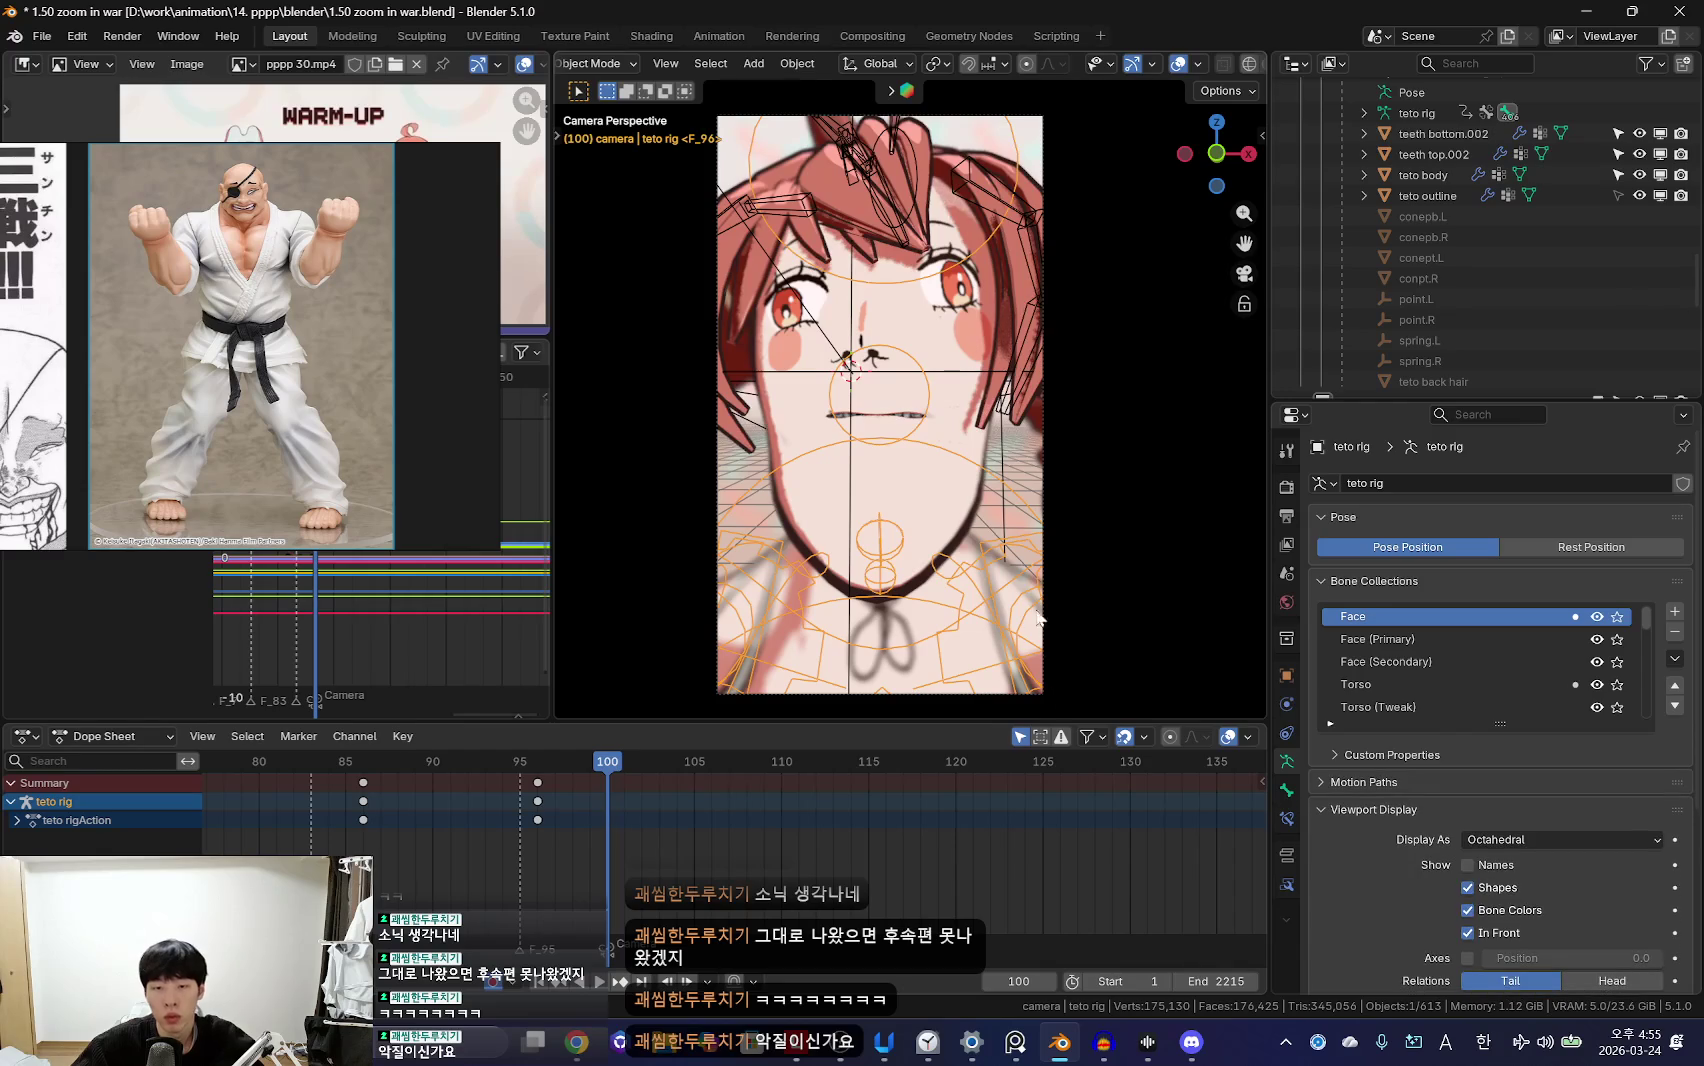
pyautogui.click(1042, 646)
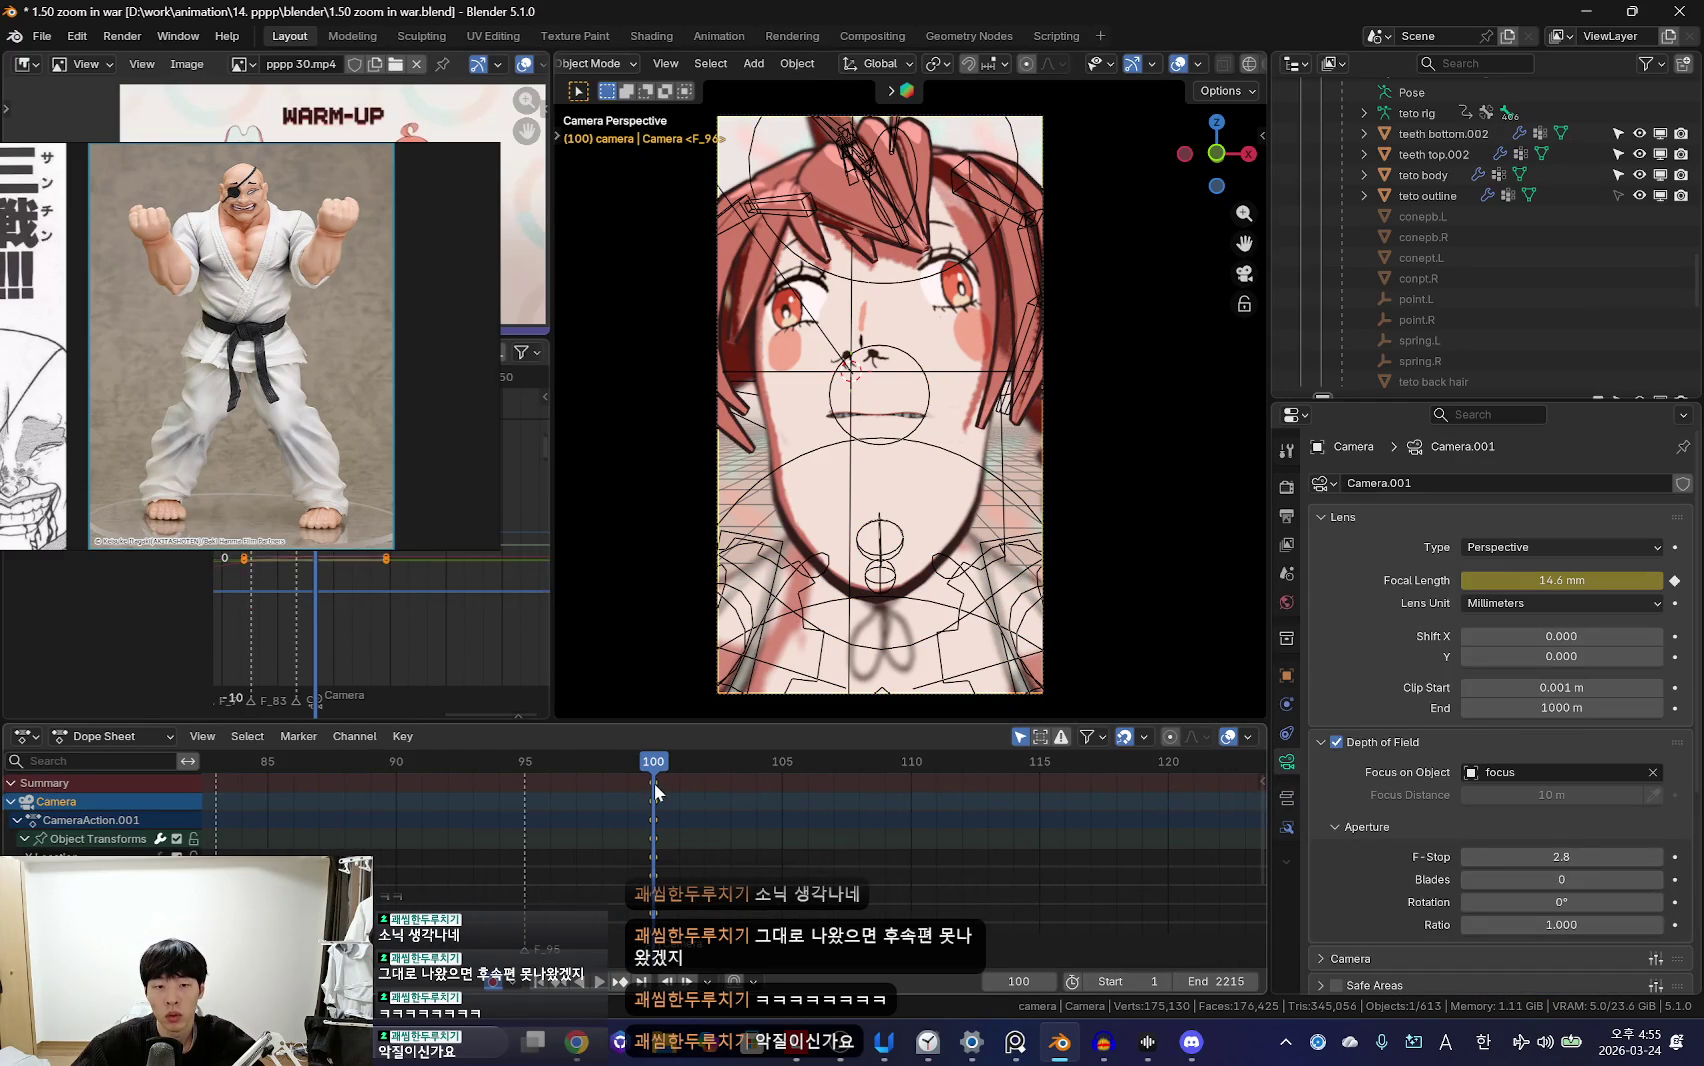
pyautogui.hotkey('shift', 'alt', 'z')
pyautogui.moveTo(619, 813); pyautogui.dragTo(643, 820)
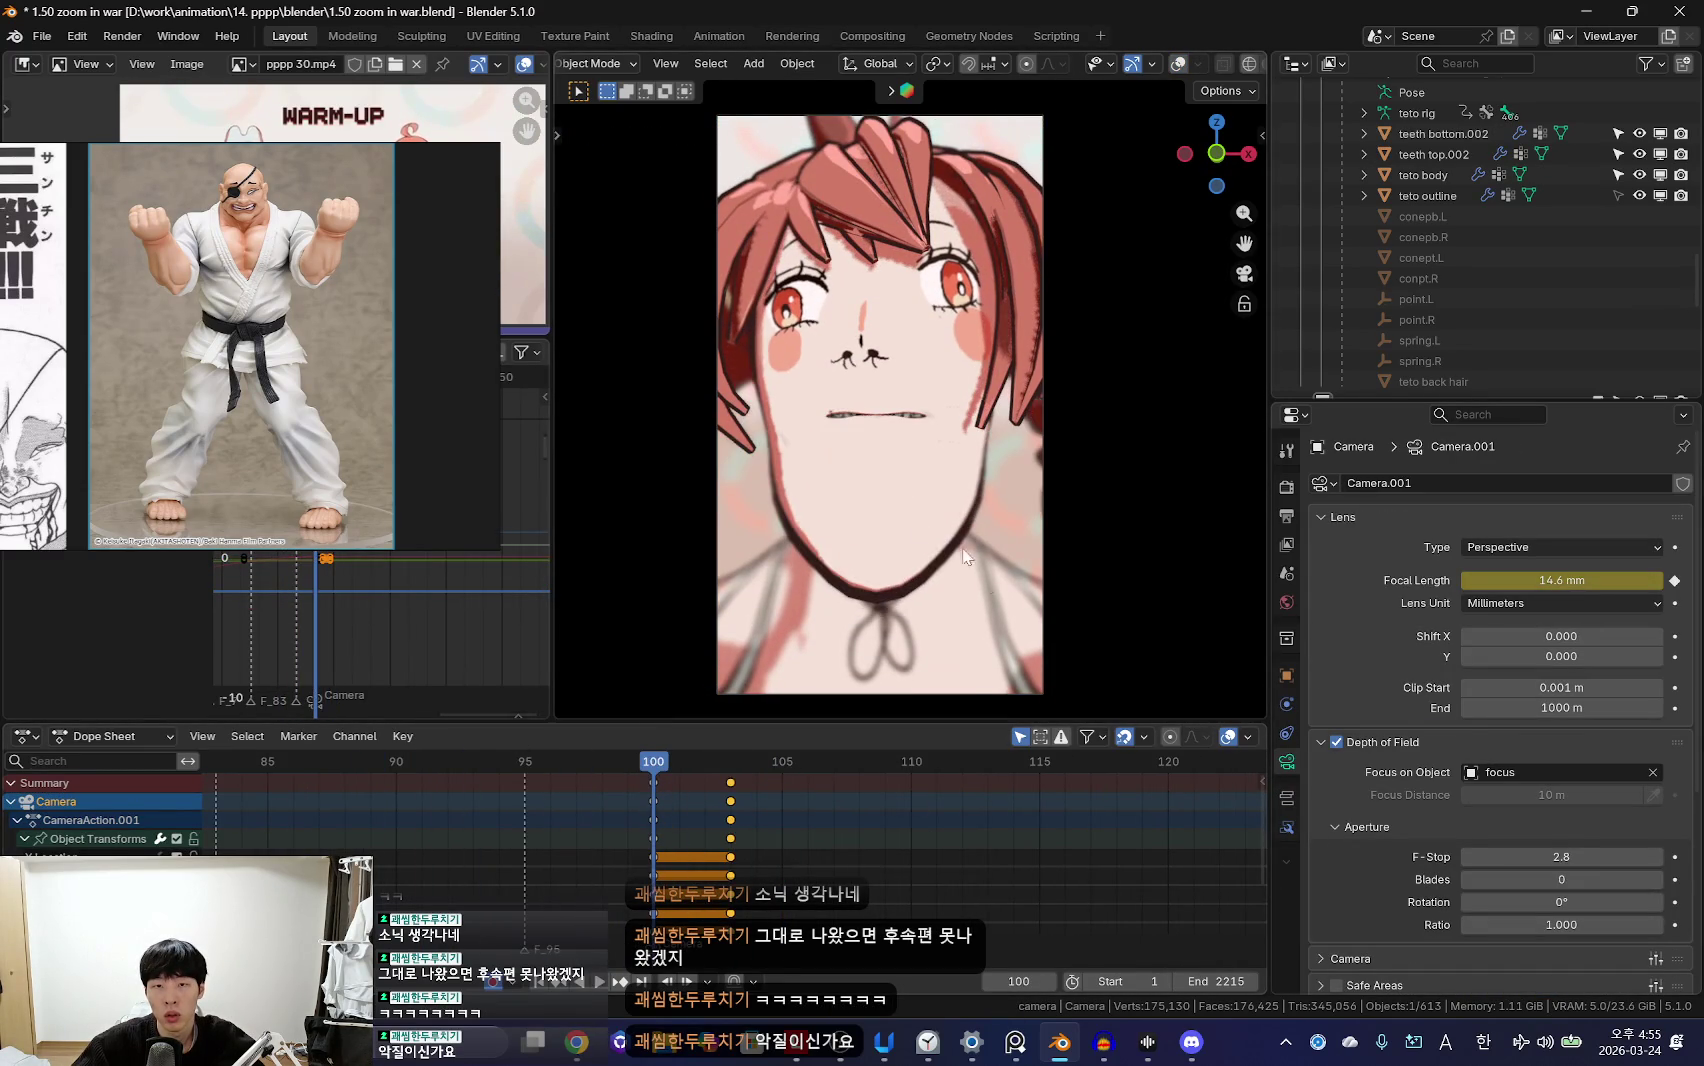
pyautogui.moveTo(1562, 581)
pyautogui.mouseDown()
pyautogui.moveTo(1530, 581)
pyautogui.moveTo(1640, 581)
pyautogui.mouseUp()
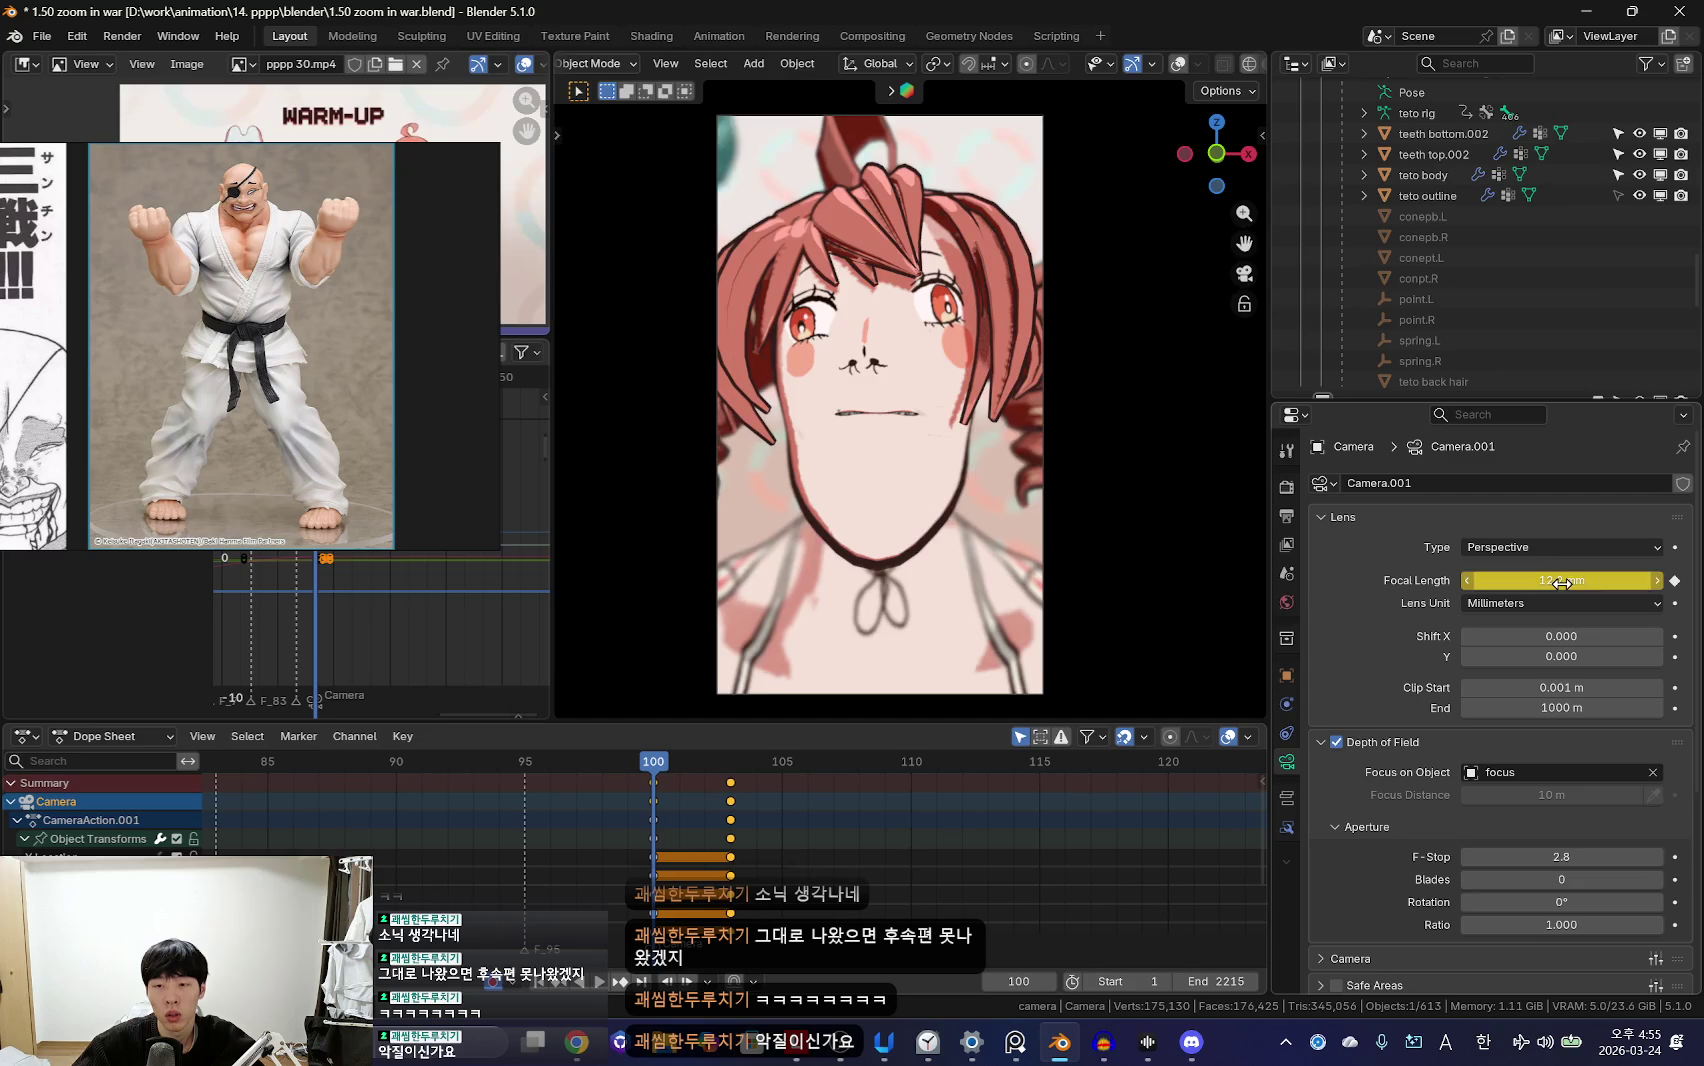
pyautogui.hotkey('shift', '`')
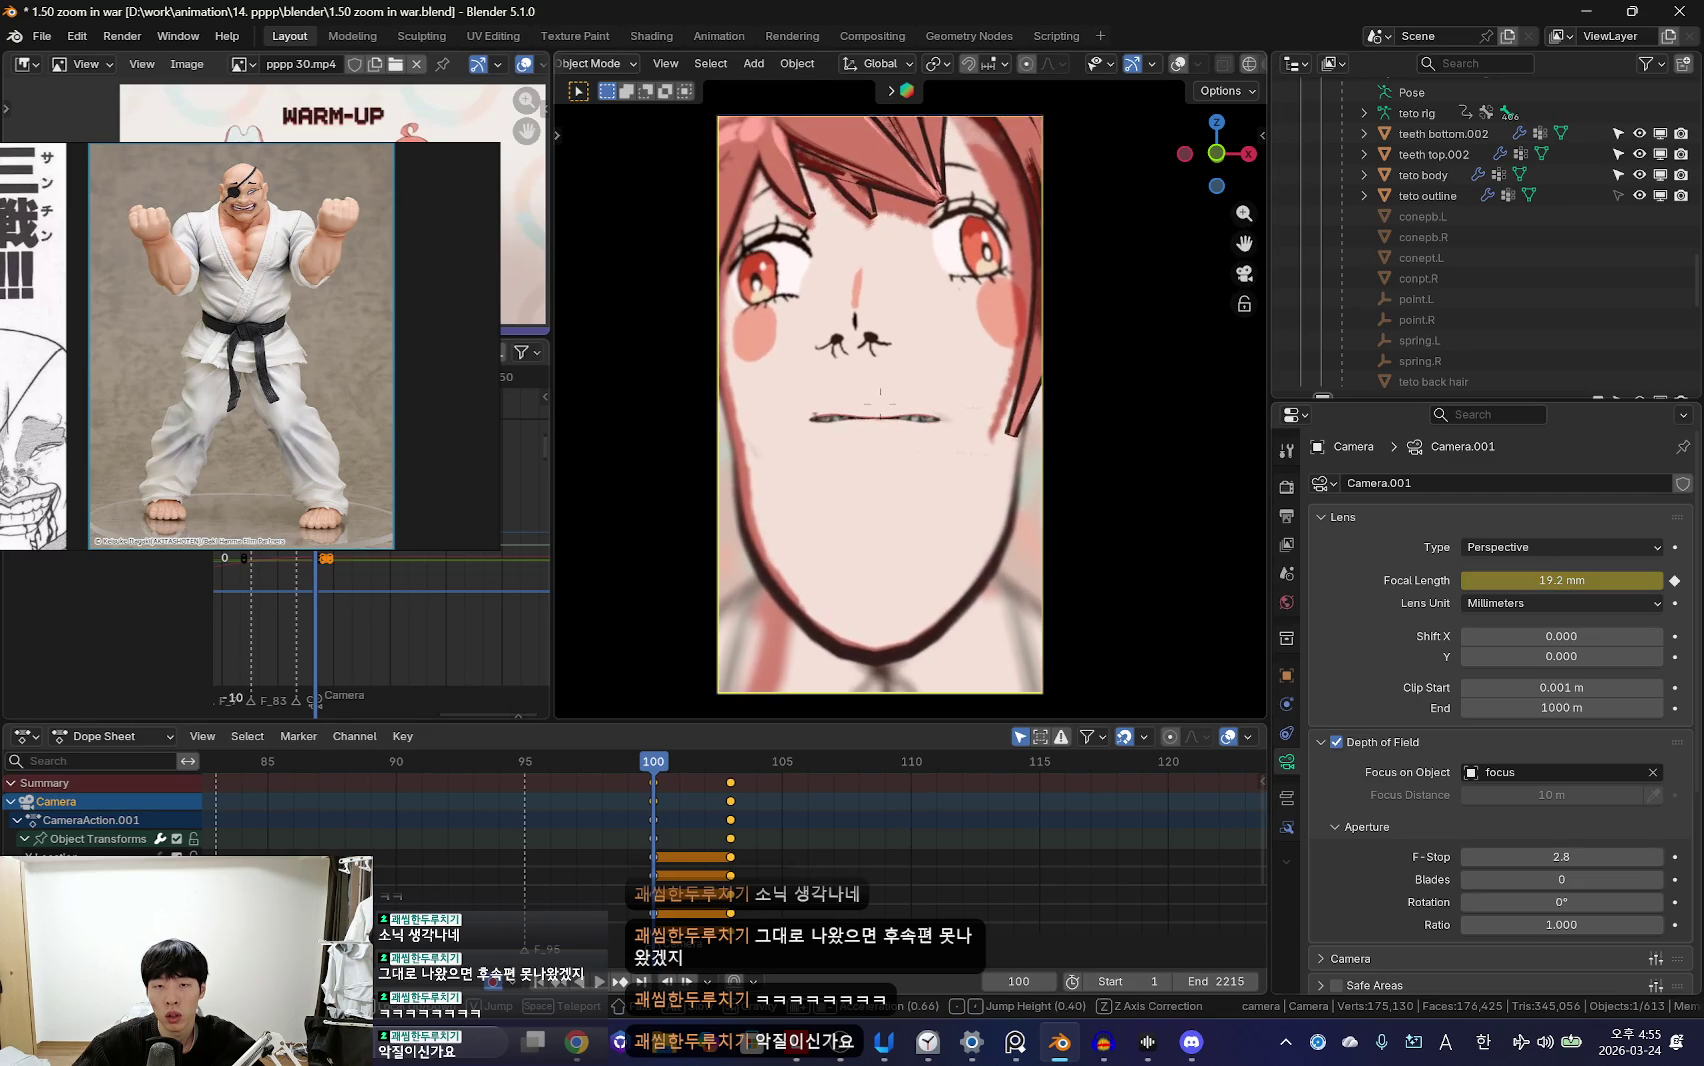
pyautogui.press('s')
# Step: Move the camera zoom keys to frame 104 and set focal length to 16.94 mm
pyautogui.press('space')
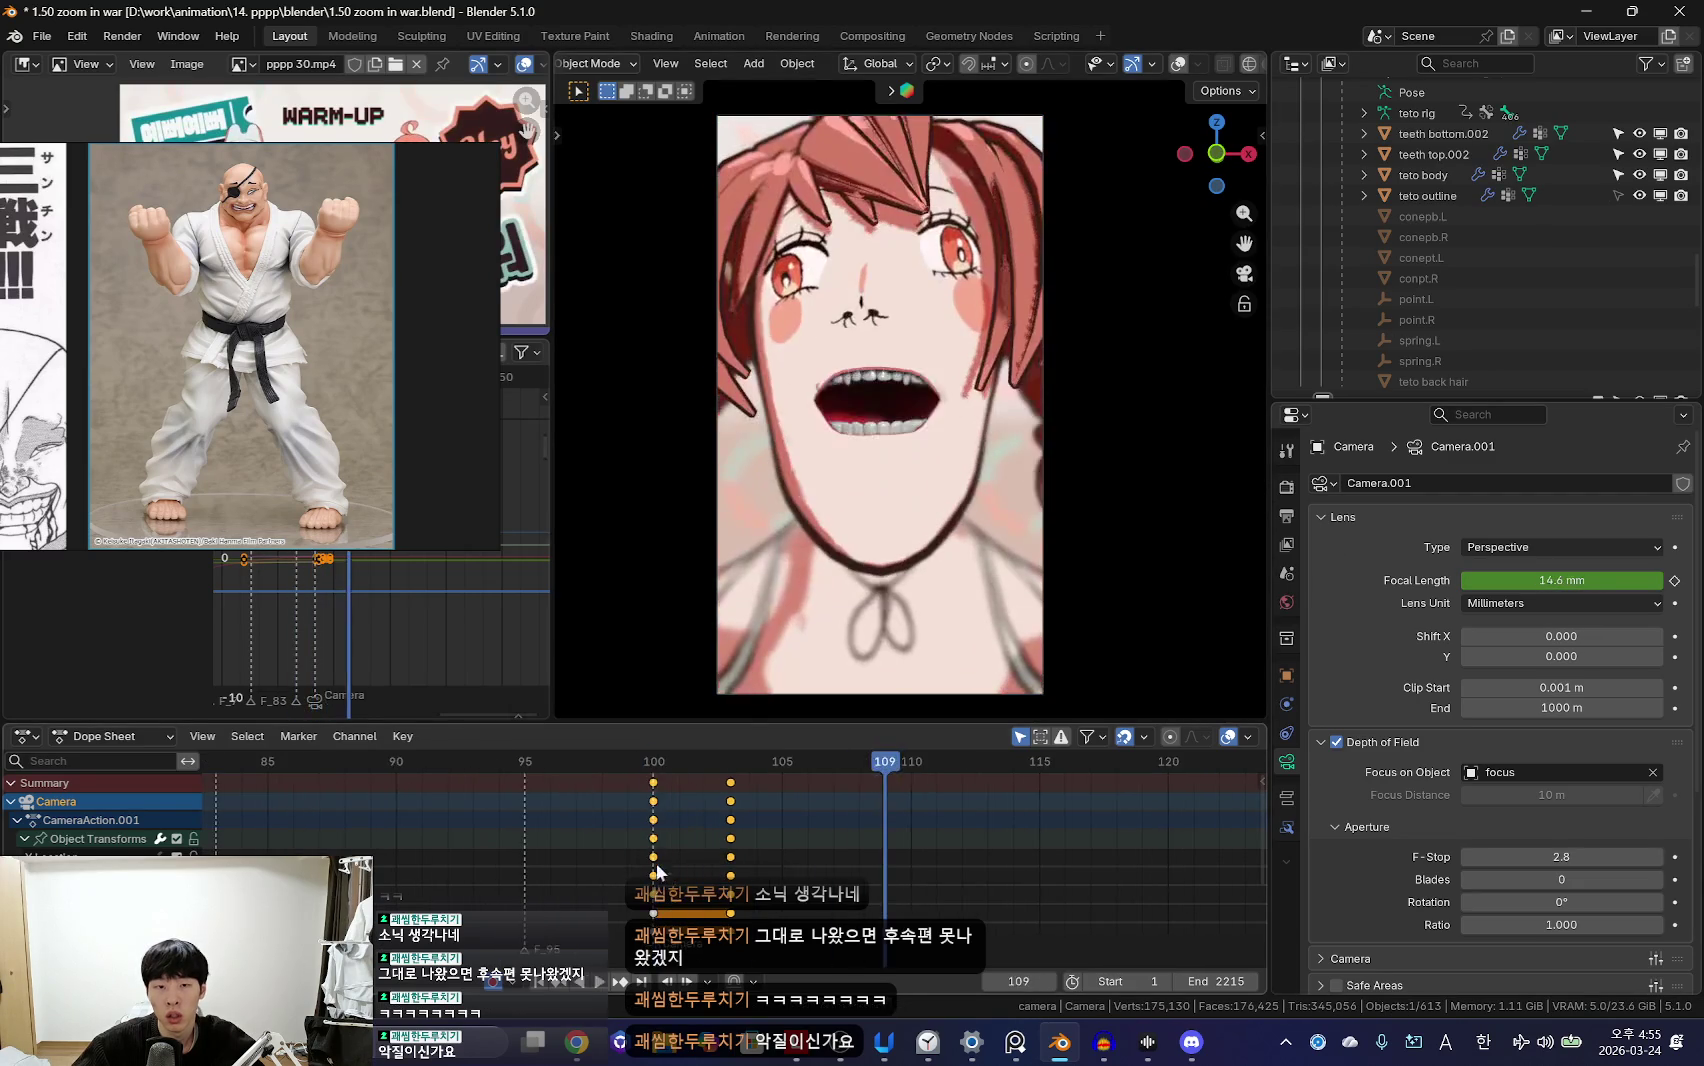
pyautogui.press('Escape')
pyautogui.moveTo(679, 838)
pyautogui.mouseDown()
pyautogui.moveTo(733, 810)
pyautogui.moveTo(707, 818)
pyautogui.mouseUp()
pyautogui.press('g')
pyautogui.click(757, 812)
pyautogui.moveTo(1566, 580); pyautogui.dragTo(1595, 580)
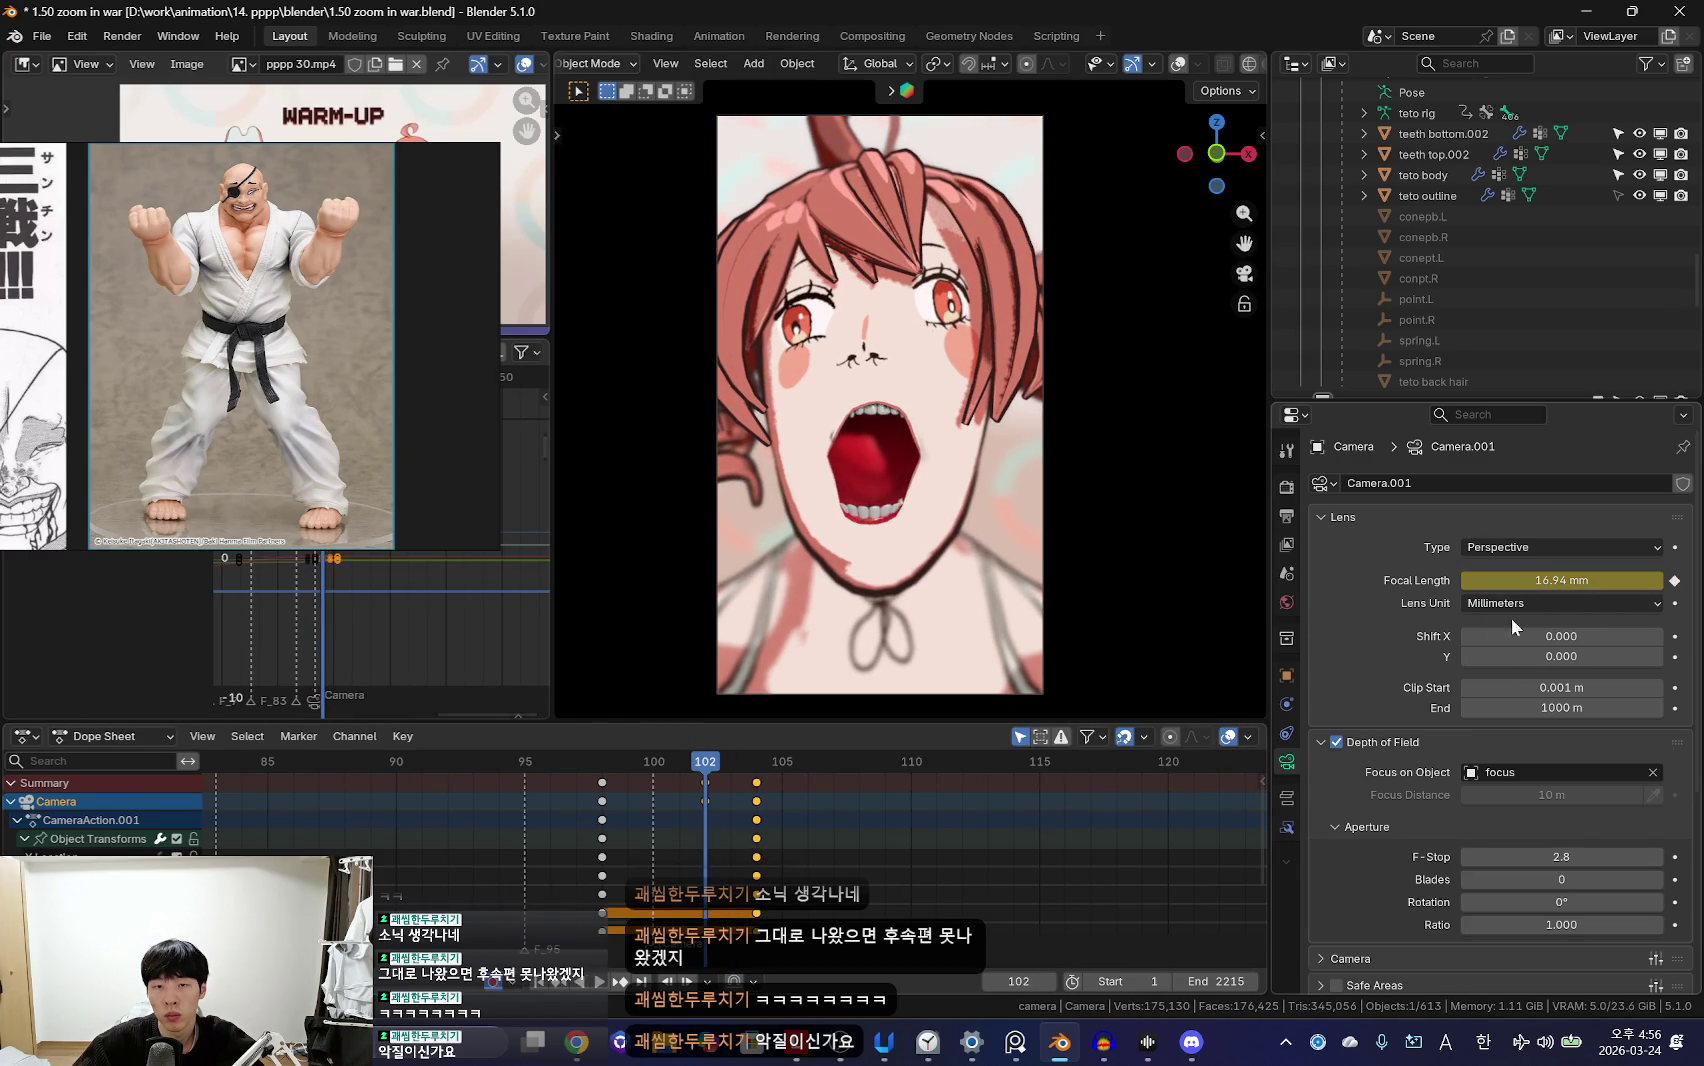
# Step: Play back the camera zoom, orbiting outside and returning to camera view
pyautogui.hotkey('shift', '`')
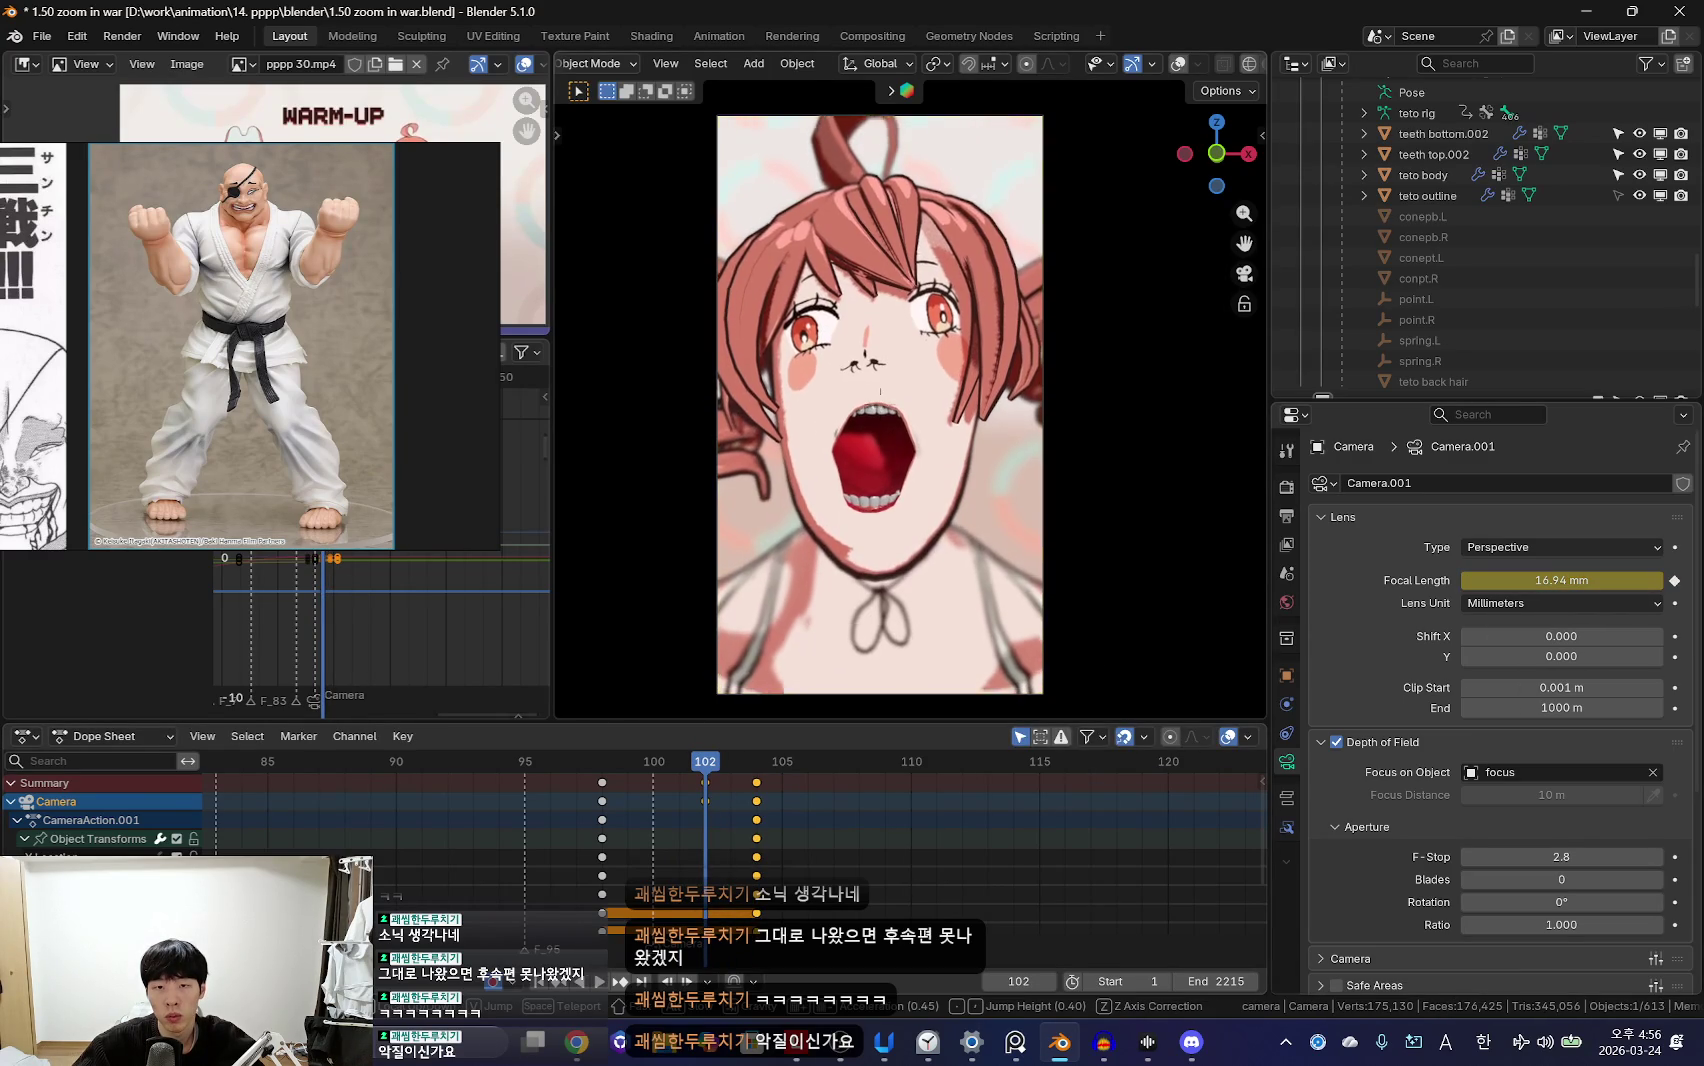
pyautogui.scroll(-5, 880, 404)
pyautogui.press('space')
pyautogui.scroll(-2, 735, 840)
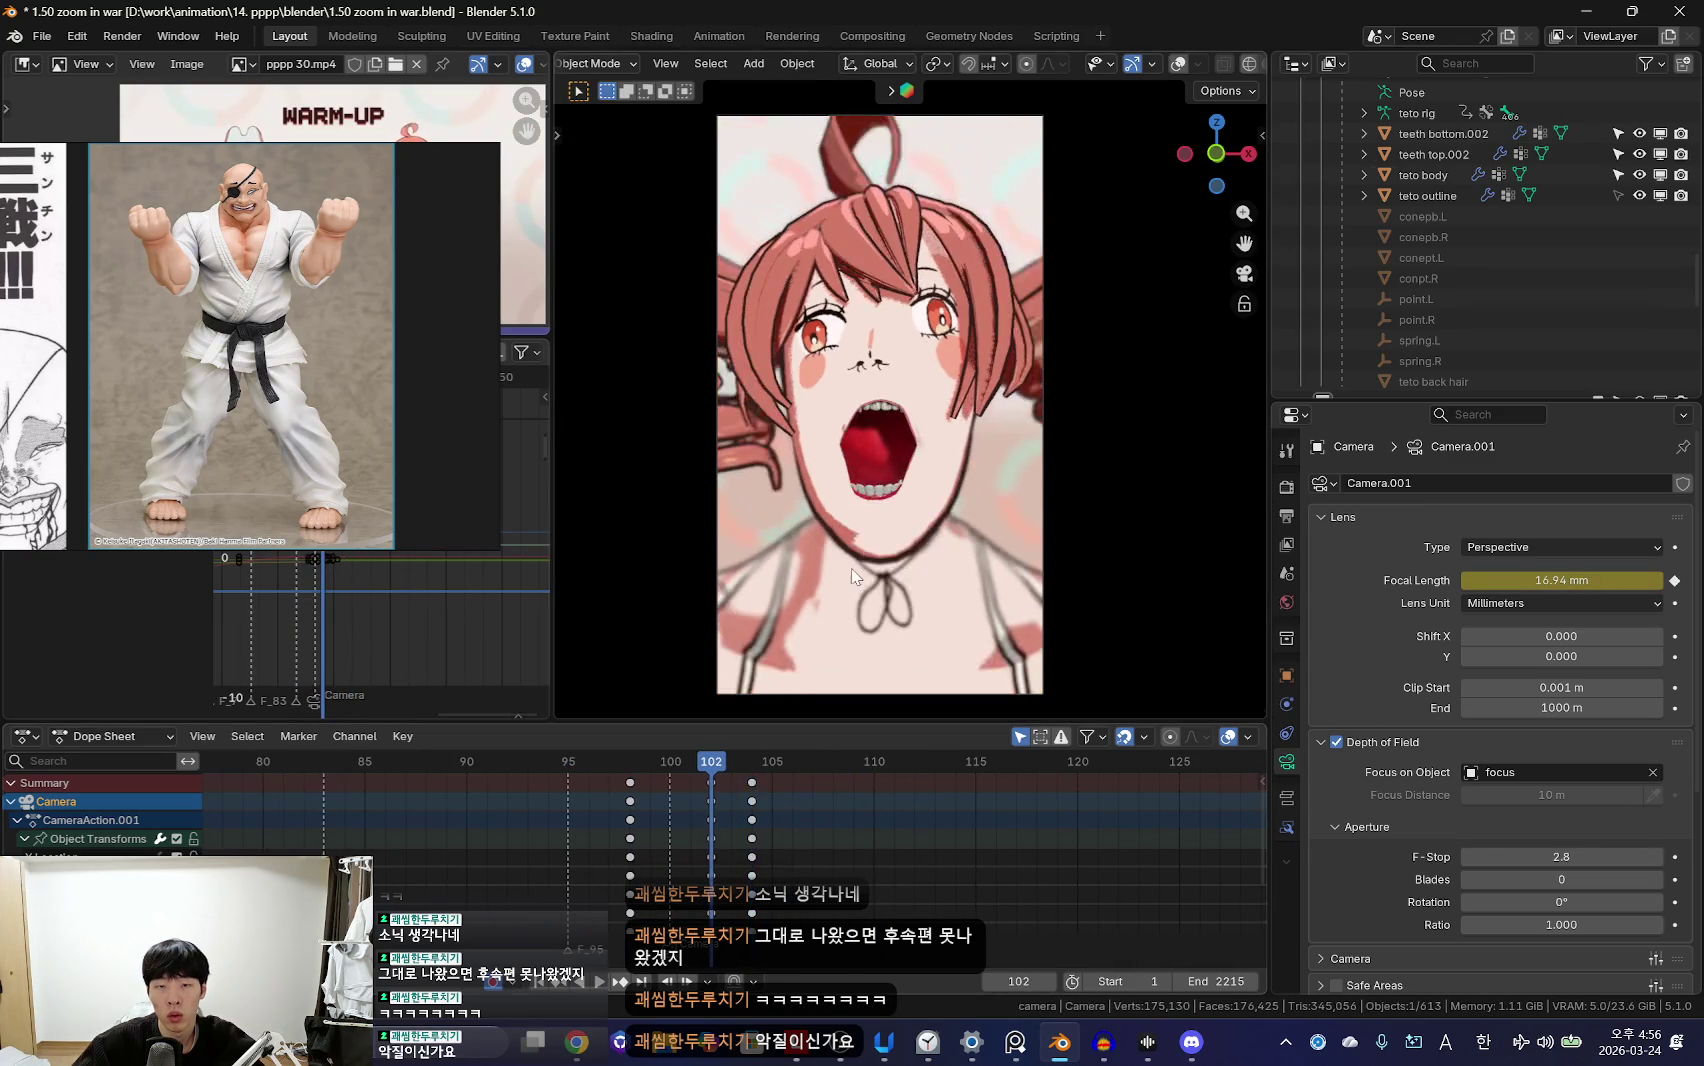
pyautogui.moveTo(853, 576); pyautogui.dragTo(1001, 599, button='middle')
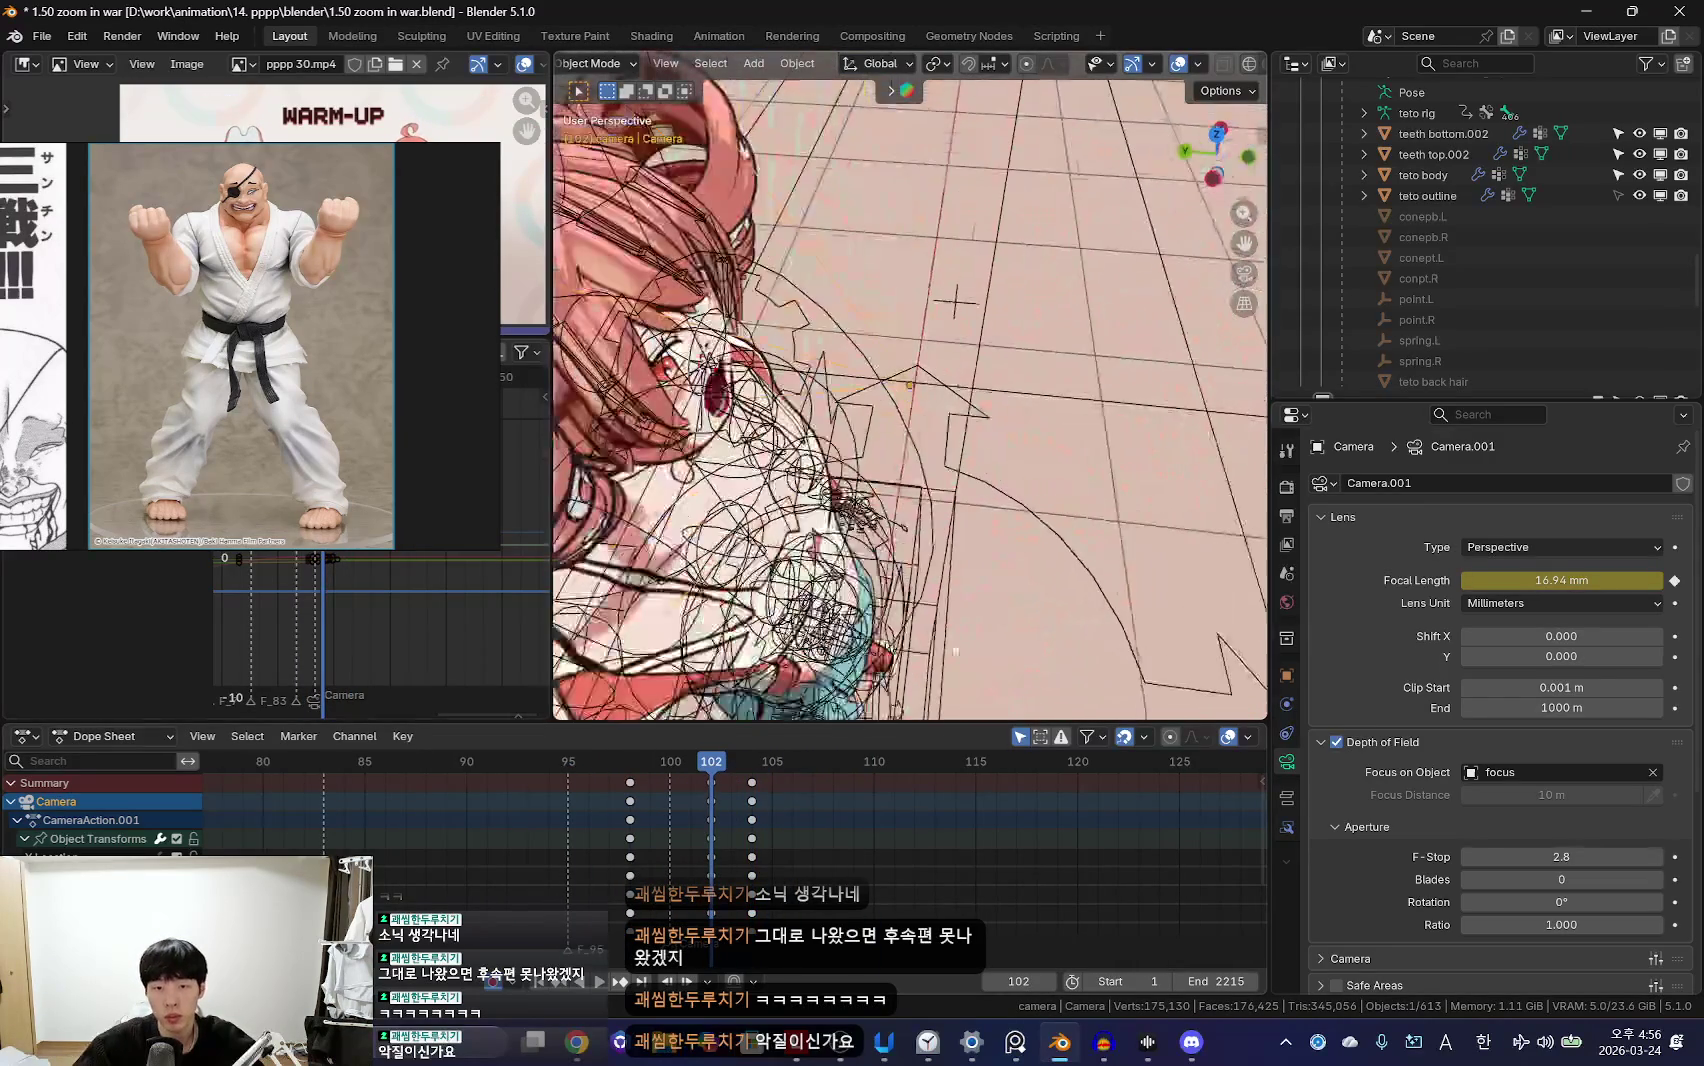
pyautogui.press('space')
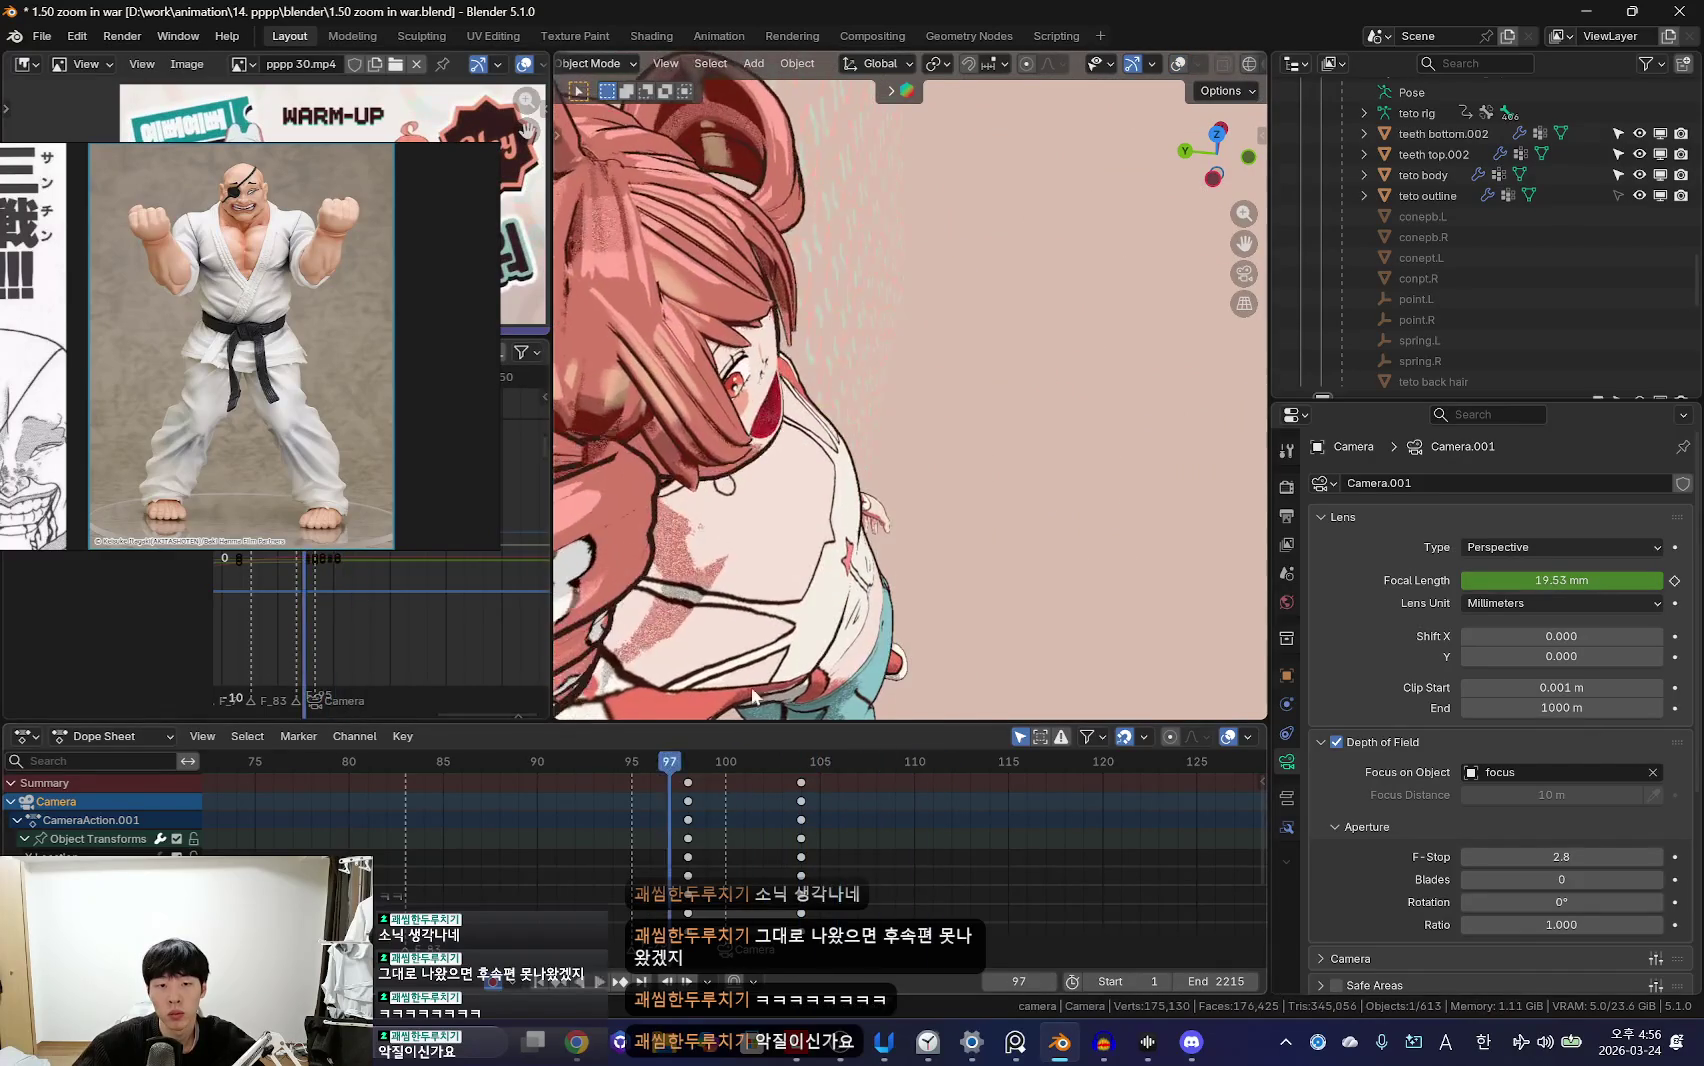
pyautogui.press('KP_0')
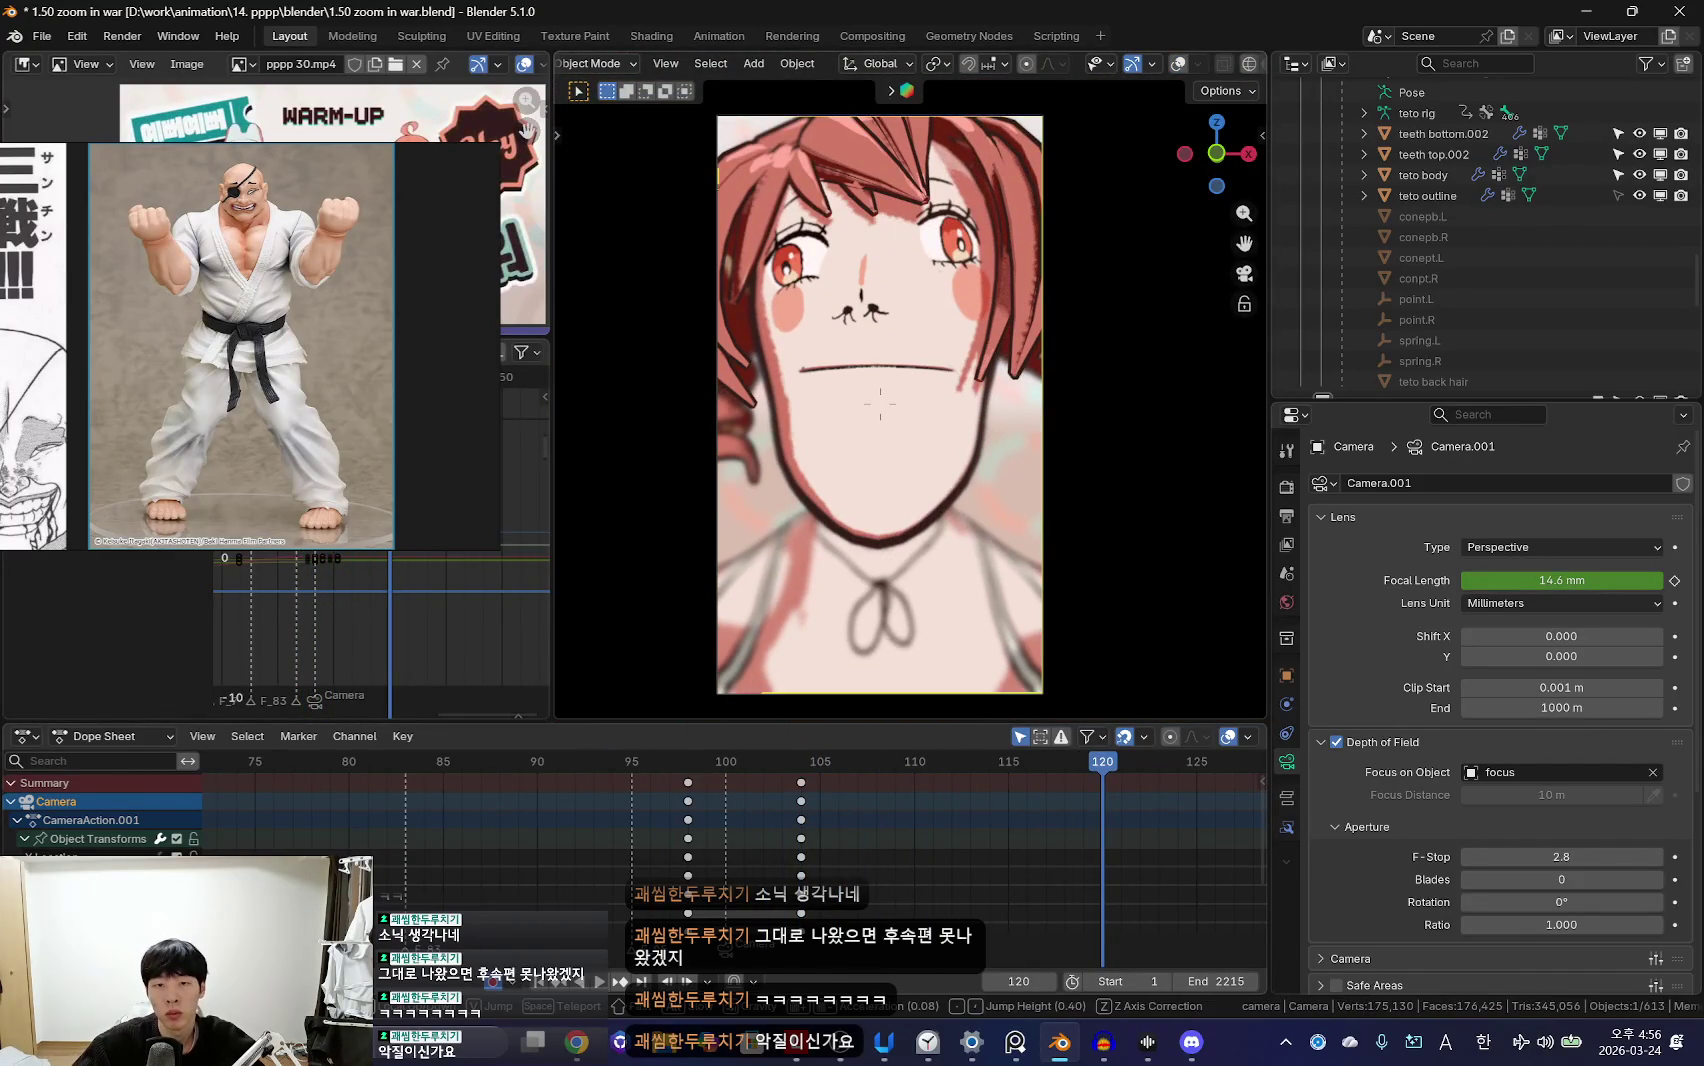
pyautogui.press('Down')
# Step: Duplicate the frame-104 camera keys 8 frames later to frame 112 and replay from frame 100
pyautogui.hotkey('shift', 'd')
pyautogui.write('8')
pyautogui.press('Return')
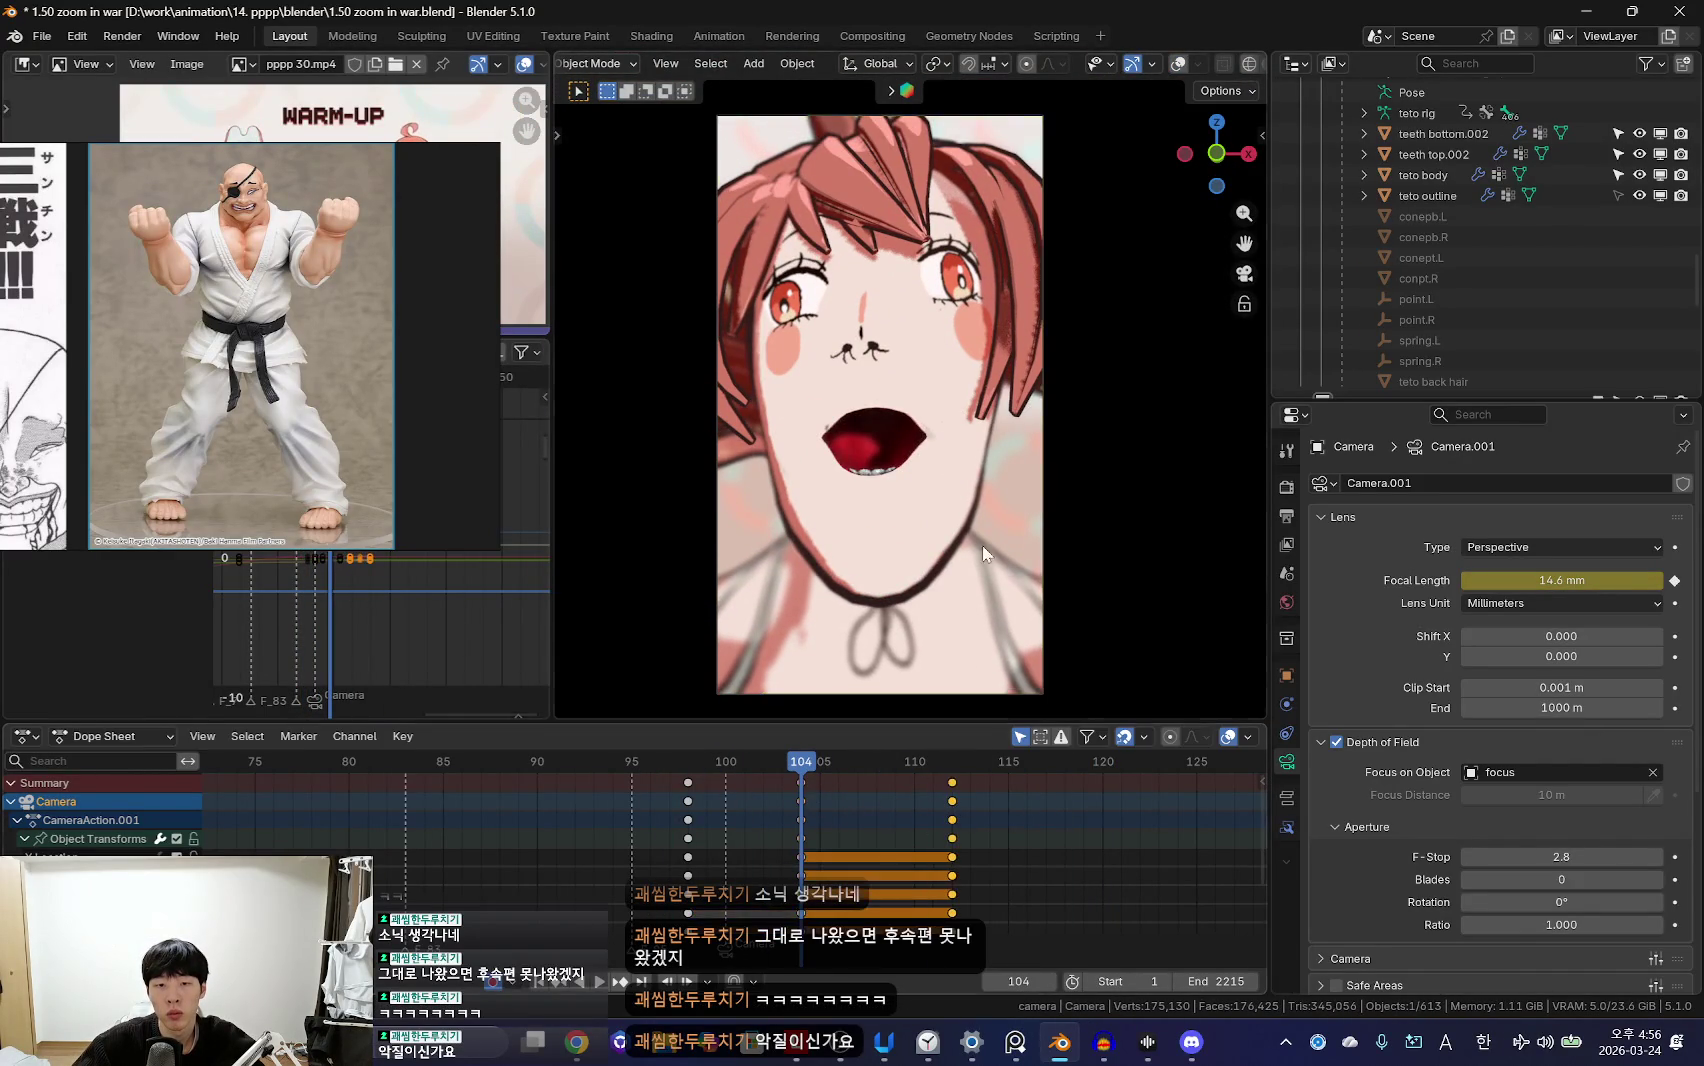
pyautogui.press('Left')
pyautogui.press('Left')
pyautogui.press('Left')
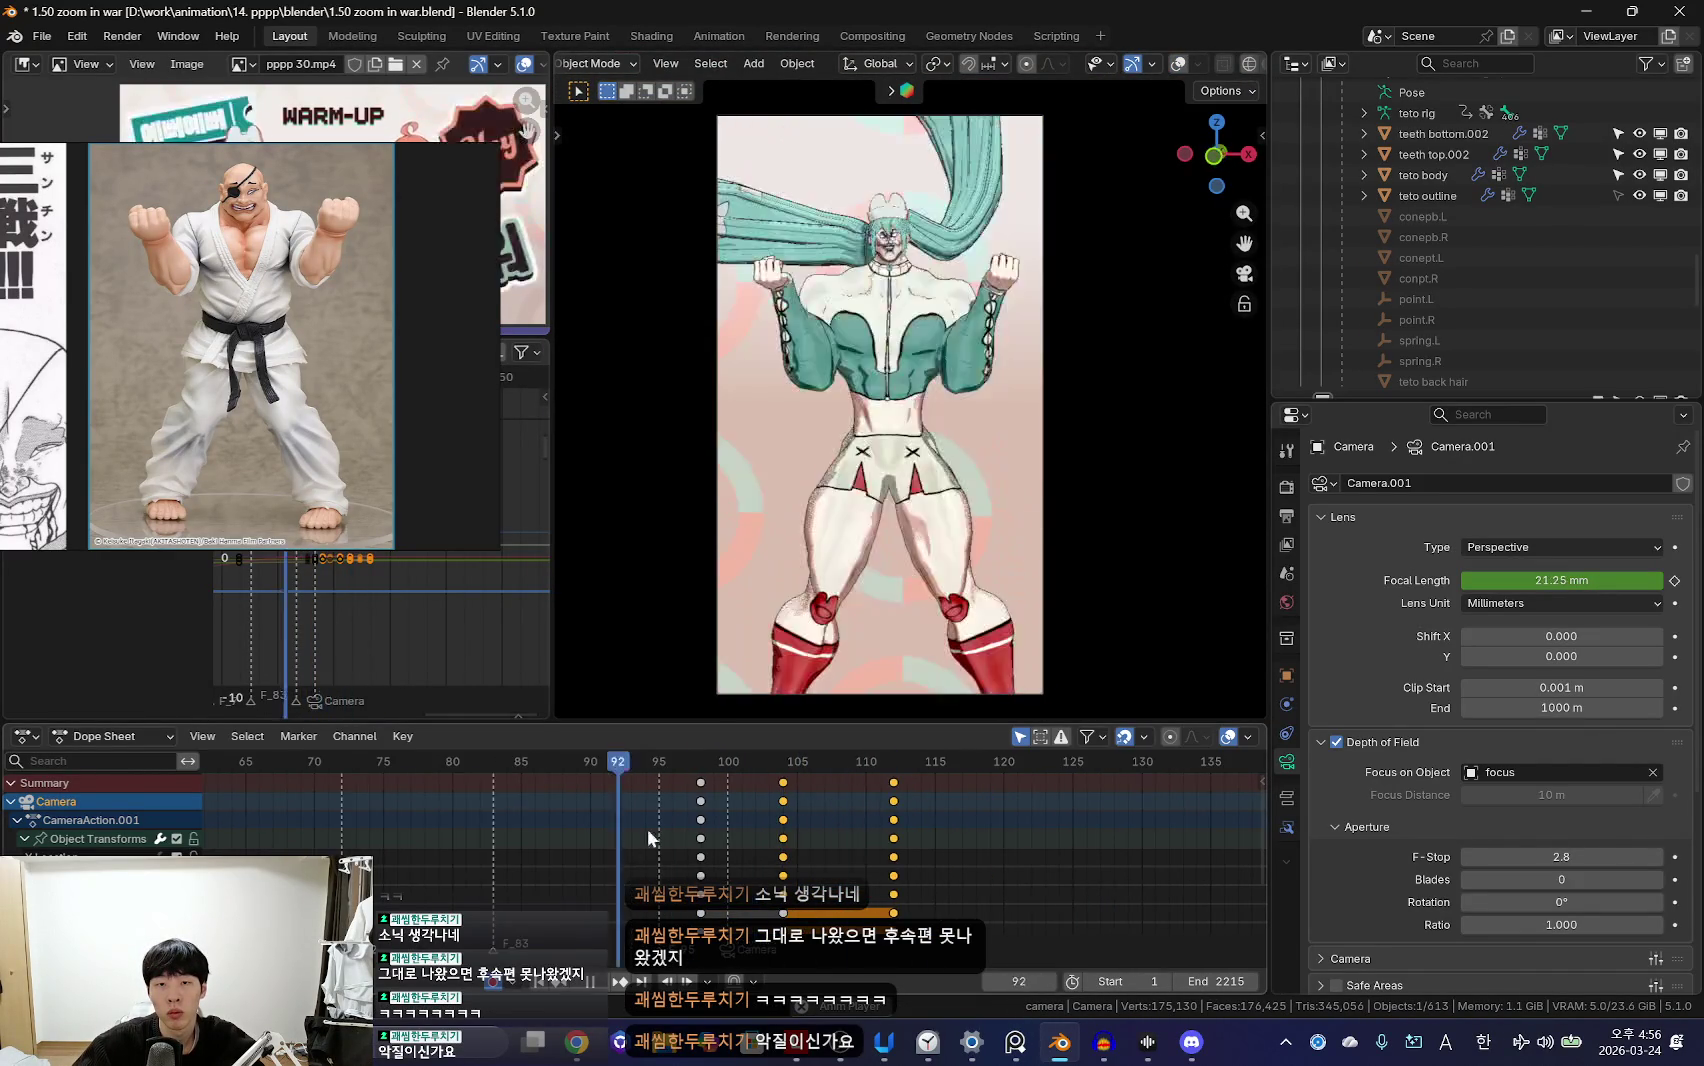
pyautogui.moveTo(819, 789)
pyautogui.mouseDown()
pyautogui.moveTo(816, 837)
pyautogui.moveTo(730, 841)
pyautogui.mouseUp()
pyautogui.scroll(2, 871, 840)
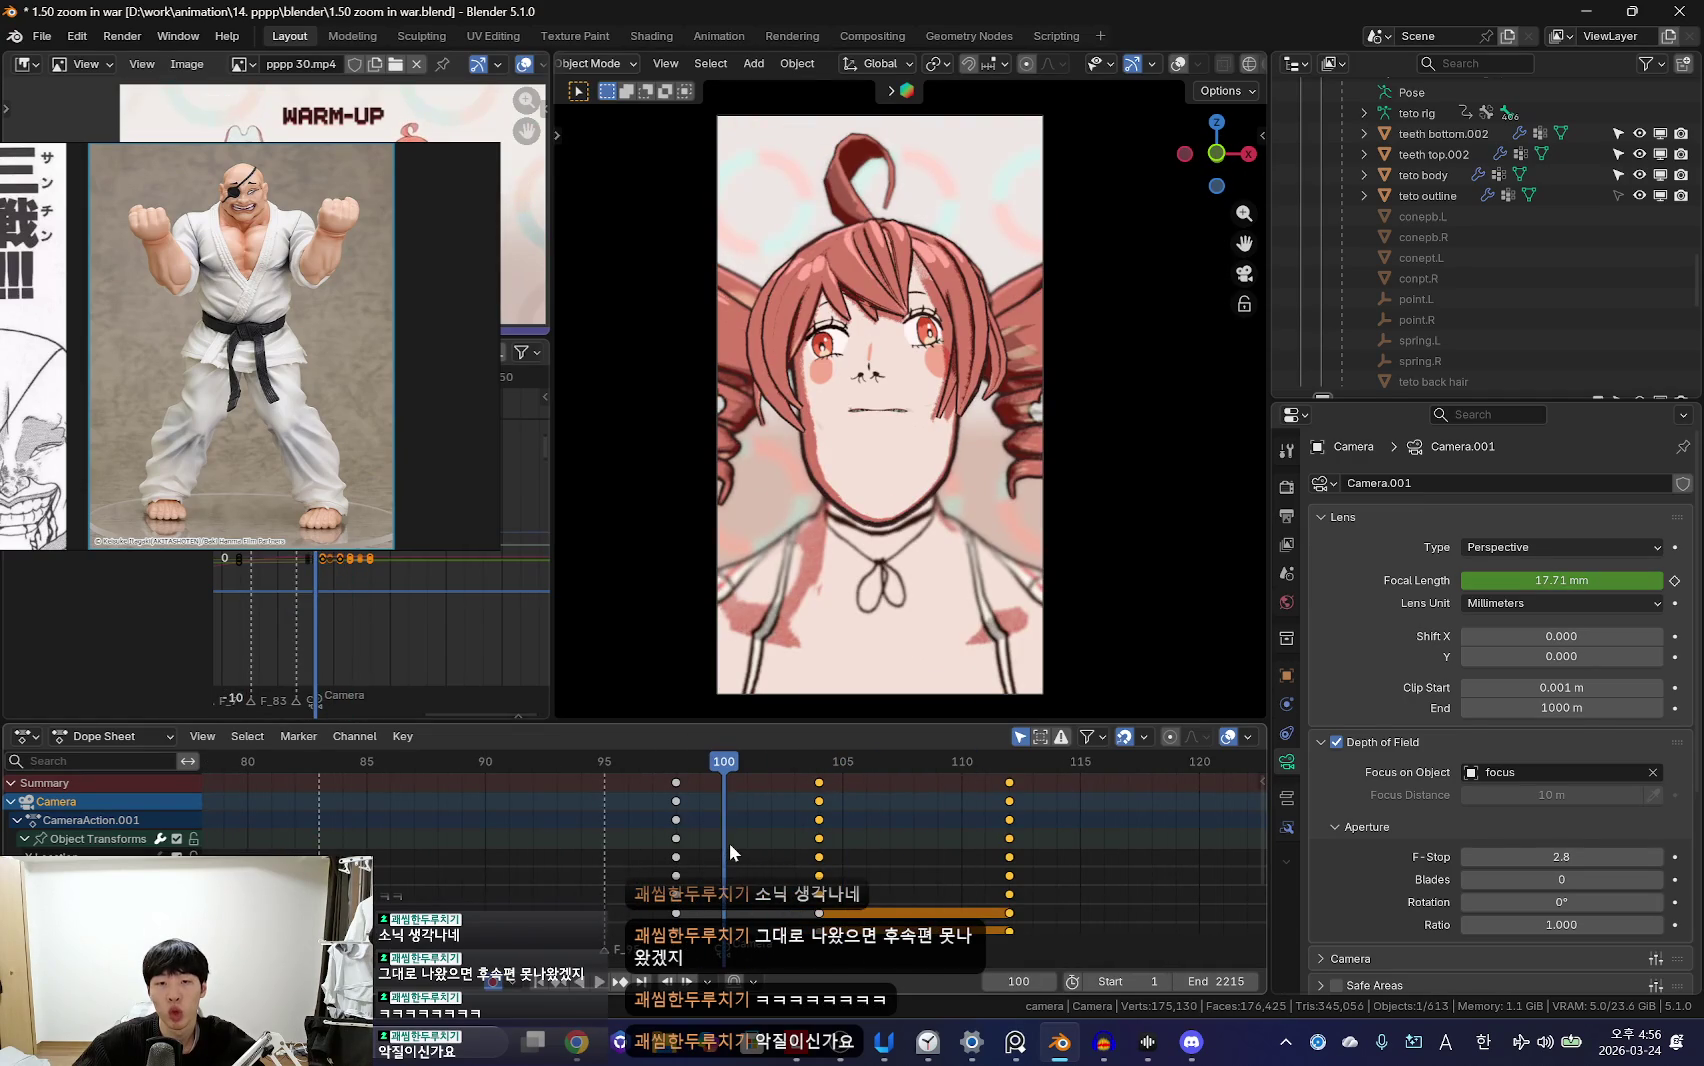
pyautogui.press('space')
pyautogui.press('Escape')
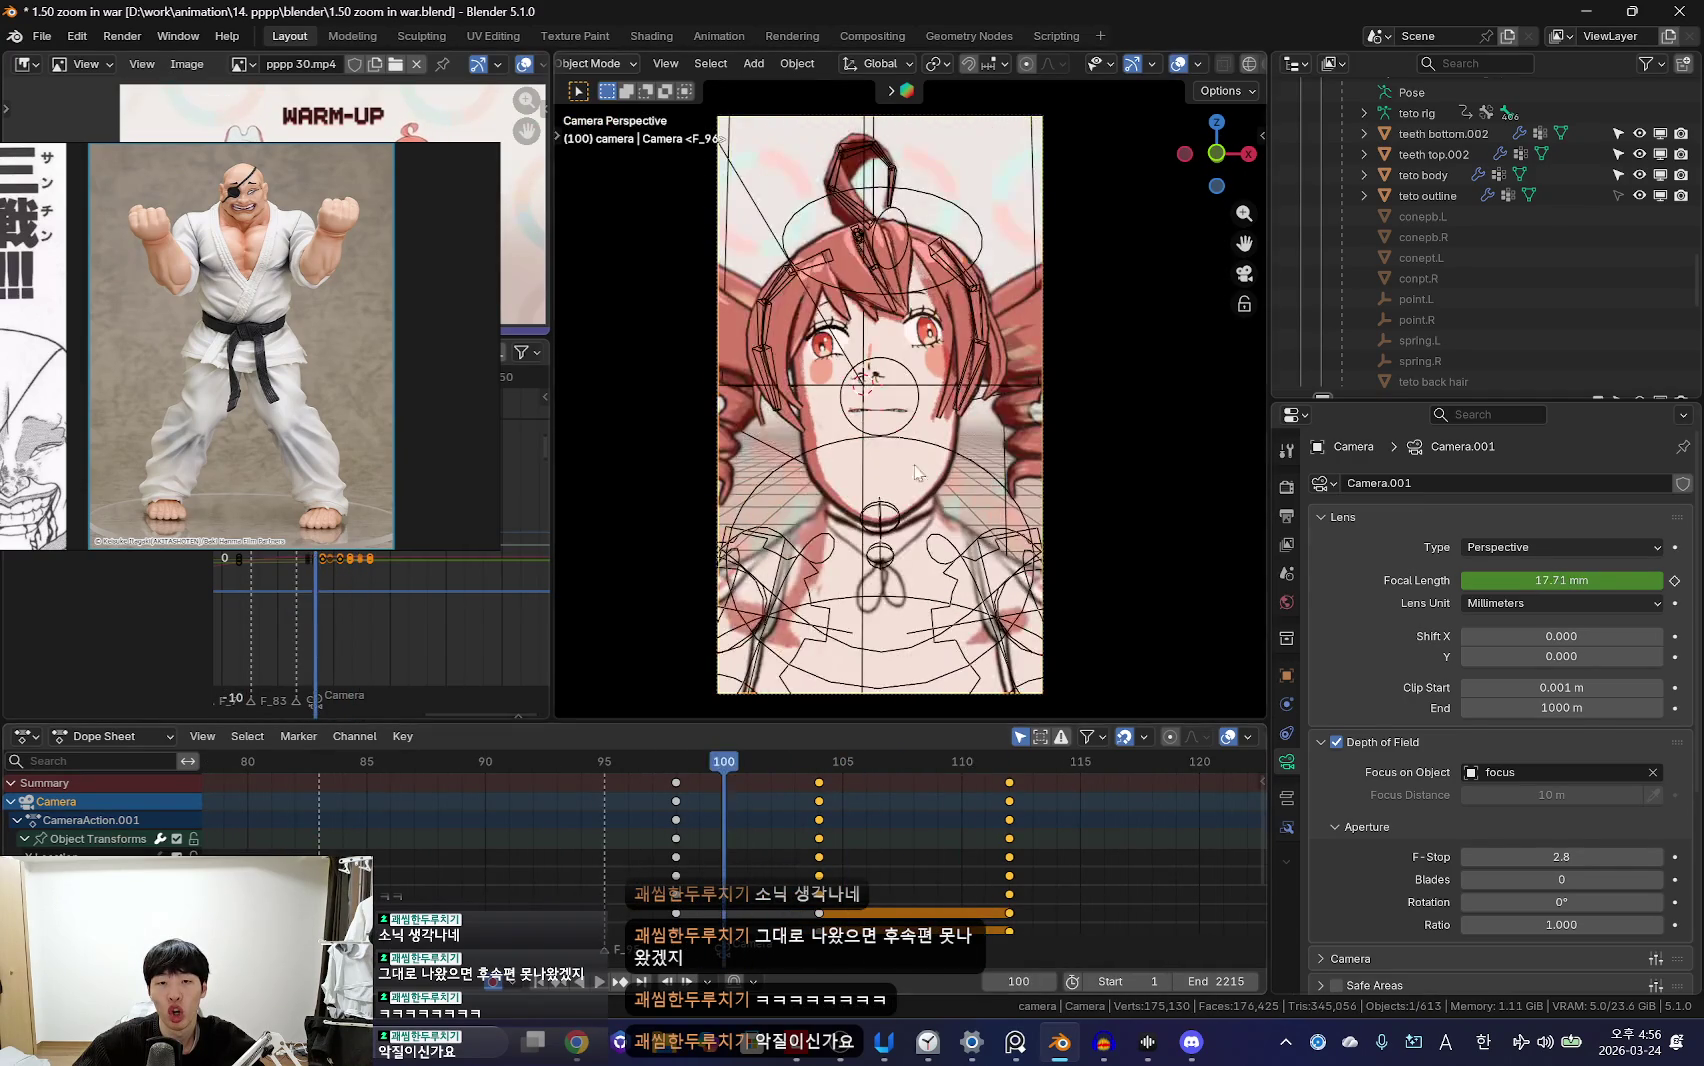
# Step: Put the teto rig in pose mode, reveal hidden bones and rotate the mouth bone open
pyautogui.click(912, 477)
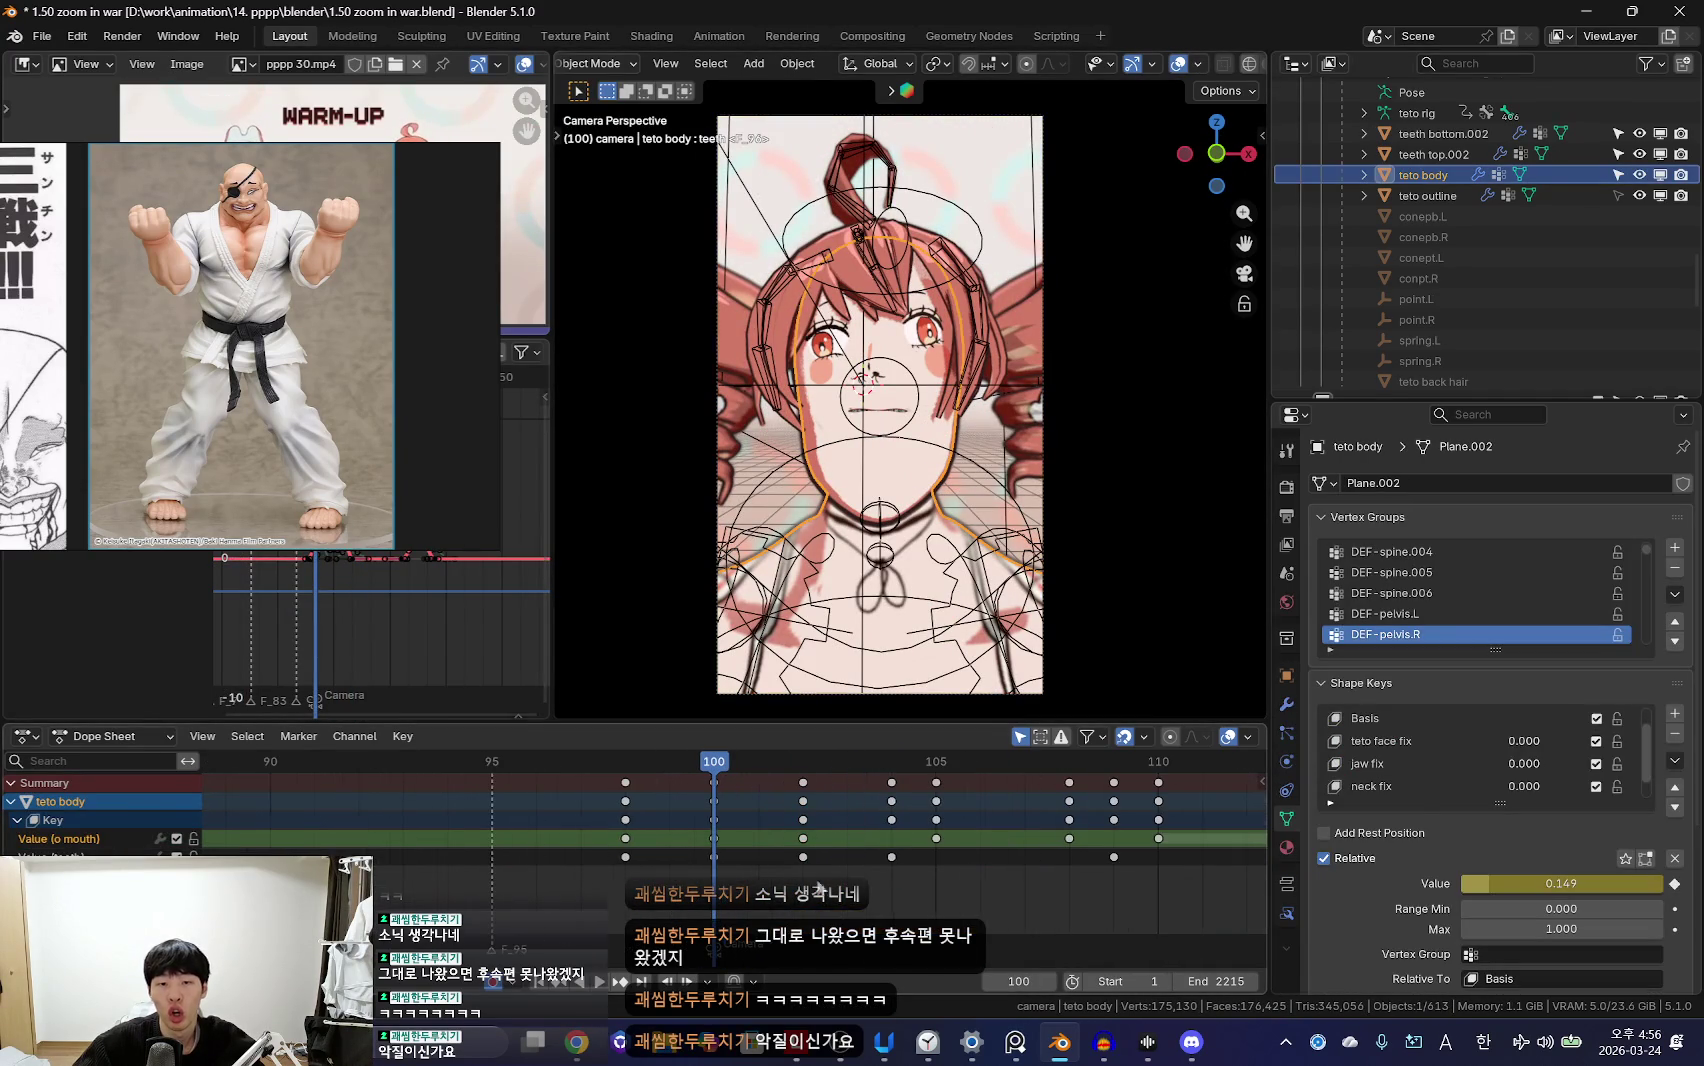
pyautogui.scroll(-1, 1340, 773)
pyautogui.click(896, 433)
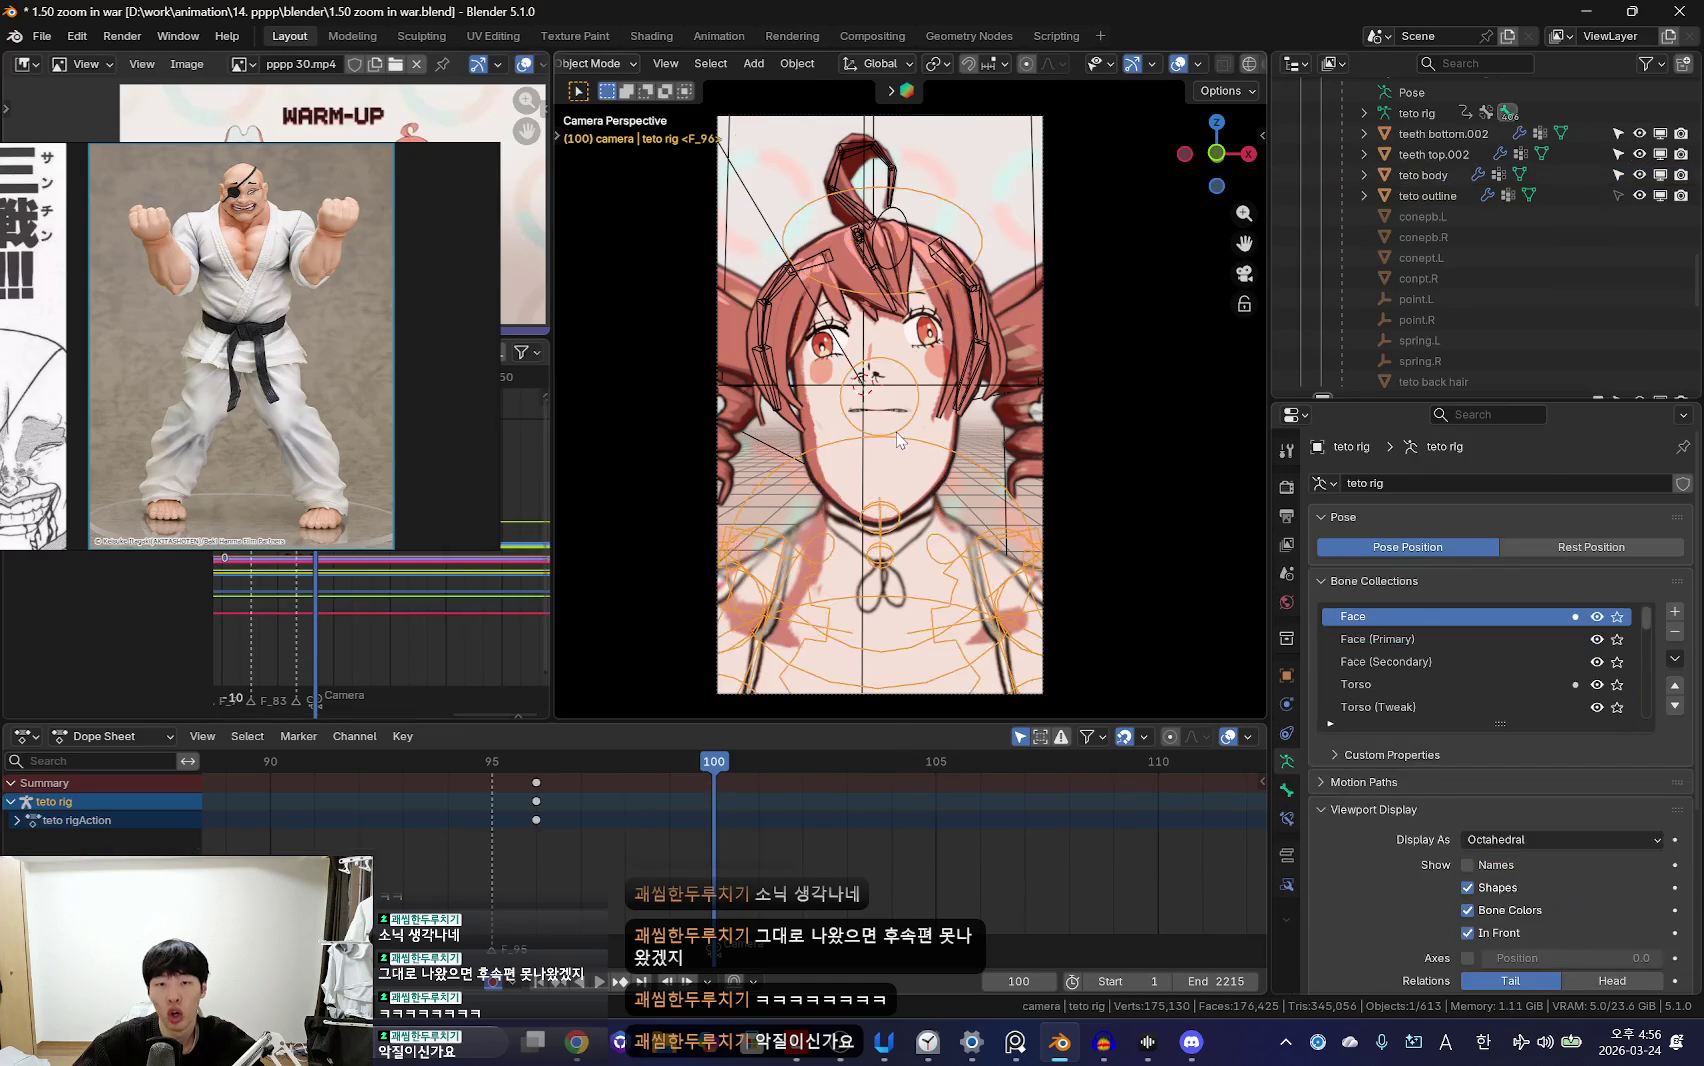
pyautogui.hotkey('ctrl', 'Tab')
pyautogui.hotkey('alt', 'h')
pyautogui.click(896, 433)
pyautogui.hotkey('shift', 'alt', 'z')
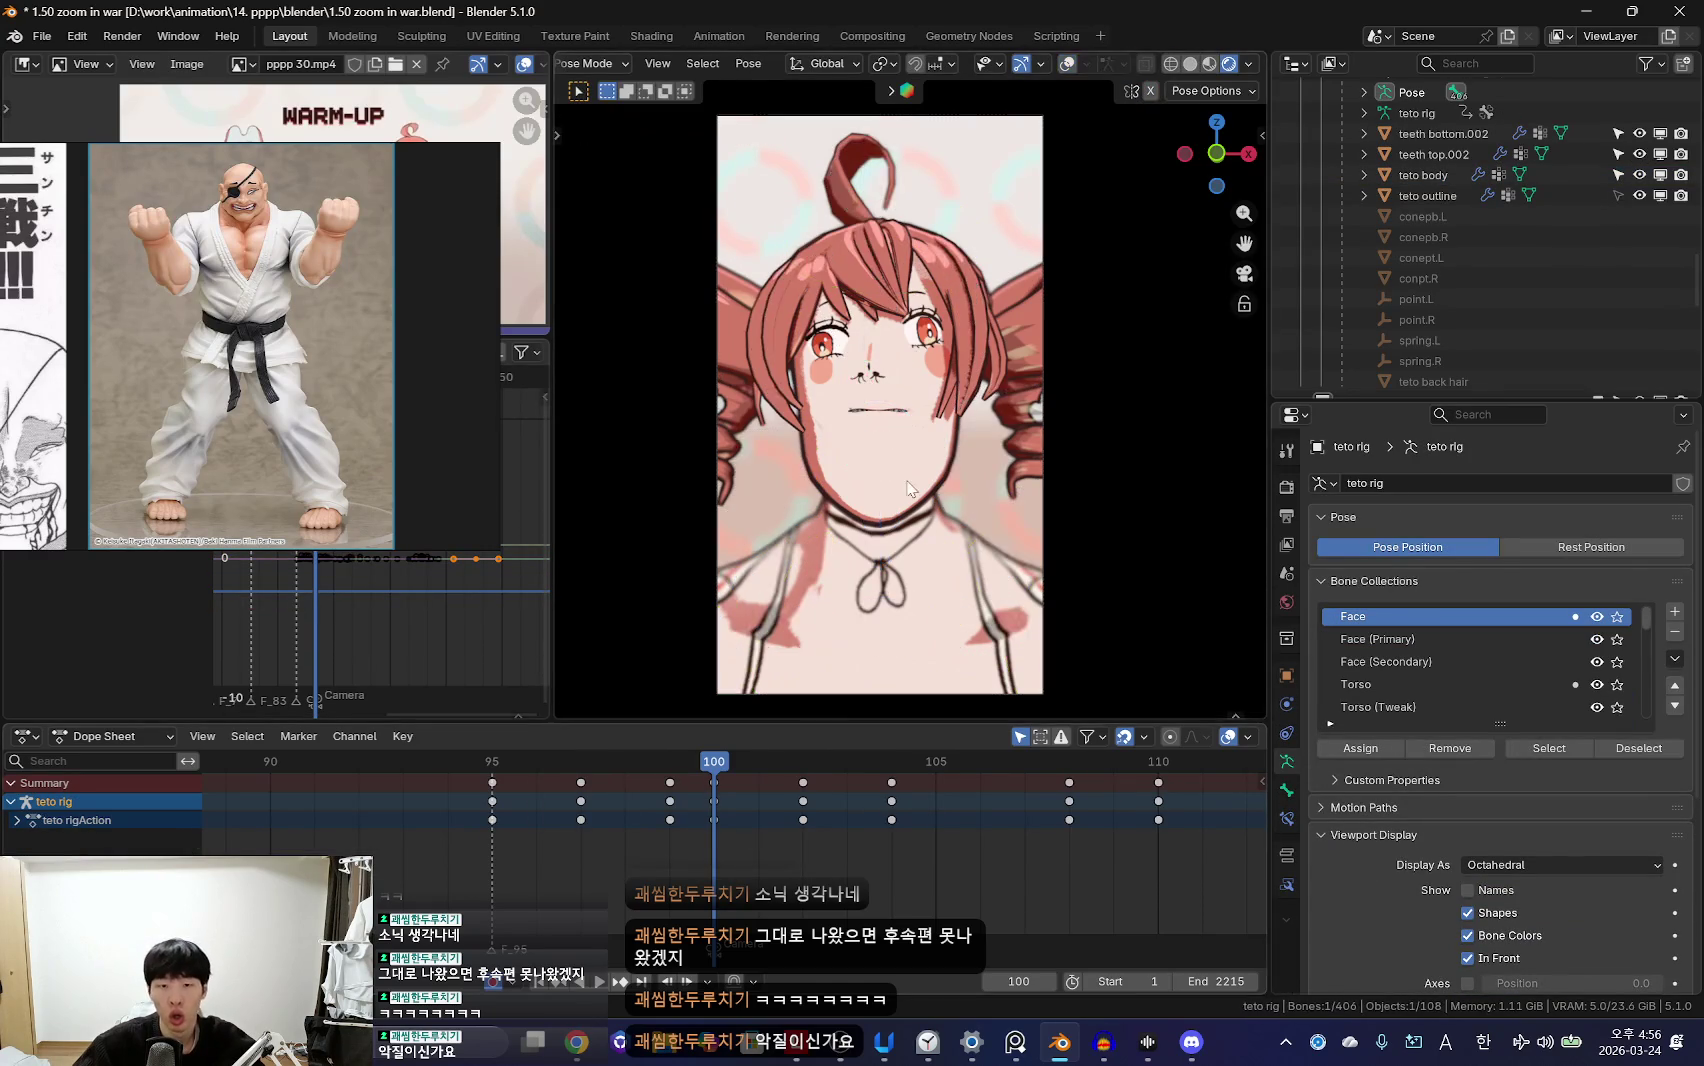
pyautogui.press('r')
pyautogui.press('r')
pyautogui.click(878, 316)
# Step: Reshape the mouth bone rotation and keyframe the open-mouth pose at frame 101
pyautogui.moveTo(683, 845)
pyautogui.mouseDown()
pyautogui.moveTo(579, 796)
pyautogui.moveTo(720, 796)
pyautogui.mouseUp()
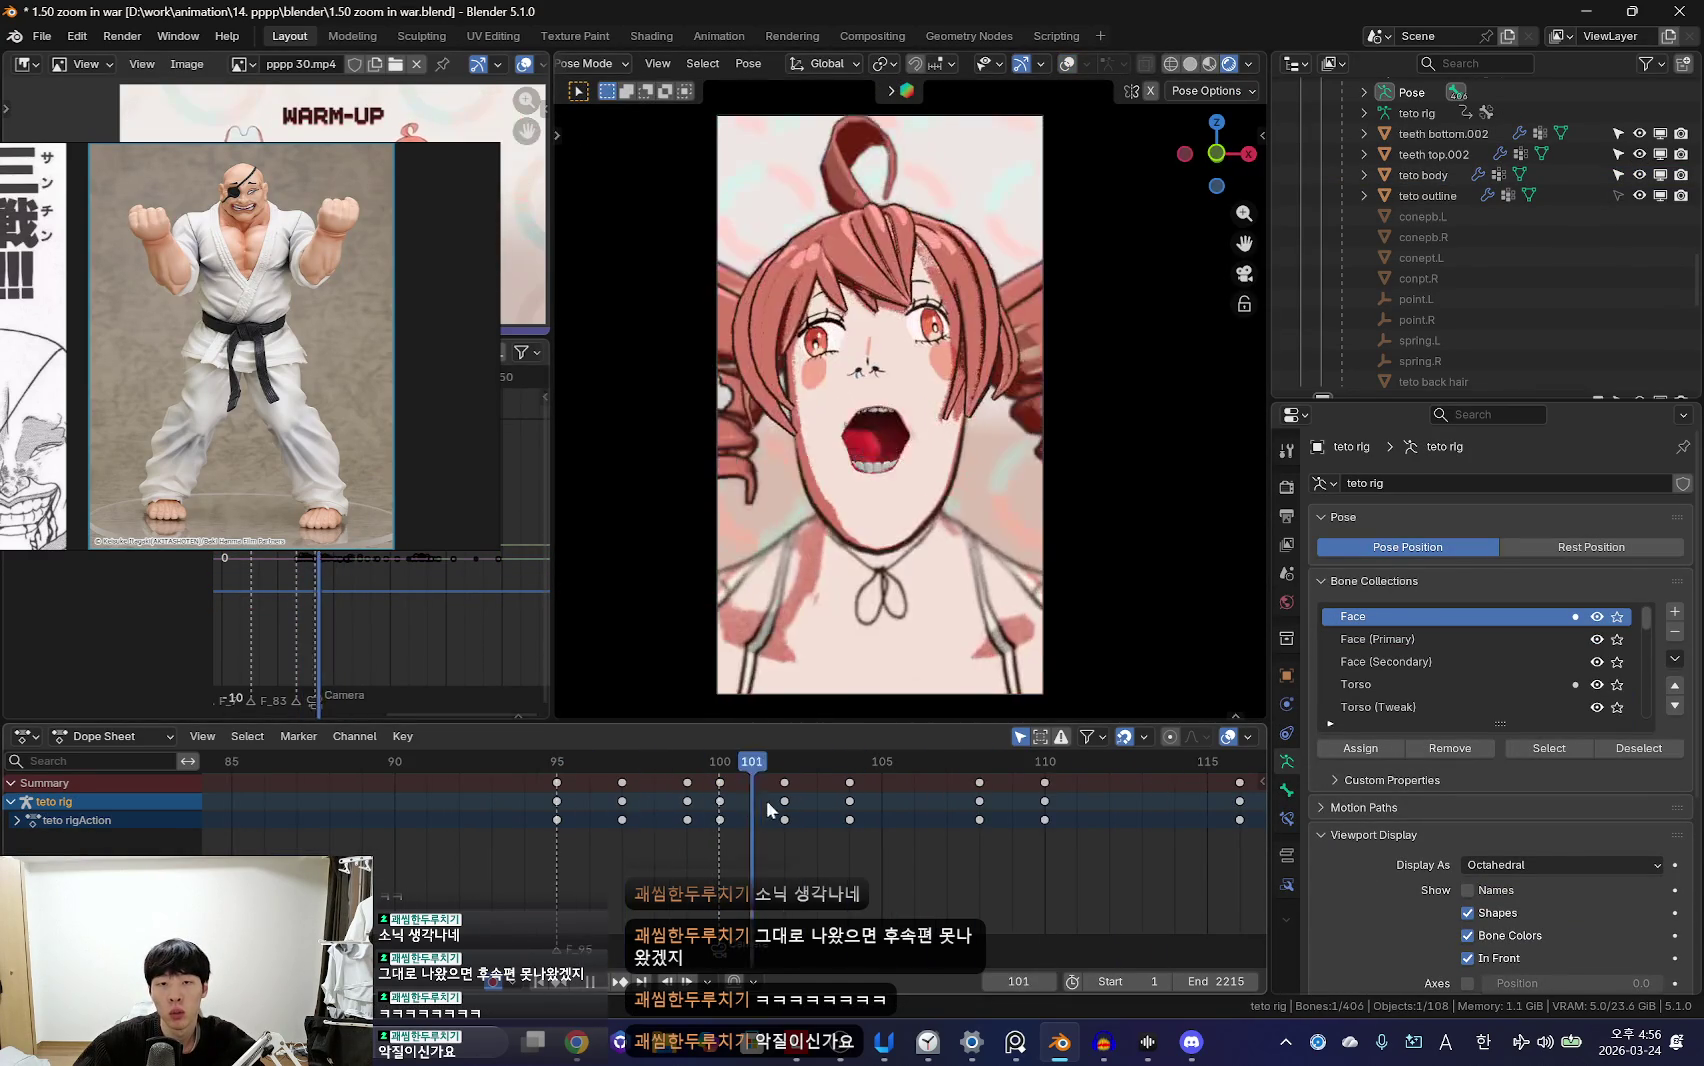
pyautogui.scroll(-2, 720, 796)
pyautogui.press('Right')
pyautogui.press('r')
pyautogui.press('r')
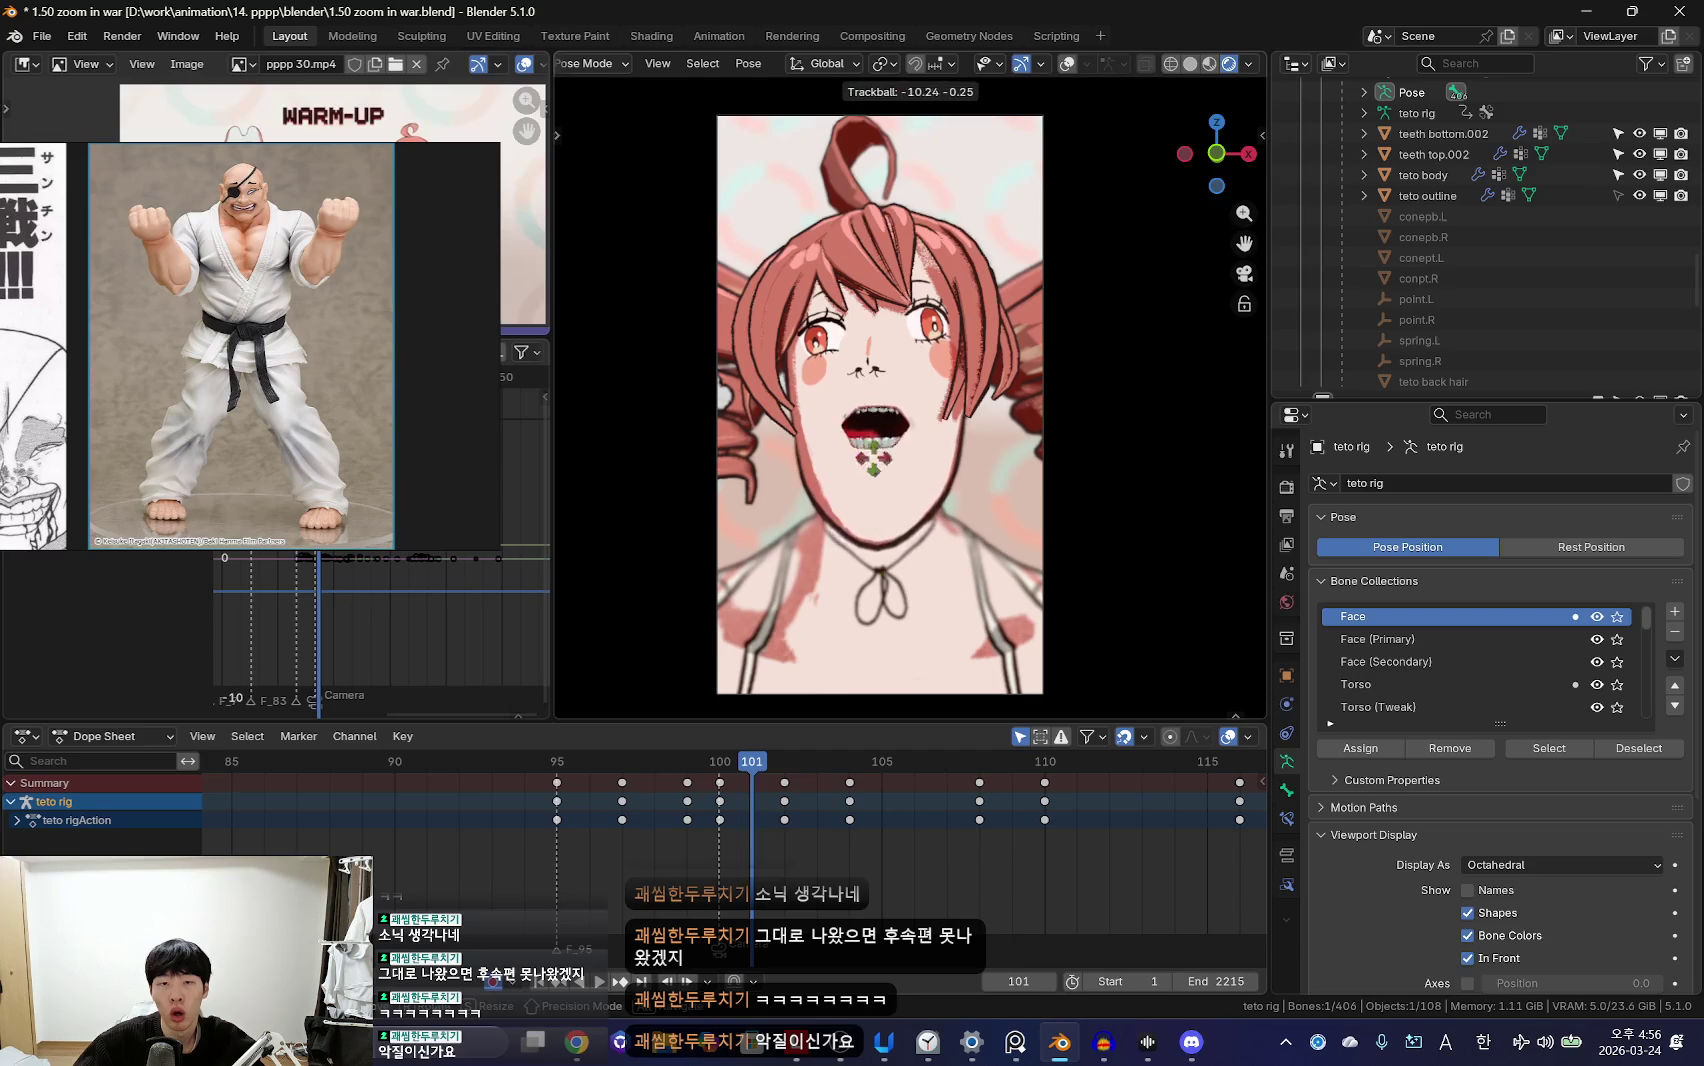
pyautogui.press('Return')
pyautogui.click(595, 829)
# Step: Scrub frames 97–103 to check the wider open mouth
pyautogui.scroll(-2, 595, 829)
pyautogui.moveTo(595, 829)
pyautogui.mouseDown()
pyautogui.moveTo(580, 841)
pyautogui.moveTo(819, 847)
pyautogui.mouseUp()
pyautogui.scroll(2, 580, 841)
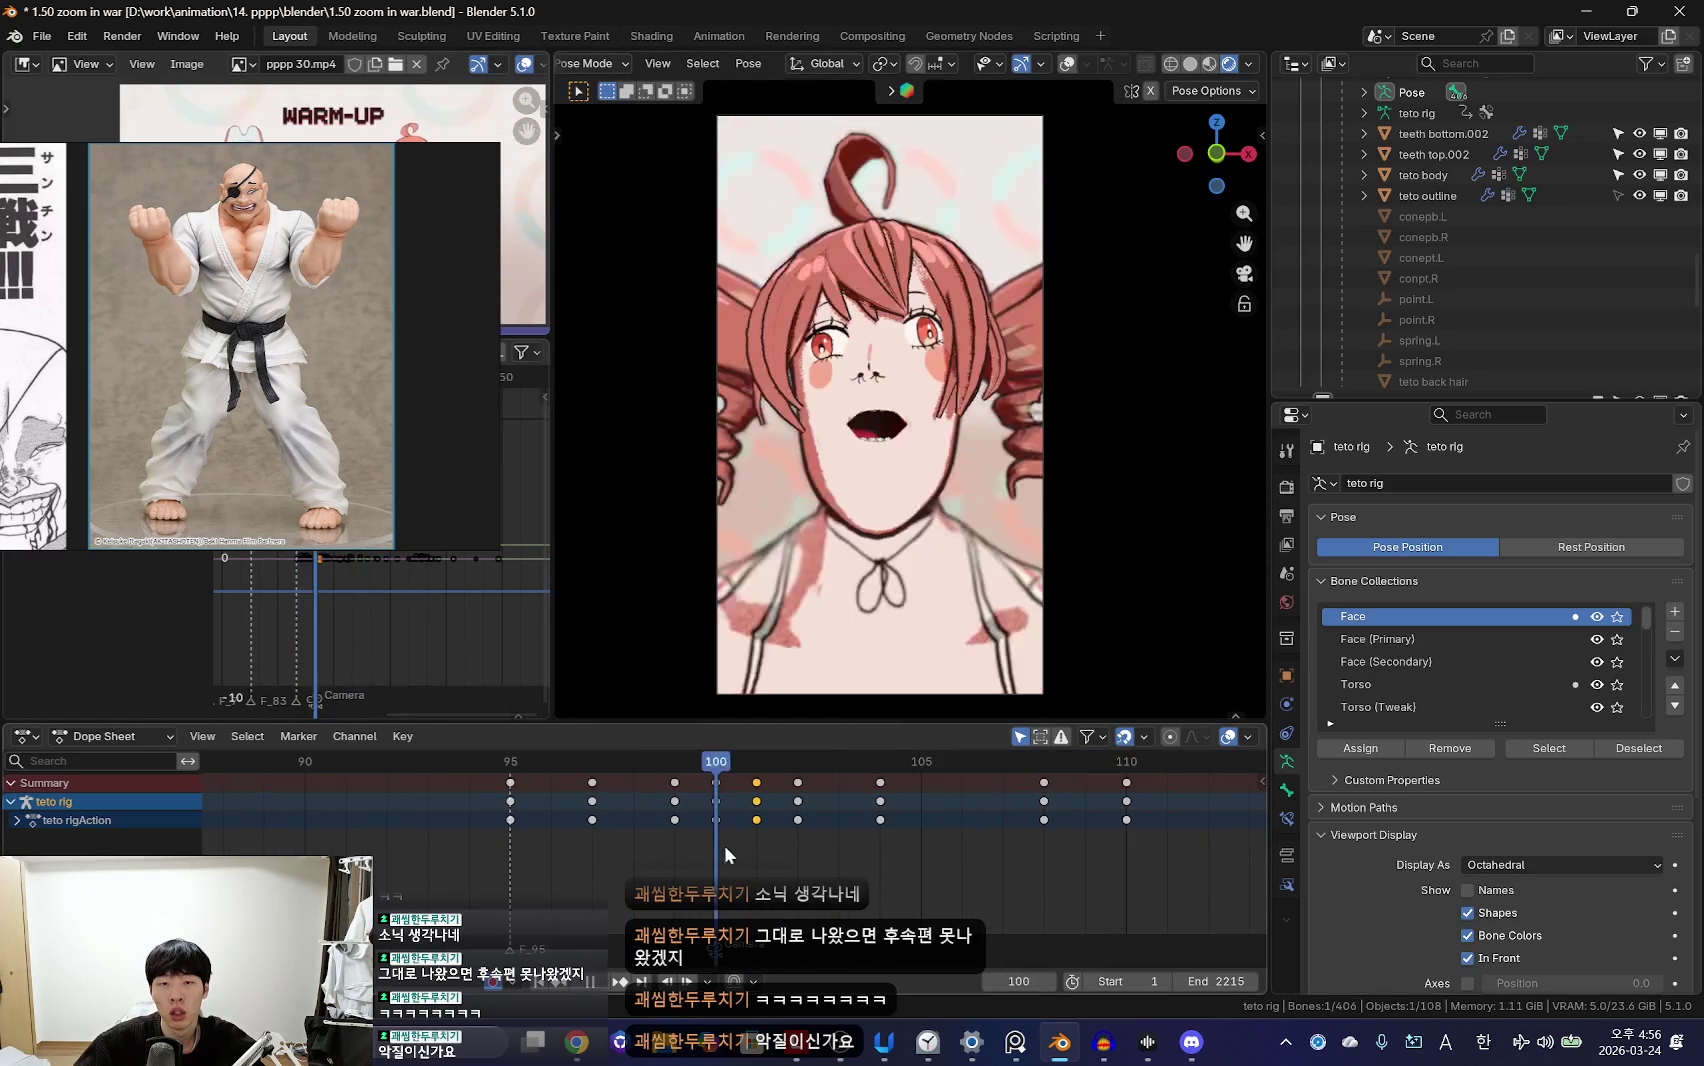
pyautogui.scroll(-1, 823, 803)
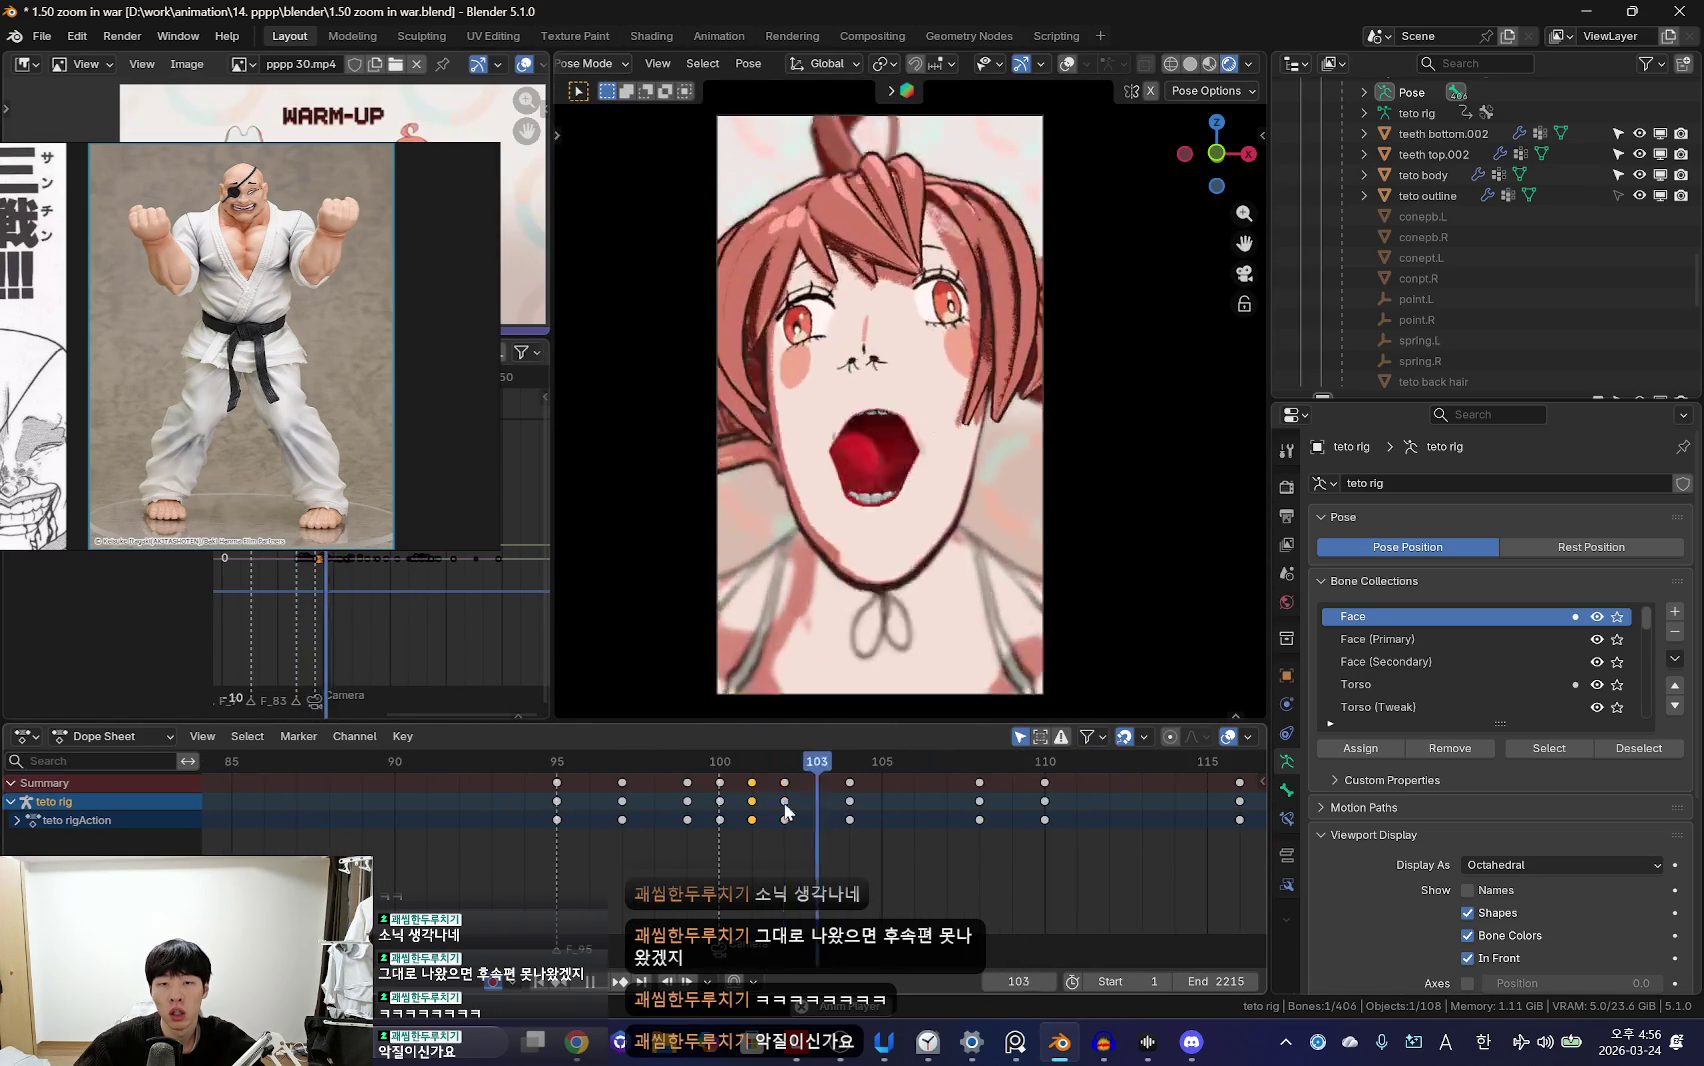
pyautogui.moveTo(840, 804)
pyautogui.mouseDown()
pyautogui.moveTo(763, 829)
pyautogui.moveTo(786, 822)
pyautogui.moveTo(742, 815)
pyautogui.mouseUp()
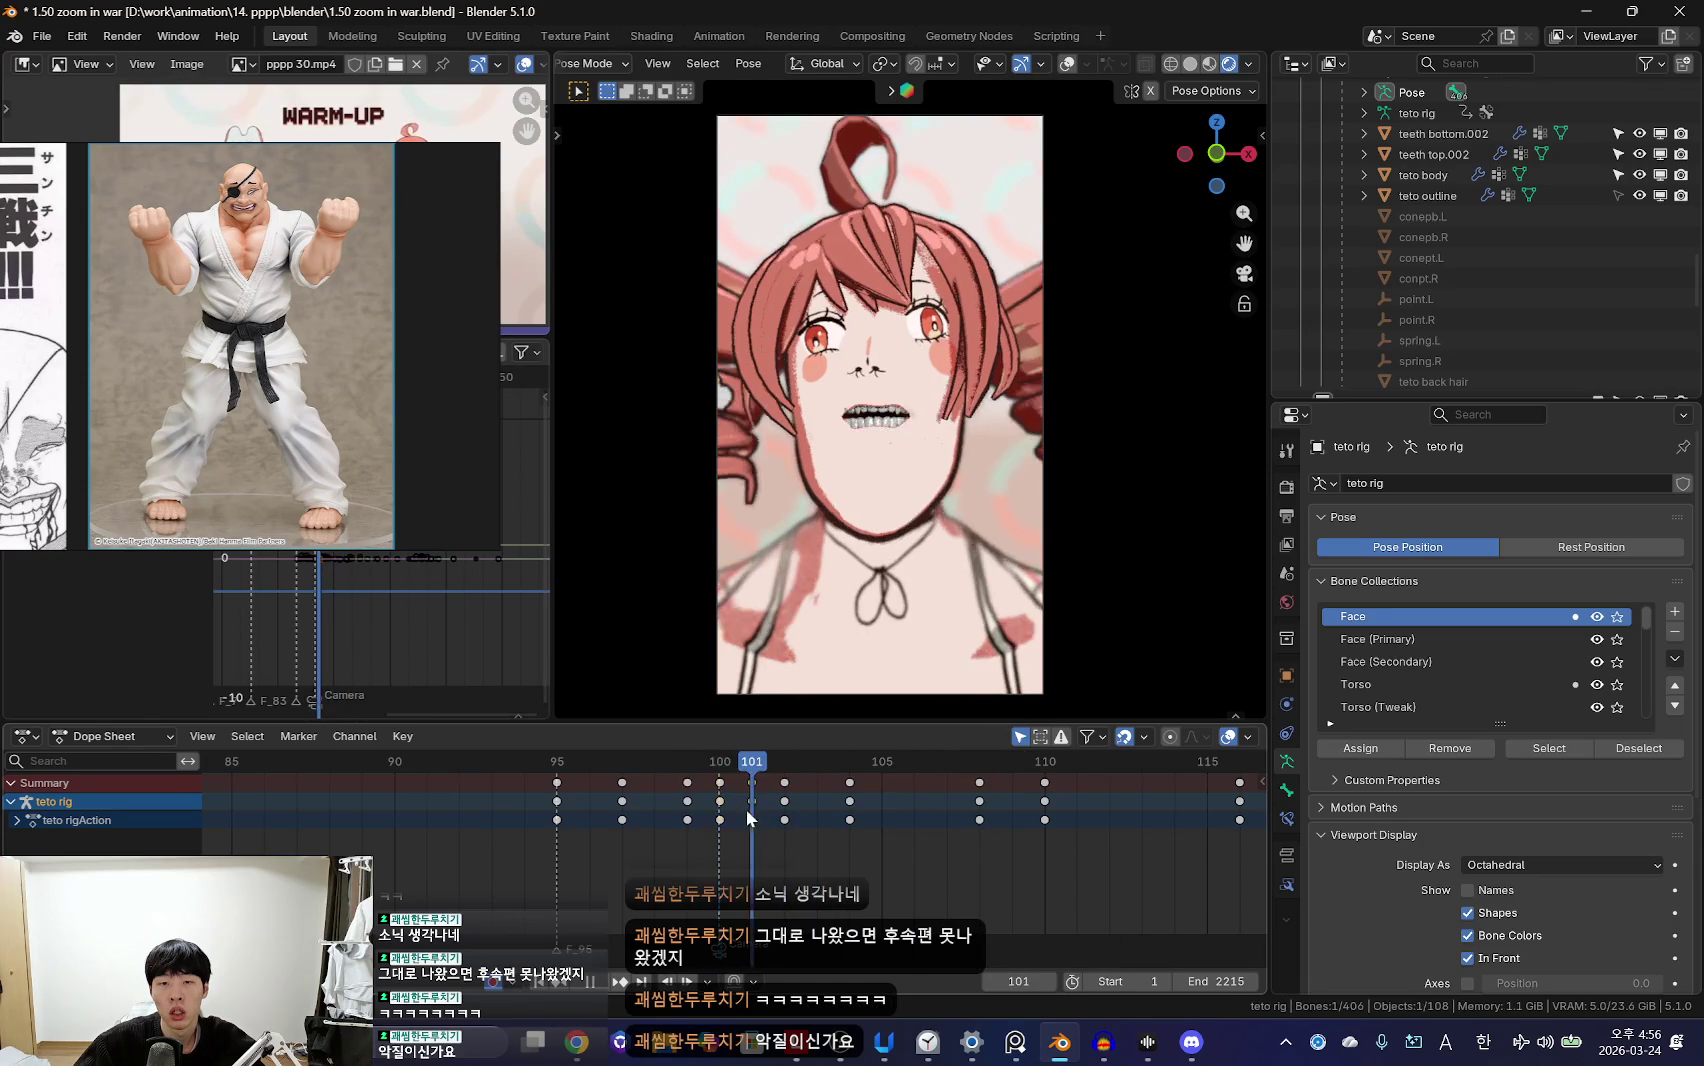
pyautogui.moveTo(636, 805)
pyautogui.mouseDown()
pyautogui.moveTo(863, 820)
pyautogui.moveTo(861, 841)
pyautogui.mouseUp()
pyautogui.scroll(-4, 764, 841)
# Step: Play back the lip-sync from frame 100 and reselect the camera
pyautogui.hotkey('shift', 'Left')
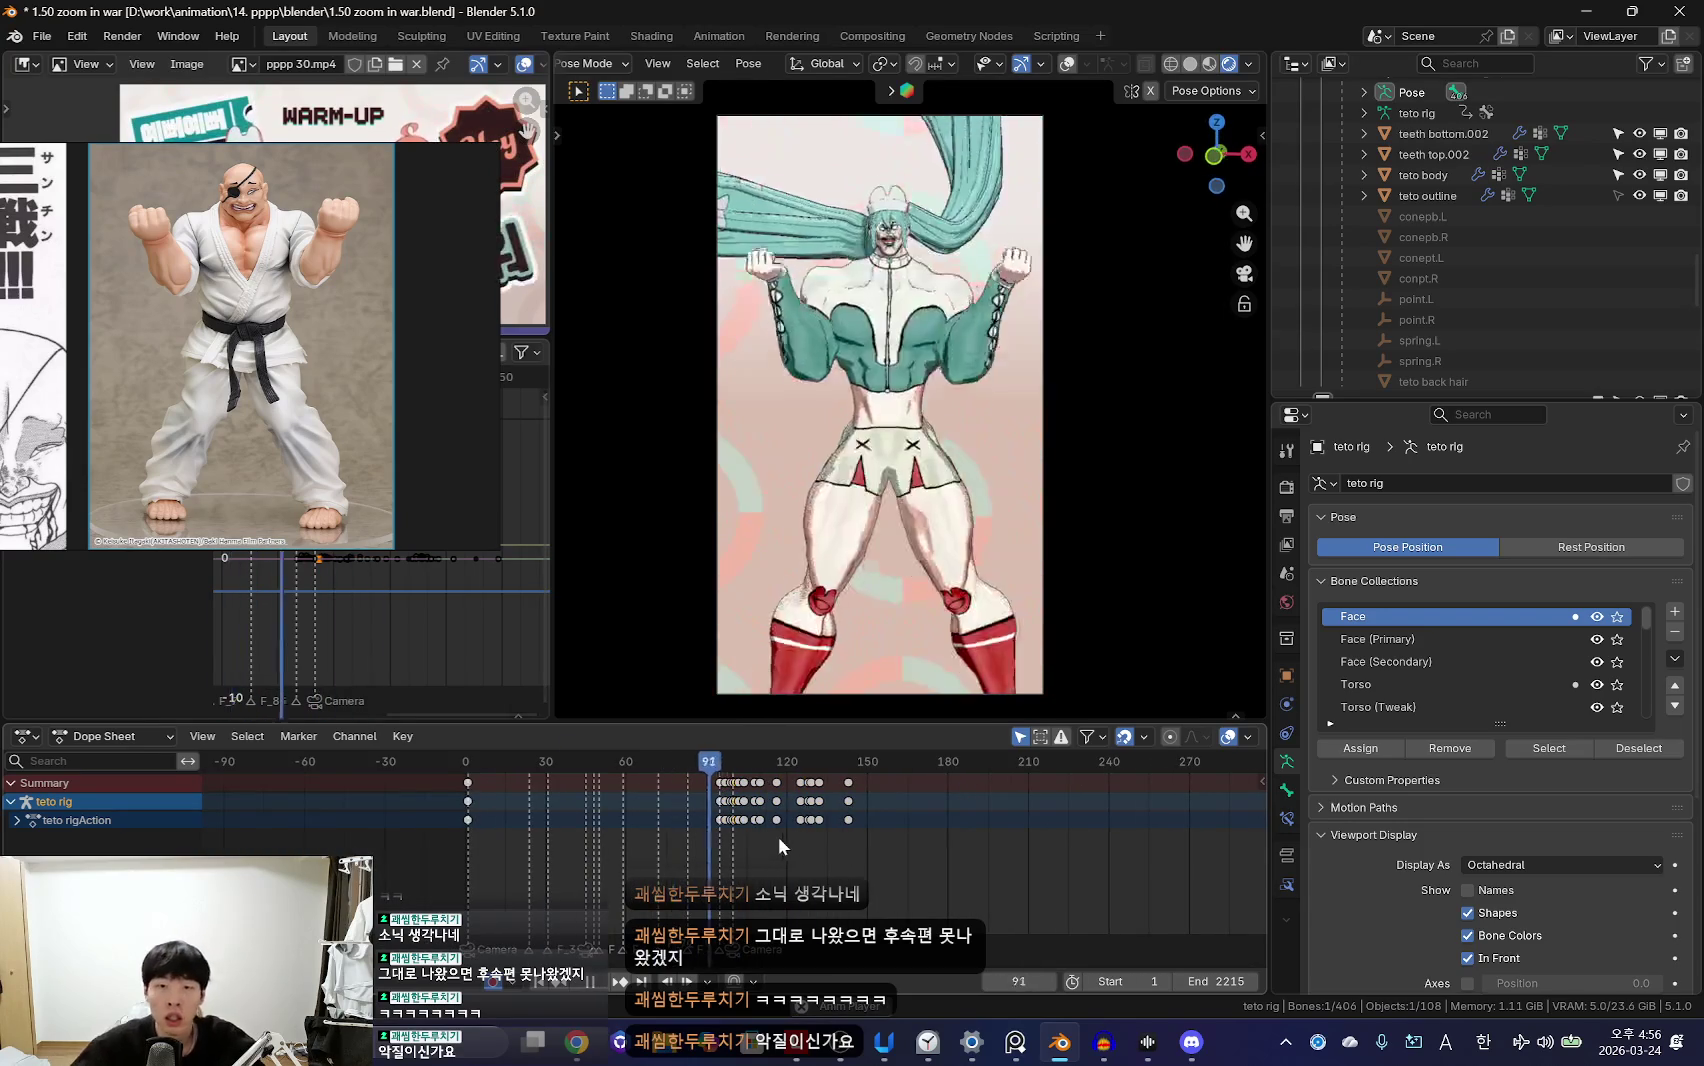
pyautogui.scroll(-4, 710, 831)
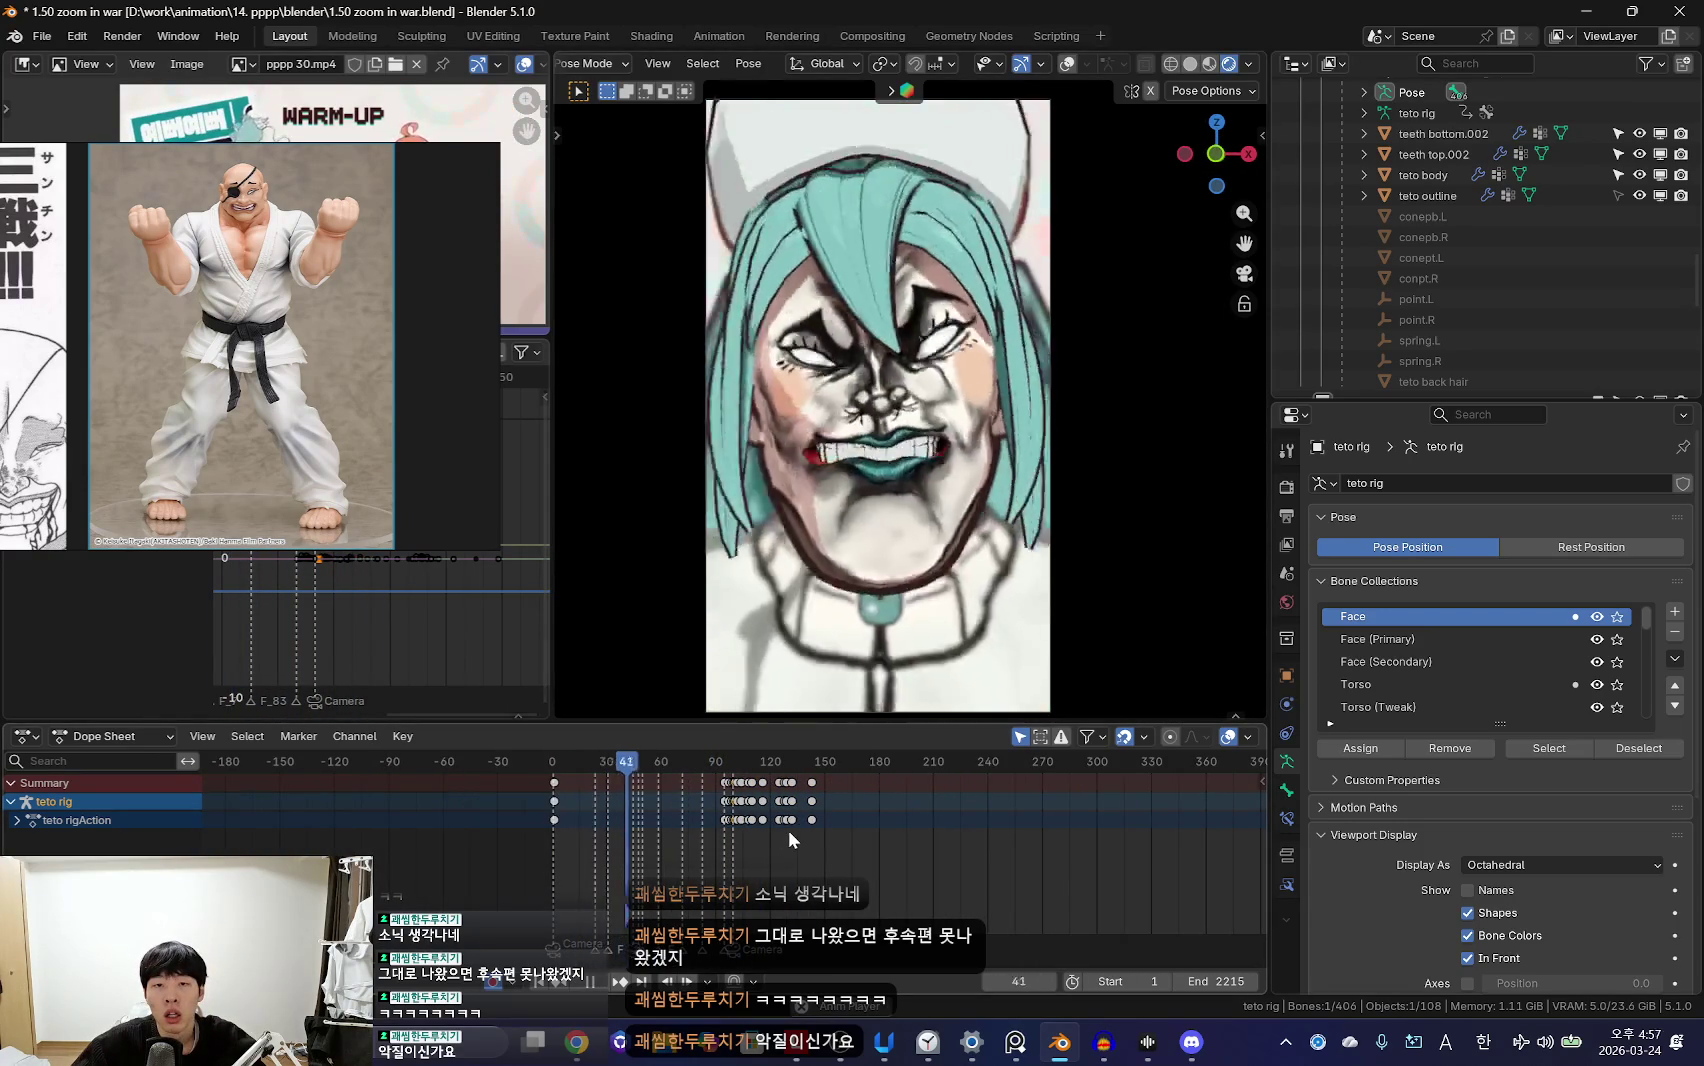
pyautogui.scroll(2, 789, 824)
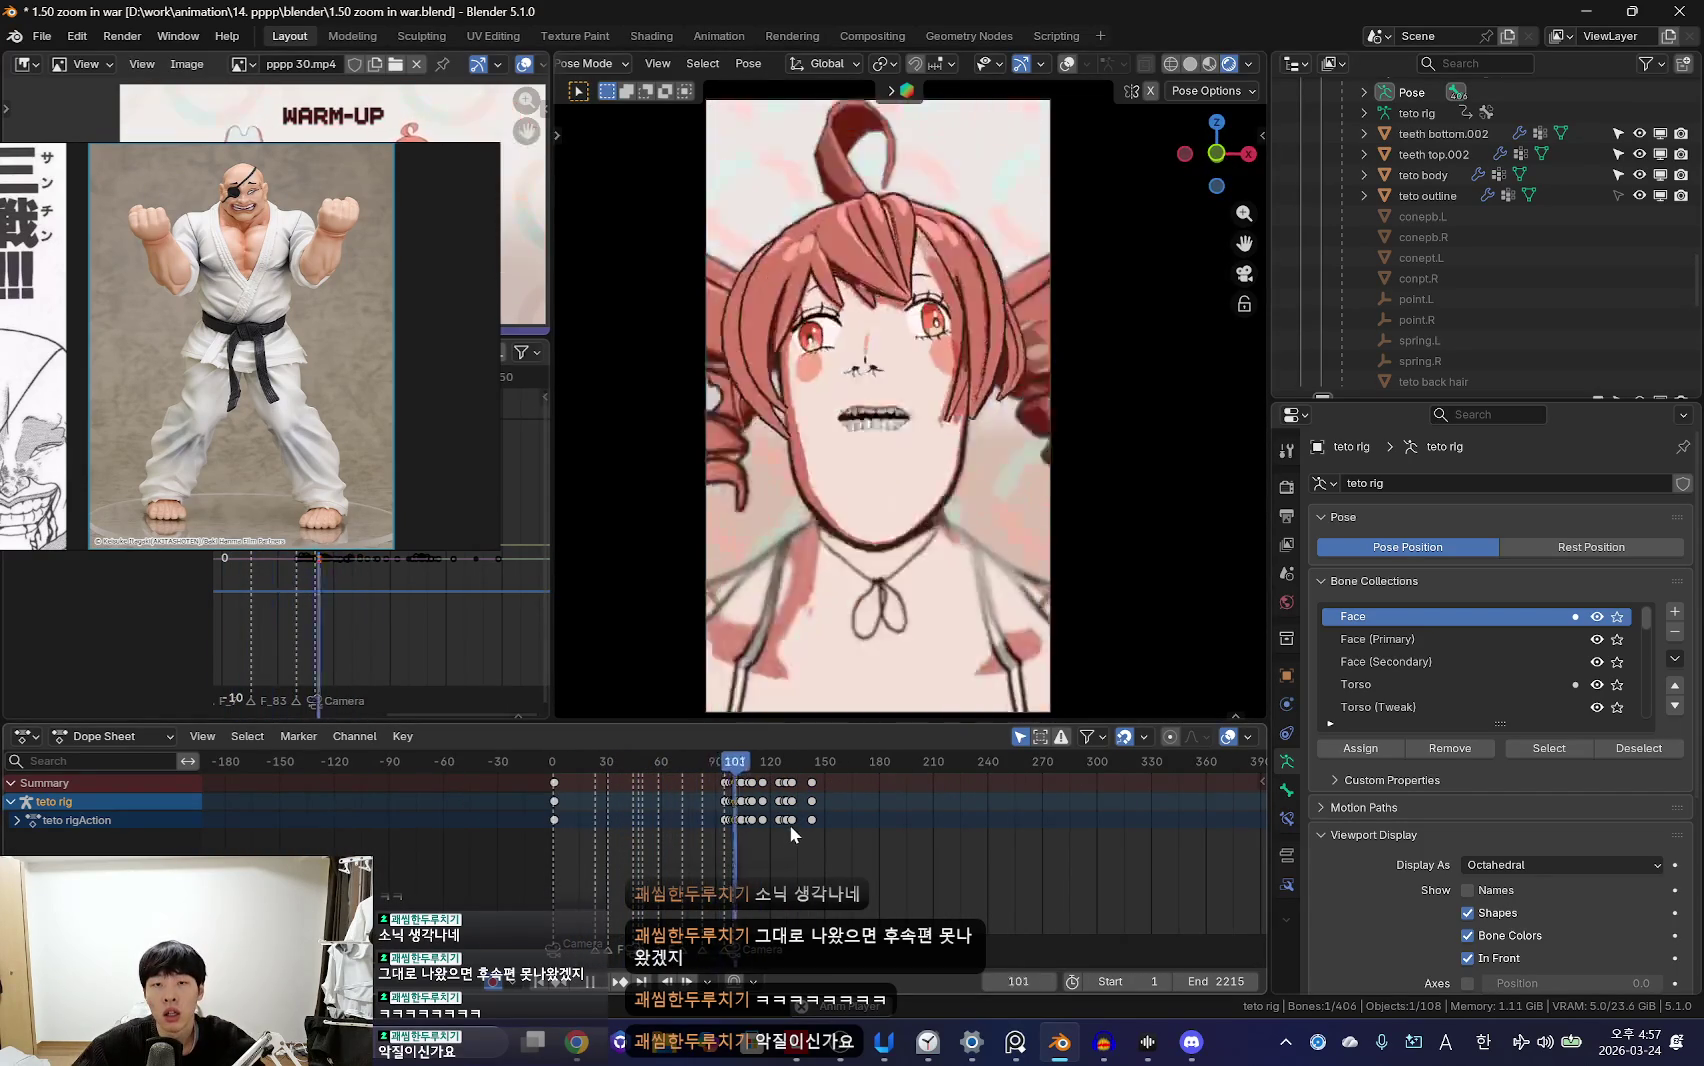
pyautogui.scroll(-2, 800, 838)
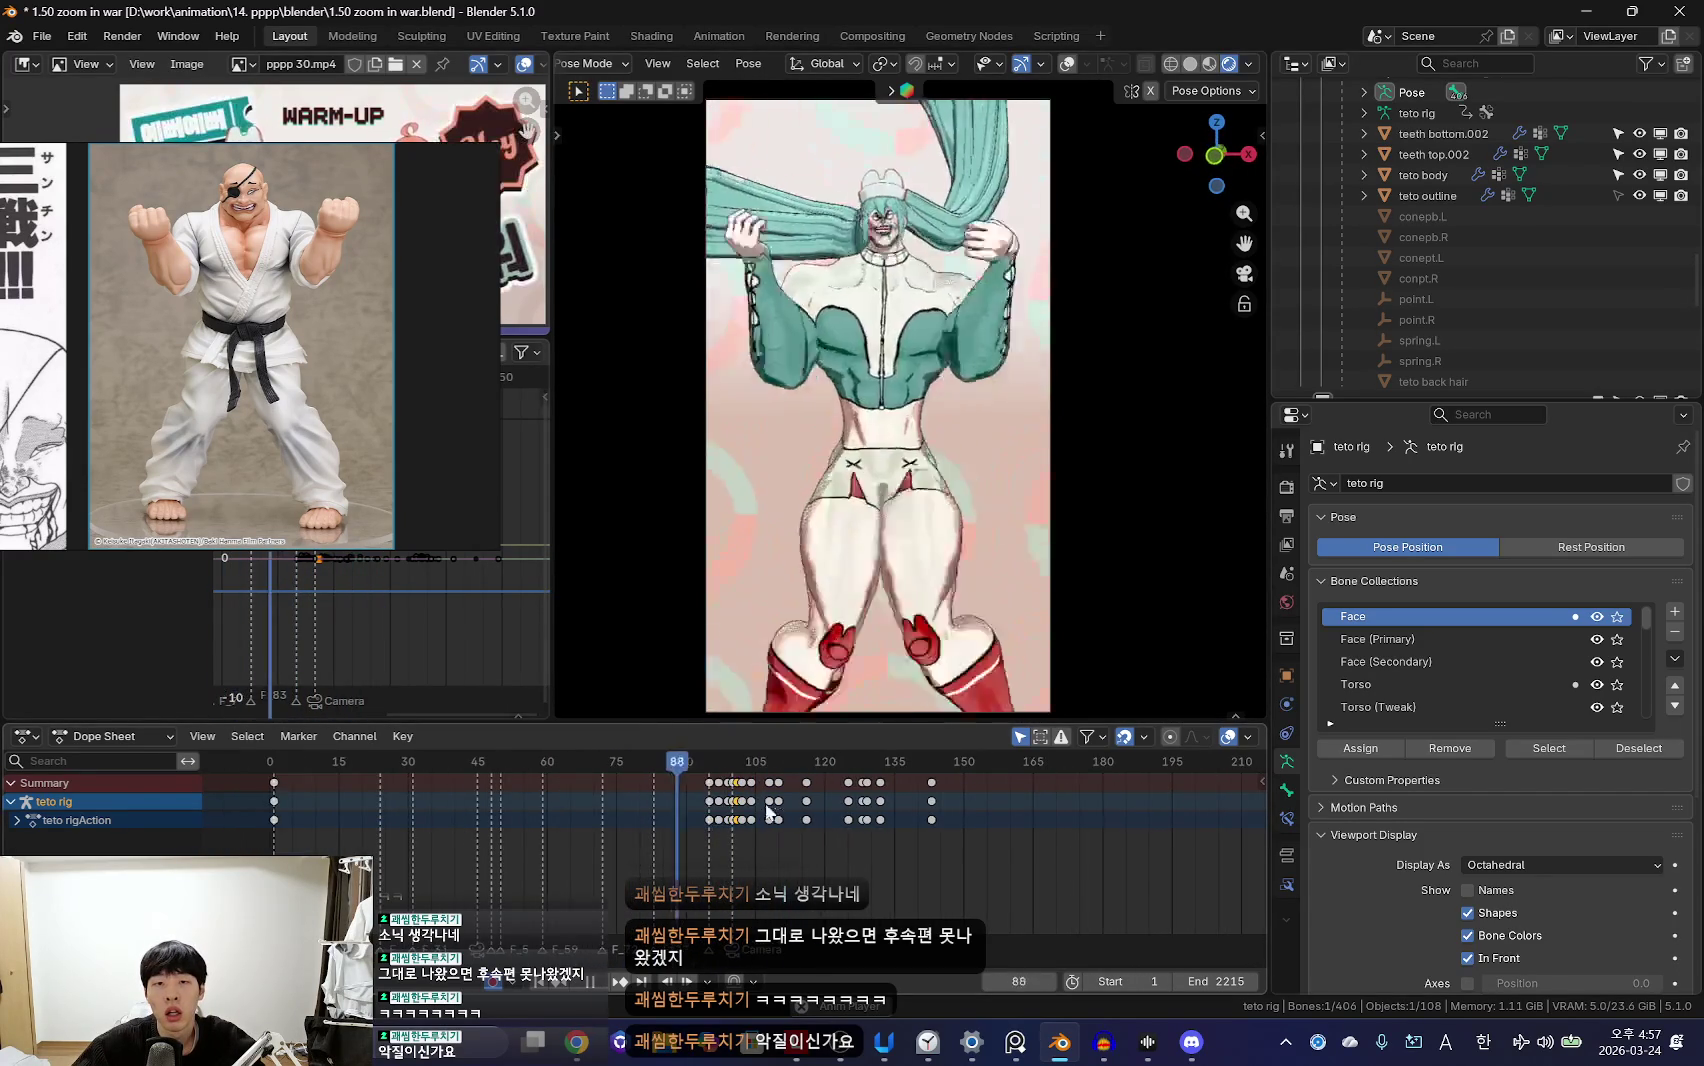
pyautogui.click(1054, 550)
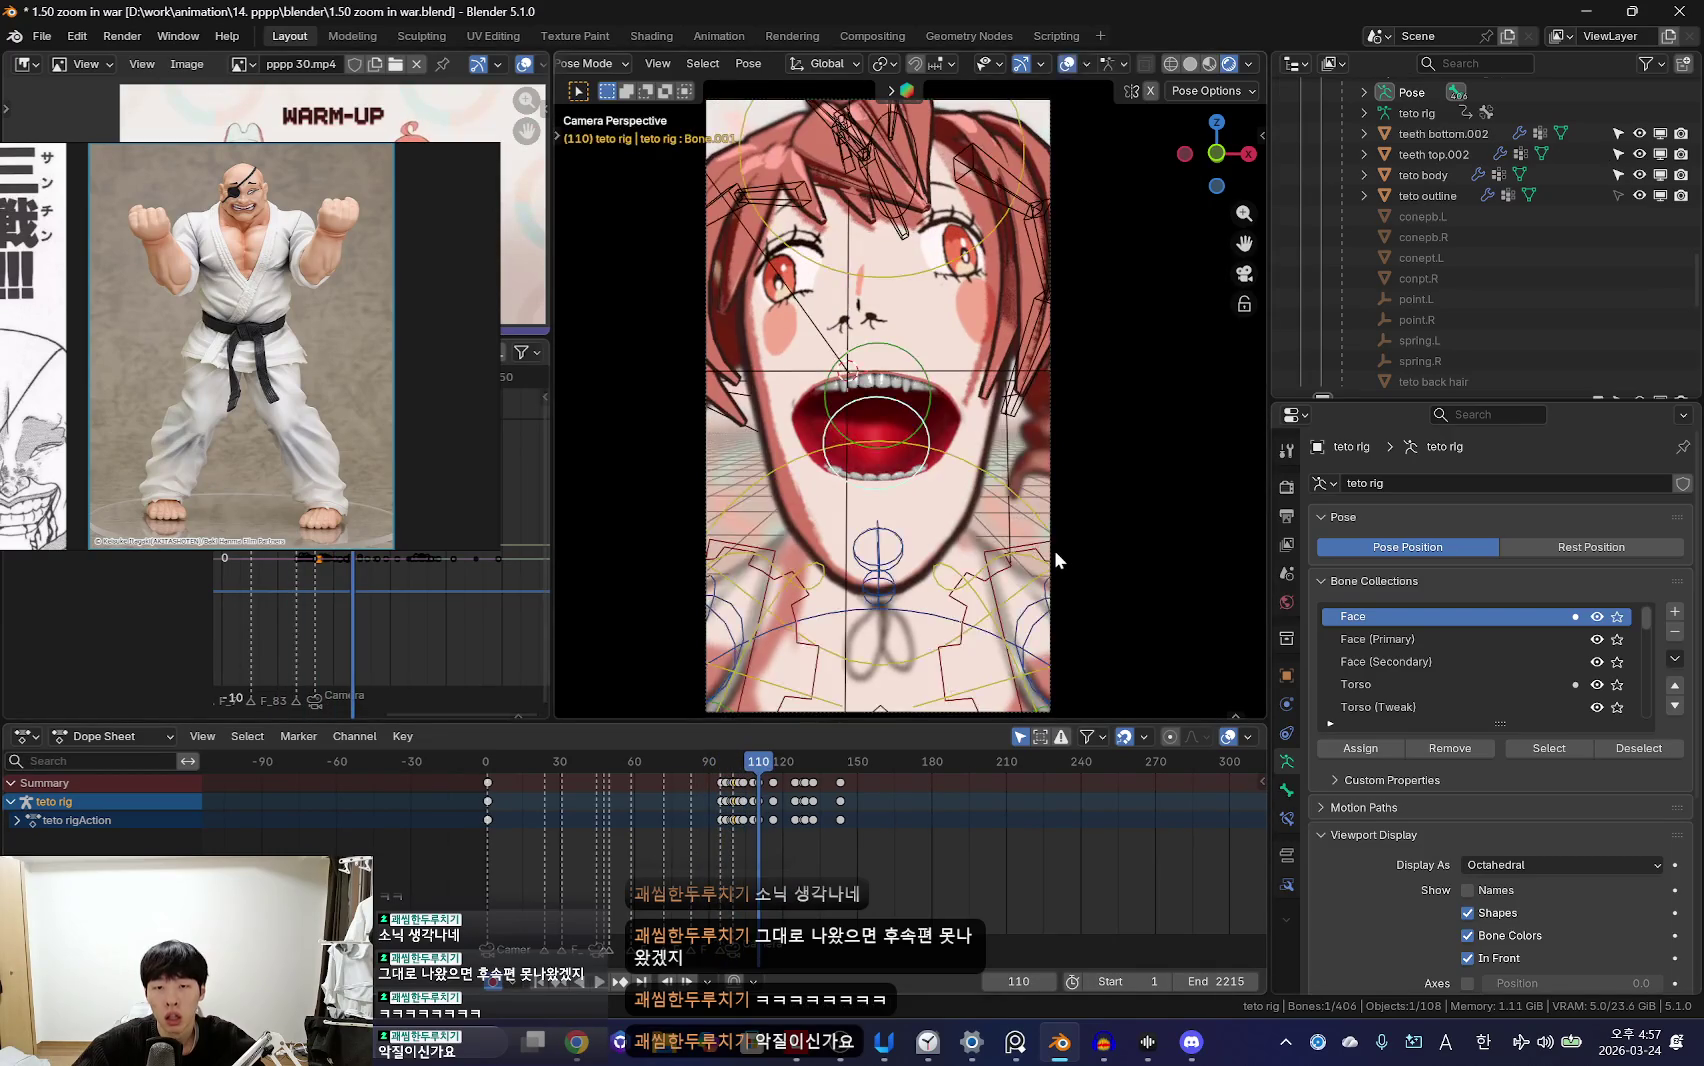
pyautogui.scroll(3, 846, 885)
pyautogui.hotkey('shift', 'alt', 'z')
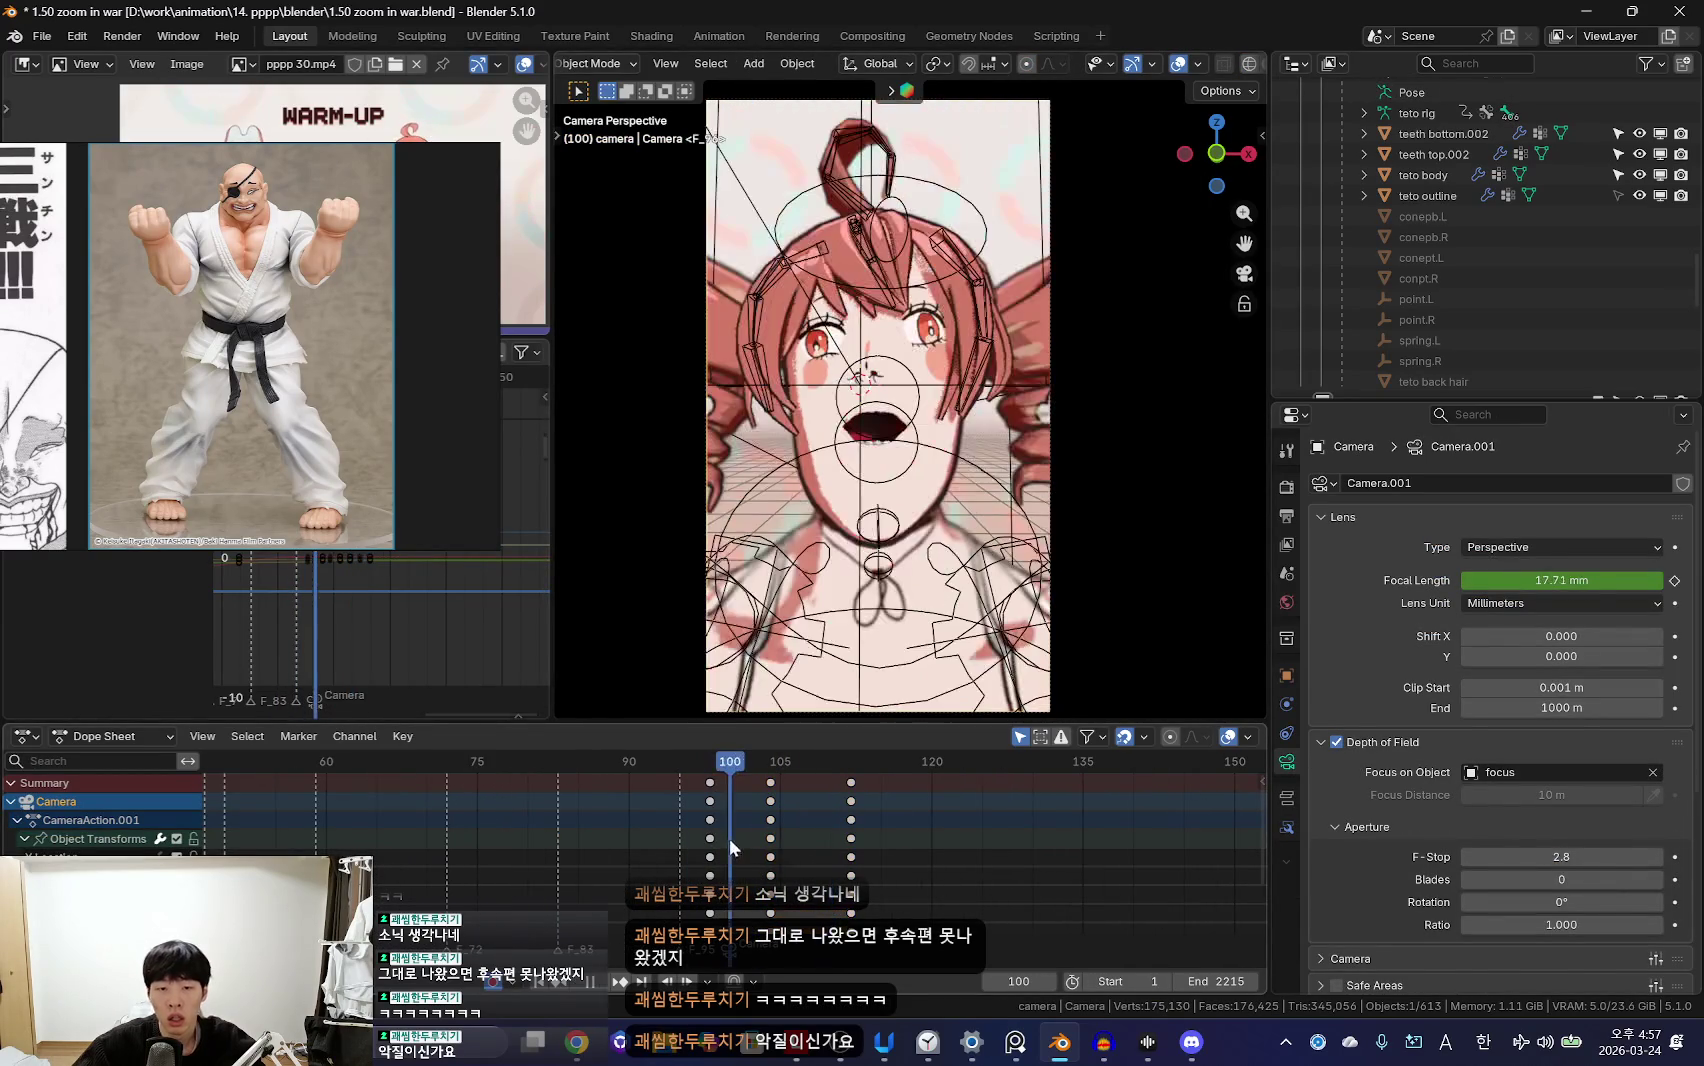
# Step: Delete the camera keyframes at frame 104 and move the selected camera keys to frame 100
pyautogui.click(770, 801)
pyautogui.press('Delete')
pyautogui.scroll(1, 743, 833)
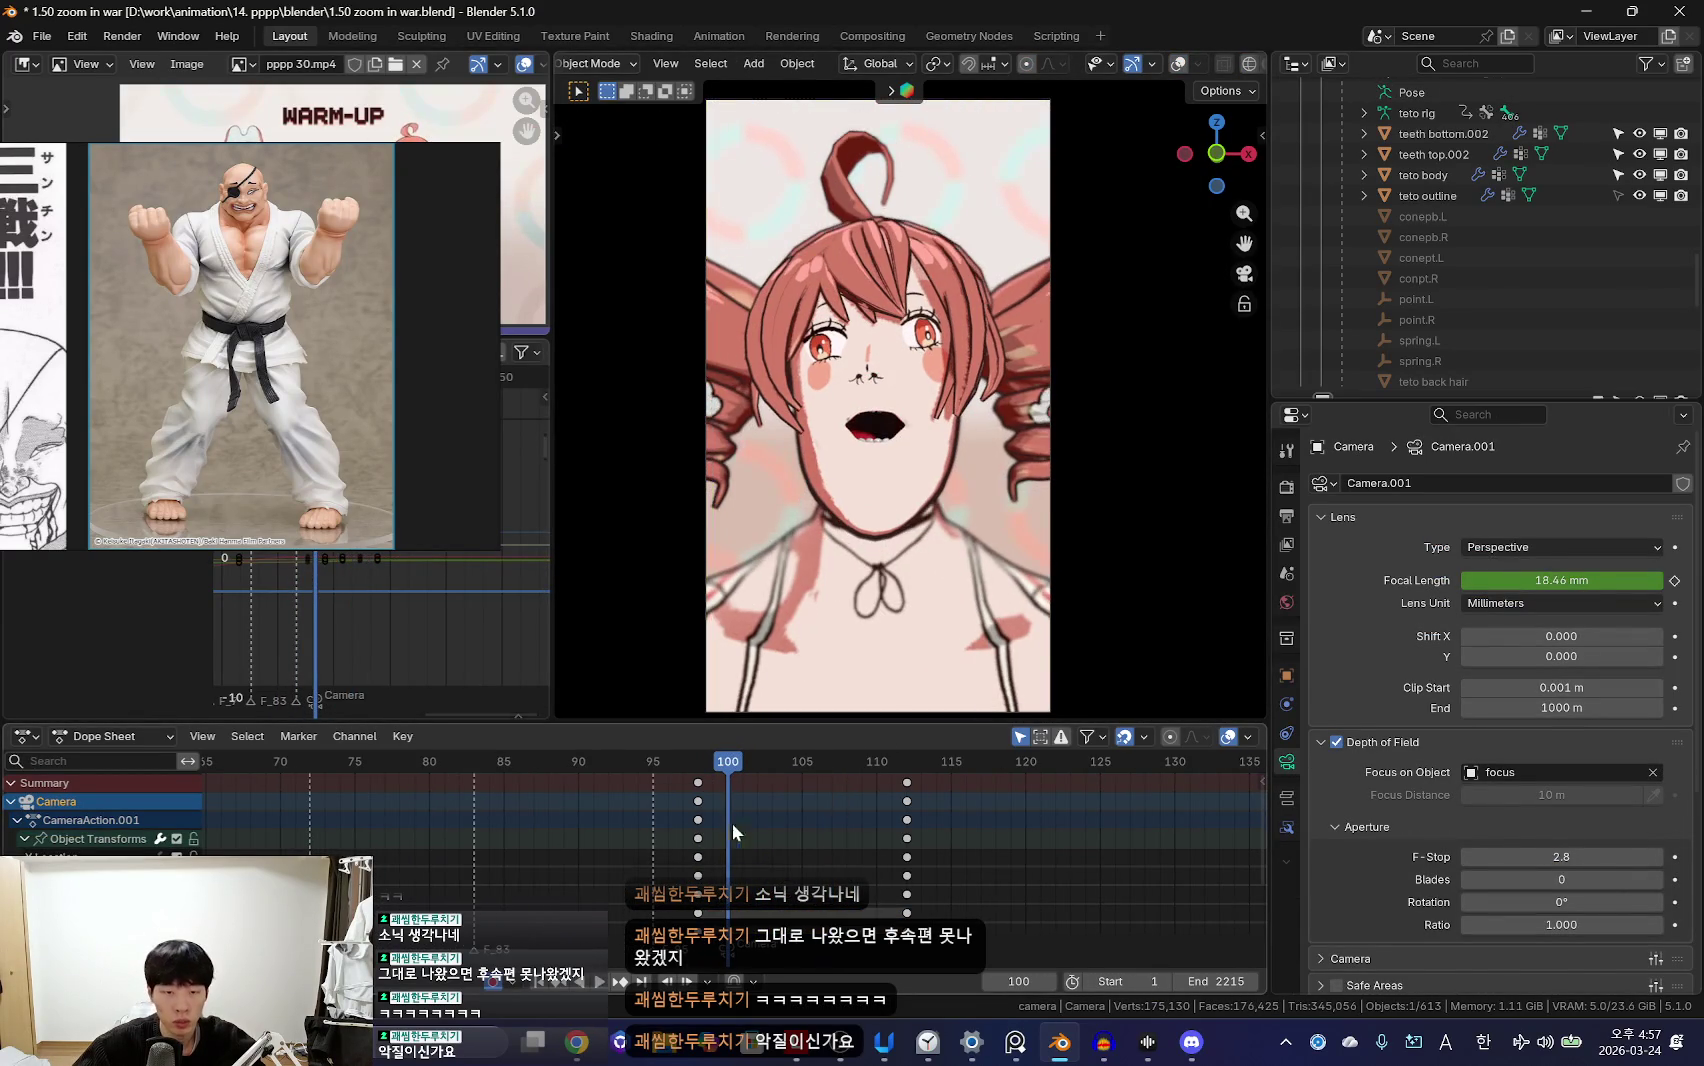
pyautogui.press('g')
pyautogui.click(741, 826)
# Step: Fly the camera to reframe the shot on the character
pyautogui.hotkey('shift', '`')
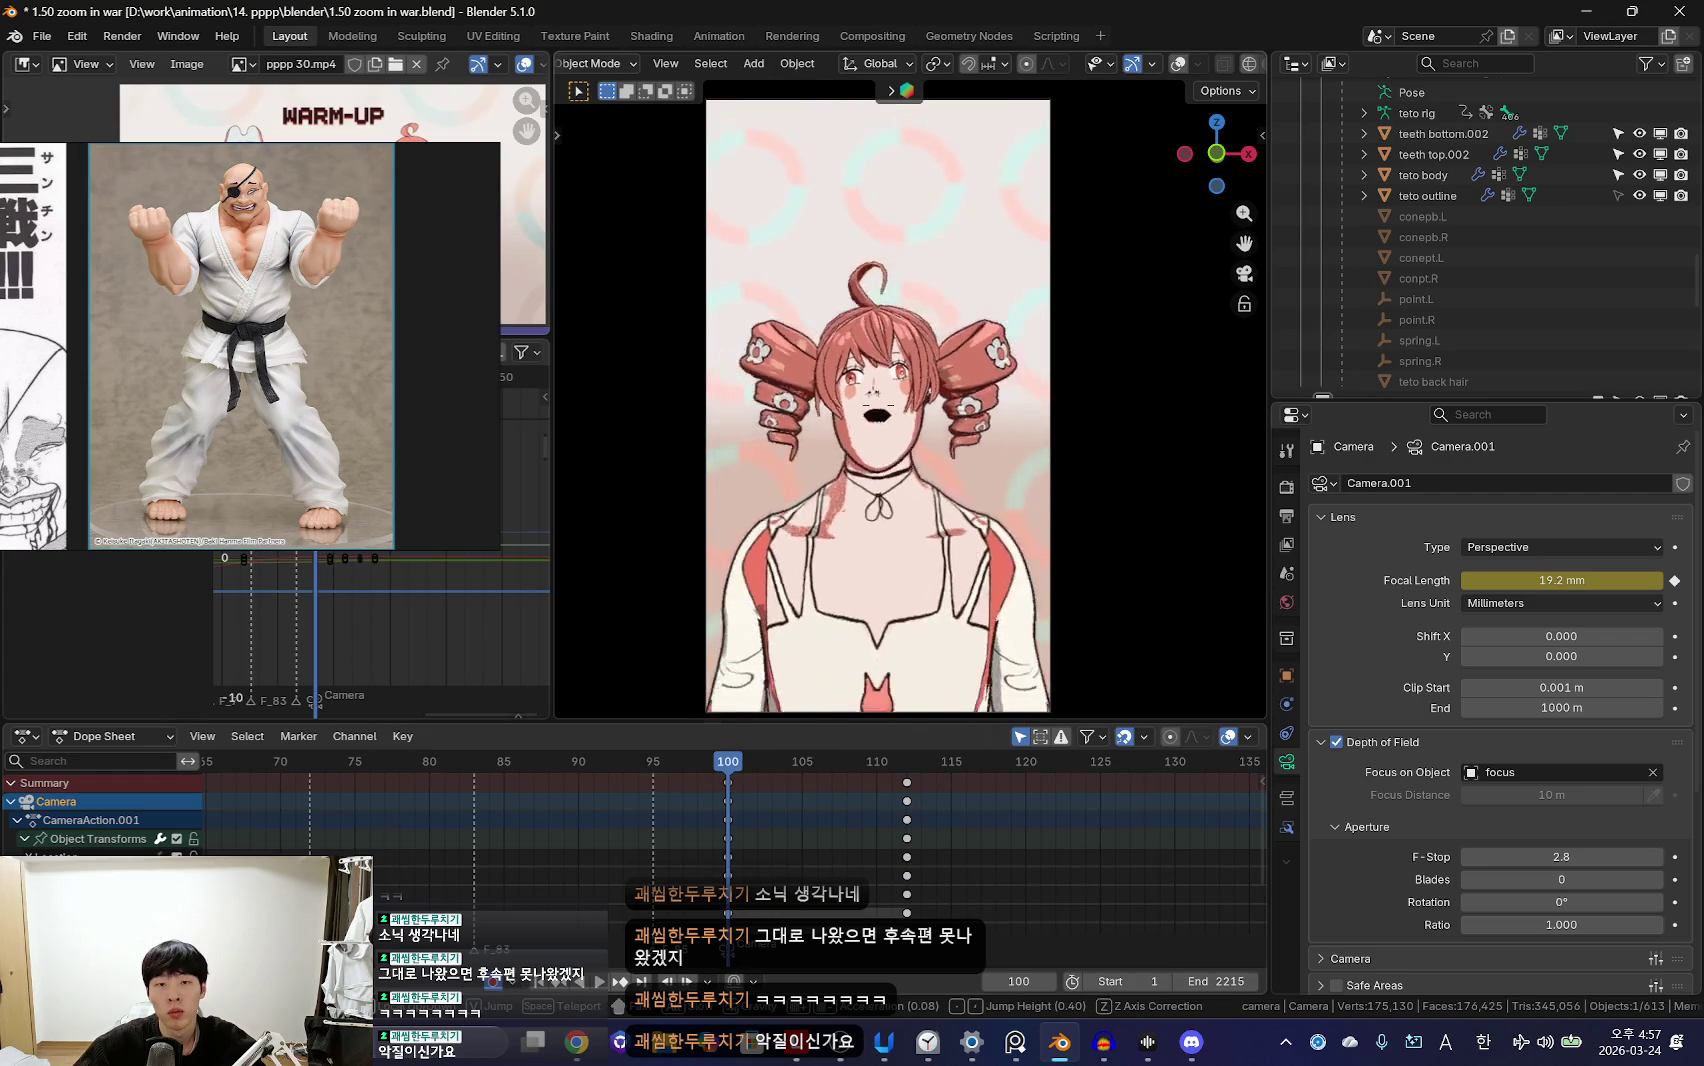
pyautogui.press('Escape')
pyautogui.scroll(-3, 730, 859)
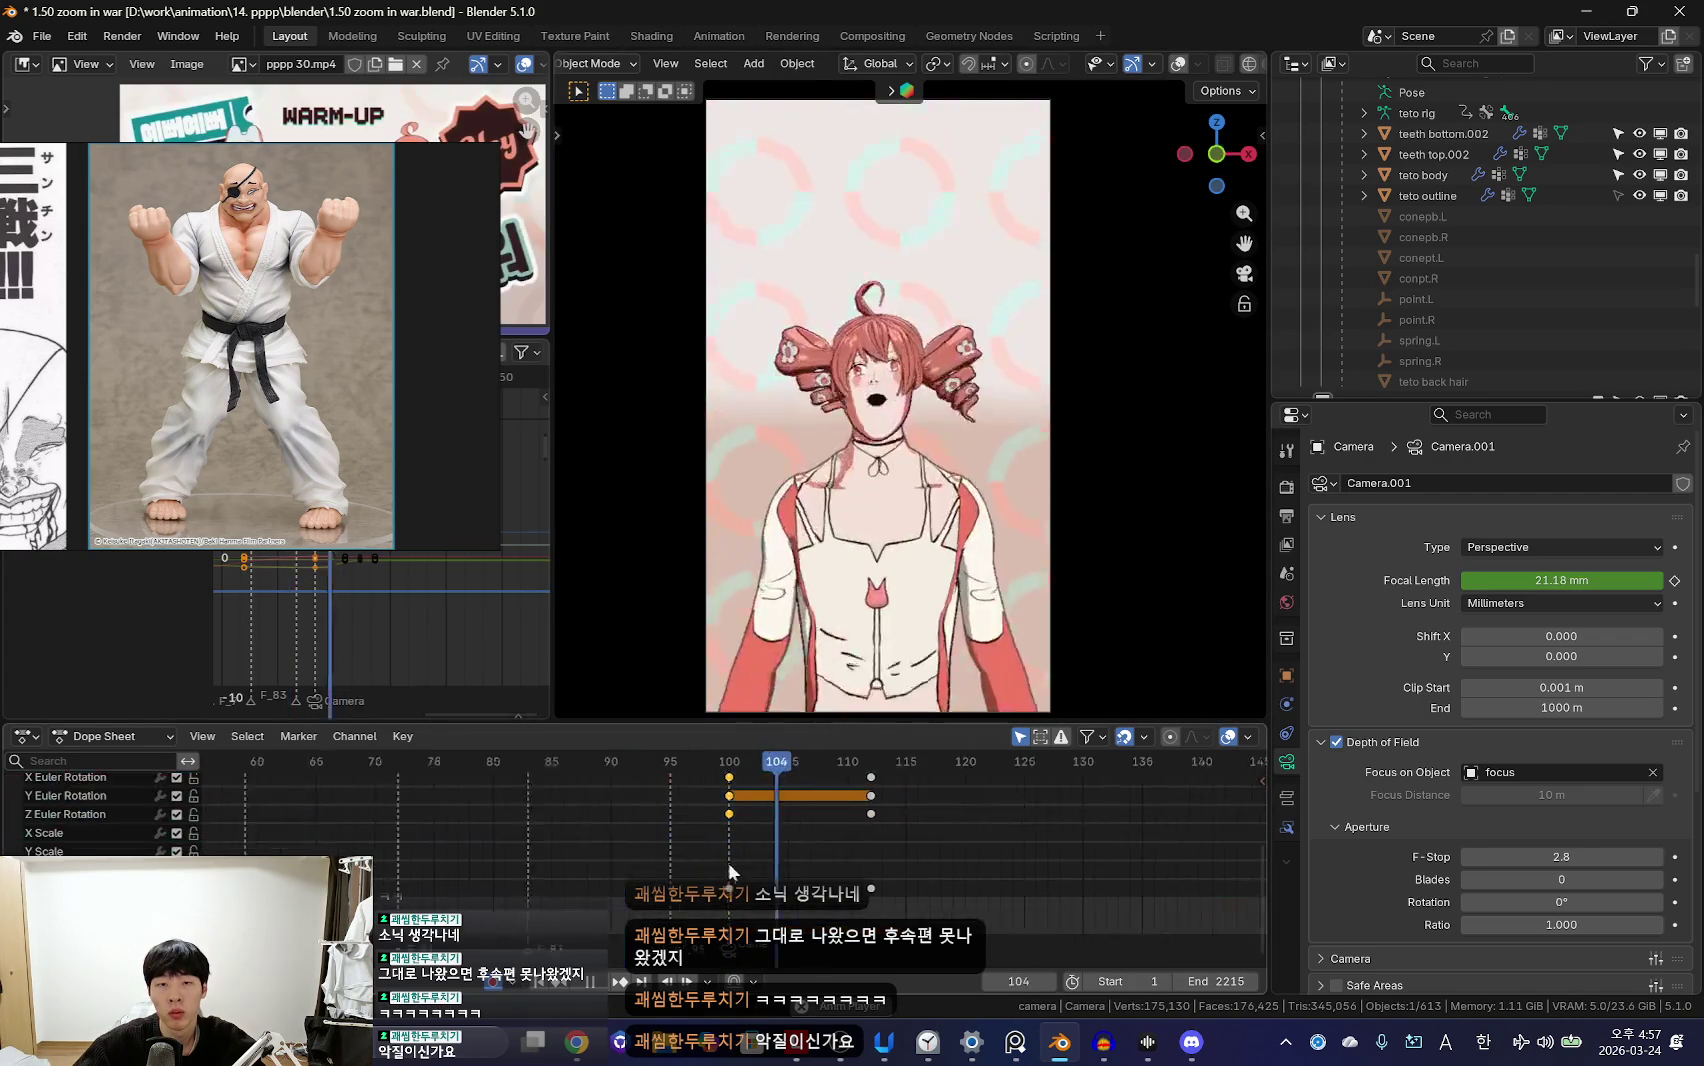
pyautogui.keyDown('alt'); pyautogui.scroll(-8, 730, 859); pyautogui.keyUp('alt')
pyautogui.scroll(5, 684, 780)
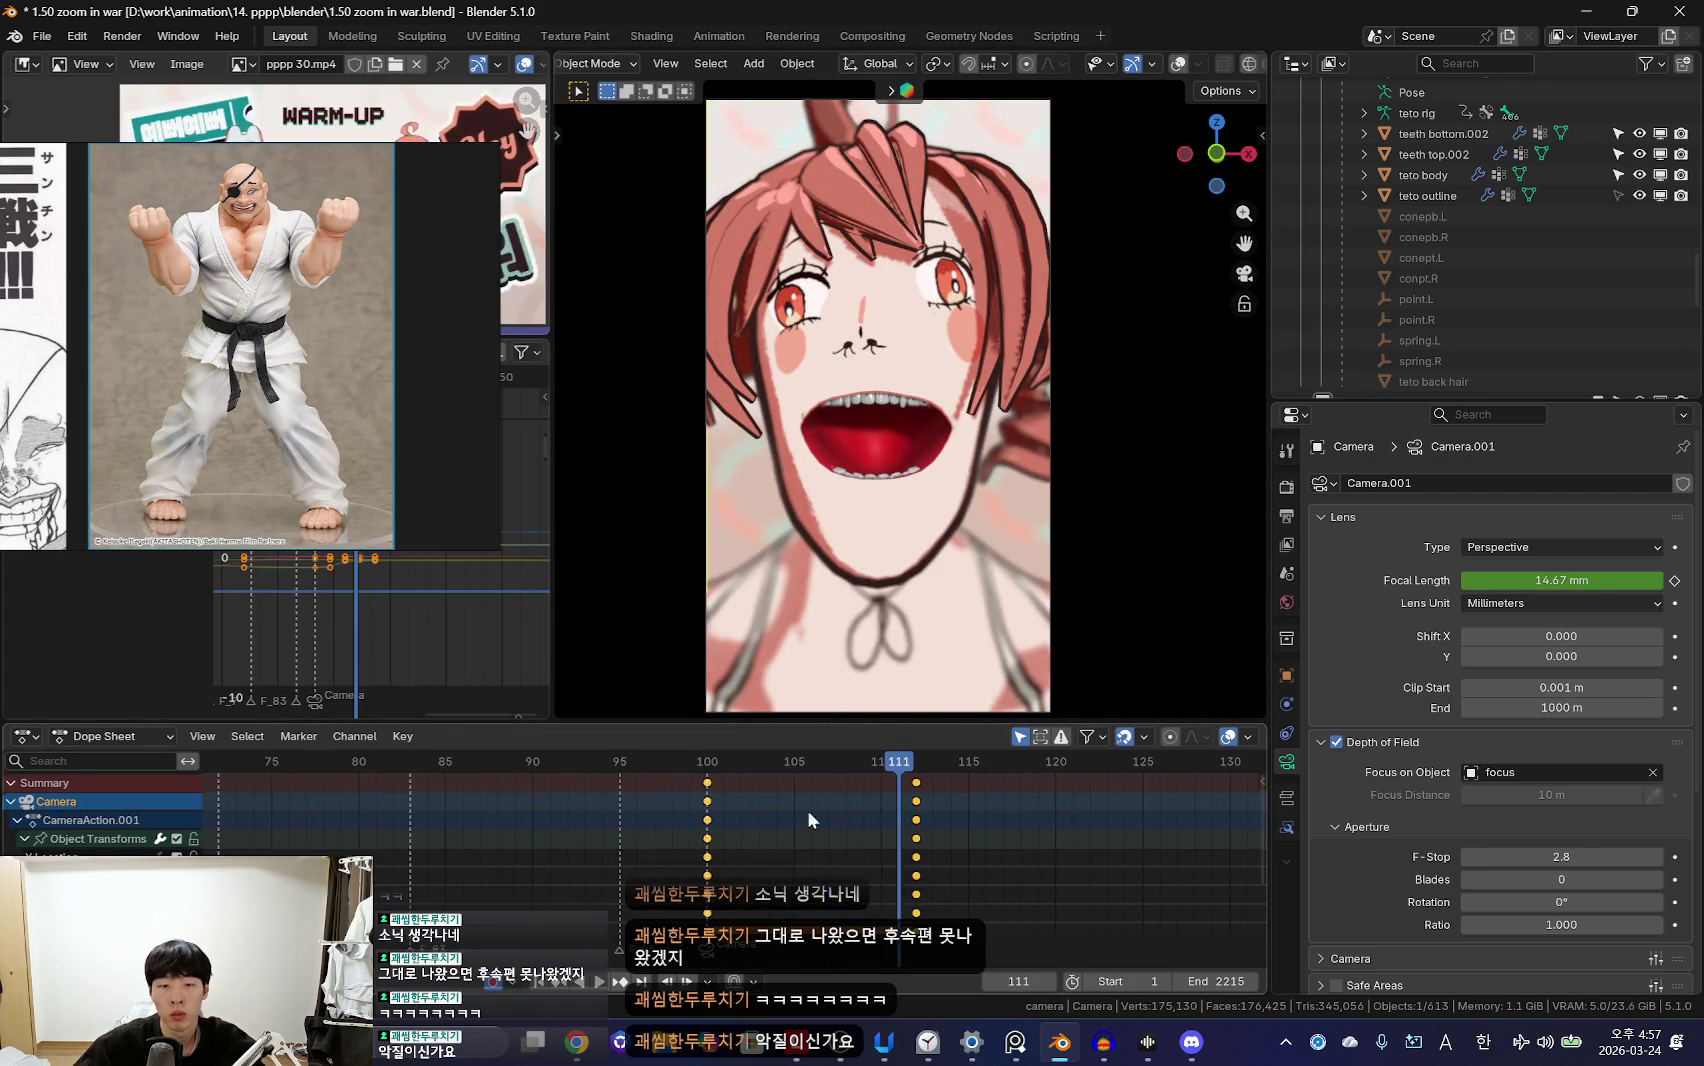
# Step: Duplicate the frame-112 close-up camera keyframes four frames later, then return to frame 100
pyautogui.click(708, 797)
pyautogui.click(916, 818)
pyautogui.keyDown('alt'); pyautogui.scroll(14, 676, 823); pyautogui.keyUp('alt')
pyautogui.keyDown('alt'); pyautogui.scroll(-5, 773, 837); pyautogui.keyUp('alt')
pyautogui.keyDown('alt'); pyautogui.scroll(-3, 867, 801); pyautogui.keyUp('alt')
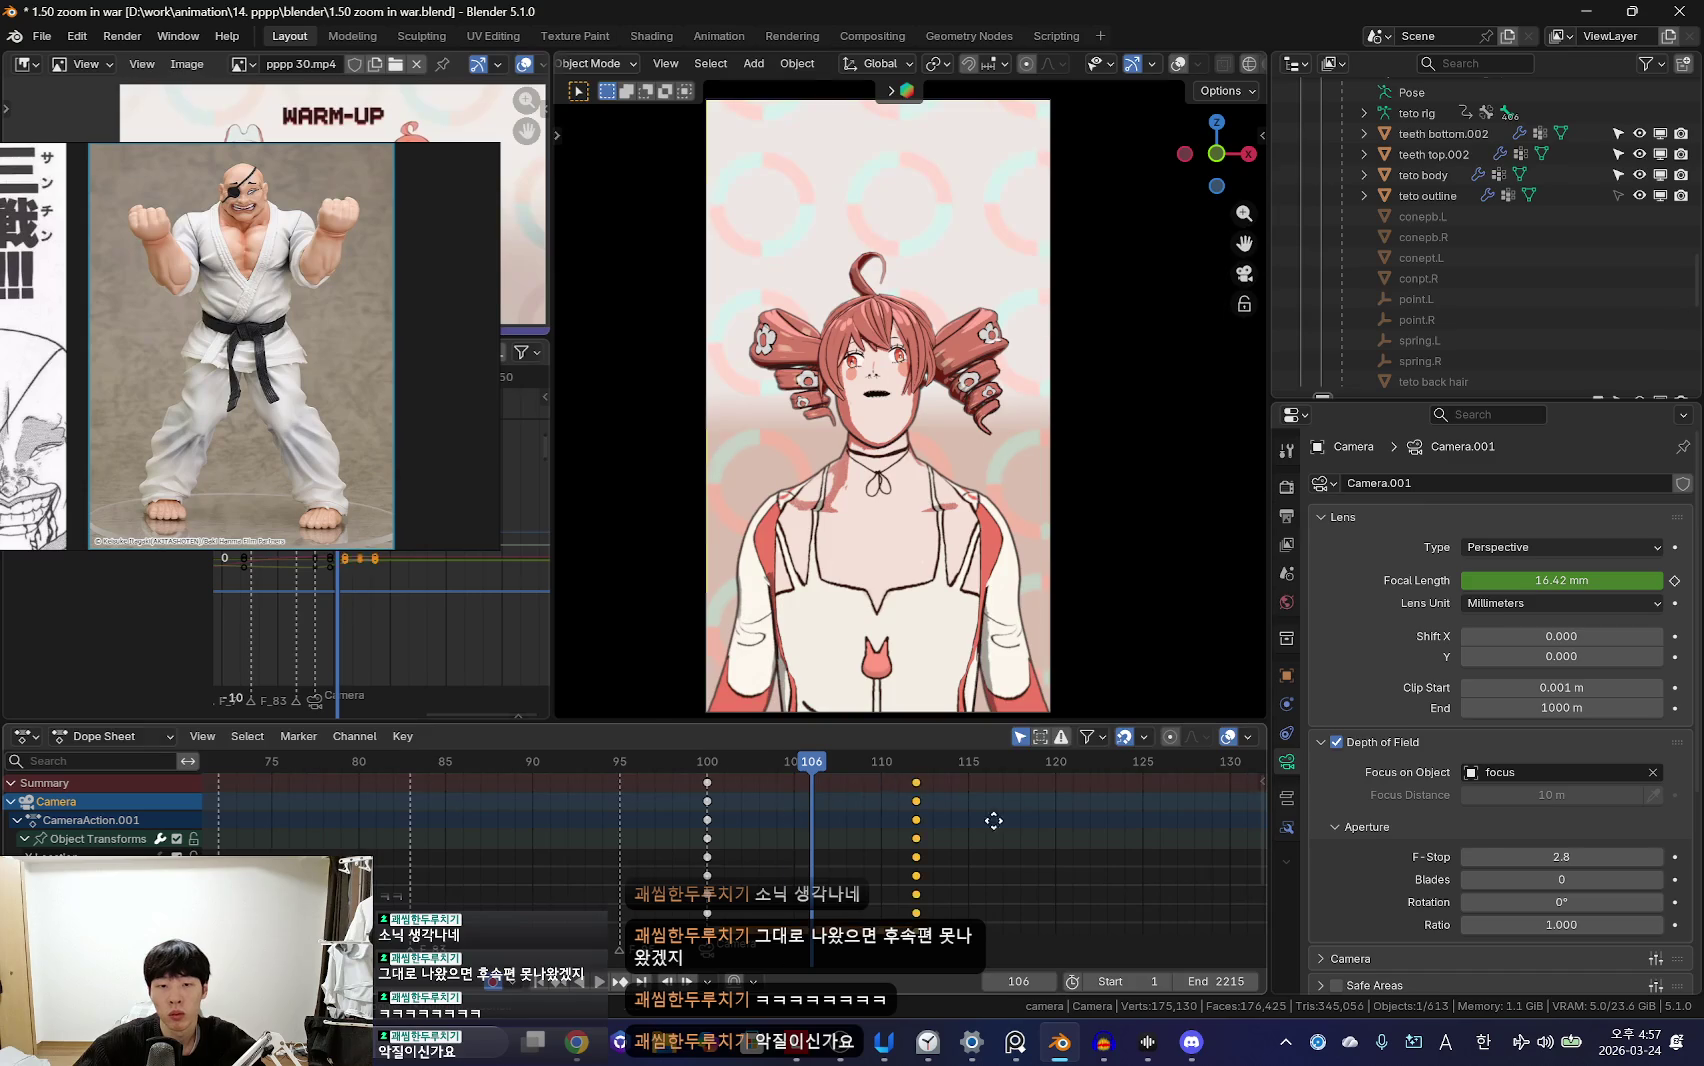
pyautogui.scroll(3, 990, 825)
pyautogui.keyDown('alt'); pyautogui.scroll(5, 850, 830); pyautogui.keyUp('alt')
pyautogui.keyDown('alt'); pyautogui.scroll(-10, 712, 818); pyautogui.keyUp('alt')
pyautogui.hotkey('shift', 'd')
pyautogui.click(815, 818)
pyautogui.press('Down')
pyautogui.press('Down')
pyautogui.press('Down')
# Step: Shift all camera keyframes about 3 frames earlier
pyautogui.keyDown('alt'); pyautogui.scroll(-4, 670, 838); pyautogui.keyUp('alt')
pyautogui.keyDown('alt'); pyautogui.scroll(4, 670, 838); pyautogui.keyUp('alt')
pyautogui.keyDown('alt'); pyautogui.scroll(-14, 670, 838); pyautogui.keyUp('alt')
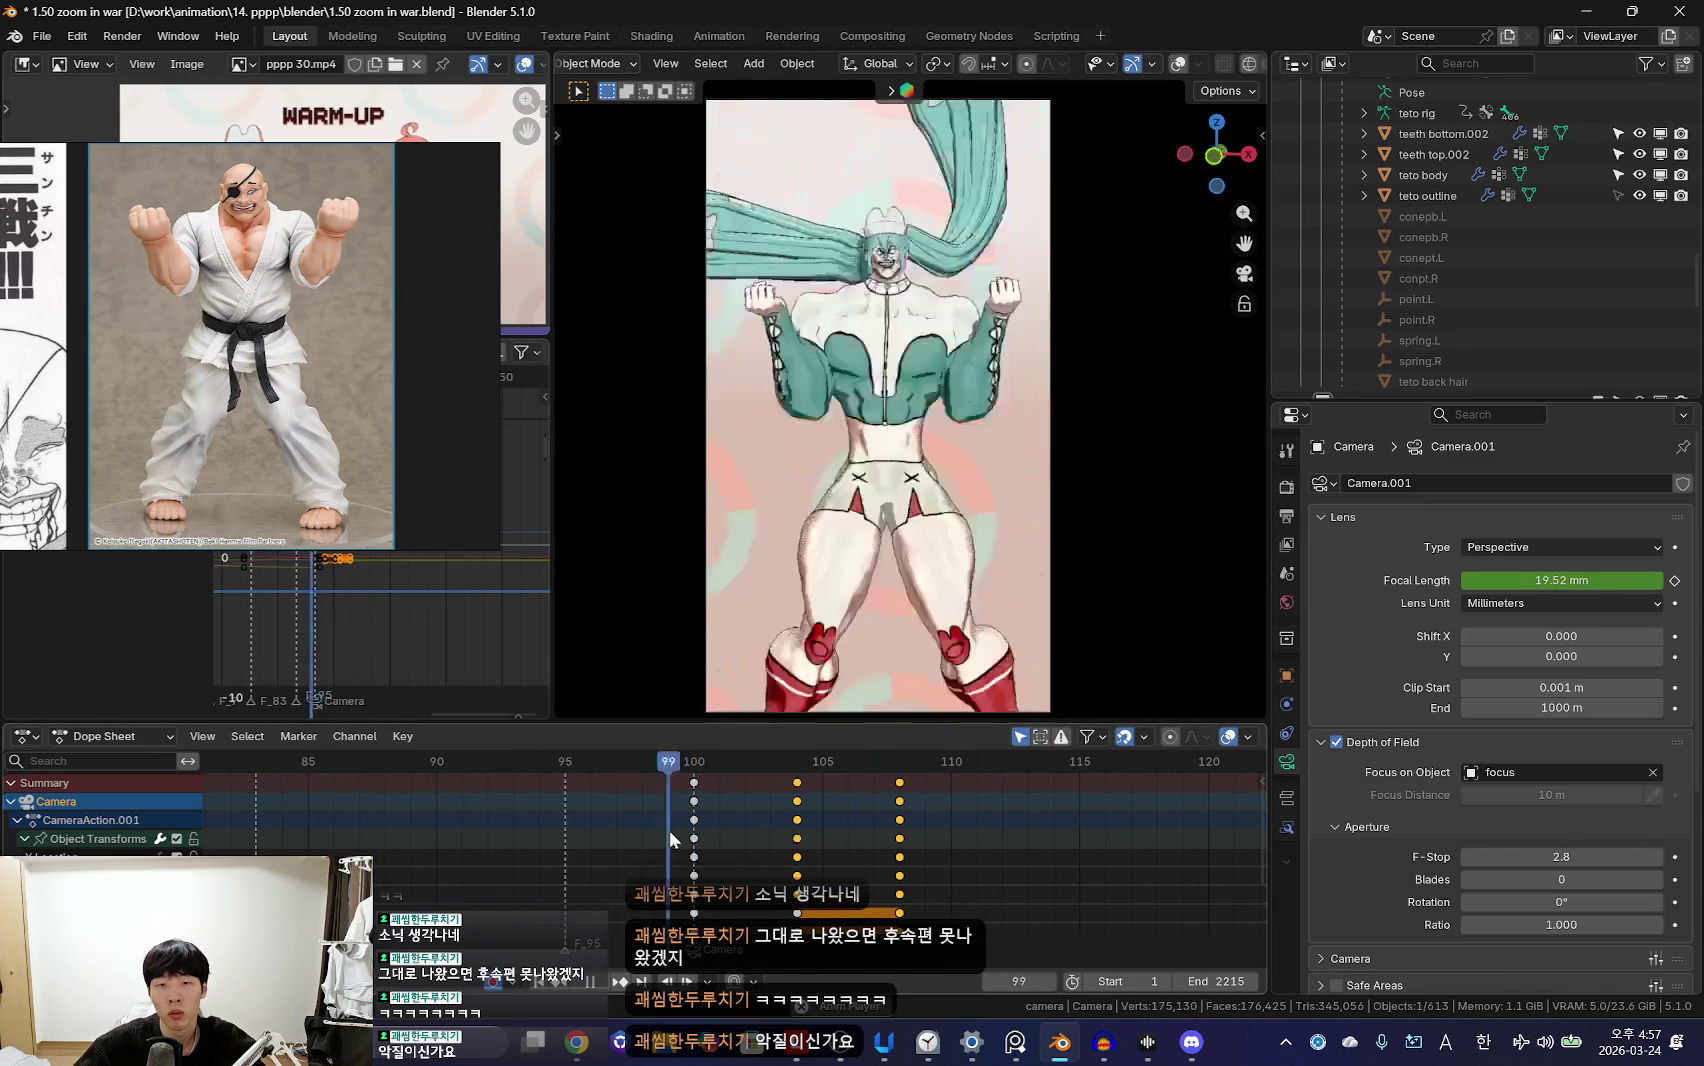
pyautogui.keyDown('alt'); pyautogui.scroll(14, 668, 826); pyautogui.keyUp('alt')
pyautogui.moveTo(664, 777); pyautogui.dragTo(680, 783)
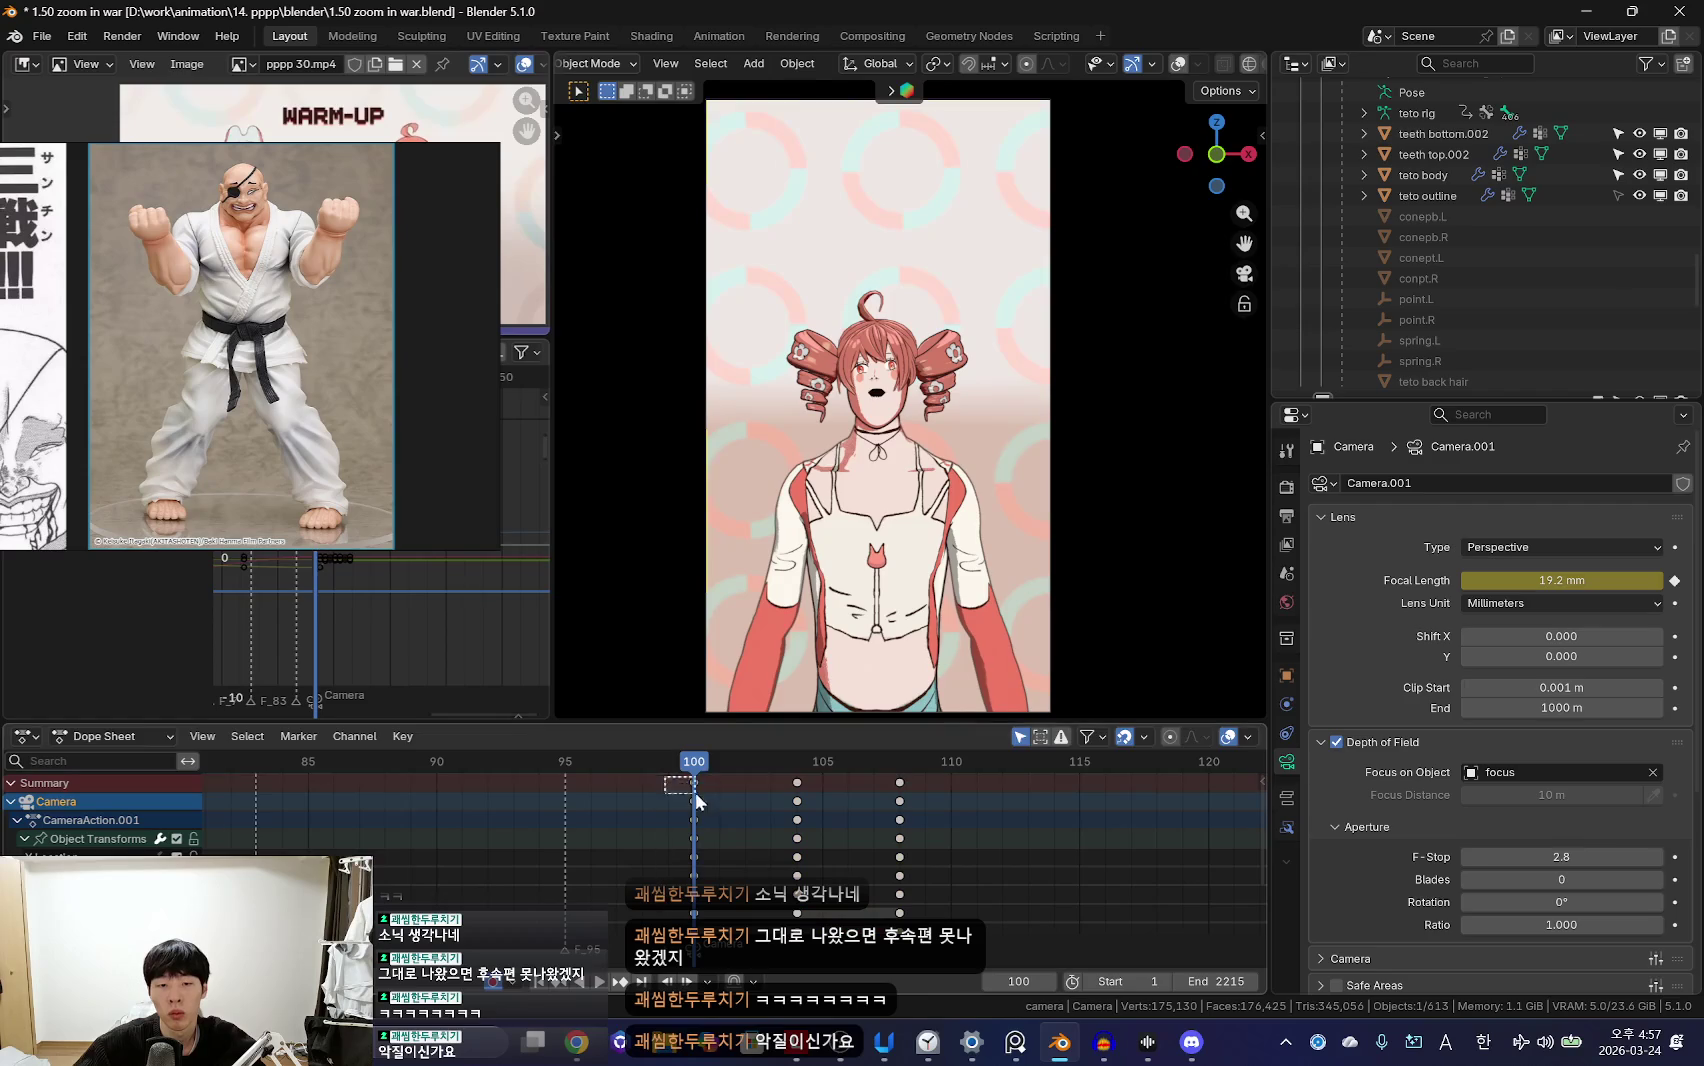
pyautogui.press('a')
pyautogui.press('g')
pyautogui.click(568, 817)
# Step: Push the last zoom keyframes out to frame 116
pyautogui.keyDown('alt'); pyautogui.scroll(-5, 682, 827); pyautogui.keyUp('alt')
pyautogui.keyDown('alt'); pyautogui.scroll(5, 682, 827); pyautogui.keyUp('alt')
pyautogui.scroll(-3, 532, 859)
pyautogui.keyDown('alt'); pyautogui.scroll(-10, 532, 859); pyautogui.keyUp('alt')
pyautogui.keyDown('alt'); pyautogui.scroll(10, 600, 850); pyautogui.keyUp('alt')
pyautogui.keyDown('alt'); pyautogui.scroll(-11, 825, 841); pyautogui.keyUp('alt')
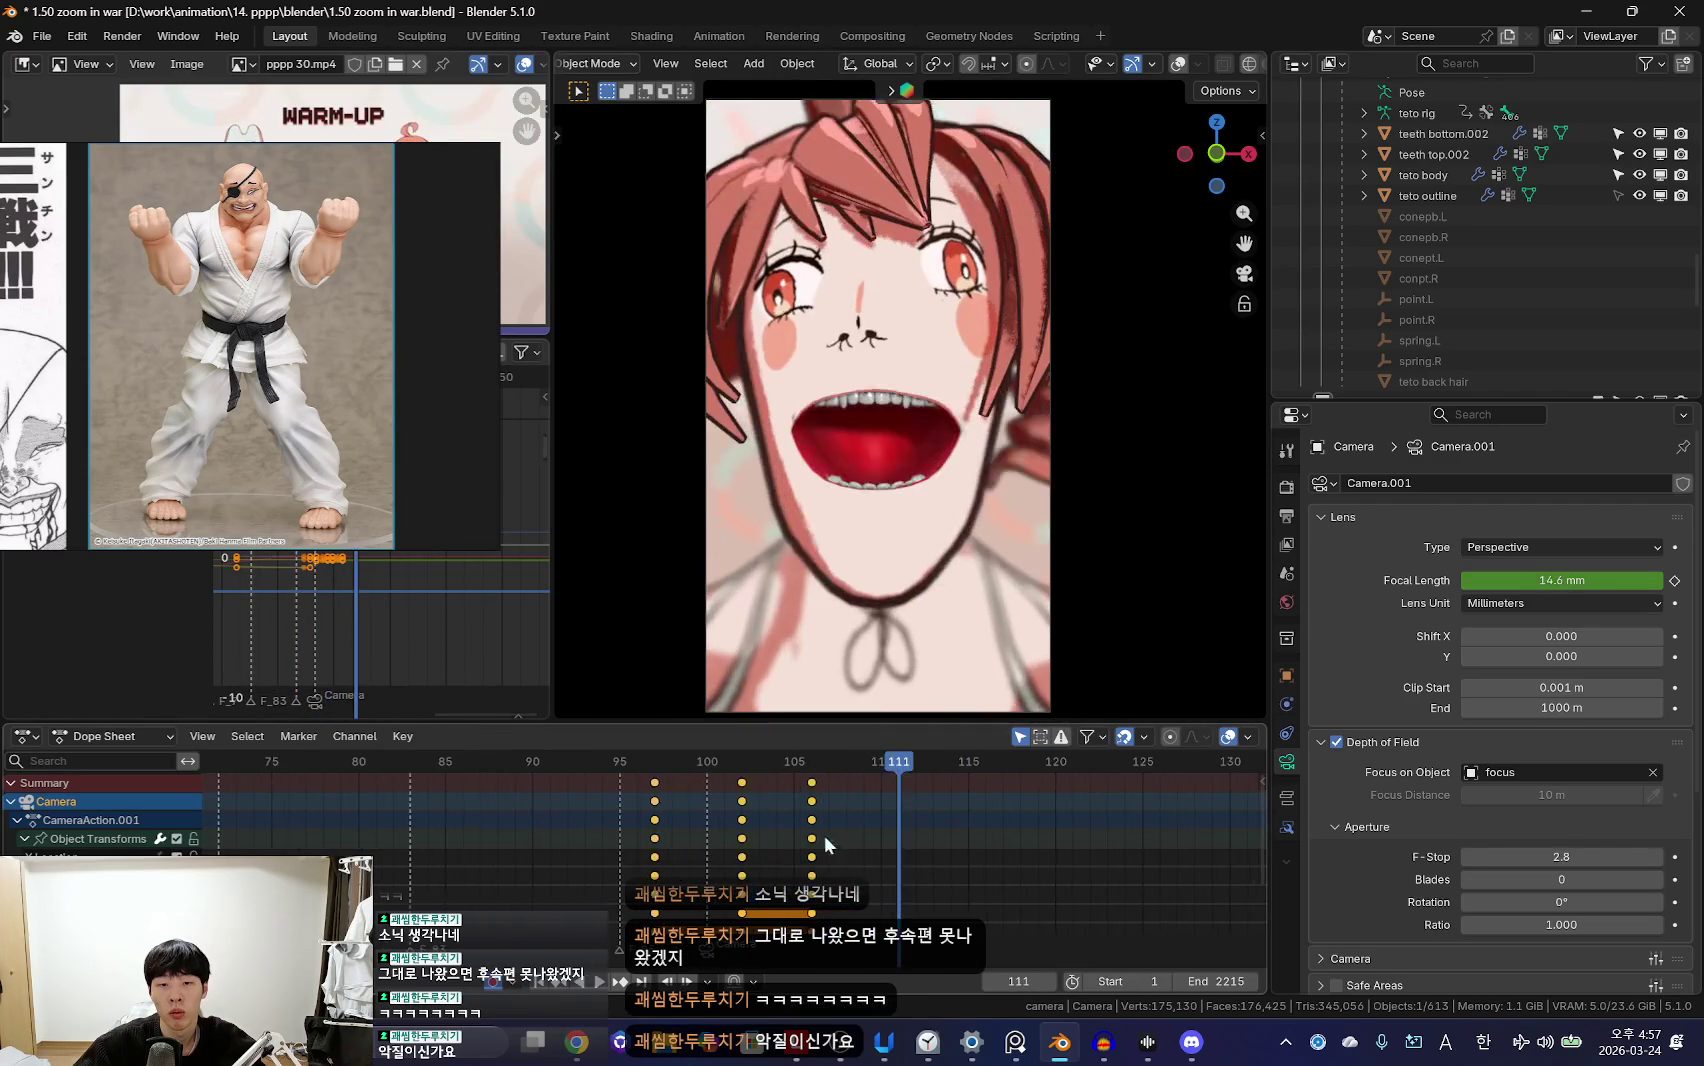
# Step: Move the camera keyframes at frame 102 to frame 105
pyautogui.scroll(-5, 825, 841)
pyautogui.moveTo(761, 838); pyautogui.dragTo(833, 838)
pyautogui.keyDown('alt'); pyautogui.scroll(15, 799, 833); pyautogui.keyUp('alt')
pyautogui.keyDown('alt'); pyautogui.scroll(-12, 799, 833); pyautogui.keyUp('alt')
pyautogui.keyDown('alt'); pyautogui.scroll(14, 747, 851); pyautogui.keyUp('alt')
pyautogui.keyDown('alt'); pyautogui.scroll(-11, 747, 851); pyautogui.keyUp('alt')
pyautogui.keyDown('alt'); pyautogui.scroll(20, 767, 833); pyautogui.keyUp('alt')
# Step: Play the animation to check the new camera zoom timing
pyautogui.keyDown('alt'); pyautogui.scroll(-20, 777, 855); pyautogui.keyUp('alt')
pyautogui.scroll(3, 757, 832)
pyautogui.click(747, 800)
pyautogui.press('g')
pyautogui.click(807, 800)
pyautogui.keyDown('alt'); pyautogui.scroll(-10, 790, 810); pyautogui.keyUp('alt')
pyautogui.keyDown('alt'); pyautogui.scroll(10, 760, 820); pyautogui.keyUp('alt')
pyautogui.keyDown('alt'); pyautogui.scroll(-12, 744, 825); pyautogui.keyUp('alt')
pyautogui.scroll(-3, 636, 840)
pyautogui.keyDown('alt'); pyautogui.scroll(-10, 636, 840); pyautogui.keyUp('alt')
pyautogui.keyDown('alt'); pyautogui.scroll(20, 636, 840); pyautogui.keyUp('alt')
pyautogui.keyDown('alt'); pyautogui.scroll(-20, 522, 855); pyautogui.keyUp('alt')
pyautogui.scroll(-6, 522, 855)
pyautogui.keyDown('alt'); pyautogui.scroll(20, 550, 858); pyautogui.keyUp('alt')
pyautogui.keyDown('alt'); pyautogui.scroll(20, 580, 861); pyautogui.keyUp('alt')
pyautogui.press('space')
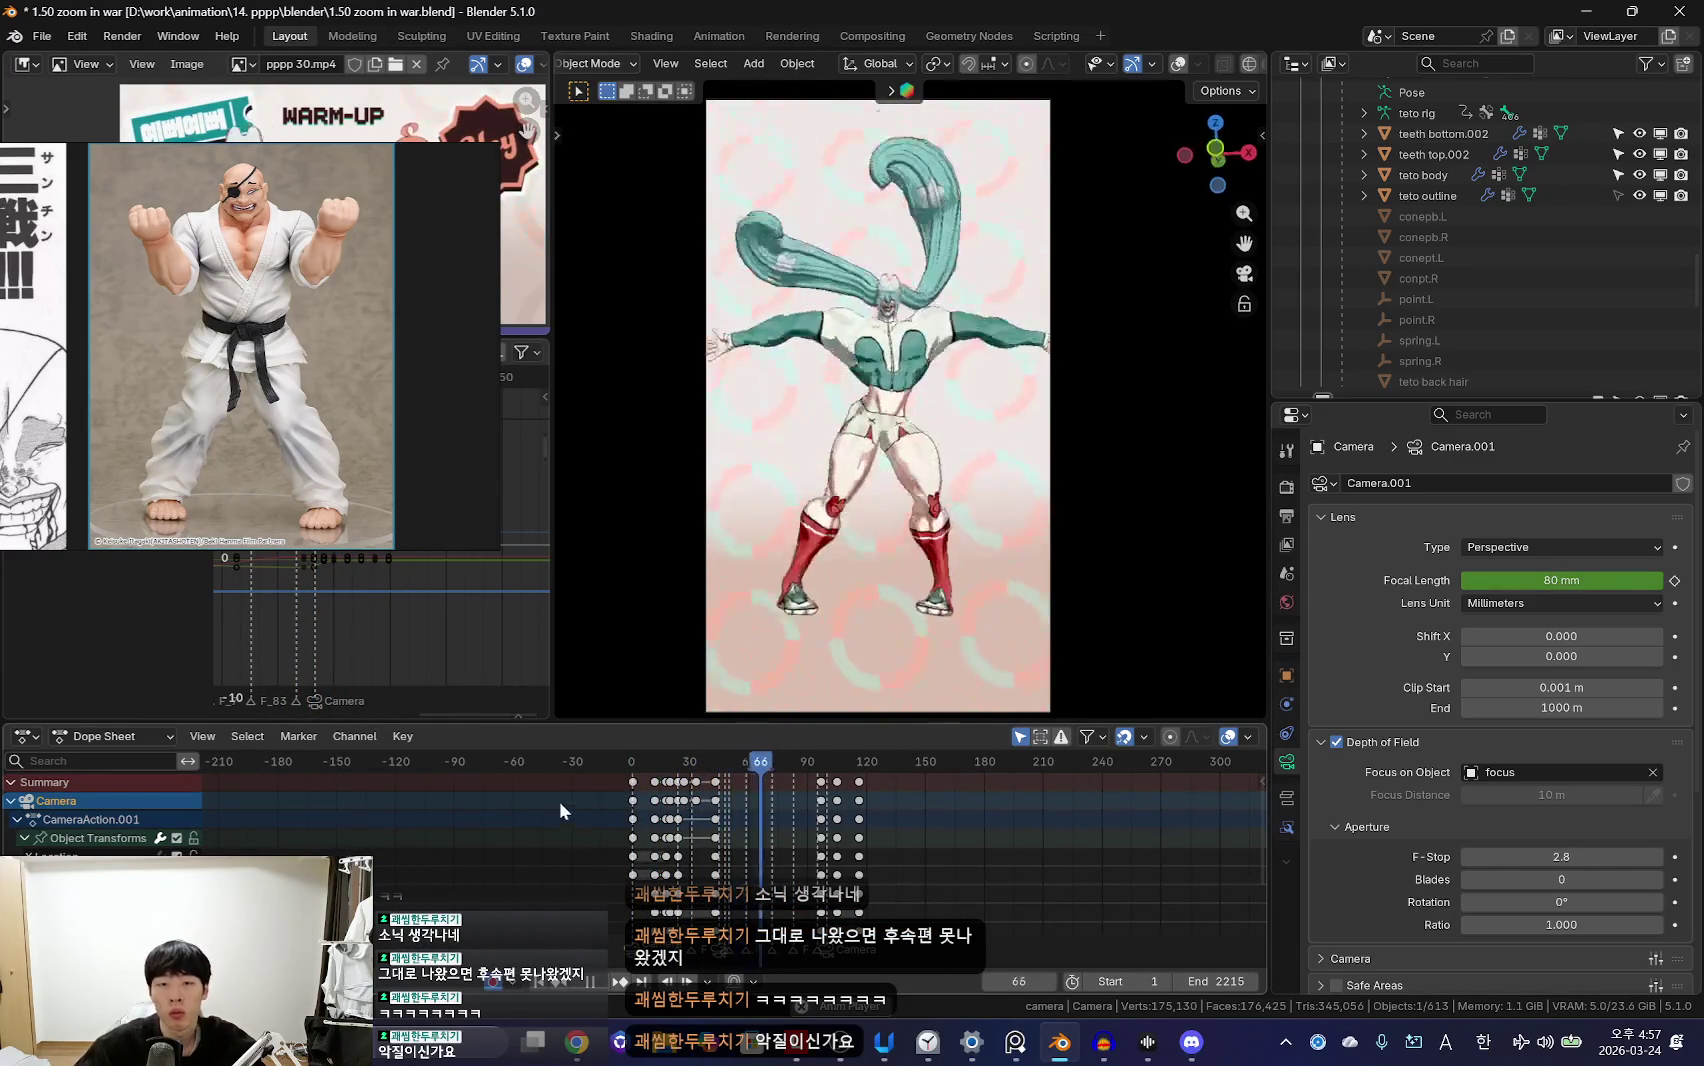
# Step: Scrub back to frame 116 and make the teto rig the active object
pyautogui.scroll(2, 800, 840)
pyautogui.scroll(8, 821, 845)
pyautogui.keyDown('alt'); pyautogui.scroll(-8, 913, 836); pyautogui.keyUp('alt')
pyautogui.moveTo(935, 562); pyautogui.dragTo(948, 570, button='middle')
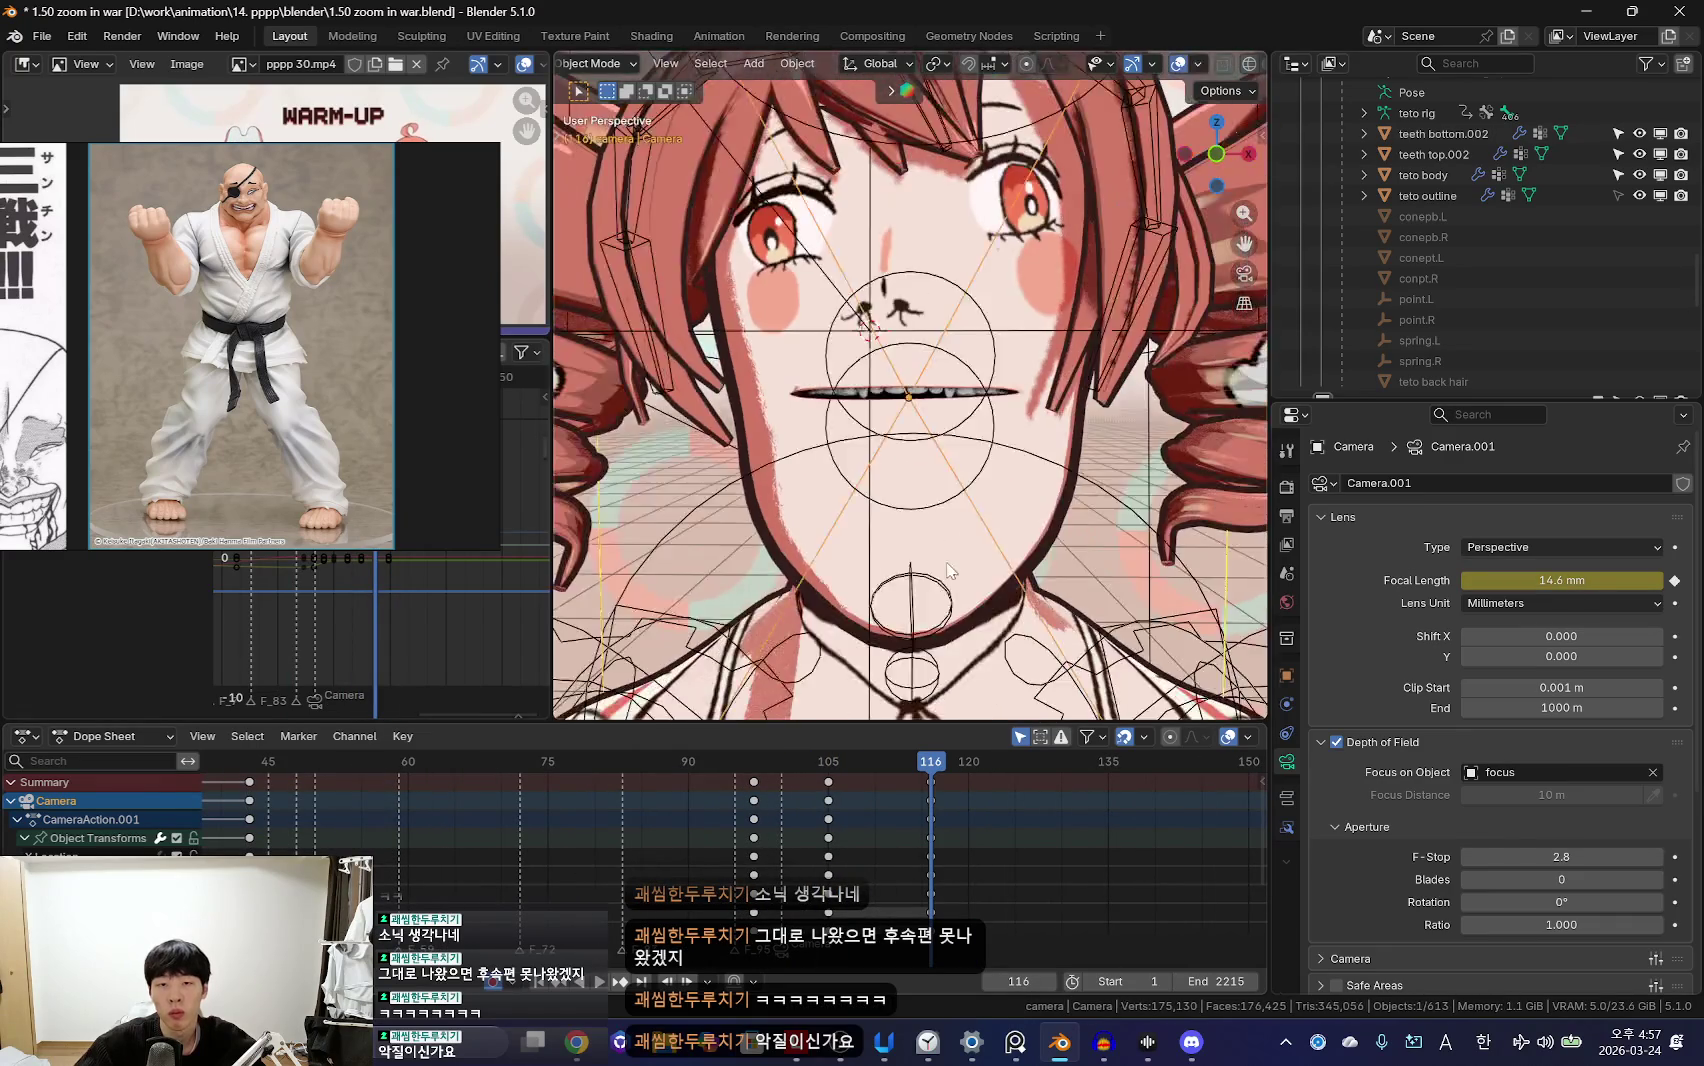
pyautogui.scroll(-6, 948, 570)
pyautogui.click(943, 408)
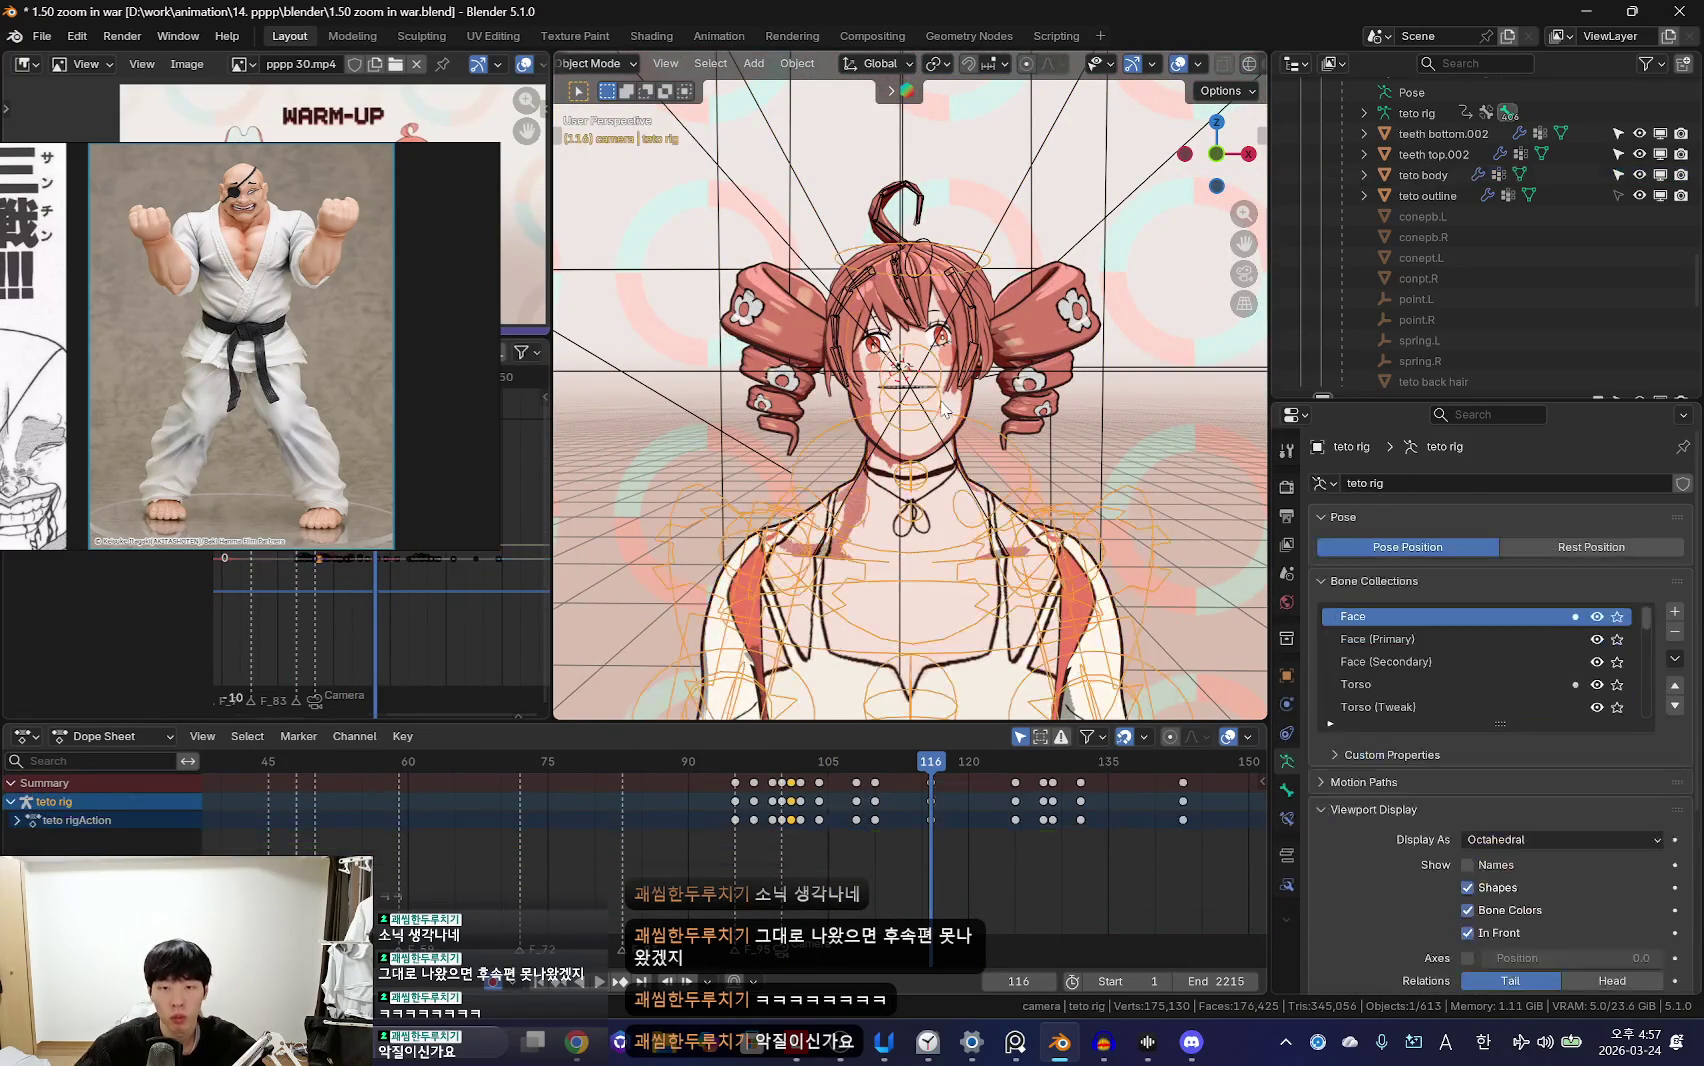
# Step: Enter Pose Mode with all bones selected and play the animation from frame 28
pyautogui.hotkey('ctrl', 'Tab')
pyautogui.press('a')
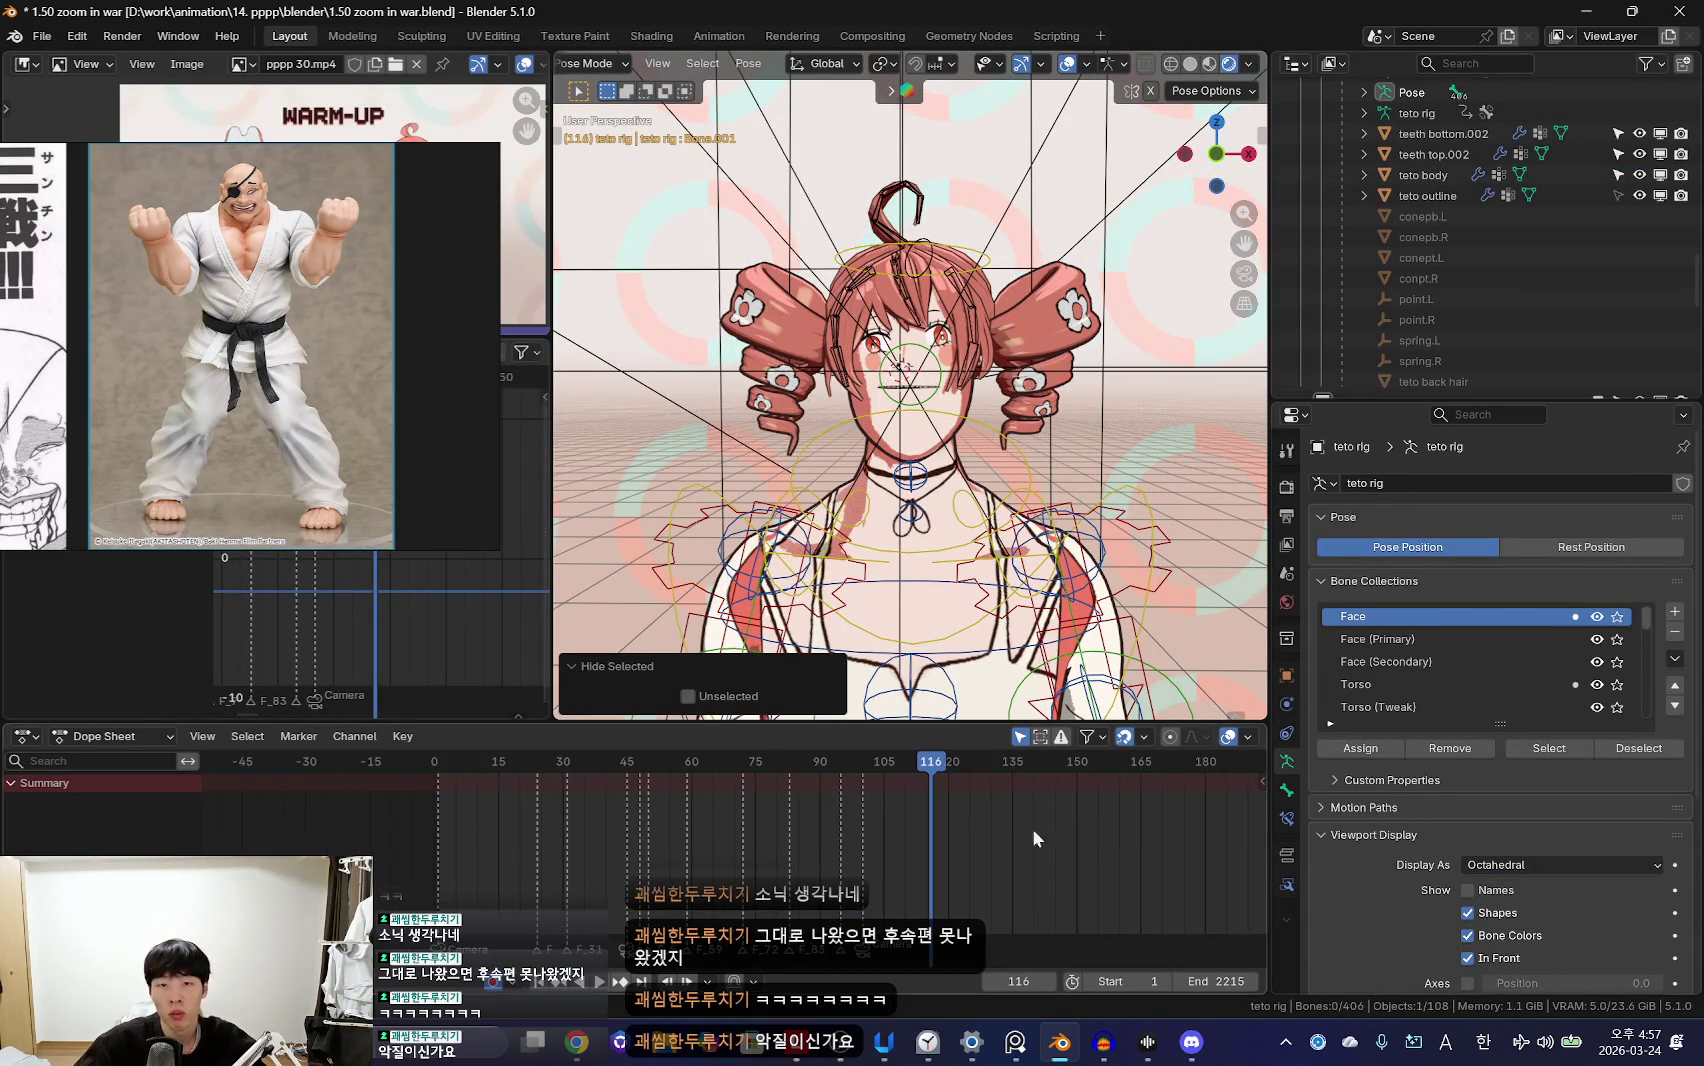
pyautogui.scroll(-3, 836, 866)
pyautogui.scroll(-3, 833, 857)
pyautogui.moveTo(514, 844); pyautogui.dragTo(592, 844)
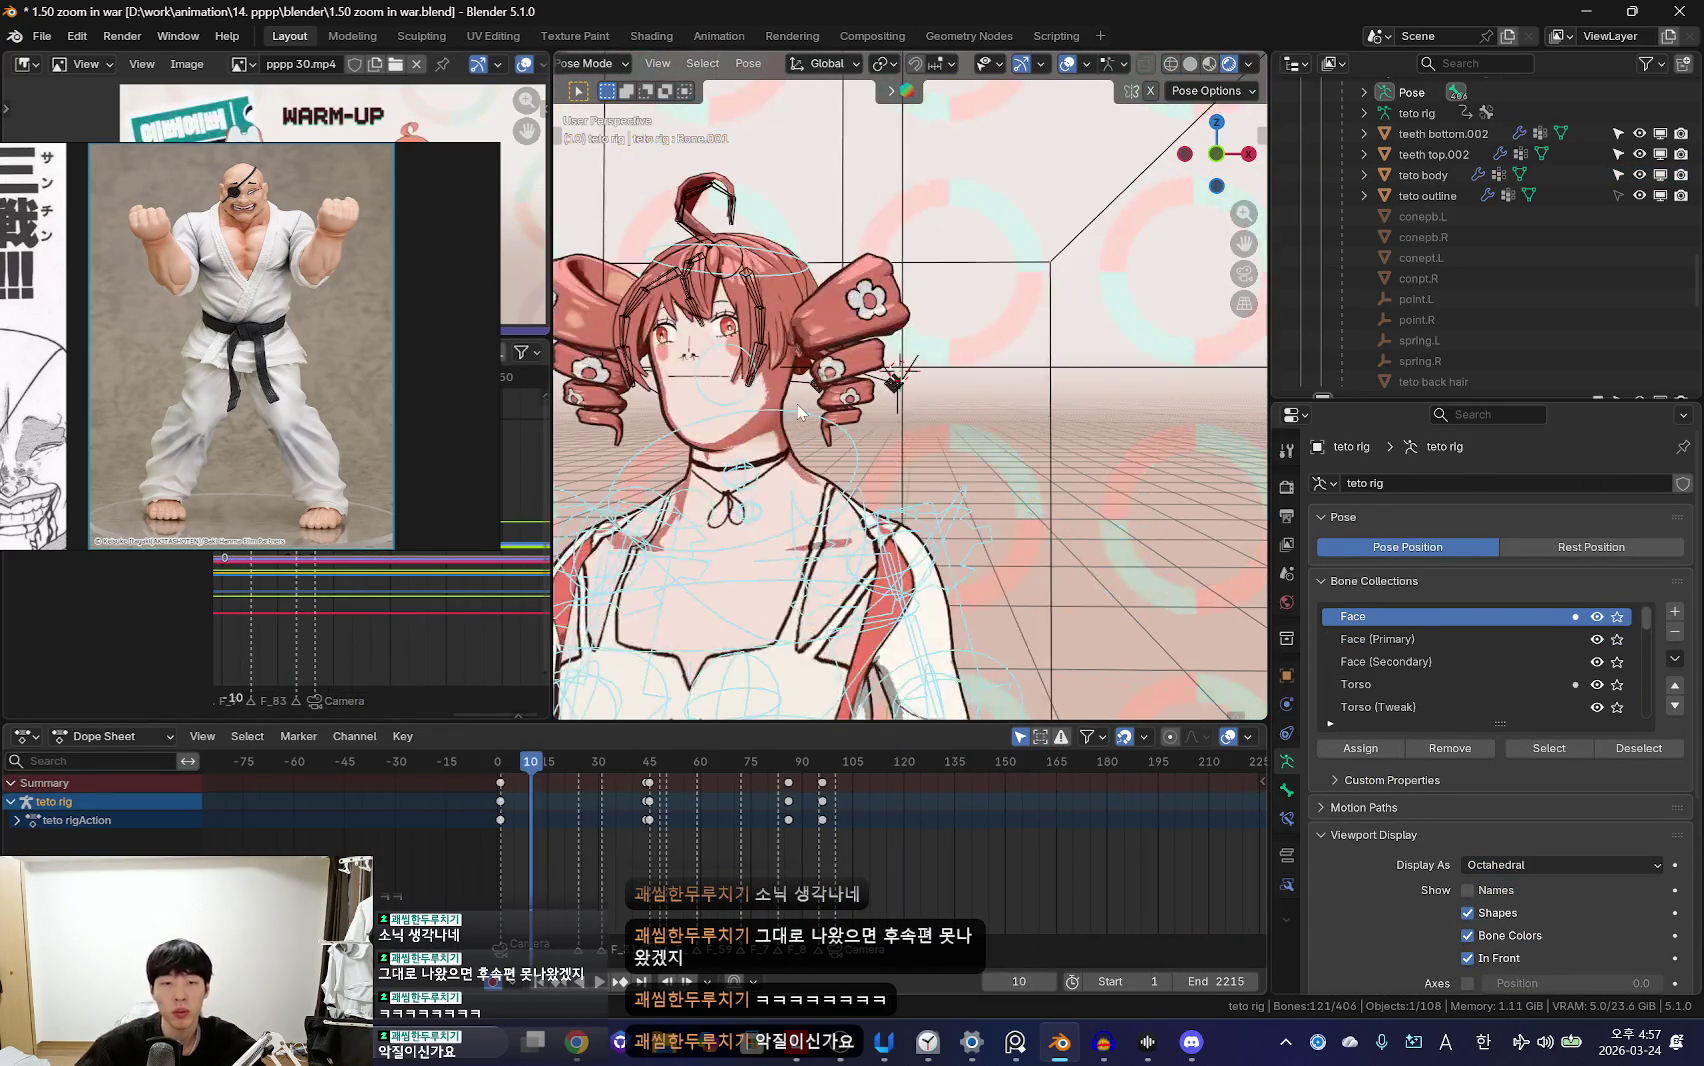
pyautogui.press('space')
# Step: Review the mouth from frame 108 with bones shown, stop playback, and scrub to frame 93
pyautogui.scroll(3, 900, 845)
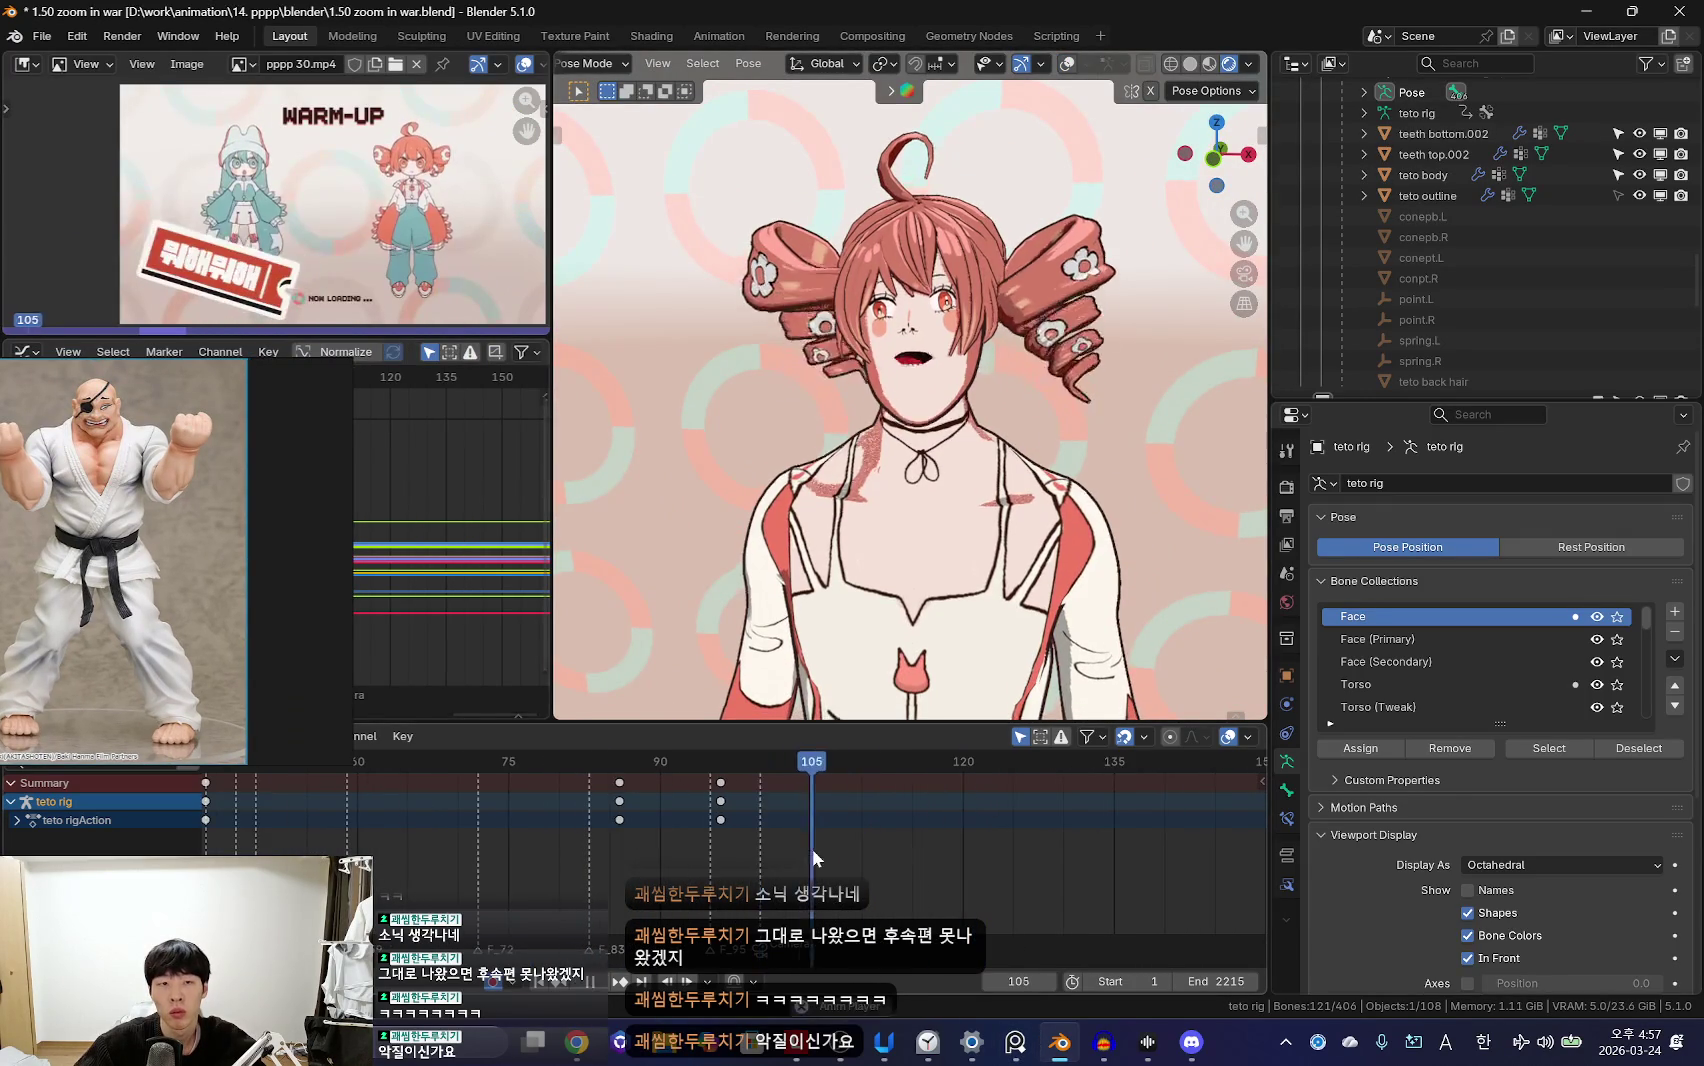
pyautogui.moveTo(812, 848)
pyautogui.mouseDown()
pyautogui.moveTo(803, 833)
pyautogui.moveTo(843, 840)
pyautogui.mouseUp()
pyautogui.press('space')
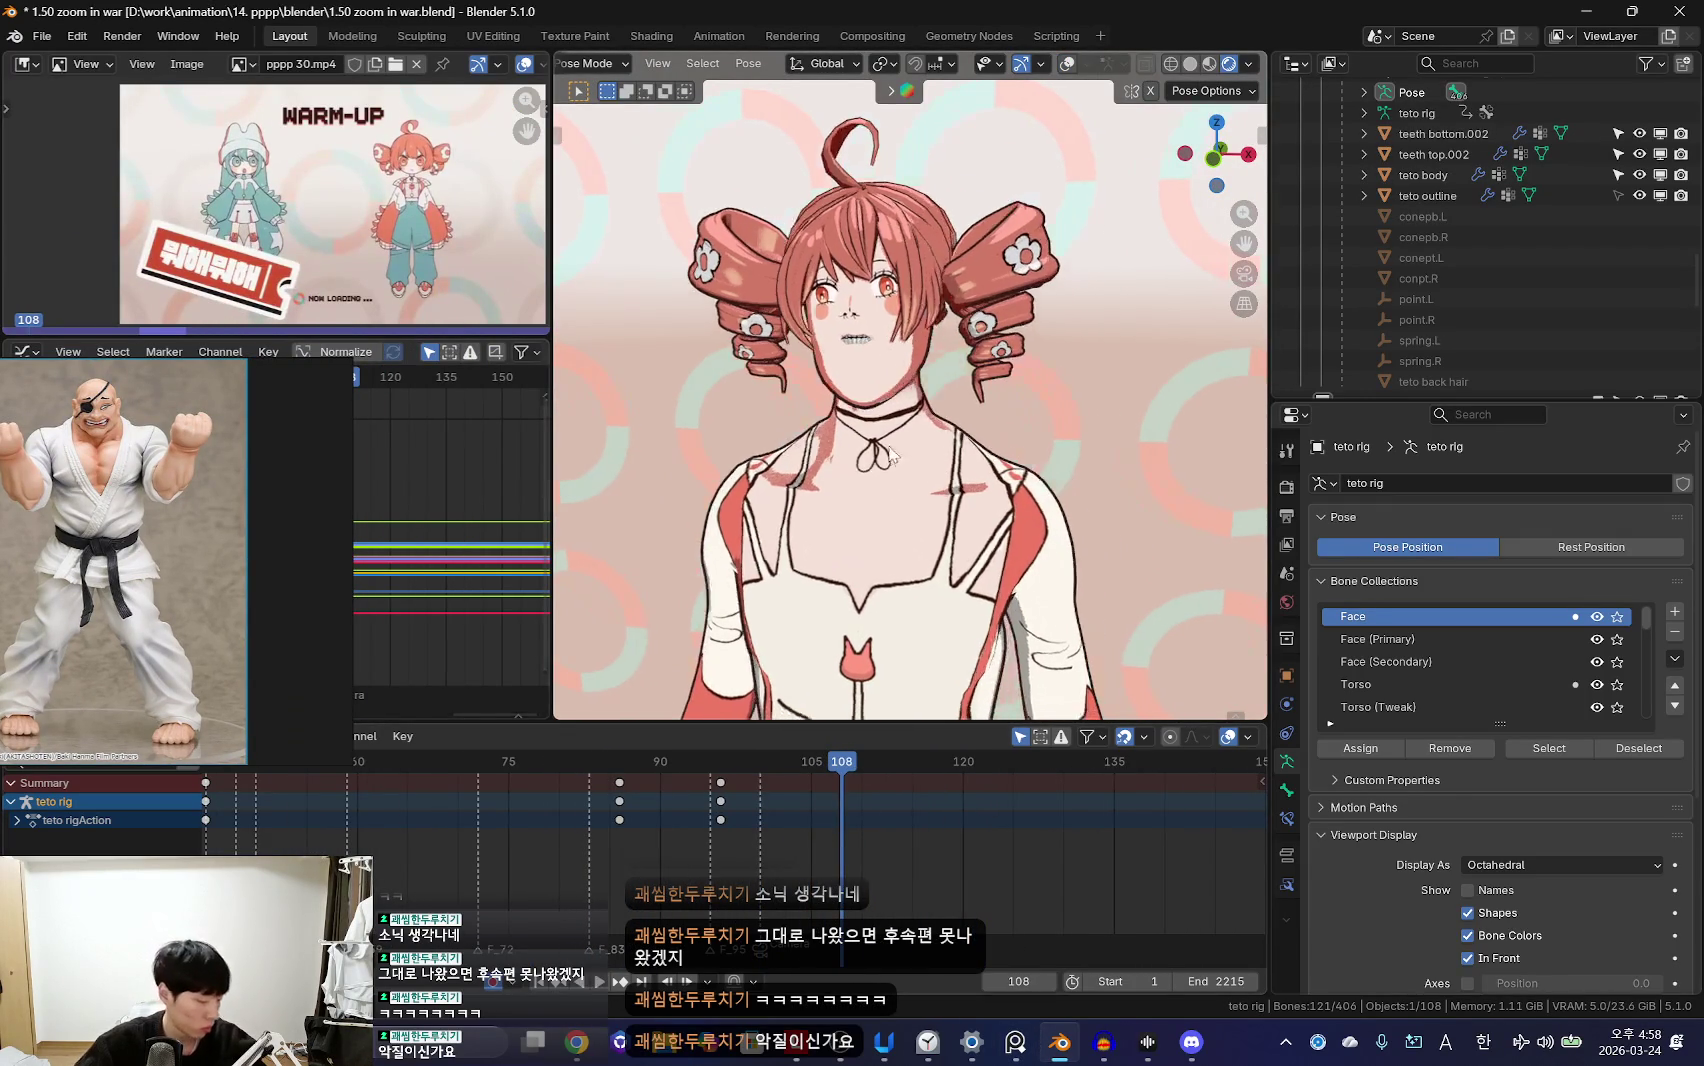
pyautogui.hotkey('shift', 'alt', 'z')
pyautogui.press('Down')
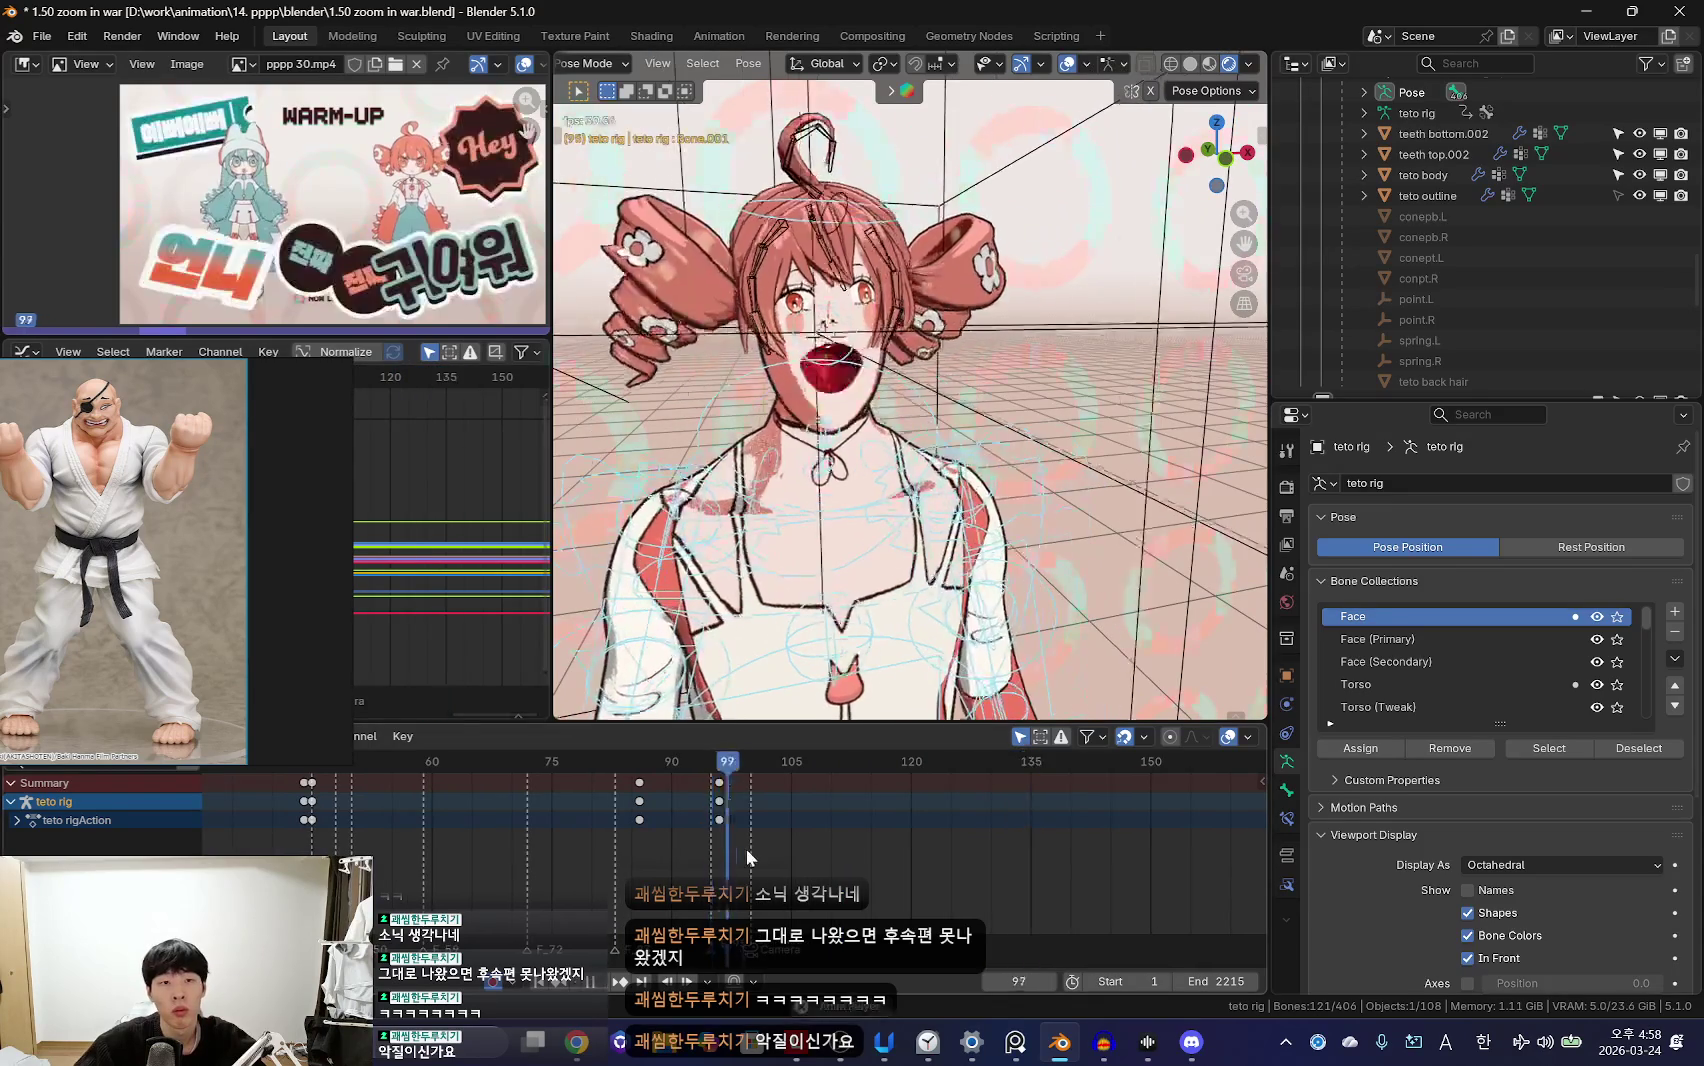
pyautogui.scroll(-2, 590, 839)
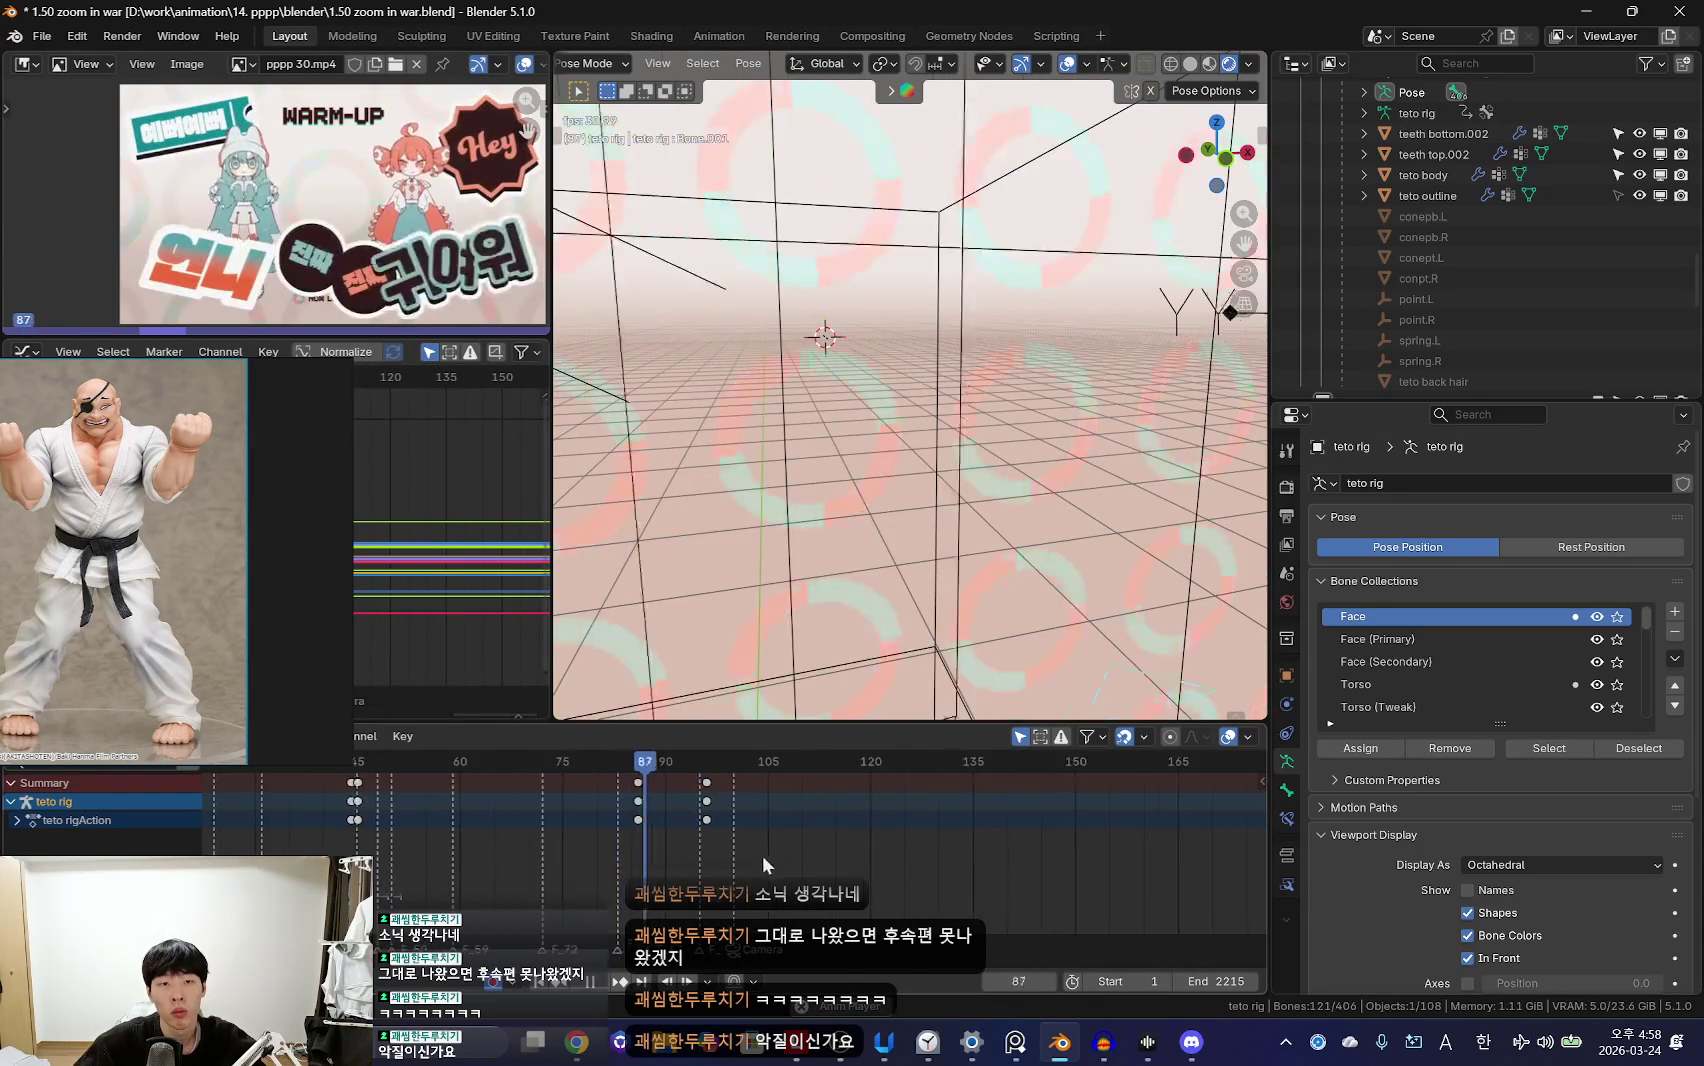
pyautogui.press('Escape')
pyautogui.scroll(-3, 532, 839)
pyautogui.moveTo(532, 839); pyautogui.dragTo(773, 860)
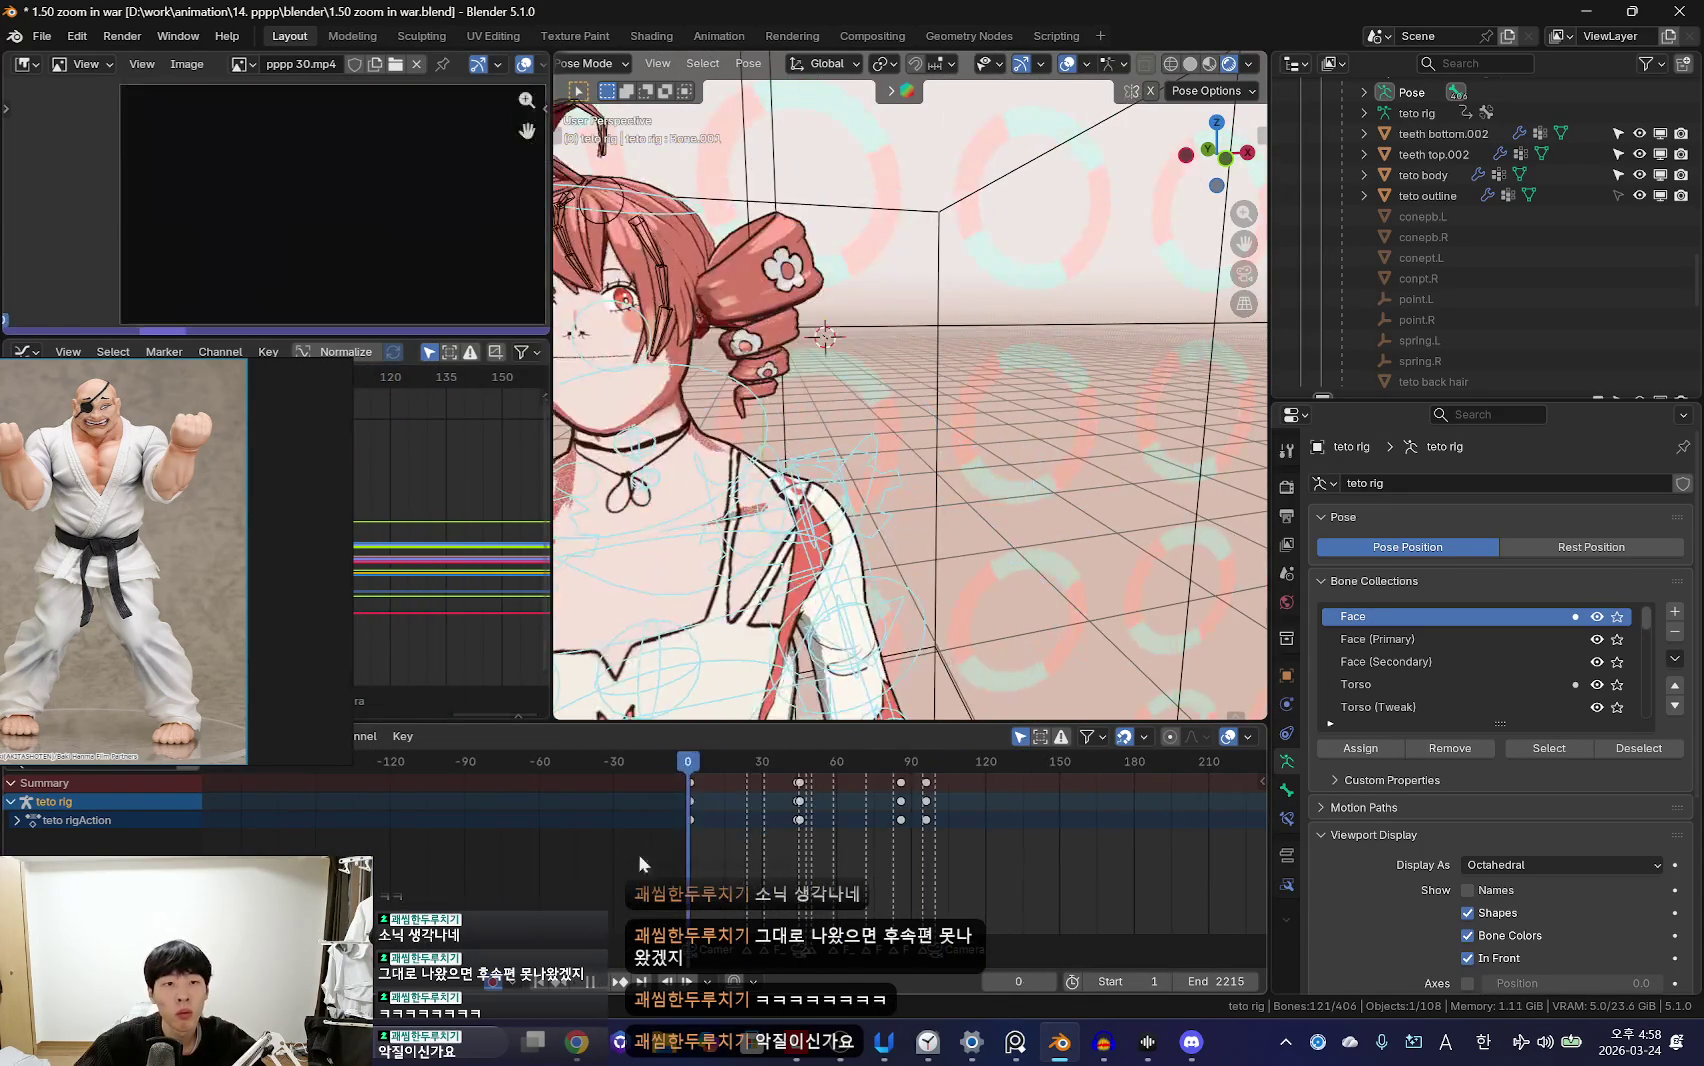
# Step: Scrub to frame 113 and view the clean image through the scene camera without overlays
pyautogui.scroll(4, 773, 860)
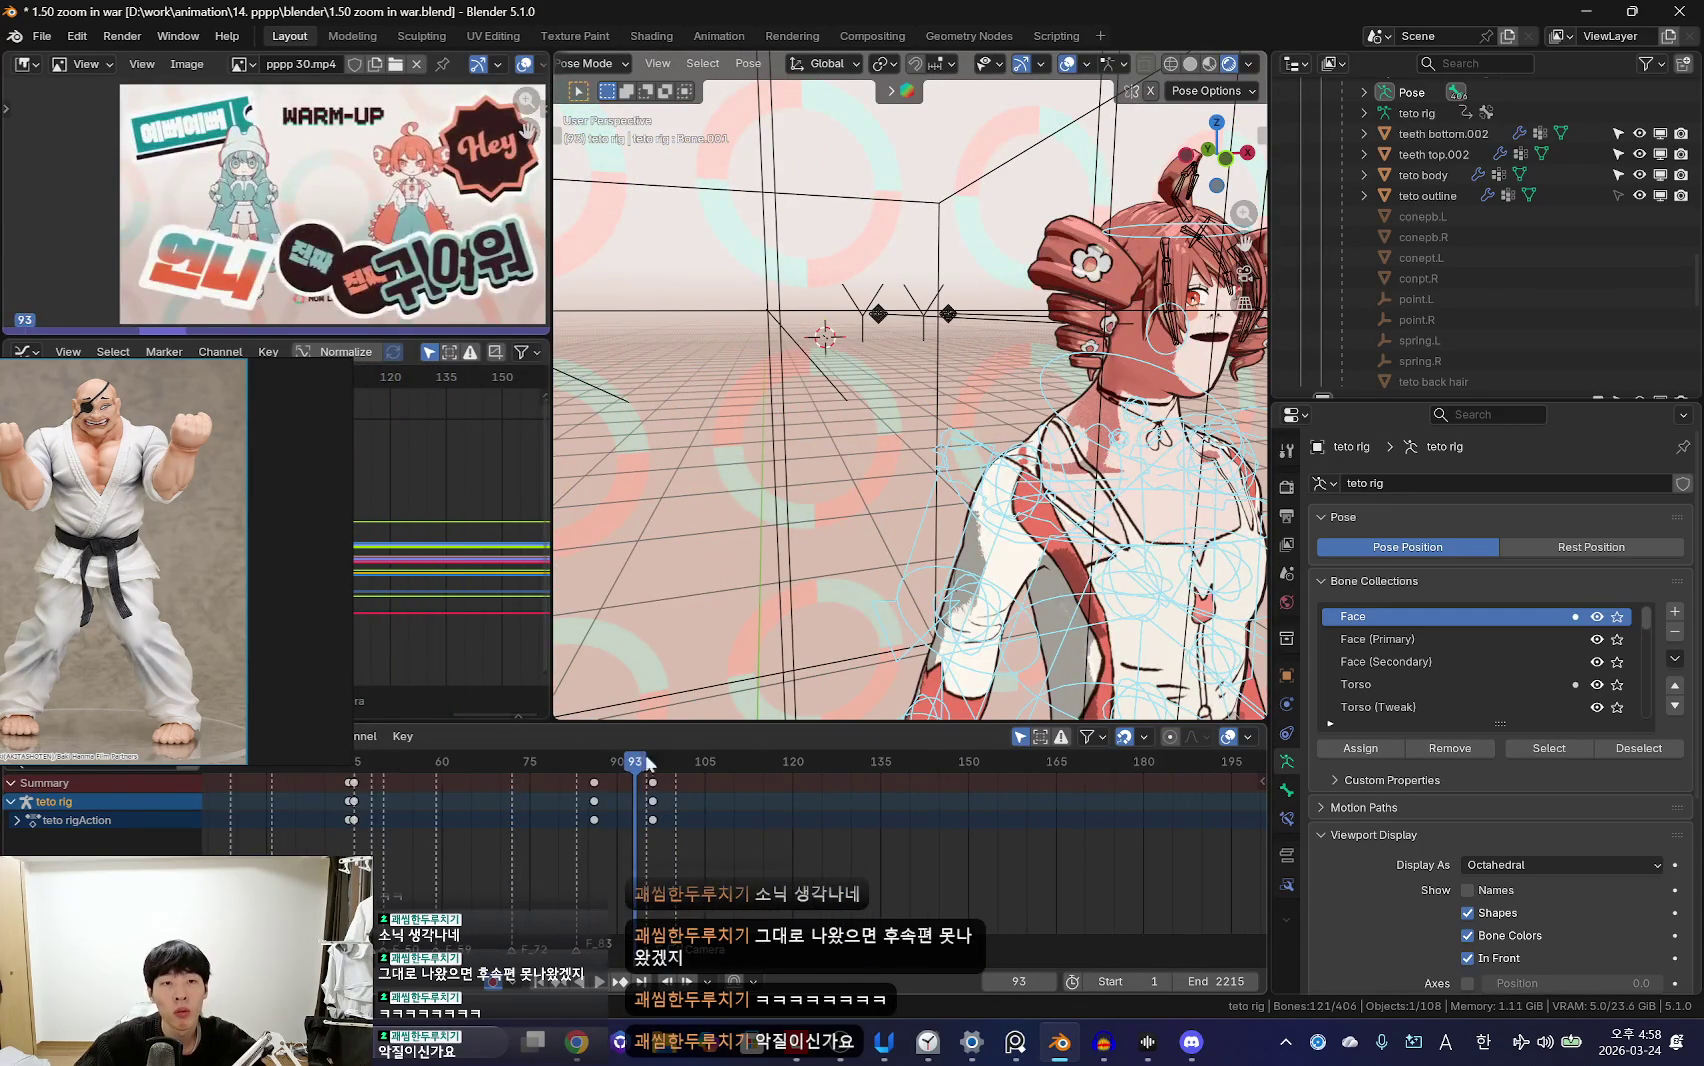
pyautogui.scroll(3, 280, 255)
pyautogui.scroll(2, 274, 259)
pyautogui.scroll(1, 328, 257)
pyautogui.scroll(-3, 329, 257)
pyautogui.moveTo(429, 833)
pyautogui.mouseDown()
pyautogui.moveTo(752, 859)
pyautogui.moveTo(776, 796)
pyautogui.moveTo(783, 811)
pyautogui.mouseUp()
pyautogui.scroll(3, 776, 796)
pyautogui.hotkey('shift', 'alt', 'z')
pyautogui.press('KP_0')
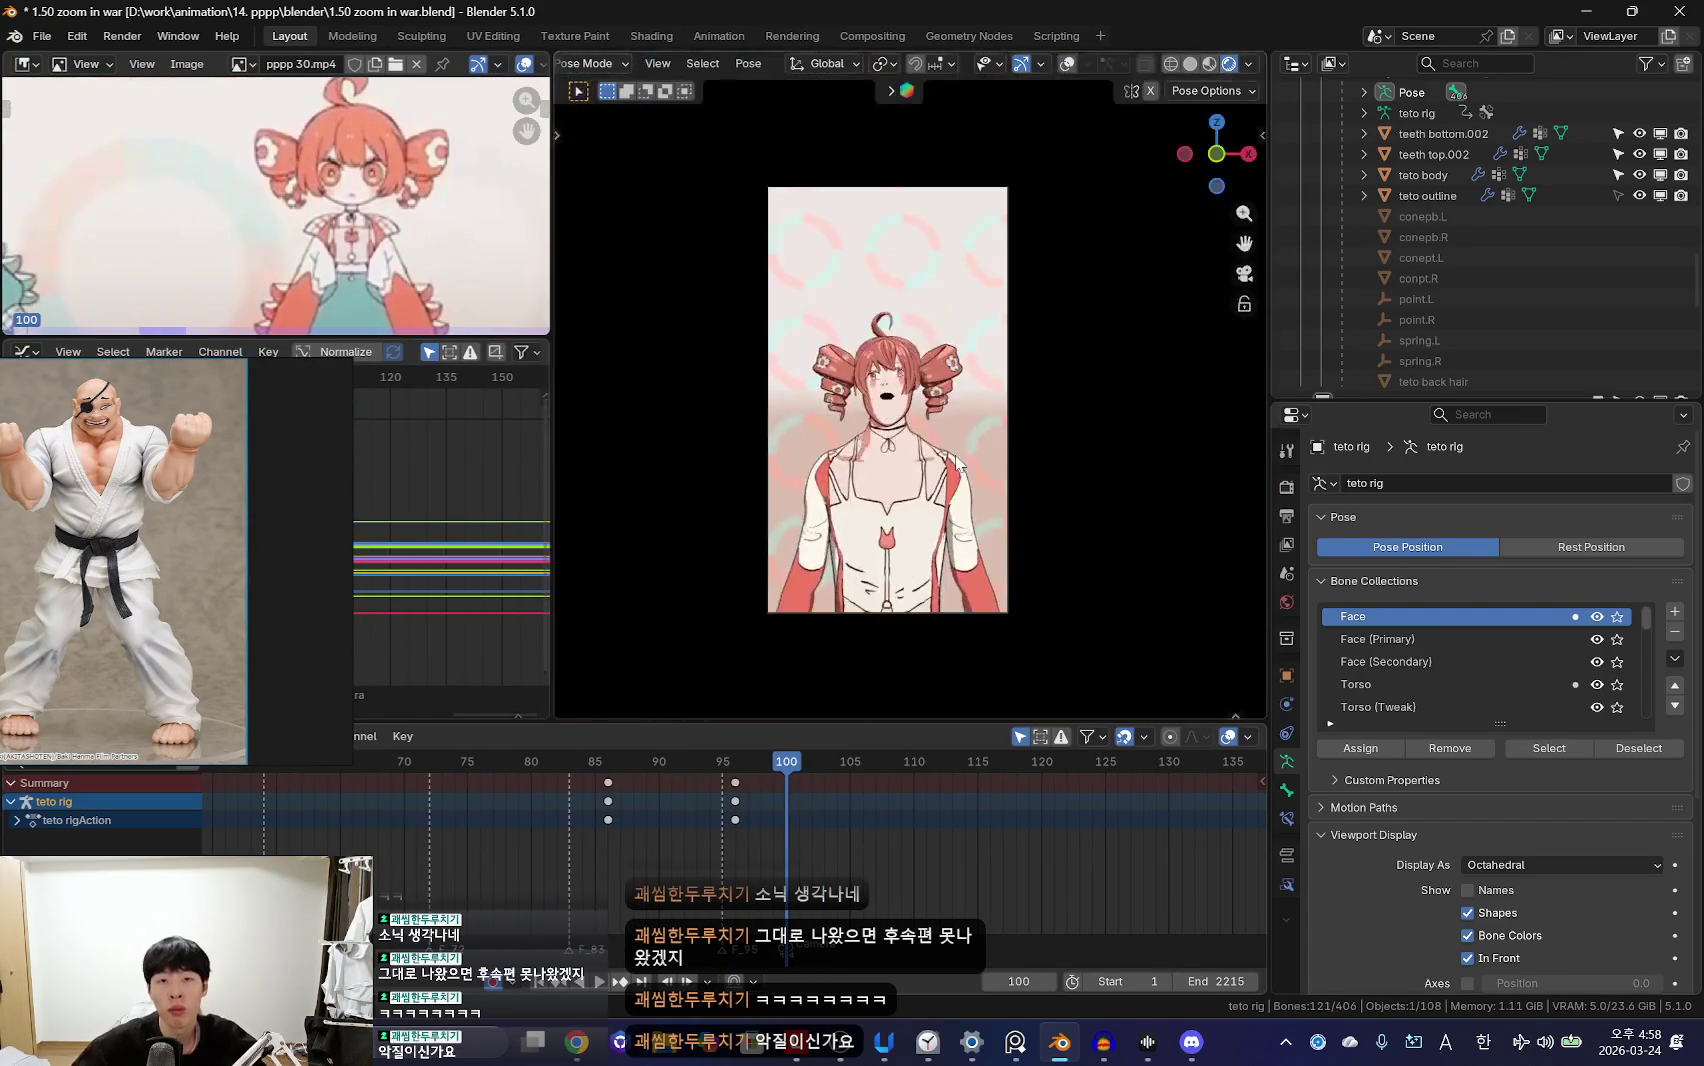
# Step: Check the open mouth at frames 100 and 105, then leave camera view with overlays restored
pyautogui.keyDown('alt'); pyautogui.scroll(-10, 805, 824); pyautogui.keyUp('alt')
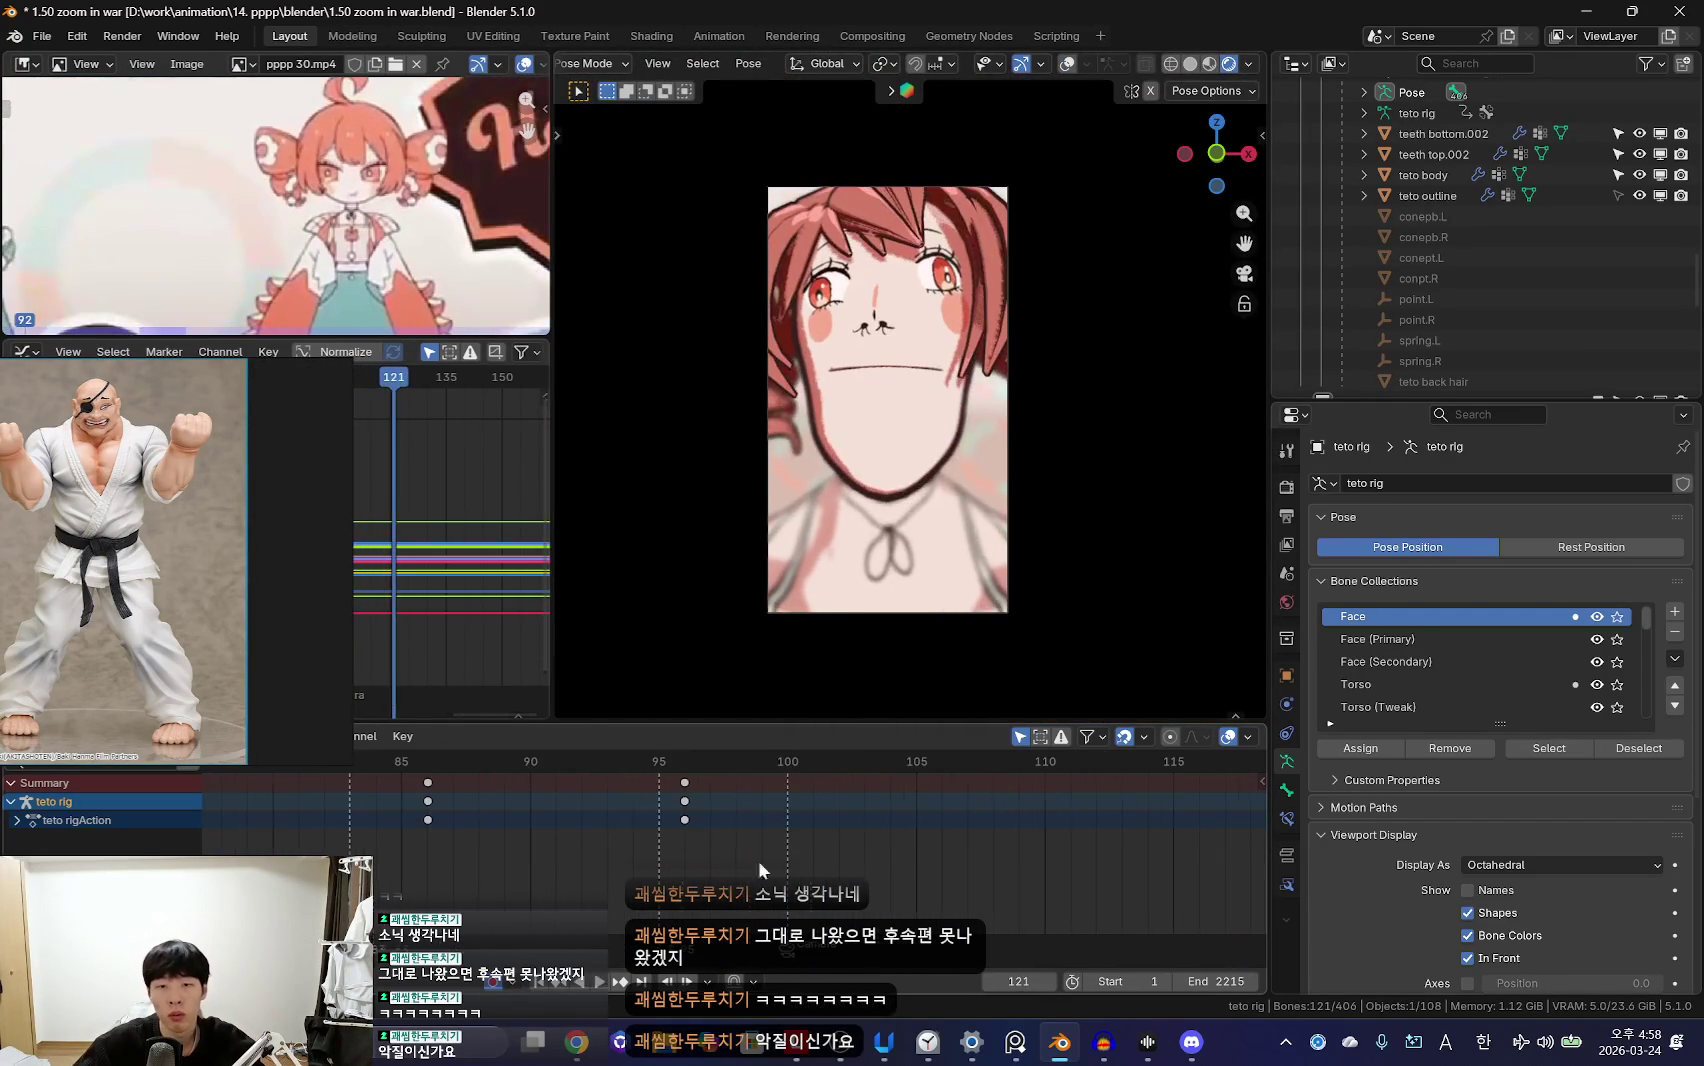
pyautogui.moveTo(805, 824); pyautogui.dragTo(792, 853)
pyautogui.scroll(2, 792, 853)
pyautogui.hotkey('shift', 'alt', 'z')
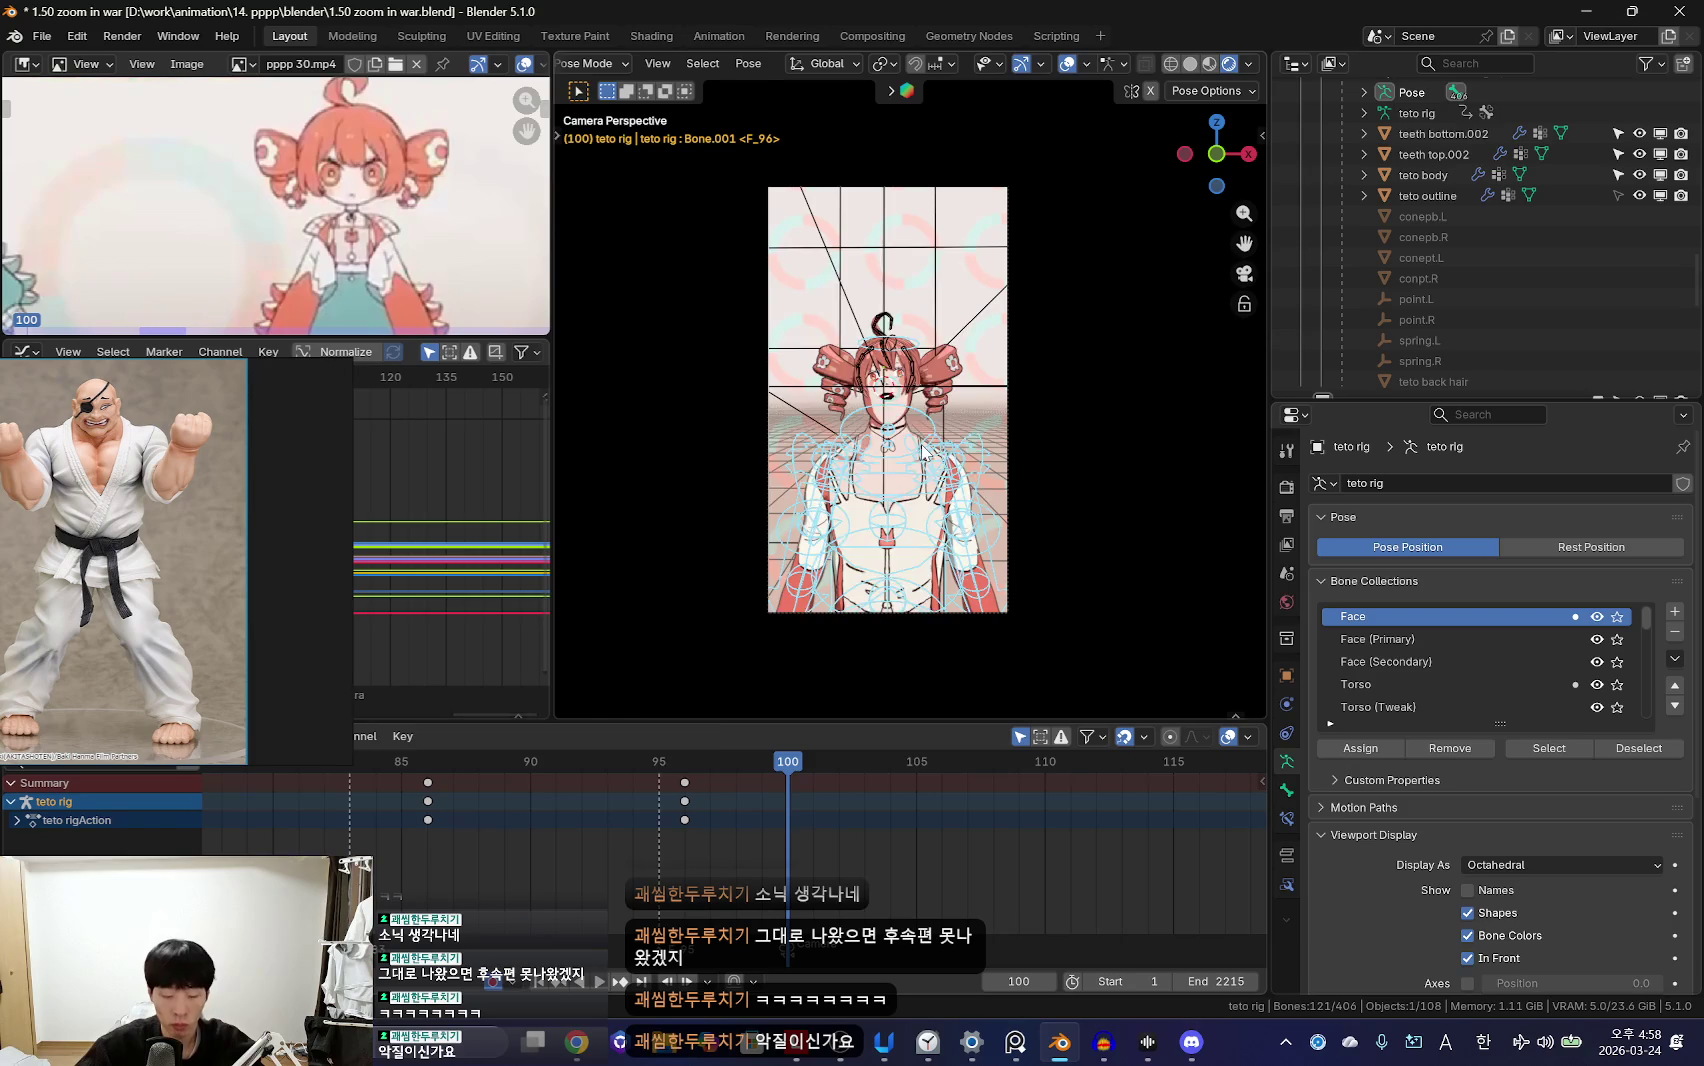
pyautogui.scroll(3, 793, 823)
pyautogui.hotkey('shift', 'alt', 'z')
pyautogui.keyDown('alt'); pyautogui.scroll(6, 614, 833); pyautogui.keyUp('alt')
pyautogui.moveTo(614, 833); pyautogui.dragTo(1078, 867)
pyautogui.scroll(5, 983, 553)
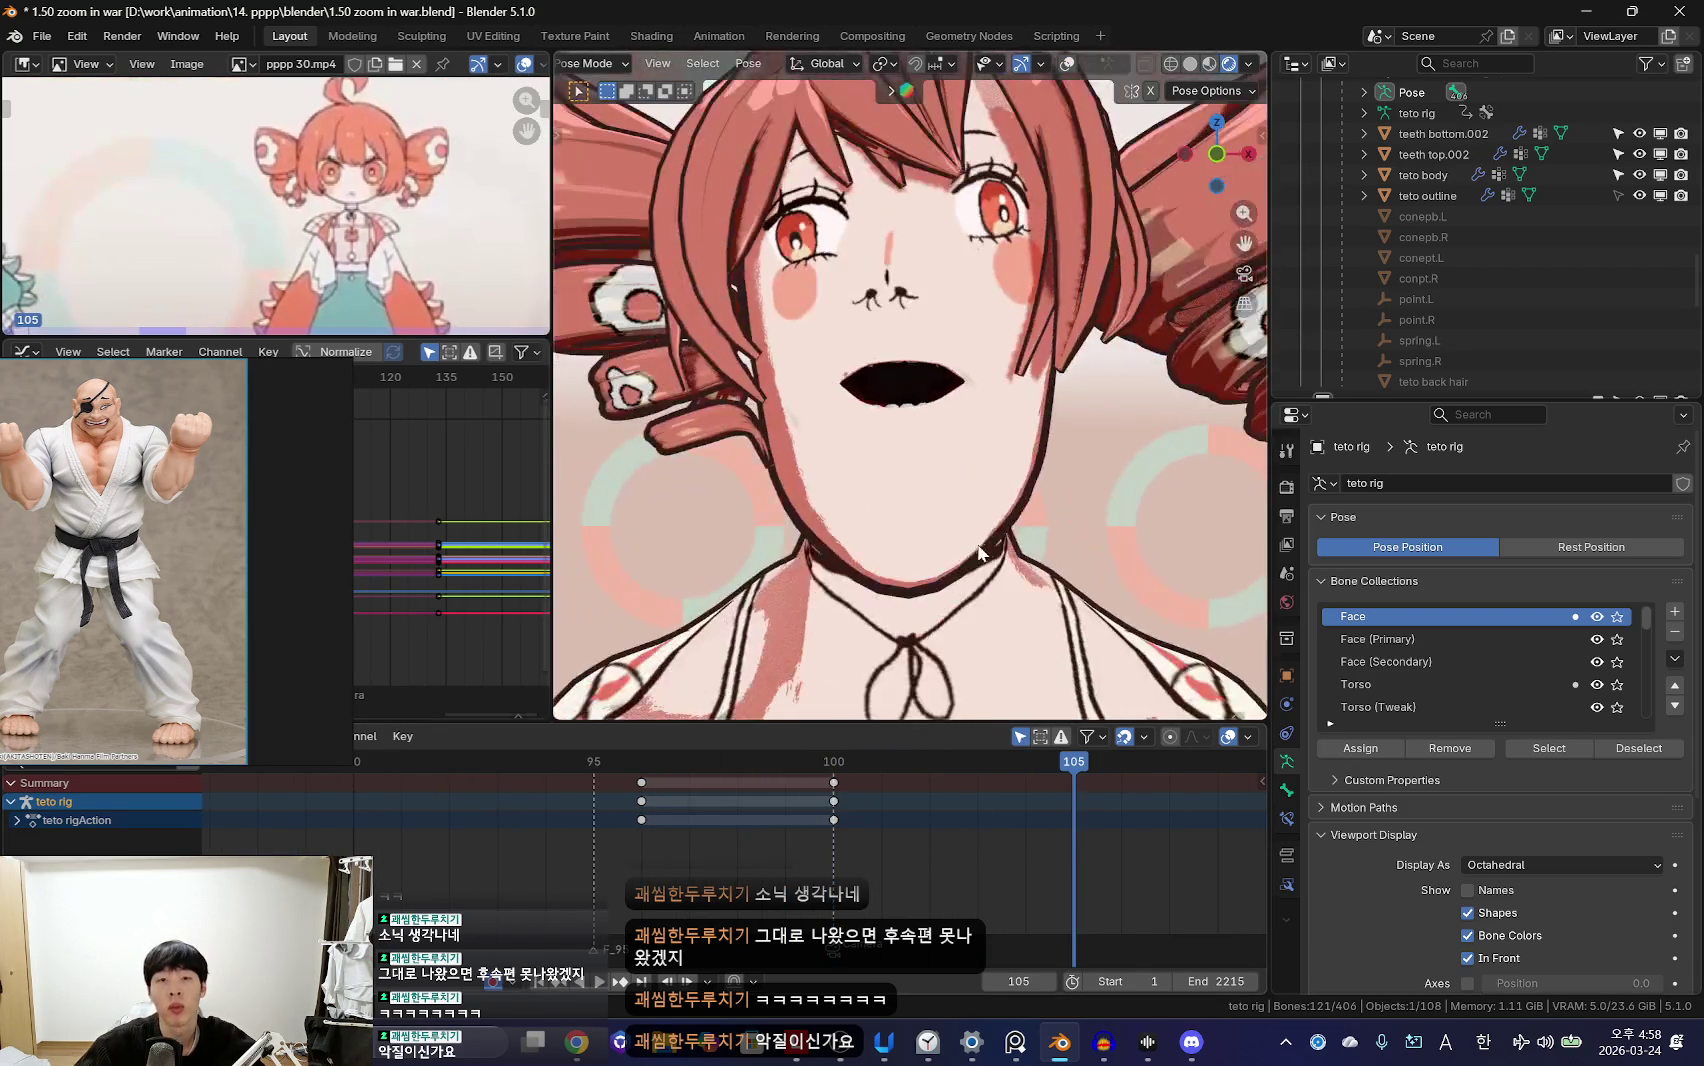
pyautogui.press('KP_0')
pyautogui.hotkey('shift', 'alt', 'z')
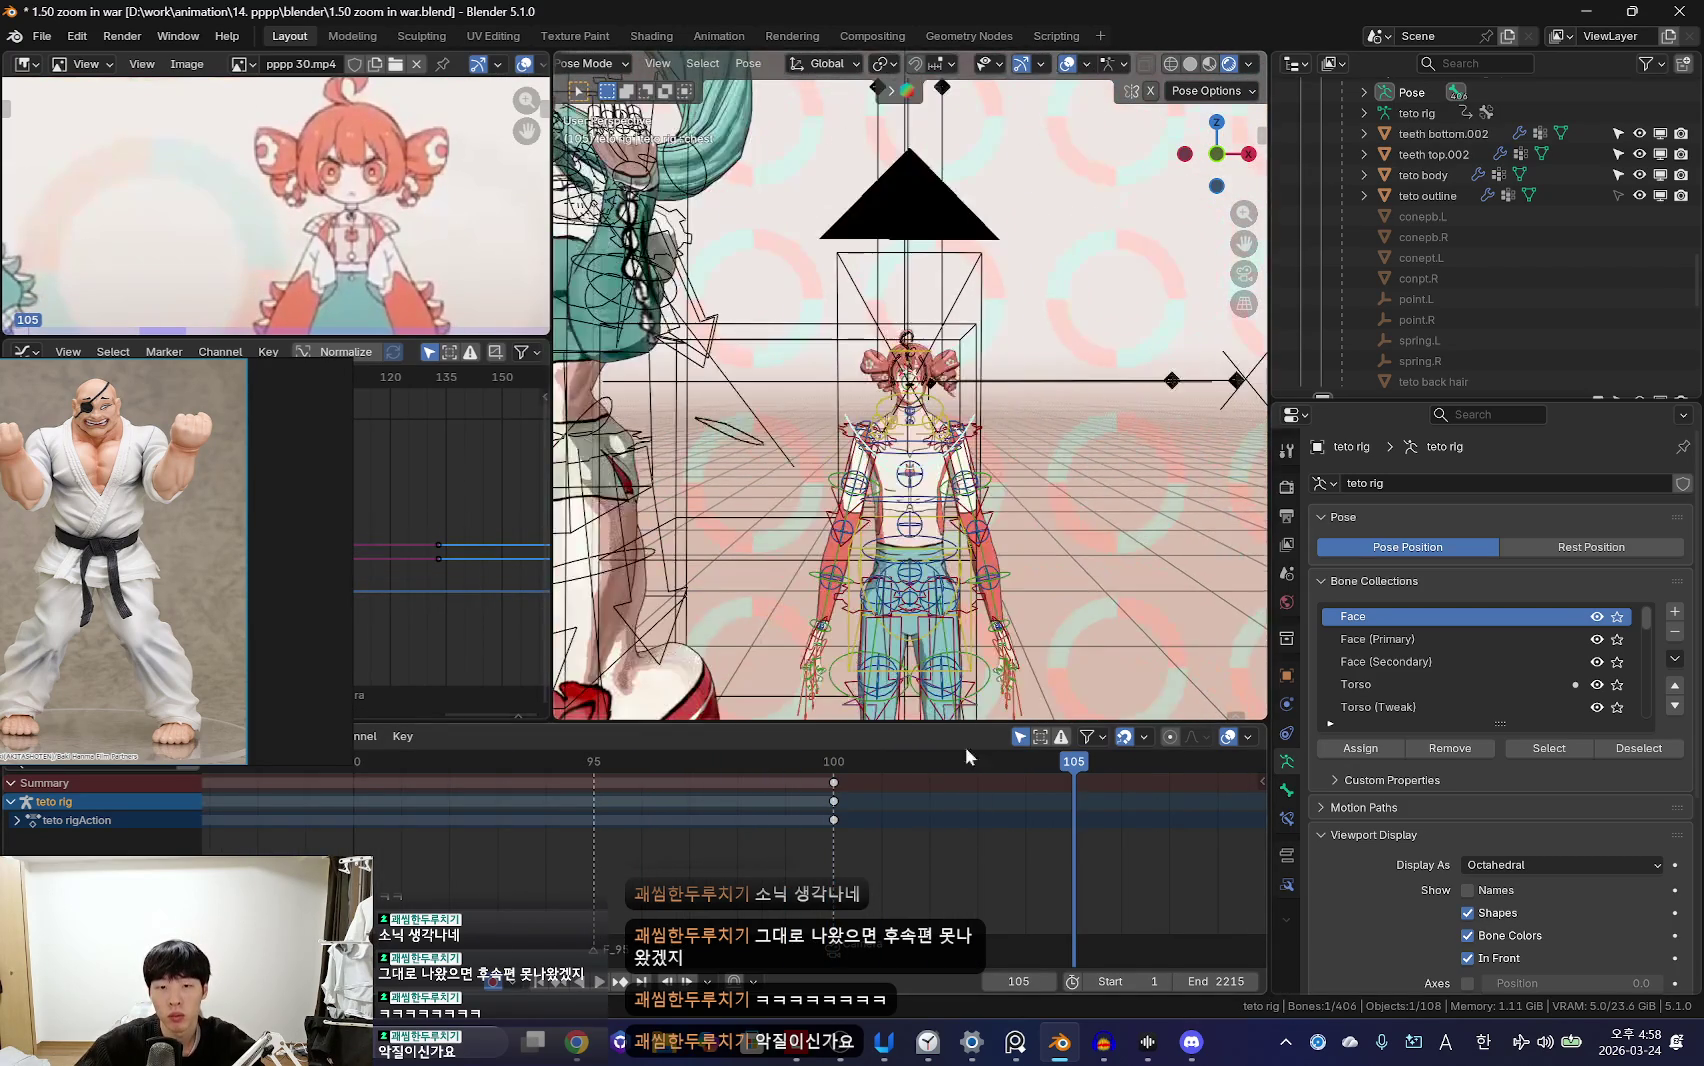
# Step: Show the rig sidebar, return to frame 100, and deselect all bones
pyautogui.press('n')
pyautogui.press('a')
pyautogui.press('Down')
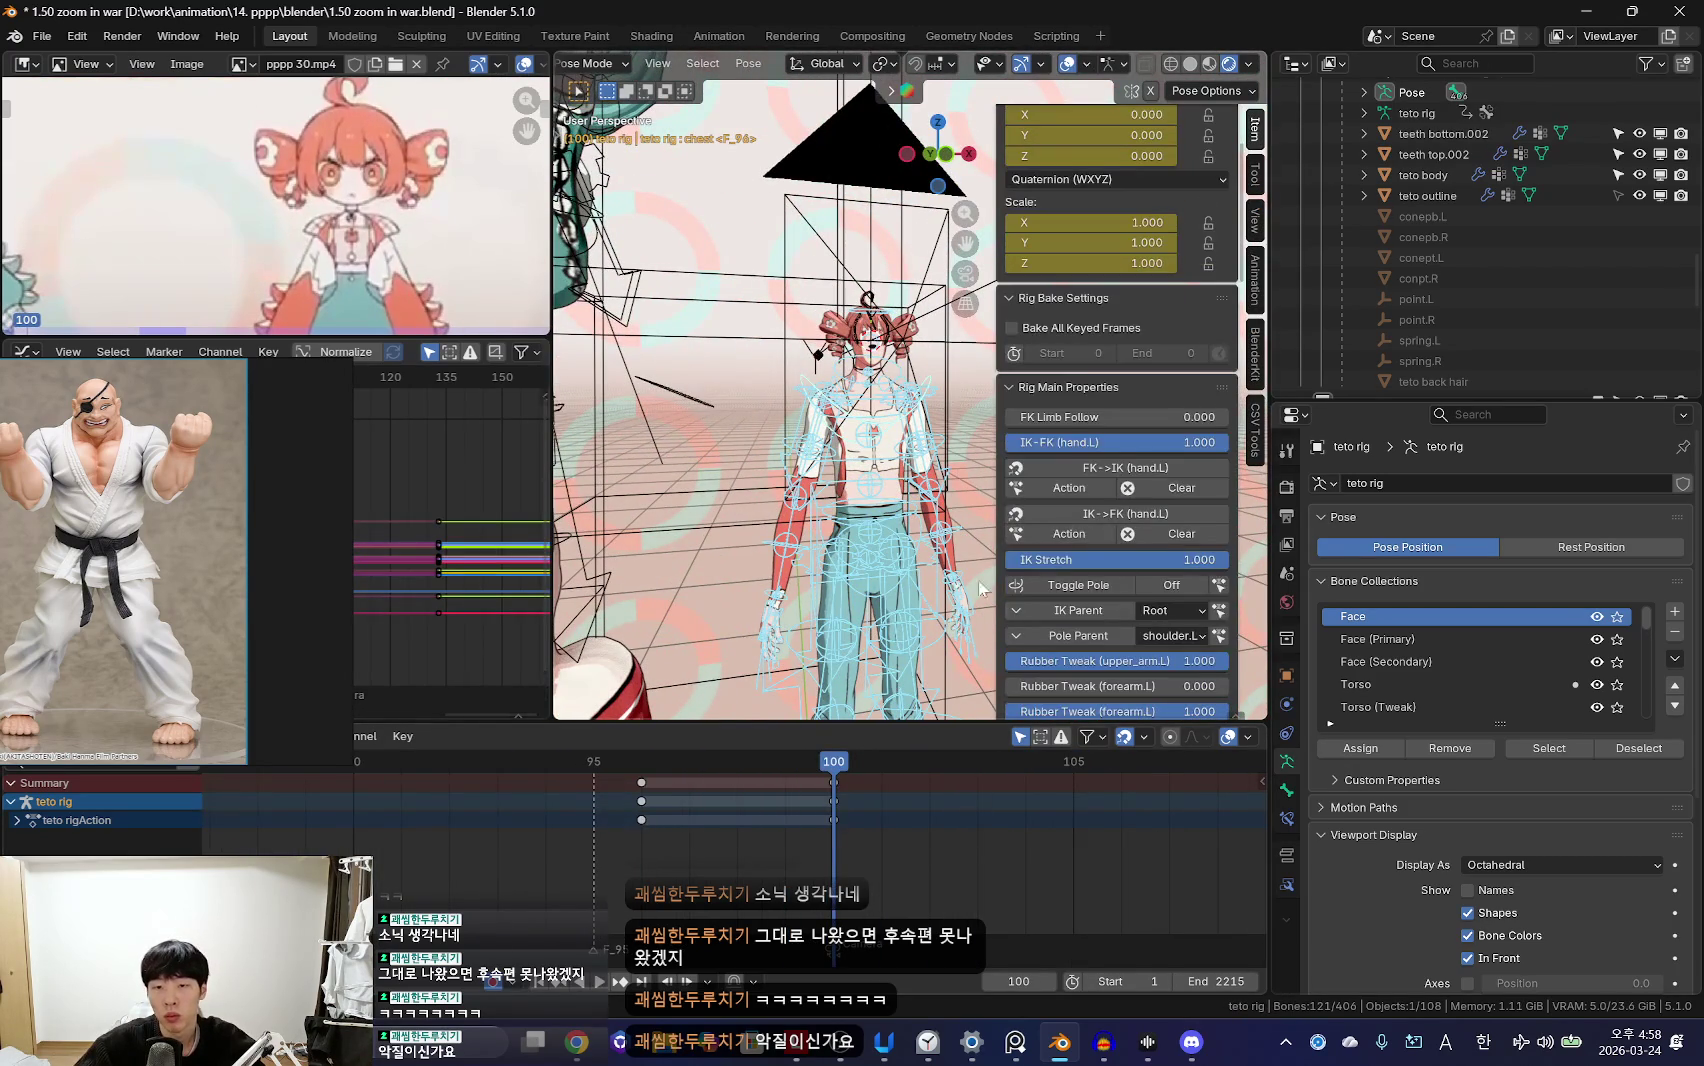
pyautogui.hotkey('alt', 'a')
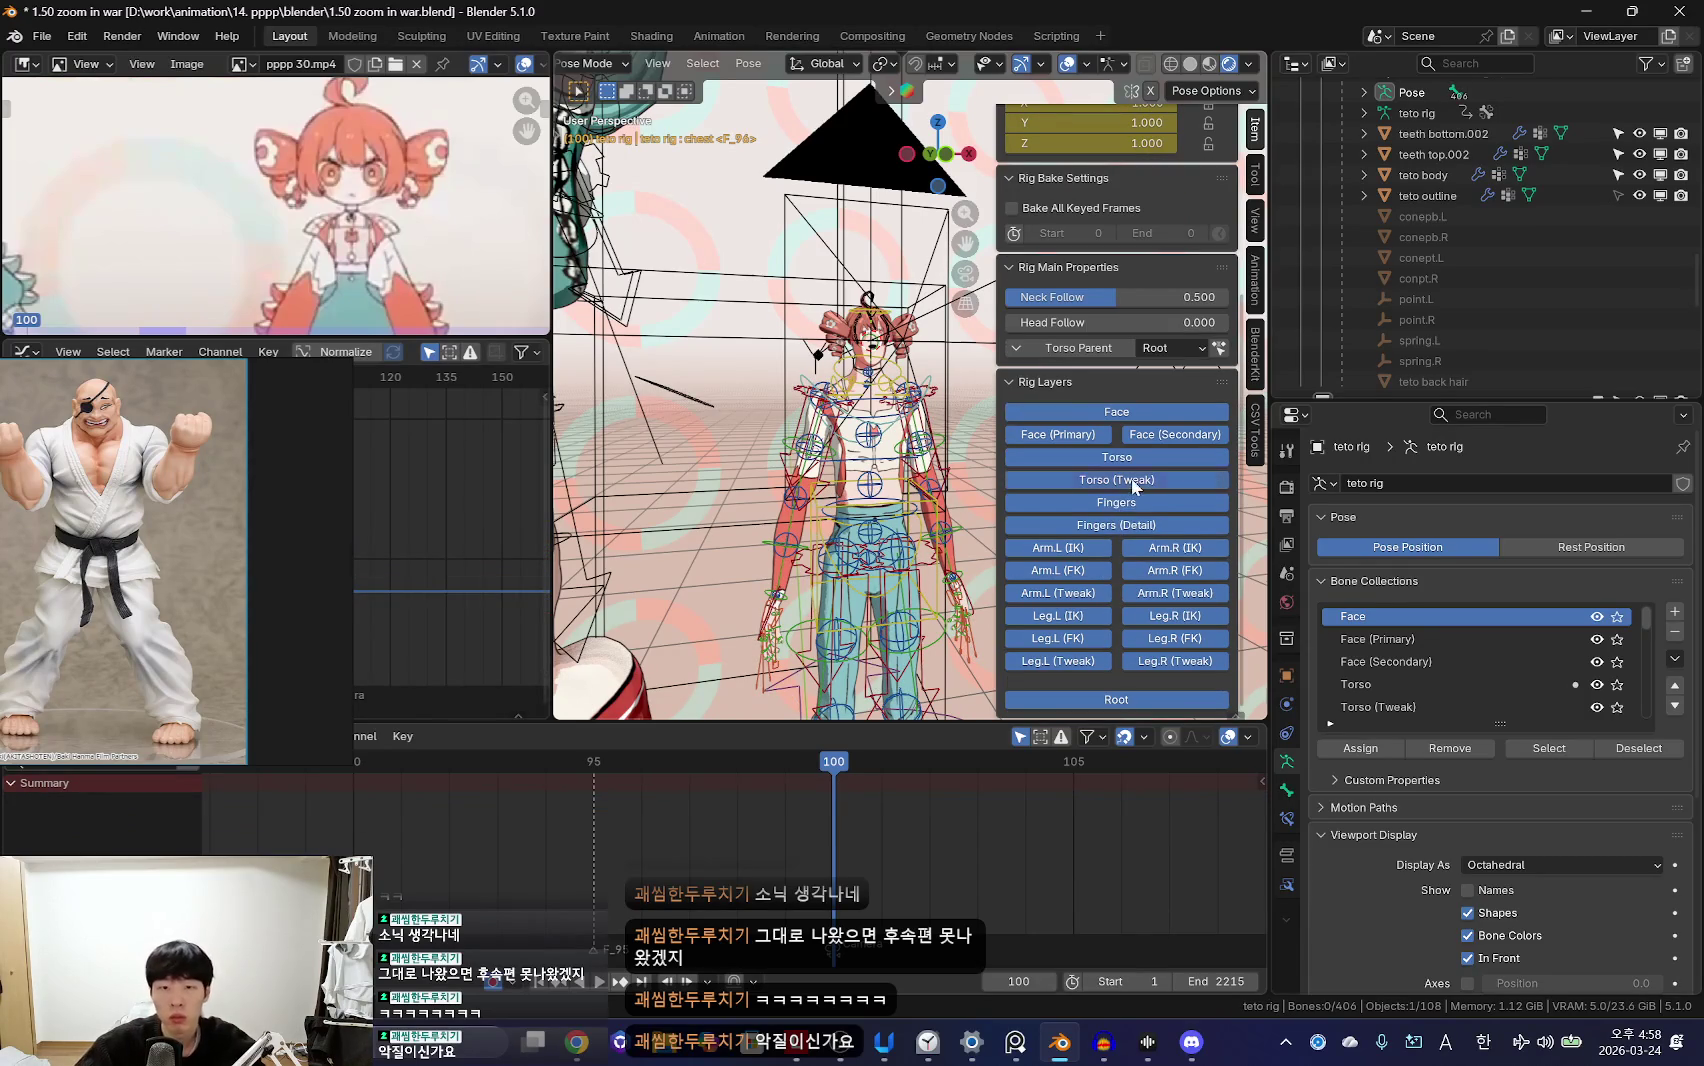
# Step: Hide the Torso (Tweak), Fingers (Detail), Arm L/R (Tweak) and Leg L/R (Tweak) bone layers
pyautogui.click(1133, 484)
pyautogui.click(1116, 525)
pyautogui.click(1058, 593)
pyautogui.click(1175, 593)
pyautogui.click(1058, 661)
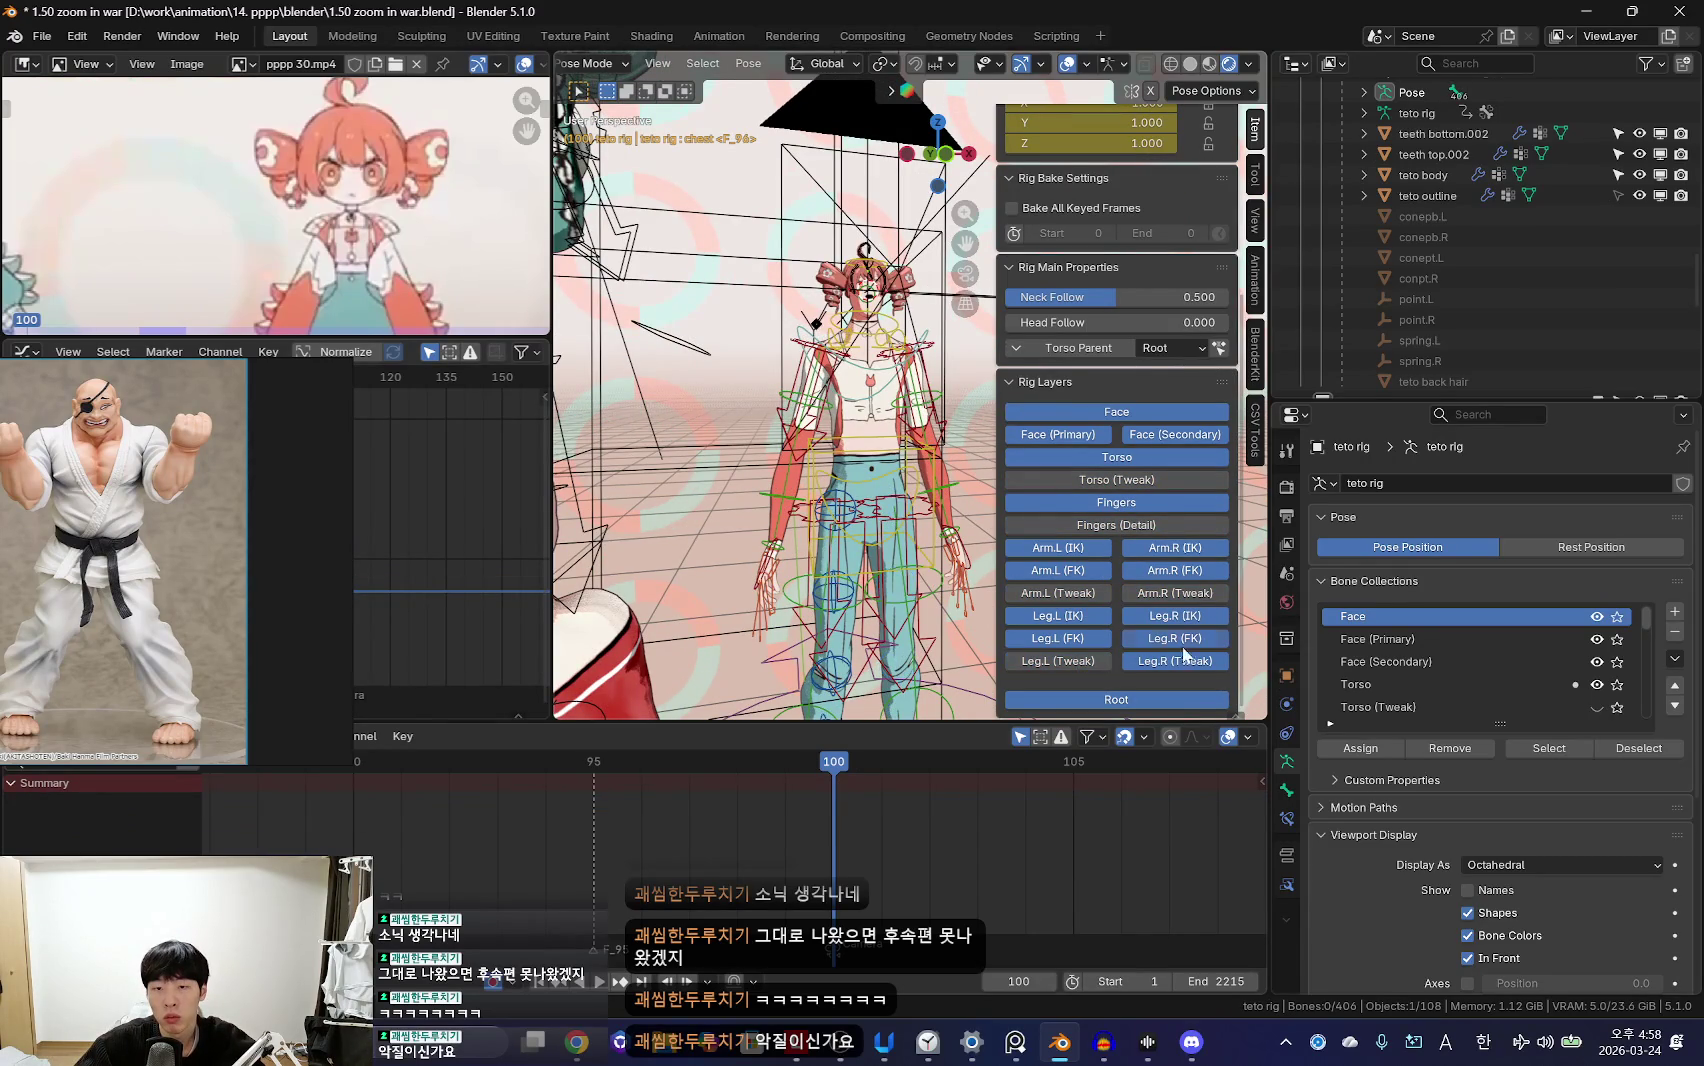
pyautogui.scroll(3, 900, 607)
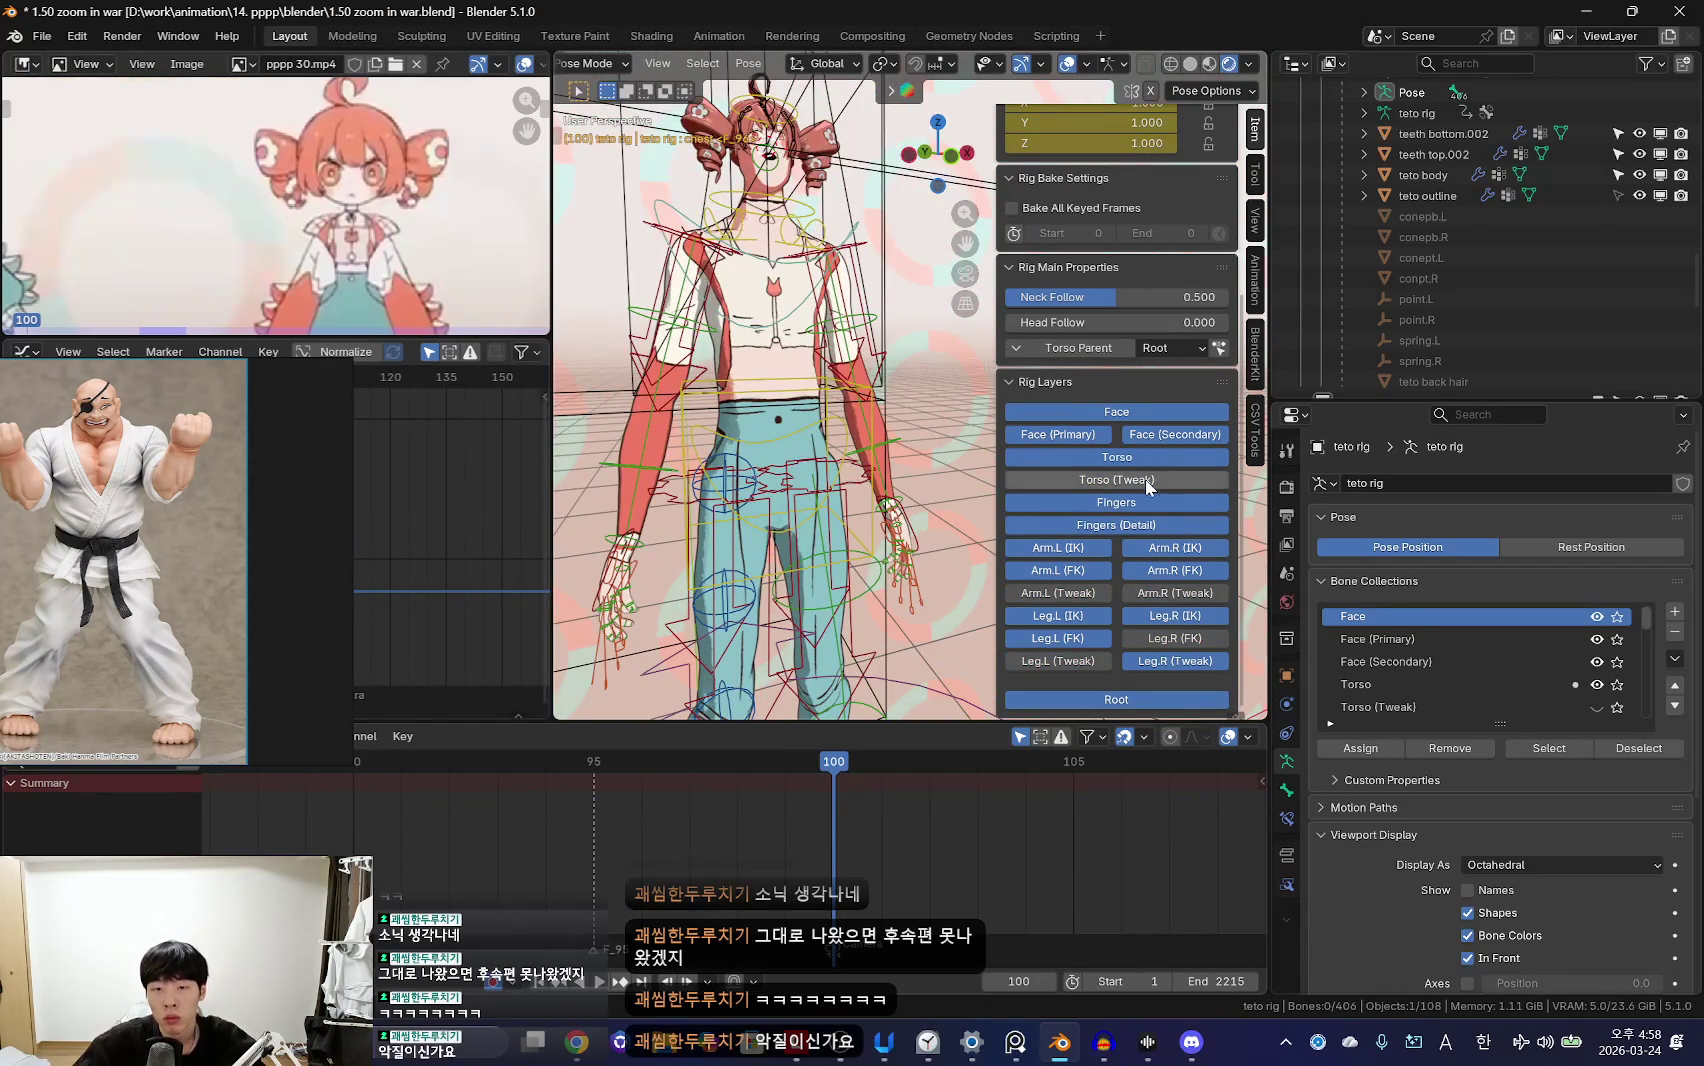
pyautogui.scroll(-1, 840, 470)
pyautogui.scroll(-1, 832, 465)
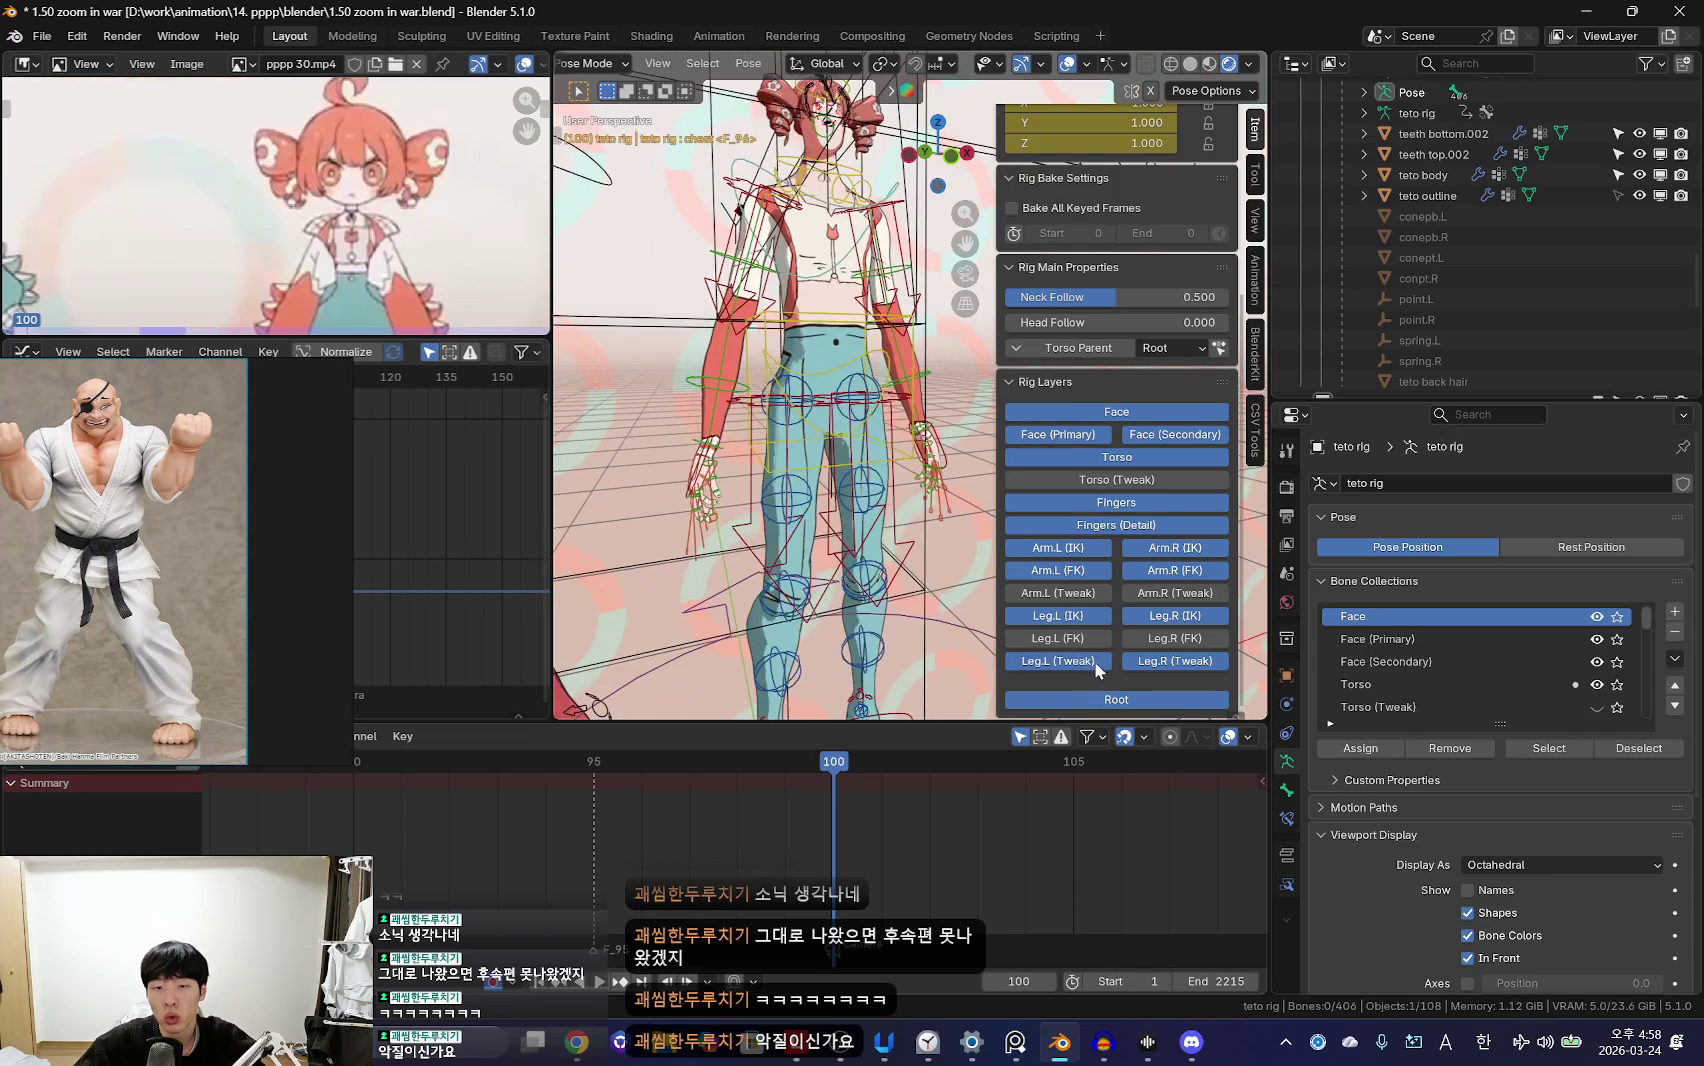
pyautogui.click(1058, 661)
pyautogui.click(1175, 661)
# Step: Orbit slightly around the character and move the Clock app out of the way
pyautogui.scroll(-1, 913, 612)
pyautogui.scroll(-2, 913, 612)
pyautogui.moveTo(913, 612); pyautogui.dragTo(812, 598, button='middle')
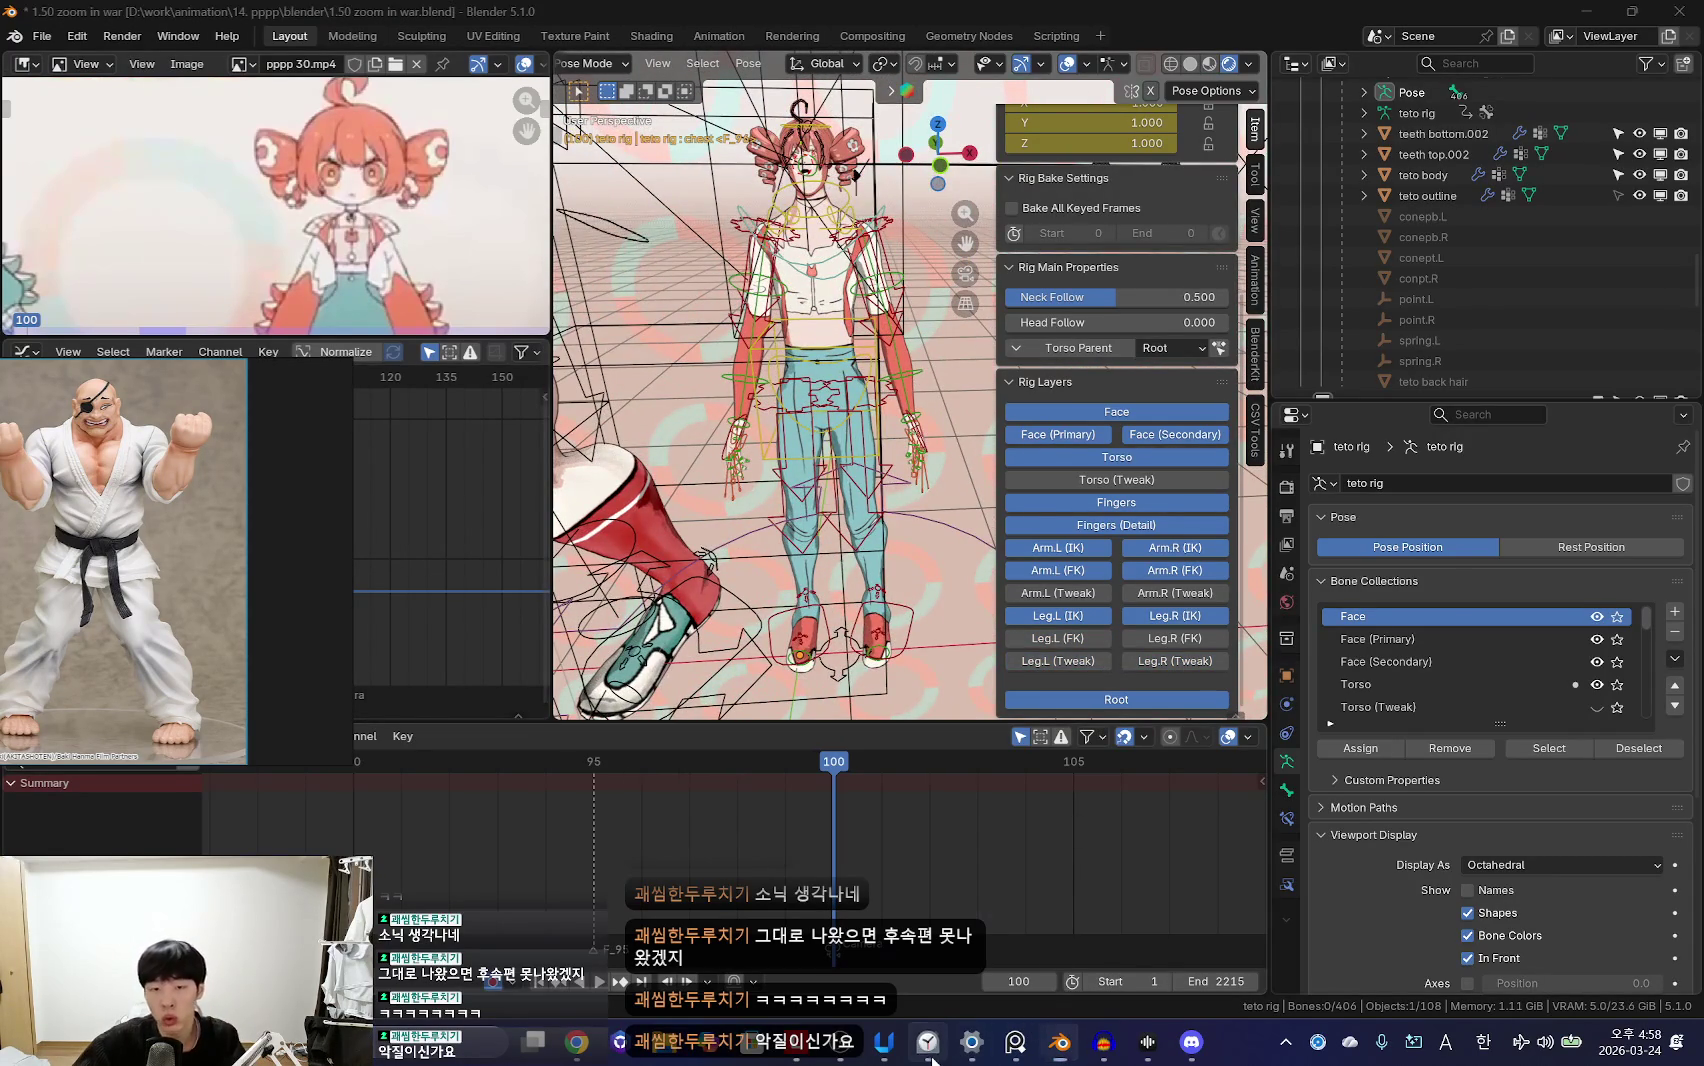
pyautogui.click(931, 1056)
pyautogui.click(1358, 146)
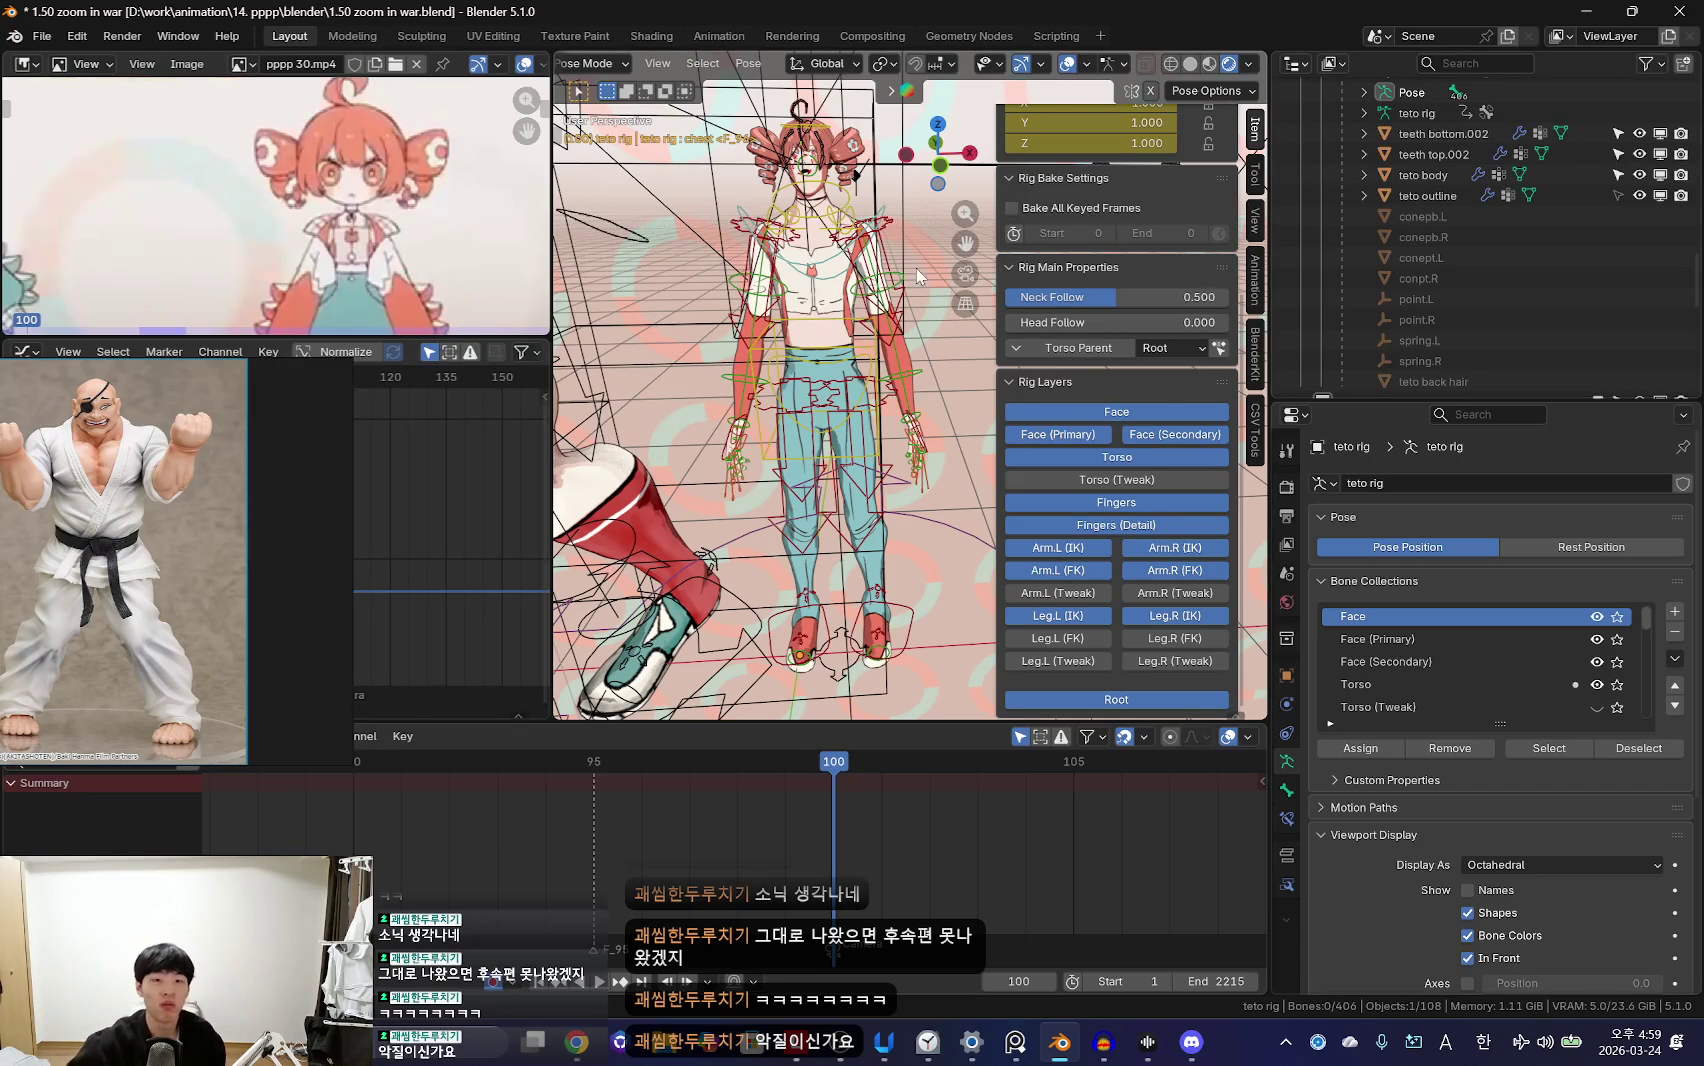
# Step: Close the rig sidebar, bring the reference images forward, and widen the 3D viewport
pyautogui.scroll(-4, 891, 369)
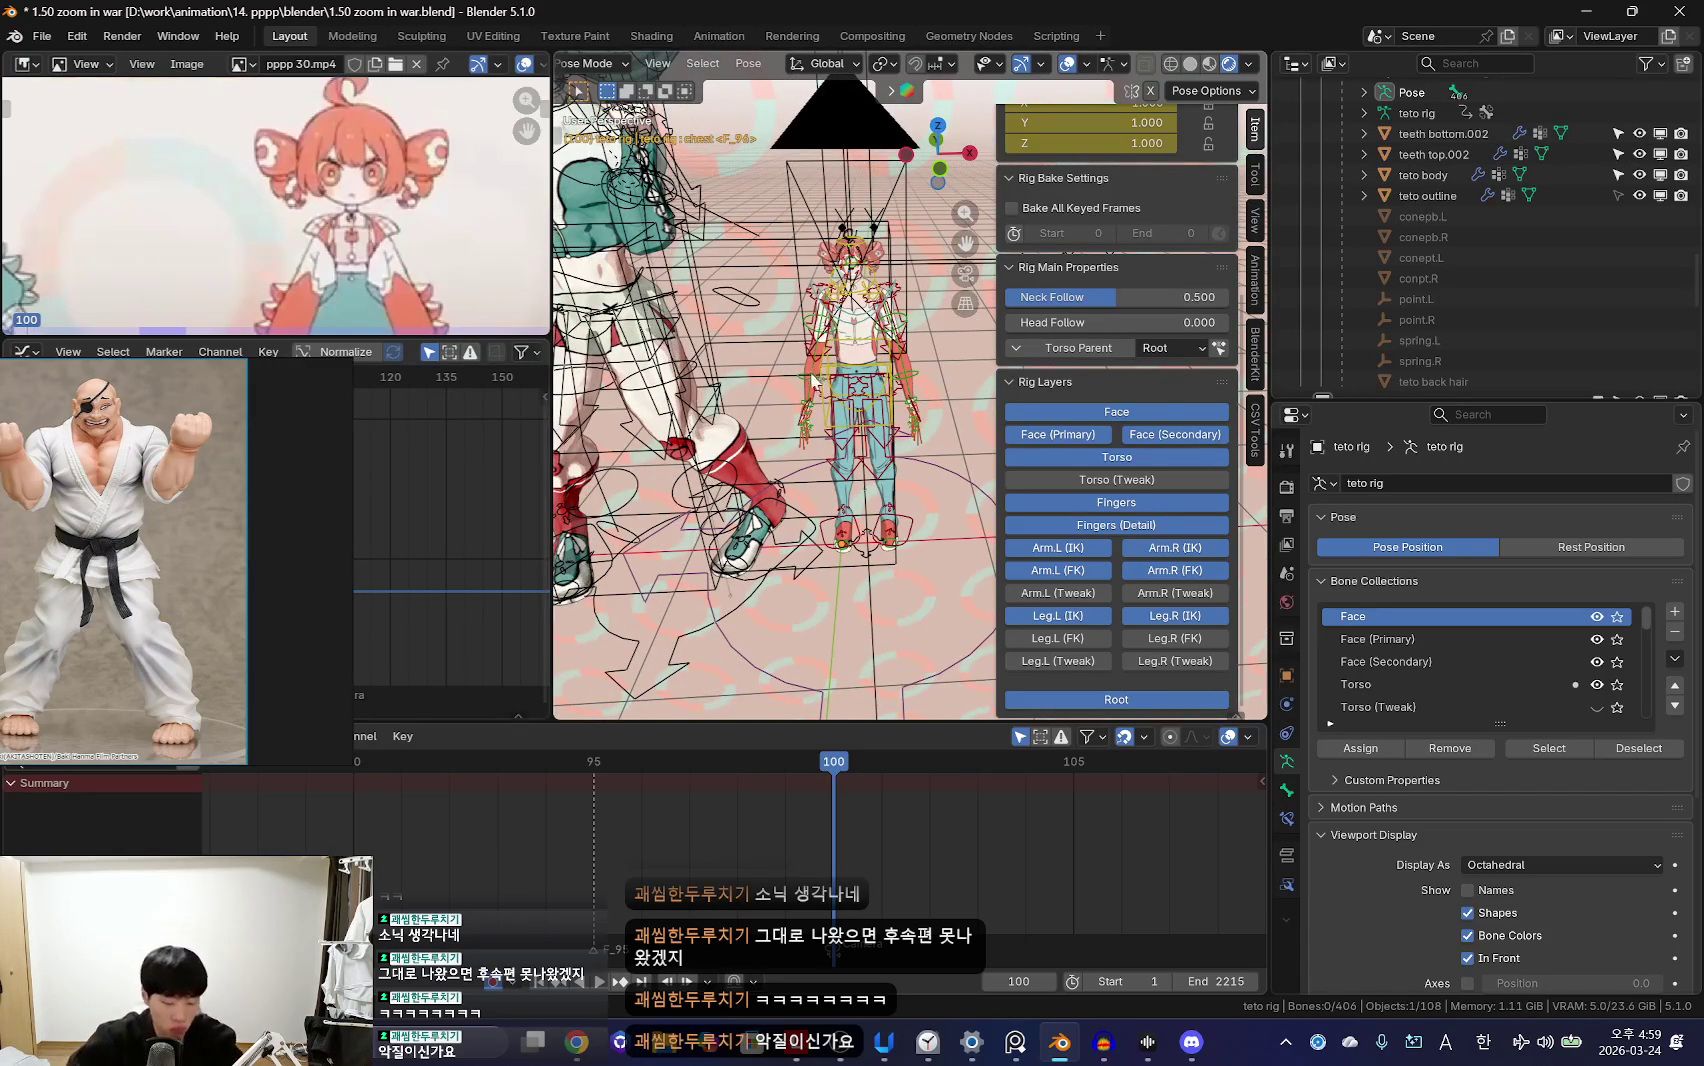
pyautogui.press('n')
pyautogui.click(268, 550)
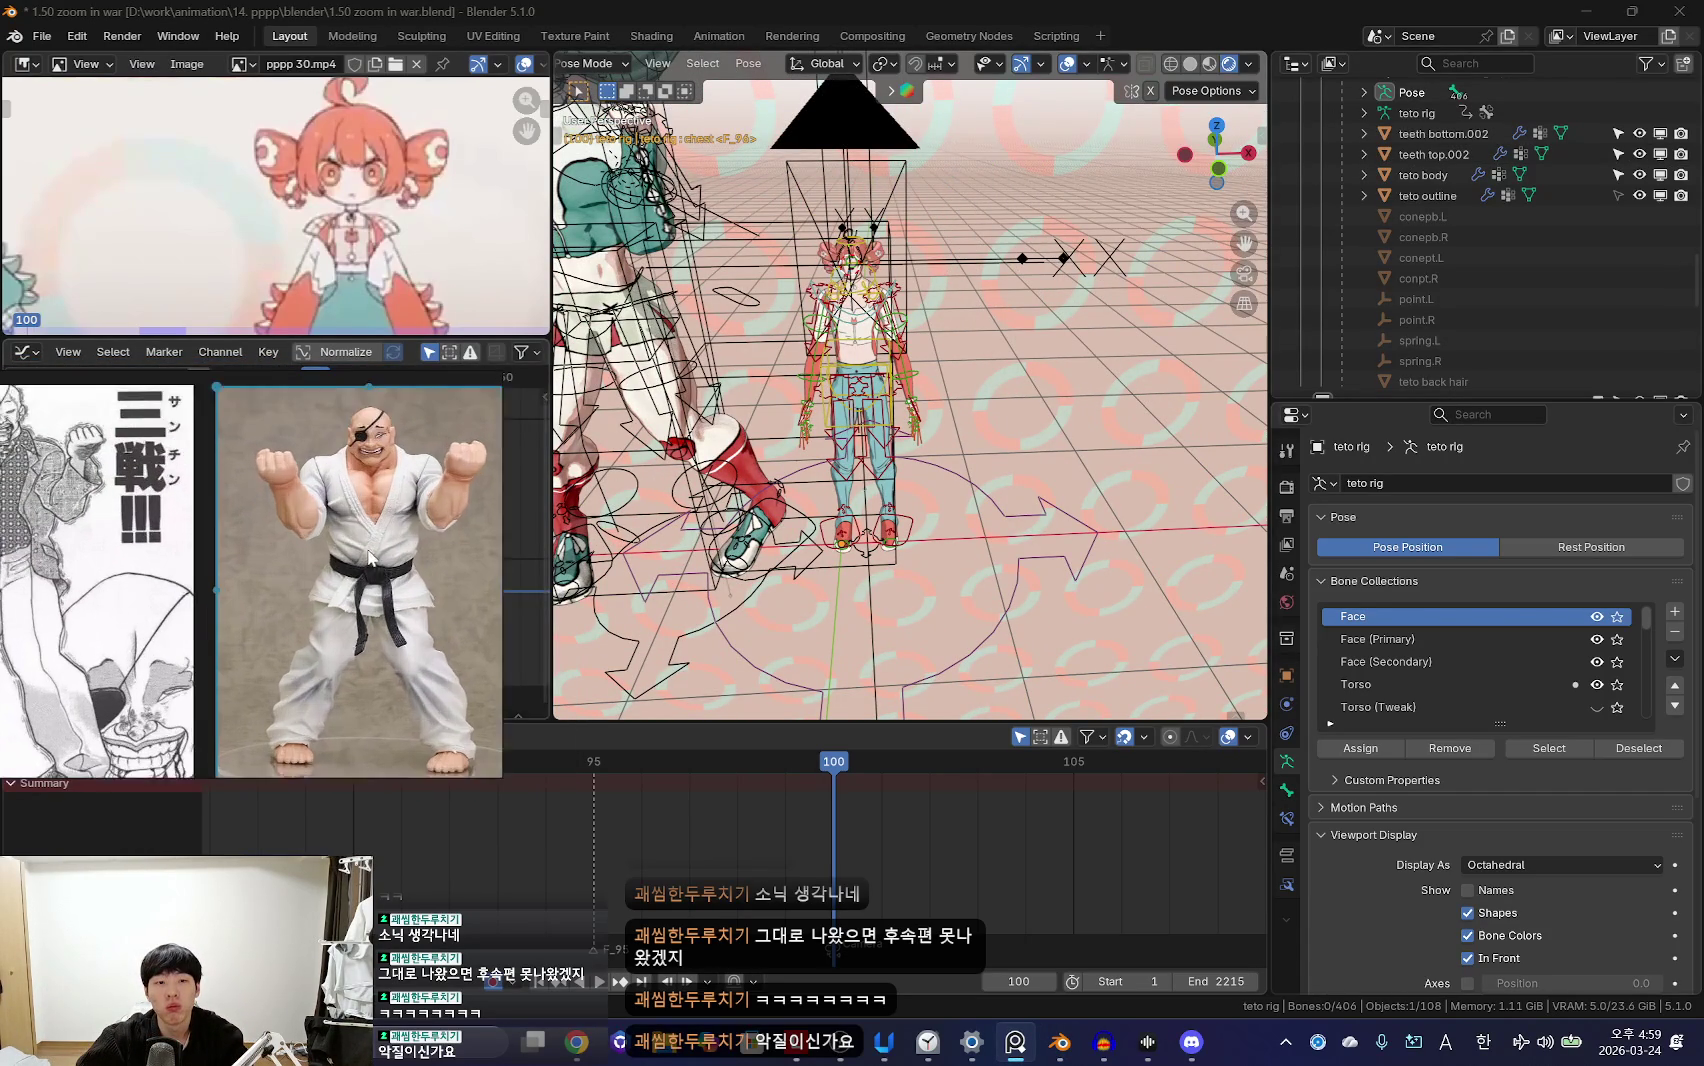
pyautogui.moveTo(555, 218); pyautogui.dragTo(510, 218)
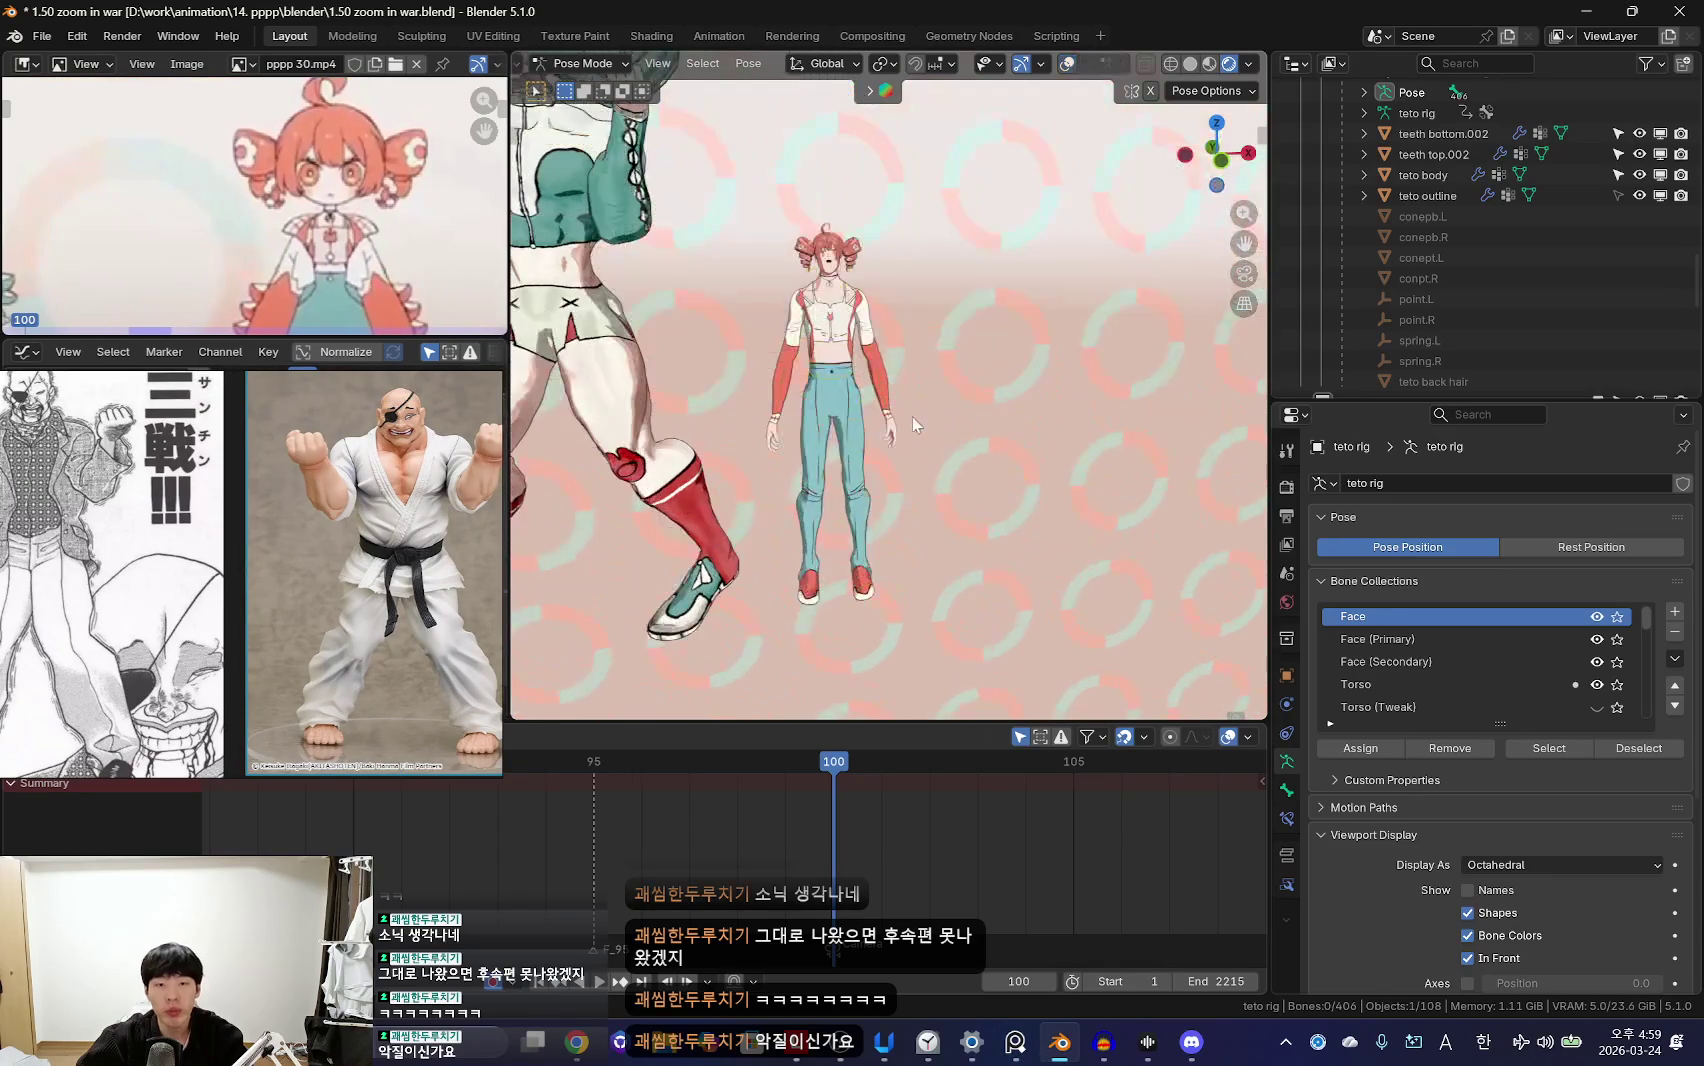
# Step: Select the rig's root control and play the animation through the camera view
pyautogui.press('a')
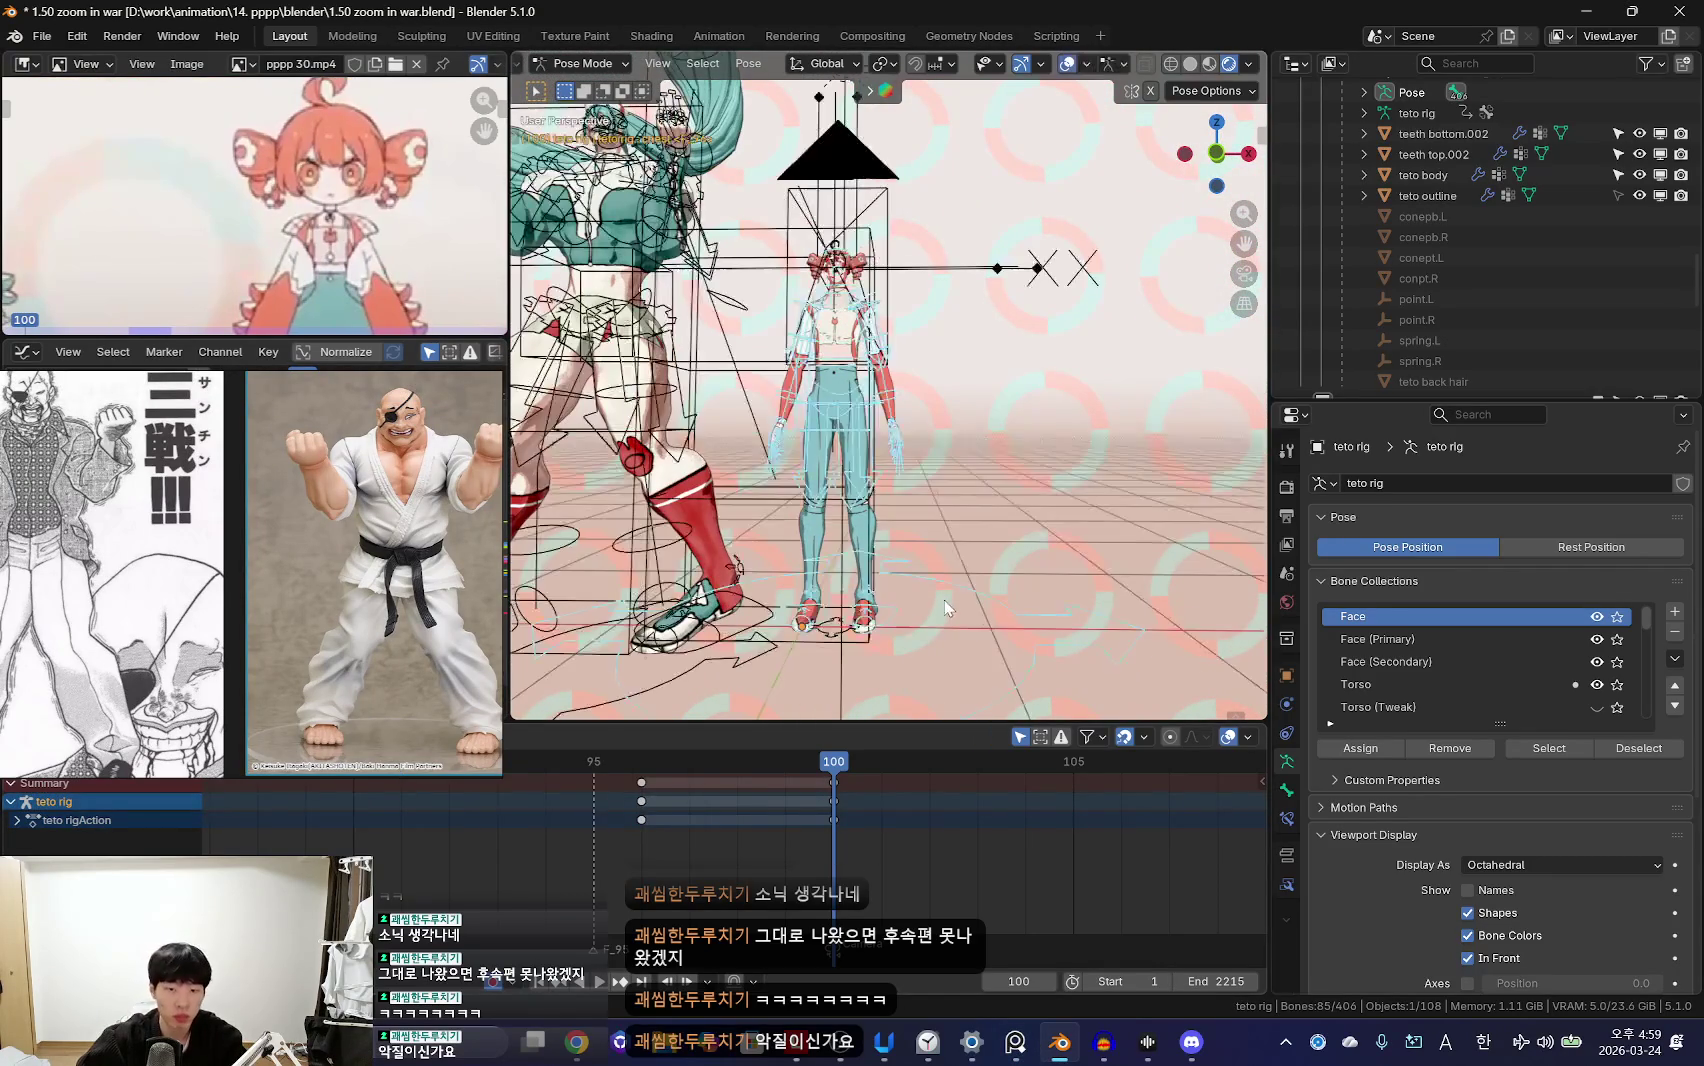
pyautogui.click(940, 576)
pyautogui.press('KP_0')
pyautogui.press('space')
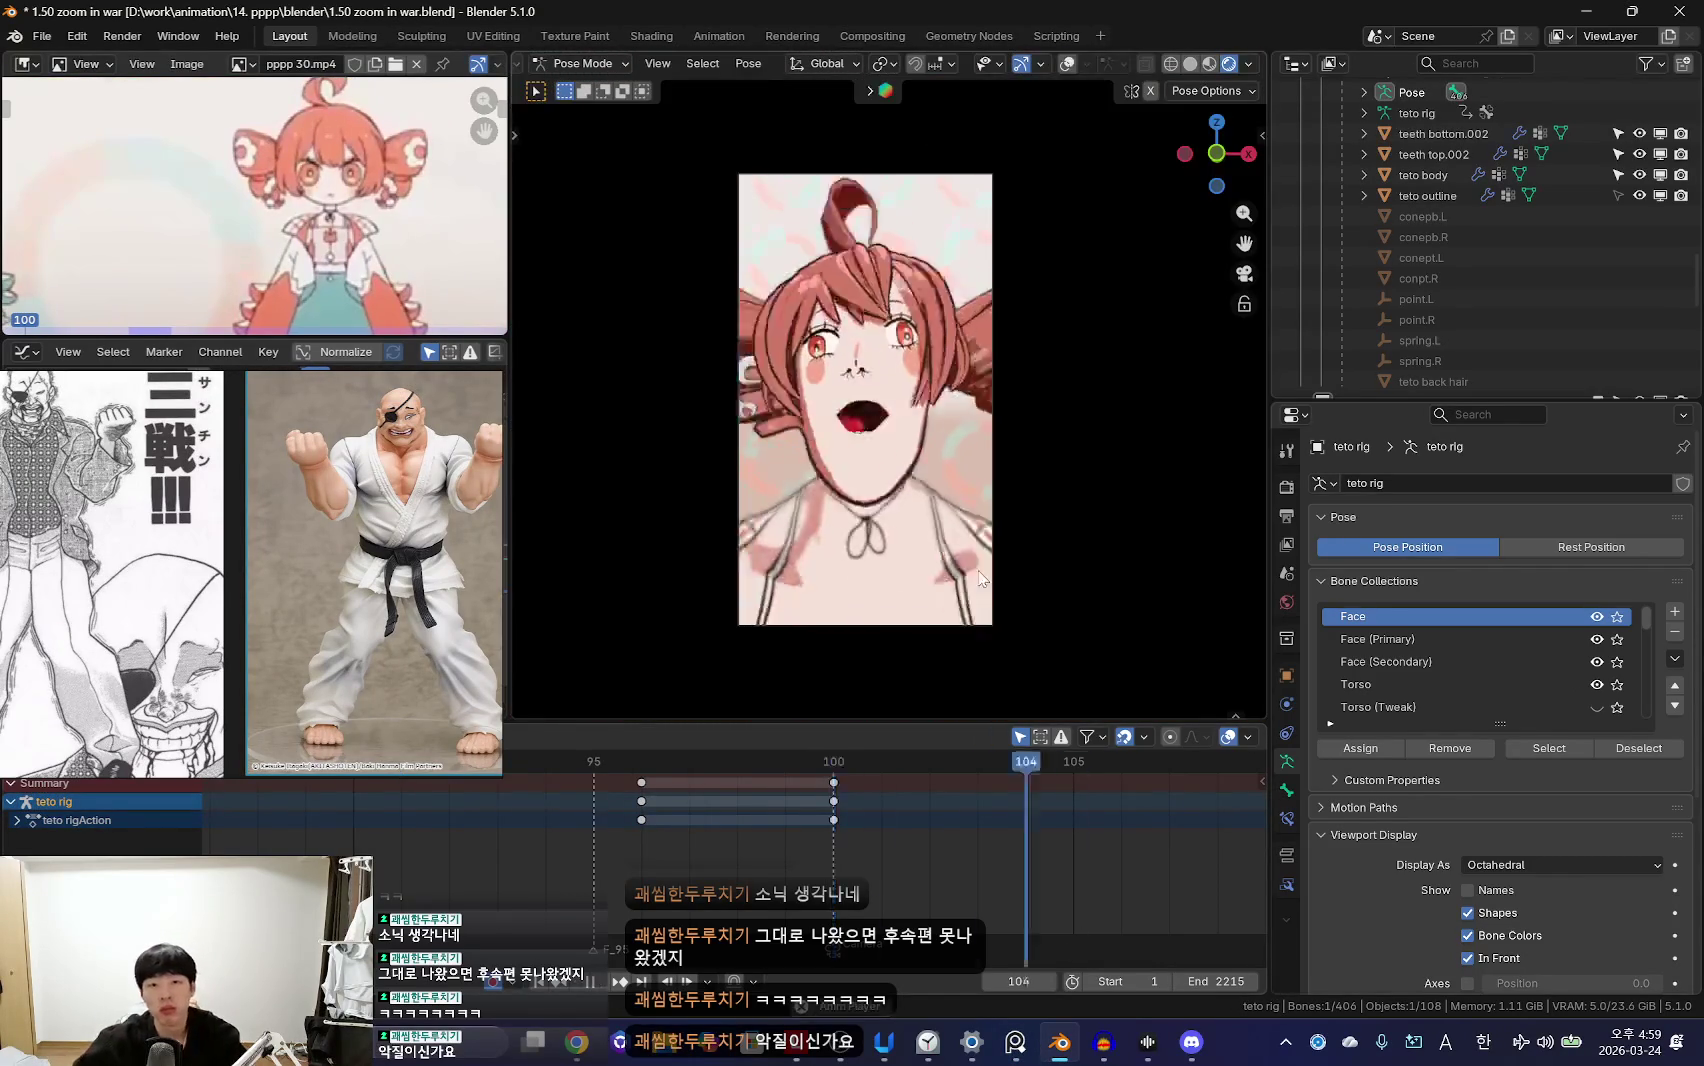
pyautogui.scroll(-3, 556, 841)
pyautogui.press('Escape')
pyautogui.scroll(2, 810, 815)
pyautogui.press('KP_0')
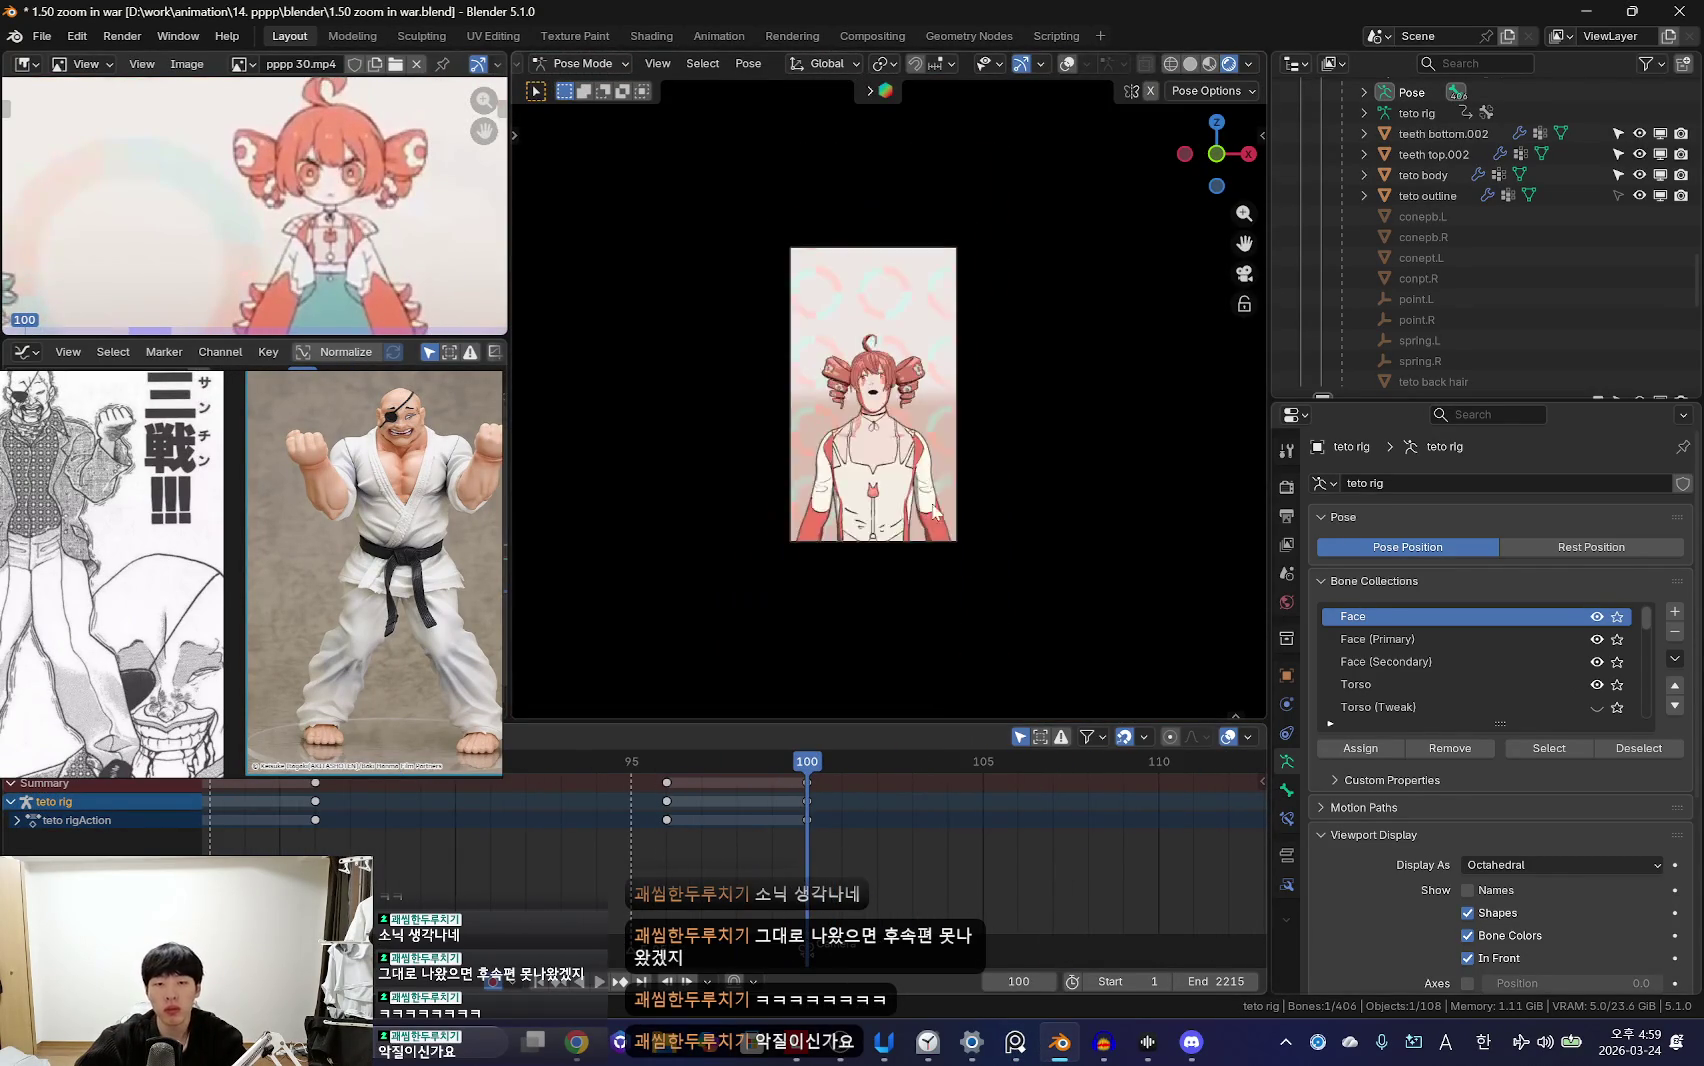
# Step: Hide the viewport overlays and orbit the view around Teto
pyautogui.hotkey('shift', 'alt', 'z')
pyautogui.hotkey('shift', 'alt', 'z')
pyautogui.click(980, 491)
pyautogui.hotkey('shift', 'alt', 'z')
pyautogui.moveTo(980, 491); pyautogui.dragTo(889, 812, button='middle')
pyautogui.moveTo(1119, 477)
pyautogui.mouseDown(button='middle')
pyautogui.moveTo(891, 505)
pyautogui.moveTo(887, 570)
pyautogui.mouseUp(button='middle')
# Step: Play the animation from frame 87 through the camera, then jump back near frame 27
pyautogui.press('KP_0')
pyautogui.press('Down')
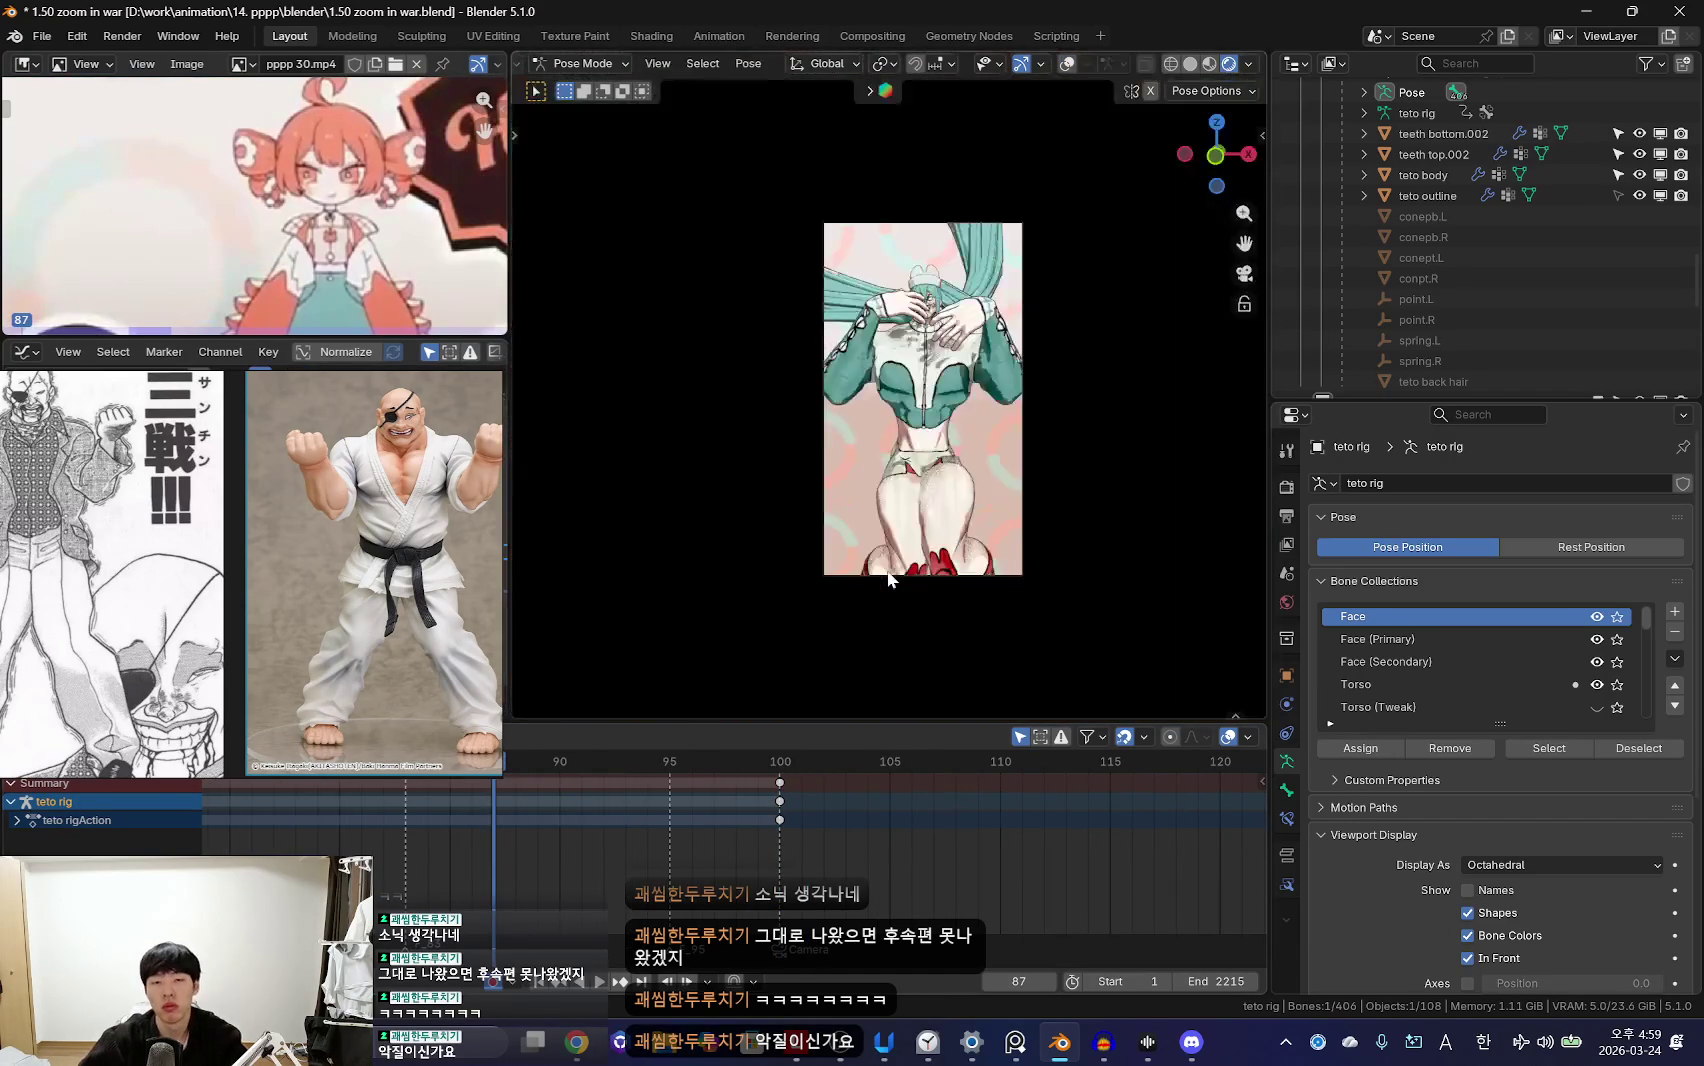
pyautogui.press('space')
pyautogui.scroll(3, 776, 676)
pyautogui.scroll(-3, 499, 808)
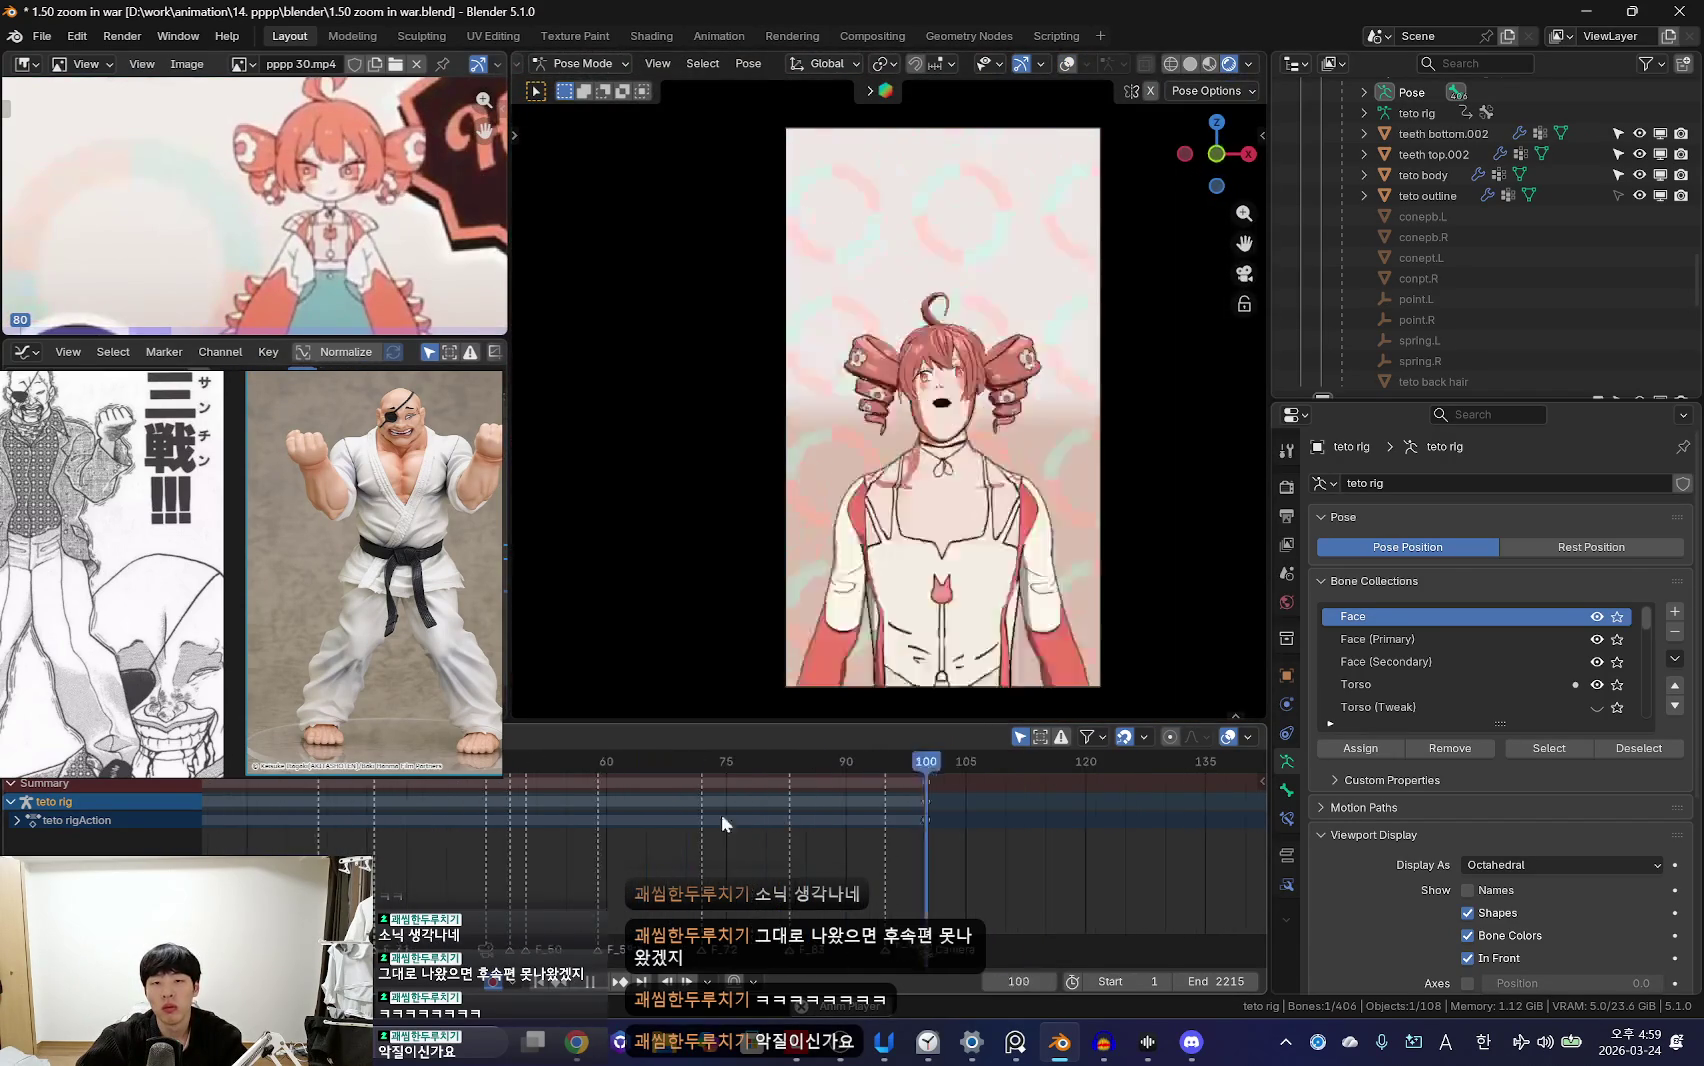
pyautogui.click(433, 821)
pyautogui.scroll(-3, 682, 833)
pyautogui.click(716, 825)
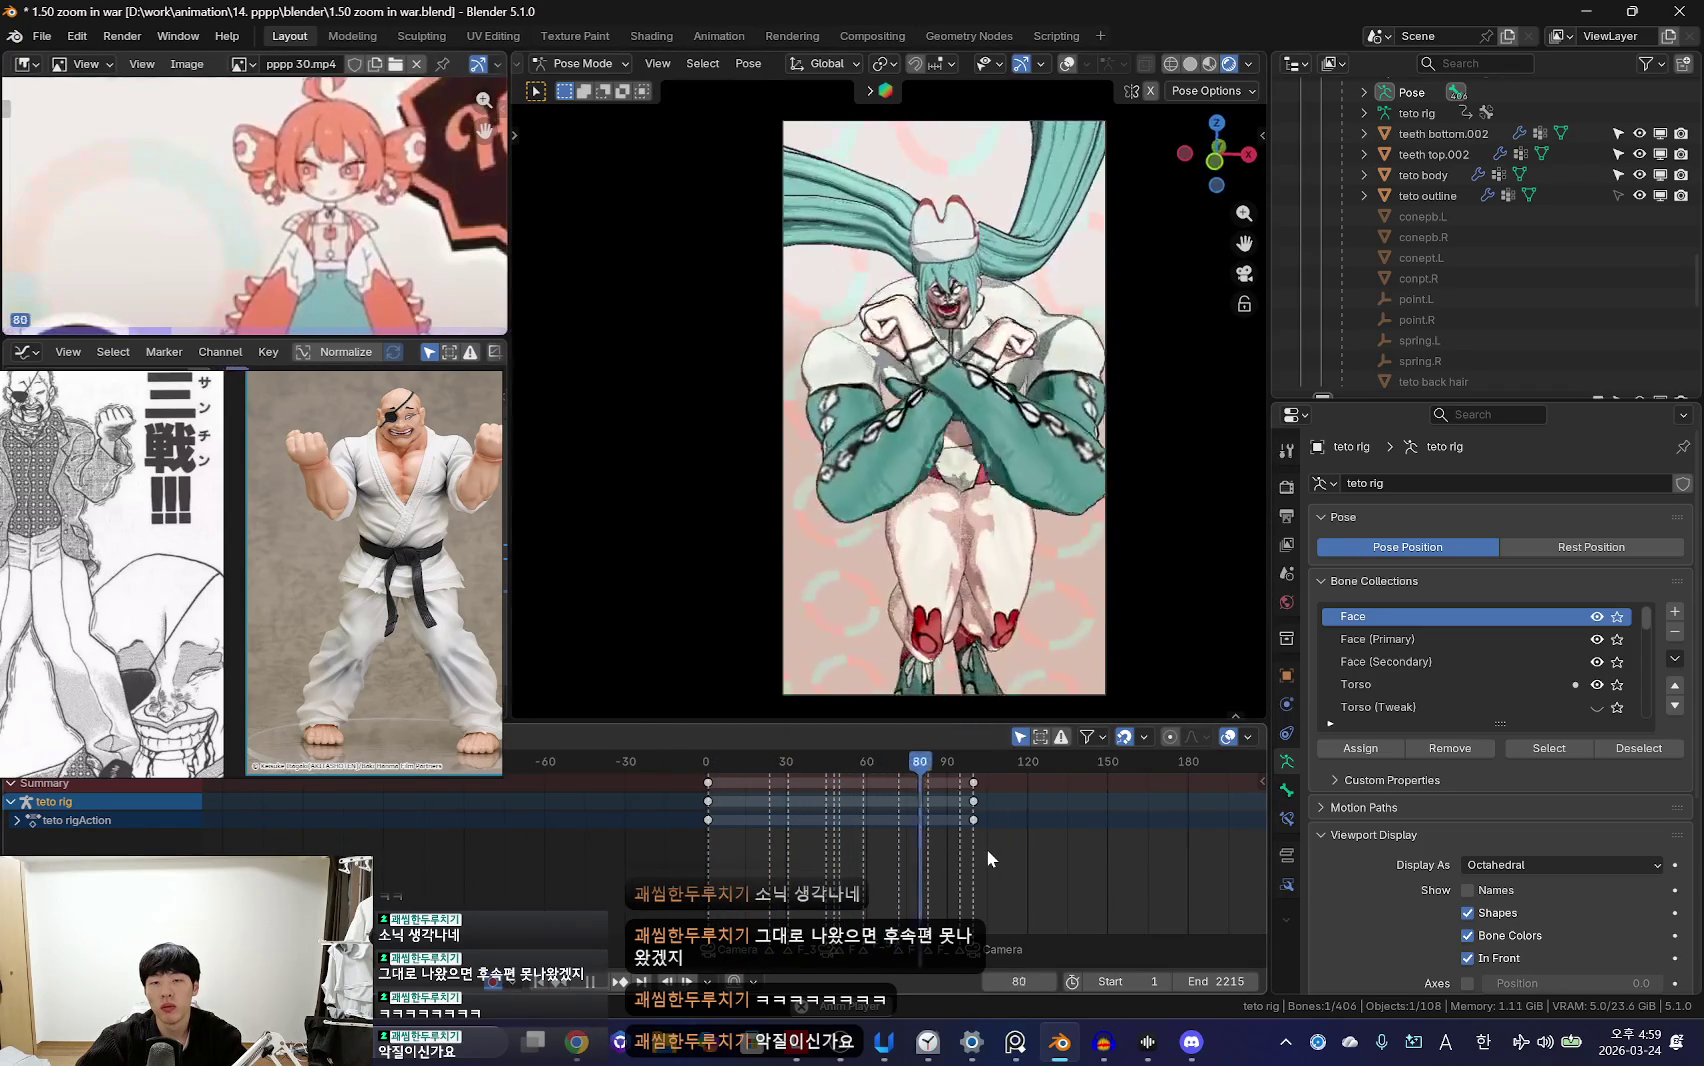
pyautogui.scroll(3, 976, 861)
# Step: Compare the pose at frames 100, 88 and 105, replaying through the camera
pyautogui.click(879, 859)
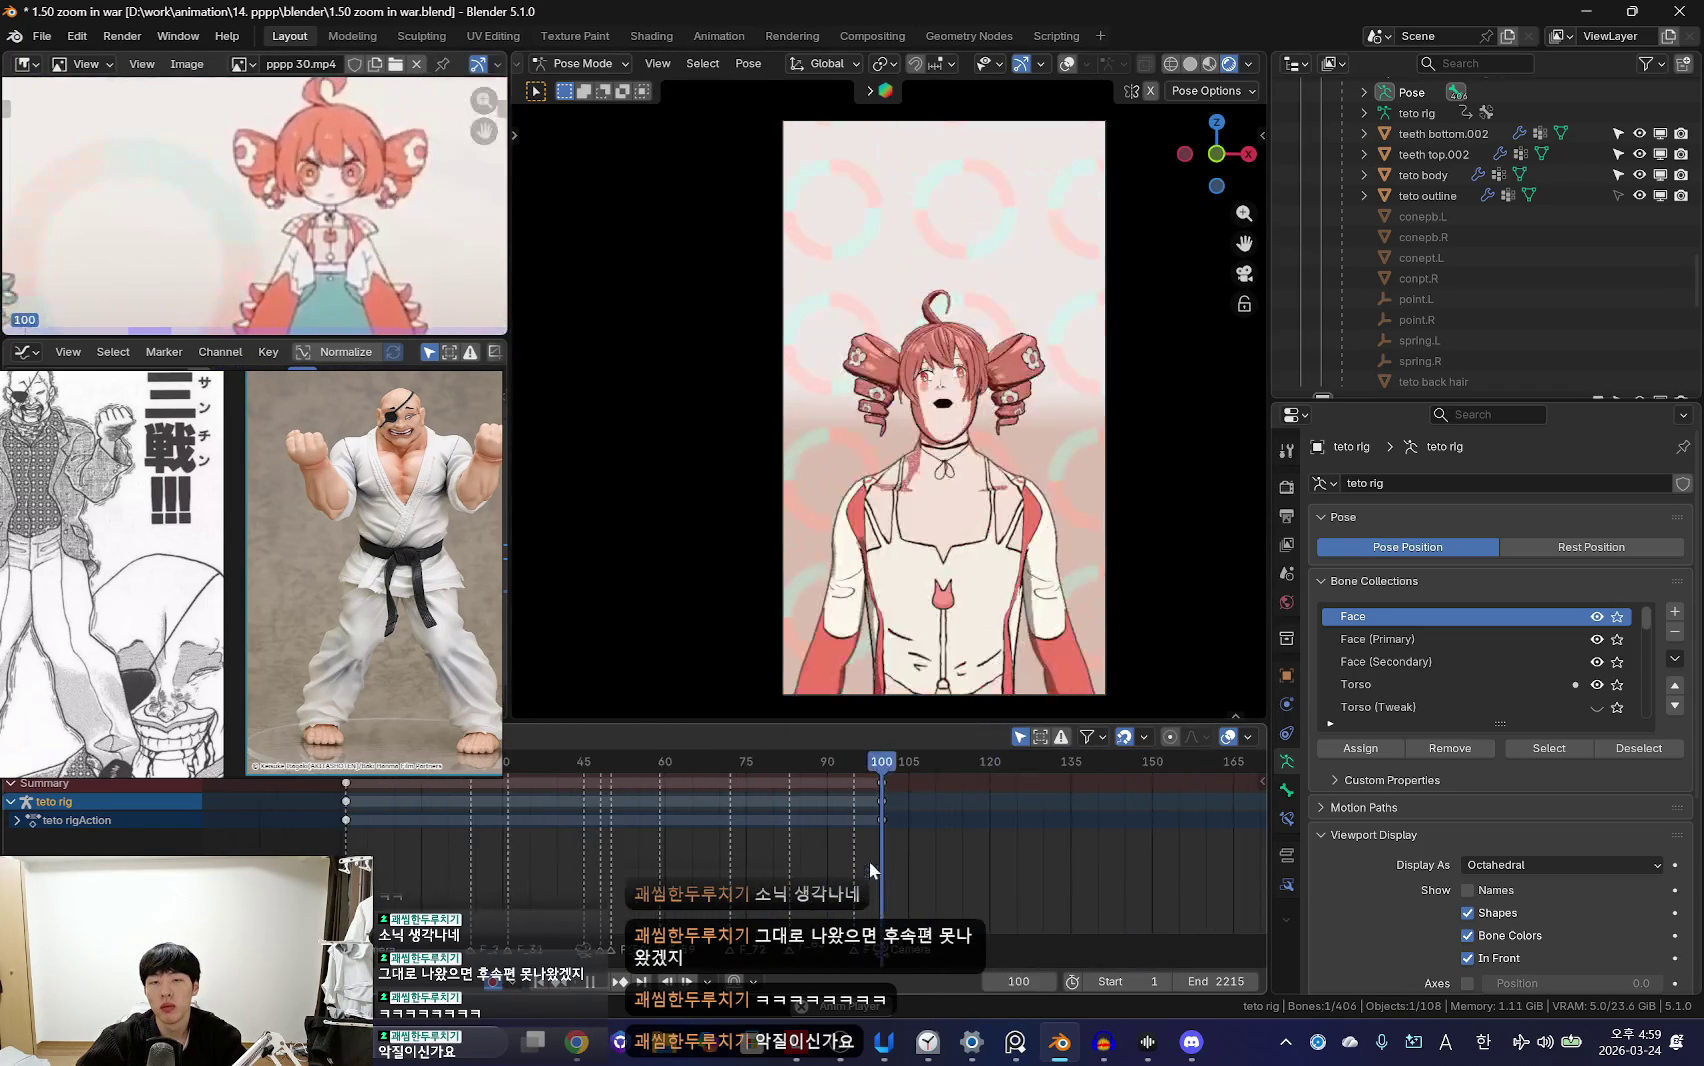
pyautogui.moveTo(856, 829)
pyautogui.mouseDown()
pyautogui.moveTo(923, 841)
pyautogui.moveTo(580, 860)
pyautogui.moveTo(684, 870)
pyautogui.moveTo(610, 892)
pyautogui.moveTo(770, 892)
pyautogui.moveTo(926, 875)
pyautogui.moveTo(871, 813)
pyautogui.moveTo(936, 837)
pyautogui.moveTo(797, 848)
pyautogui.moveTo(860, 840)
pyautogui.mouseUp()
pyautogui.moveTo(963, 843); pyautogui.dragTo(896, 862)
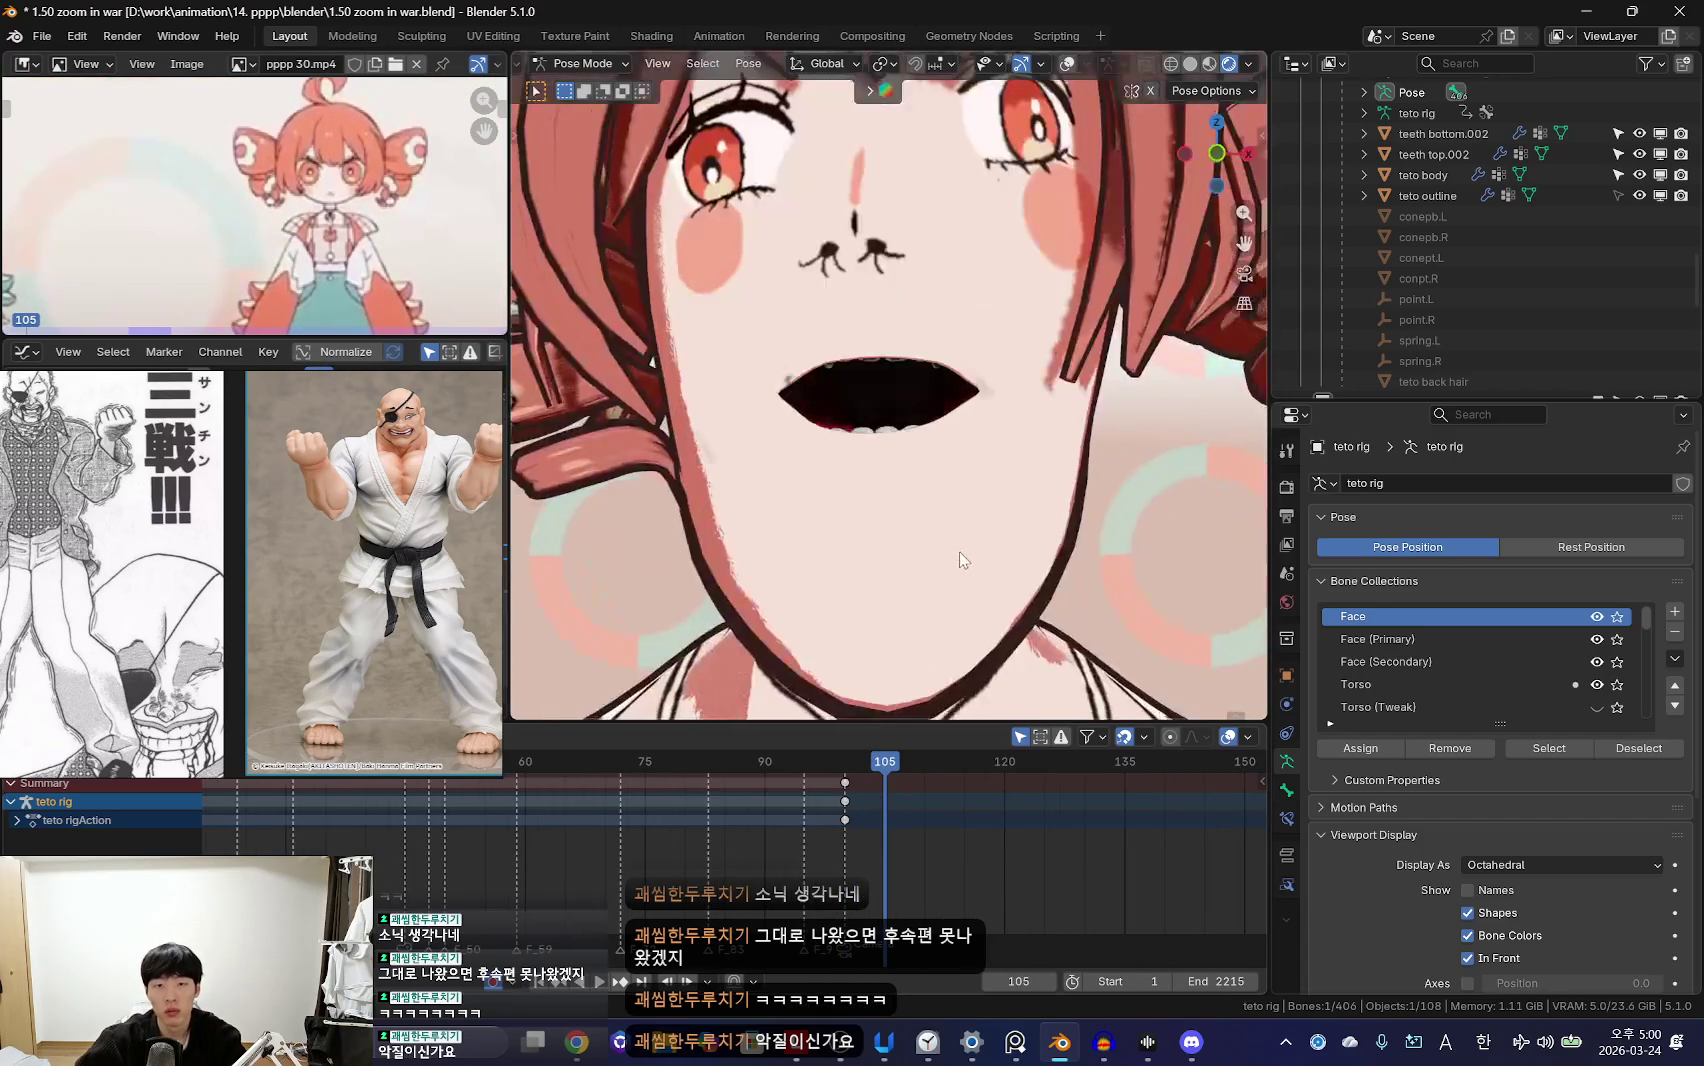
pyautogui.press('KP_0')
pyautogui.hotkey('shift', 'alt', 'z')
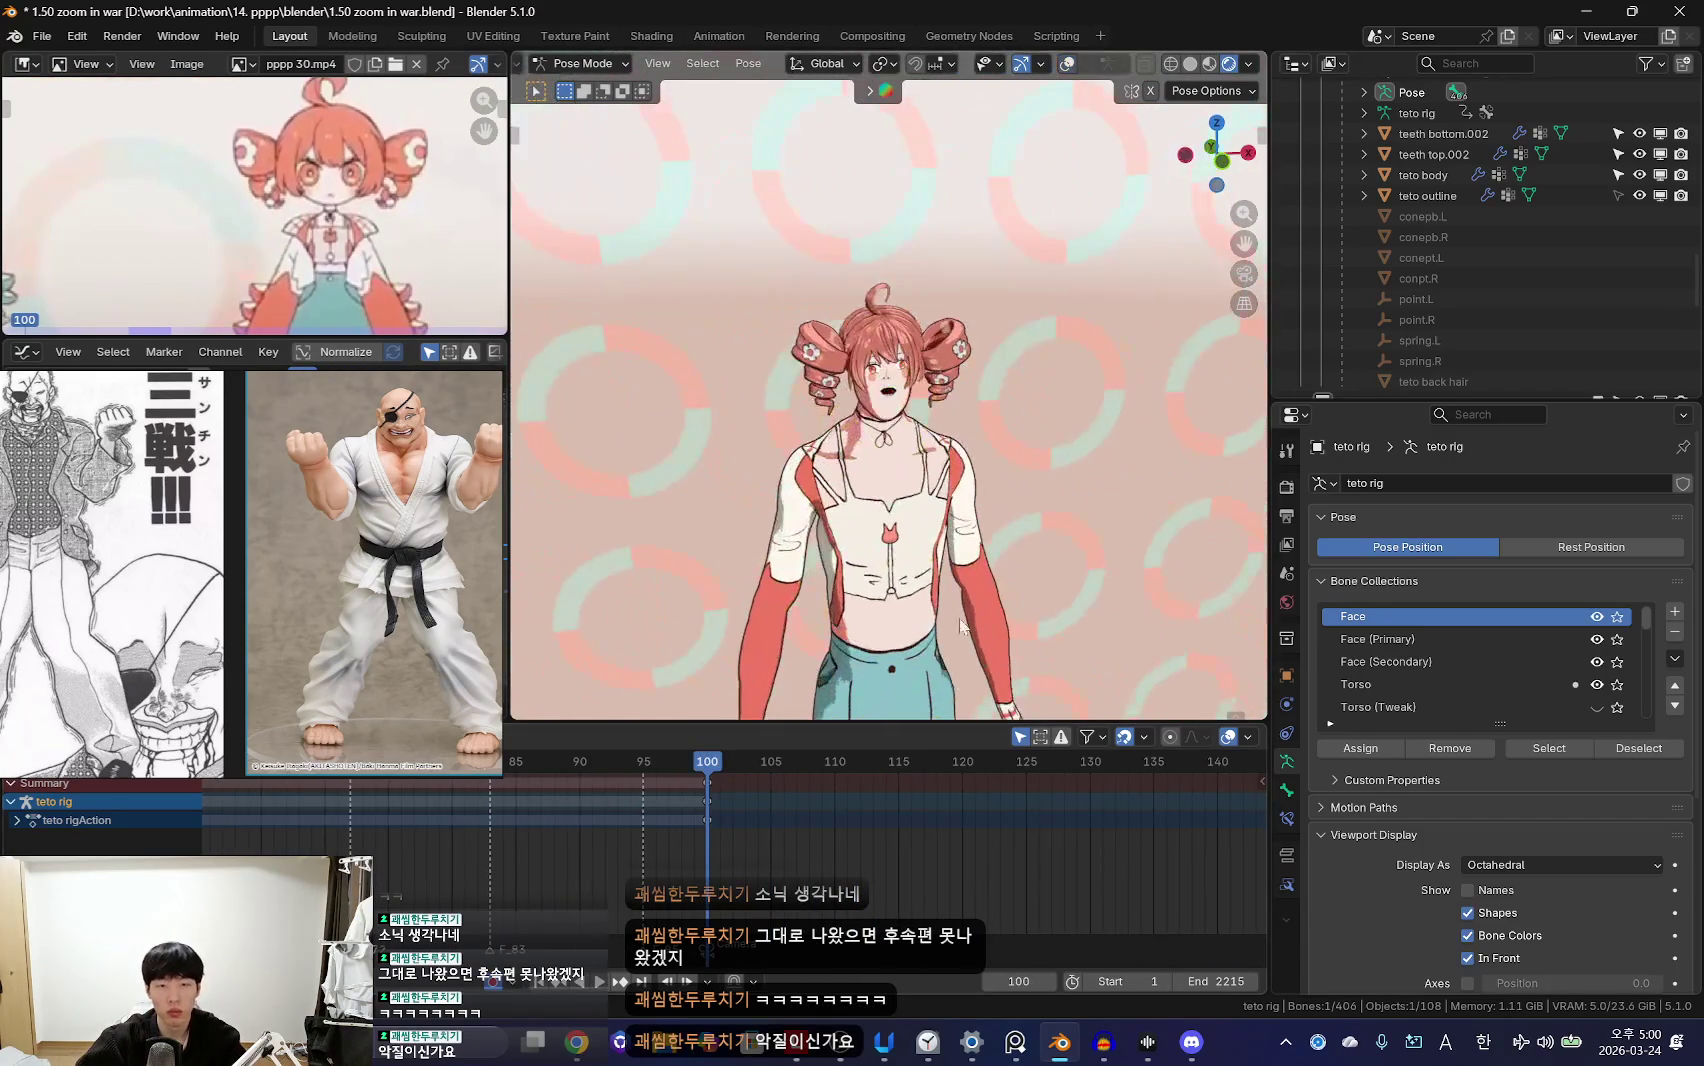
pyautogui.press('space')
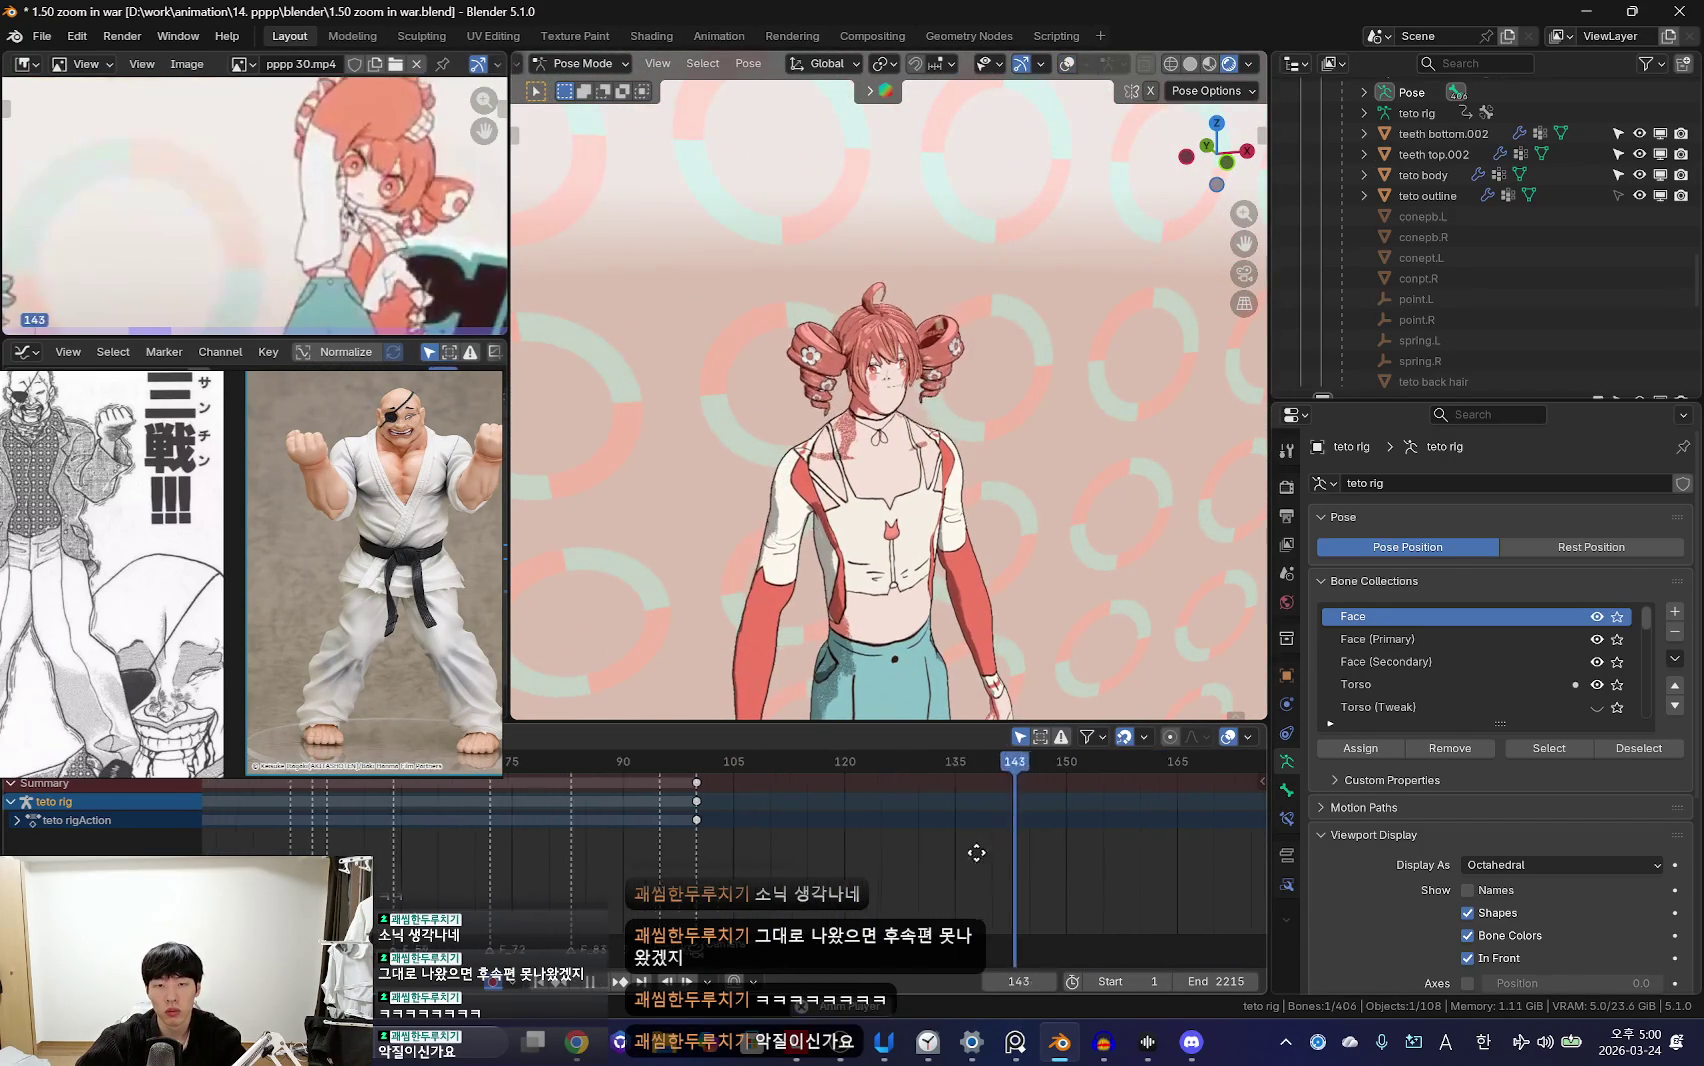
pyautogui.moveTo(927, 841); pyautogui.dragTo(704, 813)
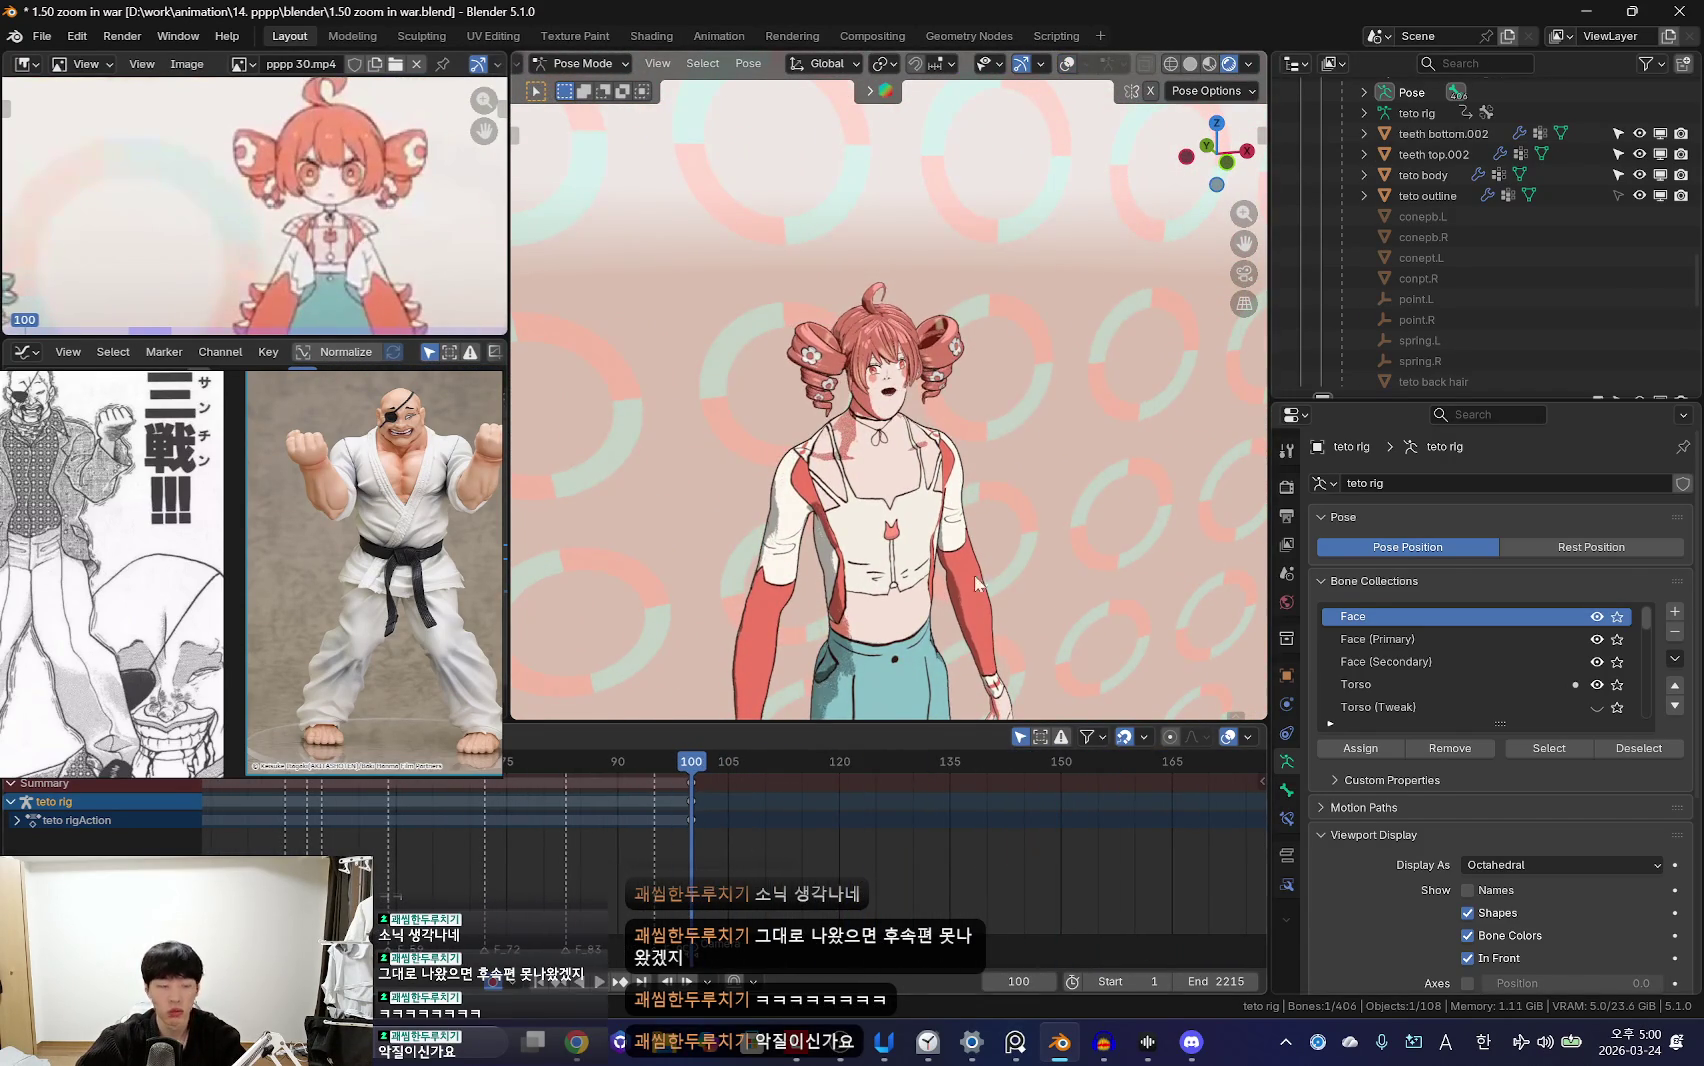
# Step: Rotate the selected bone about -9 degrees at frame 101
pyautogui.hotkey('shift', 'alt', 'z')
pyautogui.press('KP_0')
pyautogui.press('r')
pyautogui.press('Escape')
pyautogui.hotkey('shift', 'alt', 'z')
pyautogui.press('KP_0')
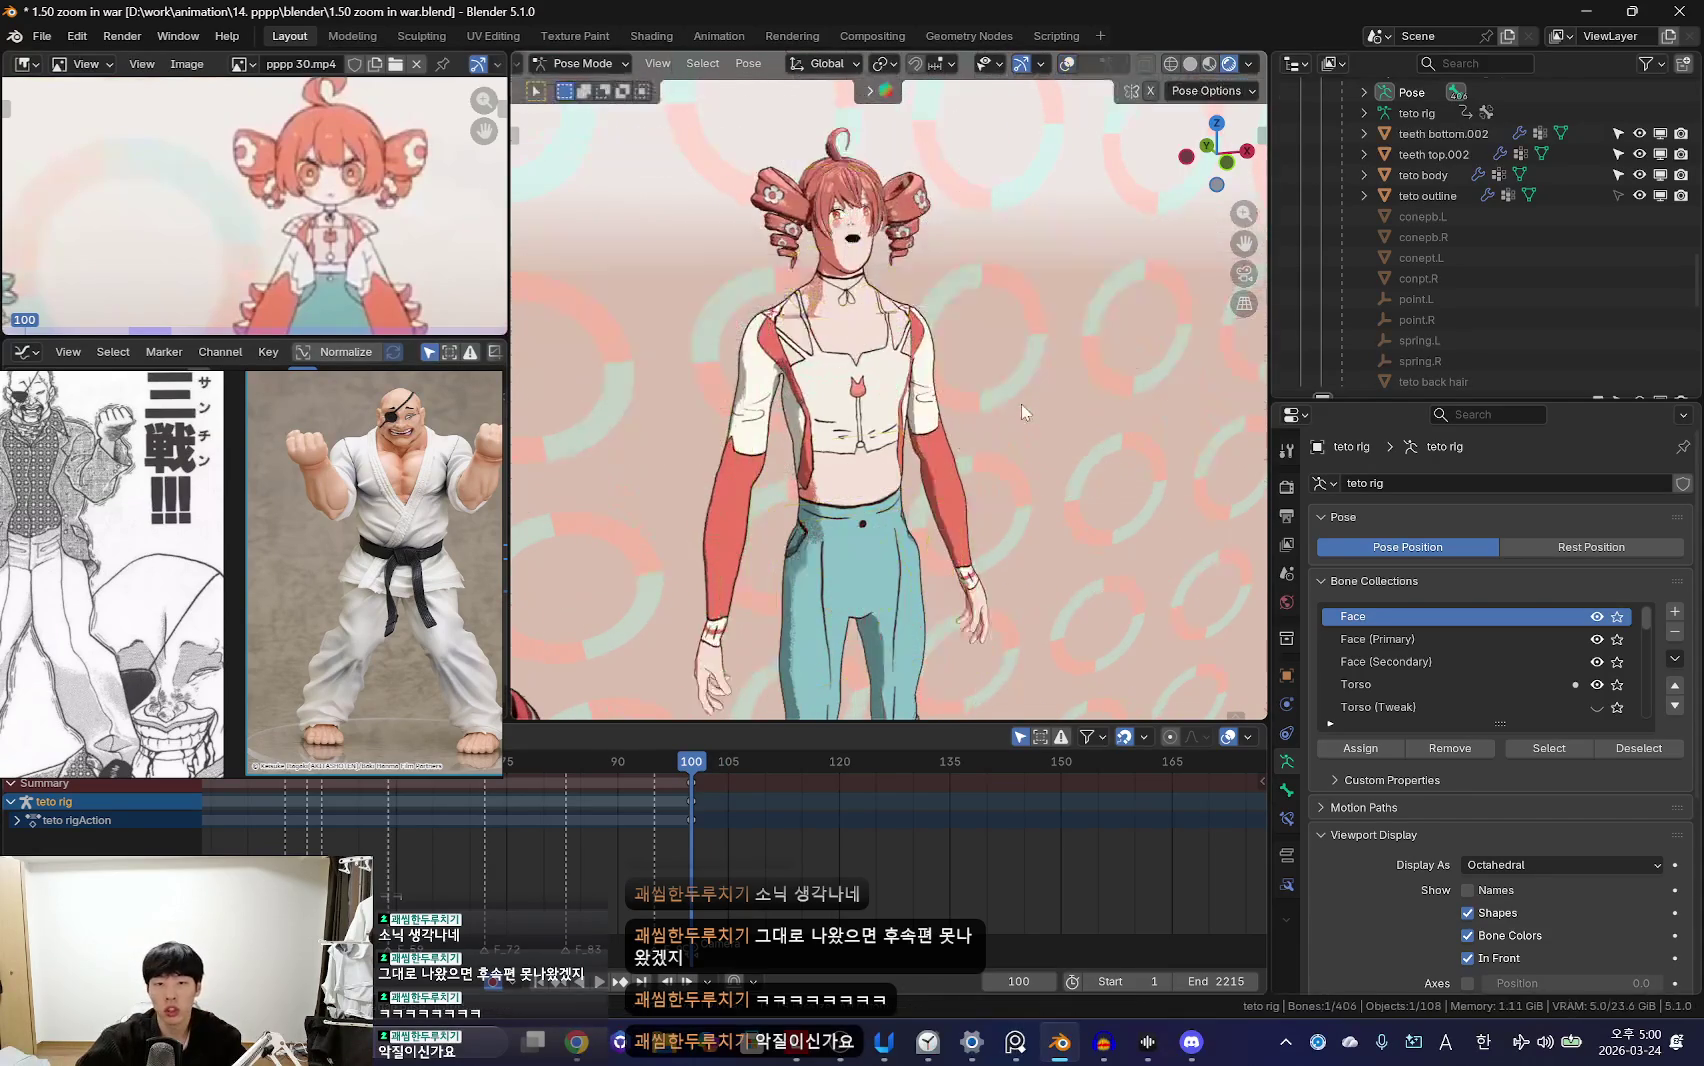
# Step: Readjust the bone rotation and orbit to a tilted angle to check the pose
pyautogui.press('r')
pyautogui.press('Escape')
pyautogui.hotkey('shift', 'alt', 'z')
pyautogui.hotkey('shift', 'alt', 'z')
pyautogui.hotkey('shift', 'alt', 'z')
pyautogui.press('KP_0')
pyautogui.press('KP_0')
pyautogui.hotkey('shift', 'alt', 'z')
pyautogui.hotkey('shift', 'alt', 'z')
pyautogui.moveTo(990, 450); pyautogui.dragTo(1052, 489, button='middle')
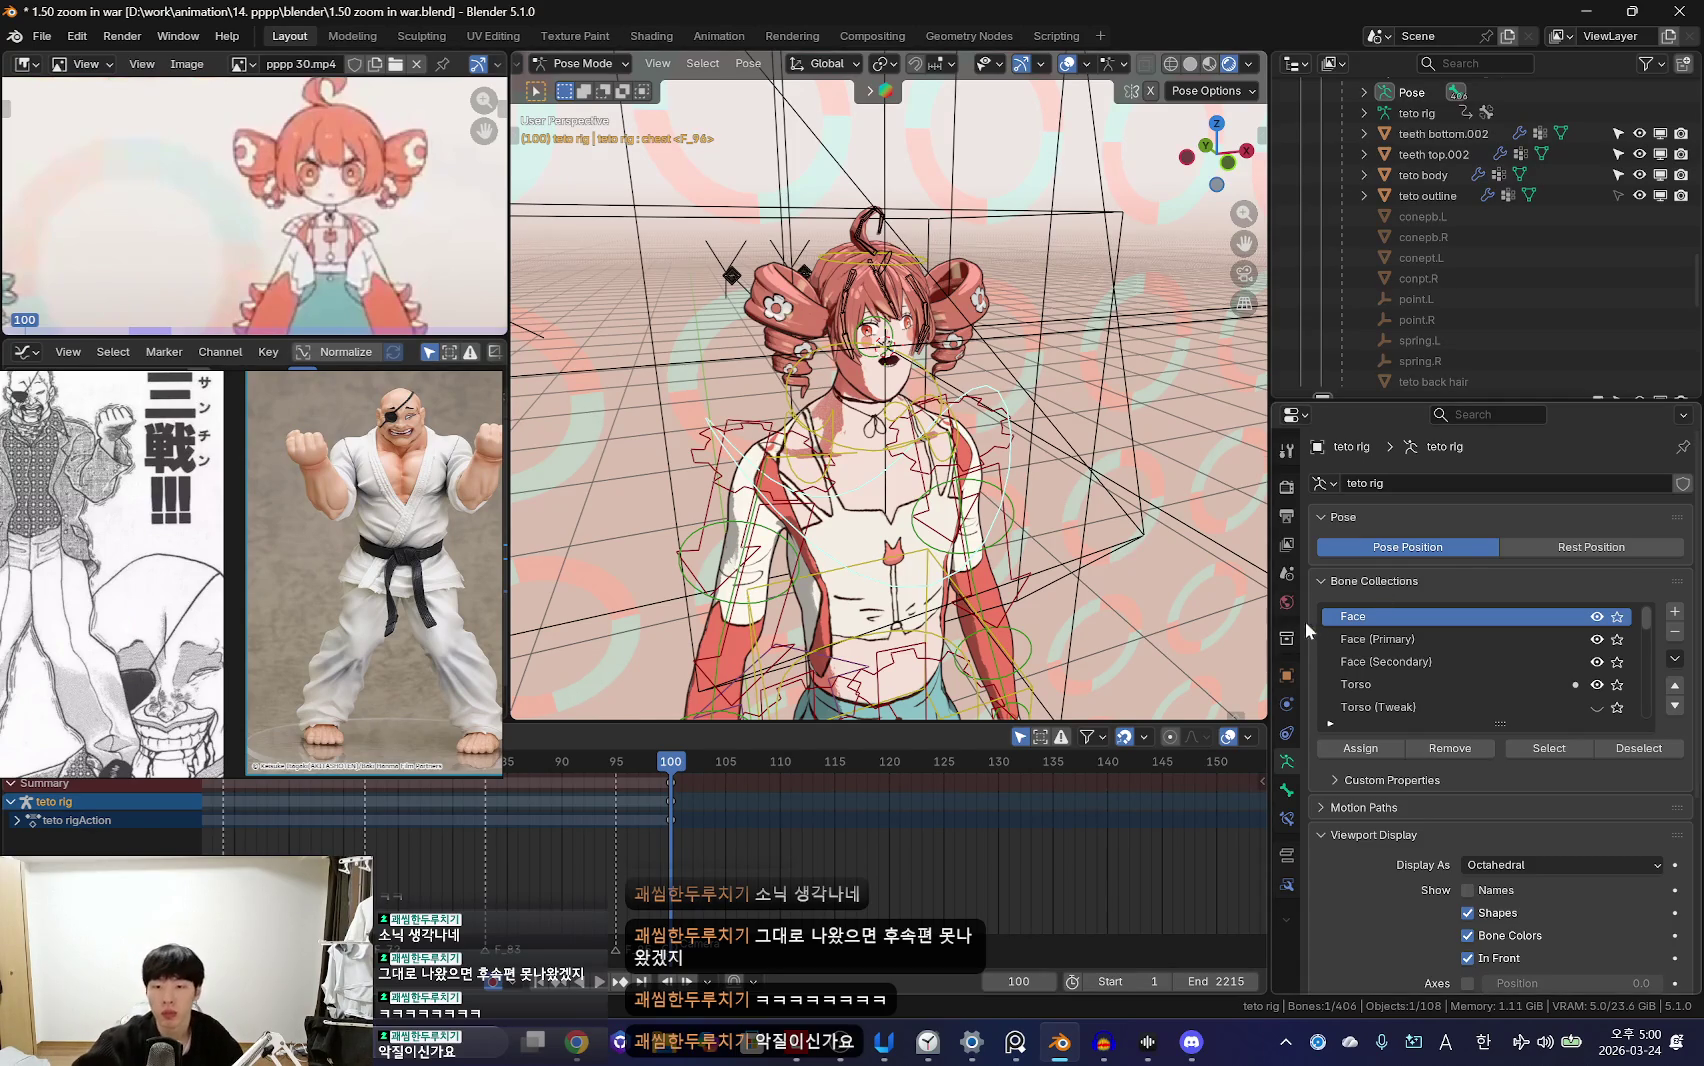
# Step: Browse the Scene properties to the Rigid Body World settings and orbit to face Teto
pyautogui.click(1287, 573)
pyautogui.scroll(-3, 1400, 700)
pyautogui.scroll(-8, 1388, 749)
pyautogui.scroll(6, 1388, 749)
pyautogui.scroll(6, 1384, 687)
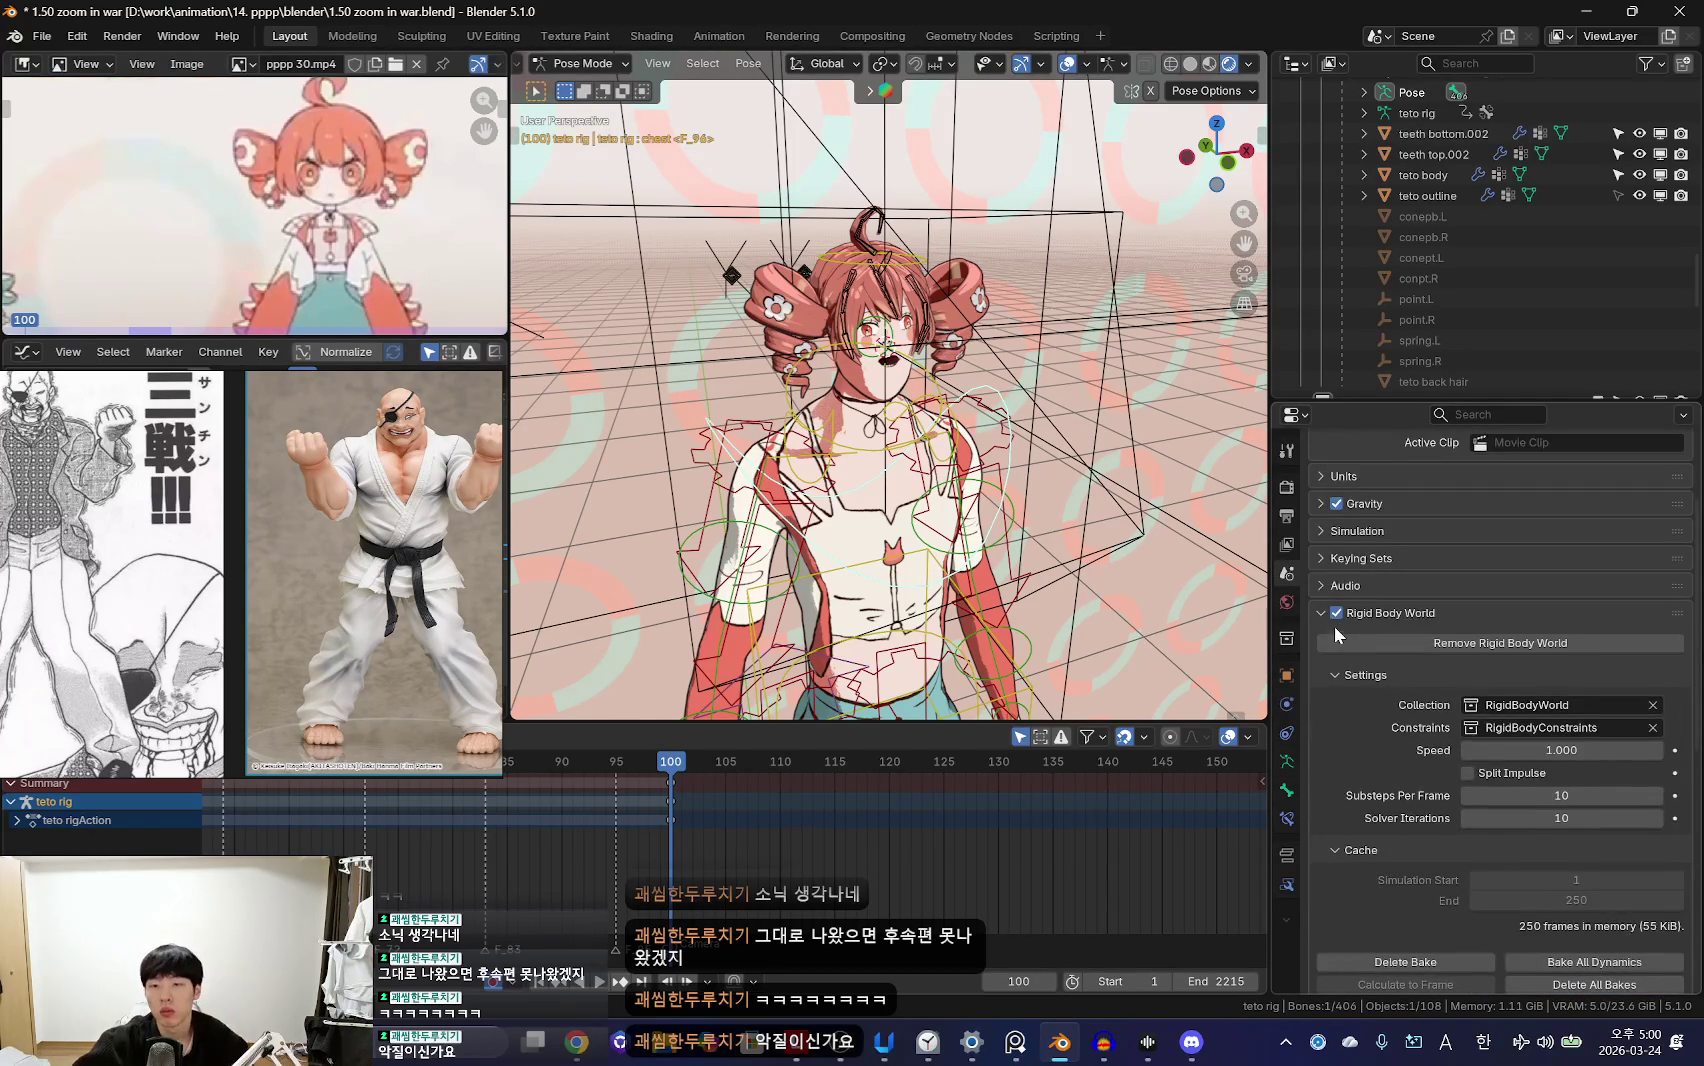
pyautogui.moveTo(1003, 543); pyautogui.dragTo(880, 500, button='middle')
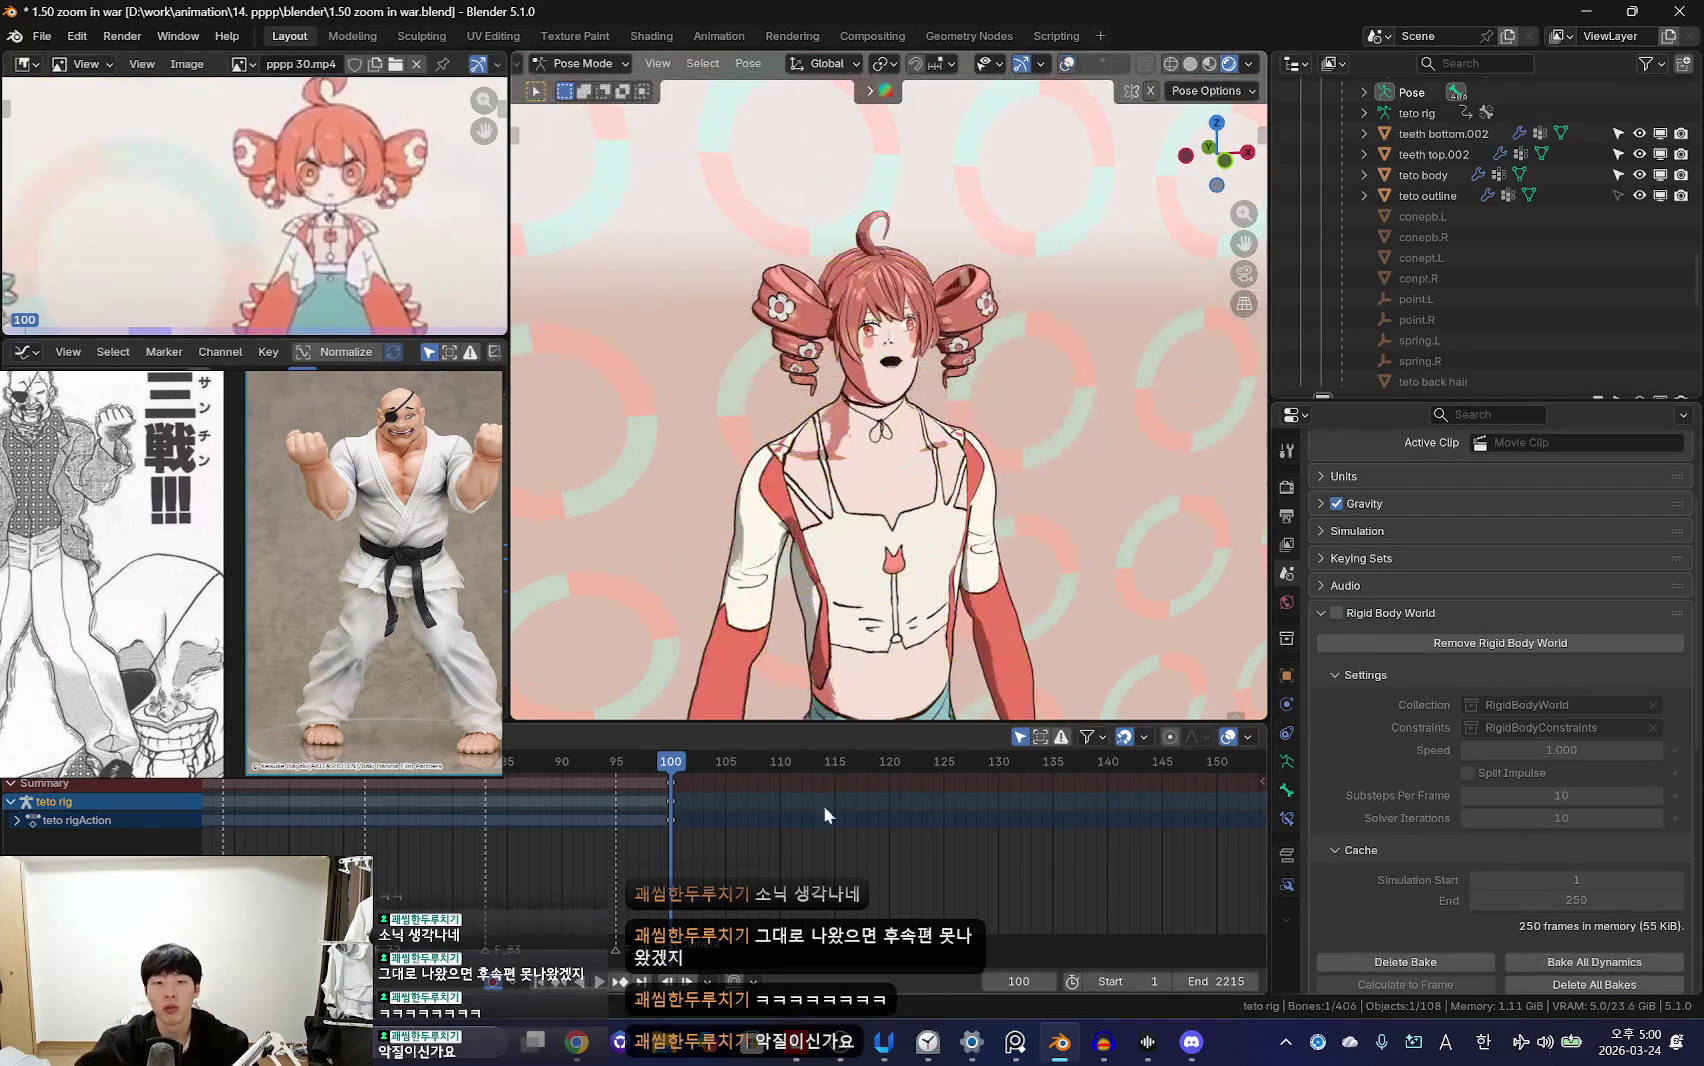
pyautogui.scroll(2, 650, 800)
# Step: Review frames 99–119 through the camera, then confirm a -5.91° body turn at frame 105 from the side
pyautogui.press('KP_0')
pyautogui.moveTo(748, 771); pyautogui.dragTo(958, 790)
pyautogui.keyDown('ctrl'); pyautogui.moveTo(892, 855); pyautogui.dragTo(939, 871, button='middle'); pyautogui.keyUp('ctrl')
pyautogui.moveTo(560, 765)
pyautogui.mouseDown()
pyautogui.moveTo(534, 845)
pyautogui.moveTo(564, 813)
pyautogui.moveTo(656, 836)
pyautogui.mouseUp()
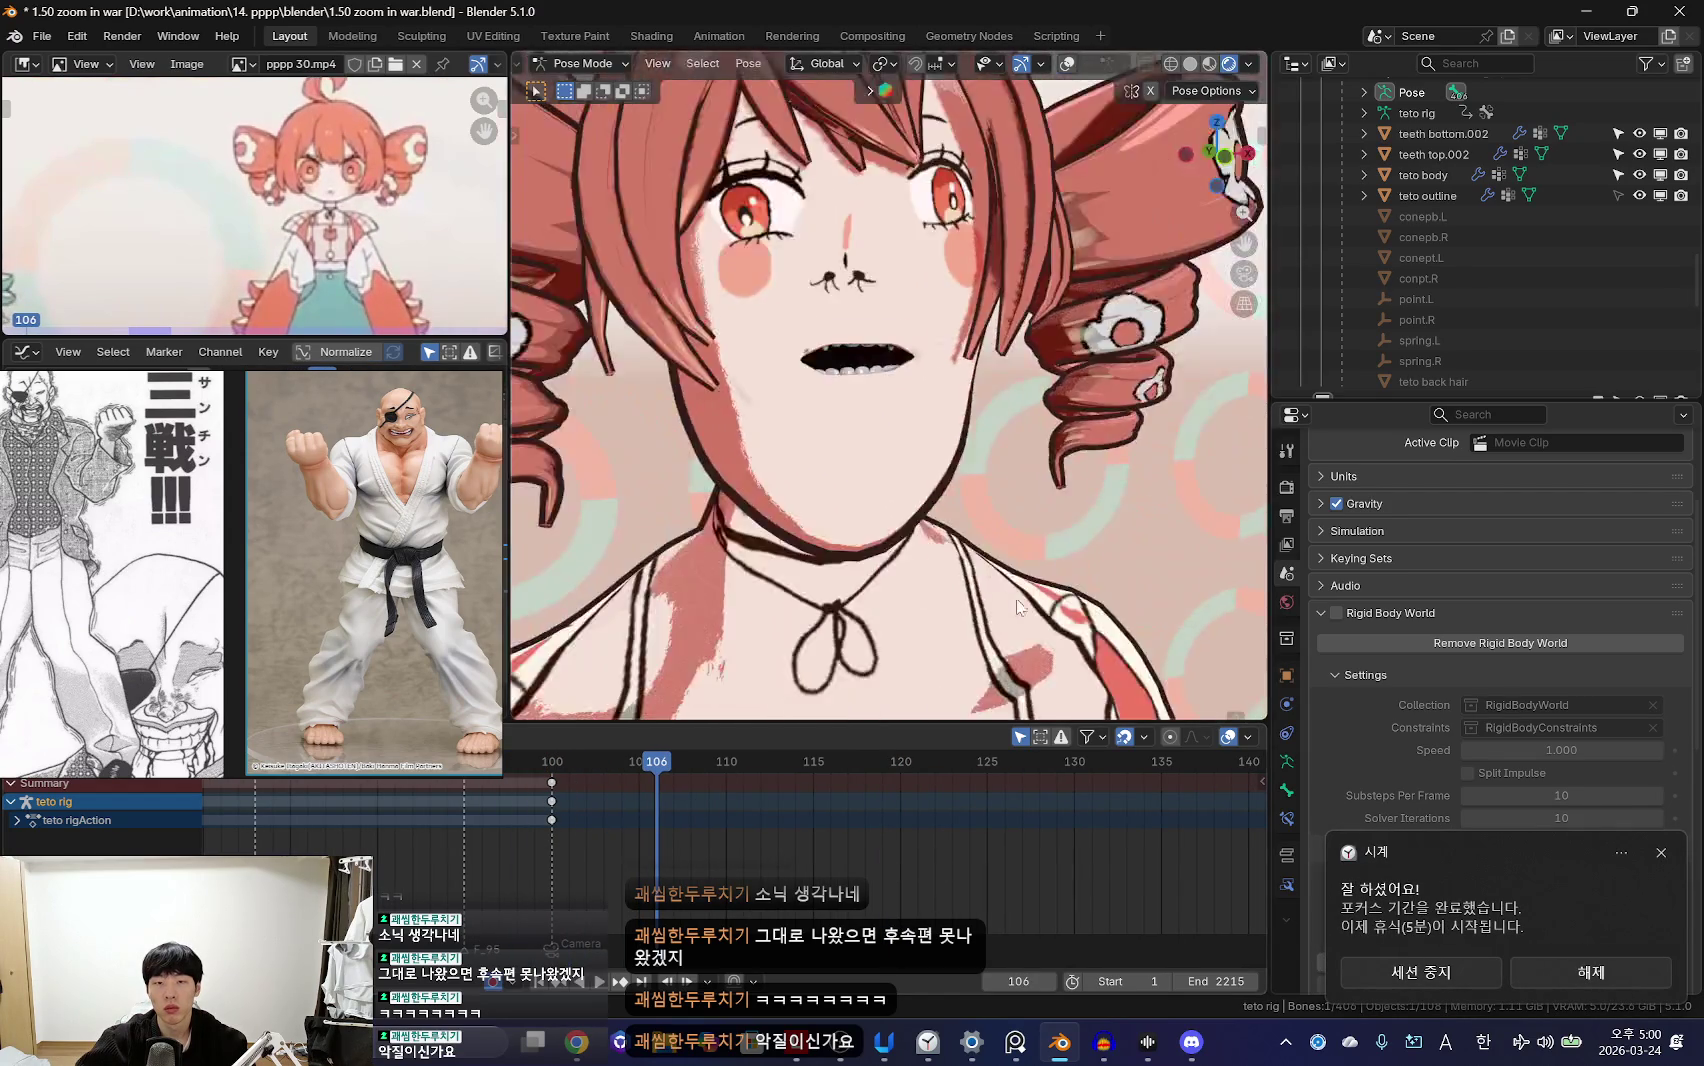
pyautogui.moveTo(1034, 612); pyautogui.dragTo(955, 588, button='middle')
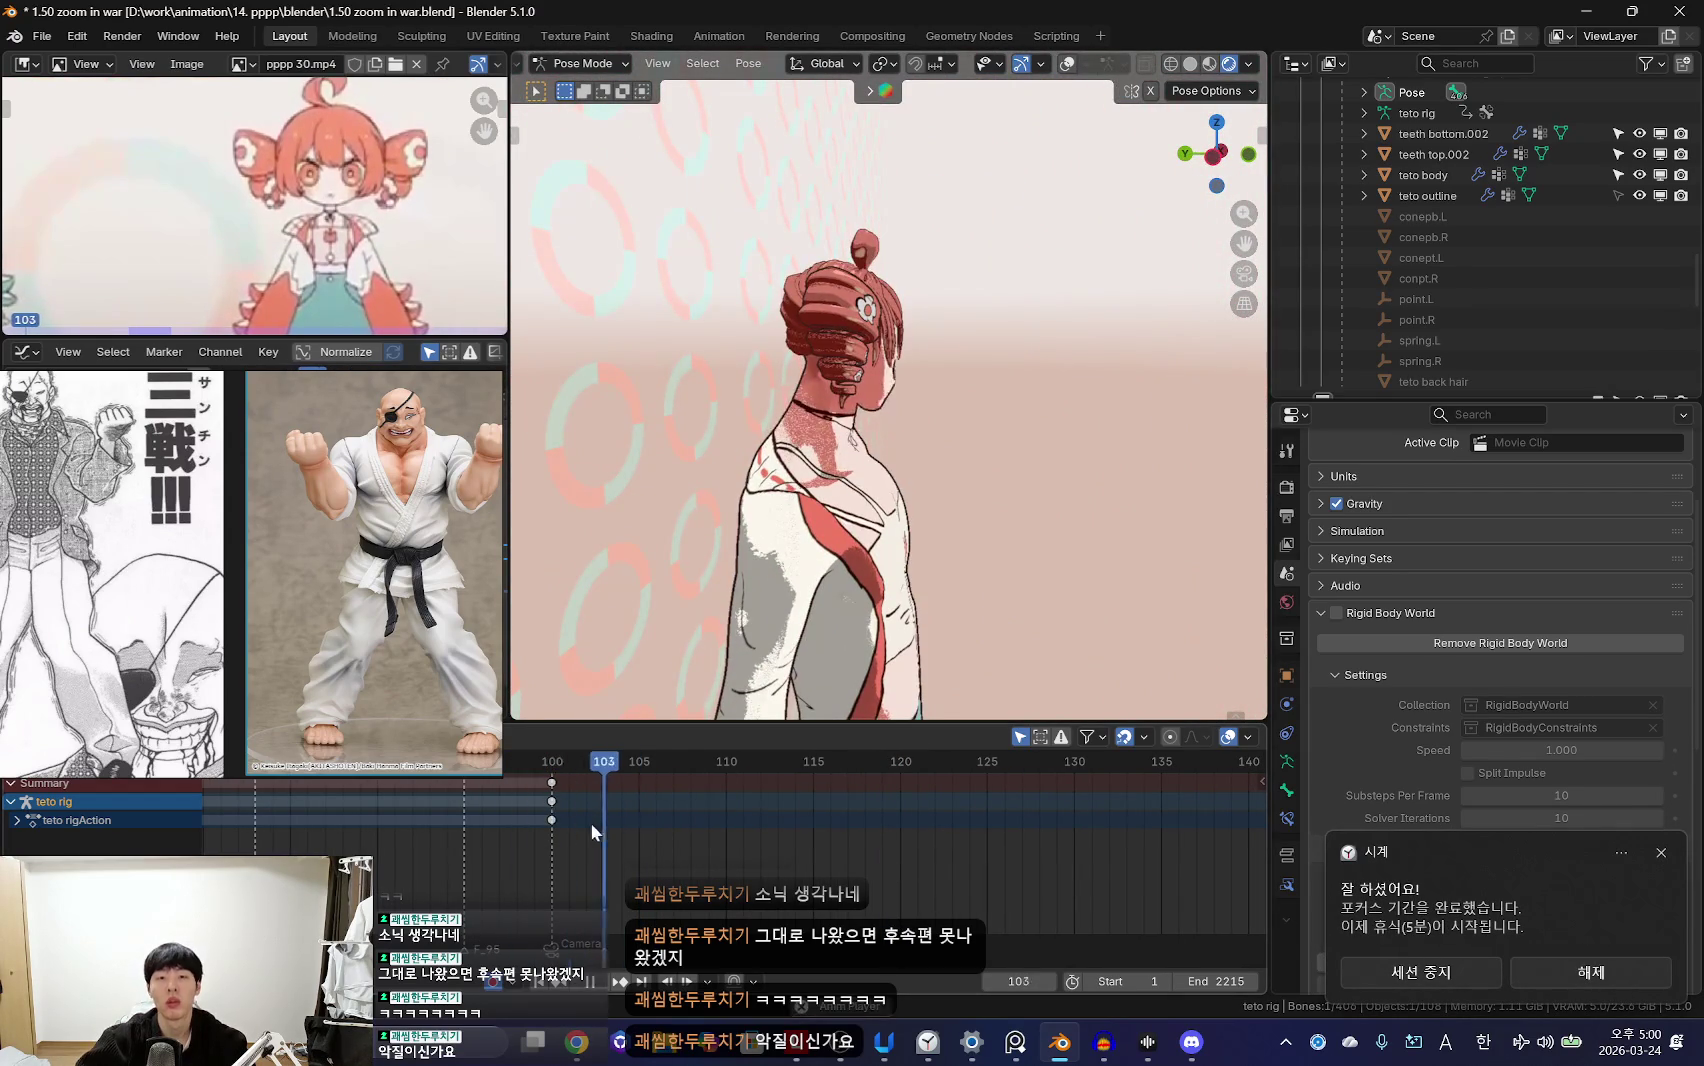
pyautogui.moveTo(642, 845)
pyautogui.mouseDown()
pyautogui.moveTo(572, 815)
pyautogui.moveTo(639, 837)
pyautogui.mouseUp()
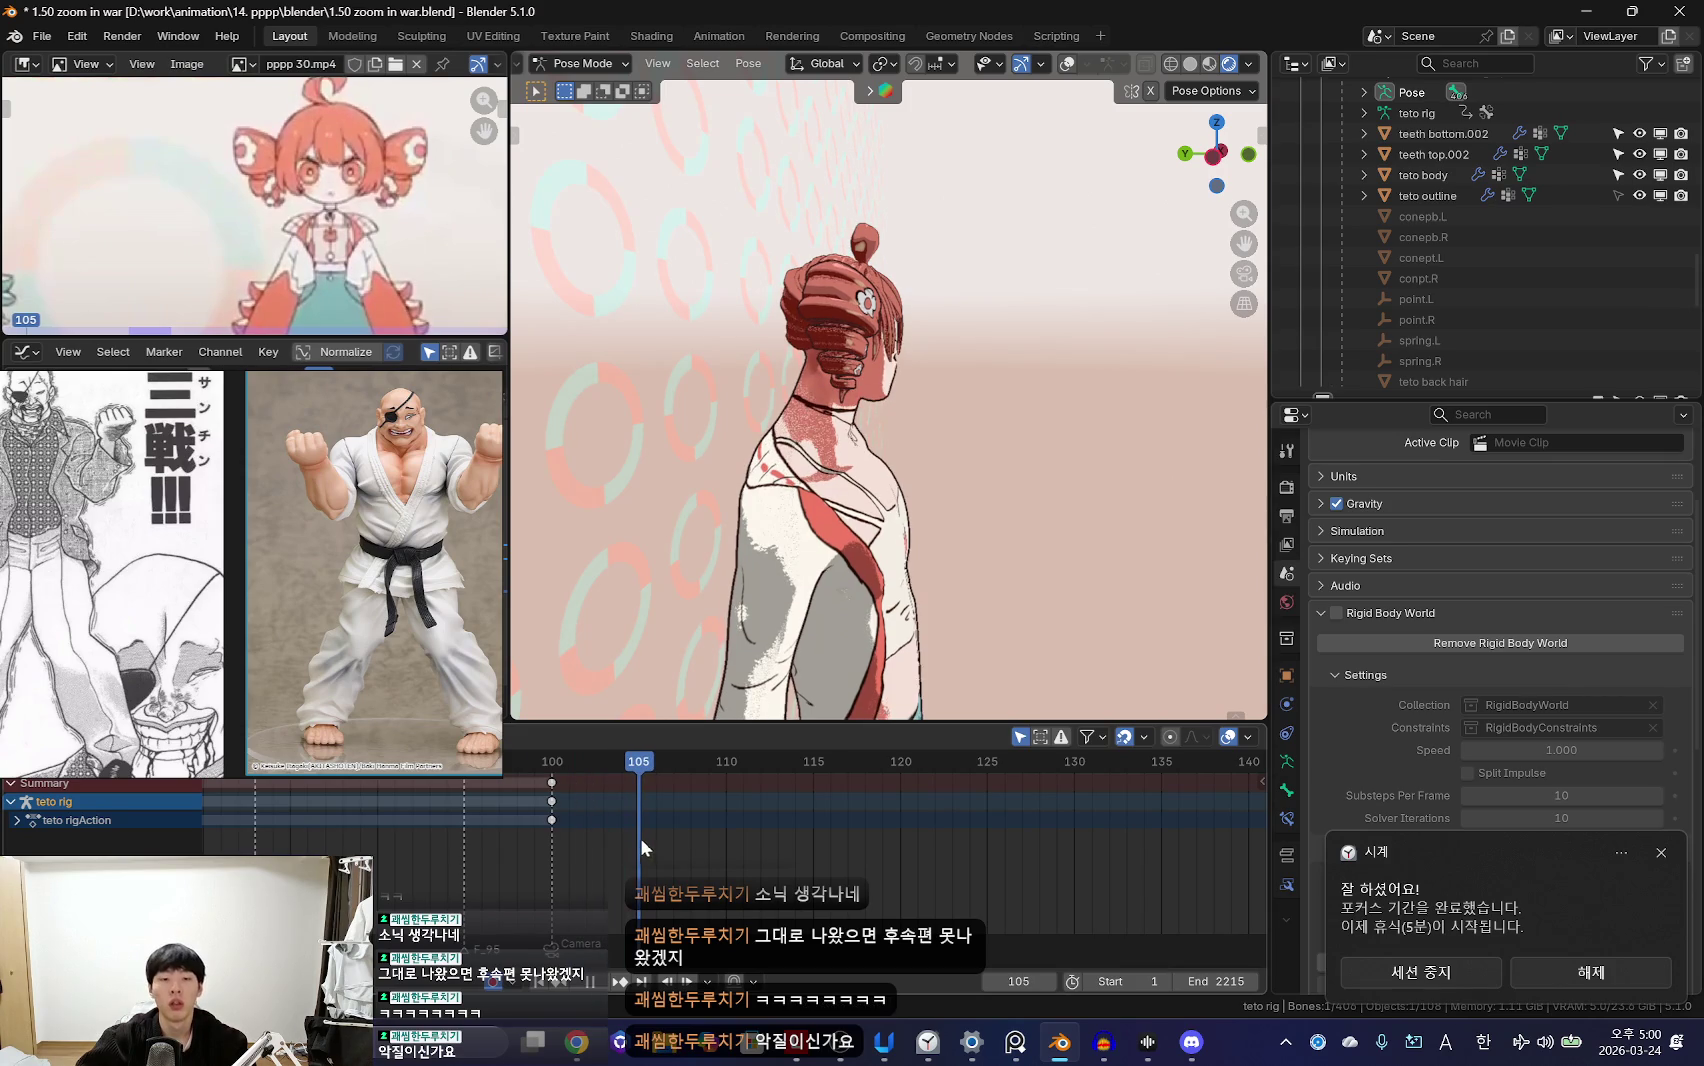
pyautogui.scroll(-2, 1040, 658)
pyautogui.scroll(-2, 1041, 658)
pyautogui.click(1138, 603)
# Step: Key the pose at frame 105 and a 14.81° bone rotation at frame 113
pyautogui.press('i')
pyautogui.scroll(2, 1040, 552)
pyautogui.press('Right')
pyautogui.press('Right')
pyautogui.press('Right')
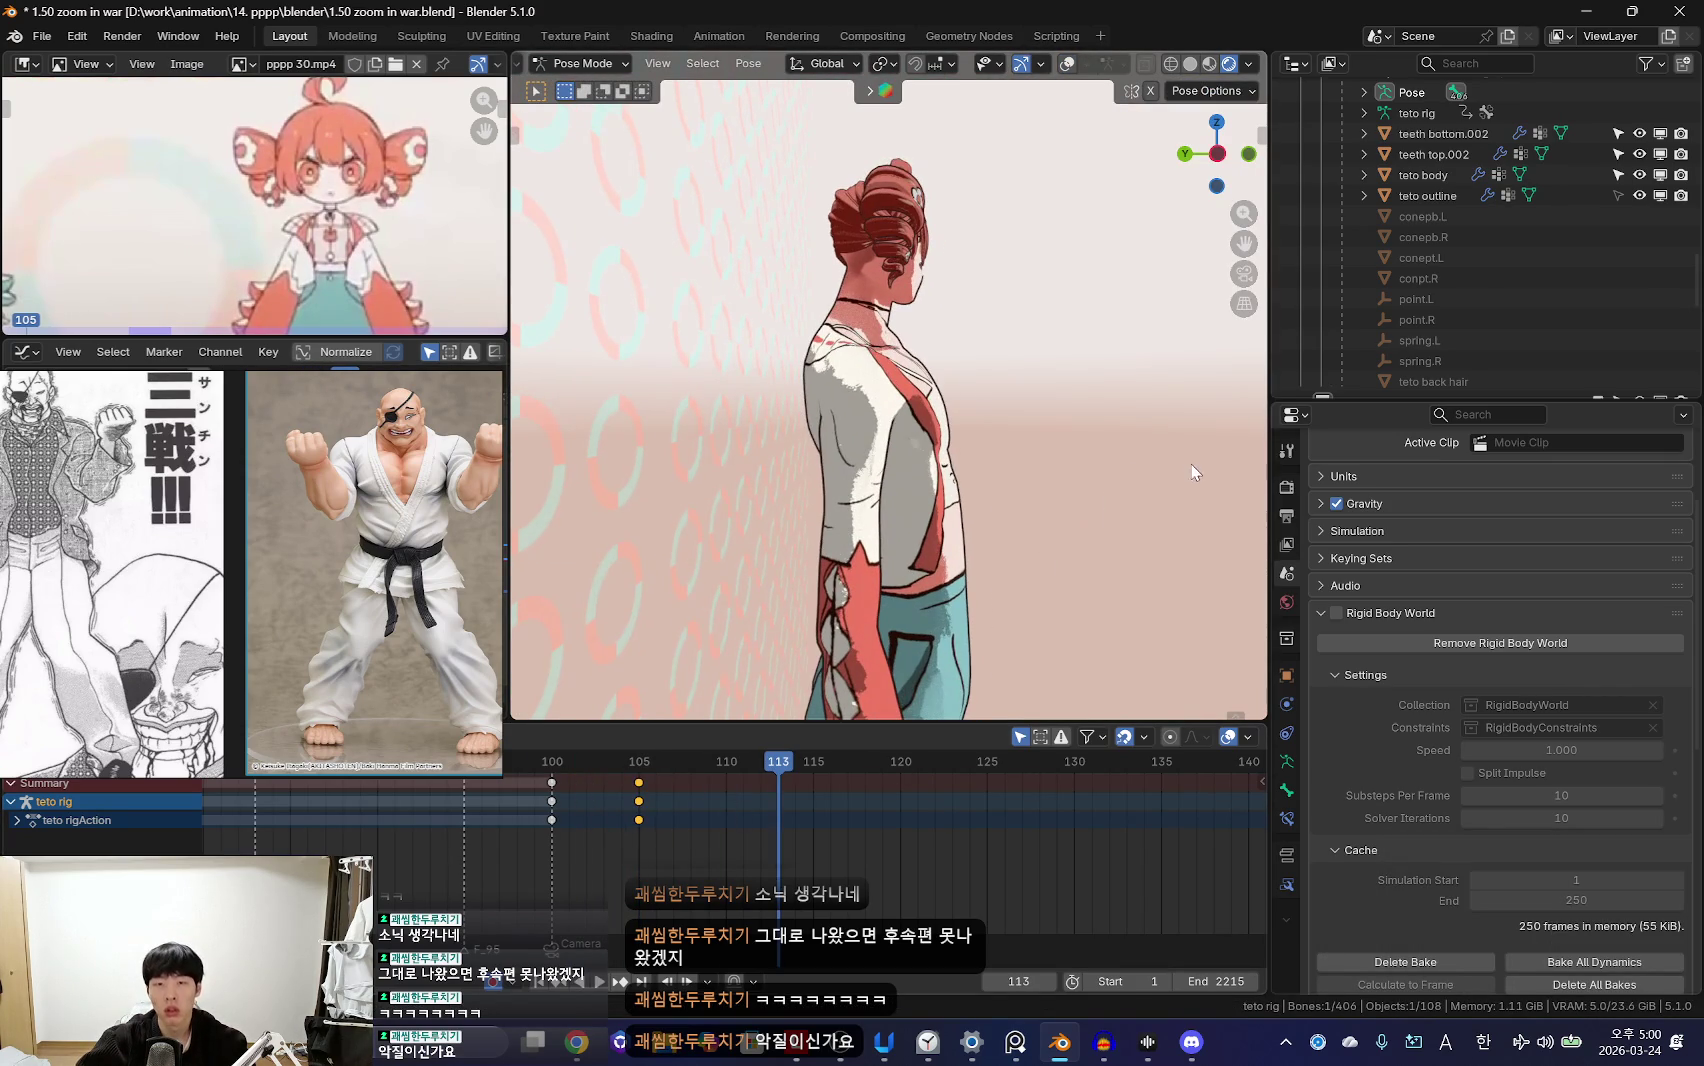
pyautogui.click(1161, 581)
pyautogui.press('i')
pyautogui.press('Down')
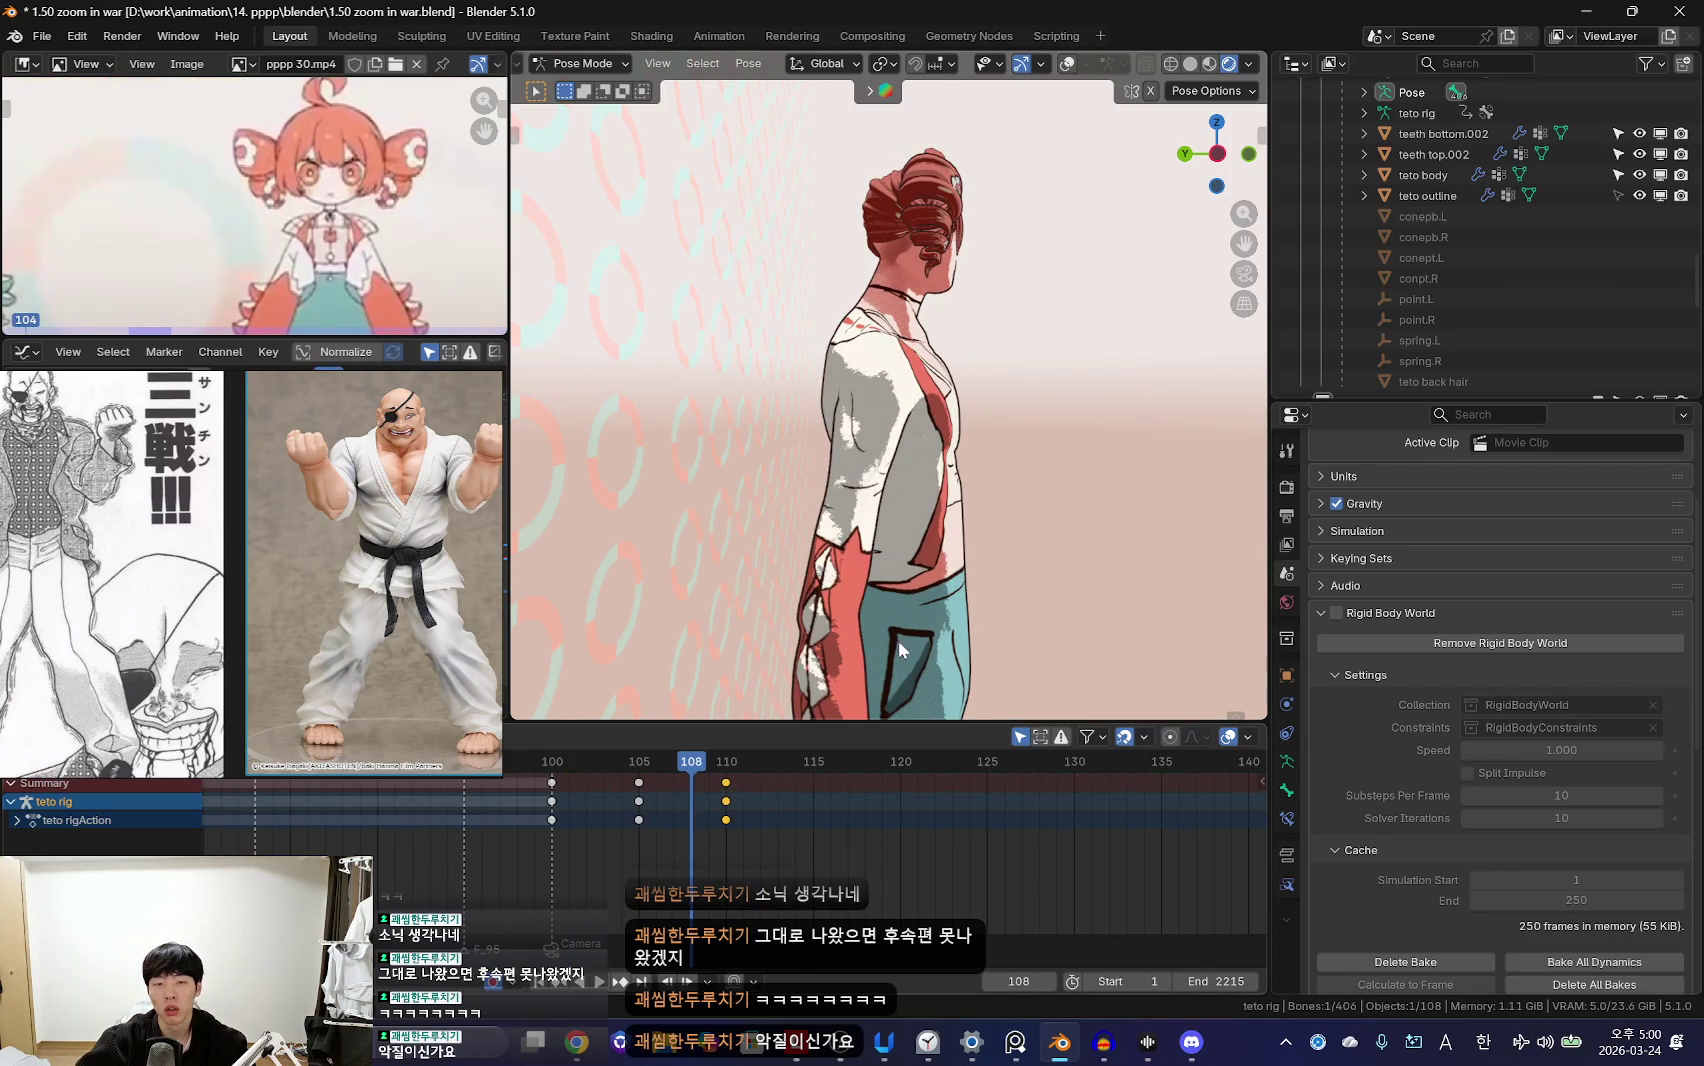
# Step: Rotate the head and key the poses at frames 110 and 120
pyautogui.press('Up')
pyautogui.press('r')
pyautogui.click(1206, 525)
pyautogui.press('i')
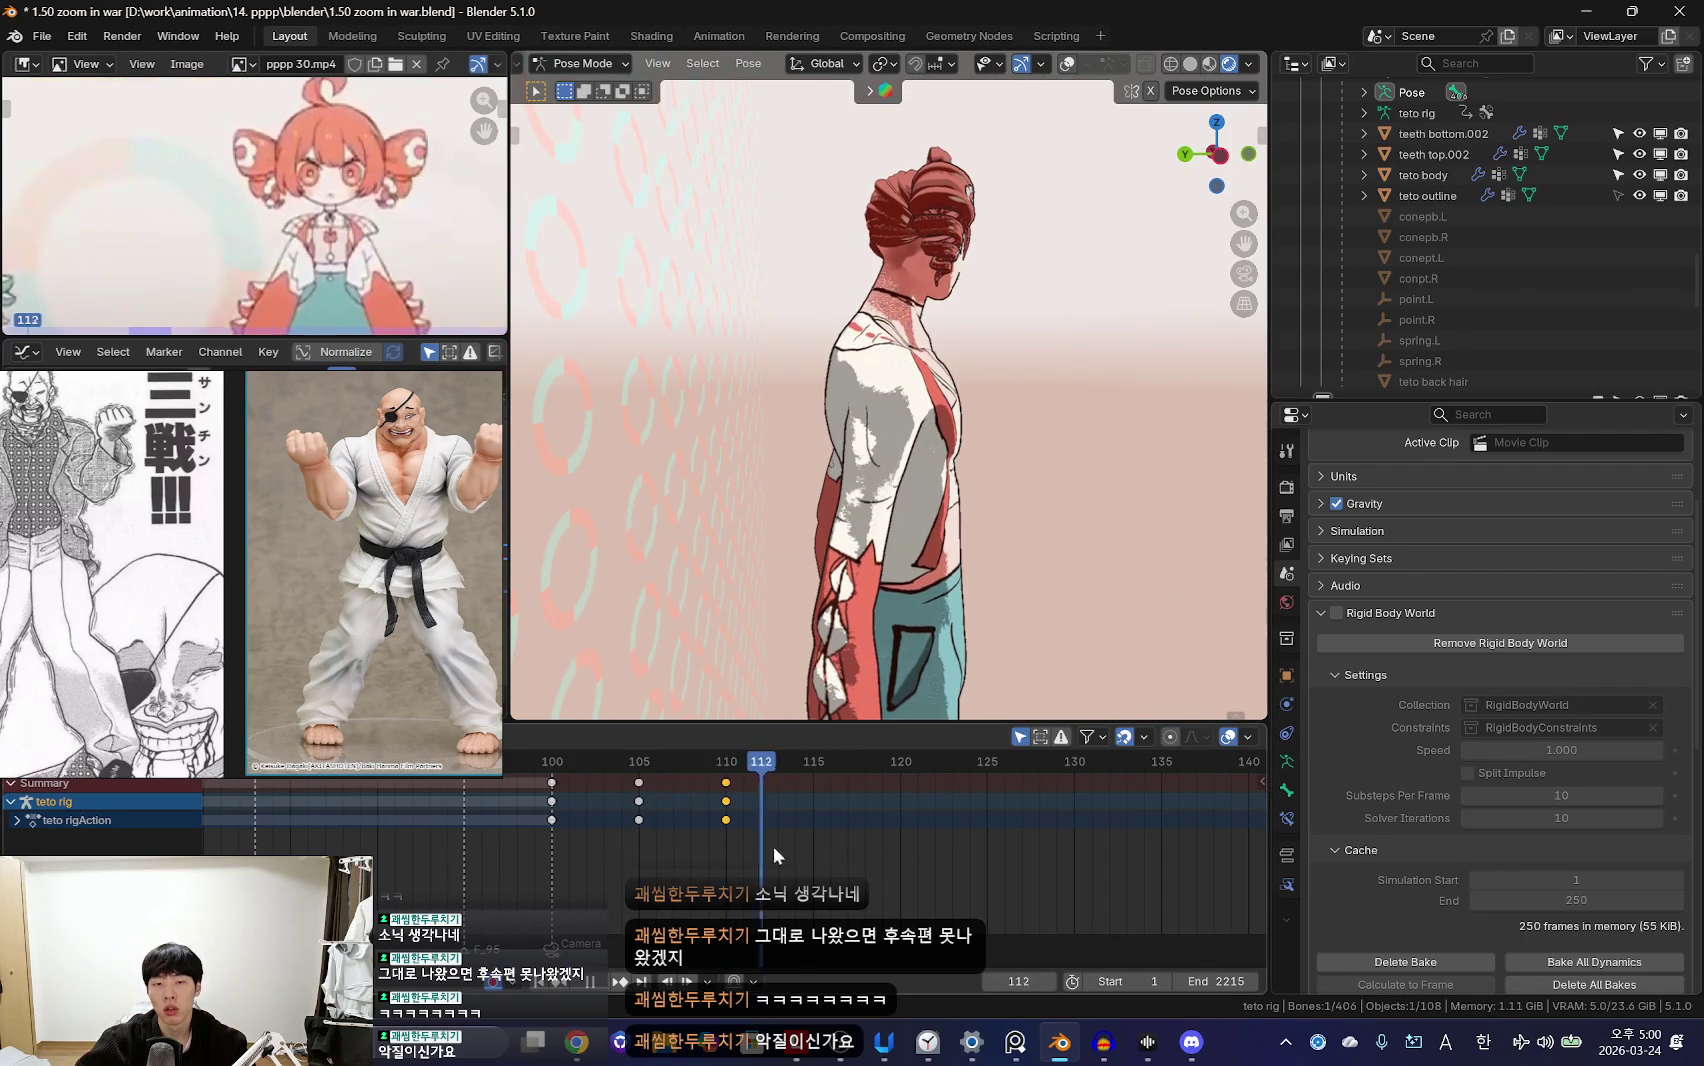
pyautogui.click(1209, 525)
pyautogui.press('i')
pyautogui.press('Down')
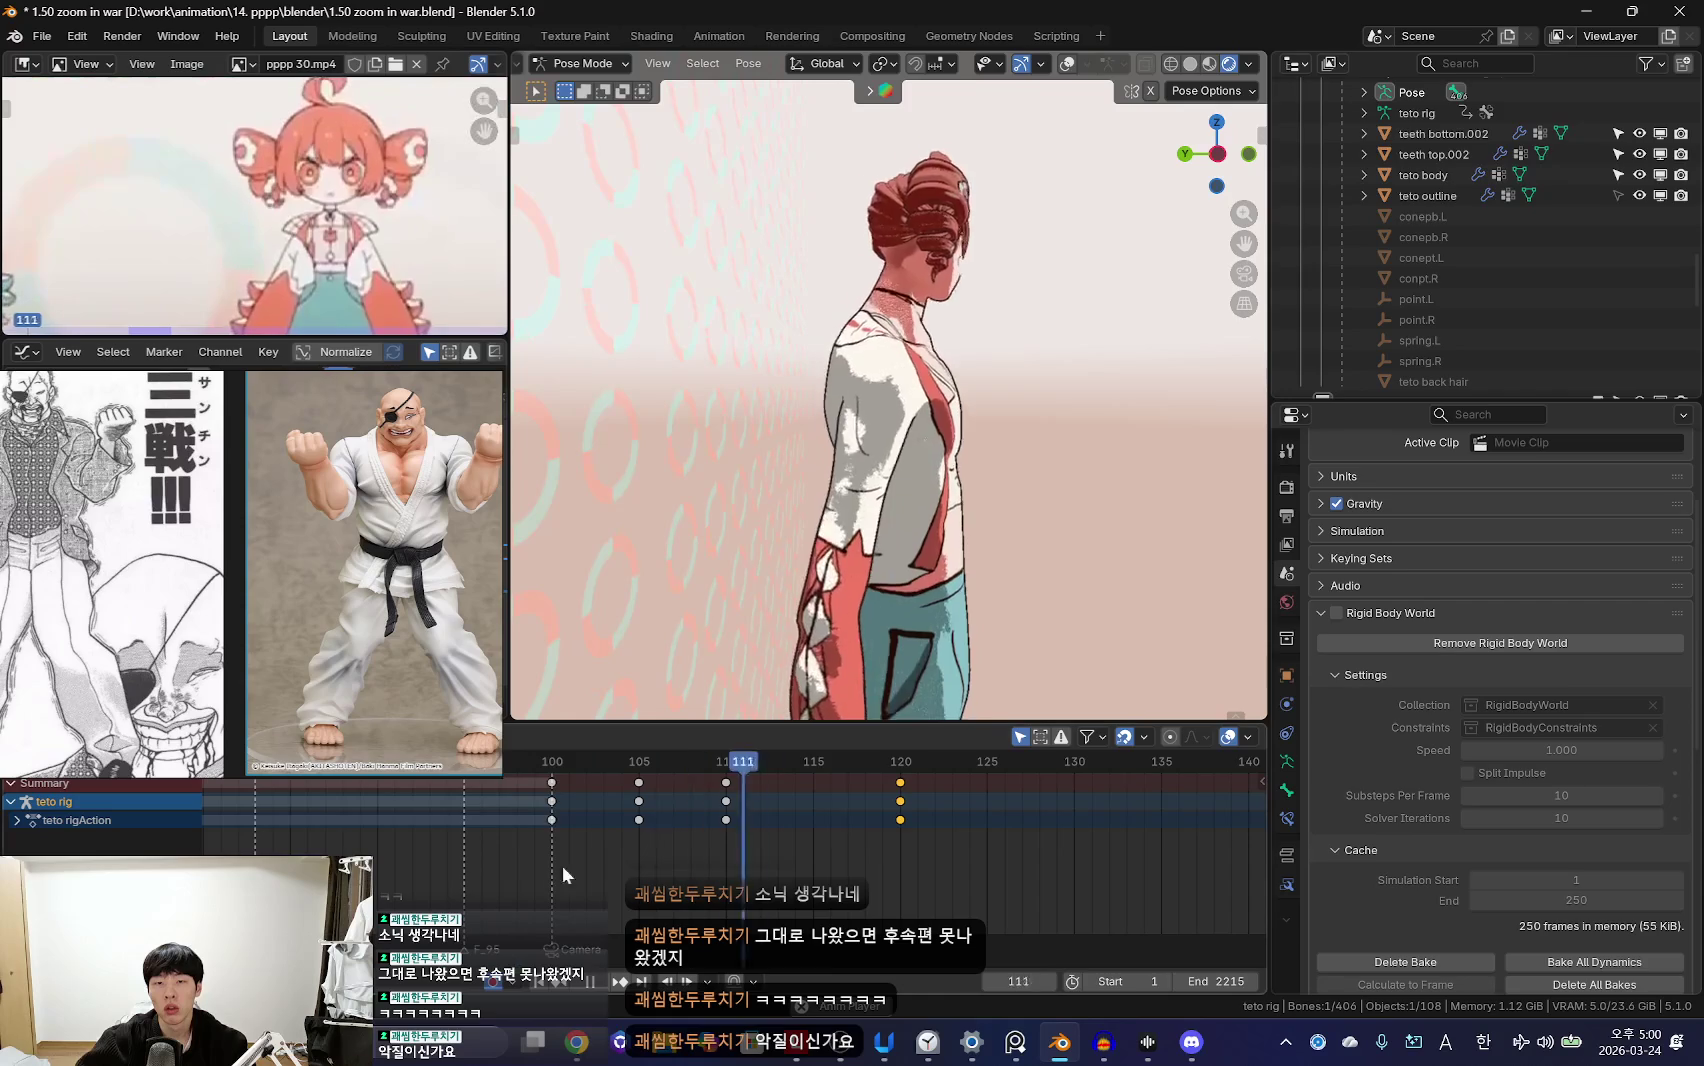
# Step: Turn the head about -5 degrees for a key at frame 106
pyautogui.press('KP_0')
pyautogui.hotkey('shift', 'alt', 'z')
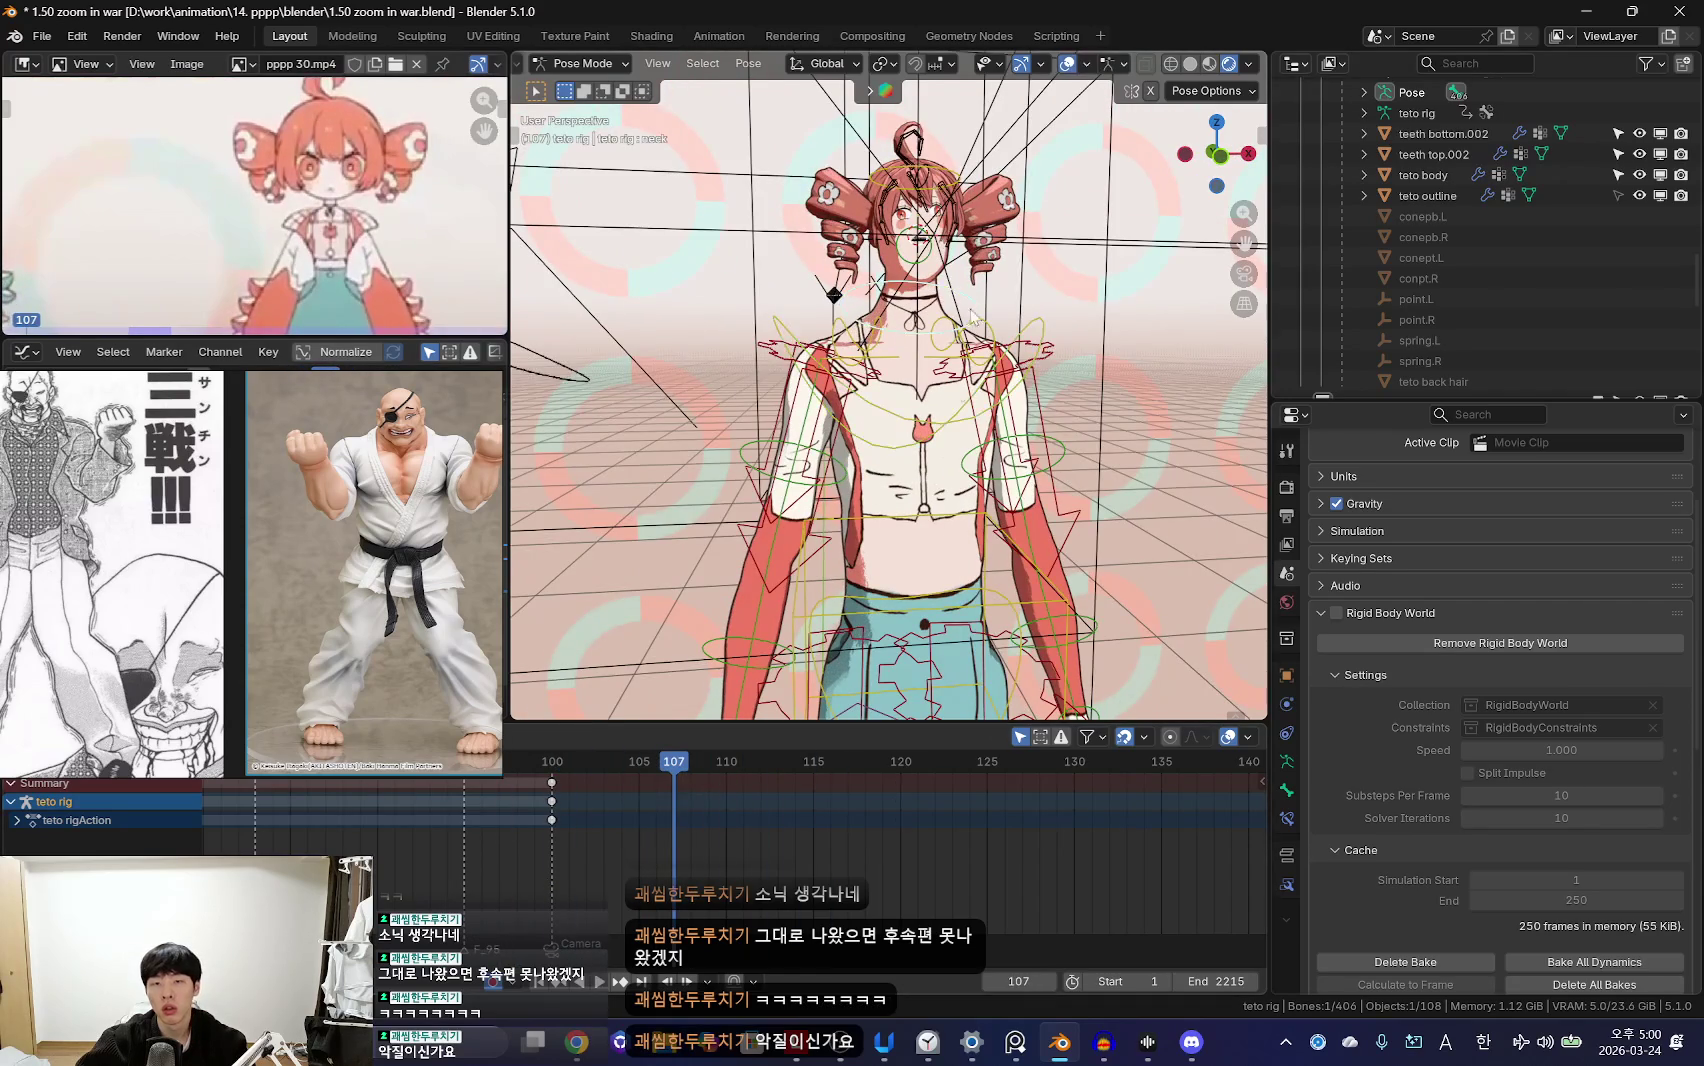
pyautogui.click(602, 832)
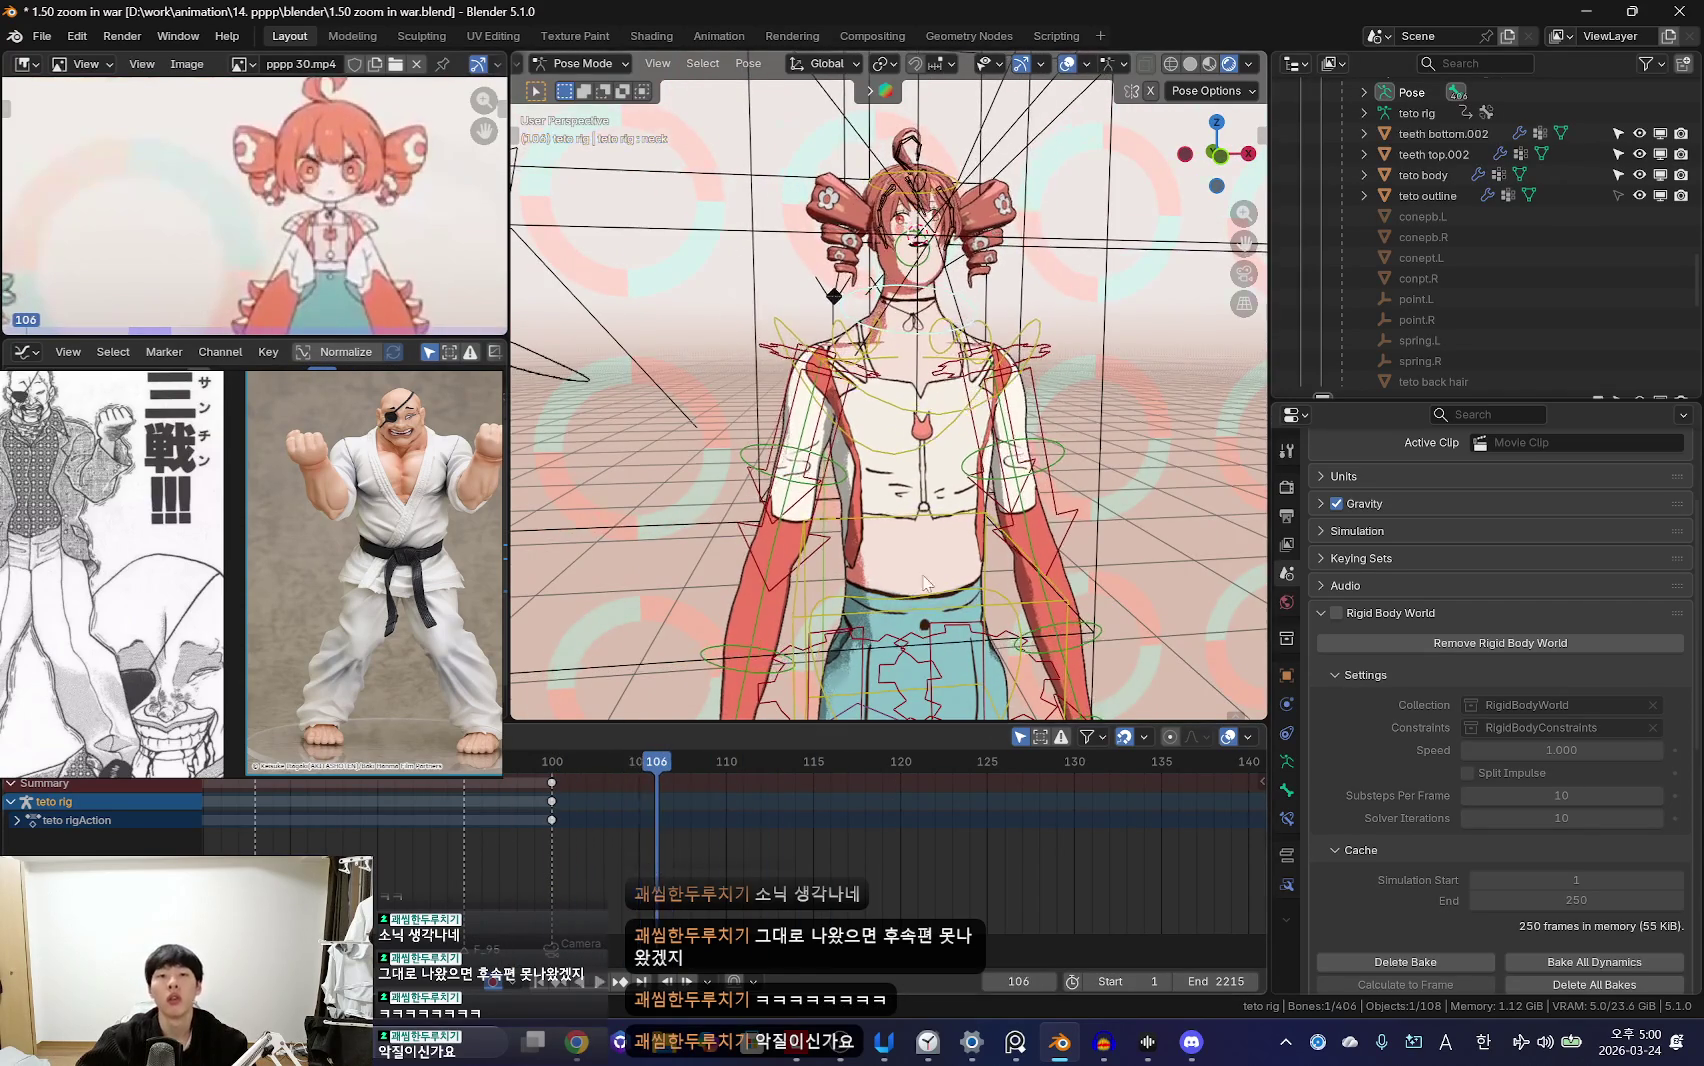
pyautogui.hotkey('shift', 'alt', 'z')
pyautogui.moveTo(857, 645); pyautogui.dragTo(1120, 560, button='middle')
pyautogui.press('r')
pyautogui.click(1146, 558)
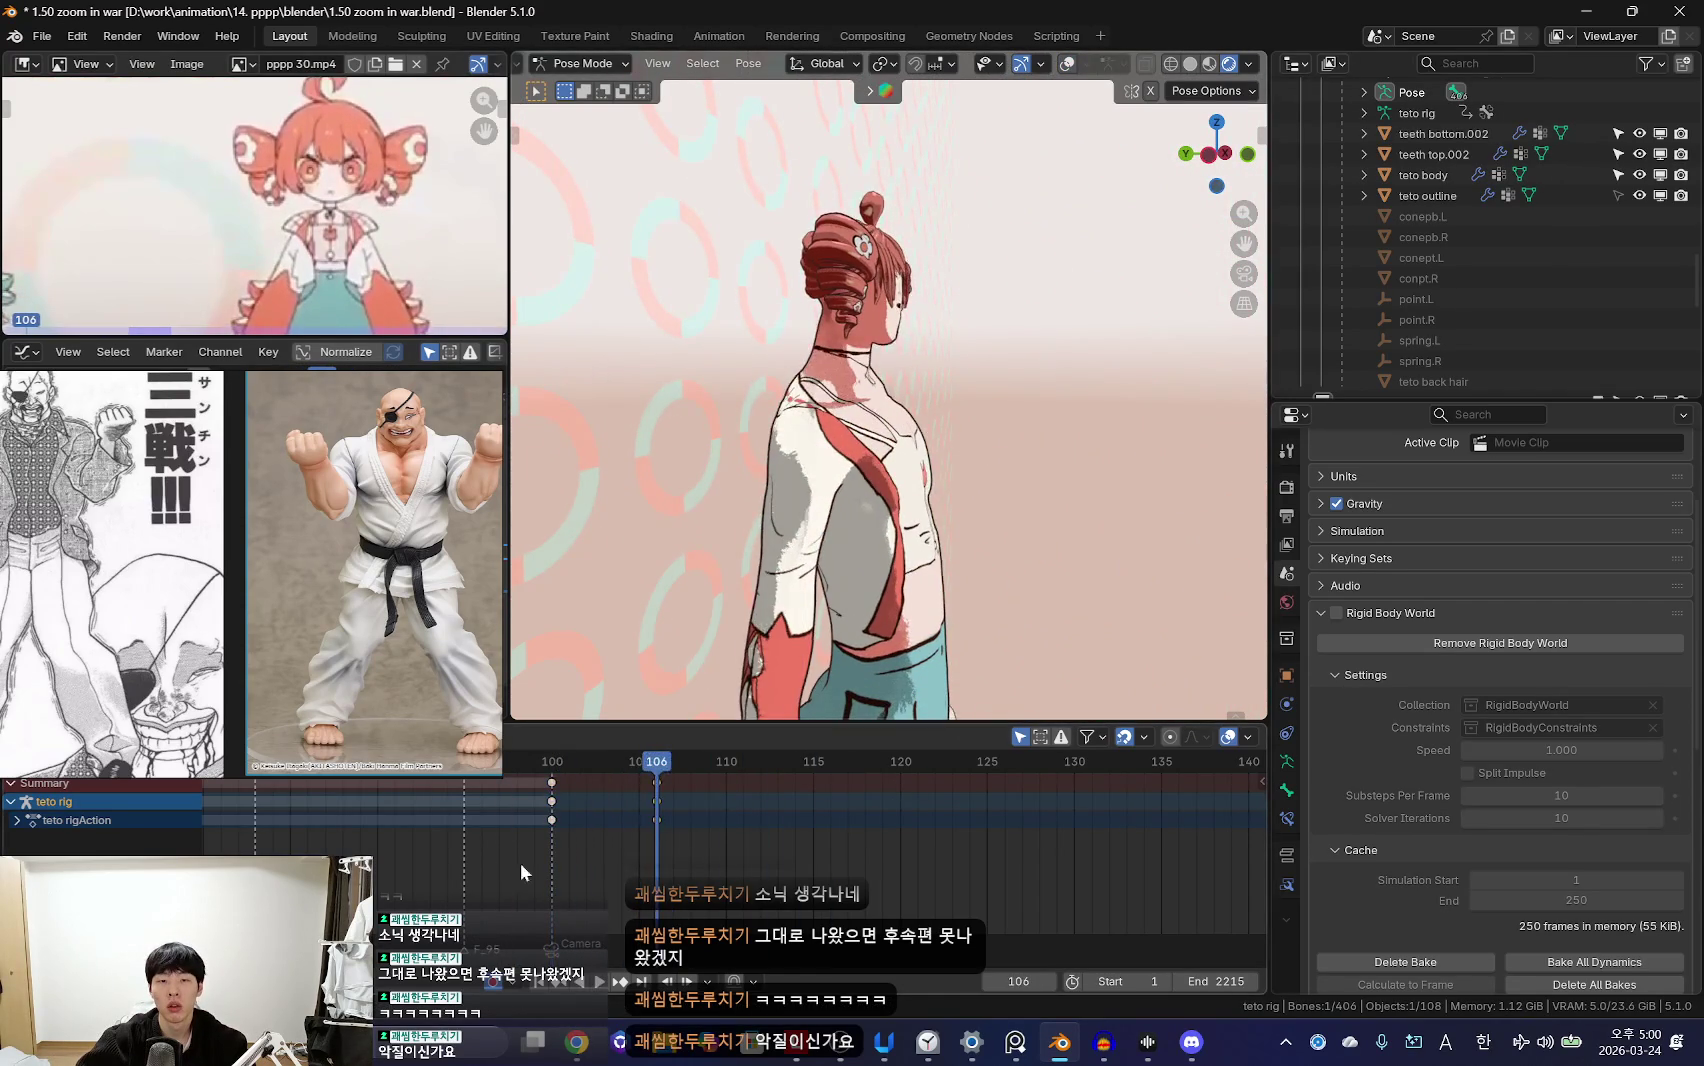
# Step: Turn the head 9.54° at frame 111, rotate the upper body at 117, and play back
pyautogui.press('Right')
pyautogui.press('r')
pyautogui.click(1172, 585)
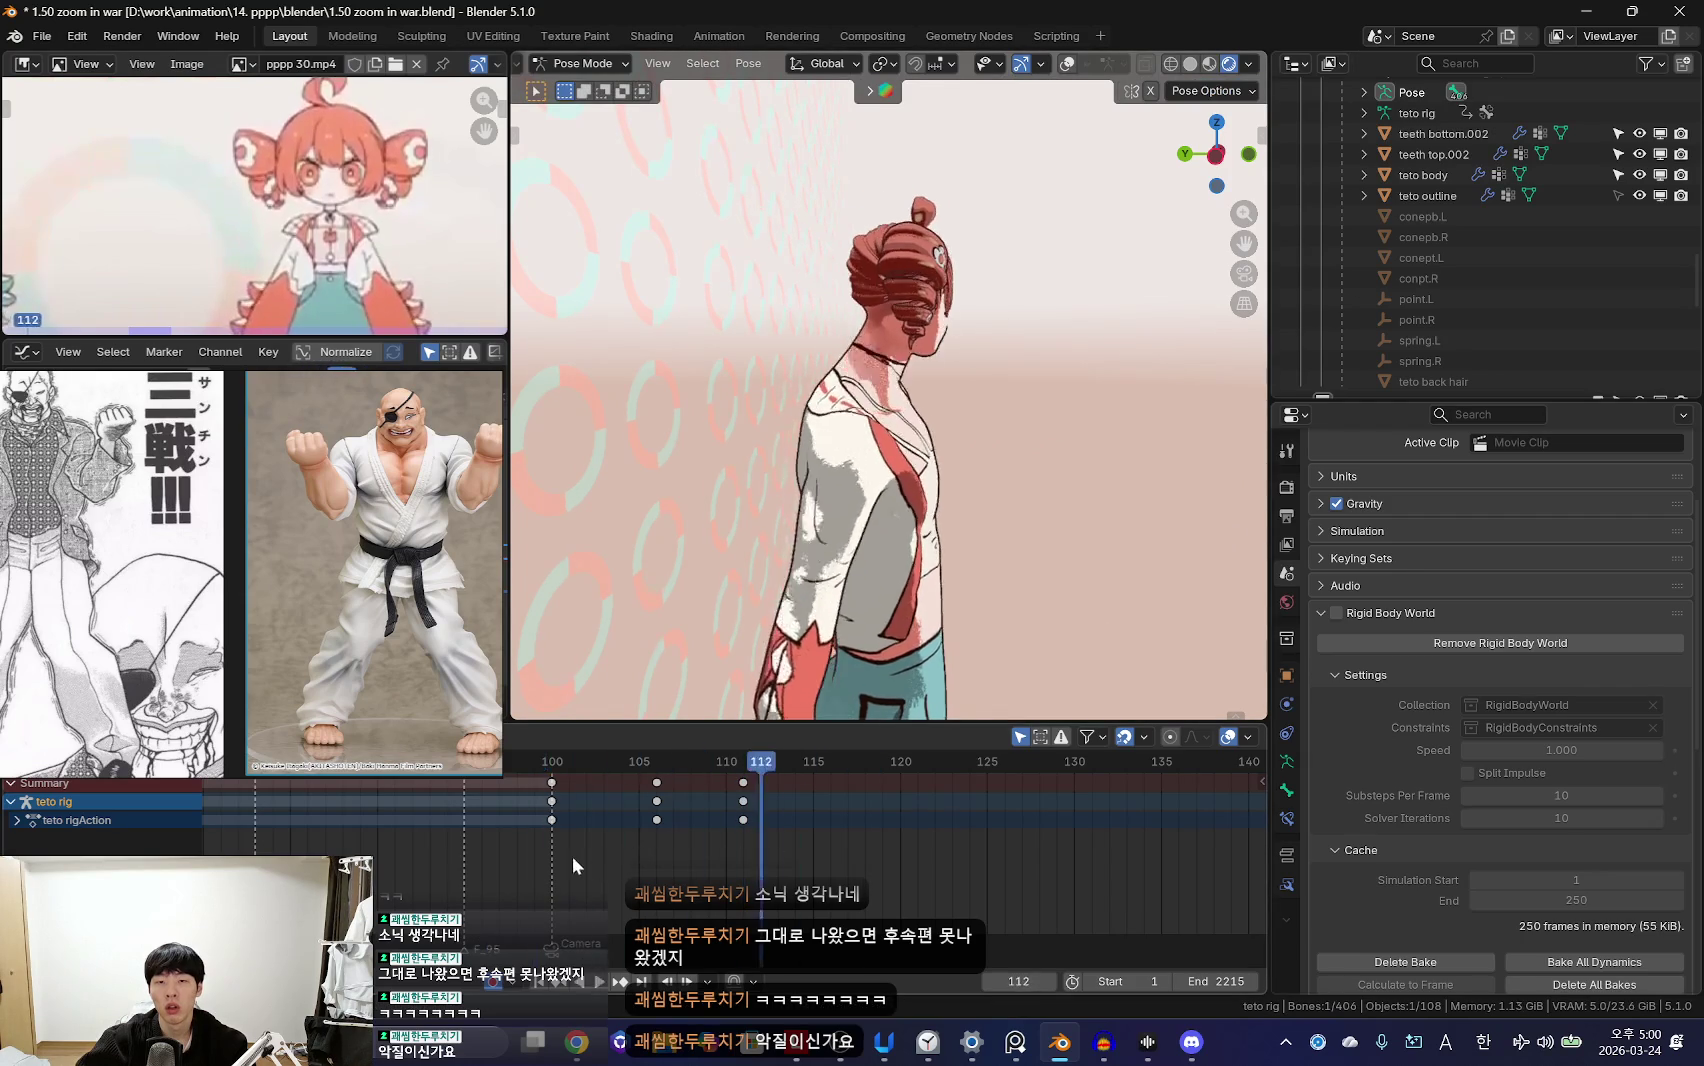
pyautogui.press('r')
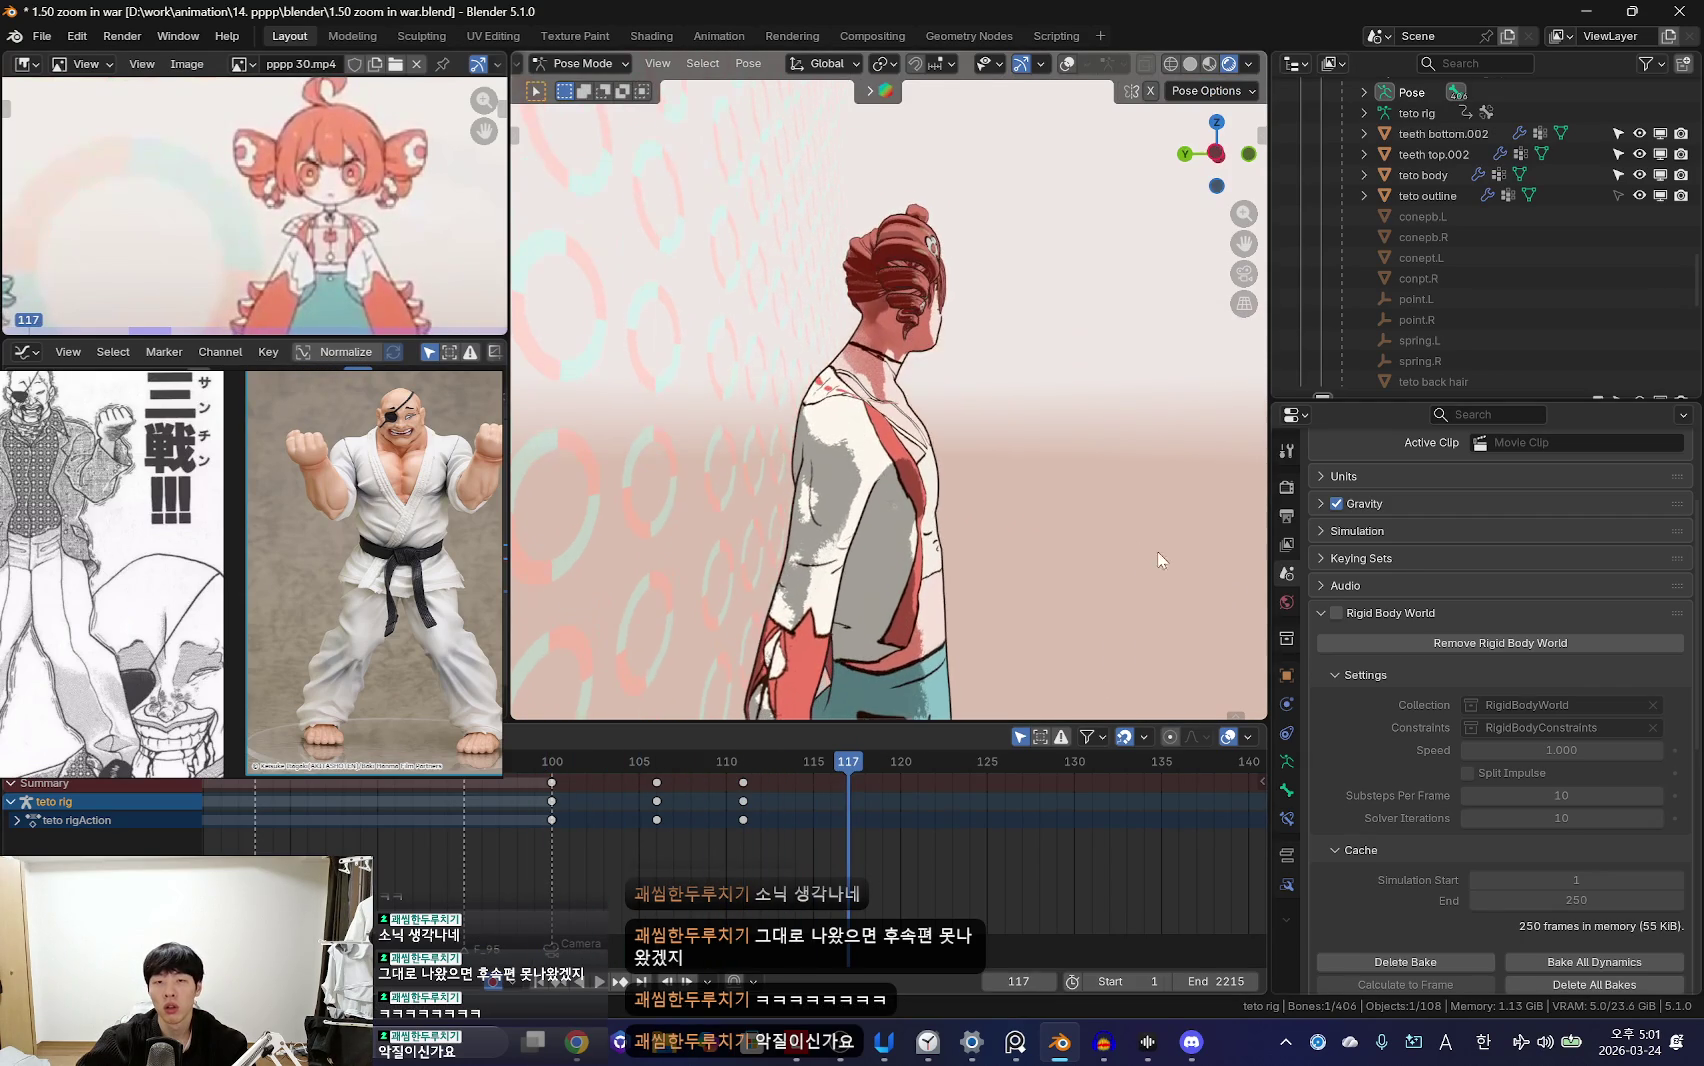
pyautogui.click(1183, 520)
pyautogui.press('space')
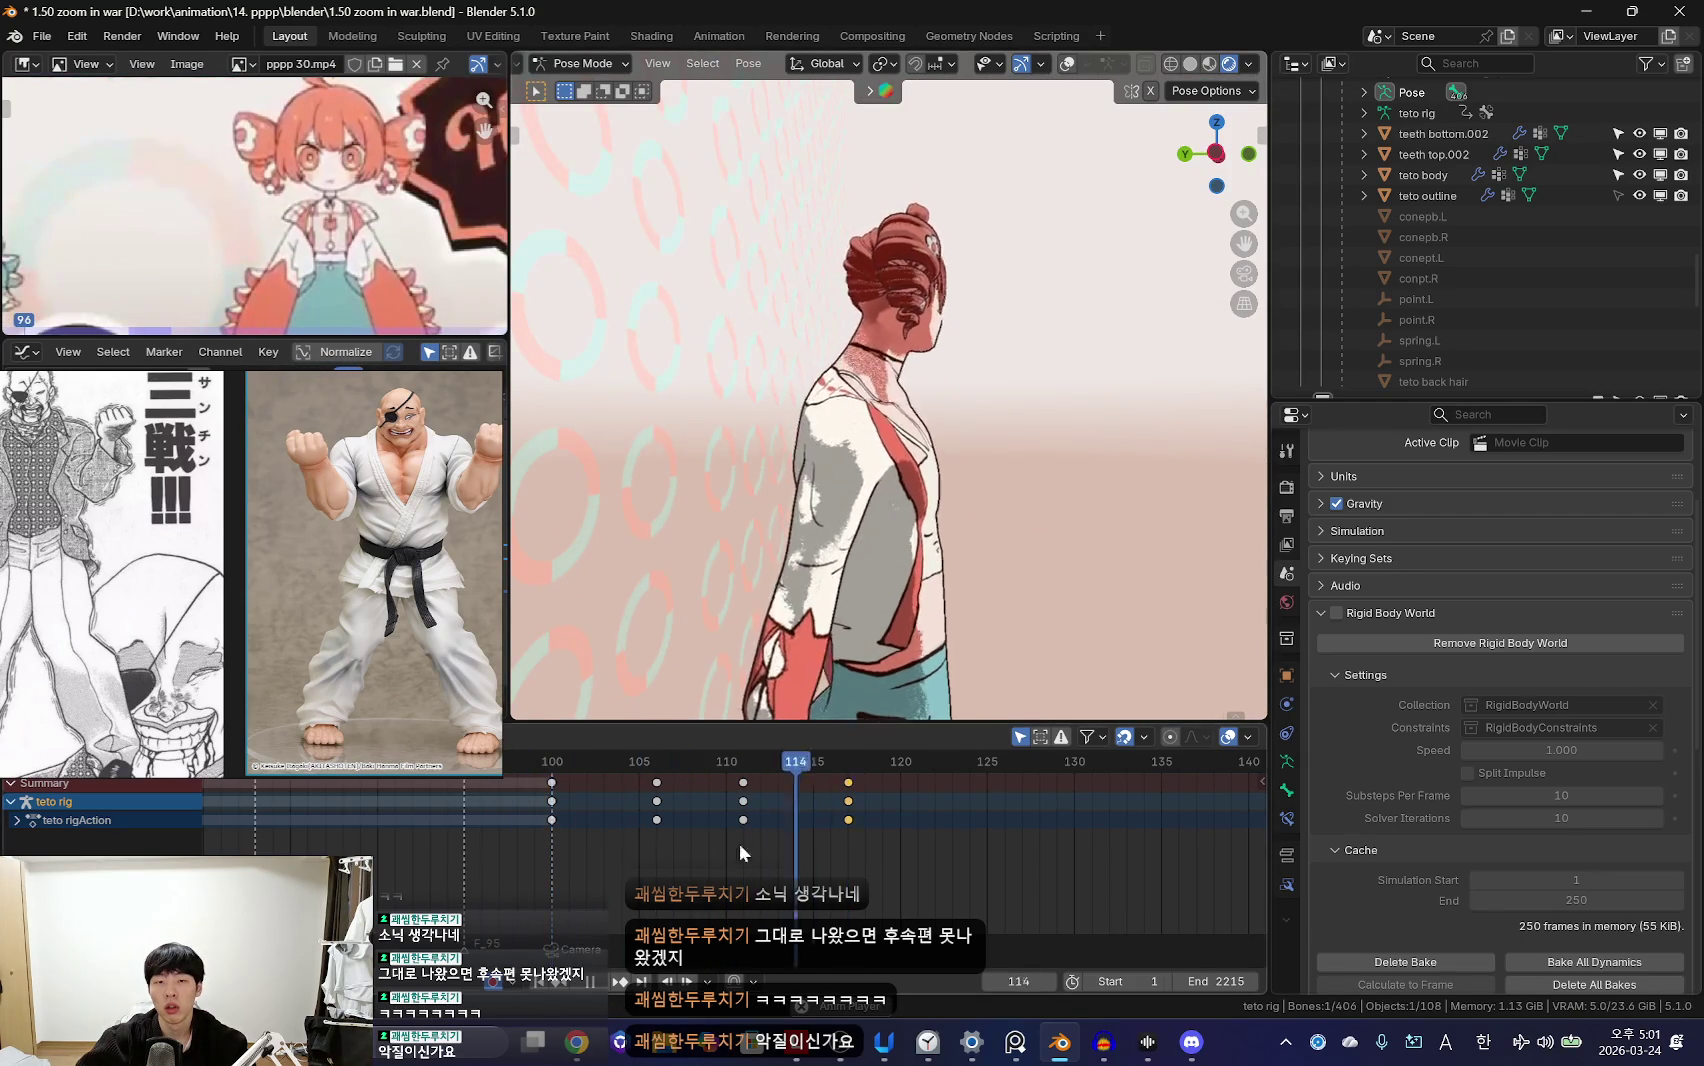
pyautogui.click(764, 832)
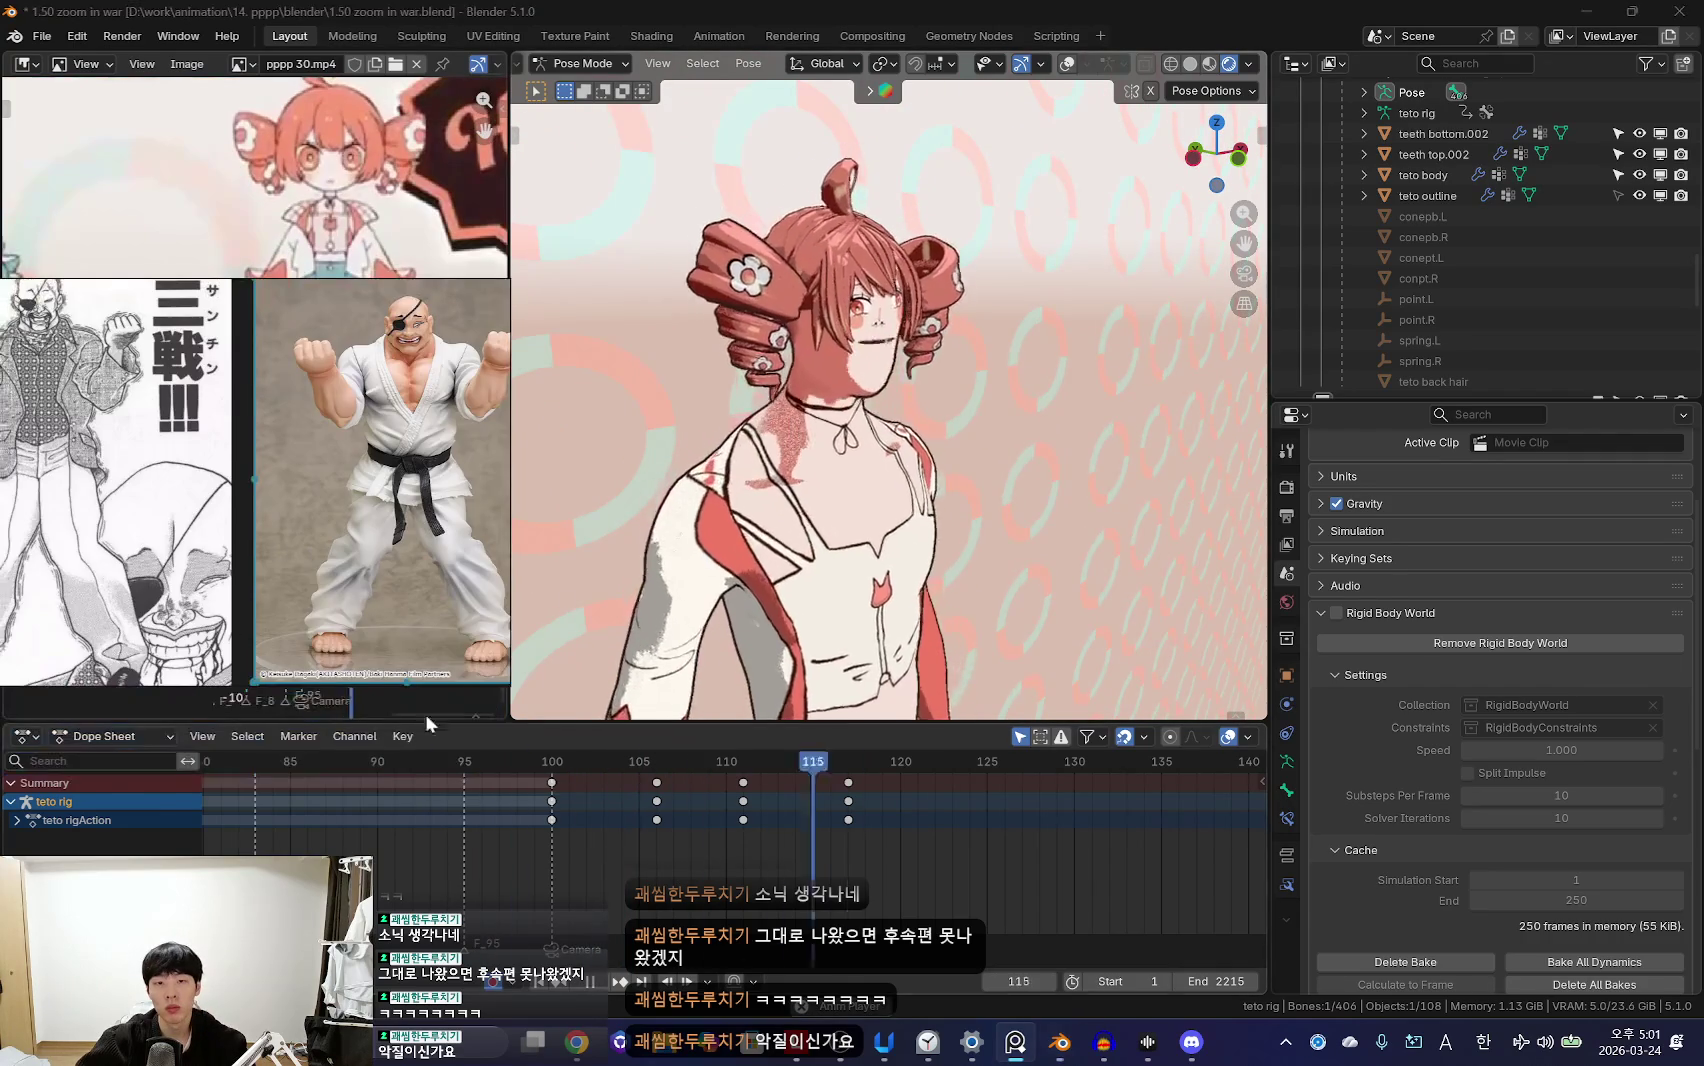
# Step: Orbit to a side view of Teto and key the pose at frame 103
pyautogui.hotkey('shift', 'alt', 'z')
pyautogui.moveTo(567, 808); pyautogui.dragTo(619, 817)
pyautogui.hotkey('shift', 'alt', 'z')
pyautogui.moveTo(900, 500)
pyautogui.mouseDown(button='middle')
pyautogui.moveTo(964, 556)
pyautogui.moveTo(705, 897)
pyautogui.mouseUp(button='middle')
pyautogui.press('Down')
pyautogui.scroll(2, 705, 897)
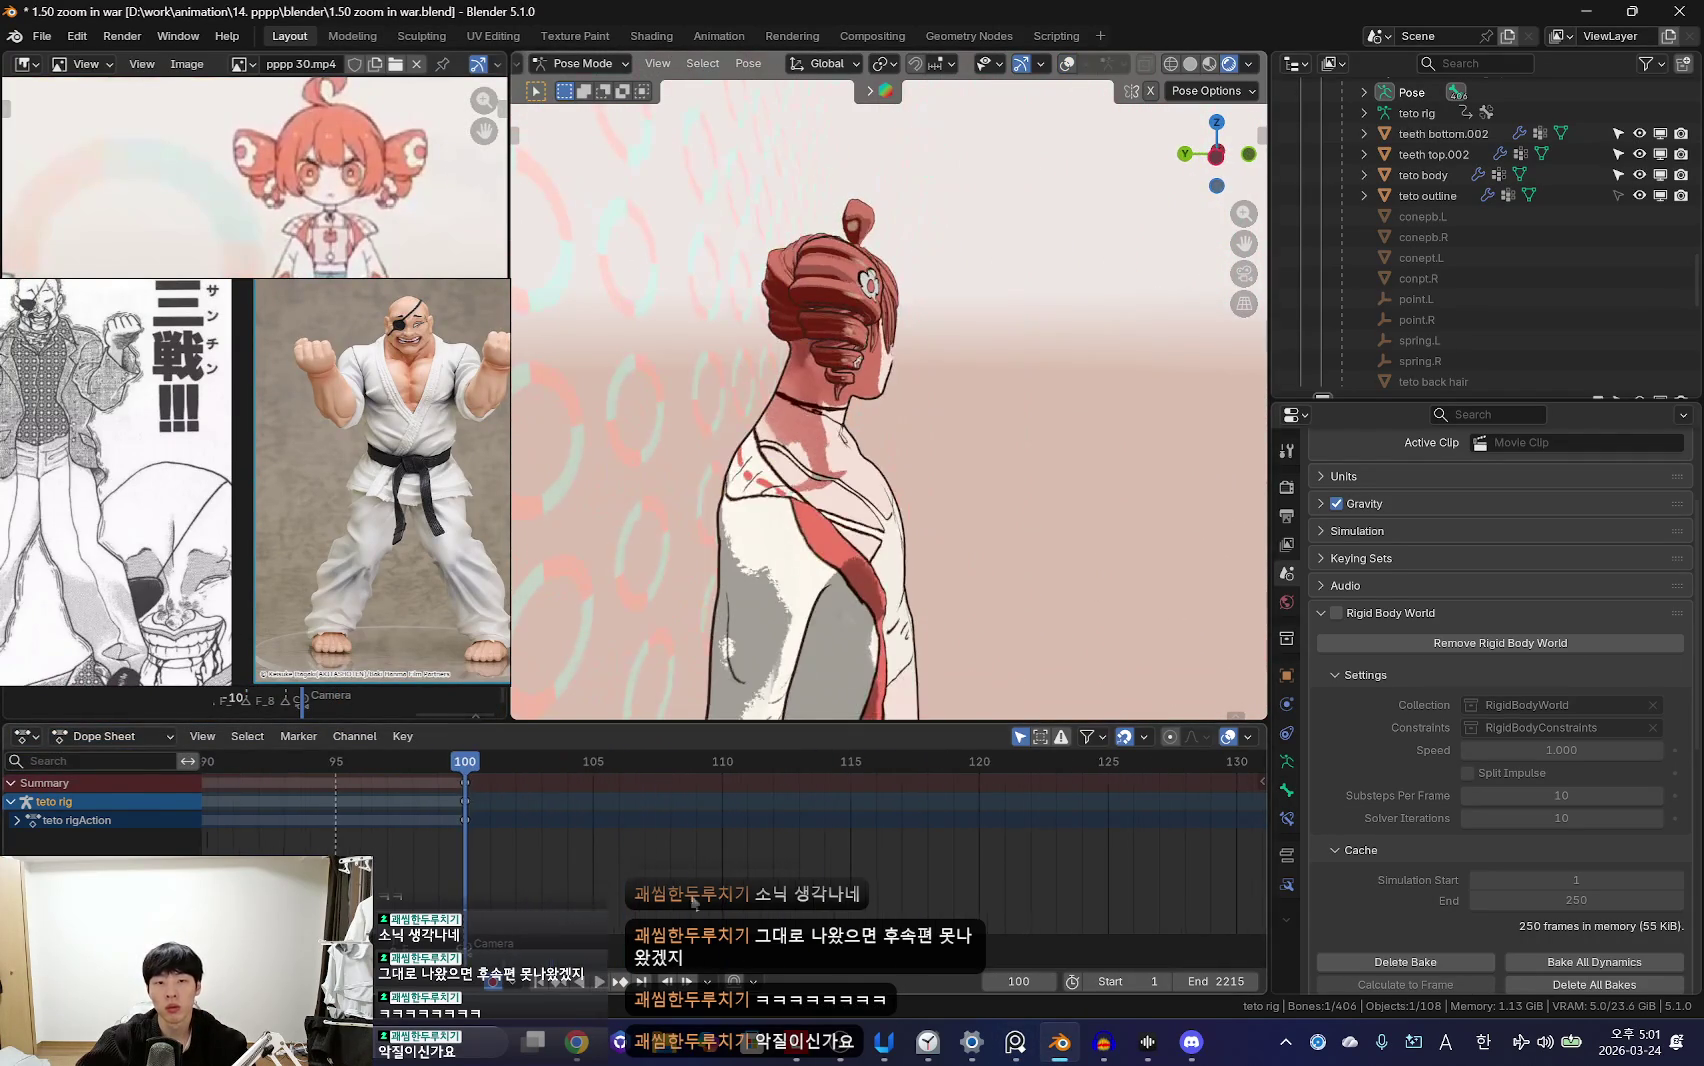
pyautogui.press('i')
pyautogui.press('Down')
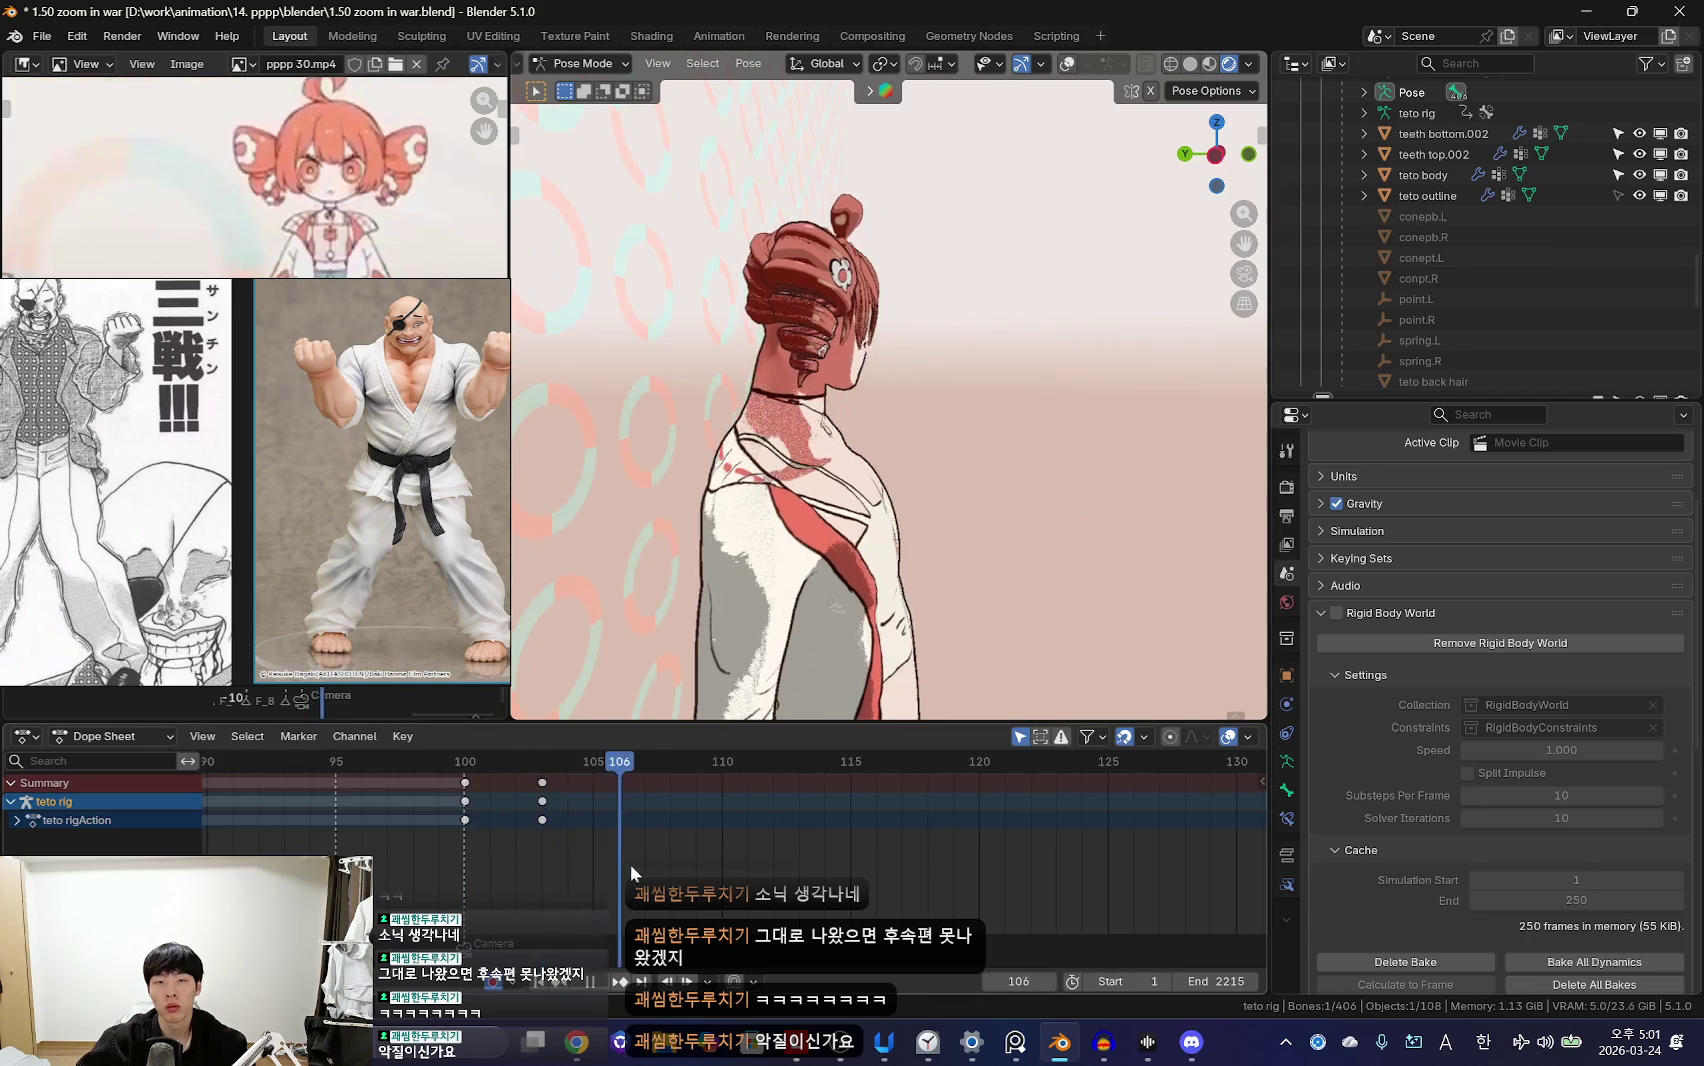
# Step: Rotate a bone 4.59° and tilt the head and torso 7.77° at frame 112
pyautogui.press('KP_1')
pyautogui.press('r')
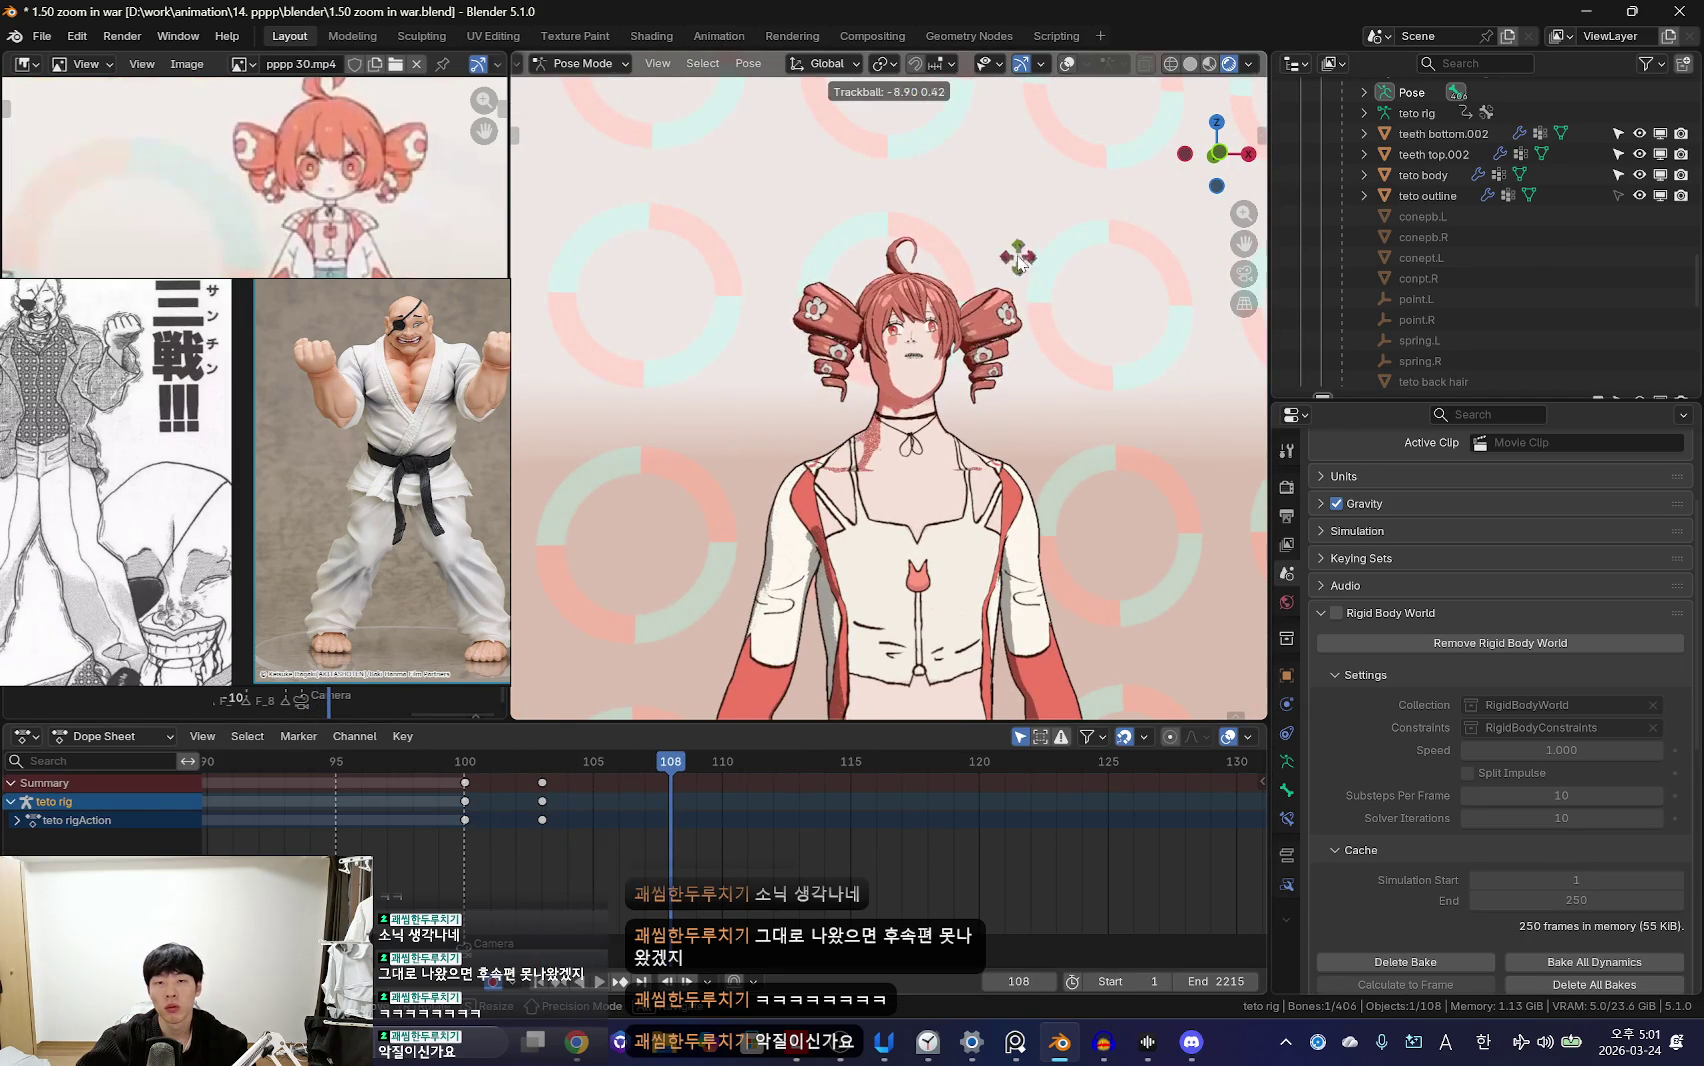
pyautogui.click(1104, 440)
pyautogui.press('r')
pyautogui.press('r')
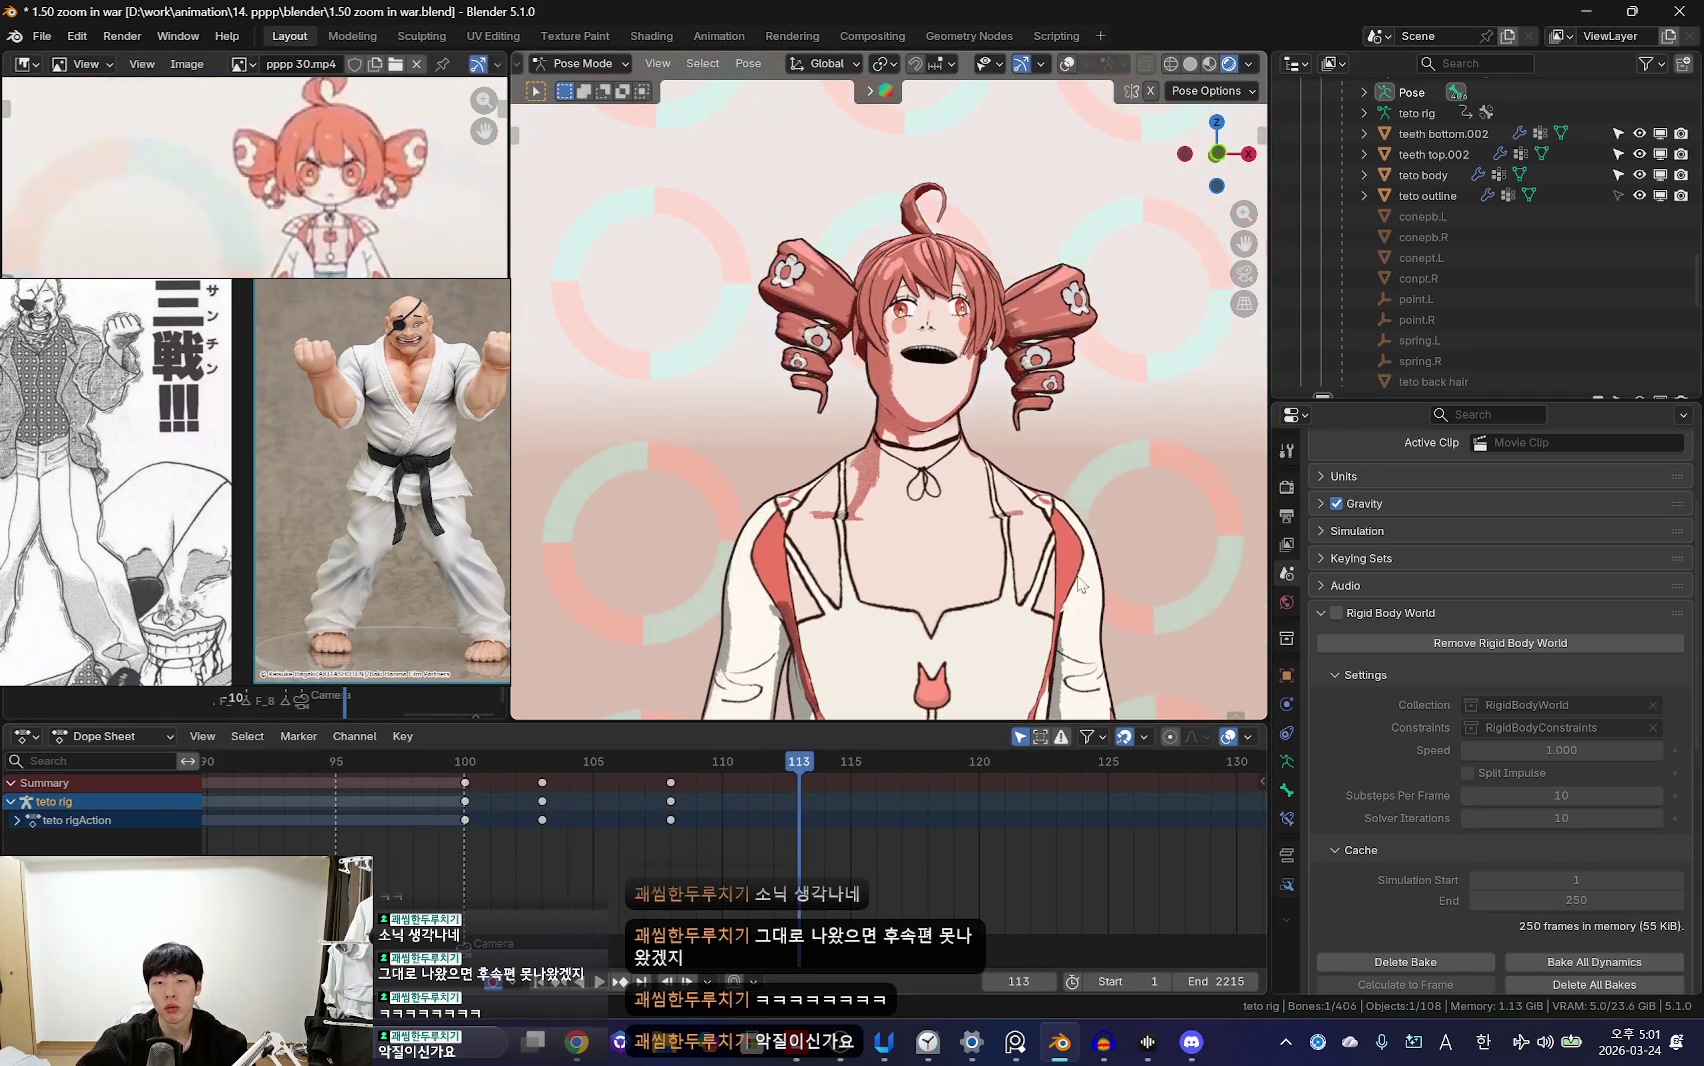
pyautogui.press('space')
pyautogui.press('r')
pyautogui.press('r')
pyautogui.click(1092, 524)
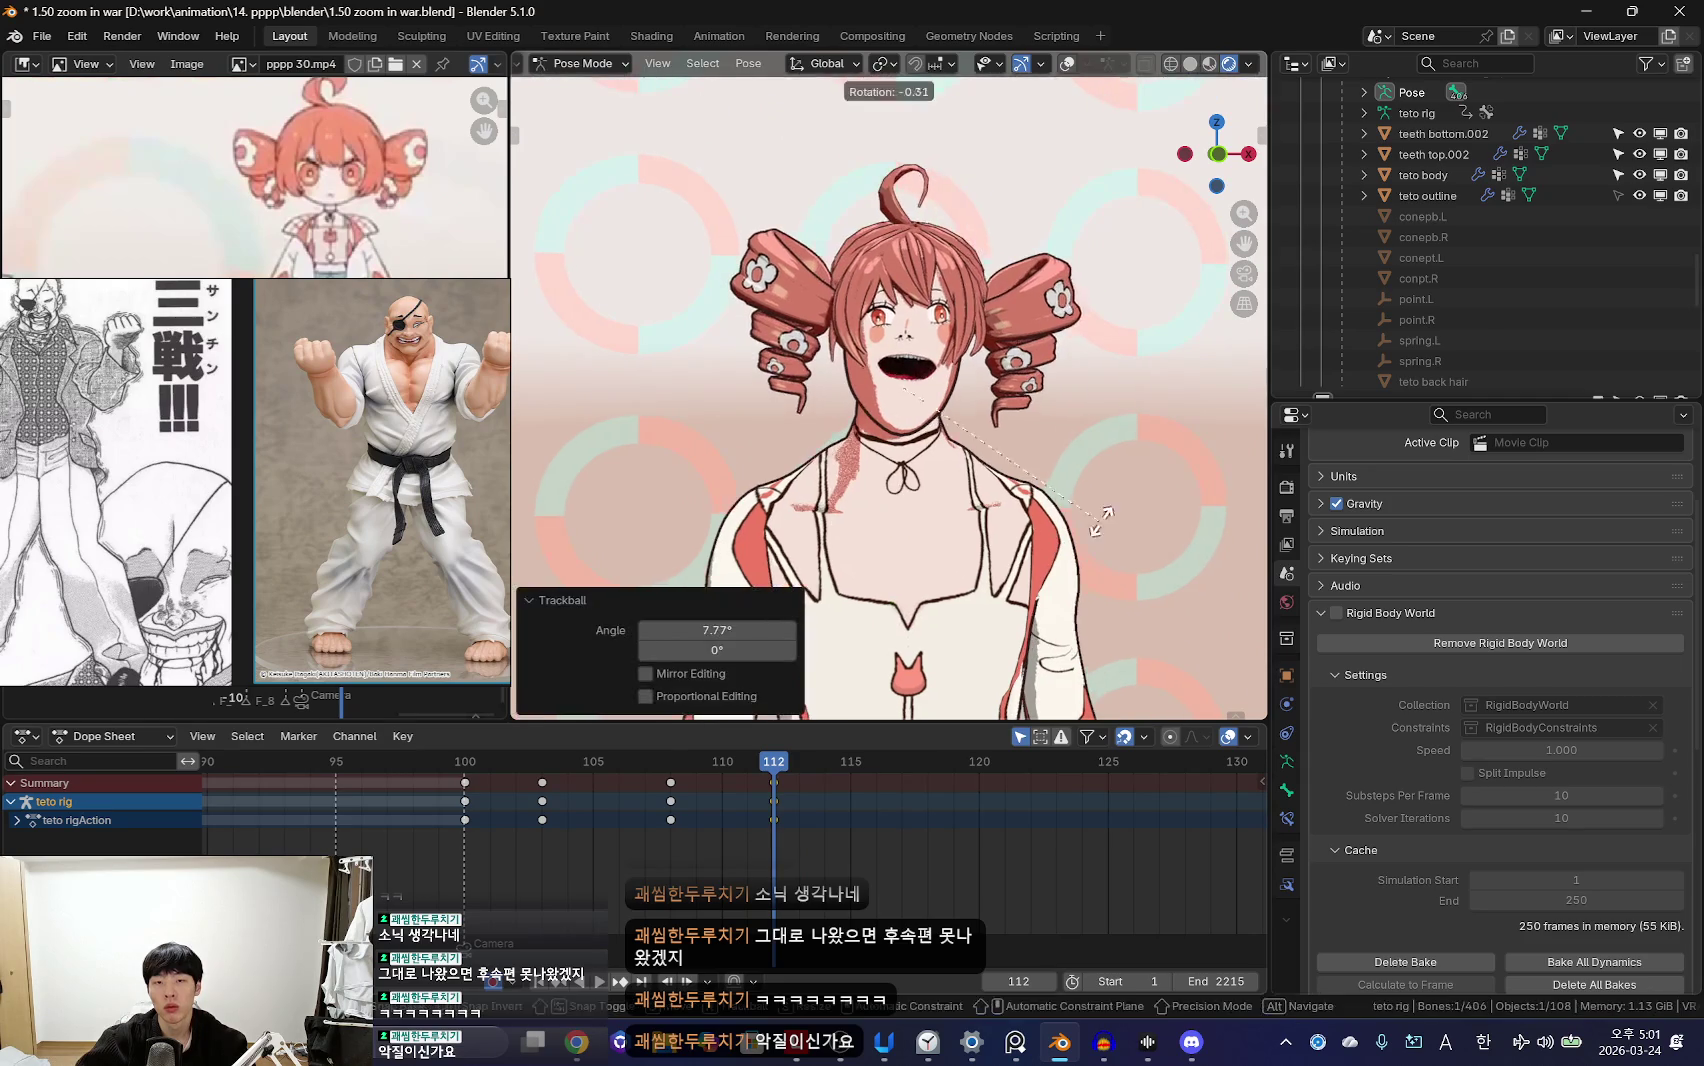
pyautogui.press('Escape')
# Step: Key the tilted pose at frame 118, select all keyframes, and play the section back
pyautogui.press('Up')
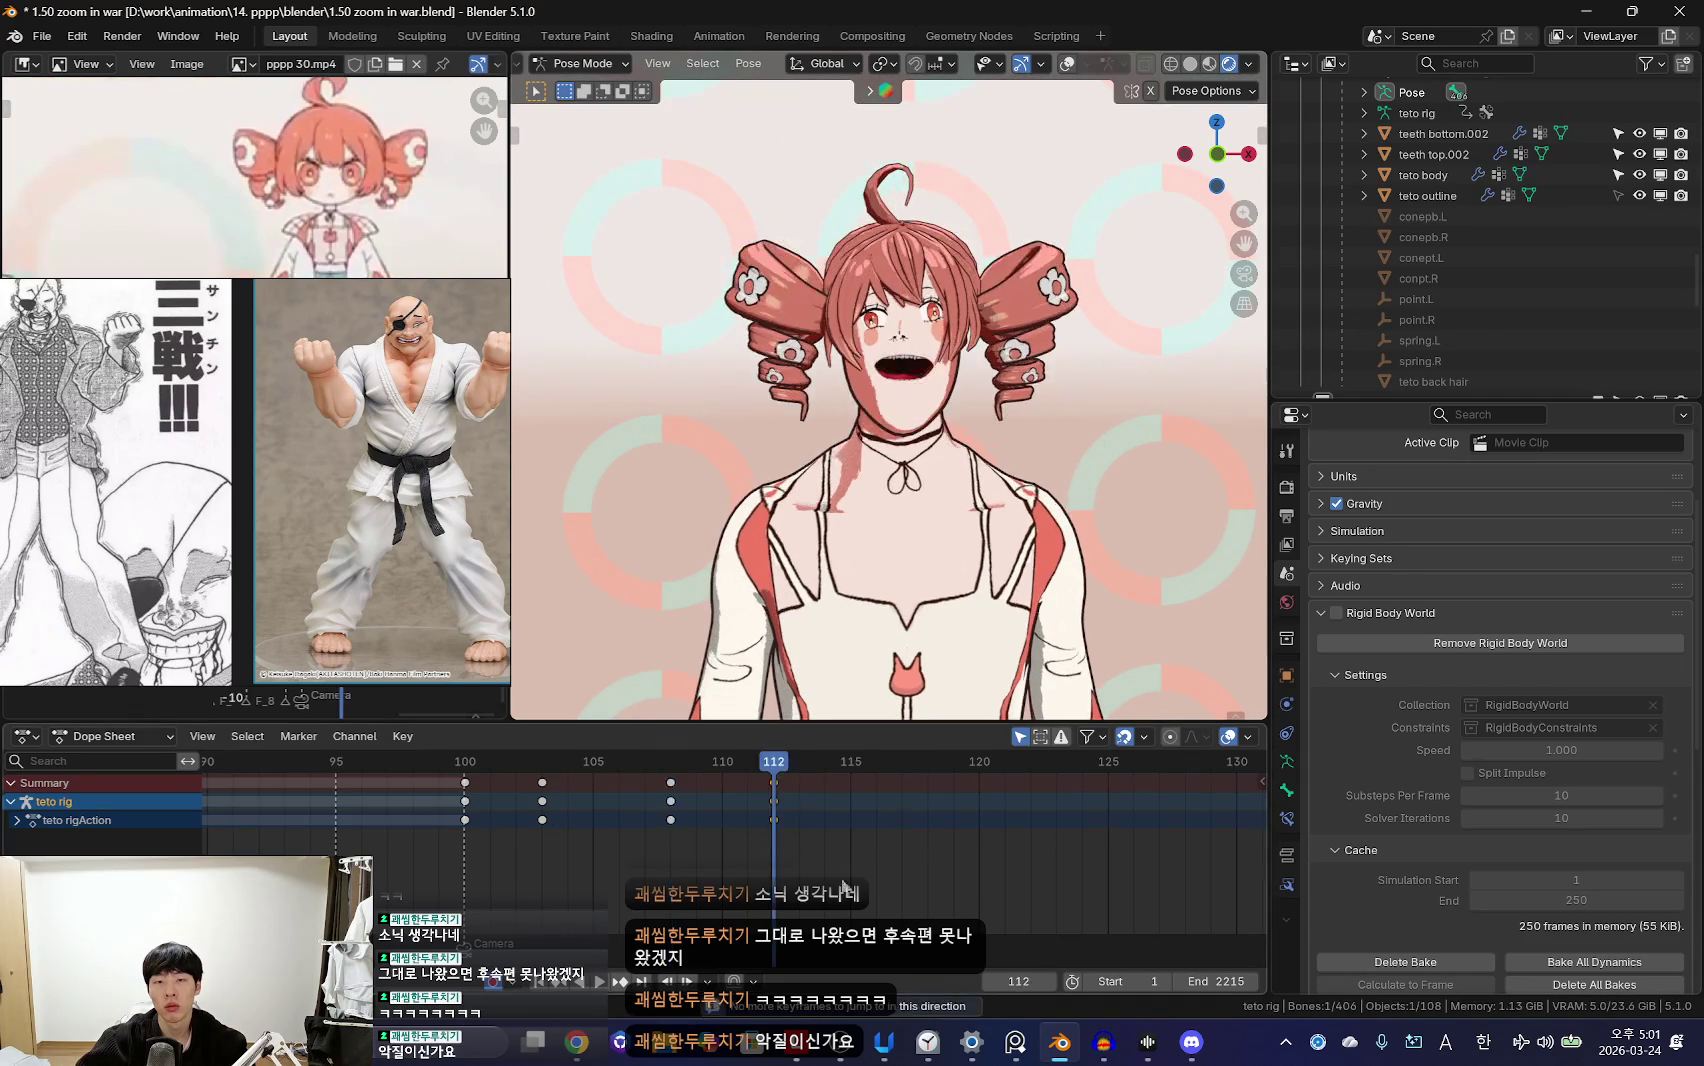
pyautogui.press('Return')
pyautogui.press('space')
pyautogui.press('a')
pyautogui.click(494, 860)
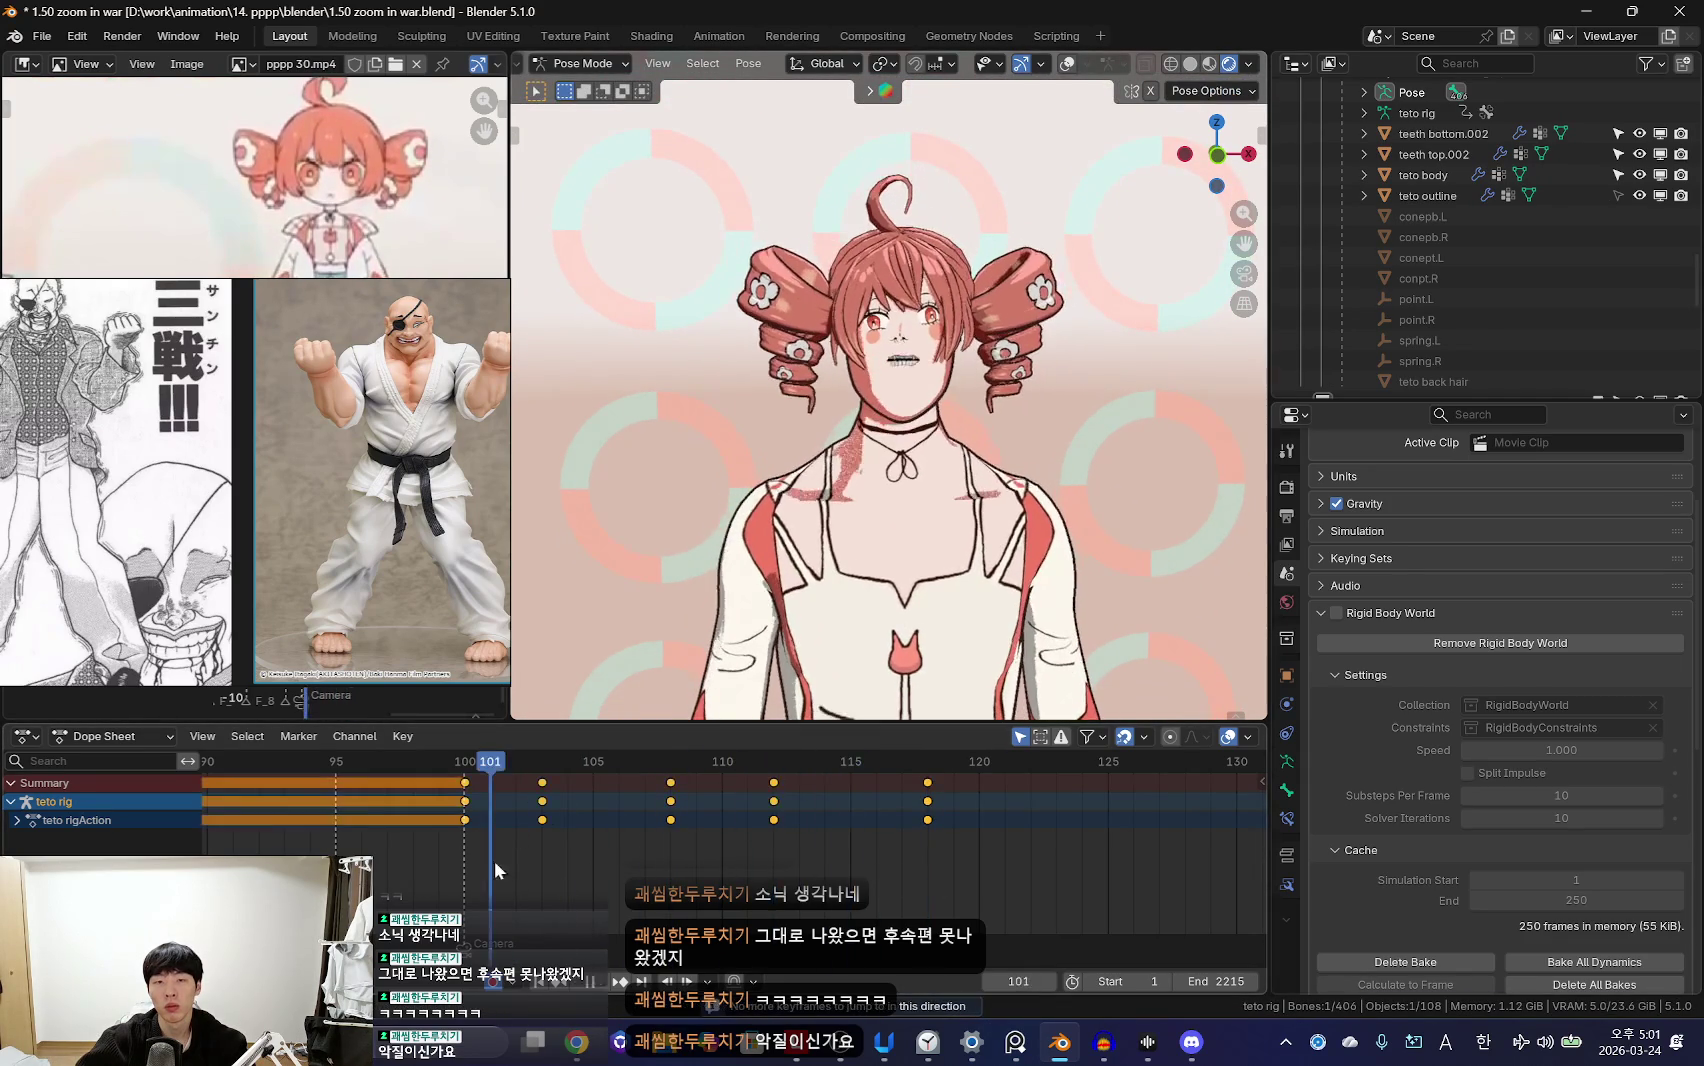
pyautogui.press('space')
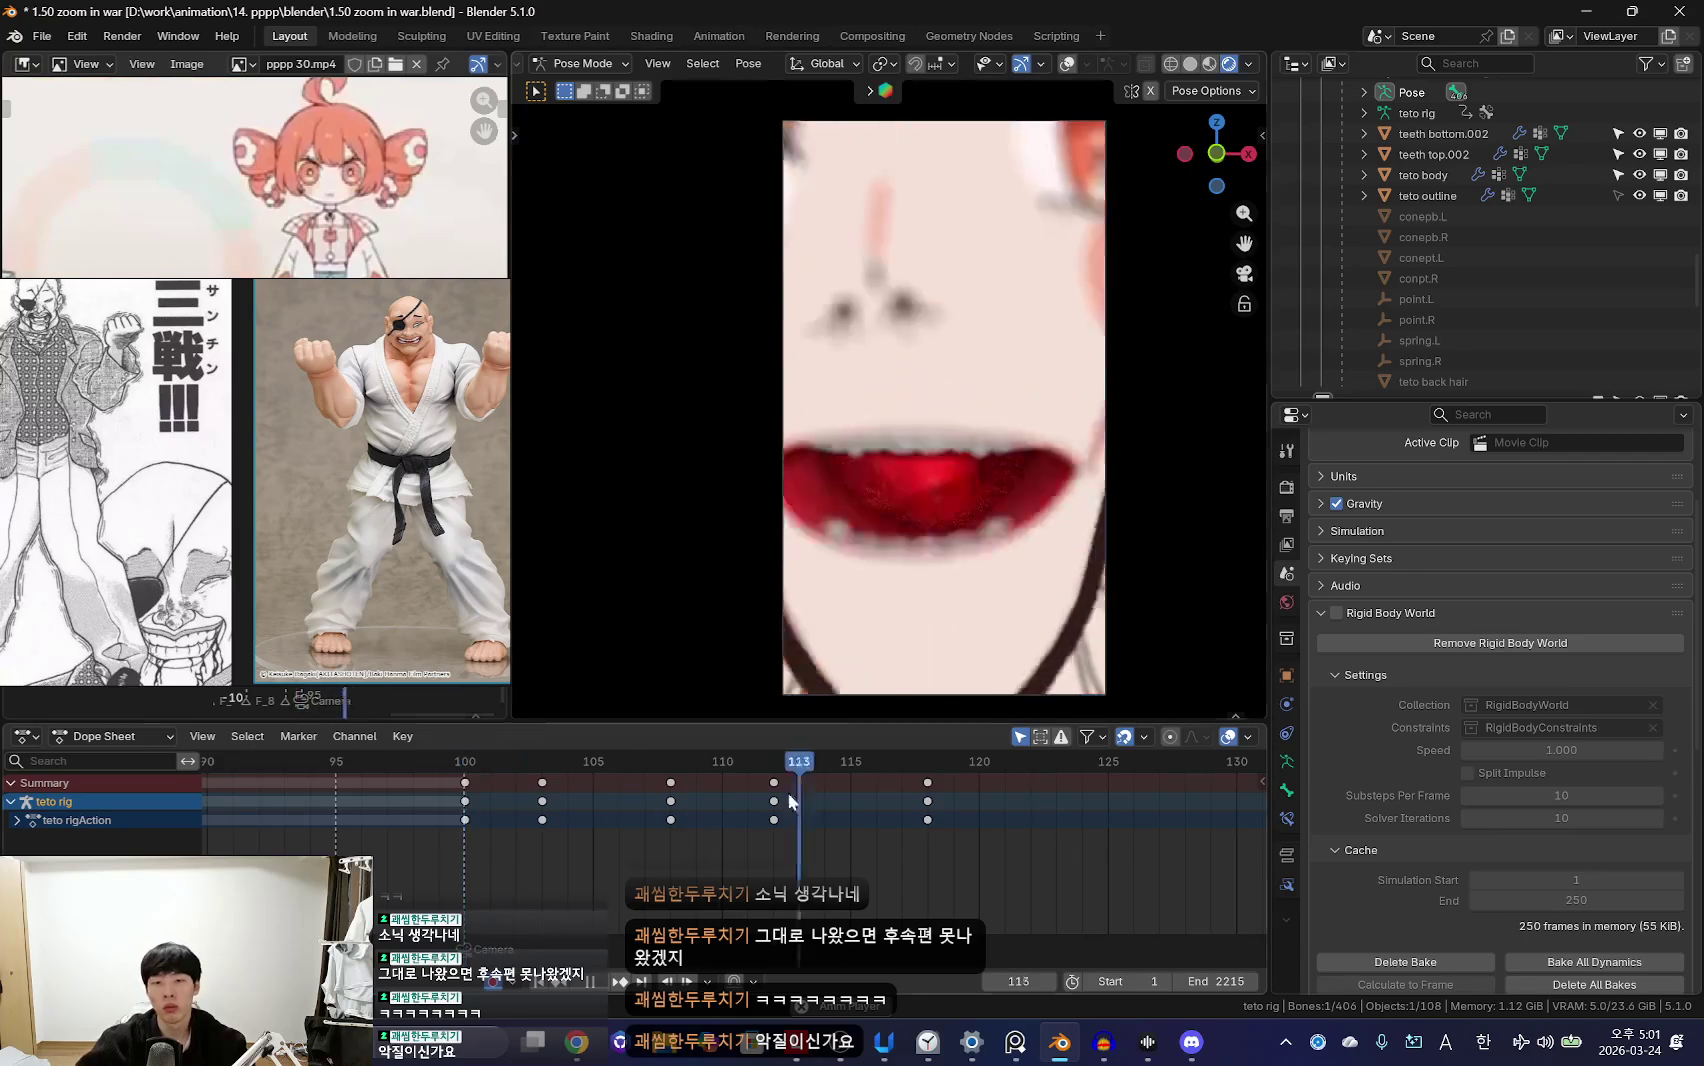
# Step: Select the camera's focus target, return to frame 100 with overlays hidden, and play forward
pyautogui.scroll(-1, 789, 801)
pyautogui.scroll(-2, 738, 797)
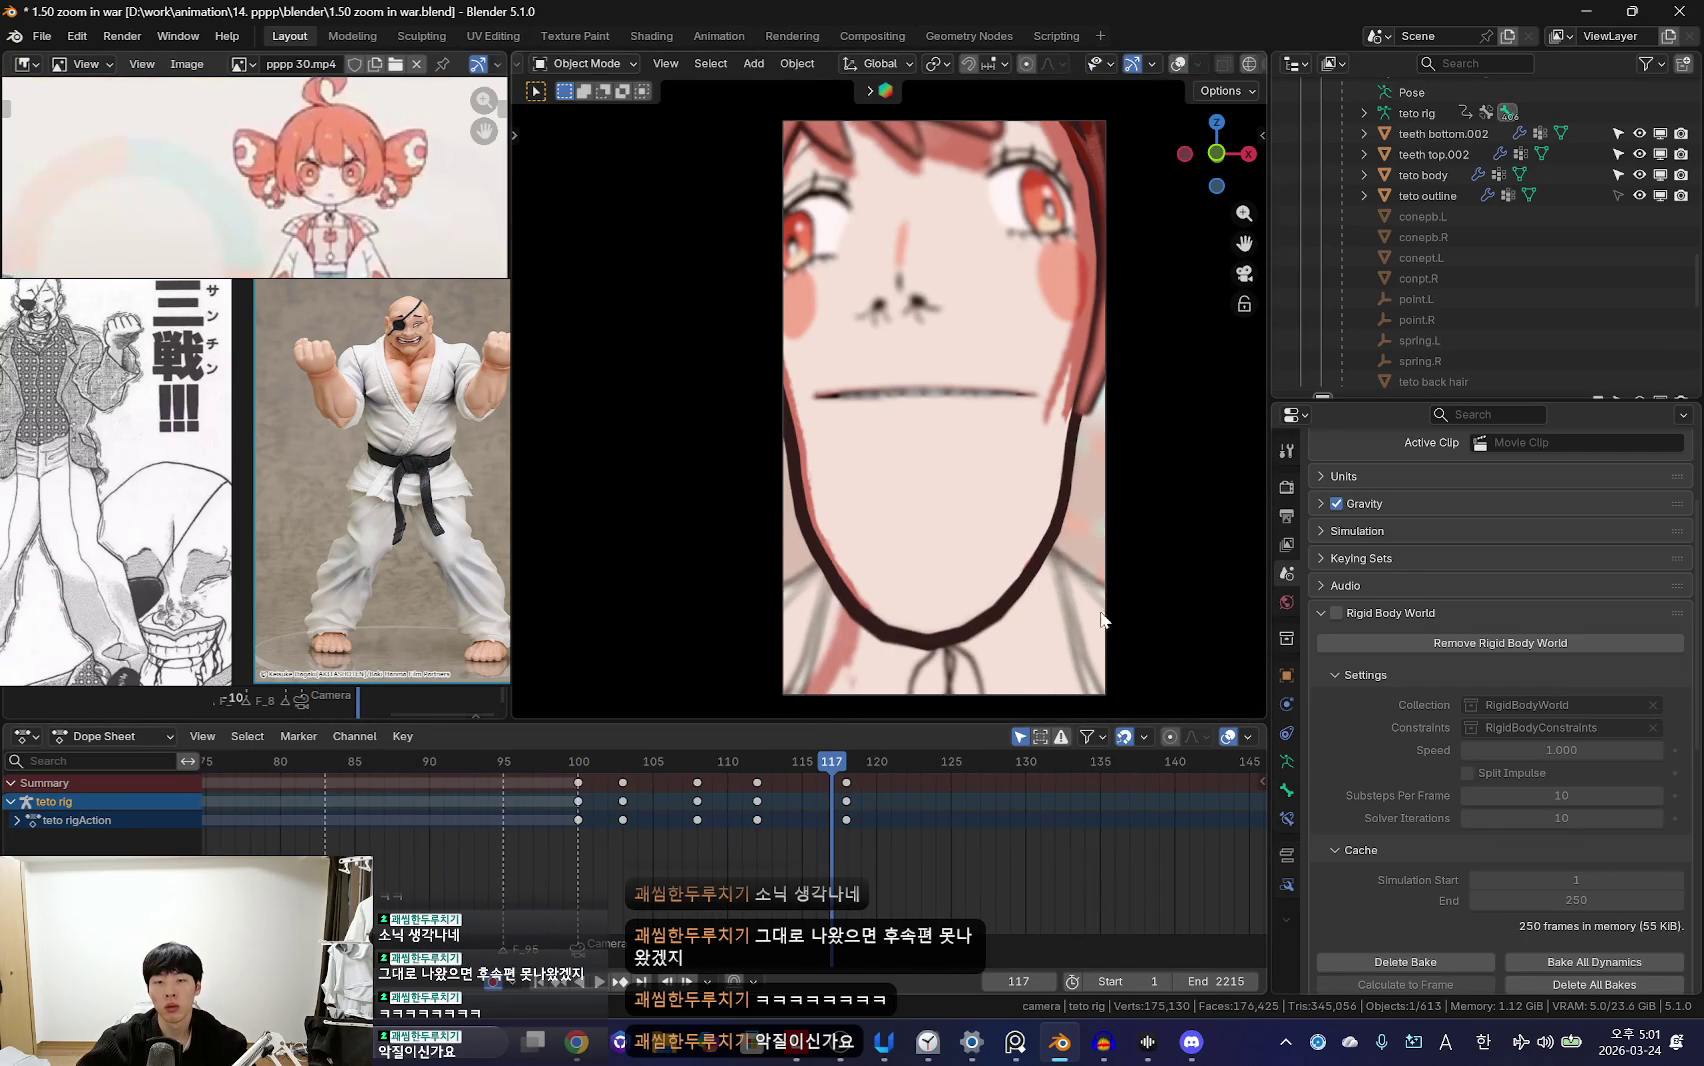
pyautogui.click(1105, 509)
pyautogui.scroll(-3, 1492, 291)
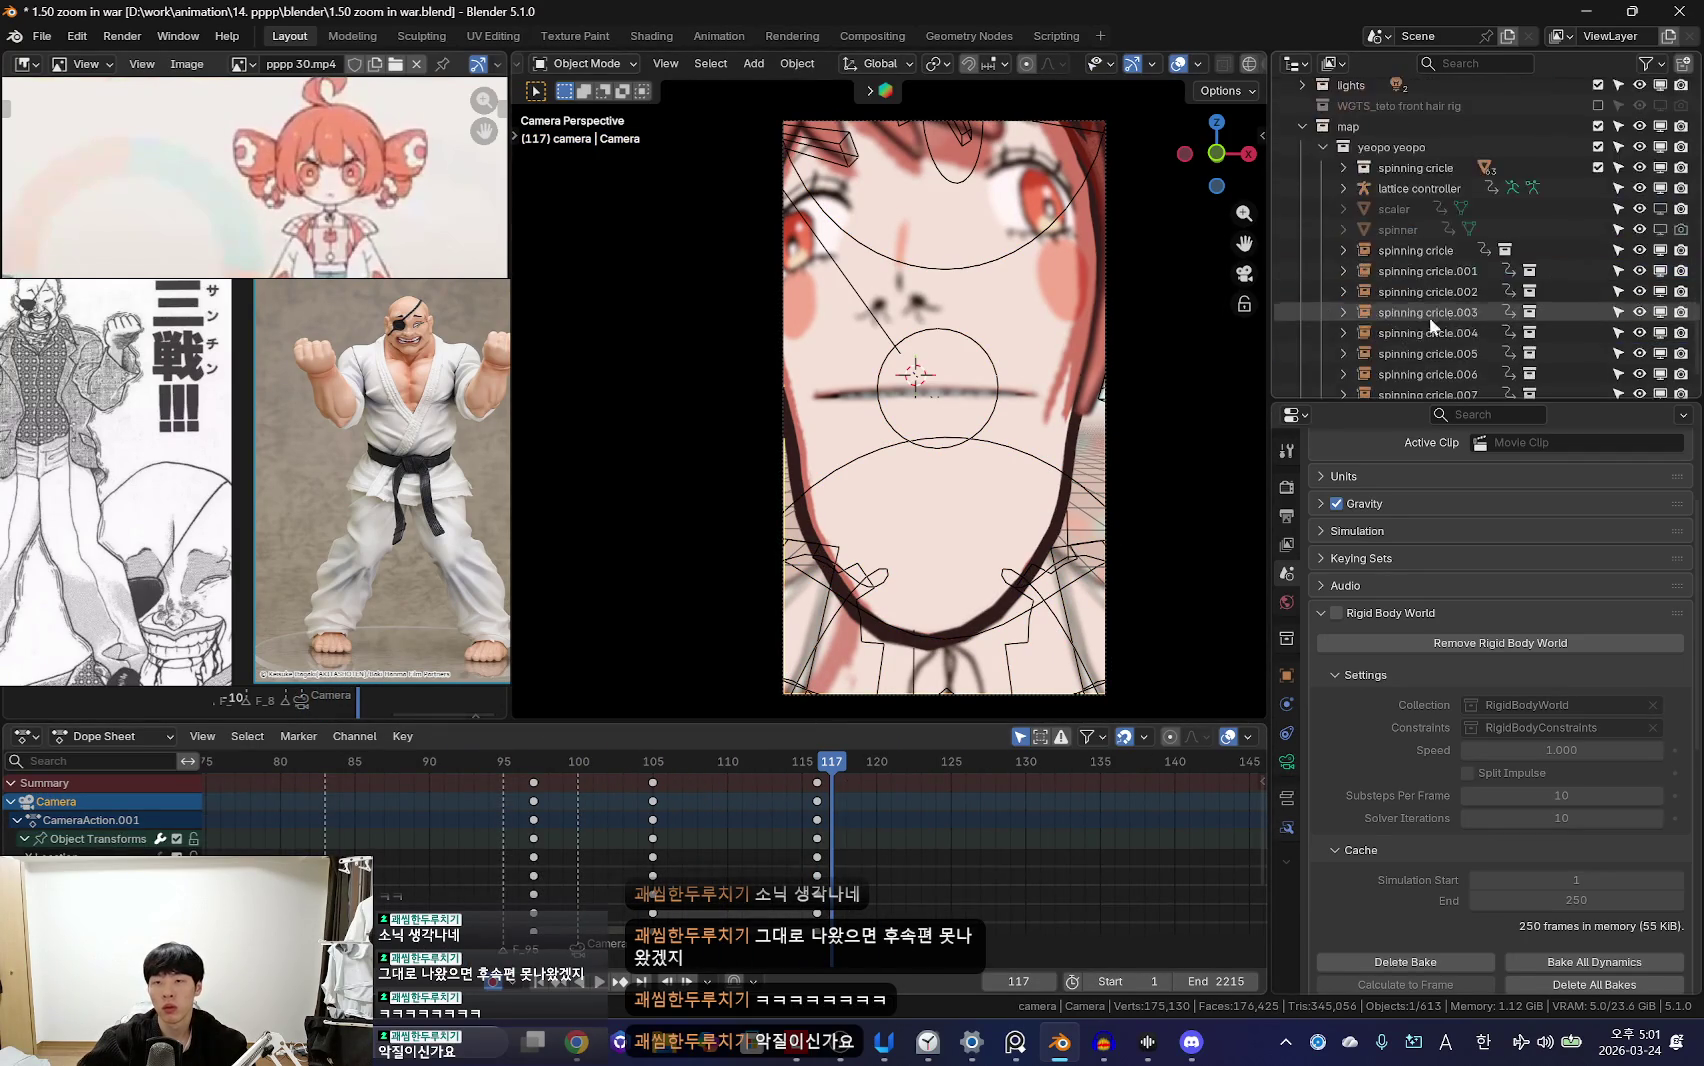
pyautogui.scroll(-3, 1448, 316)
pyautogui.click(1372, 184)
pyautogui.press('Down')
pyautogui.hotkey('shift', 'alt', 'z')
pyautogui.scroll(2, 481, 829)
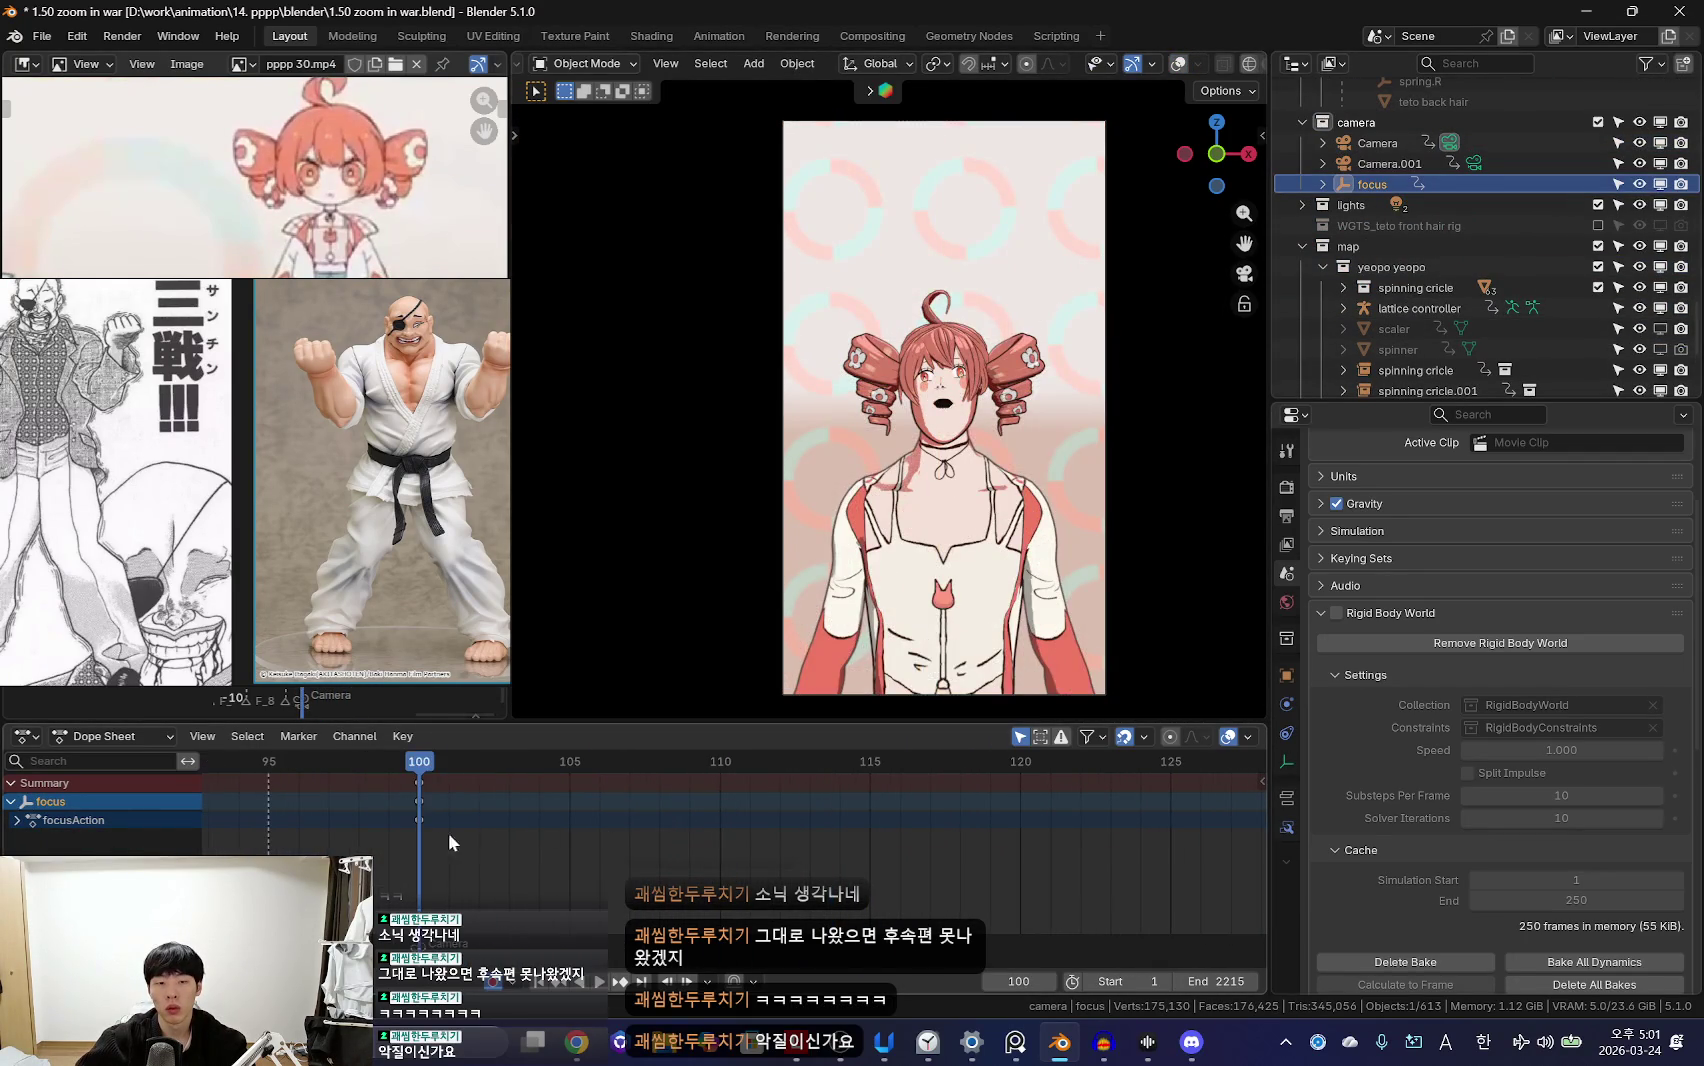
pyautogui.press('space')
# Step: Snap the focus target to the cursor and keyframe it at frames 105, 111 and 118
pyautogui.click(938, 222)
pyautogui.scroll(1, 722, 845)
pyautogui.click(896, 180)
pyautogui.scroll(-2, 465, 859)
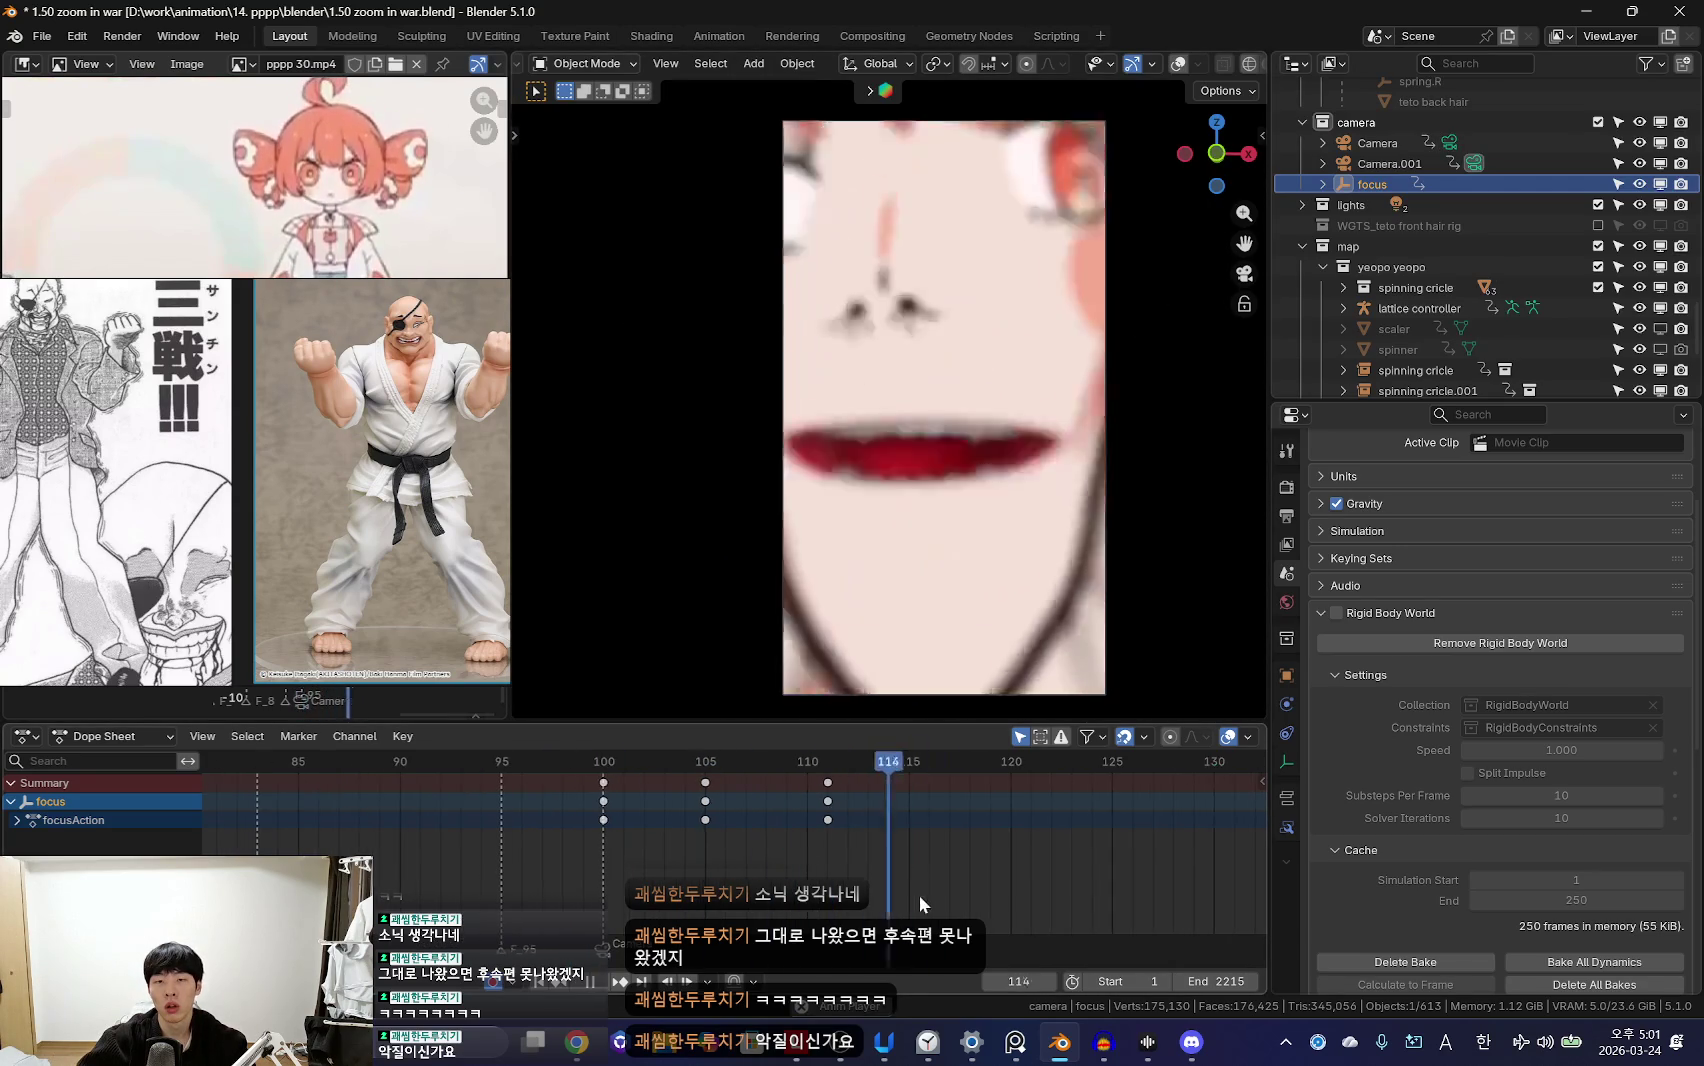
pyautogui.click(927, 36)
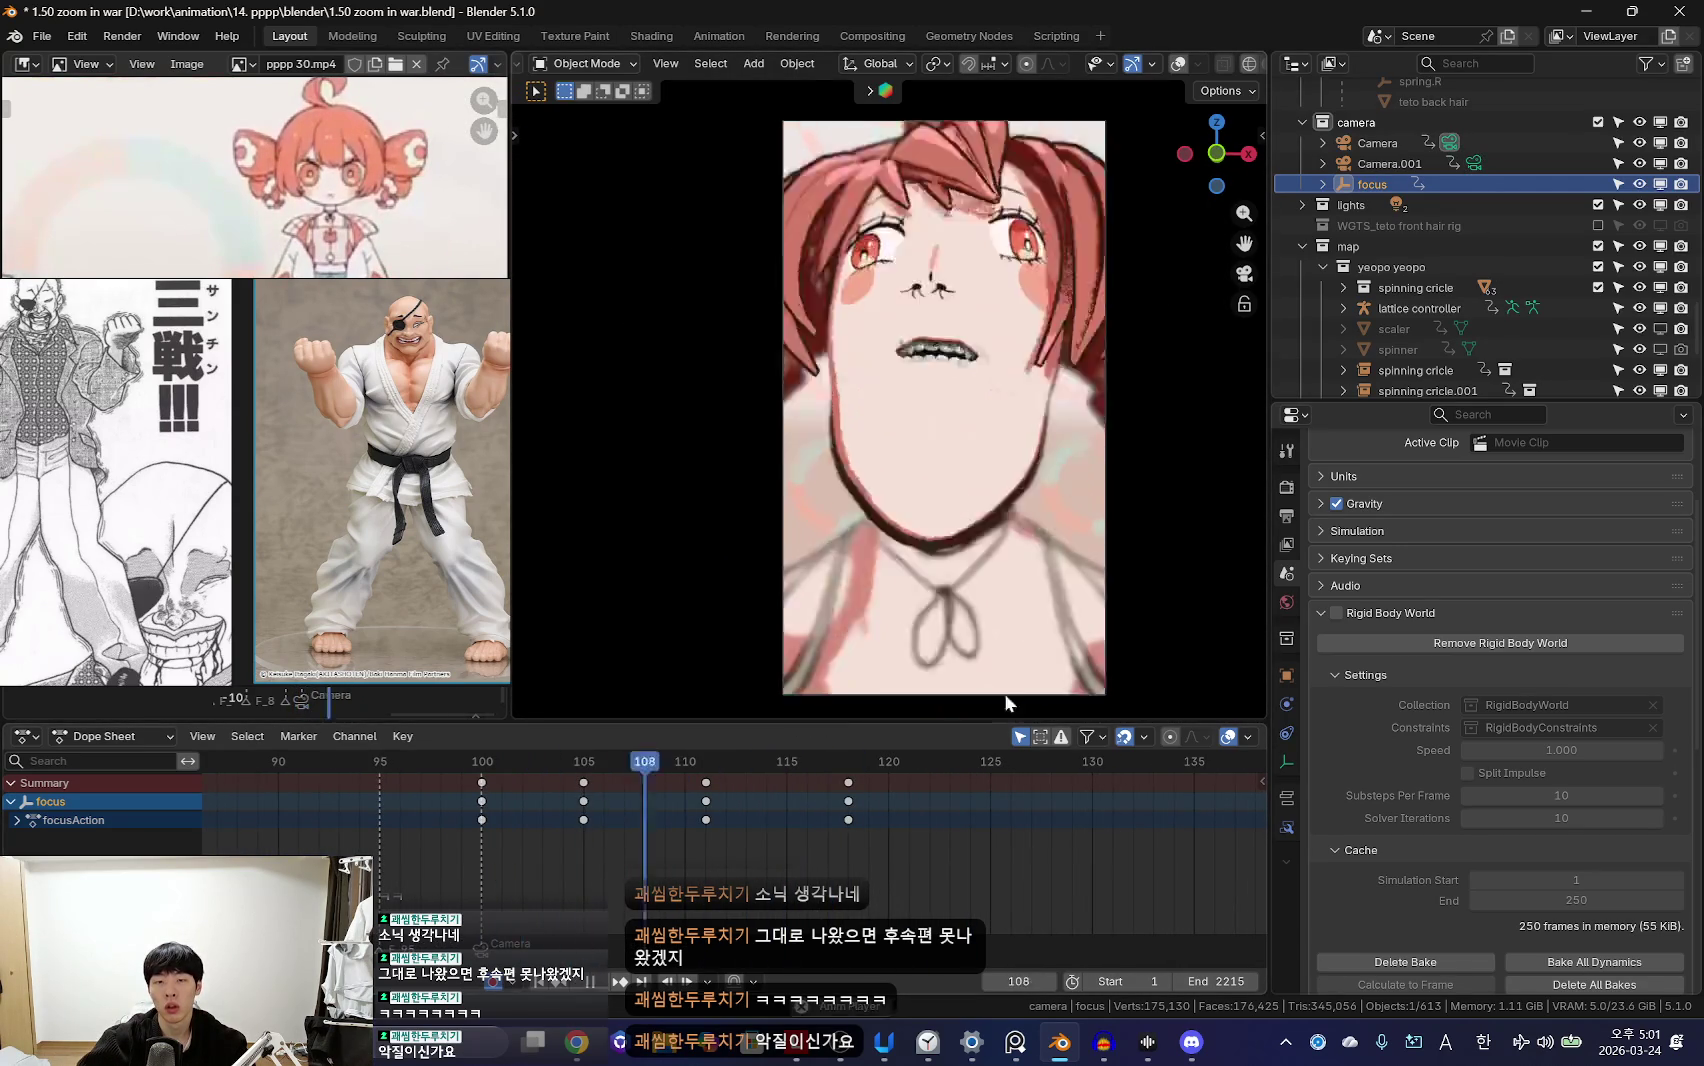
# Step: Look through the Camera with overlays hidden and scrub the zoom around frames 99–100
pyautogui.click(1105, 290)
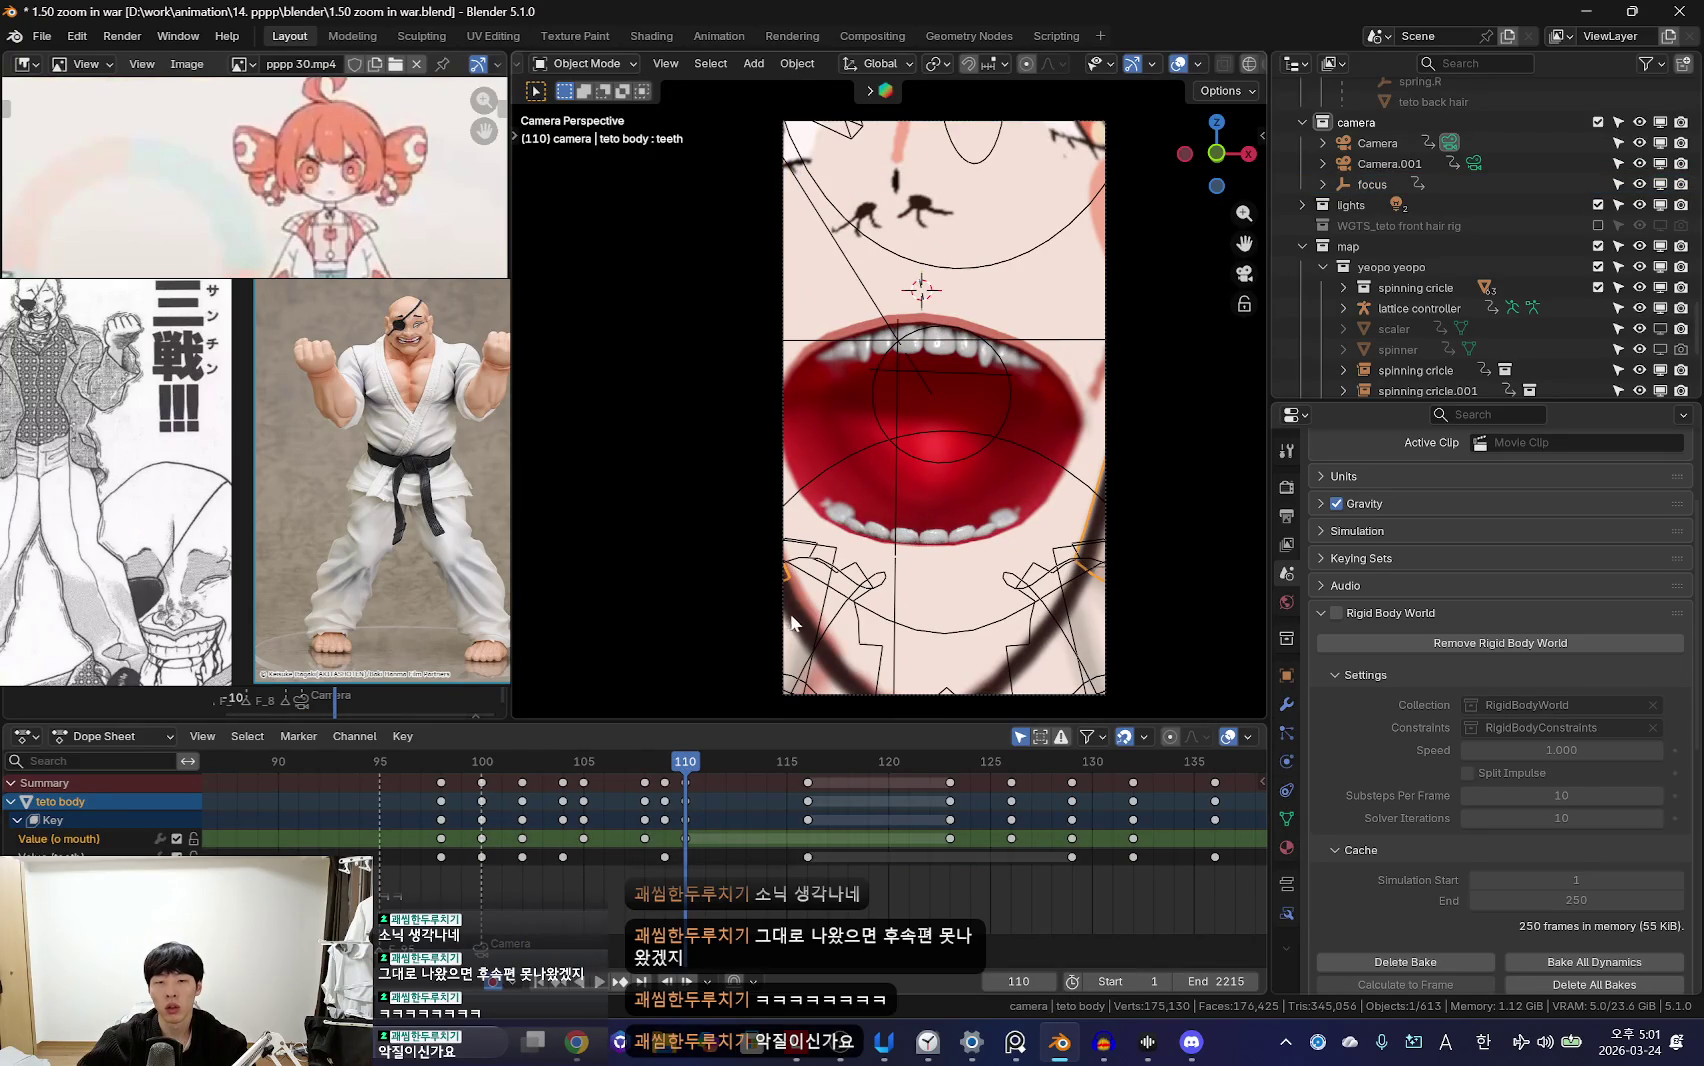
pyautogui.press('KP_0')
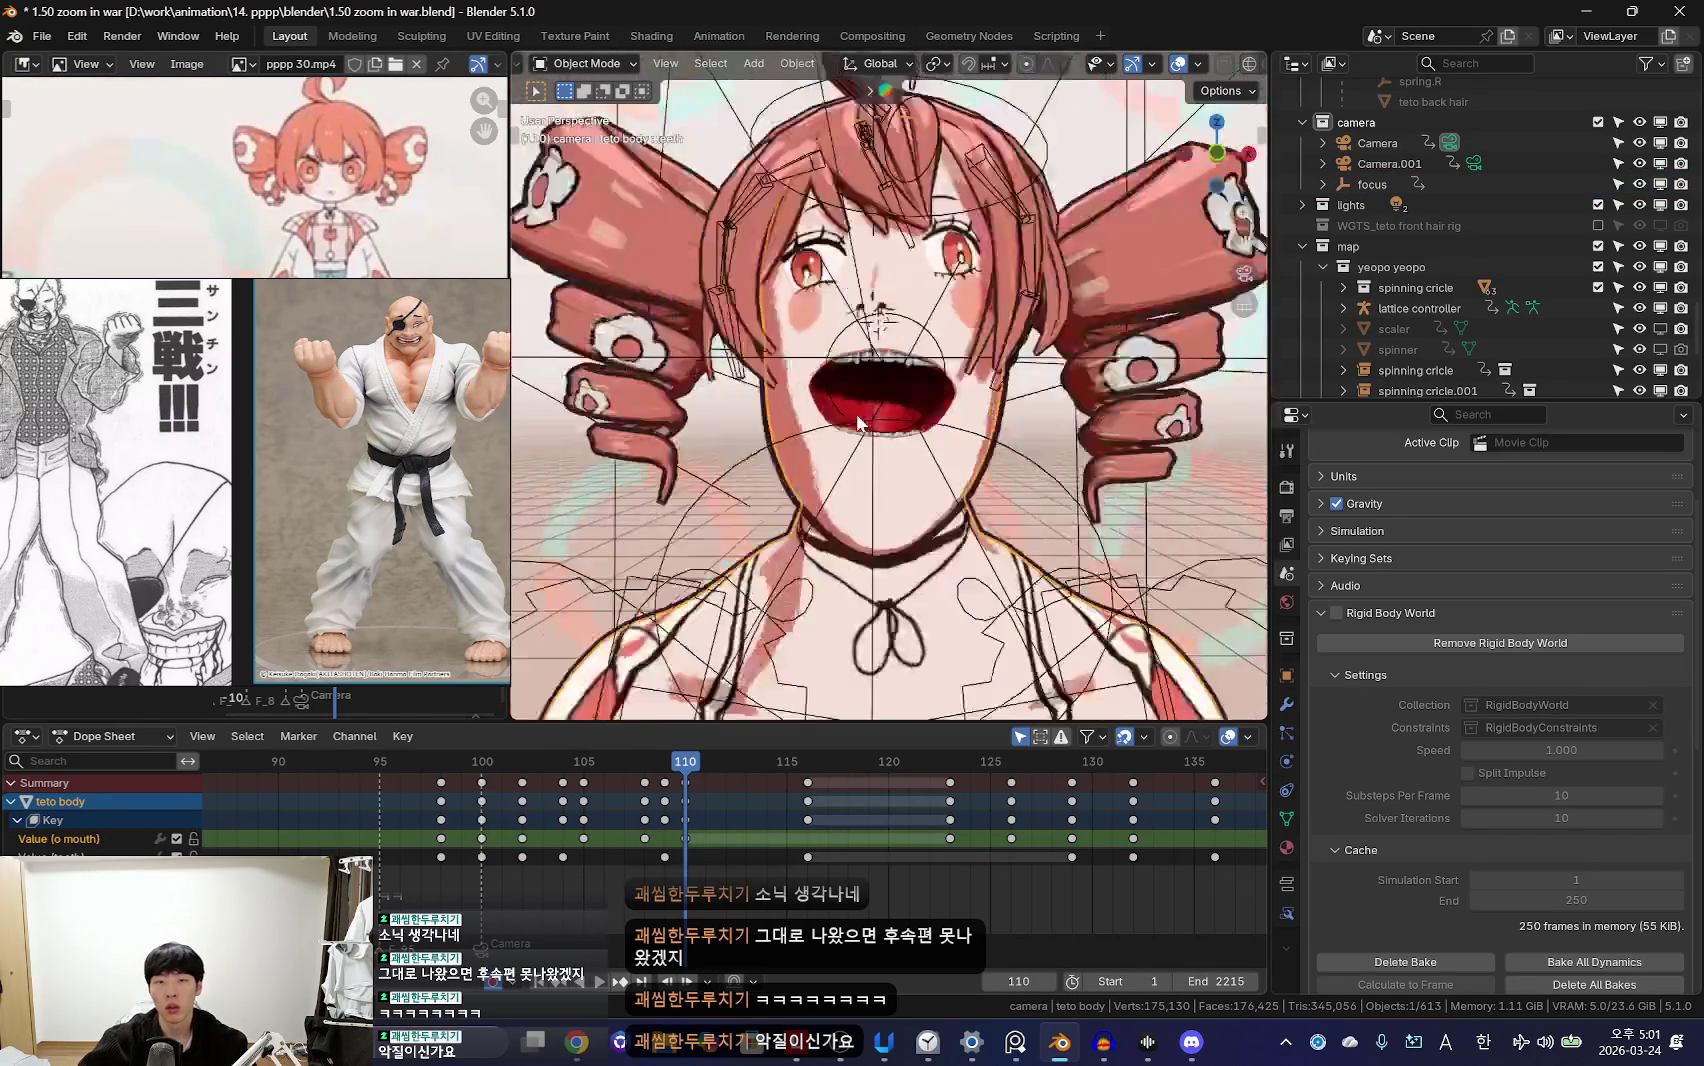
pyautogui.click(909, 150)
pyautogui.press('KP_0')
pyautogui.hotkey('shift', 'alt', 'z')
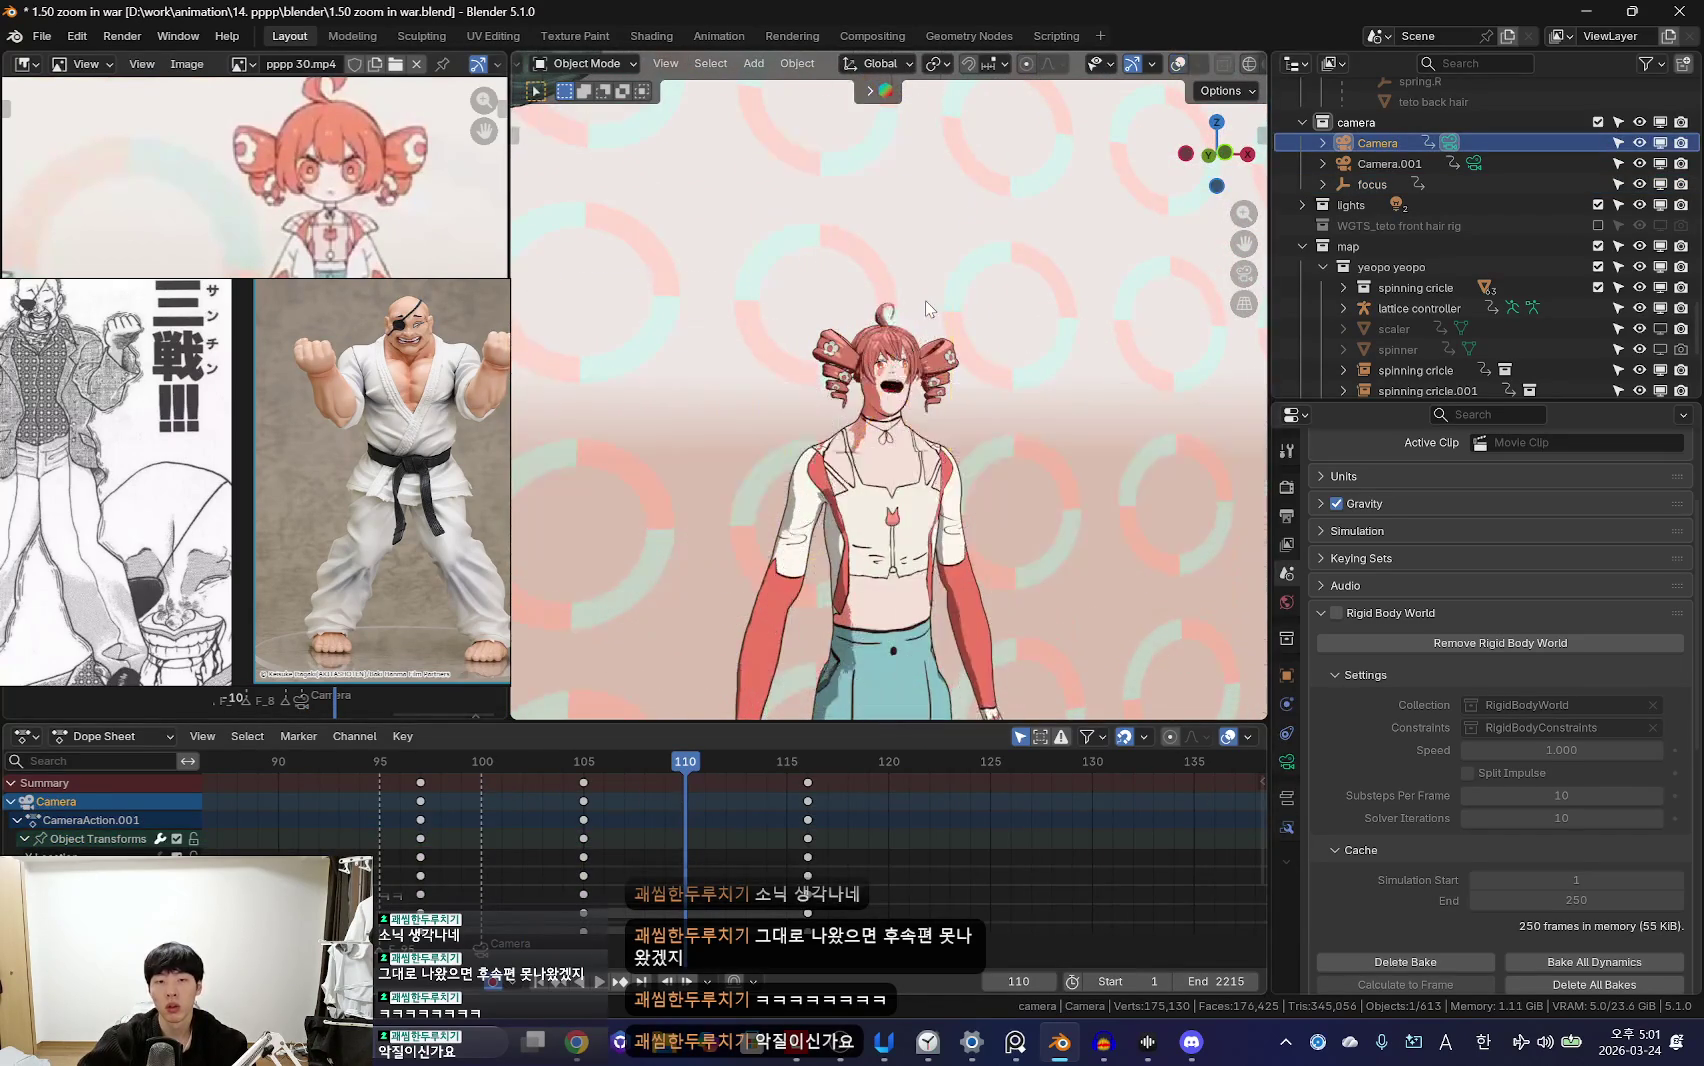
pyautogui.moveTo(632, 848)
pyautogui.mouseDown()
pyautogui.moveTo(420, 860)
pyautogui.moveTo(678, 843)
pyautogui.moveTo(568, 865)
pyautogui.mouseUp()
pyautogui.moveTo(568, 865); pyautogui.dragTo(897, 871, button='middle')
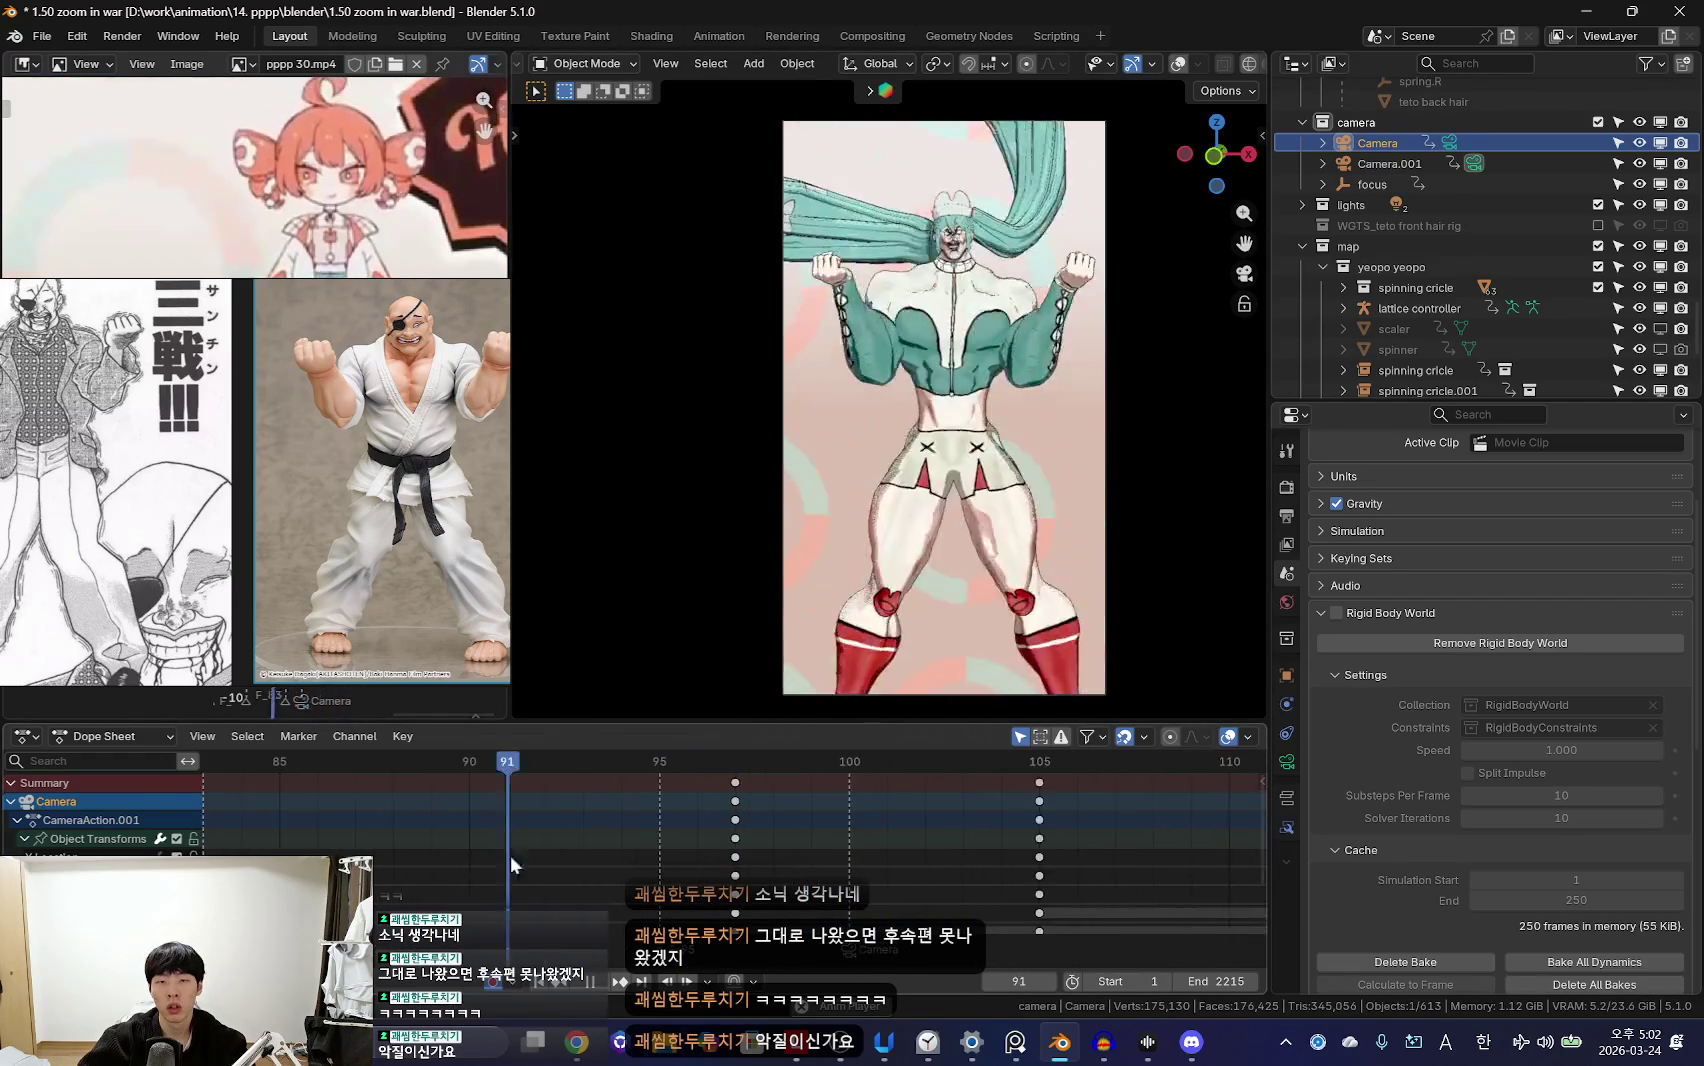
pyautogui.moveTo(953, 869)
pyautogui.mouseDown()
pyautogui.moveTo(752, 872)
pyautogui.moveTo(1056, 887)
pyautogui.moveTo(893, 871)
pyautogui.moveTo(907, 905)
pyautogui.moveTo(704, 900)
pyautogui.mouseUp()
# Step: Replay the camera animation from frame 51 to check the zoom
pyautogui.scroll(-3, 1056, 887)
pyautogui.scroll(-1, 907, 905)
pyautogui.scroll(-2, 1010, 877)
pyautogui.moveTo(1010, 877); pyautogui.dragTo(485, 840)
pyautogui.scroll(1, 449, 832)
pyautogui.moveTo(606, 845); pyautogui.dragTo(808, 880)
pyautogui.press('space')
pyautogui.scroll(-2, 1068, 868)
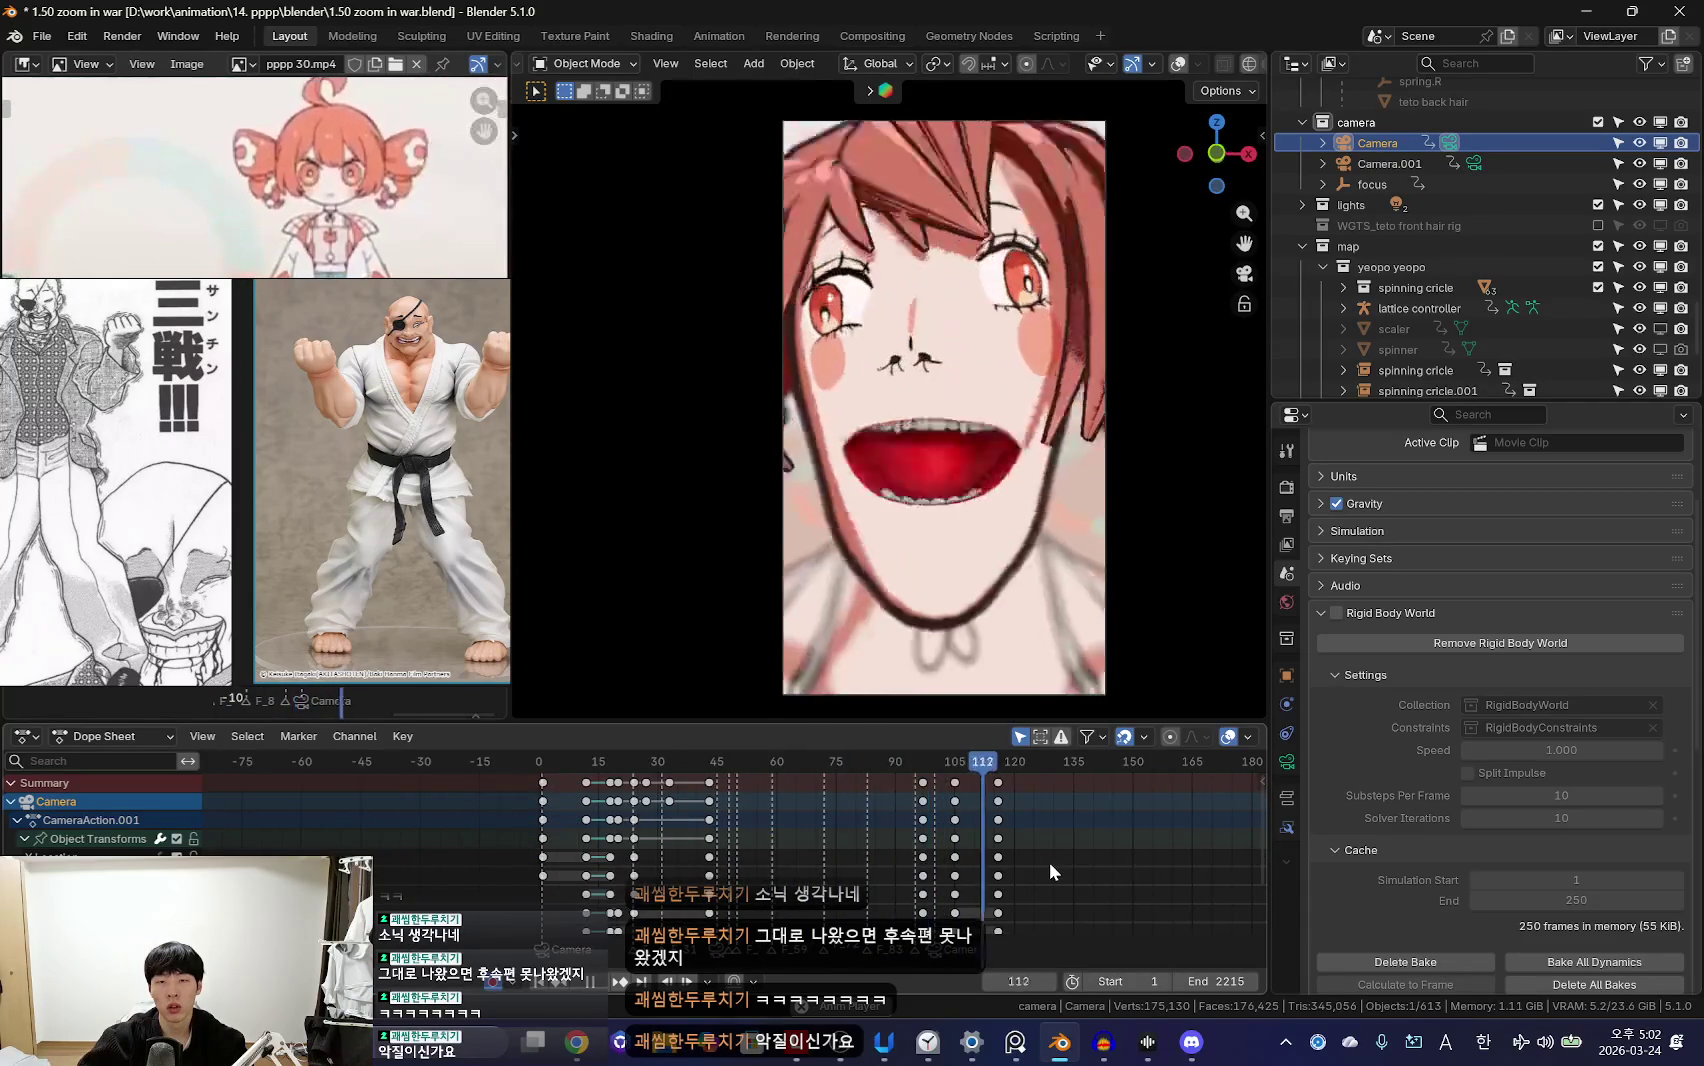
pyautogui.scroll(3, 935, 820)
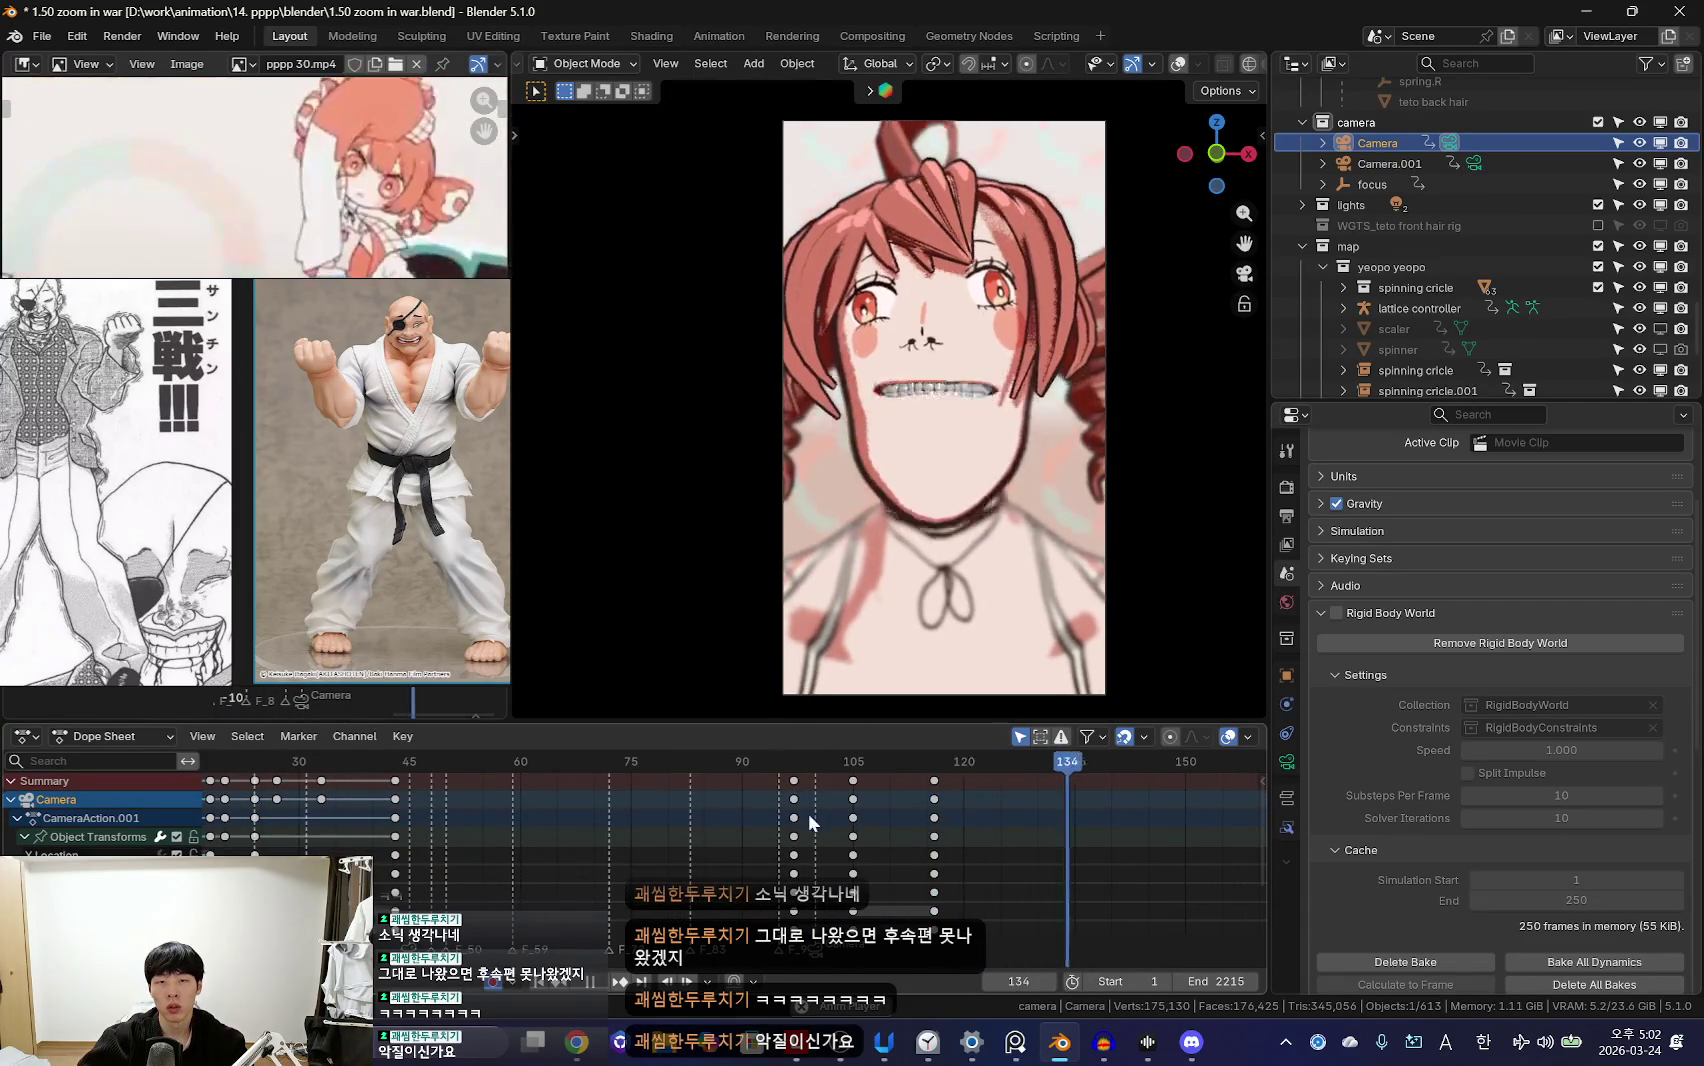
# Step: Put the teto rig in Pose Mode and keyframe its pose at frame 120
pyautogui.press('KP_0')
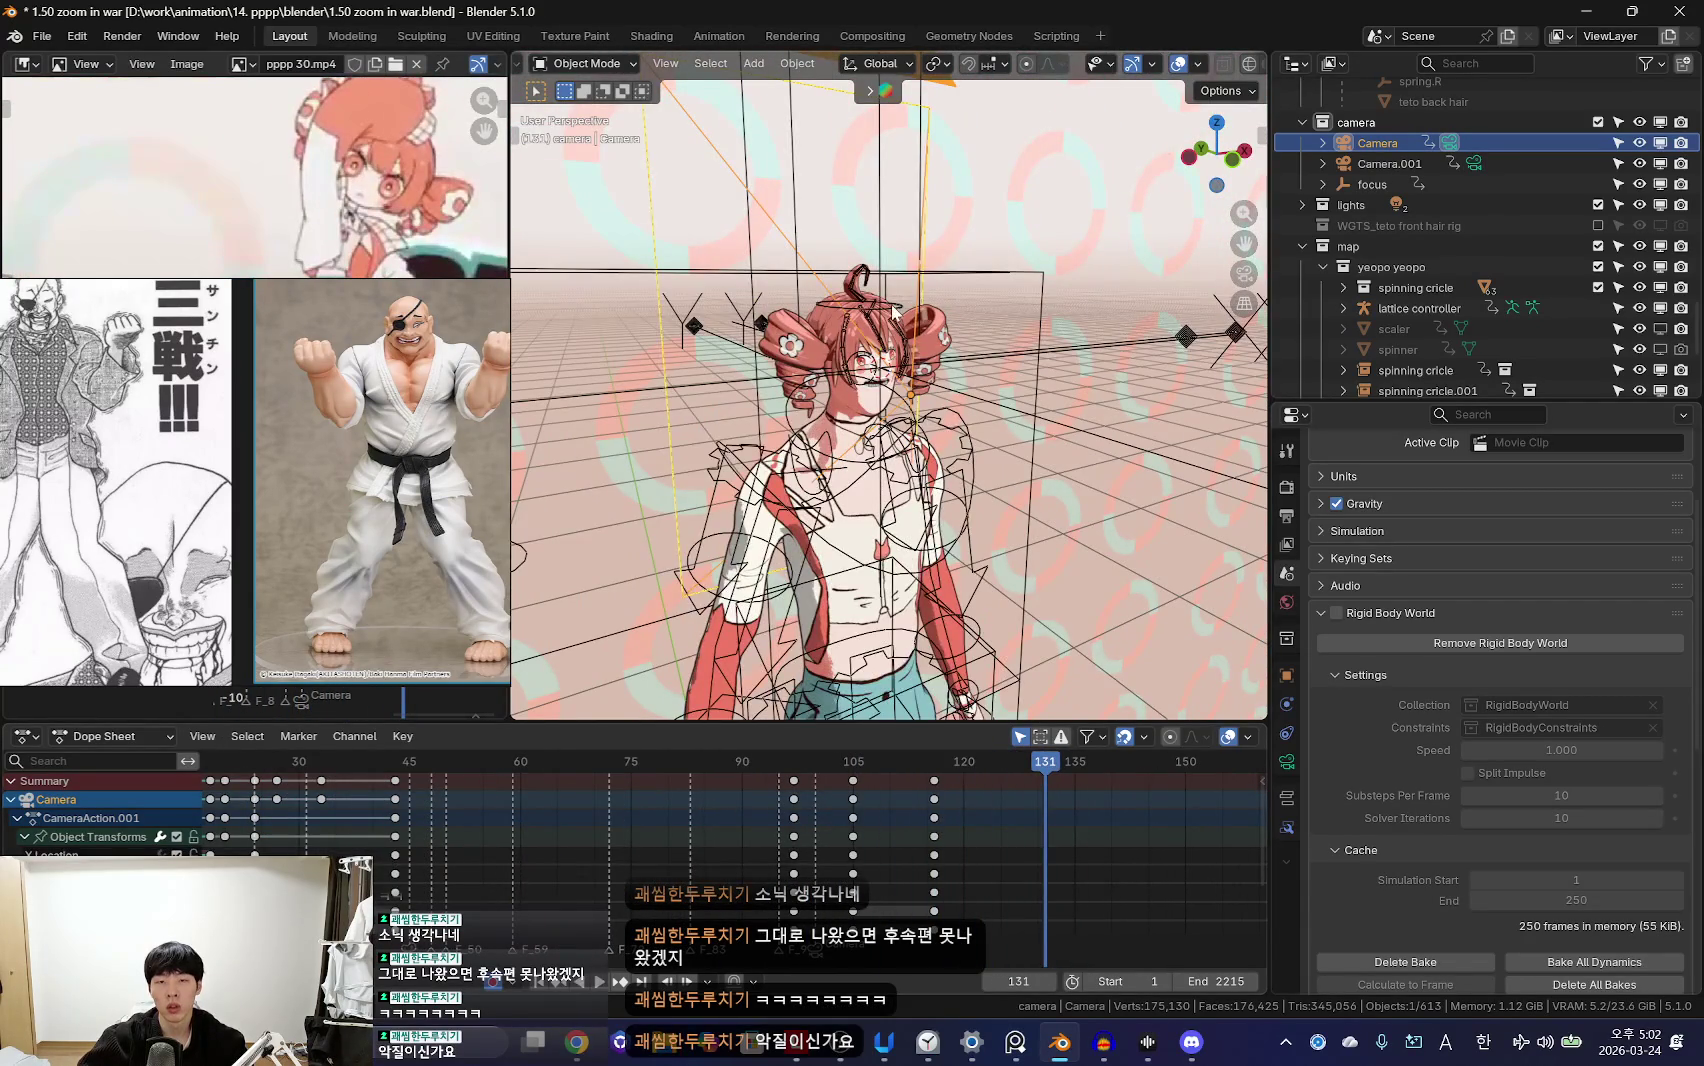
pyautogui.click(893, 313)
pyautogui.hotkey('ctrl', 'Tab')
pyautogui.click(1074, 852)
pyautogui.press('k')
pyautogui.click(885, 454)
# Step: Shift the body bones with G and keyframe the pose at frames 104 and 110
pyautogui.moveTo(885, 454); pyautogui.dragTo(970, 523, button='middle')
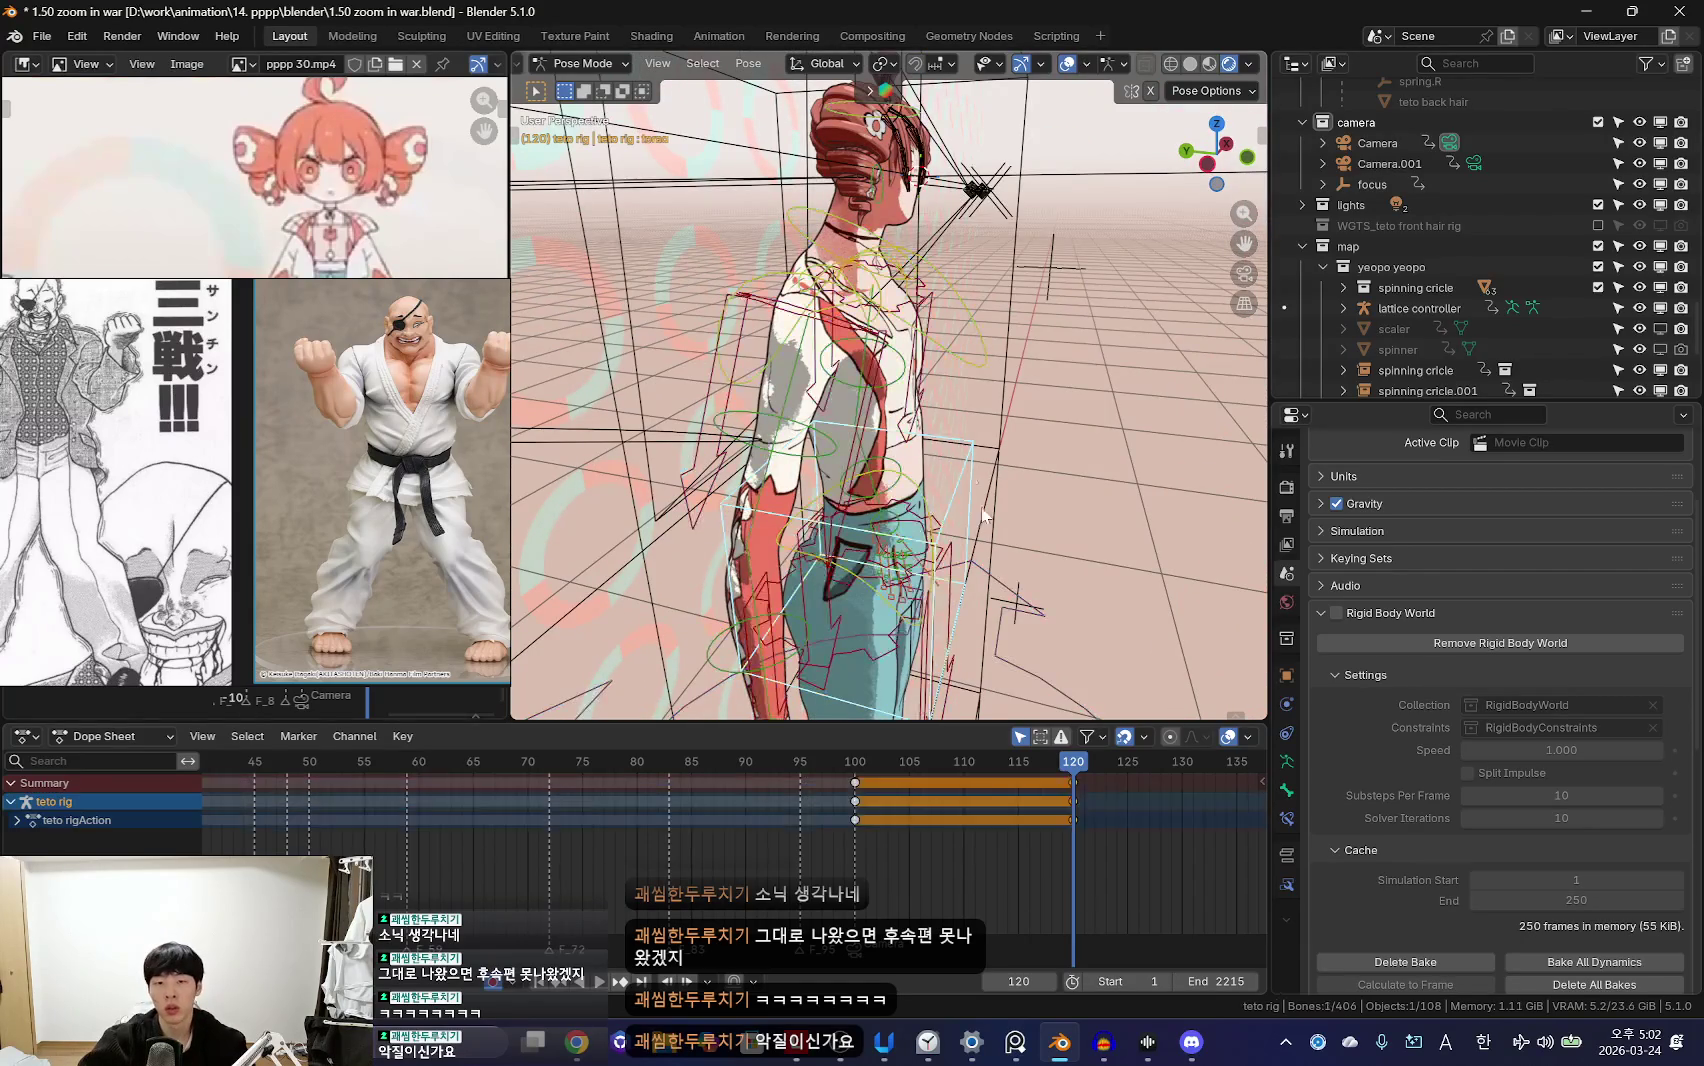
pyautogui.press('Down')
pyautogui.hotkey('shift', 'alt', 'z')
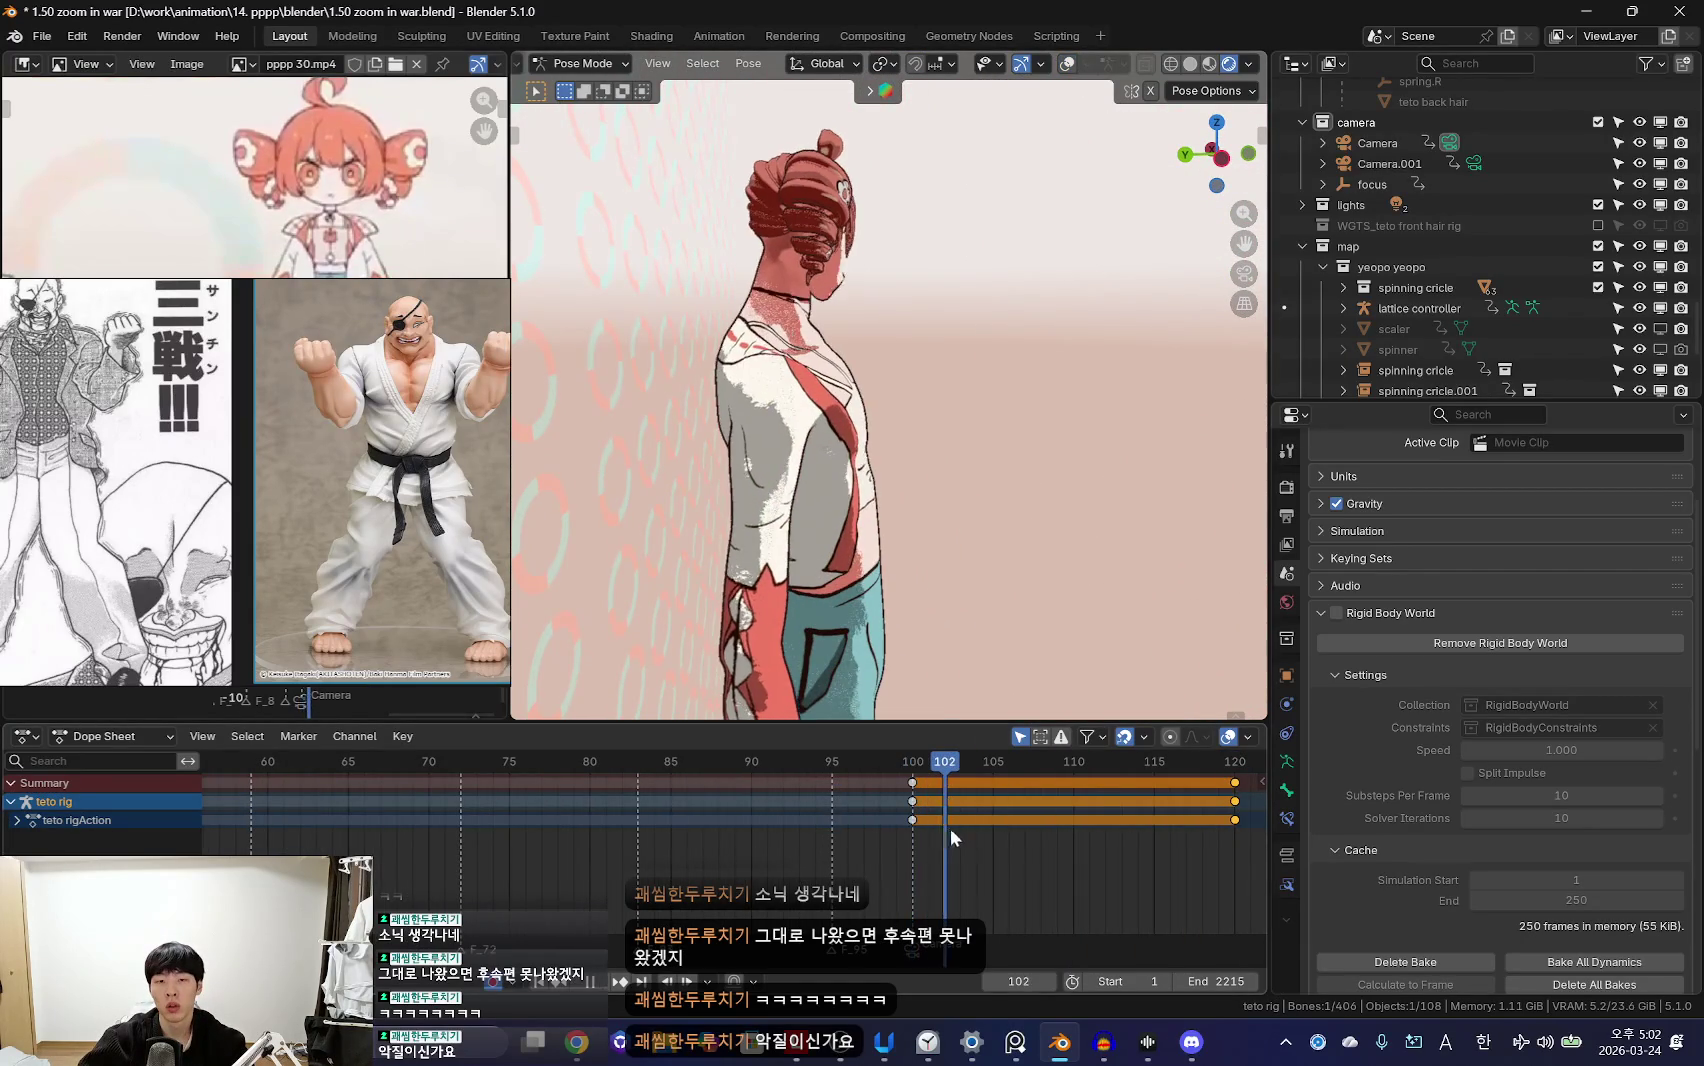
pyautogui.press('g')
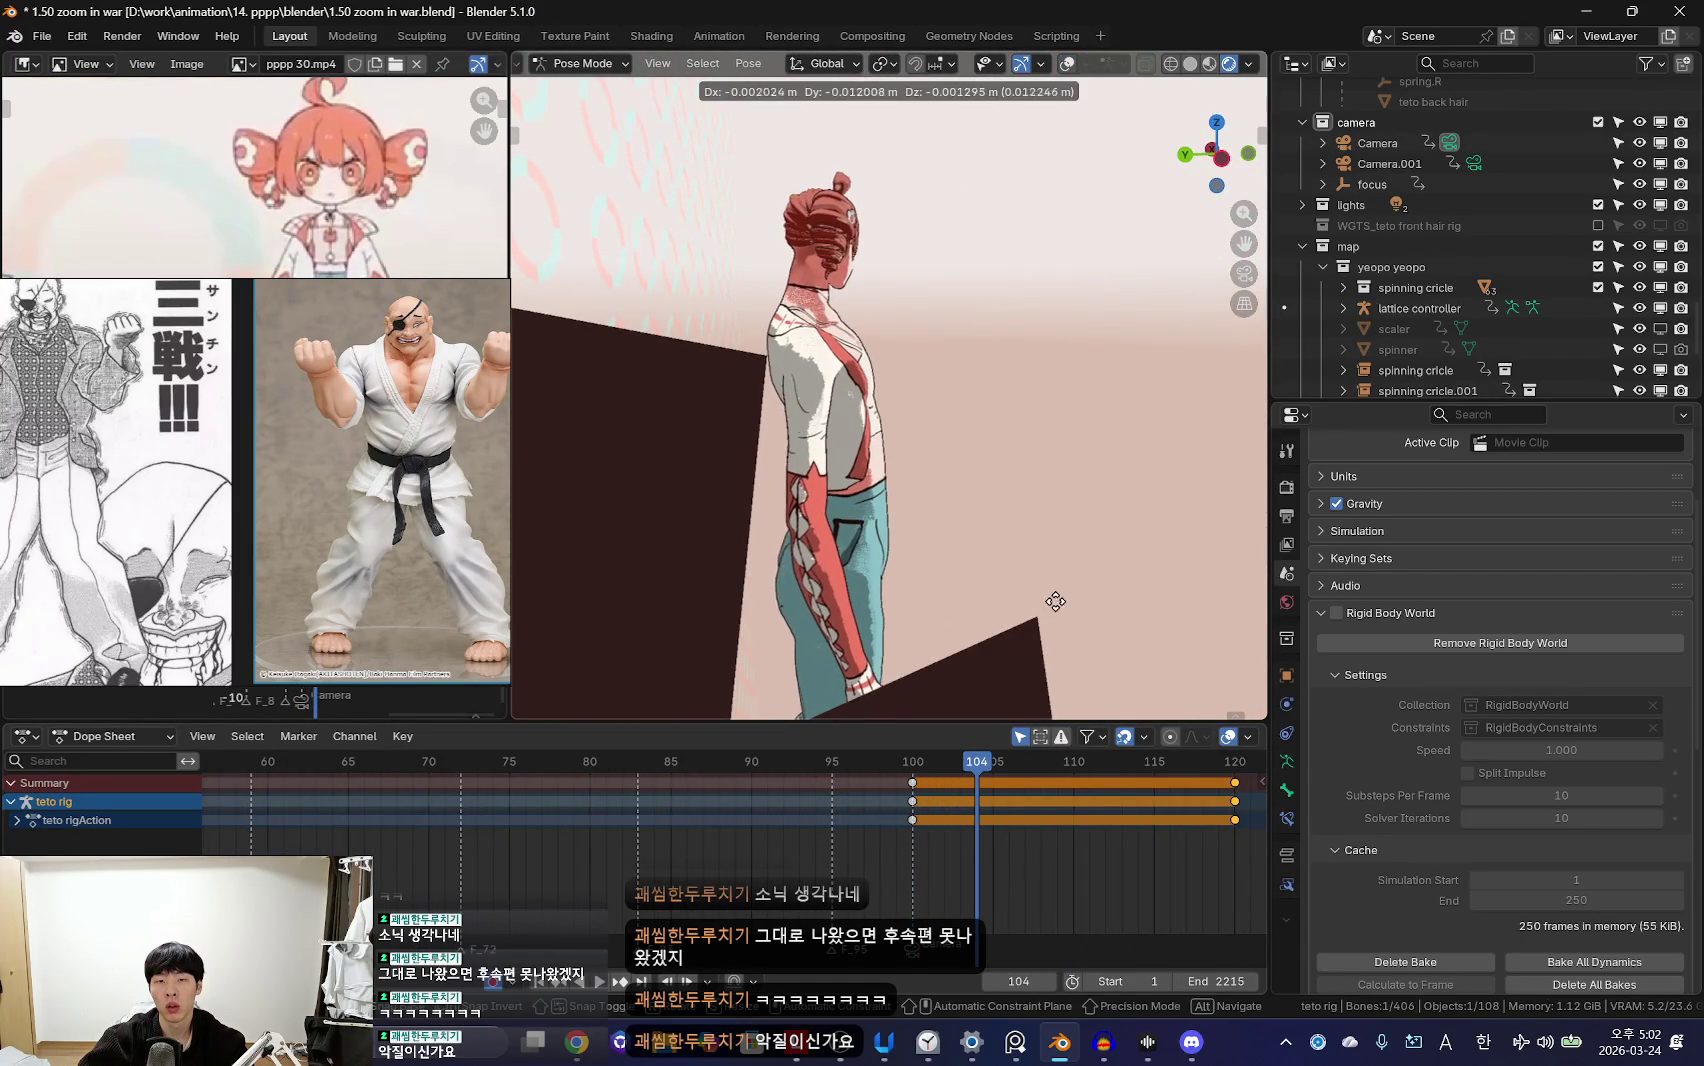
pyautogui.click(1072, 603)
pyautogui.press('i')
pyautogui.moveTo(932, 809)
pyautogui.mouseDown()
pyautogui.moveTo(911, 804)
pyautogui.moveTo(1100, 837)
pyautogui.mouseUp()
pyautogui.press('i')
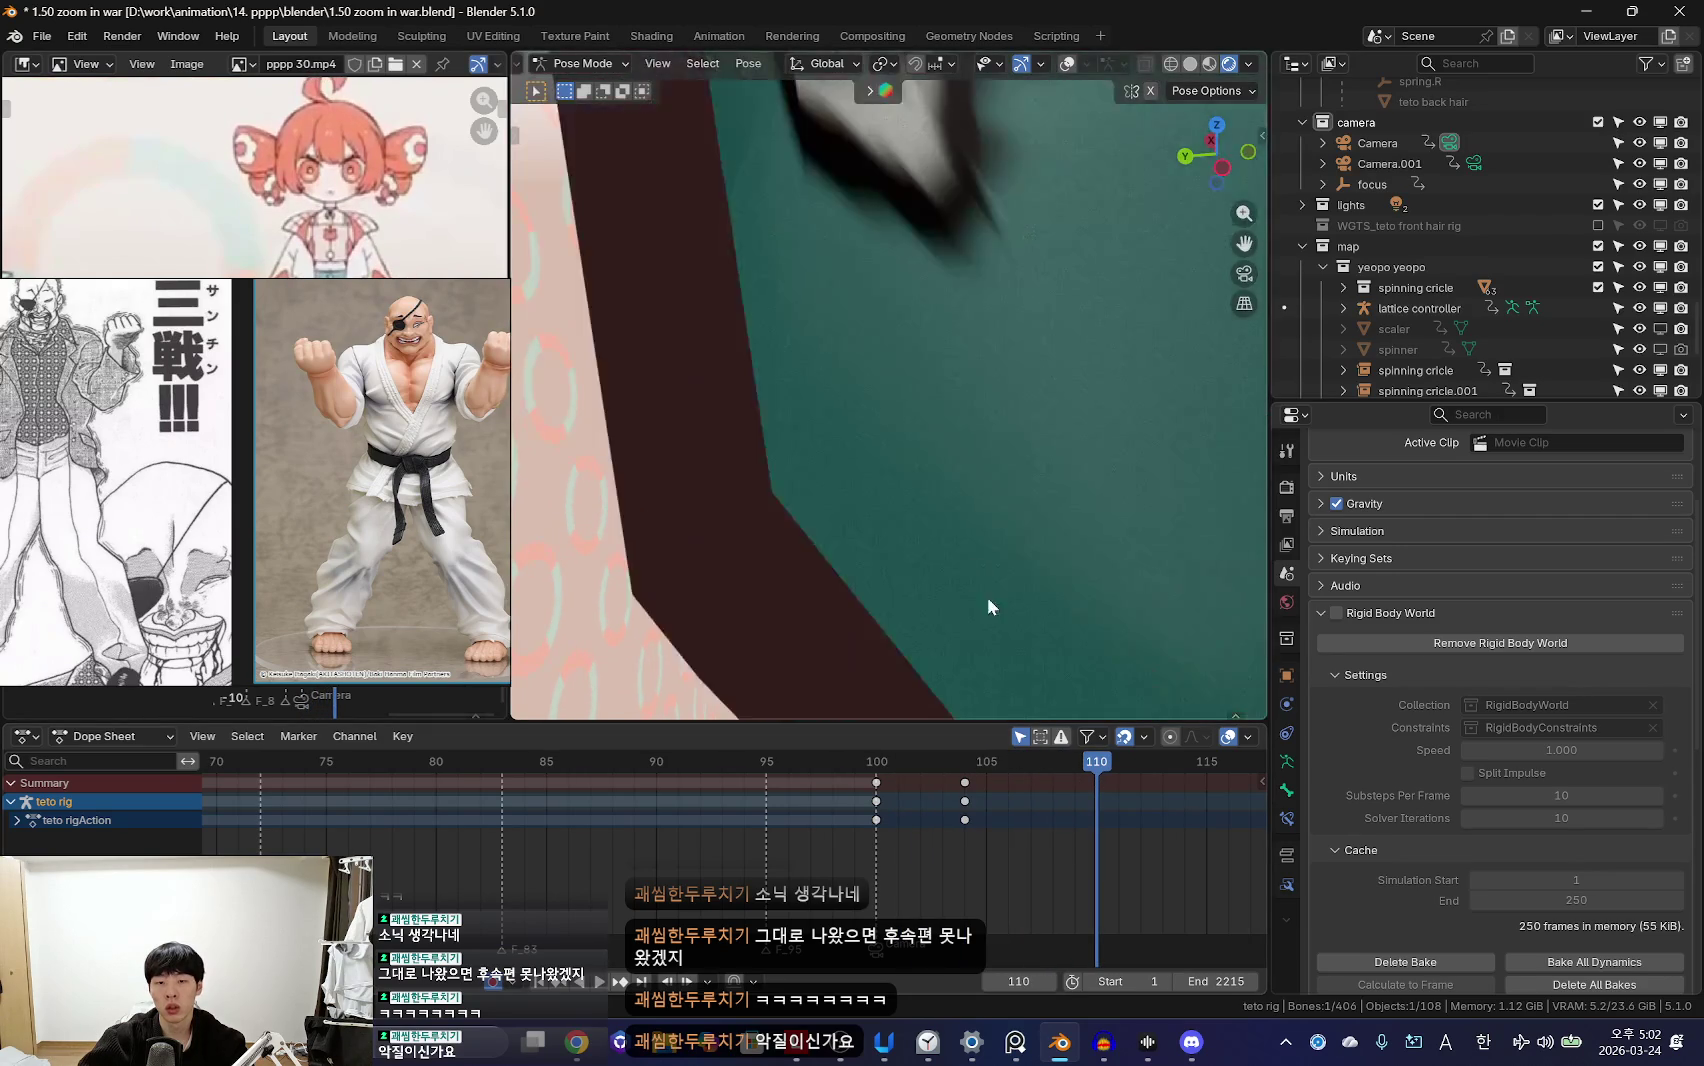
# Step: Scrub between frames 100 and 110 to check the body shift
pyautogui.press('Down')
pyautogui.scroll(-1, 1010, 760)
pyautogui.click(1026, 830)
pyautogui.moveTo(845, 805)
pyautogui.mouseDown()
pyautogui.moveTo(803, 824)
pyautogui.moveTo(1033, 815)
pyautogui.moveTo(829, 800)
pyautogui.moveTo(1133, 800)
pyautogui.moveTo(850, 800)
pyautogui.mouseUp()
pyautogui.moveTo(969, 760)
pyautogui.mouseDown()
pyautogui.moveTo(801, 863)
pyautogui.moveTo(935, 863)
pyautogui.mouseUp()
# Step: Adjust the shoulder.L bone and keyframe the pose at frame 103 in camera view
pyautogui.moveTo(900, 400); pyautogui.dragTo(1112, 507, button='middle')
pyautogui.click(1112, 507)
pyautogui.hotkey('shift', 'alt', 'z')
pyautogui.press('Down')
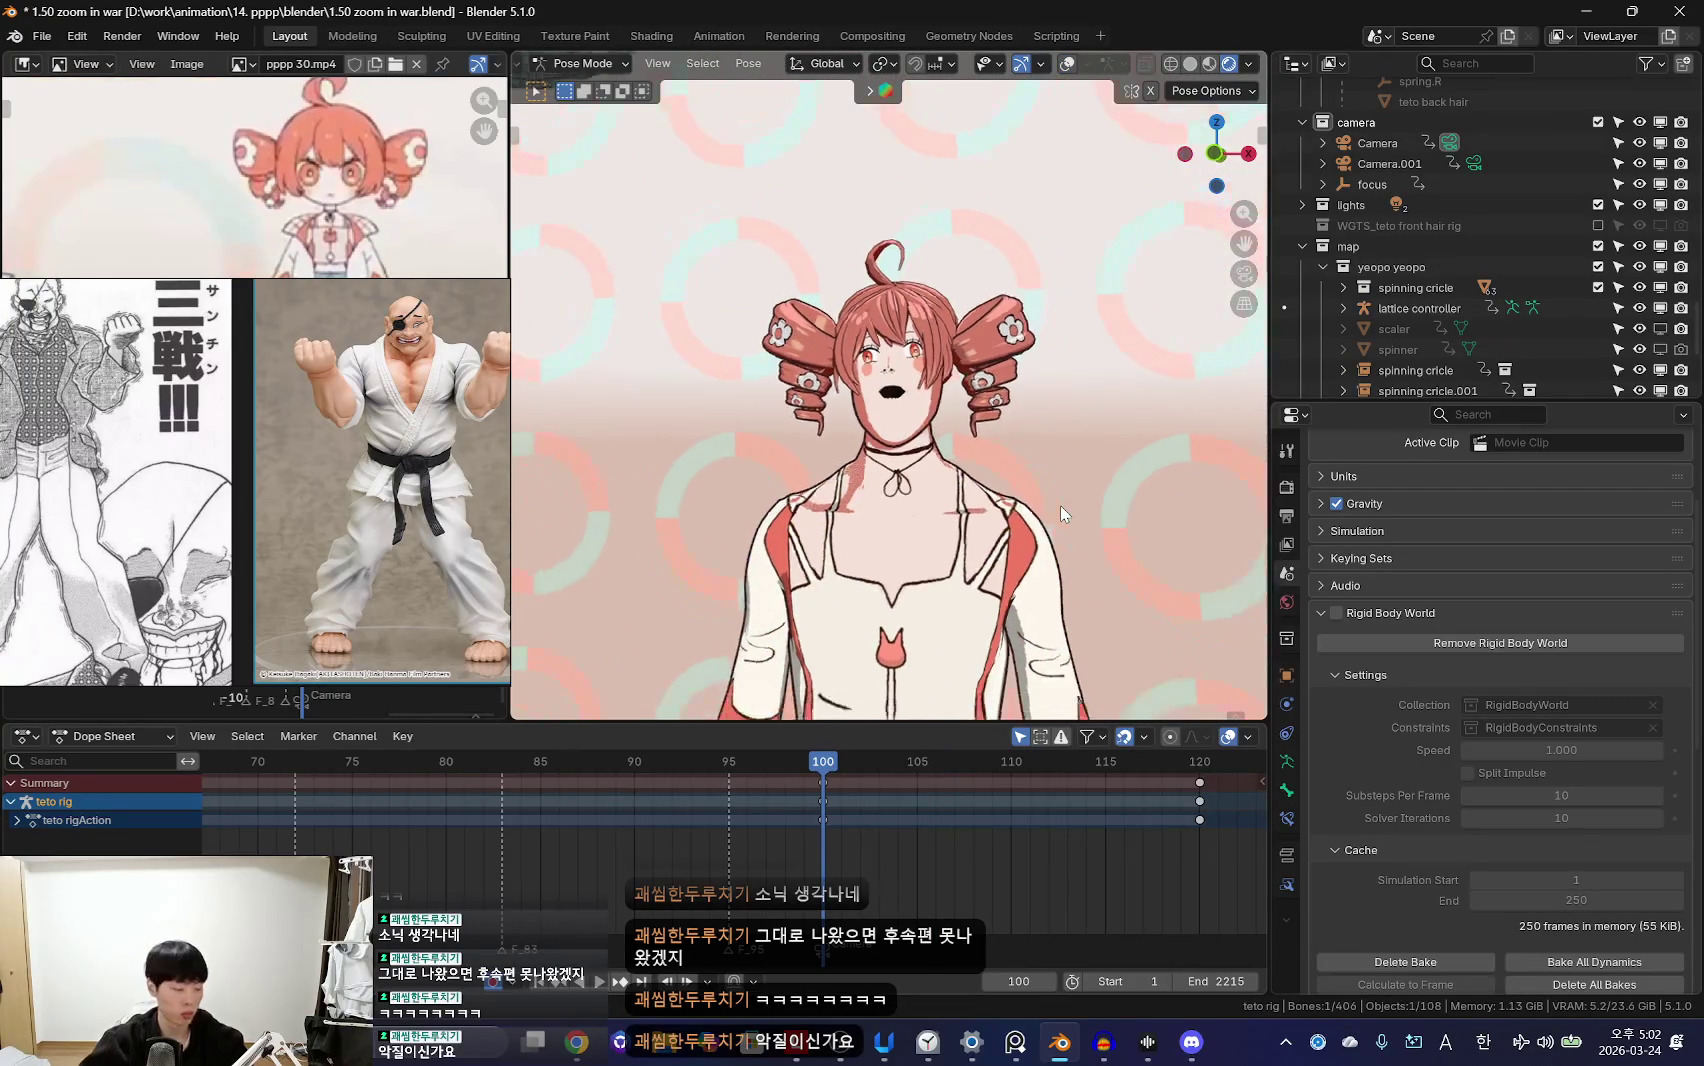
pyautogui.press('KP_0')
pyautogui.moveTo(878, 822); pyautogui.dragTo(1087, 871)
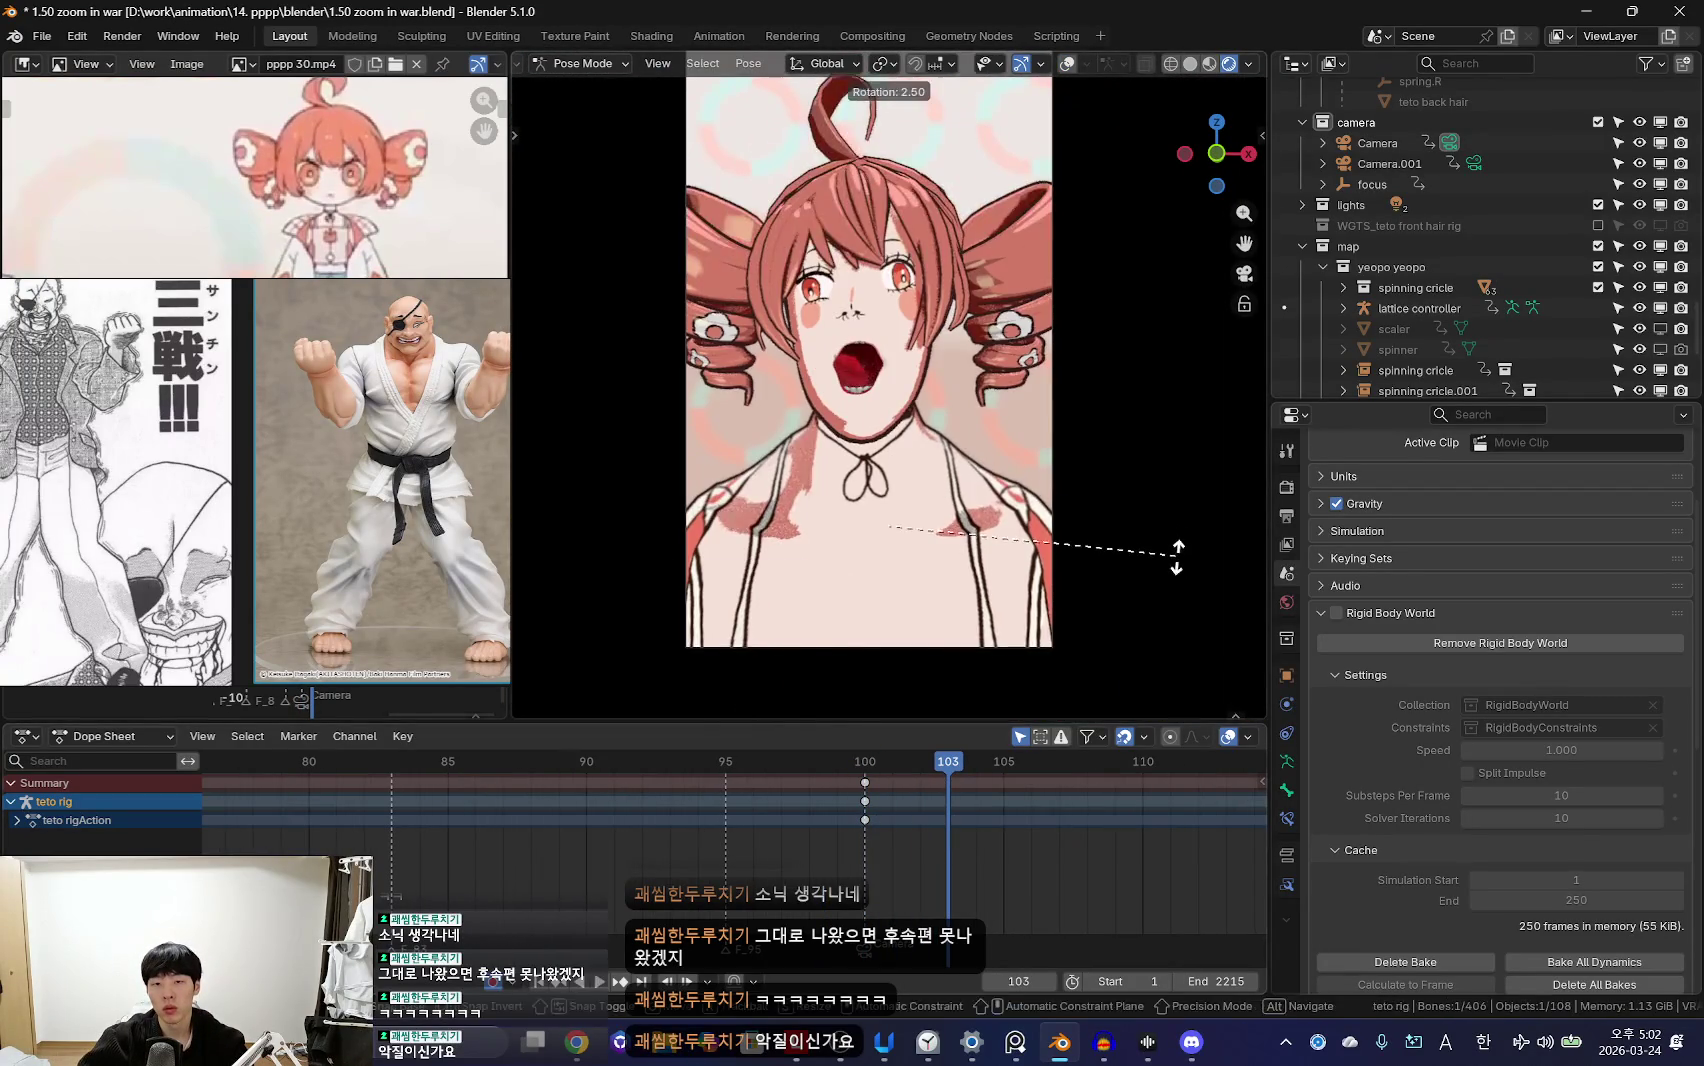
pyautogui.click(1177, 557)
# Step: Replay the section from frame 100 to check the new motion
pyautogui.press('Down')
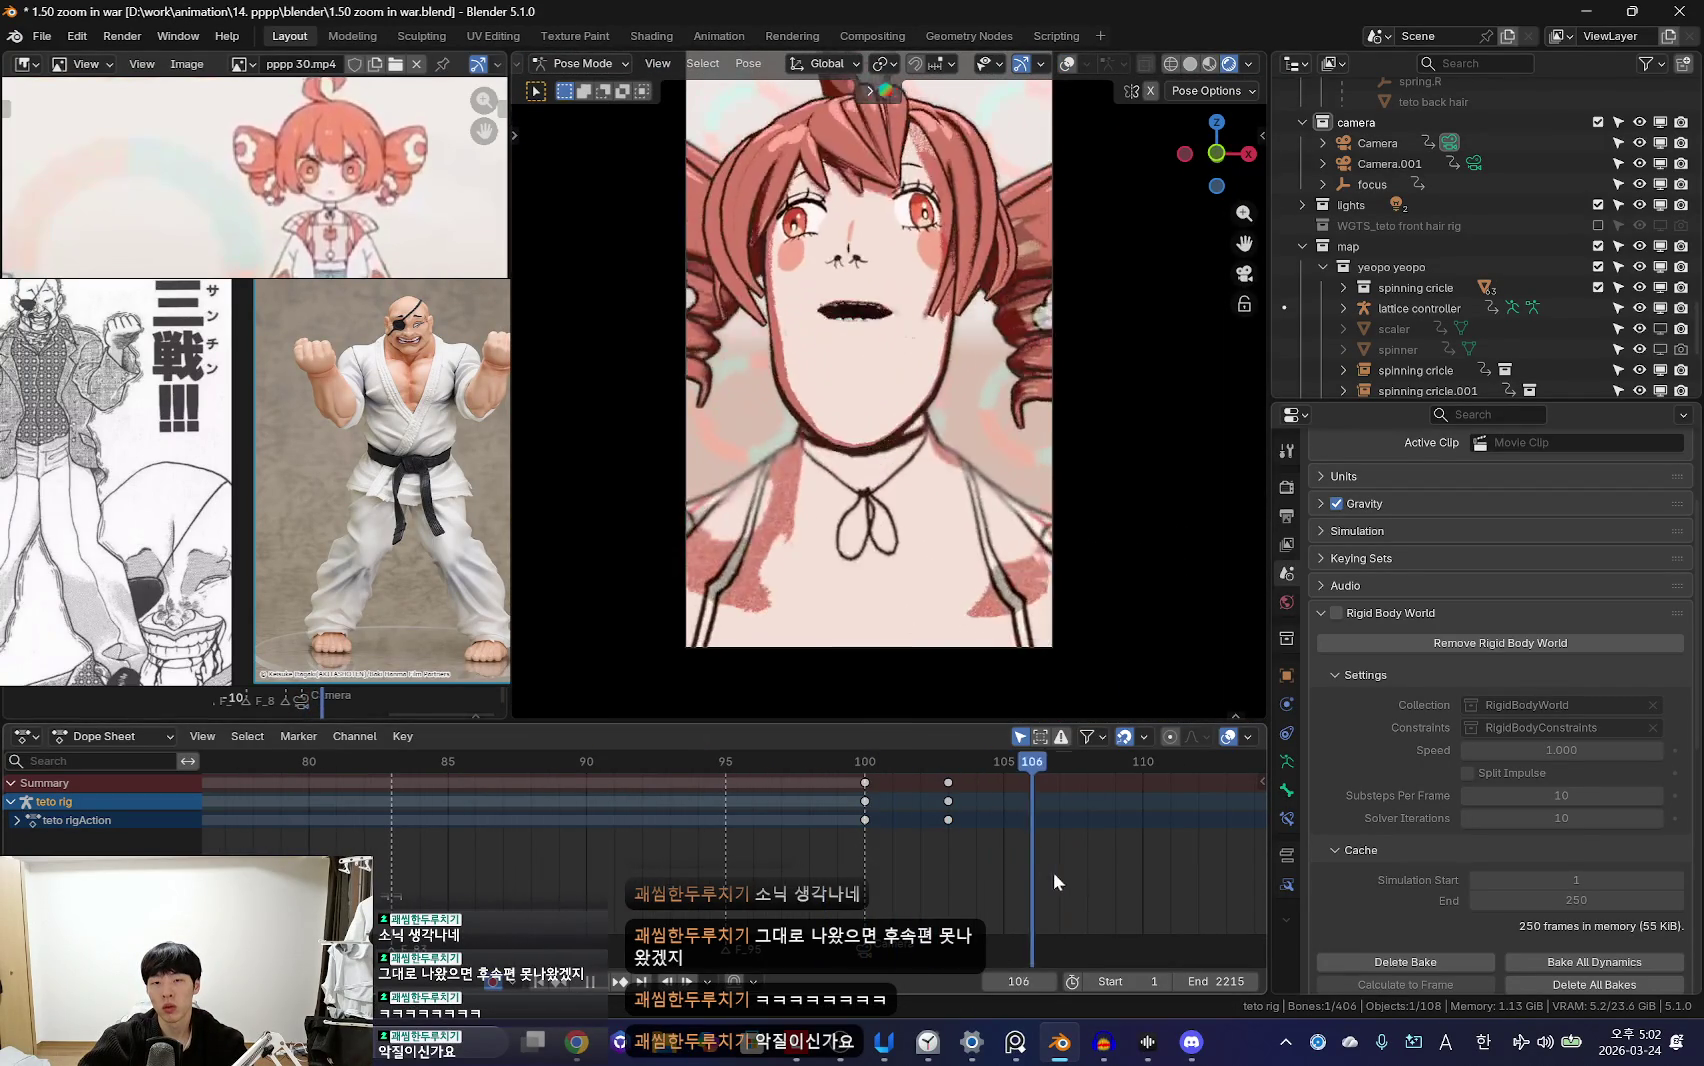
pyautogui.press('Down')
pyautogui.scroll(-2, 1104, 868)
pyautogui.press('Down')
pyautogui.press('space')
pyautogui.press('Escape')
pyautogui.press('space')
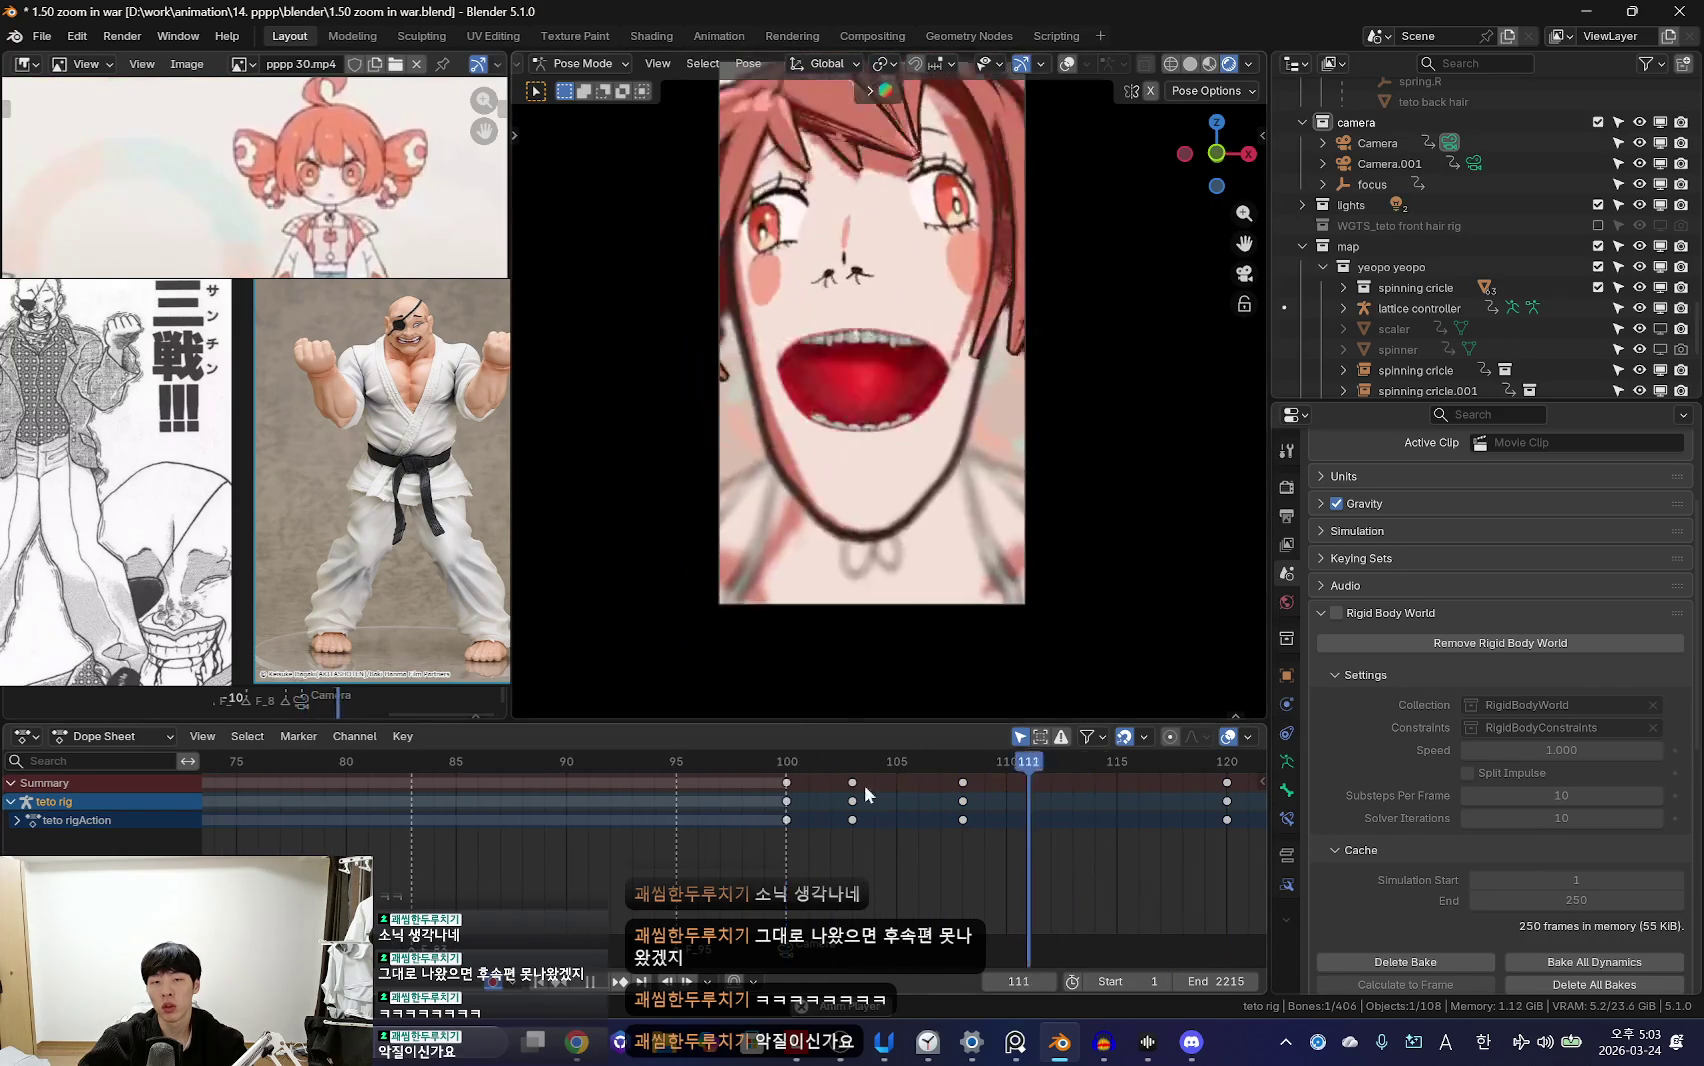
# Step: Tilt the head 6.93° with a trackball rotation, keyframe it, and scrub to review
pyautogui.hotkey('shift', 'alt', 'z')
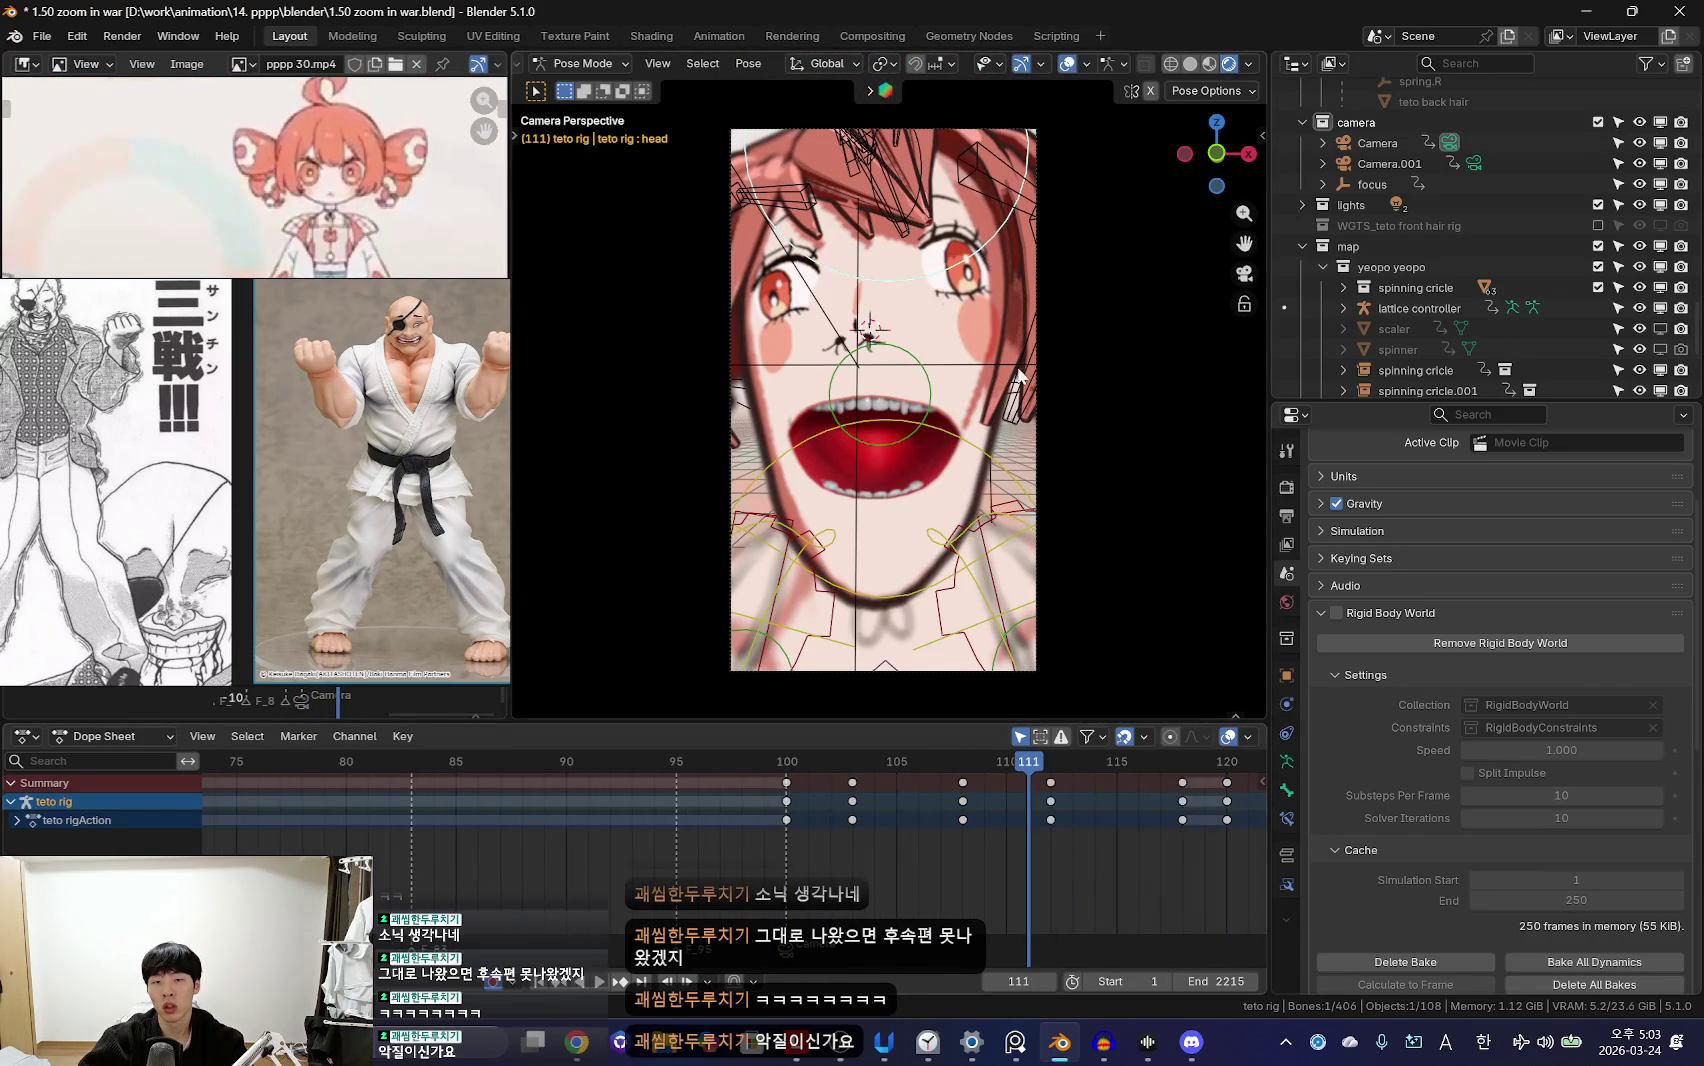
pyautogui.press('r')
pyautogui.press('Return')
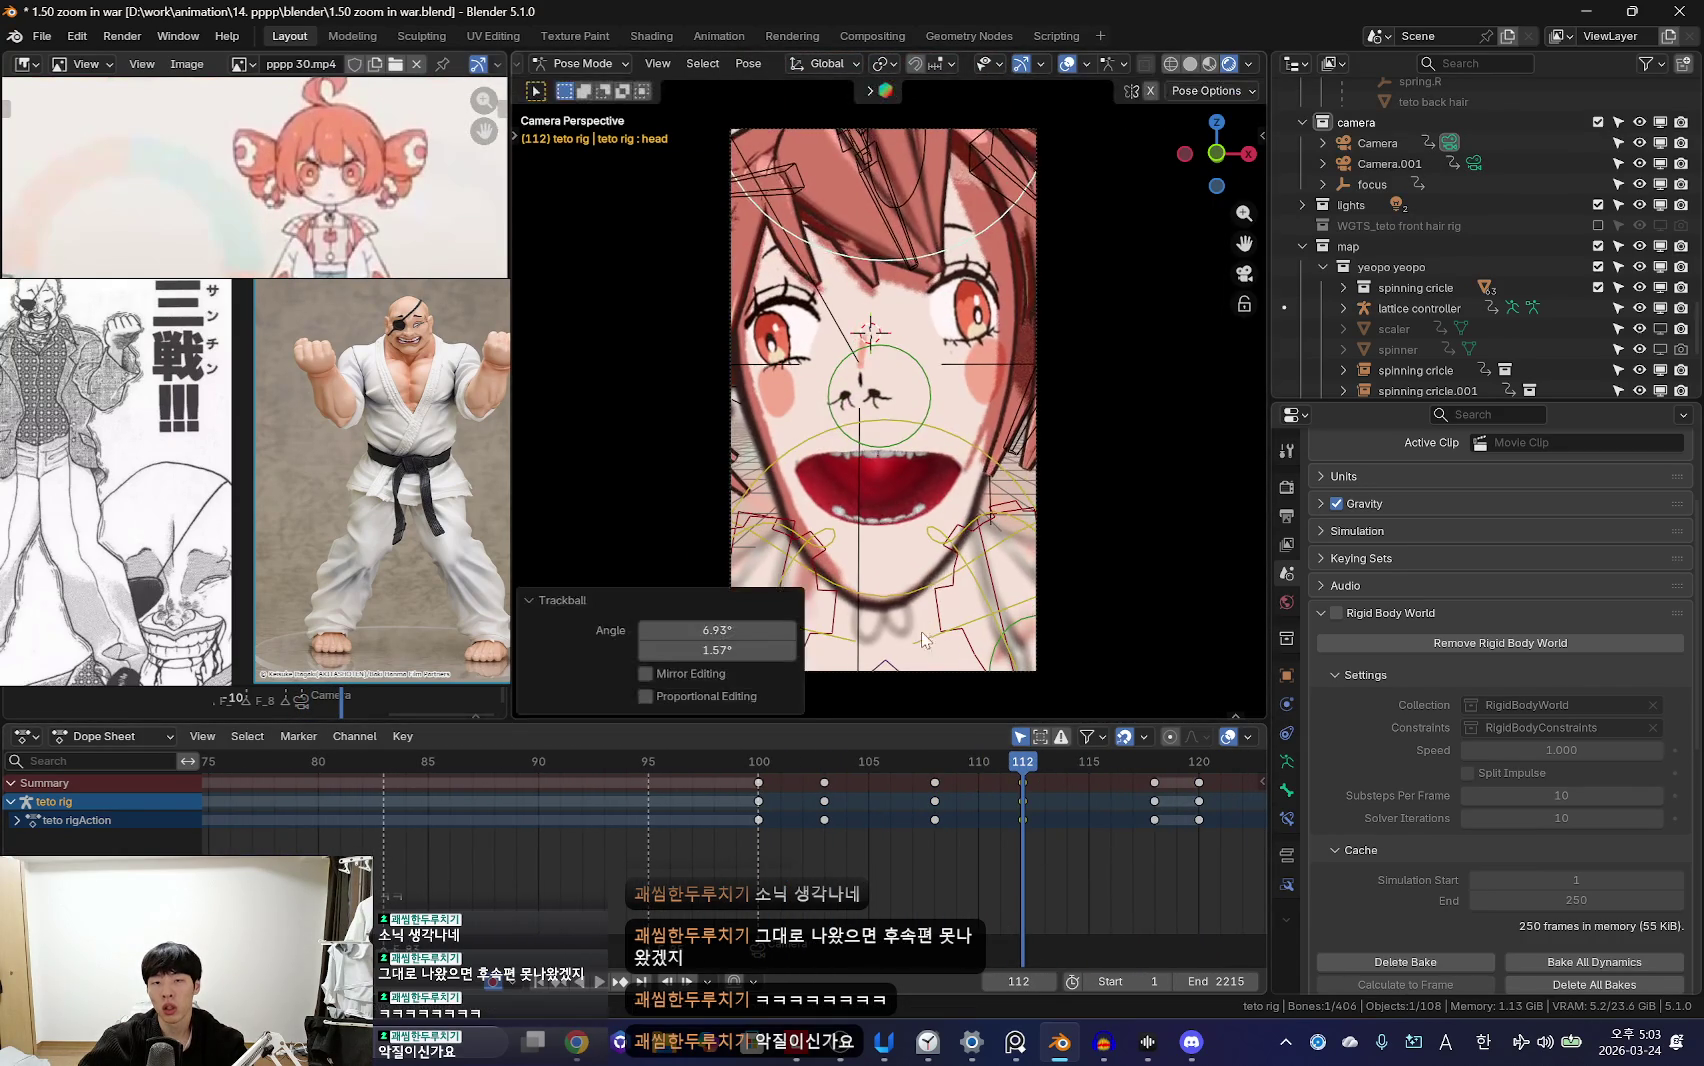
pyautogui.hotkey('shift', 'alt', 'z')
pyautogui.scroll(-2, 855, 828)
pyautogui.click(964, 772)
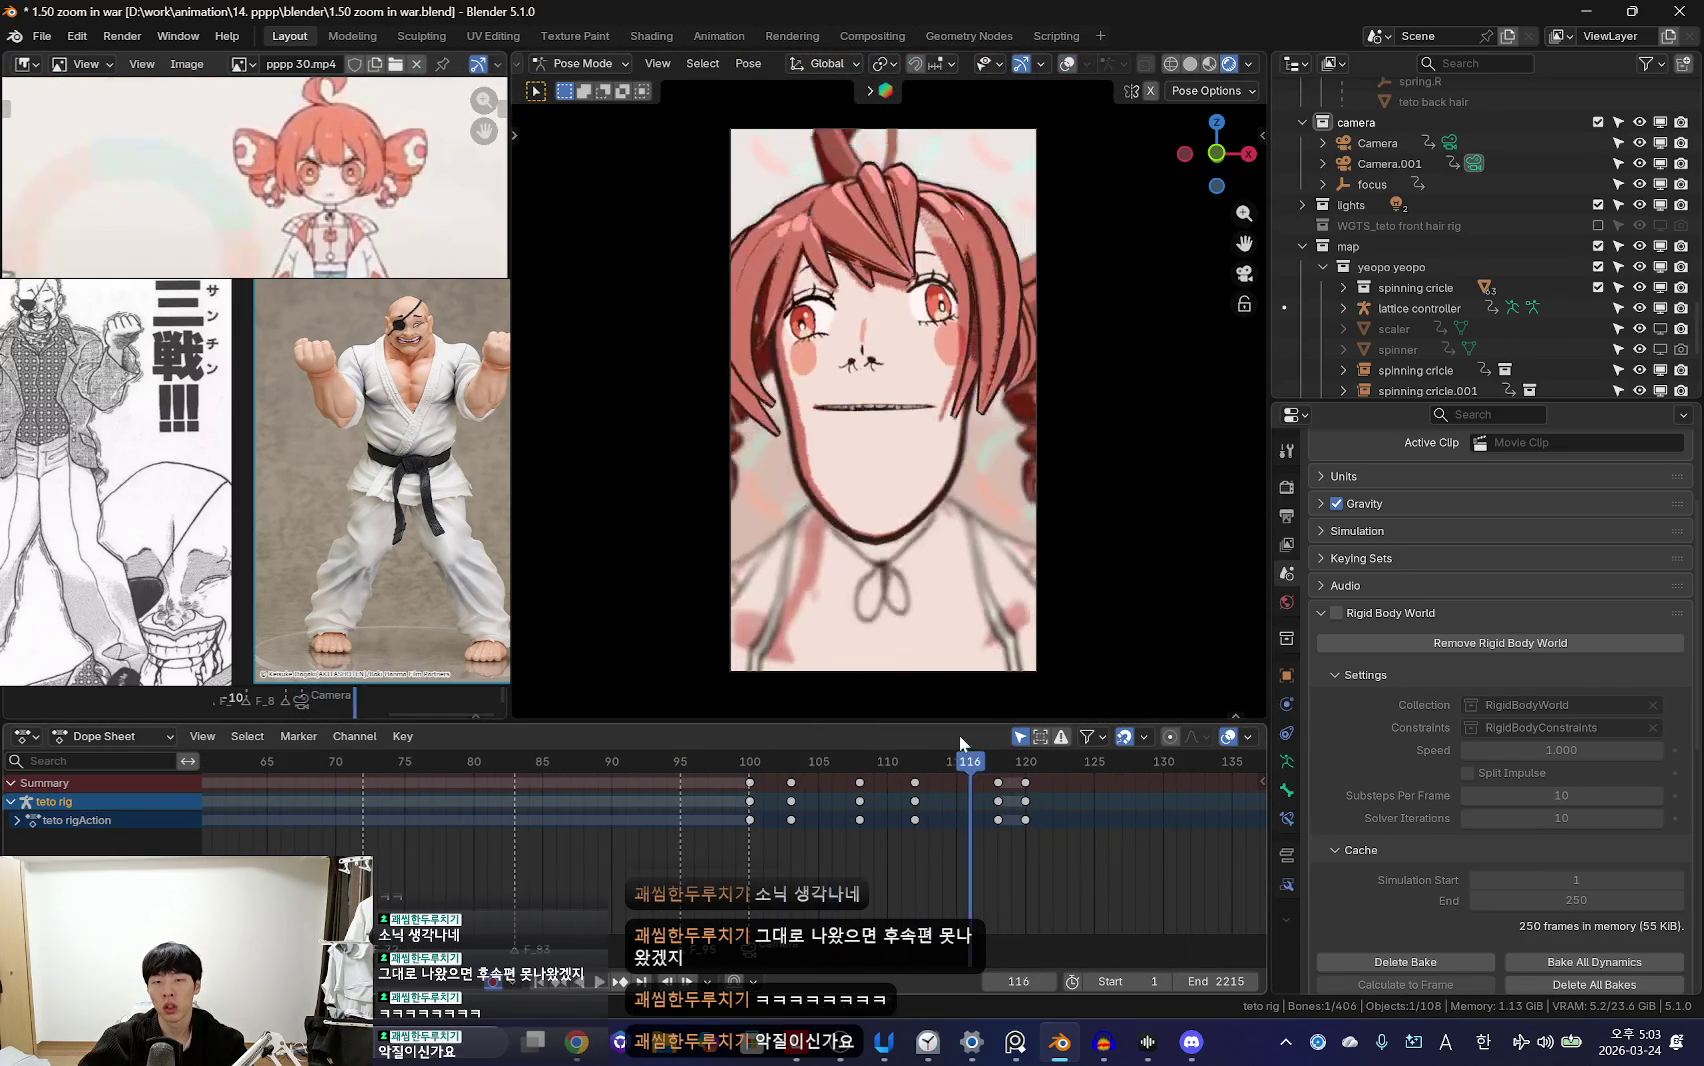
pyautogui.press('Return')
pyautogui.scroll(-2, 753, 829)
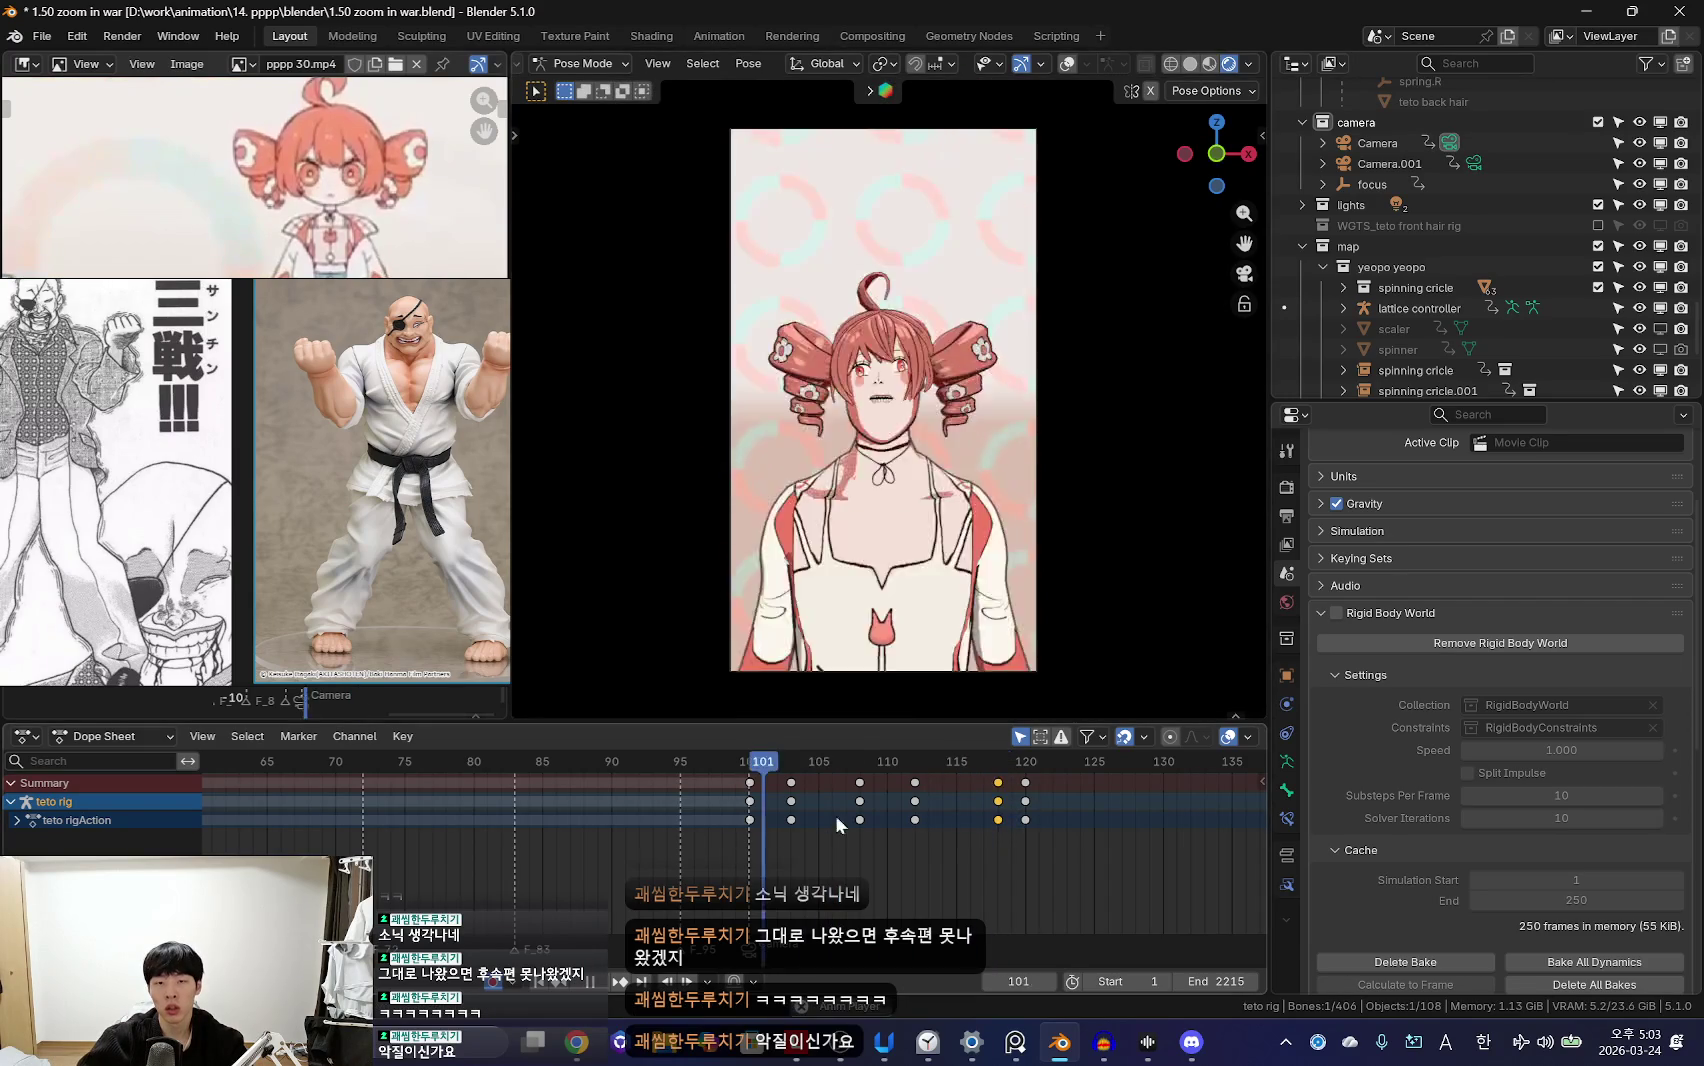
pyautogui.moveTo(943, 772); pyautogui.dragTo(680, 772)
pyautogui.scroll(-3, 753, 829)
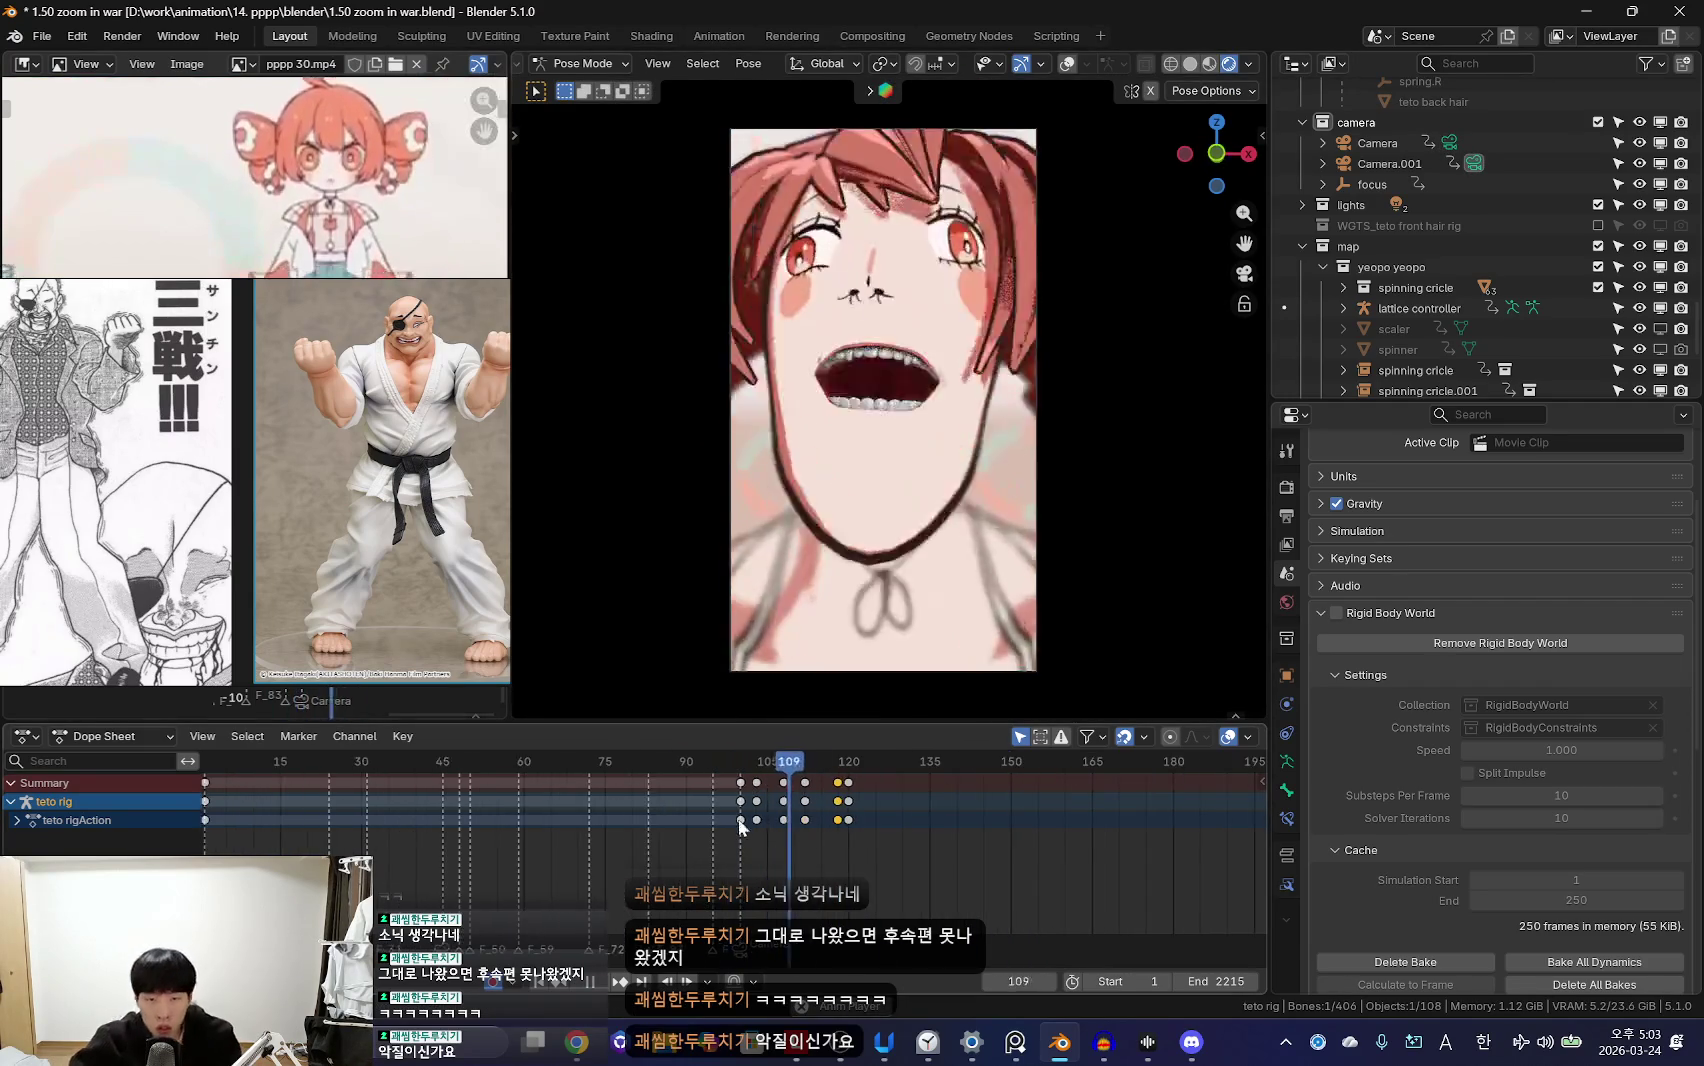
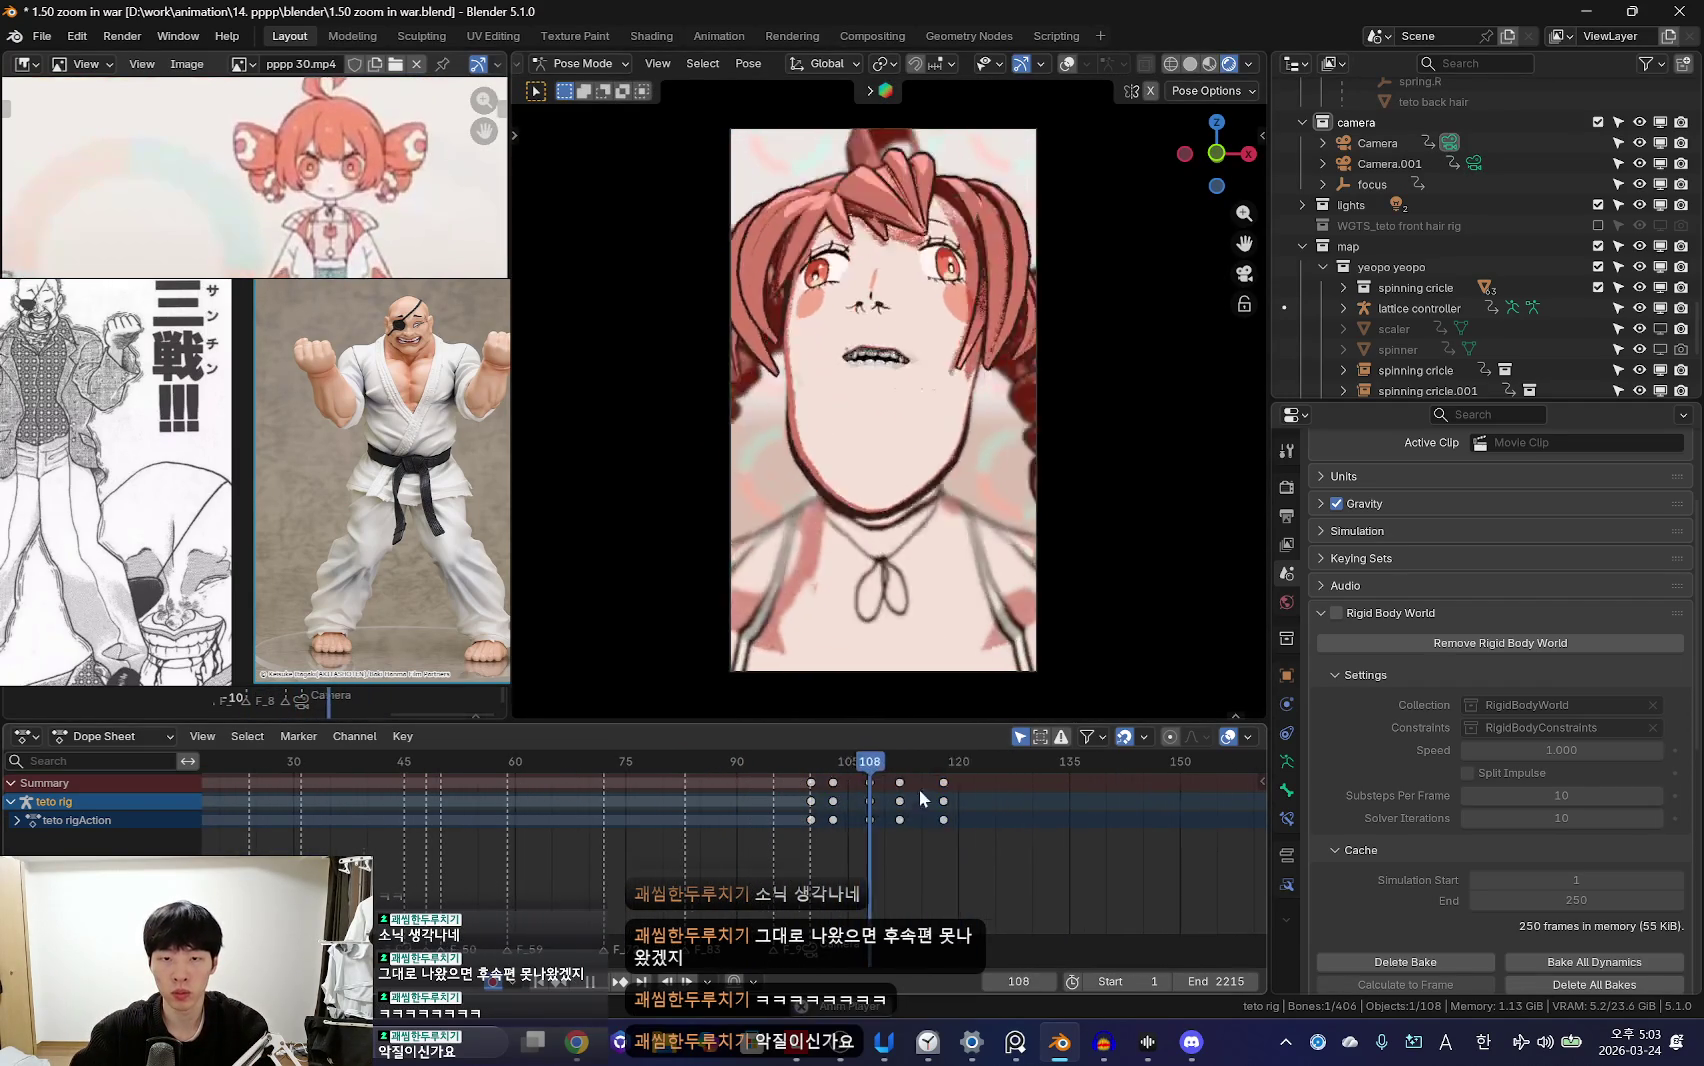
# Step: Scrub the animation past frame 120 and settle near frame 137 in a three-quarter character view
pyautogui.scroll(-2, 912, 840)
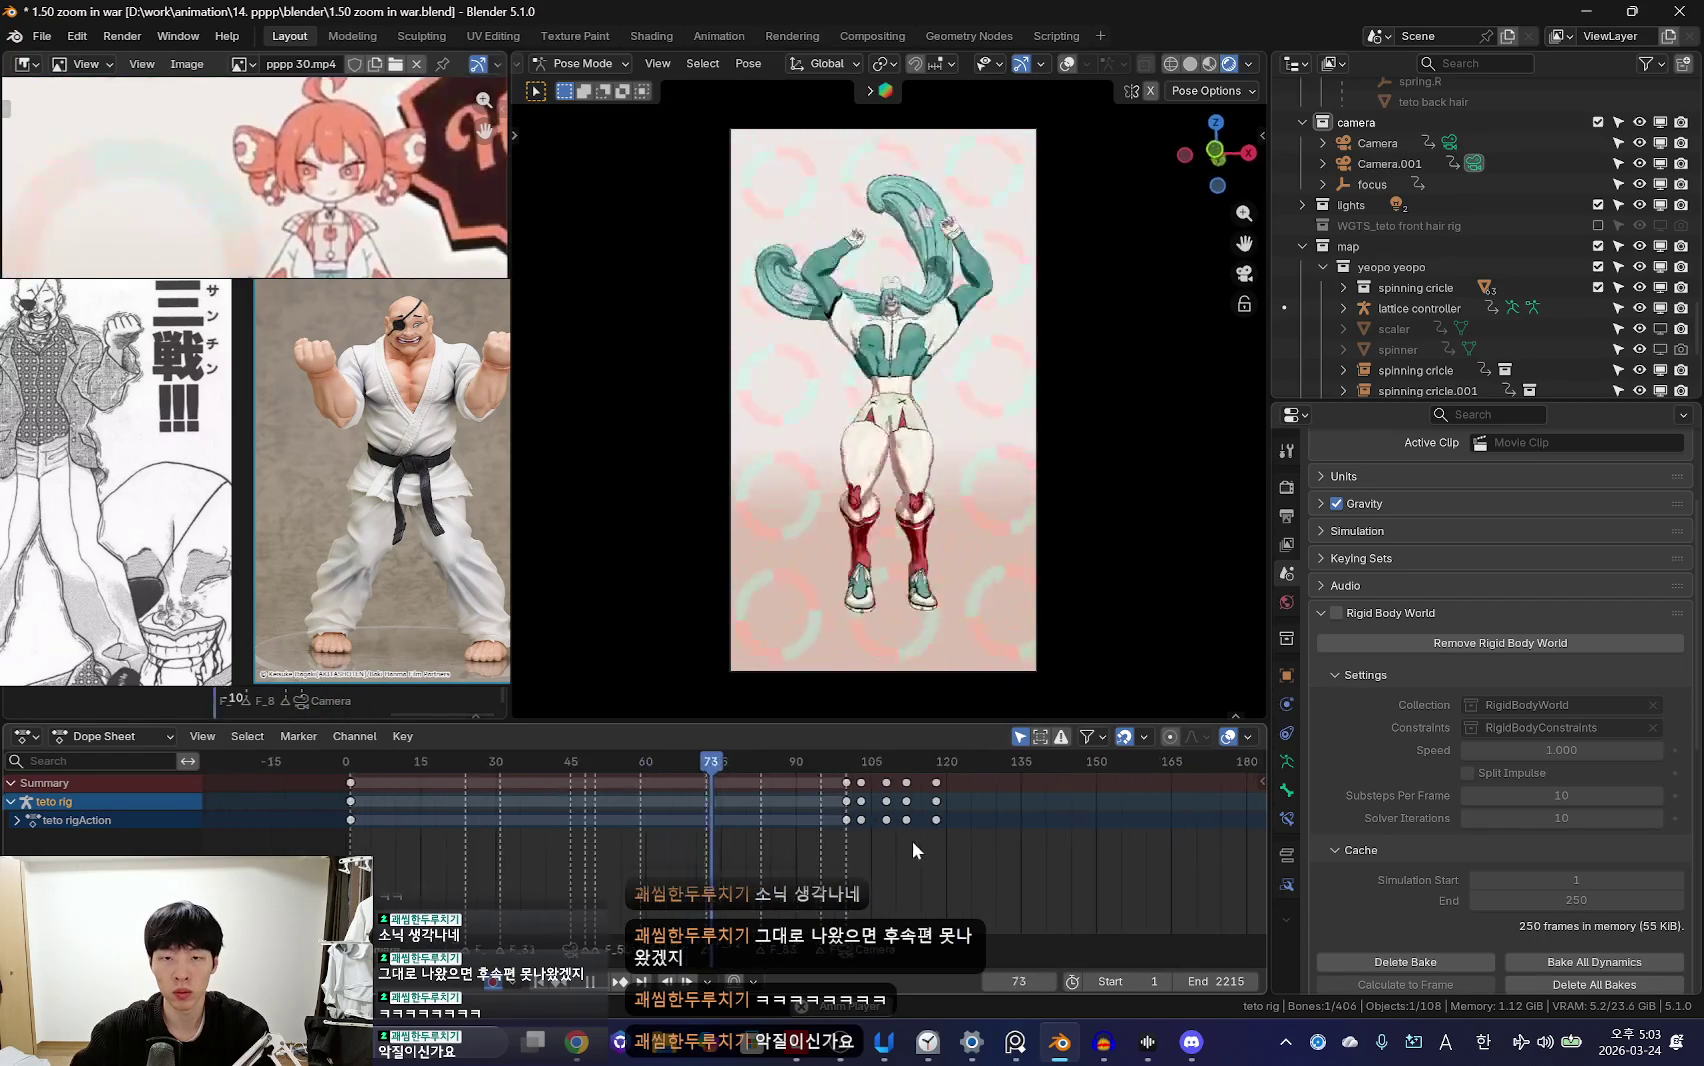
pyautogui.scroll(3, 912, 840)
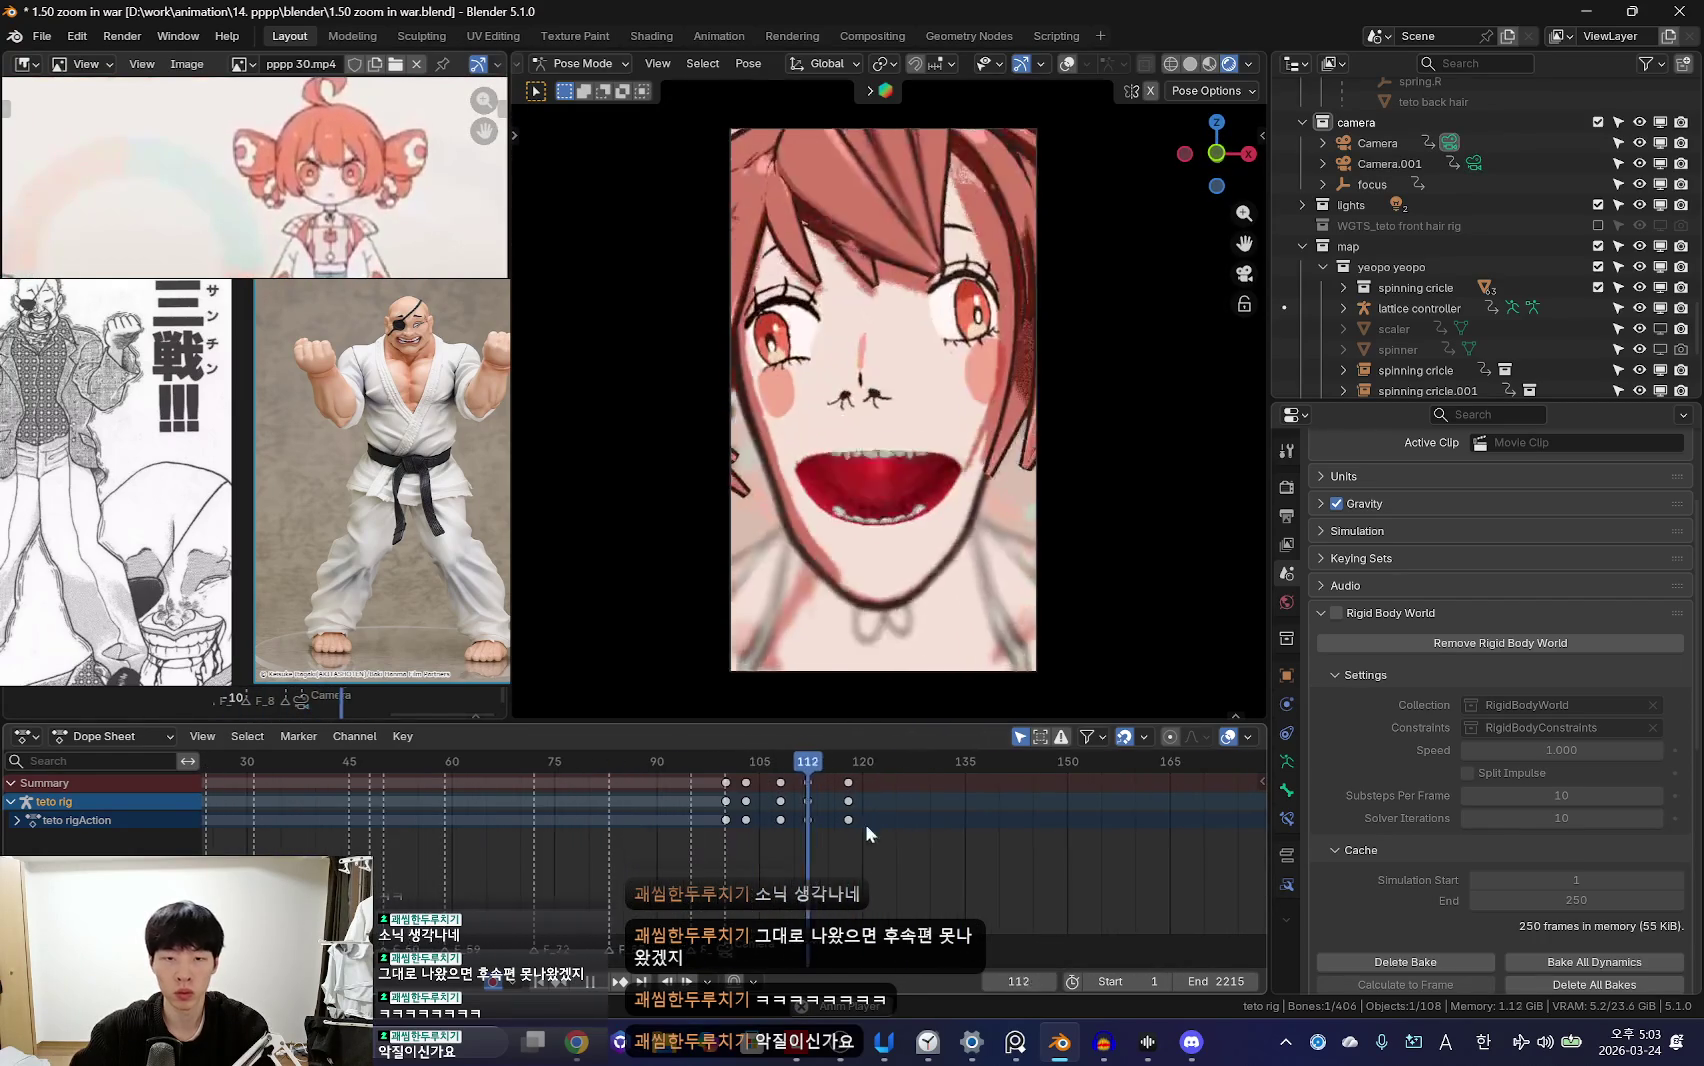
pyautogui.moveTo(925, 511); pyautogui.dragTo(936, 856, button='middle')
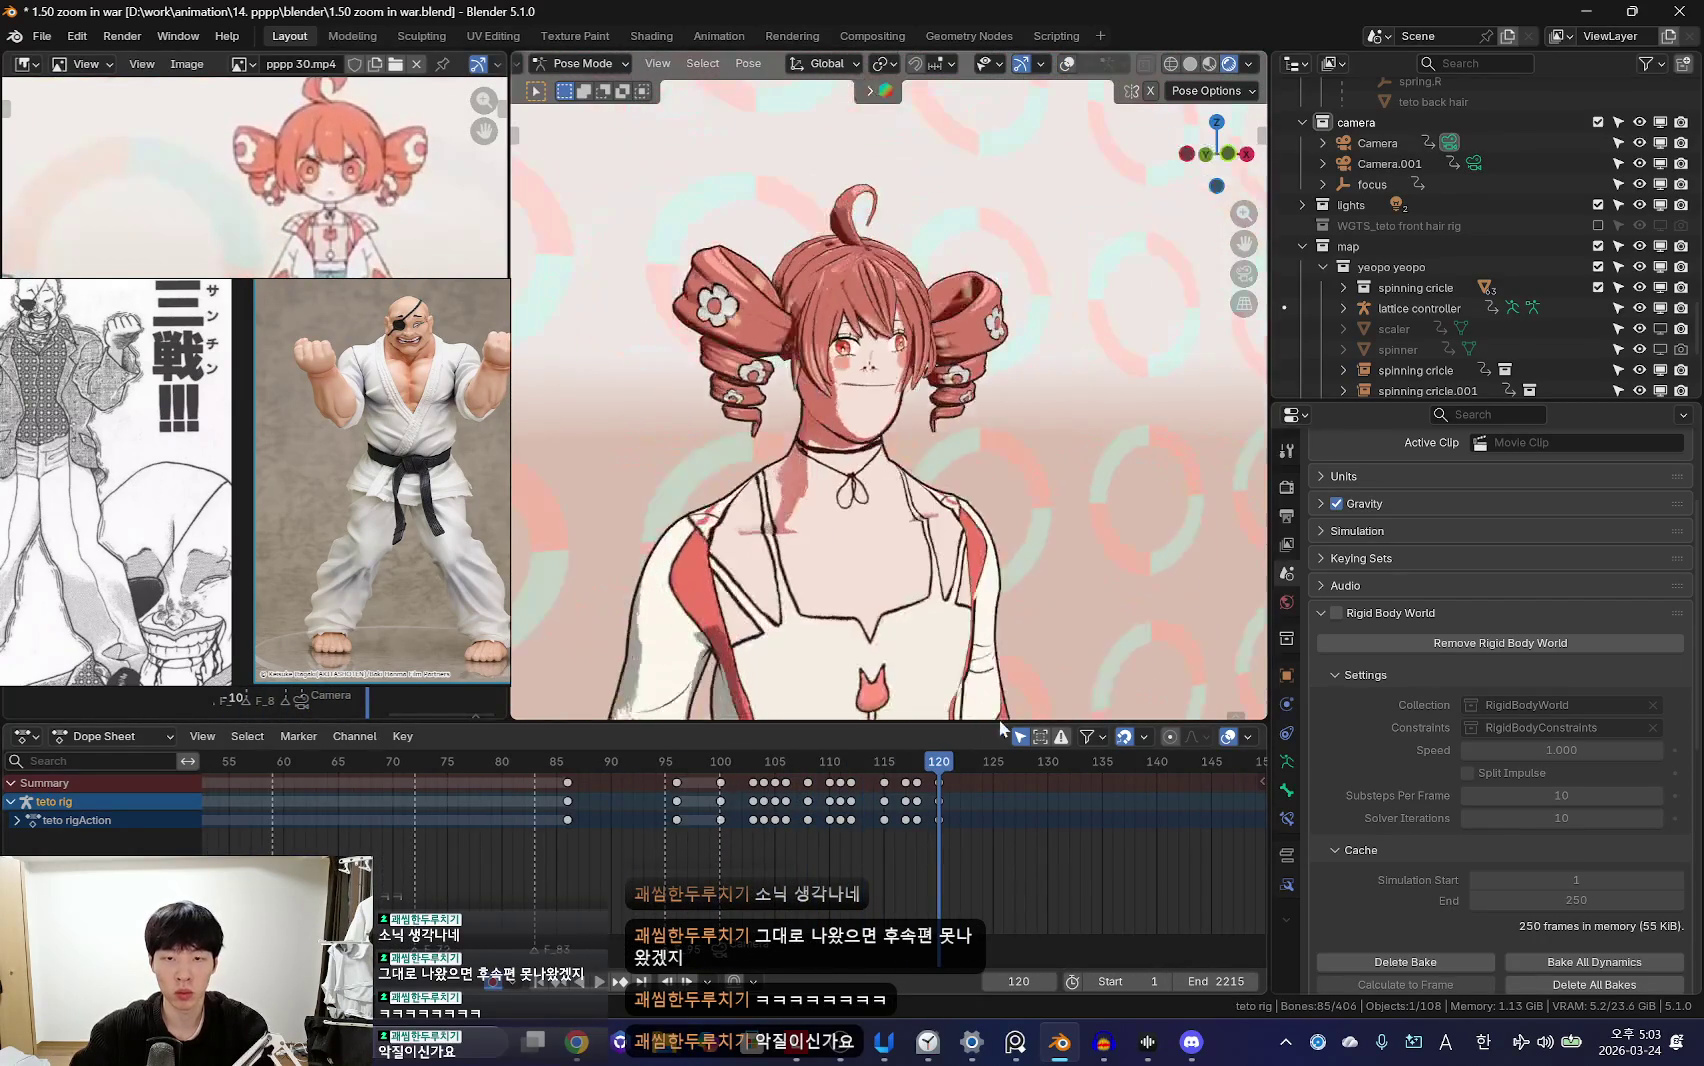
pyautogui.scroll(1, 845, 810)
pyautogui.moveTo(860, 640)
pyautogui.mouseDown(button='middle')
pyautogui.moveTo(888, 560)
pyautogui.moveTo(911, 575)
pyautogui.mouseUp(button='middle')
pyautogui.press('space')
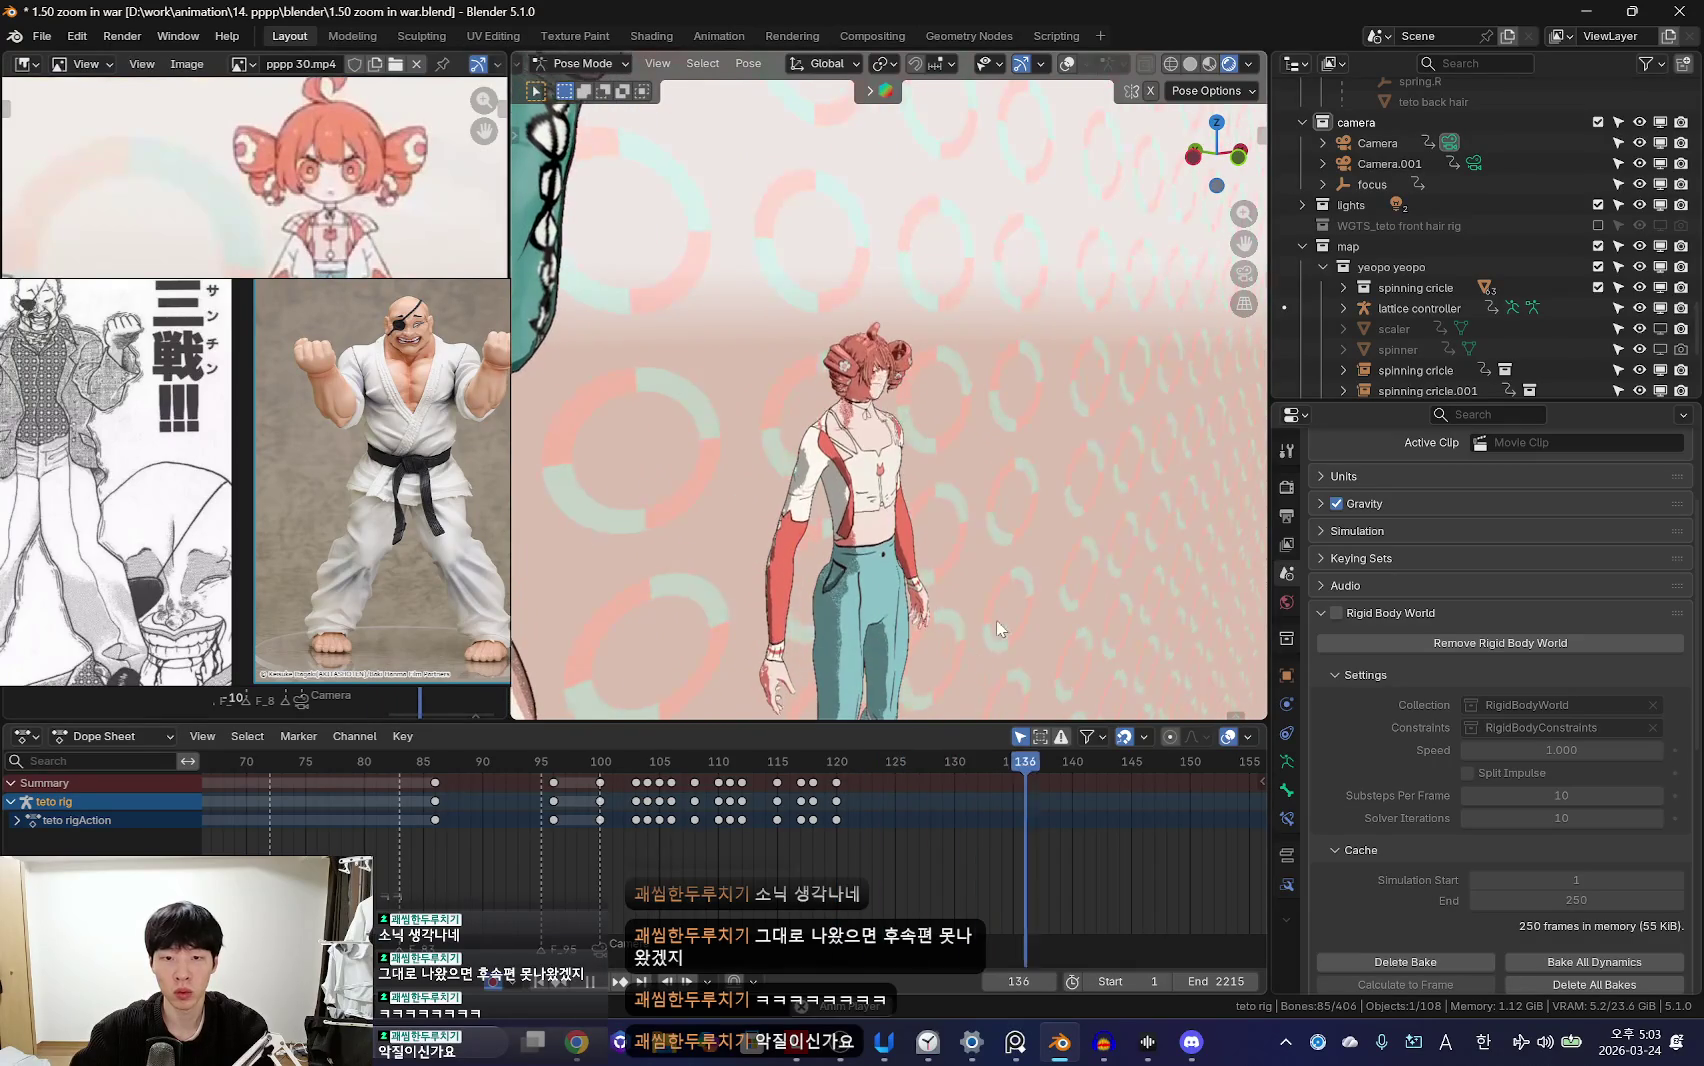
# Step: Rotate one arm bone and reposition another, toggling the rig overlay to check the mesh
pyautogui.moveTo(929, 646); pyautogui.dragTo(1000, 560, button='middle')
pyautogui.click(925, 508)
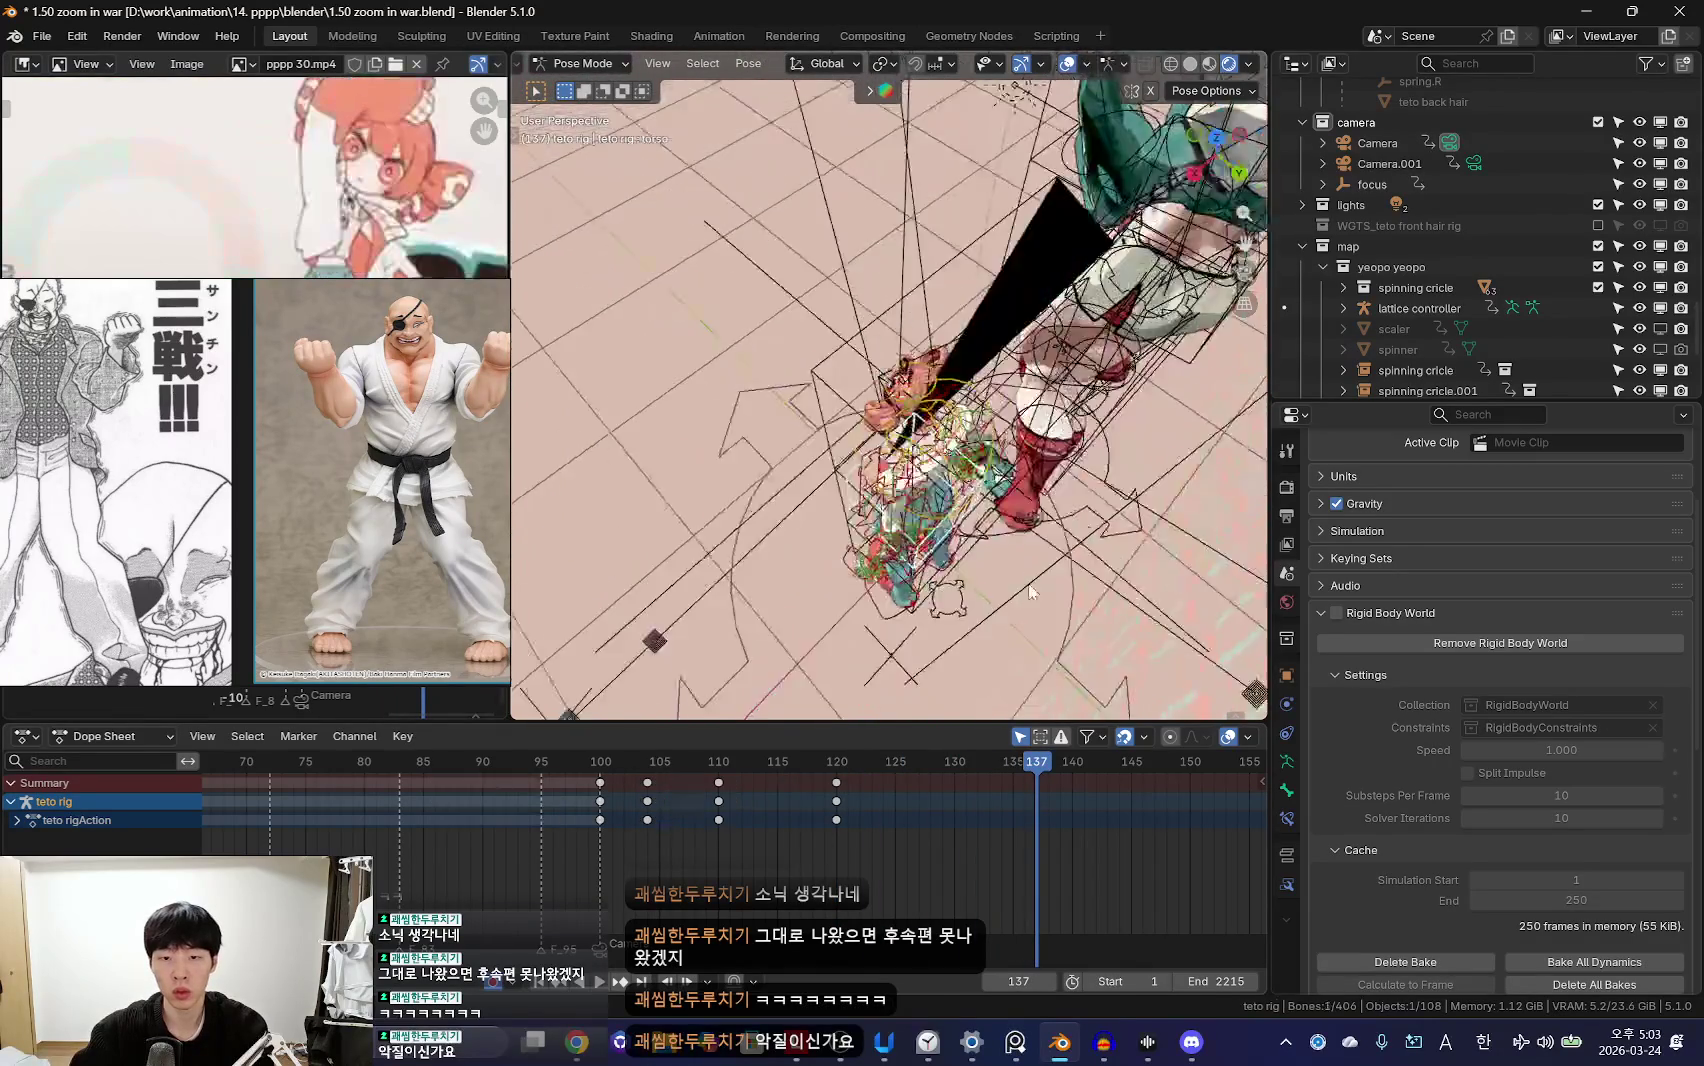
pyautogui.press('r')
pyautogui.click(1062, 630)
pyautogui.moveTo(1062, 630); pyautogui.dragTo(982, 352, button='middle')
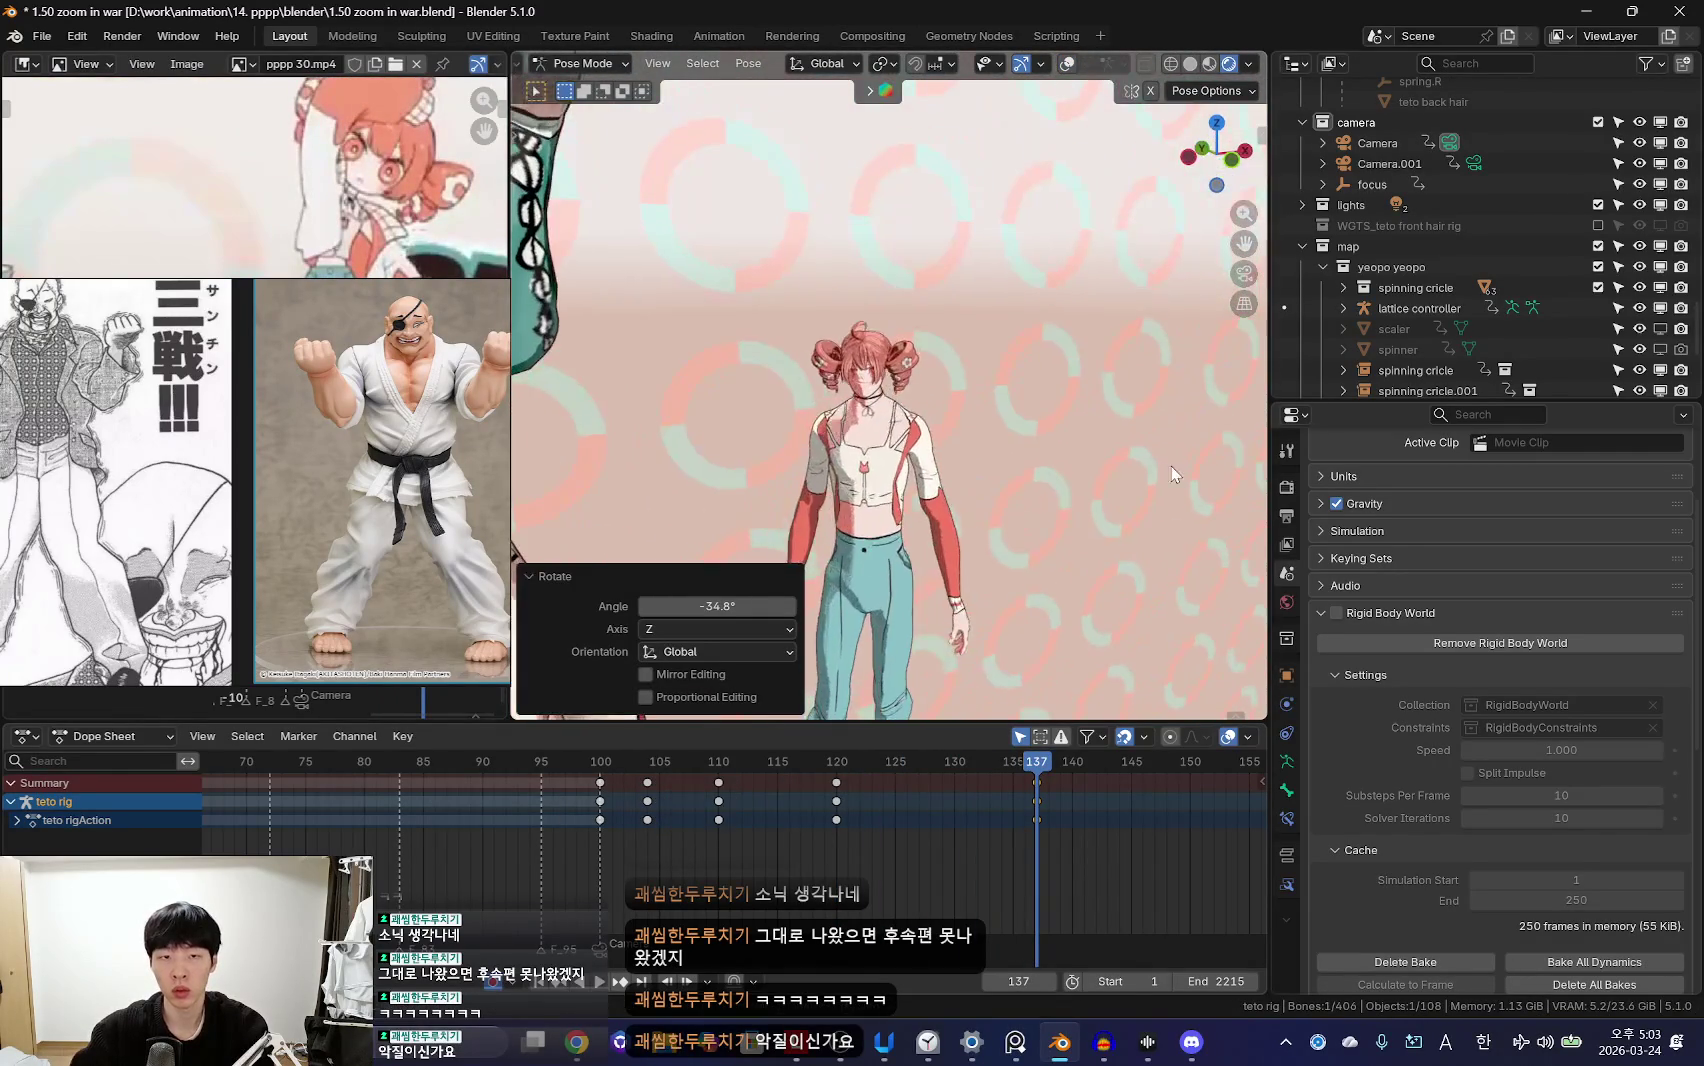
pyautogui.click(982, 352)
pyautogui.hotkey('shift', 'alt', 'z')
pyautogui.press('g')
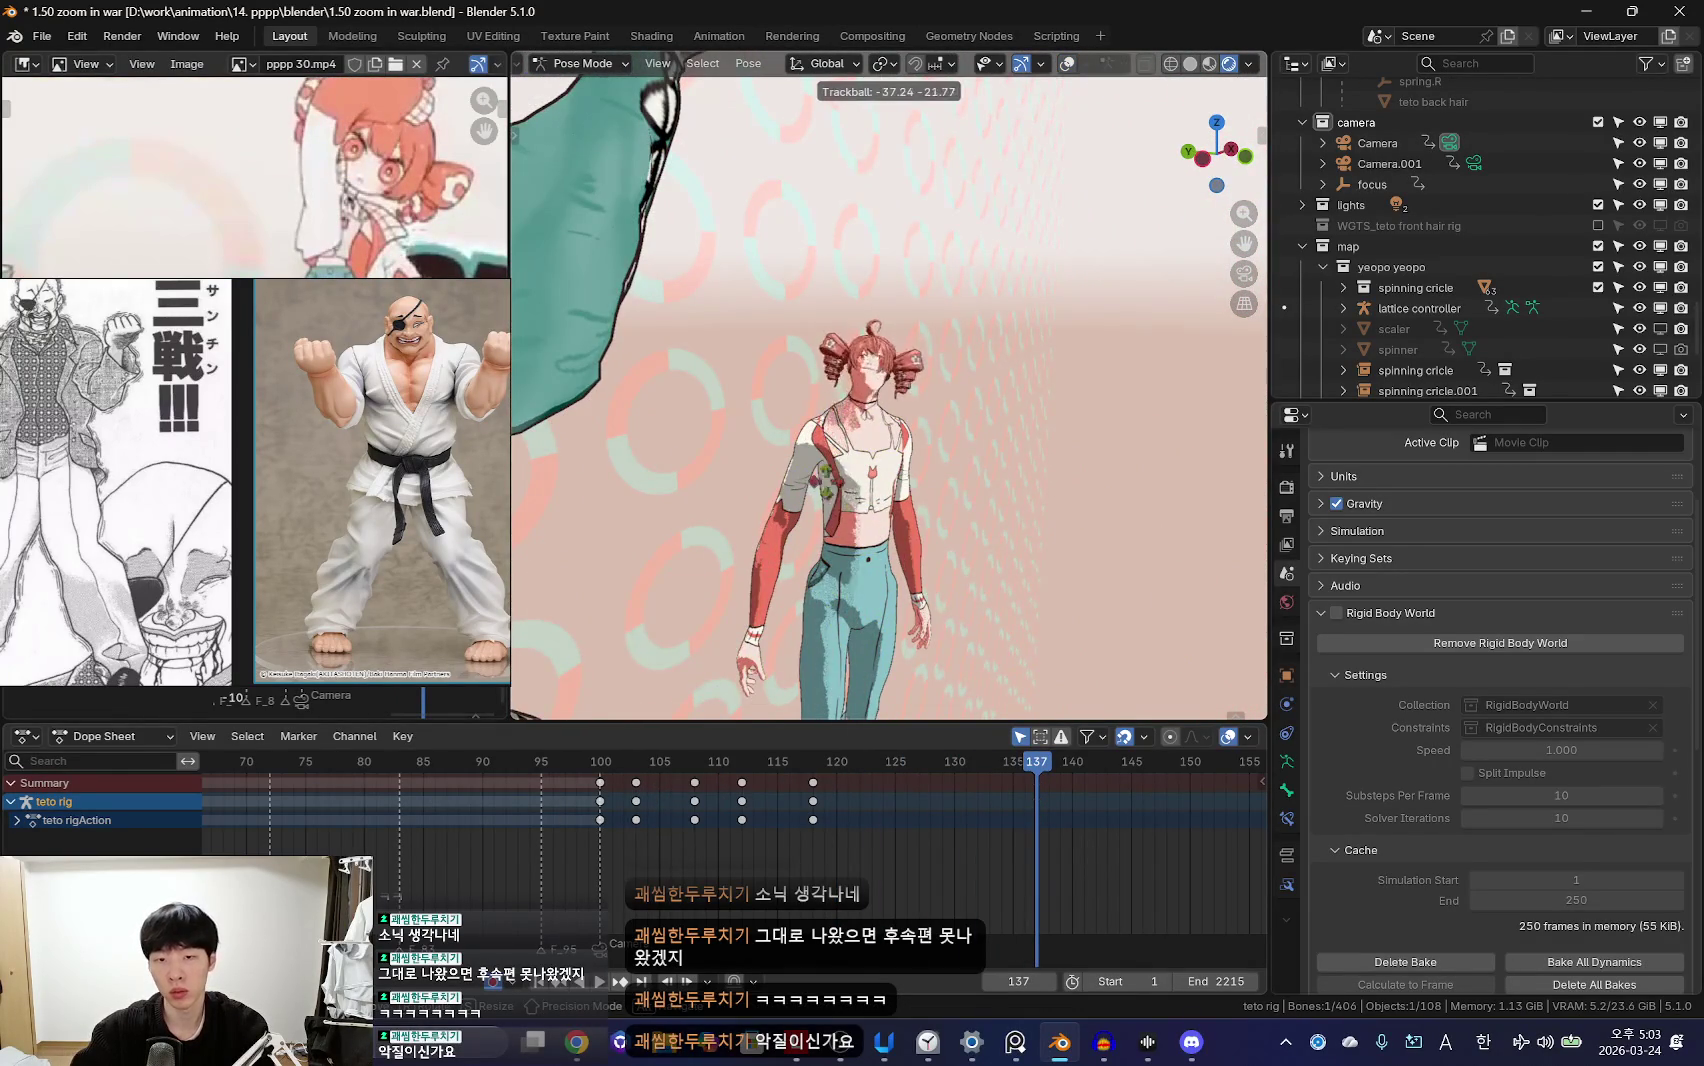
pyautogui.click(826, 470)
pyautogui.hotkey('shift', 'alt', 'z')
# Step: Swing the arm out sideways and then raise it upward
pyautogui.hotkey('shift', 'alt', 'z')
pyautogui.press('r')
pyautogui.click(780, 430)
pyautogui.hotkey('shift', 'alt', 'z')
pyautogui.hotkey('shift', 'alt', 'z')
pyautogui.press('r')
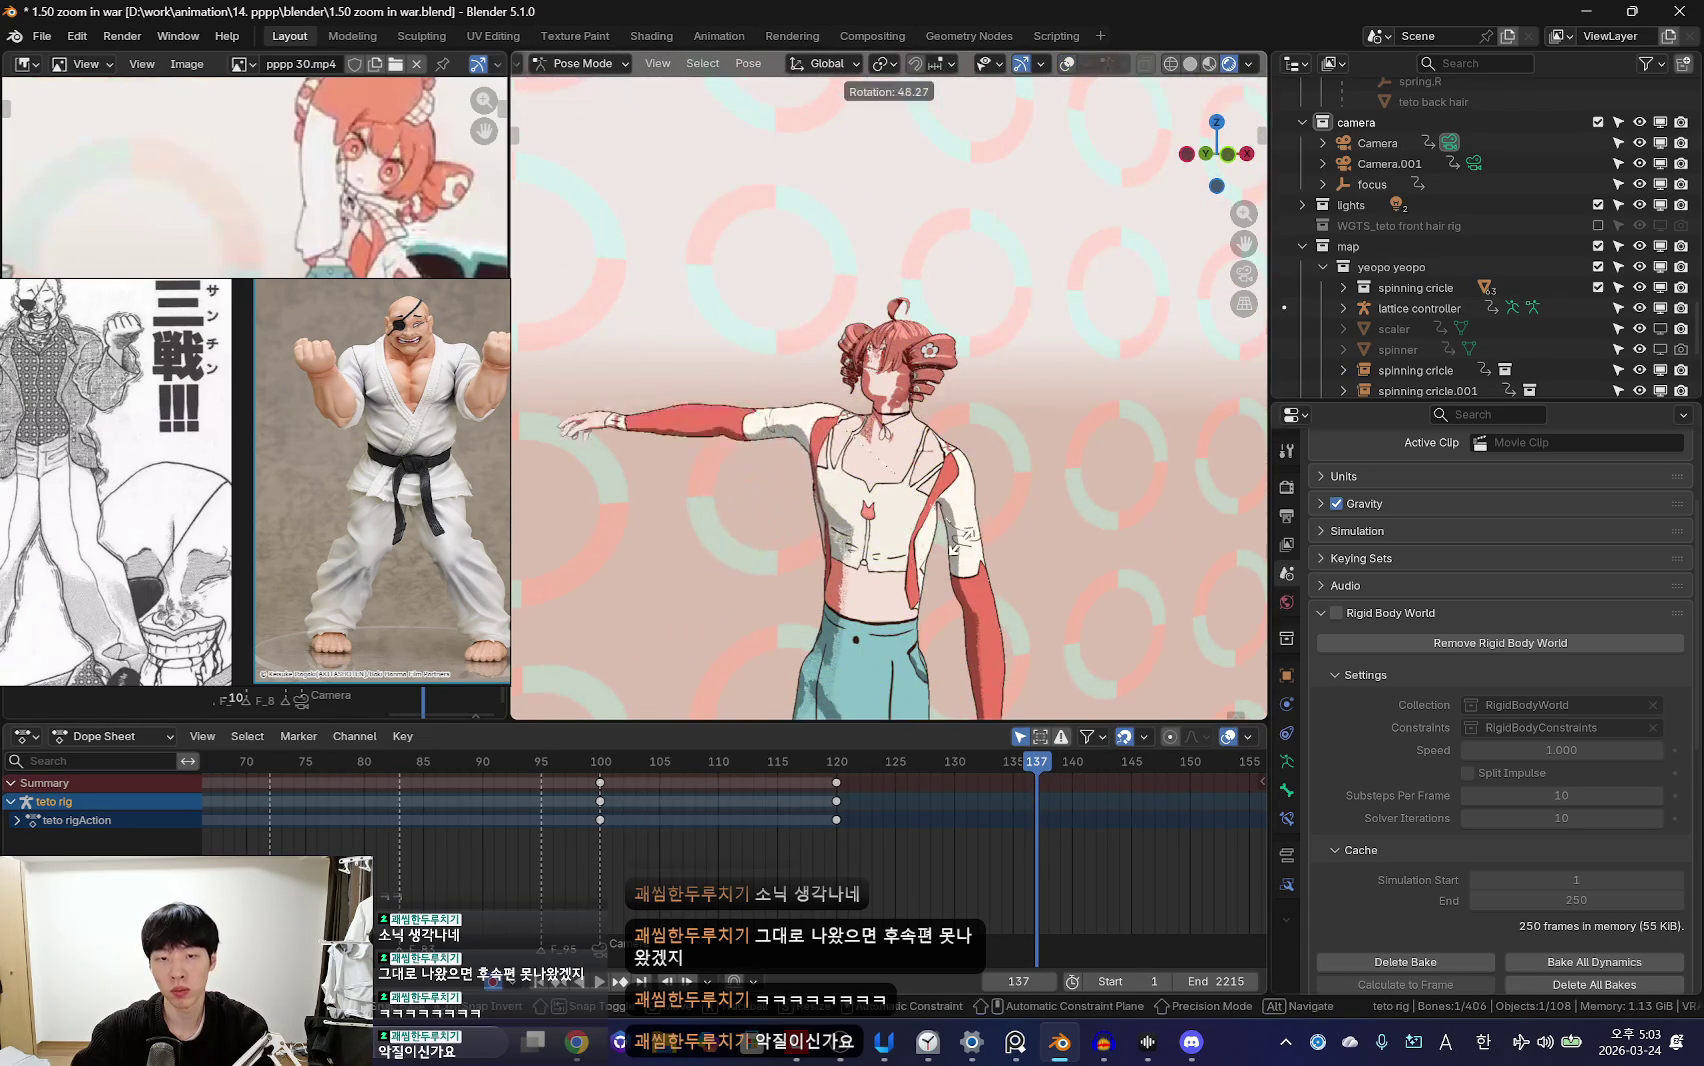
pyautogui.click(757, 576)
pyautogui.hotkey('shift', 'alt', 'z')
pyautogui.hotkey('shift', 'alt', 'z')
pyautogui.press('r')
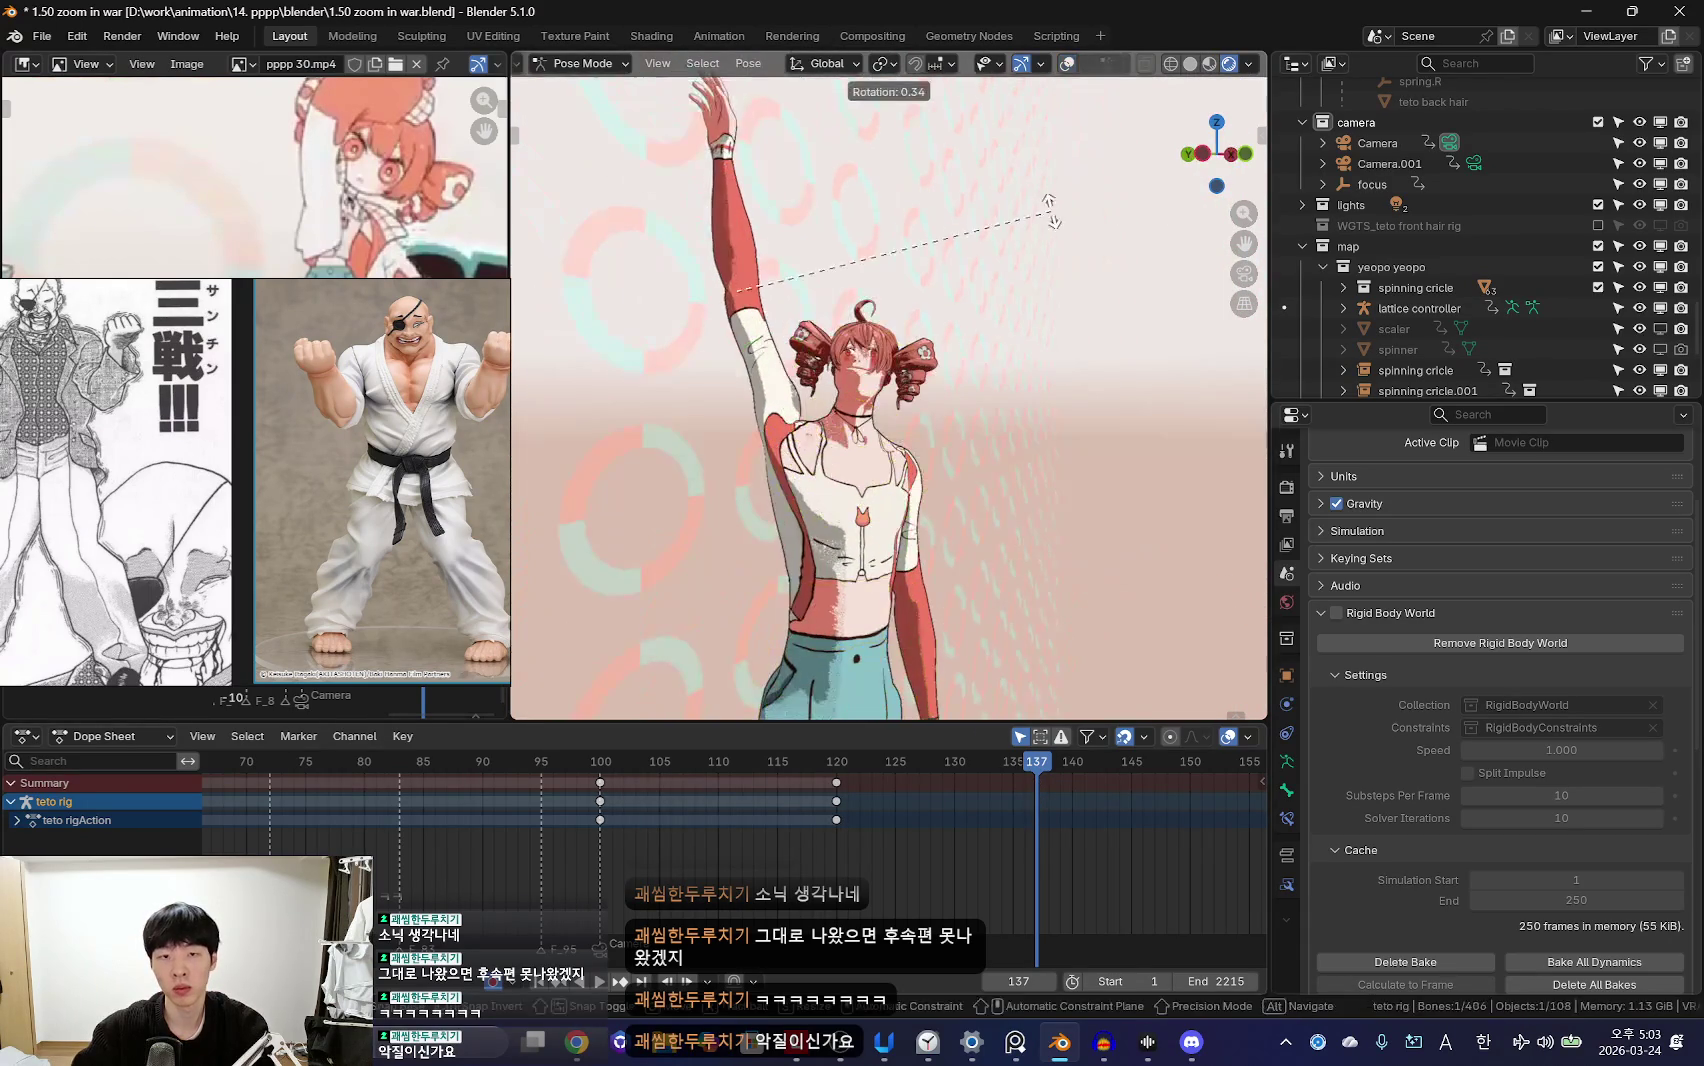
pyautogui.click(1032, 388)
# Step: Rotate the raised arm on the X axis and twist it overhead
pyautogui.press('r')
pyautogui.press('x')
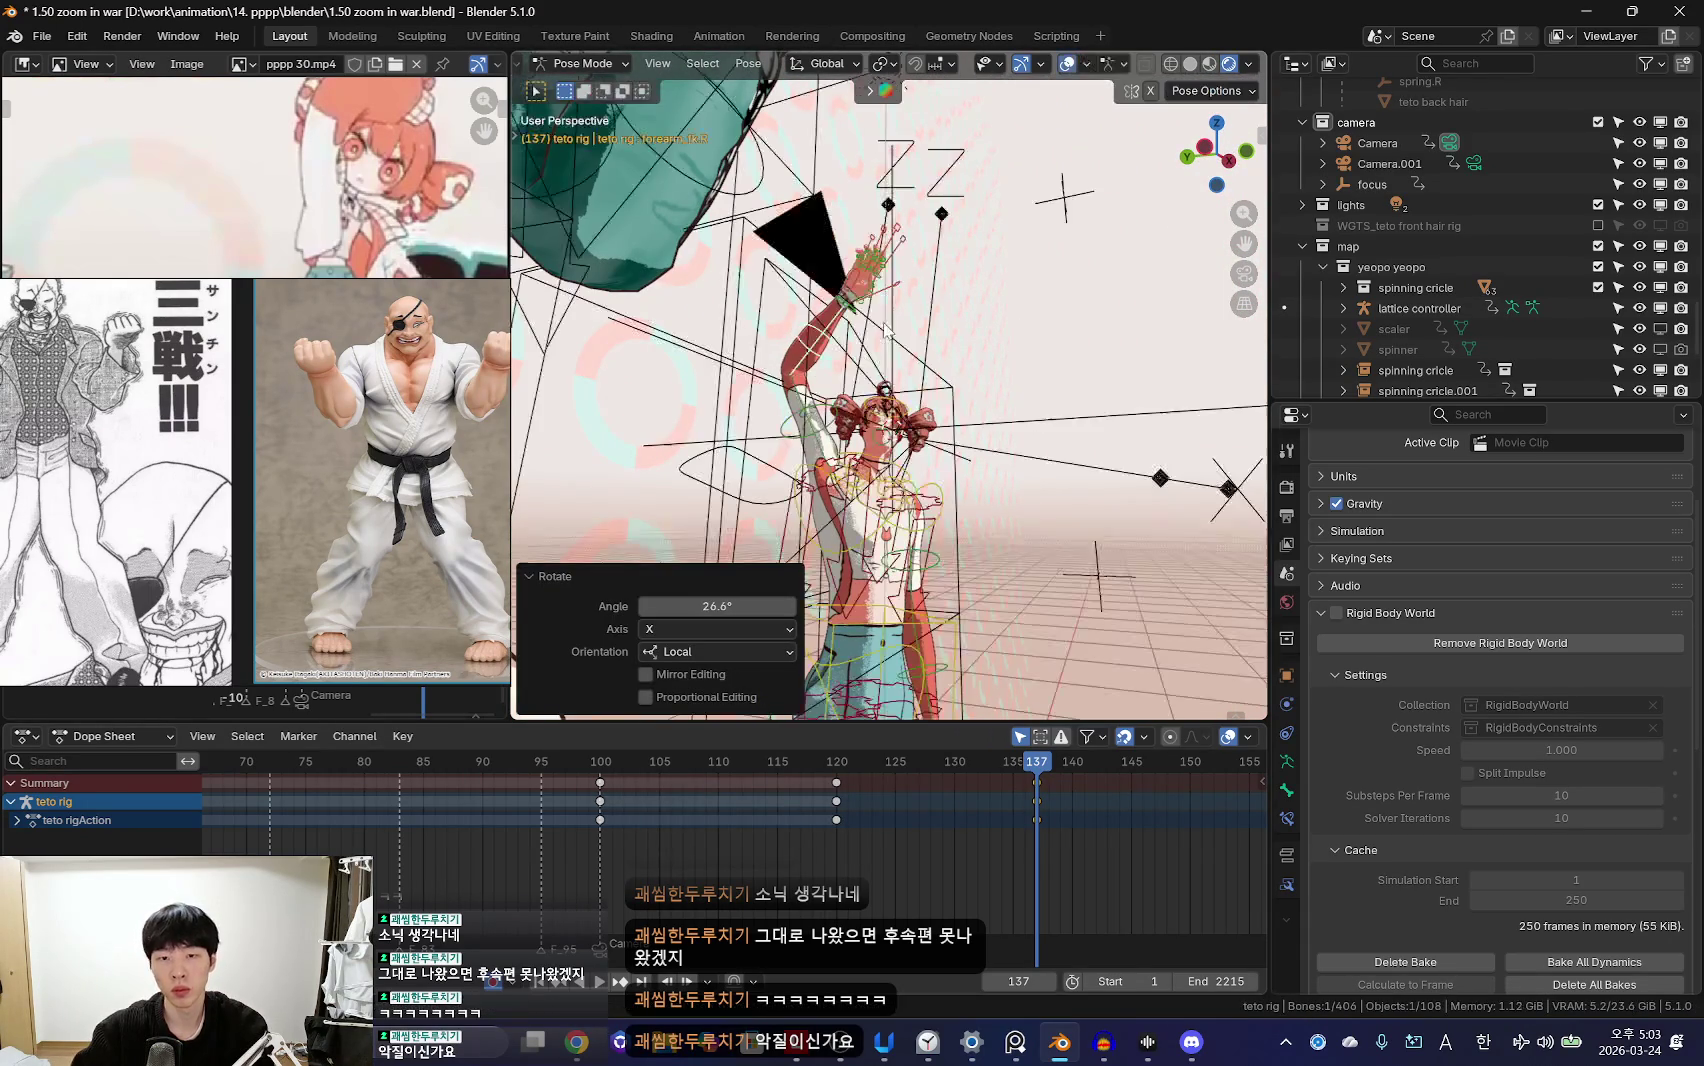
pyautogui.hotkey('shift', 'alt', 'z')
pyautogui.moveTo(897, 338); pyautogui.dragTo(793, 418, button='middle')
pyautogui.hotkey('shift', 'alt', 'z')
pyautogui.press('r')
pyautogui.click(838, 328)
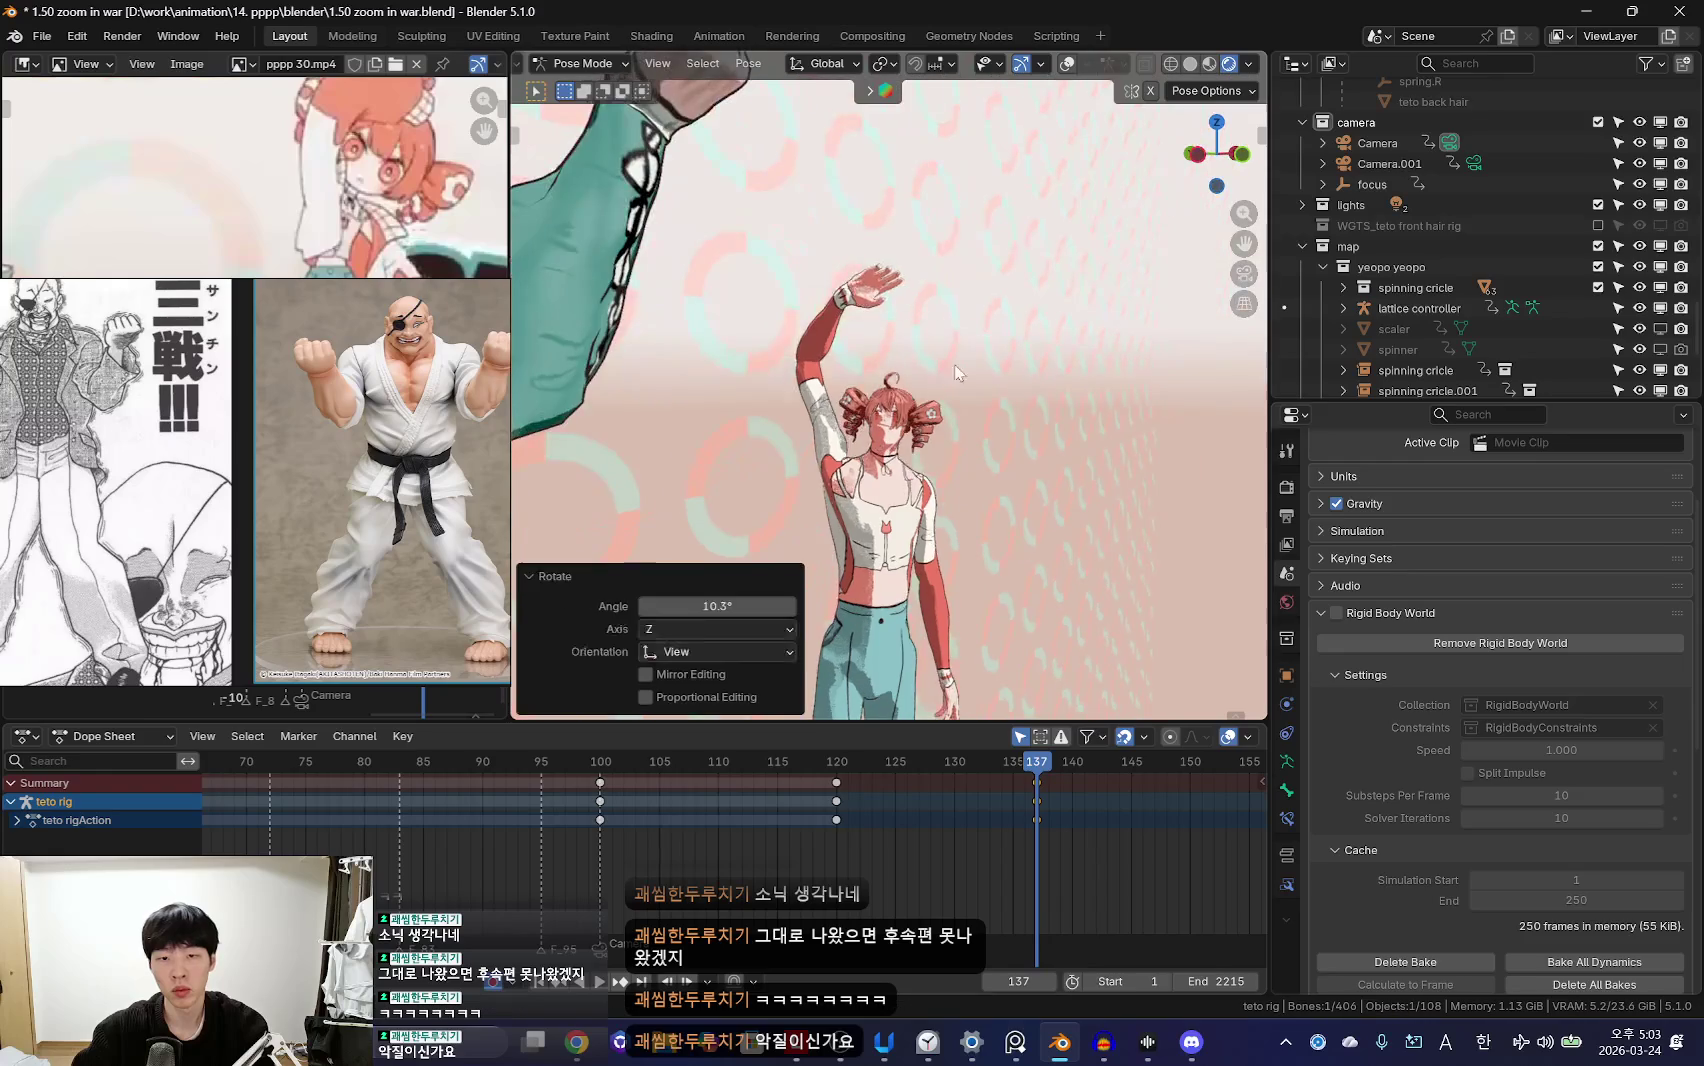
# Step: Adjust the chest bone and key the full pose at frame 137
pyautogui.click(868, 488)
pyautogui.hotkey('shift', 'alt', 'z')
pyautogui.hotkey('shift', 'alt', 'z')
pyautogui.moveTo(885, 525); pyautogui.dragTo(1068, 443, button='middle')
pyautogui.hotkey('shift', 'alt', 'z')
pyautogui.press('i')
pyautogui.hotkey('shift', 'alt', 'z')
pyautogui.scroll(3, 840, 485)
pyautogui.press('g')
pyautogui.click(938, 522)
pyautogui.hotkey('shift', 'alt', 'z')
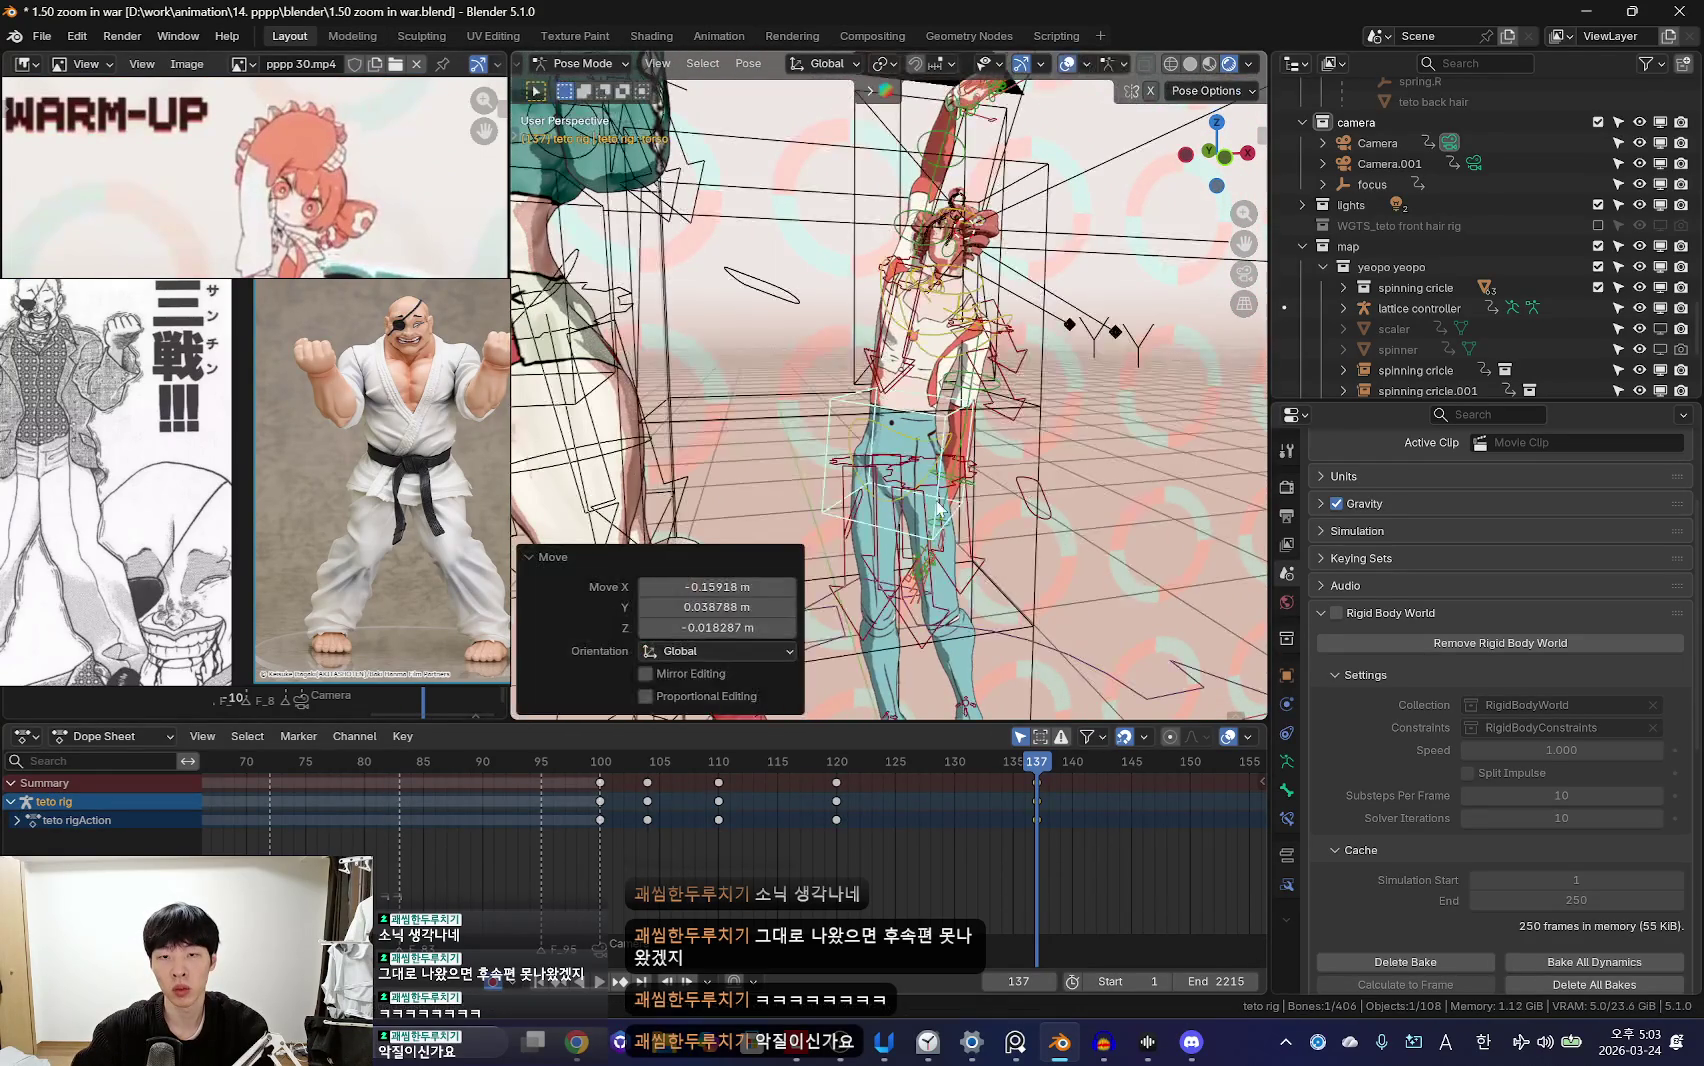
pyautogui.press('a')
pyautogui.hotkey('shift', 'alt', 'z')
# Step: Check the motion between frames 134 and 138 and move the reference video panel lower
pyautogui.press('Left')
pyautogui.press('Left')
pyautogui.press('Left')
pyautogui.press('Right')
pyautogui.press('Right')
pyautogui.press('Right')
pyautogui.press('Right')
pyautogui.press('Up')
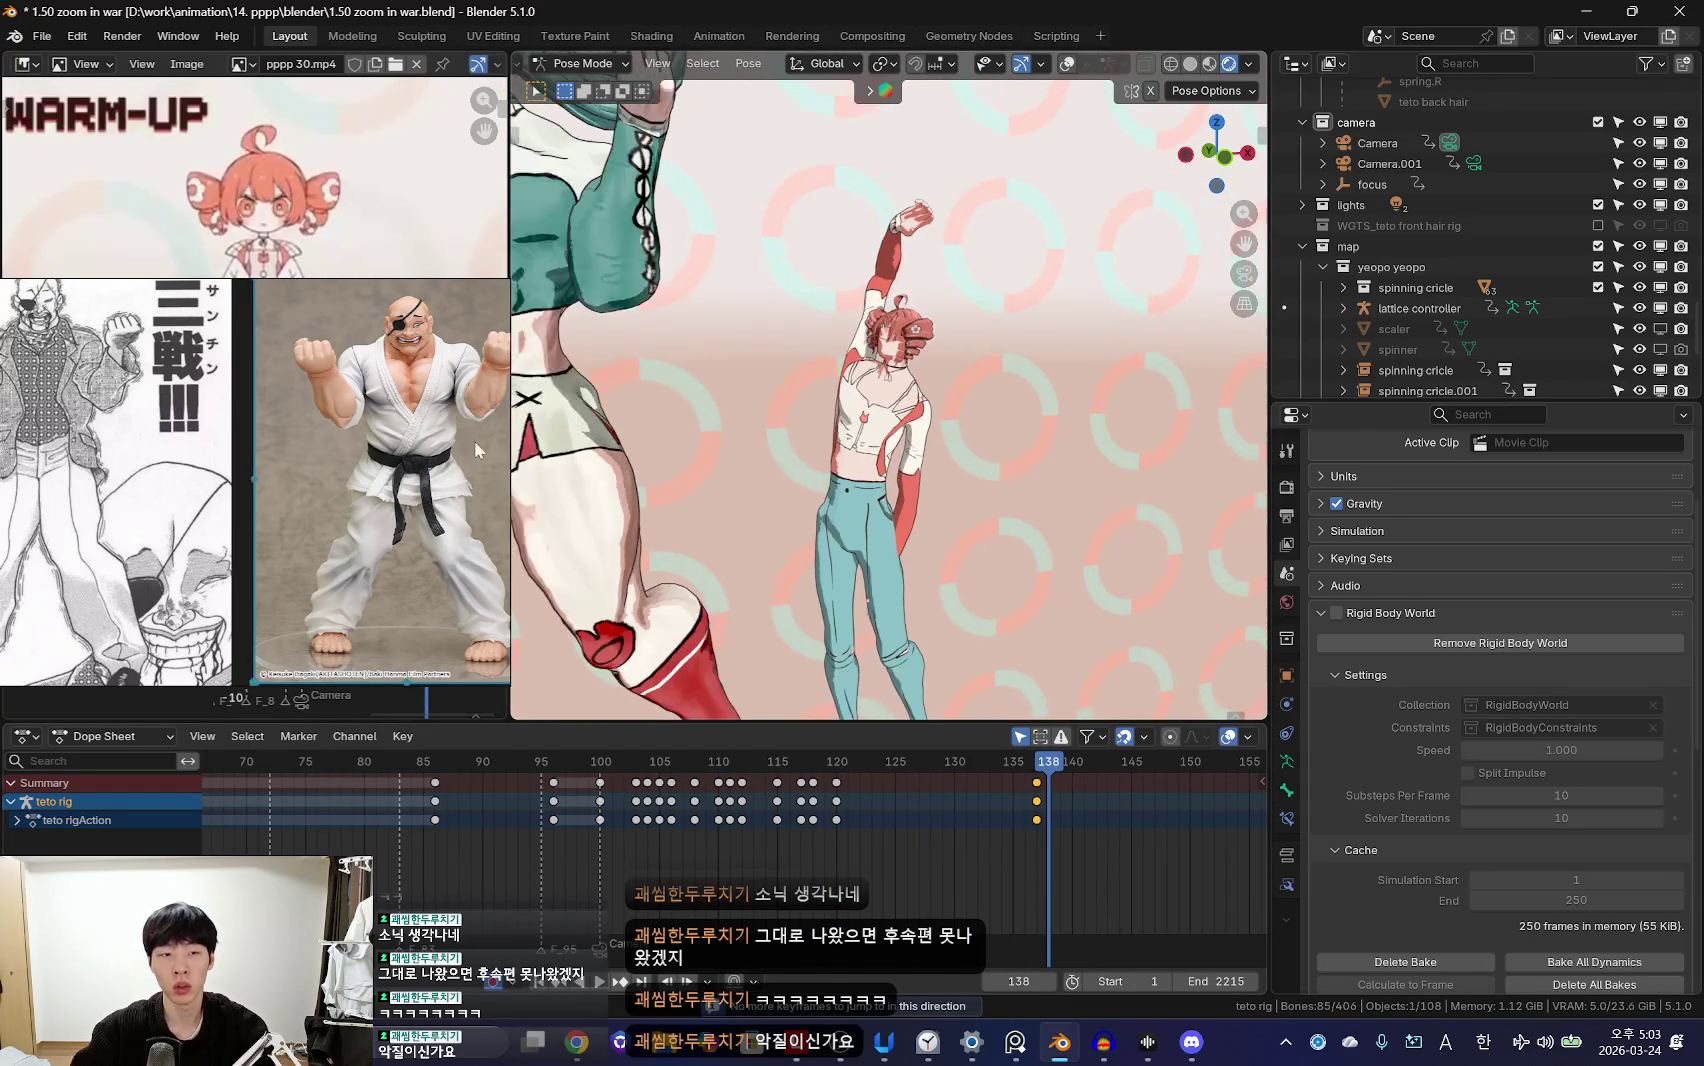
pyautogui.moveTo(306, 413); pyautogui.dragTo(296, 532)
pyautogui.scroll(-3, 872, 825)
pyautogui.press('Right')
pyautogui.press('Right')
pyautogui.press('Right')
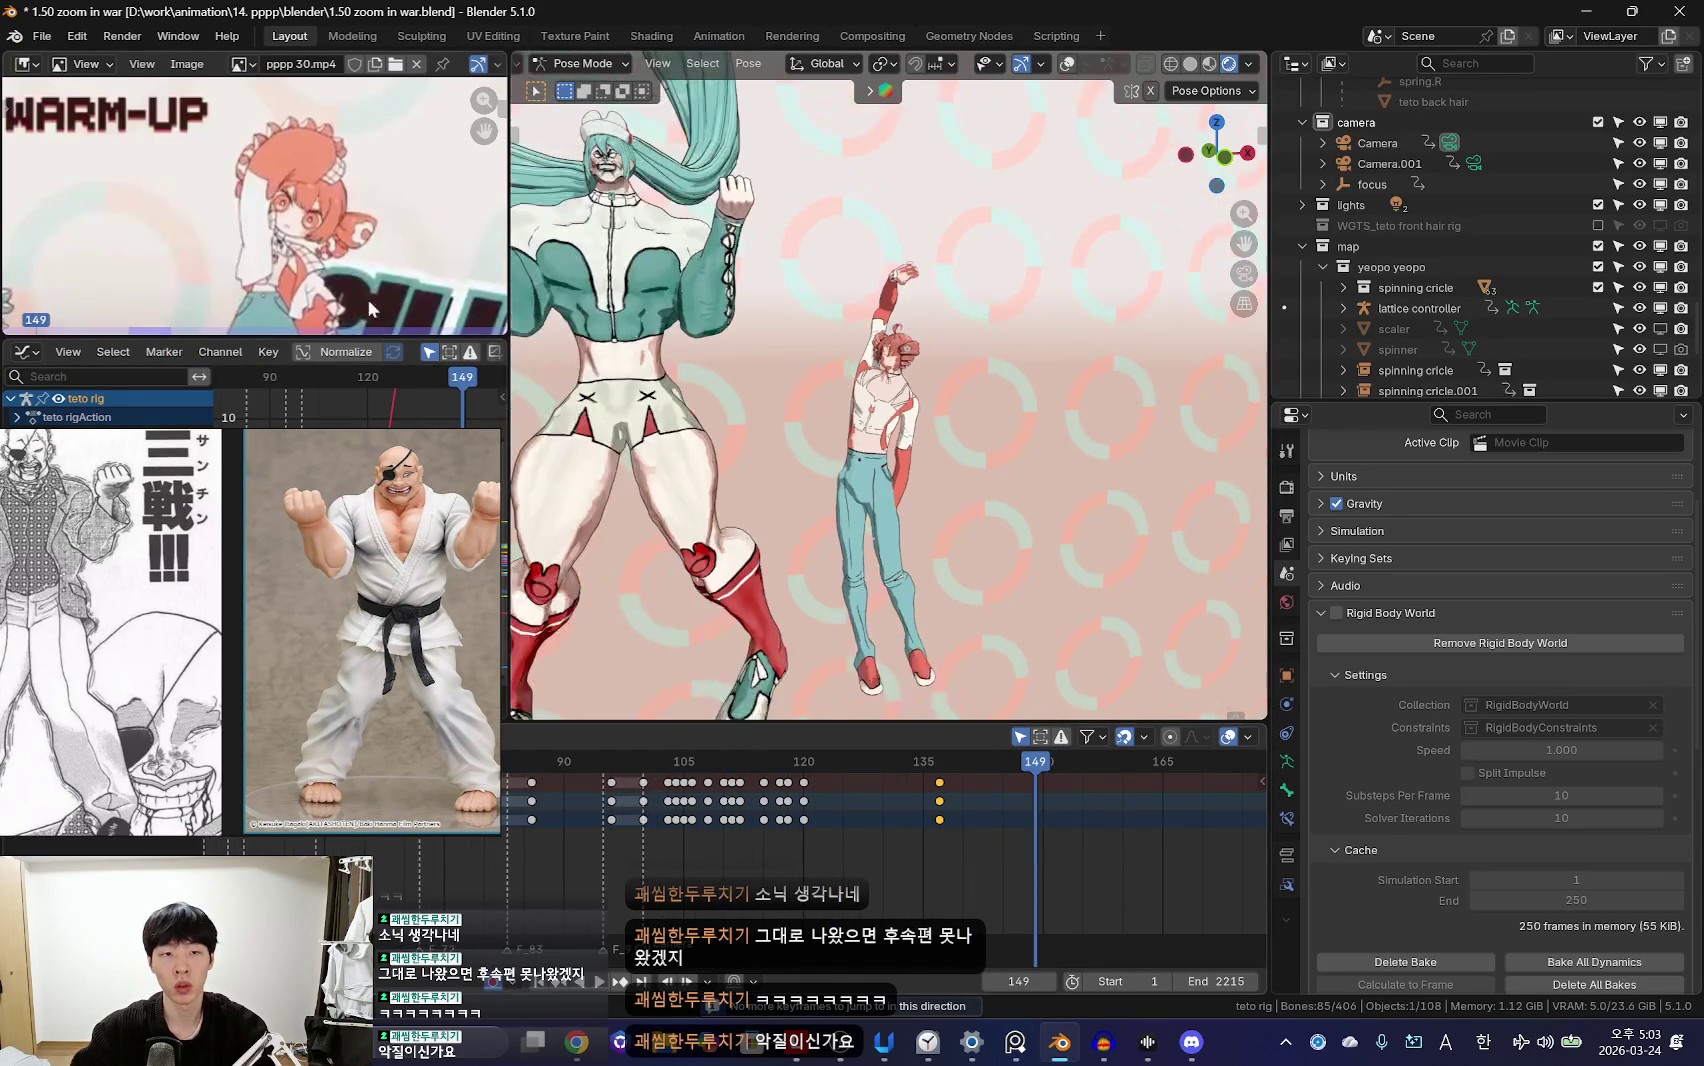
# Step: Return to frame 137 and rotate forearm_fk.L on the X axis
pyautogui.press('Down')
pyautogui.hotkey('shift', 'alt', 'z')
pyautogui.moveTo(958, 478)
pyautogui.mouseDown(button='middle')
pyautogui.moveTo(1118, 529)
pyautogui.moveTo(977, 473)
pyautogui.moveTo(950, 521)
pyautogui.mouseUp(button='middle')
pyautogui.click(983, 507)
pyautogui.hotkey('shift', 'alt', 'z')
pyautogui.press('r')
pyautogui.press('x')
pyautogui.click(977, 473)
pyautogui.hotkey('shift', 'alt', 'z')
pyautogui.hotkey('shift', 'alt', 'z')
pyautogui.hotkey('shift', 'alt', 'z')
# Step: Rotate the arm bone 49.3° to bring it toward the hip
pyautogui.press('r')
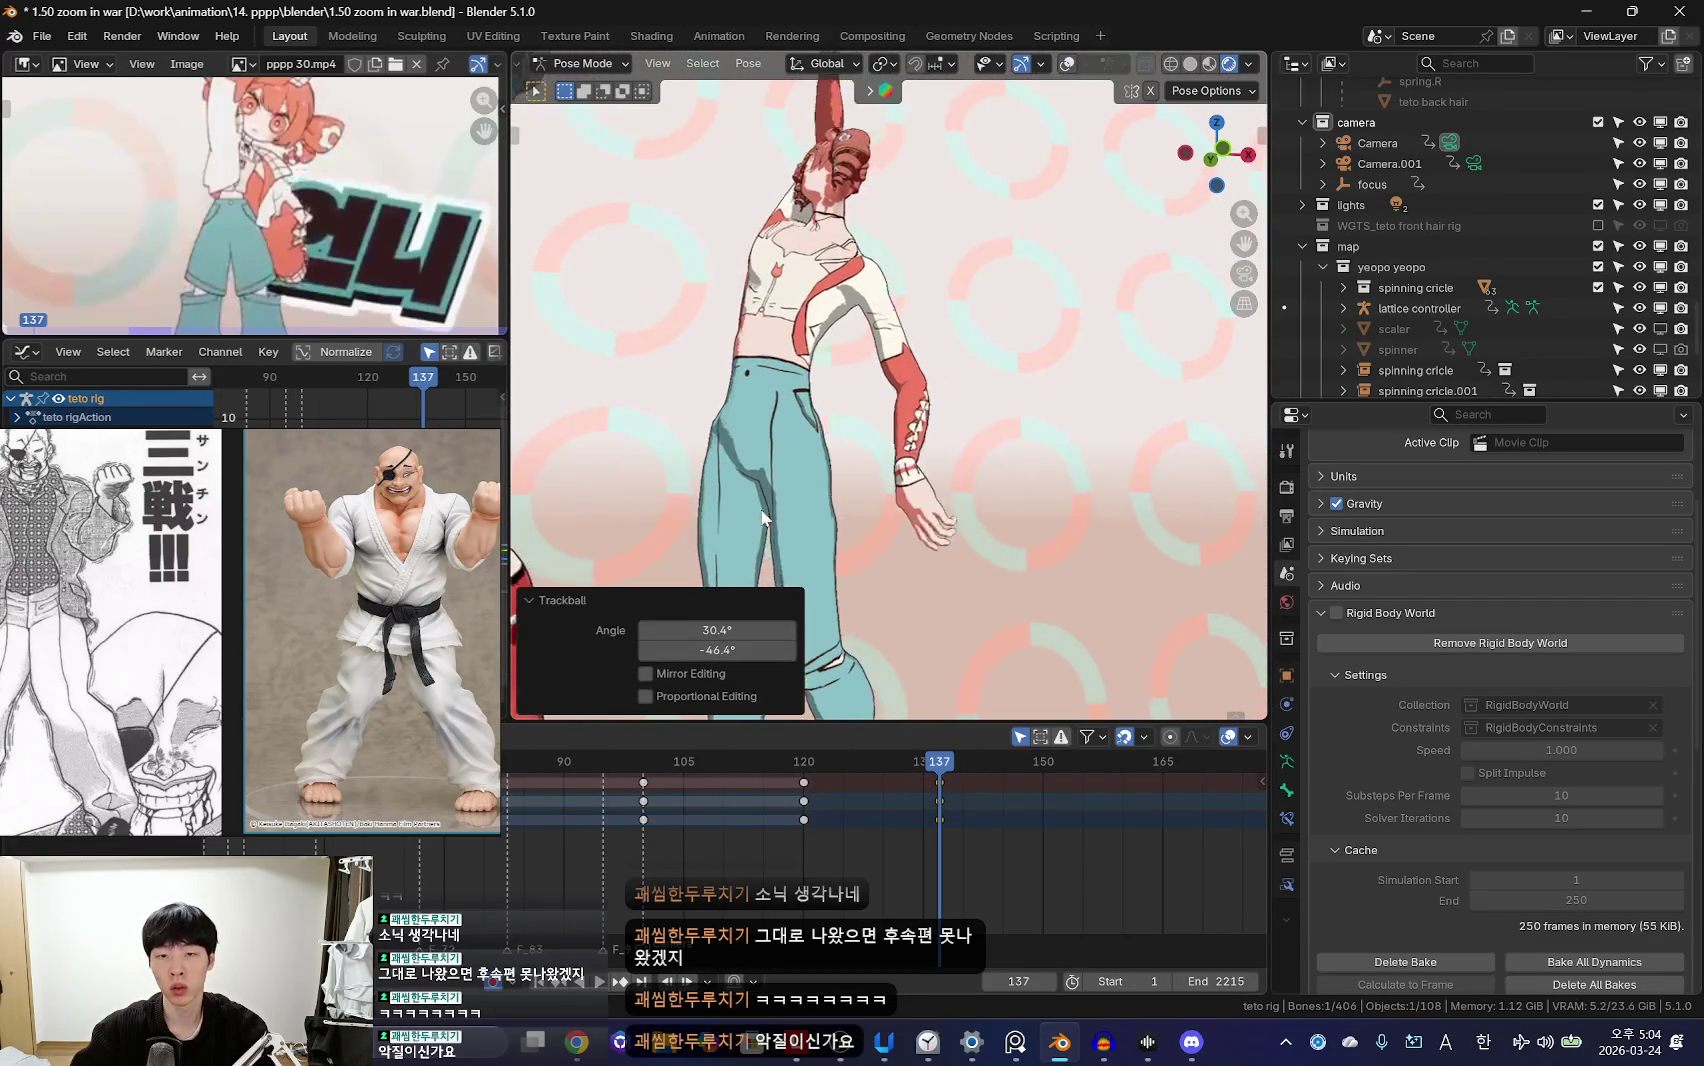
pyautogui.hotkey('shift', 'alt', 'z')
pyautogui.hotkey('shift', 'alt', 'z')
pyautogui.moveTo(770, 515)
pyautogui.mouseDown(button='middle')
pyautogui.moveTo(905, 500)
pyautogui.moveTo(1058, 425)
pyautogui.mouseUp(button='middle')
pyautogui.press('r')
pyautogui.press('r')
pyautogui.click(910, 497)
pyautogui.hotkey('shift', 'alt', 'z')
# Step: Finish the arm rotation and freely rotate the selected bone
pyautogui.hotkey('shift', 'alt', 'z')
pyautogui.press('r')
pyautogui.click(933, 488)
pyautogui.hotkey('shift', 'alt', 'z')
pyautogui.moveTo(933, 488)
pyautogui.mouseDown(button='middle')
pyautogui.moveTo(1055, 583)
pyautogui.moveTo(1055, 373)
pyautogui.mouseUp(button='middle')
pyautogui.hotkey('shift', 'alt', 'z')
pyautogui.click(1080, 563)
pyautogui.hotkey('shift', 'alt', 'z')
pyautogui.hotkey('shift', 'alt', 'z')
pyautogui.hotkey('shift', 'alt', 'z')
pyautogui.hotkey('shift', 'alt', 'z')
pyautogui.press('r')
pyautogui.press('r')
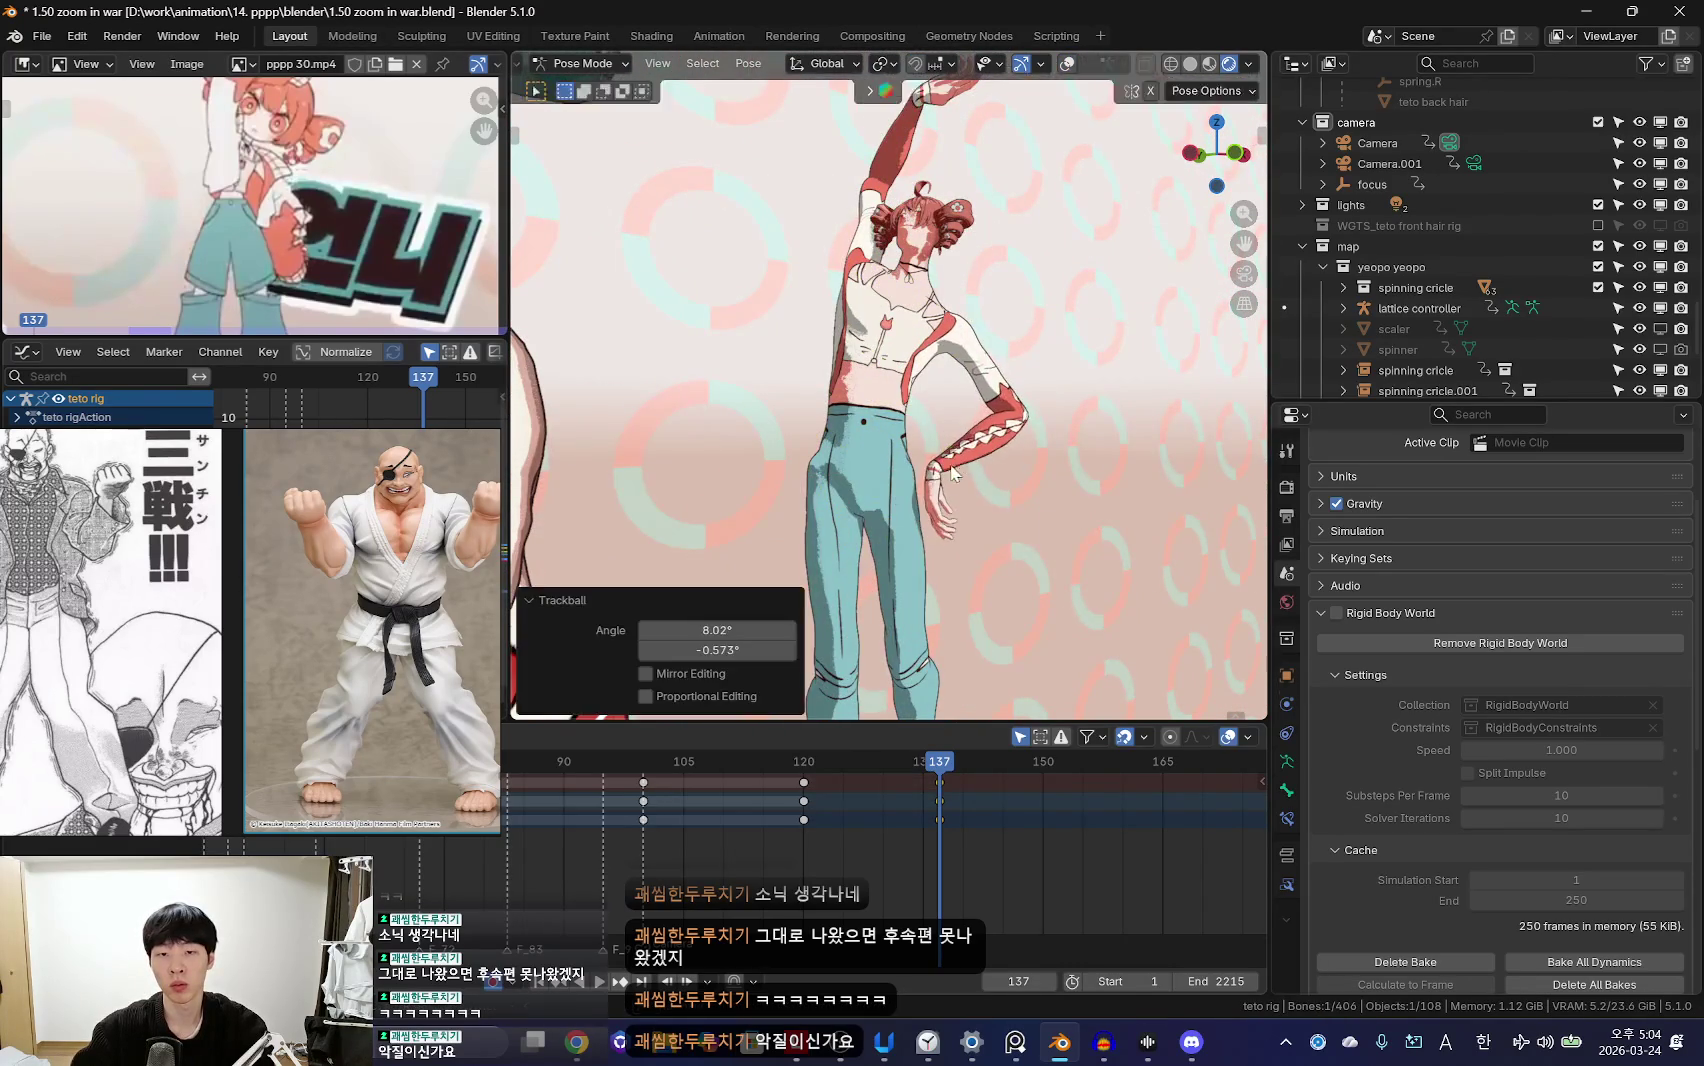
pyautogui.moveTo(1018, 542)
pyautogui.mouseDown(button='middle')
pyautogui.moveTo(994, 596)
pyautogui.moveTo(911, 531)
pyautogui.moveTo(1093, 490)
pyautogui.moveTo(1060, 470)
pyautogui.mouseUp(button='middle')
pyautogui.hotkey('shift', 'alt', 'z')
# Step: Bend forearm_fk.L so the hand rests against the hip
pyautogui.click(950, 400)
pyautogui.moveTo(950, 400); pyautogui.dragTo(805, 427, button='middle')
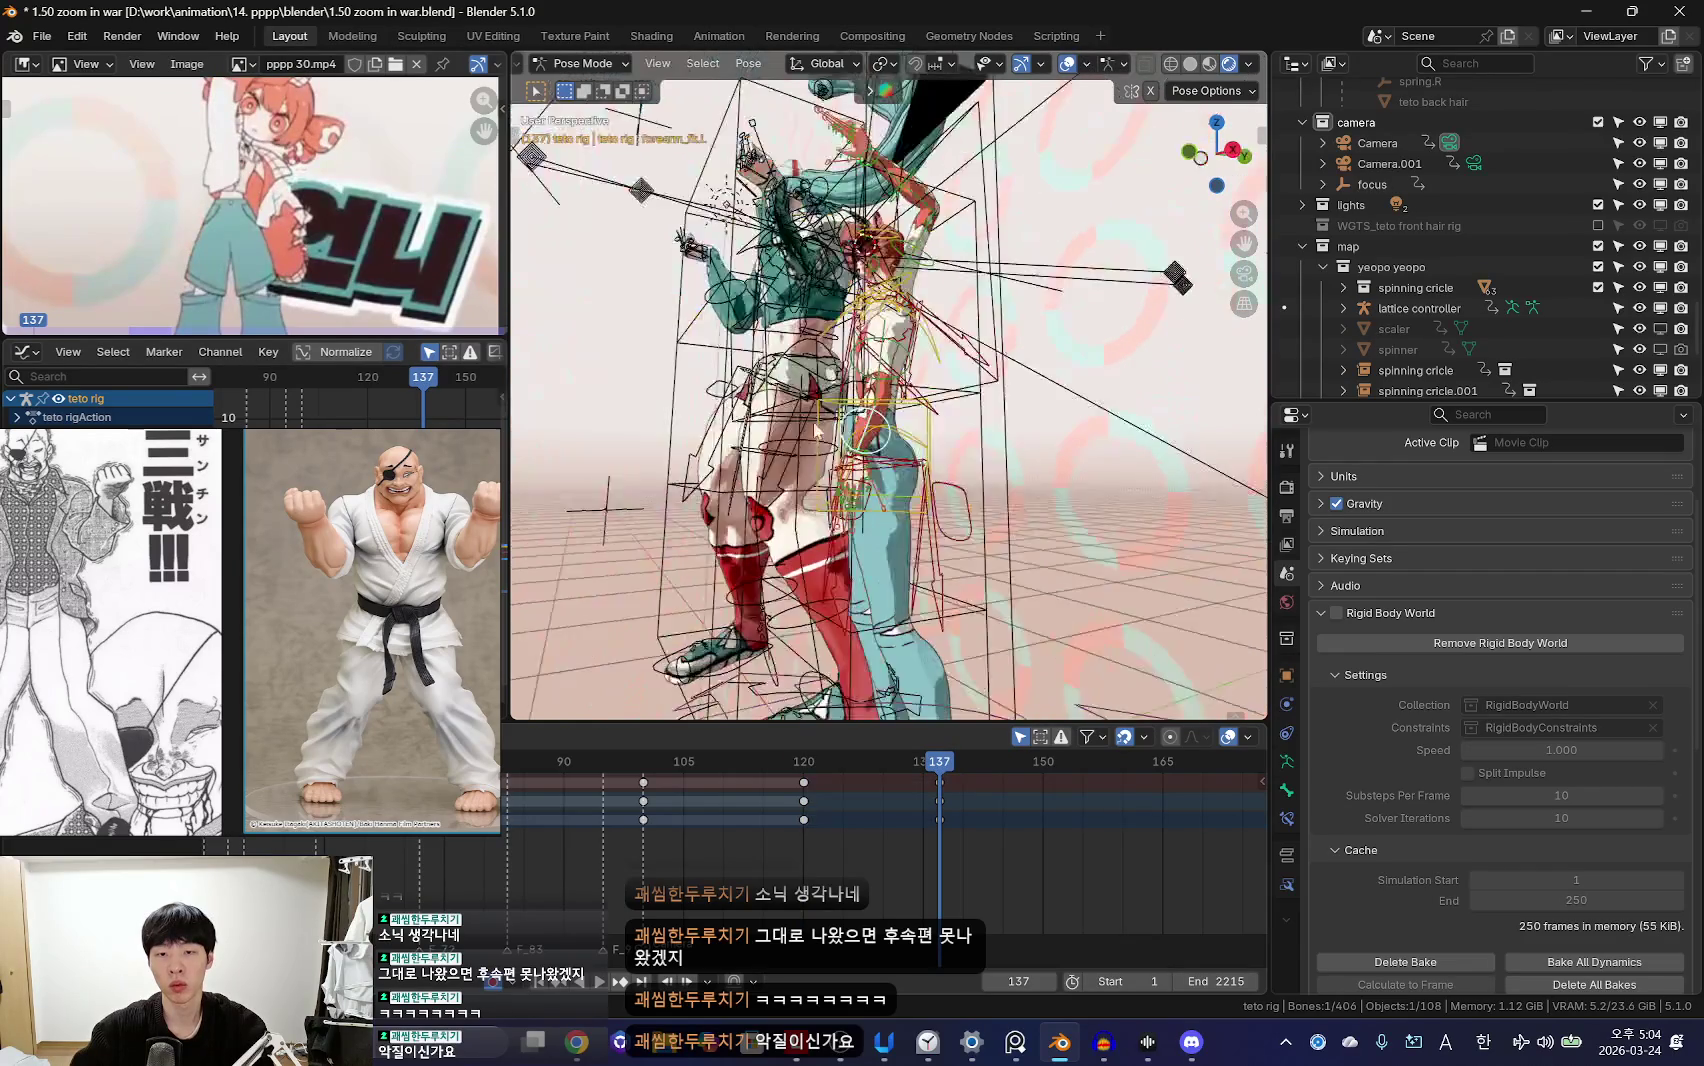
pyautogui.hotkey('shift', 'alt', 'z')
pyautogui.press('r')
pyautogui.hotkey('shift', 'alt', 'z')
pyautogui.moveTo(998, 527)
pyautogui.mouseDown(button='middle')
pyautogui.moveTo(965, 461)
pyautogui.moveTo(1120, 478)
pyautogui.moveTo(1018, 490)
pyautogui.mouseUp(button='middle')
pyautogui.hotkey('shift', 'alt', 'z')
pyautogui.hotkey('shift', 'alt', 'z')
pyautogui.scroll(5, 928, 478)
pyautogui.hotkey('shift', 'alt', 'z')
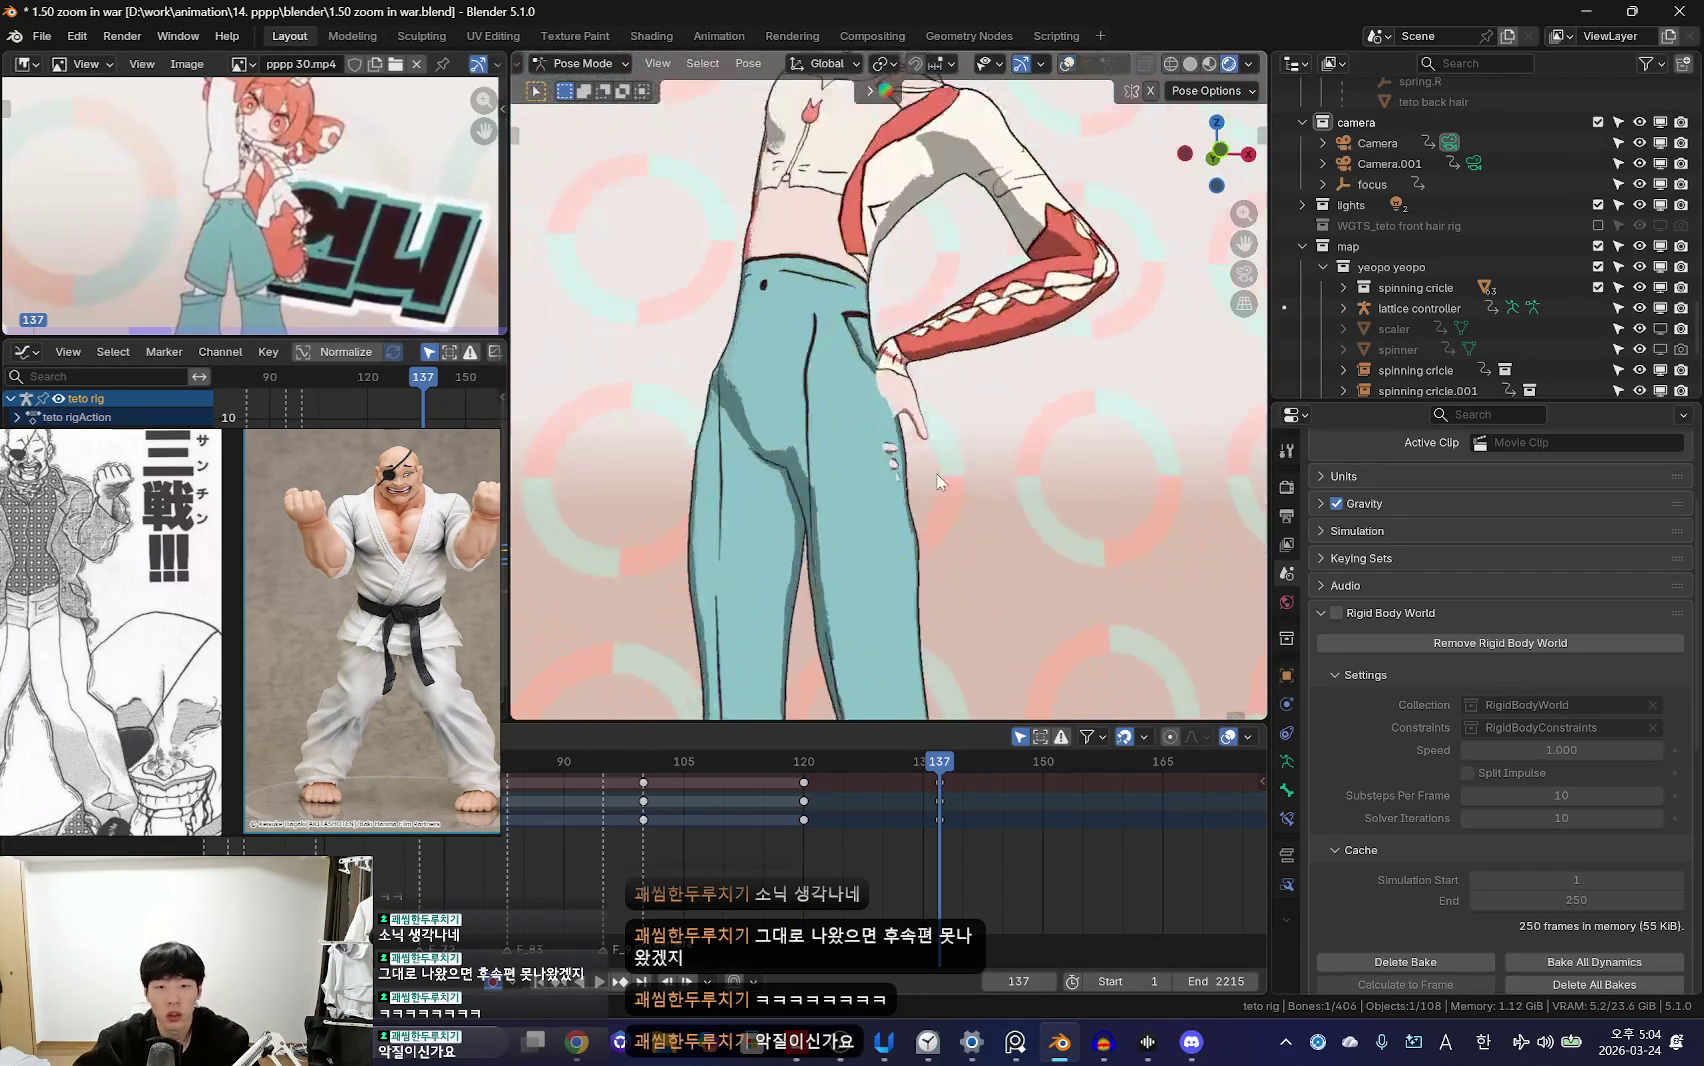
# Step: Rotate the hip-side hand to a first new angle at frame 137
pyautogui.press('r')
pyautogui.press('r')
pyautogui.press('r')
pyautogui.click(849, 444)
pyautogui.hotkey('shift', 'alt', 'z')
pyautogui.scroll(2, 860, 445)
pyautogui.scroll(2, 880, 448)
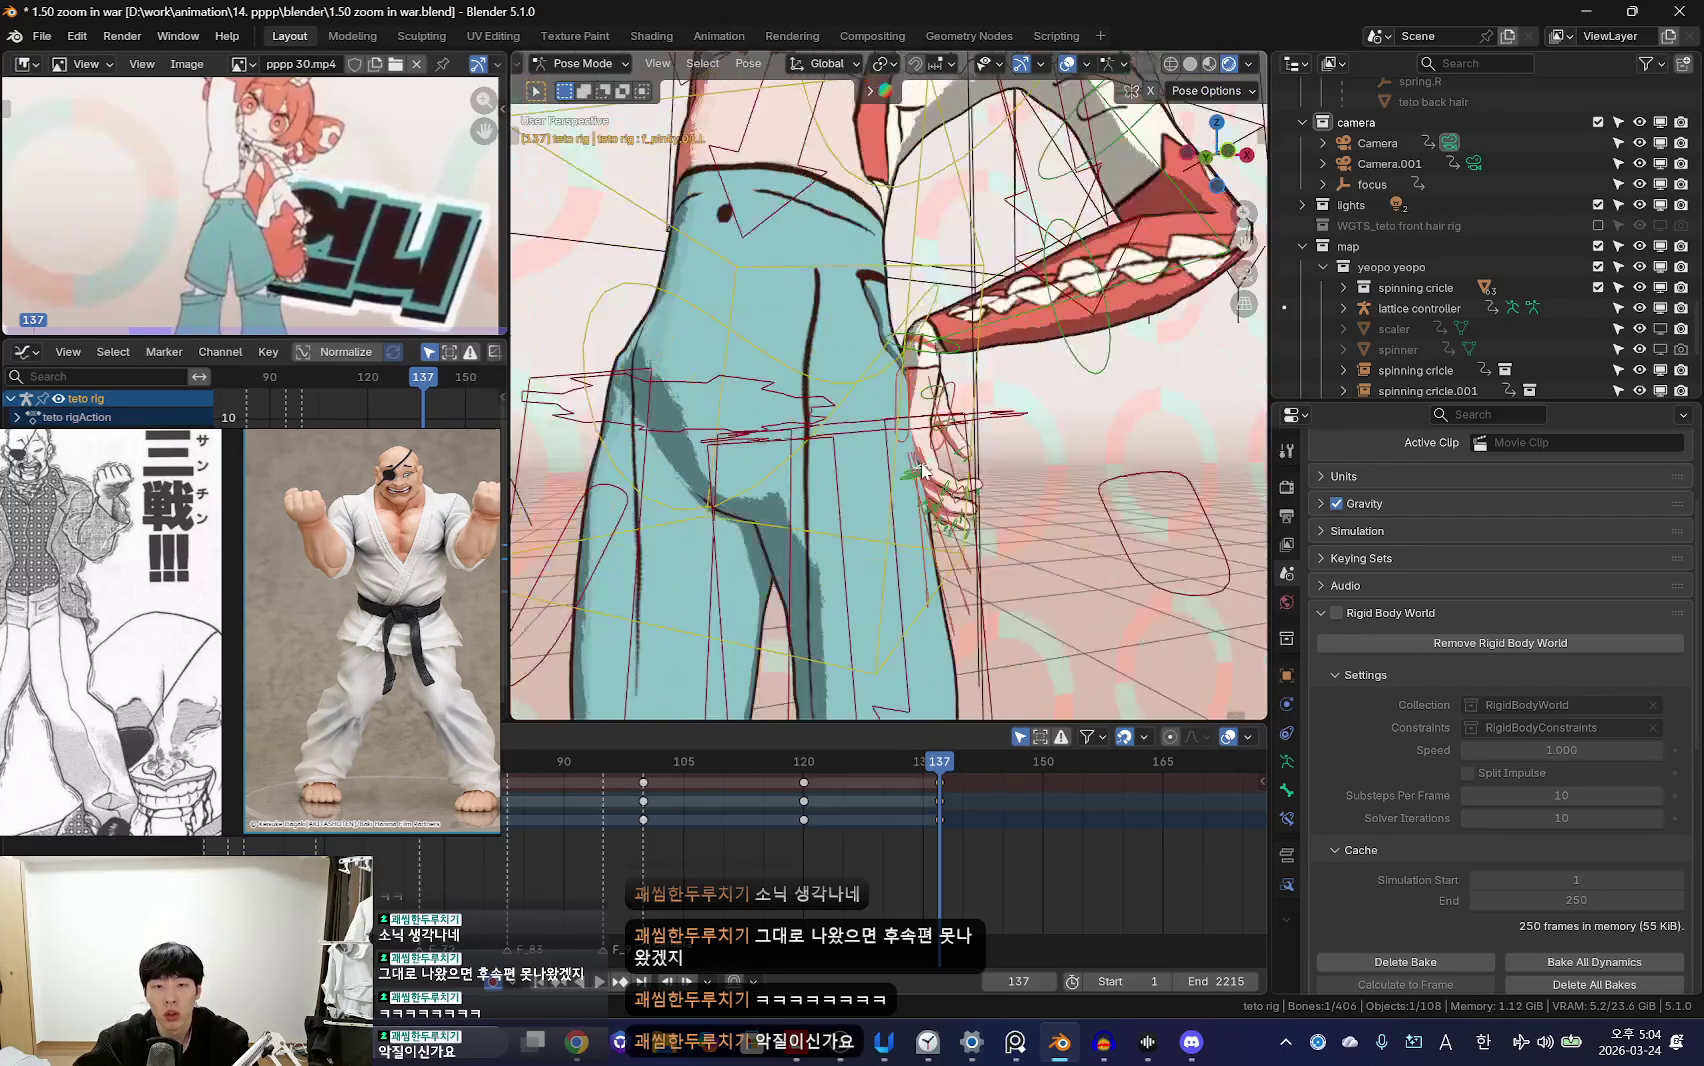
pyautogui.hotkey('shift', 'alt', 'z')
pyautogui.scroll(2, 935, 453)
pyautogui.scroll(-2, 935, 453)
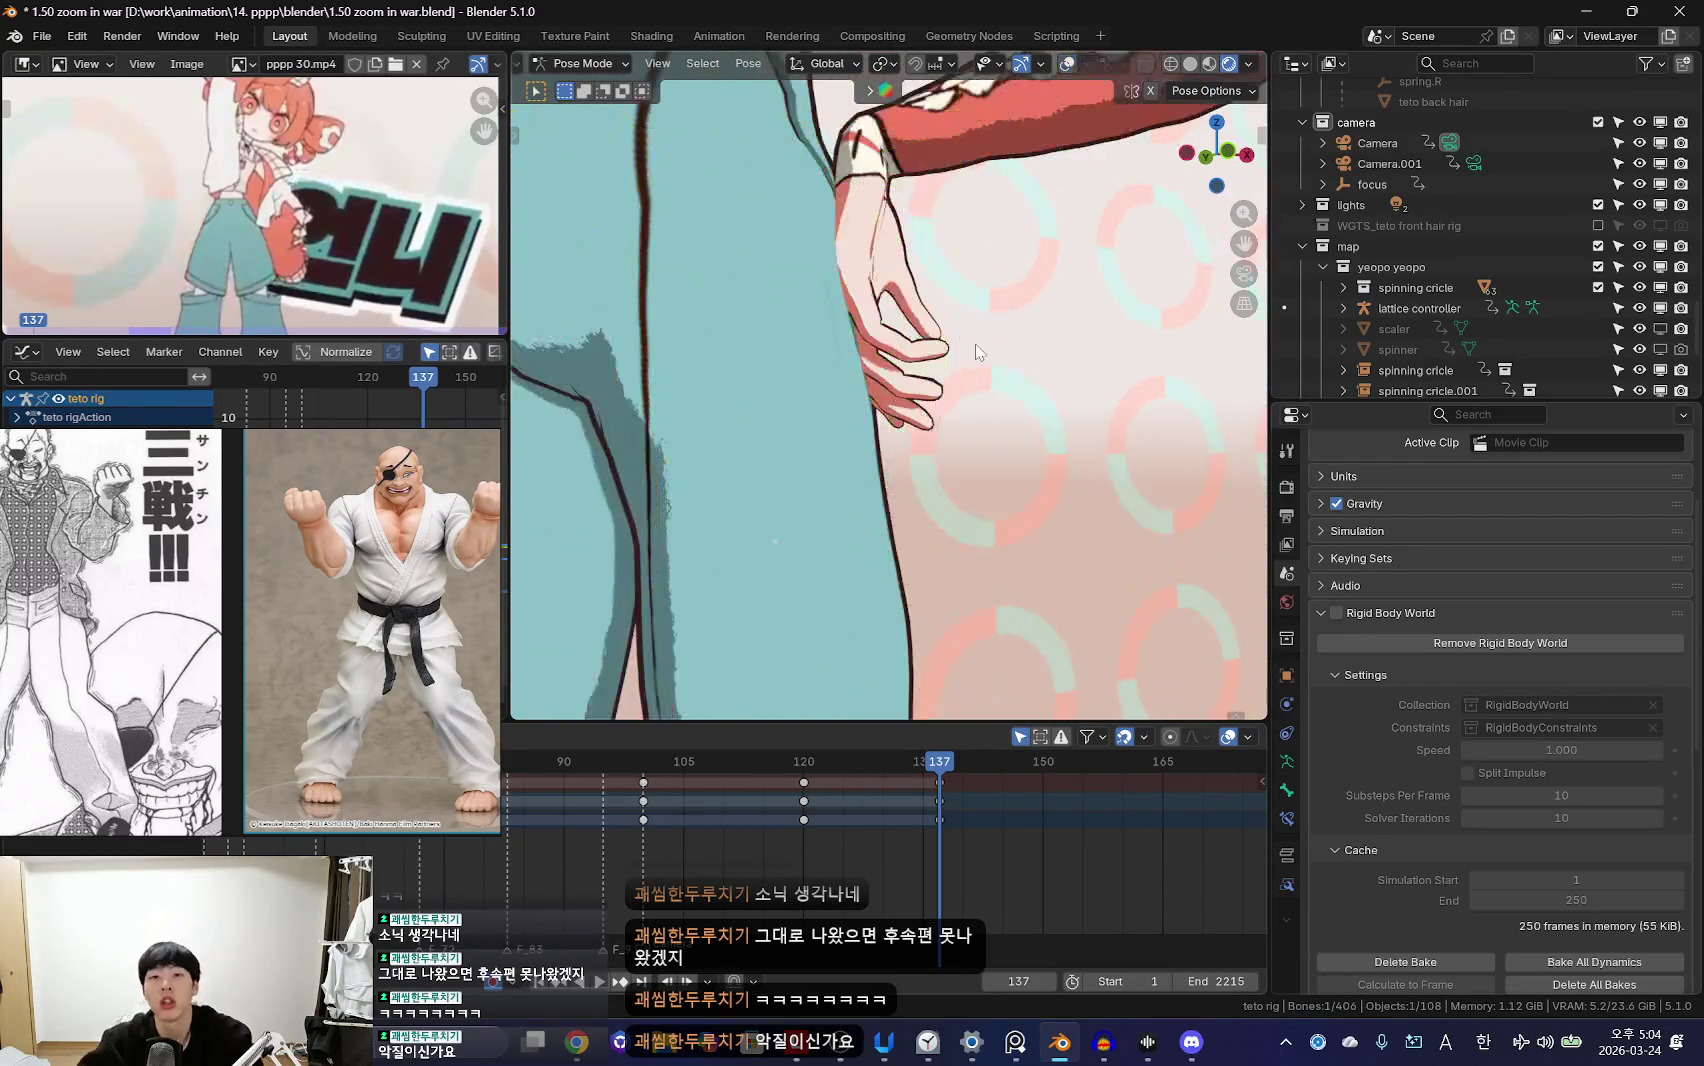
# Step: Try shrinking the hand, cancel, and rotate it instead
pyautogui.press('s')
pyautogui.click(1014, 497)
pyautogui.press('Escape')
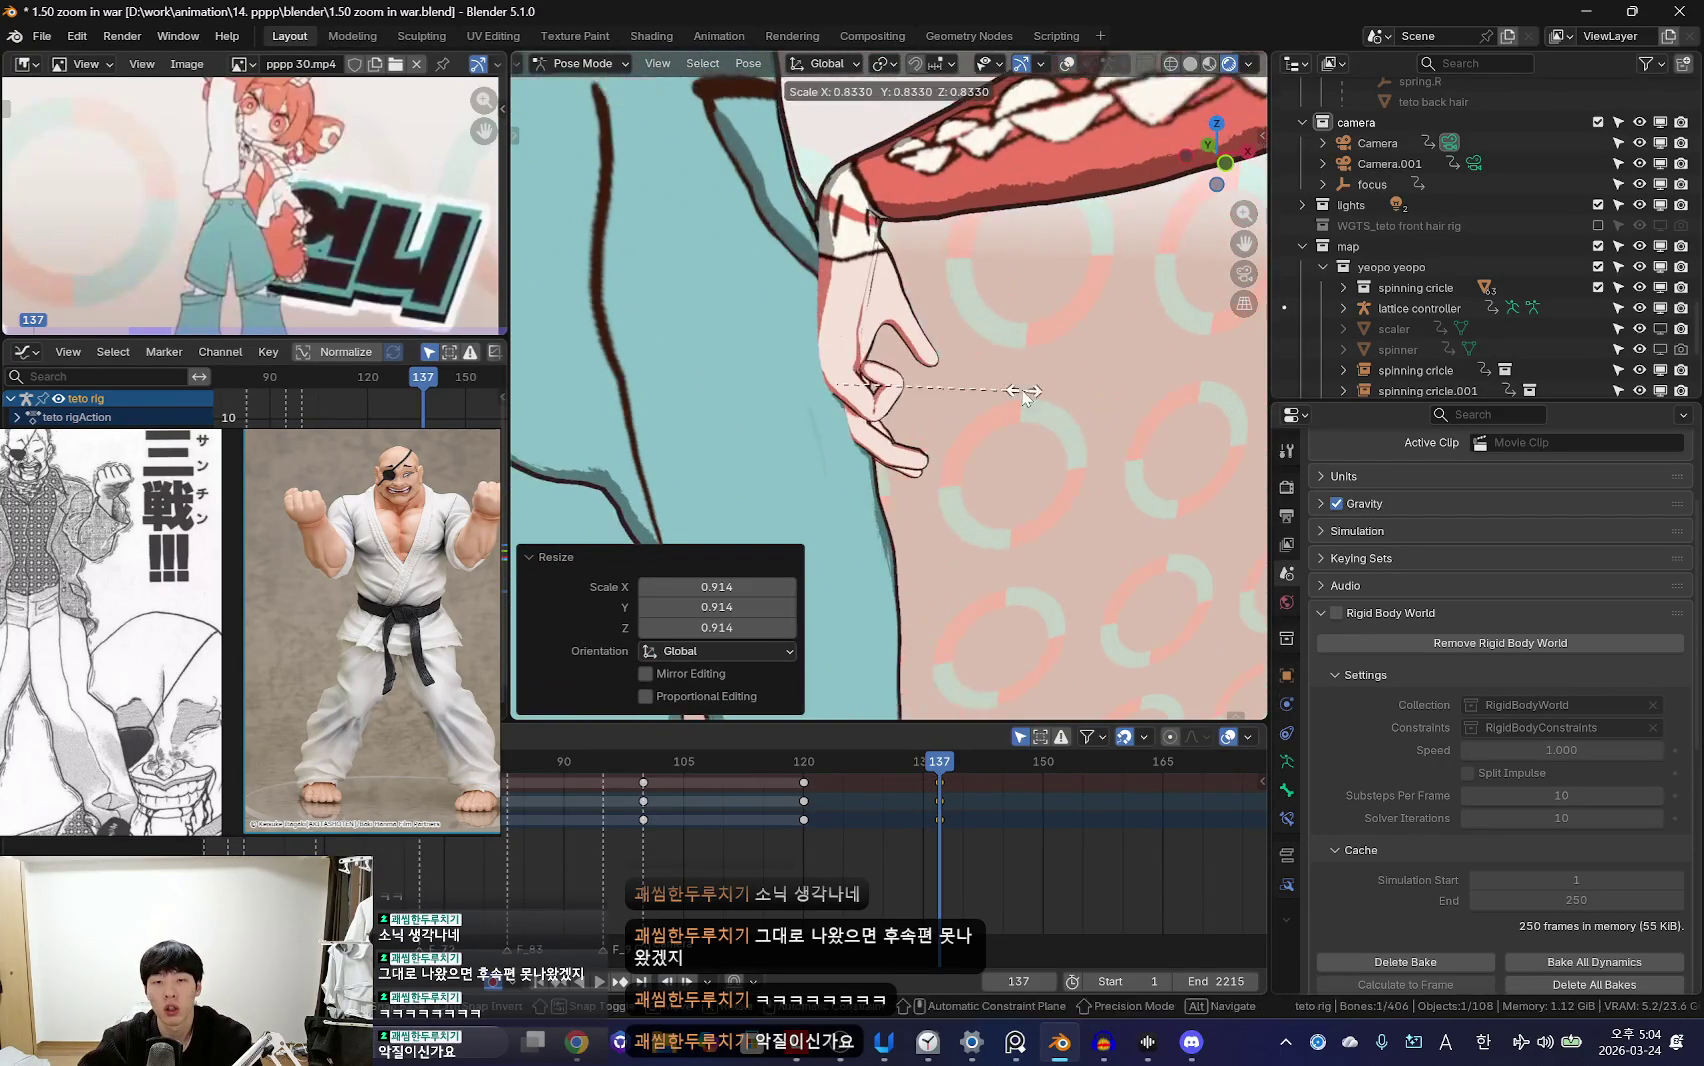
pyautogui.press('r')
pyautogui.click(1045, 372)
pyautogui.hotkey('shift', 'alt', 'z')
pyautogui.scroll(-2, 955, 493)
pyautogui.hotkey('shift', 'alt', 'z')
# Step: Rotate the hand again and orbit to a side view of it
pyautogui.hotkey('shift', 'alt', 'z')
pyautogui.hotkey('shift', 'alt', 'z')
pyautogui.scroll(-1, 860, 490)
pyautogui.press('r')
pyautogui.press('r')
pyautogui.click(857, 510)
pyautogui.hotkey('shift', 'alt', 'z')
pyautogui.hotkey('shift', 'alt', 'z')
pyautogui.moveTo(857, 510); pyautogui.dragTo(996, 490, button='middle')
pyautogui.hotkey('shift', 'alt', 'z')
pyautogui.click(853, 520)
pyautogui.hotkey('shift', 'alt', 'z')
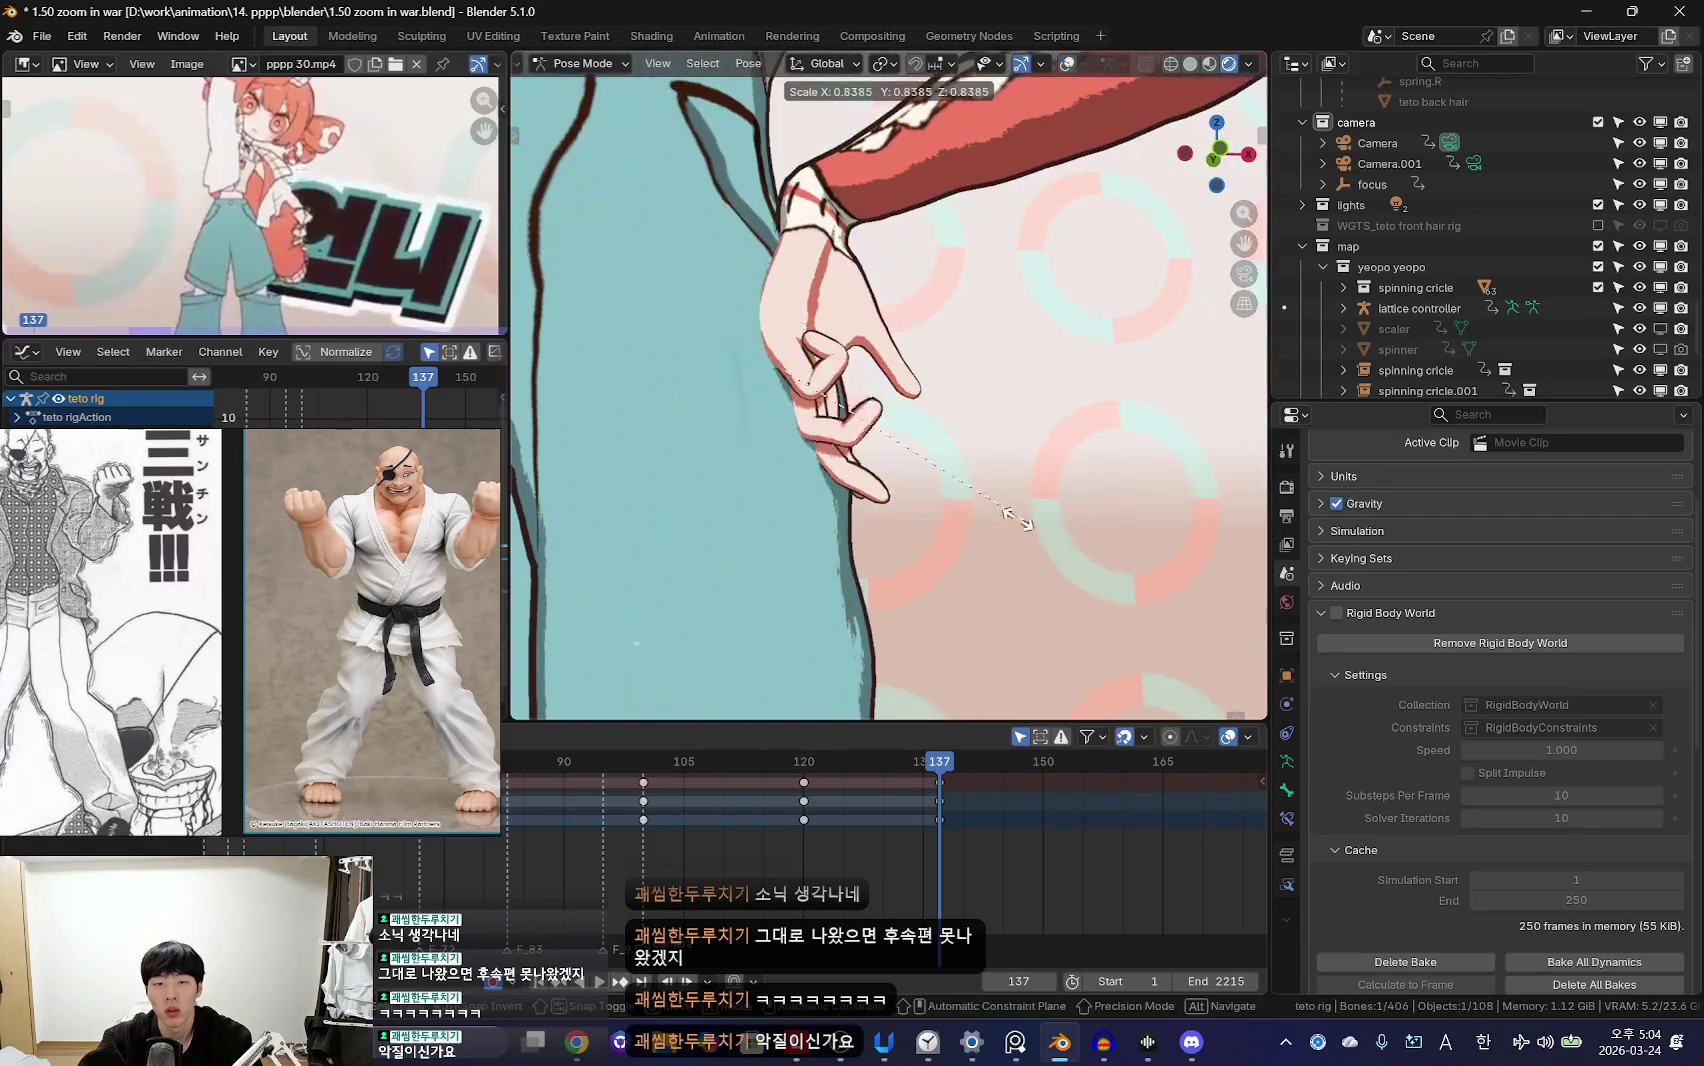
# Step: Rotate the hand by -28.7° and twist it around the viewing direction
pyautogui.press('r')
pyautogui.click(945, 361)
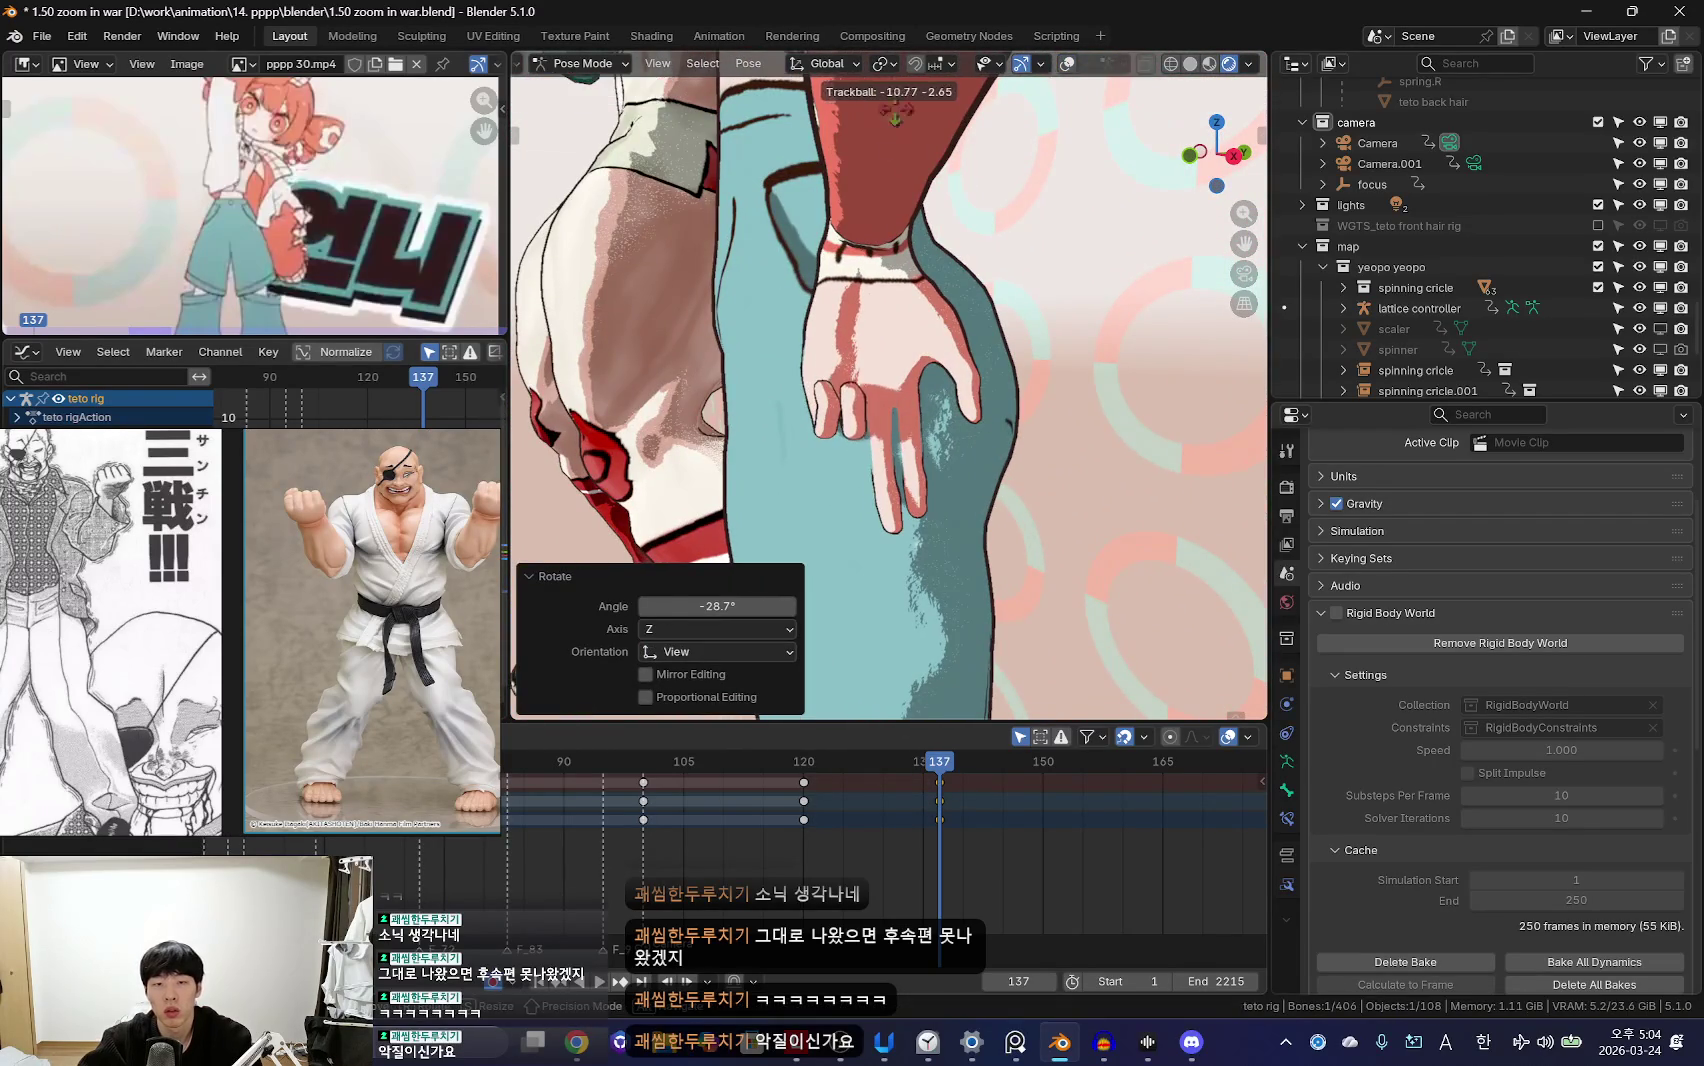
pyautogui.moveTo(936, 670); pyautogui.dragTo(962, 513, button='middle')
pyautogui.press('r')
pyautogui.click(936, 411)
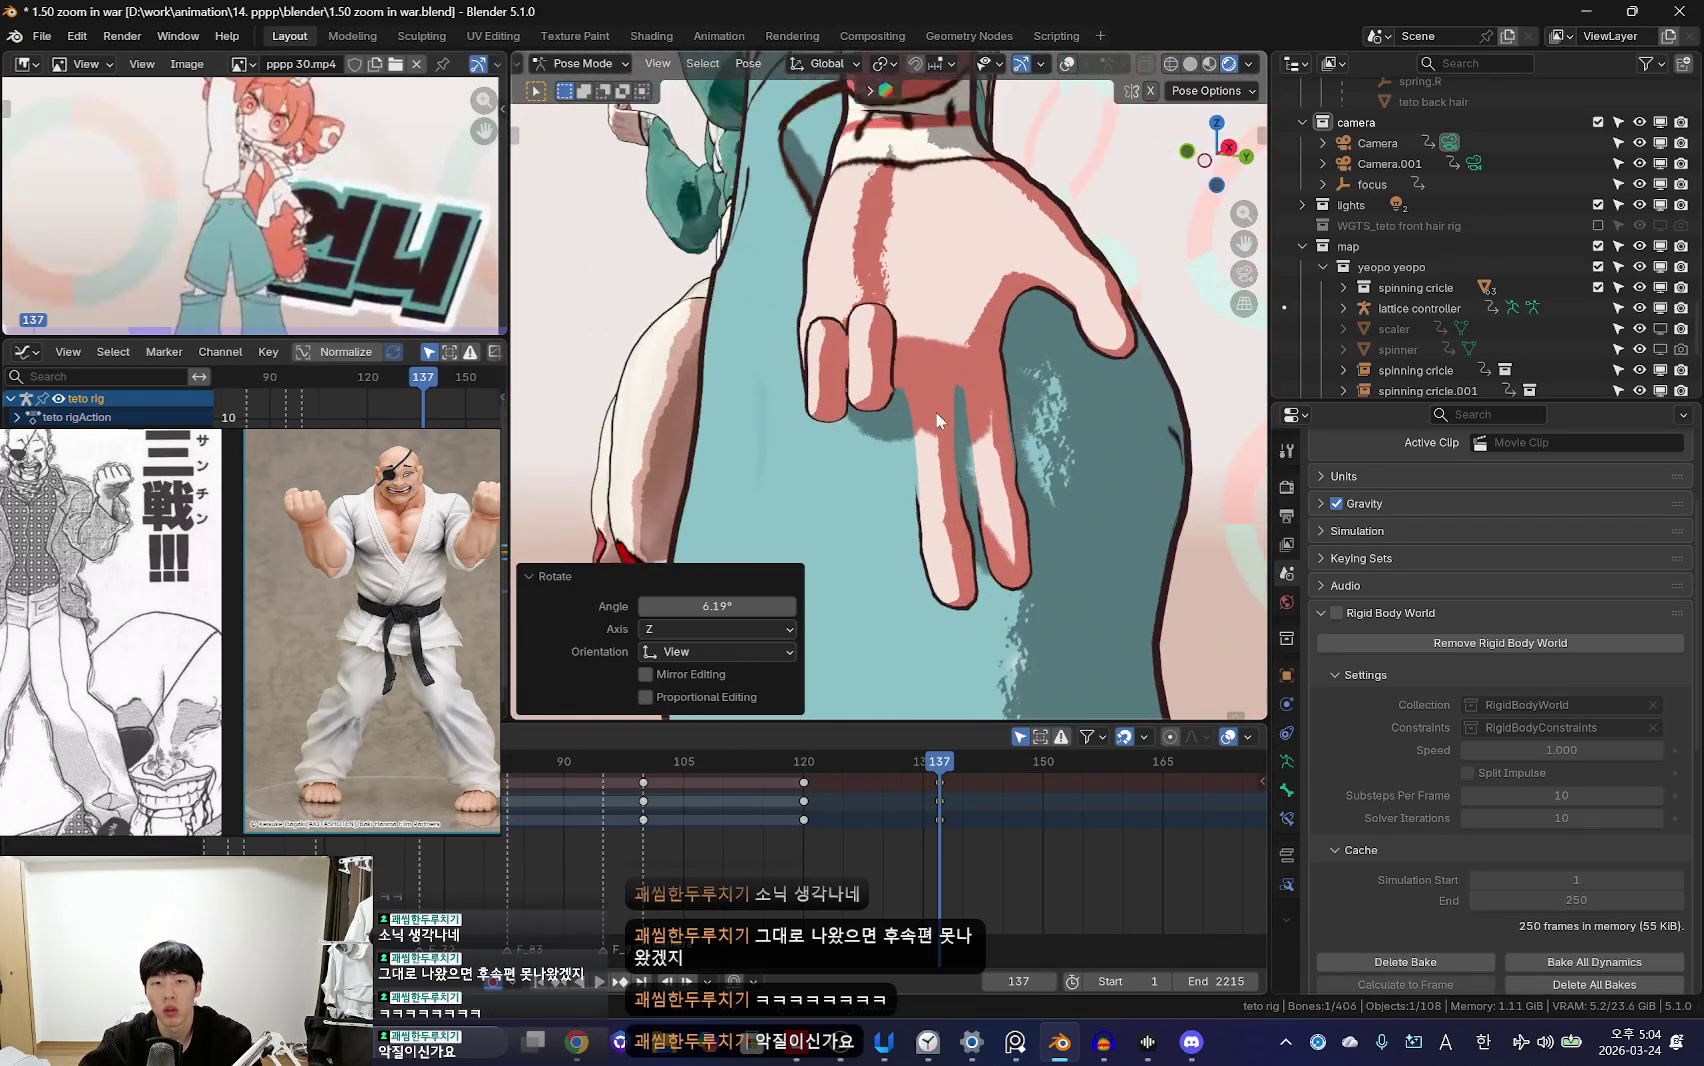
# Step: Make small hand turns until the finger points down-right
pyautogui.hotkey('shift', 'alt', 'z')
pyautogui.hotkey('shift', 'alt', 'z')
pyautogui.press('r')
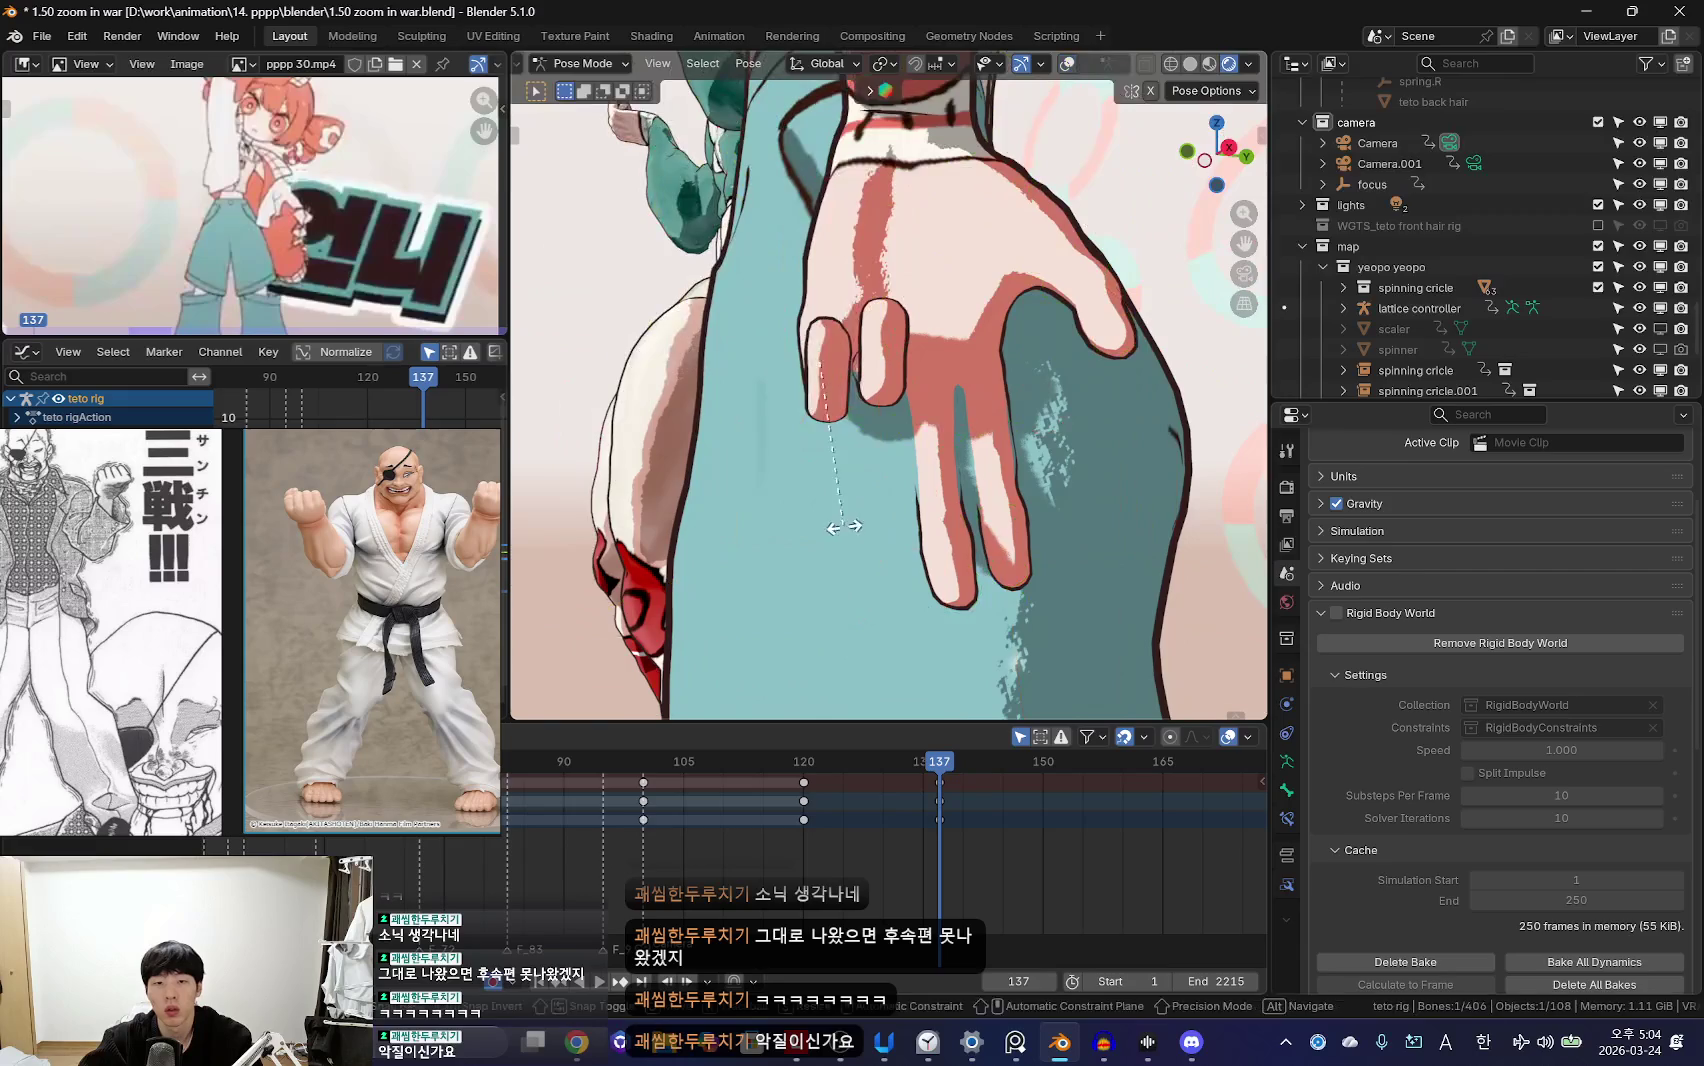
pyautogui.click(918, 538)
pyautogui.press('r')
pyautogui.click(990, 515)
pyautogui.hotkey('shift', 'alt', 'z')
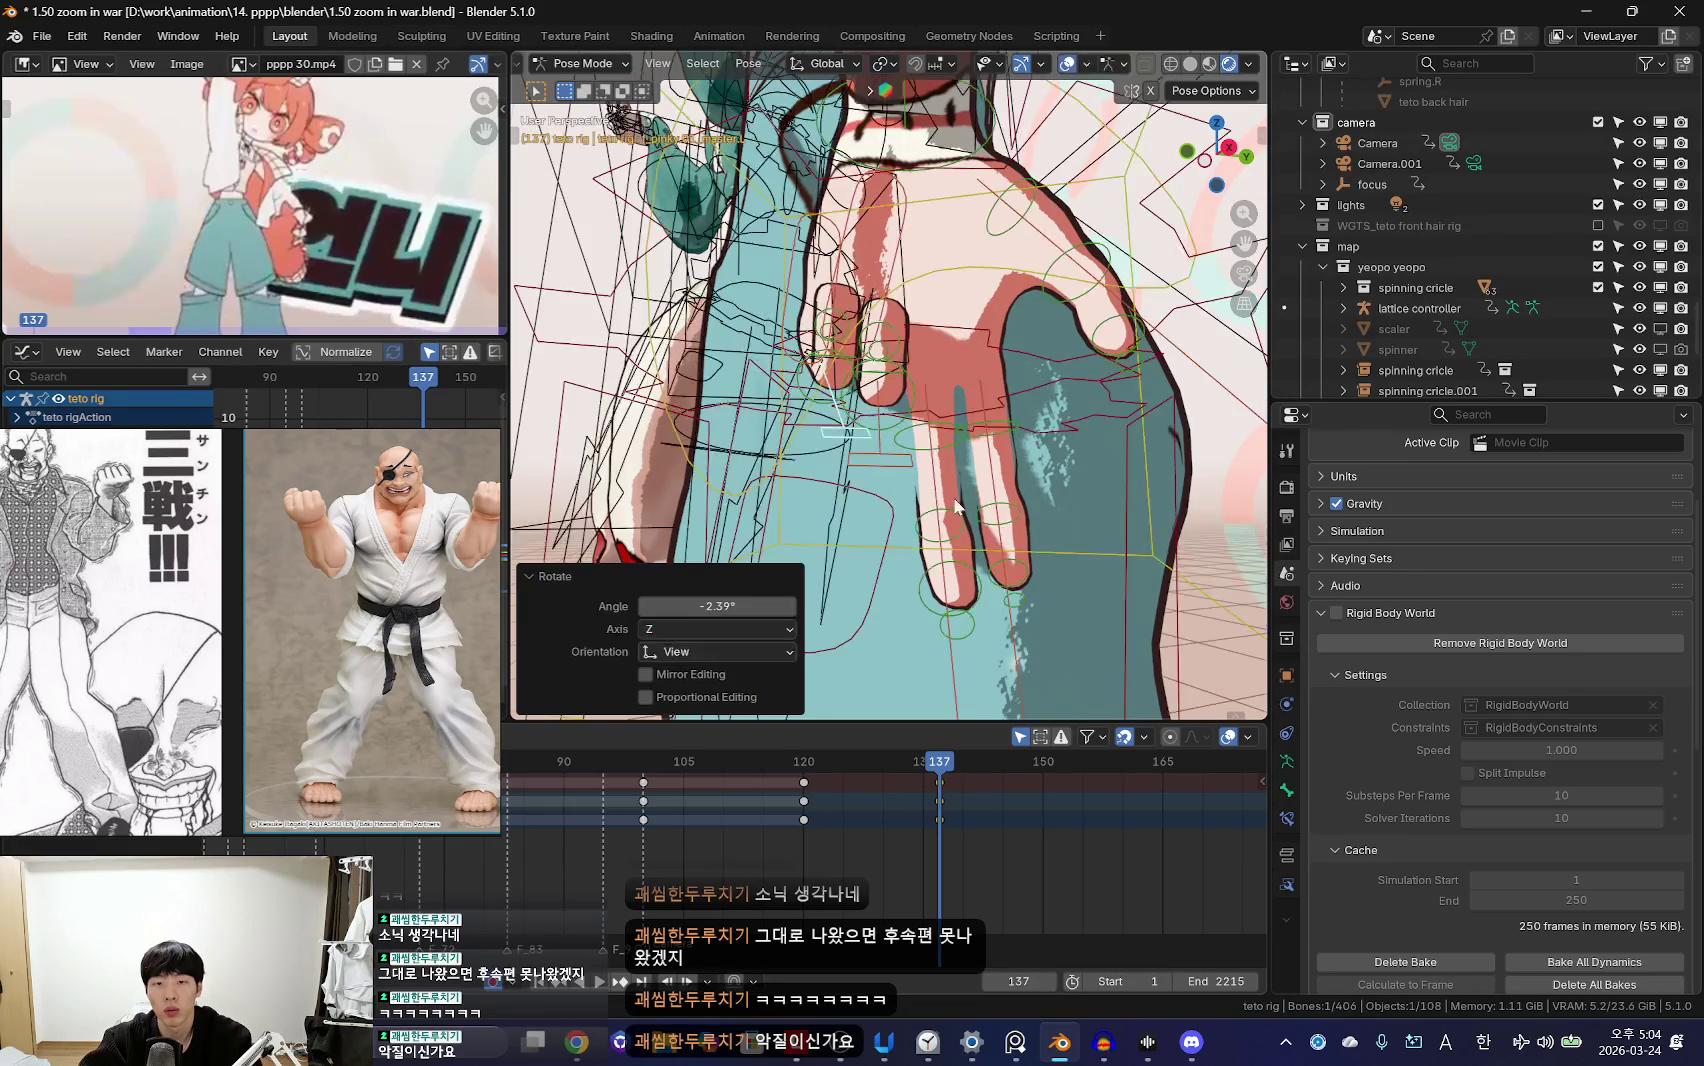
pyautogui.hotkey('shift', 'alt', 'z')
pyautogui.press('r')
pyautogui.click(770, 405)
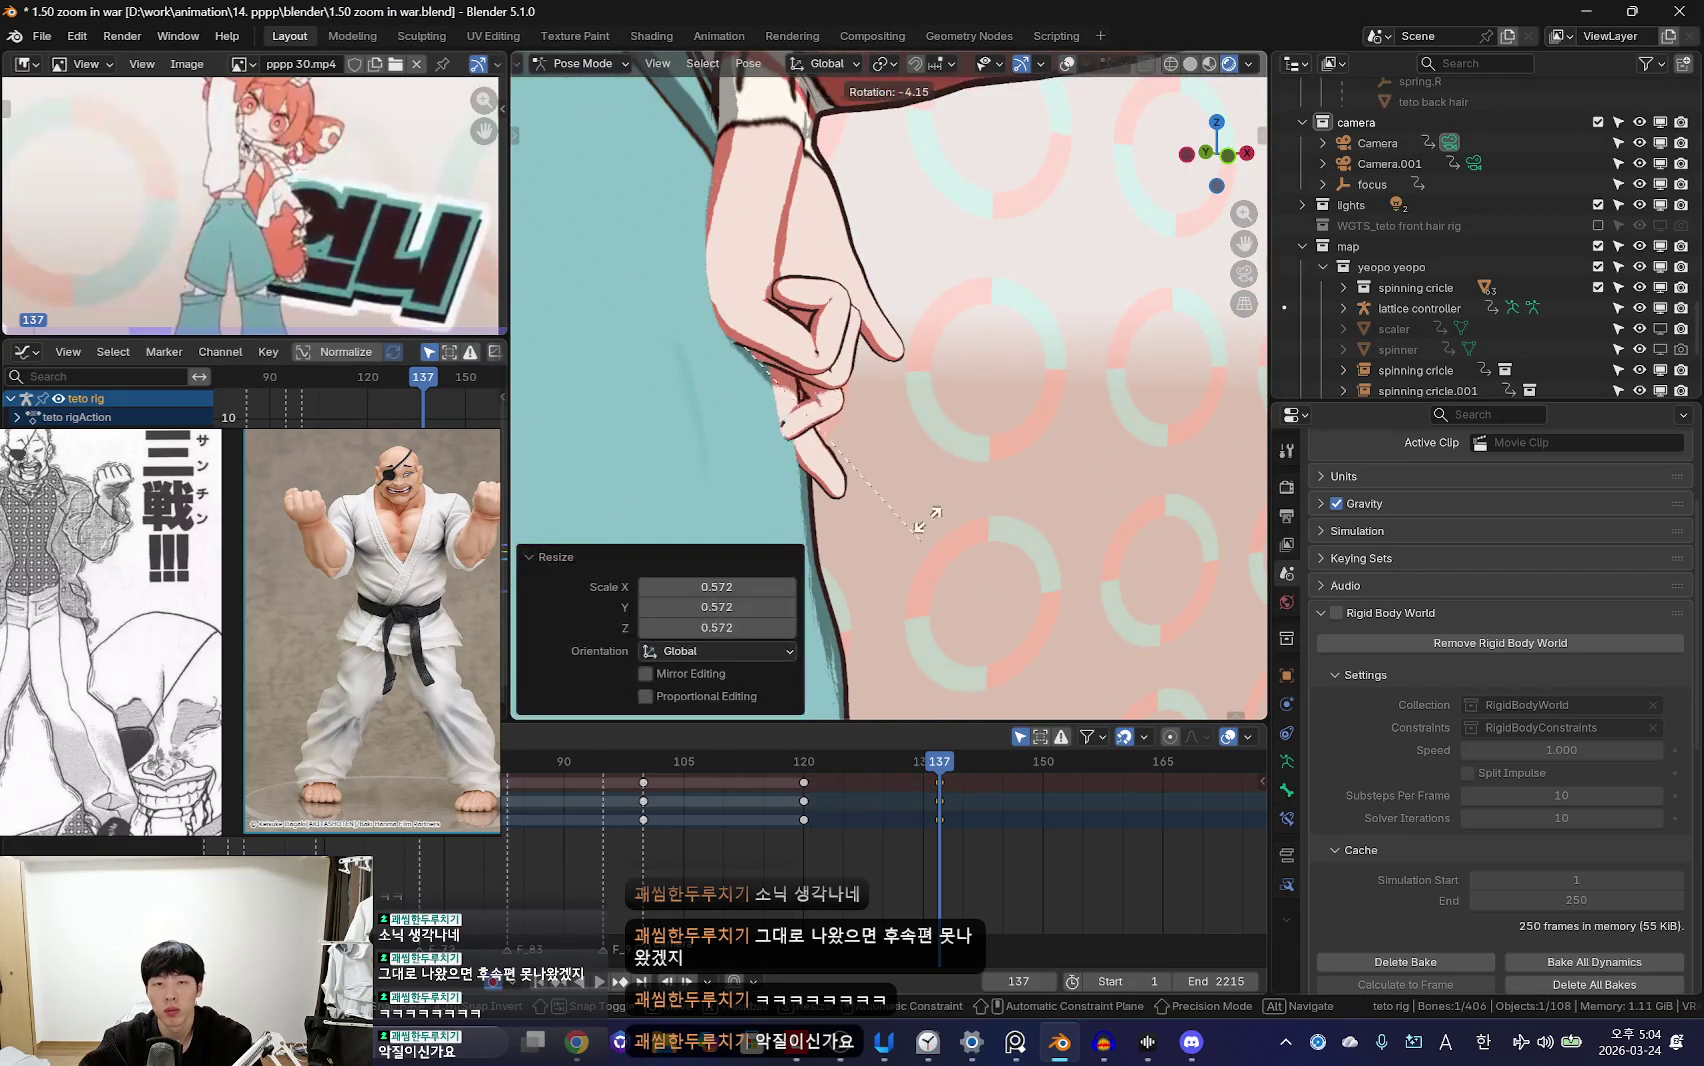
# Step: Undo a free hand rotation and shrink the hand to 0.767
pyautogui.press('r')
pyautogui.press('r')
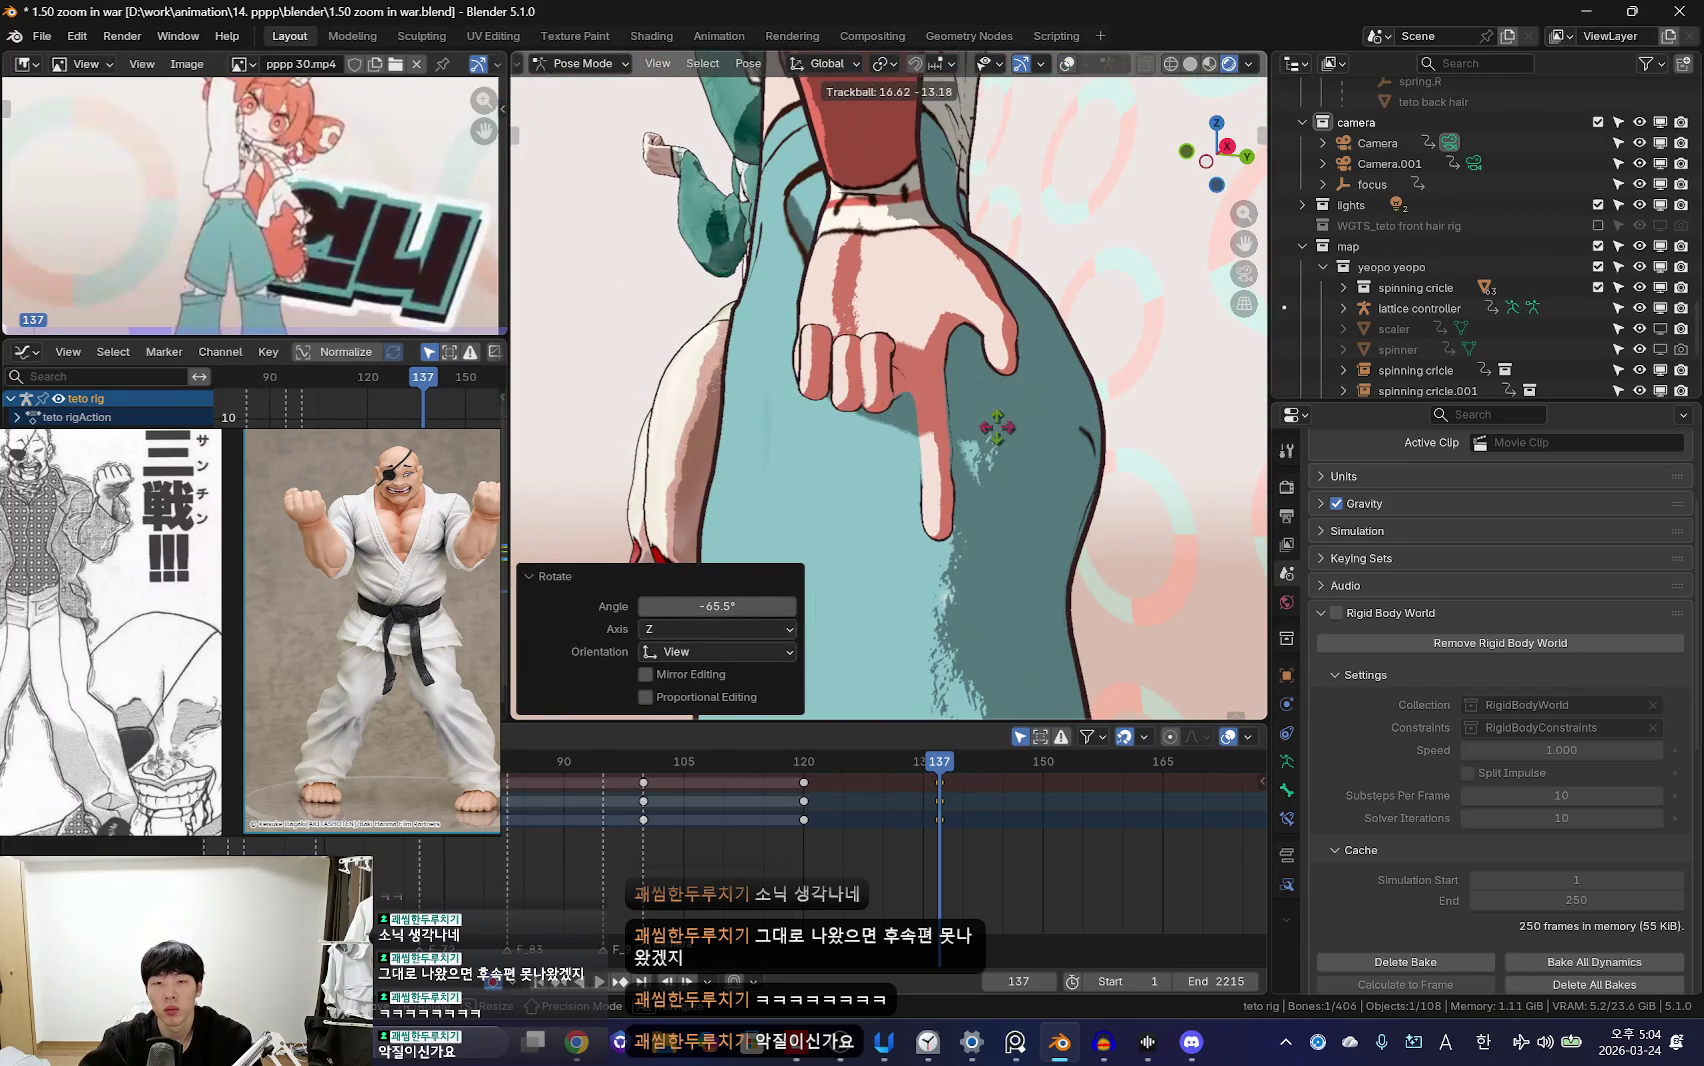
pyautogui.click(1020, 445)
pyautogui.hotkey('shift', 'alt', 'z')
pyautogui.hotkey('ctrl', 'z')
pyautogui.press('s')
pyautogui.click(1060, 410)
# Step: Rotate the fist again and shrink the hand to 0.759
pyautogui.moveTo(1054, 393); pyautogui.dragTo(973, 543, button='middle')
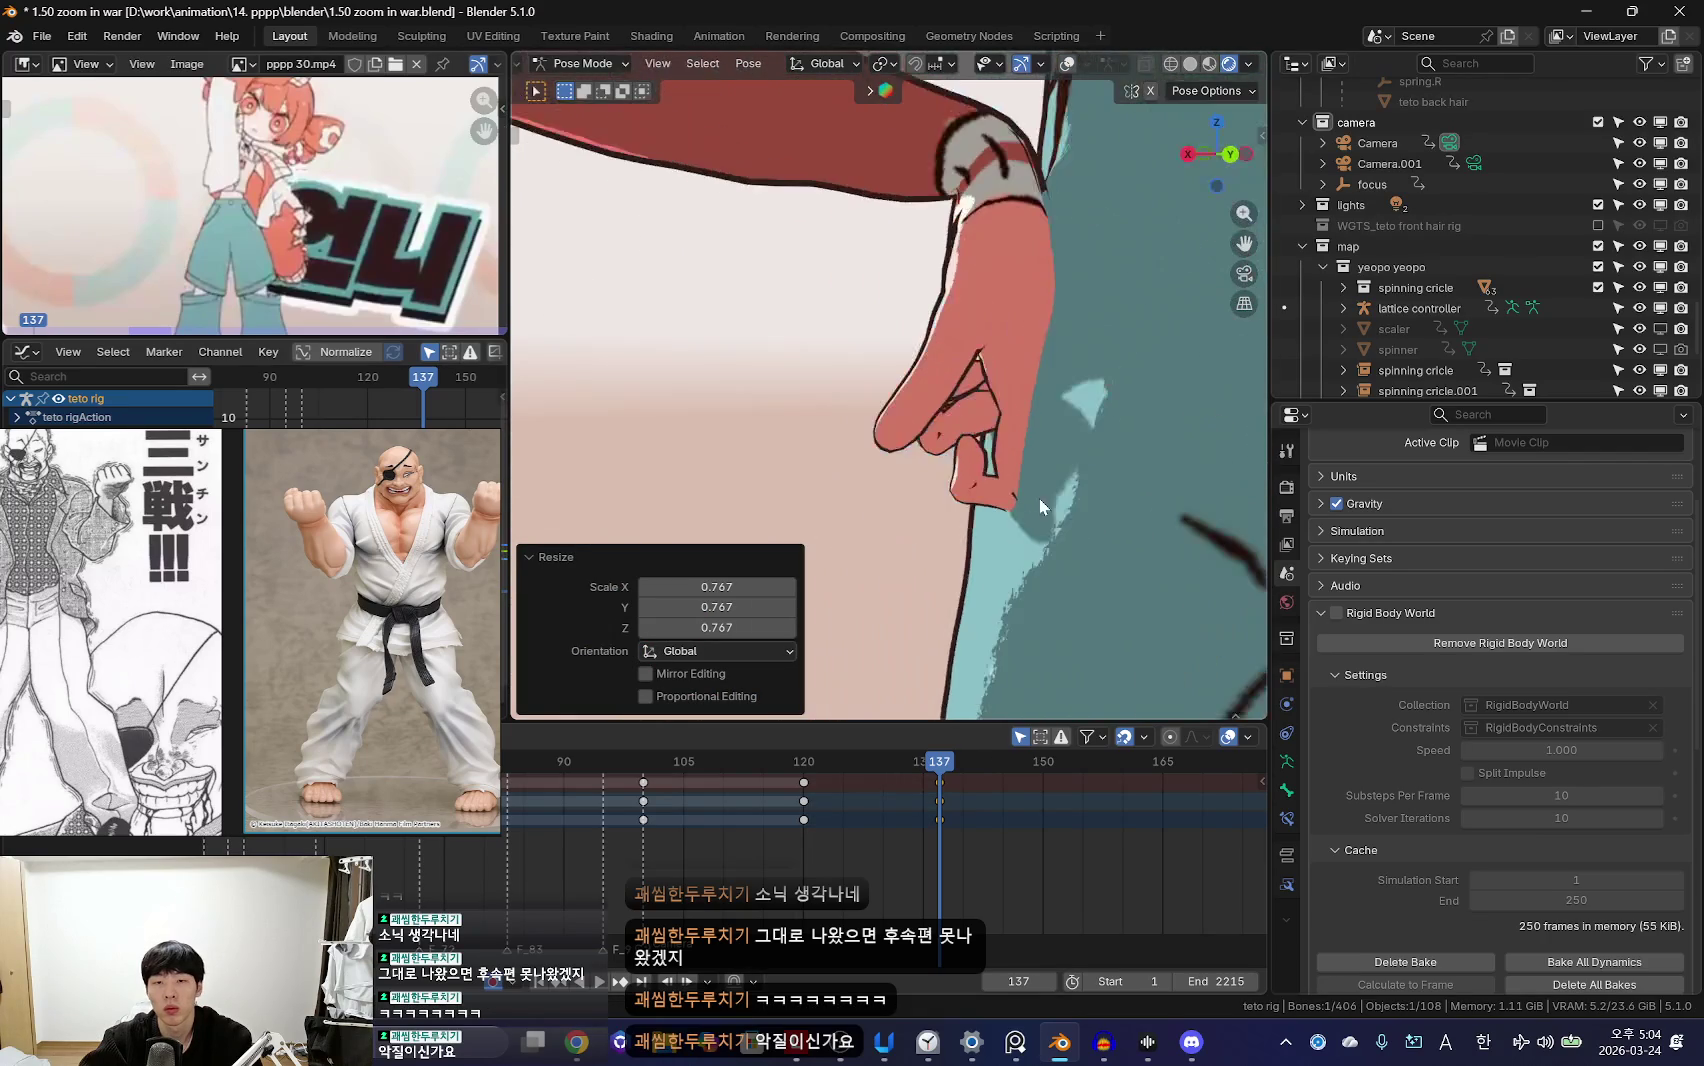
pyautogui.press('r')
pyautogui.click(877, 469)
pyautogui.moveTo(877, 469); pyautogui.dragTo(985, 452, button='middle')
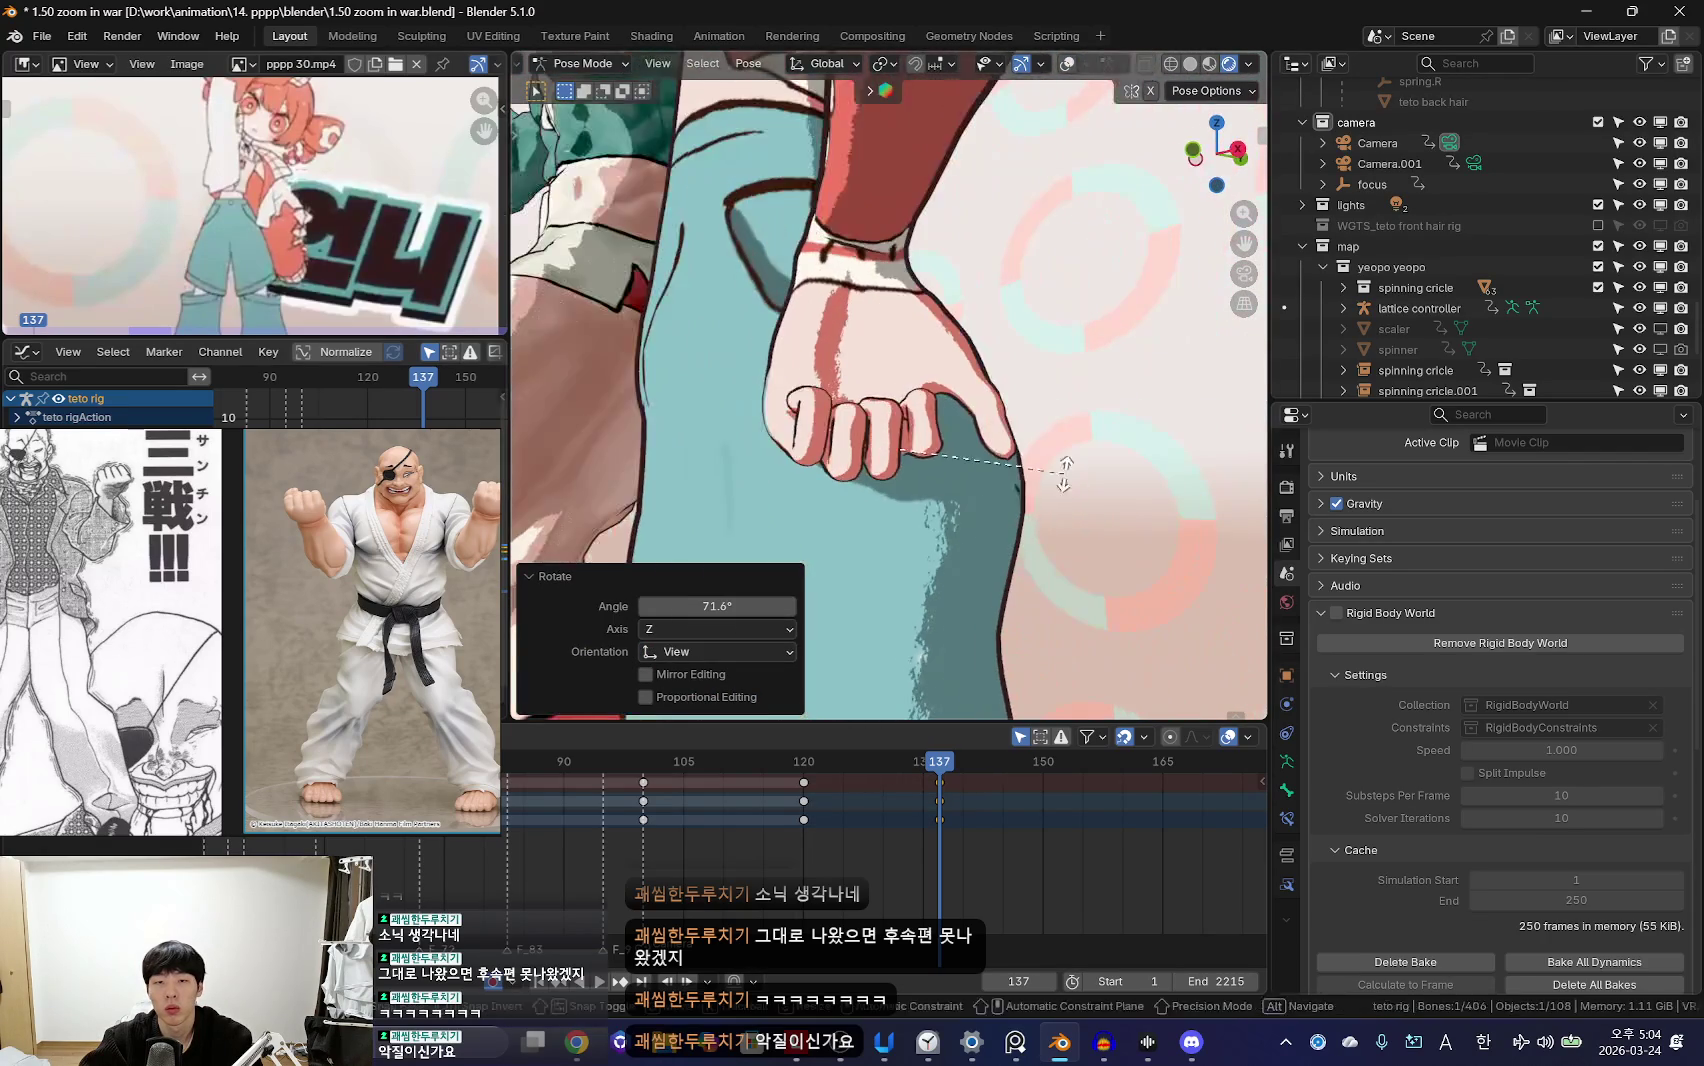
pyautogui.hotkey('shift', 'alt', 'z')
pyautogui.hotkey('shift', 'alt', 'z')
pyautogui.press('s')
pyautogui.click(1034, 477)
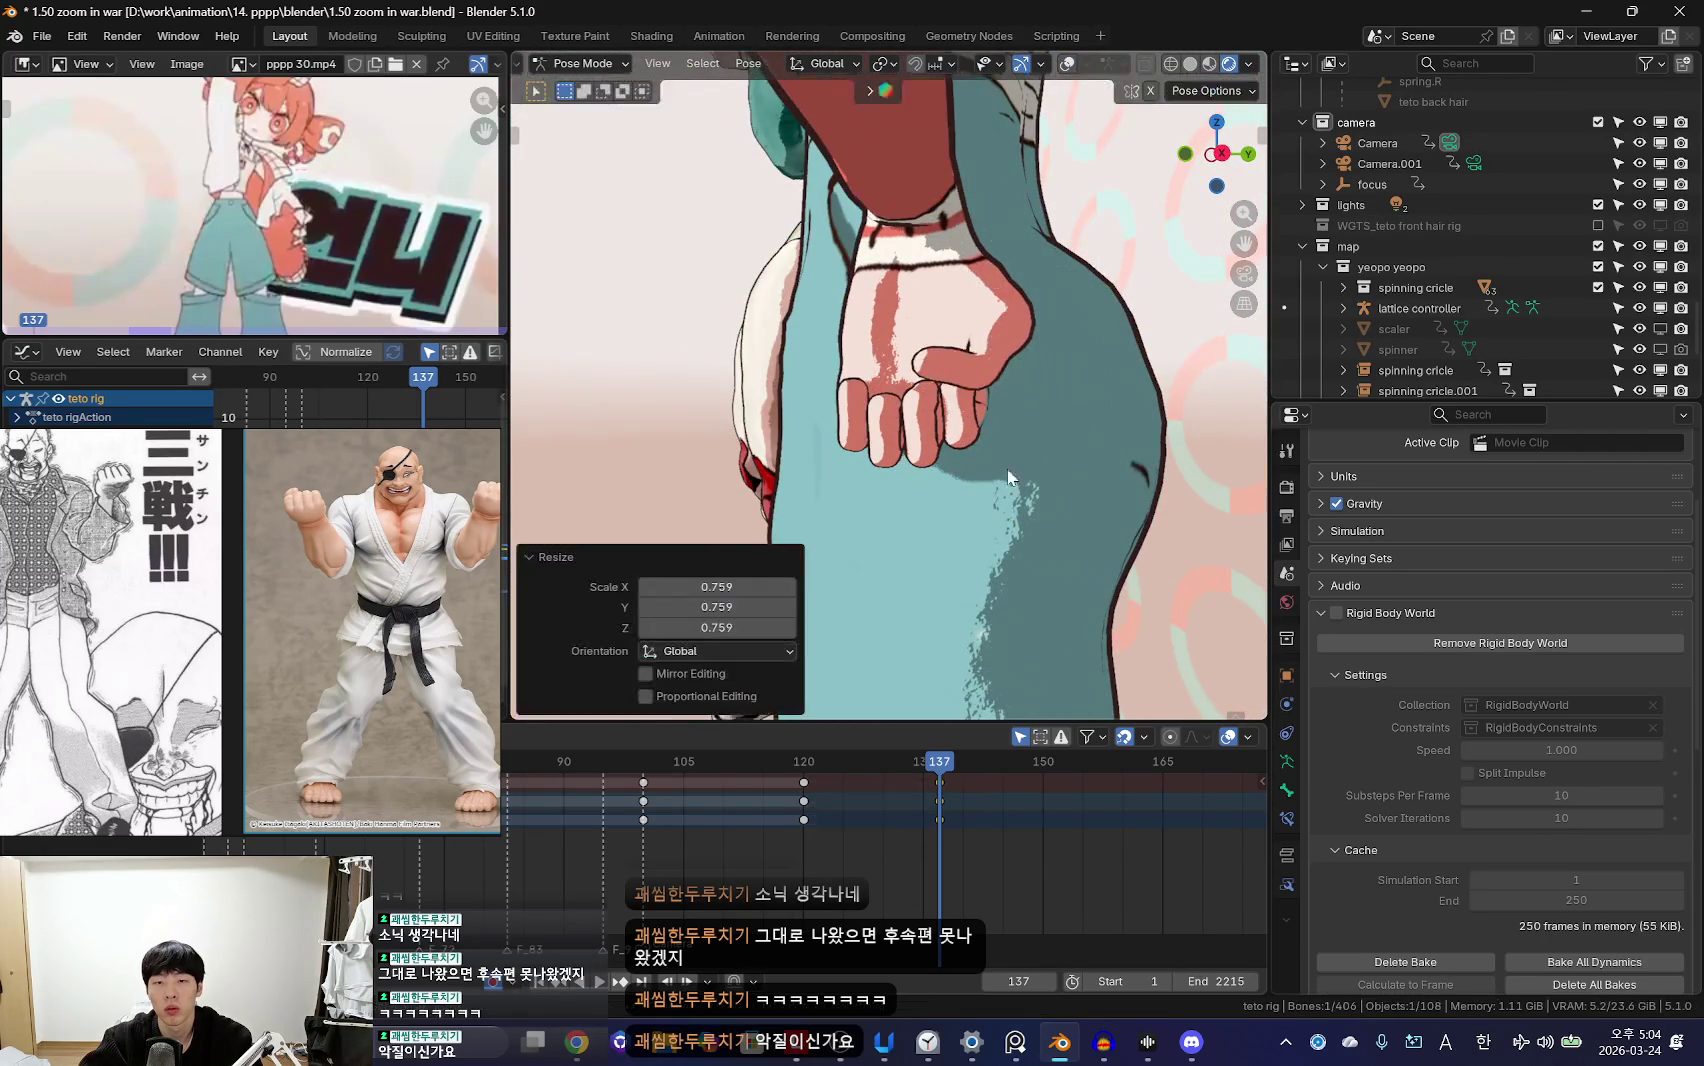
# Step: Give the hand a final slight twist, then jump back to frame 120
pyautogui.press('r')
pyautogui.press('r')
pyautogui.moveTo(895, 627); pyautogui.dragTo(1000, 466, button='middle')
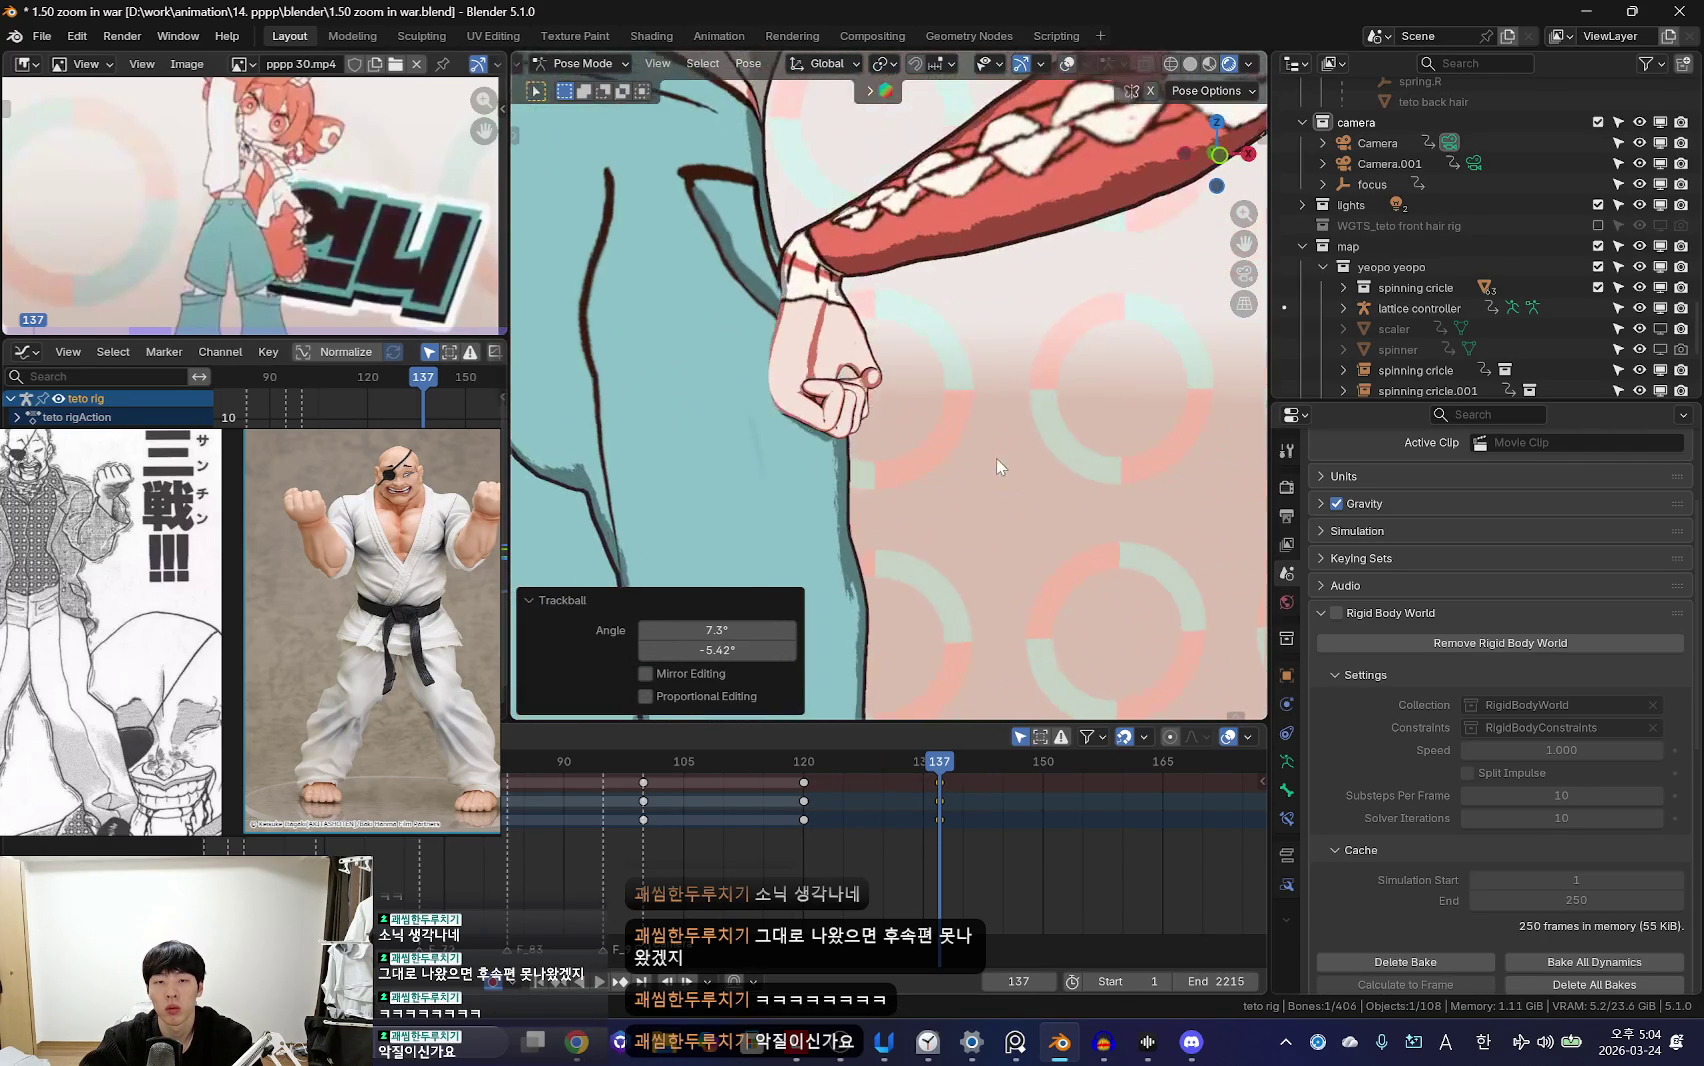
pyautogui.press('r')
pyautogui.moveTo(894, 456); pyautogui.dragTo(875, 460, button='middle')
pyautogui.click(875, 460)
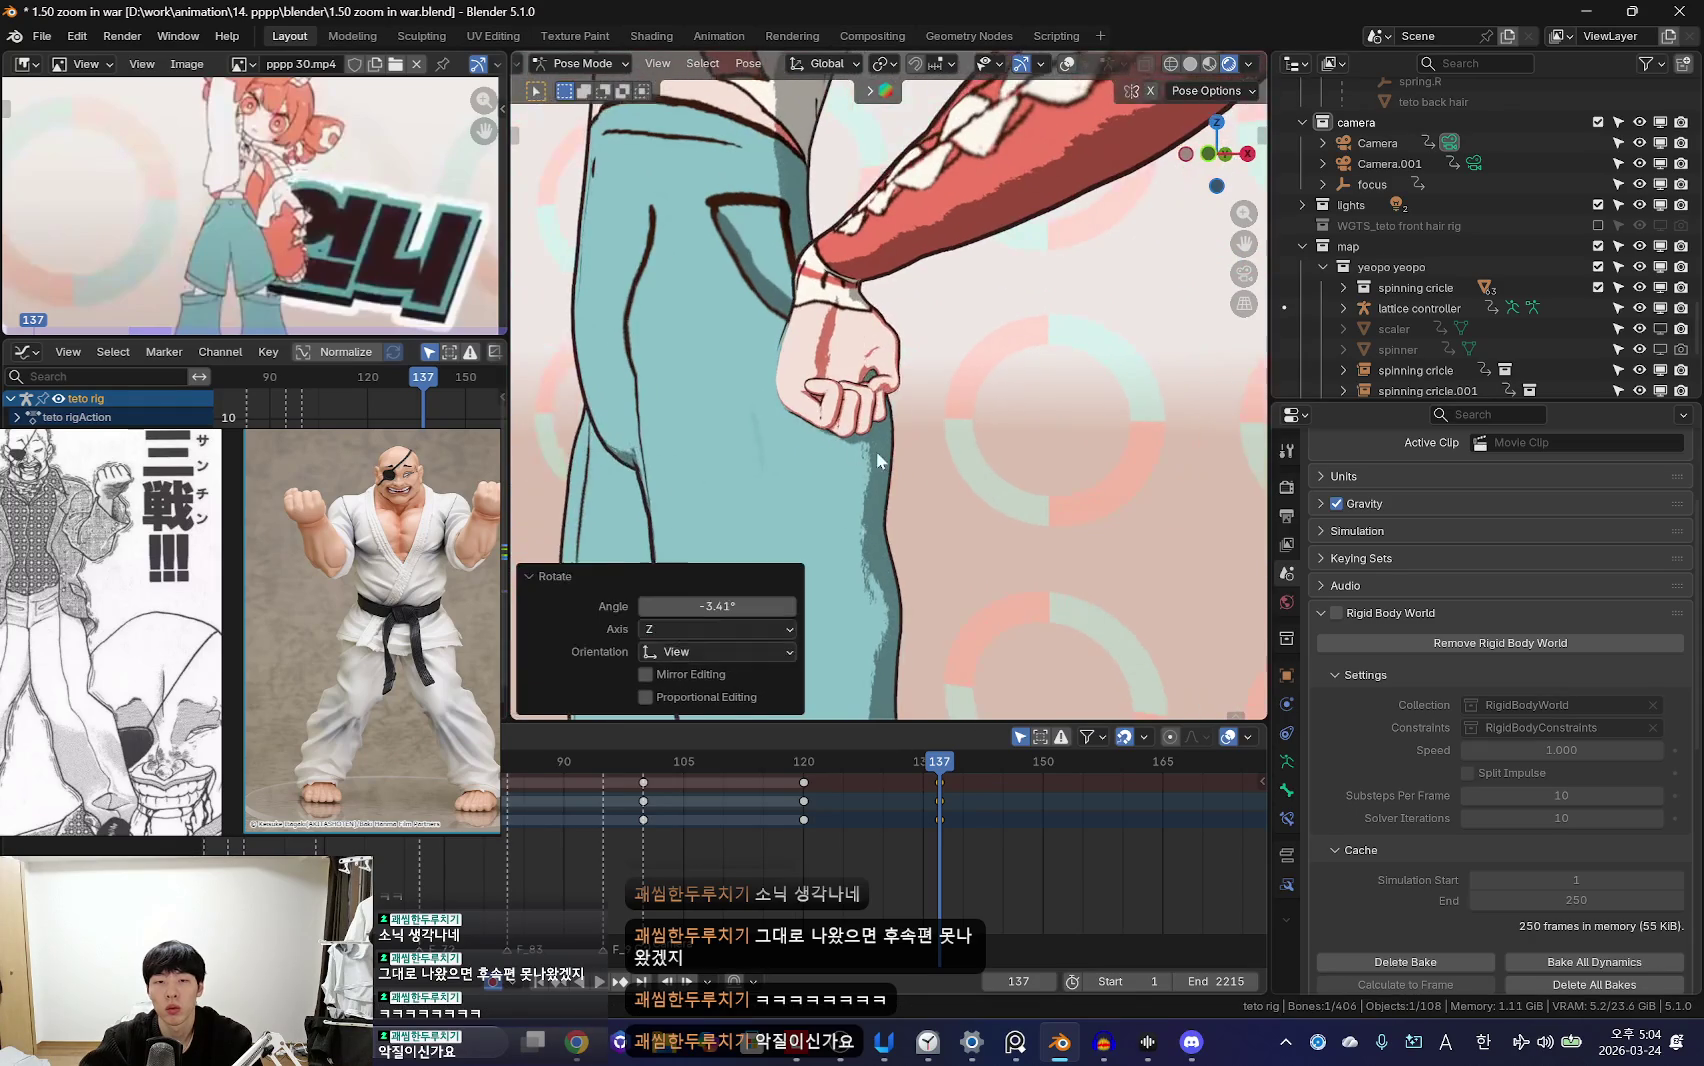
pyautogui.scroll(-5, 1000, 493)
pyautogui.press('Down')
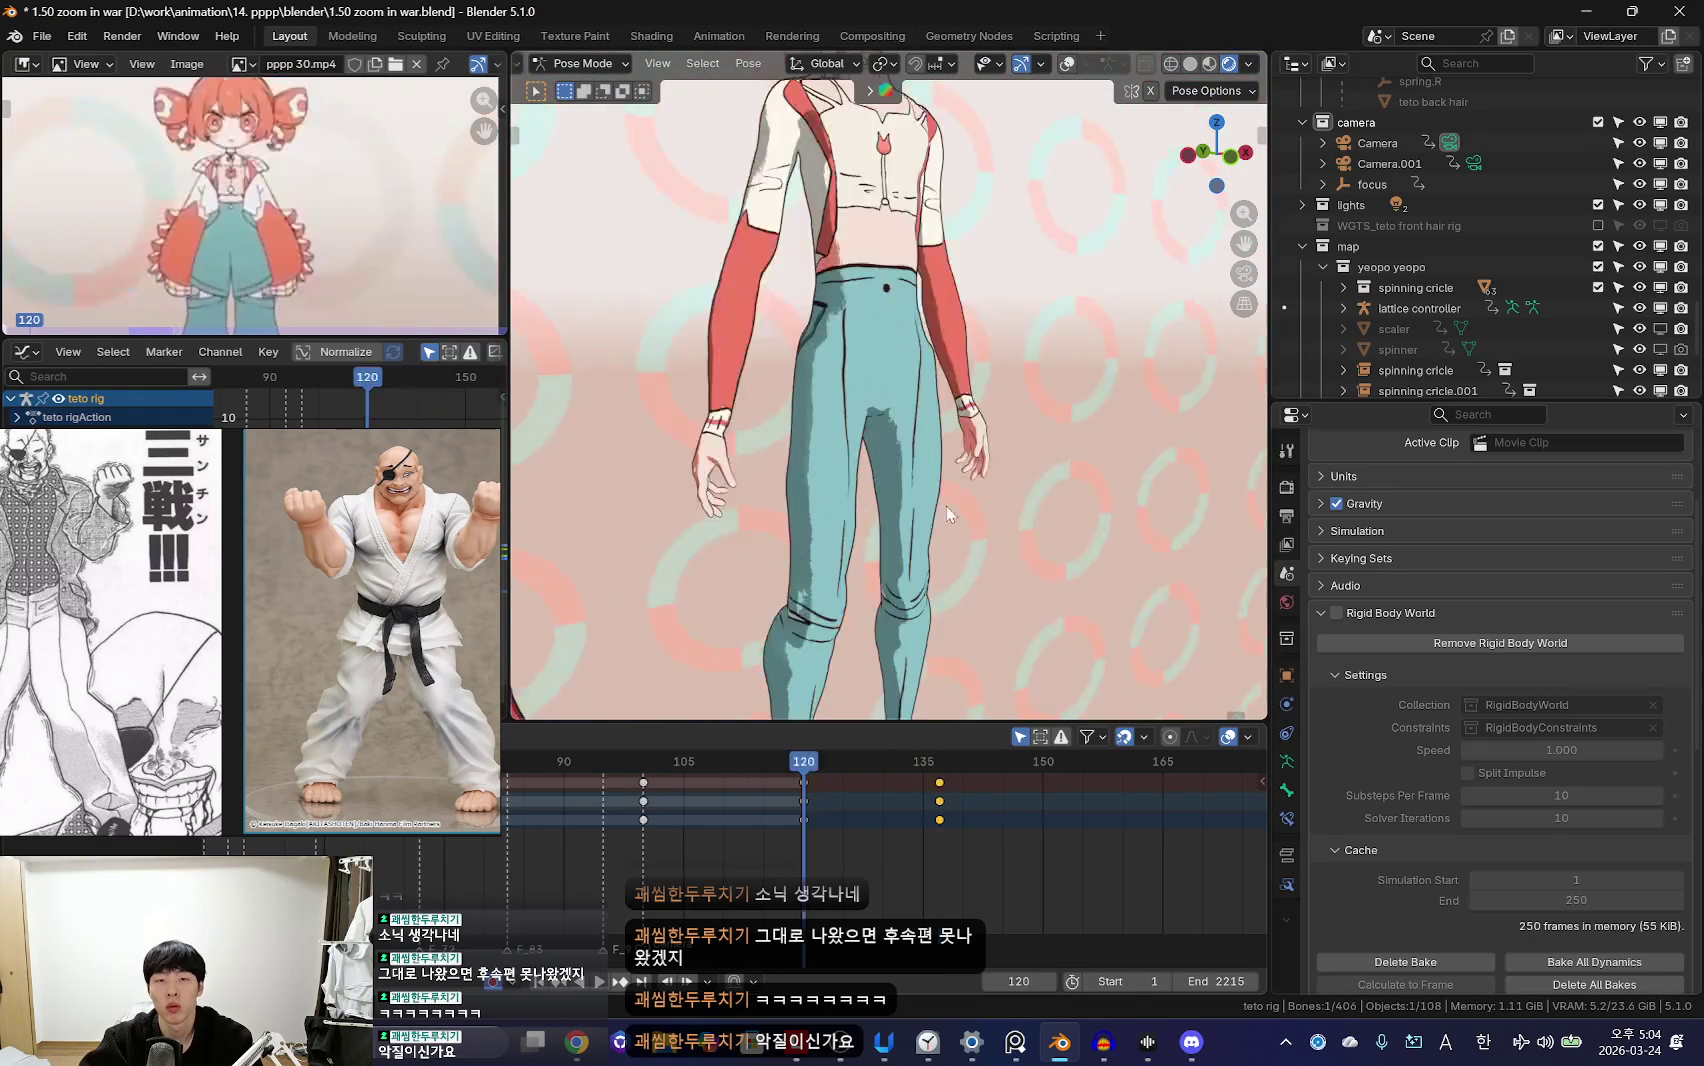
# Step: Play back the animation through the camera and scrub to frame 117
pyautogui.press('KP_0')
pyautogui.press('space')
pyautogui.hotkey('shift', 'alt', 'z')
pyautogui.press('a')
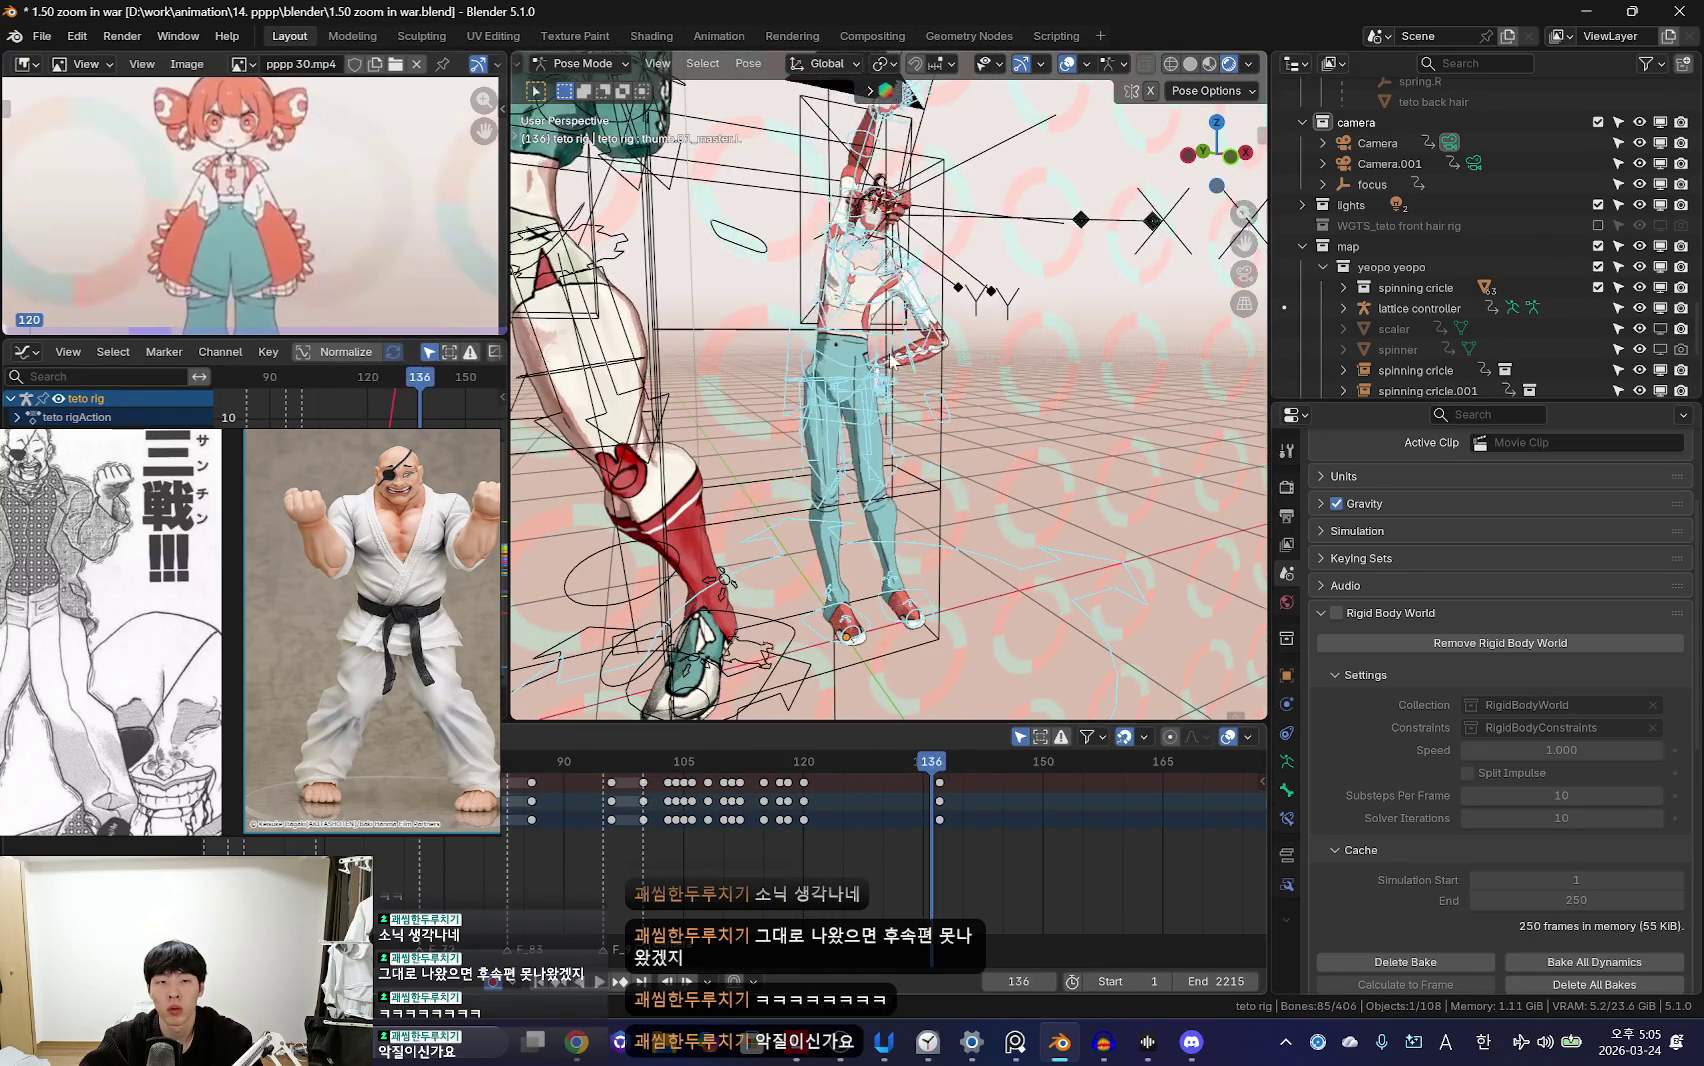
pyautogui.hotkey('shift', 'alt', 'z')
pyautogui.moveTo(817, 829)
pyautogui.mouseDown()
pyautogui.moveTo(871, 837)
pyautogui.moveTo(797, 851)
pyautogui.moveTo(852, 847)
pyautogui.mouseUp()
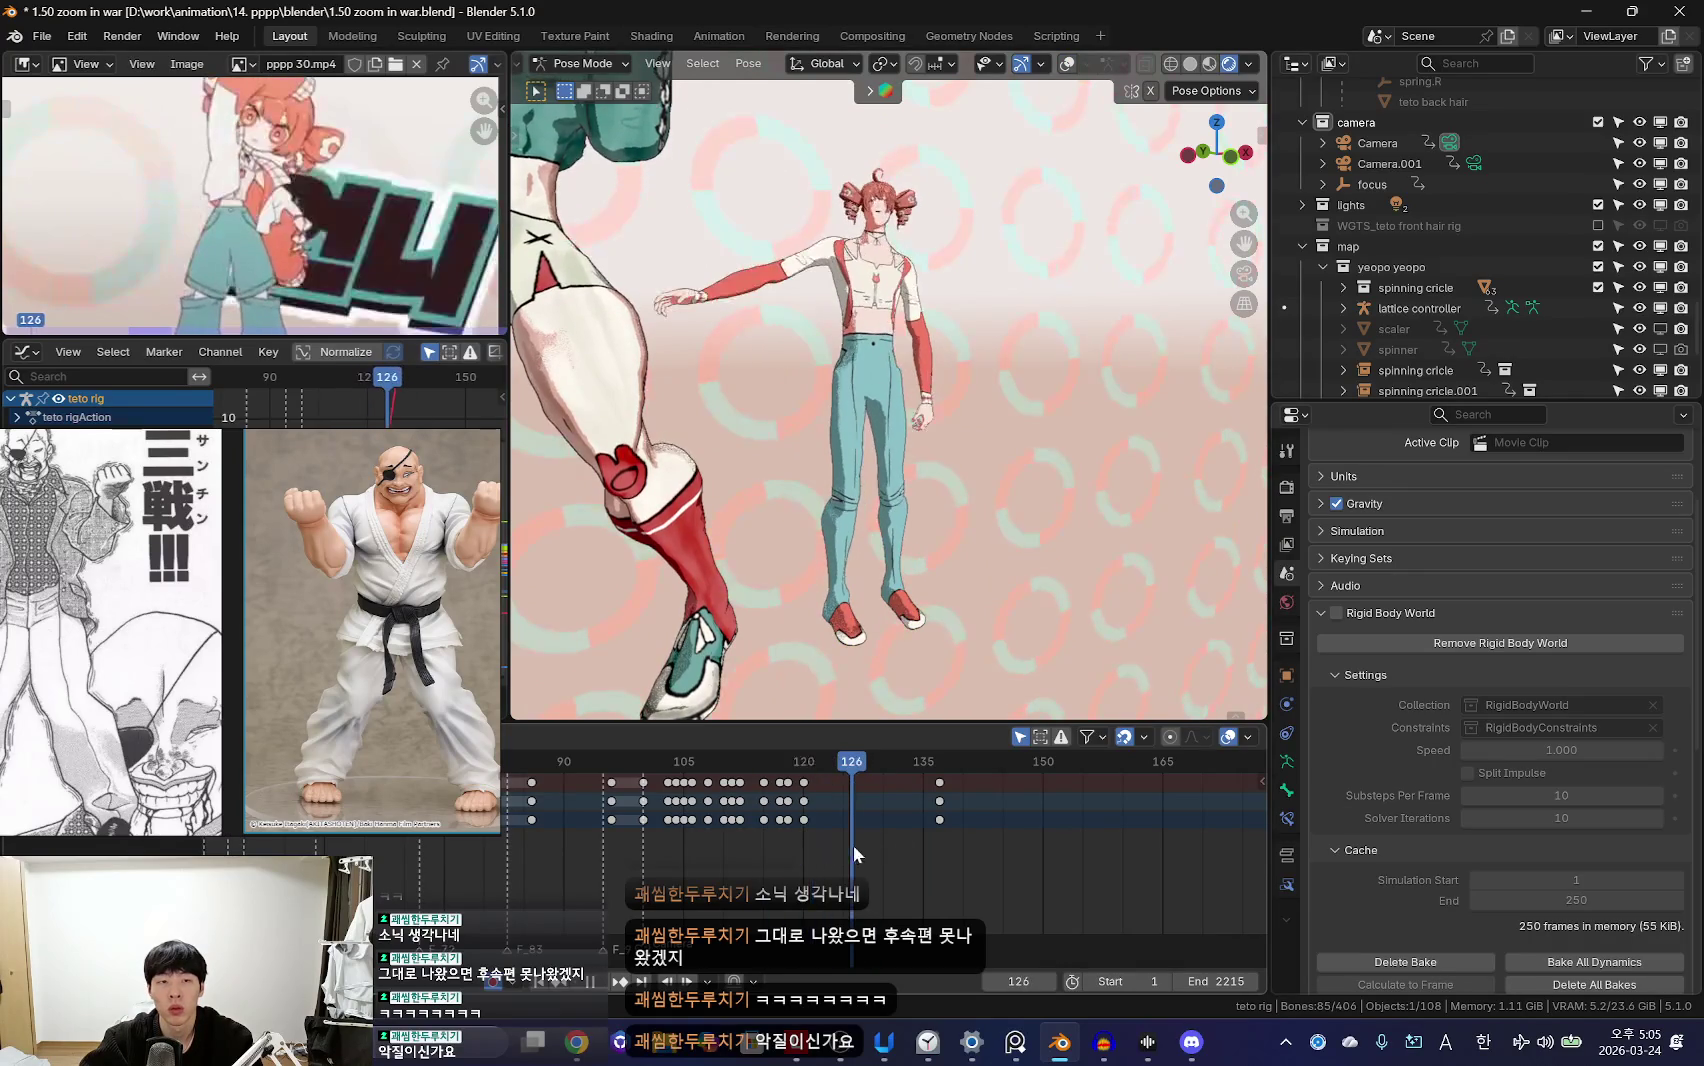
pyautogui.hotkey('shift', 'alt', 'z')
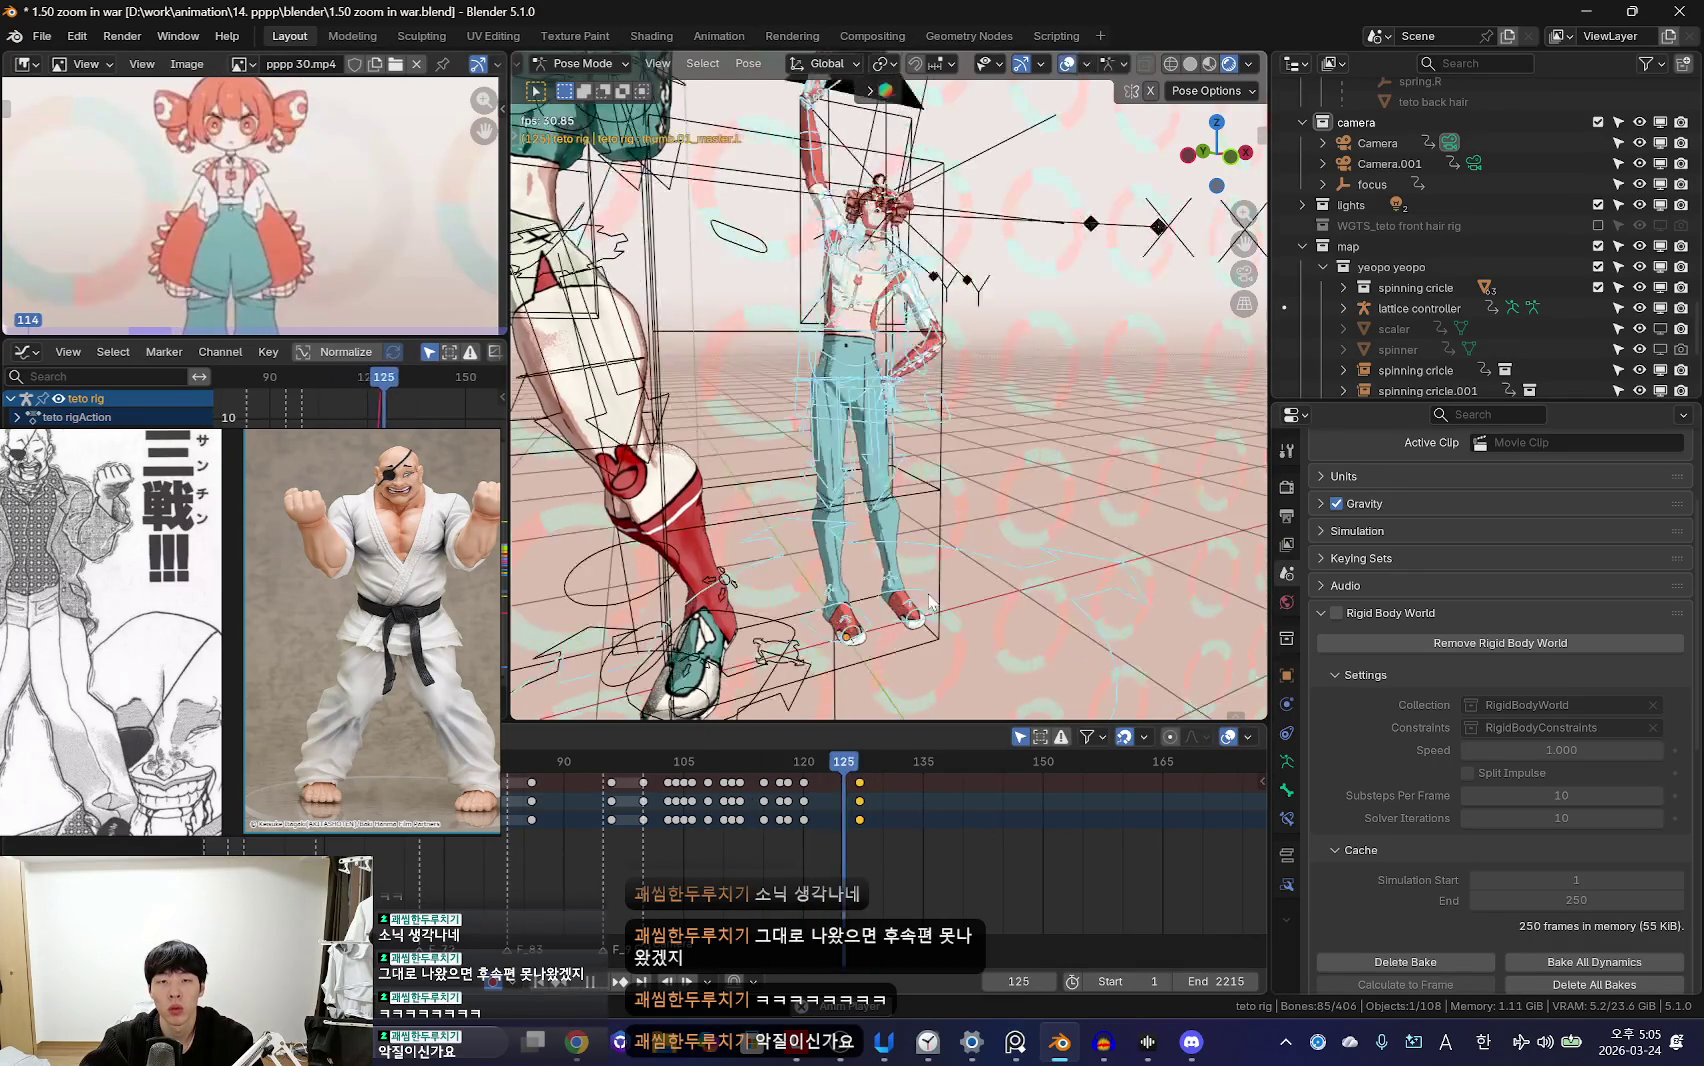
# Step: Check the keyframe options, scrub to frame 120 and replay the animation
pyautogui.rightClick(748, 860)
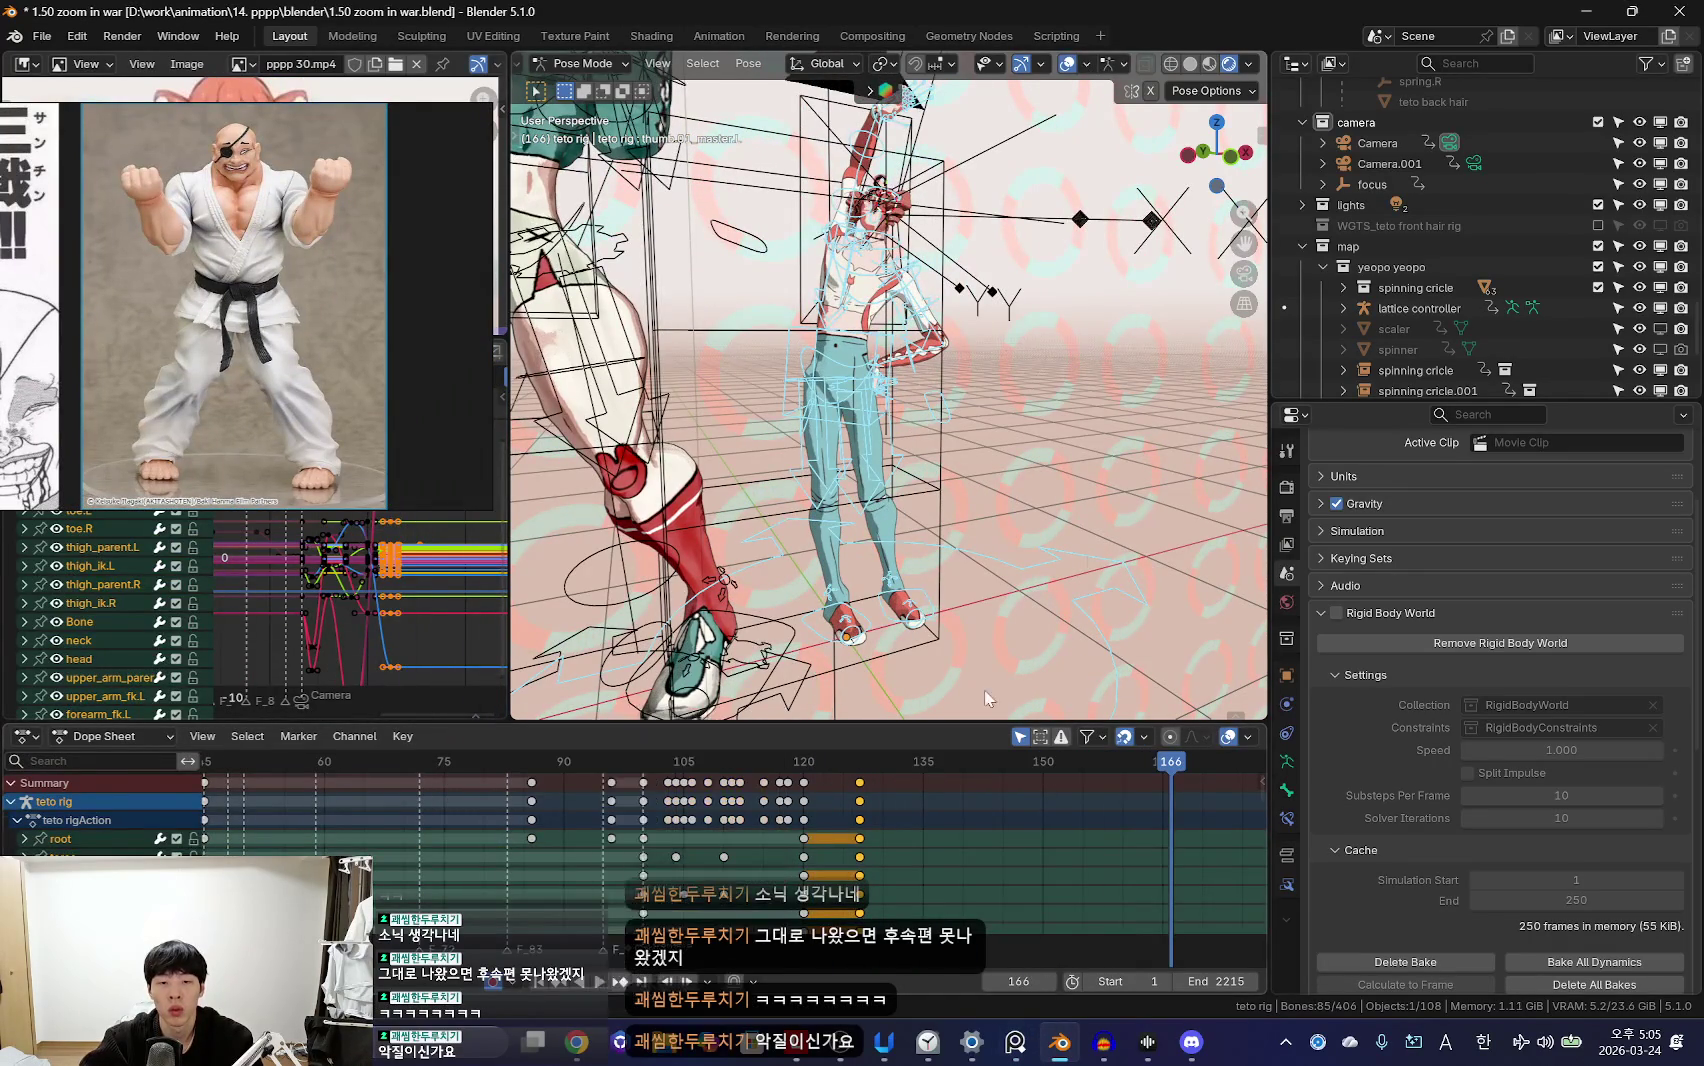
pyautogui.hotkey('shift', 'alt', 'z')
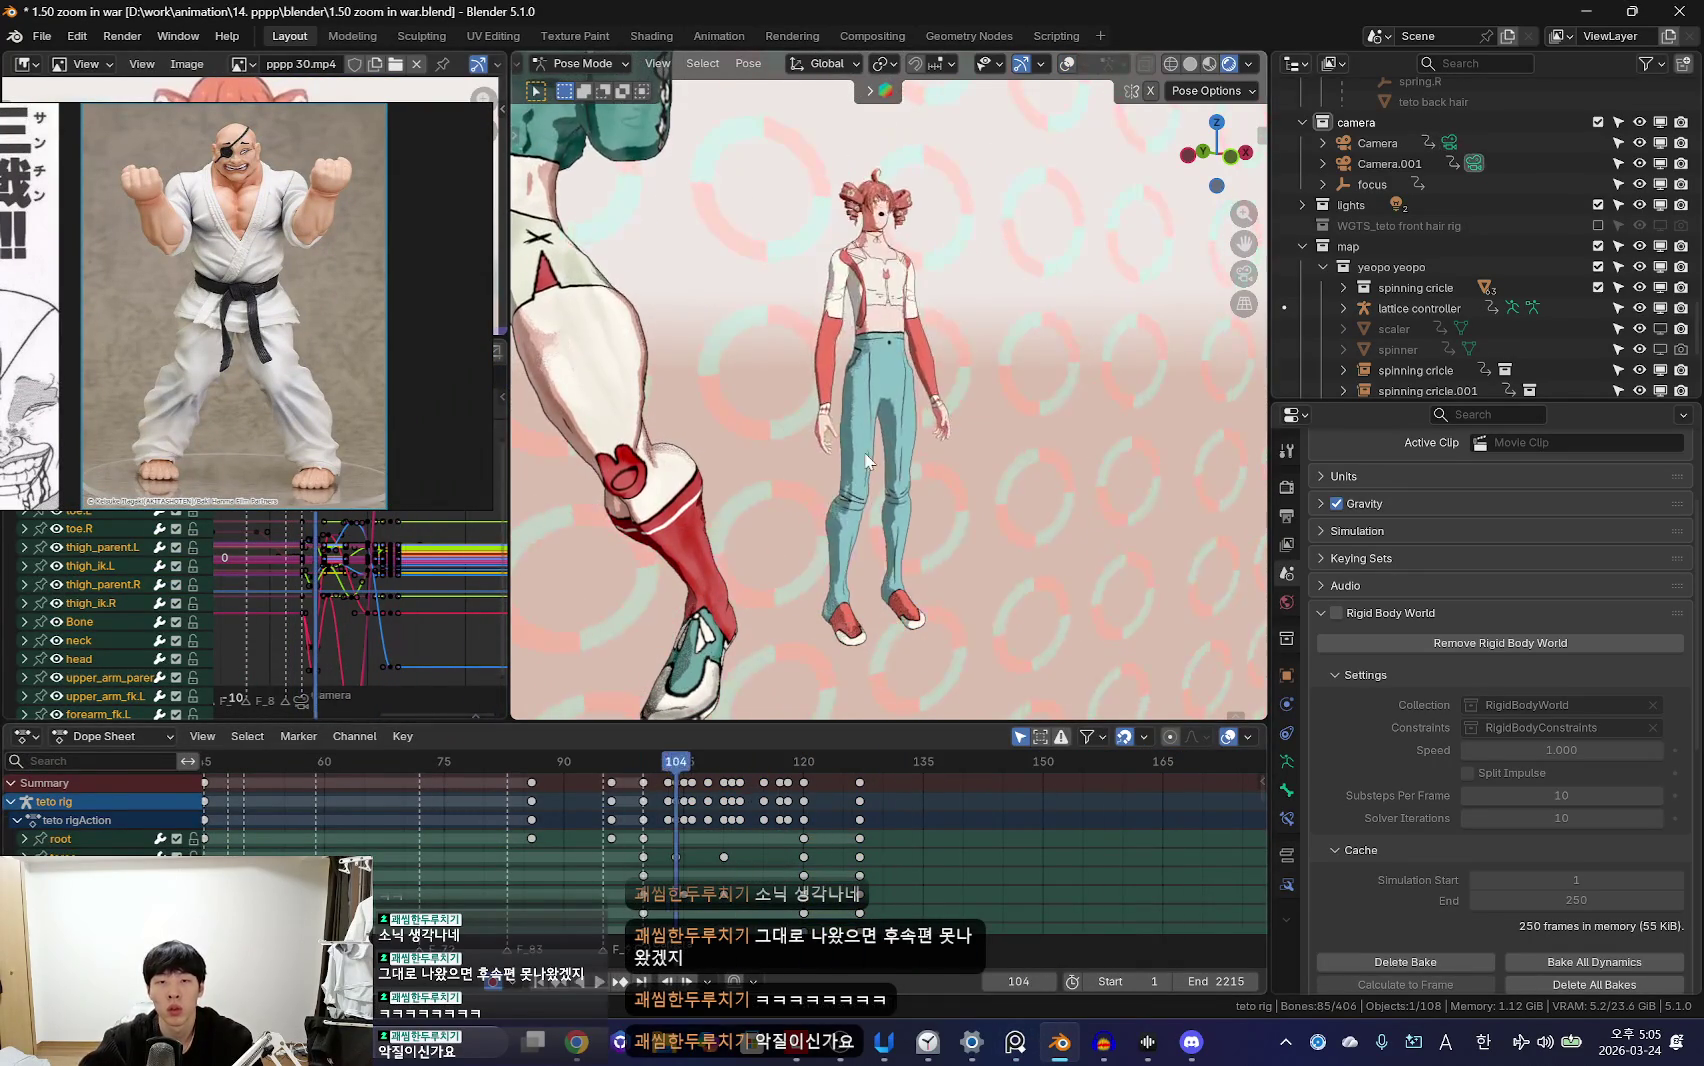
pyautogui.press('KP_0')
pyautogui.moveTo(850, 761); pyautogui.dragTo(803, 761)
pyautogui.press('space')
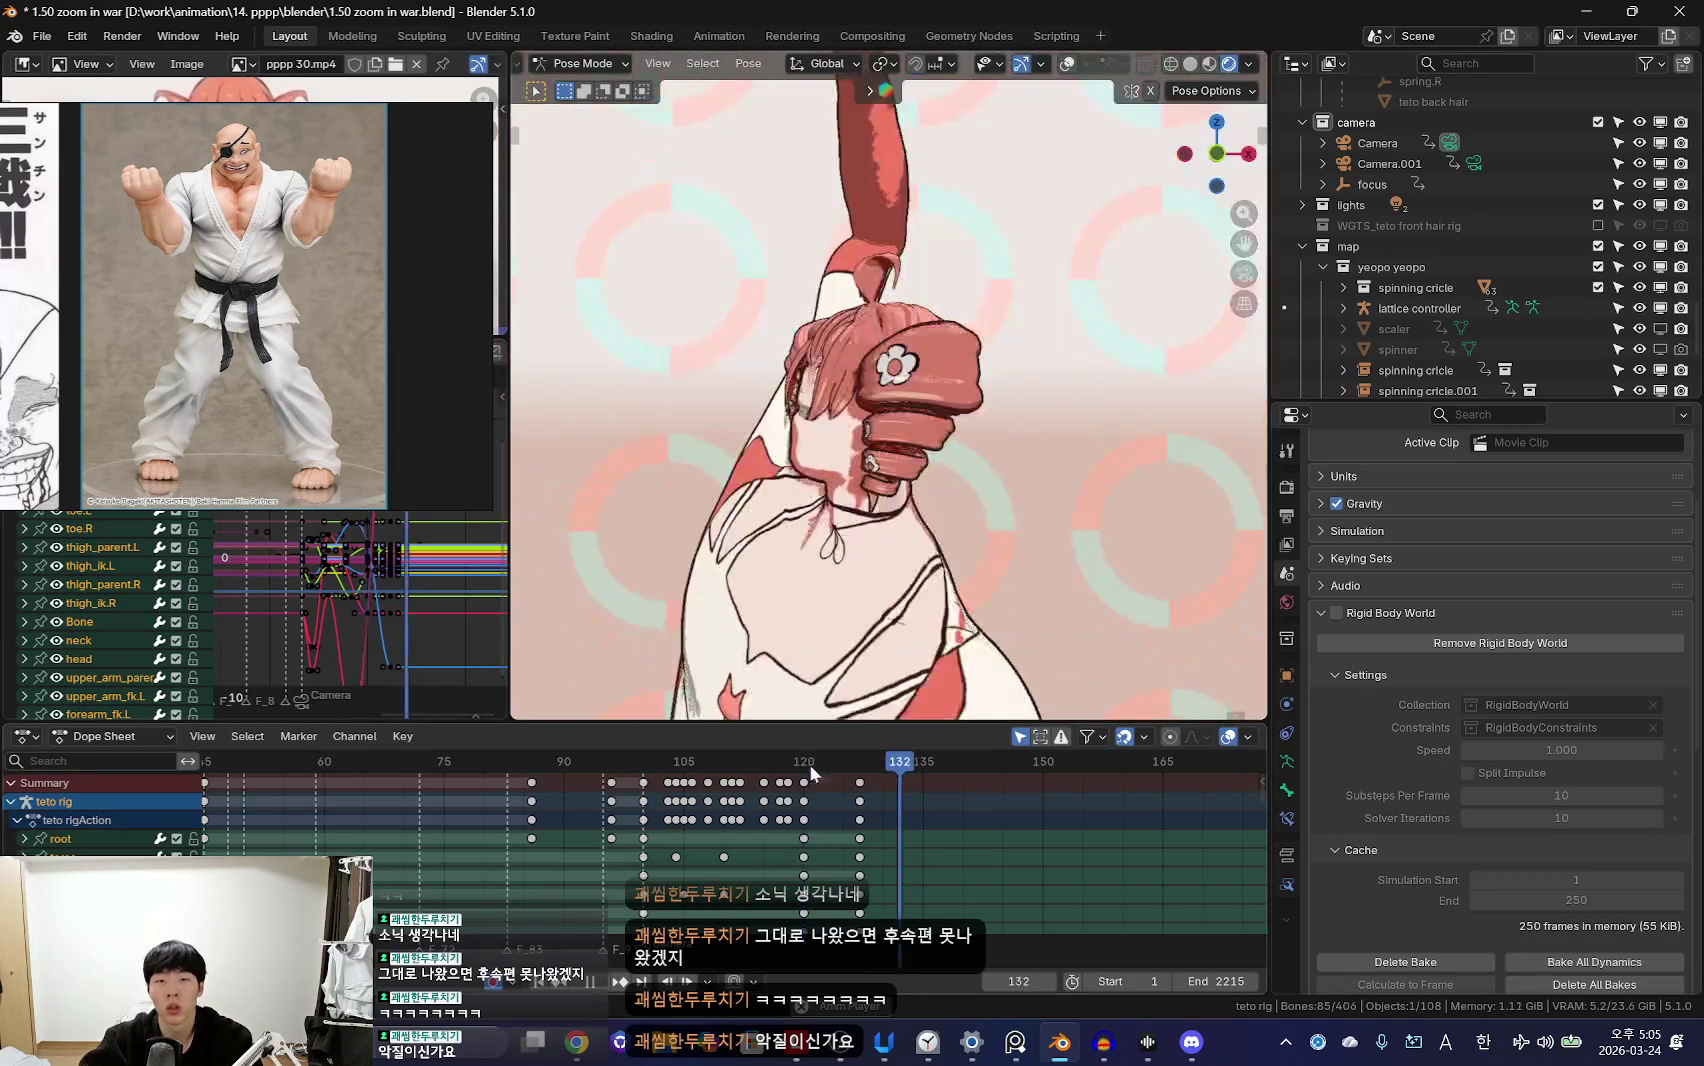
# Step: Select the right upper arm, orbit around the character, and rotate the chest
pyautogui.hotkey('shift', 'alt', 'z')
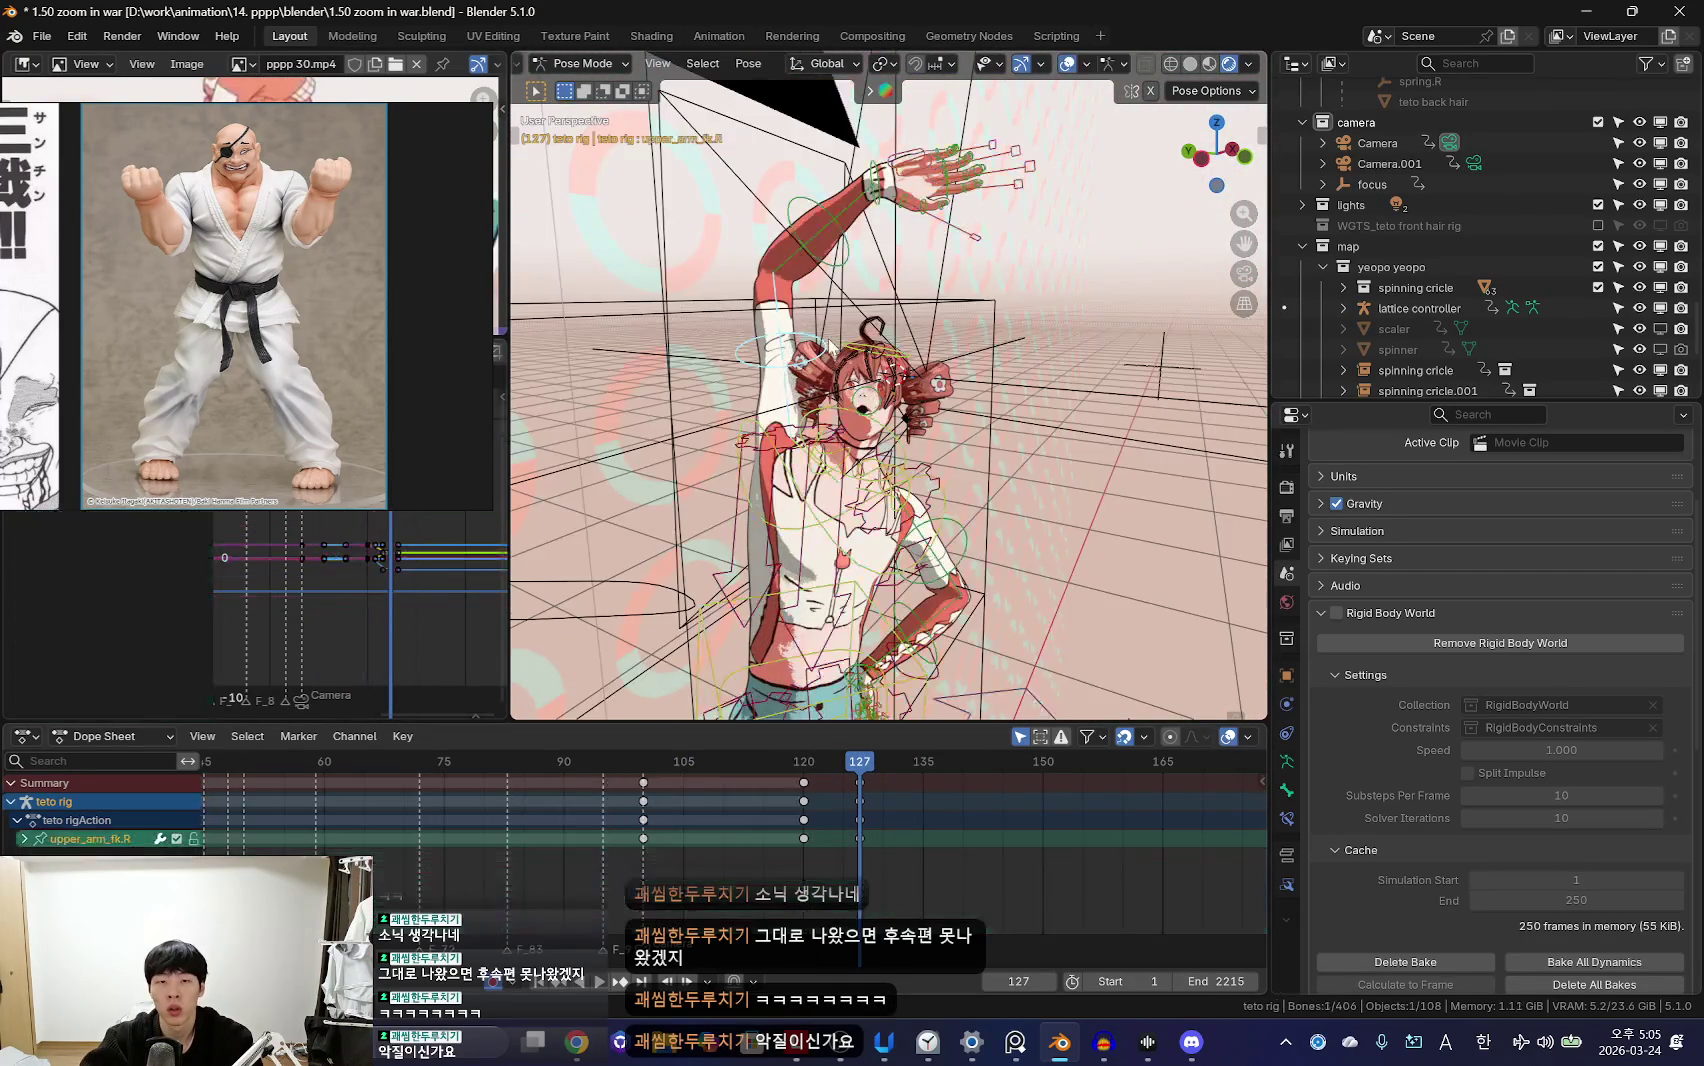
pyautogui.click(925, 439)
pyautogui.hotkey('shift', 'alt', 'z')
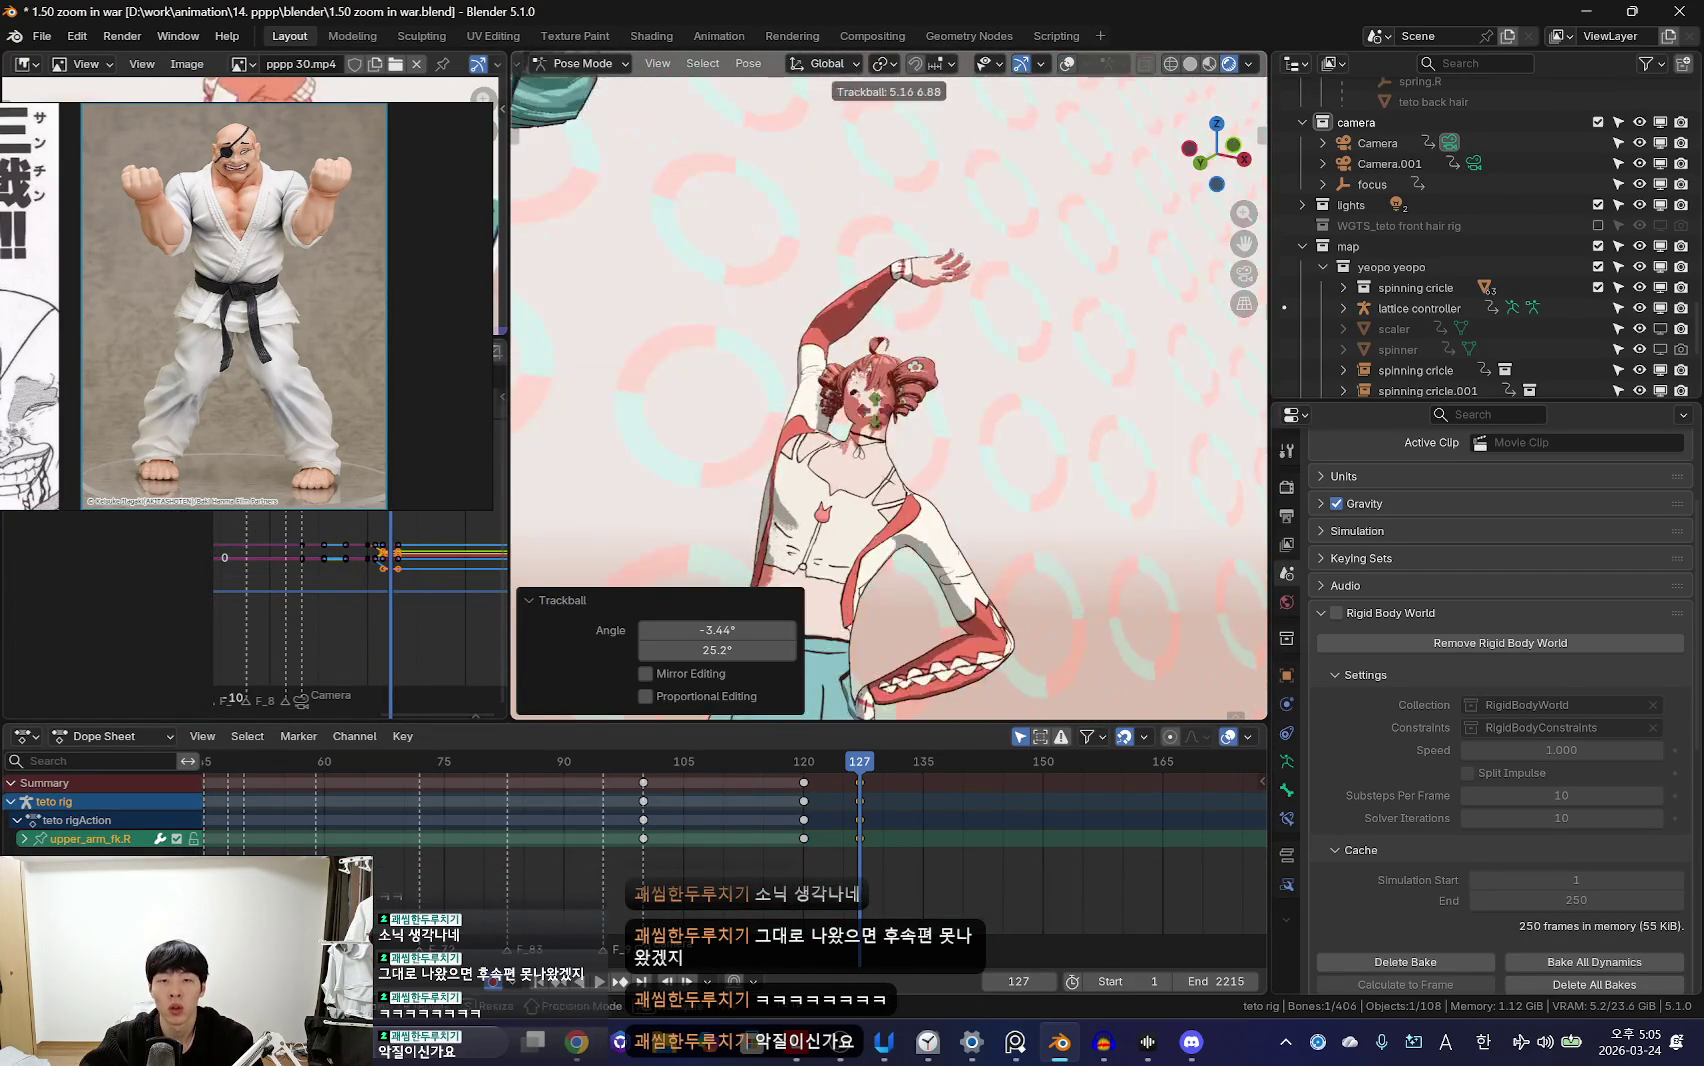
pyautogui.hotkey('shift', 'alt', 'z')
pyautogui.moveTo(876, 510); pyautogui.dragTo(945, 497, button='middle')
pyautogui.press('KP_0')
pyautogui.hotkey('shift', 'alt', 'z')
pyautogui.press('r')
pyautogui.scroll(2, 1003, 580)
# Step: Inspect the upper arm, hips and torso bones, comparing poses before returning to frame 127
pyautogui.hotkey('shift', 'alt', 'z')
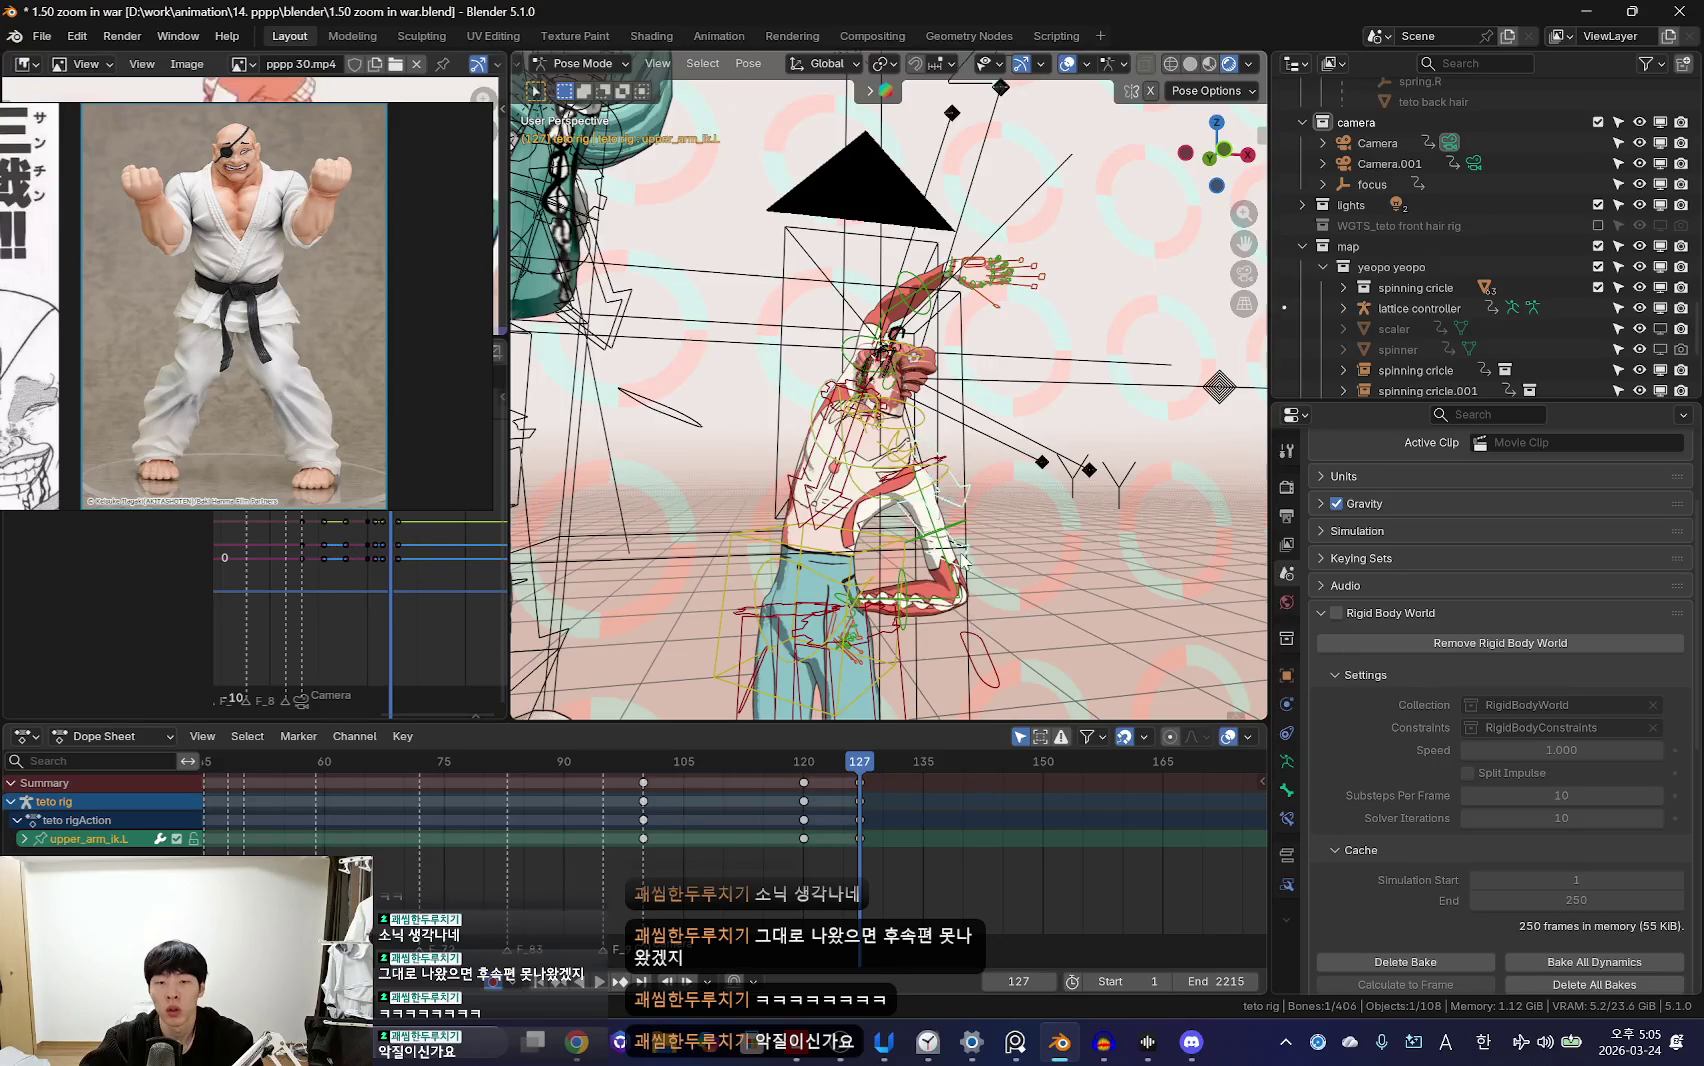
pyautogui.click(966, 552)
pyautogui.hotkey('shift', 'alt', 'z')
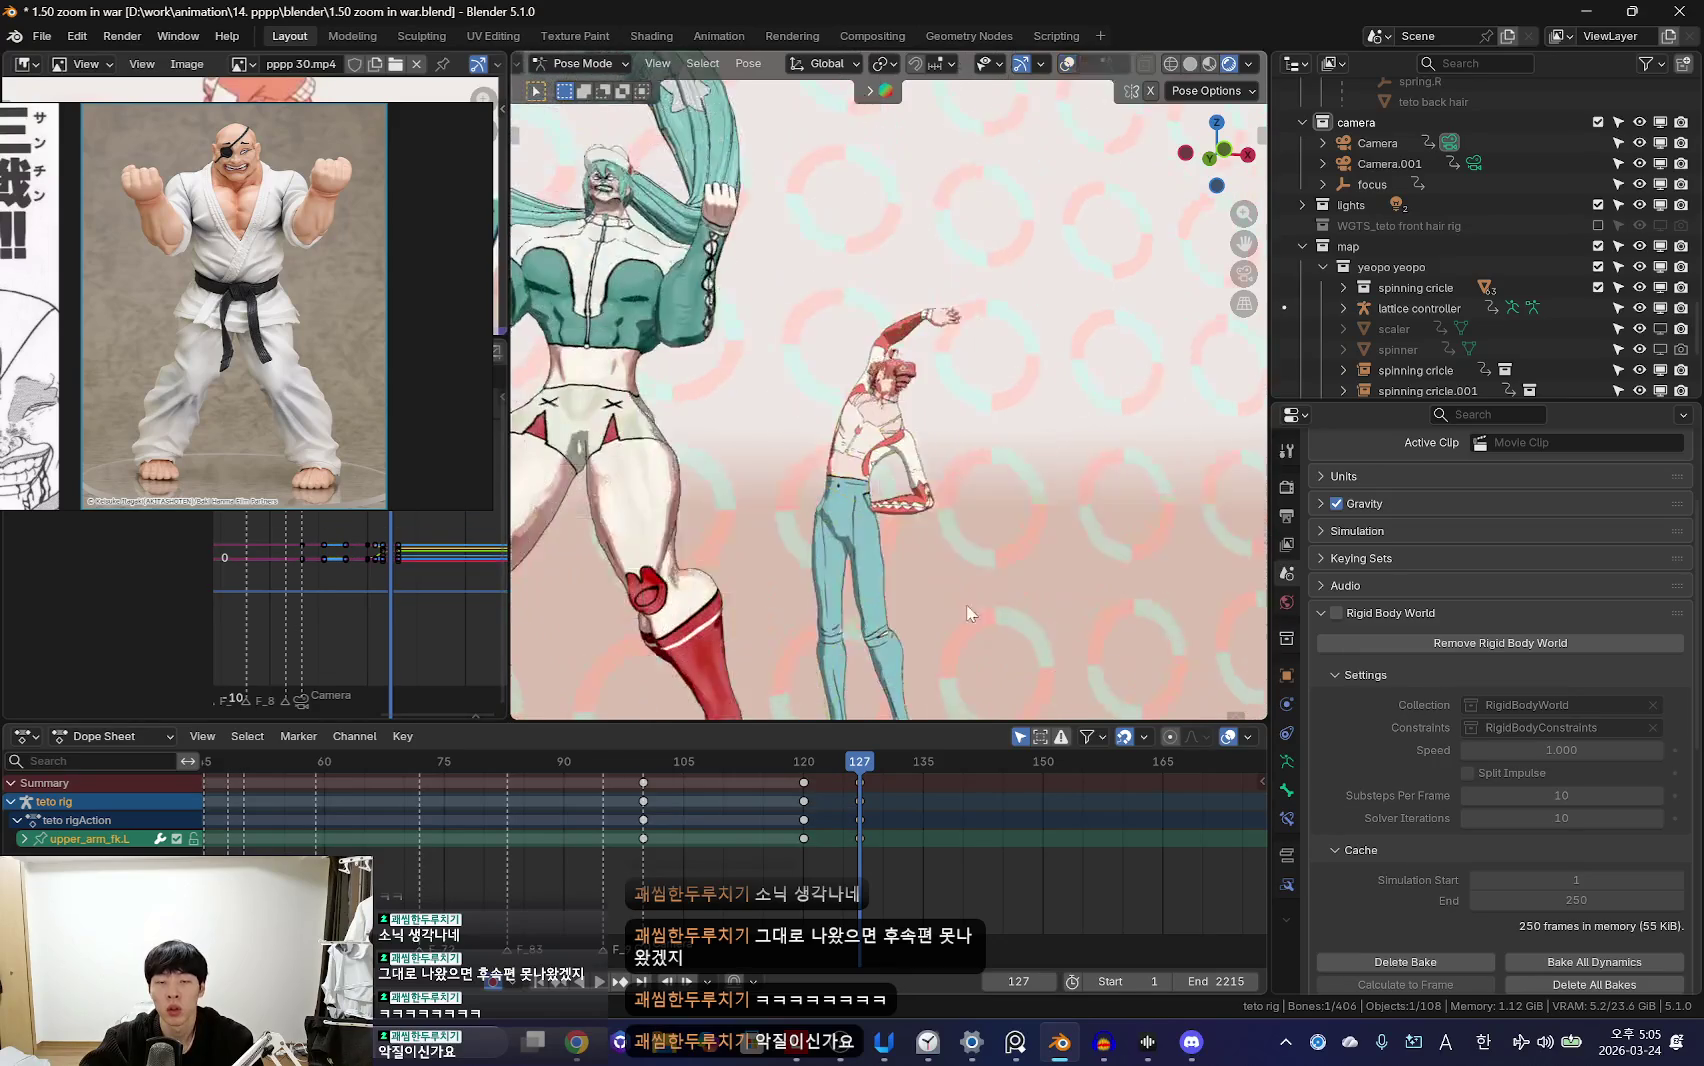
pyautogui.hotkey('shift', 'alt', 'z')
pyautogui.click(878, 450)
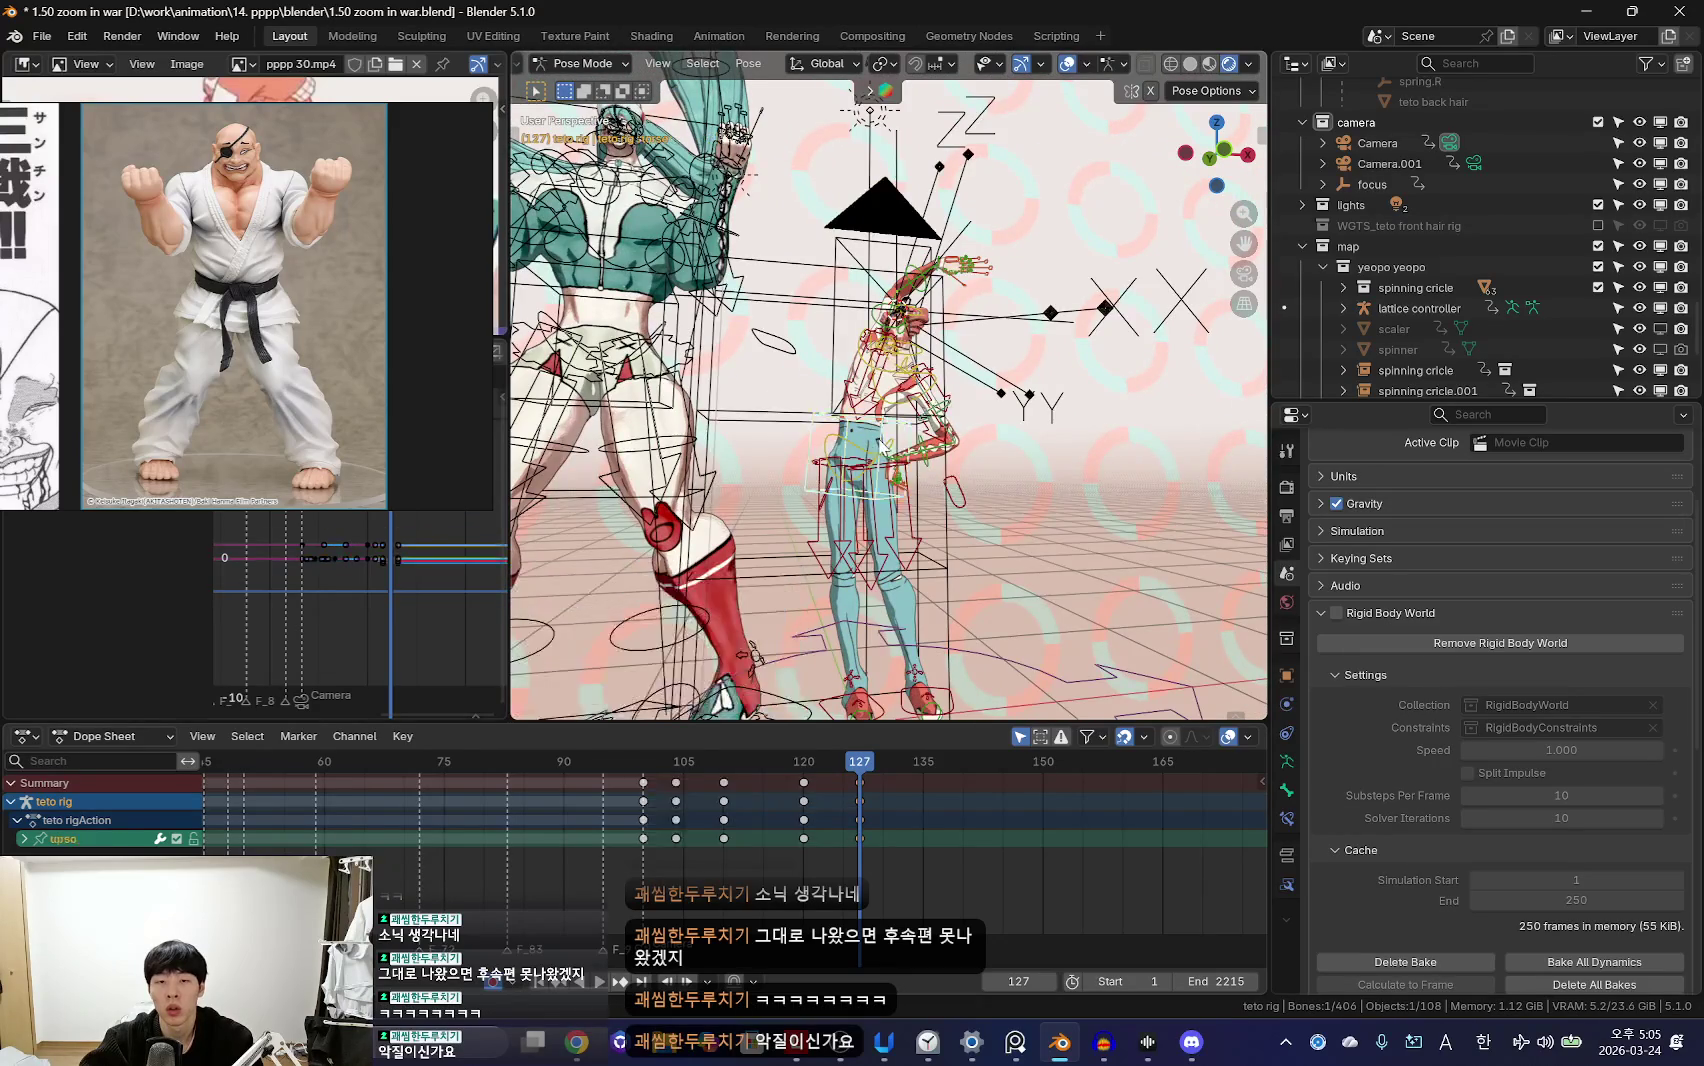
pyautogui.hotkey('shift', 'alt', 'z')
pyautogui.hotkey('shift', 'alt', 'z')
pyautogui.click(939, 482)
pyautogui.hotkey('shift', 'alt', 'z')
pyautogui.press('Down')
pyautogui.press('Up')
pyautogui.press('Down')
pyautogui.press('Up')
# Step: Rotate upper_arm_fk.L with trackball rotation at frame 127
pyautogui.press('KP_0')
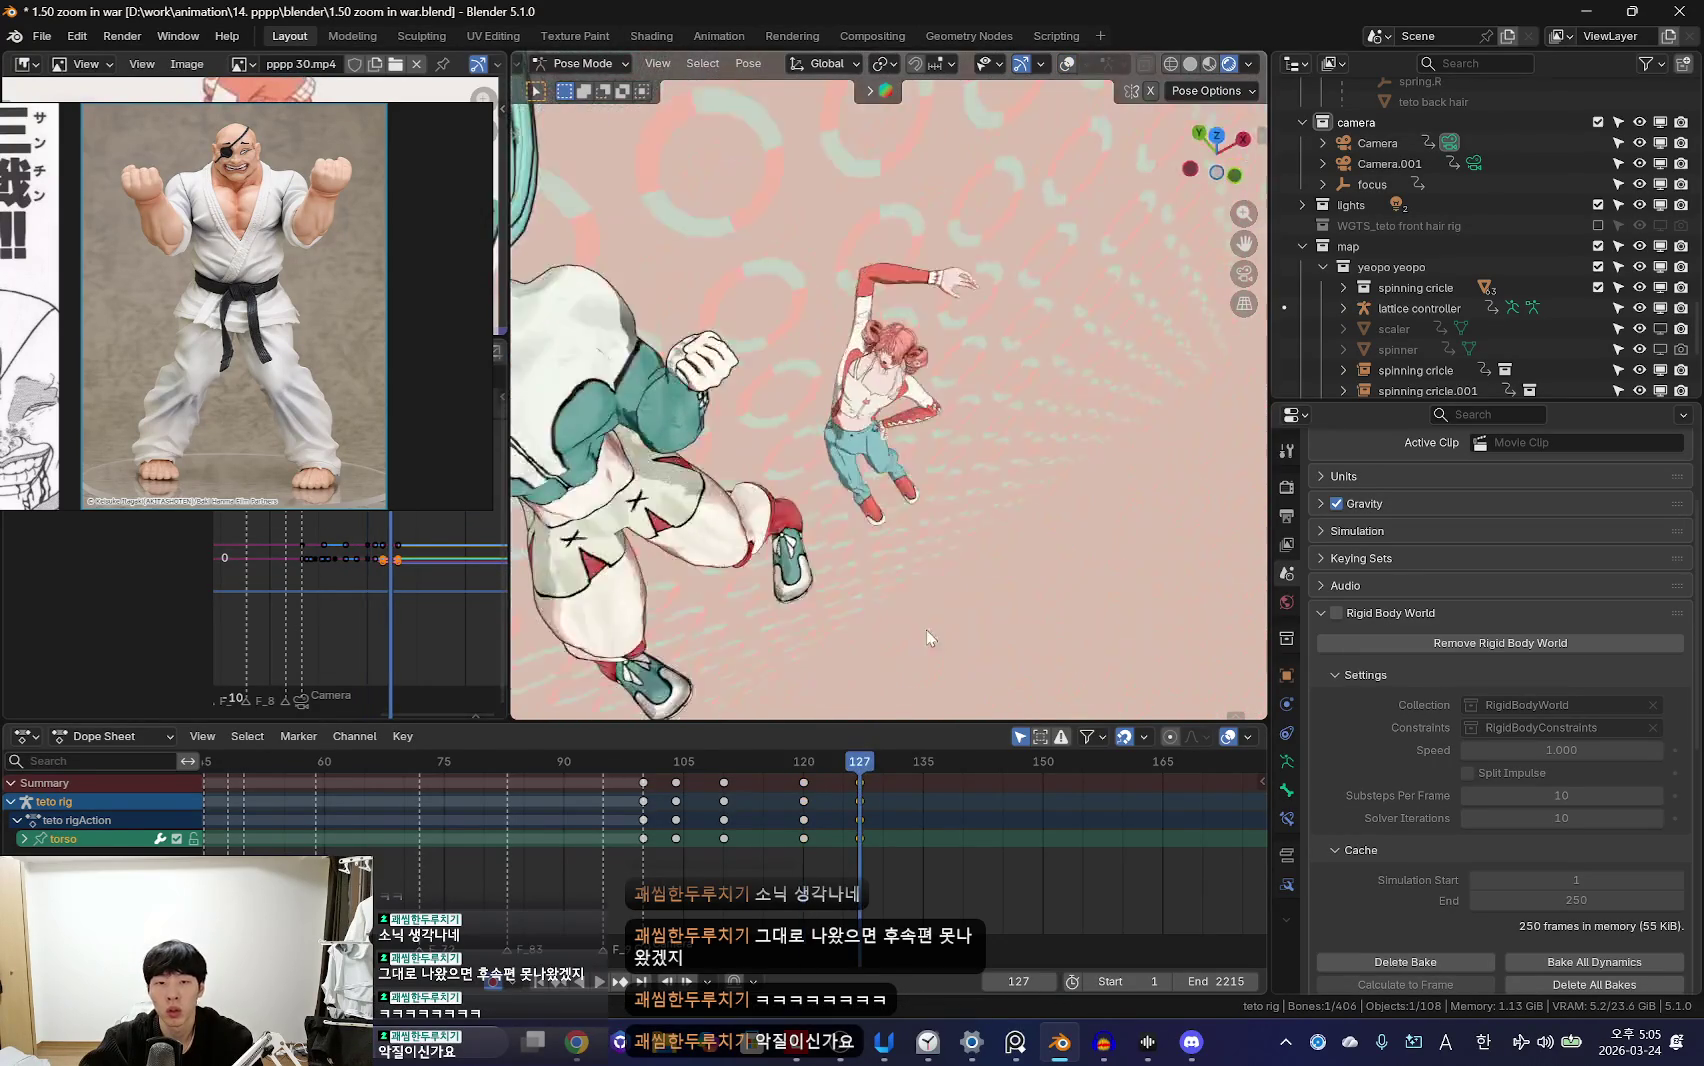
pyautogui.hotkey('shift', 'alt', 'z')
pyautogui.click(966, 432)
pyautogui.hotkey('shift', 'alt', 'z')
pyautogui.press('Down')
pyautogui.press('Up')
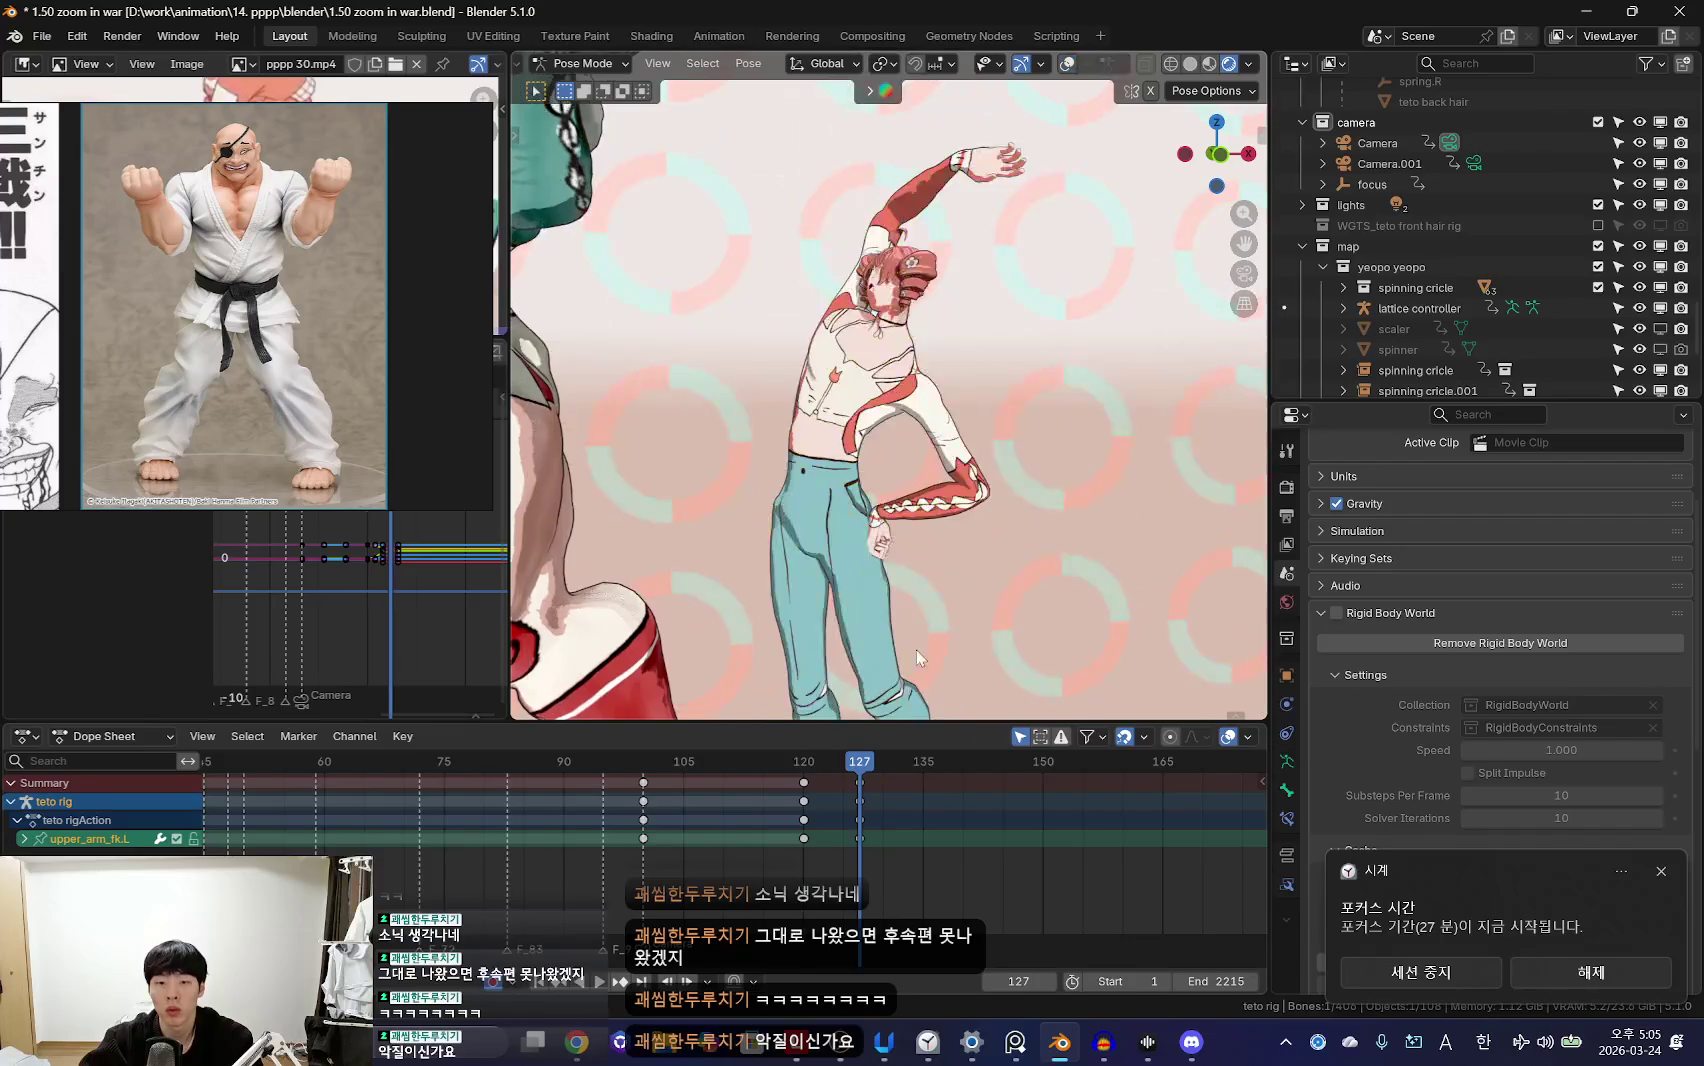
pyautogui.press('r')
pyautogui.click(963, 522)
# Step: Rotate forearm_fk.L, comparing against the previous keyframe
pyautogui.hotkey('shift', 'alt', 'z')
pyautogui.click(963, 522)
pyautogui.hotkey('shift', 'alt', 'z')
pyautogui.press('r')
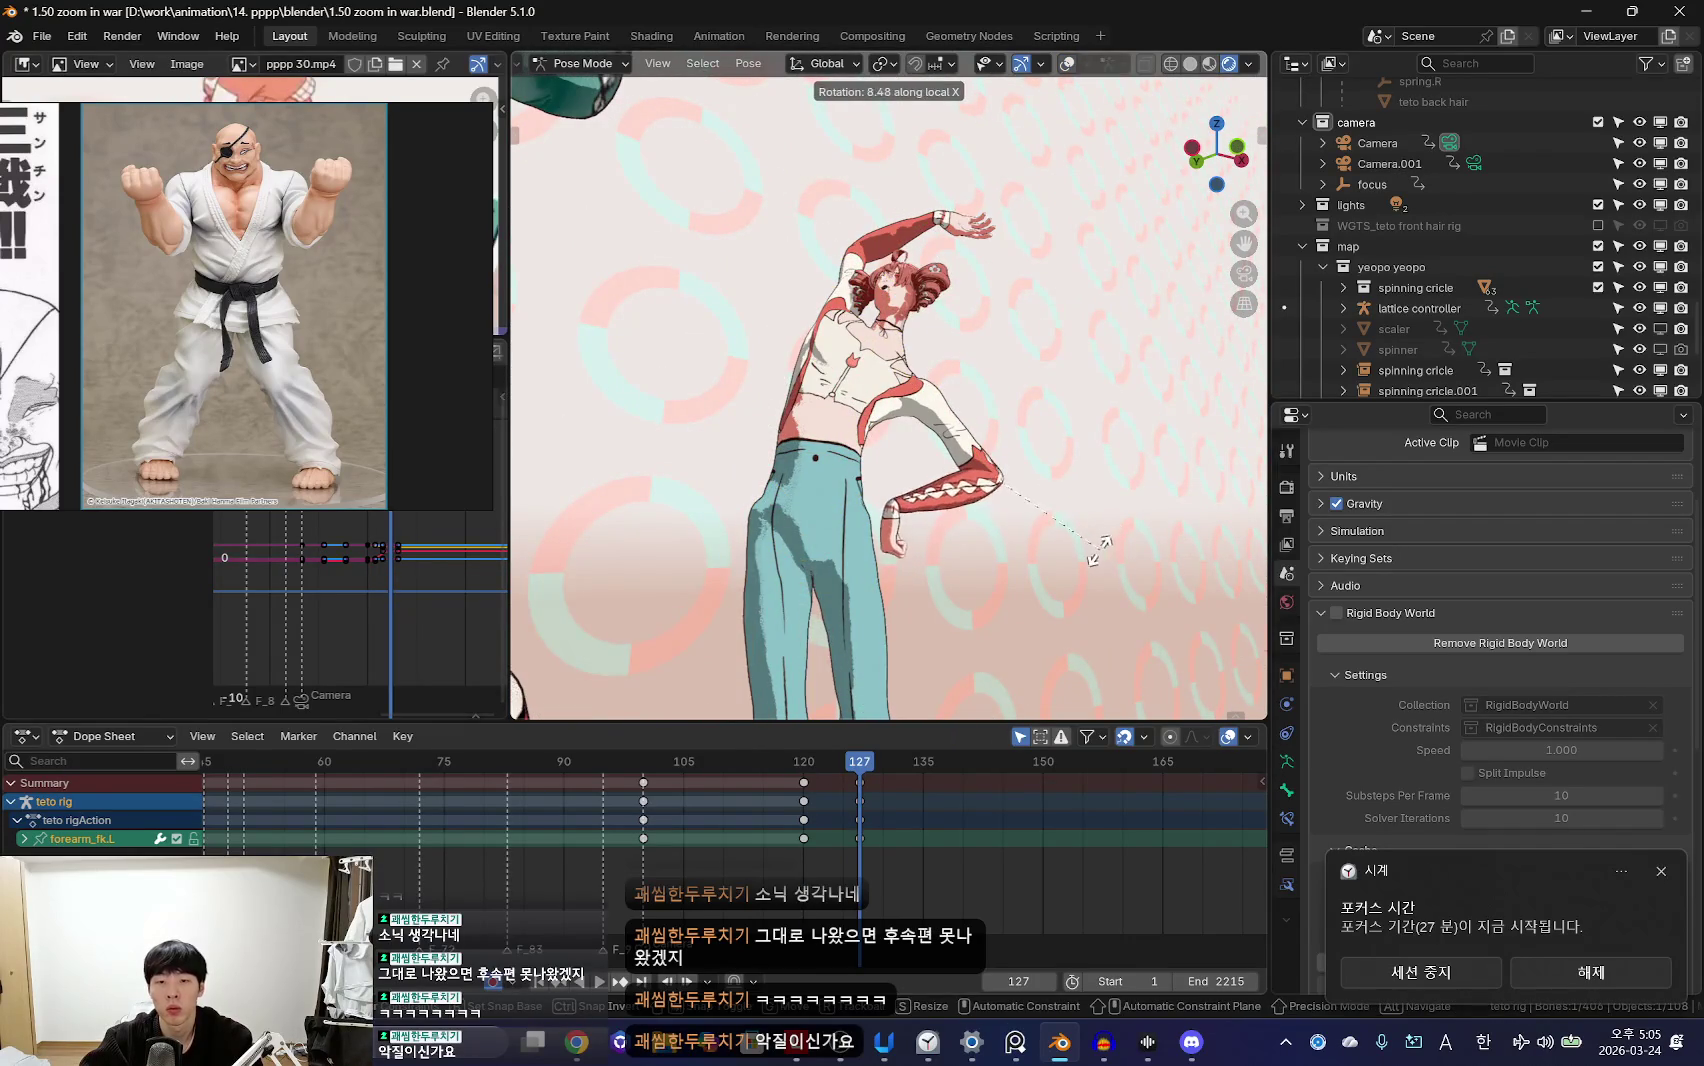
pyautogui.hotkey('shift', 'alt', 'z')
pyautogui.click(966, 435)
pyautogui.hotkey('shift', 'alt', 'z')
# Step: Rotate the left upper arm once more
pyautogui.press('Down')
pyautogui.press('Up')
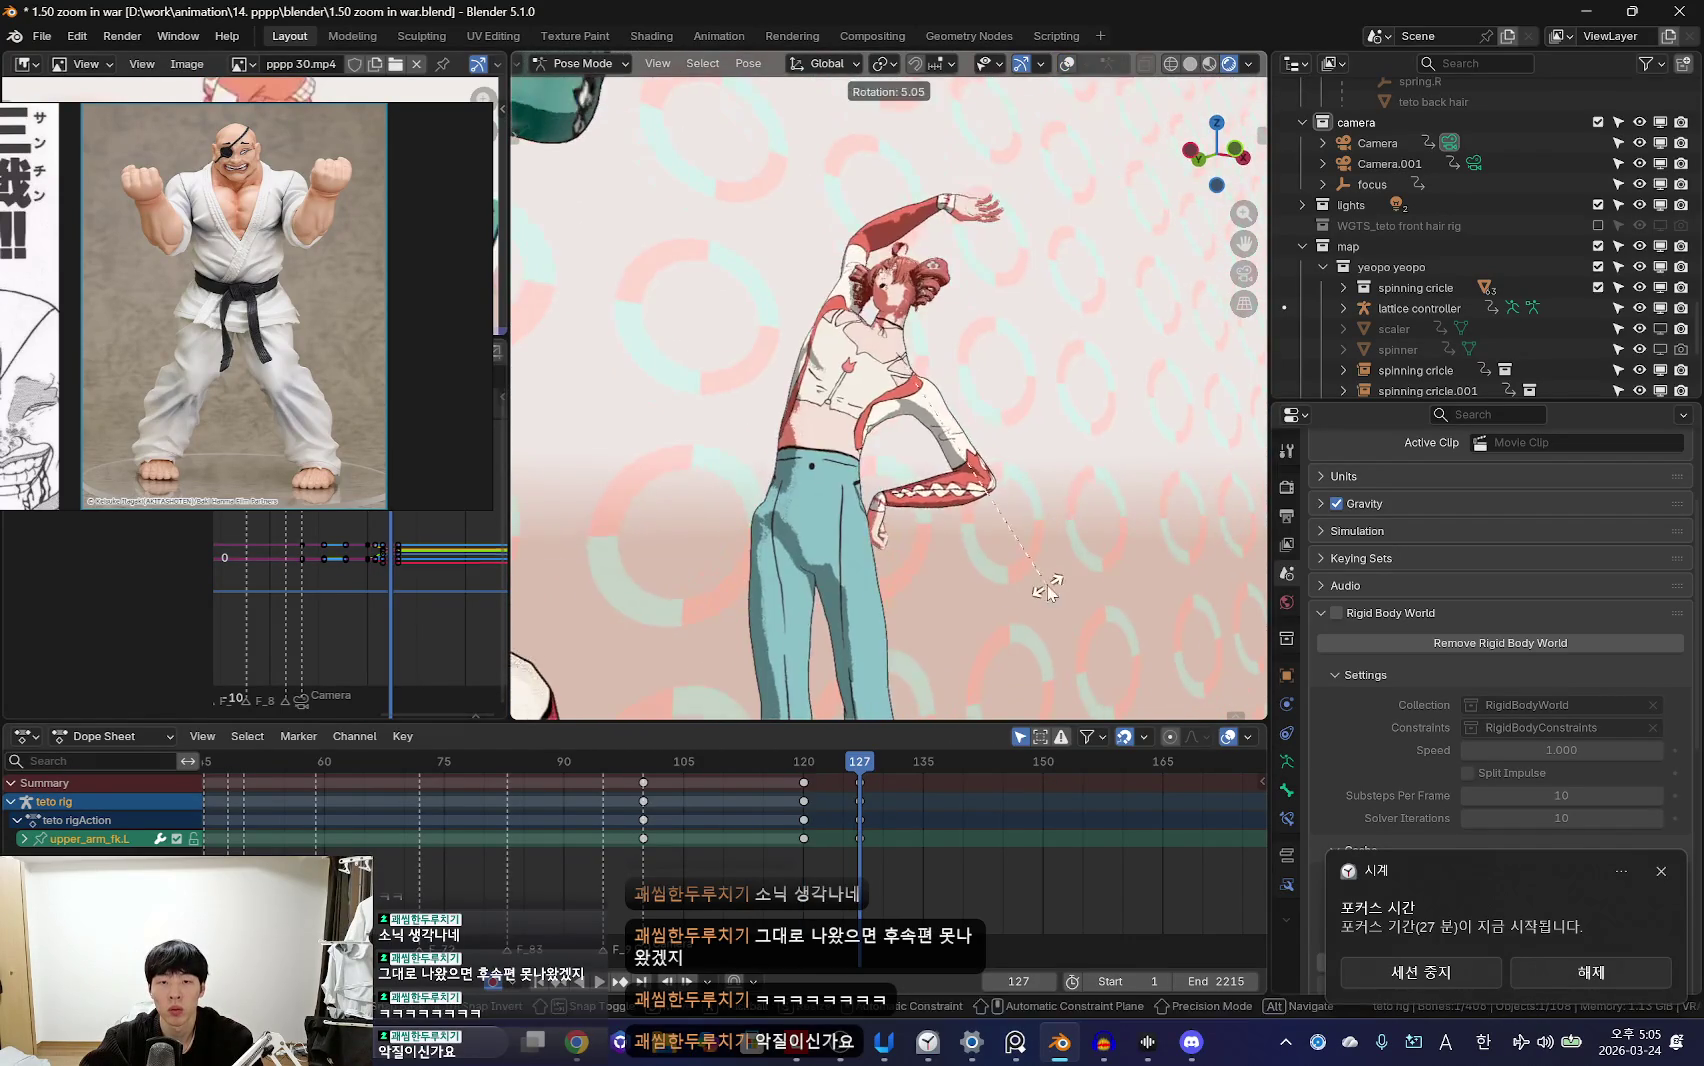
pyautogui.press('r')
pyautogui.click(969, 616)
pyautogui.hotkey('shift', 'alt', 'z')
pyautogui.click(889, 537)
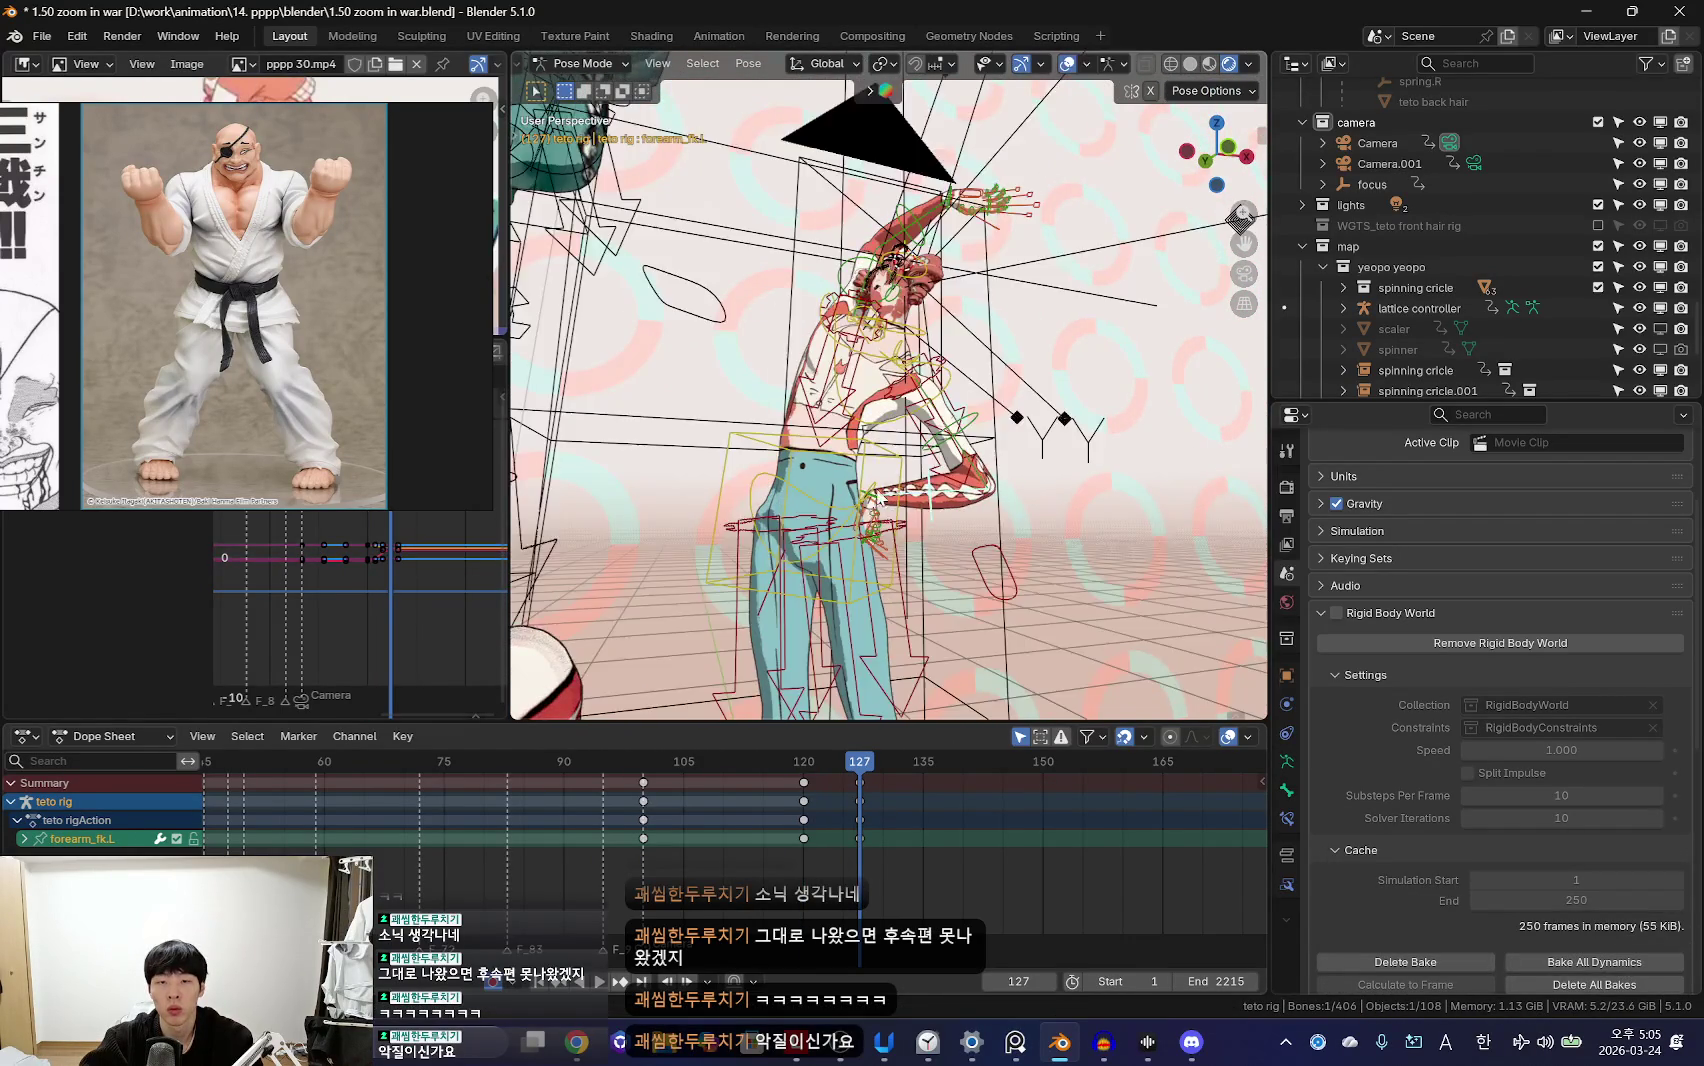
pyautogui.hotkey('shift', 'alt', 'z')
# Step: Rotate hand_fk.L to a new angle
pyautogui.click(888, 537)
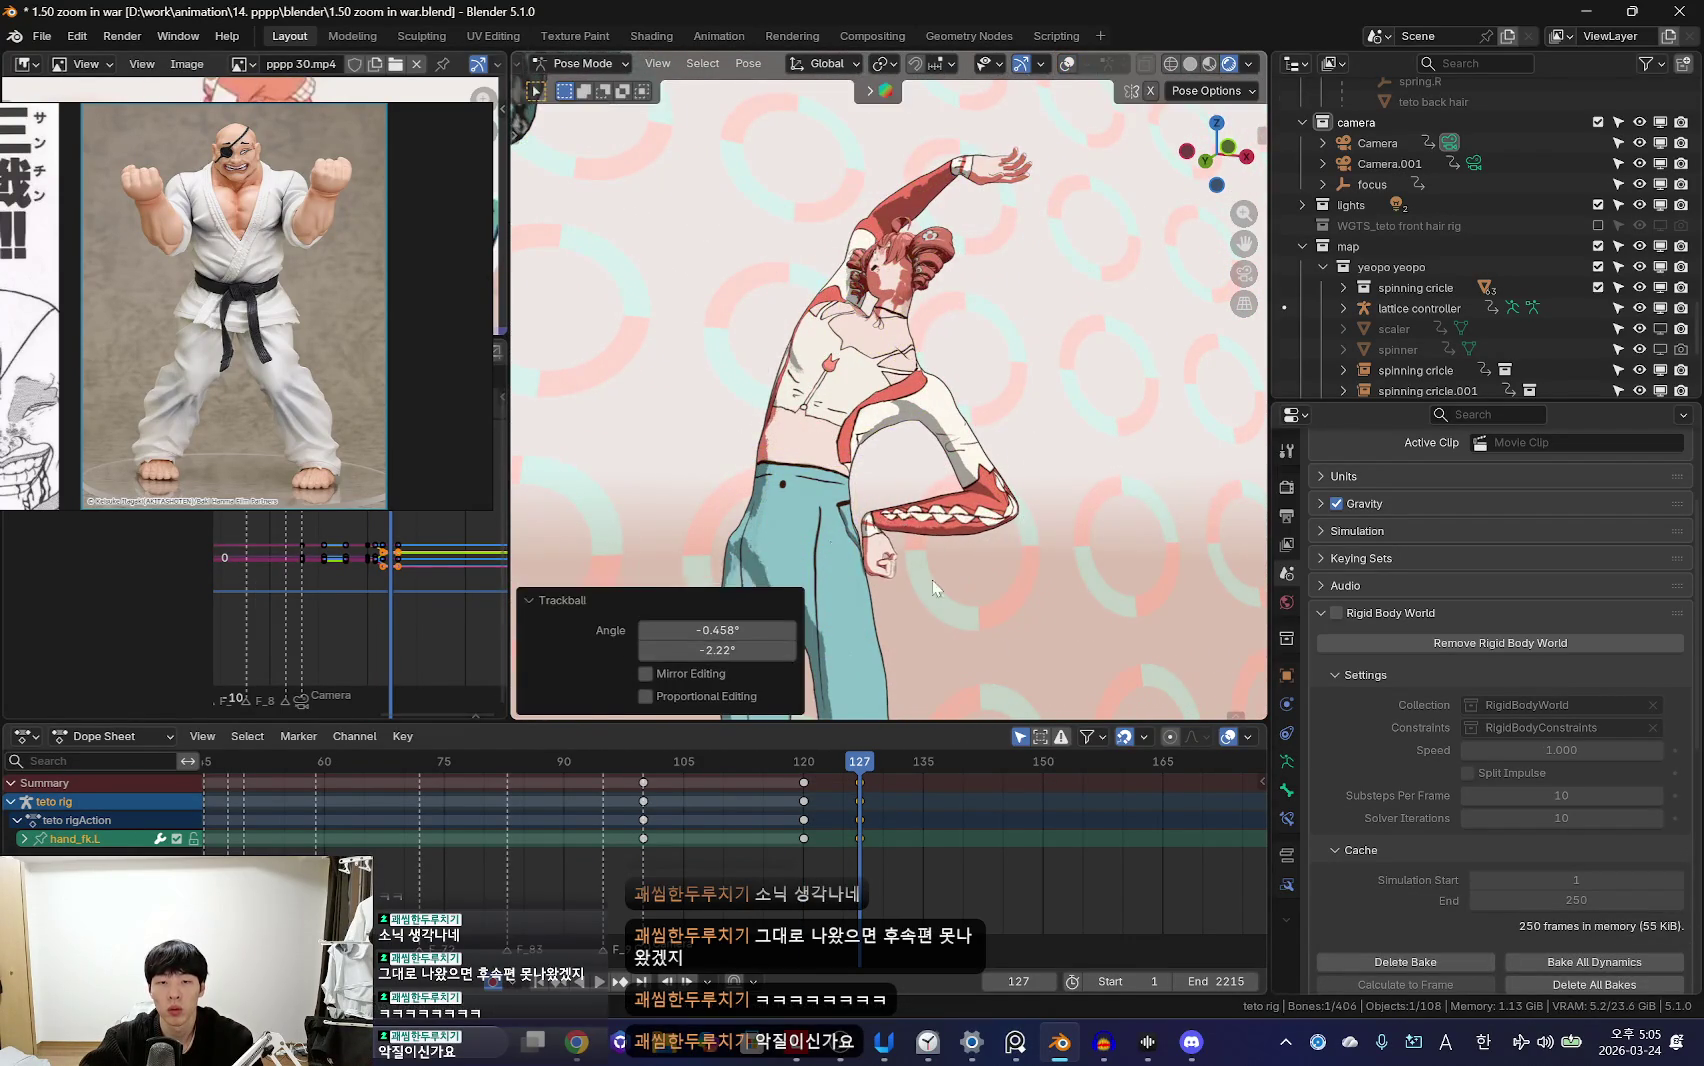
pyautogui.press('r')
pyautogui.click(870, 565)
pyautogui.press('r')
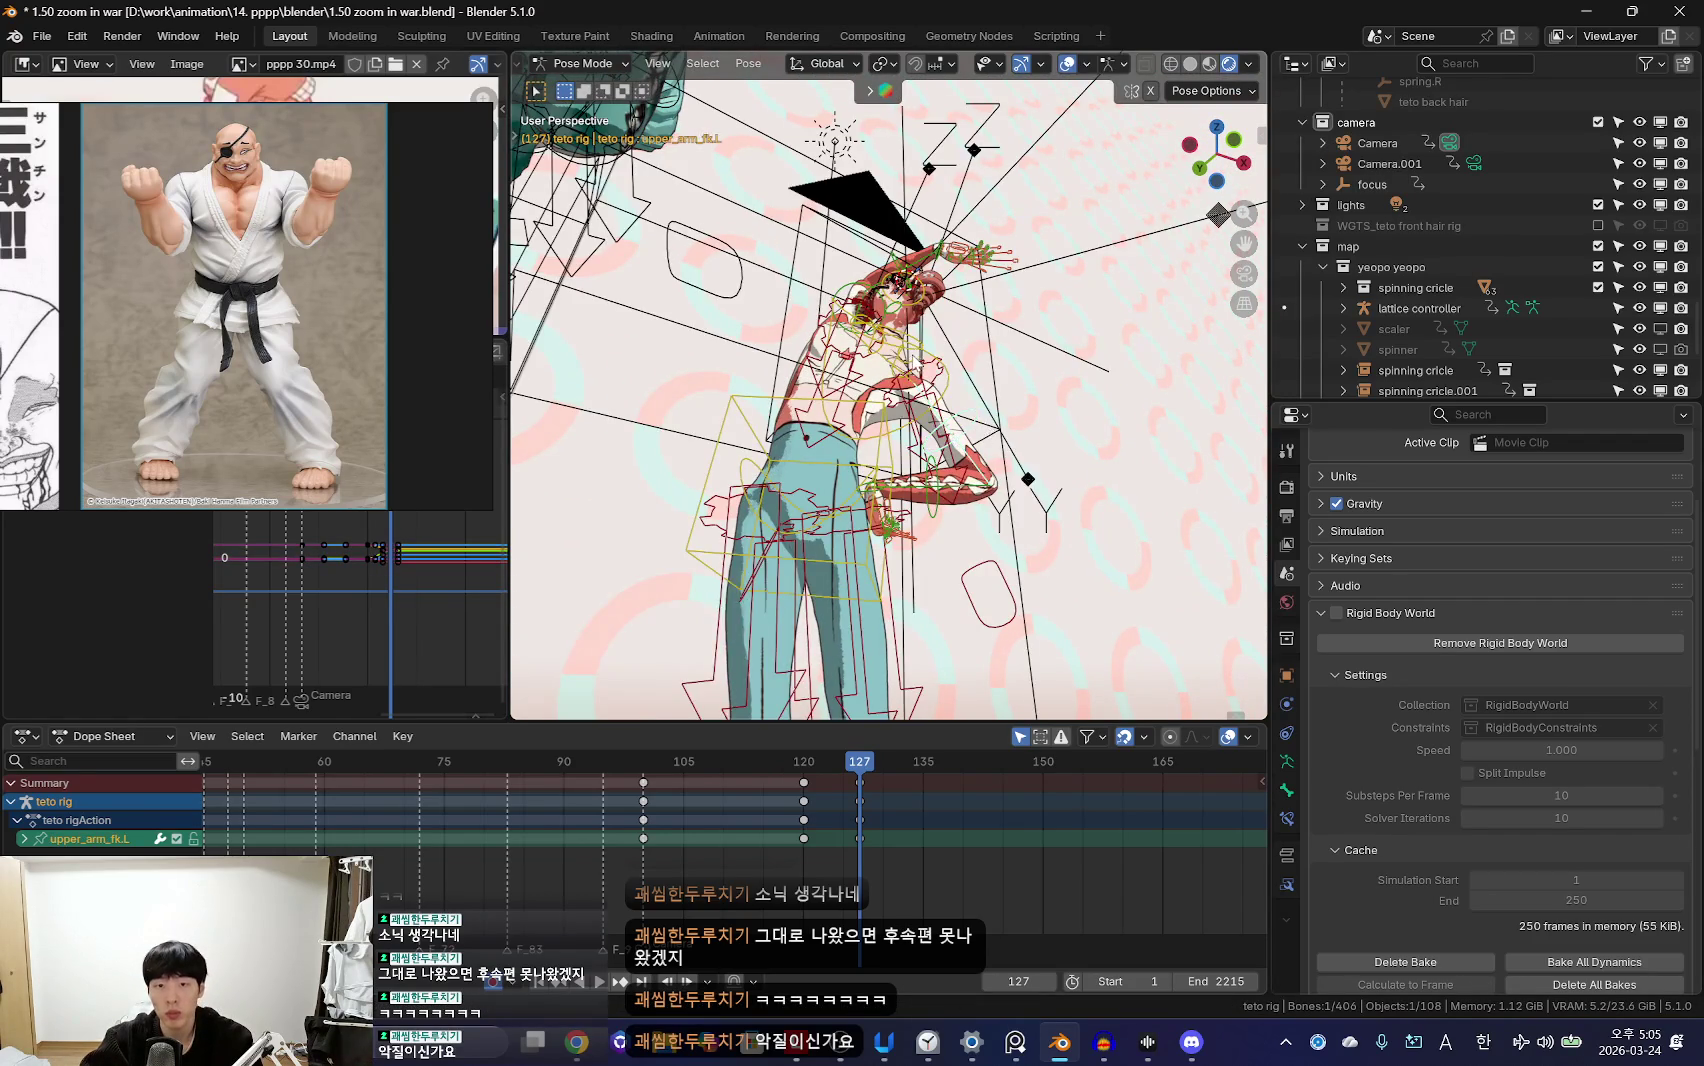
# Step: Rotate shoulder.L
pyautogui.click(915, 357)
pyautogui.hotkey('shift', 'alt', 'z')
pyautogui.press('r')
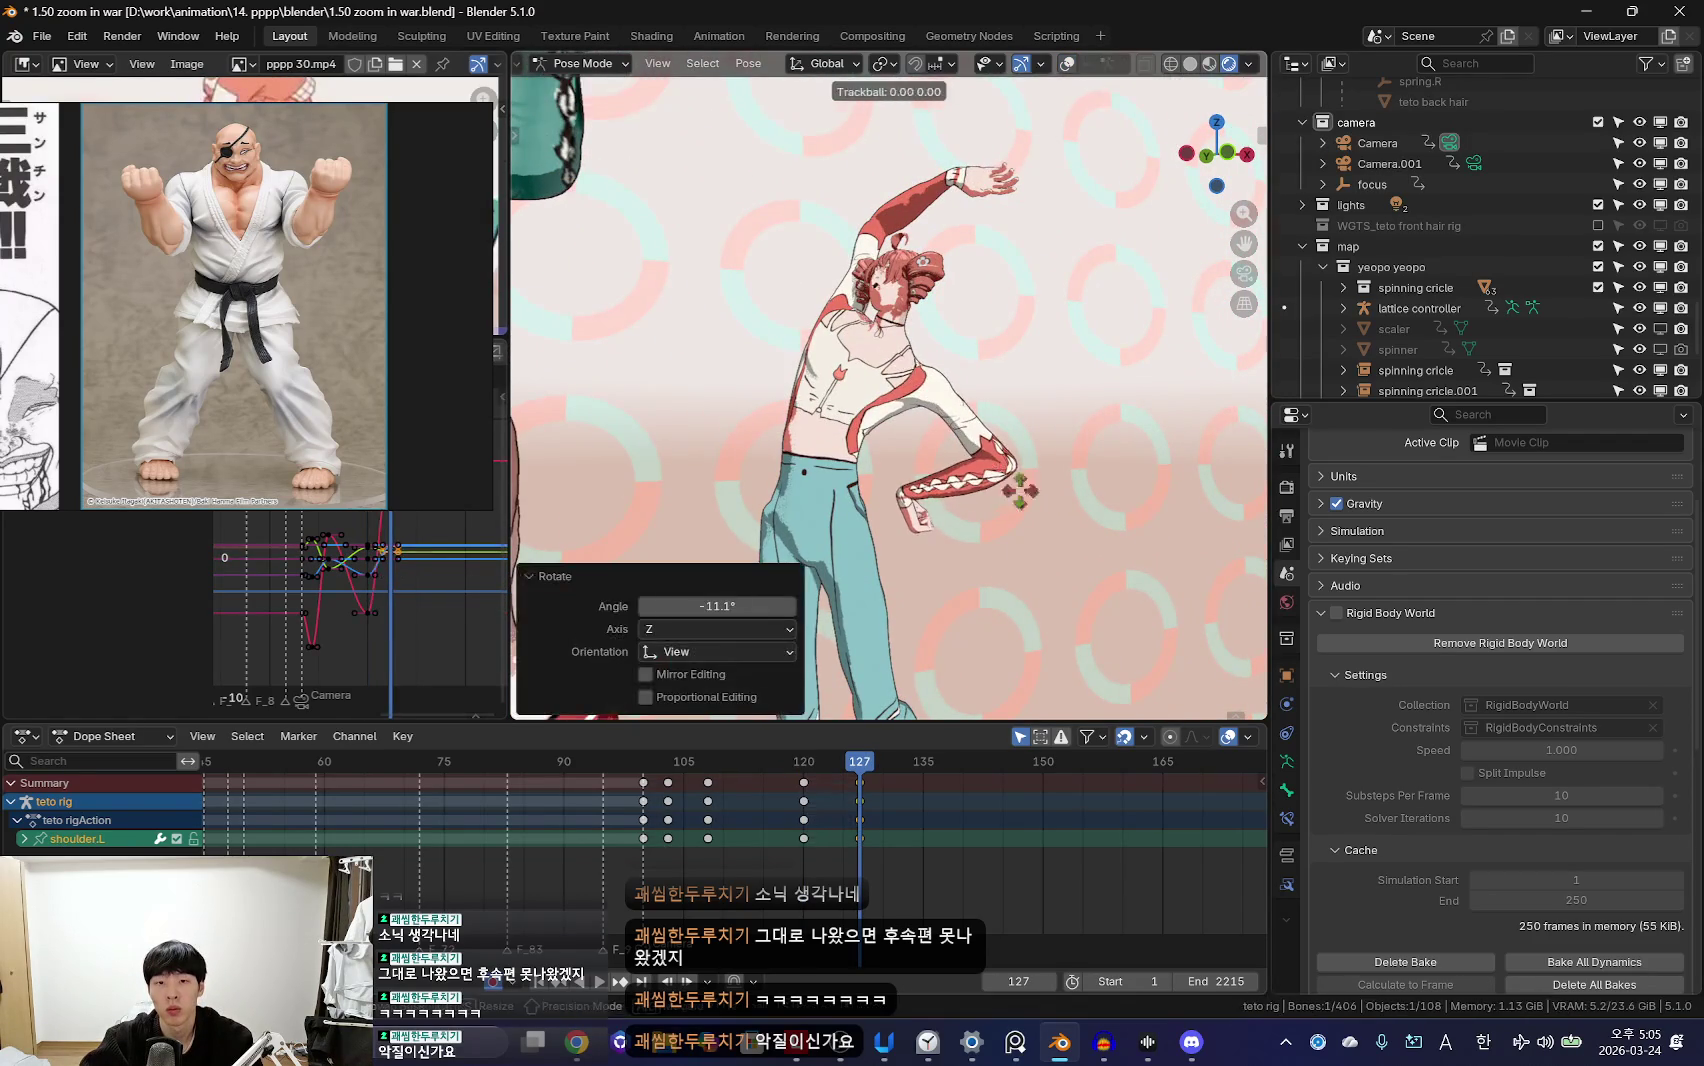
pyautogui.hotkey('shift', 'alt', 'z')
# Step: Re-angle the left upper arm with several small rotation nudges
pyautogui.click(1112, 541)
pyautogui.hotkey('shift', 'alt', 'z')
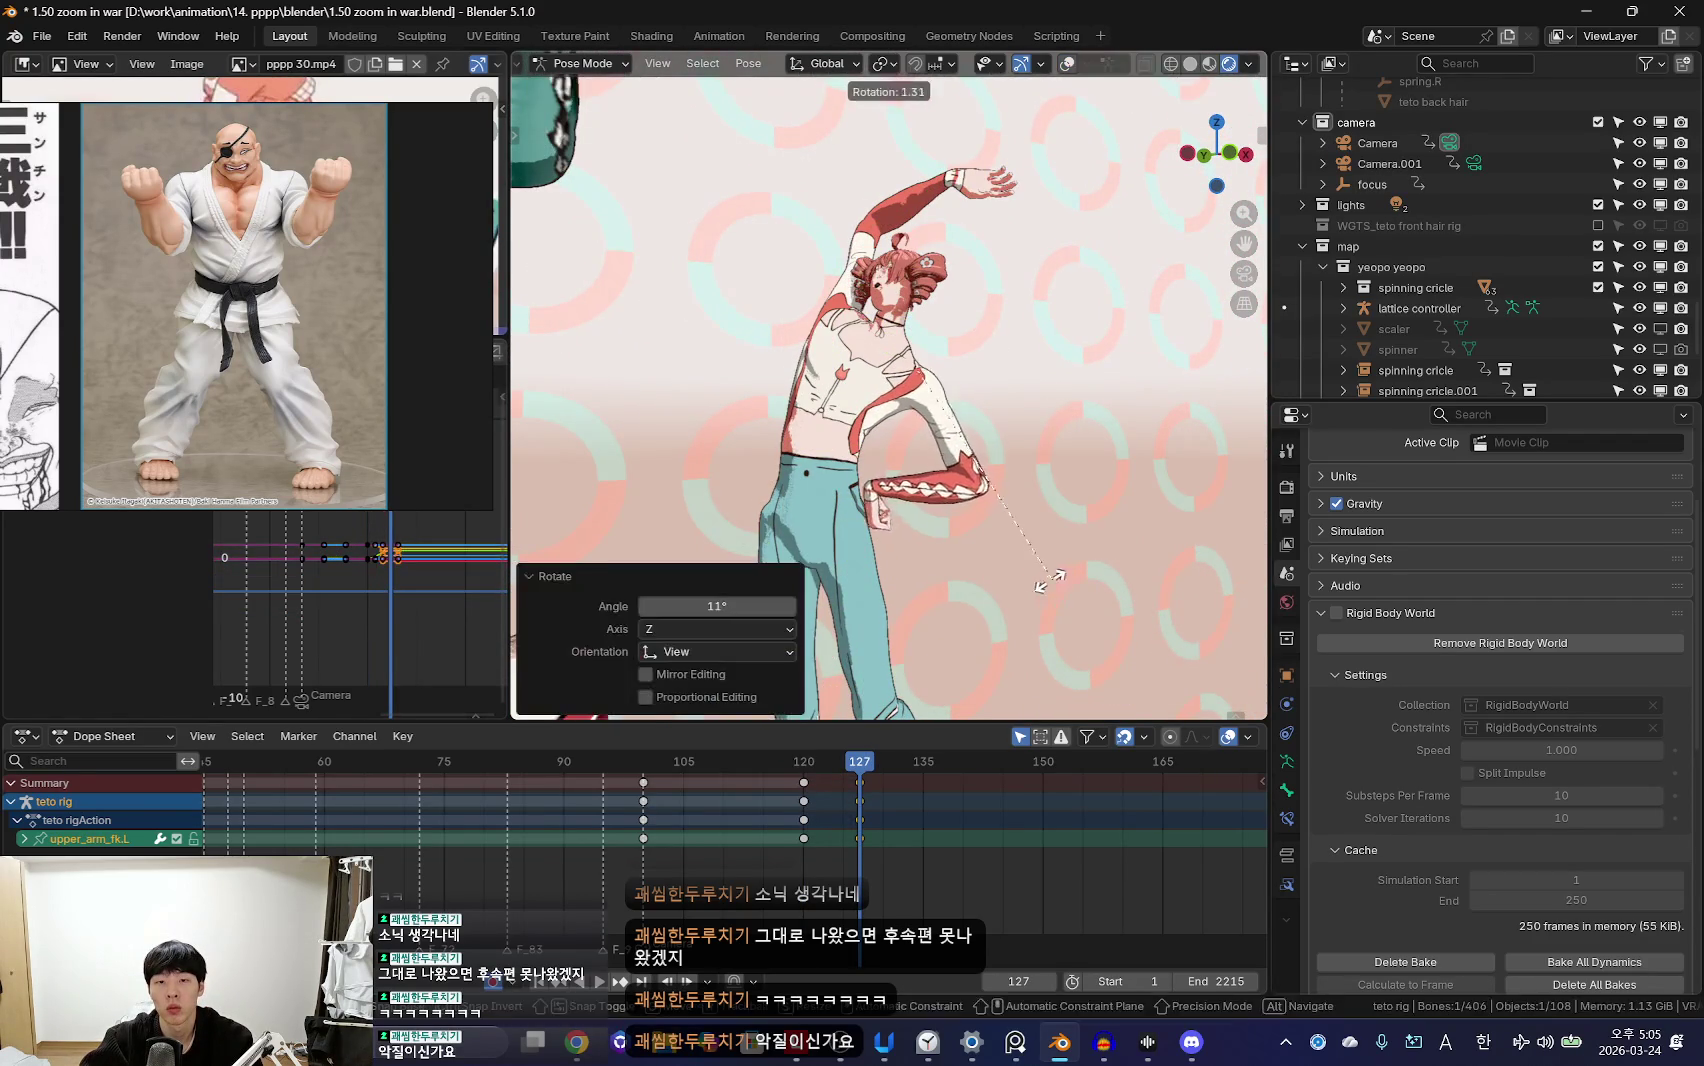
pyautogui.press('r')
pyautogui.click(917, 556)
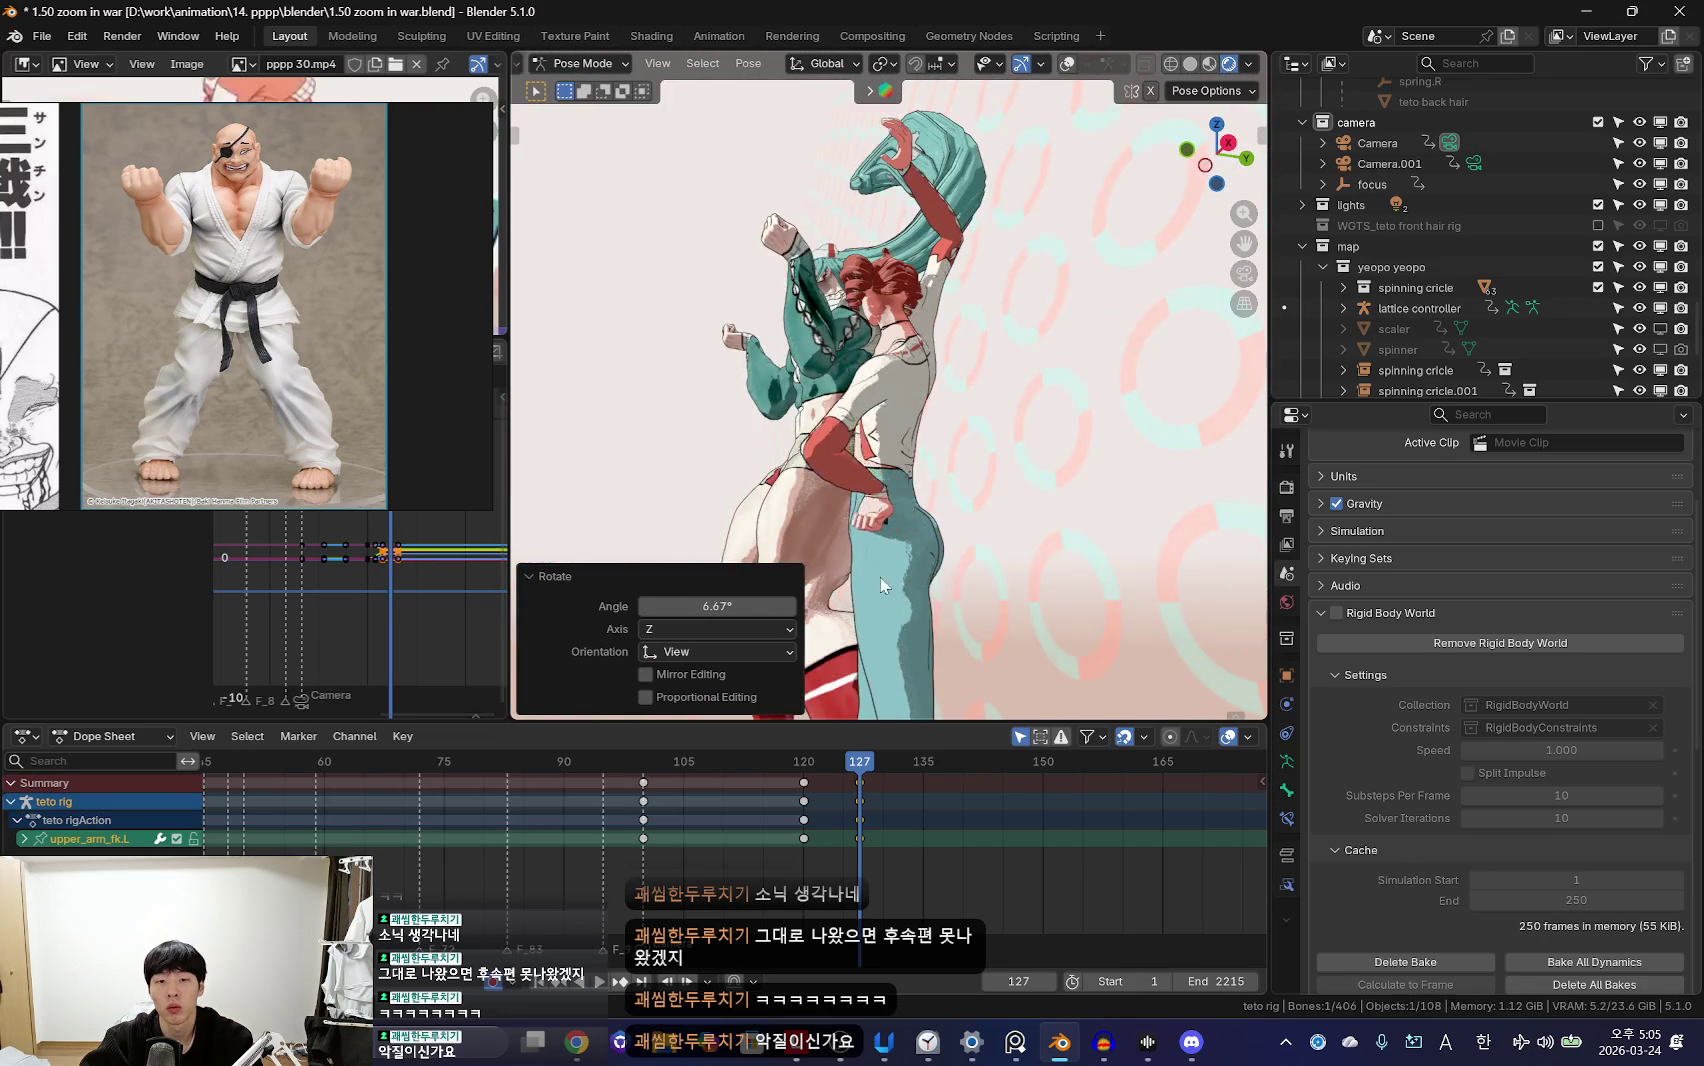
pyautogui.press('KP_0')
pyautogui.press('r')
pyautogui.click(978, 632)
pyautogui.press('r')
pyautogui.click(942, 550)
# Step: Rotate the left hand again, then step back to the previous keyframe
pyautogui.hotkey('shift', 'alt', 'z')
pyautogui.click(885, 490)
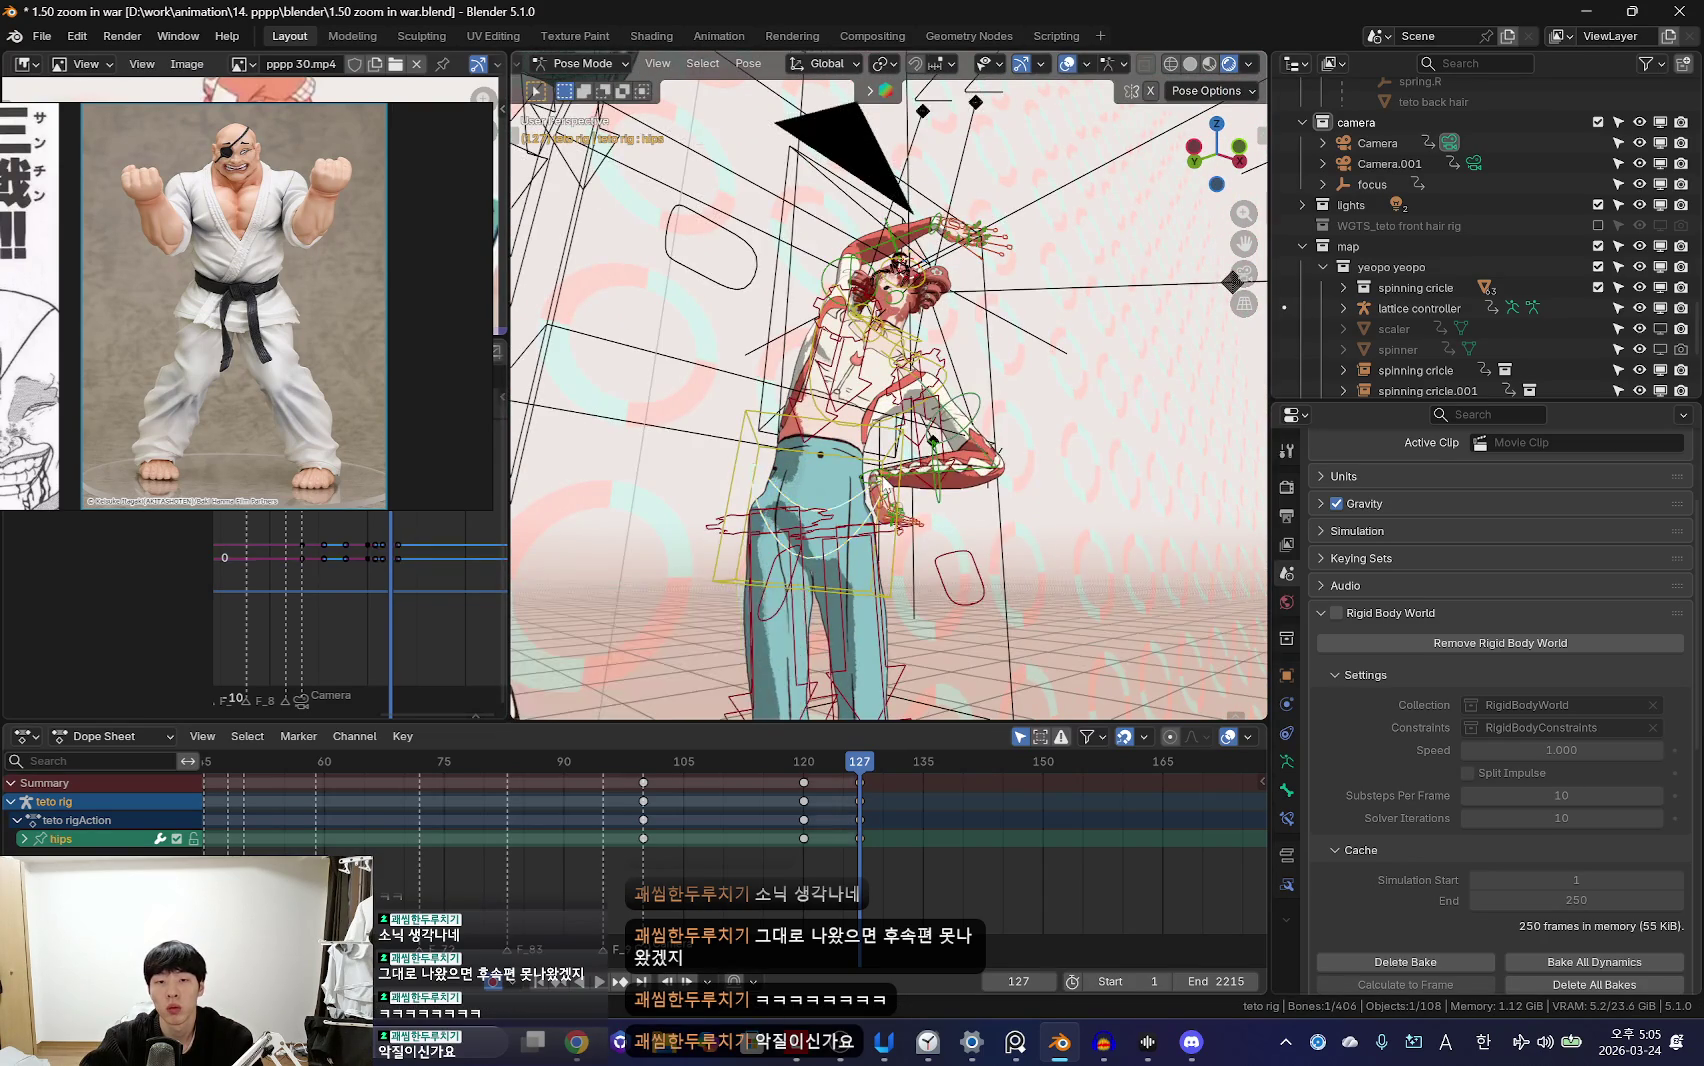
pyautogui.hotkey('shift', 'alt', 'z')
pyautogui.click(1050, 576)
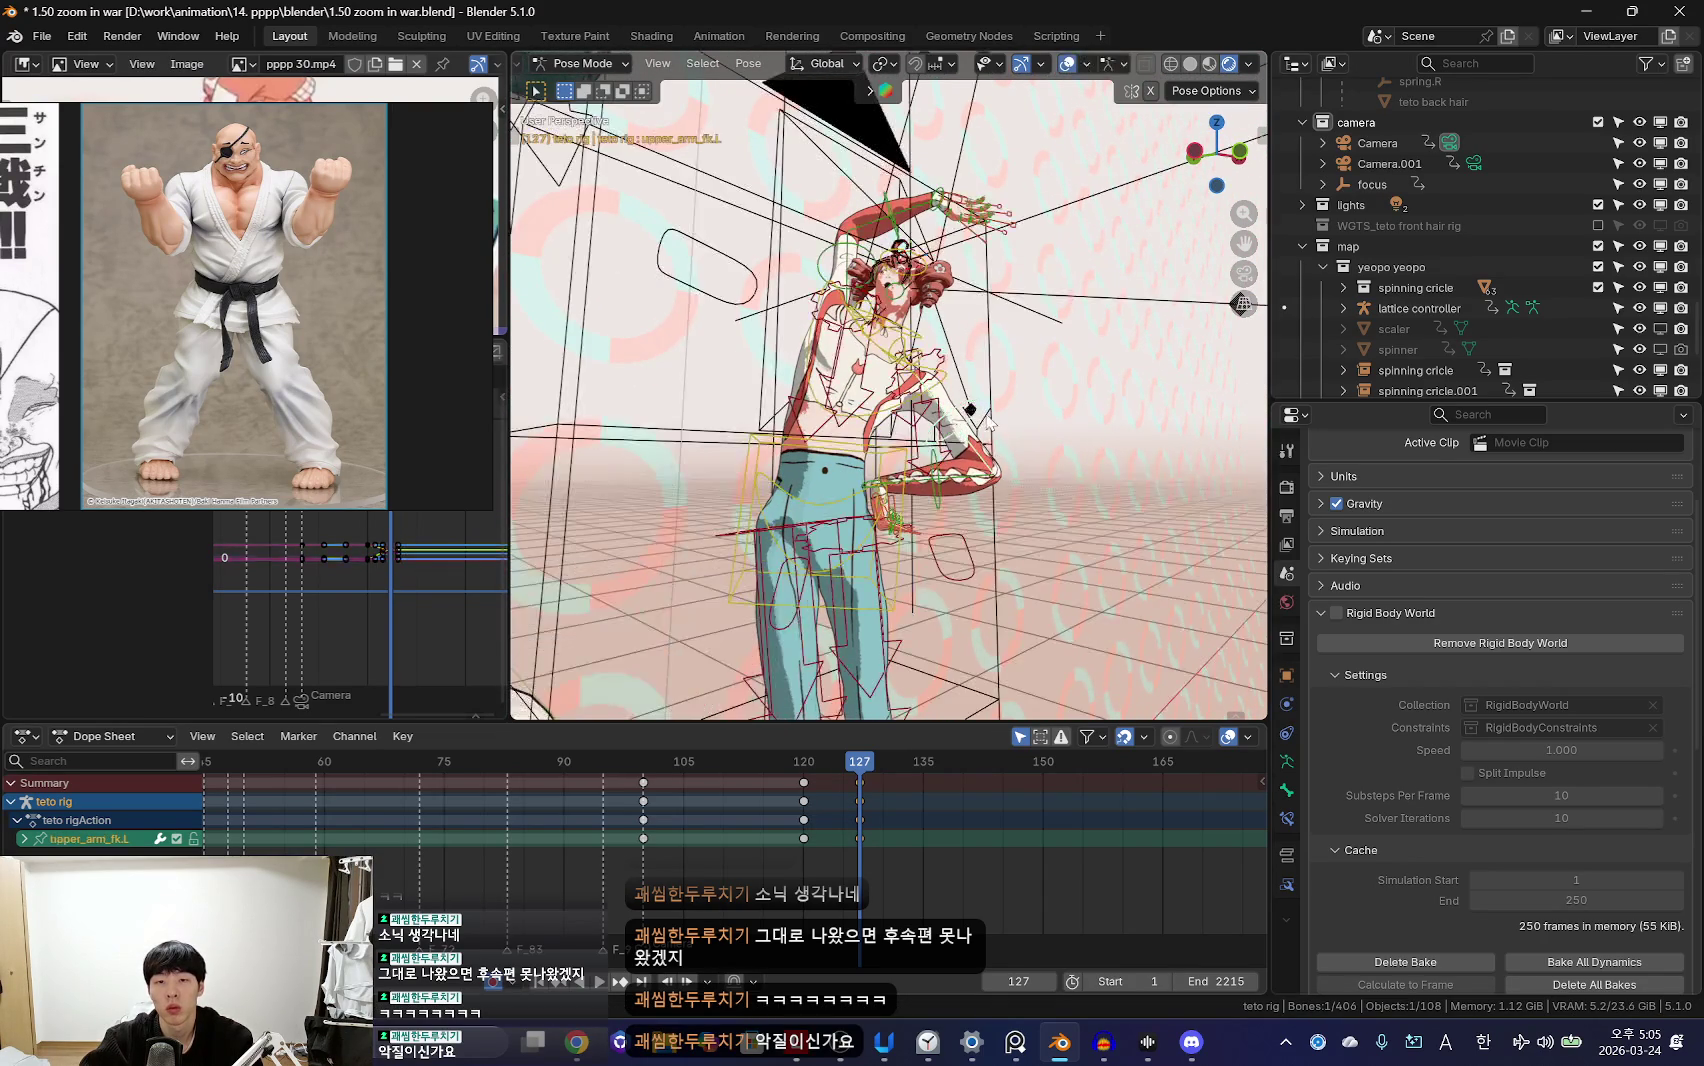
pyautogui.press('Down')
pyautogui.moveTo(1017, 632); pyautogui.dragTo(1080, 400, button='middle')
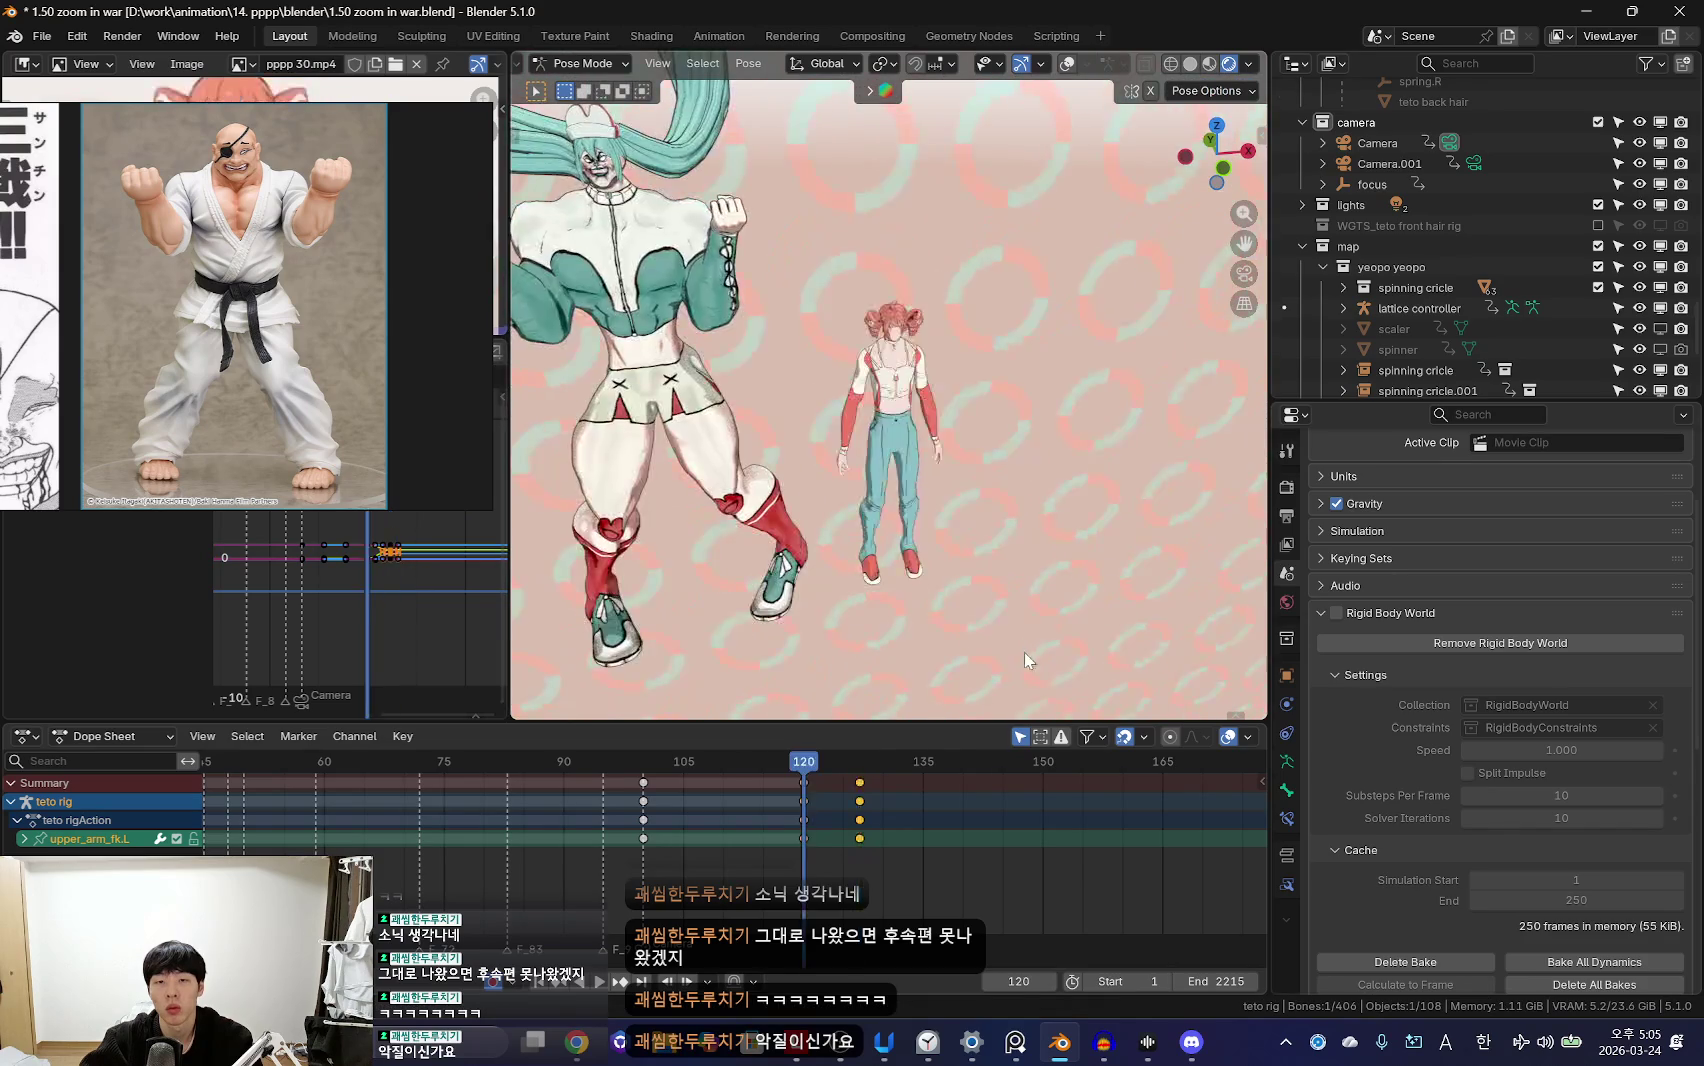
# Step: At frame 127, select the right hand bone and orbit to view the arm from above
pyautogui.hotkey('shift', 'alt', 'z')
pyautogui.press('Up')
pyautogui.click(1100, 279)
pyautogui.press('KP_0')
pyautogui.hotkey('shift', 'alt', 'z')
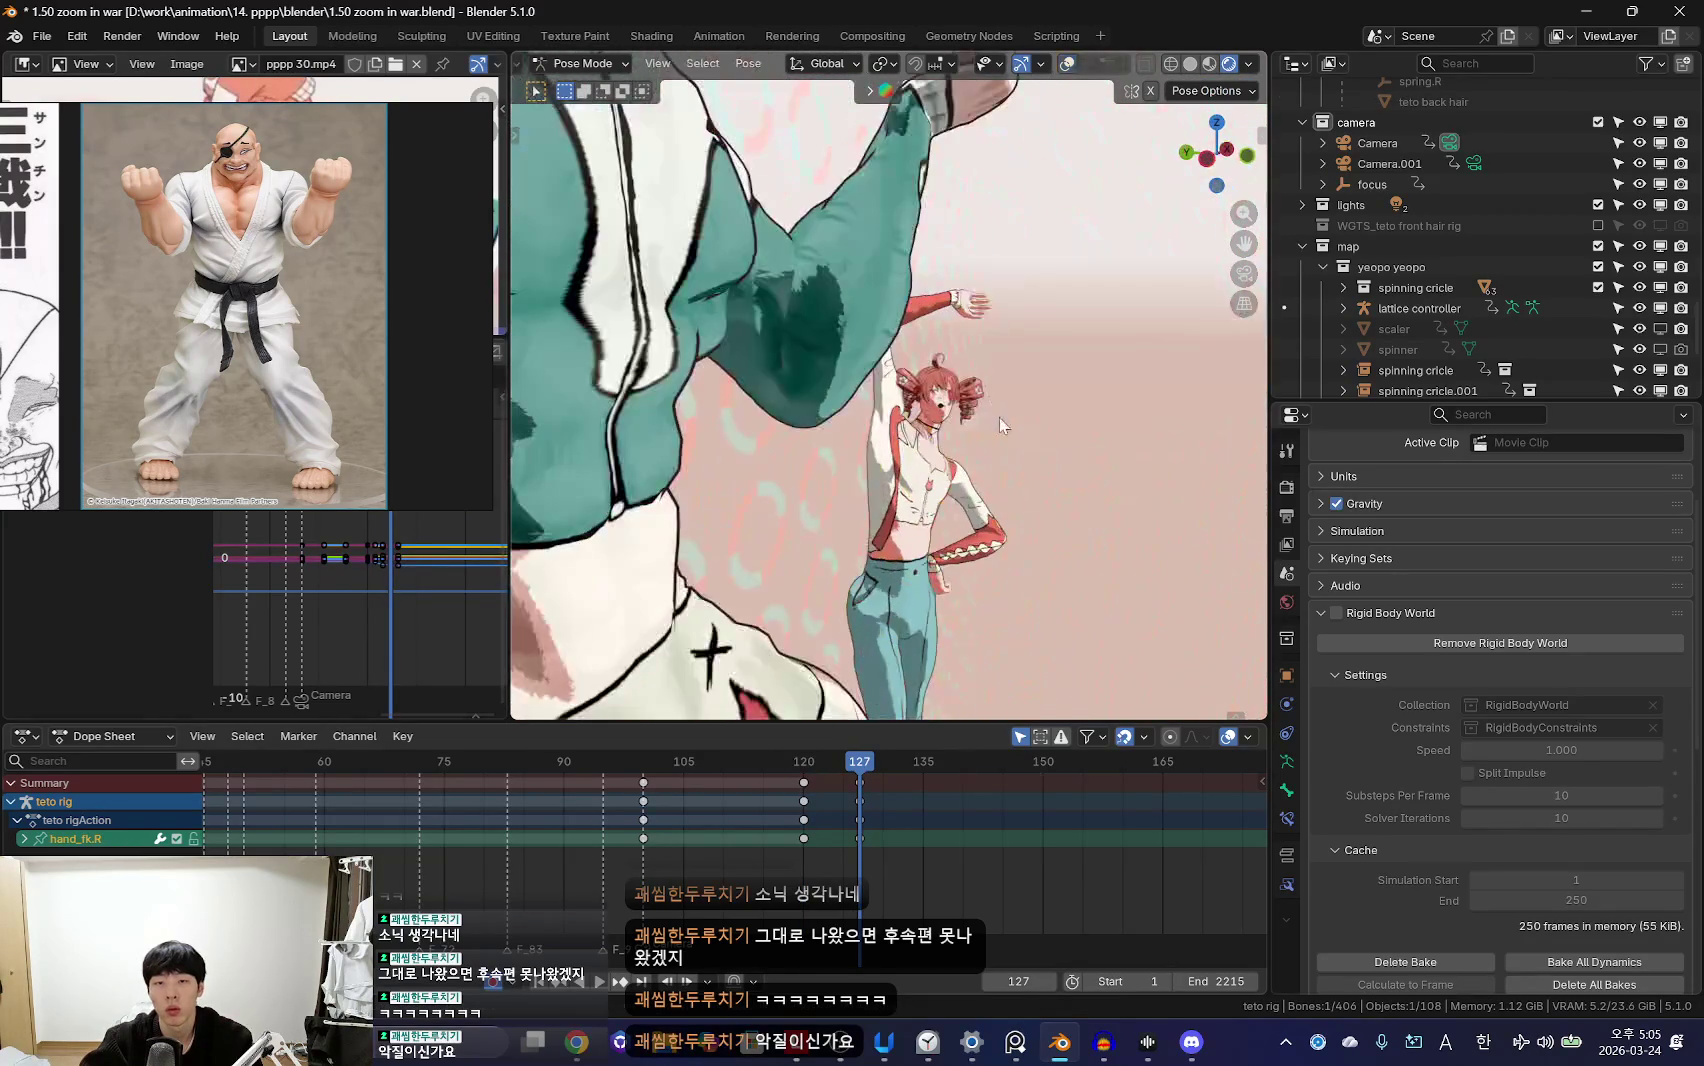
pyautogui.moveTo(1113, 351)
pyautogui.mouseDown(button='middle')
pyautogui.moveTo(1000, 450)
pyautogui.moveTo(961, 577)
pyautogui.moveTo(900, 520)
pyautogui.mouseUp(button='middle')
pyautogui.hotkey('shift', 'alt', 'z')
# Step: Rotate upper_arm_fk.R to swing the right arm up, checking through the camera
pyautogui.click(940, 420)
pyautogui.hotkey('shift', 'alt', 'z')
pyautogui.press('r')
pyautogui.press('r')
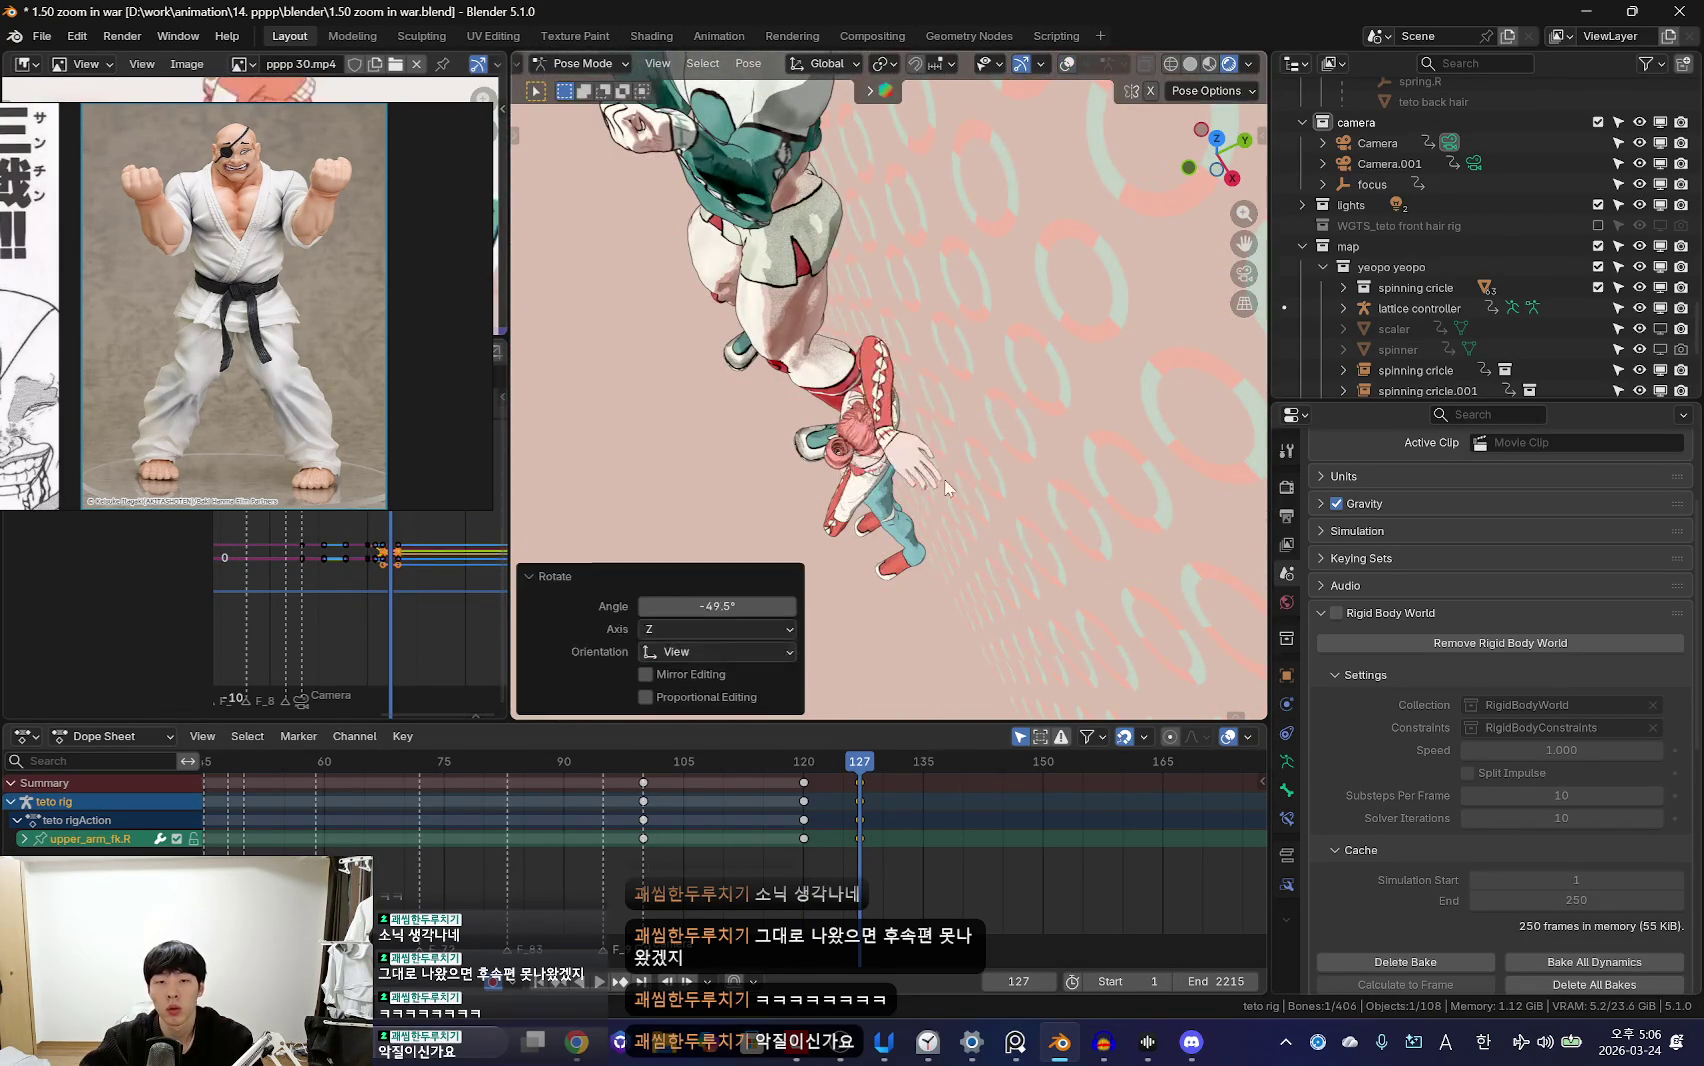
pyautogui.press('KP_0')
pyautogui.press('r')
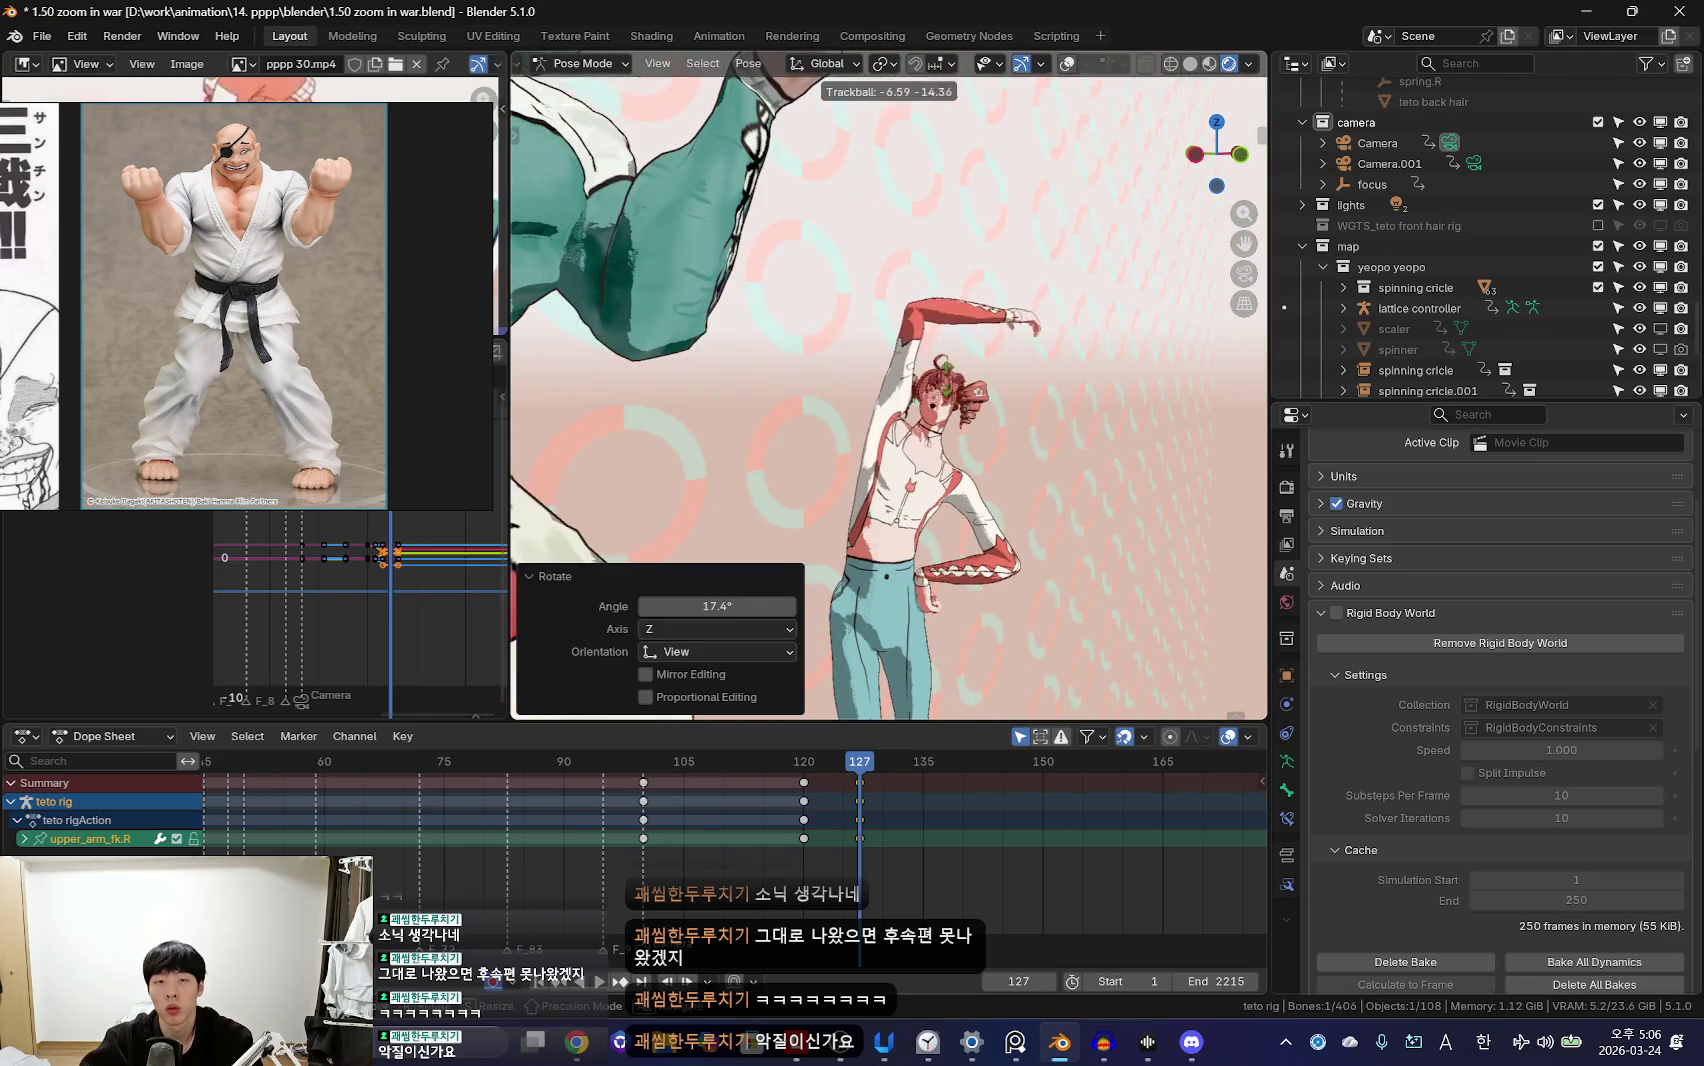
pyautogui.click(986, 358)
pyautogui.hotkey('shift', 'alt', 'z')
# Step: Rotate forearm_fk.R, then refine the right upper arm rotation again
pyautogui.hotkey('shift', 'alt', 'z')
pyautogui.press('r')
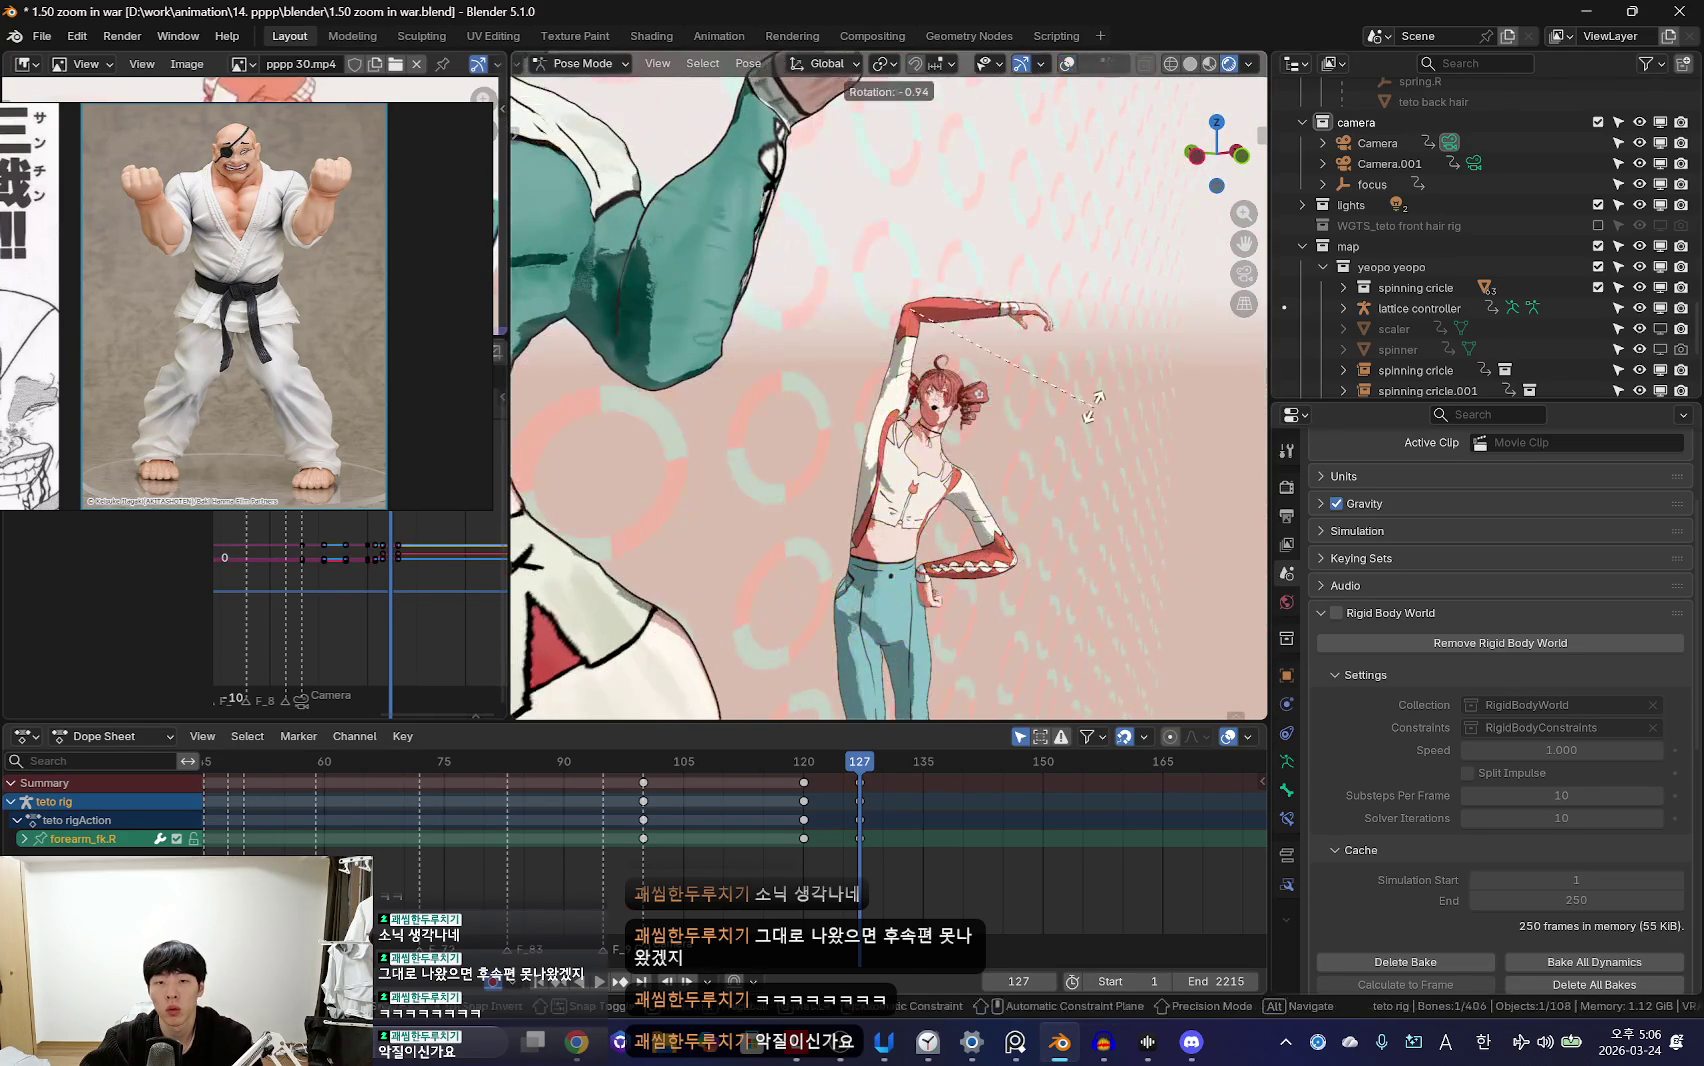
pyautogui.click(1084, 252)
pyautogui.hotkey('shift', 'alt', 'z')
pyautogui.click(895, 355)
# Step: Orbit to a new angle and select the right hand and pinky finger controls
pyautogui.hotkey('shift', 'alt', 'z')
pyautogui.press('r')
pyautogui.moveTo(1147, 403)
pyautogui.mouseDown(button='middle')
pyautogui.moveTo(974, 450)
pyautogui.moveTo(1030, 276)
pyautogui.mouseUp(button='middle')
pyautogui.hotkey('shift', 'alt', 'z')
pyautogui.click(1030, 276)
pyautogui.hotkey('shift', 'alt', 'z')
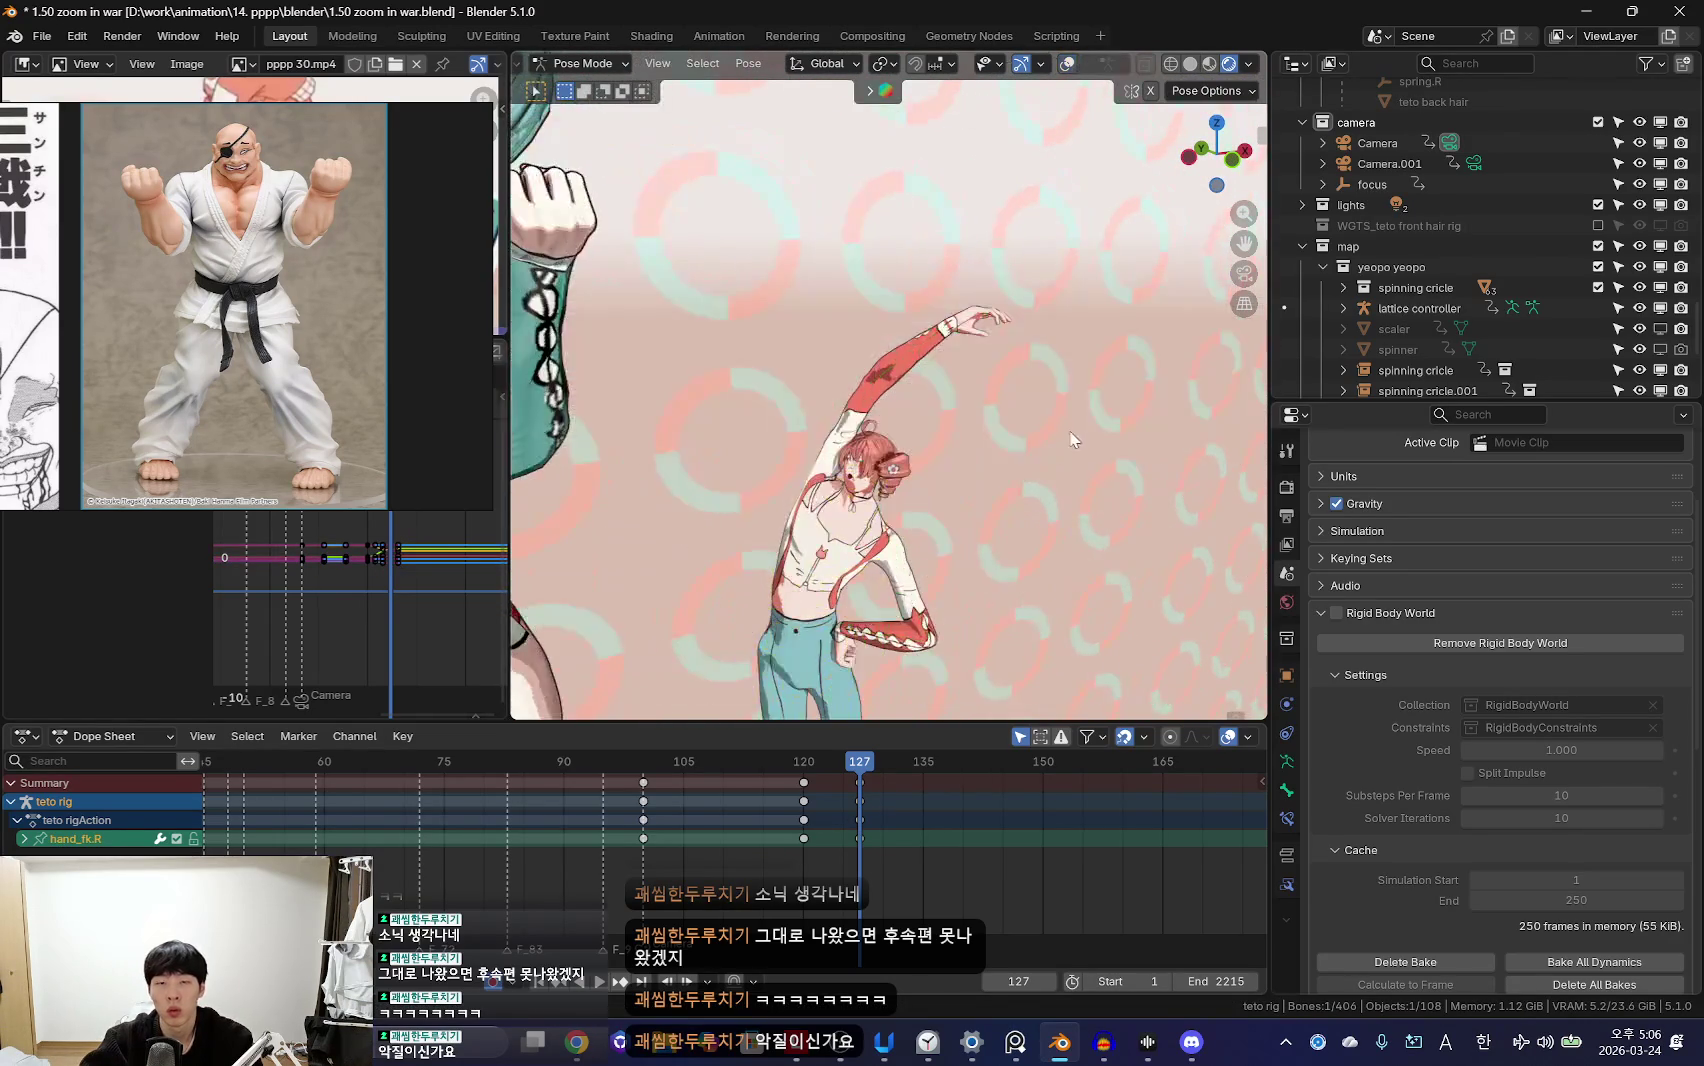
pyautogui.hotkey('shift', 'alt', 'z')
pyautogui.scroll(5, 1048, 429)
pyautogui.click(1048, 429)
pyautogui.hotkey('shift', 'alt', 'z')
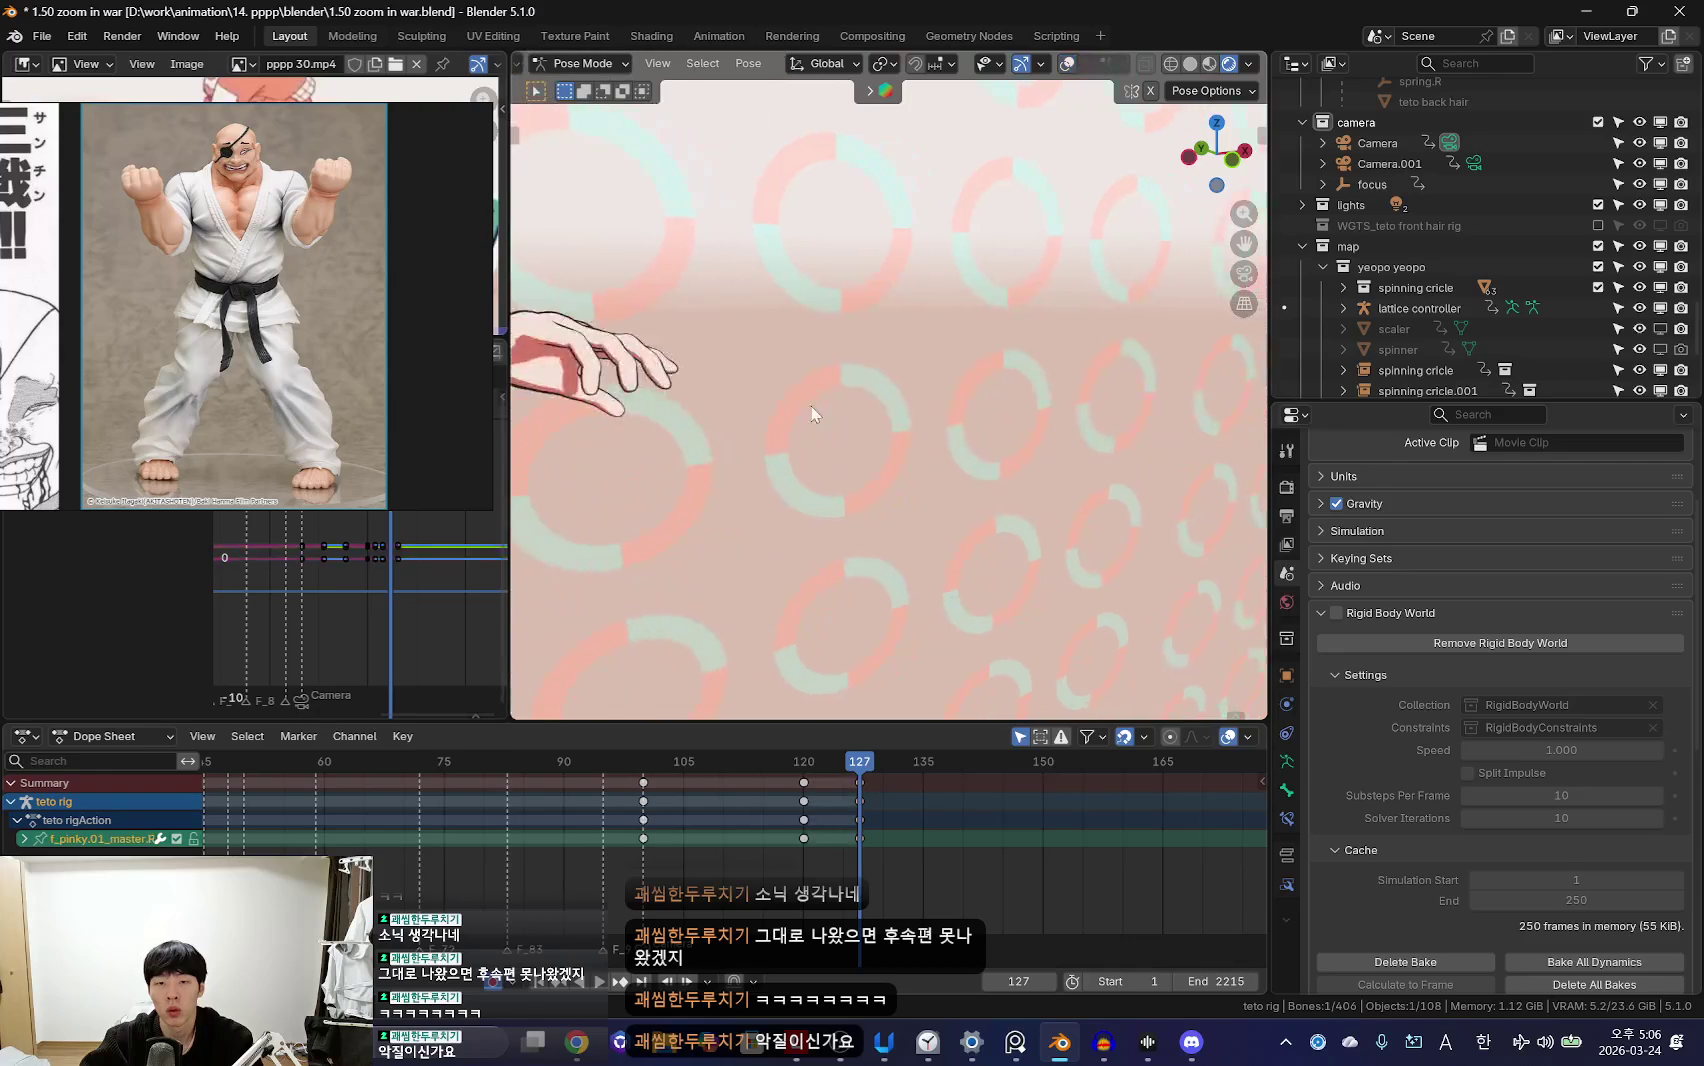
# Step: Orbit to a side view of the hand and rotate the right index finger into place
pyautogui.hotkey('shift', 'alt', 'z')
pyautogui.scroll(-3, 869, 423)
pyautogui.hotkey('shift', 'alt', 'z')
pyautogui.hotkey('shift', 'alt', 'z')
pyautogui.scroll(3, 836, 447)
pyautogui.scroll(-3, 836, 447)
pyautogui.hotkey('shift', 'alt', 'z')
pyautogui.moveTo(836, 447); pyautogui.dragTo(1020, 469, button='middle')
pyautogui.hotkey('shift', 'alt', 'z')
pyautogui.click(1020, 469)
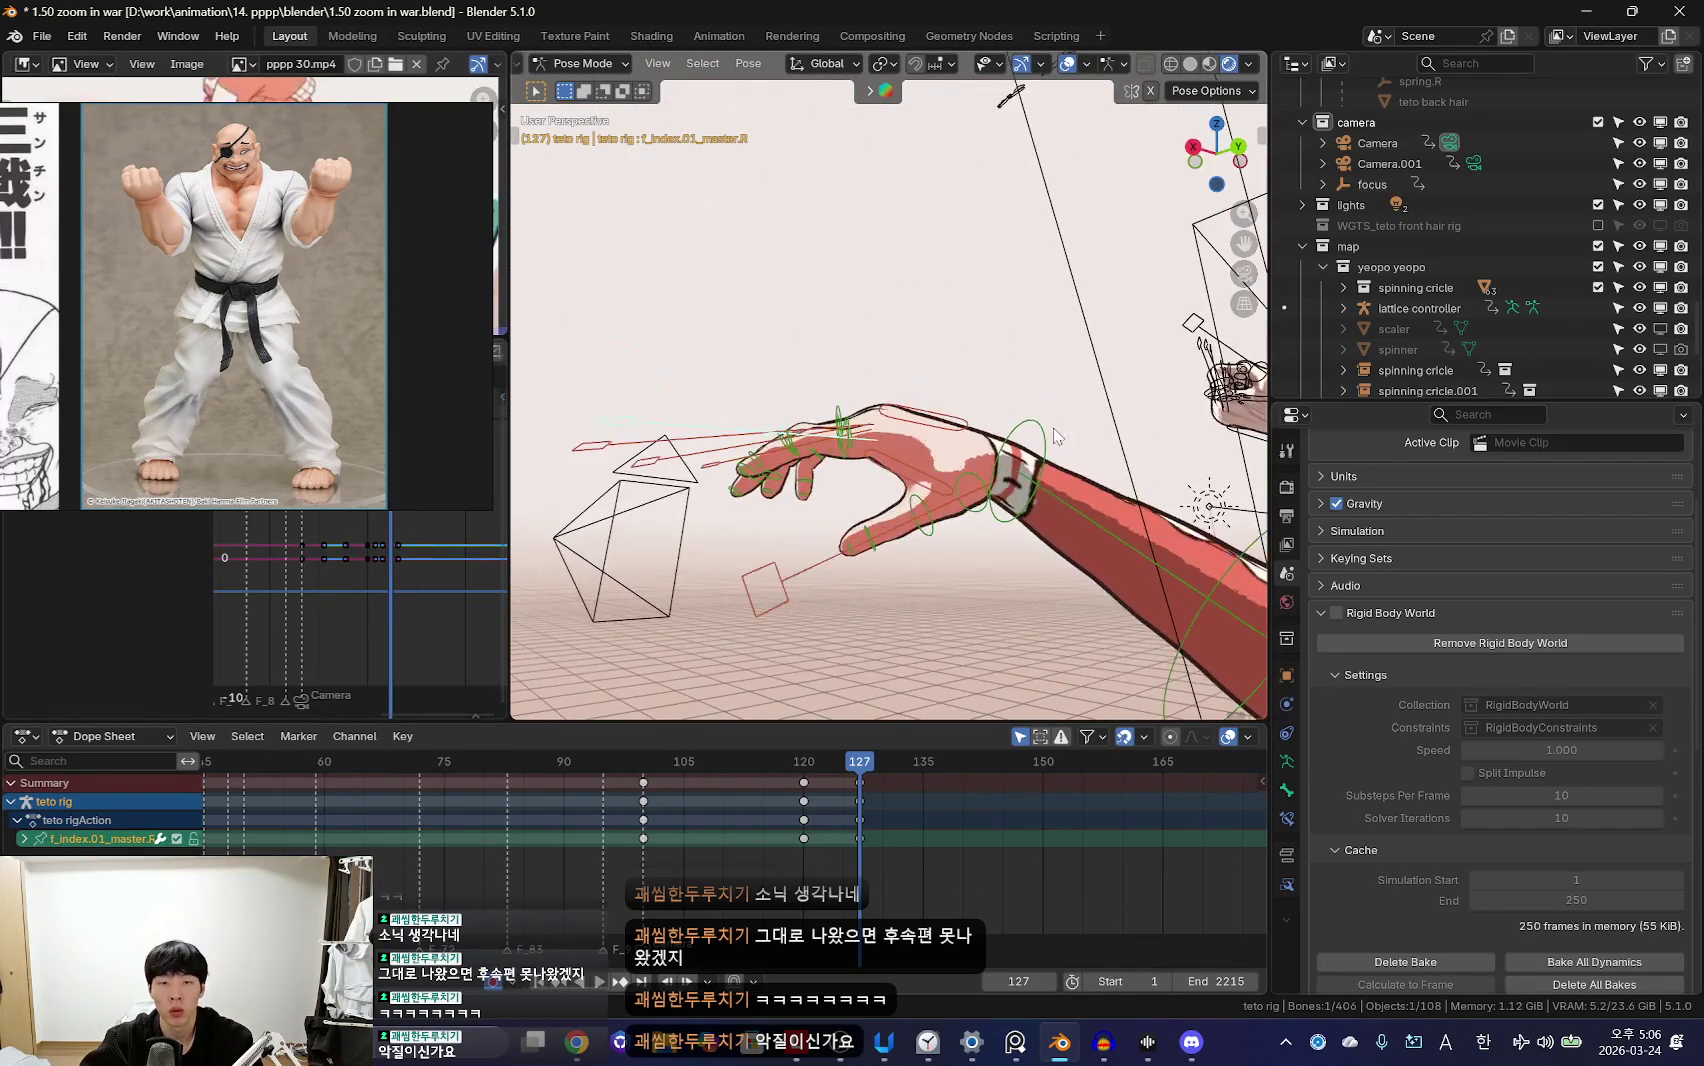
# Step: Scale the right middle finger control to lengthen it slightly
pyautogui.hotkey('shift', 'alt', 'z')
pyautogui.moveTo(1102, 527); pyautogui.dragTo(1008, 464, button='middle')
pyautogui.press('r')
pyautogui.press('r')
pyautogui.click(880, 360)
pyautogui.hotkey('shift', 'alt', 'z')
pyautogui.hotkey('shift', 'alt', 'z')
pyautogui.moveTo(880, 365); pyautogui.dragTo(981, 414, button='middle')
pyautogui.click(981, 414)
pyautogui.press('s')
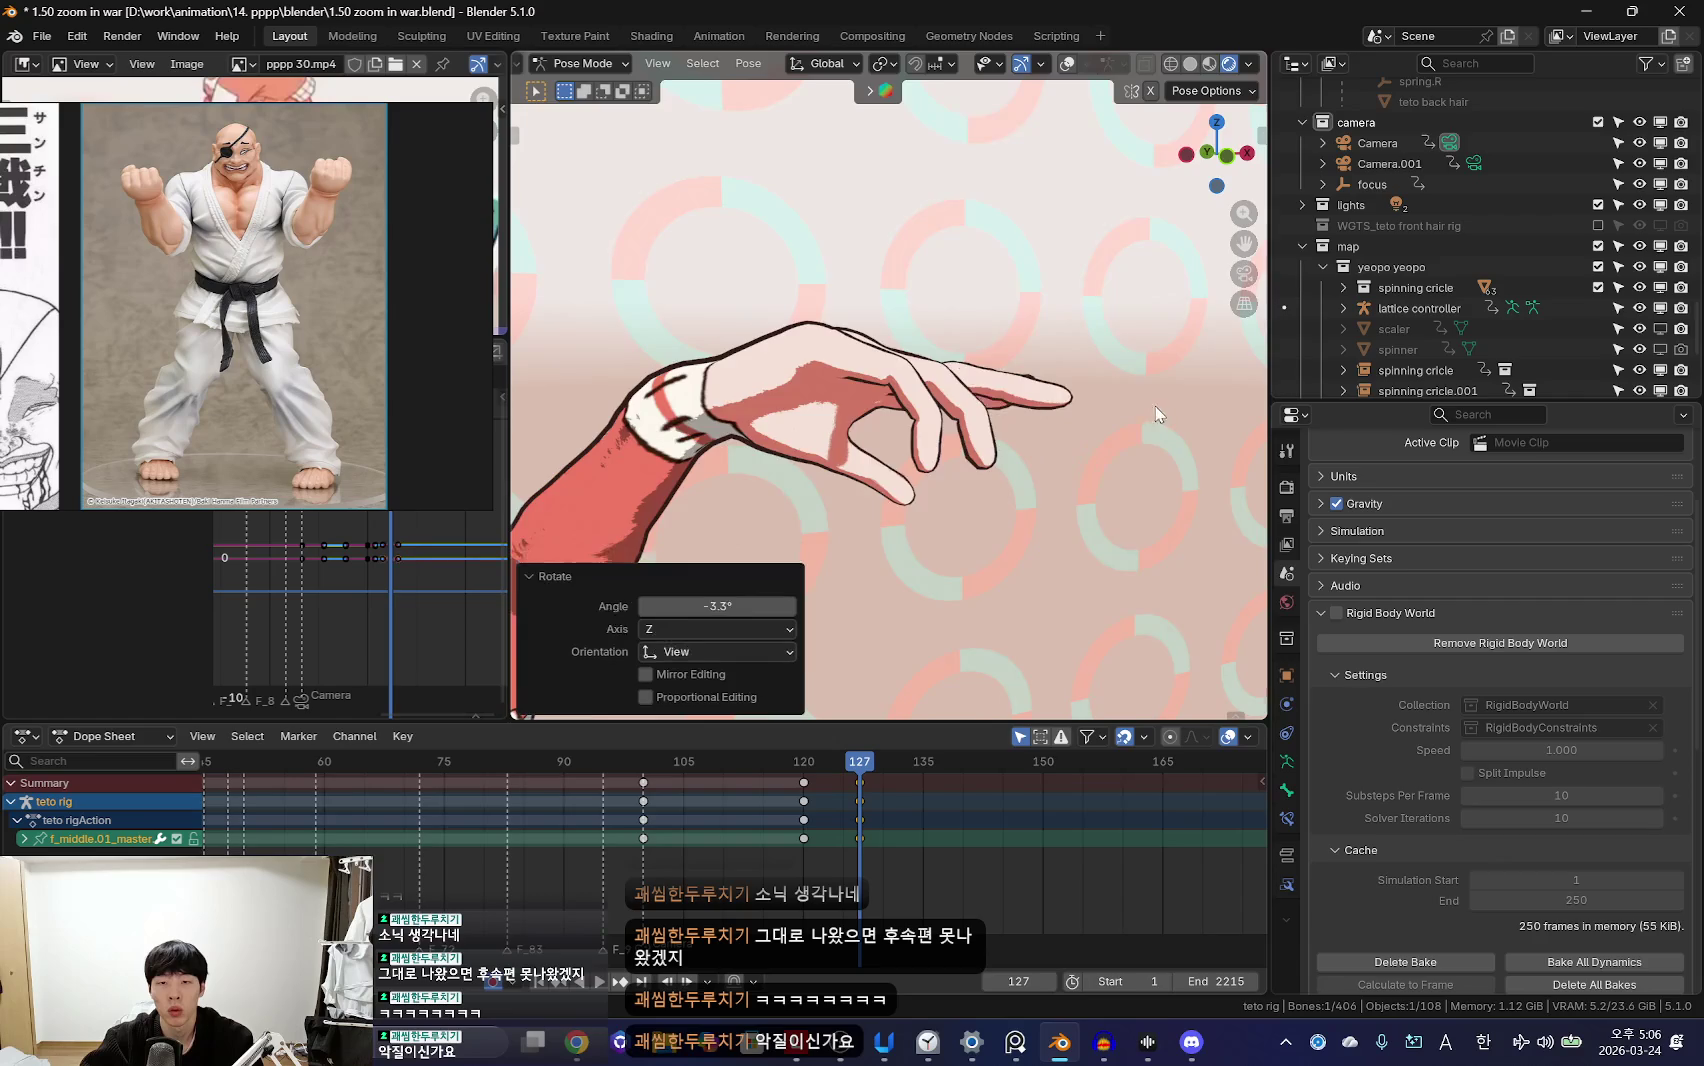
pyautogui.moveTo(1157, 413); pyautogui.dragTo(1135, 445, button='middle')
pyautogui.press('s')
# Step: Bend the right ring finger by about 4.45 degrees
pyautogui.hotkey('shift', 'alt', 'z')
pyautogui.moveTo(1041, 475); pyautogui.dragTo(912, 369, button='middle')
pyautogui.click(912, 369)
pyautogui.press('r')
pyautogui.click(912, 369)
pyautogui.hotkey('shift', 'alt', 'z')
# Step: Scale the right pinky to 1.033 and free-rotate it into a relaxed angle
pyautogui.hotkey('shift', 'alt', 'z')
pyautogui.moveTo(1110, 542)
pyautogui.mouseDown(button='middle')
pyautogui.moveTo(962, 515)
pyautogui.moveTo(1046, 490)
pyautogui.mouseUp(button='middle')
pyautogui.press('r')
pyautogui.click(962, 515)
pyautogui.click(962, 515)
pyautogui.hotkey('shift', 'alt', 'z')
pyautogui.press('s')
pyautogui.click(1118, 463)
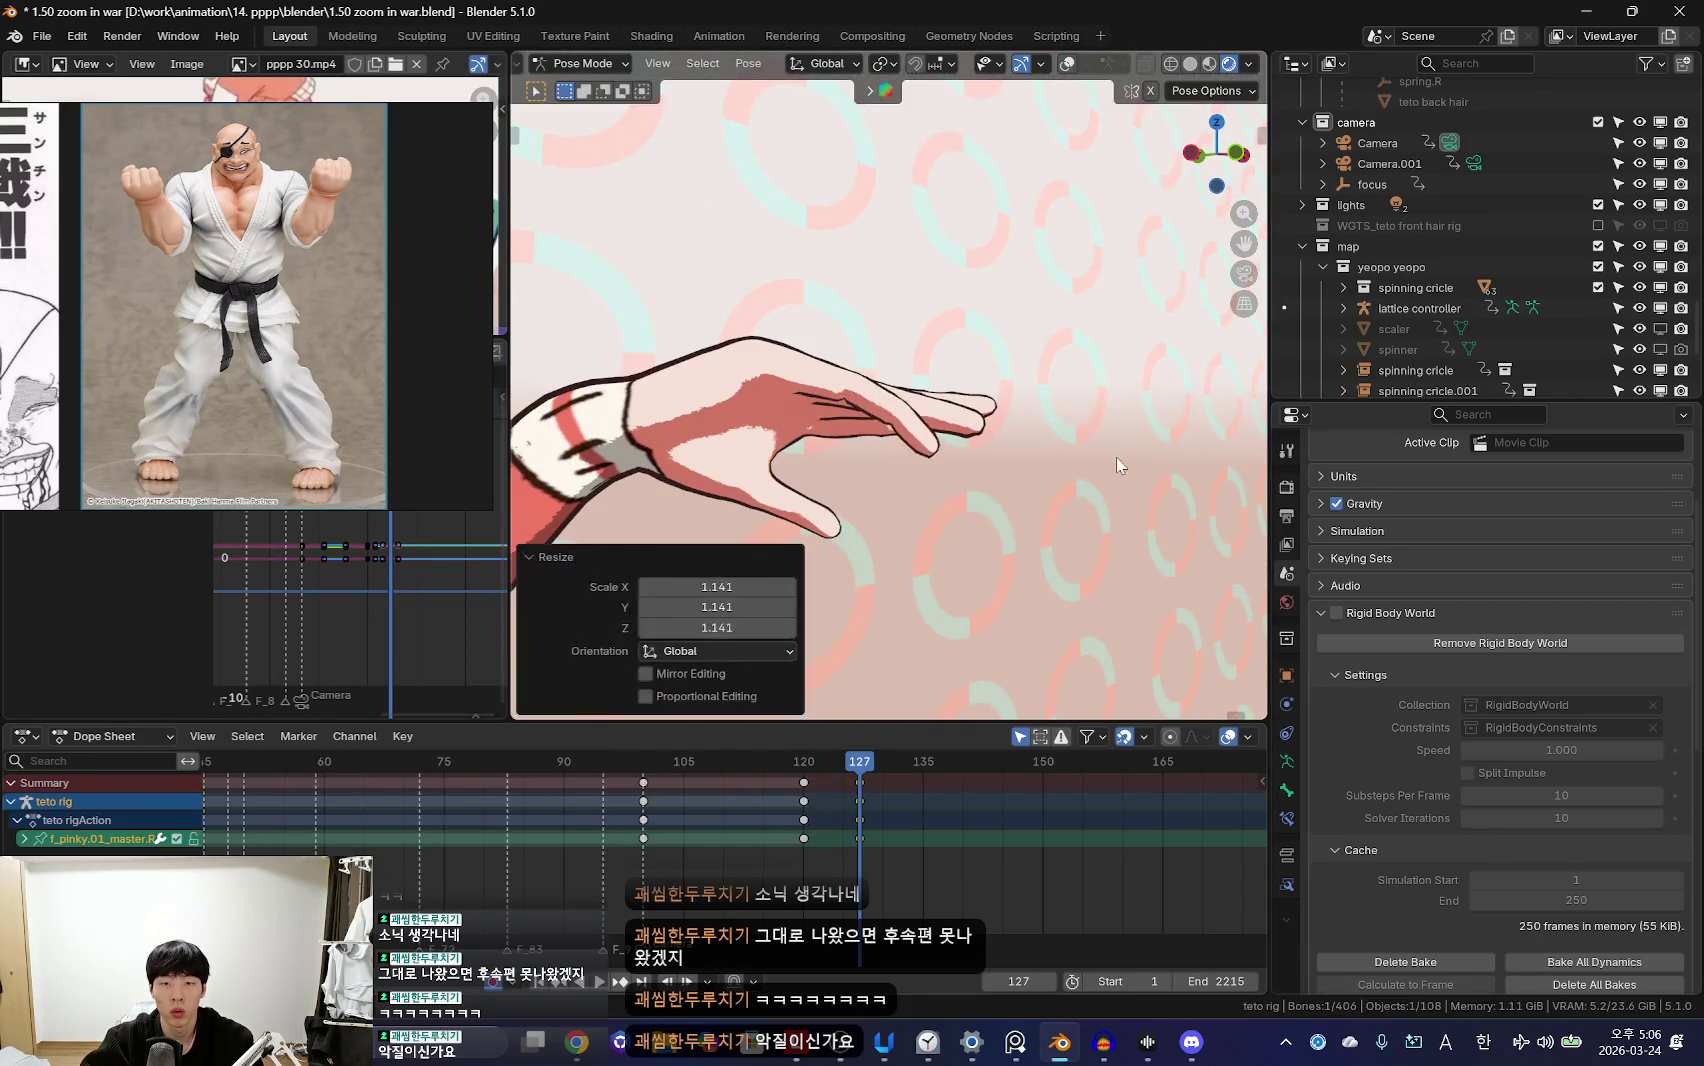
pyautogui.click(1152, 431)
pyautogui.hotkey('shift', 'alt', 'z')
pyautogui.moveTo(1152, 431); pyautogui.dragTo(870, 430, button='middle')
pyautogui.click(829, 375)
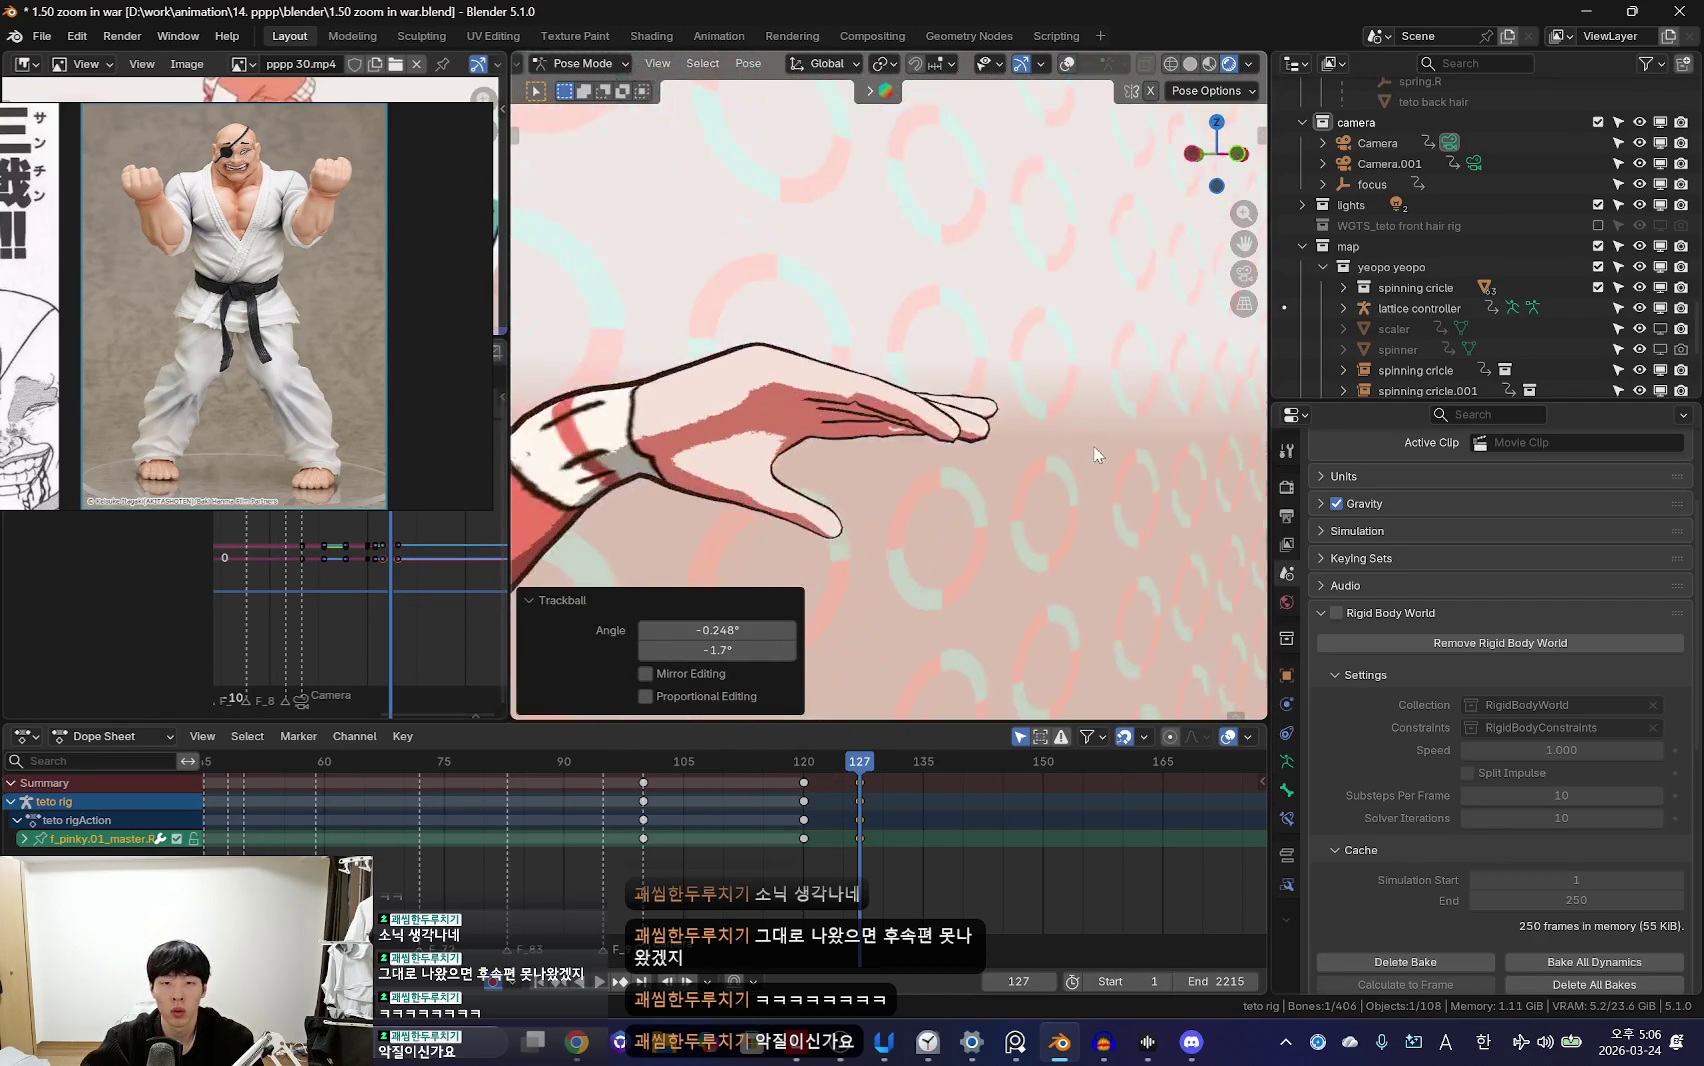
# Step: Rotate the ring finger again and scale it to 1.018, checking through the camera
pyautogui.hotkey('shift', 'alt', 'z')
pyautogui.click(829, 375)
pyautogui.press('KP_0')
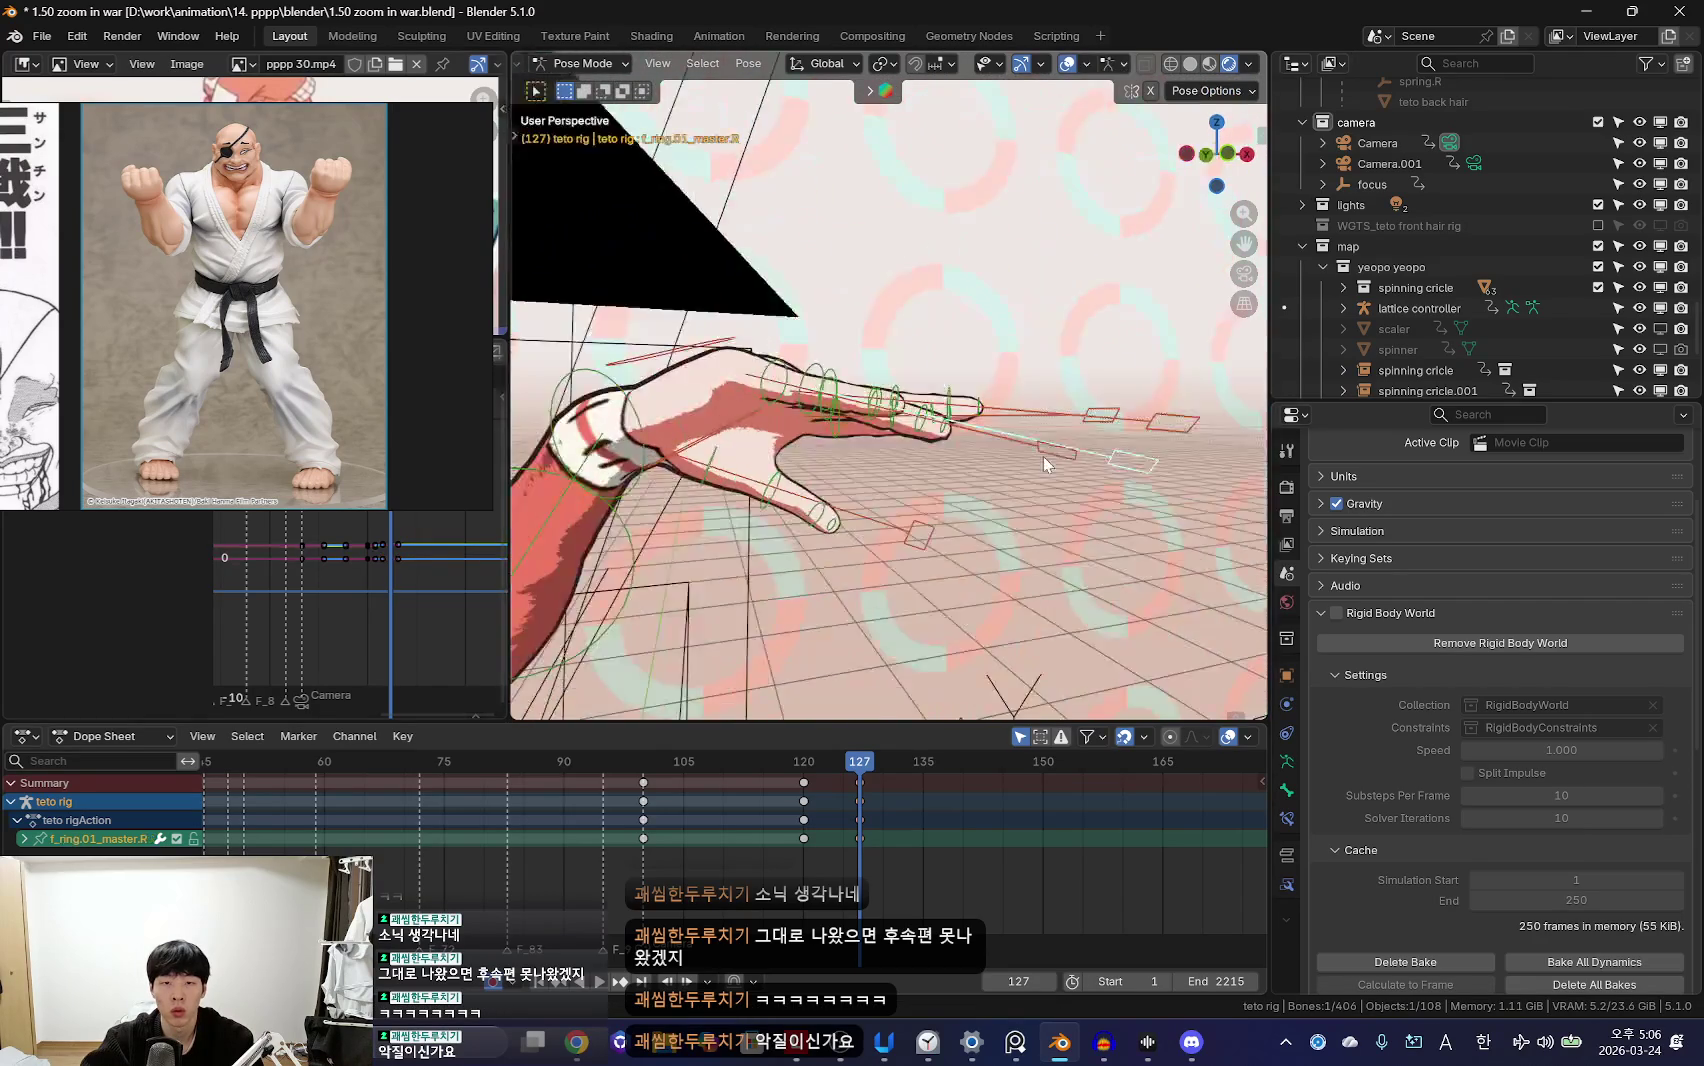
pyautogui.hotkey('shift', 'alt', 'z')
pyautogui.press('r')
pyautogui.click(1108, 478)
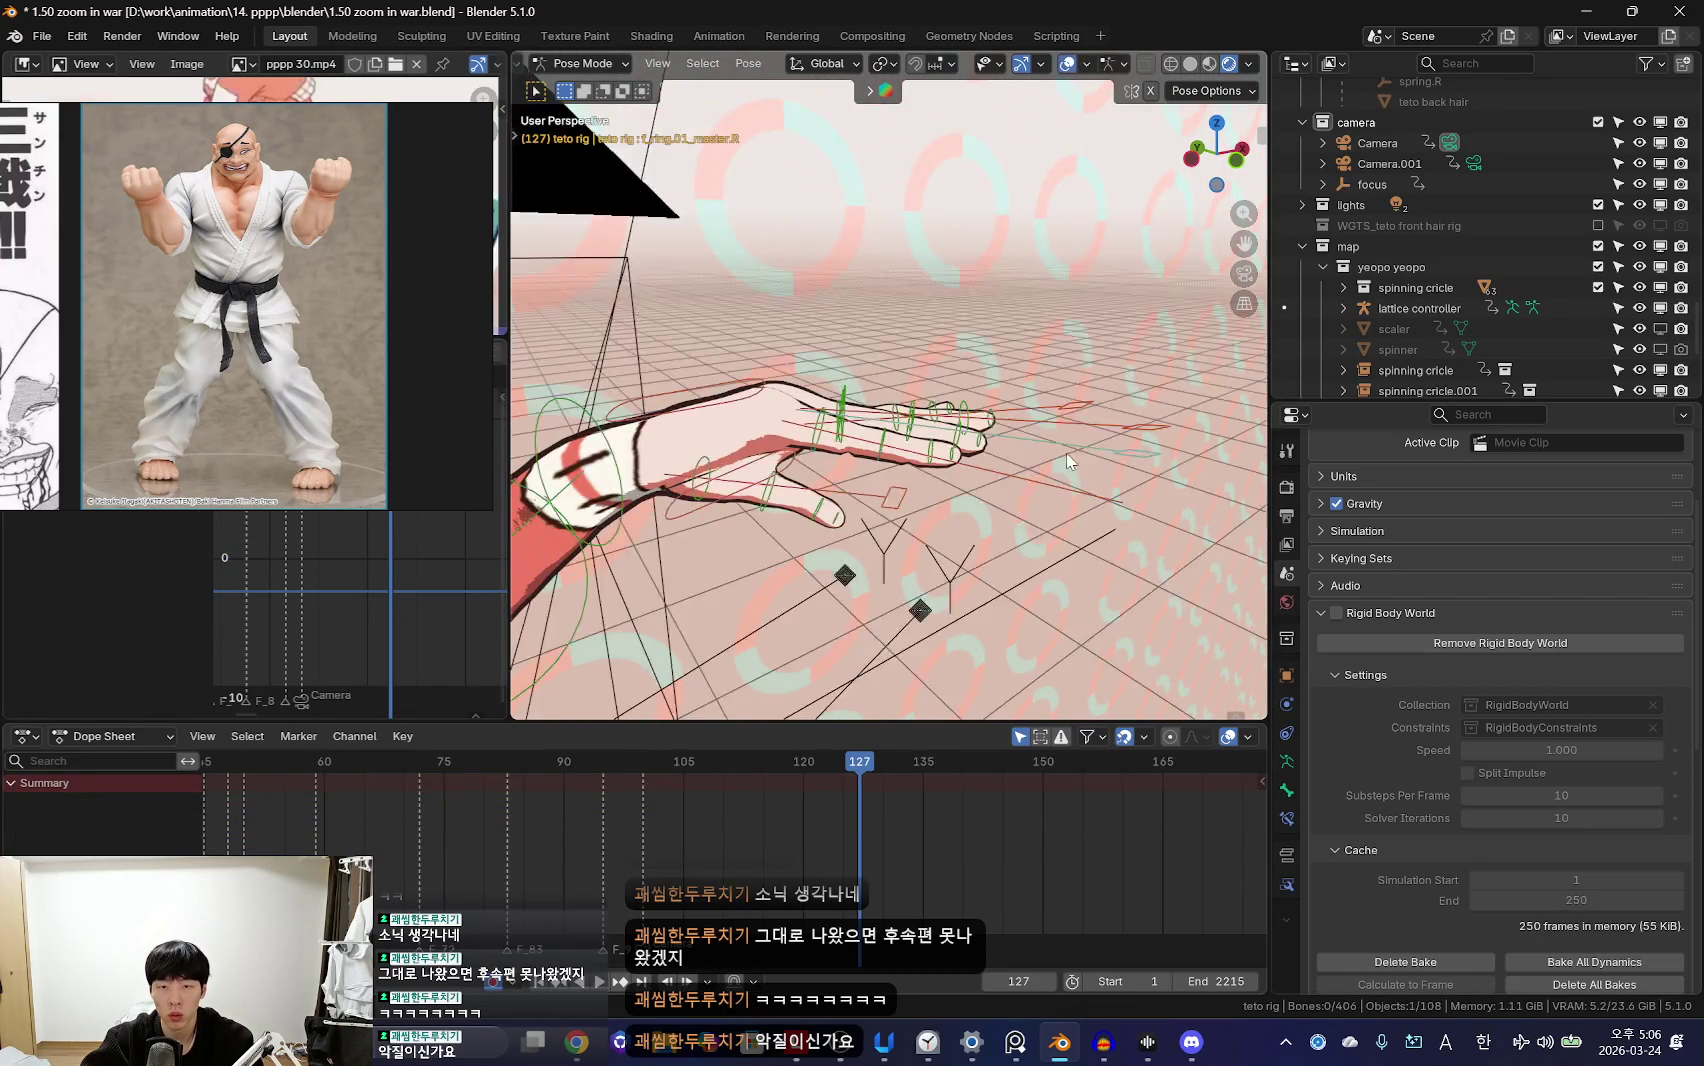
pyautogui.press('KP_0')
pyautogui.hotkey('shift', 'alt', 'z')
pyautogui.press('KP_0')
pyautogui.hotkey('shift', 'alt', 'z')
pyautogui.press('s')
pyautogui.click(1150, 483)
pyautogui.press('KP_0')
pyautogui.hotkey('shift', 'alt', 'z')
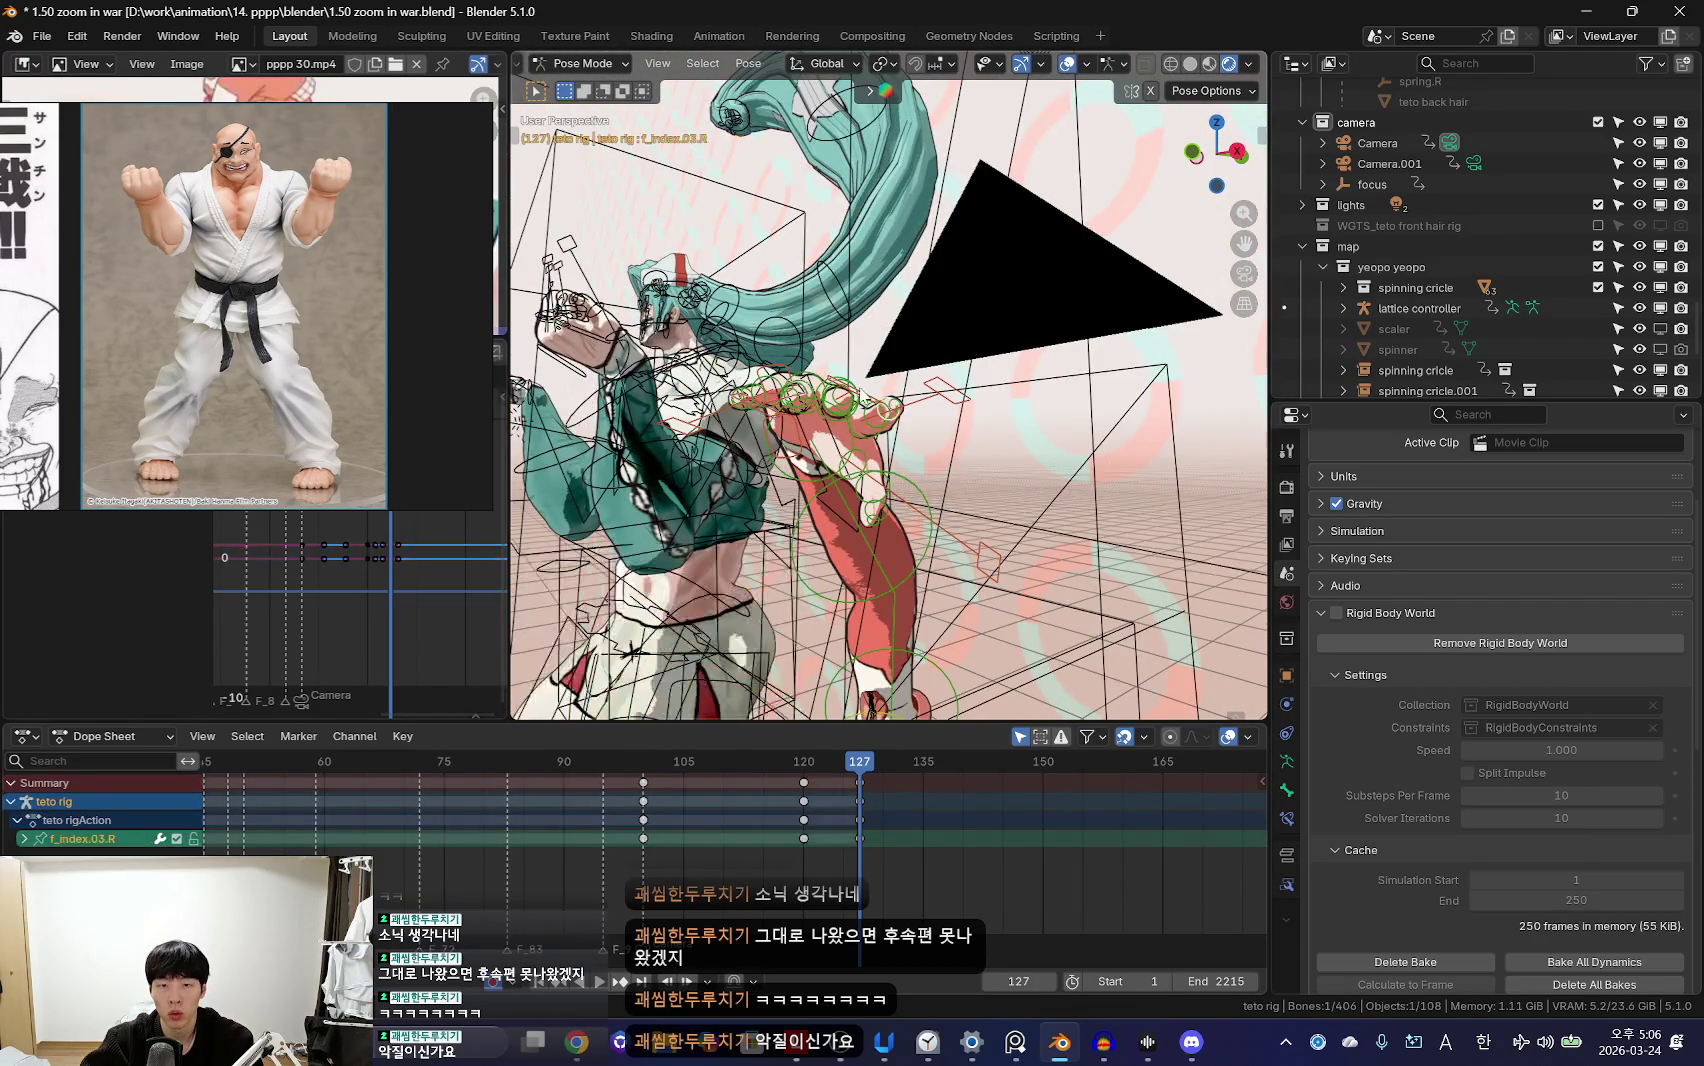
# Step: Rotate the right middle finger by -3.13°
pyautogui.click(820, 400)
pyautogui.press('KP_0')
pyautogui.hotkey('shift', 'alt', 'z')
pyautogui.press('r')
pyautogui.click(960, 465)
pyautogui.press('KP_0')
pyautogui.hotkey('shift', 'alt', 'z')
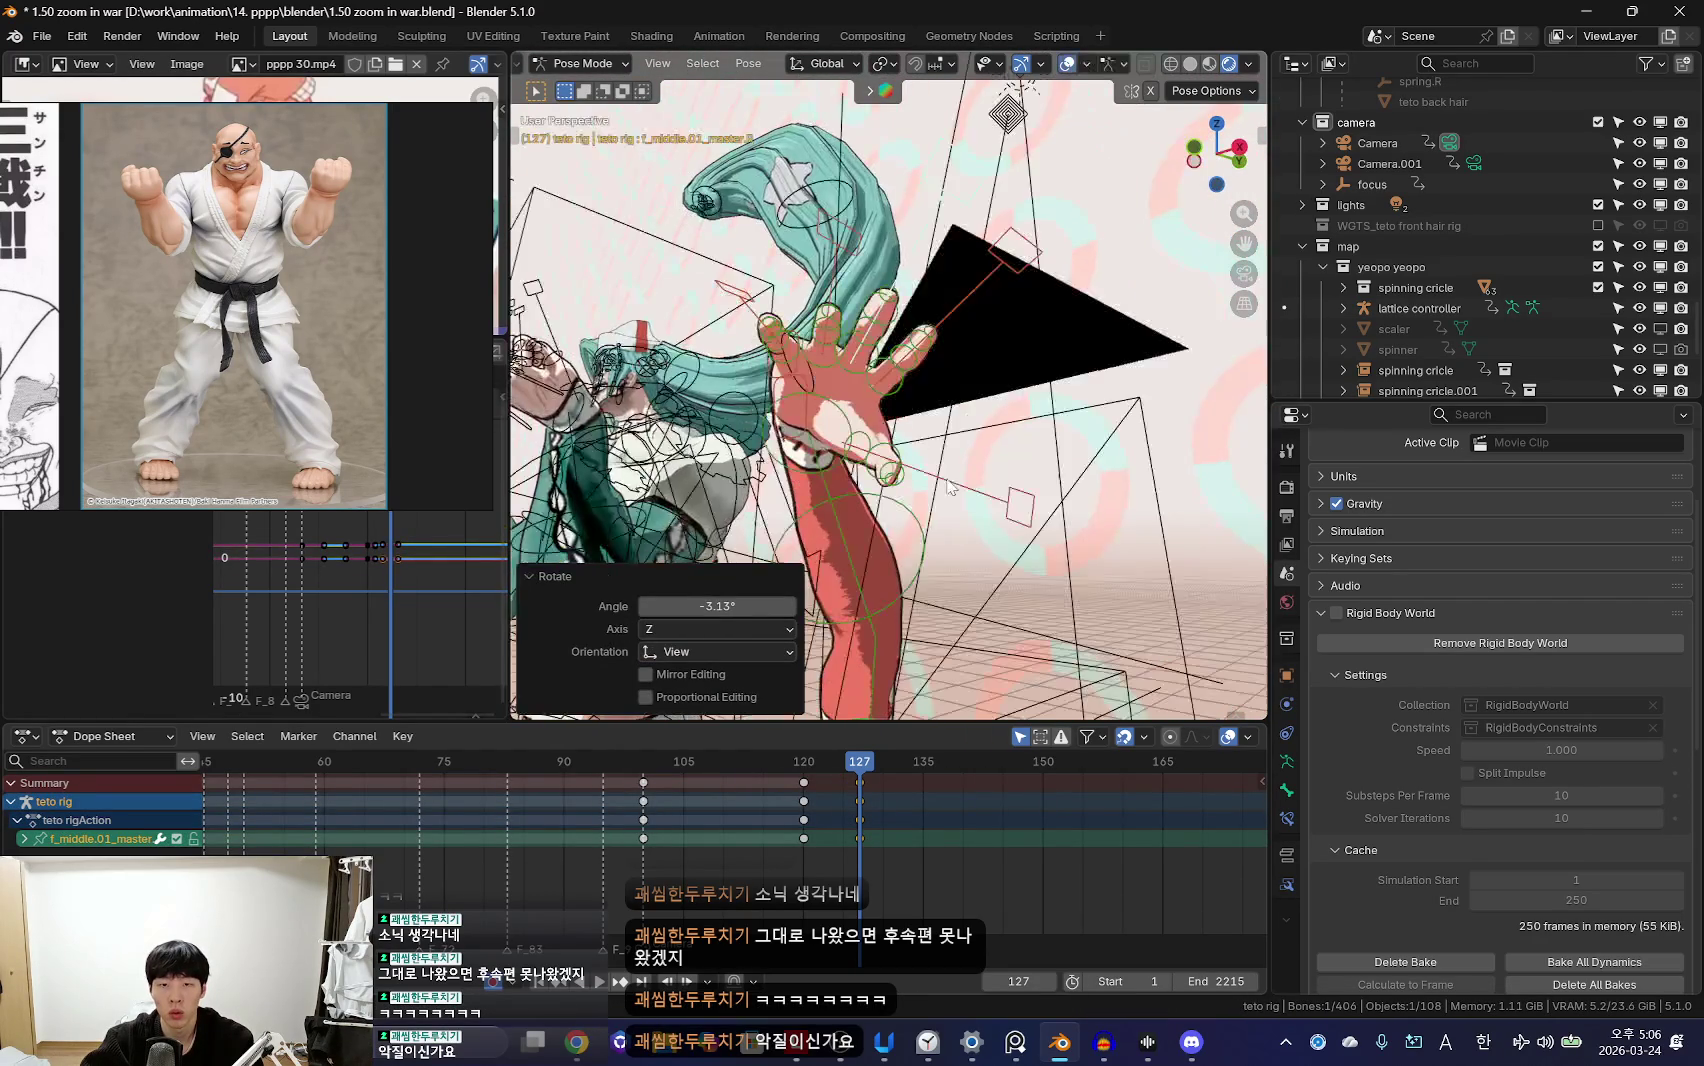
# Step: Free-rotate the right thumb into place, then step back to frame 120 to review
pyautogui.click(950, 465)
pyautogui.press('KP_0')
pyautogui.hotkey('shift', 'alt', 'z')
pyautogui.press('r')
pyautogui.press('r')
pyautogui.click(1099, 524)
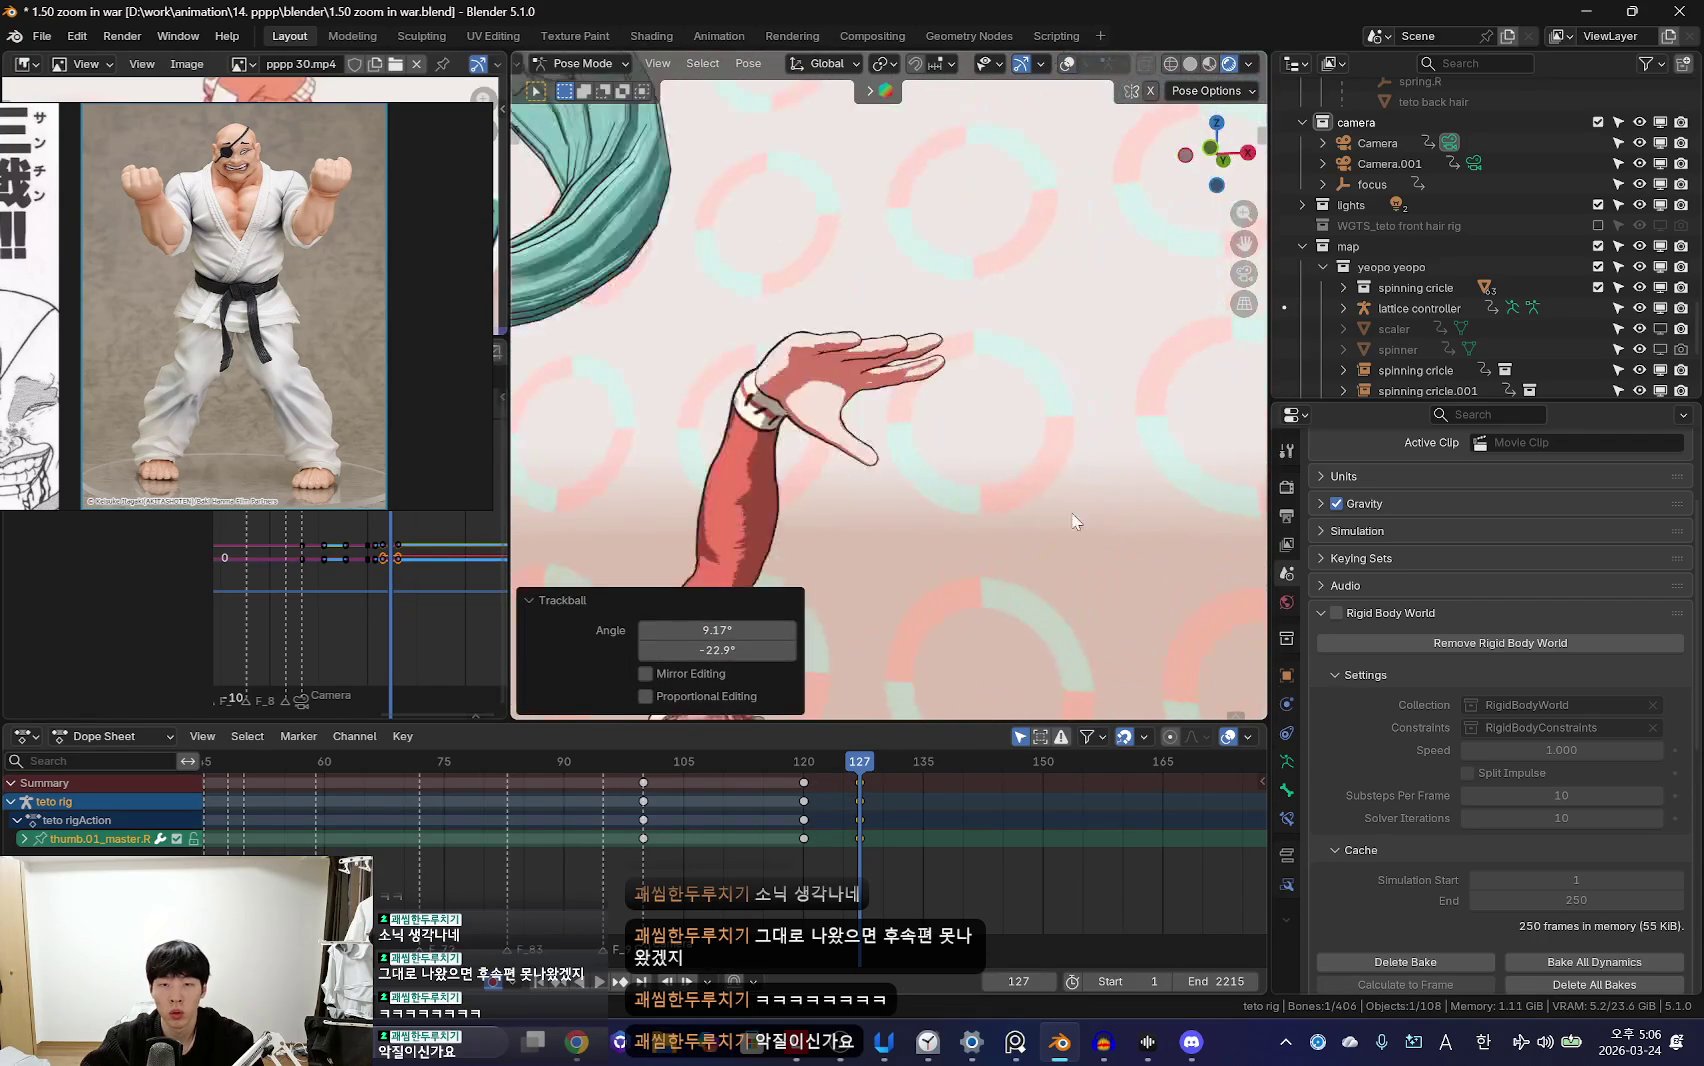
pyautogui.press('Left')
pyautogui.press('Left')
pyautogui.press('Left')
pyautogui.press('Left')
pyautogui.press('Left')
pyautogui.press('Left')
pyautogui.press('Left')
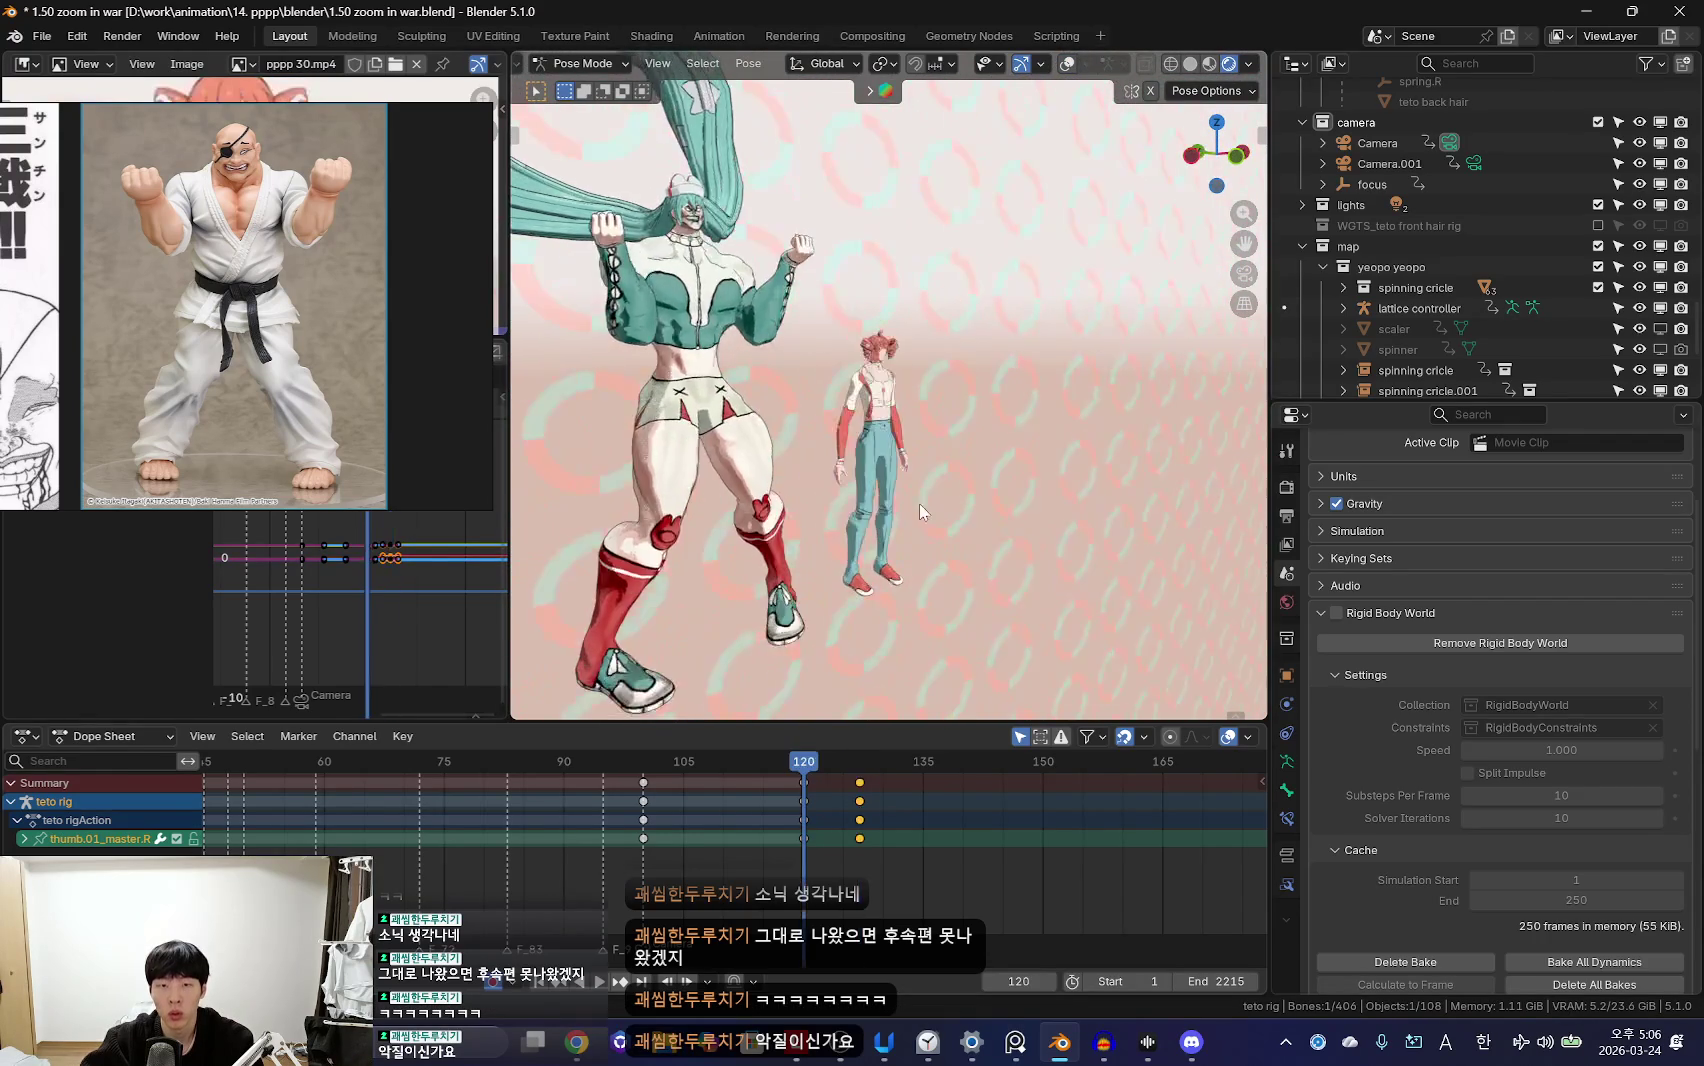
pyautogui.press('Right')
pyautogui.press('Right')
pyautogui.press('Right')
# Step: Step back to frame 110, select all bones, and play the shot from frame 99 through the camera
pyautogui.press('Left')
pyautogui.press('Left')
pyautogui.press('Left')
pyautogui.press('Left')
pyautogui.press('Left')
pyautogui.press('Left')
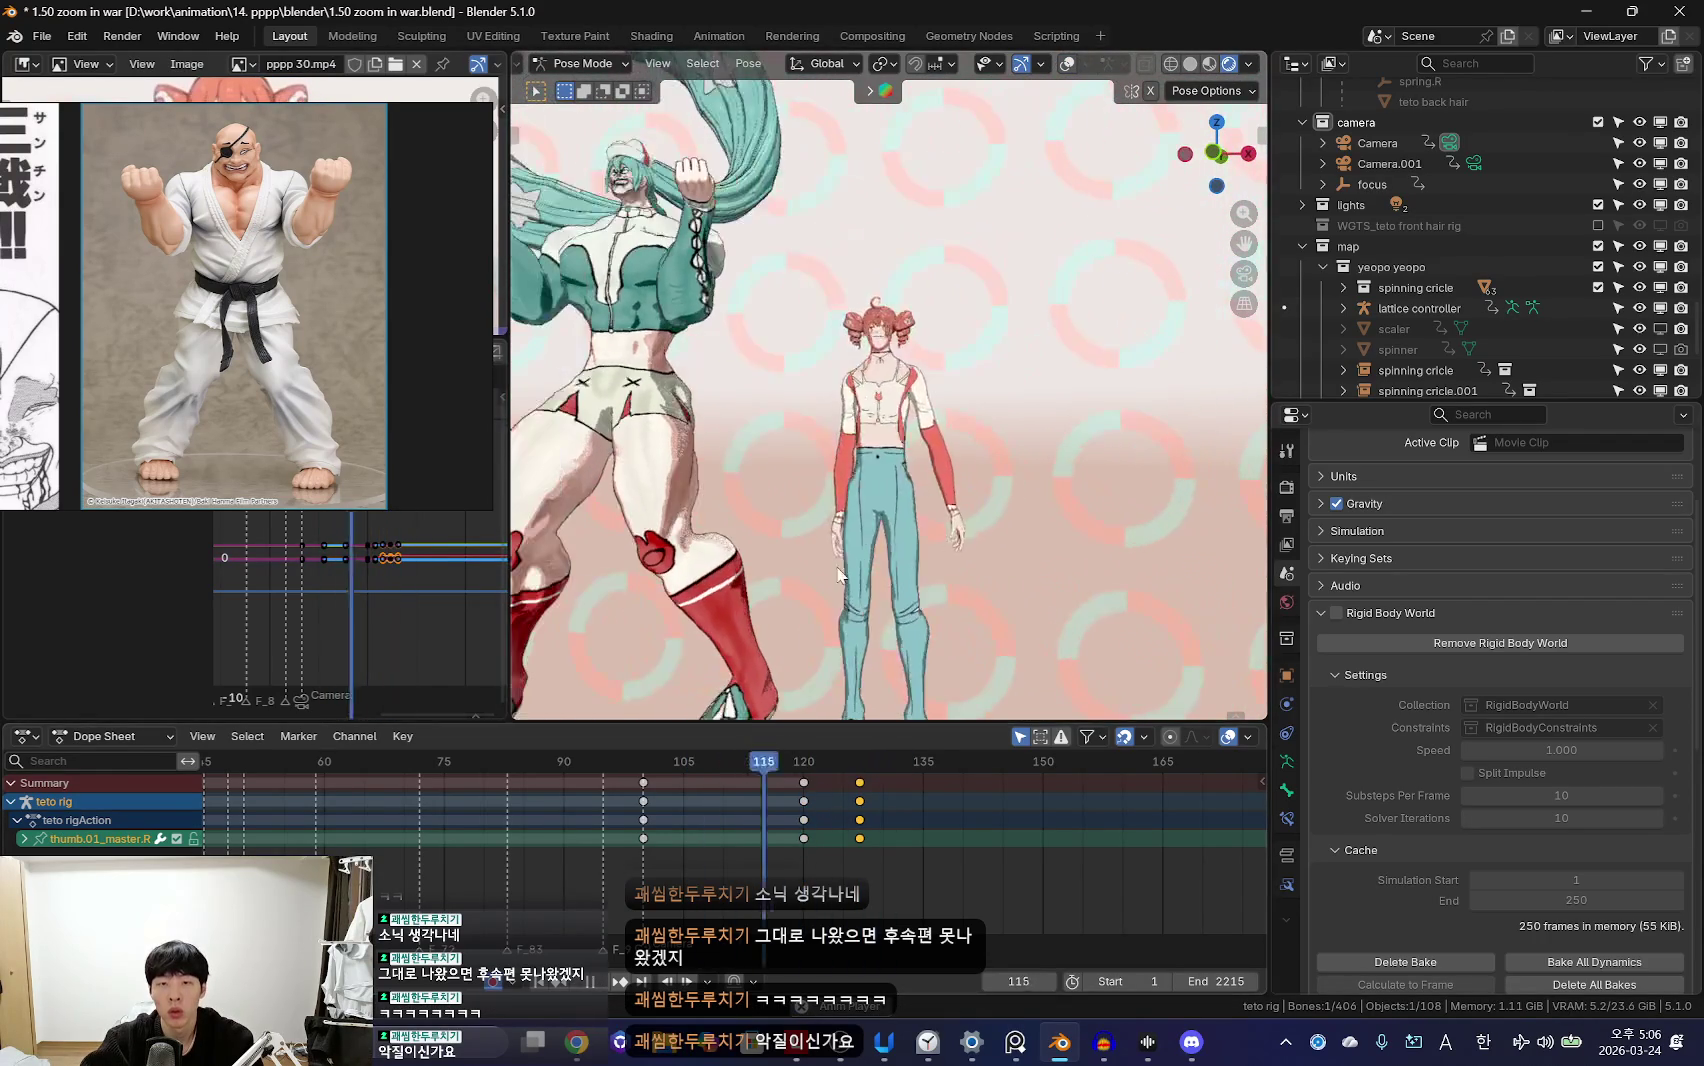
pyautogui.press('Left')
pyautogui.press('Left')
pyautogui.press('Left')
pyautogui.hotkey('shift', 'alt', 'z')
pyautogui.press('a')
pyautogui.hotkey('shift', 'alt', 'z')
pyautogui.moveTo(860, 458)
pyautogui.mouseDown(button='middle')
pyautogui.moveTo(899, 458)
pyautogui.moveTo(855, 620)
pyautogui.moveTo(838, 858)
pyautogui.mouseUp(button='middle')
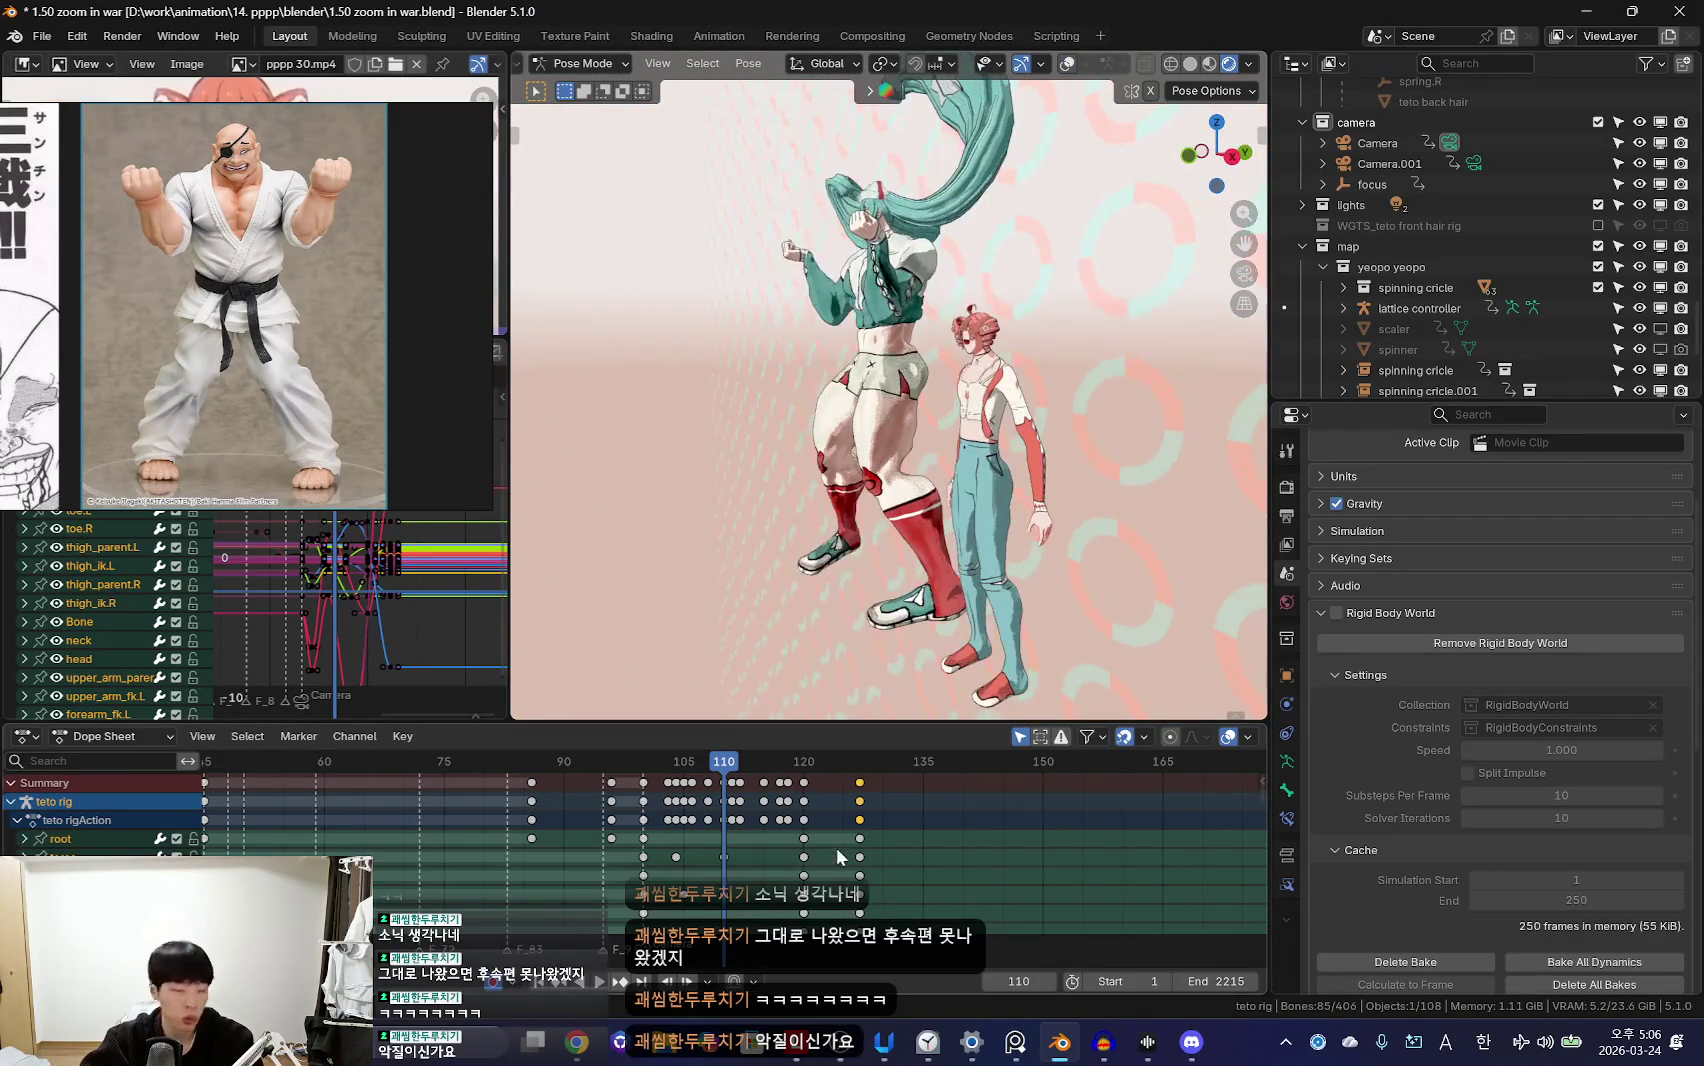
pyautogui.press('KP_0')
pyautogui.click(691, 861)
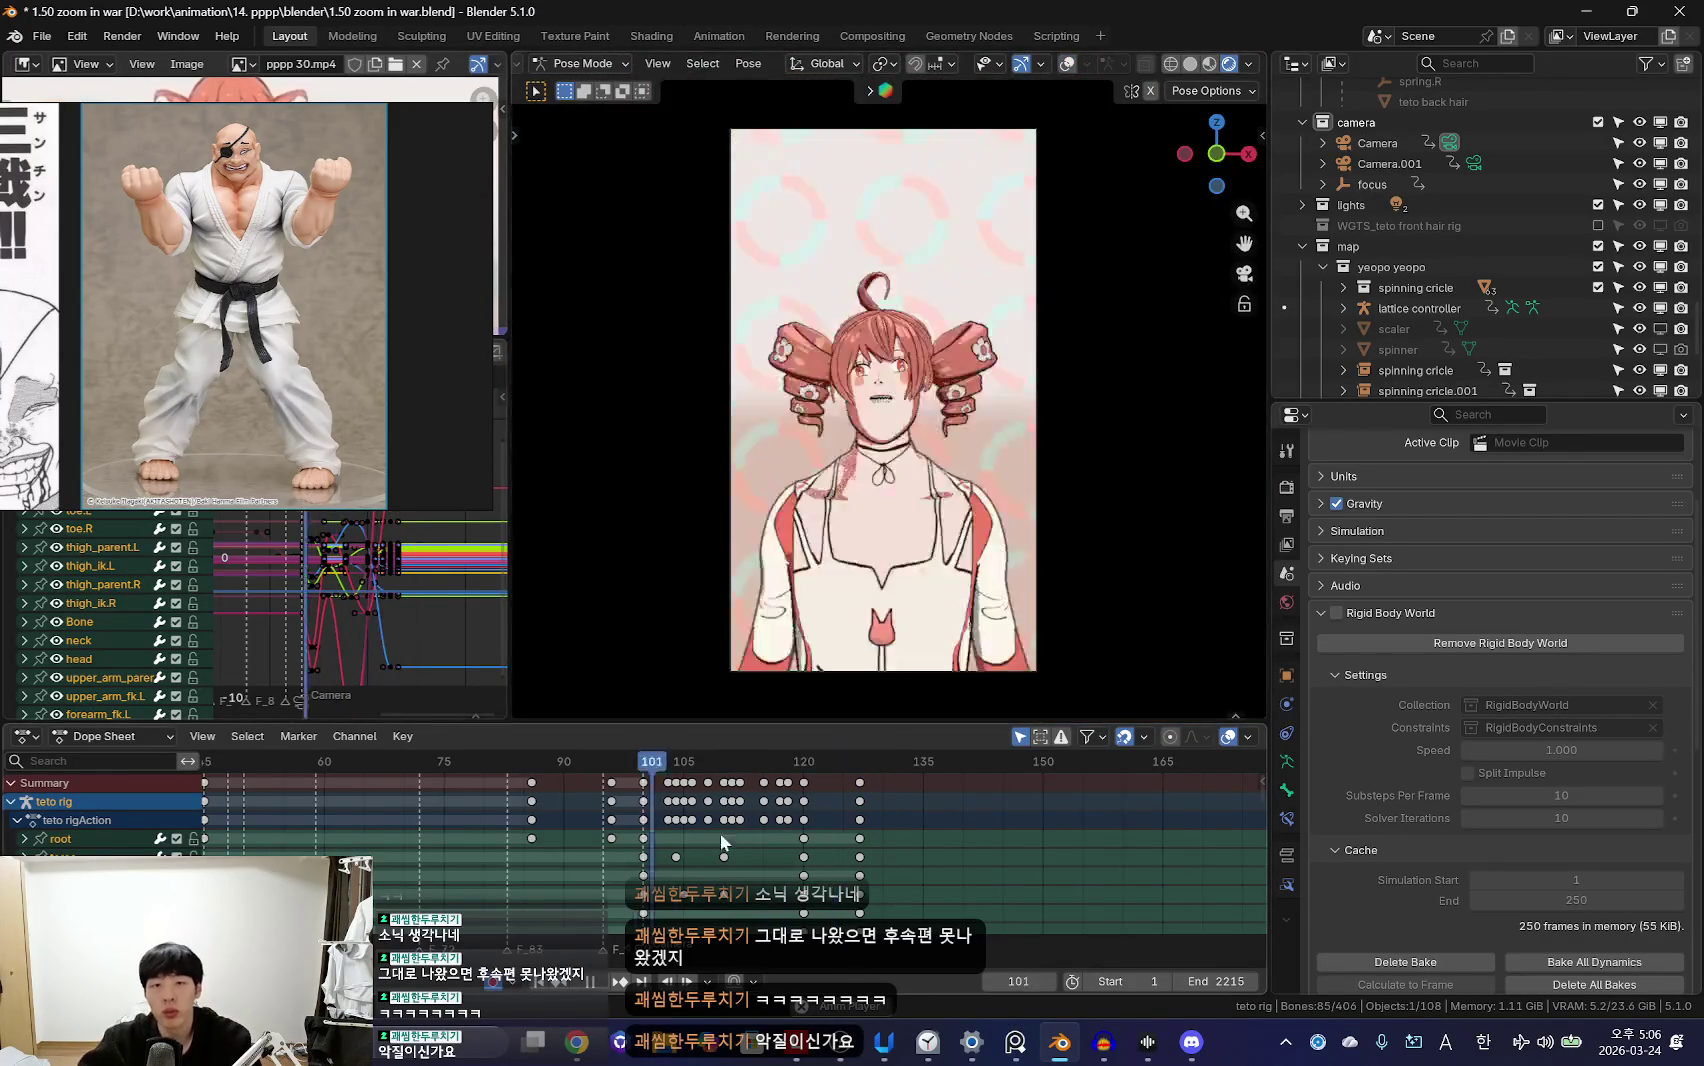
pyautogui.press('space')
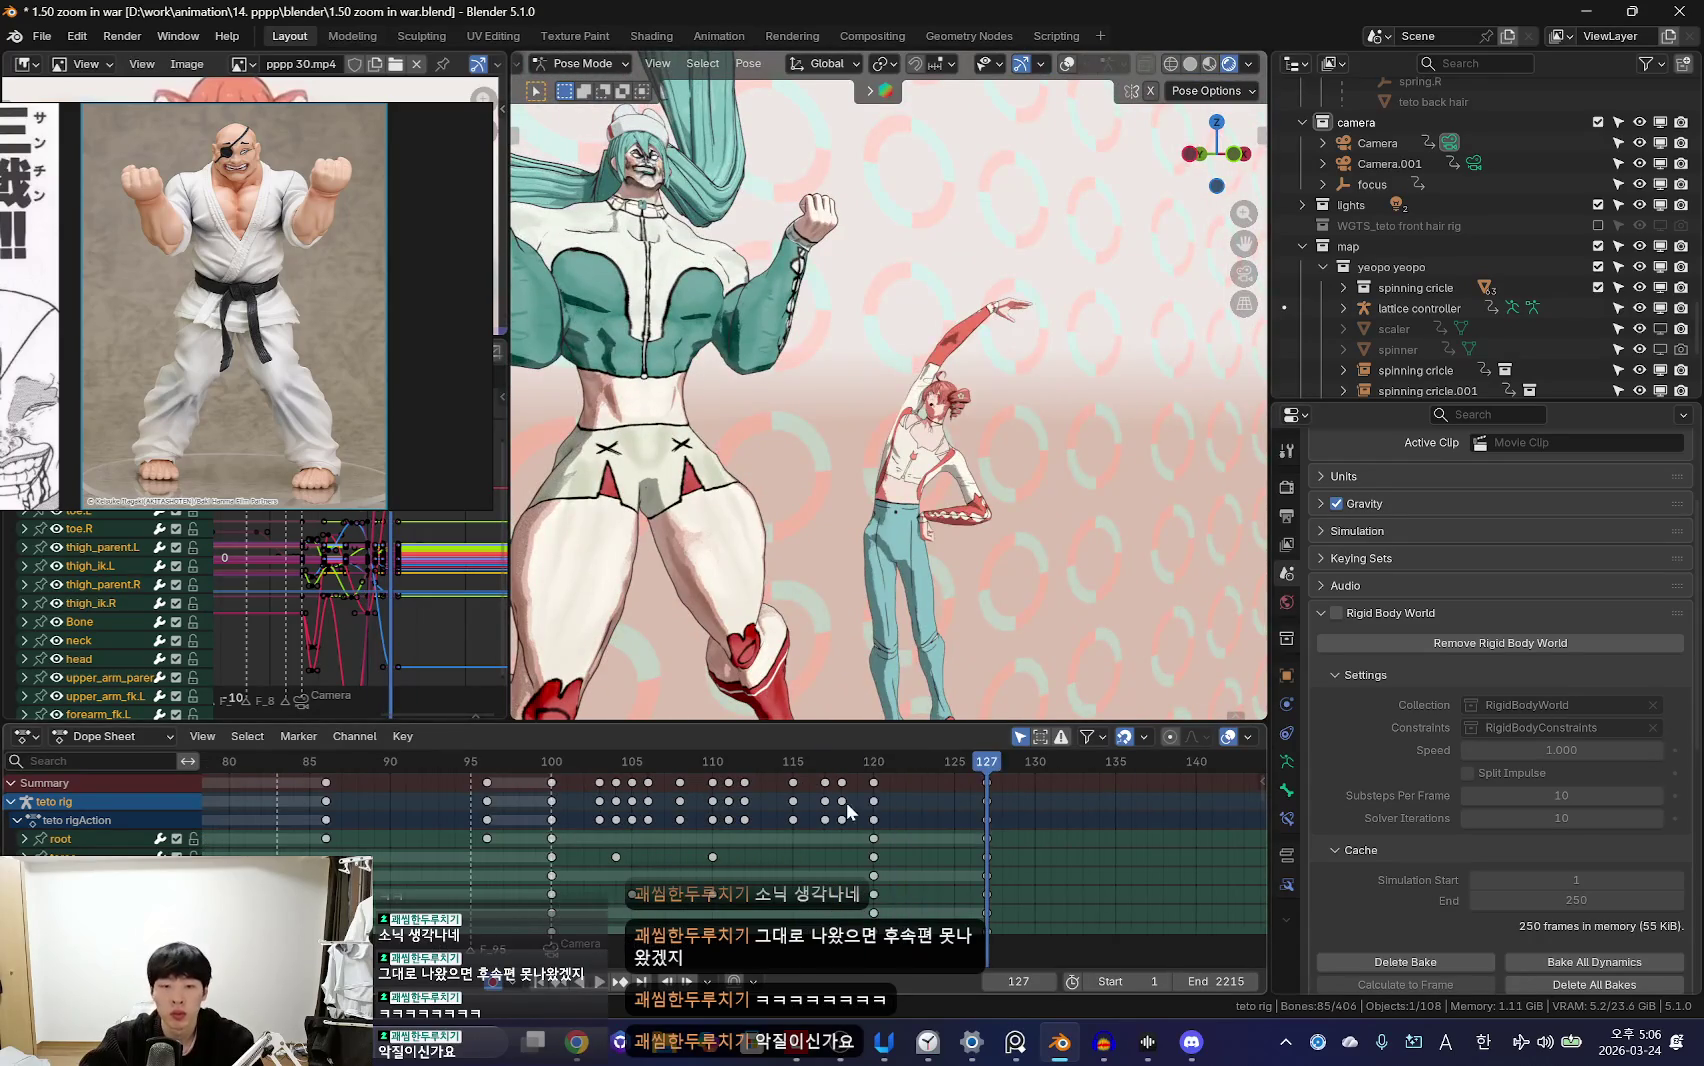
# Step: Near frame 122, rotate the right forearm control (forearm_fk.R) to a new angle
pyautogui.click(901, 825)
pyautogui.click(847, 431)
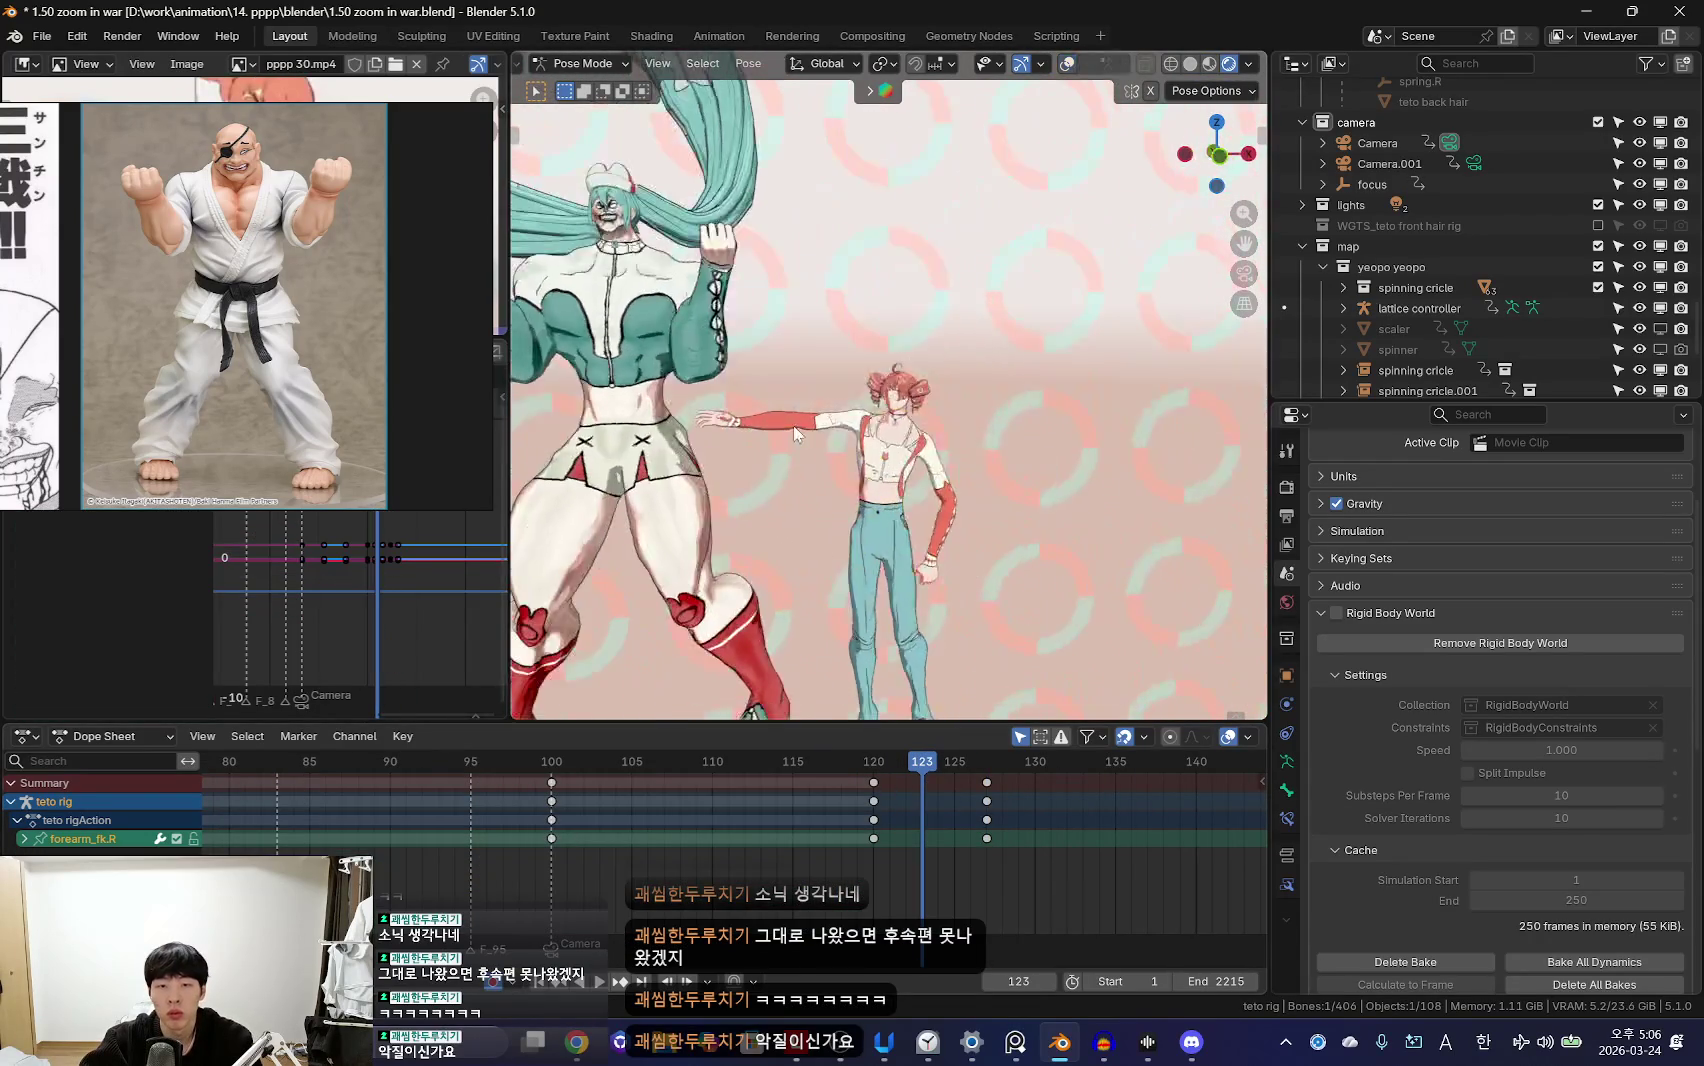
pyautogui.moveTo(847, 431); pyautogui.dragTo(1018, 534, button='middle')
pyautogui.press('r')
pyautogui.press('KP_0')
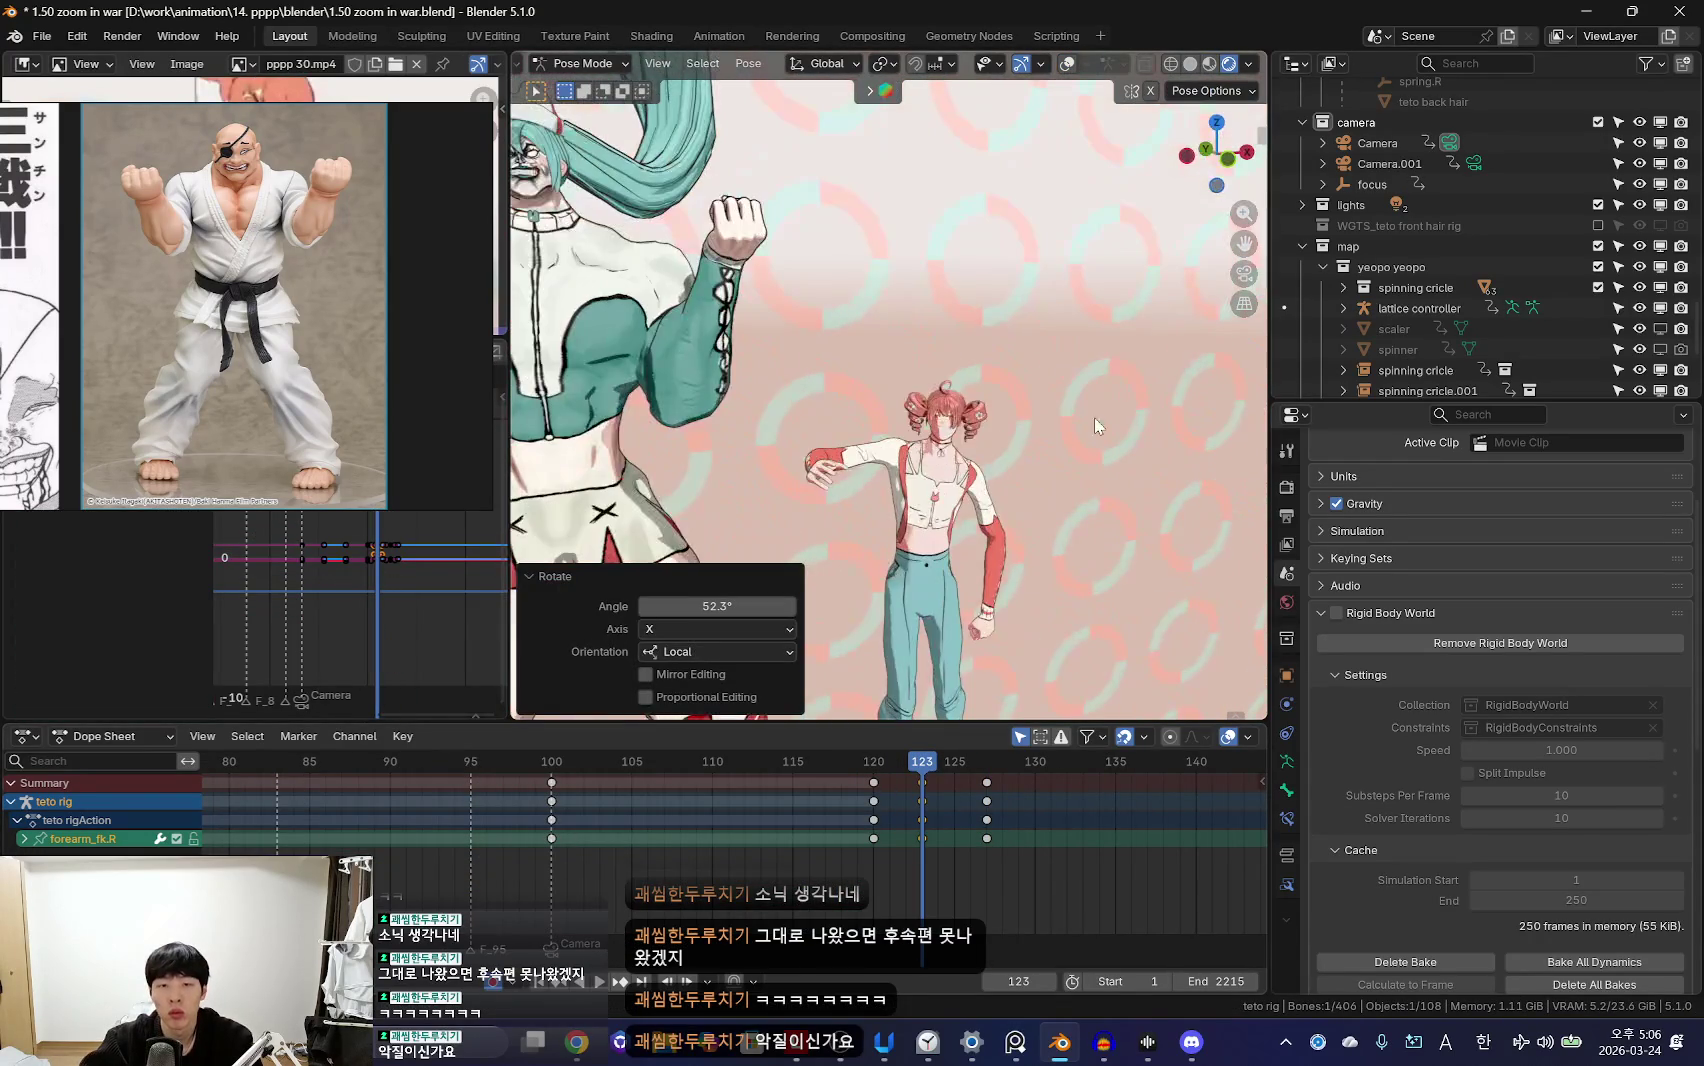
pyautogui.click(1129, 375)
# Step: Select the right upper arm, preview frames 123–128, then move ahead to frame 136
pyautogui.click(905, 478)
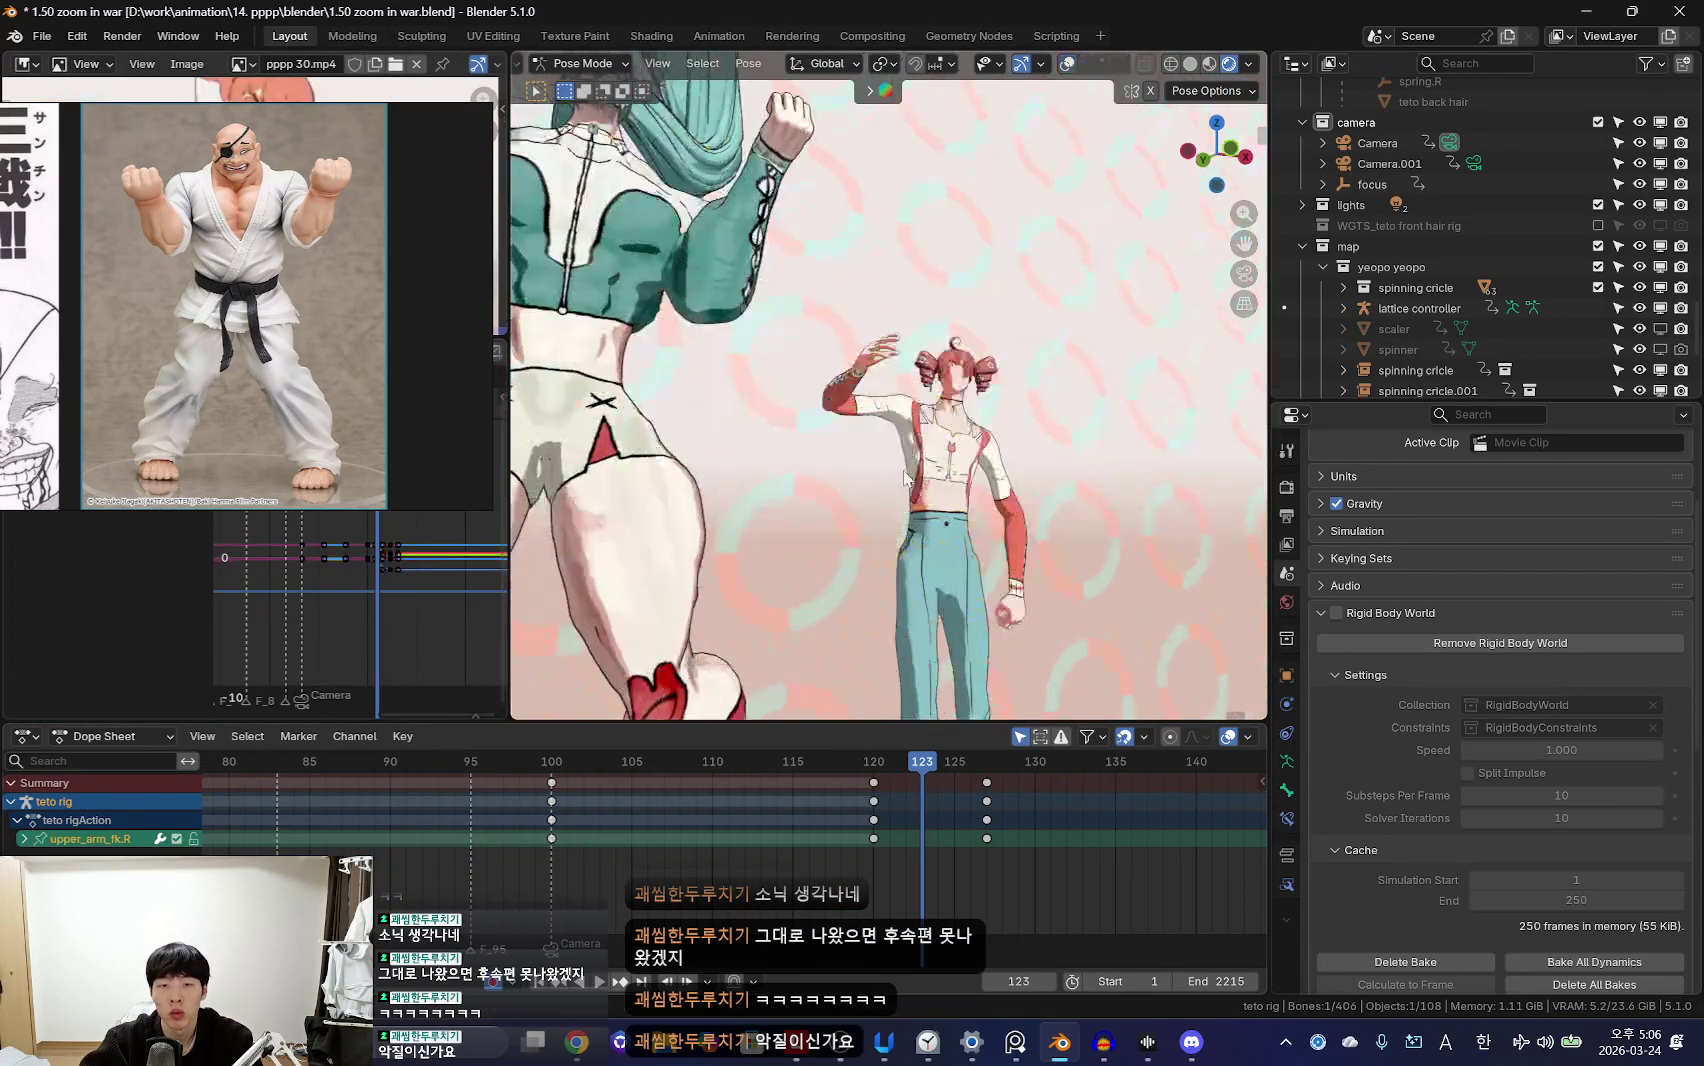
pyautogui.moveTo(551, 761); pyautogui.dragTo(965, 750)
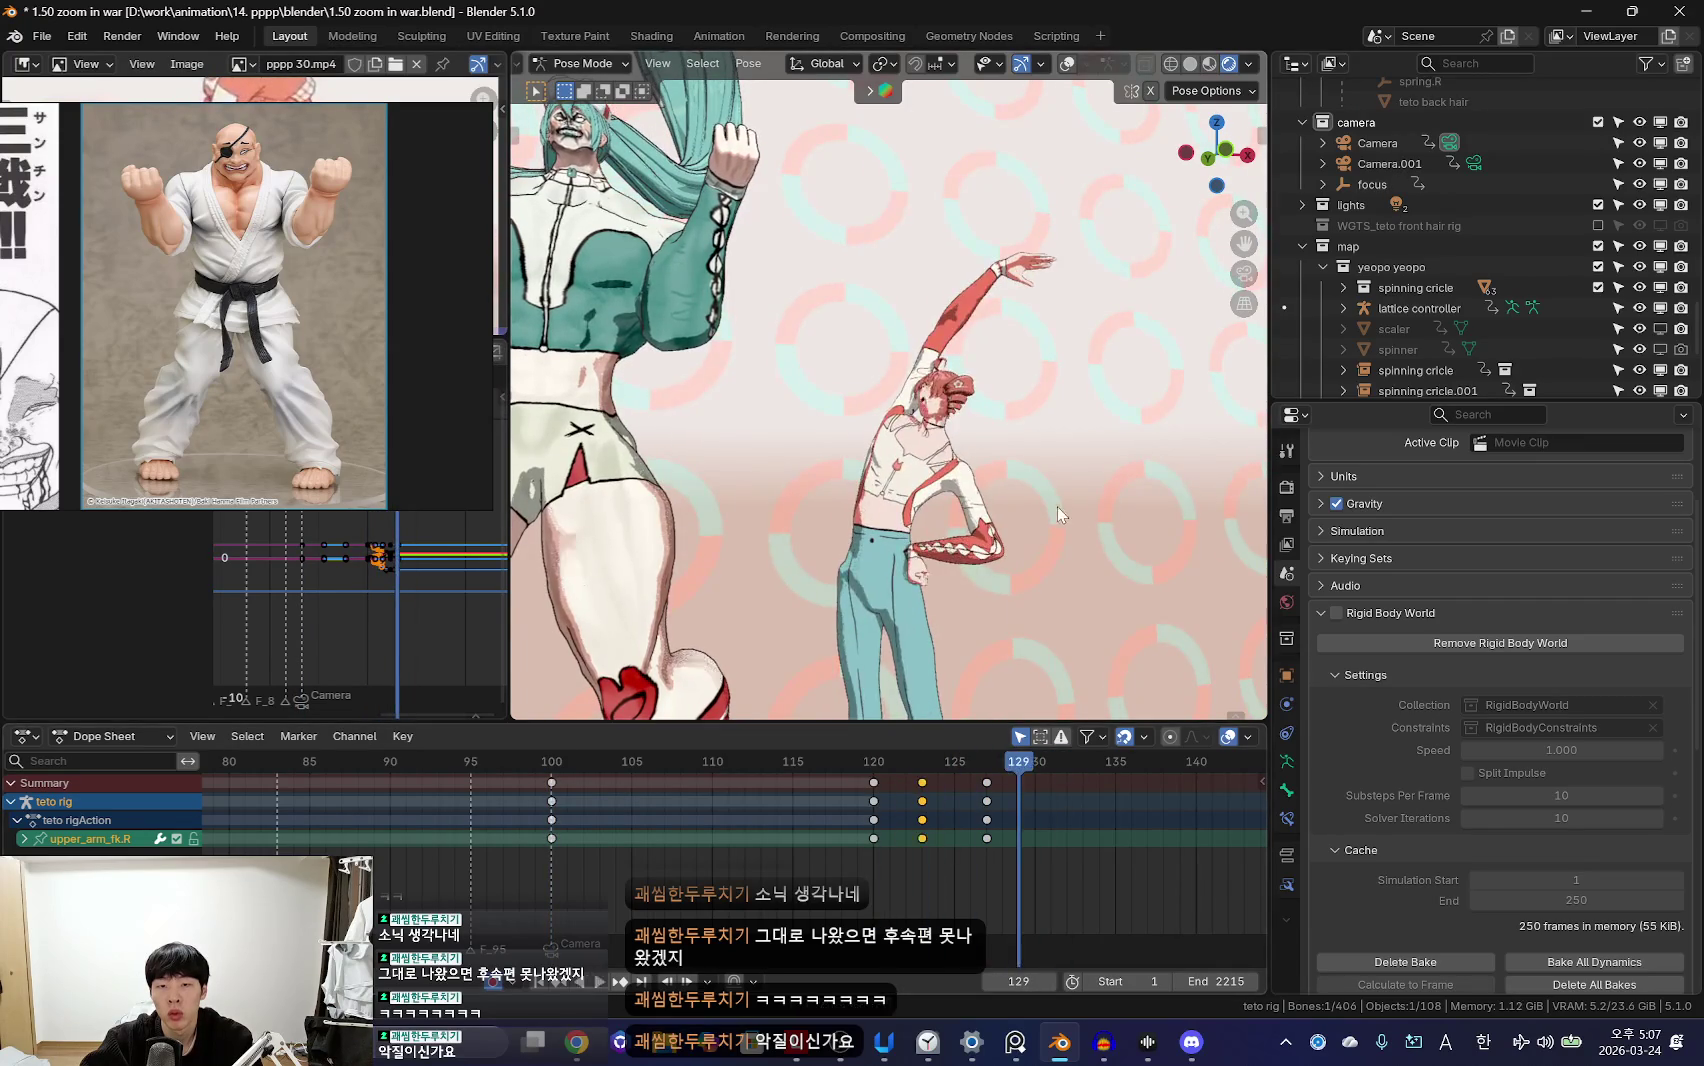
pyautogui.hotkey('shift', 'alt', 'z')
pyautogui.press('a')
pyautogui.press('Right')
pyautogui.press('space')
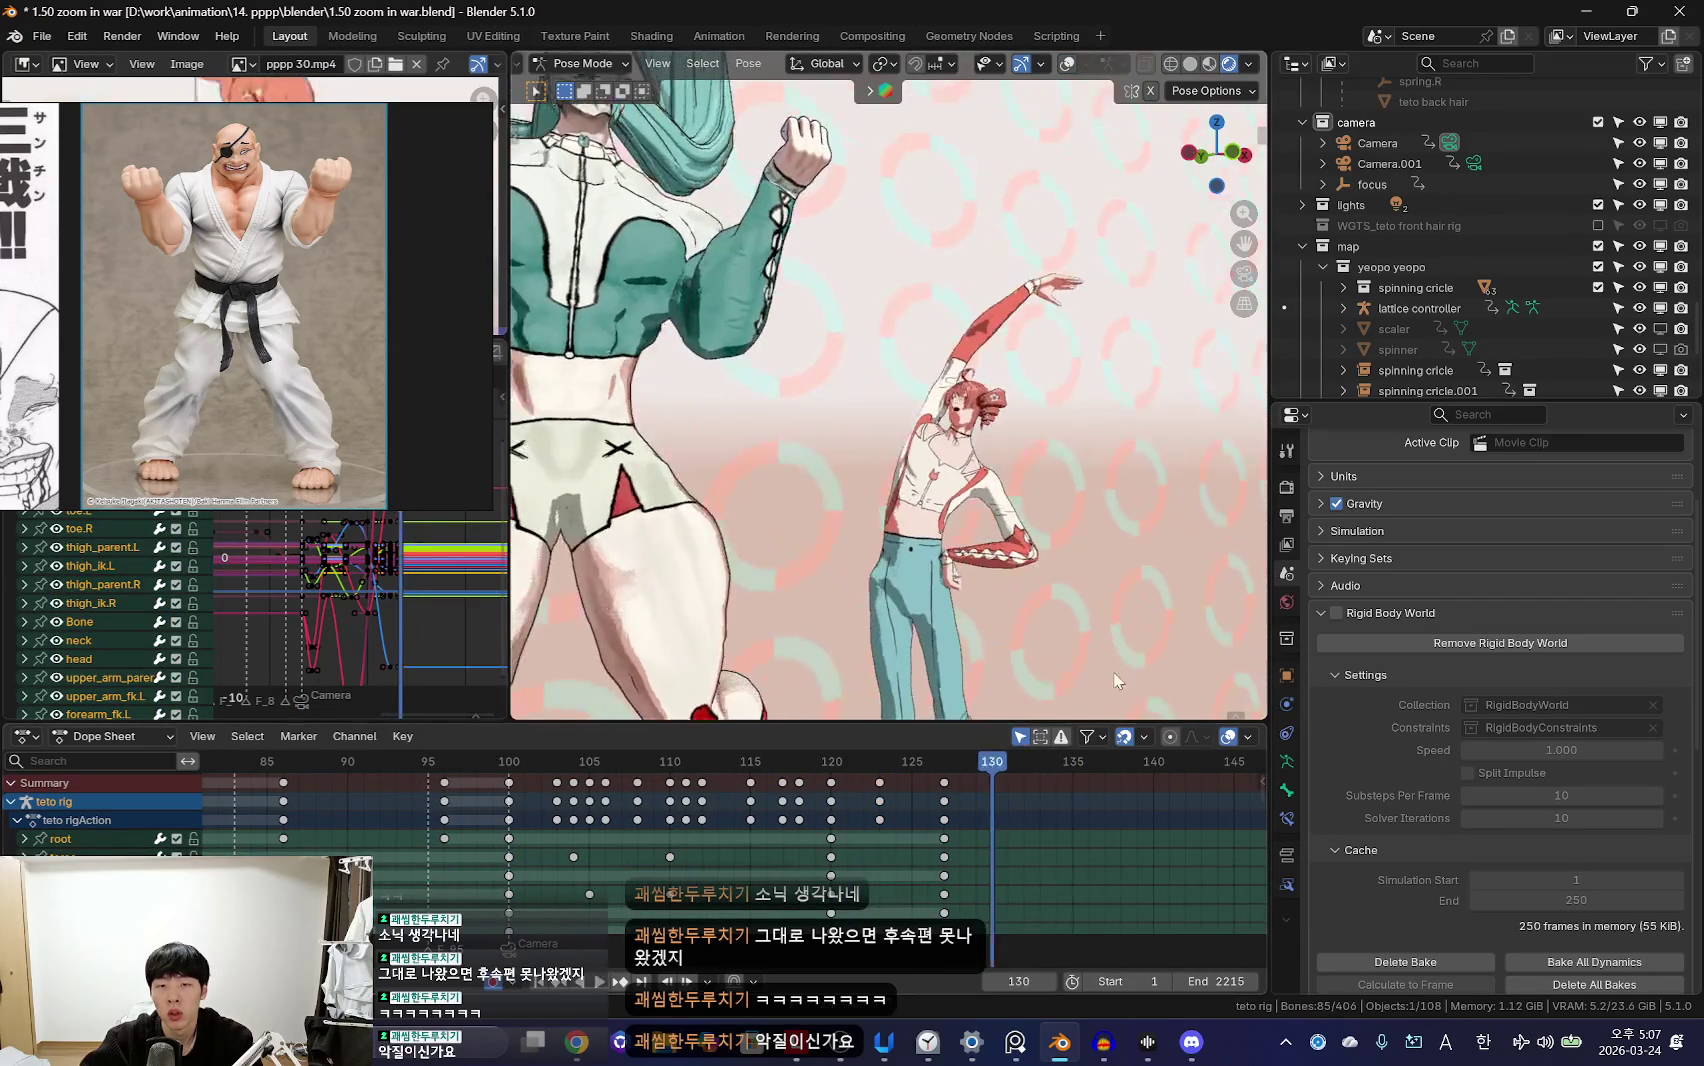
# Step: Rotate the torso control so the upper body tilts further into the stretch
pyautogui.click(1137, 437)
pyautogui.hotkey('shift', 'alt', 'z')
pyautogui.press('r')
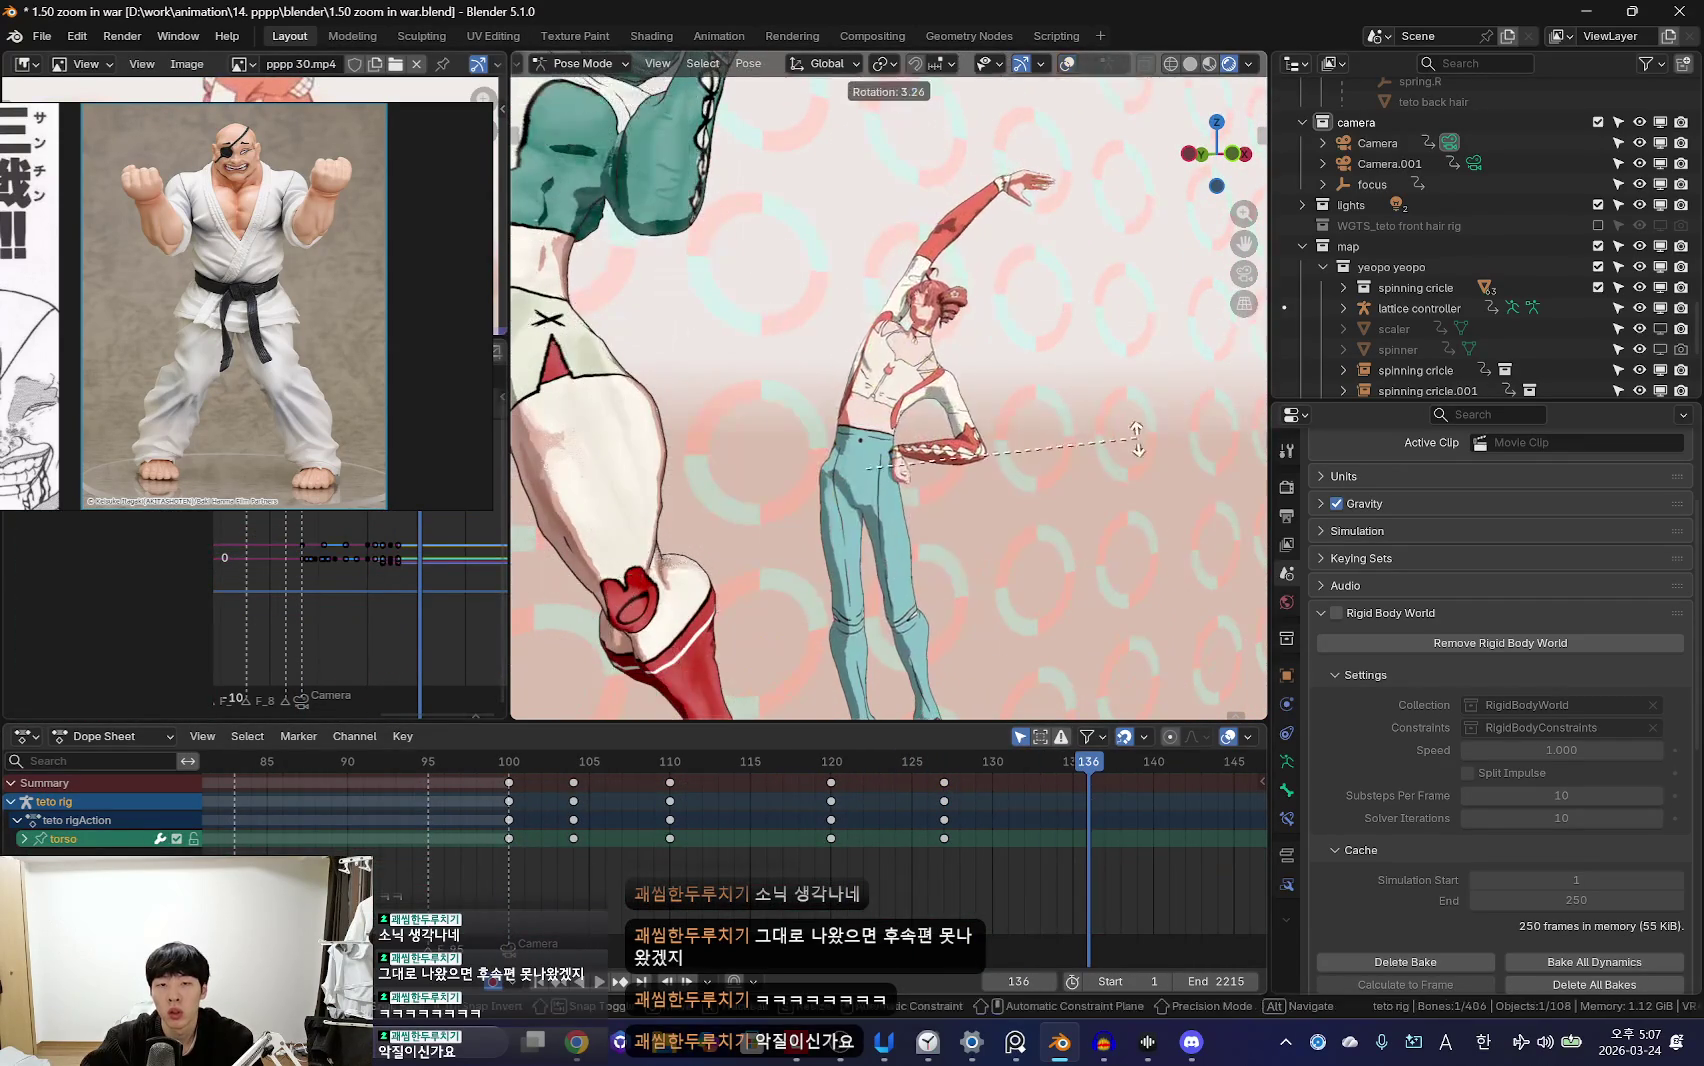
pyautogui.hotkey('shift', 'alt', 'z')
pyautogui.hotkey('shift', 'alt', 'z')
pyautogui.moveTo(1033, 374); pyautogui.dragTo(980, 430, button='middle')
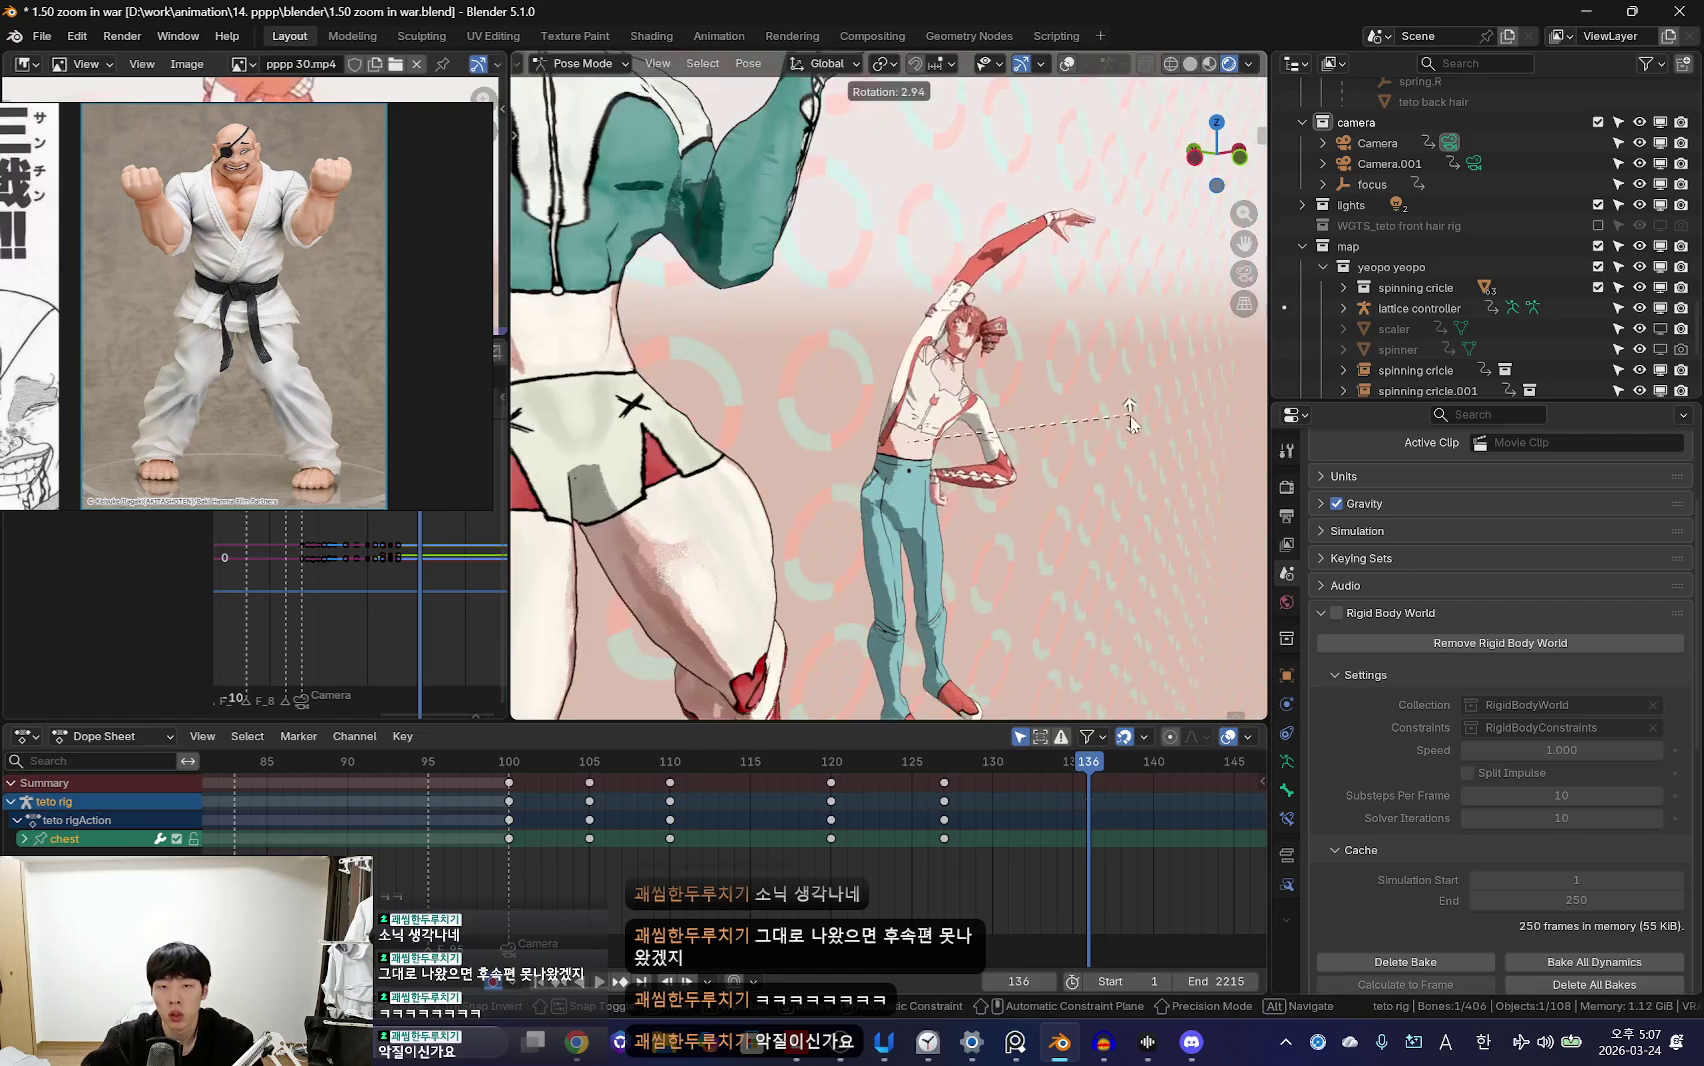
# Step: Adjust the chest and head, then rotate the right upper arm by 3.14°
pyautogui.hotkey('shift', 'alt', 'z')
pyautogui.click(966, 447)
pyautogui.click(998, 441)
pyautogui.hotkey('shift', 'alt', 'z')
pyautogui.hotkey('shift', 'alt', 'z')
pyautogui.hotkey('shift', 'alt', 'z')
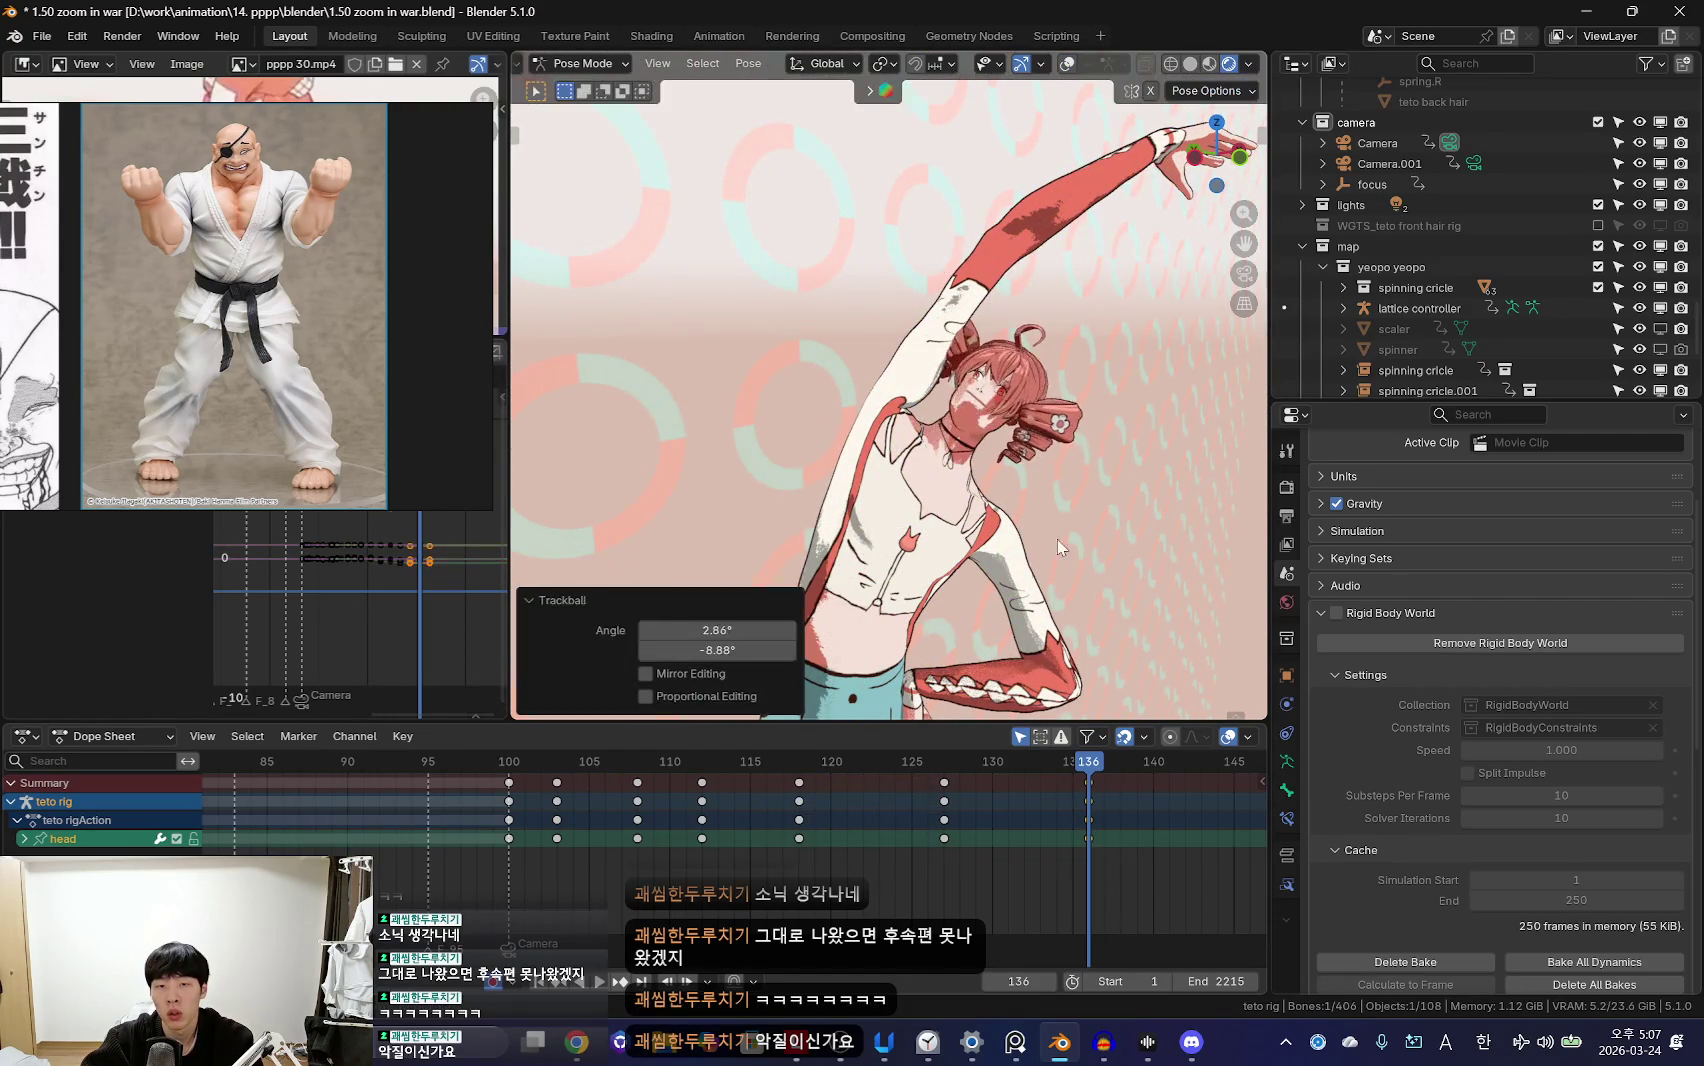
pyautogui.hotkey('shift', 'alt', 'z')
pyautogui.click(872, 440)
pyautogui.hotkey('shift', 'alt', 'z')
pyautogui.press('r')
pyautogui.click(872, 440)
pyautogui.hotkey('shift', 'alt', 'z')
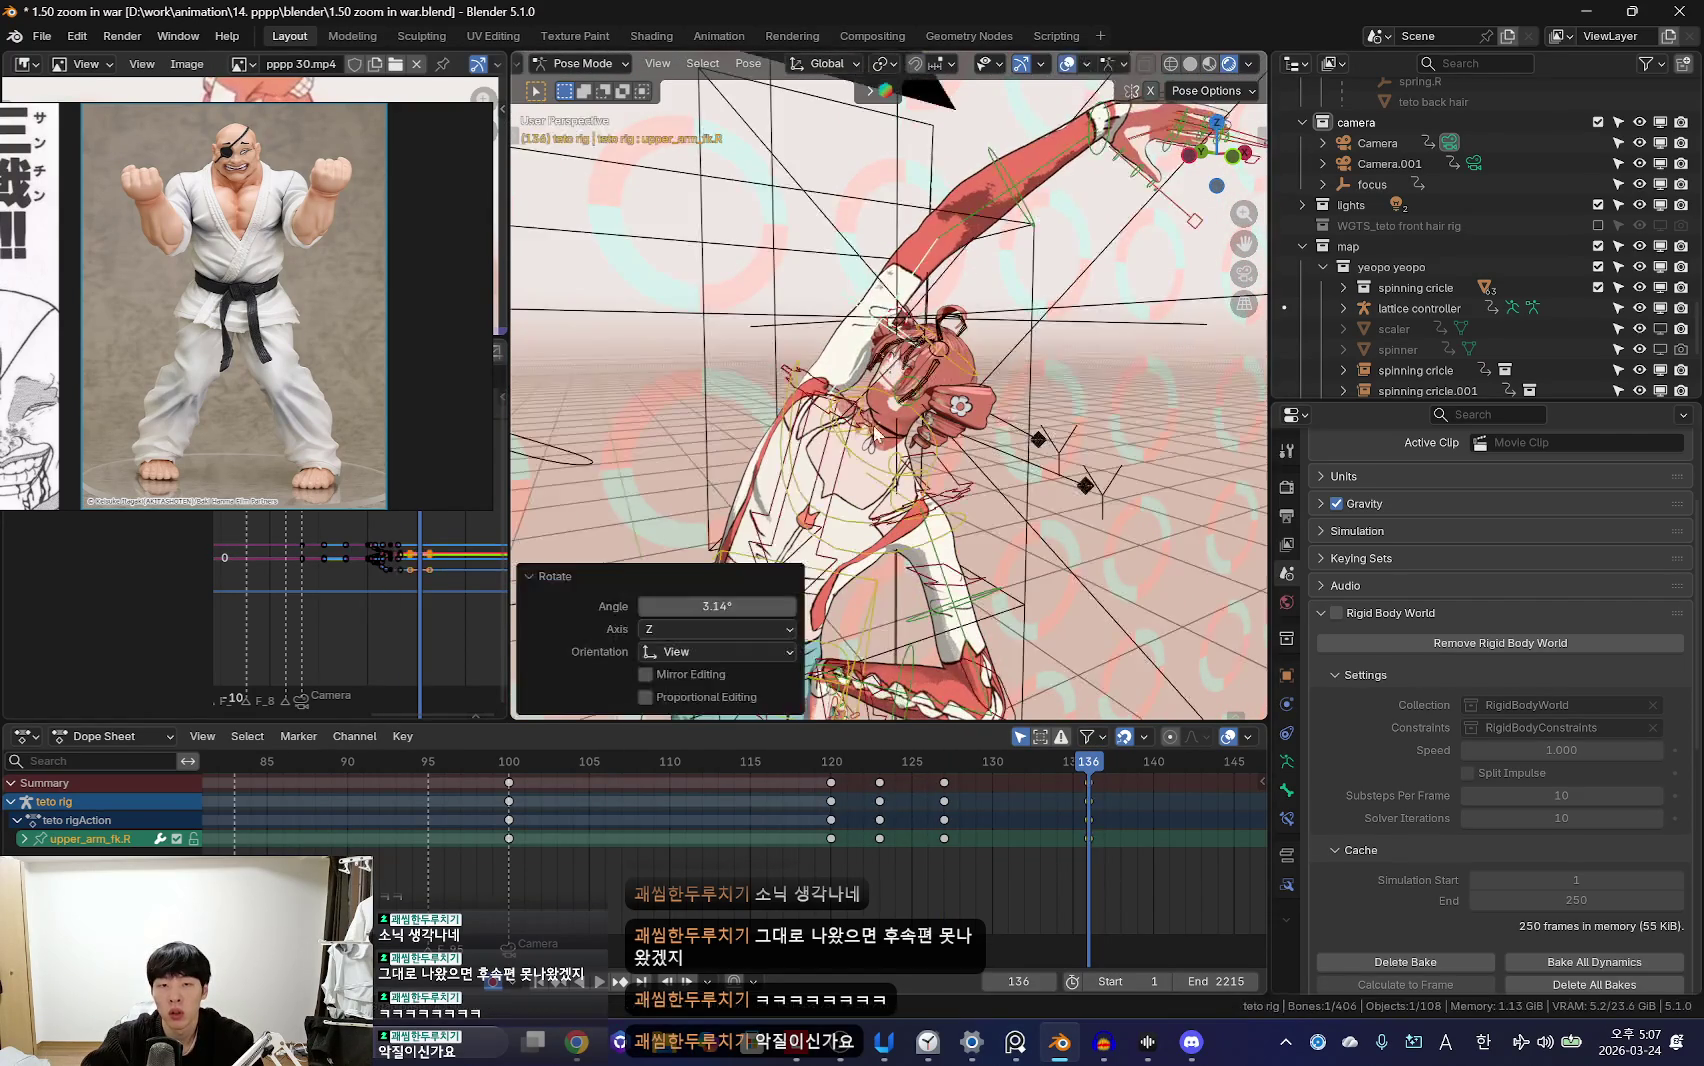
pyautogui.hotkey('shift', 'alt', 'z')
# Step: Check the pose with bones shown, then select the right upper arm IK control at frame 127
pyautogui.hotkey('shift', 'alt', 'z')
pyautogui.scroll(2, 868, 405)
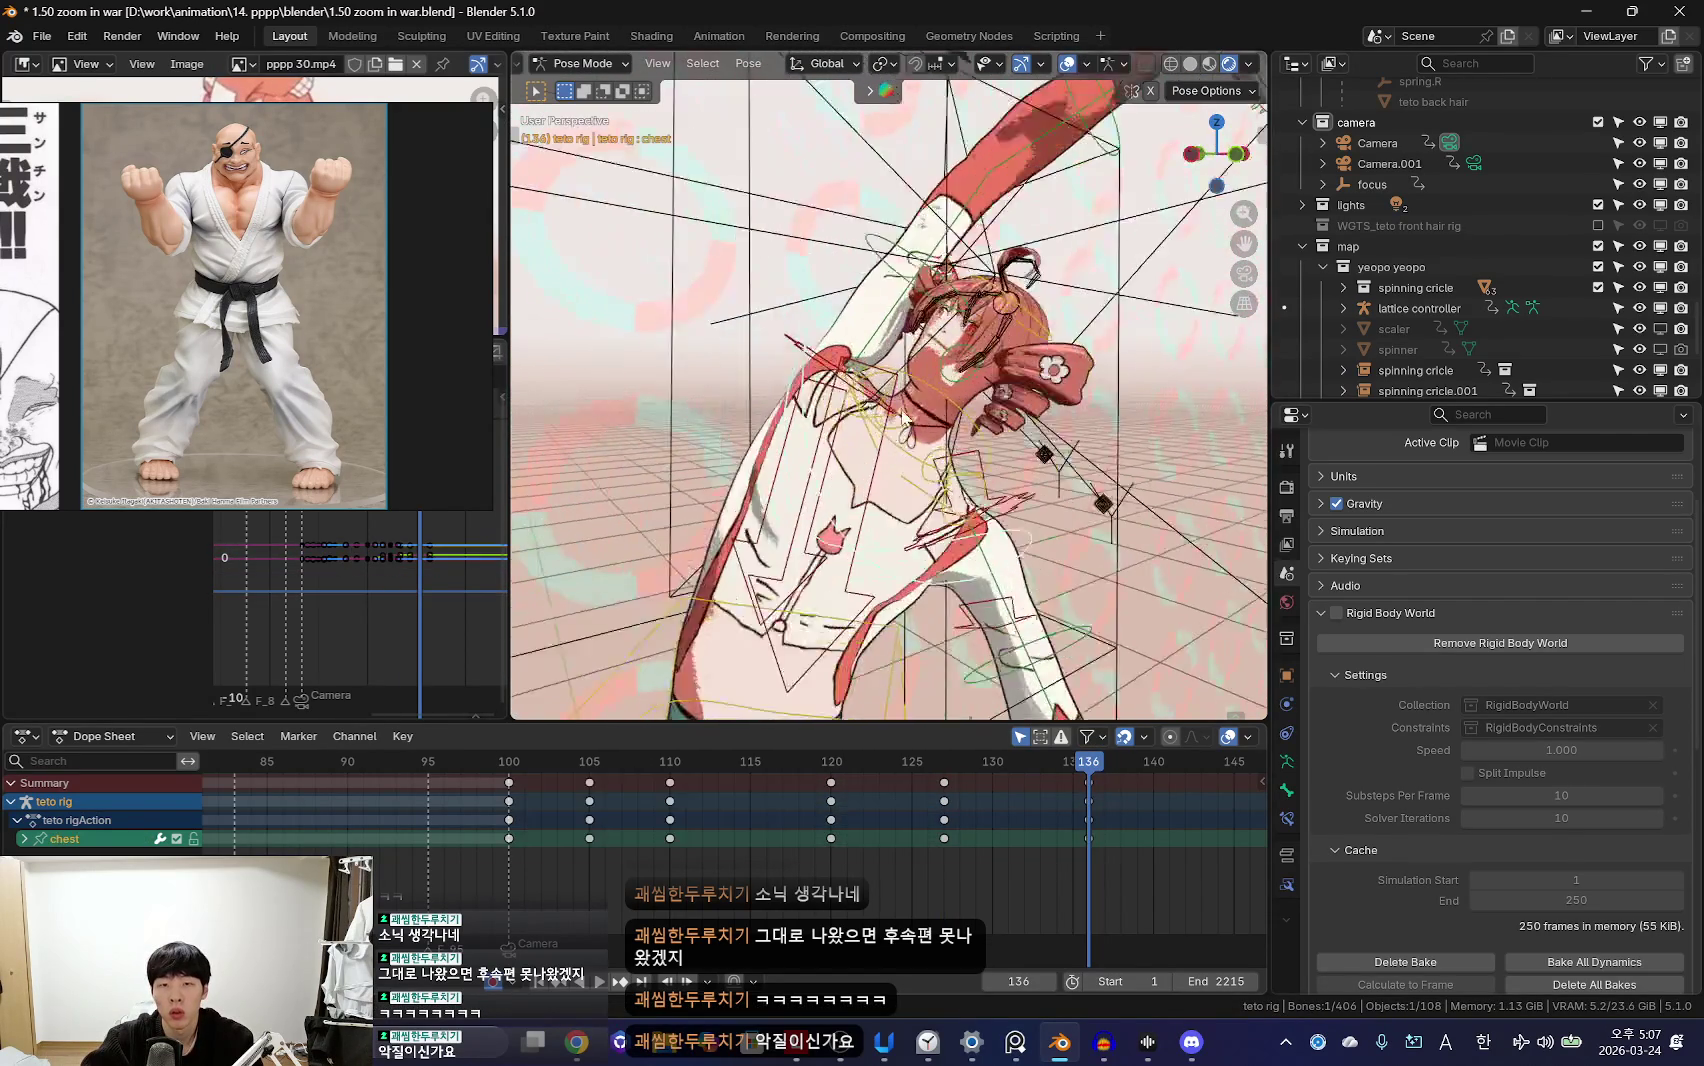
pyautogui.scroll(2, 878, 380)
pyautogui.hotkey('shift', 'alt', 'z')
pyautogui.press('a')
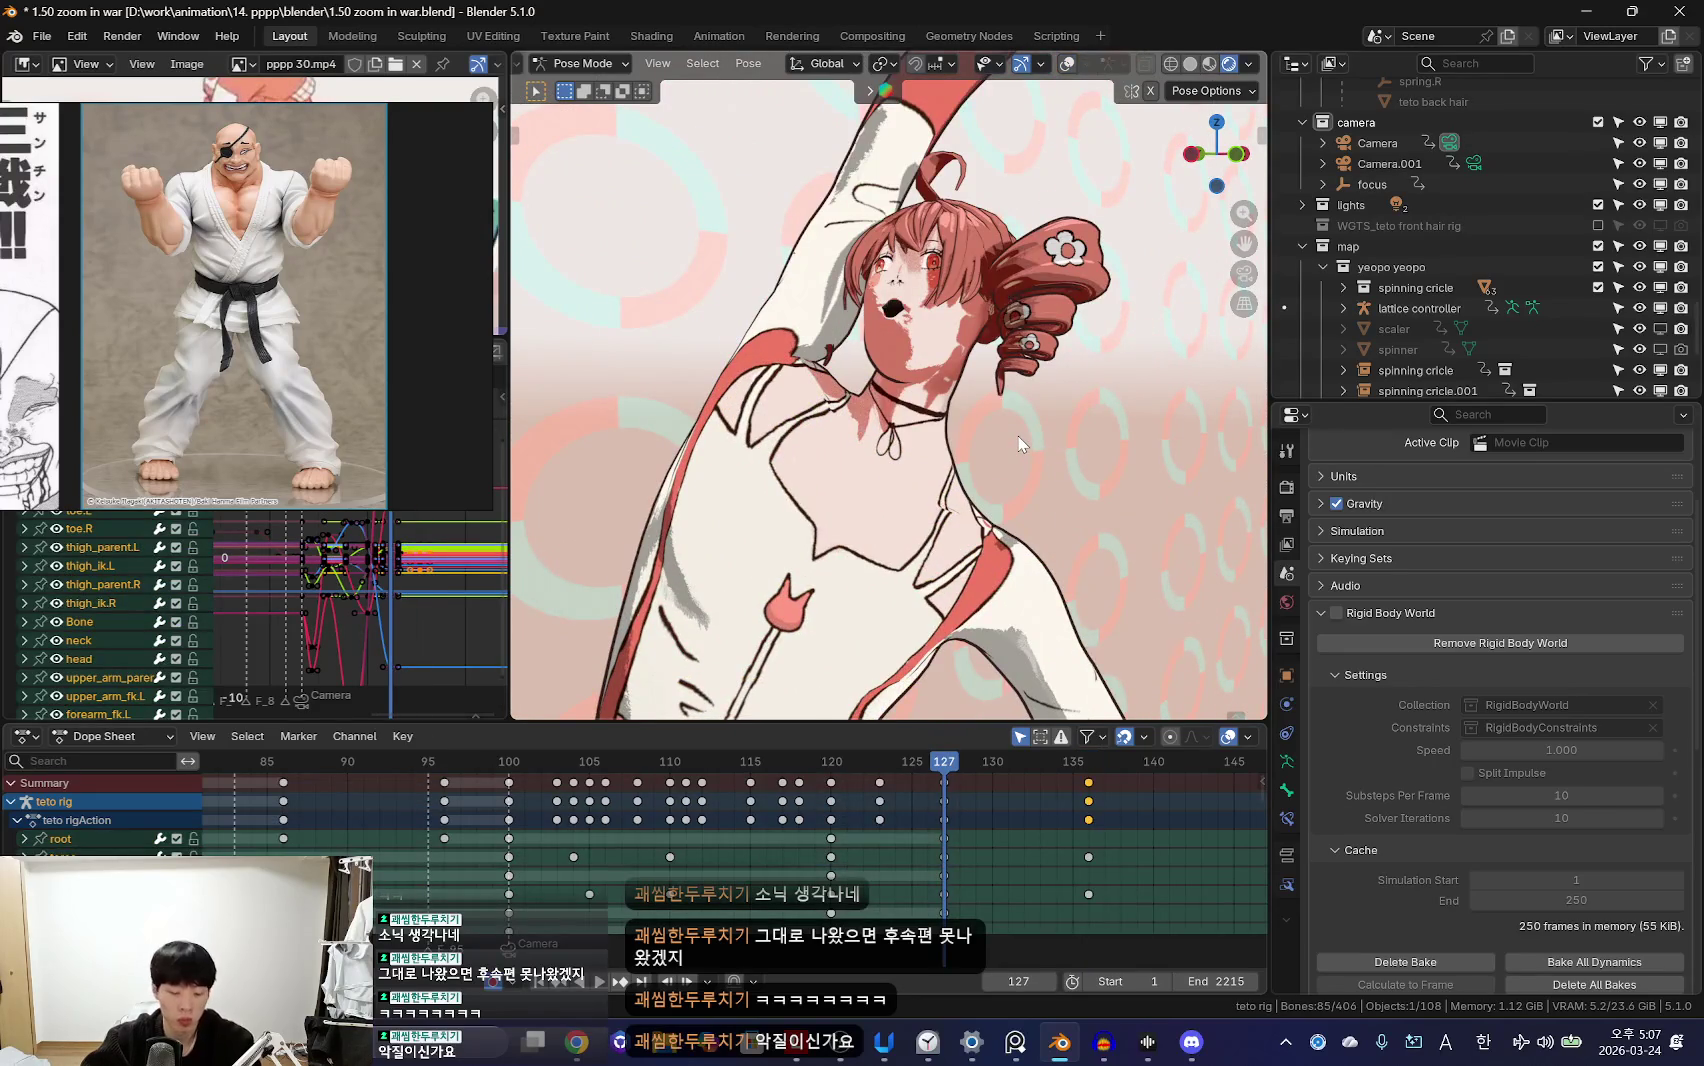
pyautogui.hotkey('shift', 'alt', 'z')
pyautogui.click(897, 392)
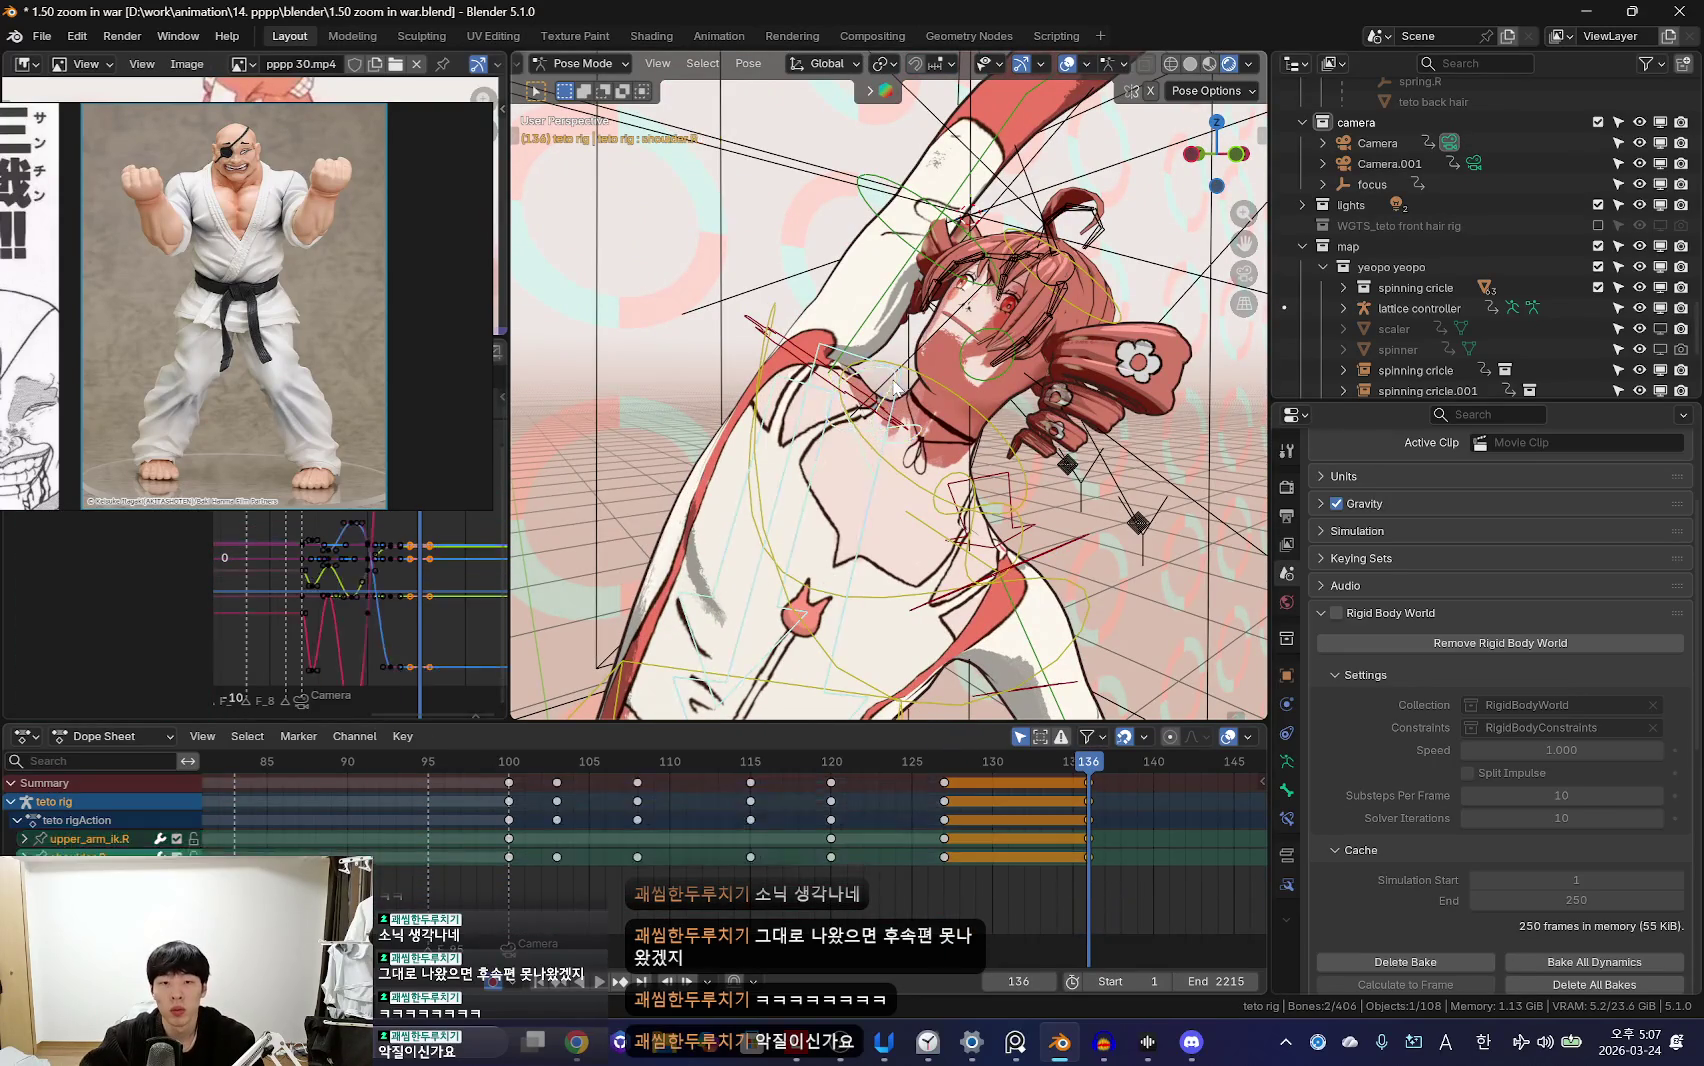
pyautogui.hotkey('shift', 'alt', 'z')
pyautogui.scroll(-3, 897, 392)
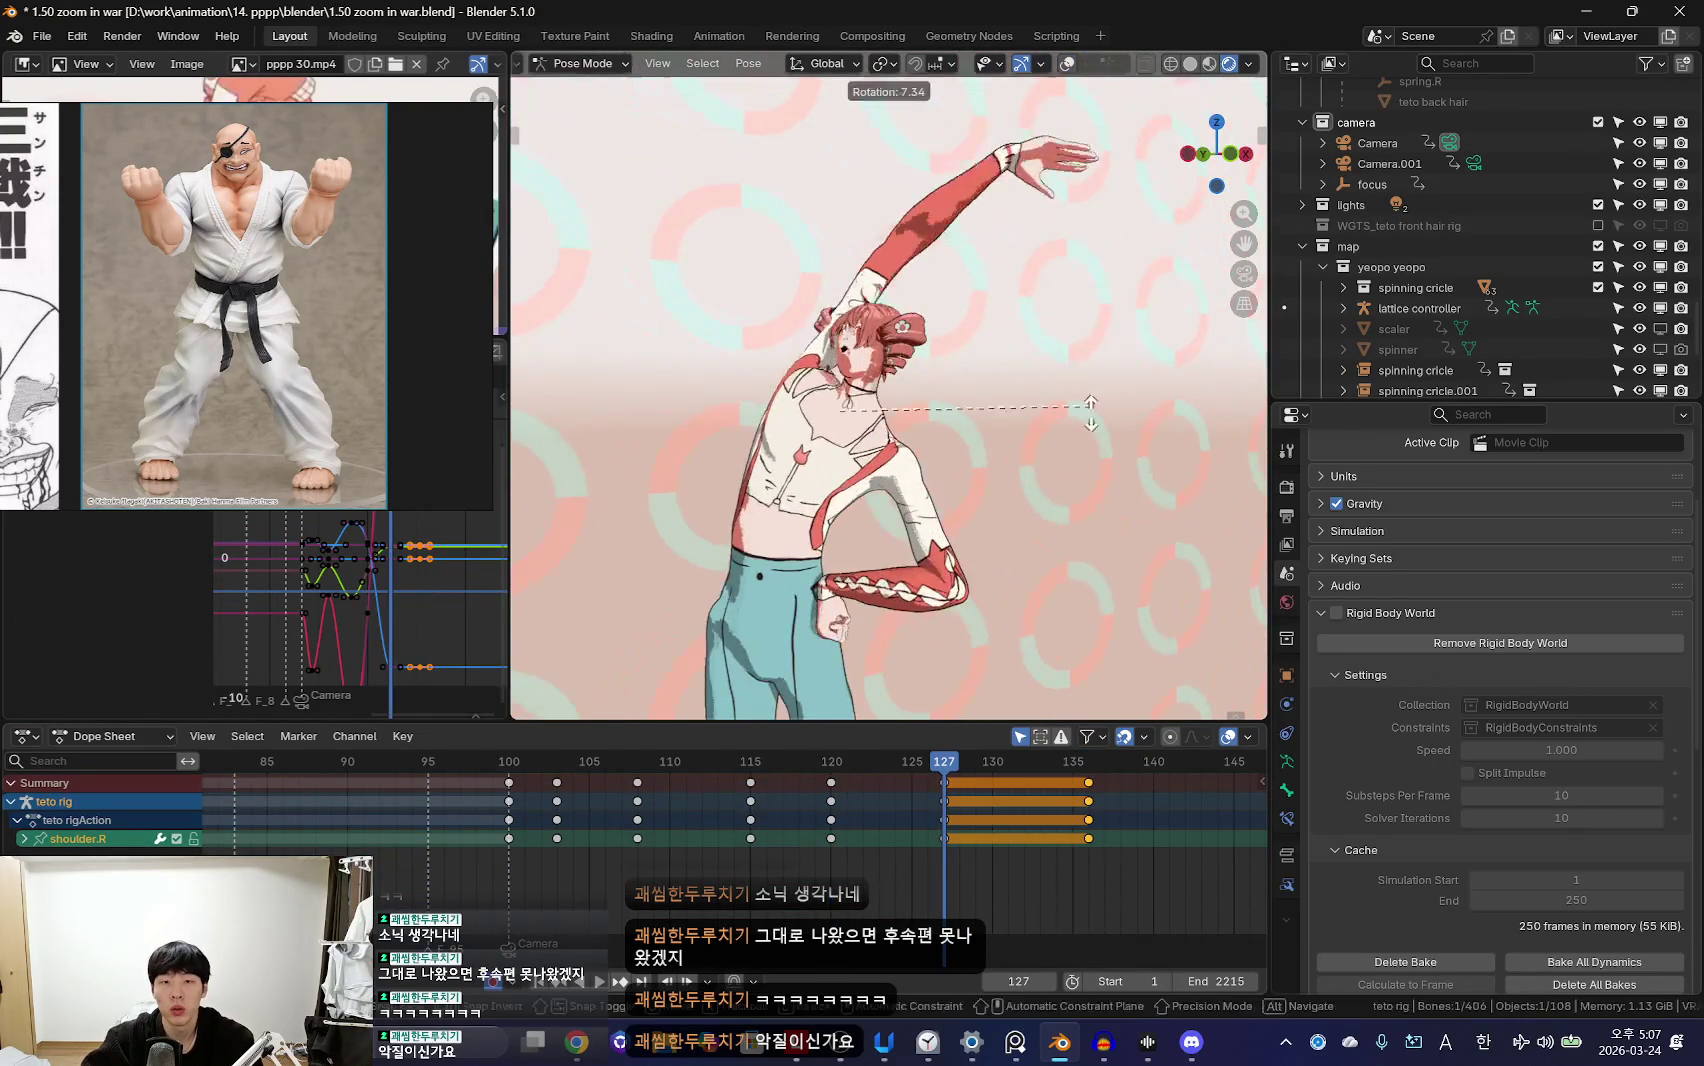
# Step: Rotate the right shoulder (shoulder.R) and undo the last upper arm rotation
pyautogui.press('r')
pyautogui.click(1072, 438)
pyautogui.hotkey('shift', 'alt', 'z')
pyautogui.hotkey('shift', 'alt', 'z')
pyautogui.press('r')
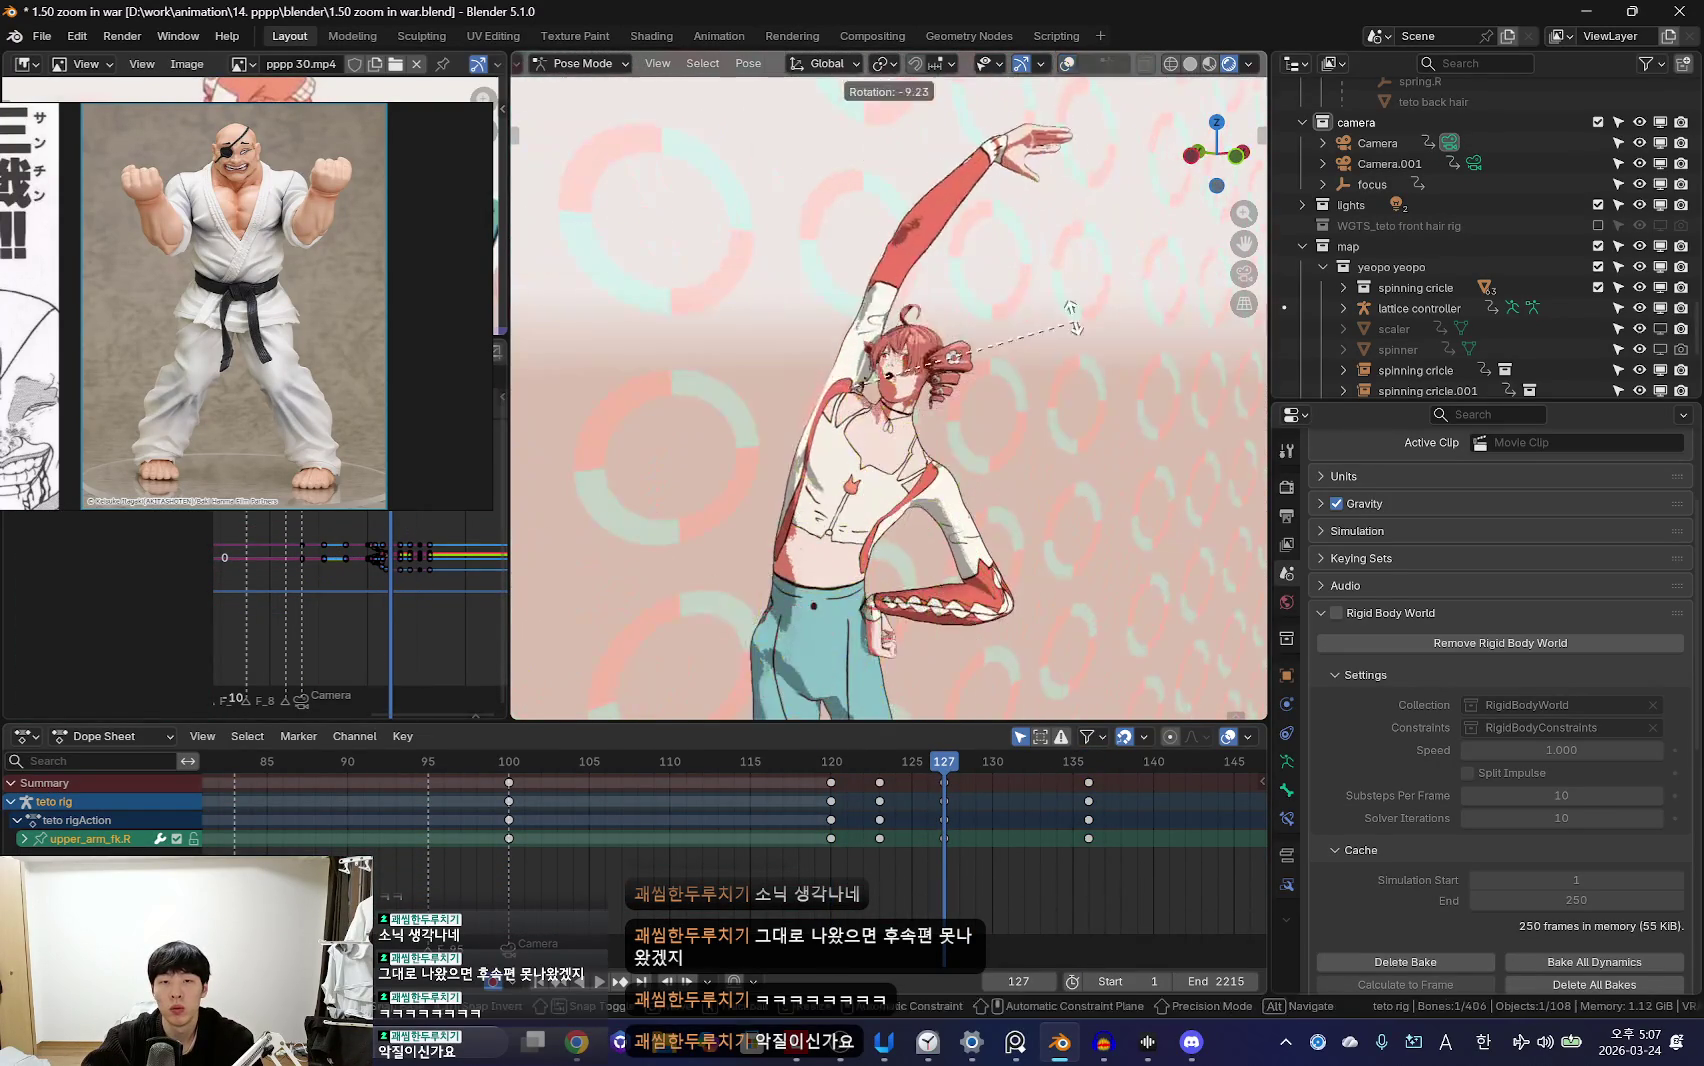
pyautogui.hotkey('ctrl', 'z')
pyautogui.hotkey('shift', 'alt', 'z')
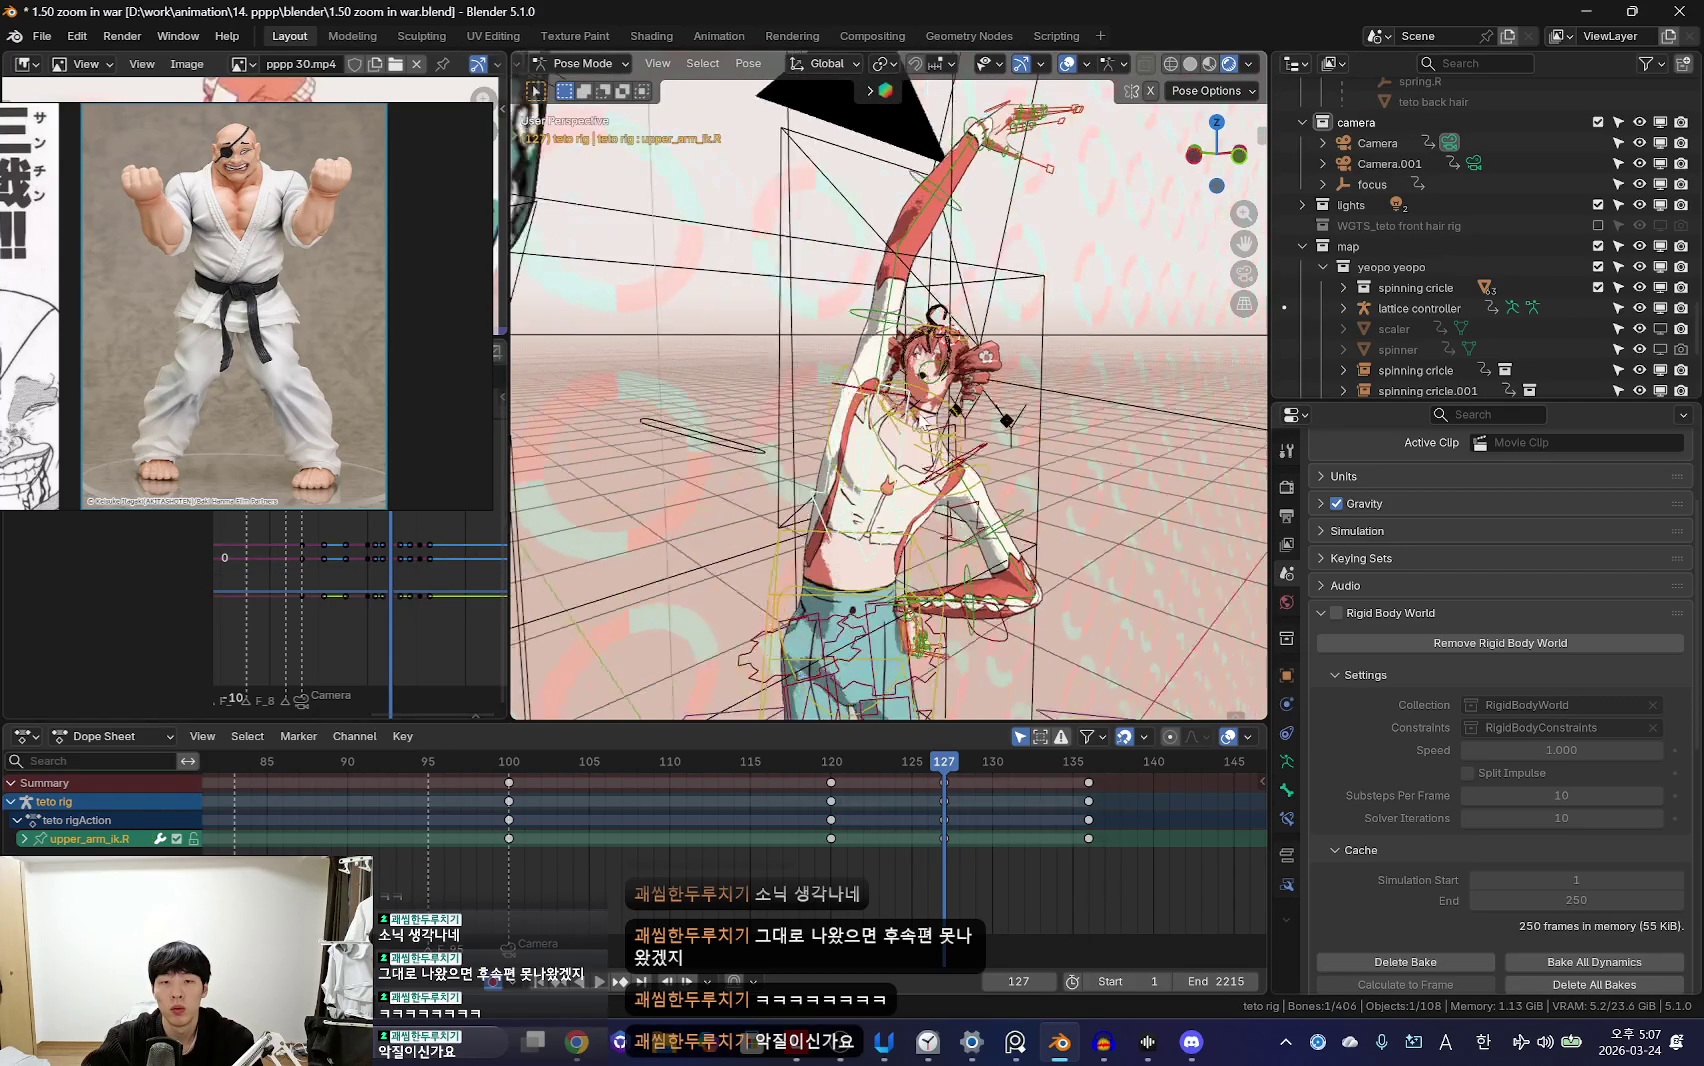
pyautogui.hotkey('shift', 'alt', 'z')
# Step: Jump to the keys near frame 136, select them and then deselect them
pyautogui.press('Up')
pyautogui.press('r')
pyautogui.click(1158, 401)
pyautogui.keyDown('alt'); pyautogui.scroll(-14, 1104, 692); pyautogui.keyUp('alt')
pyautogui.keyDown('alt'); pyautogui.scroll(-5, 803, 853); pyautogui.keyUp('alt')
pyautogui.click(803, 853)
pyautogui.keyDown('alt'); pyautogui.scroll(15, 944, 632); pyautogui.keyUp('alt')
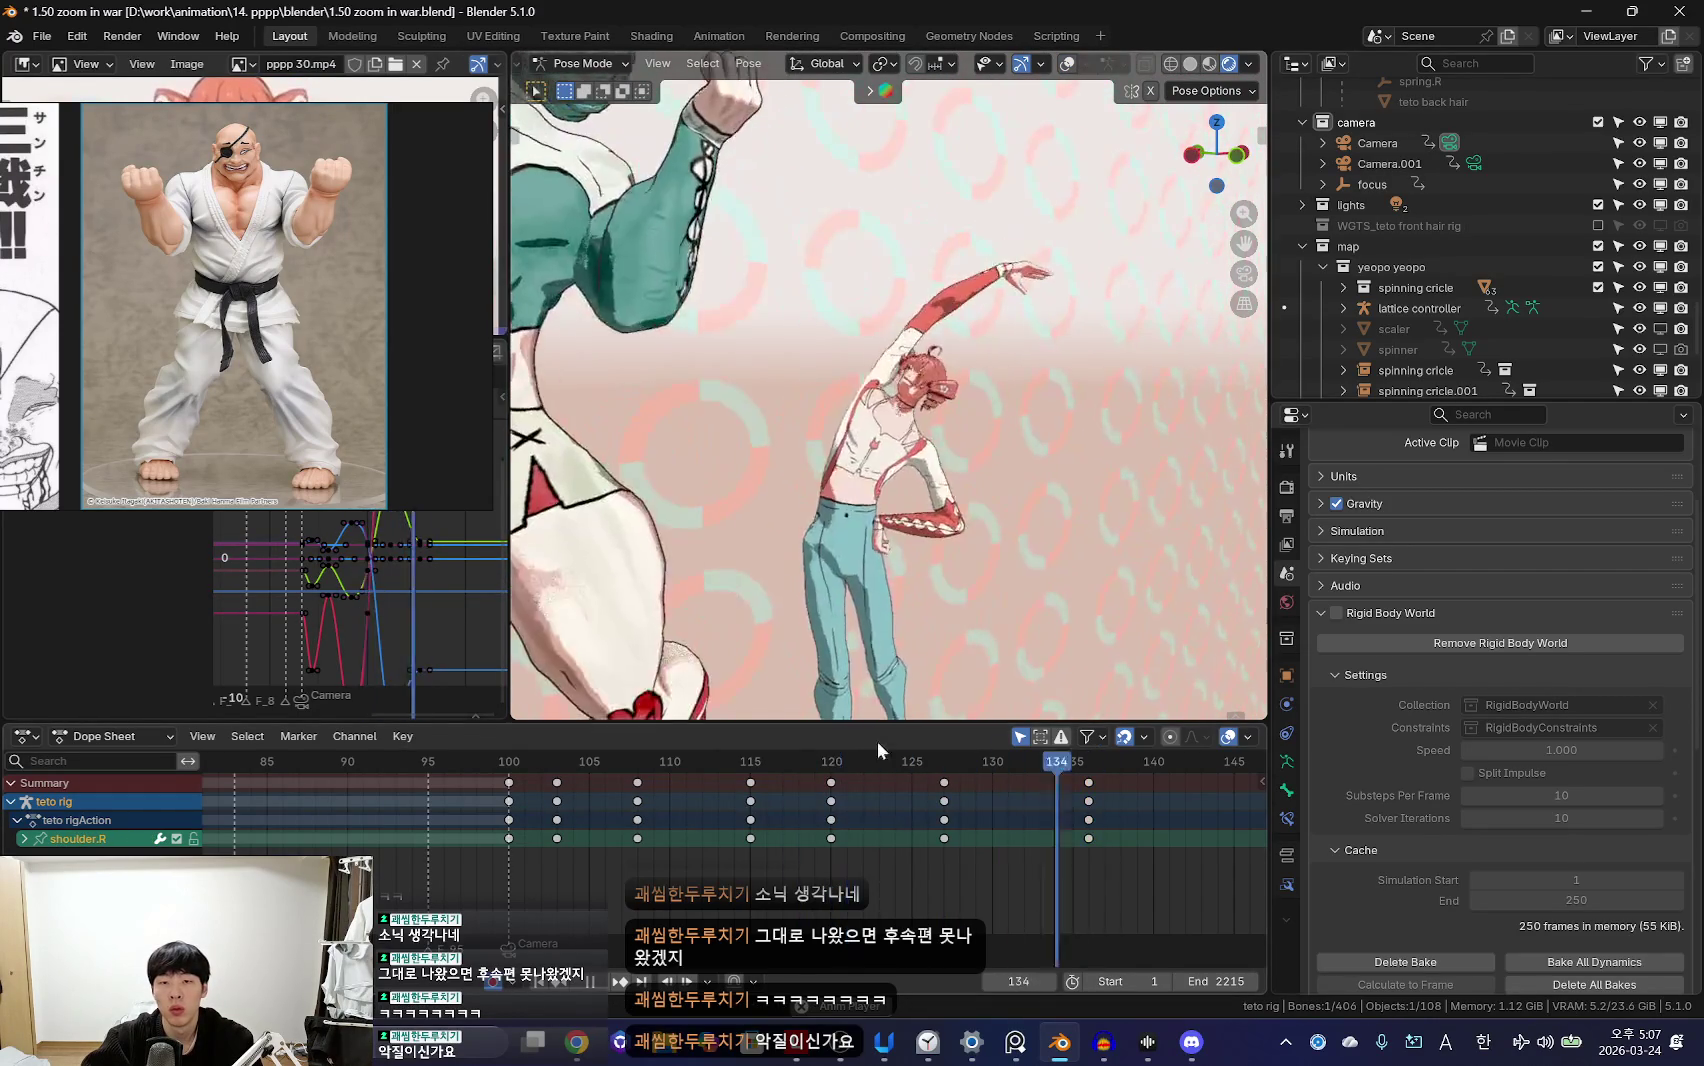
# Step: Select the right hand control (hand_fk.R), rotate it, and key it at frame 123
pyautogui.keyDown('alt'); pyautogui.scroll(-8, 944, 632); pyautogui.keyUp('alt')
pyautogui.keyDown('alt'); pyautogui.scroll(-2, 923, 597); pyautogui.keyUp('alt')
pyautogui.keyDown('alt'); pyautogui.scroll(6, 923, 597); pyautogui.keyUp('alt')
pyautogui.keyDown('alt'); pyautogui.scroll(-7, 920, 580); pyautogui.keyUp('alt')
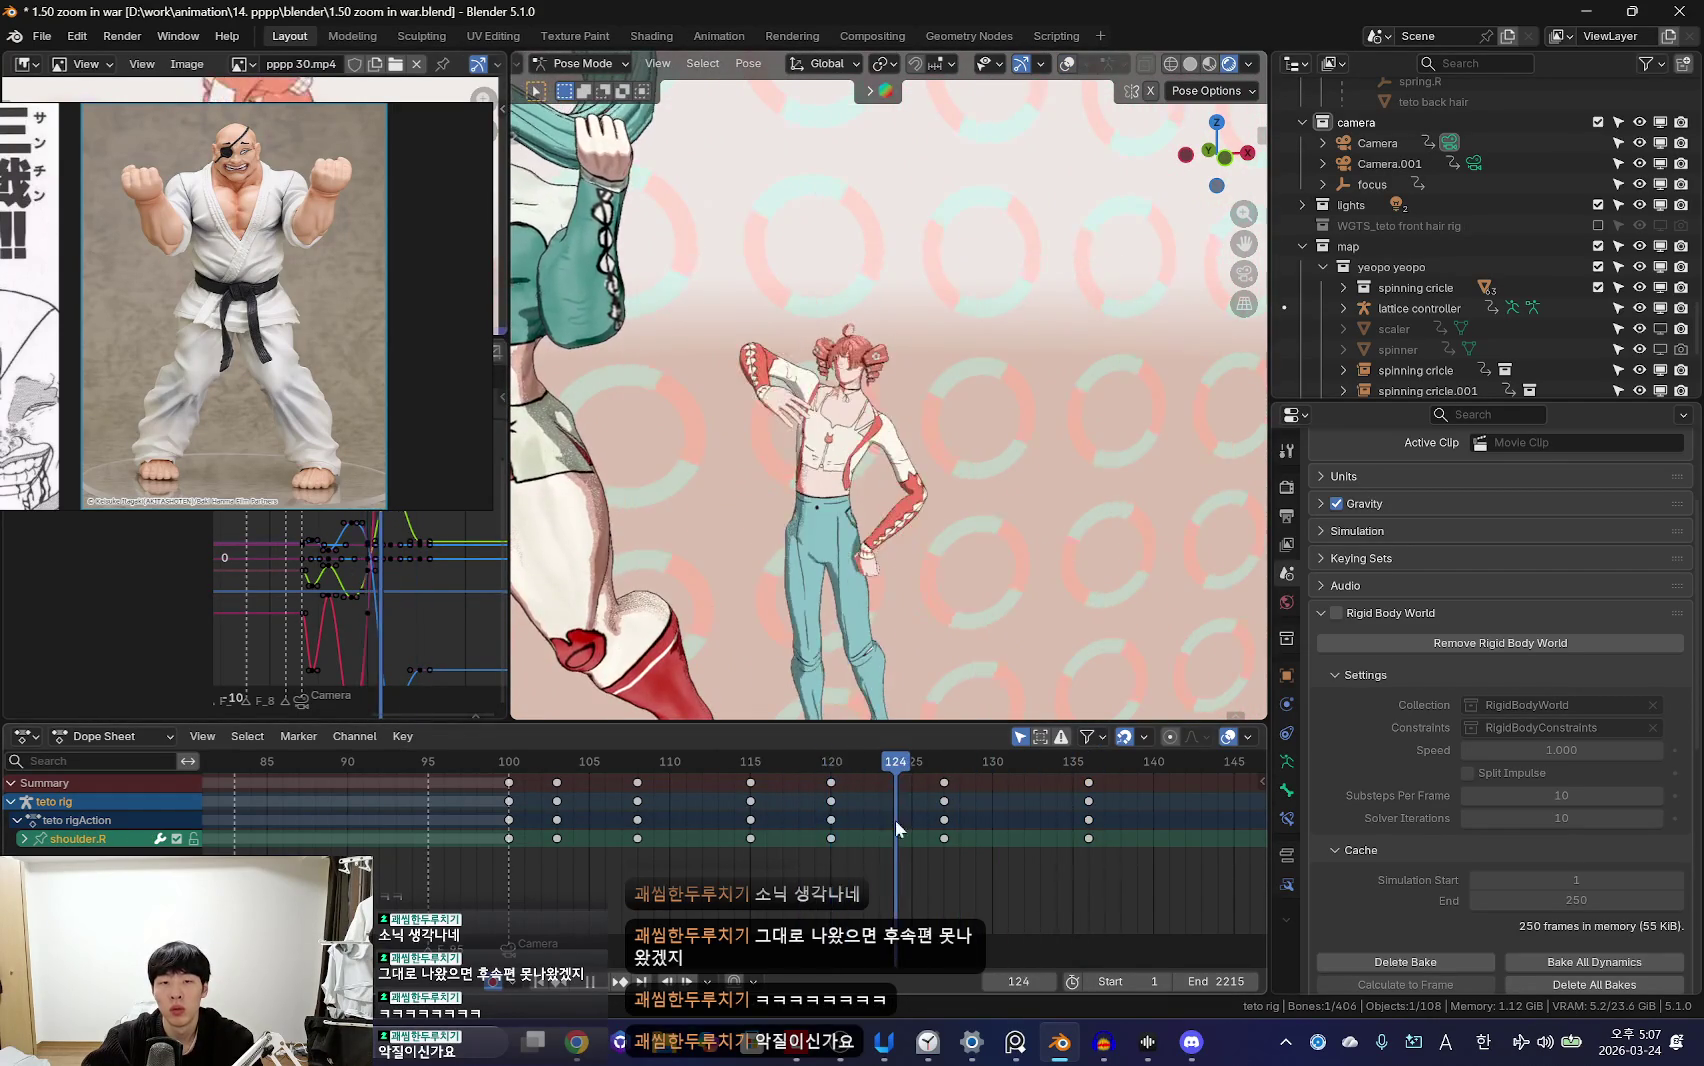
pyautogui.keyDown('alt'); pyautogui.scroll(4, 917, 562); pyautogui.keyUp('alt')
pyautogui.keyDown('alt'); pyautogui.scroll(-4, 843, 845); pyautogui.keyUp('alt')
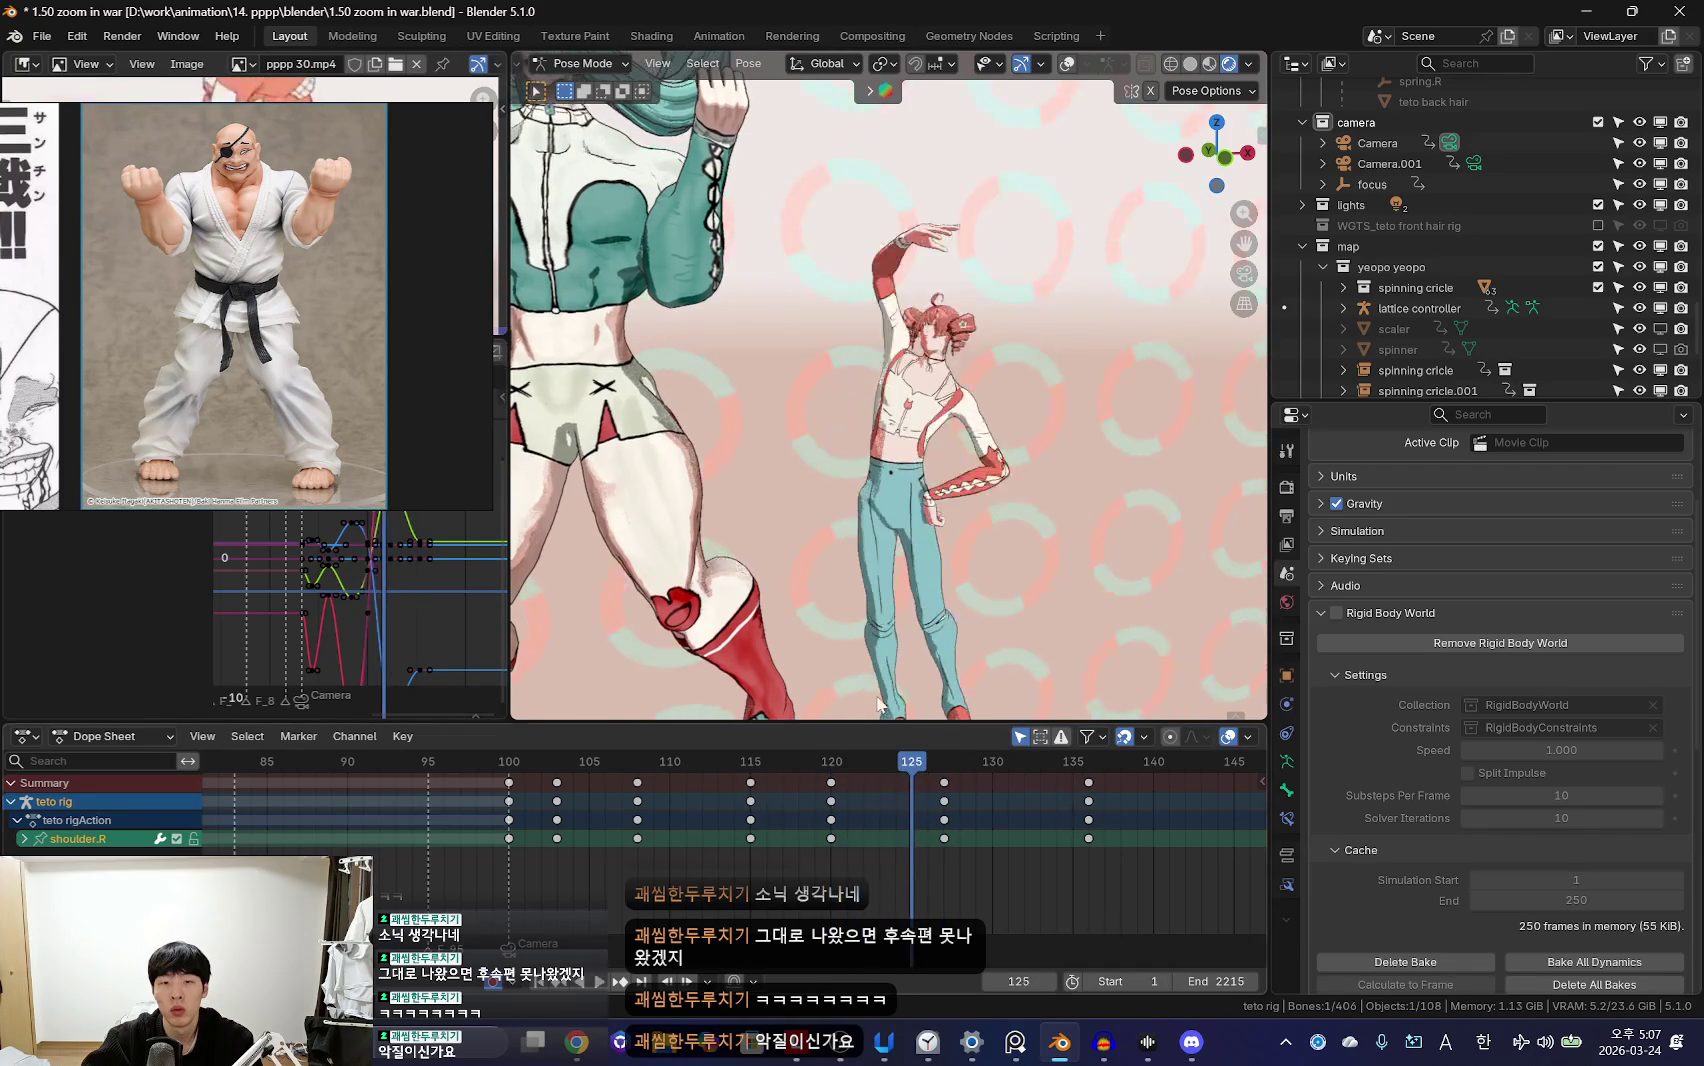
pyautogui.keyDown('alt'); pyautogui.scroll(3, 789, 860); pyautogui.keyUp('alt')
pyautogui.keyDown('alt'); pyautogui.scroll(-2, 884, 864); pyautogui.keyUp('alt')
pyautogui.hotkey('shift', 'alt', 'z')
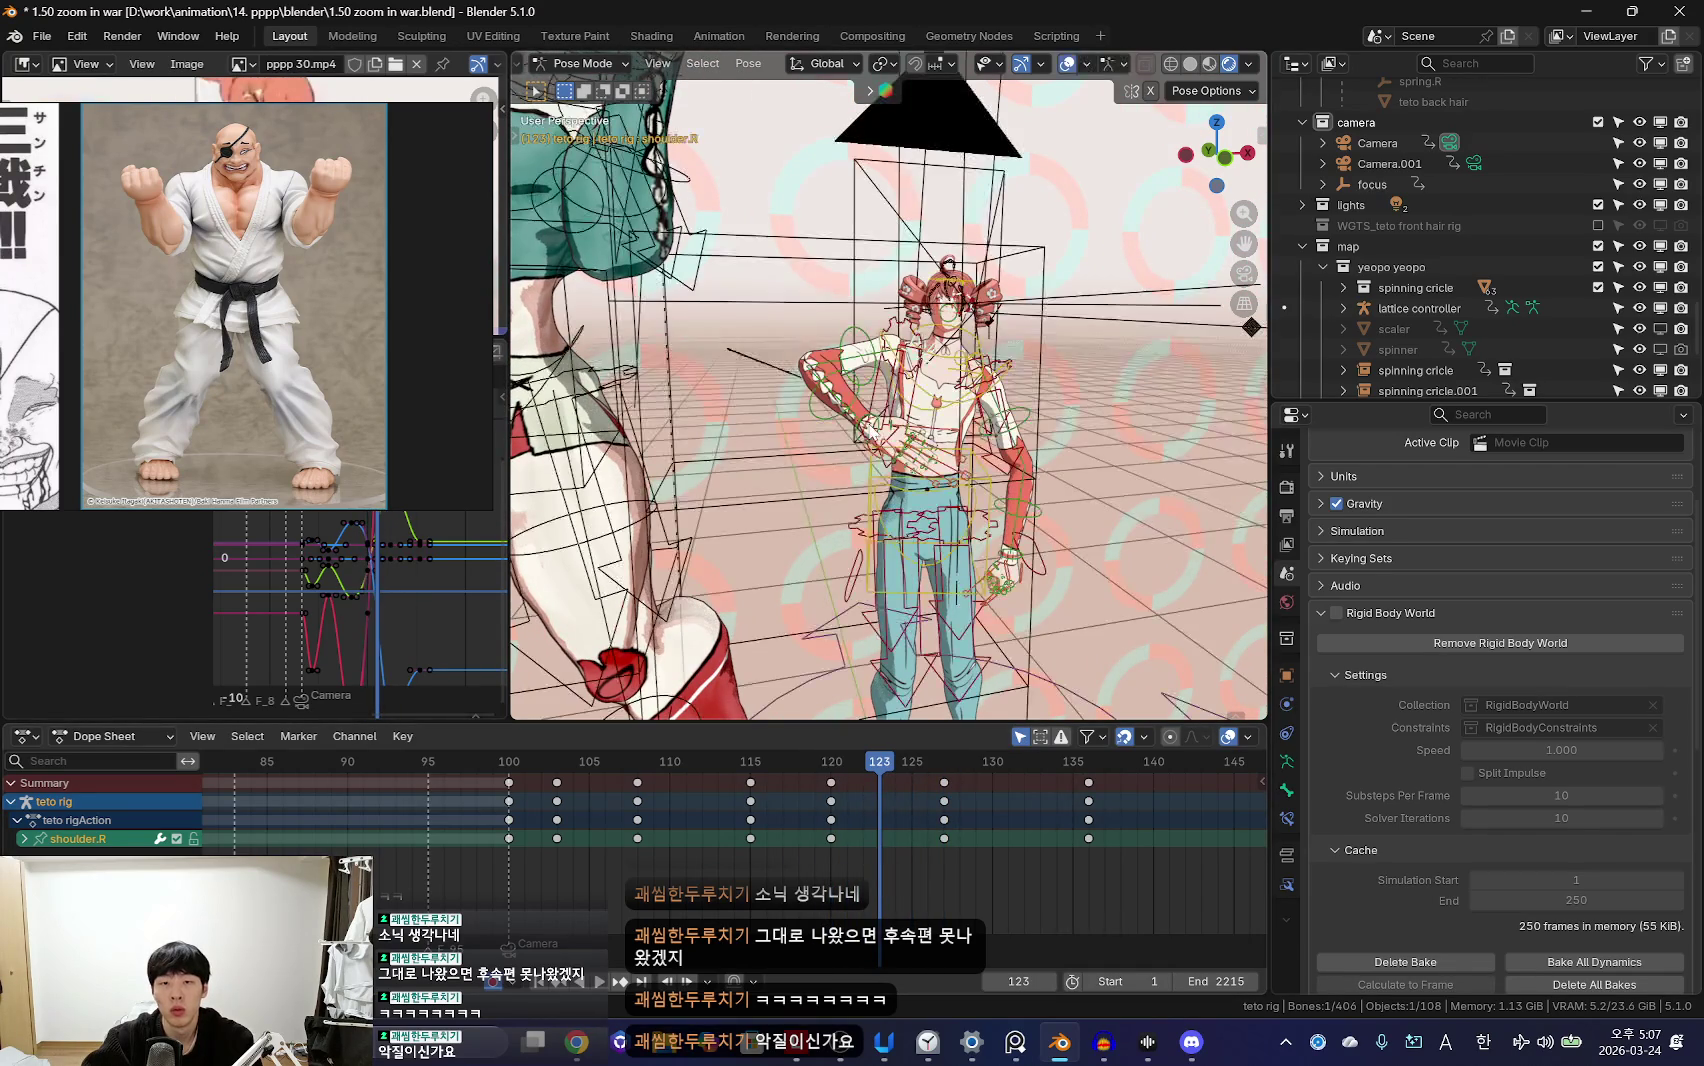
pyautogui.click(886, 405)
pyautogui.hotkey('shift', 'alt', 'z')
pyautogui.press('r')
pyautogui.press('r')
pyautogui.click(689, 465)
pyautogui.press('i')
pyautogui.moveTo(689, 465); pyautogui.dragTo(990, 482, button='middle')
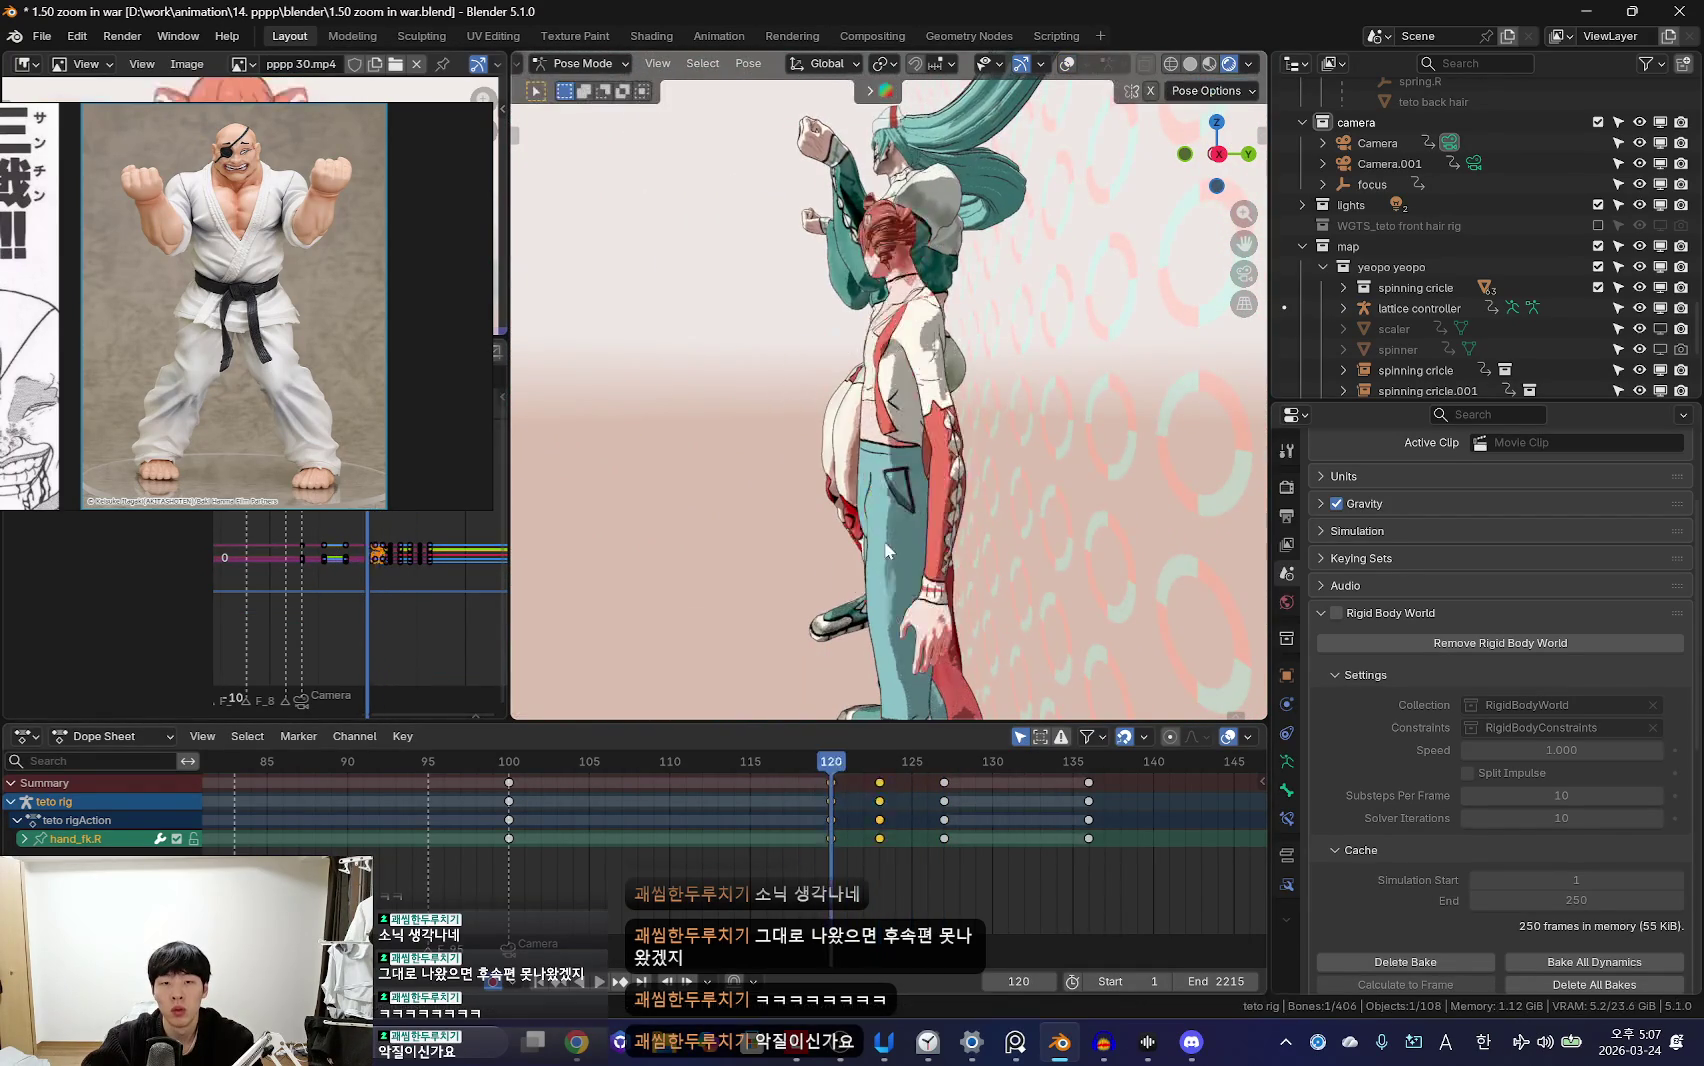
# Step: At frame 123, rotate the right upper arm (upper_arm_fk.R) up across the face
pyautogui.moveTo(837, 853); pyautogui.dragTo(900, 880)
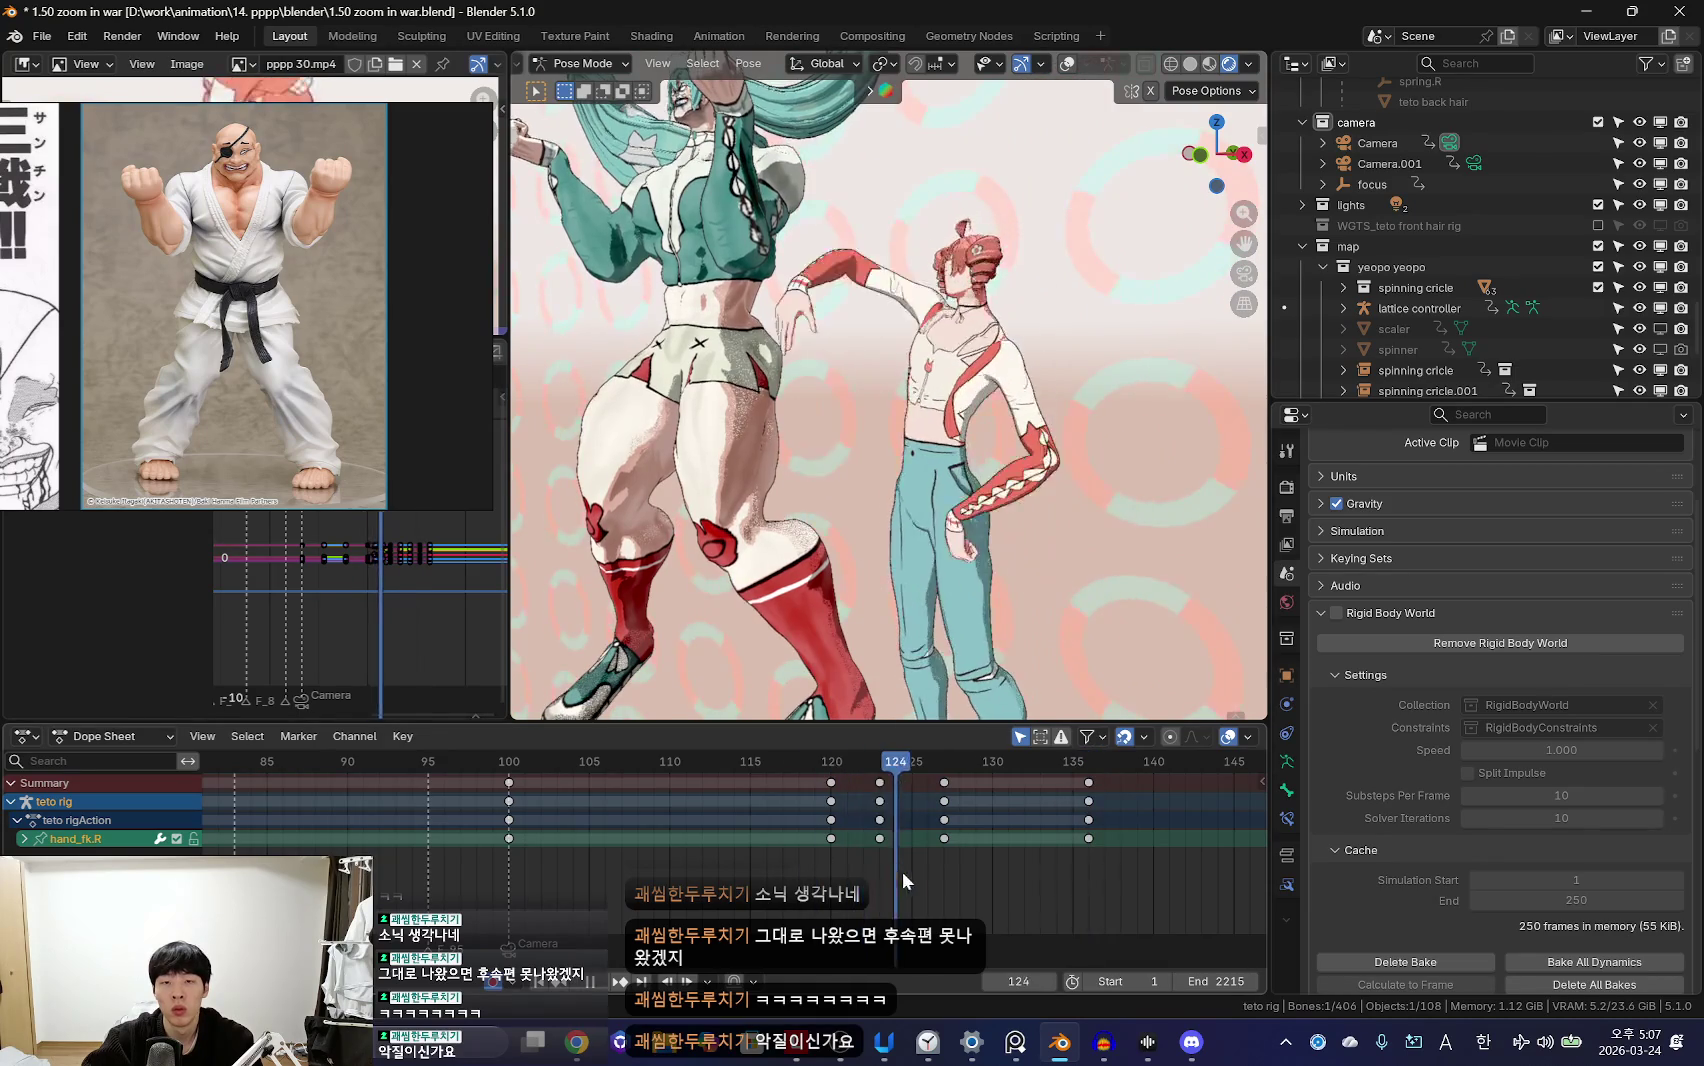
pyautogui.press('Left')
pyautogui.hotkey('shift', 'alt', 'z')
pyautogui.click(1063, 533)
pyautogui.hotkey('shift', 'alt', 'z')
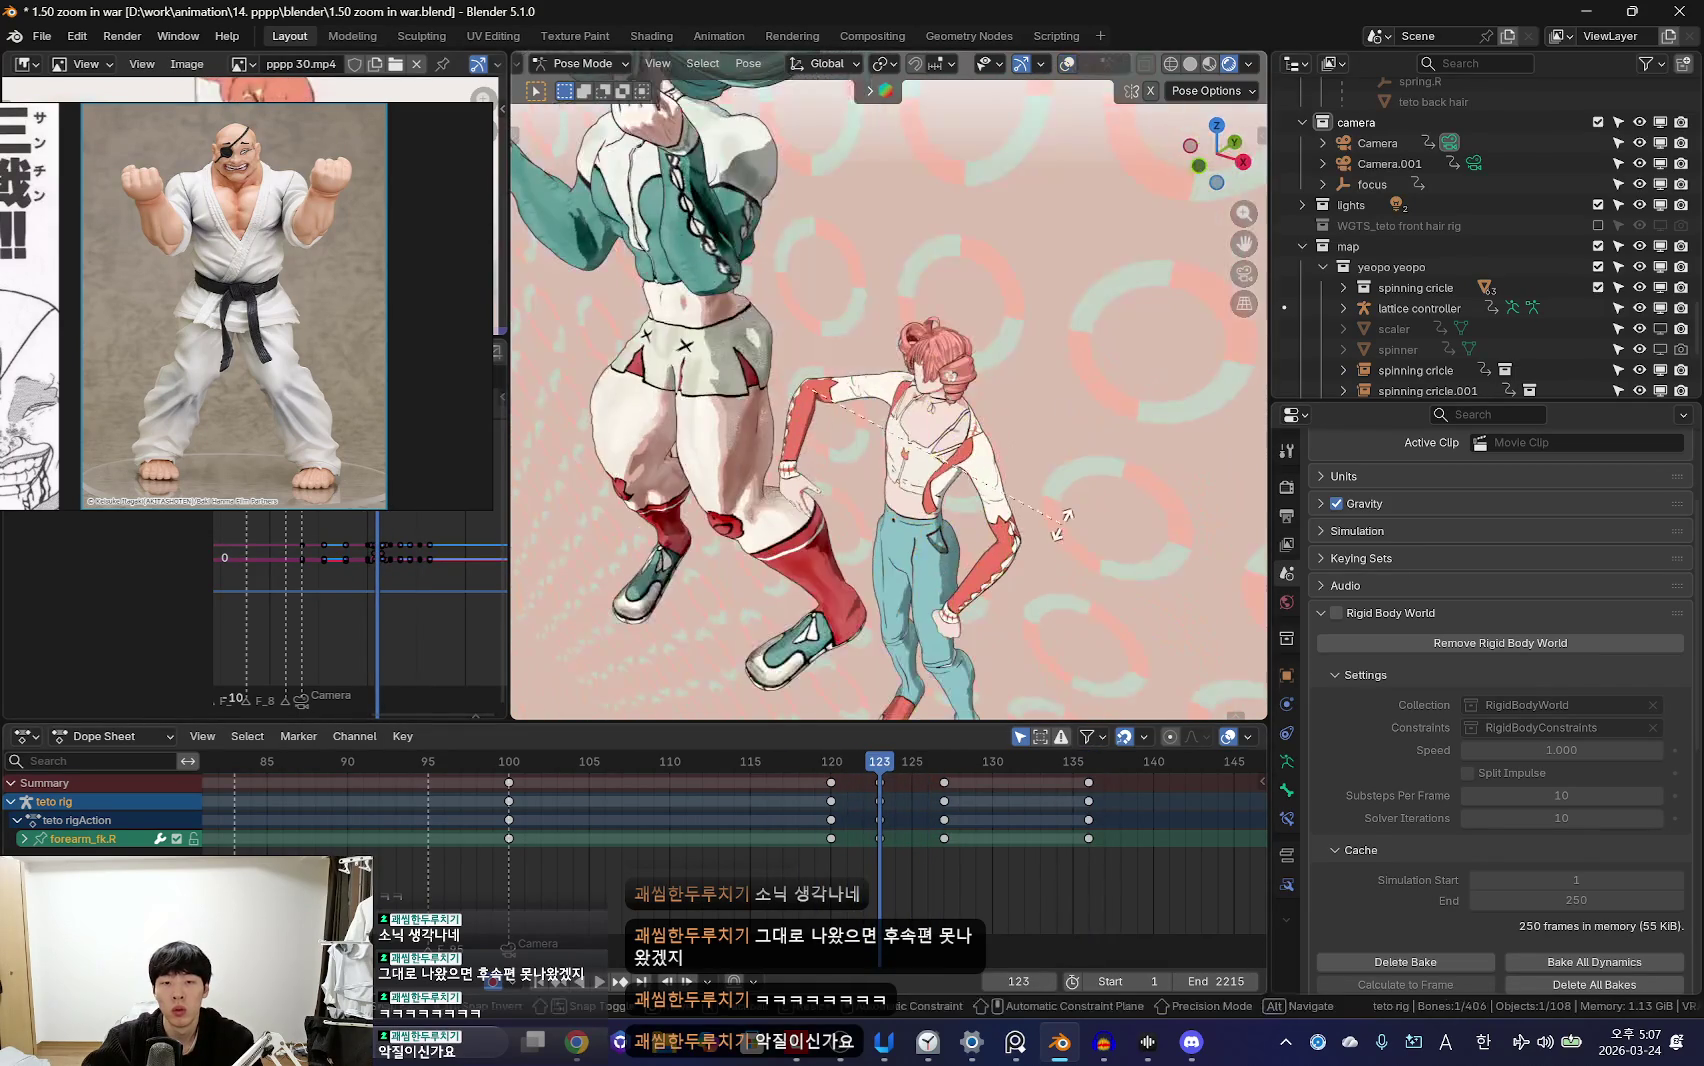
pyautogui.press('KP_1')
pyautogui.hotkey('shift', 'alt', 'z')
pyautogui.click(855, 383)
pyautogui.hotkey('shift', 'alt', 'z')
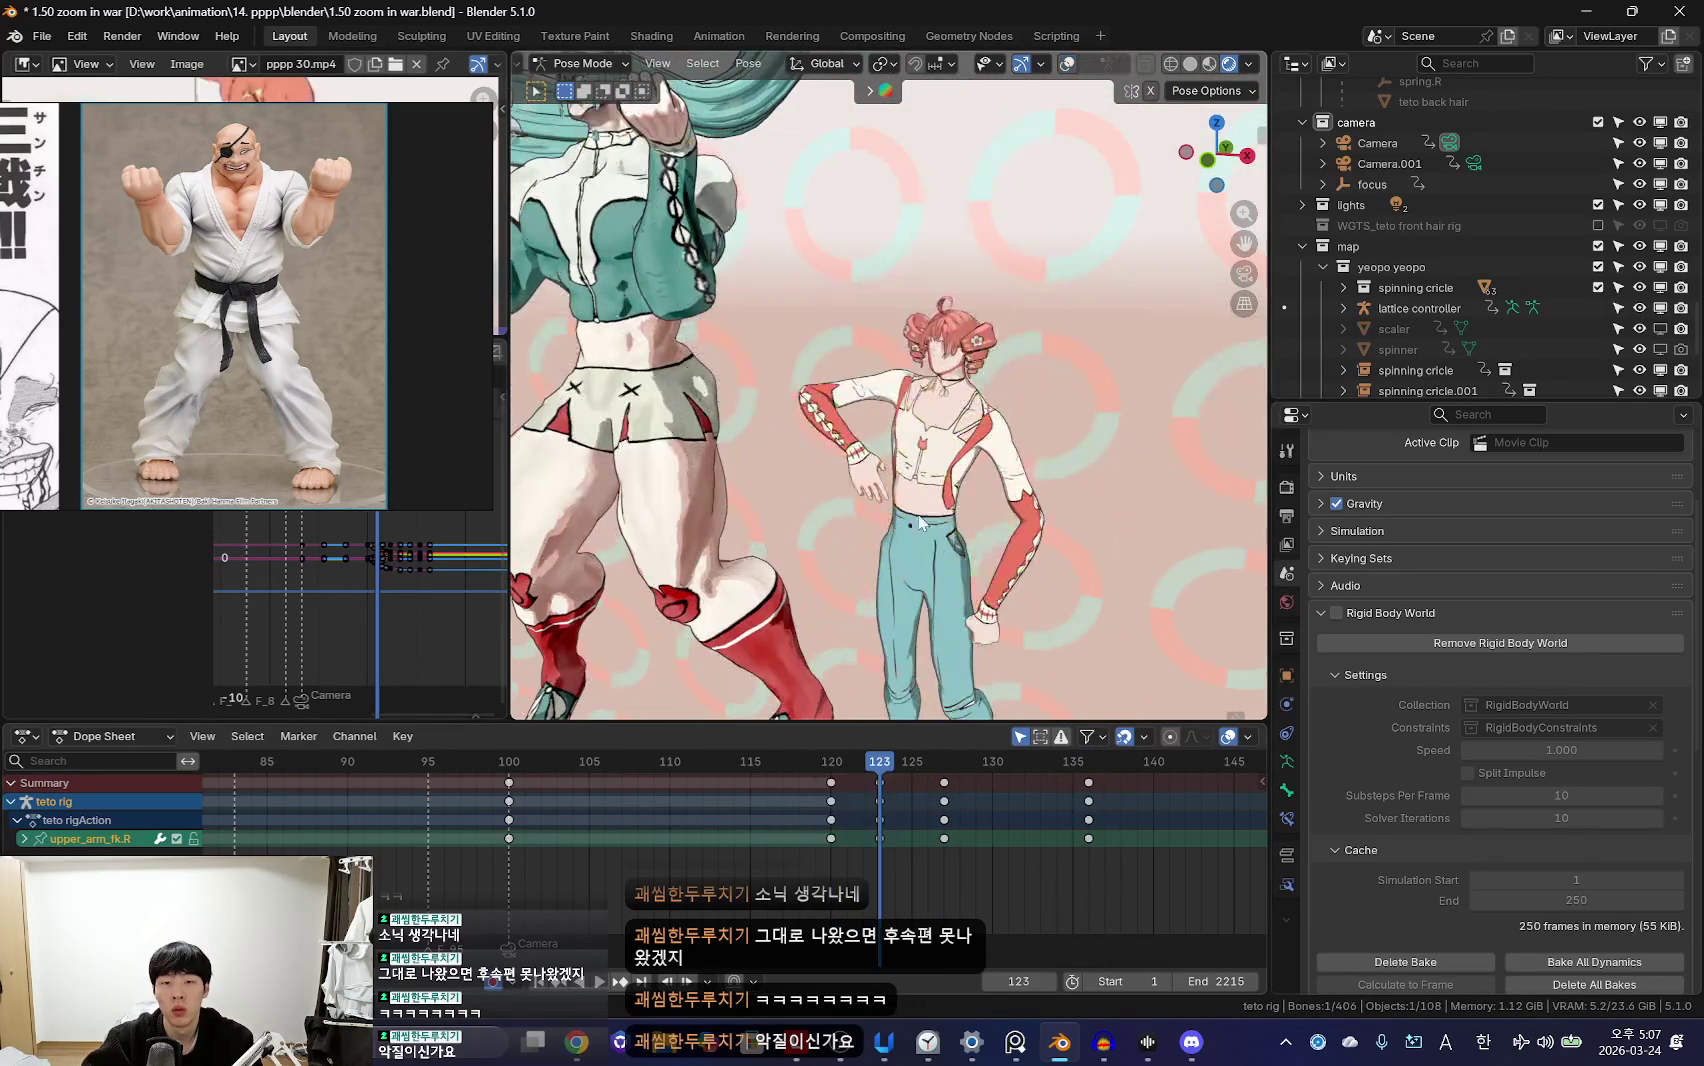
pyautogui.press('r')
pyautogui.click(1005, 625)
# Step: Scrub frames from 125 onward and rotate the upper arm further to raise it overhead
pyautogui.moveTo(880, 831); pyautogui.dragTo(909, 831)
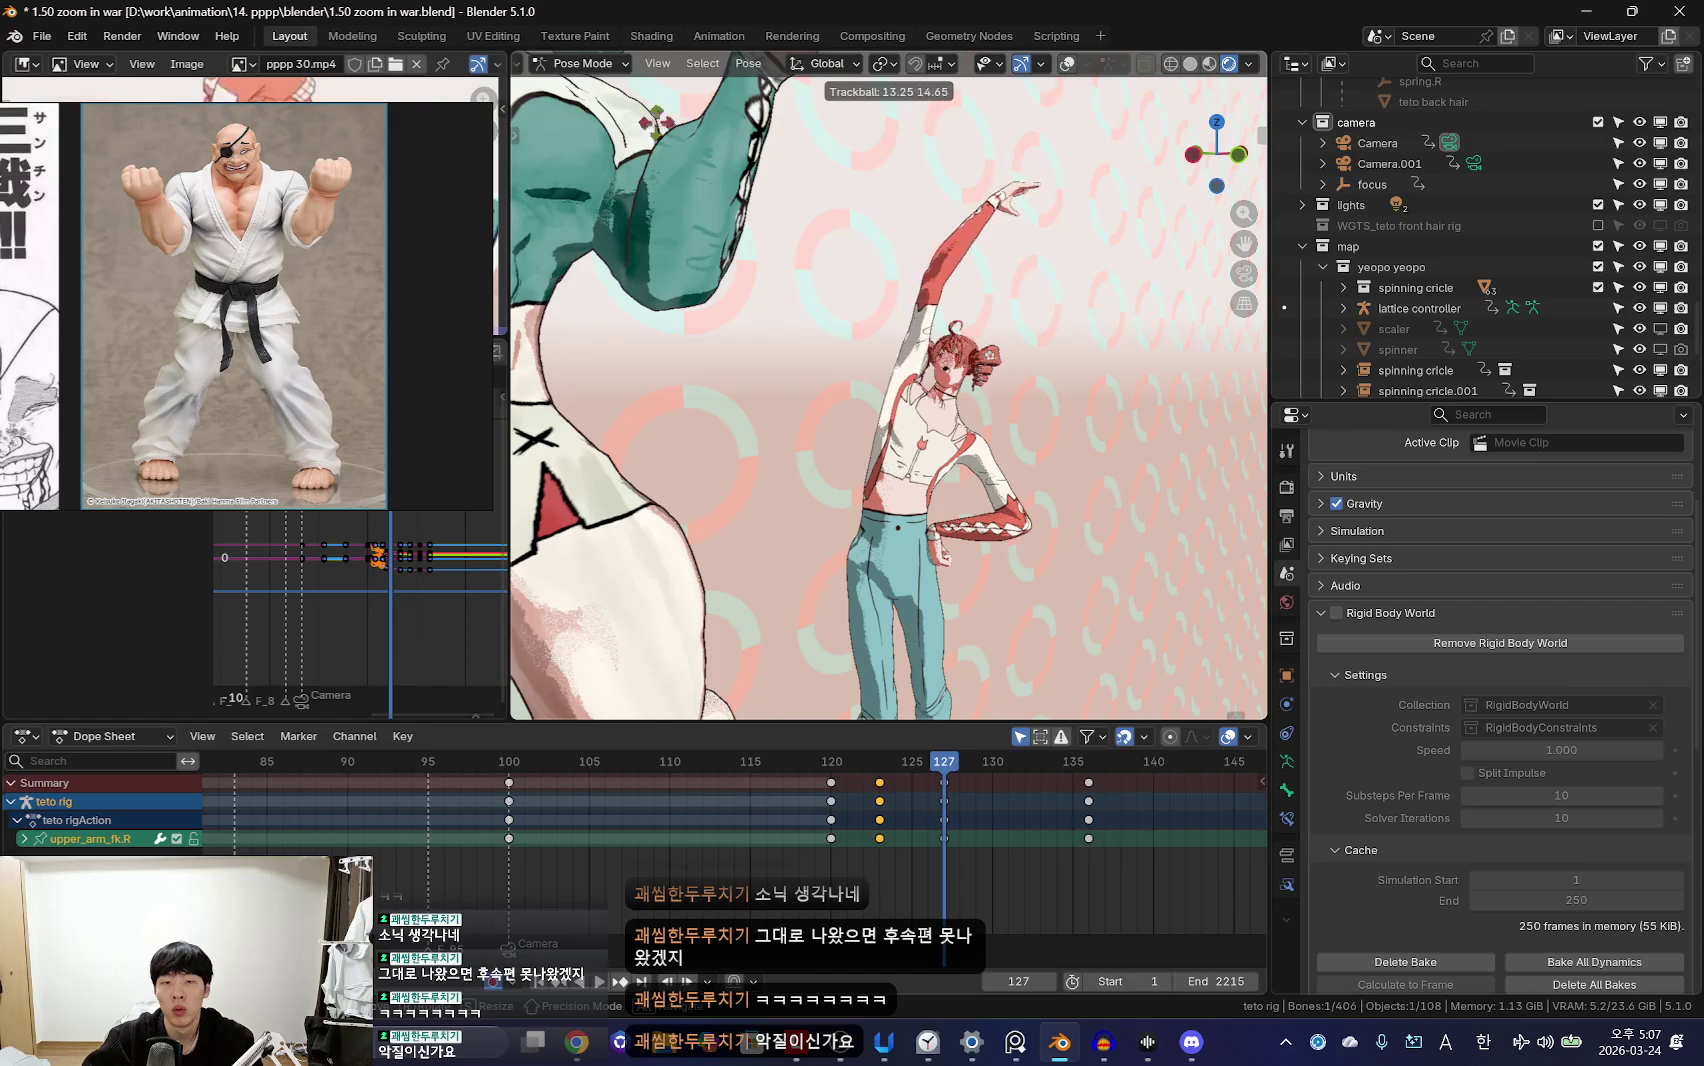
pyautogui.moveTo(875, 835); pyautogui.dragTo(950, 850)
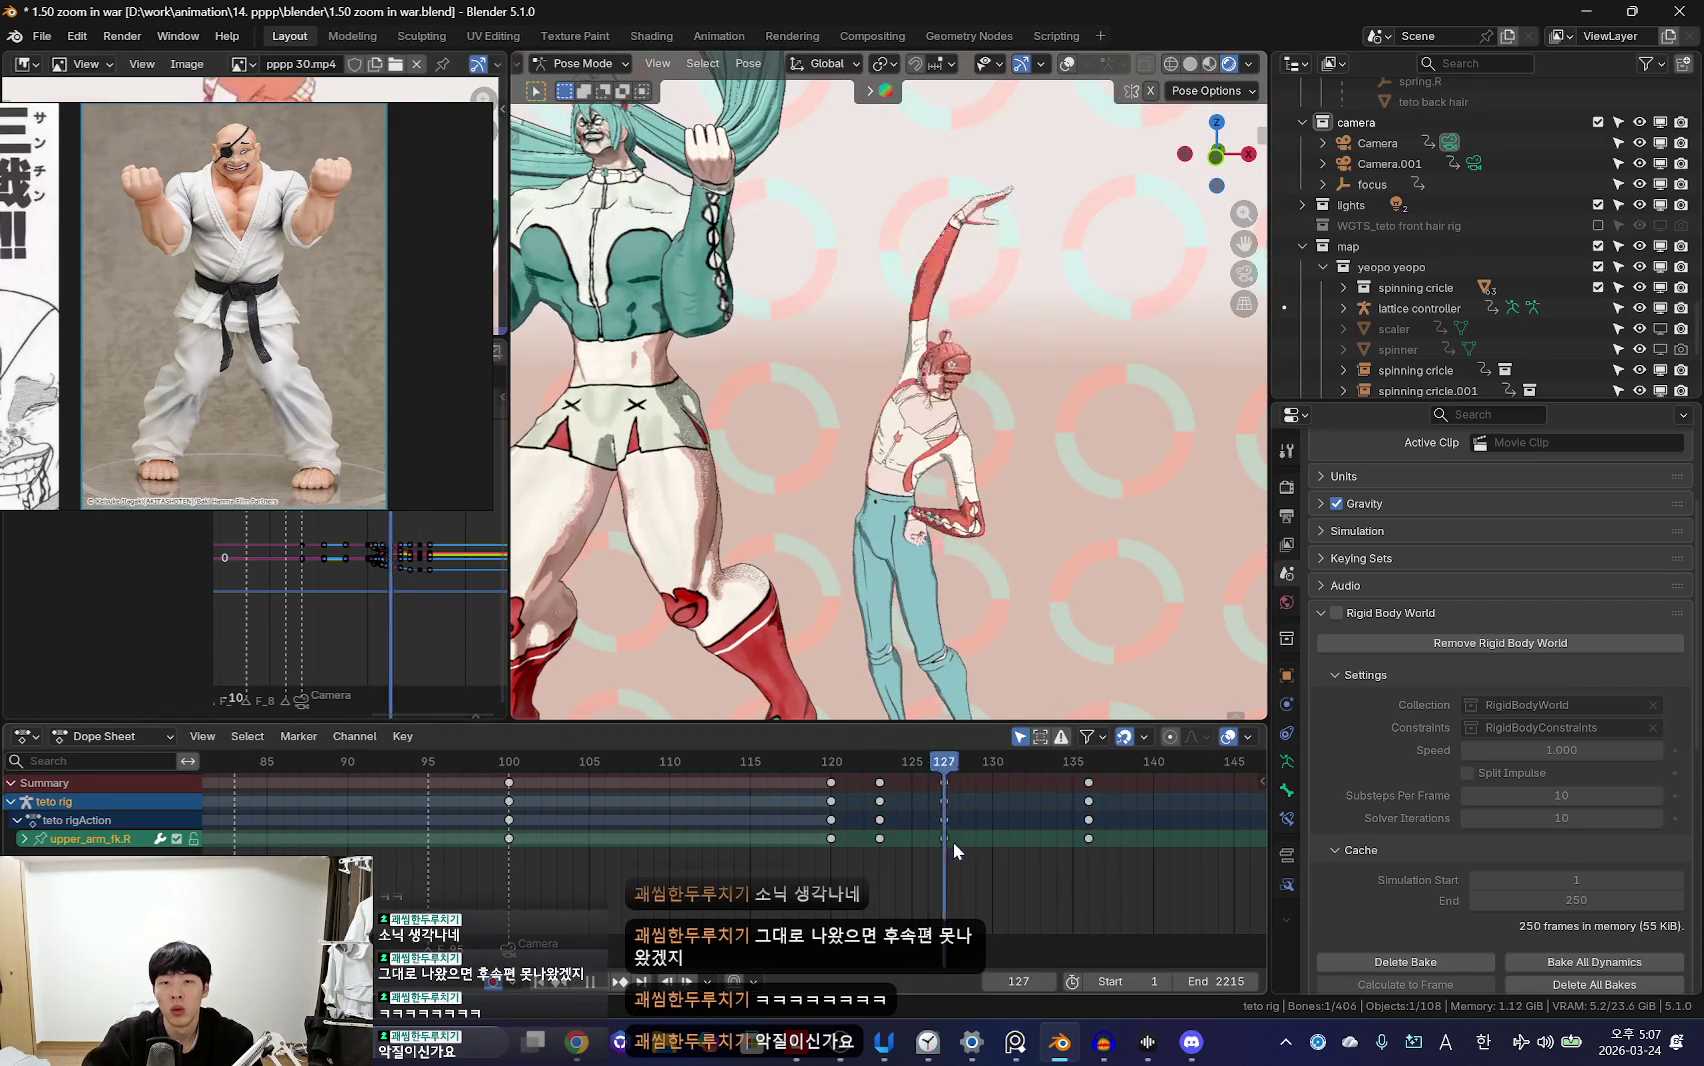
pyautogui.press('r')
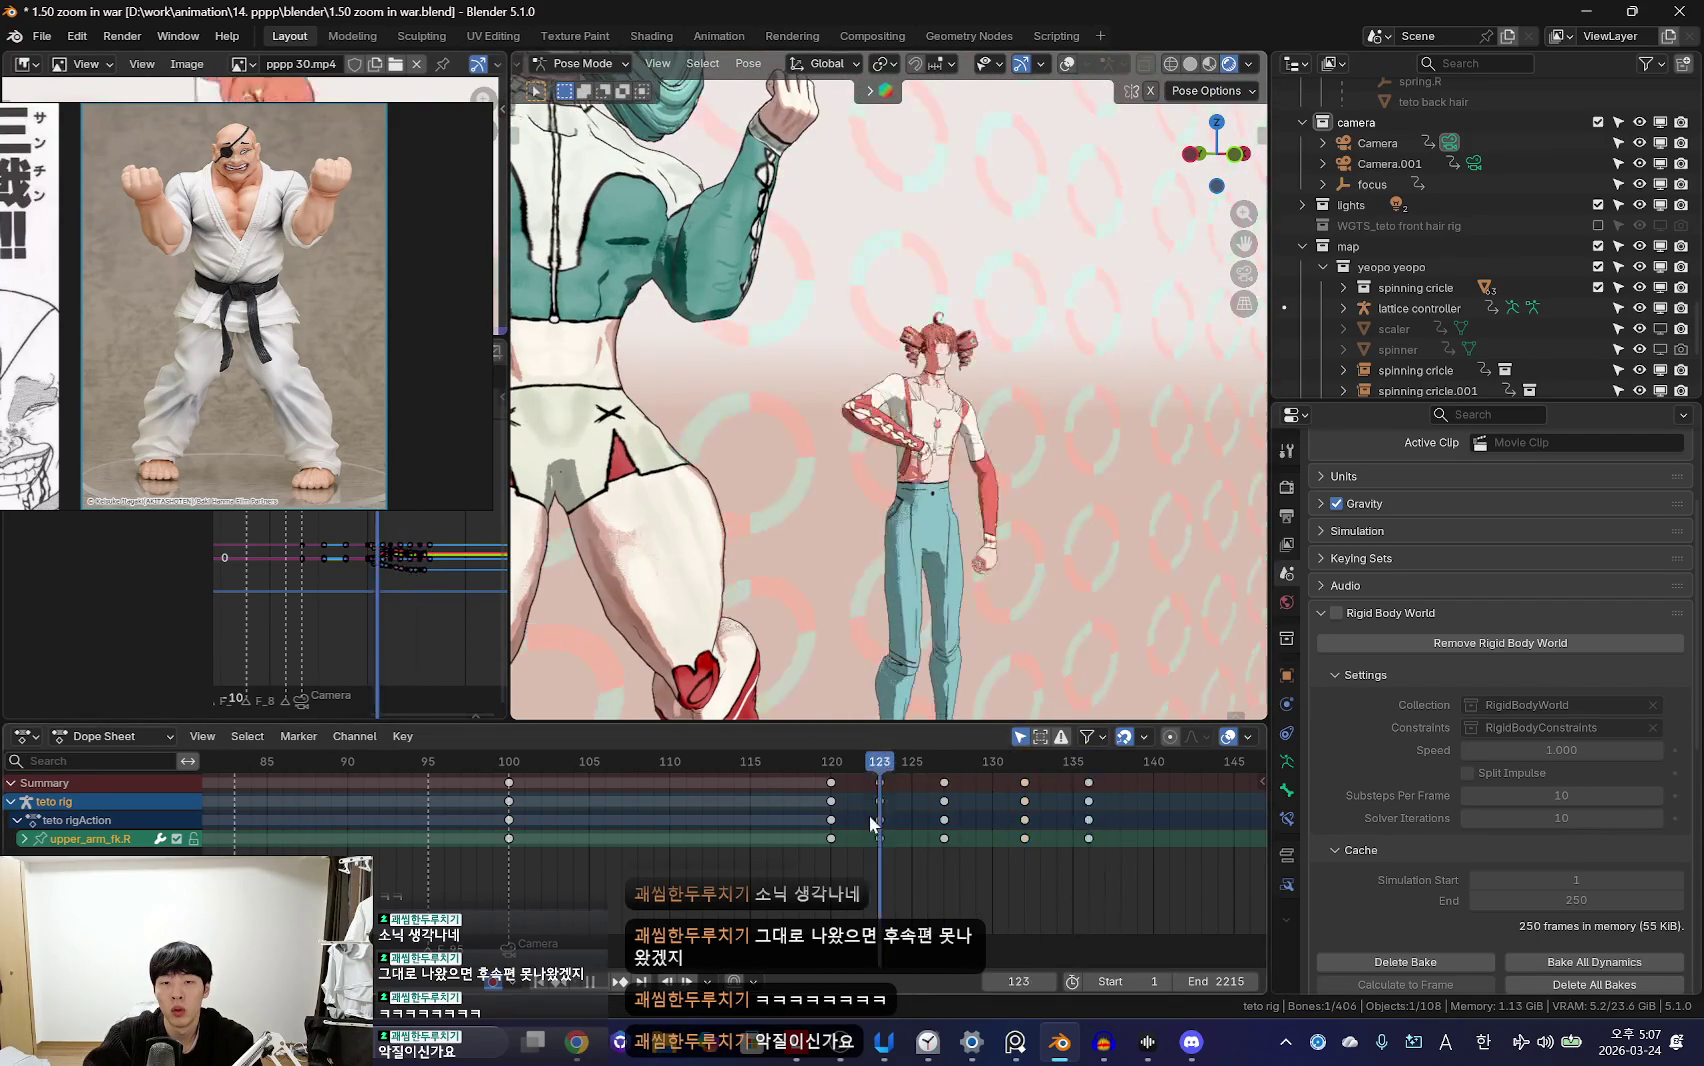
pyautogui.moveTo(873, 823); pyautogui.dragTo(1035, 457)
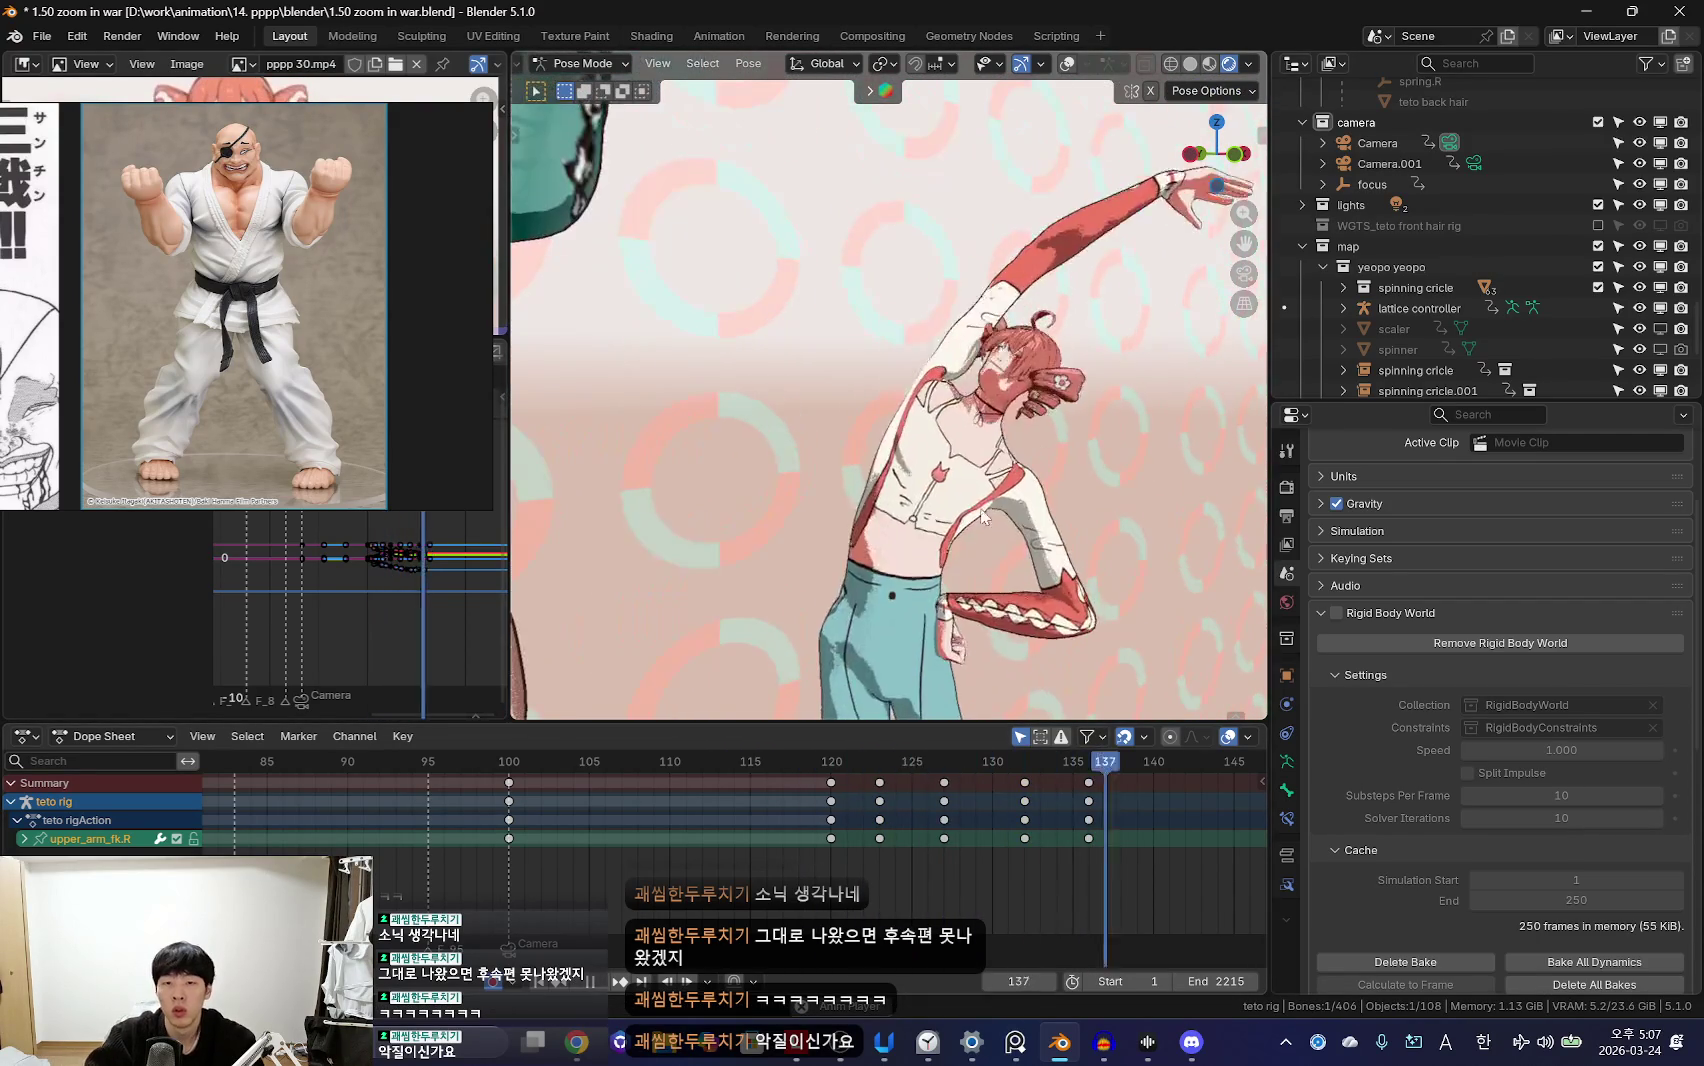
pyautogui.moveTo(1035, 457)
pyautogui.mouseDown()
pyautogui.moveTo(978, 650)
pyautogui.moveTo(1032, 639)
pyautogui.moveTo(947, 784)
pyautogui.moveTo(859, 843)
pyautogui.moveTo(1022, 558)
pyautogui.moveTo(936, 871)
pyautogui.moveTo(911, 884)
pyautogui.mouseUp()
pyautogui.press('KP_0')
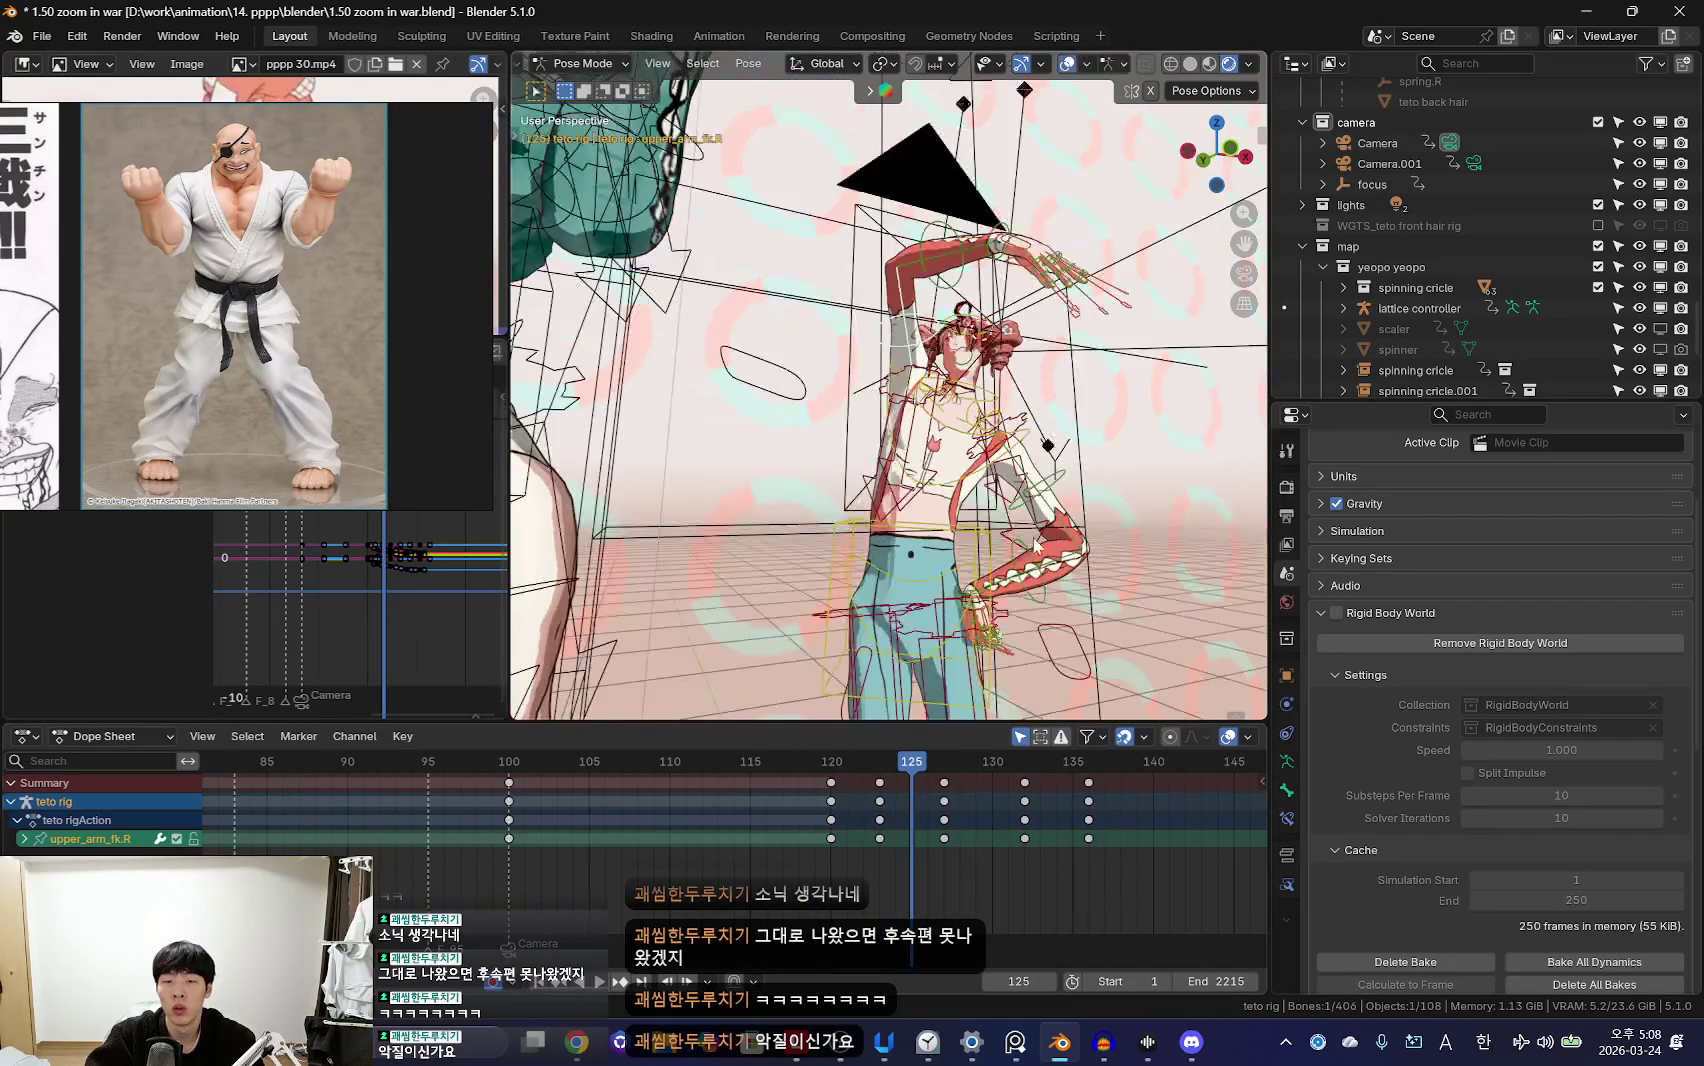
# Step: Widen the view, select the torso control, and scrub from frame 120 to check its motion
pyautogui.moveTo(1037, 545); pyautogui.dragTo(900, 520, button='middle')
pyautogui.moveTo(776, 821); pyautogui.dragTo(863, 835)
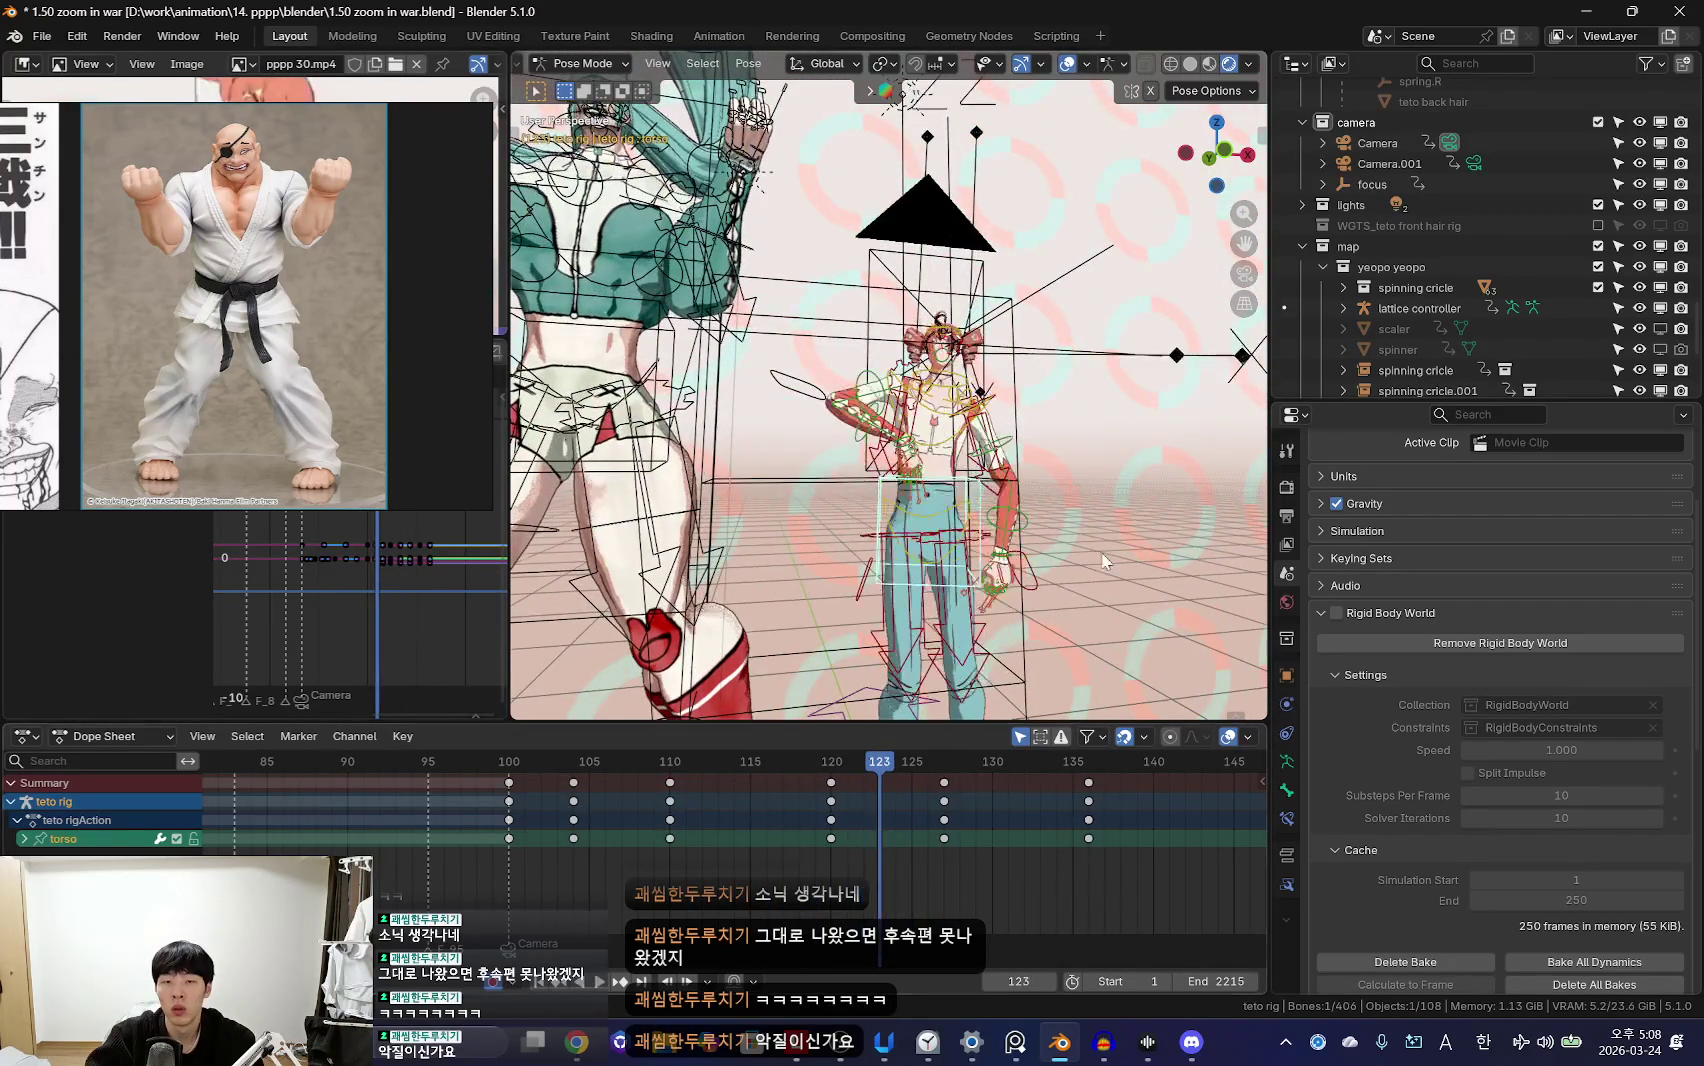
pyautogui.hotkey('shift', 'alt', 'z')
pyautogui.press('Left')
pyautogui.press('Left')
pyautogui.press('Left')
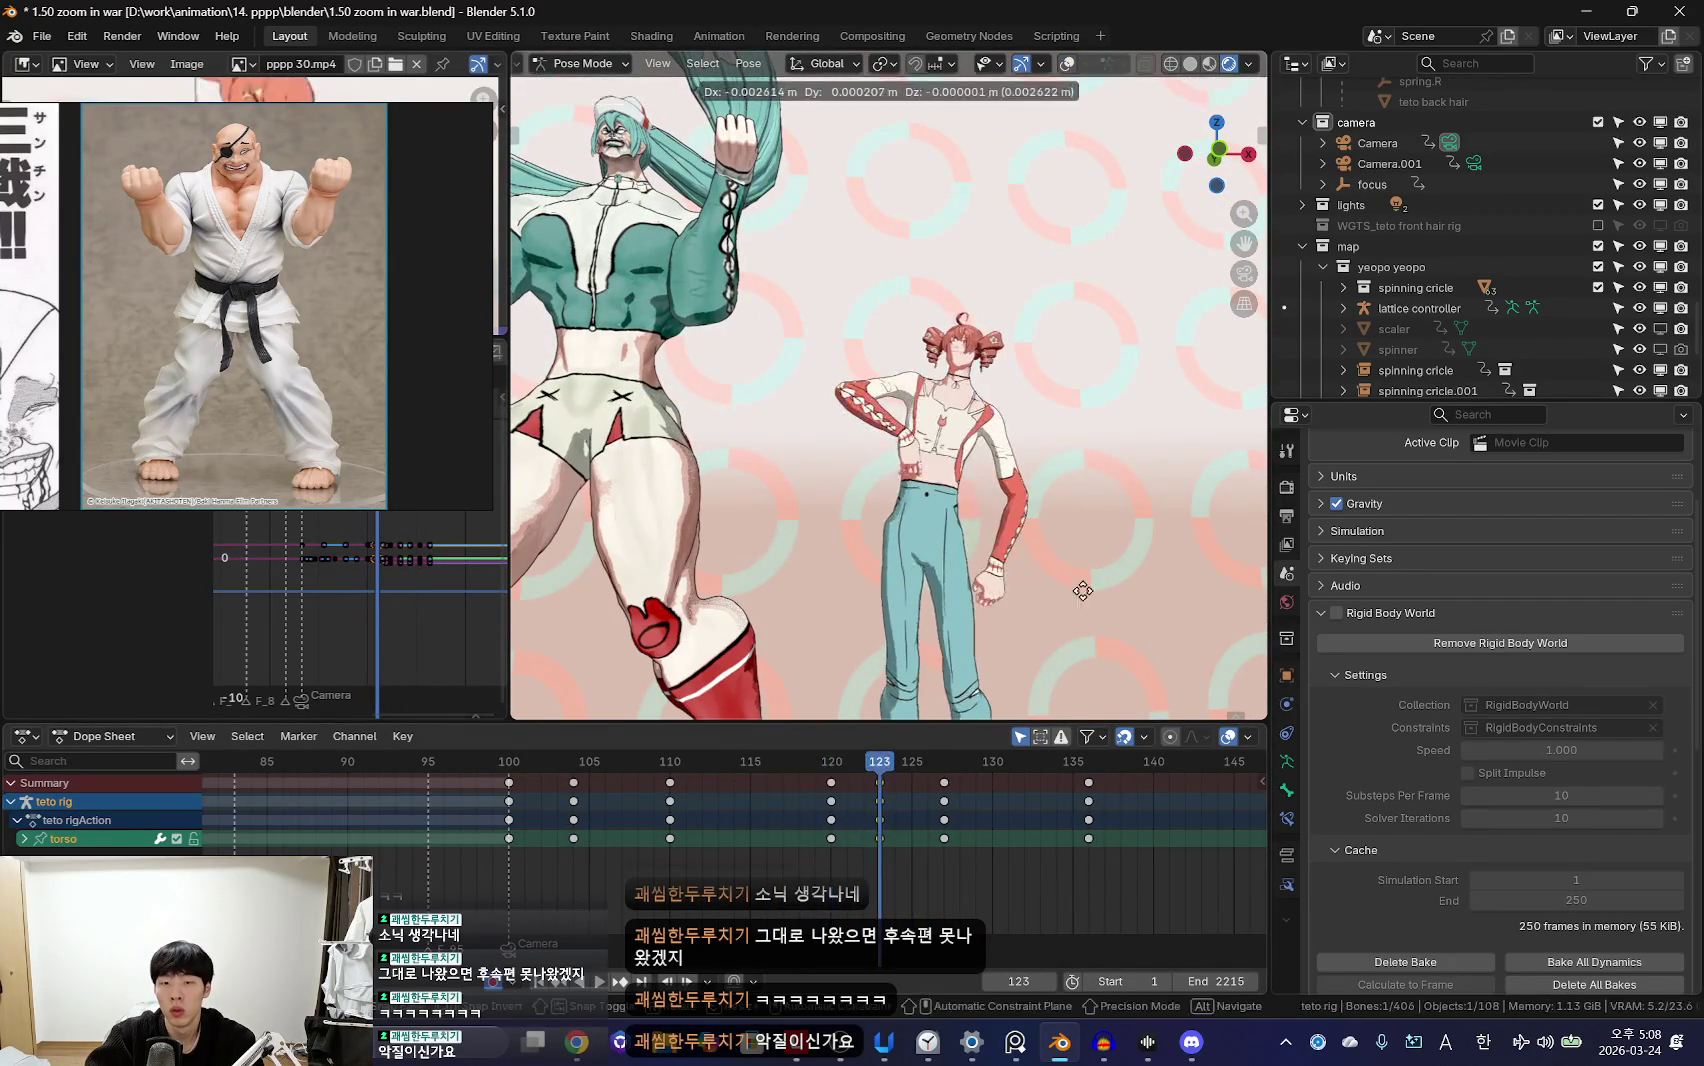
pyautogui.moveTo(1090, 875); pyautogui.dragTo(877, 863)
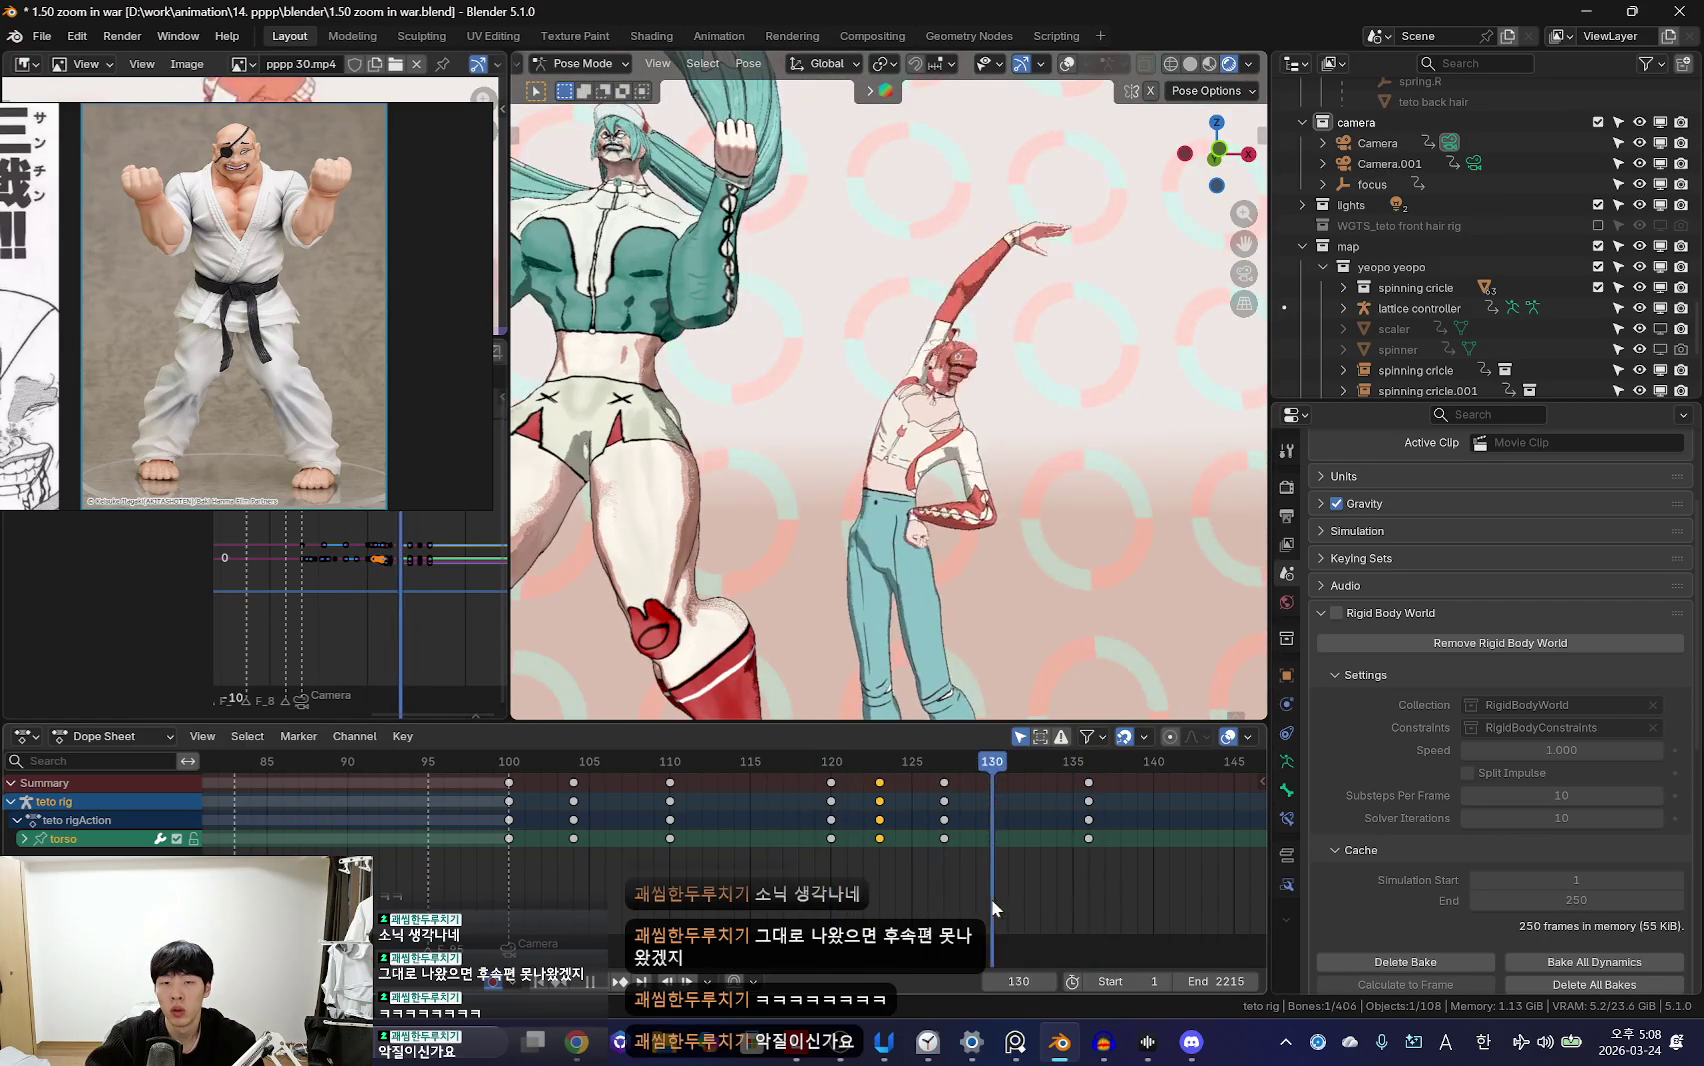
# Step: Rotate the torso about 3° at frame 136 and insert a keyframe there
pyautogui.press('i')
pyautogui.press('Up')
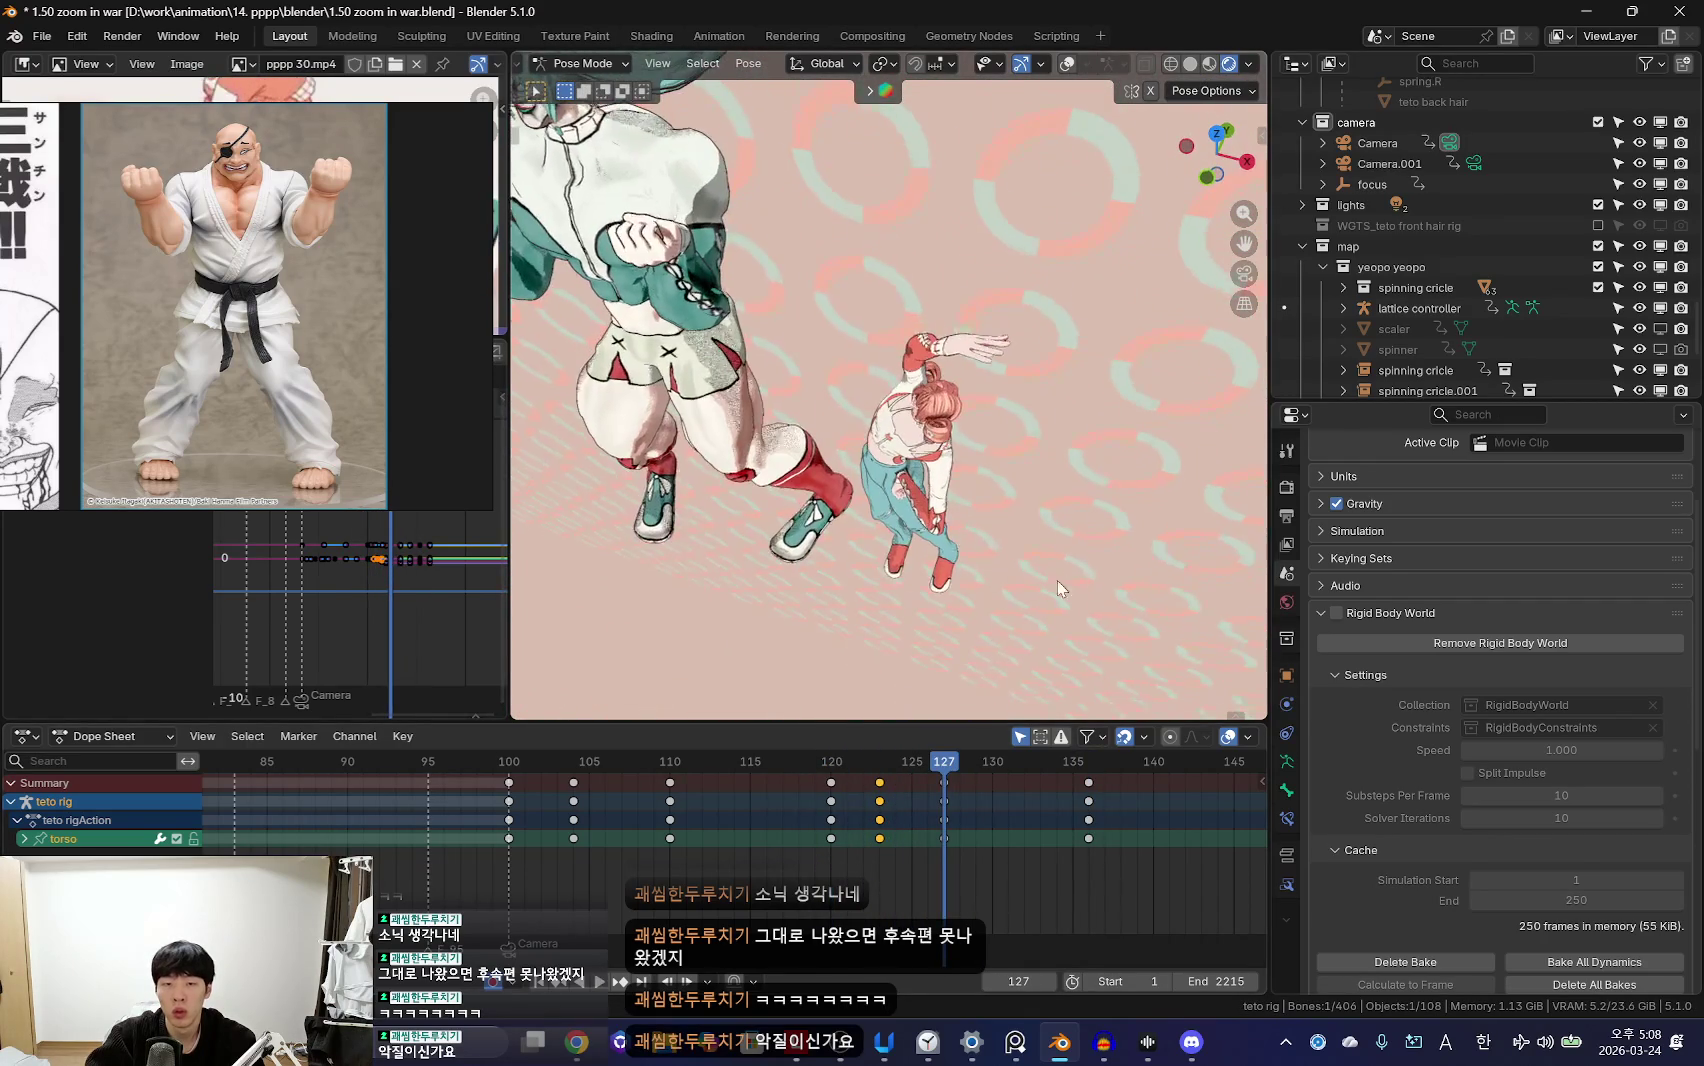
pyautogui.press('Up')
pyautogui.press('r')
pyautogui.click(1127, 566)
pyautogui.press('i')
pyautogui.press('Down')
pyautogui.press('Down')
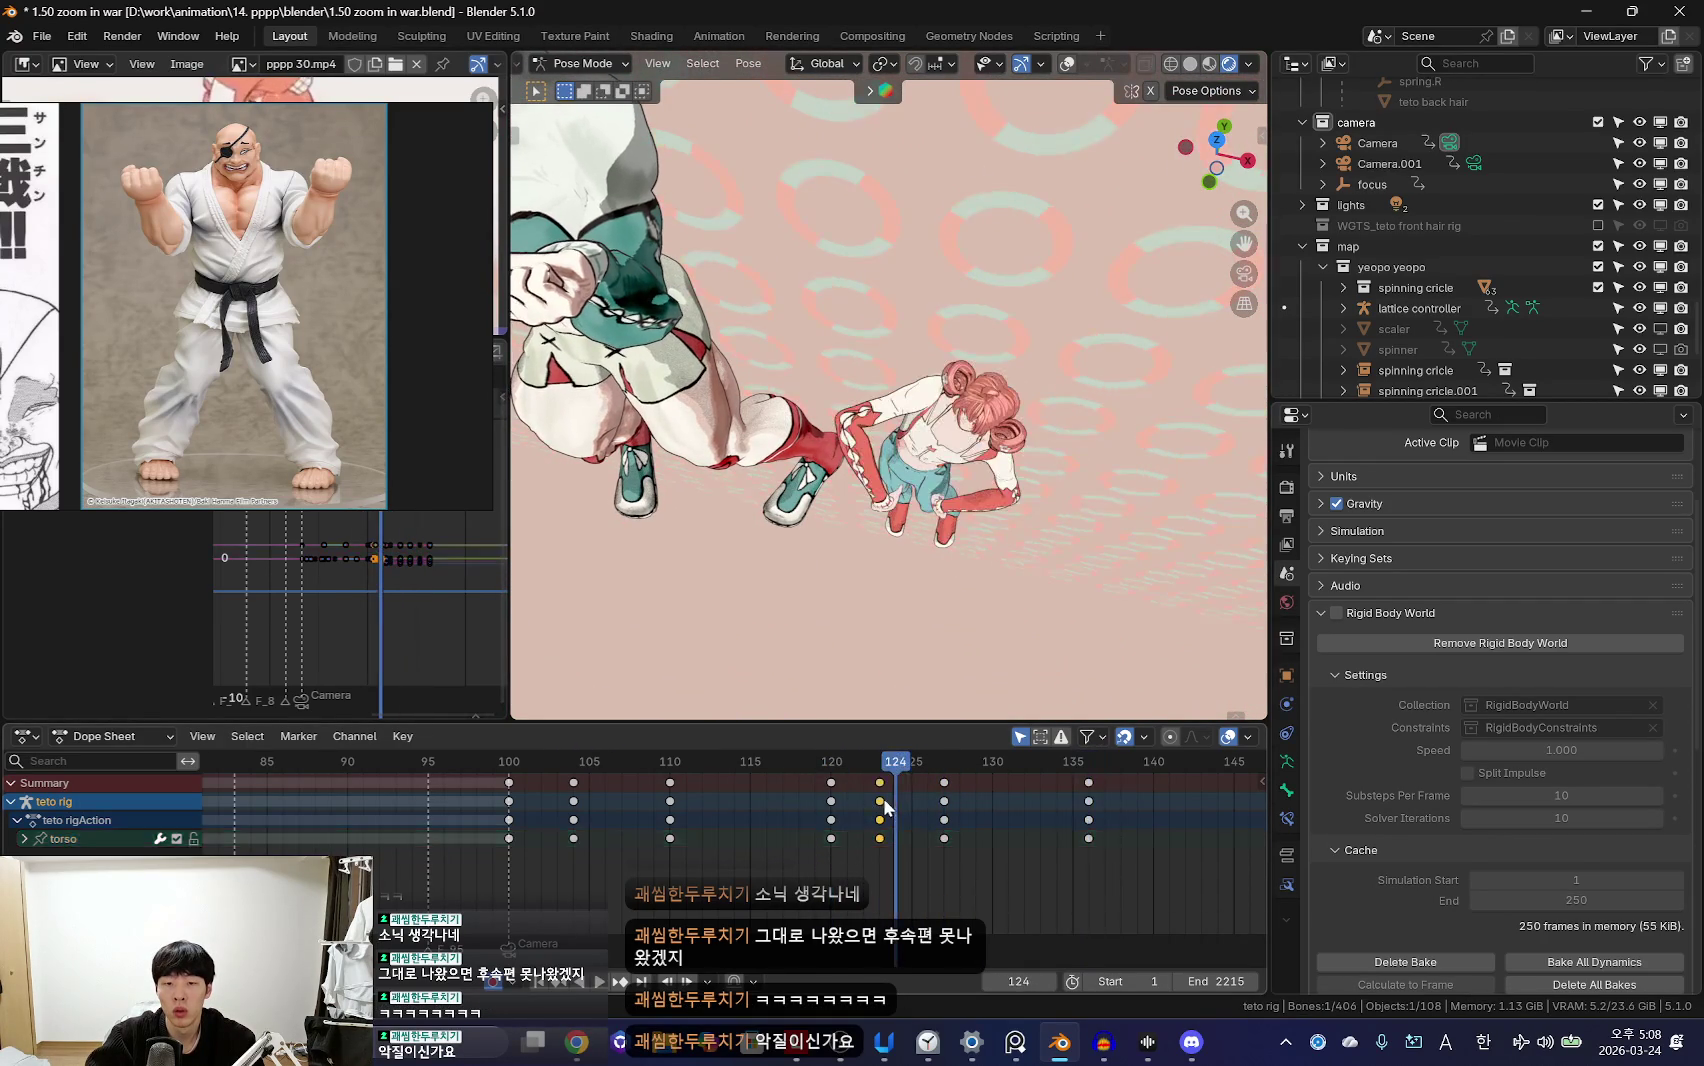
# Step: Play back the raised-arm motion from frame 123, then stop around frame 120
pyautogui.click(818, 857)
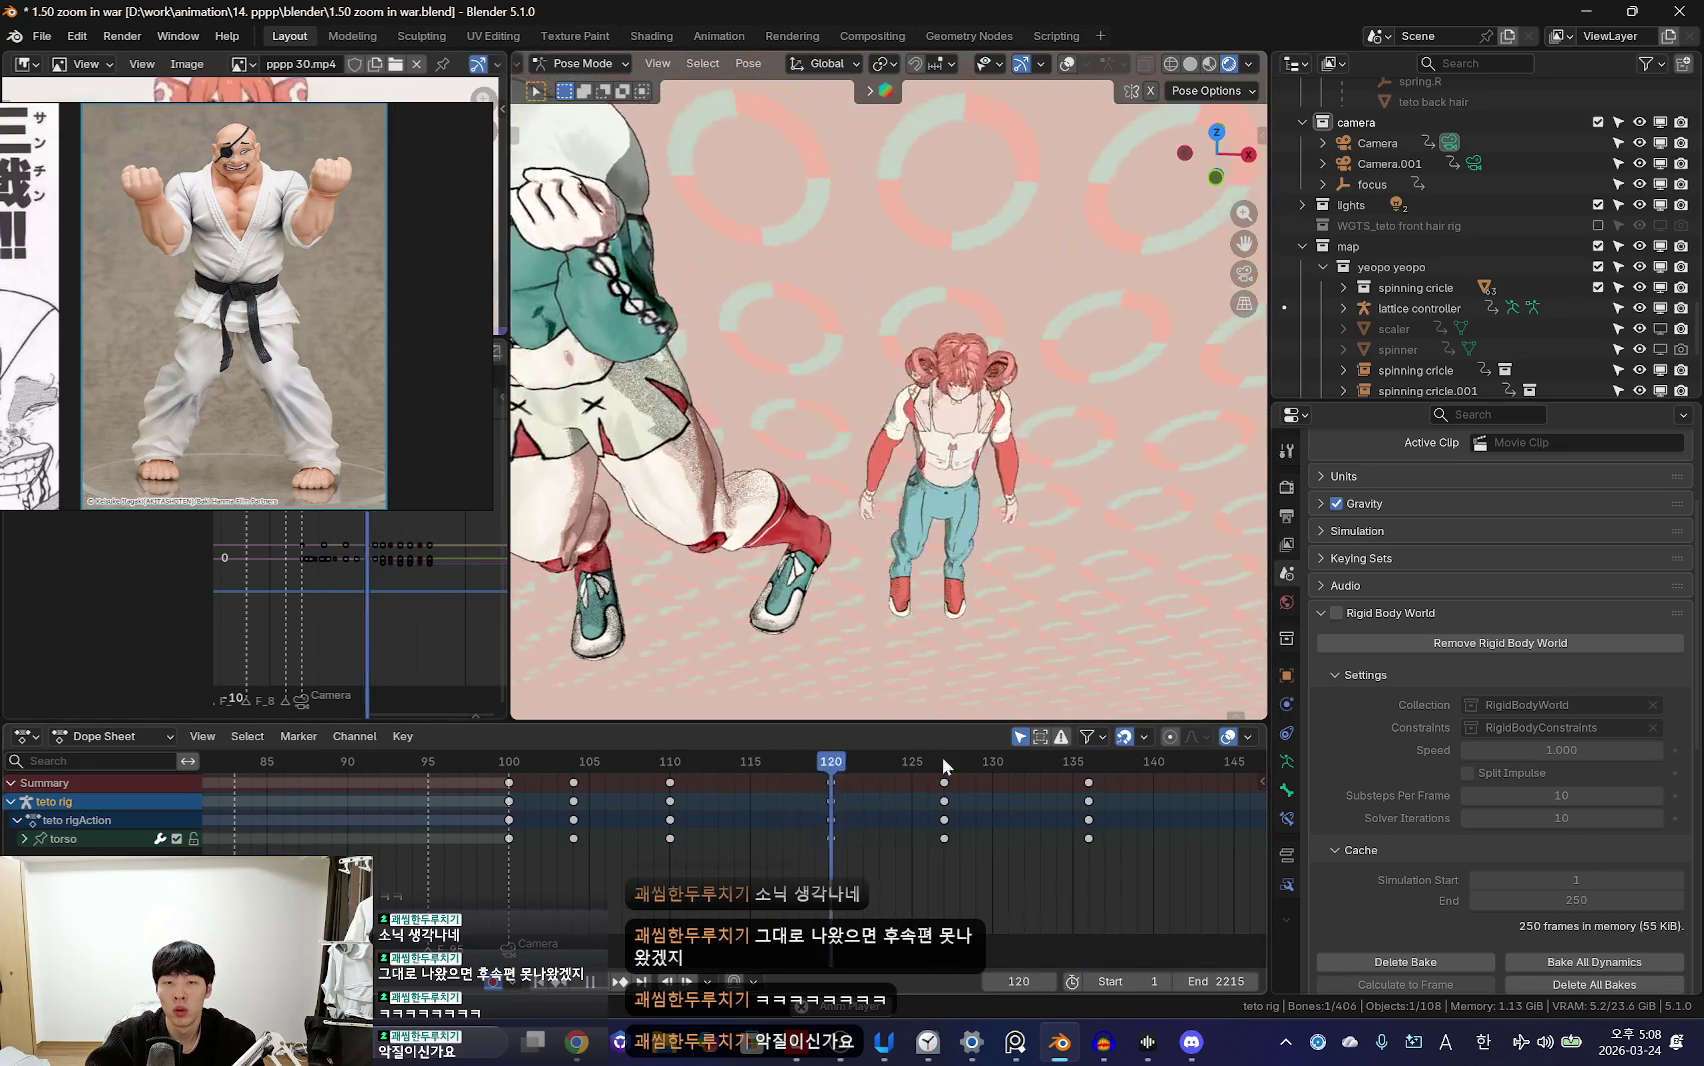
pyautogui.hotkey('shift', 'alt', 'z')
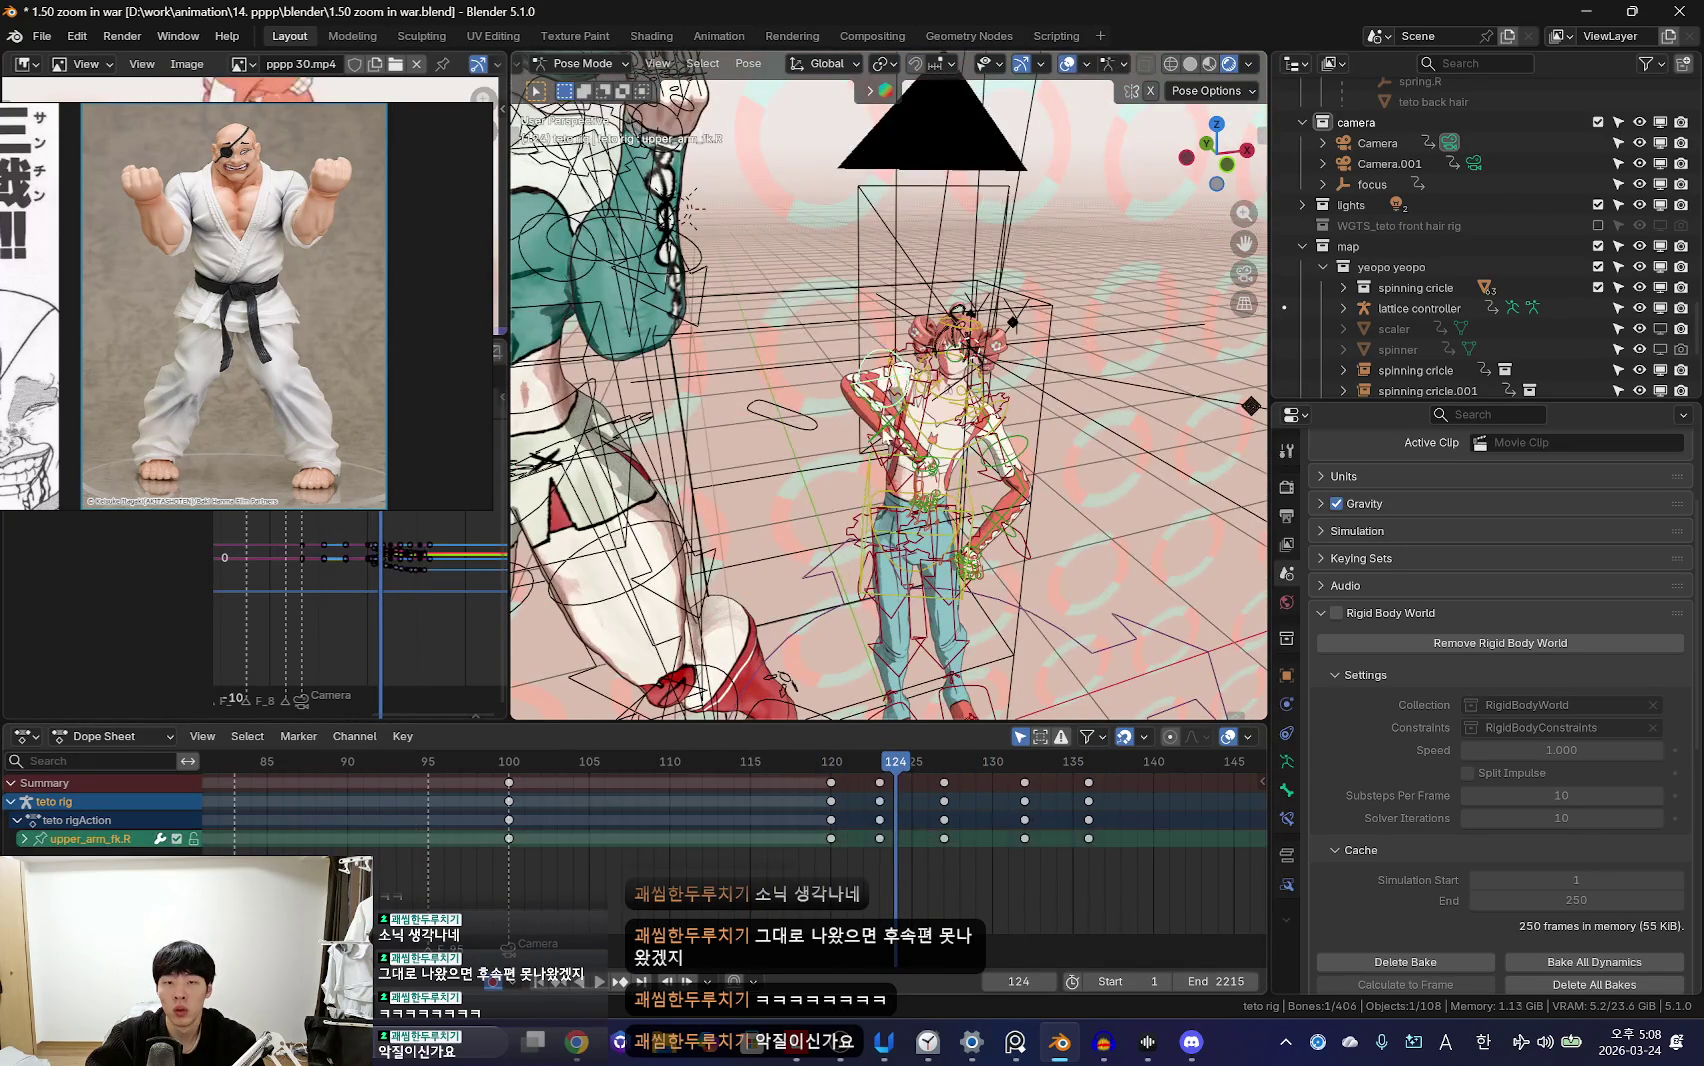
pyautogui.hotkey('shift', 'alt', 'z')
pyautogui.press('Left')
pyautogui.press('Up')
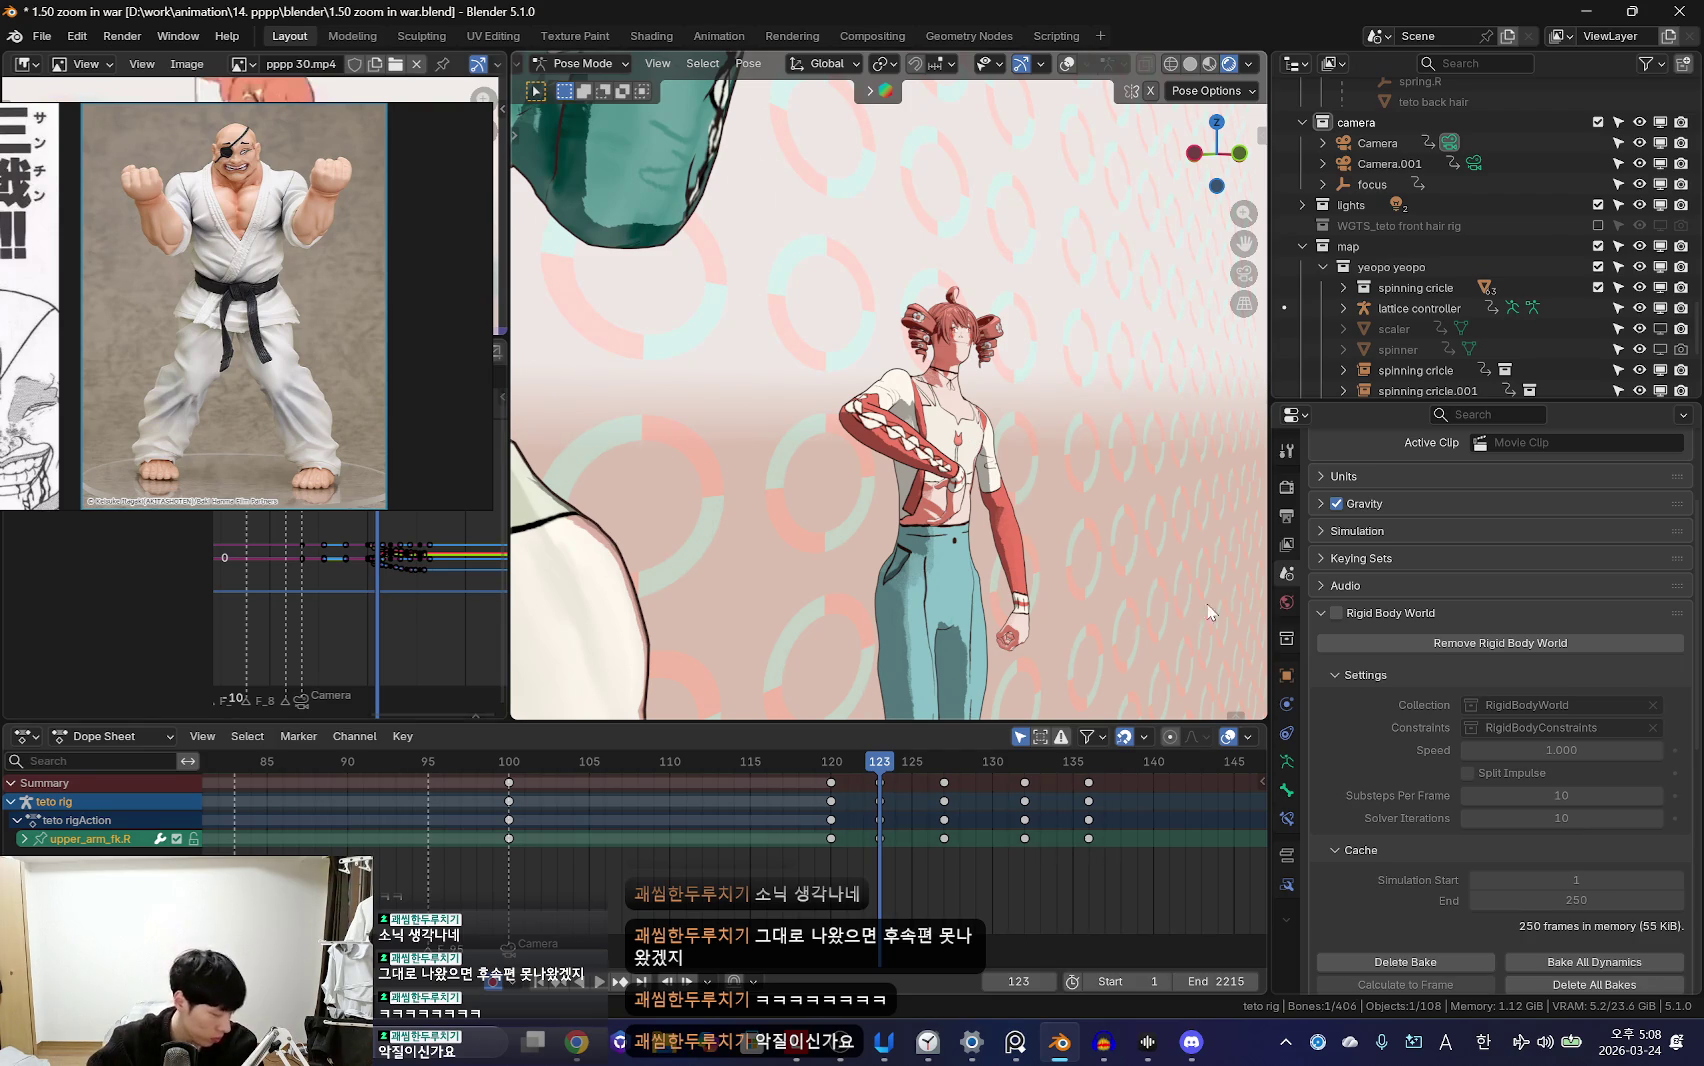
pyautogui.press('i')
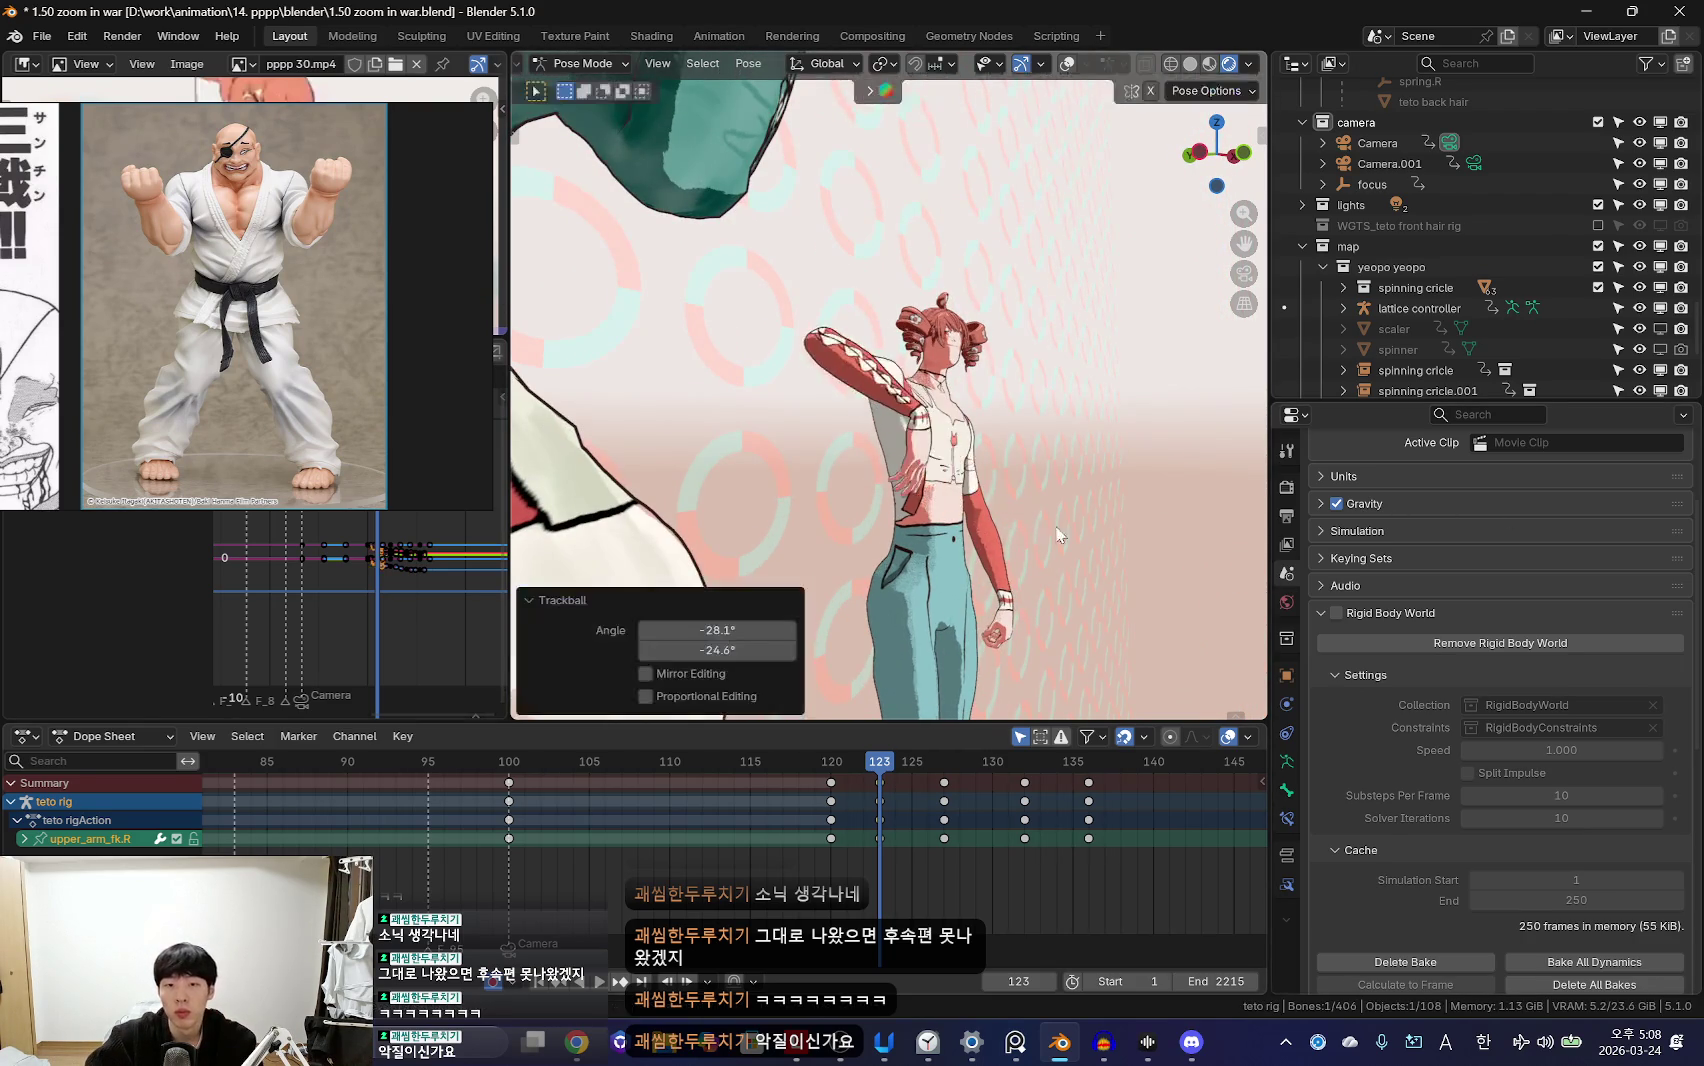
pyautogui.press('space')
pyautogui.click(831, 838)
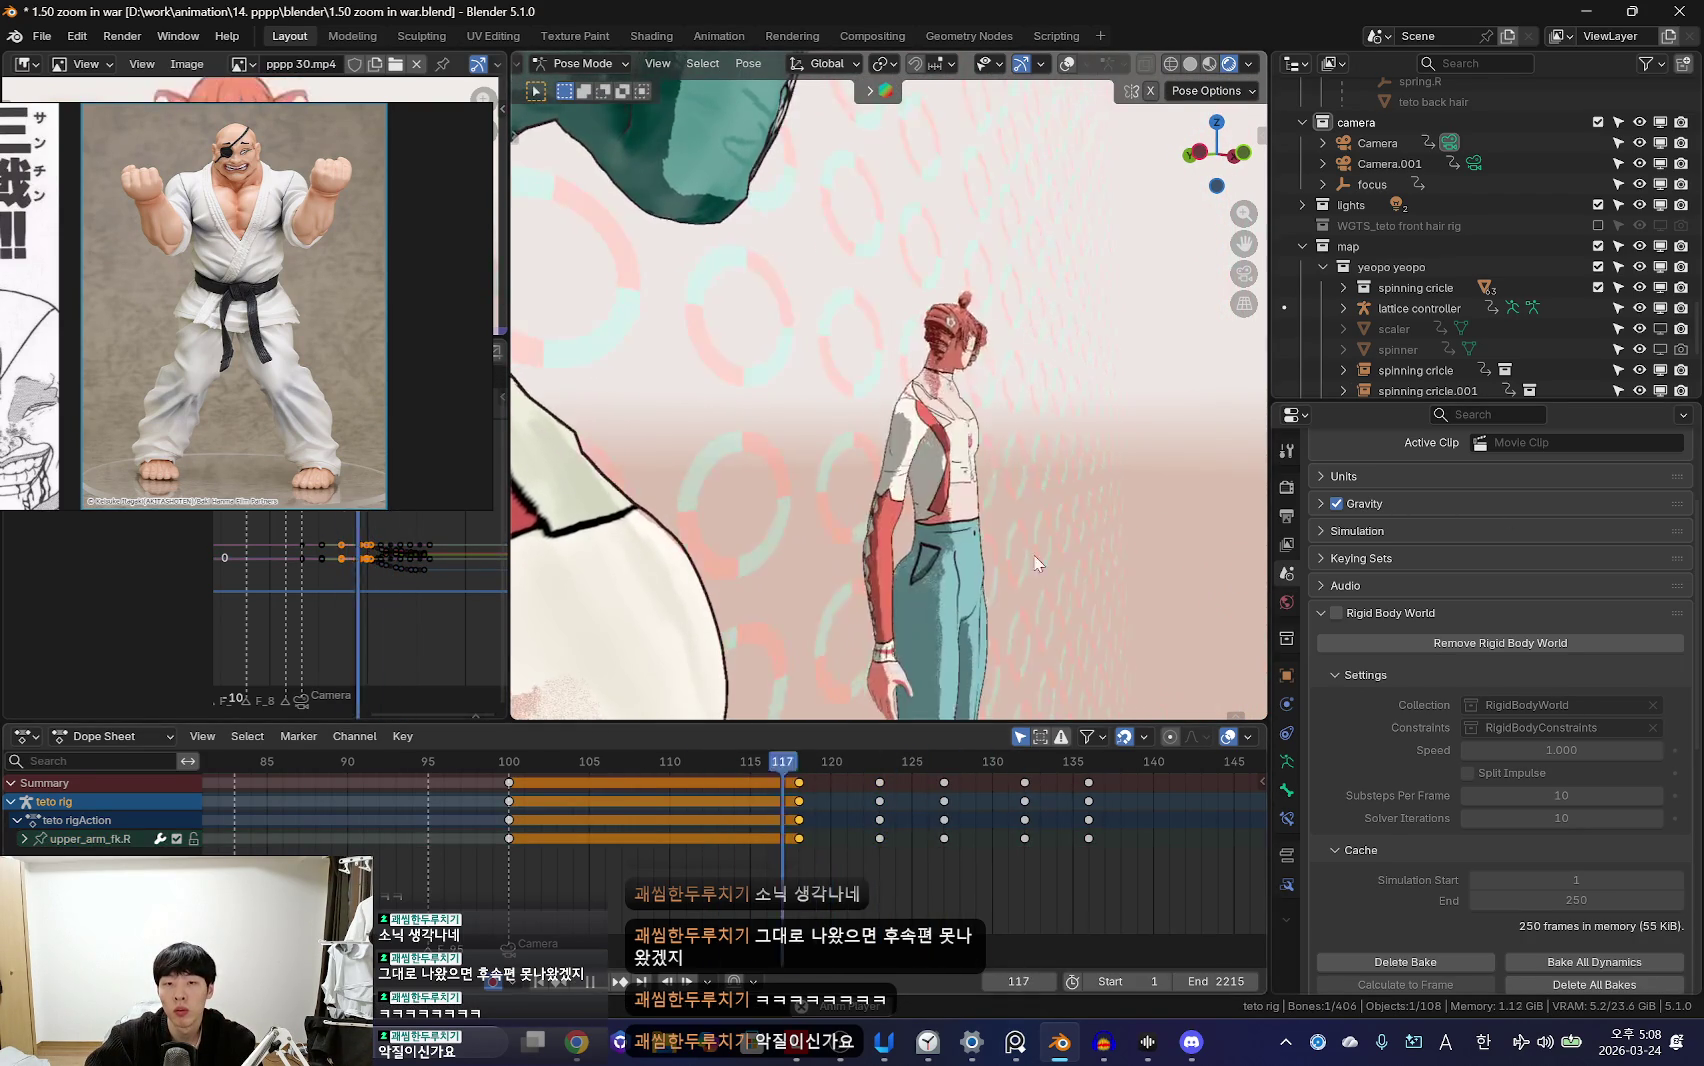
# Step: Scrub back to frames 123–124 and hide the overlays to compare earlier poses
pyautogui.click(895, 838)
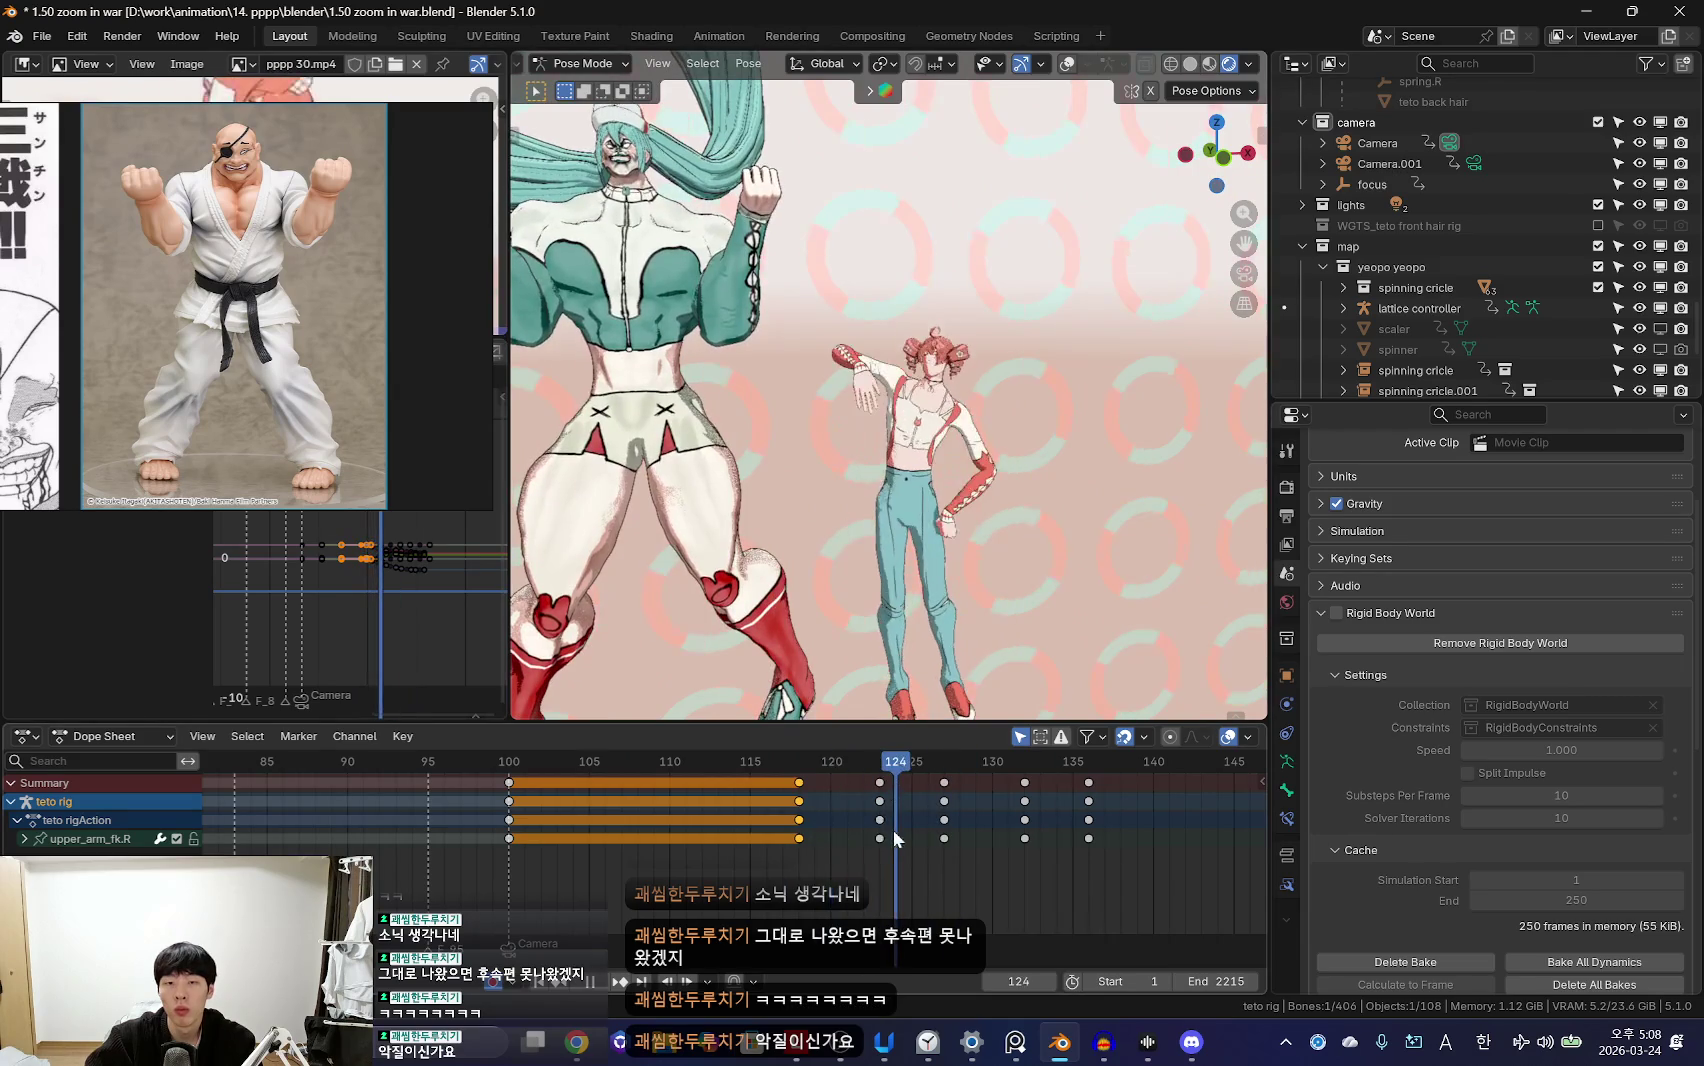
pyautogui.press('Left')
pyautogui.press('KP_0')
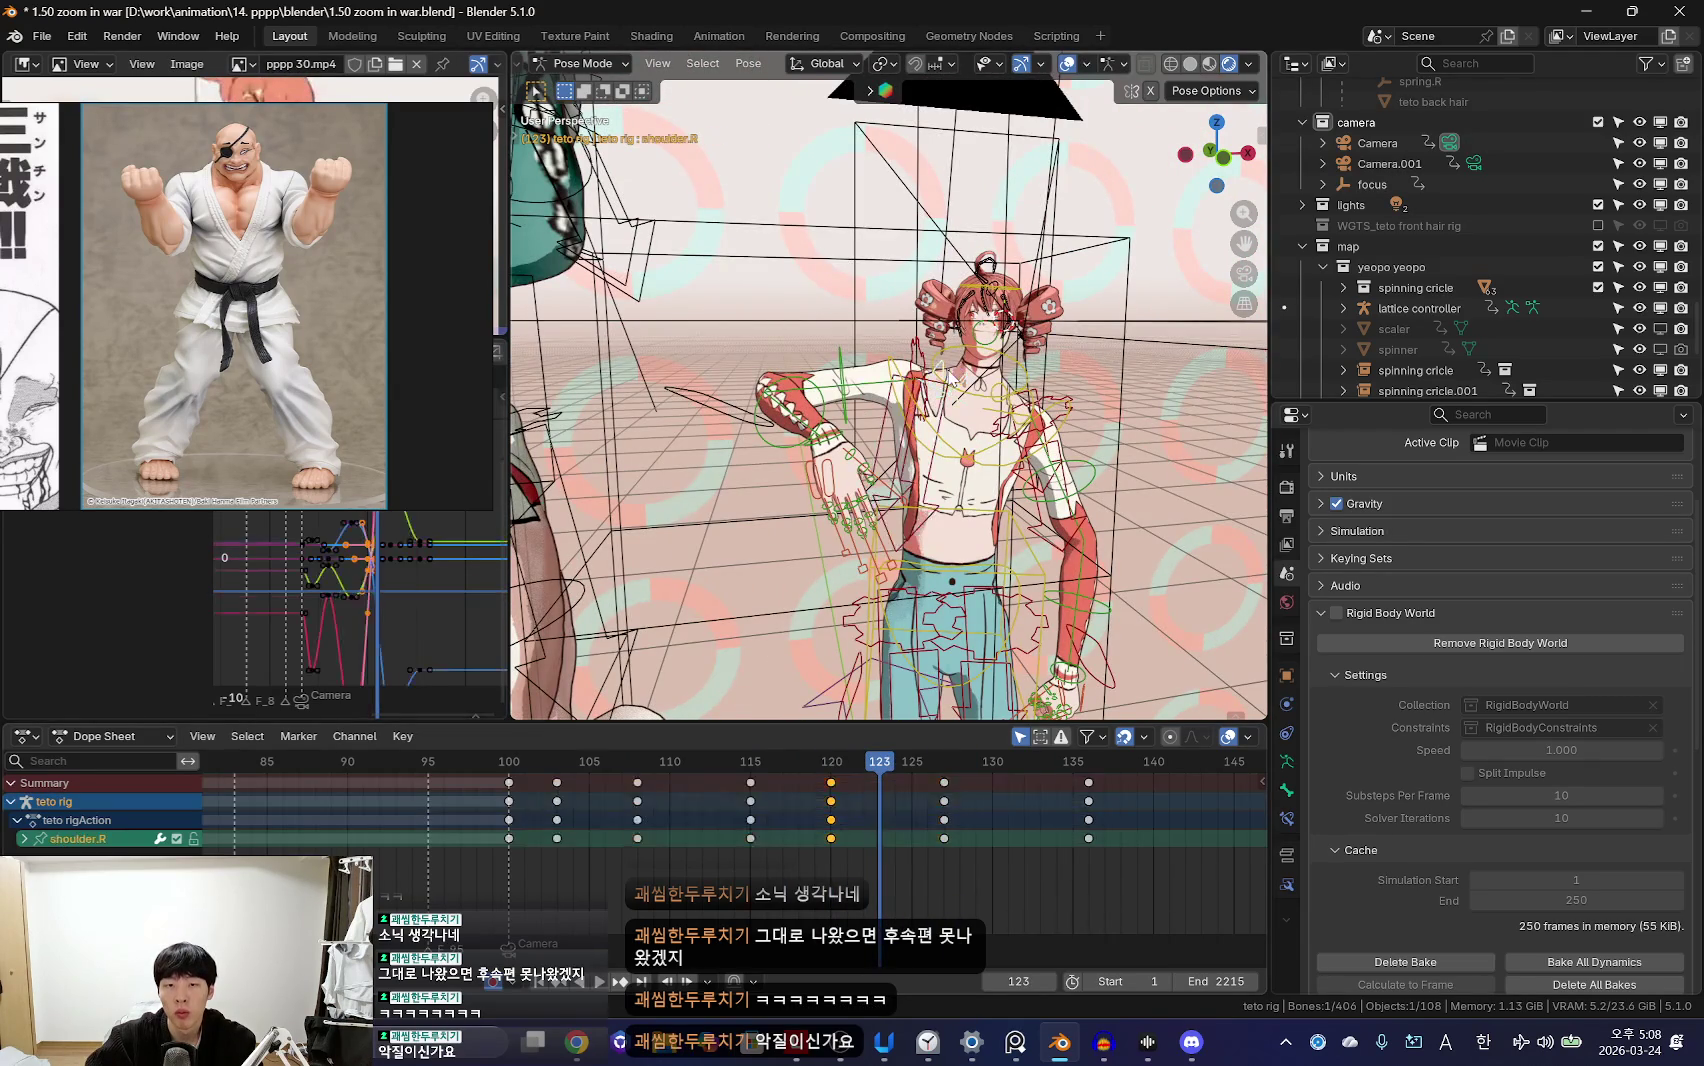
pyautogui.moveTo(879, 760); pyautogui.dragTo(879, 826)
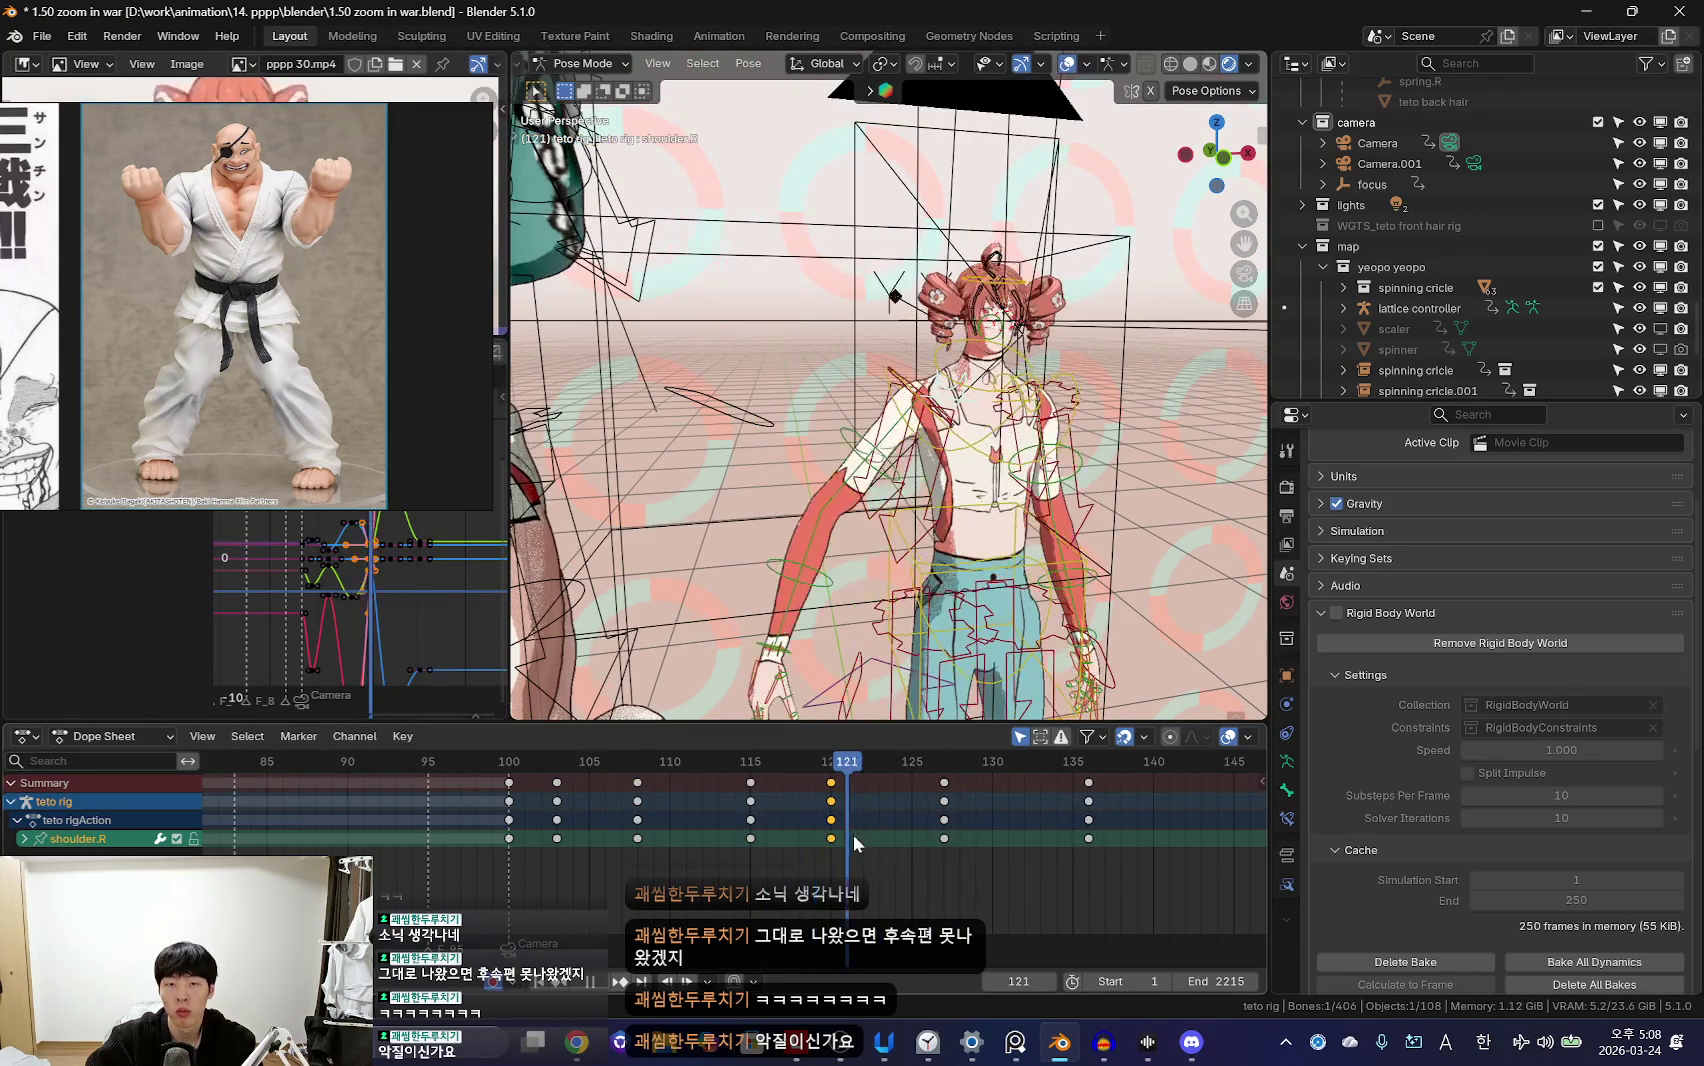
pyautogui.hotkey('shift', 'alt', 'z')
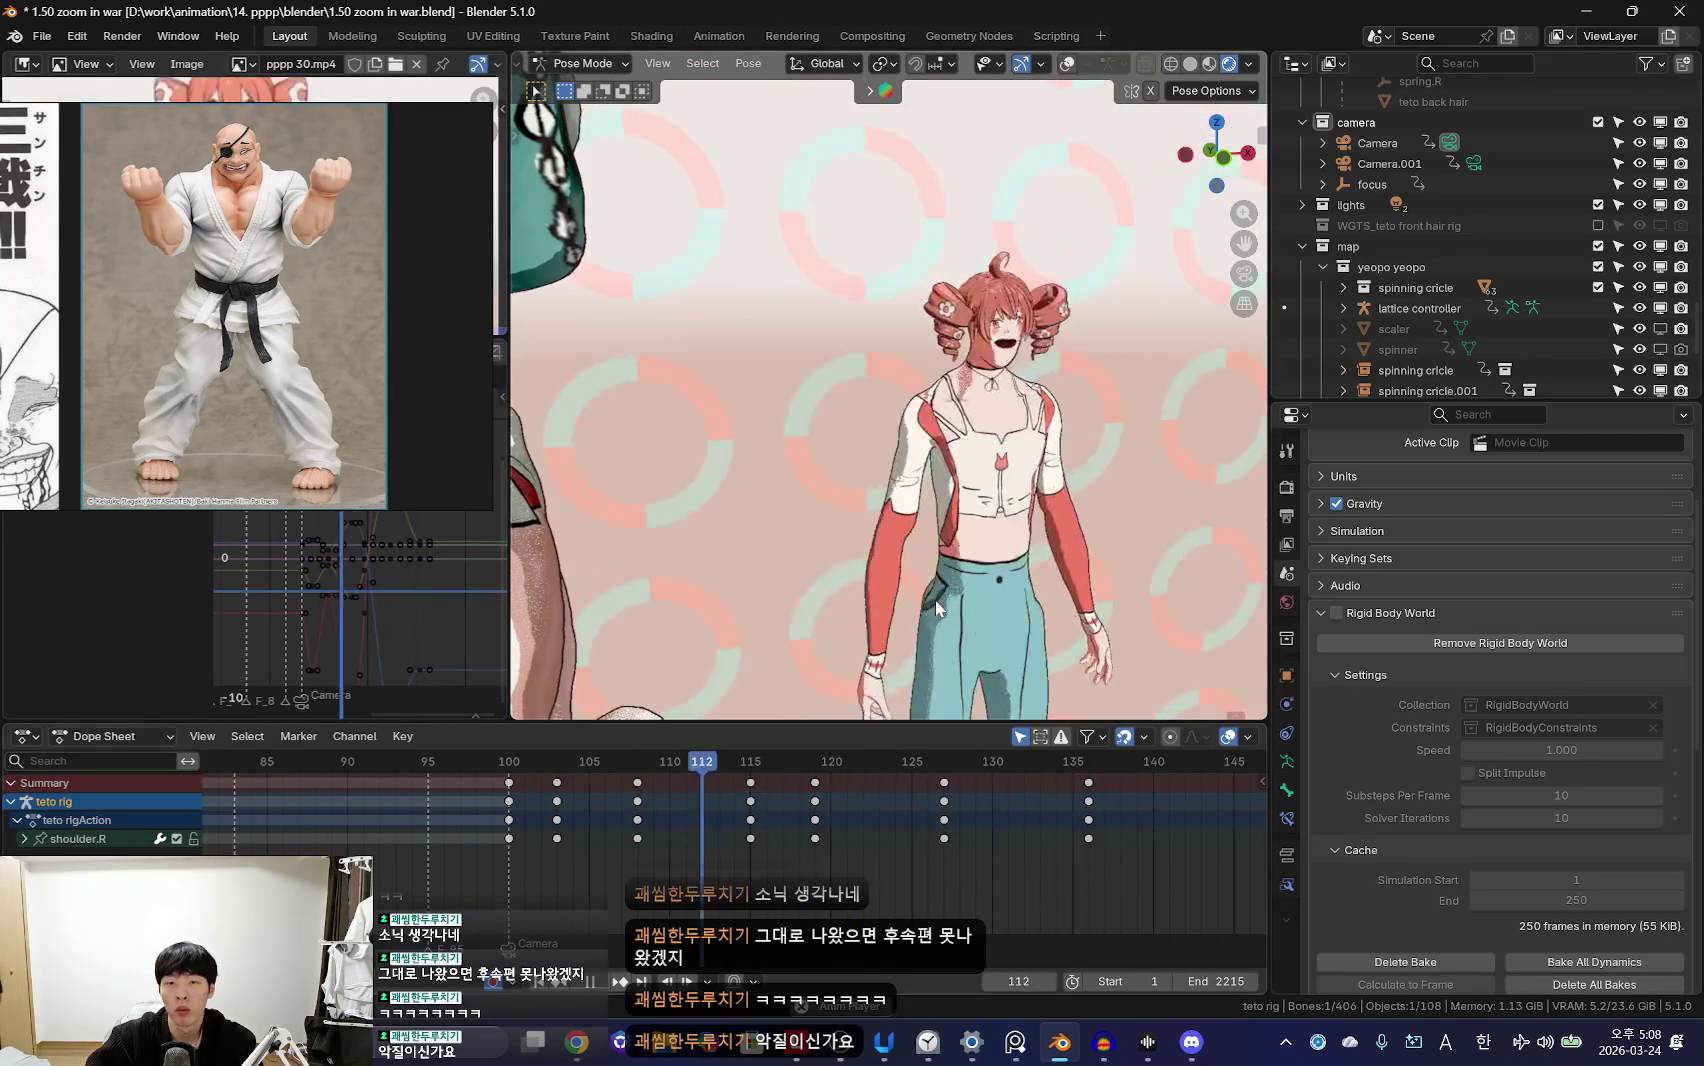
pyautogui.keyDown('alt'); pyautogui.scroll(-4, 980, 560); pyautogui.keyUp('alt')
pyautogui.keyDown('alt'); pyautogui.scroll(15, 982, 560); pyautogui.keyUp('alt')
pyautogui.hotkey('shift', 'alt', 'z')
# Step: Select the head control and zoom in with overlays toggled to inspect it
pyautogui.click(1085, 345)
pyautogui.hotkey('shift', 'alt', 'z')
pyautogui.keyDown('alt'); pyautogui.scroll(-8, 900, 832); pyautogui.keyUp('alt')
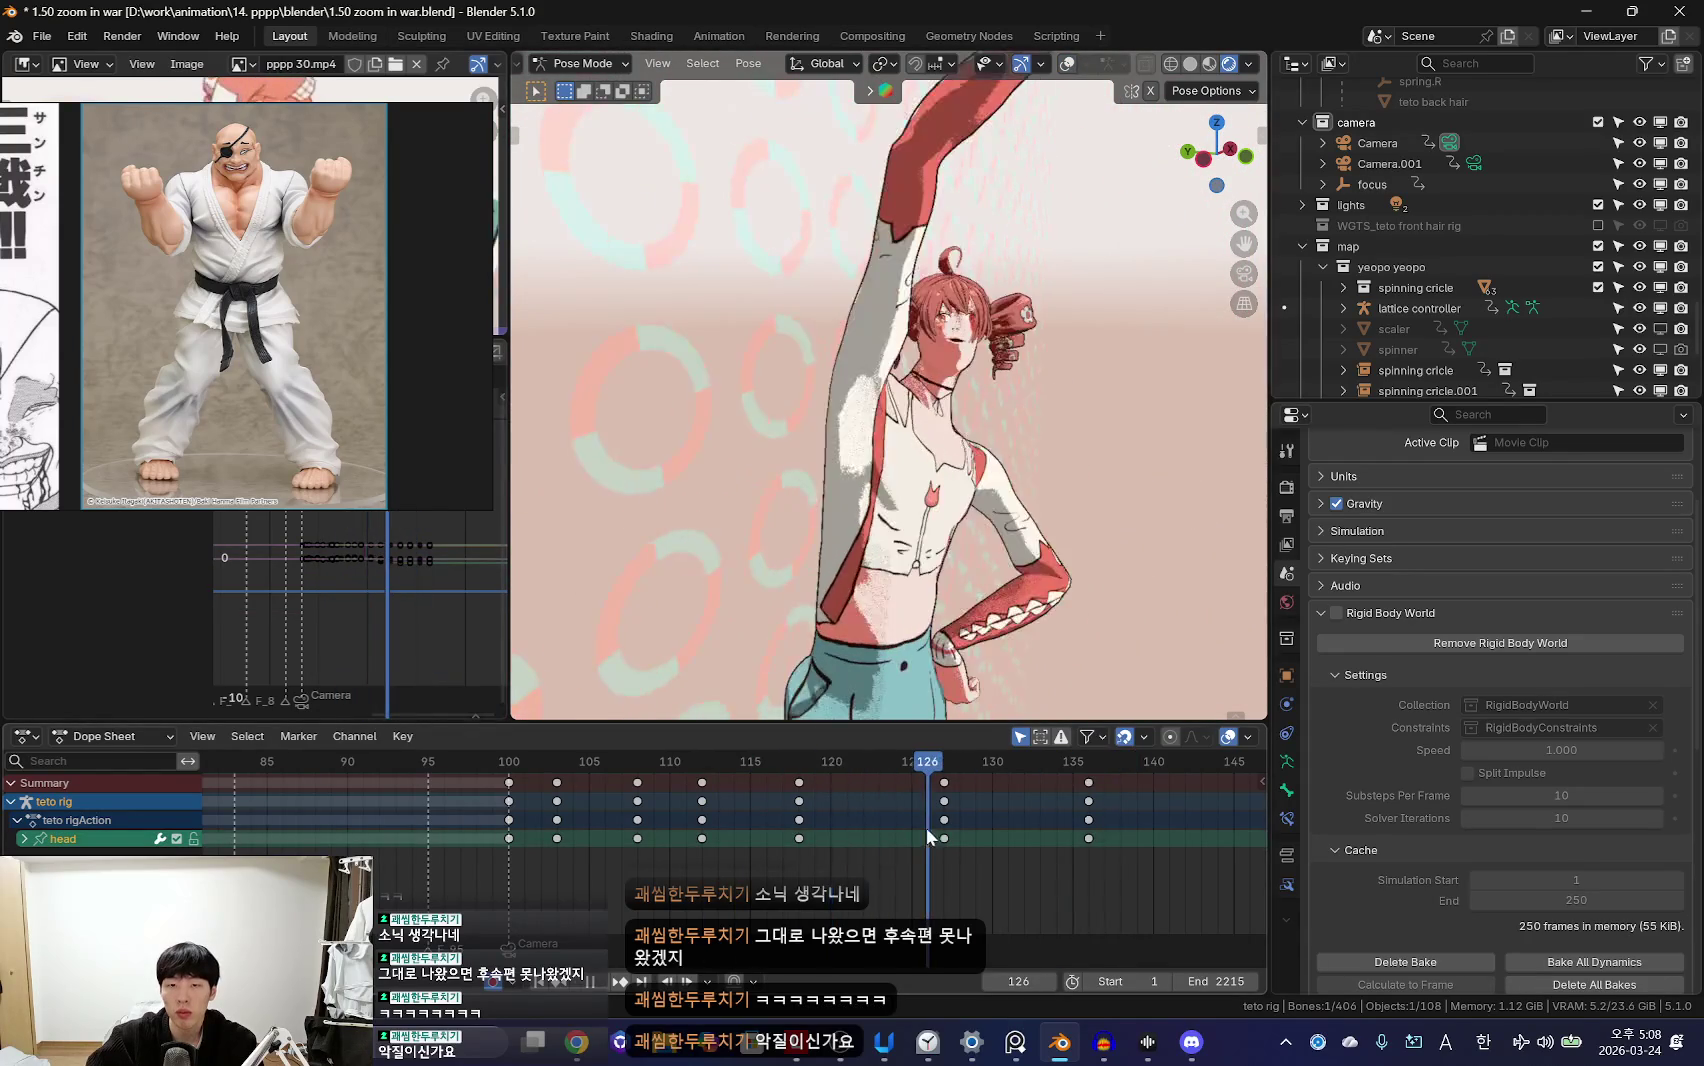
pyautogui.keyDown('alt'); pyautogui.scroll(-4, 869, 857); pyautogui.keyUp('alt')
pyautogui.keyDown('alt'); pyautogui.scroll(3, 1108, 587); pyautogui.keyUp('alt')
pyautogui.keyDown('alt'); pyautogui.scroll(-6, 1108, 587); pyautogui.keyUp('alt')
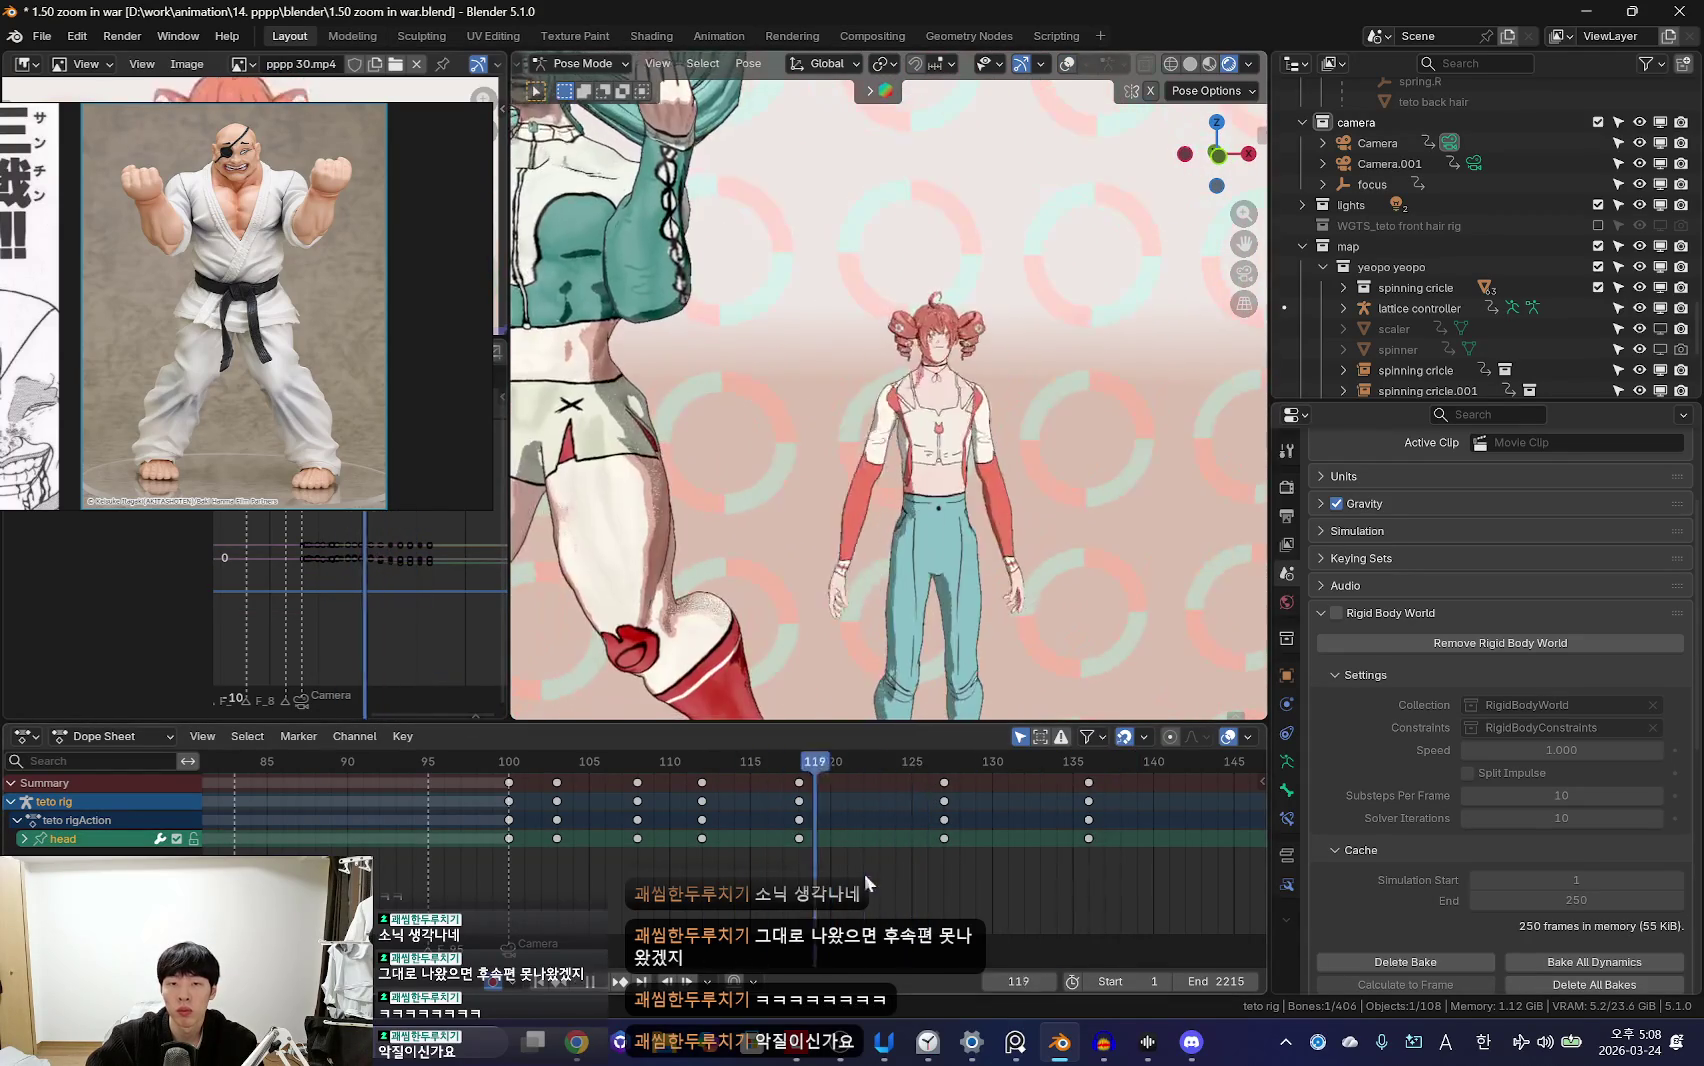
pyautogui.keyDown('alt'); pyautogui.scroll(4, 988, 543); pyautogui.keyUp('alt')
pyautogui.hotkey('shift', 'alt', 'z')
pyautogui.keyDown('alt'); pyautogui.scroll(1, 890, 870); pyautogui.keyUp('alt')
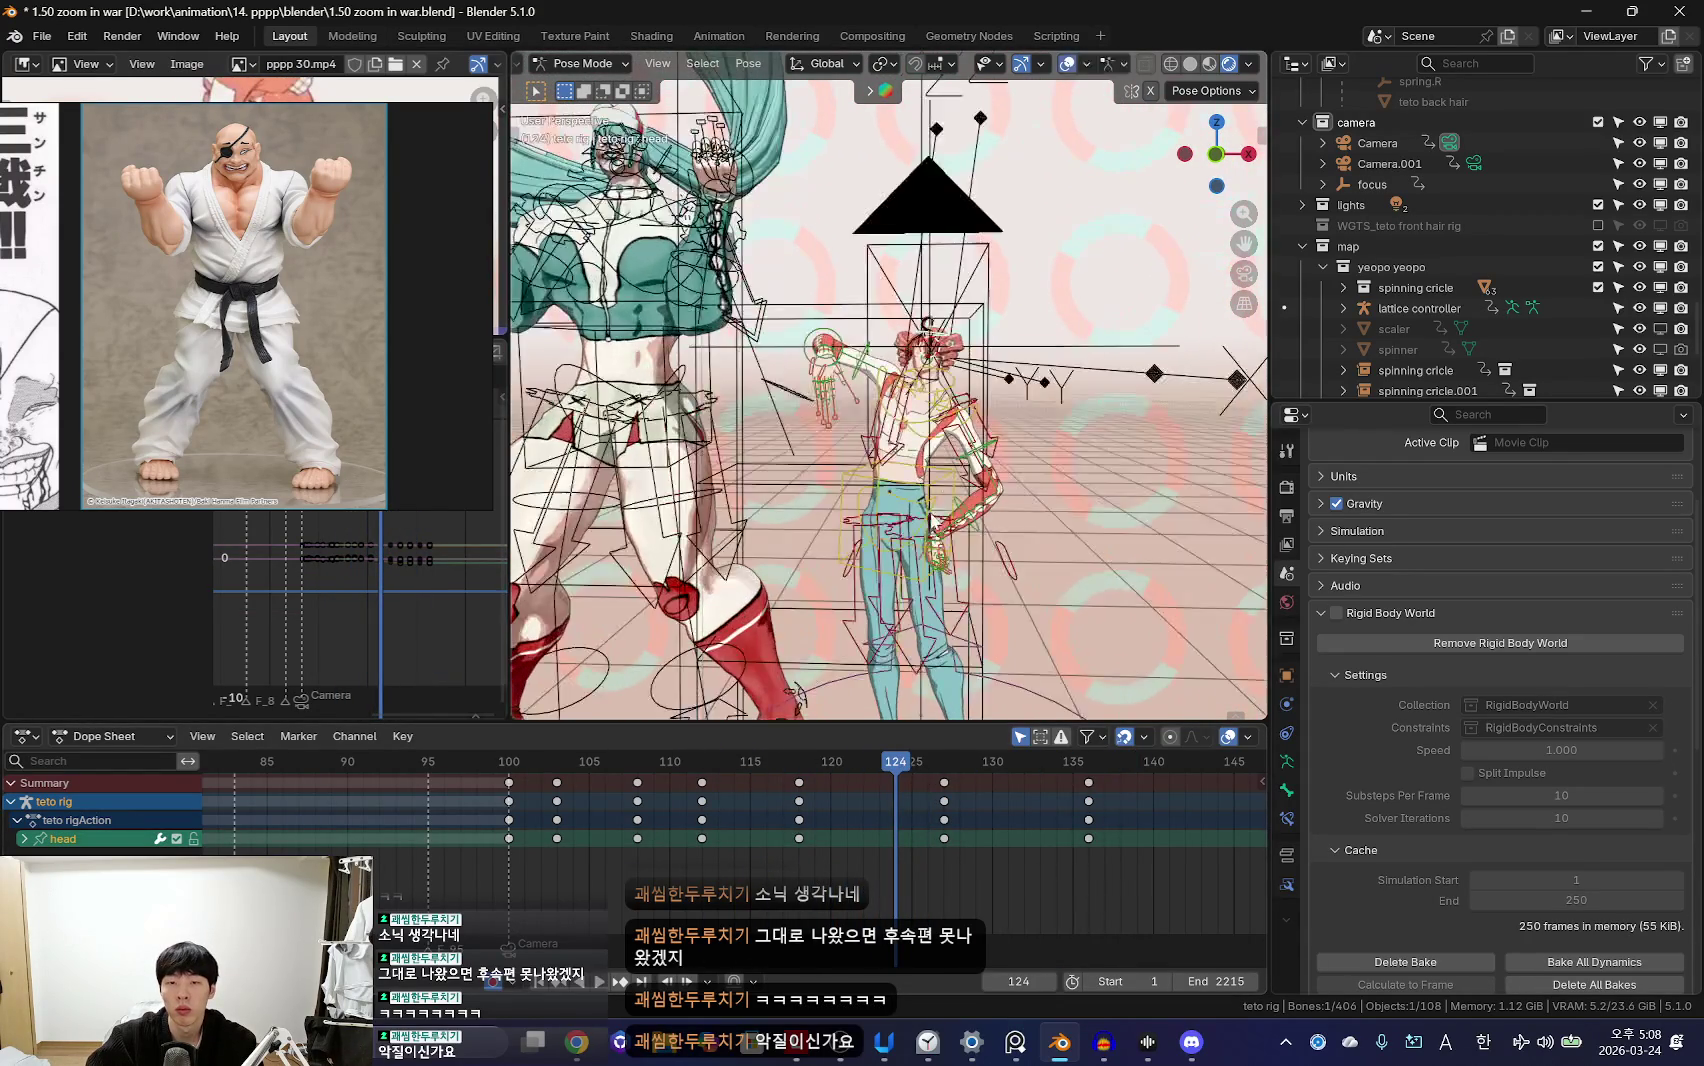
pyautogui.keyDown('alt'); pyautogui.scroll(-5, 831, 816); pyautogui.keyUp('alt')
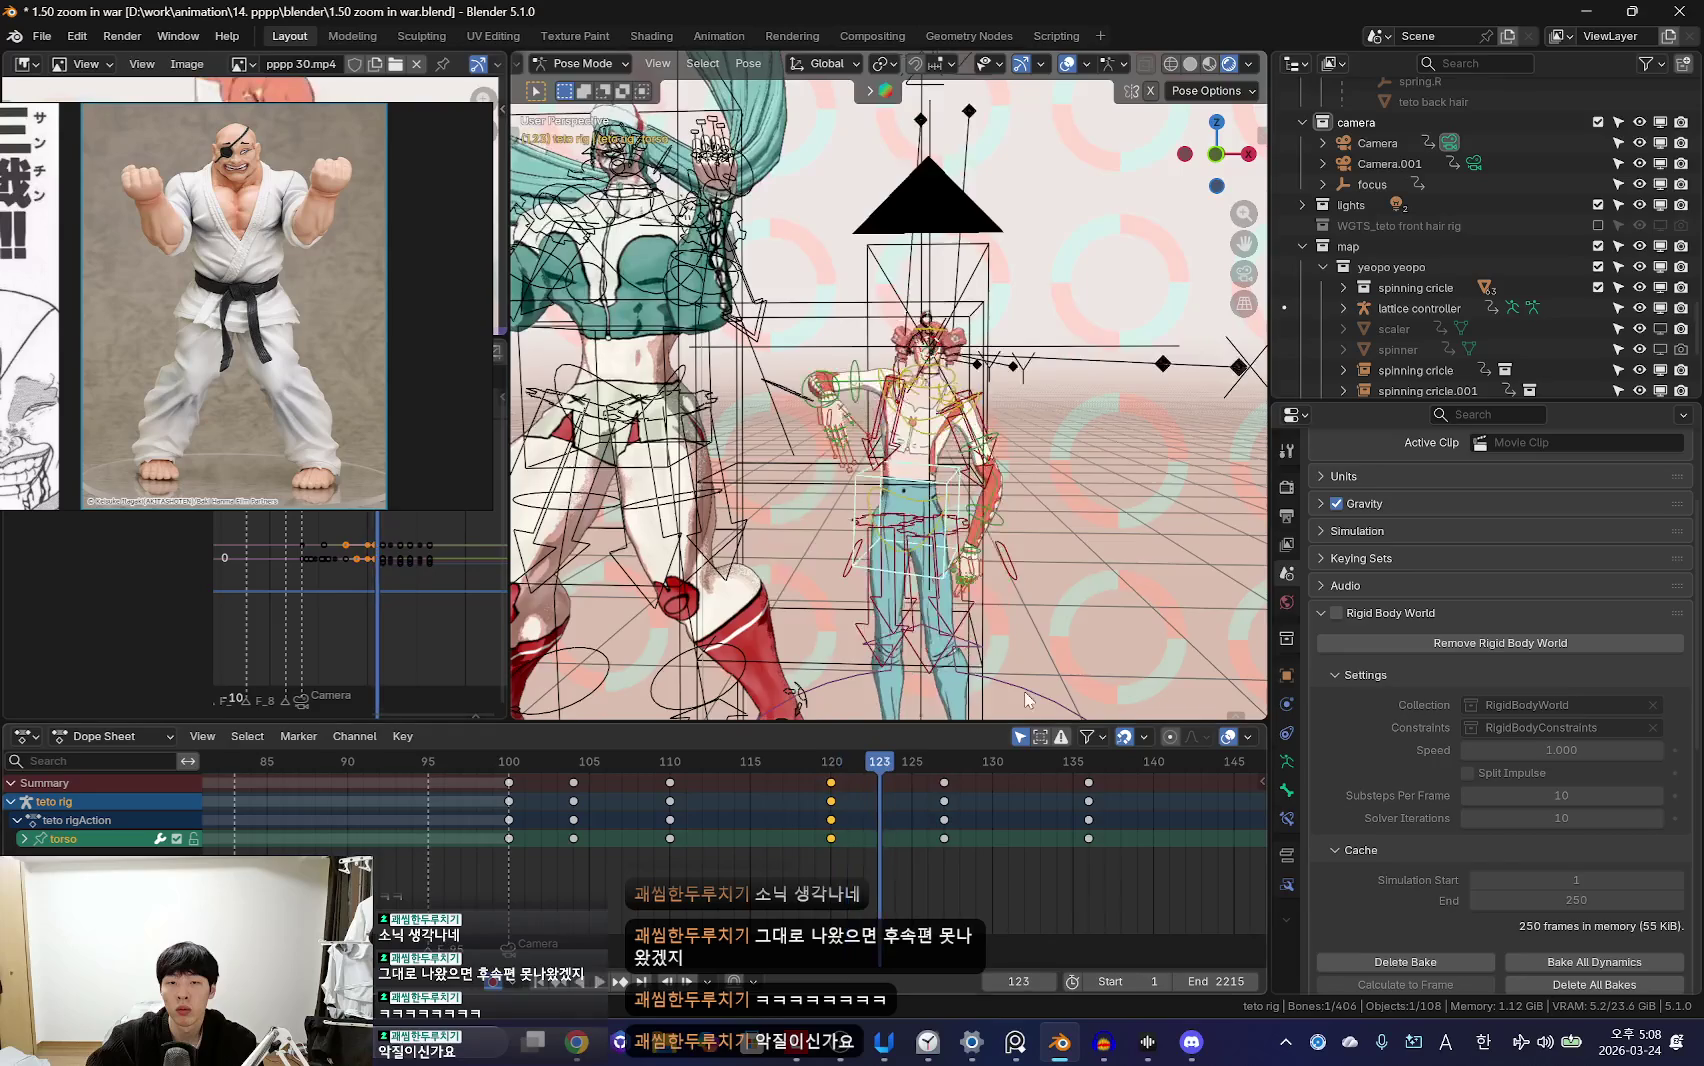
pyautogui.hotkey('shift', 'alt', 'z')
# Step: Move and key the torso control at frames 123, 127 and 136
pyautogui.click(1241, 584)
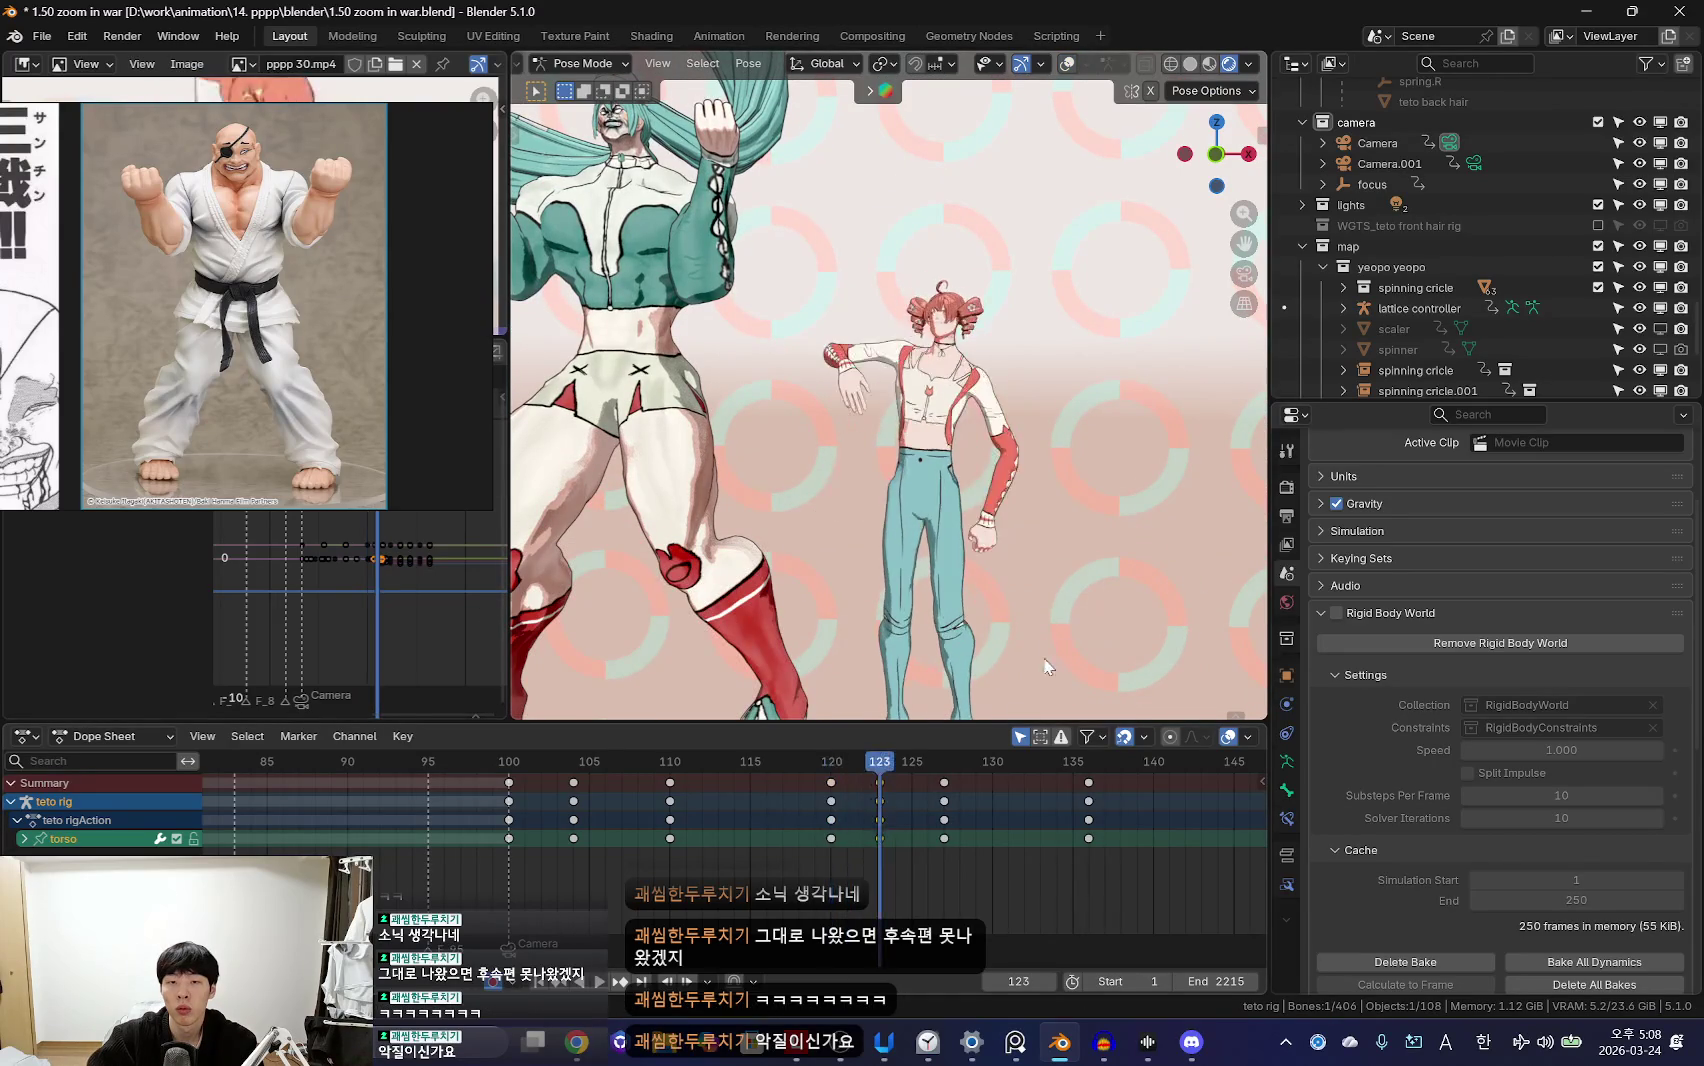
pyautogui.keyDown('alt'); pyautogui.scroll(4, 866, 833); pyautogui.keyUp('alt')
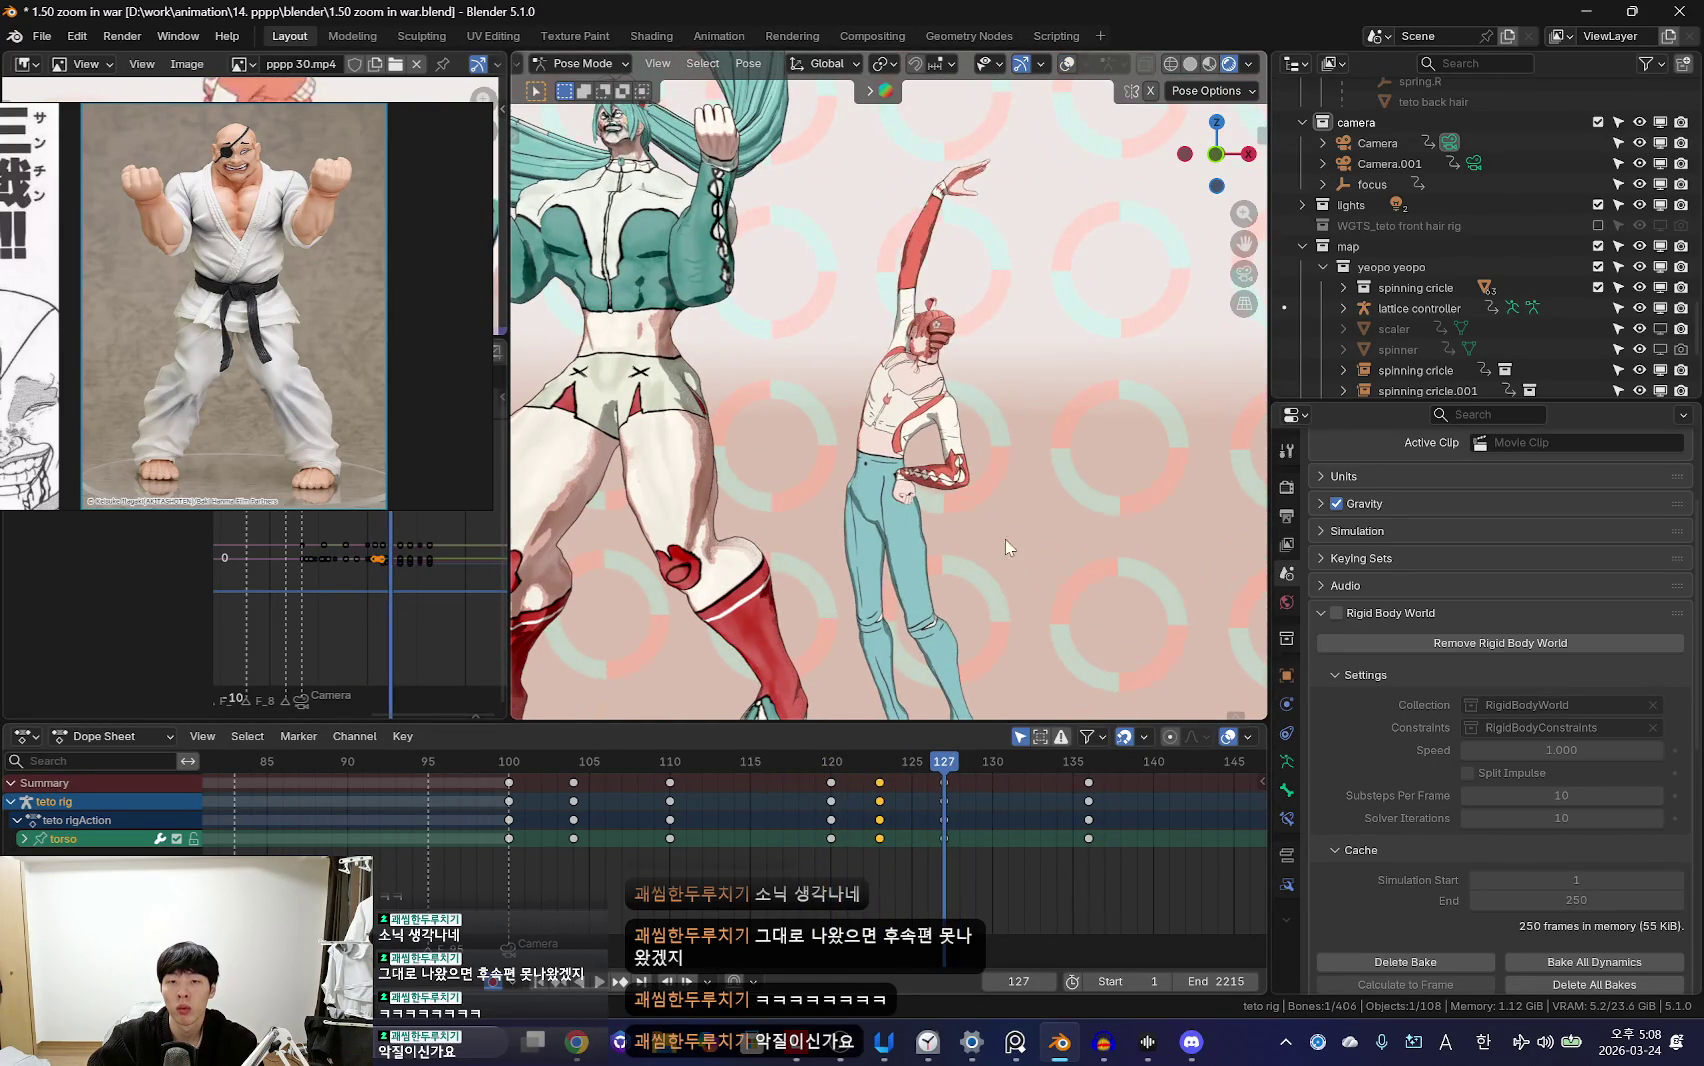
pyautogui.press('g')
pyautogui.click(1068, 531)
pyautogui.press('Up')
pyautogui.click(1103, 537)
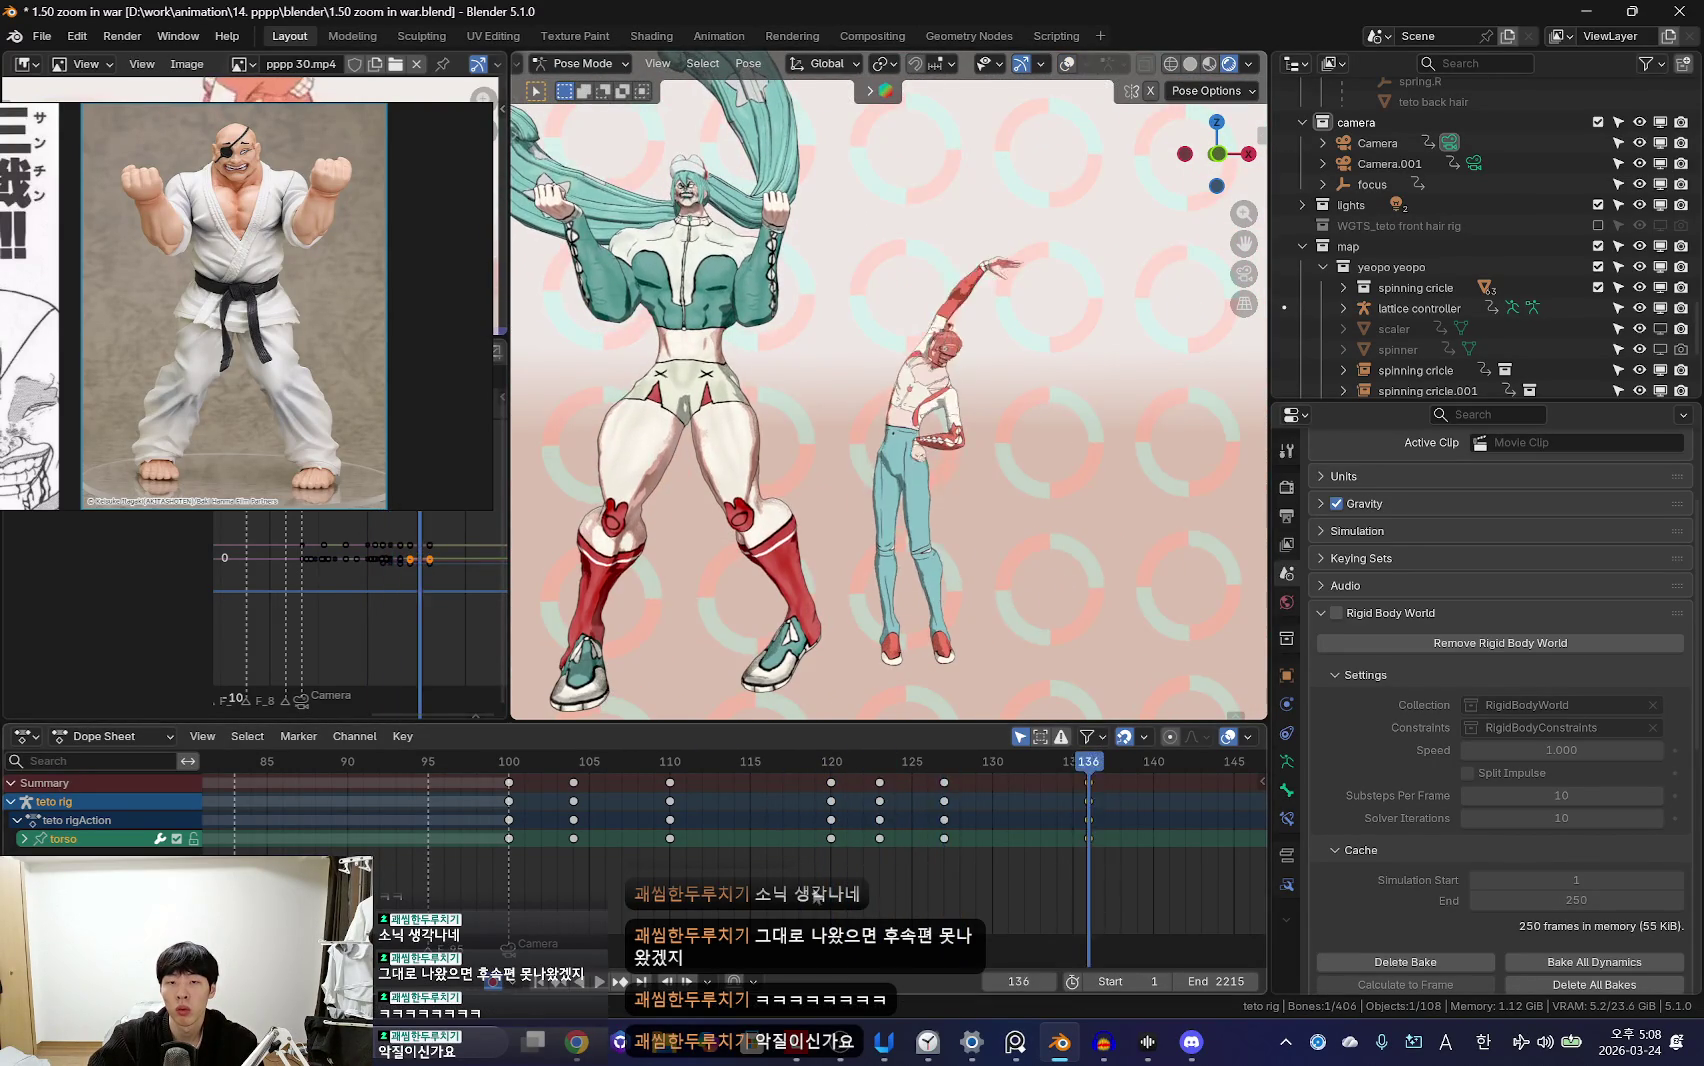
pyautogui.keyDown('alt'); pyautogui.scroll(-12, 871, 848); pyautogui.keyUp('alt')
pyautogui.keyDown('alt'); pyautogui.scroll(-8, 873, 700); pyautogui.keyUp('alt')
pyautogui.keyDown('alt'); pyautogui.scroll(16, 899, 787); pyautogui.keyUp('alt')
pyautogui.keyDown('alt'); pyautogui.scroll(-3, 1034, 572); pyautogui.keyUp('alt')
pyautogui.keyDown('alt'); pyautogui.scroll(-4, 1049, 544); pyautogui.keyUp('alt')
pyautogui.keyDown('alt'); pyautogui.scroll(-4, 1049, 544); pyautogui.keyUp('alt')
pyautogui.keyDown('alt'); pyautogui.scroll(16, 839, 863); pyautogui.keyUp('alt')
pyautogui.keyDown('alt'); pyautogui.scroll(-5, 1028, 453); pyautogui.keyUp('alt')
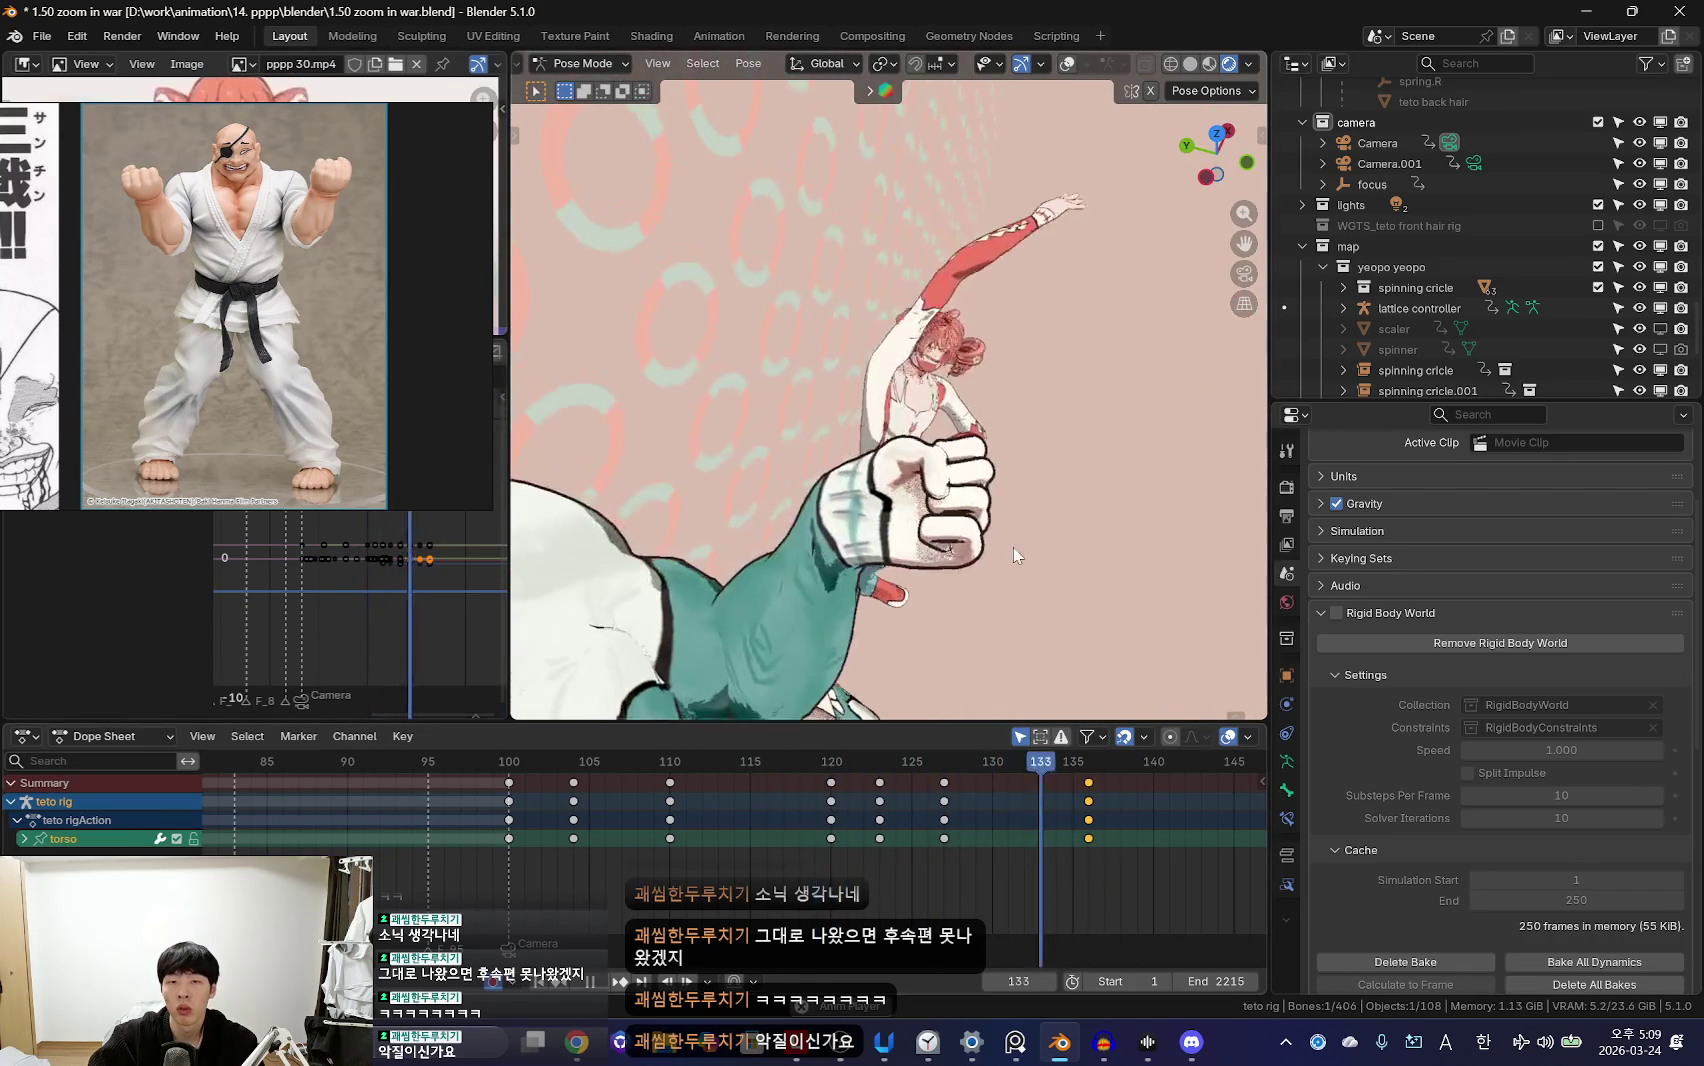
pyautogui.keyDown('alt'); pyautogui.scroll(-10, 1028, 453); pyautogui.keyUp('alt')
pyautogui.keyDown('alt'); pyautogui.scroll(-10, 838, 665); pyautogui.keyUp('alt')
pyautogui.keyDown('alt'); pyautogui.scroll(15, 838, 665); pyautogui.keyUp('alt')
pyautogui.keyDown('alt'); pyautogui.scroll(4, 900, 500); pyautogui.keyUp('alt')
# Step: Key the right upper arm and re-rotate Teto's right hand control twice
pyautogui.click(1062, 350)
pyautogui.keyDown('alt'); pyautogui.scroll(-8, 988, 456); pyautogui.keyUp('alt')
pyautogui.keyDown('alt'); pyautogui.scroll(5, 988, 457); pyautogui.keyUp('alt')
pyautogui.keyDown('alt'); pyautogui.scroll(4, 1076, 425); pyautogui.keyUp('alt')
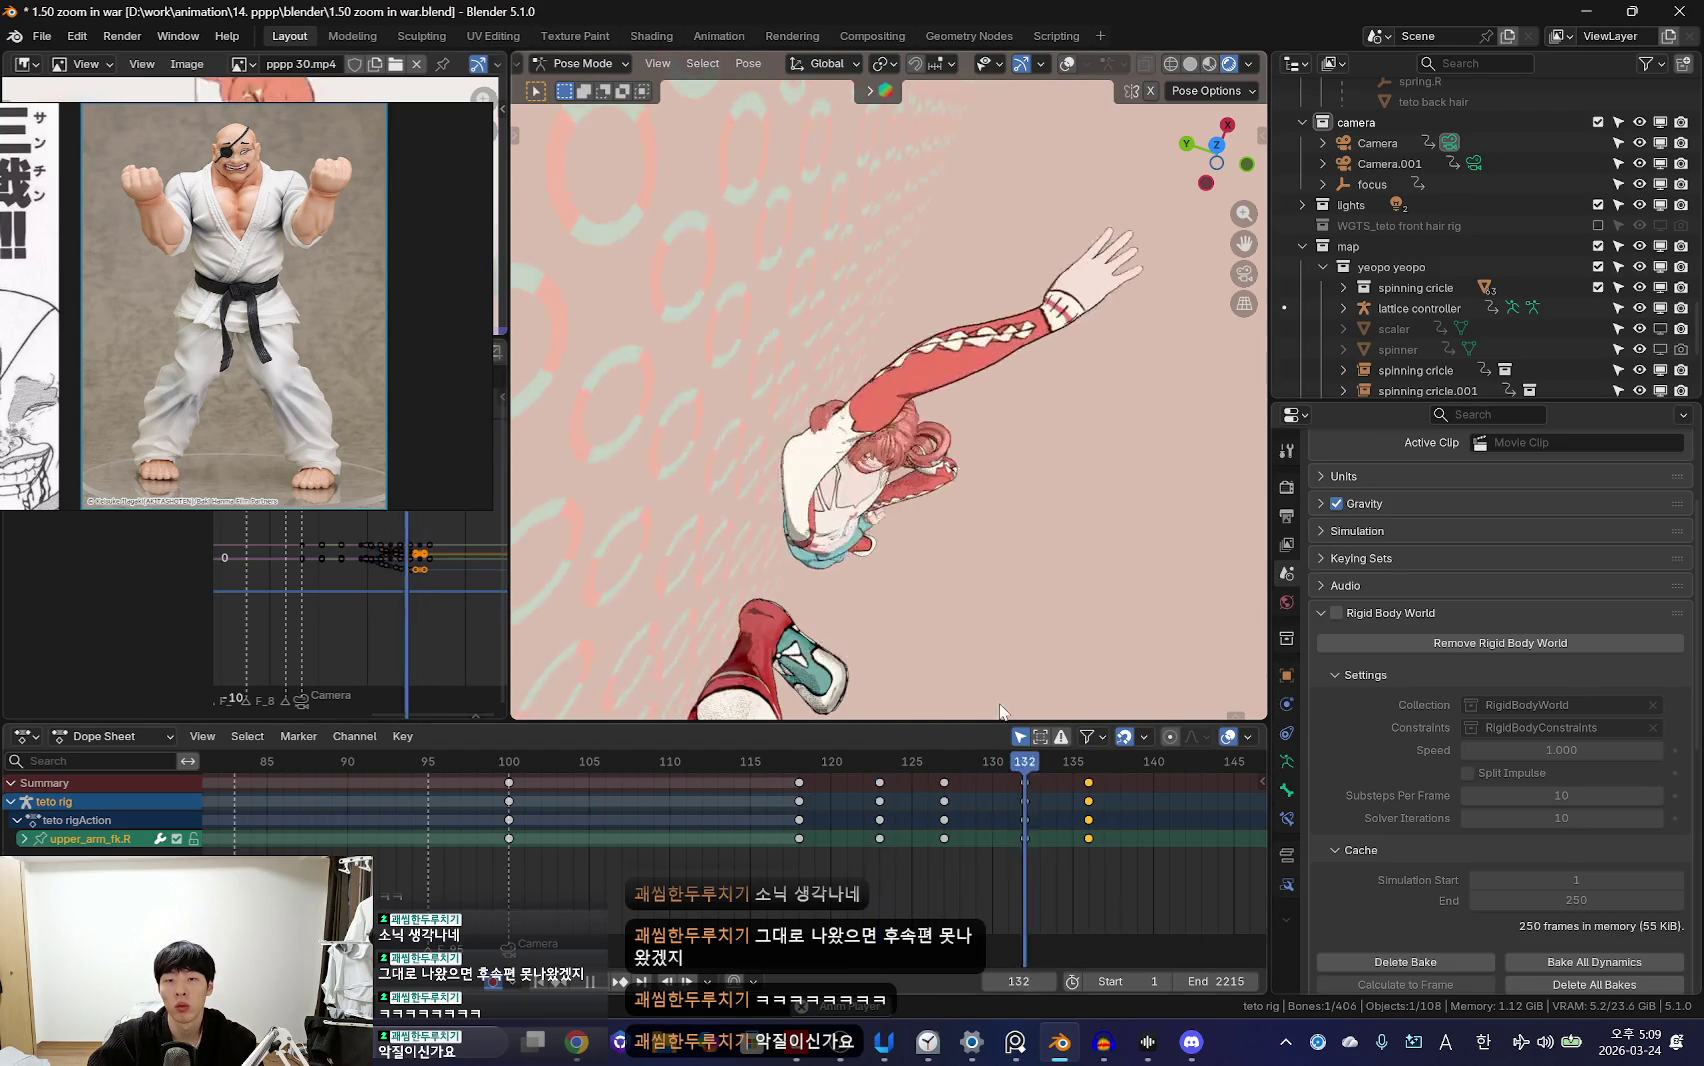
pyautogui.press('i')
pyautogui.keyDown('alt'); pyautogui.scroll(-4, 1074, 654); pyautogui.keyUp('alt')
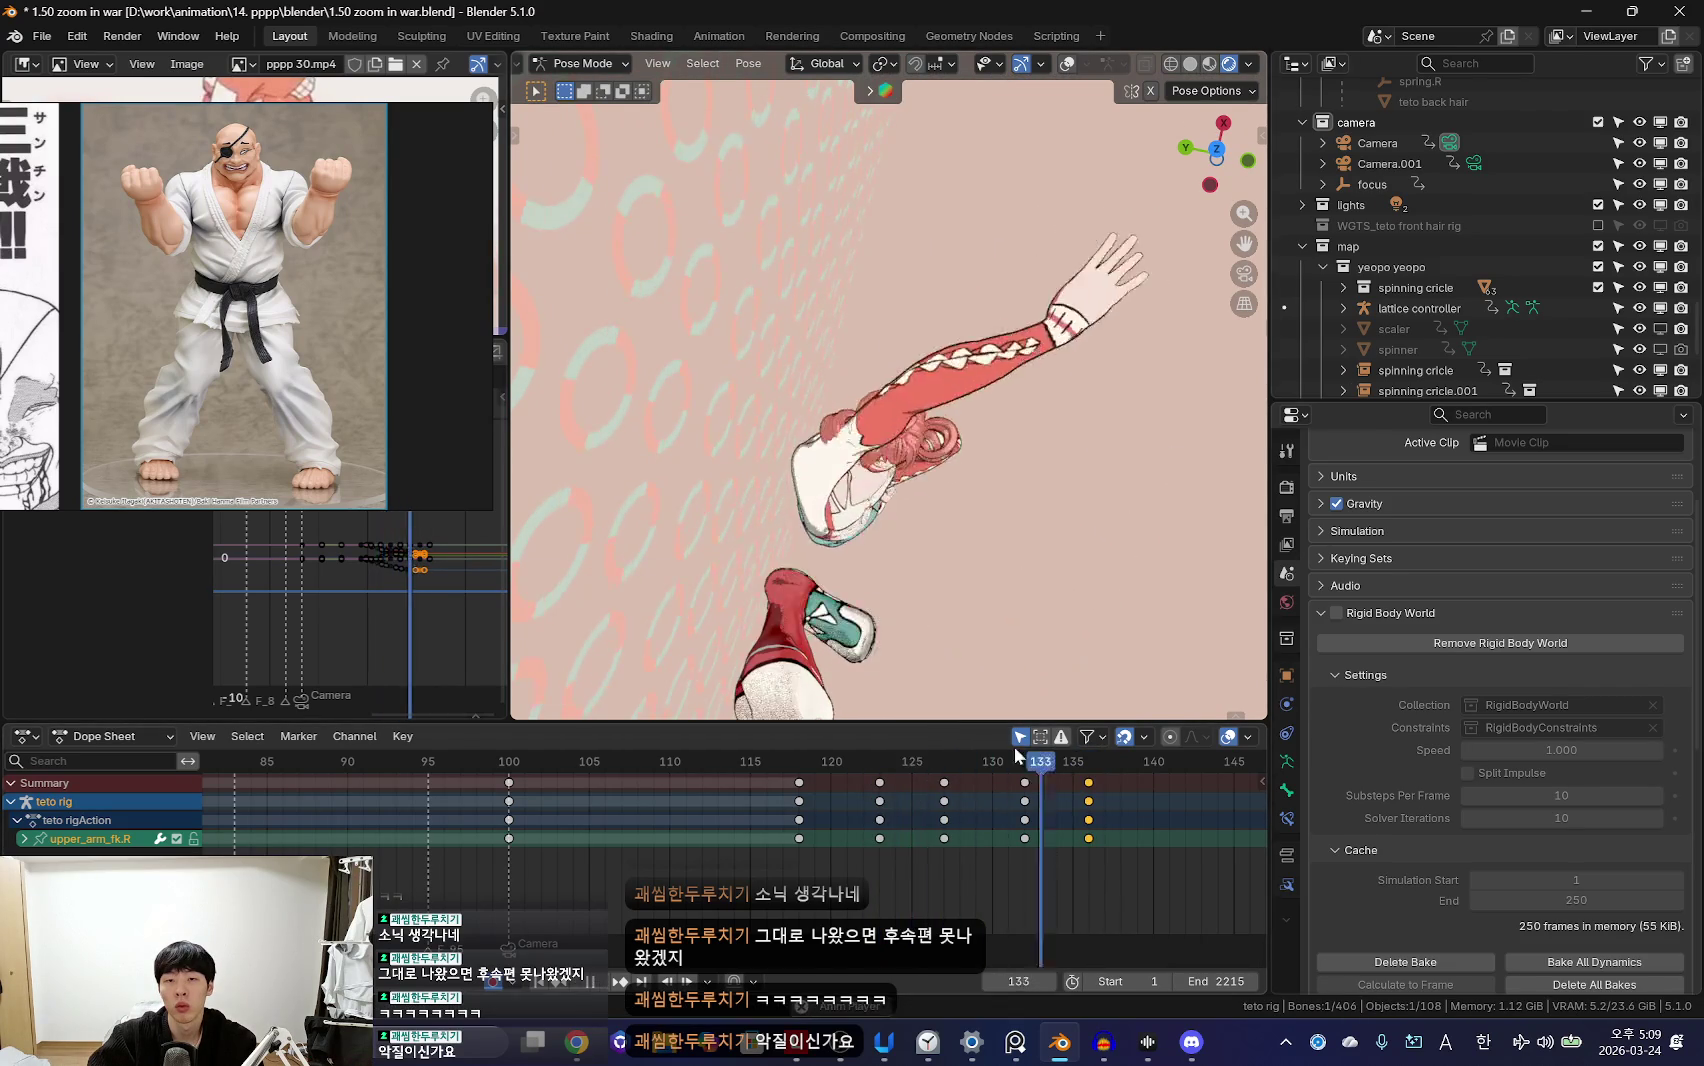
pyautogui.click(1100, 290)
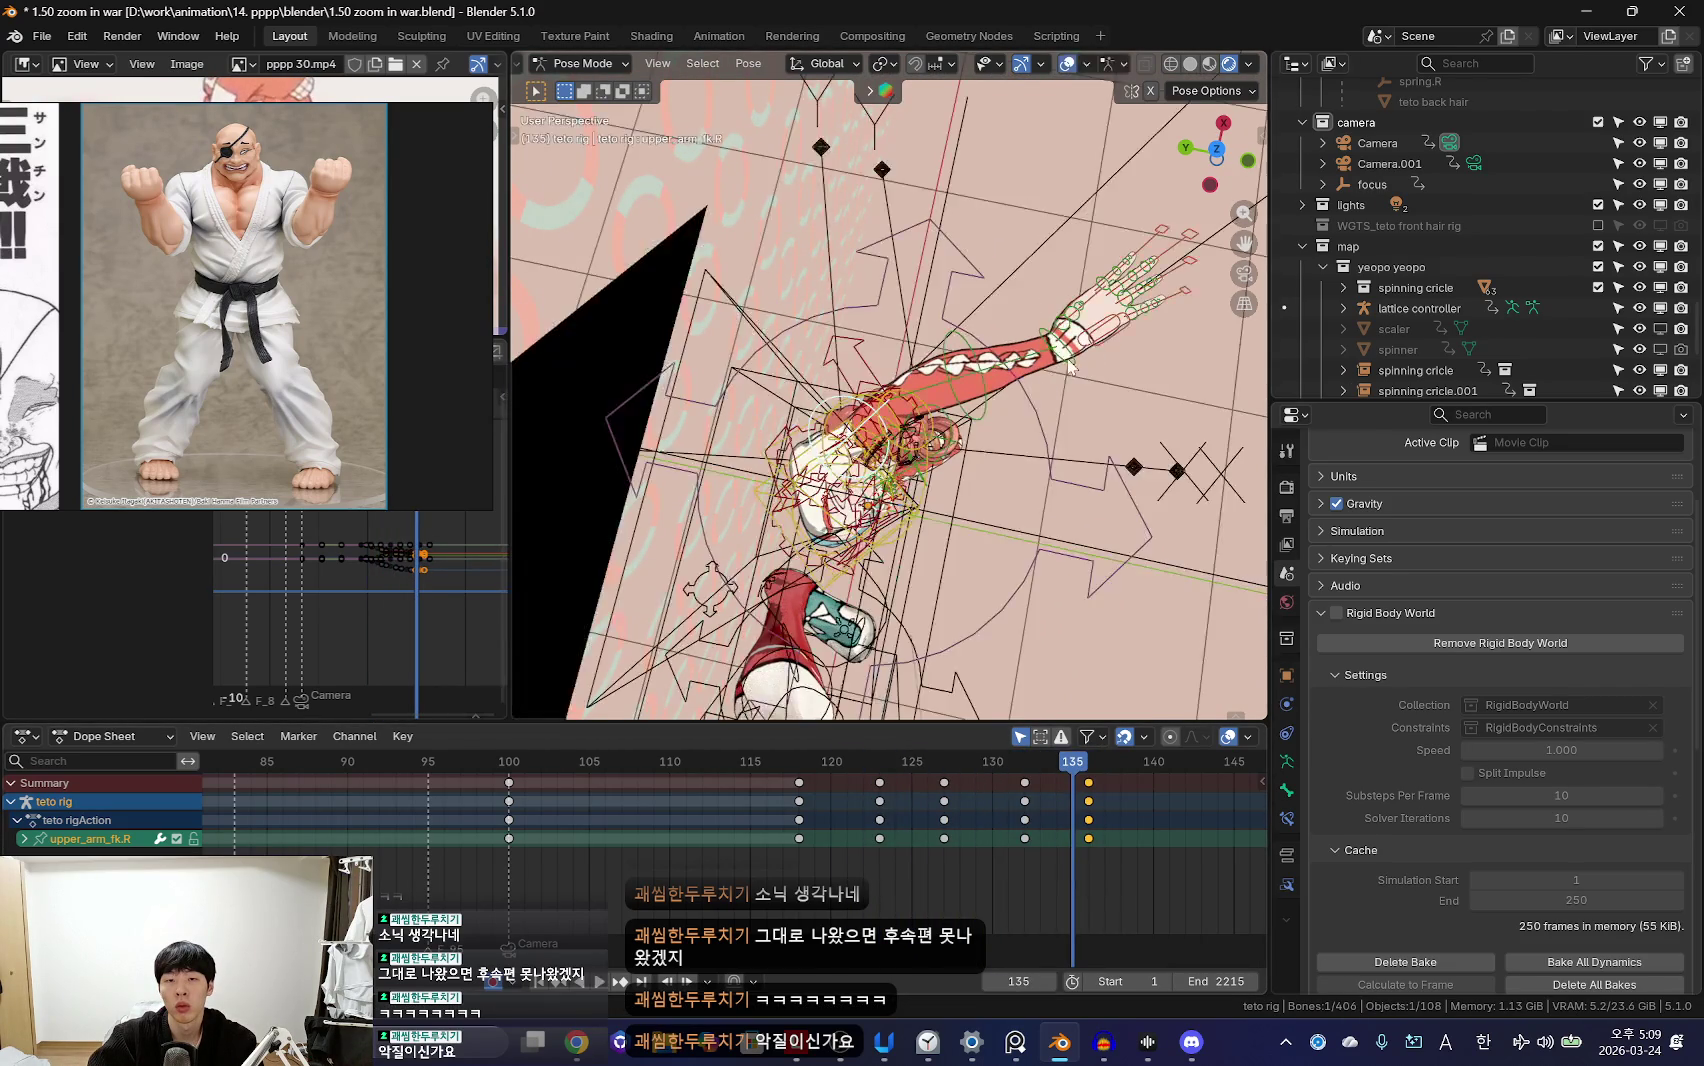
pyautogui.keyDown('alt'); pyautogui.scroll(2, 970, 371); pyautogui.keyUp('alt')
pyautogui.press('r')
pyautogui.click(1104, 461)
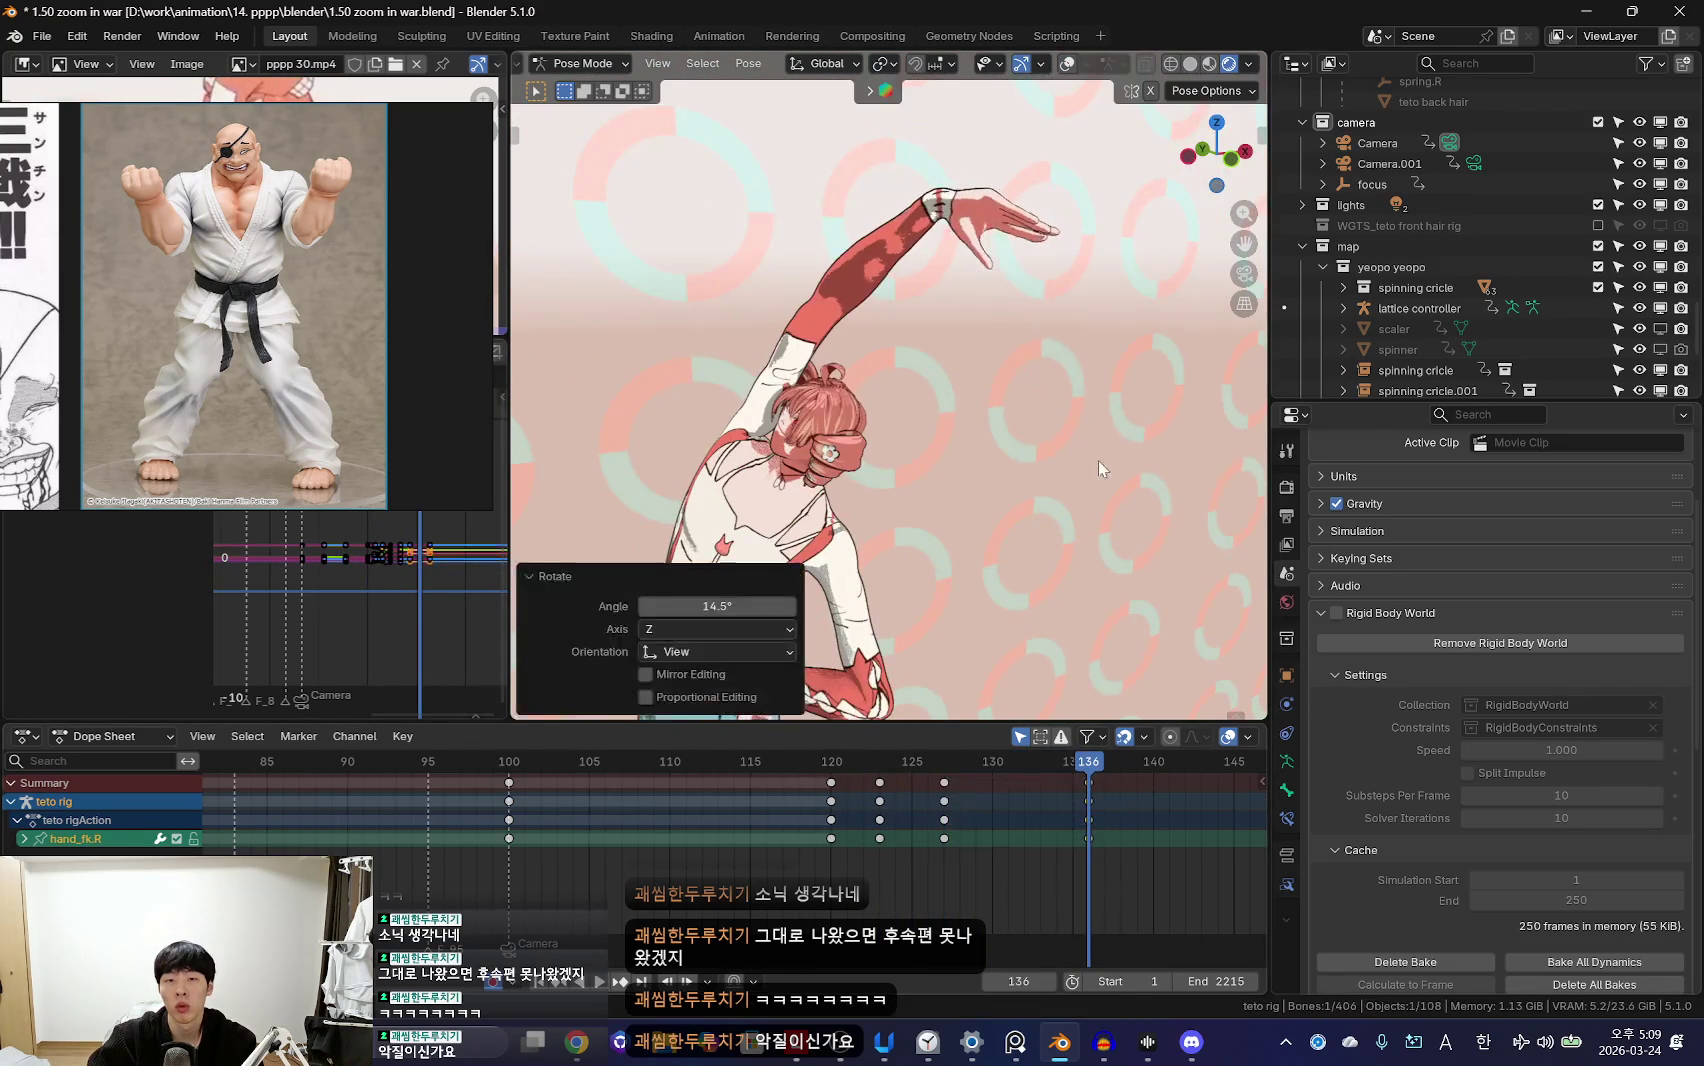
pyautogui.press('r')
pyautogui.click(1045, 429)
pyautogui.moveTo(1045, 429); pyautogui.dragTo(1030, 450, button='middle')
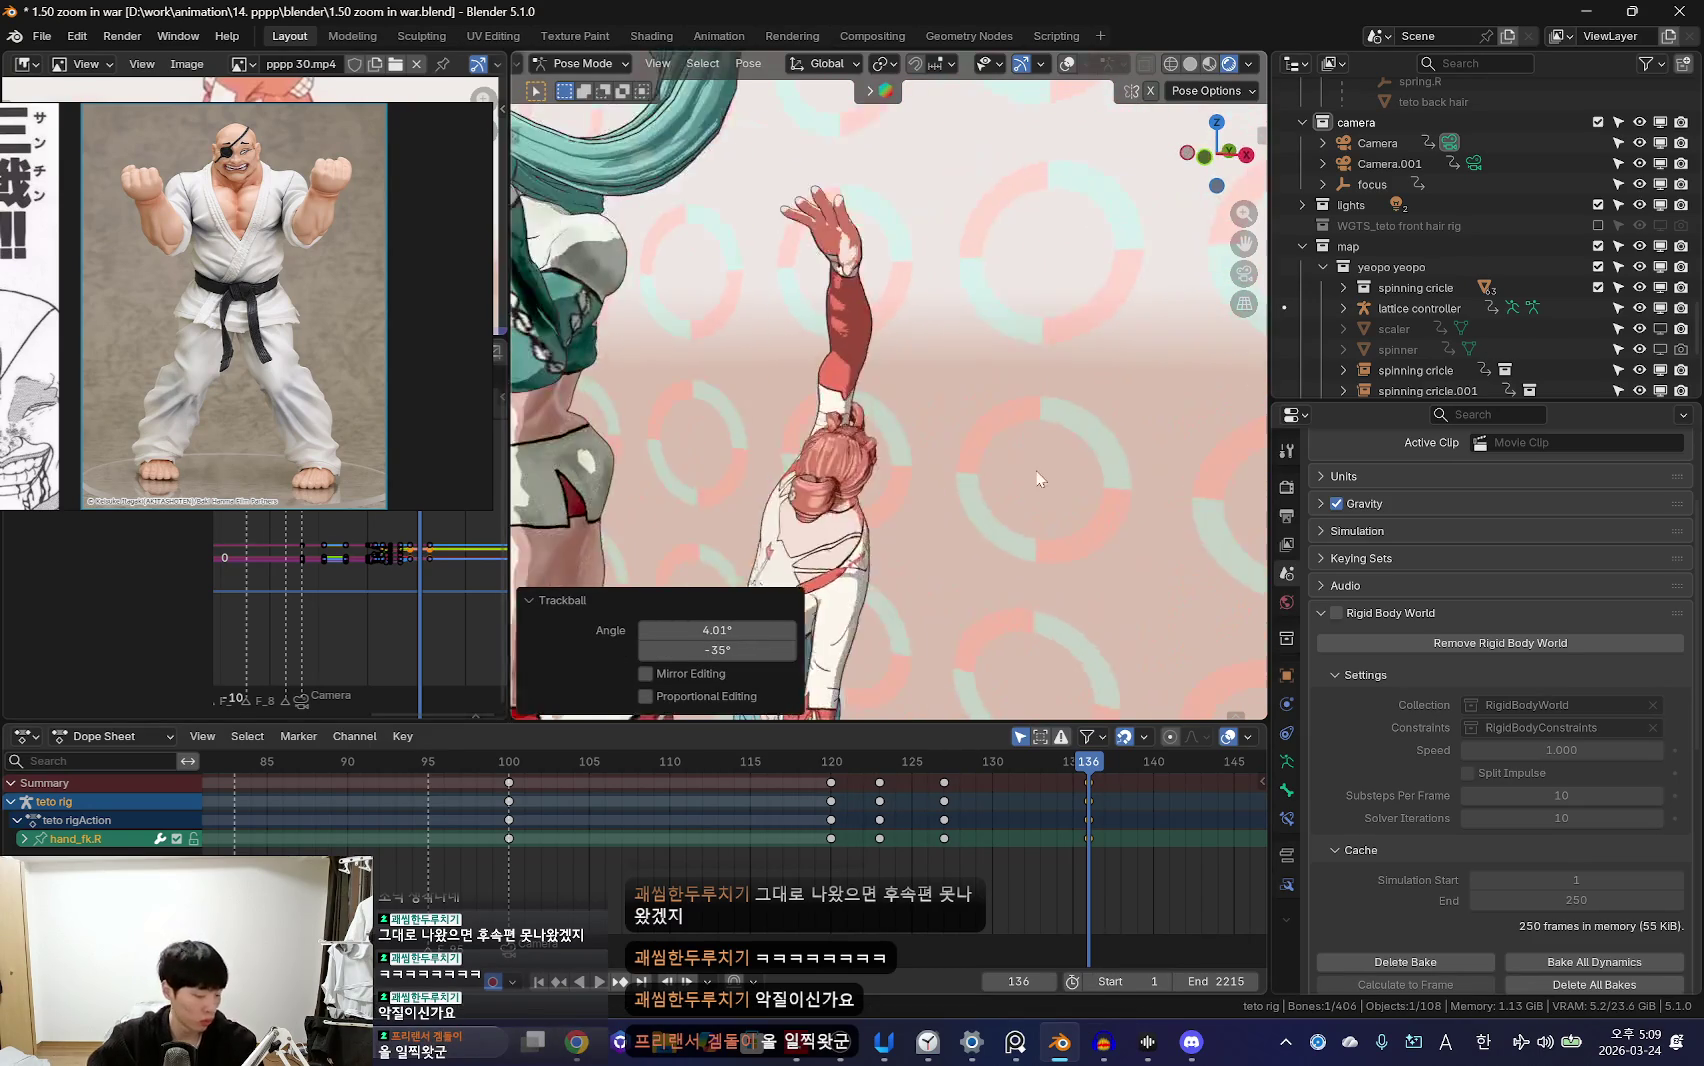
# Step: Play back the arm motion, then replay the shot through the scene camera
pyautogui.press('space')
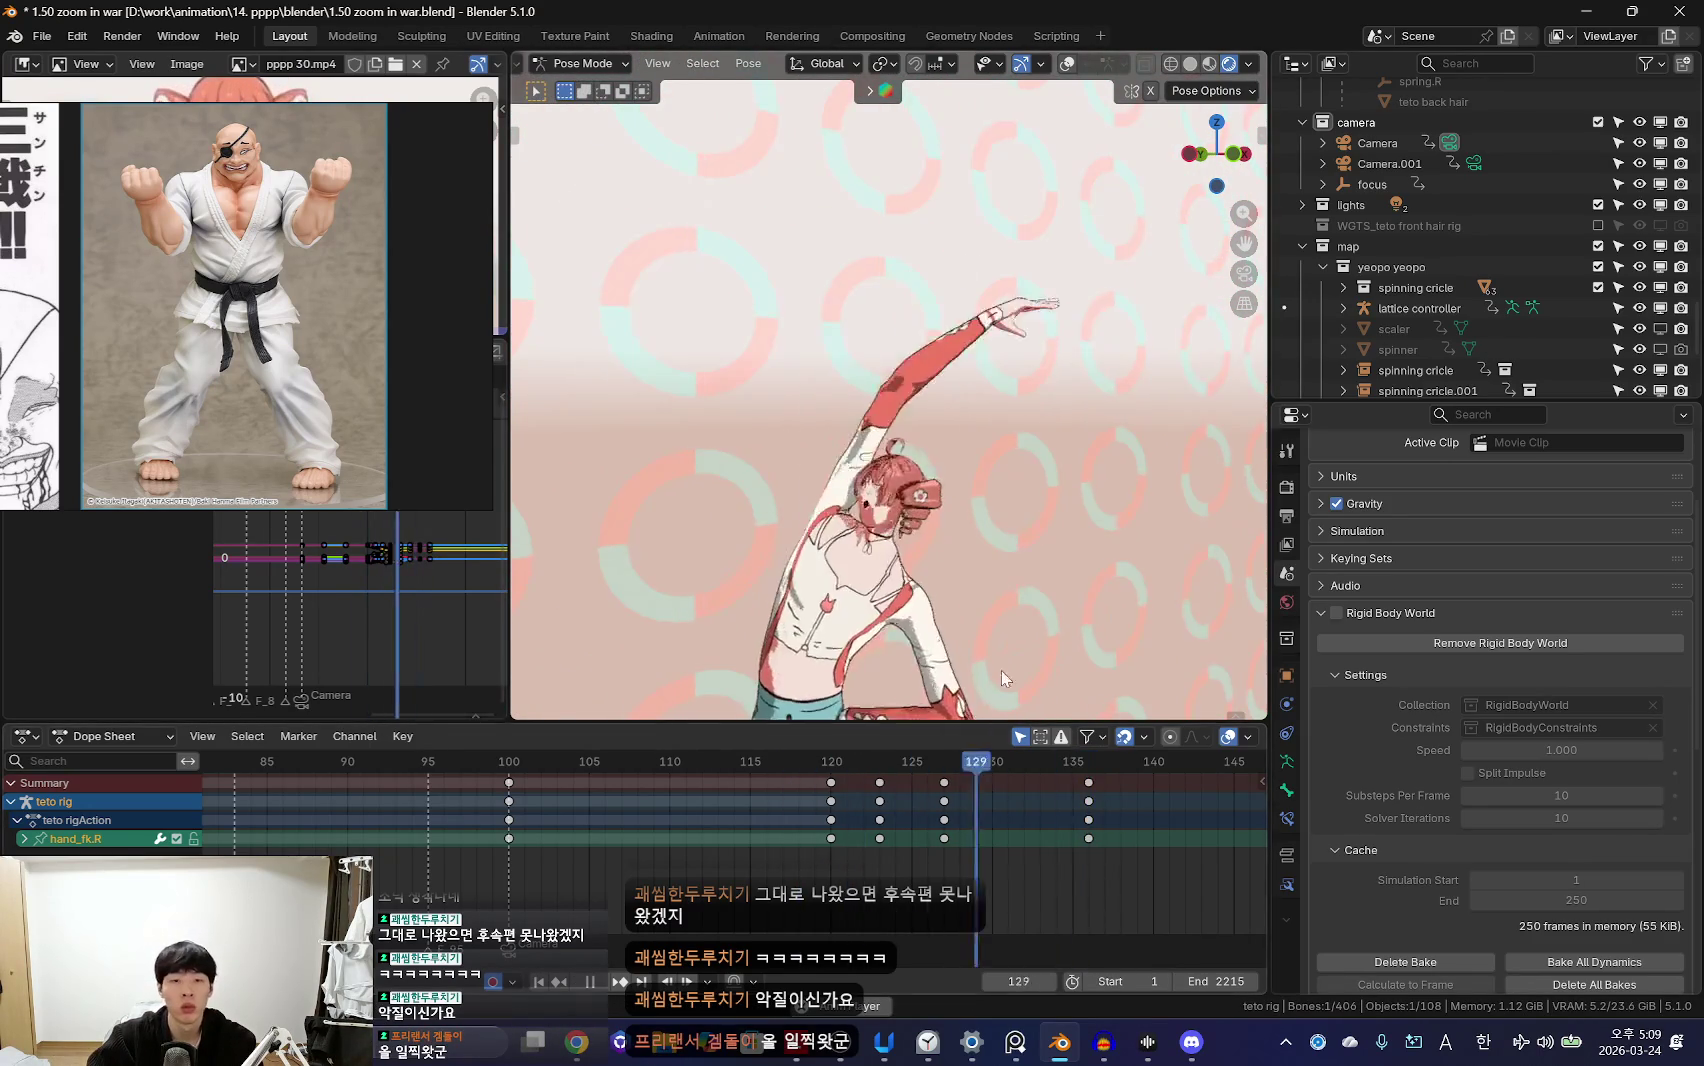
pyautogui.press('Escape')
pyautogui.hotkey('shift', 'alt', 'z')
pyautogui.hotkey('shift', 'alt', 'z')
pyautogui.press('space')
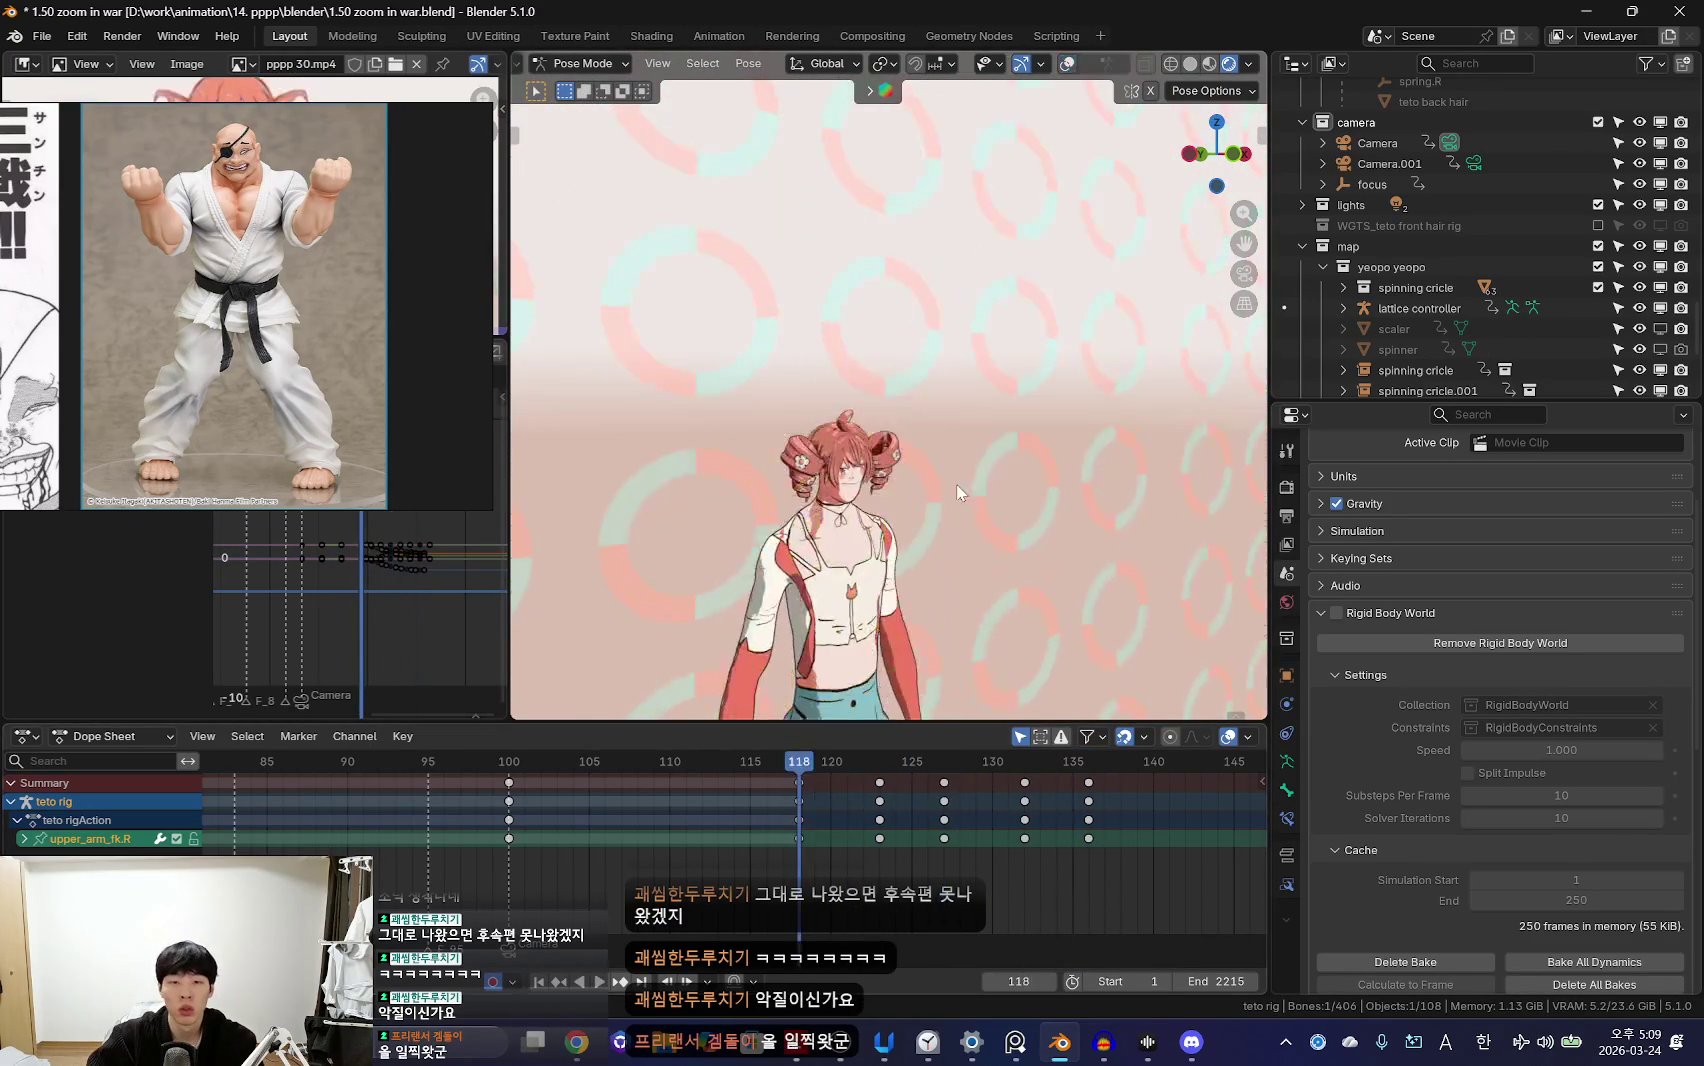
pyautogui.press('i')
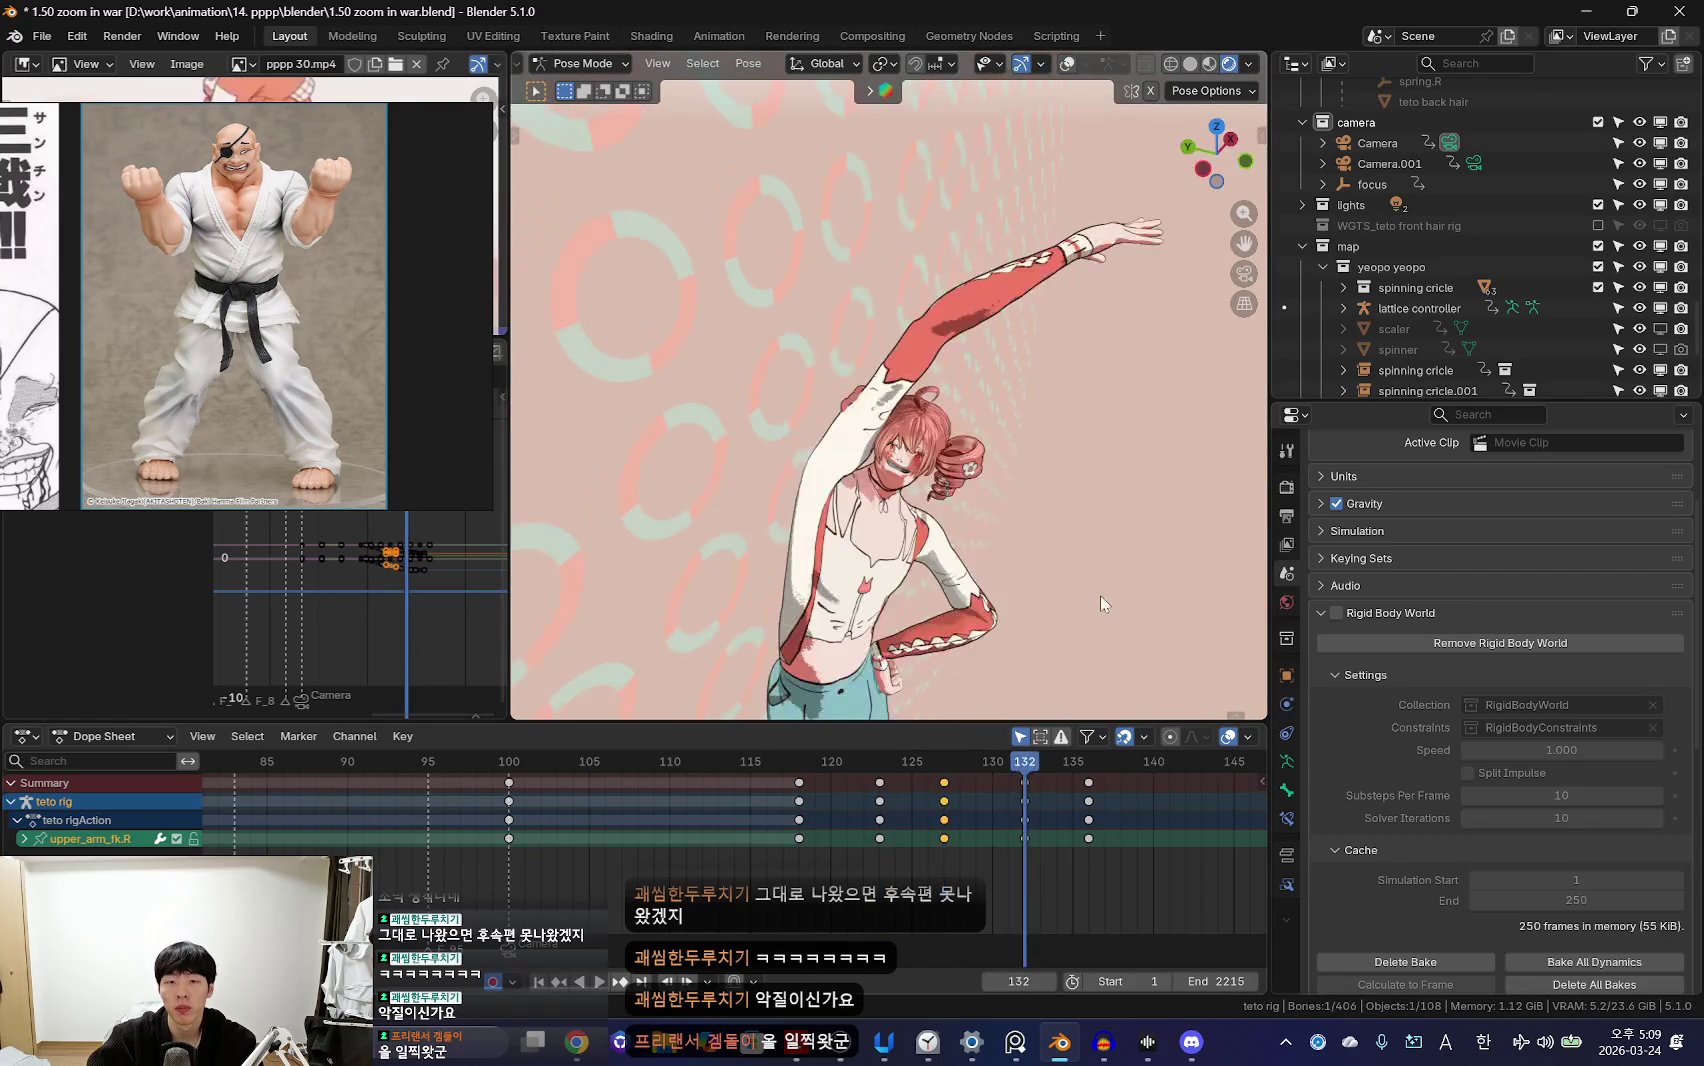
pyautogui.press('space')
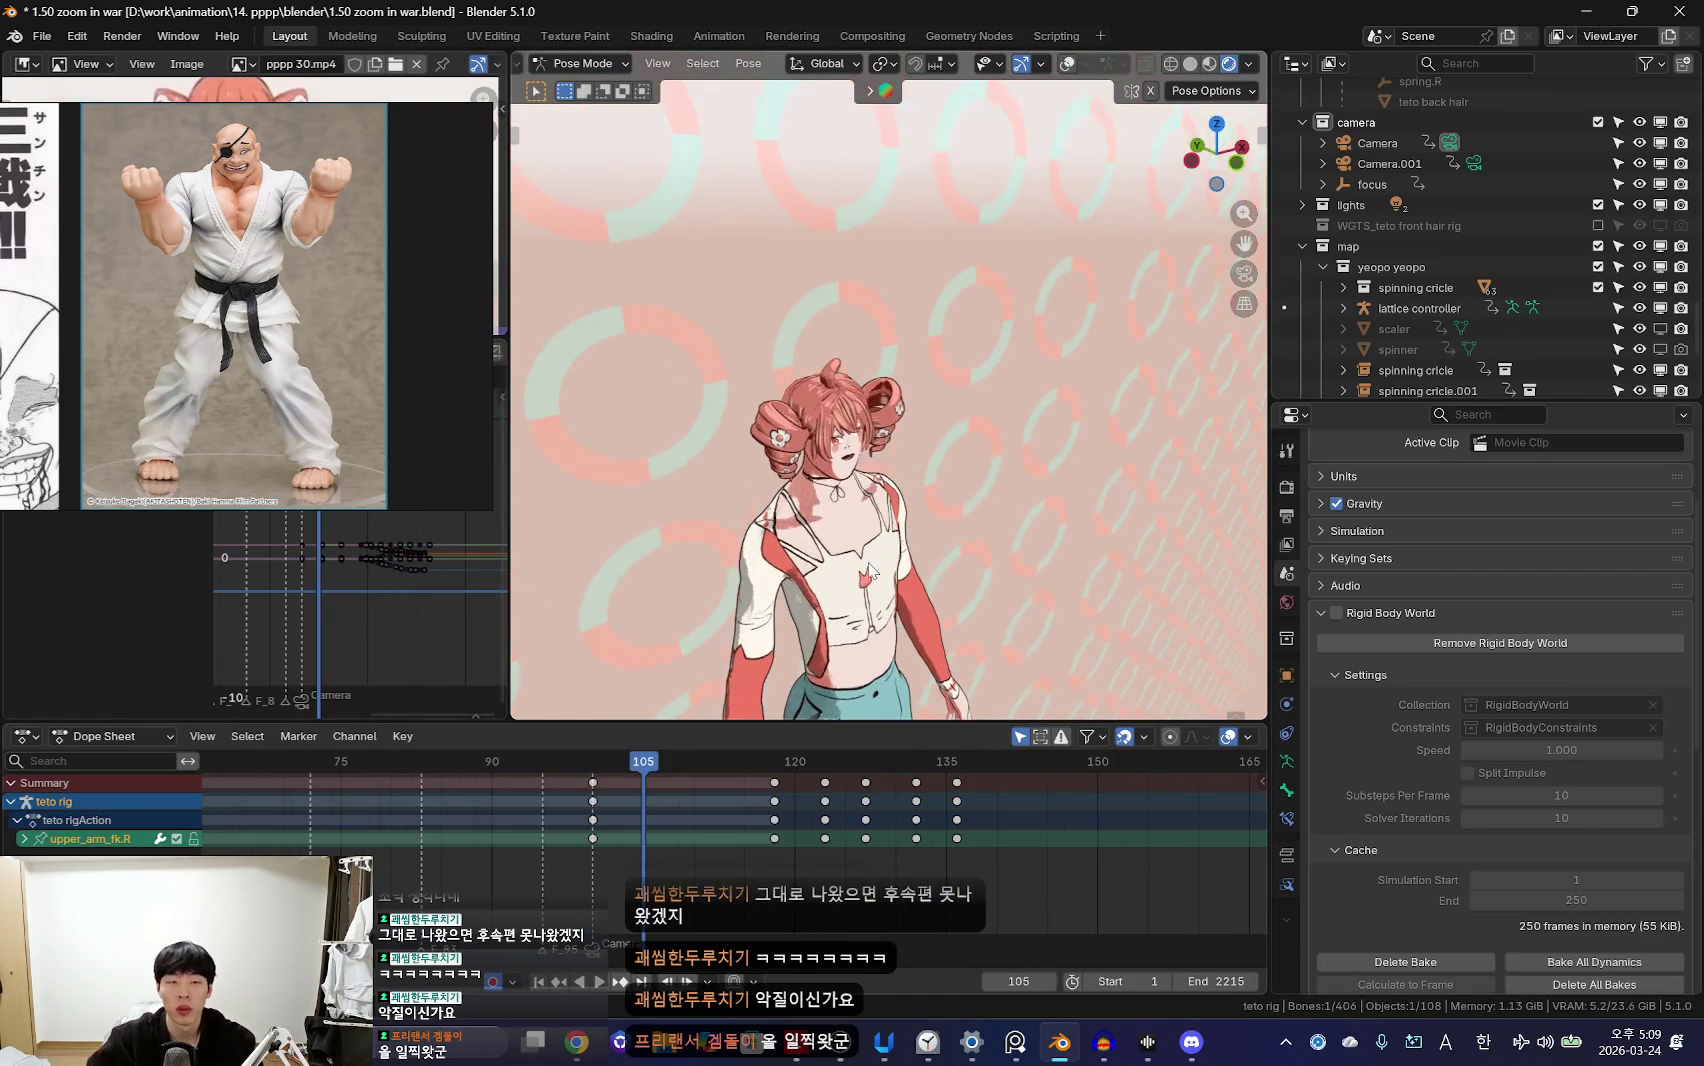
pyautogui.press('KP_0')
pyautogui.scroll(-8, 595, 817)
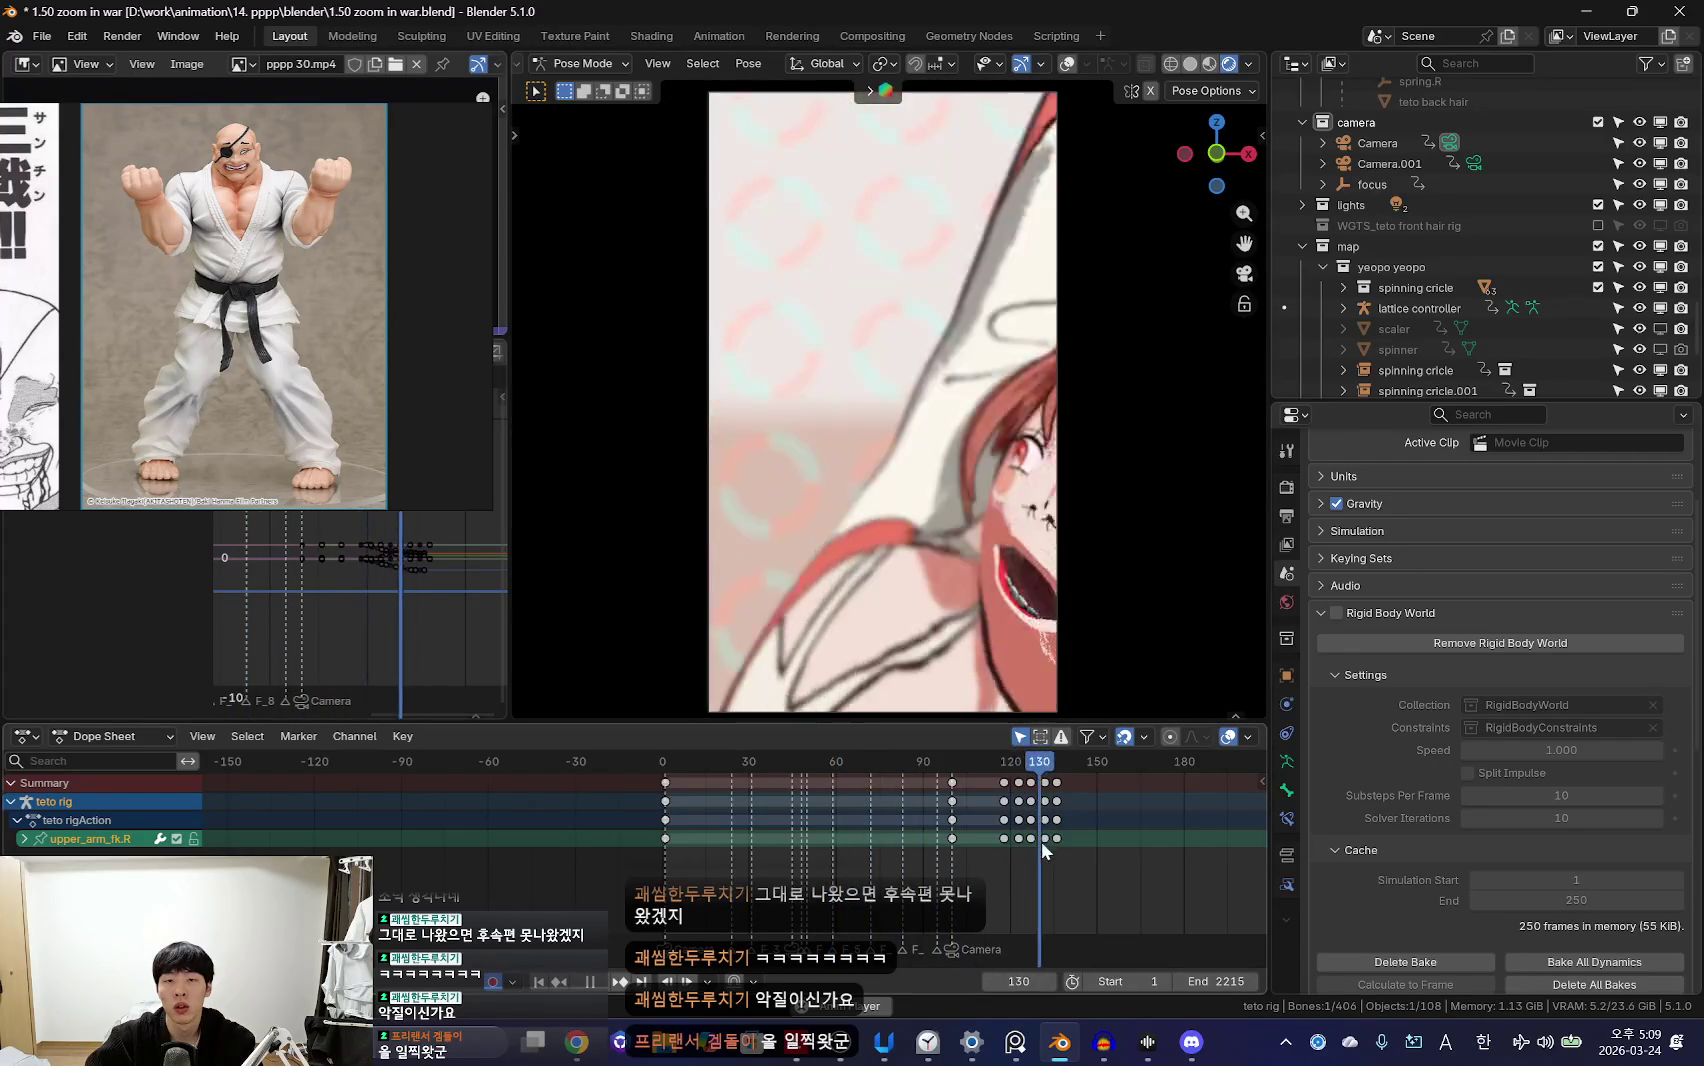
pyautogui.press('Escape')
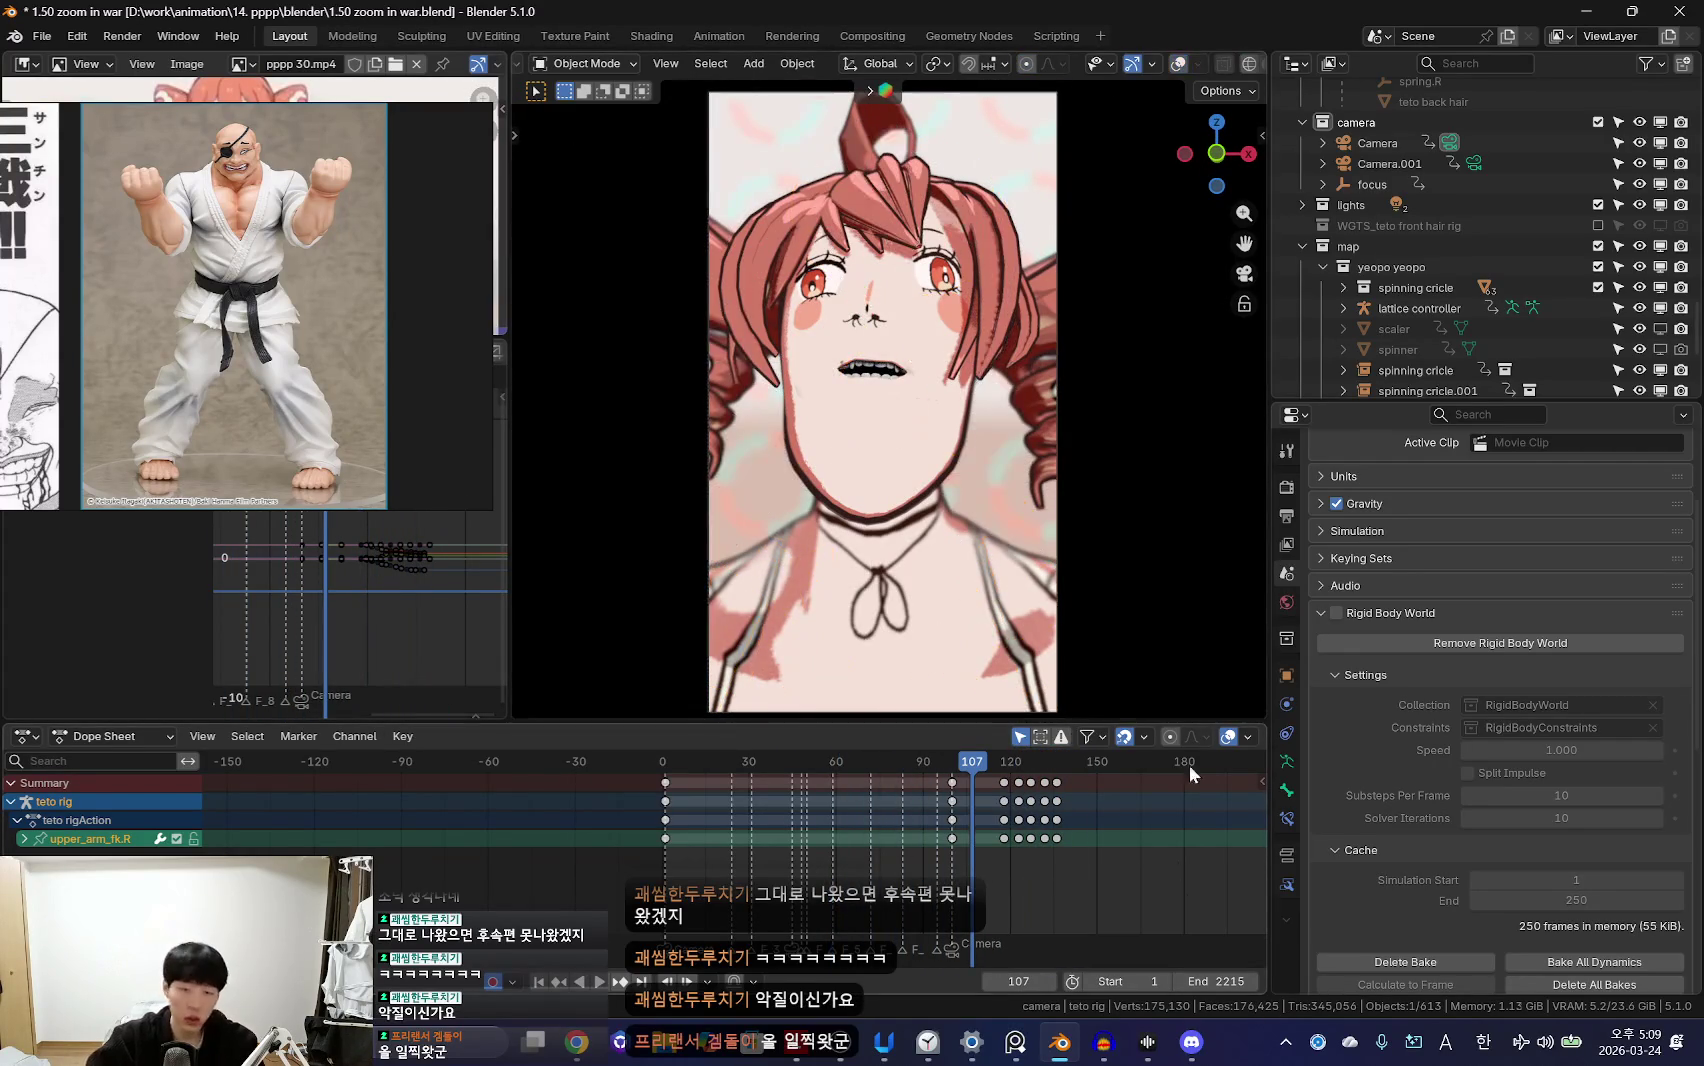
# Step: Add a new camera, Camera.002, to the camera collection
pyautogui.press('space')
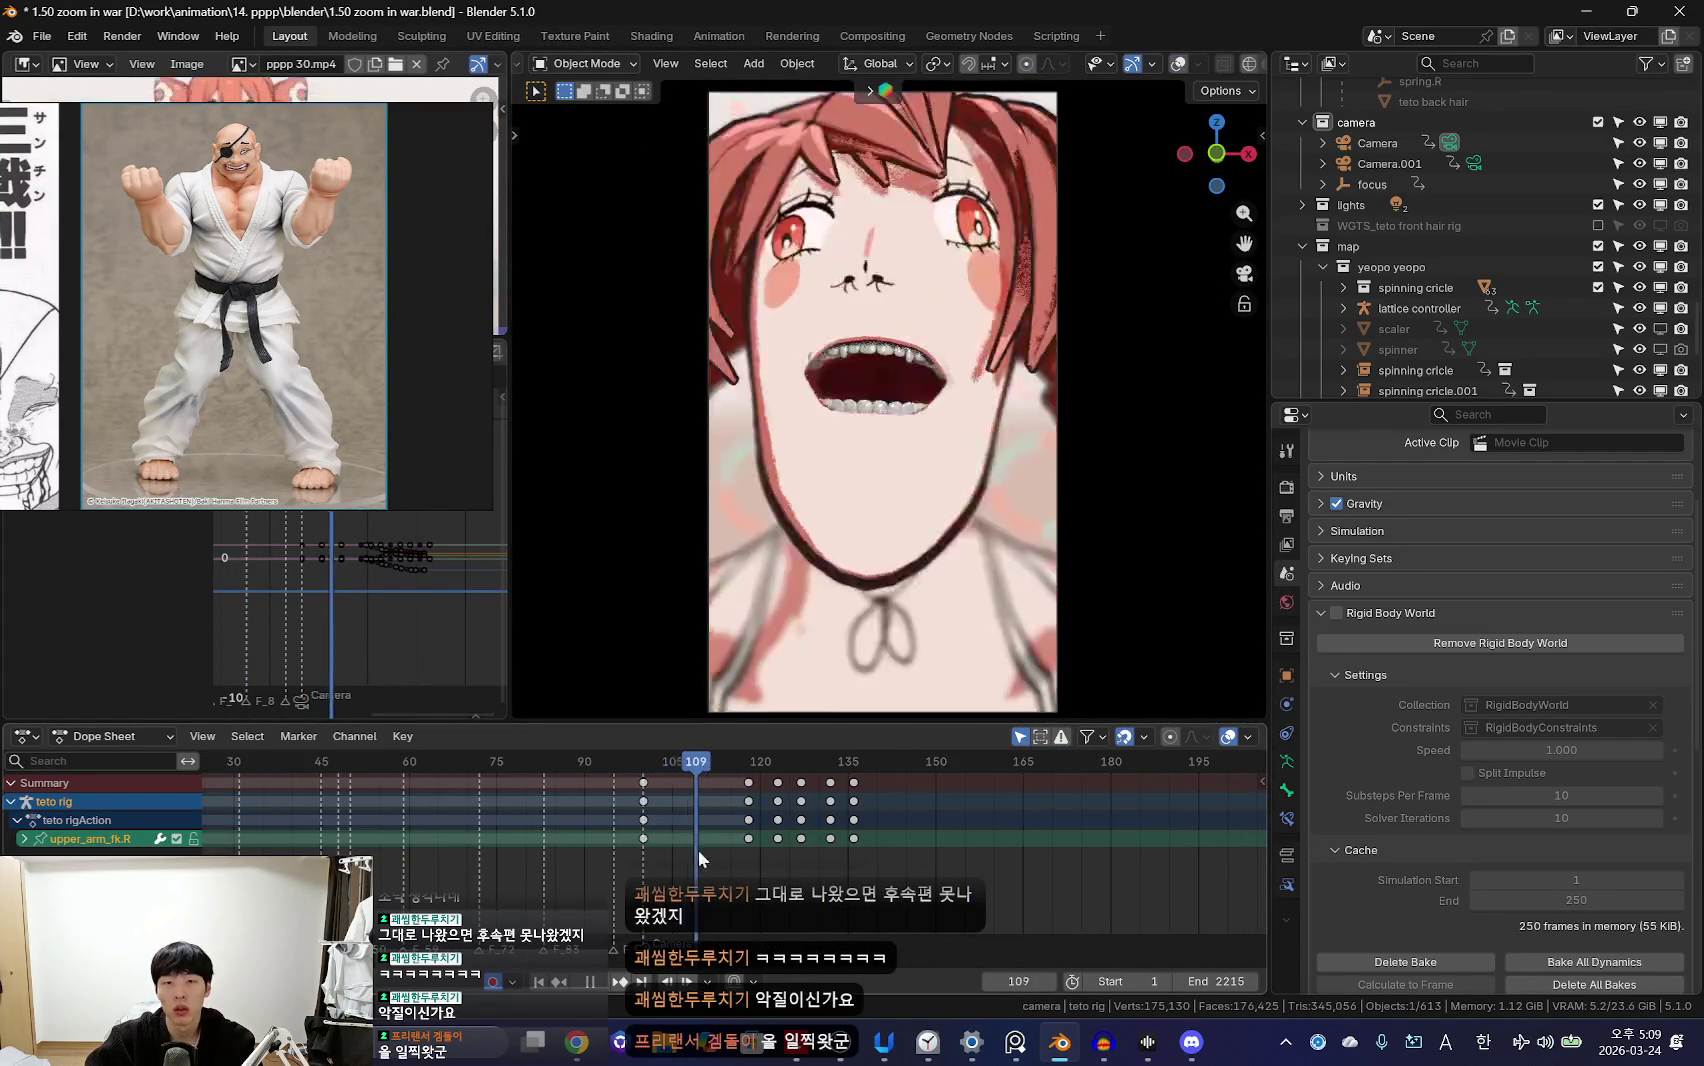
pyautogui.scroll(-5, 1470, 275)
pyautogui.scroll(2, 1413, 186)
pyautogui.click(1363, 184)
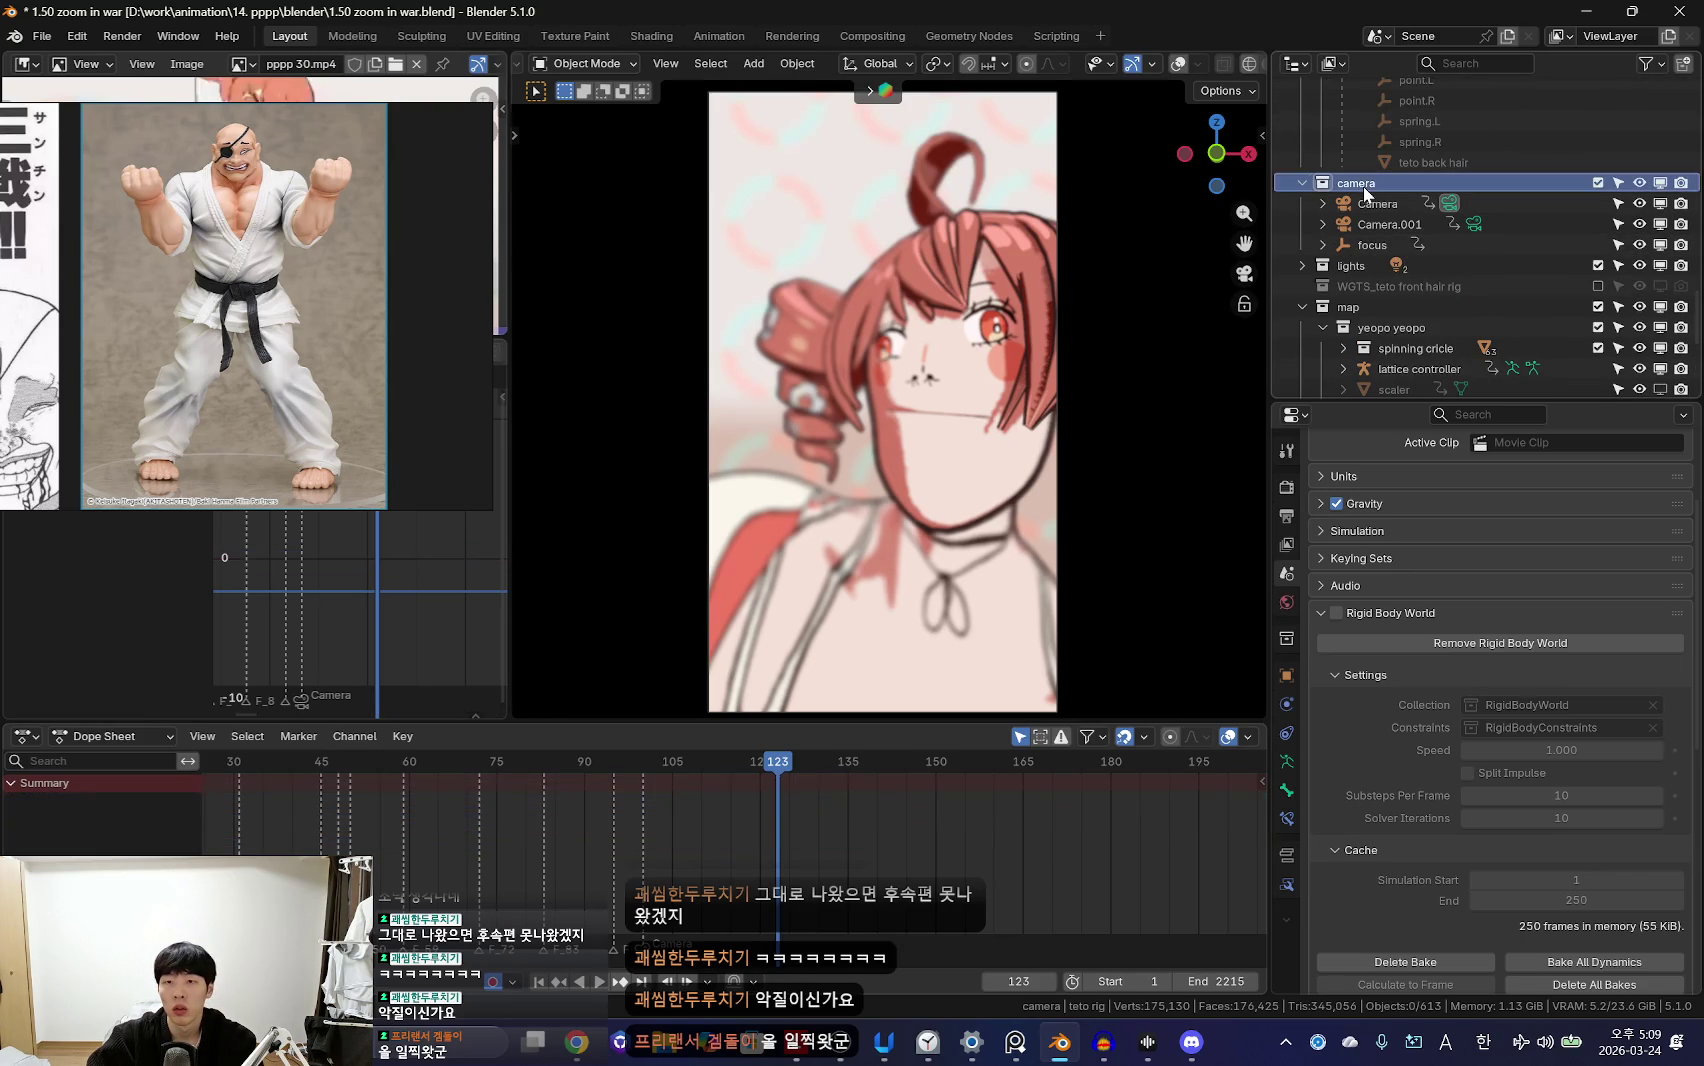
pyautogui.hotkey('shift', 'a')
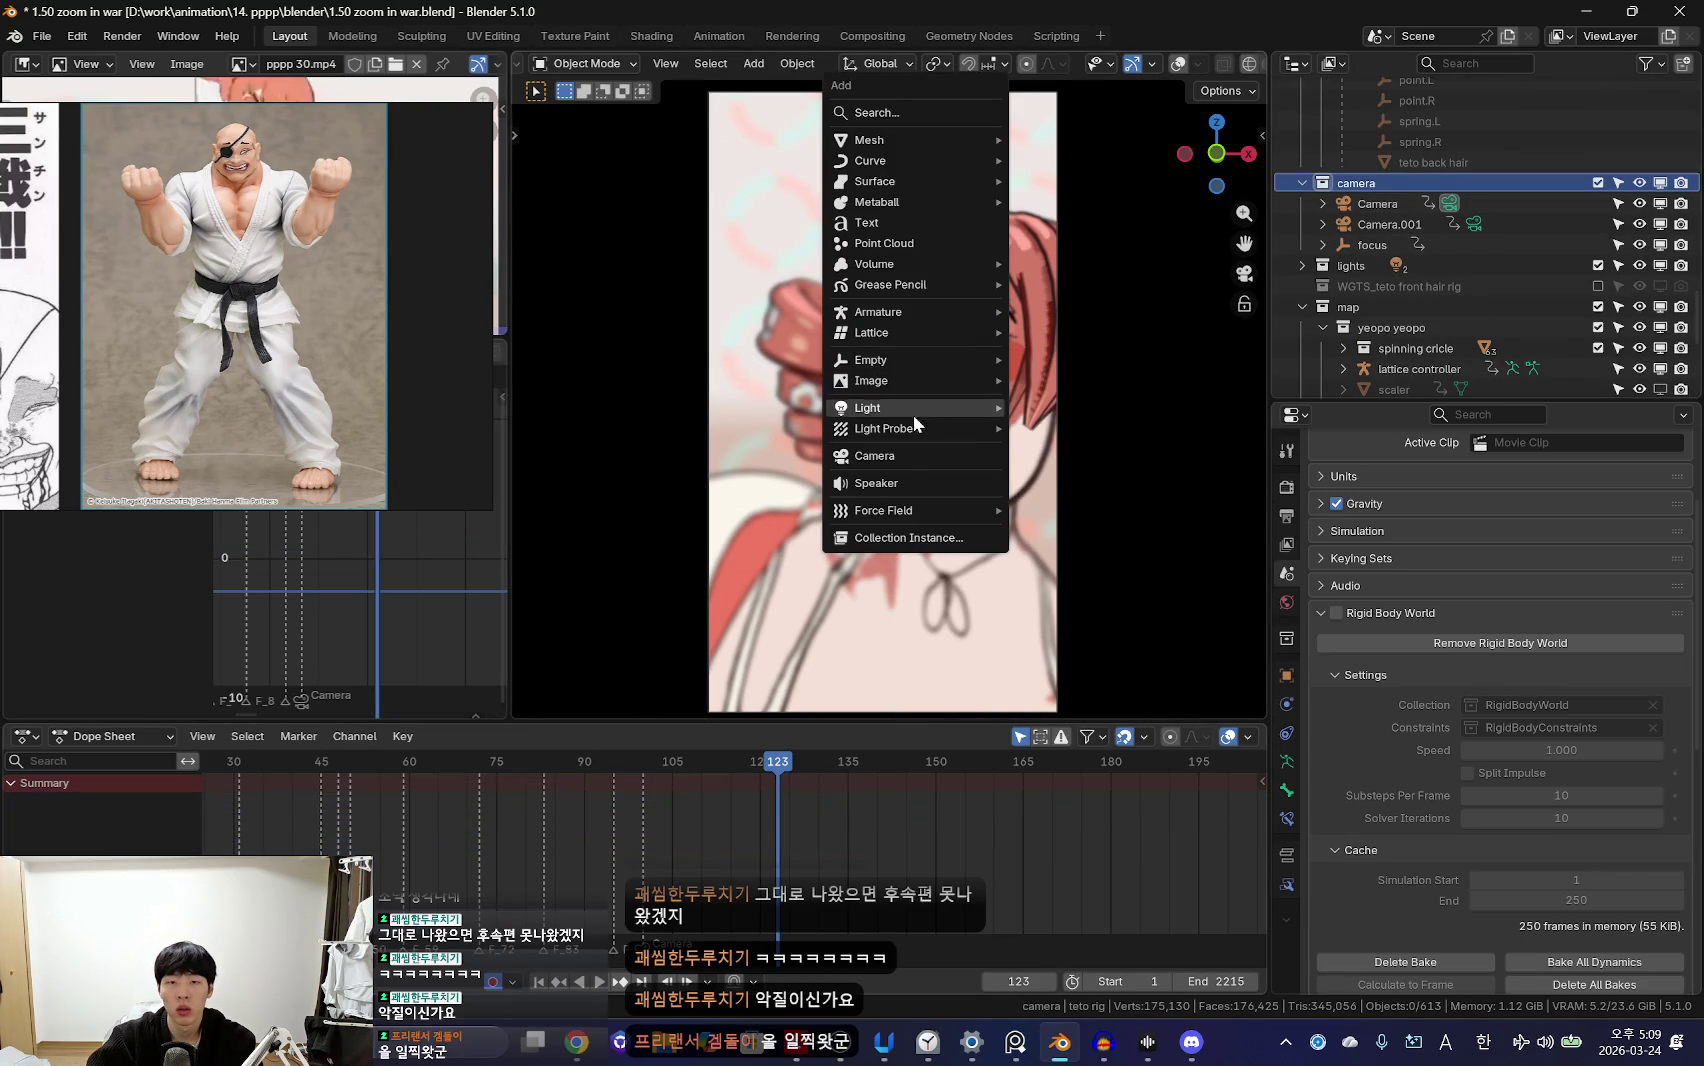
pyautogui.click(908, 470)
# Step: Key the focus object at the 3D cursor on frame 130 and reselect Teto's rig
pyautogui.click(1372, 265)
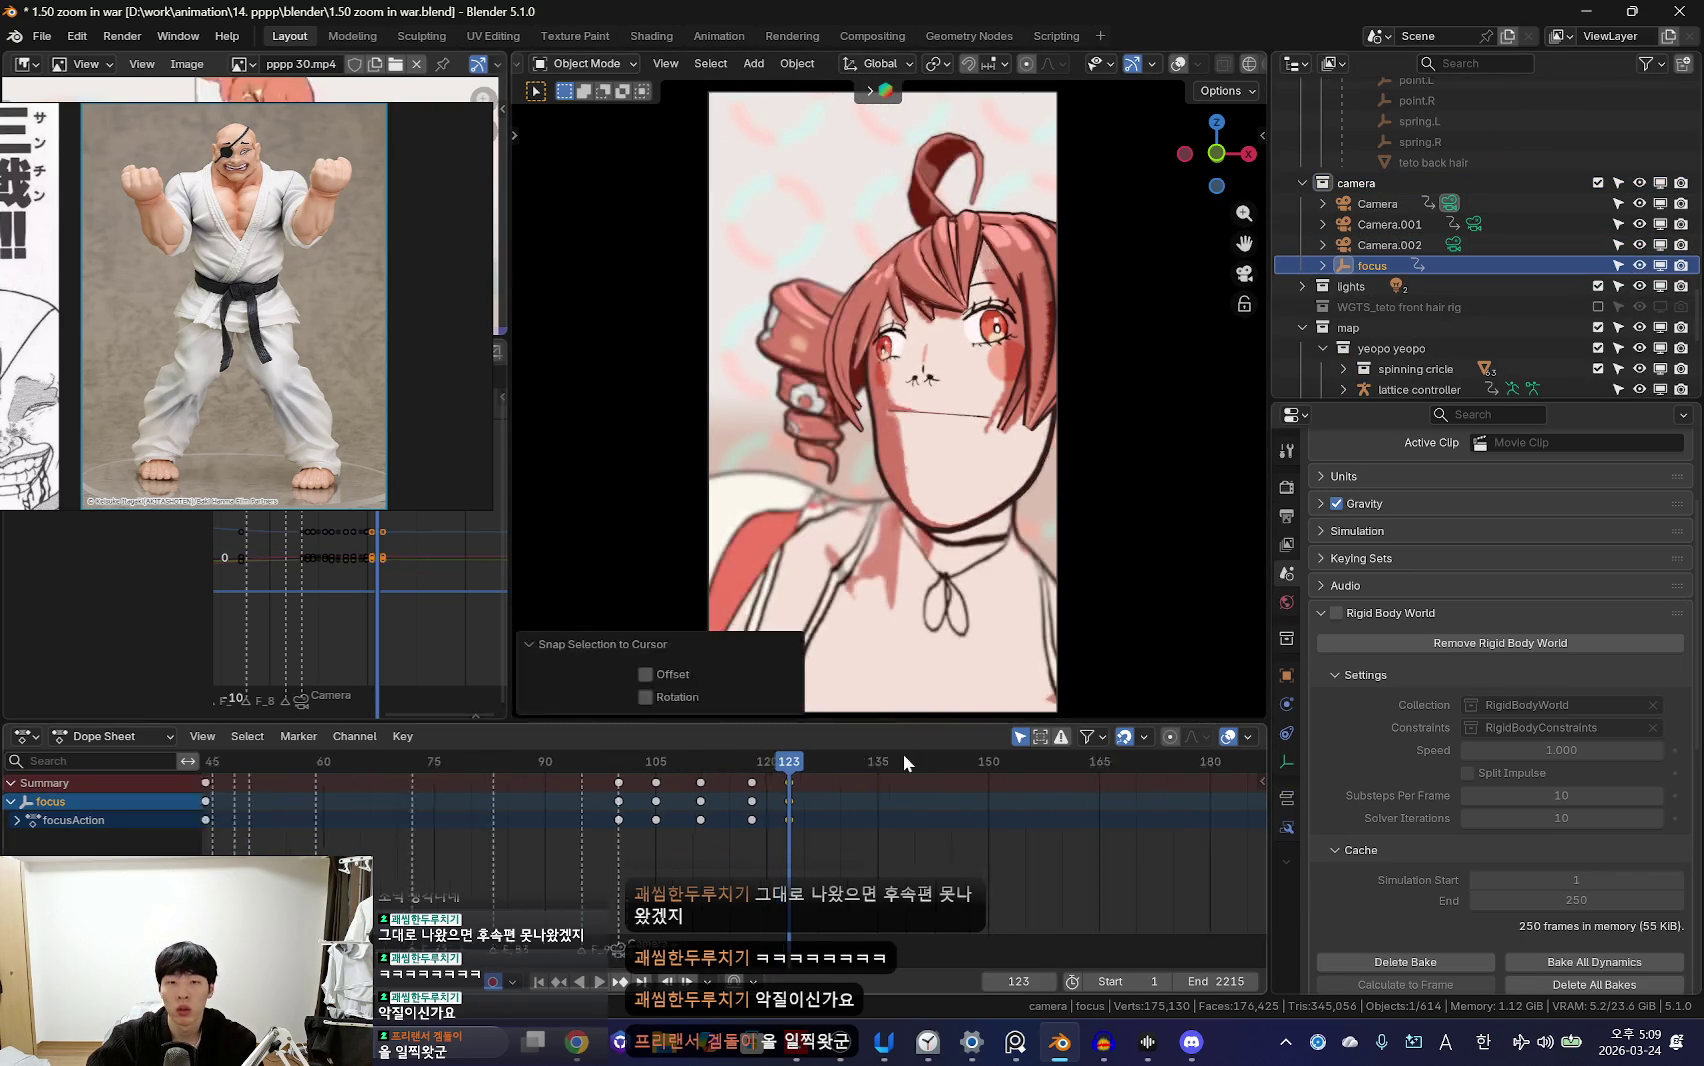
pyautogui.moveTo(805, 828); pyautogui.dragTo(907, 742)
pyautogui.moveTo(768, 833)
pyautogui.mouseDown()
pyautogui.moveTo(799, 868)
pyautogui.moveTo(793, 817)
pyautogui.mouseUp()
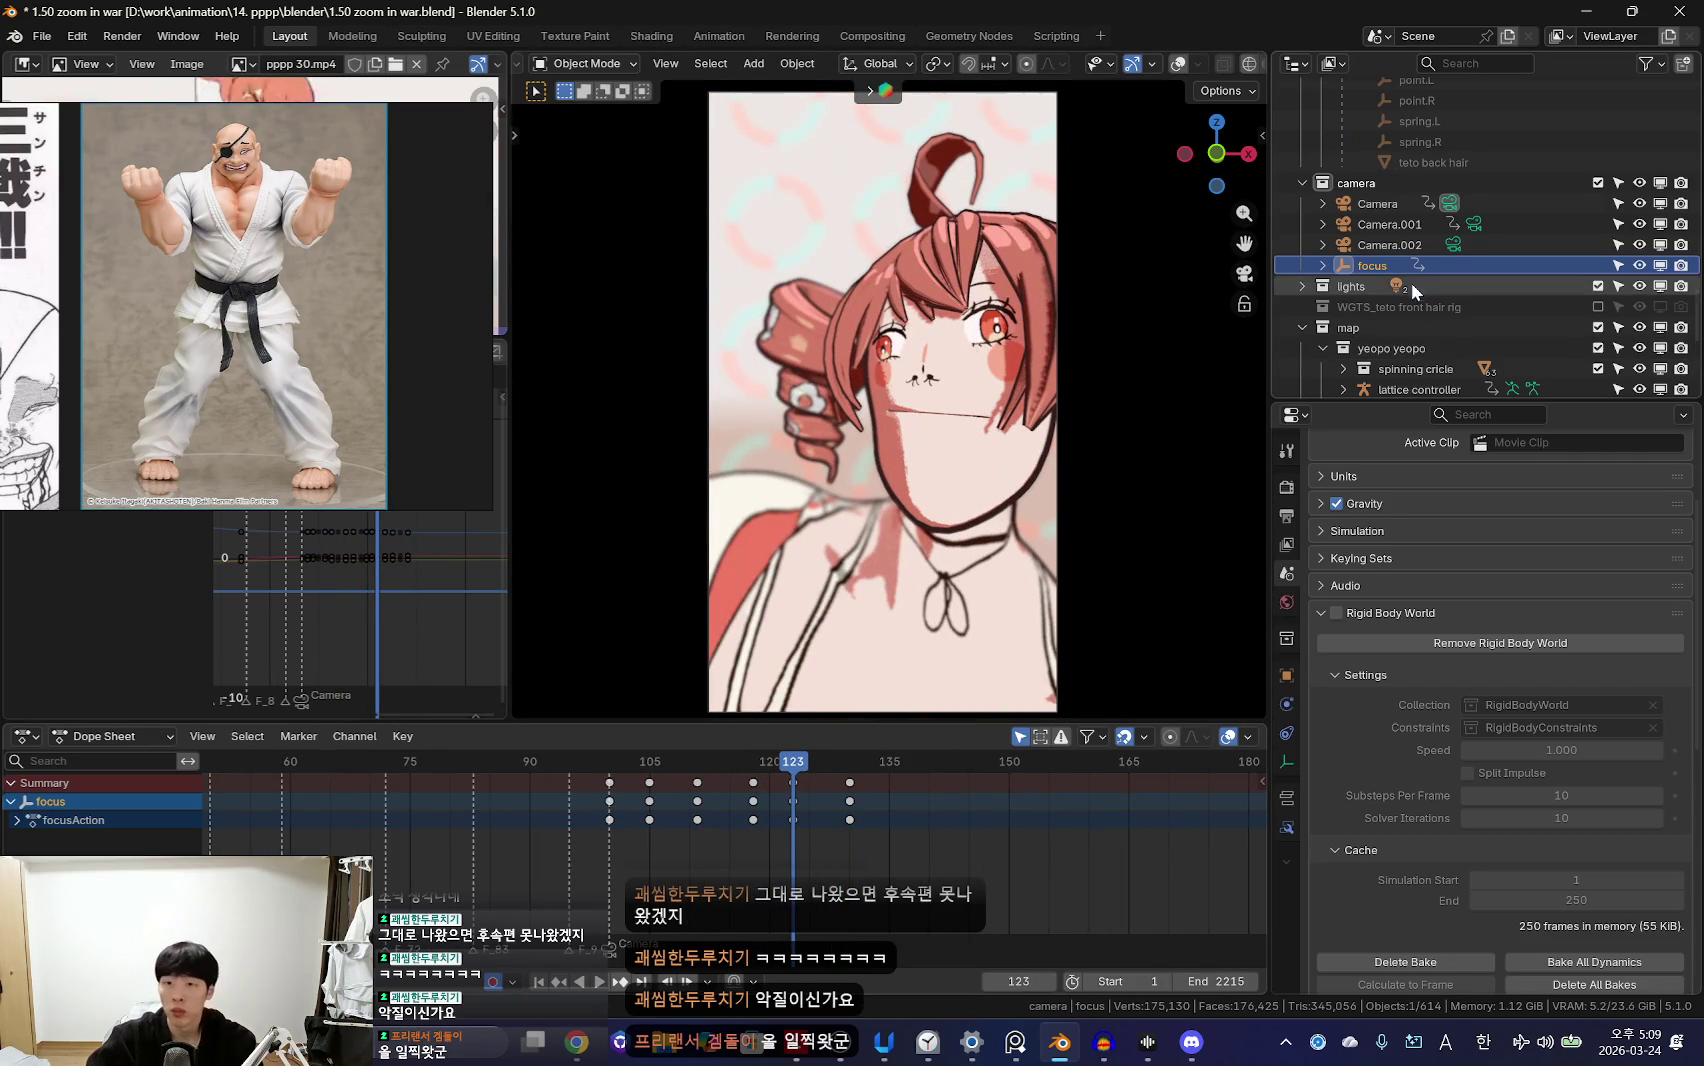
pyautogui.click(1040, 207)
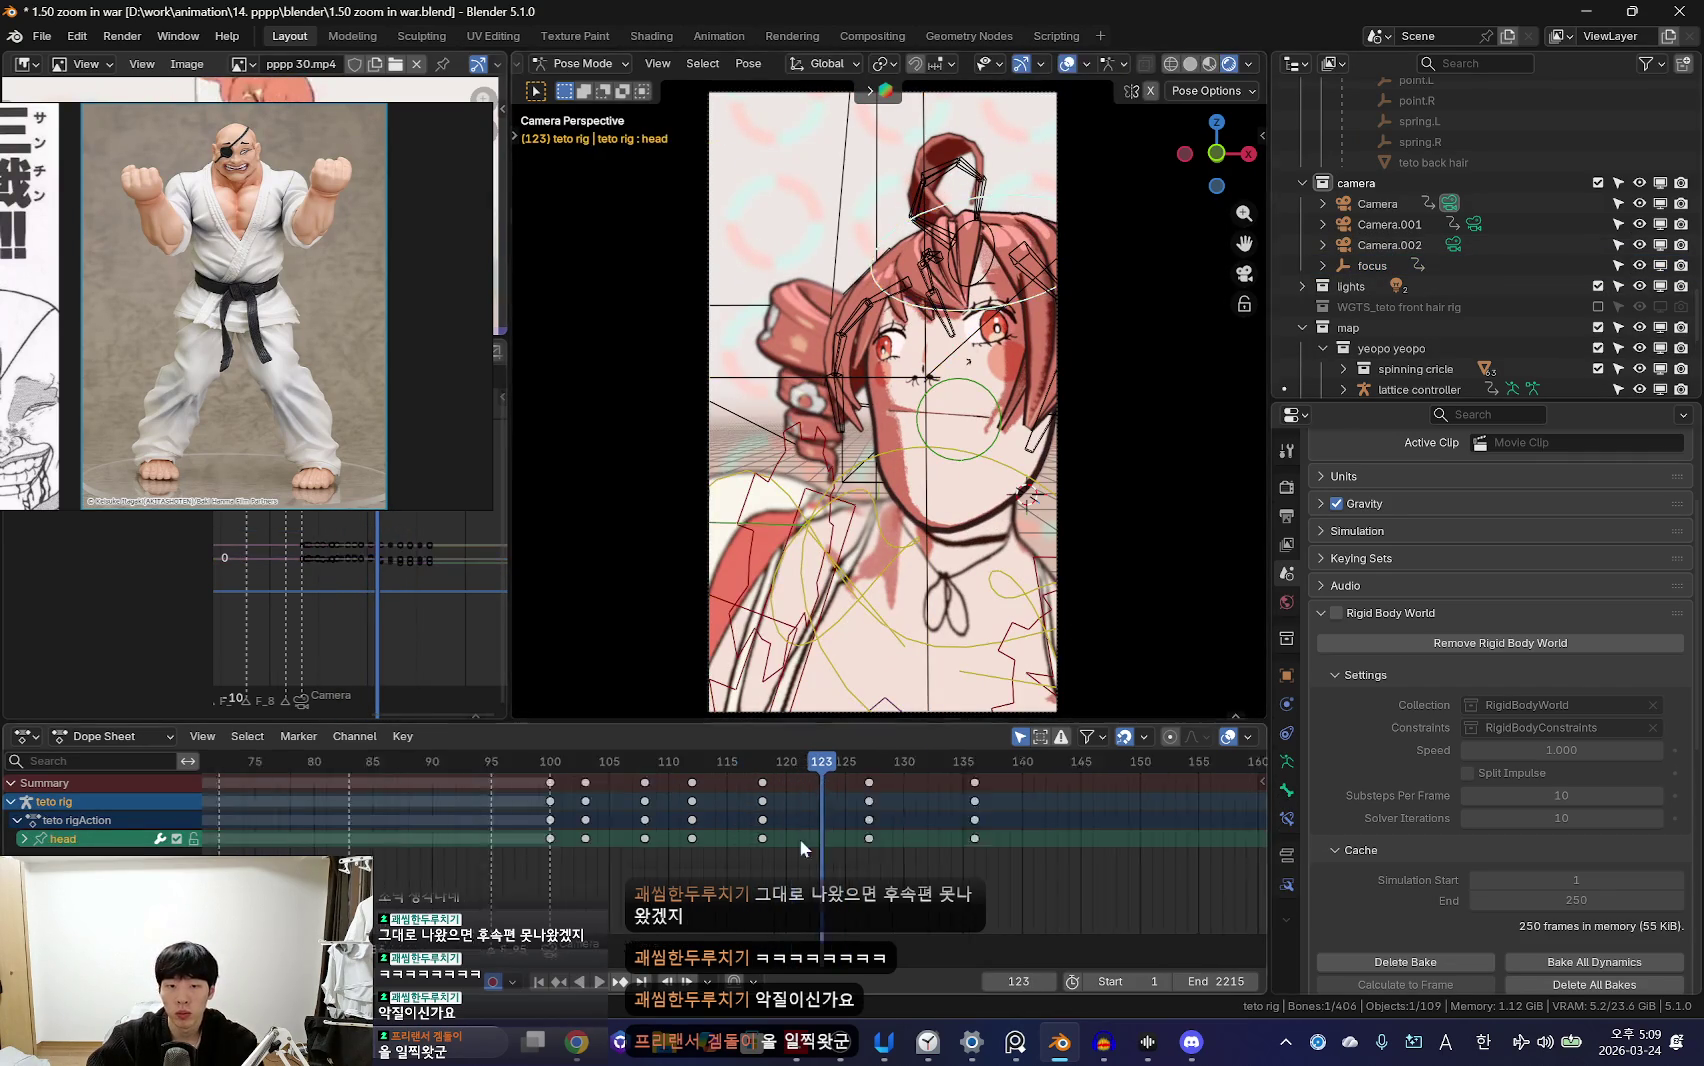
# Step: Tilt the head at frames 121–122 and delete the stray frame-121 keys
pyautogui.scroll(3, 797, 833)
pyautogui.hotkey('shift', 'ctrl', 'space')
pyautogui.press('space')
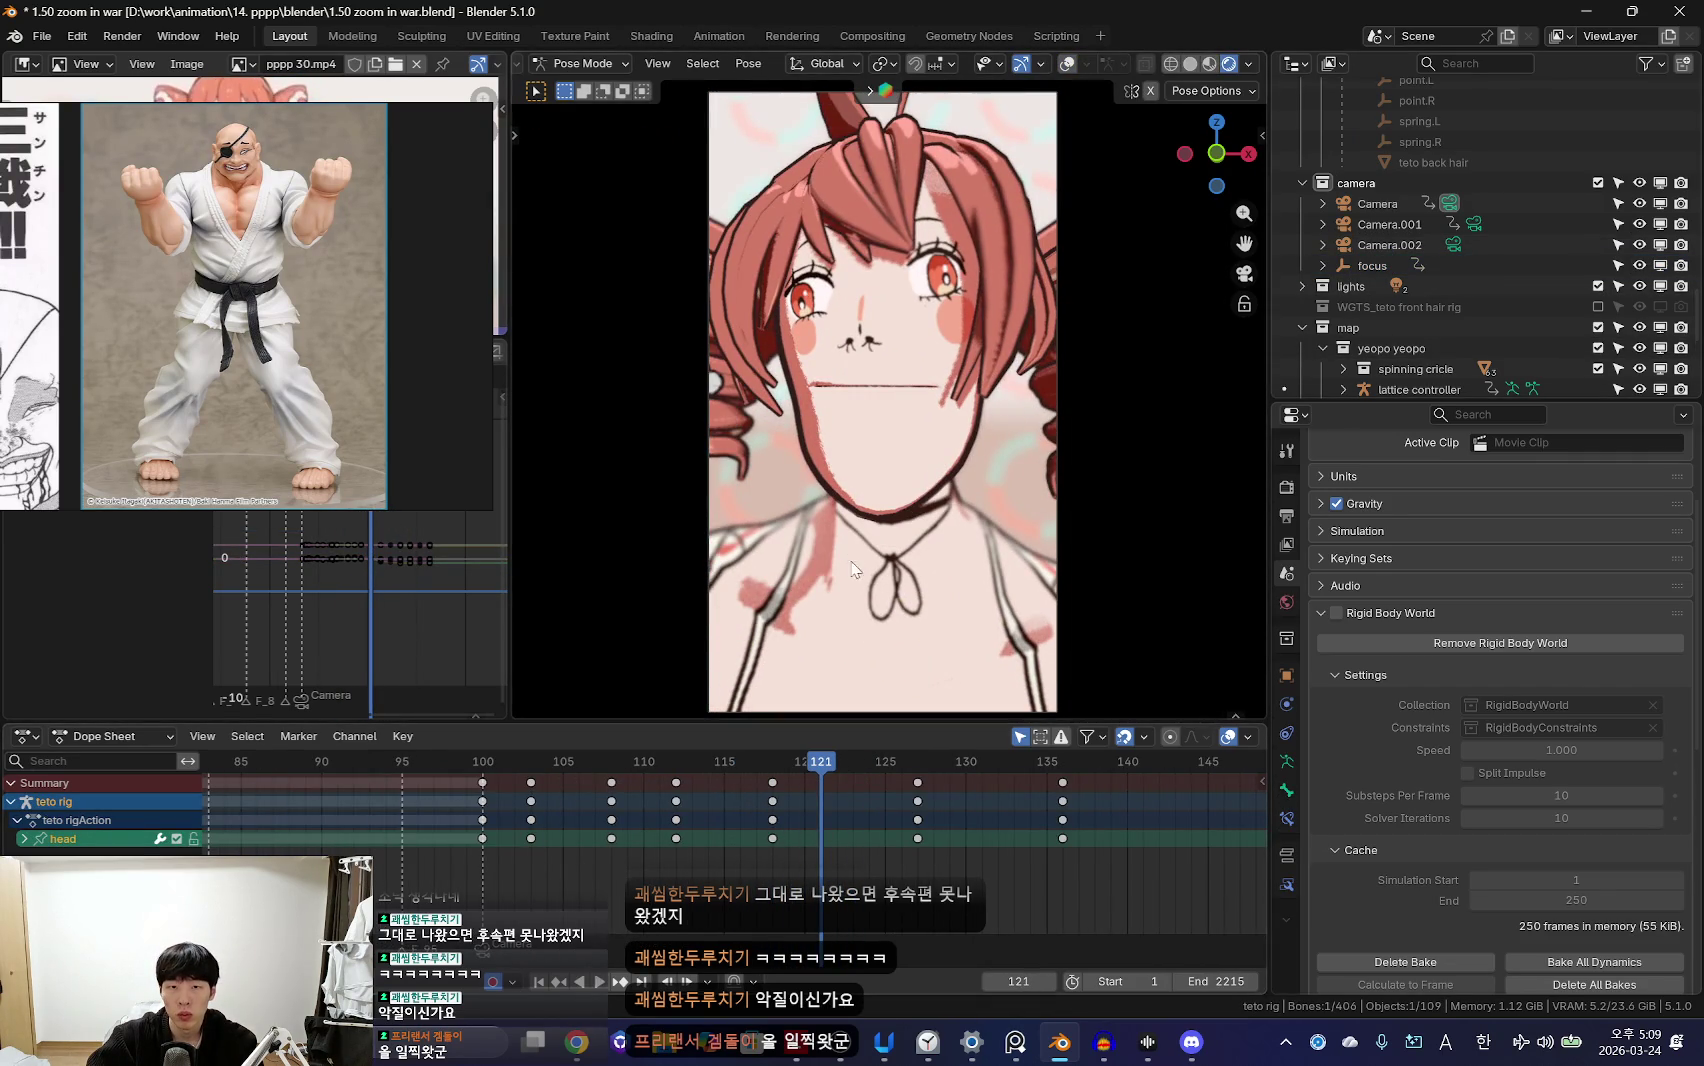
pyautogui.click(638, 553)
pyautogui.hotkey('shift', 'ctrl', 'space')
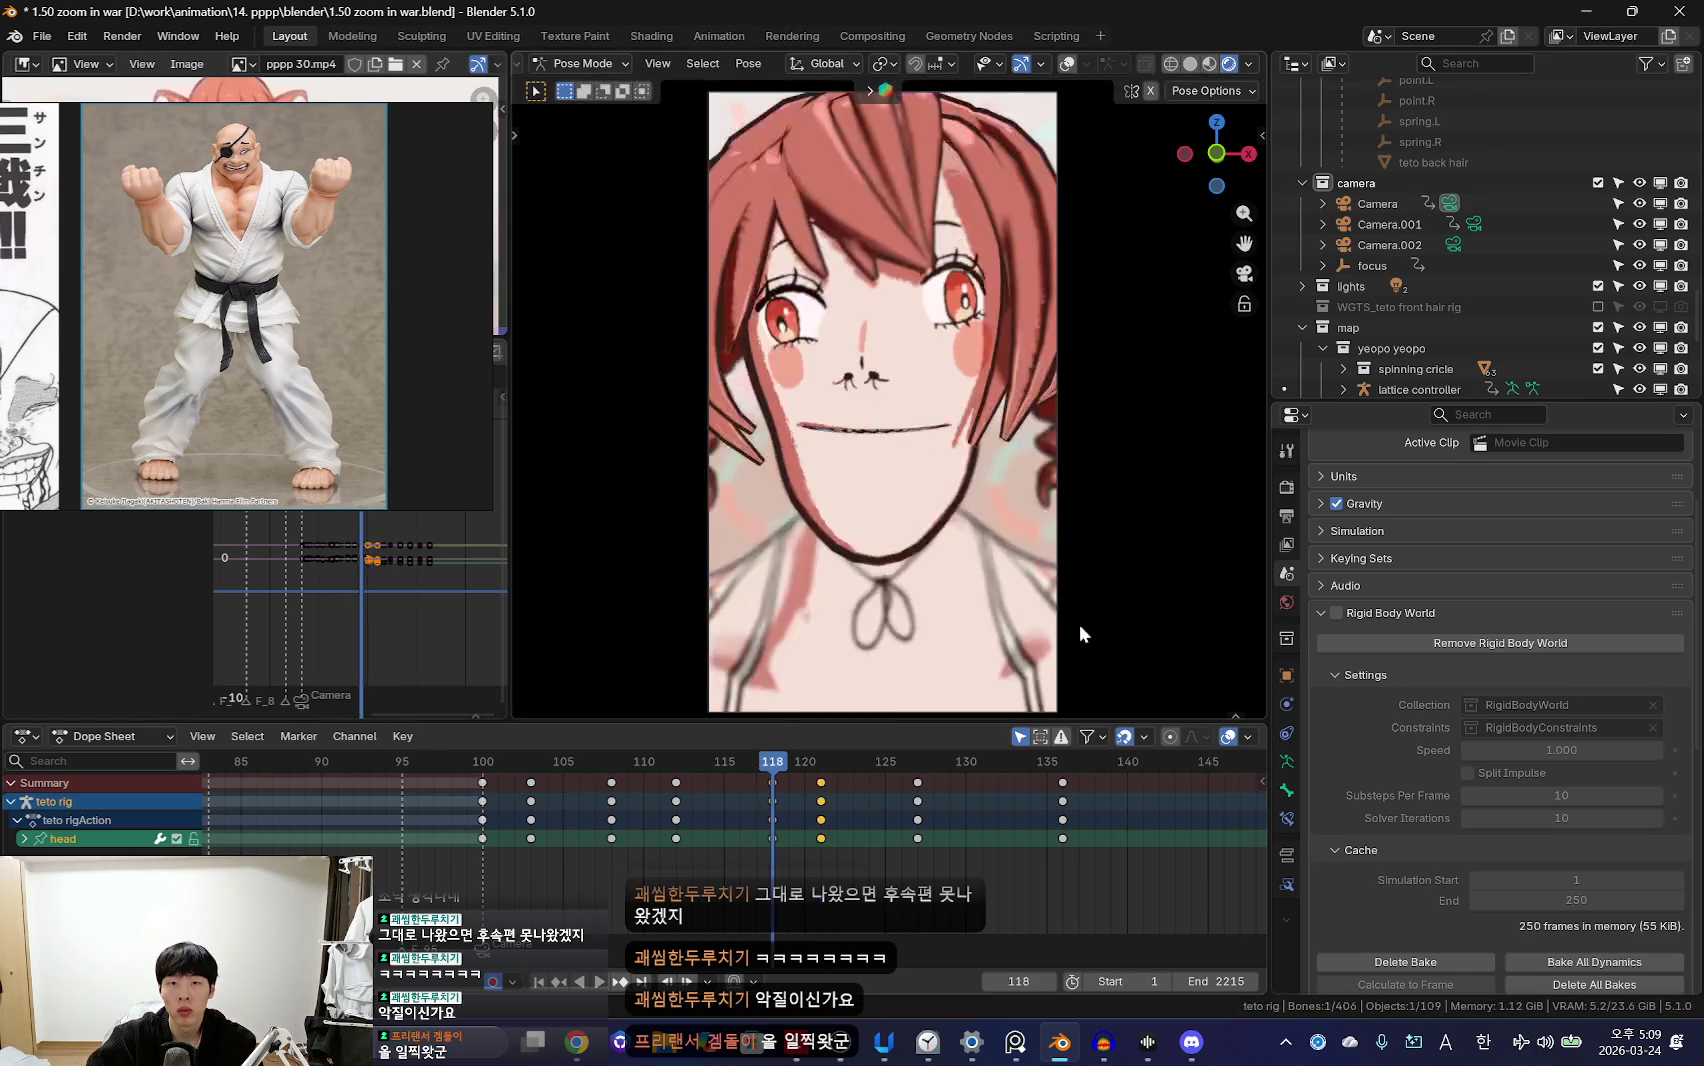
pyautogui.scroll(-3, 771, 869)
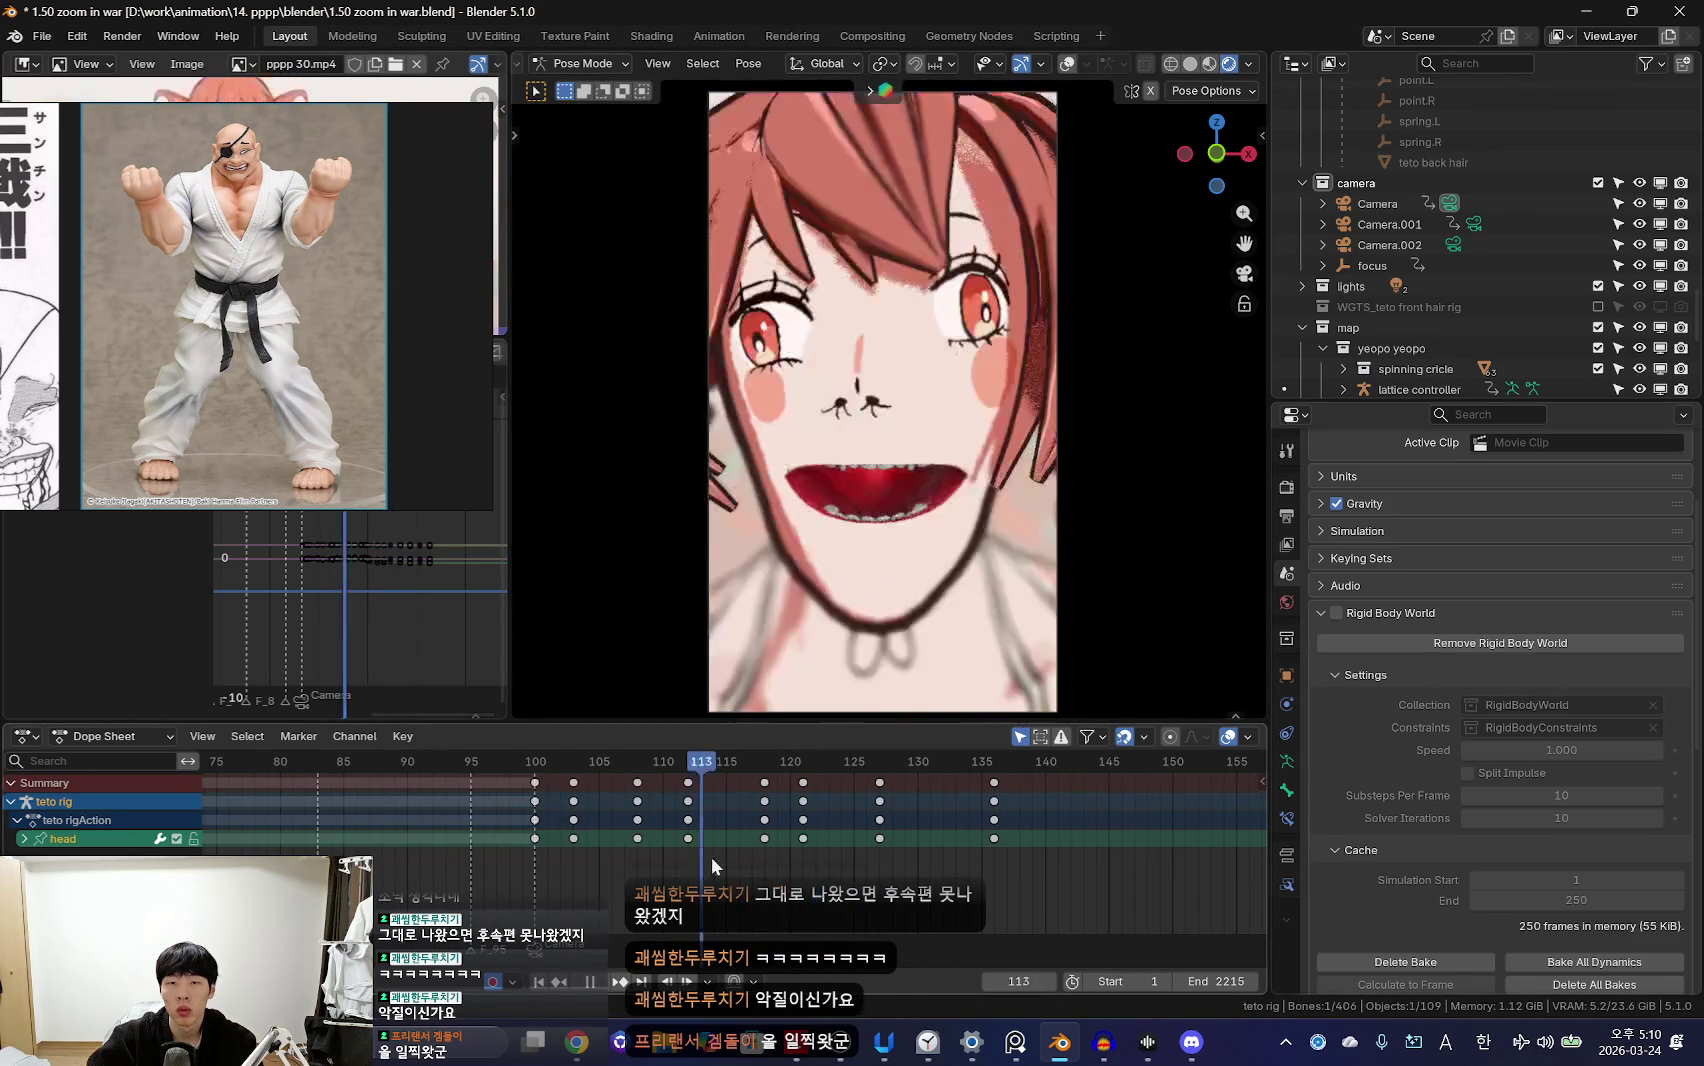
pyautogui.scroll(2, 735, 860)
pyautogui.click(804, 813)
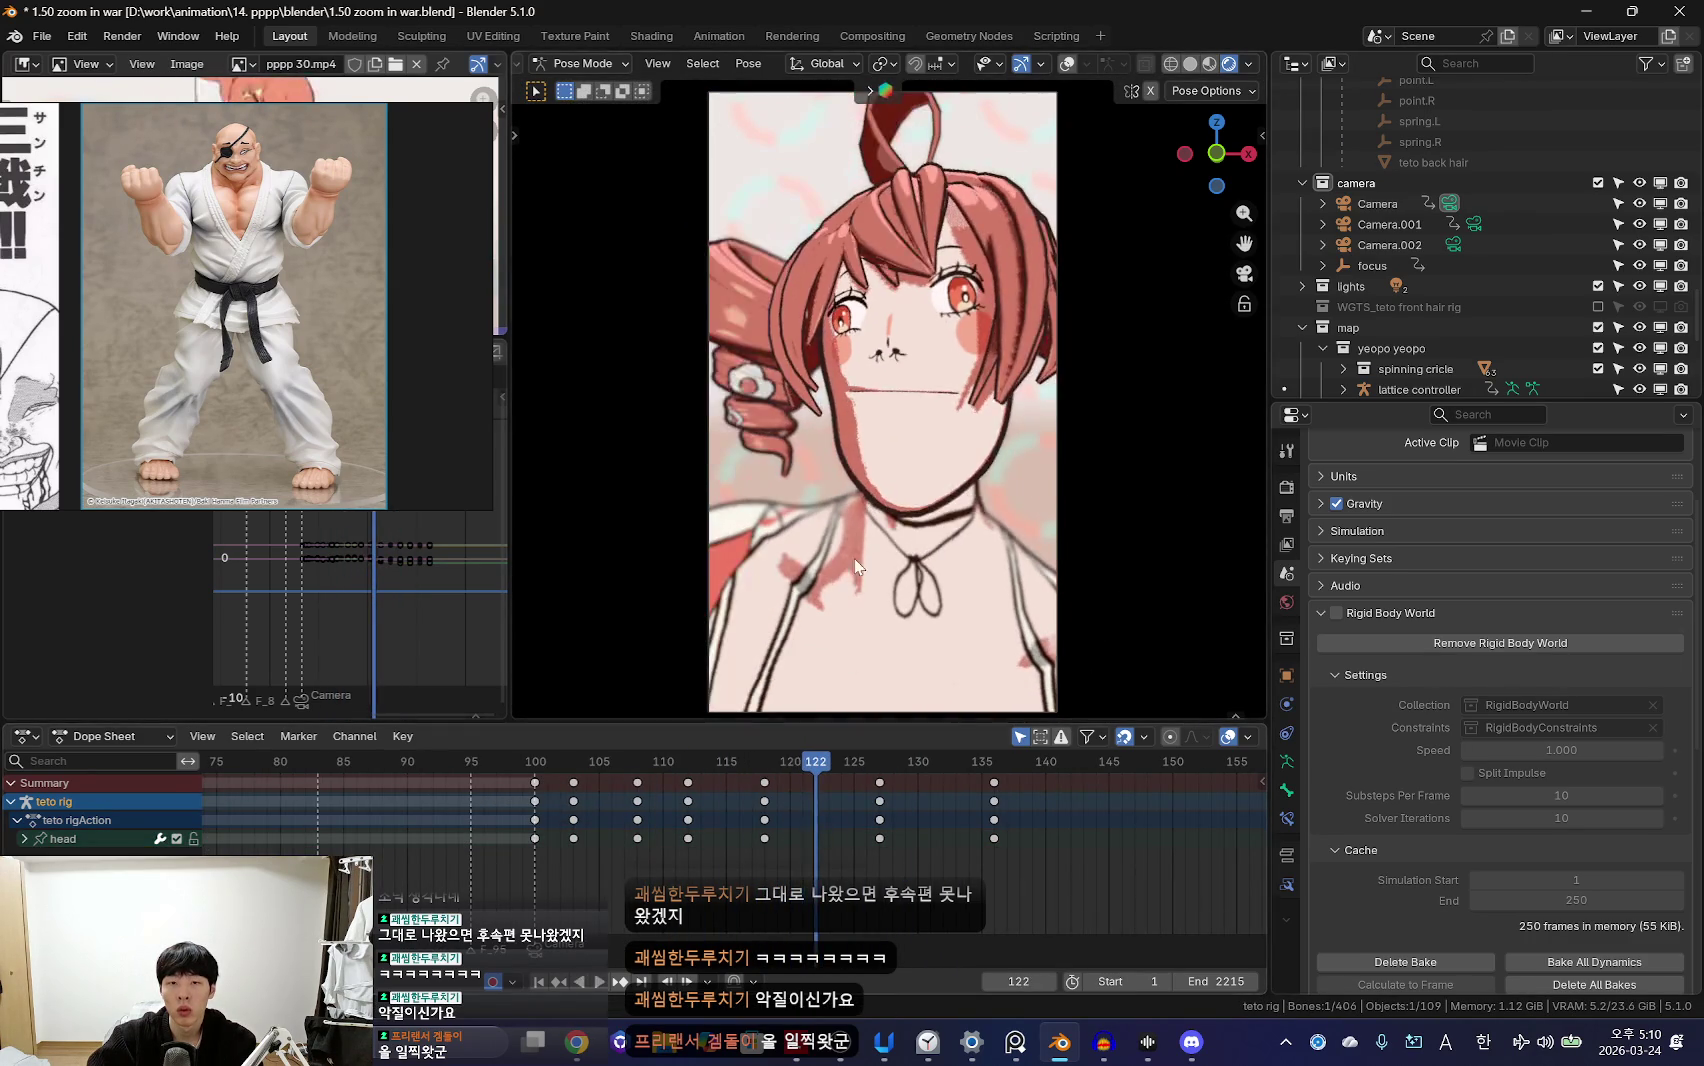
pyautogui.click(873, 570)
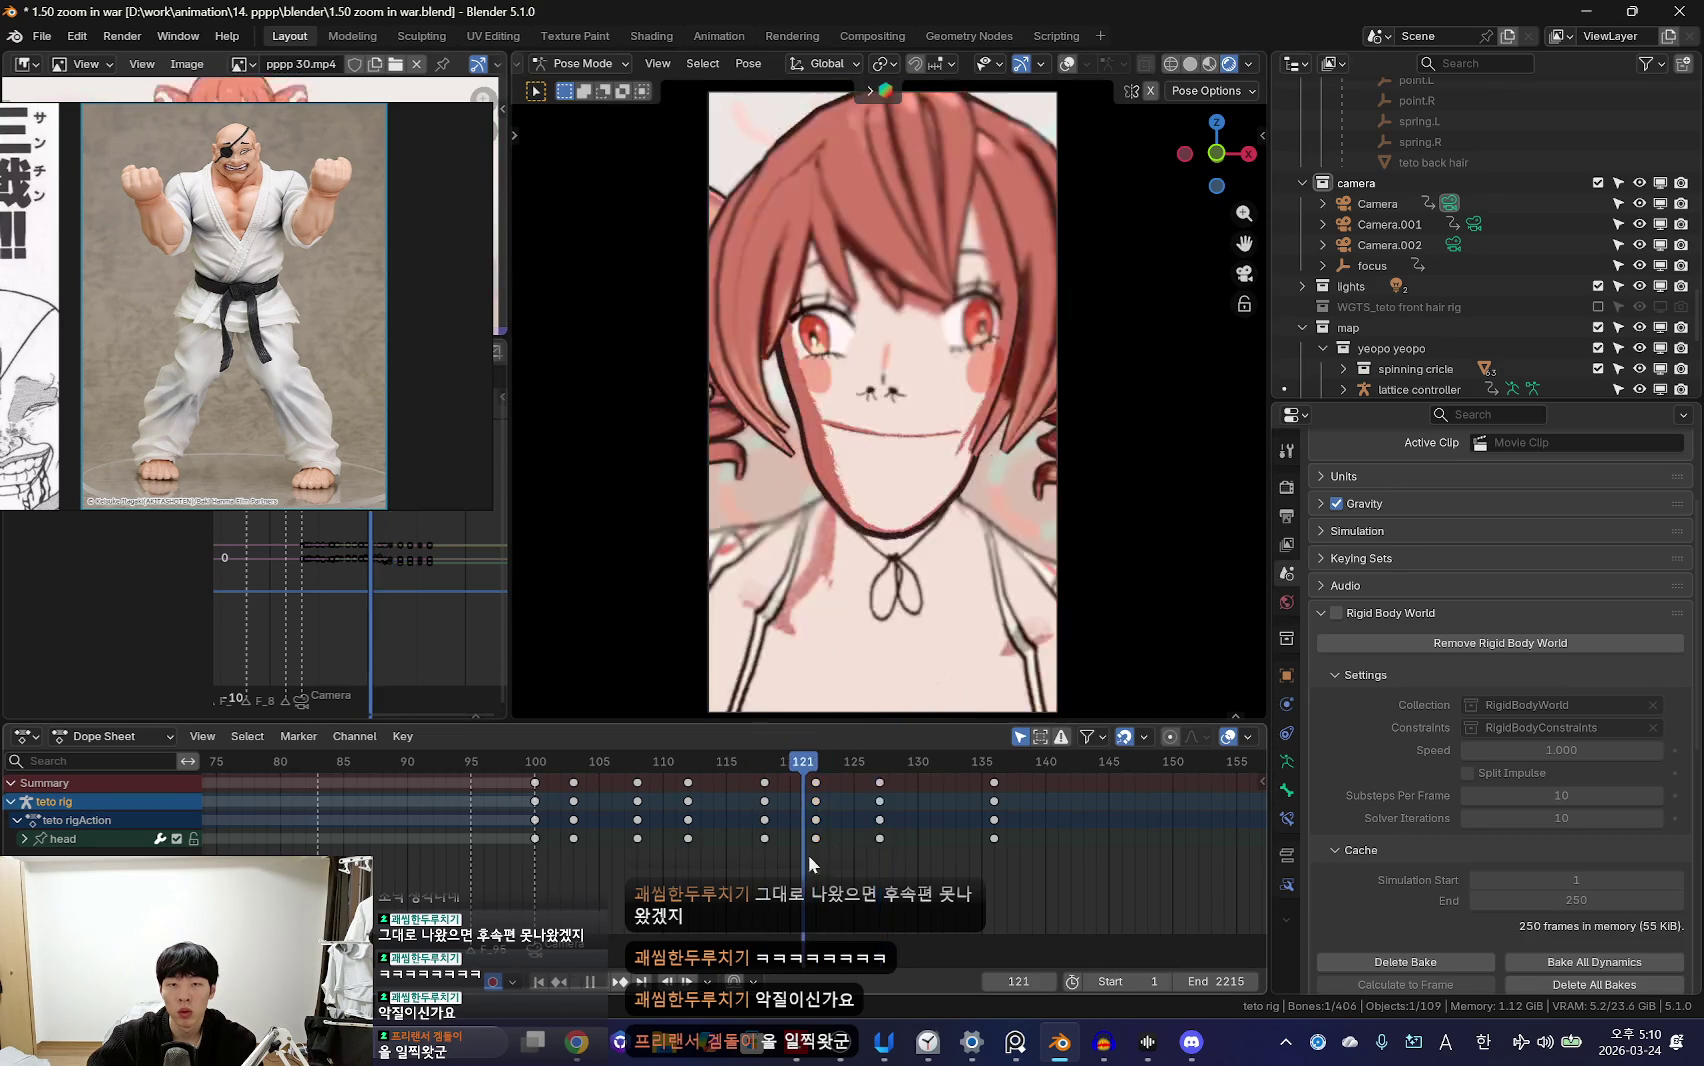
pyautogui.scroll(-2, 797, 857)
pyautogui.scroll(-2, 804, 846)
pyautogui.moveTo(827, 821); pyautogui.dragTo(775, 815)
pyautogui.press('Delete')
pyautogui.press('space')
# Step: Tilt the head again and scrub to frame 127 from a side view
pyautogui.press('r')
pyautogui.click(909, 632)
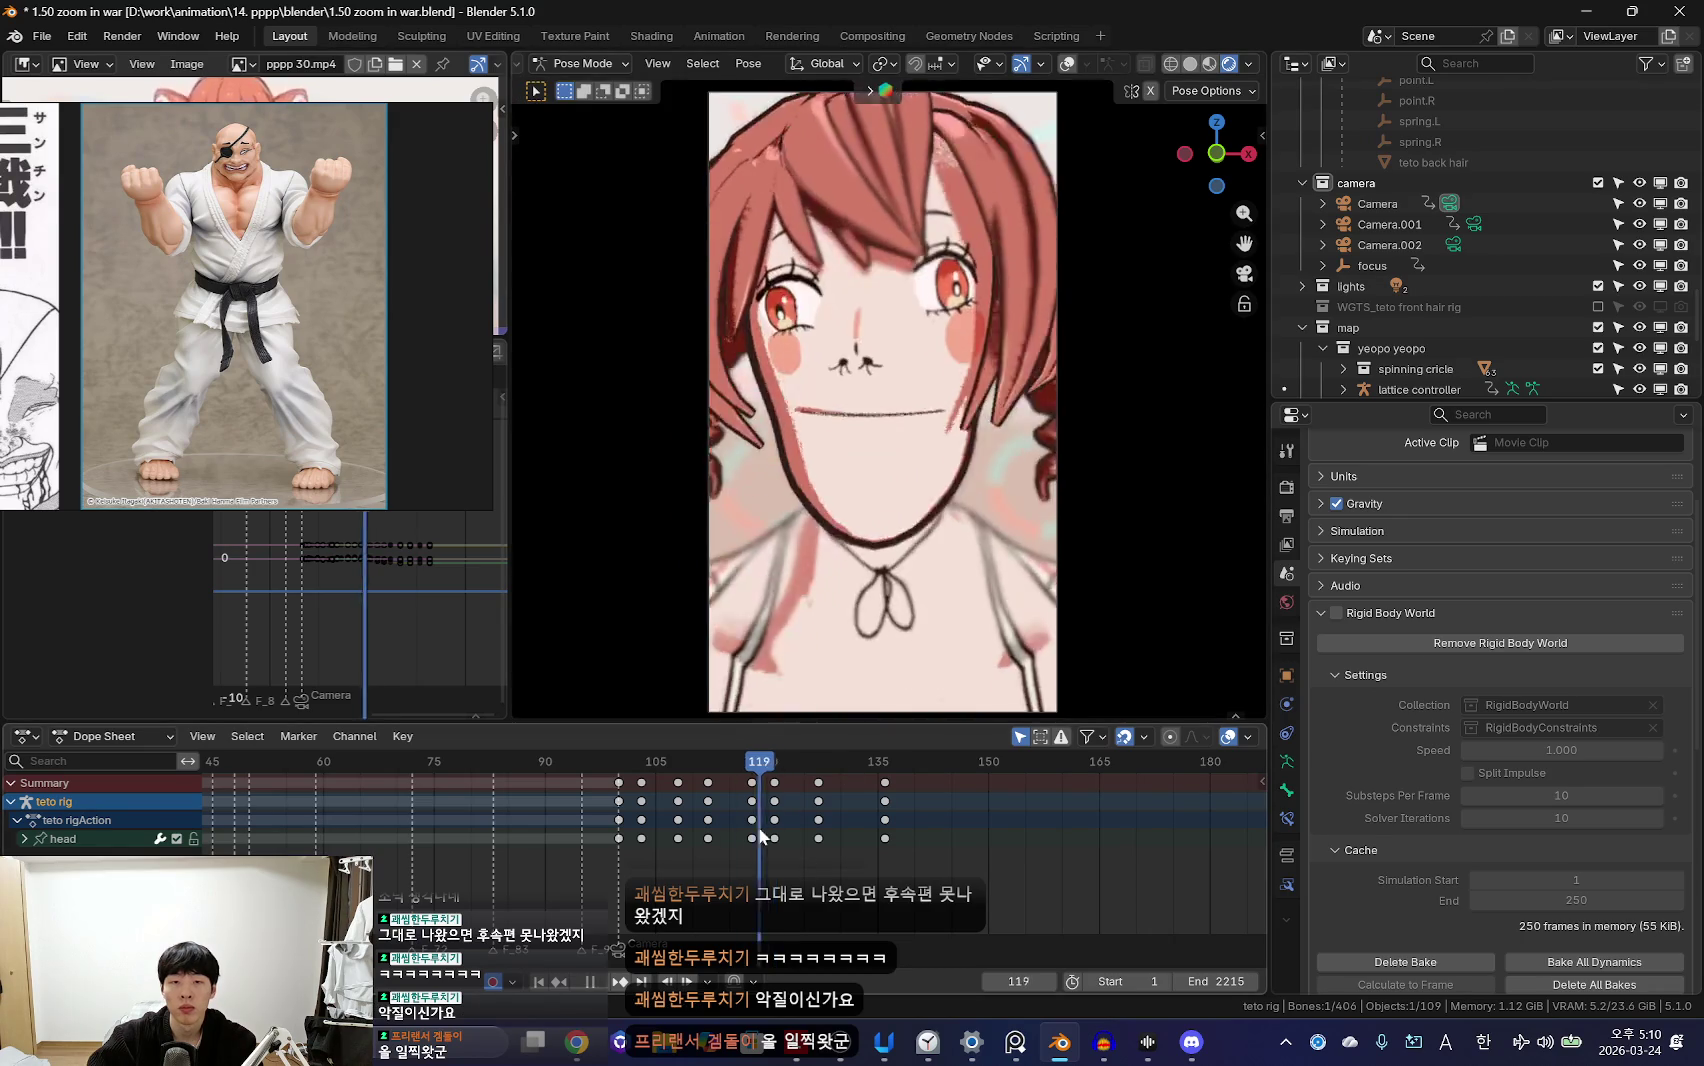
pyautogui.moveTo(755, 827); pyautogui.dragTo(818, 830)
pyautogui.scroll(4, 990, 652)
pyautogui.scroll(-4, 990, 652)
pyautogui.moveTo(958, 632)
pyautogui.mouseDown(button='middle')
pyautogui.moveTo(980, 671)
pyautogui.moveTo(927, 627)
pyautogui.moveTo(927, 595)
pyautogui.mouseUp(button='middle')
pyautogui.press('Down')
pyautogui.press('Up')
# Step: Rotate and key the head at frames 127 and 136
pyautogui.press('r')
pyautogui.click(918, 572)
pyautogui.press('Up')
pyautogui.moveTo(893, 600); pyautogui.dragTo(1060, 520, button='middle')
pyautogui.press('r')
pyautogui.press('r')
pyautogui.click(1070, 510)
pyautogui.press('r')
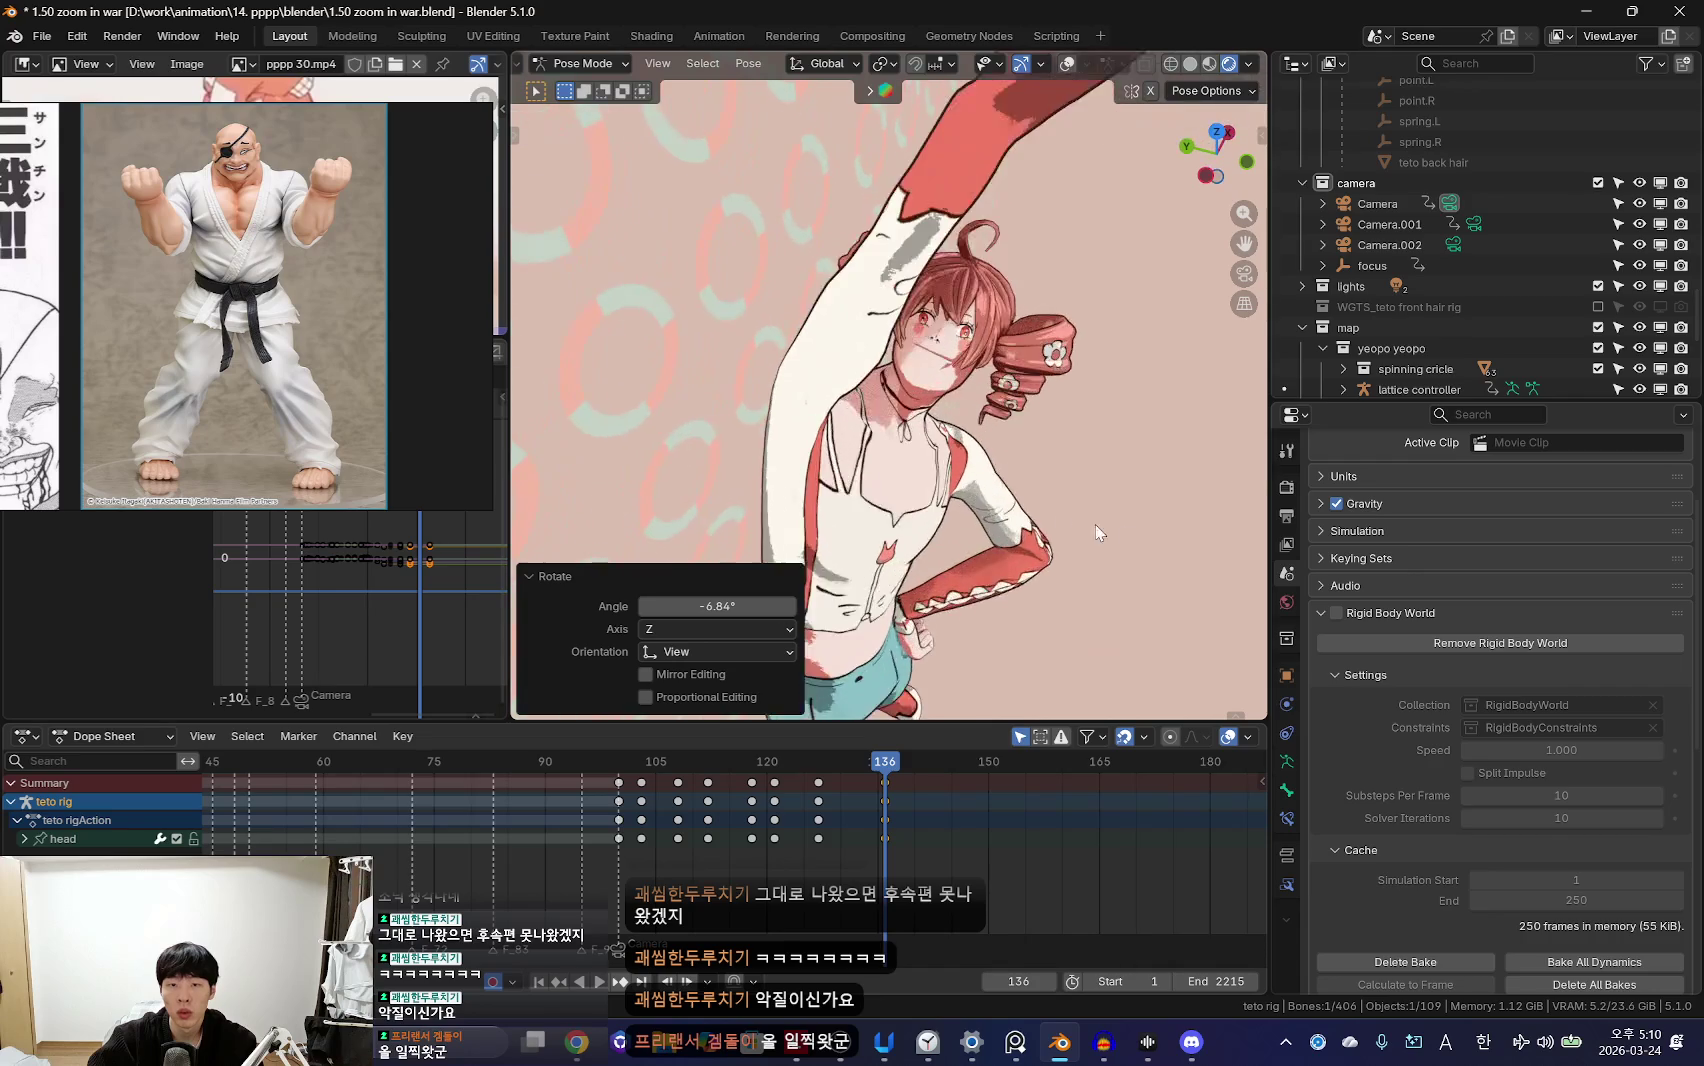
pyautogui.click(1080, 600)
# Step: Review the head motion in playback, then return to object mode and camera view
pyautogui.press('Down')
pyautogui.press('Down')
pyautogui.press('Up')
pyautogui.moveTo(1084, 646); pyautogui.dragTo(1010, 490, button='middle')
pyautogui.press('space')
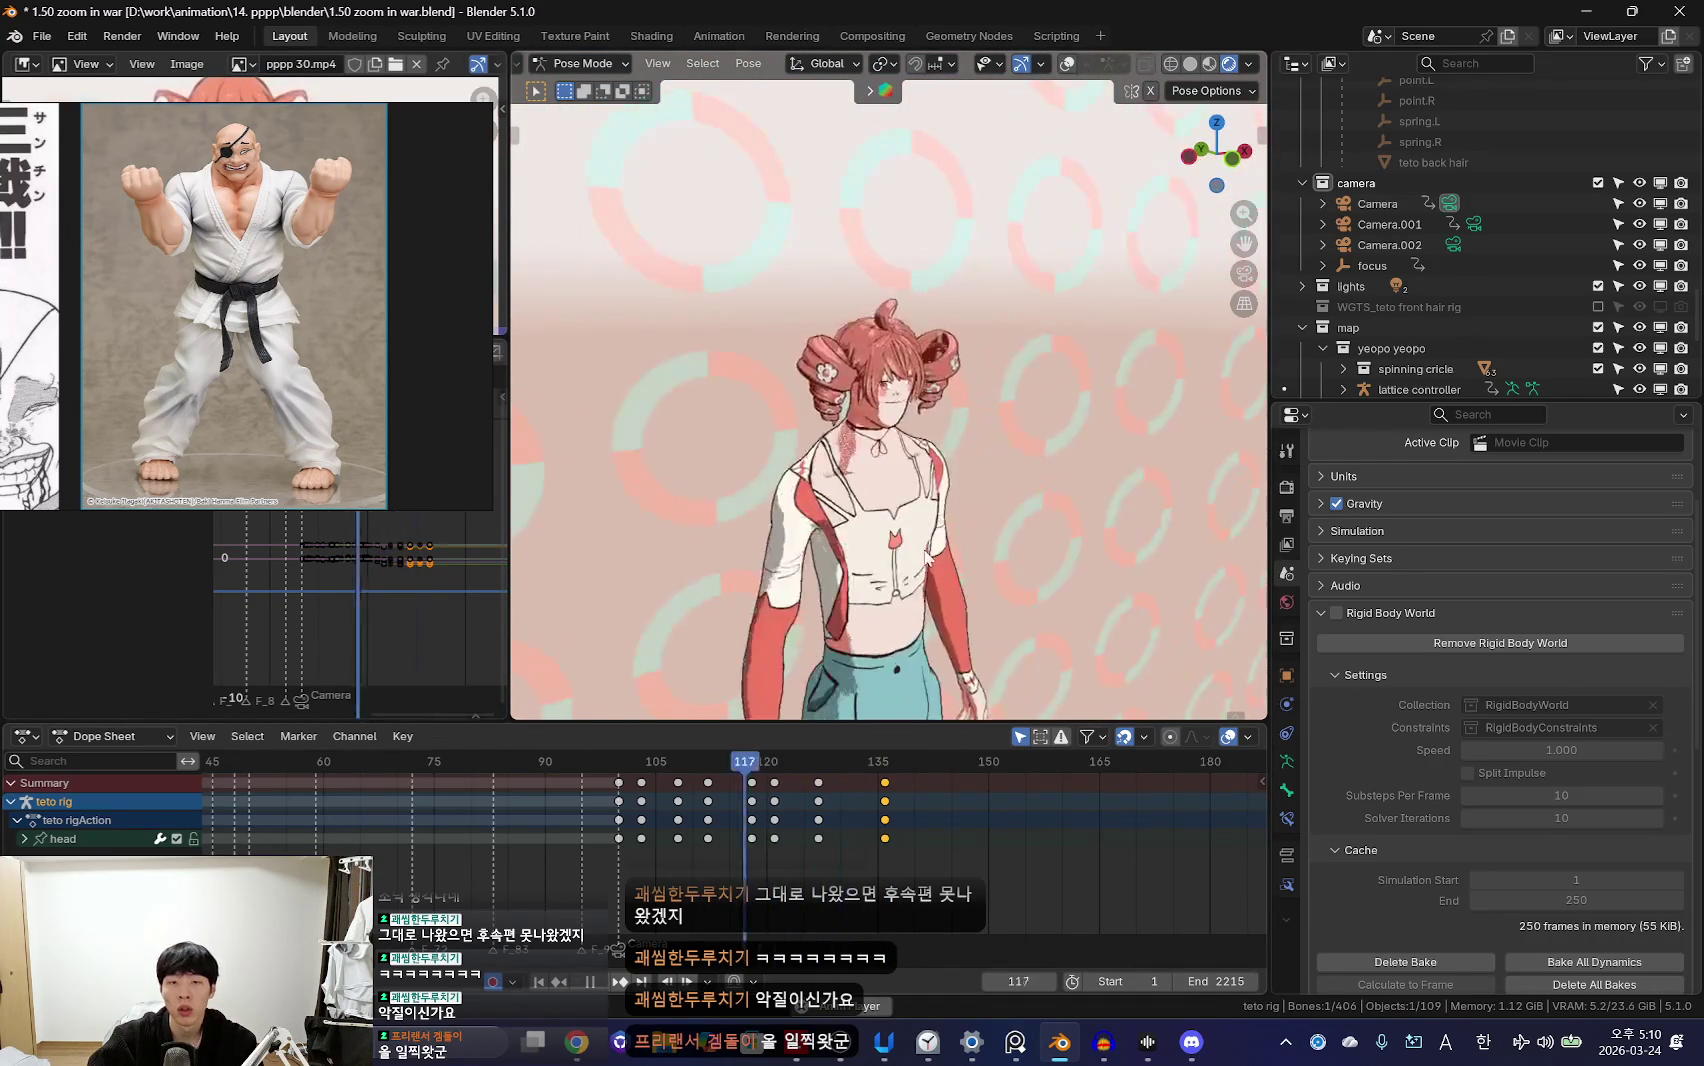
pyautogui.press('Escape')
pyautogui.hotkey('shift', 'alt', 'z')
pyautogui.hotkey('ctrl', 'Tab')
pyautogui.press('KP_0')
pyautogui.hotkey('shift', 'alt', 'z')
pyautogui.scroll(-2, 900, 440)
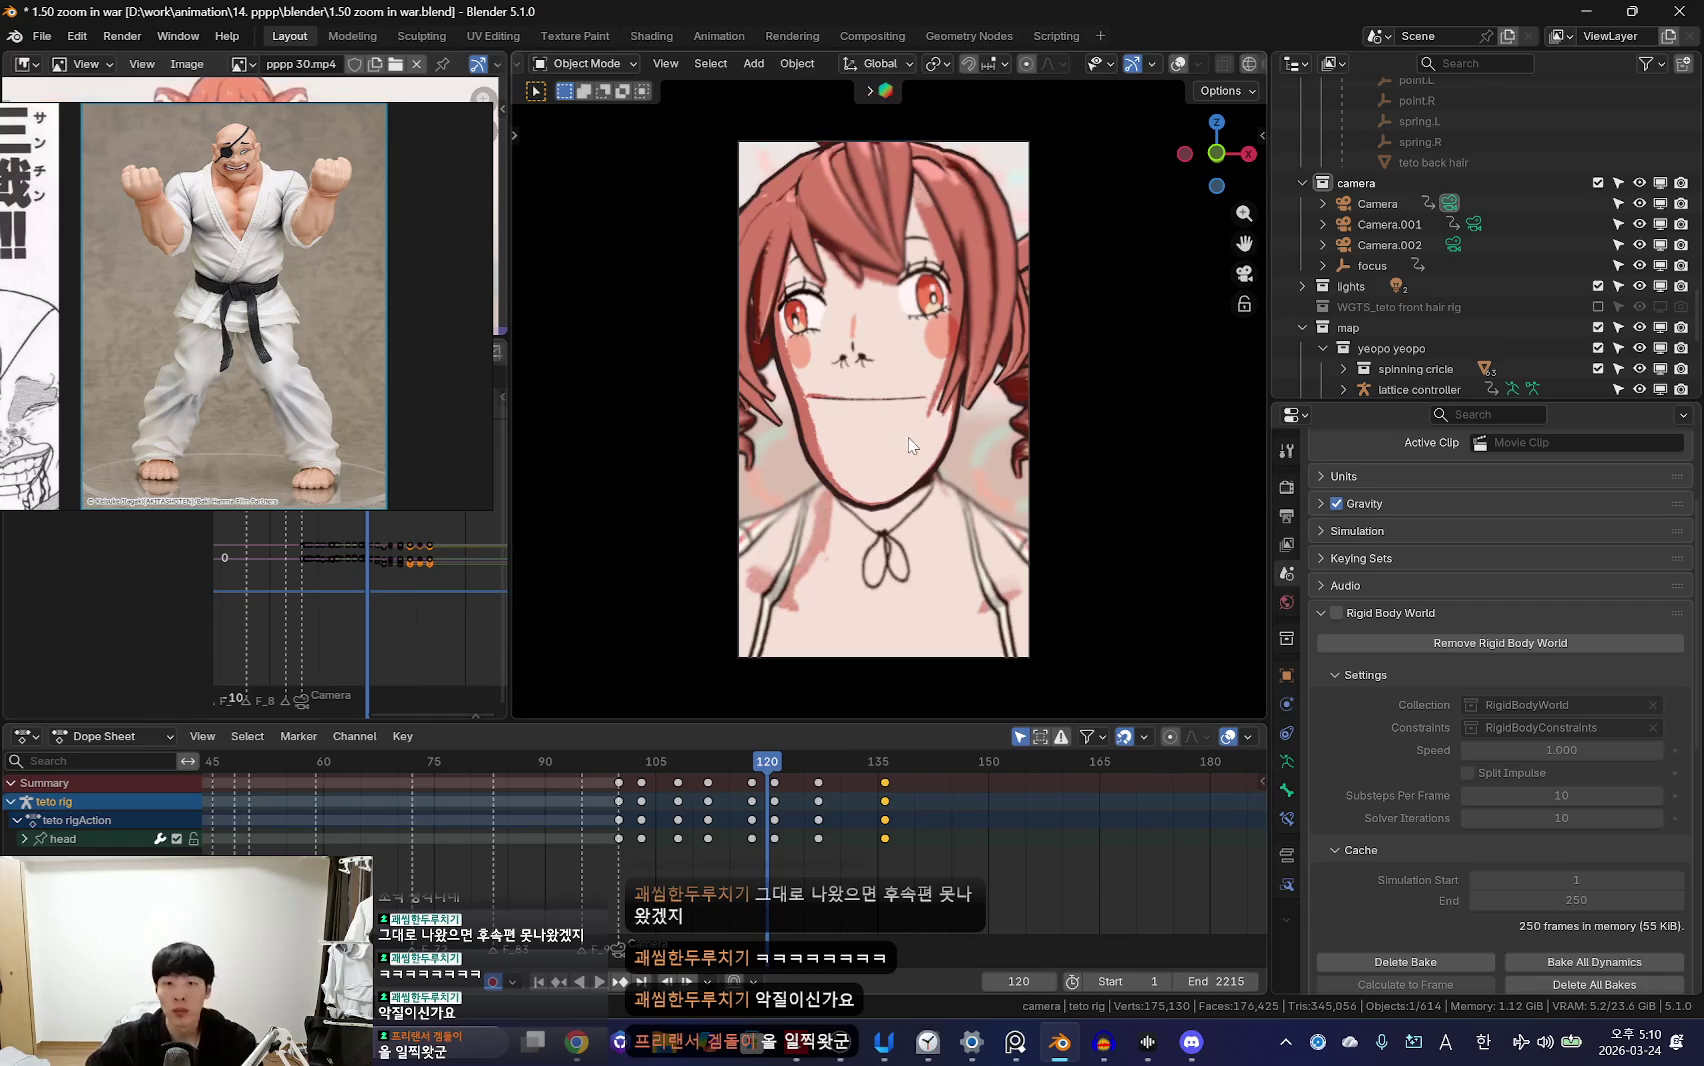
# Step: Snap the focus object onto Teto's face at frame 120
pyautogui.click(1372, 266)
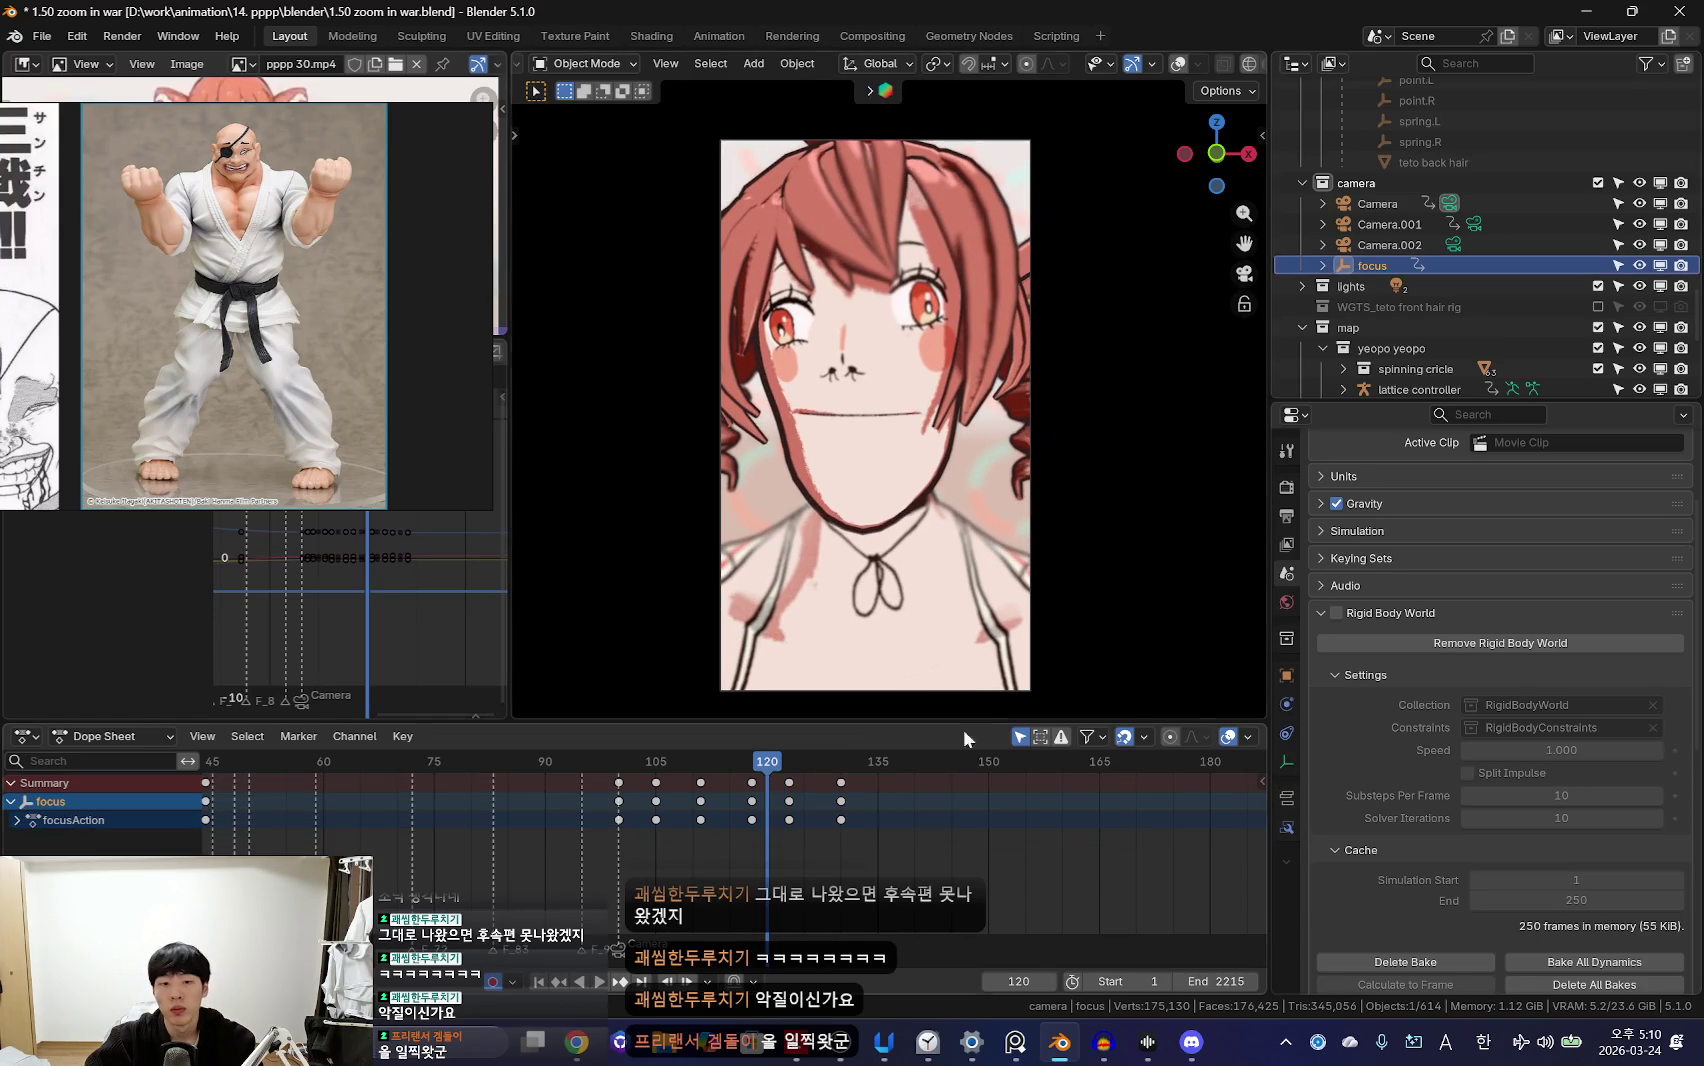
pyautogui.press('Left')
pyautogui.press('Left')
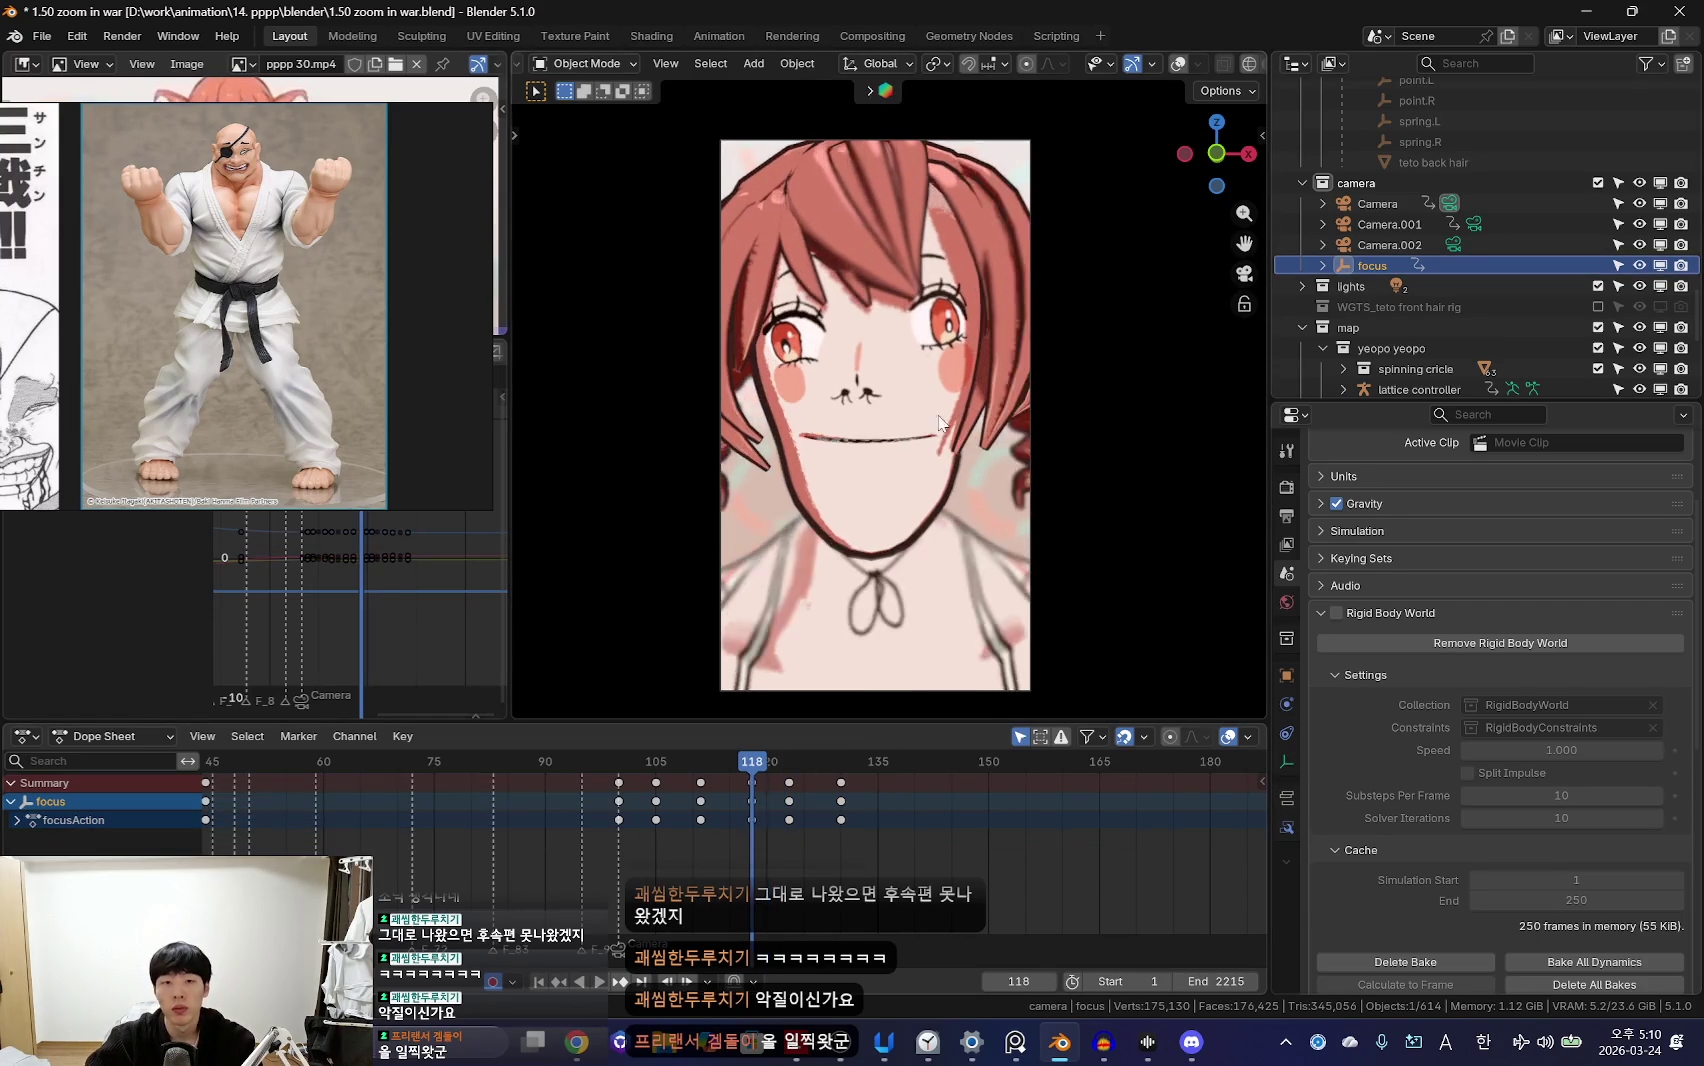
pyautogui.hotkey('shift', 'alt', 'z')
pyautogui.press('Right')
pyautogui.press('Right')
pyautogui.hotkey('shift', 's')
pyautogui.click(878, 320)
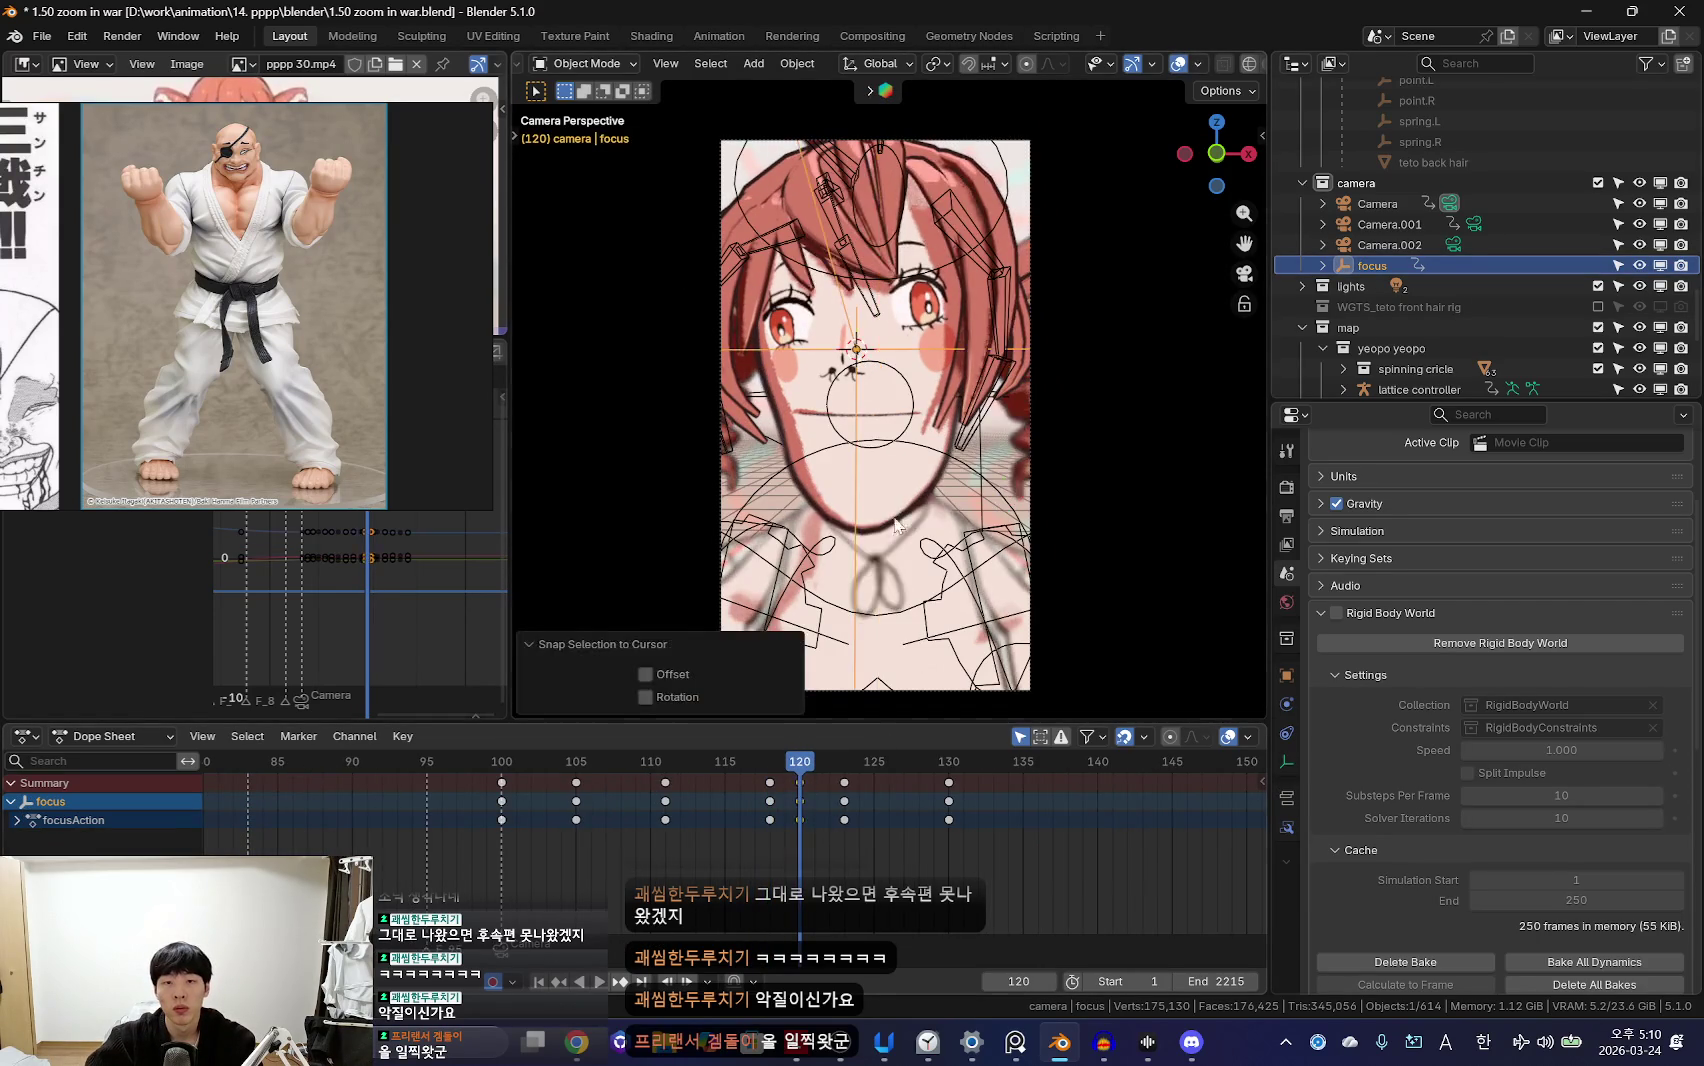
pyautogui.press('space')
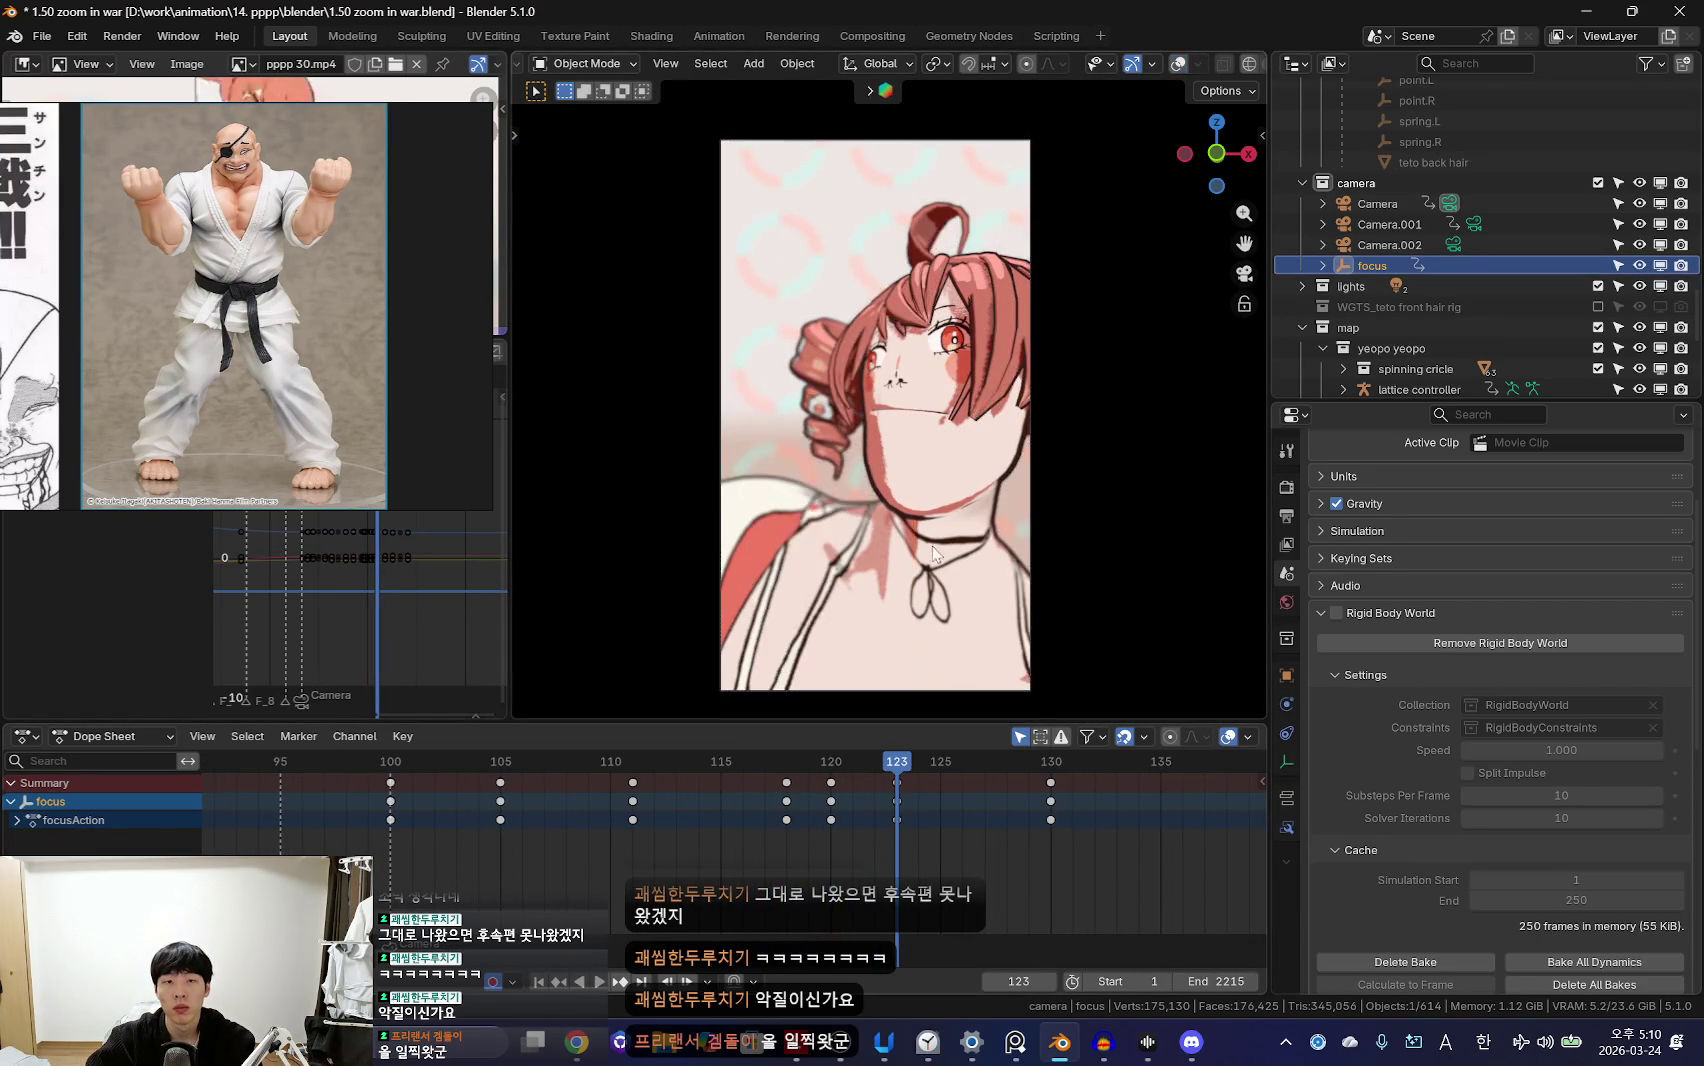
# Step: Bind Camera.002 to a timeline marker so the shot cuts to it at frame 122
pyautogui.press('Home')
pyautogui.moveTo(437, 855)
pyautogui.mouseDown()
pyautogui.moveTo(841, 865)
pyautogui.moveTo(984, 845)
pyautogui.mouseUp()
pyautogui.hotkey('ctrl', 'b')
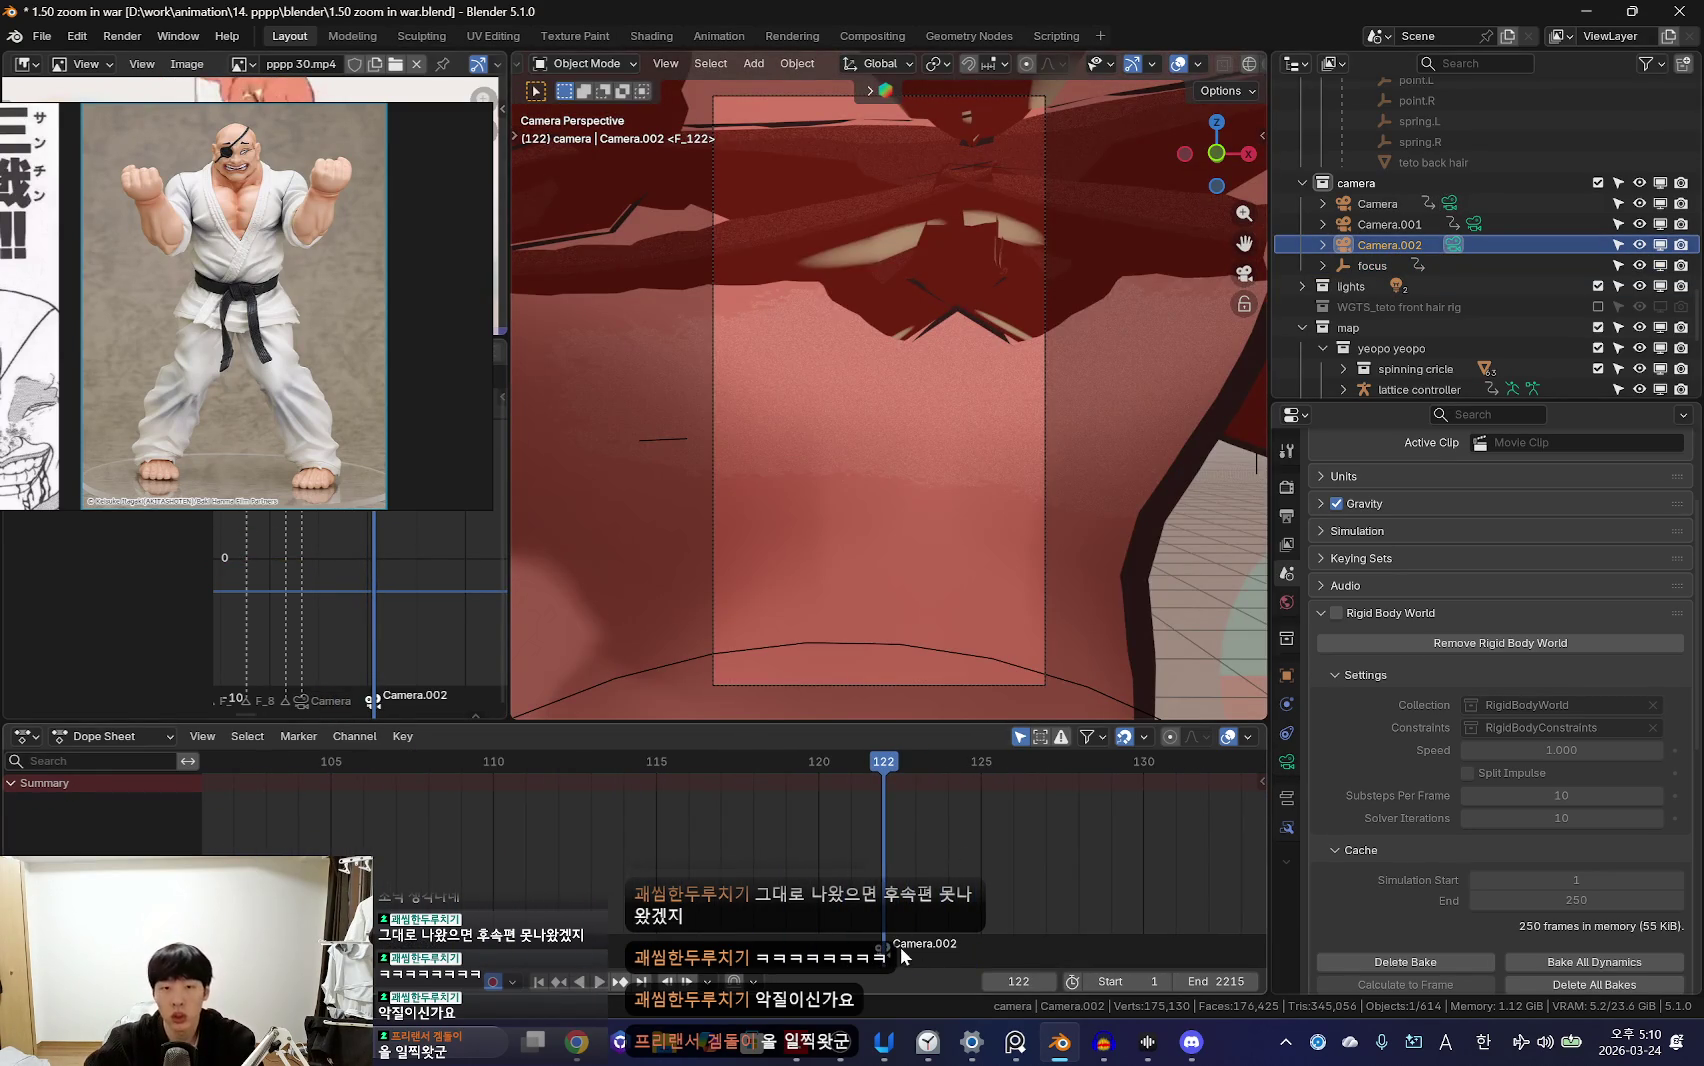
# Step: Enable depth of field on Camera.002, focused on the focus object
pyautogui.click(1287, 762)
pyautogui.scroll(-5, 1403, 744)
pyautogui.click(1336, 582)
pyautogui.click(1515, 612)
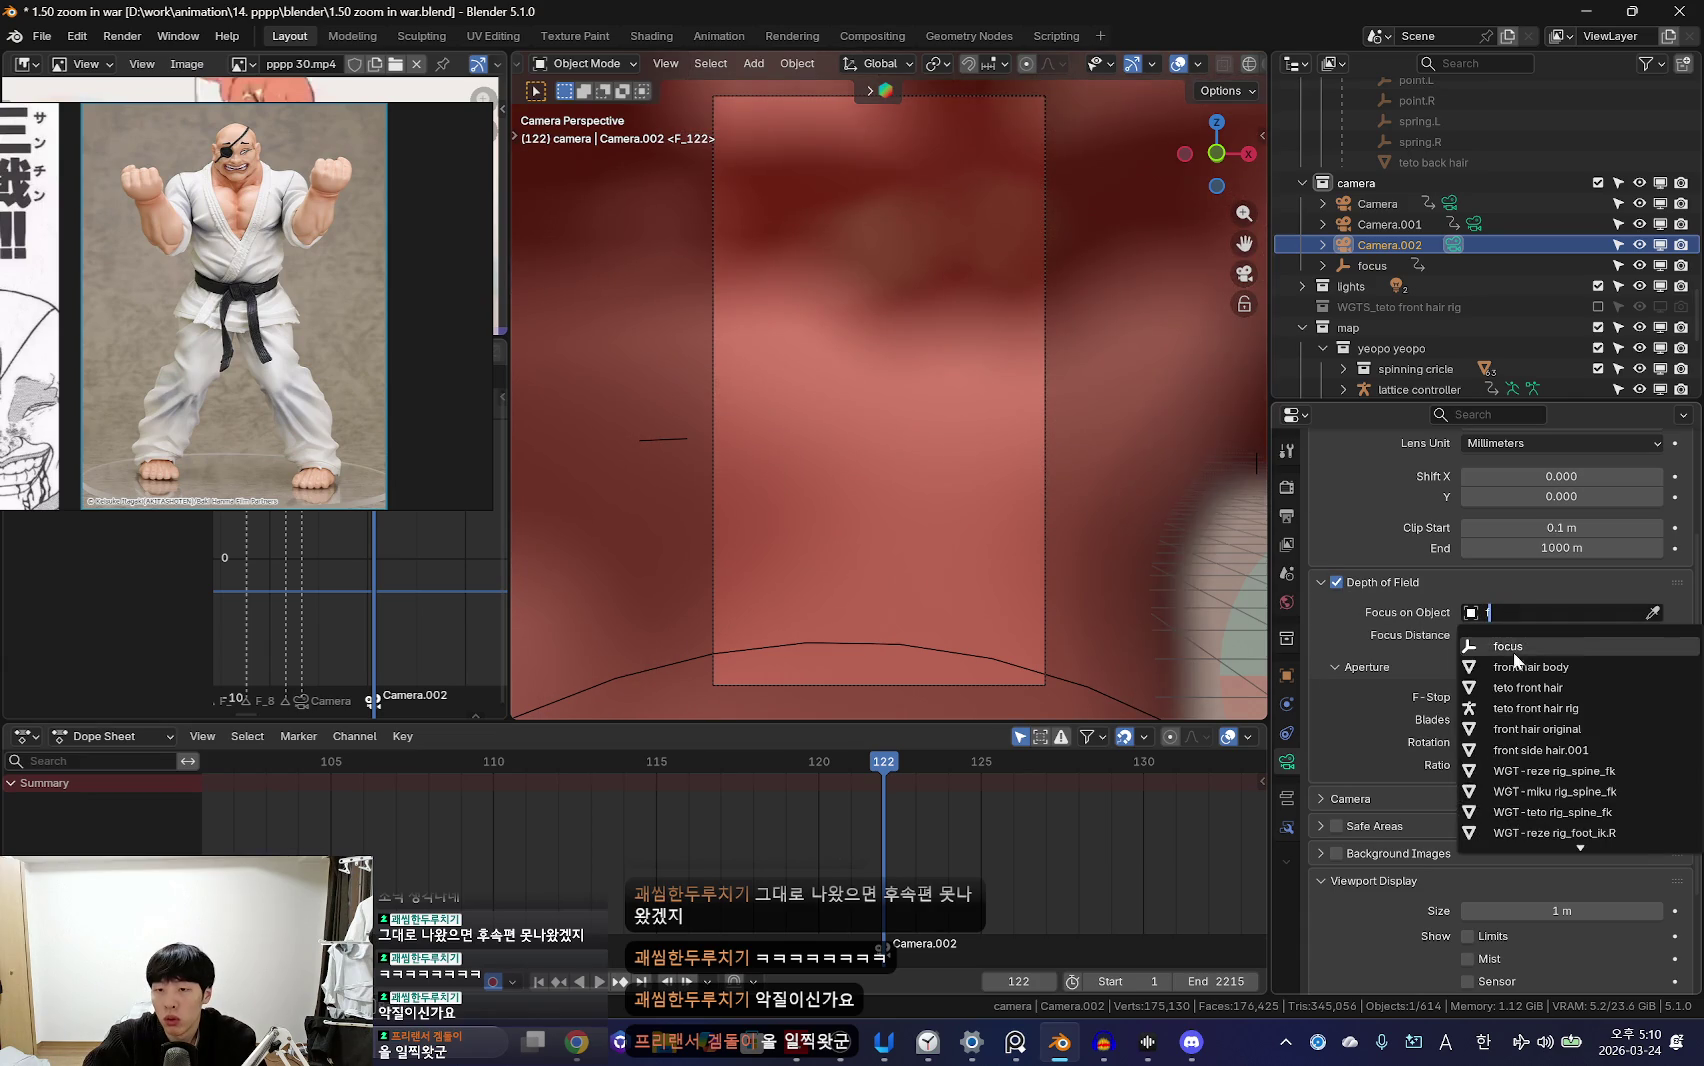
pyautogui.click(1510, 647)
# Step: Set Camera.002's clip start to 0.01 m and passepartout to 1.0
pyautogui.scroll(2, 1566, 606)
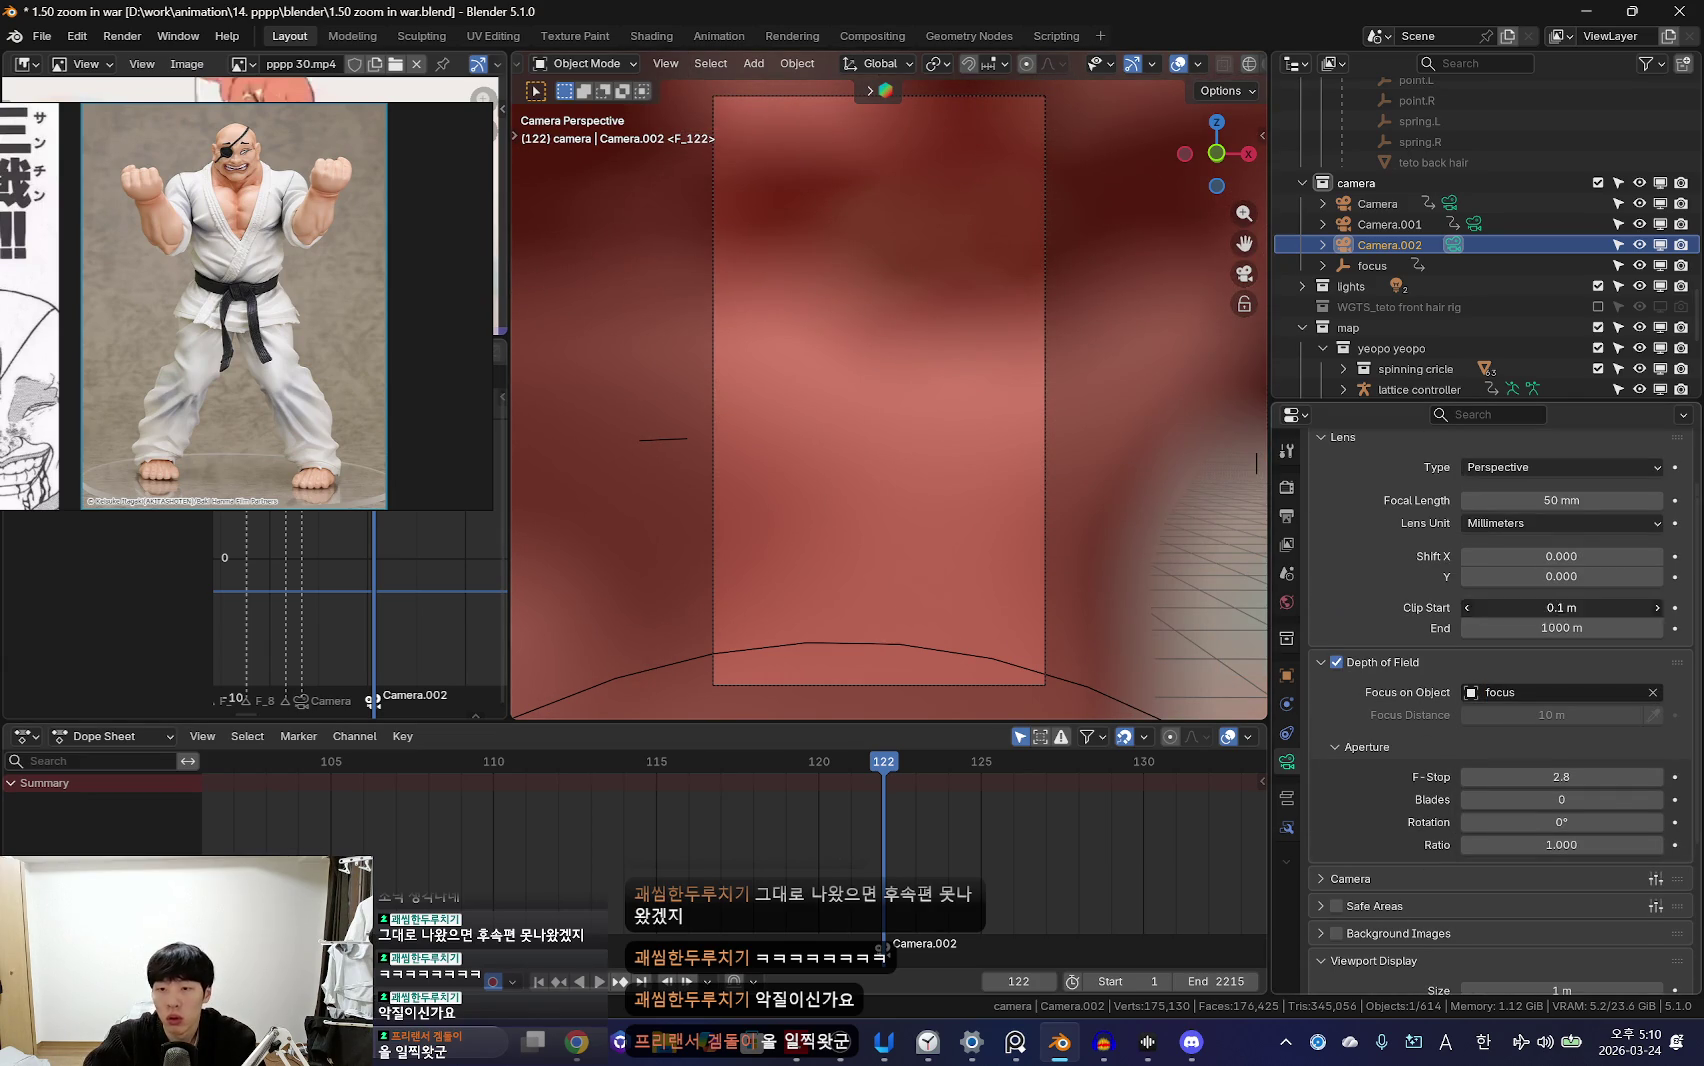
pyautogui.write('1')
pyautogui.press('Return')
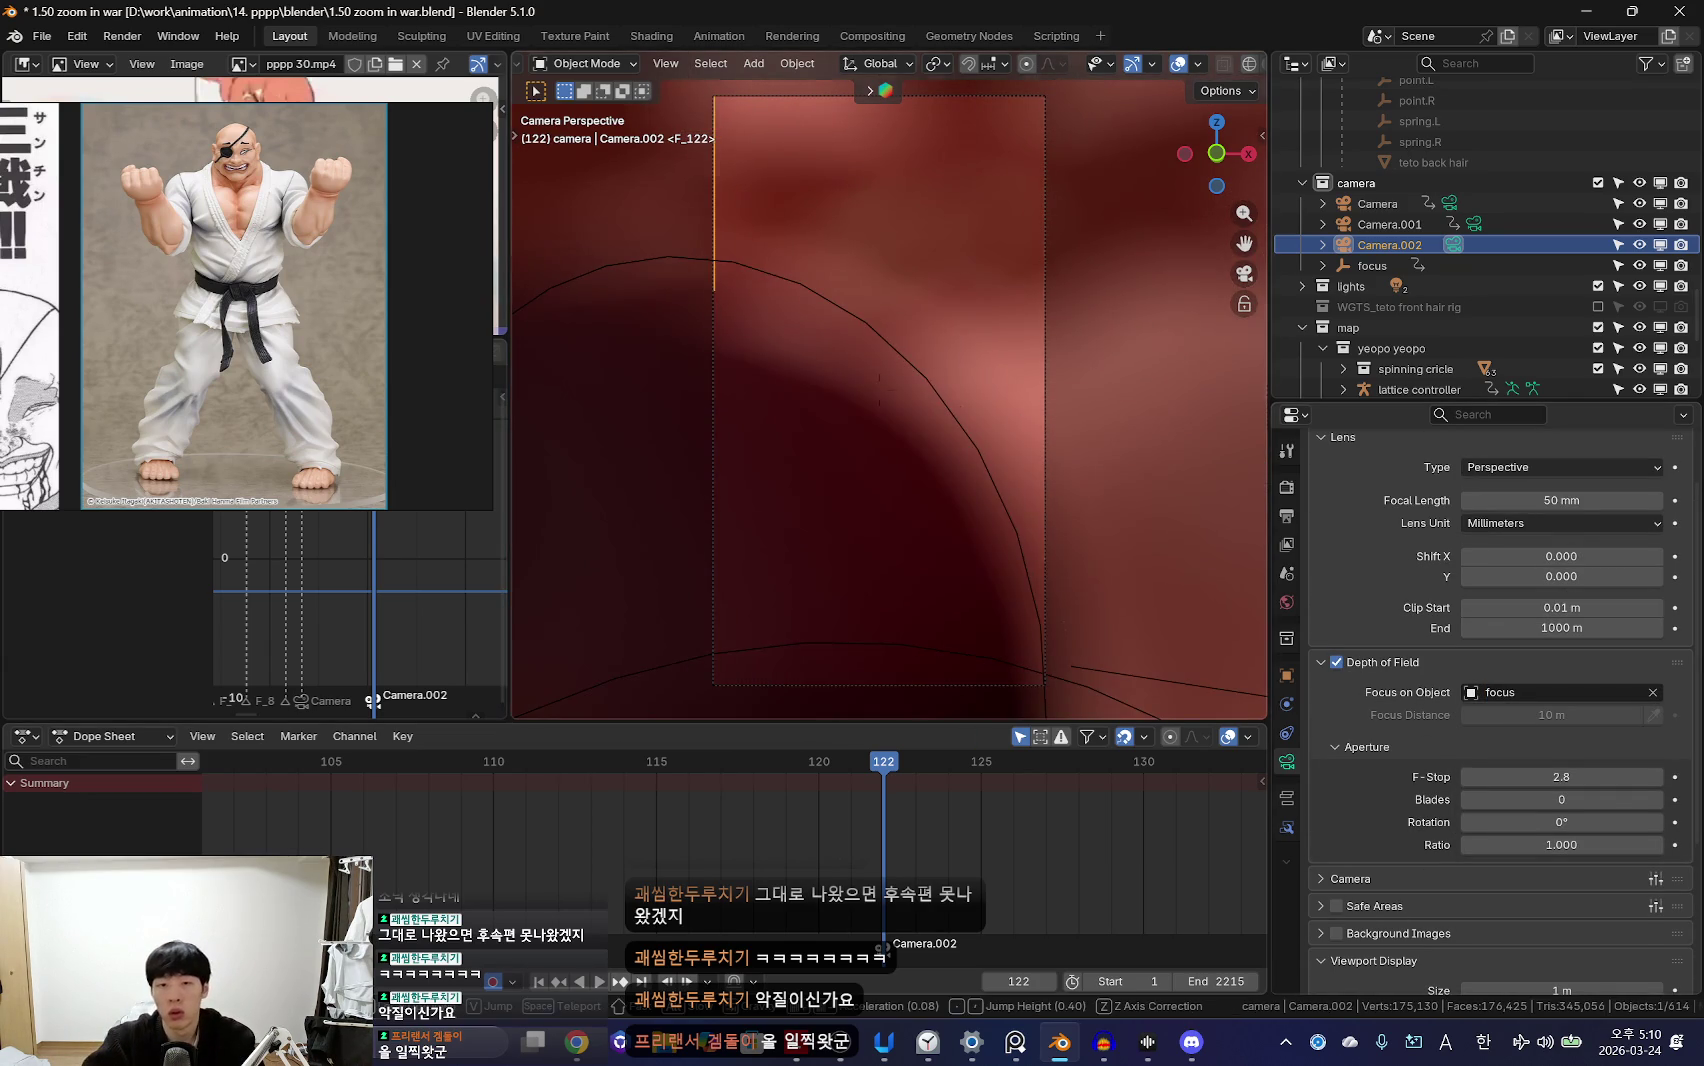
pyautogui.scroll(-5, 1512, 775)
pyautogui.moveTo(1568, 897); pyautogui.dragTo(1630, 897)
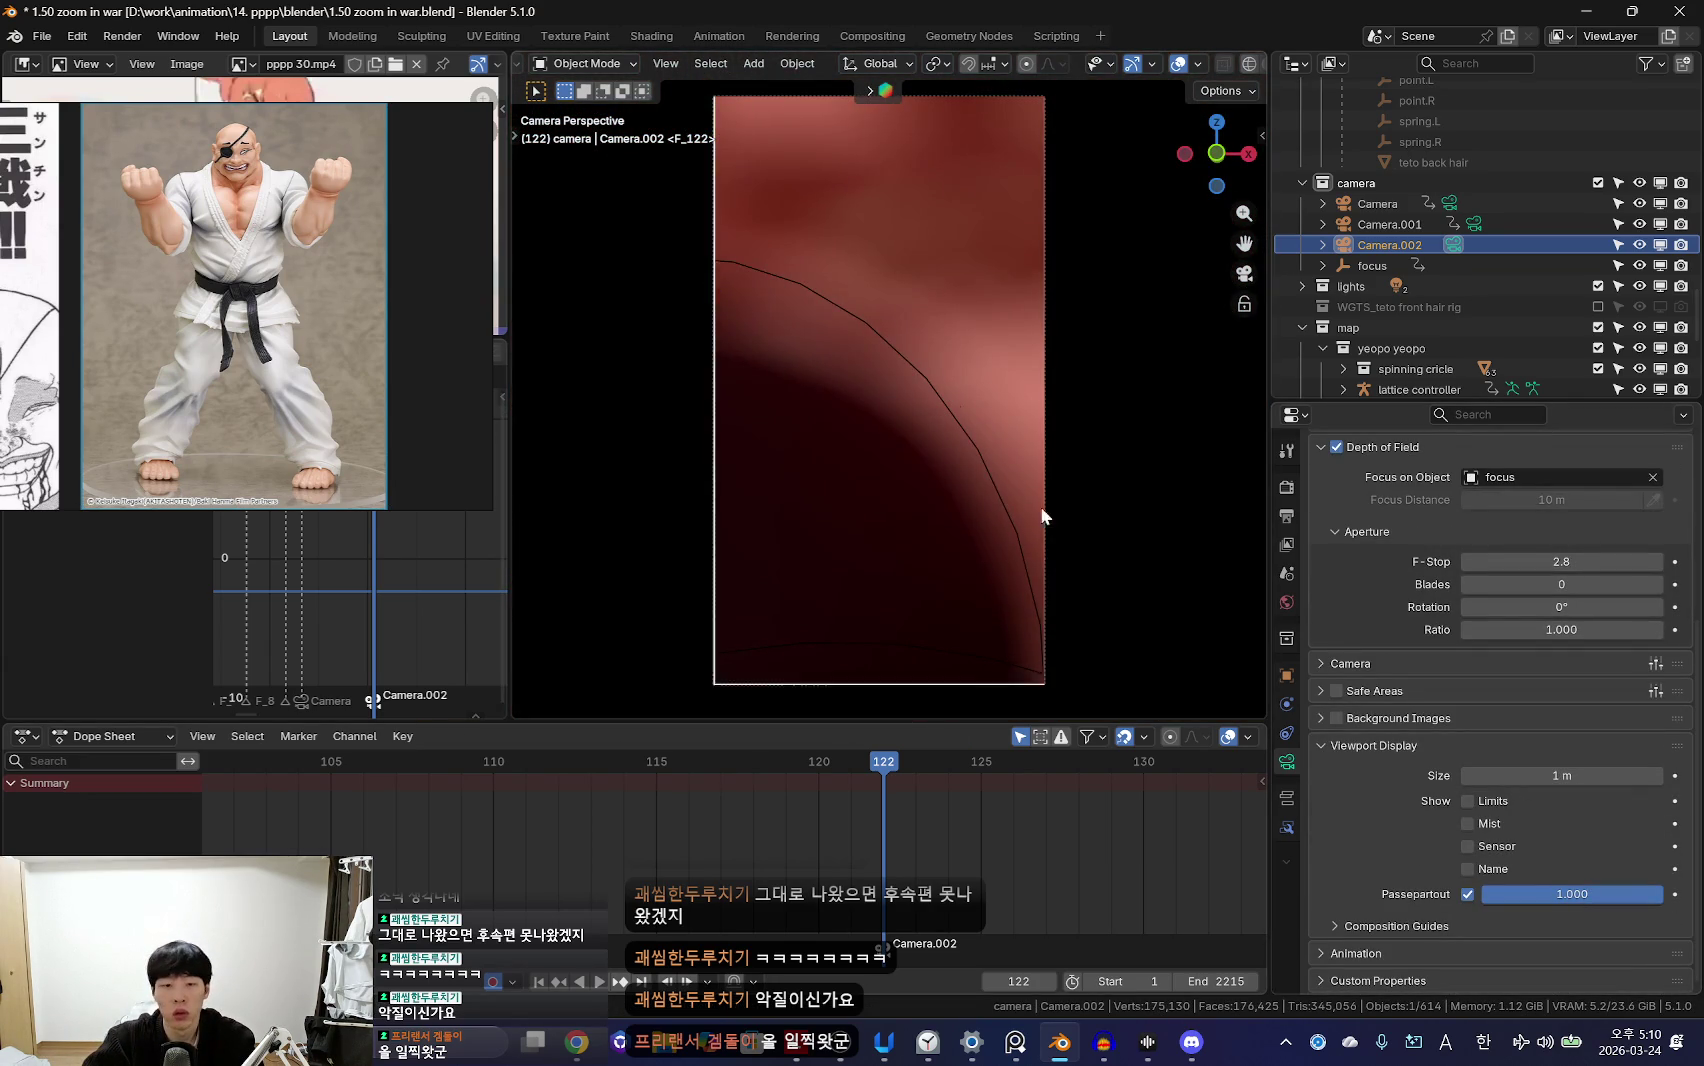
# Step: Walk-navigate Camera.002 to frame Teto's fist and the second character, keyed at frame 122
pyautogui.hotkey('shift', '`')
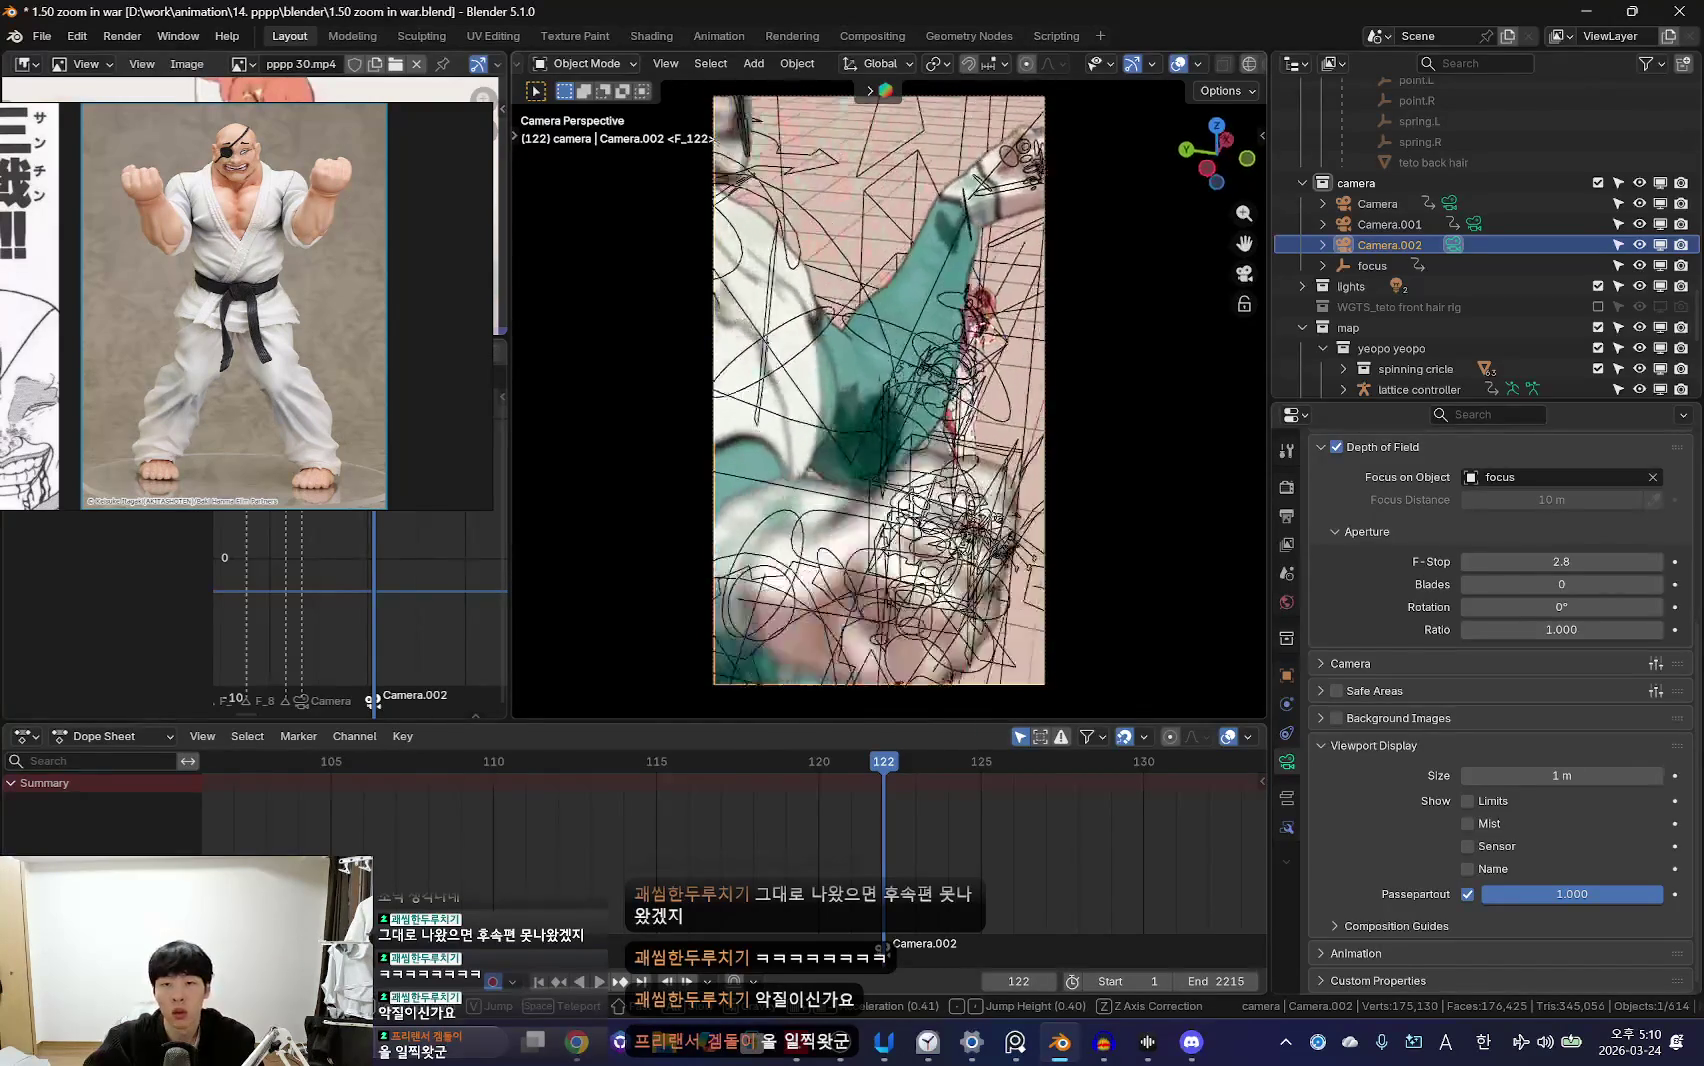
pyautogui.click(916, 430)
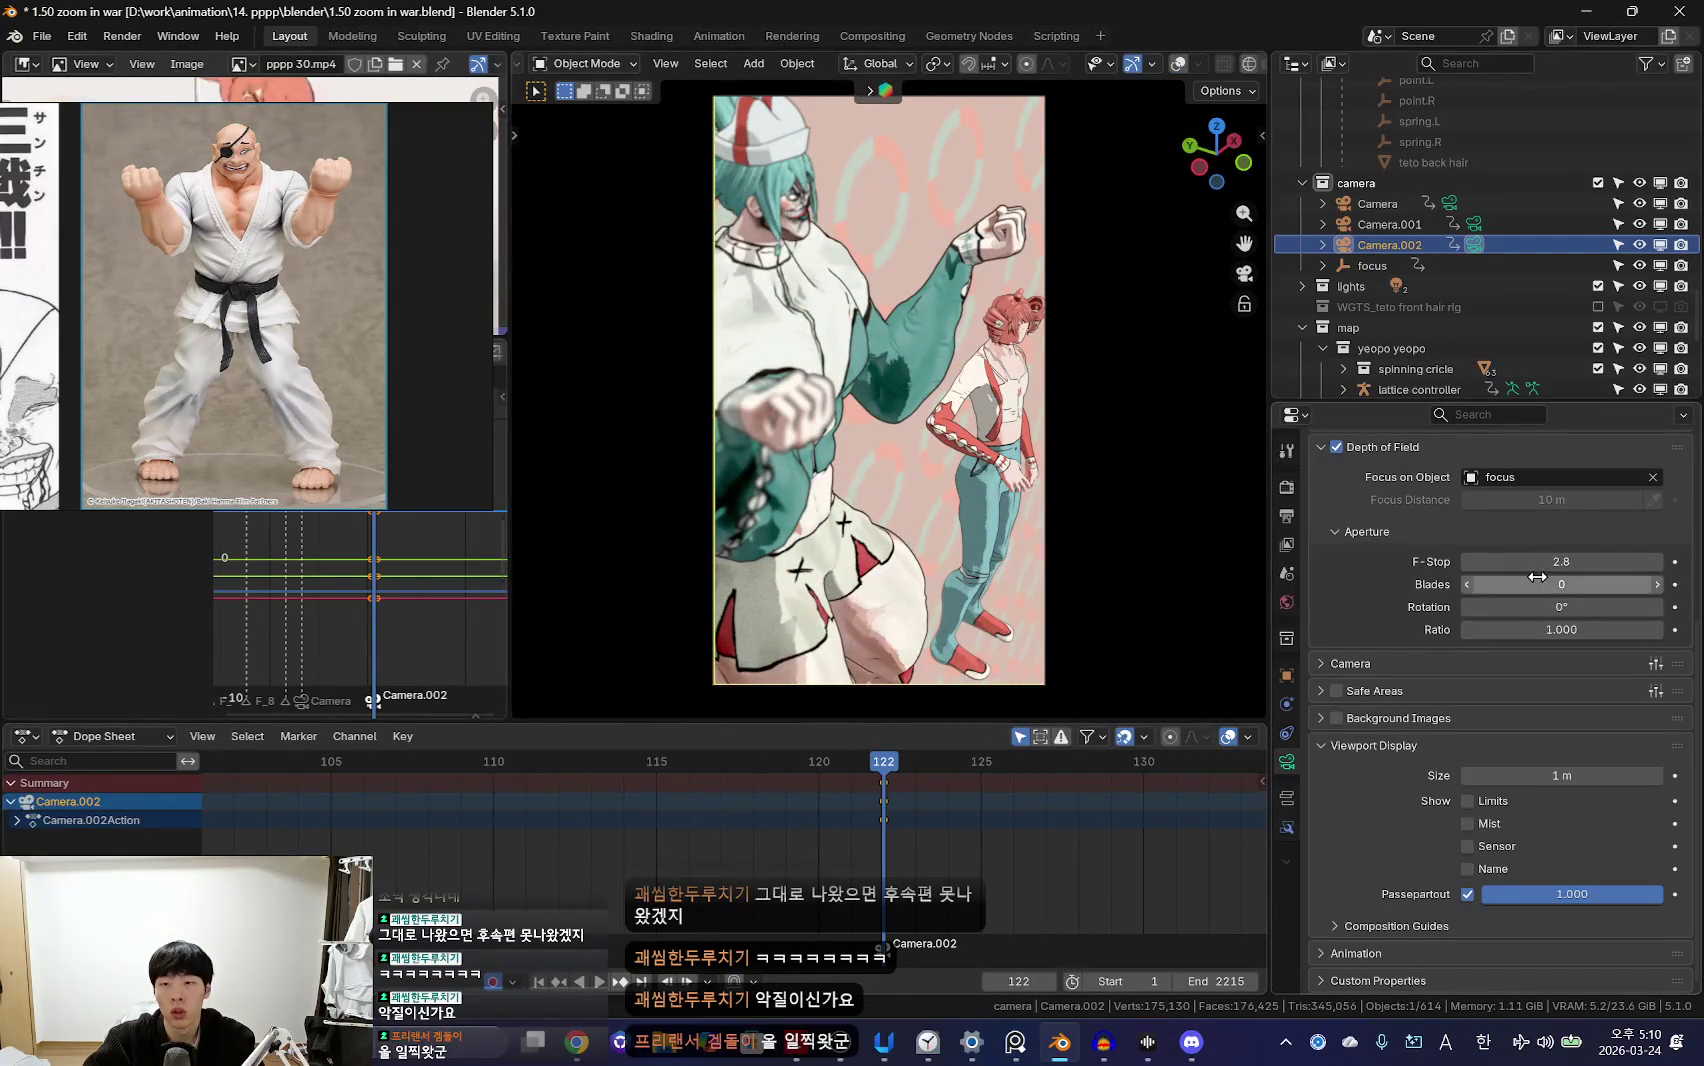
pyautogui.scroll(5, 1565, 655)
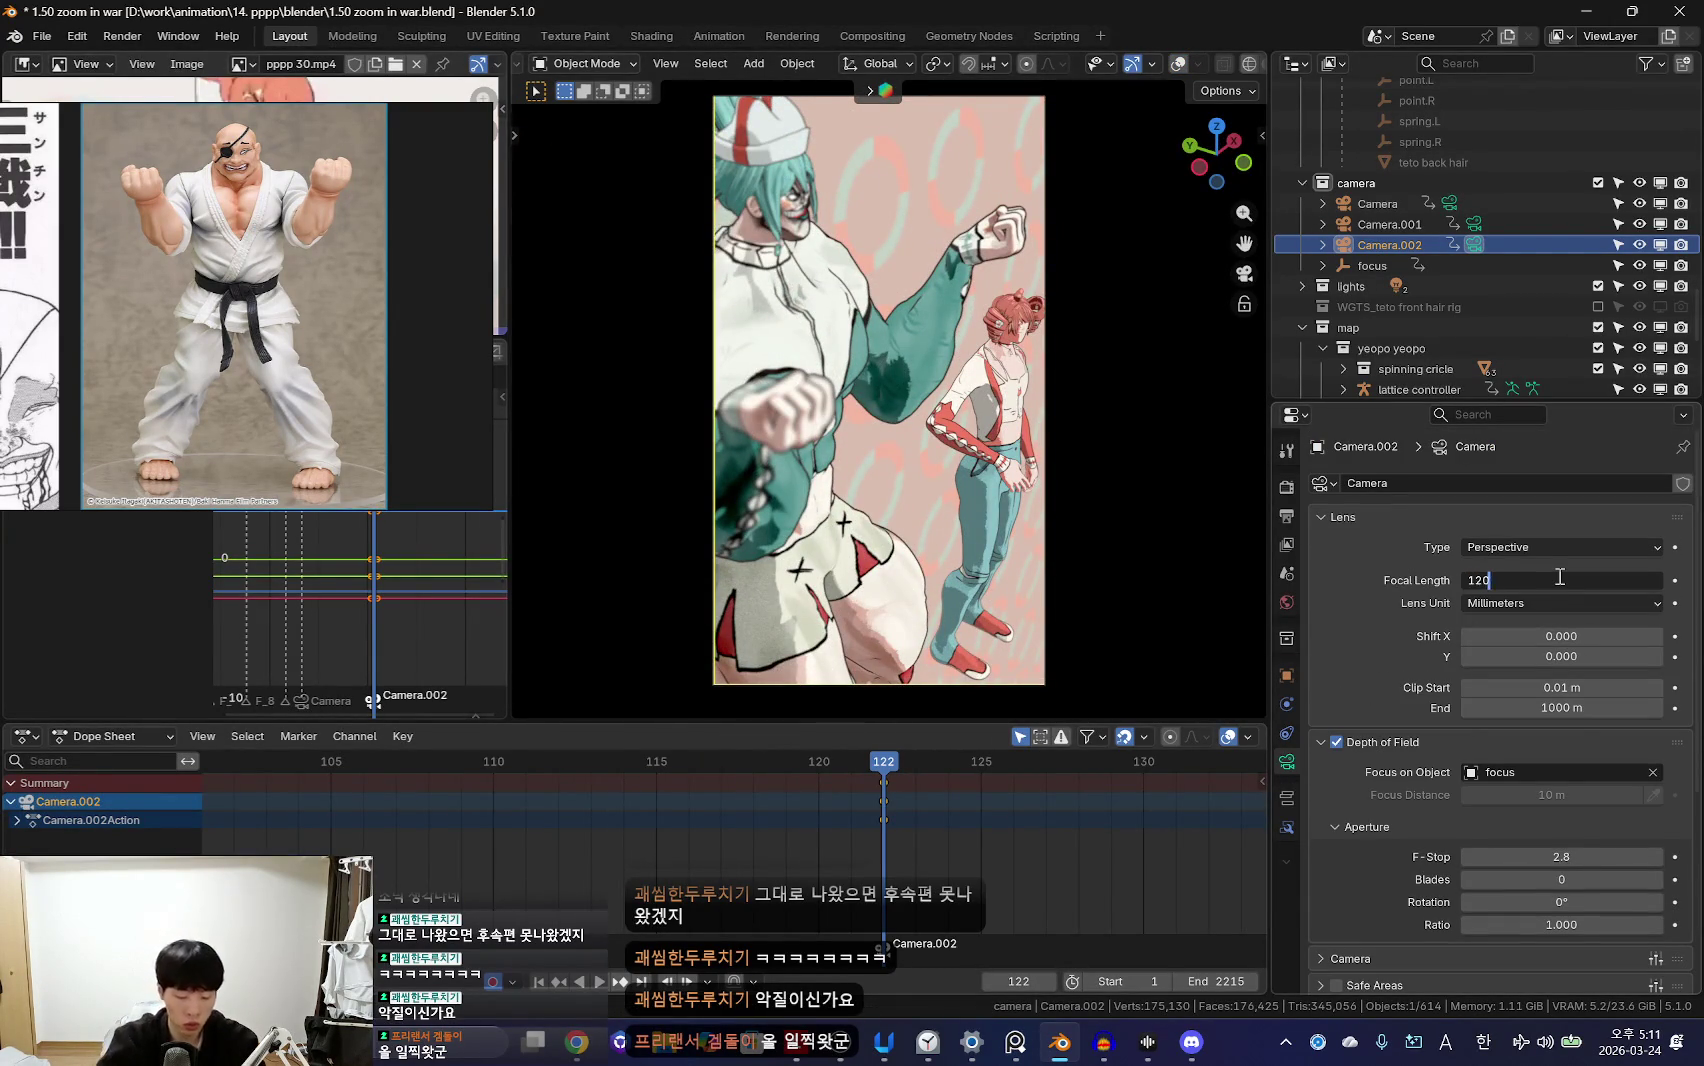
# Step: Try a 120 mm focal length on Camera.002 and review the framing of both characters
pyautogui.write('0')
pyautogui.press('Return')
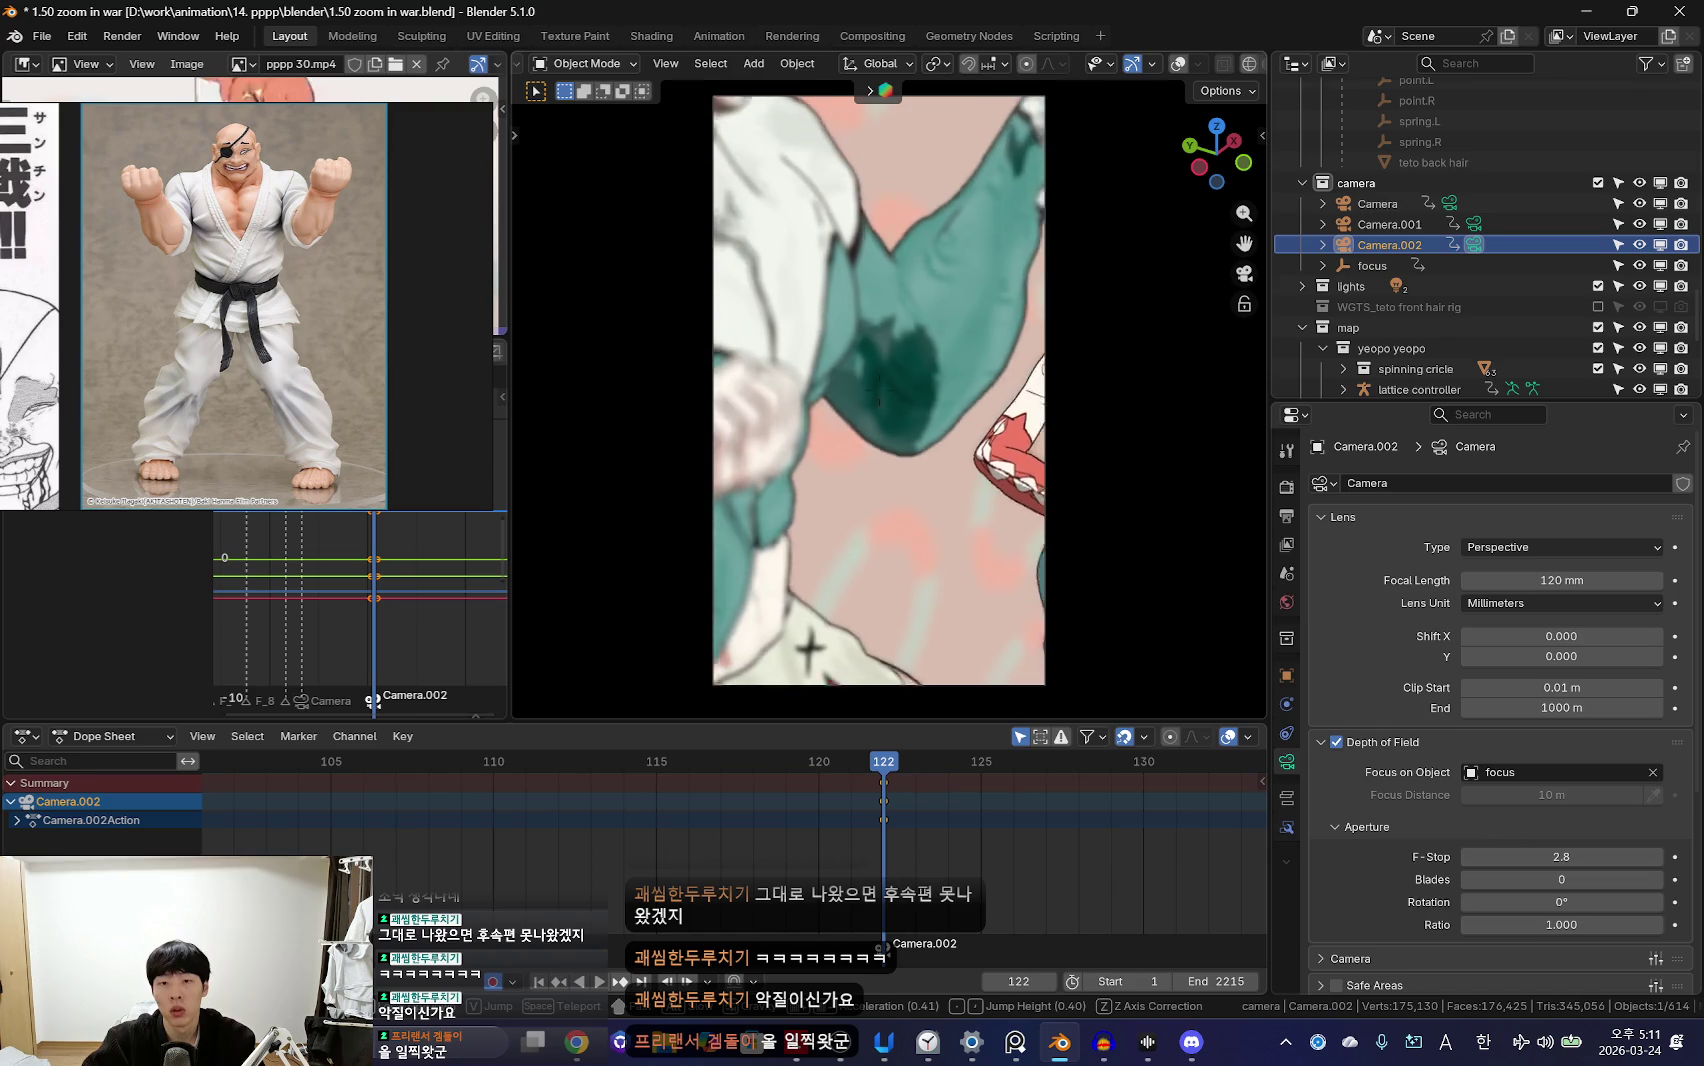
pyautogui.press('s')
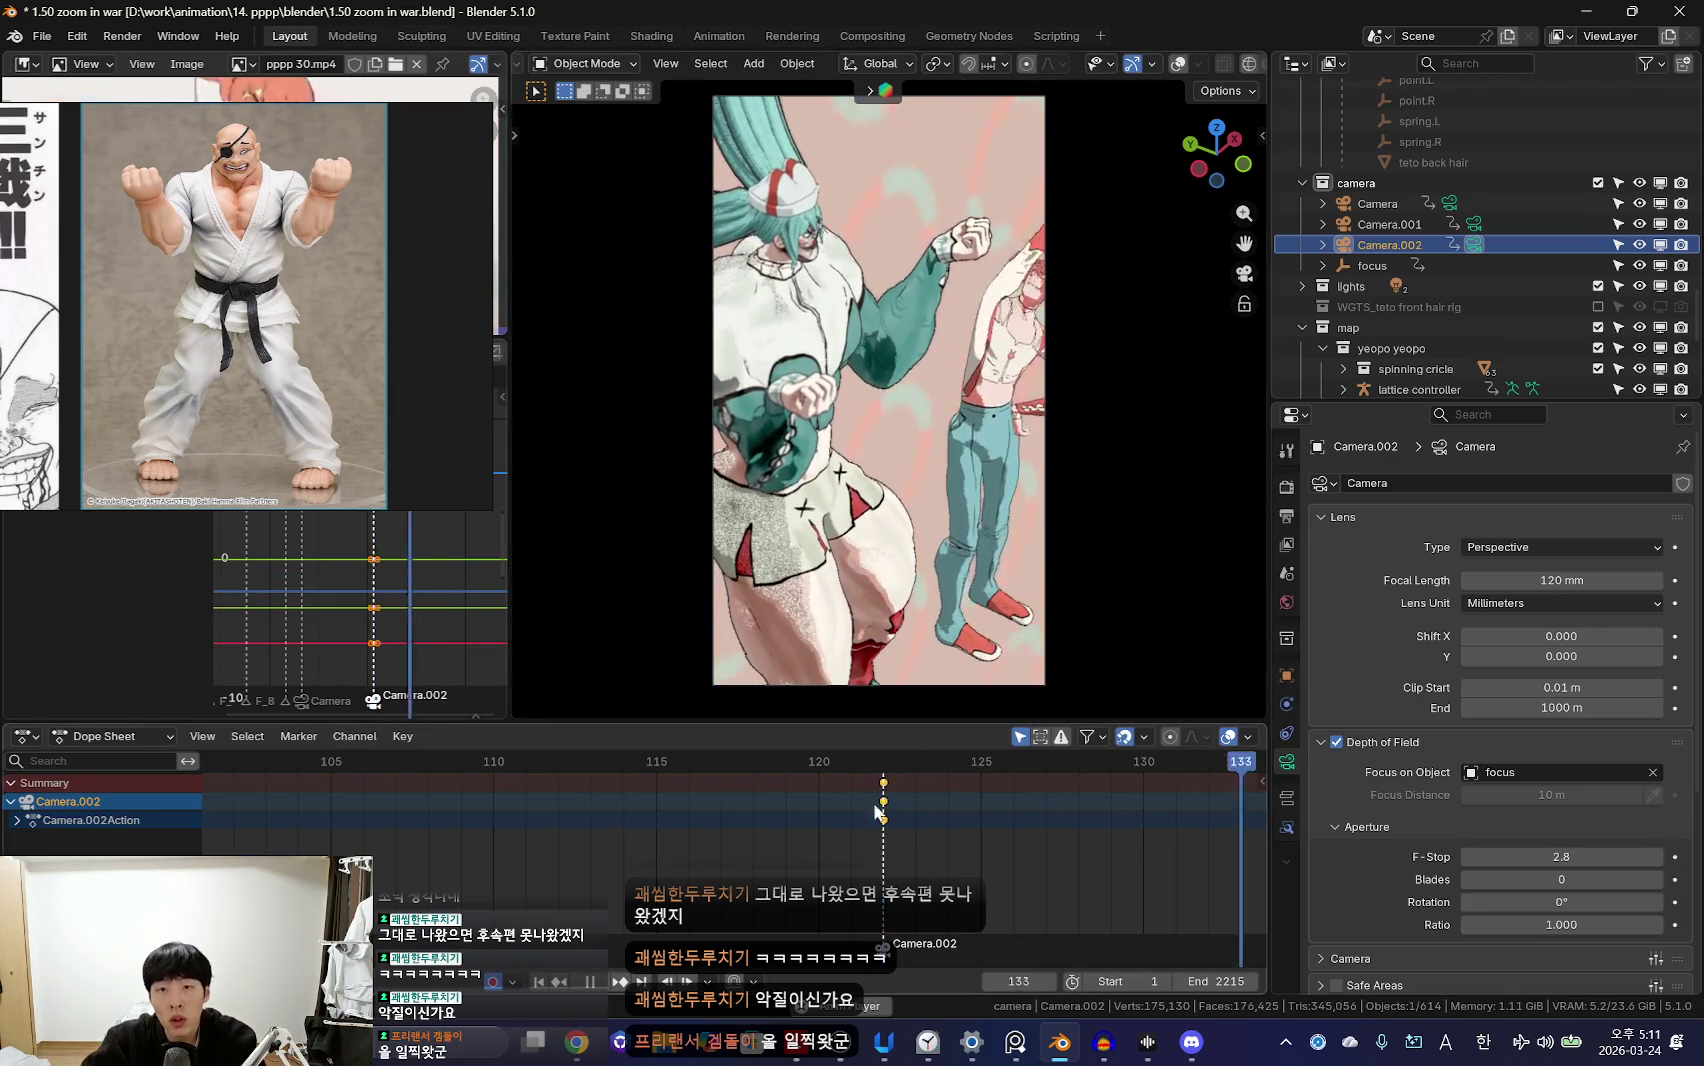
pyautogui.scroll(-3, 632, 839)
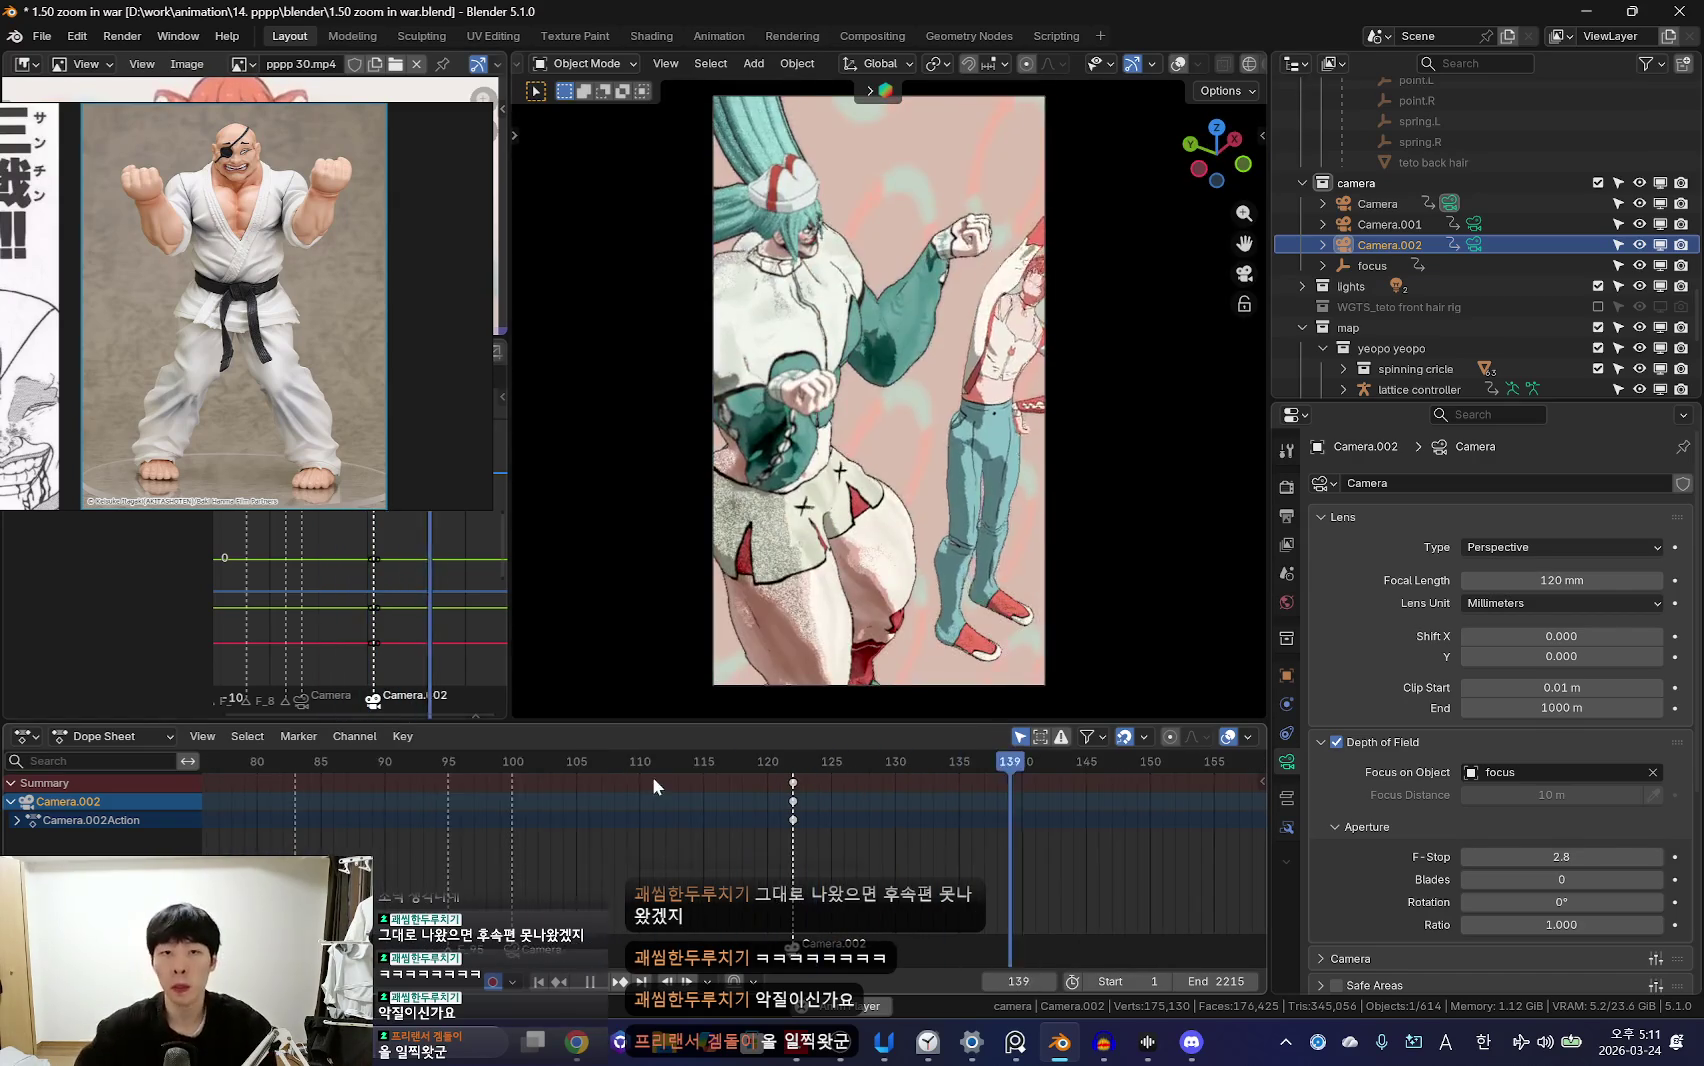
pyautogui.scroll(-2, 824, 829)
pyautogui.scroll(-4, 652, 829)
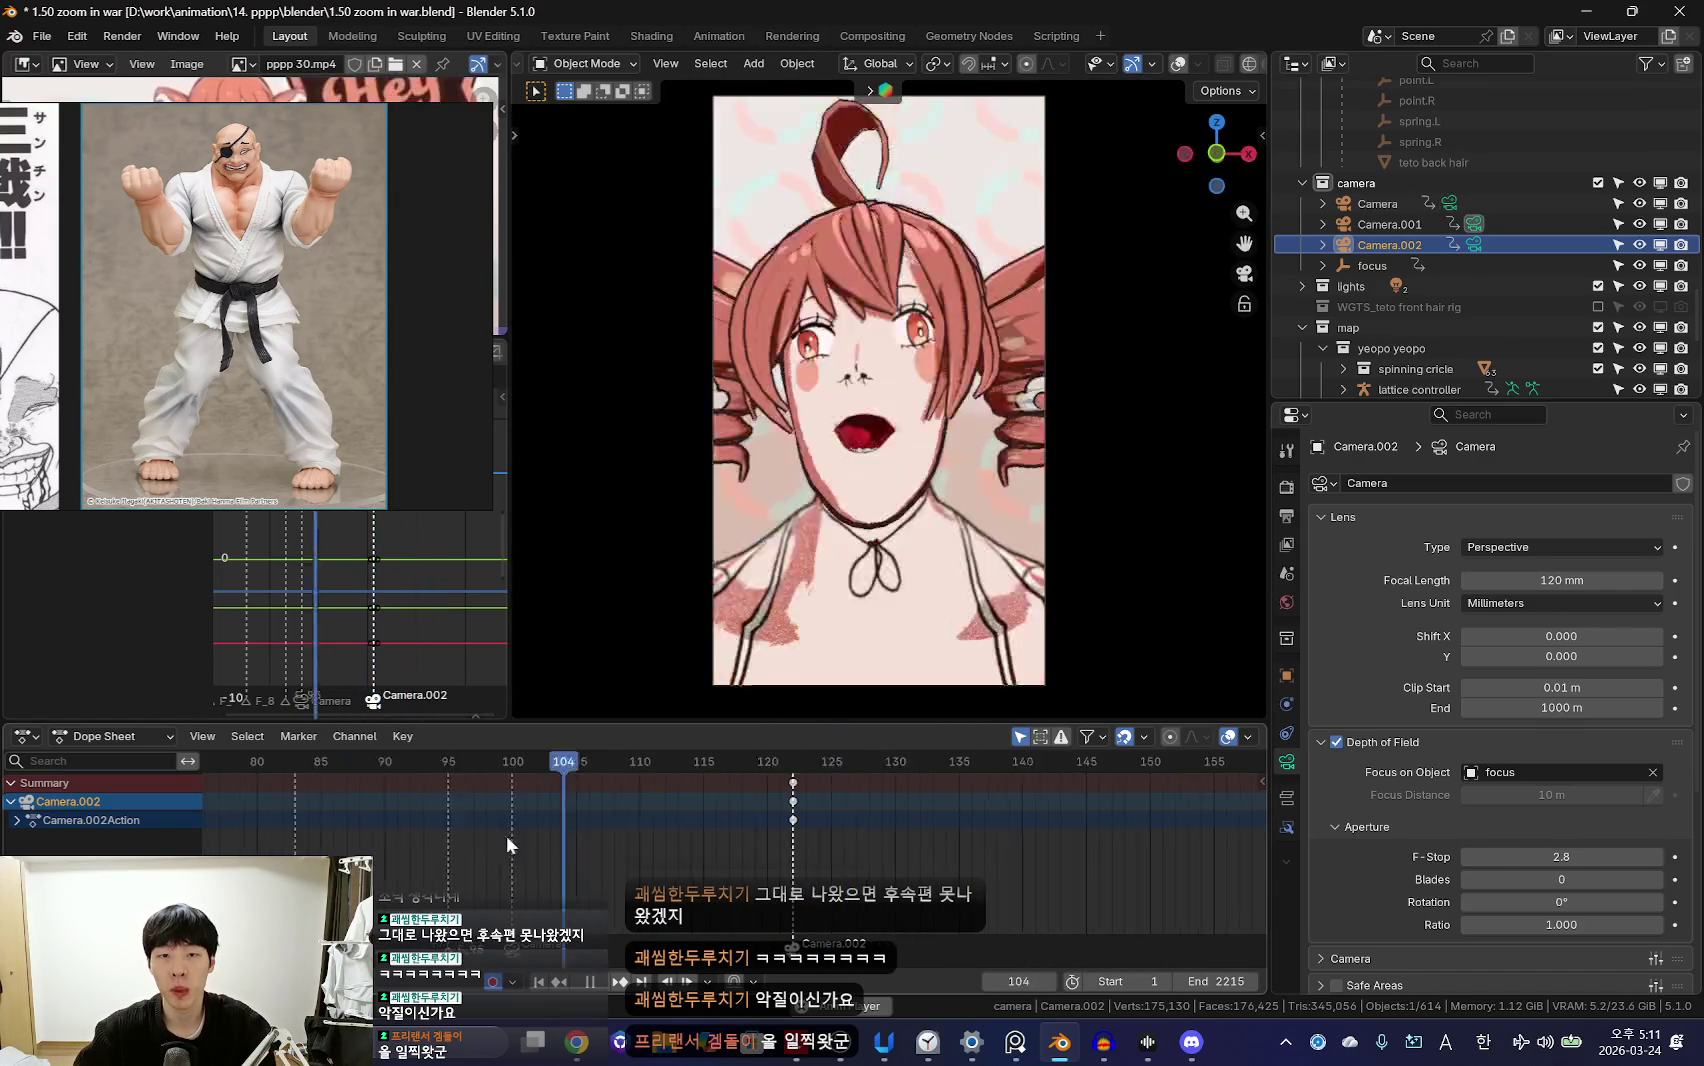
pyautogui.scroll(-3, 757, 841)
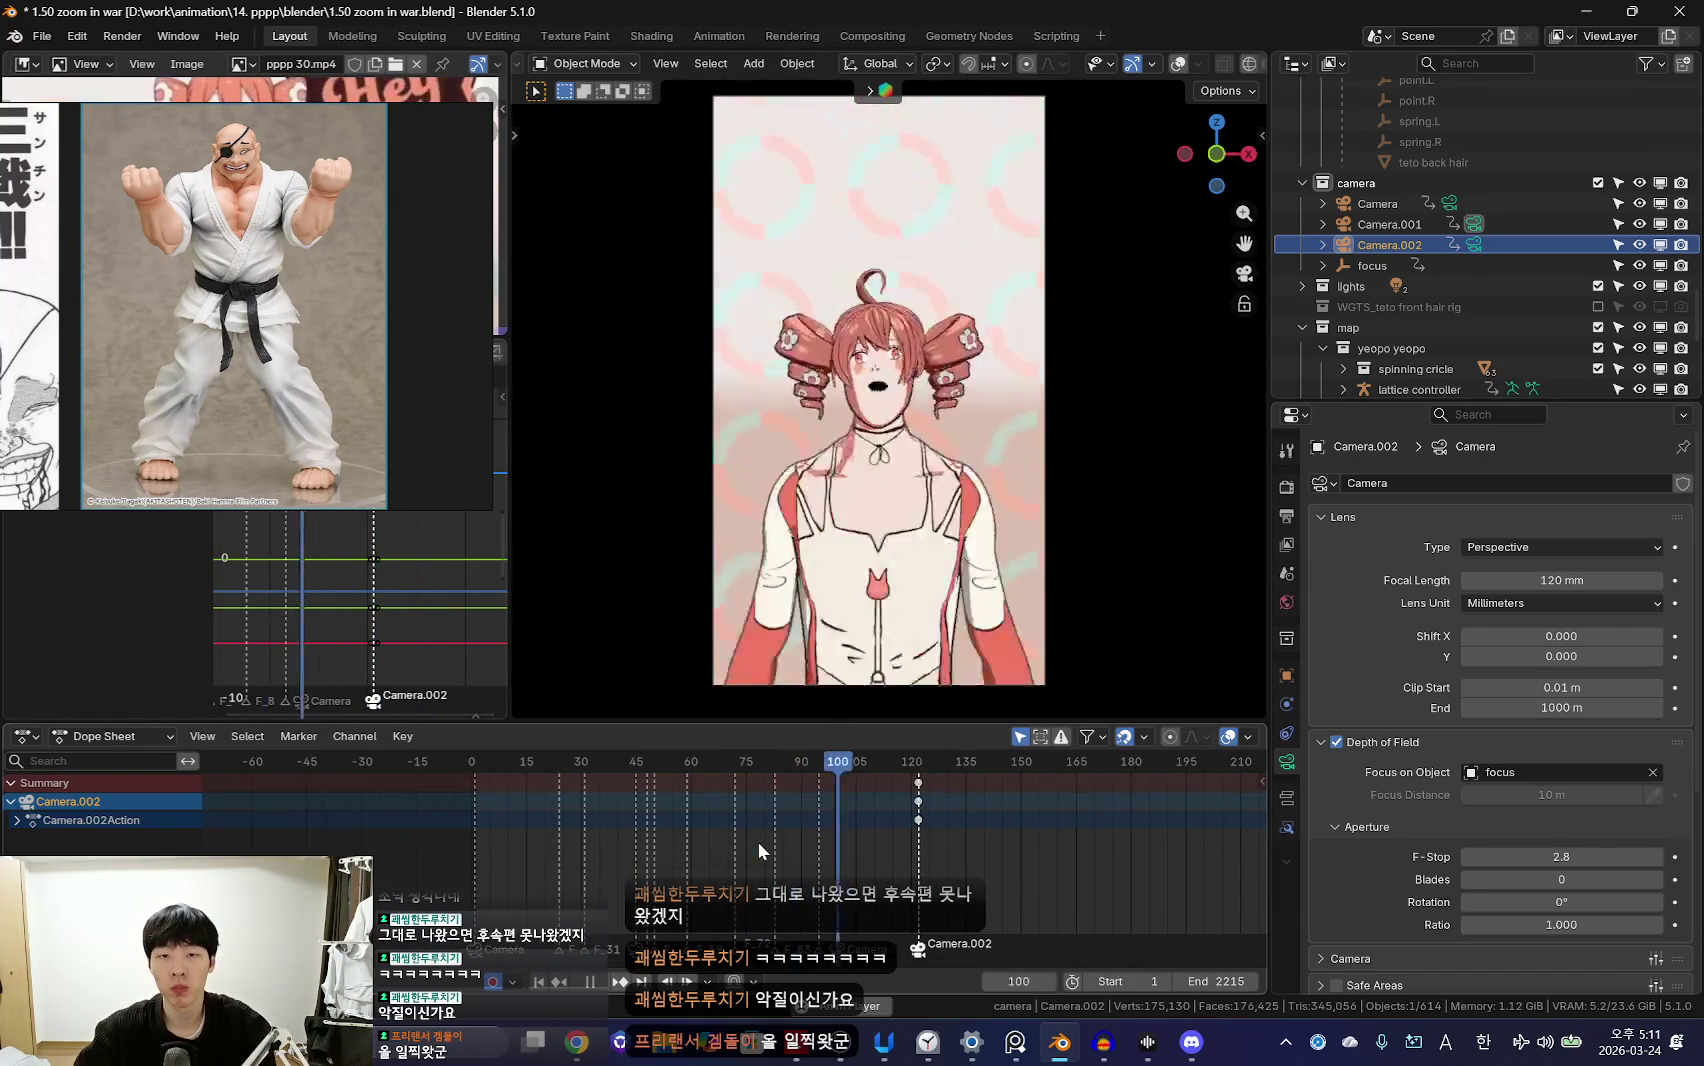
pyautogui.scroll(2, 731, 833)
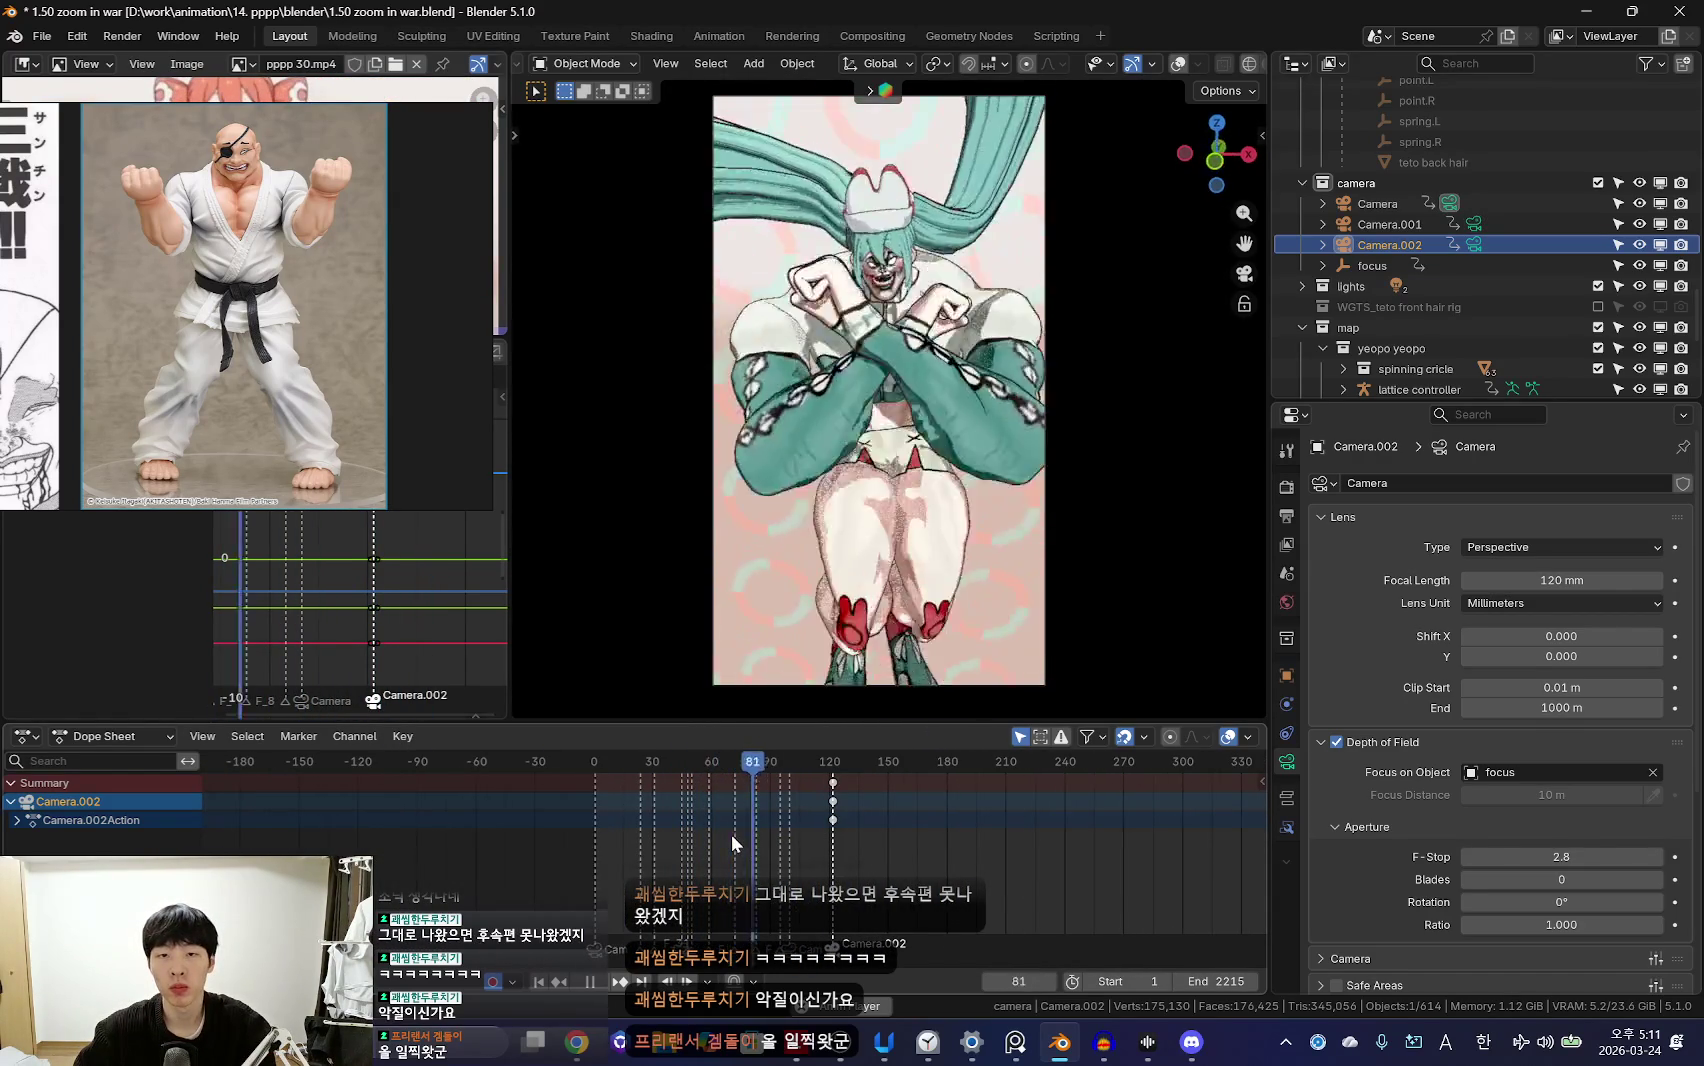
pyautogui.scroll(2, 867, 855)
pyautogui.press('space')
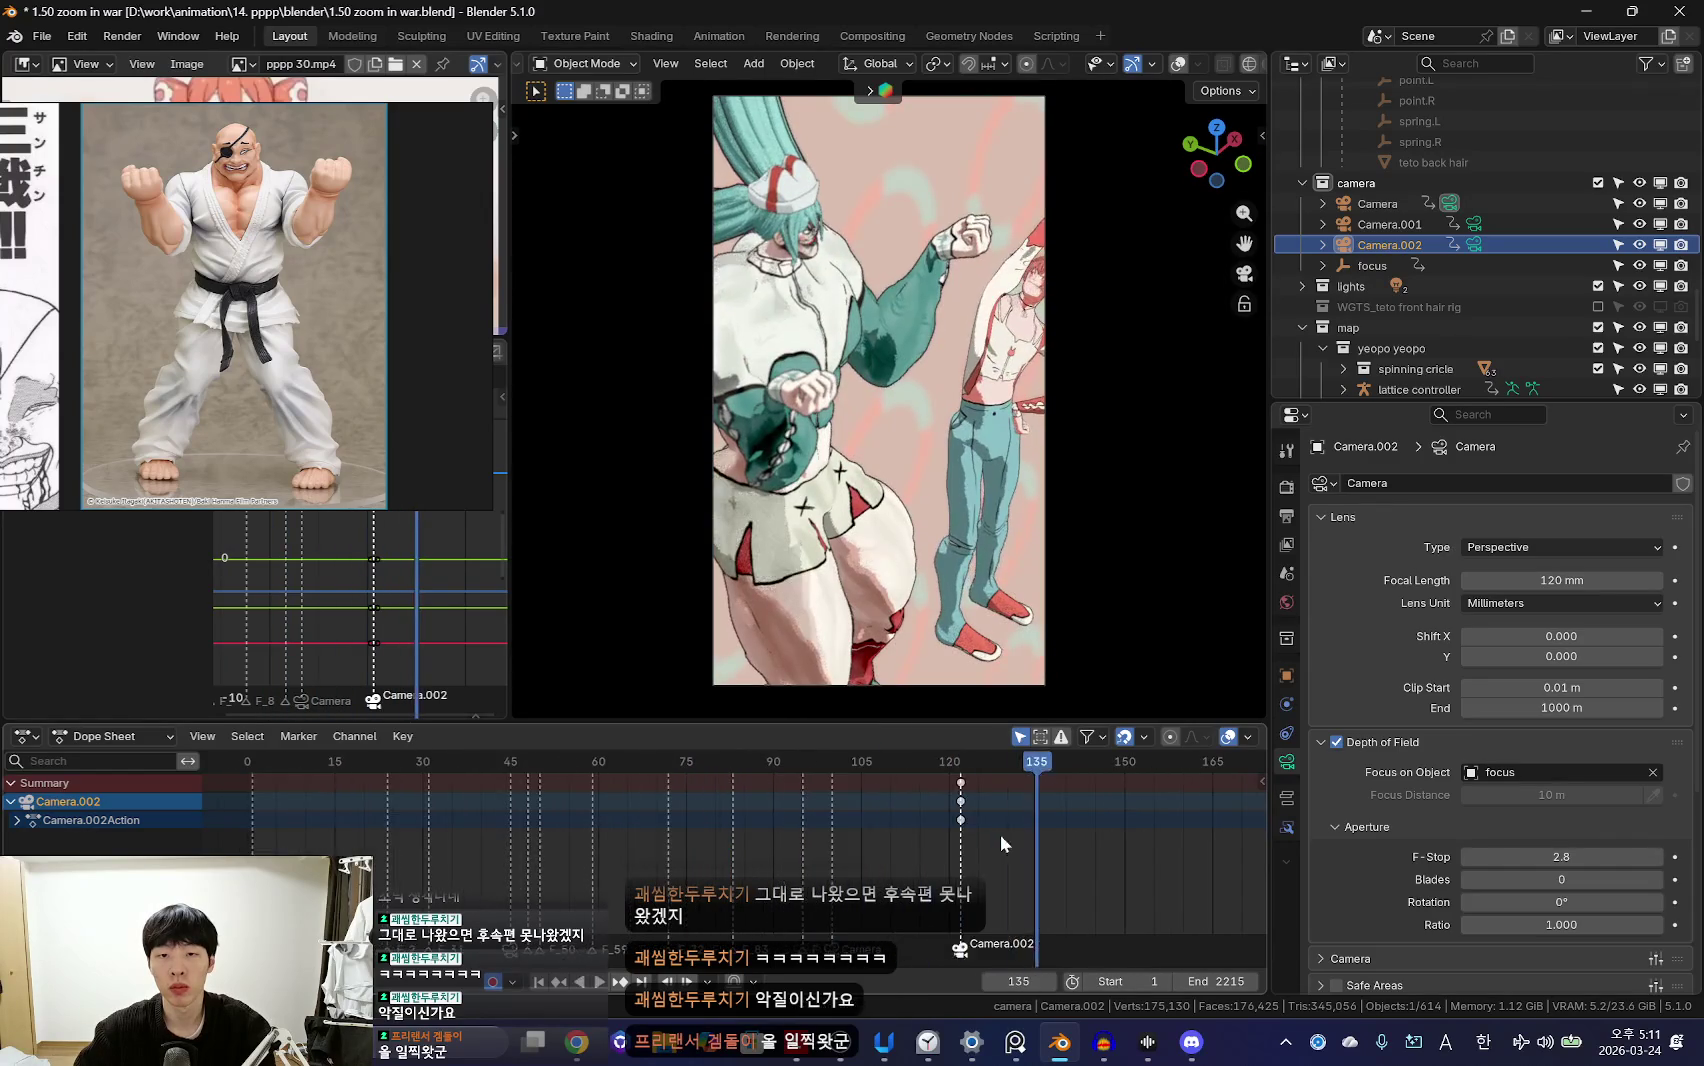
# Step: At frame 122, fly and tilt Camera.002 into a closer shot with a 30 mm lens
pyautogui.hotkey('shift', '`')
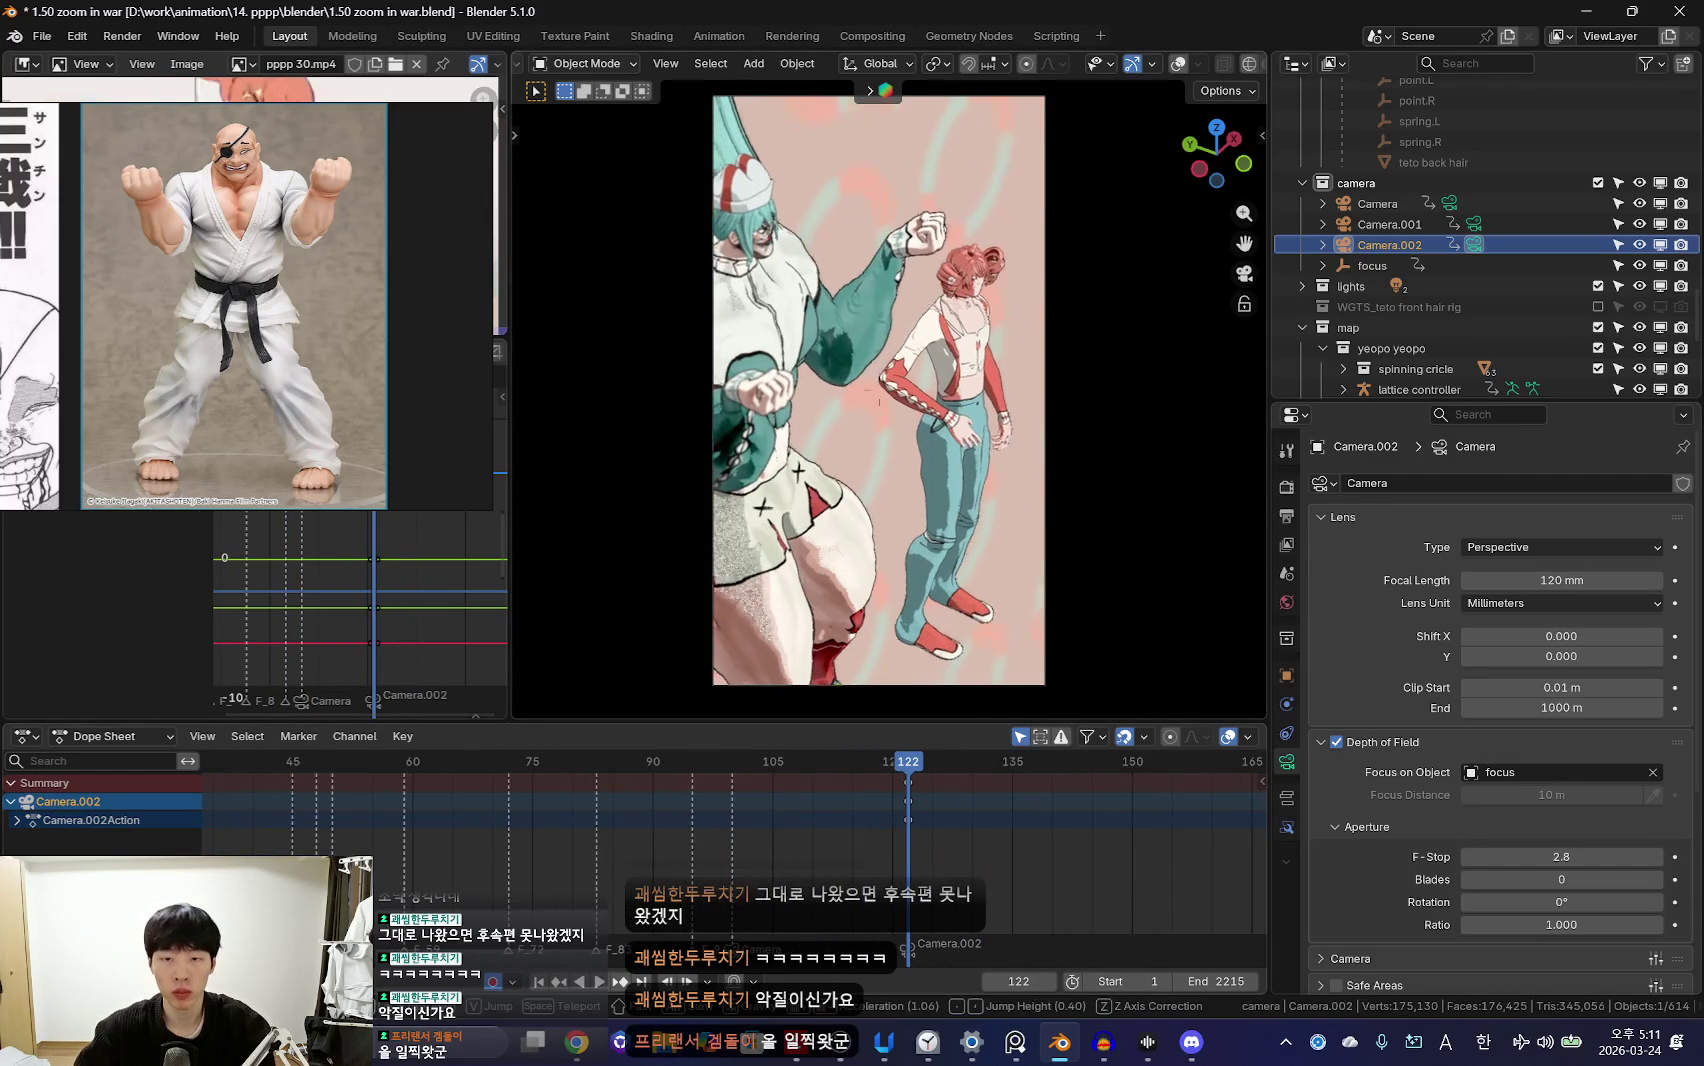
pyautogui.moveTo(873, 821)
pyautogui.mouseDown()
pyautogui.moveTo(907, 833)
pyautogui.moveTo(892, 816)
pyautogui.moveTo(921, 818)
pyautogui.mouseUp()
pyautogui.press('r')
pyautogui.press('r')
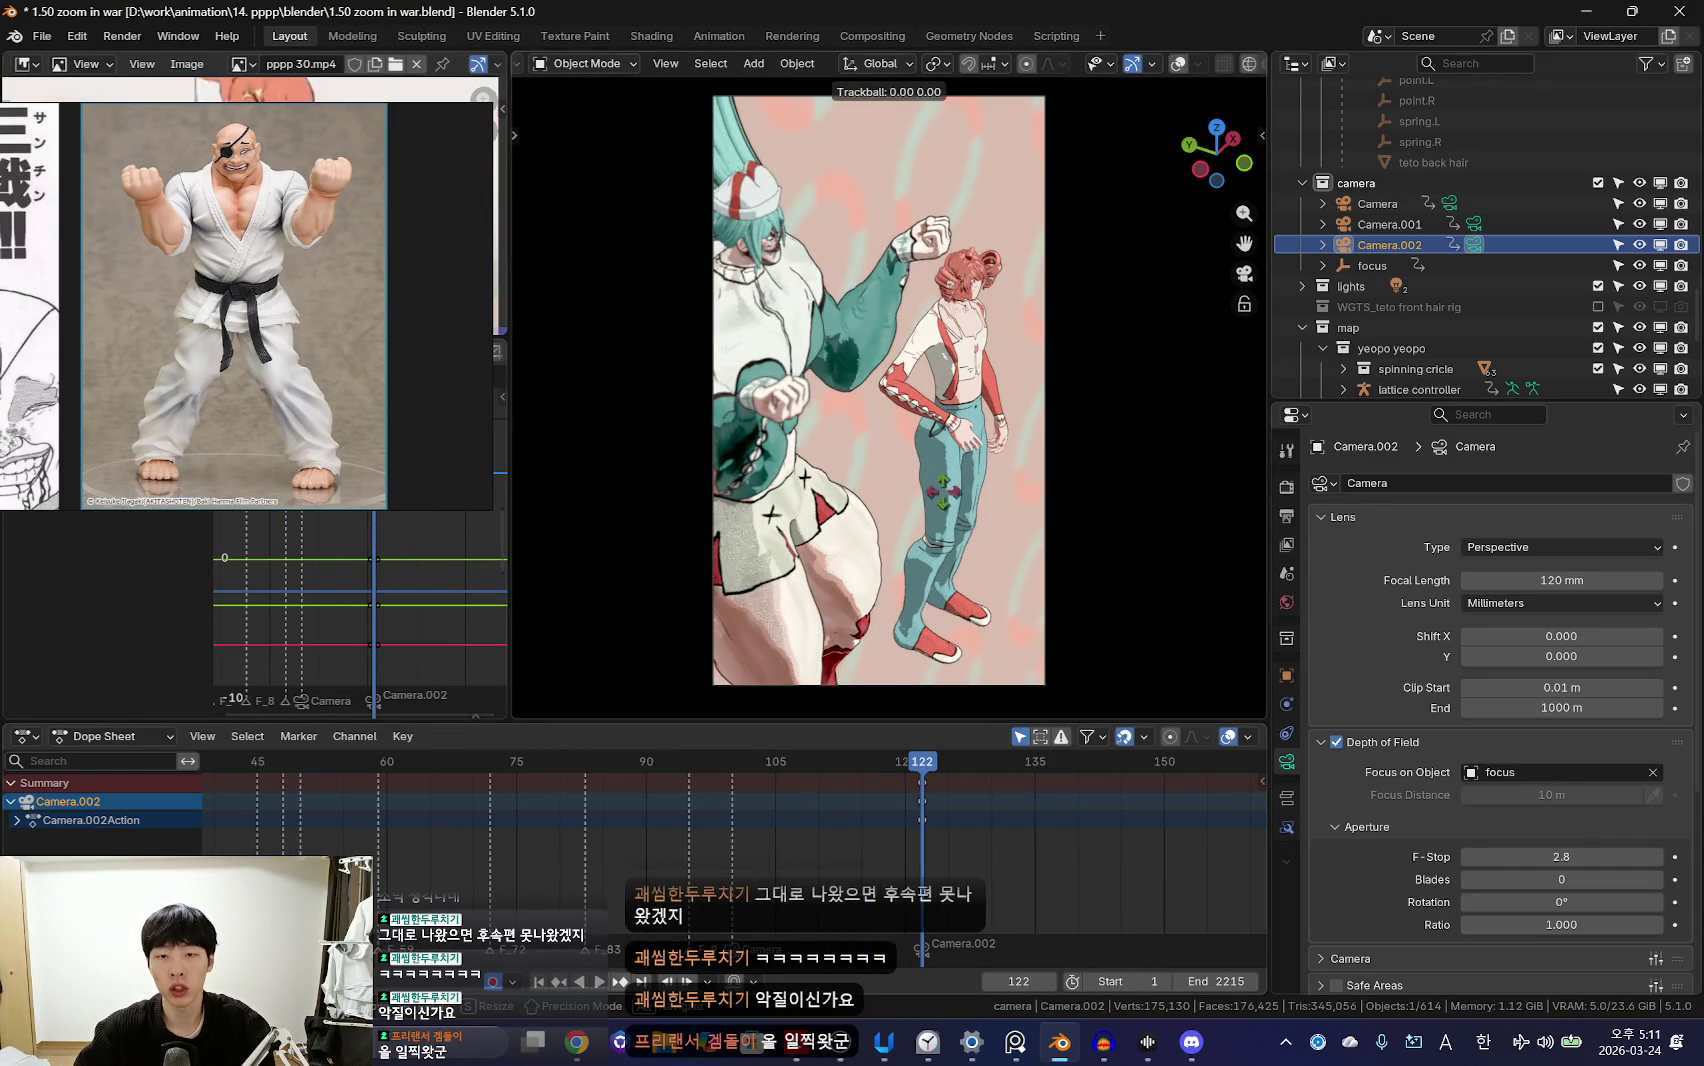
pyautogui.click(974, 636)
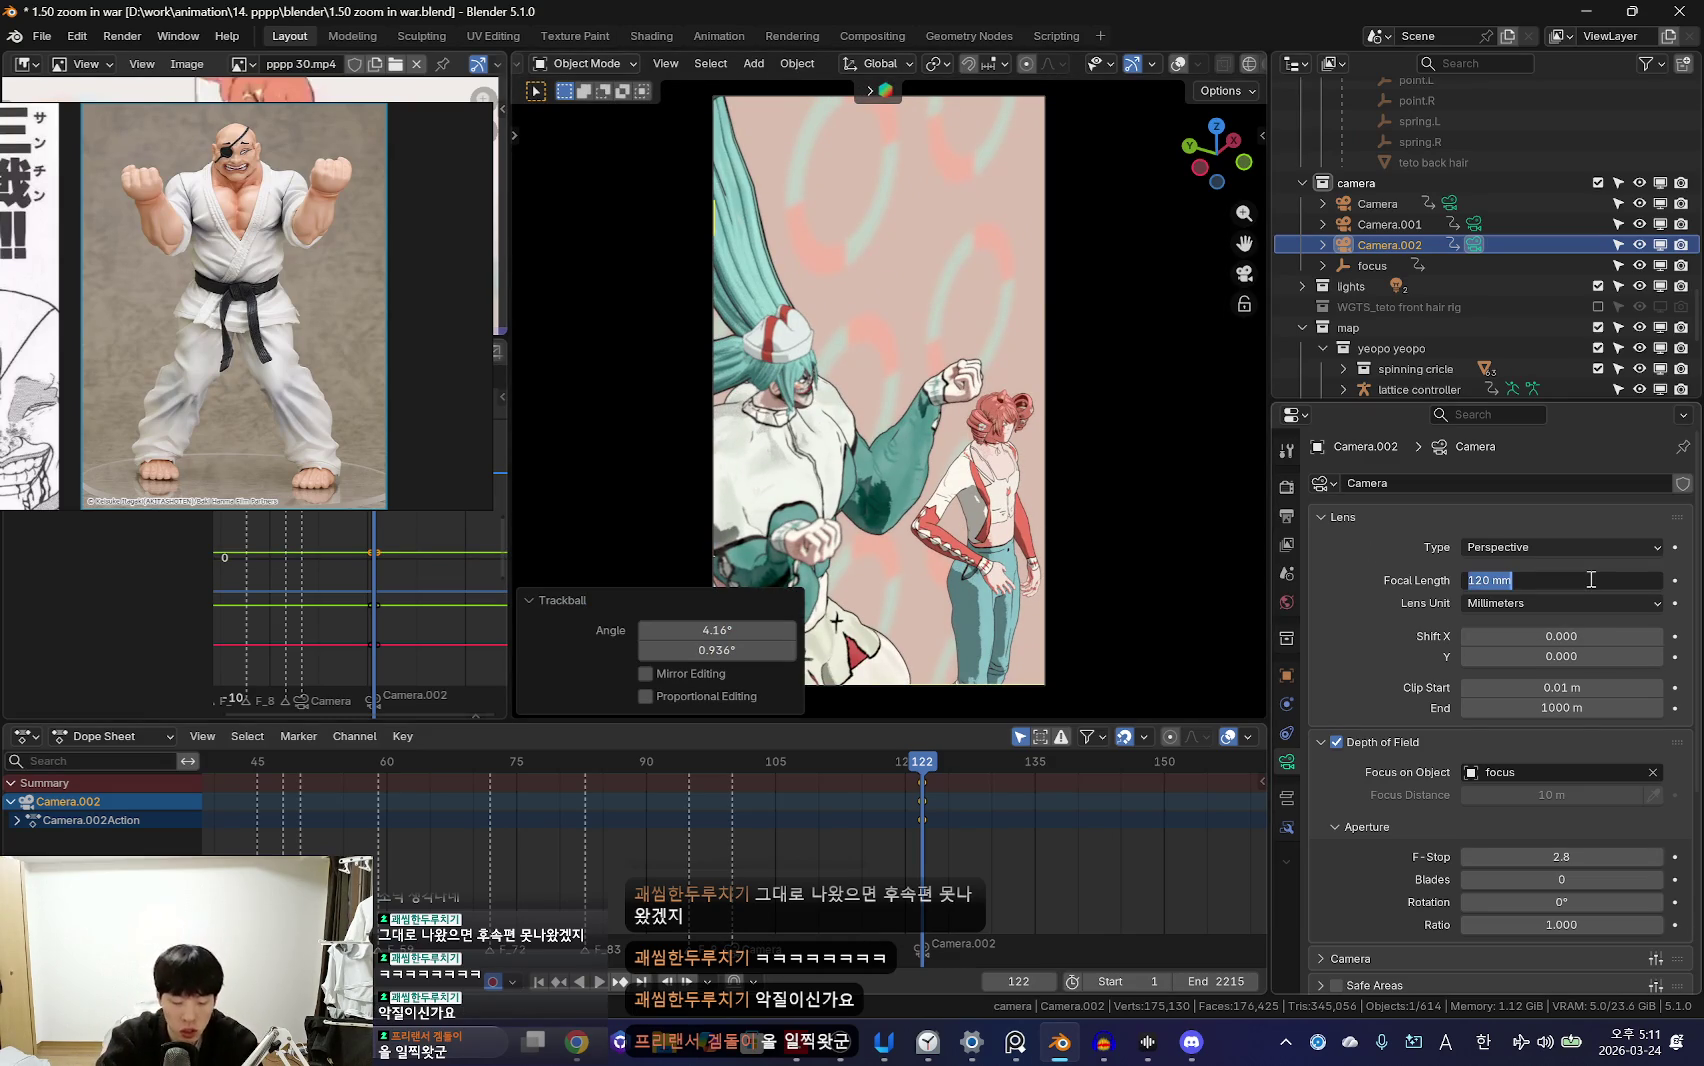
pyautogui.write('30')
pyautogui.press('Return')
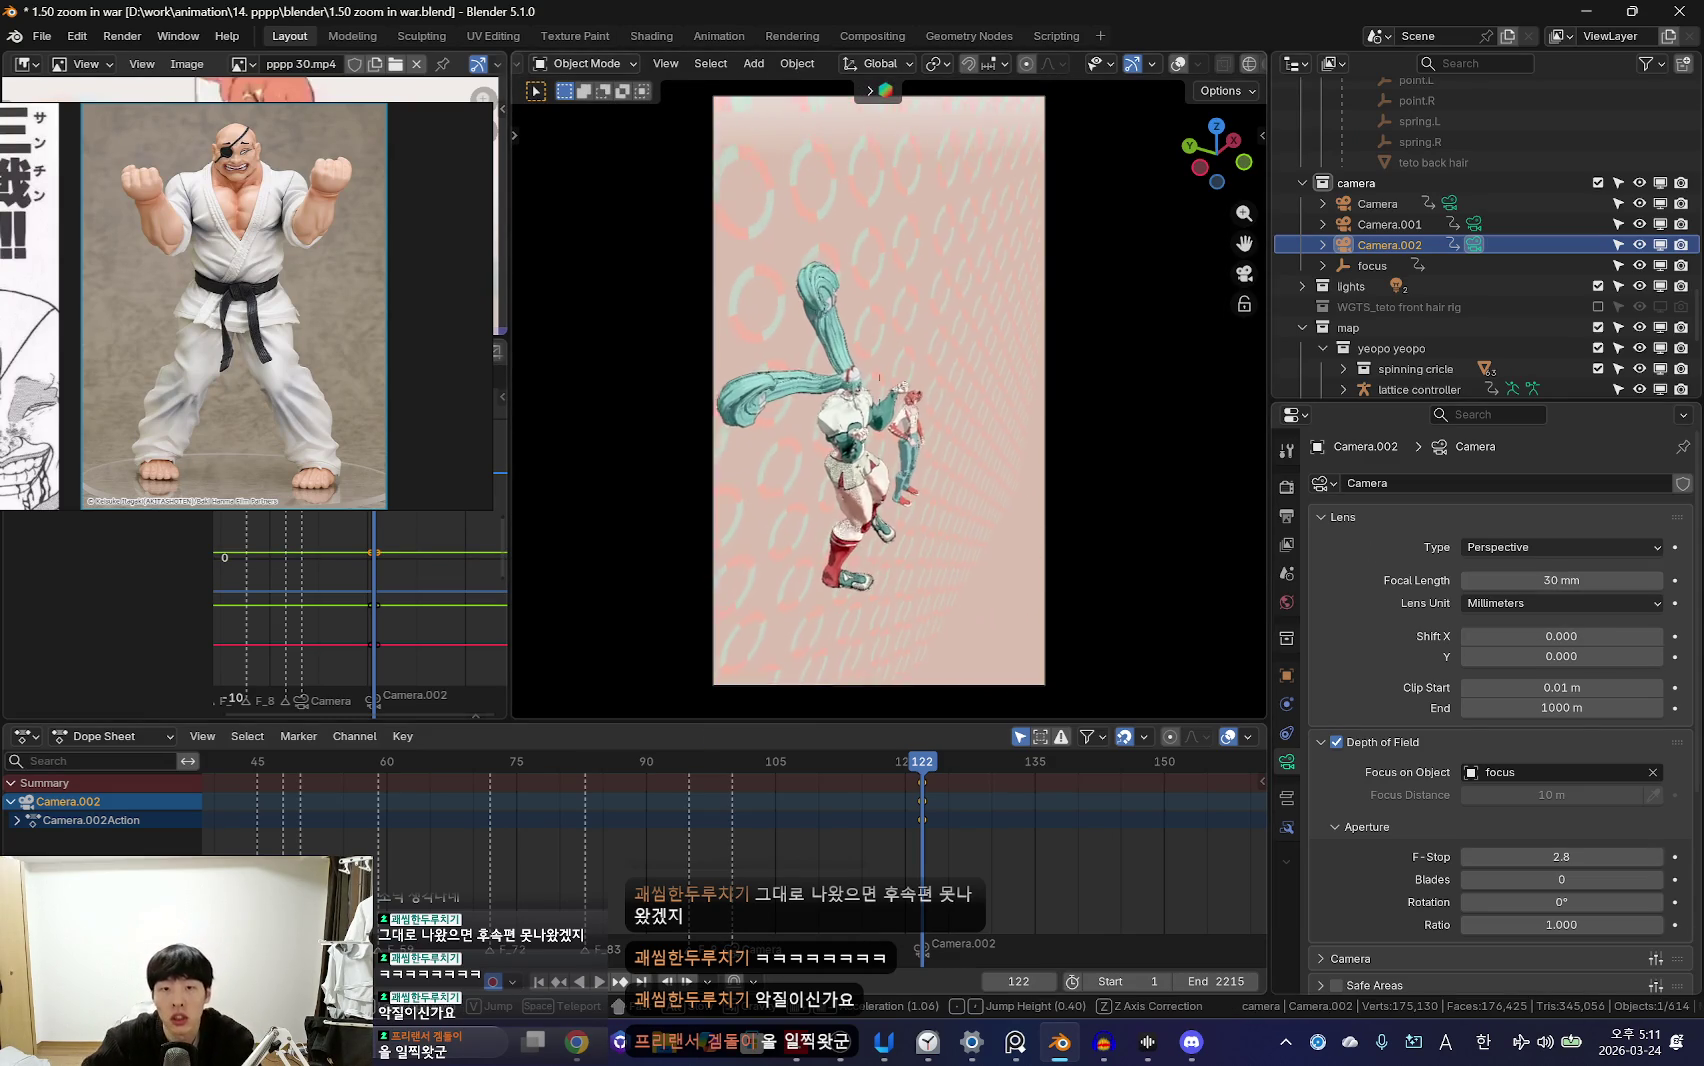
# Step: Push Camera.002 closer to both characters at frame 122 and select the focus empty
pyautogui.press('w')
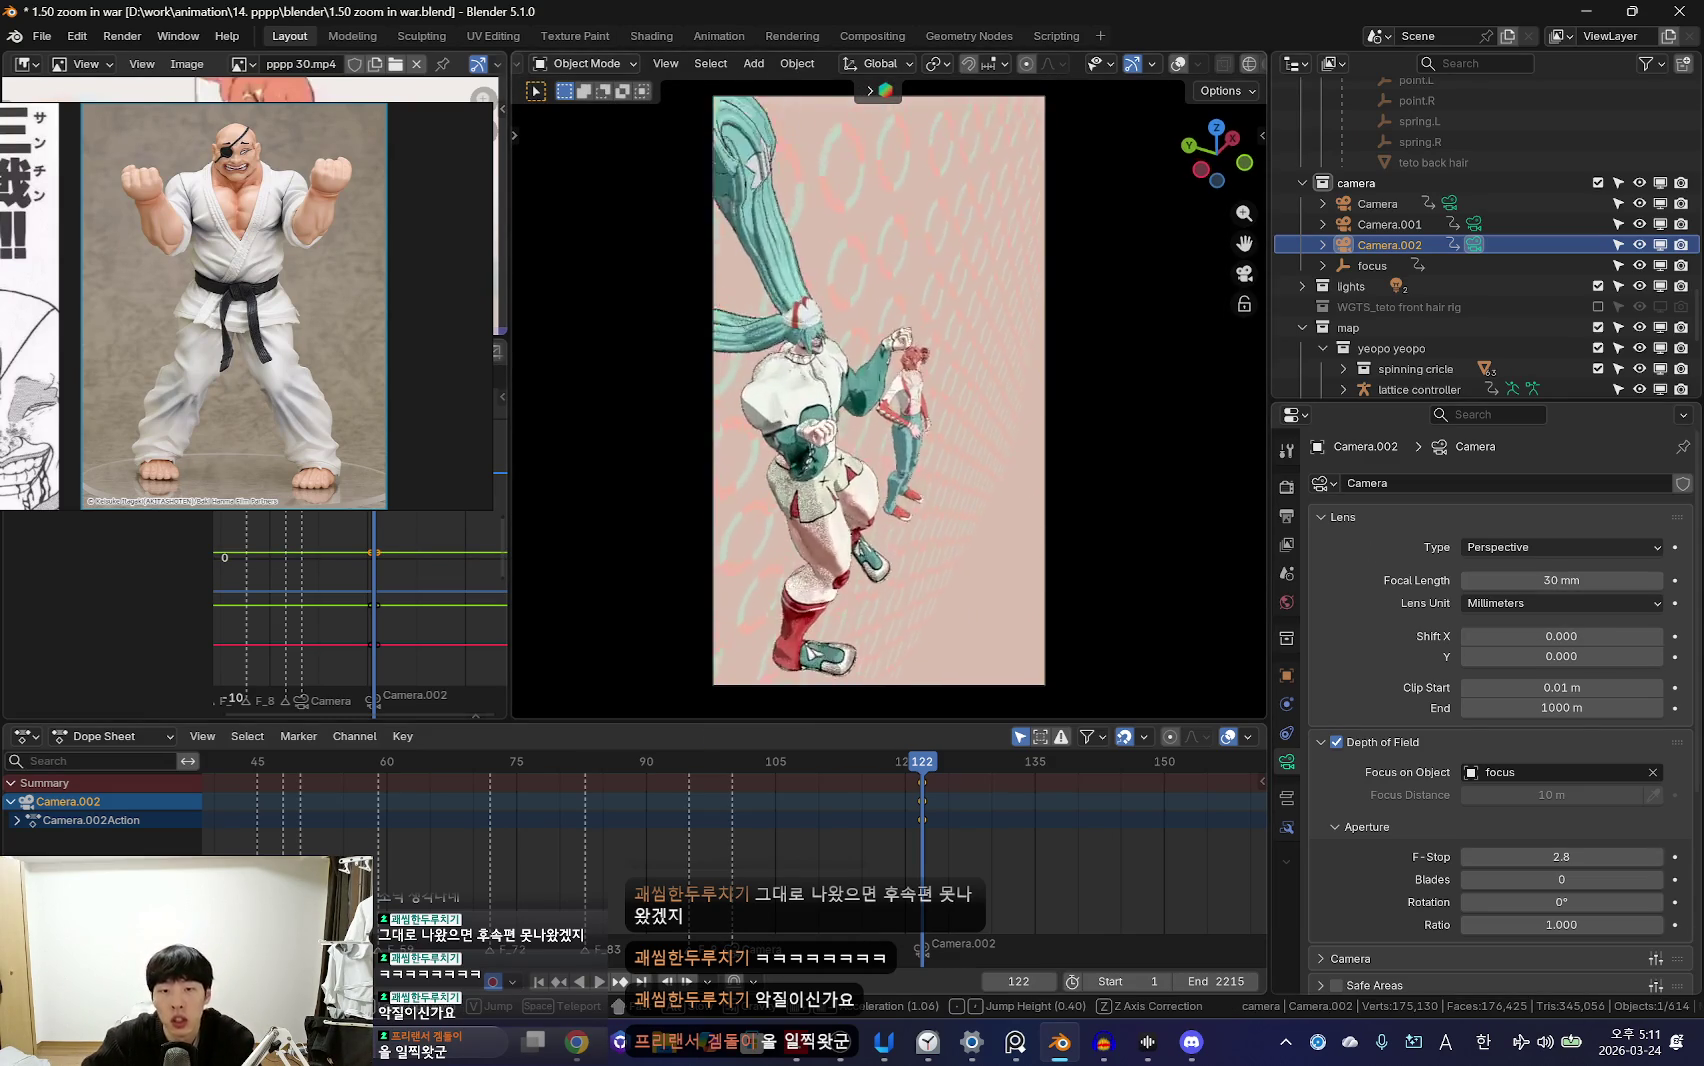
pyautogui.press('w')
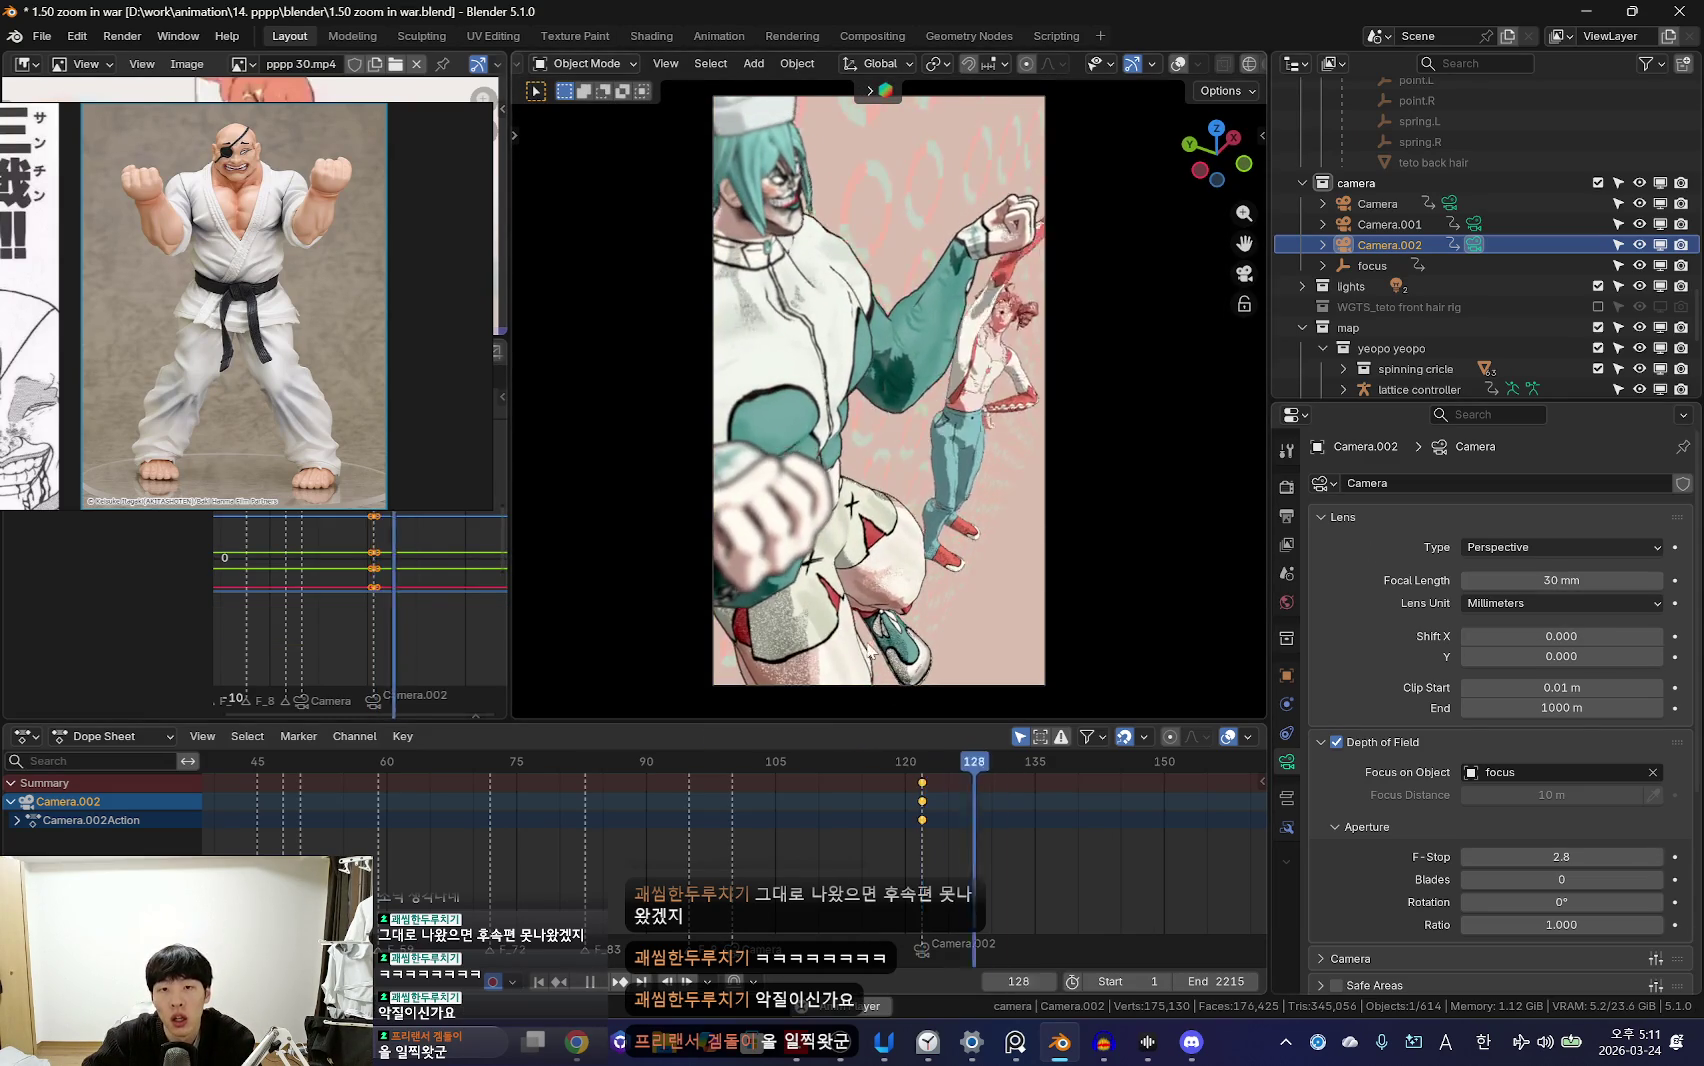
pyautogui.click(915, 833)
pyautogui.scroll(-2, 932, 862)
pyautogui.moveTo(761, 825); pyautogui.dragTo(779, 817)
pyautogui.click(1372, 265)
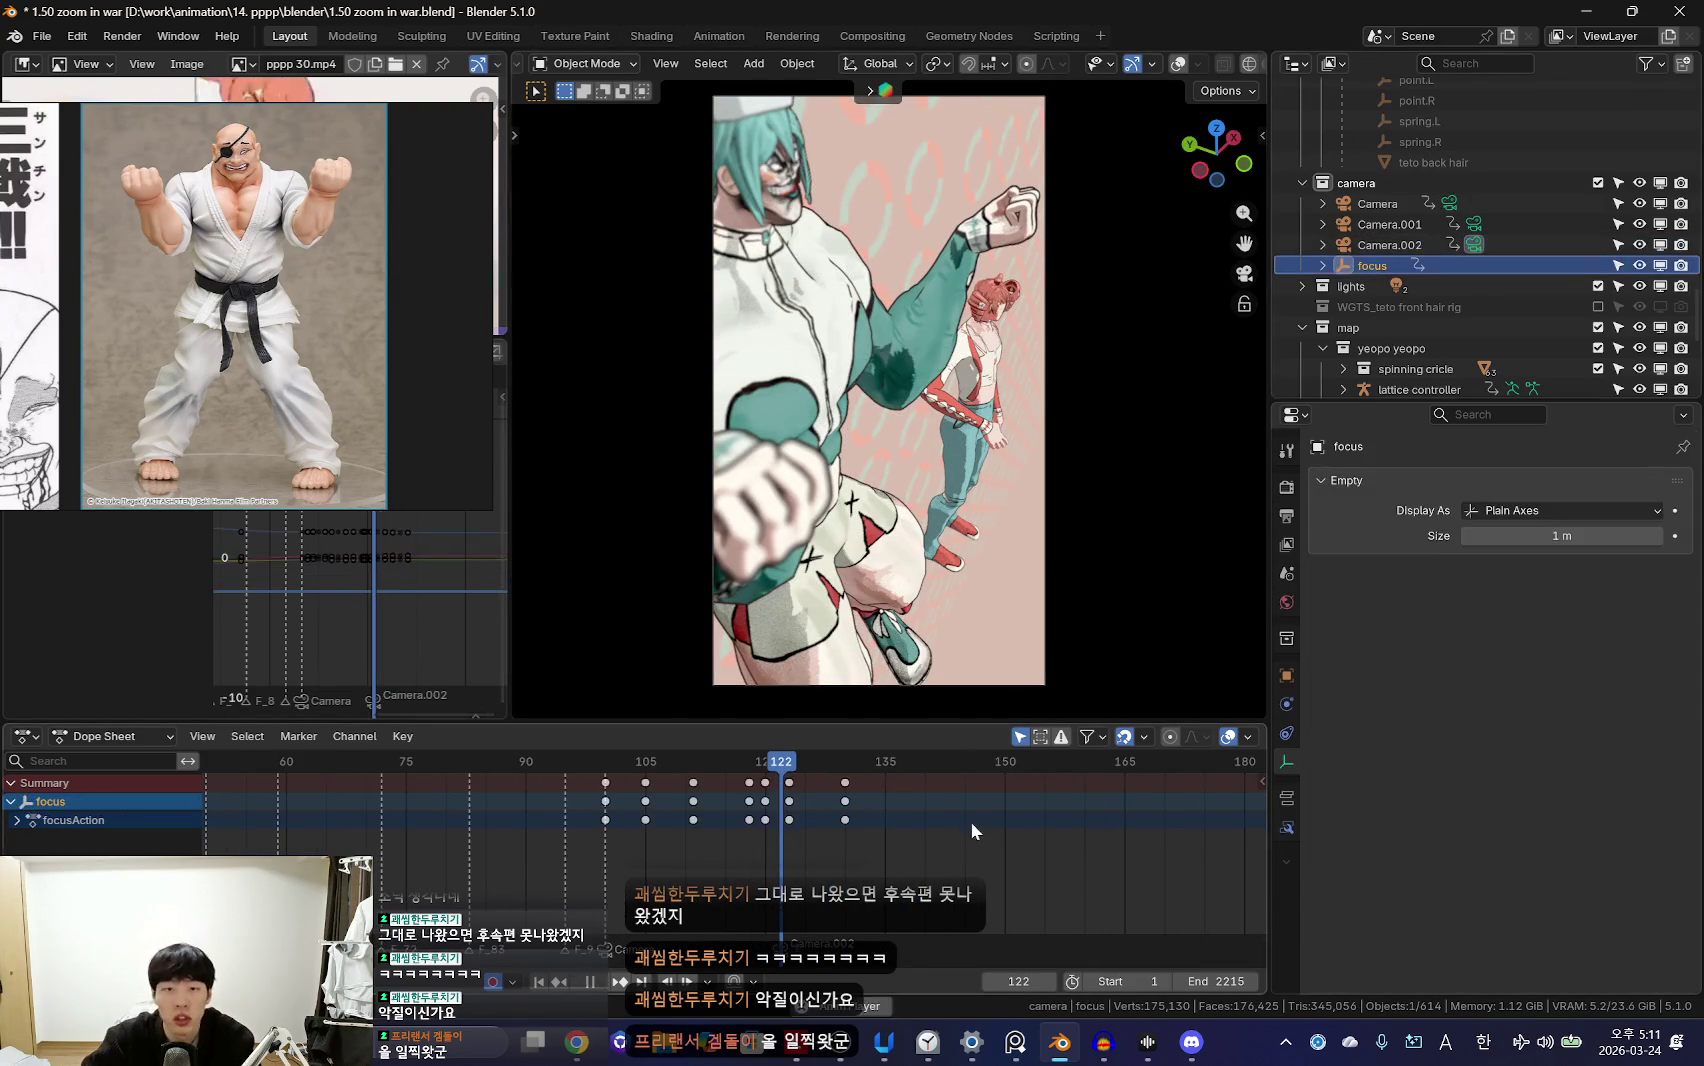
# Step: Play the 30 mm shot from frame 122 to 135, show overlays, and reselect Camera.002
pyautogui.press('space')
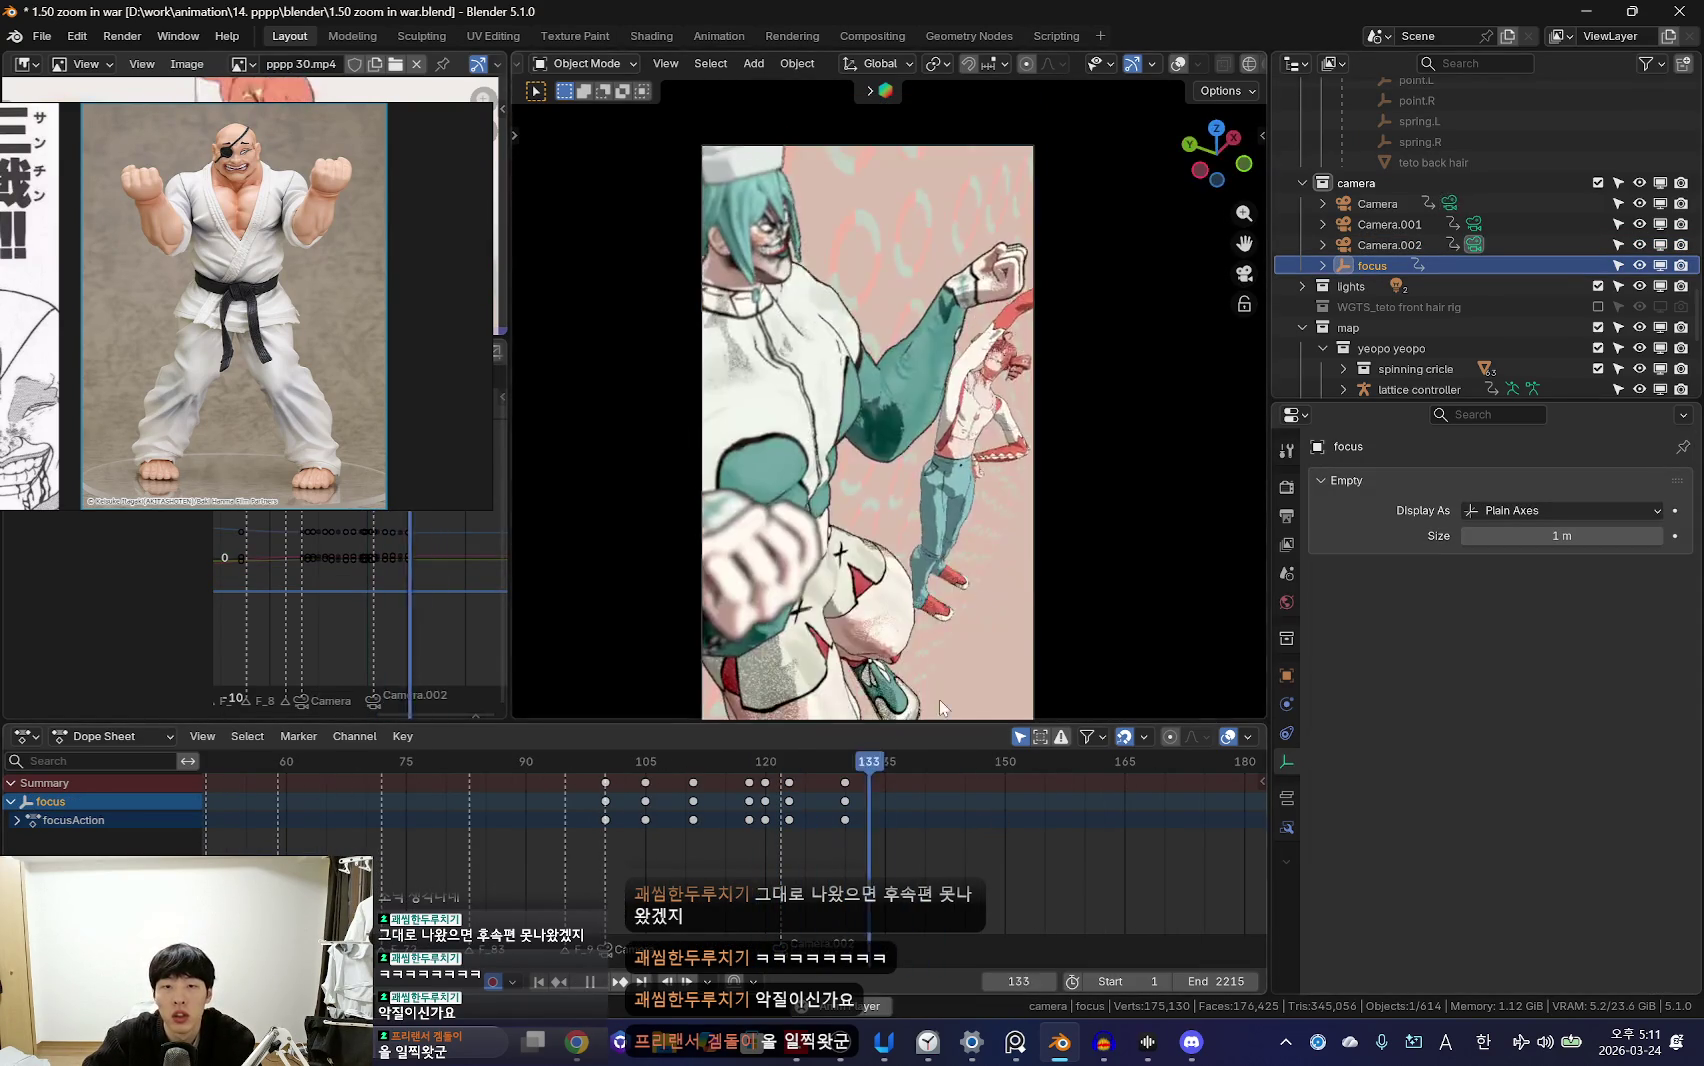
pyautogui.press('space')
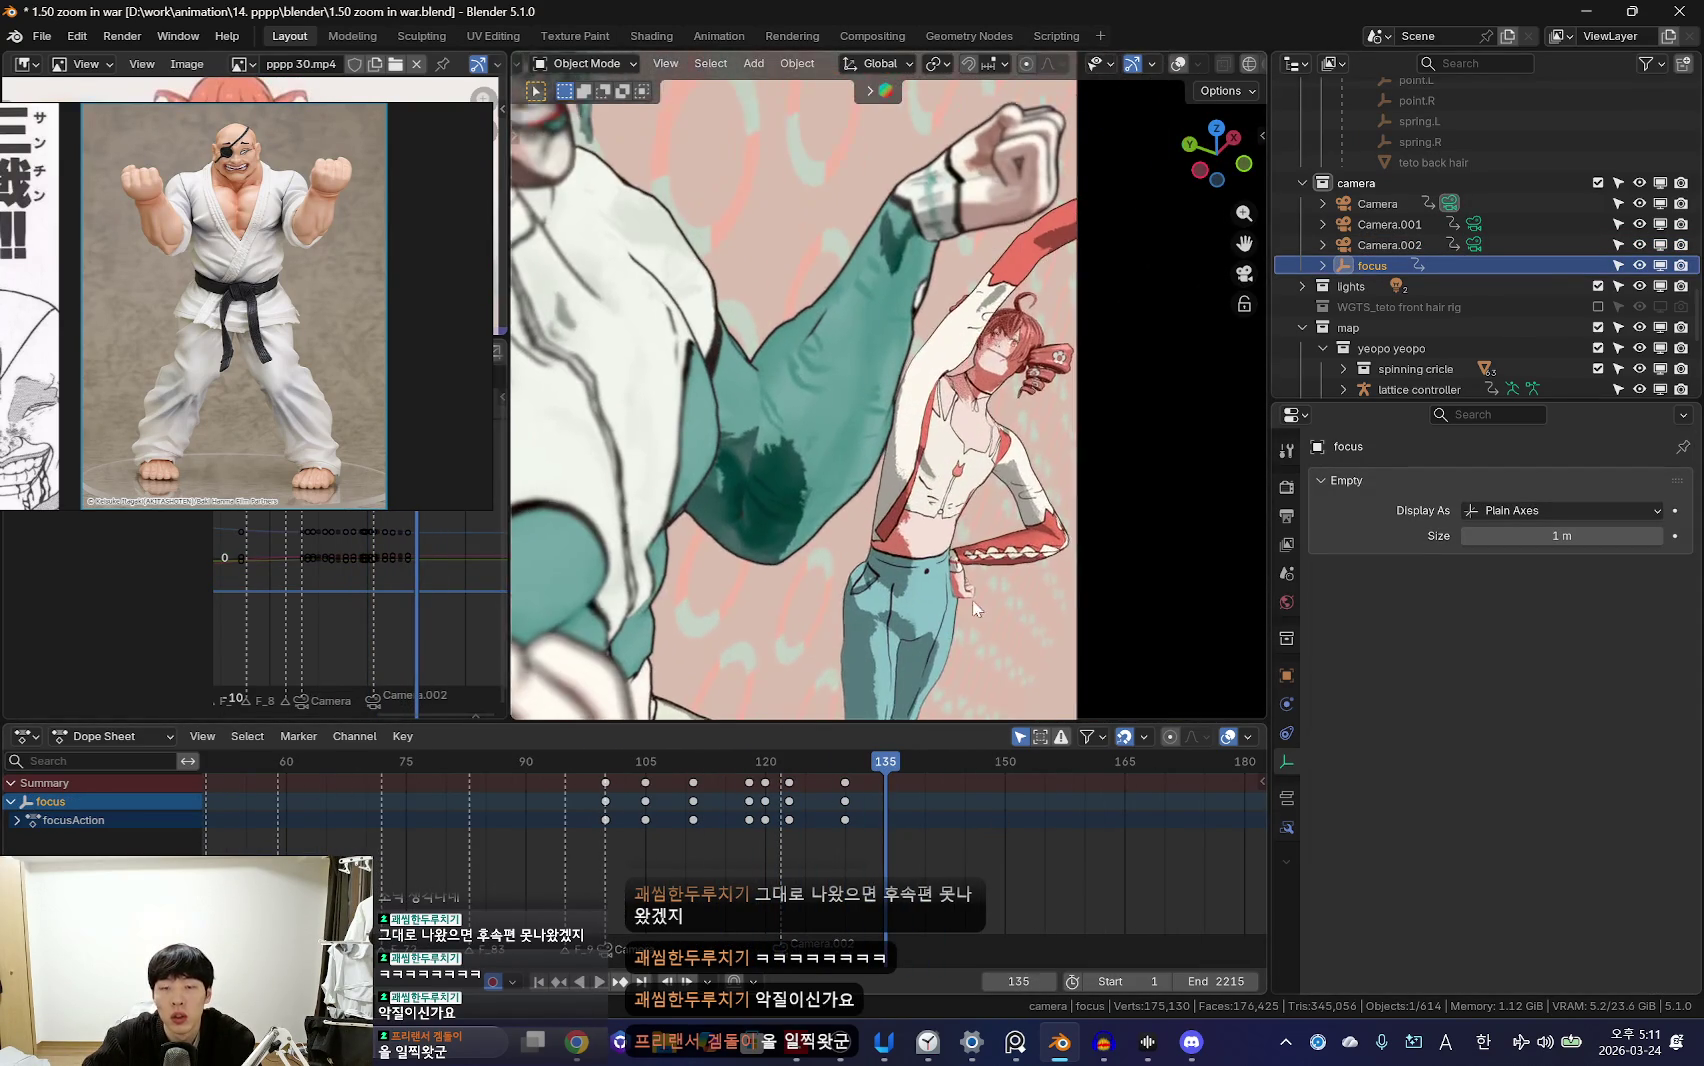
pyautogui.scroll(-3, 965, 600)
pyautogui.scroll(2, 1006, 564)
pyautogui.scroll(-2, 1006, 564)
pyautogui.scroll(1, 891, 853)
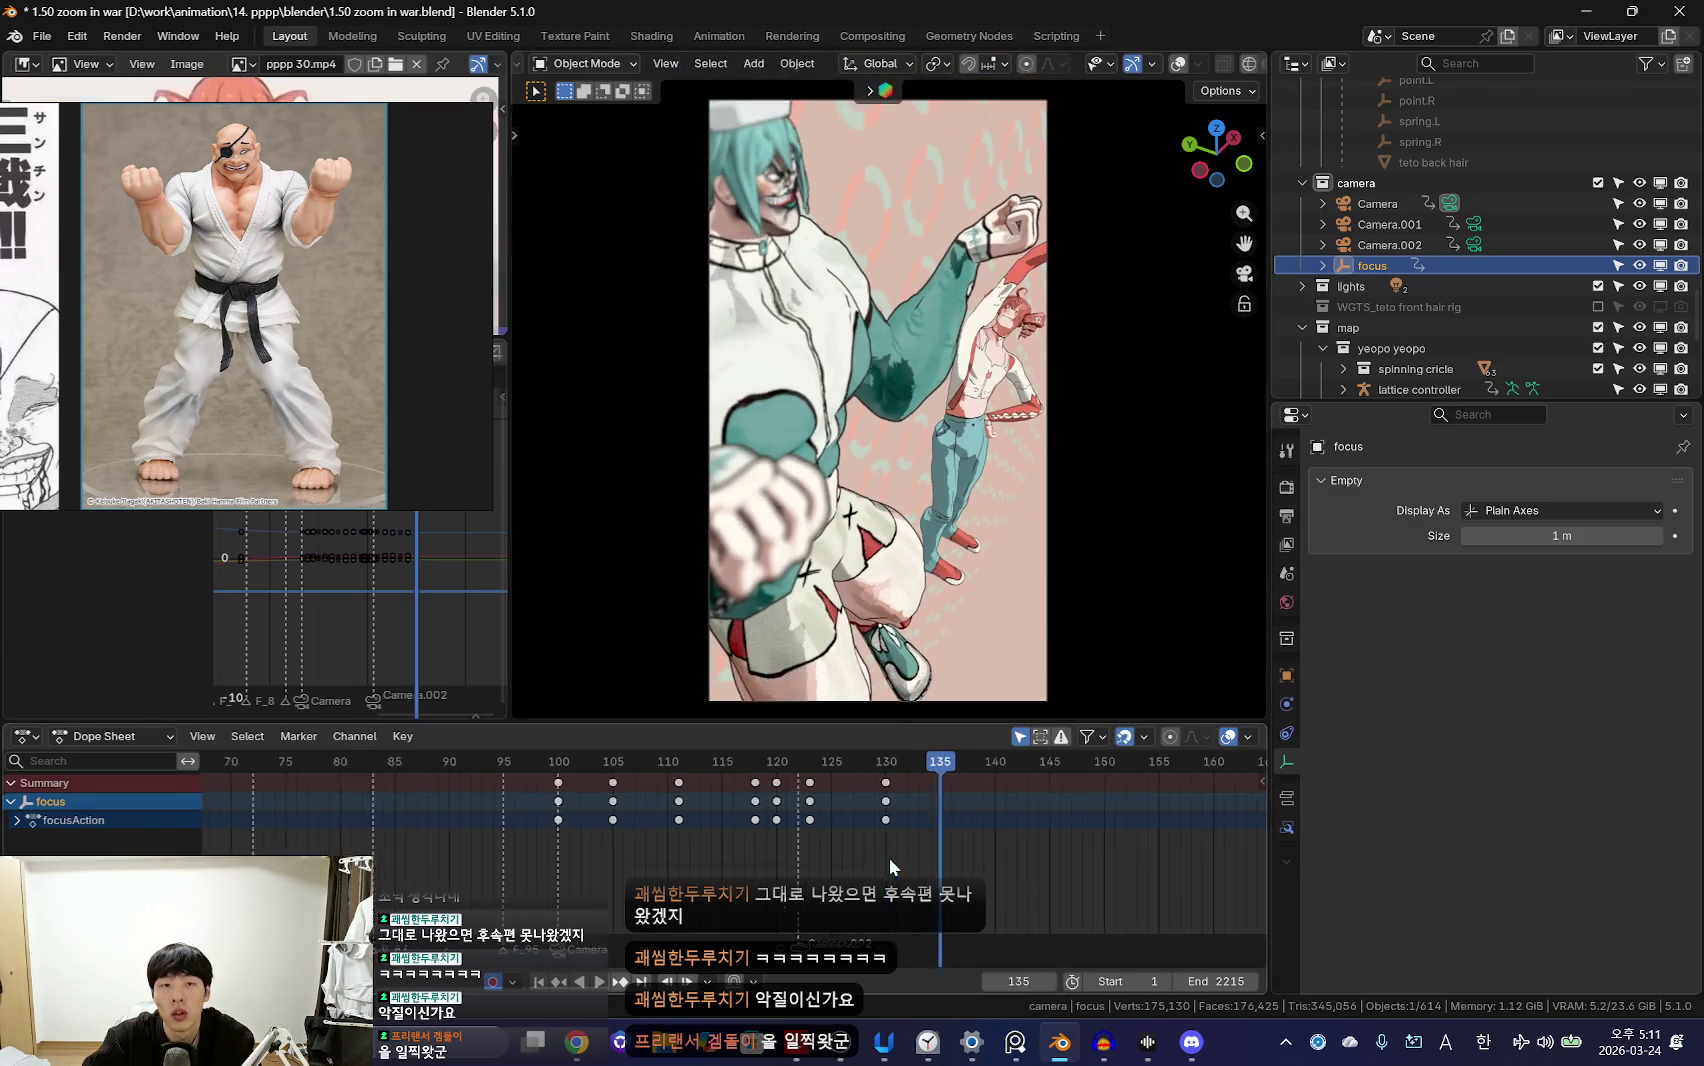
pyautogui.hotkey('shift', 'alt', 'z')
pyautogui.click(1047, 620)
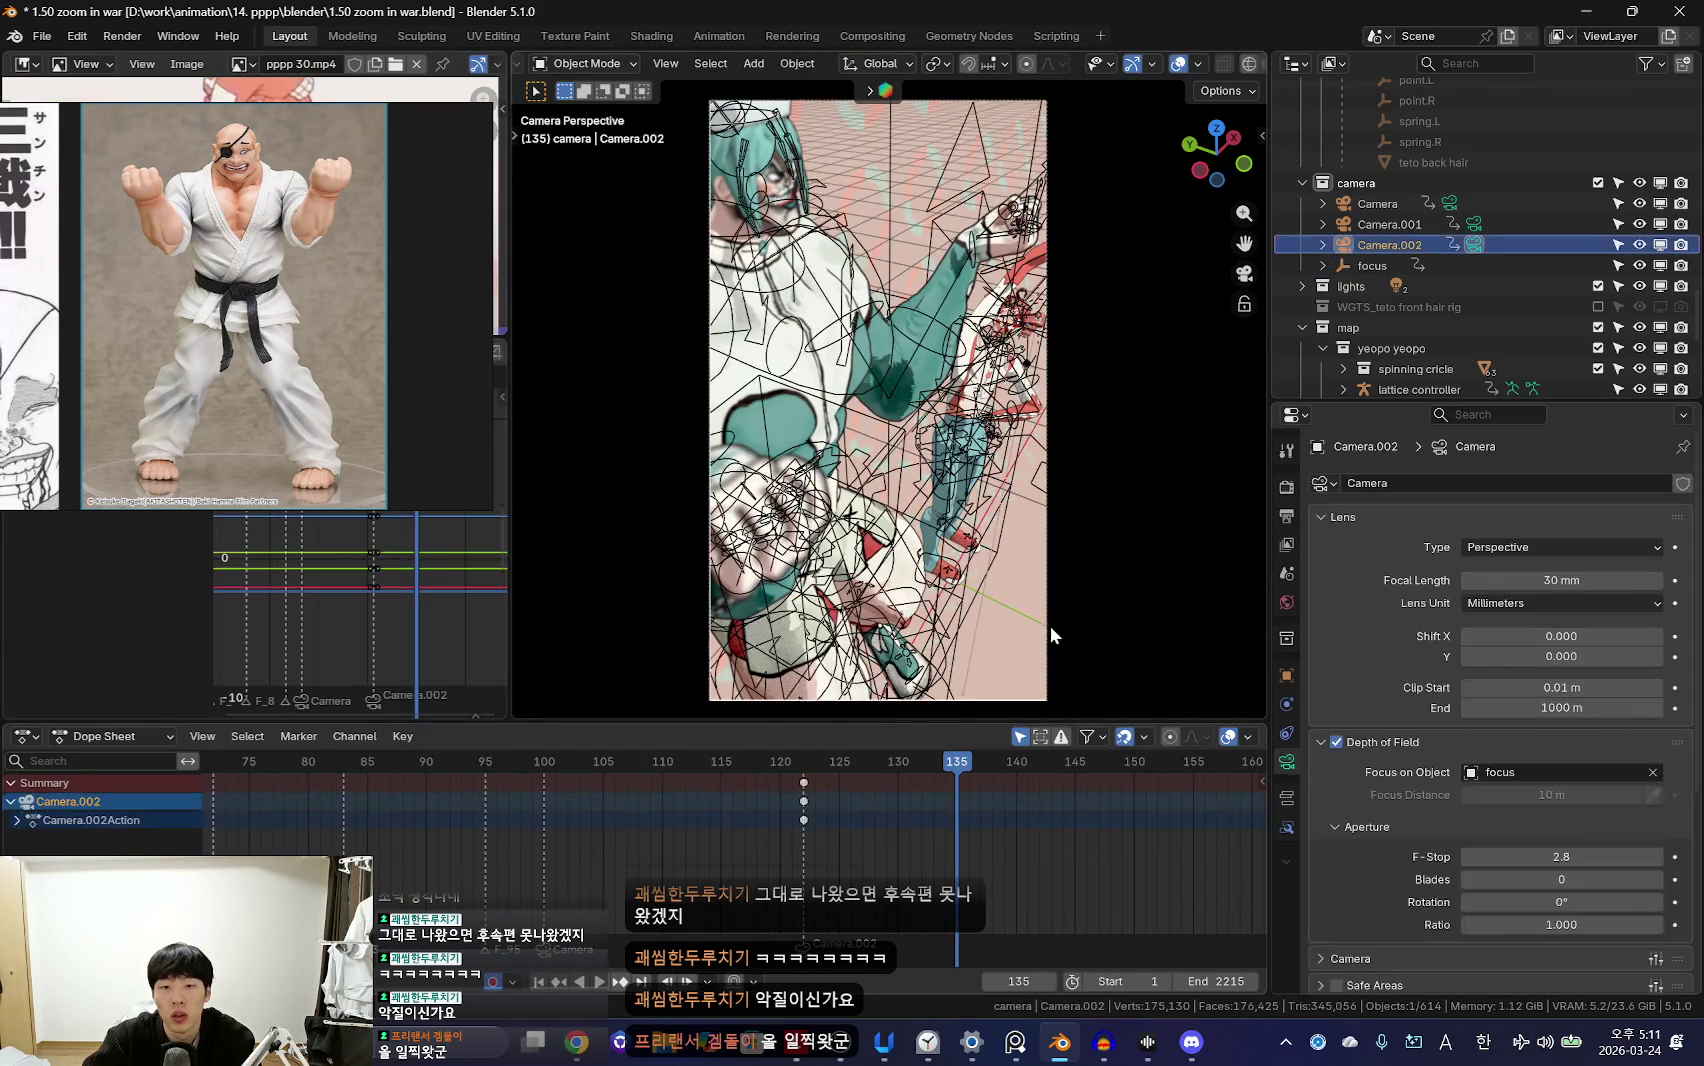
# Step: Play the shot backwards to review it and toggle the viewport overlays
pyautogui.scroll(3, 868, 859)
pyautogui.hotkey('shift', 'alt', 'z')
pyautogui.hotkey('shift', 'ctrl', 'space')
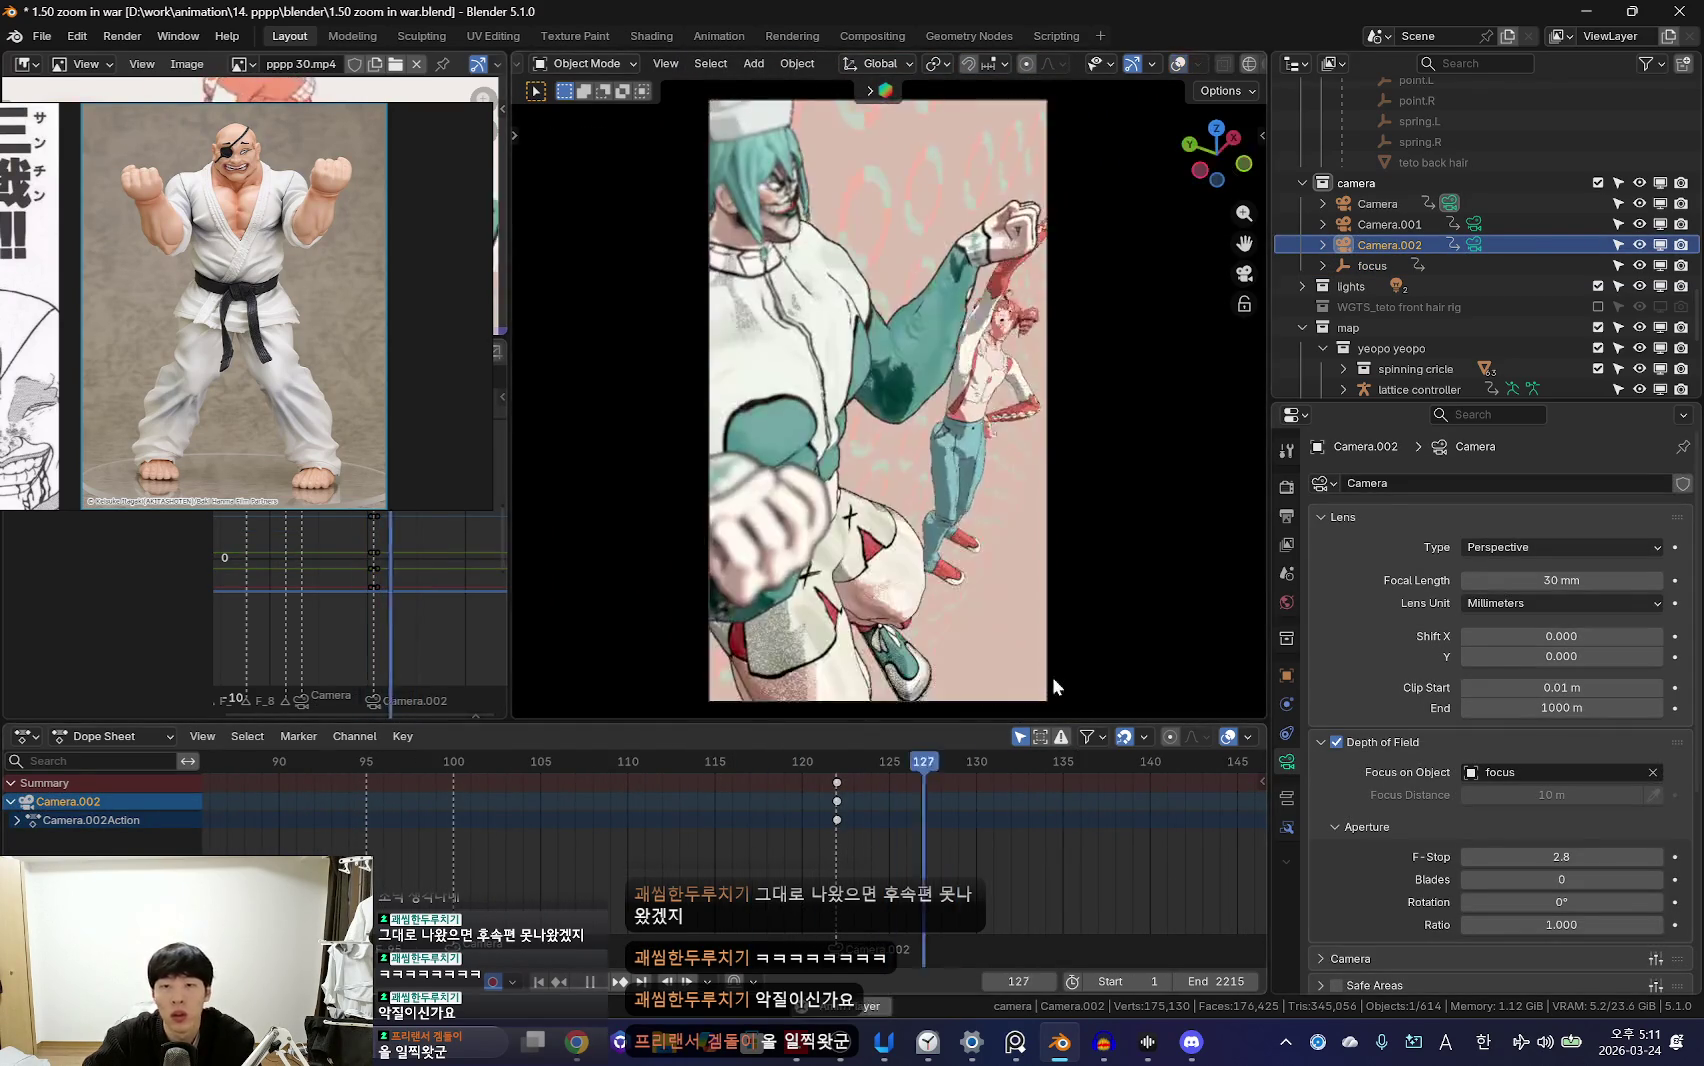
pyautogui.press('Escape')
pyautogui.hotkey('shift', 'alt', 'z')
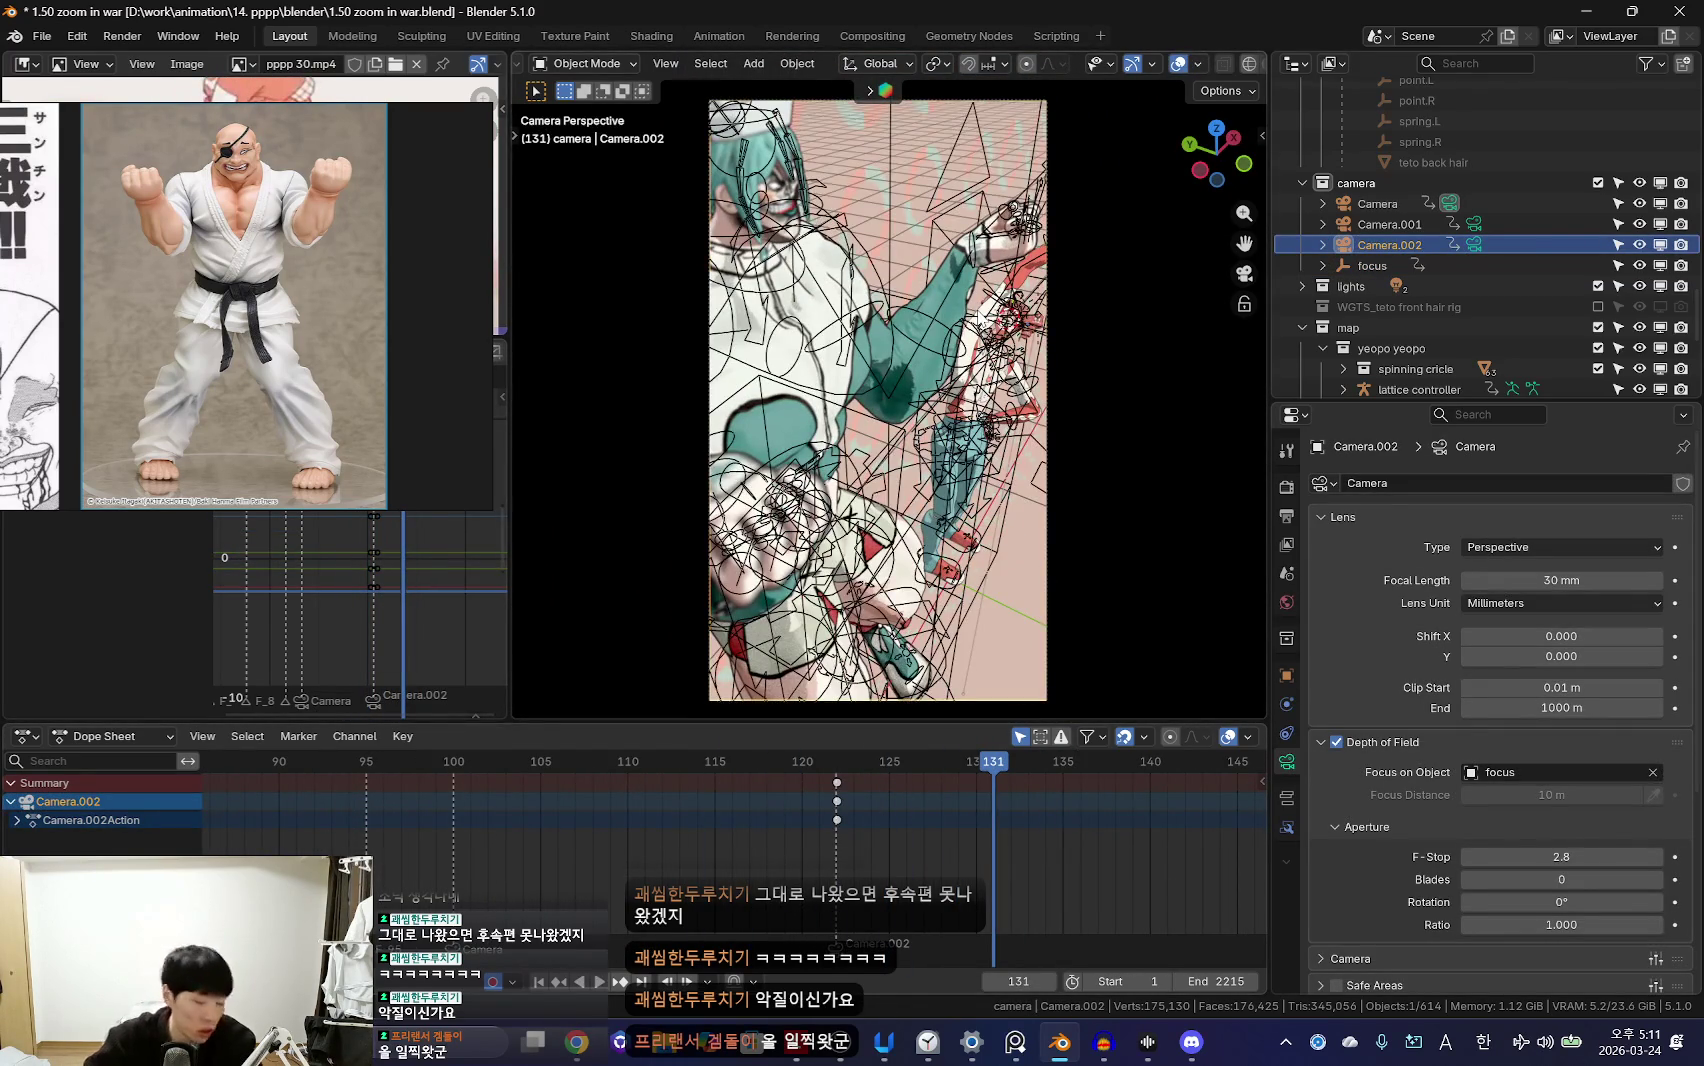
pyautogui.hotkey('shift', 'alt', 'z')
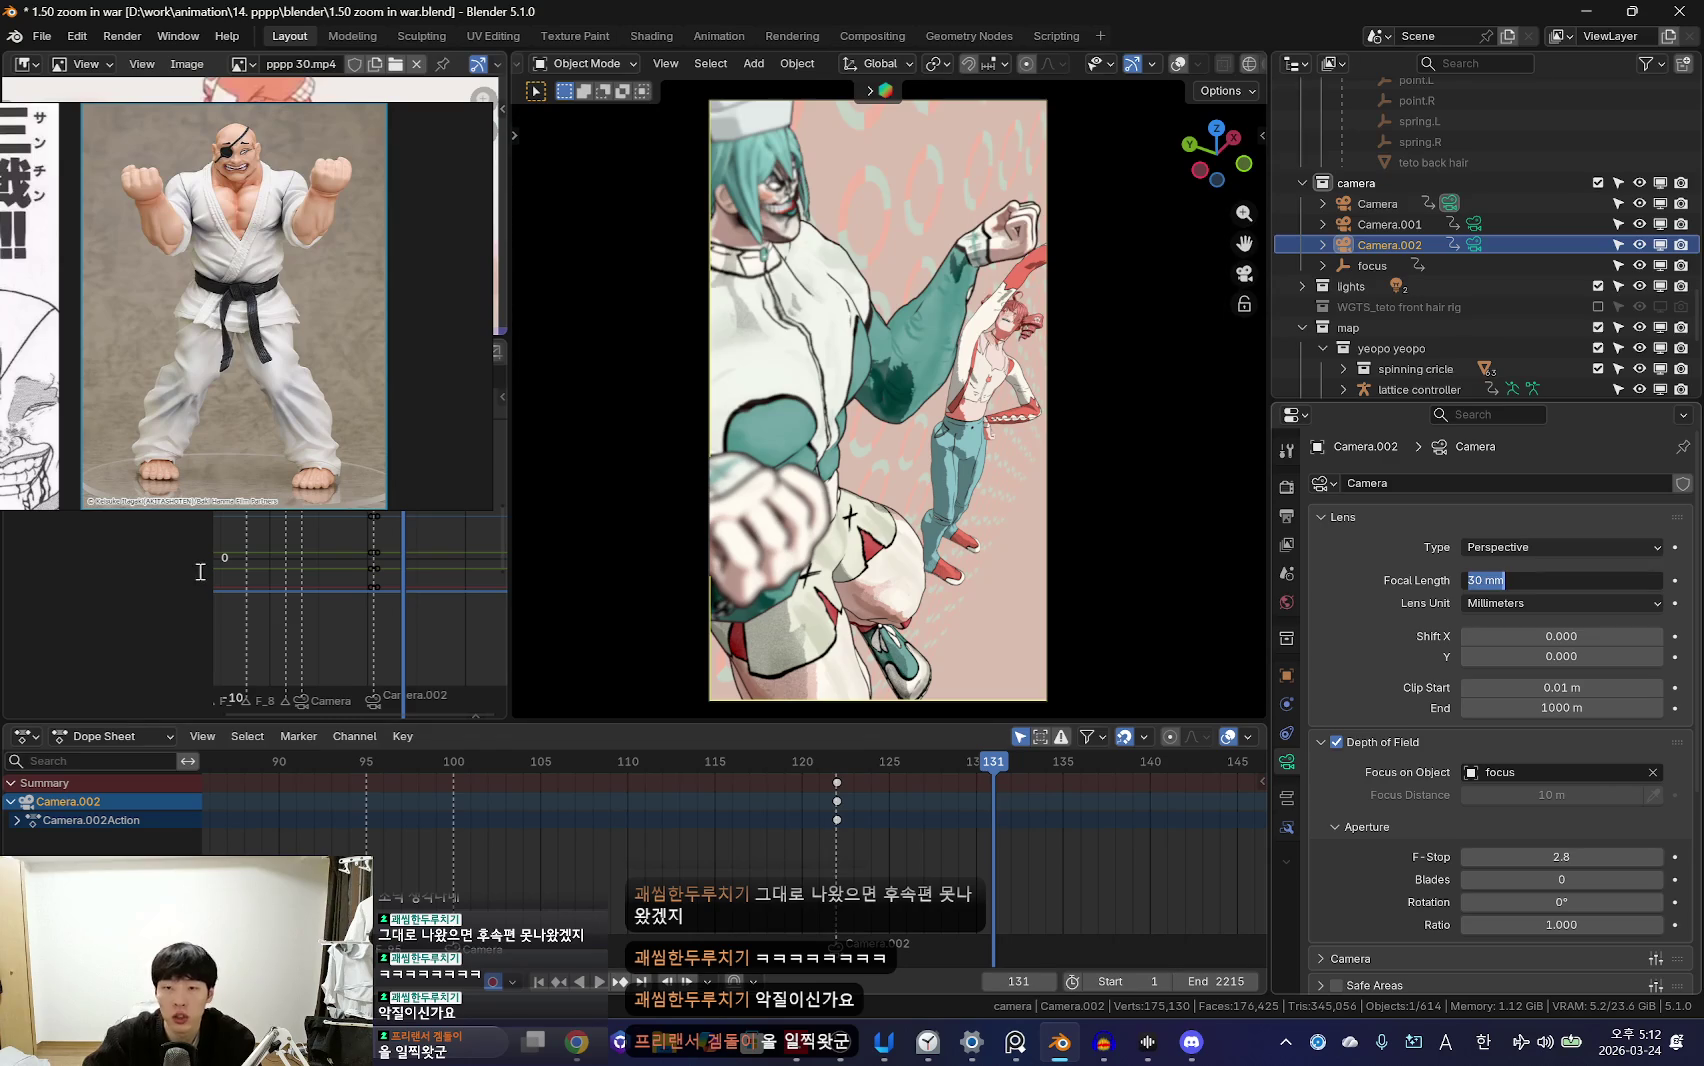
# Step: Set Camera.002 to 45 mm and fly it to a slightly wider framing at frame 122
pyautogui.write('45')
pyautogui.press('Return')
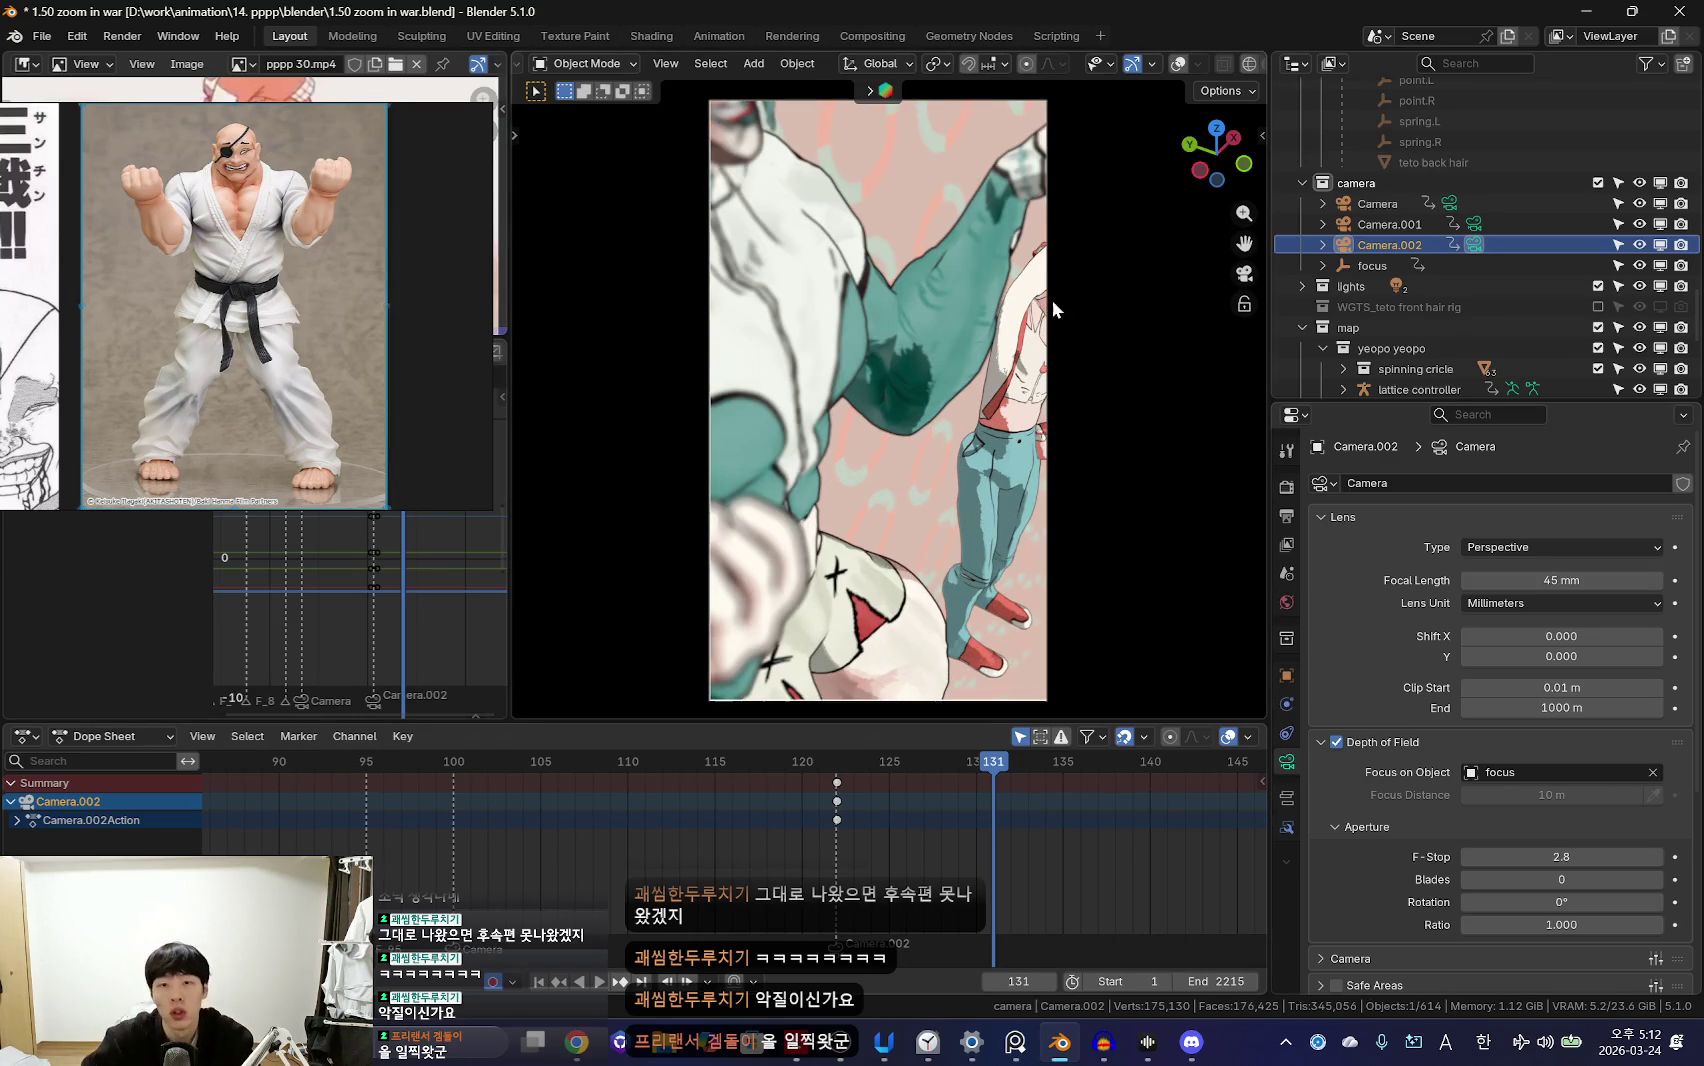
pyautogui.hotkey('shift', '`')
pyautogui.press('w')
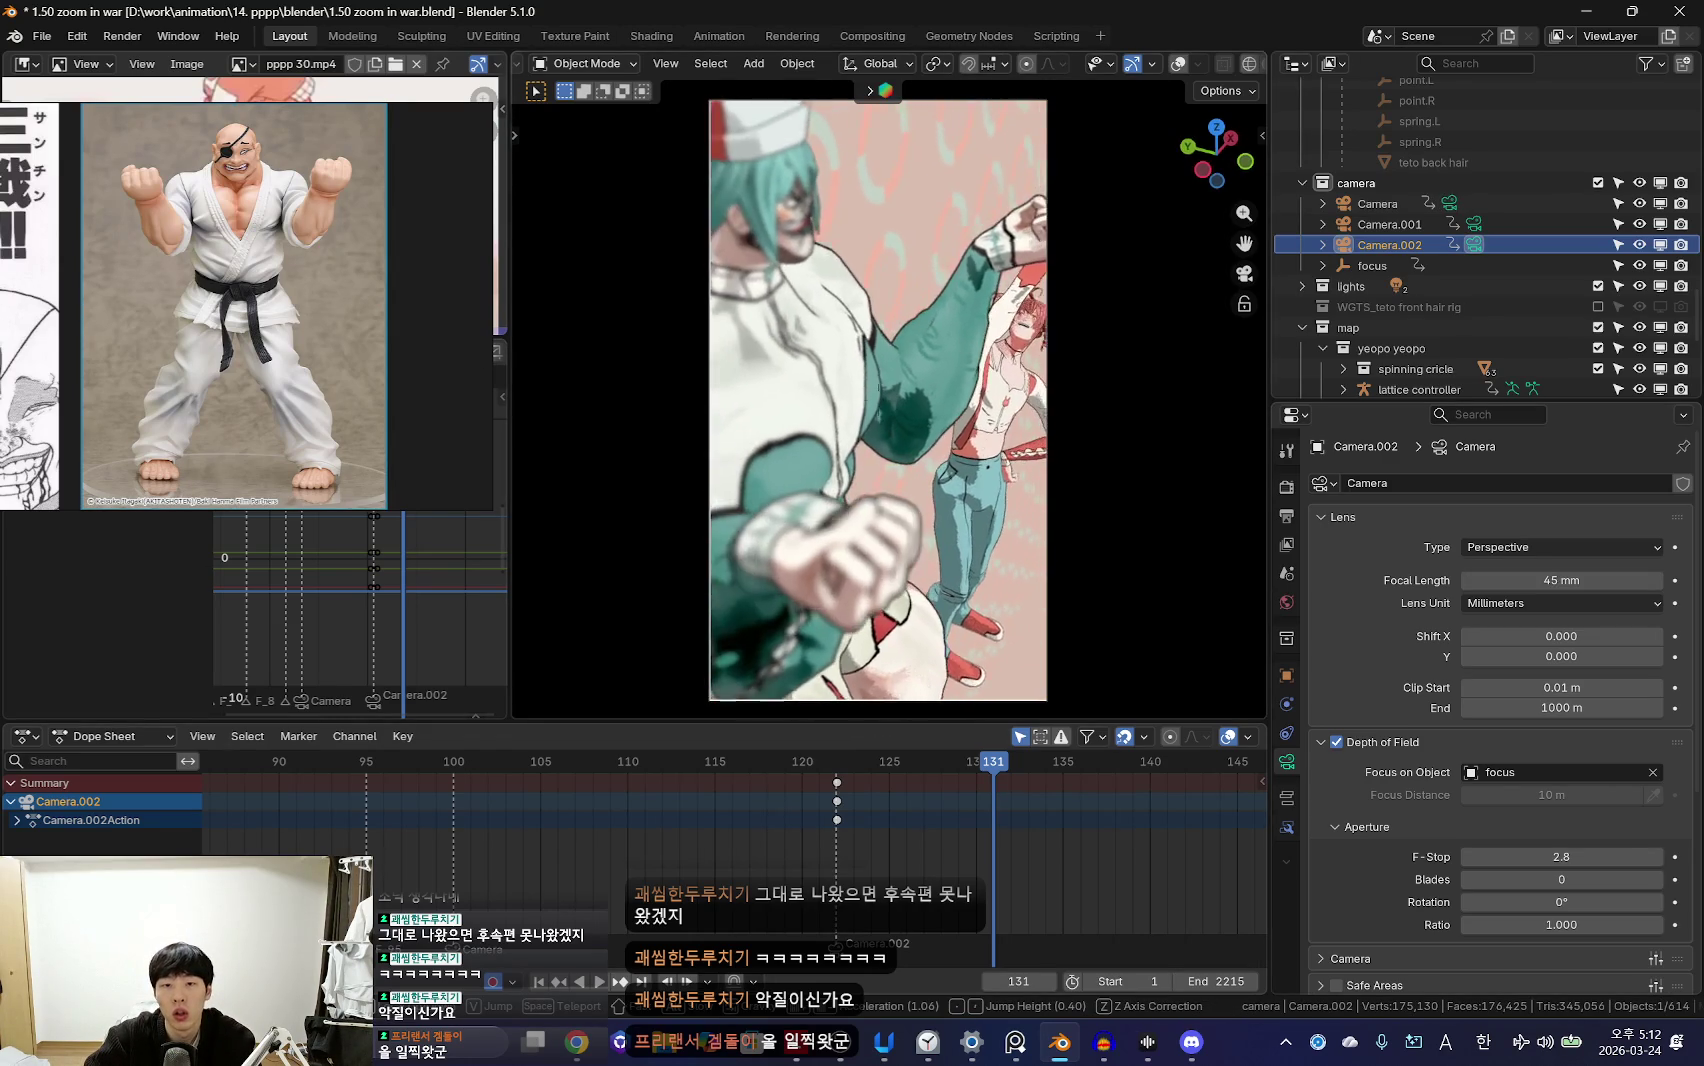
pyautogui.press('a')
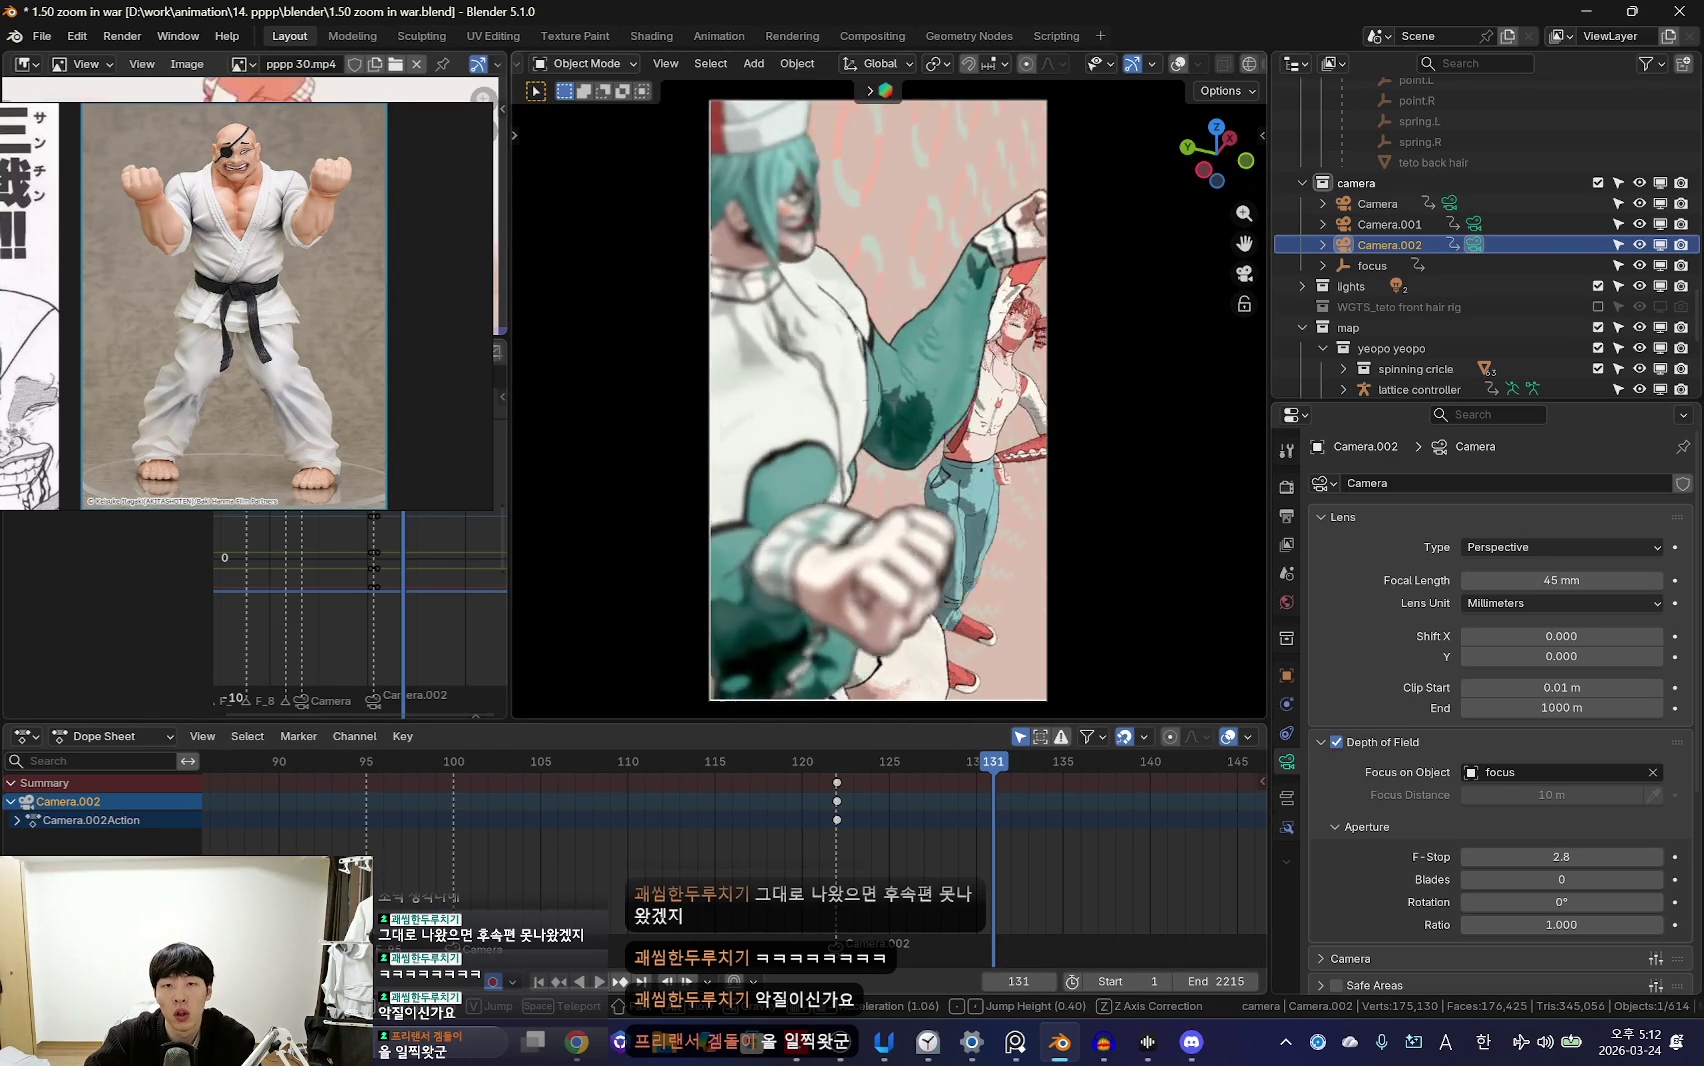
pyautogui.press('e')
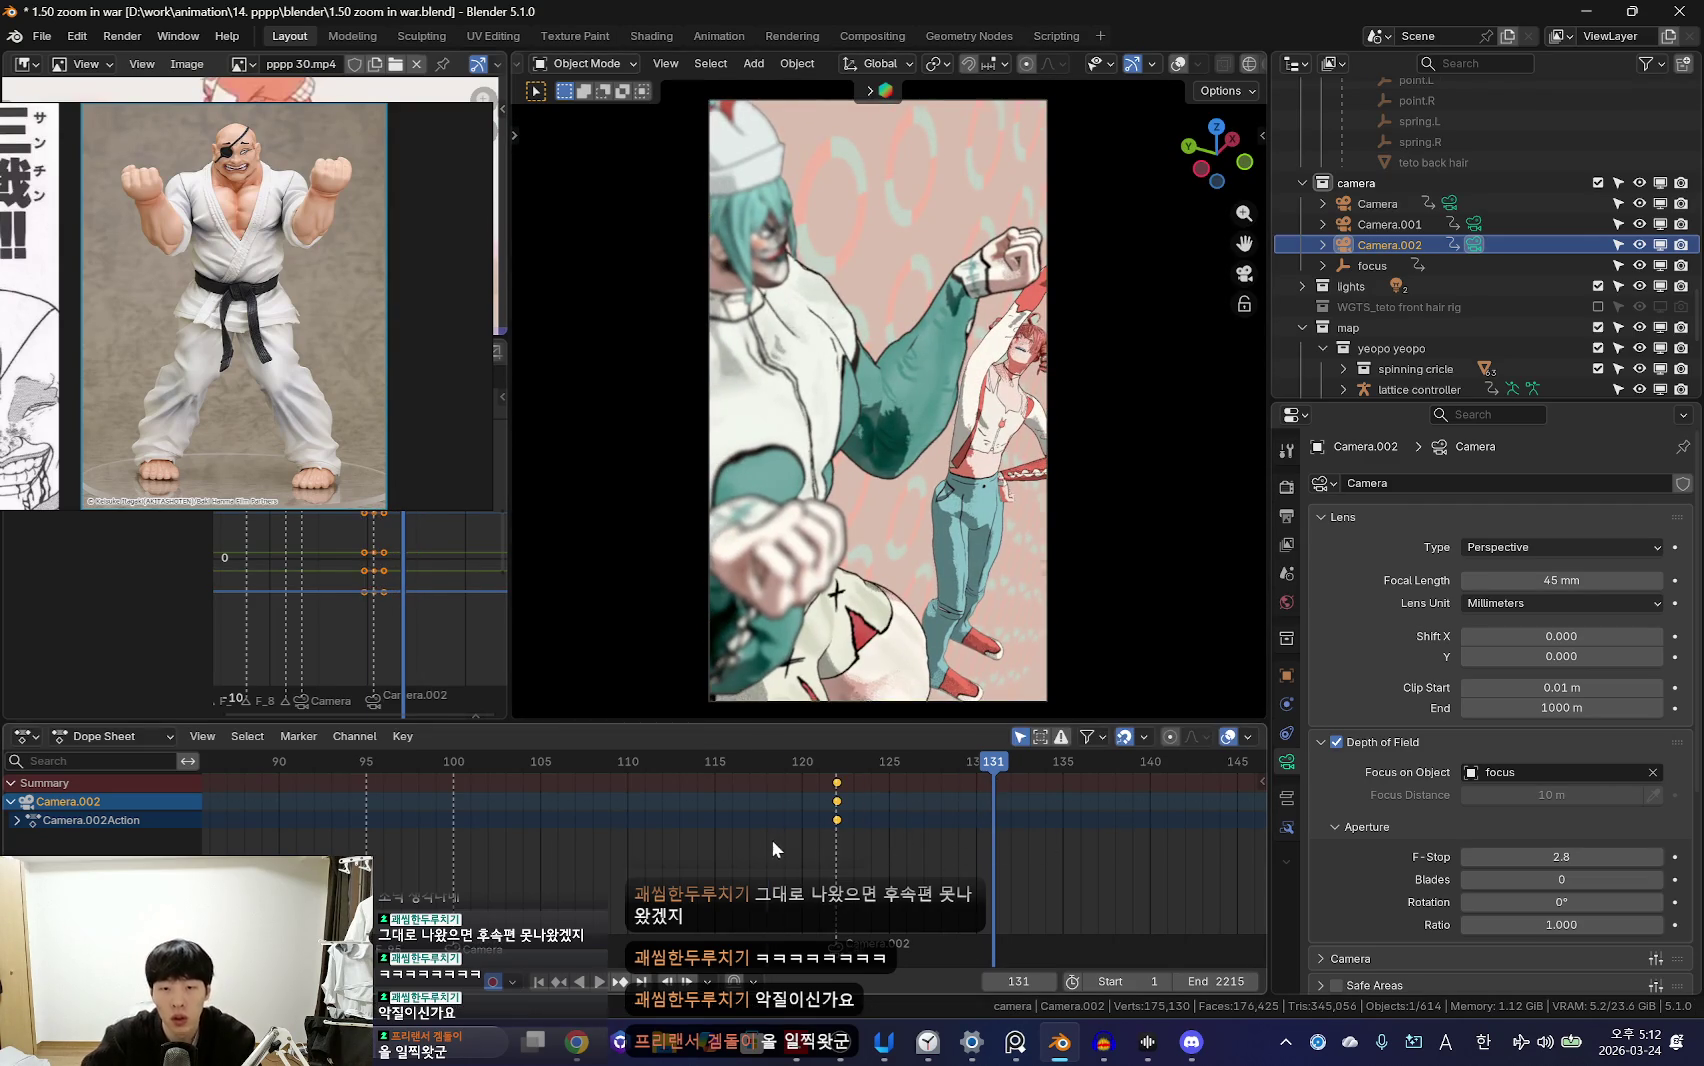
pyautogui.scroll(-5, 780, 840)
pyautogui.moveTo(823, 855); pyautogui.dragTo(770, 830)
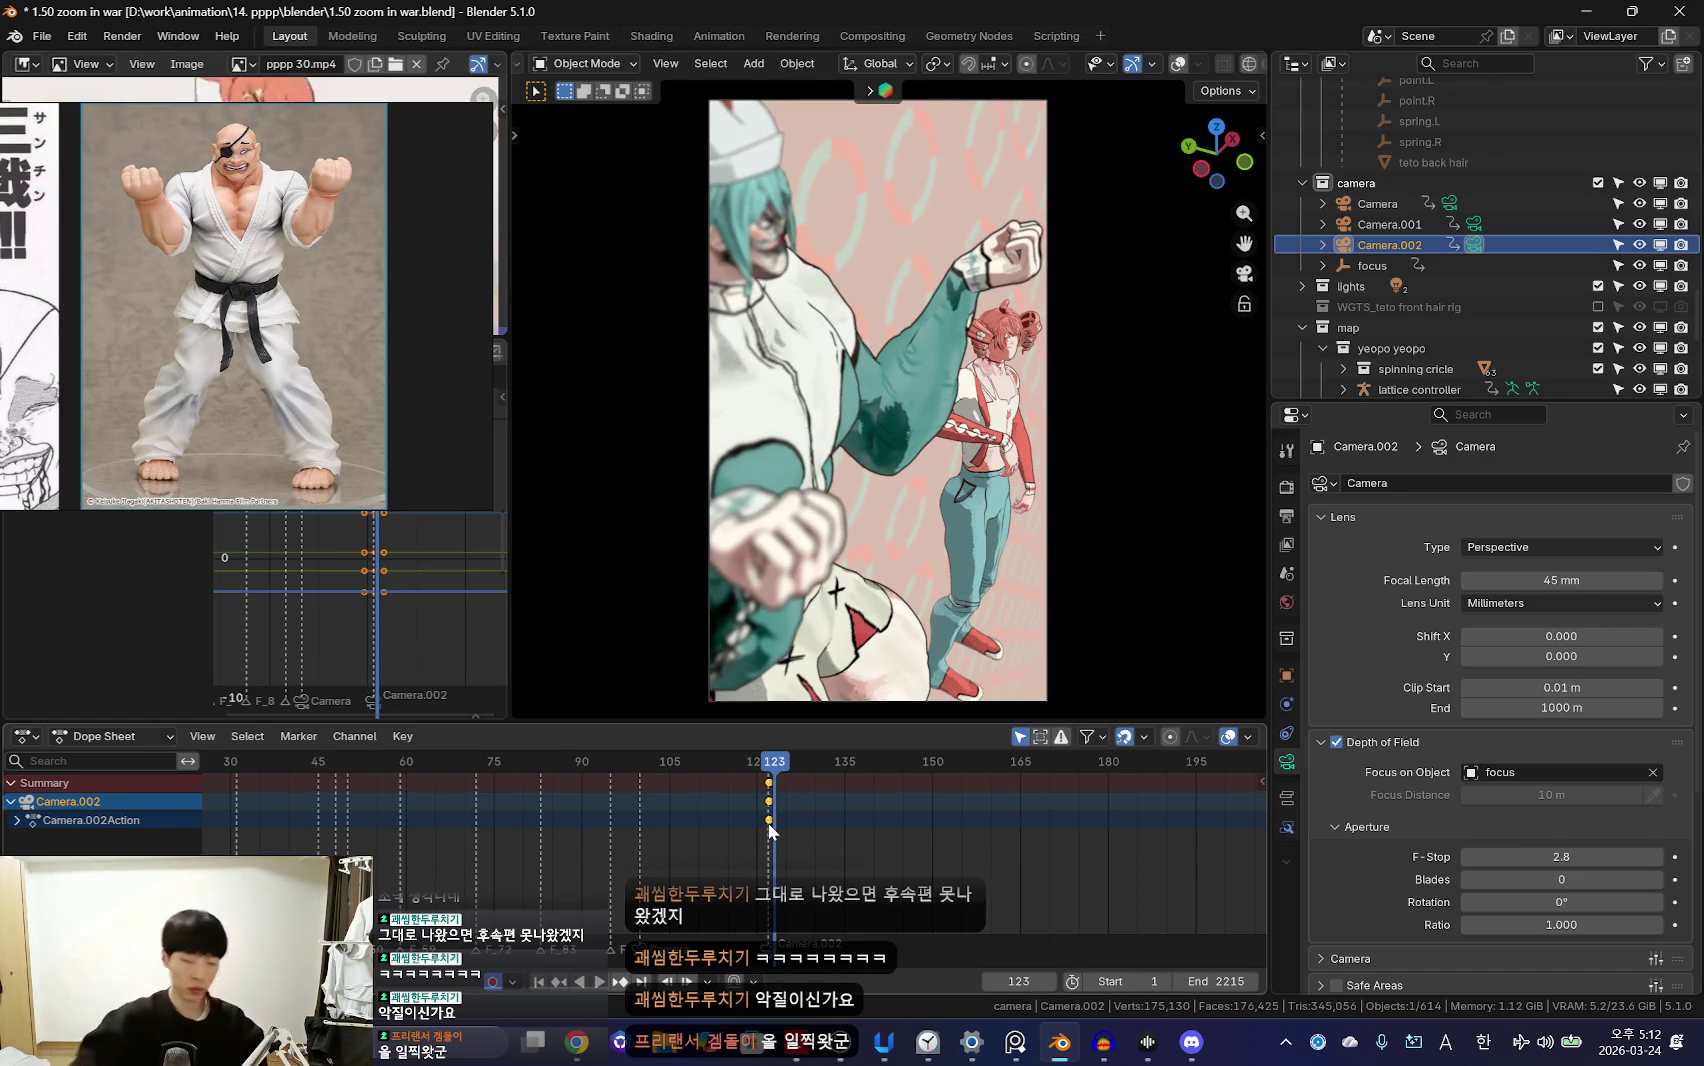
pyautogui.moveTo(953, 587); pyautogui.dragTo(820, 400, button='middle')
# Step: Put the Teto rig in pose mode and inspect its right arm around frame 123
pyautogui.click(801, 366)
pyautogui.hotkey('ctrl', 'Tab')
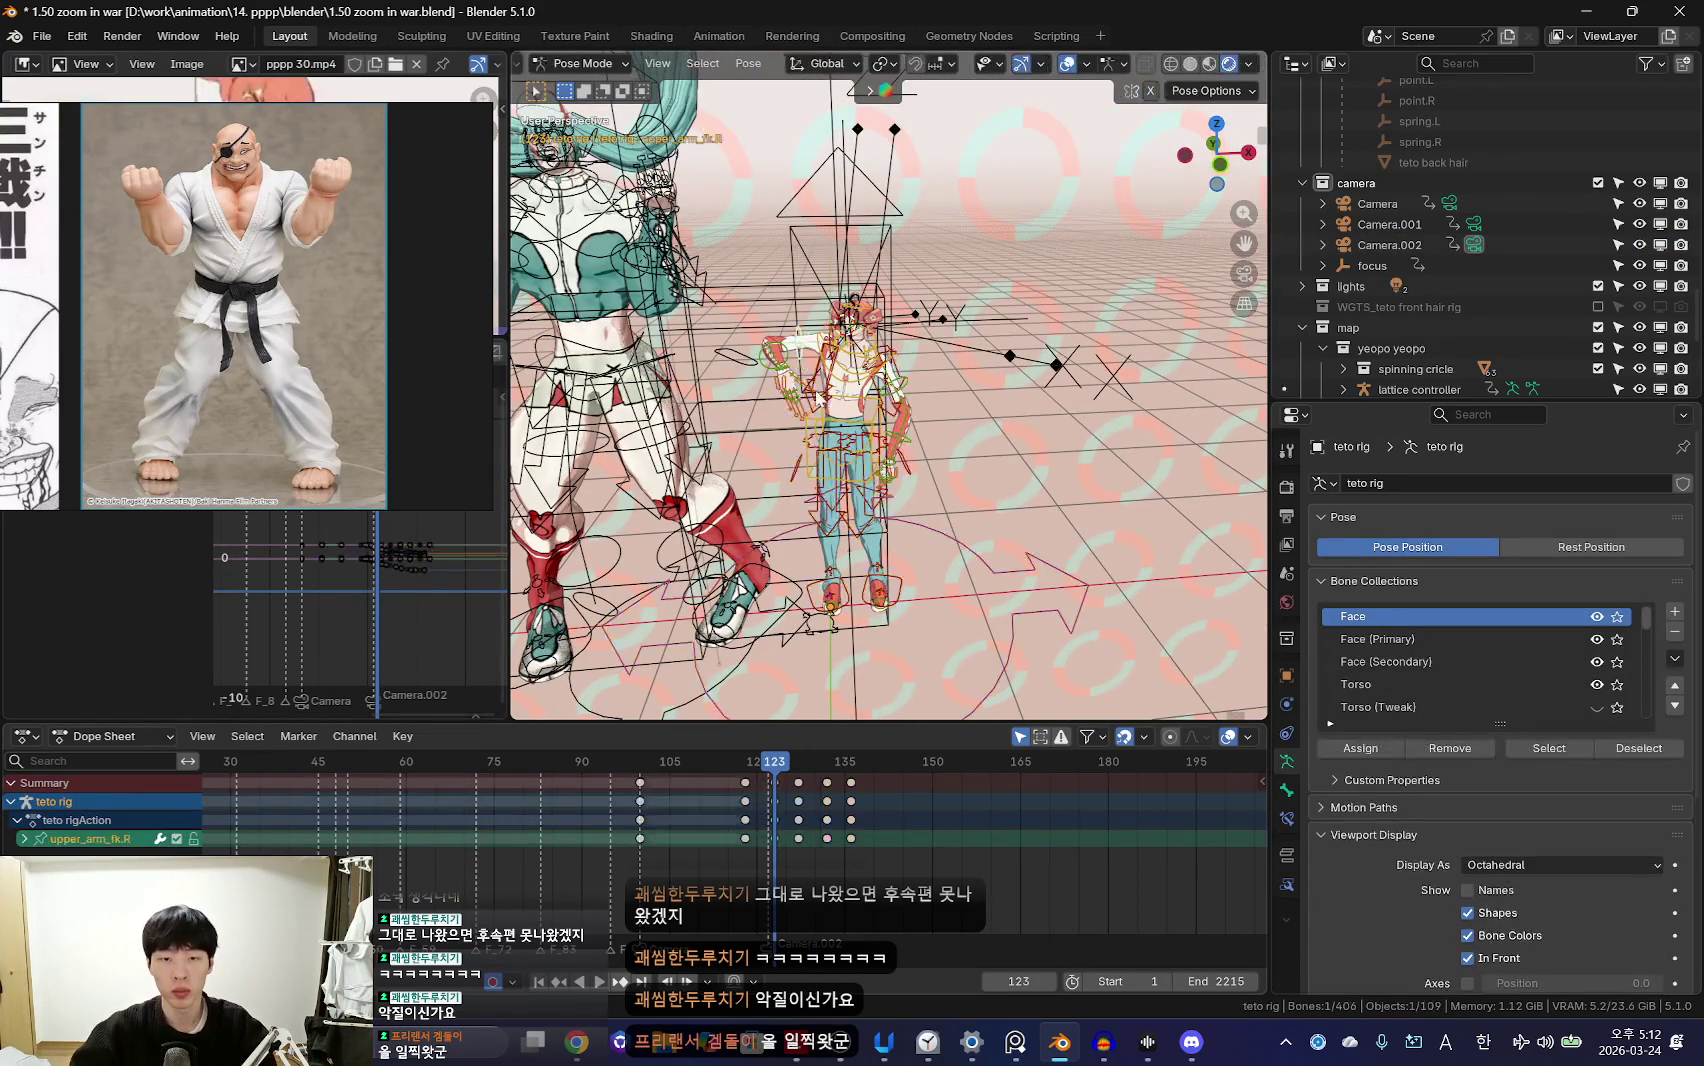
pyautogui.press('KP_0')
pyautogui.hotkey('shift', 'alt', 'z')
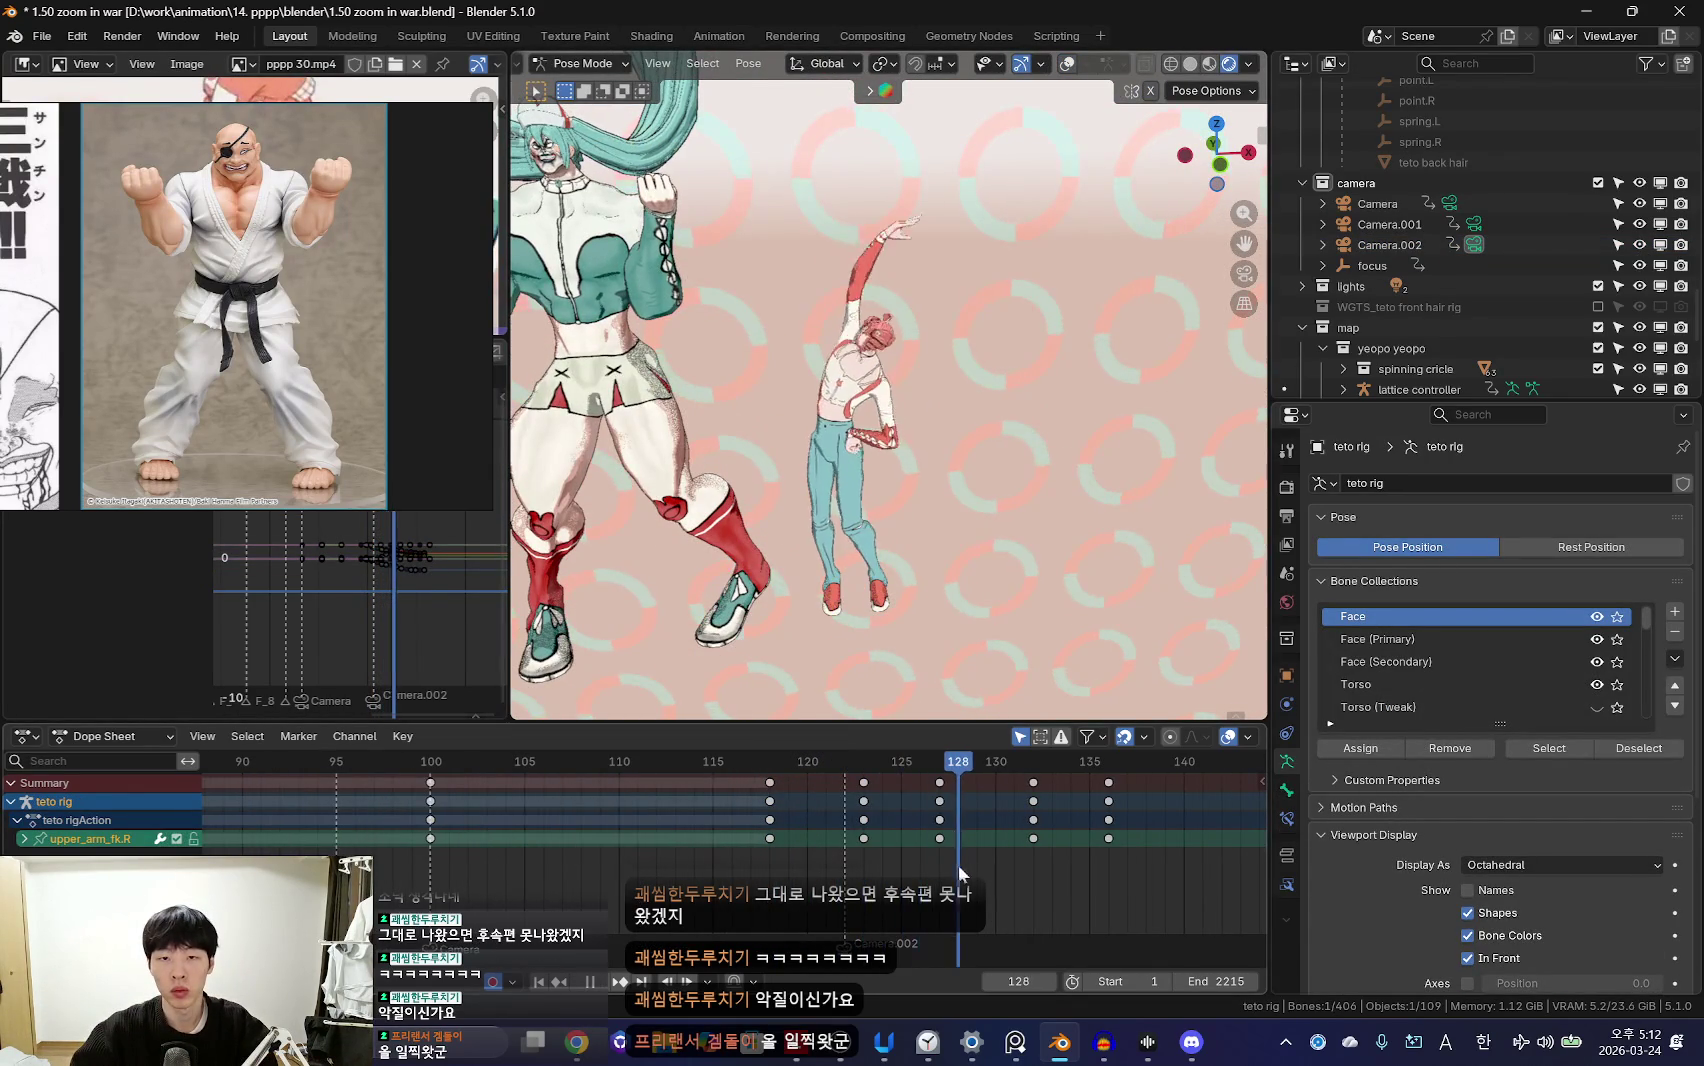
pyautogui.moveTo(897, 843); pyautogui.dragTo(957, 865)
pyautogui.press('Left')
pyautogui.press('Left')
pyautogui.press('Left')
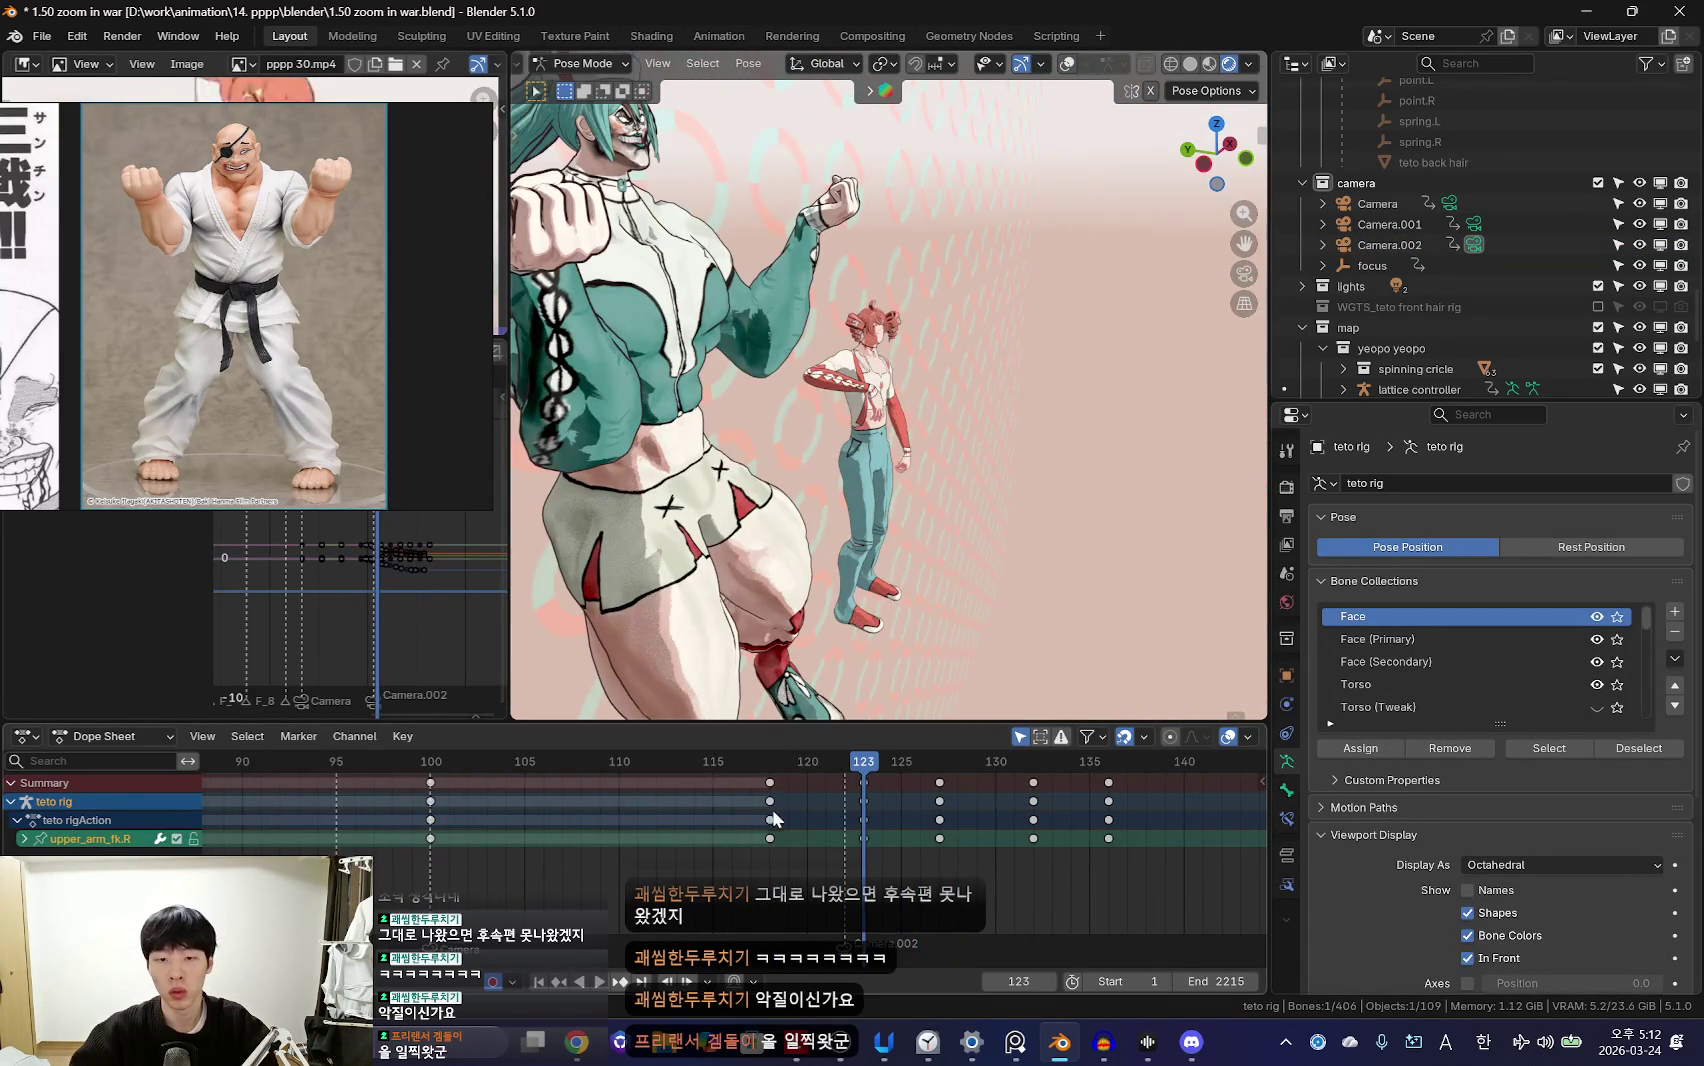
pyautogui.moveTo(873, 520); pyautogui.dragTo(784, 410, button='middle')
pyautogui.hotkey('shift', 'alt', 'z')
pyautogui.click(772, 362)
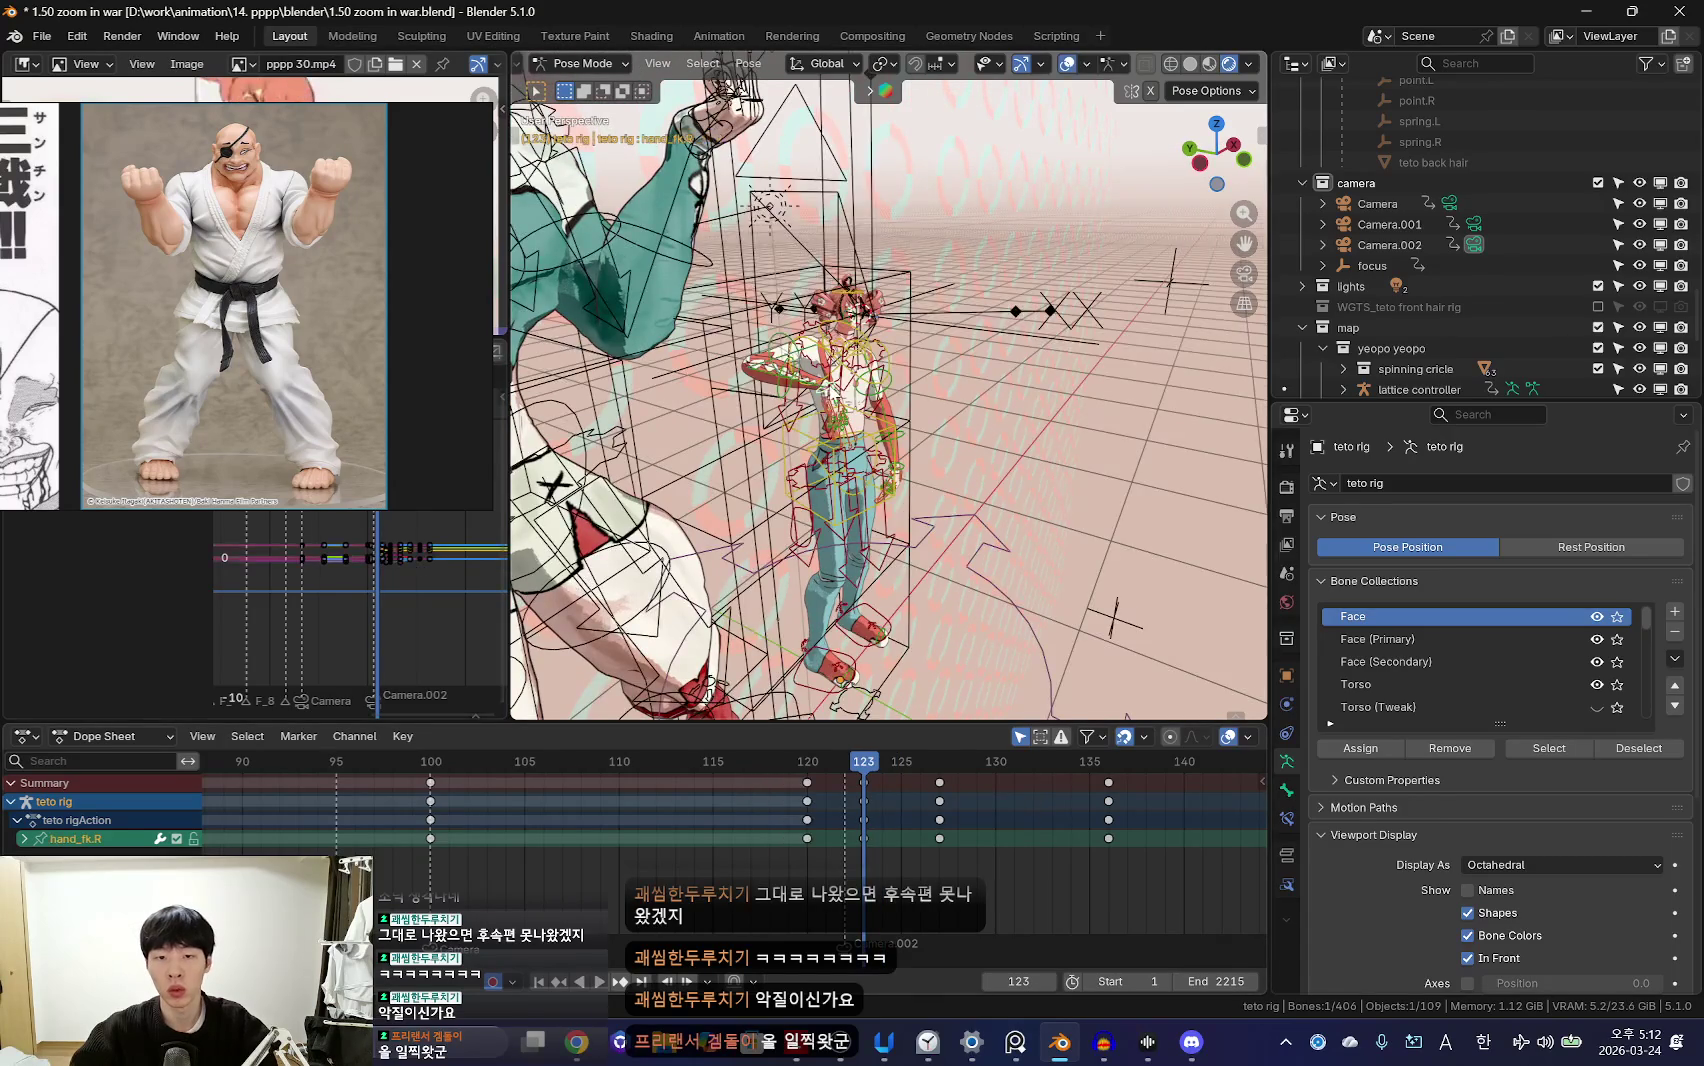
pyautogui.hotkey('shift', 'alt', 'z')
pyautogui.moveTo(962, 532); pyautogui.dragTo(968, 321, button='middle')
# Step: Rotate Teto's right upper arm up toward the face at frame 123 and play it back
pyautogui.press('Right')
pyautogui.press('Right')
pyautogui.hotkey('shift', 'alt', 'z')
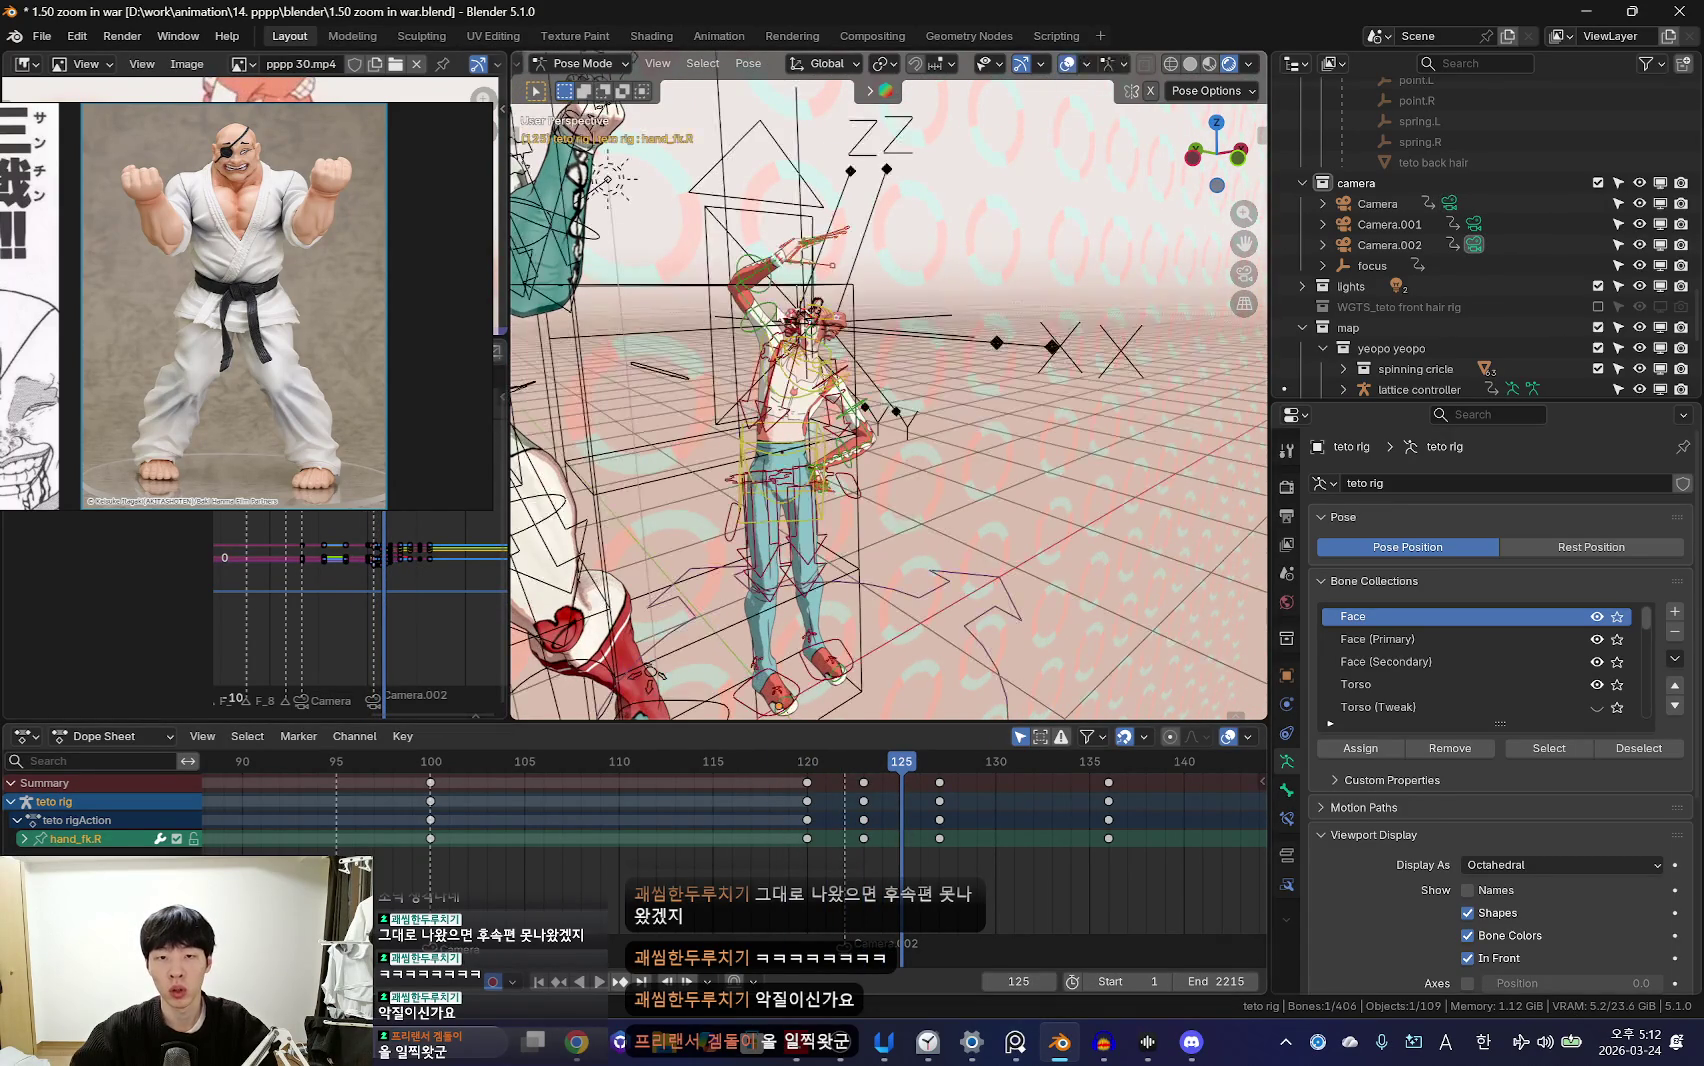
pyautogui.press('Right')
pyautogui.press('Right')
pyautogui.hotkey('shift', 'alt', 'z')
pyautogui.moveTo(907, 530)
pyautogui.mouseDown(button='middle')
pyautogui.moveTo(940, 546)
pyautogui.moveTo(909, 566)
pyautogui.moveTo(915, 590)
pyautogui.mouseUp(button='middle')
pyautogui.scroll(1, 927, 841)
pyautogui.moveTo(927, 841)
pyautogui.mouseDown()
pyautogui.moveTo(843, 821)
pyautogui.moveTo(897, 828)
pyautogui.mouseUp()
pyautogui.press('r')
pyautogui.click(1015, 341)
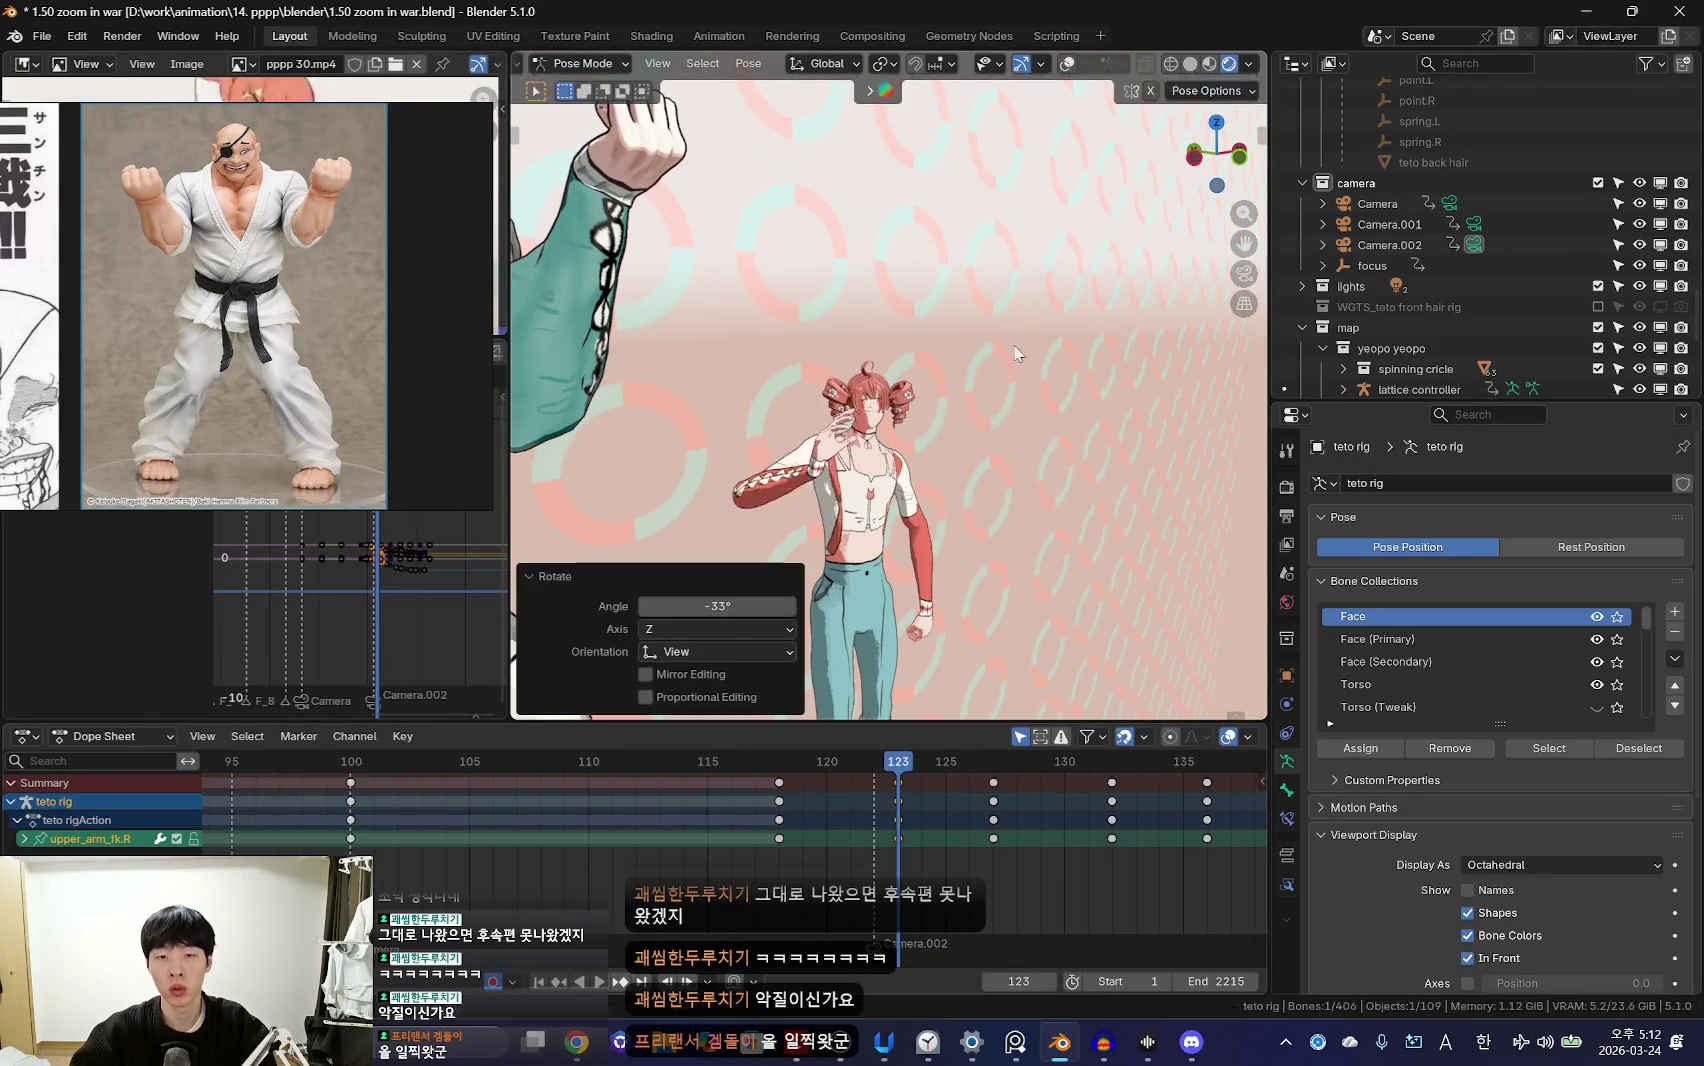
pyautogui.click(997, 462)
pyautogui.press('space')
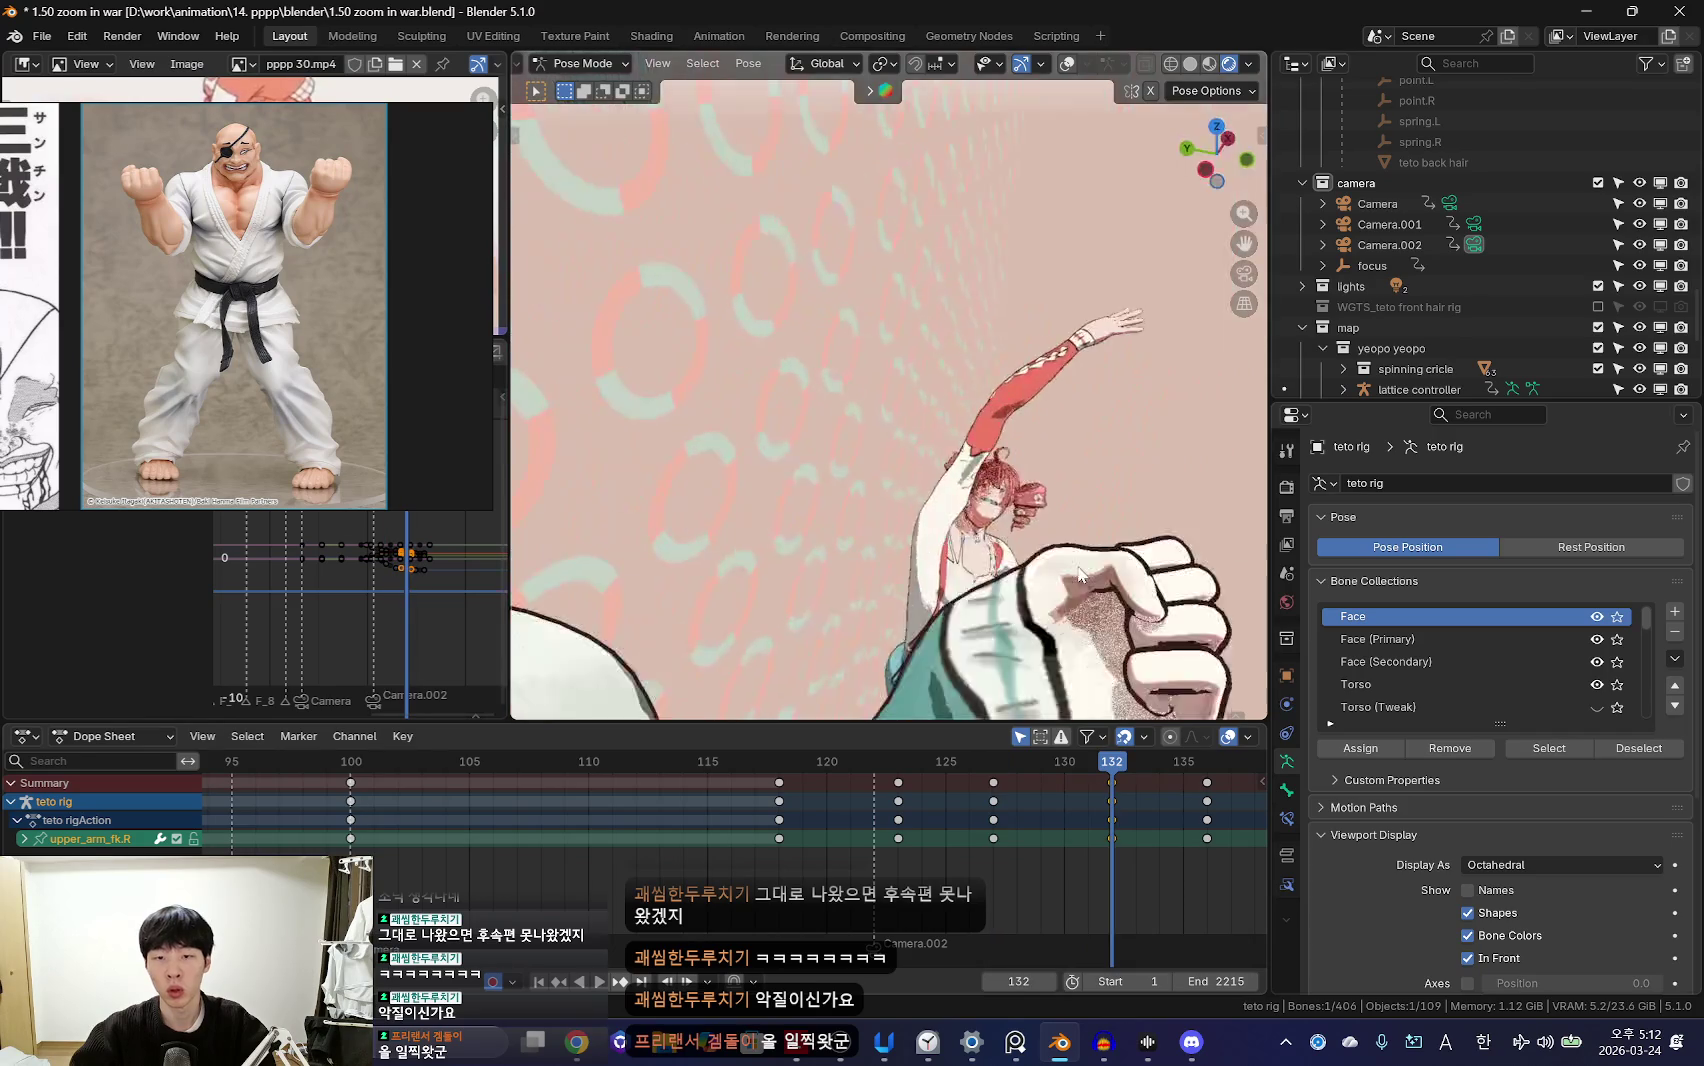
# Step: Re-key the right arm's rotation at frames 132 and 136 and review the motion
pyautogui.press('r')
pyautogui.click(1077, 506)
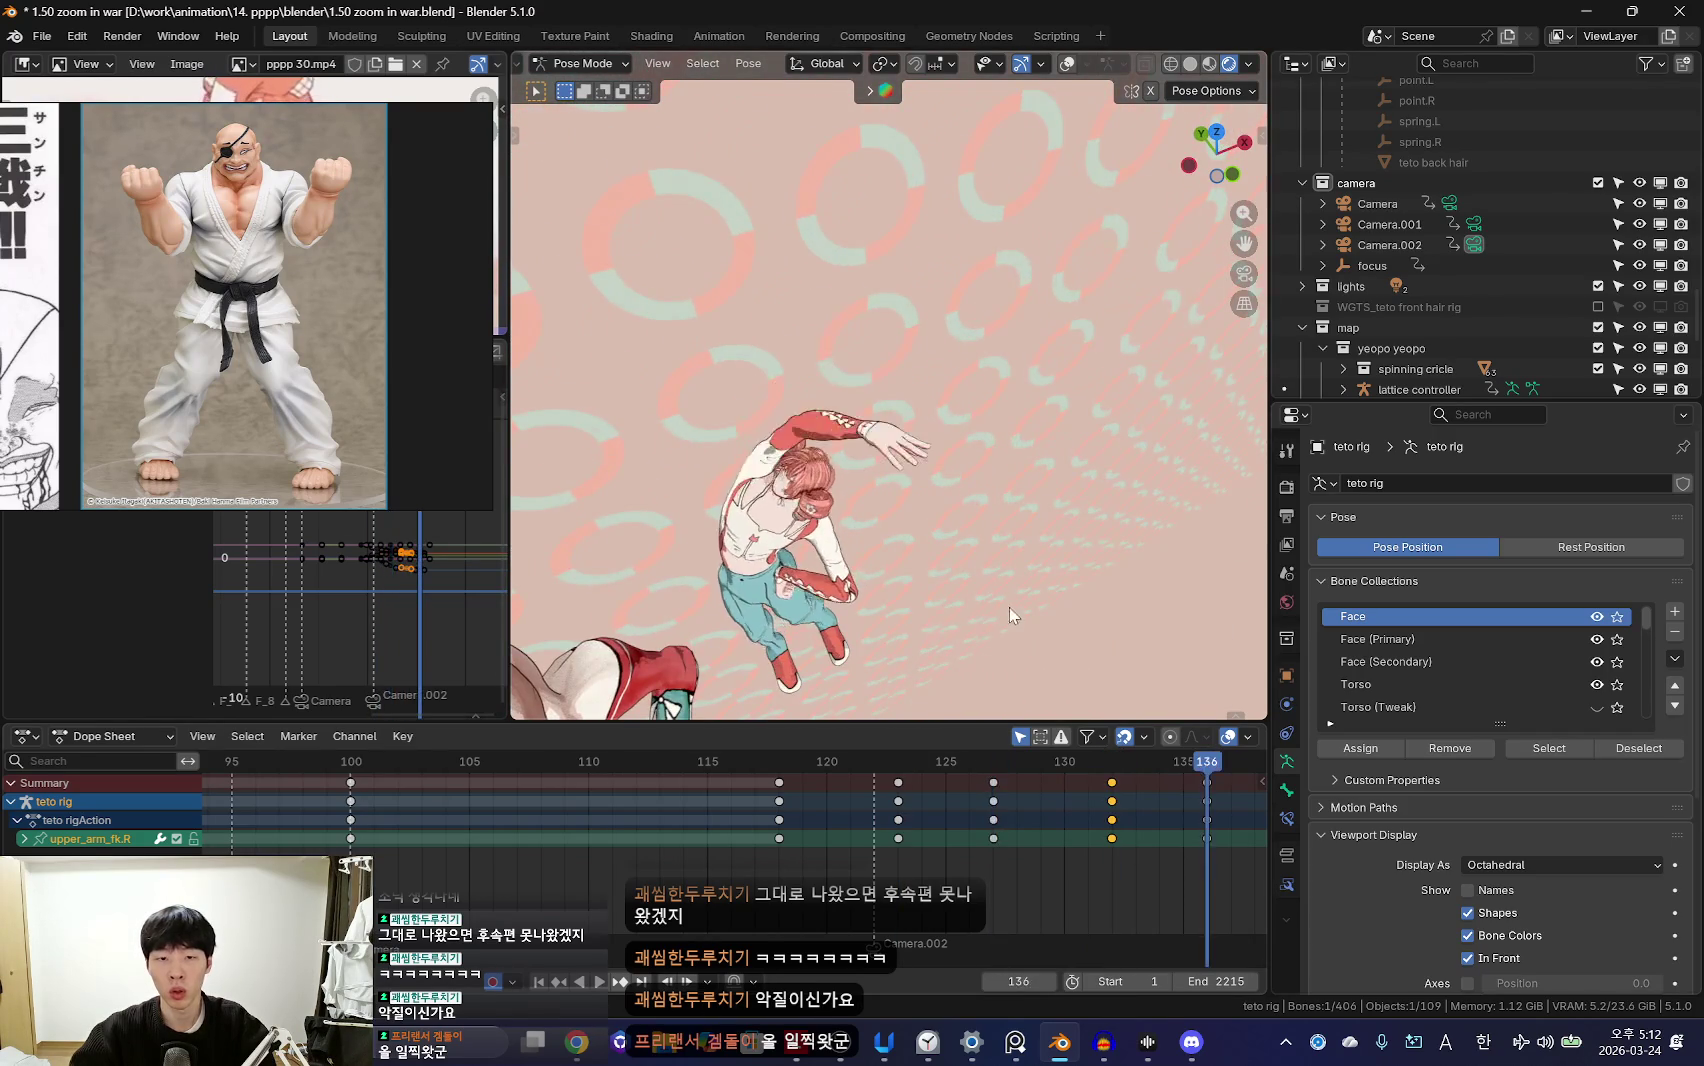
pyautogui.press('r')
pyautogui.click(996, 490)
pyautogui.press('Down')
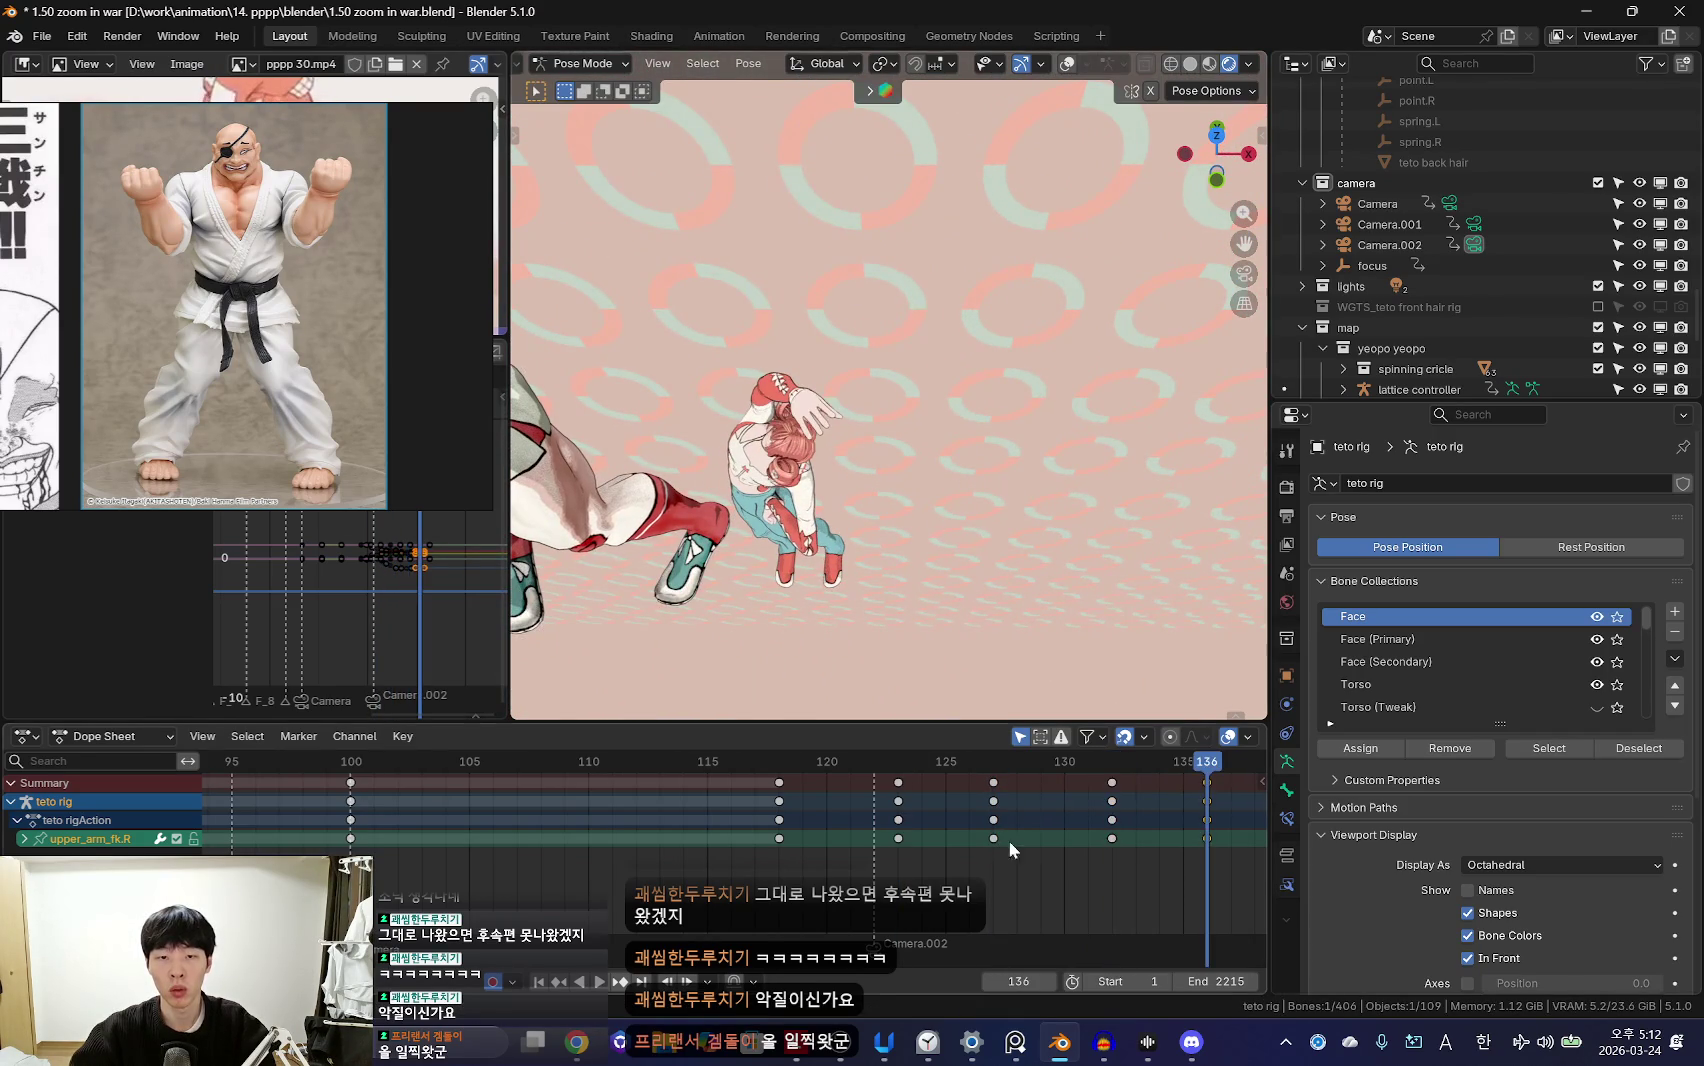
pyautogui.scroll(-2, 887, 855)
pyautogui.press('space')
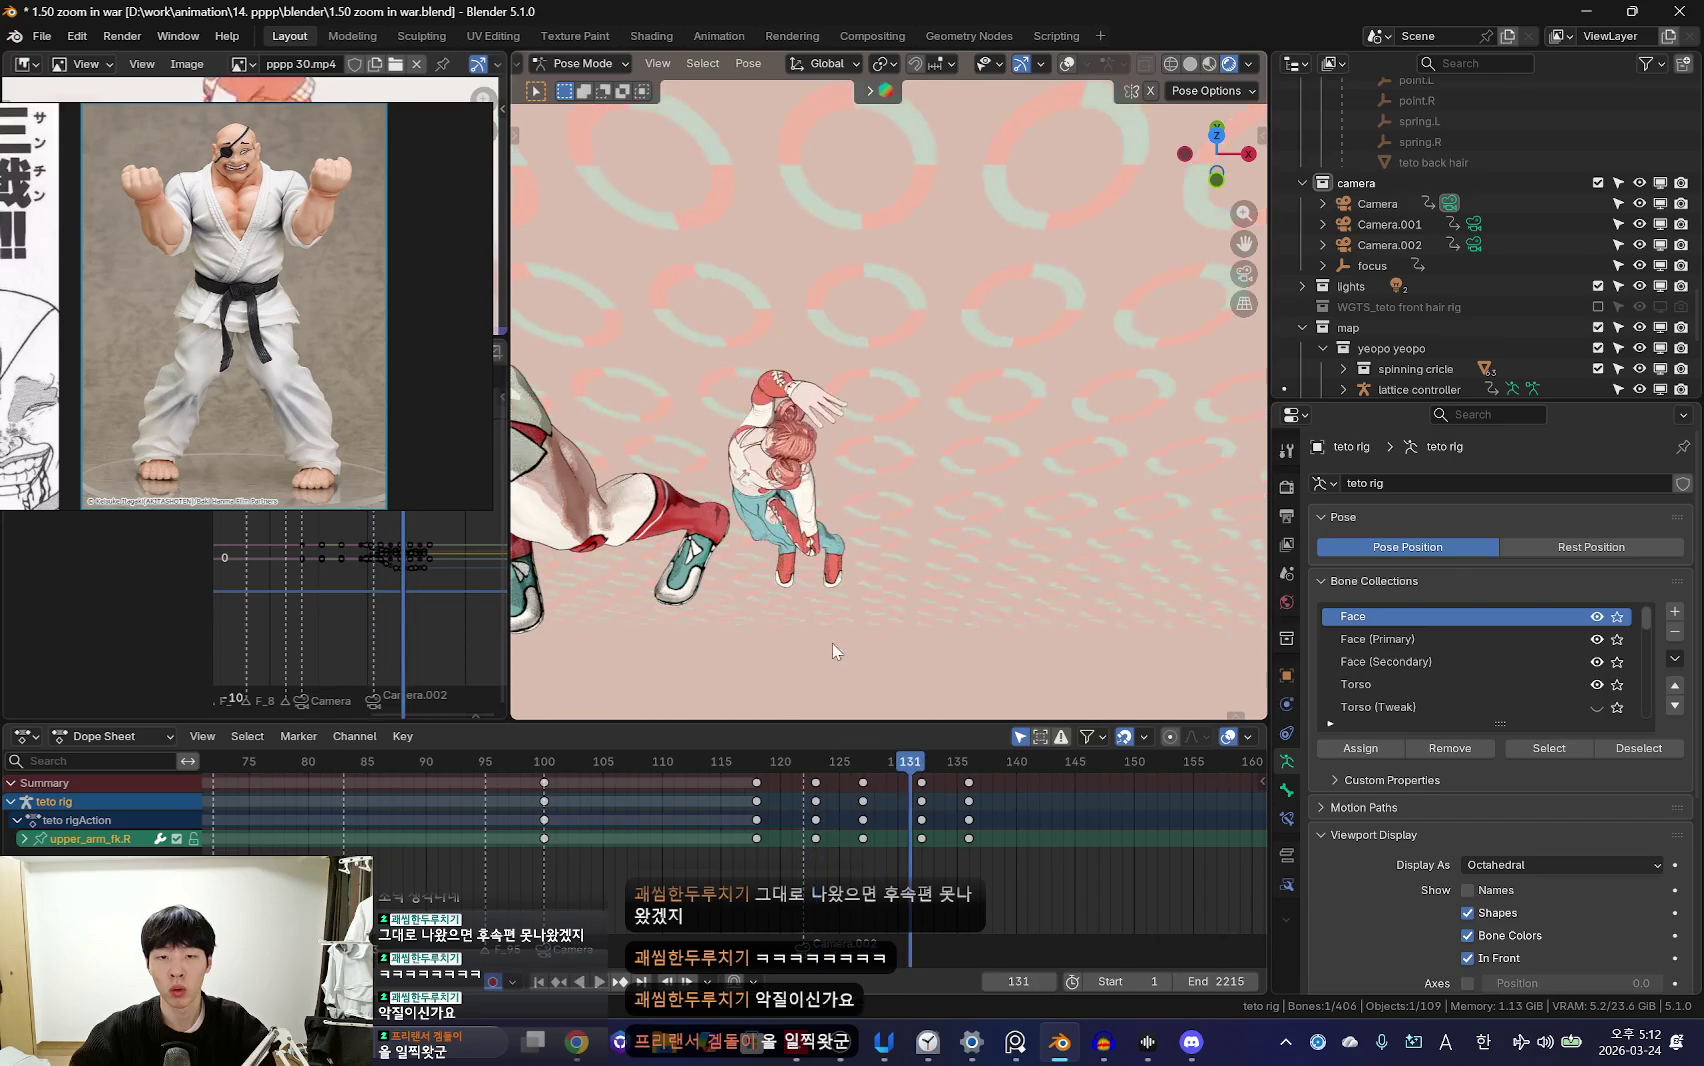
pyautogui.press('Up')
pyautogui.press('Up')
pyautogui.click(1036, 354)
pyautogui.press('space')
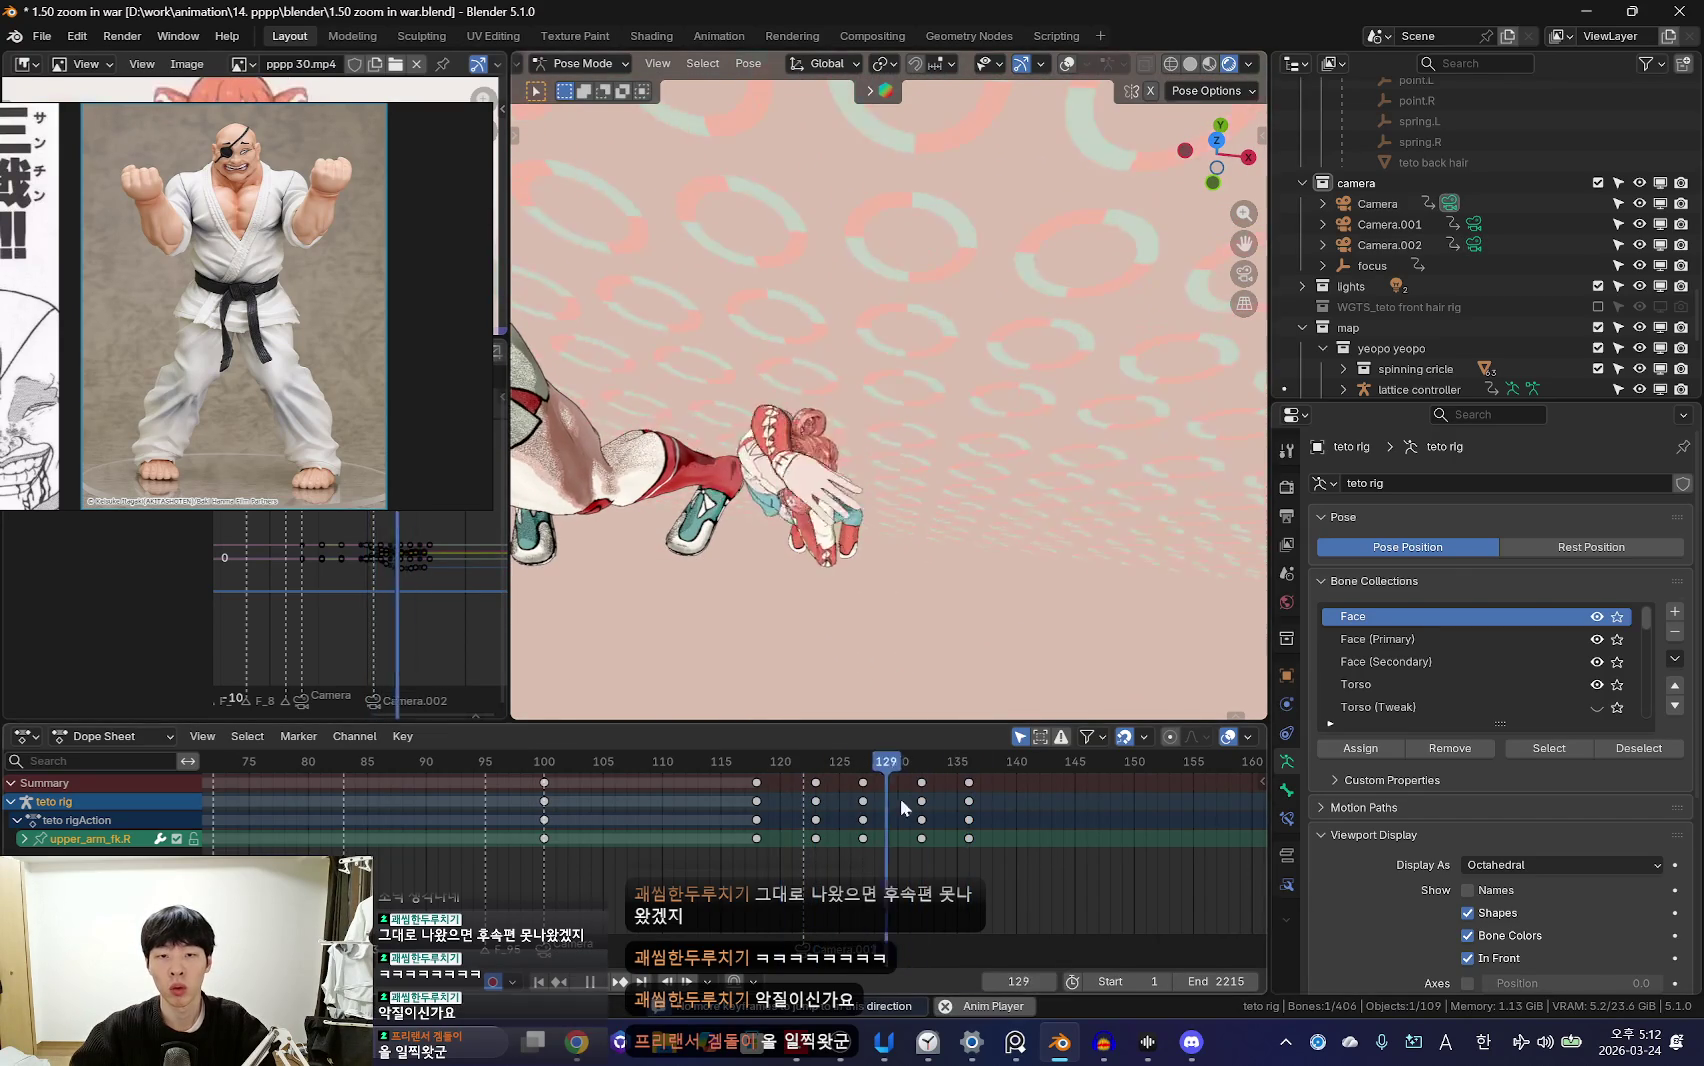
pyautogui.press('space')
# Step: Return to object mode viewing through Camera.002 and play the shot
pyautogui.press('KP_0')
pyautogui.hotkey('ctrl', 'Tab')
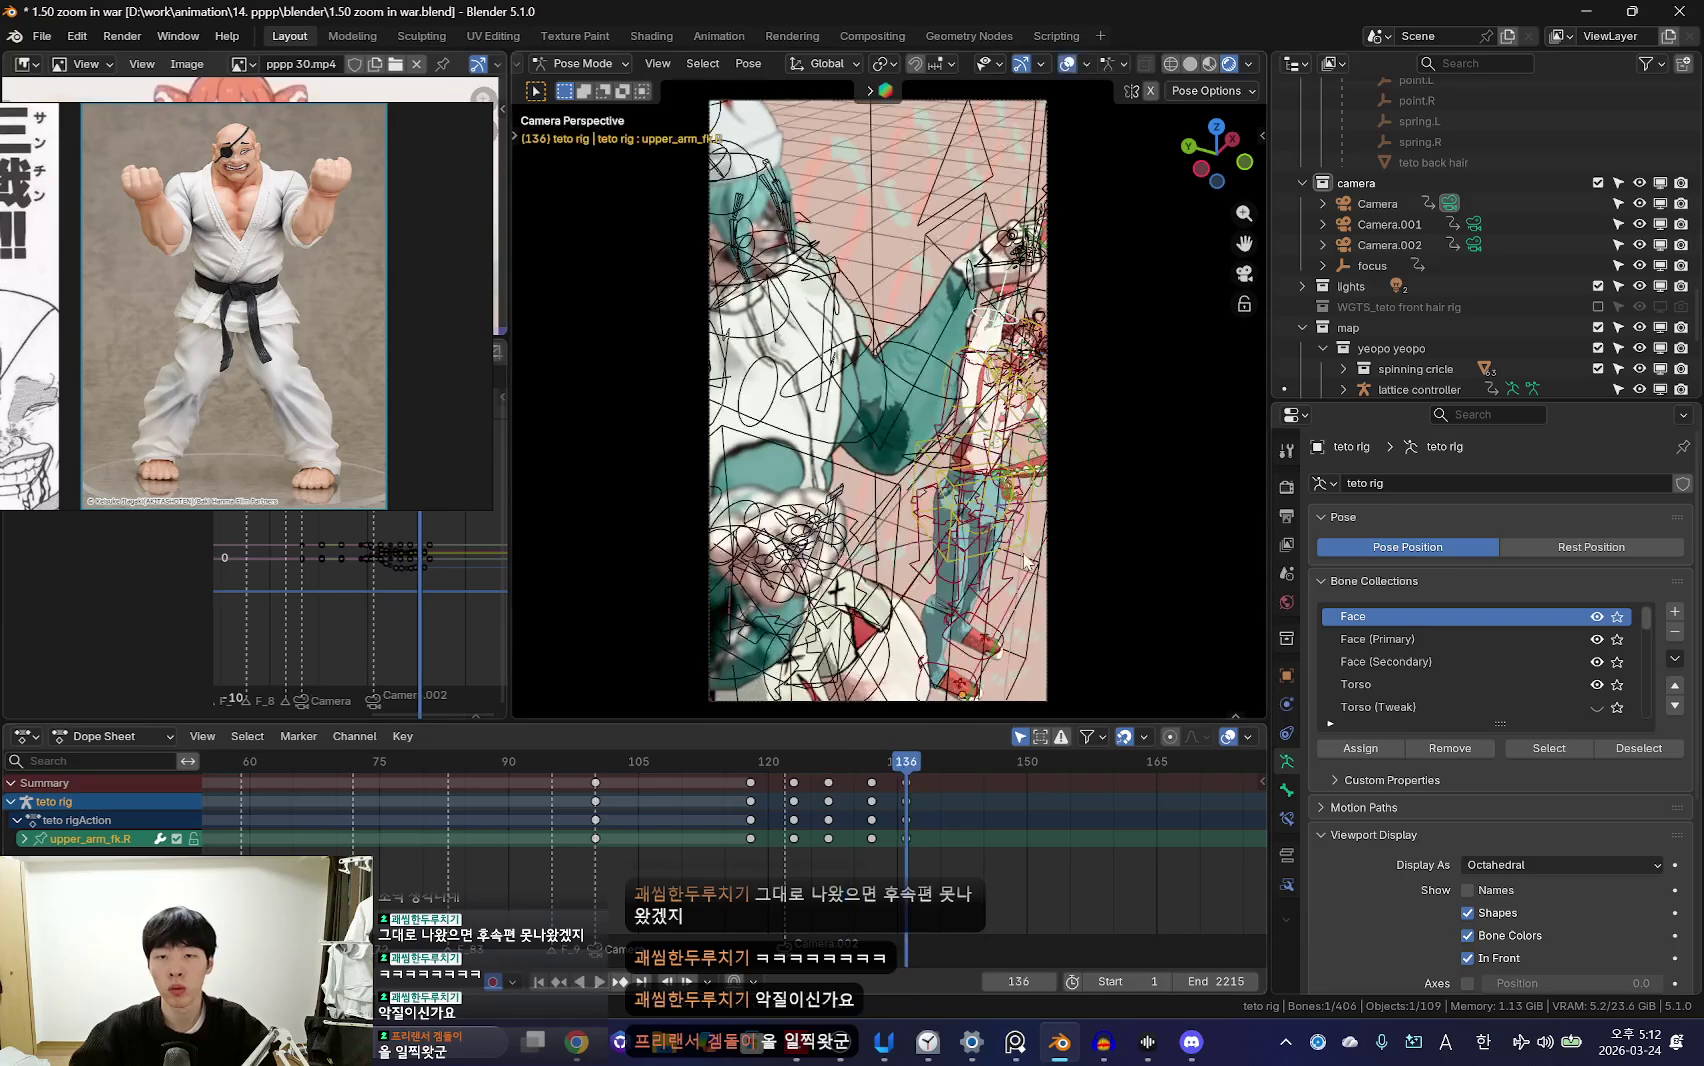
pyautogui.click(1062, 104)
pyautogui.hotkey('shift', 'alt', 'z')
pyautogui.press('space')
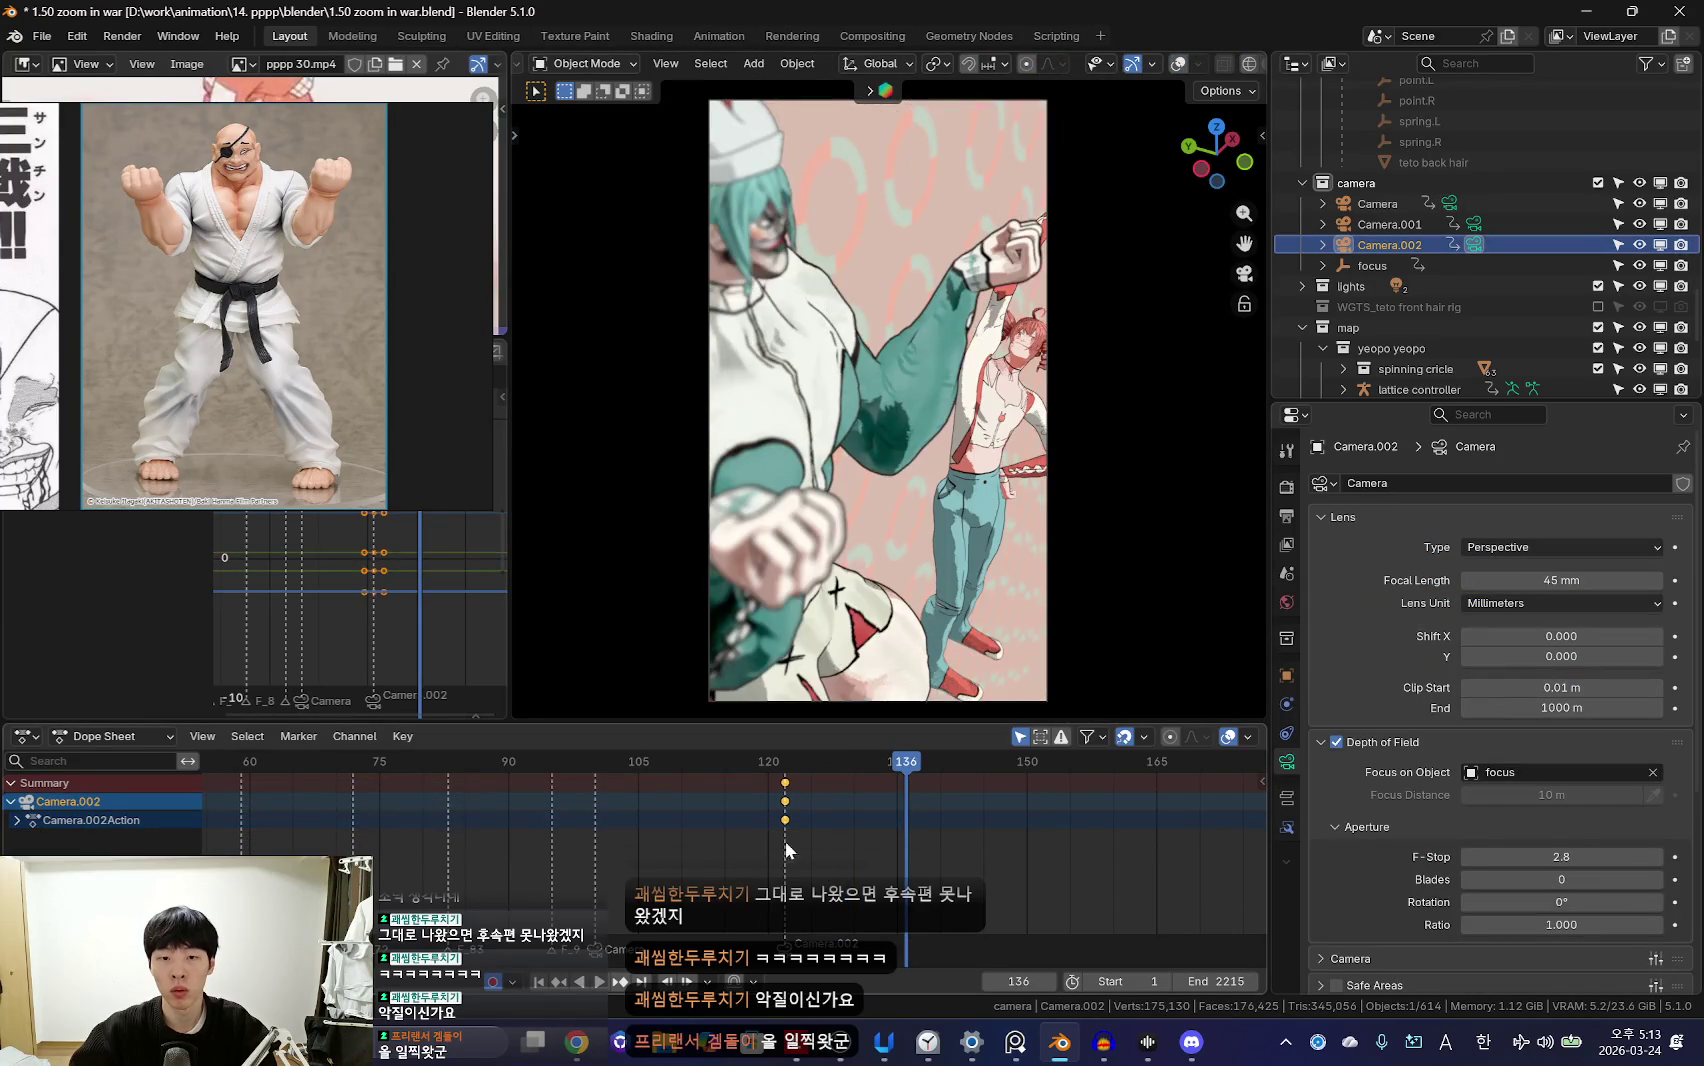
# Step: Play the Camera.002 shot and scrub back to frame 114 to review it
pyautogui.hotkey('shift', 'alt', 'z')
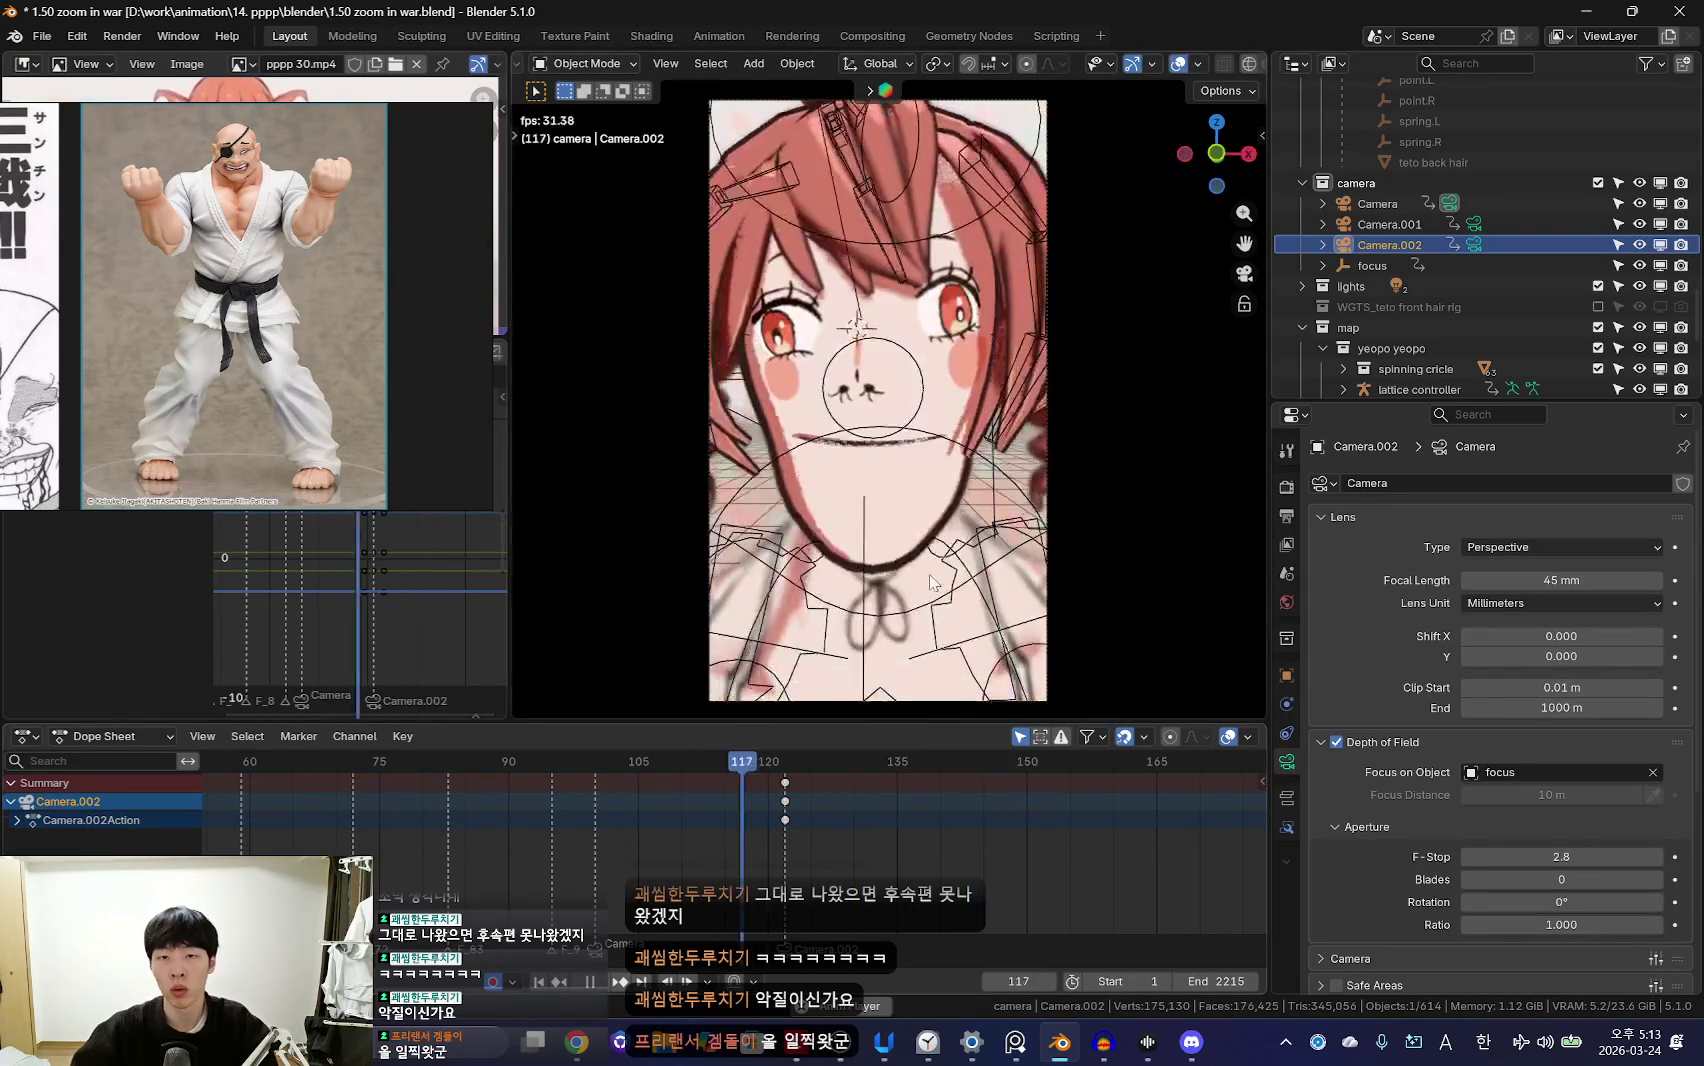
pyautogui.hotkey('shift', 'alt', 'z')
pyautogui.scroll(-3, 900, 865)
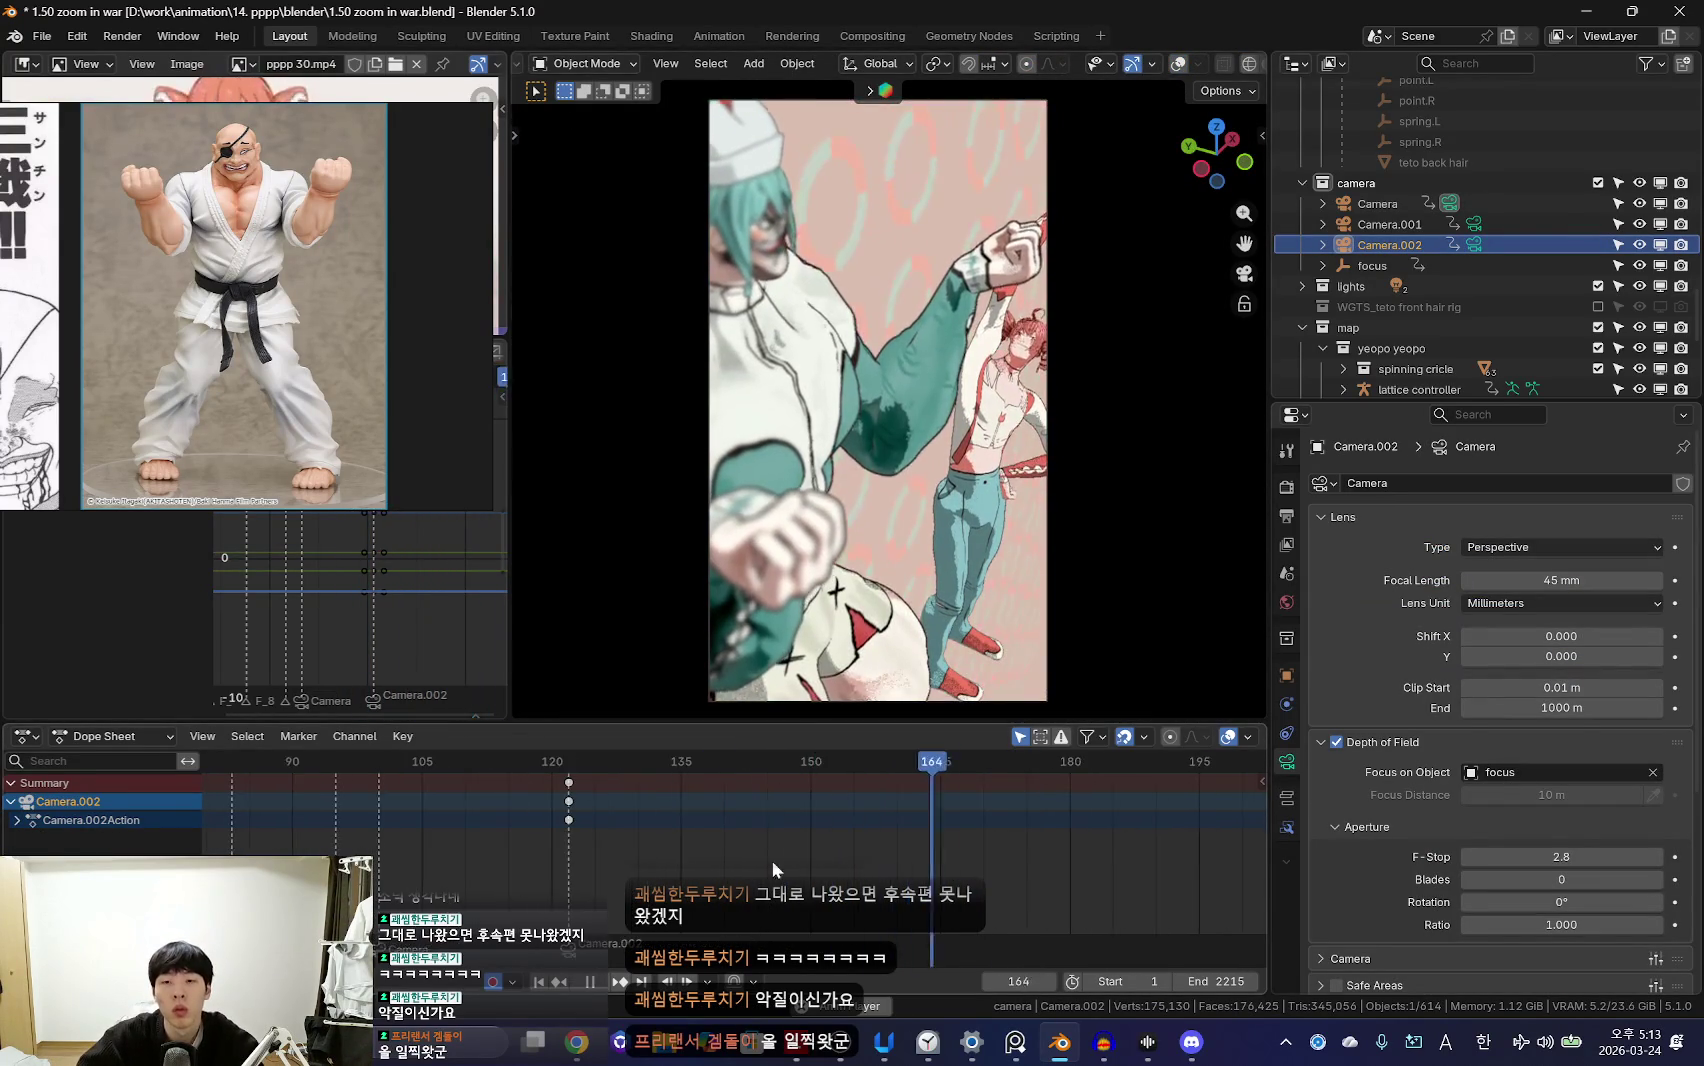
pyautogui.press('space')
pyautogui.scroll(-3, 855, 850)
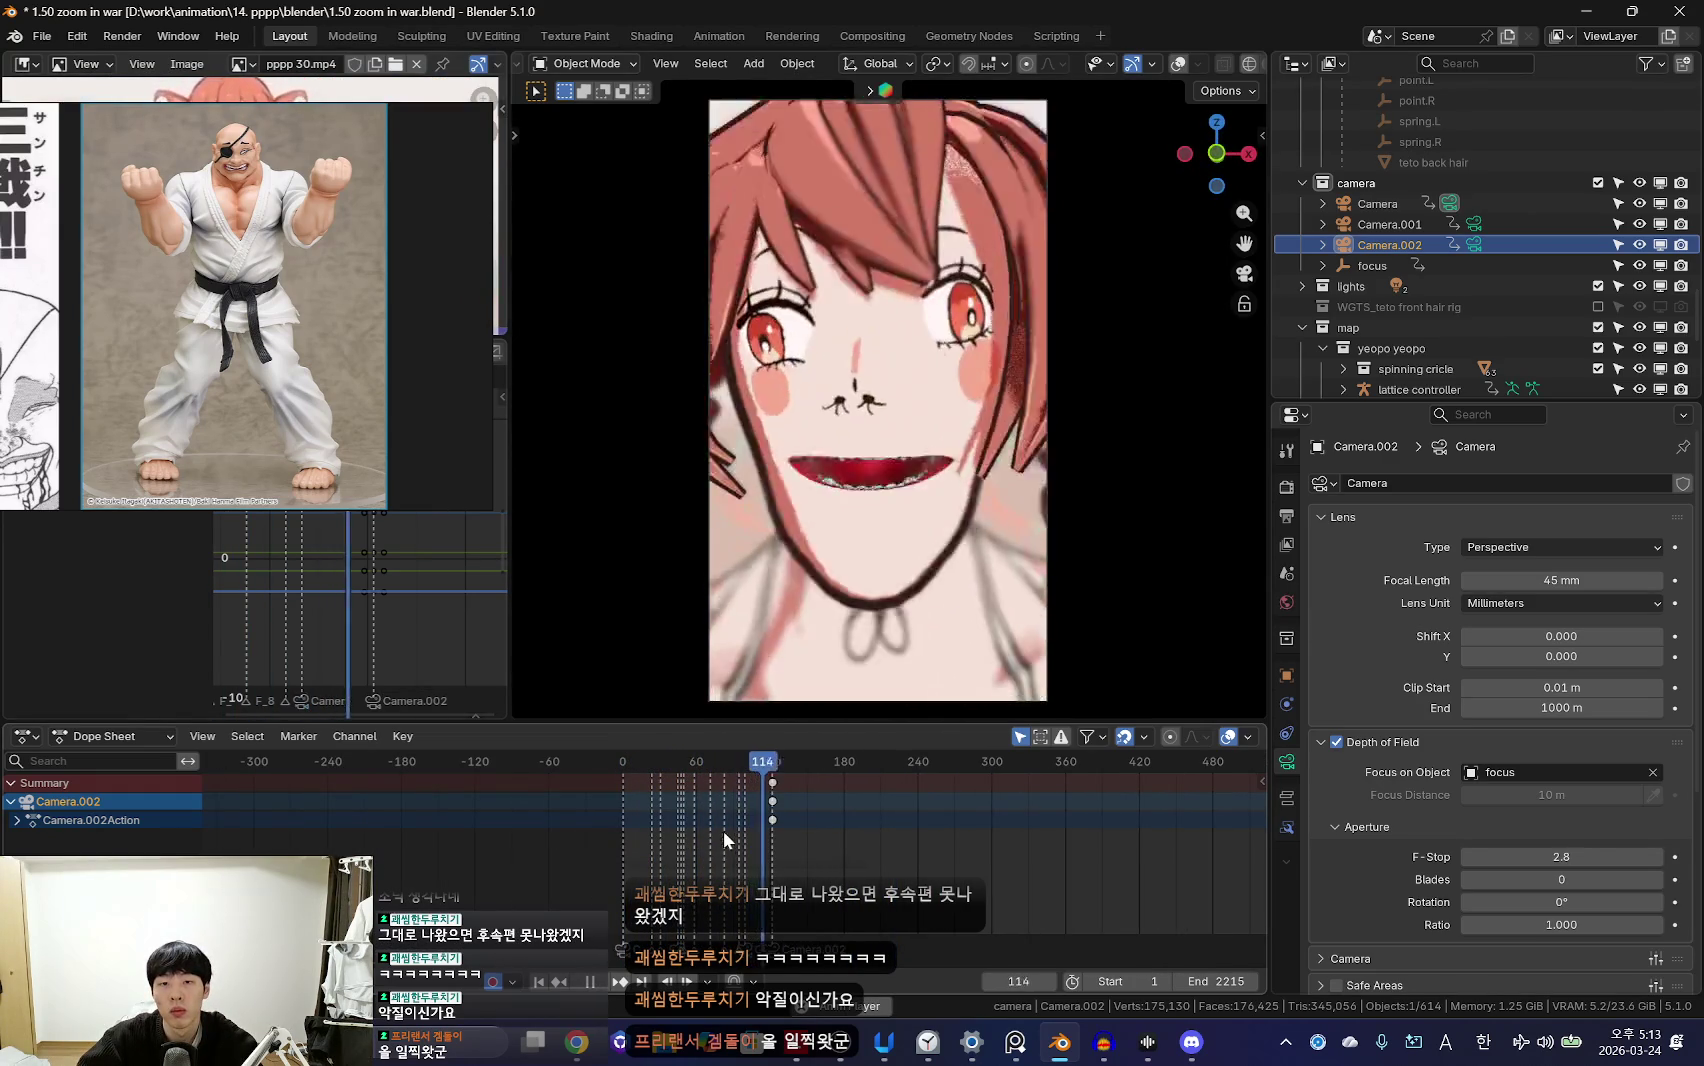
pyautogui.scroll(4, 911, 867)
pyautogui.moveTo(911, 867); pyautogui.dragTo(796, 815)
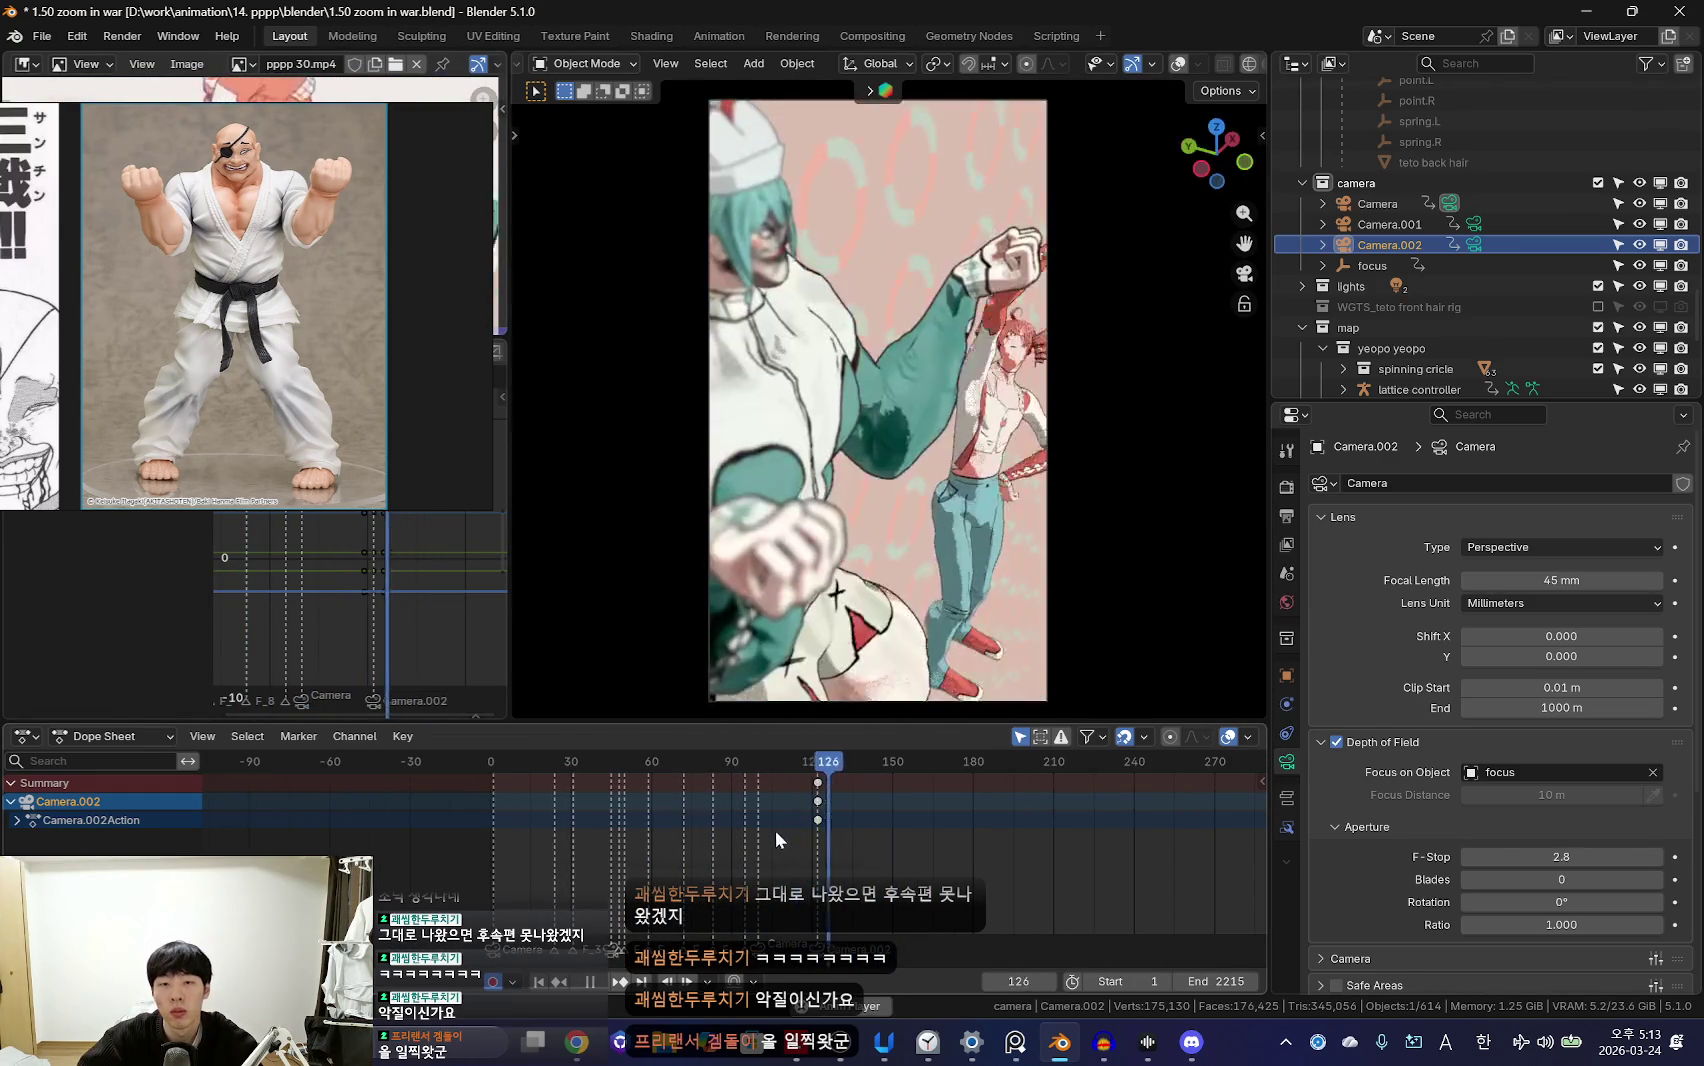
pyautogui.scroll(3, 880, 856)
pyautogui.press('Escape')
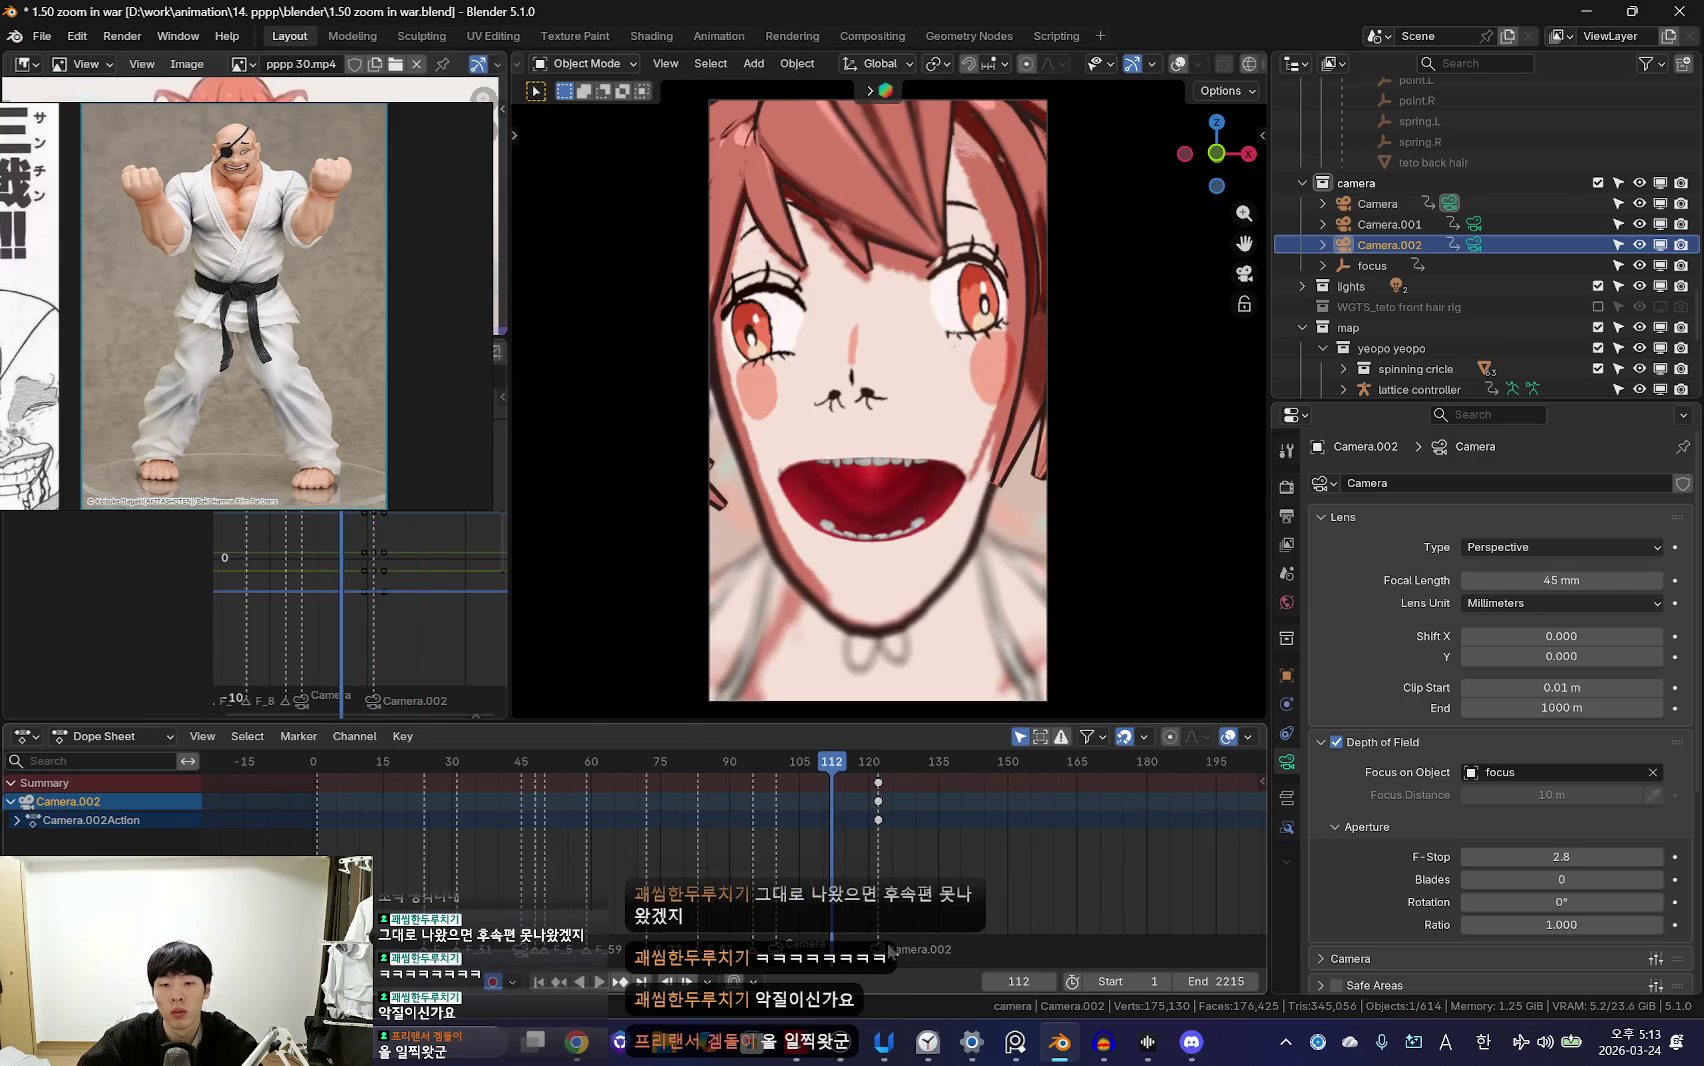
# Step: Replay the shot and key a new Camera.002 rotation at frame 133
pyautogui.press('space')
pyautogui.scroll(3, 815, 884)
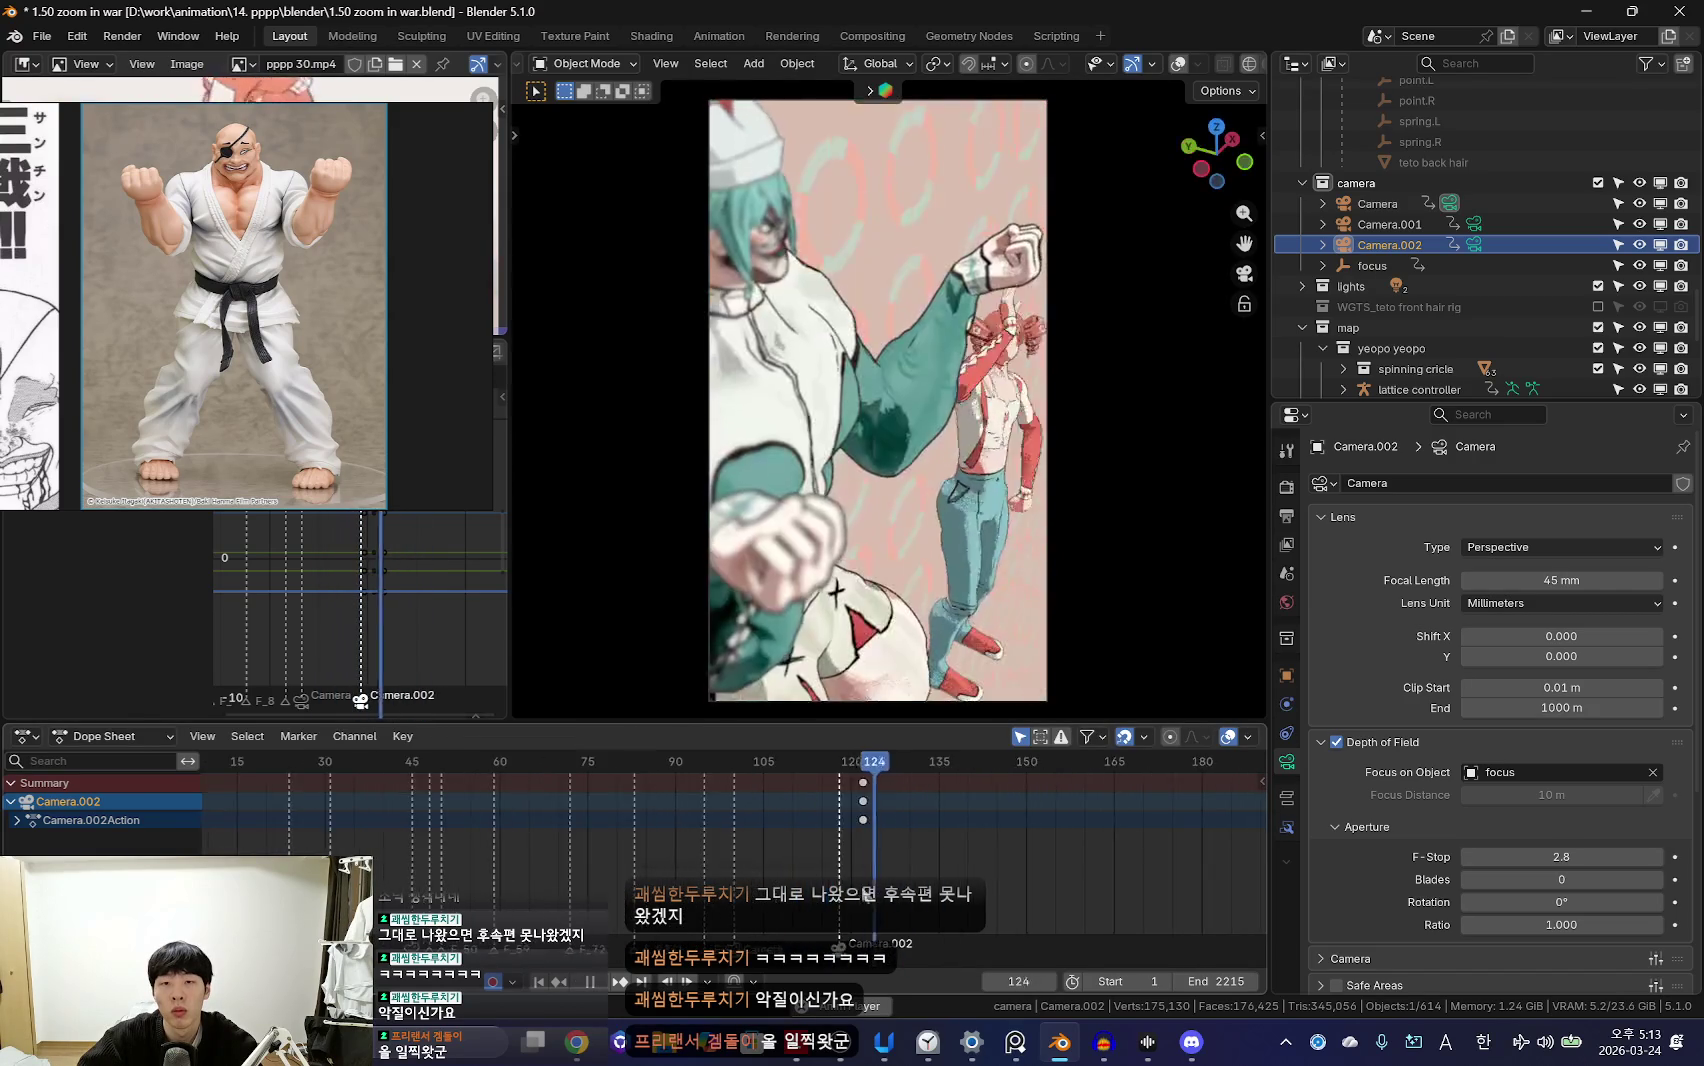
pyautogui.scroll(-3, 901, 837)
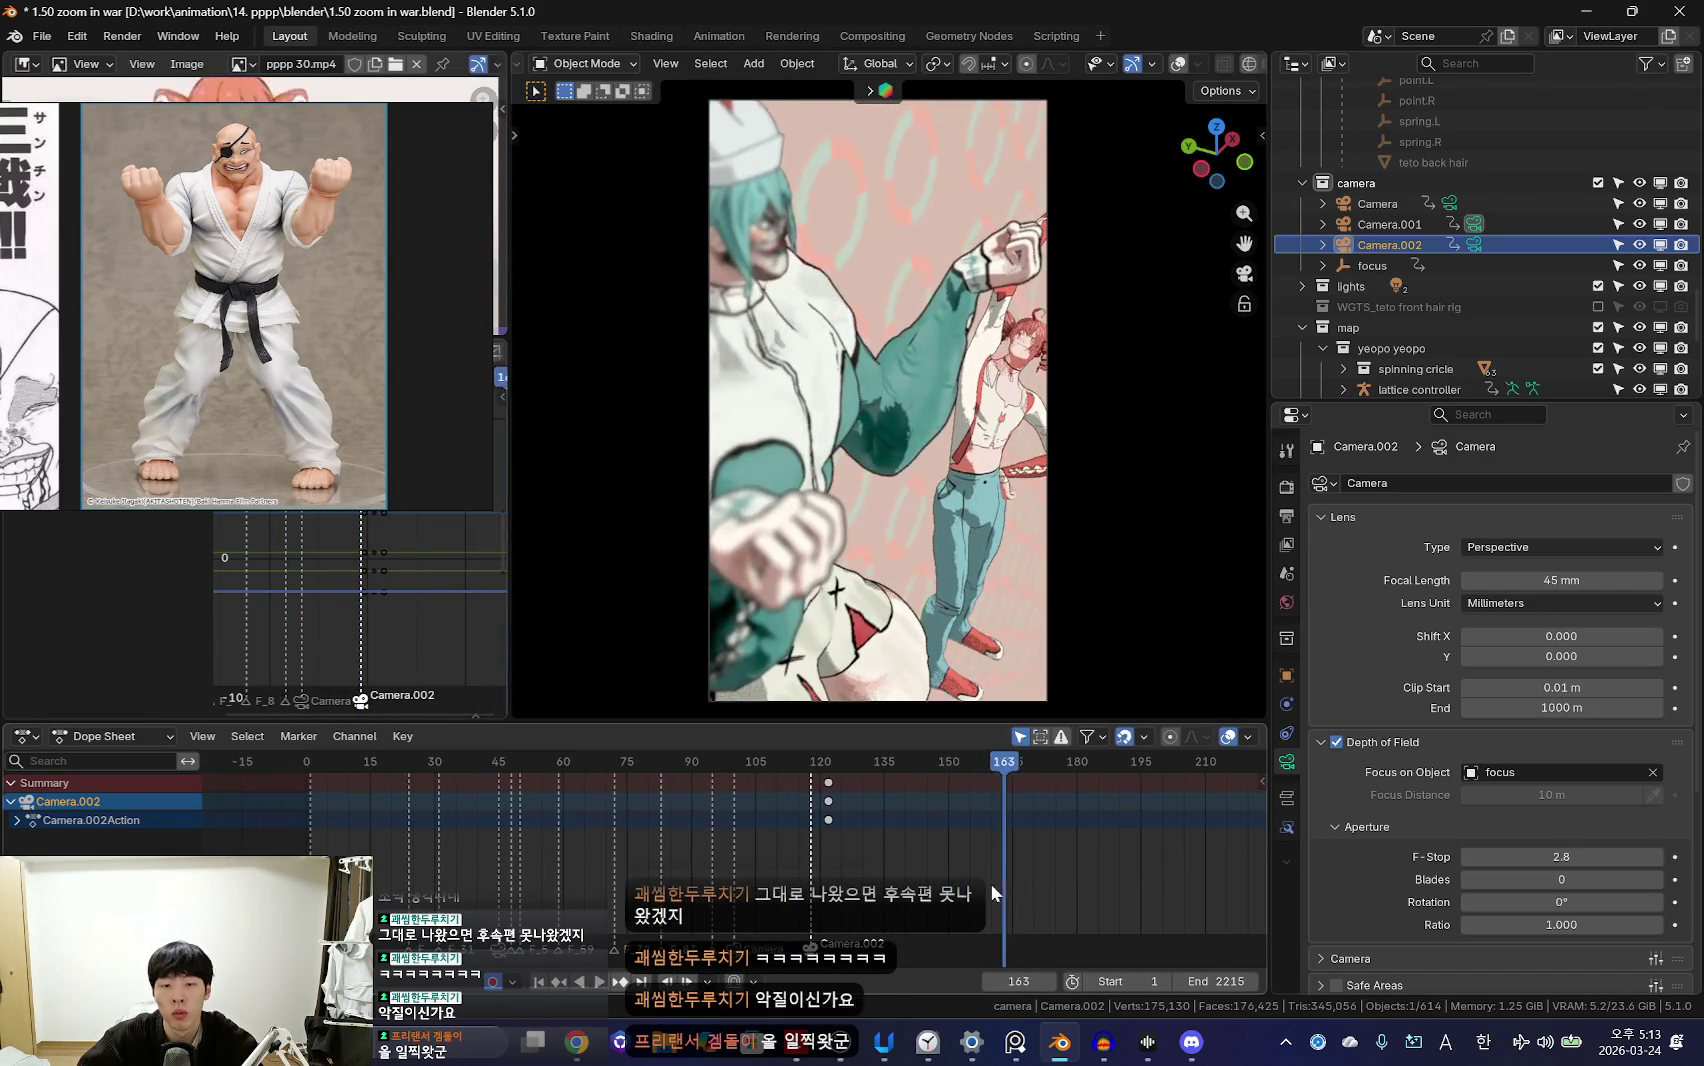
pyautogui.press('Escape')
pyautogui.hotkey('shift', 'ctrl', 'space')
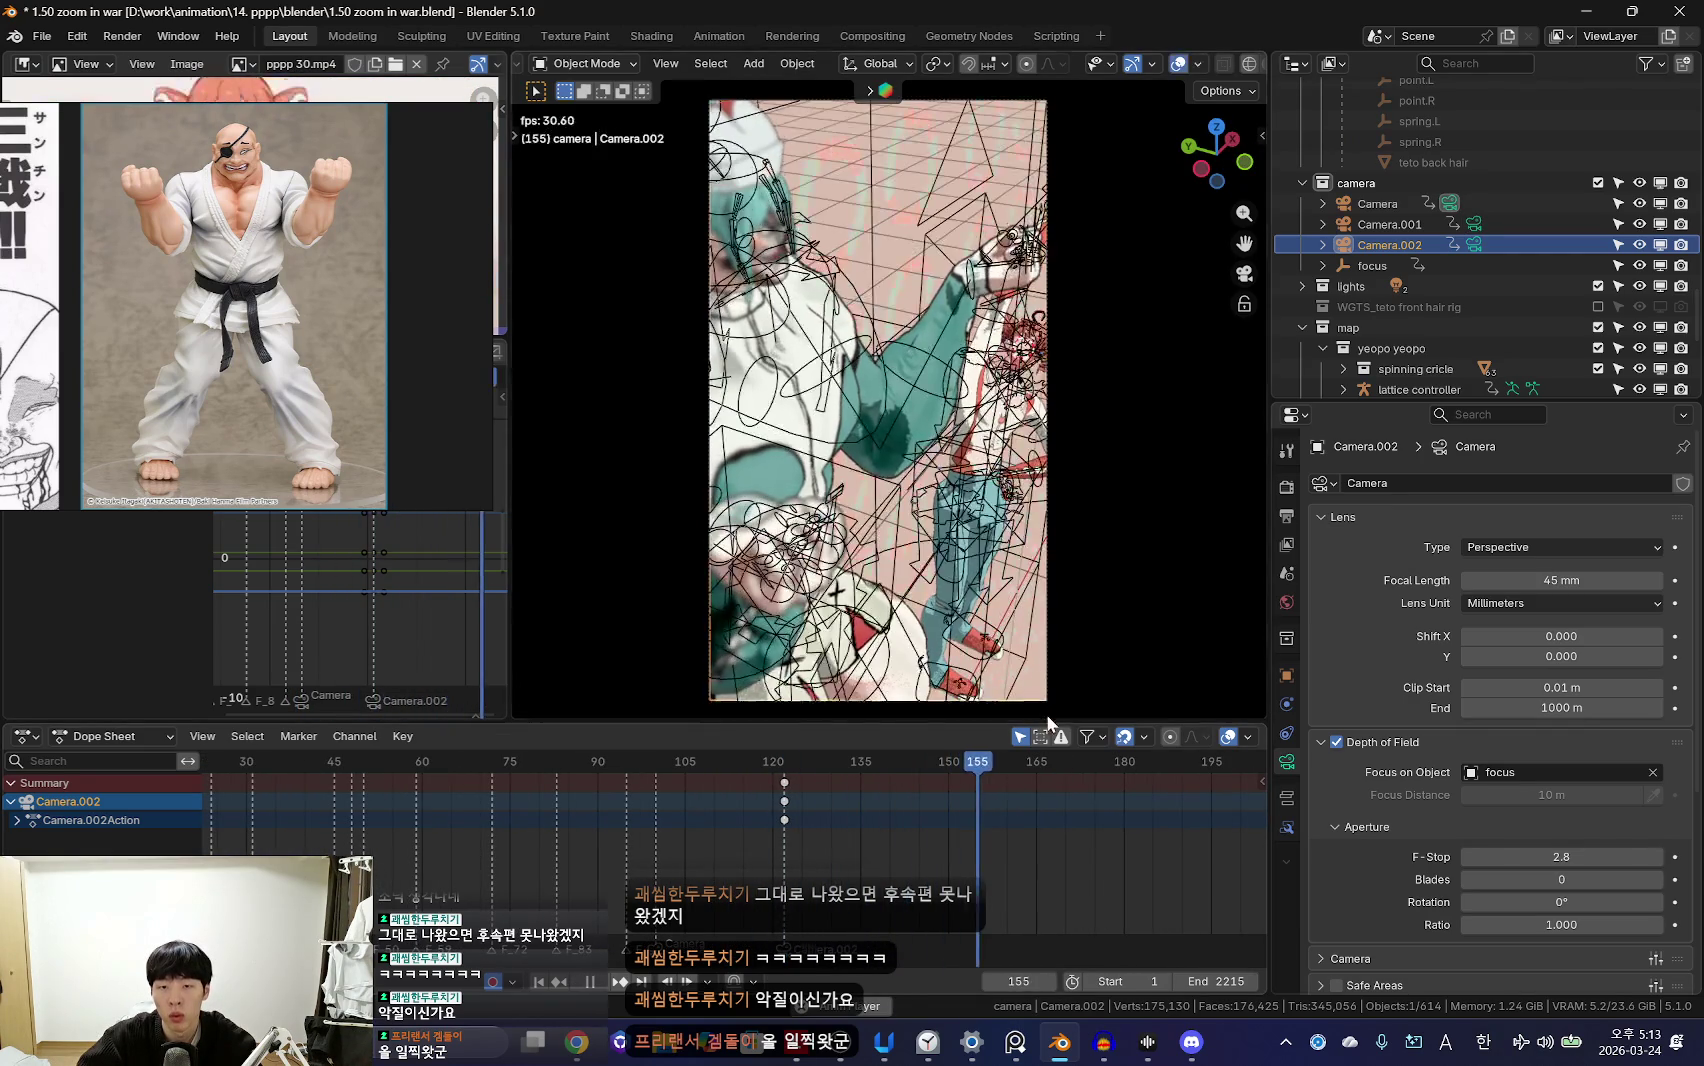
pyautogui.press('Escape')
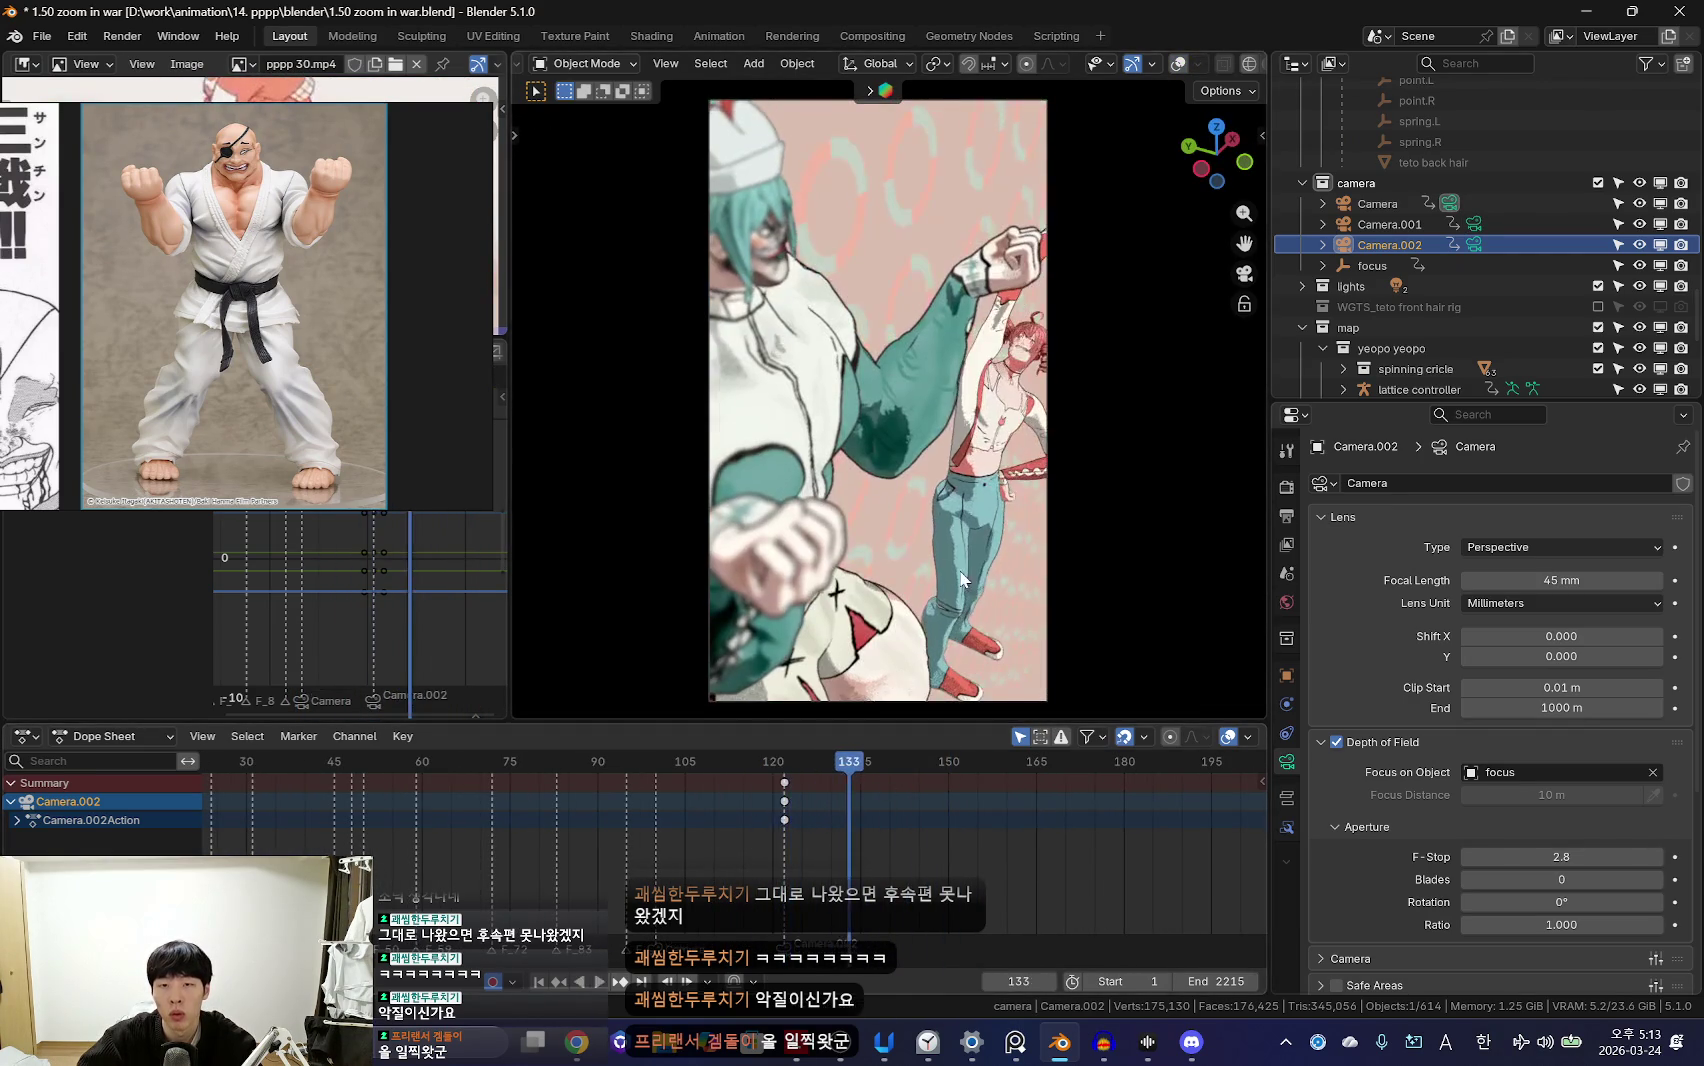
pyautogui.click(950, 600)
pyautogui.press('space')
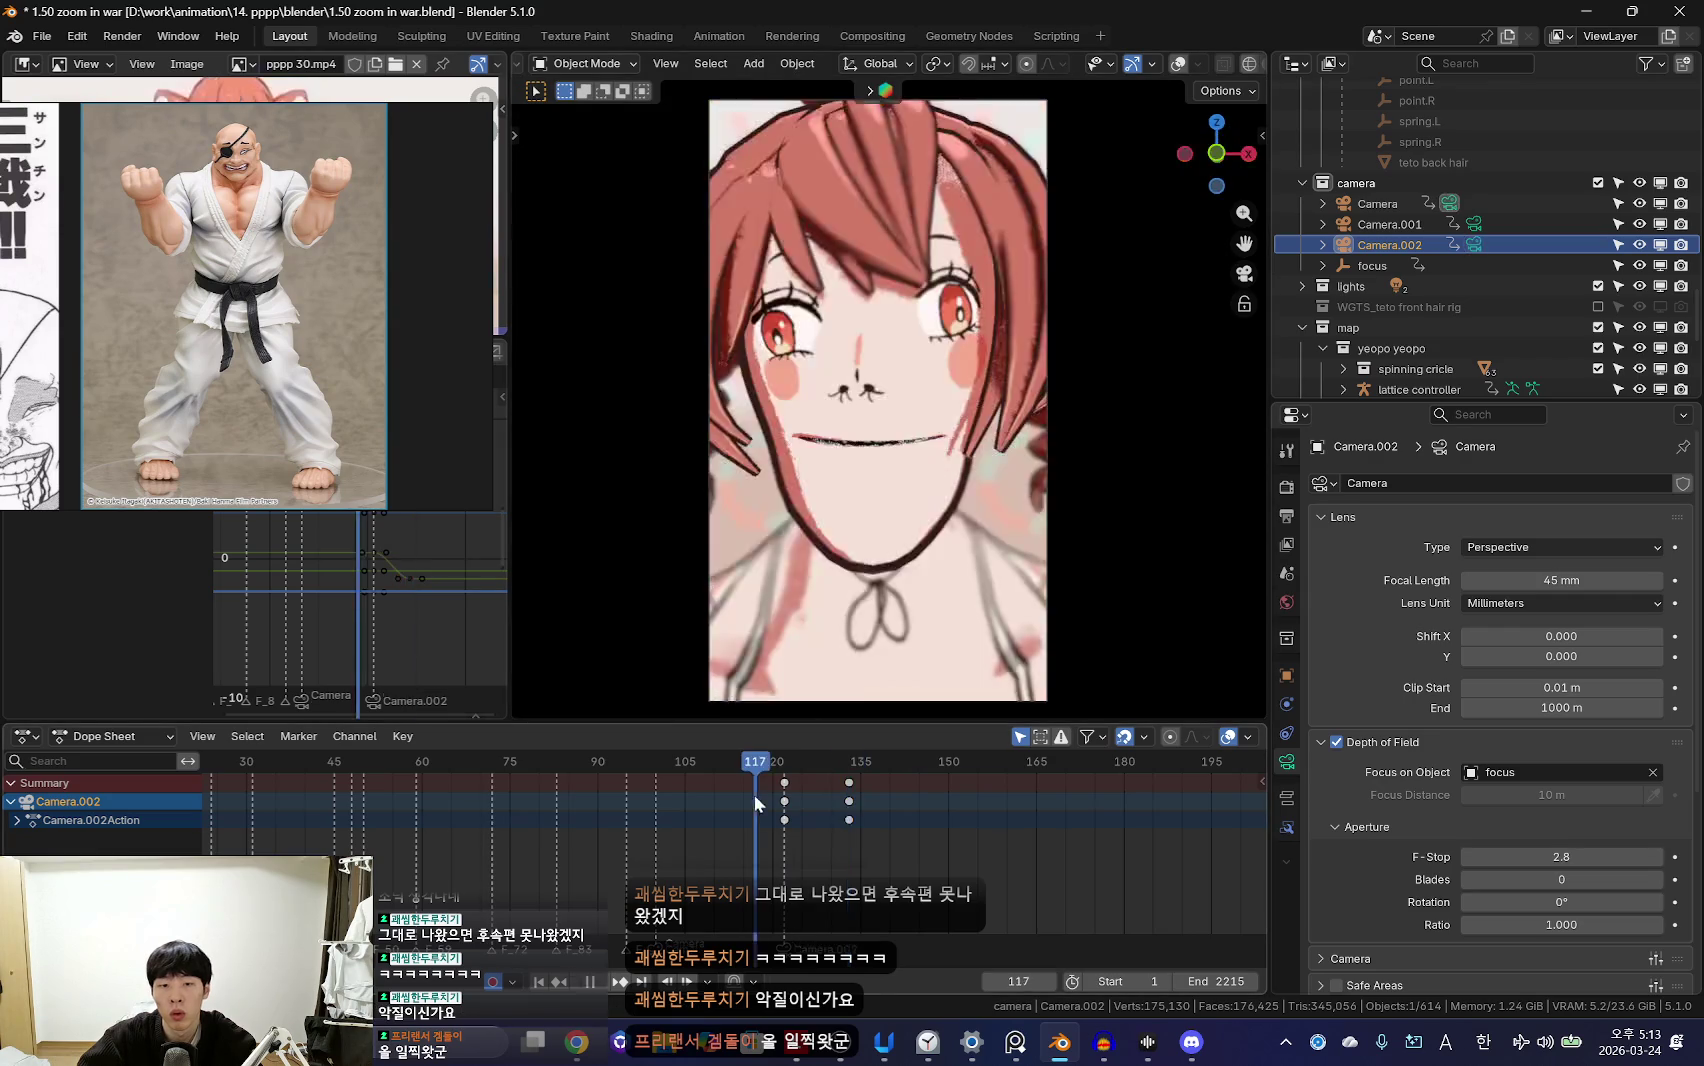
pyautogui.scroll(2, 760, 823)
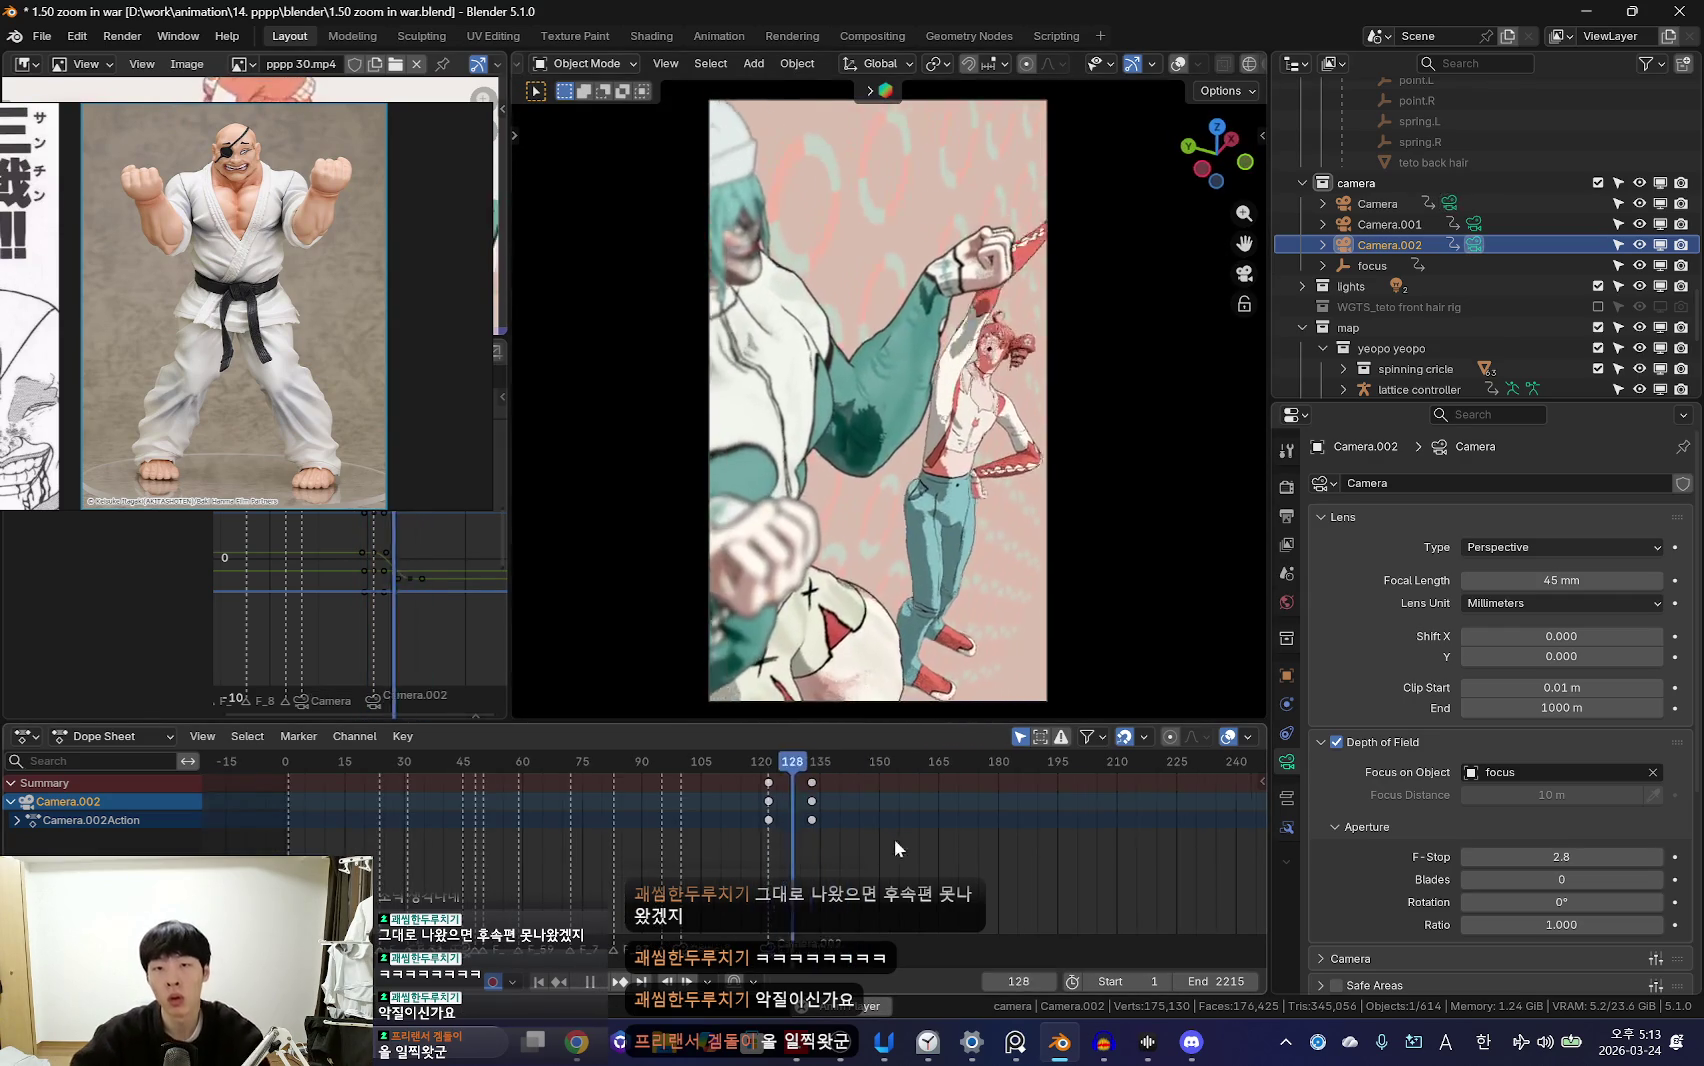
pyautogui.scroll(2, 921, 845)
# Step: Replay the shot to check the framing before the focal-length punch-in
pyautogui.press('space')
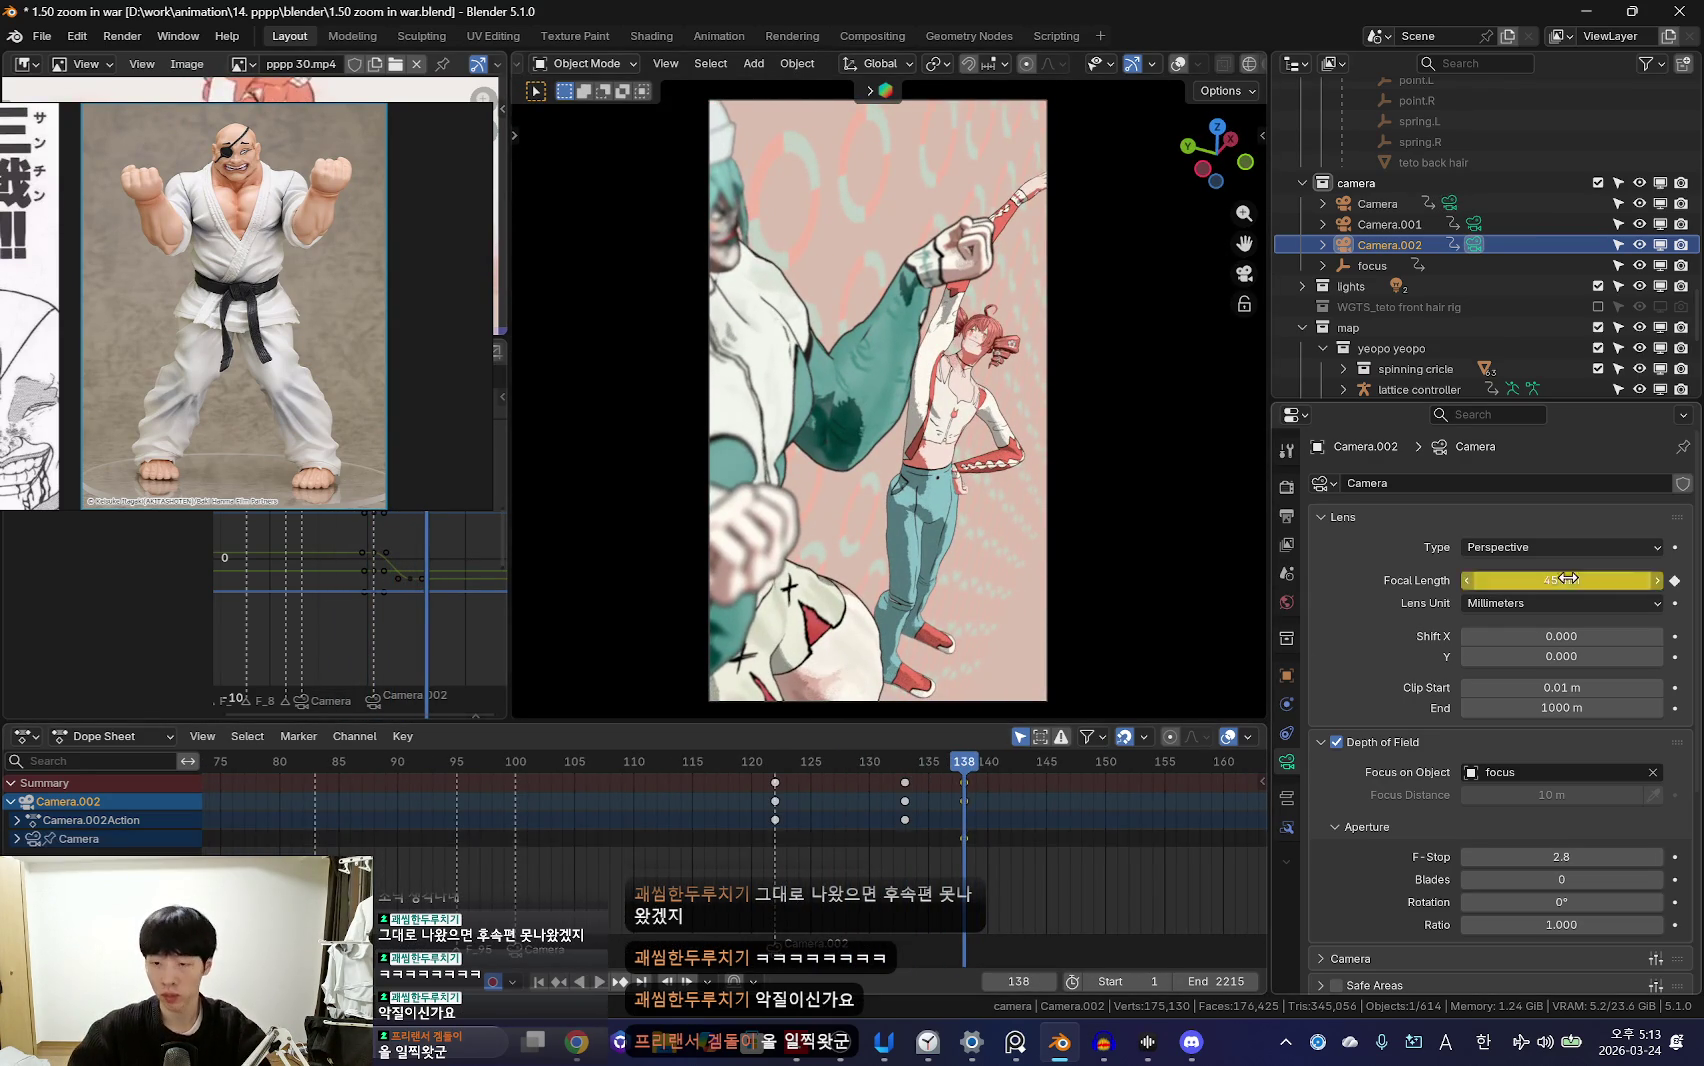
pyautogui.scroll(-2, 917, 848)
pyautogui.press('space')
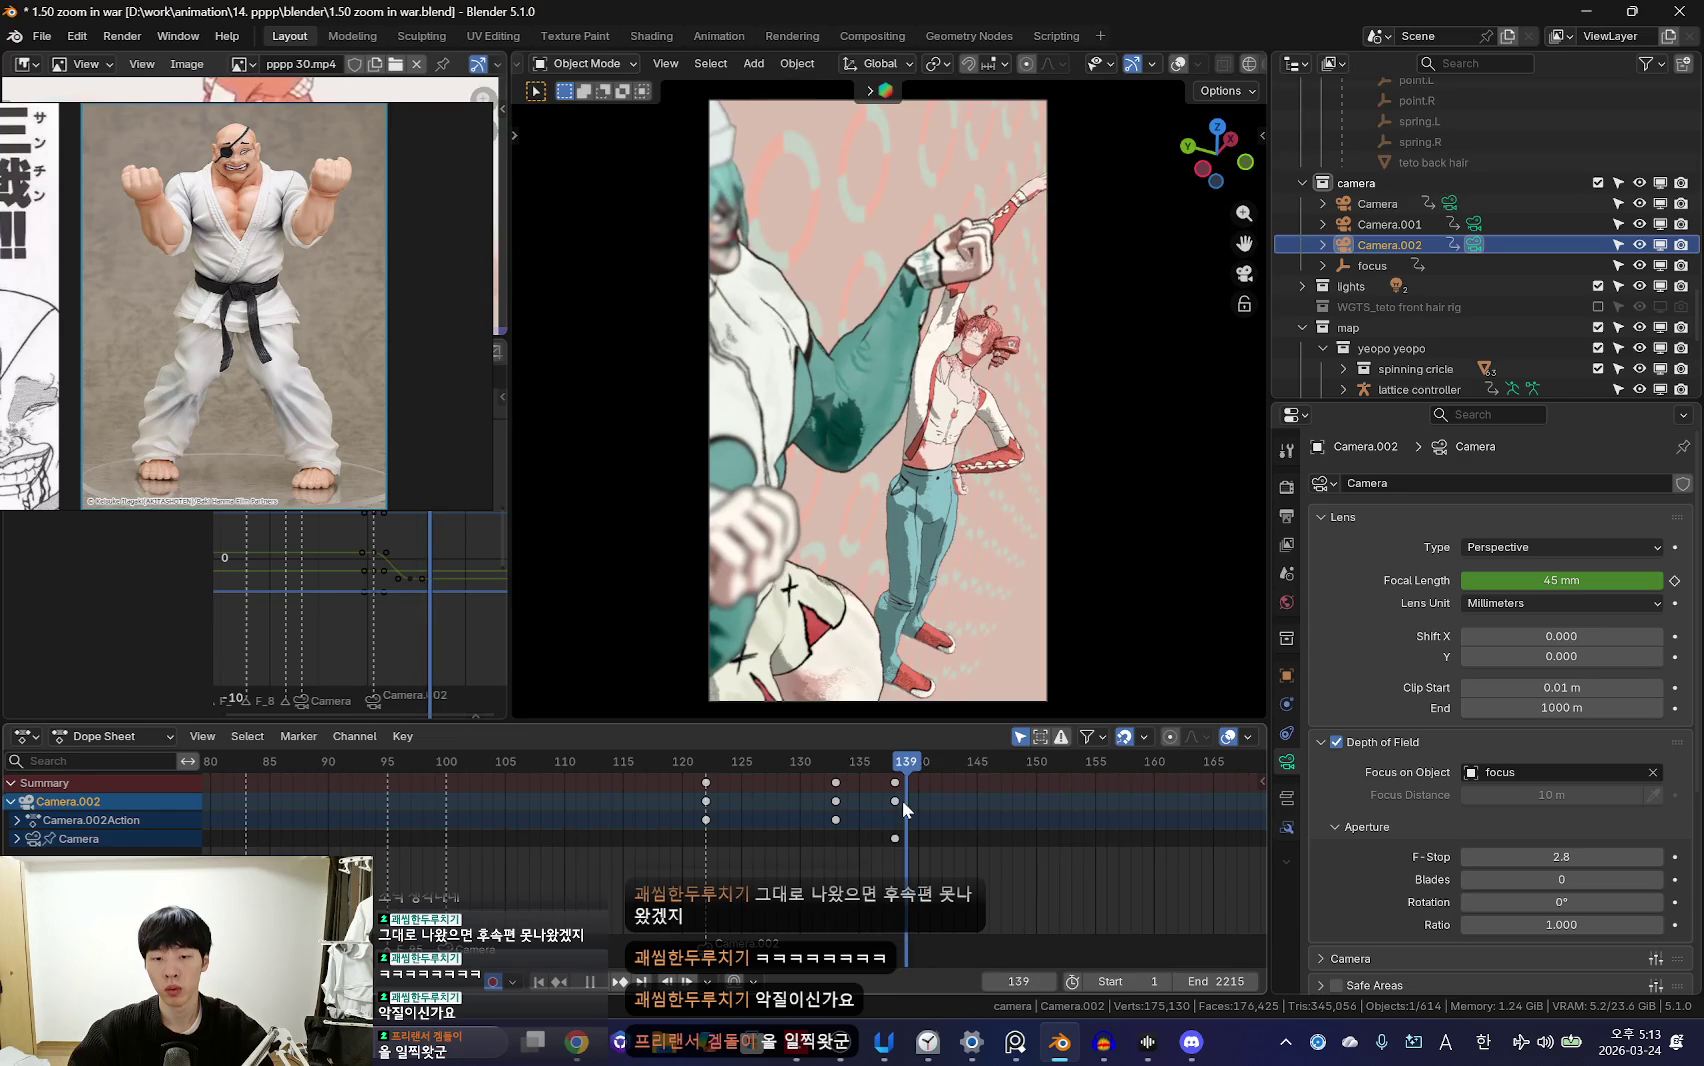
pyautogui.scroll(1, 945, 810)
pyautogui.press('space')
# Step: Key Camera.002's focal length up to 291 mm at frame 144 and review it from frame 138
pyautogui.moveTo(1568, 580); pyautogui.dragTo(1640, 580)
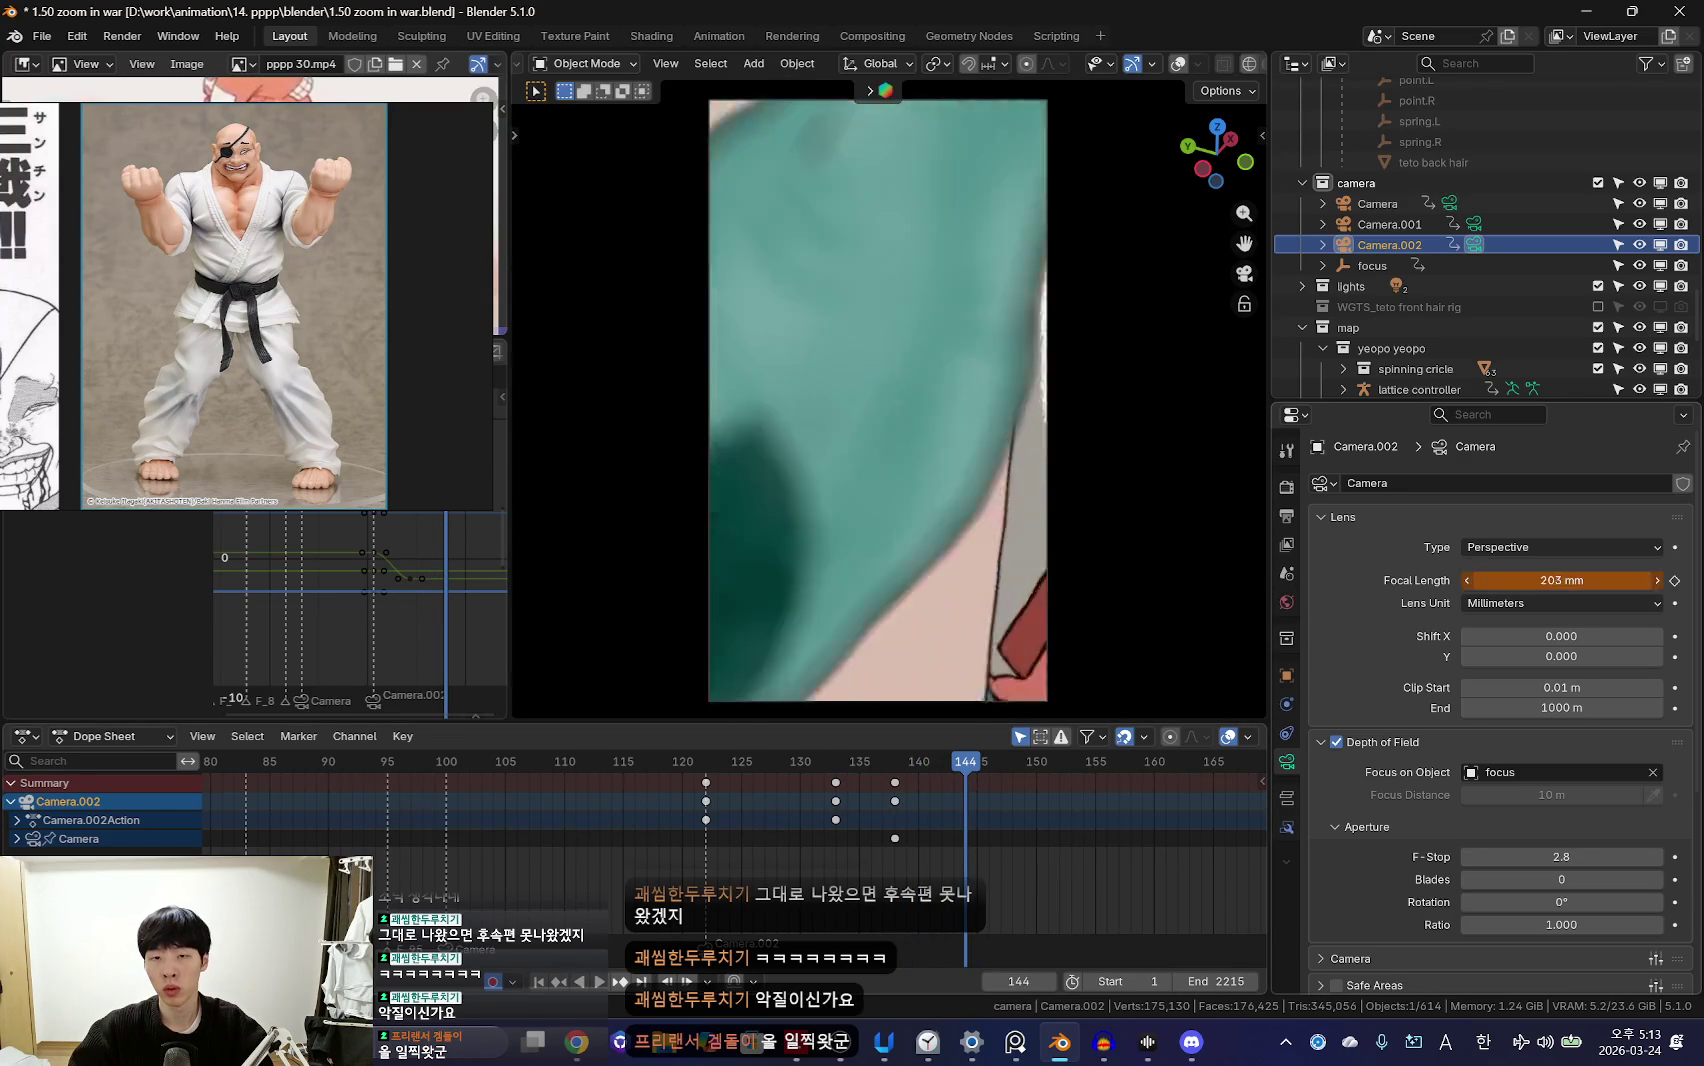
pyautogui.press('r')
pyautogui.press('r')
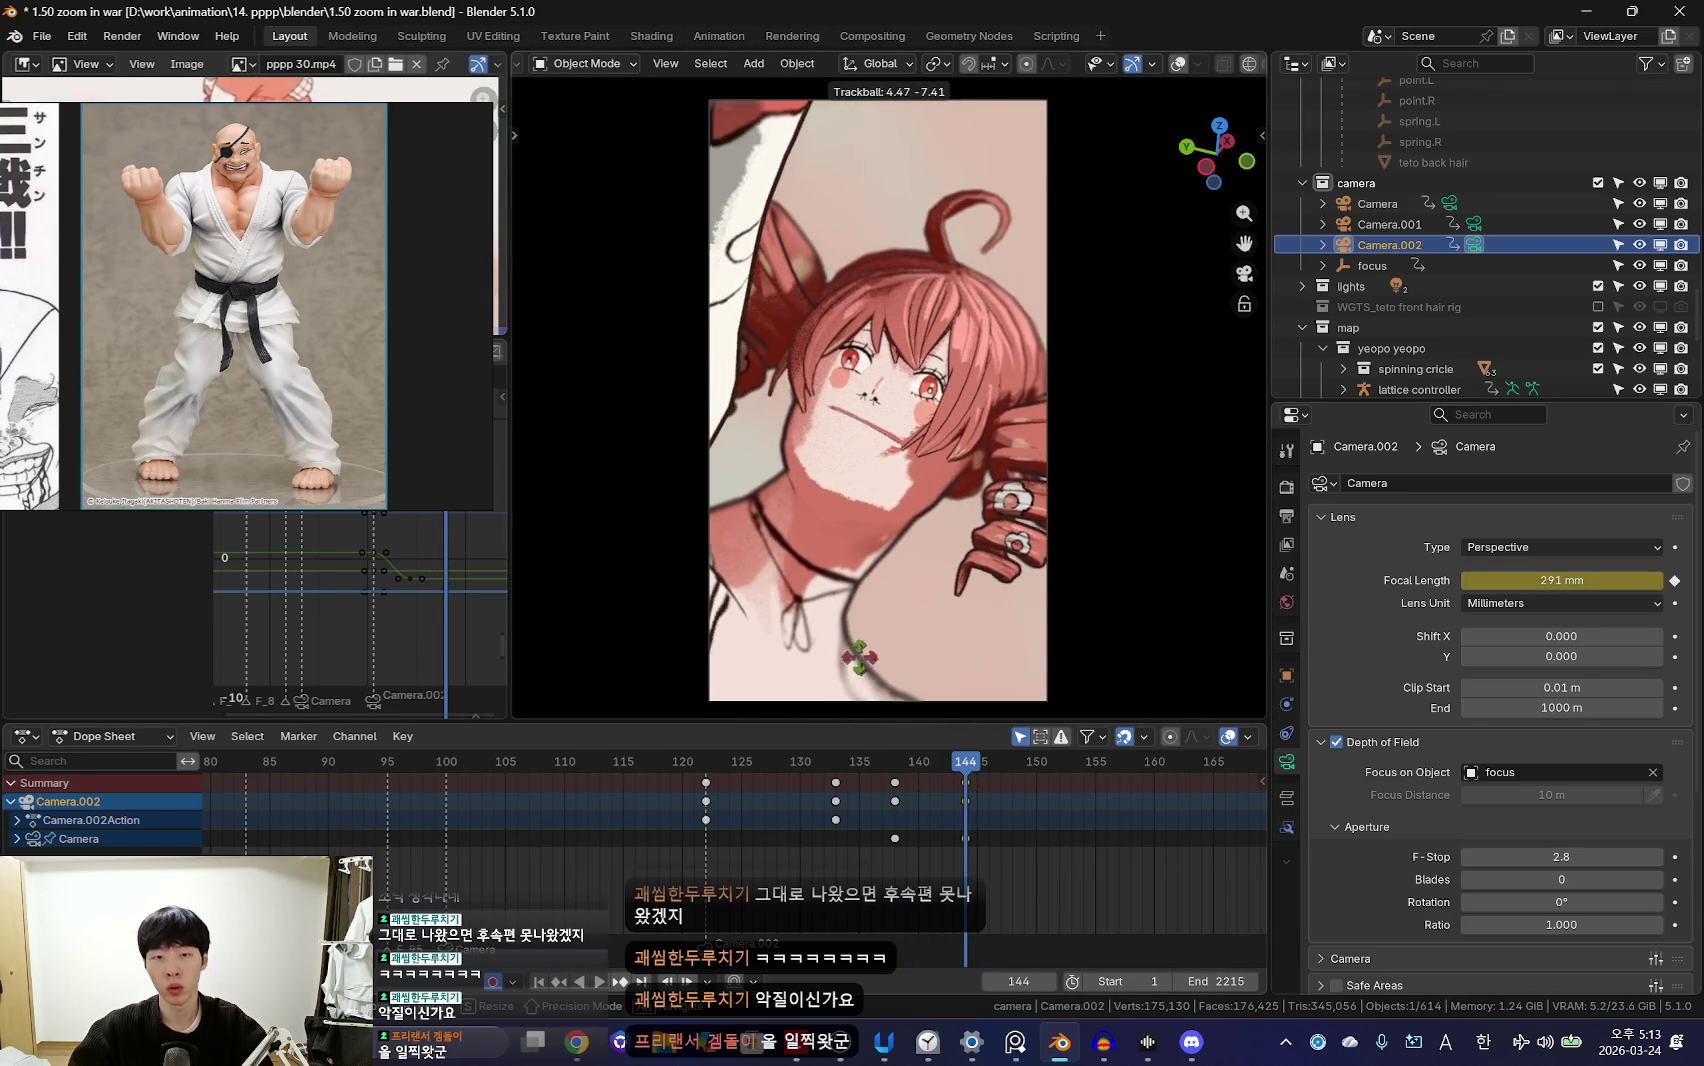
pyautogui.click(857, 655)
pyautogui.press('i')
pyautogui.press('Down')
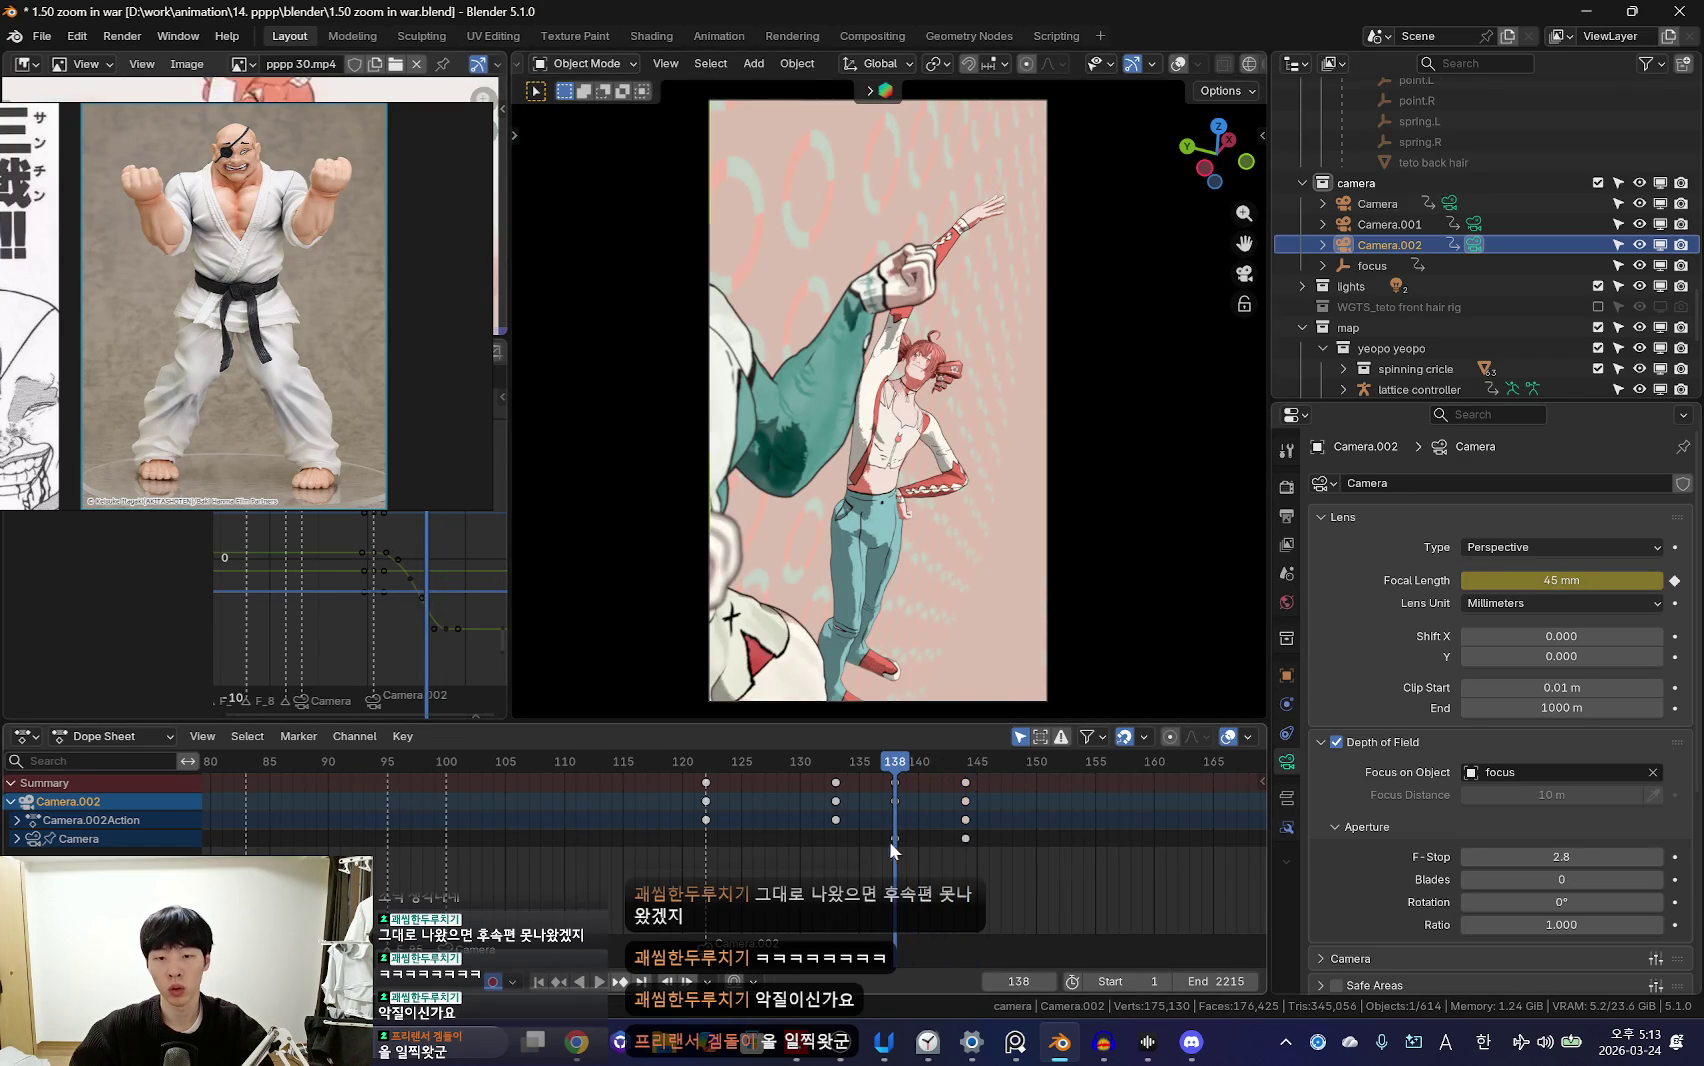
pyautogui.press('space')
pyautogui.scroll(-3, 893, 844)
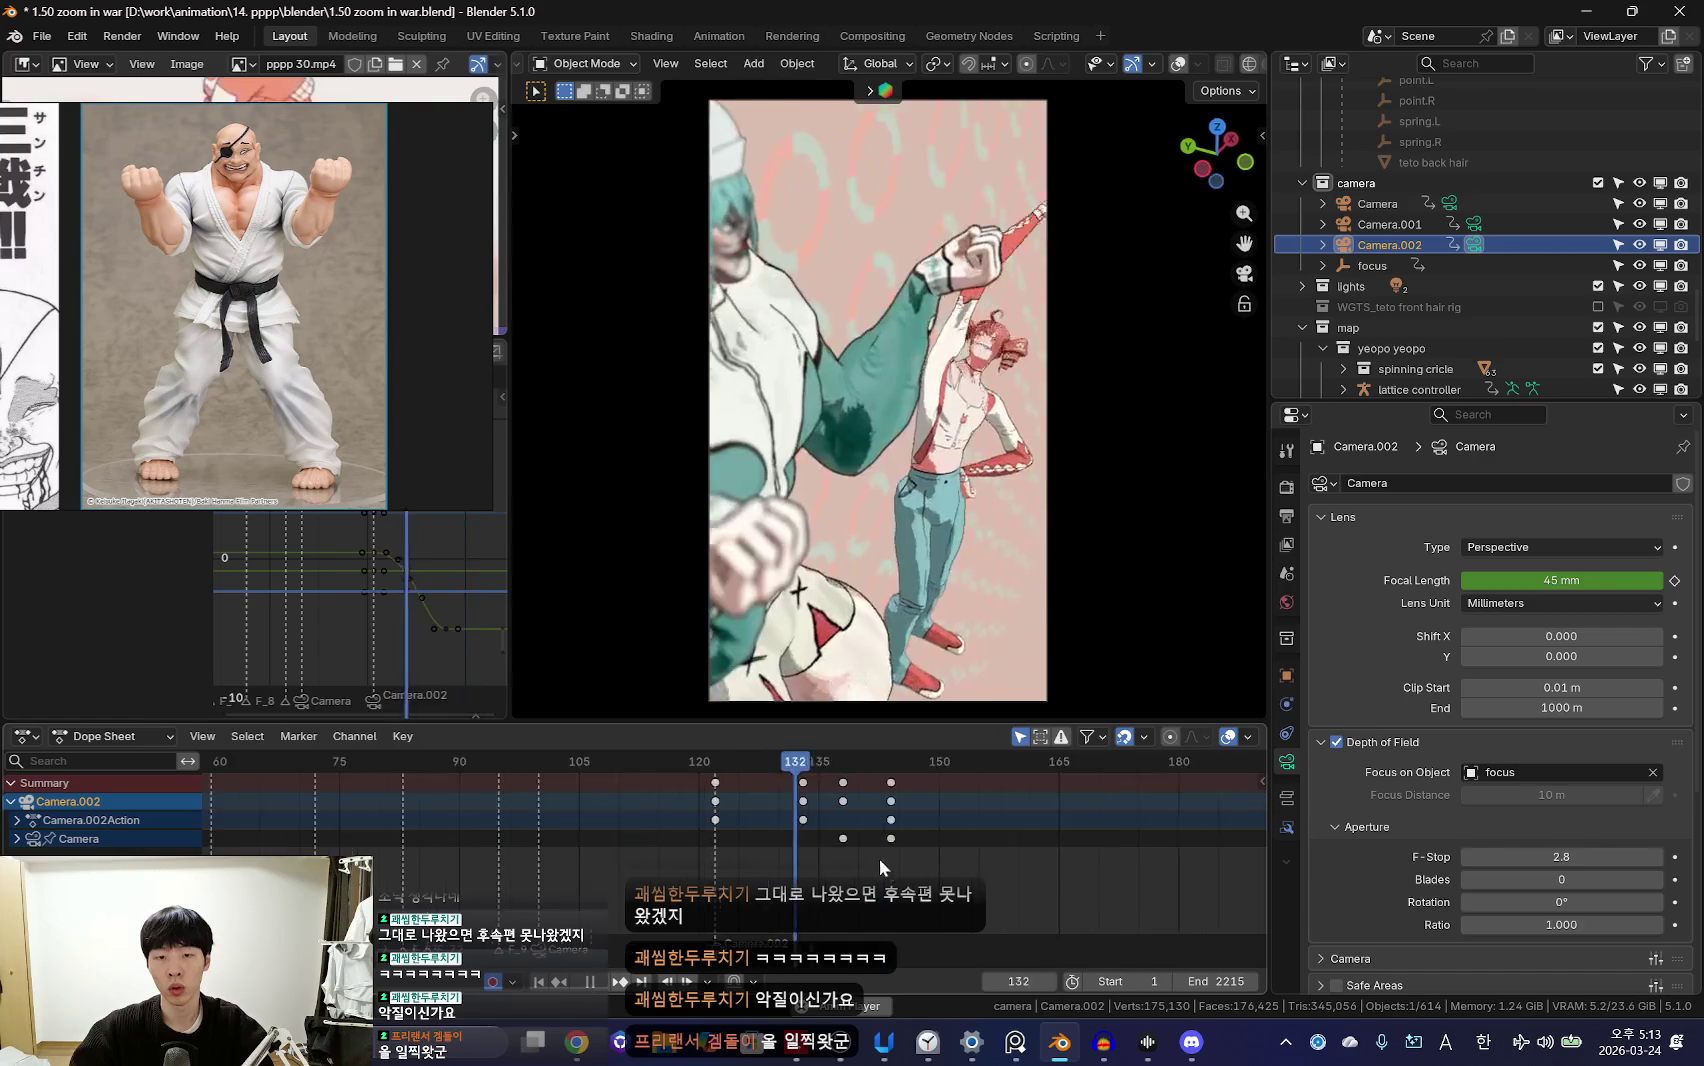
pyautogui.scroll(2, 733, 840)
pyautogui.press('Escape')
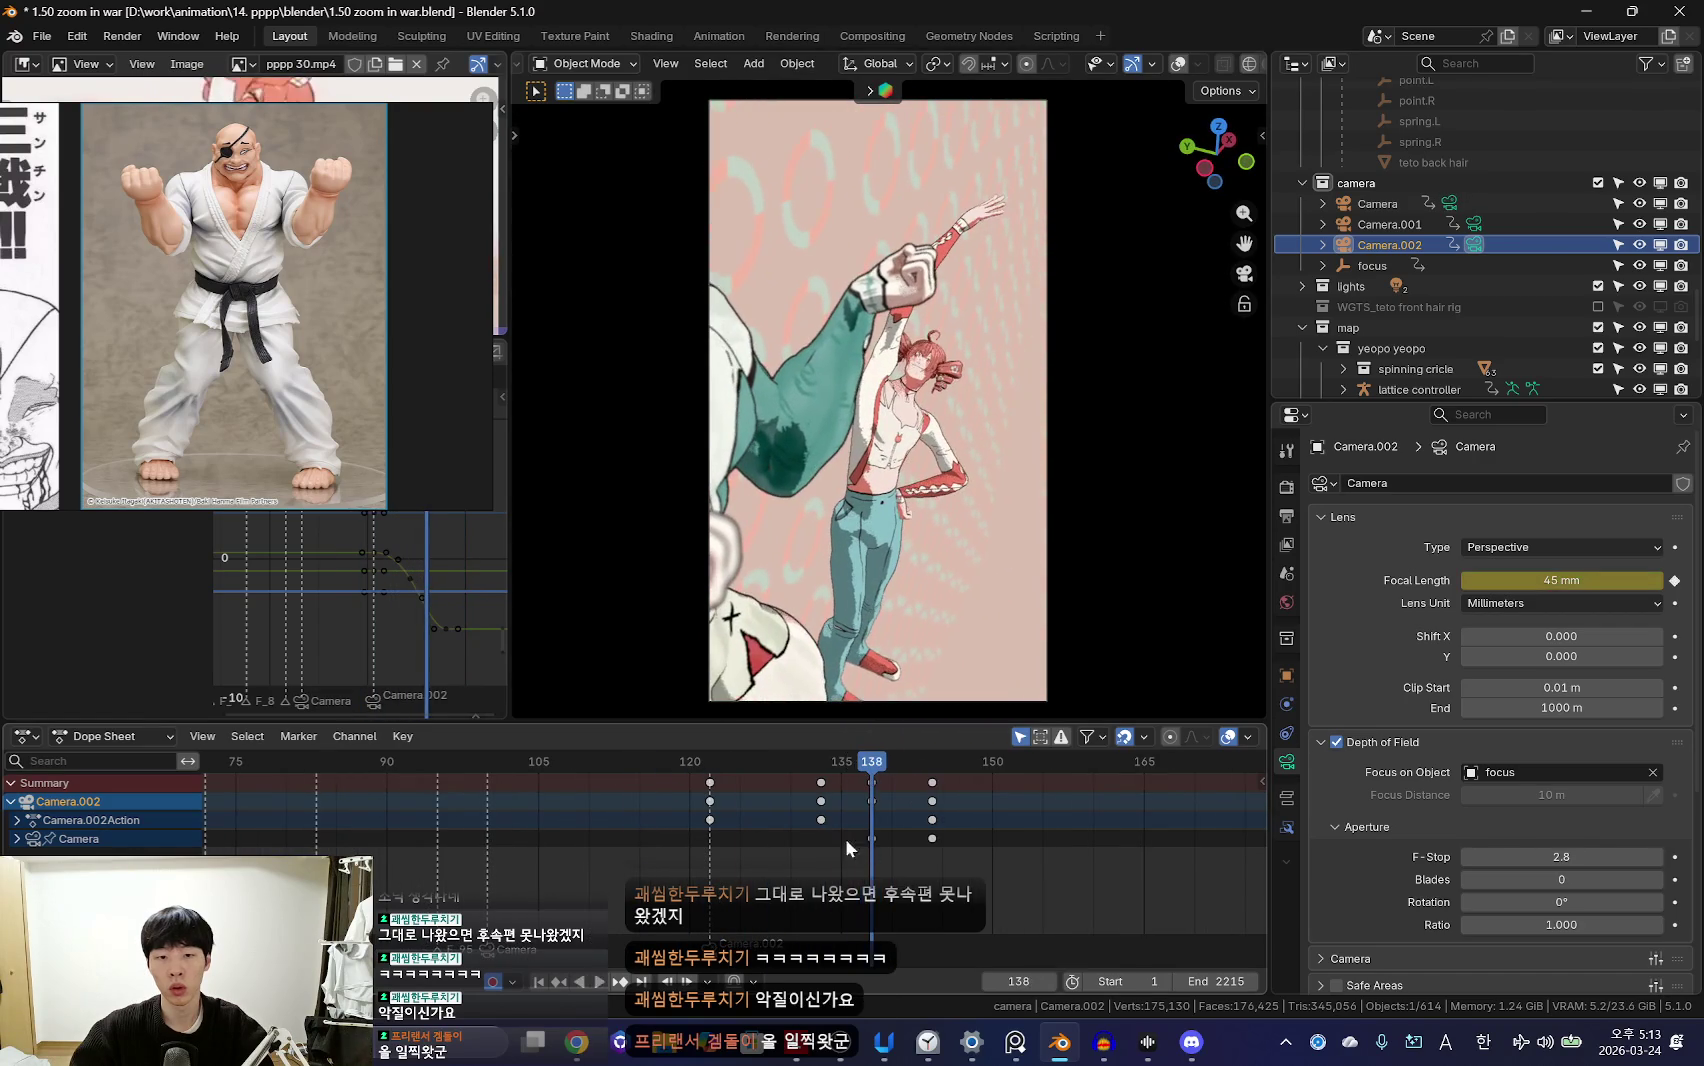
# Step: Expand Camera.002's action channels and replay the shot to the raised-arm frame
pyautogui.click(16, 820)
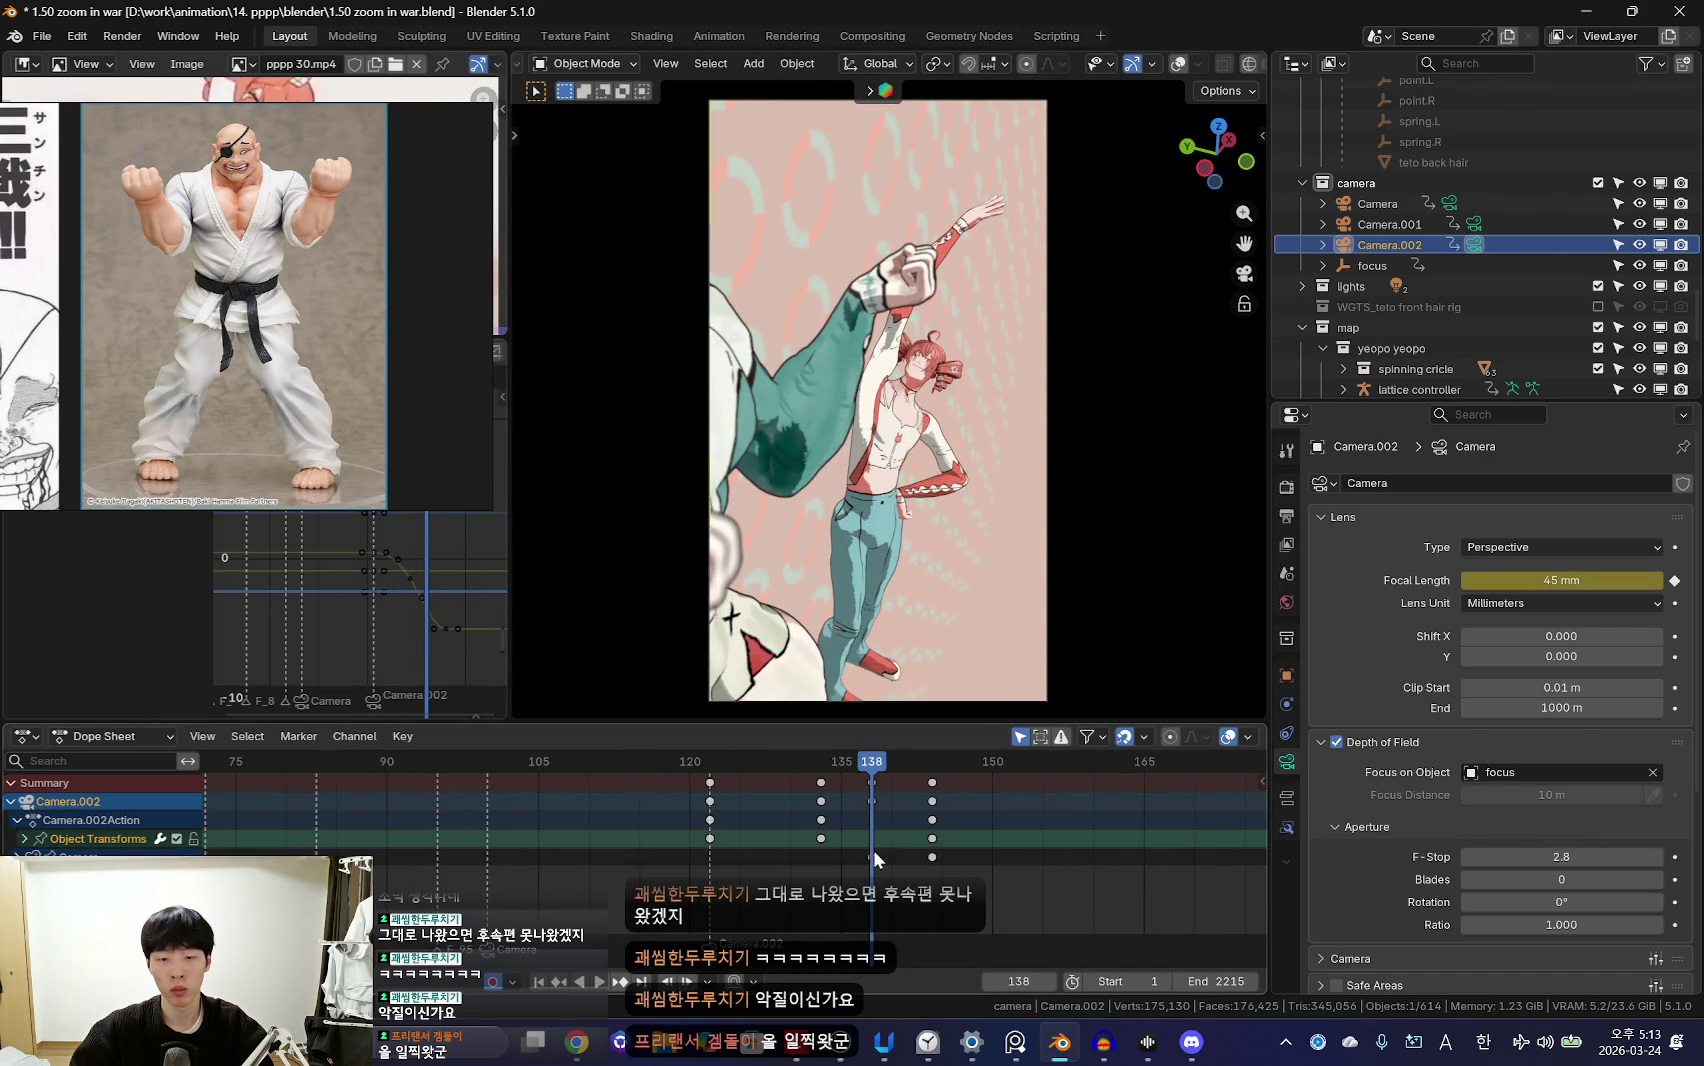
pyautogui.click(27, 841)
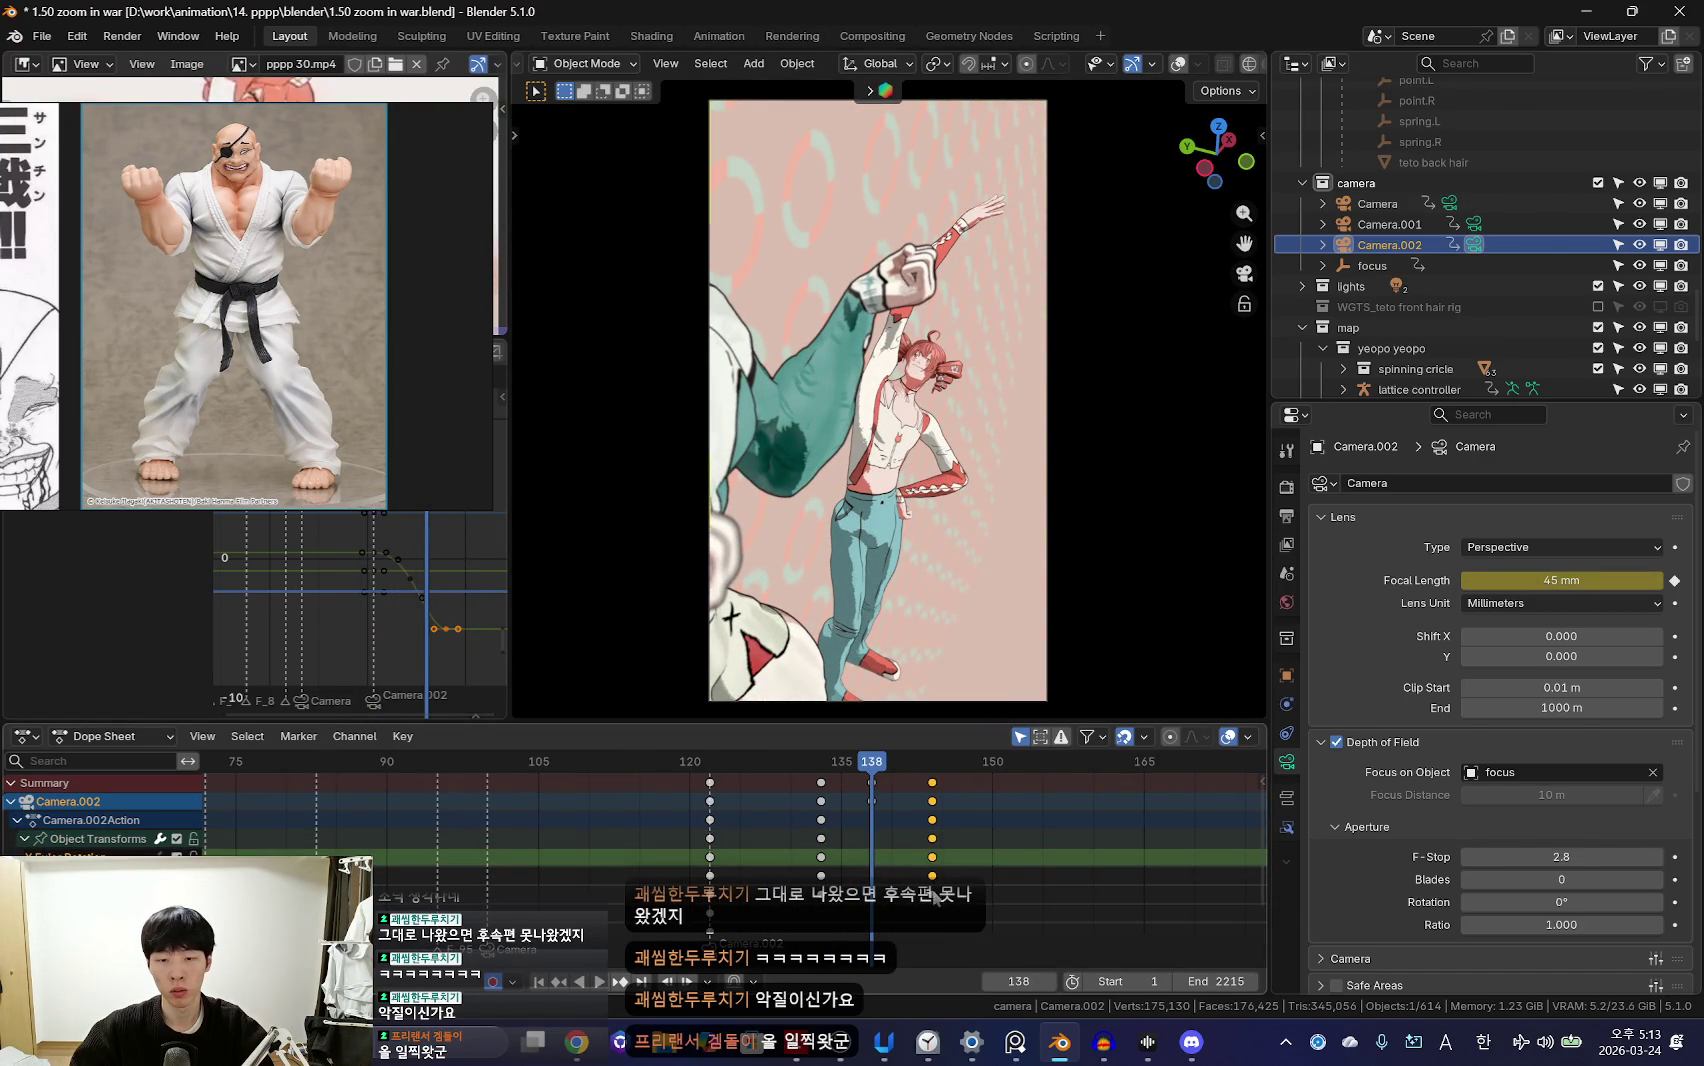
pyautogui.moveTo(872, 761); pyautogui.dragTo(958, 761)
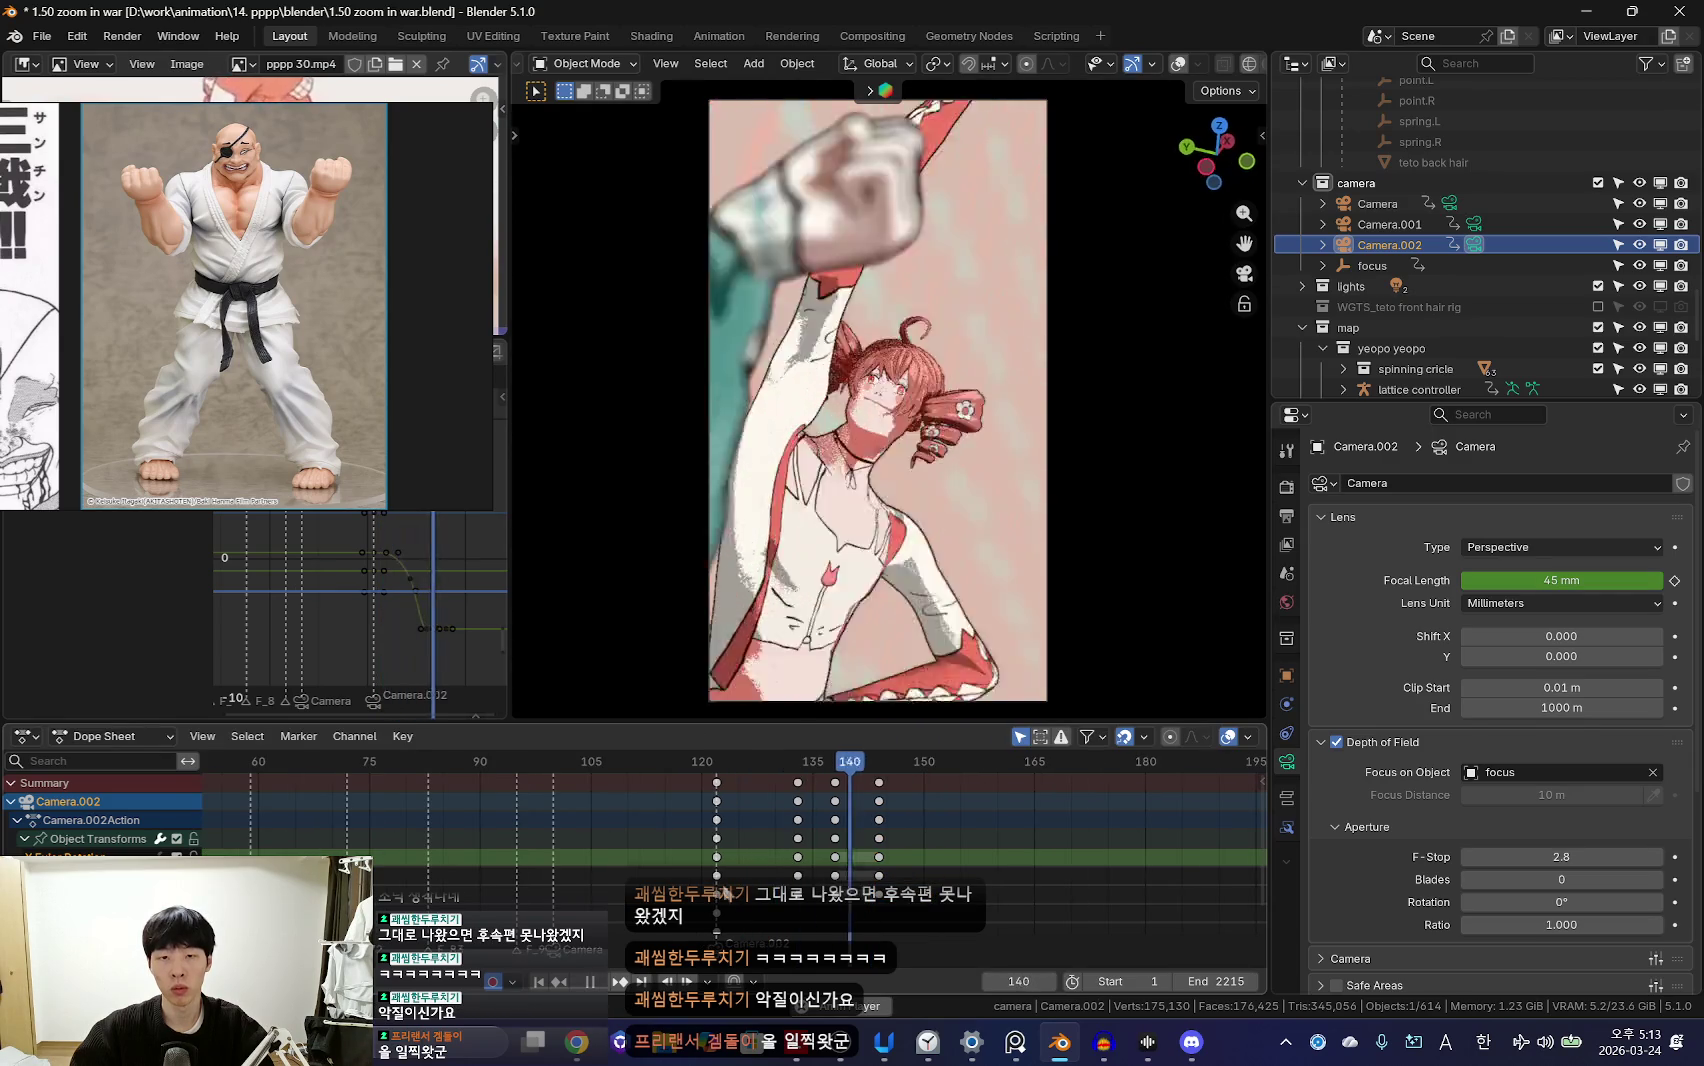
pyautogui.click(855, 849)
pyautogui.press('space')
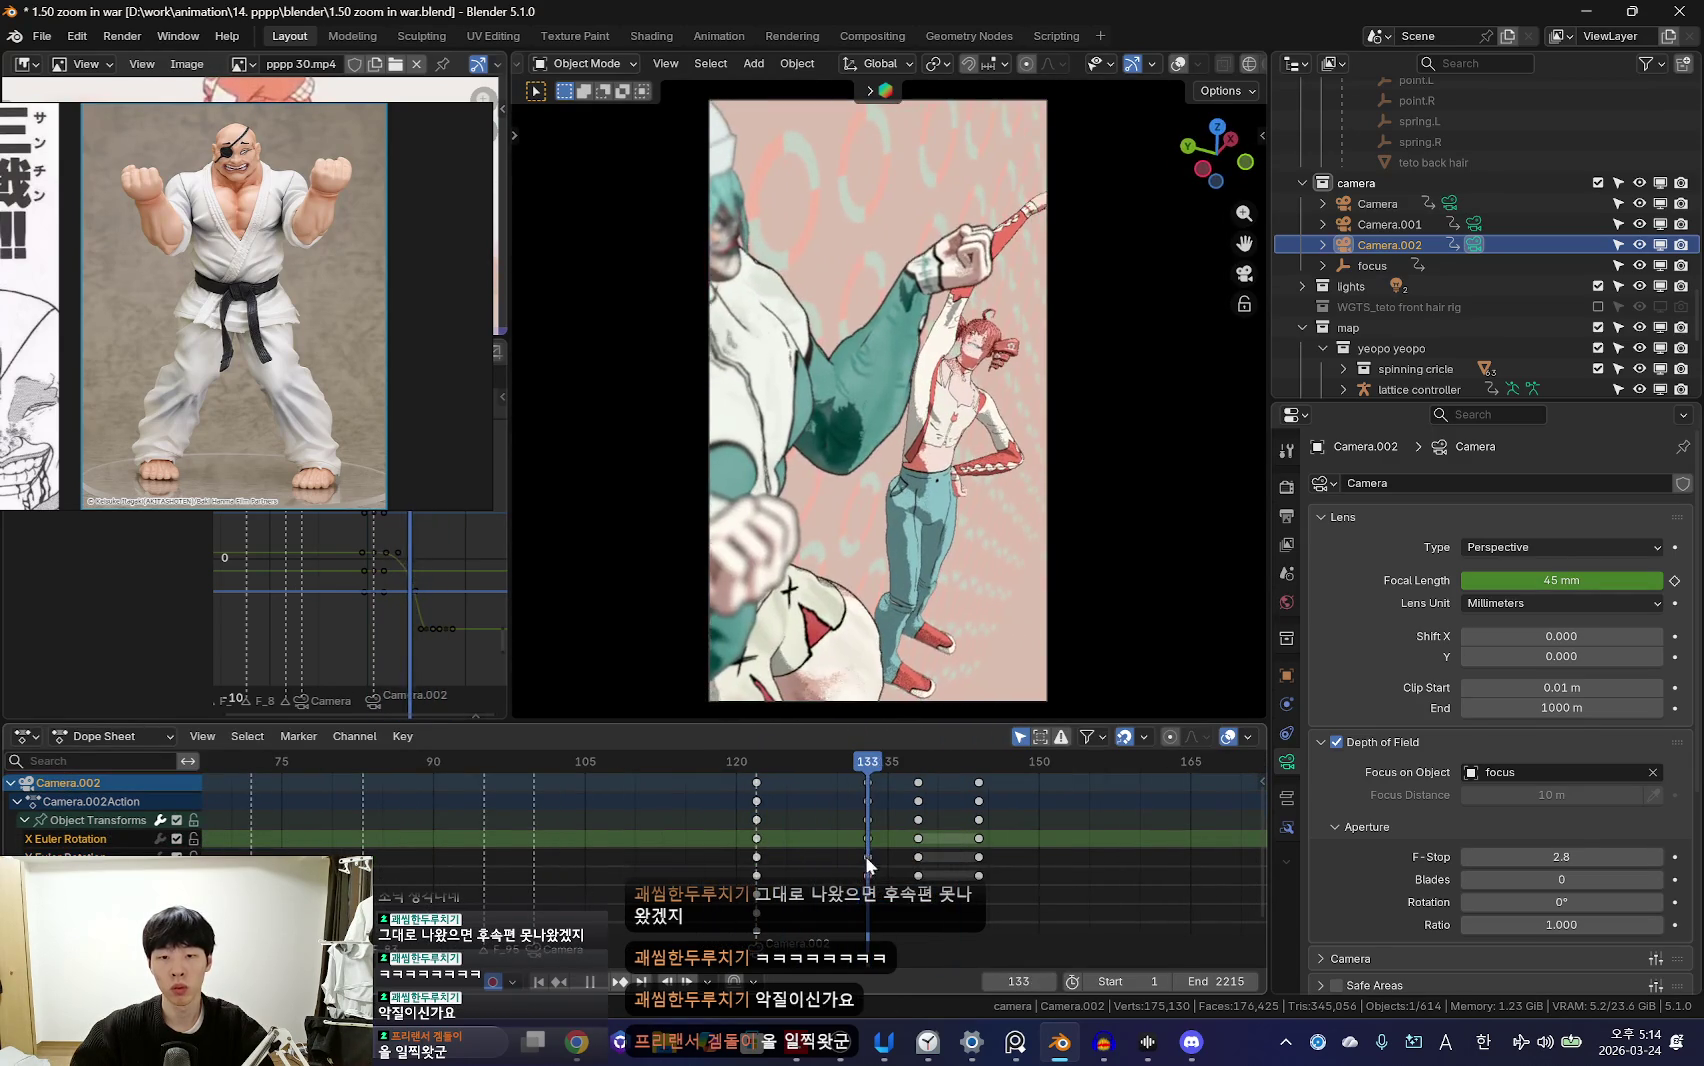
pyautogui.press('space')
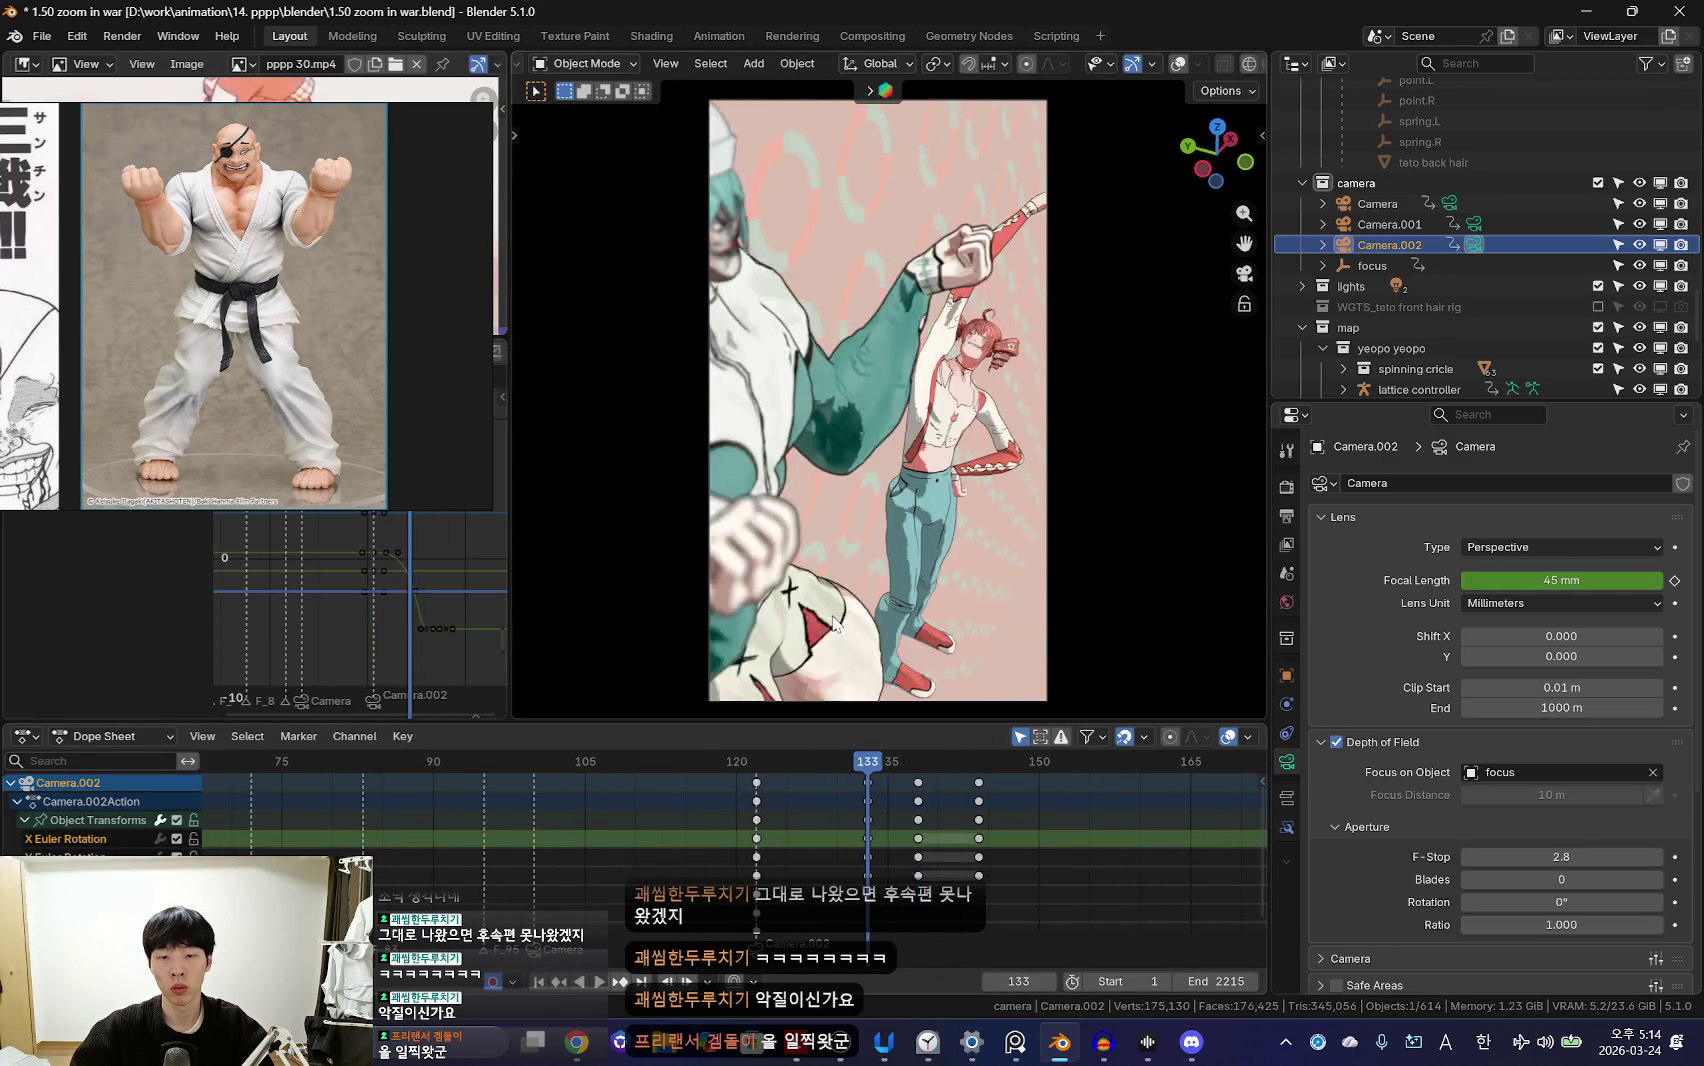
# Step: Tilt Camera.002 at frame 138 and key the new rotation
pyautogui.press('r')
pyautogui.press('r')
pyautogui.click(977, 707)
pyautogui.press('Down')
pyautogui.press('Up')
pyautogui.press('space')
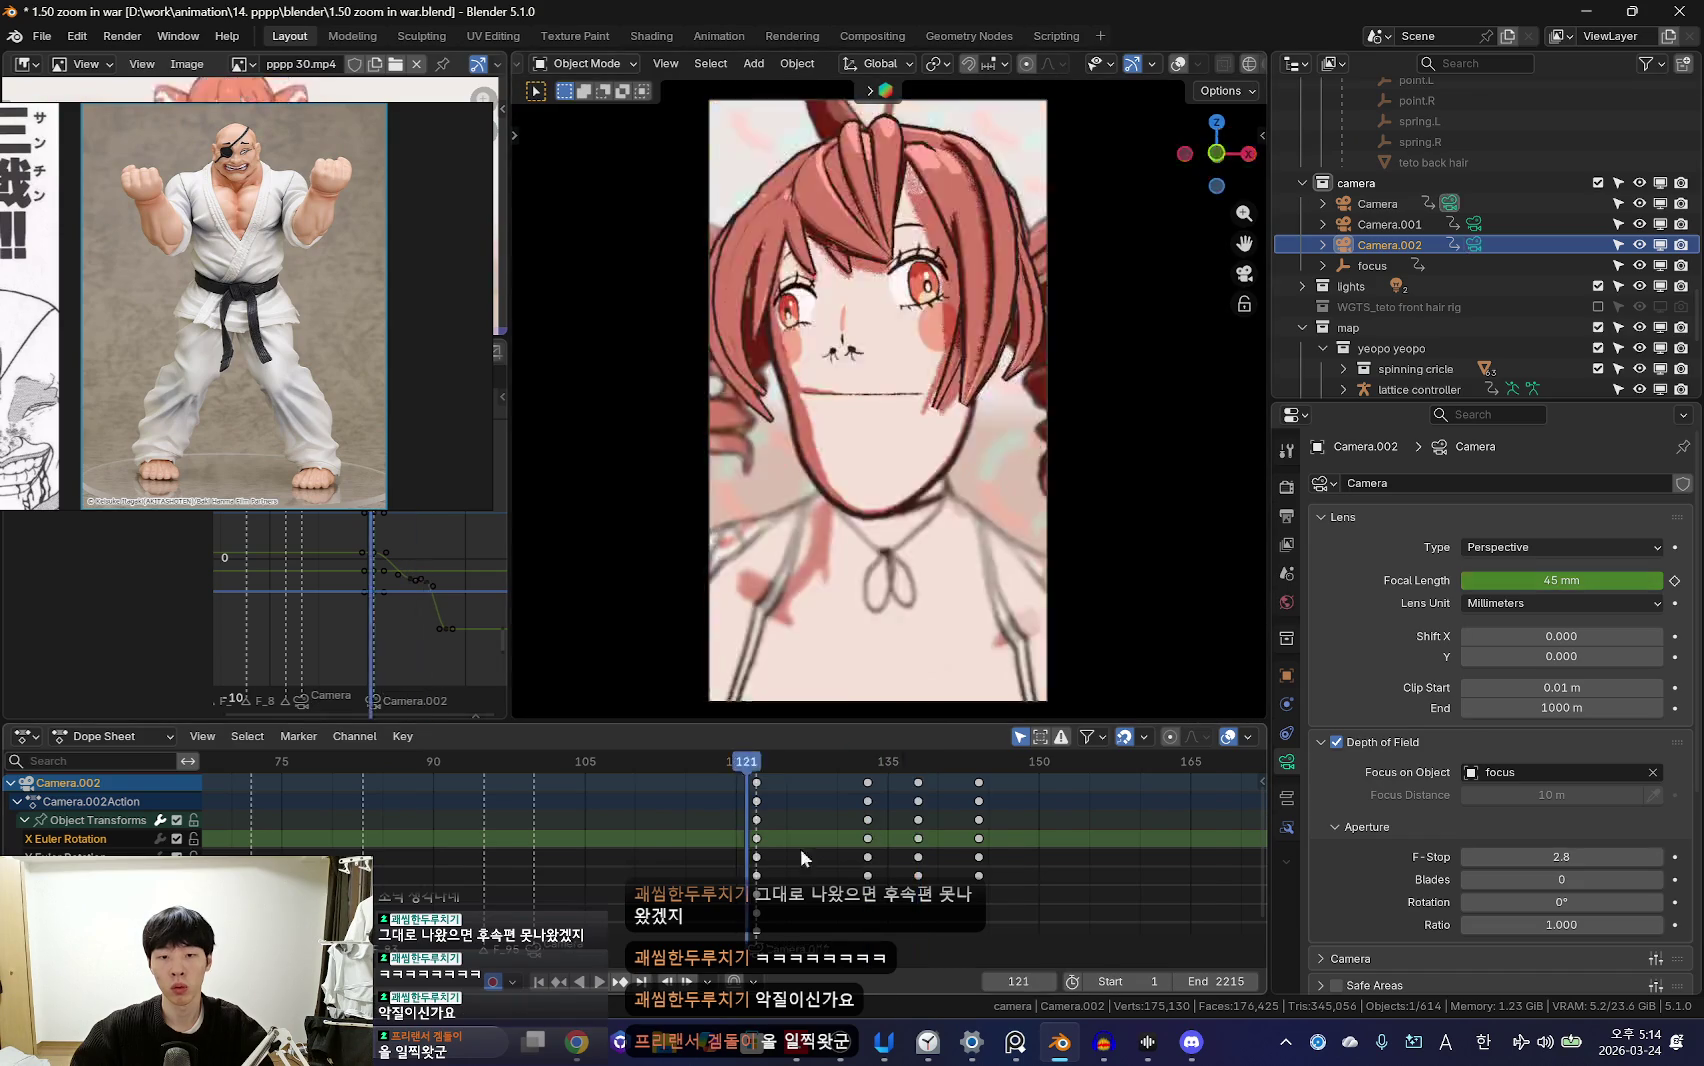
# Step: Preview the camera move repeatedly from frame 138
pyautogui.scroll(-2, 749, 835)
pyautogui.scroll(-4, 726, 813)
pyautogui.scroll(3, 880, 810)
pyautogui.scroll(3, 875, 828)
pyautogui.press('space')
pyautogui.press('Escape')
pyautogui.press('space')
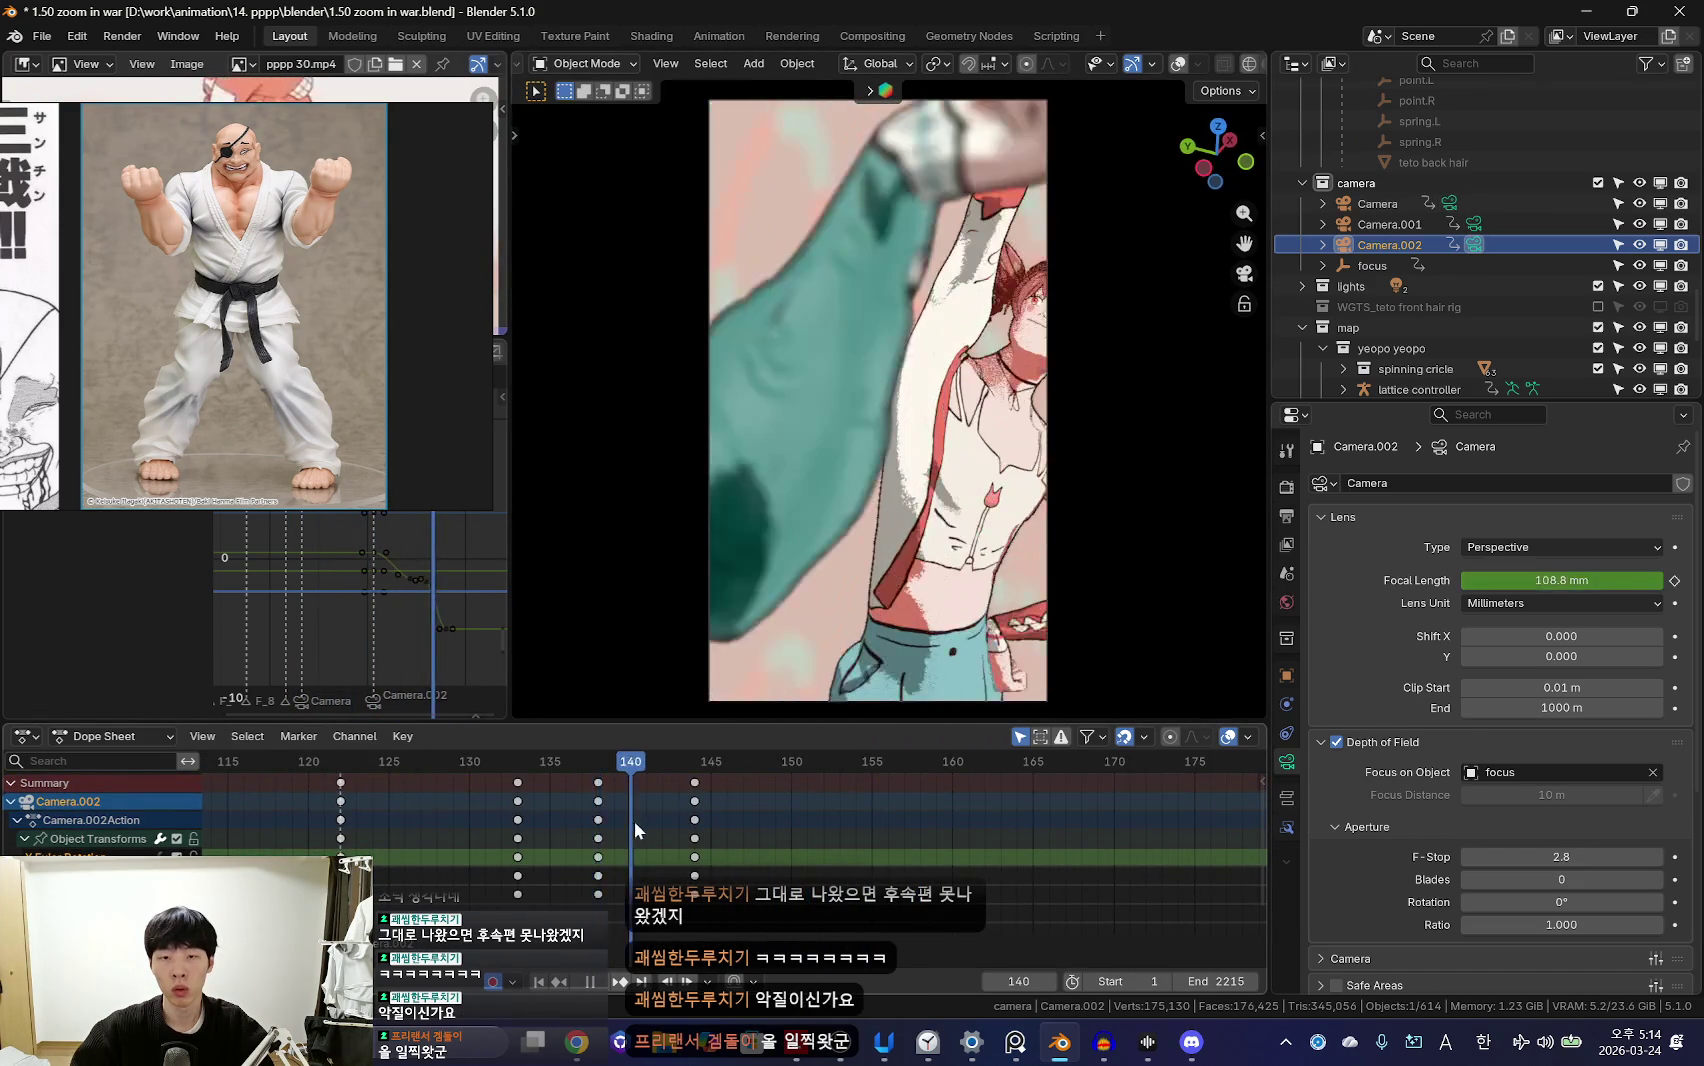
pyautogui.press('Escape')
pyautogui.press('space')
pyautogui.press('Escape')
pyautogui.scroll(2, 740, 800)
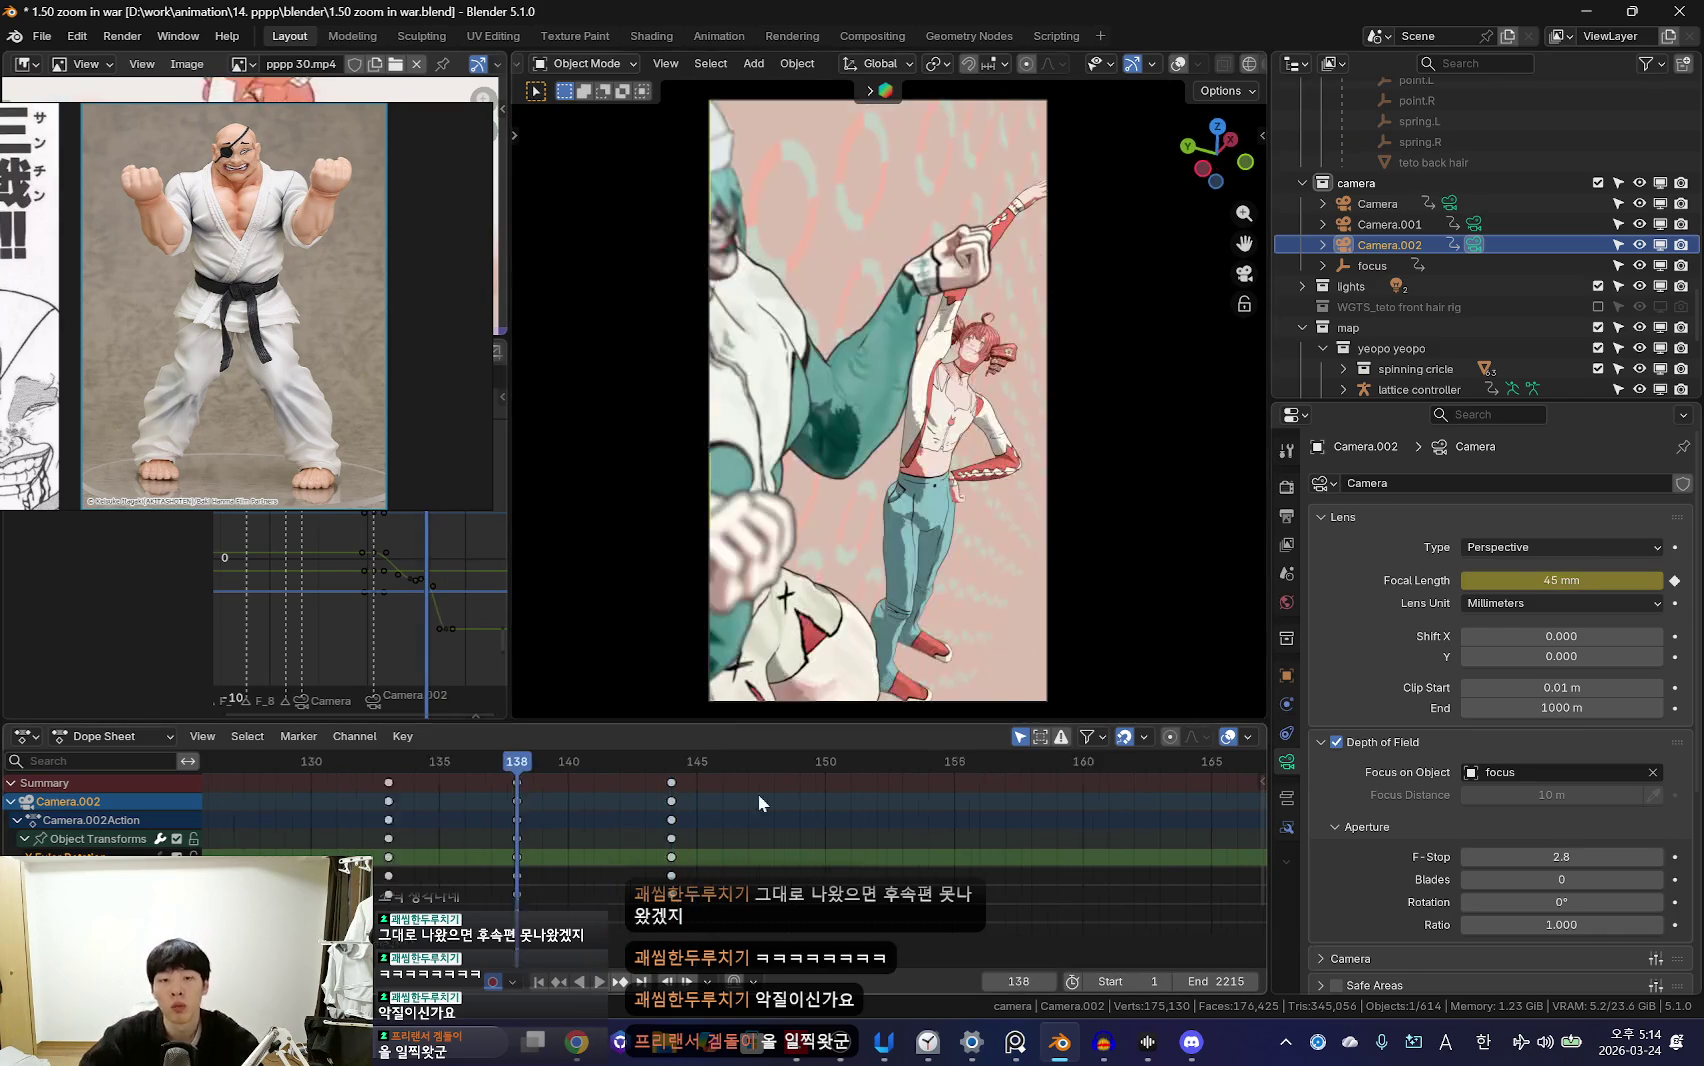
# Step: Tilt Camera.002 at frame 141, key it, and compare neighbouring keyframes
pyautogui.moveTo(517, 804); pyautogui.dragTo(584, 809)
pyautogui.press('r')
pyautogui.press('r')
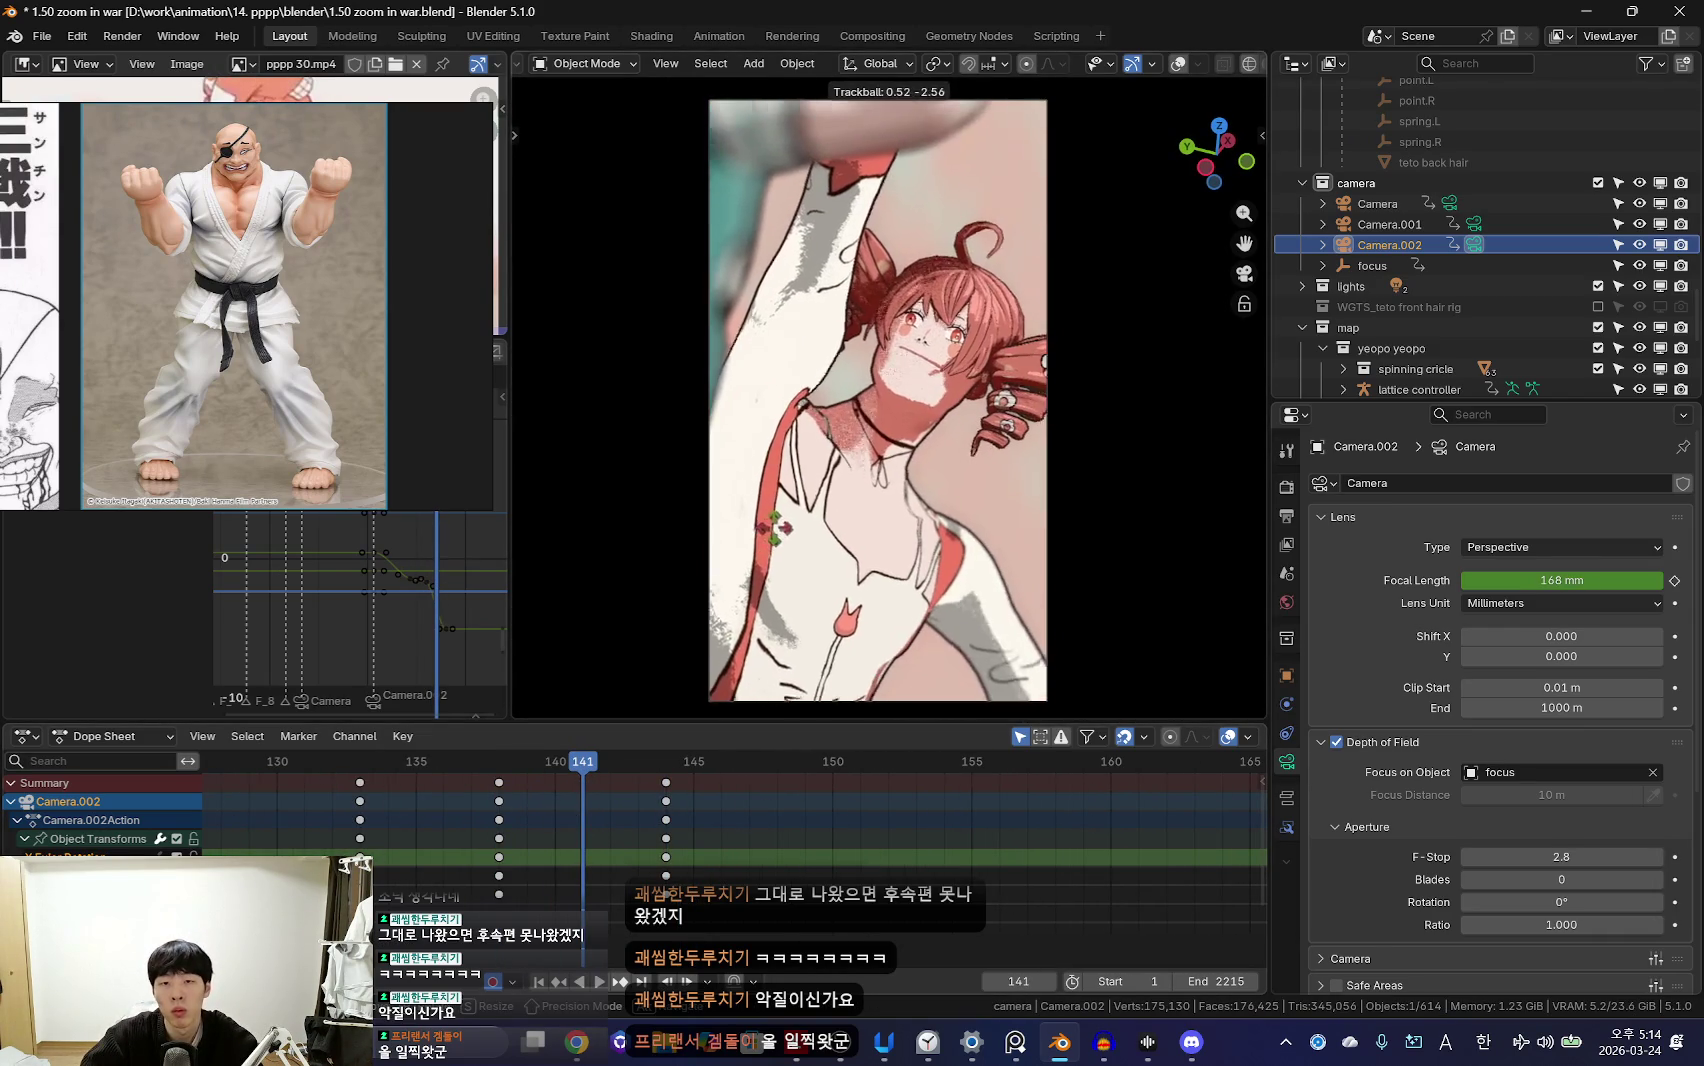
pyautogui.click(471, 813)
pyautogui.press('Down')
pyautogui.press('Up')
pyautogui.press('Up')
pyautogui.press('Down')
pyautogui.press('Up')
pyautogui.press('space')
# Step: Key a 291 mm focal-length punch-in onto the face and review it
pyautogui.scroll(-2, 614, 845)
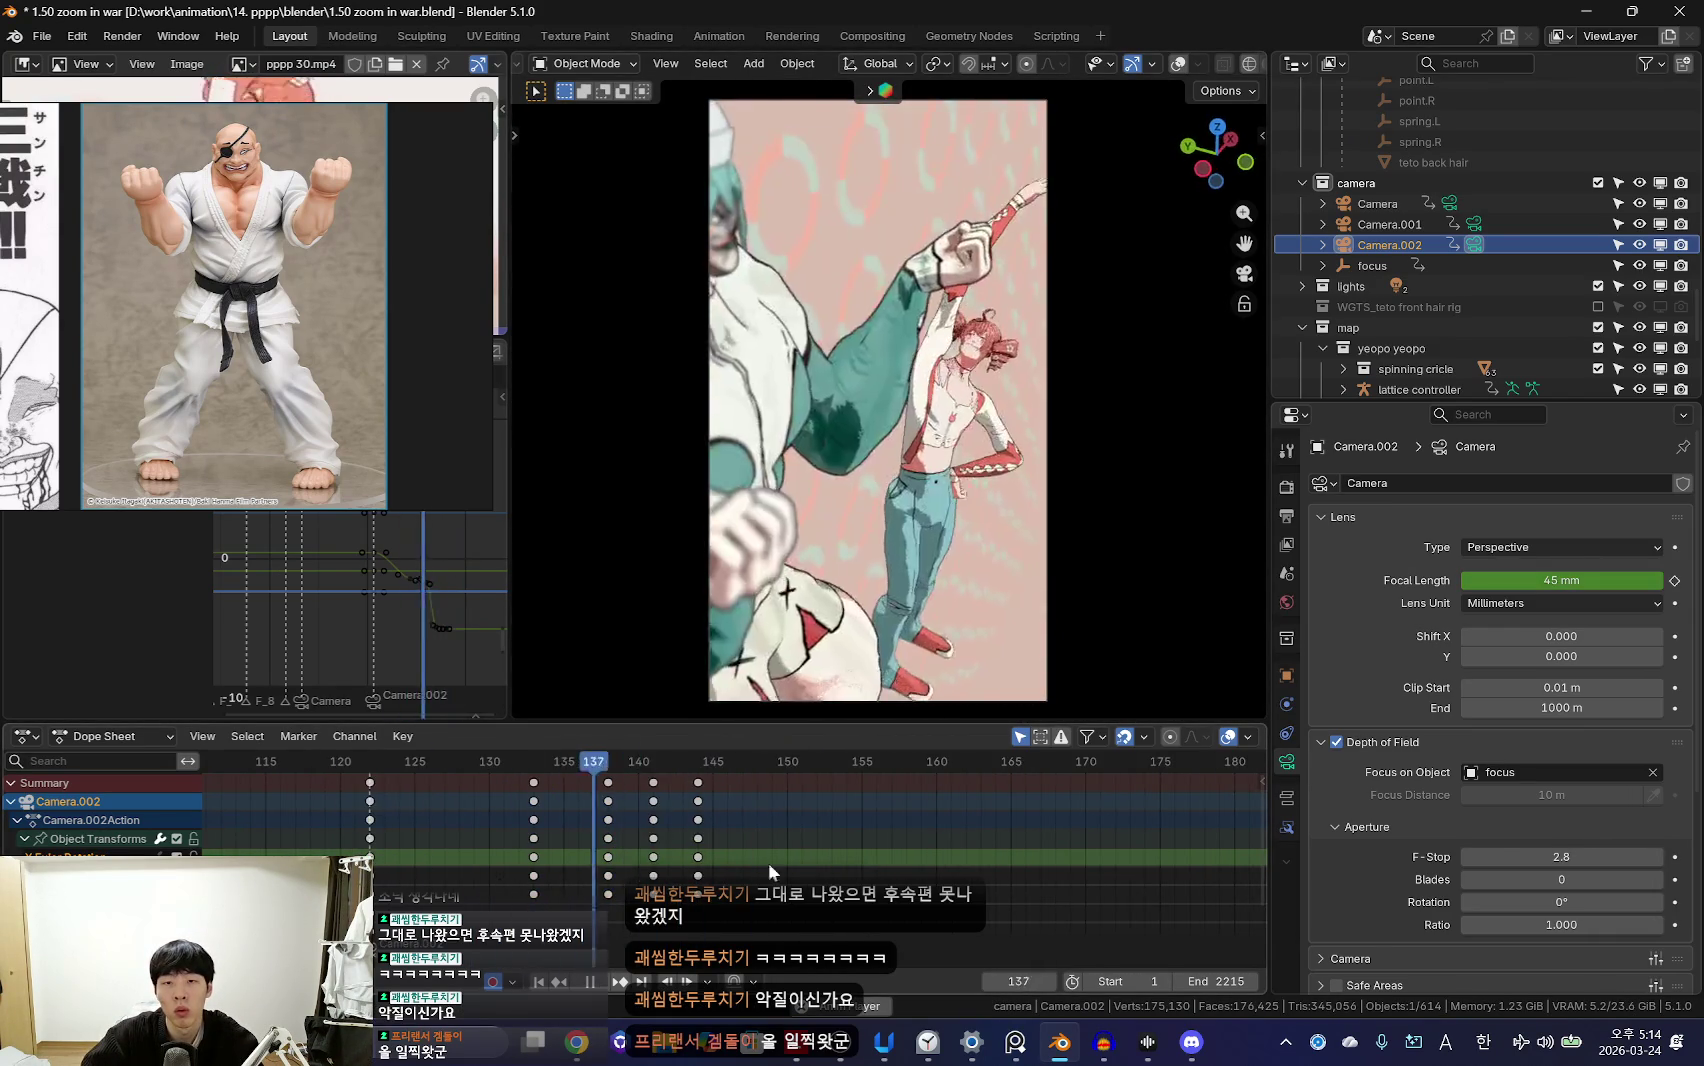
pyautogui.press('i')
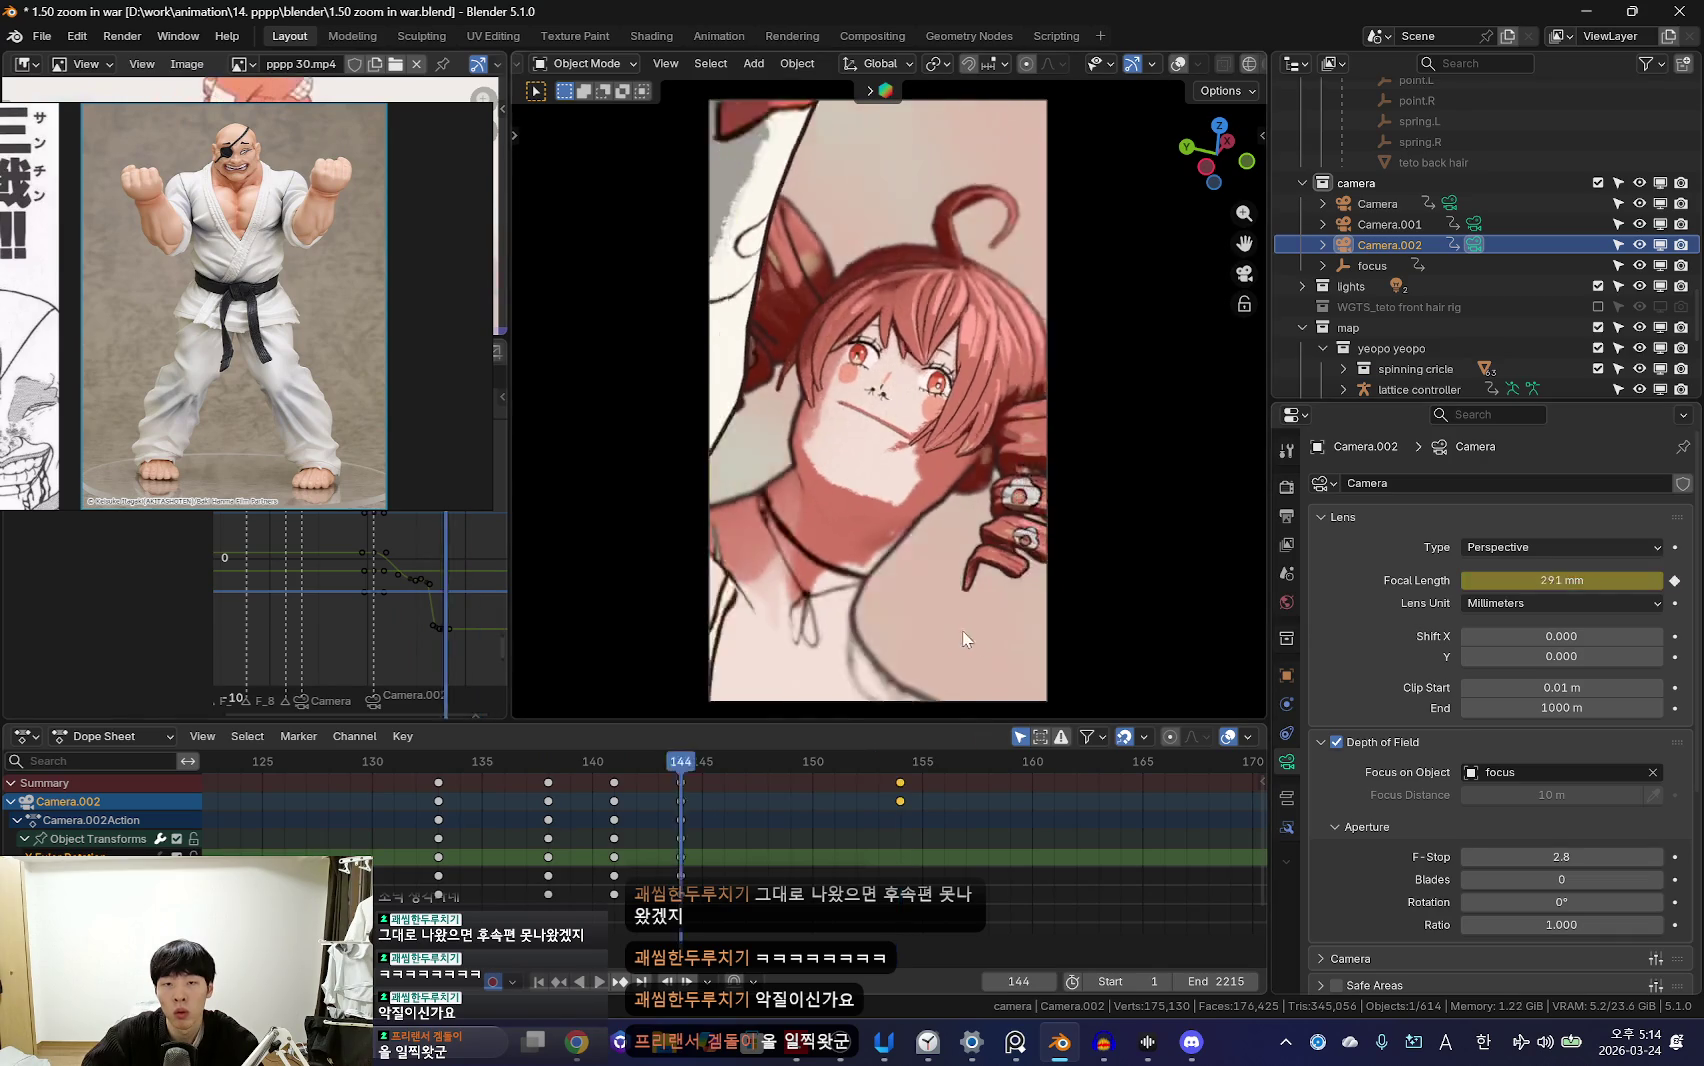
pyautogui.scroll(-2, 777, 857)
pyautogui.keyDown('alt'); pyautogui.scroll(-10, 710, 825); pyautogui.keyUp('alt')
pyautogui.press('space')
pyautogui.keyDown('alt'); pyautogui.scroll(20, 550, 825); pyautogui.keyUp('alt')
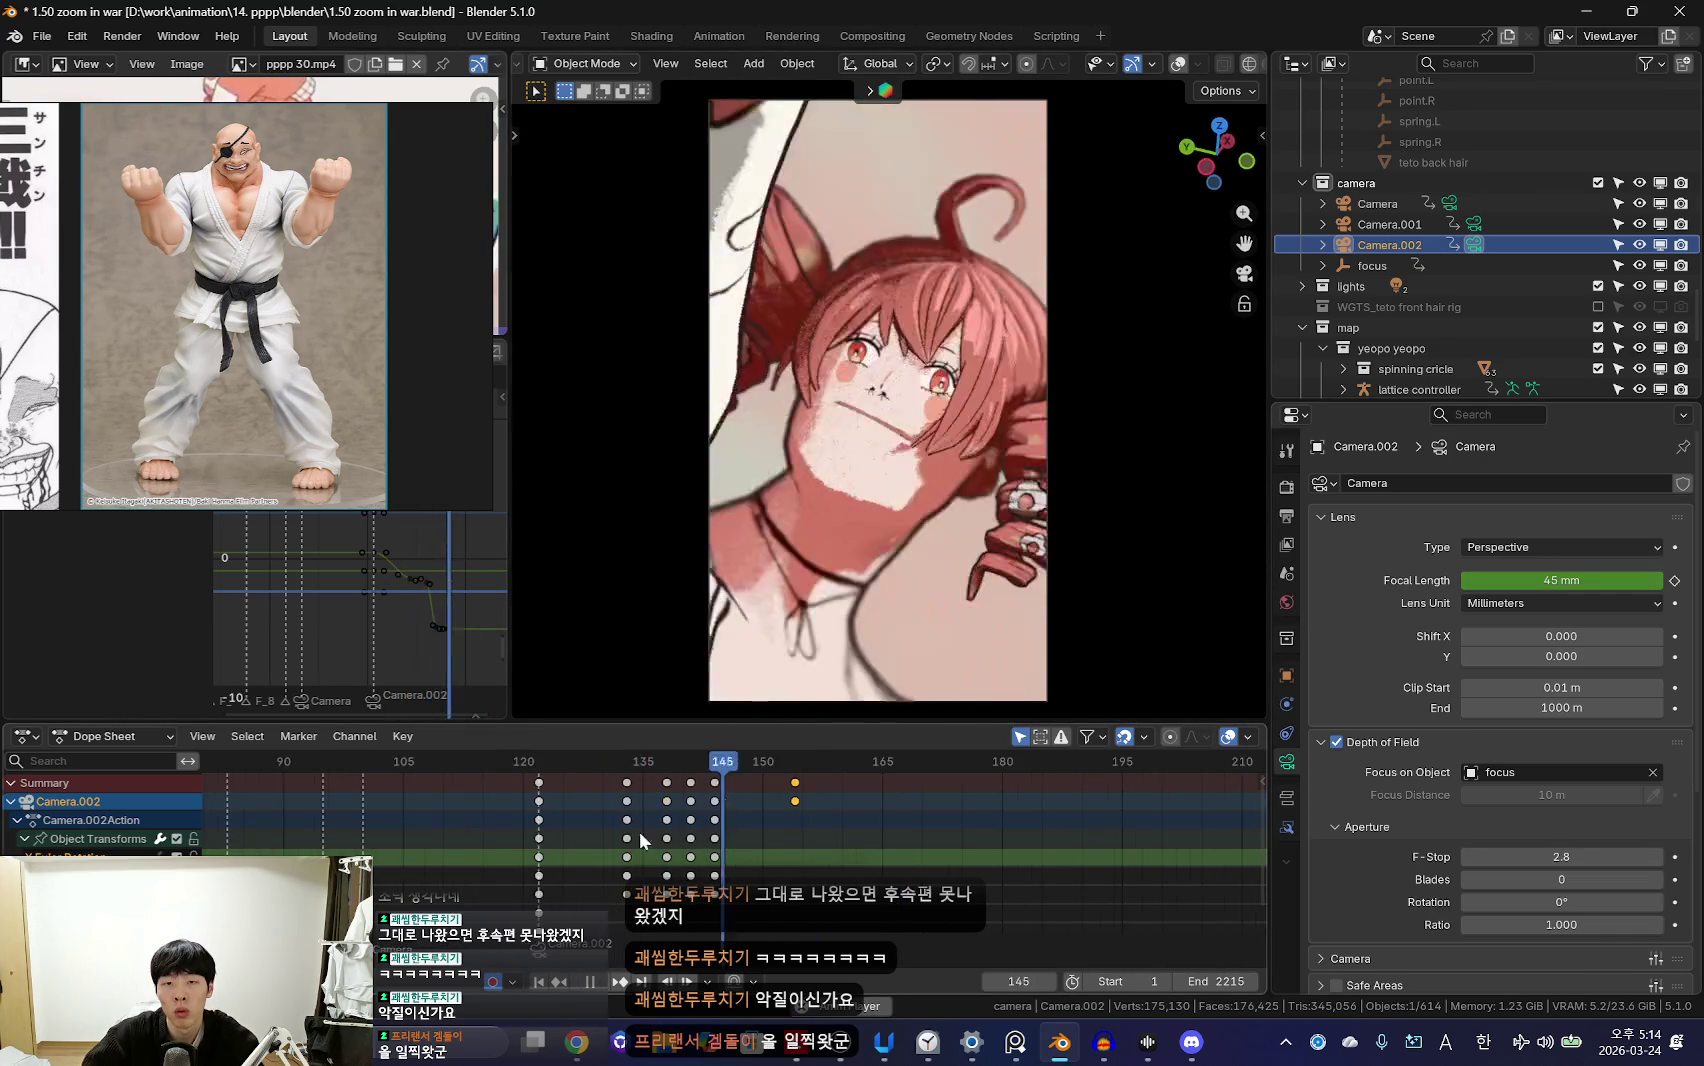
pyautogui.keyDown('alt'); pyautogui.scroll(-15, 662, 828); pyautogui.keyUp('alt')
pyautogui.keyDown('alt'); pyautogui.scroll(12, 547, 837); pyautogui.keyUp('alt')
pyautogui.scroll(-2, 620, 808)
pyautogui.keyDown('alt'); pyautogui.scroll(2, 620, 818); pyautogui.keyUp('alt')
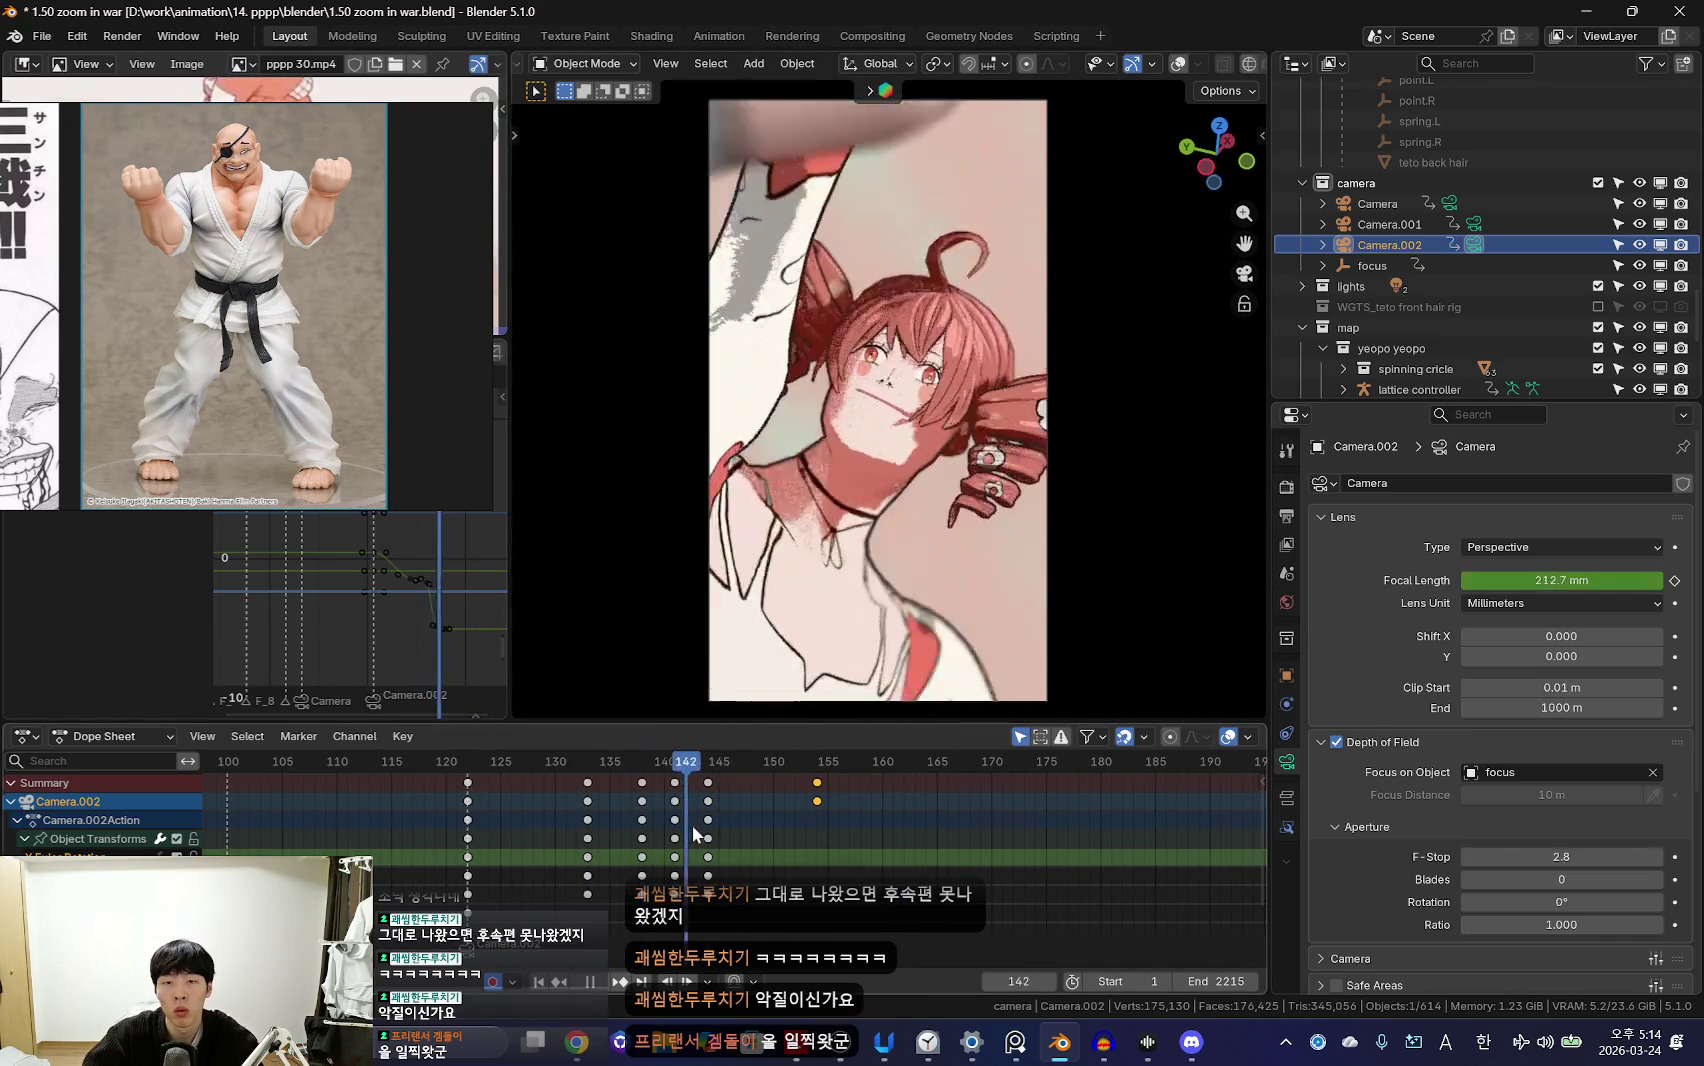
pyautogui.click(883, 493)
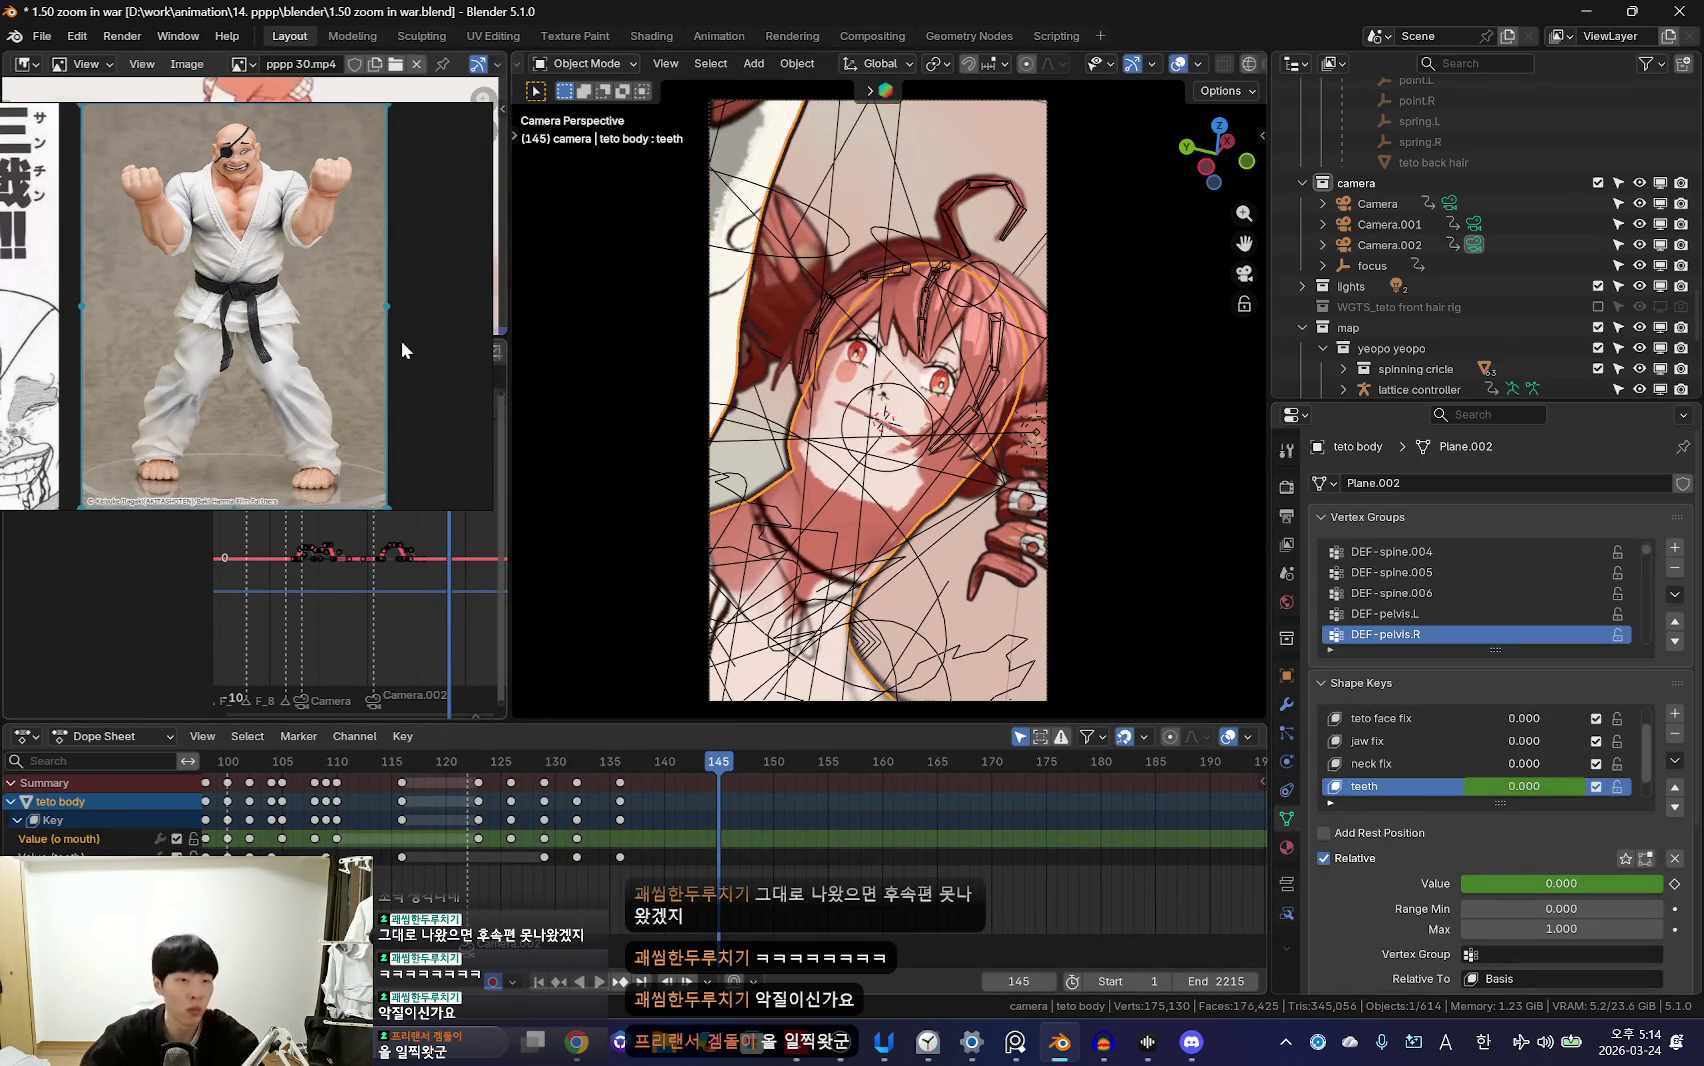
# Step: Switch the Graph Editor area to the Shader Editor showing Teto's material nodes
pyautogui.moveTo(409, 358); pyautogui.dragTo(660, 423)
pyautogui.click(22, 351)
pyautogui.click(113, 521)
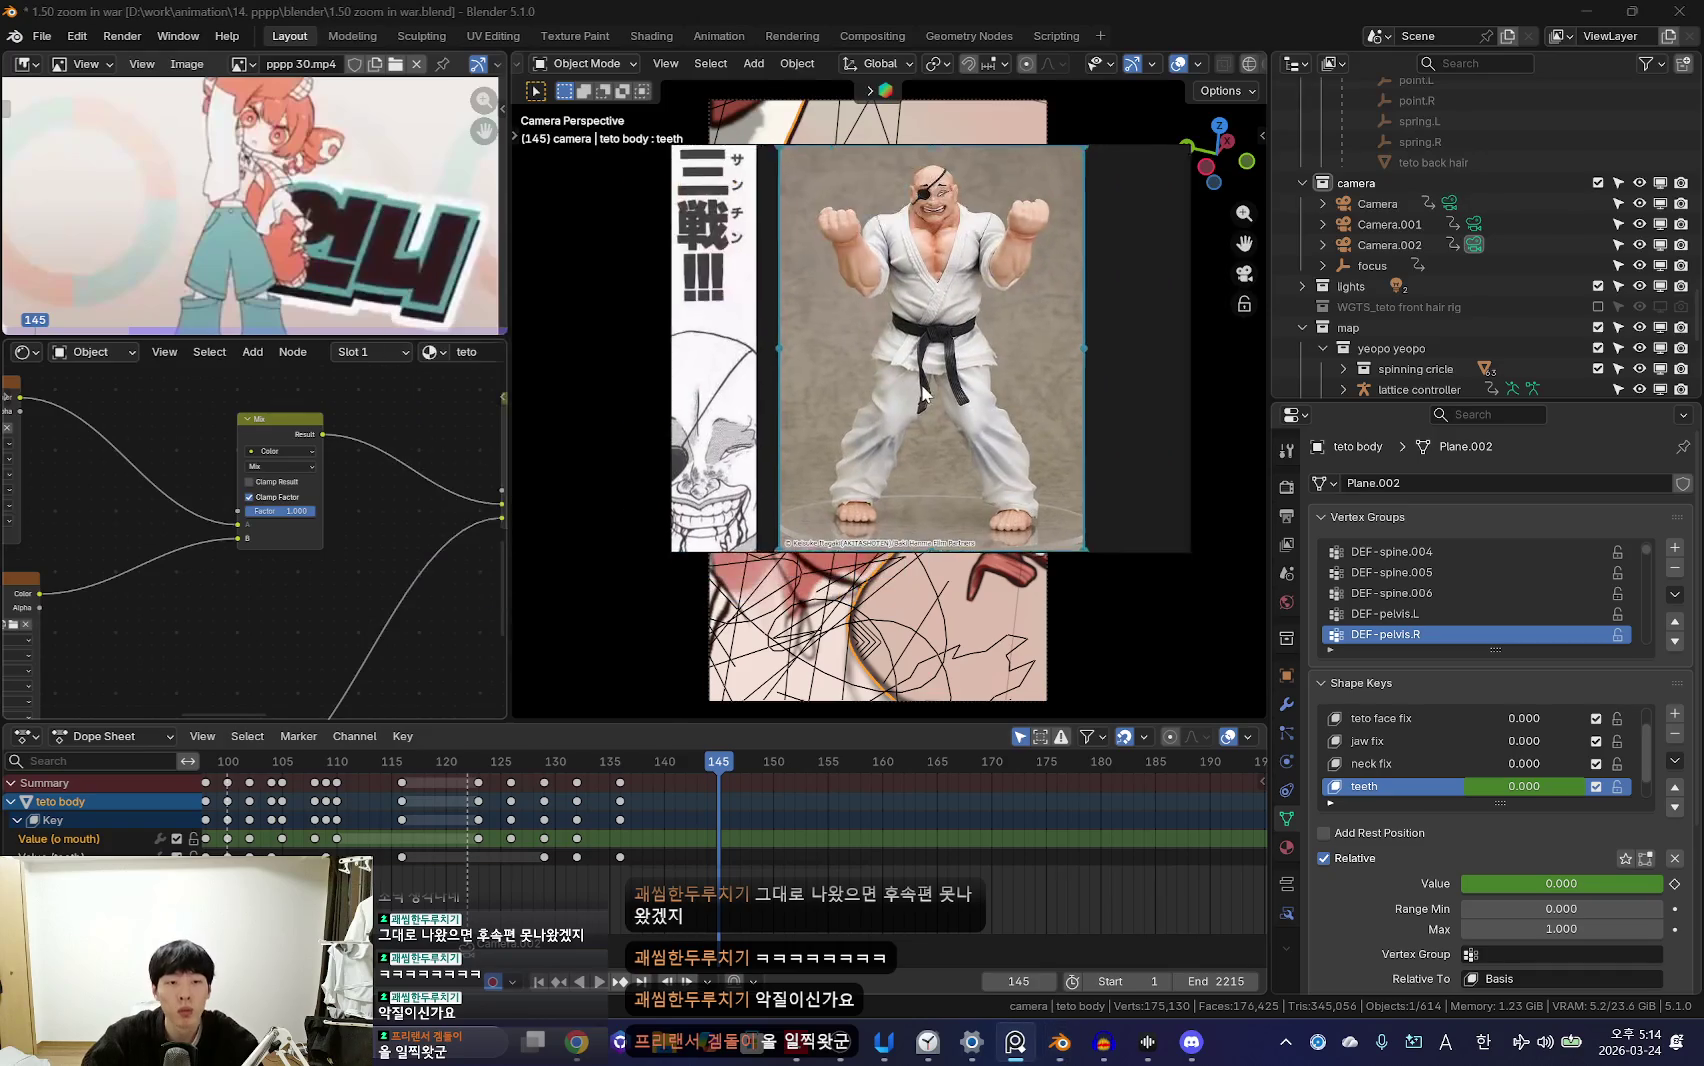
pyautogui.moveTo(800, 420); pyautogui.dragTo(100, 262)
pyautogui.scroll(3, 280, 510)
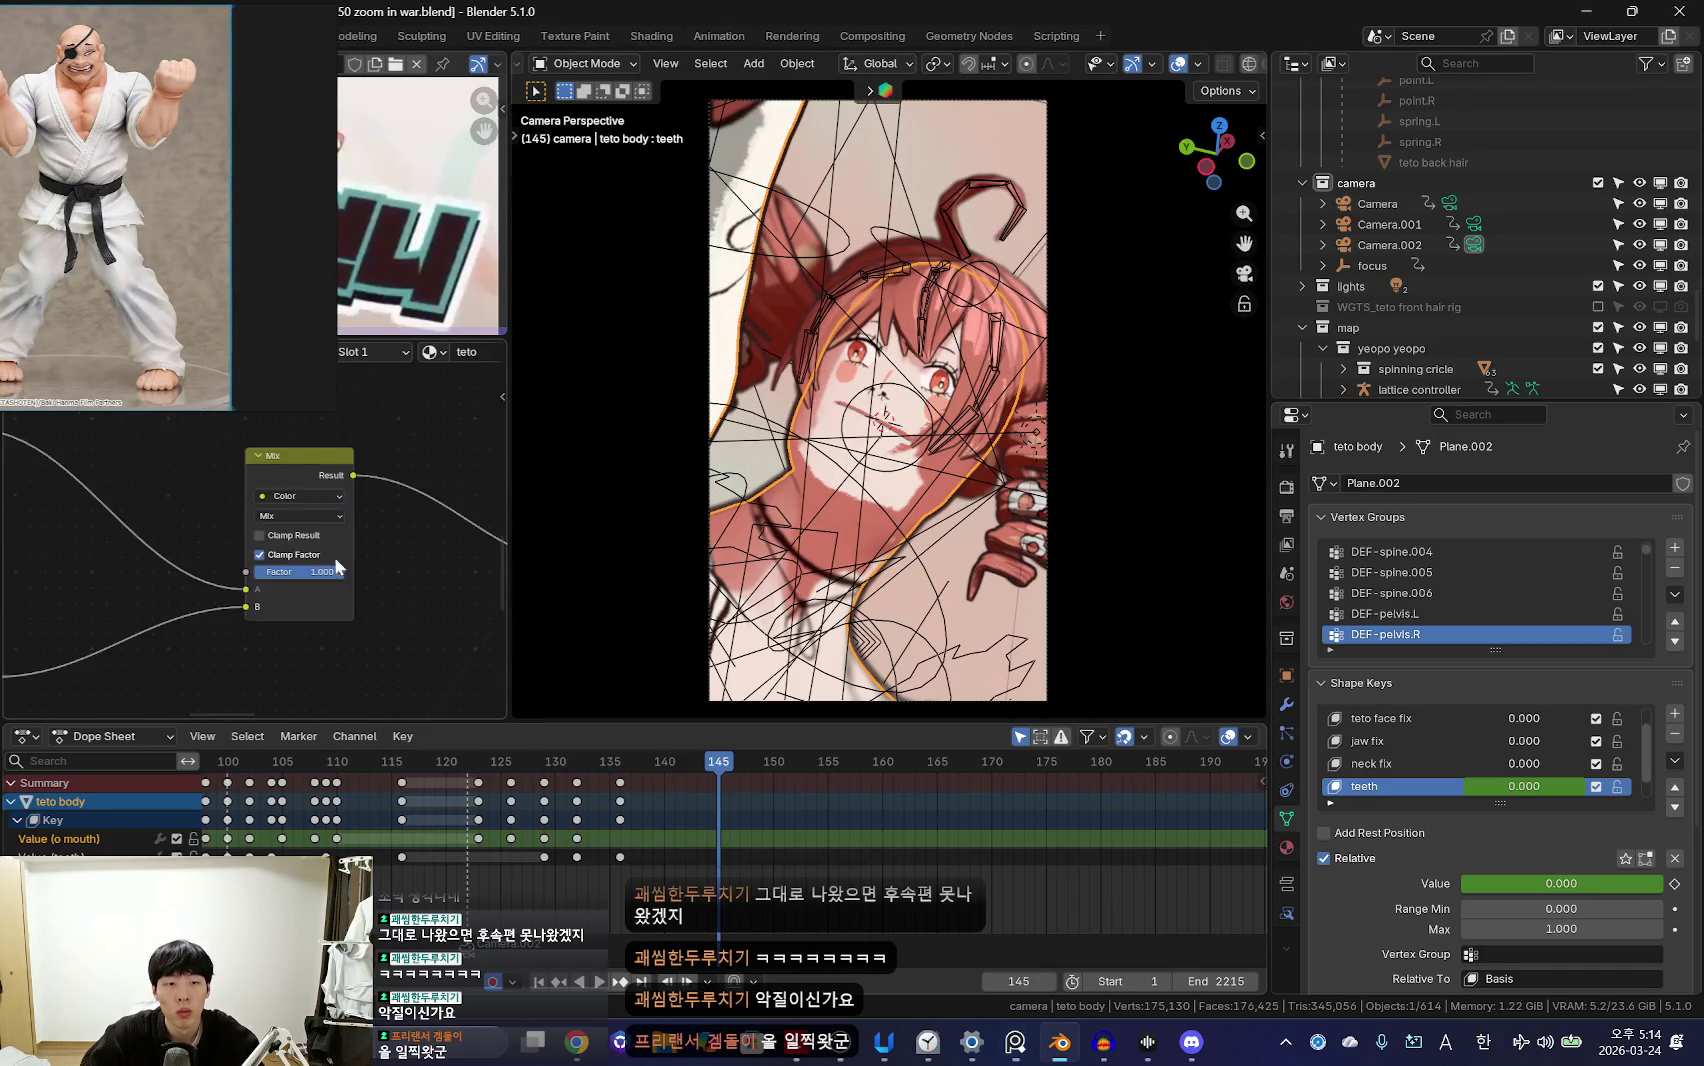
pyautogui.scroll(2, 628, 800)
# Step: Zoom the node tree to the Mix node while replaying the shot from frame 138
pyautogui.press('Down')
pyautogui.press('space')
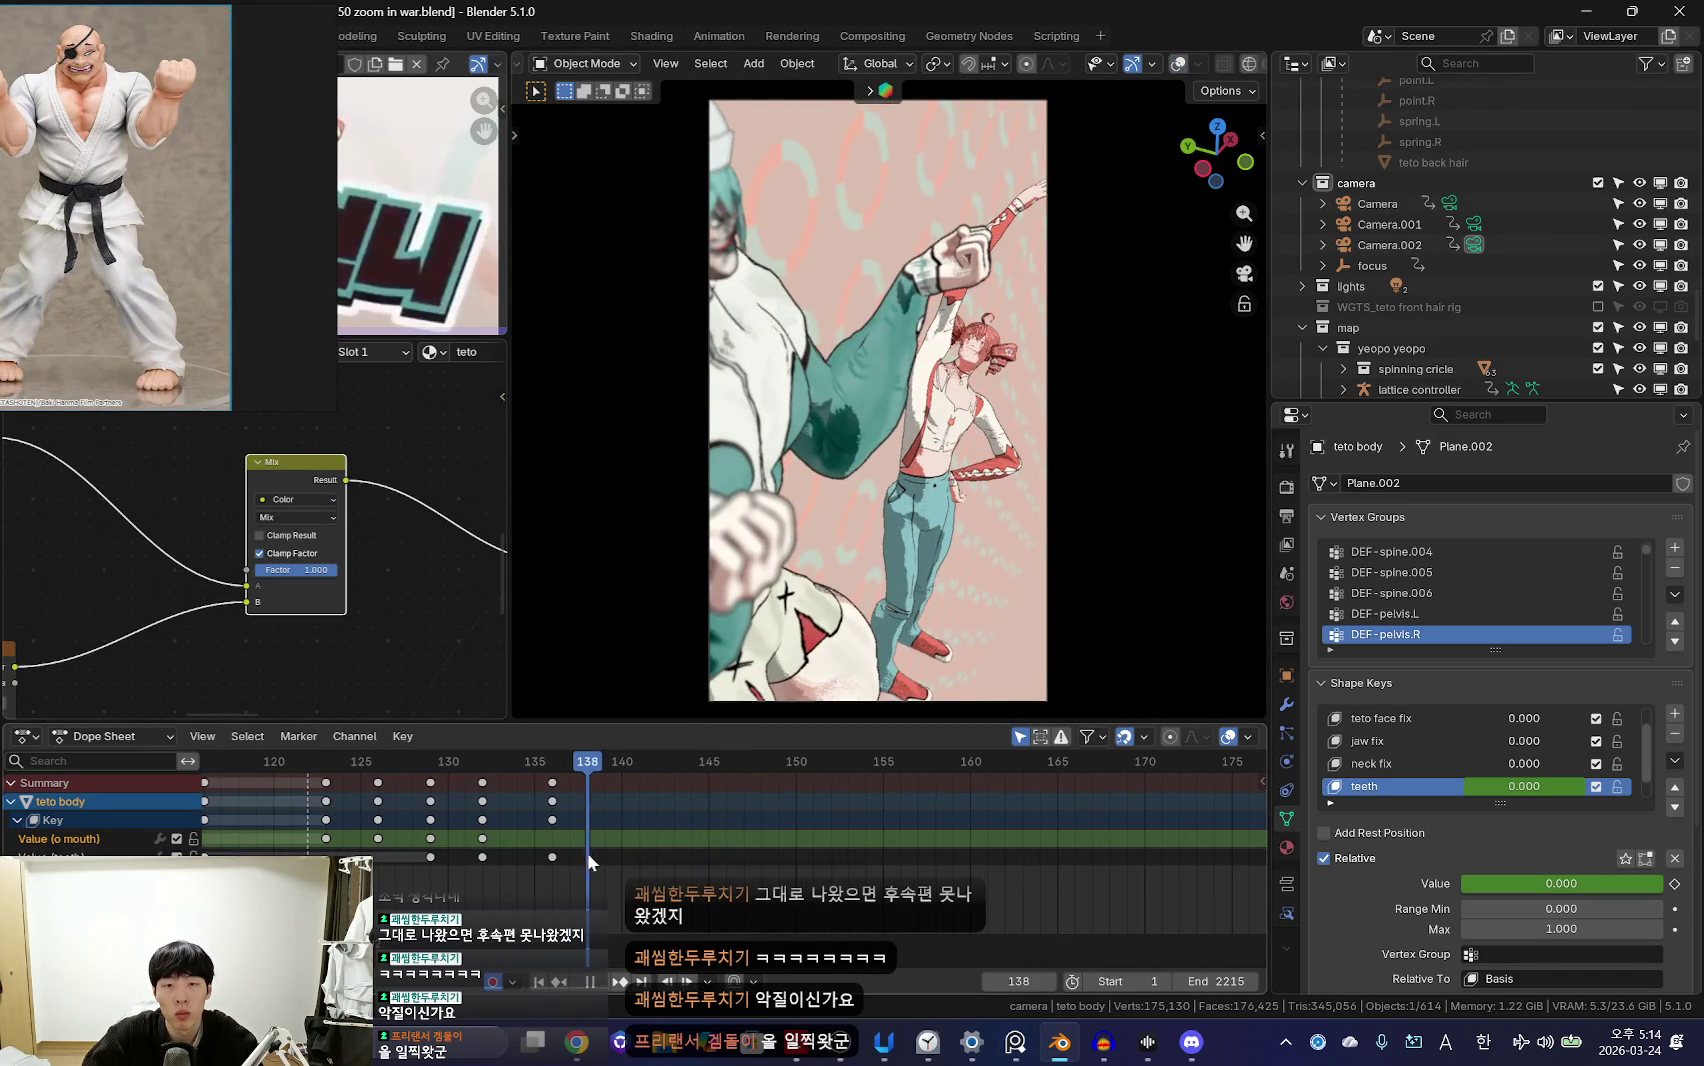
pyautogui.scroll(2, 680, 837)
pyautogui.scroll(2, 407, 849)
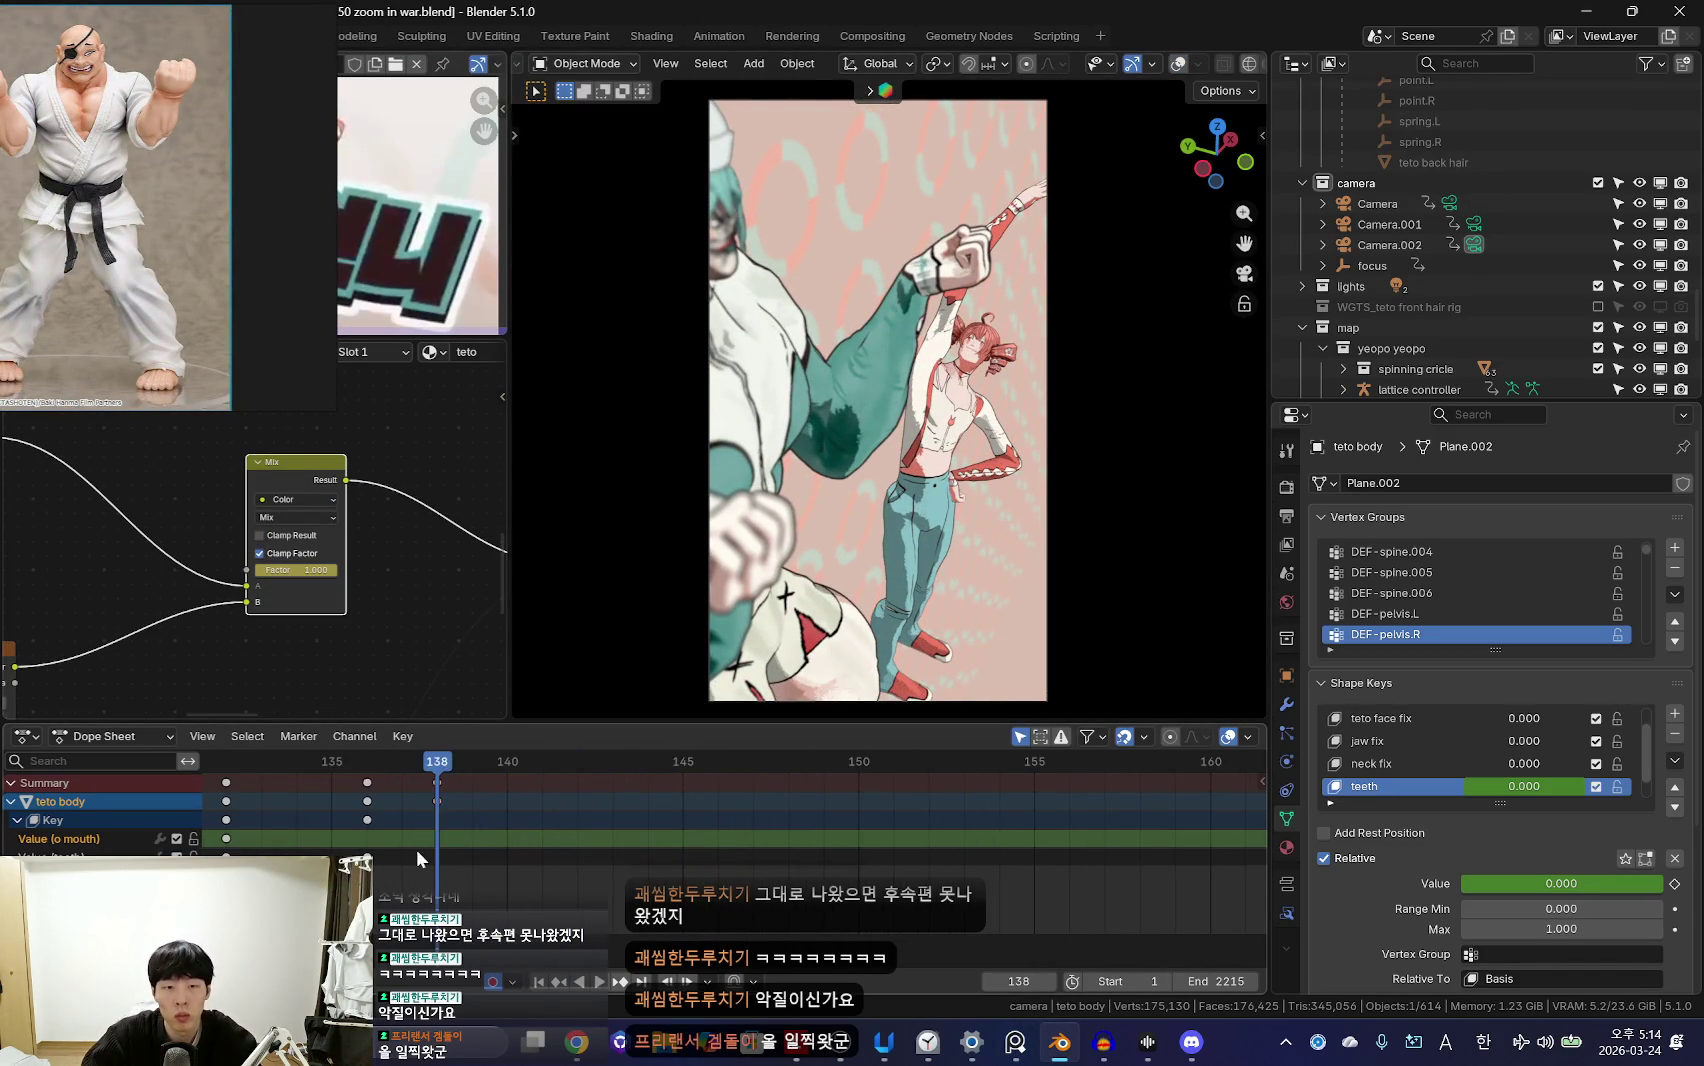
pyautogui.press('space')
pyautogui.press('space')
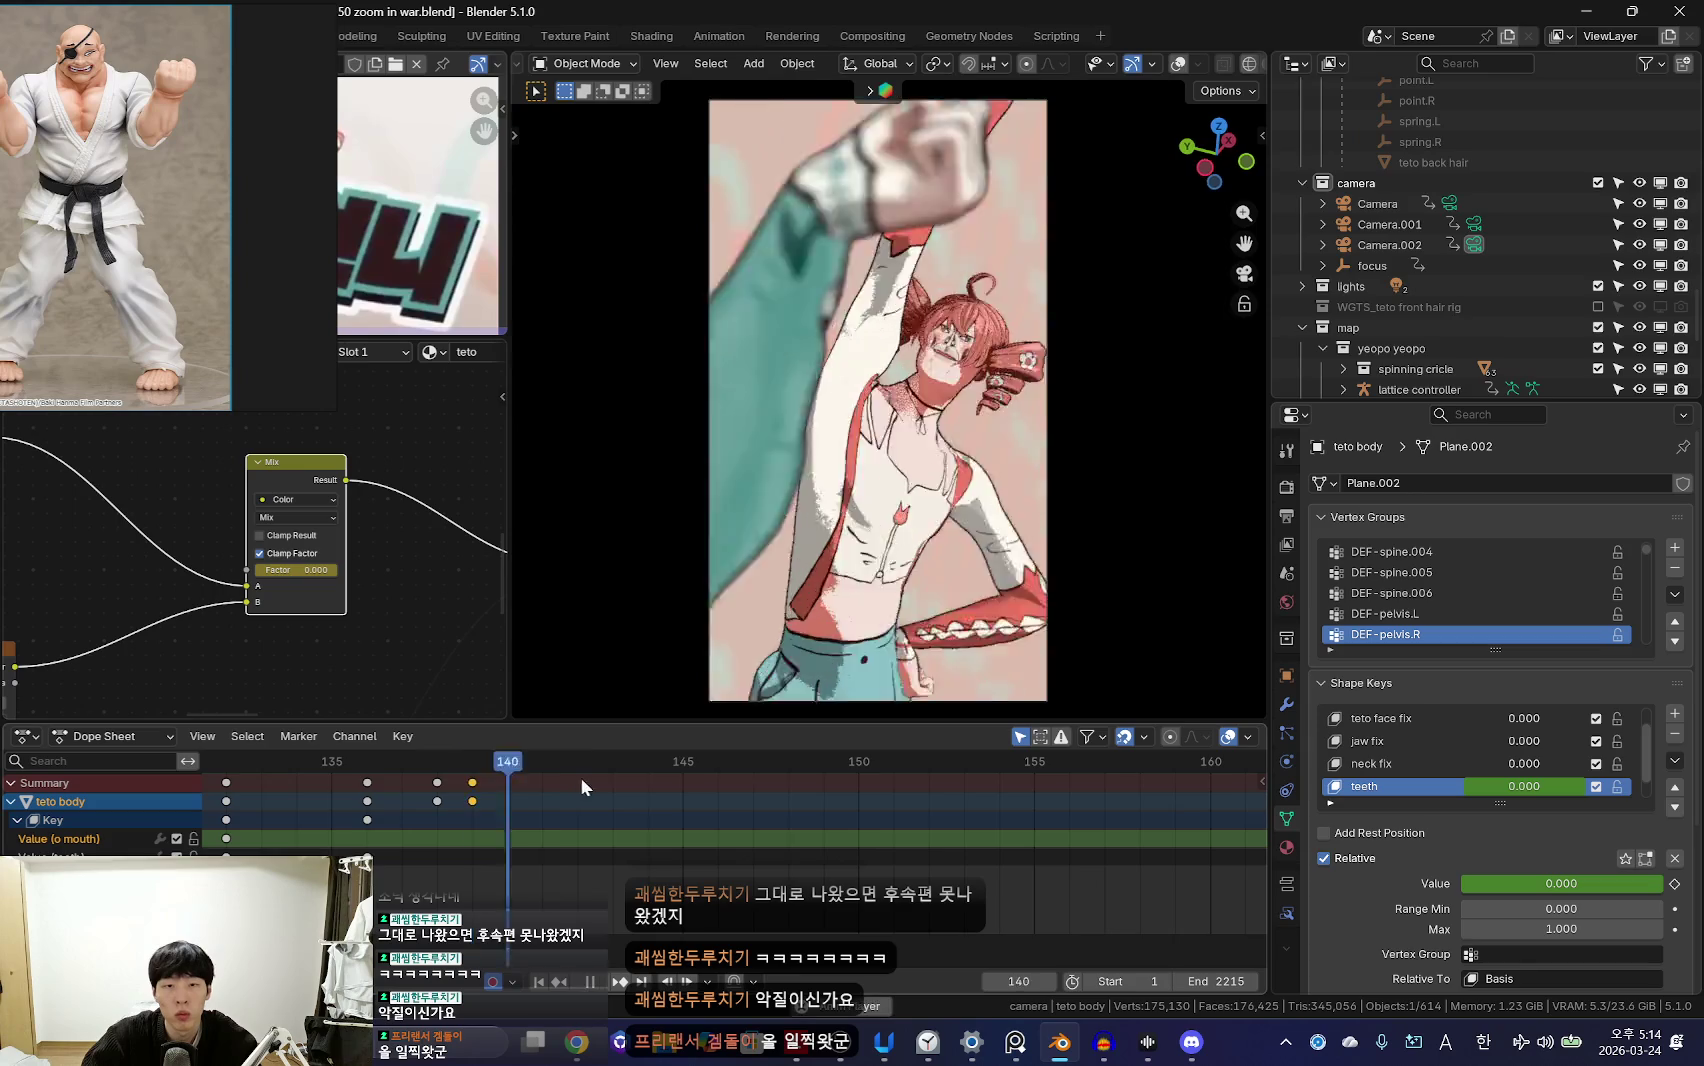
pyautogui.scroll(-4, 491, 845)
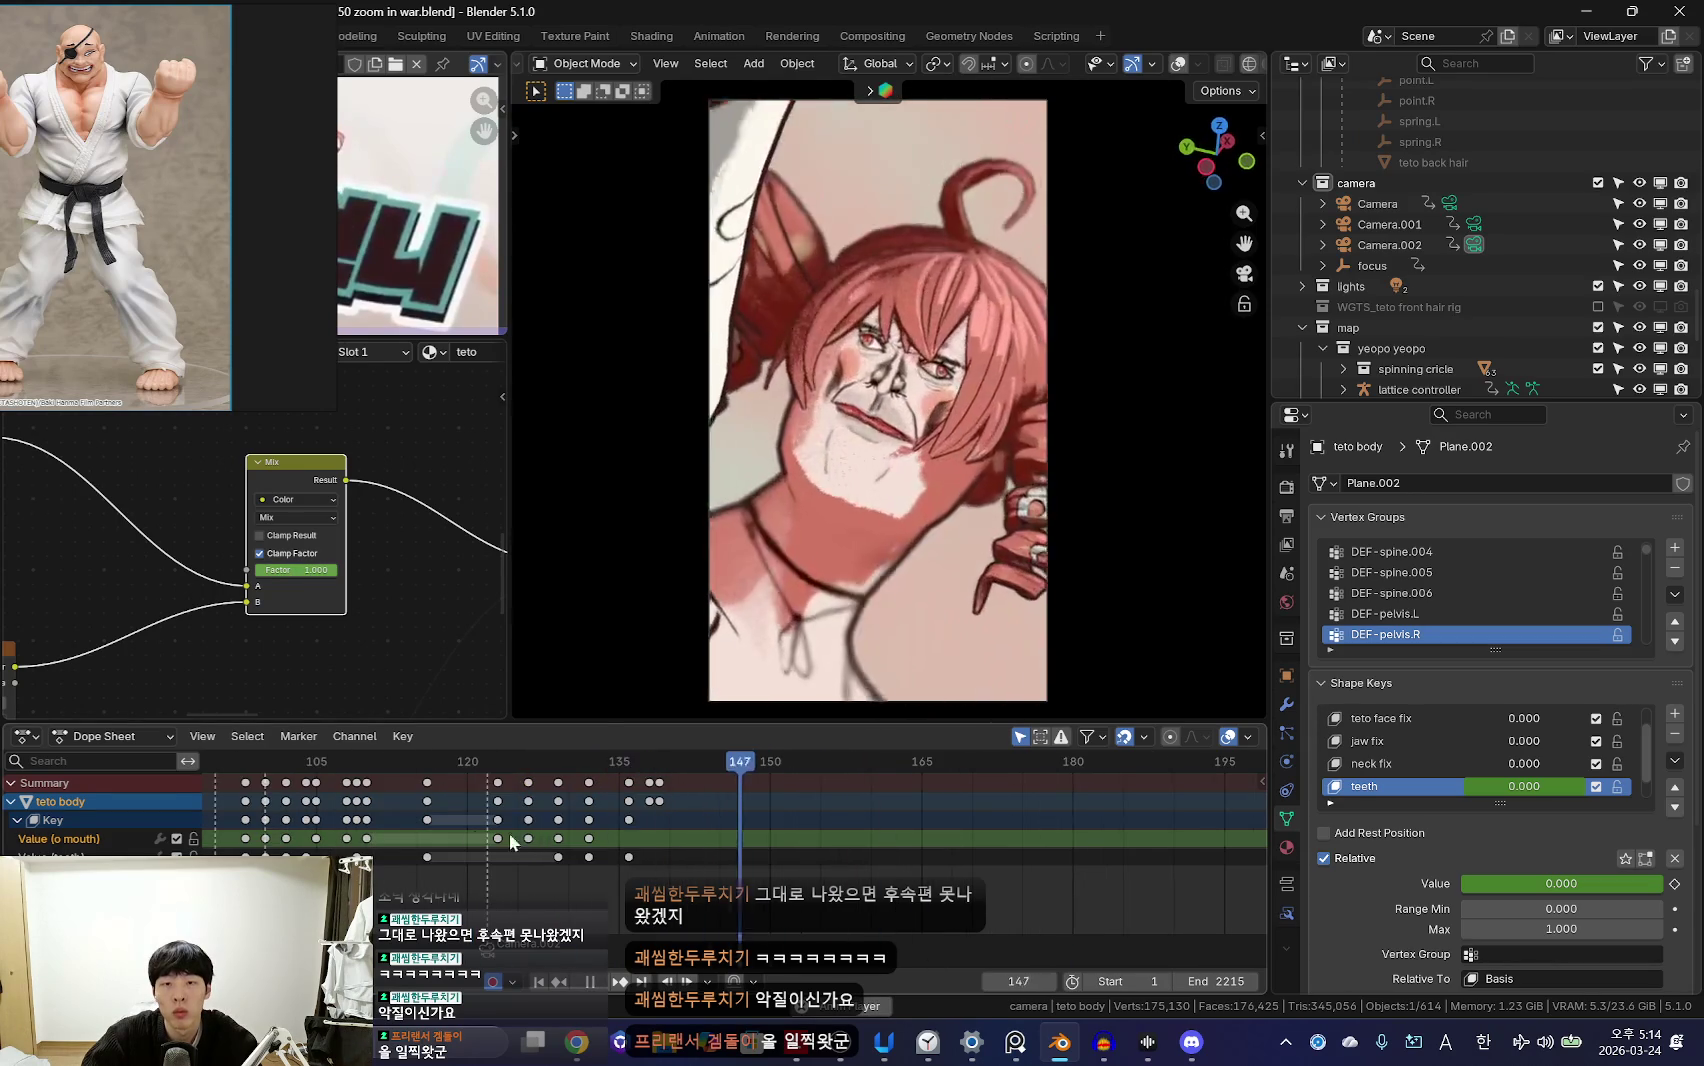
pyautogui.scroll(-5, 540, 832)
pyautogui.scroll(-3, 500, 828)
pyautogui.keyDown('ctrl'); pyautogui.scroll(3, 529, 833); pyautogui.keyUp('ctrl')
# Step: Show rig overlays in the camera view, reselect Camera.002, and replay frames 120–150
pyautogui.hotkey('shift', 'alt', 'z')
pyautogui.scroll(2, 911, 859)
pyautogui.scroll(2, 911, 859)
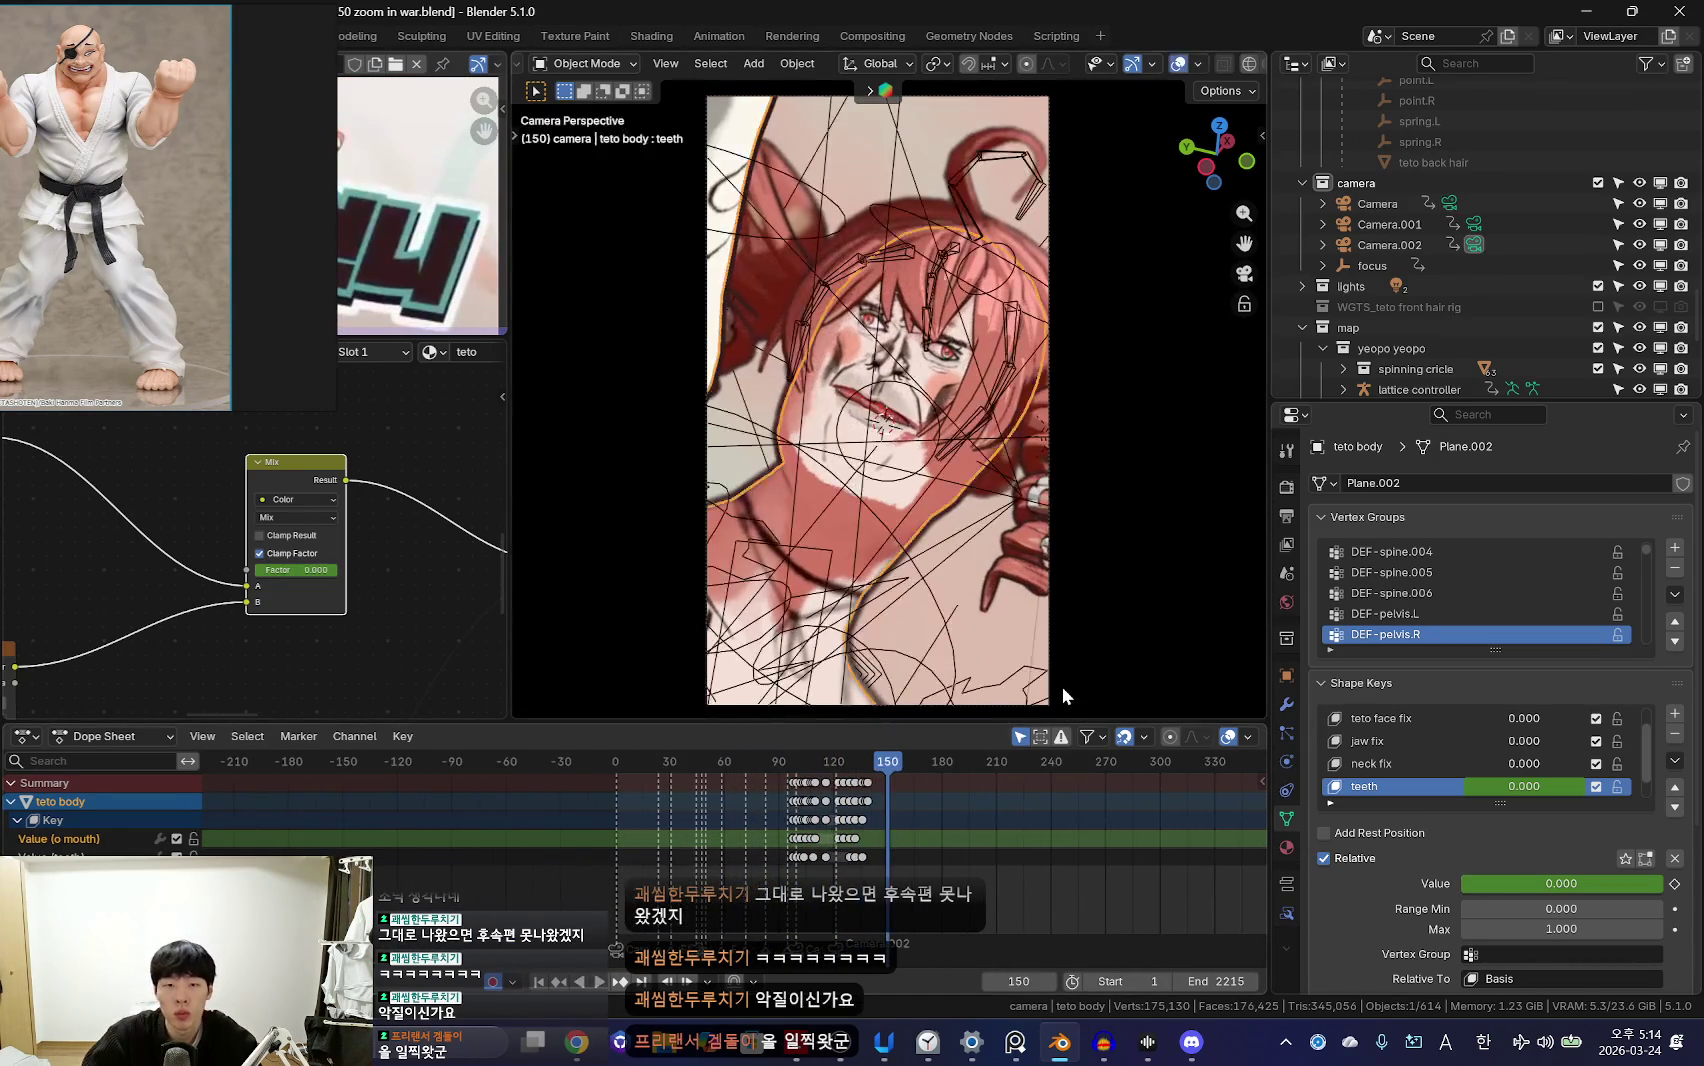
pyautogui.click(1060, 687)
pyautogui.scroll(2, 1058, 840)
pyautogui.scroll(3, 996, 867)
pyautogui.keyDown('ctrl'); pyautogui.moveTo(996, 867); pyautogui.dragTo(909, 842, button='middle'); pyautogui.keyUp('ctrl')
pyautogui.hotkey('ctrl', 'shift', 'space')
pyautogui.scroll(-3, 931, 797)
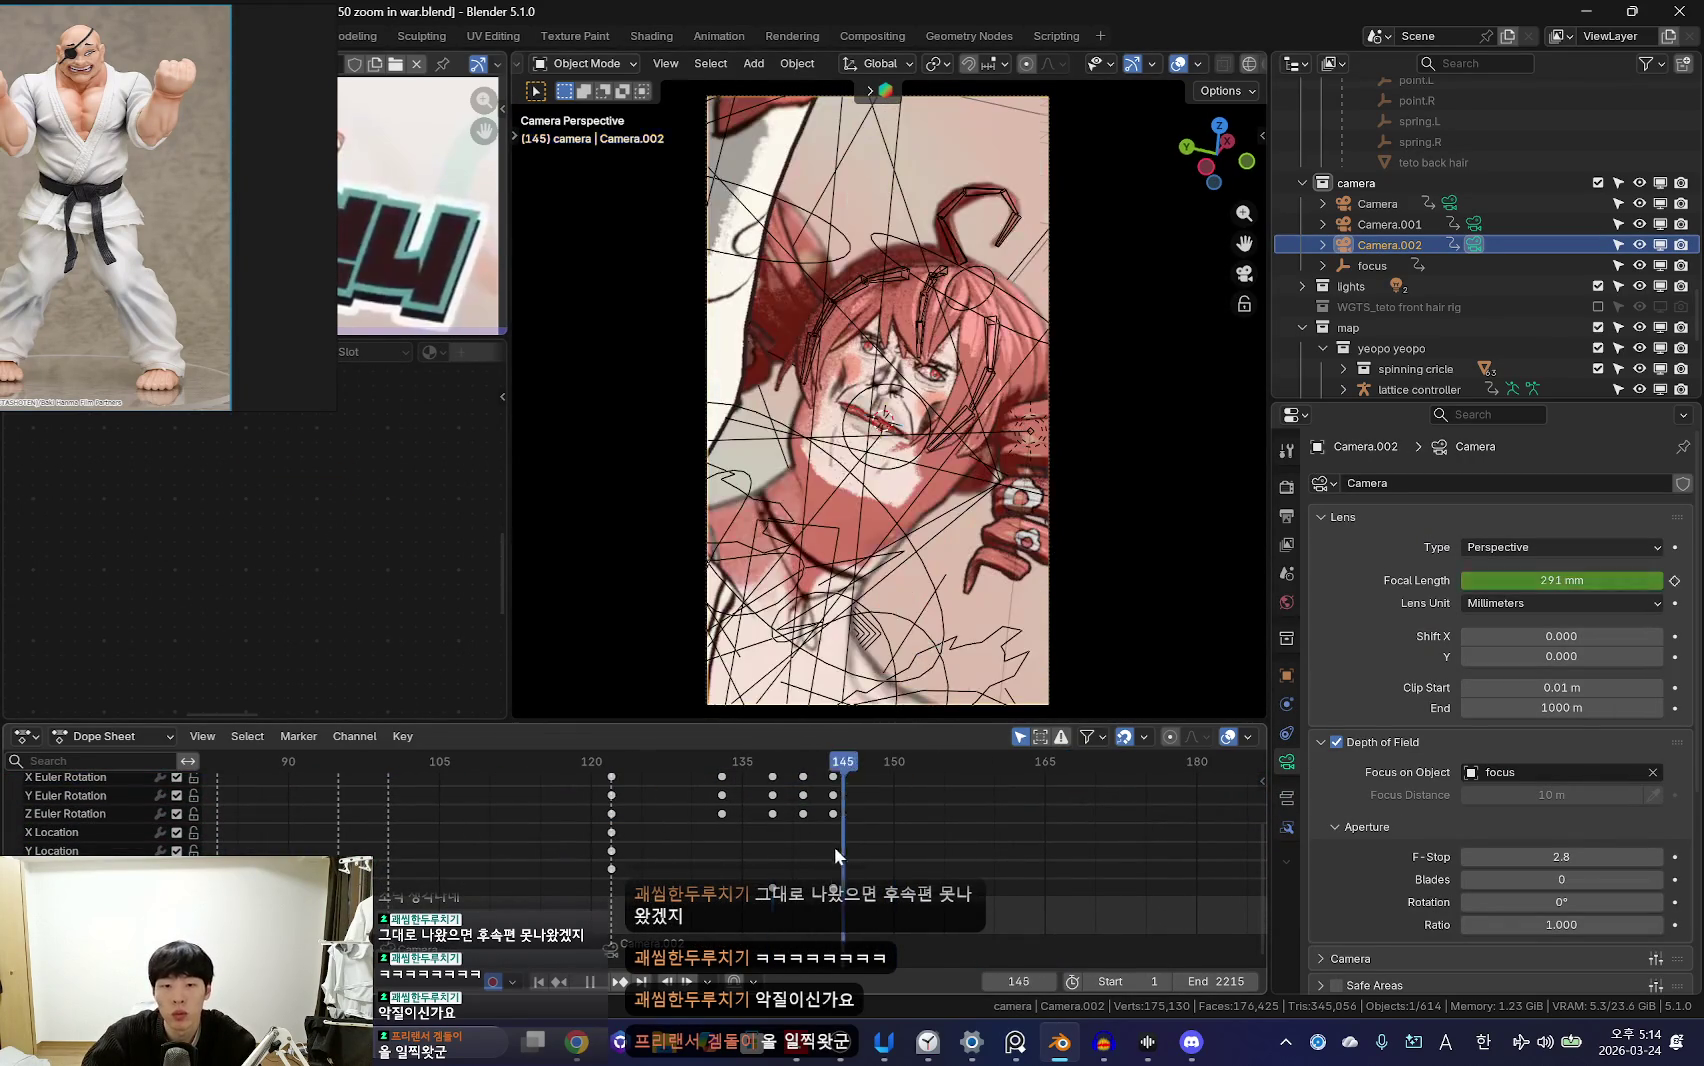
# Step: Raise the focal length to 541.5 mm and snap the focus empty to the face
pyautogui.moveTo(1573, 582); pyautogui.dragTo(1650, 582)
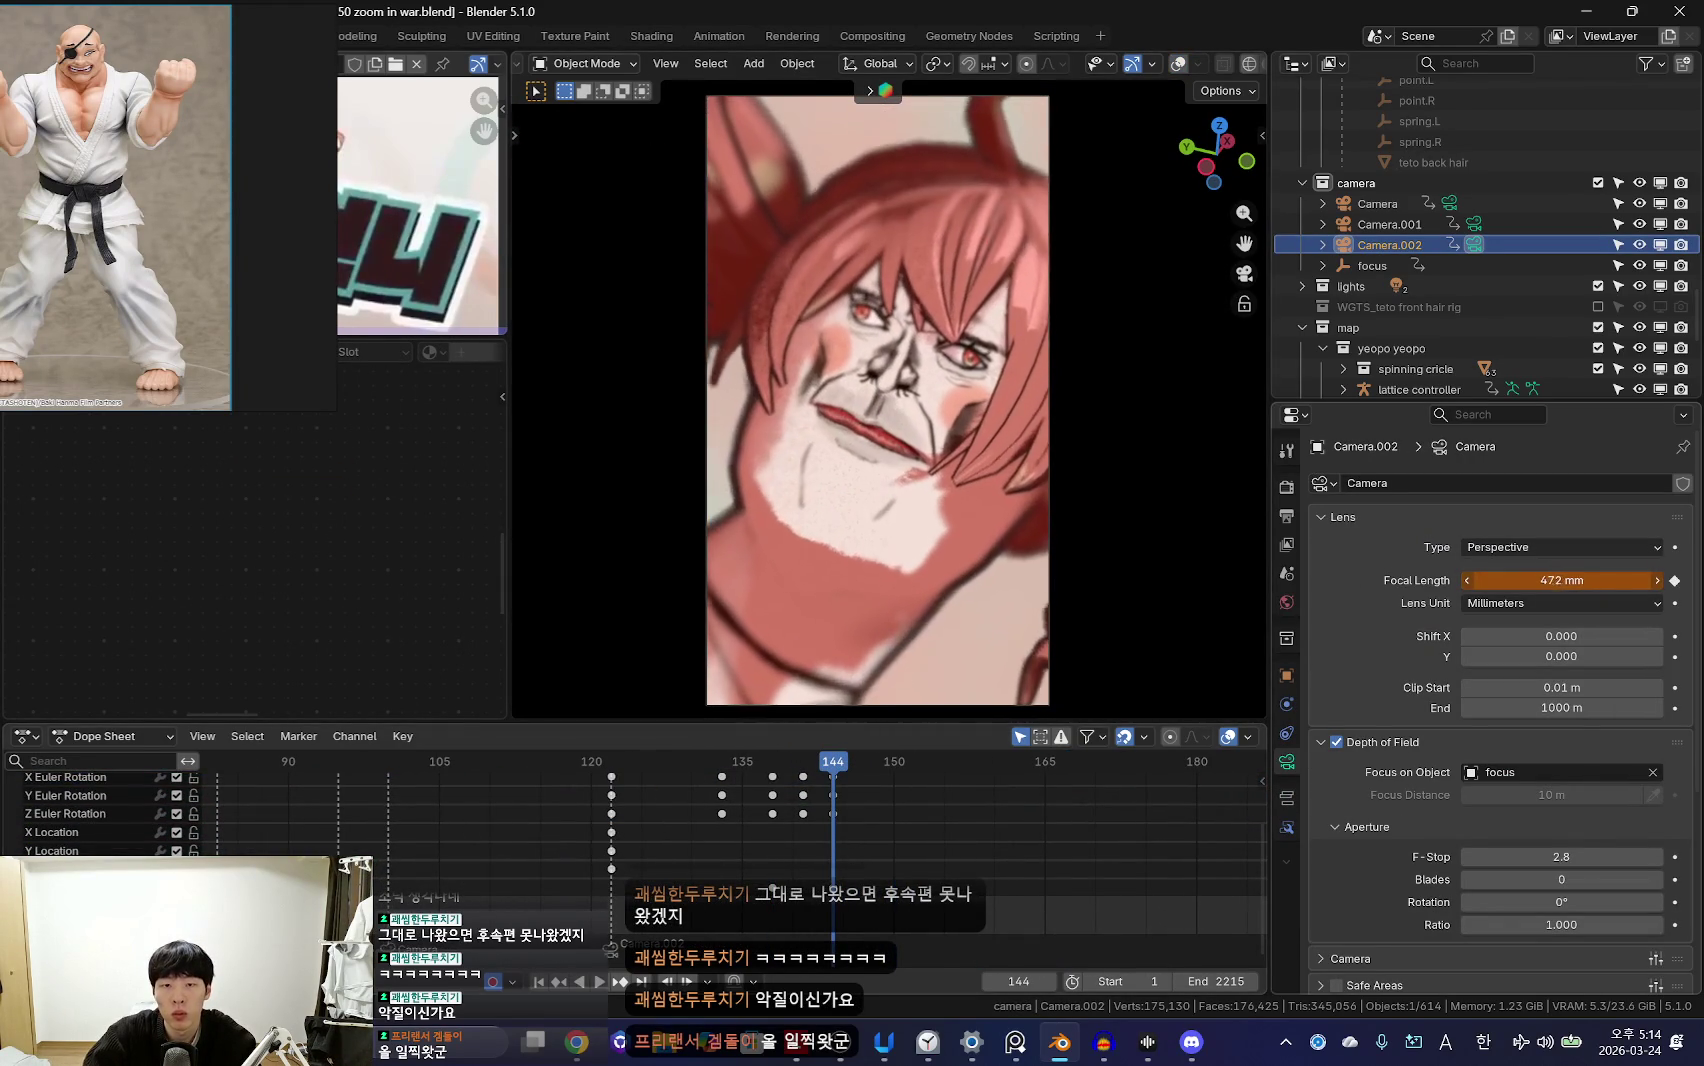
pyautogui.click(1385, 266)
pyautogui.hotkey('shift', 's')
pyautogui.click(899, 252)
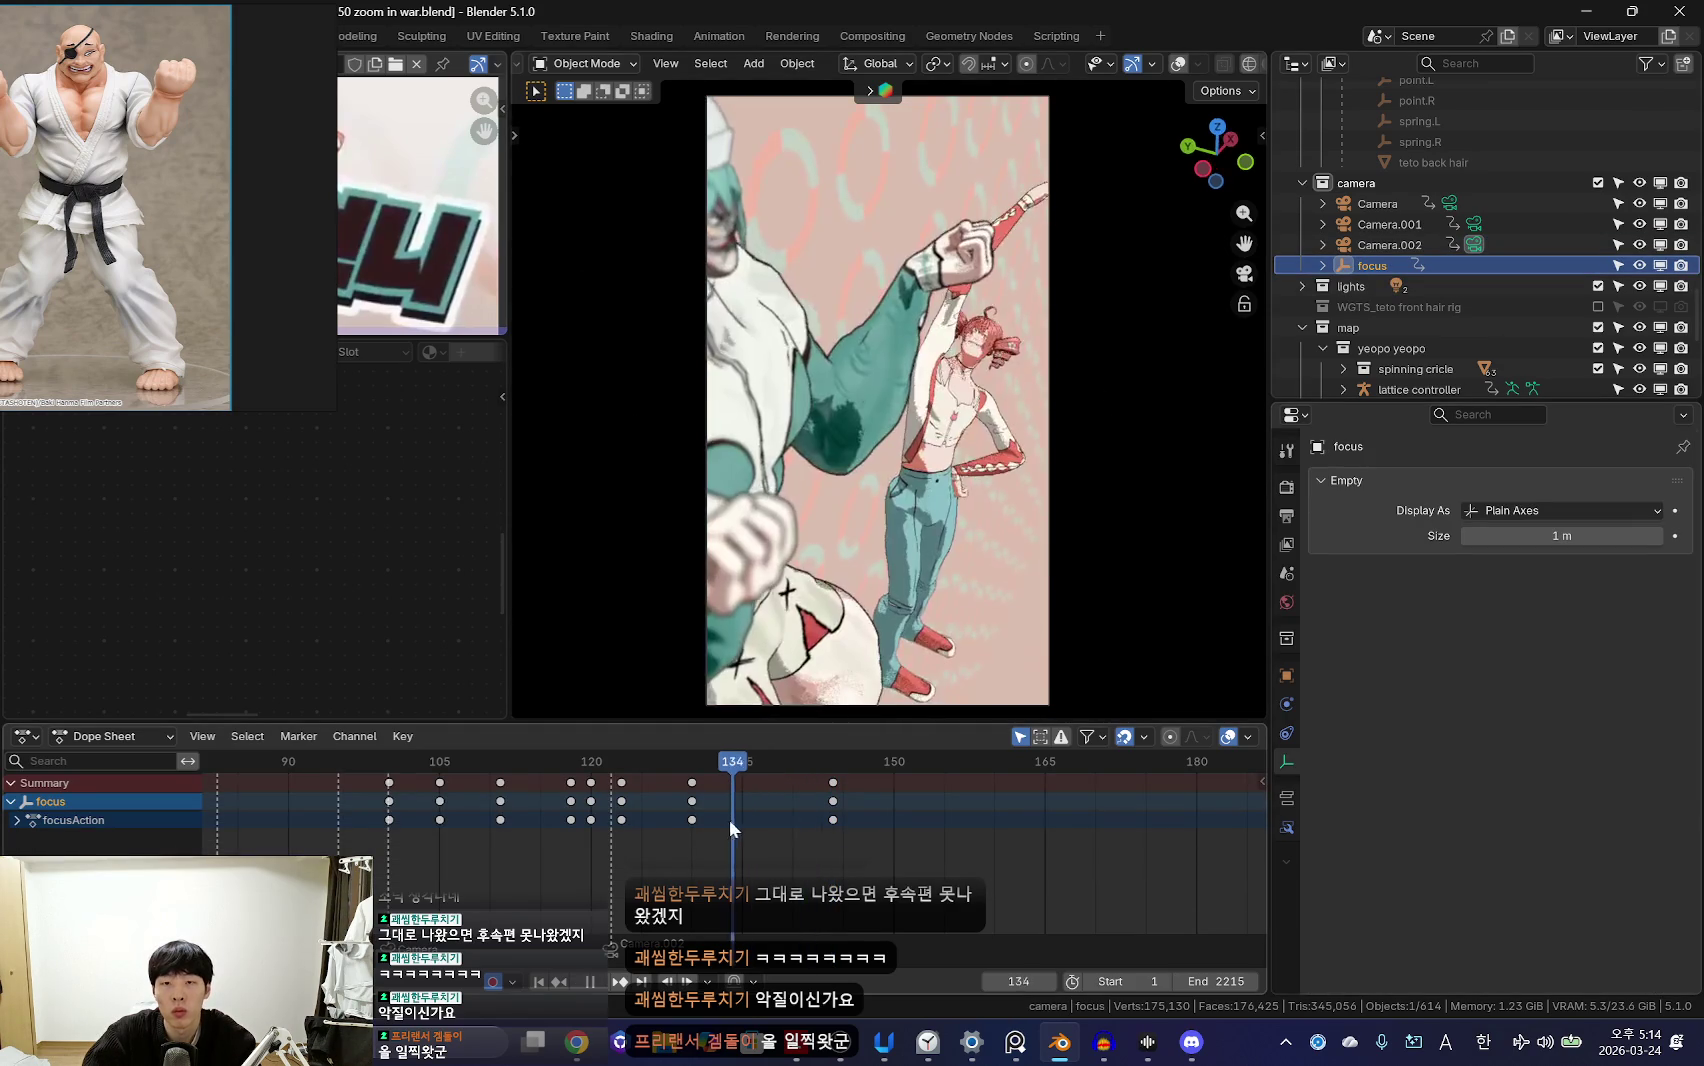
# Step: Review the shot and shift Camera.002's frame-144 keys to frame 145
pyautogui.moveTo(820, 818); pyautogui.dragTo(768, 809)
pyautogui.press('space')
pyautogui.scroll(-2, 850, 825)
pyautogui.press('space')
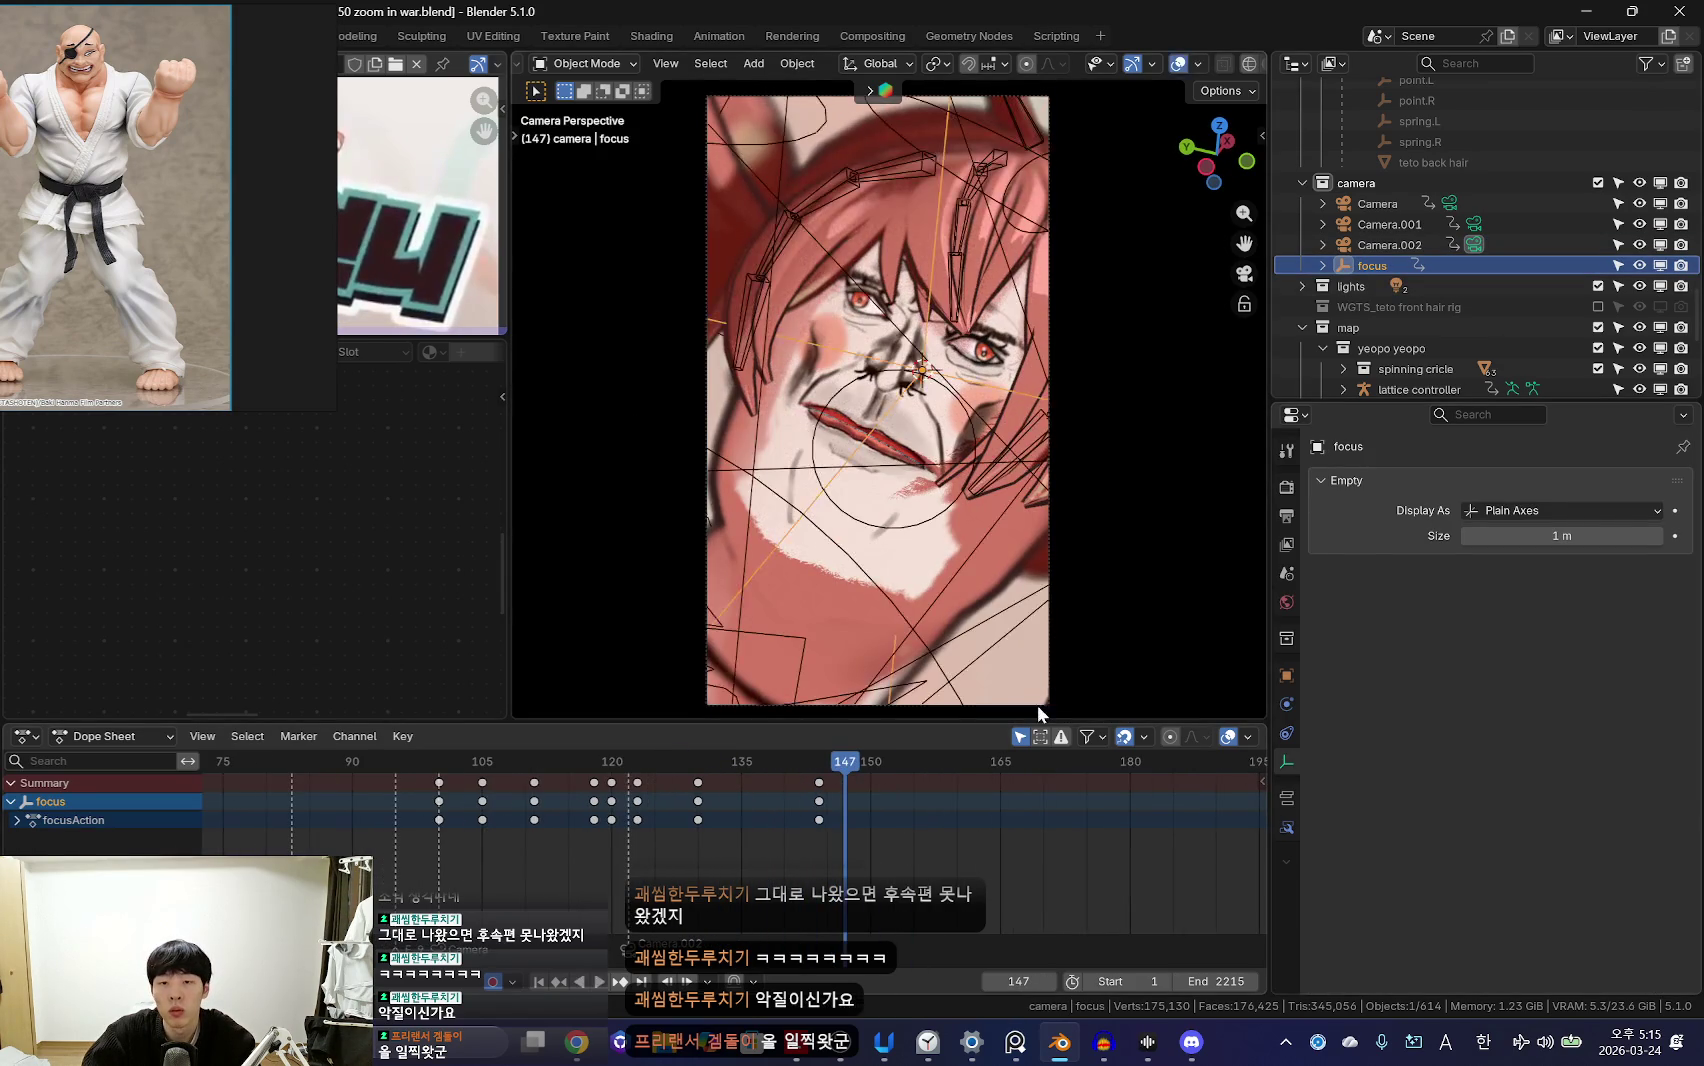
pyautogui.click(1041, 705)
pyautogui.click(706, 264)
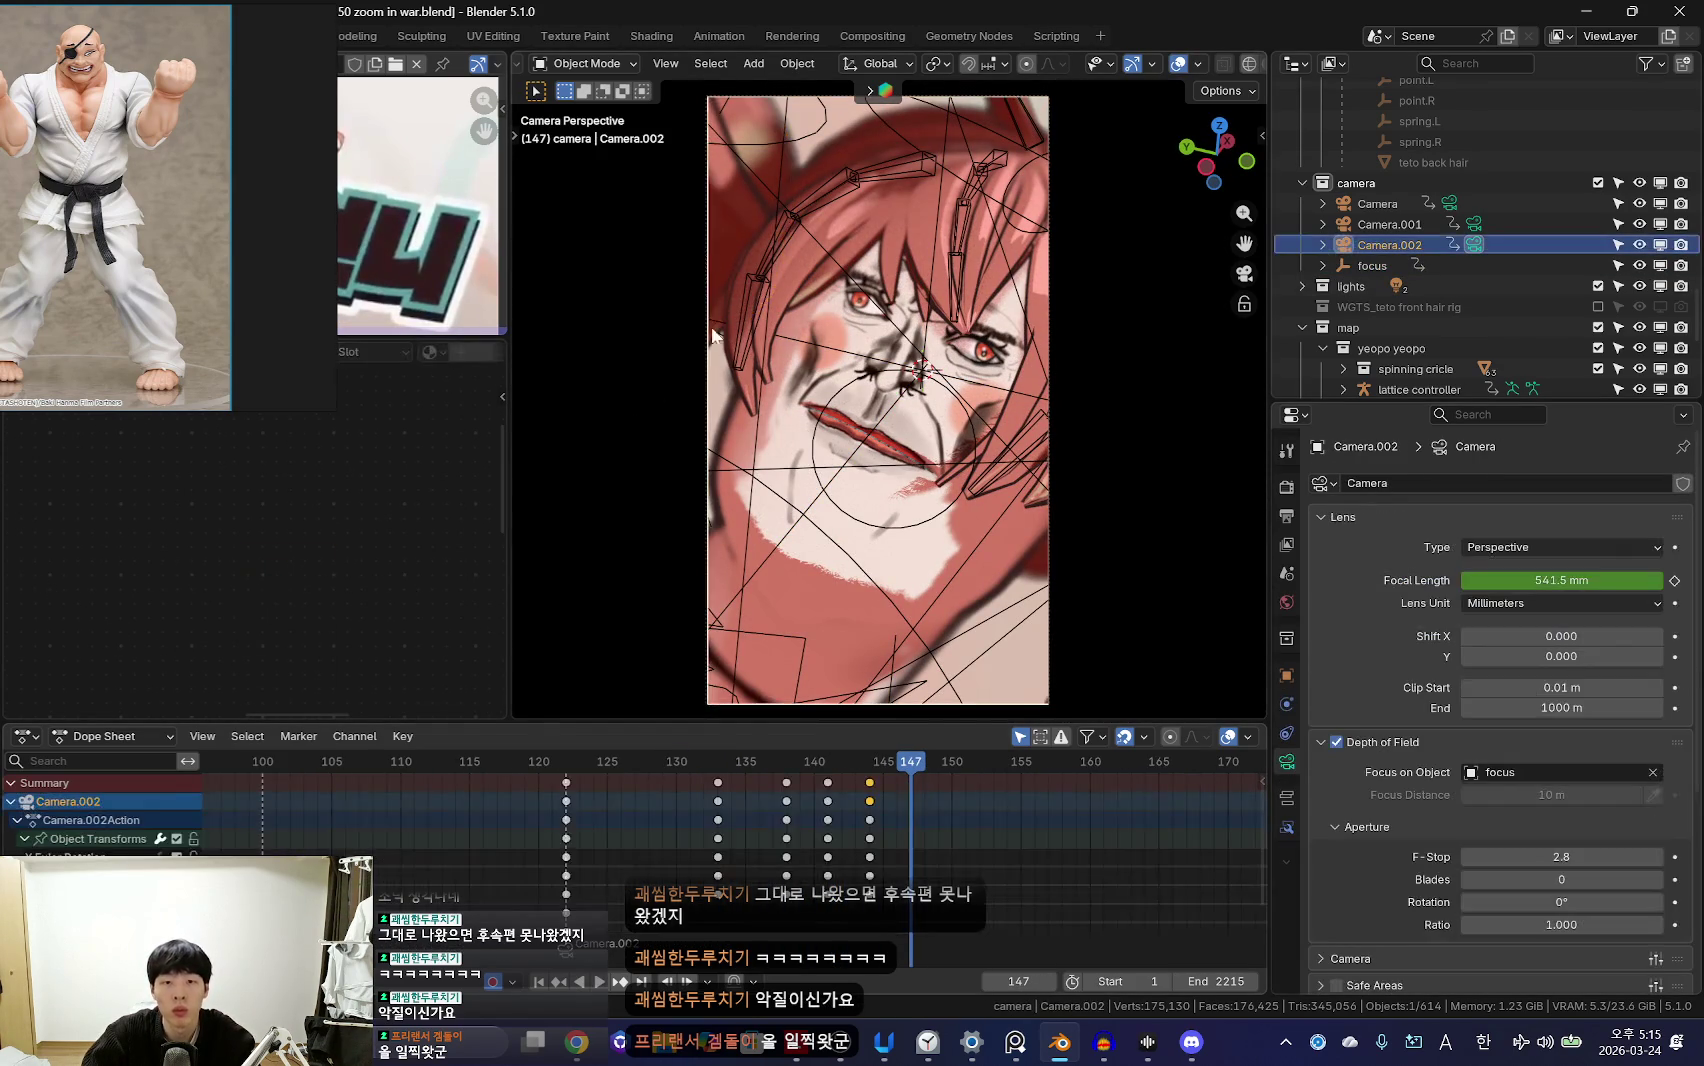
pyautogui.moveTo(938, 787); pyautogui.dragTo(956, 787)
# Step: Re-key Camera.002's tilt at frame 139
pyautogui.press('Down')
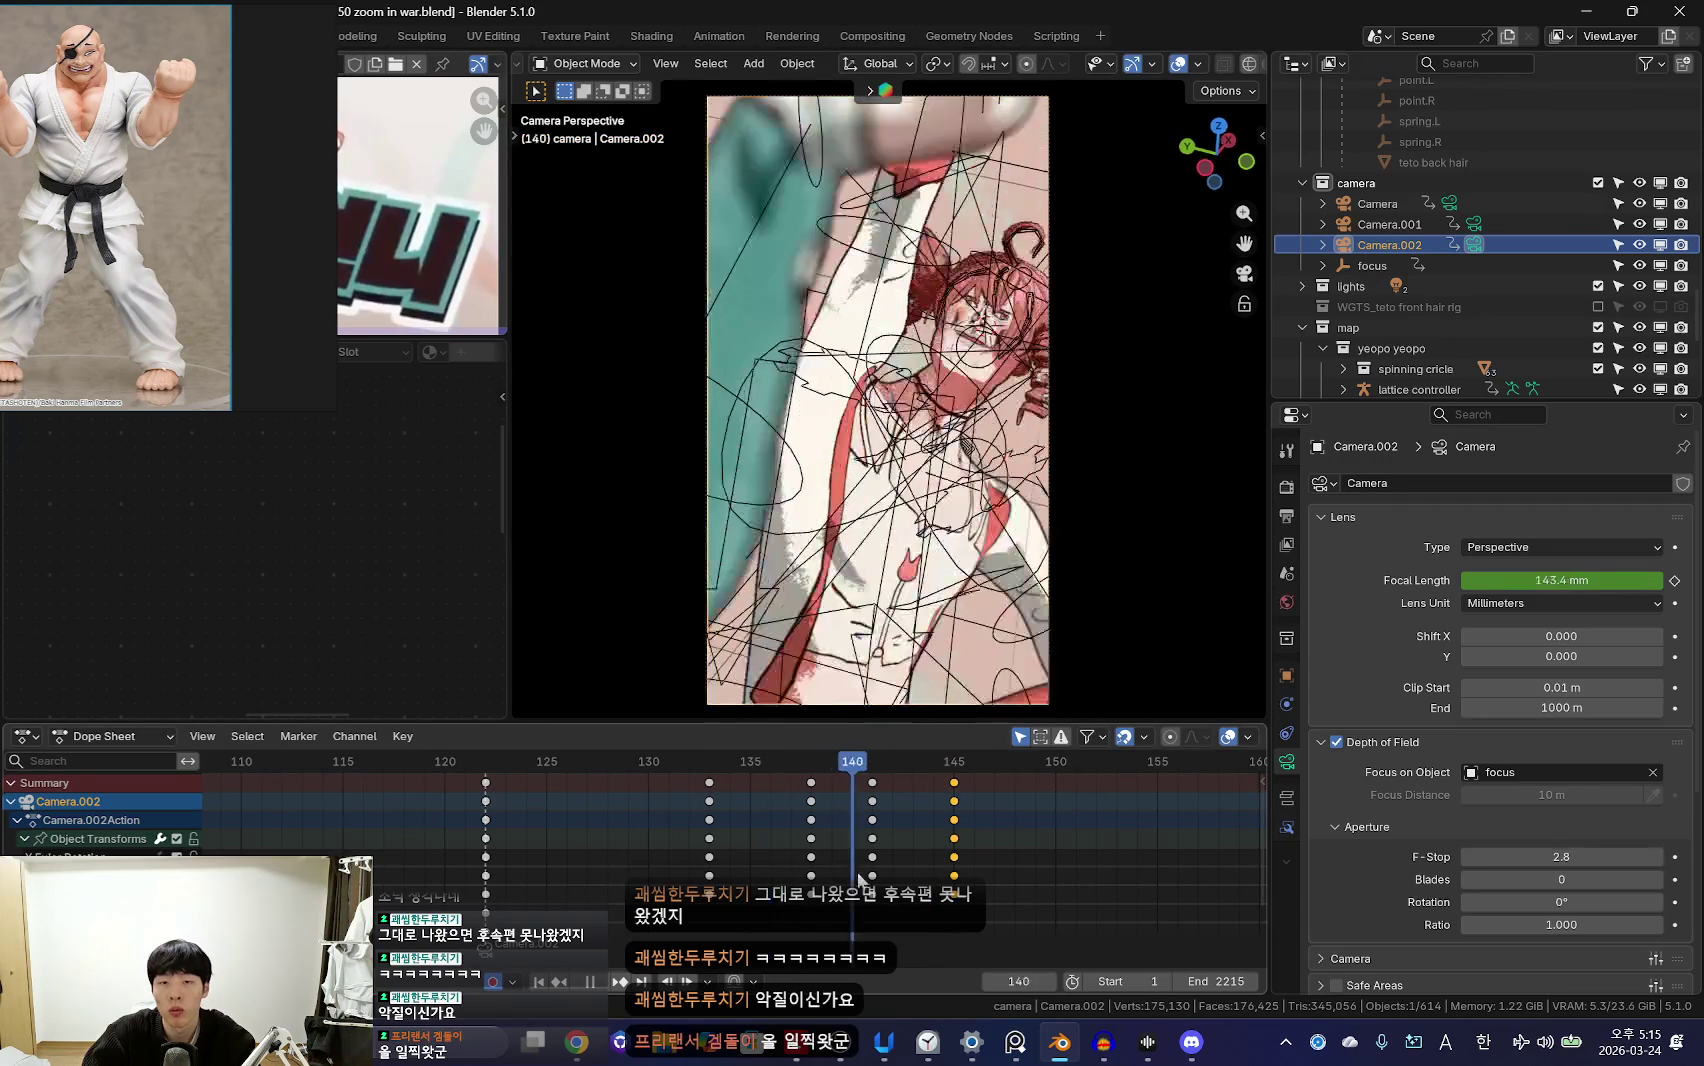
pyautogui.press('Down')
pyautogui.press('Right')
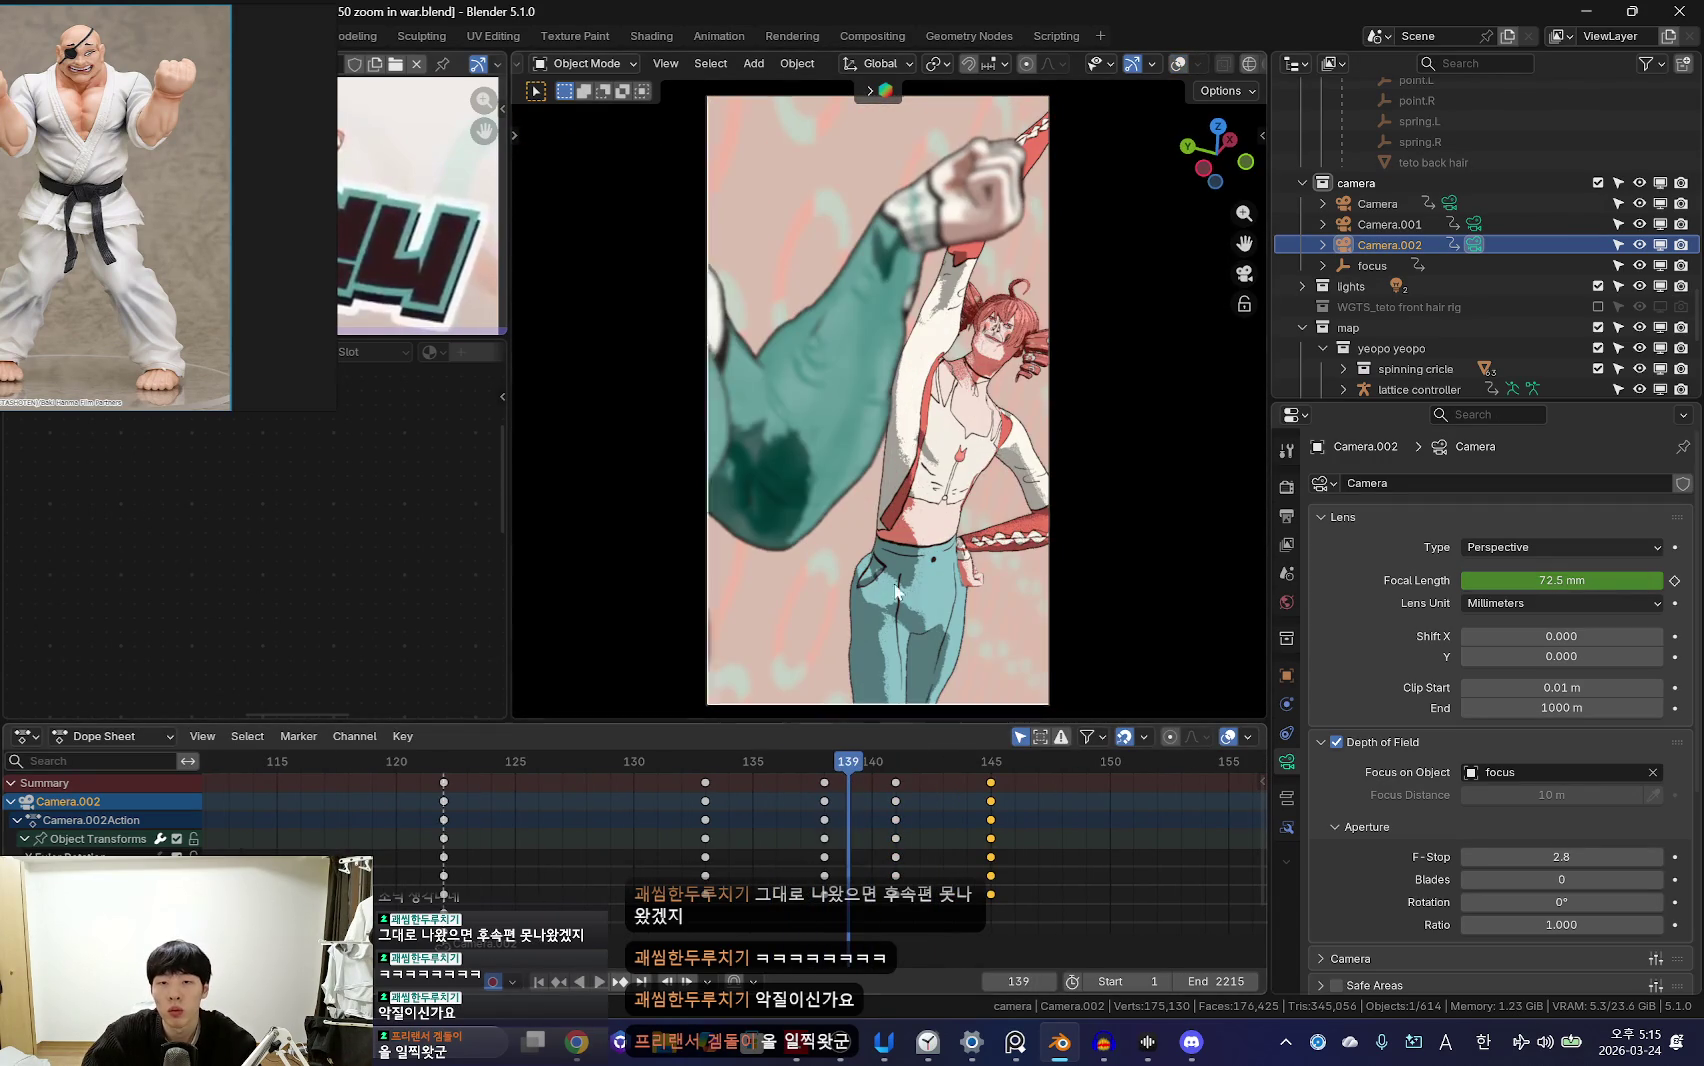
pyautogui.click(975, 345)
pyautogui.press('i')
pyautogui.press('Left')
pyautogui.press('Right')
pyautogui.click(973, 355)
pyautogui.press('i')
# Step: Rotate and key Camera.002 at frame 141, then check the punch-in at frame 145
pyautogui.press('Right')
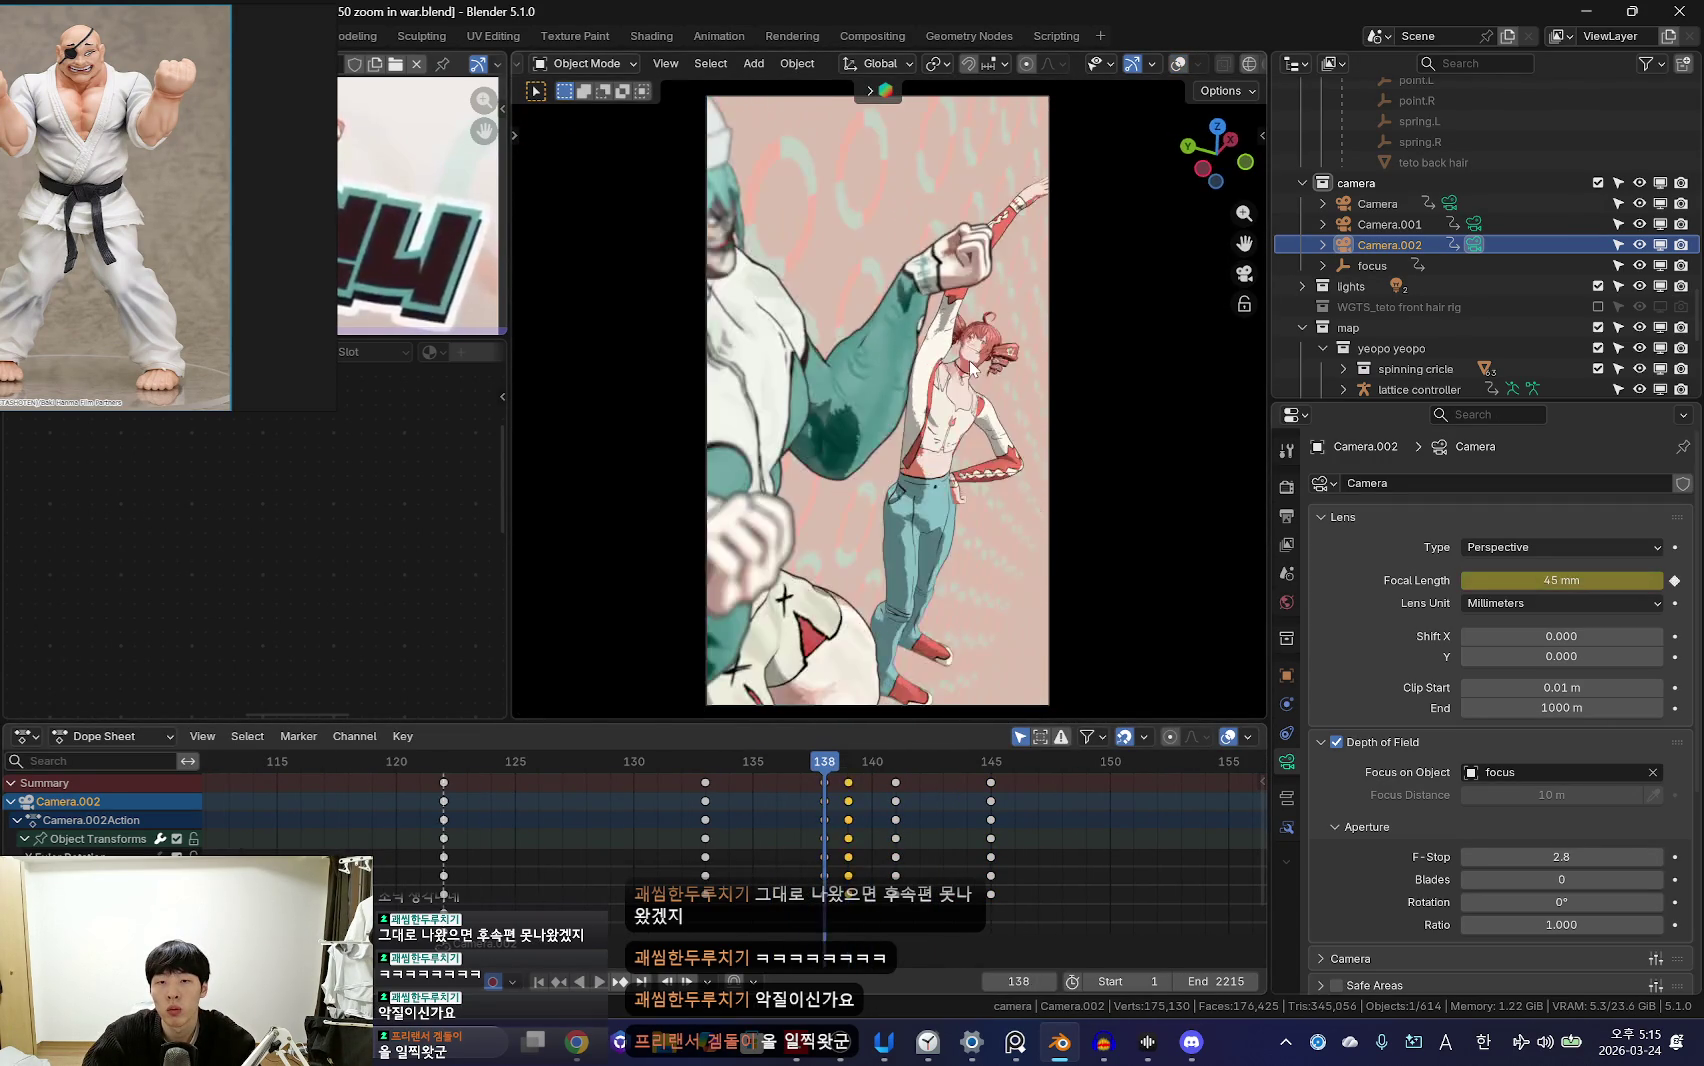
pyautogui.press('Right')
pyautogui.press('r')
pyautogui.press('r')
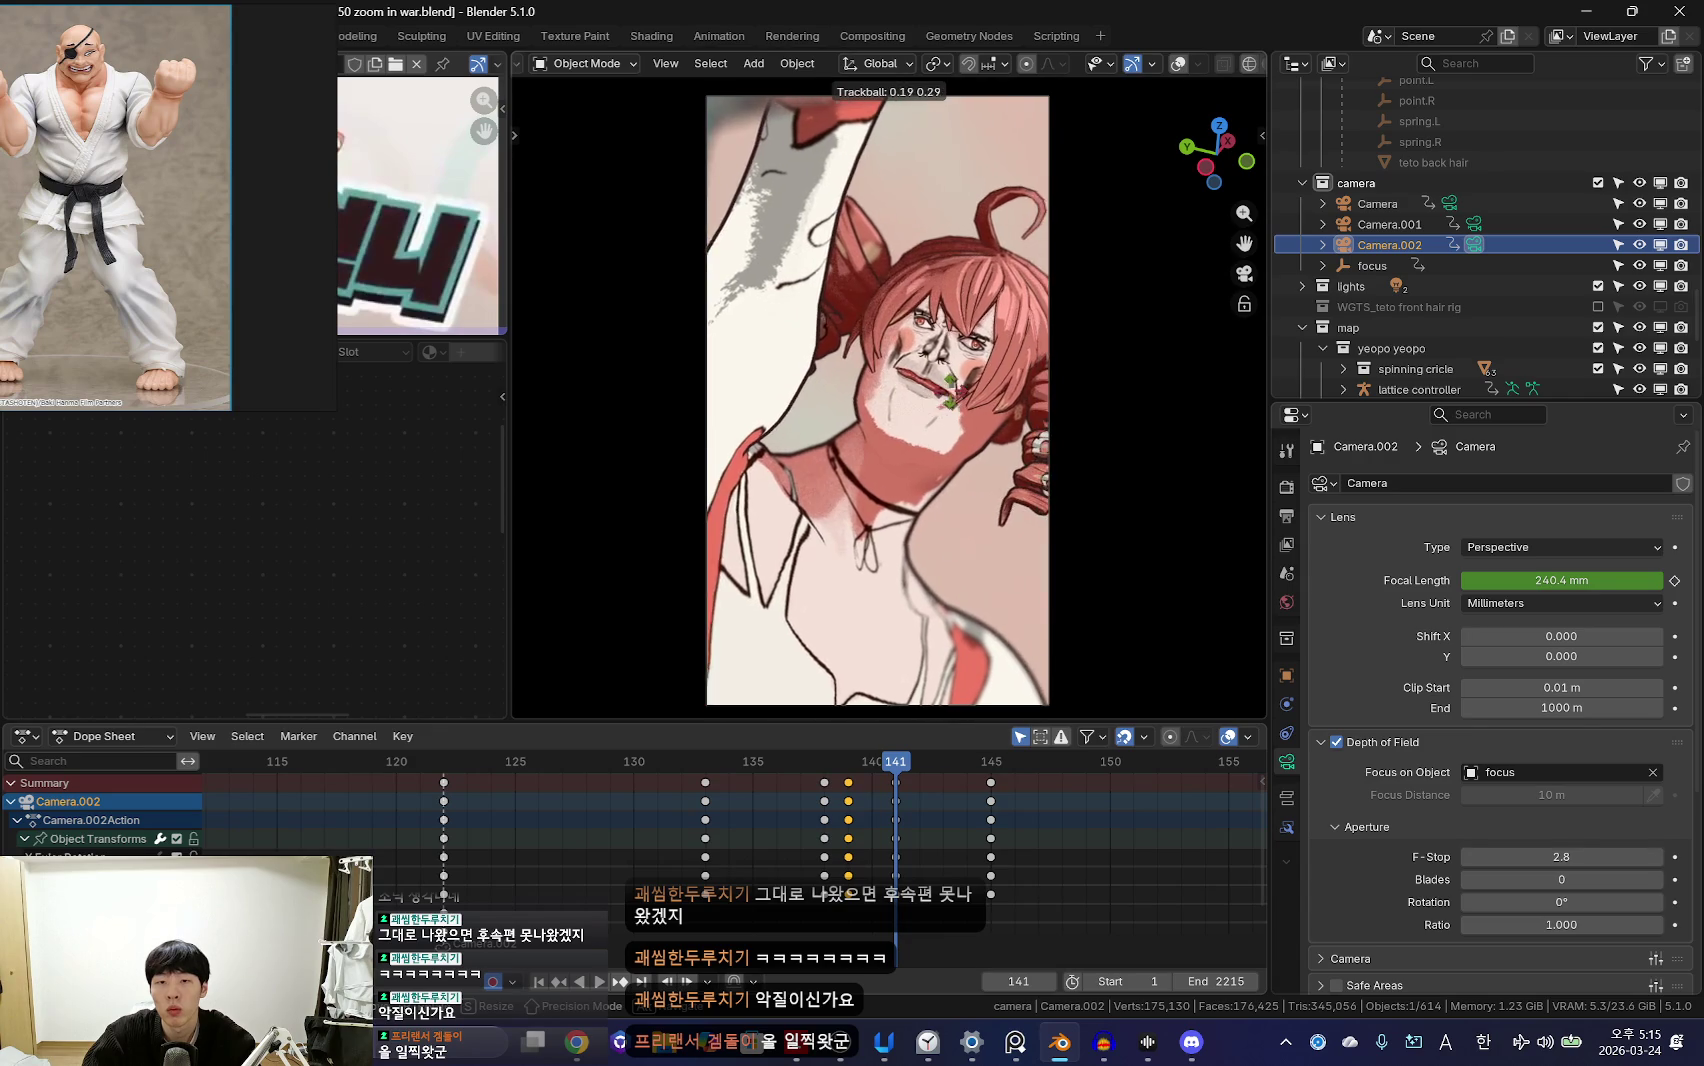
pyautogui.click(920, 552)
pyautogui.press('i')
pyautogui.press('Left')
pyautogui.press('Left')
pyautogui.moveTo(795, 837); pyautogui.dragTo(984, 832)
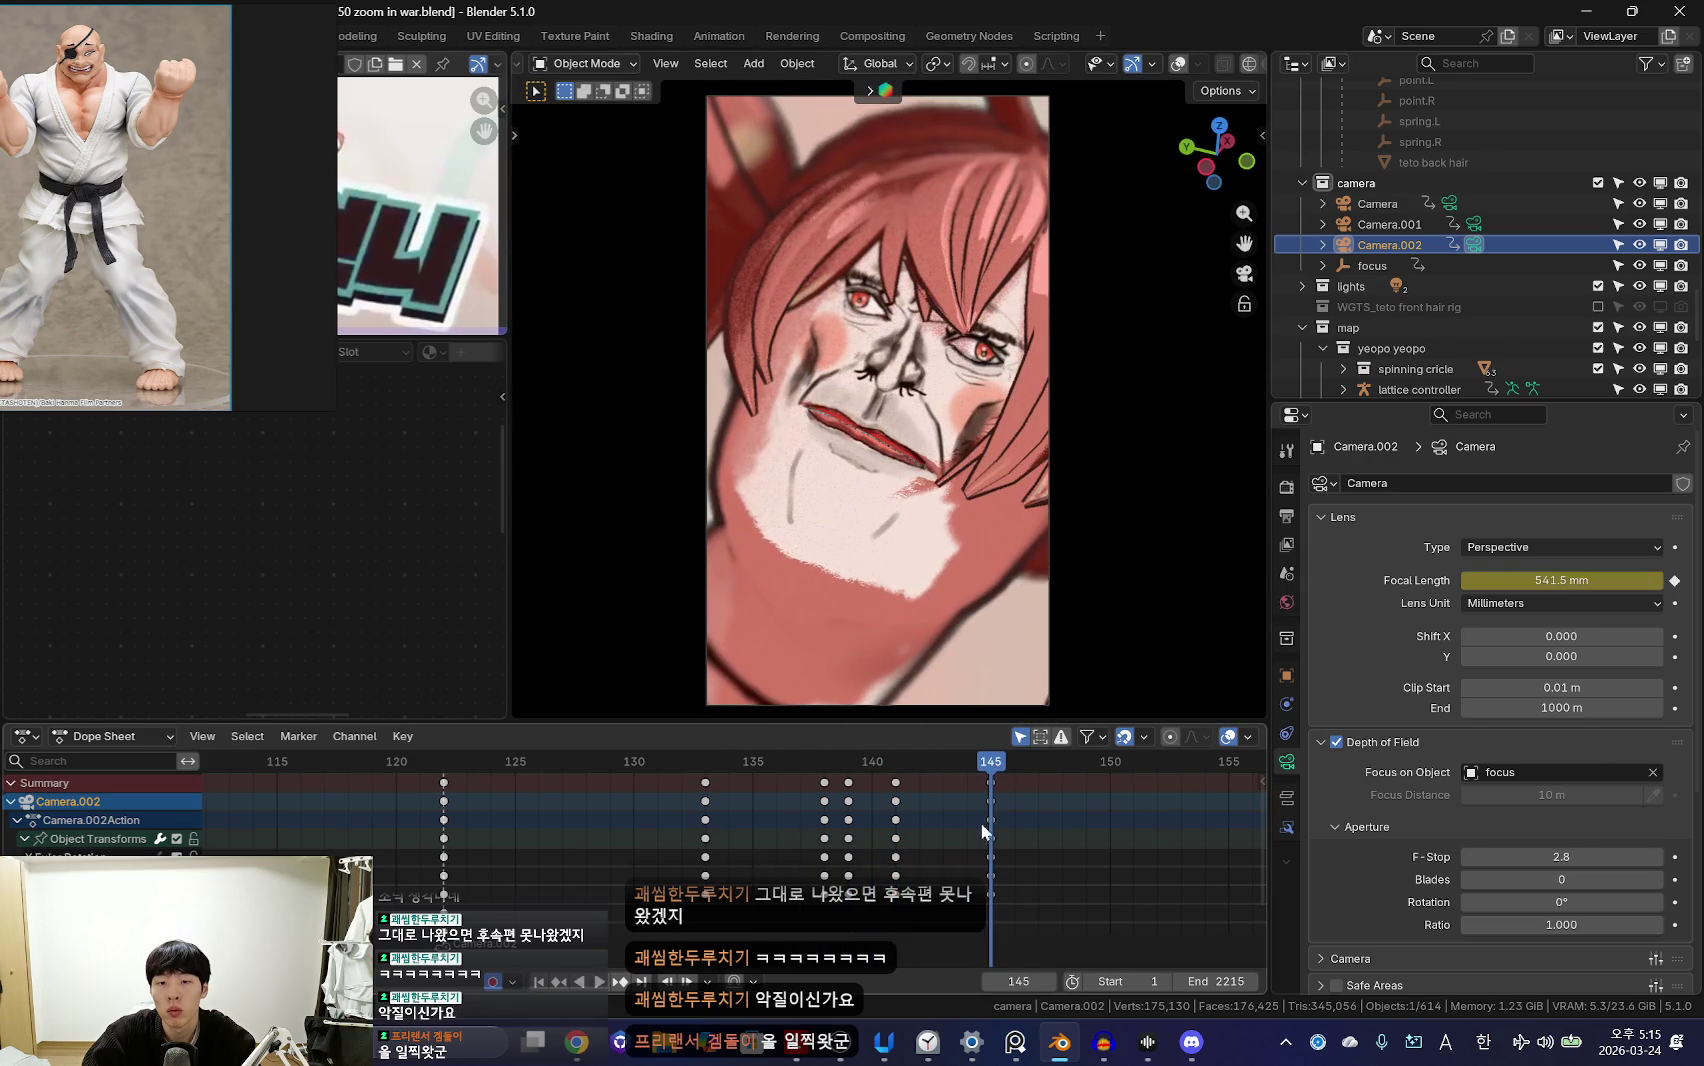
# Step: Key the focal length near frame 156, pushing the zoom to 609.7 mm by frame 154
pyautogui.press('space')
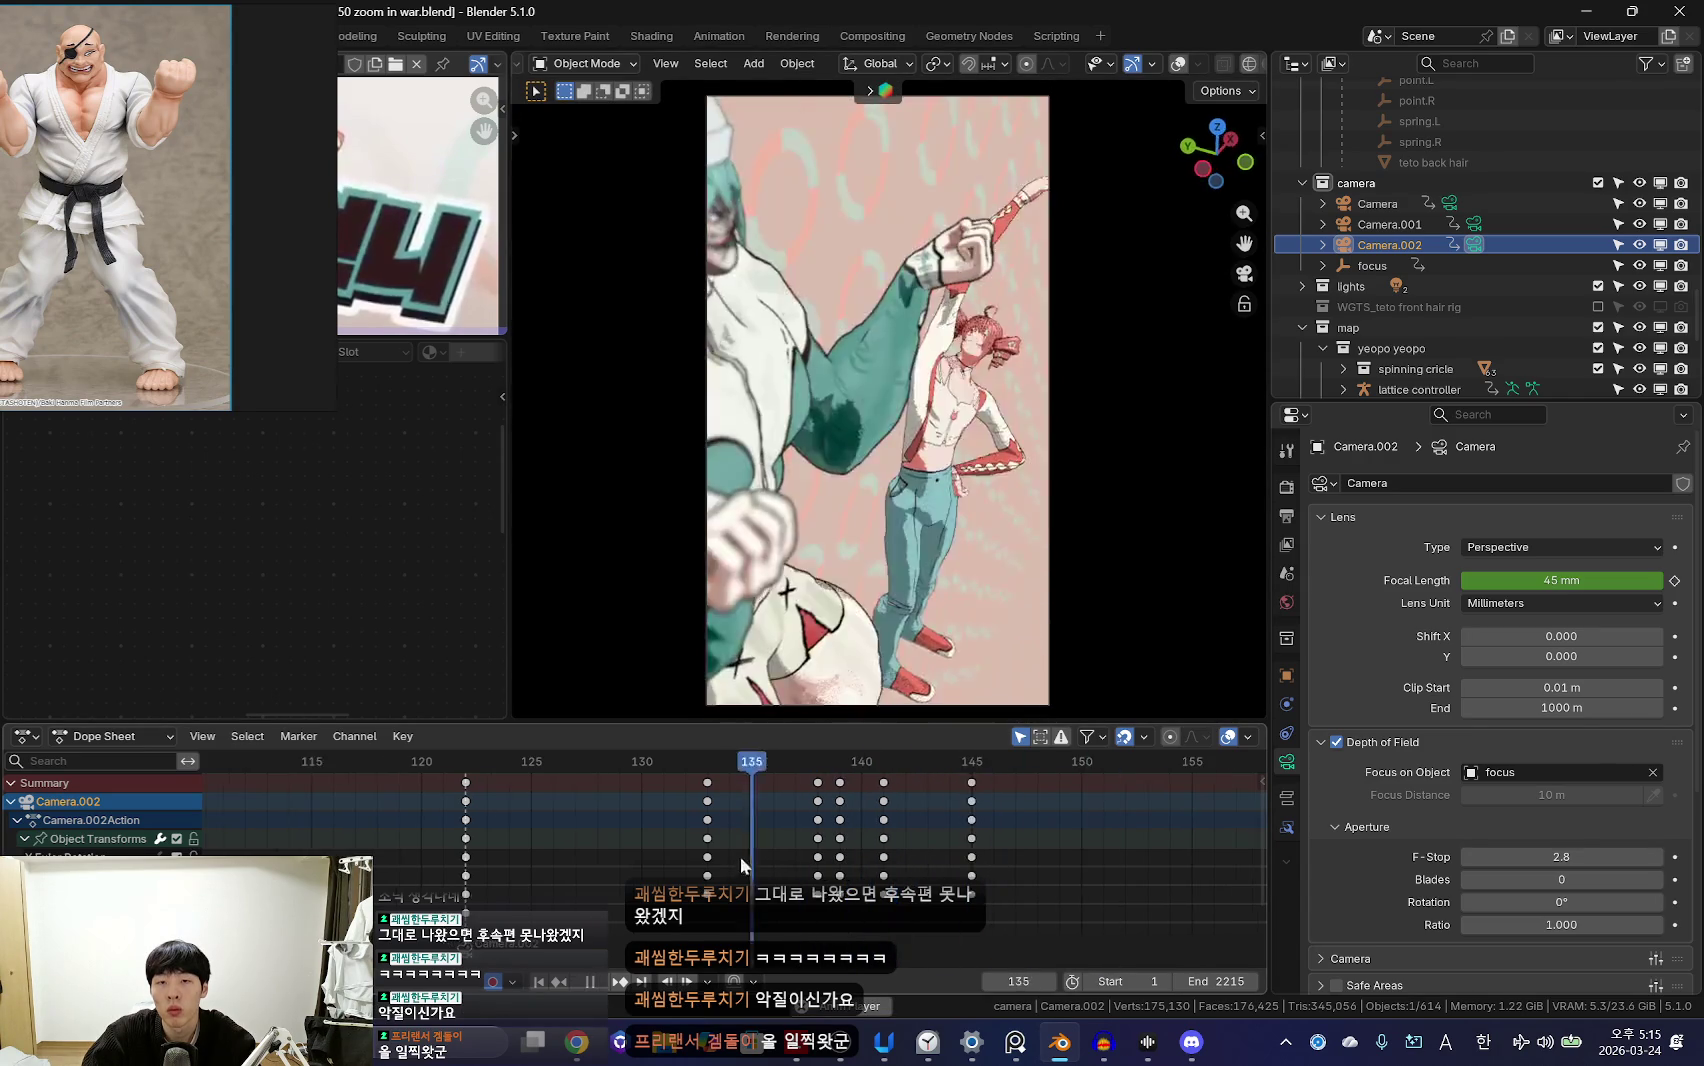
pyautogui.scroll(-3, 800, 877)
pyautogui.press('i')
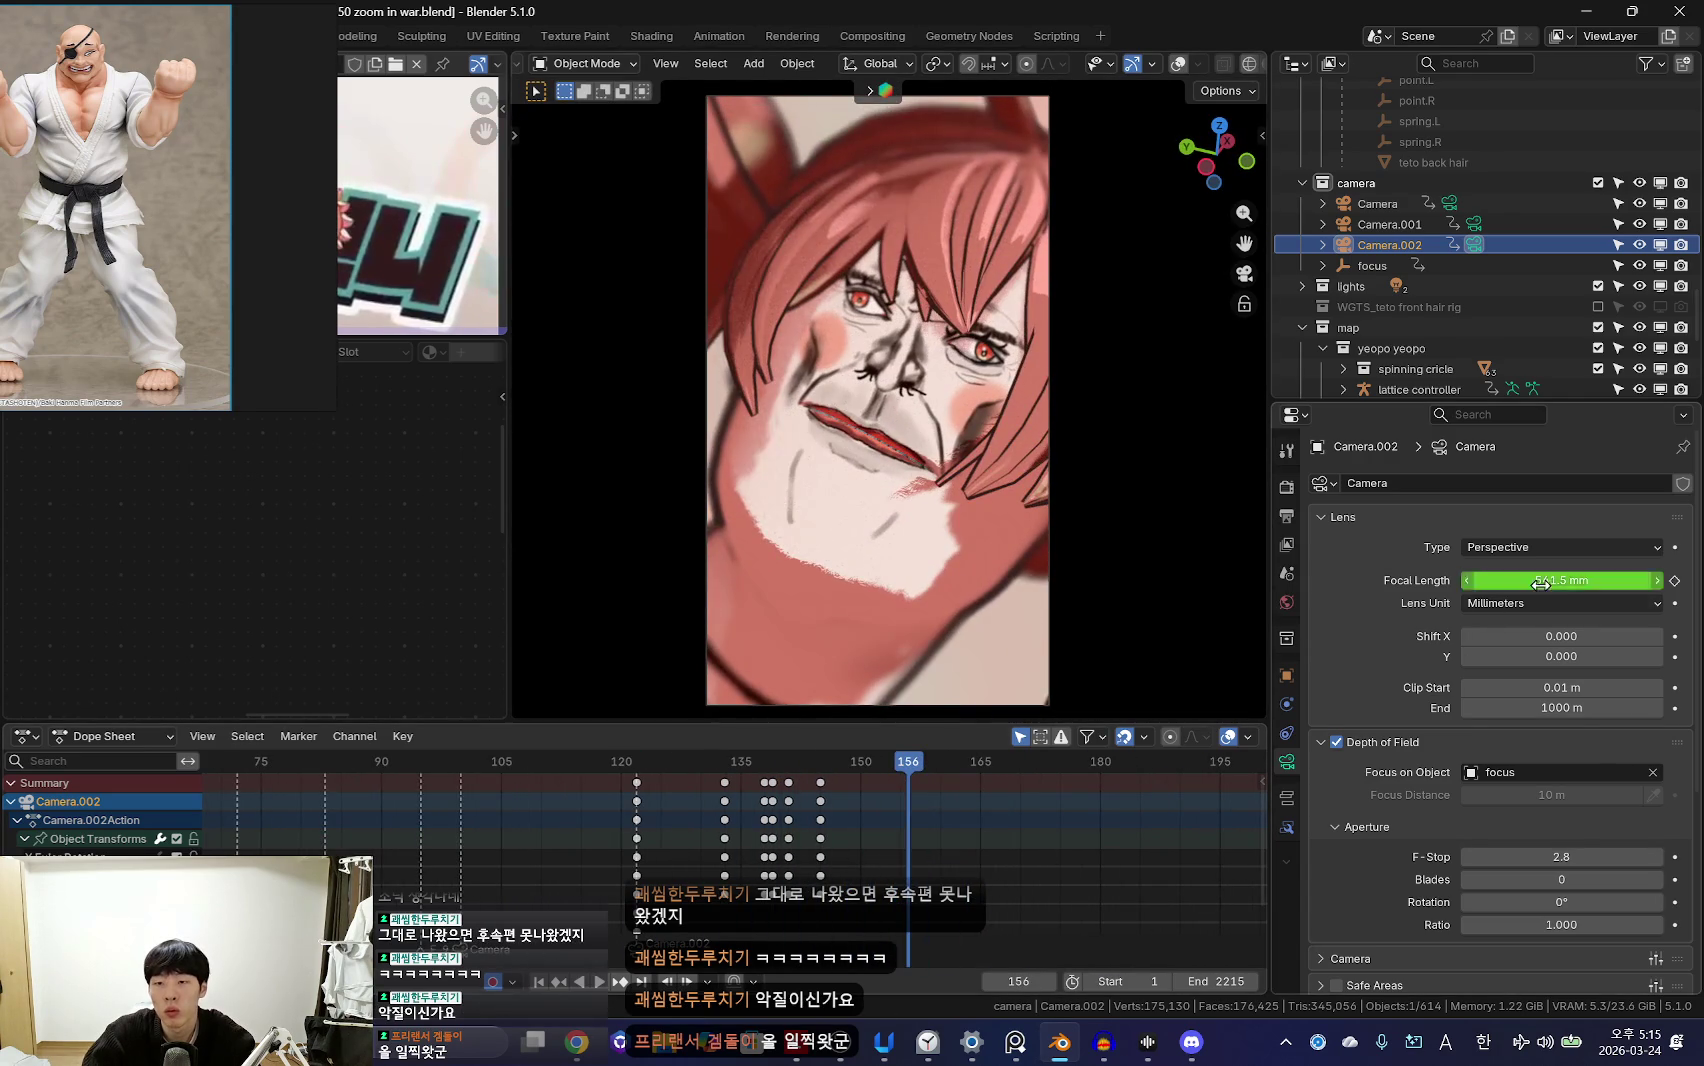
pyautogui.press('Escape')
pyautogui.press('space')
pyautogui.scroll(1, 749, 865)
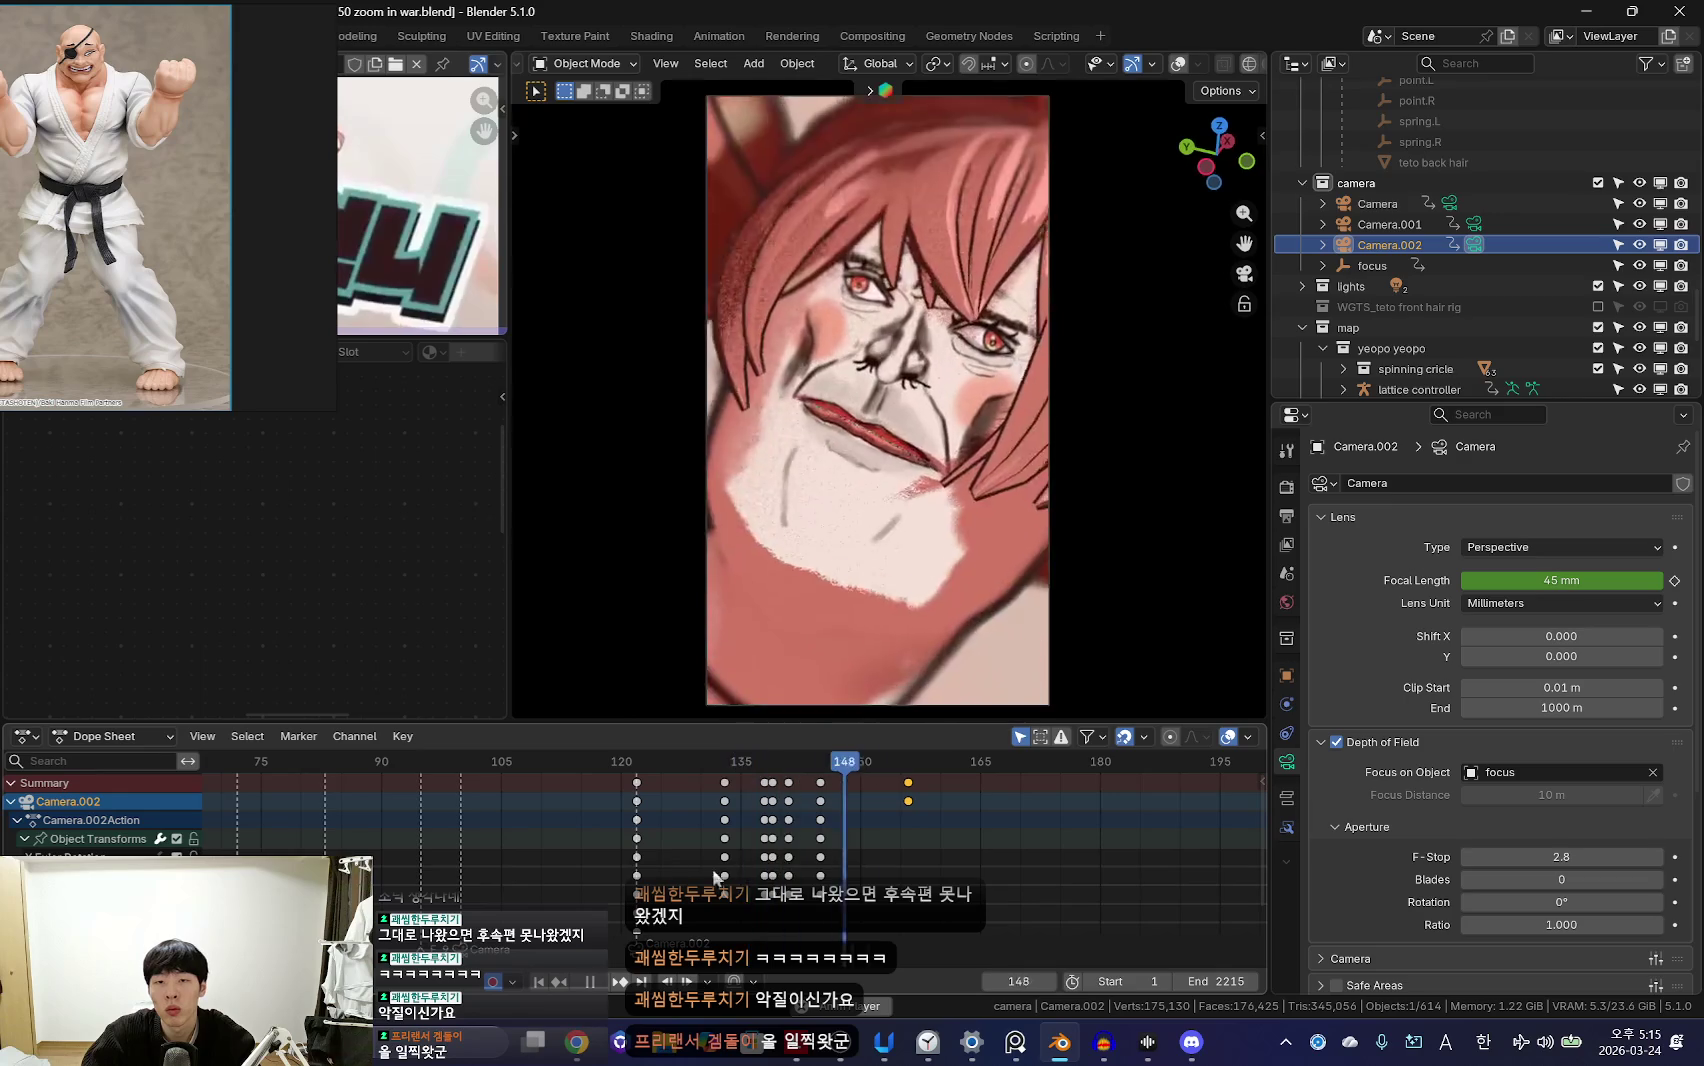
pyautogui.press('Escape')
pyautogui.press('space')
pyautogui.click(660, 846)
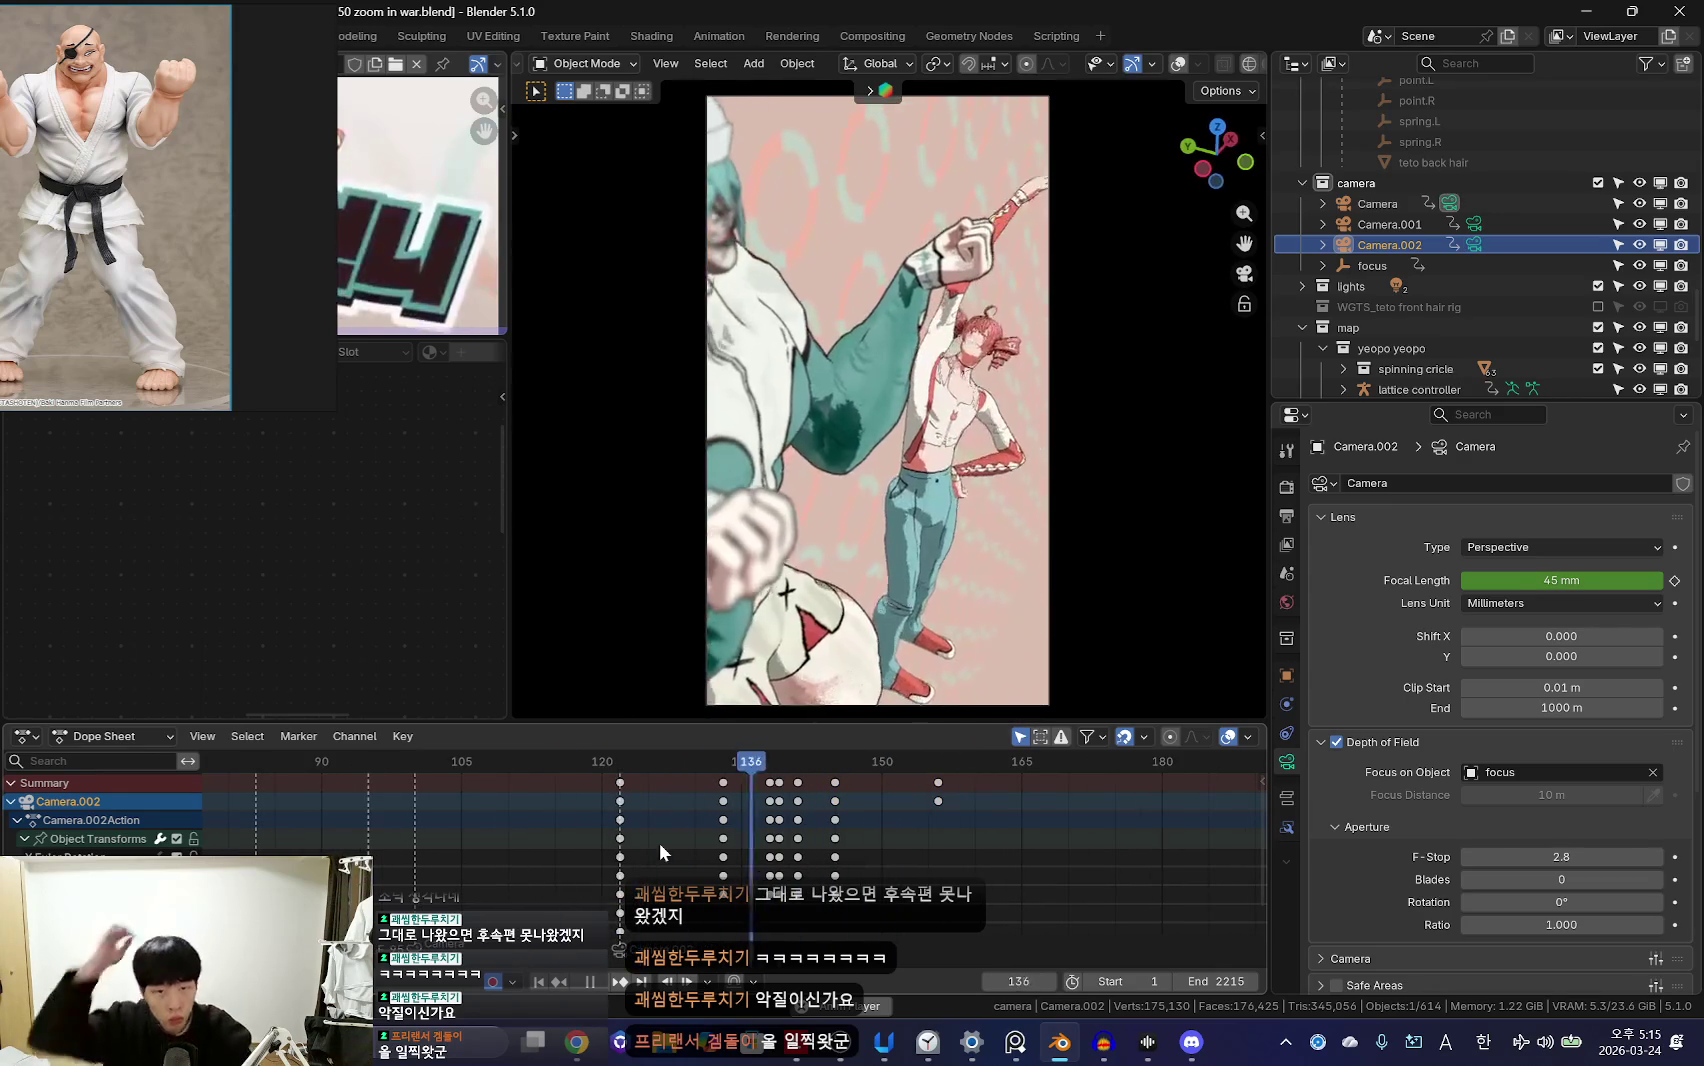
pyautogui.press('space')
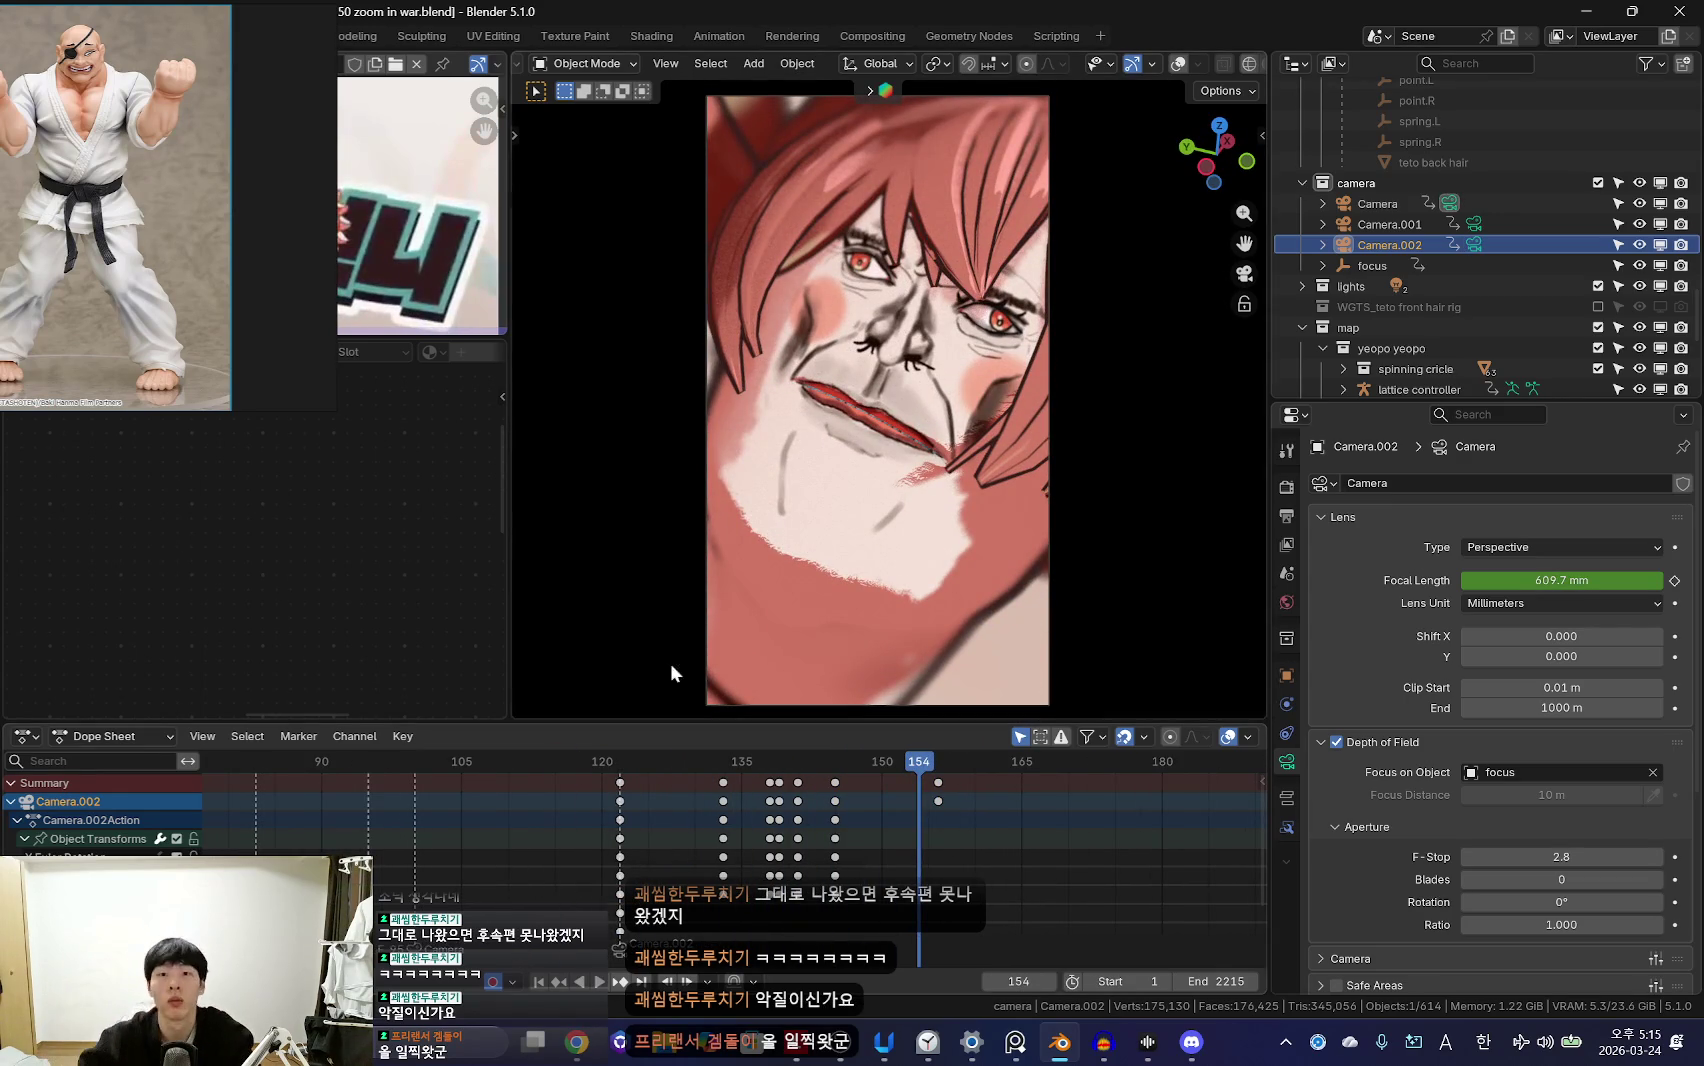